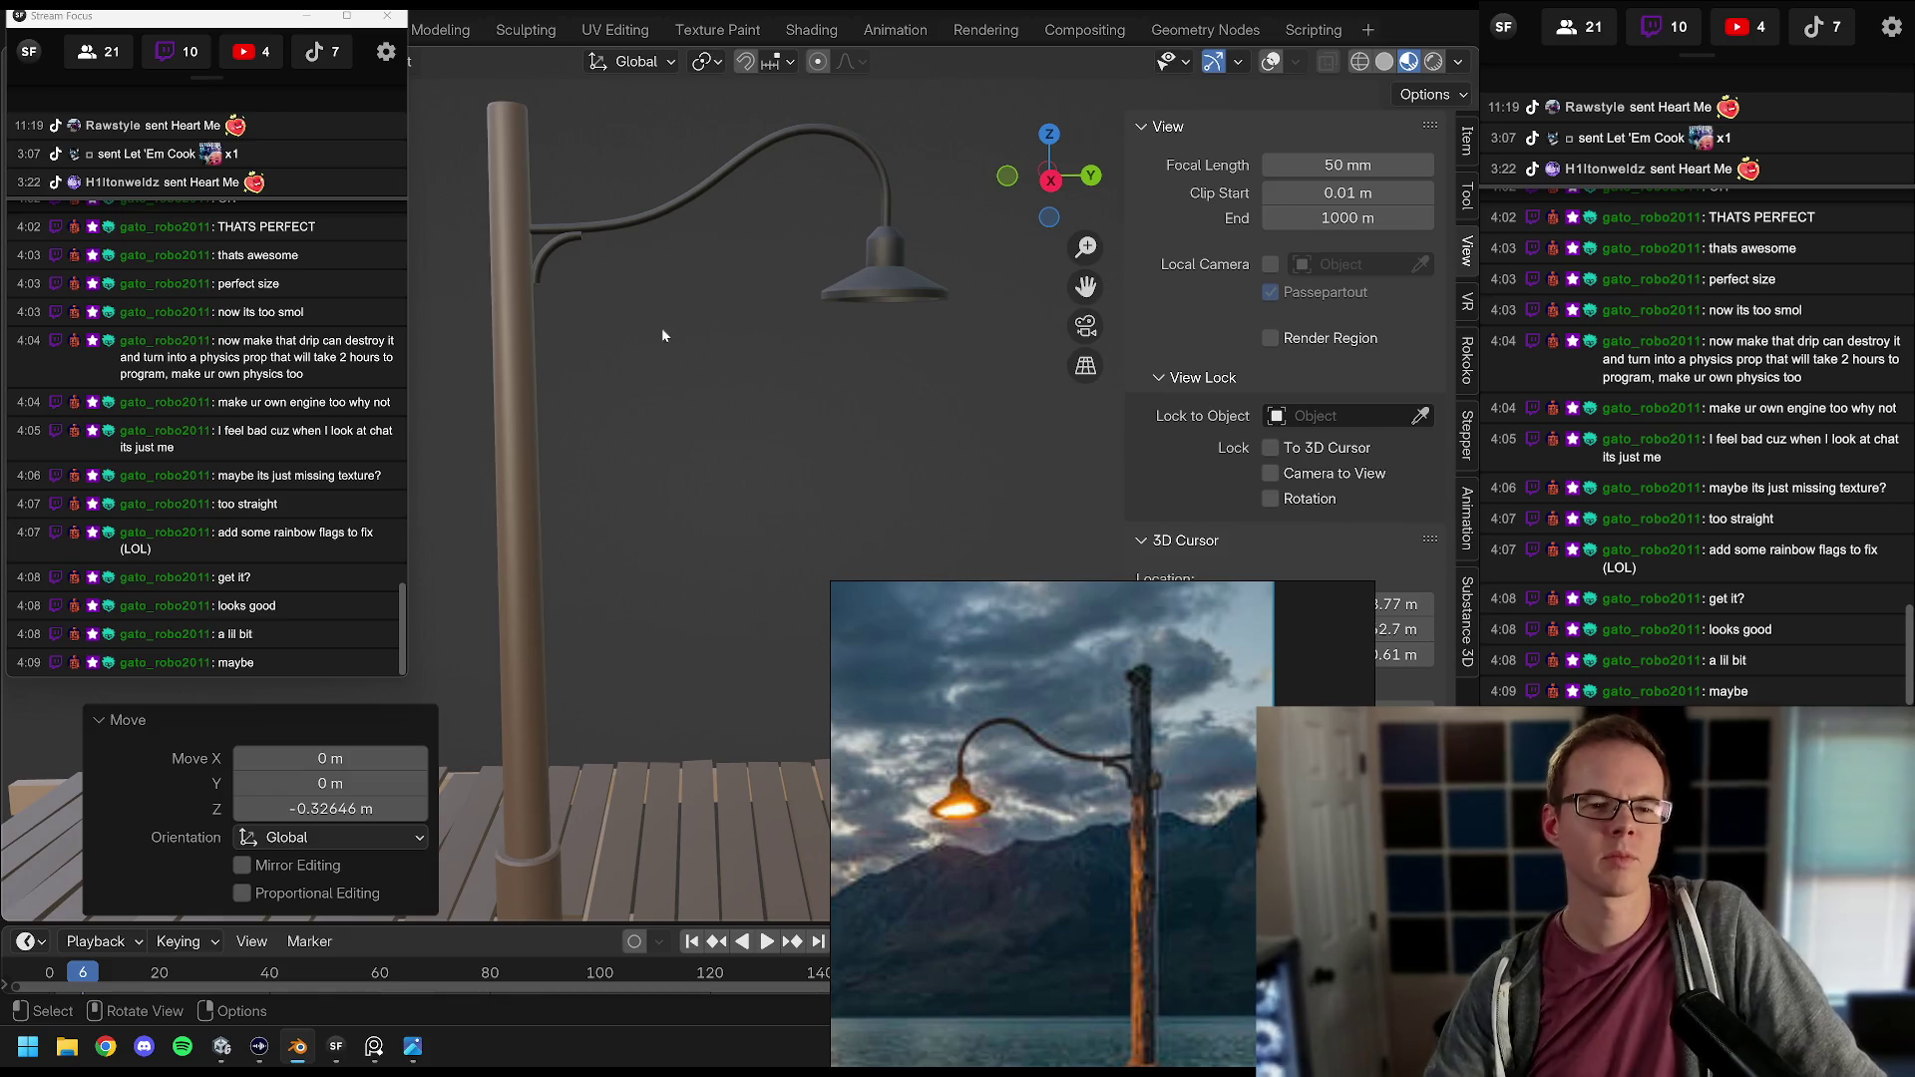
Step: Frame the reference photo's lamp arm and dock beside the modelled lamp post, then turn on statistics overlays
left_click_drag(243, 16, 1910, 12)
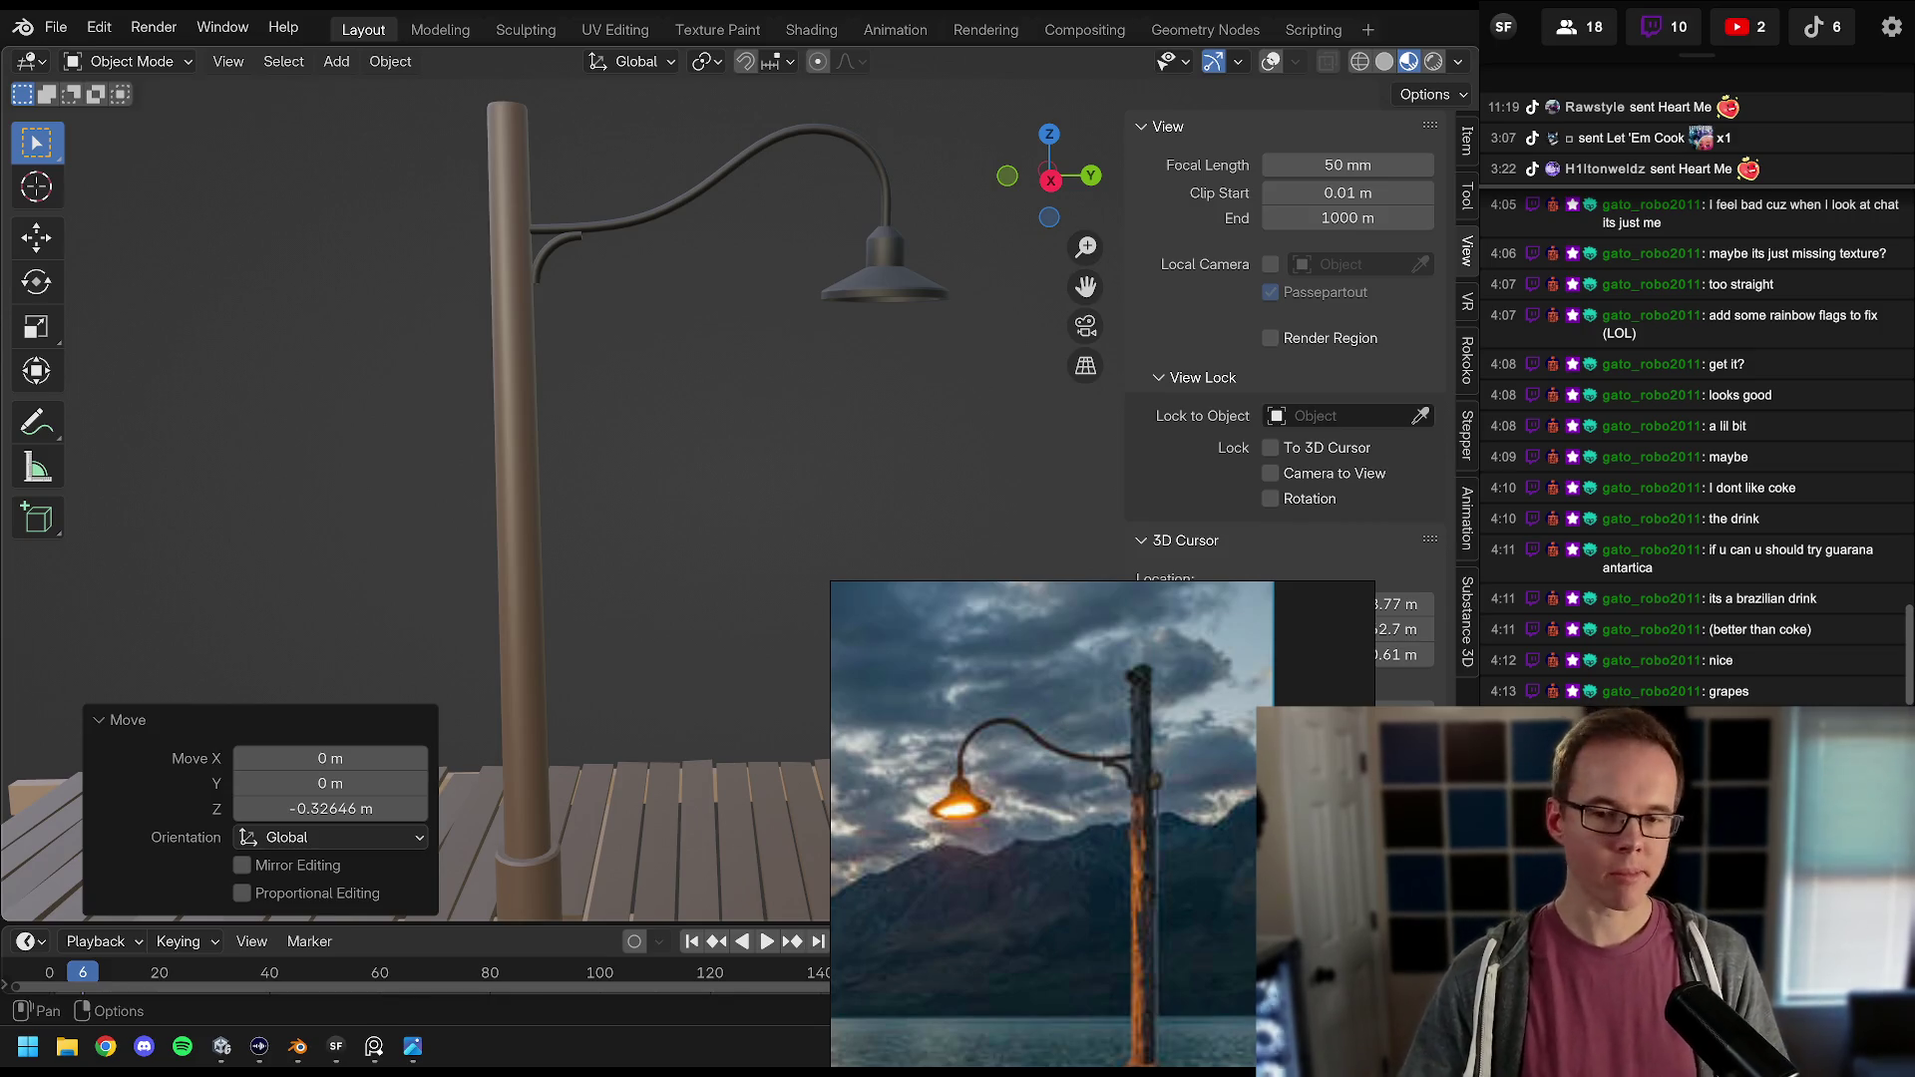
scroll(919, 339, "down", 5)
left_click_drag(682, 383, 720, 377)
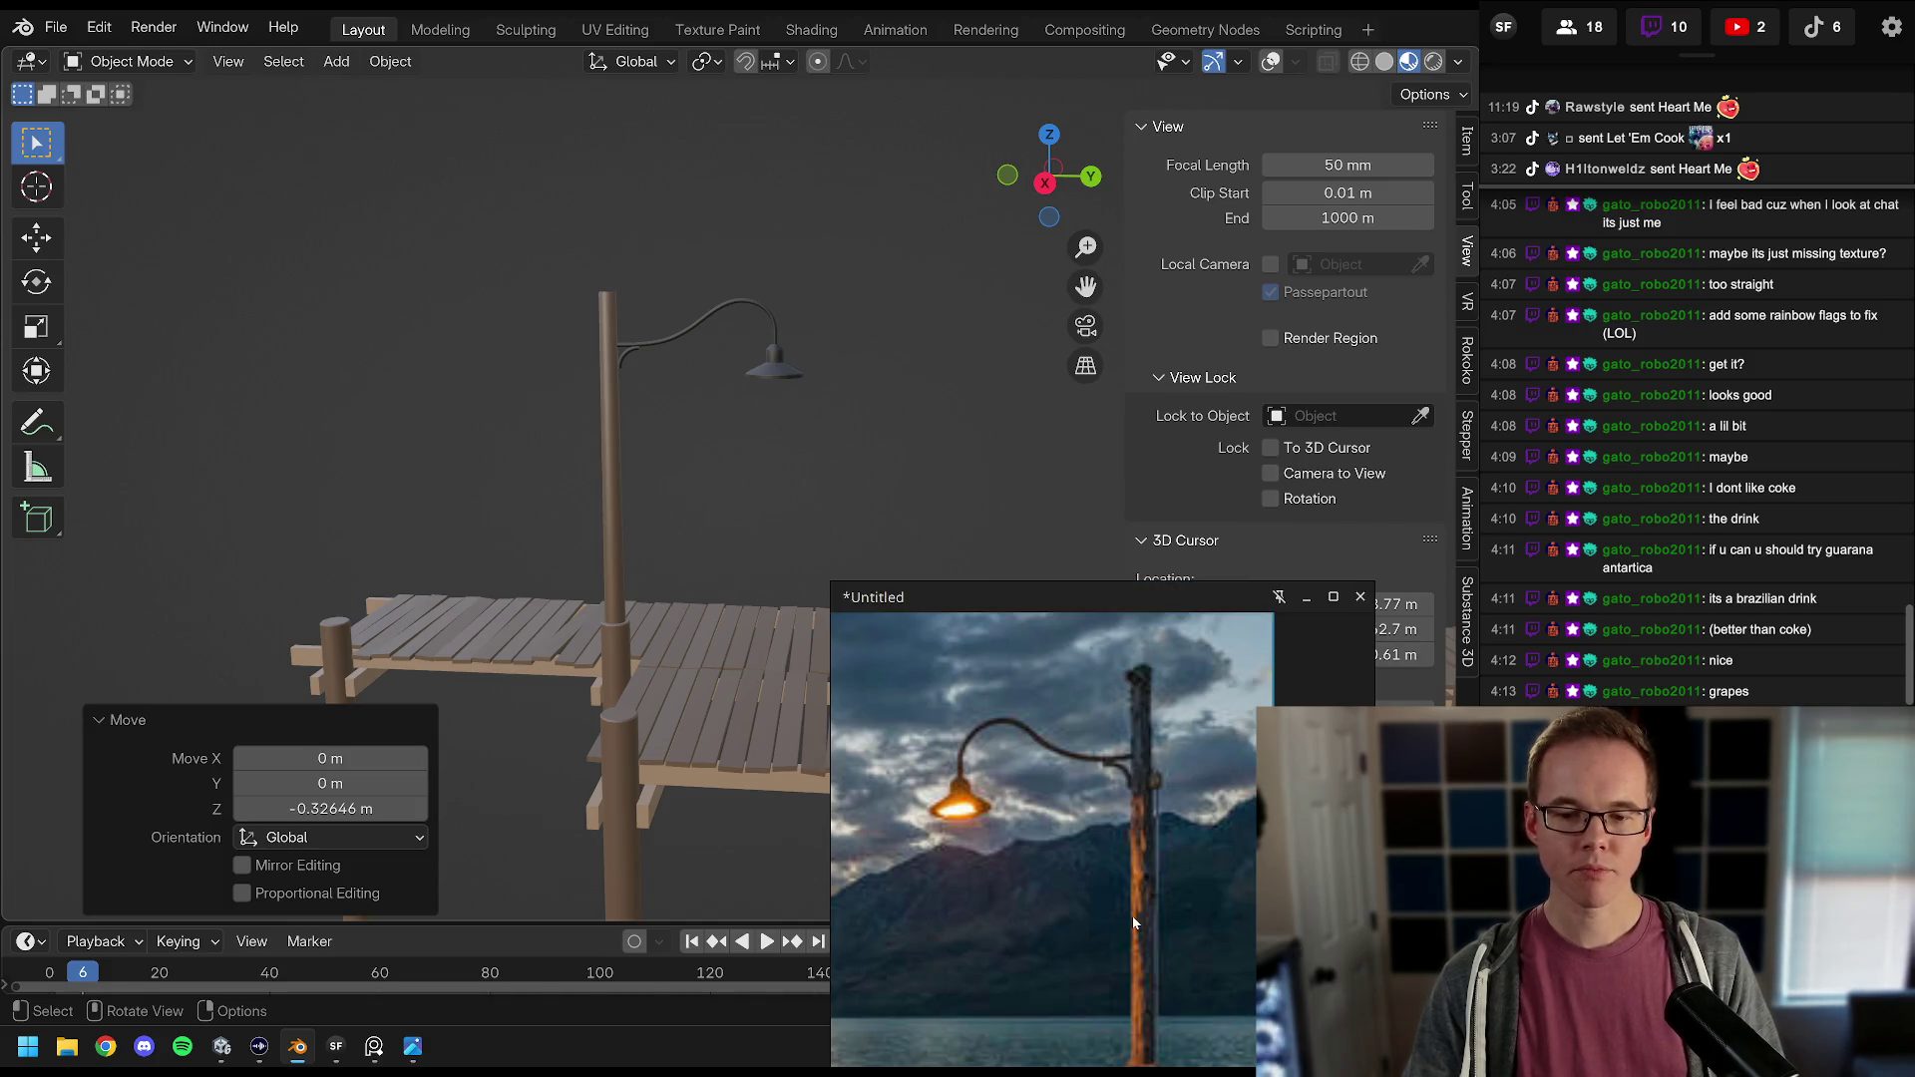
left_click_drag(1117, 853, 1099, 763)
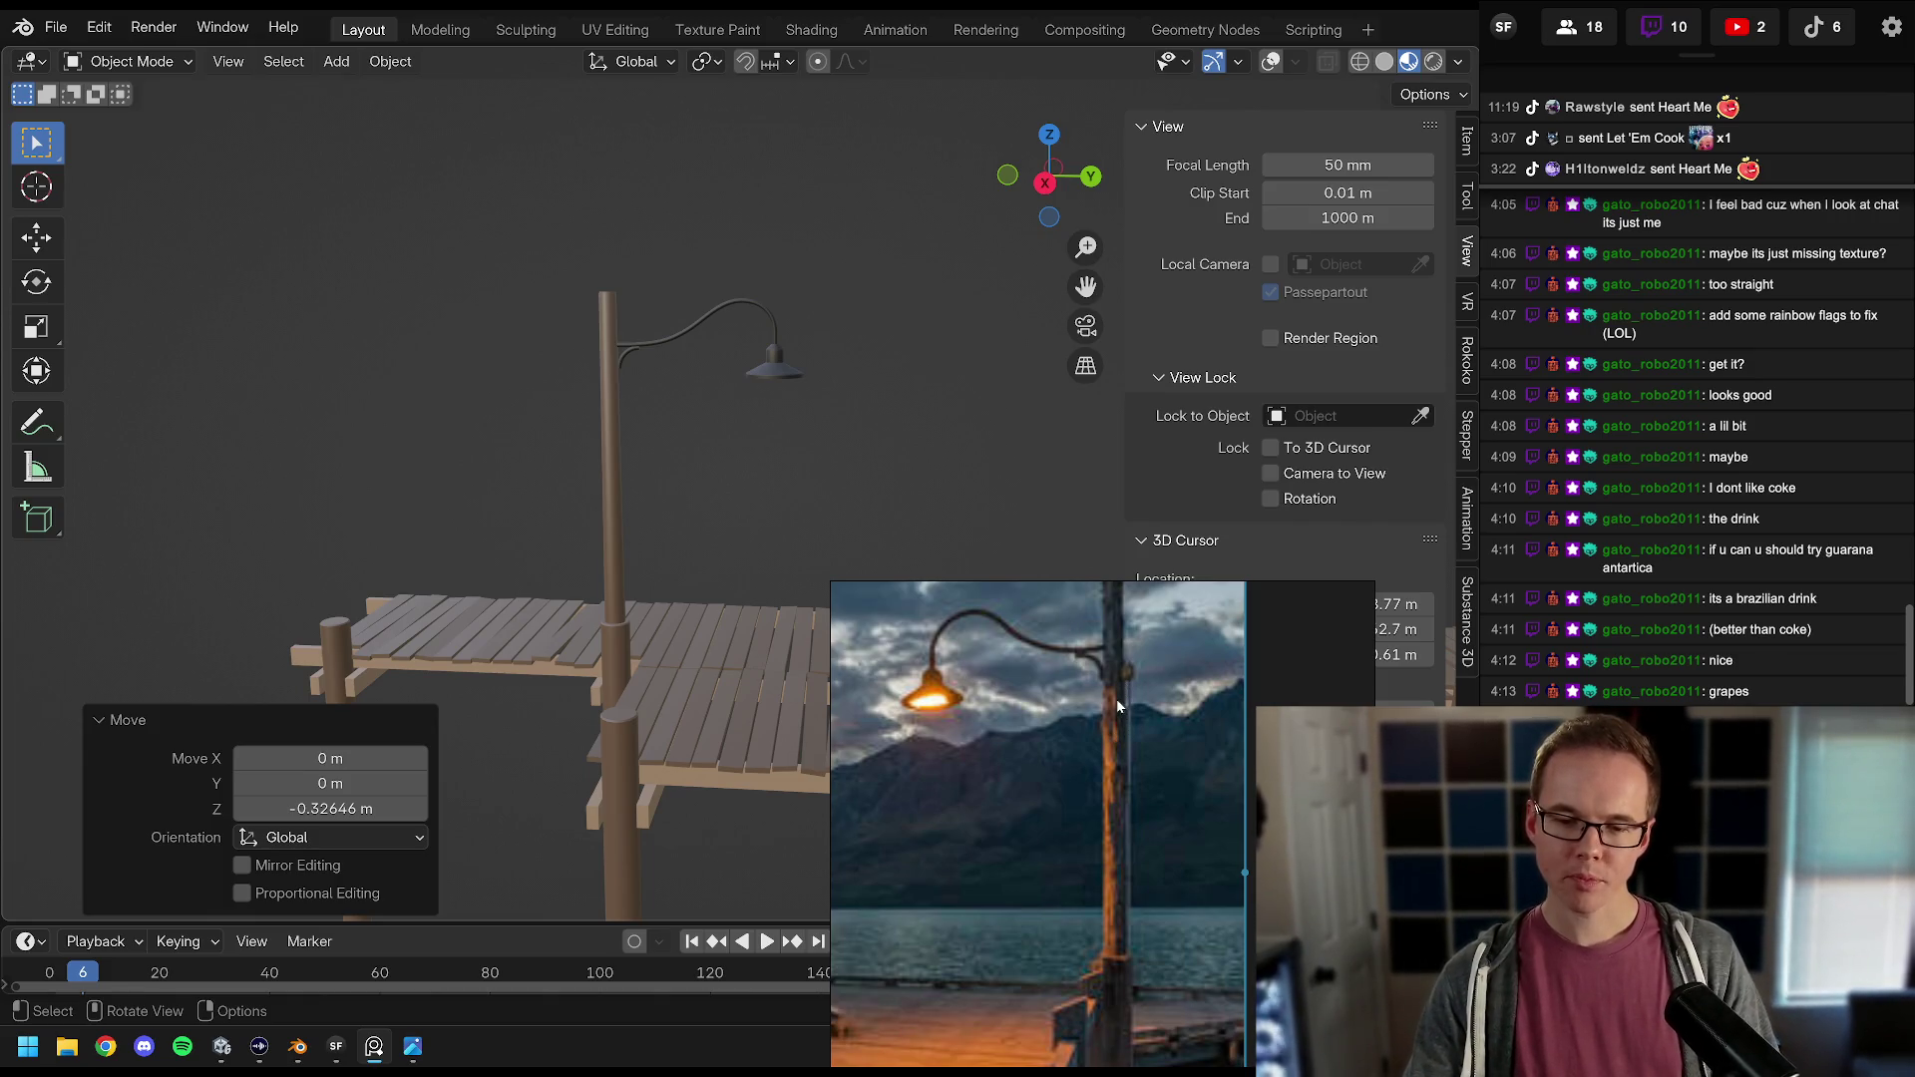
scroll(686, 434, "up", 5)
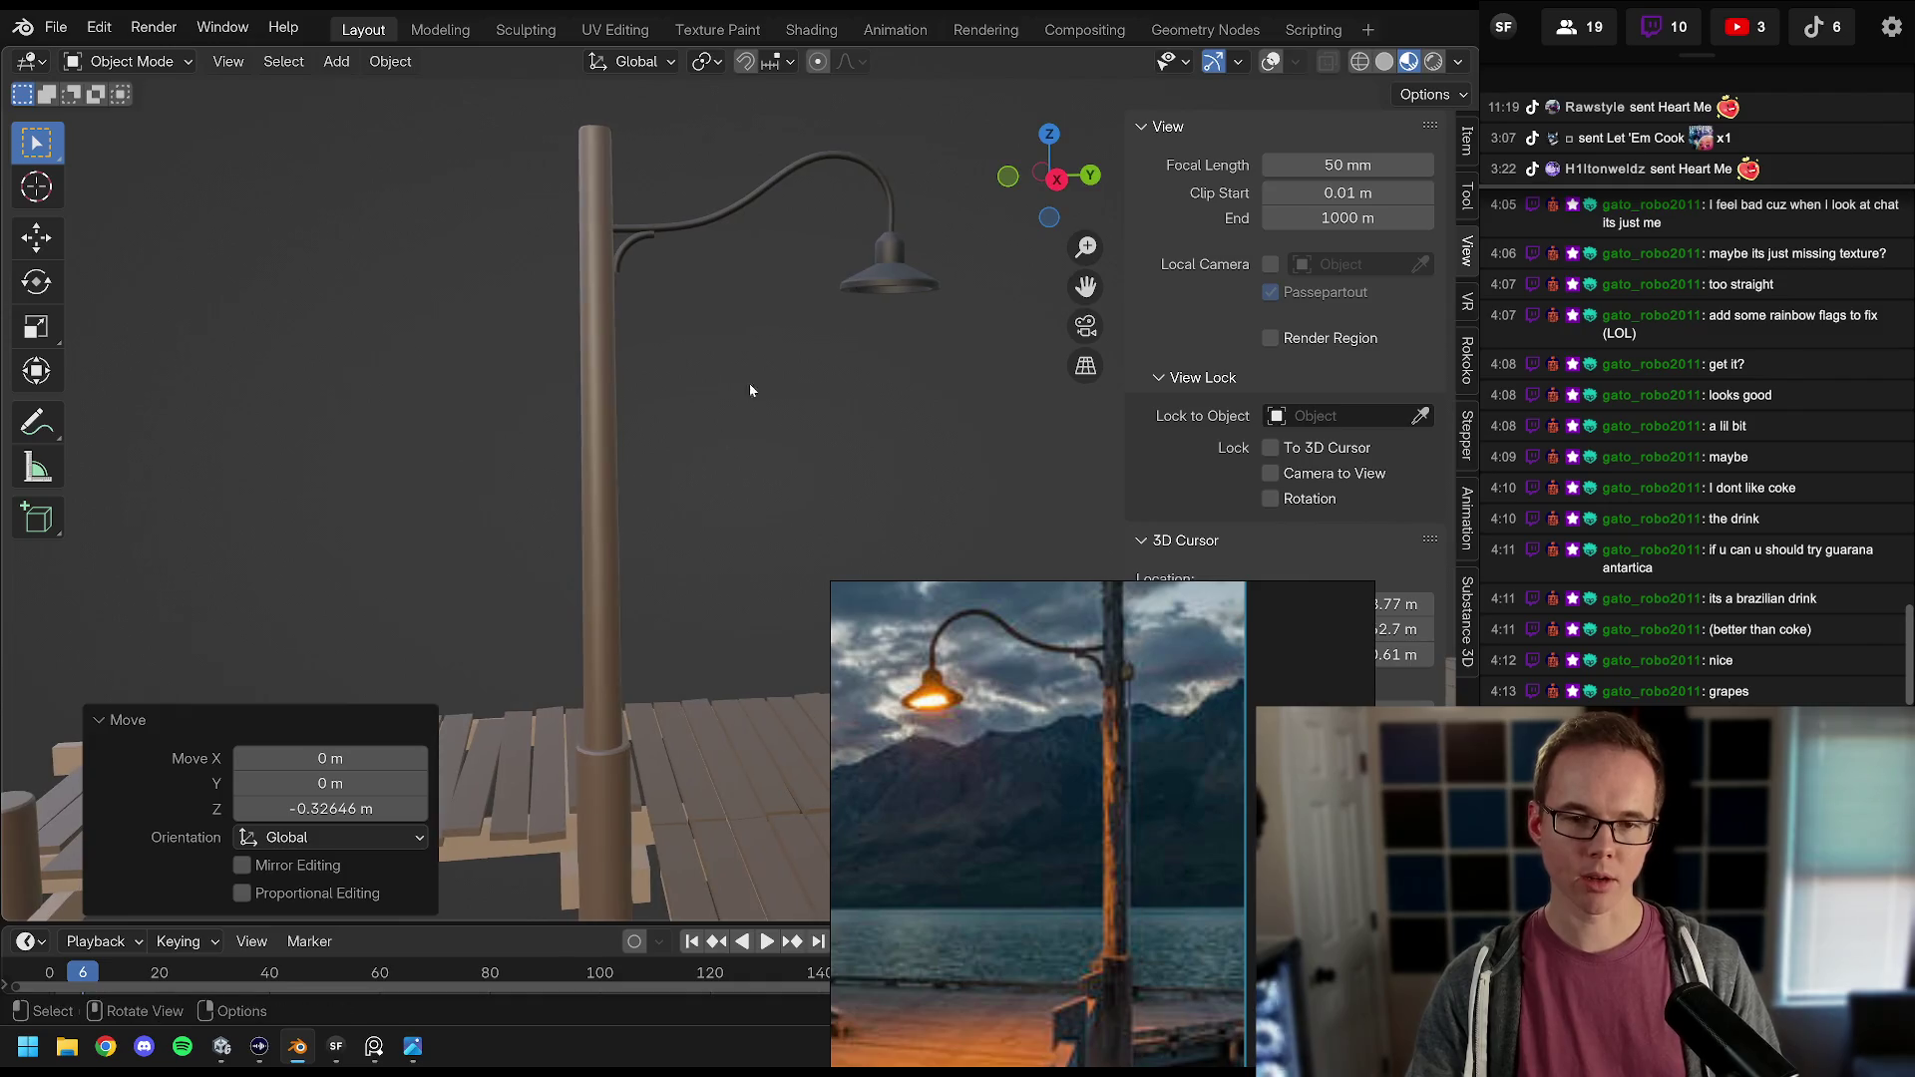
key("shift+alt+z")
Step: Zoom in and select the small curved bracket, then the long curved lamp arm
scroll(617, 343, "down", 3)
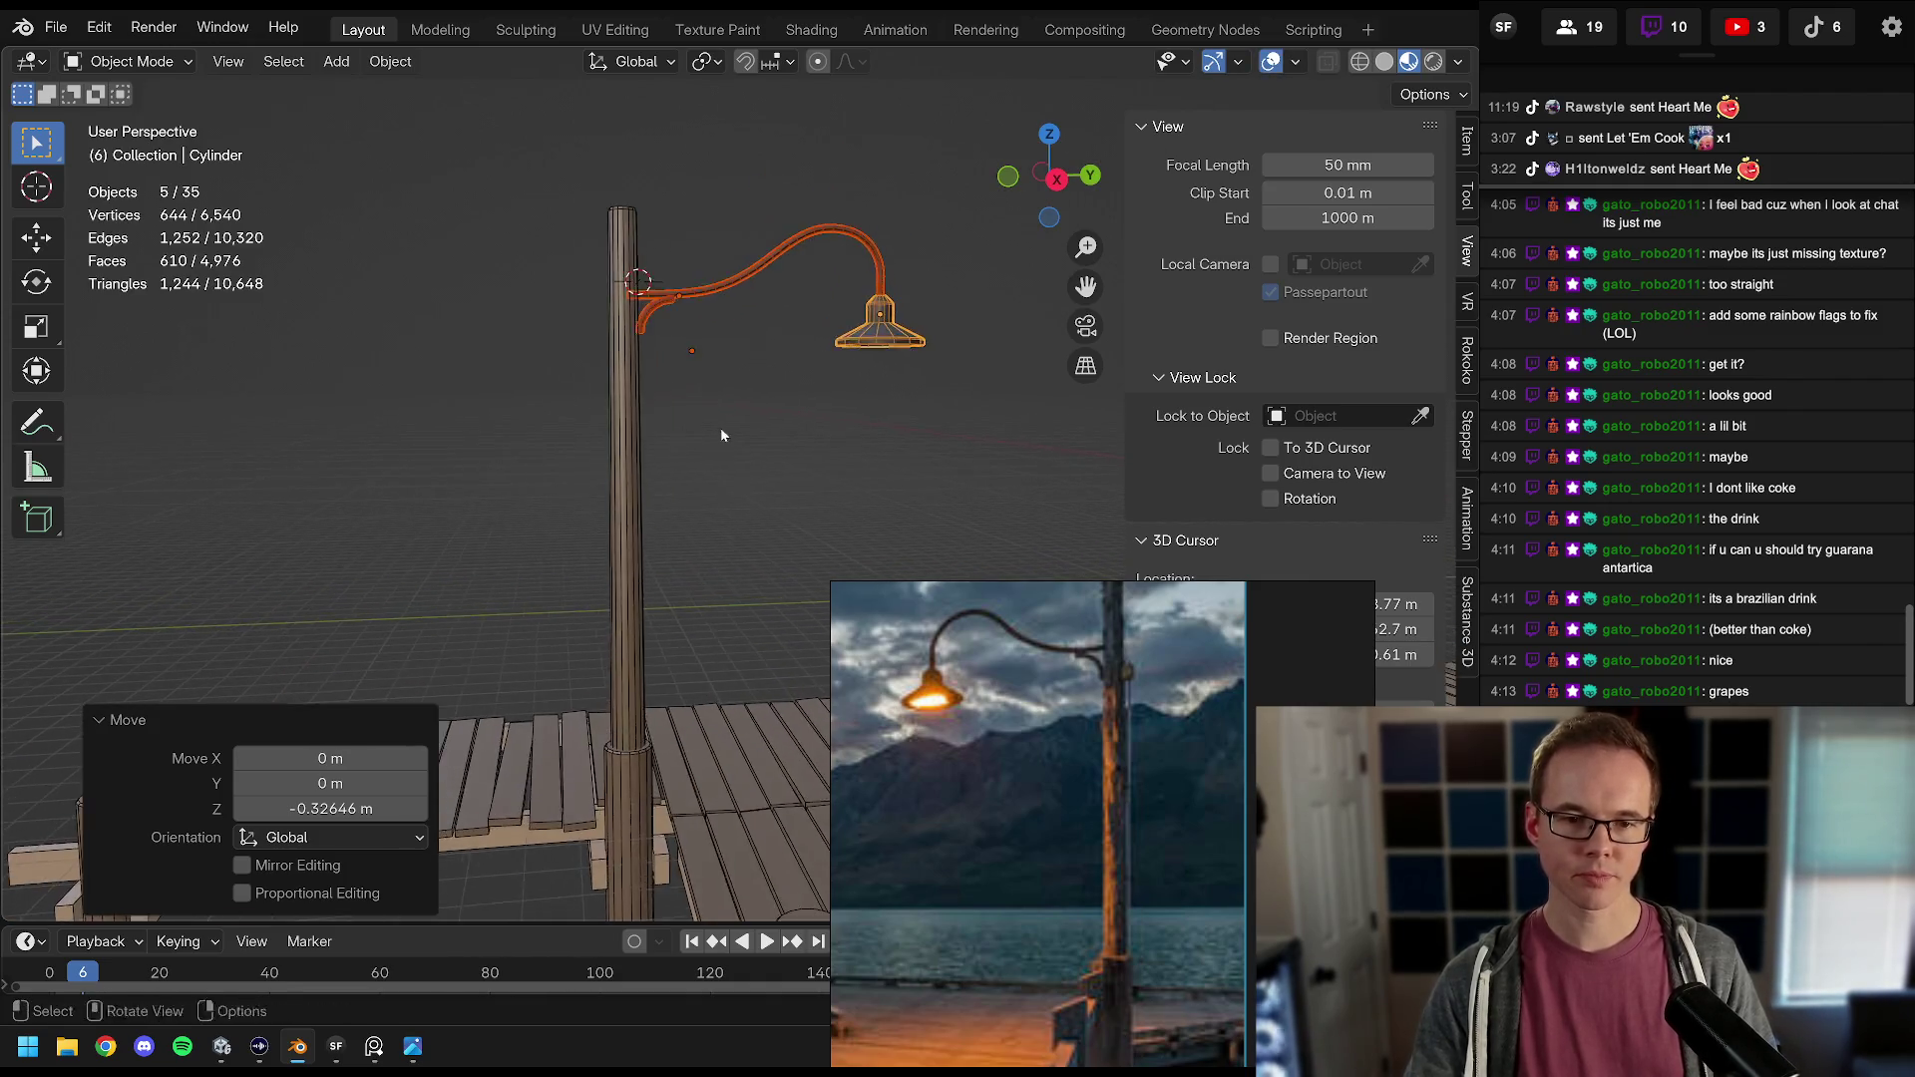
scroll(699, 419, "up", 2)
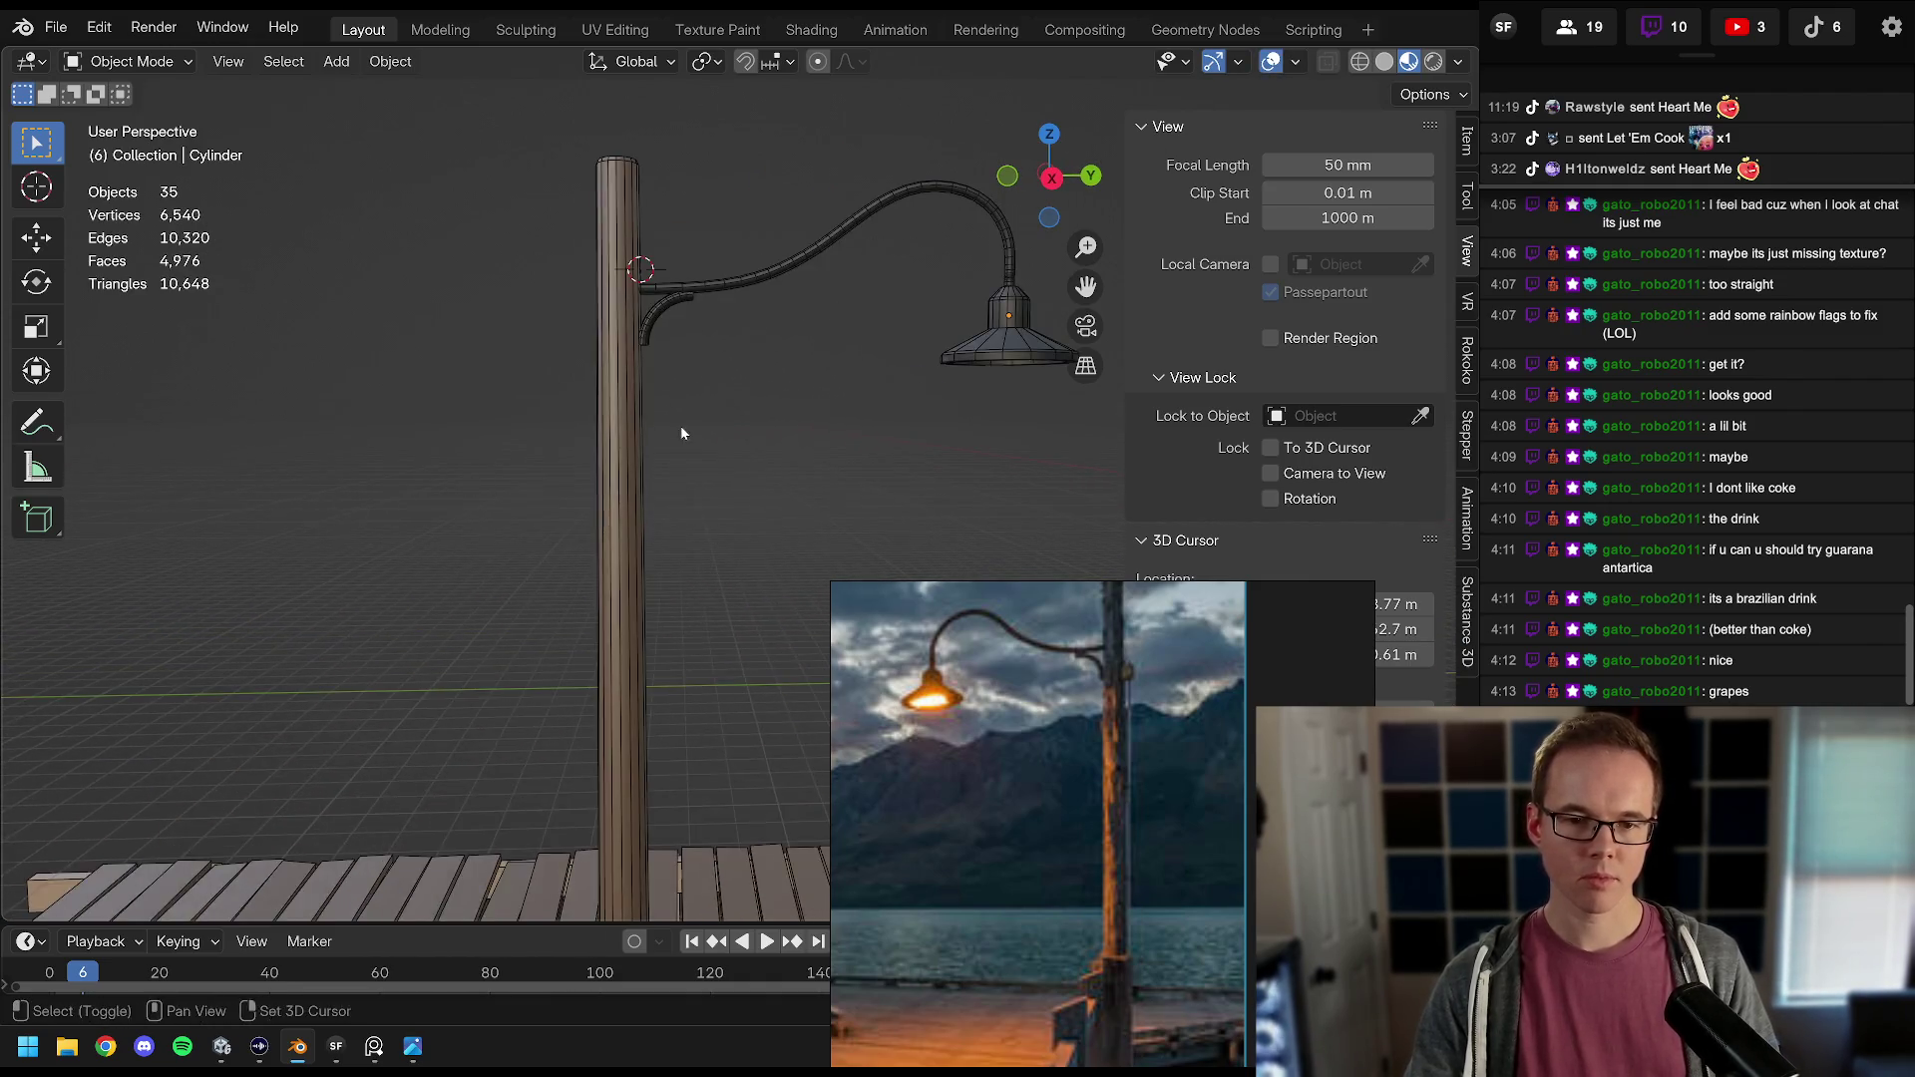
left_click(658, 357)
scroll(642, 350, "up", 4)
scroll(715, 409, "down", 3)
scroll(664, 454, "up", 2)
scroll(664, 453, "up", 2)
left_click(756, 385)
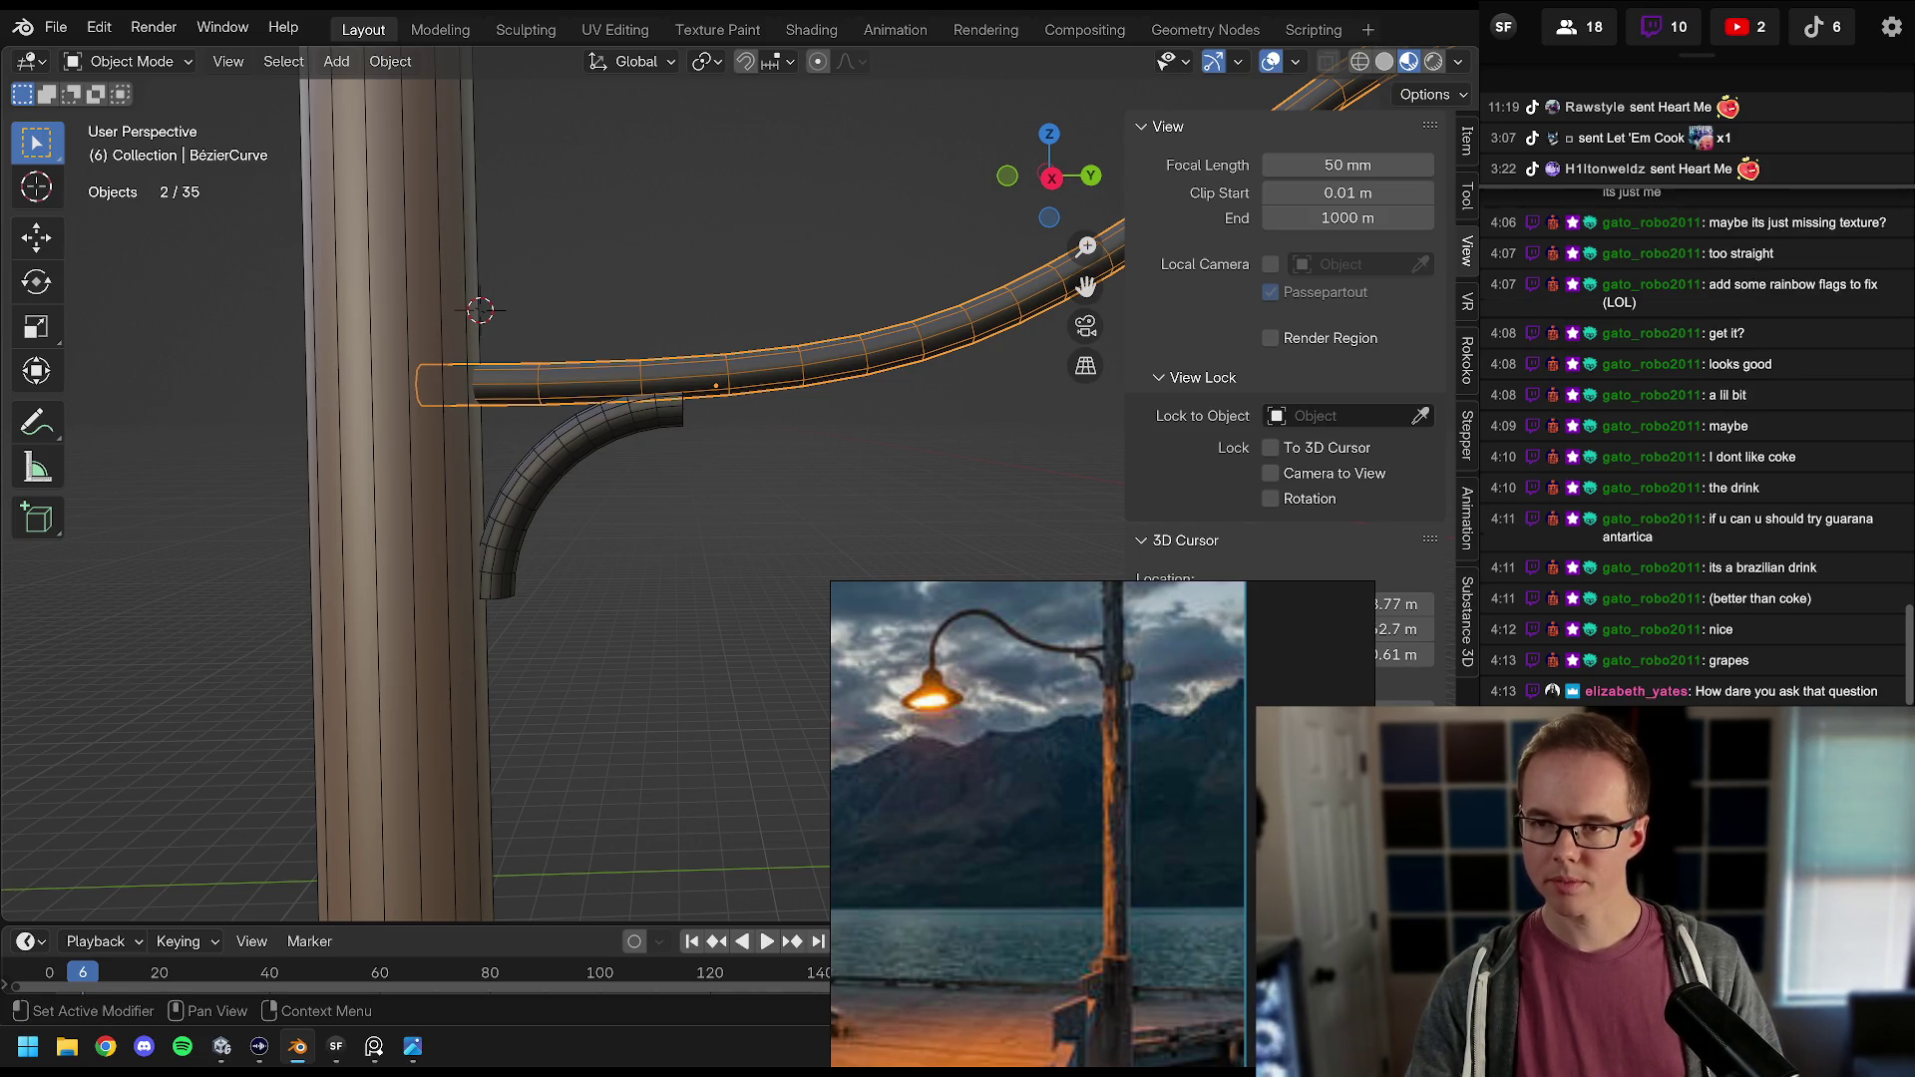
Step: Move the chat window further left and select the curved bracket piece
key("alt+Tab")
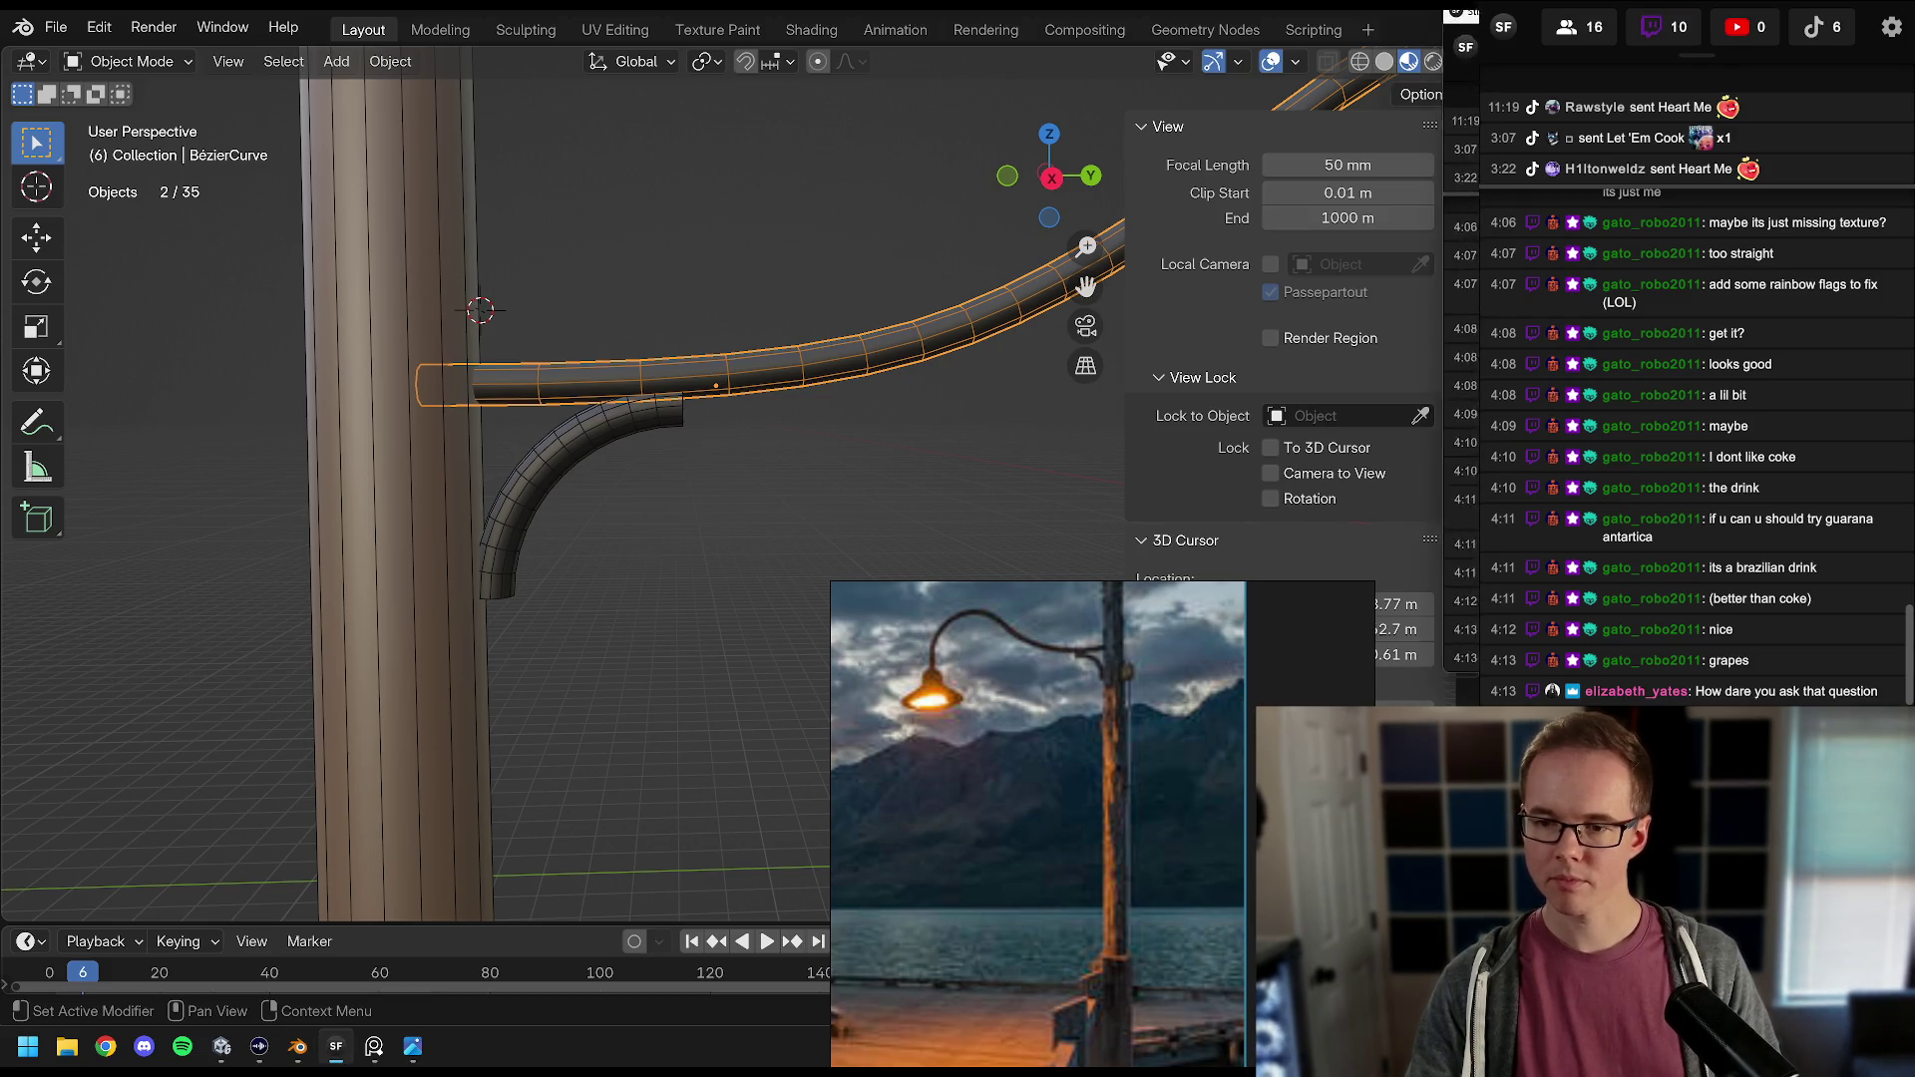
left_click_drag(1531, 18, 1449, 18)
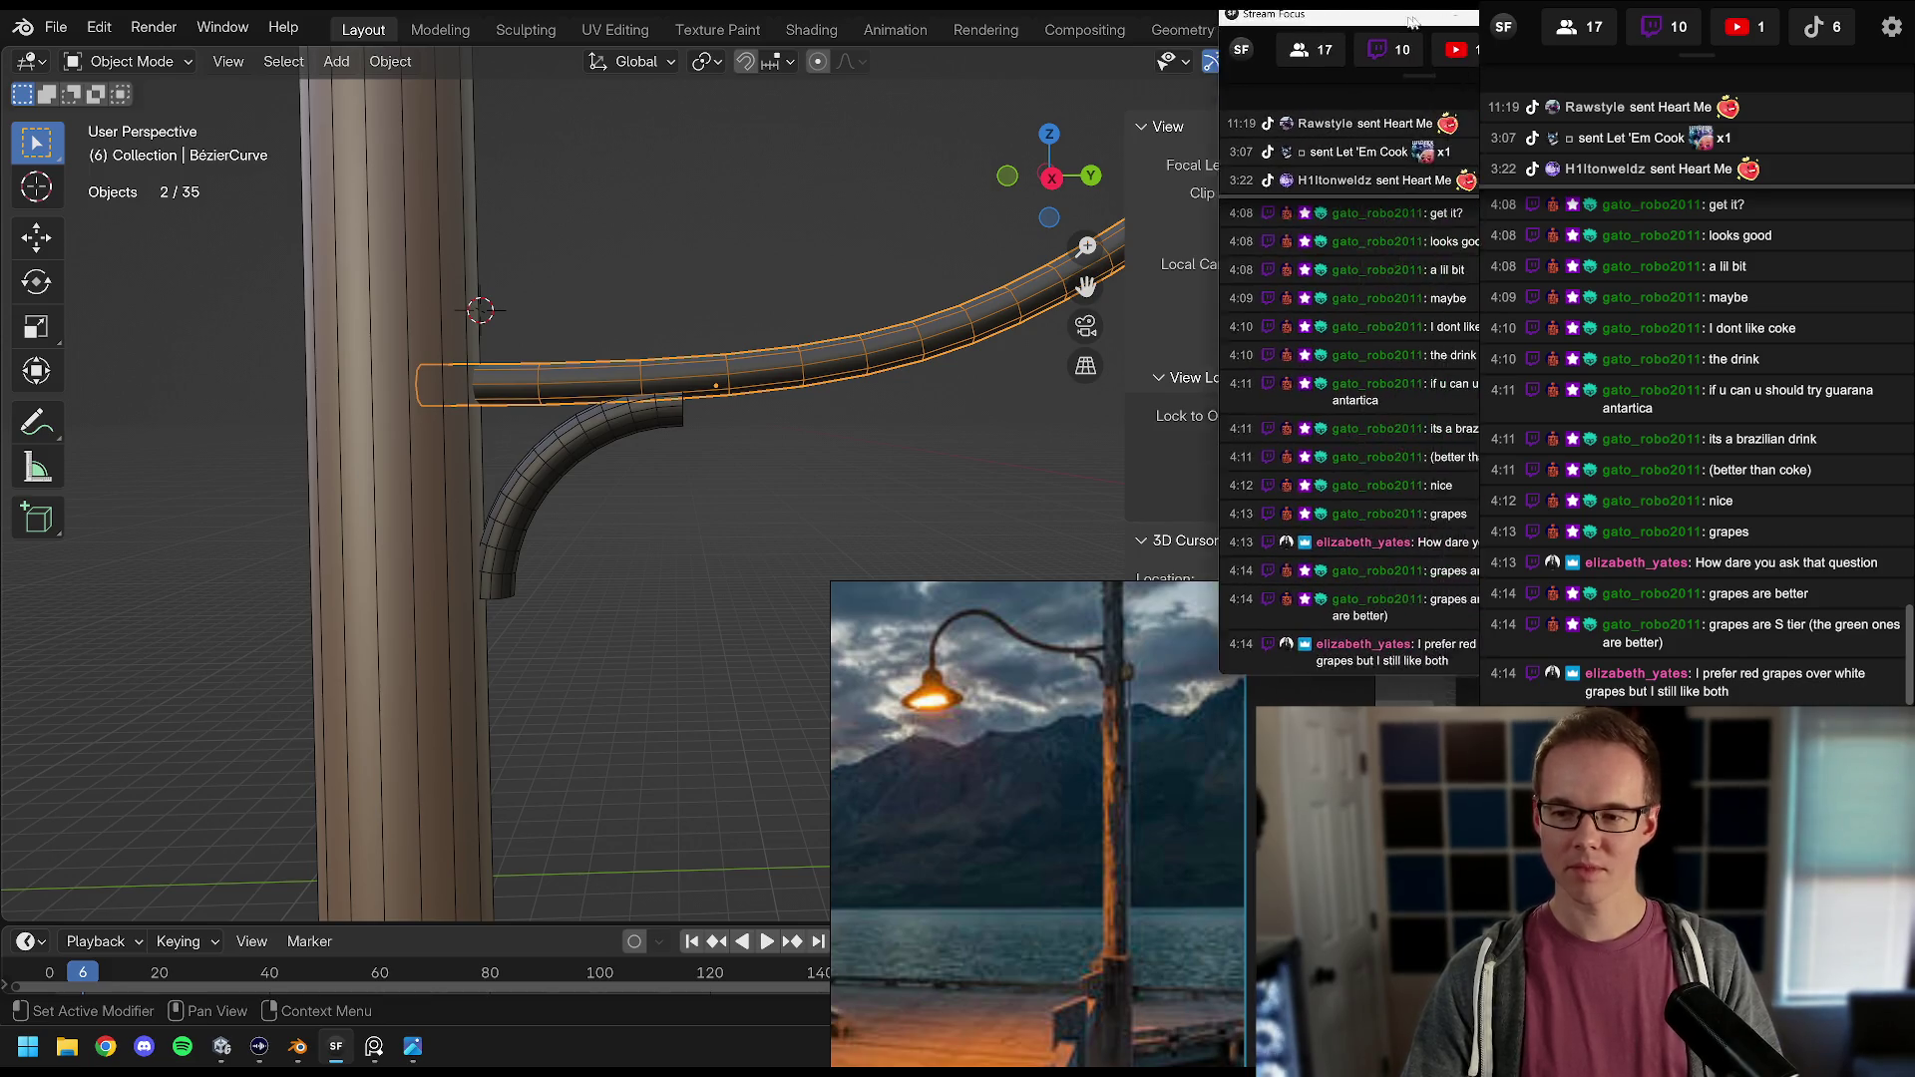
left_click(654, 419)
left_click(671, 377)
left_click(611, 439)
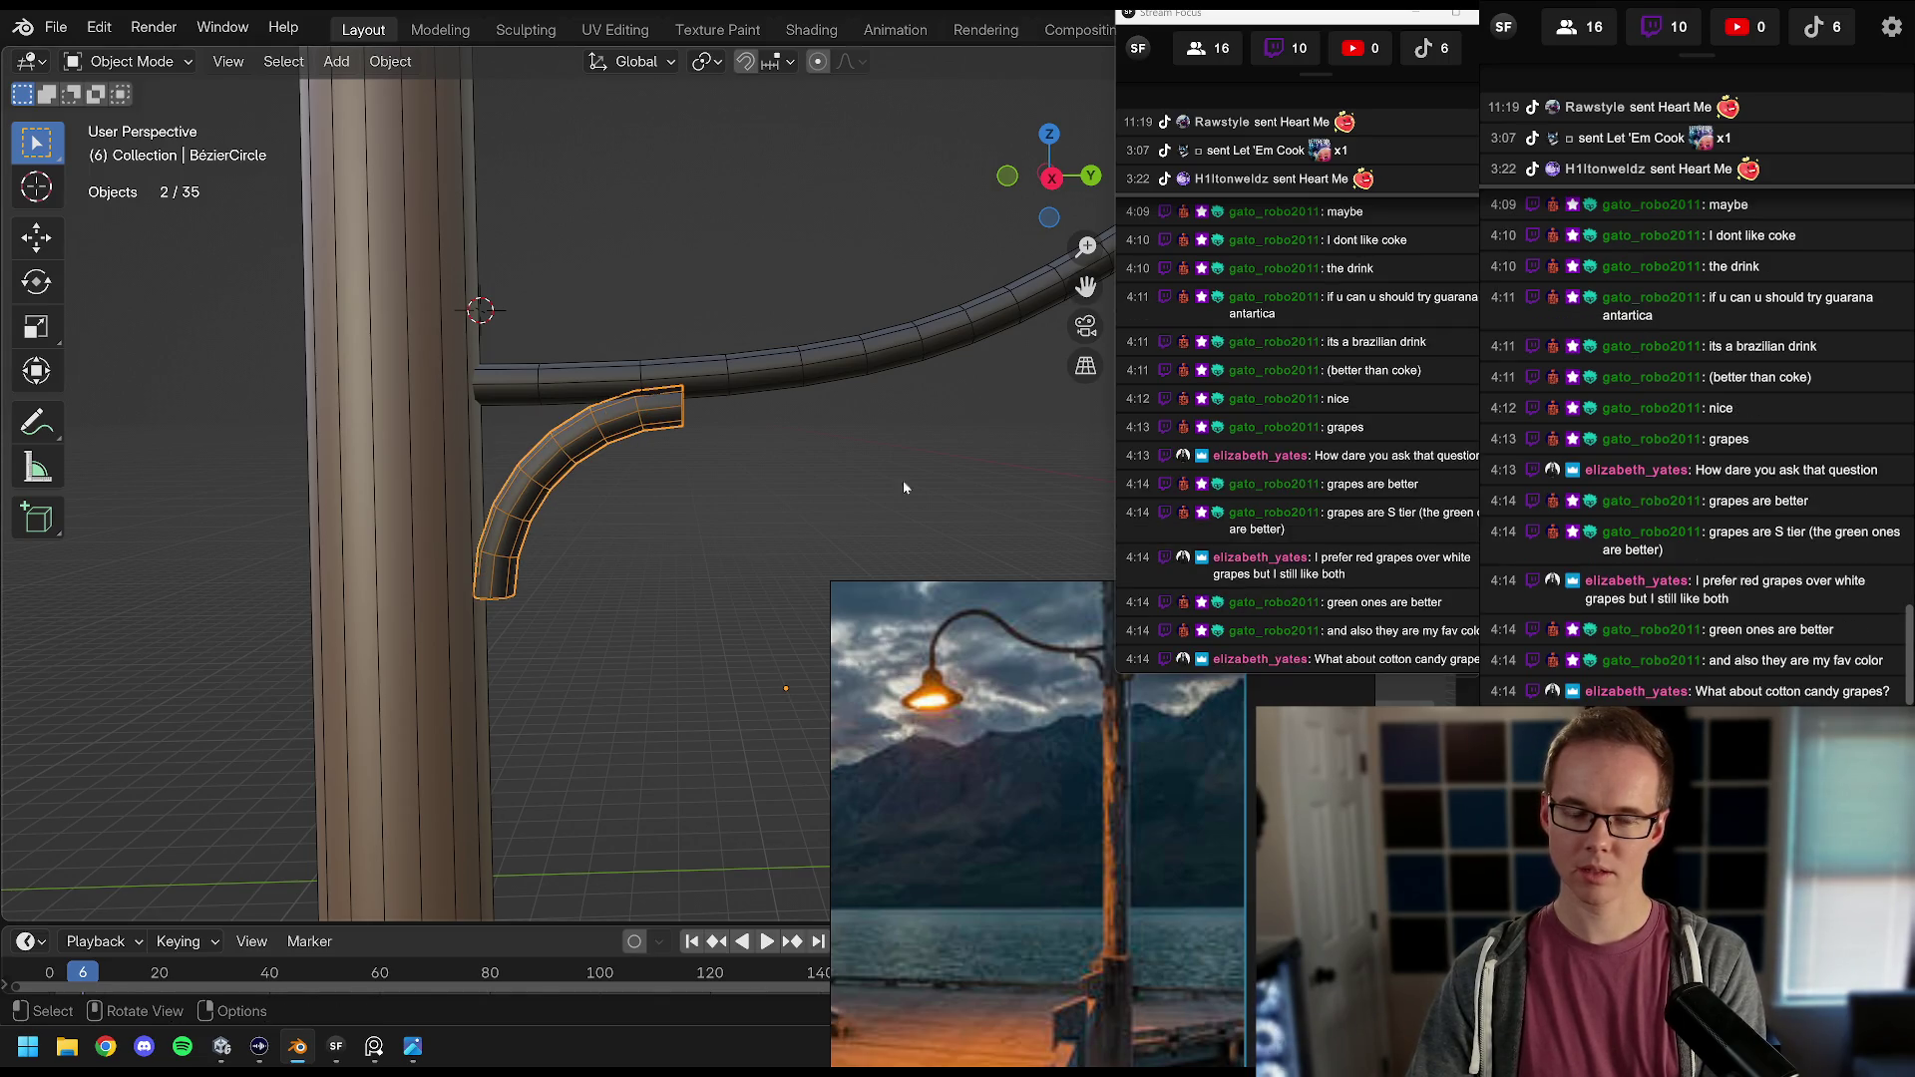
left_click(851, 490)
scroll(850, 487, "down", 5)
scroll(726, 445, "up", 2)
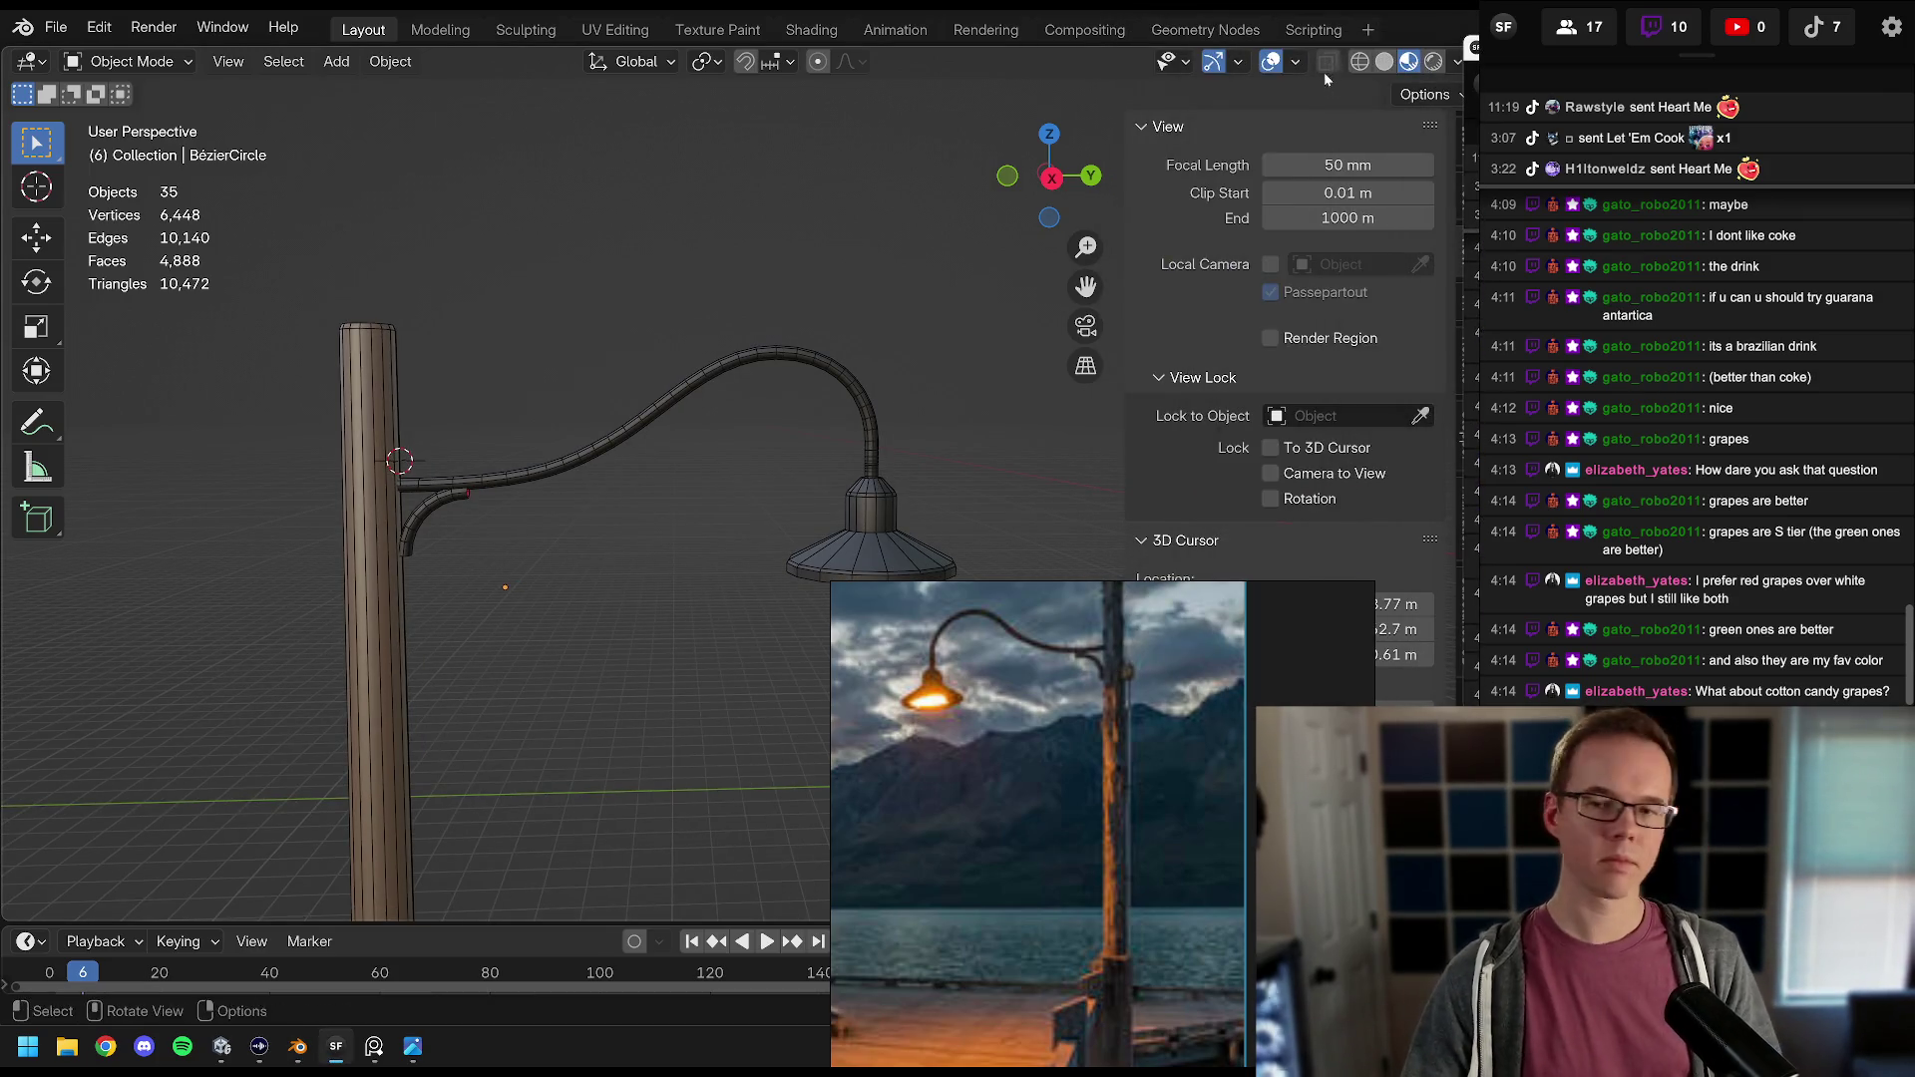
left_click(1271, 61)
mouse_move(702, 254)
left_mouse_down()
mouse_move(724, 283)
mouse_move(690, 220)
mouse_move(745, 362)
mouse_move(820, 367)
left_mouse_up()
scroll(808, 385, "up", 3)
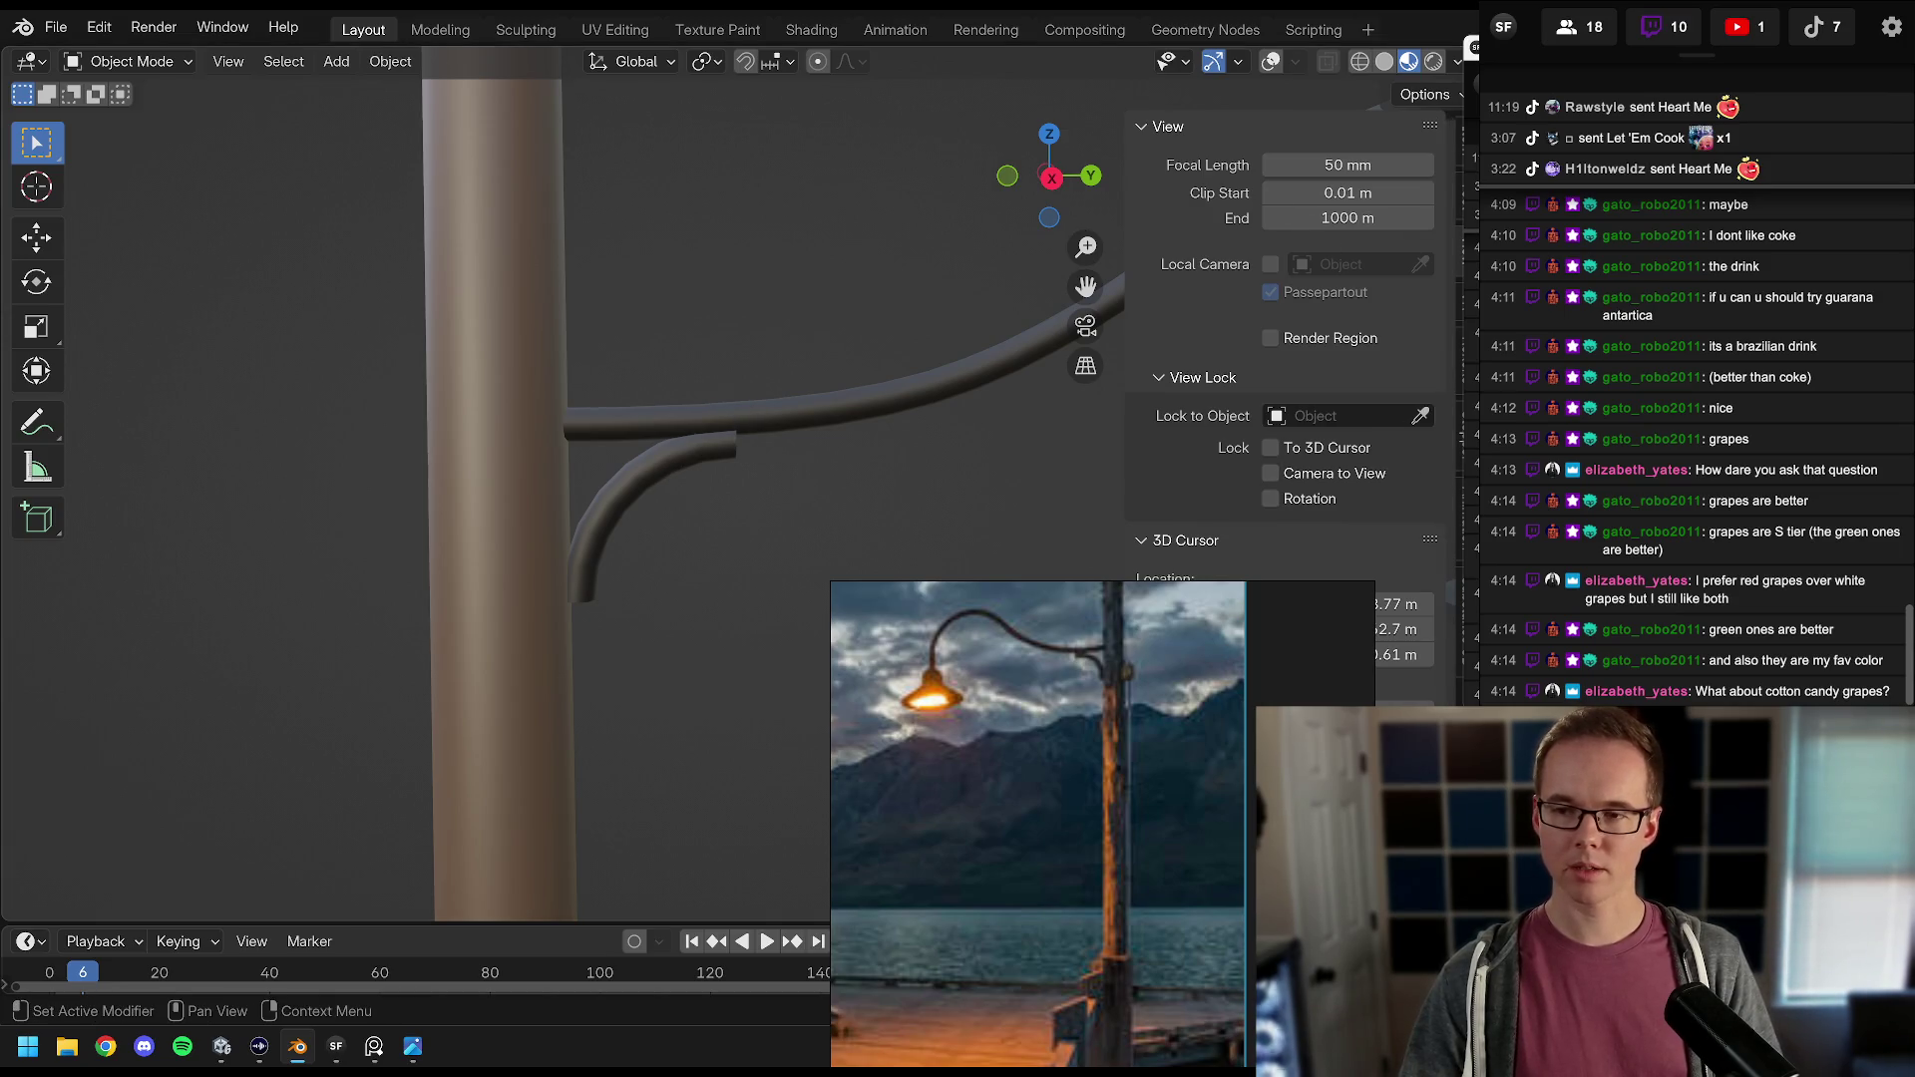
left_click_drag(1626, 56, 1403, 62)
key("alt+Tab")
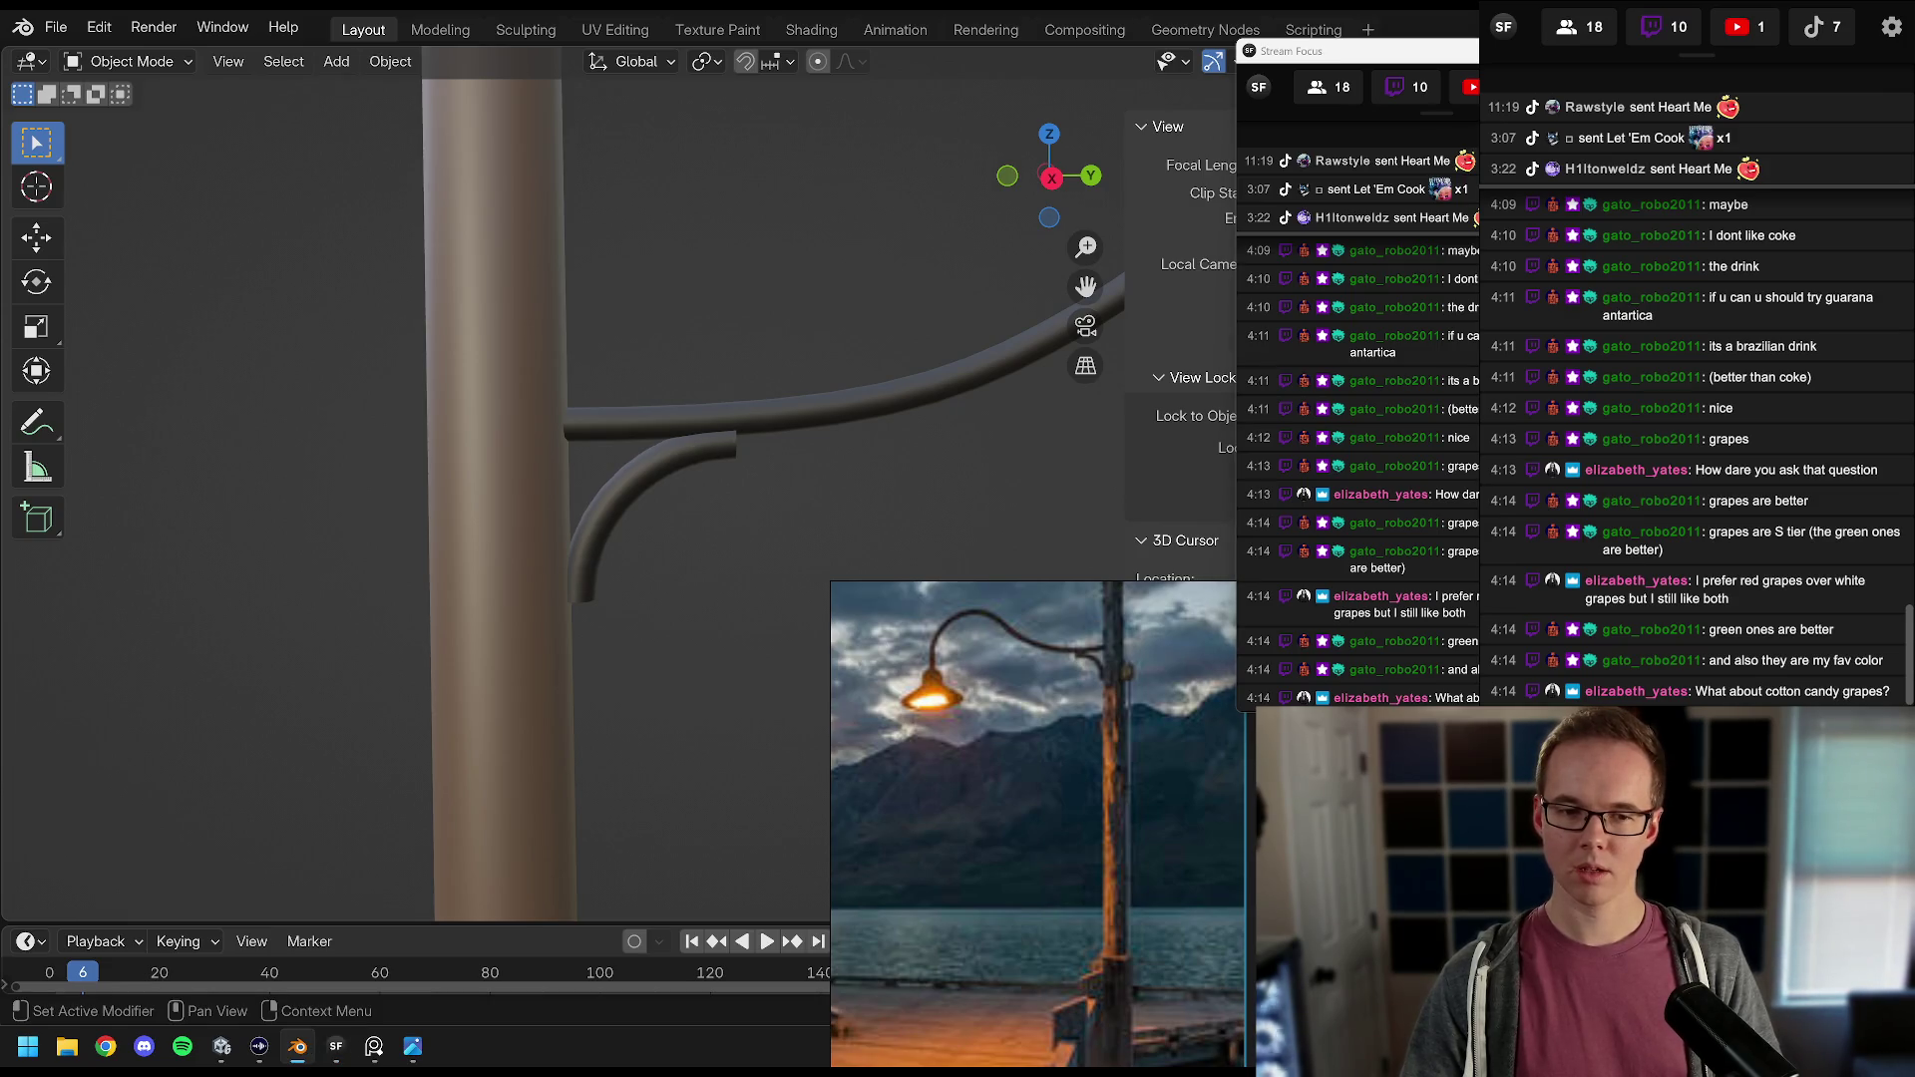
left_click_drag(1277, 51, 1378, 118)
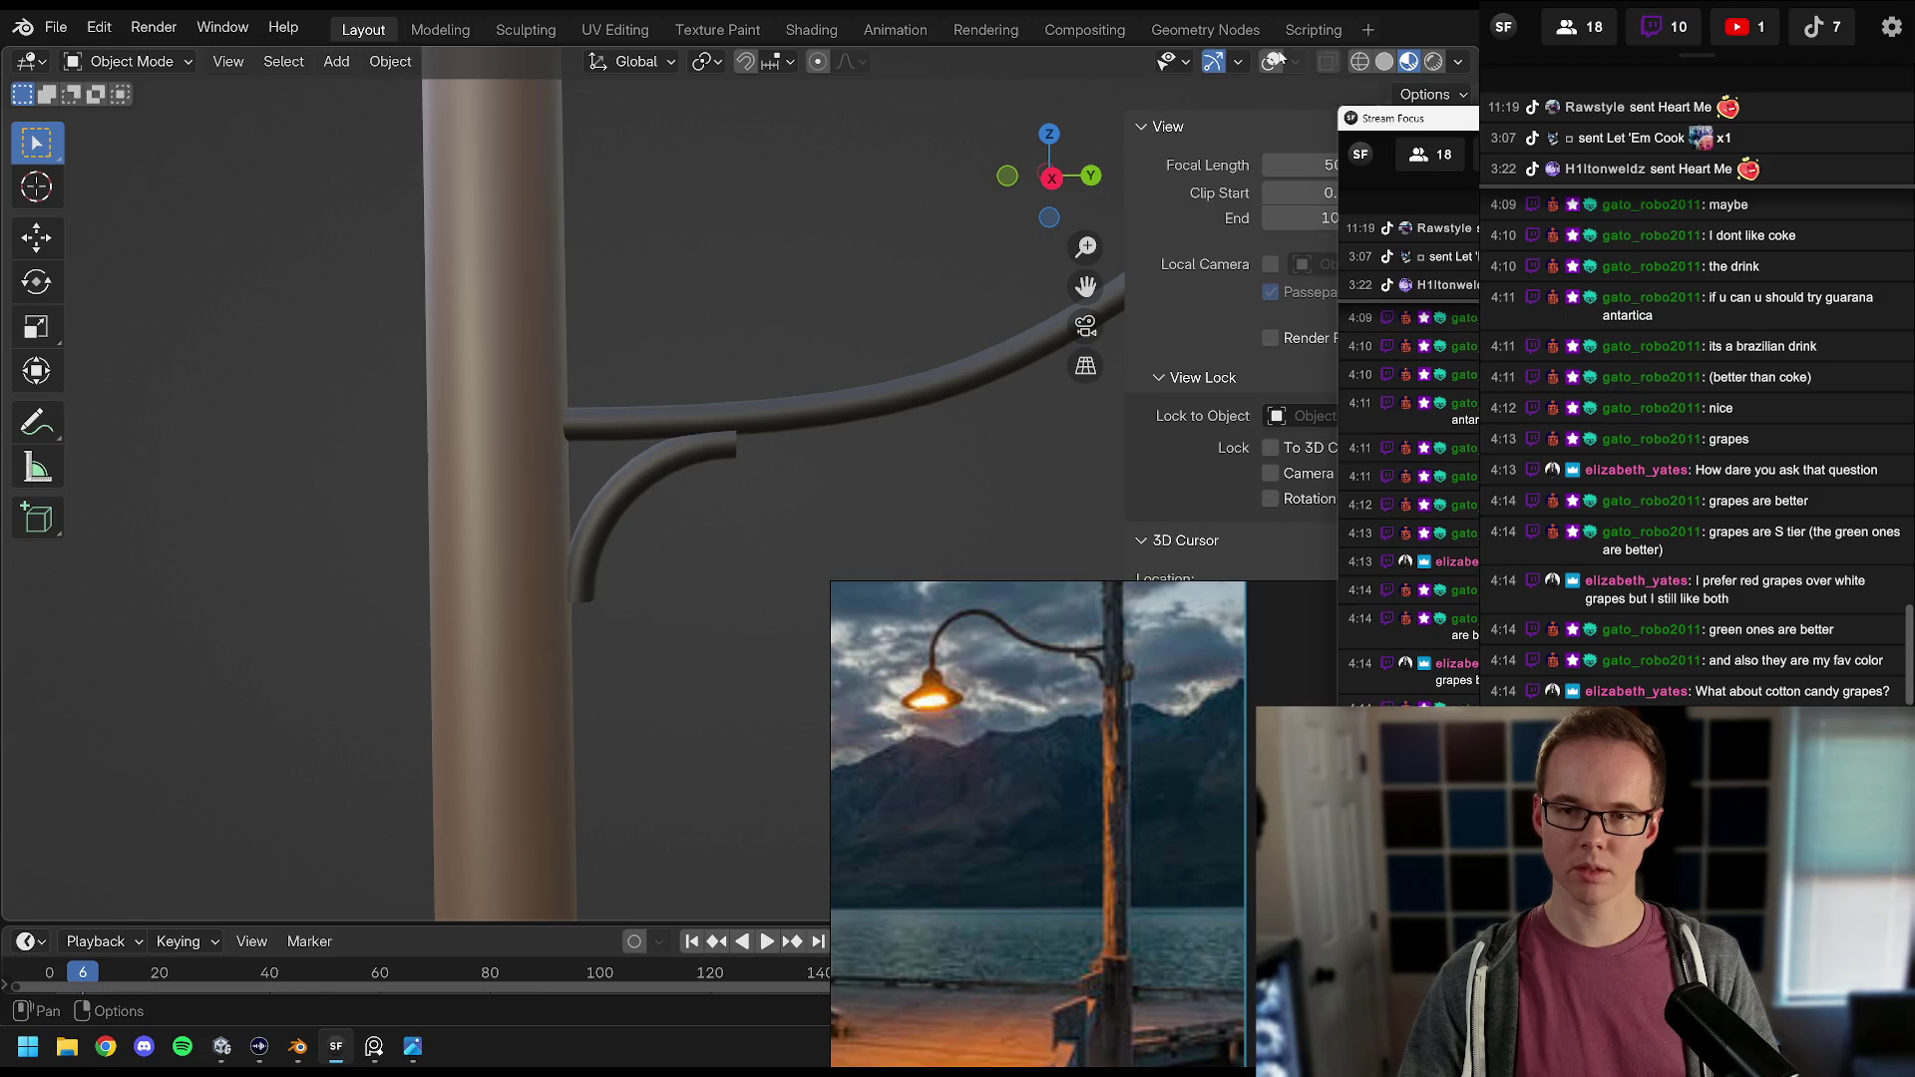
left_click(1273, 62)
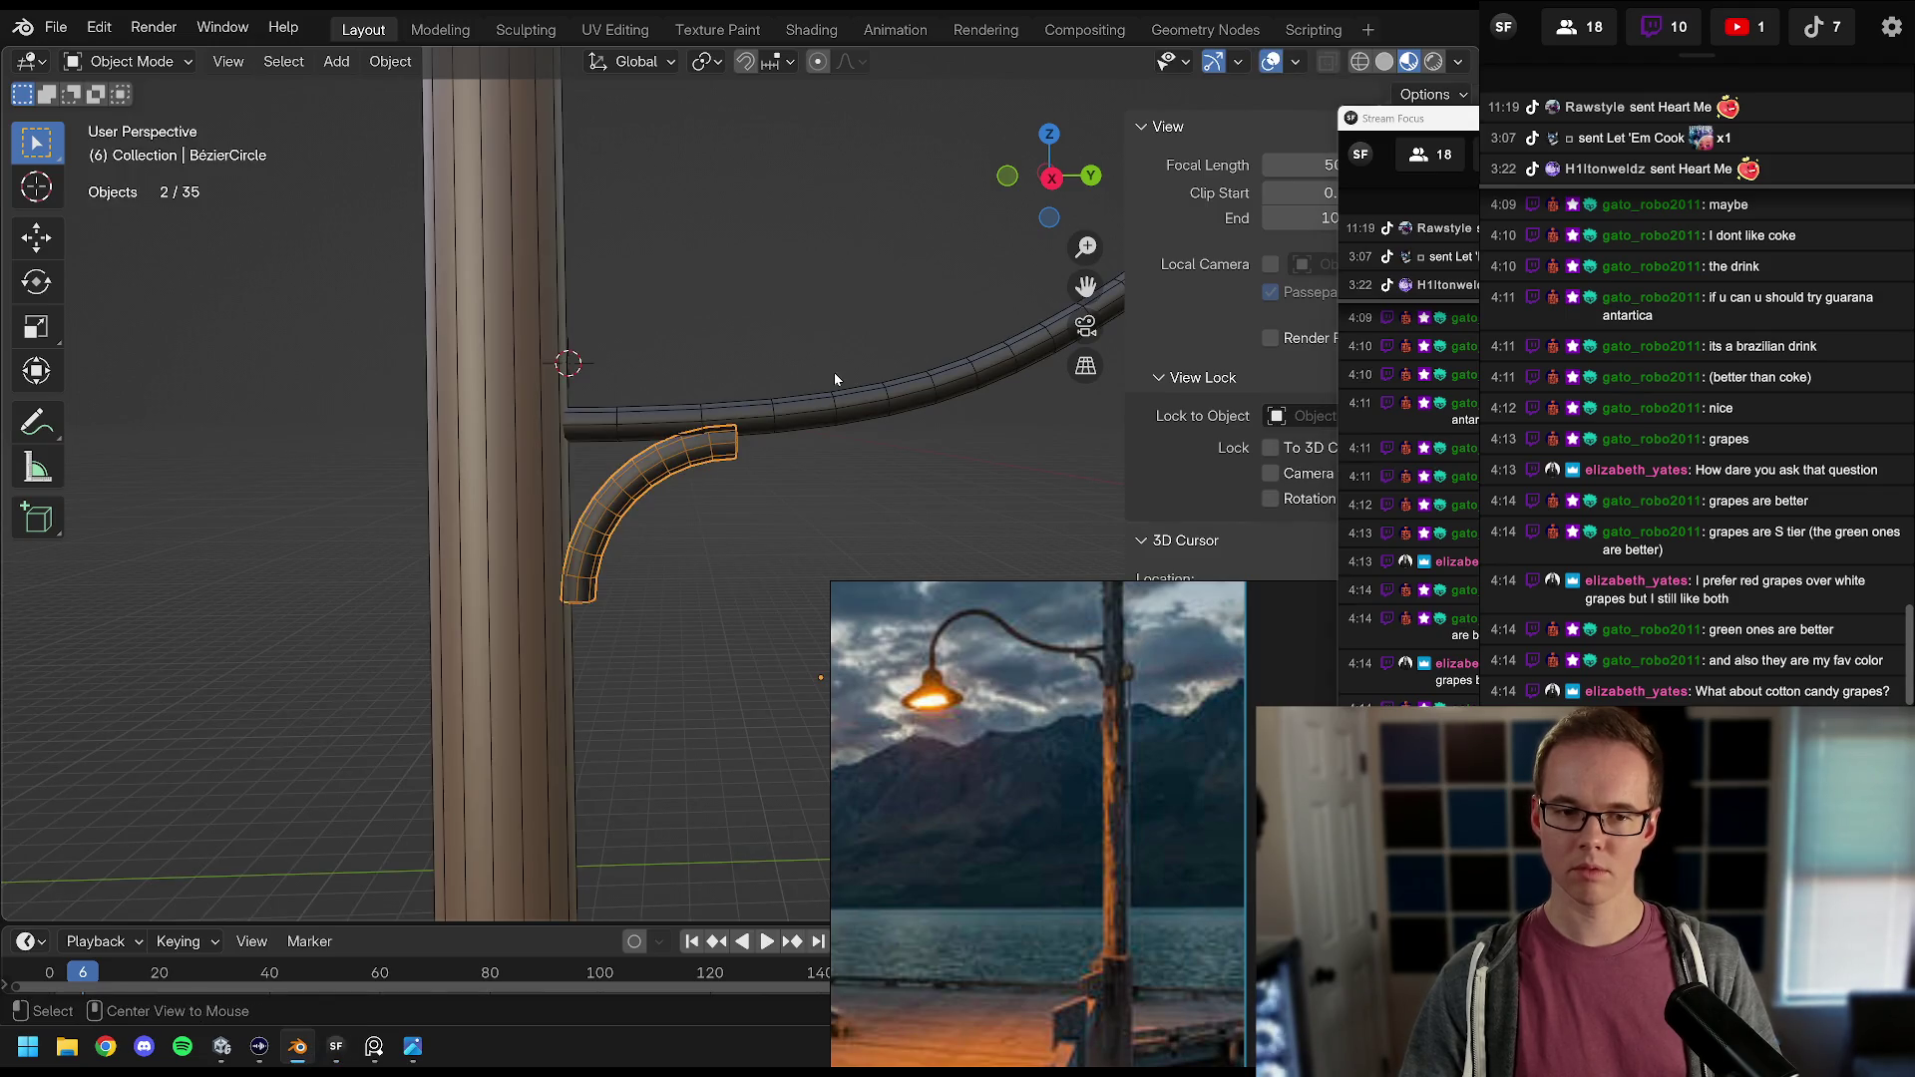
left_click(834, 373)
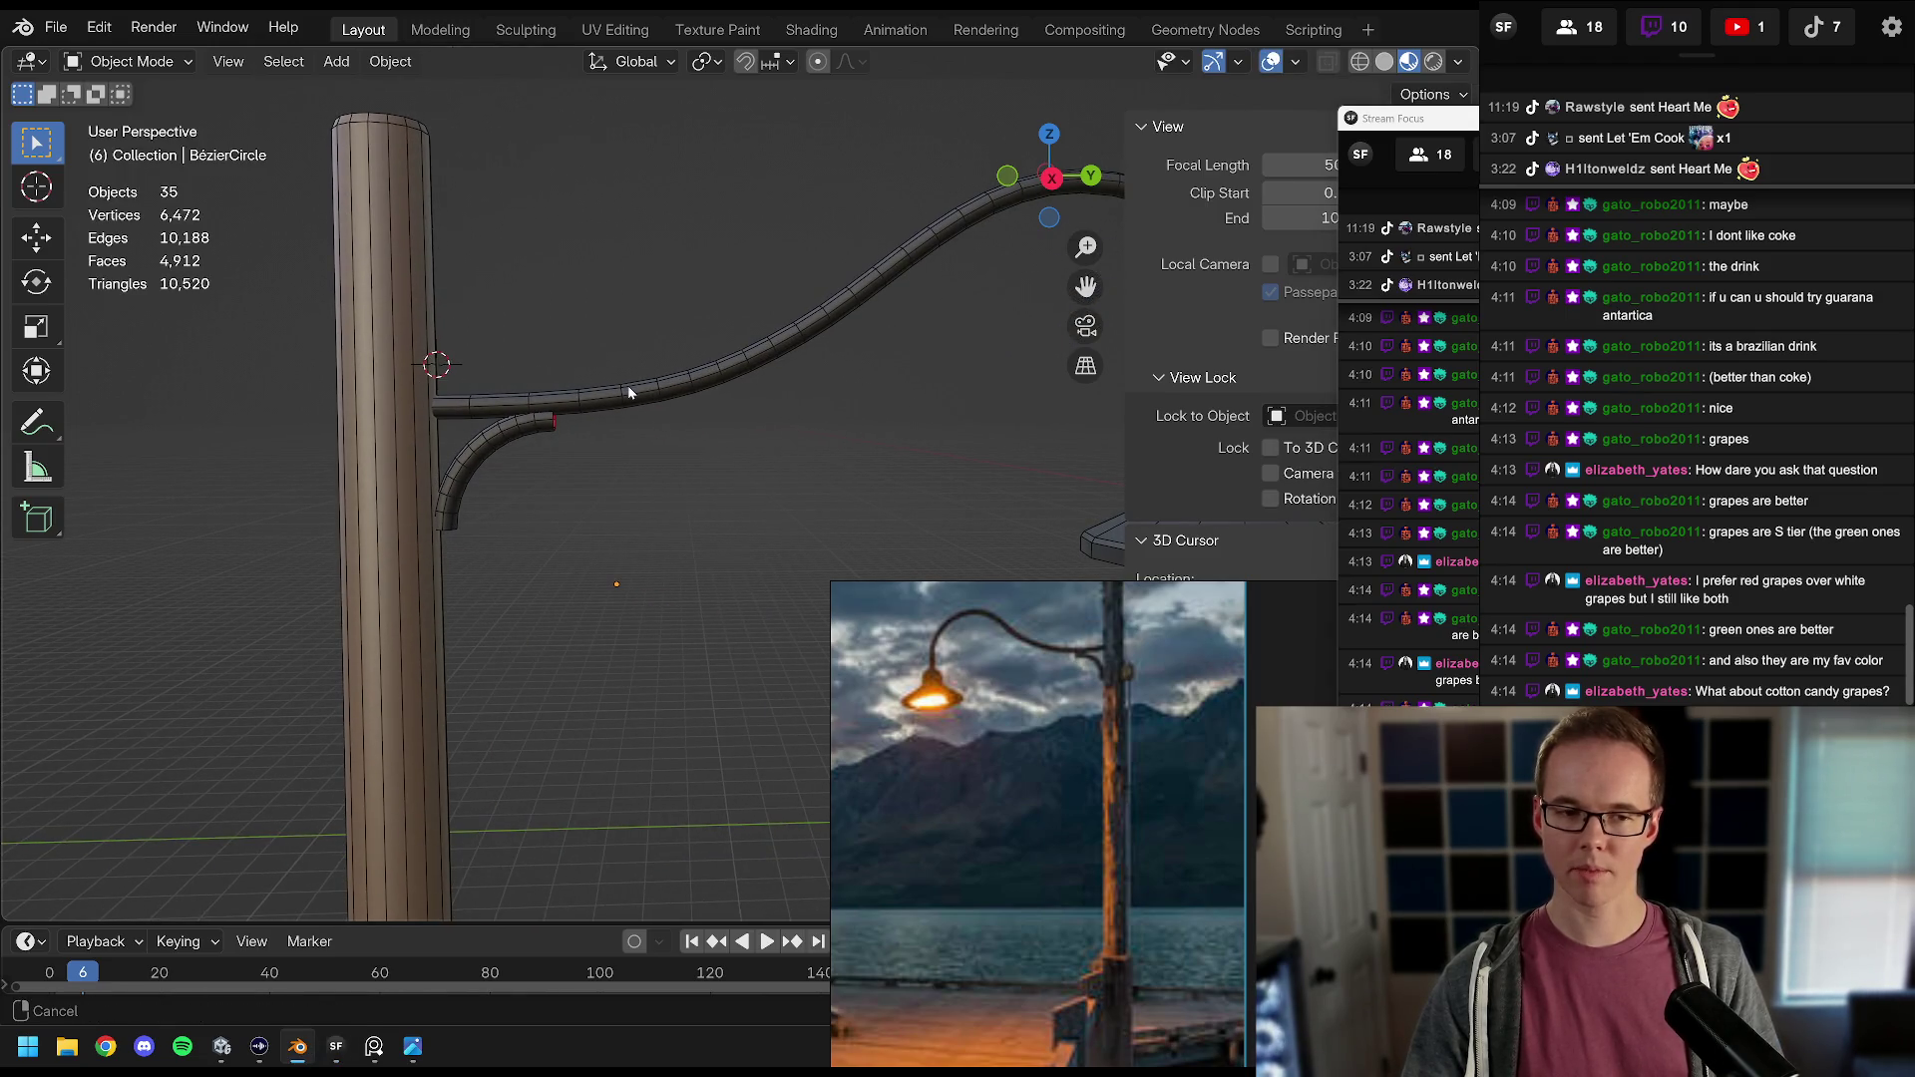
mouse_move(629, 392)
left_mouse_down()
mouse_move(703, 388)
mouse_move(496, 393)
mouse_move(638, 407)
left_mouse_up()
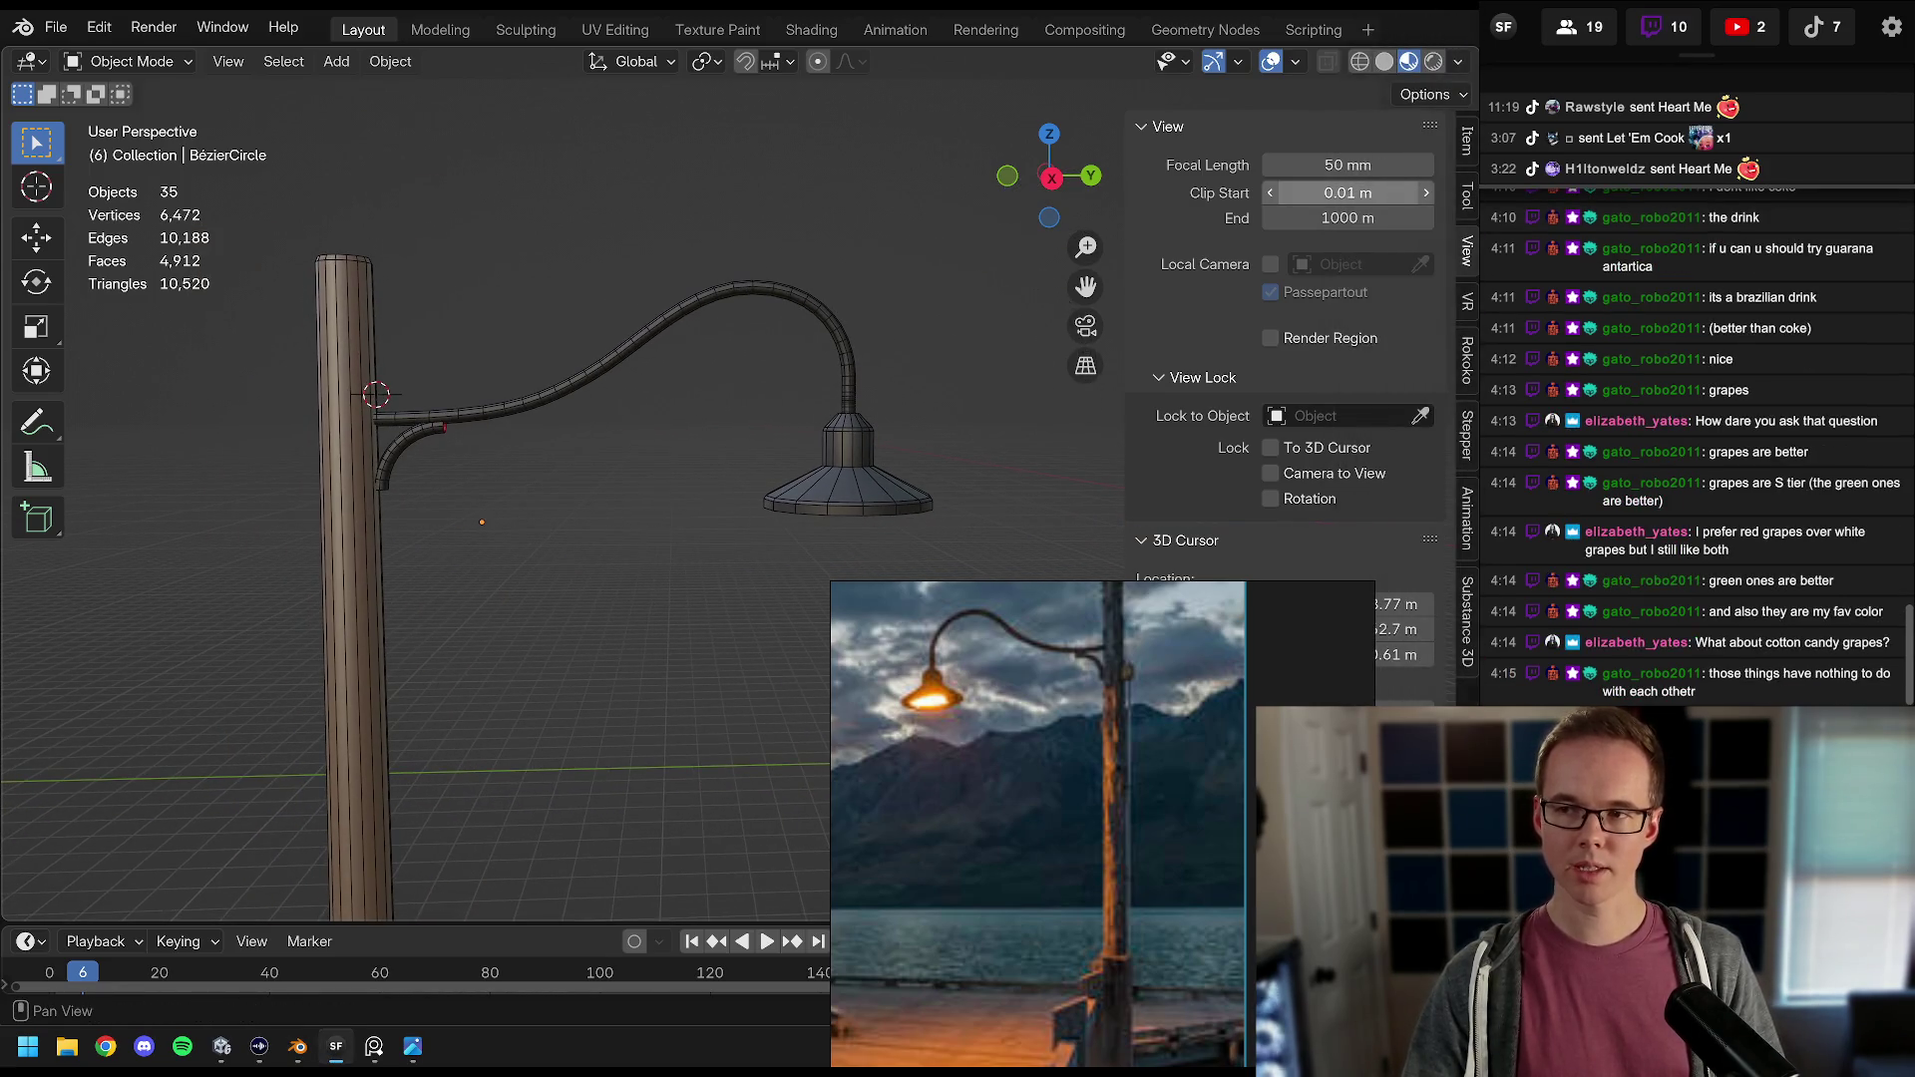
mouse_move(471, 569)
left_mouse_down()
mouse_move(558, 407)
mouse_move(579, 439)
mouse_move(636, 451)
mouse_move(668, 361)
mouse_move(673, 385)
left_mouse_up()
key("shift+a")
Step: Add a cube at the 3D cursor and shrink it to a small size
mouse_move(674, 385)
left_click(798, 409)
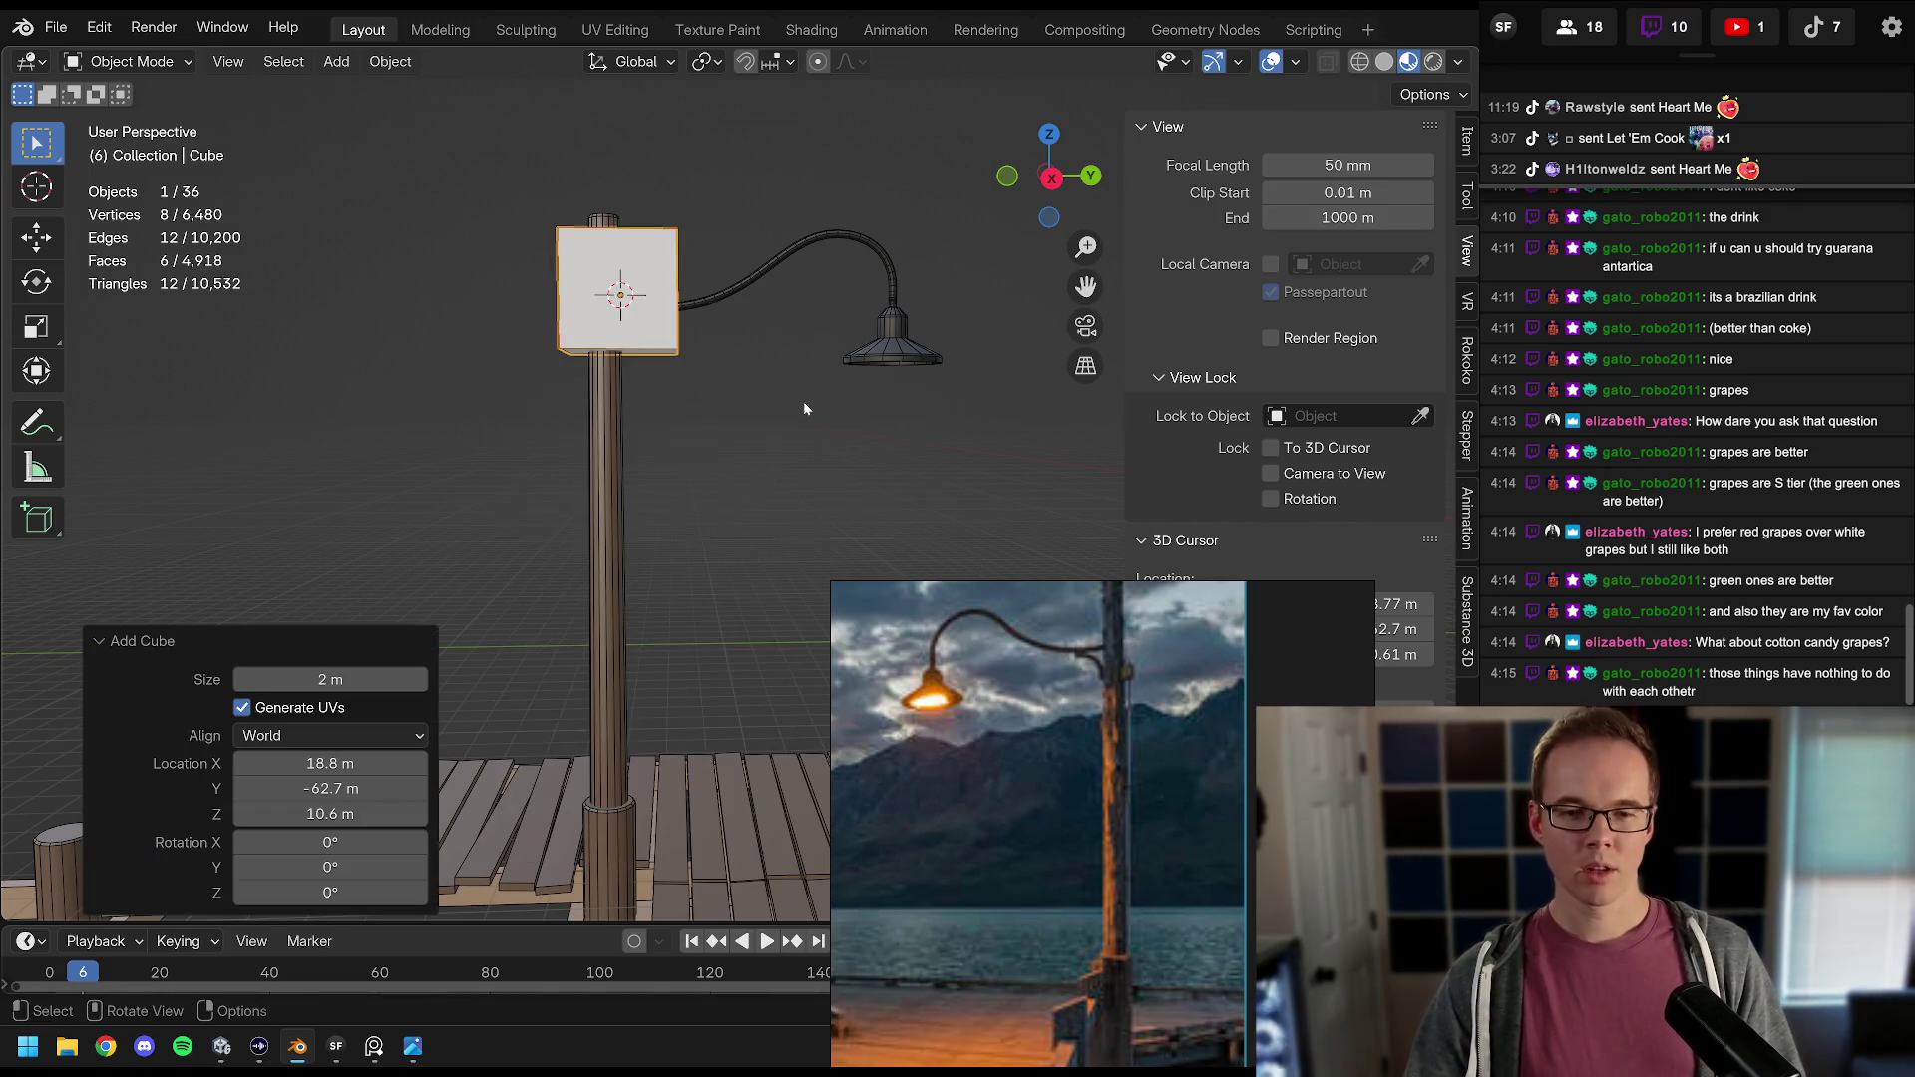
key("s")
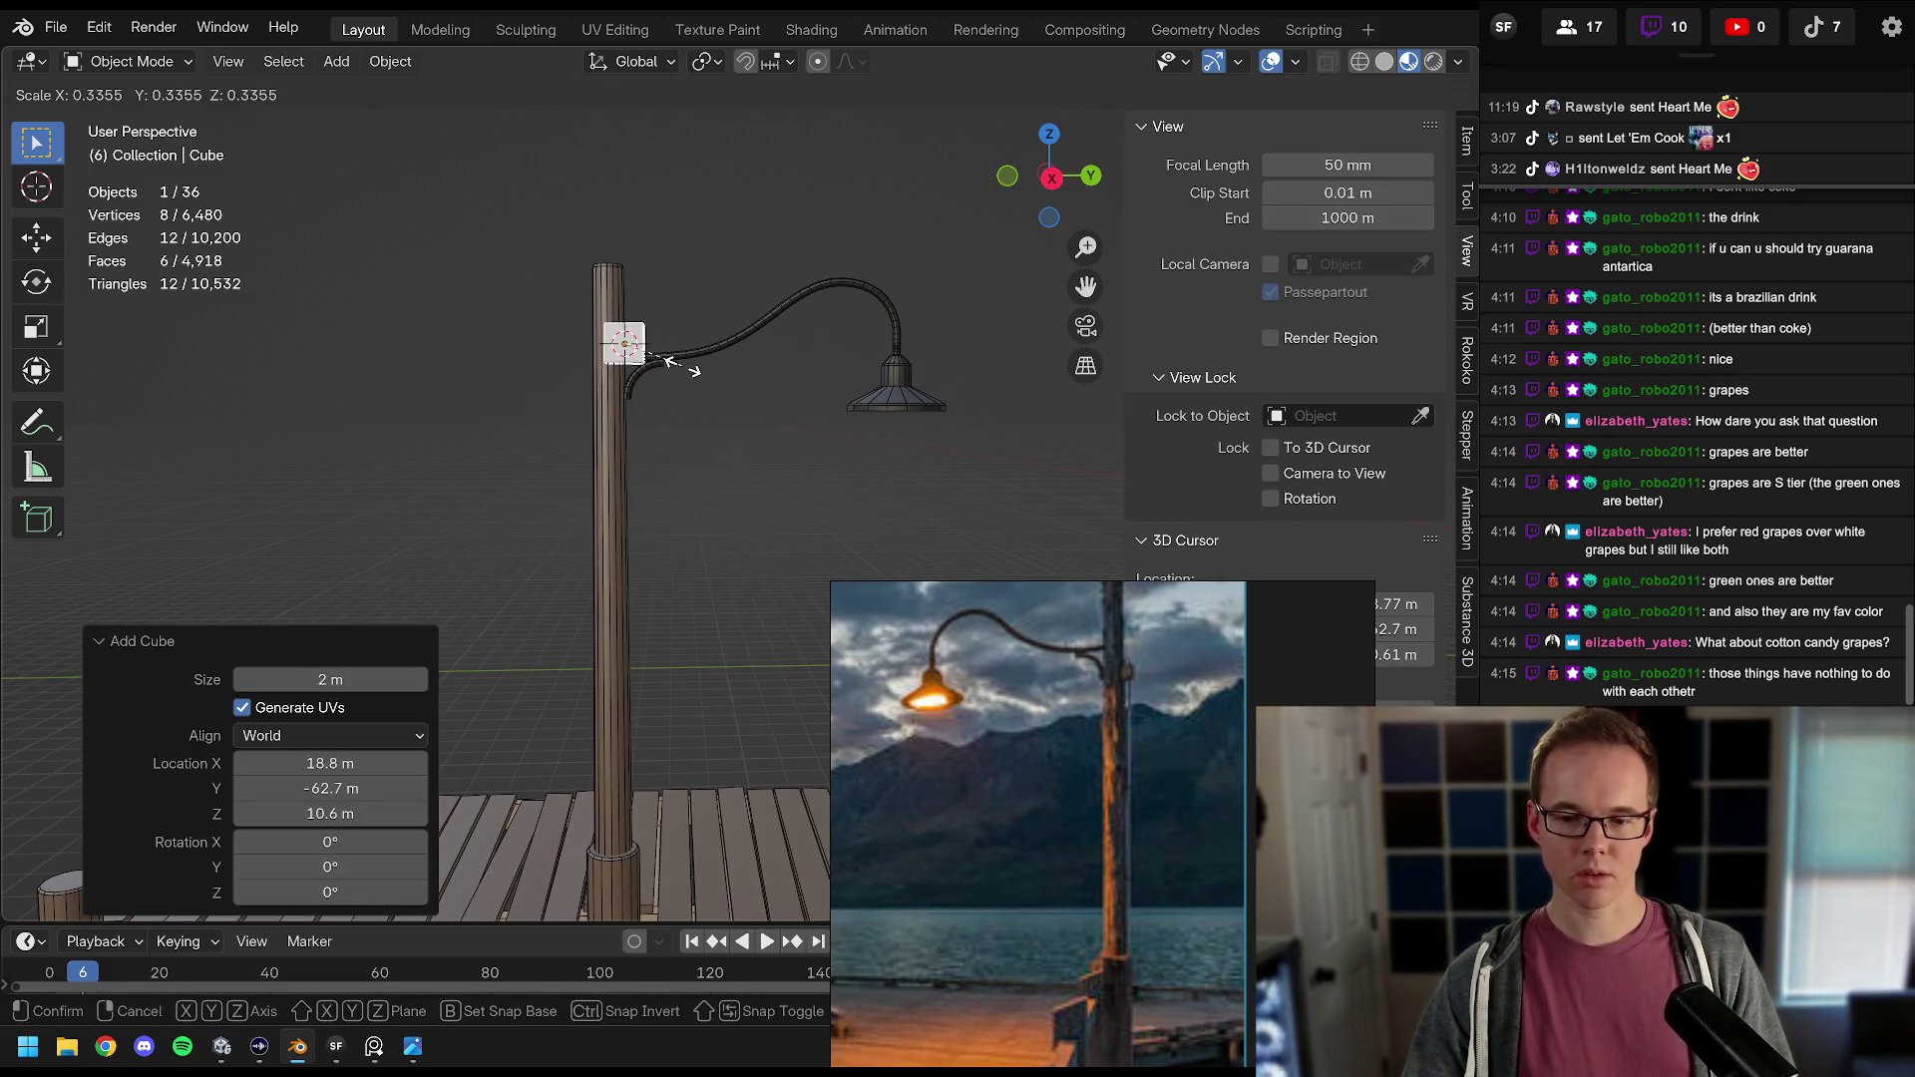
left_click(678, 362)
scroll(673, 363, "up", 3)
mouse_move(668, 407)
left_mouse_down()
mouse_move(673, 466)
mouse_move(829, 437)
mouse_move(609, 383)
left_mouse_up()
Step: In right orthographic view, scale the cube, stretch it taller and place it against the pole
key("g")
key("y")
left_click(775, 454)
key("KP_5")
key("KP_3")
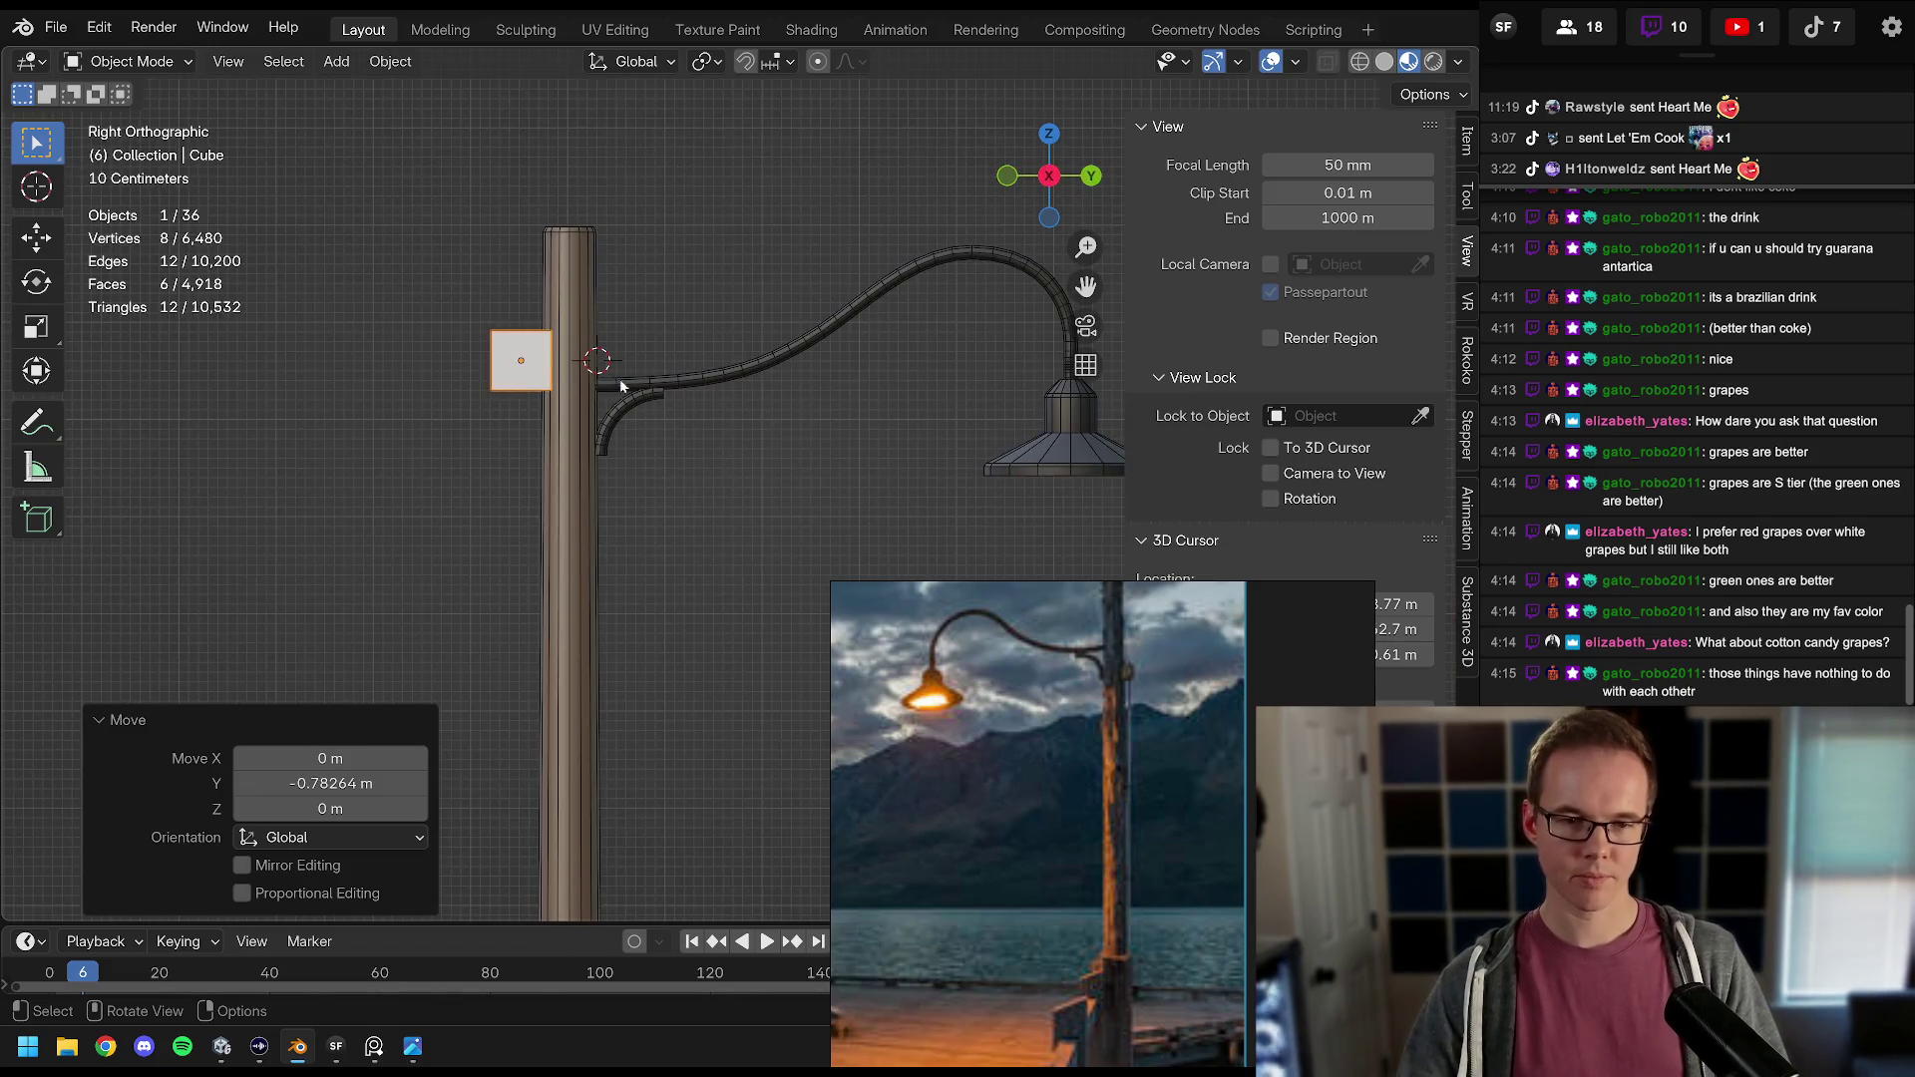
key("s")
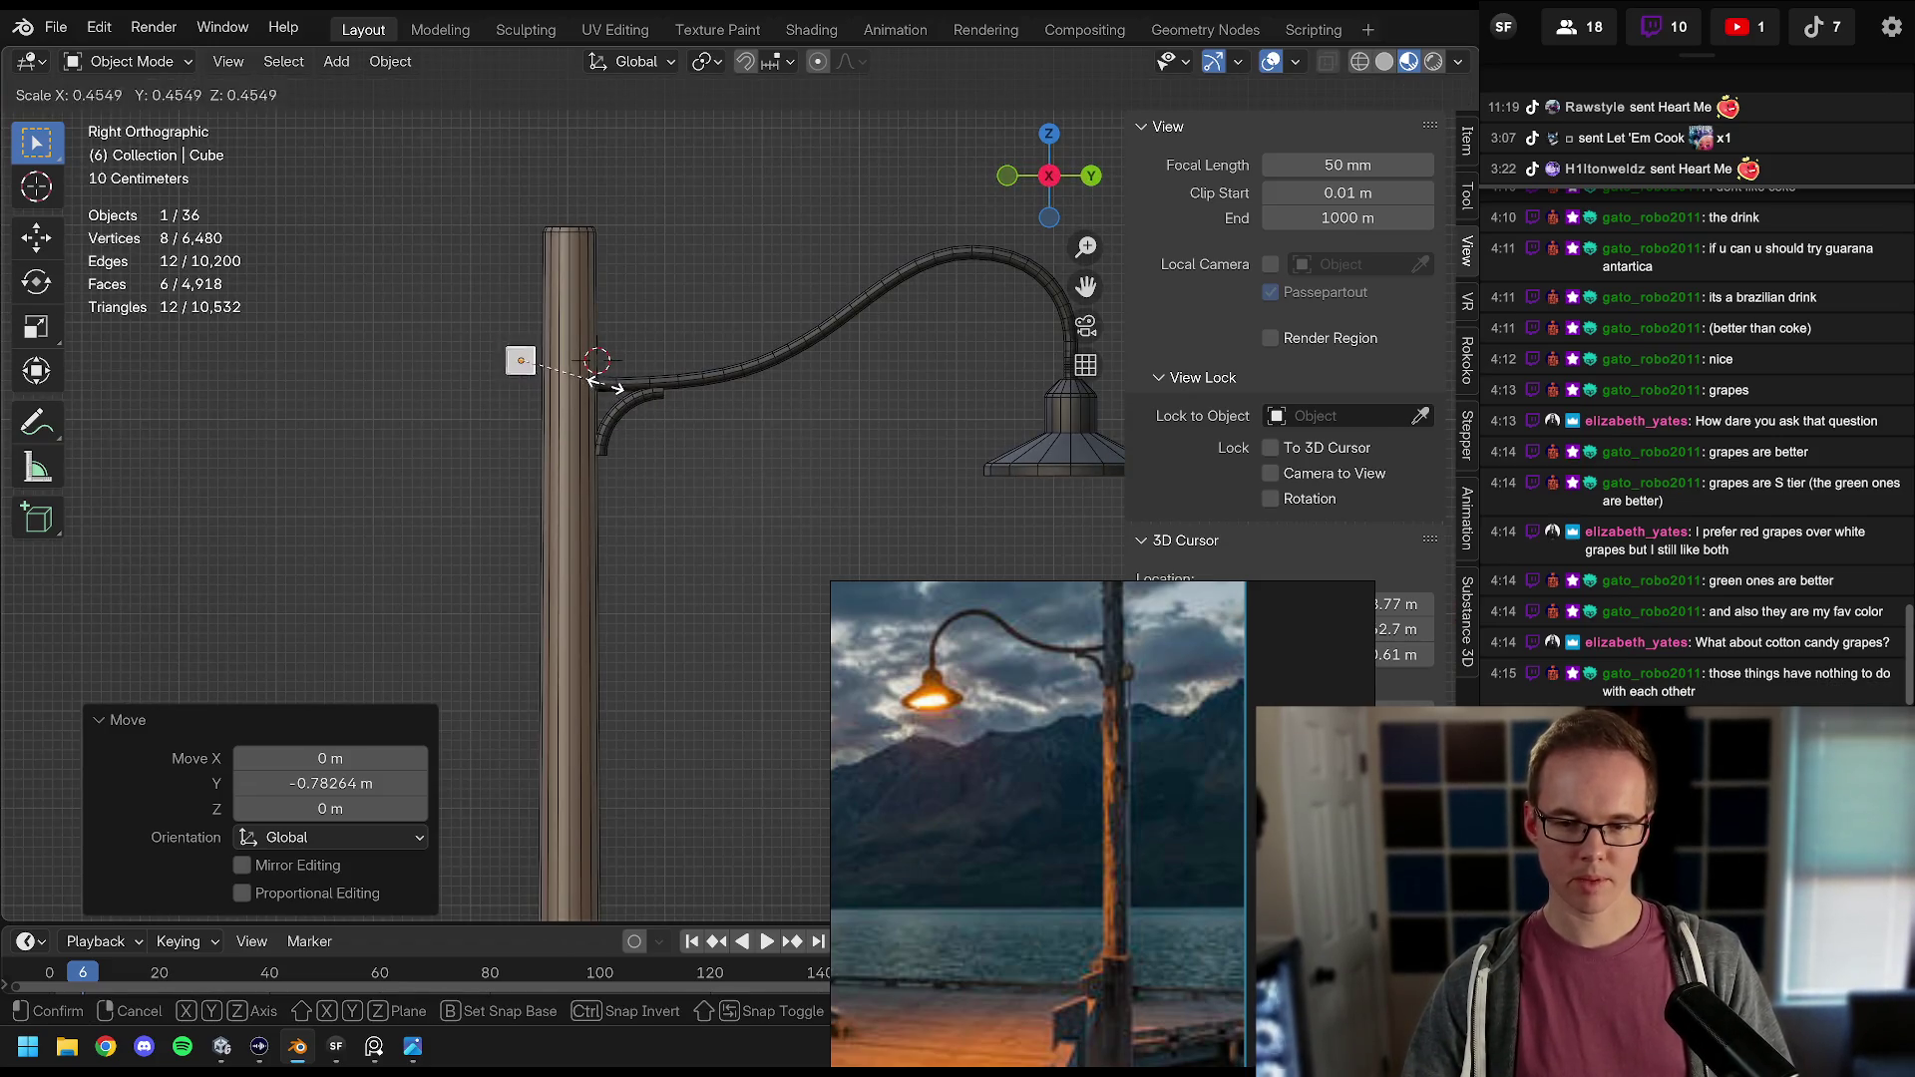
left_click(596, 384)
key("s")
key("z")
left_click(663, 449)
key("g")
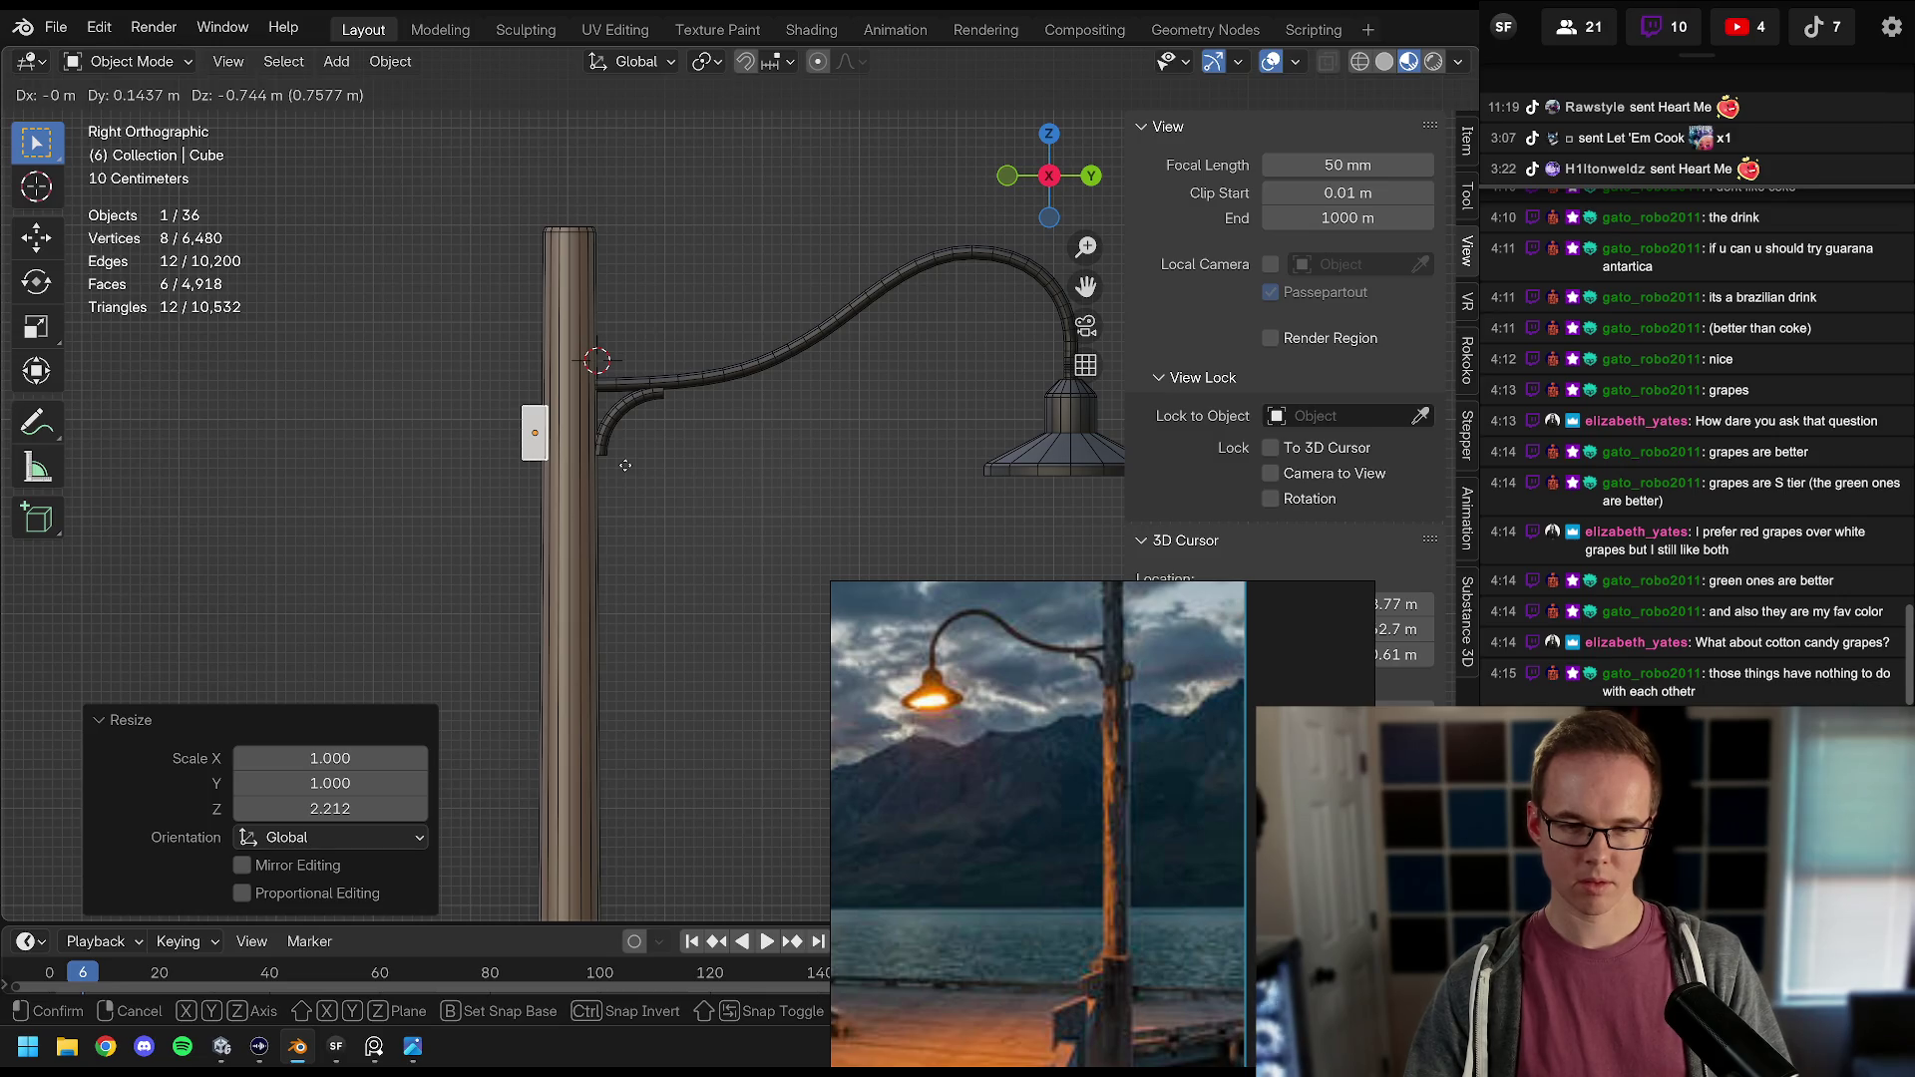
left_click(625, 466)
Step: Widen the cube along X, then scale it down uniformly
scroll(613, 481, "up", 5)
key("s")
key("x")
left_click(865, 479)
mouse_move(866, 479)
left_mouse_down()
mouse_move(806, 423)
mouse_move(597, 425)
left_mouse_up()
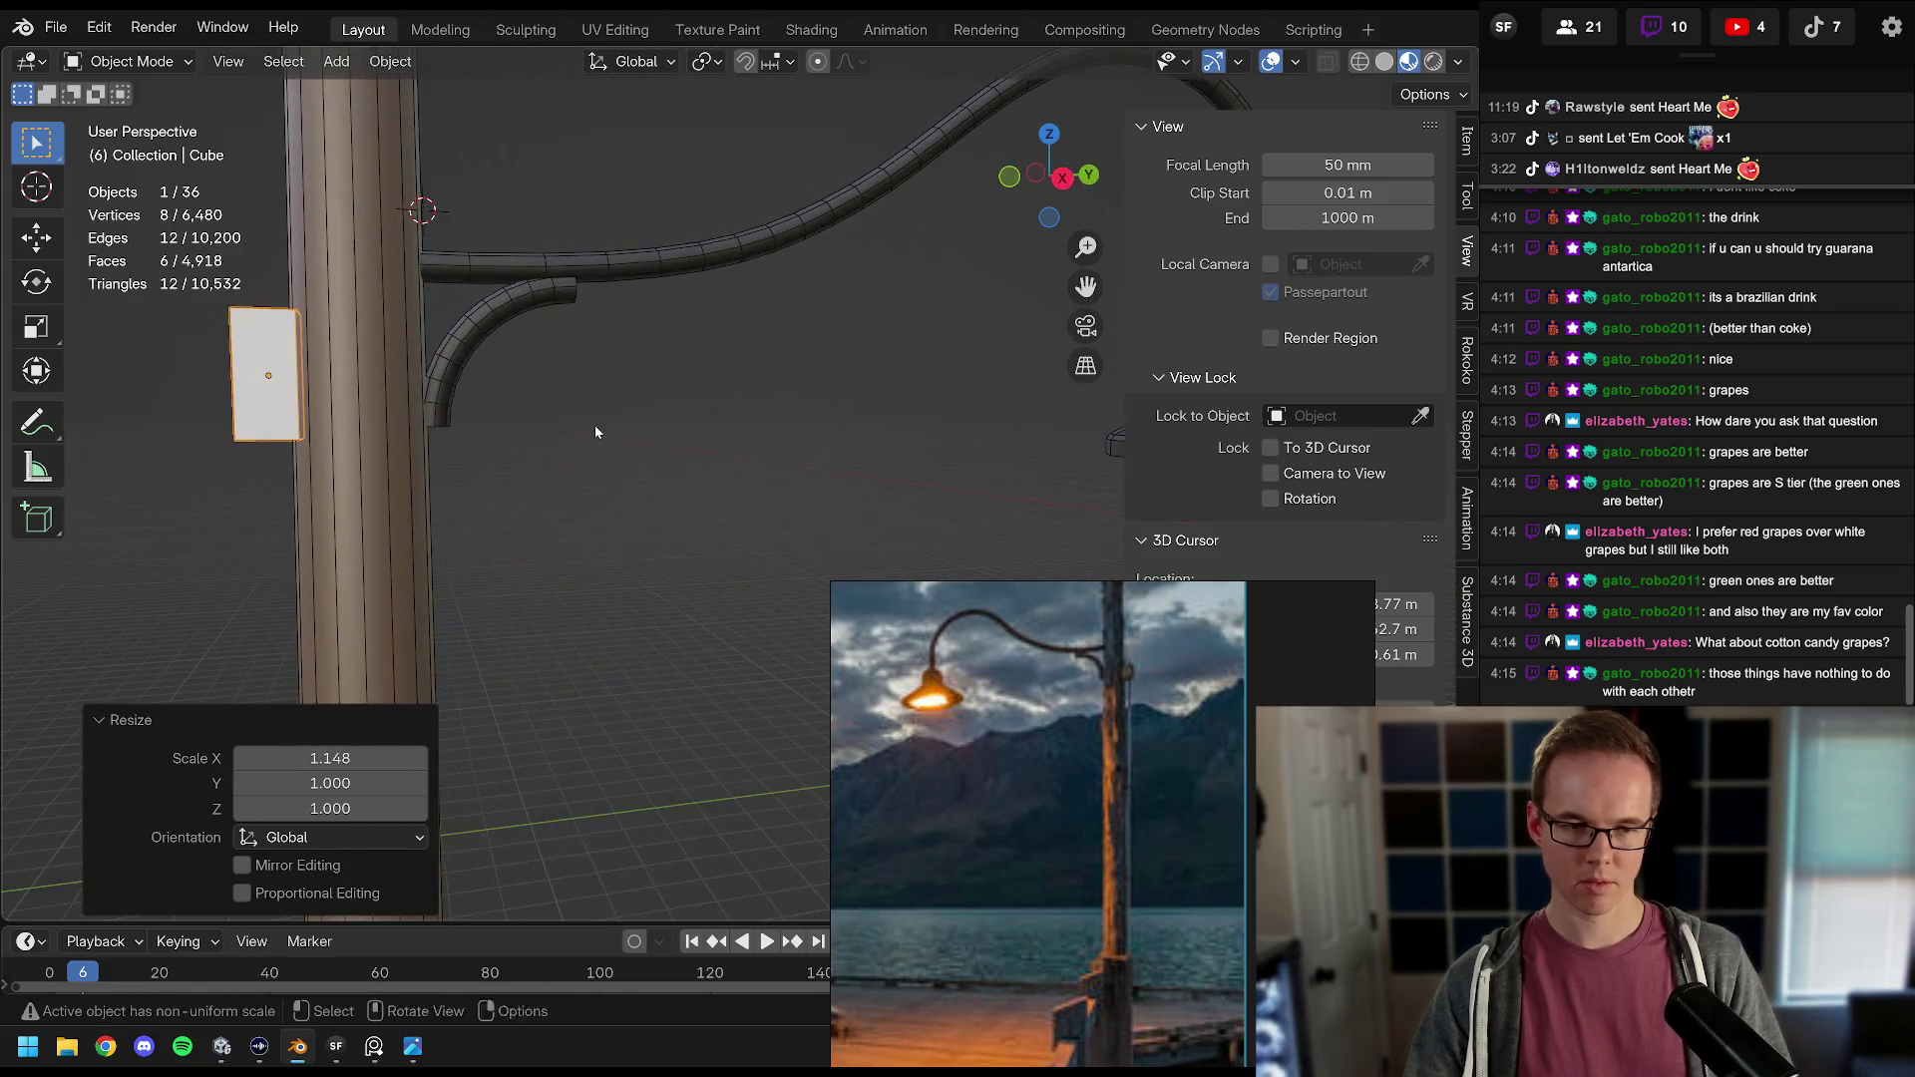
key("s")
left_click(537, 383)
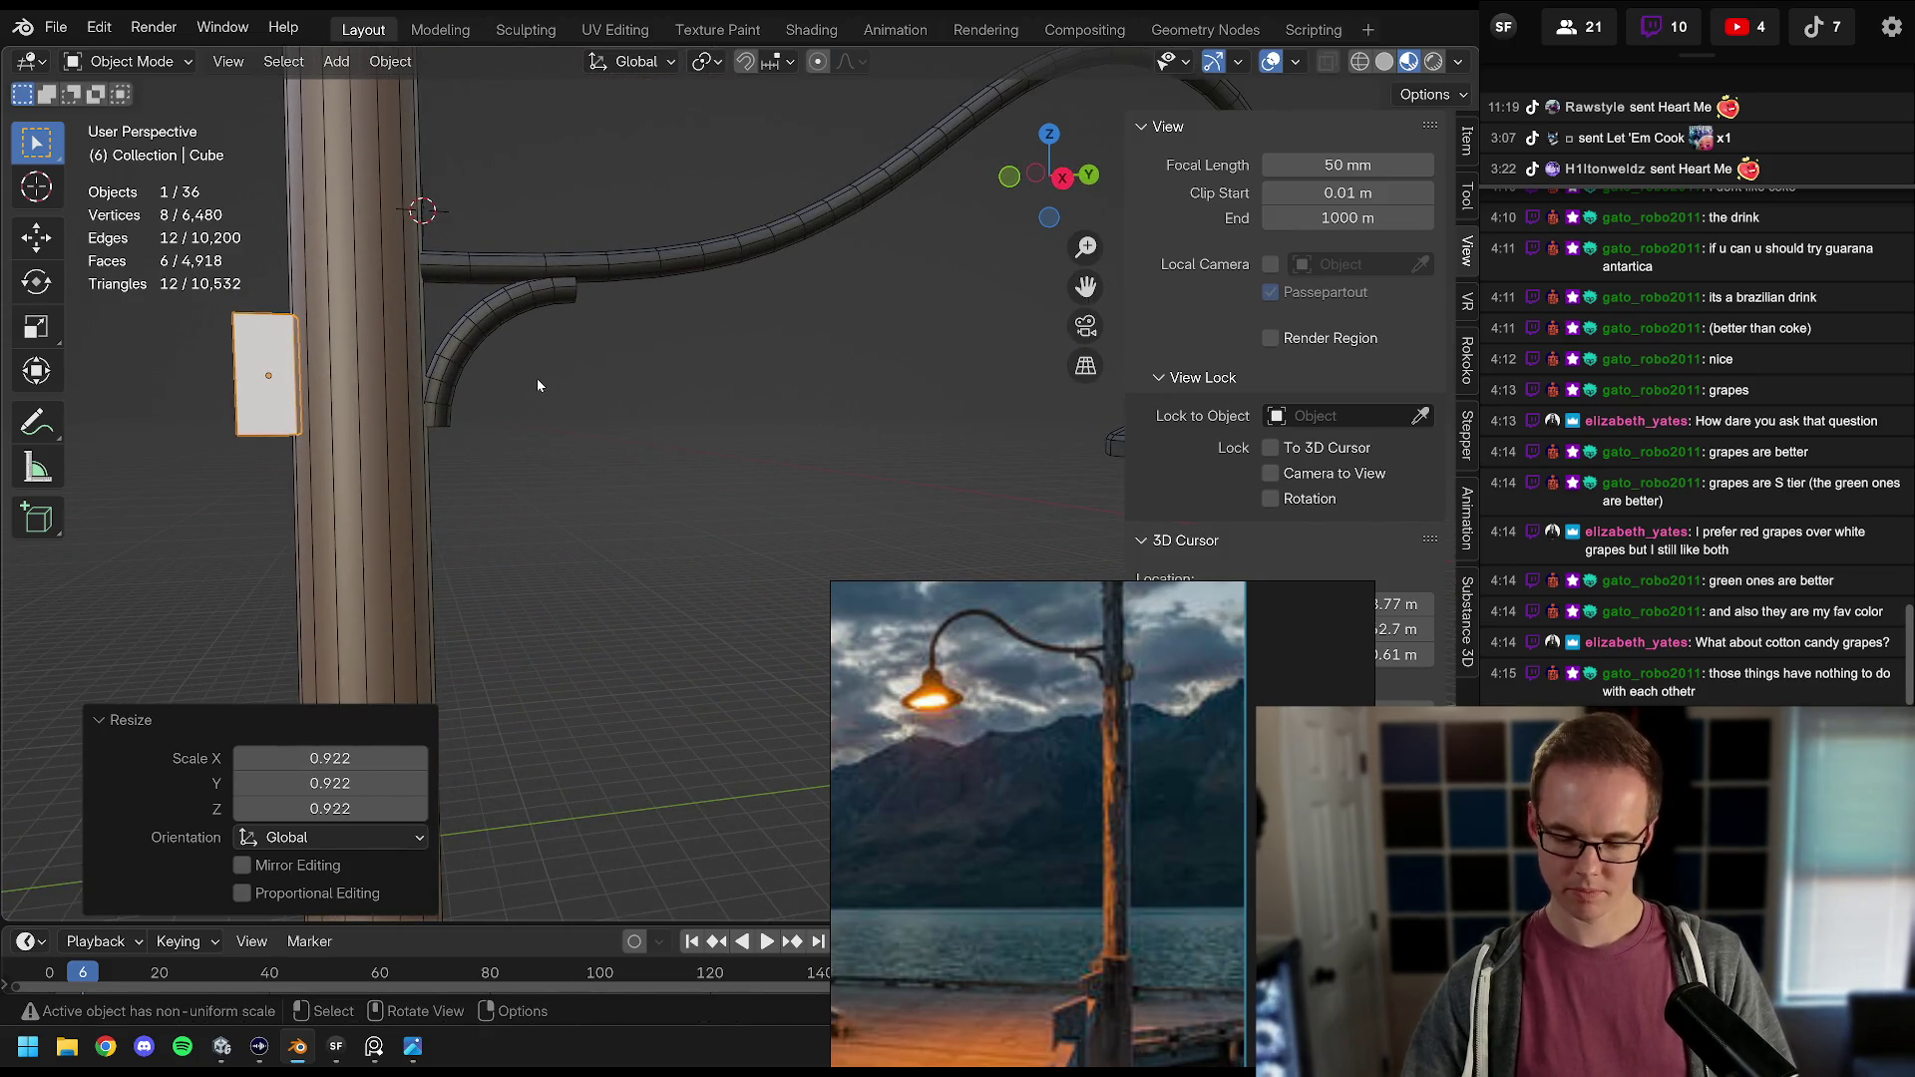
key("KP_3")
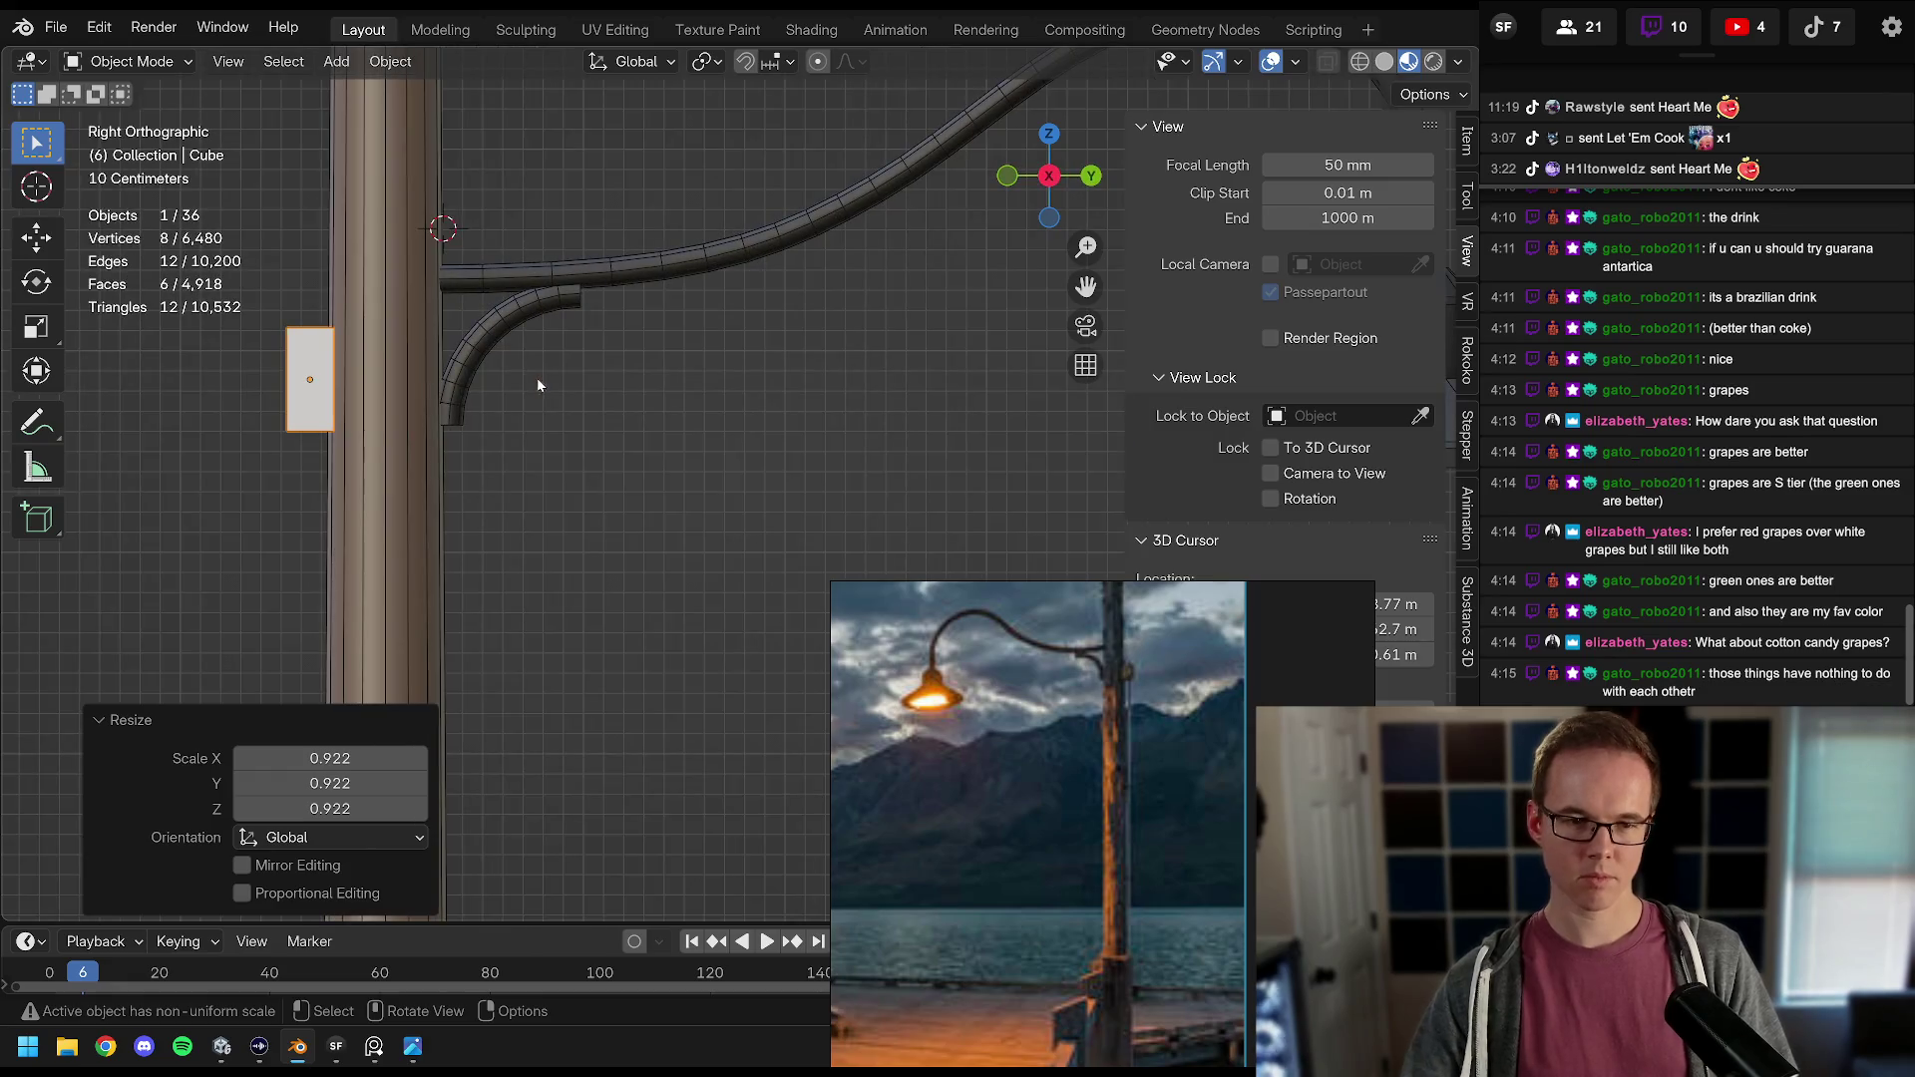
Step: Shrink the box slightly, lower it along Z and adjust its Y position on the pole
key("s")
left_click(614, 349)
key("g")
key("z")
left_click(629, 359)
key("g")
key("y")
left_click(624, 362)
Step: Select the small box on the pole and apply its scale
mouse_move(624, 362)
left_mouse_down()
mouse_move(601, 315)
mouse_move(794, 178)
mouse_move(800, 208)
mouse_move(607, 410)
left_mouse_up()
scroll(608, 403, "up", 3)
left_click(641, 340)
scroll(700, 405, "up", 5)
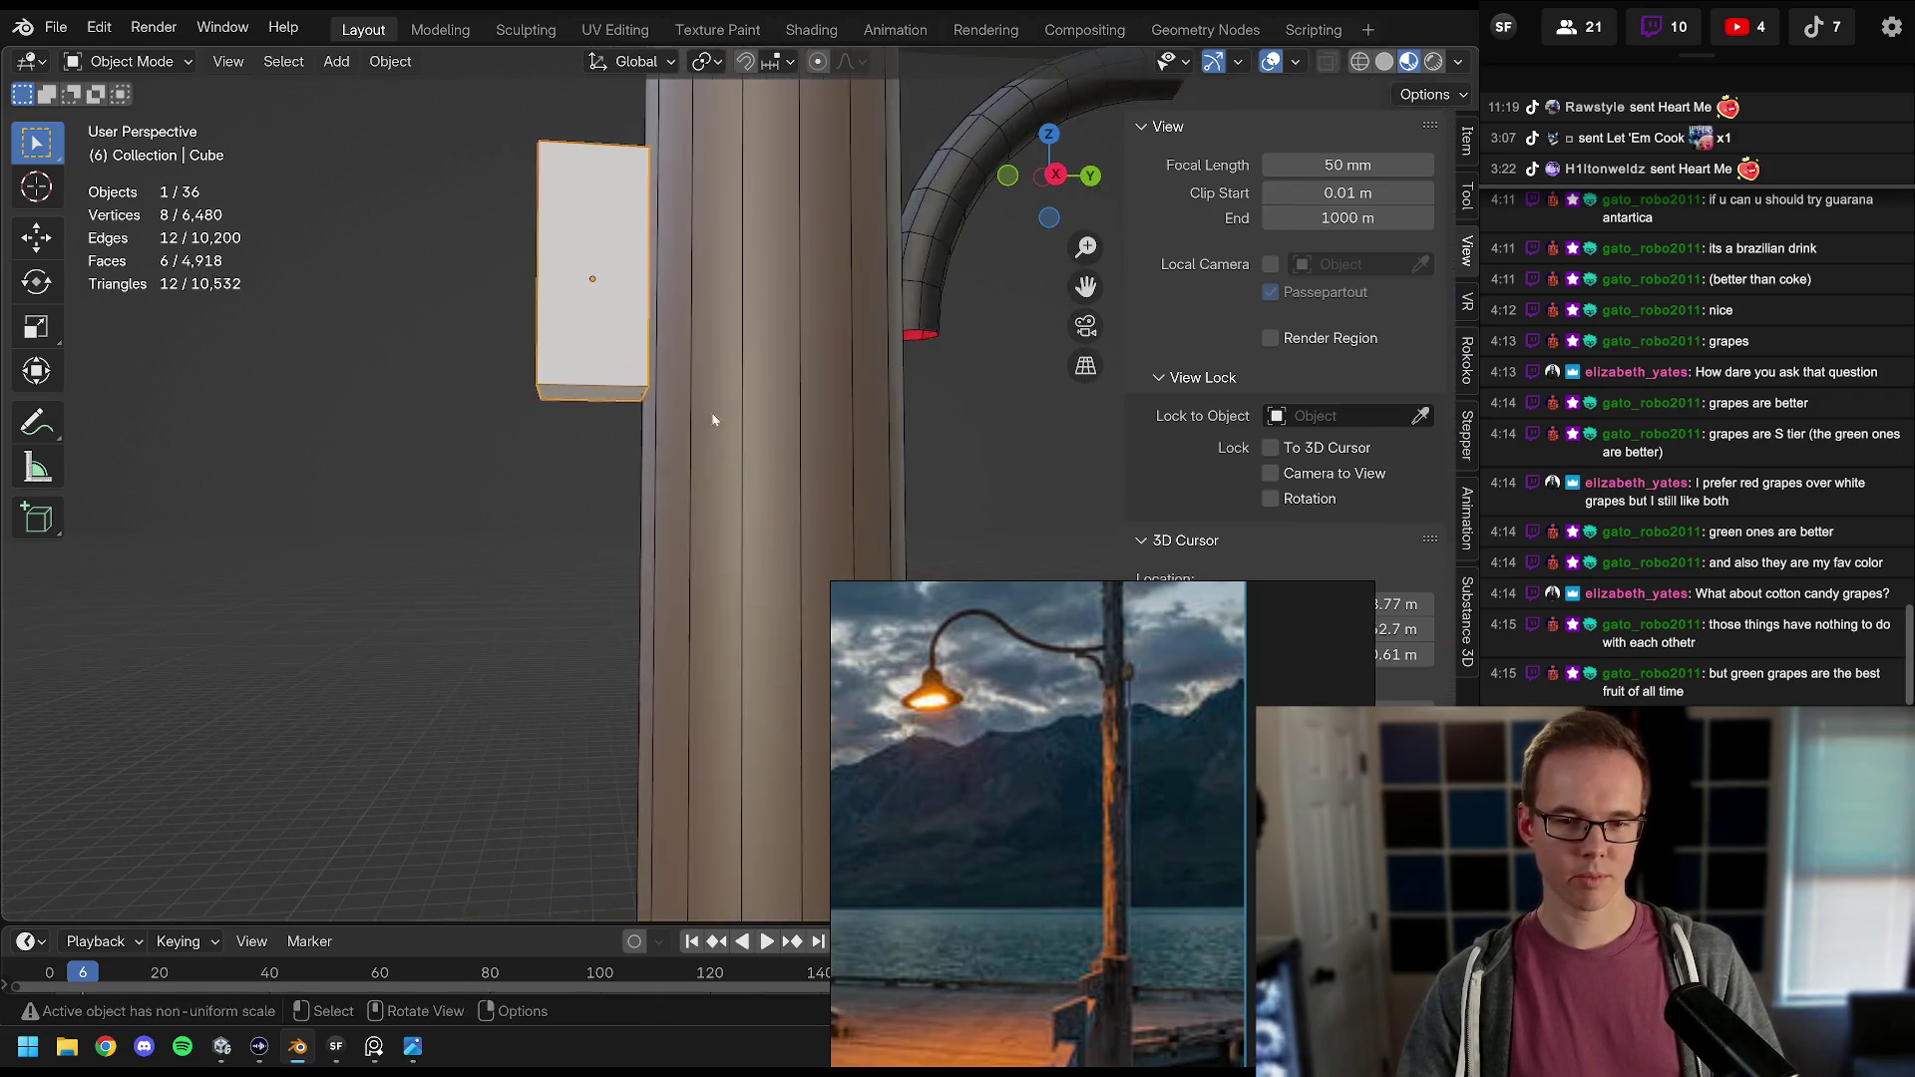
key("ctrl+a")
left_click(734, 397)
Step: Bevel the box's edges in Edit Mode and inspect the result up close
key("Tab")
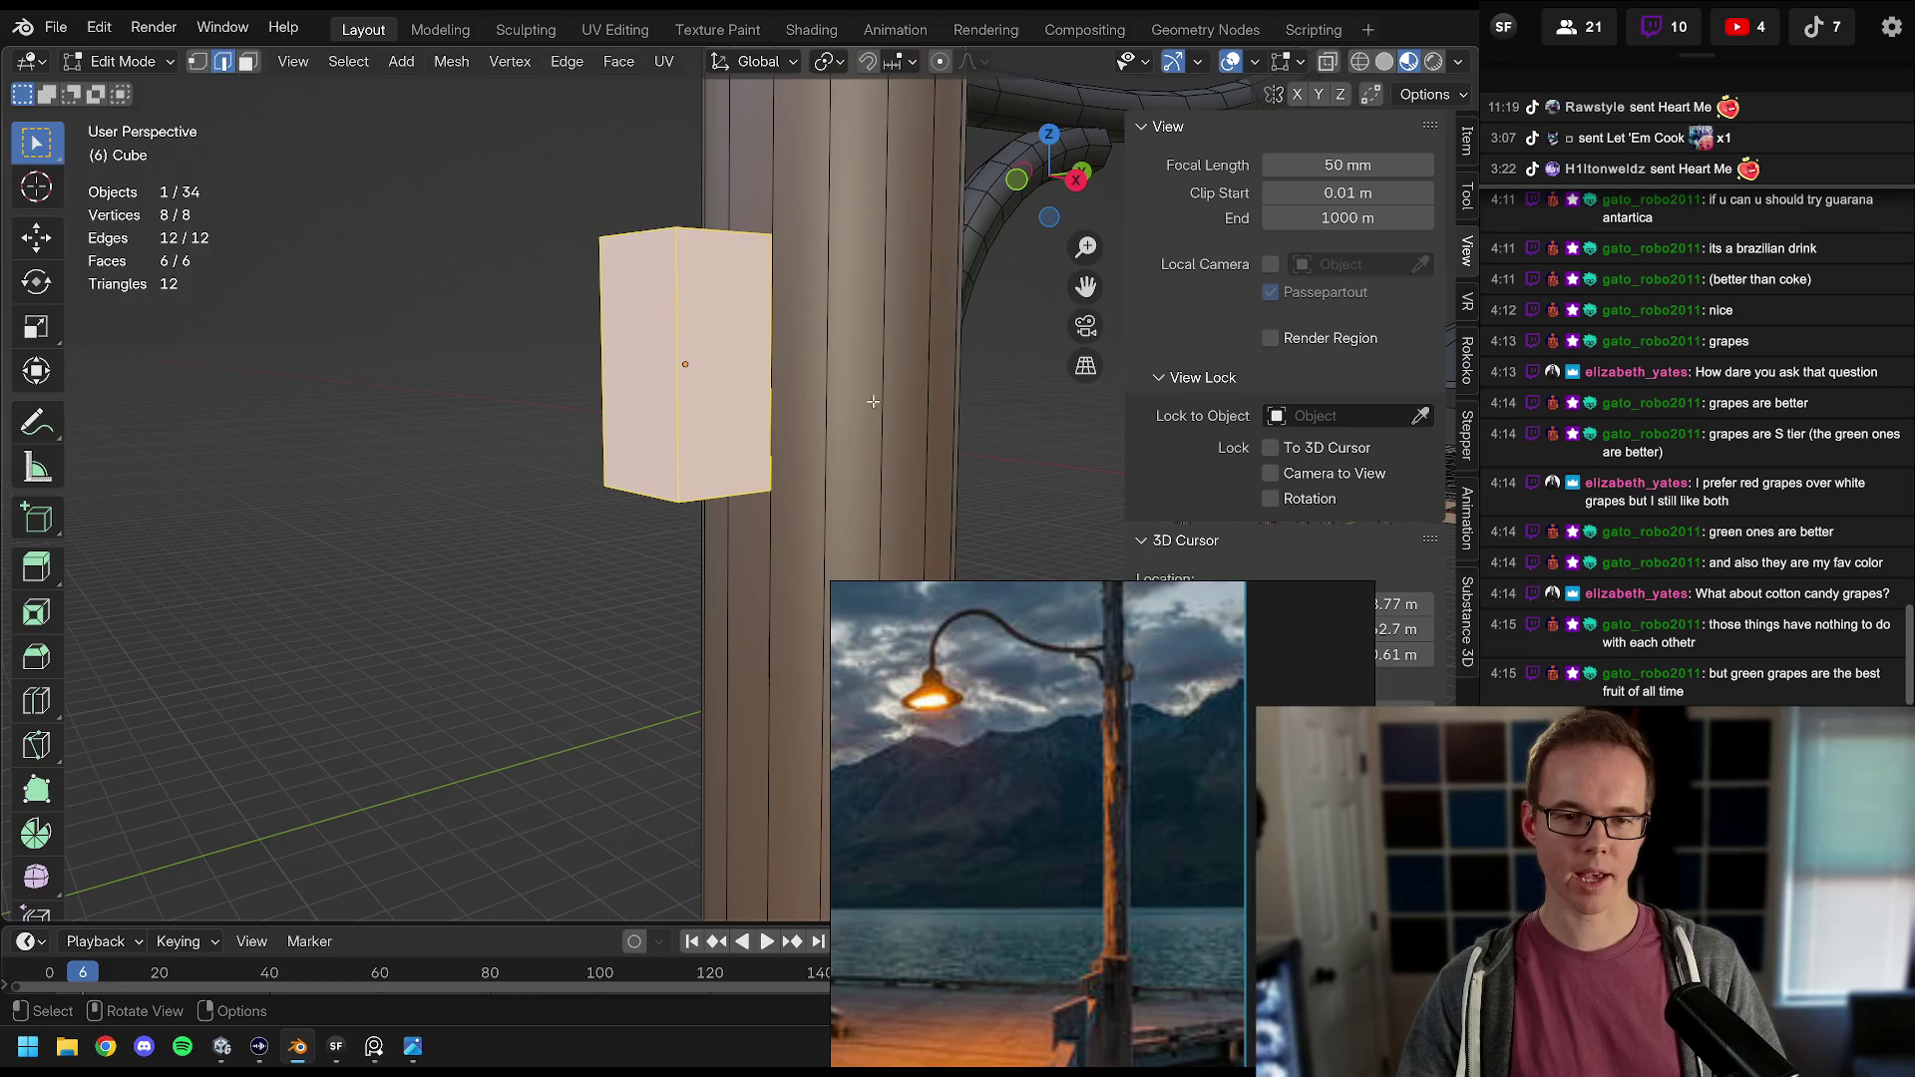
key("ctrl+b")
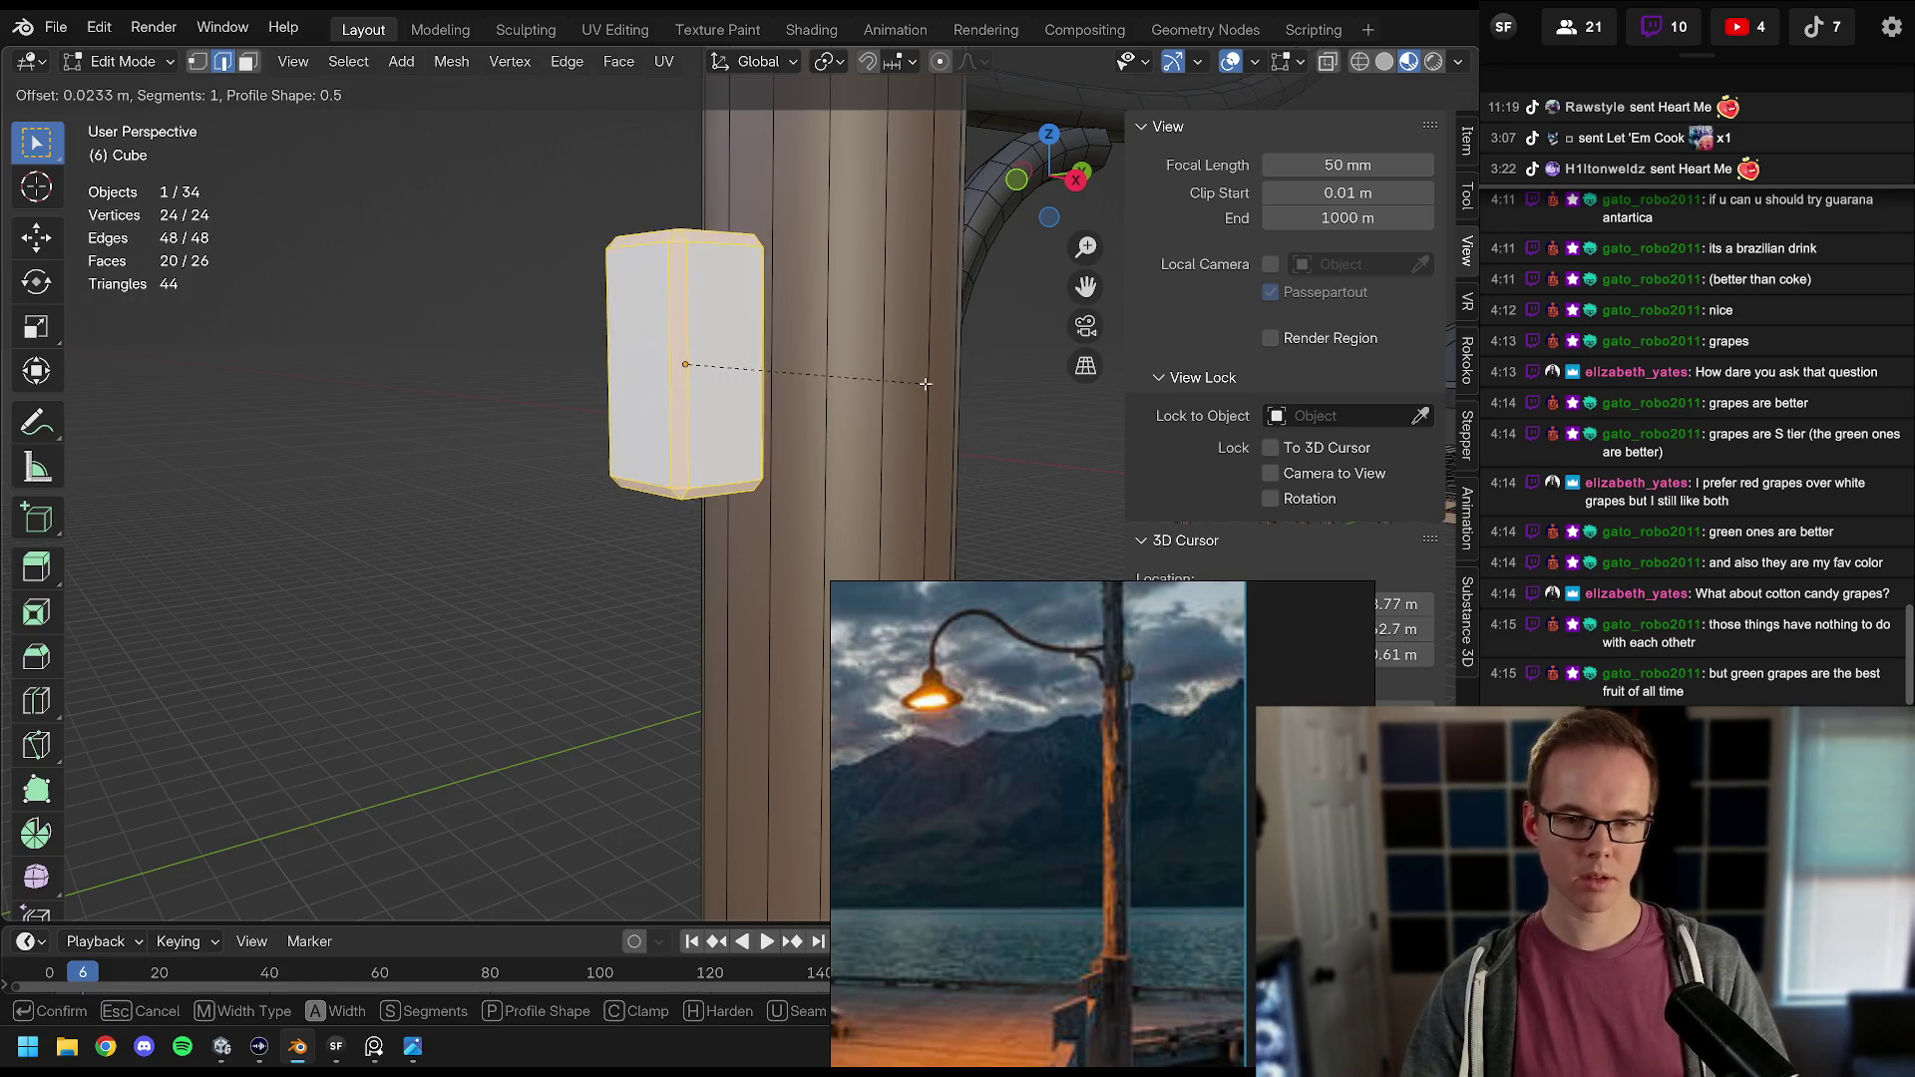
left_click(923, 382)
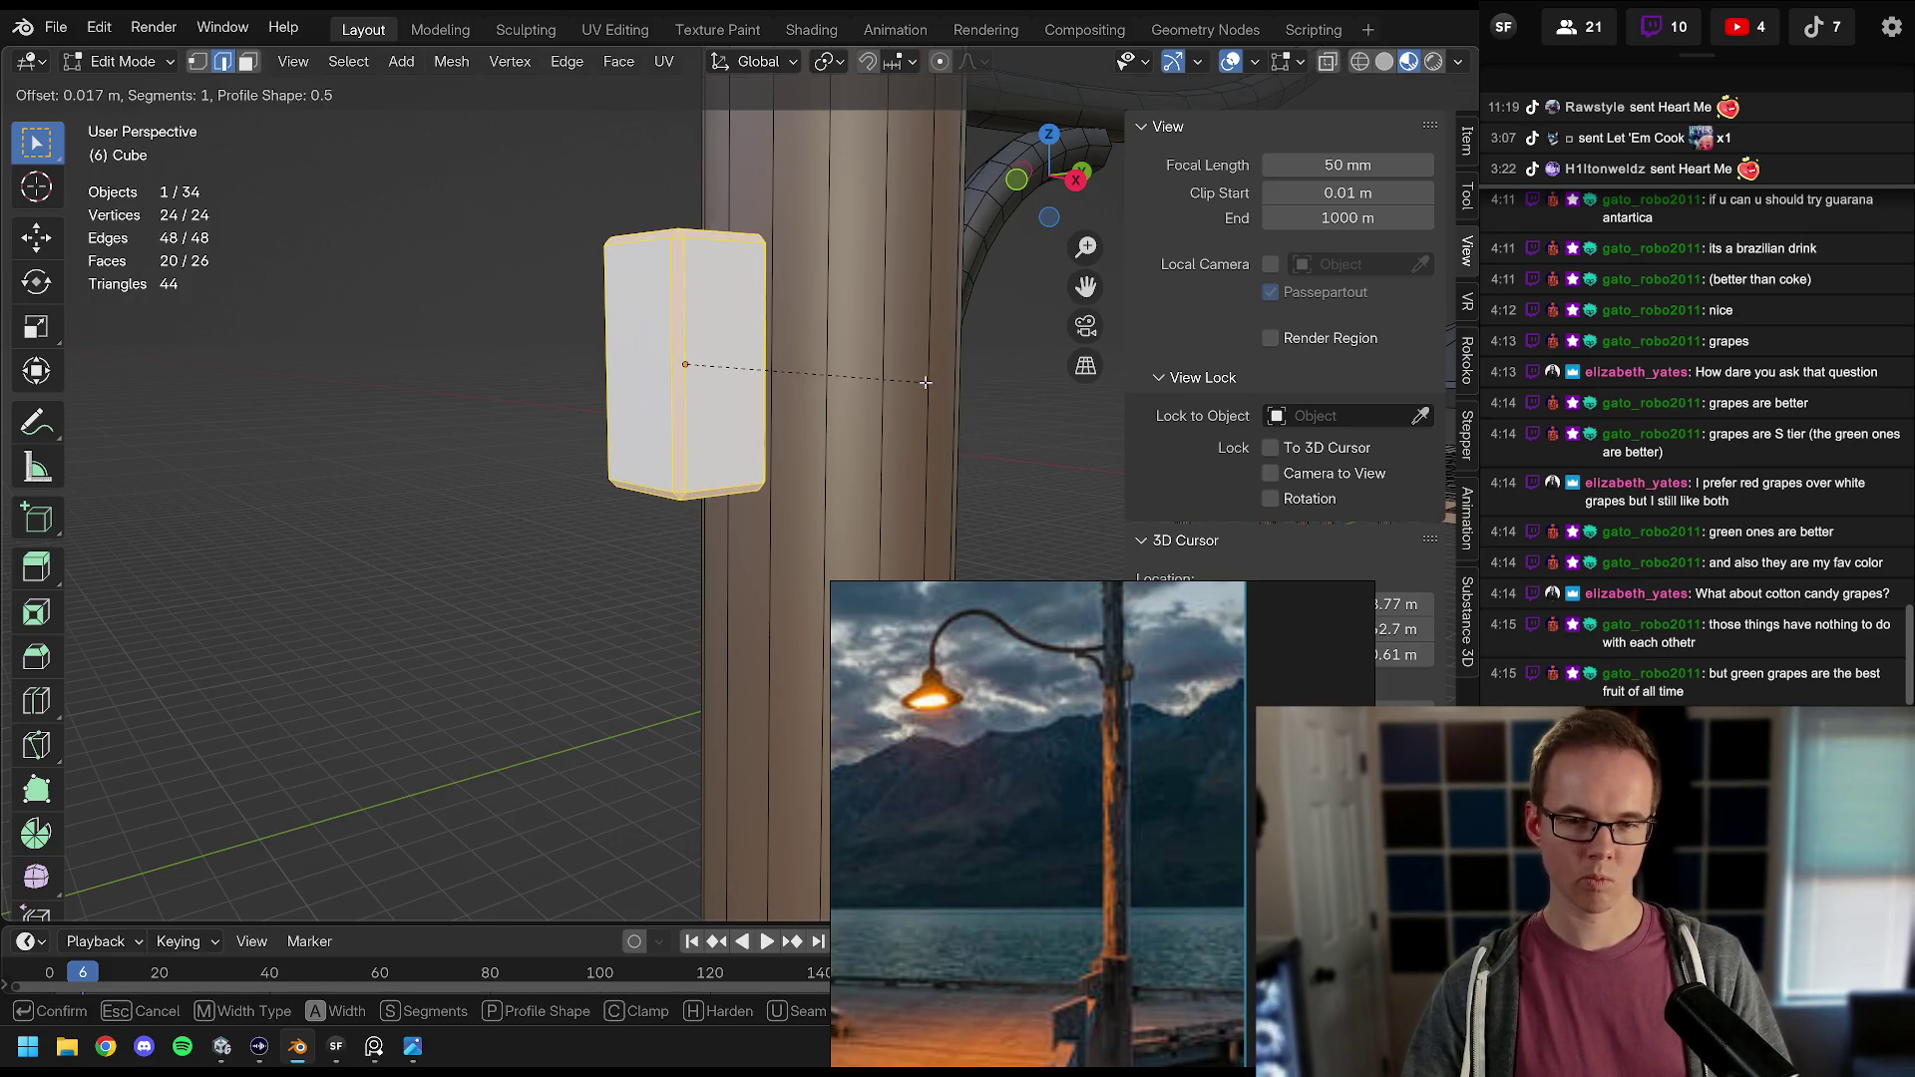
key("Tab")
scroll(890, 375, "down", 5)
mouse_move(770, 375)
left_mouse_down()
mouse_move(788, 329)
mouse_move(800, 423)
left_mouse_up()
scroll(817, 272, "down", 3)
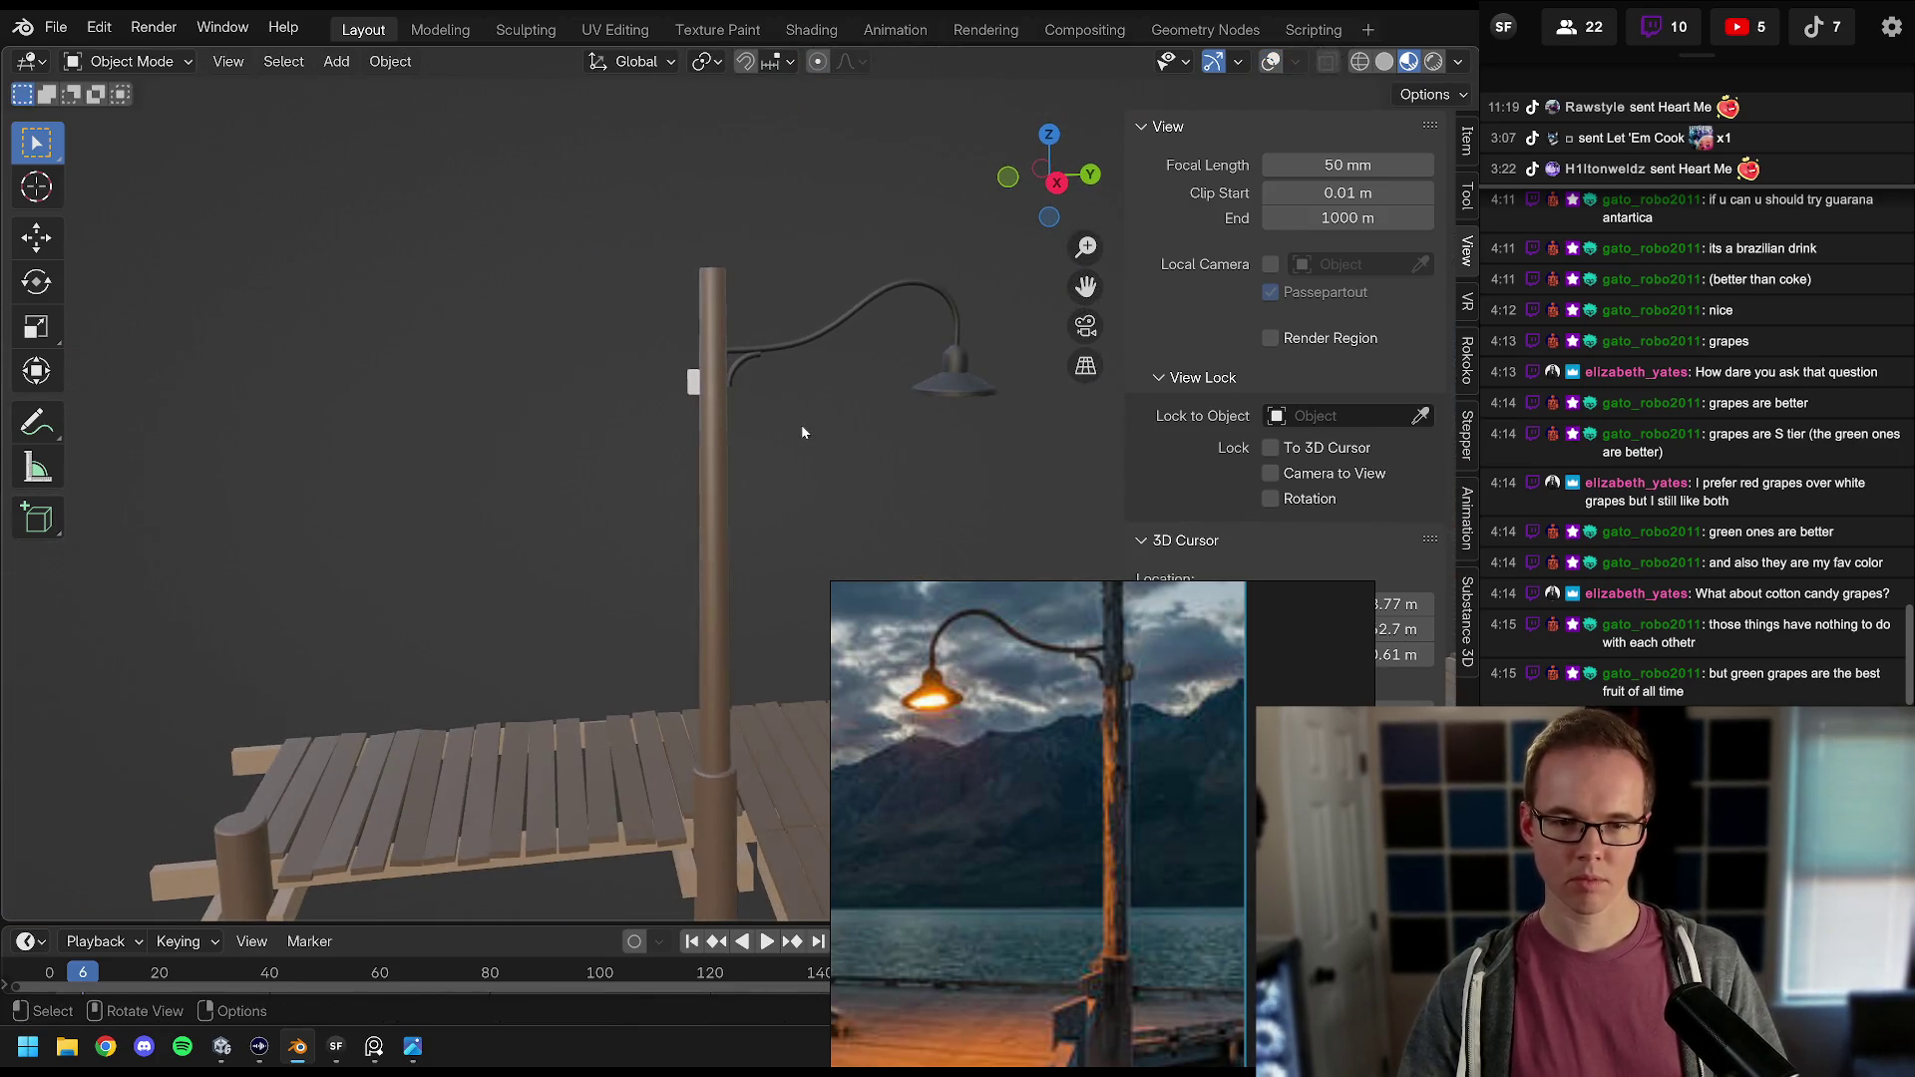
scroll(800, 423, "up", 6)
left_click_drag(805, 507, 726, 403)
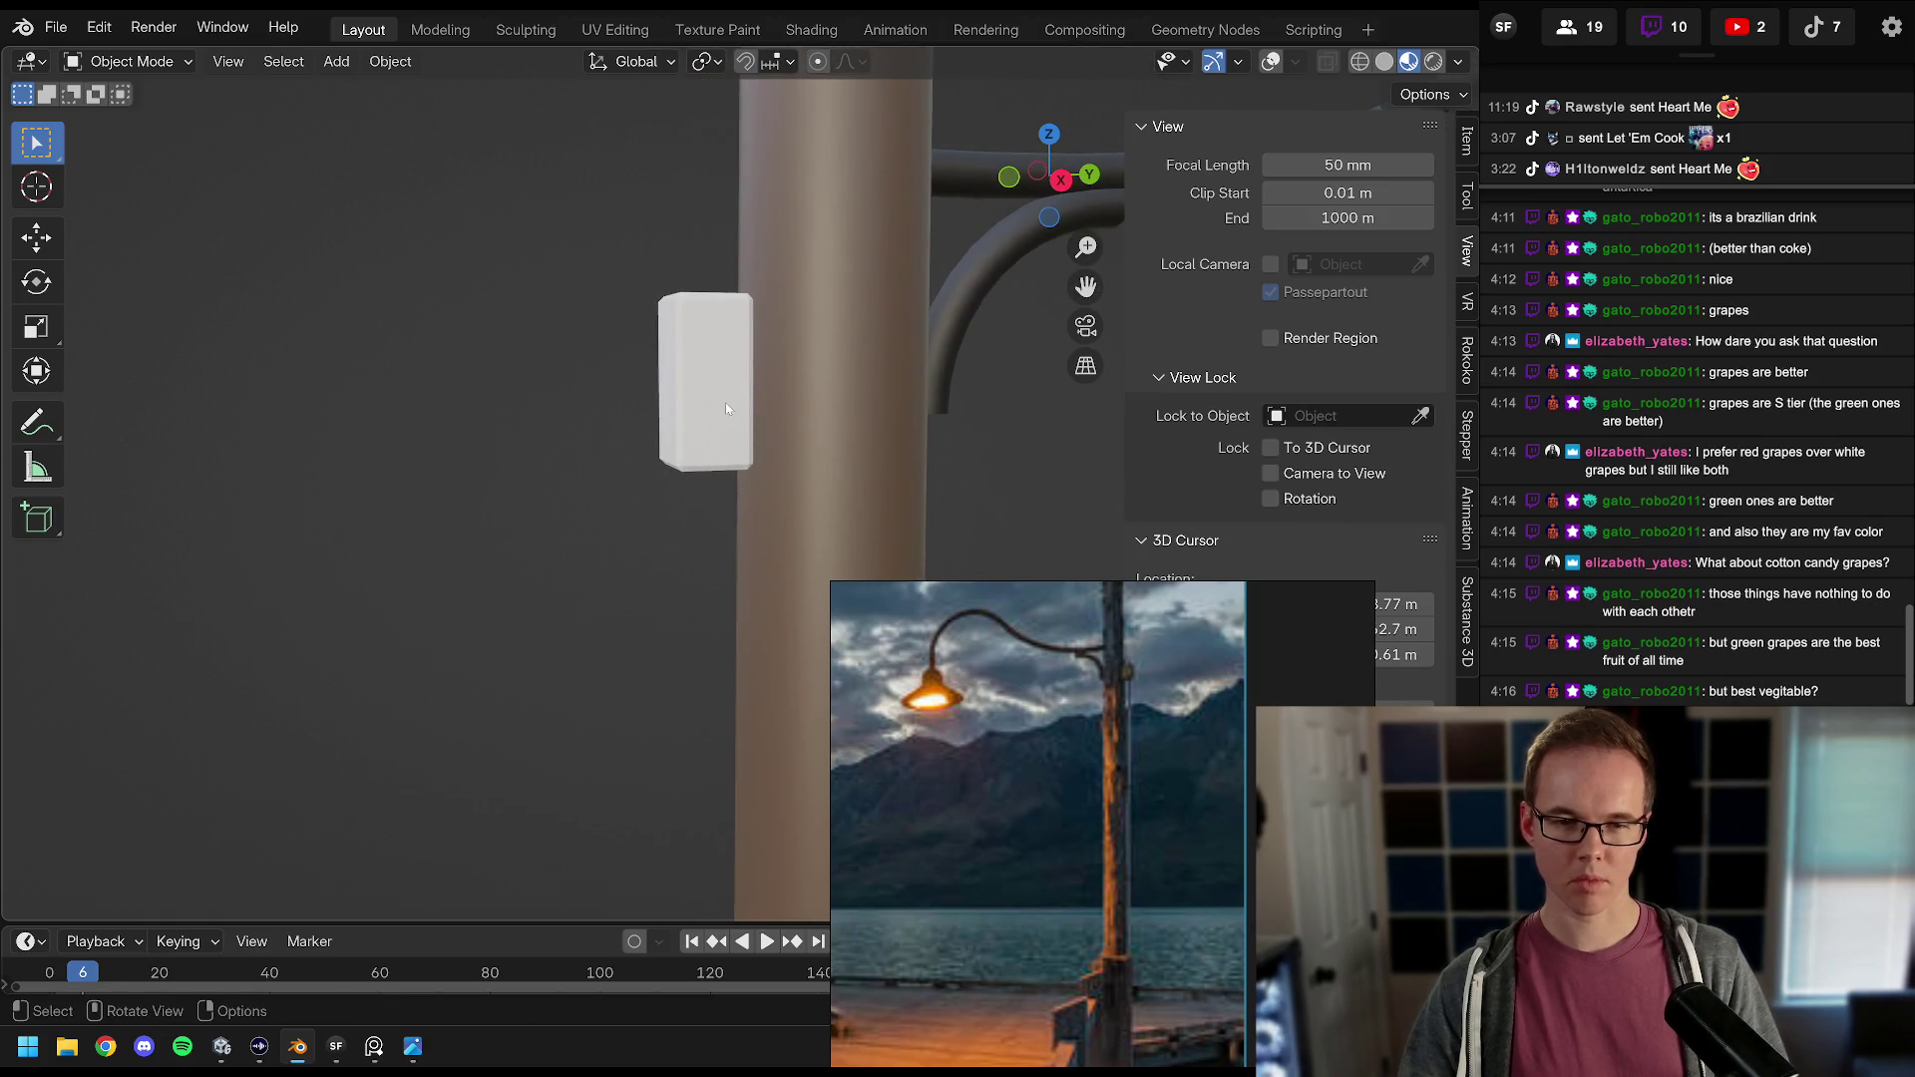
Step: Show the viewport overlays and undo the bevel back to a plain cube
key("Tab")
left_click(1230, 60)
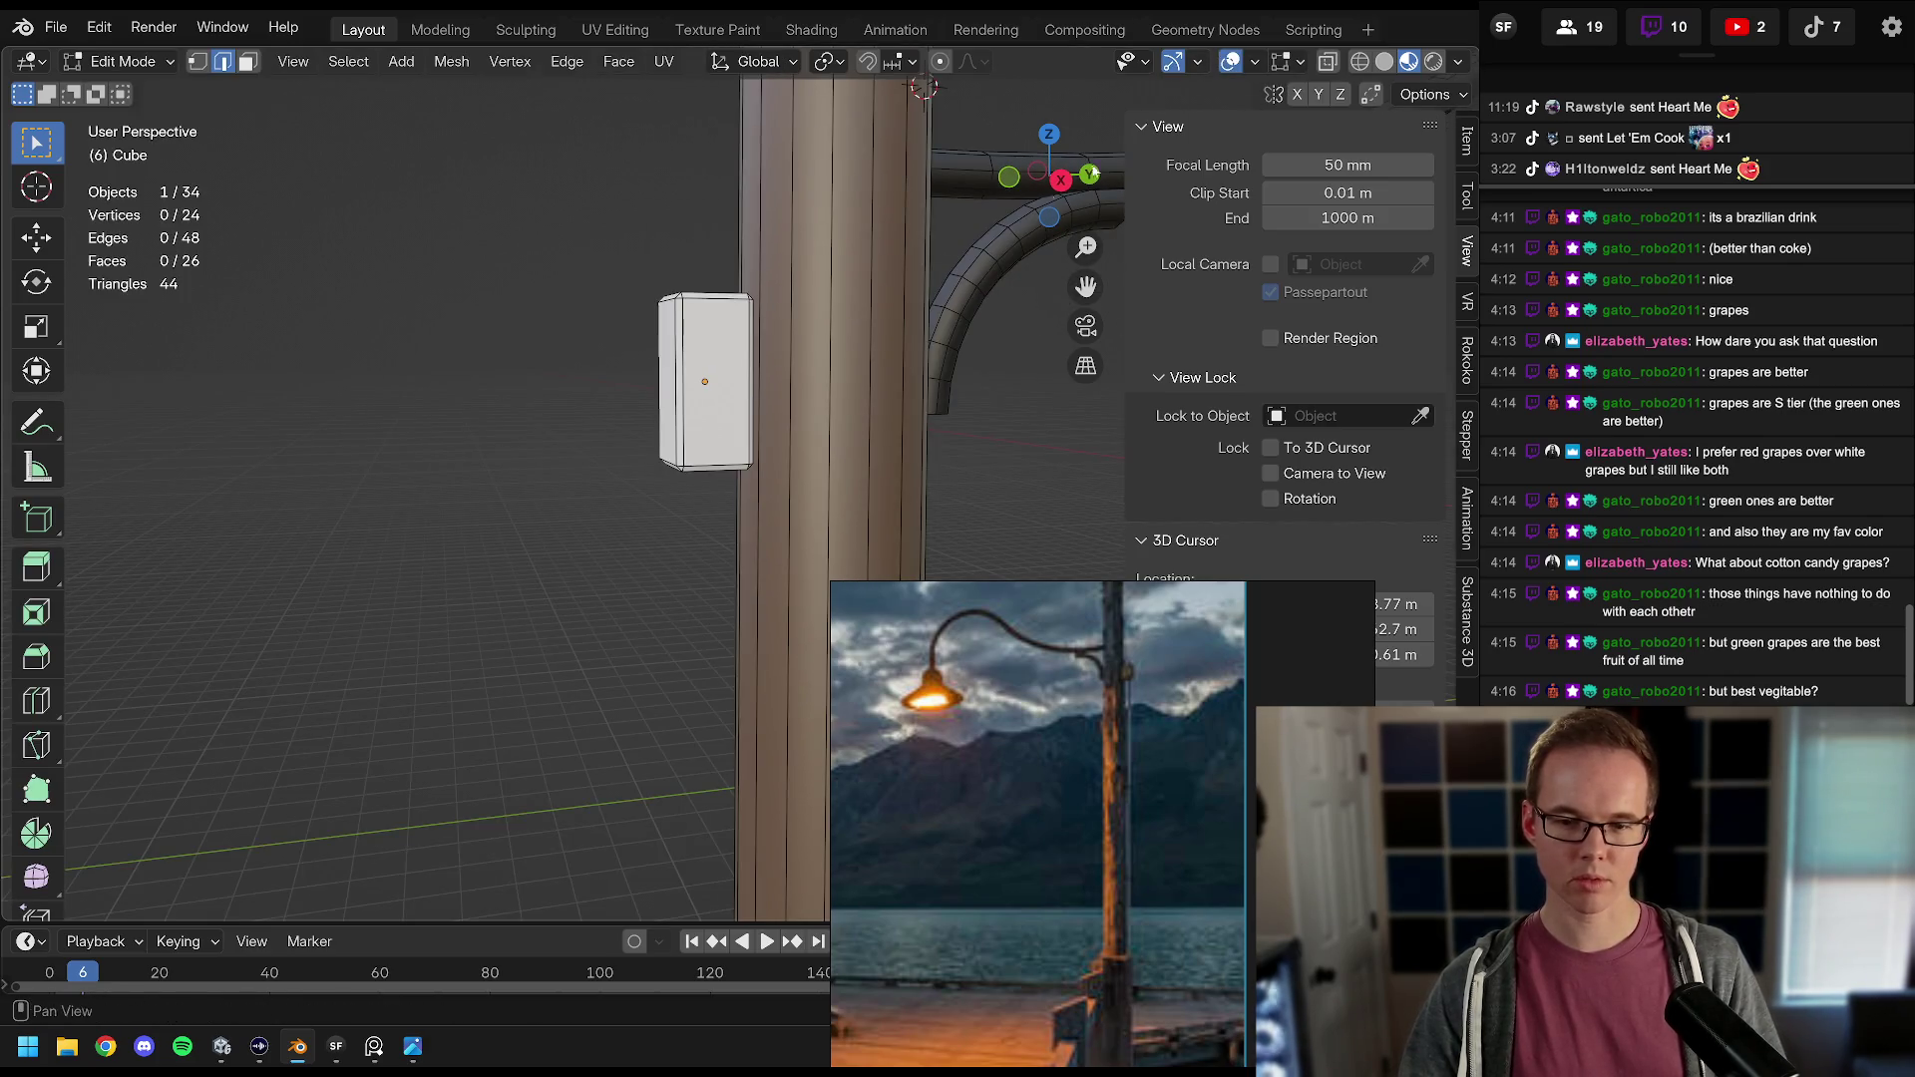
key("ctrl+z")
key("ctrl+z")
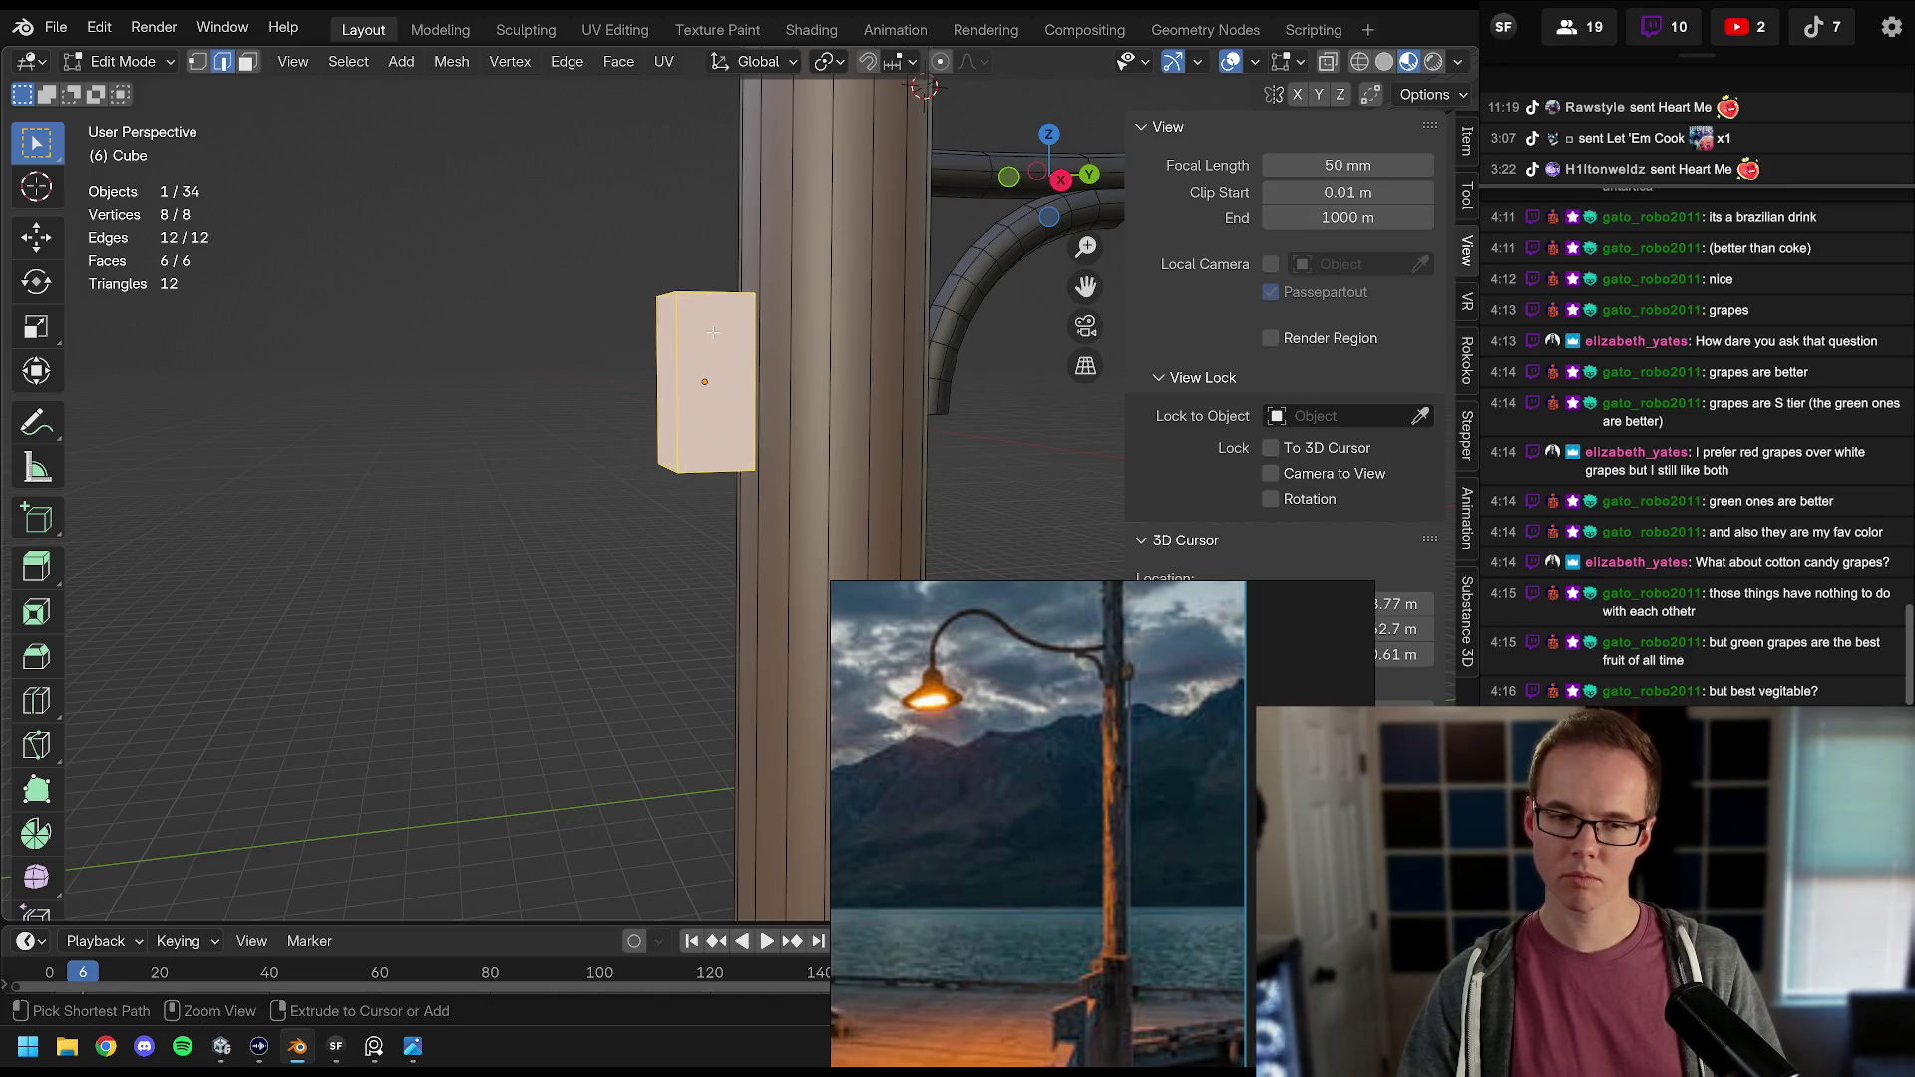
scroll(713, 332, "down", 5)
key("Tab")
mouse_move(771, 417)
left_mouse_down()
mouse_move(738, 363)
mouse_move(756, 412)
mouse_move(826, 367)
left_mouse_up()
scroll(768, 359, "down", 5)
scroll(788, 369, "up", 8)
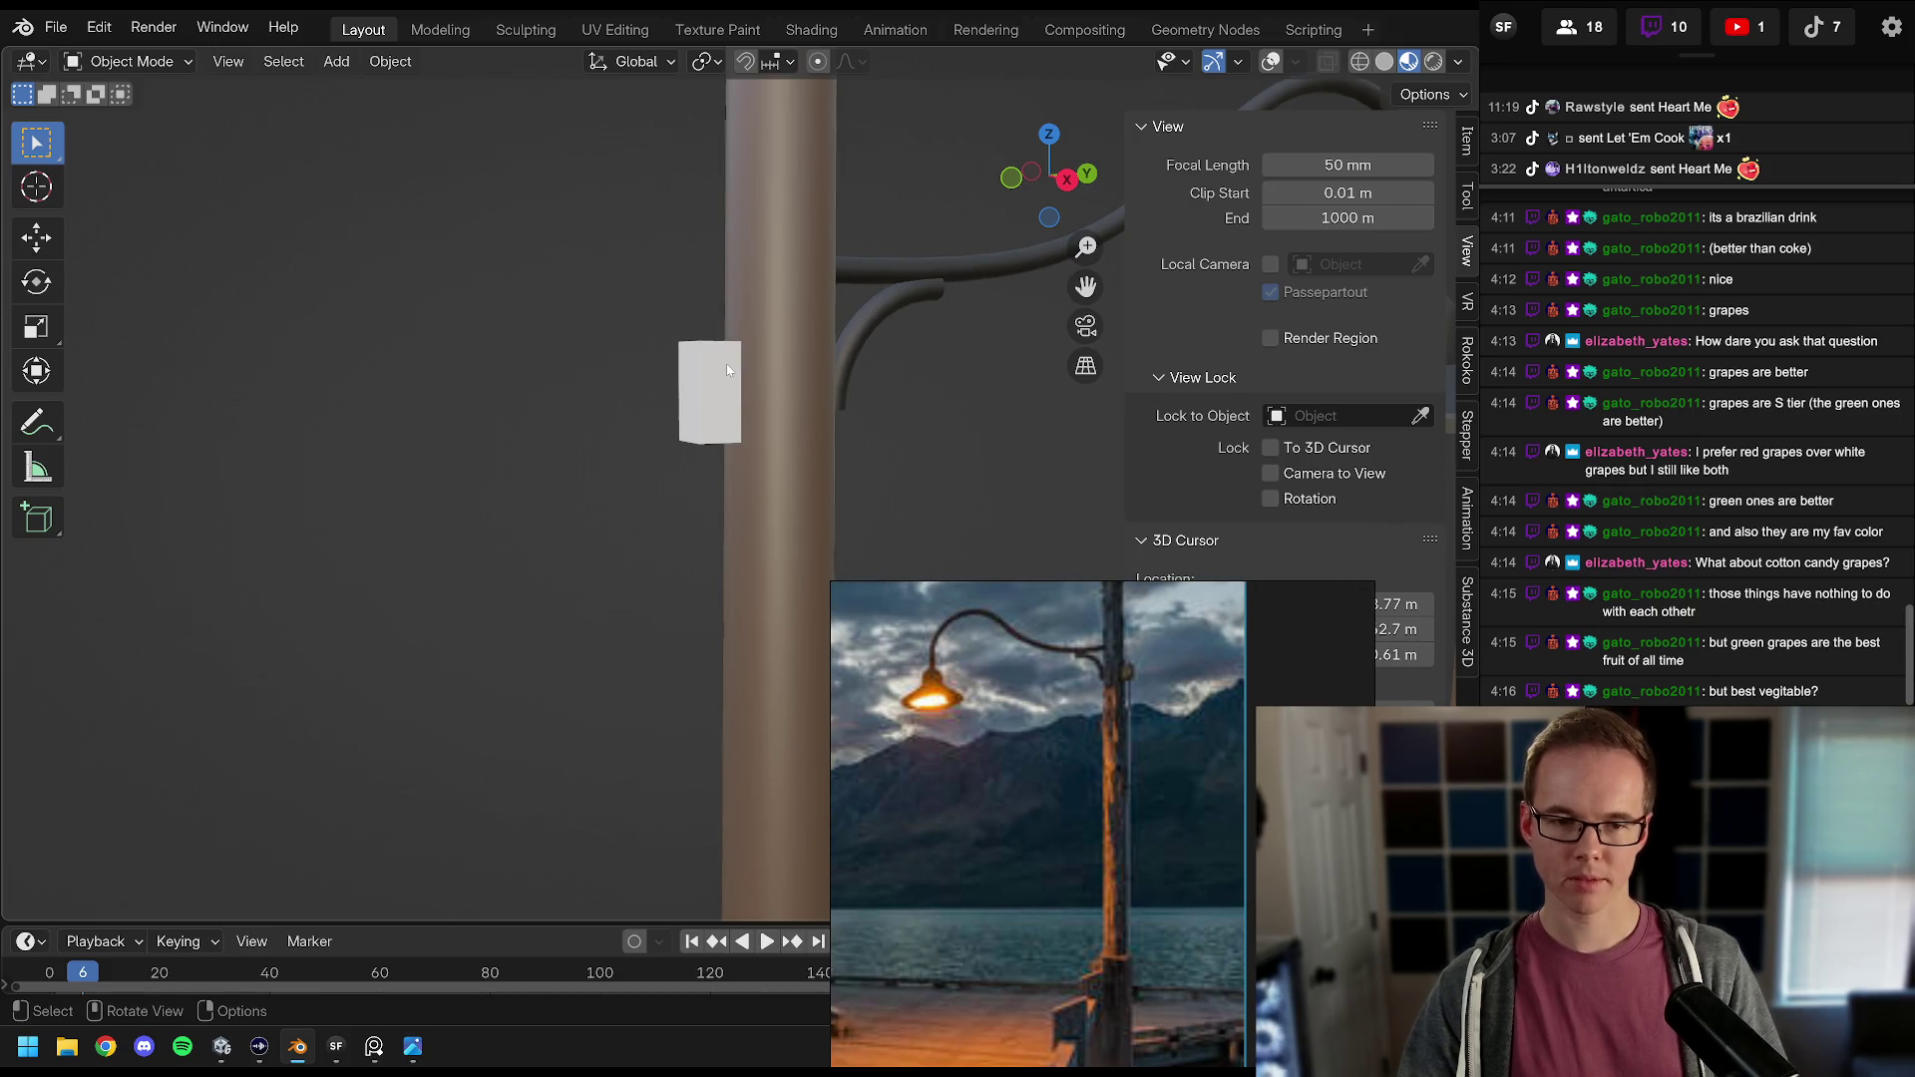
Step: Select all of the box's geometry and apply a smaller bevel to its edges
key("Tab")
key("shift+alt+z")
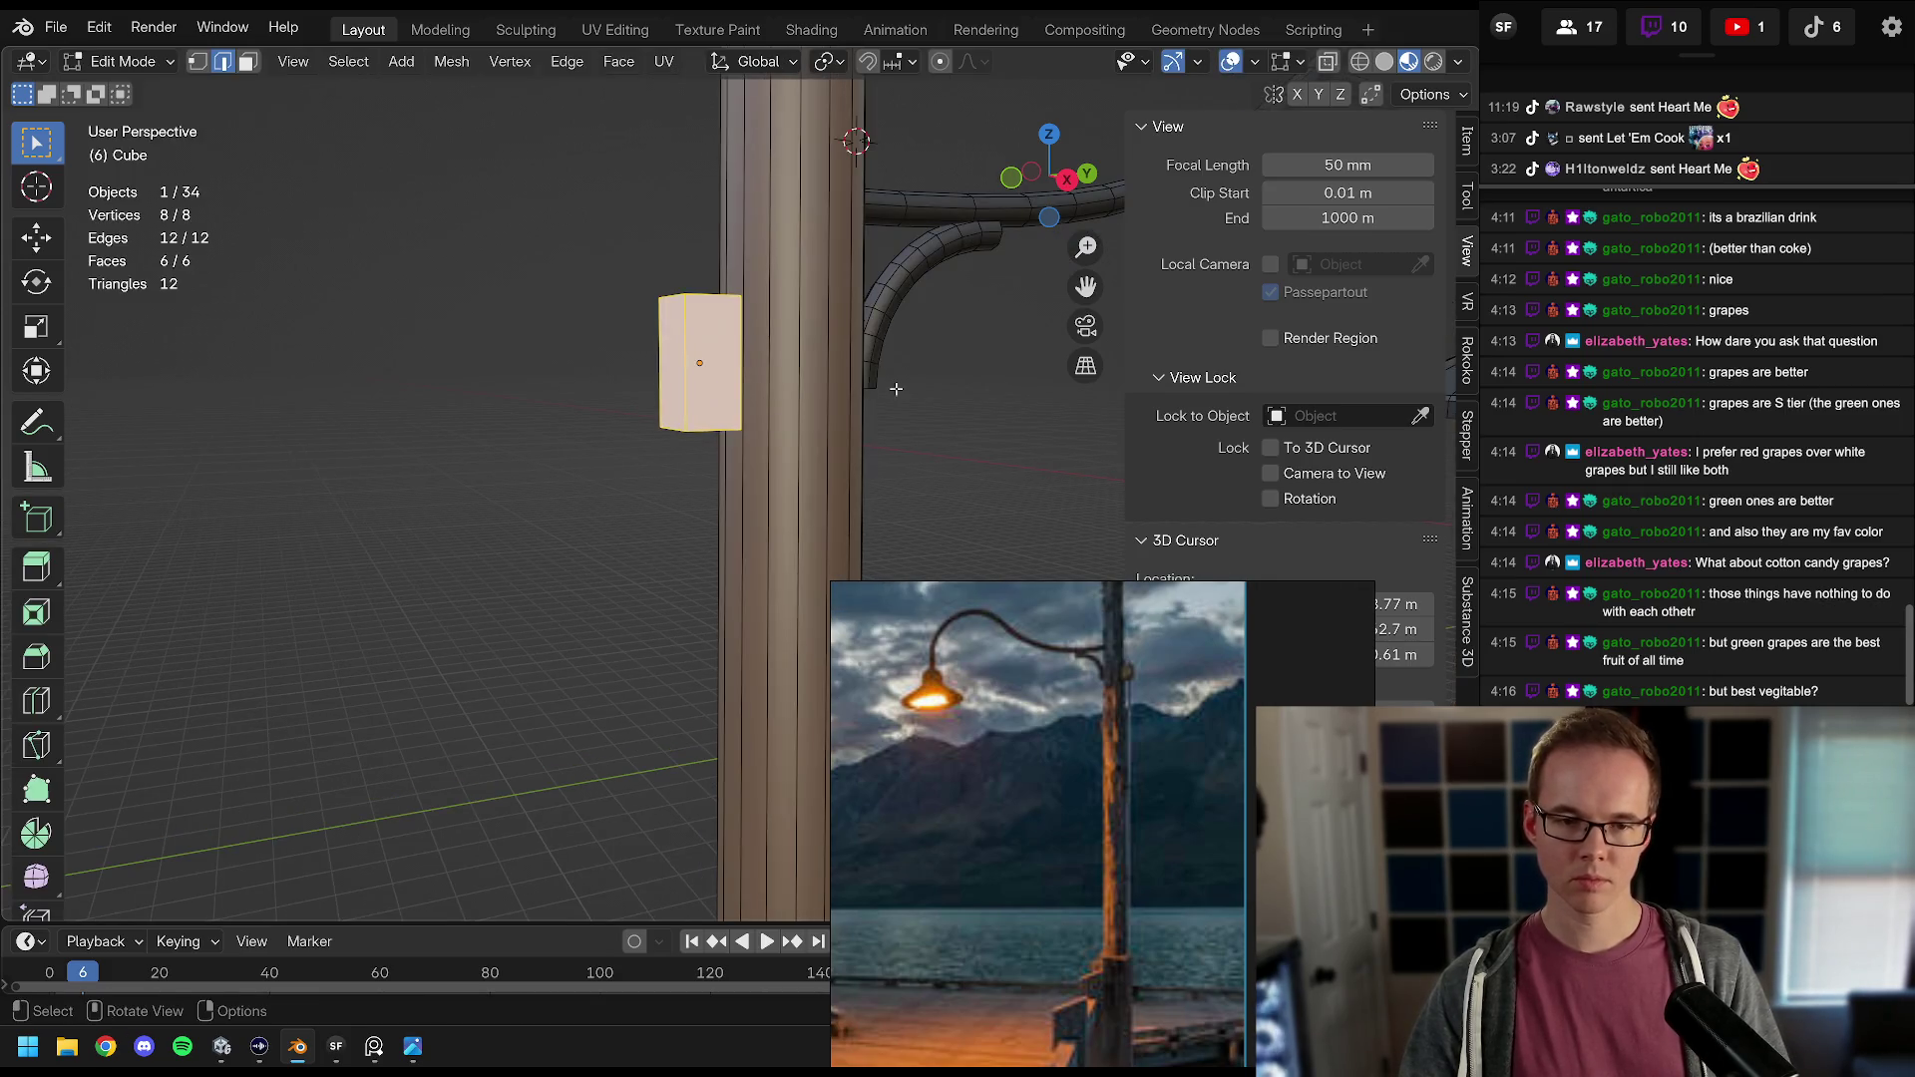
key("ctrl+b")
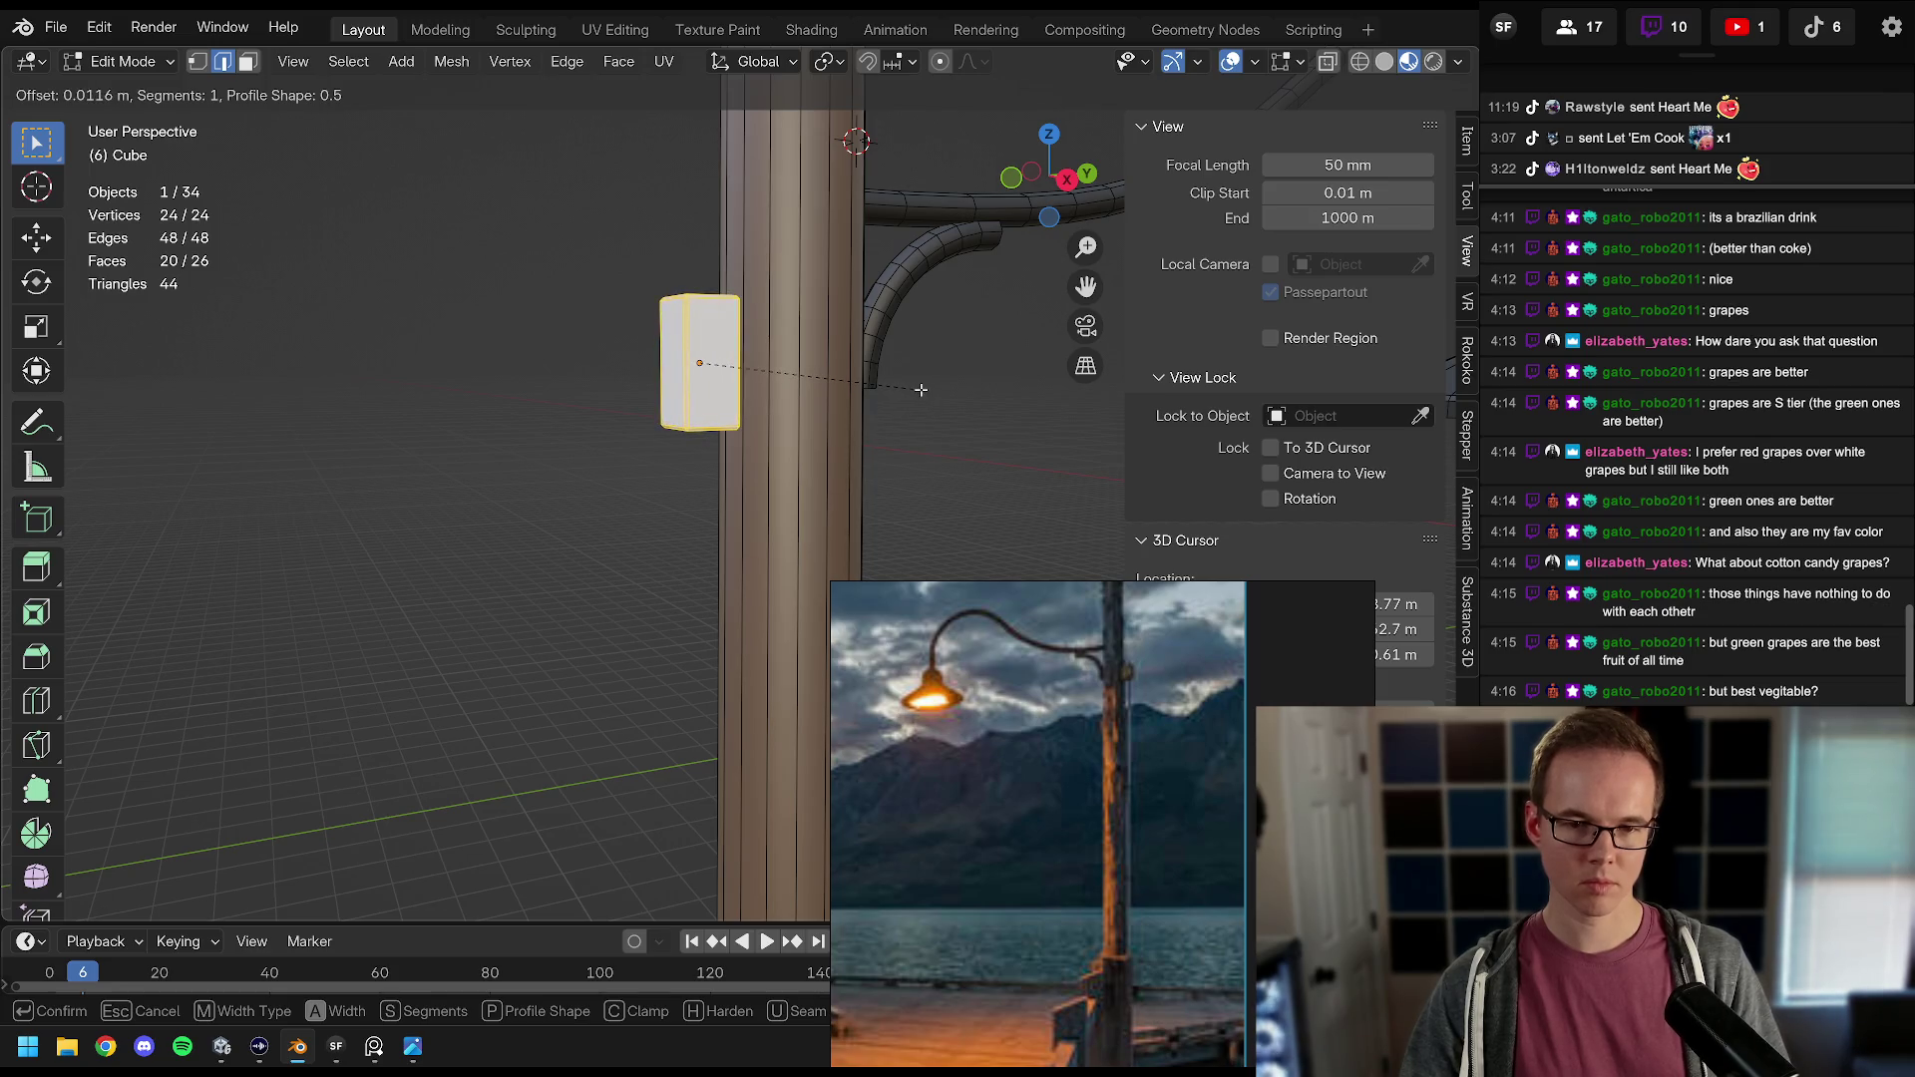
left_click(921, 390)
key("Tab")
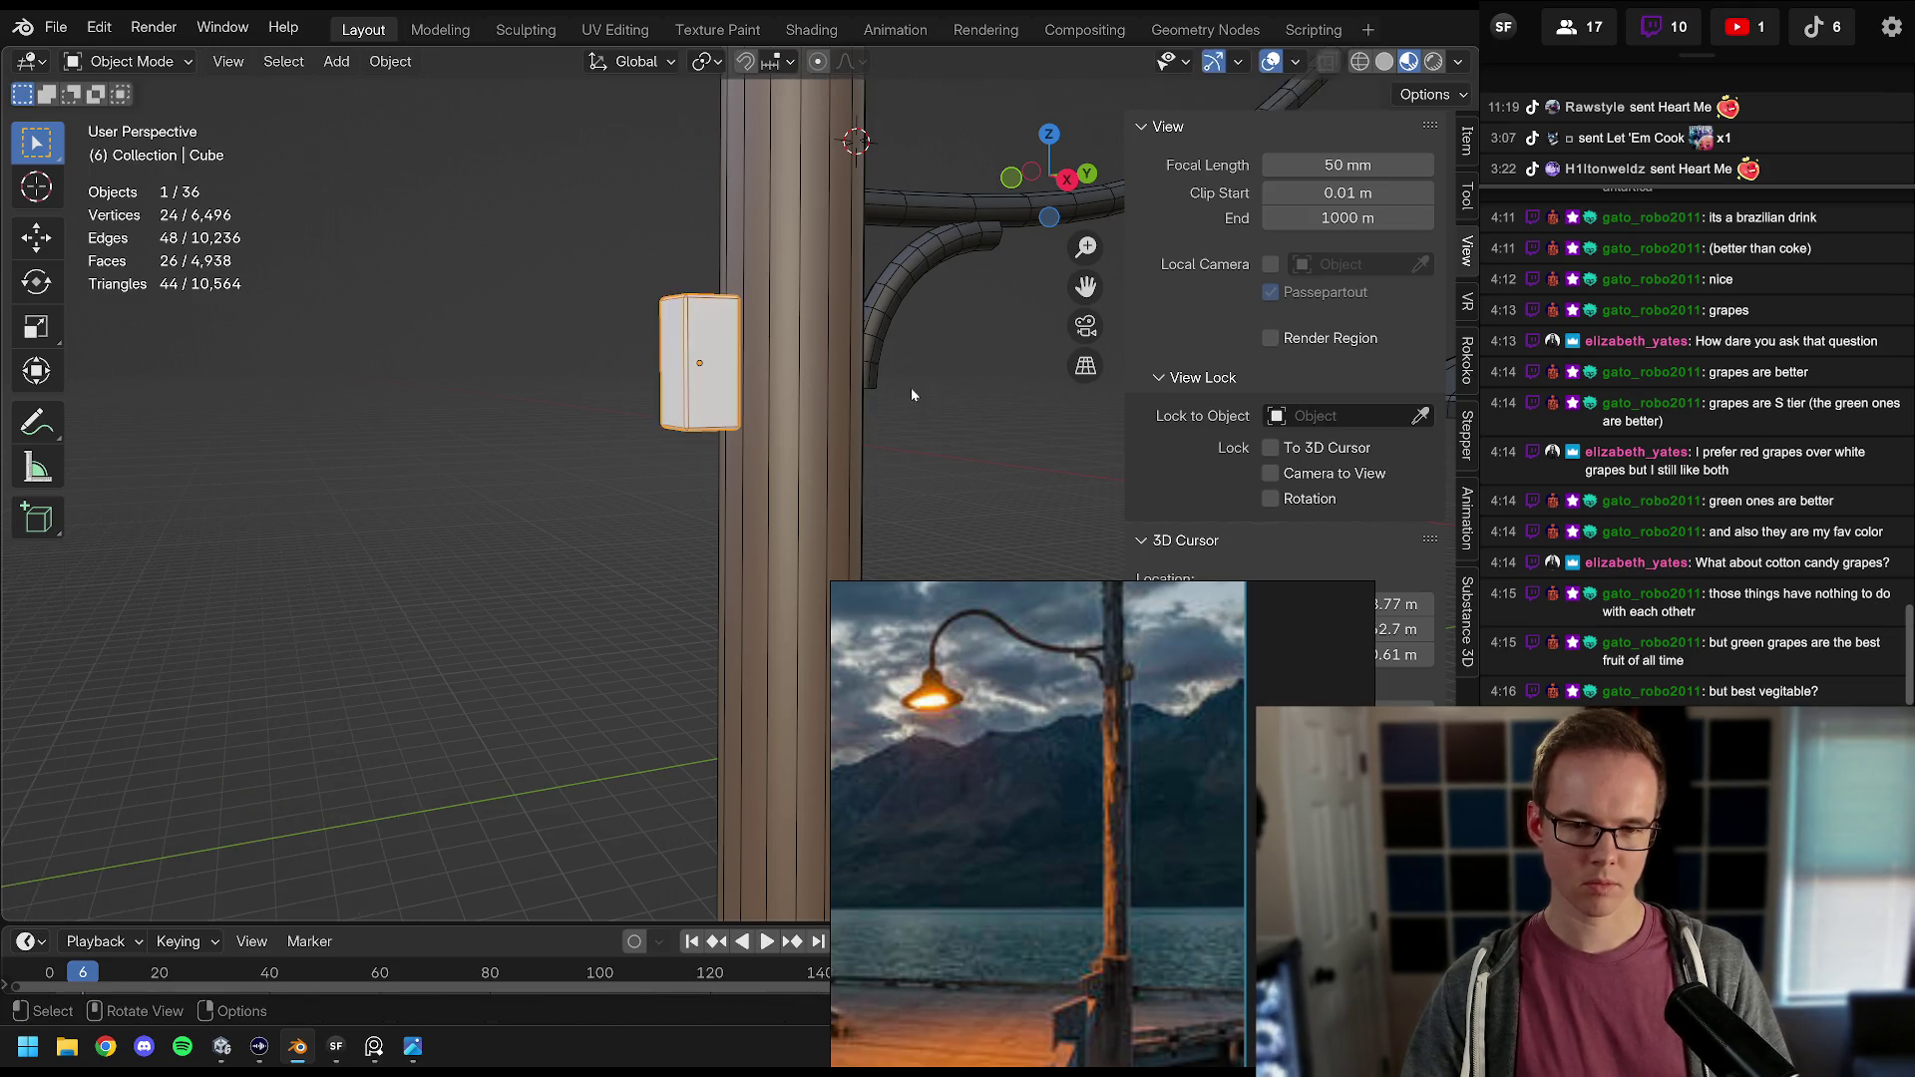
Step: Snap the 3D cursor to the small box on the pole
mouse_move(801, 410)
left_mouse_down()
mouse_move(731, 363)
mouse_move(756, 417)
left_mouse_up()
left_click(758, 417)
scroll(758, 417, "up", 3)
key("shift+s")
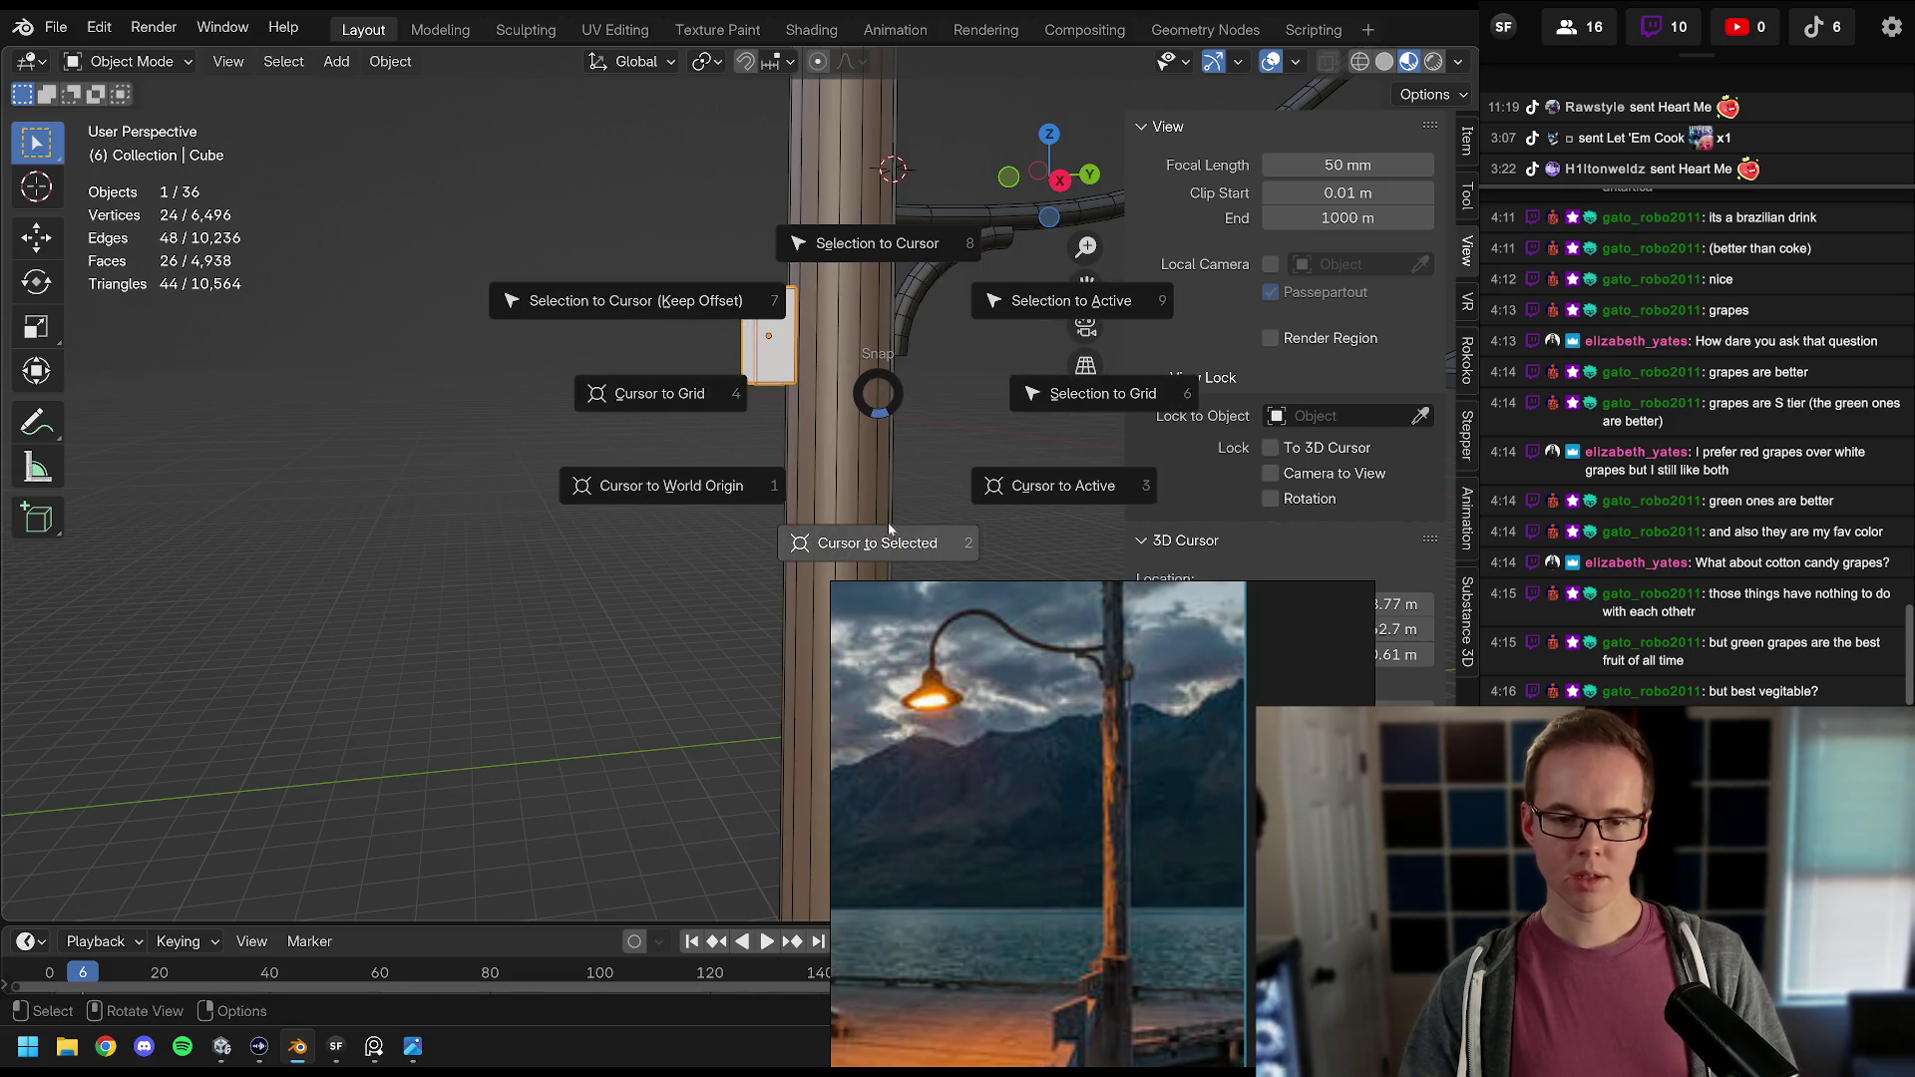
left_click(891, 529)
Step: Add an 8-vertex cylinder at the box and scale it down to 0.272
key("shift+a")
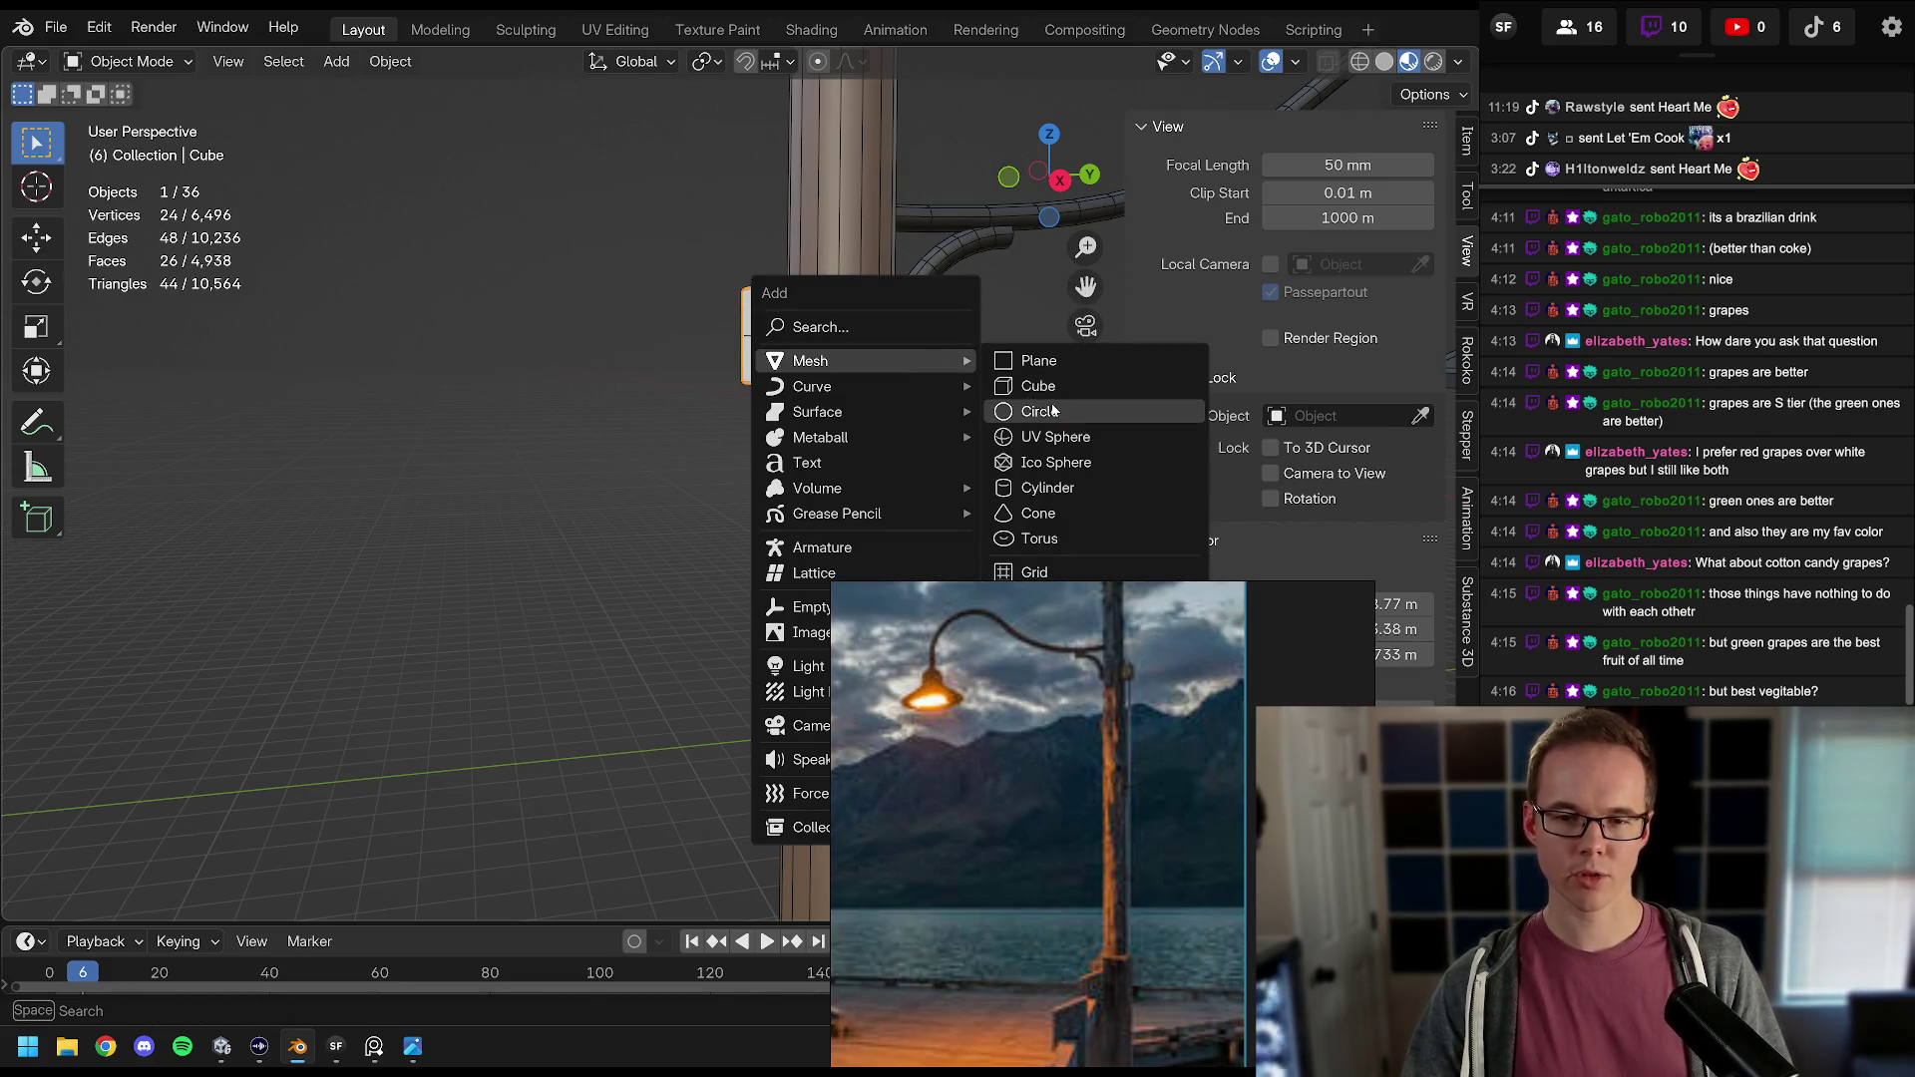
left_click(1043, 491)
scroll(859, 409, "down", 5)
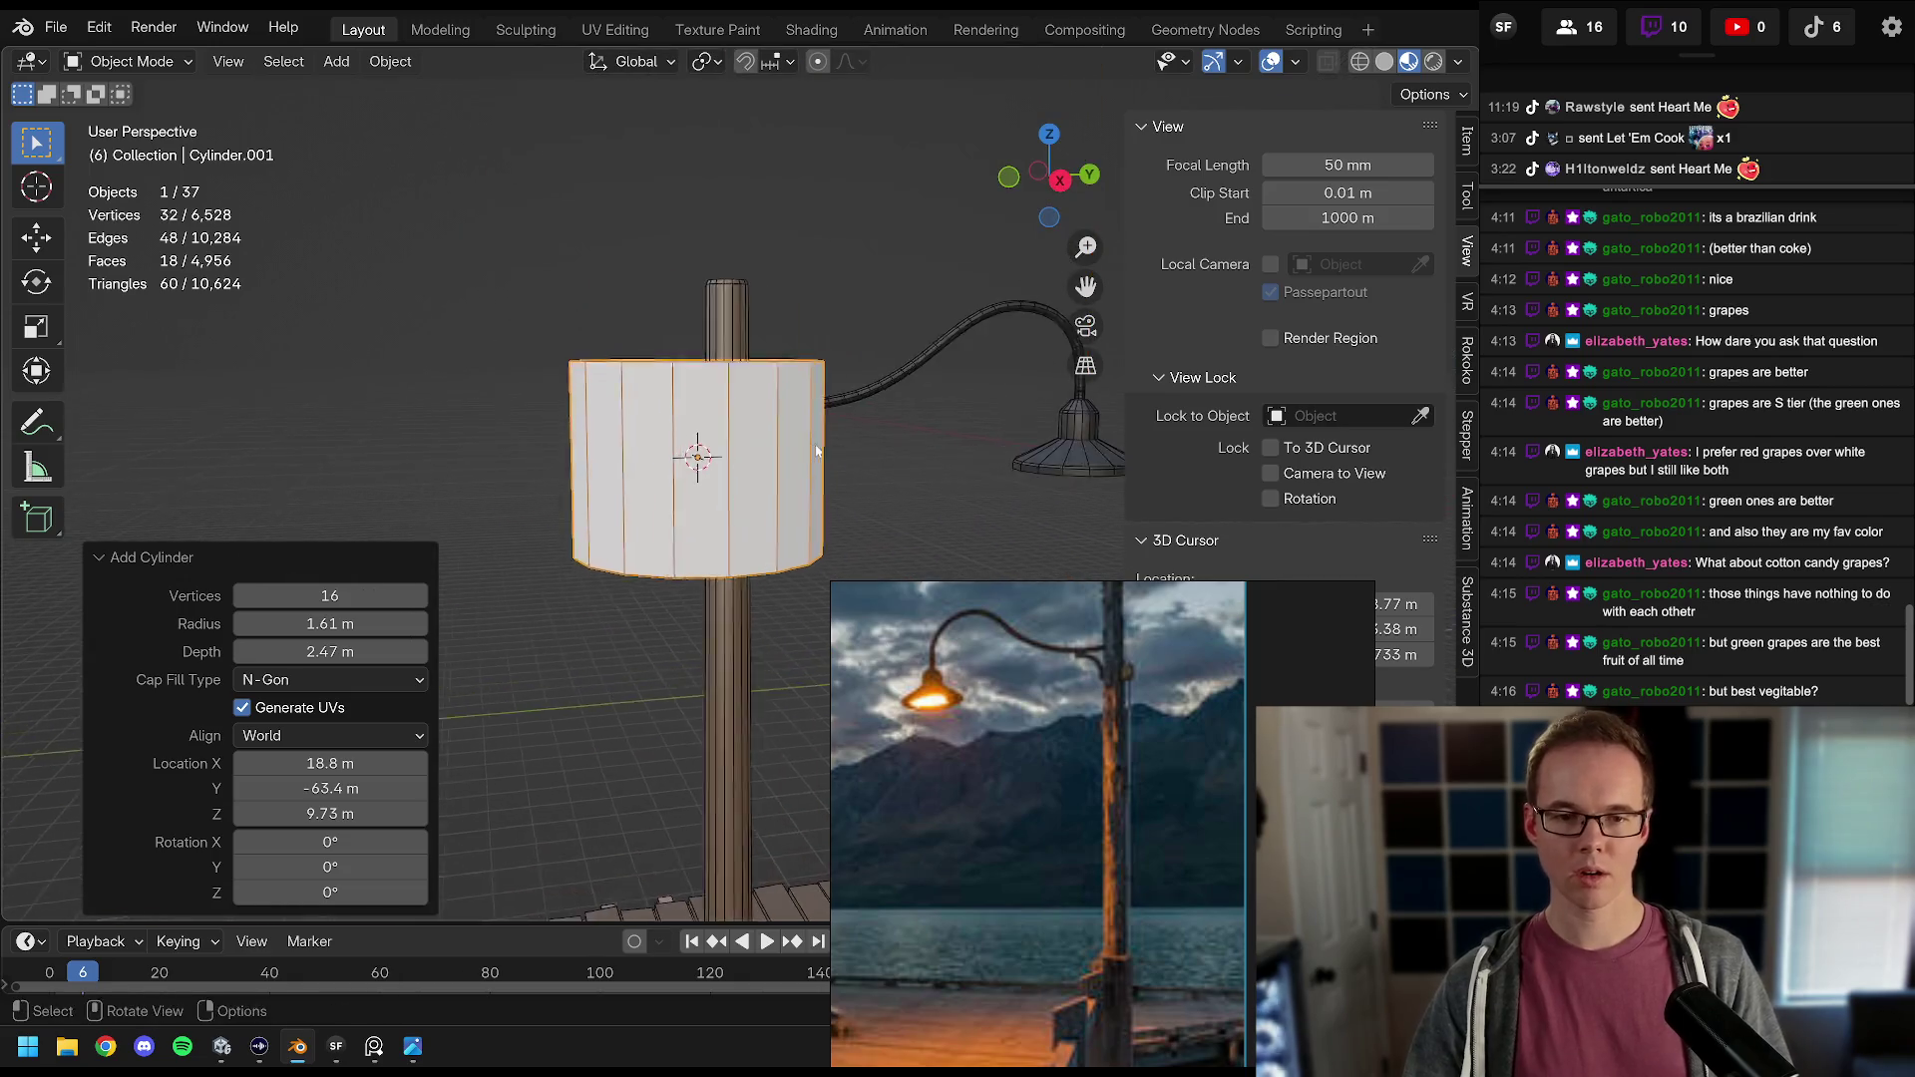
double_click(329, 595)
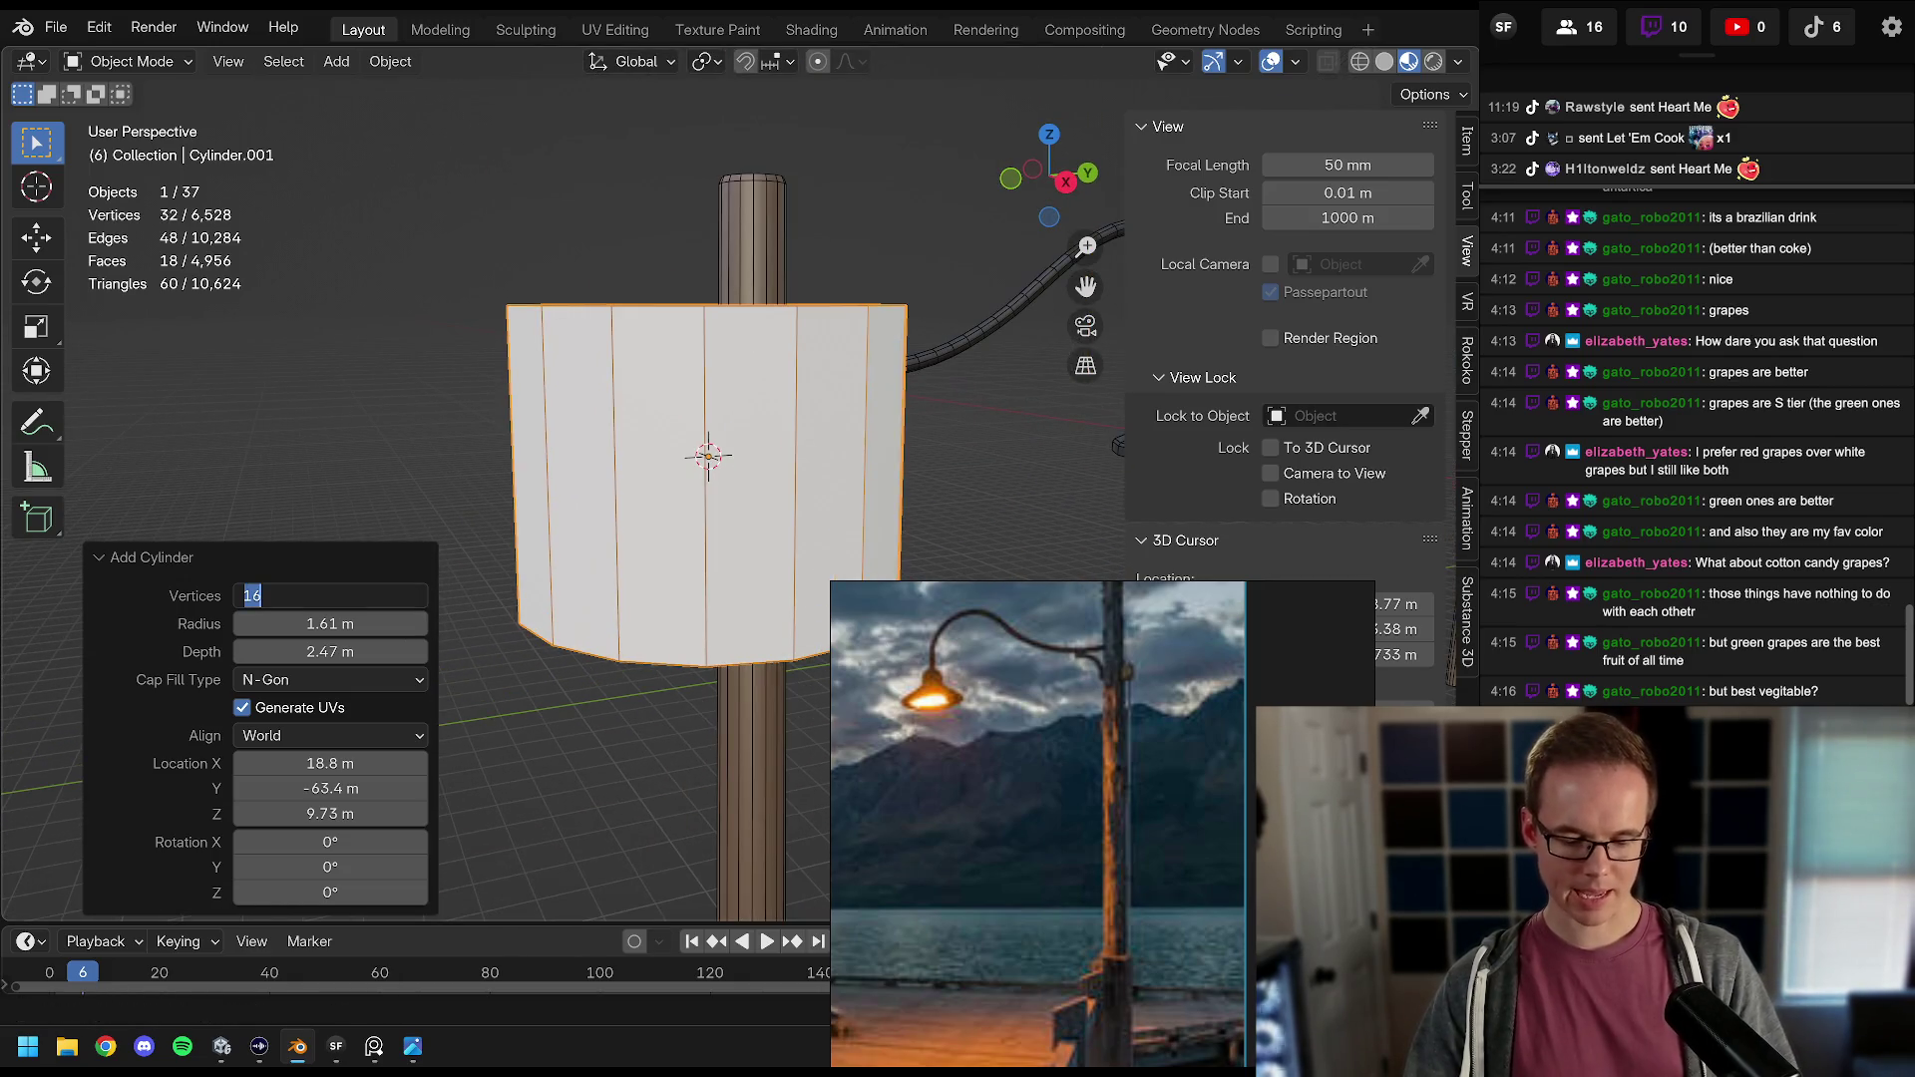
type("8")
key("Return")
key("s")
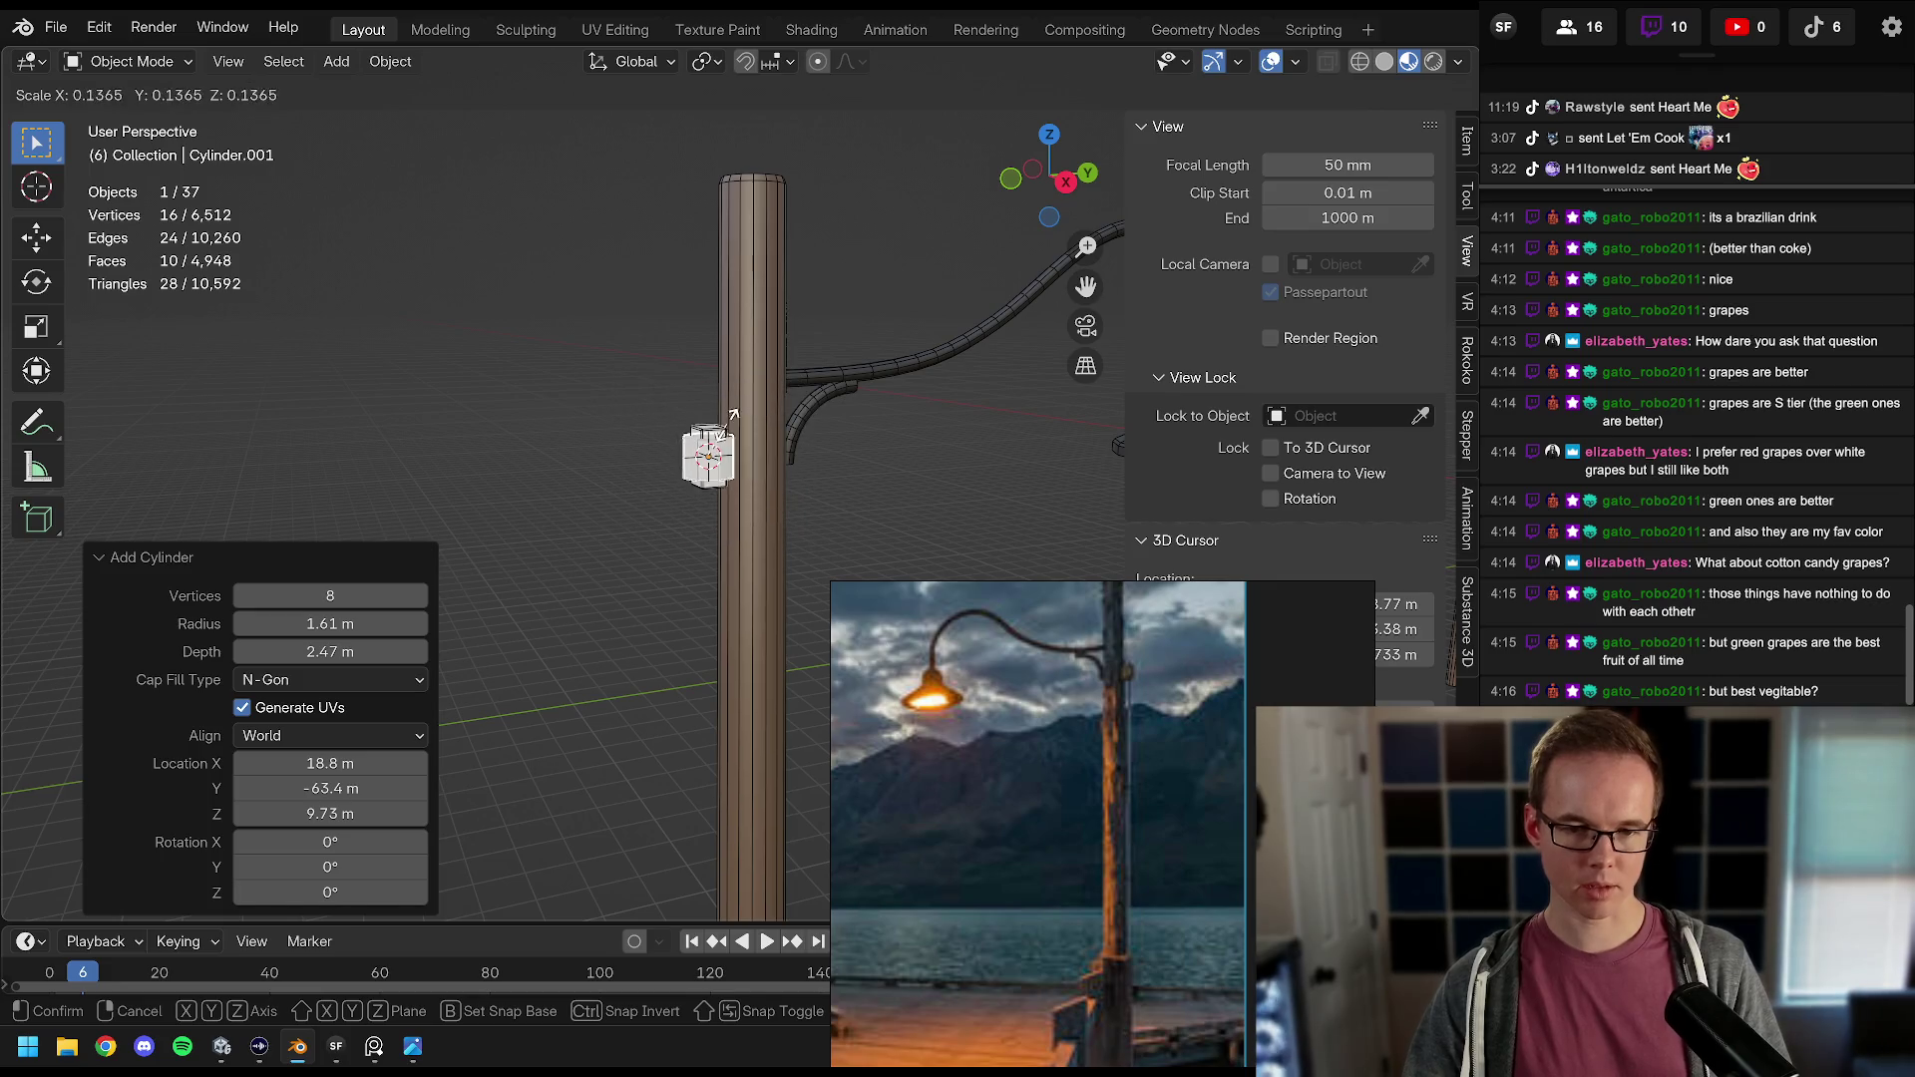
left_click(773, 449)
scroll(773, 449, "up", 5)
key("s")
left_click(738, 315)
Step: Lower the cylinder below the box and stretch it taller along Z
key("g")
key("z")
left_click(762, 451)
scroll(780, 410, "right", 3)
key("s")
key("z")
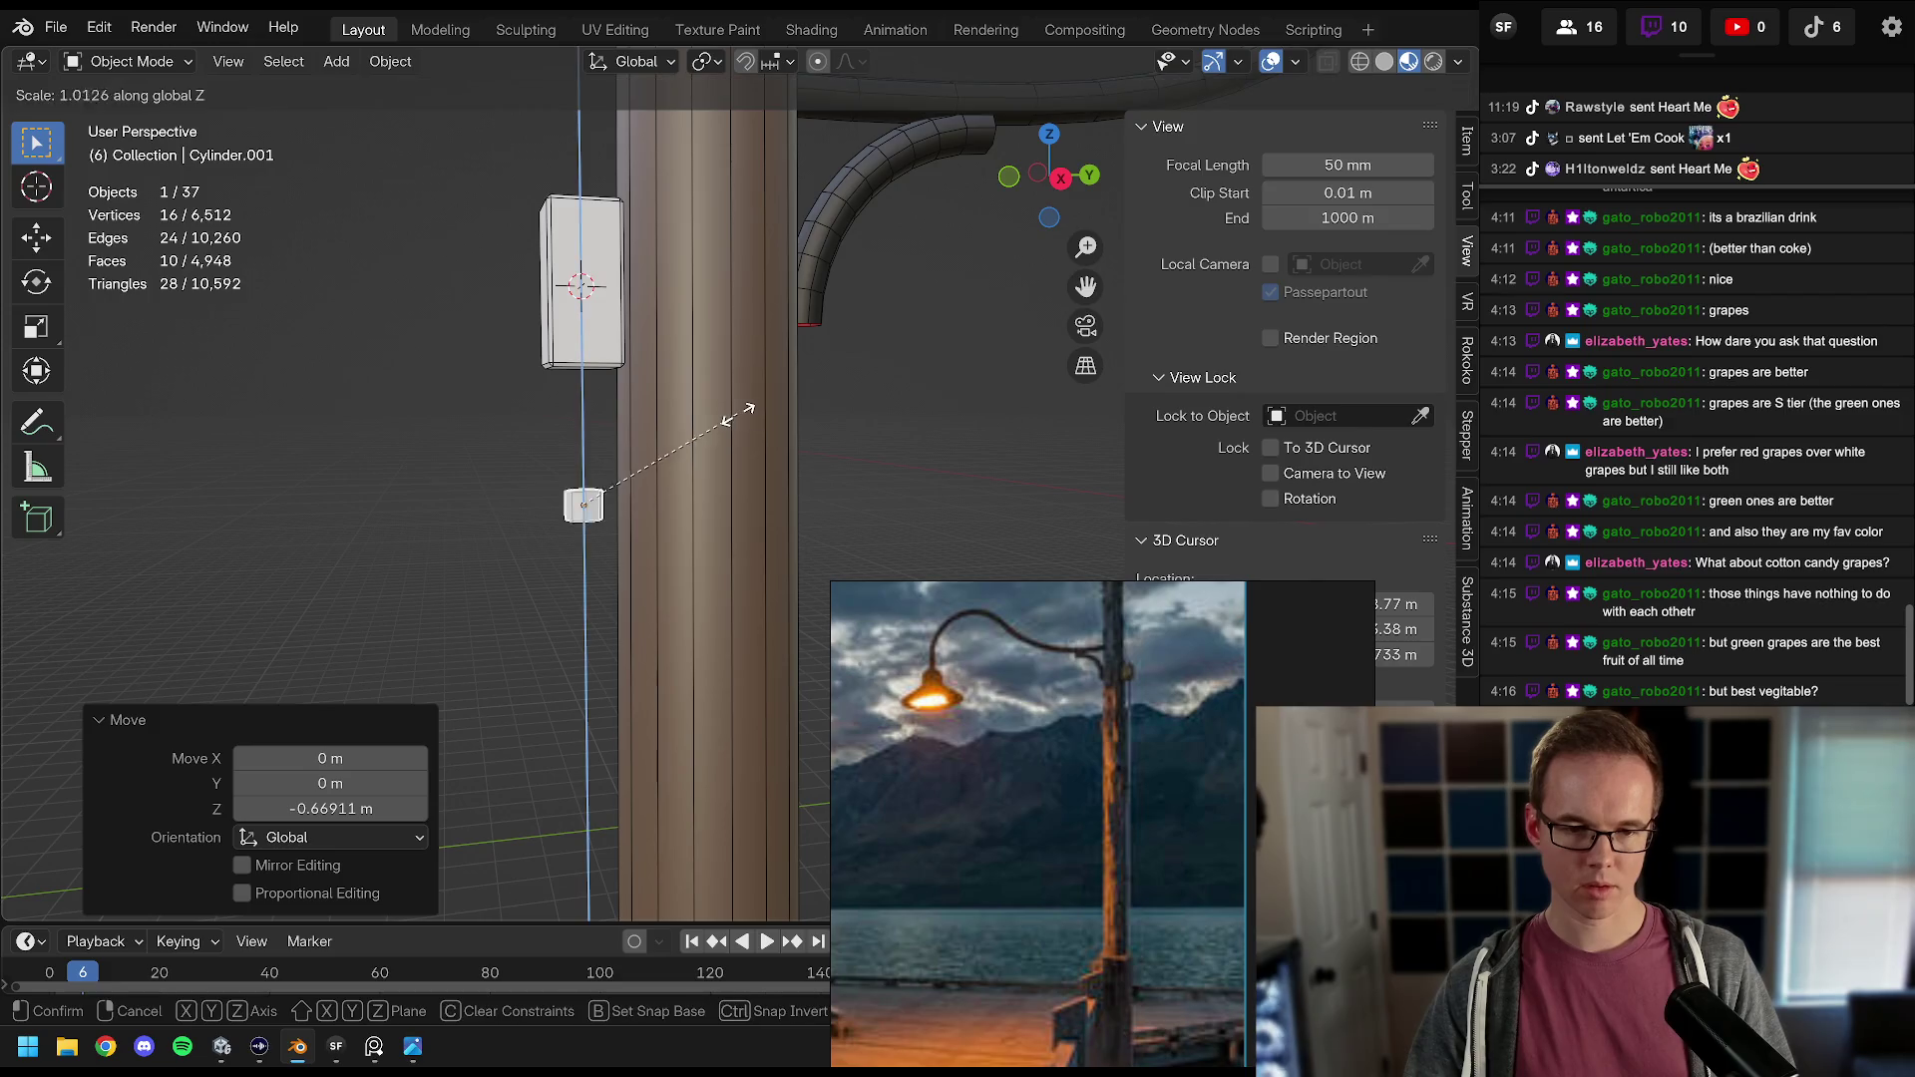
left_click(441, 170)
key("s")
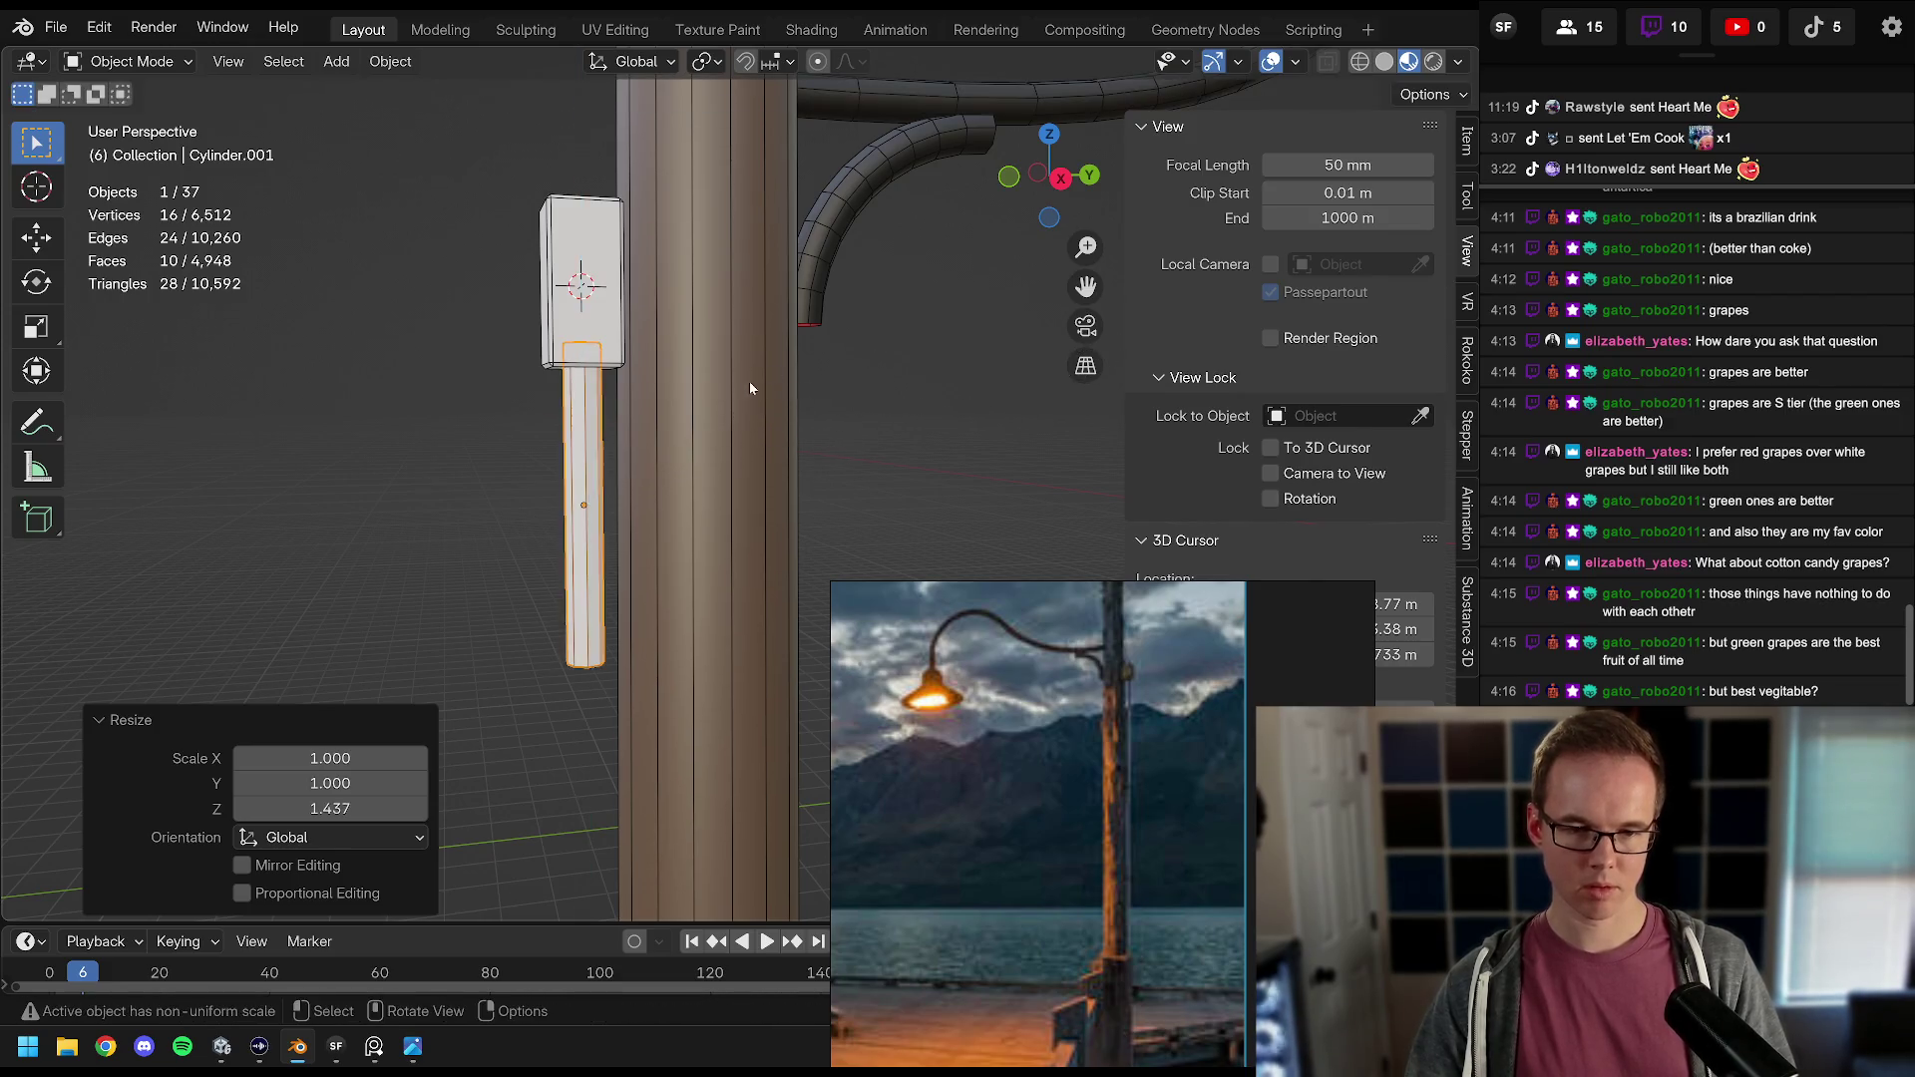
key("z")
left_click(688, 389)
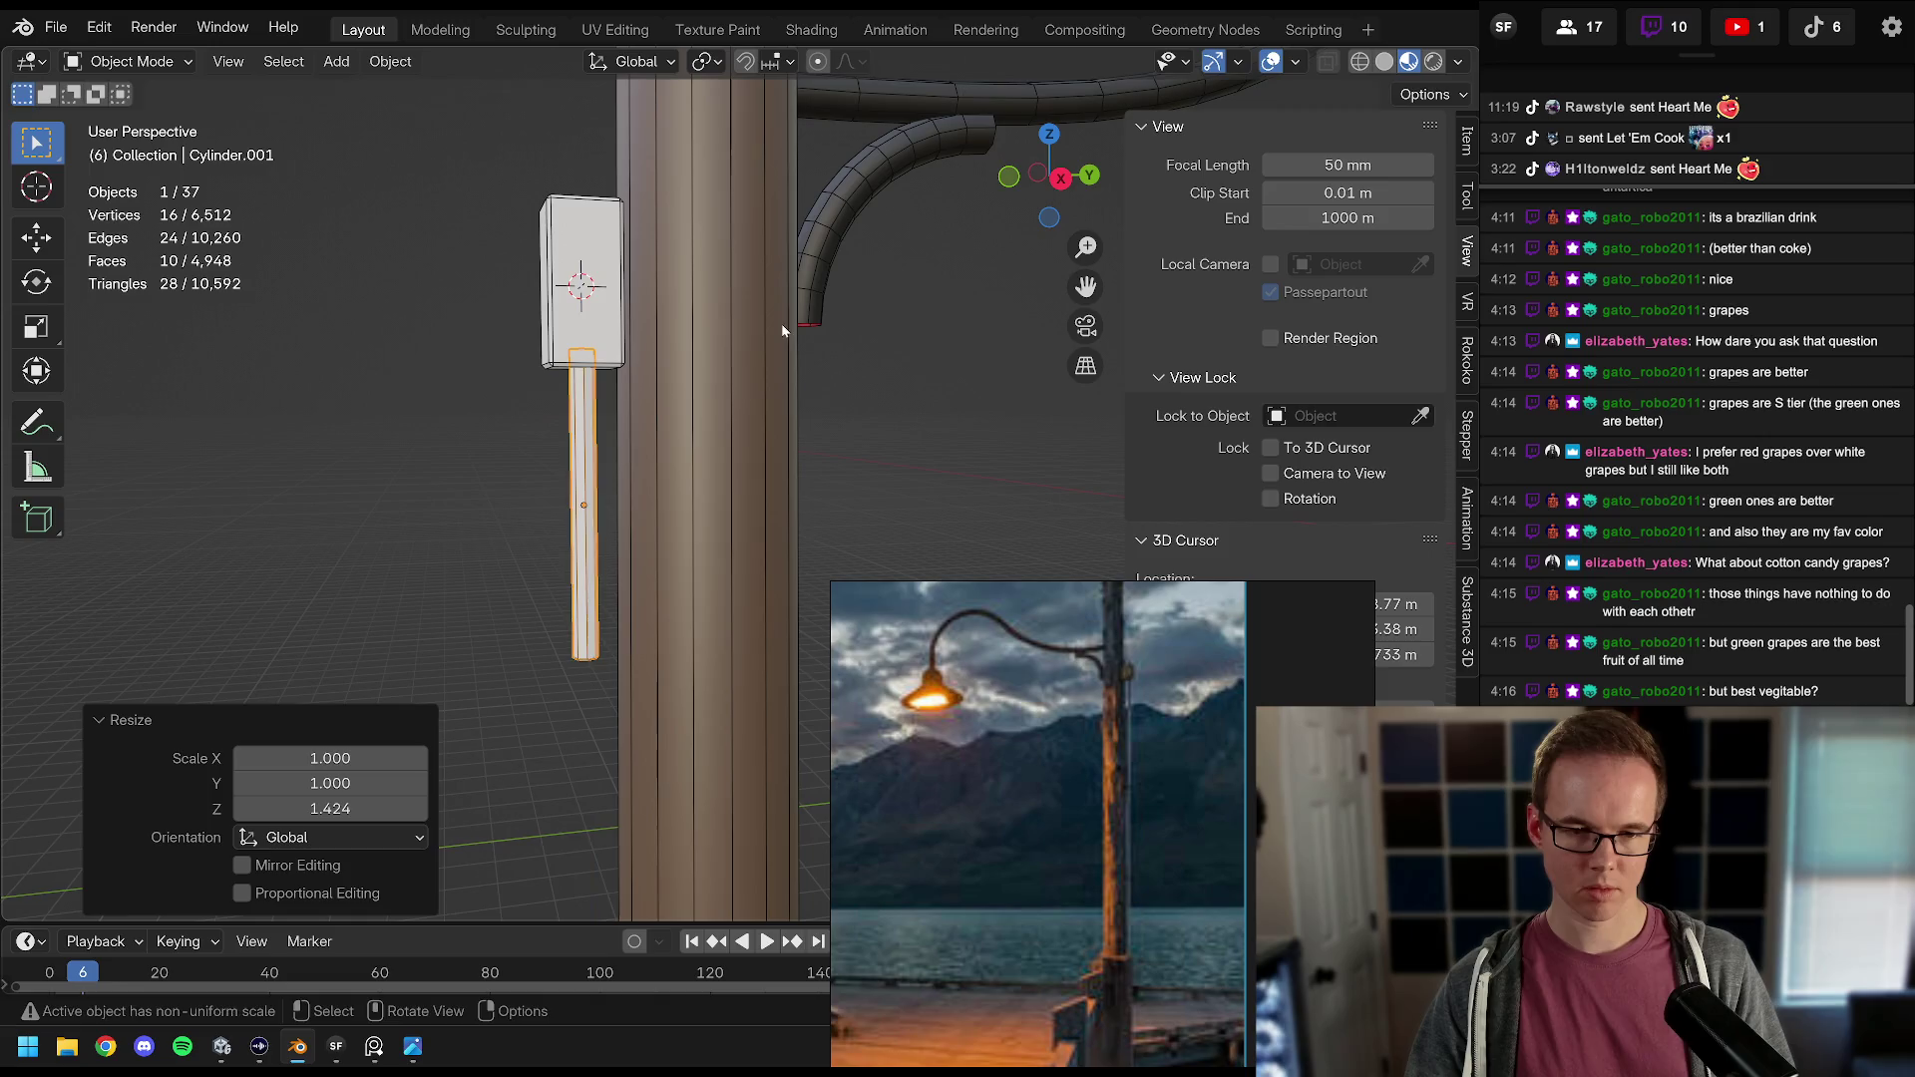
Step: Frame the cylinder in right orthographic side view, cancelling an accidental uniform scale
scroll(662, 395, "right", 2)
key("KP_1")
key("KP_3")
scroll(659, 379, "down", 2)
scroll(673, 359, "up", 4)
scroll(675, 367, "up", 3)
scroll(674, 367, "left", 2)
key("s")
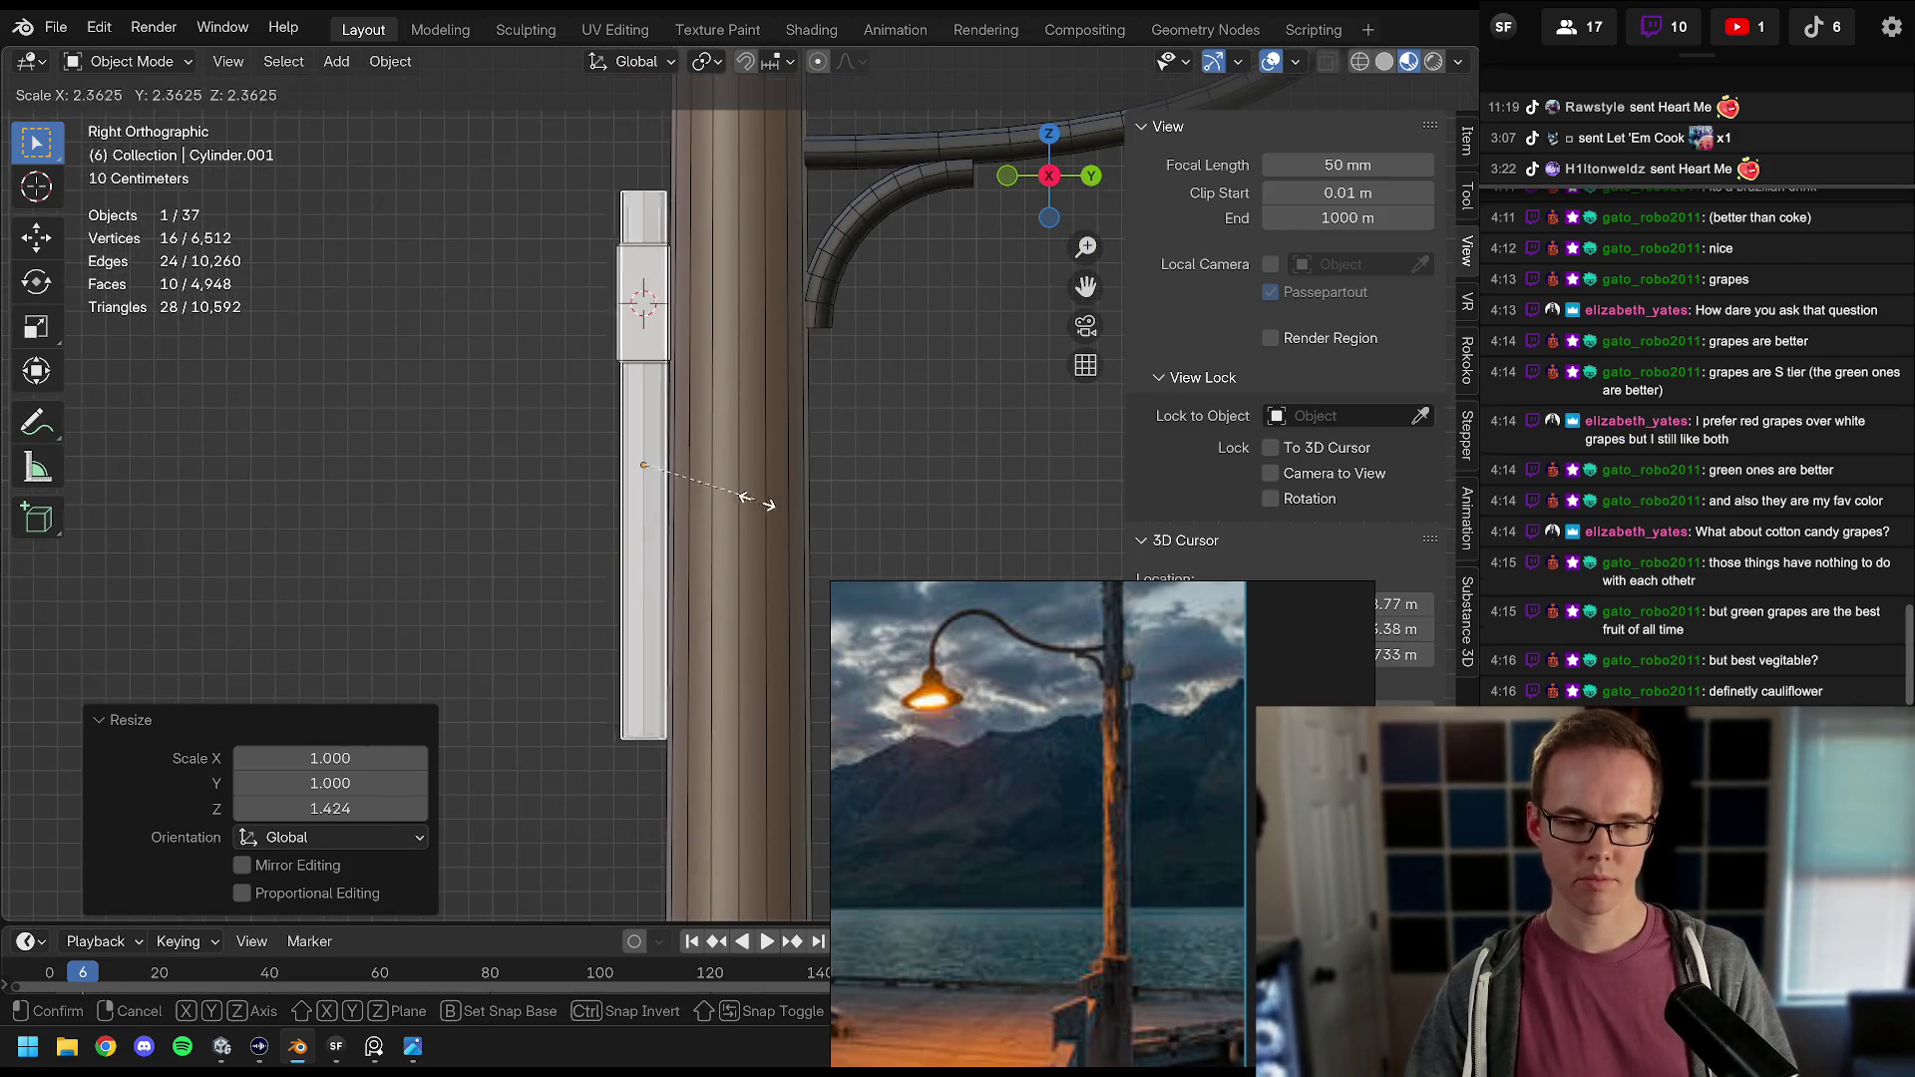
right_click(798, 539)
Step: Stretch the cylinder along Z into a long vertical bar down the pole
scroll(714, 566, "down", 5)
scroll(740, 290, "down", 3)
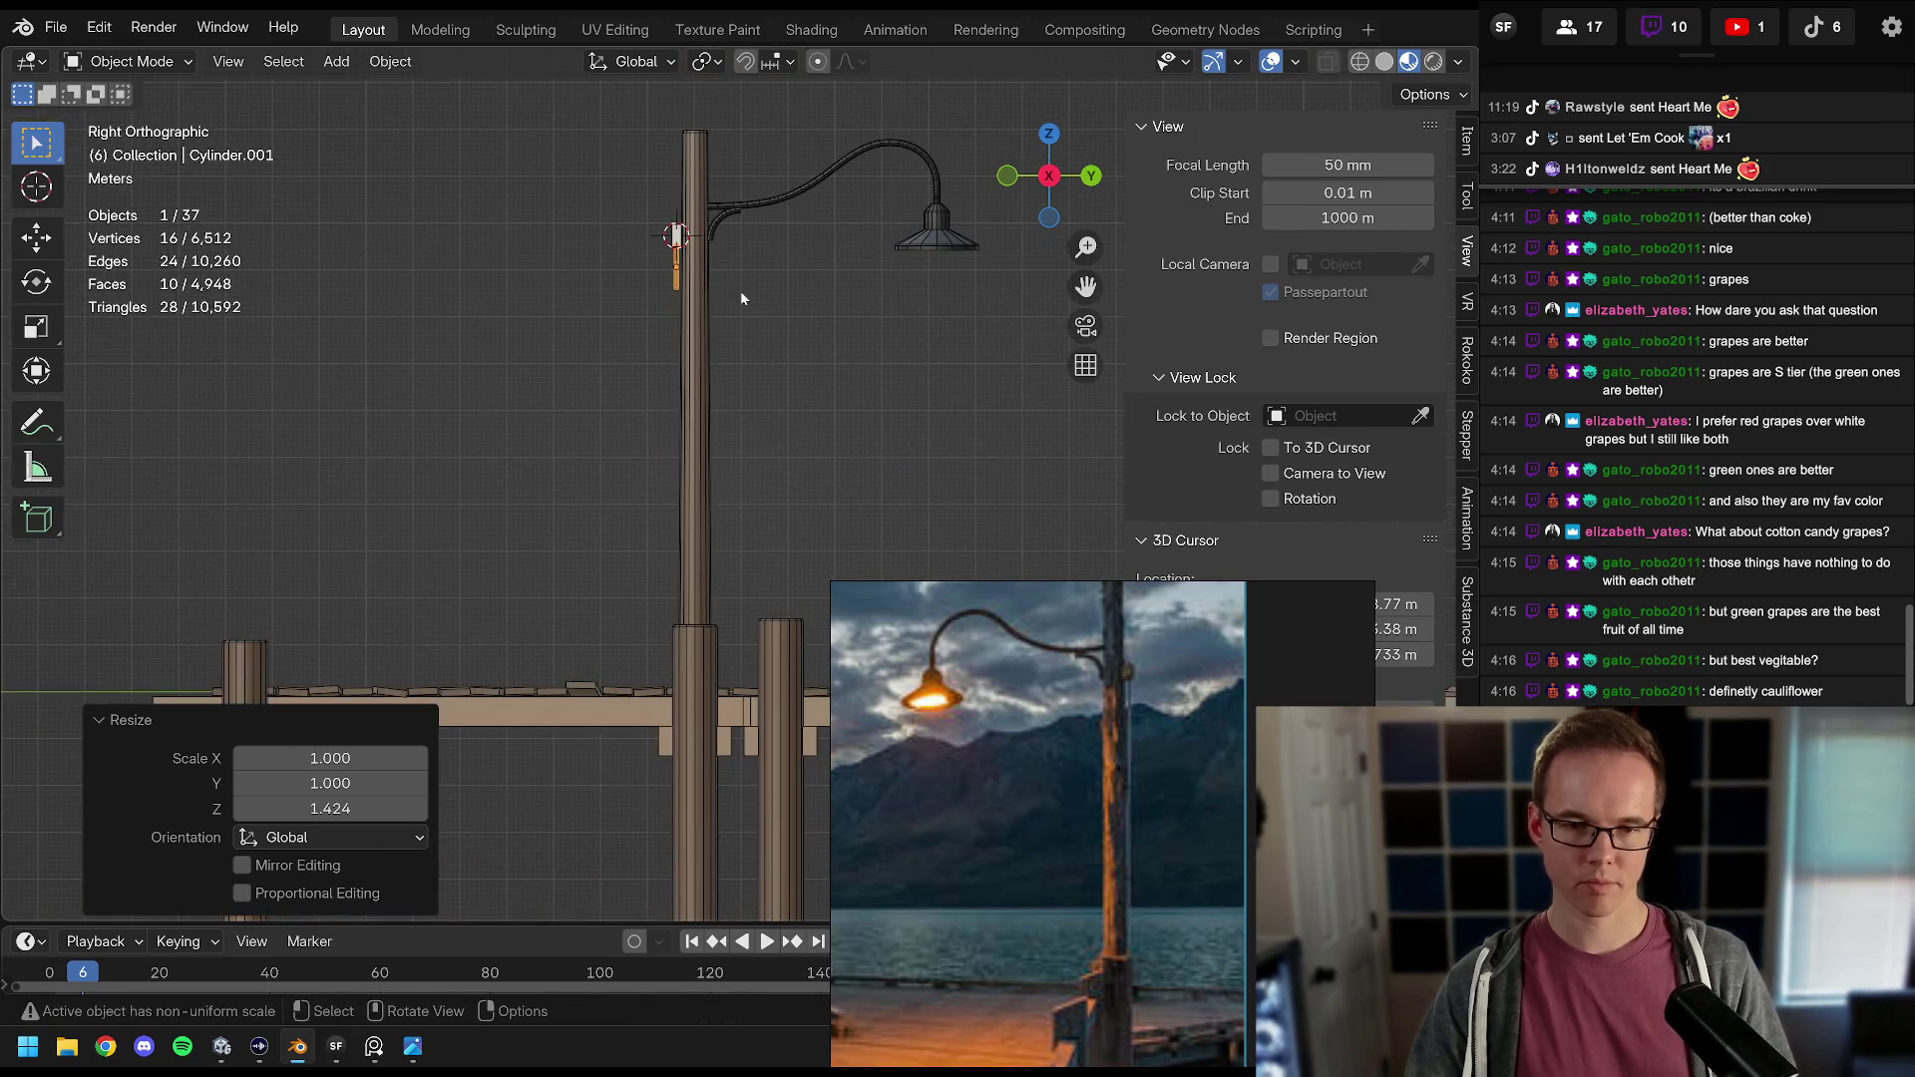
key("s")
key("z")
key("Return")
key("s")
key("z")
left_click(828, 385)
Step: Lower the bar slightly along Z
scroll(758, 459, "up", 4)
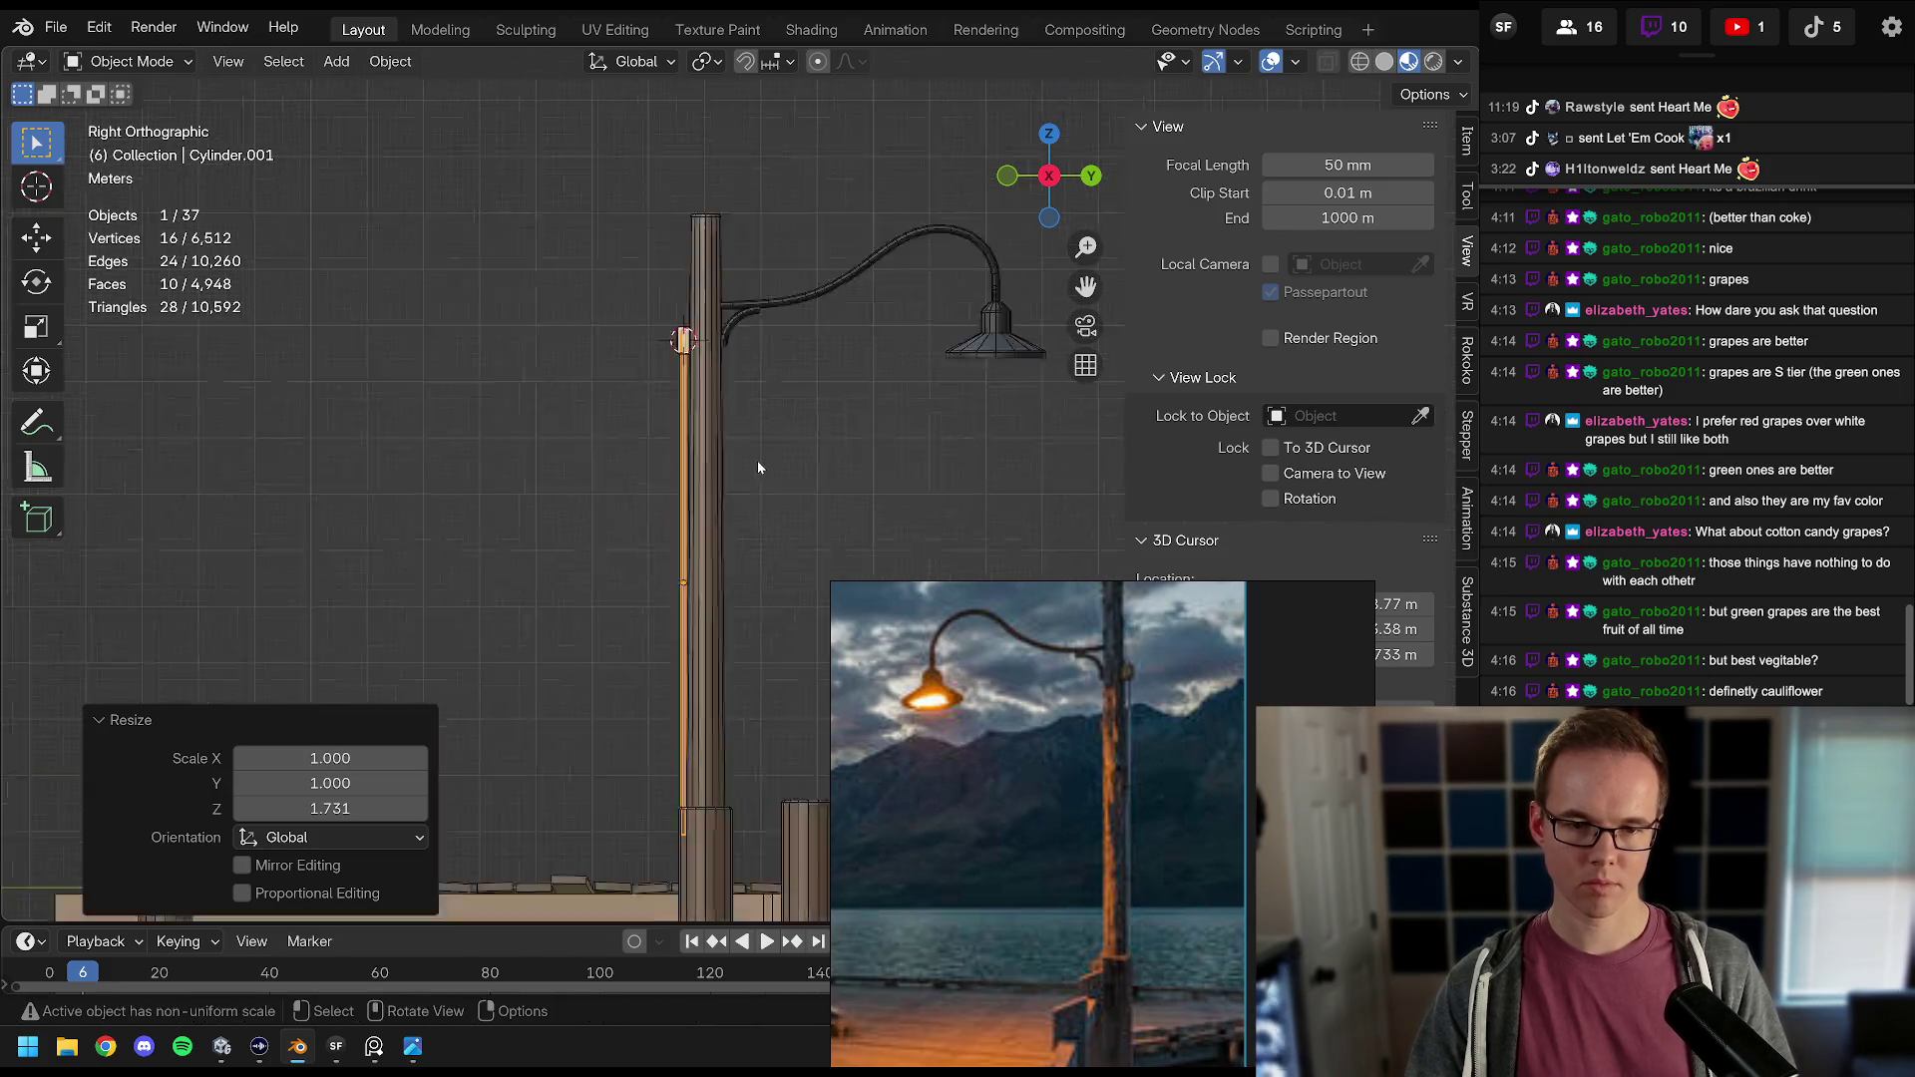
scroll(758, 449, "up", 3)
key("g")
key("z")
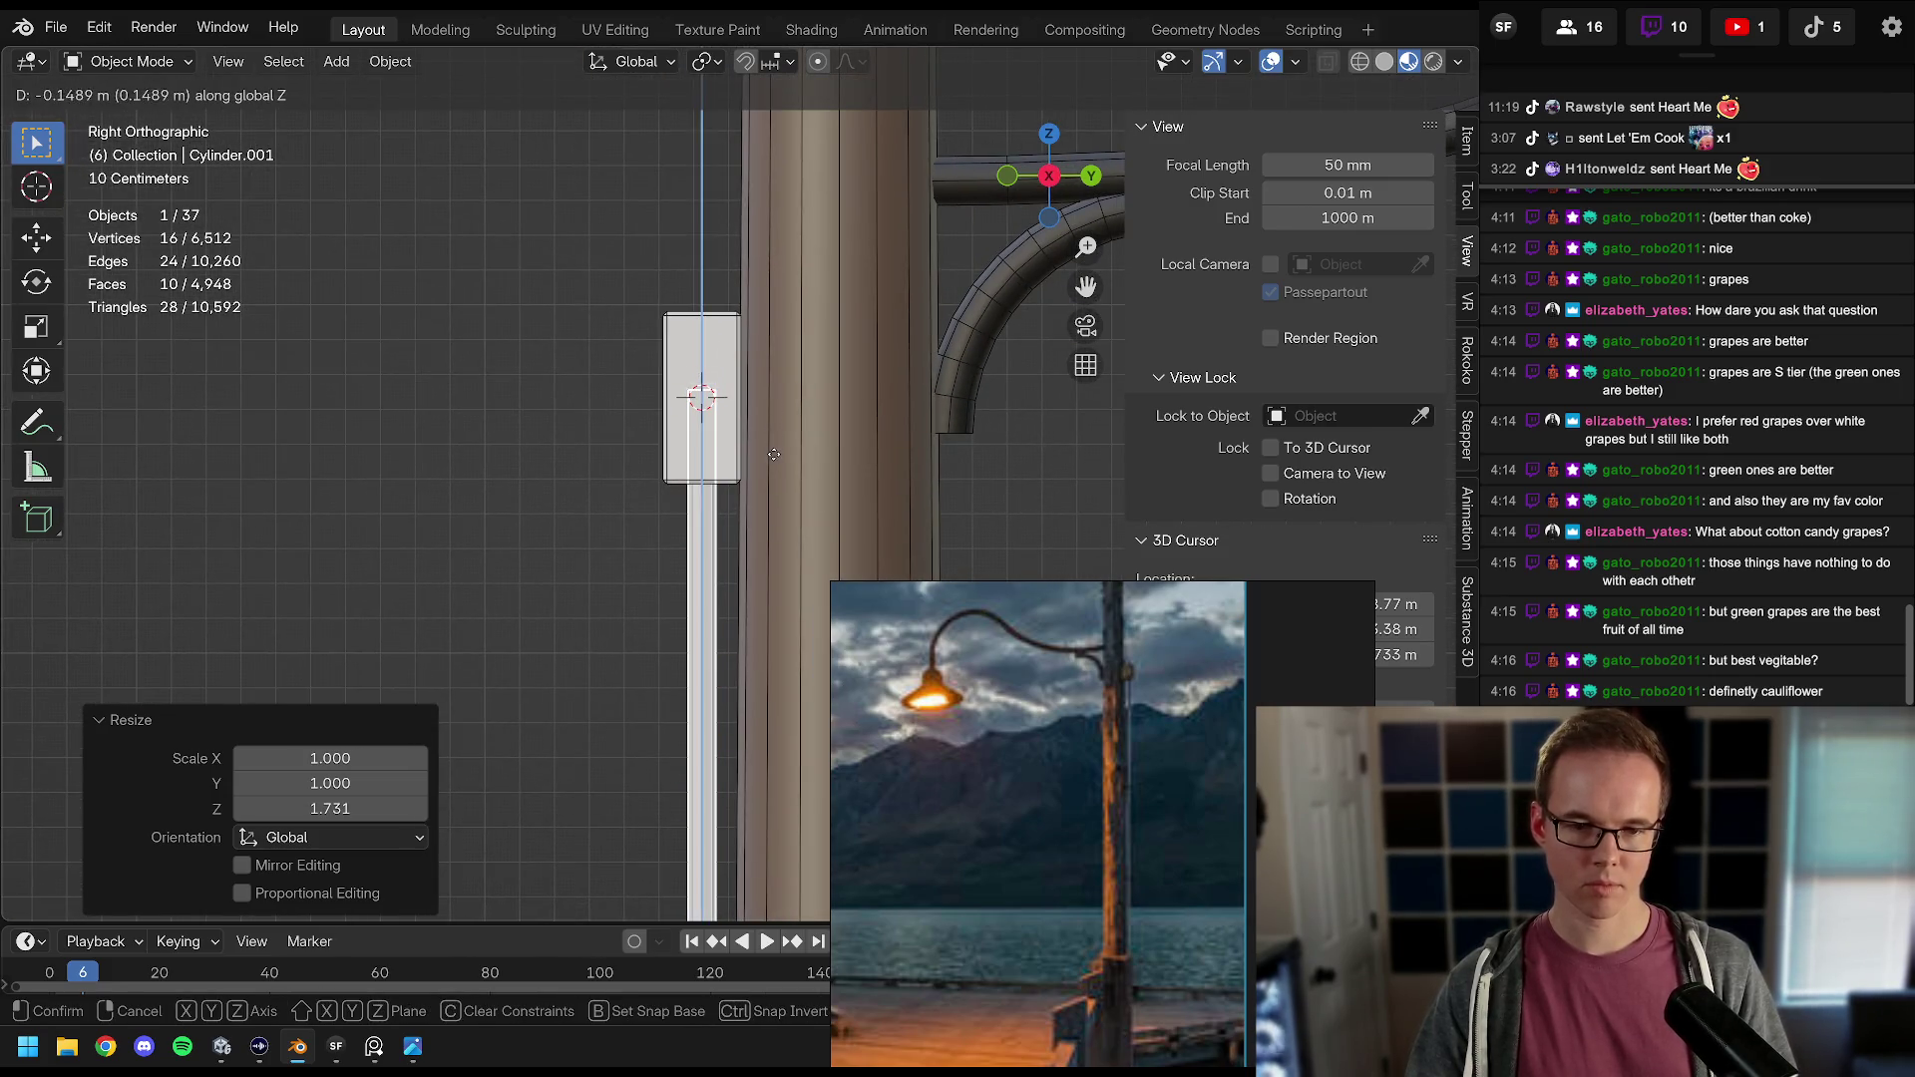
left_click(770, 452)
Step: Inspect the thin rod beside the pole near its base, then deselect it
mouse_move(770, 453)
left_mouse_down()
mouse_move(582, 329)
mouse_move(736, 459)
mouse_move(698, 344)
mouse_move(705, 427)
mouse_move(642, 385)
mouse_move(591, 399)
mouse_move(710, 409)
mouse_move(397, 332)
left_mouse_up()
key("alt+a")
left_click(505, 356)
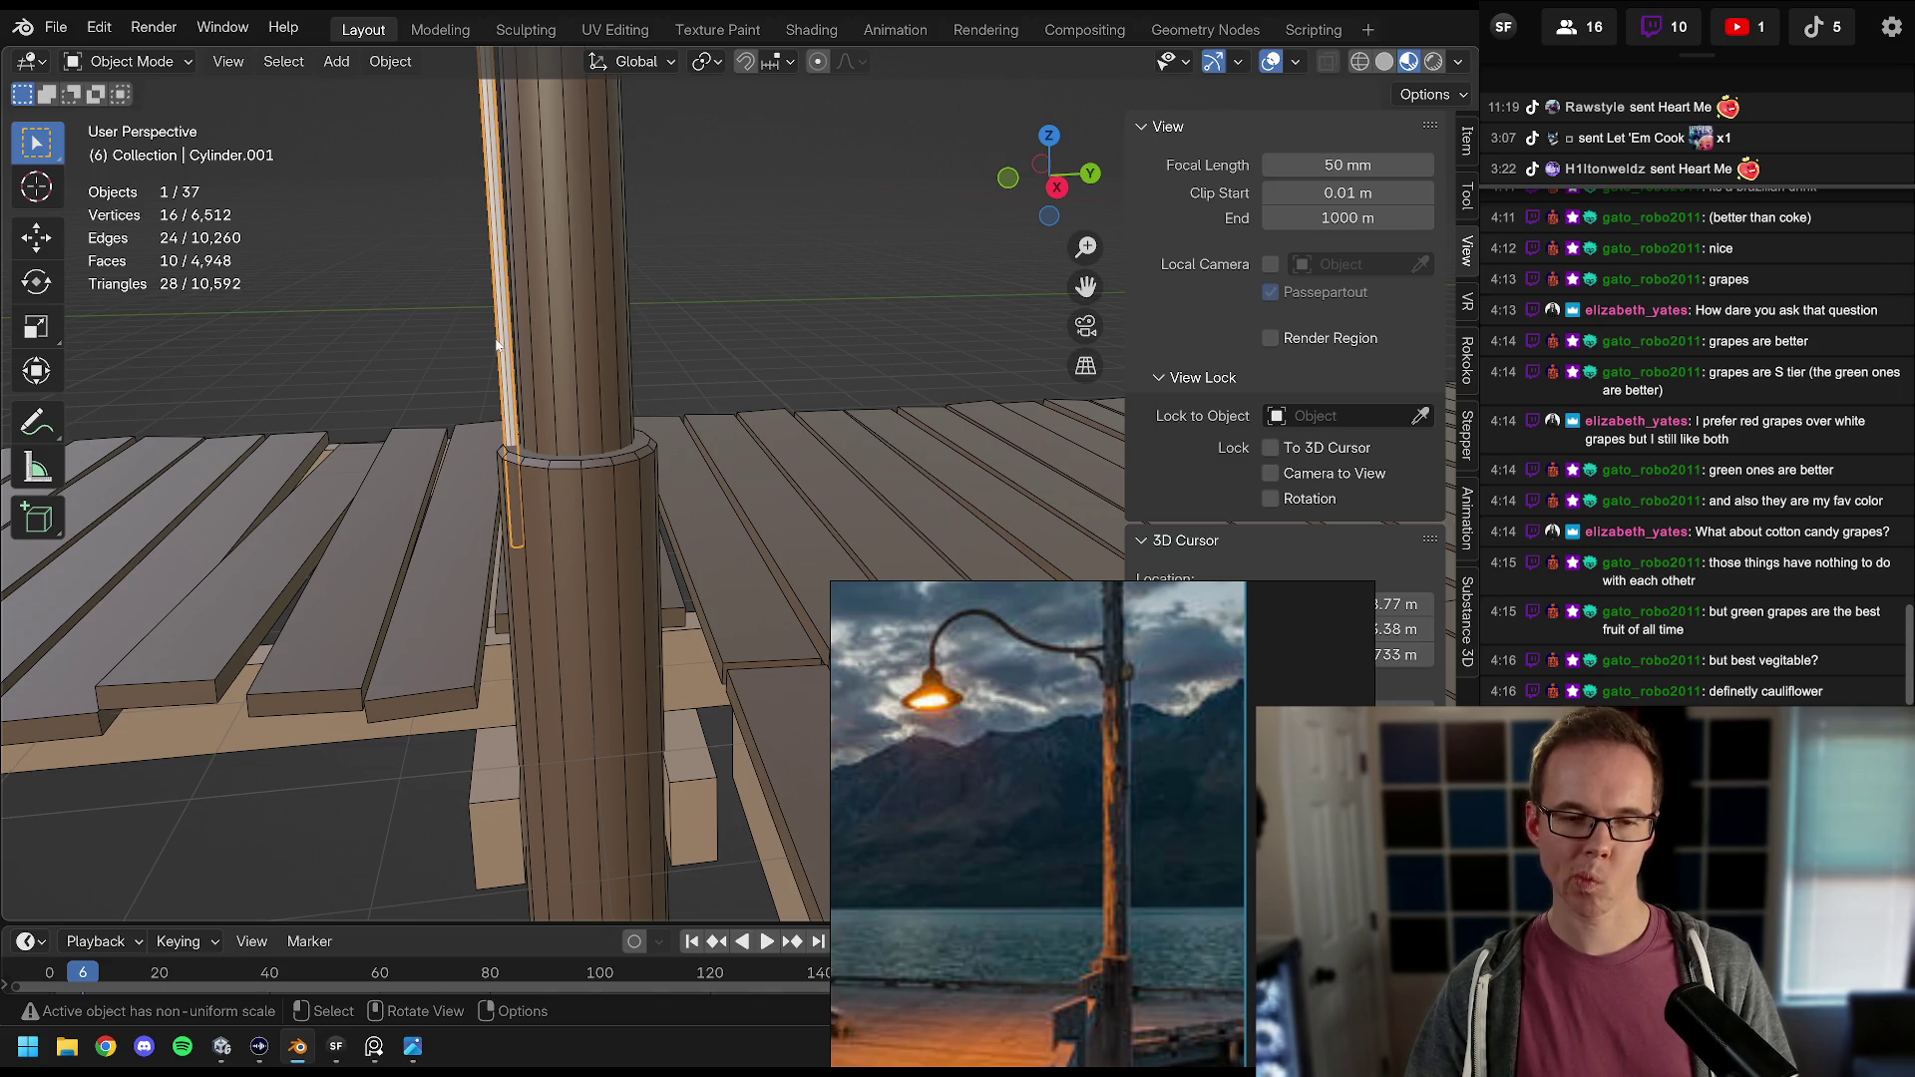
mouse_move(497, 344)
left_mouse_down()
mouse_move(733, 321)
mouse_move(690, 414)
left_mouse_up()
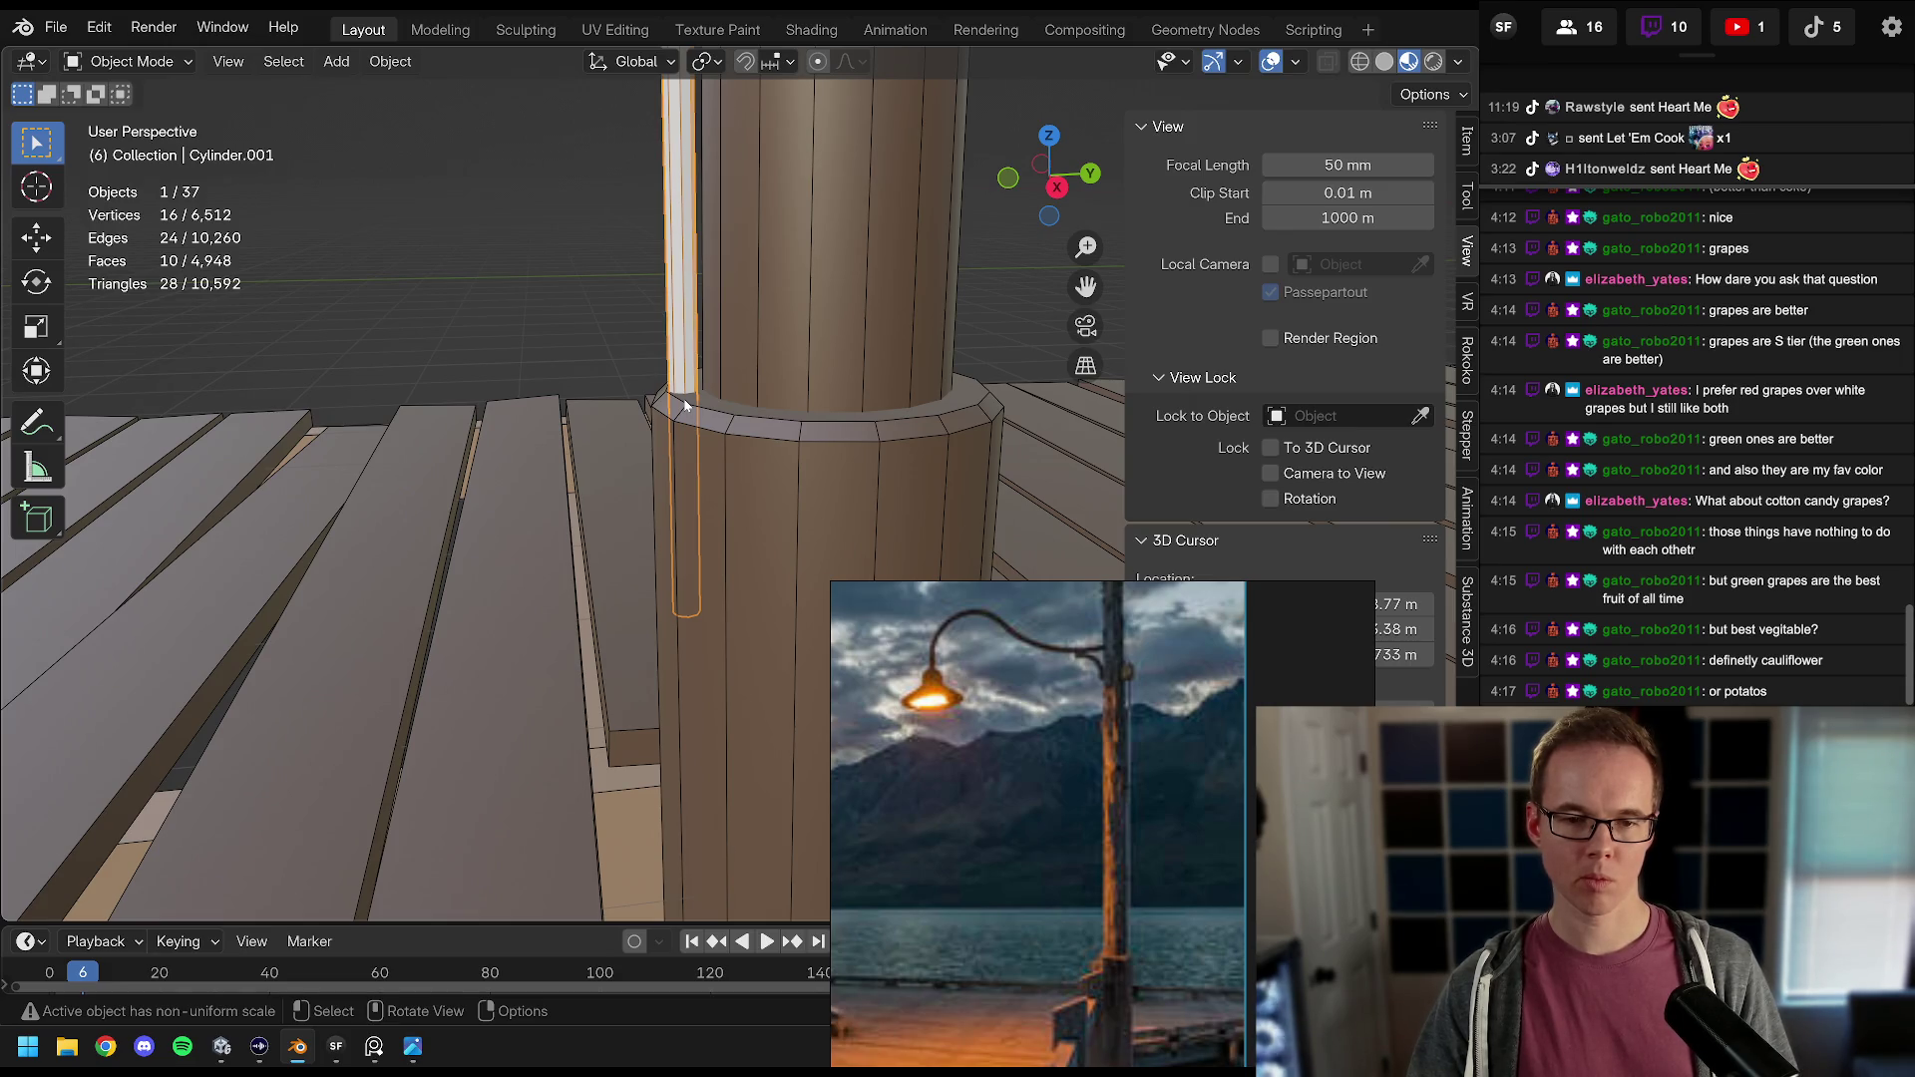
key("alt+a")
Step: Duplicate the strip on the pole and slide the copy vertically lower down the pole
scroll(684, 398, "down", 5)
left_click_drag(693, 327, 688, 495)
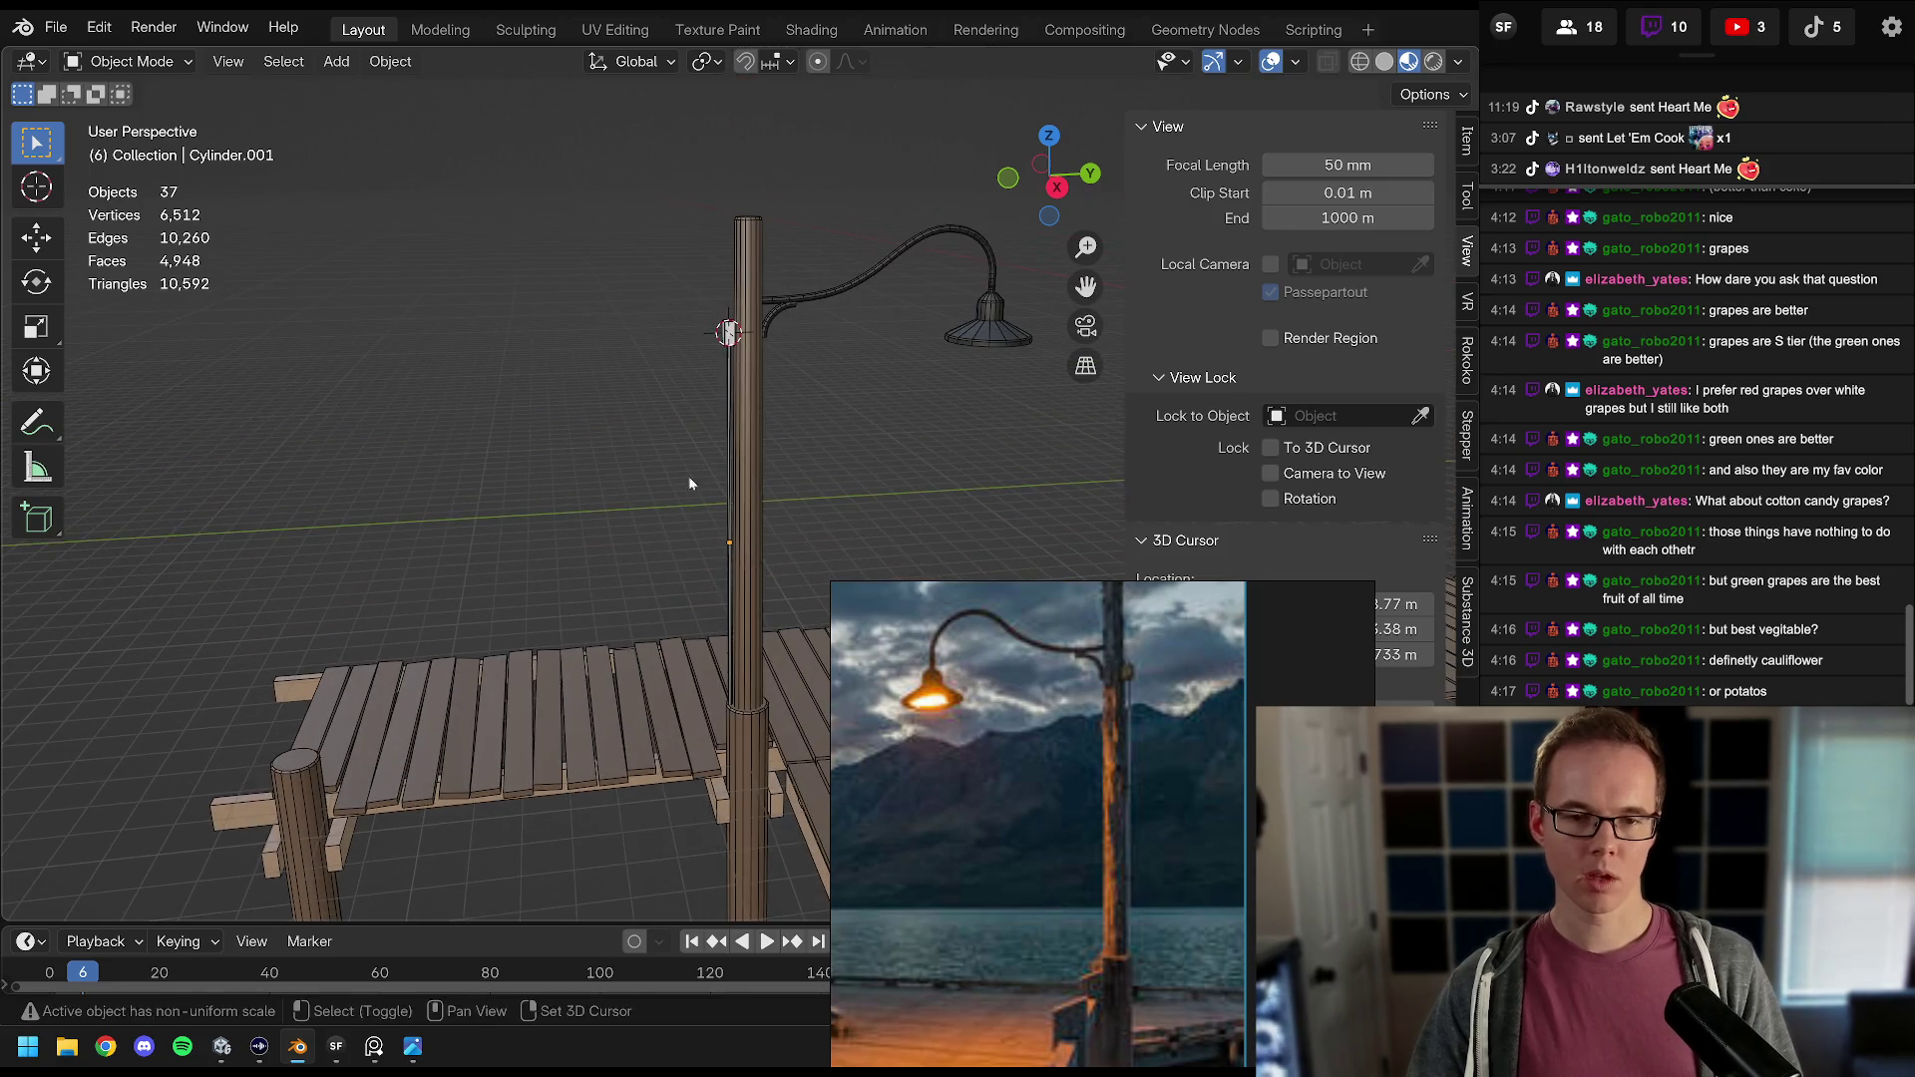
left_click(731, 344)
left_click_drag(727, 362, 756, 308)
key("shift+d")
key("z")
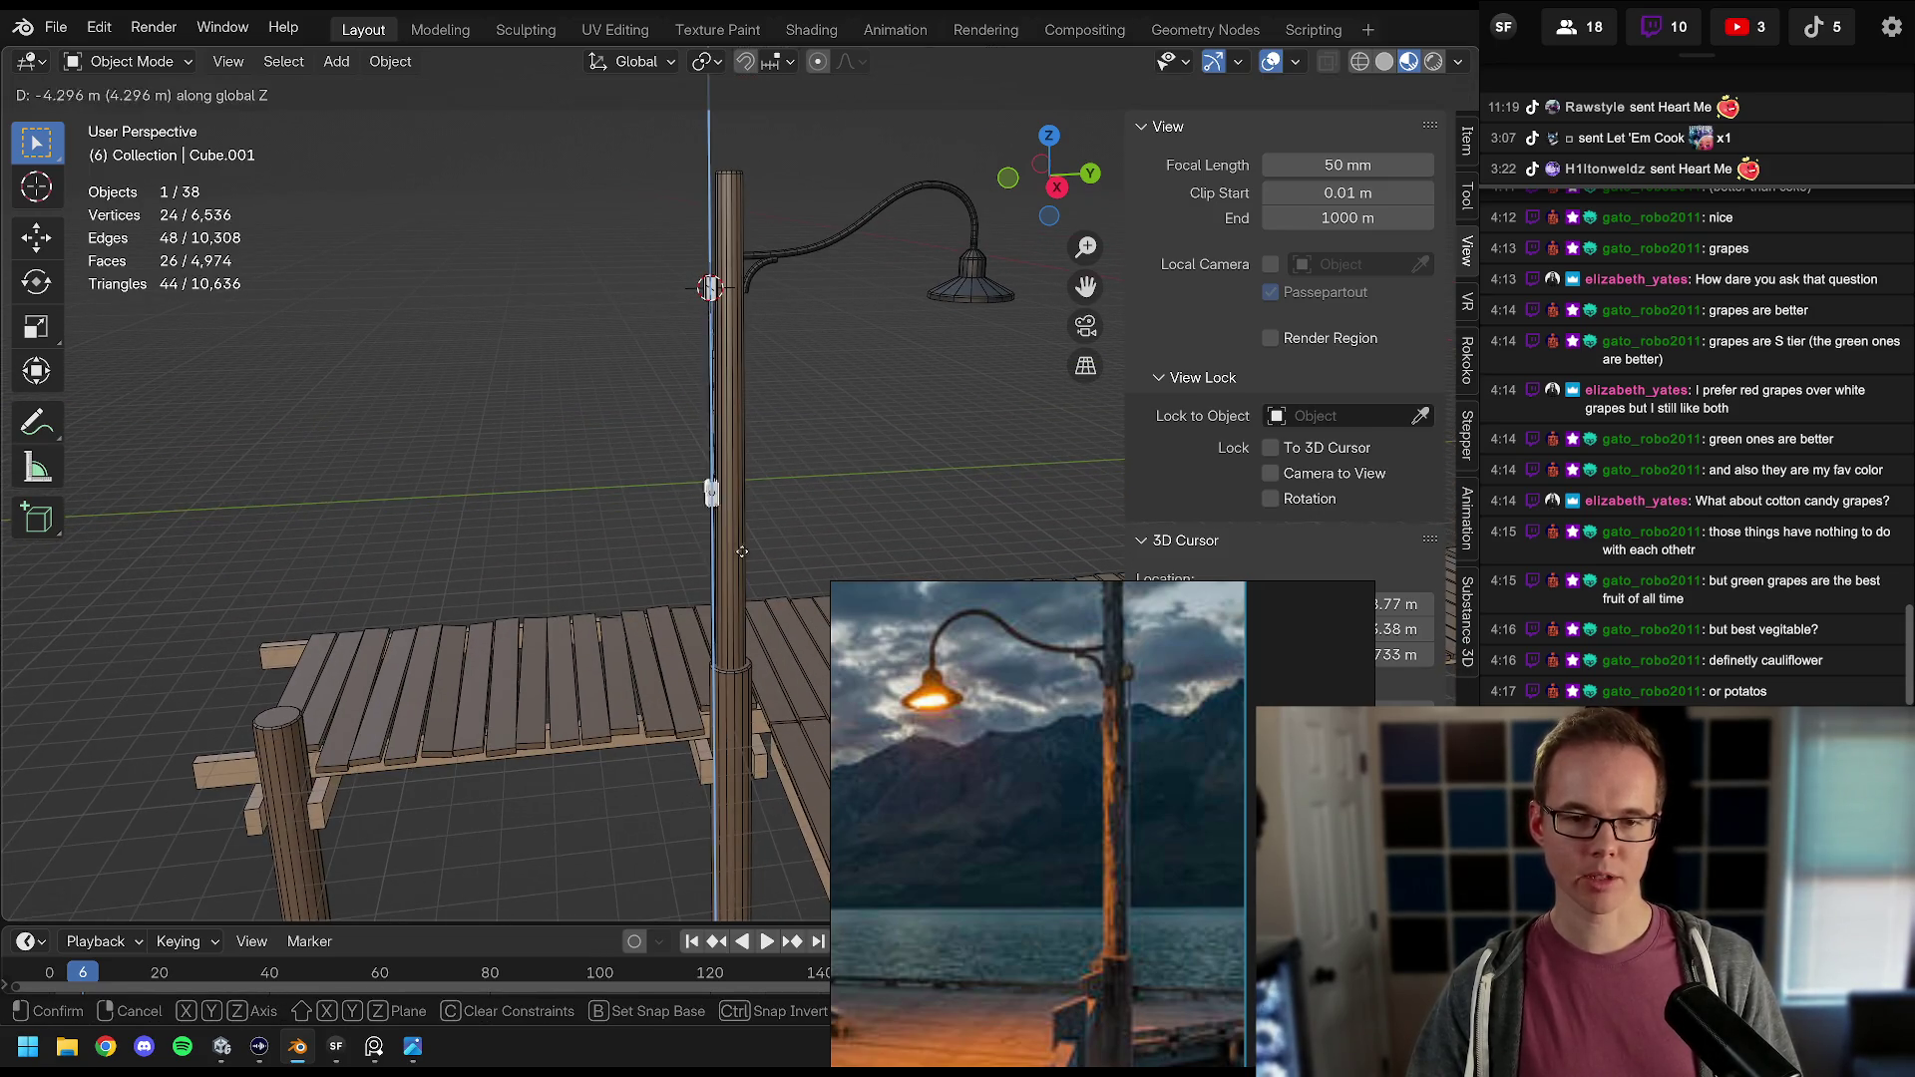
left_click(748, 661)
scroll(739, 397, "up", 6)
key("g")
key("z")
left_click(790, 438)
Step: Slide the strip at the pole base vertically into place
key("alt+a")
mouse_move(788, 445)
left_mouse_down()
mouse_move(696, 356)
mouse_move(674, 449)
left_mouse_up()
left_click(674, 449)
key("g")
key("z")
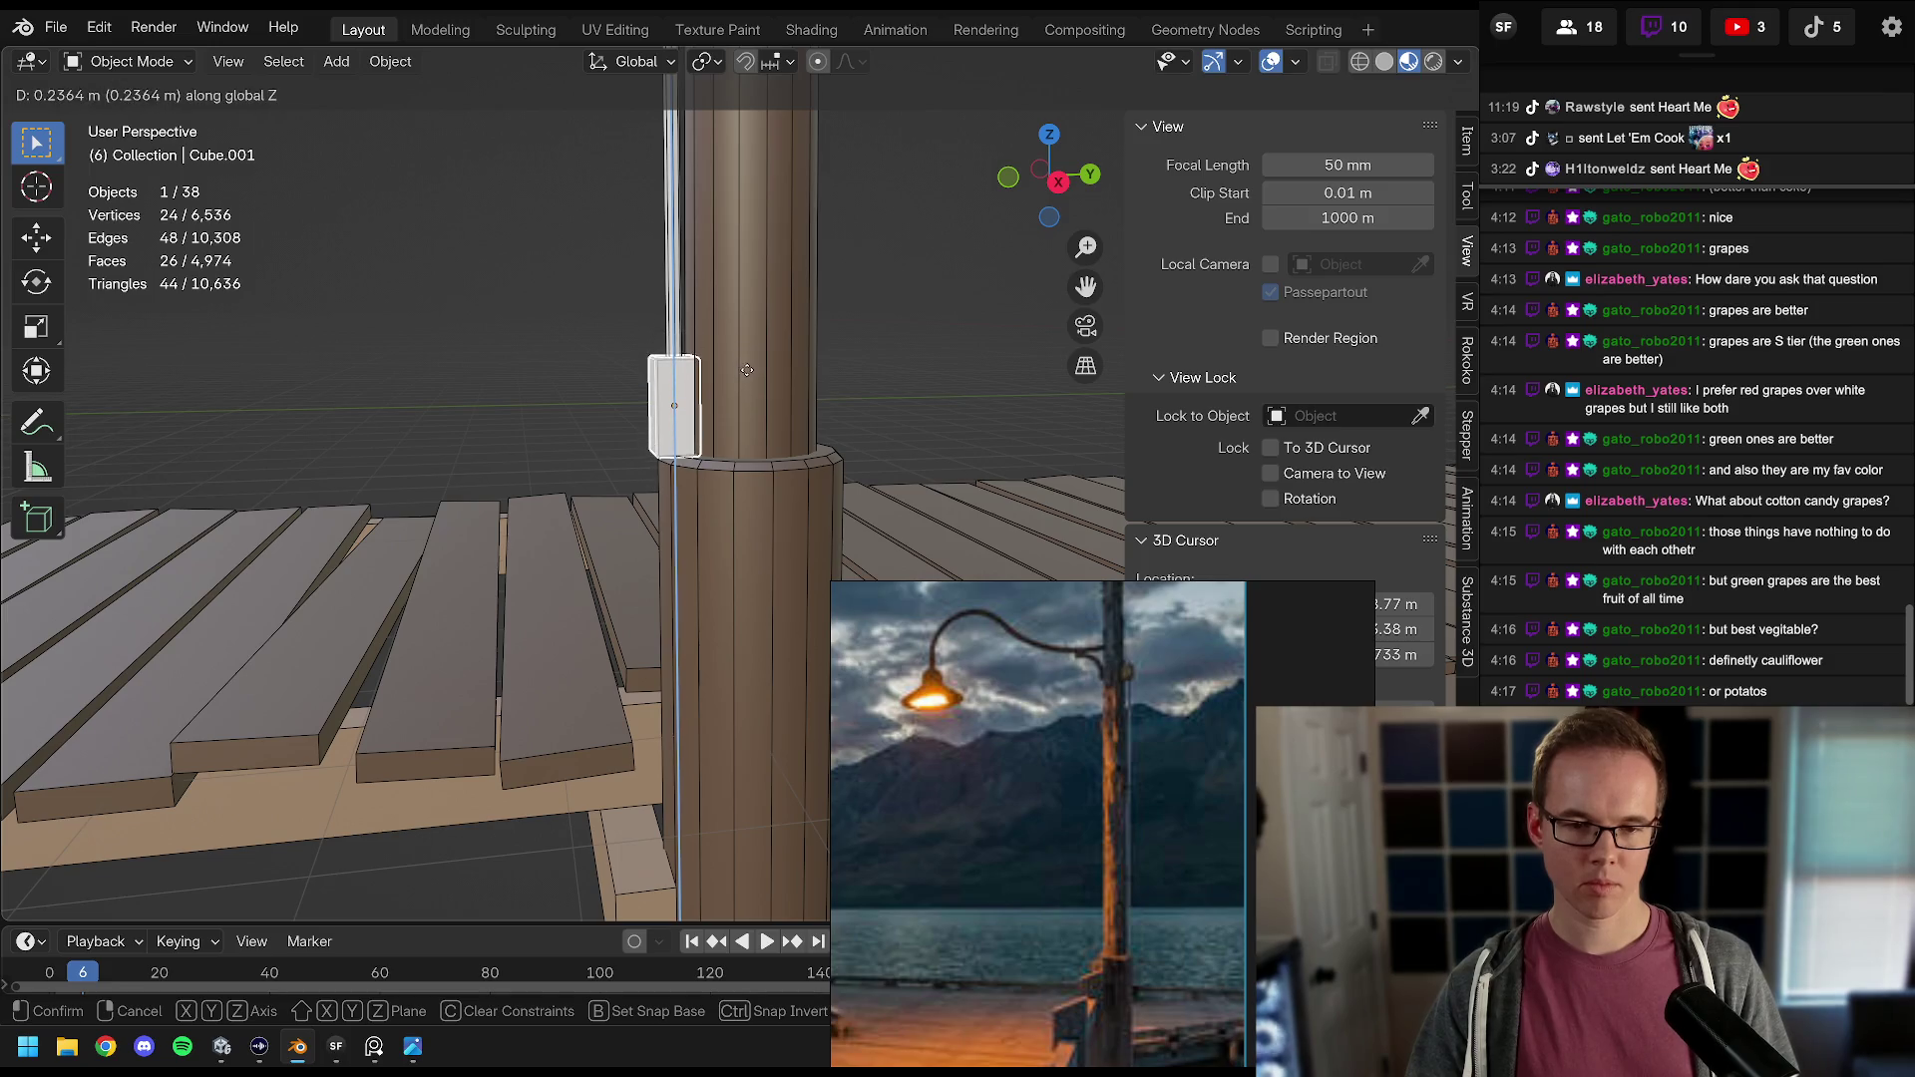
left_click(748, 367)
Step: Shorten the long thin rod (Cylinder.001) to 0.865 on Z in the right side view
key("alt+a")
left_click_drag(747, 368, 722, 361)
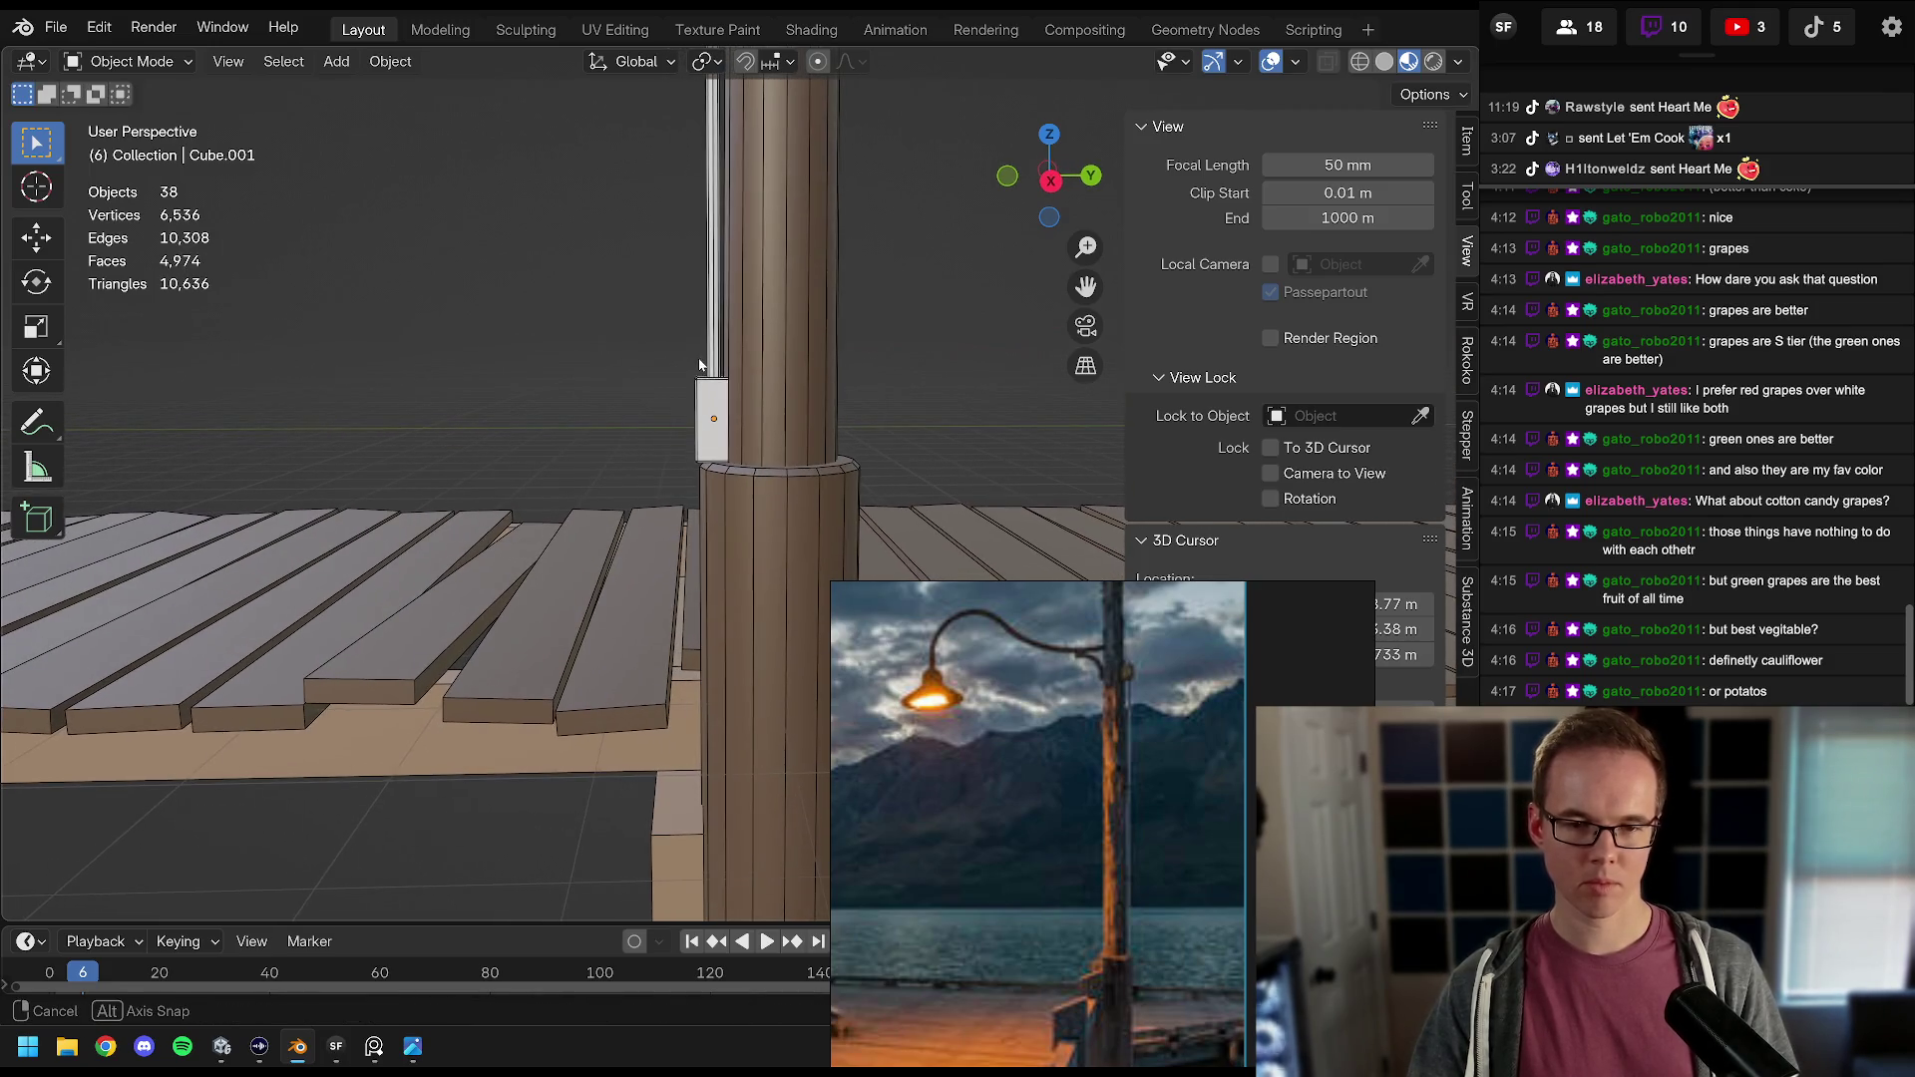
left_click(721, 362)
key("KP_Decimal")
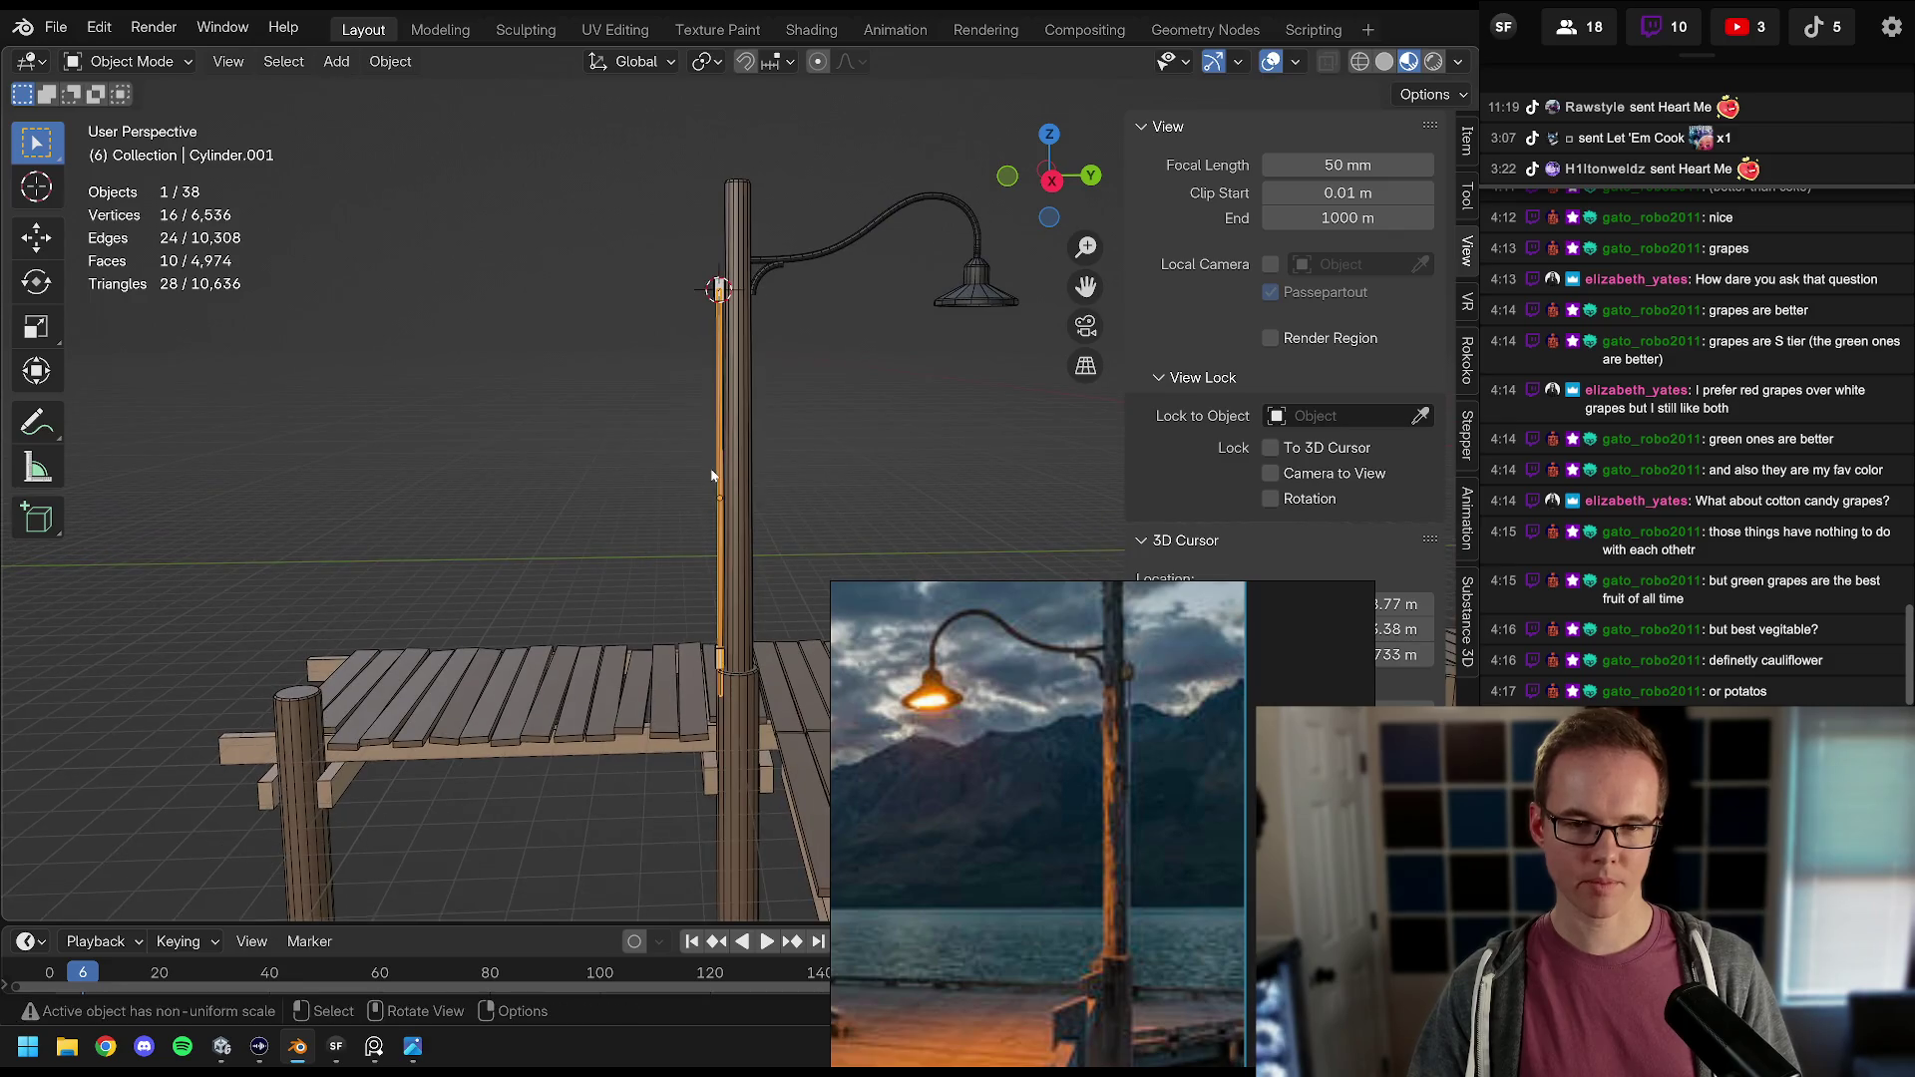
key("KP_1")
key("KP_3")
key("s")
key("z")
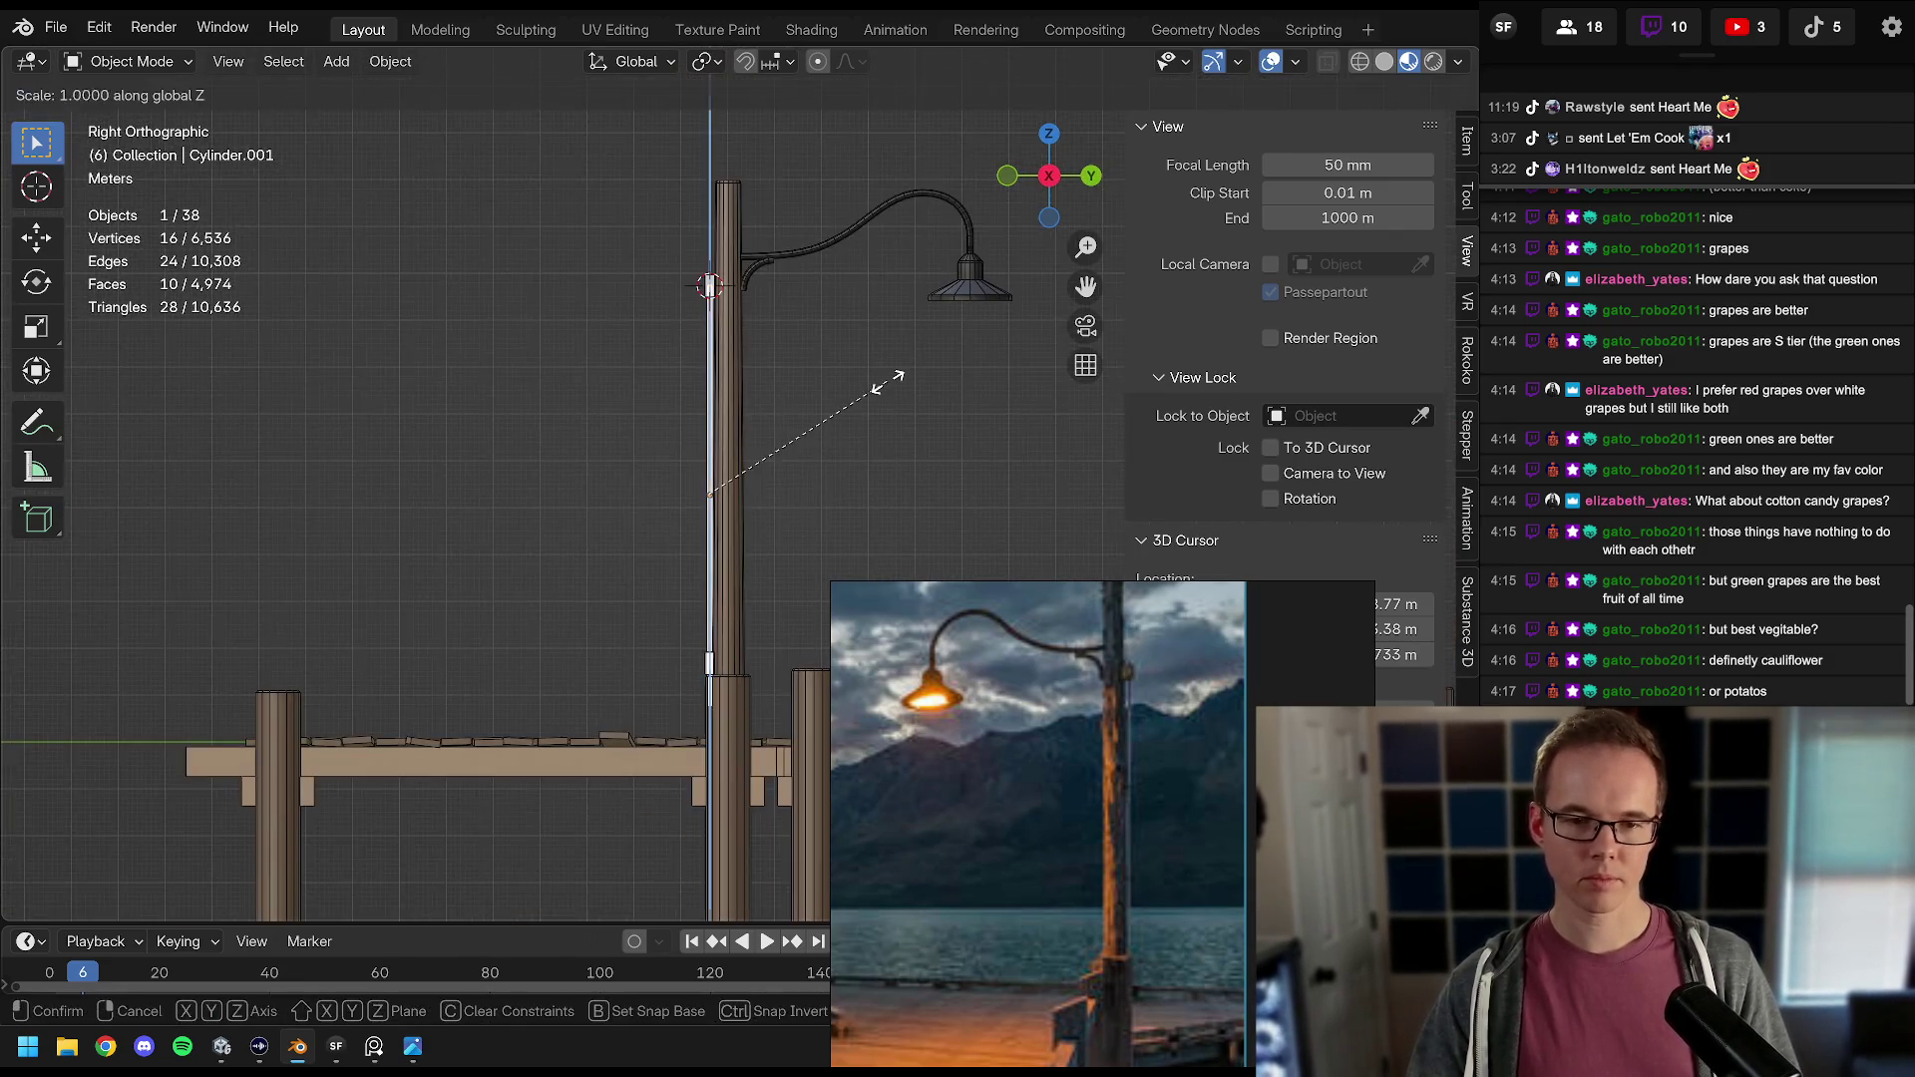
left_click(858, 382)
Step: Raise the thin rod 0.4894 m along Z to its final spot beside the pole
key("g")
key("z")
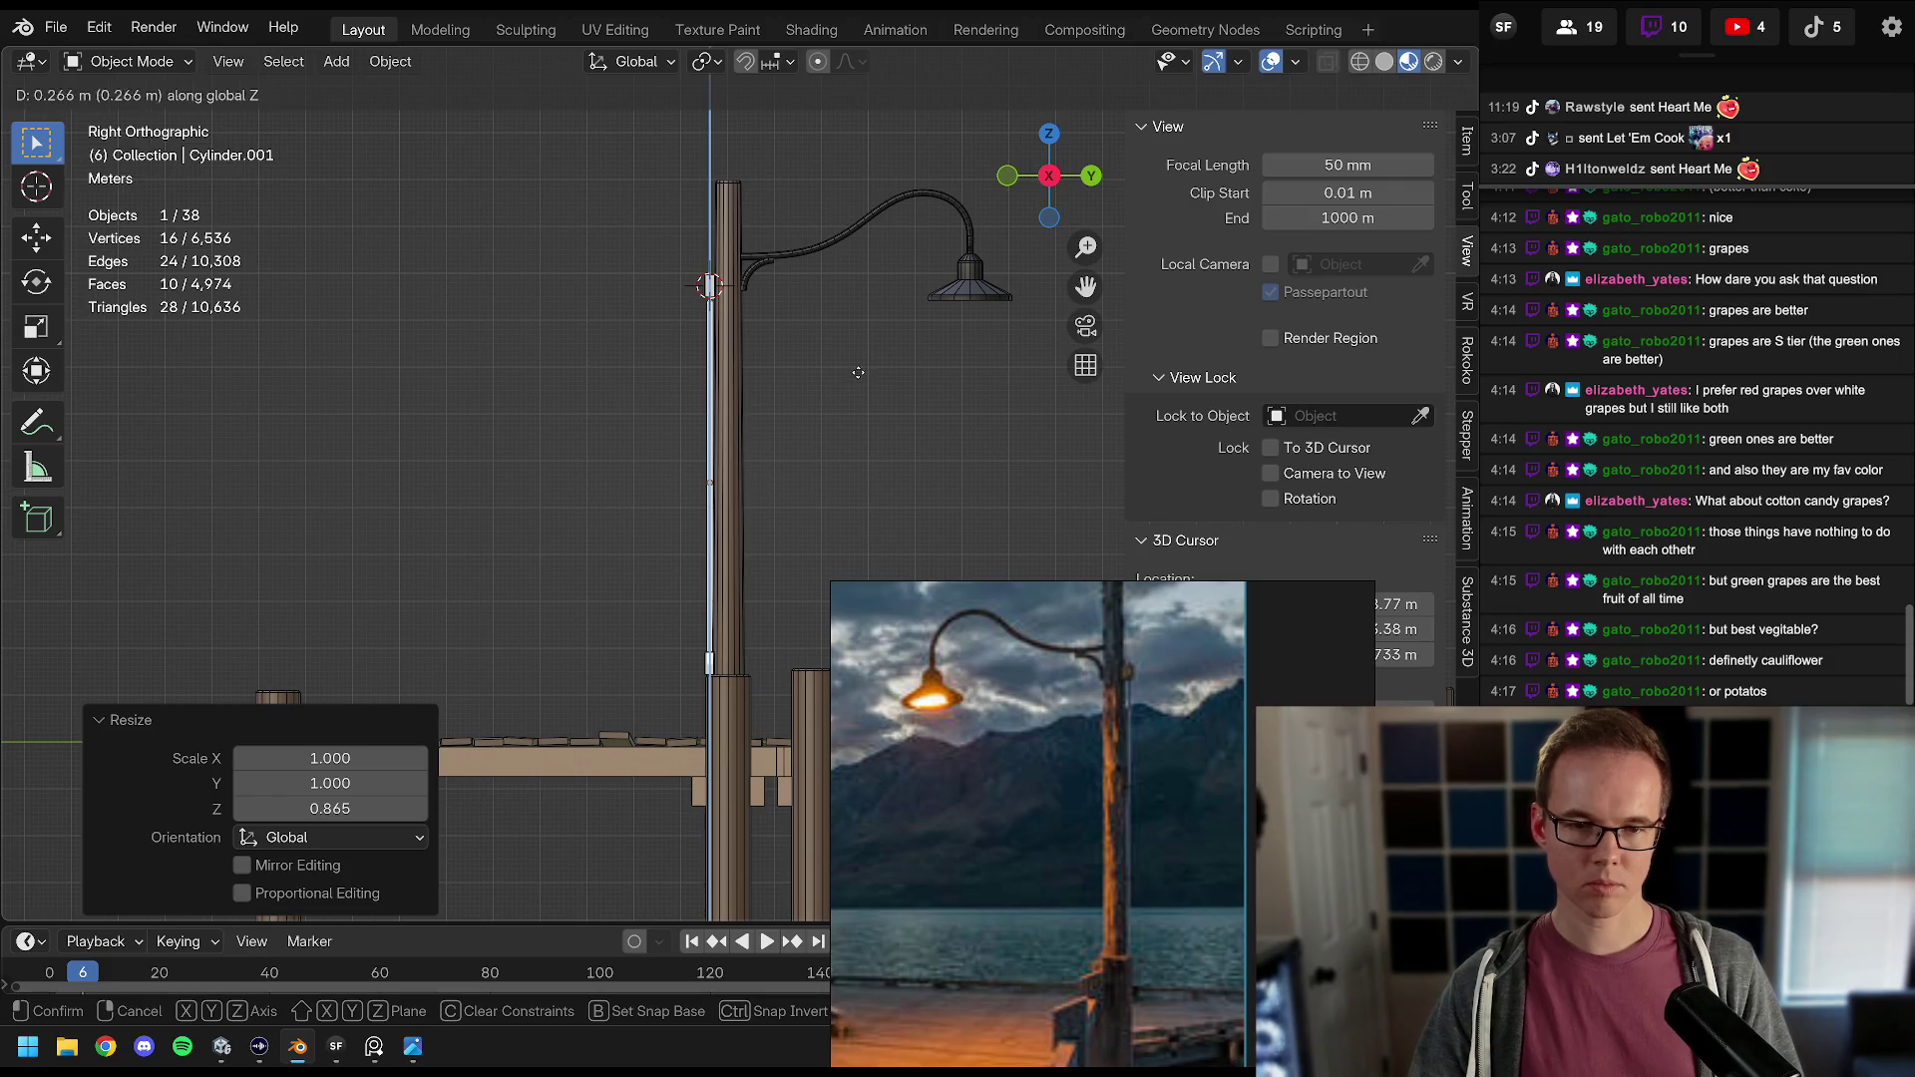
left_click(859, 364)
scroll(828, 371, "up", 8)
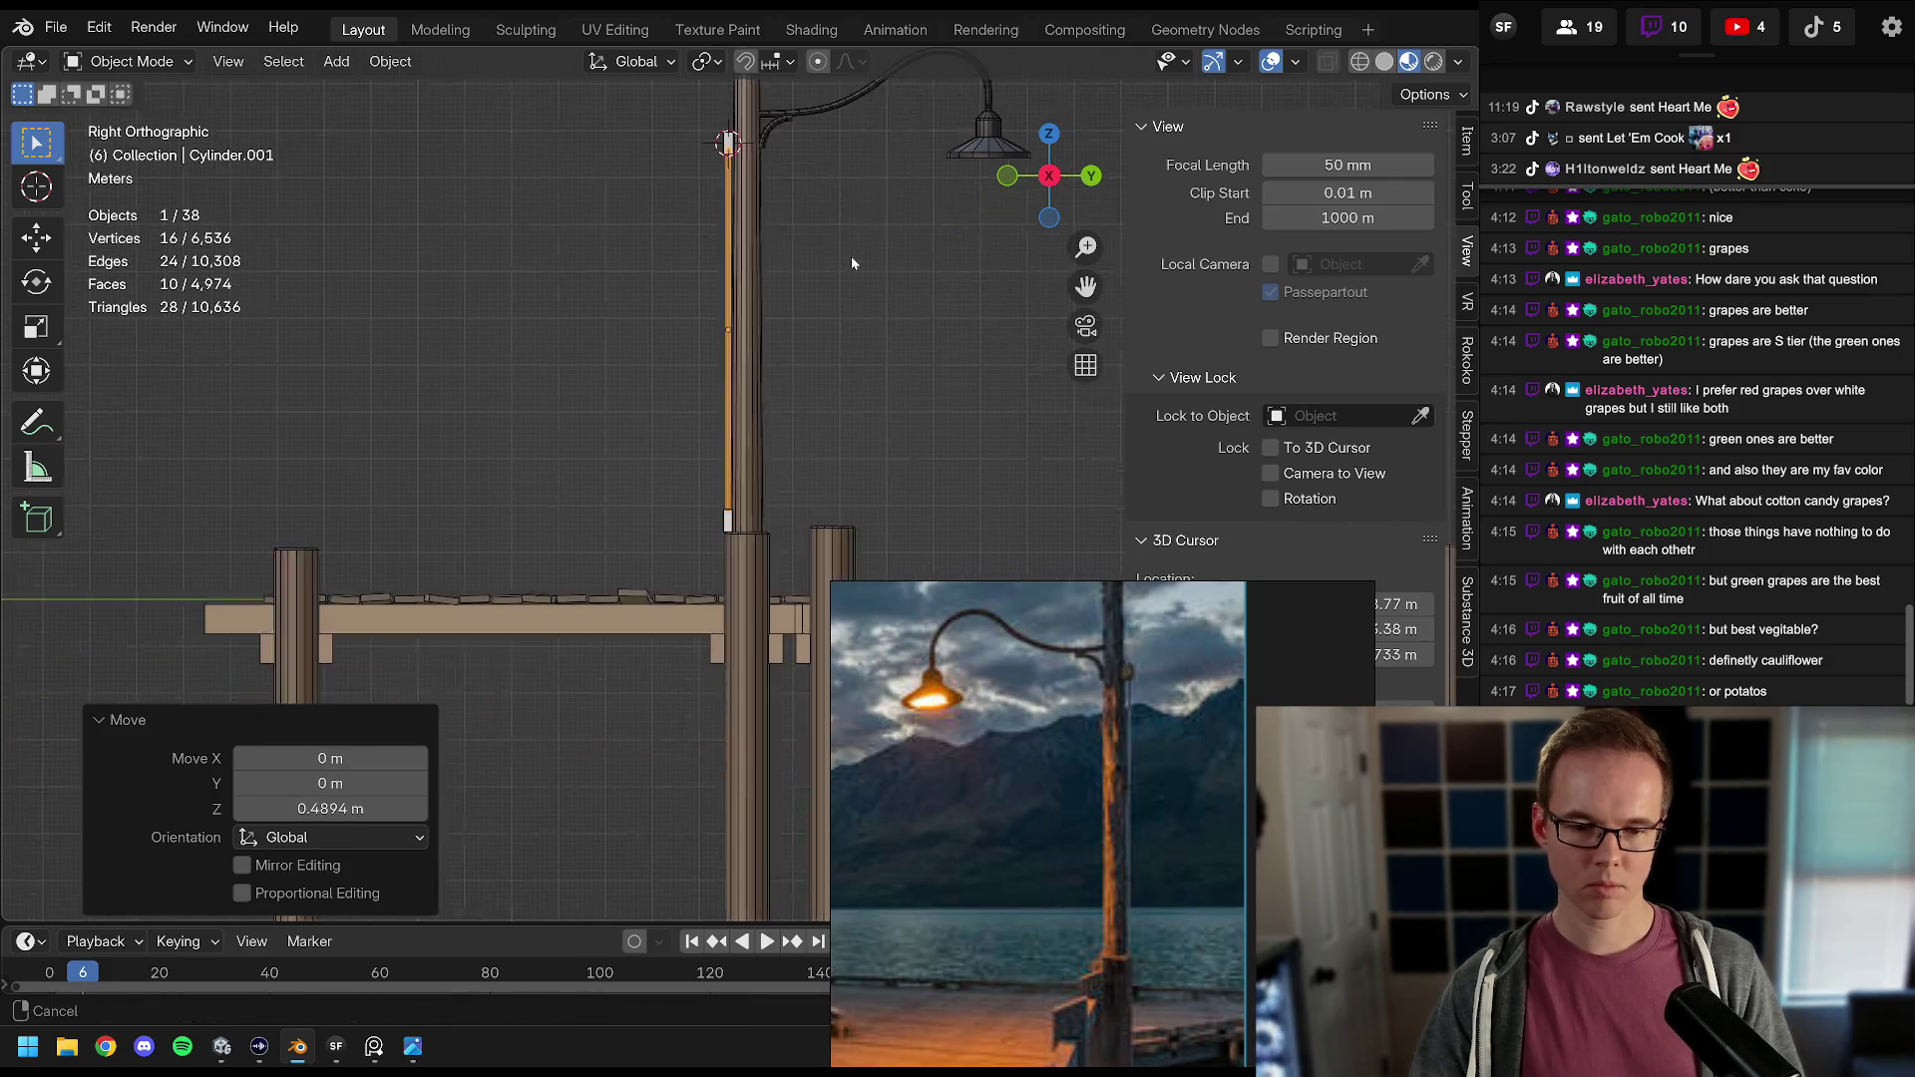
scroll(790, 365, "down", 8)
scroll(750, 492, "up", 5)
key("g")
key("z")
left_click(774, 393)
Step: Orbit and hide overlays to preview the lamp post with the repositioned rod
mouse_move(774, 393)
left_mouse_down()
mouse_move(770, 321)
mouse_move(718, 290)
mouse_move(775, 290)
left_mouse_up()
scroll(778, 339, "down", 5)
key("shift+alt+z")
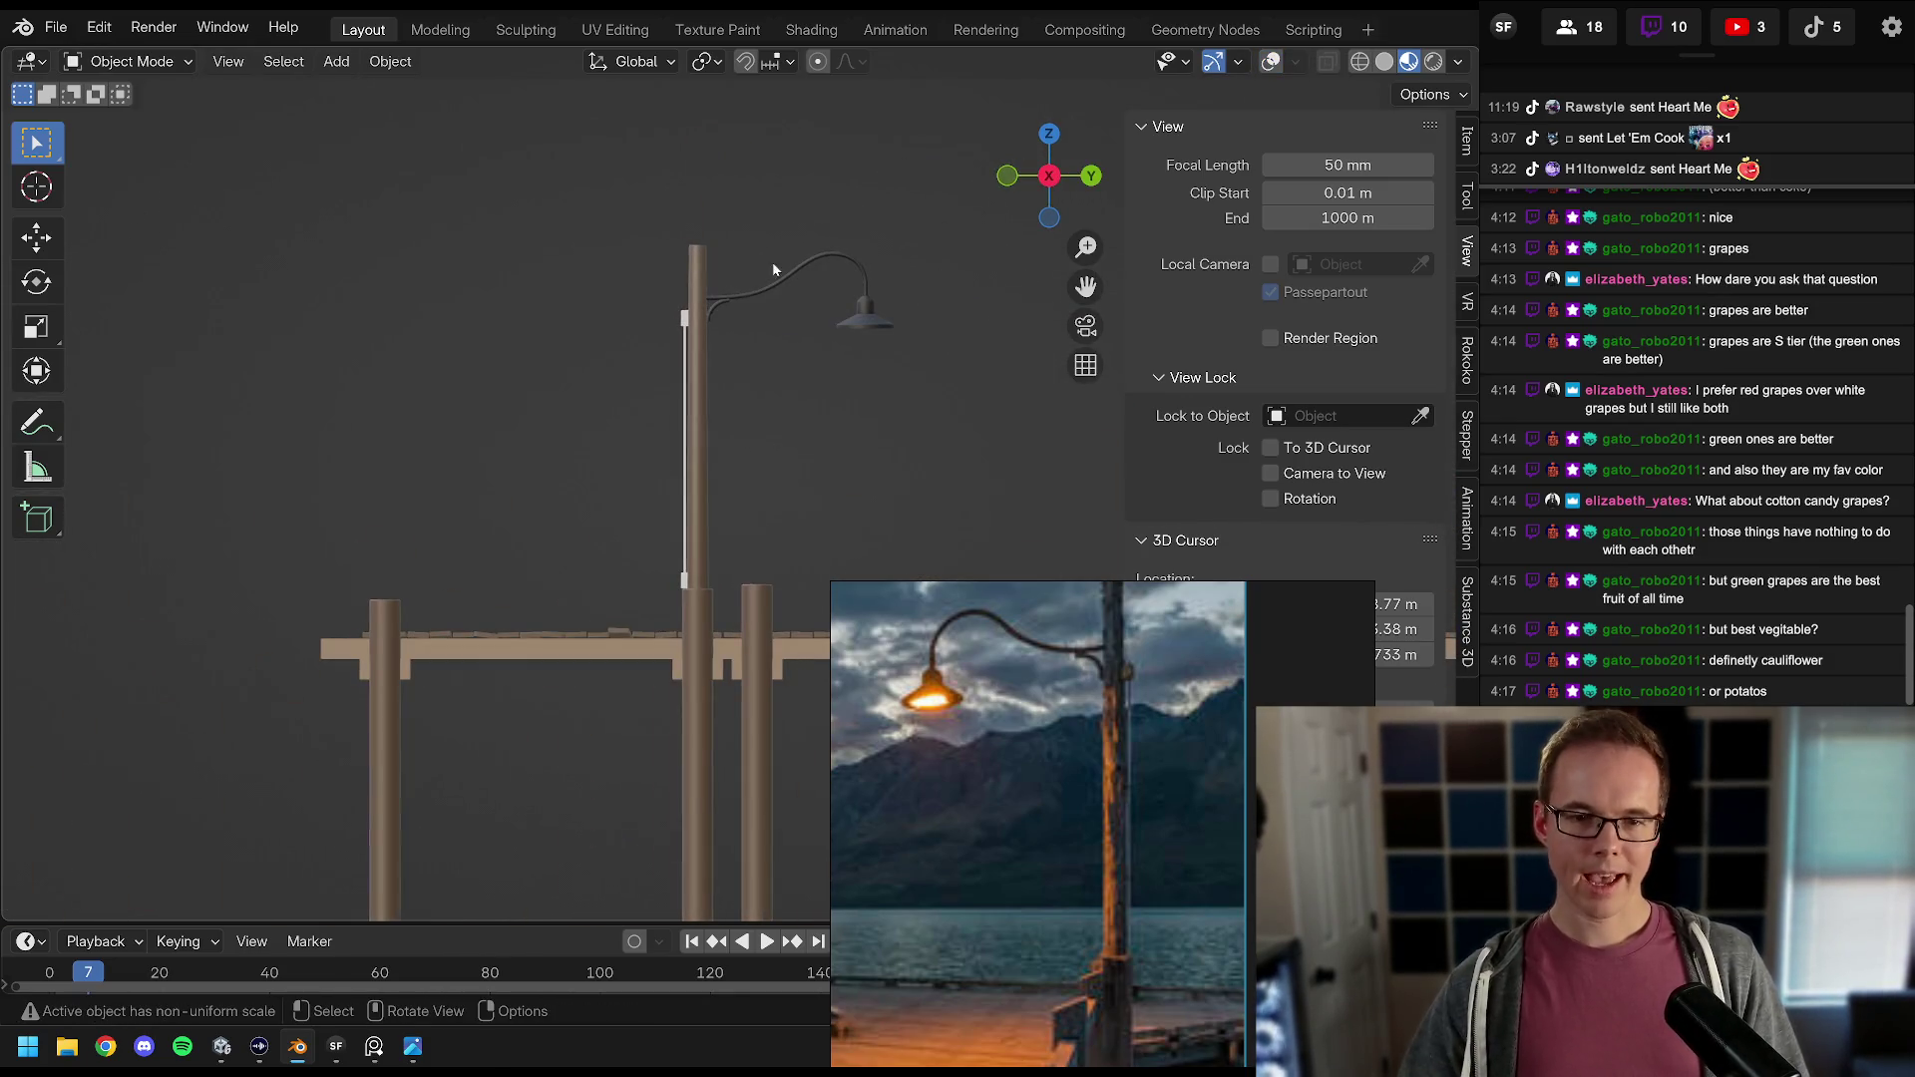
Step: Re-enable overlays and link the curved Bézier arm's material onto the thin rod with Ctrl+L
scroll(774, 272, "up", 5)
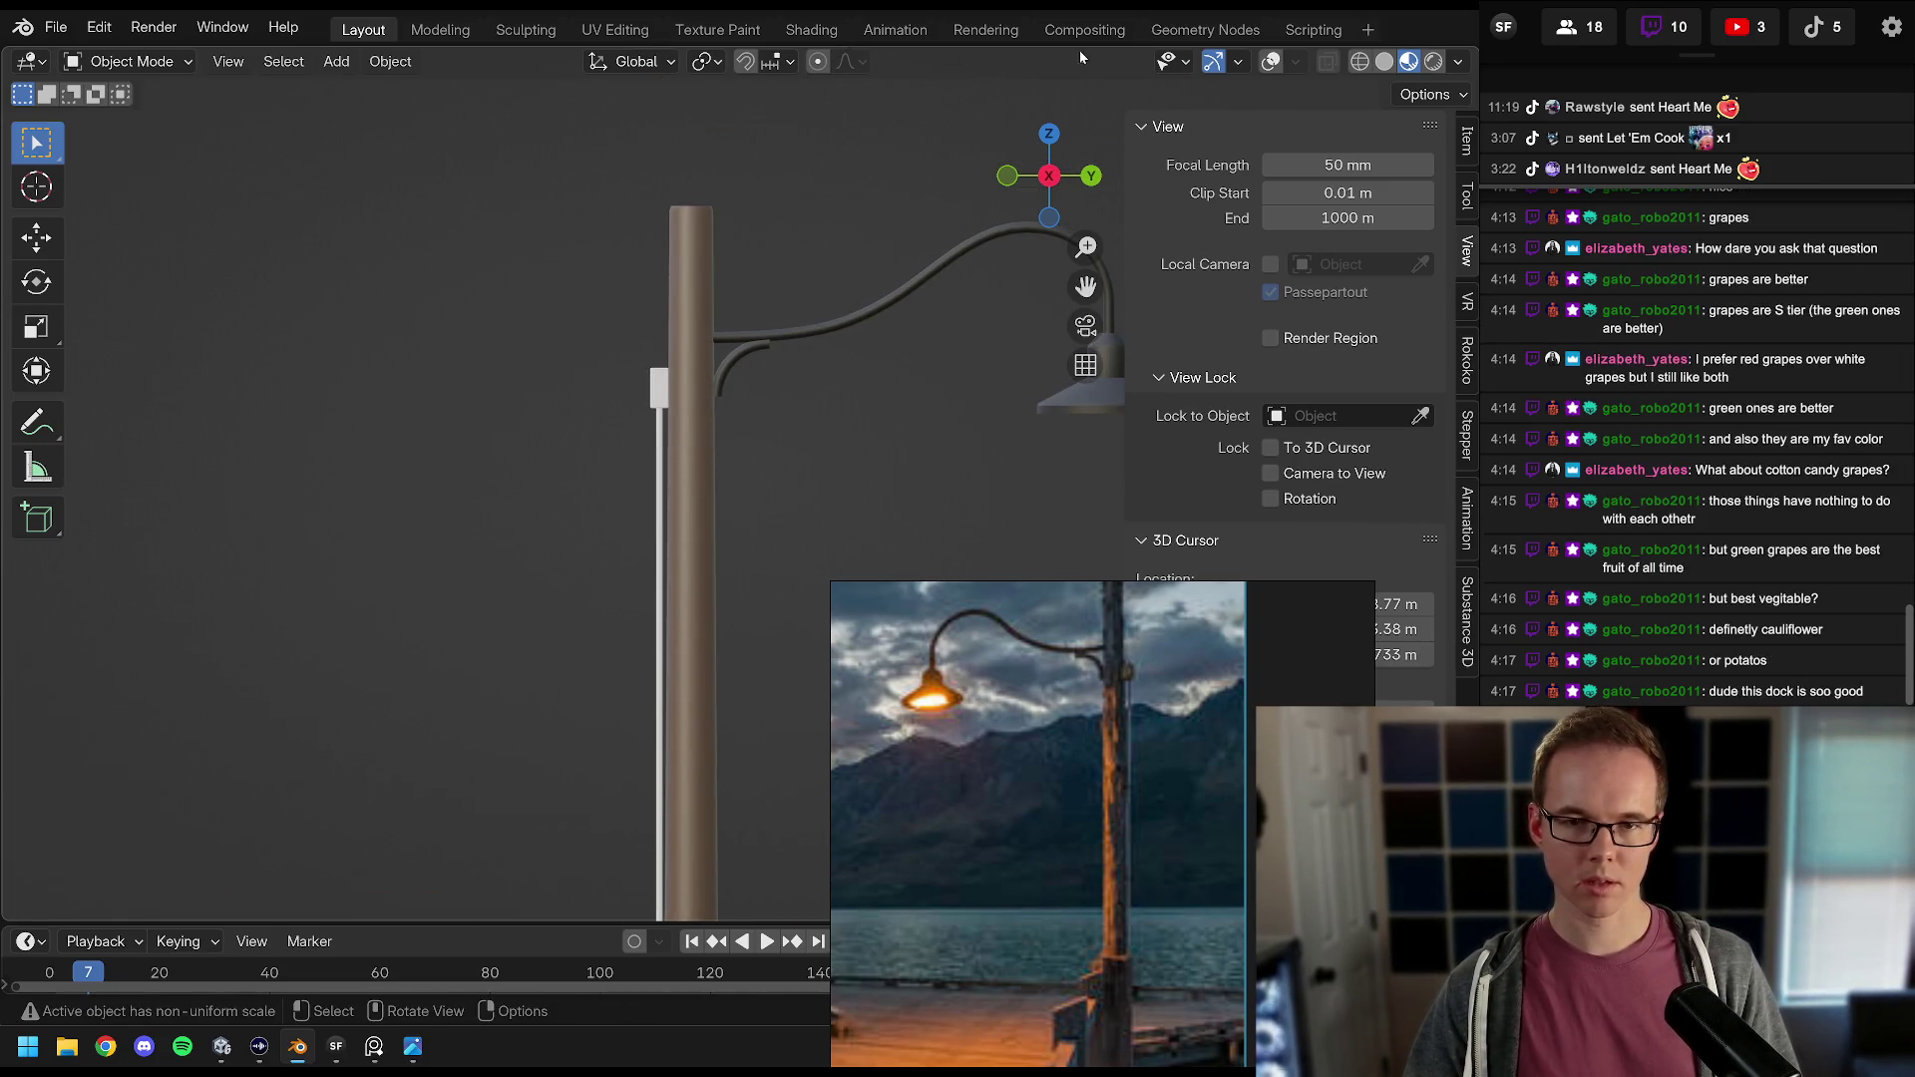
left_click(1269, 61)
left_click(1296, 62)
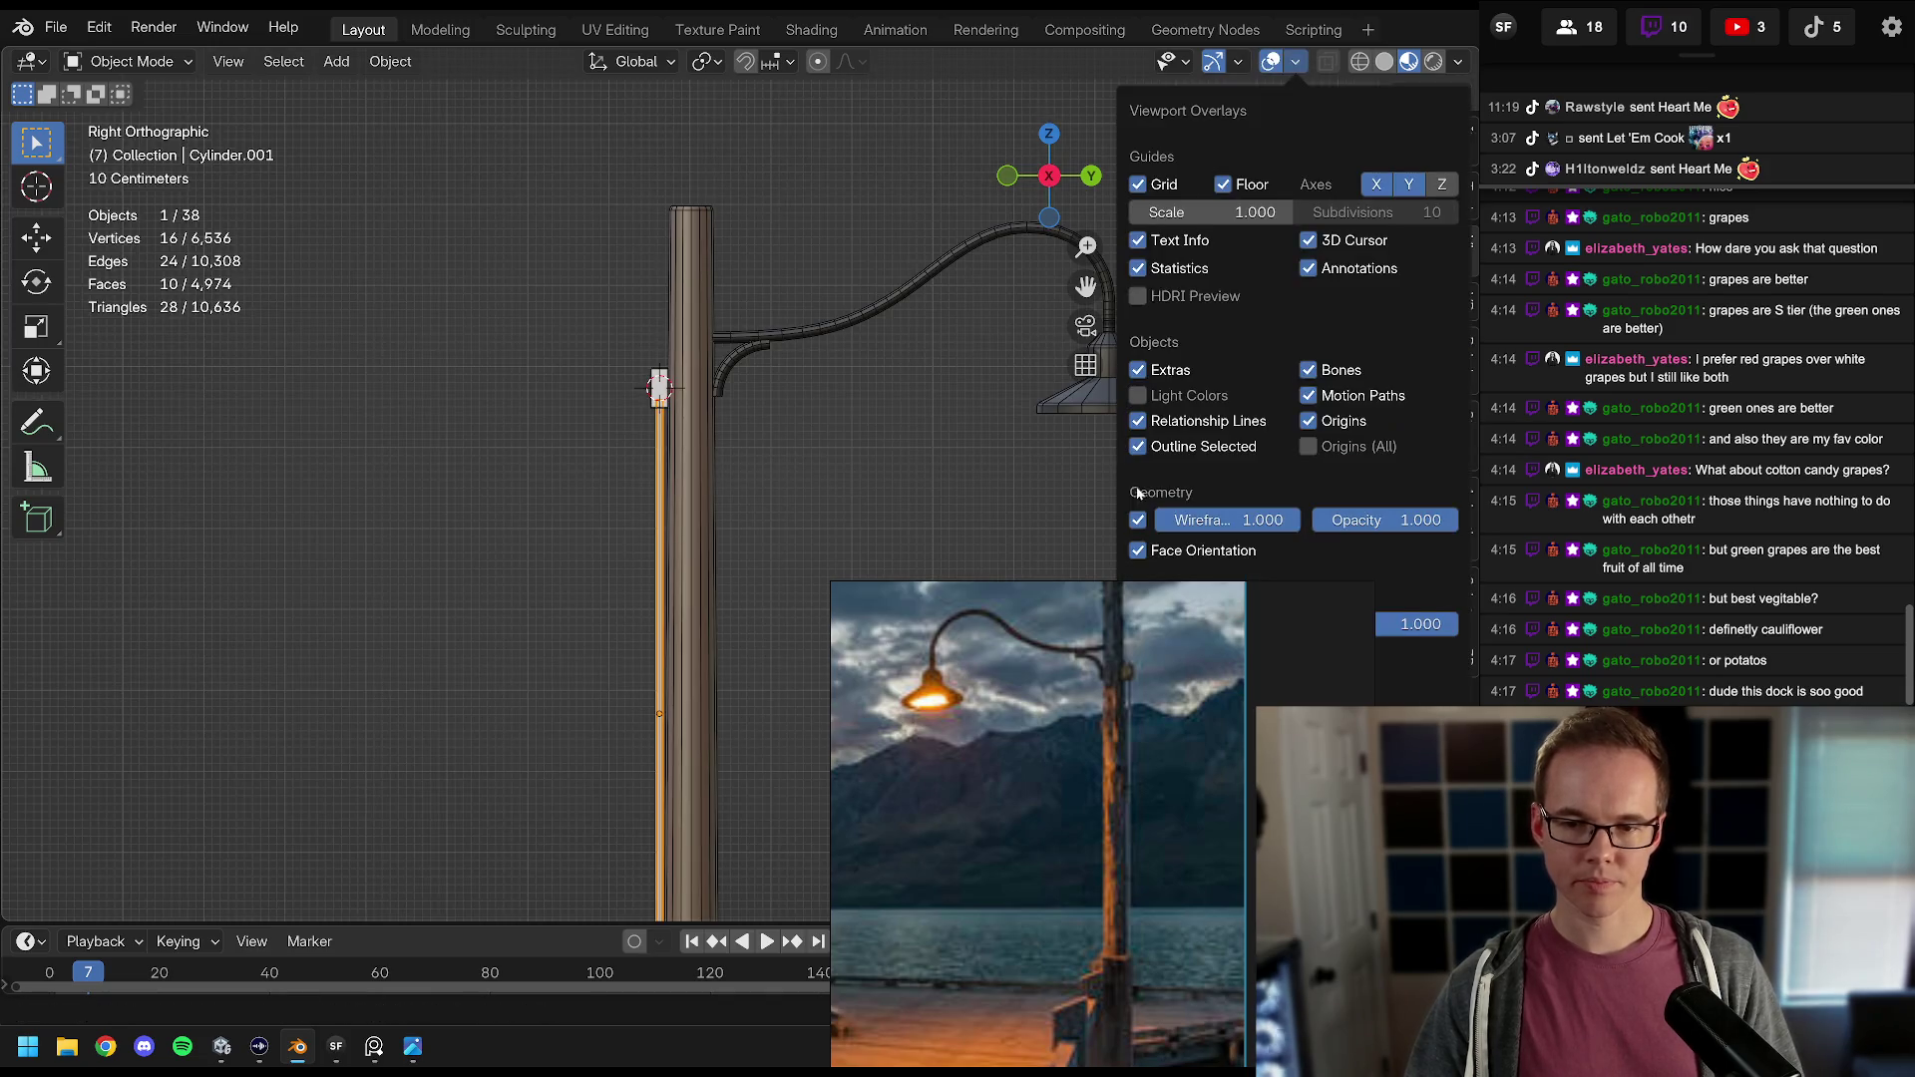
left_click(814, 331, "shift")
key("ctrl+l")
left_click(816, 334)
left_click(657, 439)
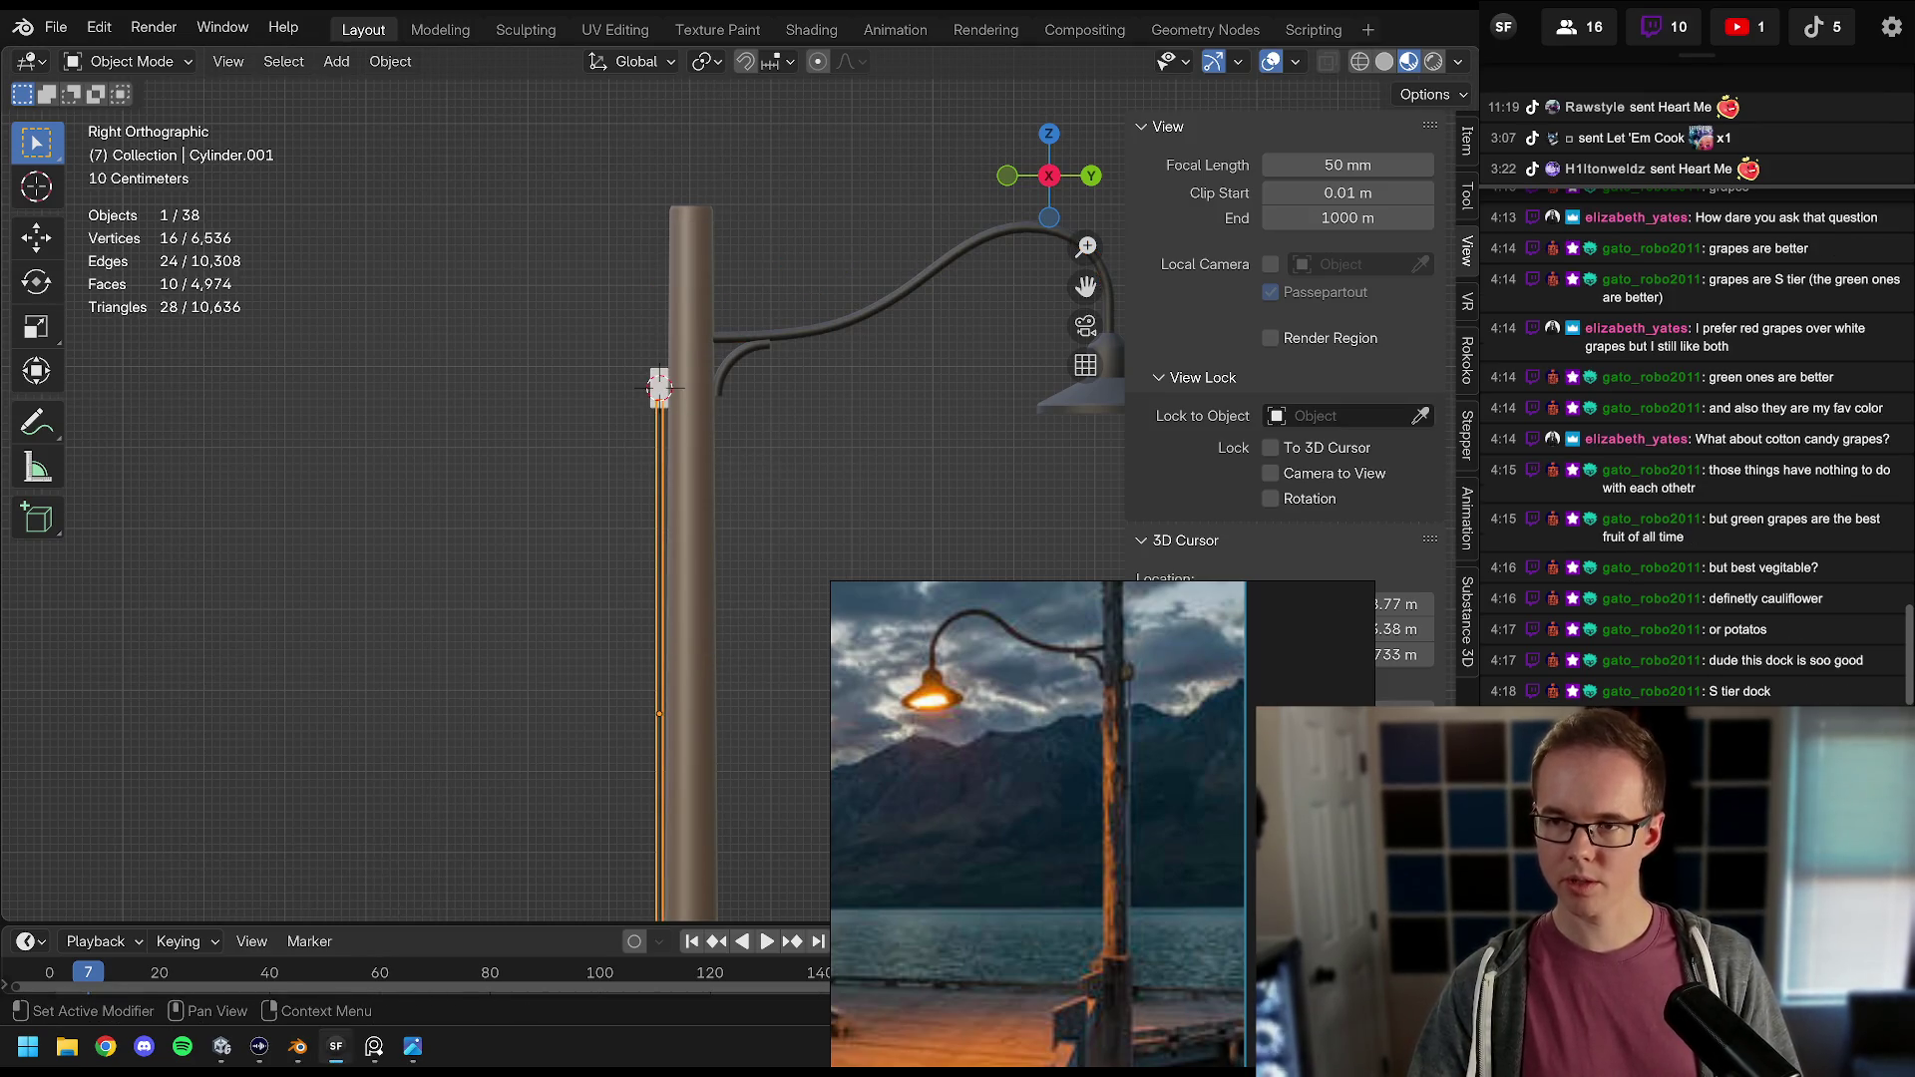
Step: Reselect the arm and the thin rod to check the shared material, then deselect everything
key("alt+Tab")
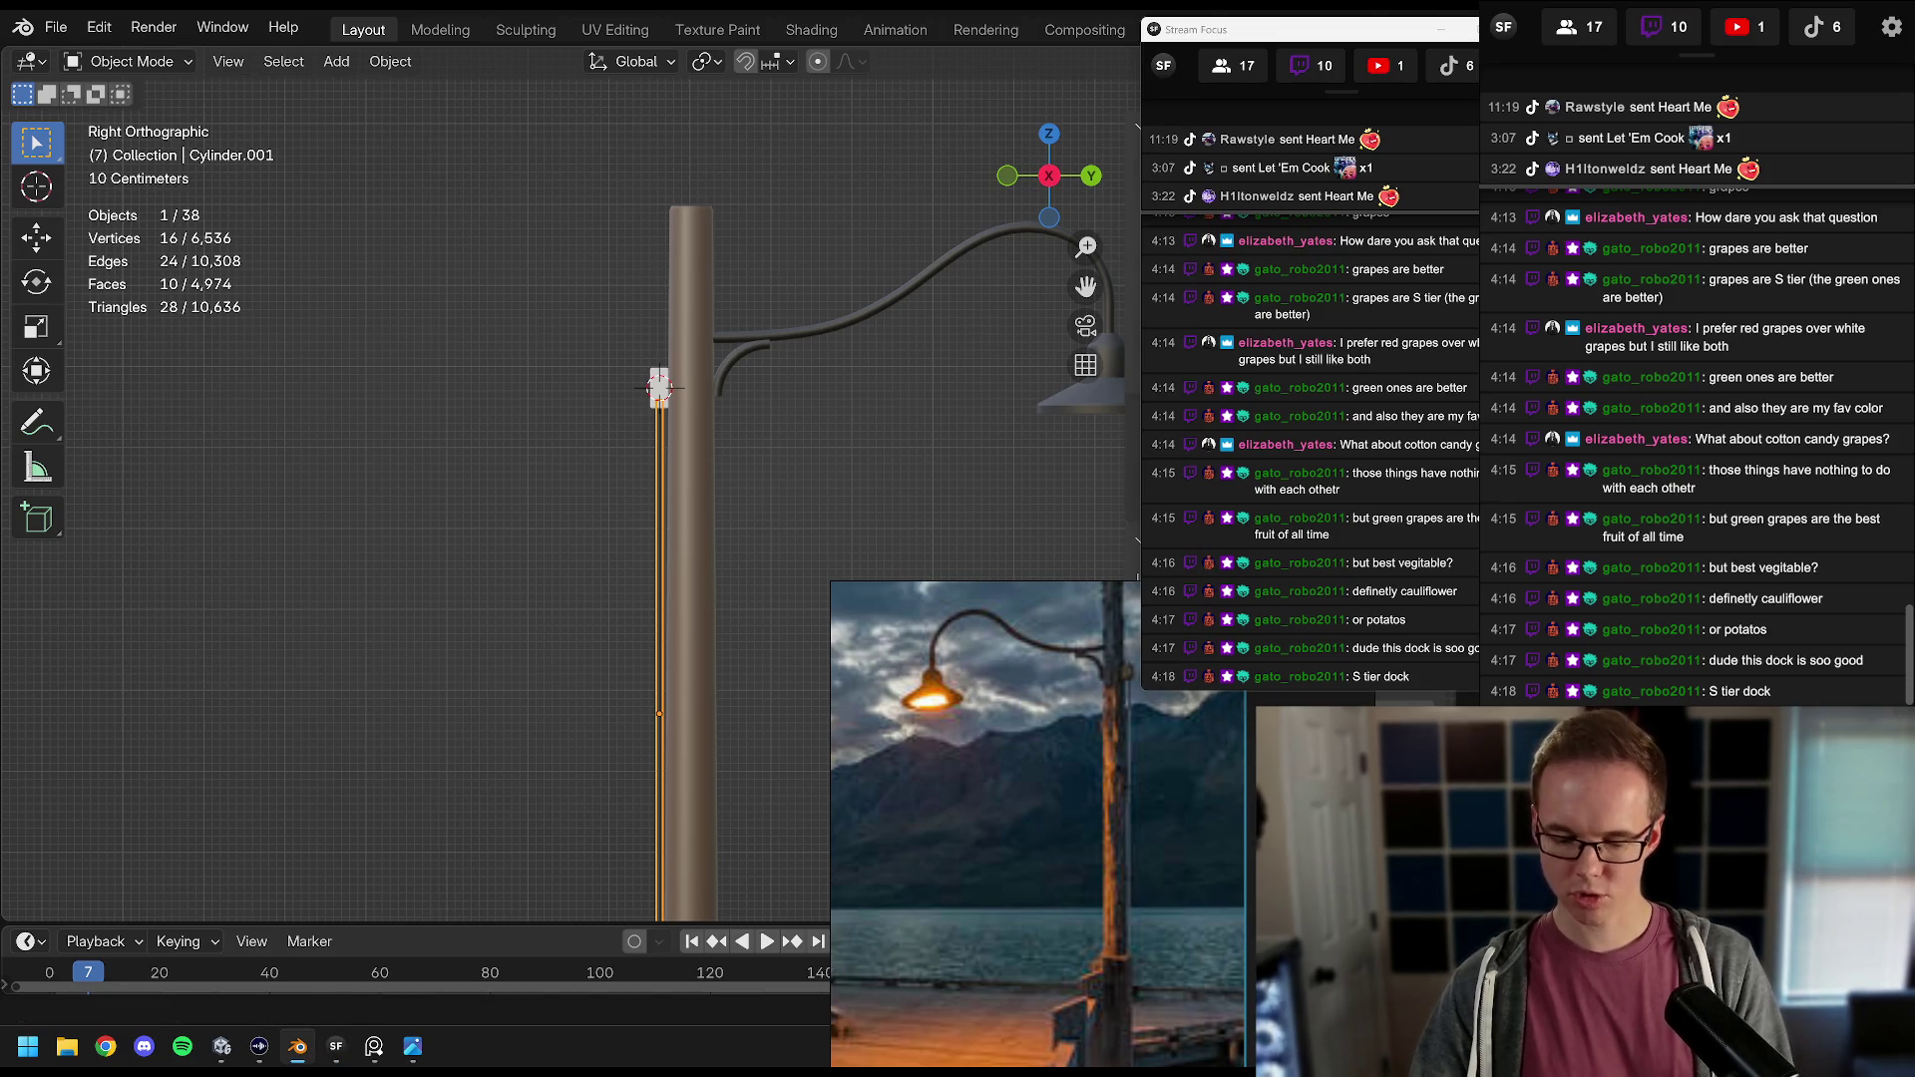
left_click(909, 296)
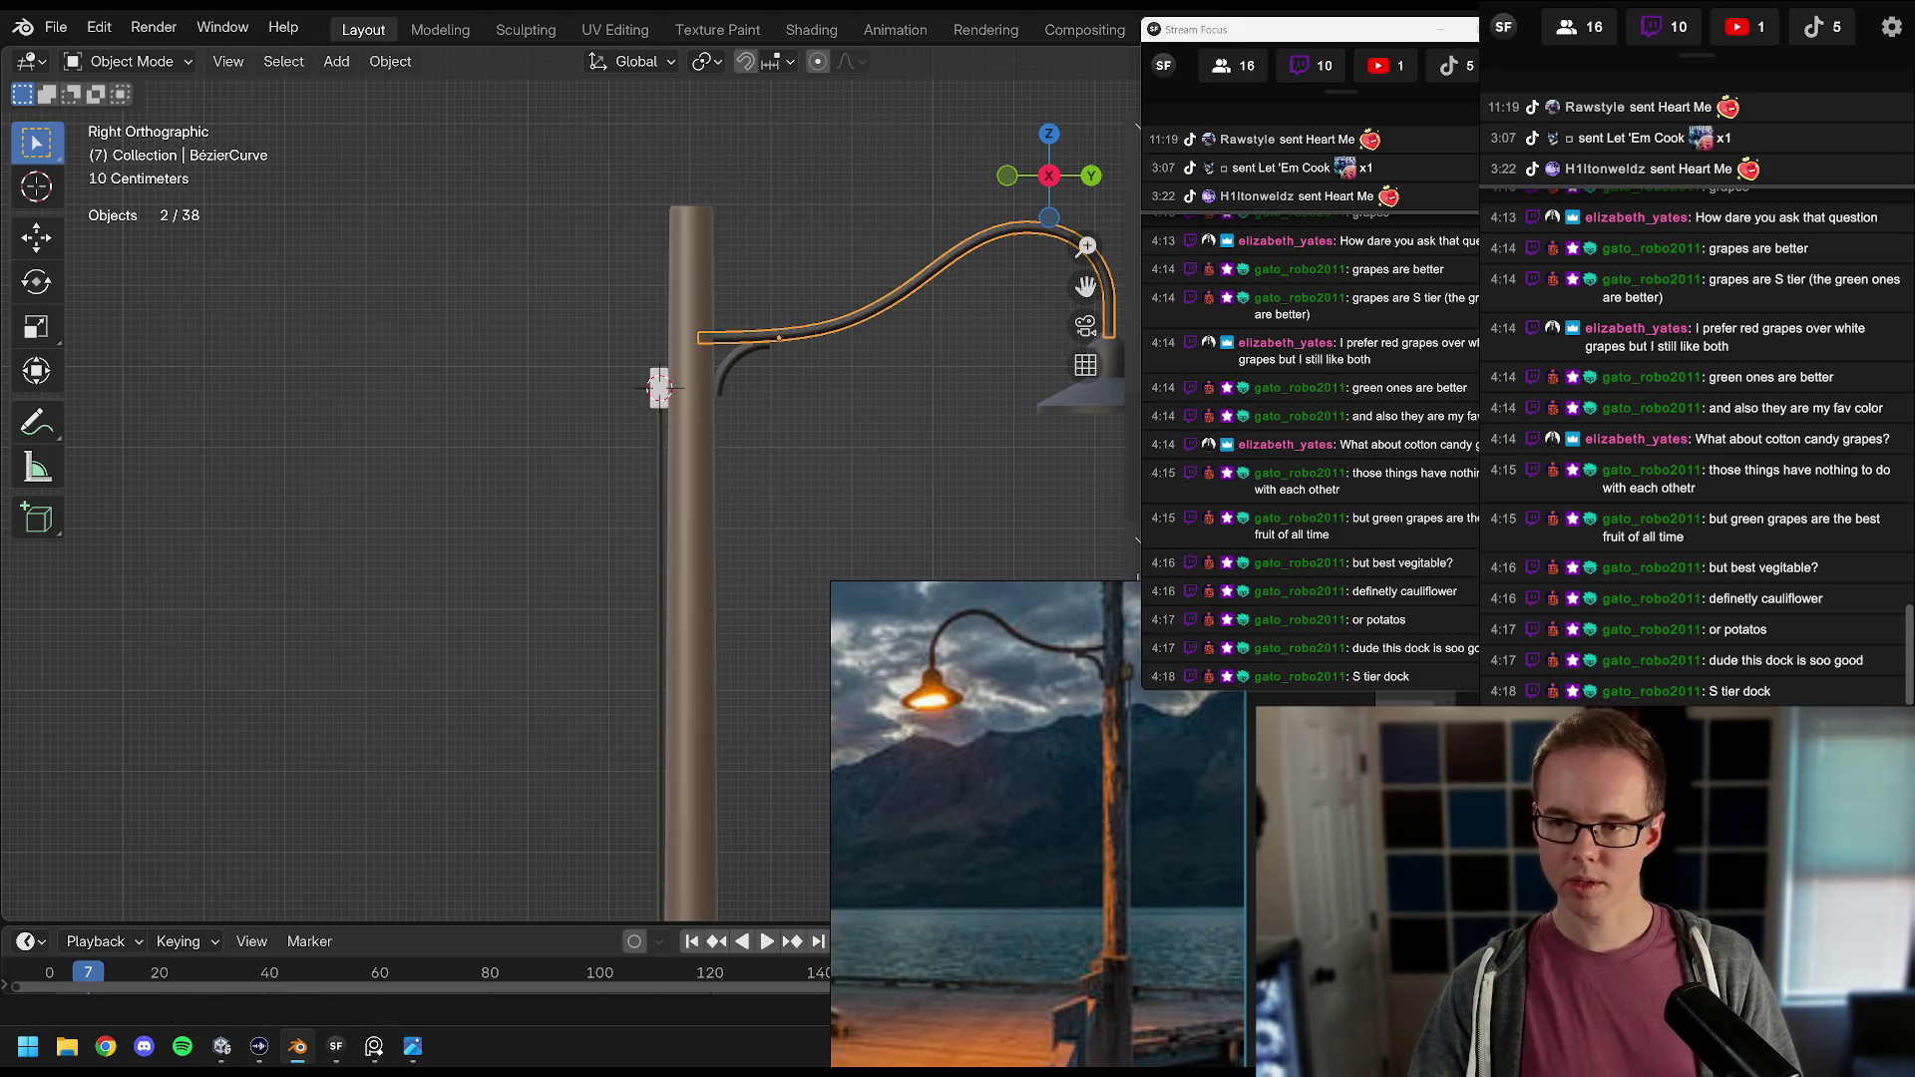
left_click(672, 440)
left_click(662, 440)
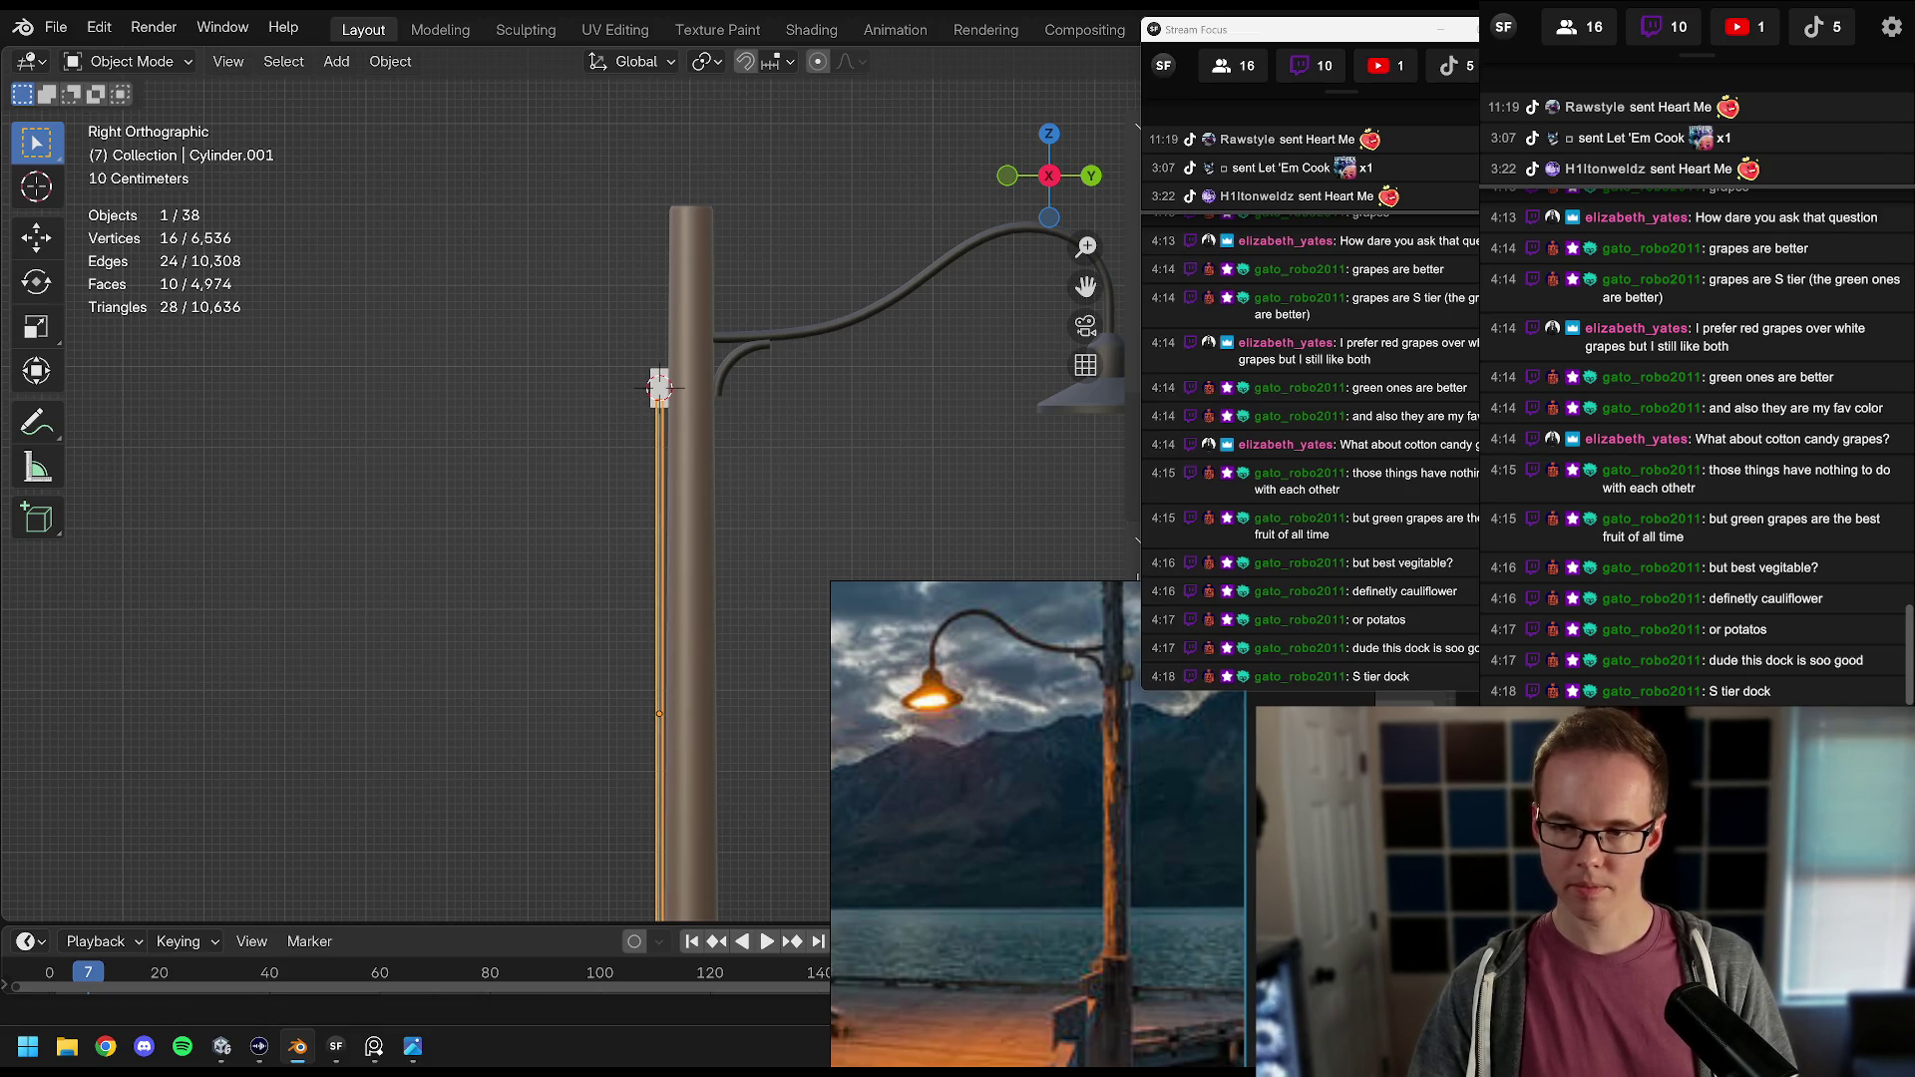
left_click(517, 537)
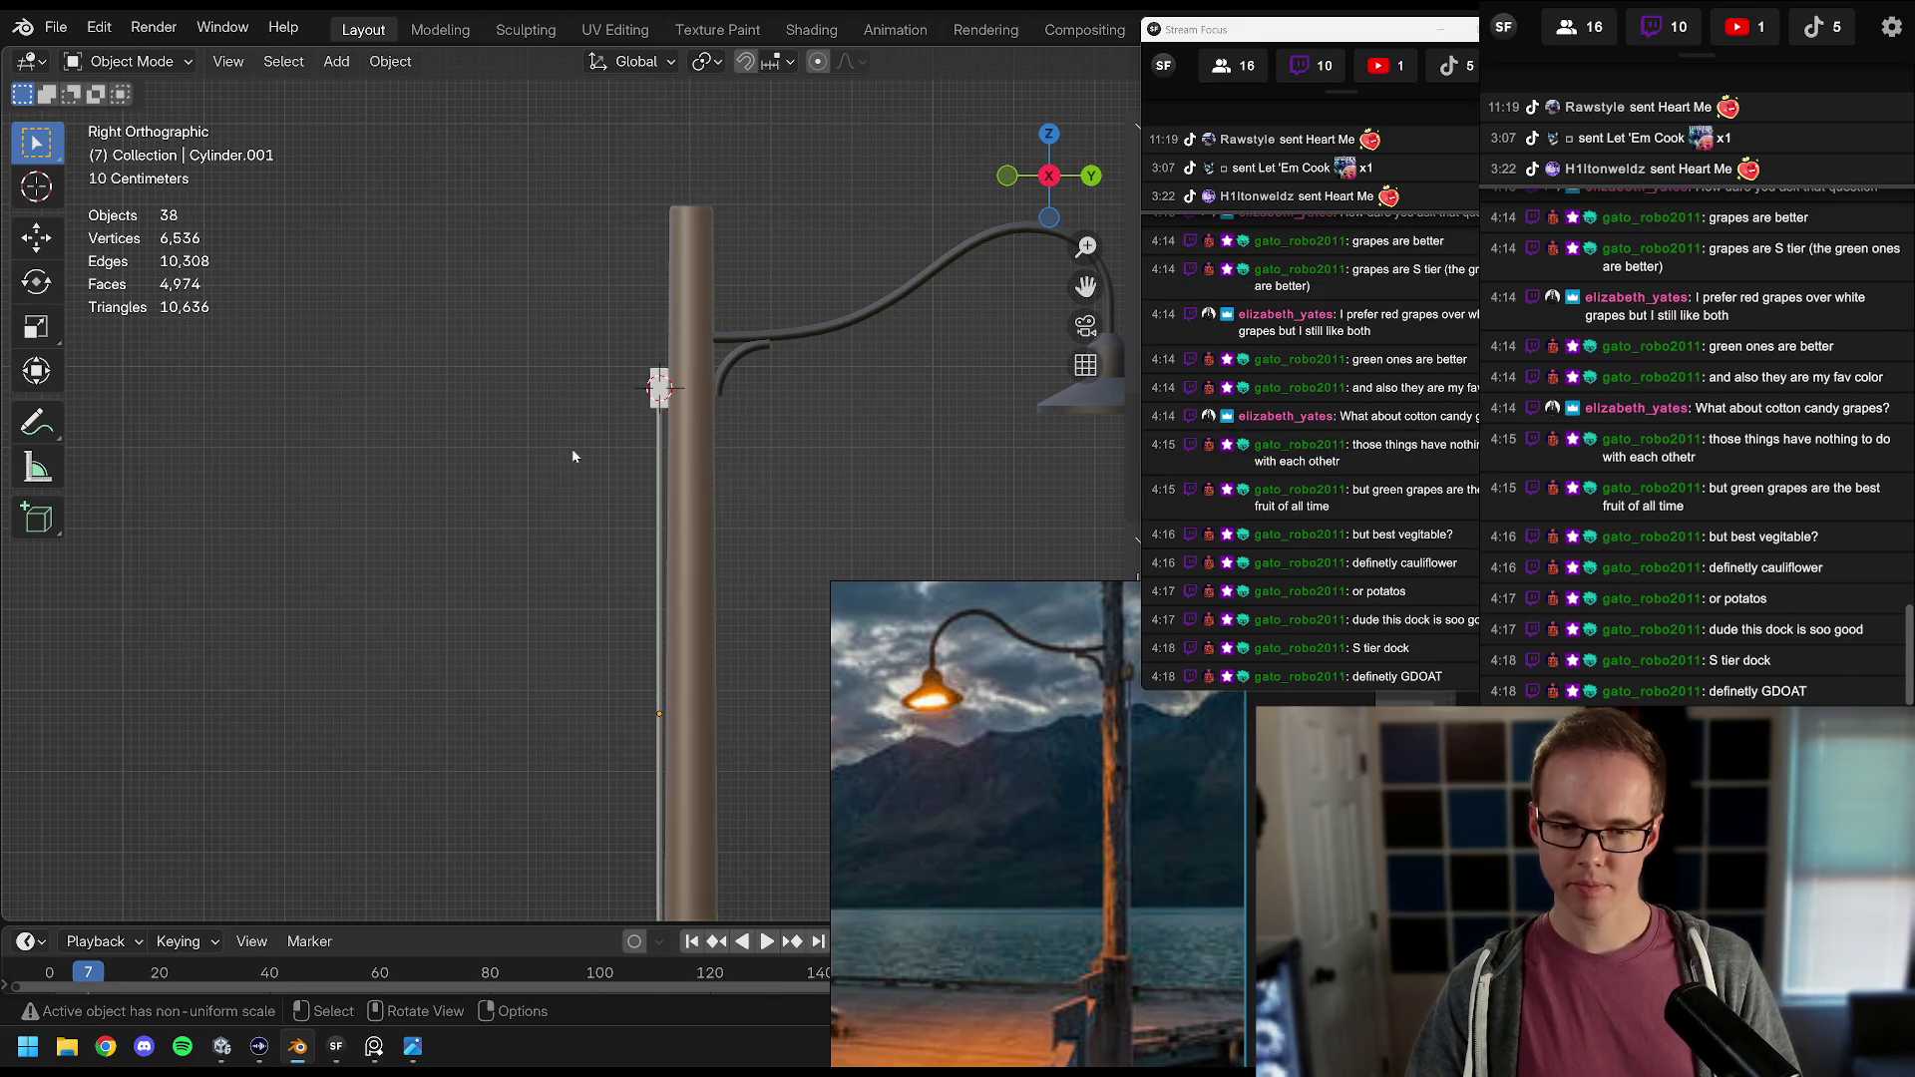
scroll(572, 447, "up", 4)
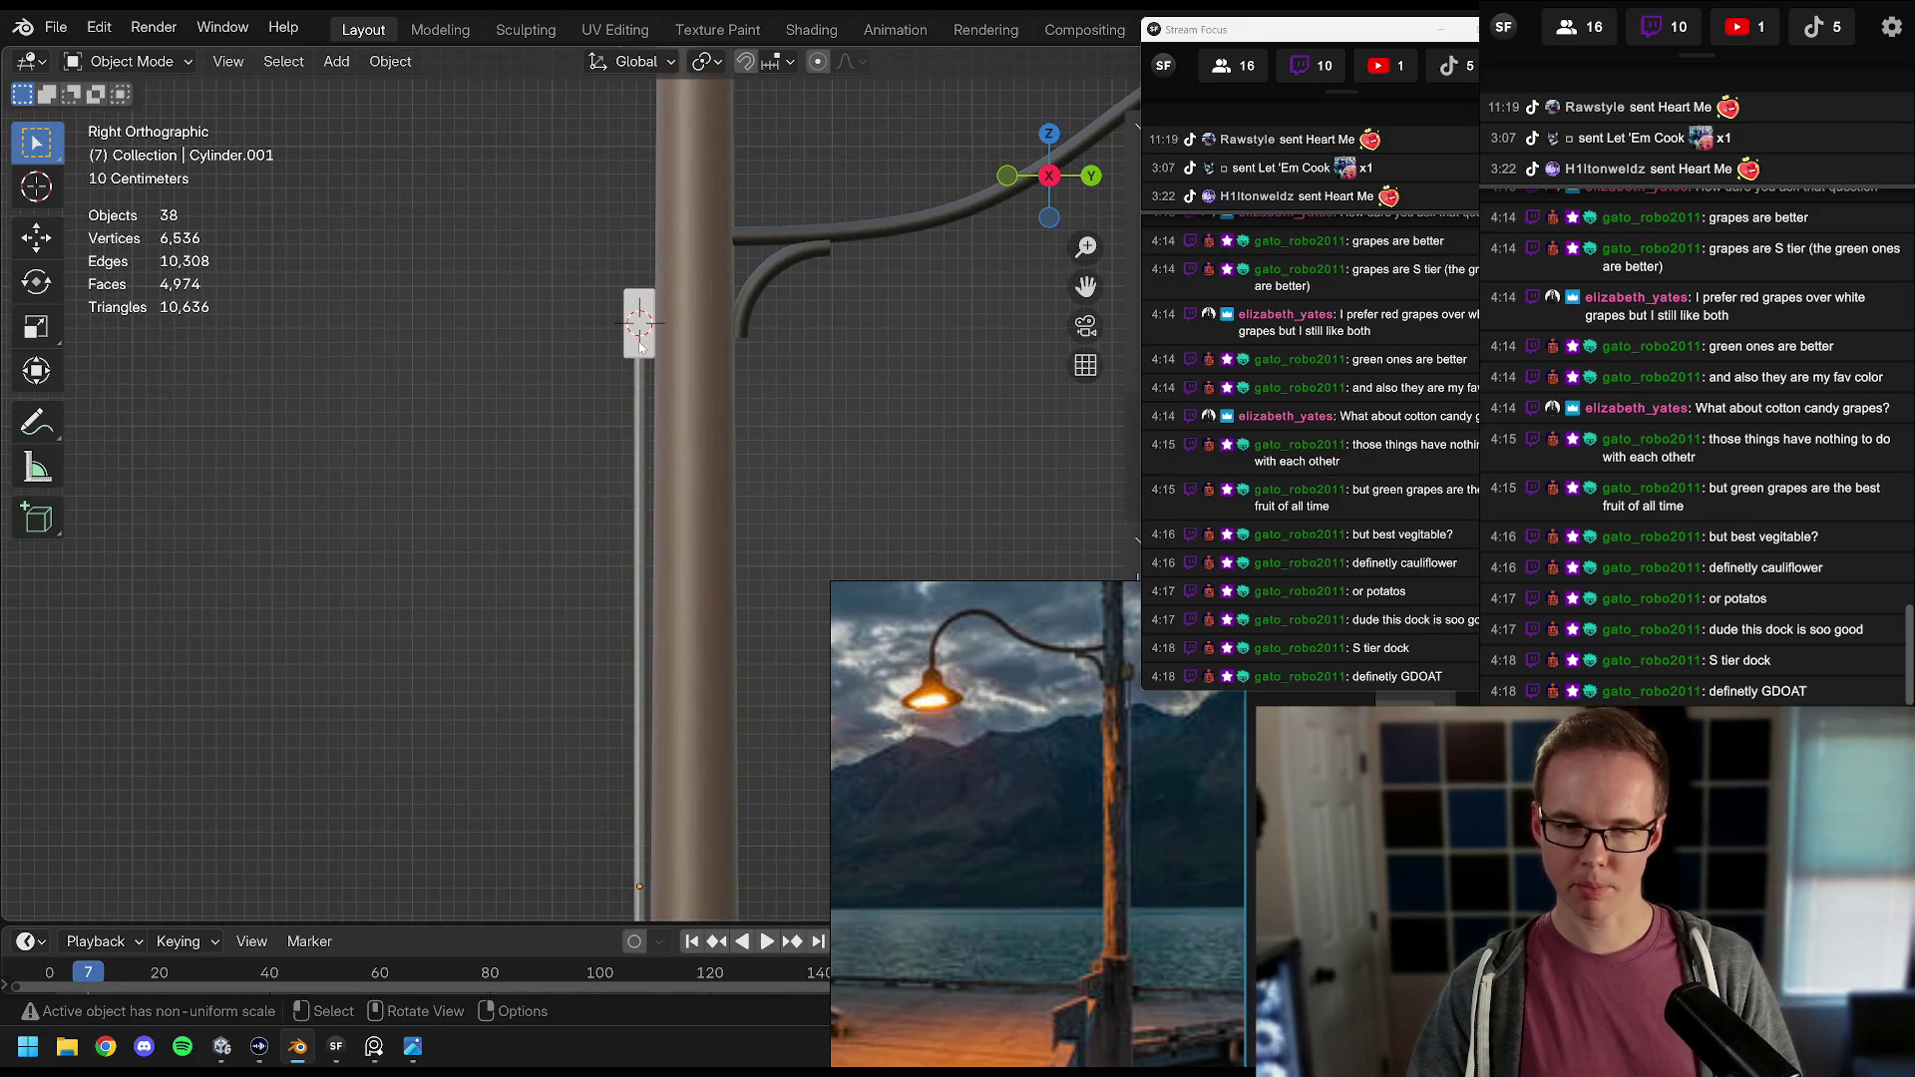
Step: Link the thin rod's material onto the upper small block (Cube) via Link Materials
left_click(639, 324)
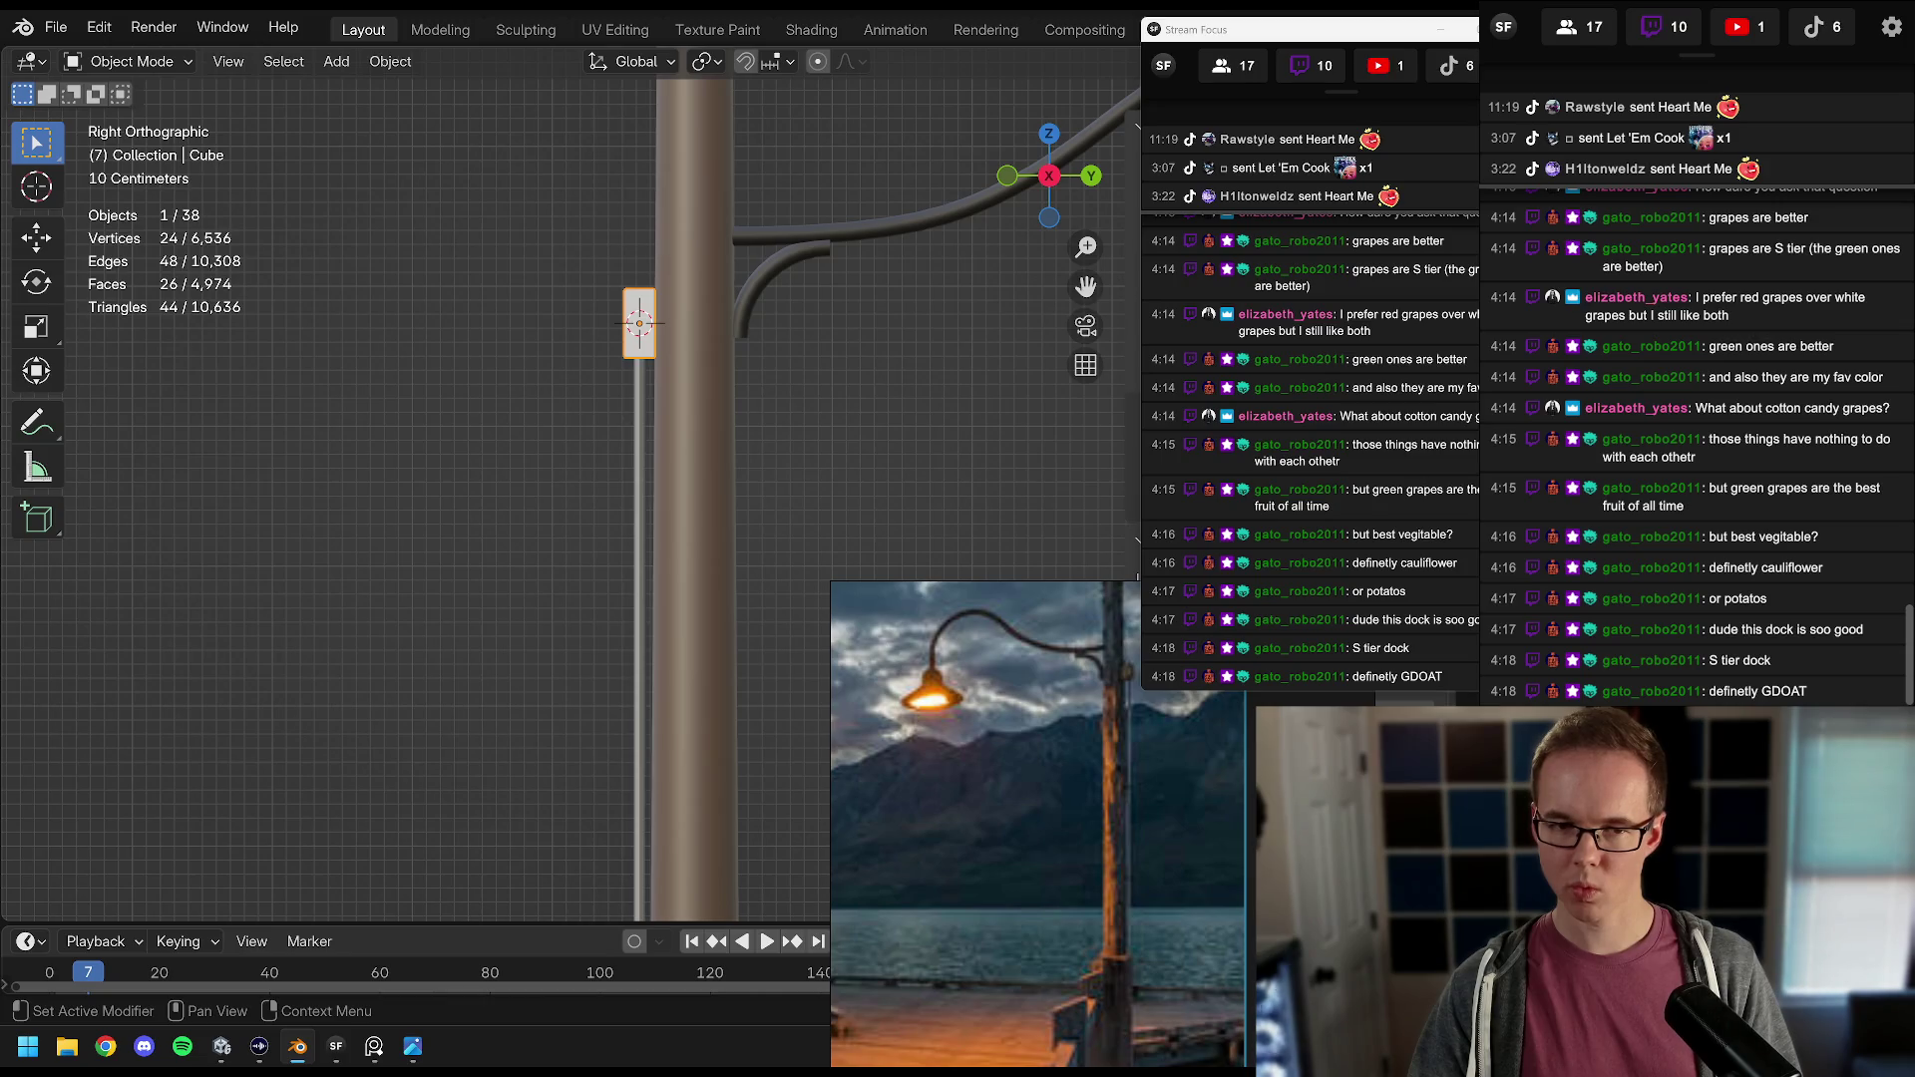
left_click(638, 411, "shift")
key("ctrl+l")
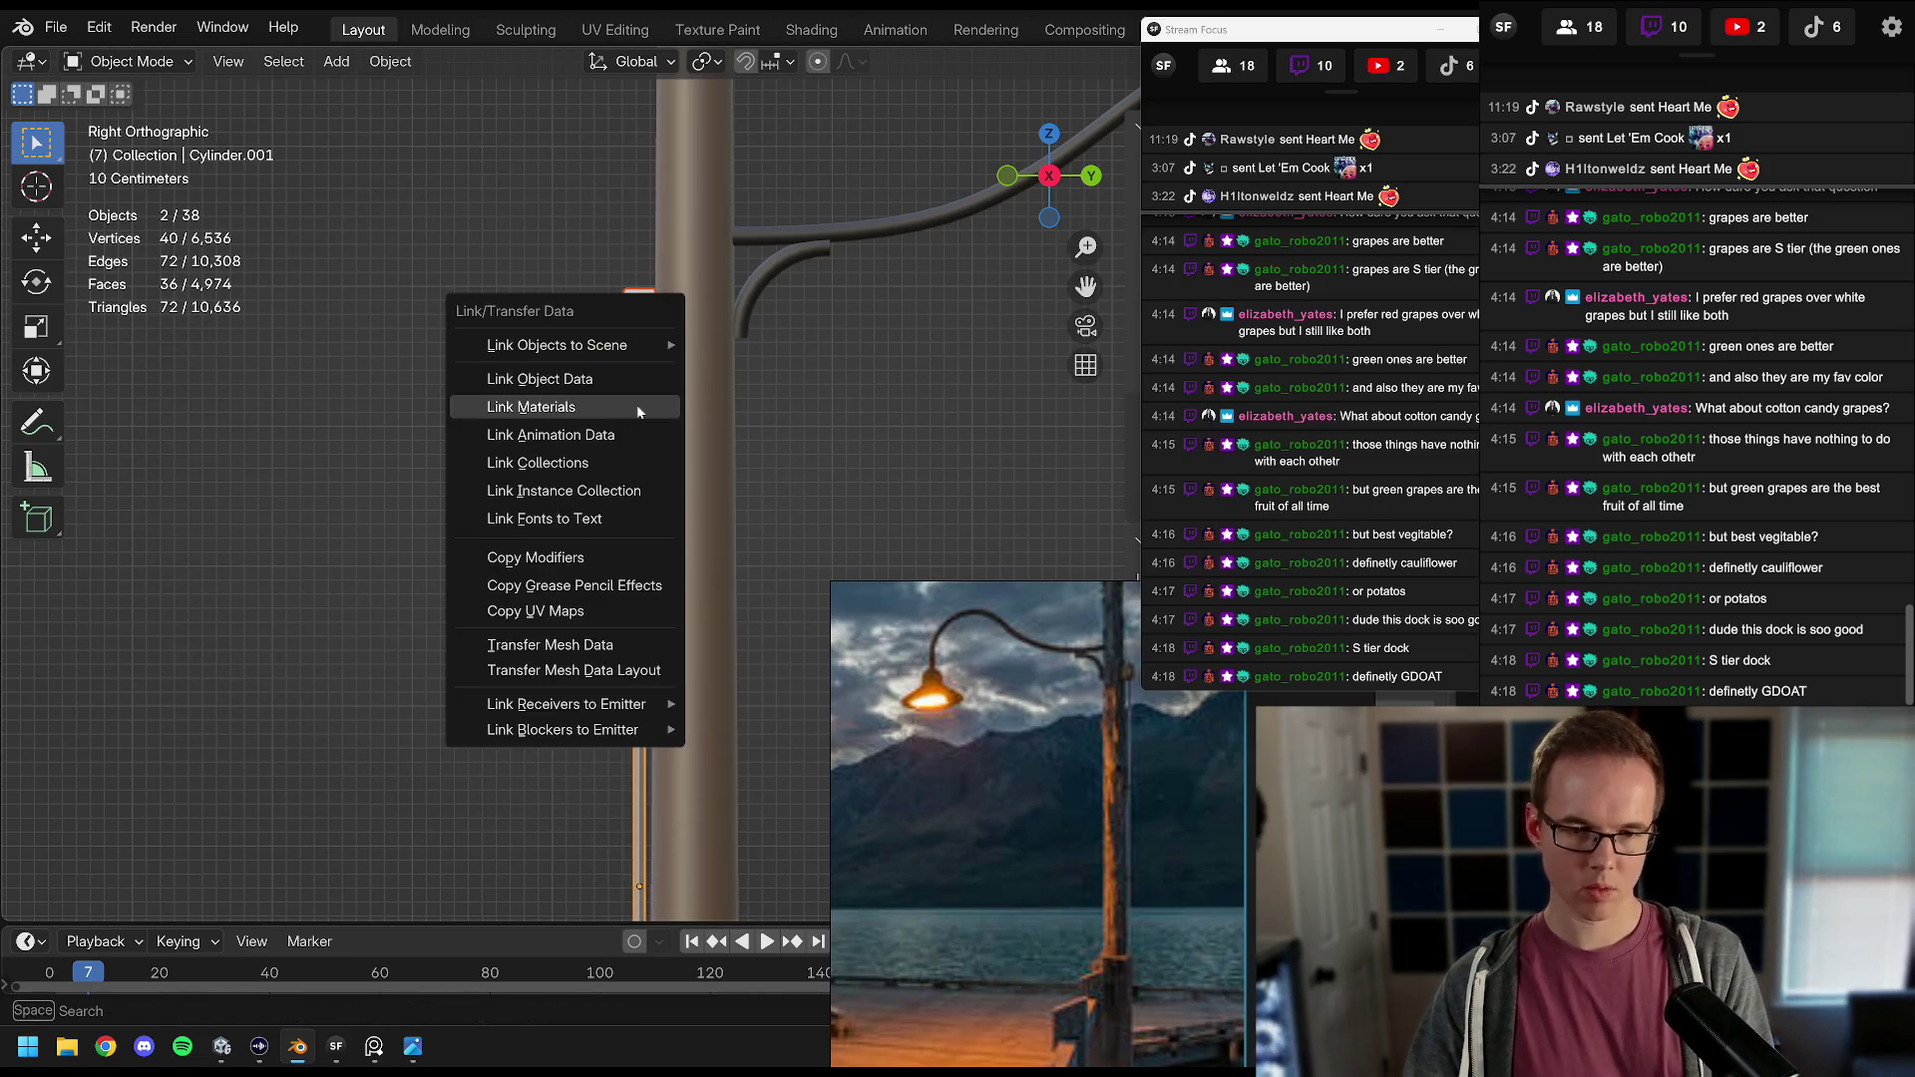
left_click(639, 411)
left_click(639, 344)
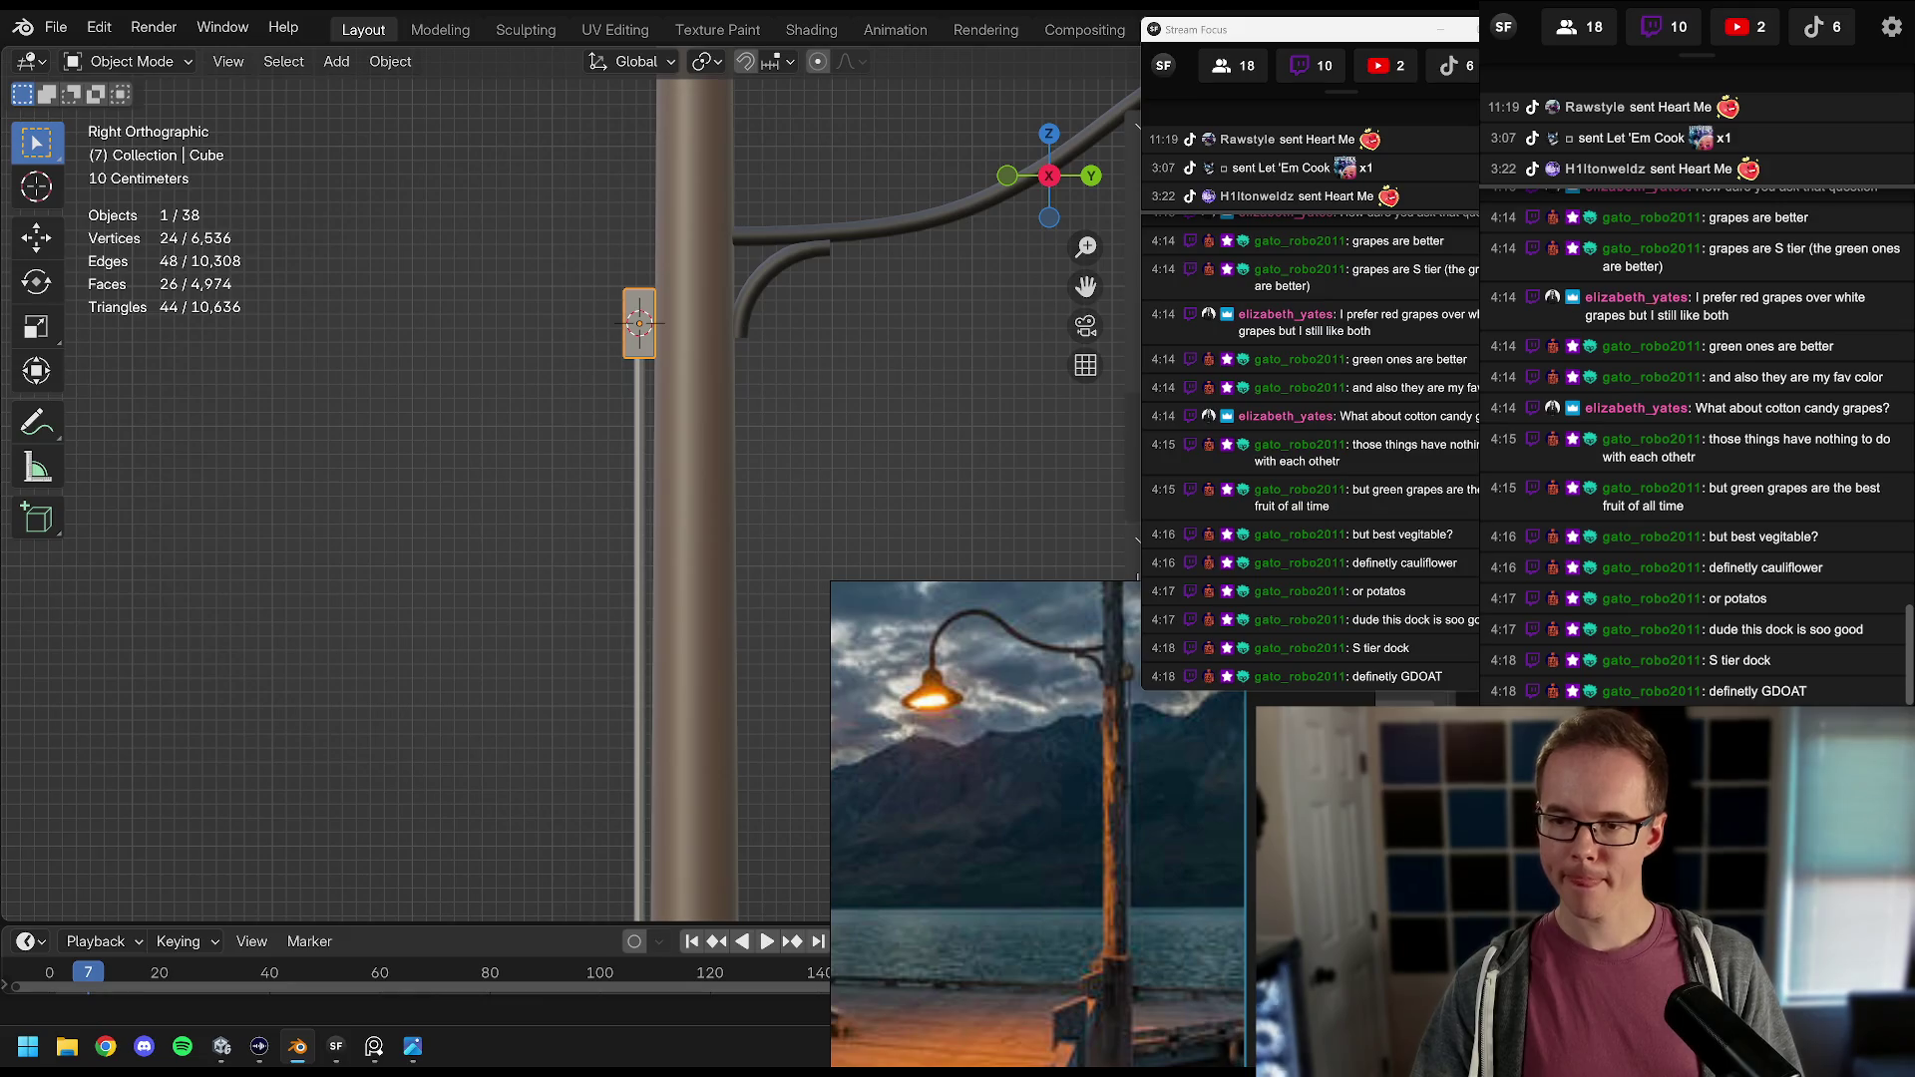
left_click(639, 323)
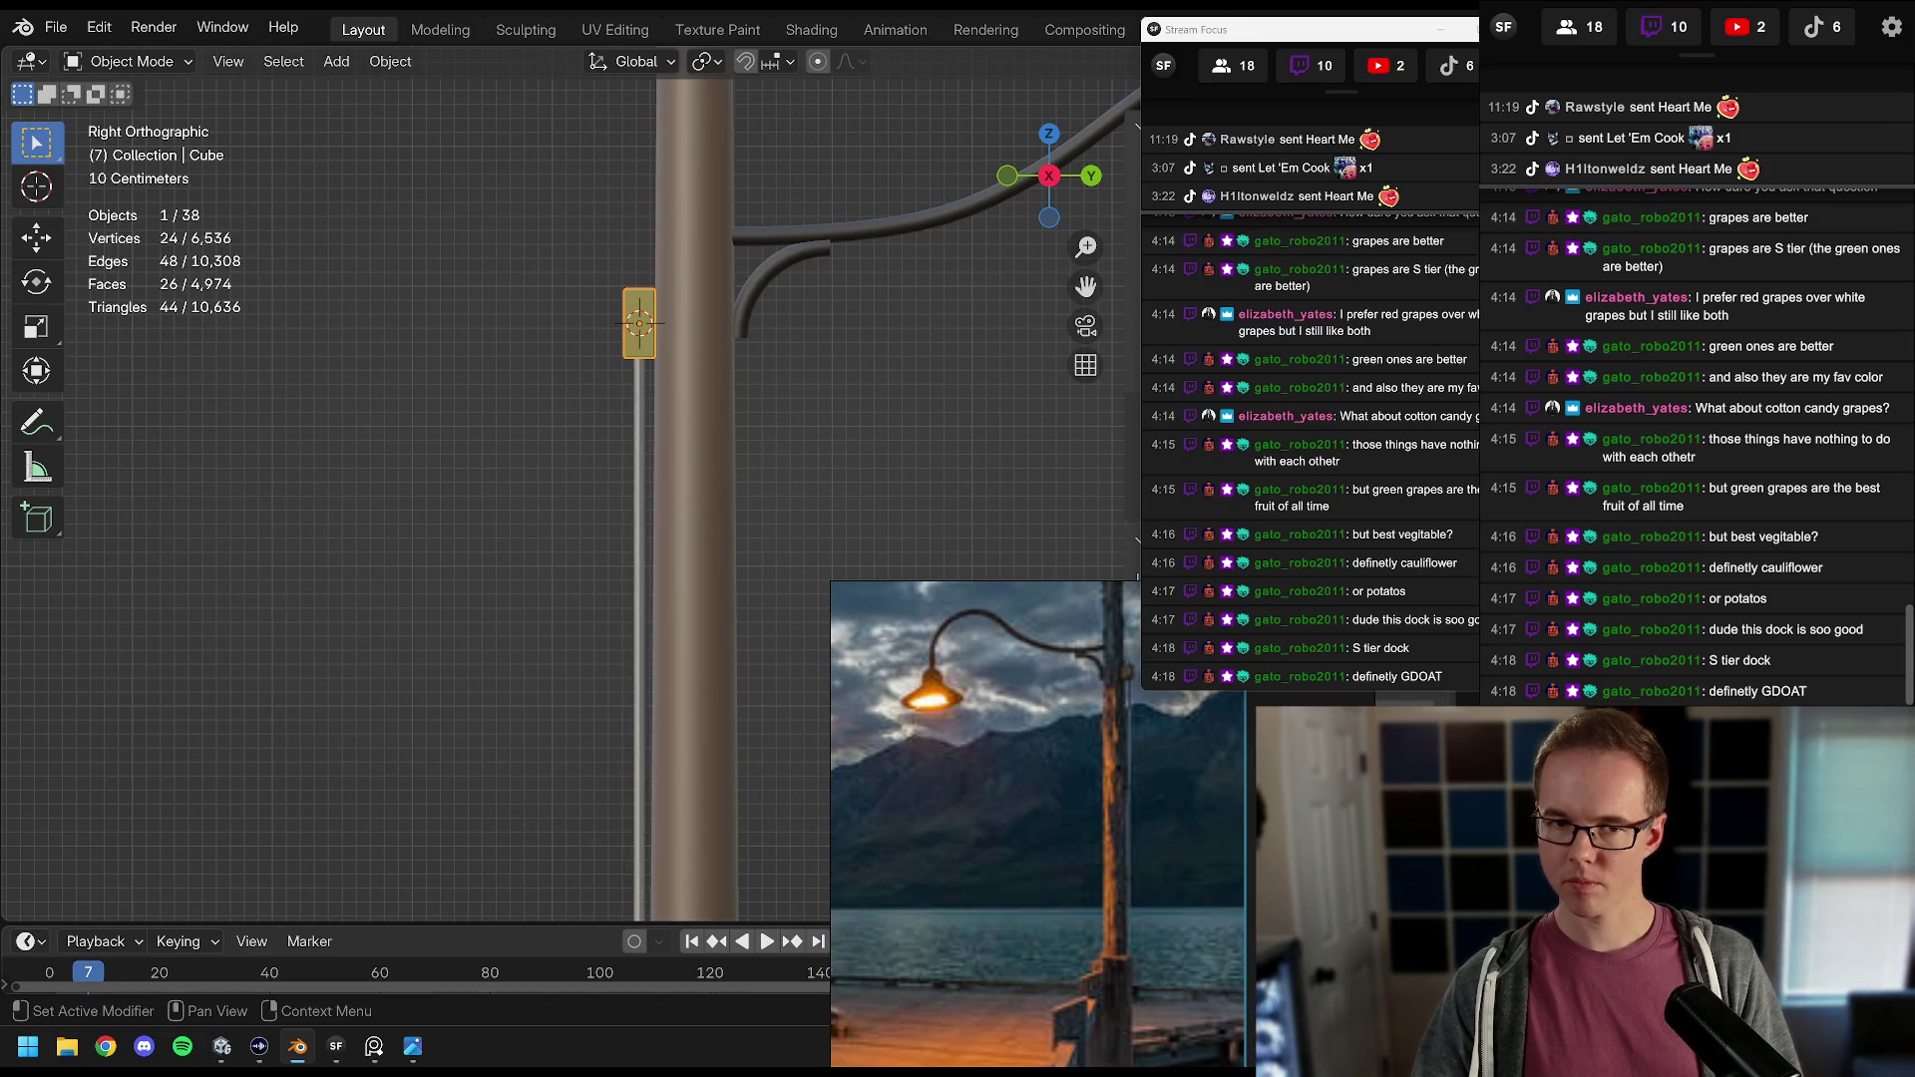
left_click(788, 495)
scroll(690, 591, "down", 3)
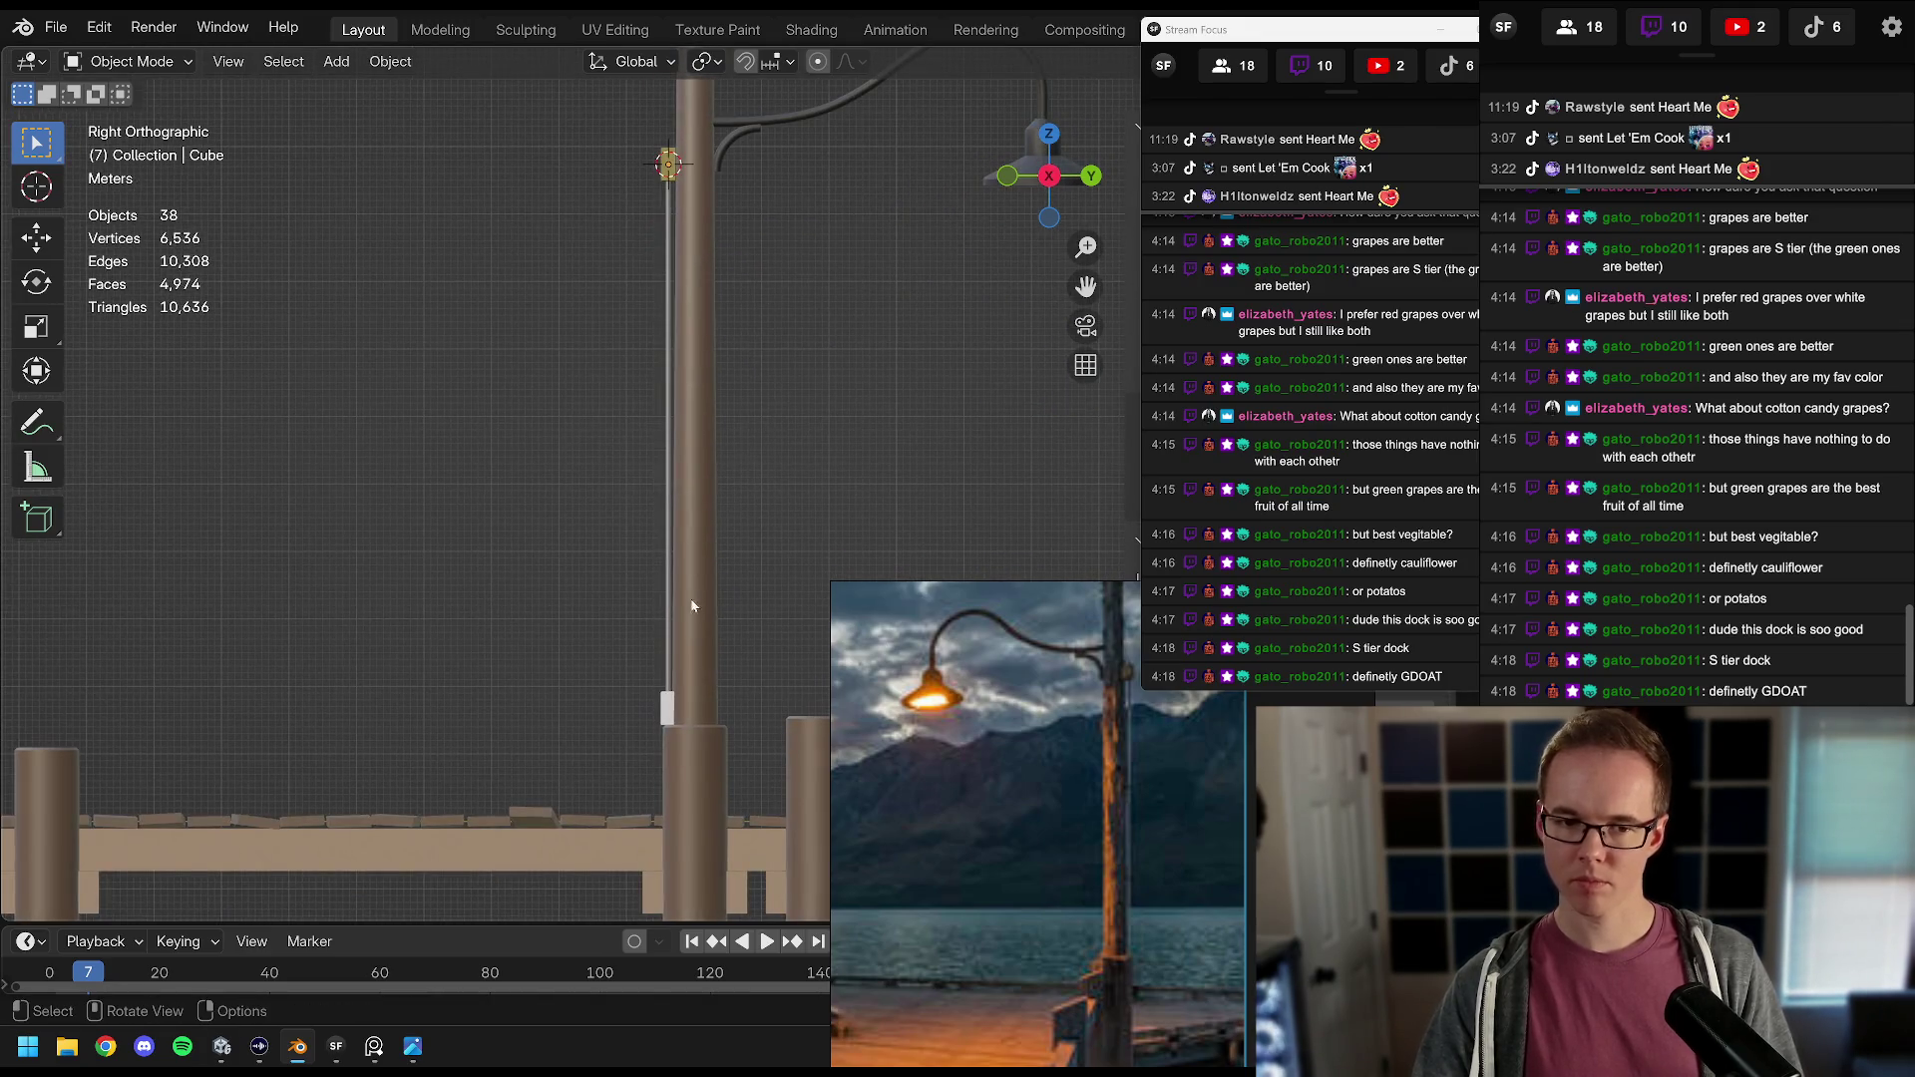
Step: Link Cube's golden material onto the lower block Cube.001, then show the N sidebar
left_click(669, 707)
left_click(671, 162, "shift")
key("ctrl+l")
left_click(671, 156)
left_click(809, 337)
scroll(809, 337, "right", 1)
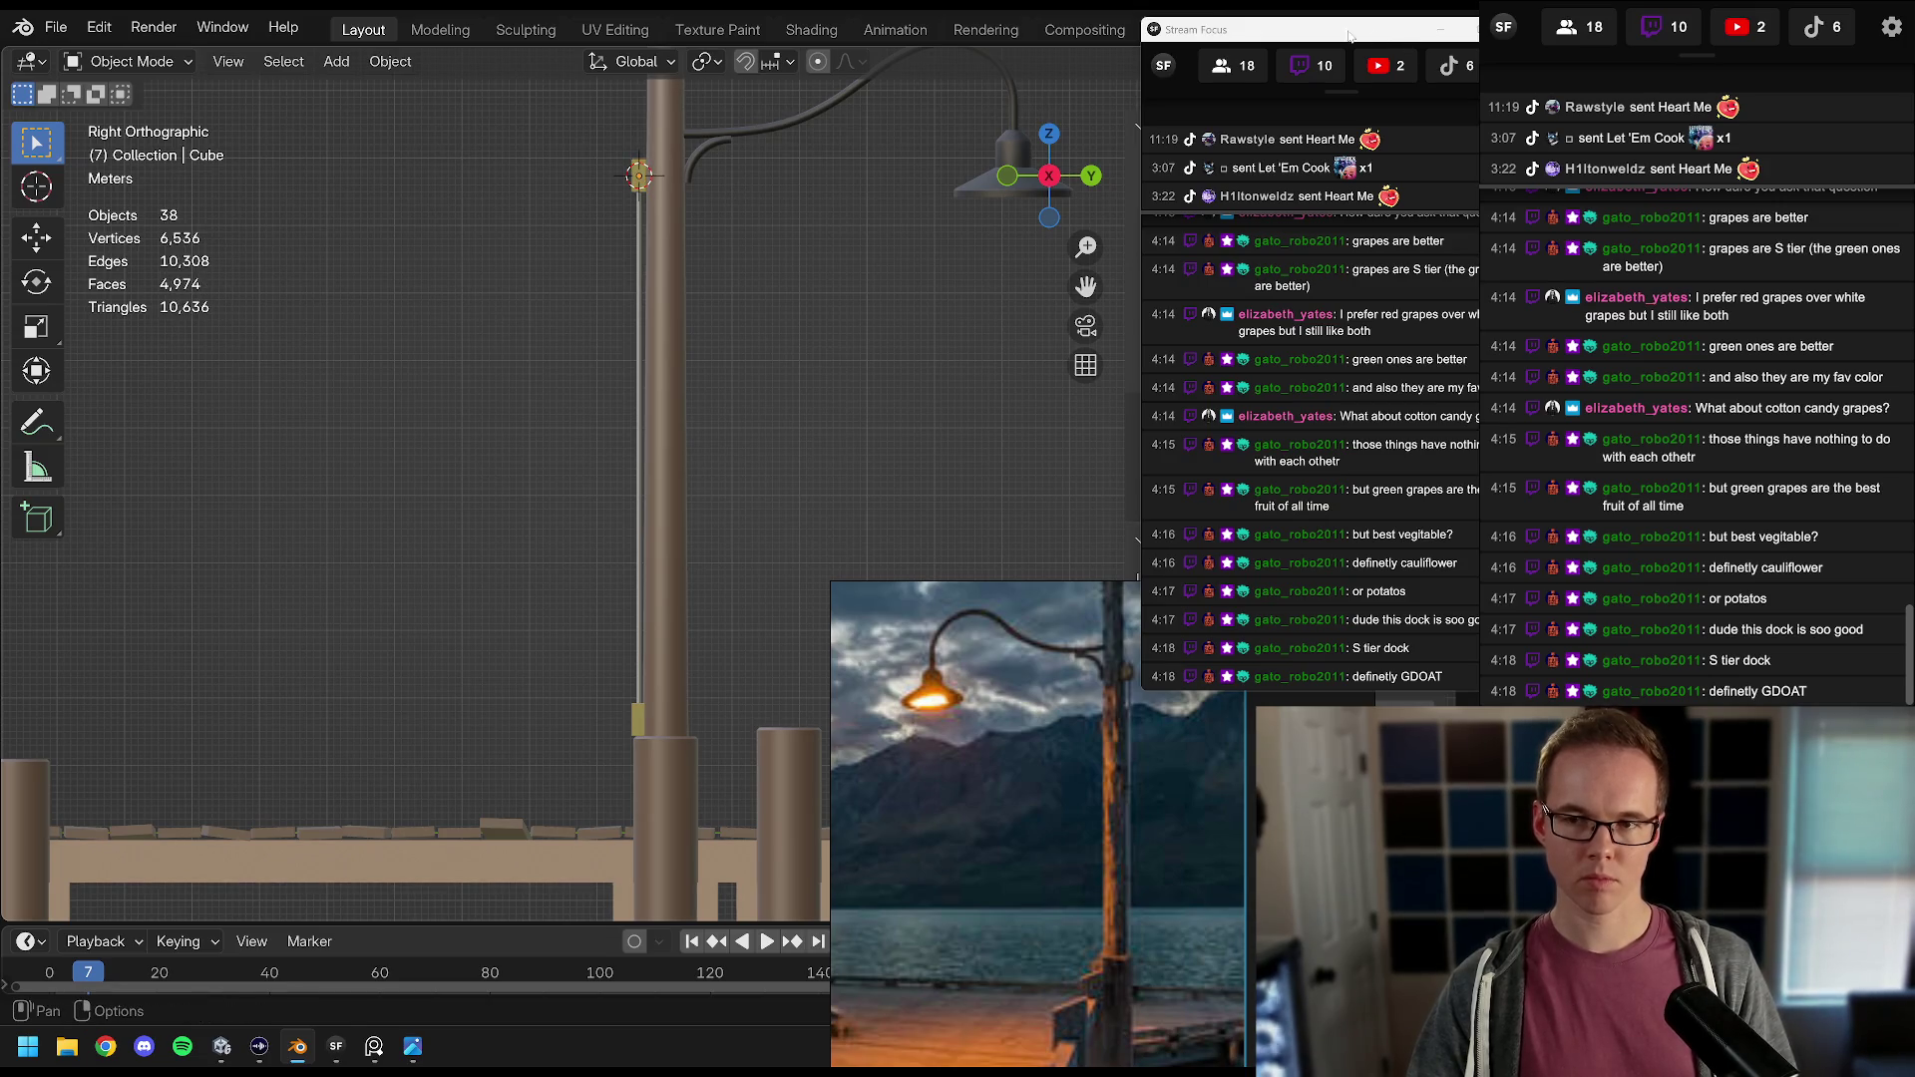
key("n")
scroll(745, 298, "down", 5)
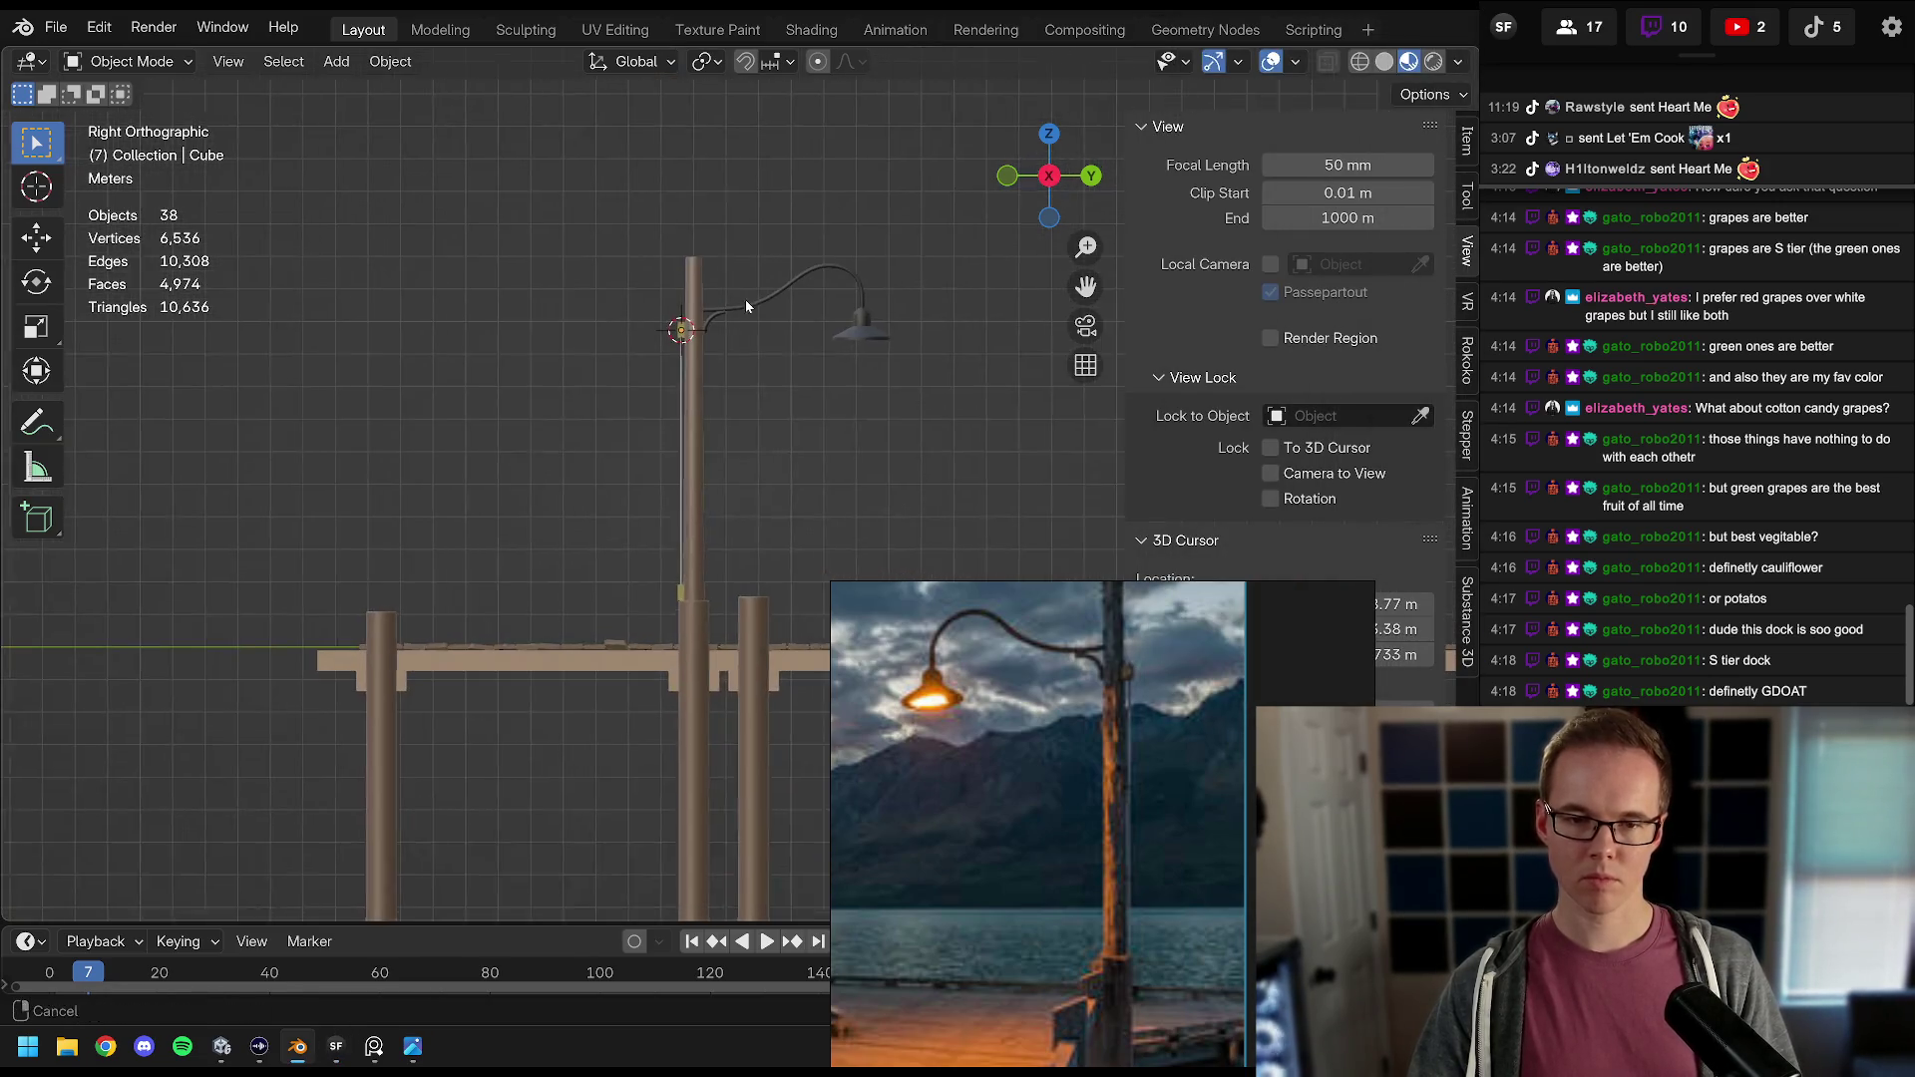
Step: Hide overlays to compare the lamp post with the reference photo, then recentre the view
key("shift+alt+z")
scroll(788, 348, "up", 4)
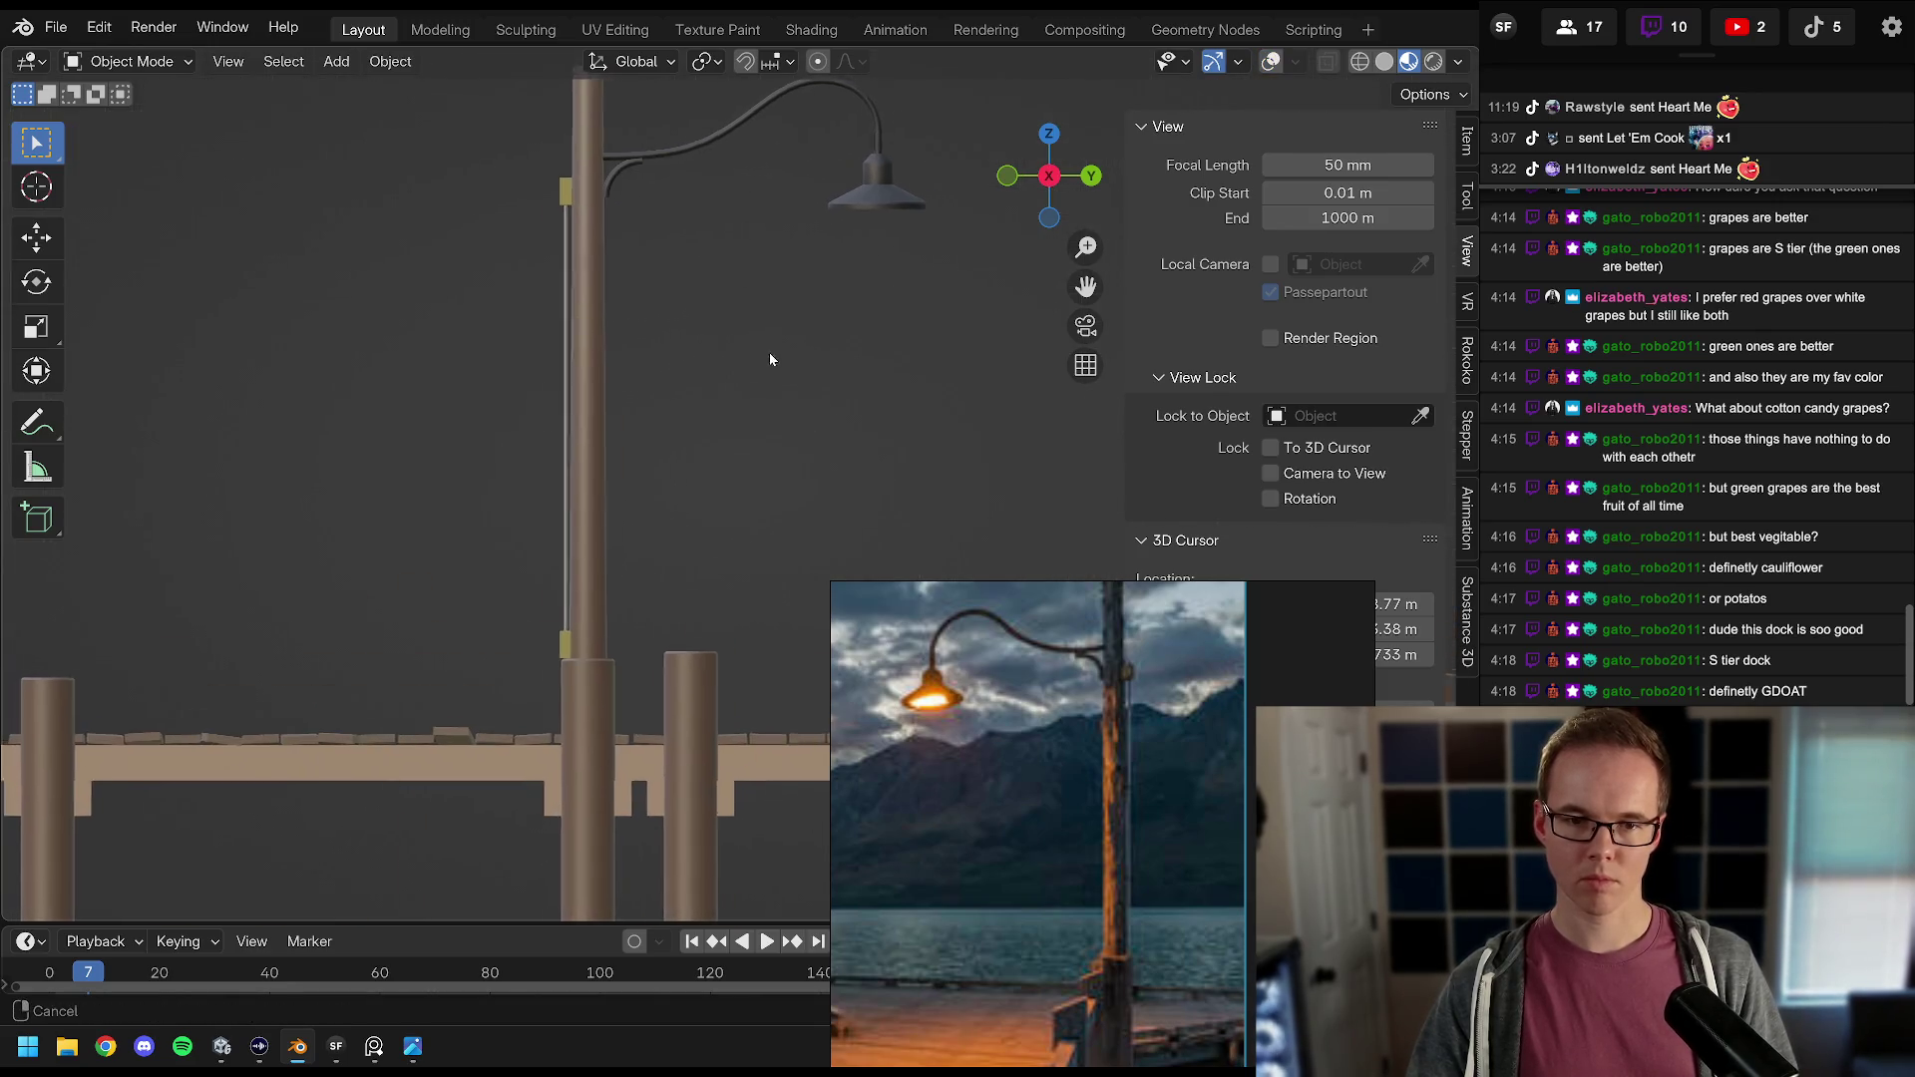
scroll(698, 379, "up", 2)
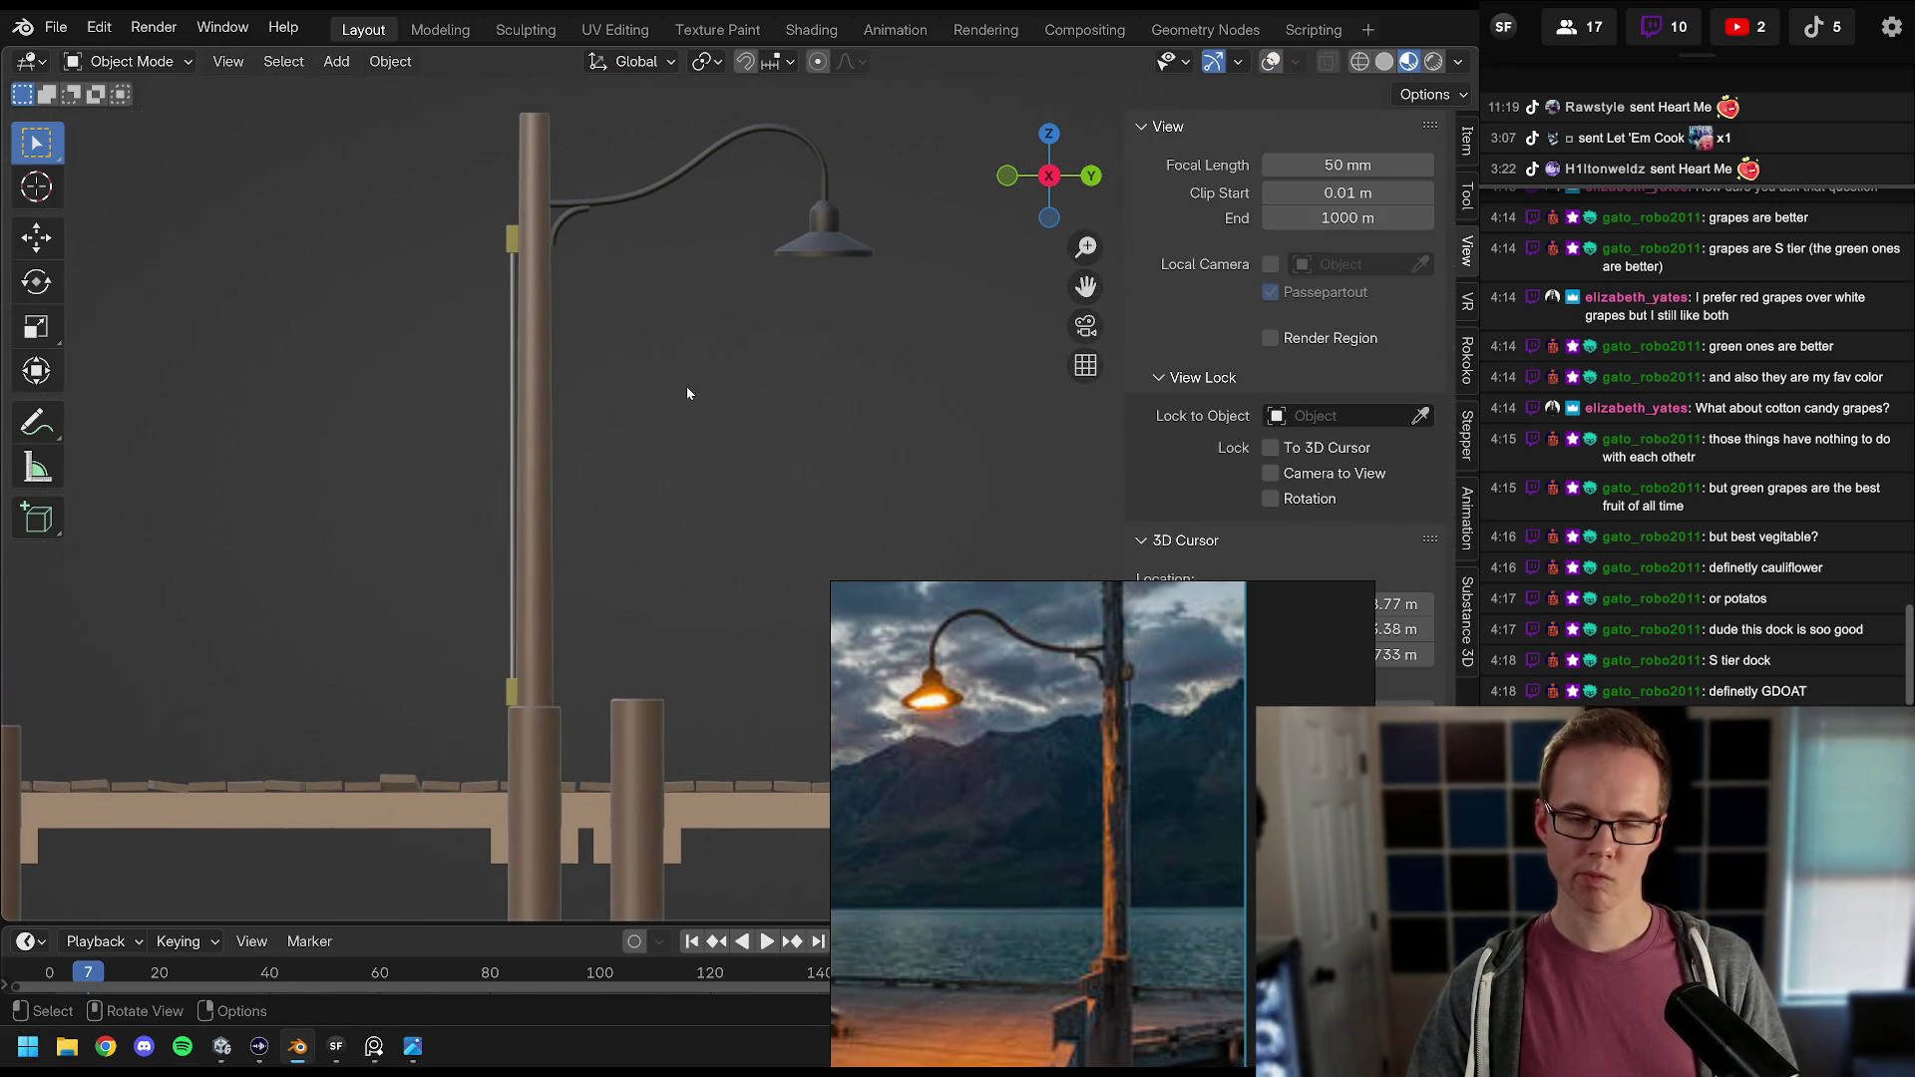
key("shift")
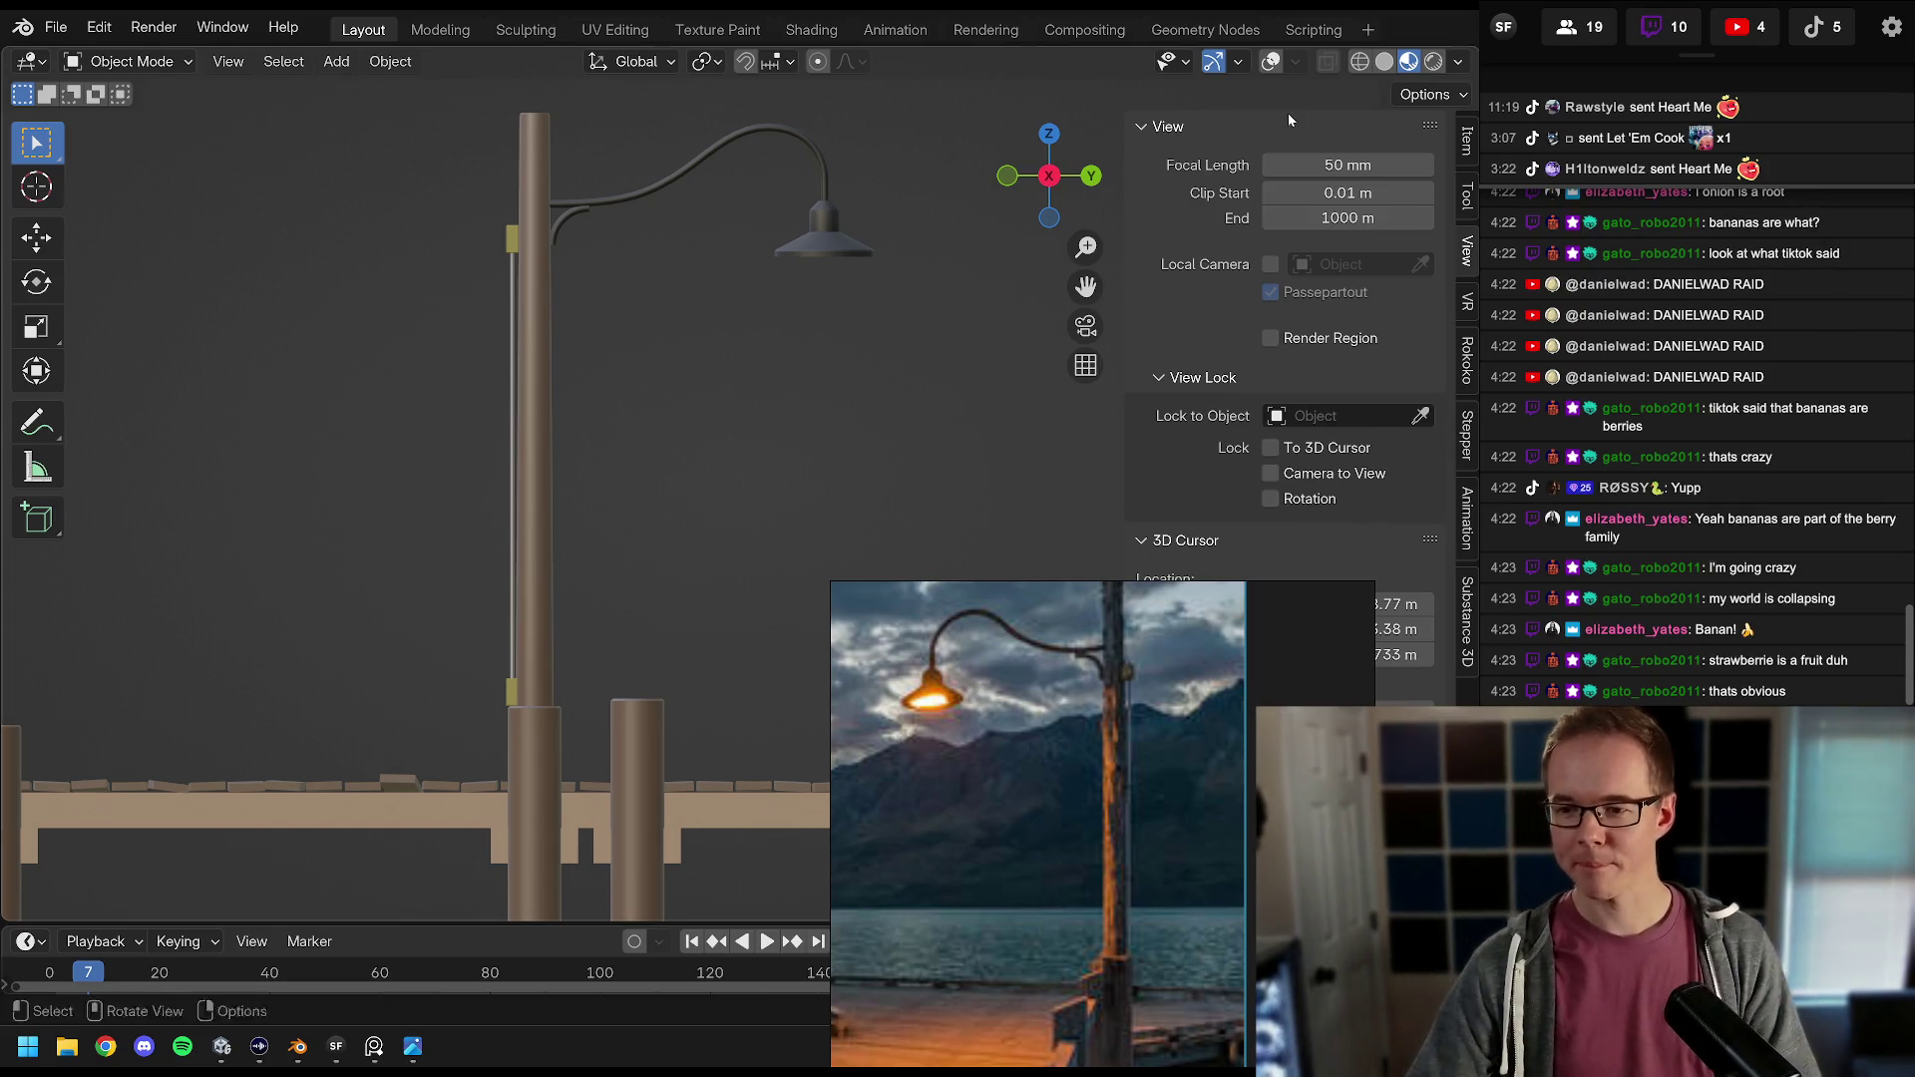
mouse_move(670, 231)
left_mouse_down()
mouse_move(793, 250)
mouse_move(659, 592)
left_mouse_up()
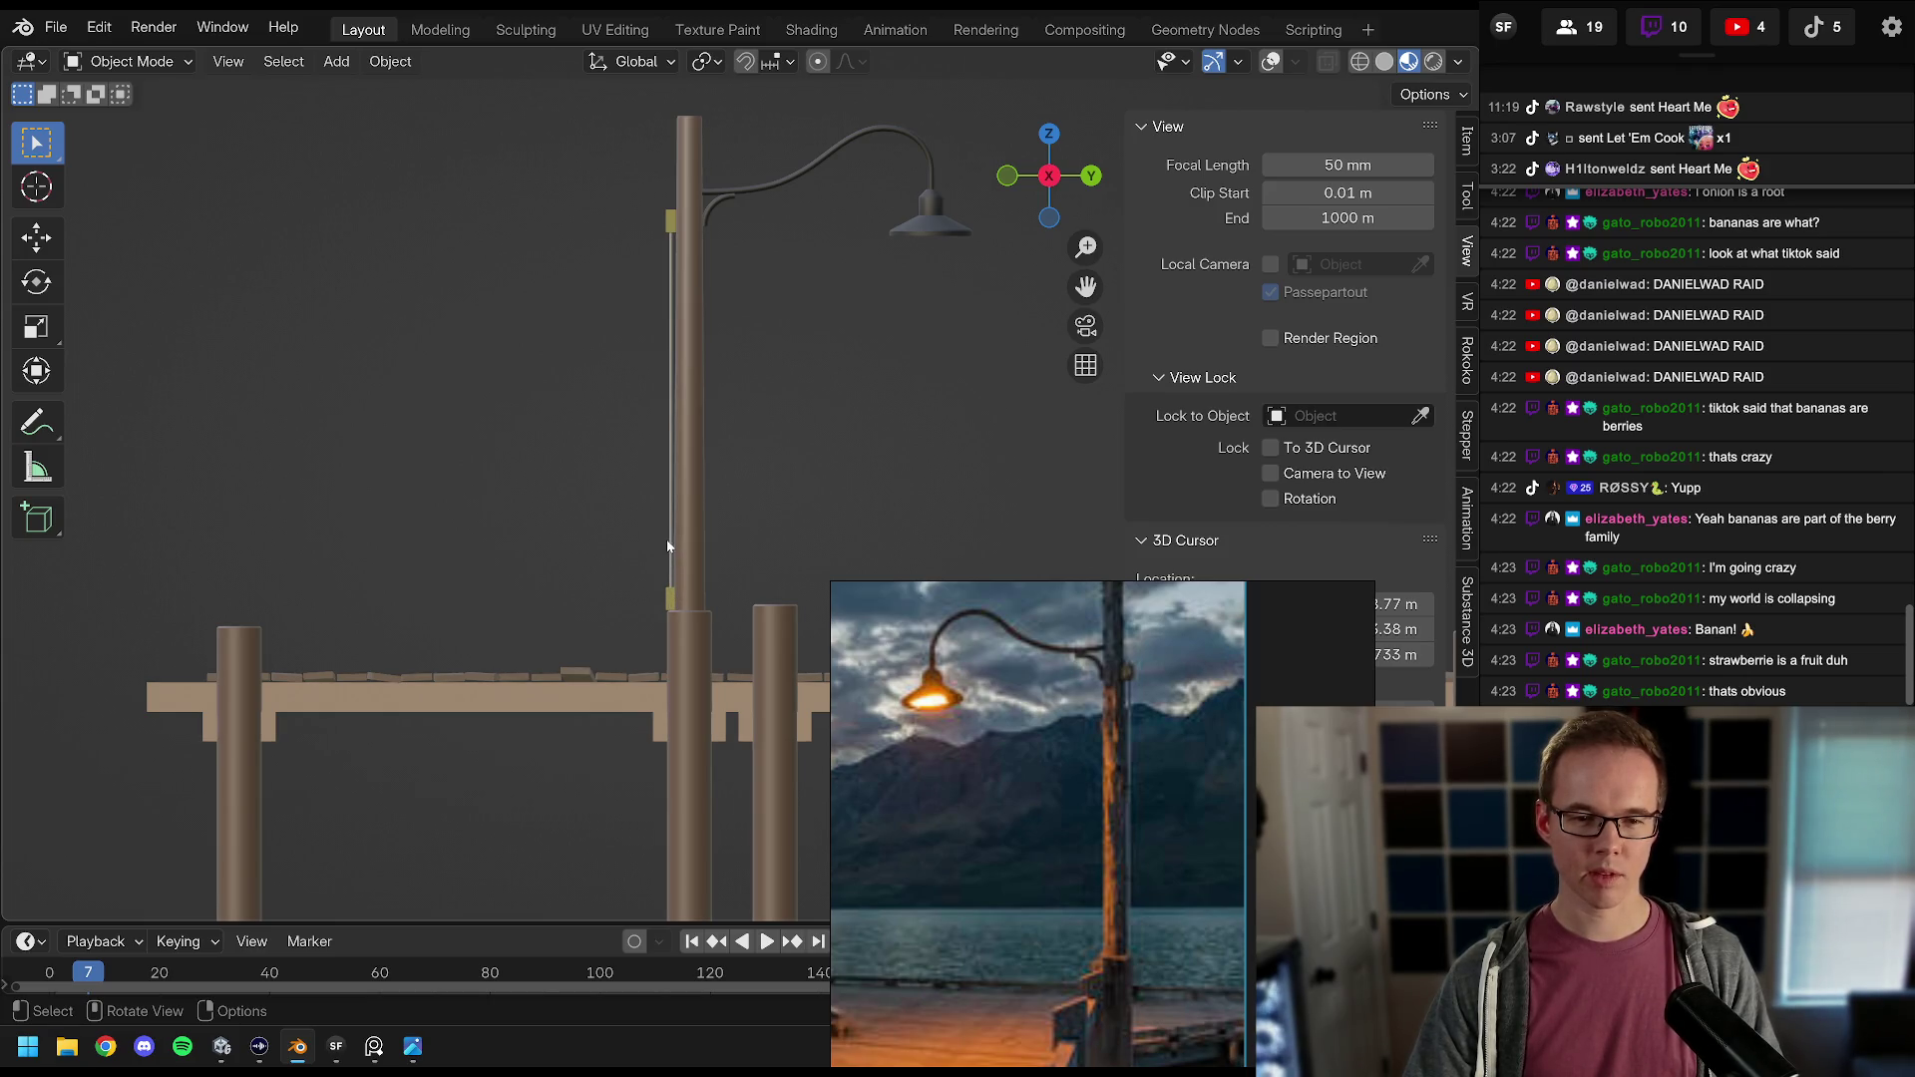
Step: In Edit Mode with wireframe shading, box-select the vertices at the thin rod's lower end
key("shift+alt+z")
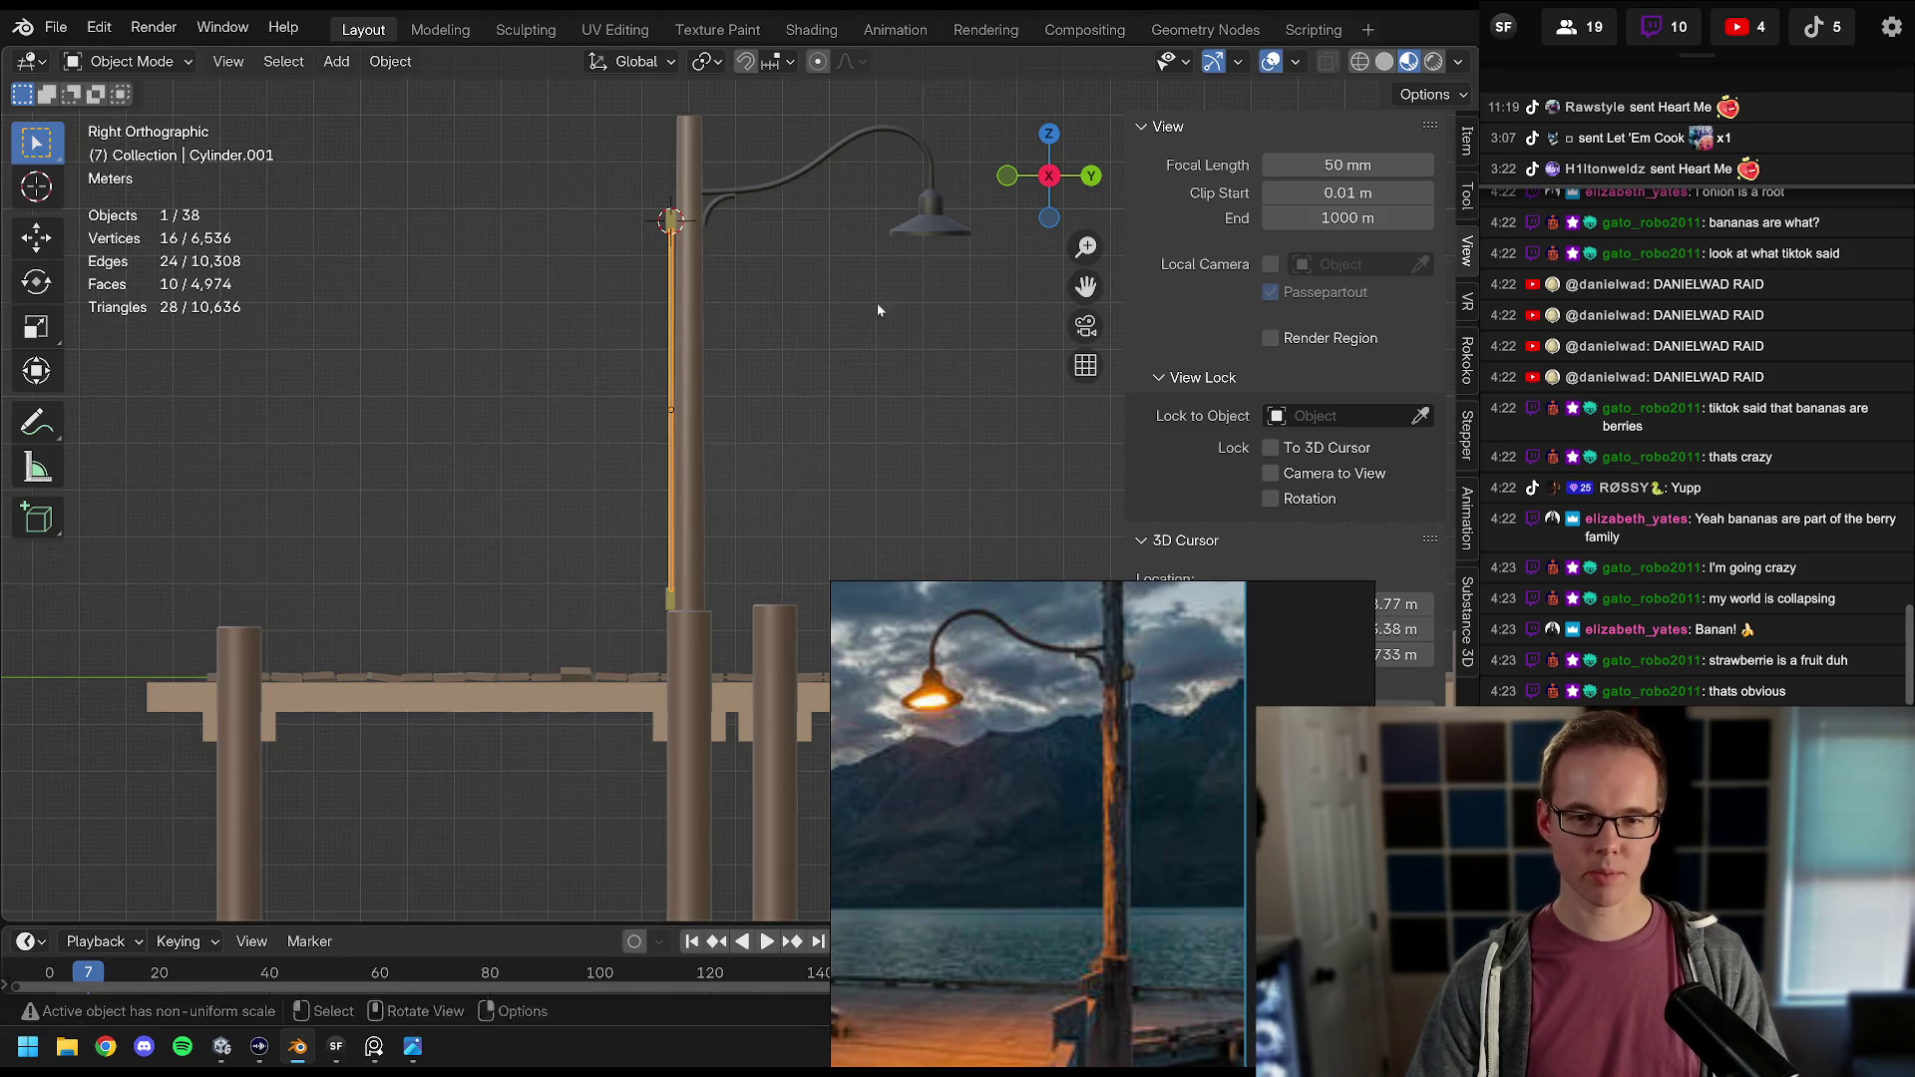
key("Tab")
scroll(782, 321, "up", 3)
scroll(757, 359, "down", 2)
key("z")
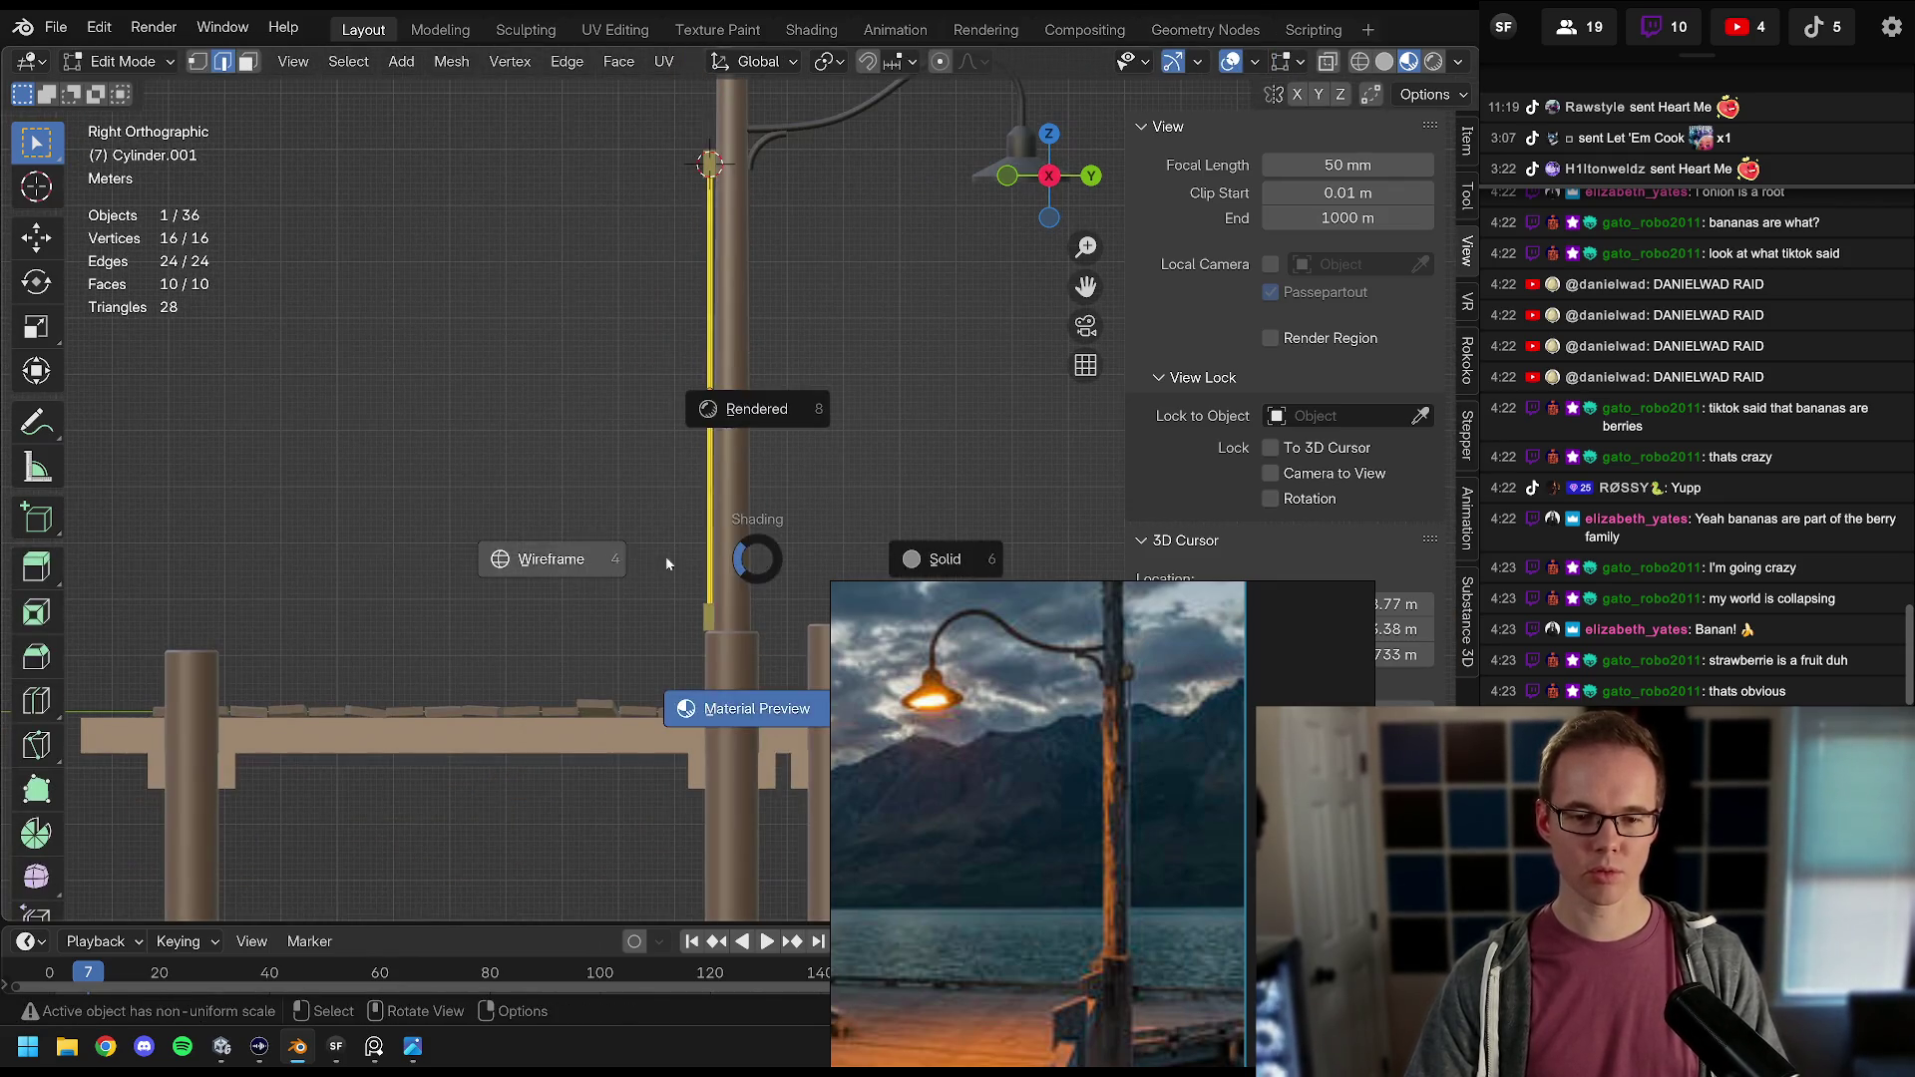
left_click(529, 556)
left_click_drag(637, 565, 856, 677)
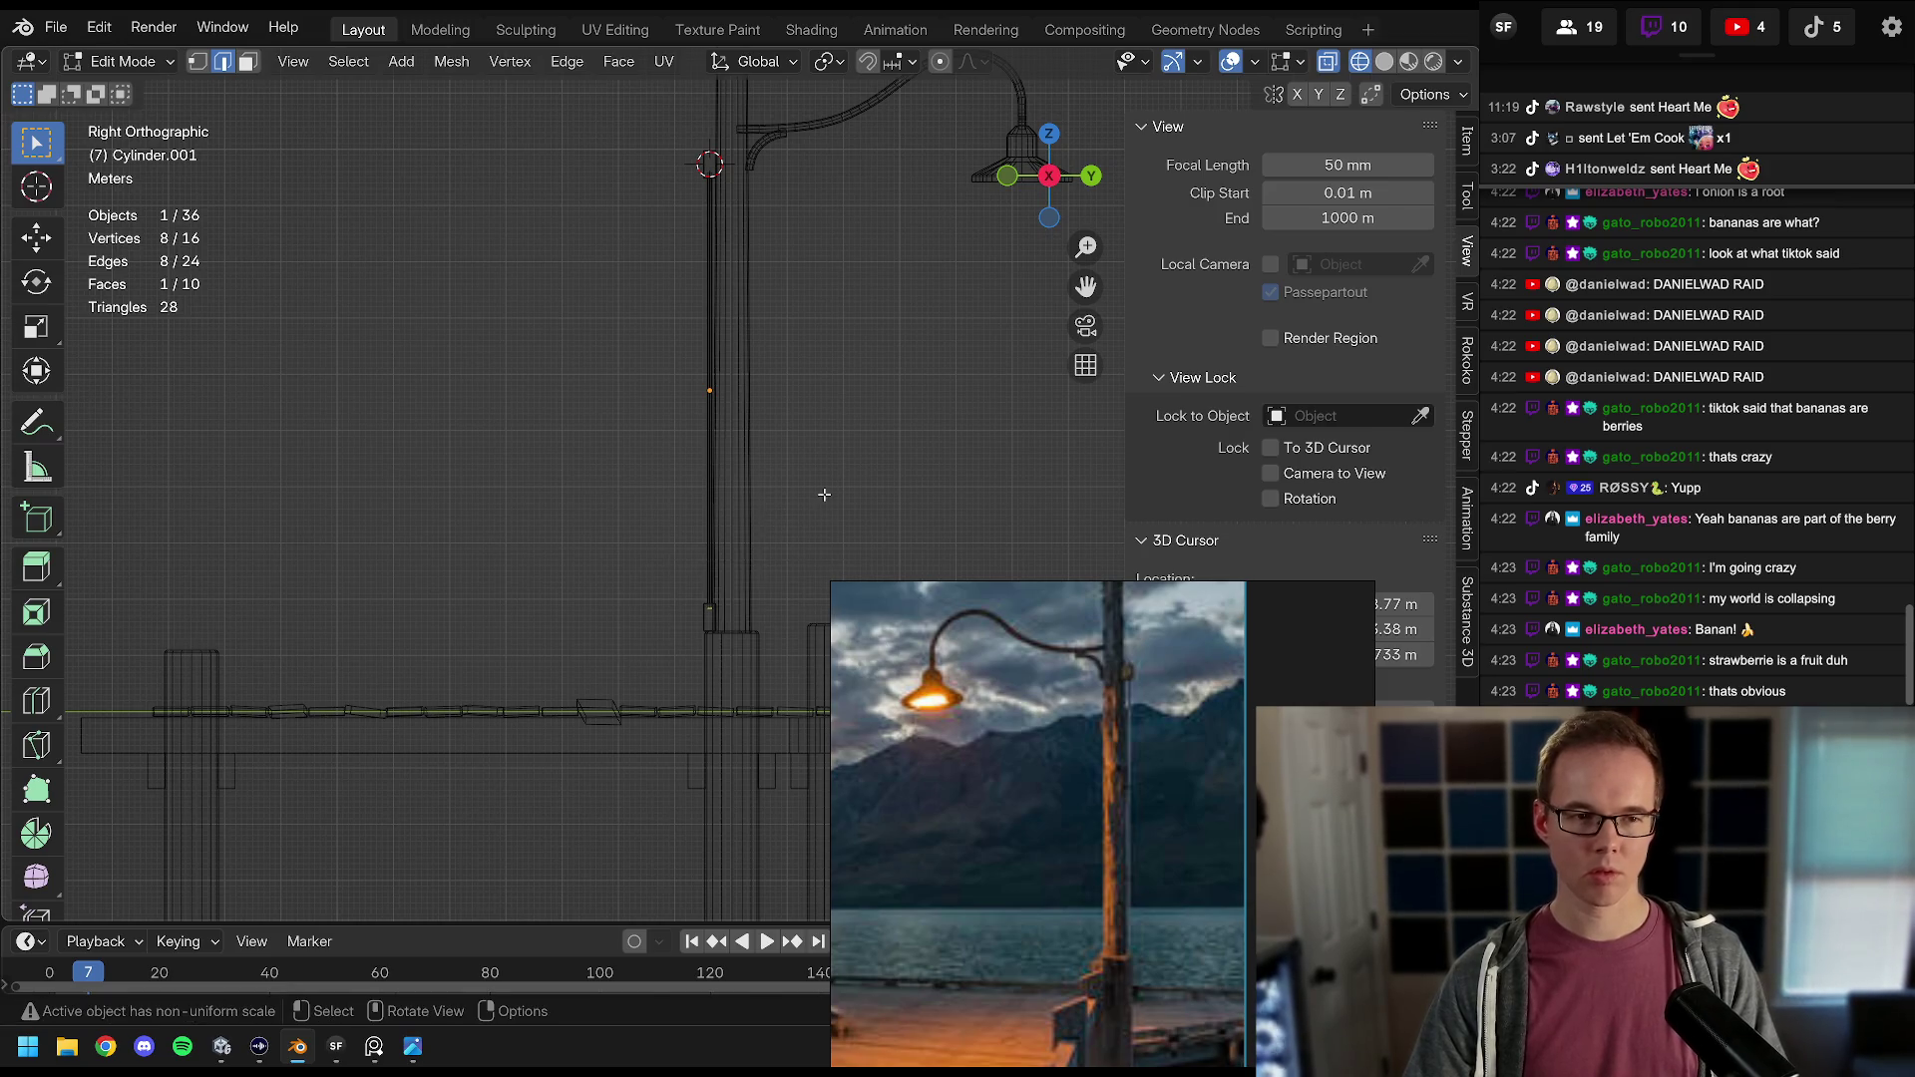
key("1")
left_click_drag(582, 512, 846, 697)
key("z")
mouse_move(860, 603)
left_mouse_down()
mouse_move(838, 567)
mouse_move(974, 563)
left_mouse_up()
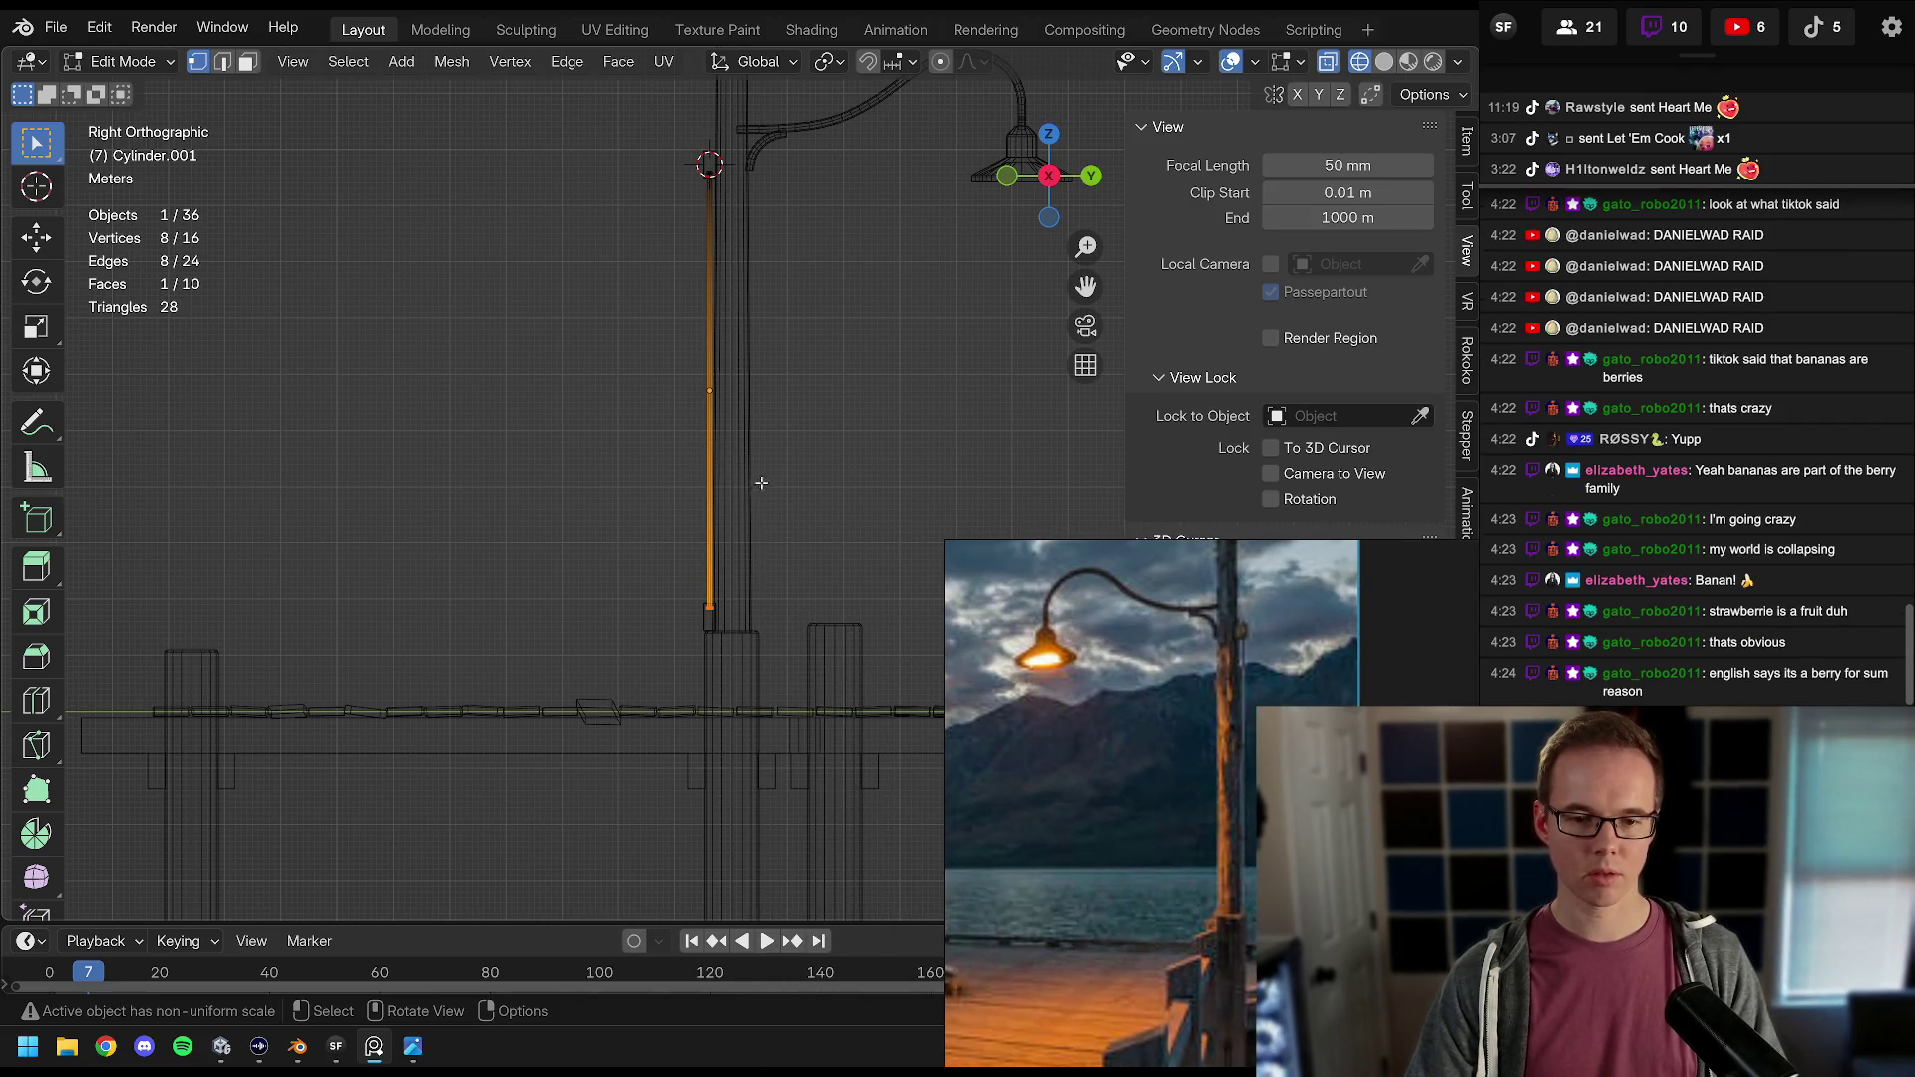
Step: Return to material preview in the right orthographic view and nudge the selected vertices along Y
key("KP_5")
key("z")
left_click(818, 559)
key("KP_5")
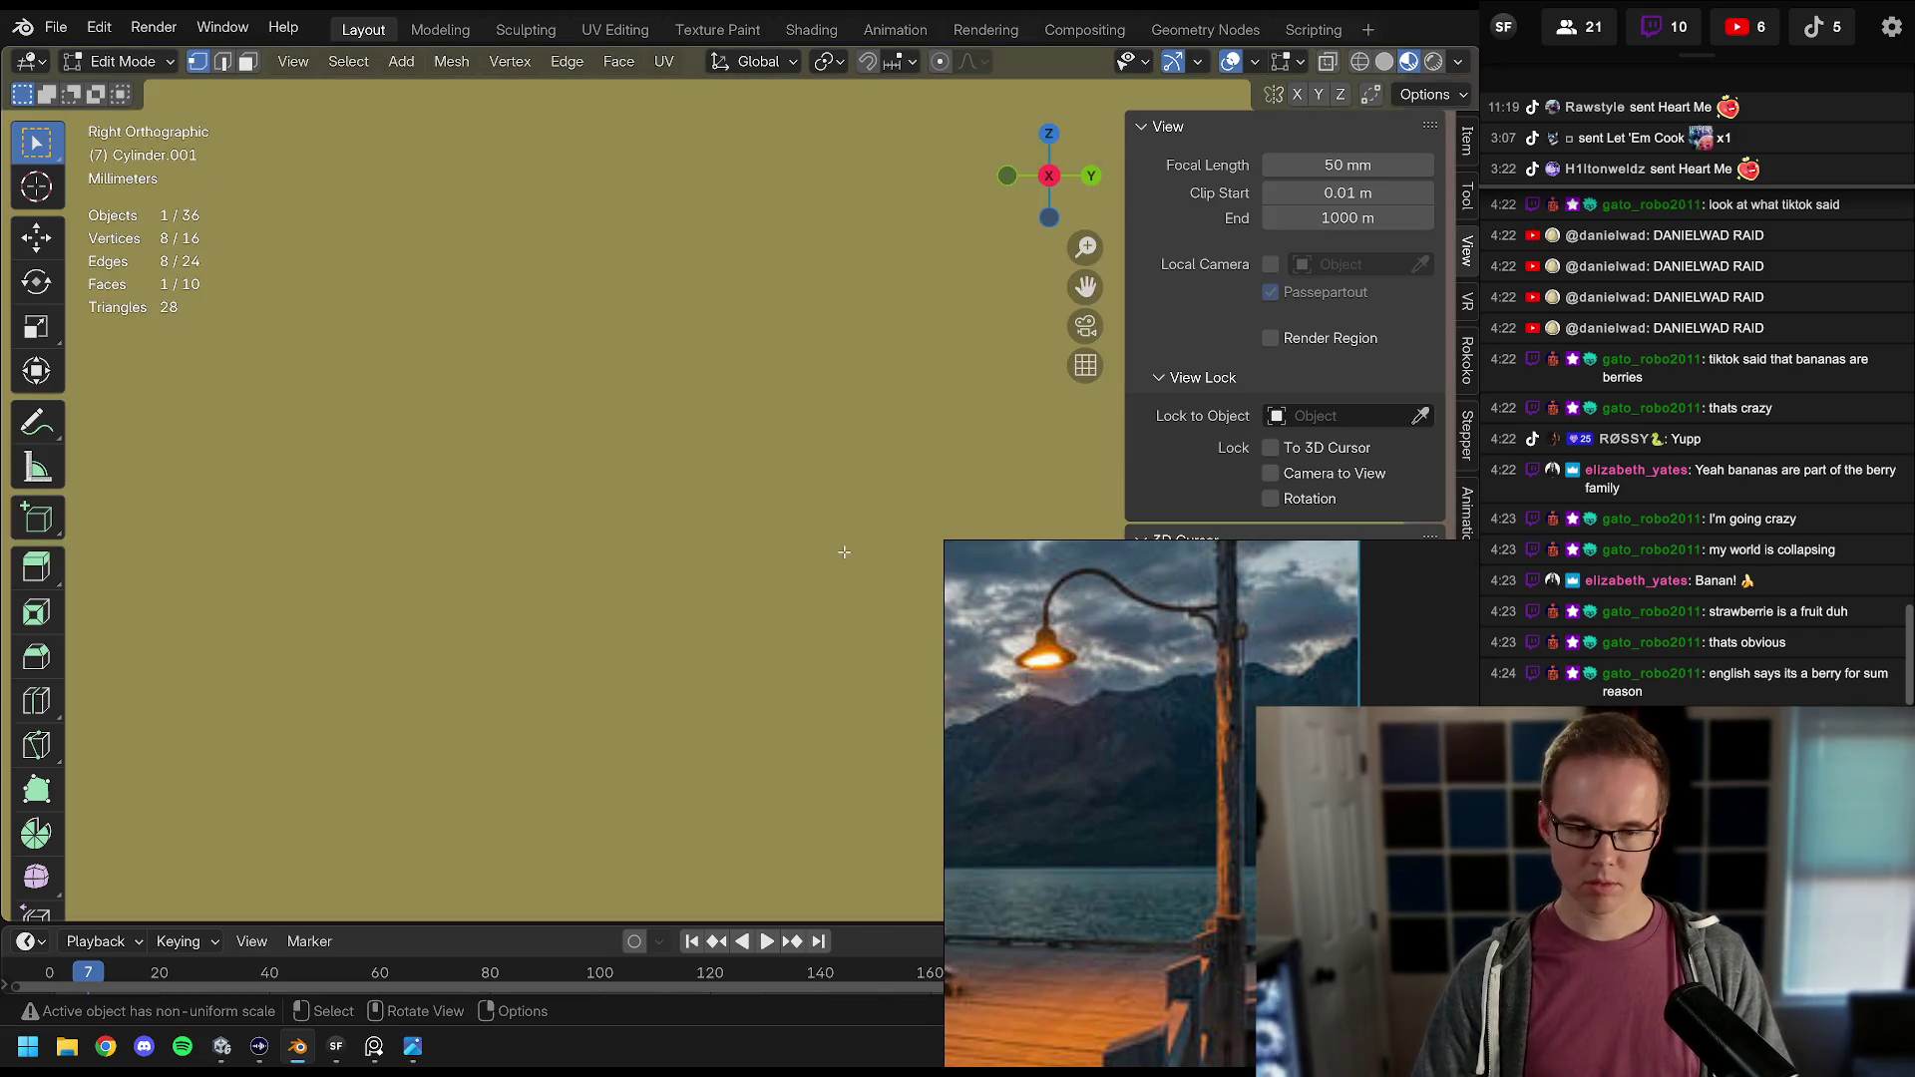
scroll(844, 551, "down", 10)
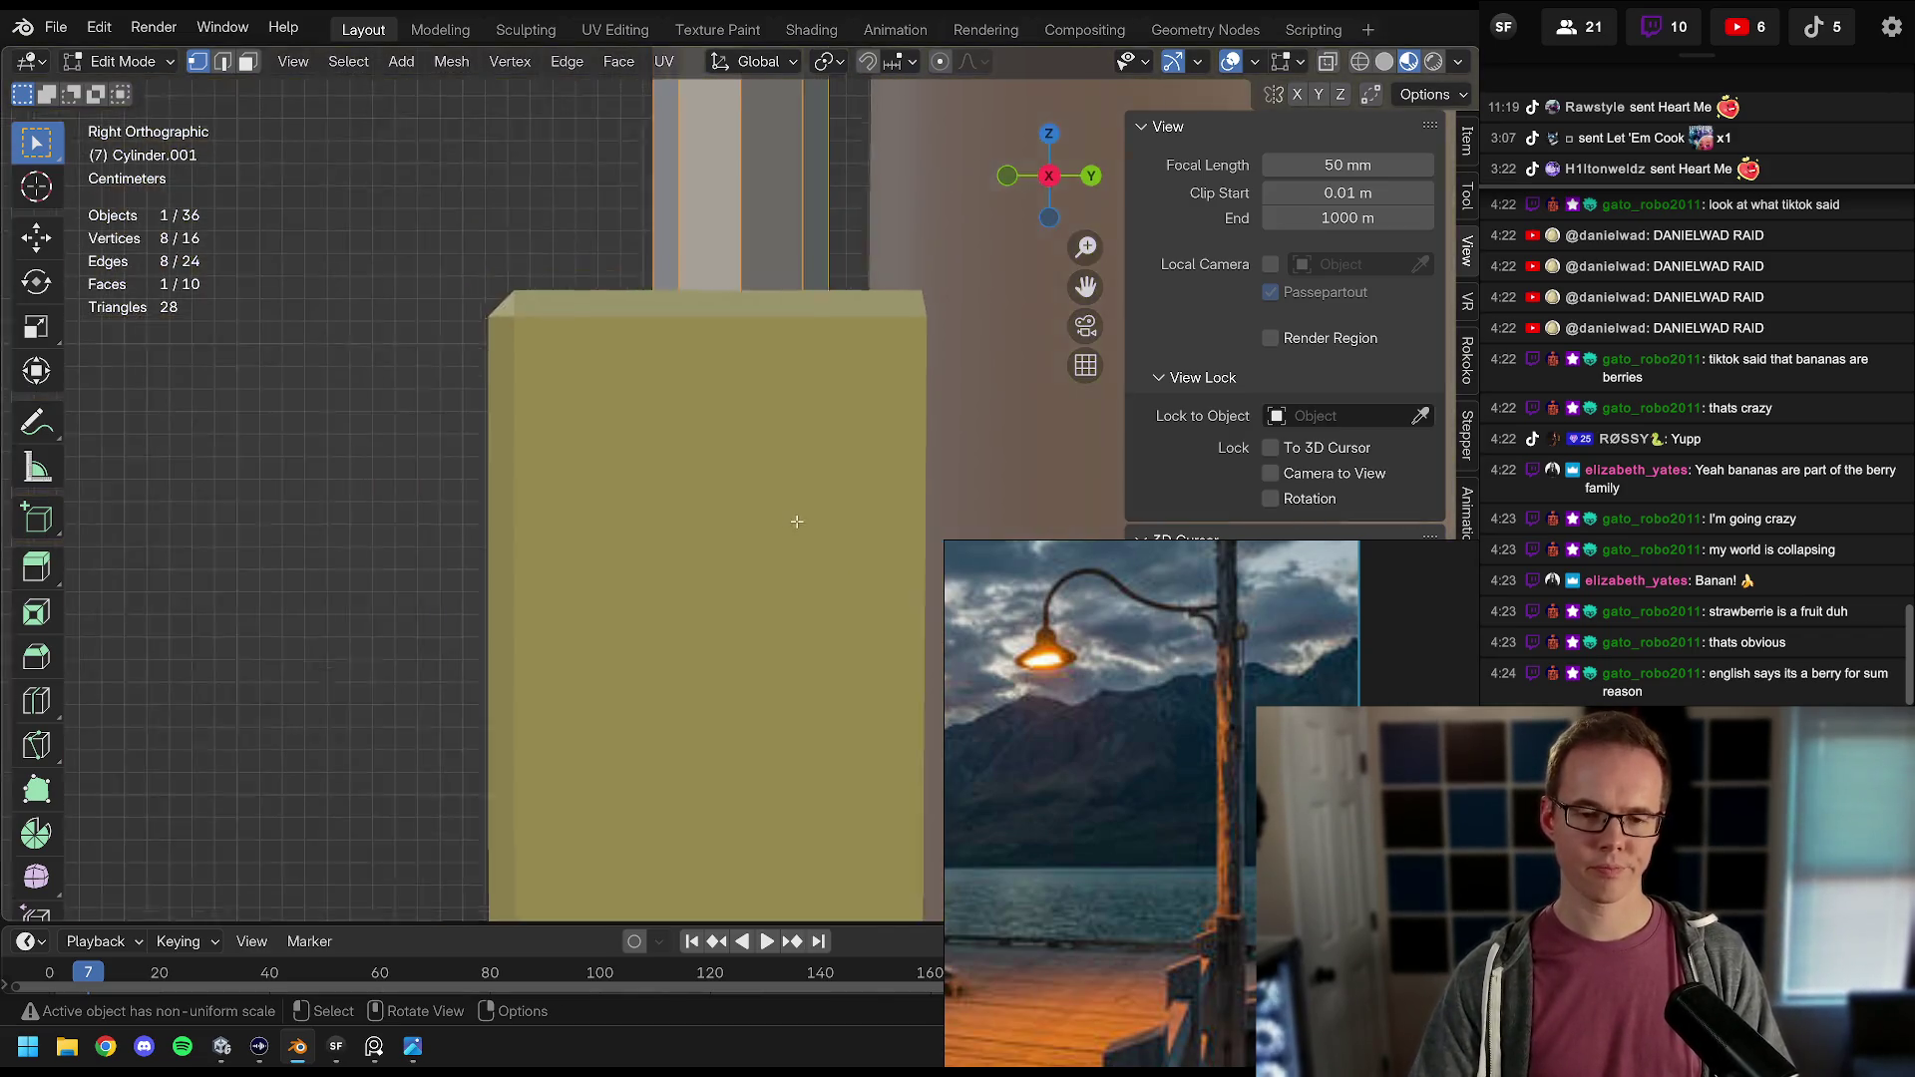
scroll(776, 400, "down", 4)
key("g")
key("y")
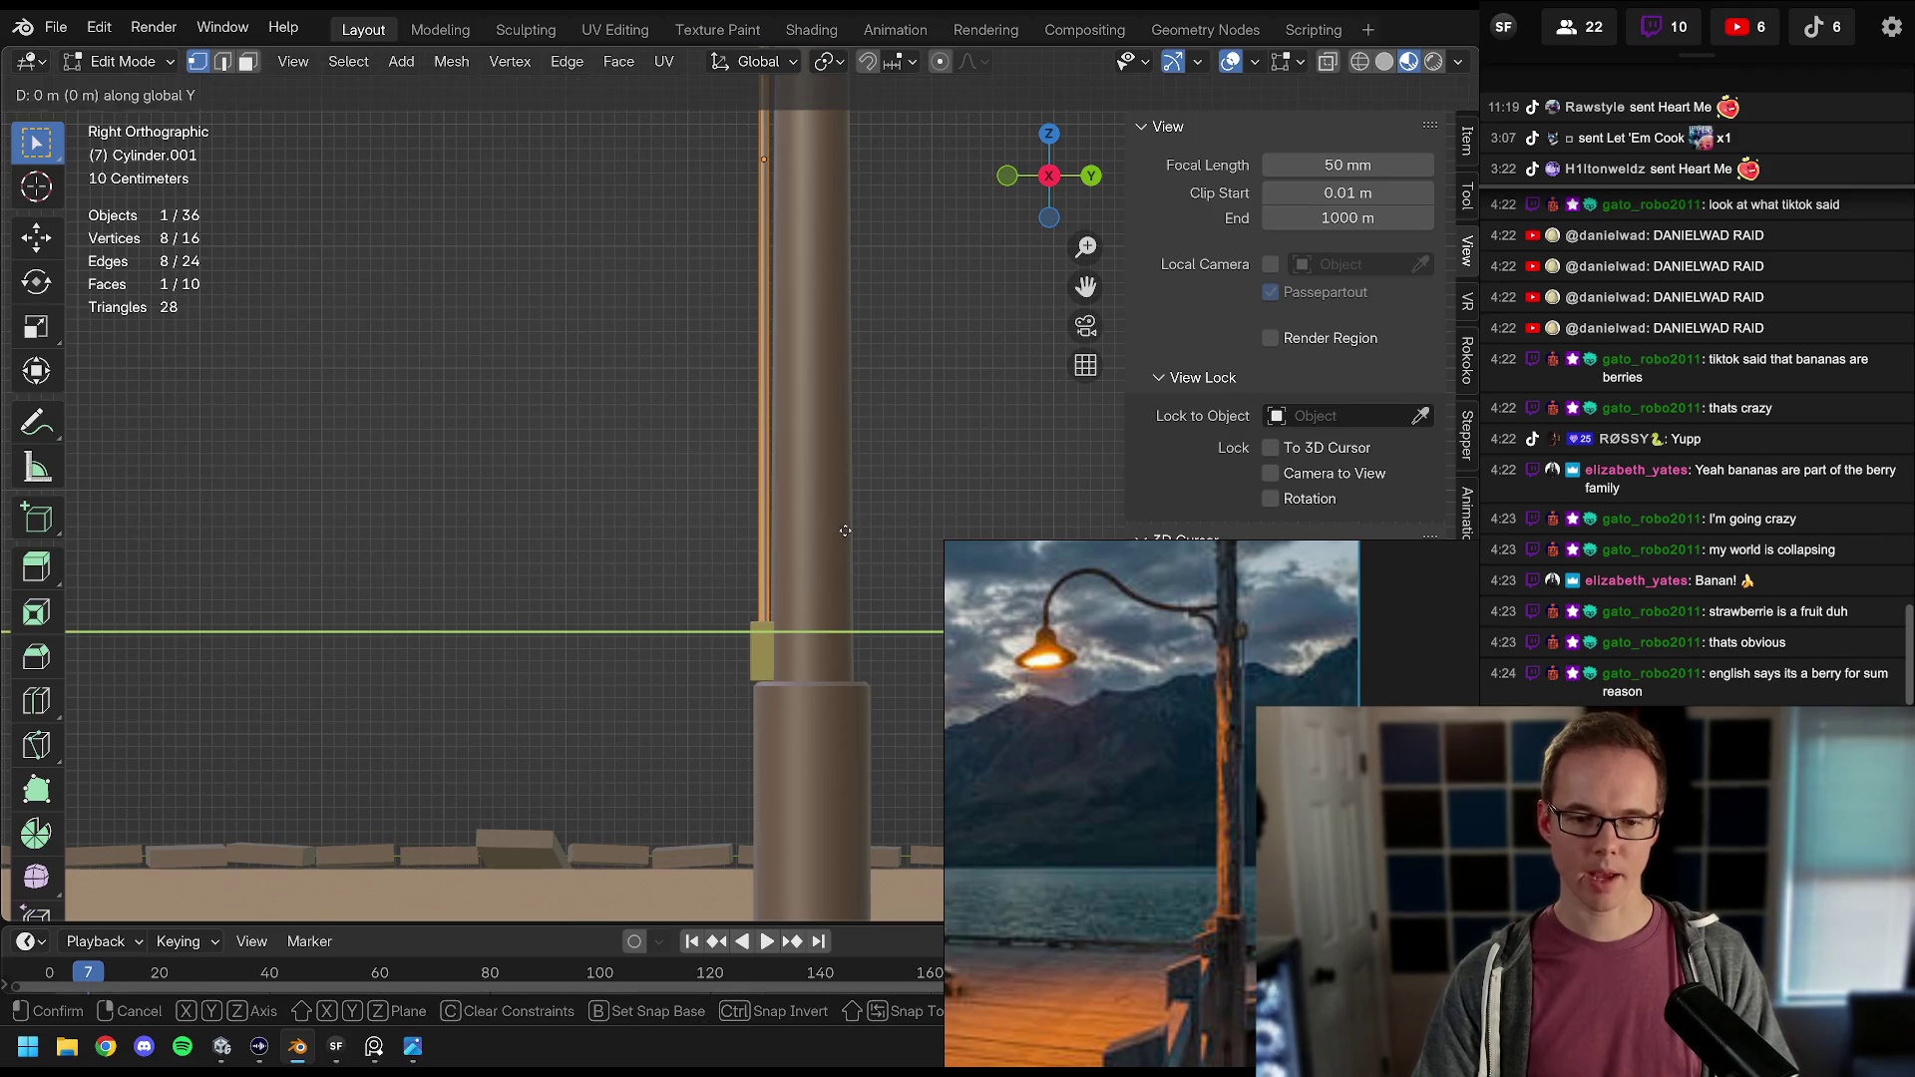
left_click(838, 539)
Step: Move the rod's lower end to -0.042381 m along Y and return to Object Mode
scroll(840, 548, "down", 4)
scroll(840, 554, "up", 2)
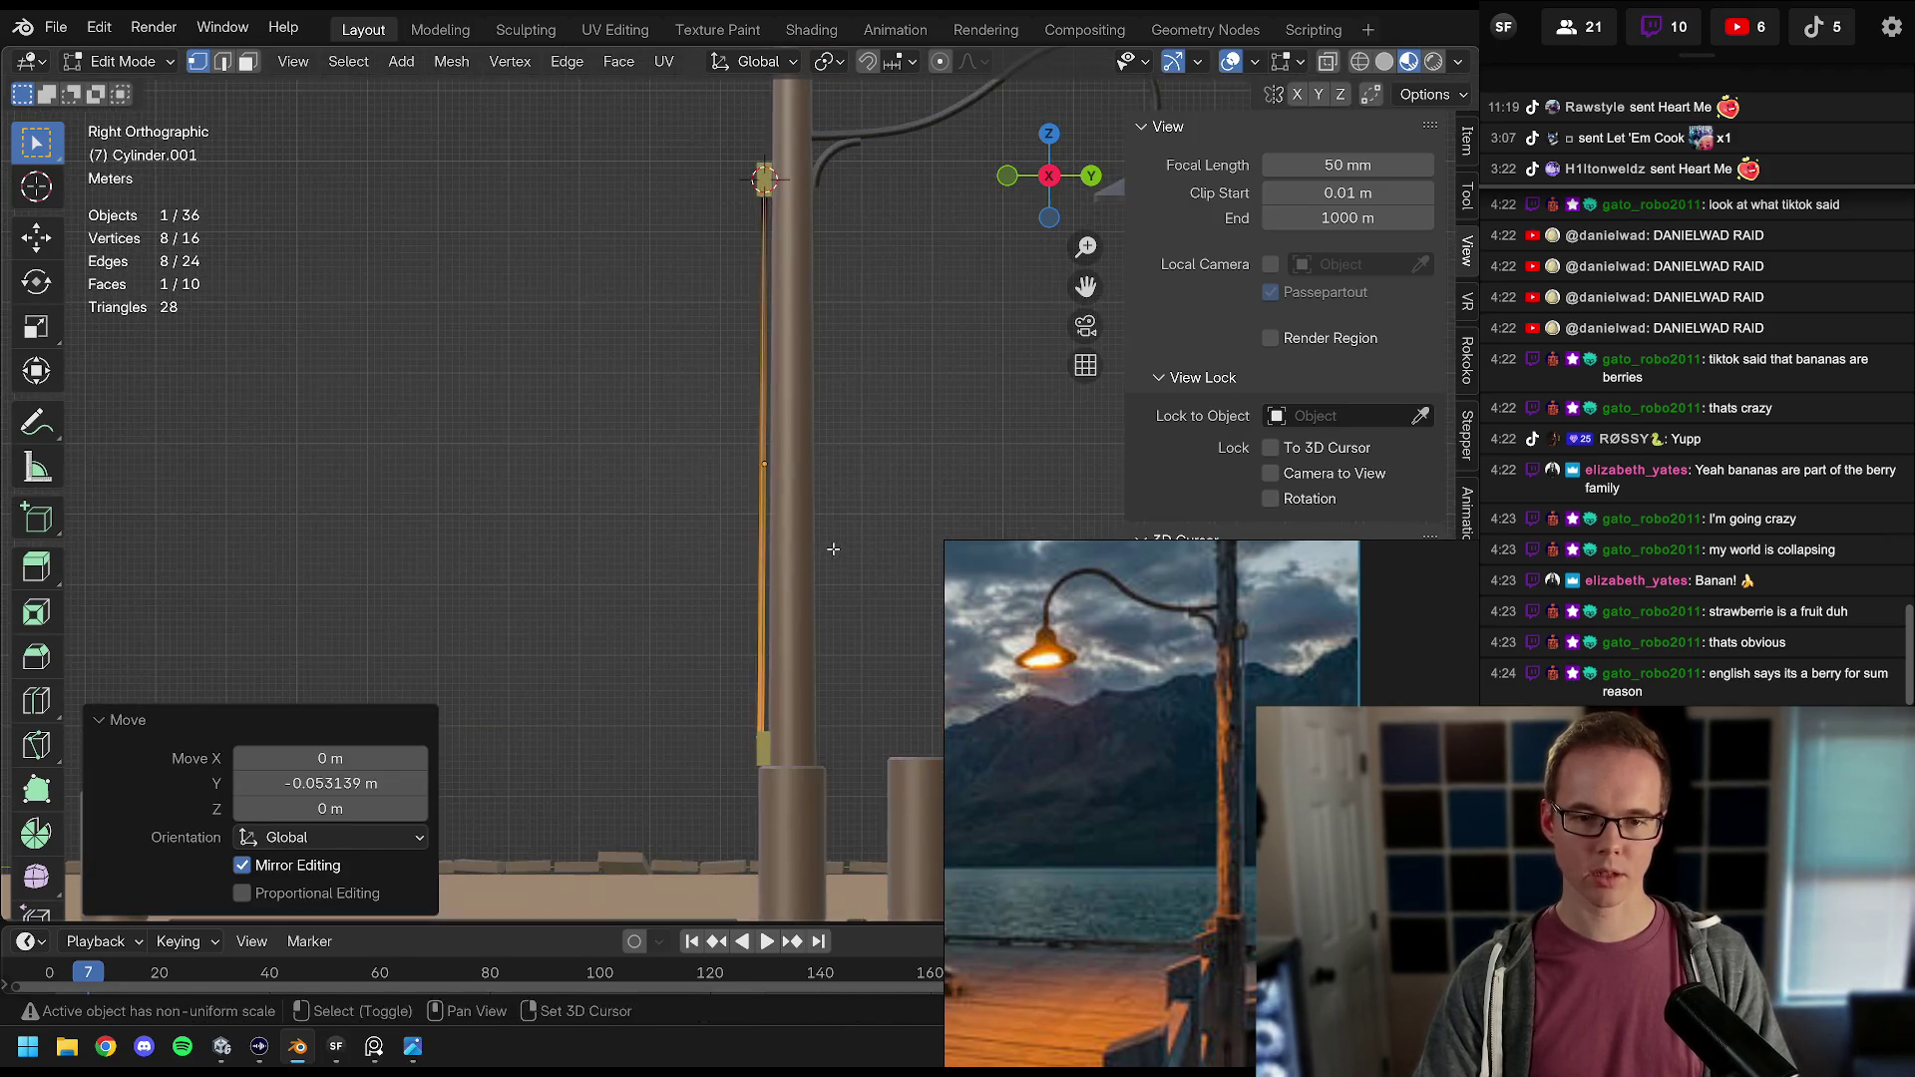
key("ctrl+z")
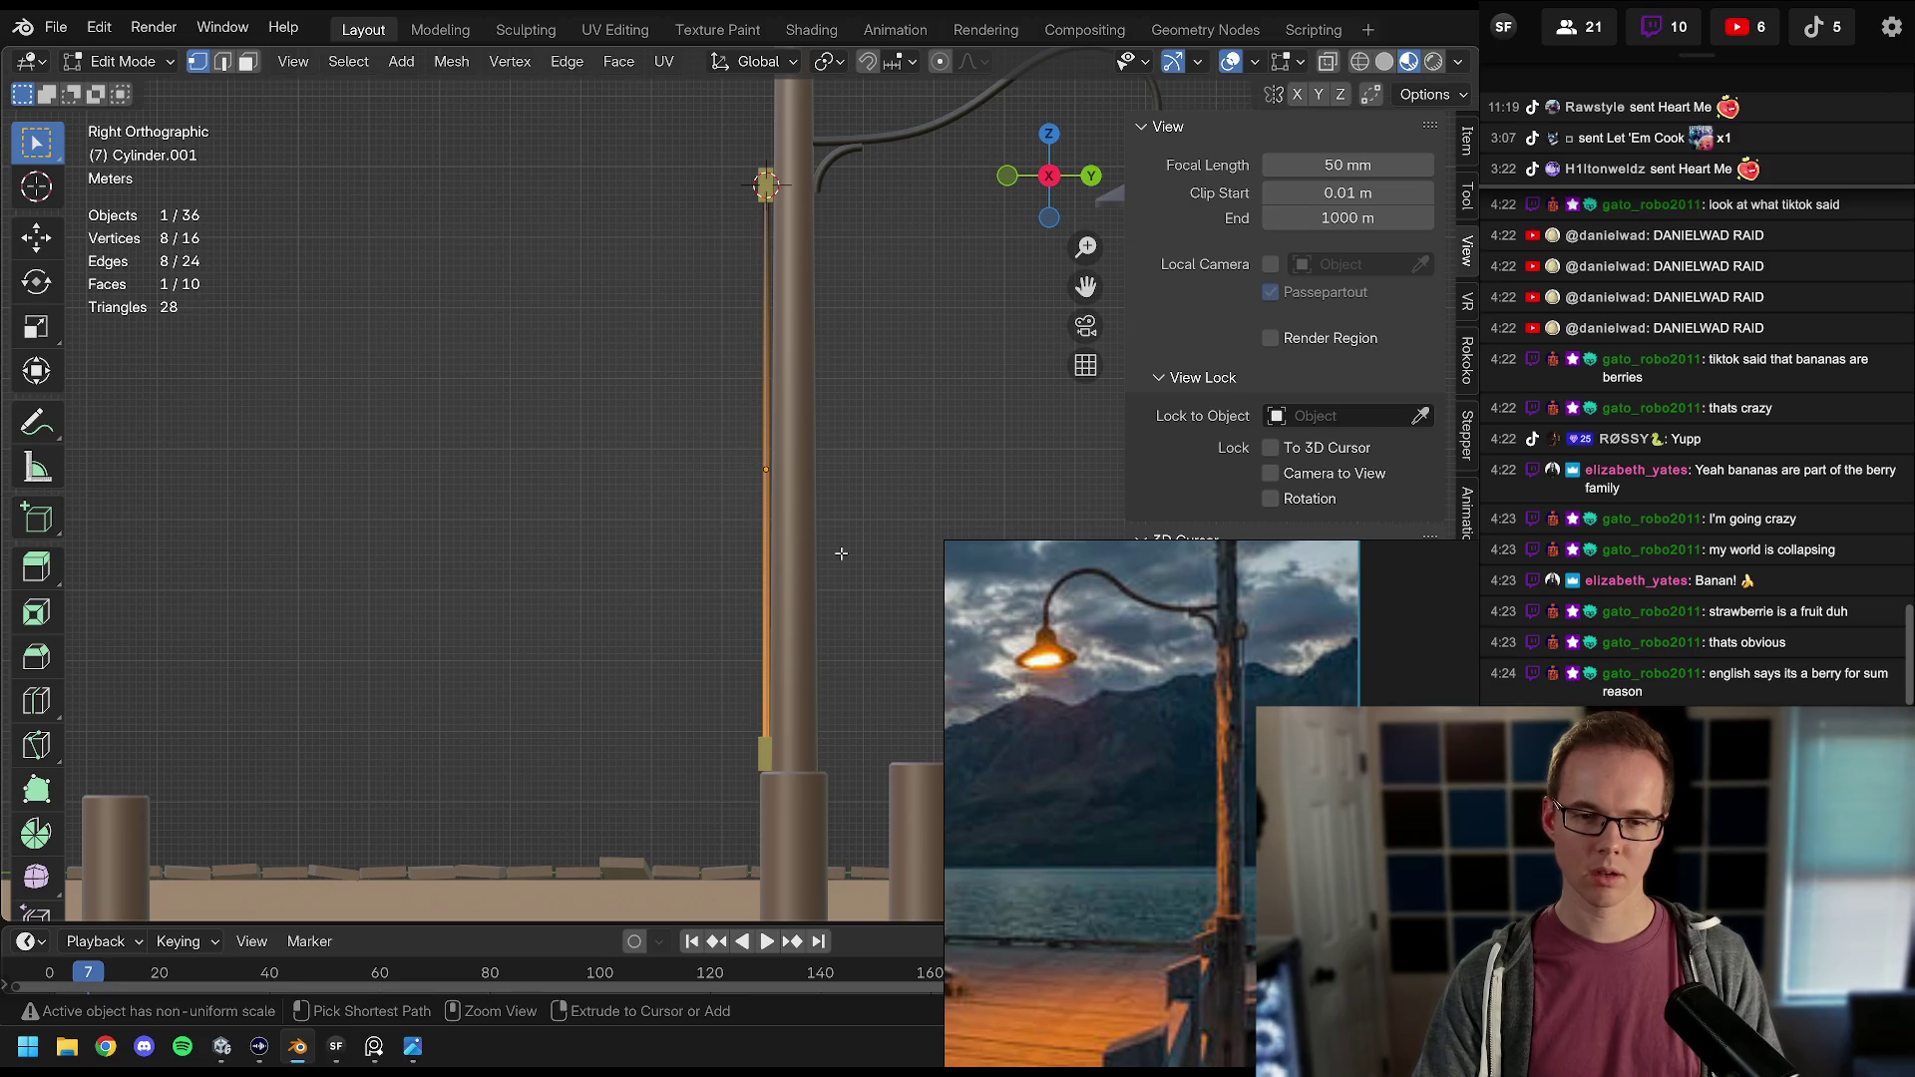
key("g")
key("y")
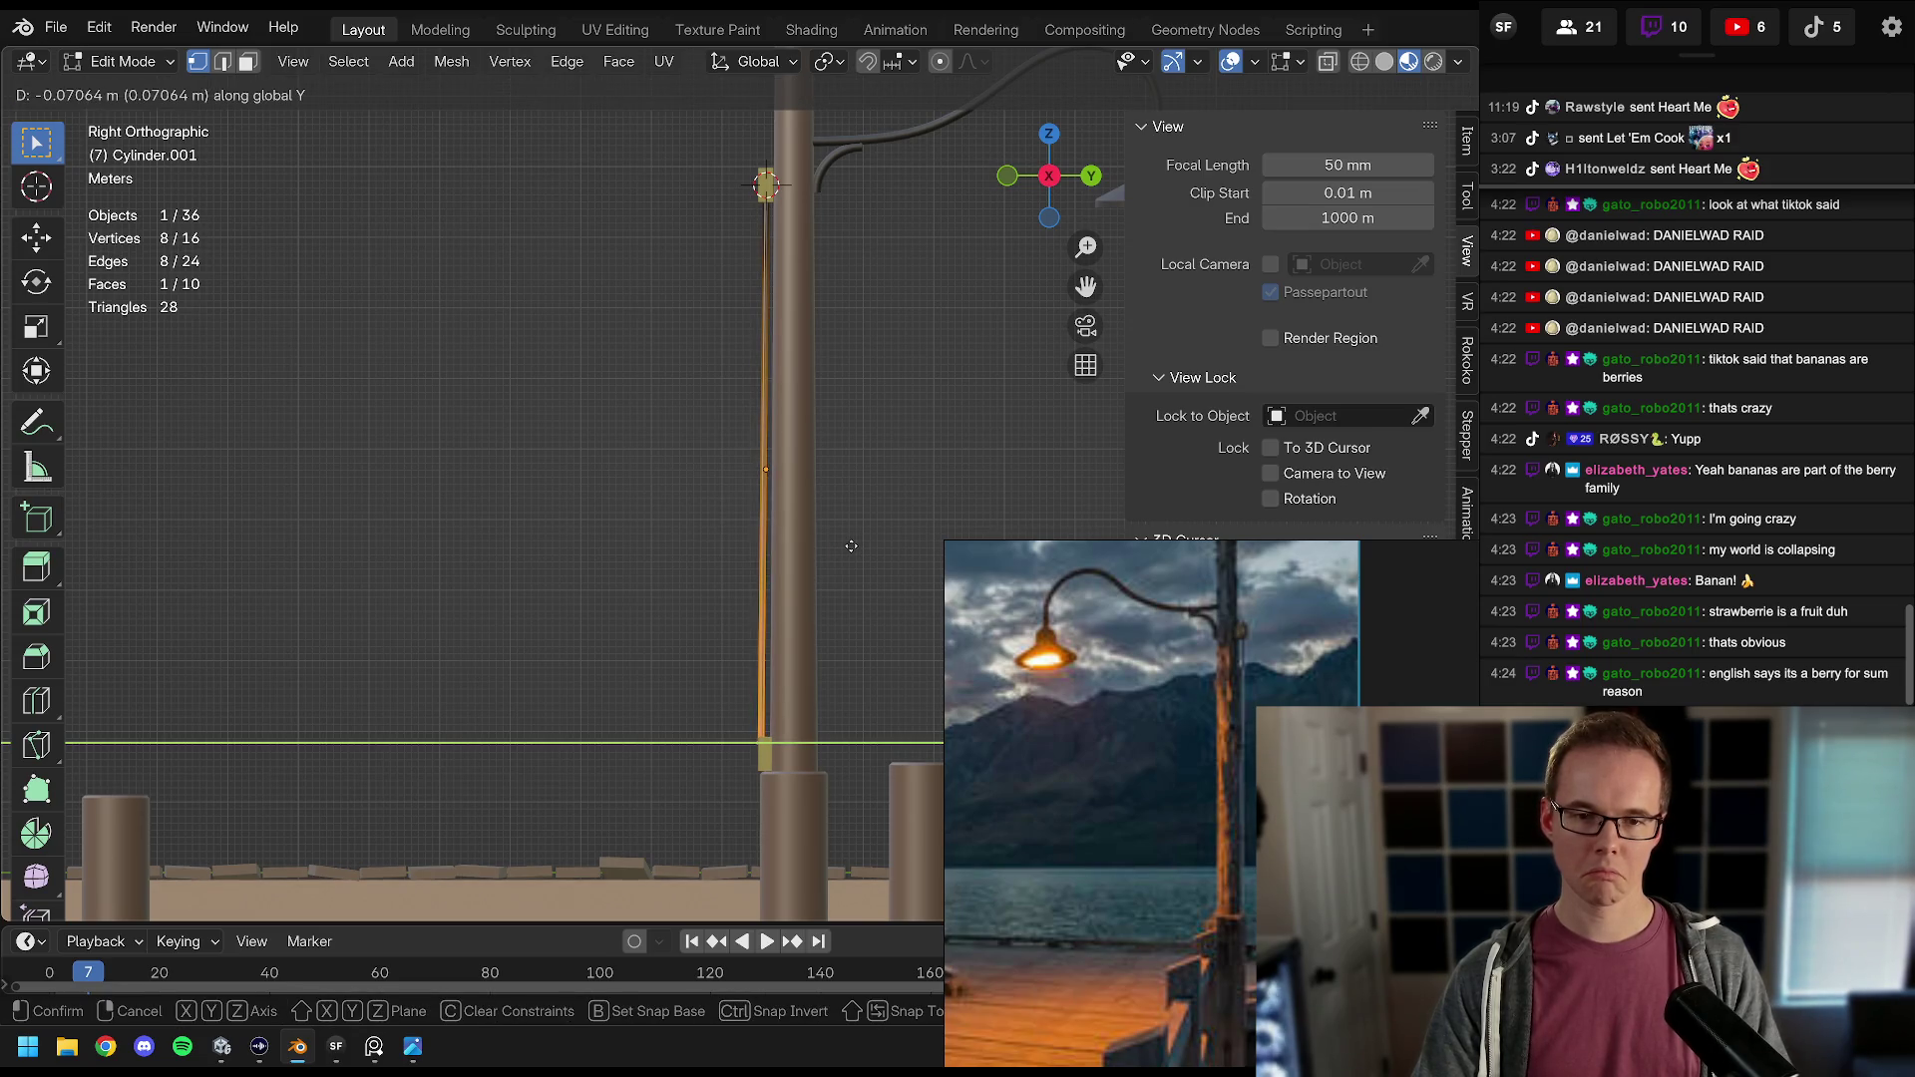
left_click(853, 545)
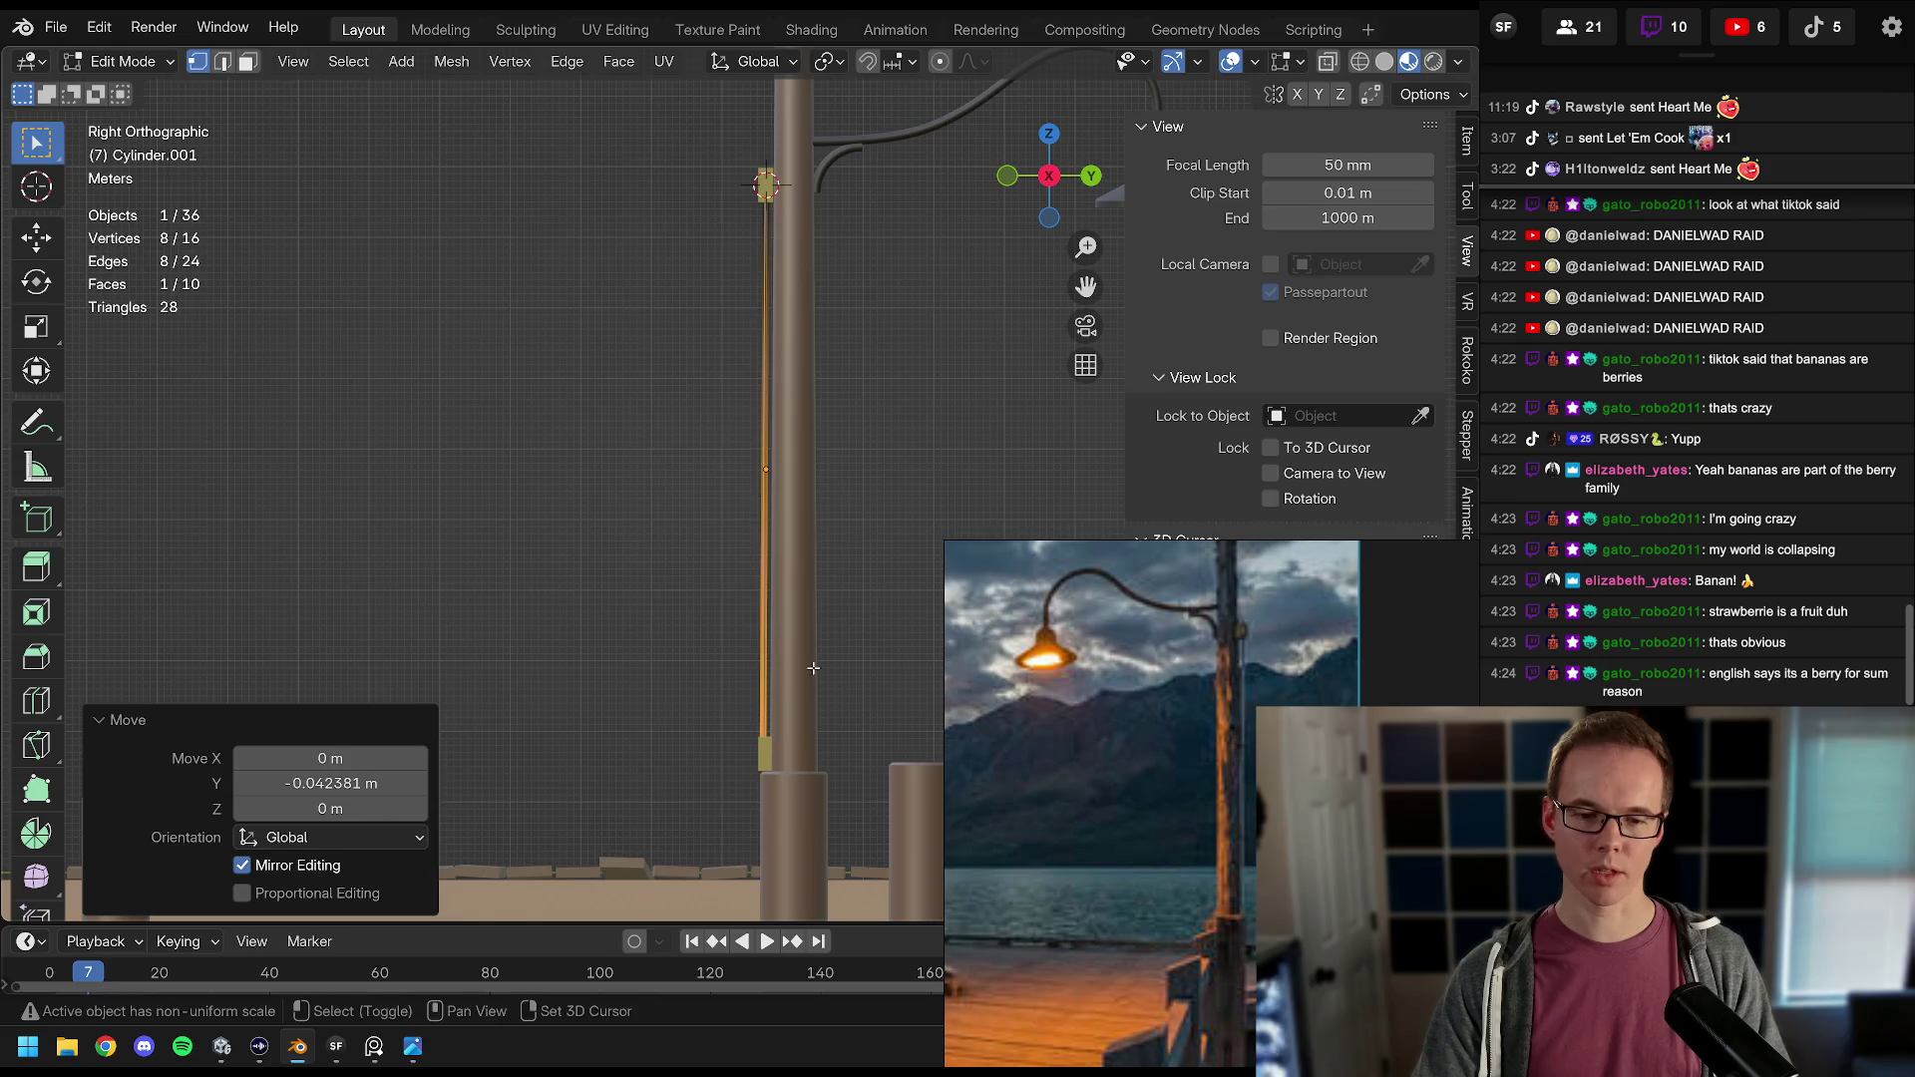
scroll(791, 574, "up", 6)
key("Tab")
Step: Shift the lower yellow block Cube.001 by -0.041069 m along Y to match the rod
scroll(791, 579, "up", 3)
left_click(764, 678)
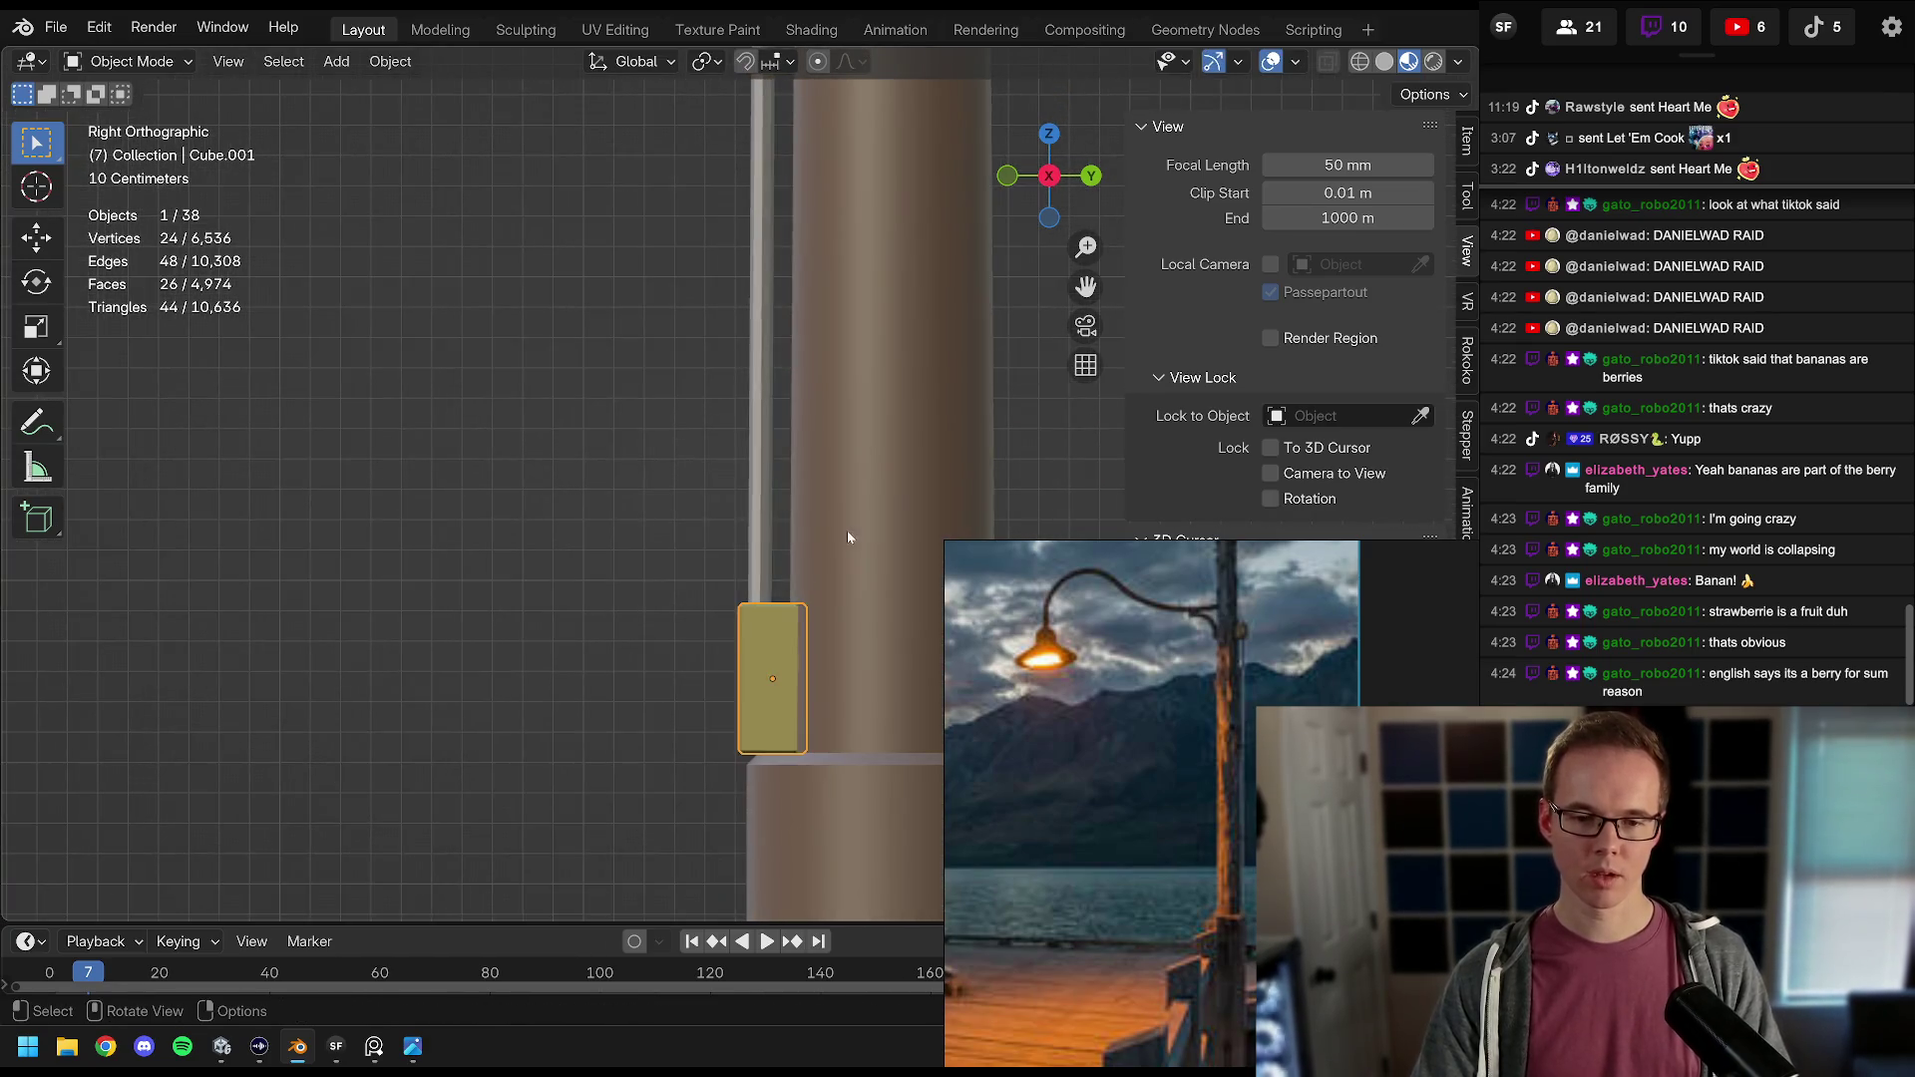
key("g")
key("y")
left_click(836, 534)
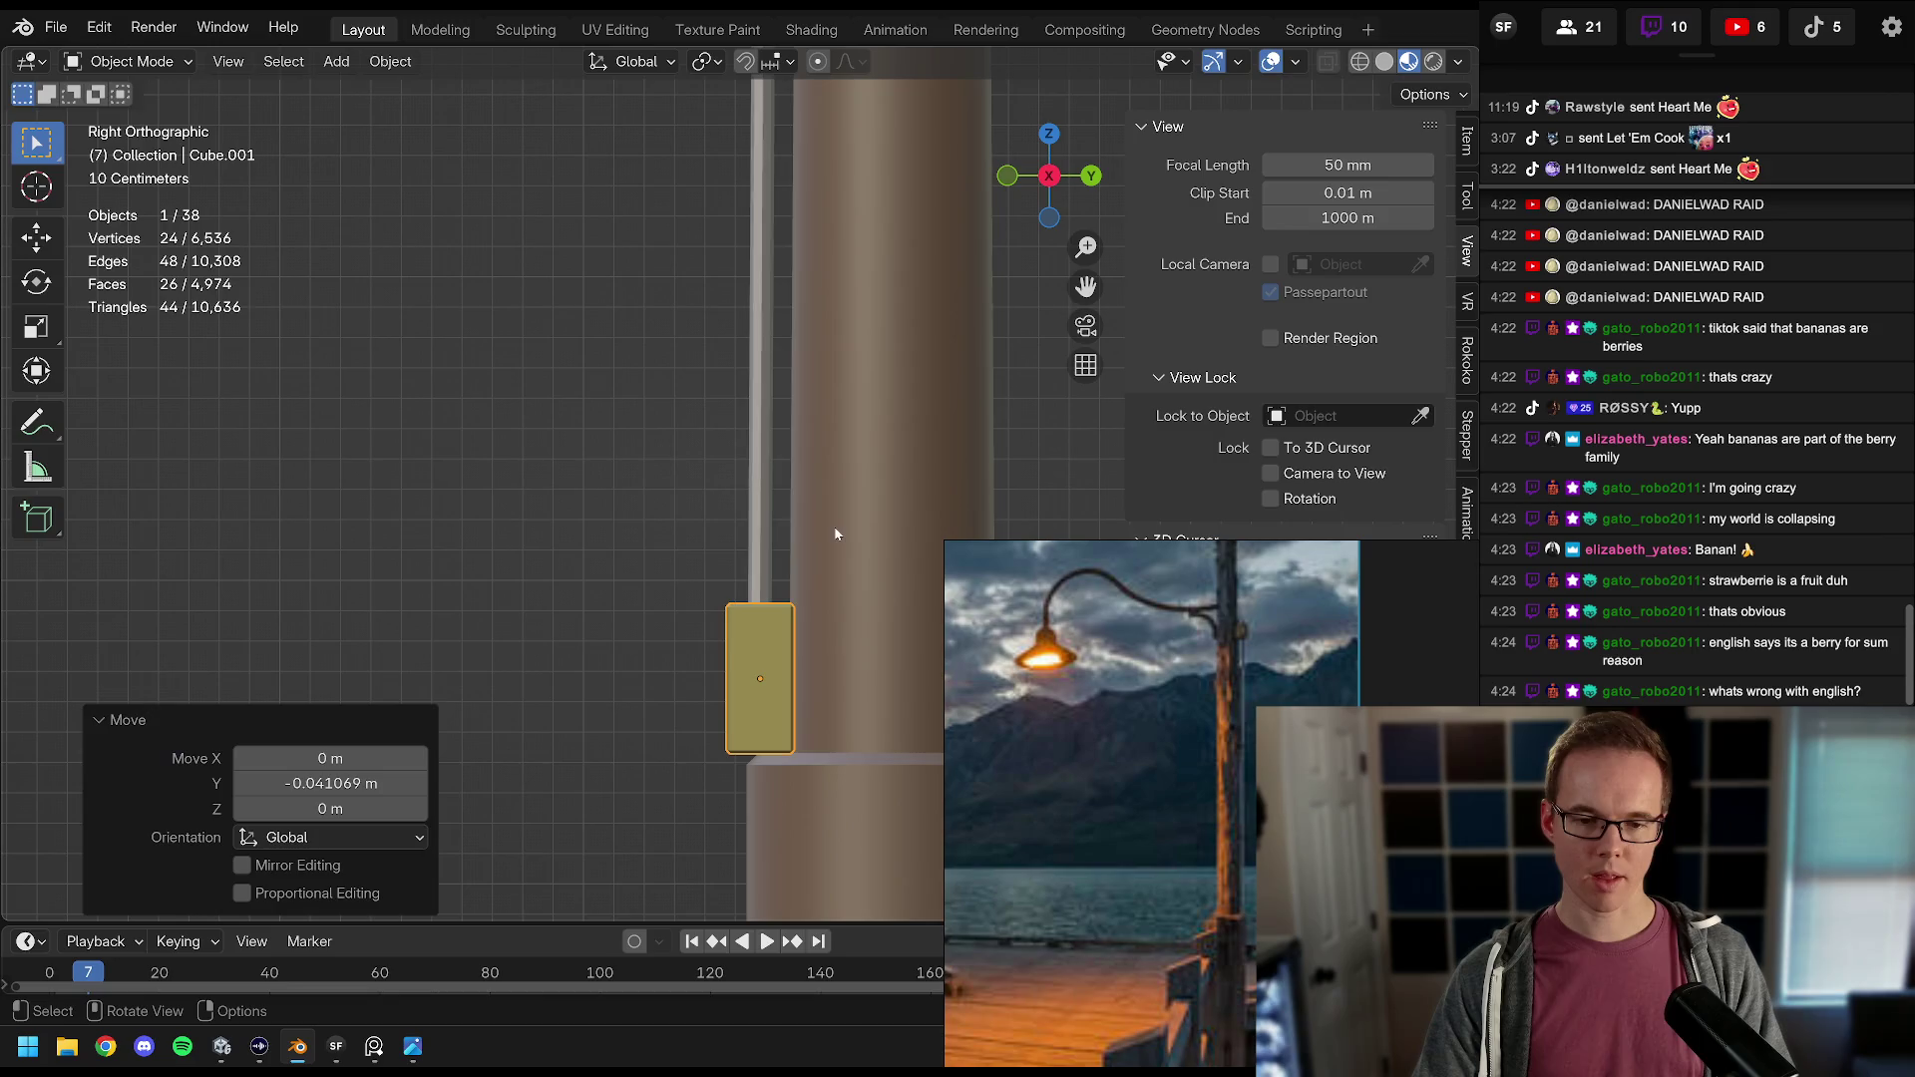
left_click(760, 559)
mouse_move(760, 559)
left_mouse_down()
mouse_move(589, 405)
mouse_move(650, 470)
mouse_move(555, 428)
mouse_move(683, 464)
left_mouse_up()
scroll(669, 478, "up", 4)
key("Tab")
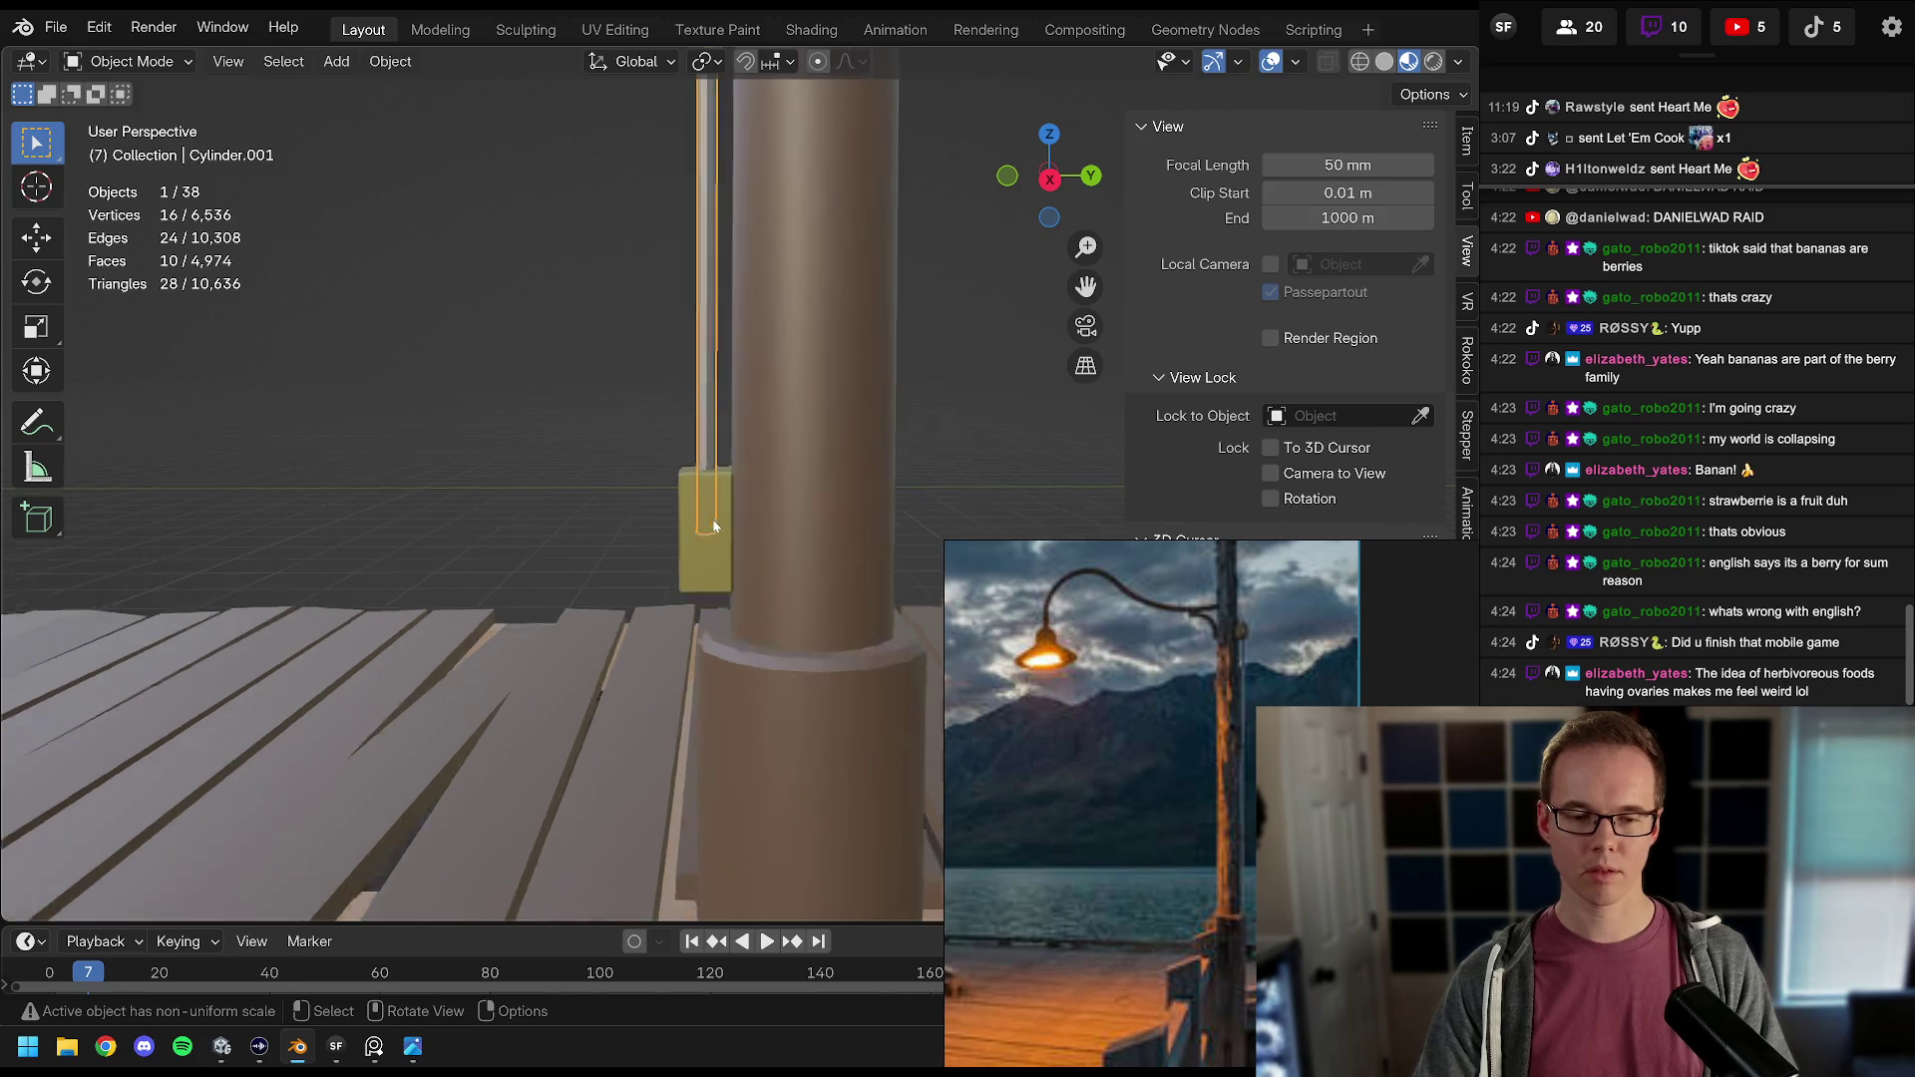
Step: In wireframe right-side view, extrude the rod's bottom end down past the yellow box
key("KP_3")
key("z")
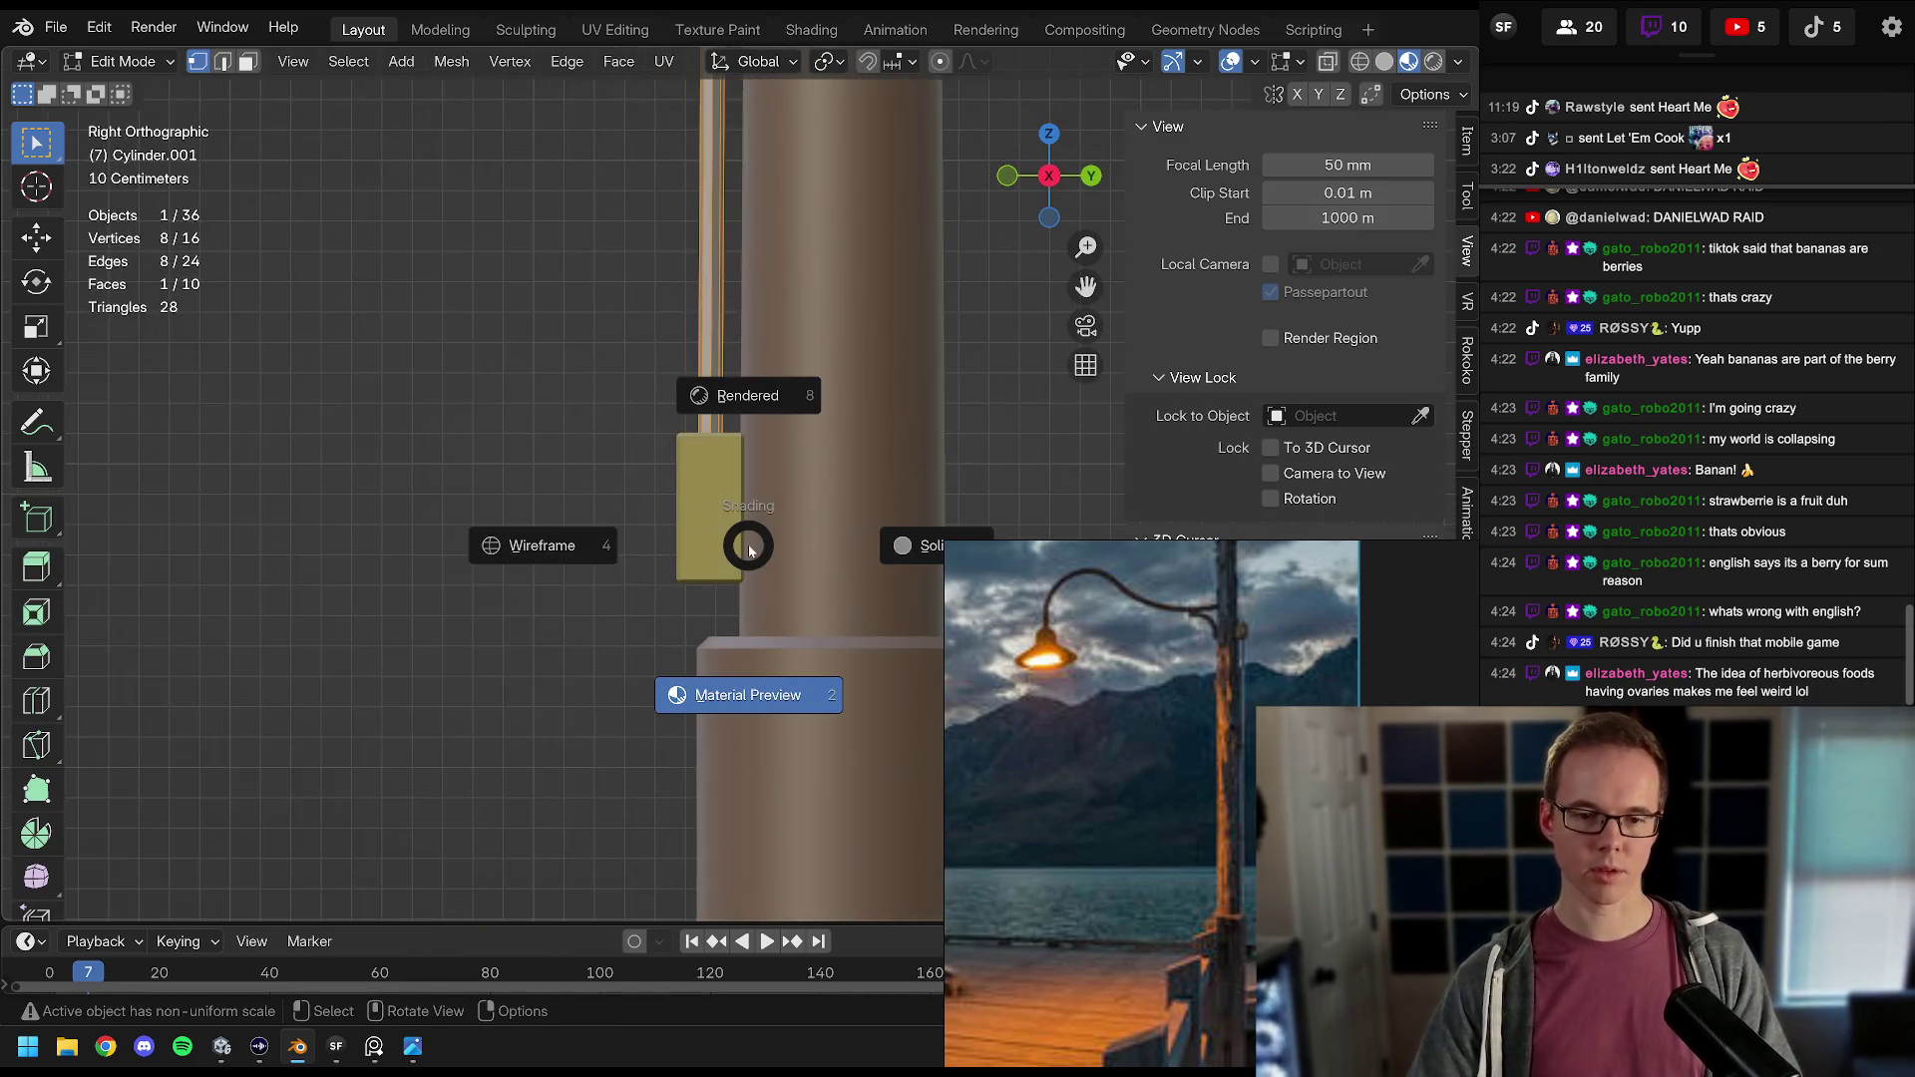
left_click(635, 549)
scroll(635, 549, "down", 3)
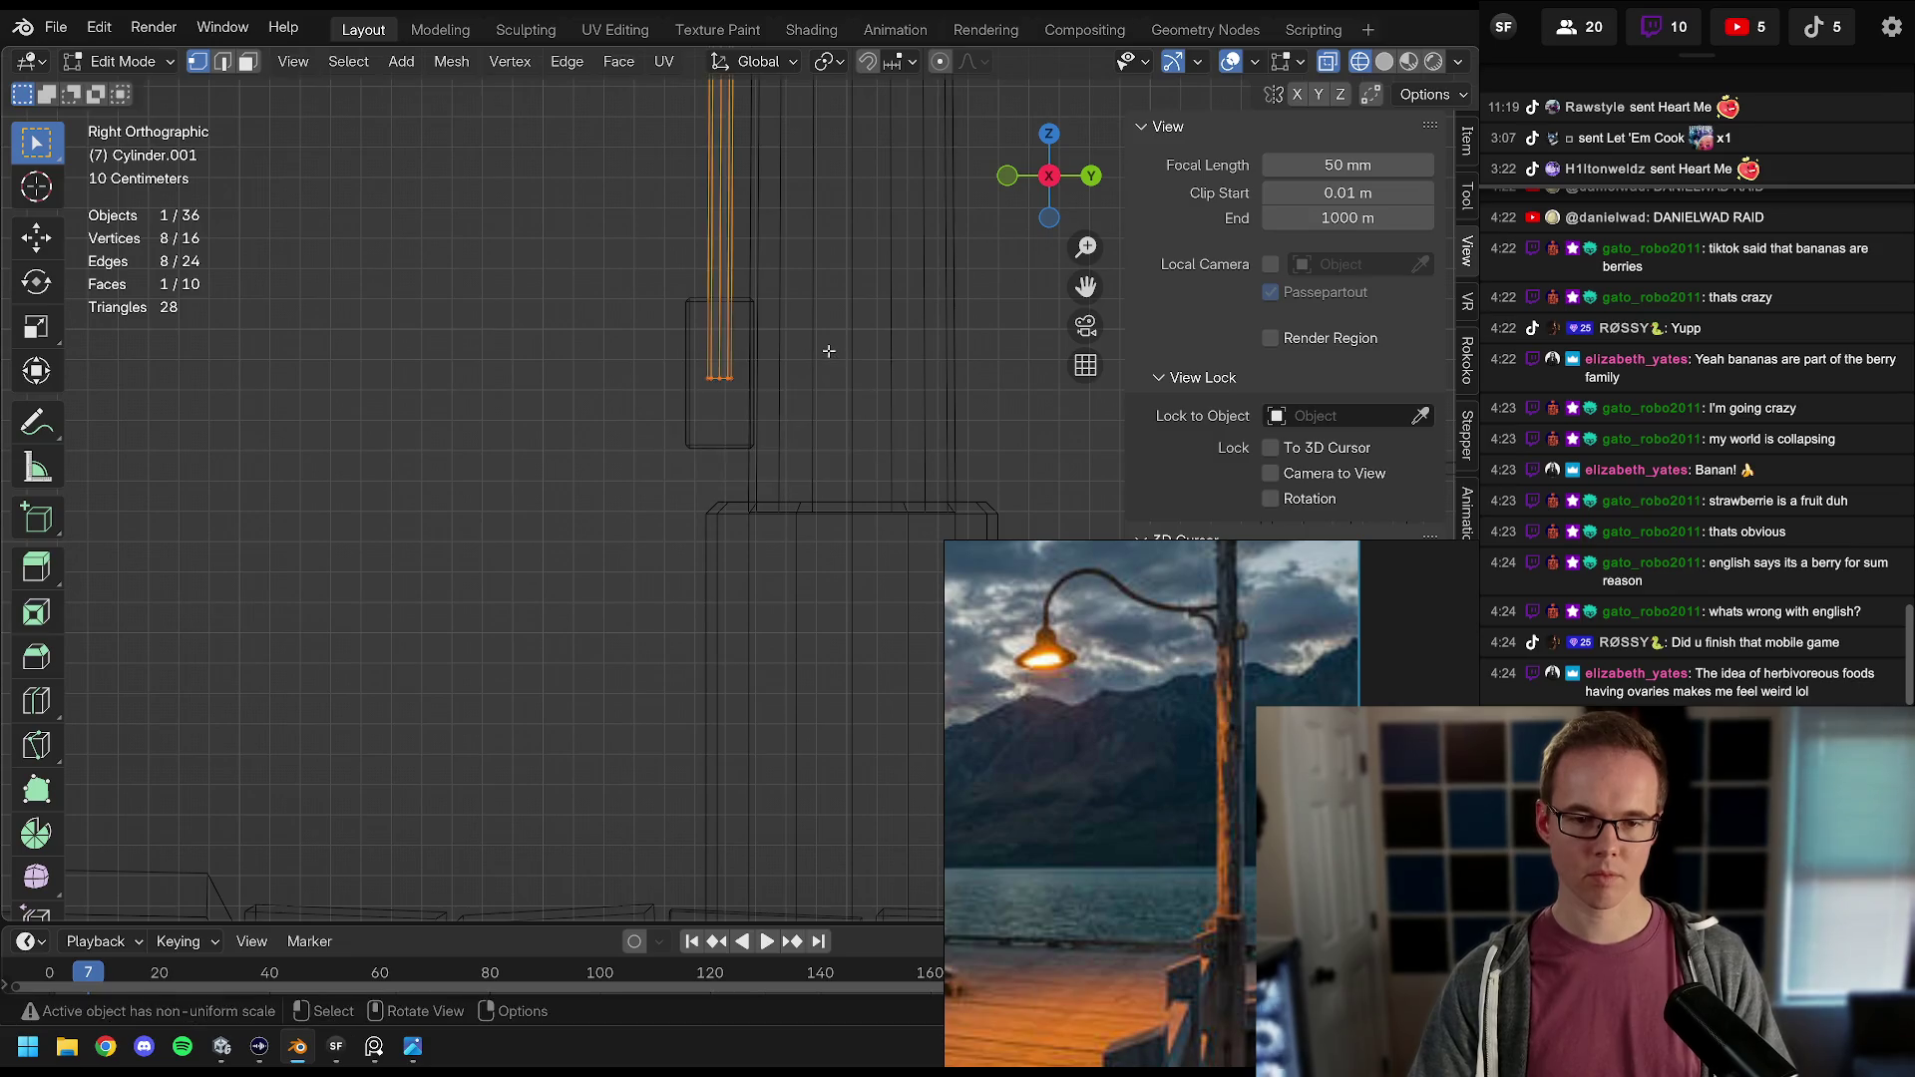
key("e")
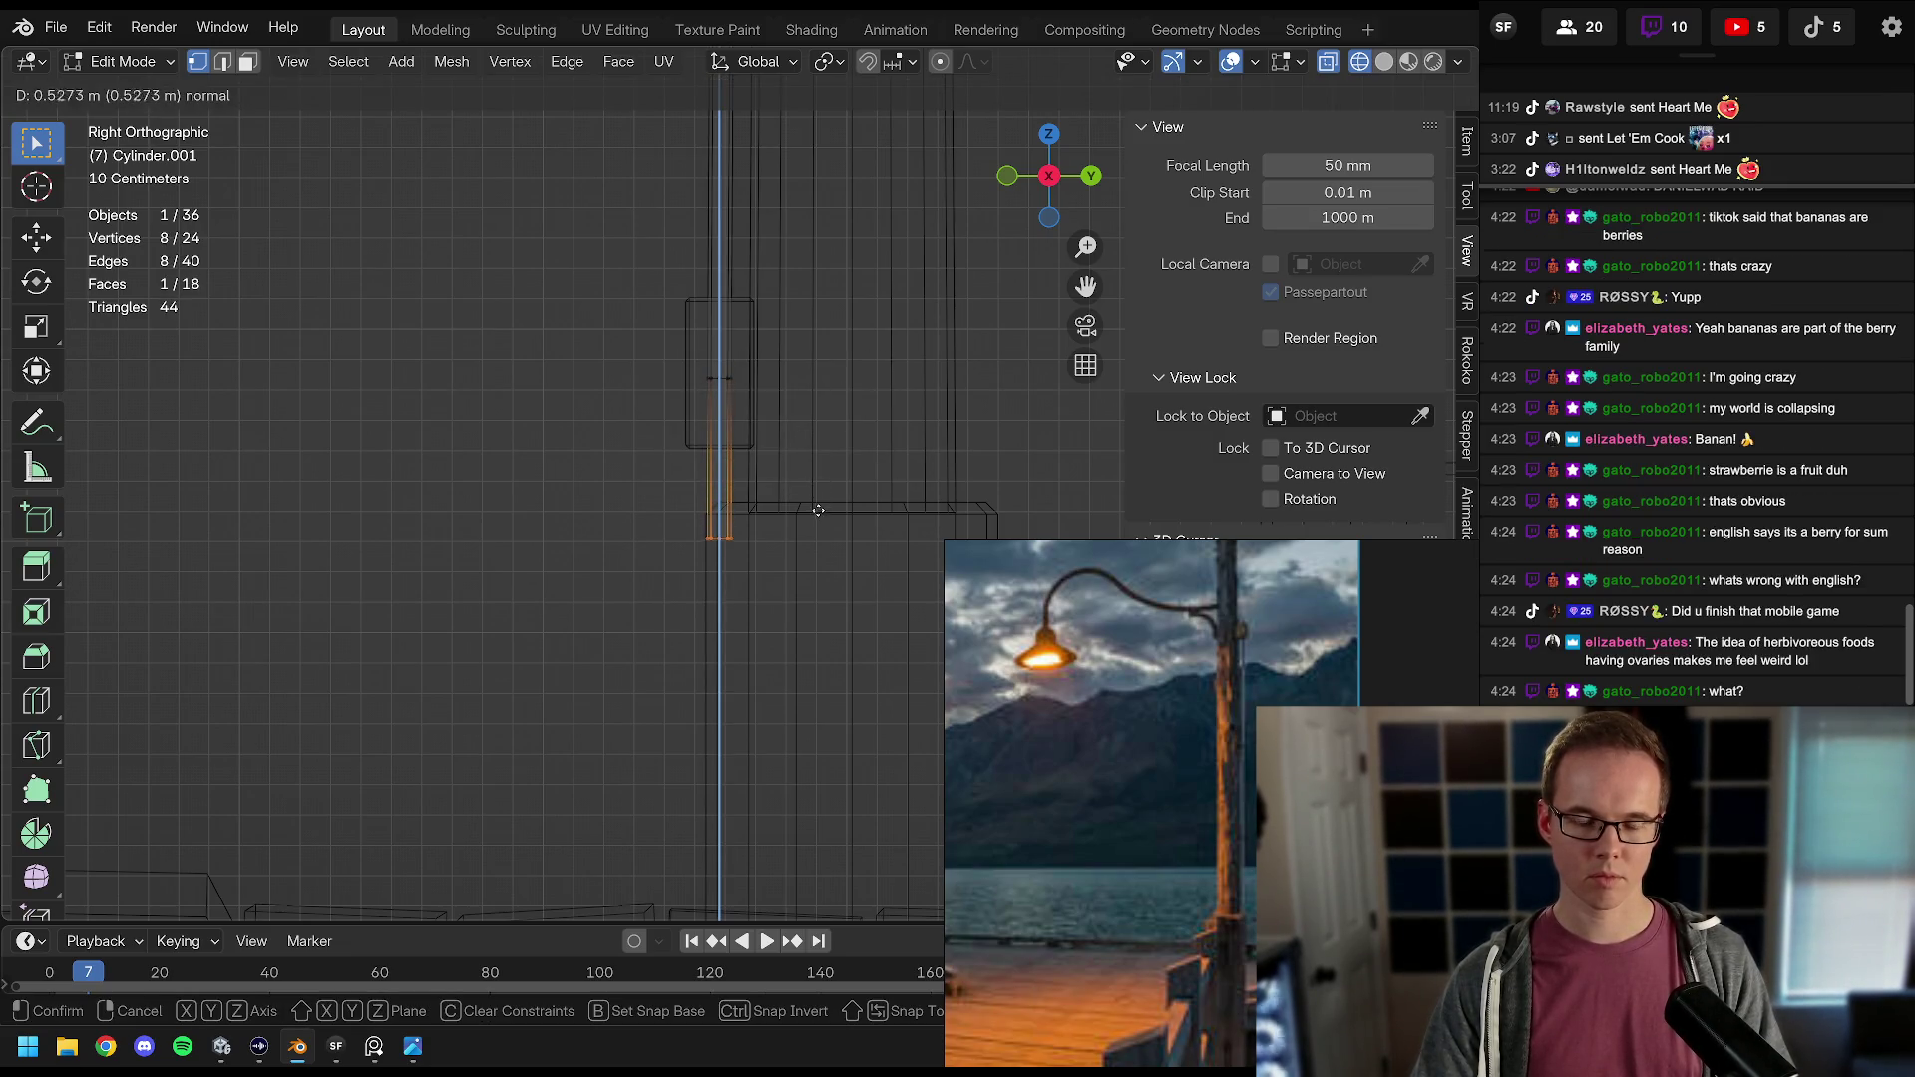
left_click(808, 449)
left_click_drag(808, 451, 876, 486)
key("alt")
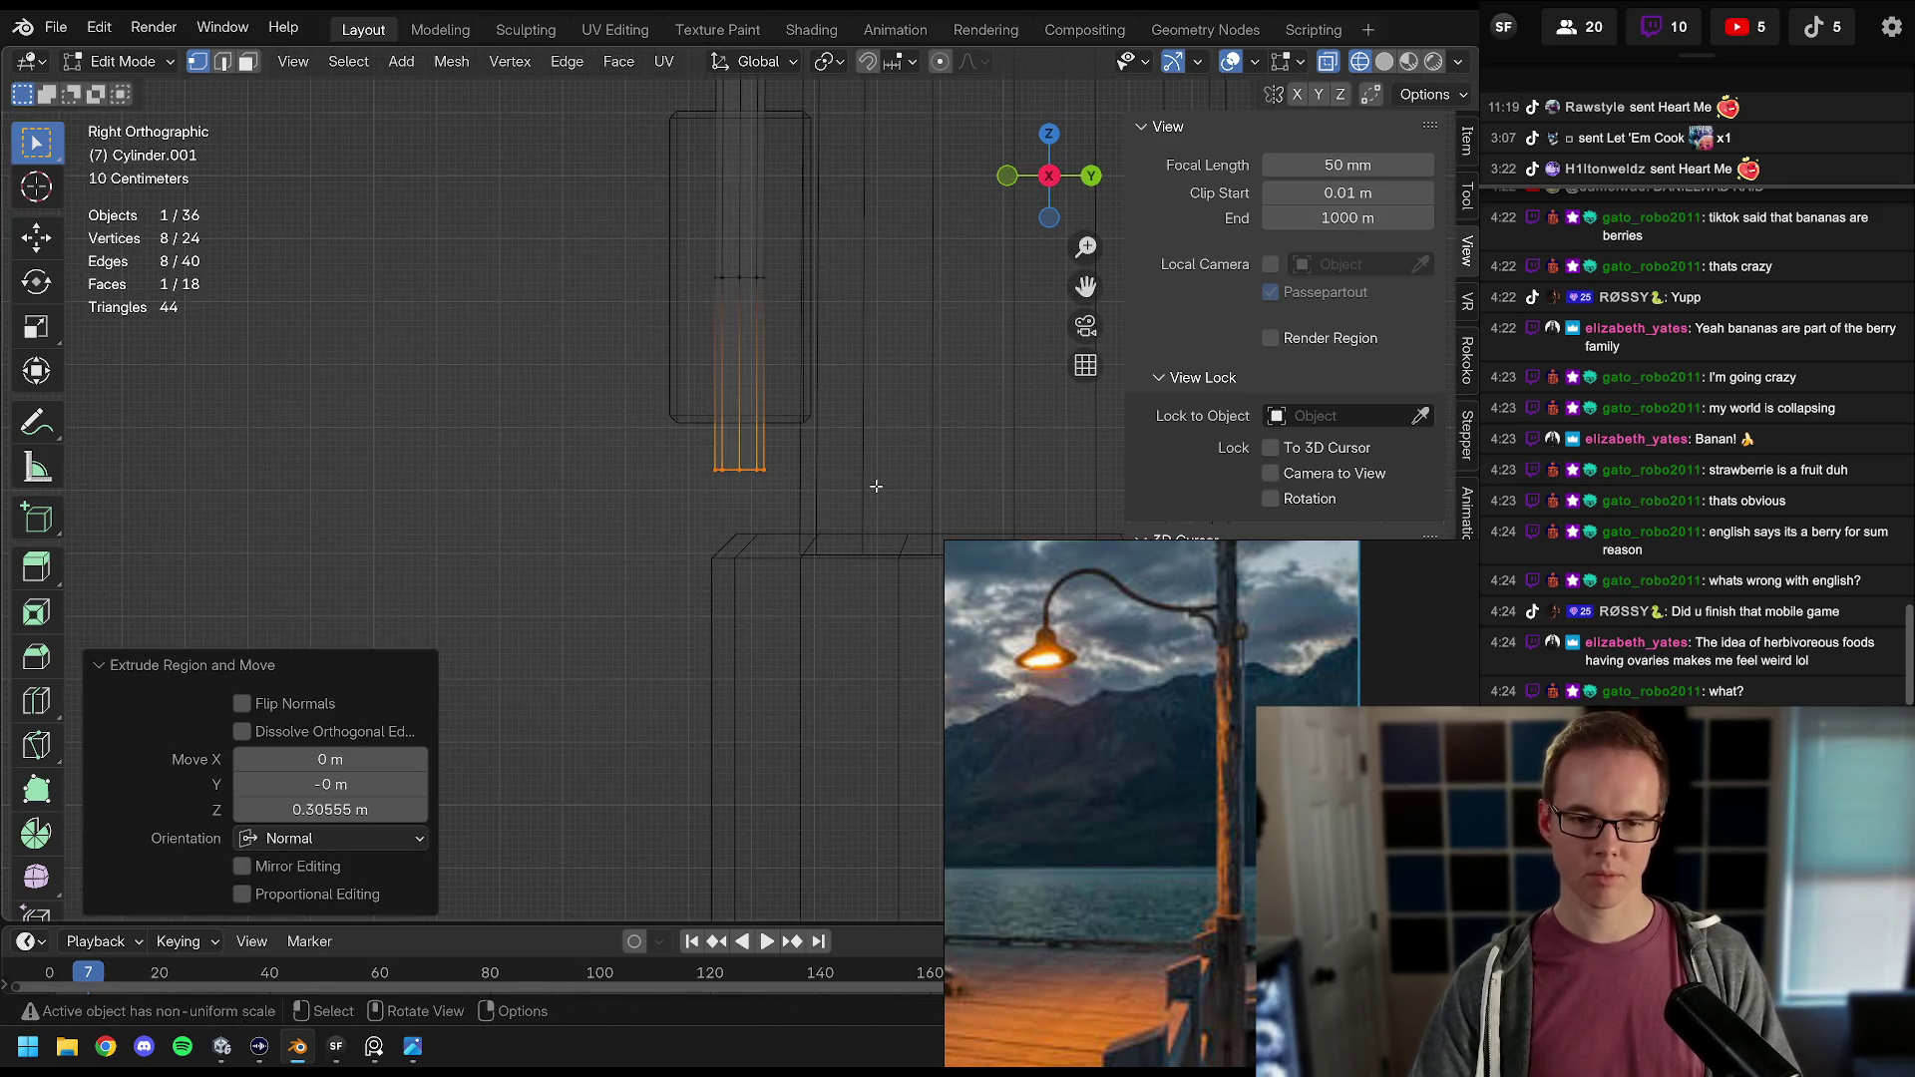
scroll(882, 485, "down", 2)
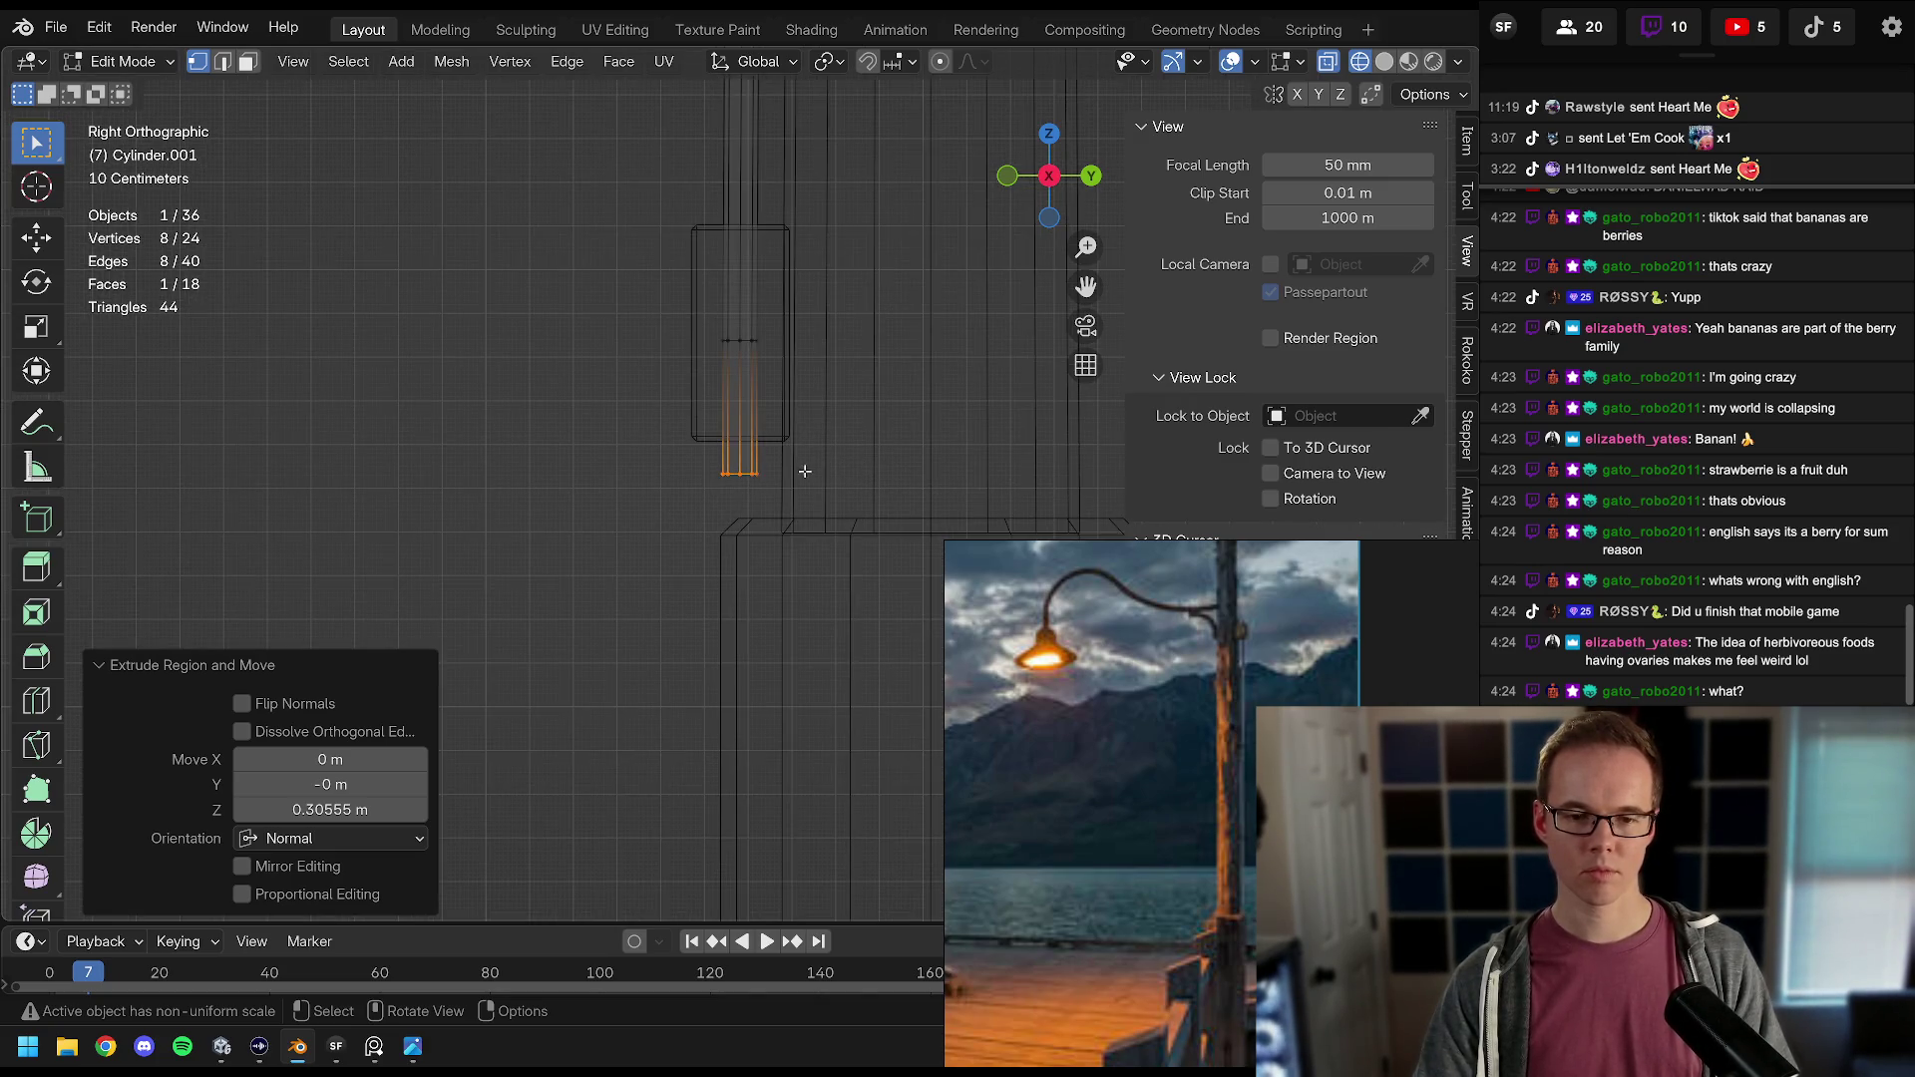
Step: Extrude two short segments, tilting them -27° and -18°, to start bending the rod
key("e")
left_click(830, 472)
key("r")
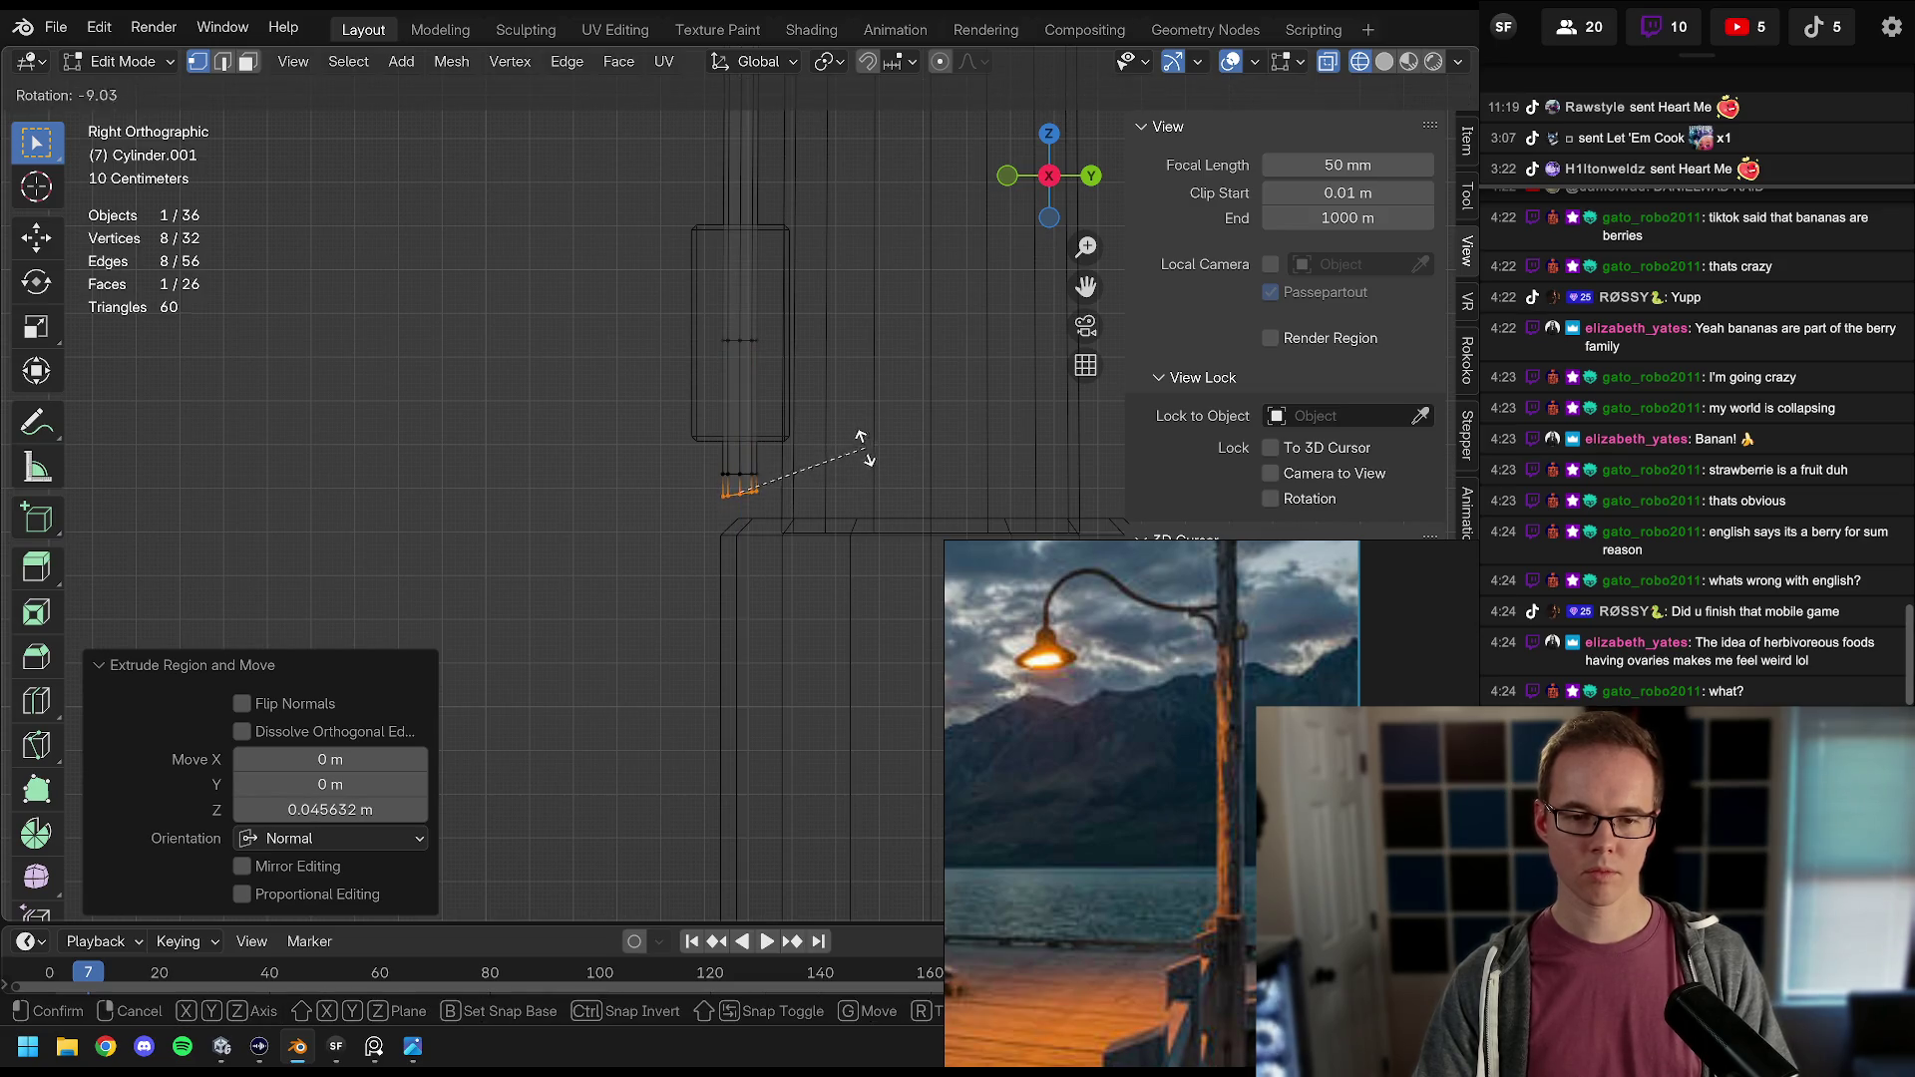
left_click(846, 424)
key("g")
left_click(846, 424)
key("e")
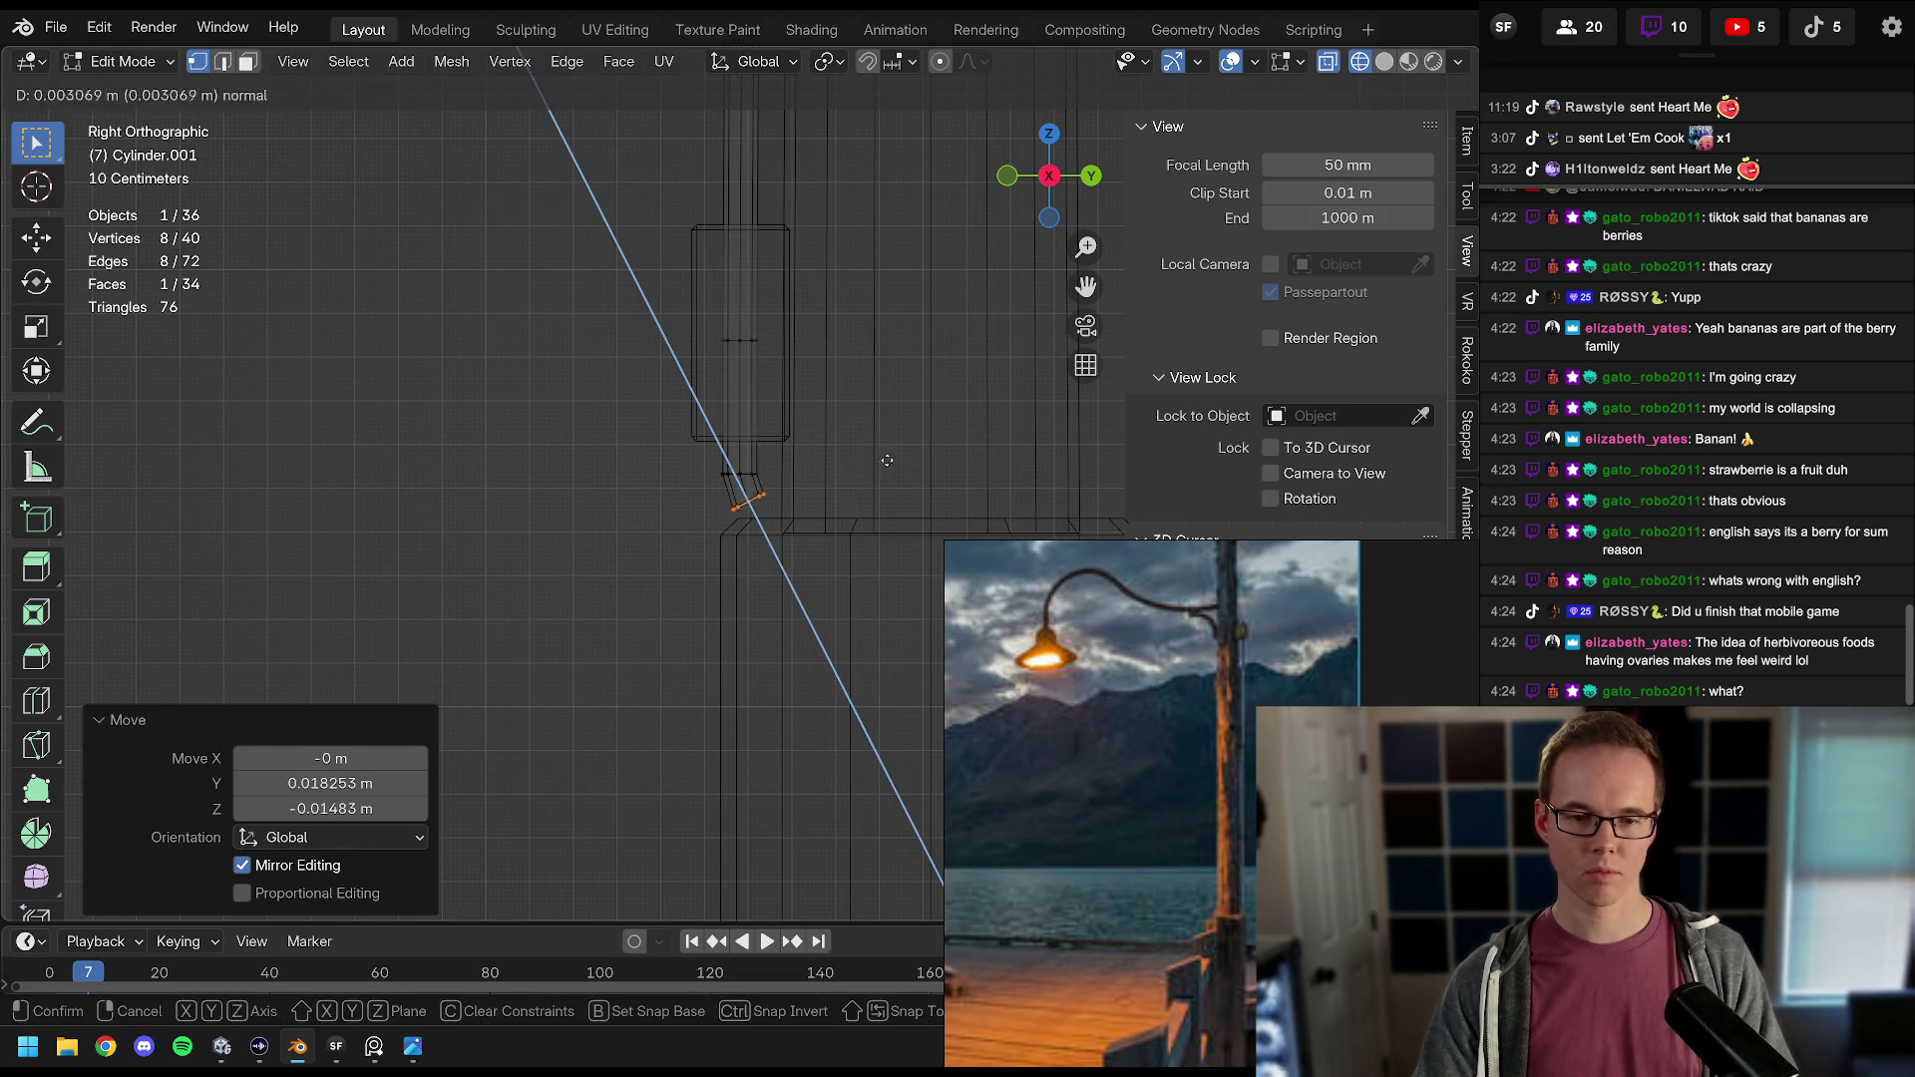
left_click(904, 473)
key("r")
left_click(881, 426)
key("g")
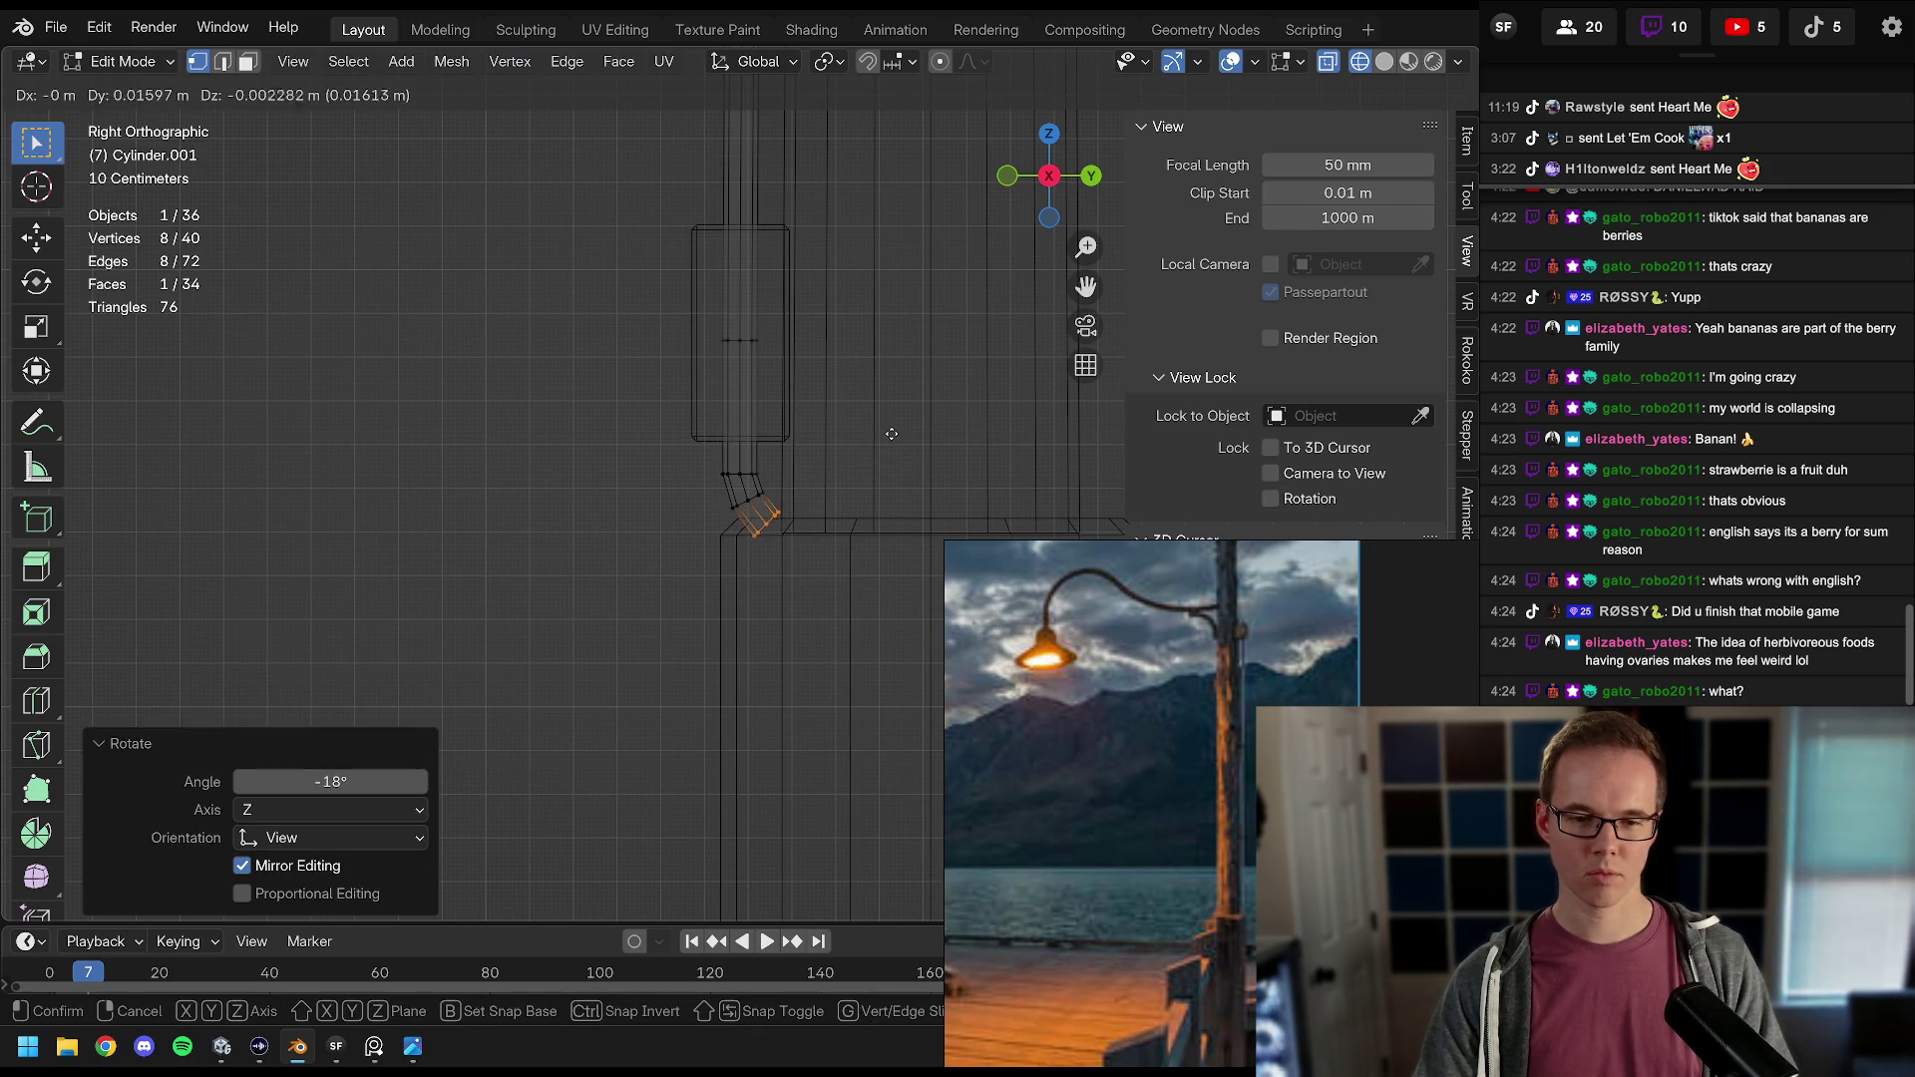
left_click(887, 427)
Step: Extrude one more segment and rotate its end so the pipe curves into the pole base
key("e")
left_click(932, 441)
key("g")
left_click(942, 439)
key("r")
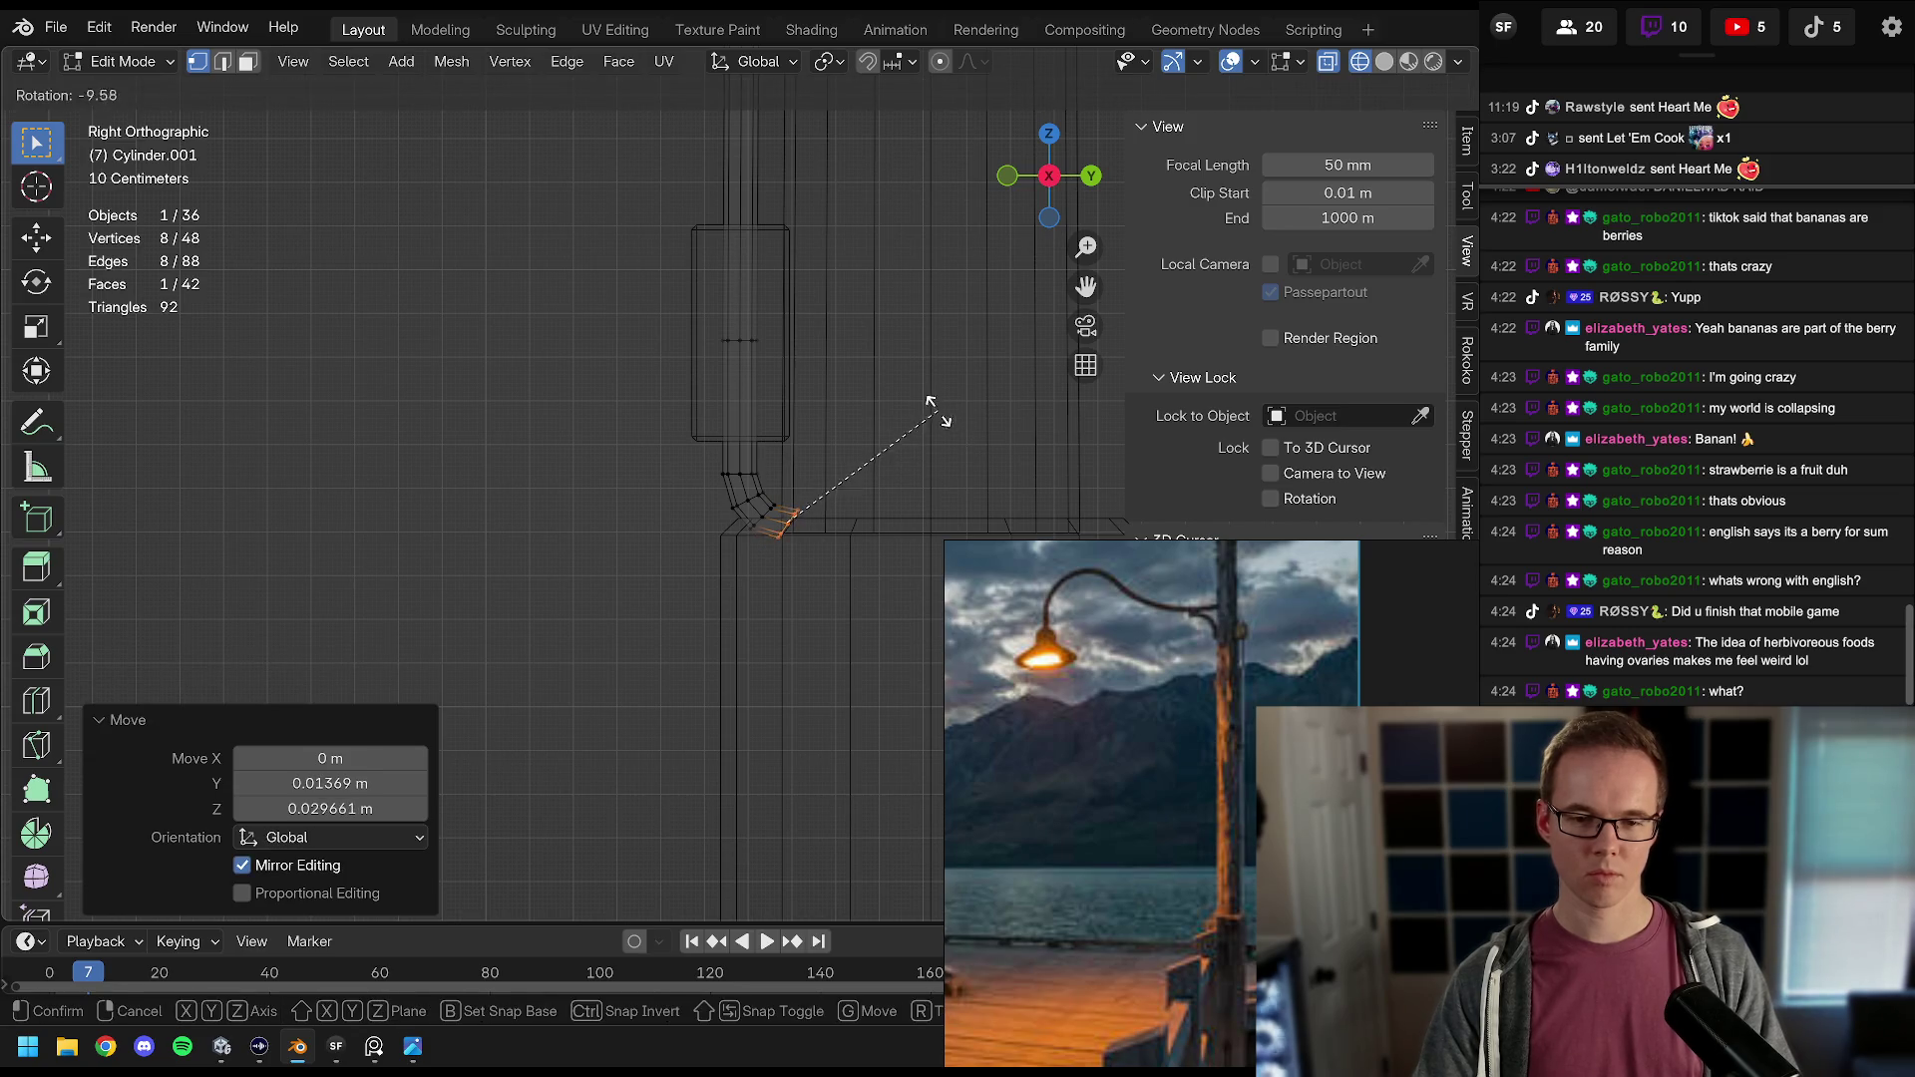
left_click(911, 396)
Step: Return to Object Mode with material shading and select the bent pipe
key("Tab")
key("alt+a")
key("z")
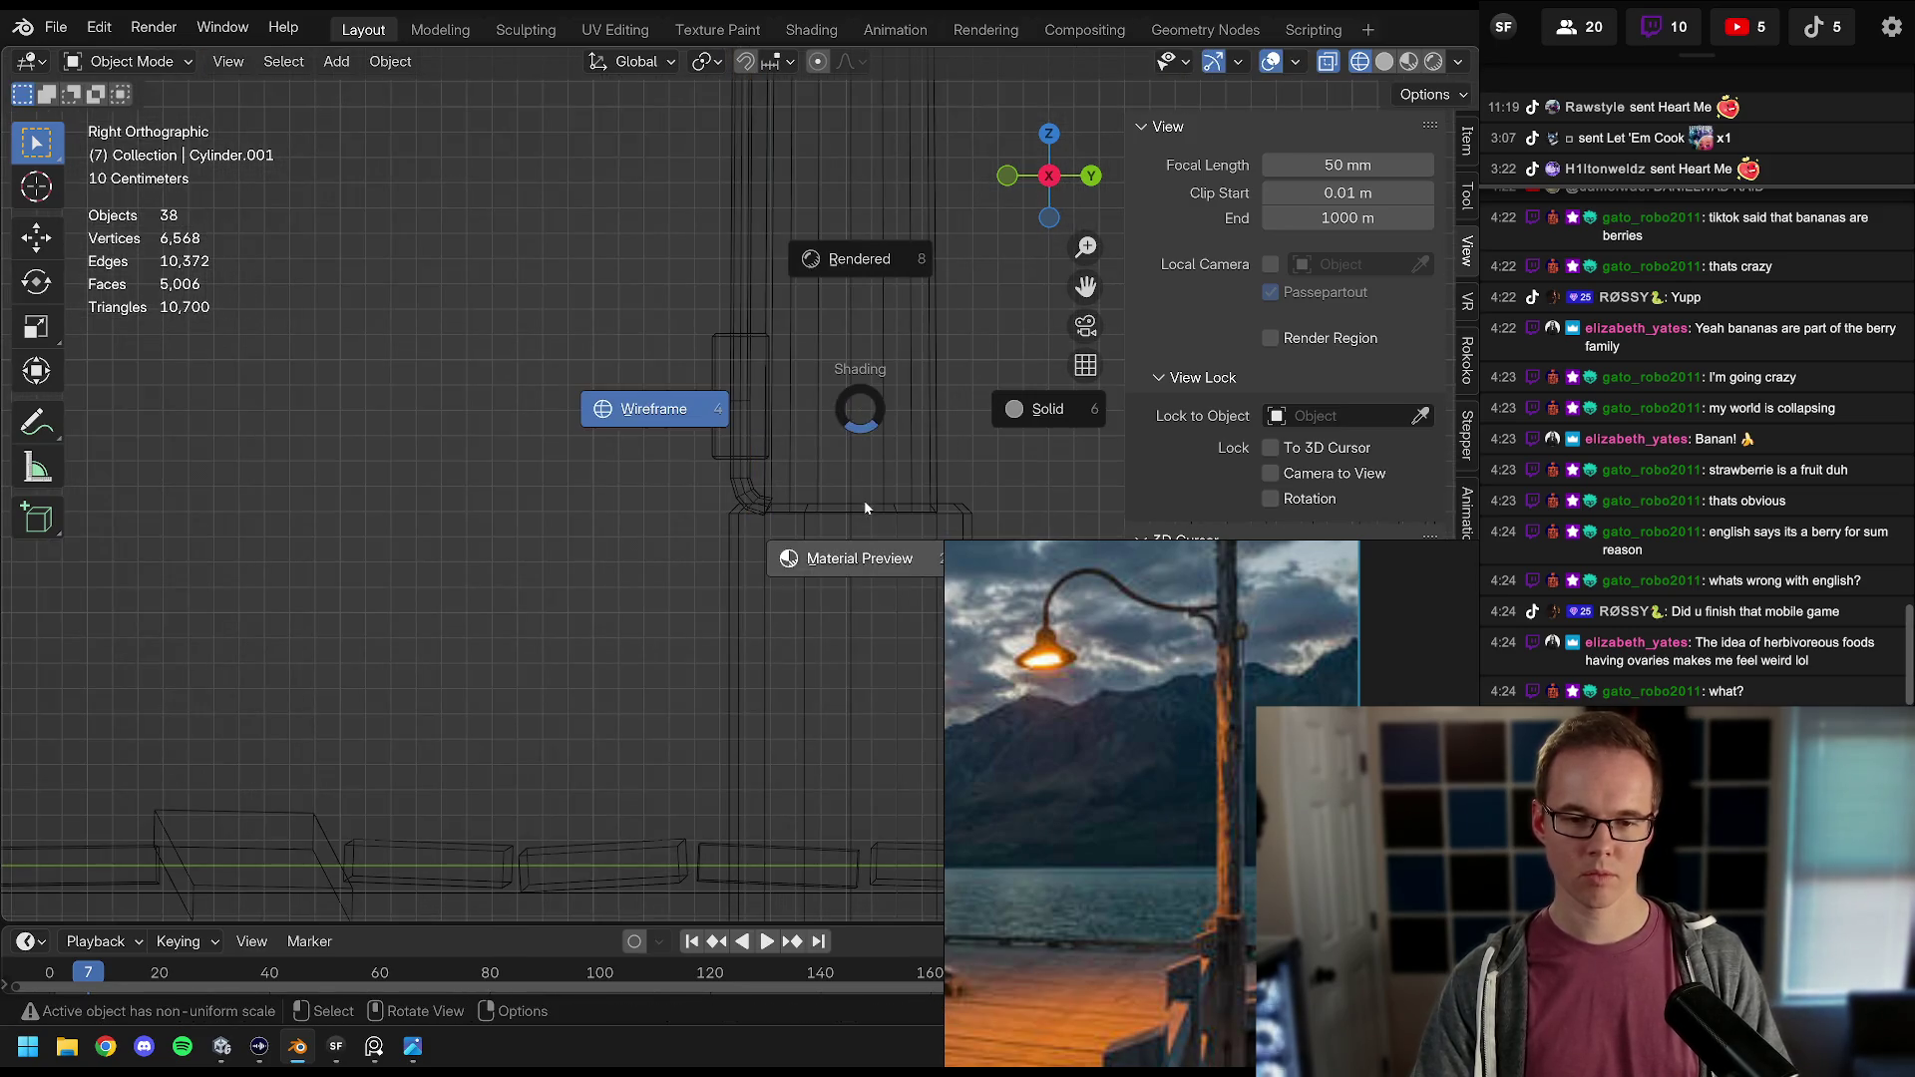
left_click(864, 500)
left_click(730, 440)
Step: Apply Shade Smooth to the bent pipe and inspect the result
right_click(730, 440)
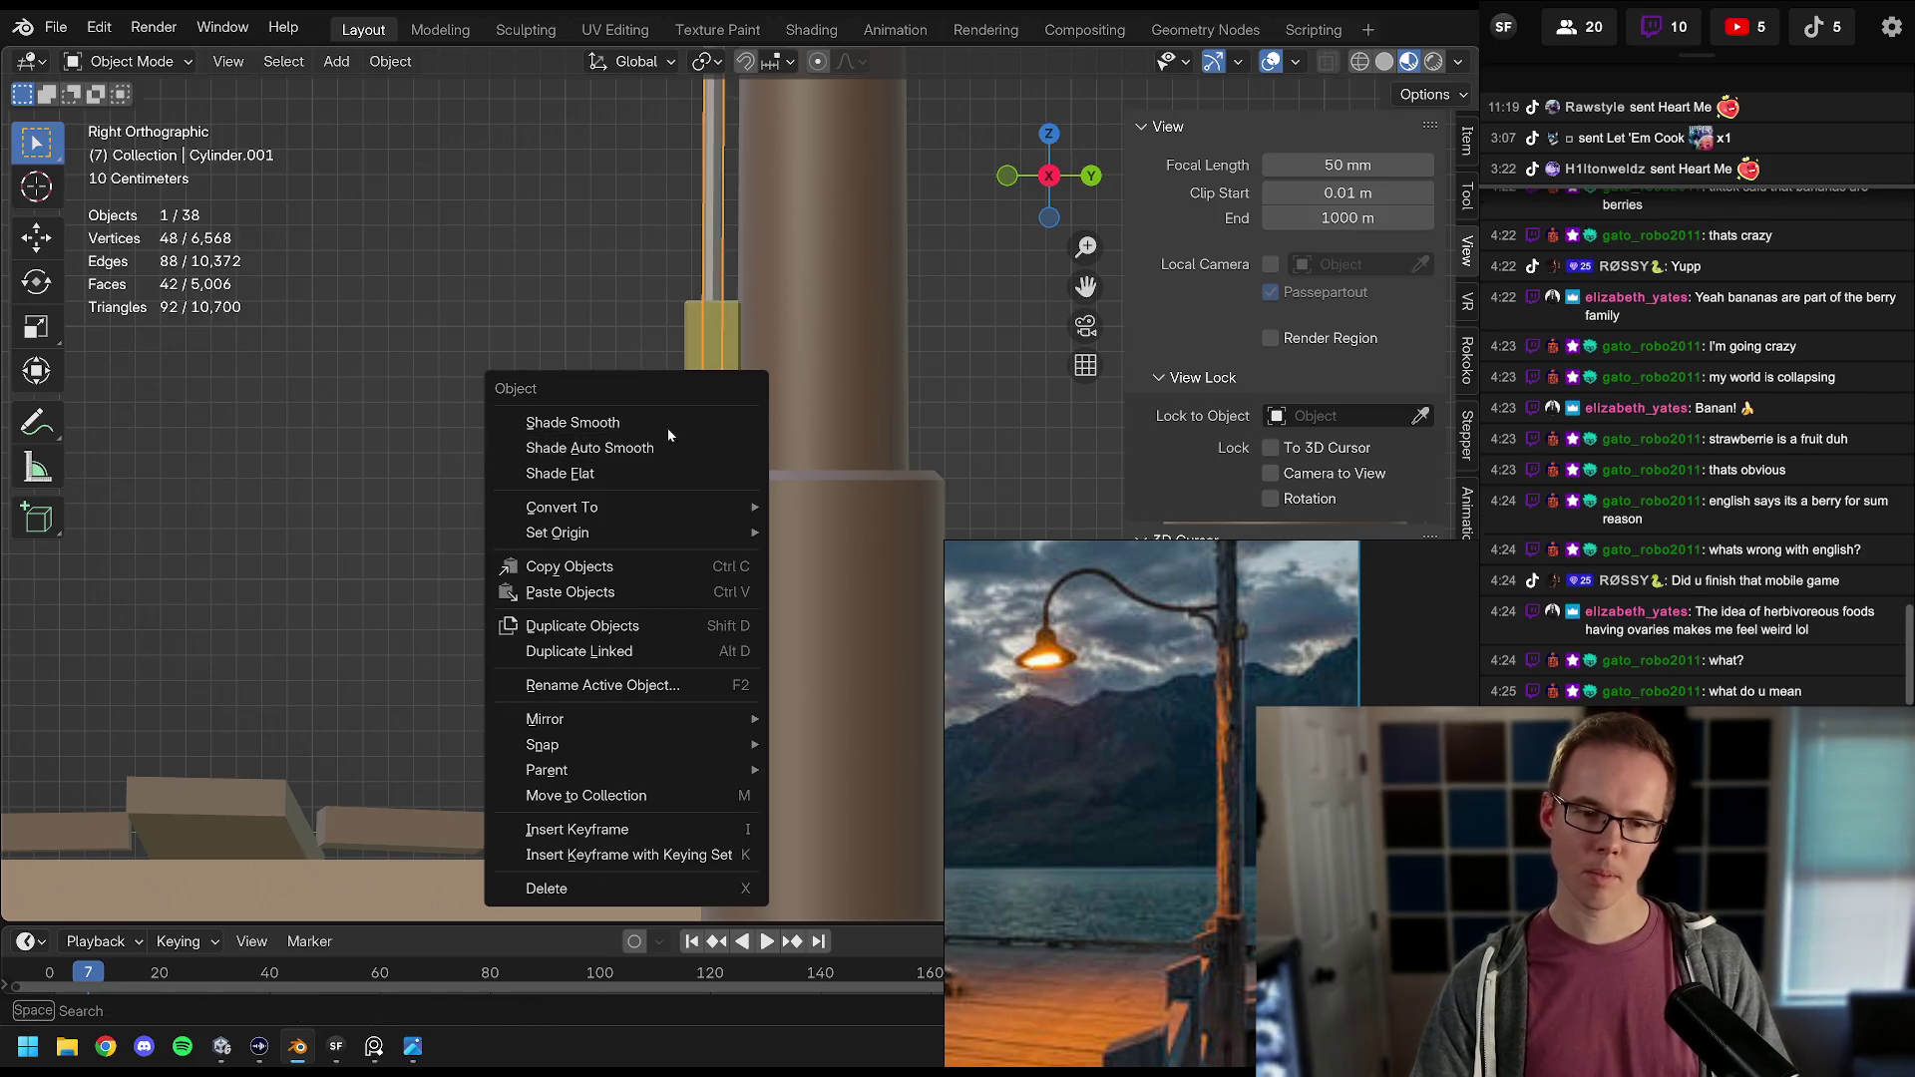
left_click(668, 433)
left_click(666, 434)
mouse_move(638, 451)
left_mouse_down()
mouse_move(1182, 463)
mouse_move(515, 469)
mouse_move(630, 445)
left_mouse_up()
Step: Delete the bent pipe and select the curved lamp arm
left_click(675, 427)
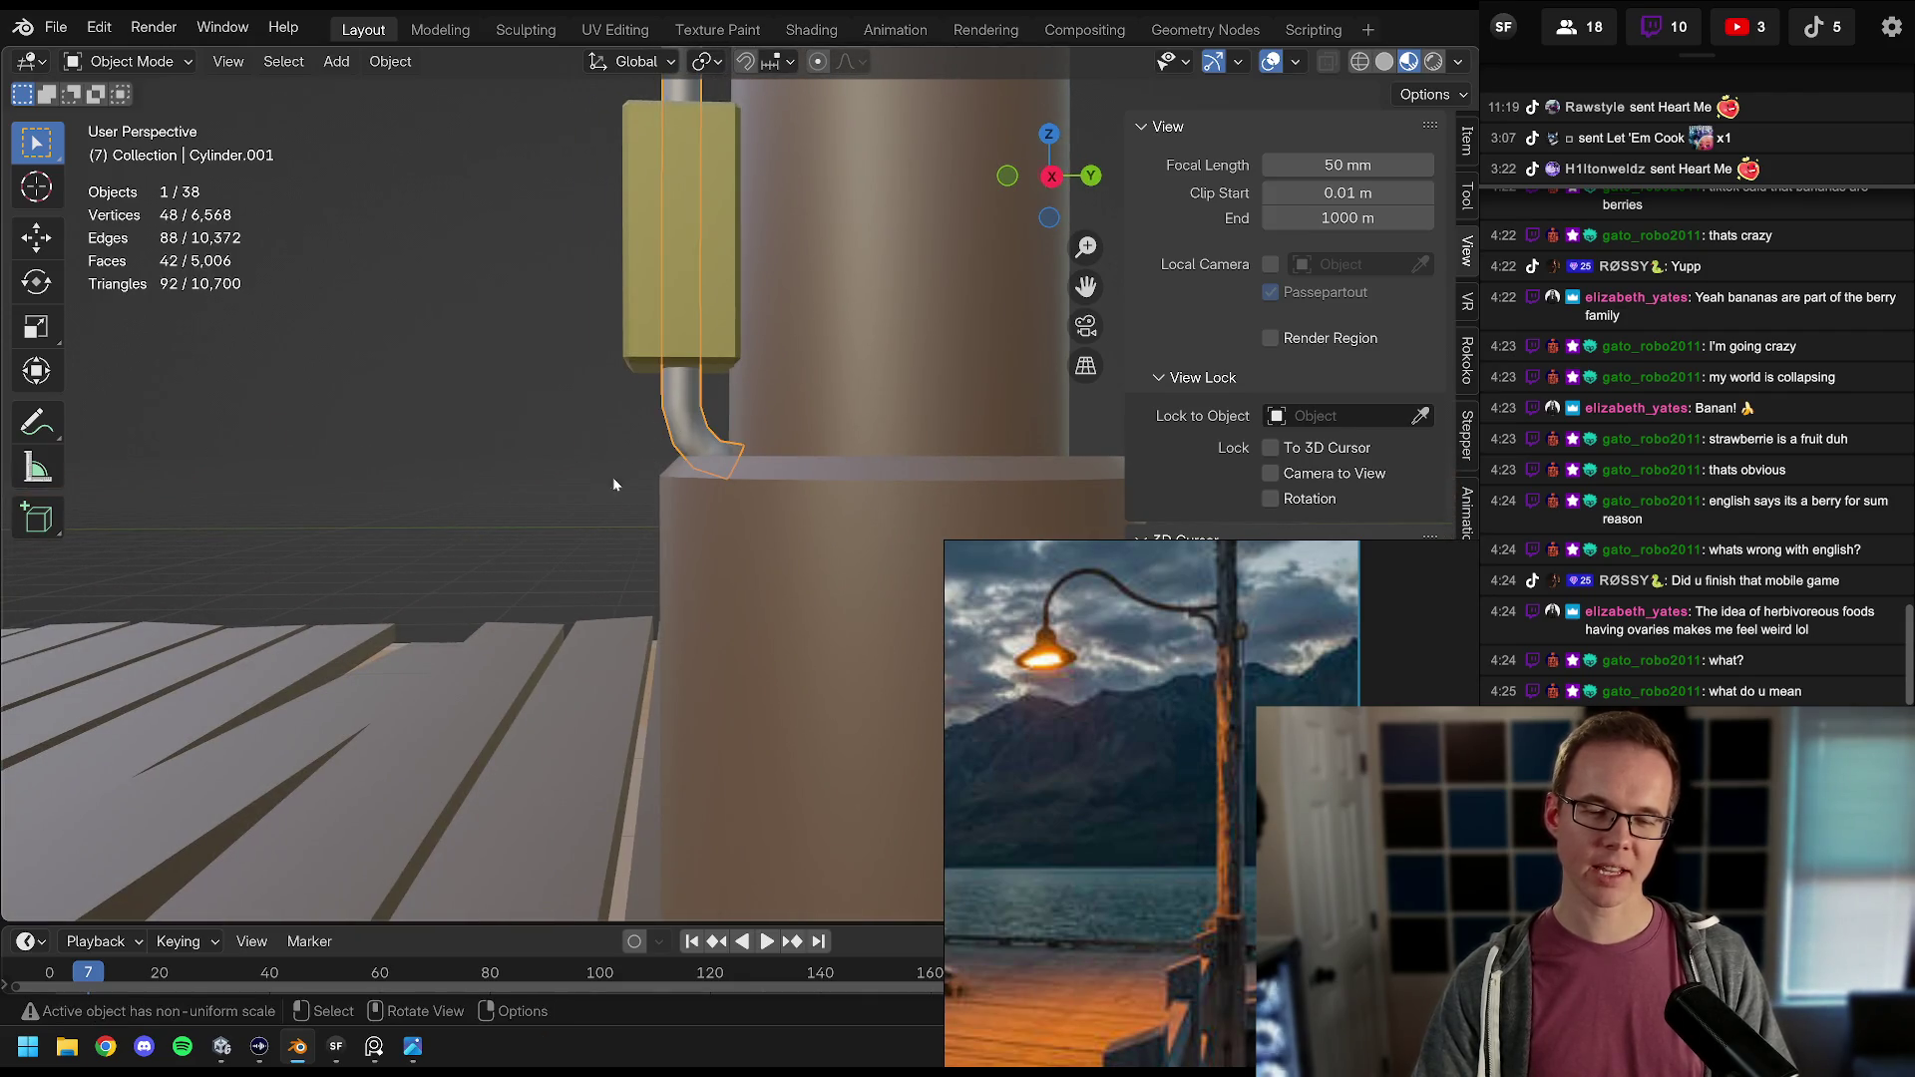
scroll(627, 469, "down", 5)
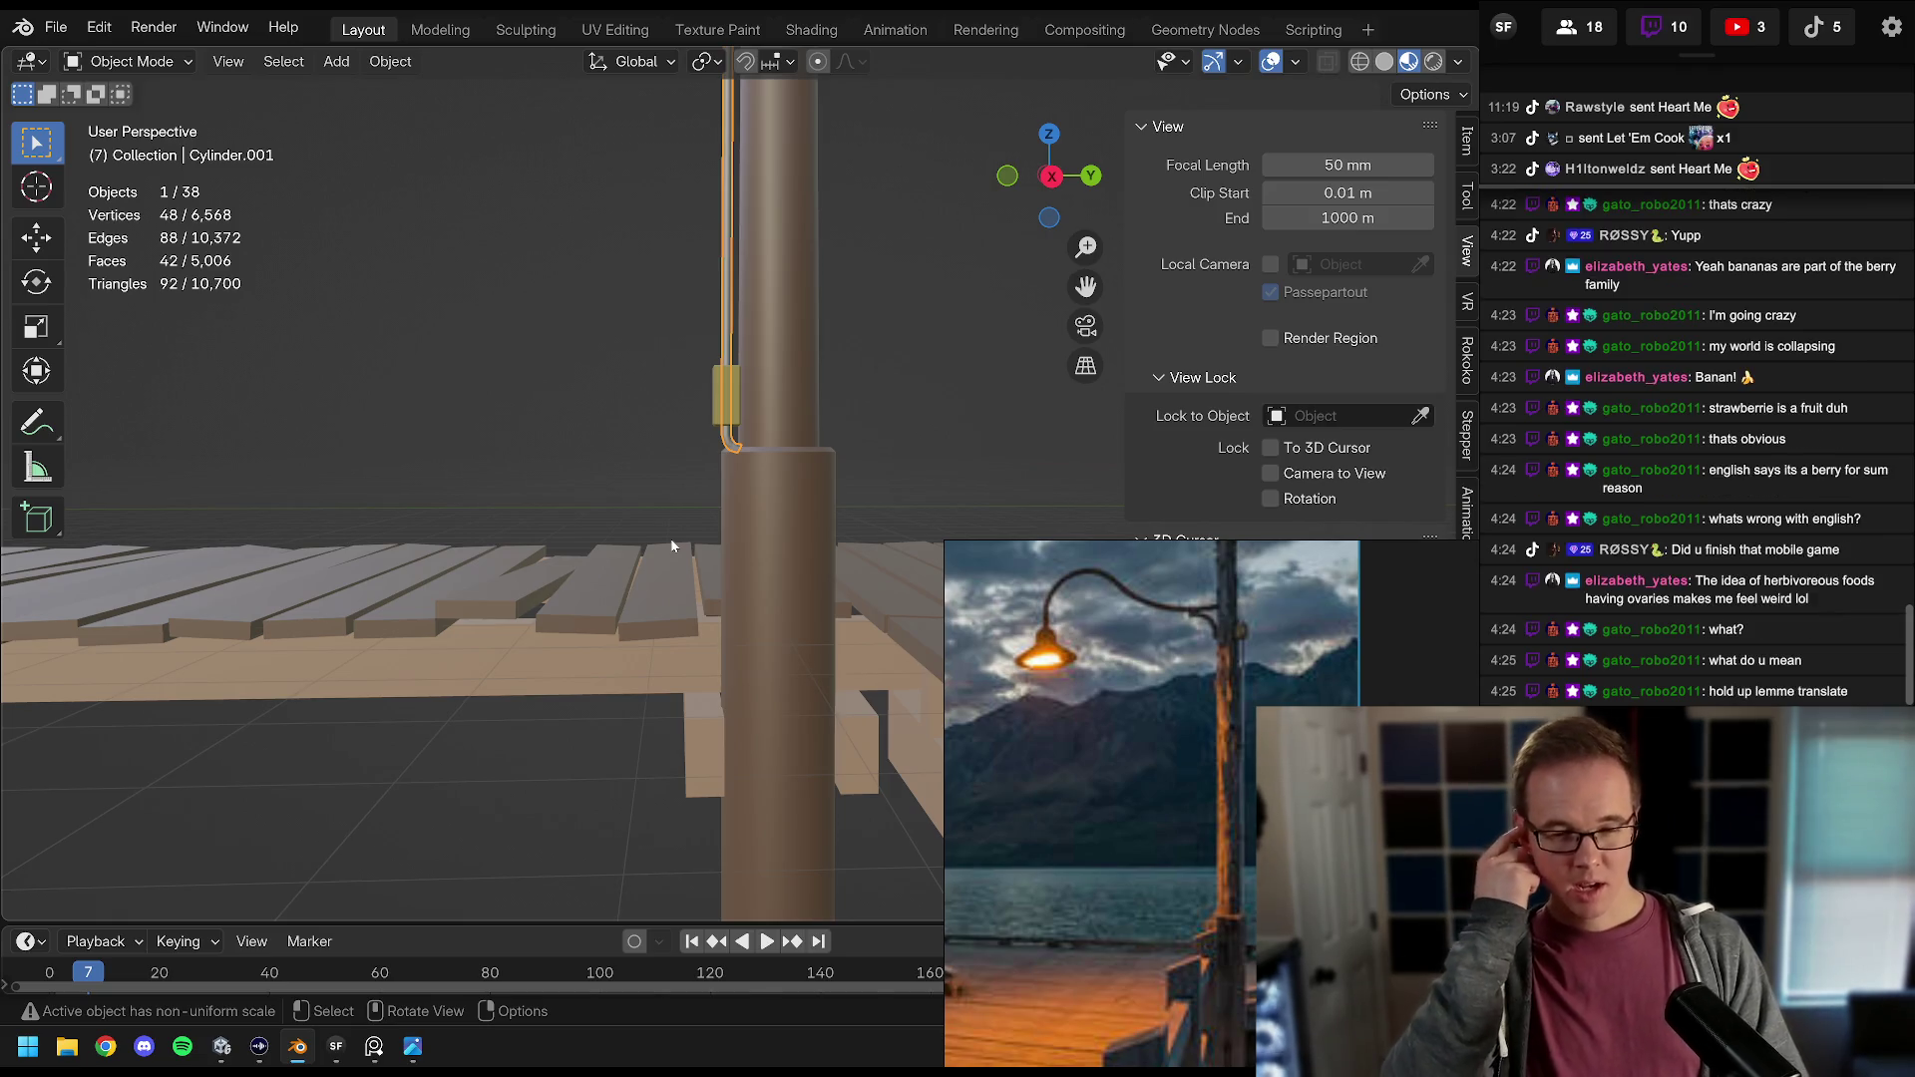
key("Delete")
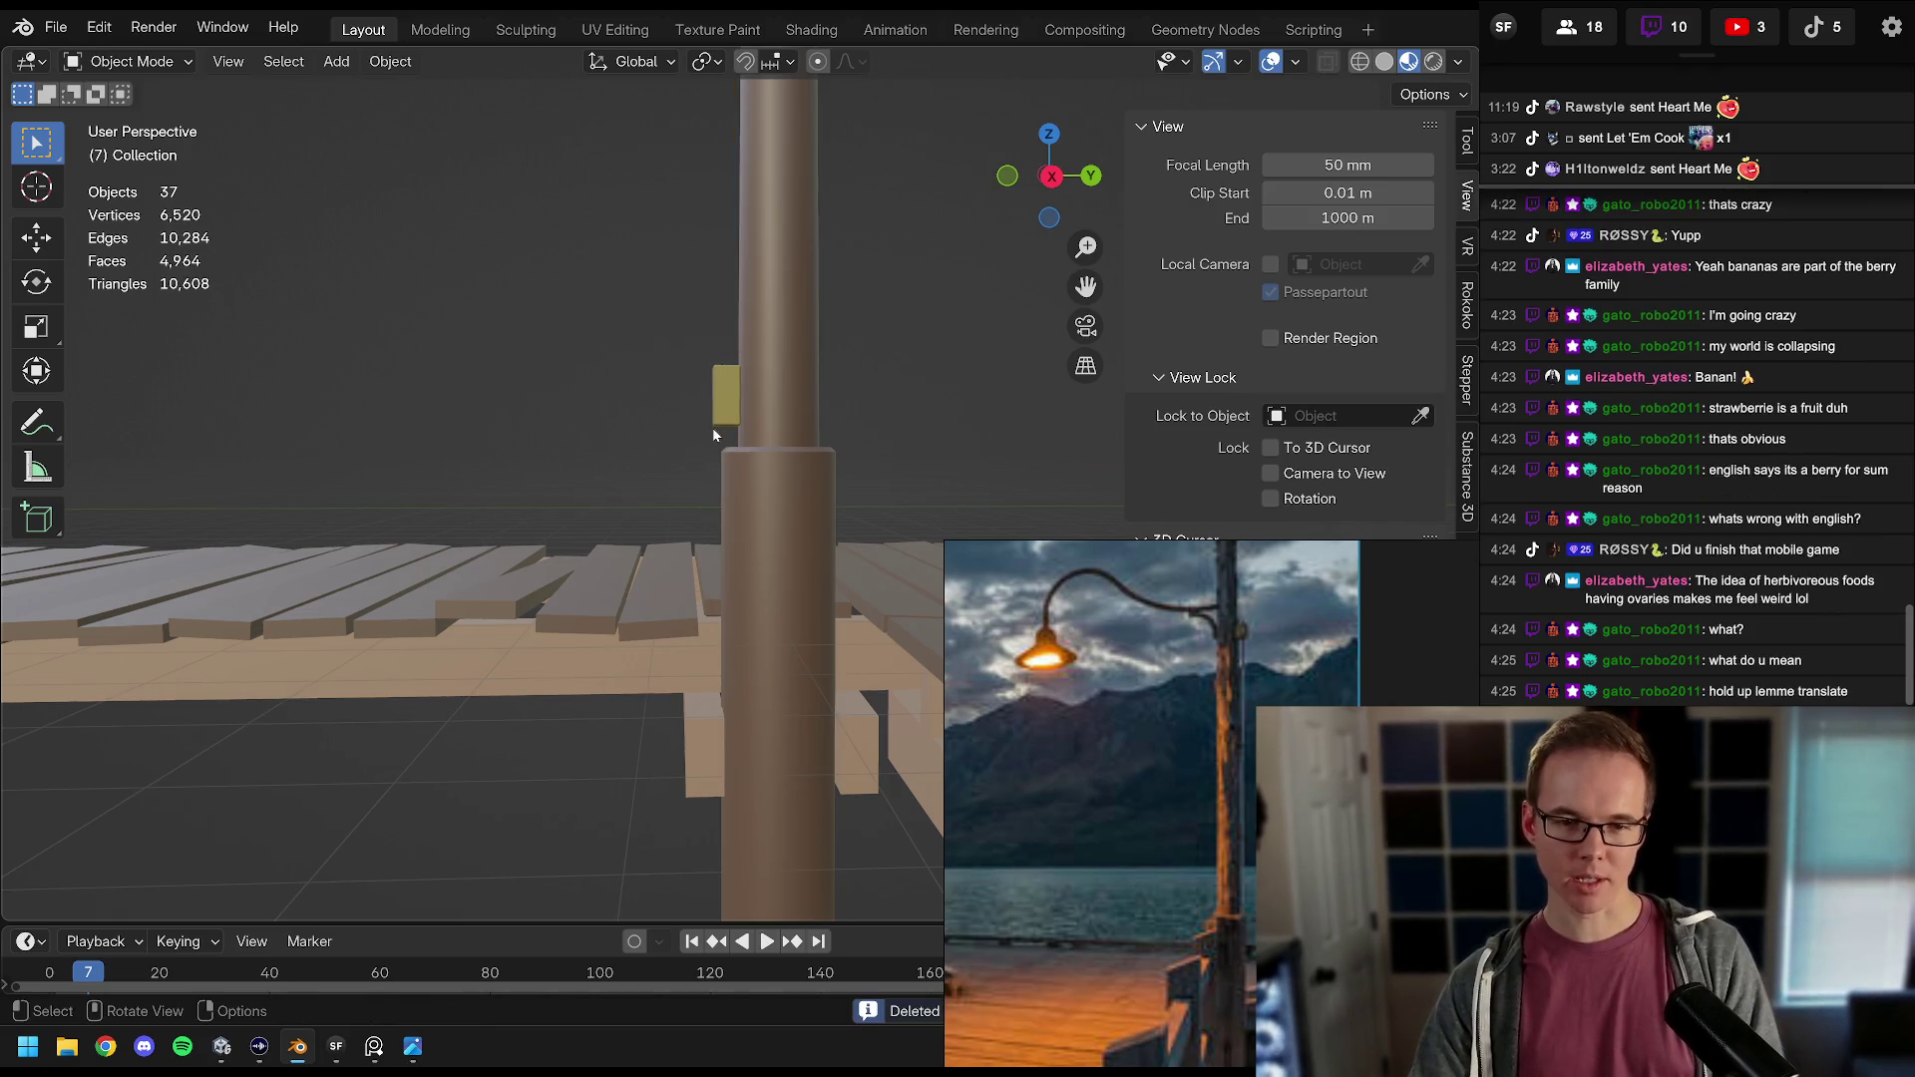
scroll(713, 427, "down", 5)
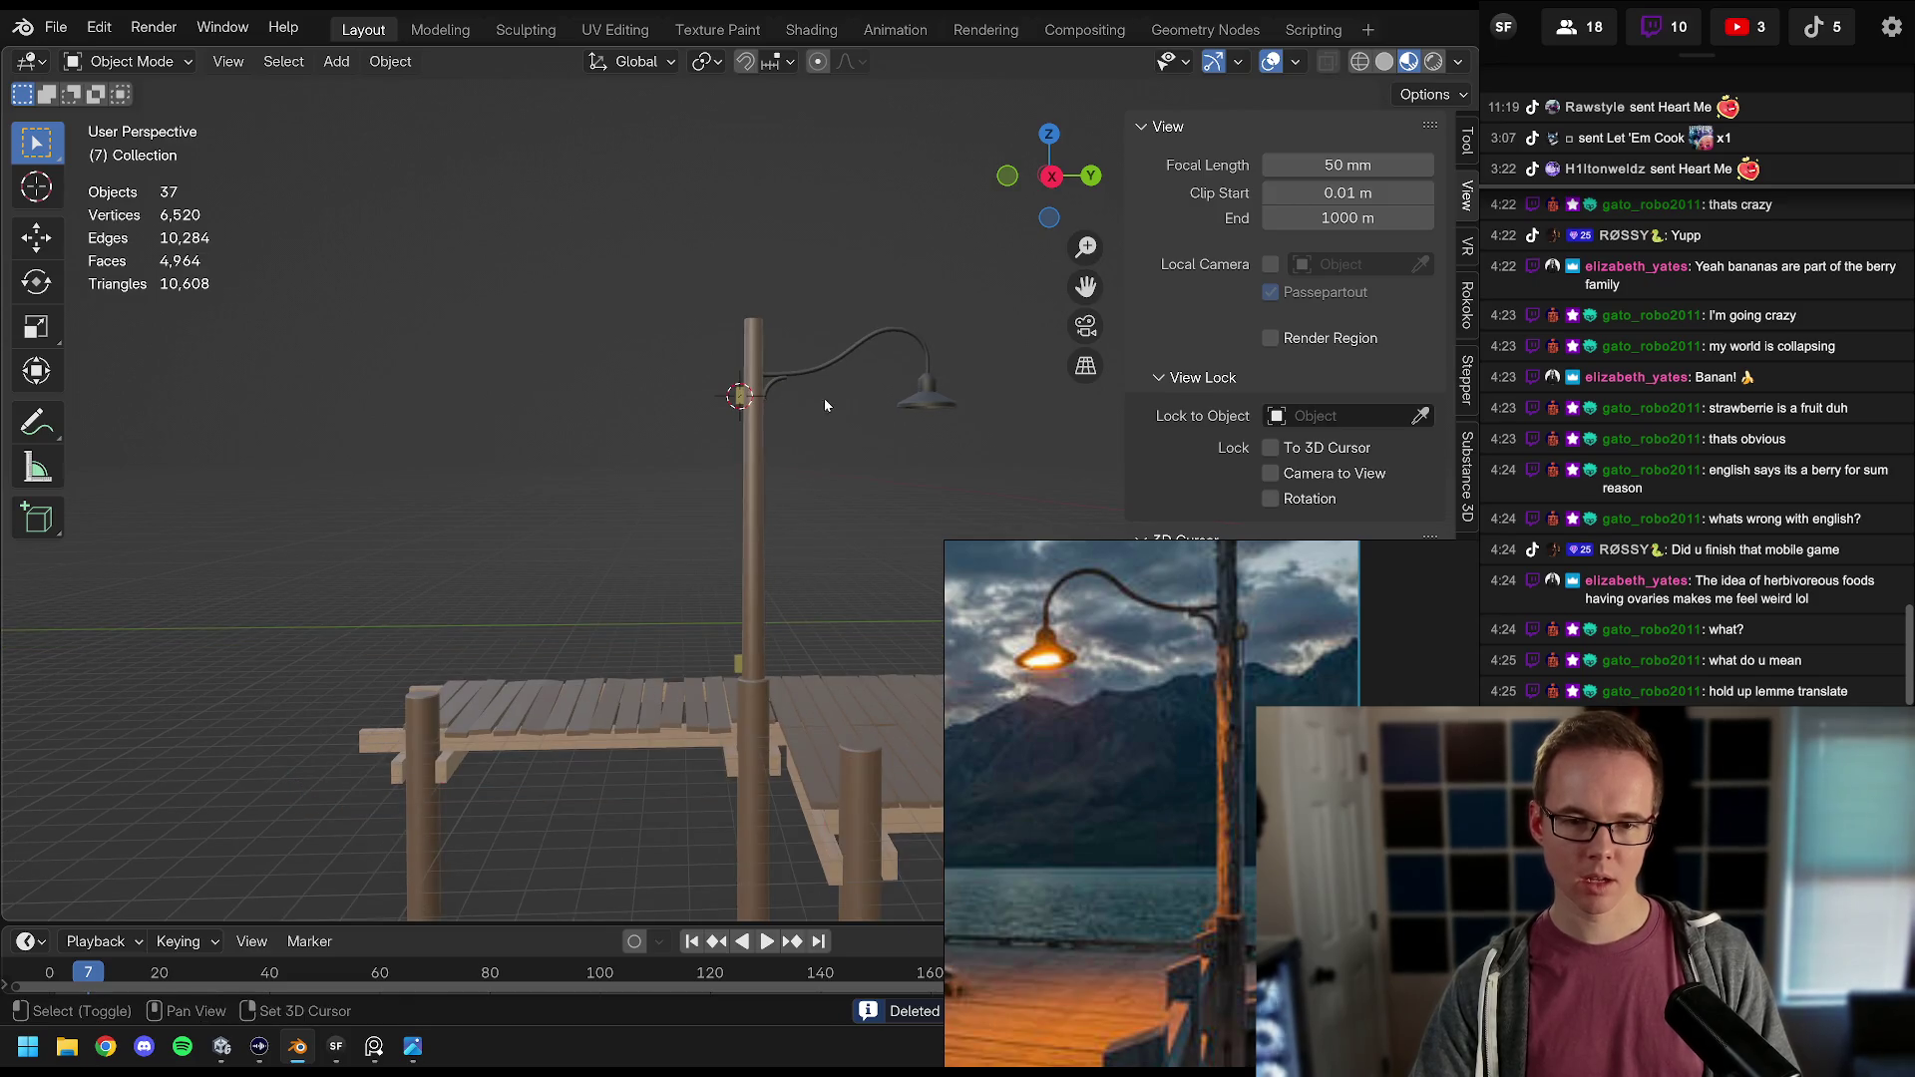
left_click(828, 368)
Step: Duplicate the curved lamp arm in right-side ortho view and rotate the copy 90° upright
key("KP_5")
key("KP_3")
key("KP_Decimal")
key("KP_6")
key("KP_3")
scroll(861, 329, "down", 1)
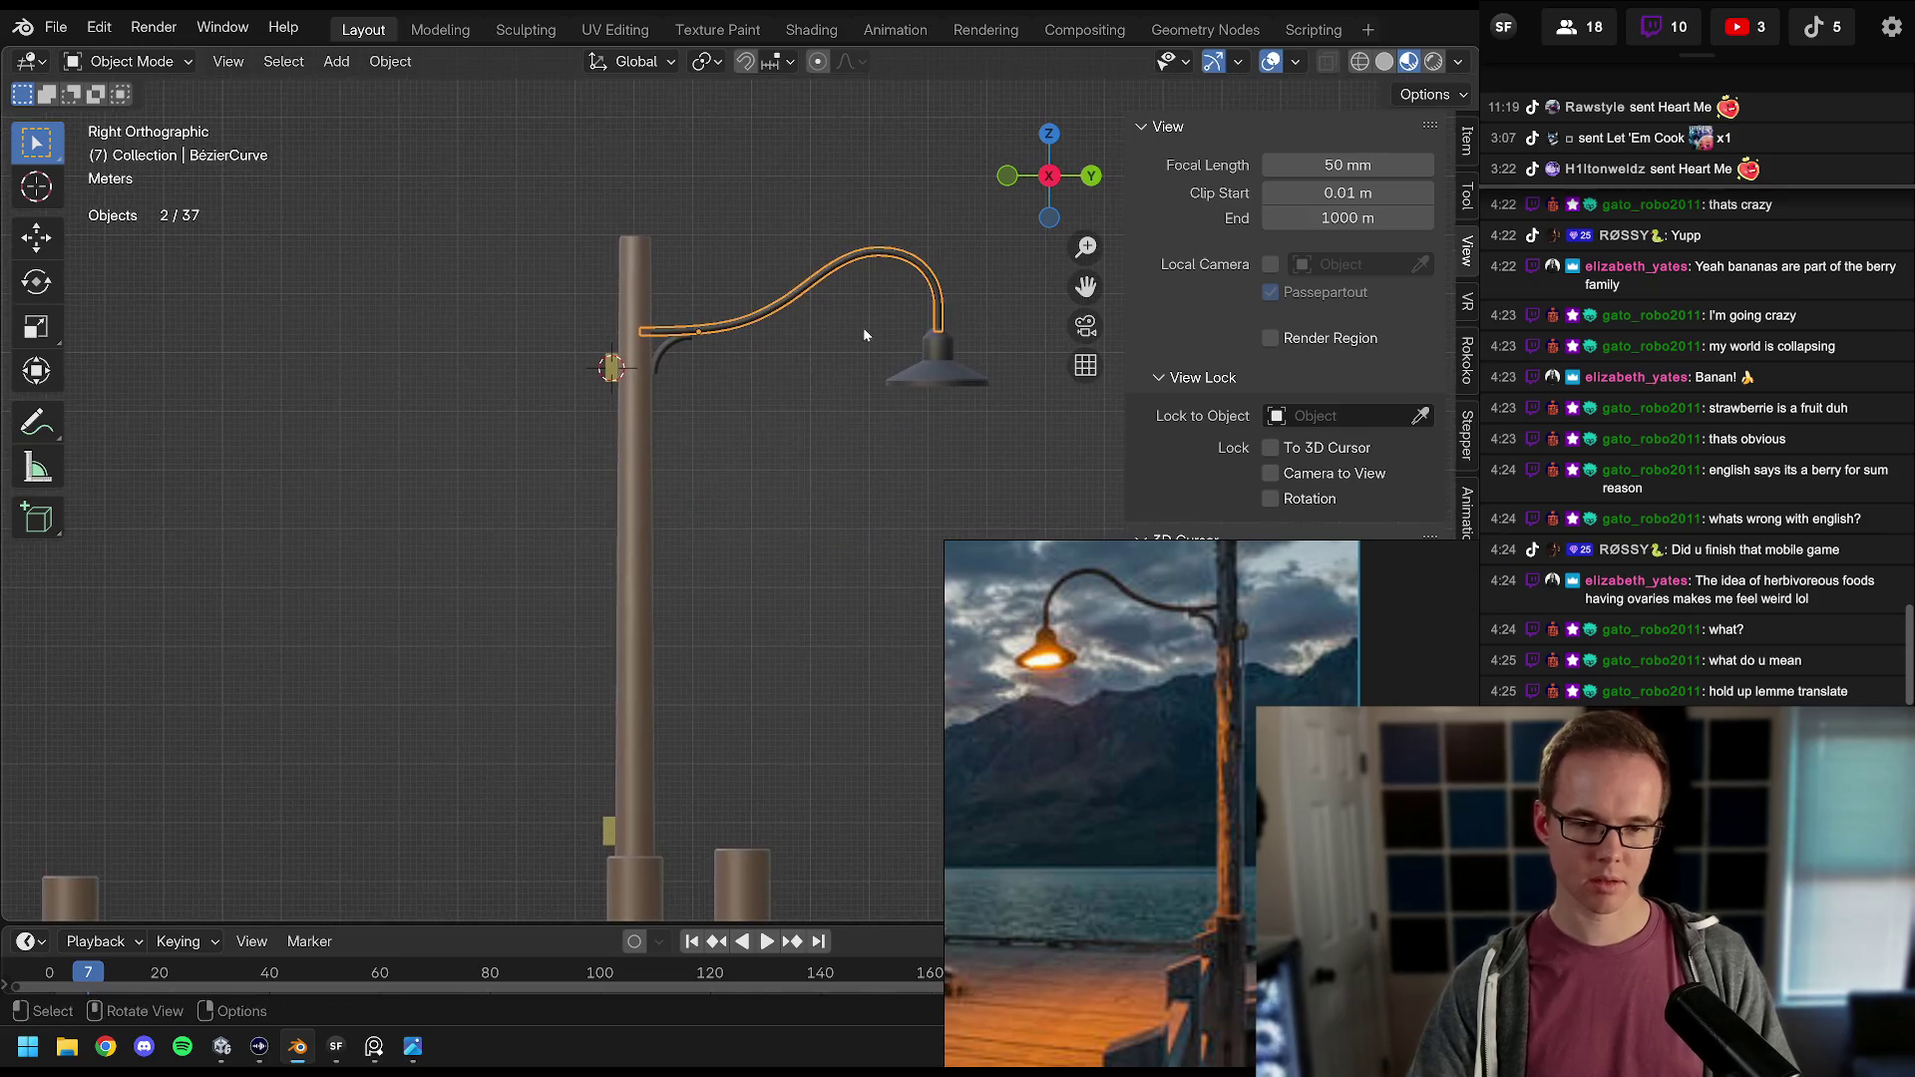
key("shift+d")
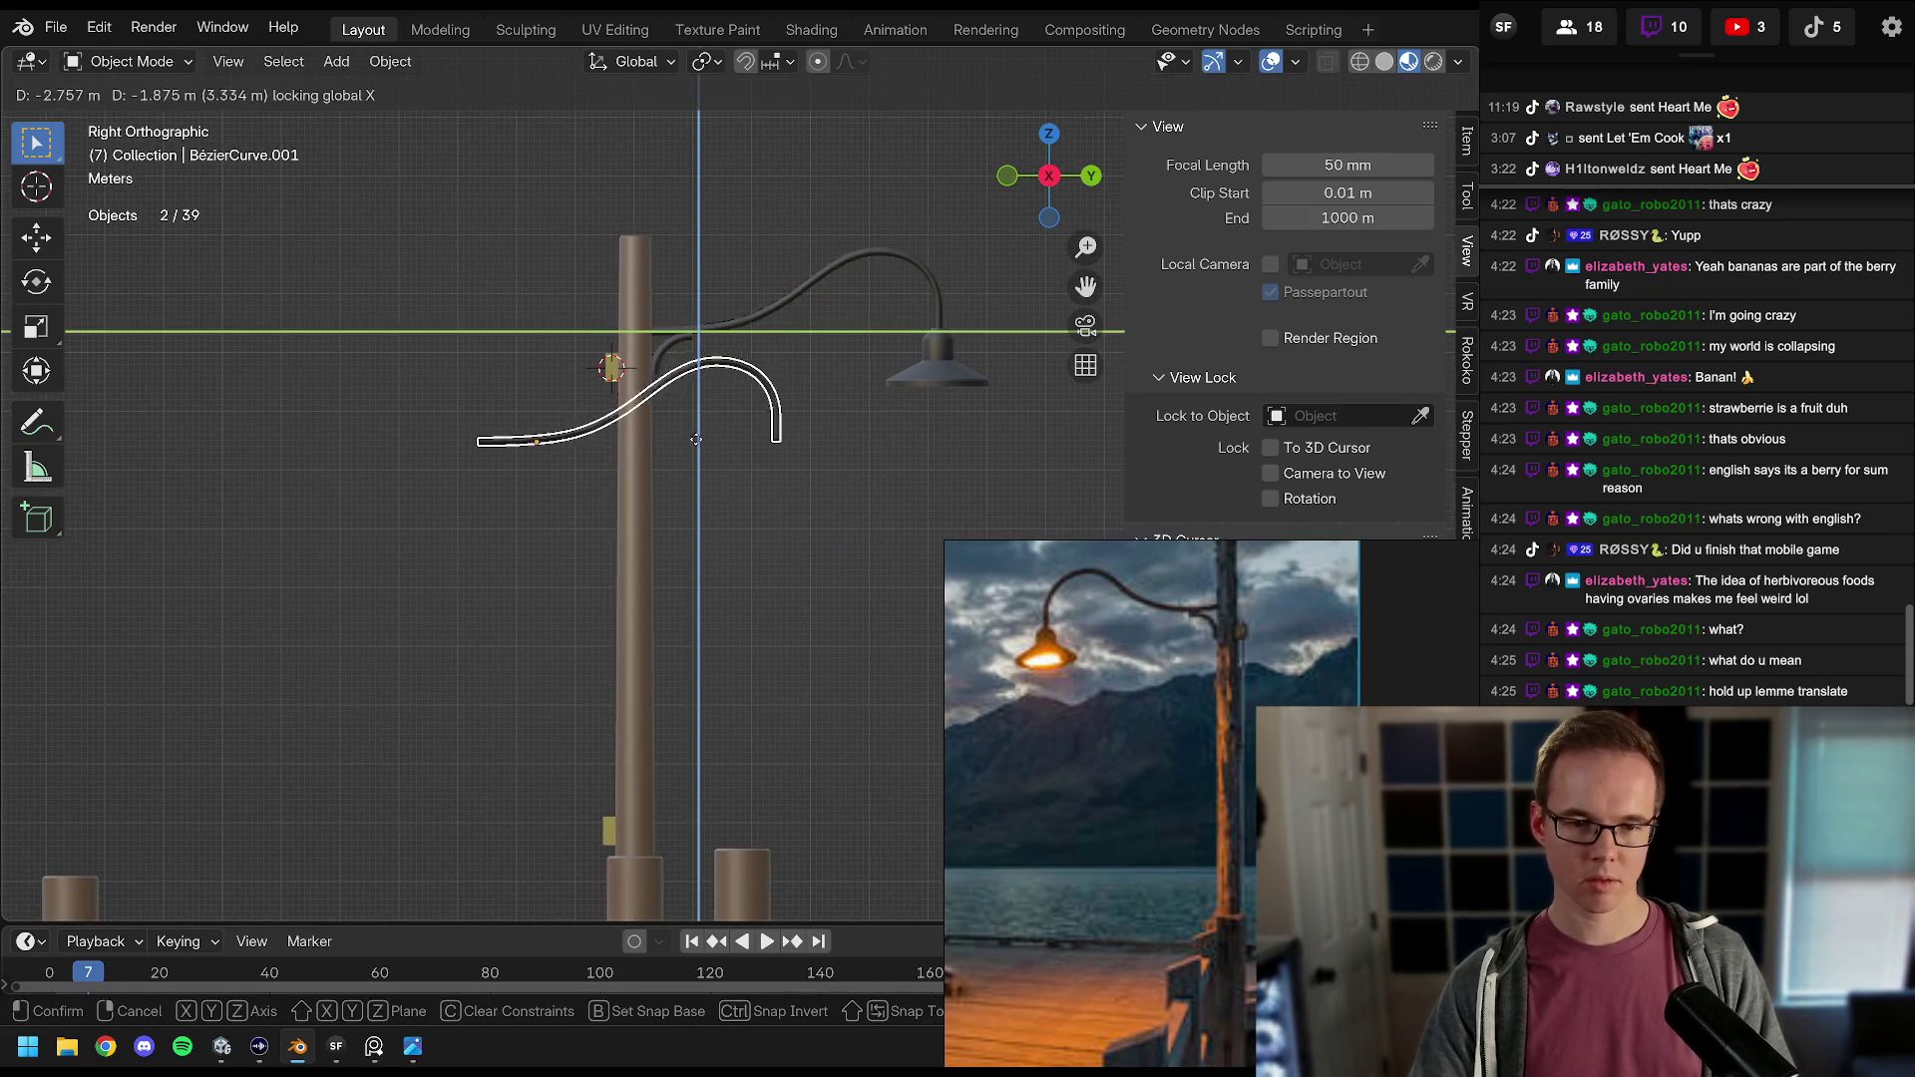
left_click(629, 481)
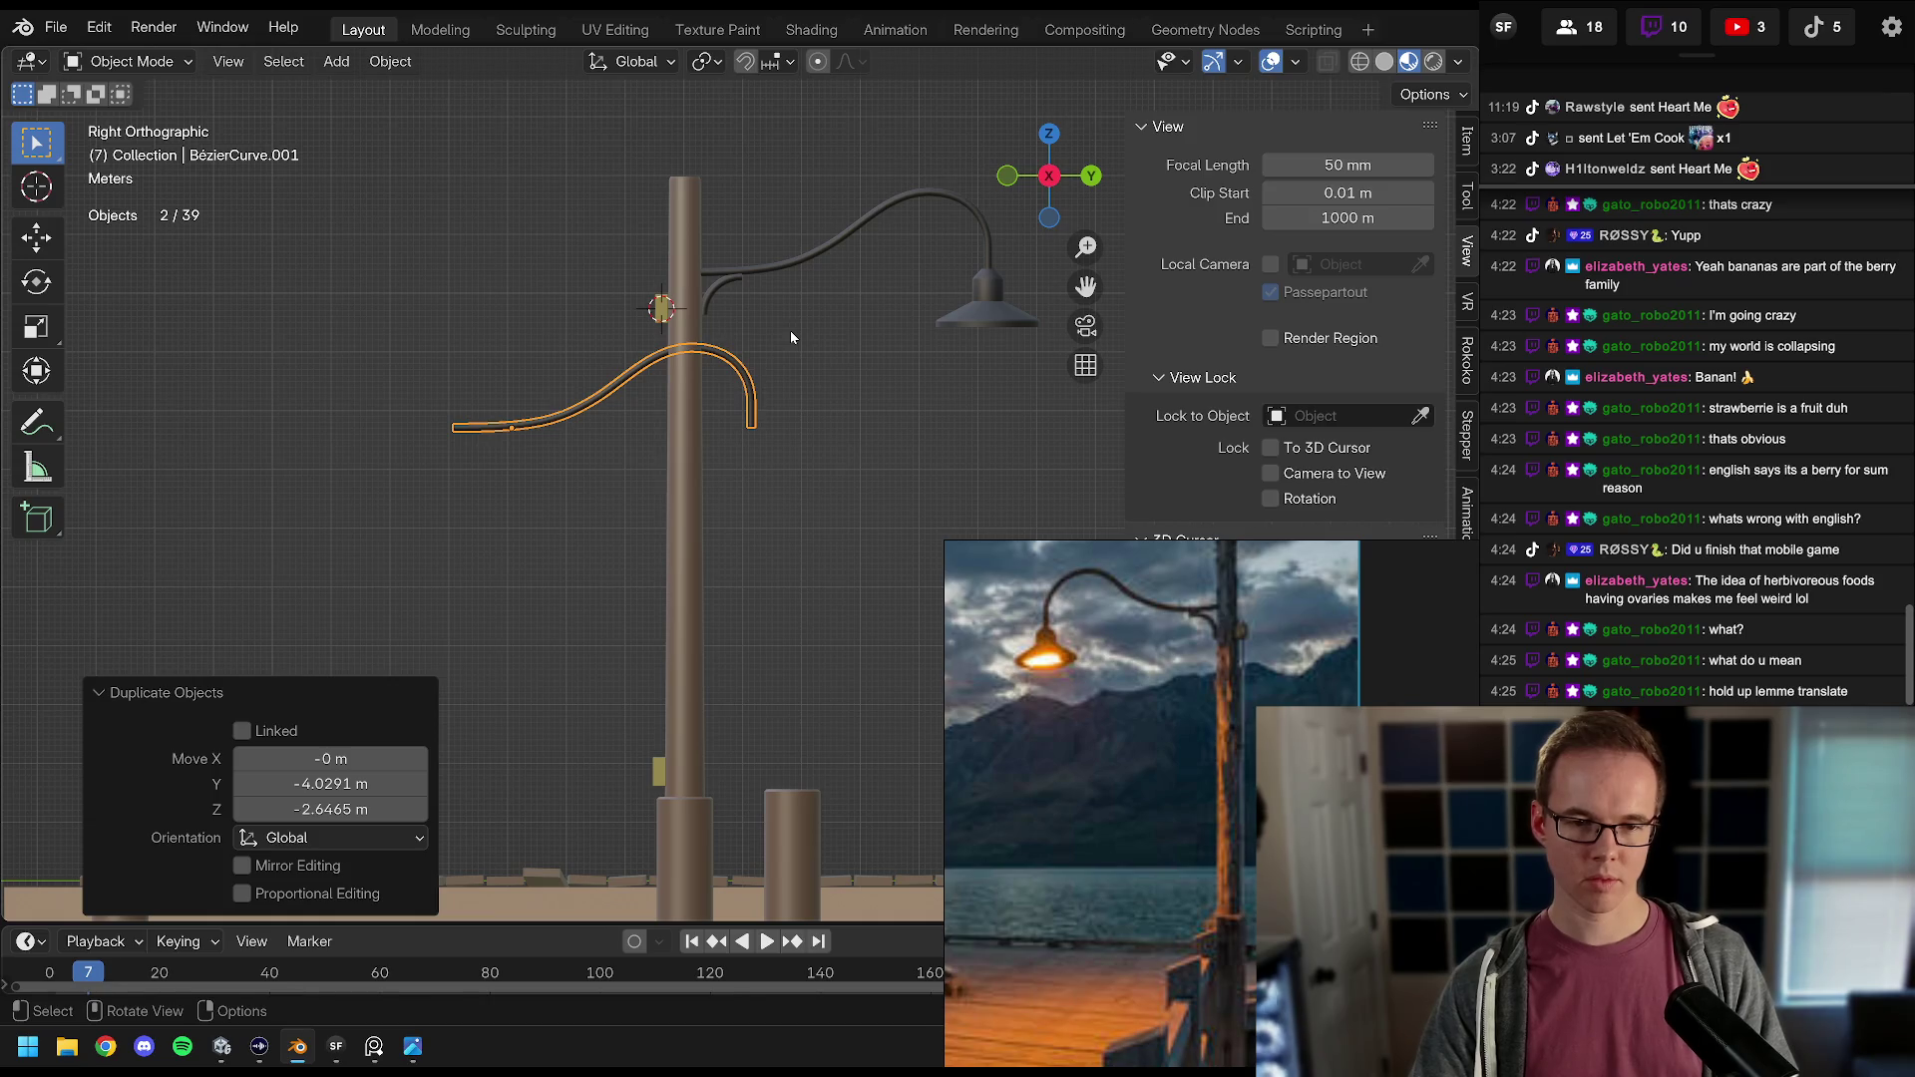
key("r")
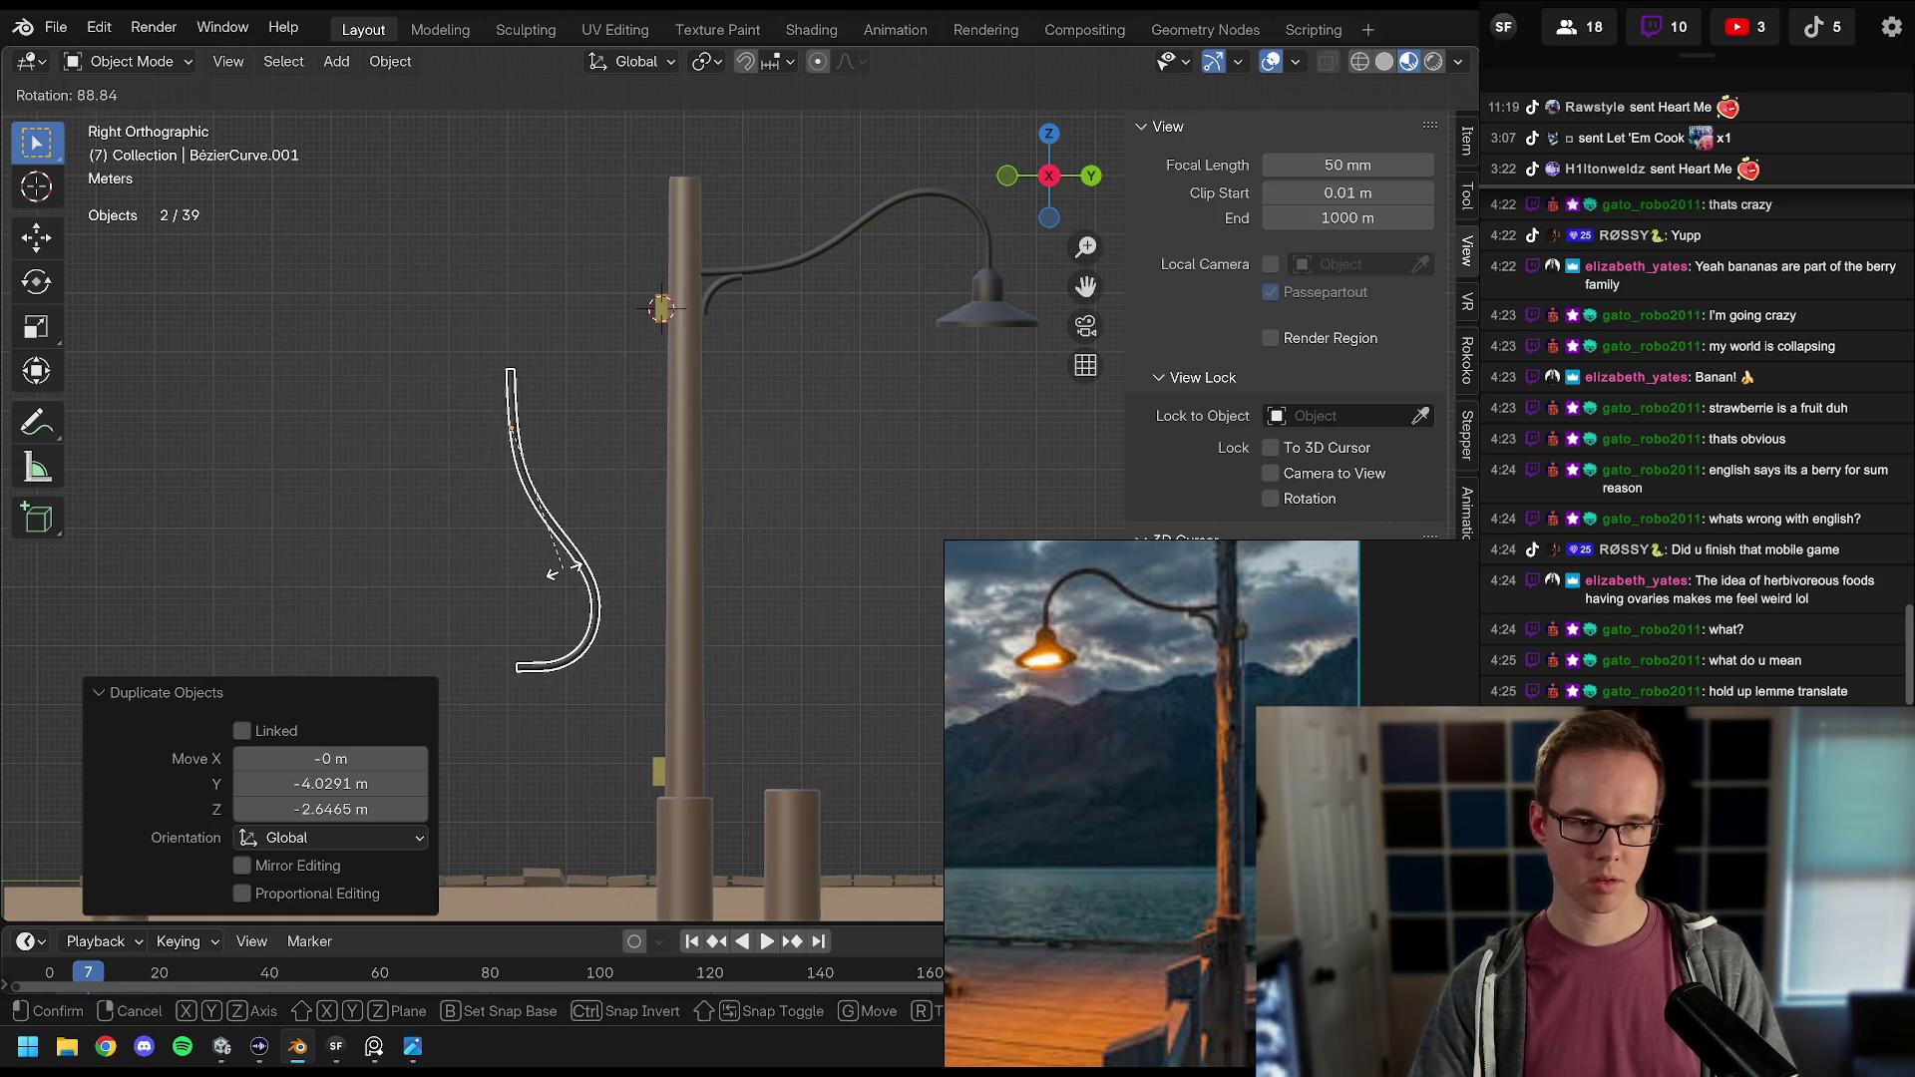
left_click(555, 571)
scroll(658, 567, "up", 5)
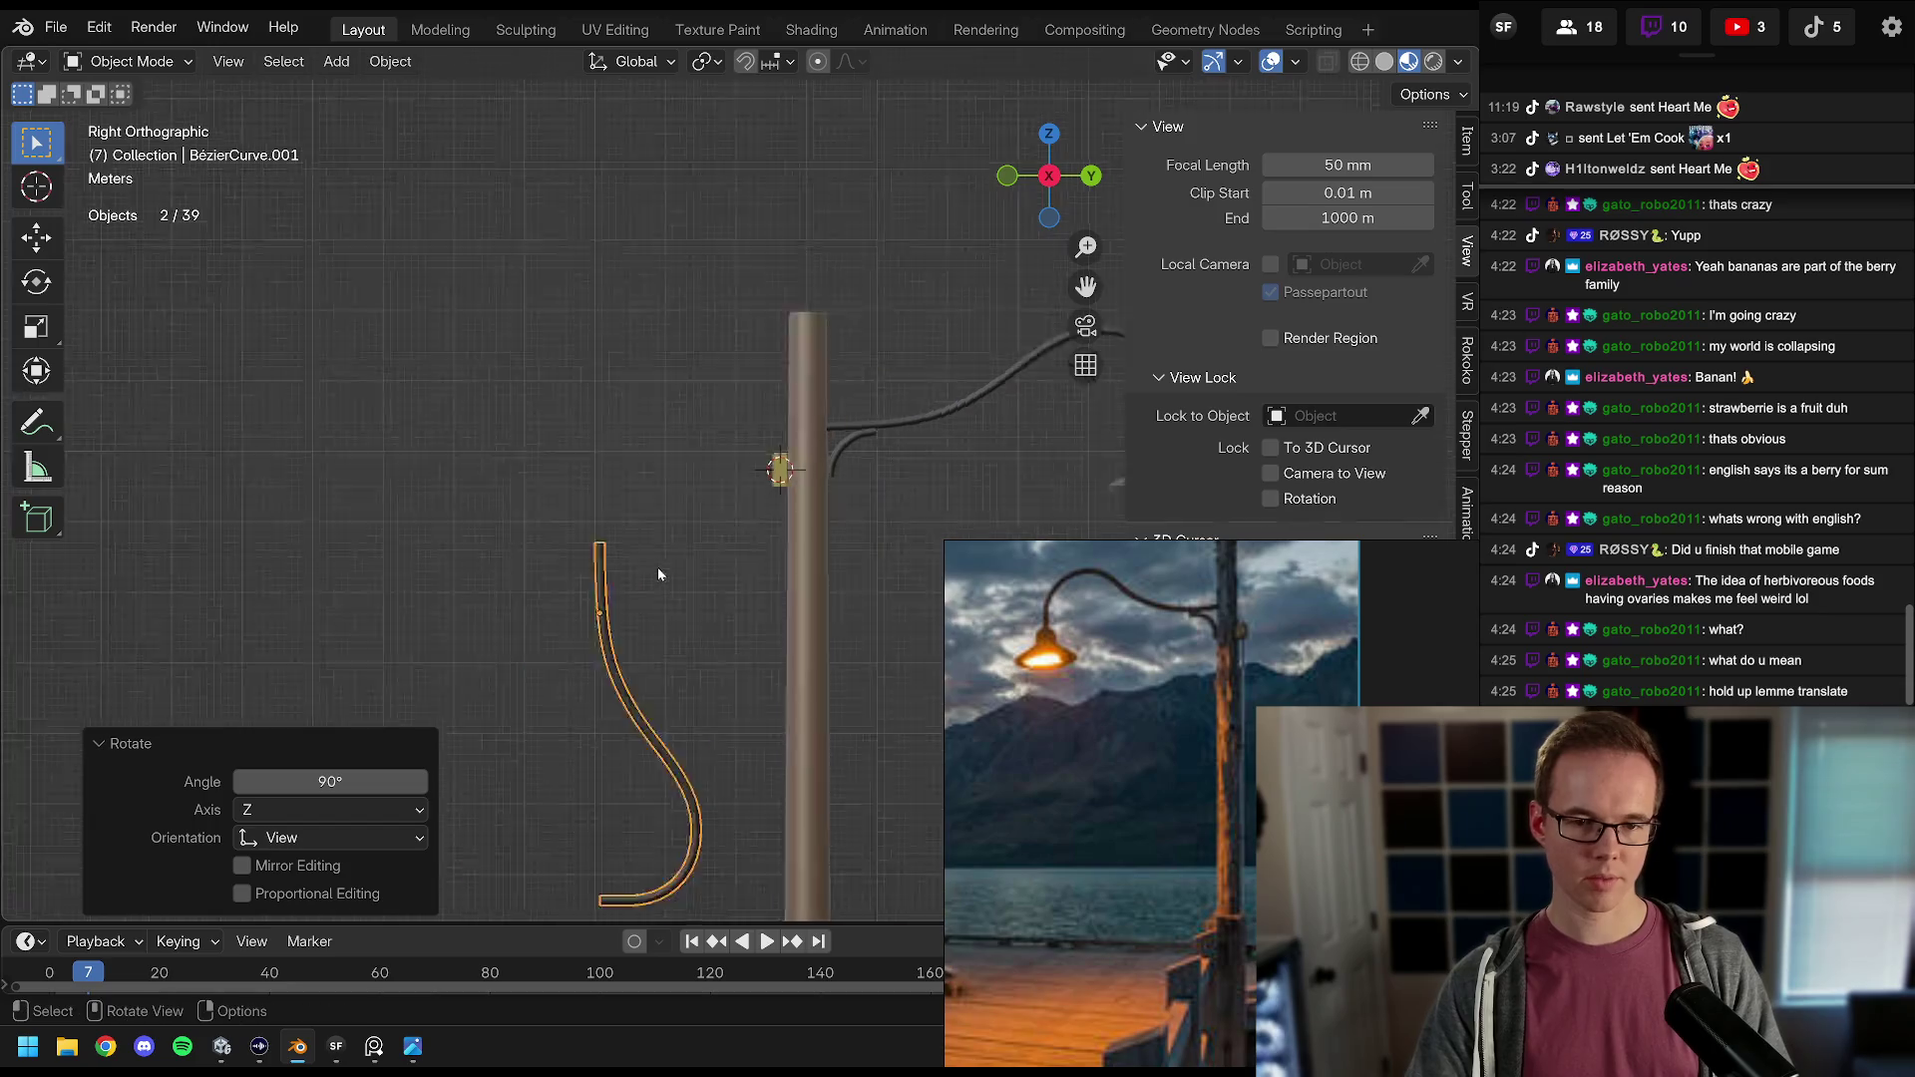
Step: Move the copy off the X axis to Y 2.5425 m, Z 1.0085 m beside the pole
key("g")
key("shift+x")
left_click(1060, 408)
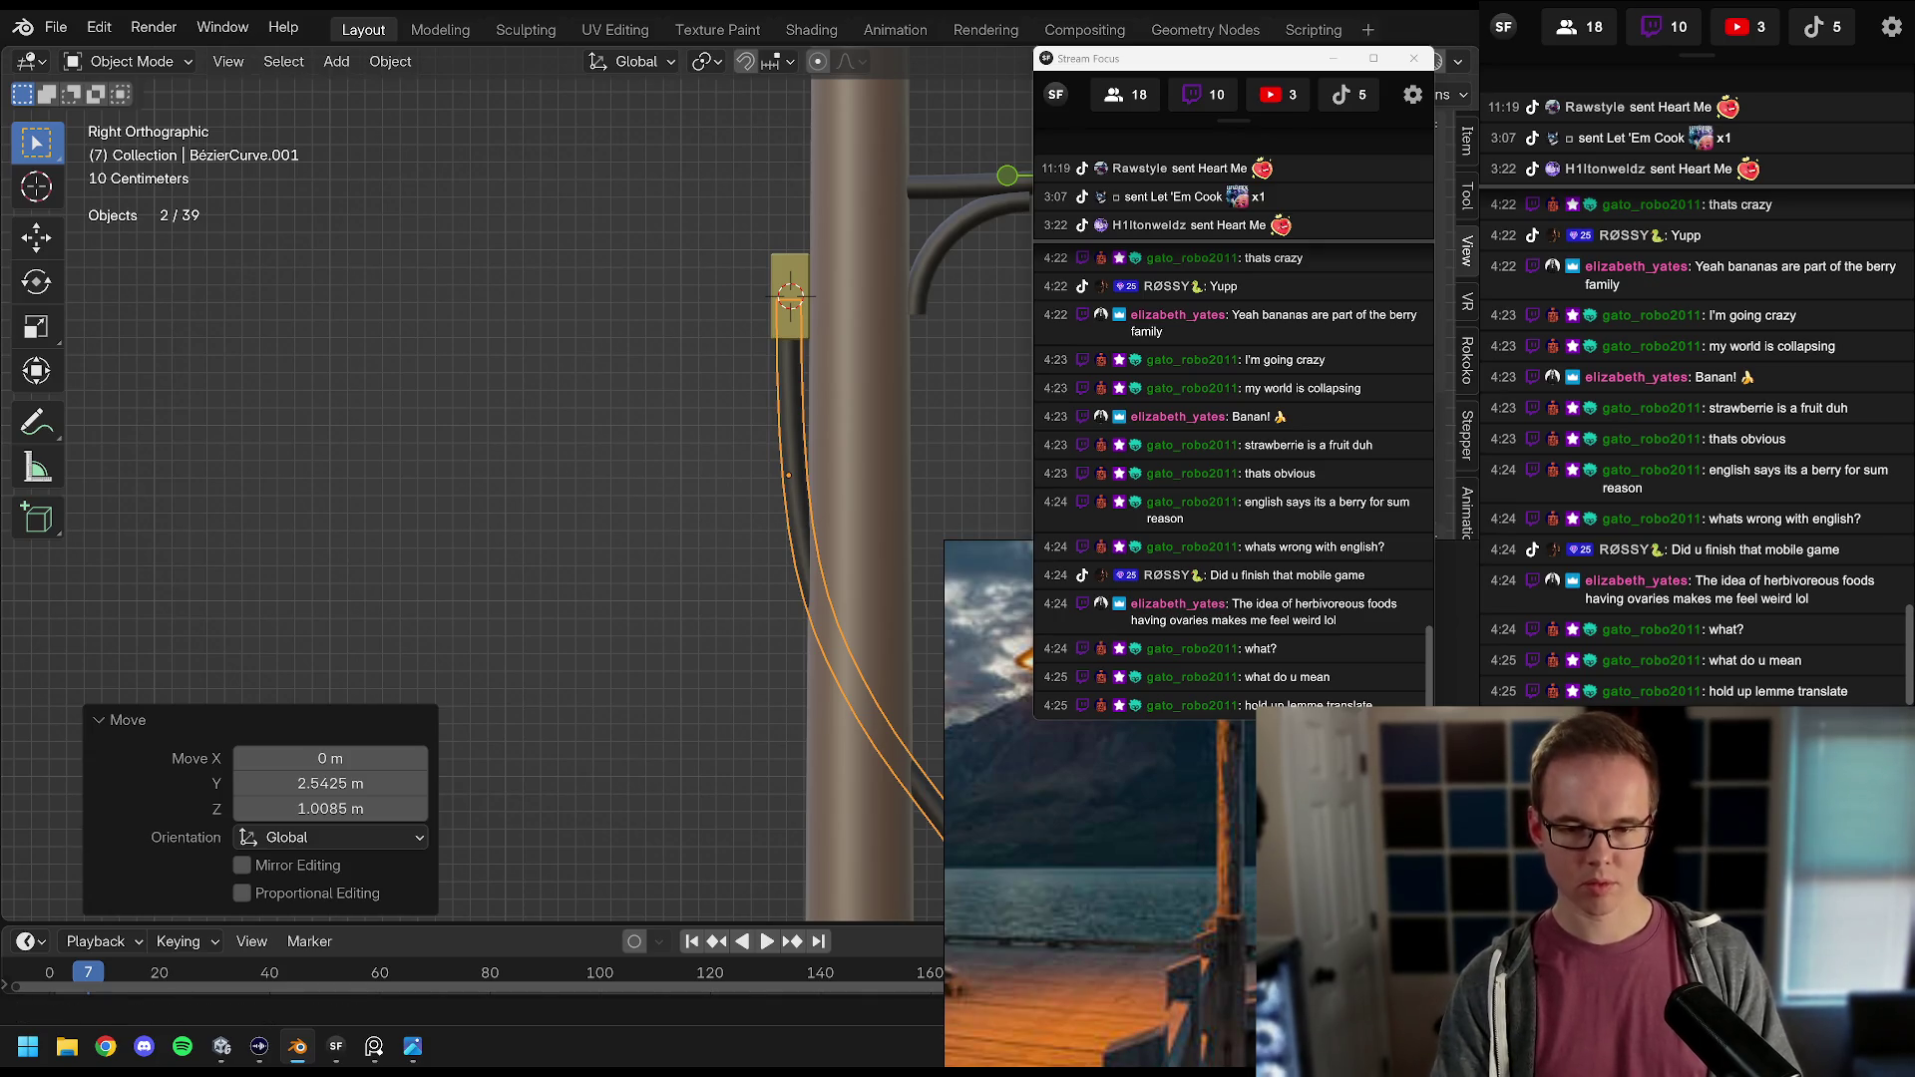
key("ctrl+z")
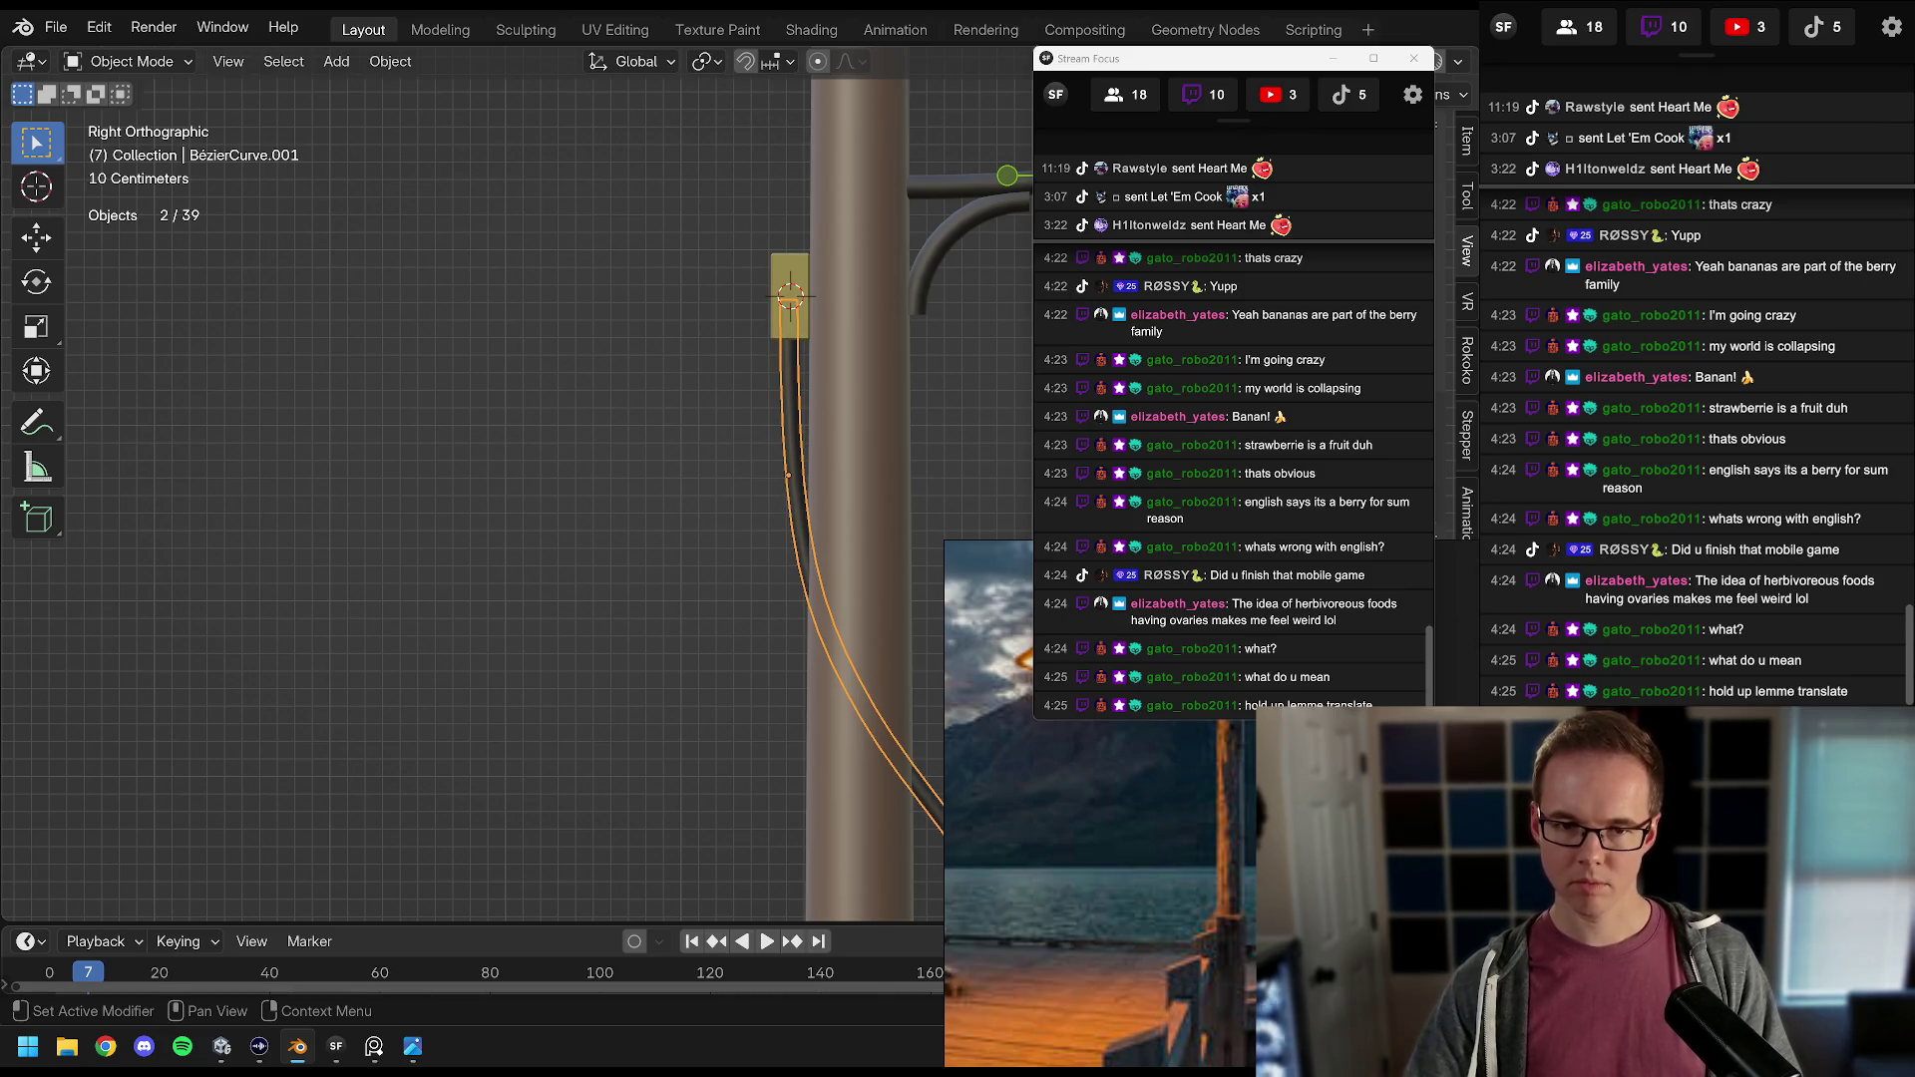
scroll(844, 289, "down", 5)
key("Tab")
scroll(794, 513, "up", 3)
Step: Delete every curve point except the bracket's top point
key("a")
left_click(734, 250, "shift")
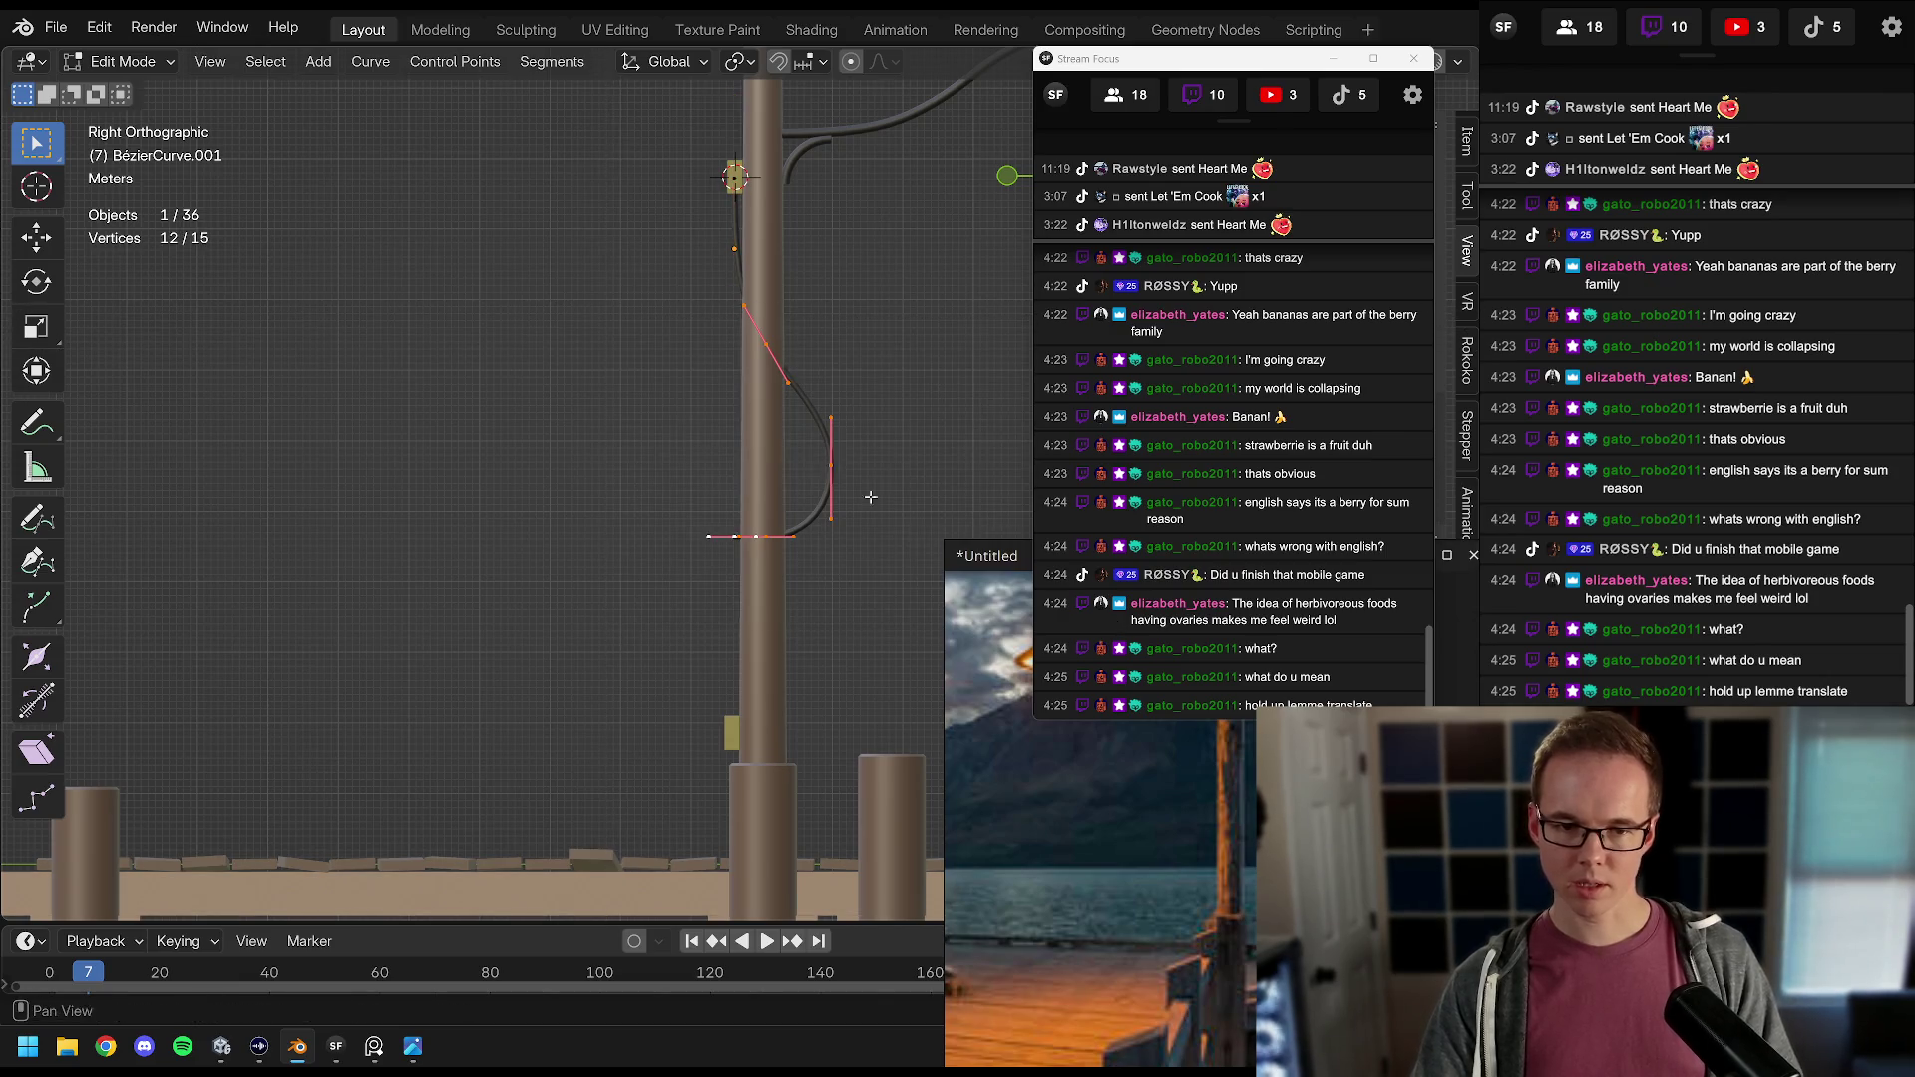
key("x")
left_click(793, 457)
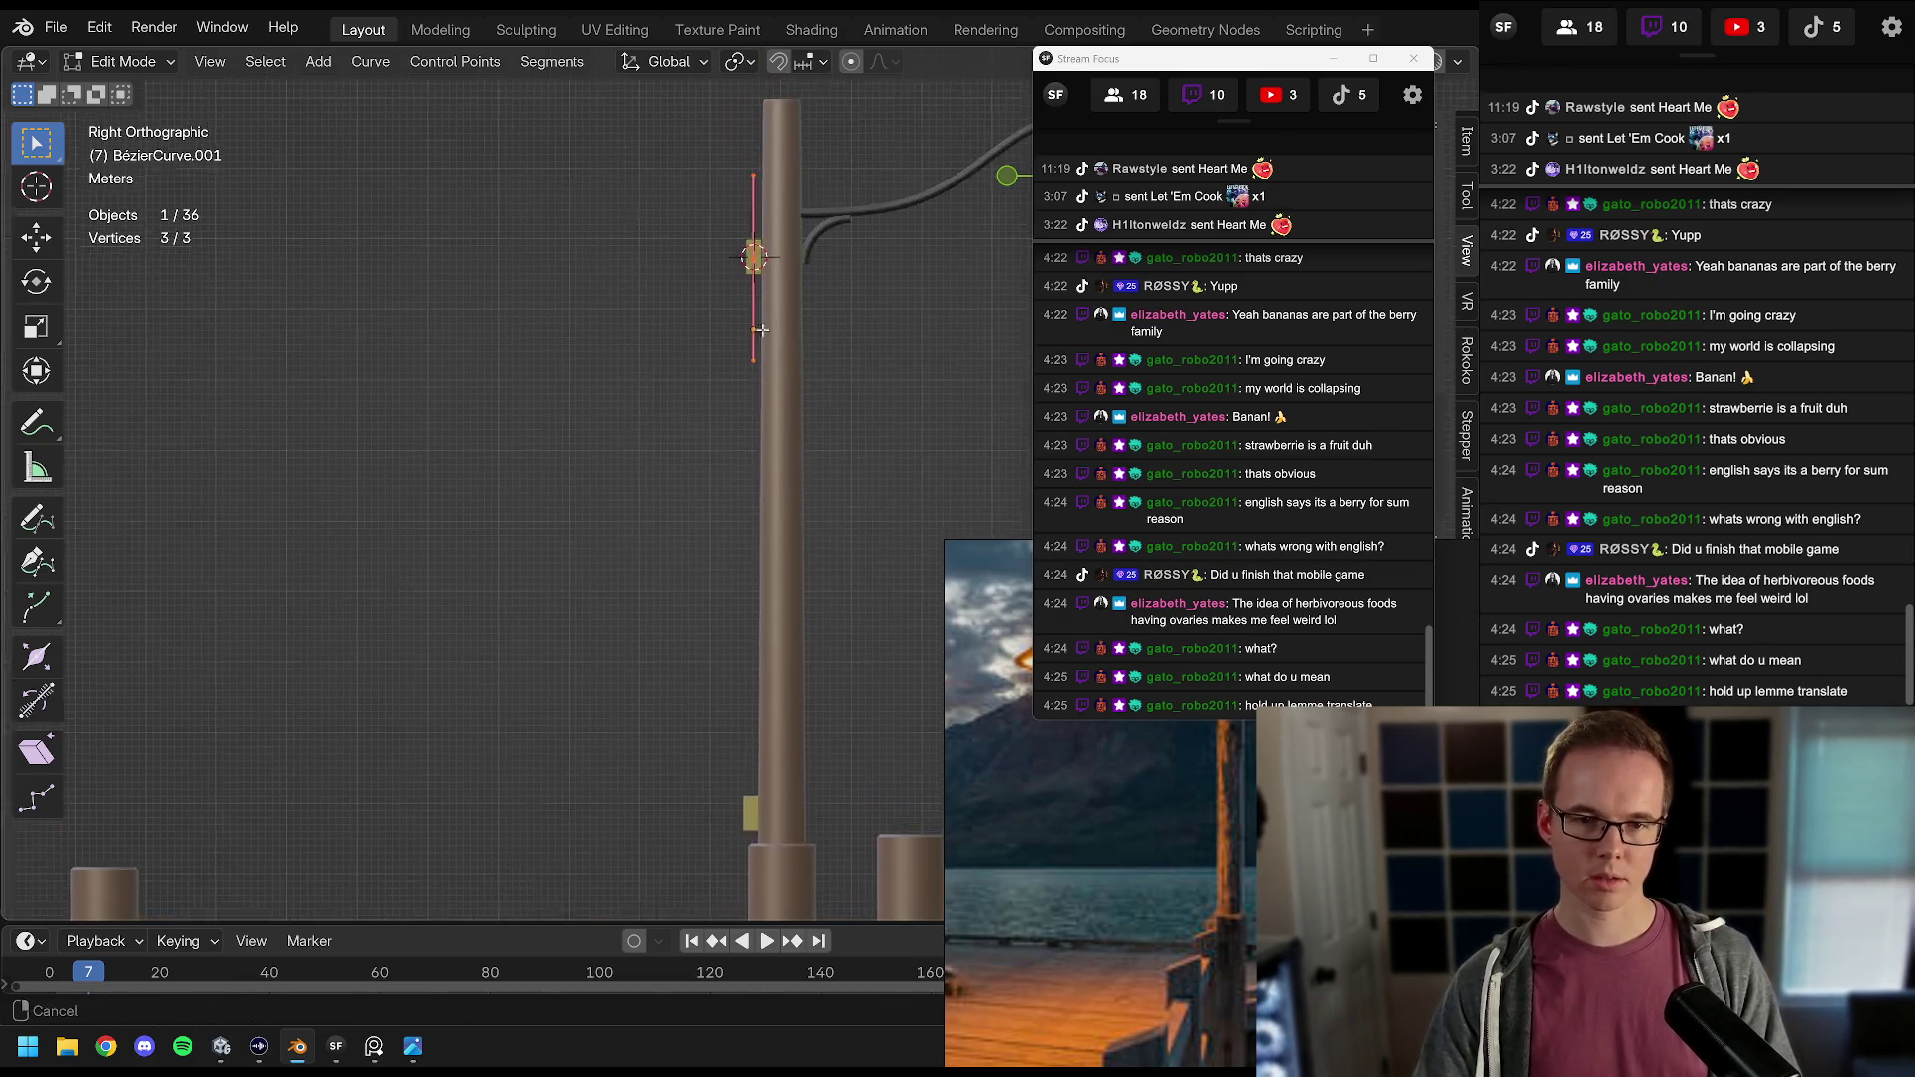
scroll(755, 299, "down", 1)
Step: Extrude the curve straight down the pole along Z and adjust the end point's height
key("e")
key("z")
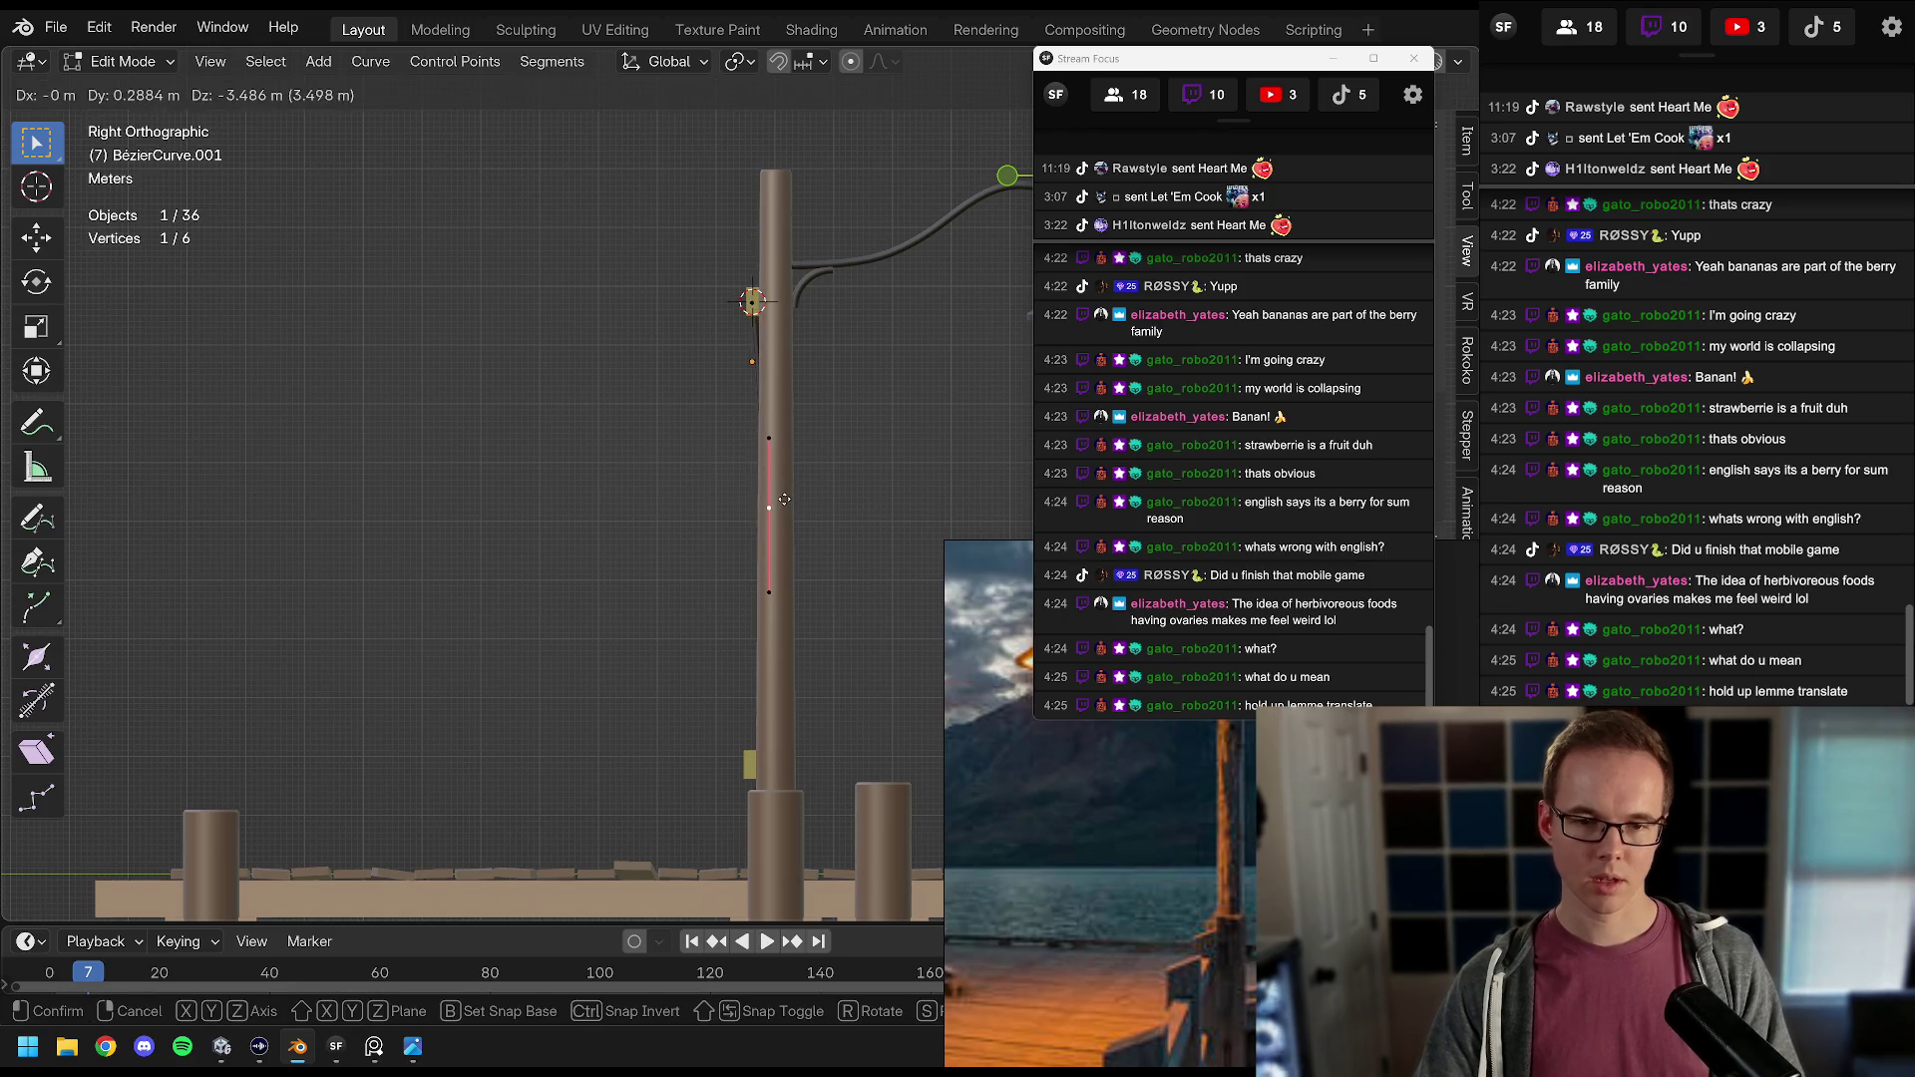
left_click(755, 713)
scroll(789, 458, "up", 6)
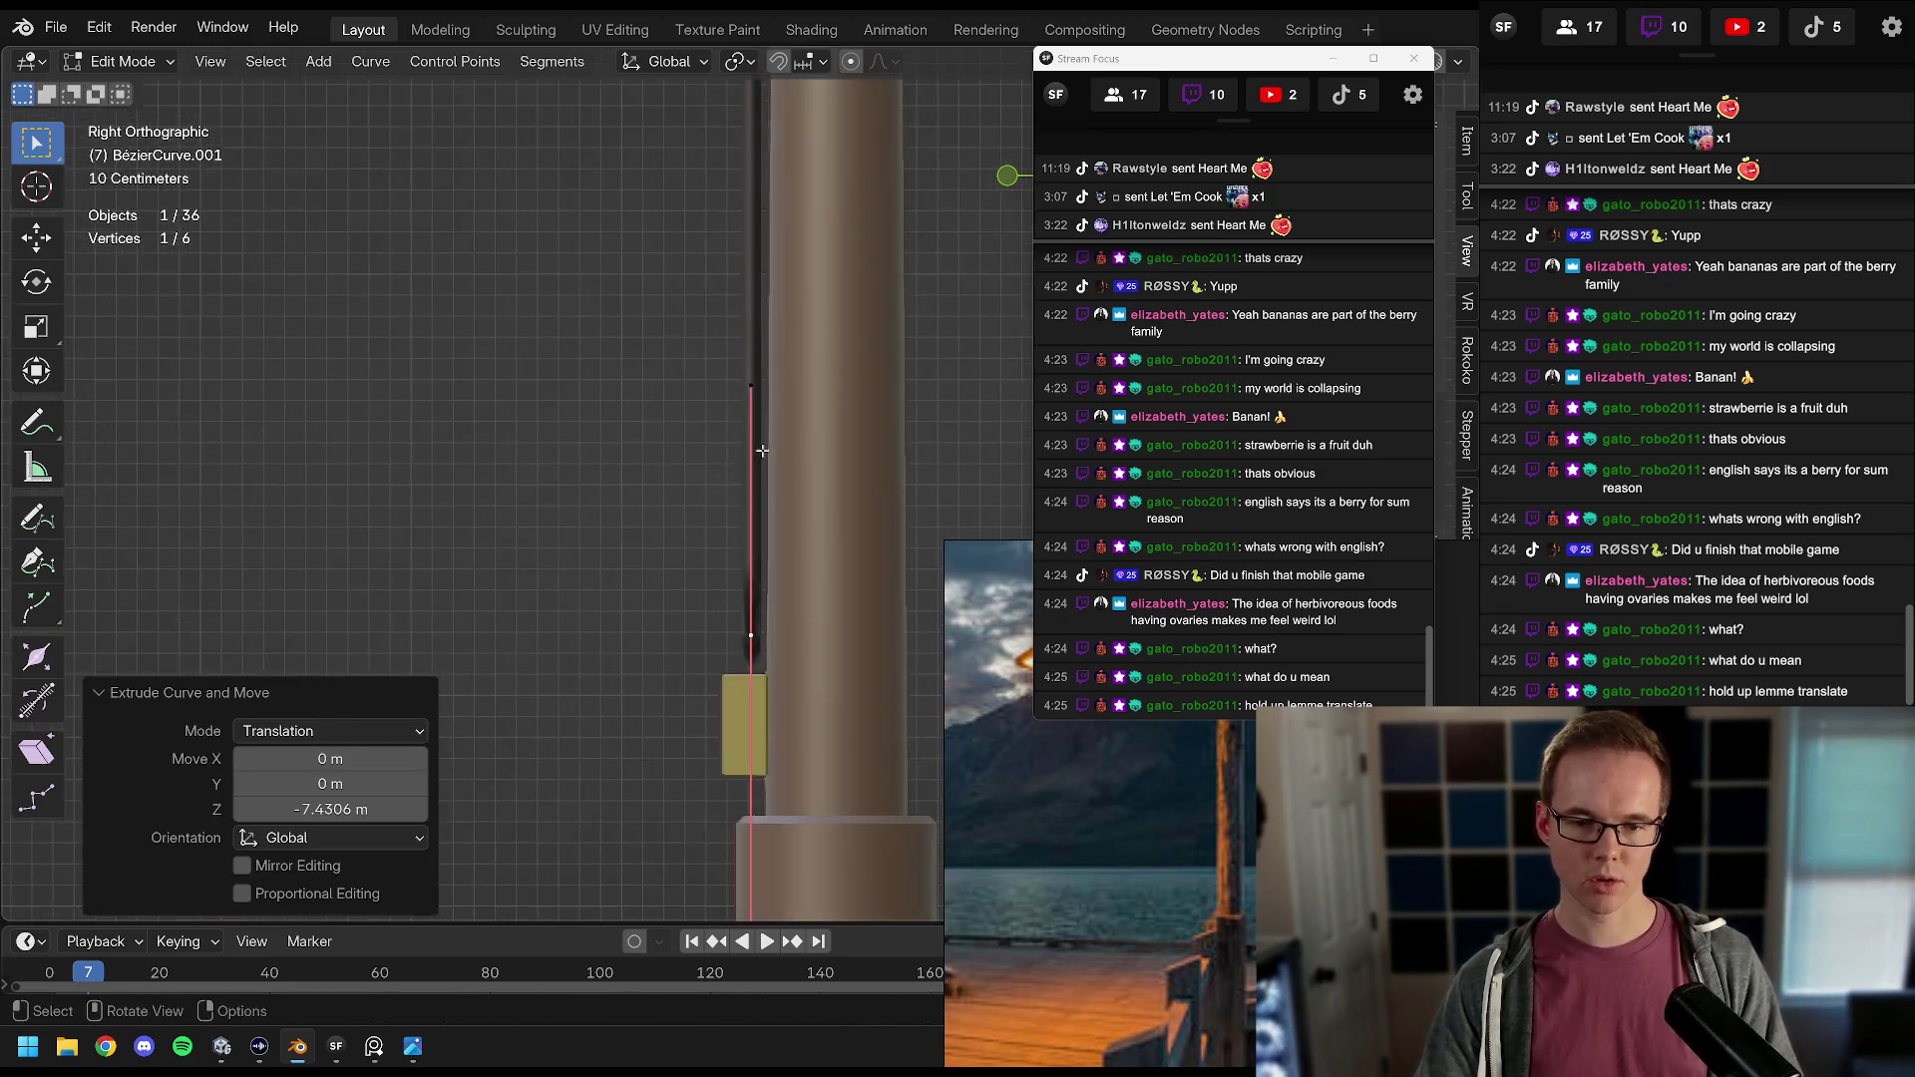
key("g")
key("z")
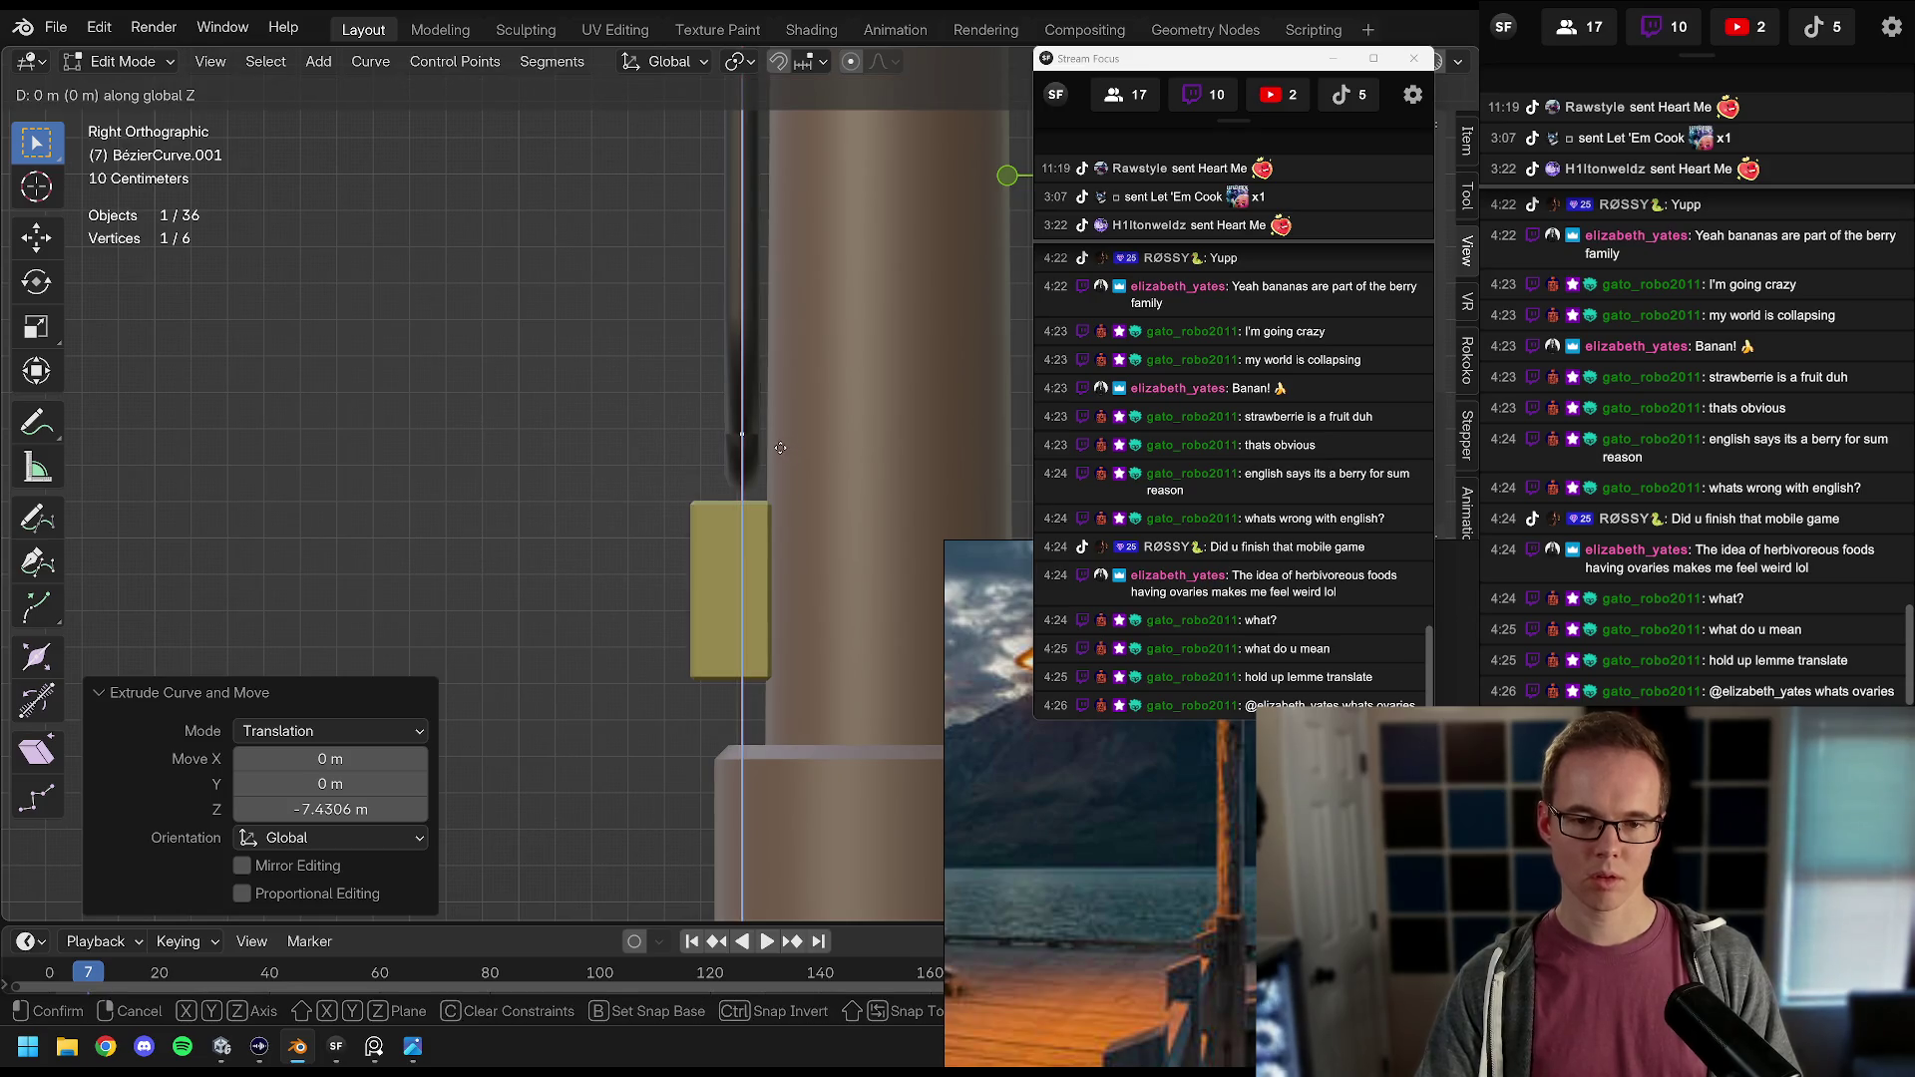
left_click(781, 448)
Step: Rotate the end point's handle 180°
left_click_drag(781, 448, 864, 398)
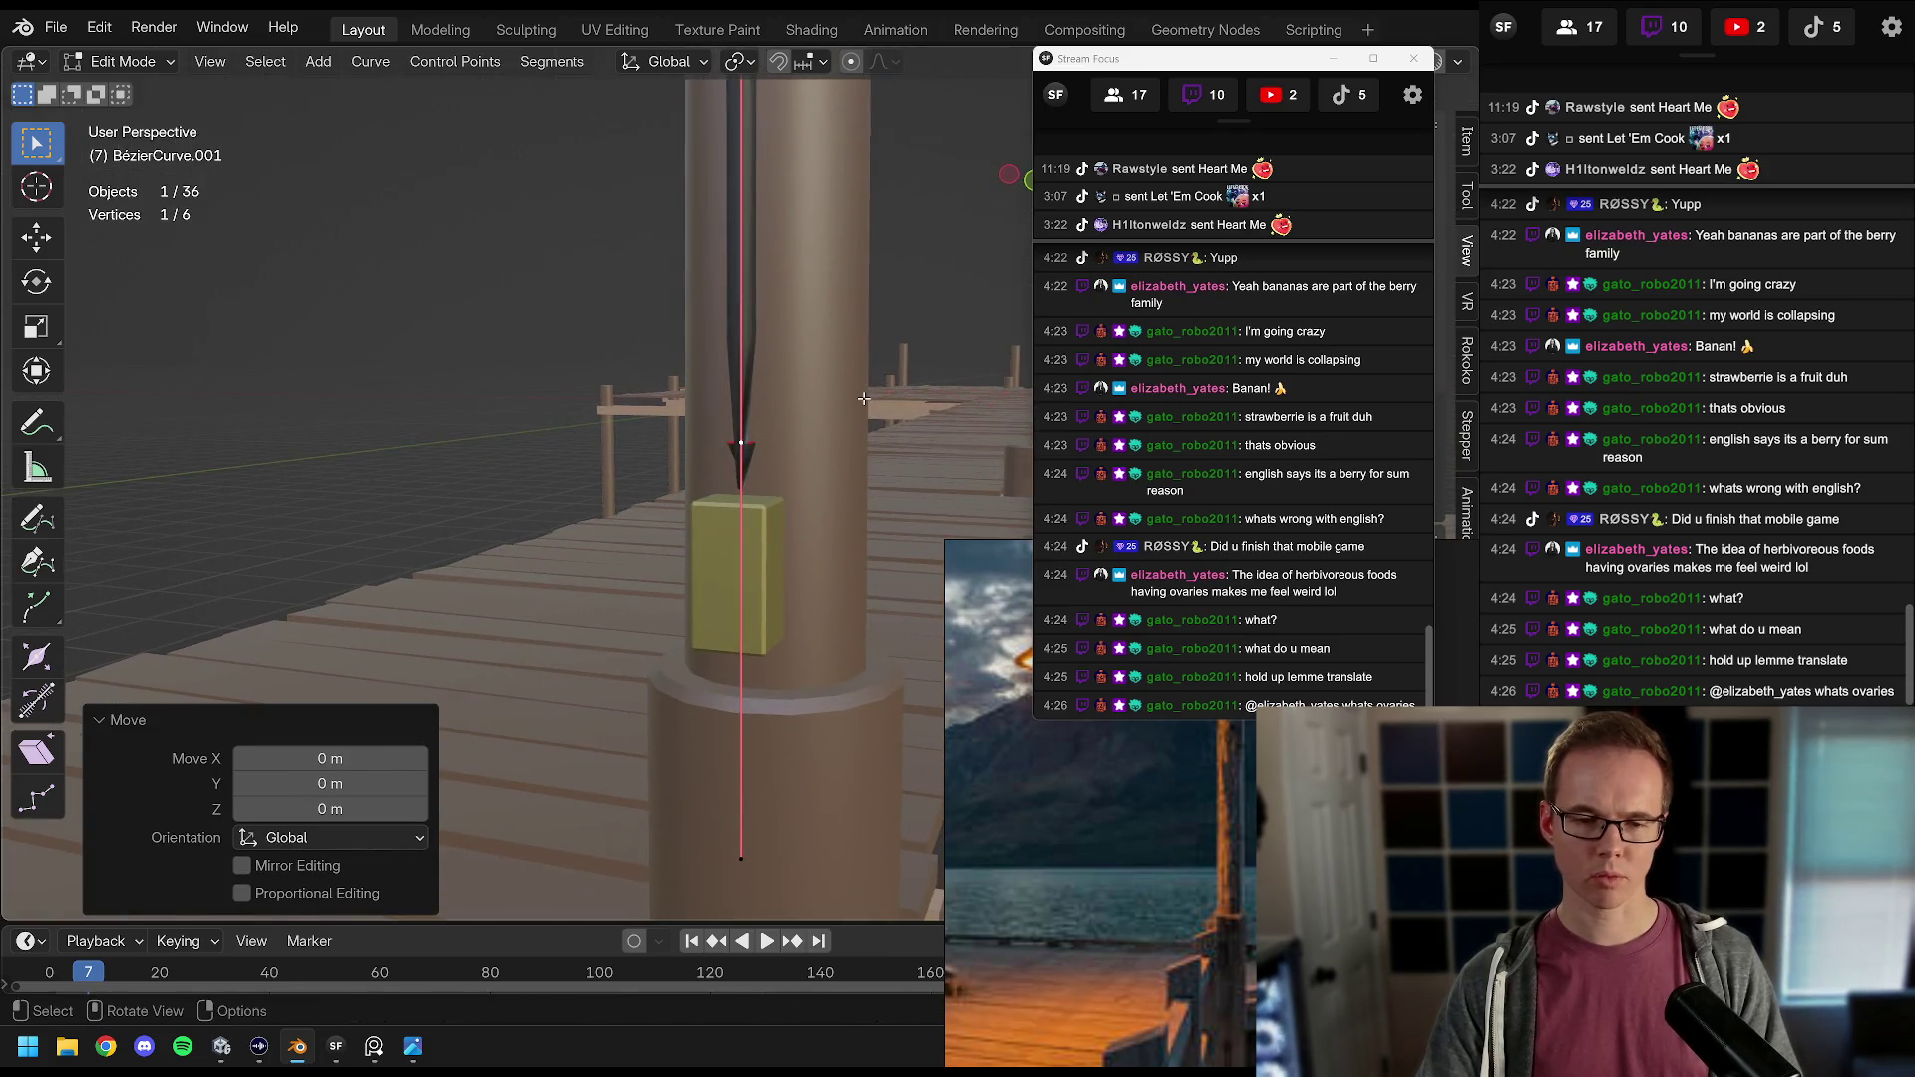
key("r")
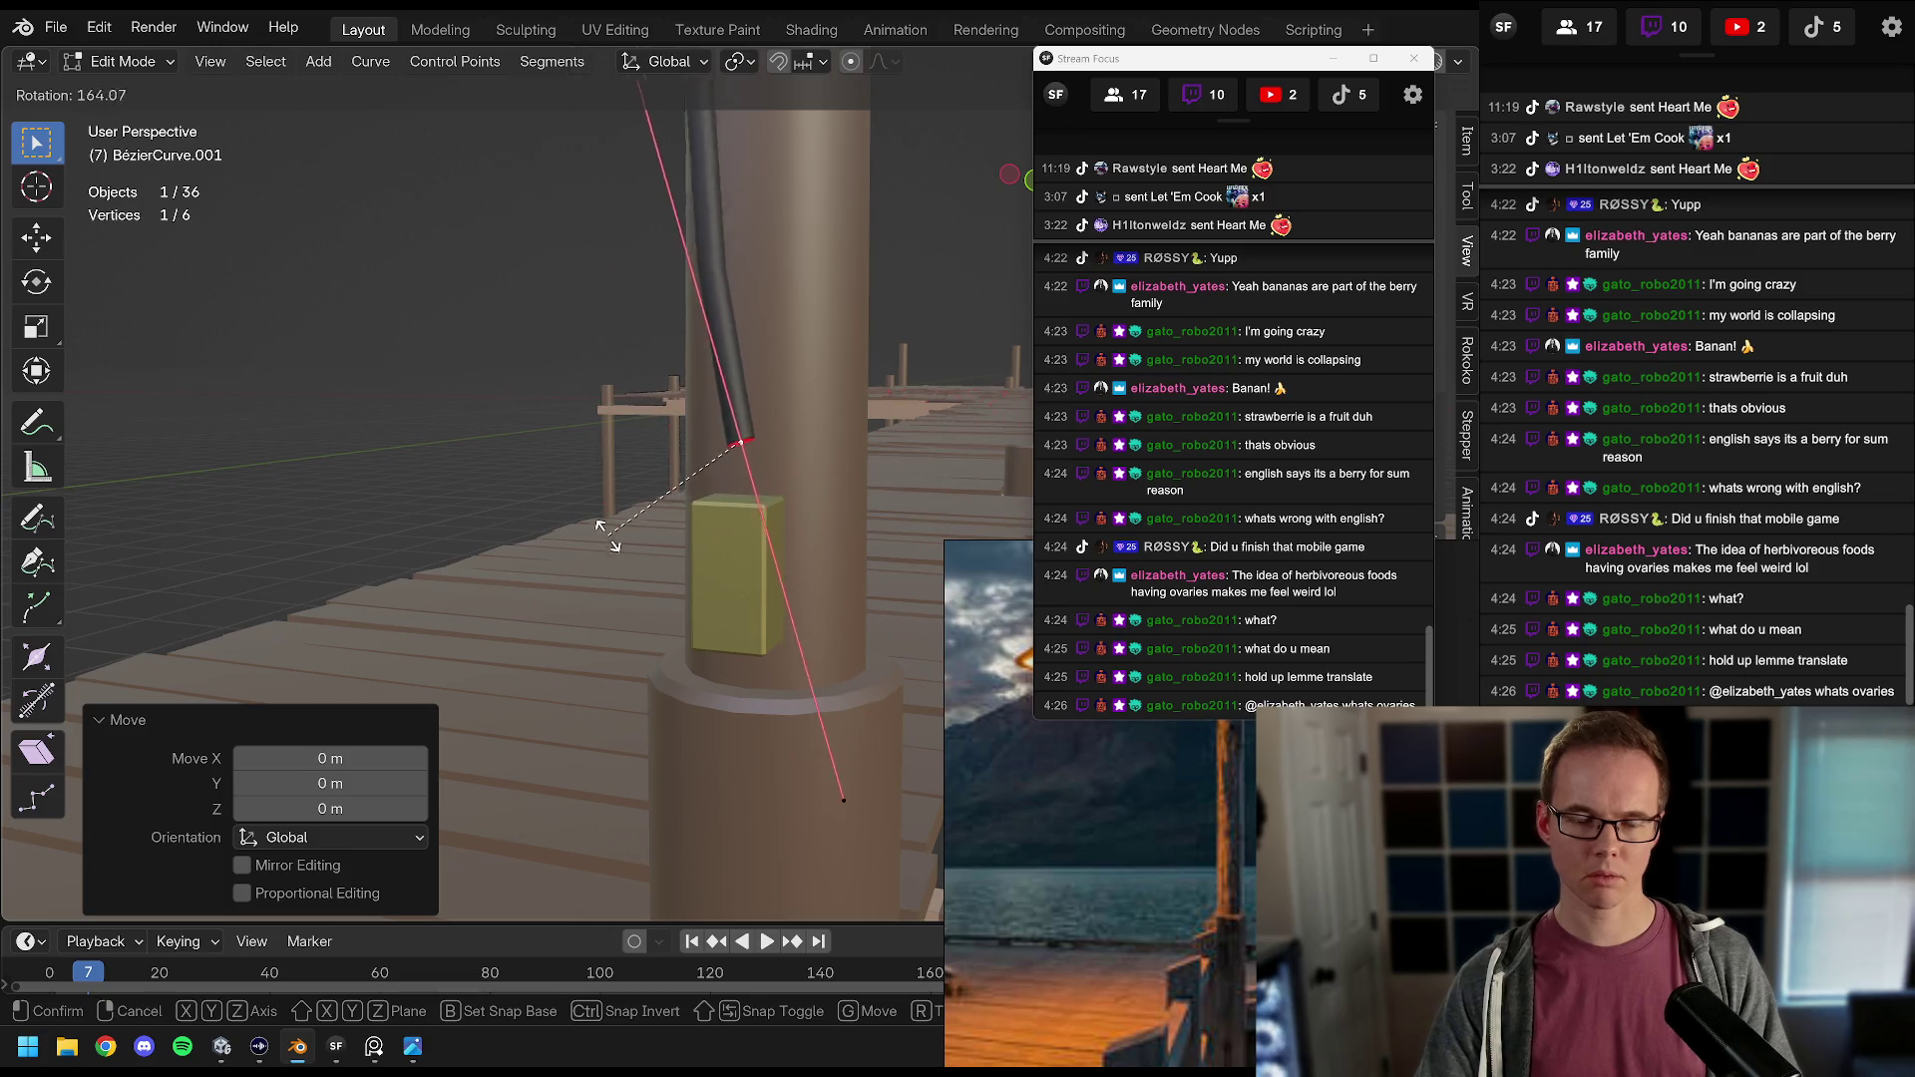
type("180")
key("Return")
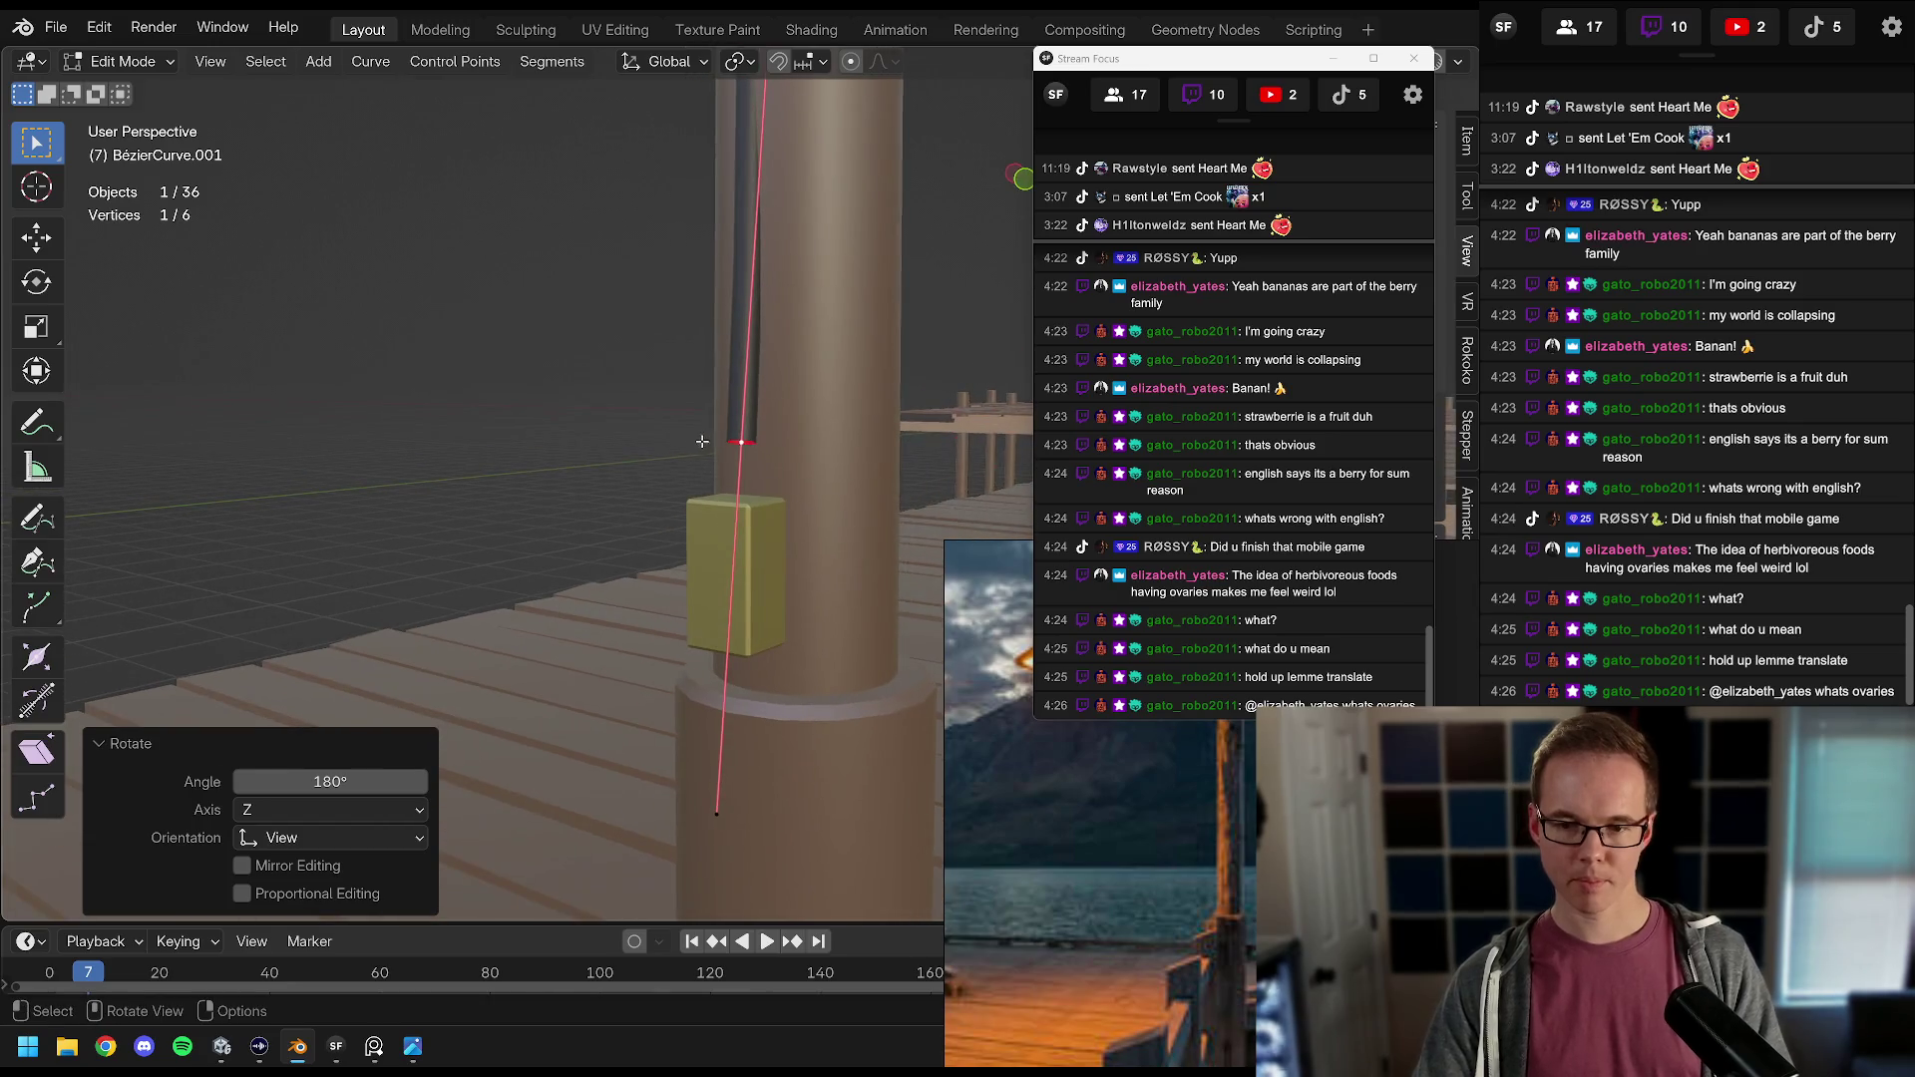
left_click_drag(1206, 67, 1475, 18)
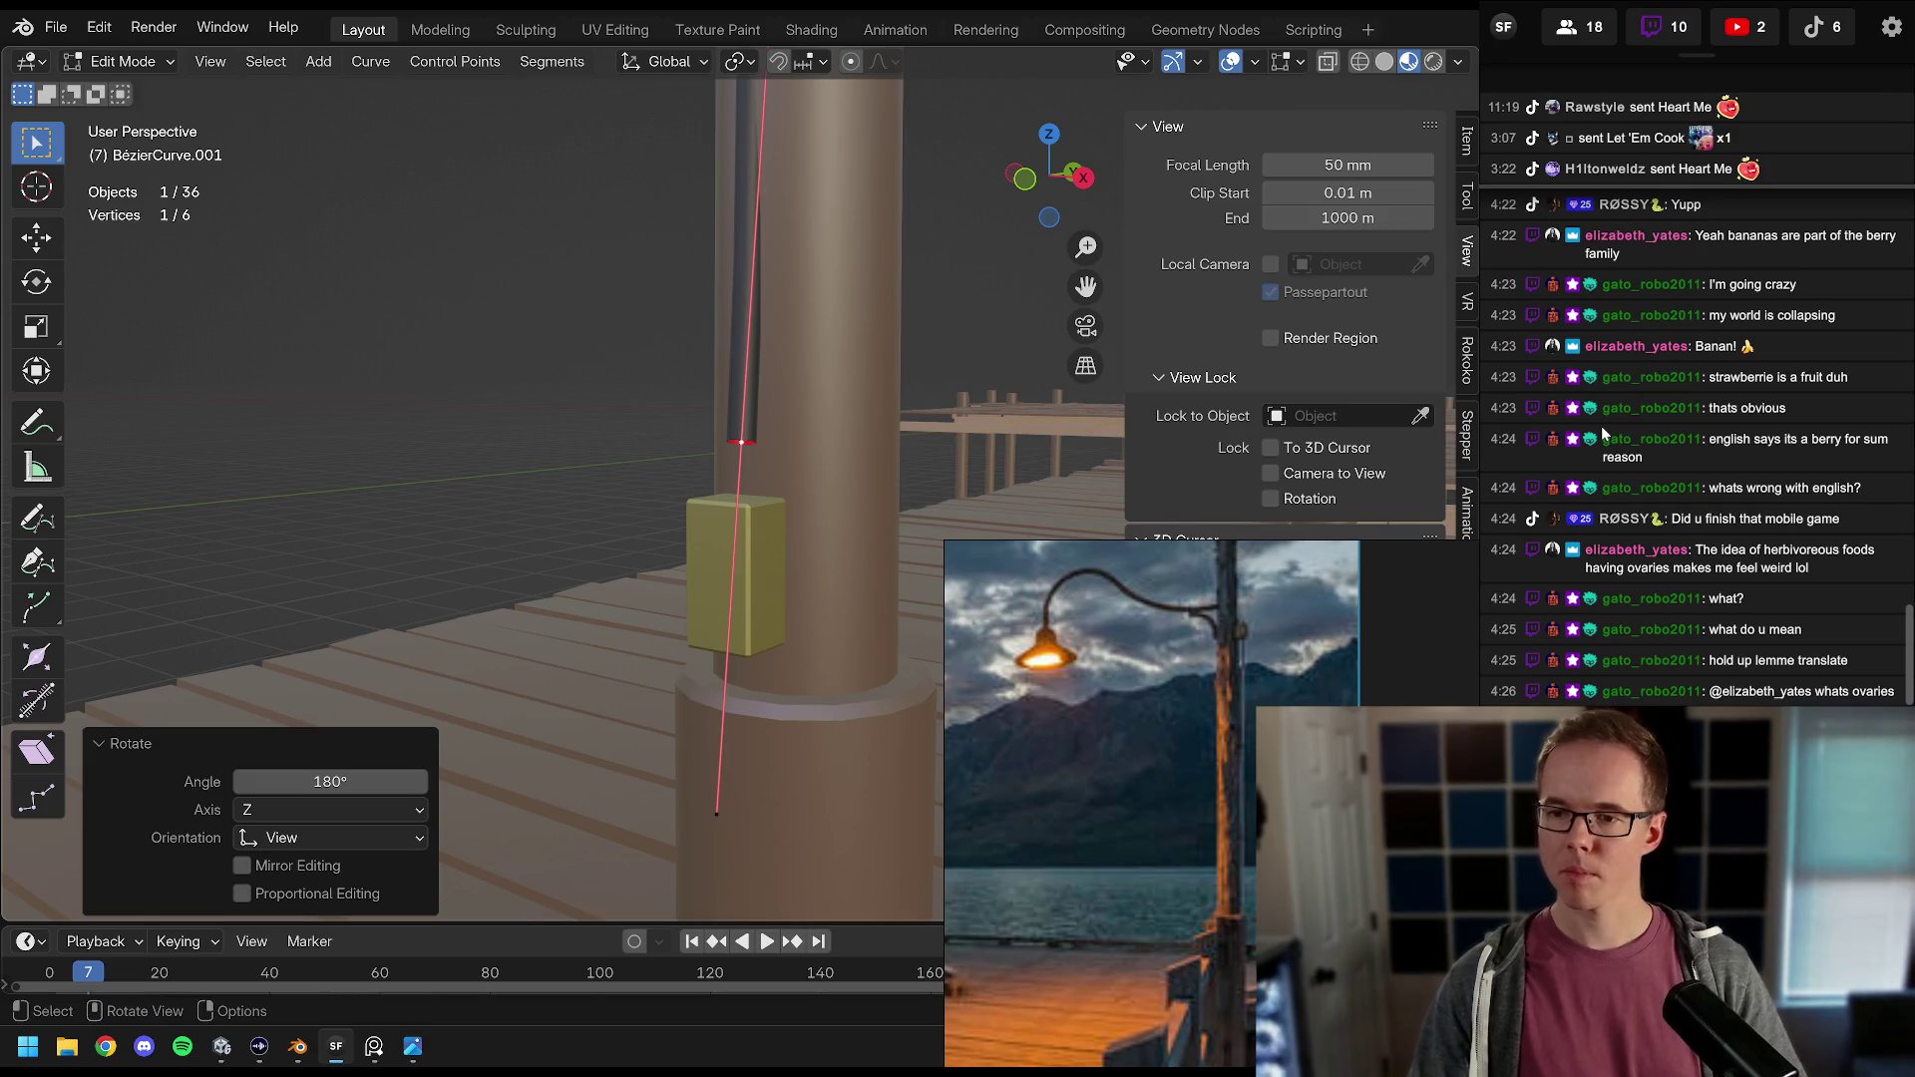
Step: Check the extended curve in orbit, front and right views, then switch to Unity's dock scene
mouse_move(823, 356)
left_mouse_down()
mouse_move(625, 500)
mouse_move(738, 457)
left_mouse_up()
scroll(625, 500, "down", 8)
scroll(748, 499, "up", 8)
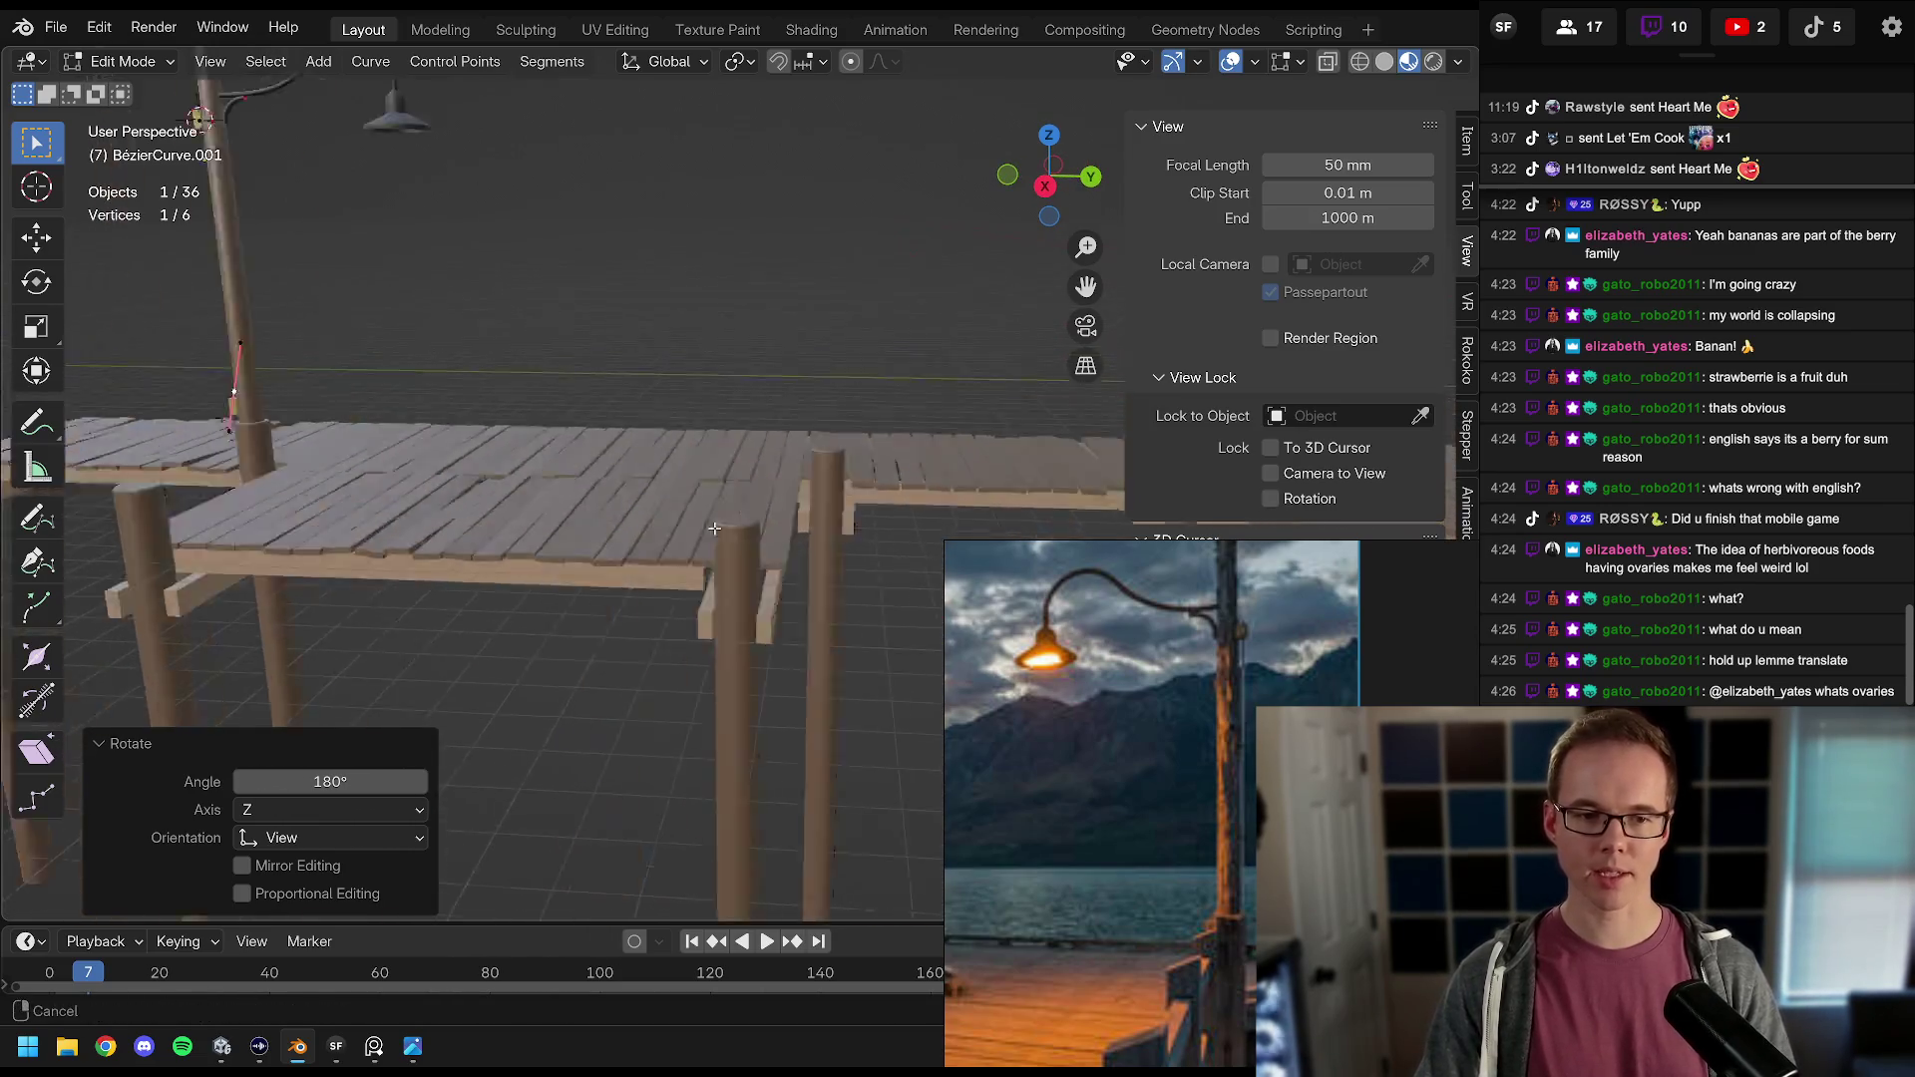
key("KP_1")
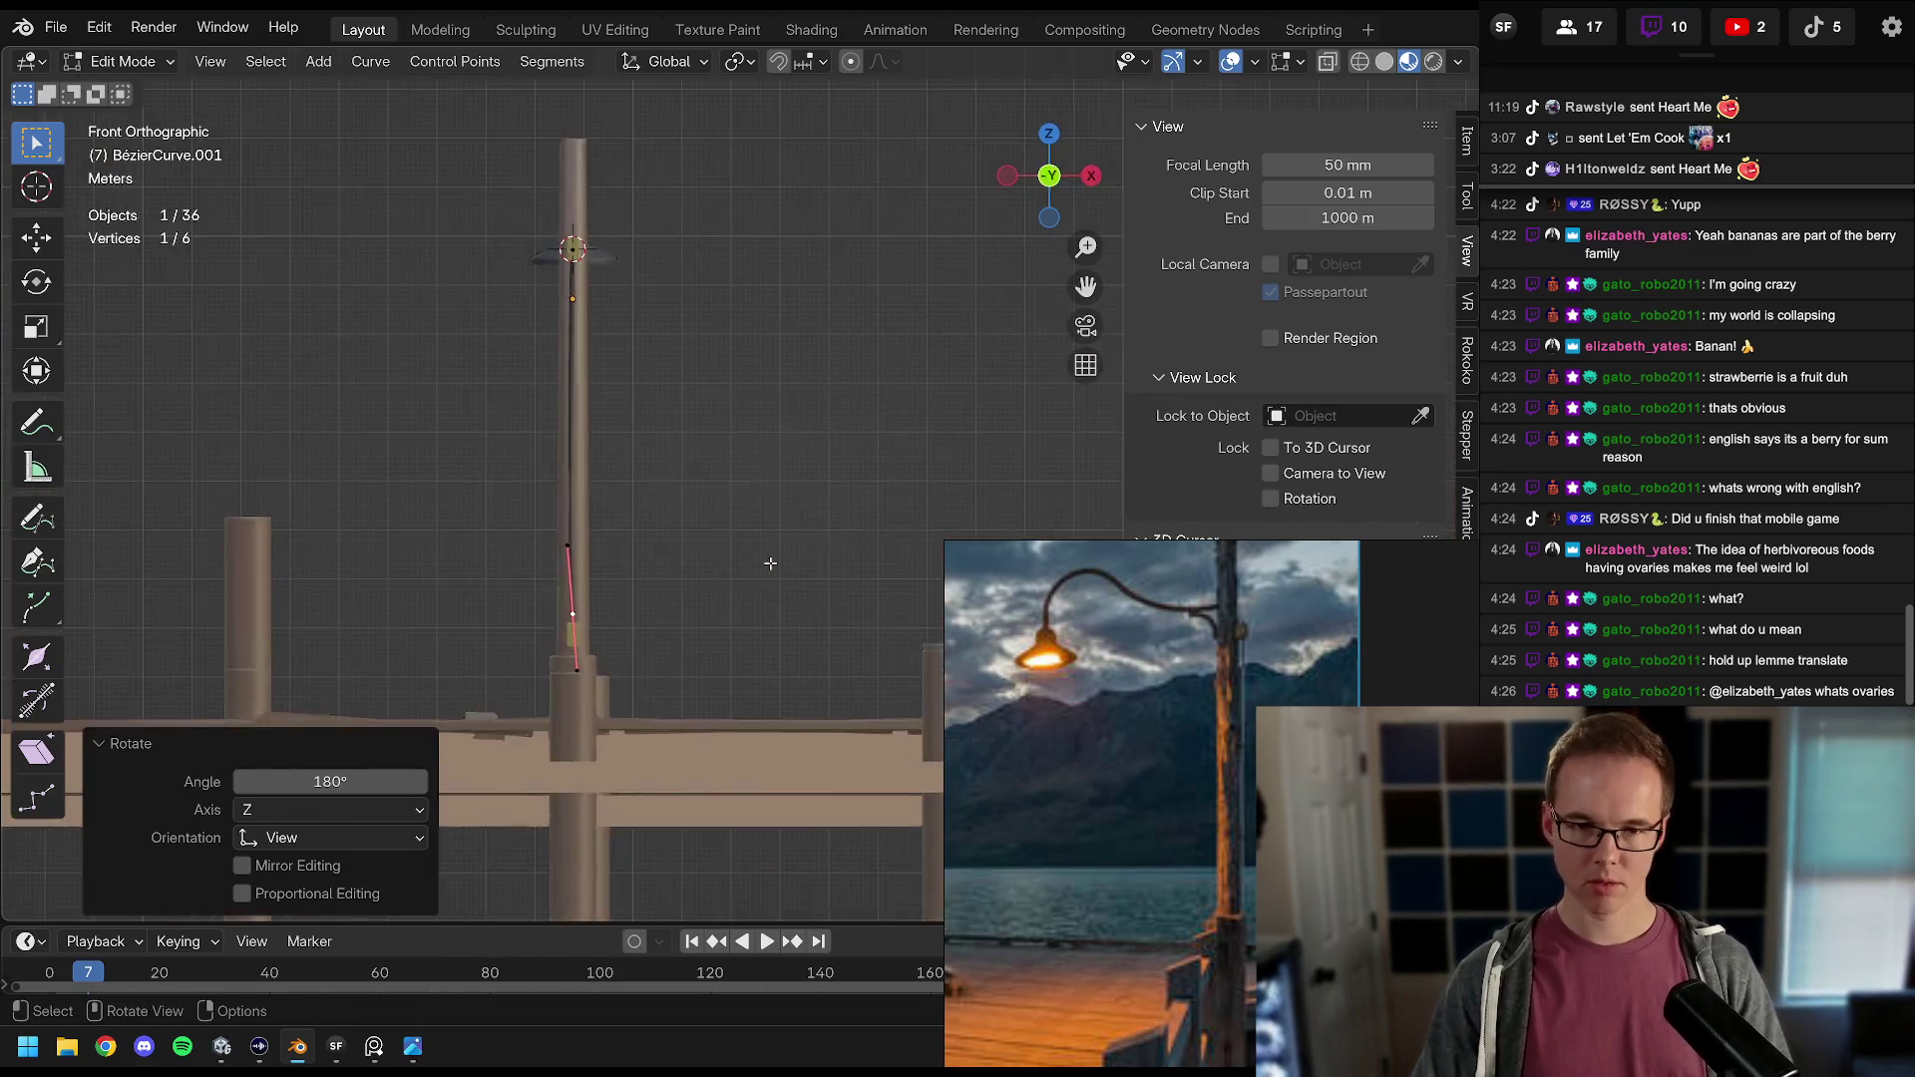
key("KP_3")
scroll(770, 559, "up", 5)
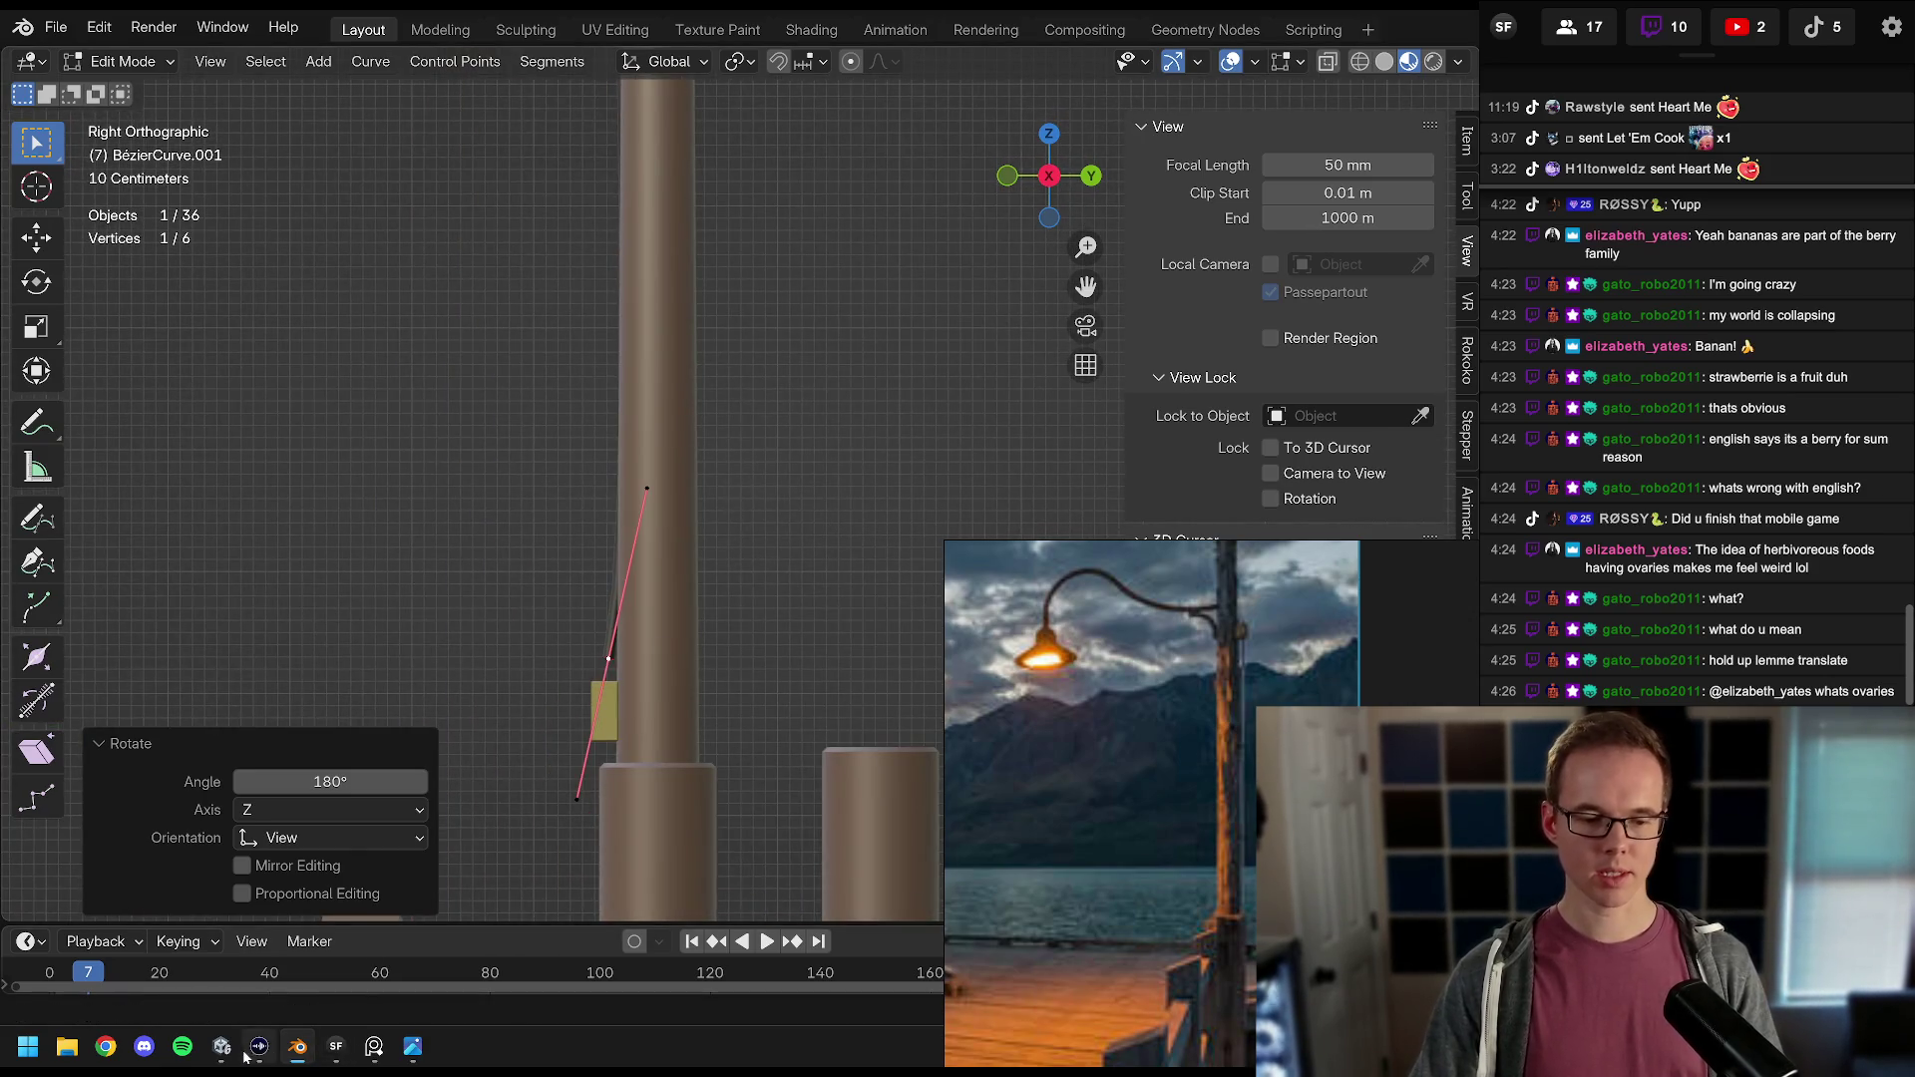
left_click(236, 1057)
mouse_move(739, 437)
left_mouse_down()
mouse_move(832, 372)
mouse_move(762, 440)
mouse_move(727, 432)
mouse_move(872, 399)
mouse_move(739, 386)
mouse_move(697, 342)
mouse_move(769, 376)
mouse_move(712, 389)
mouse_move(707, 570)
left_mouse_up()
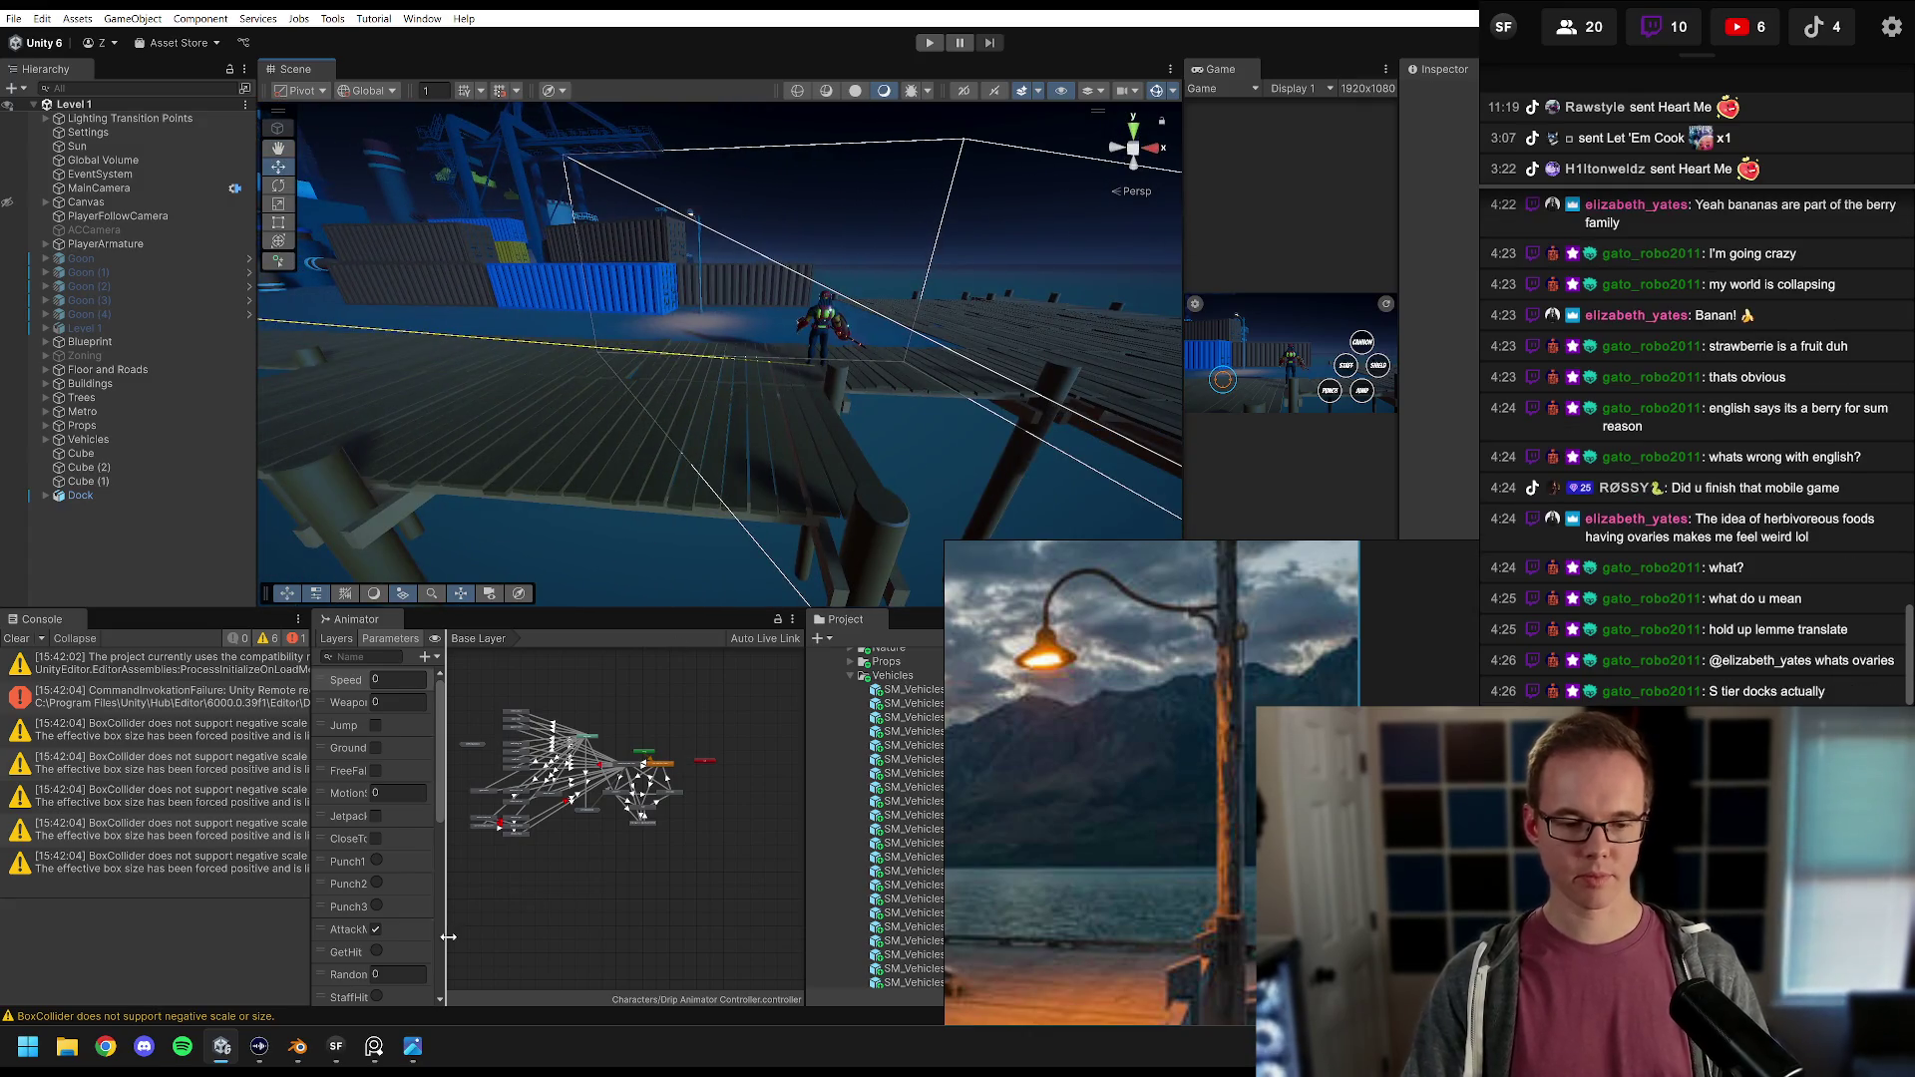
Step: Return to Blender and the copied lamp-arm curve beside the pole
left_click(297, 1047)
scroll(723, 454, "up", 2)
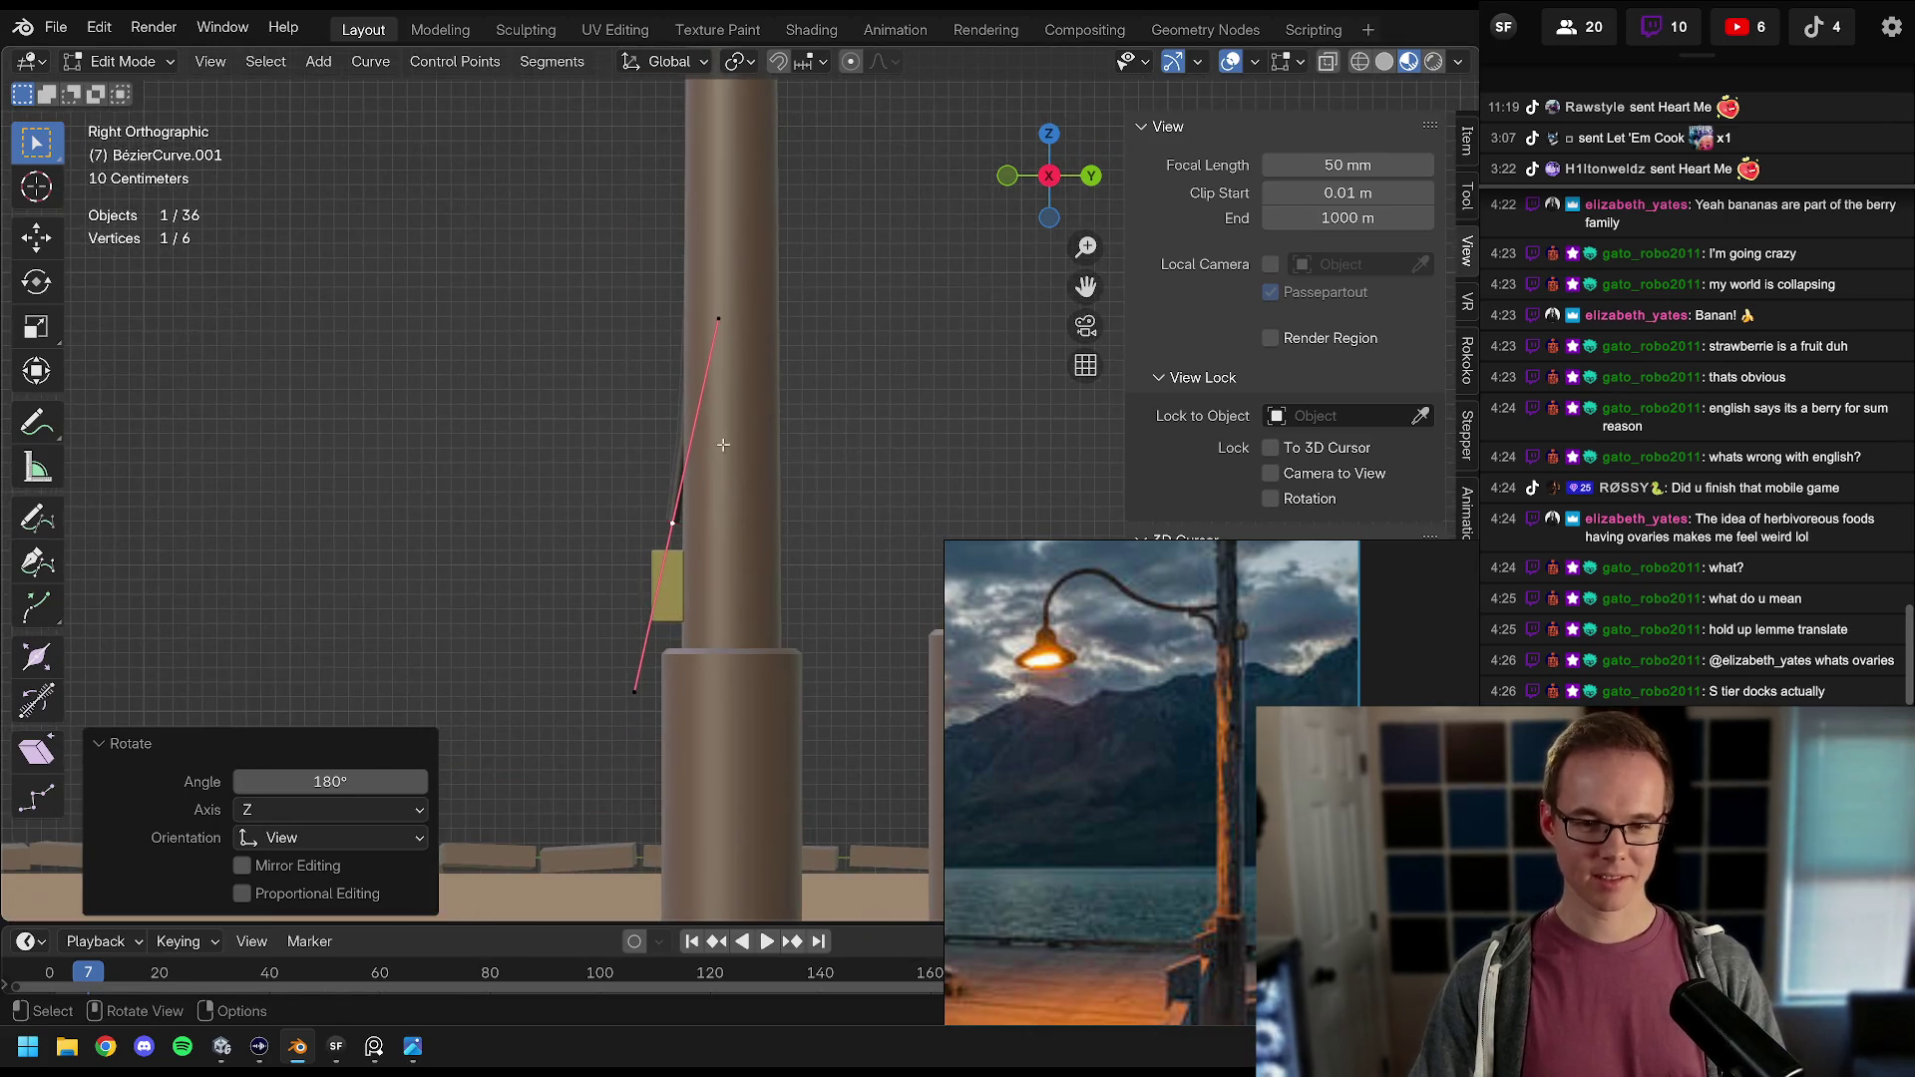
Step: Flip the cable end point's handle 180° around Z after undoing a trial vertical move
scroll(724, 454, "up", 2)
scroll(733, 498, "up", 1)
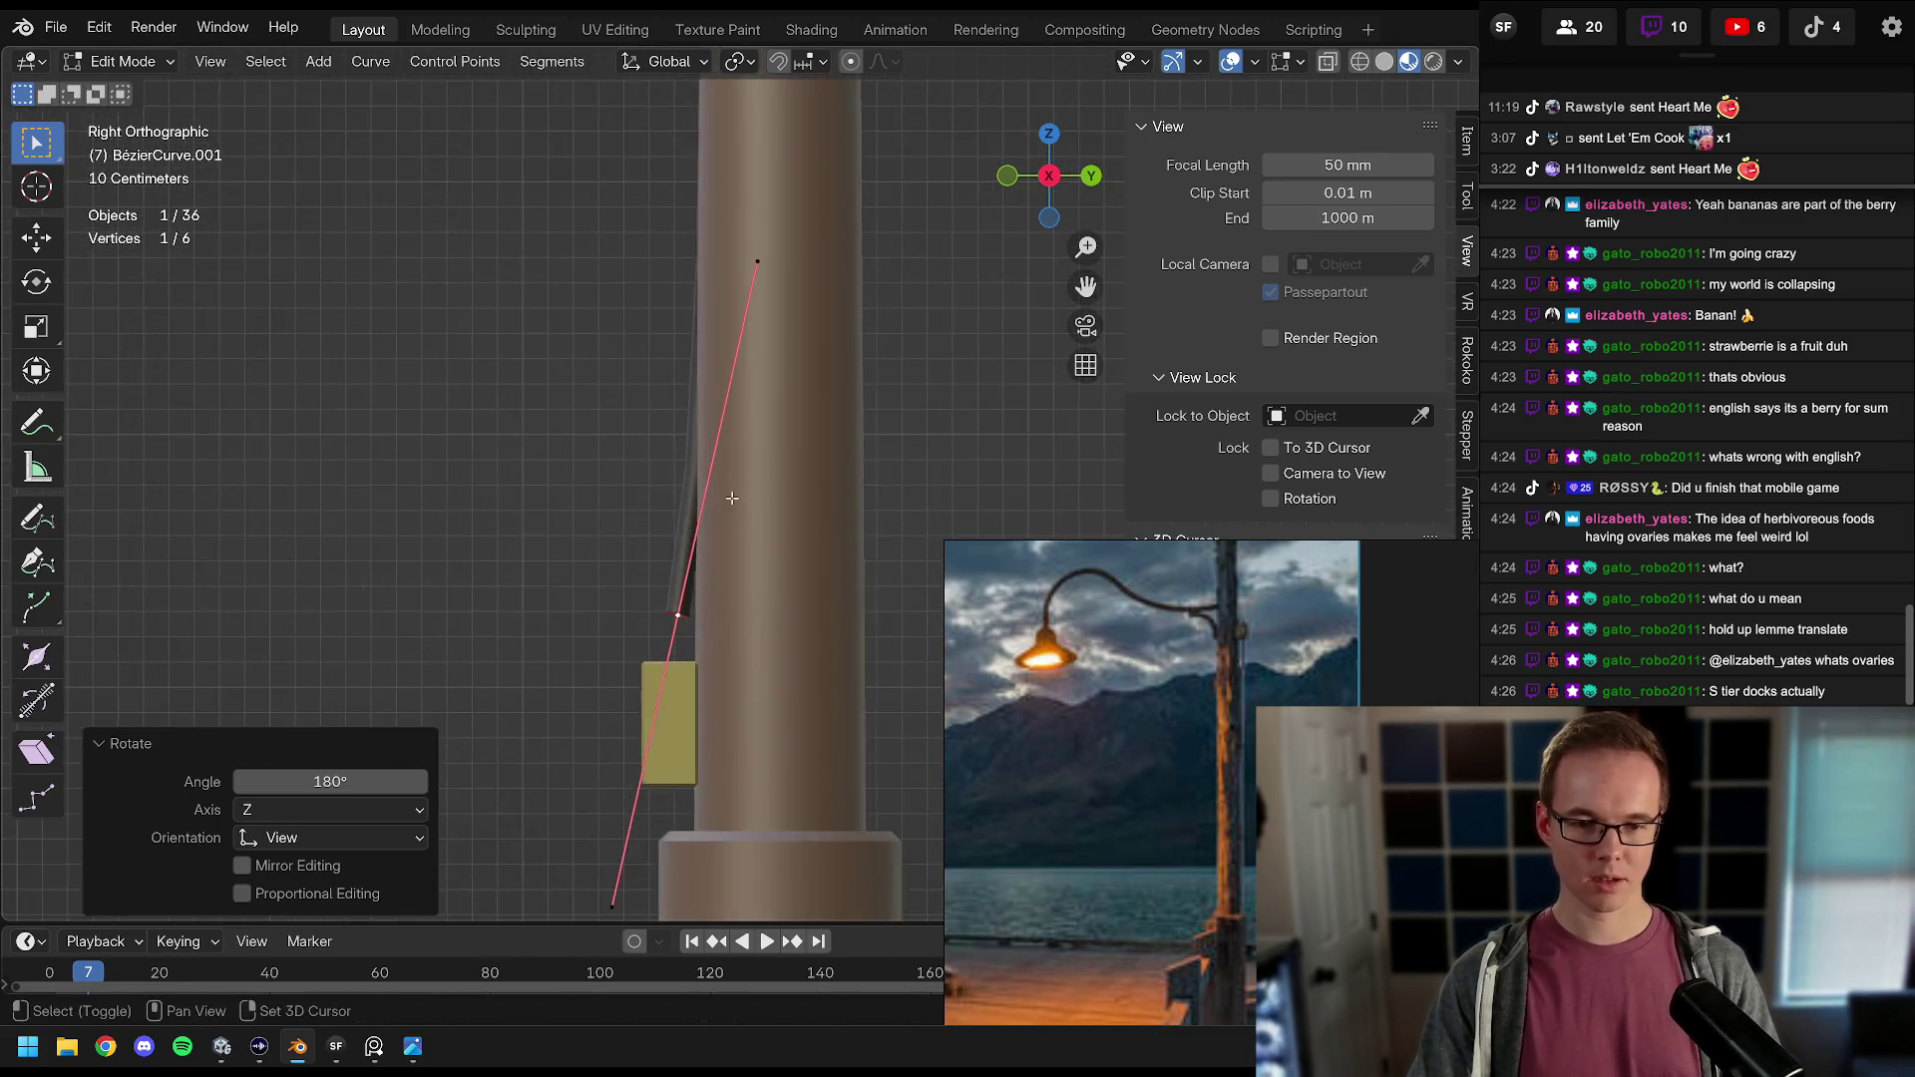
scroll(733, 498, "up", 3)
key("g")
key("z")
left_click(806, 429)
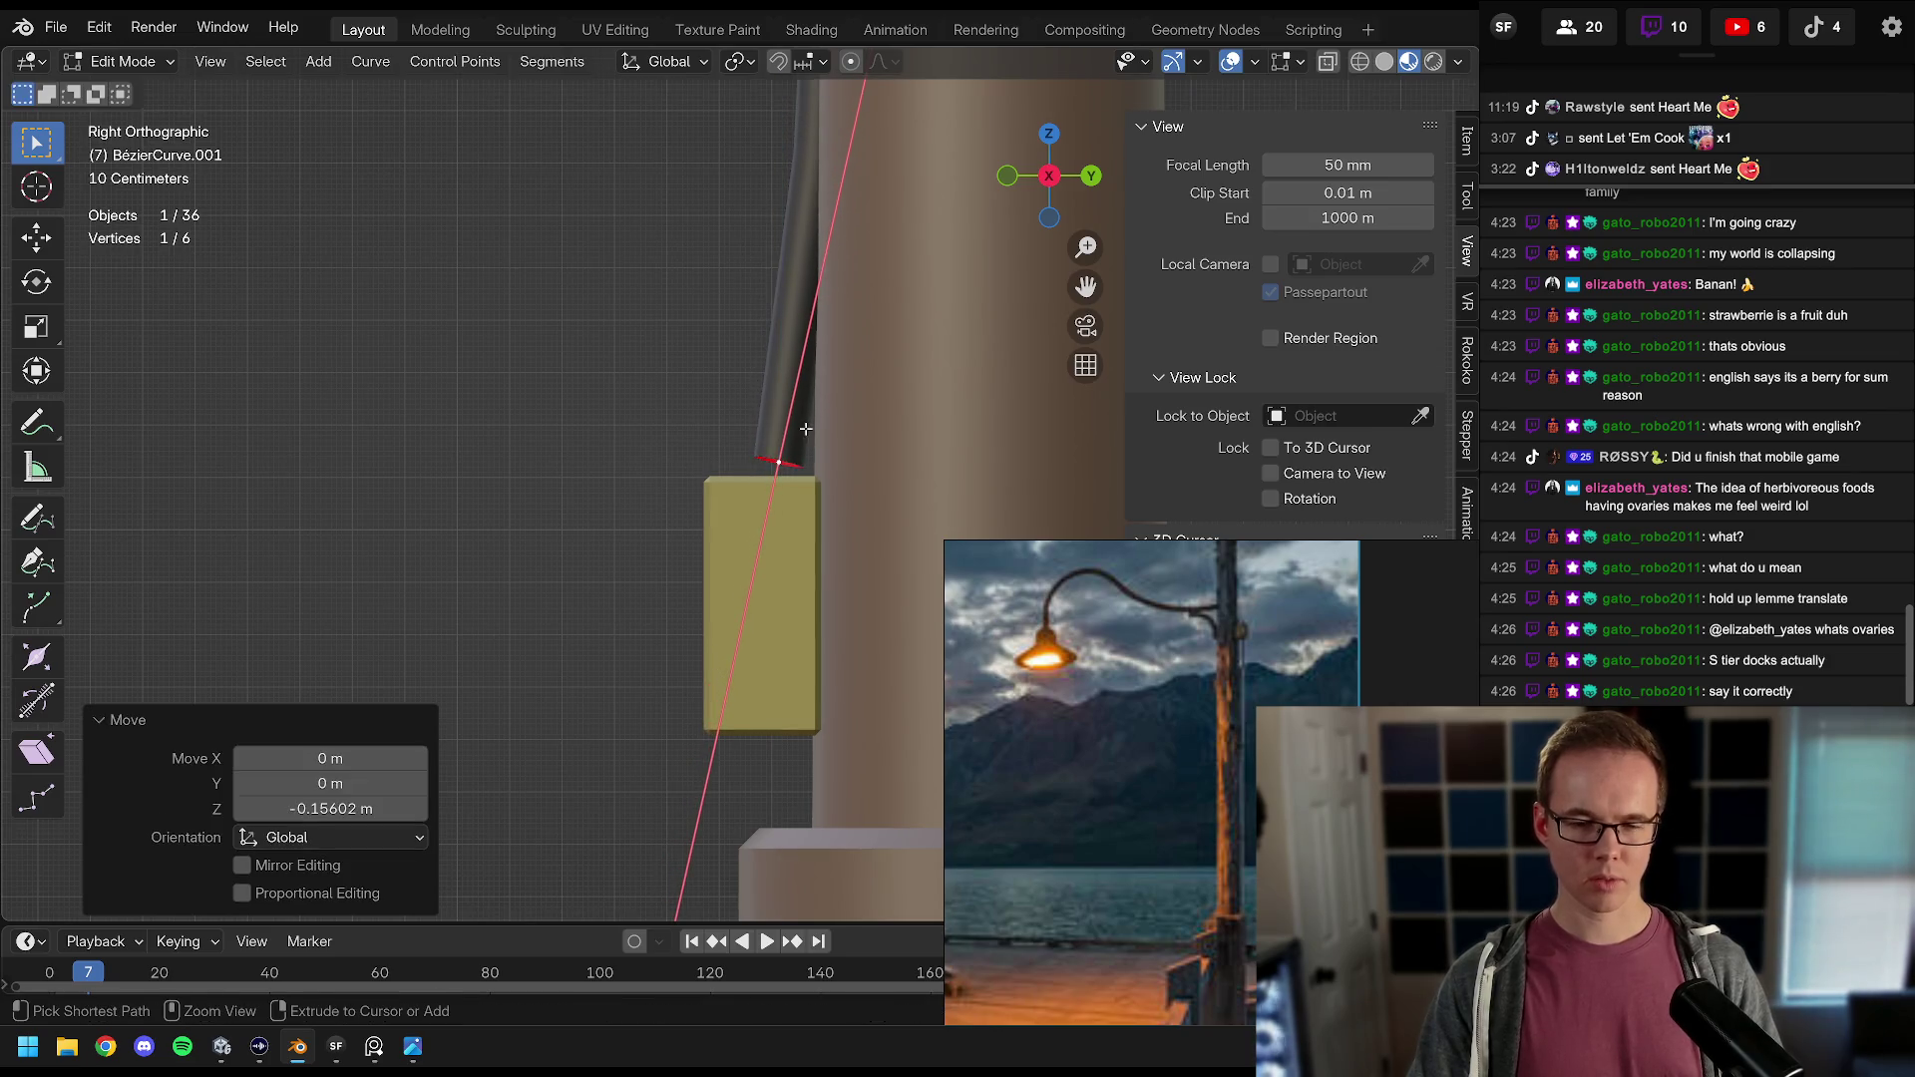
key("ctrl+z")
key("r")
type("z180")
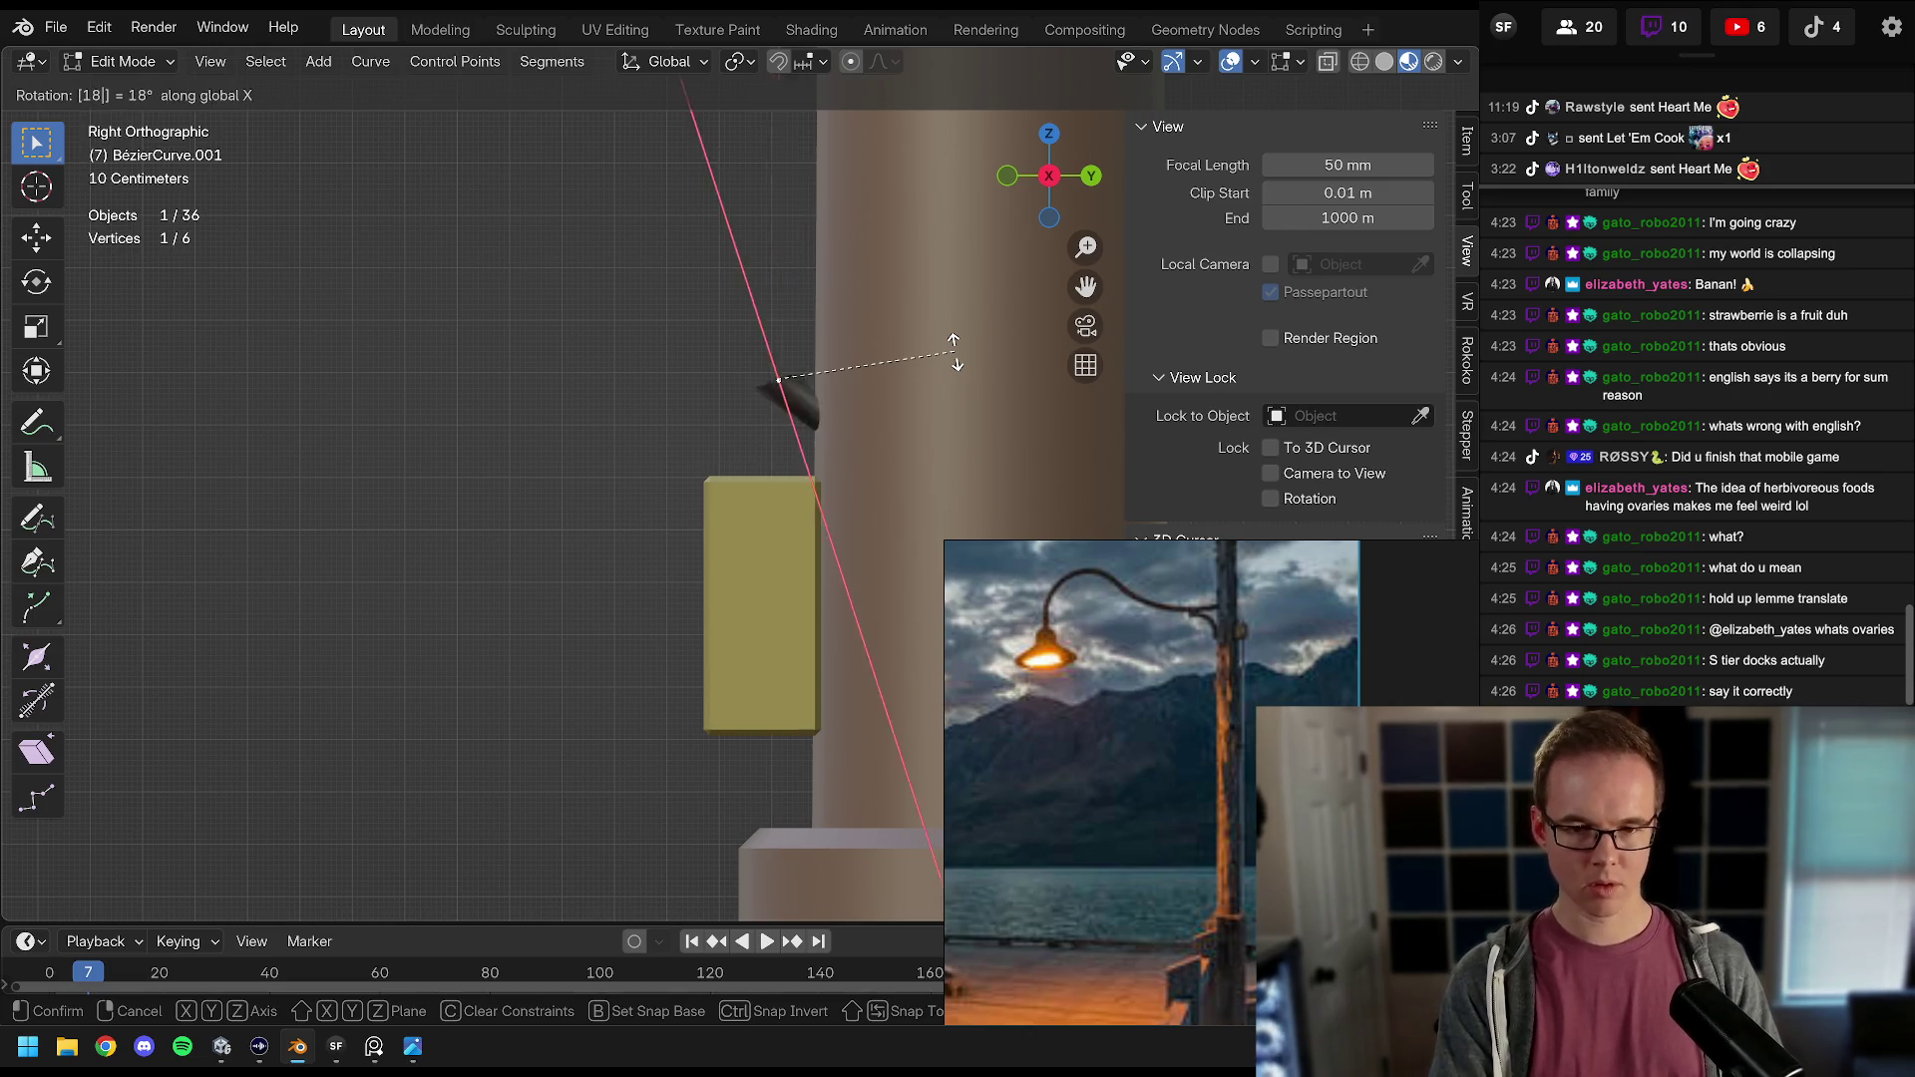
key("Return")
Step: Move the cable end point vertically, then nudge it sideways along Y
key("g")
key("z")
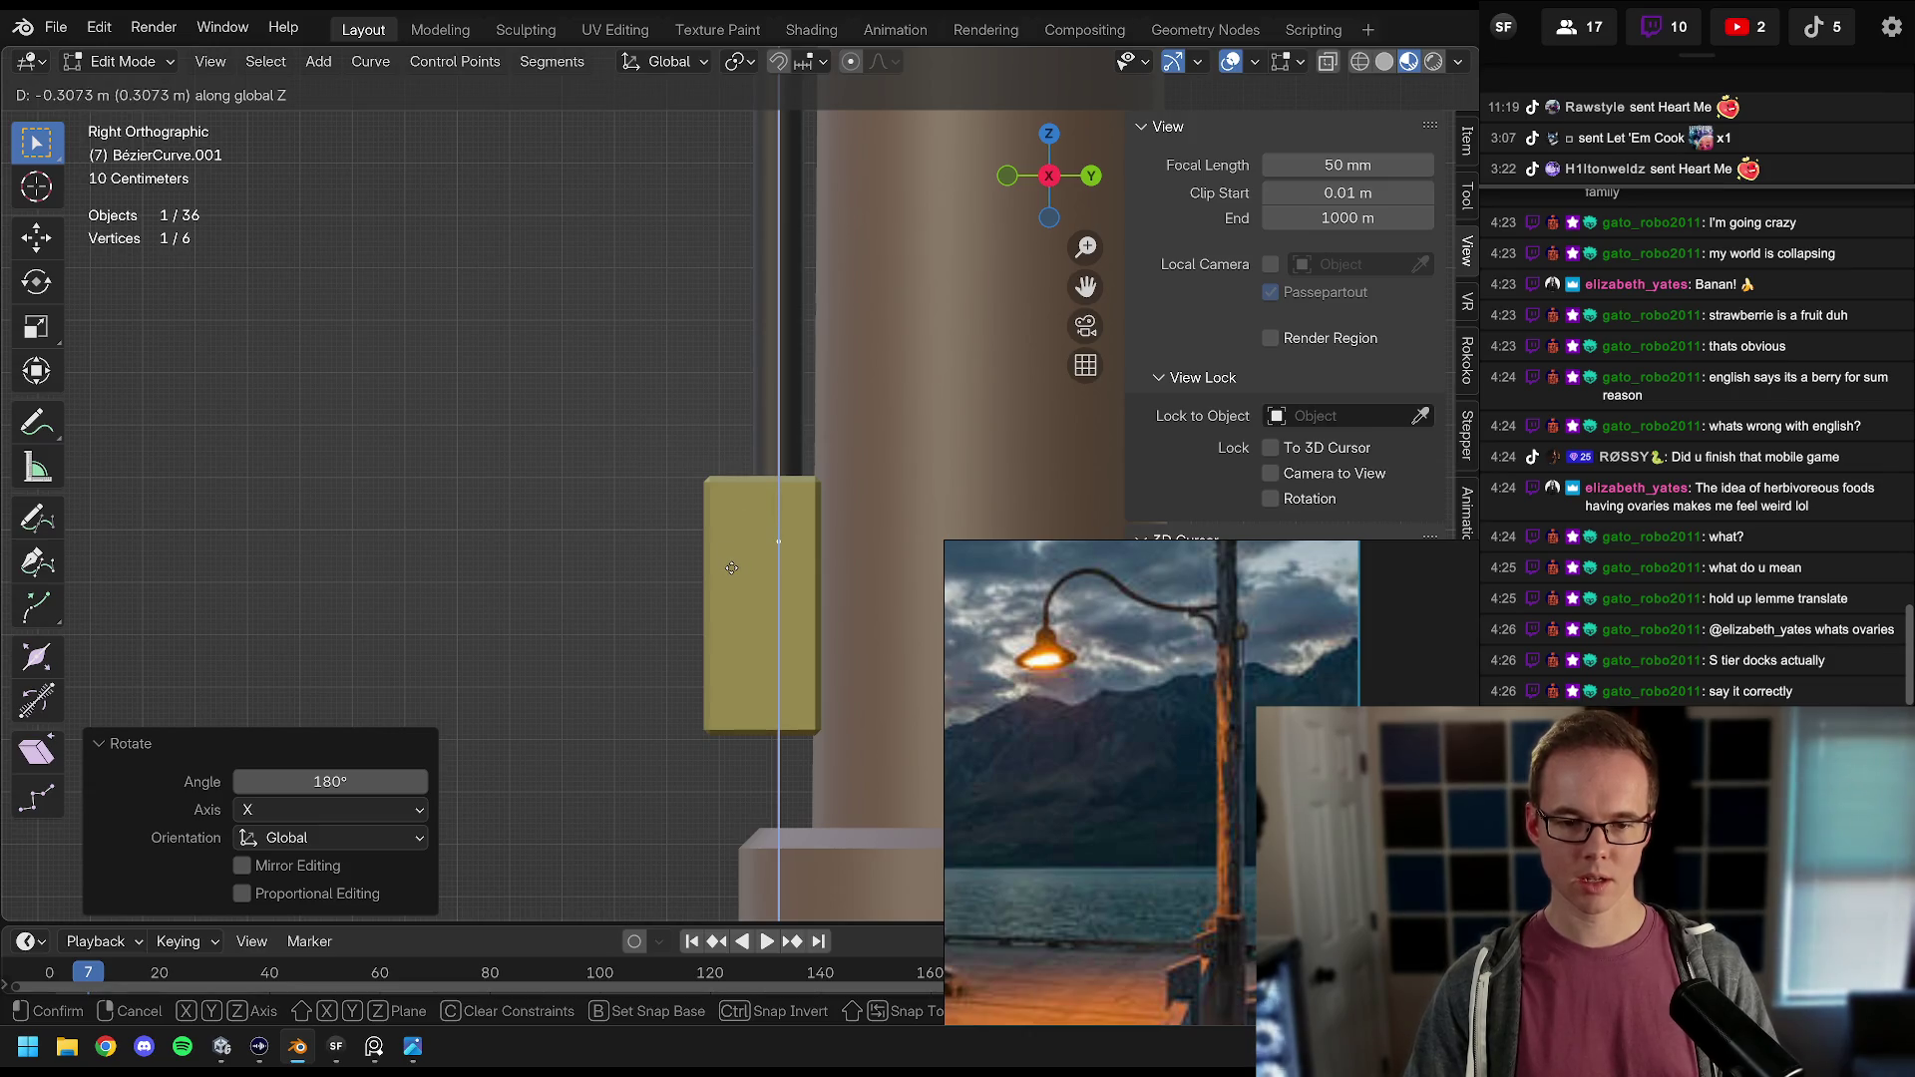
left_click(723, 519)
key("g")
key("y")
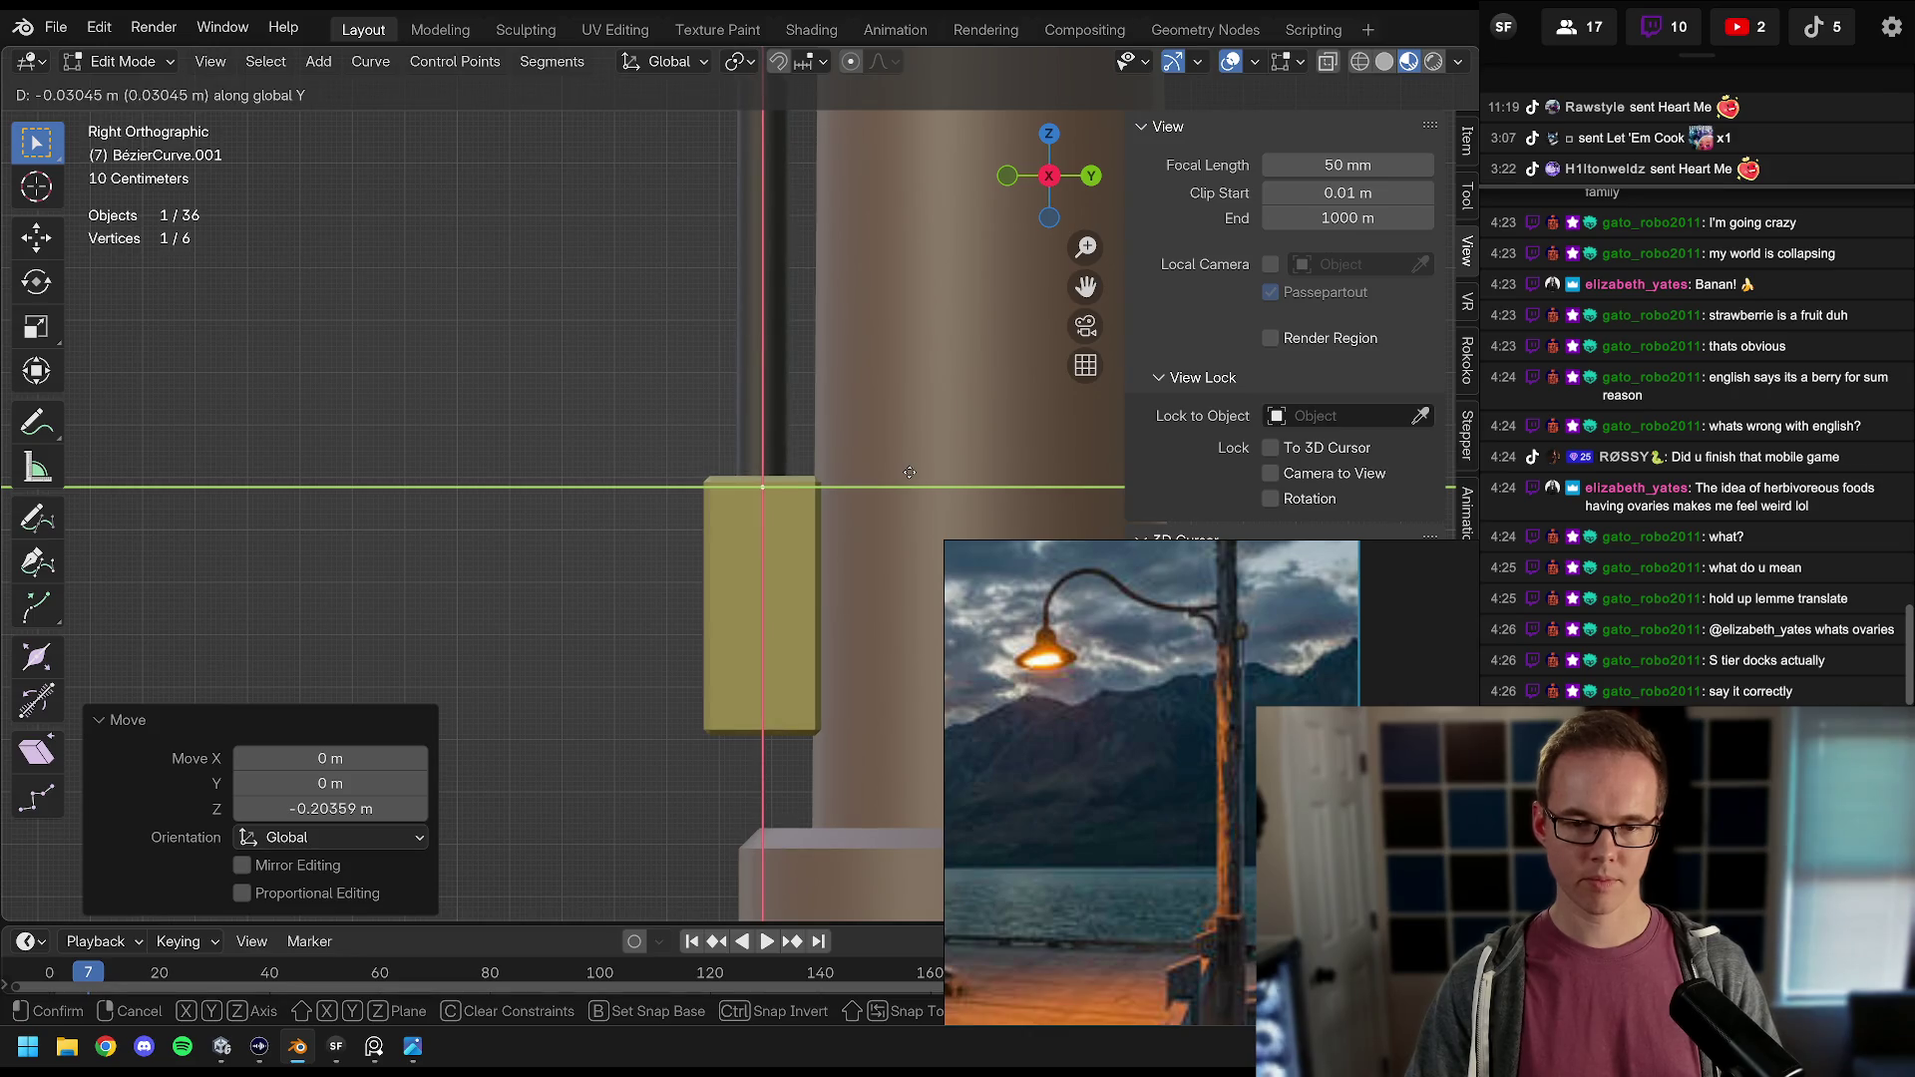
left_click(910, 472)
scroll(898, 458, "down", 12)
scroll(826, 462, "up", 6)
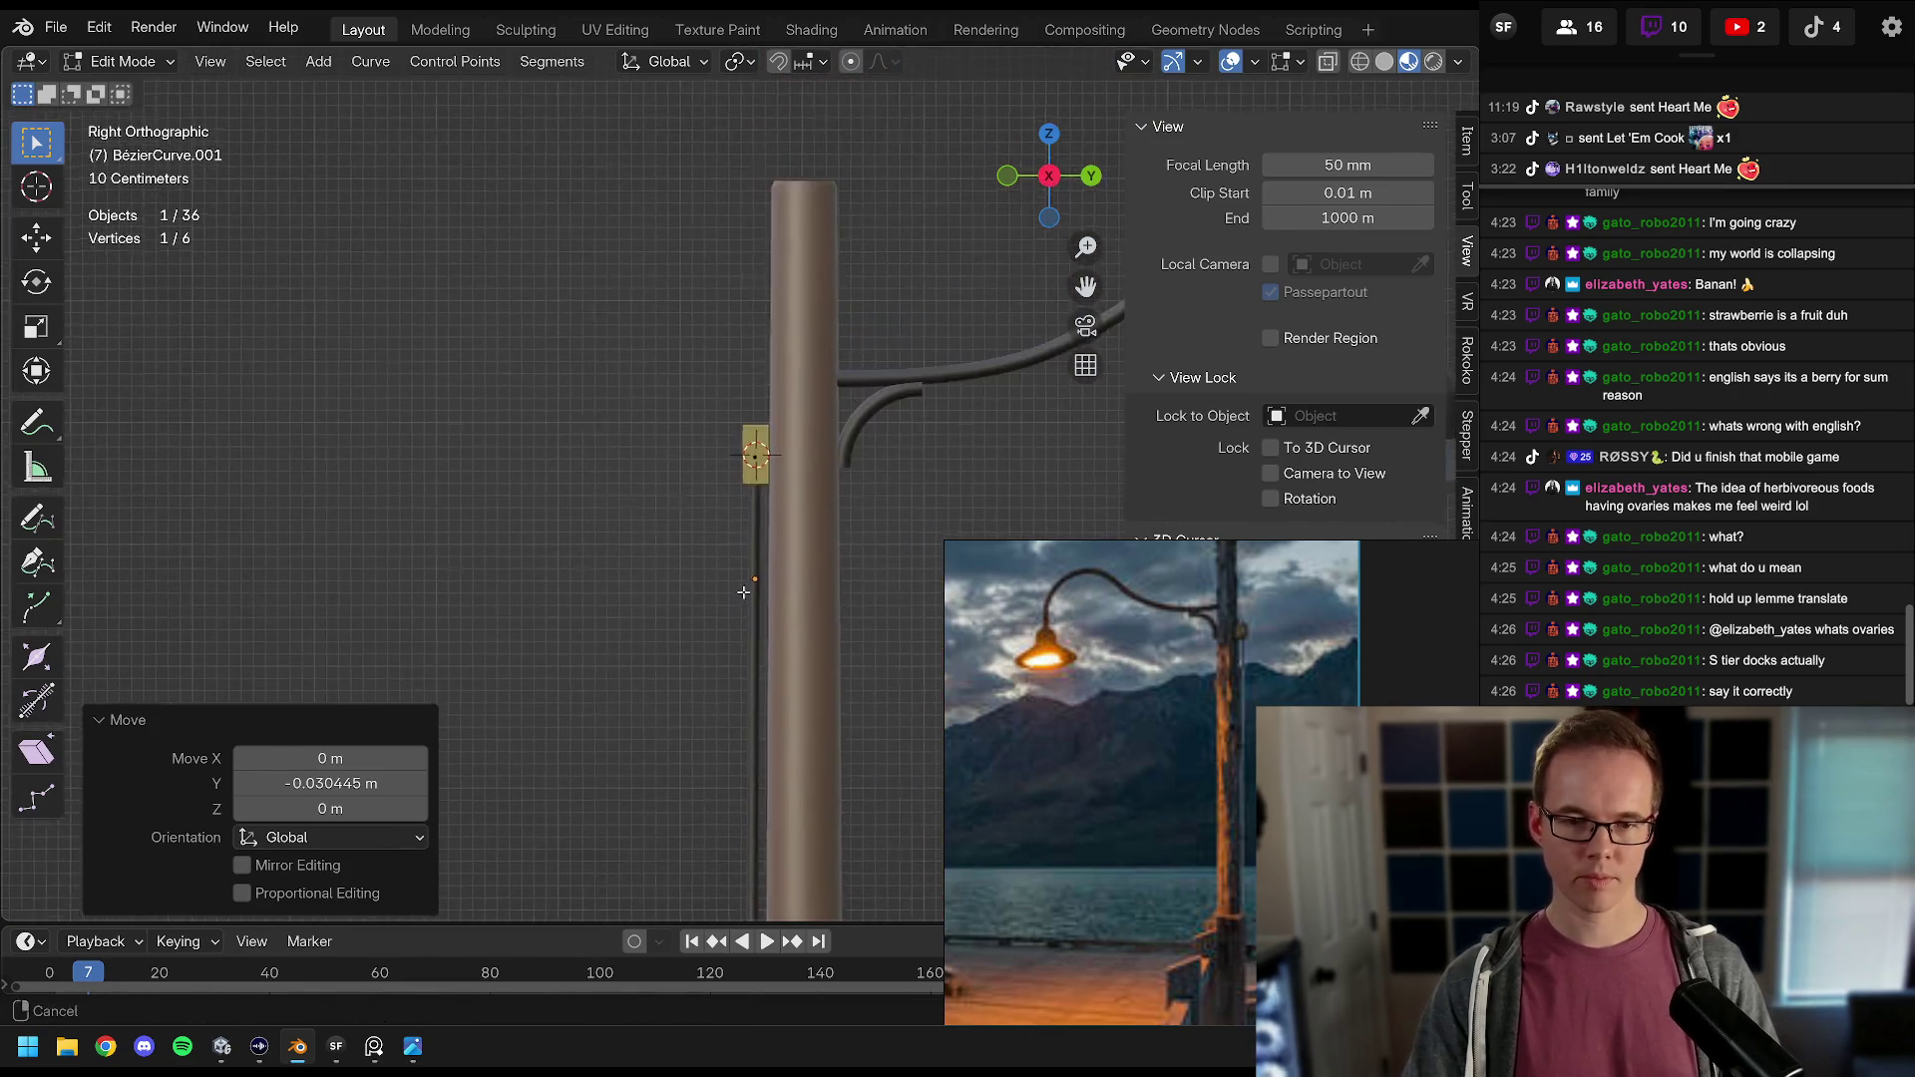
scroll(740, 590, "up", 4)
Step: Rotate the selected handle another 180°
key("a")
key("g")
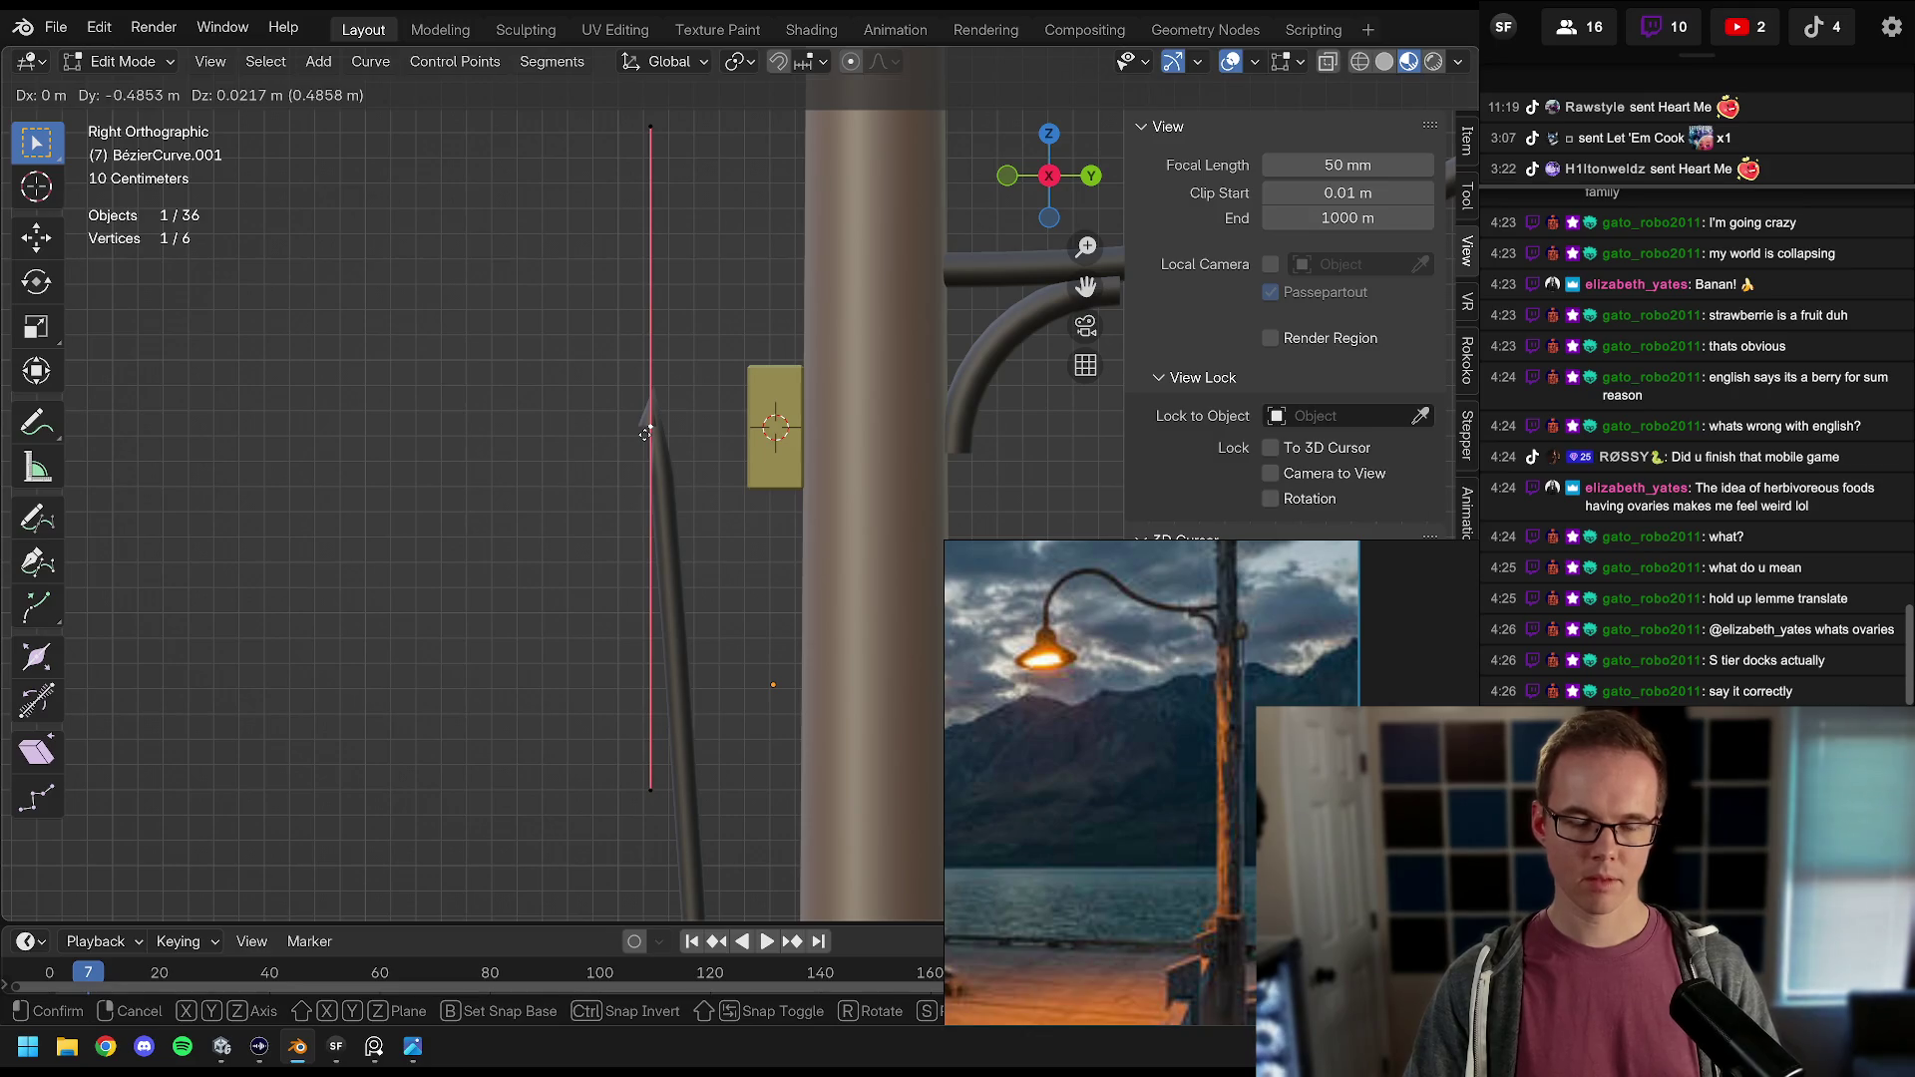
key("Escape")
type("r")
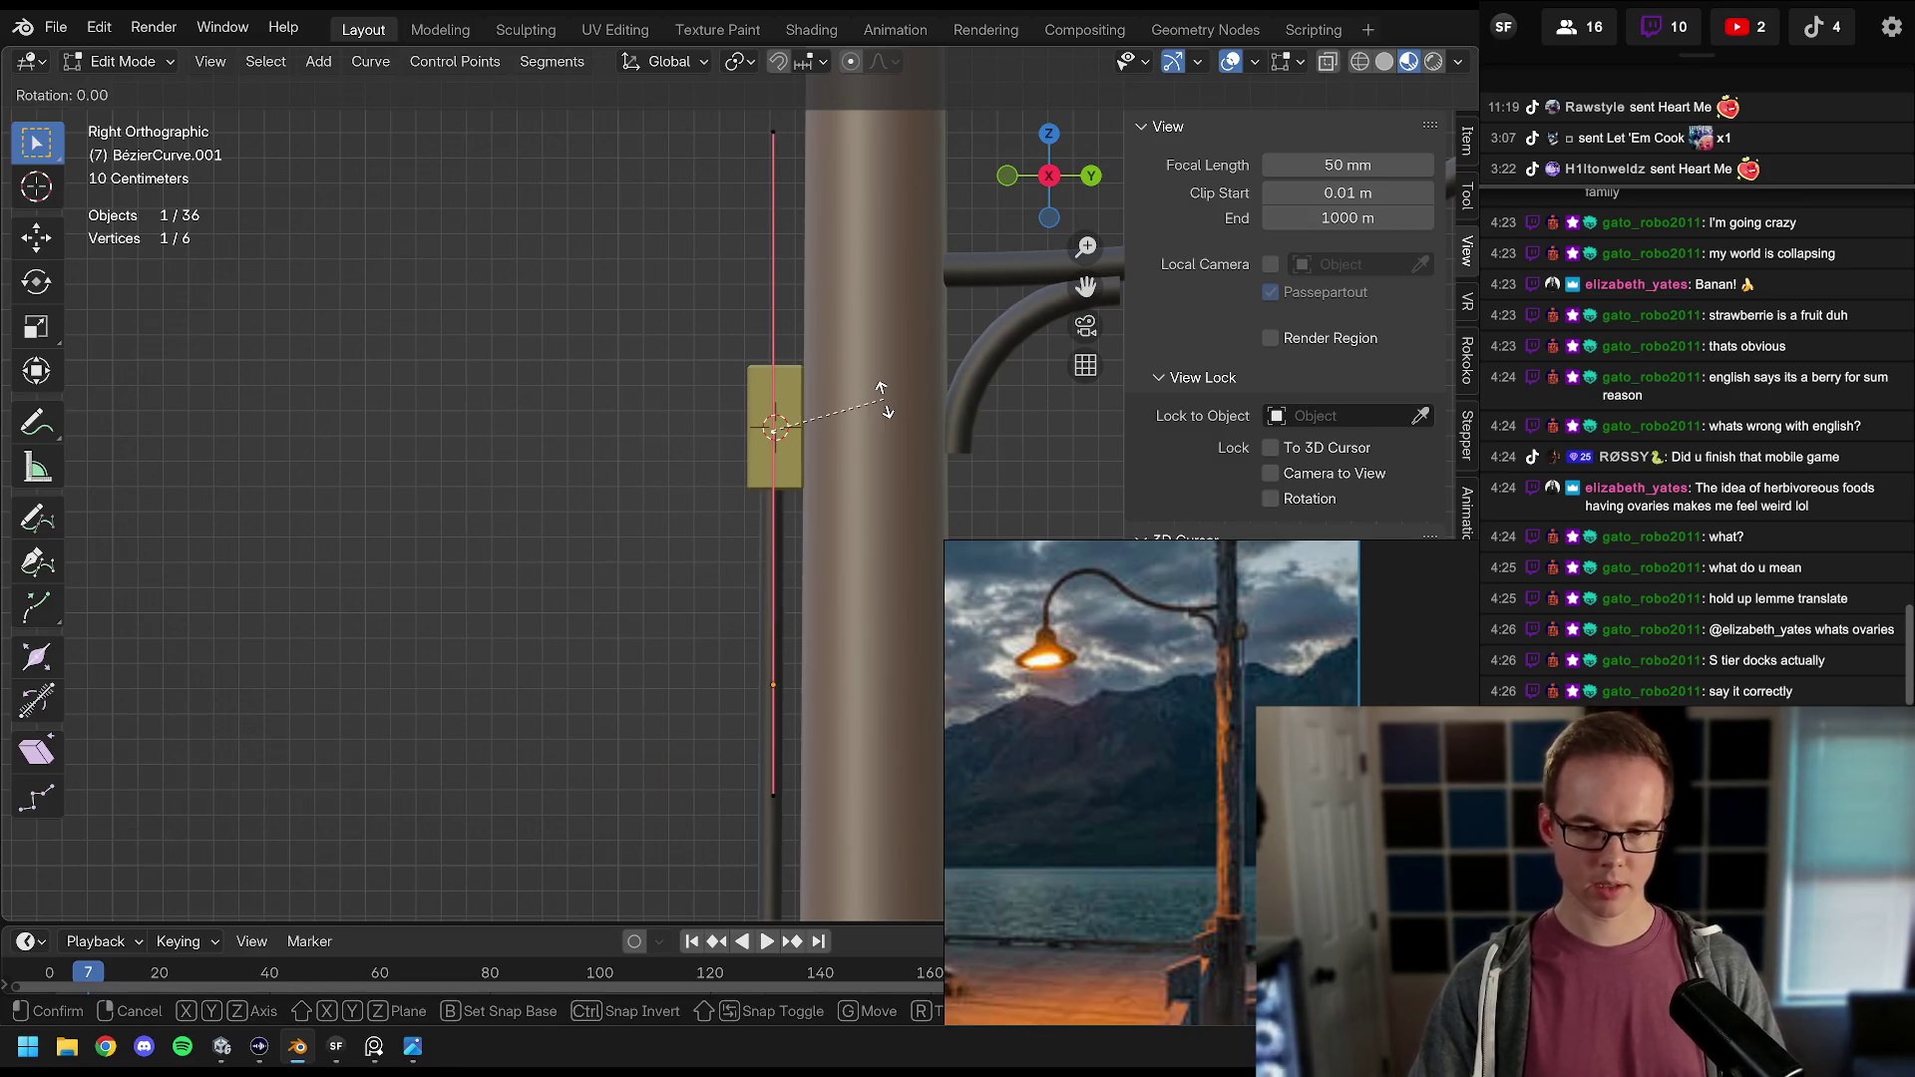
type("180")
key("Return")
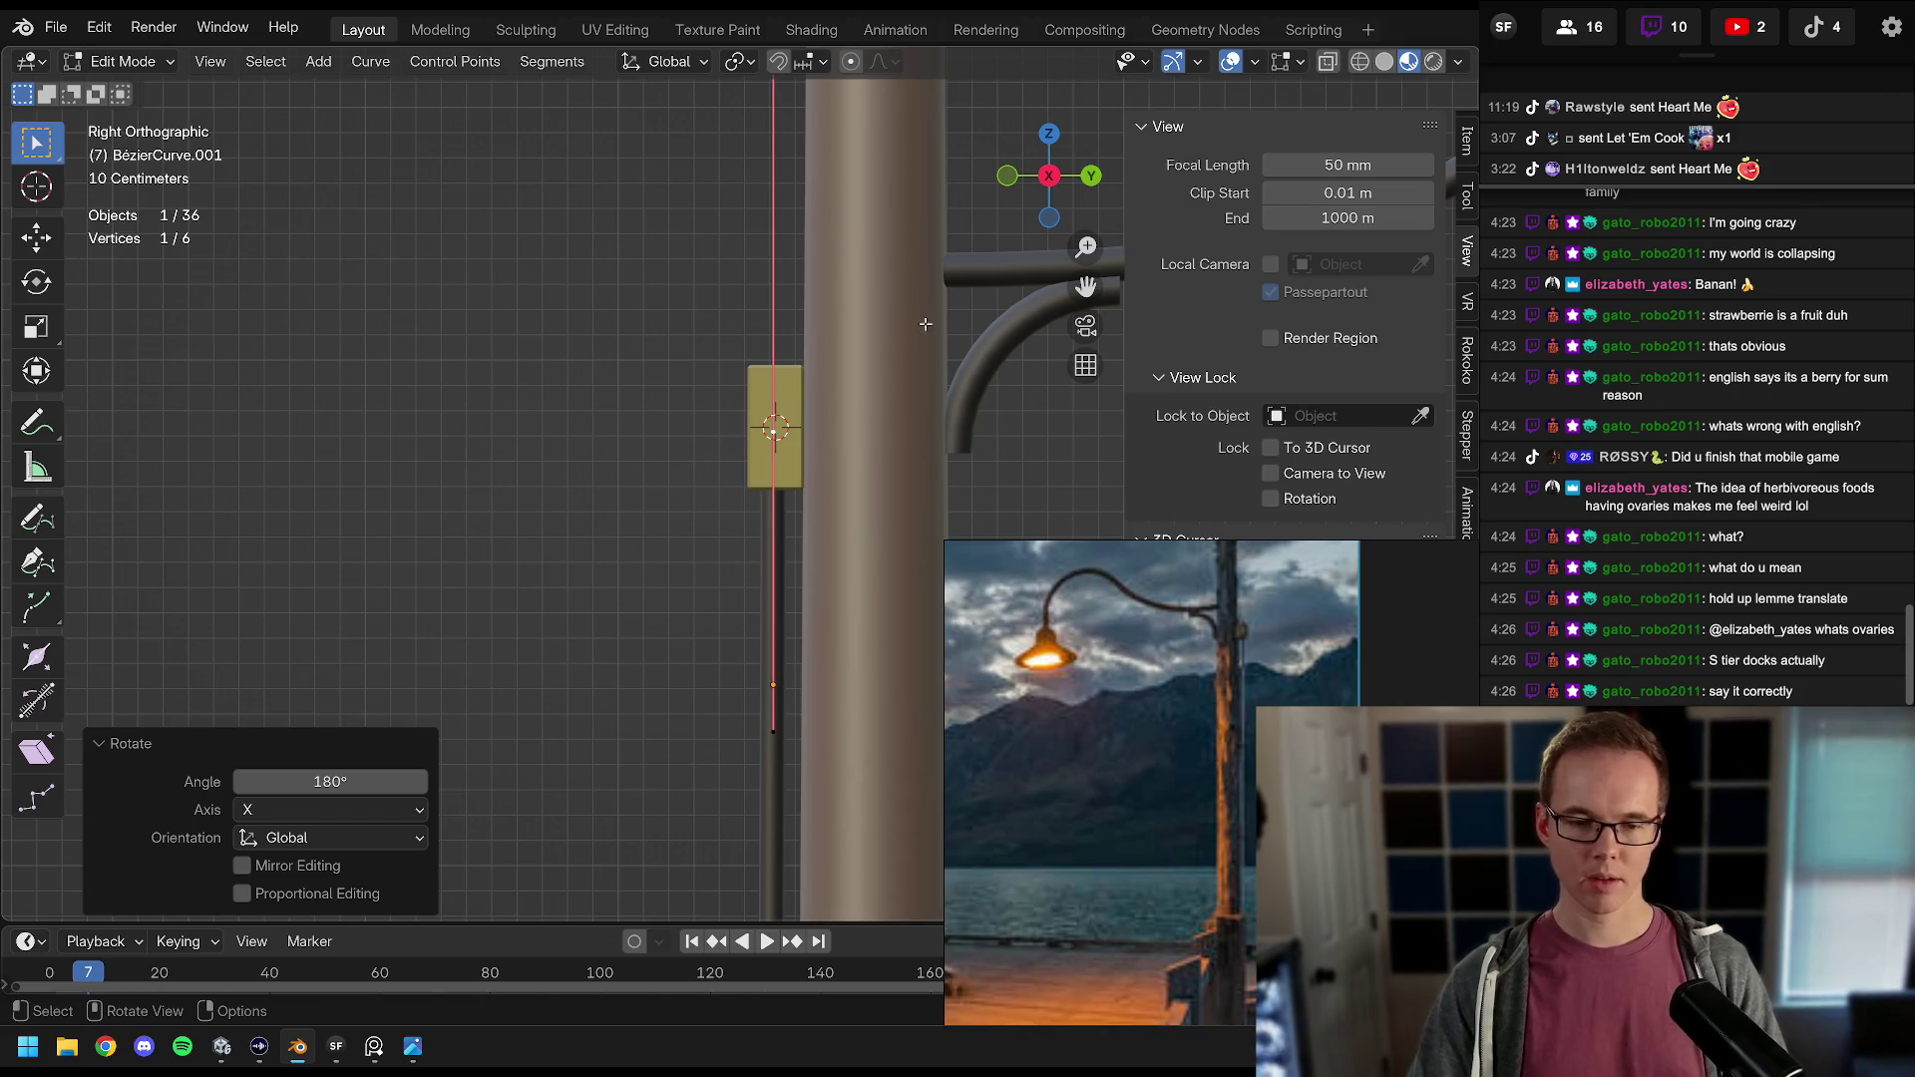
Step: Select the curve point at the yellow block and shrink its handle to 0.446
scroll(853, 452, "down", 8)
key("a")
scroll(789, 439, "up", 8)
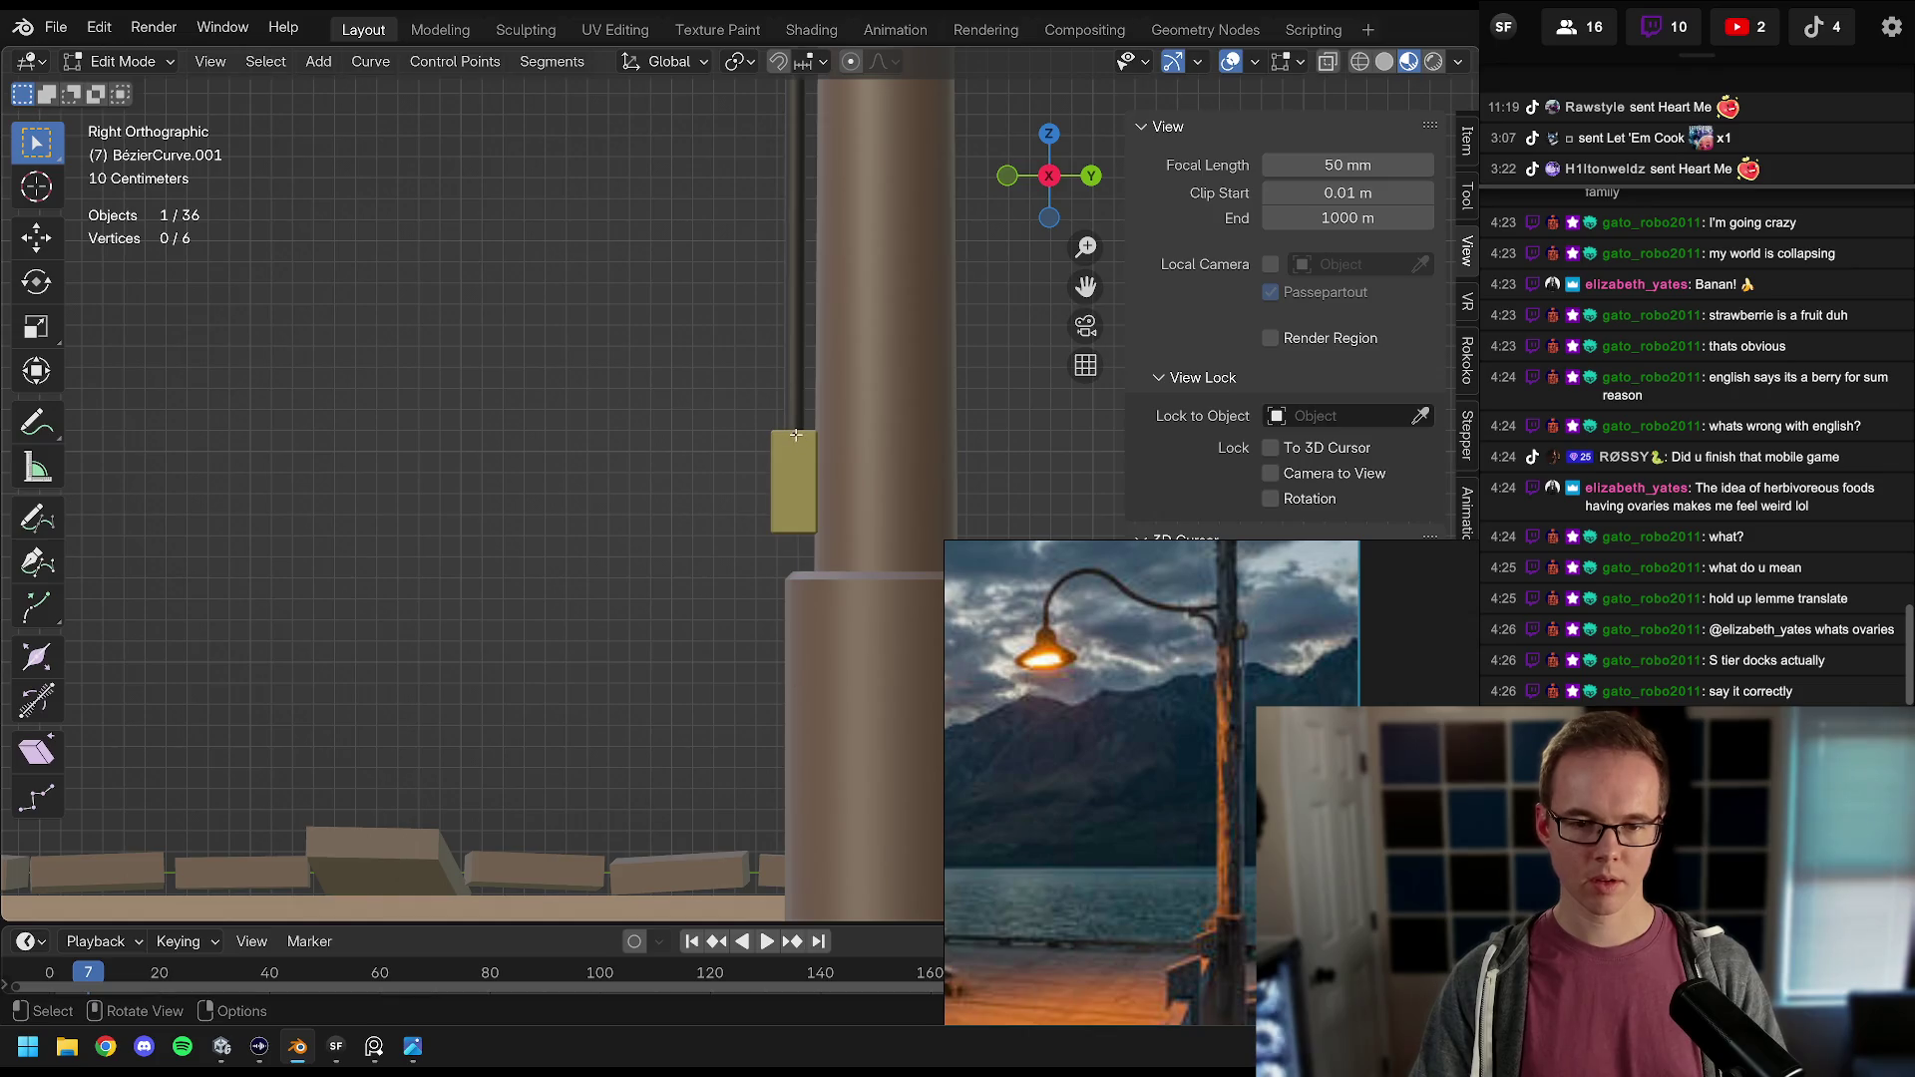
left_click(795, 435)
key("s")
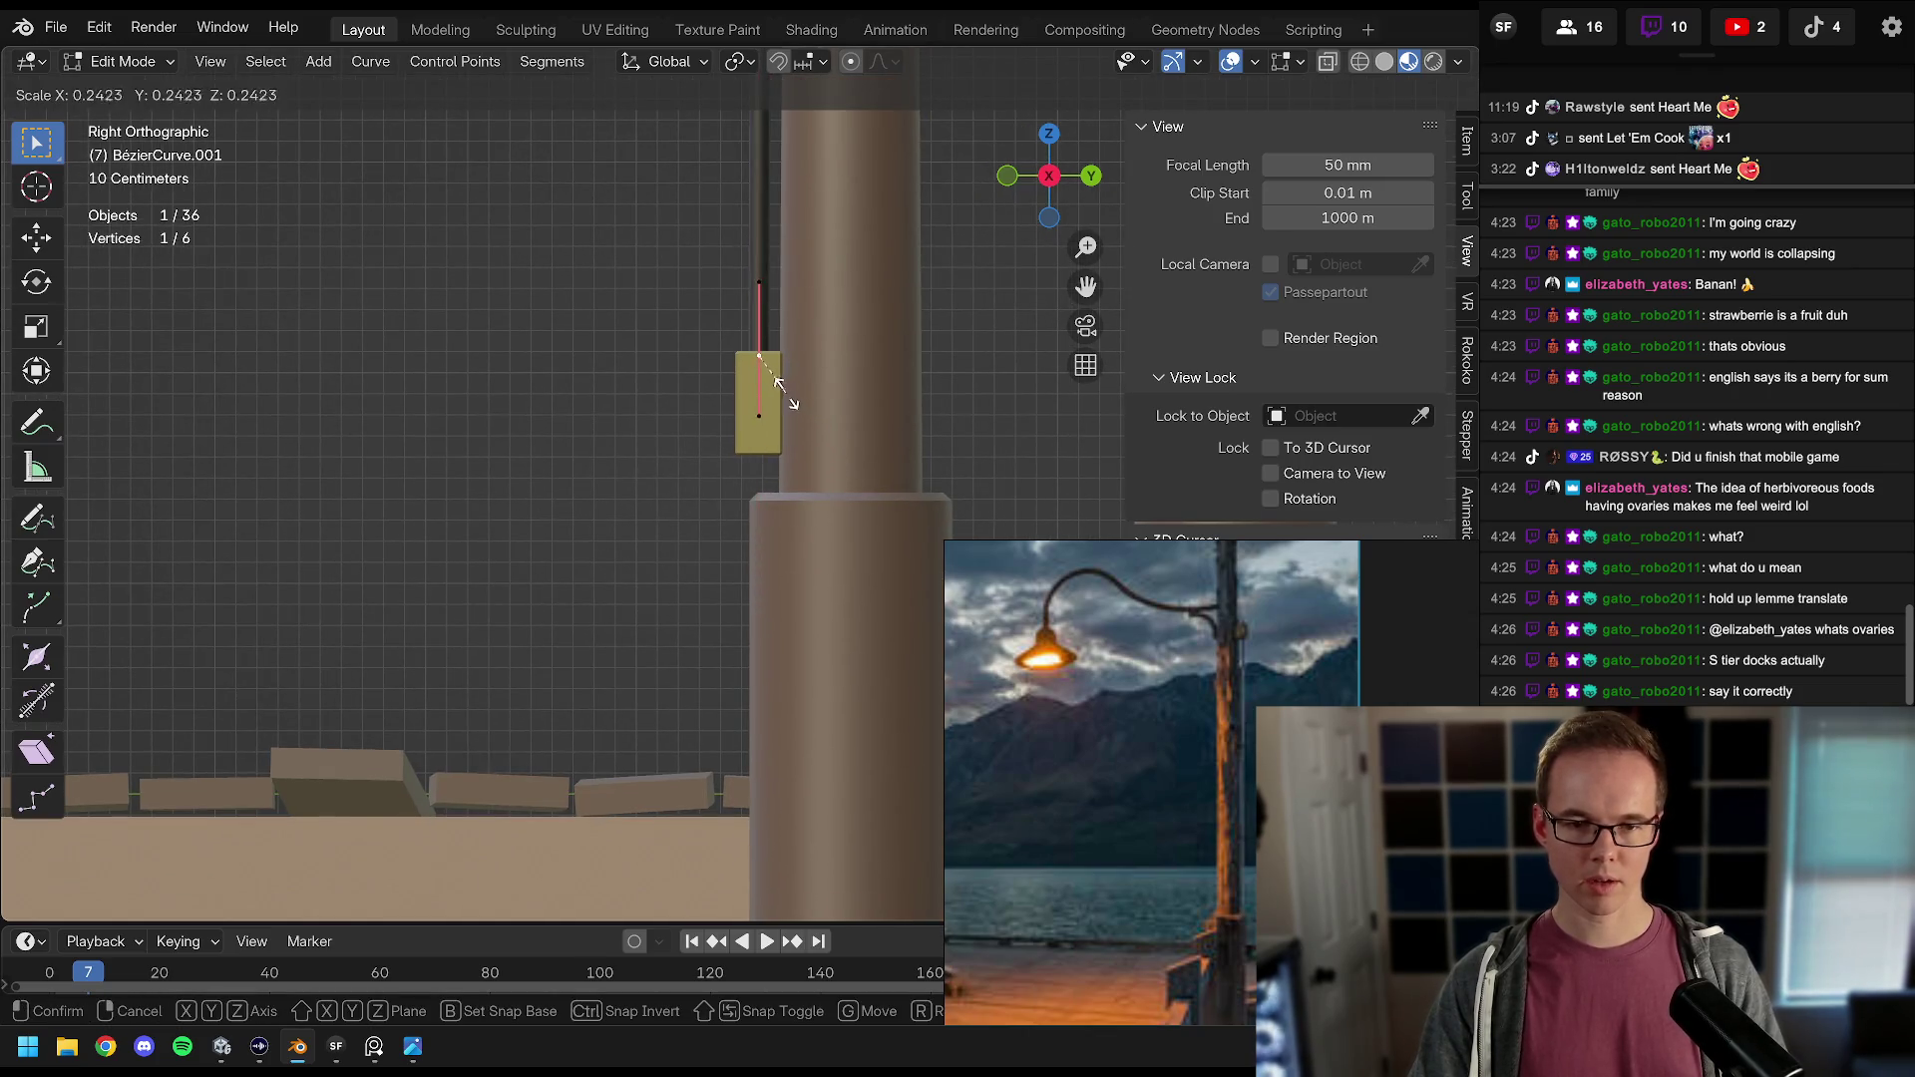
left_click(779, 385)
scroll(779, 385, "down", 2)
key("a")
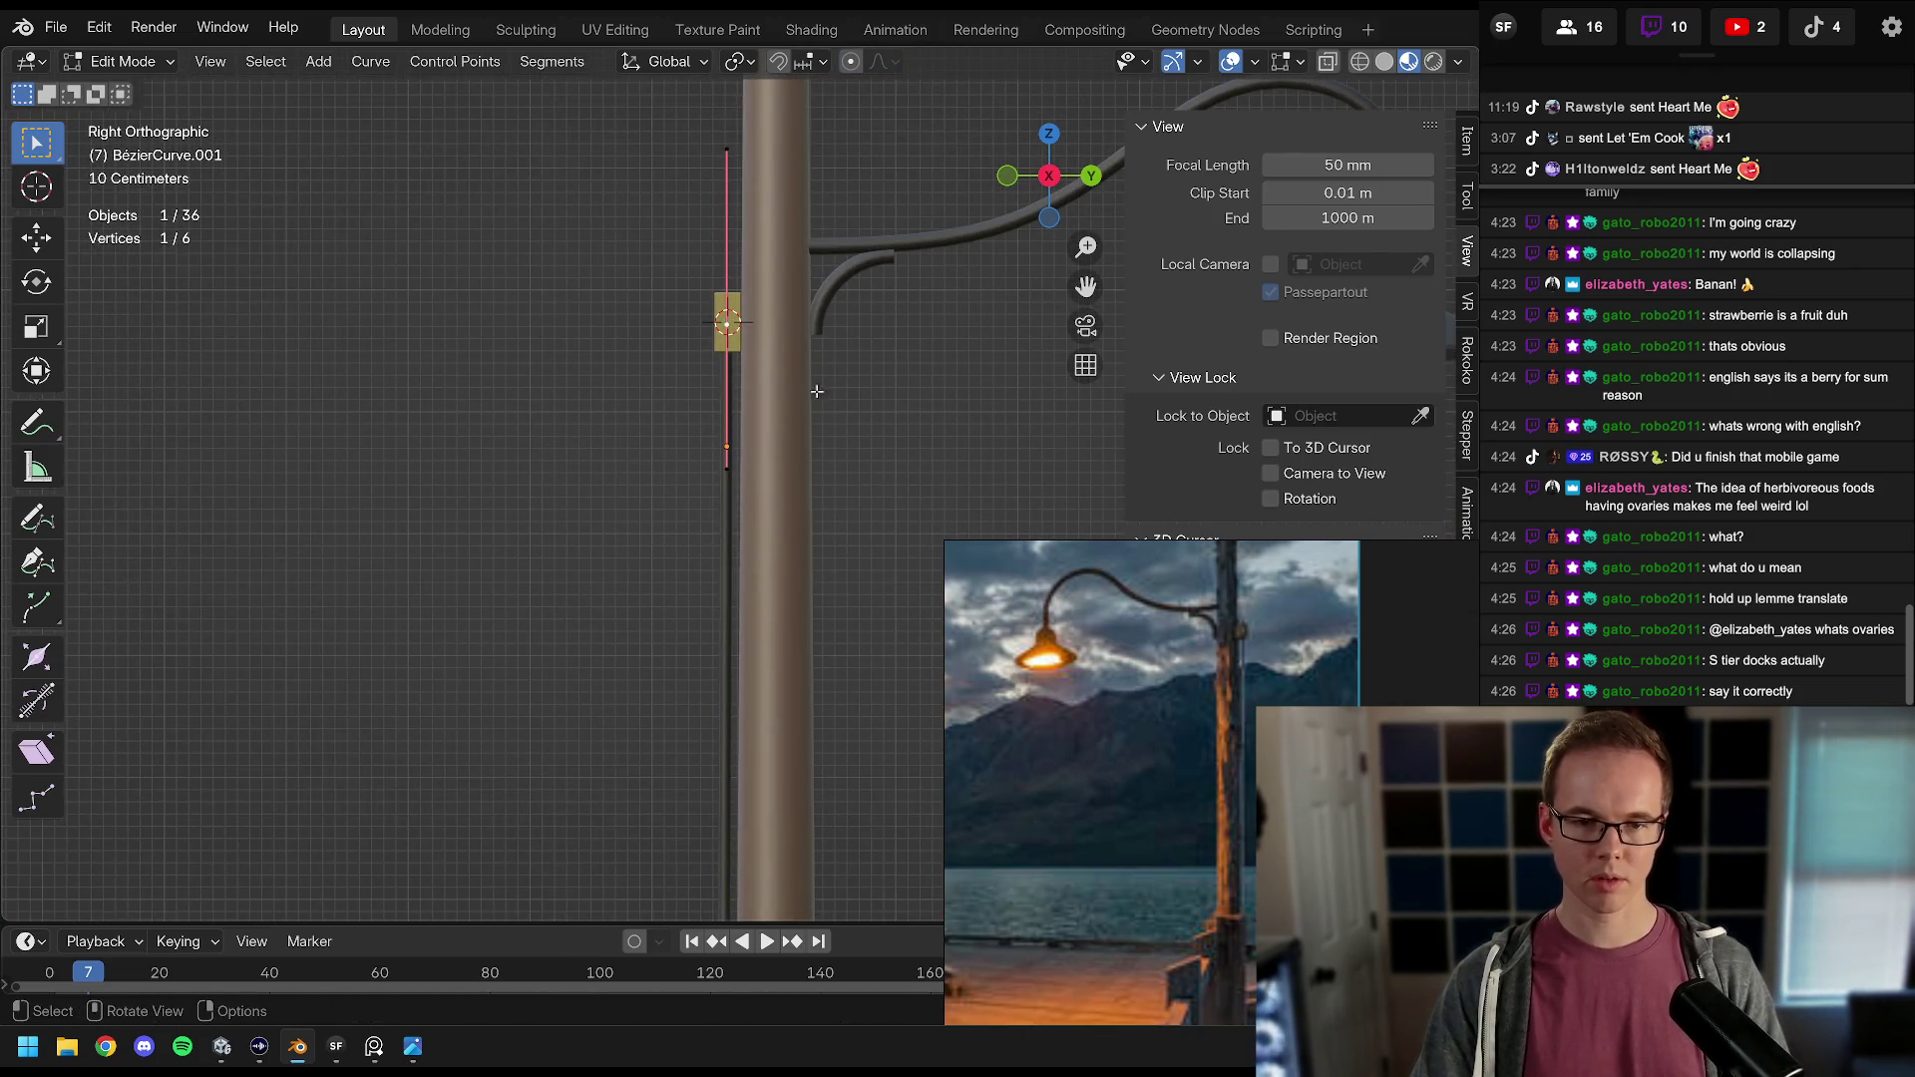
key("s")
left_click(768, 365)
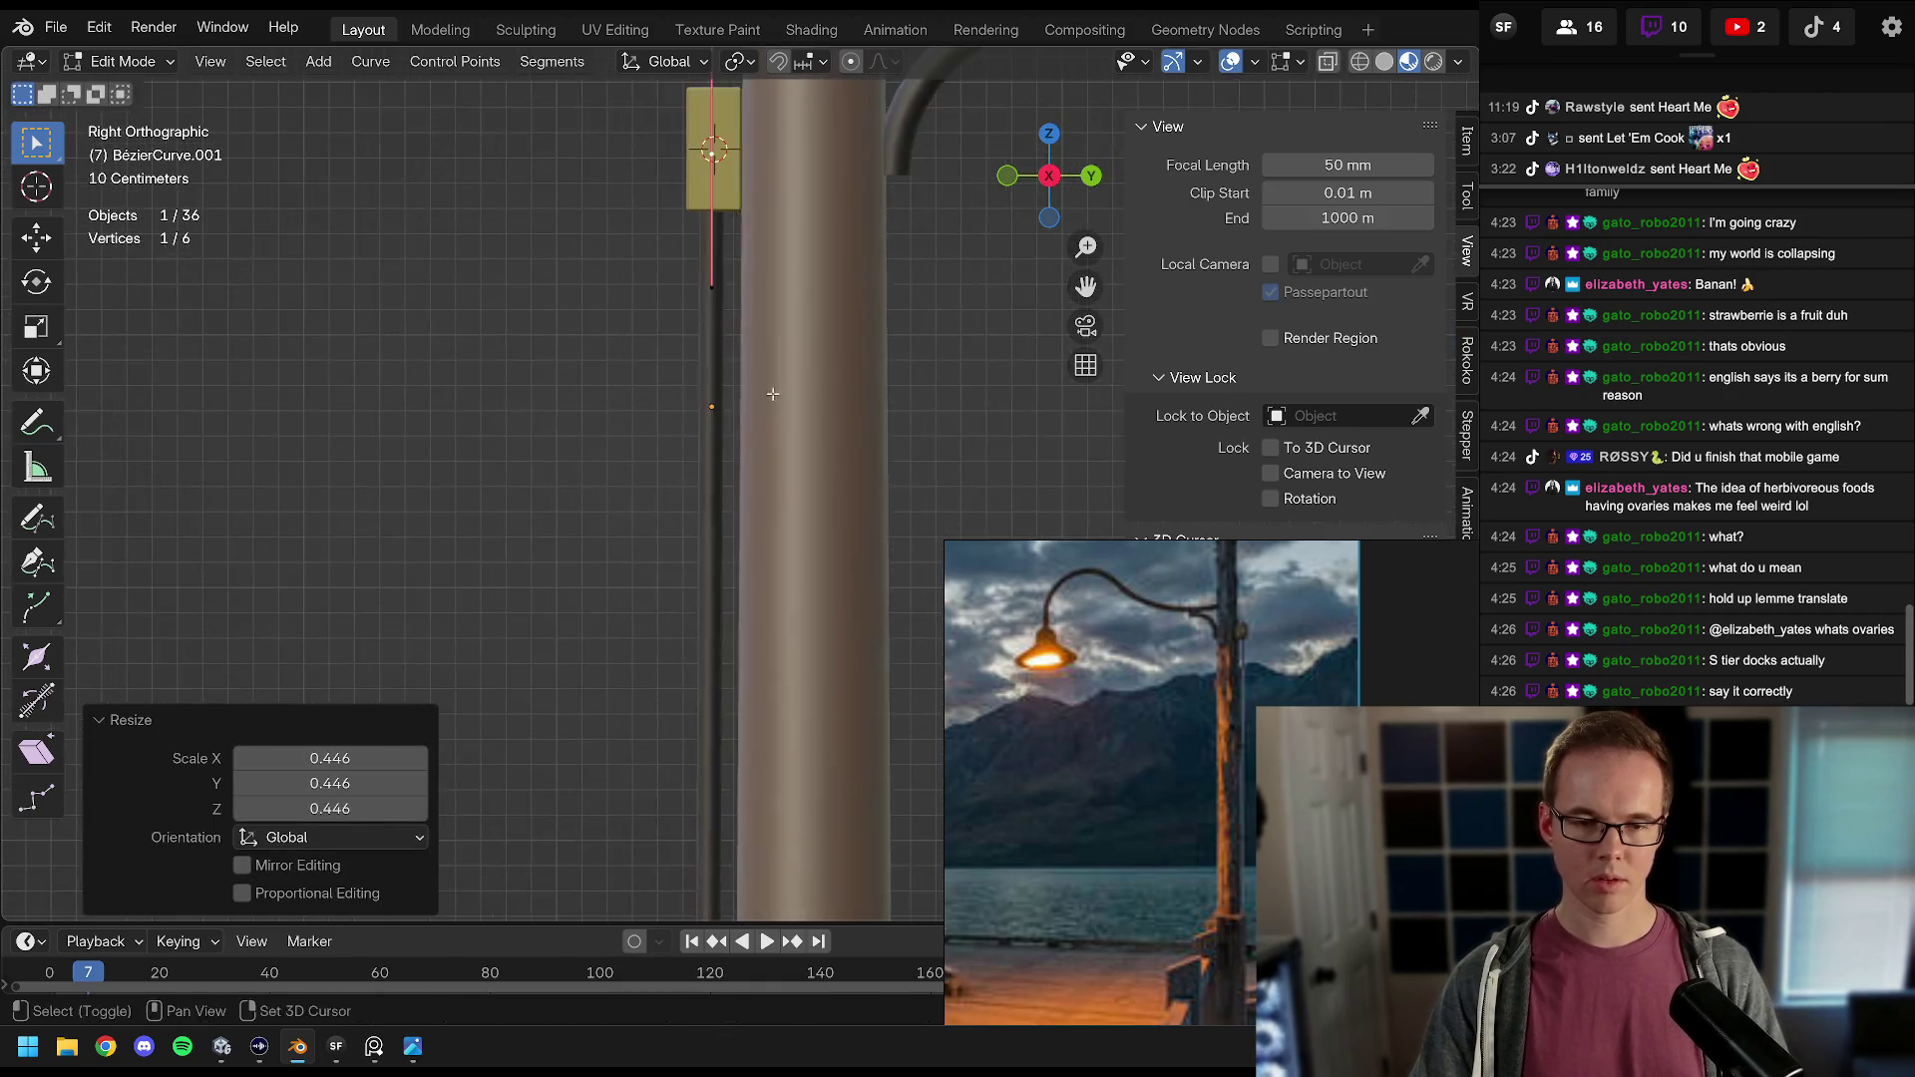
Step: Lengthen that handle to 1.548 and rotate it -9.67° to reshape the cable end
scroll(773, 442, "up", 3)
key("r")
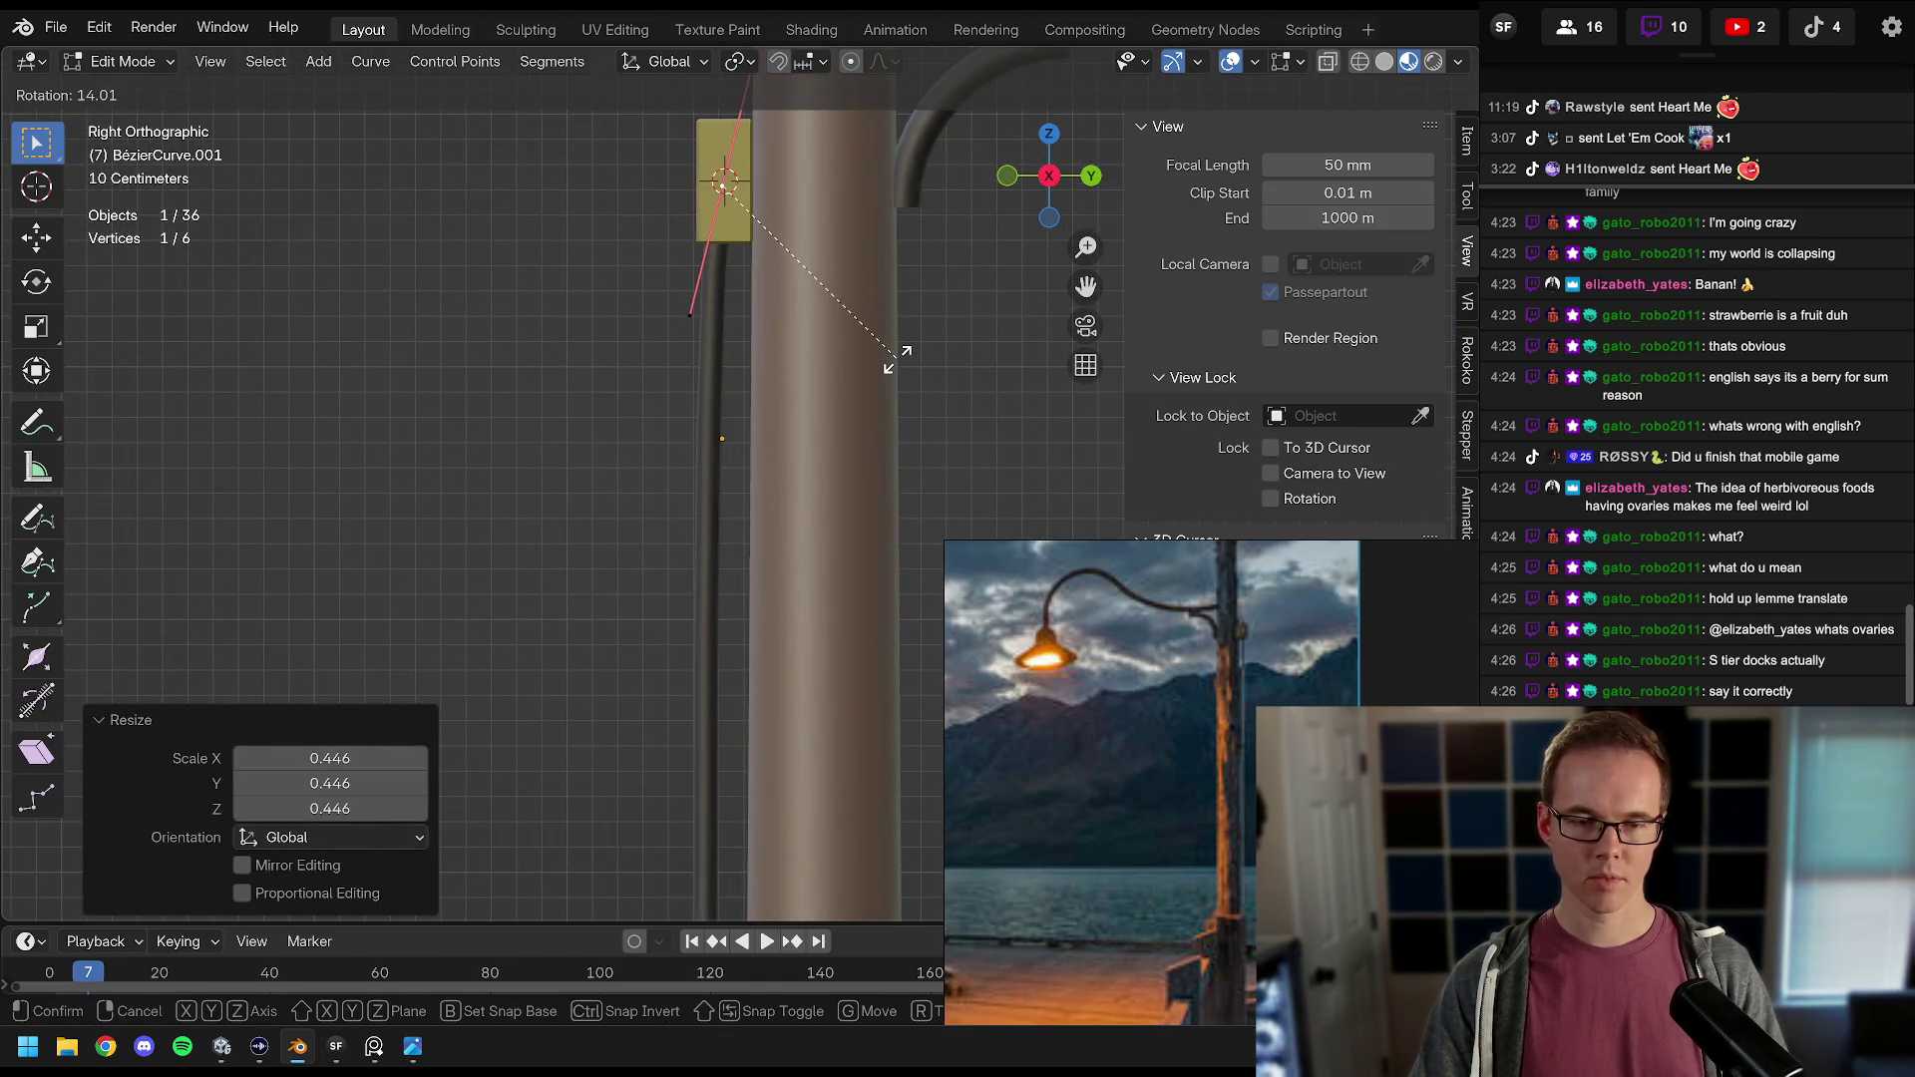
right_click(896, 360)
key("s")
left_click(903, 404)
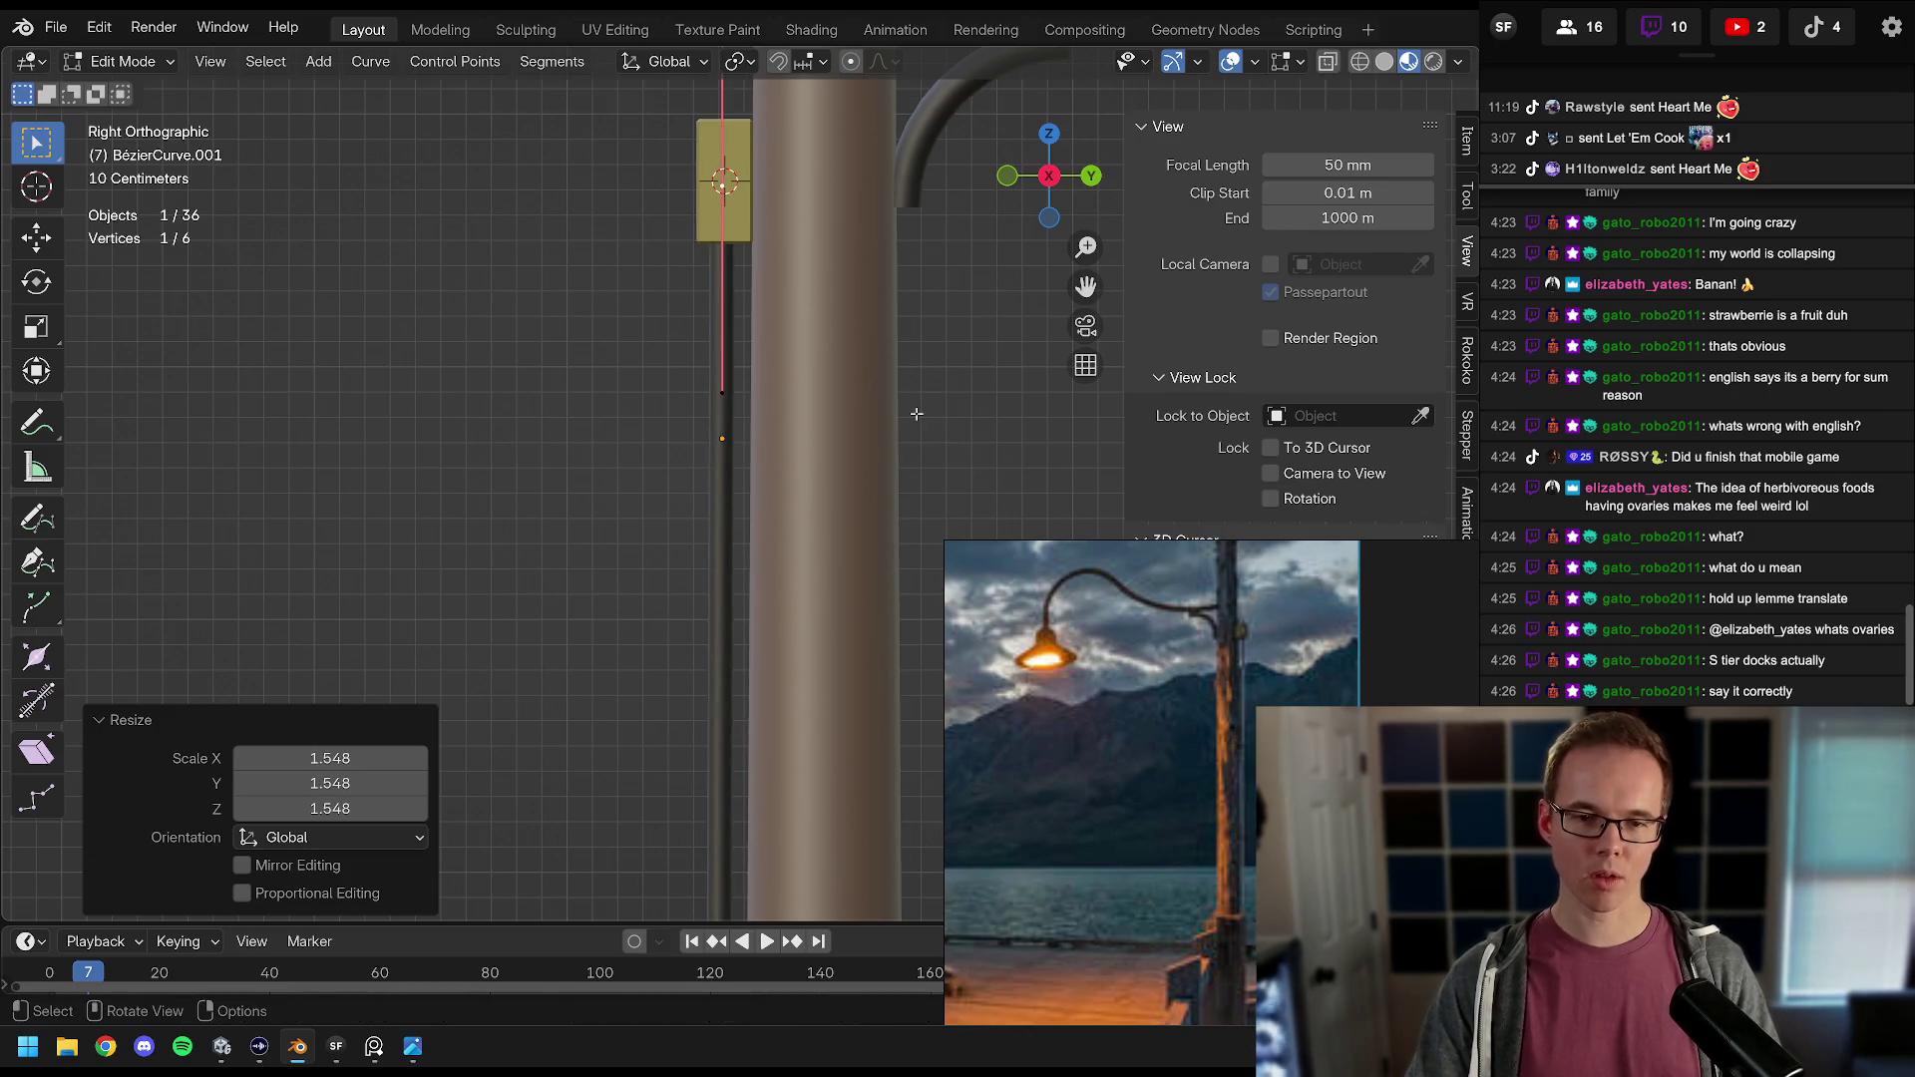
key("r")
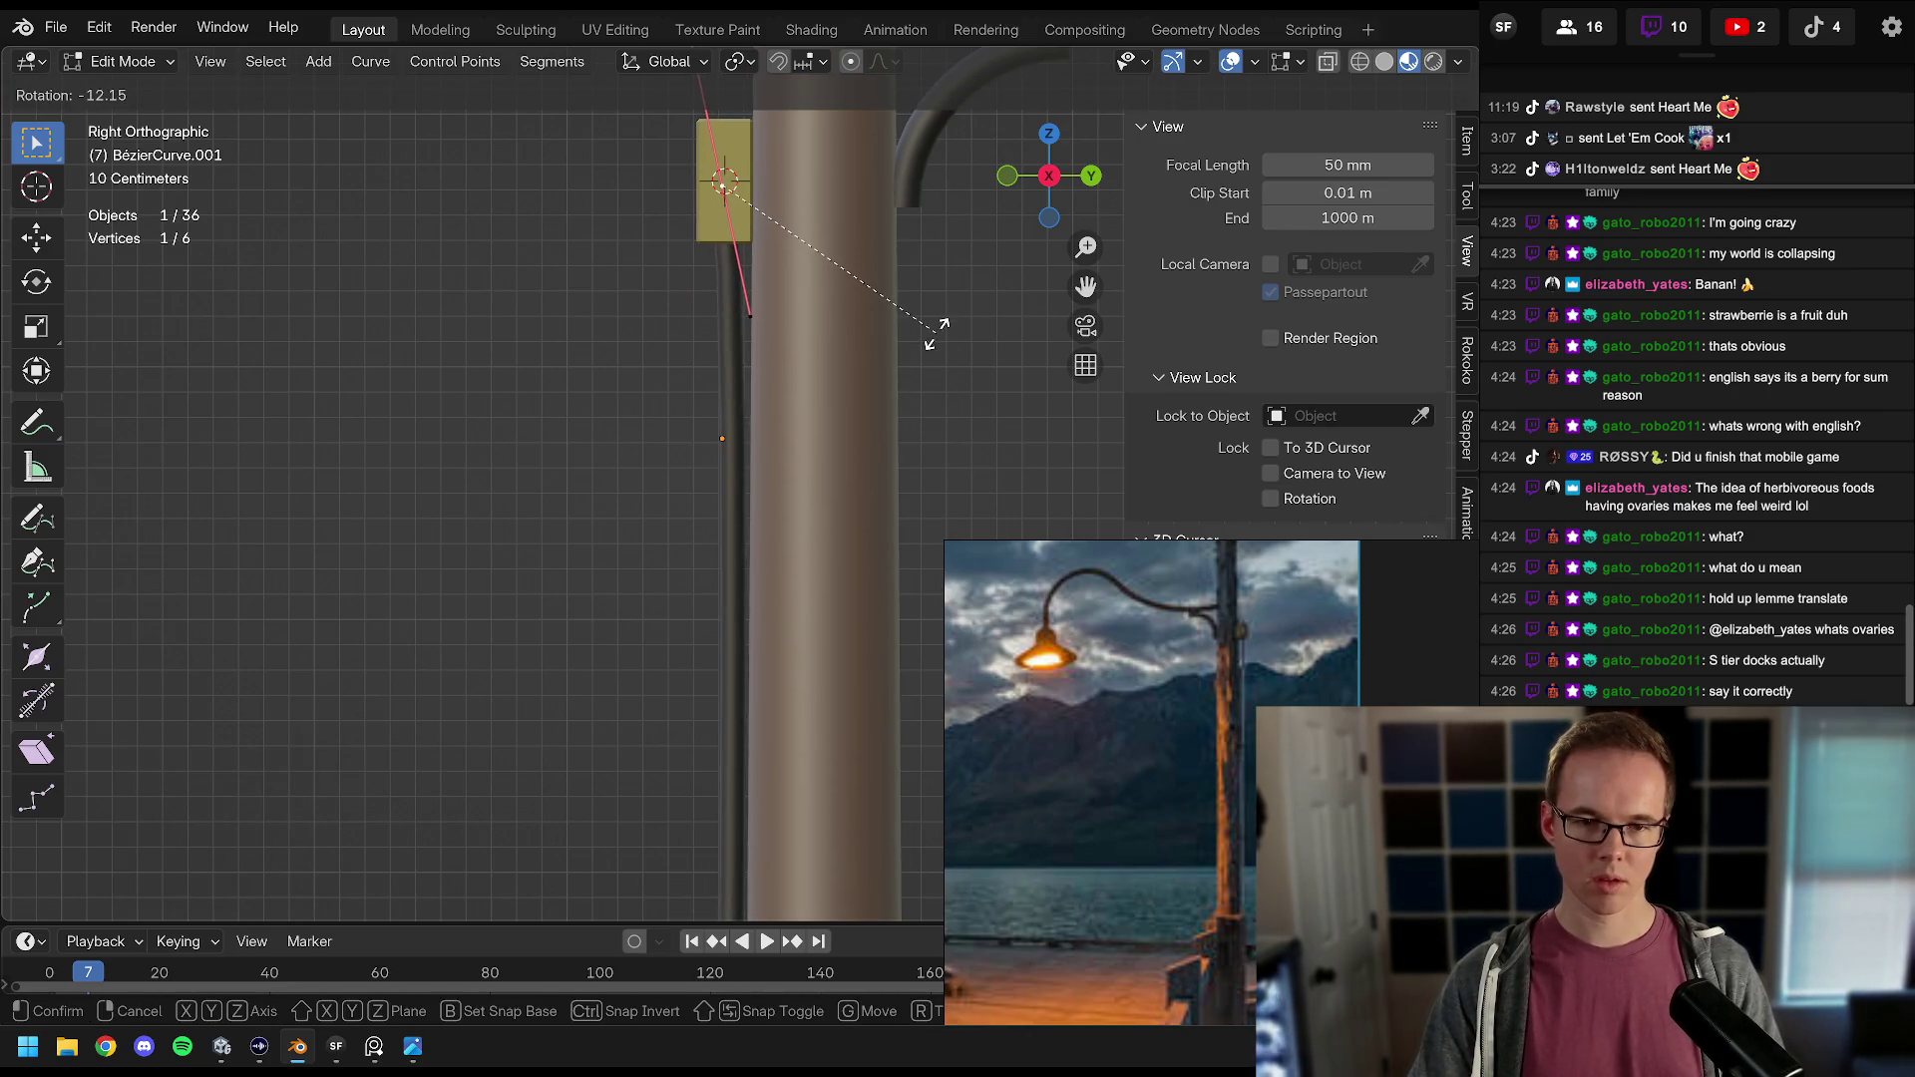
left_click(933, 339)
scroll(858, 278, "down", 5)
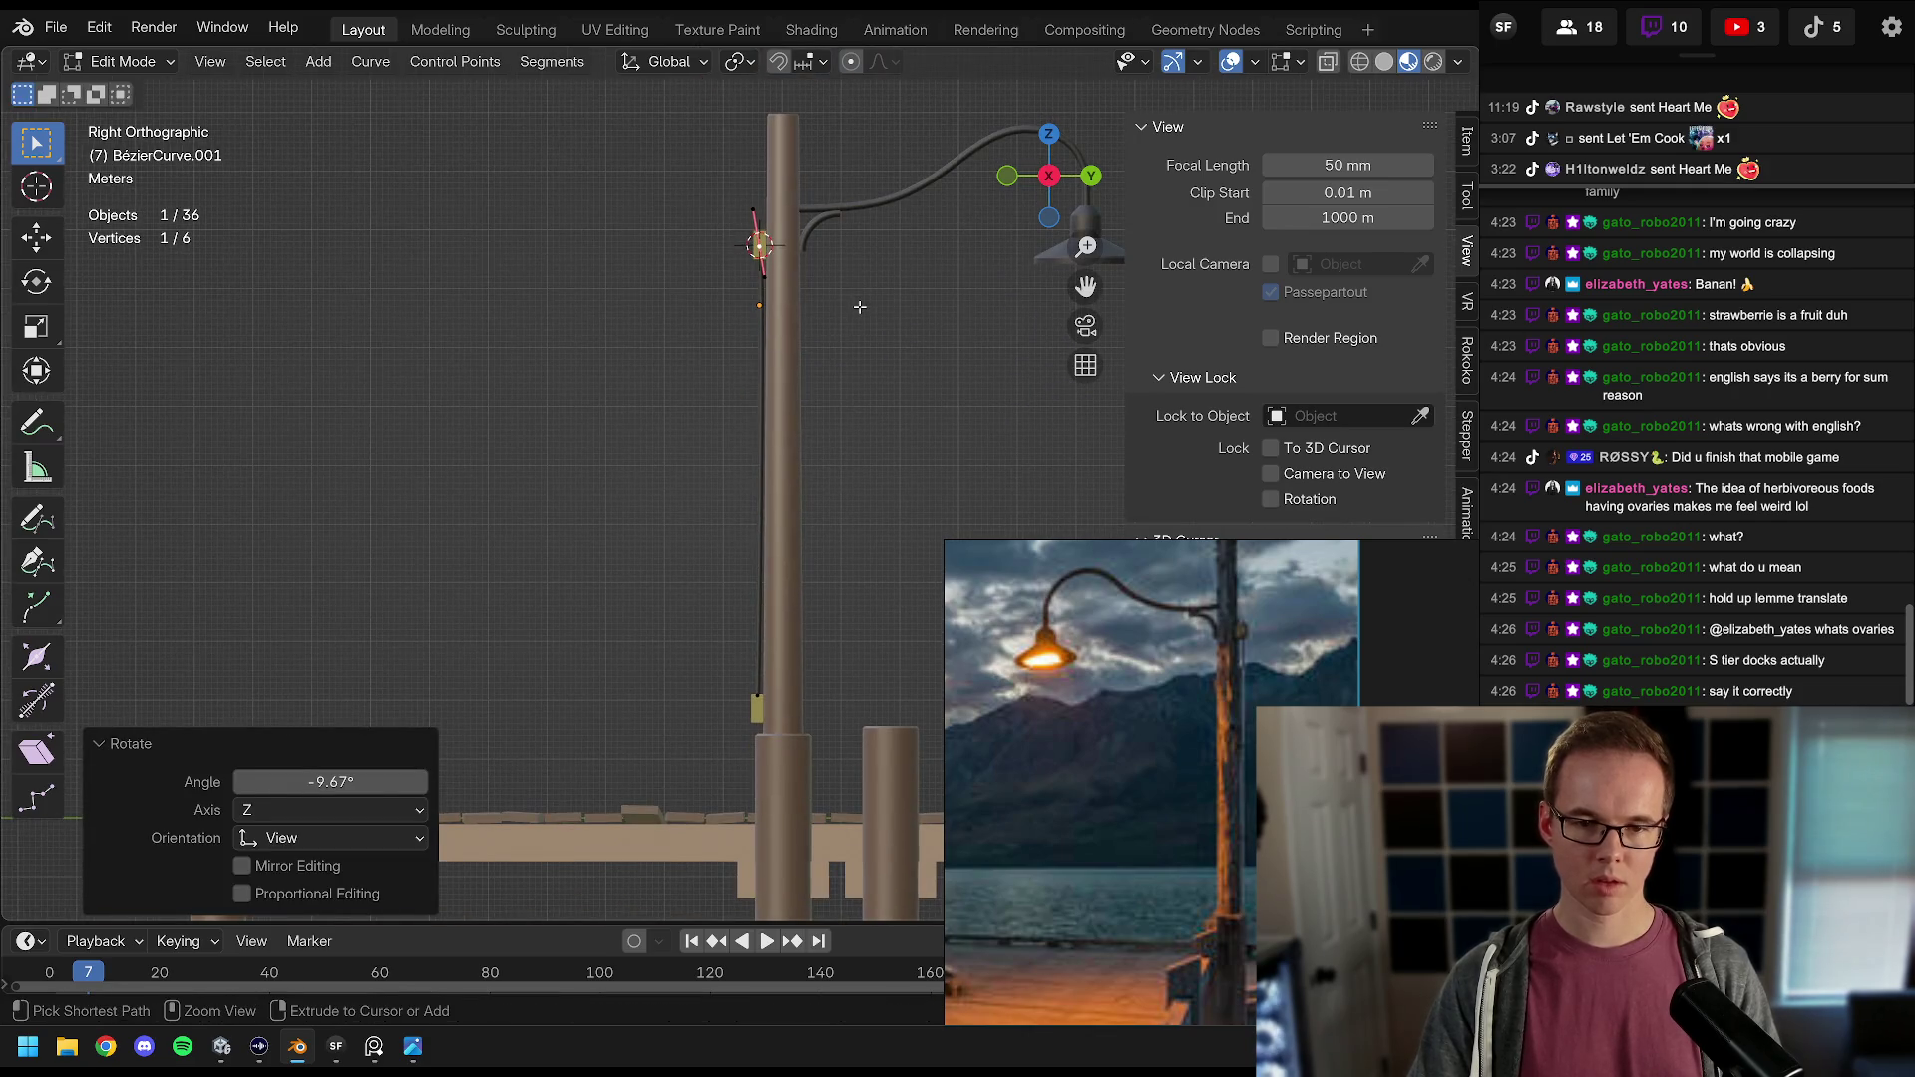
Step: Undo the cable point's tilt, subdivide the cable, and shift one point along Y
key("ctrl+z")
right_click(759, 433)
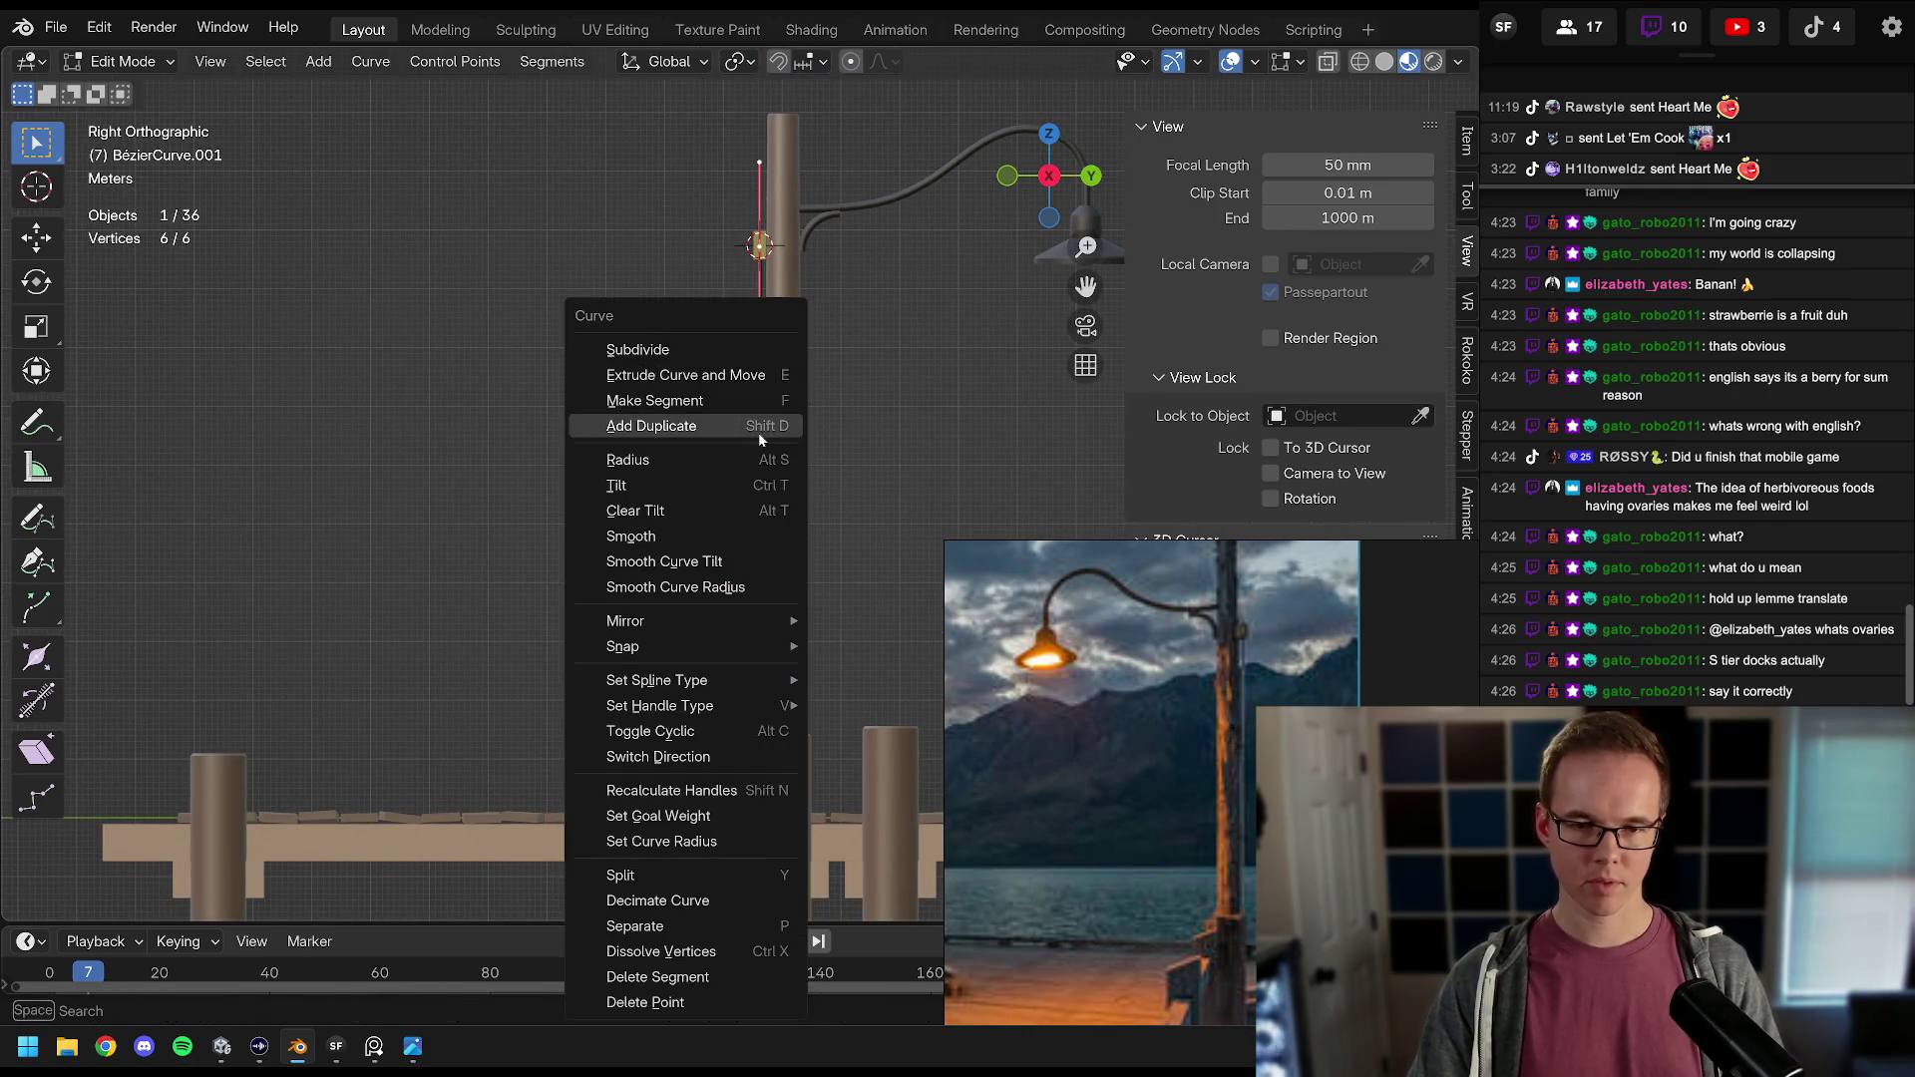
left_click(711, 351)
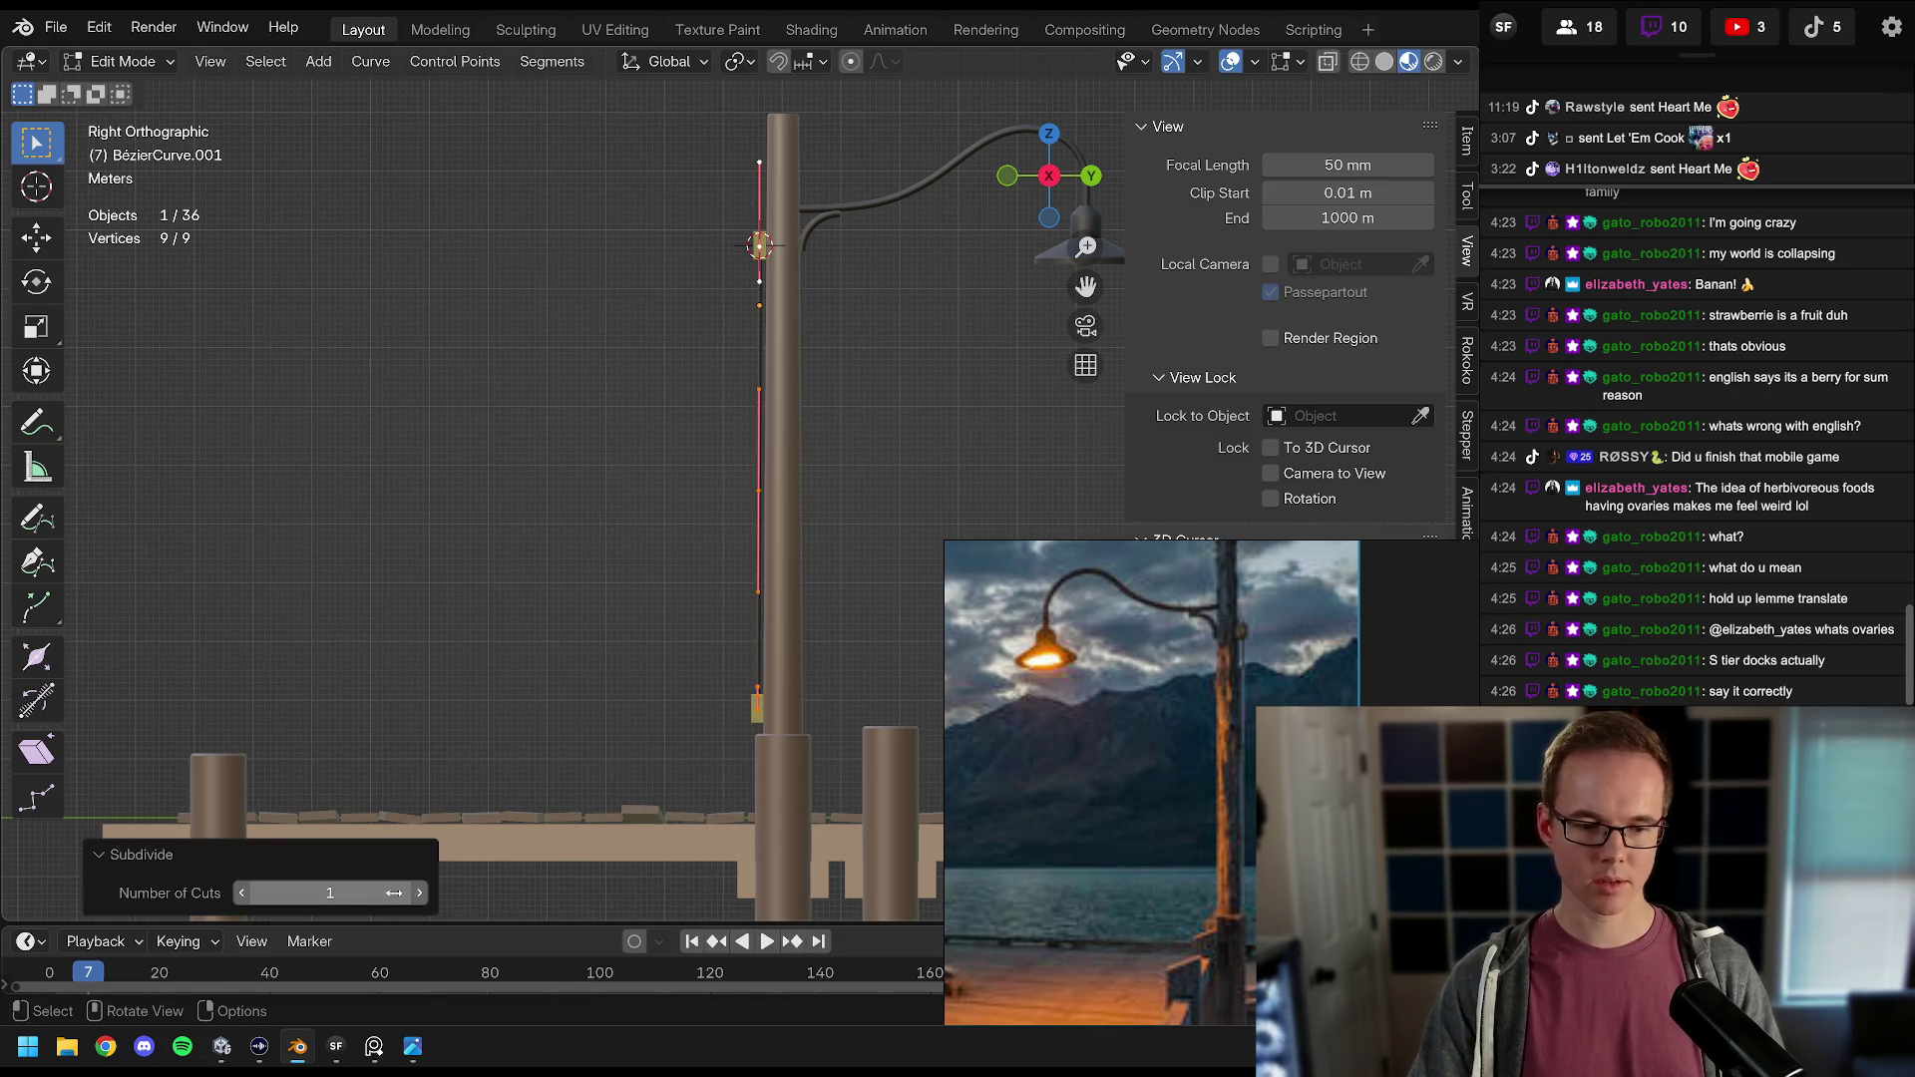
left_click(759, 389)
scroll(768, 339, "up", 5)
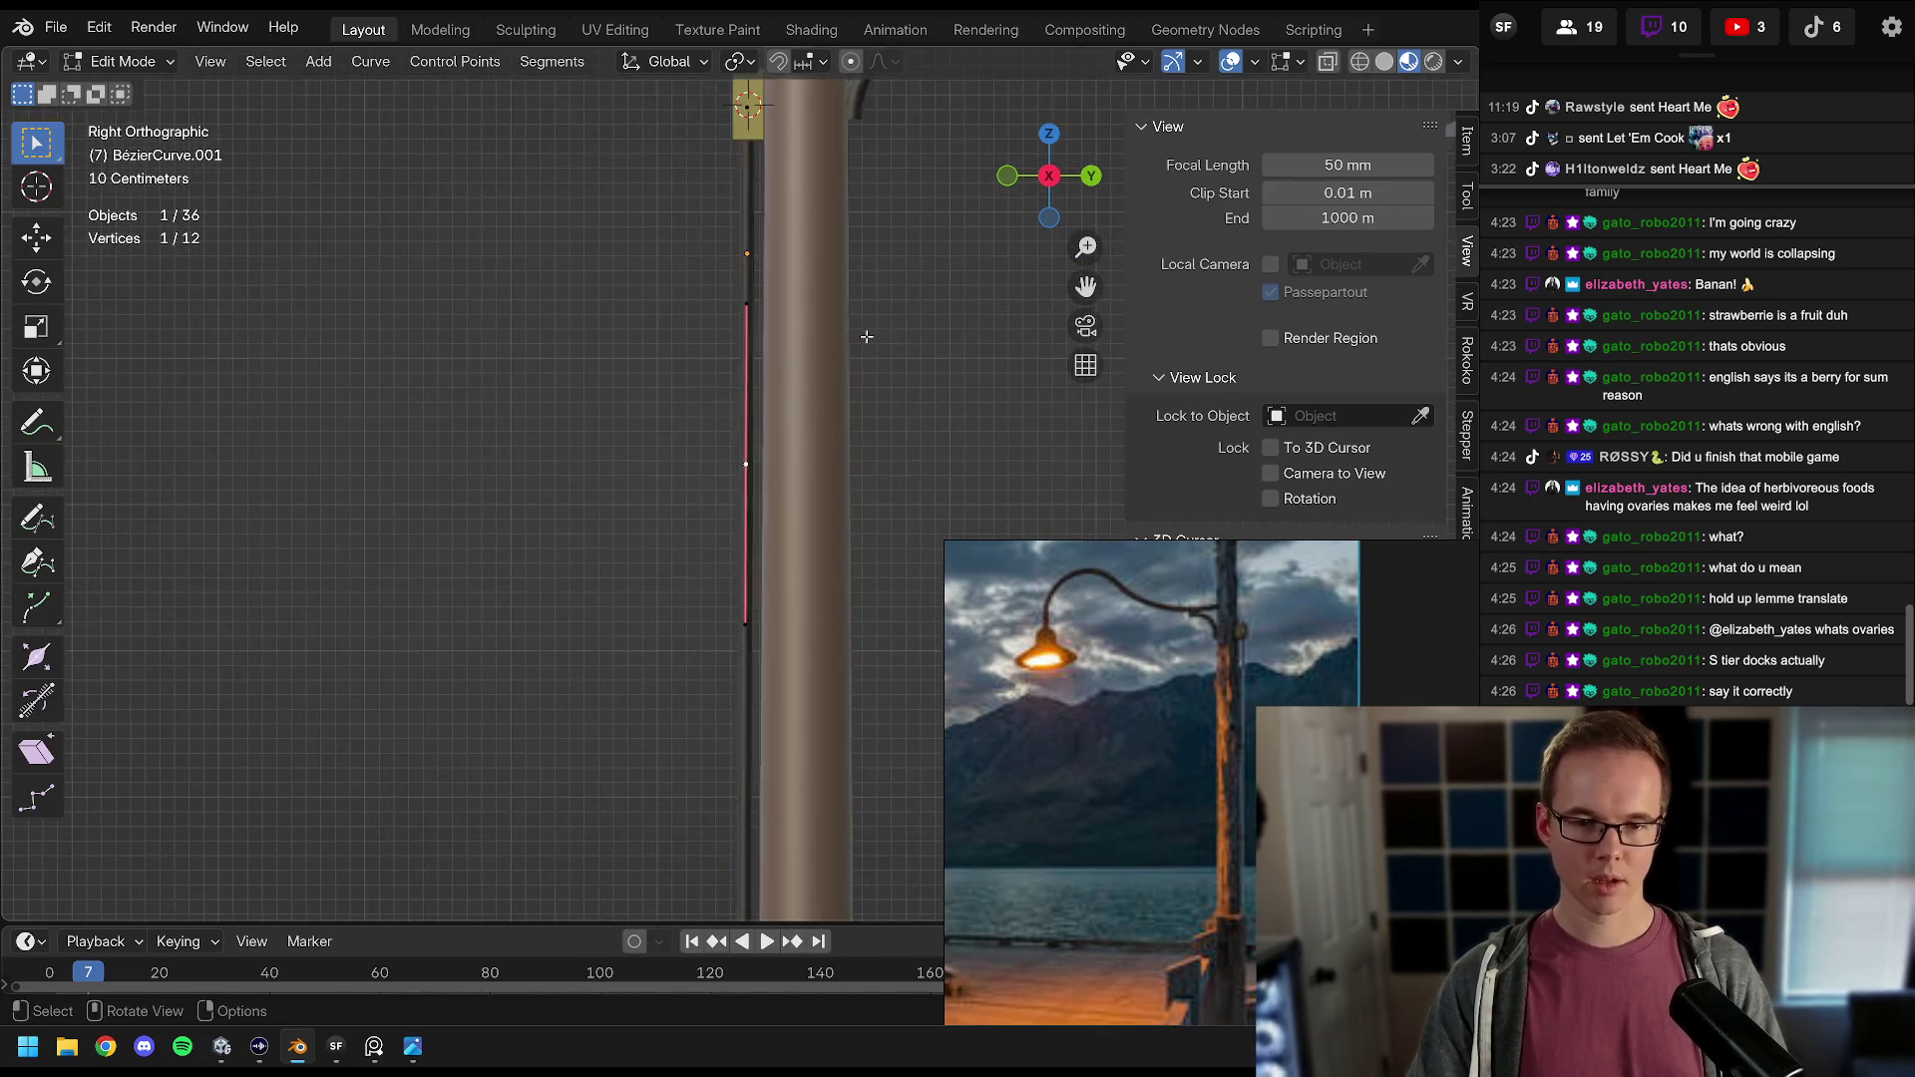
key("g")
key("x")
key("y")
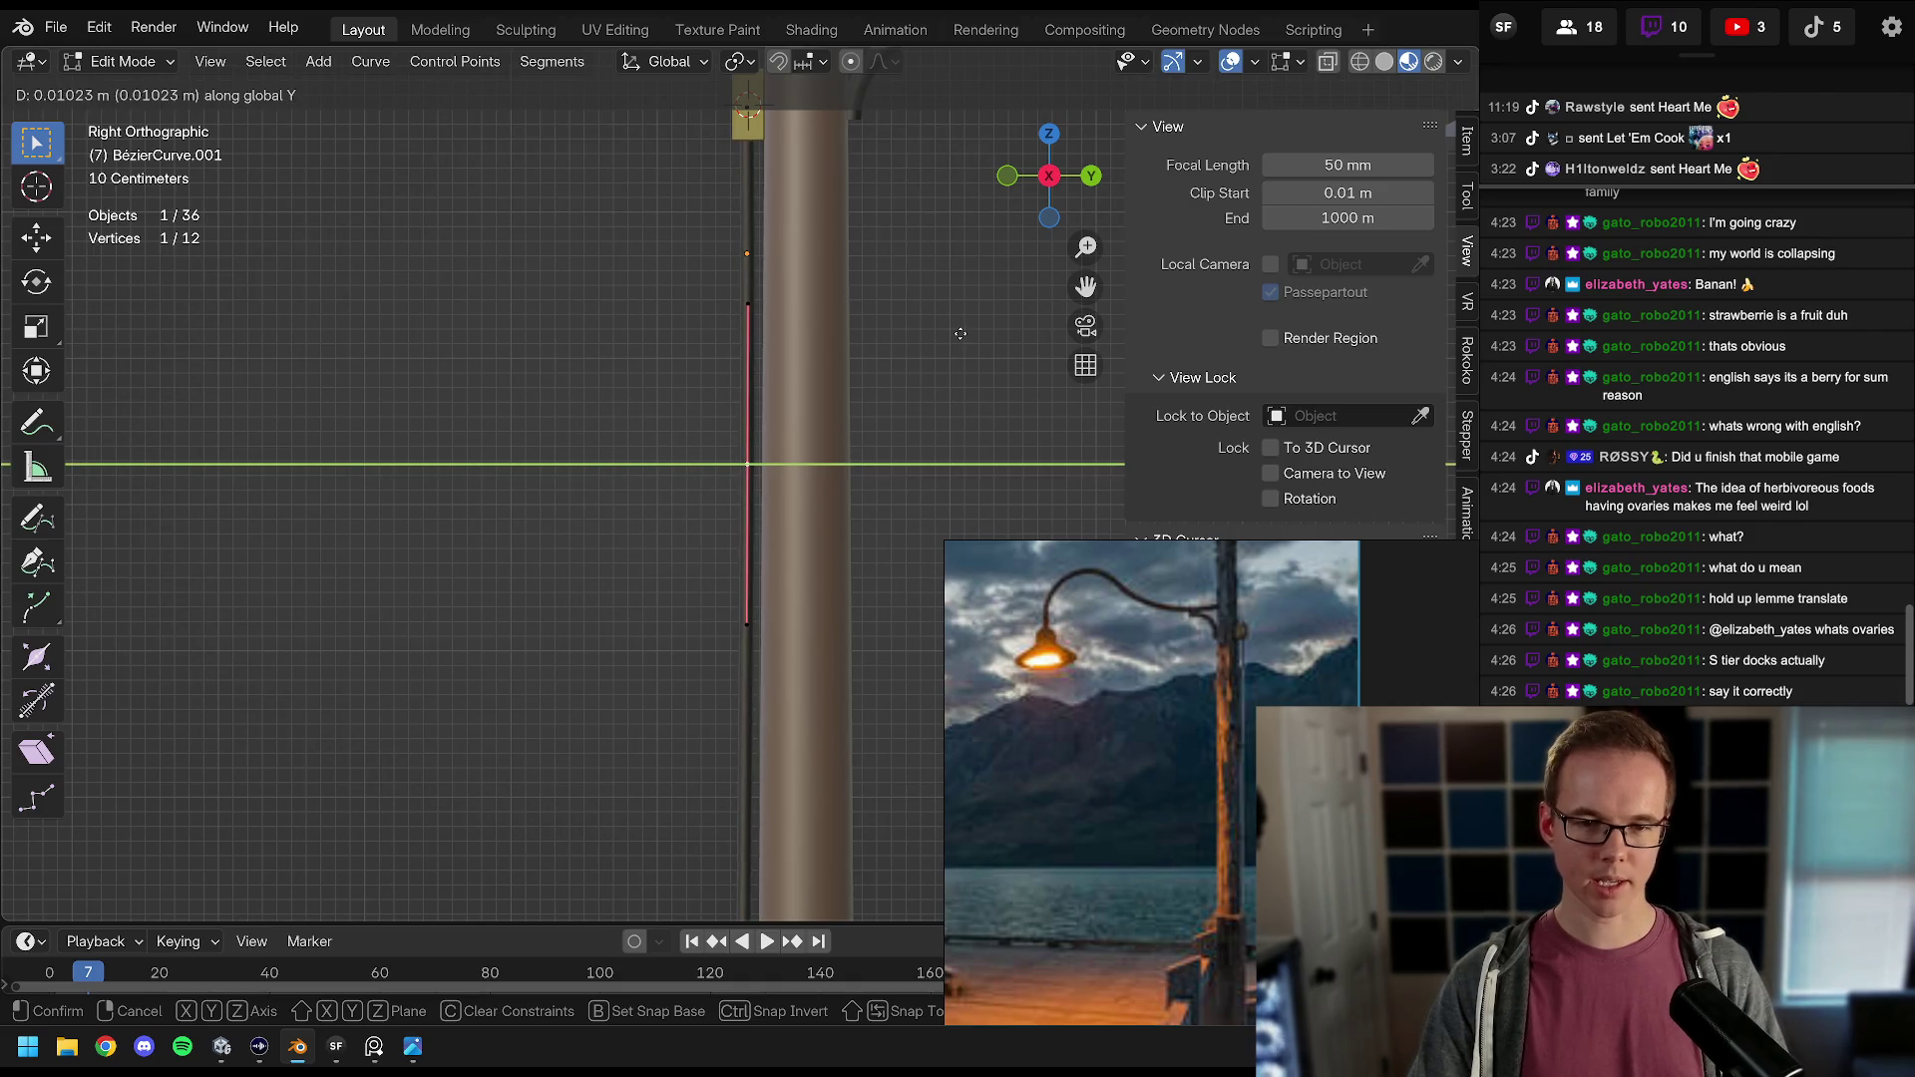
left_click(960, 333)
Step: Pull a middle cable point along Y toward the lamp pole
scroll(798, 499, "down", 3)
scroll(778, 598, "up", 4)
key("a")
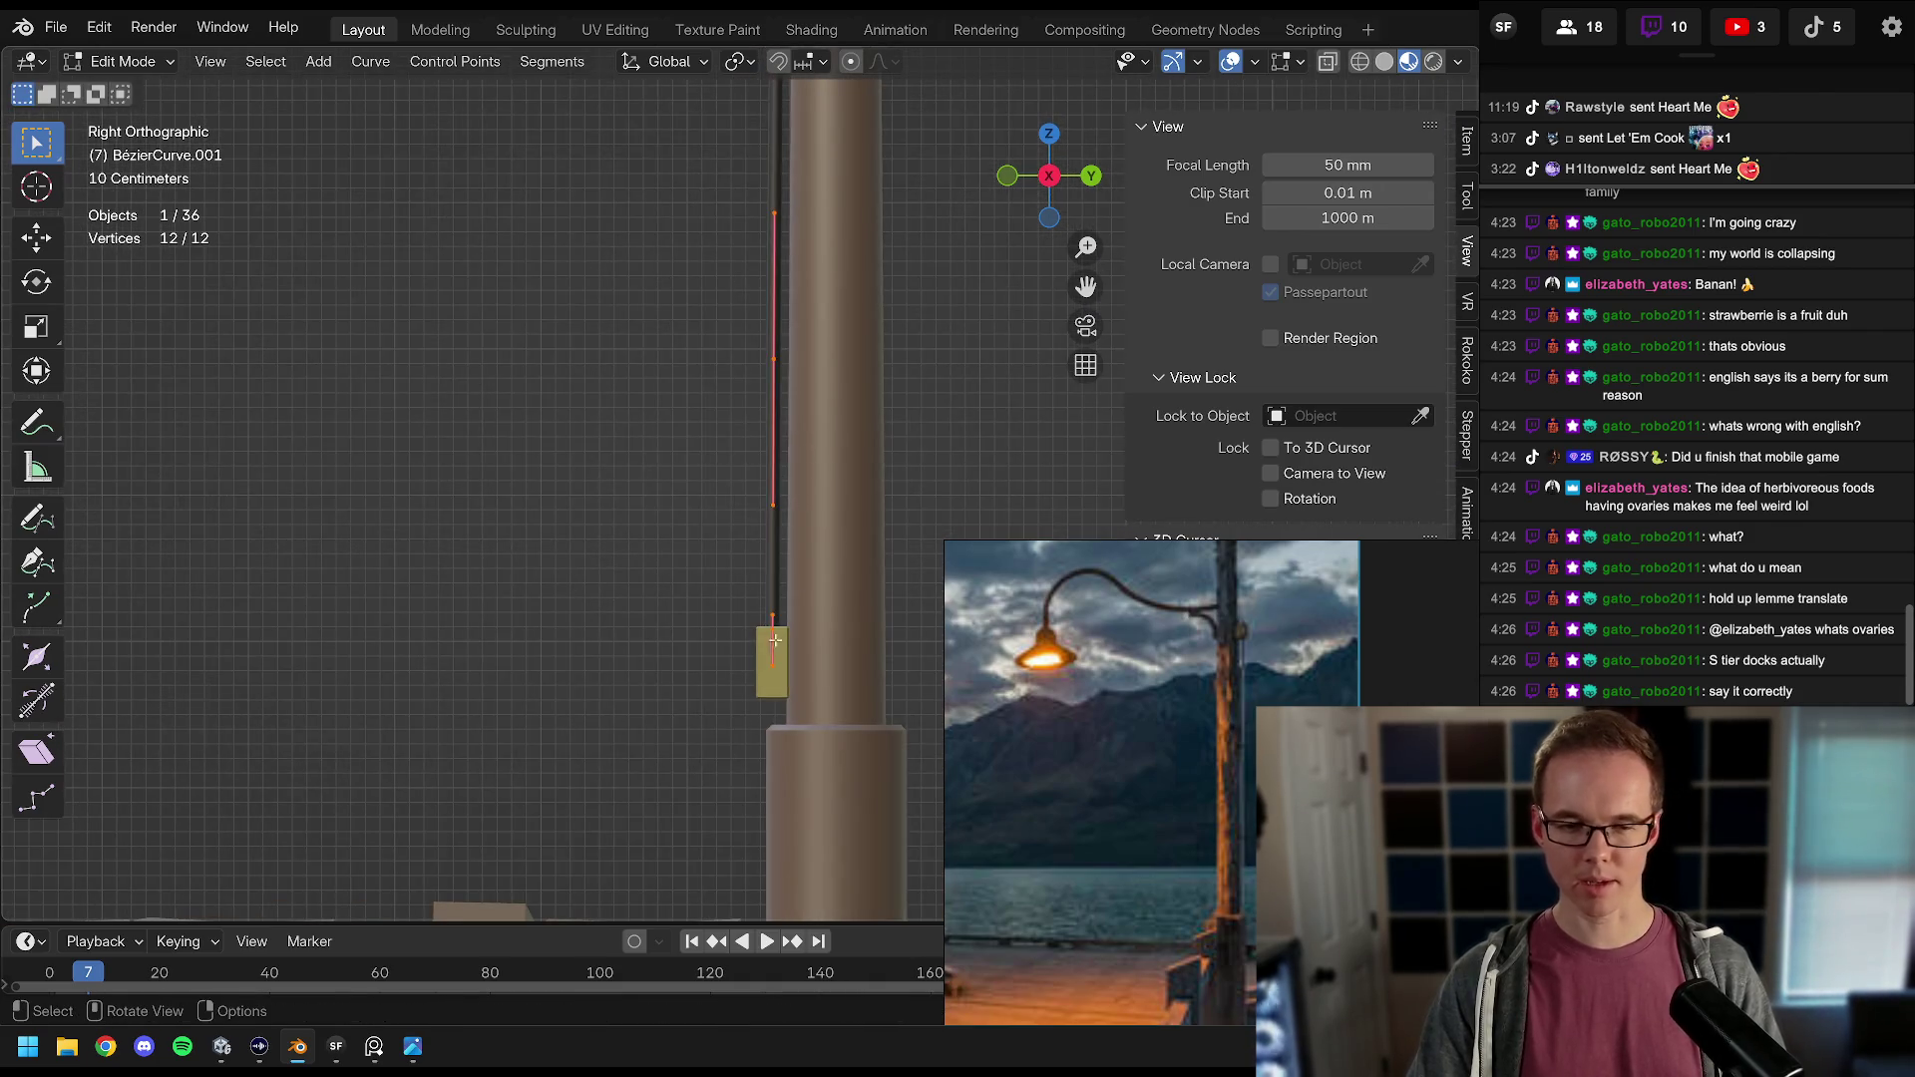
left_click(775, 361)
key("g")
key("y")
left_click(771, 439)
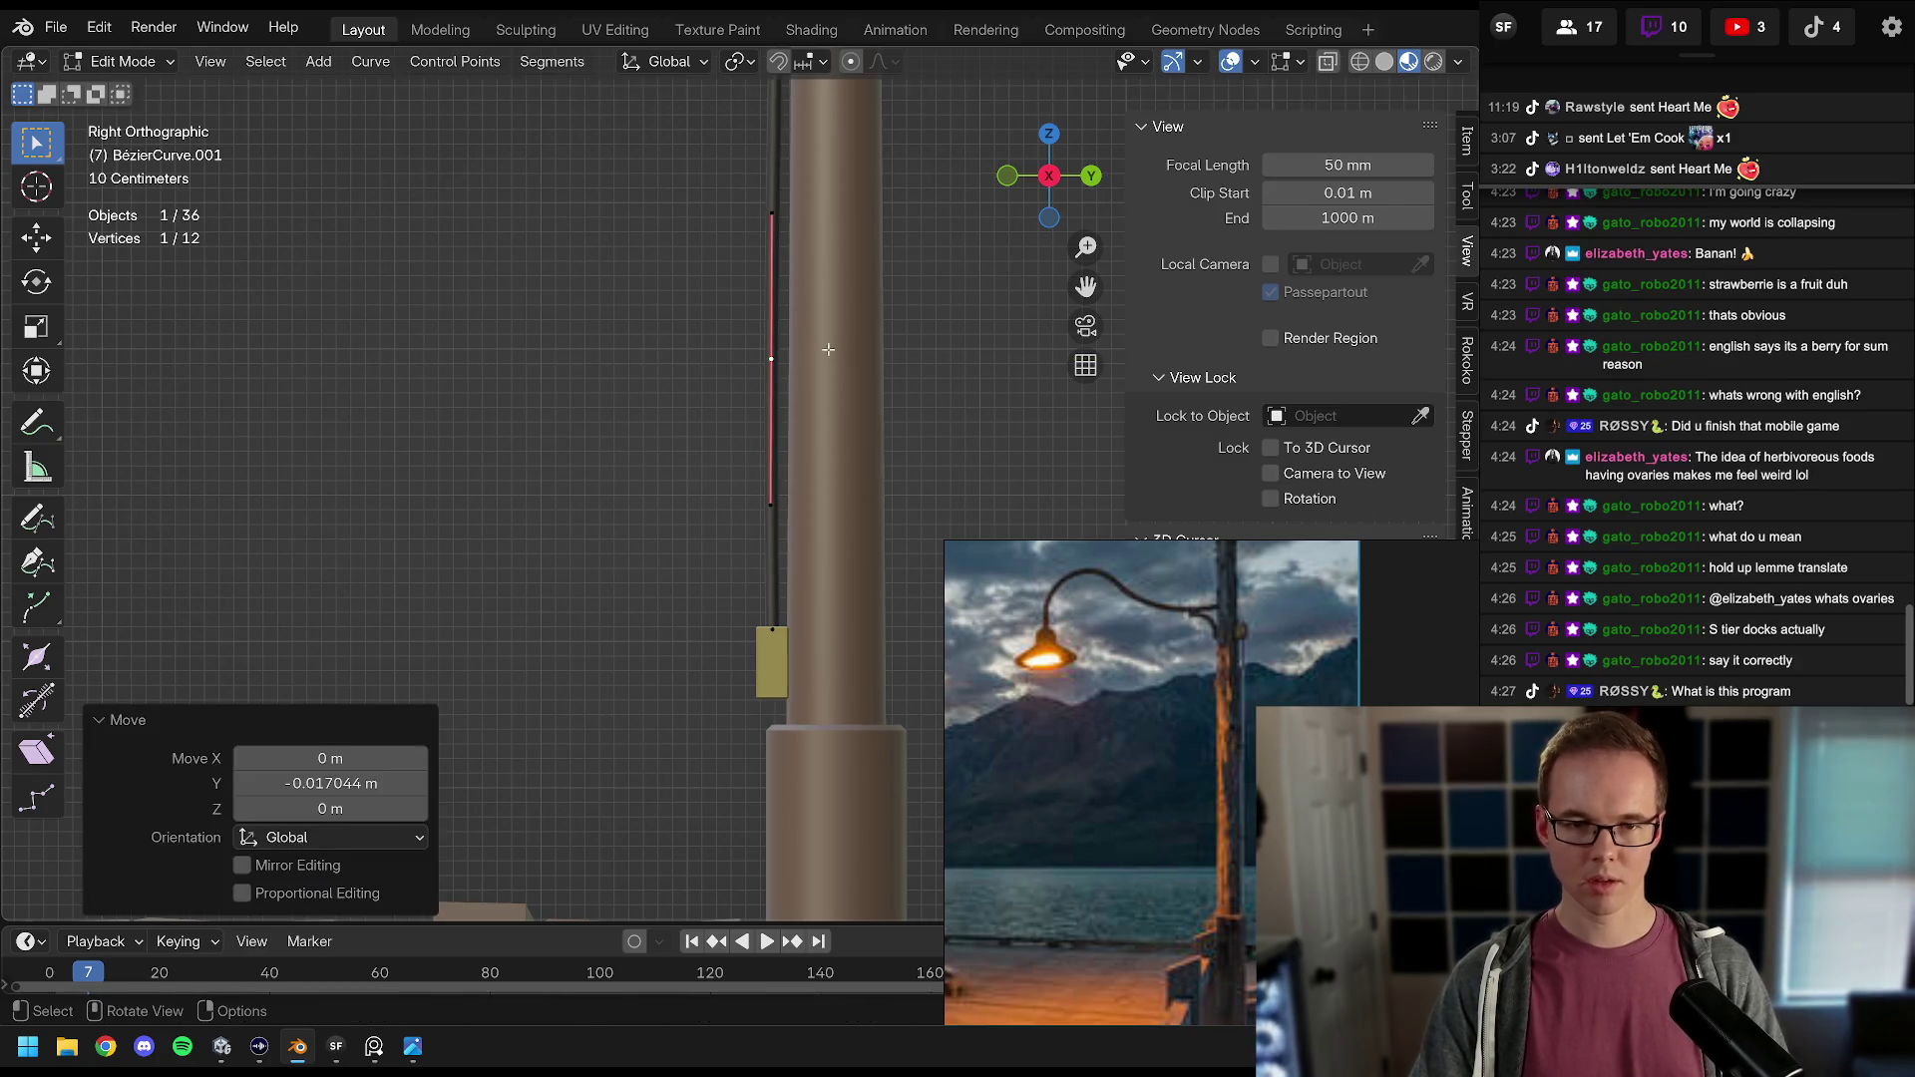
Step: Hide overlays and orbit around the pole to check the cable, then restore overlays
scroll(767, 493, "down", 1)
key("z")
scroll(825, 415, "down", 3)
left_click(1230, 62)
scroll(791, 406, "down", 2)
scroll(788, 409, "up", 4)
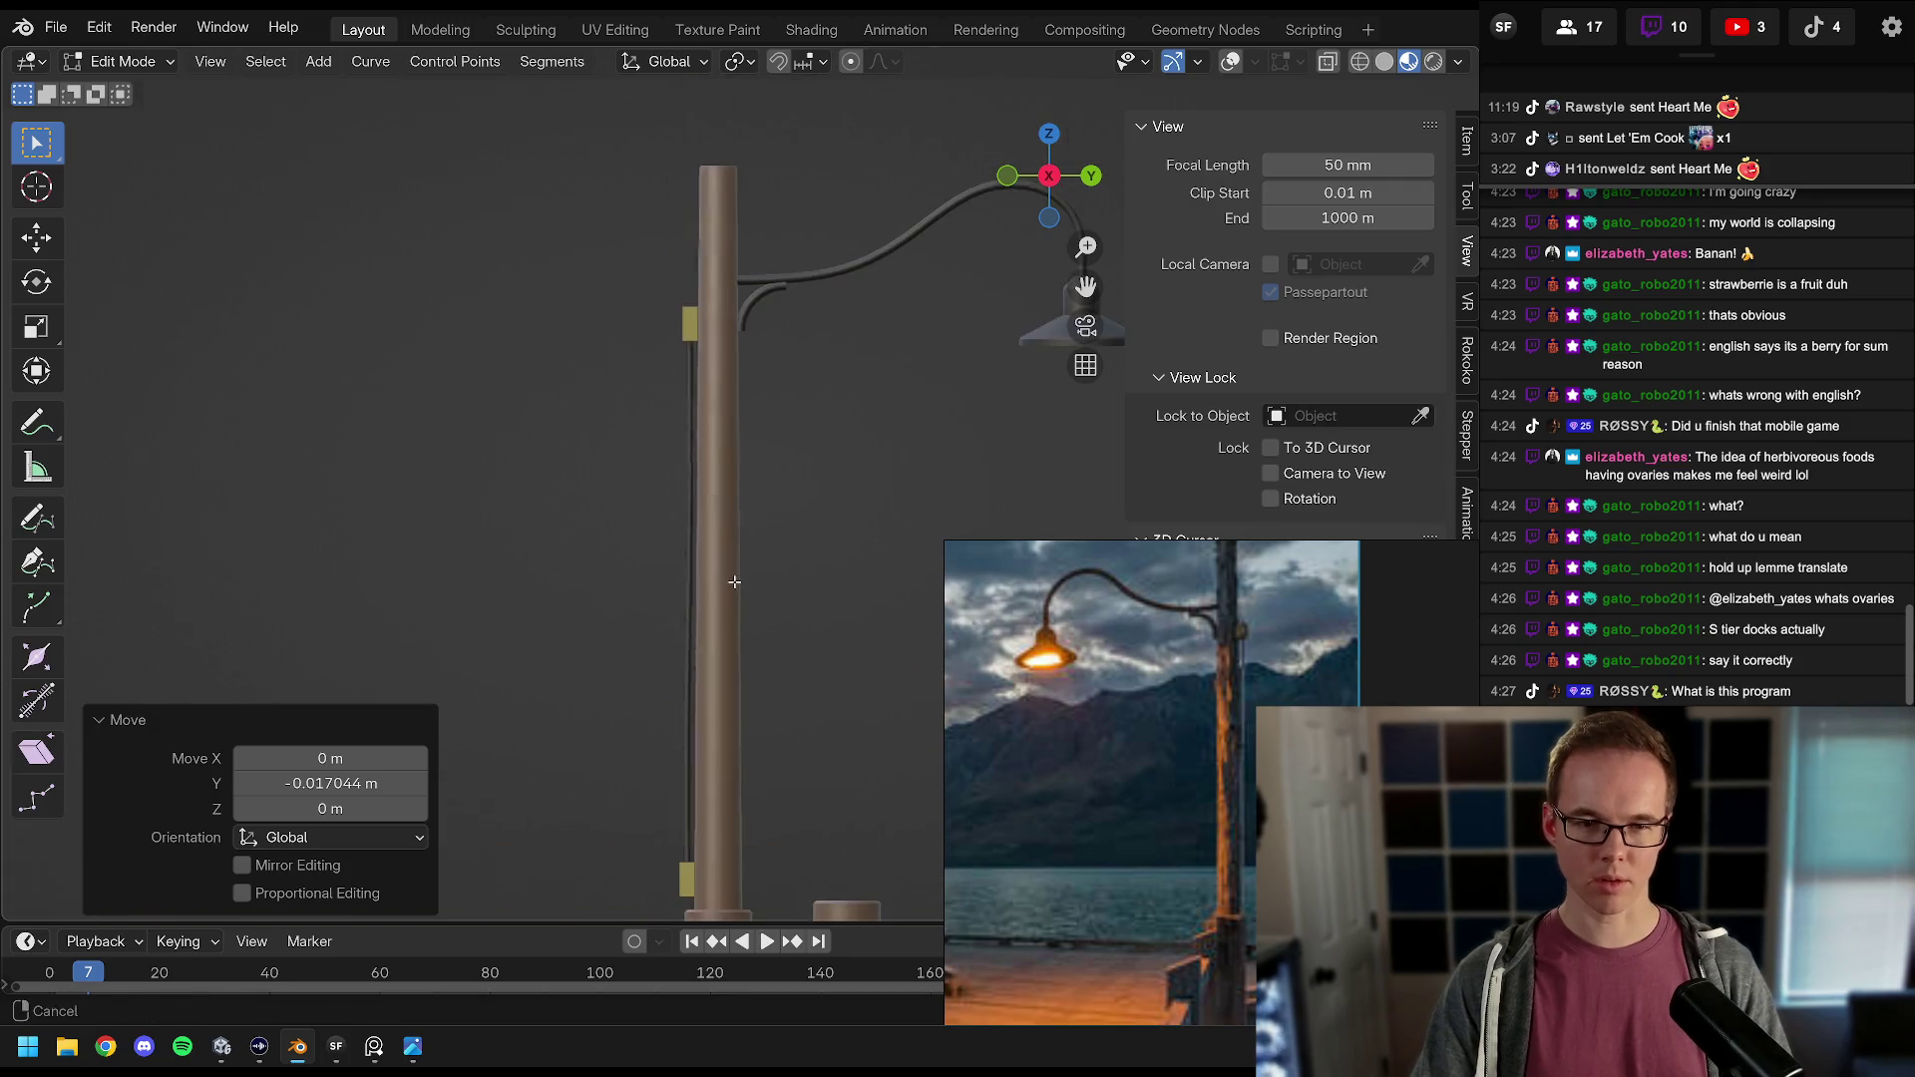
scroll(702, 616, "down", 2)
mouse_move(701, 615)
left_mouse_down()
mouse_move(804, 492)
mouse_move(687, 474)
mouse_move(799, 479)
left_mouse_up()
left_click(1228, 63)
Step: Shift a cable point sideways along X (-0.044837 m) and return to Object Mode
left_click(757, 378)
key("g")
key("y")
key("x")
left_click(897, 346)
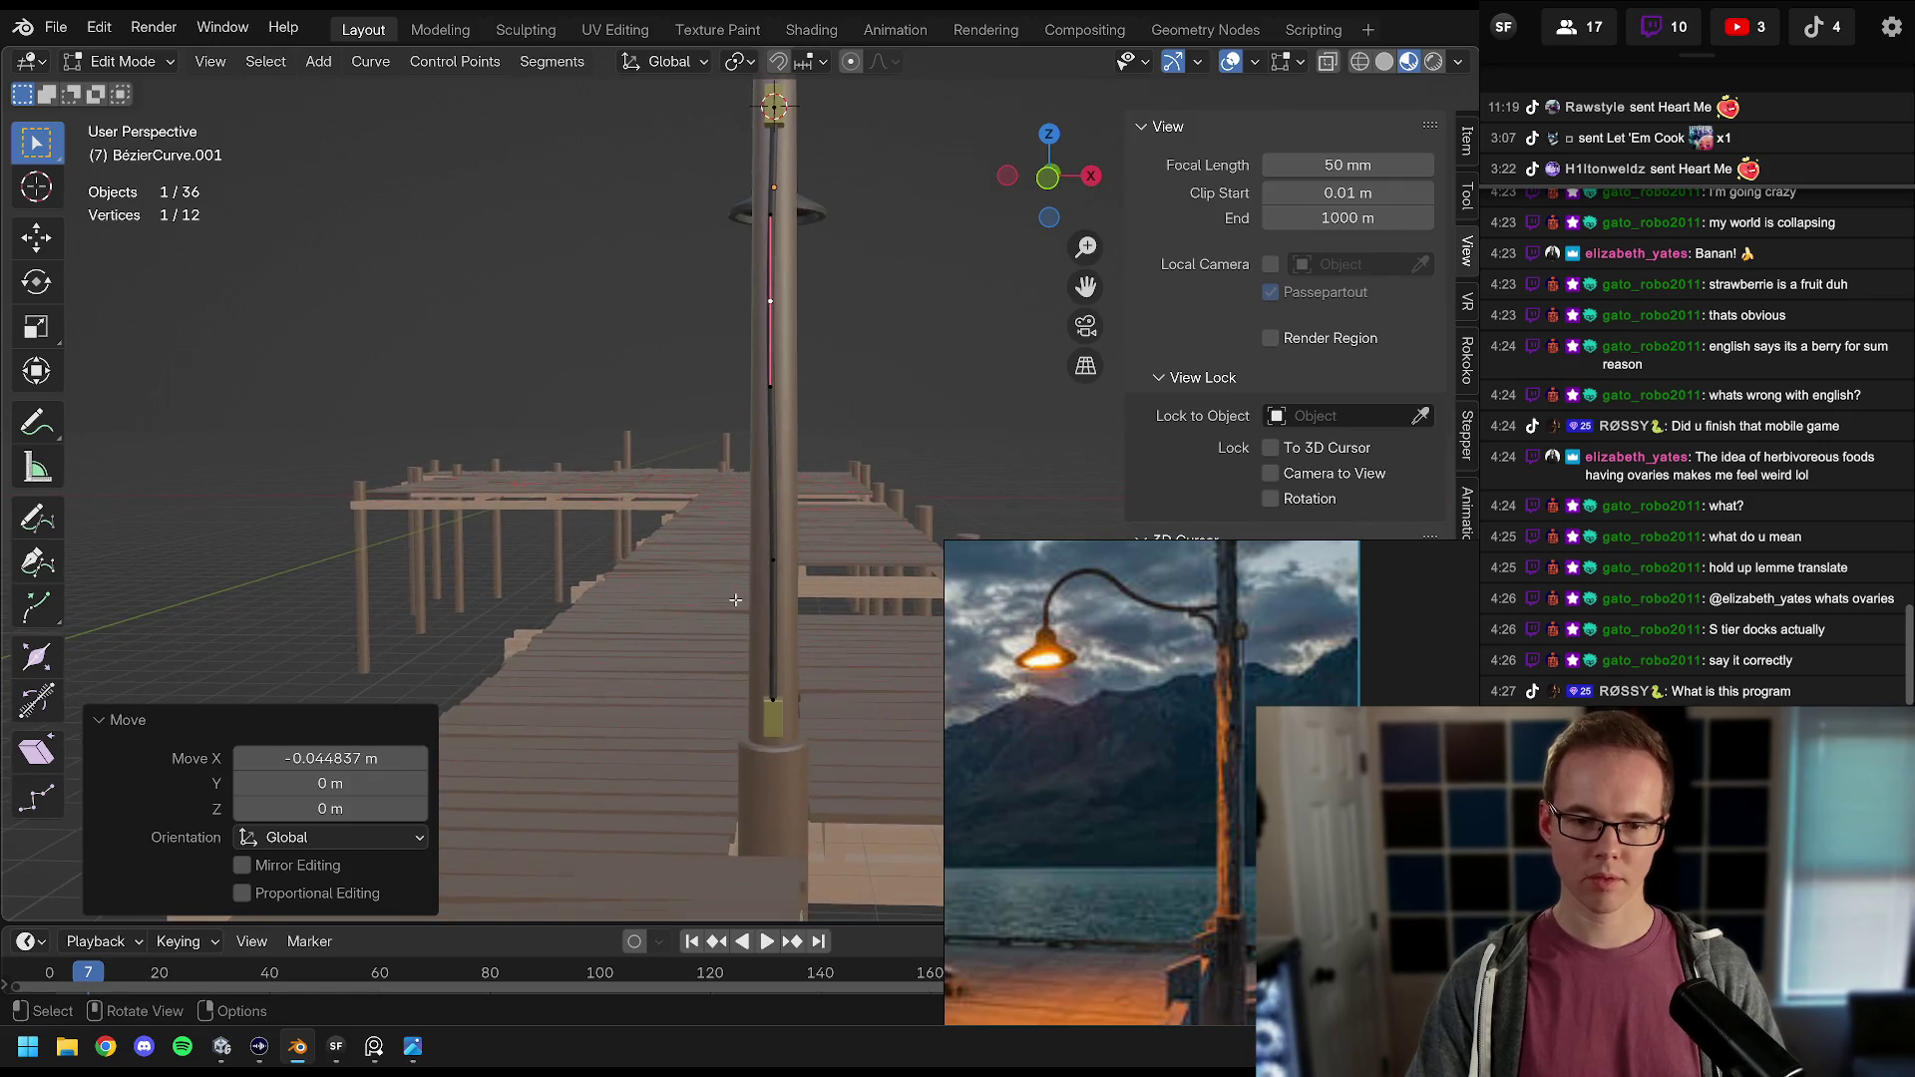
key("g")
key("x")
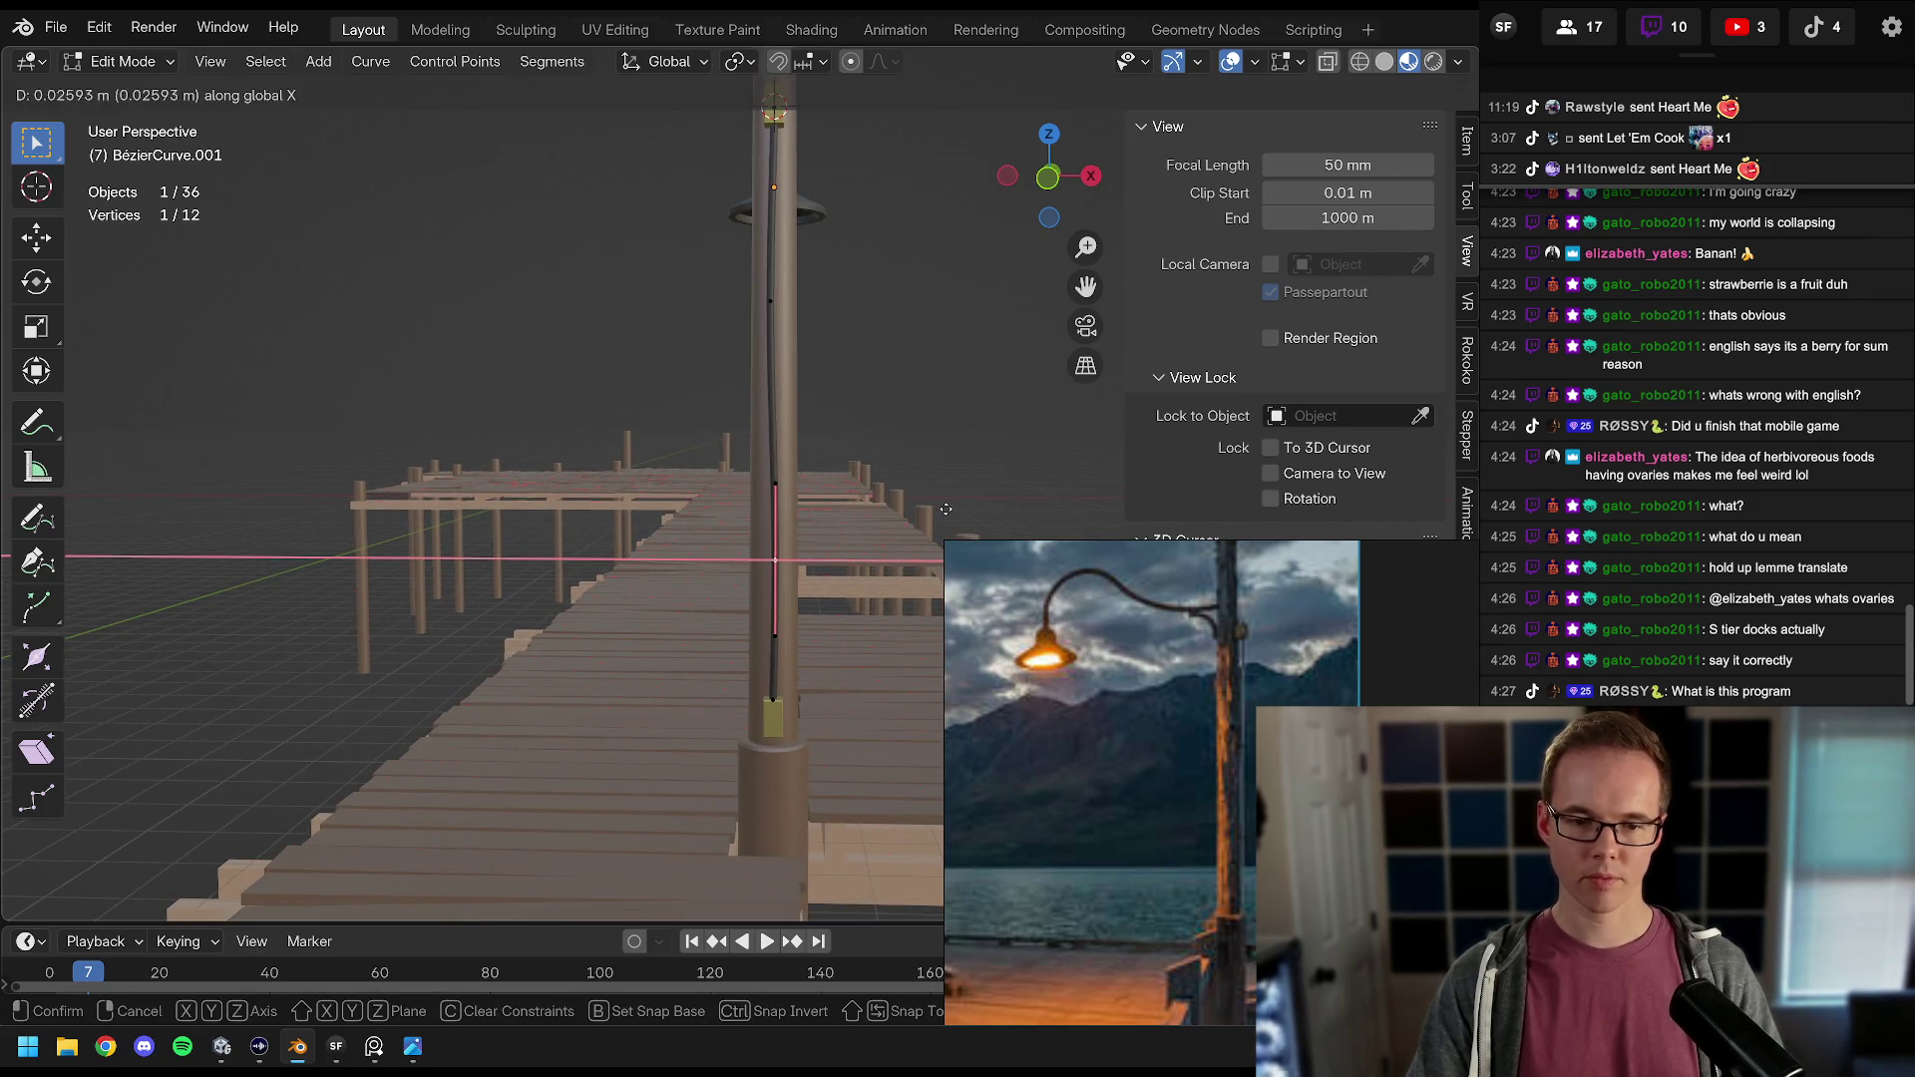
left_click(946, 509)
key("Tab")
mouse_move(946, 508)
left_mouse_down()
mouse_move(854, 500)
mouse_move(793, 515)
mouse_move(785, 547)
mouse_move(960, 565)
mouse_move(657, 553)
mouse_move(662, 469)
mouse_move(590, 485)
left_mouse_up()
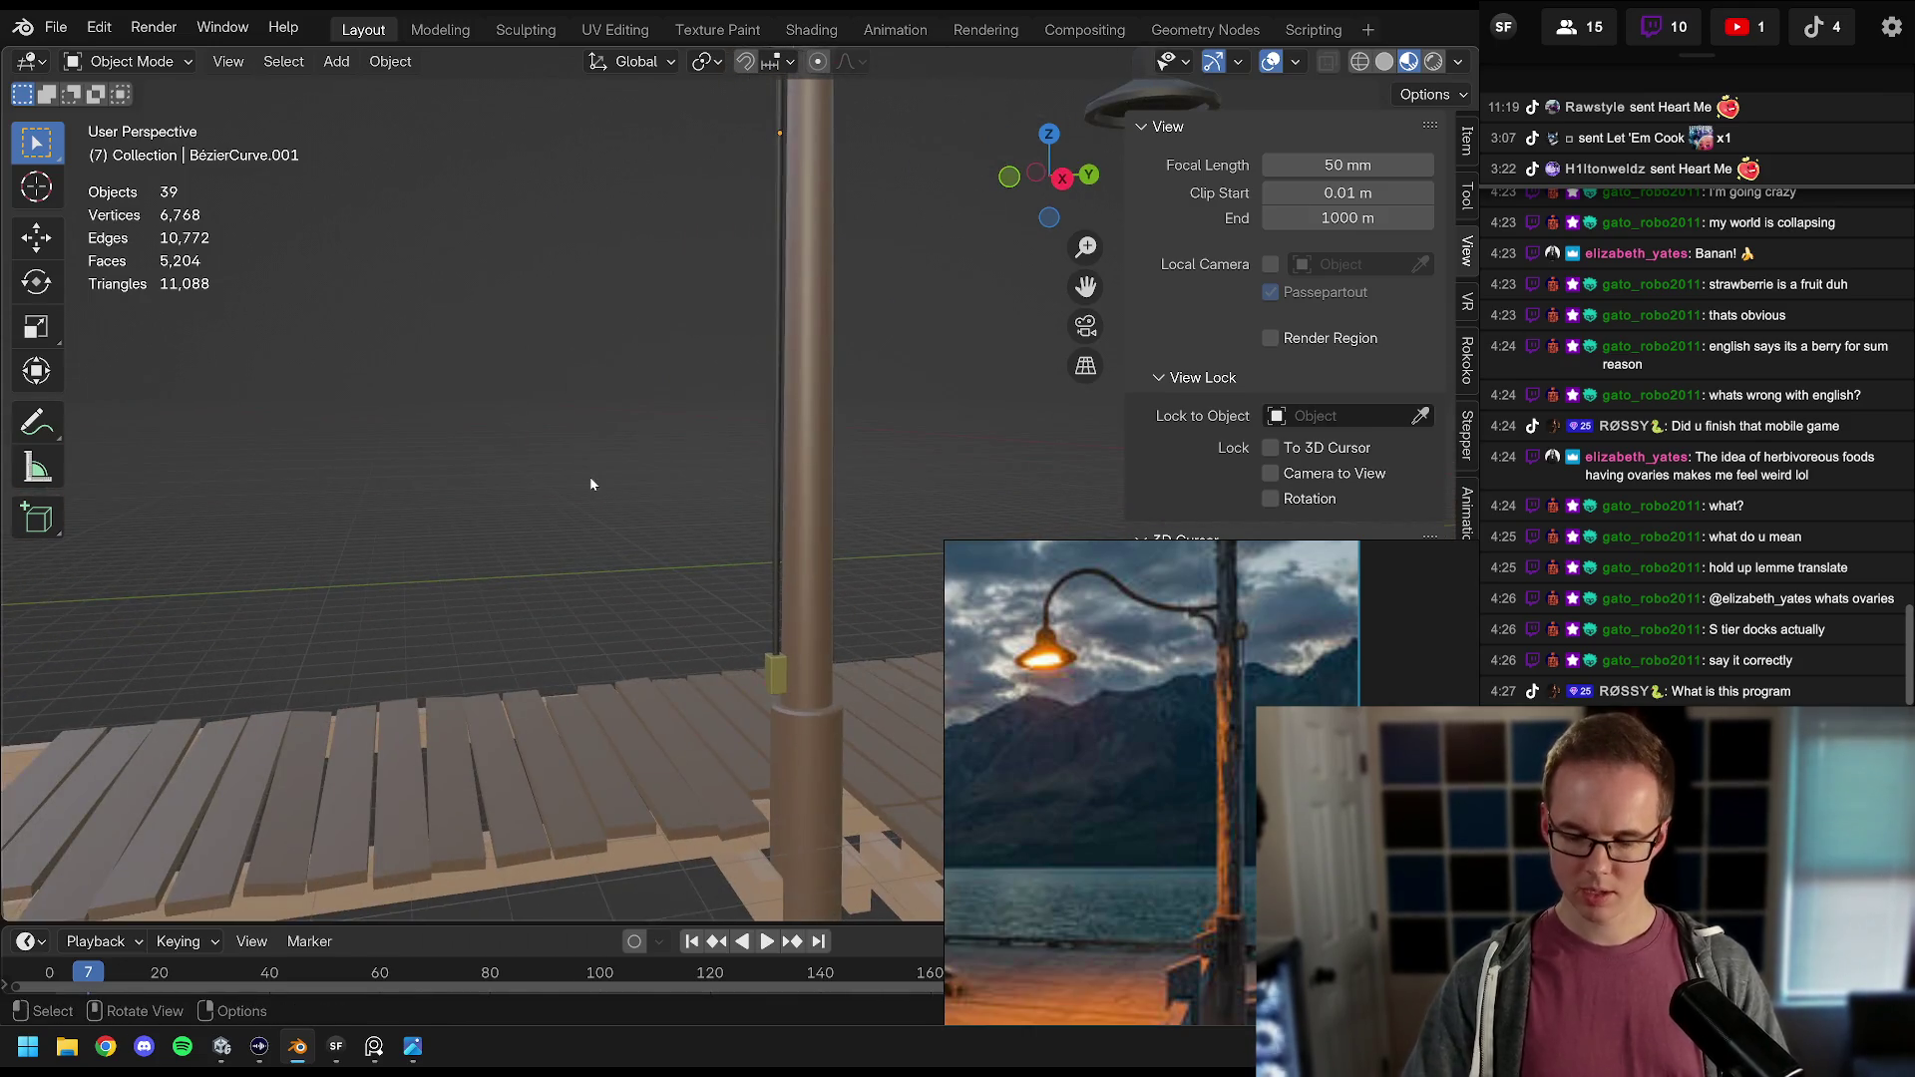
Step: In side view, extend the cable end below the box and lower it along Z
key("KP_3")
scroll(700, 501, "up", 6)
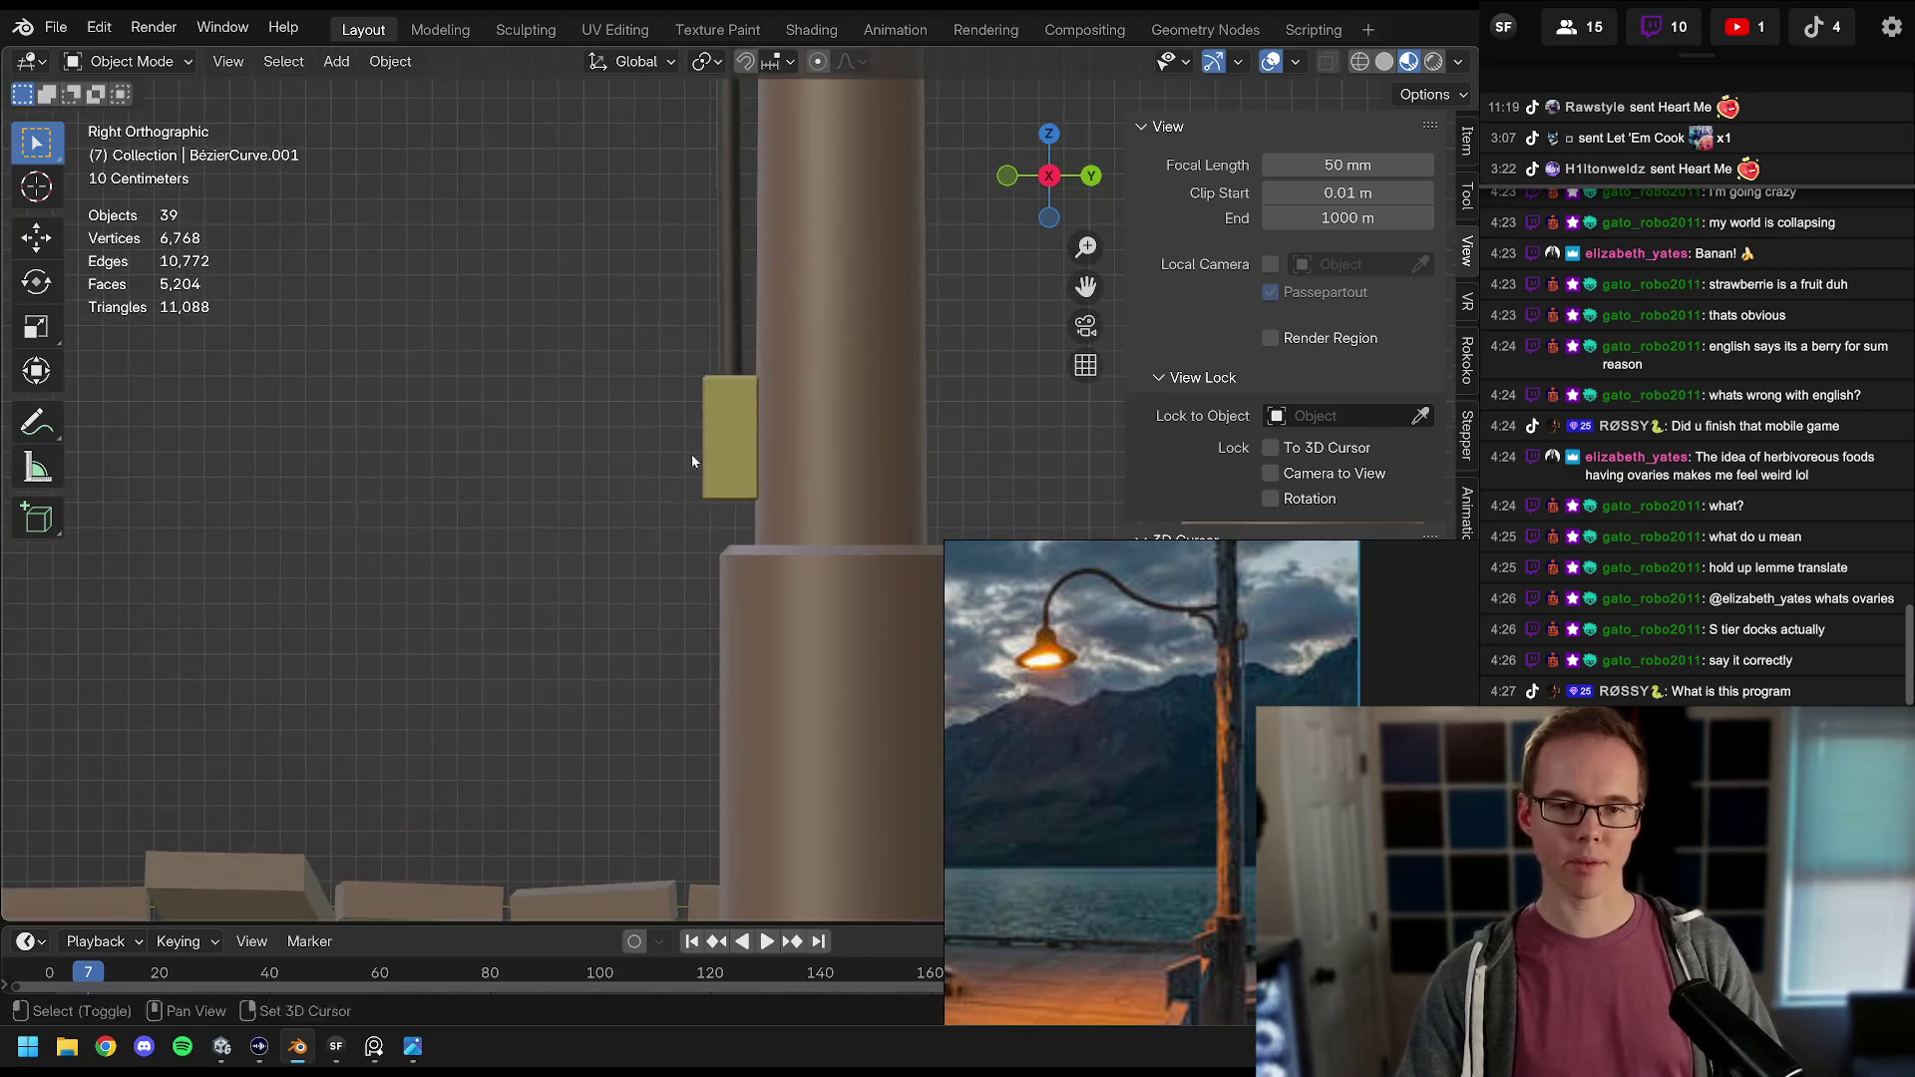
key("Tab")
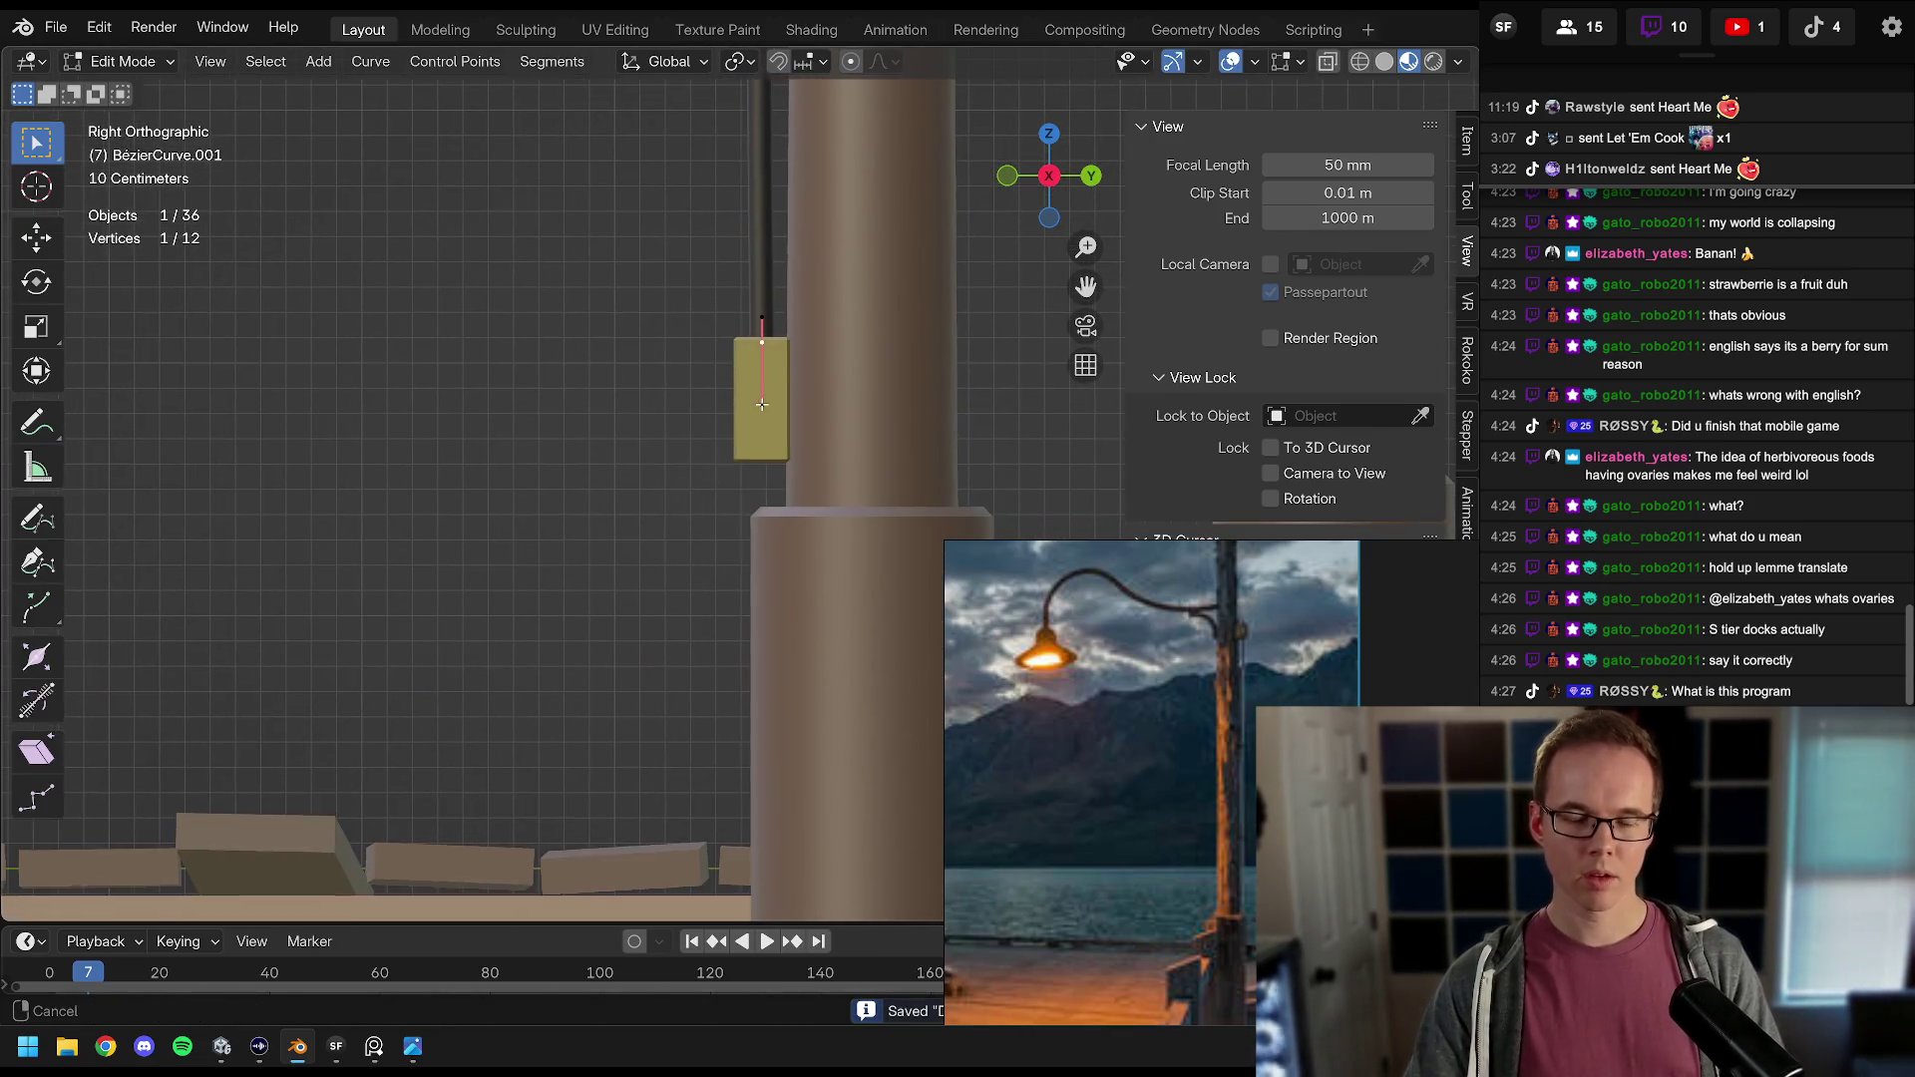
key("g")
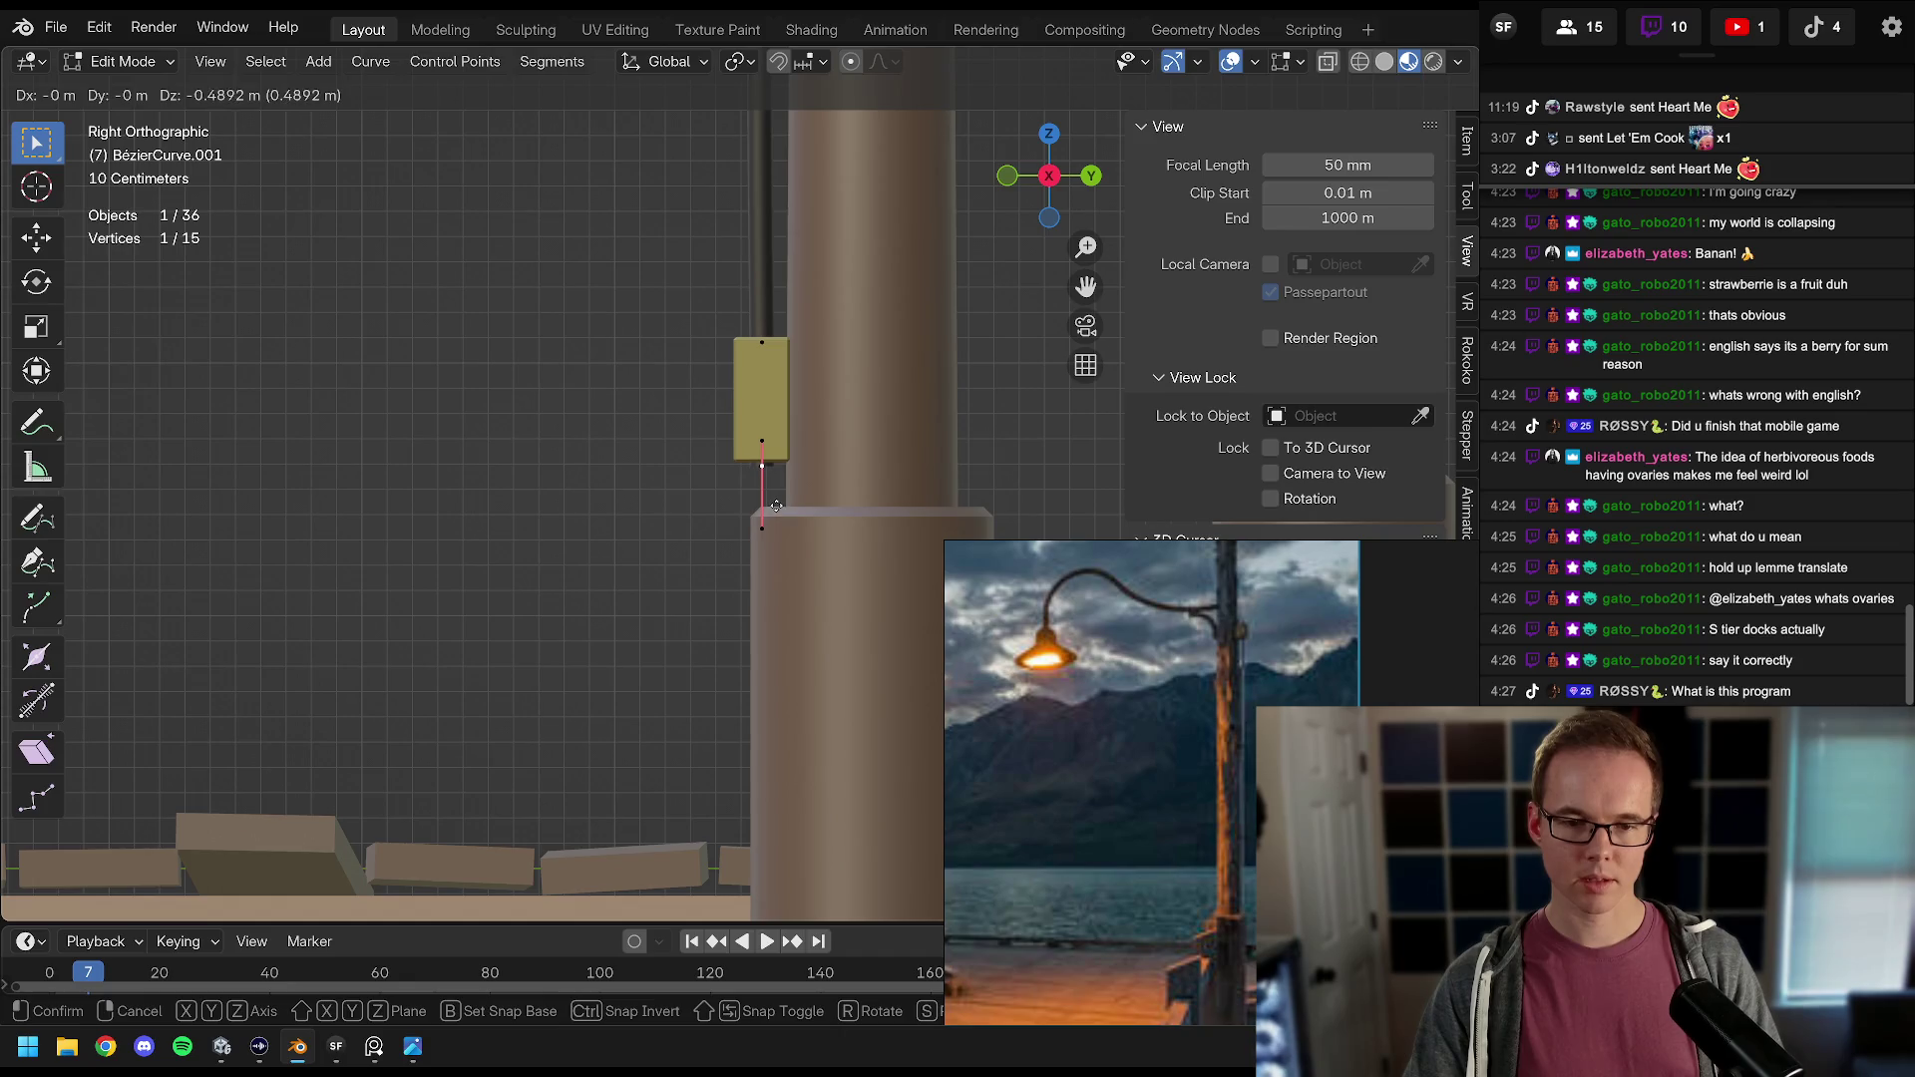
left_click(777, 497)
scroll(869, 380, "up", 3)
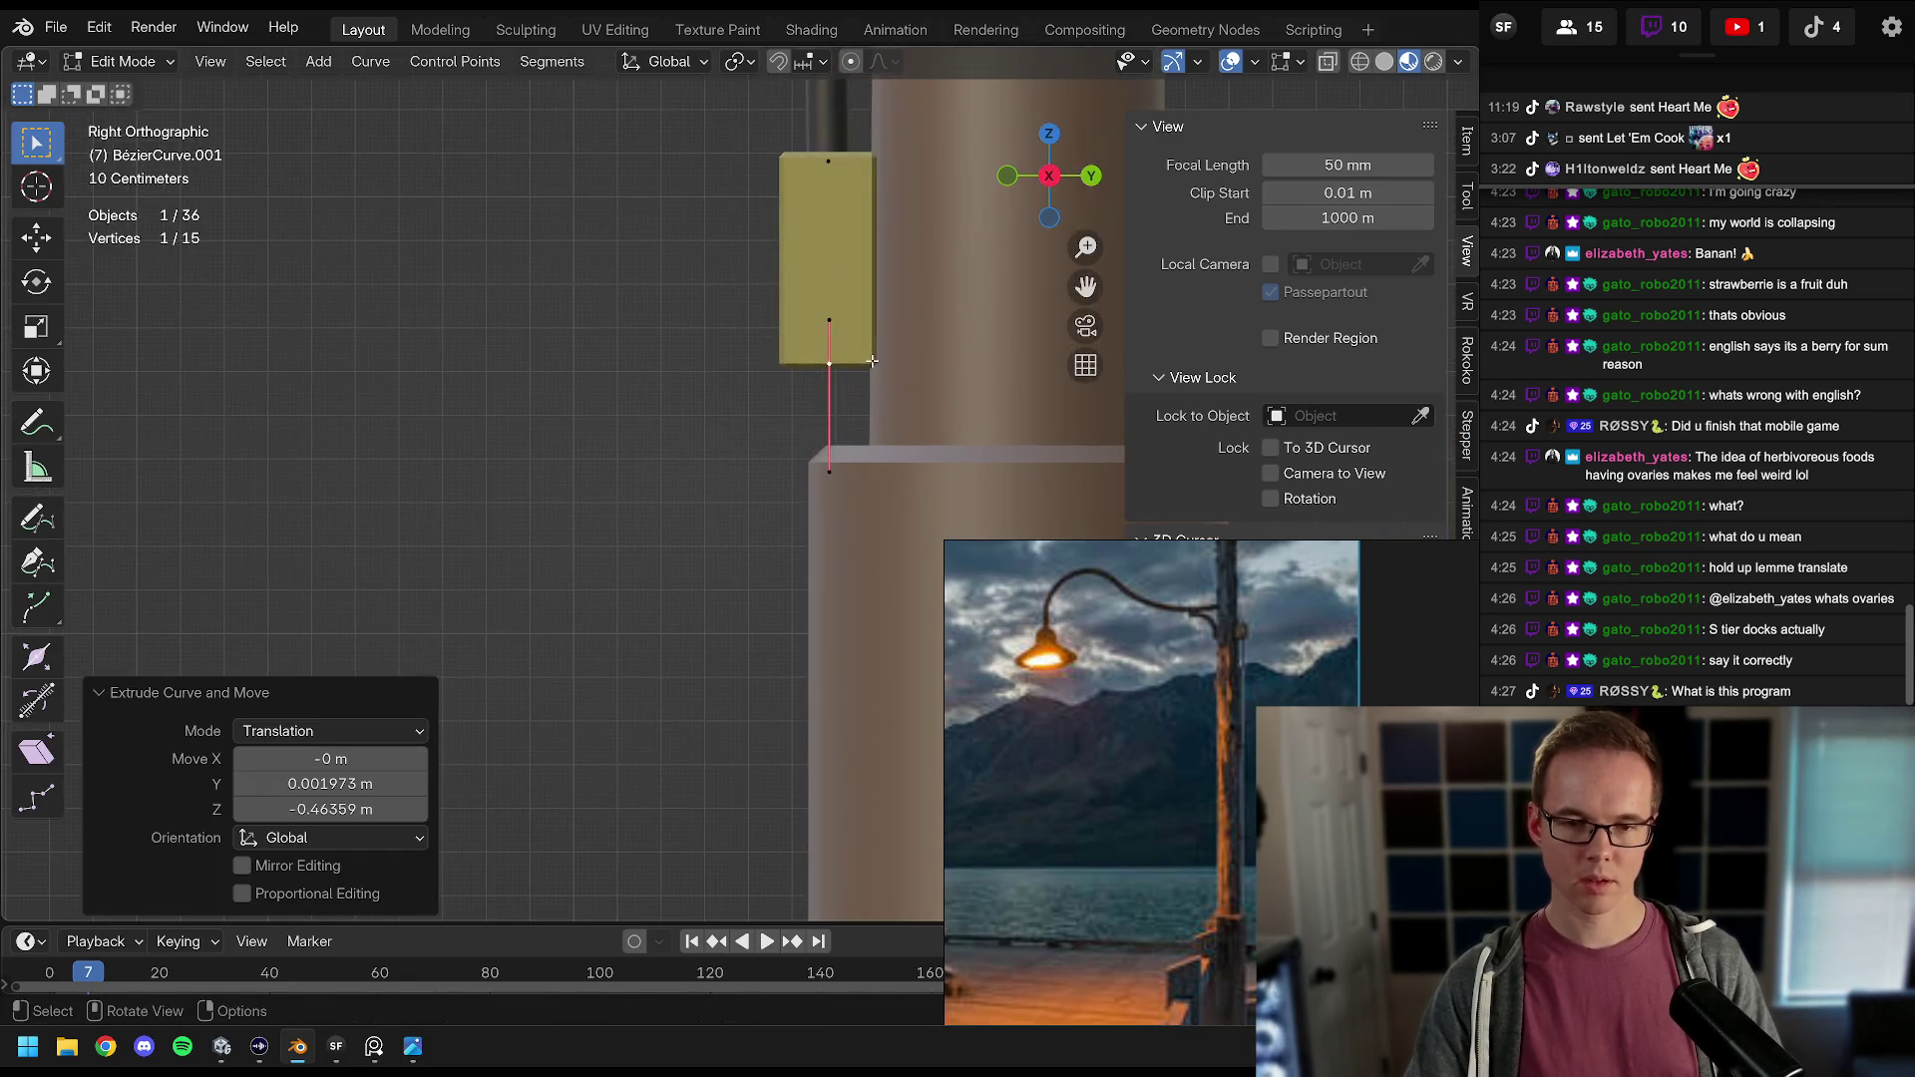
key("g")
key("z")
left_click(869, 380)
Step: Bend the cable around the base flare, then extrude it 1.17 m straight down along Z
key("e")
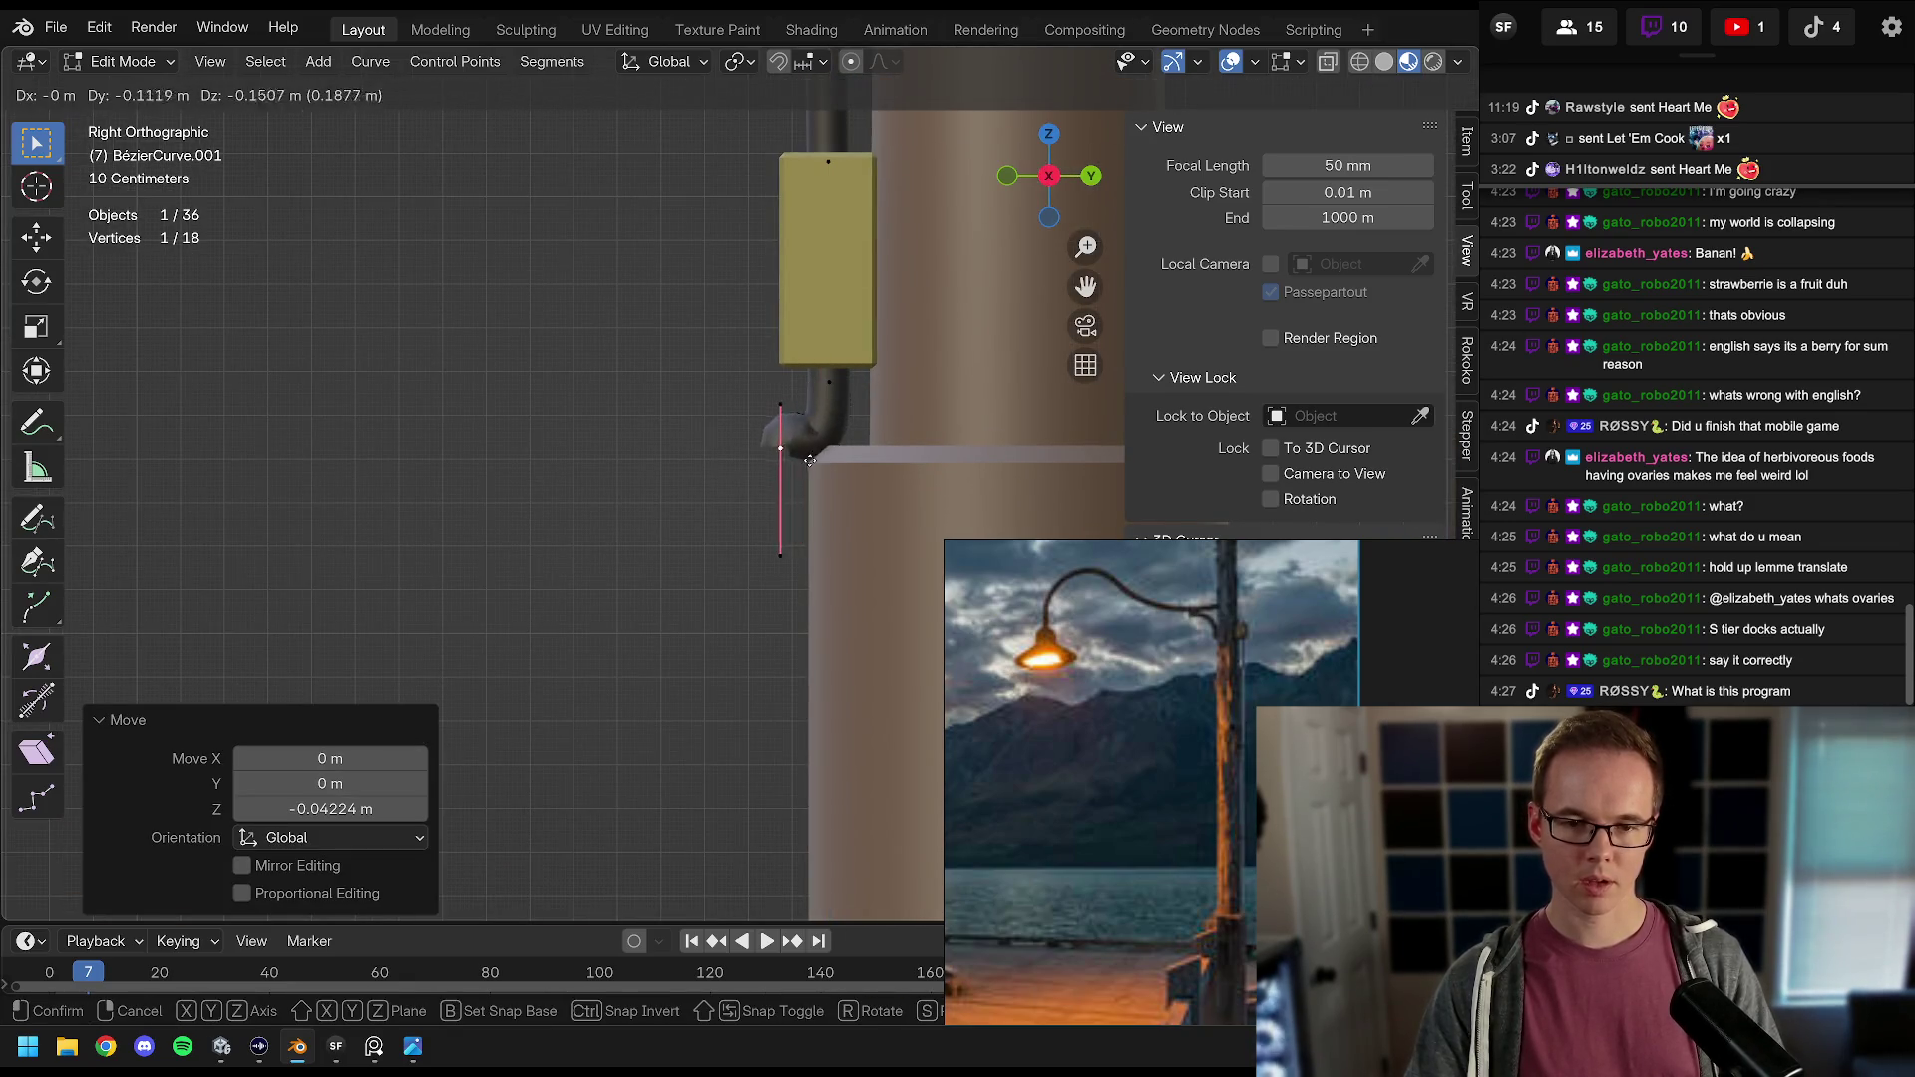
left_click(843, 374)
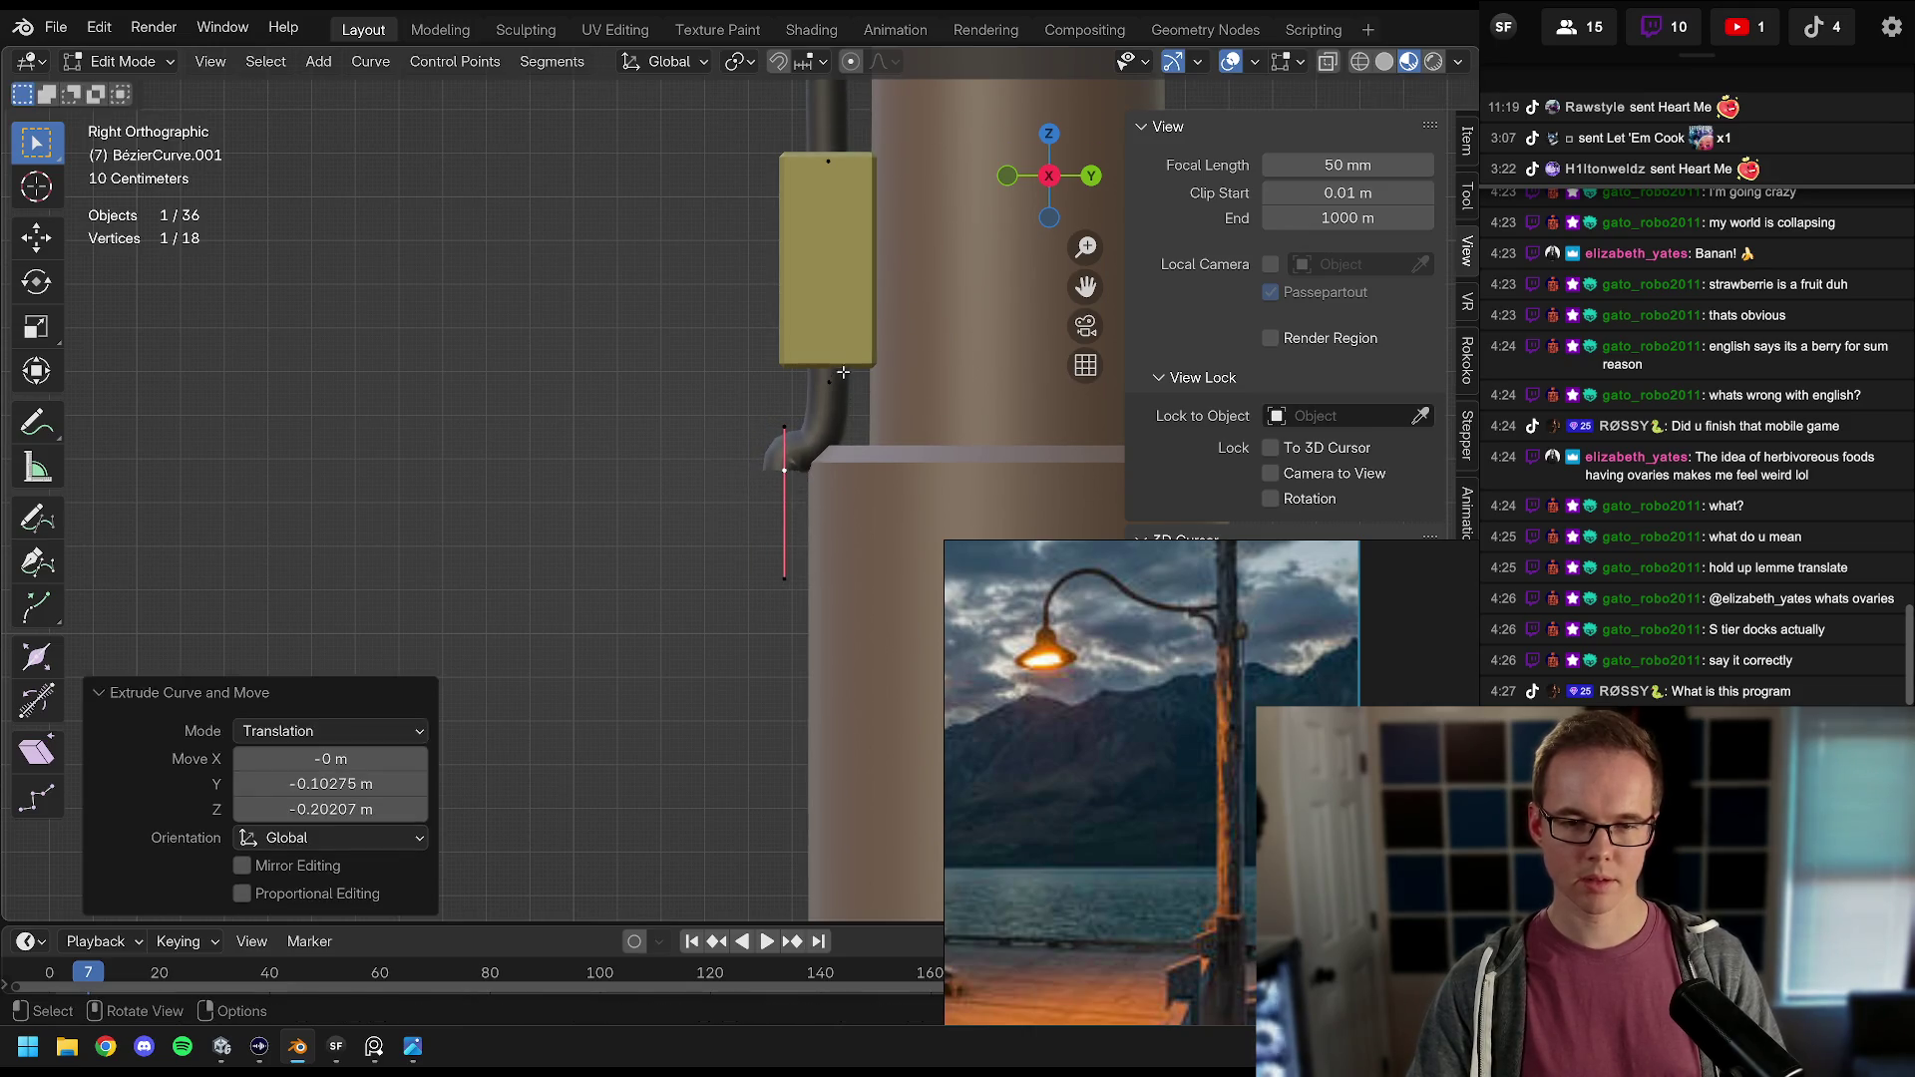
key("s")
left_click(888, 402)
key("e")
left_click(845, 468)
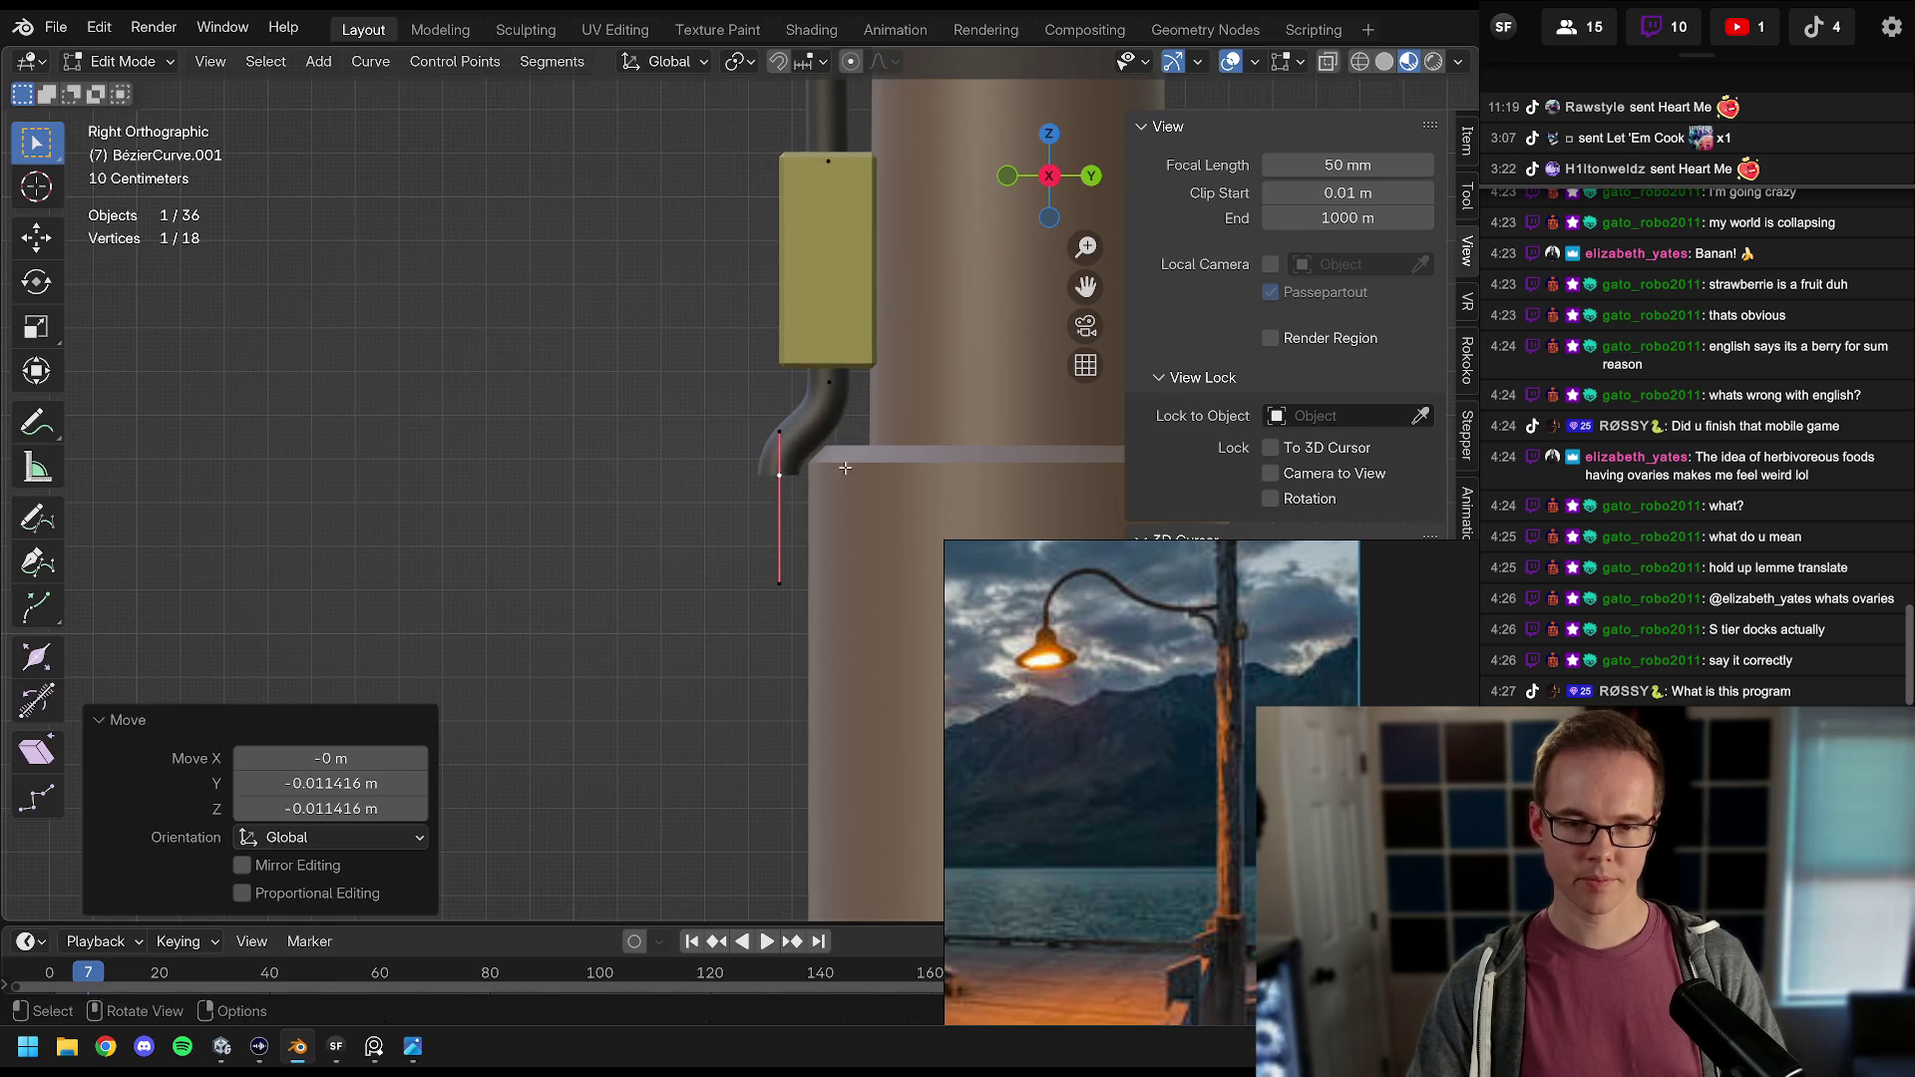
scroll(850, 399, "down", 3)
key("e")
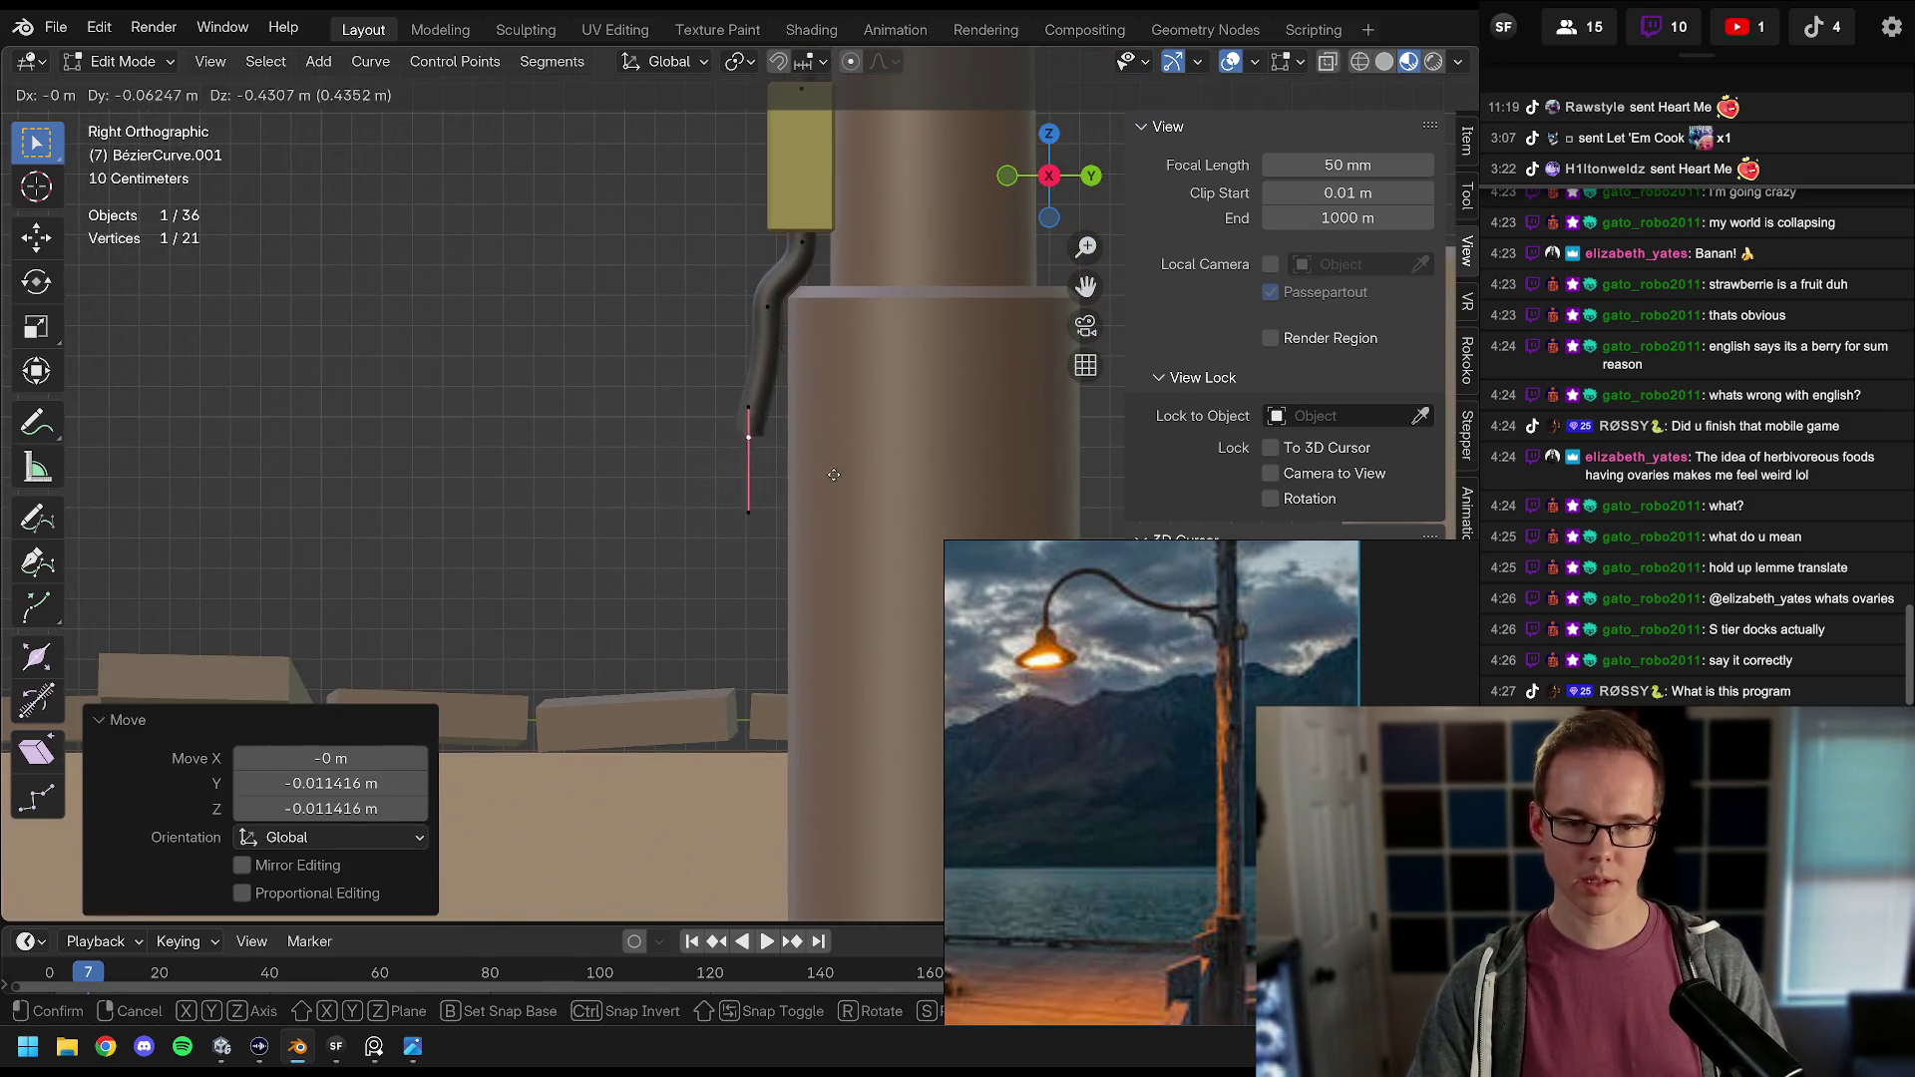
key("z")
left_click(751, 513)
mouse_move(750, 513)
left_mouse_down()
mouse_move(938, 553)
mouse_move(714, 435)
mouse_move(569, 484)
mouse_move(639, 524)
mouse_move(678, 516)
left_mouse_up()
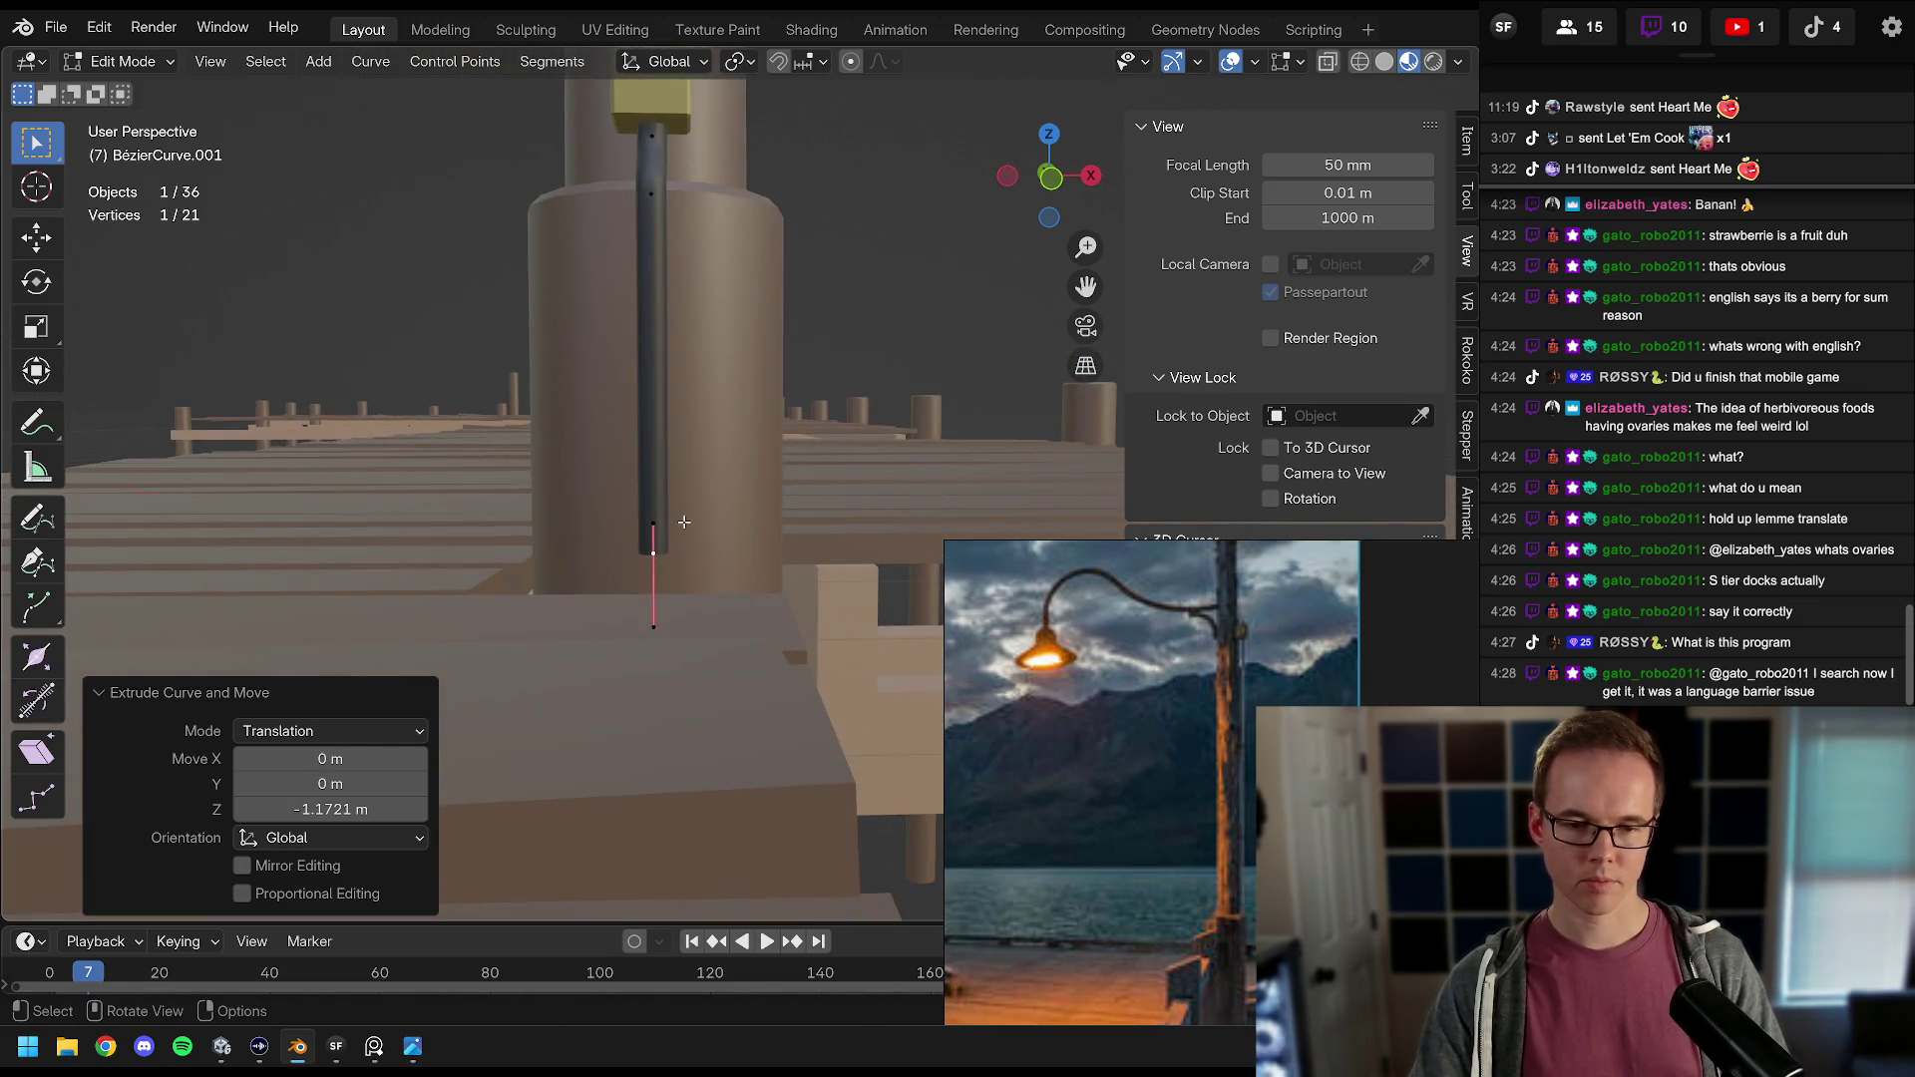
Step: Extrude three more cable segments and push the end point outward along Y
key("e")
left_click(685, 527)
key("e")
left_click(686, 531)
key("e")
left_click(687, 537)
key("g")
key("y")
left_click(592, 534)
mouse_move(592, 534)
left_mouse_down()
mouse_move(408, 473)
mouse_move(617, 571)
left_mouse_up()
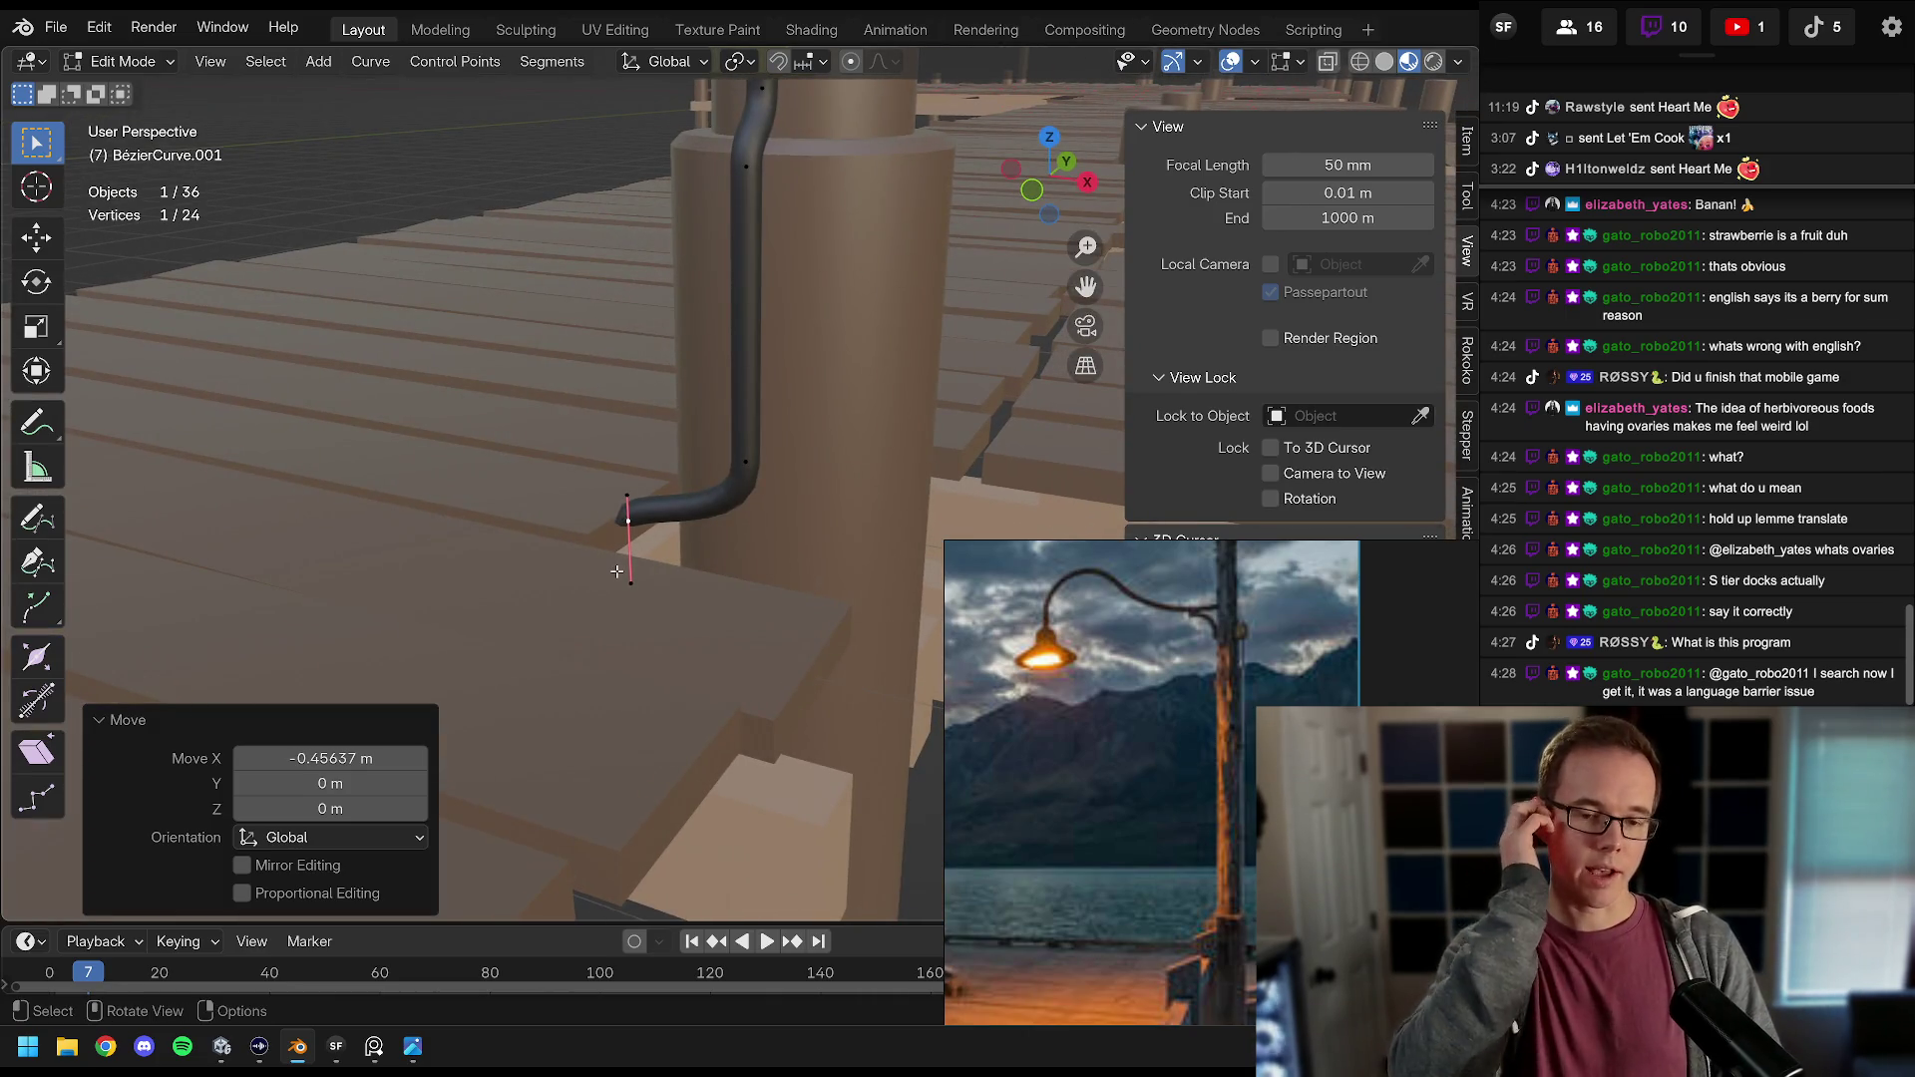
mouse_move(659, 633)
left_mouse_down()
mouse_move(685, 416)
mouse_move(753, 418)
mouse_move(740, 443)
mouse_move(705, 428)
mouse_move(774, 419)
left_mouse_up()
Step: Delete the extra cable points, lower the end along Z, and extrude a vertical segment
key("x")
left_click(679, 413)
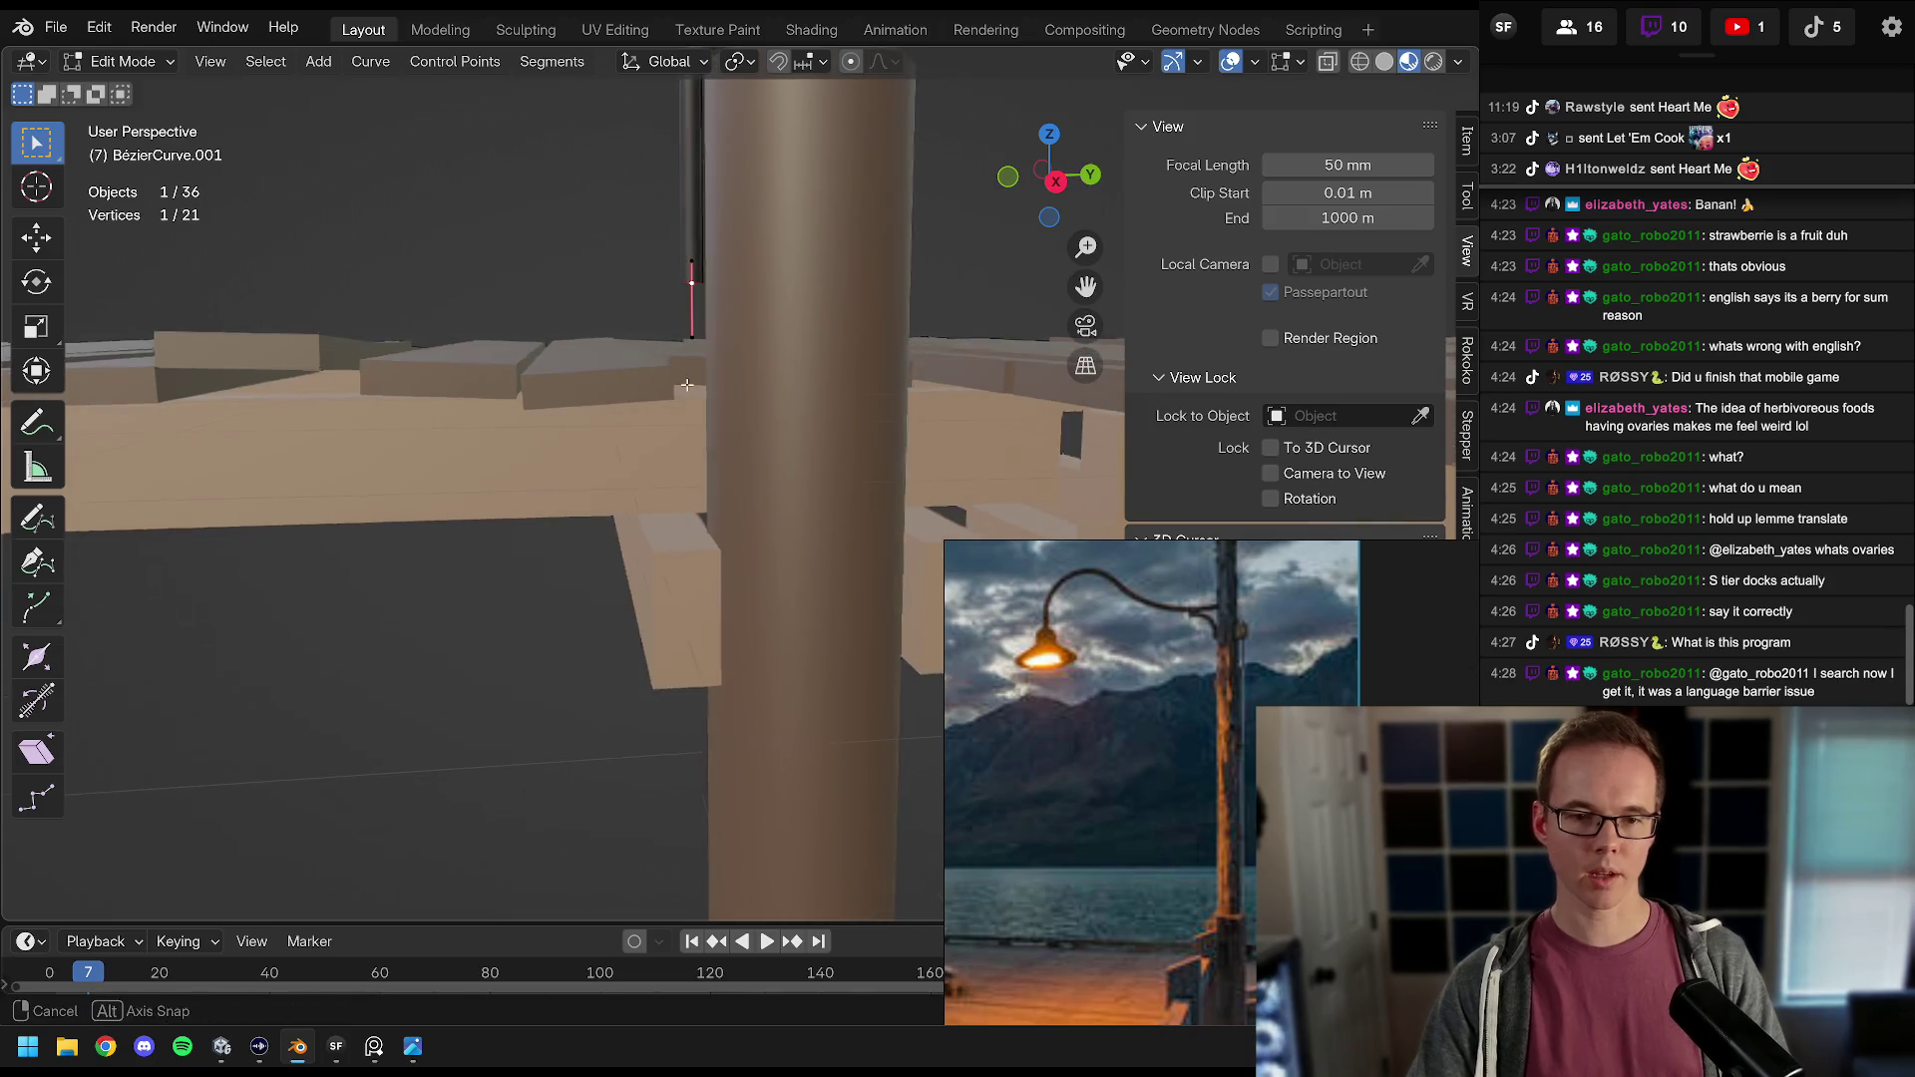
key("g")
key("z")
left_click(736, 464)
key("e")
key("z")
left_click(777, 490)
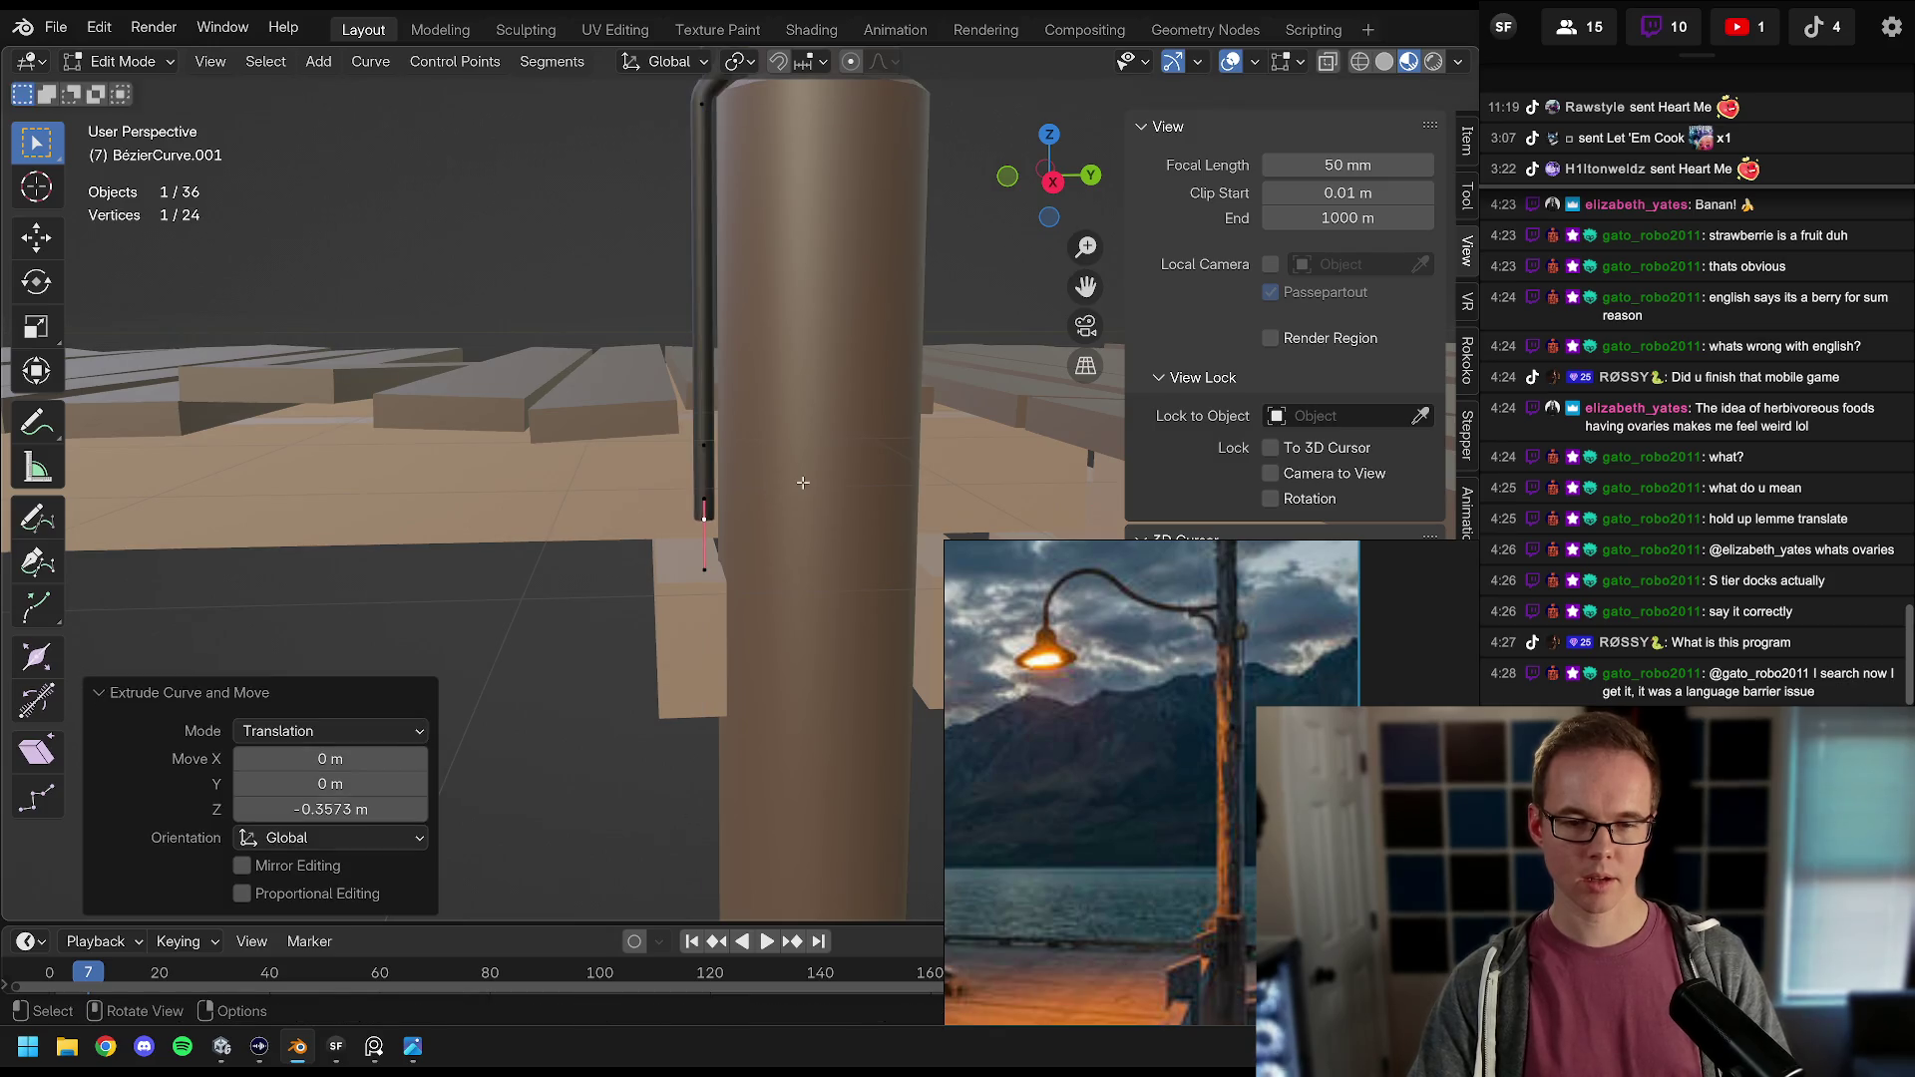
Step: Move the cable end away from the pole along Y and rotate it -90° about X
key("g")
key("y")
left_click(745, 473)
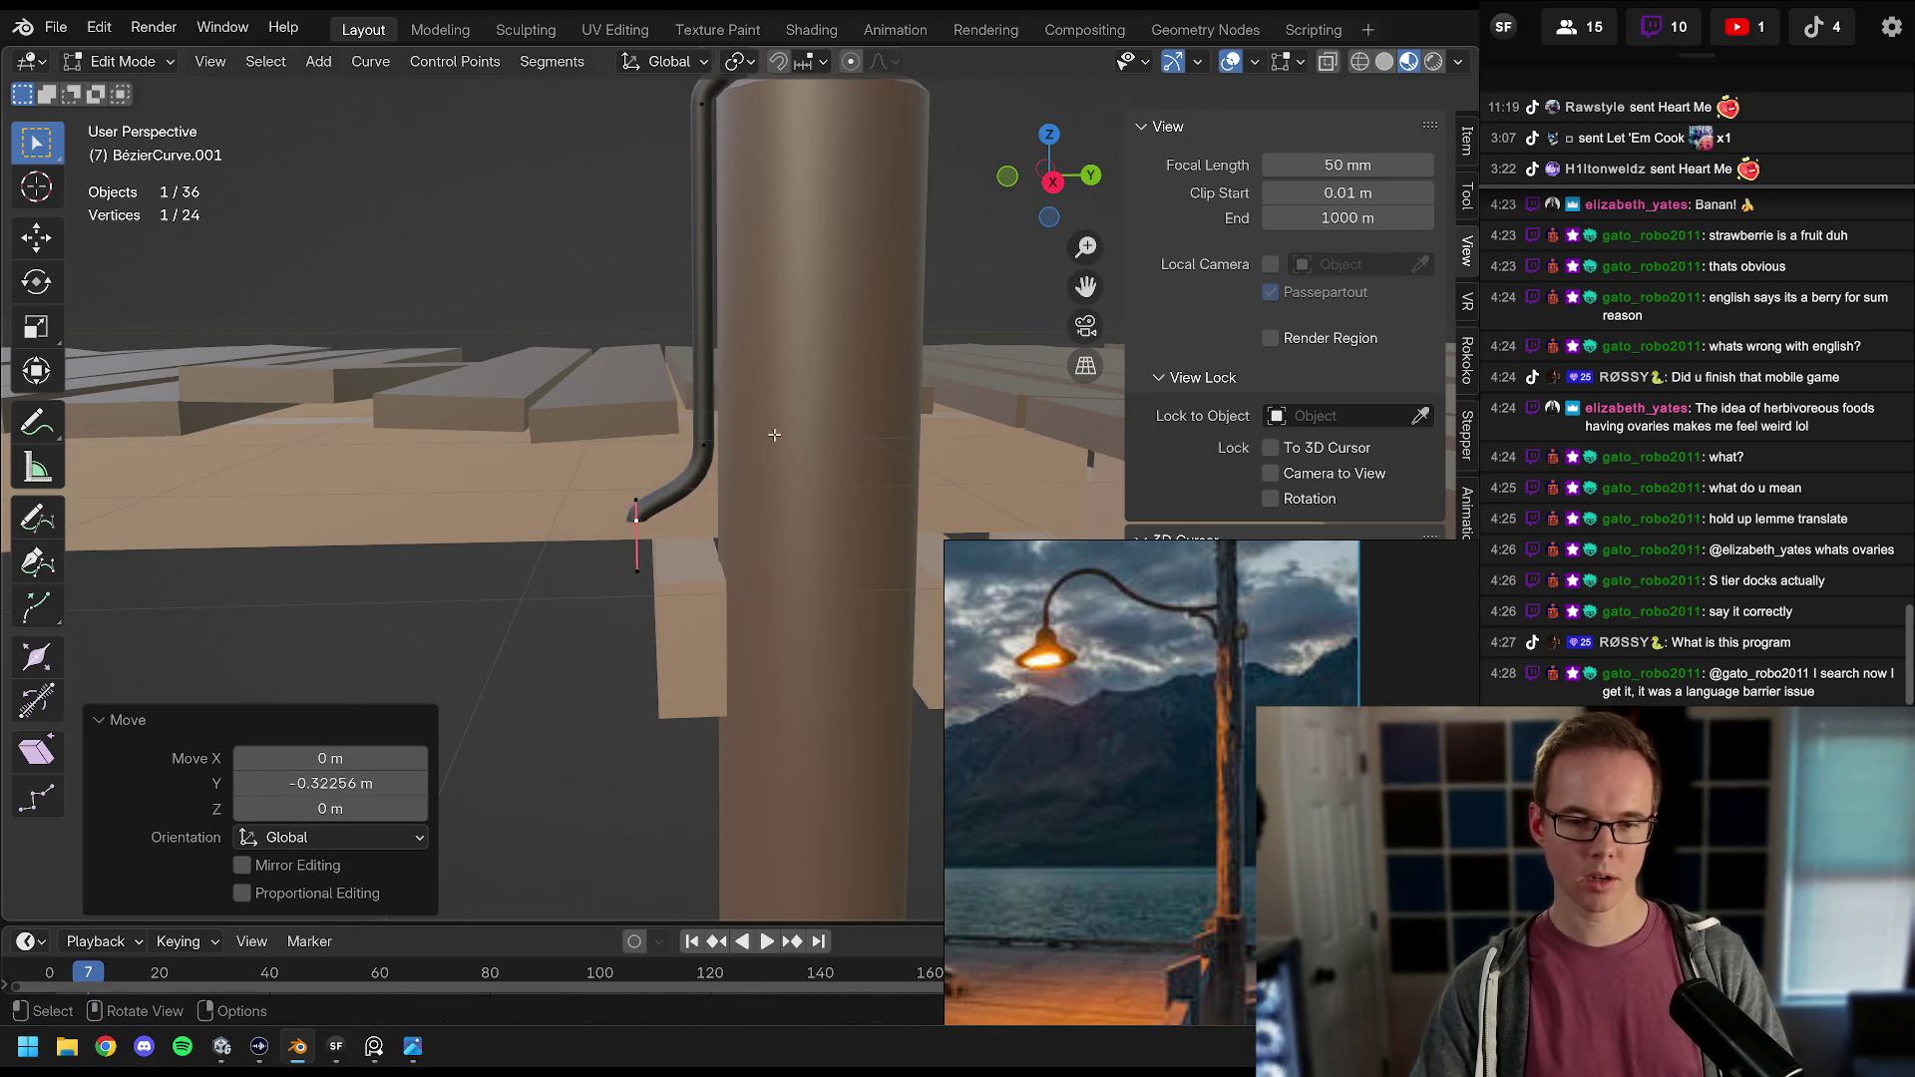
key("r")
key("x")
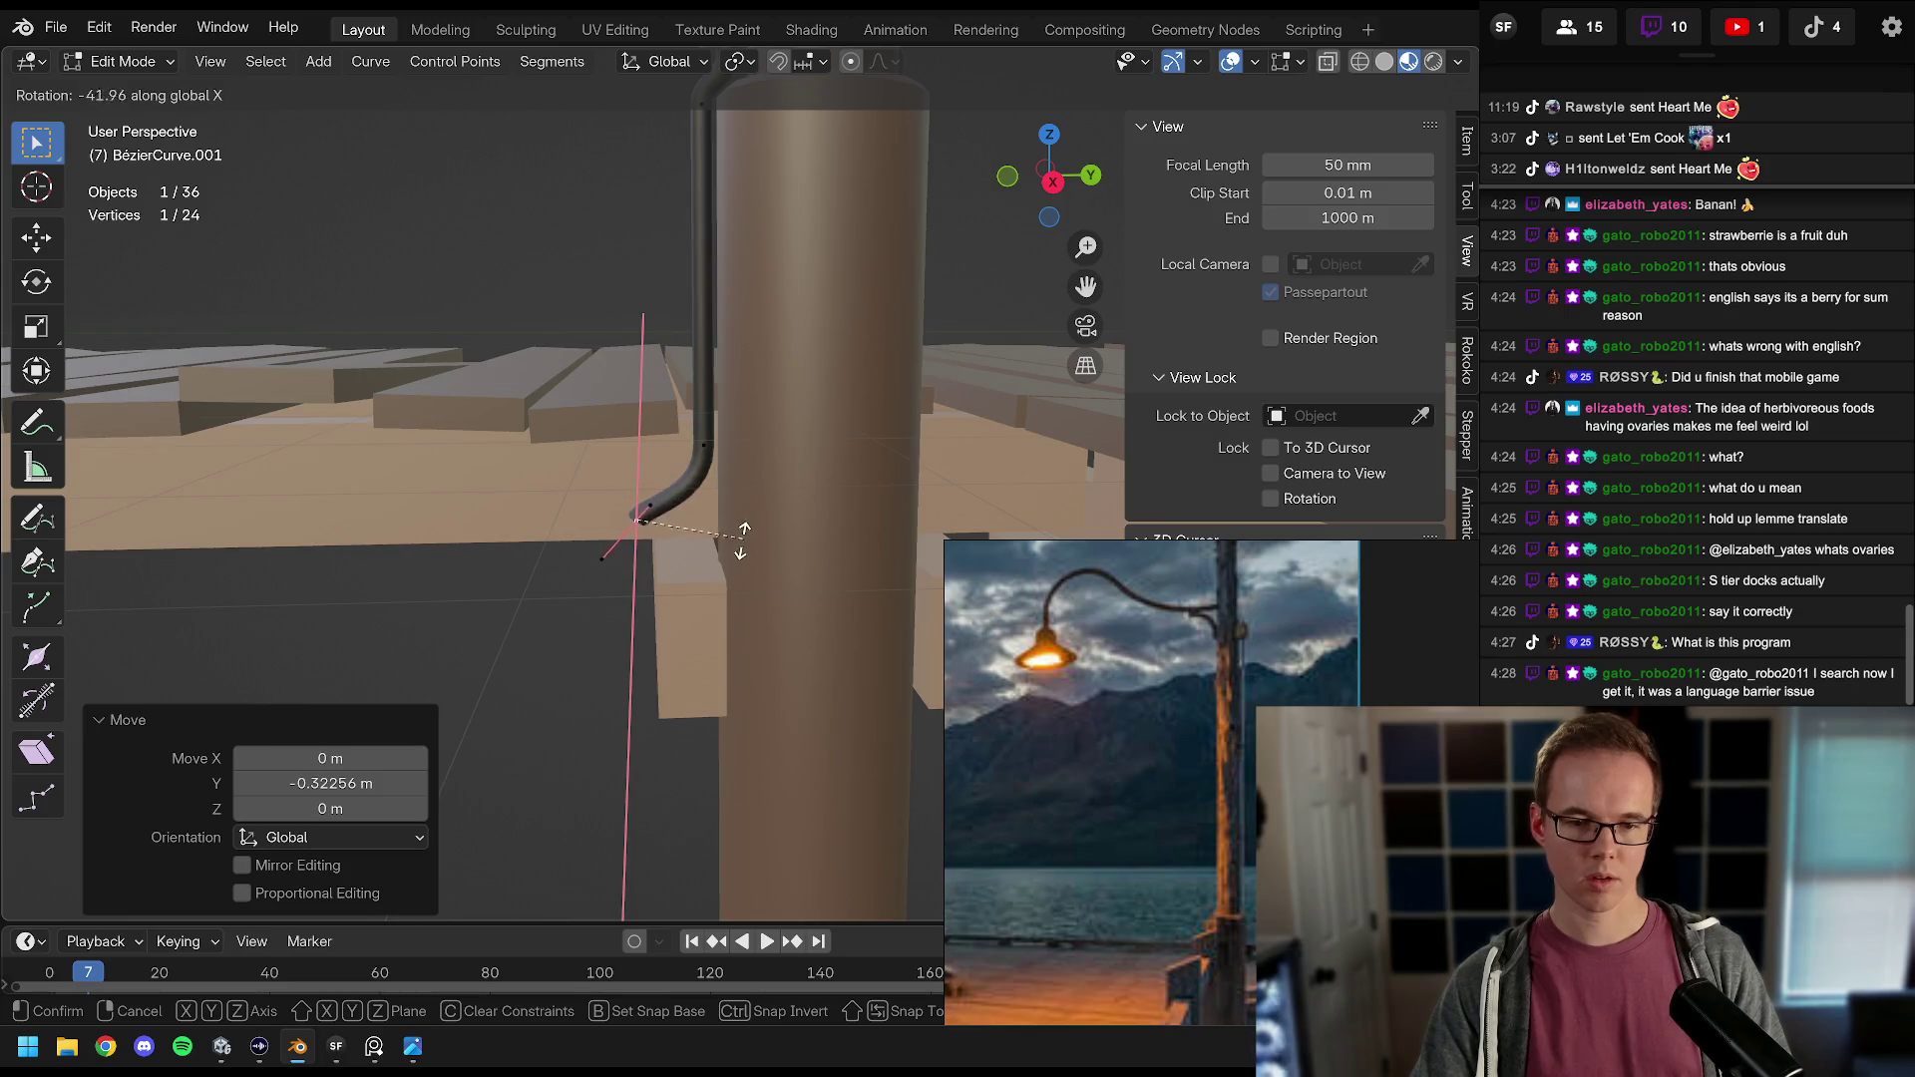
type("-90")
key("Return")
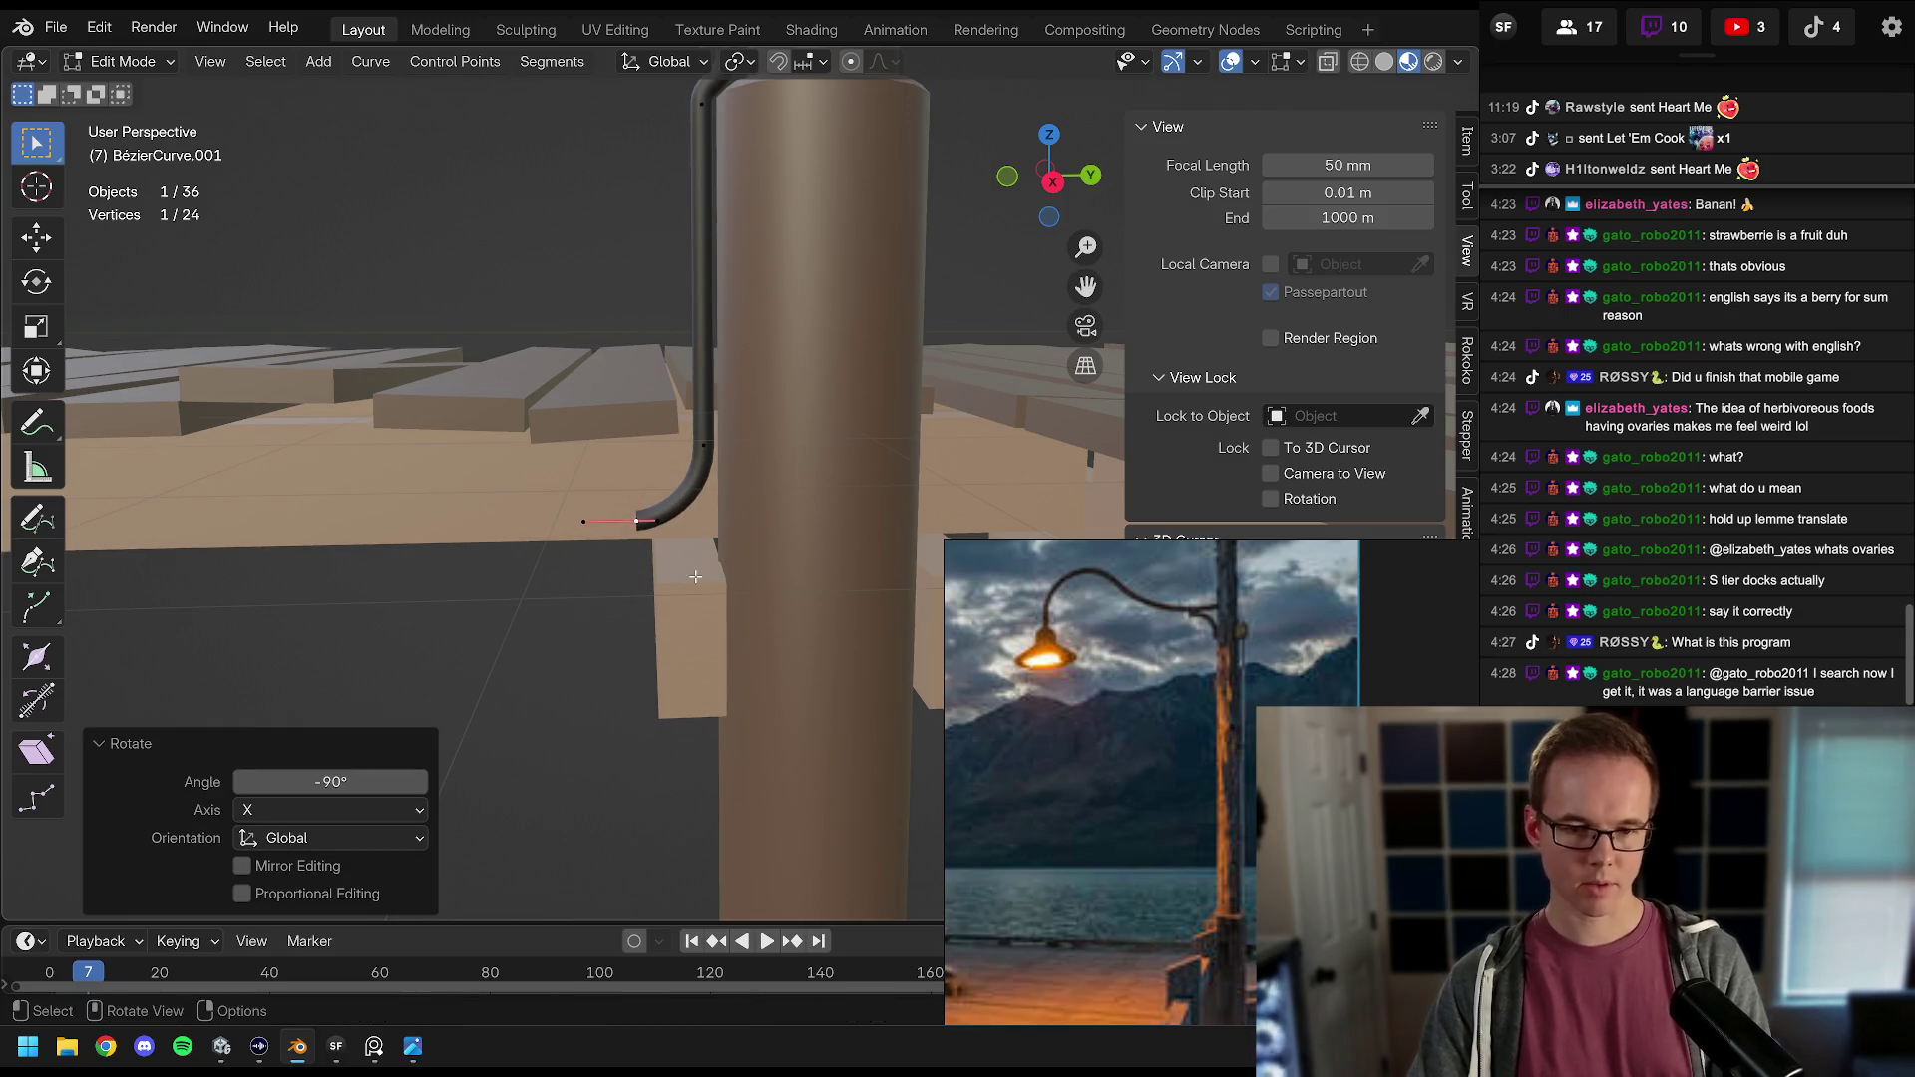
left_click_drag(670, 522, 826, 494)
Step: Shift the end point, then raise an adjoining cable point and move it along X
key("g")
key("y")
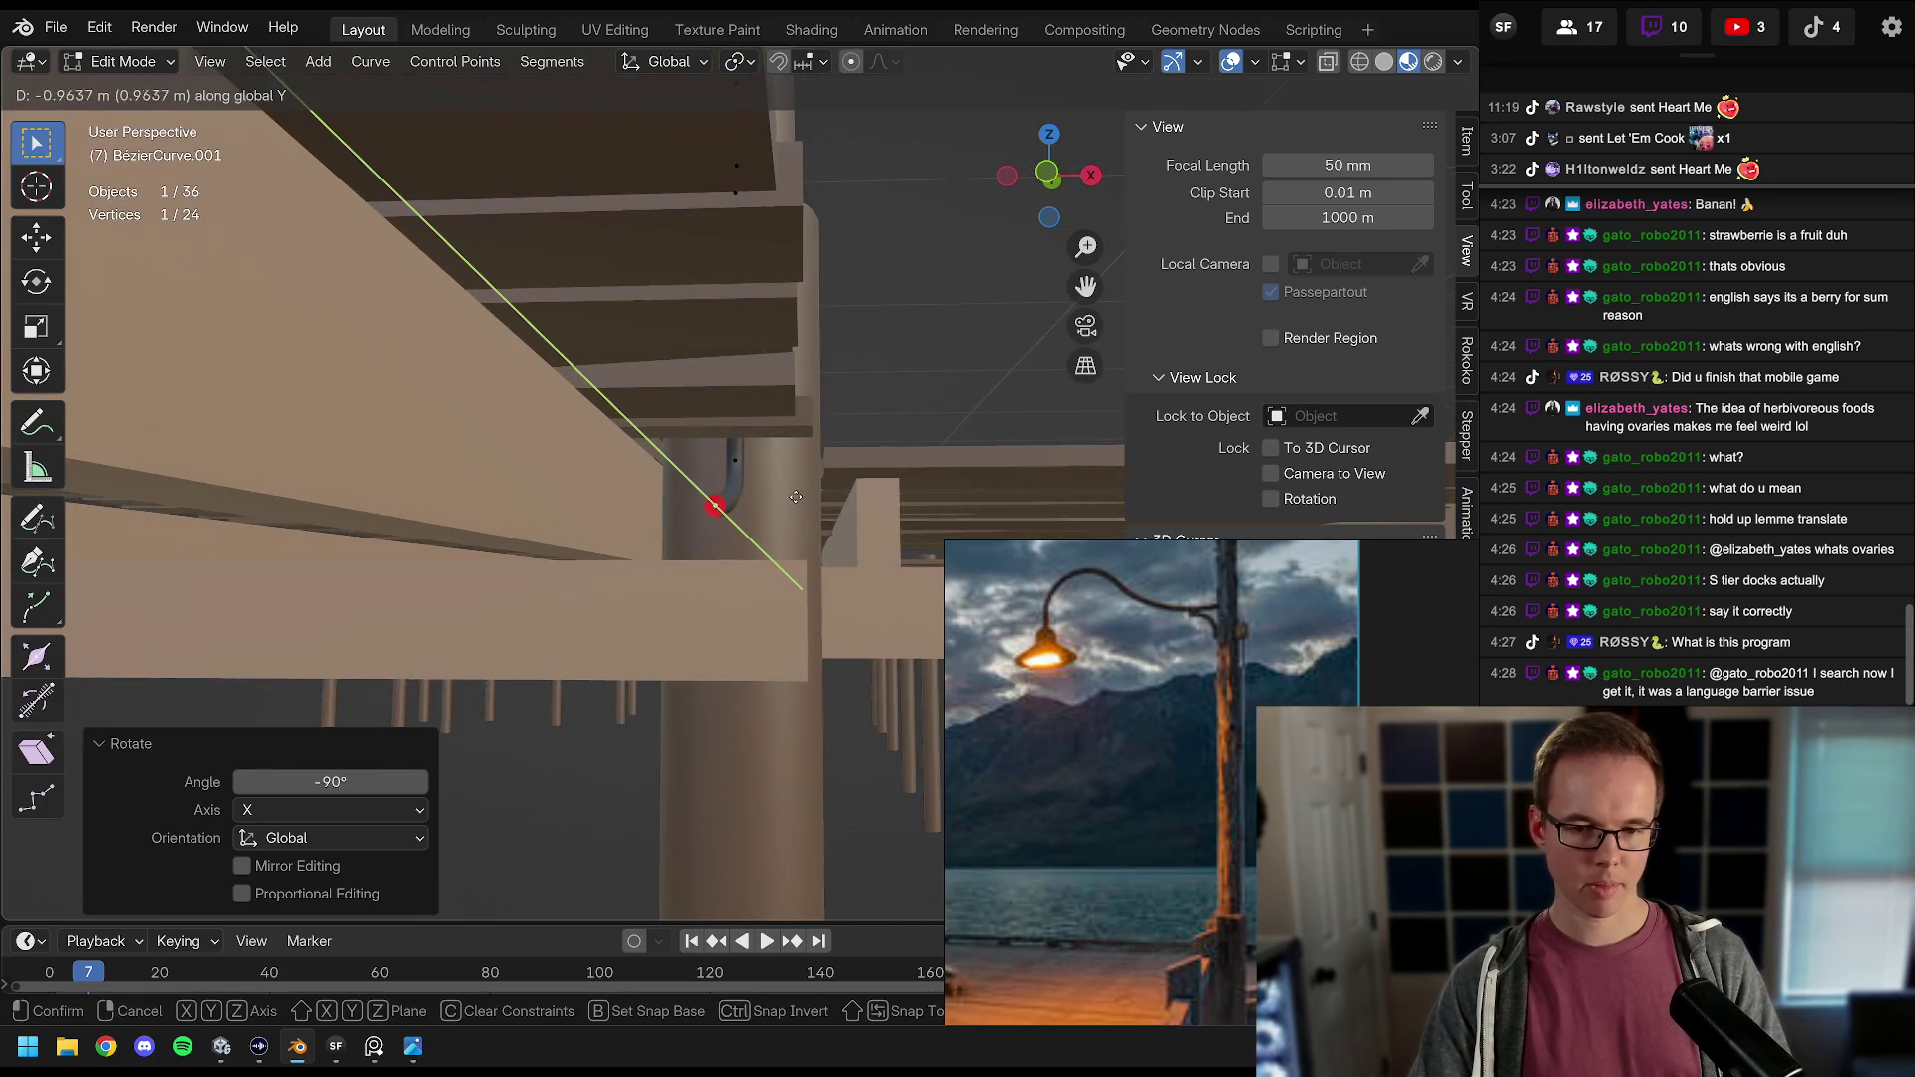
left_click(743, 496)
mouse_move(743, 496)
left_mouse_down()
mouse_move(746, 464)
mouse_move(888, 529)
left_mouse_up()
left_click(746, 462)
key("g")
key("z")
left_click(748, 454)
key("g")
key("y")
key("x")
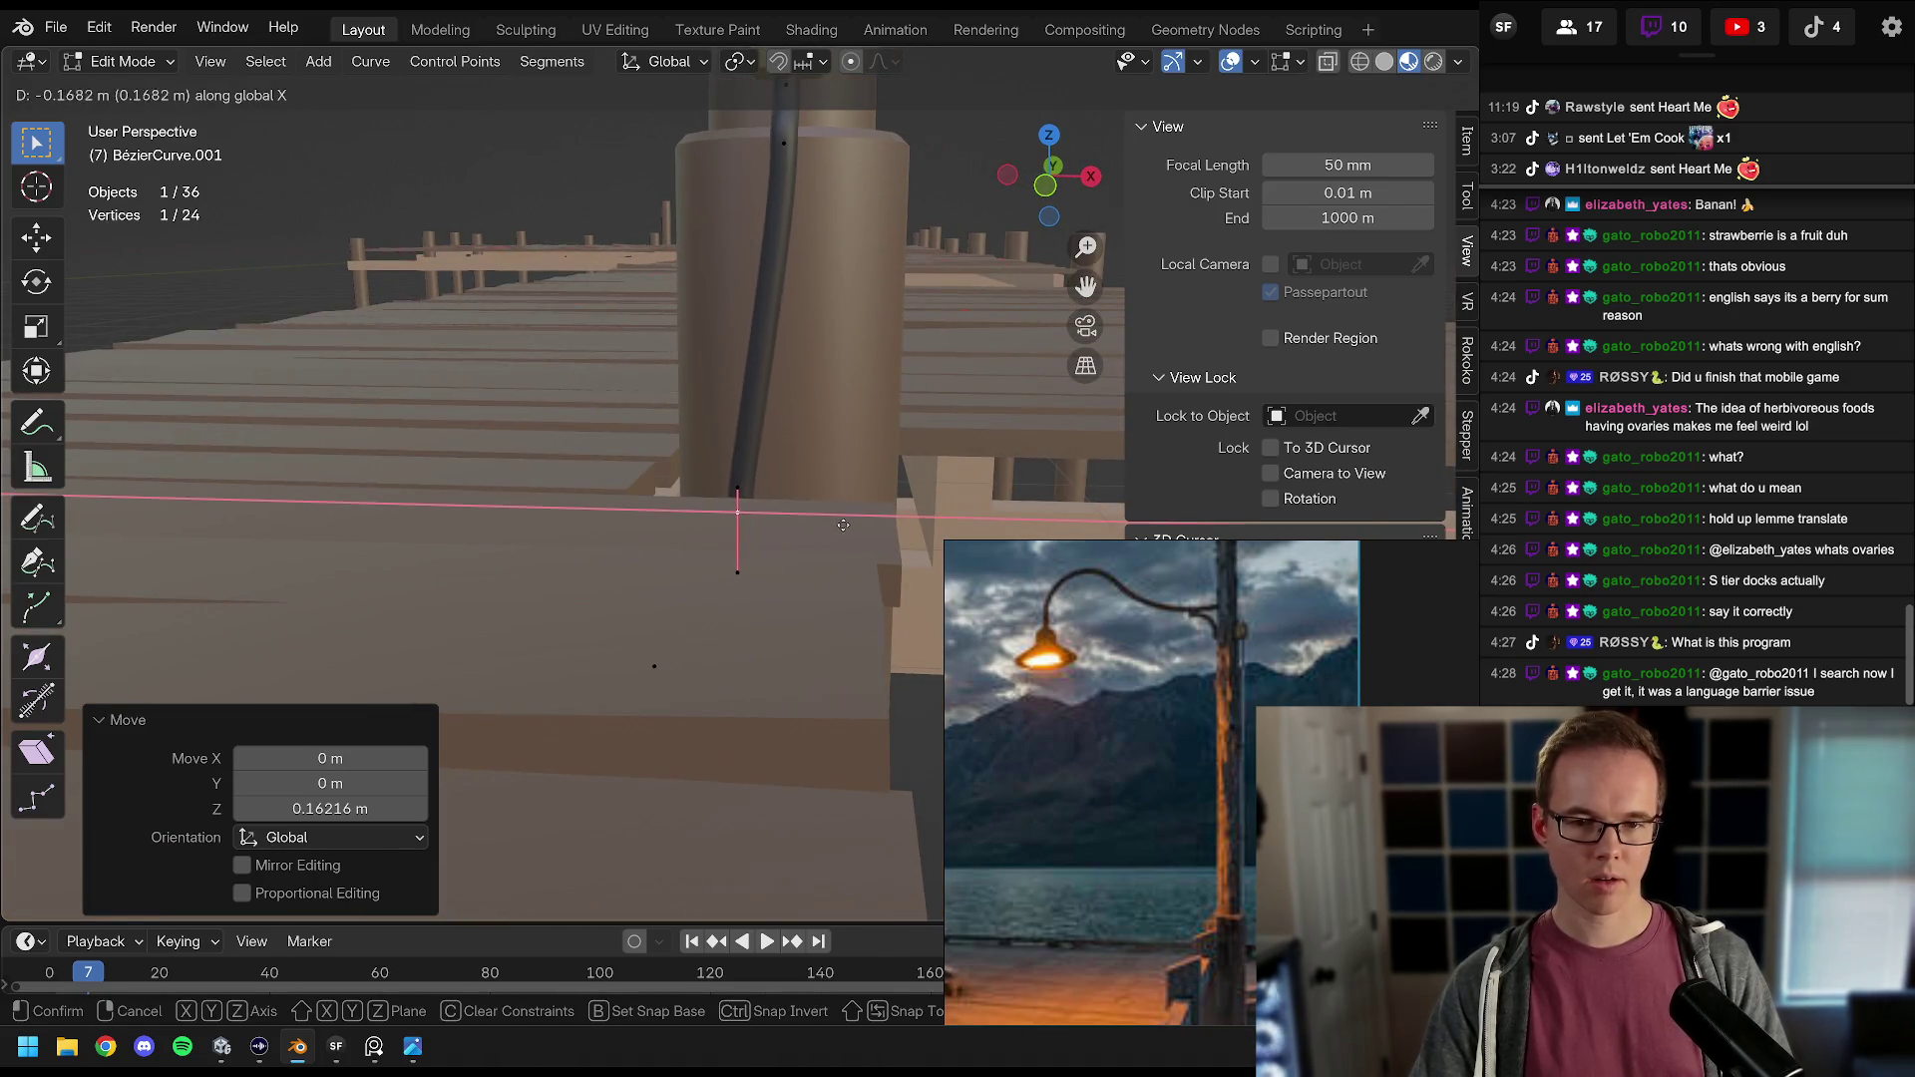
left_click(845, 524)
Step: Rotate and scale that point, tilting it 4.14° about Y to shape the bend
key("r")
key("y")
left_click(847, 523)
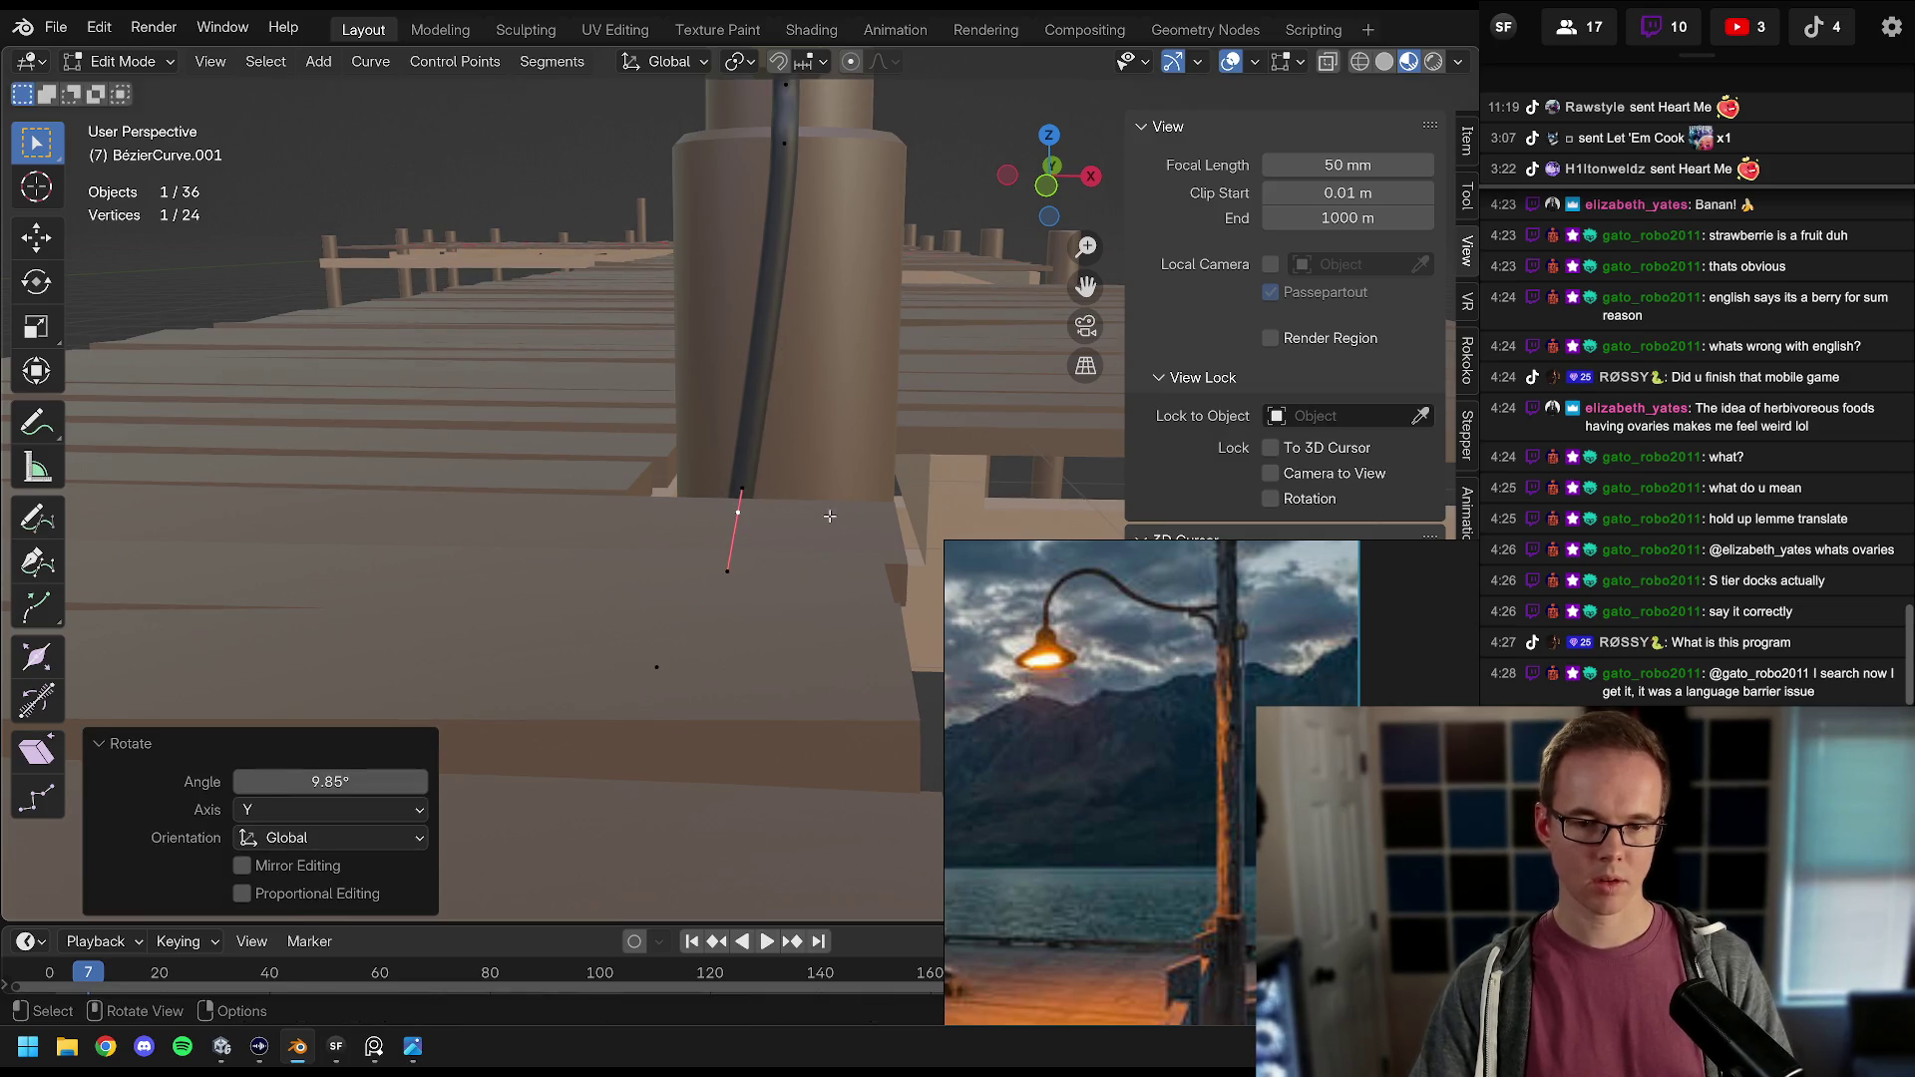
mouse_move(847, 523)
left_mouse_down()
mouse_move(818, 469)
mouse_move(828, 439)
mouse_move(799, 461)
mouse_move(1012, 419)
mouse_move(948, 448)
left_mouse_up()
key("s")
left_click(865, 419)
key("s")
left_click(788, 403)
key("r")
key("y")
left_click(1015, 432)
Step: Subdivide the conduit segment between two points and move and rotate the new midpoint outward
left_click(778, 713, "shift")
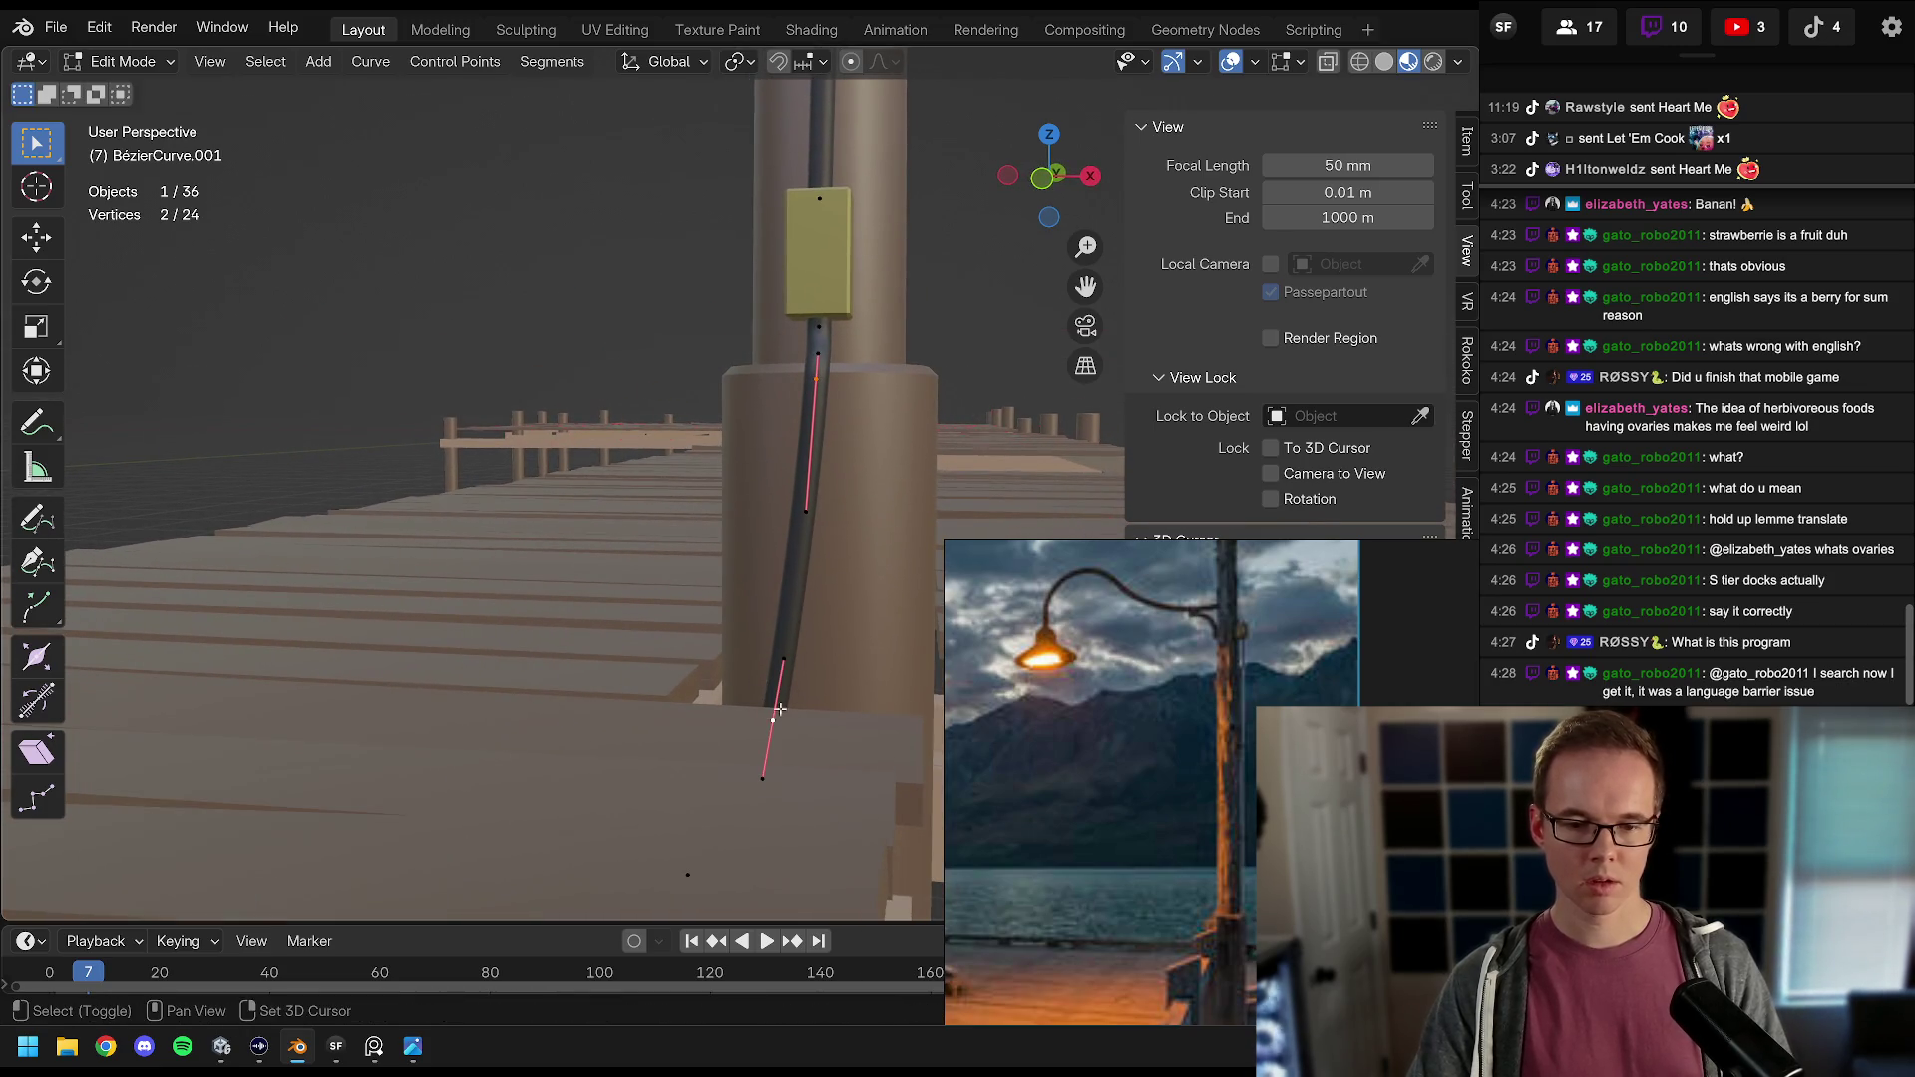
right_click(819, 417)
left_click(738, 351)
left_click(794, 568)
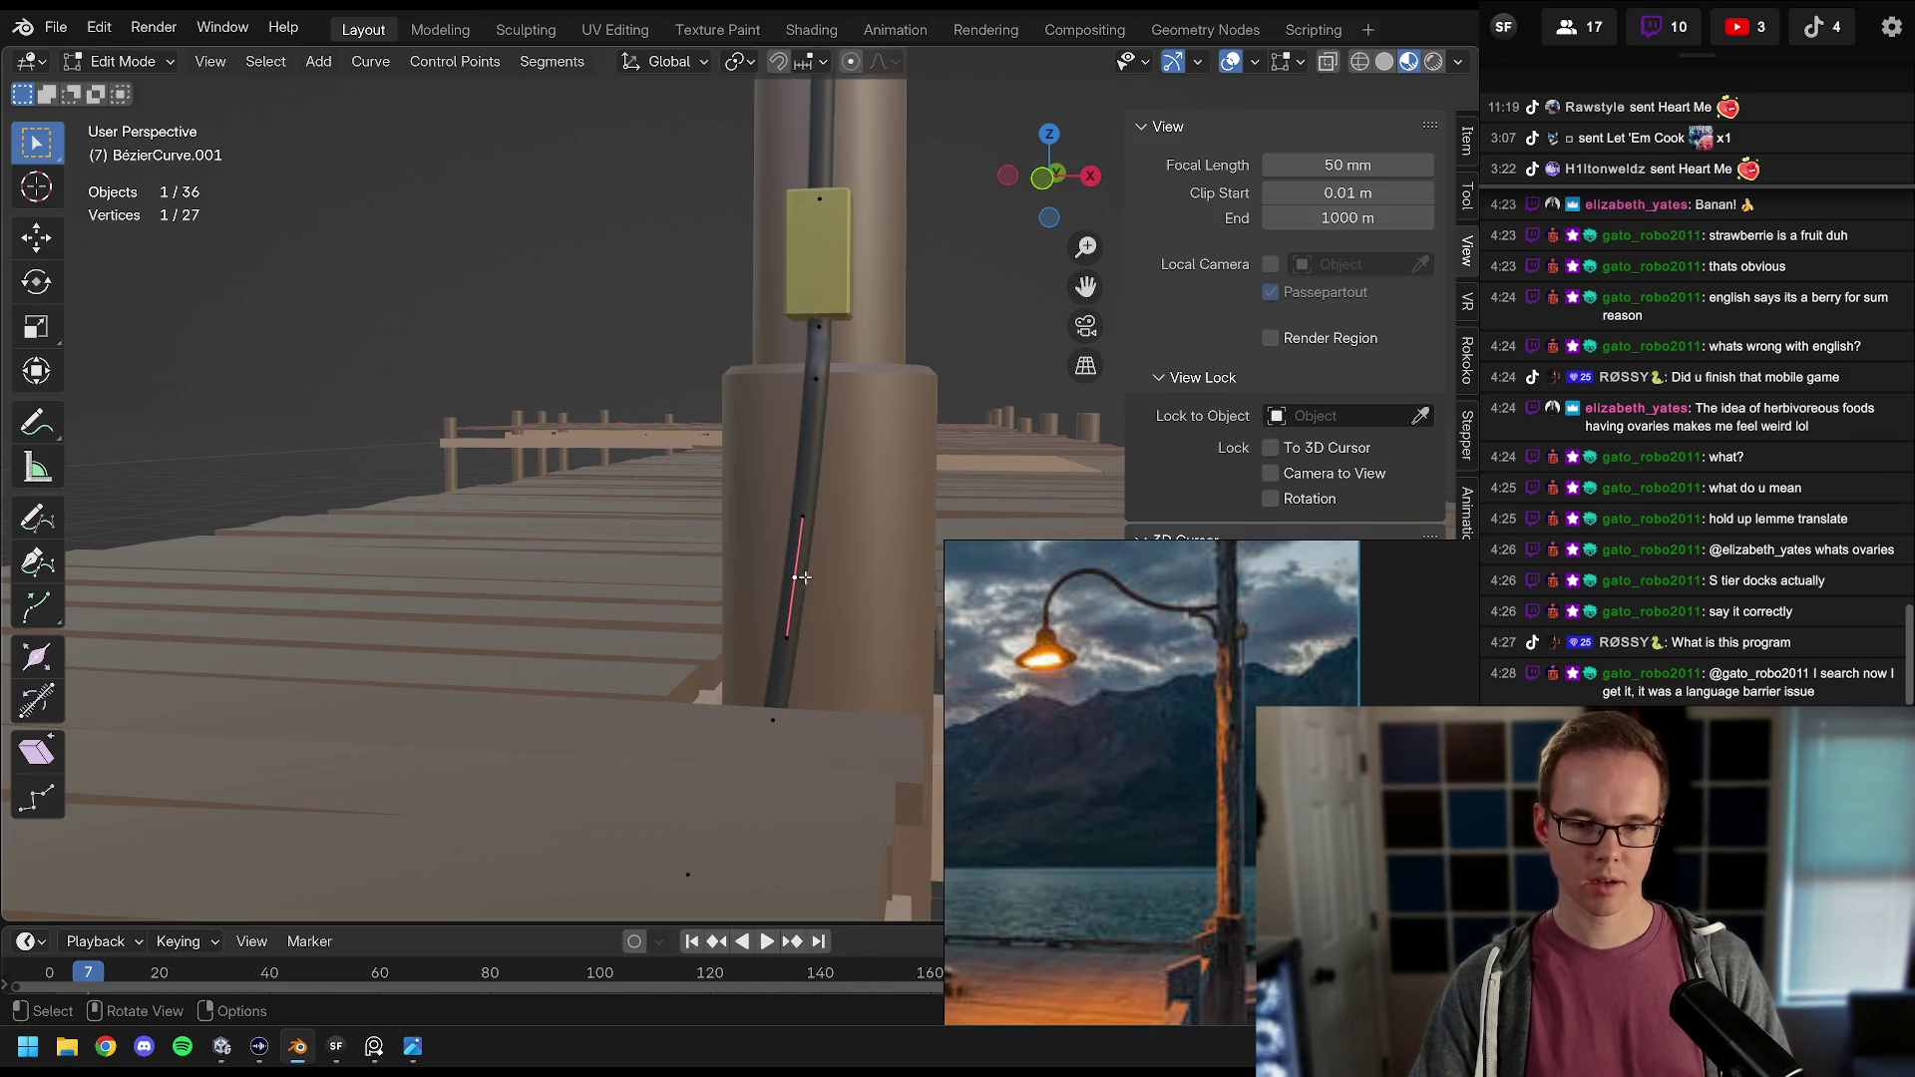
key("g")
key("y")
key("x")
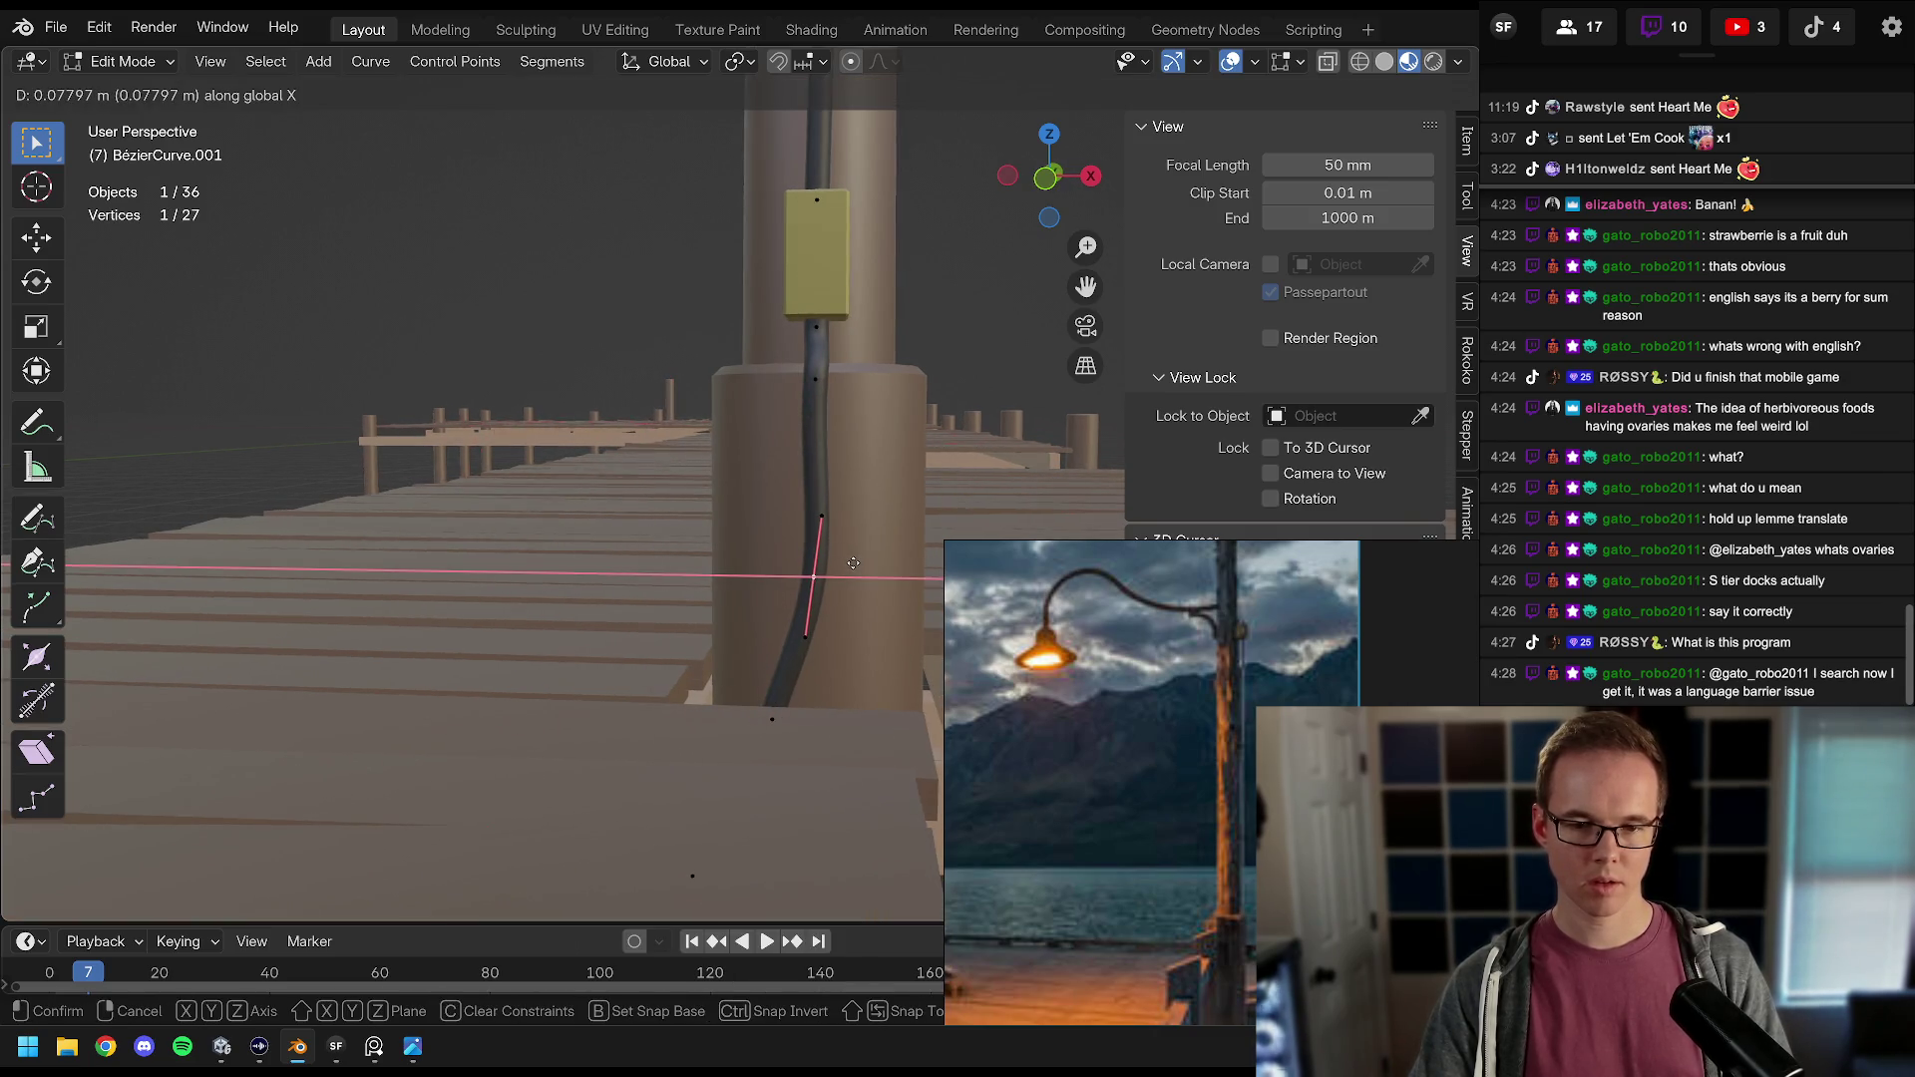
left_click(853, 563)
key("r")
left_click(898, 516)
Step: Nudge the midpoint along X and lower it about 0.14 m to clear the base collar
key("g")
key("y")
key("x")
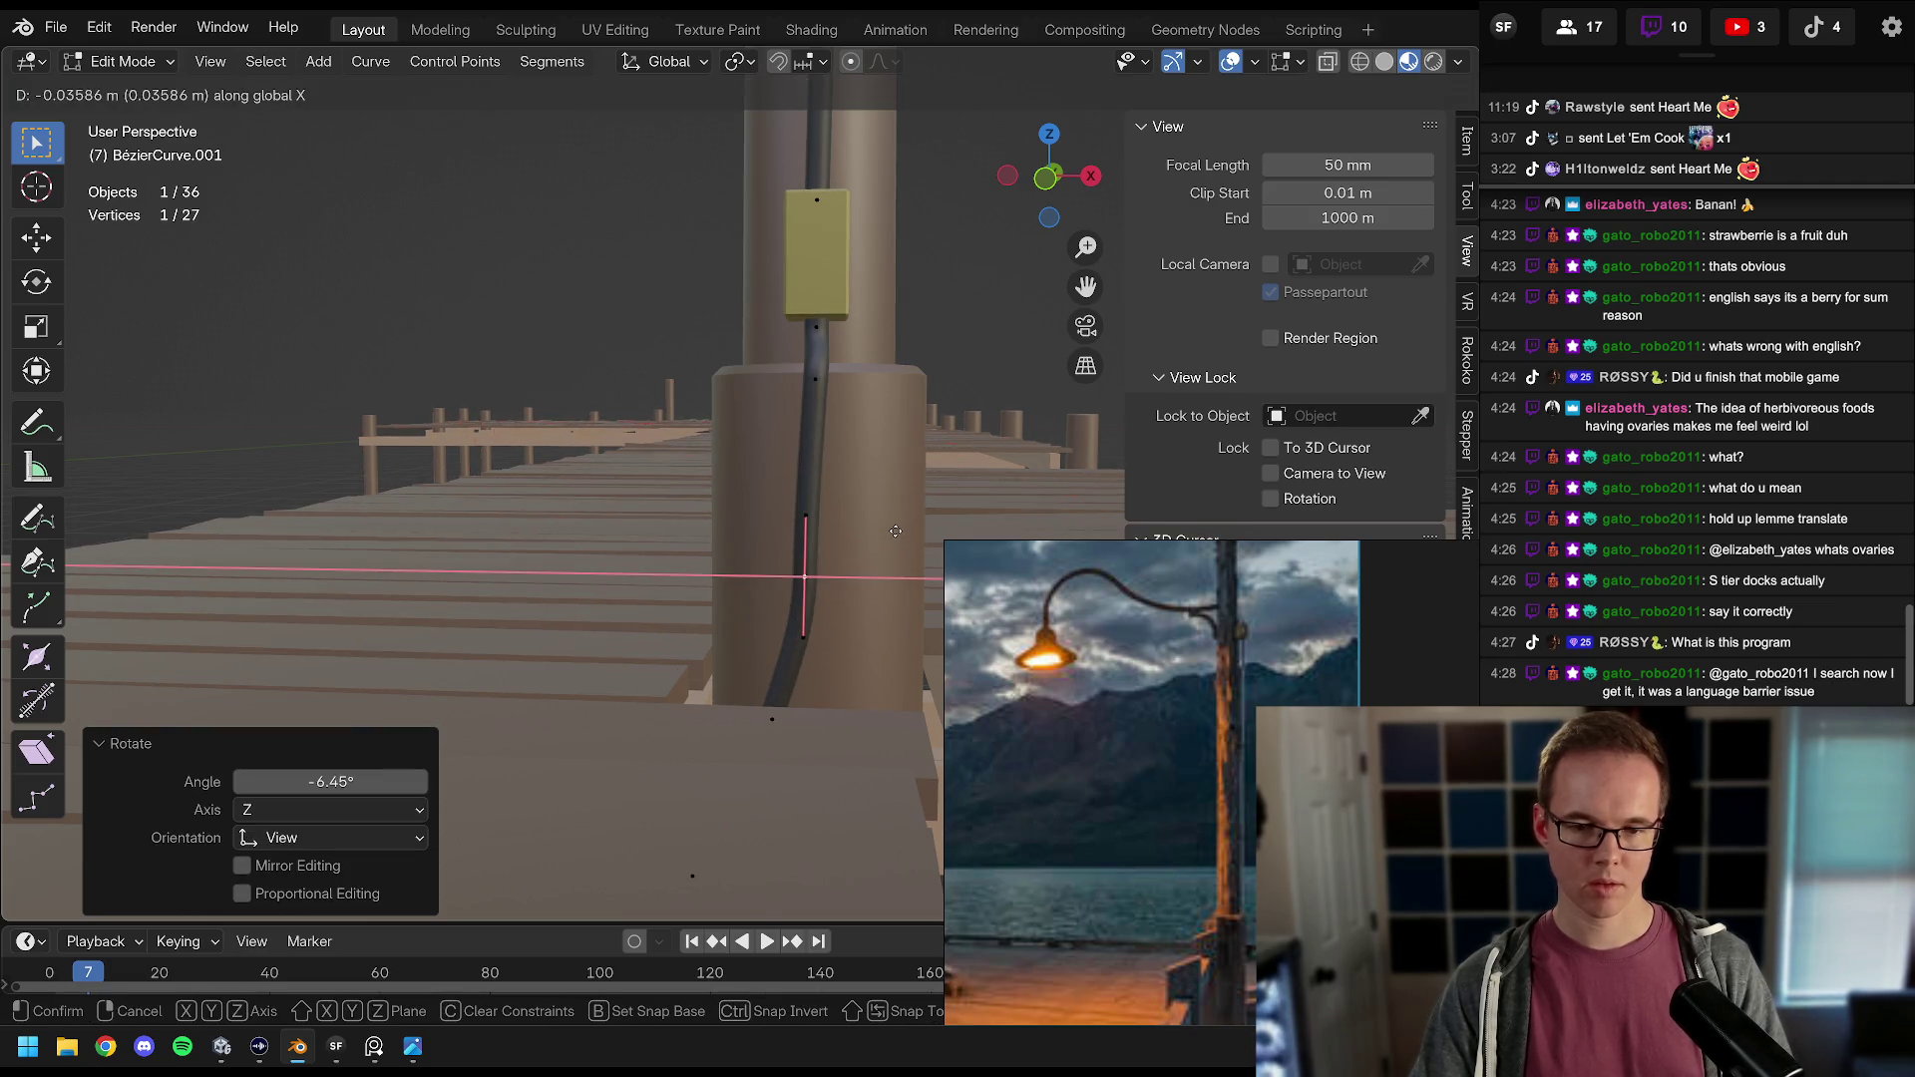
left_click(899, 531)
key("g")
key("z")
left_click(898, 529)
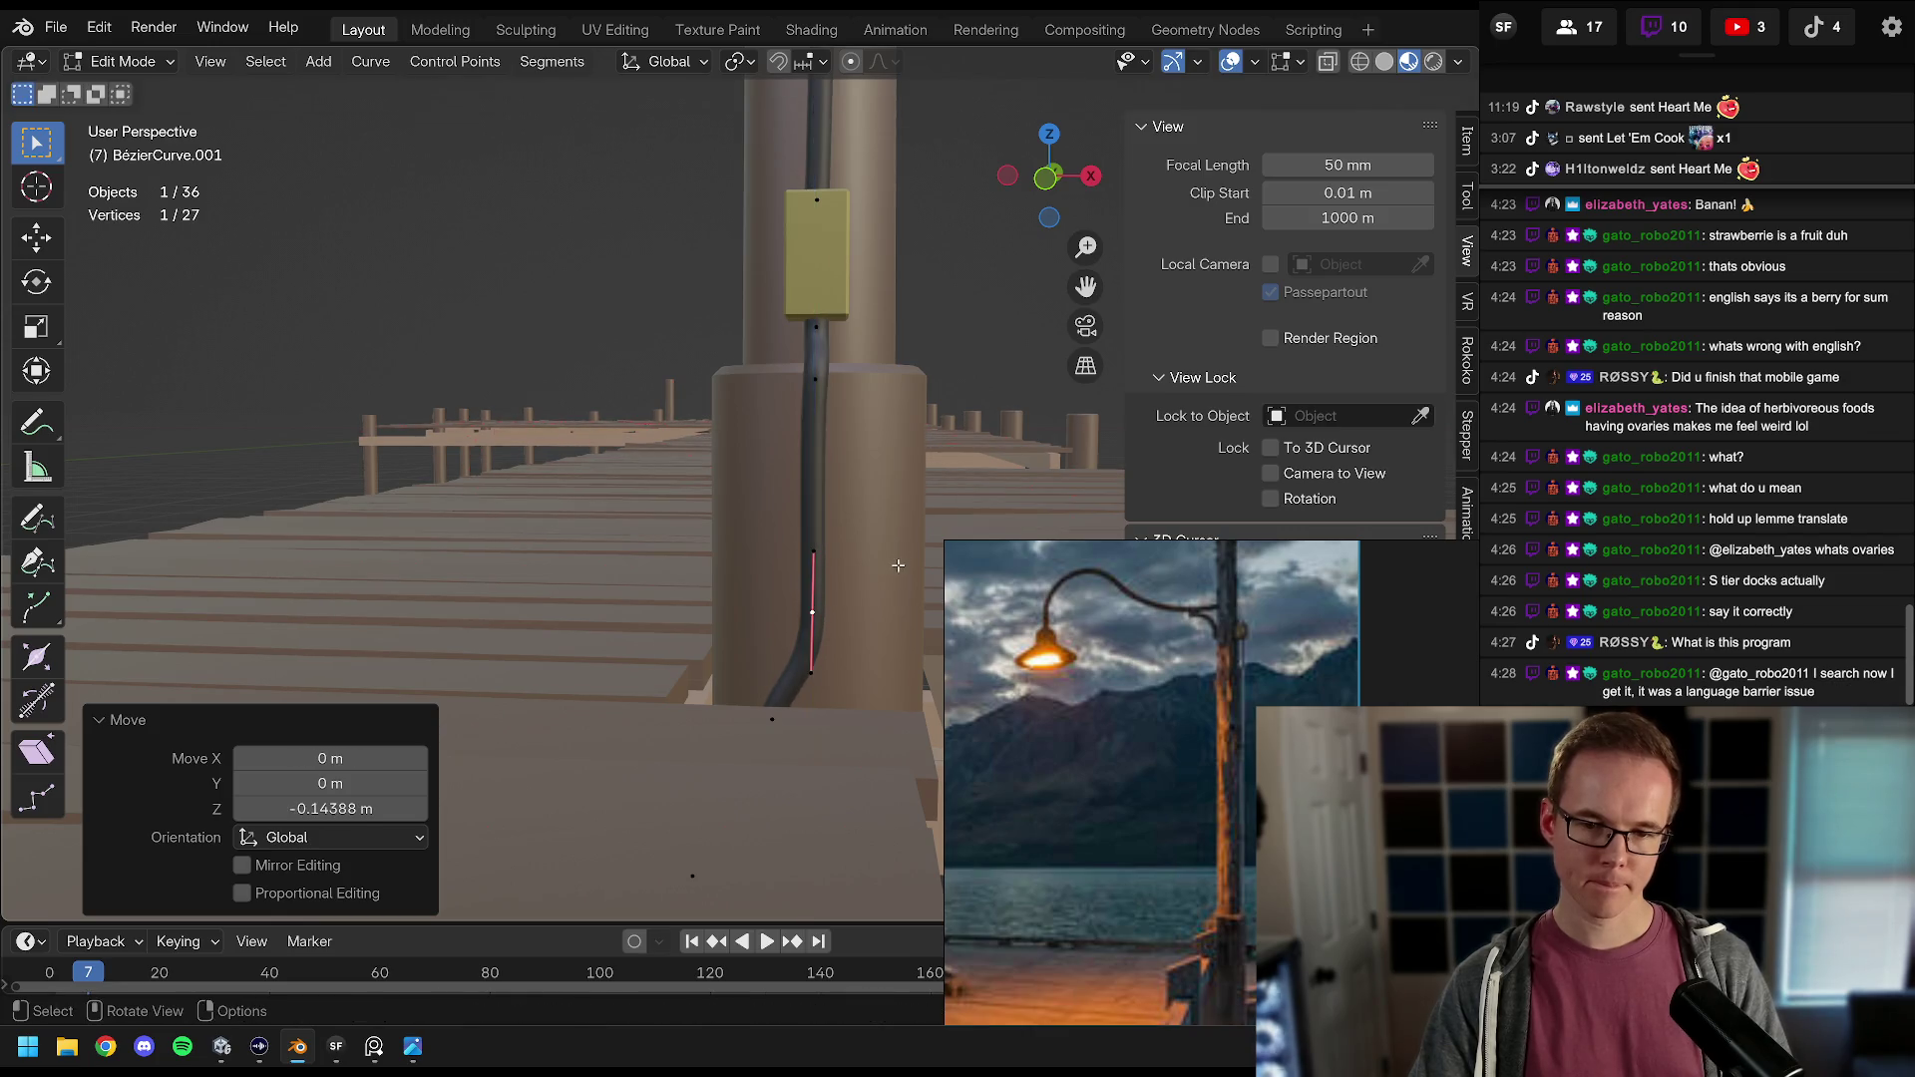
mouse_move(758, 561)
left_mouse_down()
mouse_move(624, 575)
mouse_move(664, 552)
mouse_move(643, 523)
left_mouse_up()
scroll(699, 519, "up", 3)
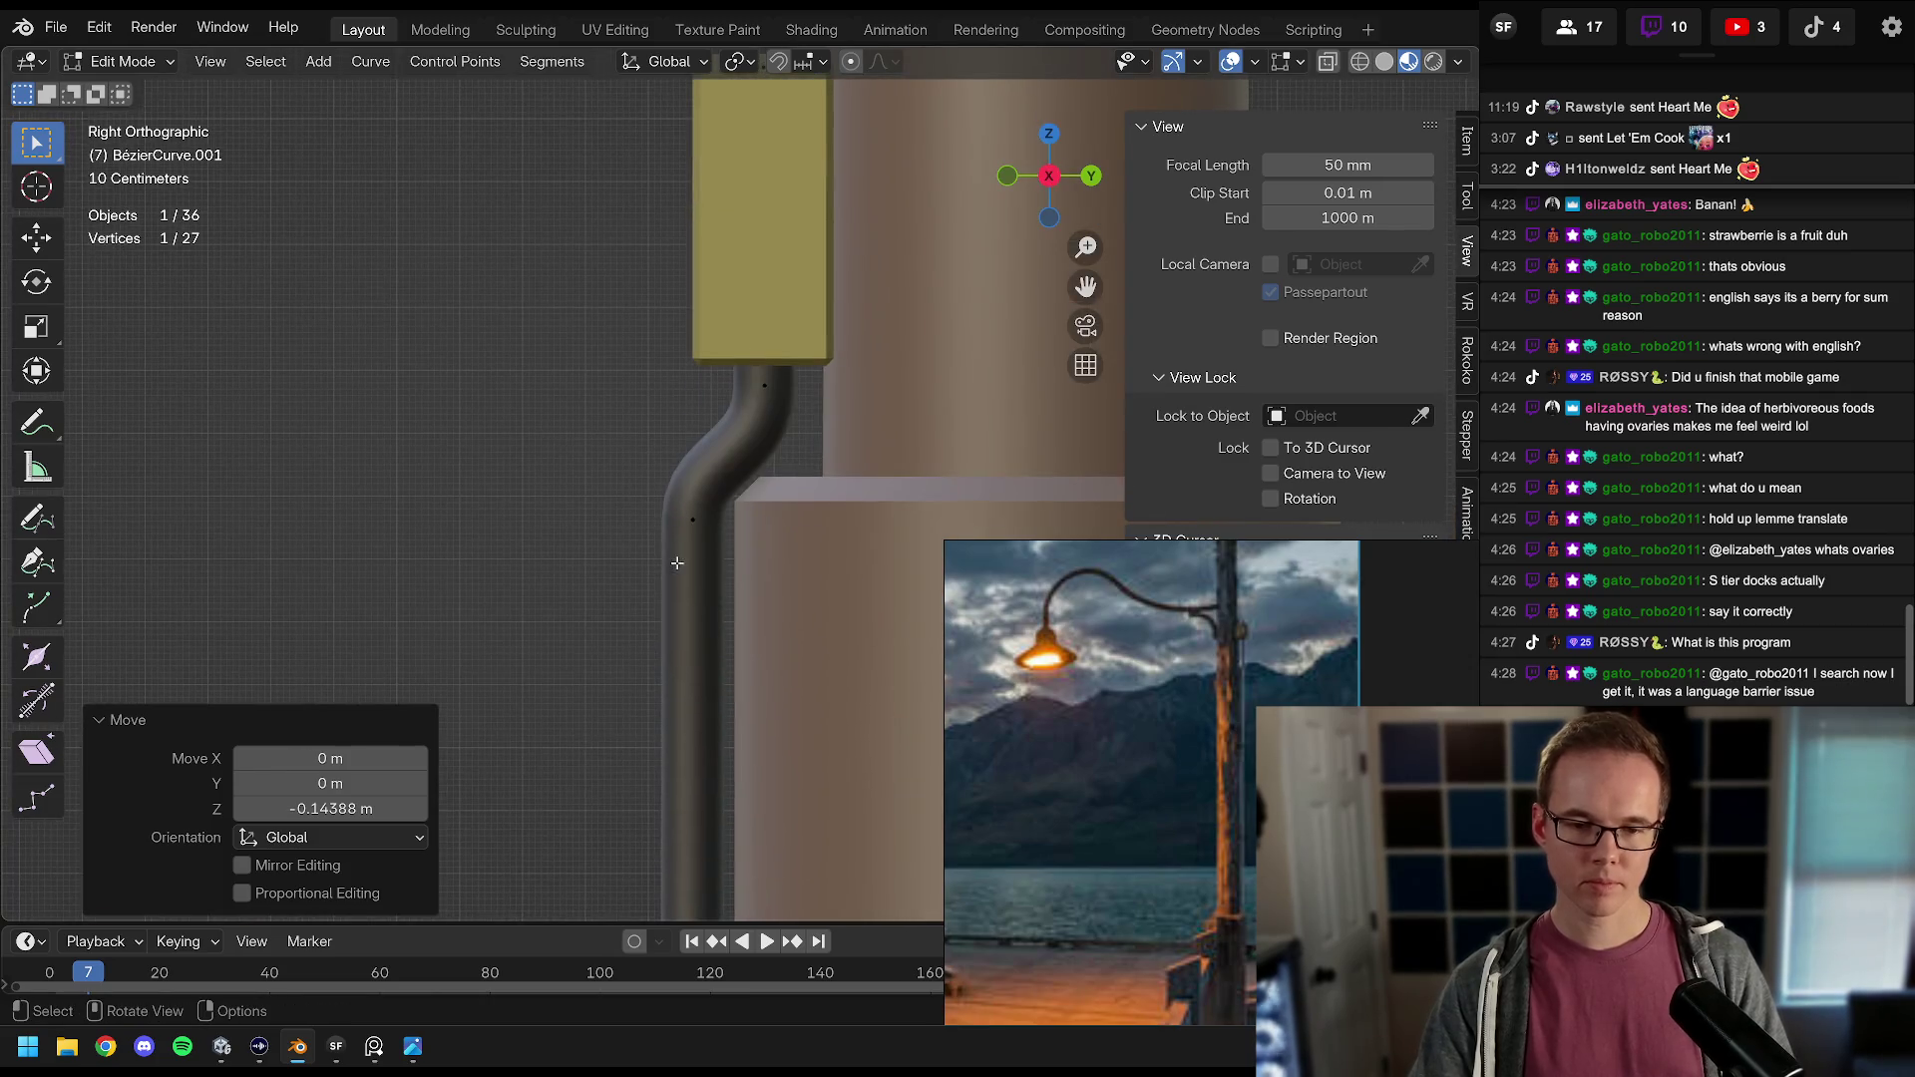
Step: Straighten the conduit's lower bend by nudging its point slightly along Y and about 0.09 m along X
key("g")
key("y")
left_click(776, 514)
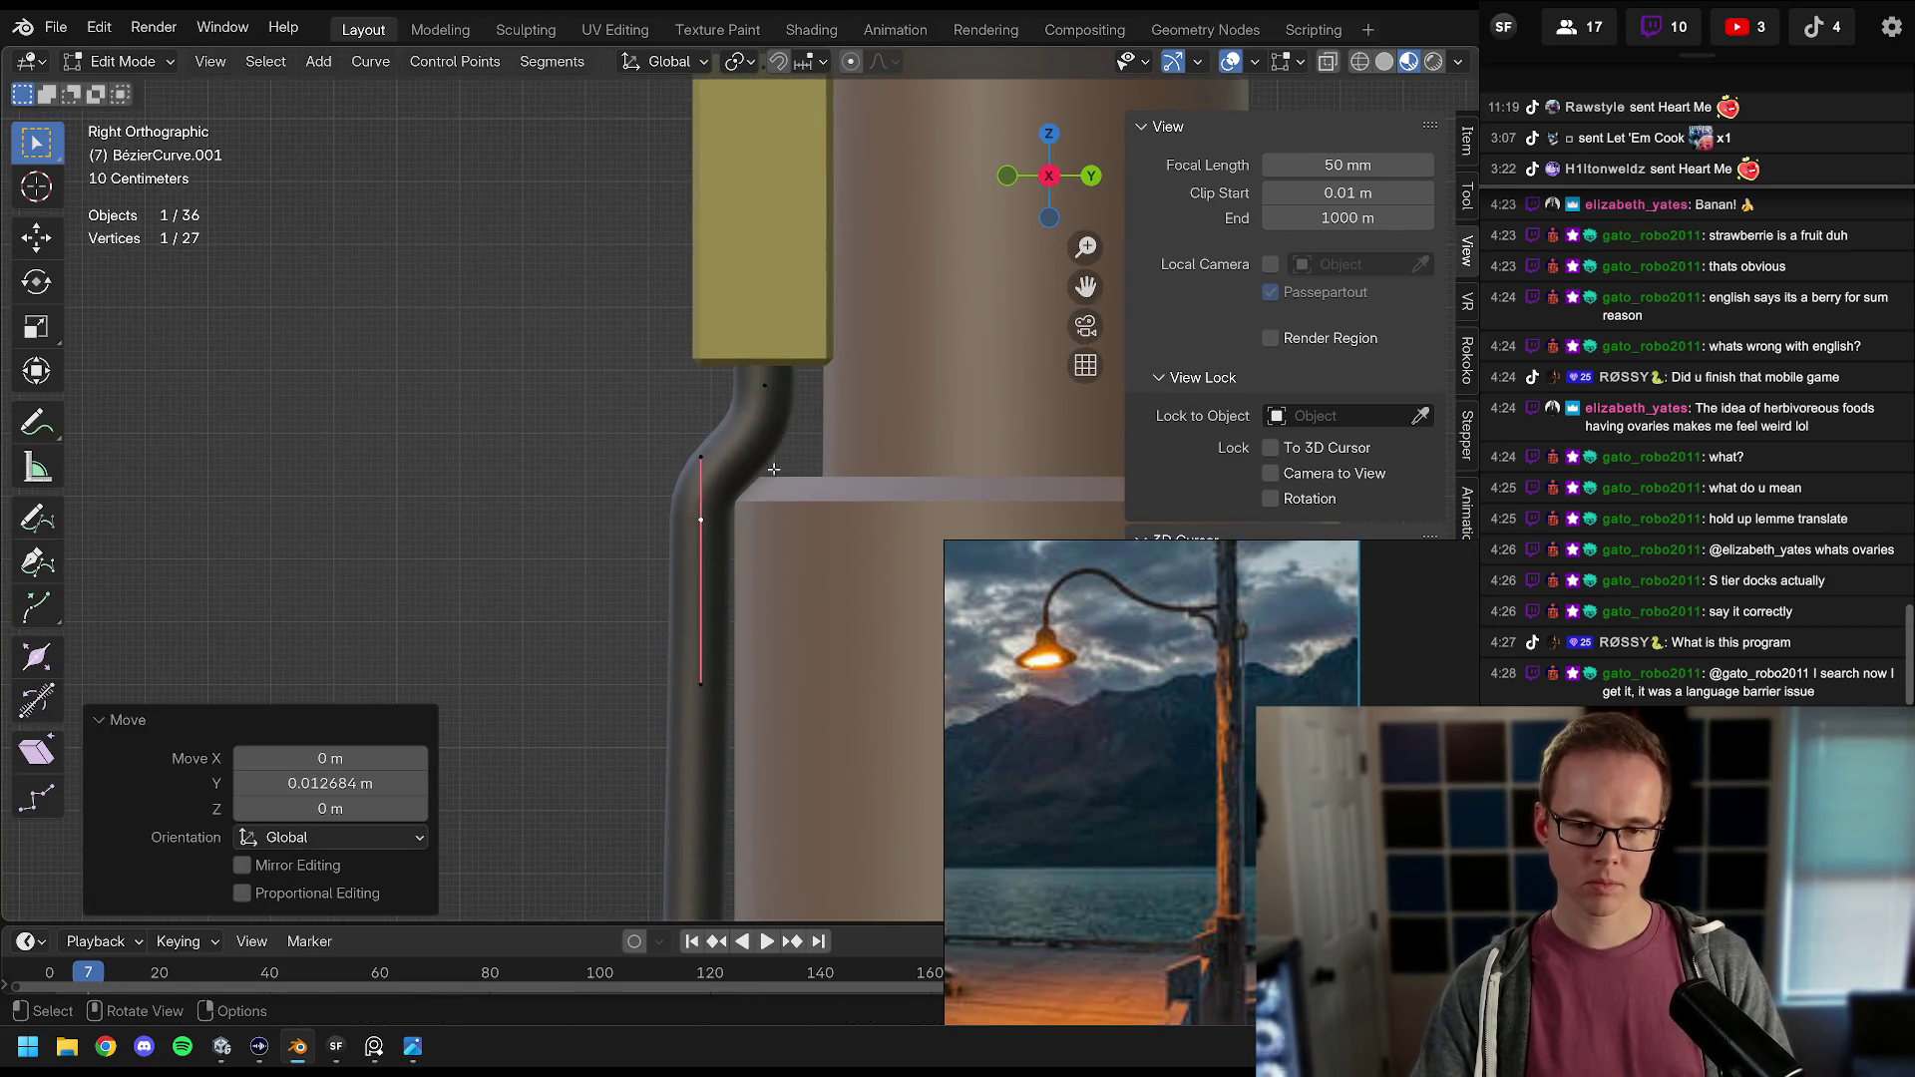
scroll(776, 449, "down", 4)
scroll(777, 361, "up", 4)
key("g")
key("y")
left_click(862, 438)
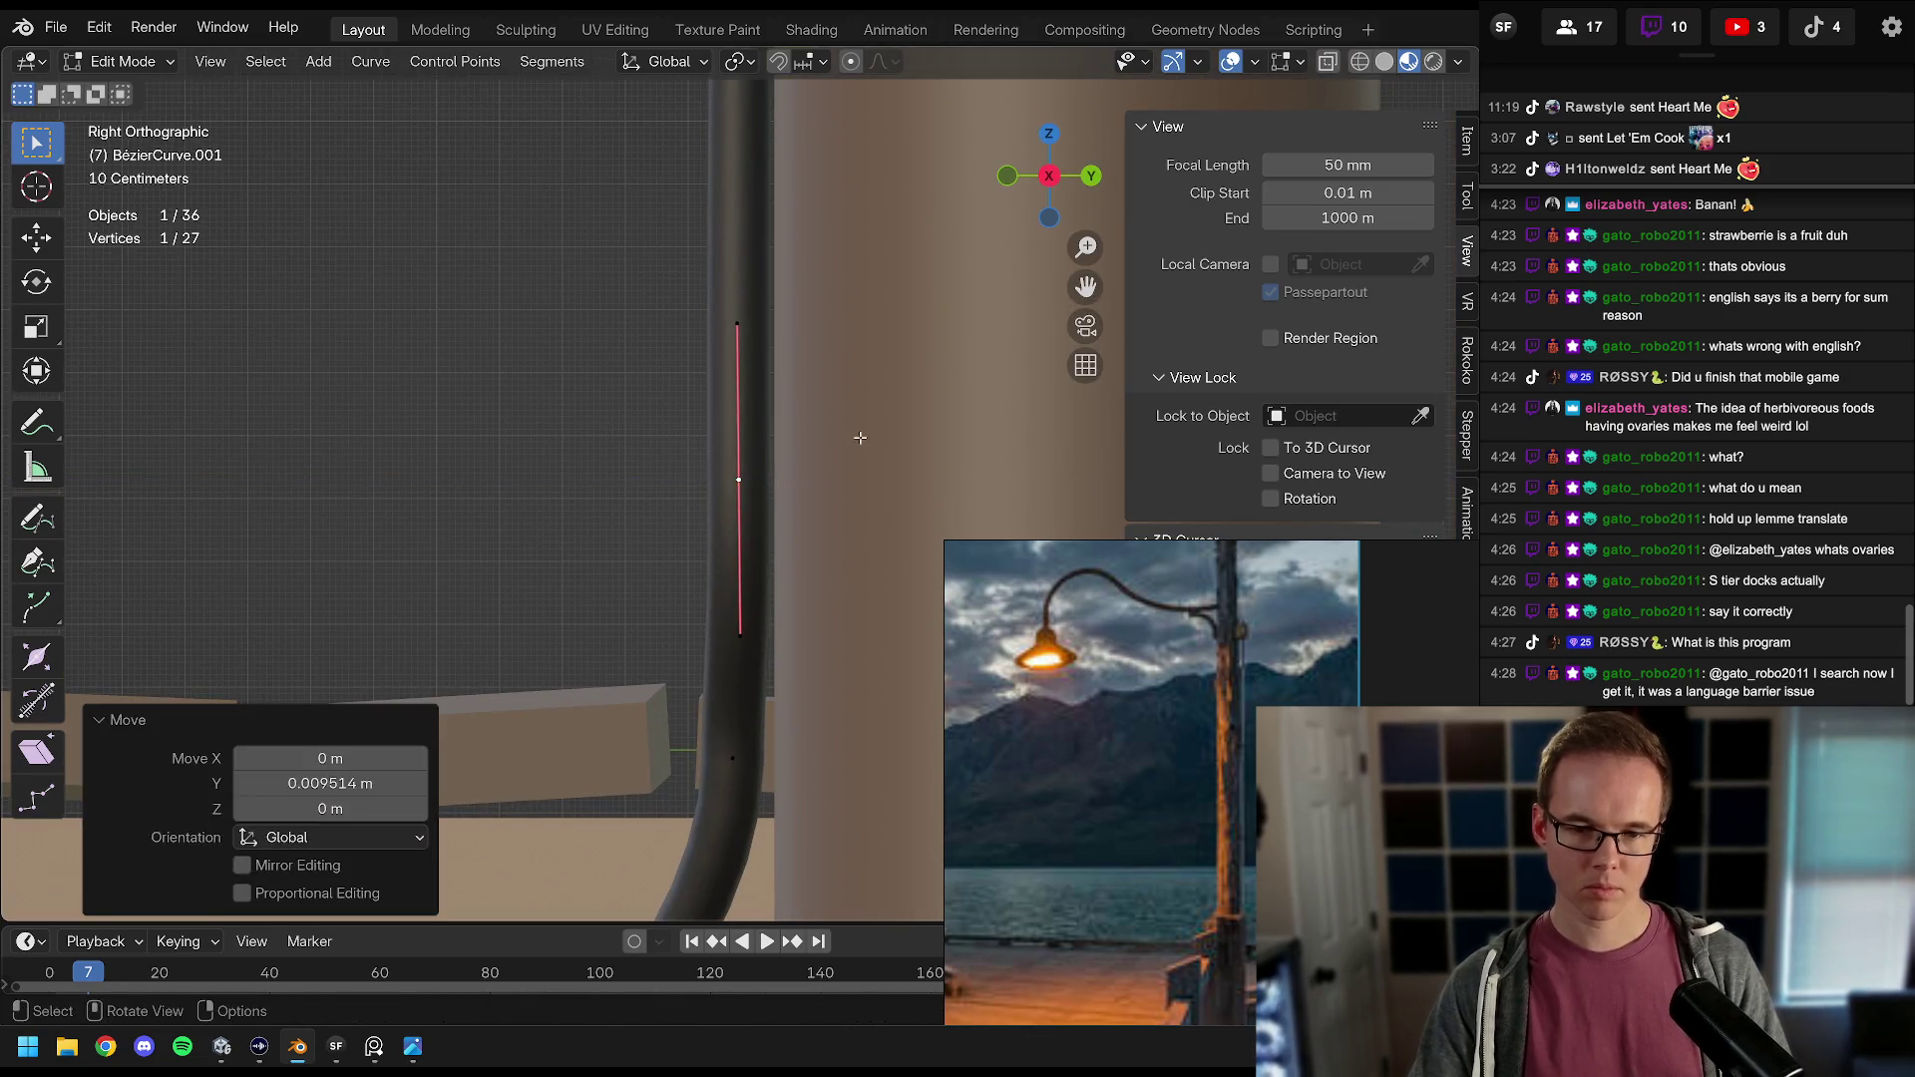
scroll(858, 448, "down", 3)
scroll(853, 479, "up", 3)
key("g")
key("y")
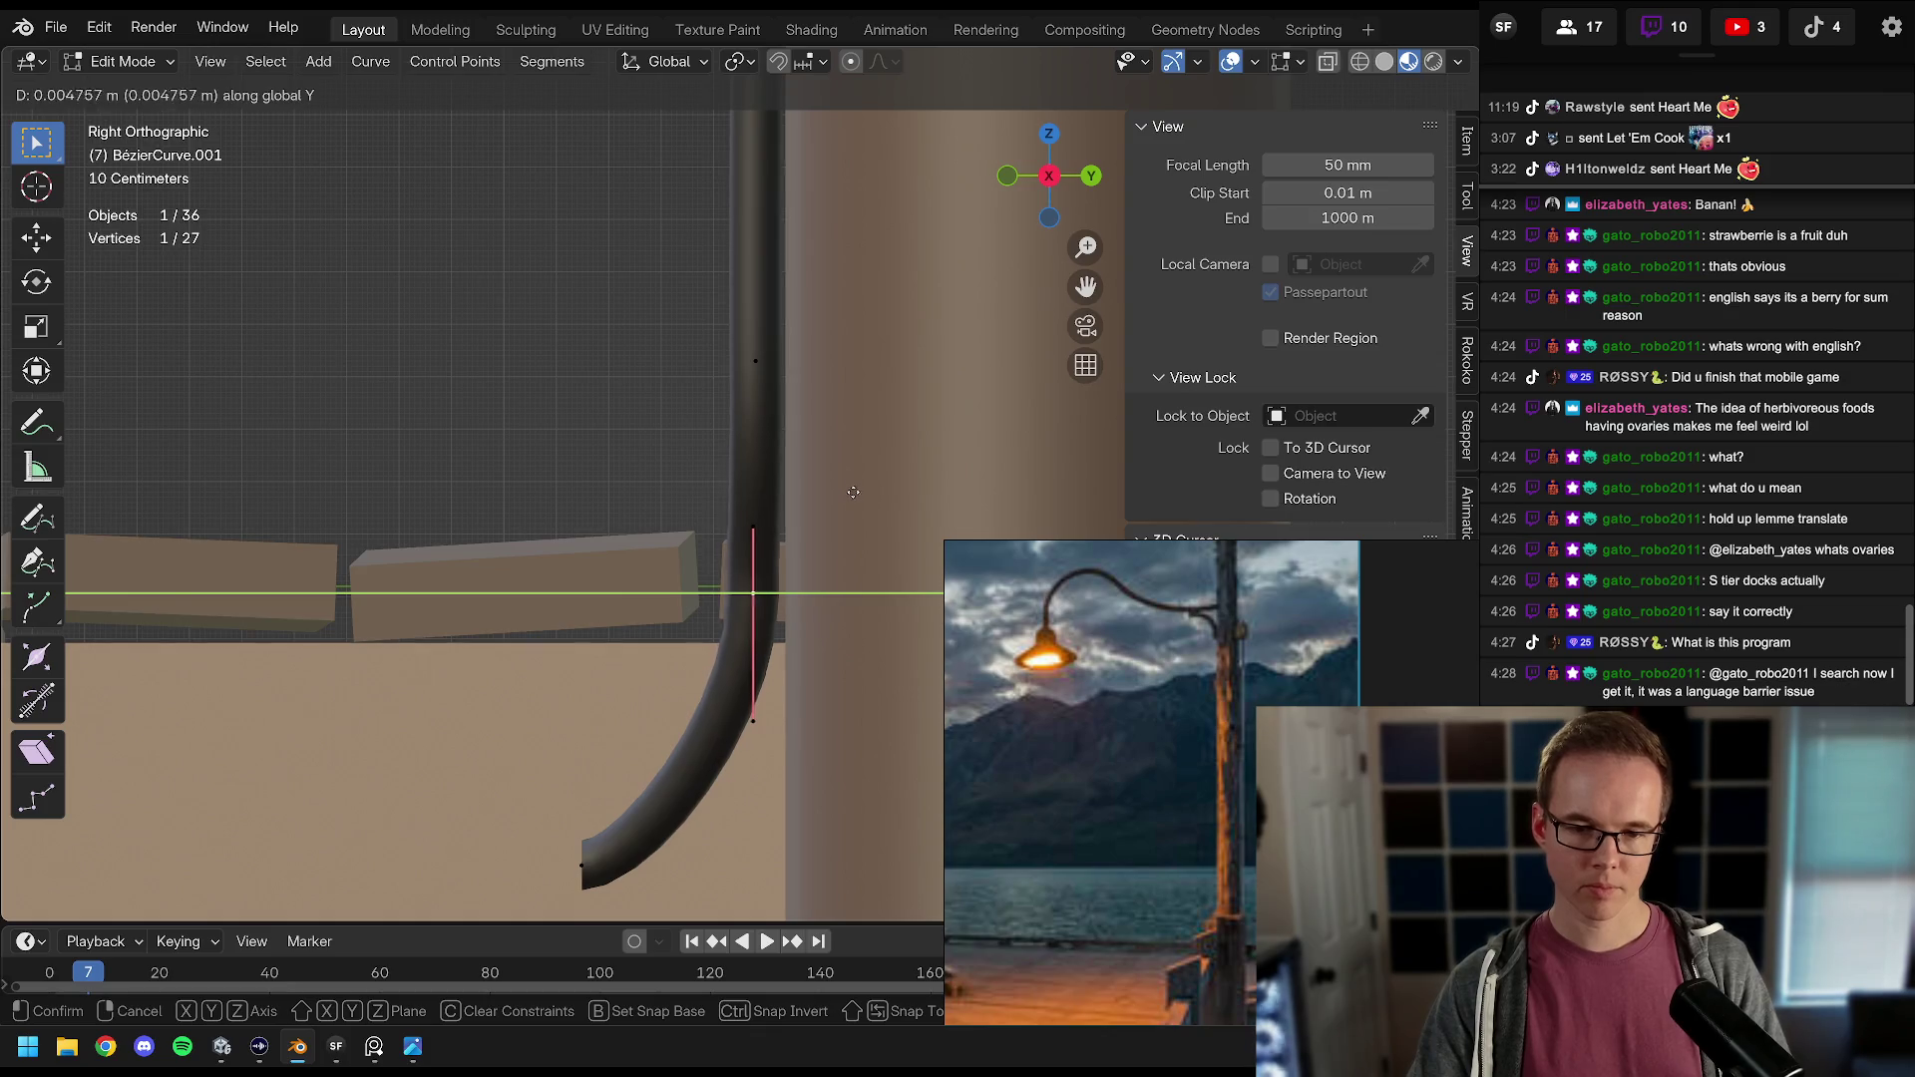
left_click(854, 490)
scroll(856, 439, "down", 3)
scroll(858, 377, "up", 3)
mouse_move(826, 451)
left_mouse_down()
mouse_move(1064, 537)
mouse_move(887, 412)
left_mouse_up()
key("g")
key("y")
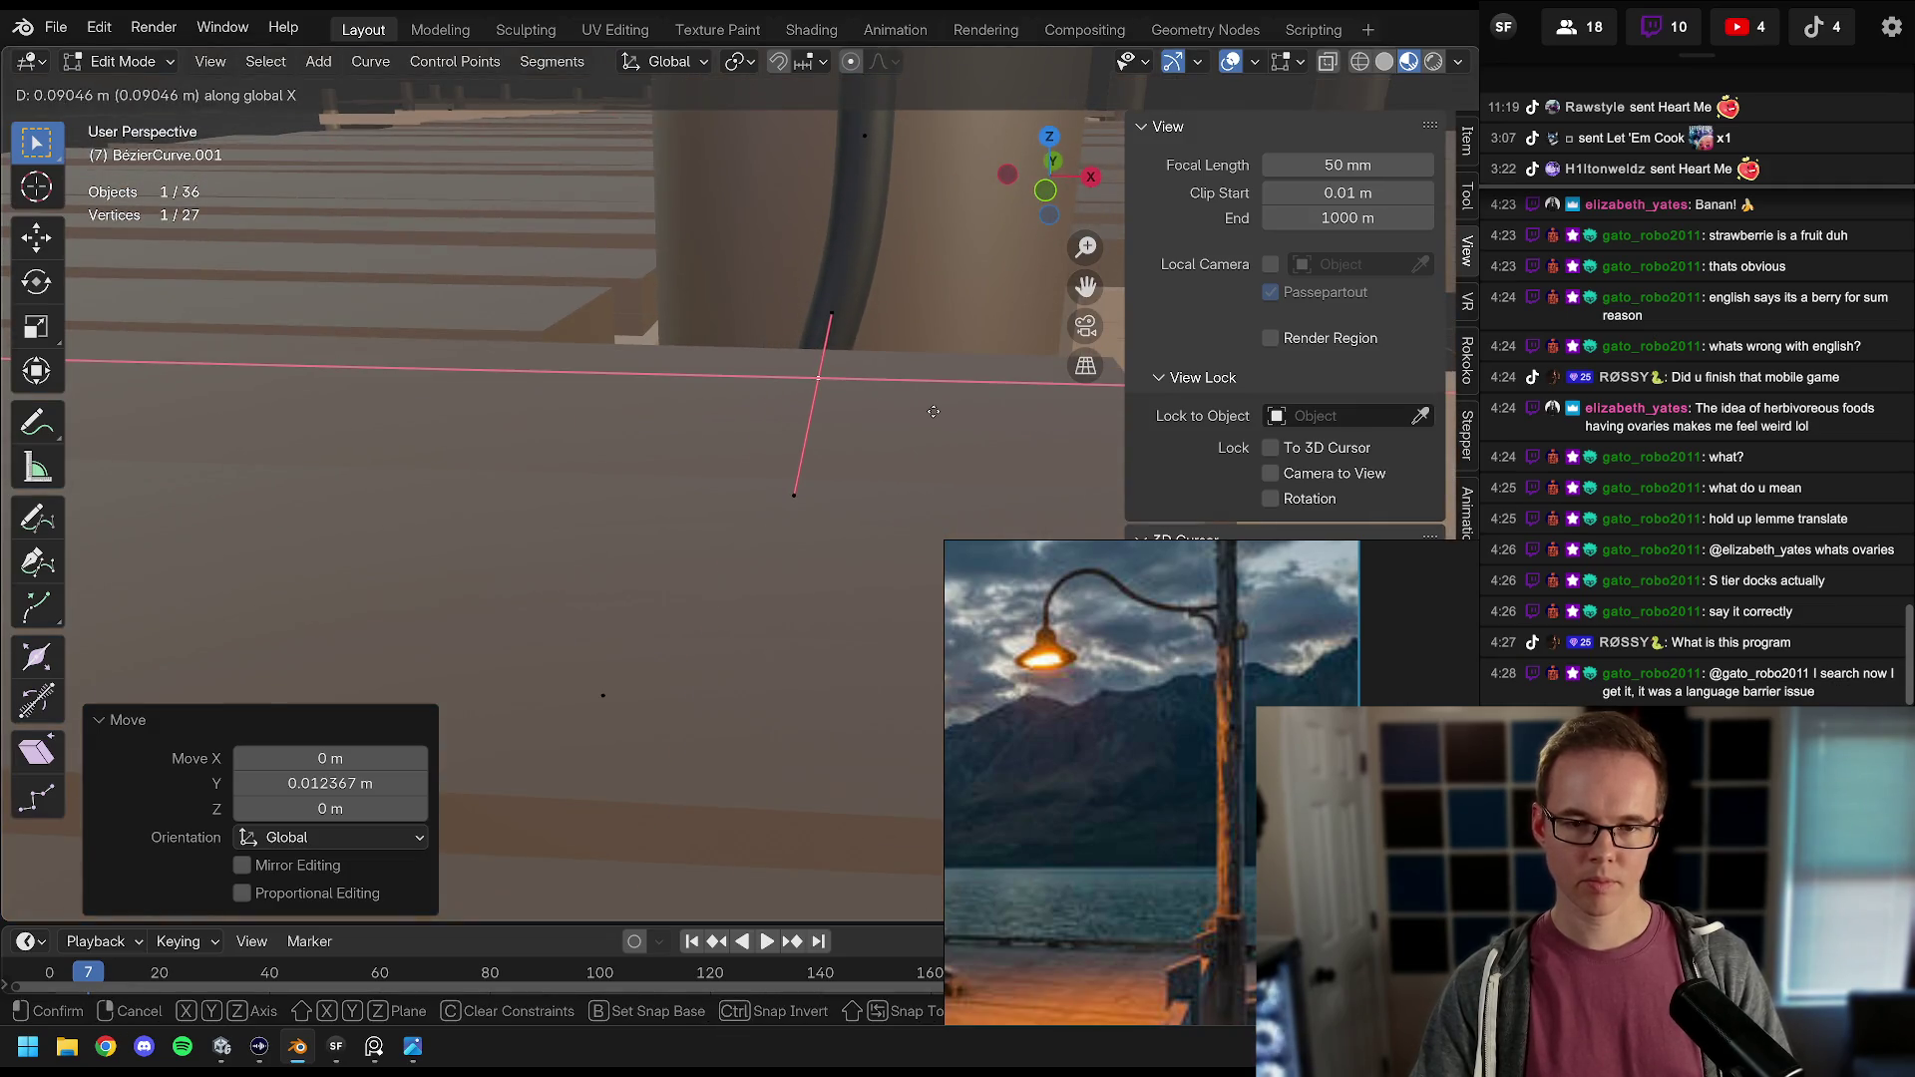
left_click(934, 411)
Step: In Right Ortho view, extrude the conduit's end about 2.6 m along Y beneath the dock
key("KP_5")
key("KP_3")
scroll(844, 386, "down", 1)
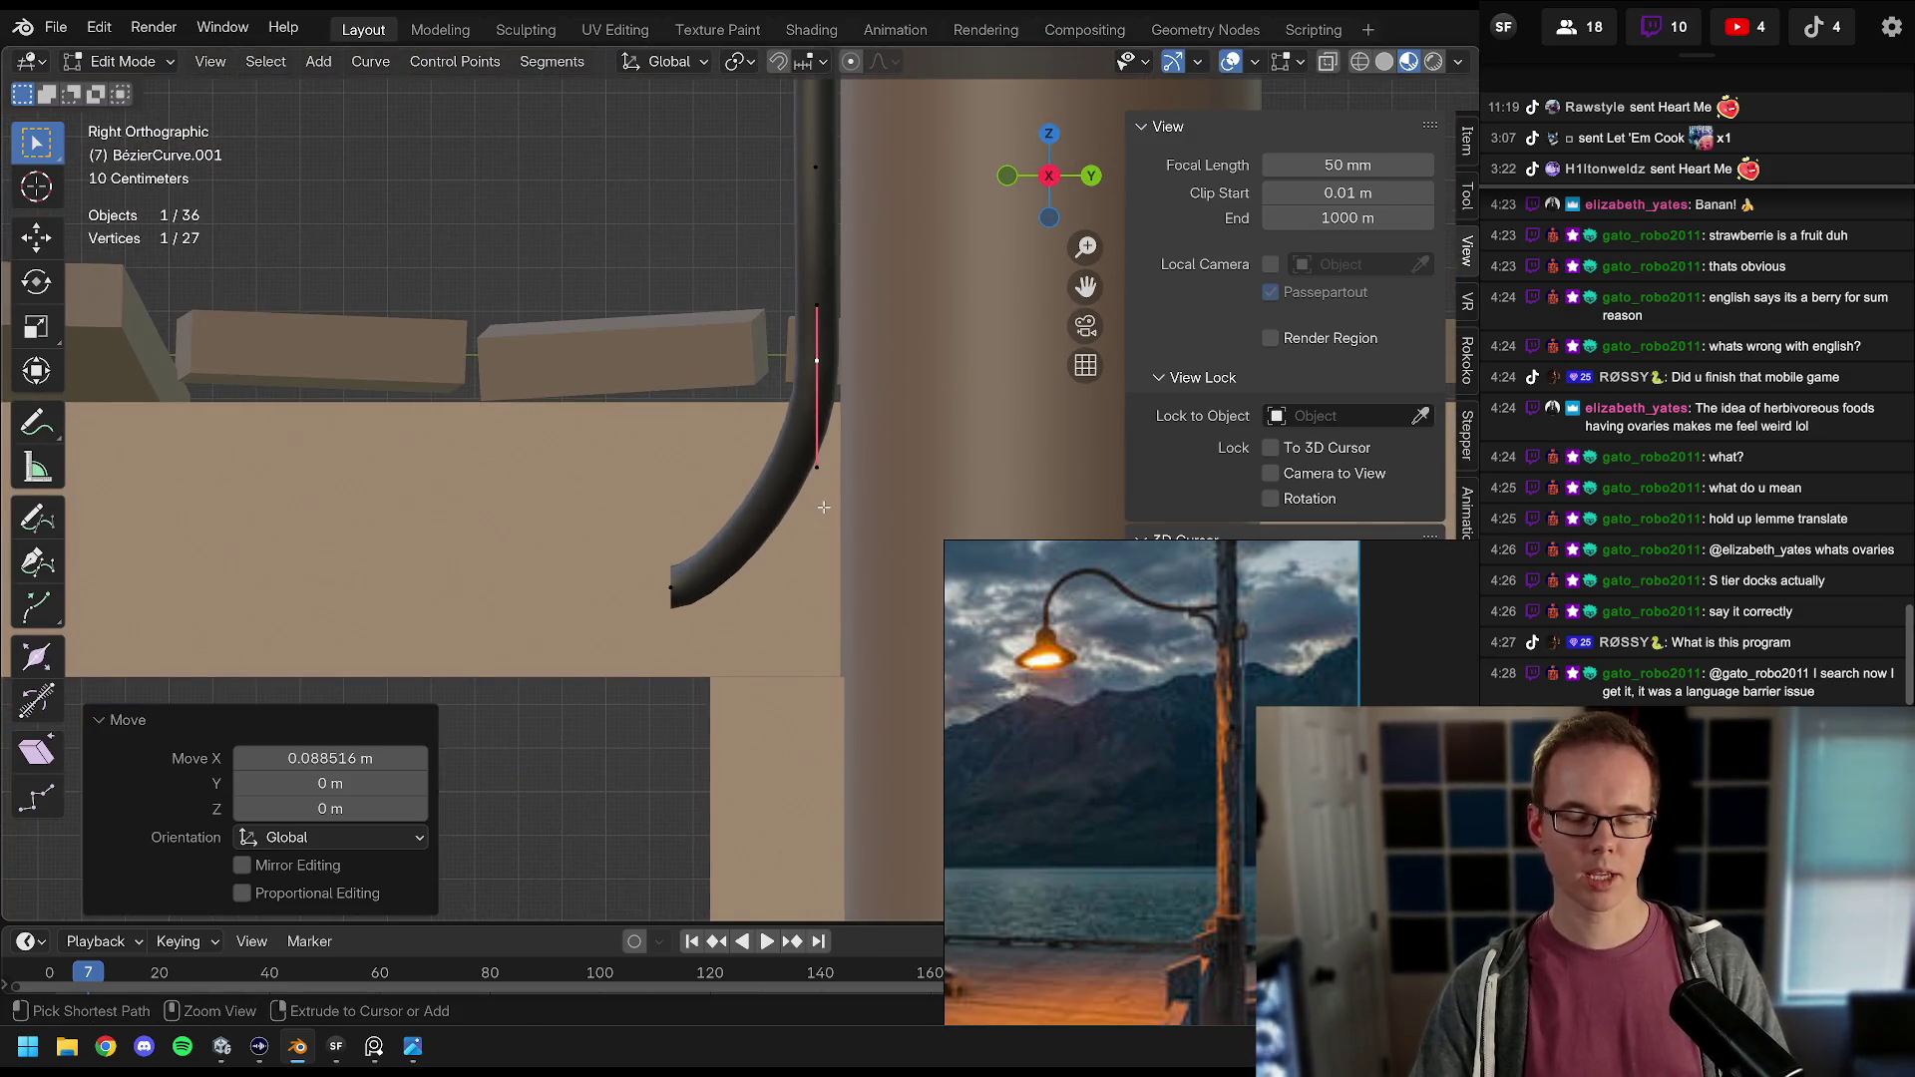
mouse_move(633, 557)
left_mouse_down()
mouse_move(759, 519)
mouse_move(638, 499)
mouse_move(449, 513)
mouse_move(663, 363)
mouse_move(646, 483)
left_mouse_up()
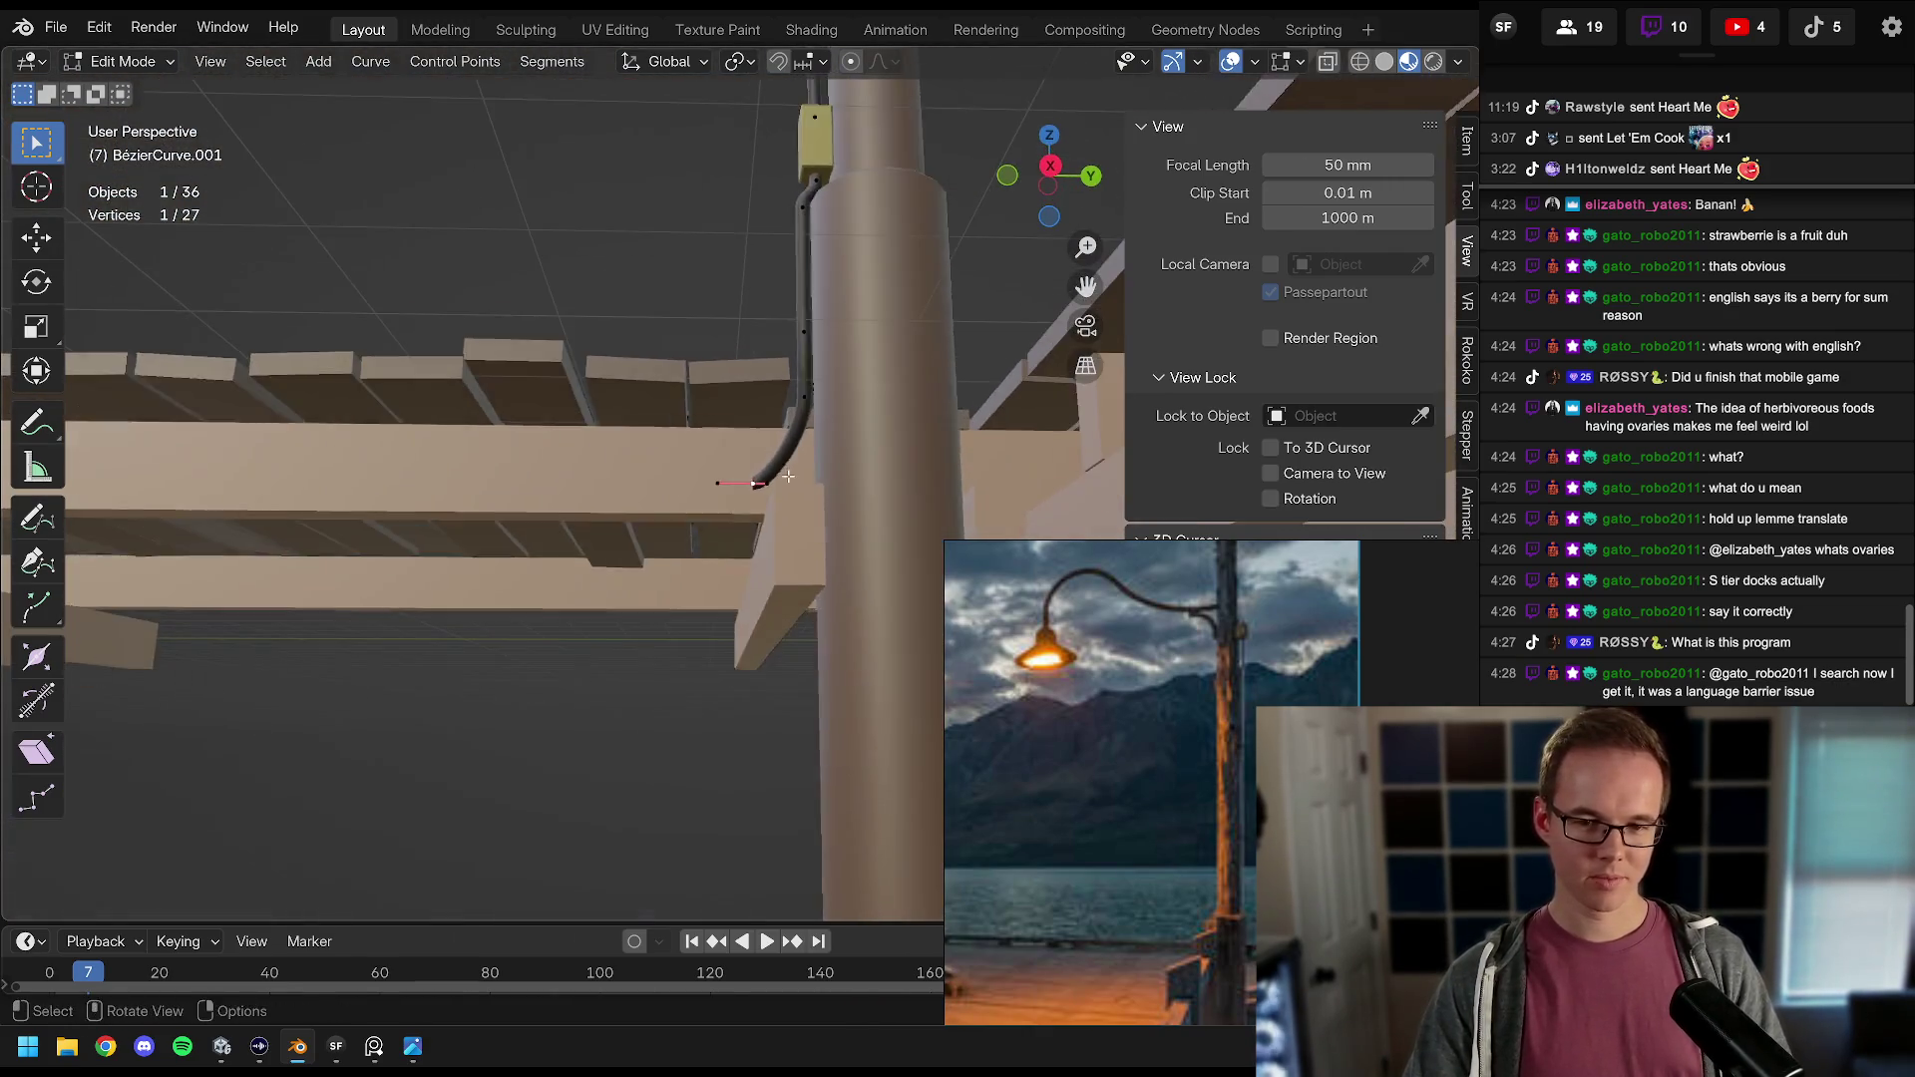
key("e")
key("x")
key("y")
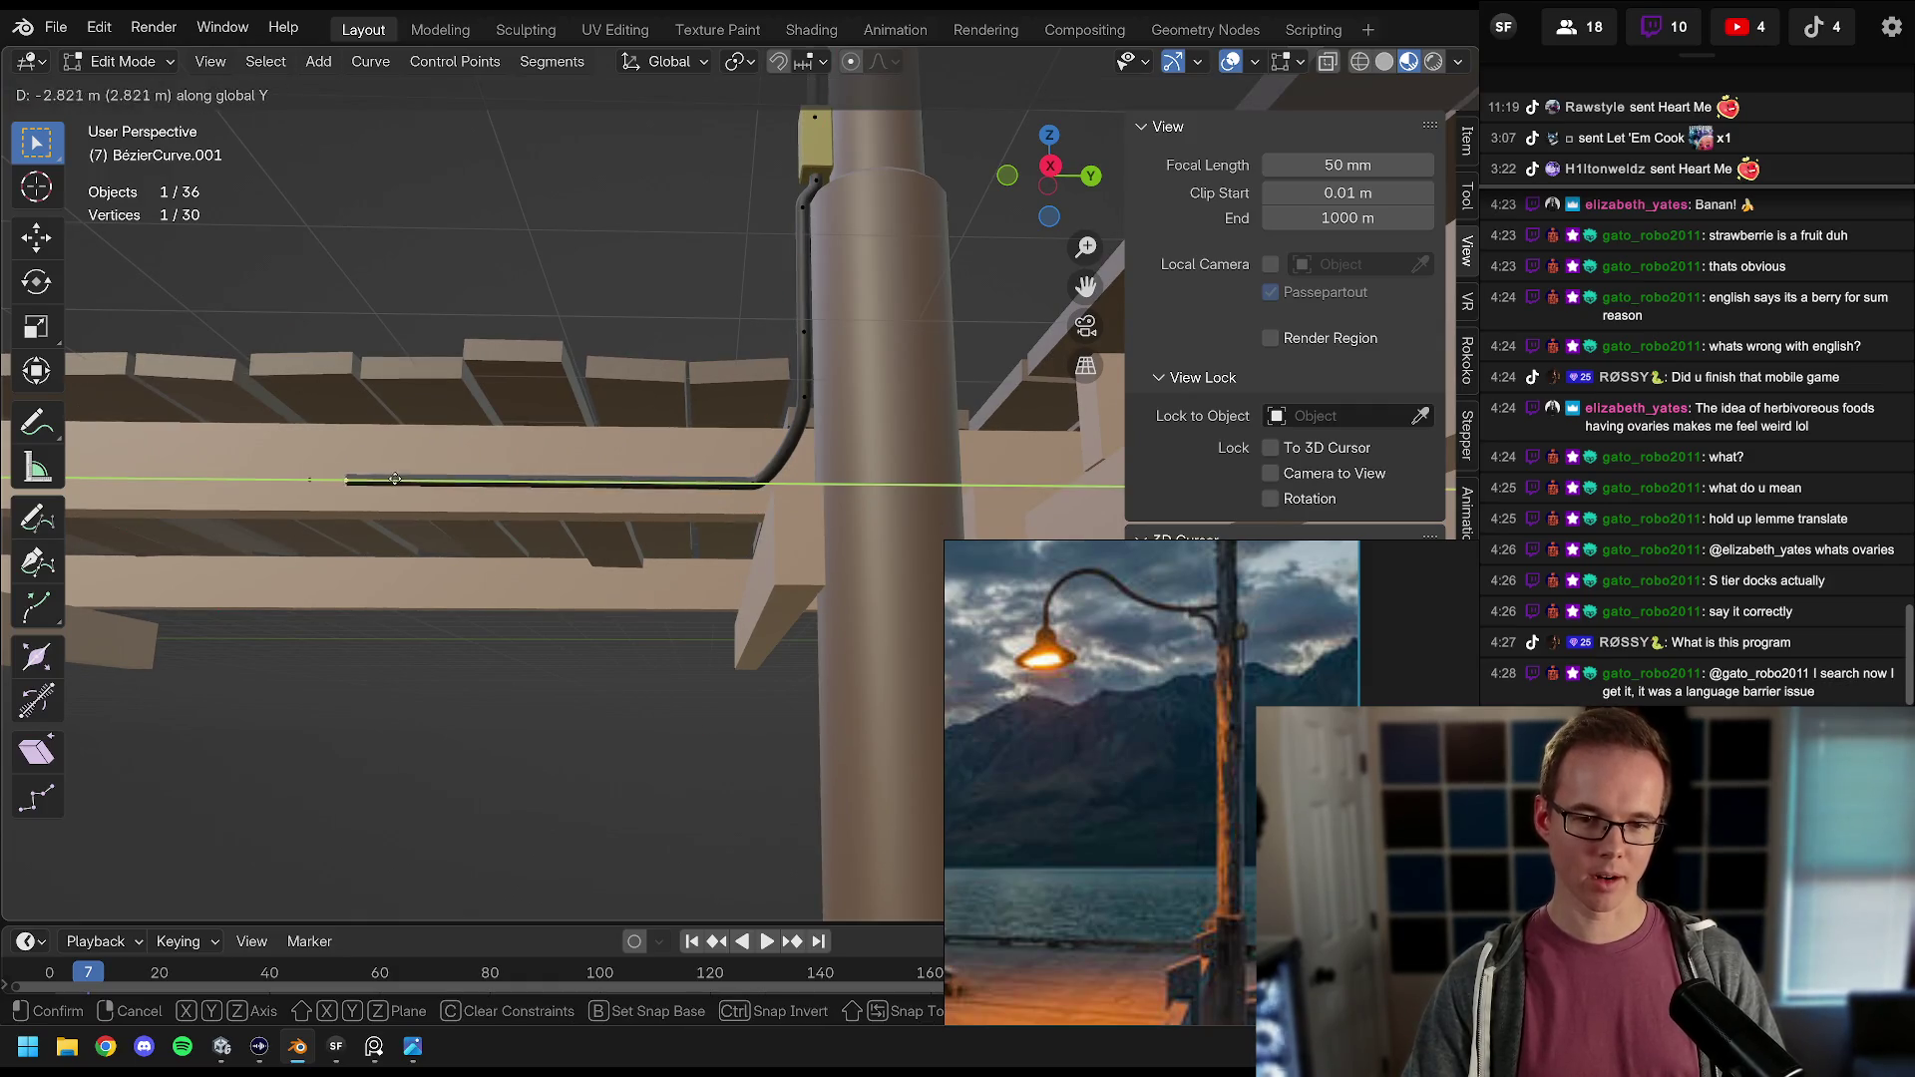
left_click(675, 476)
scroll(688, 572, "down", 5)
scroll(687, 572, "up", 5)
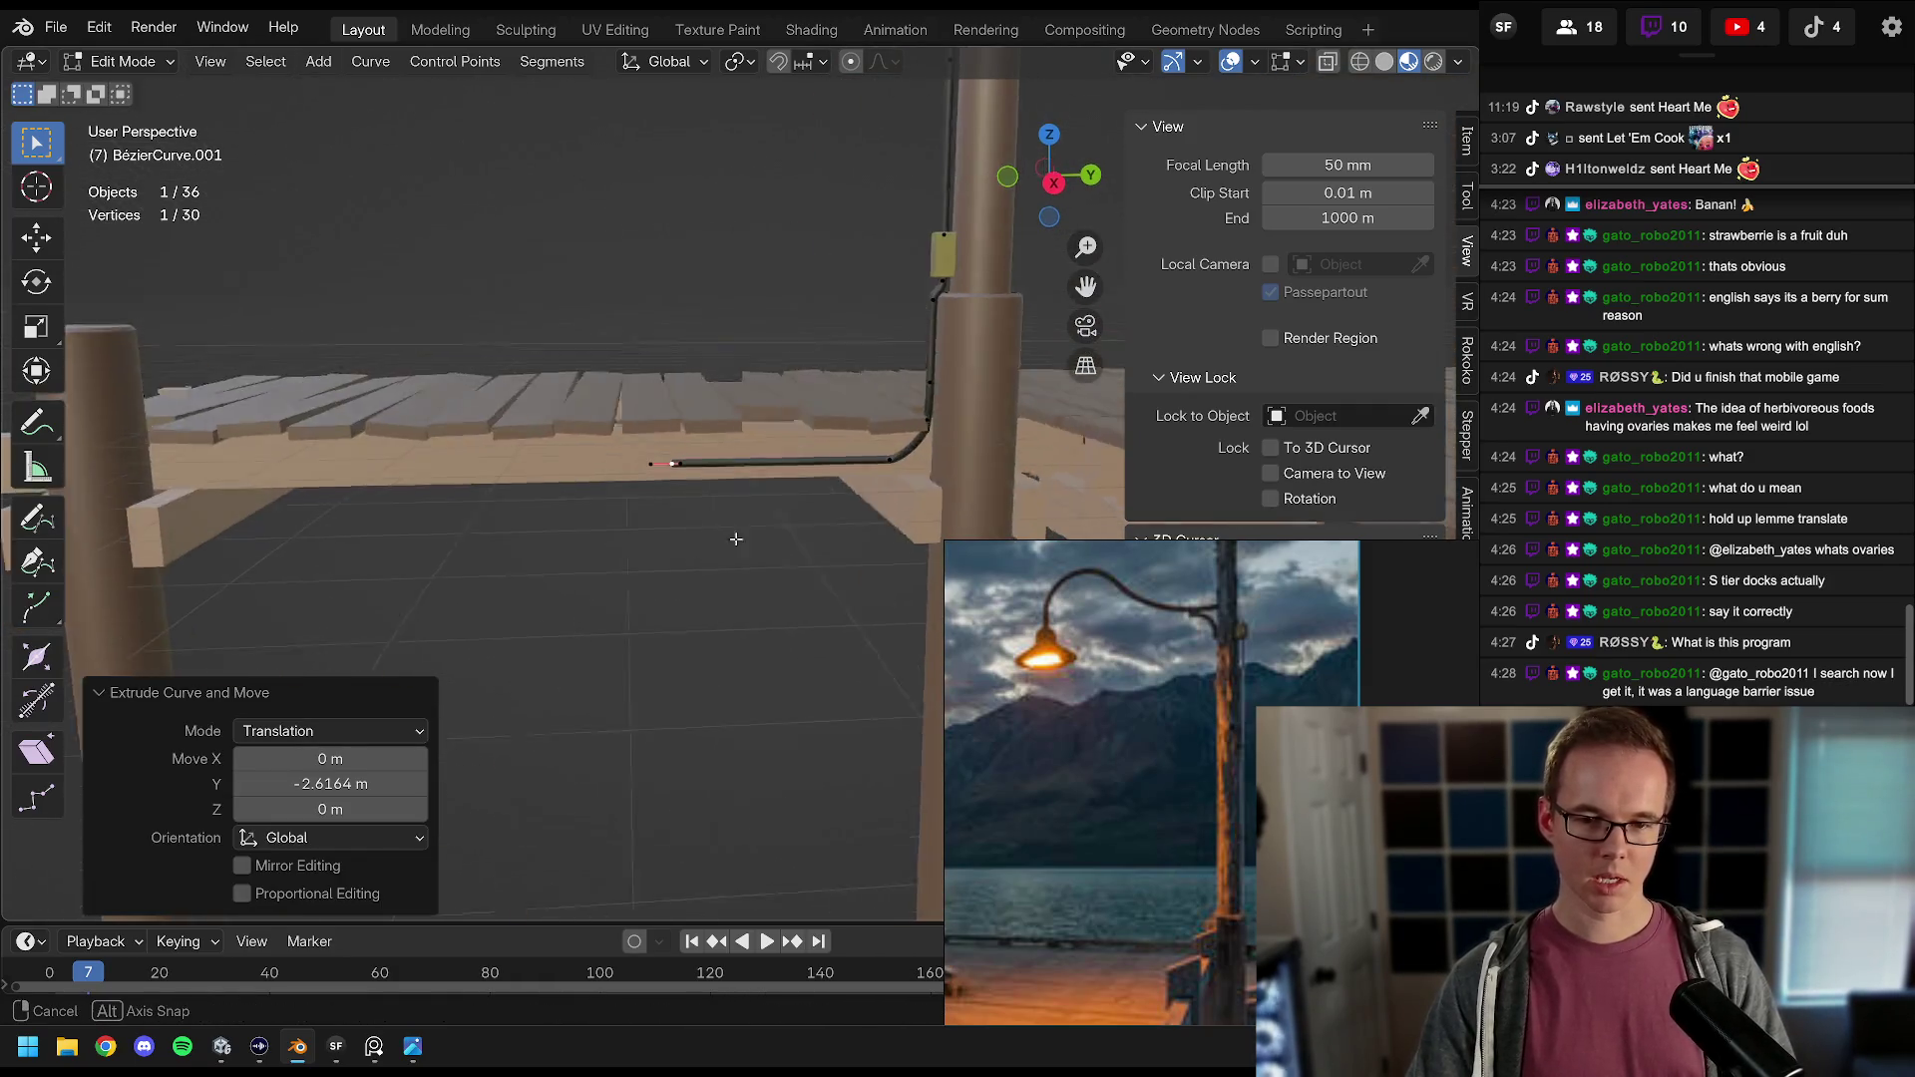
scroll(728, 530, "down", 5)
key("Tab")
scroll(757, 529, "up", 5)
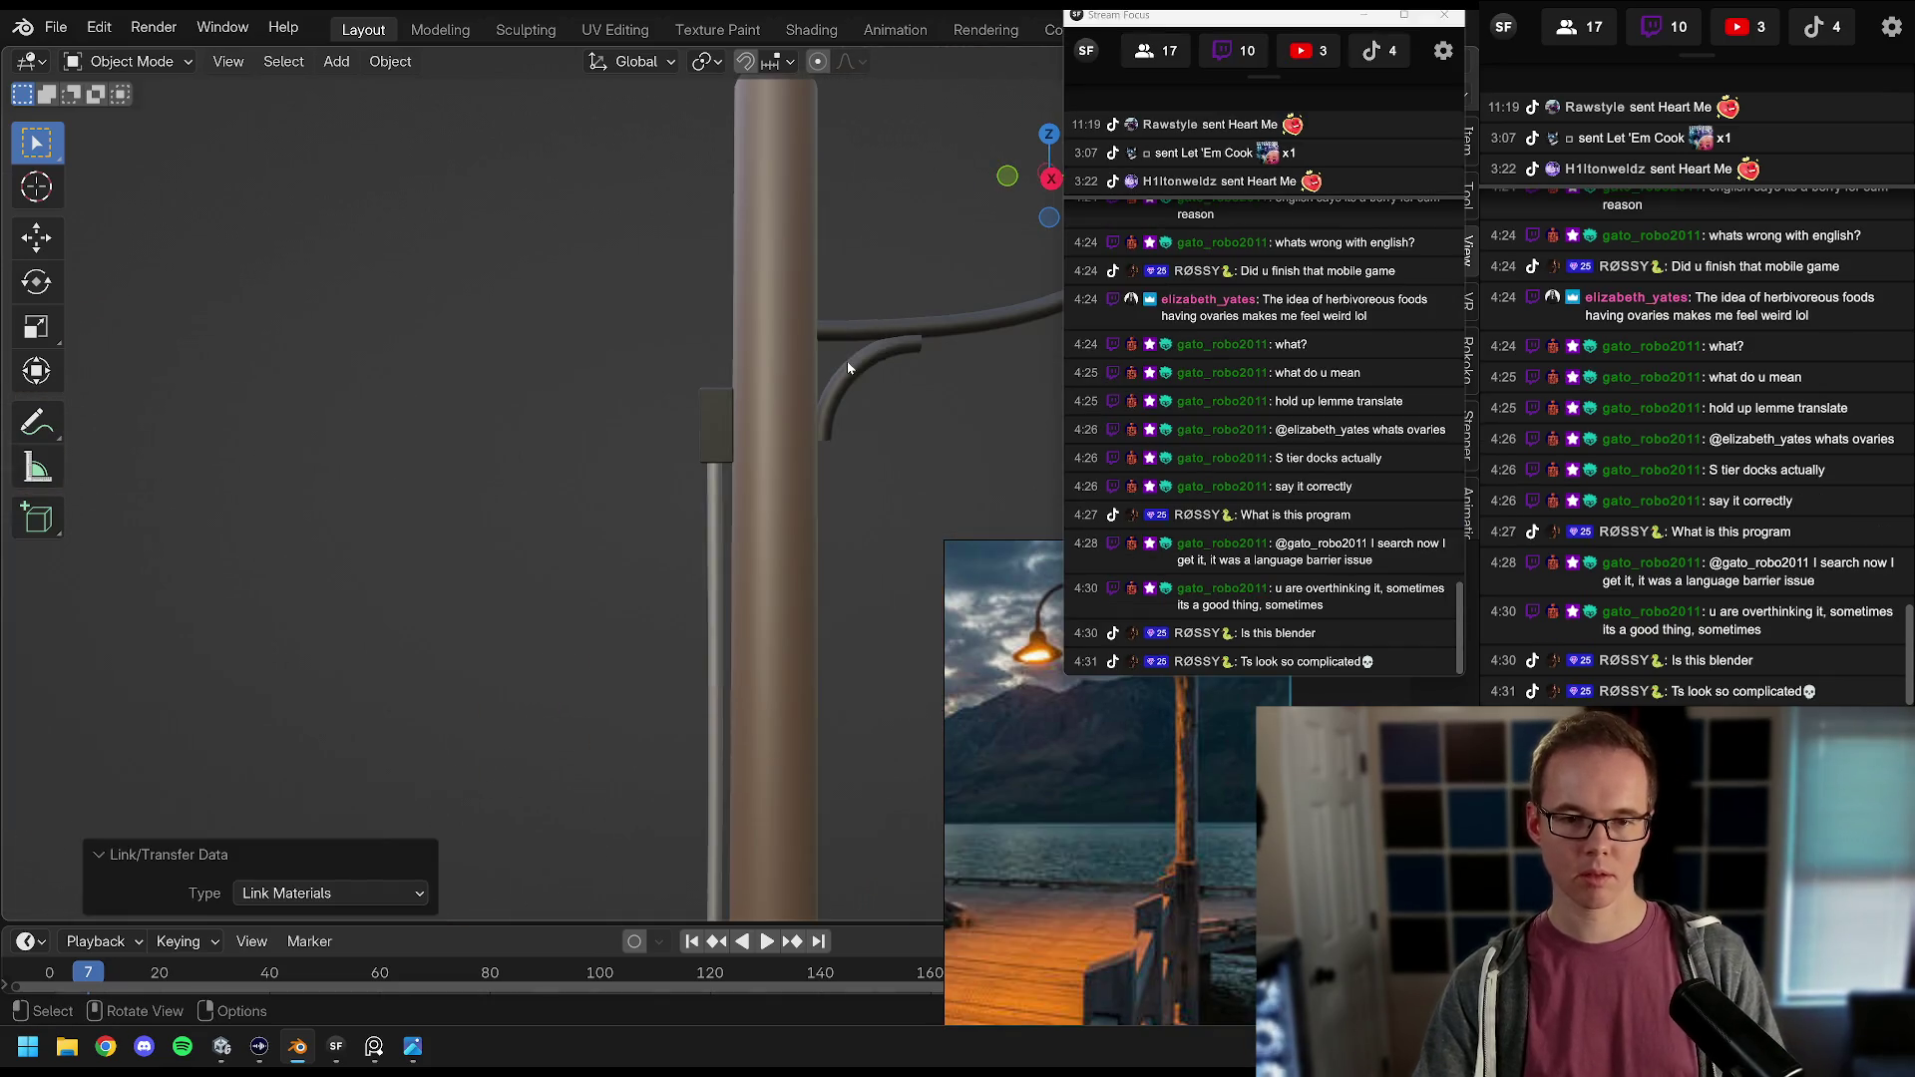
Step: Orbit to show the whole lamp post and zoom the reference photo onto the pole
scroll(838, 441, "down", 3)
left_click_drag(820, 544, 710, 501)
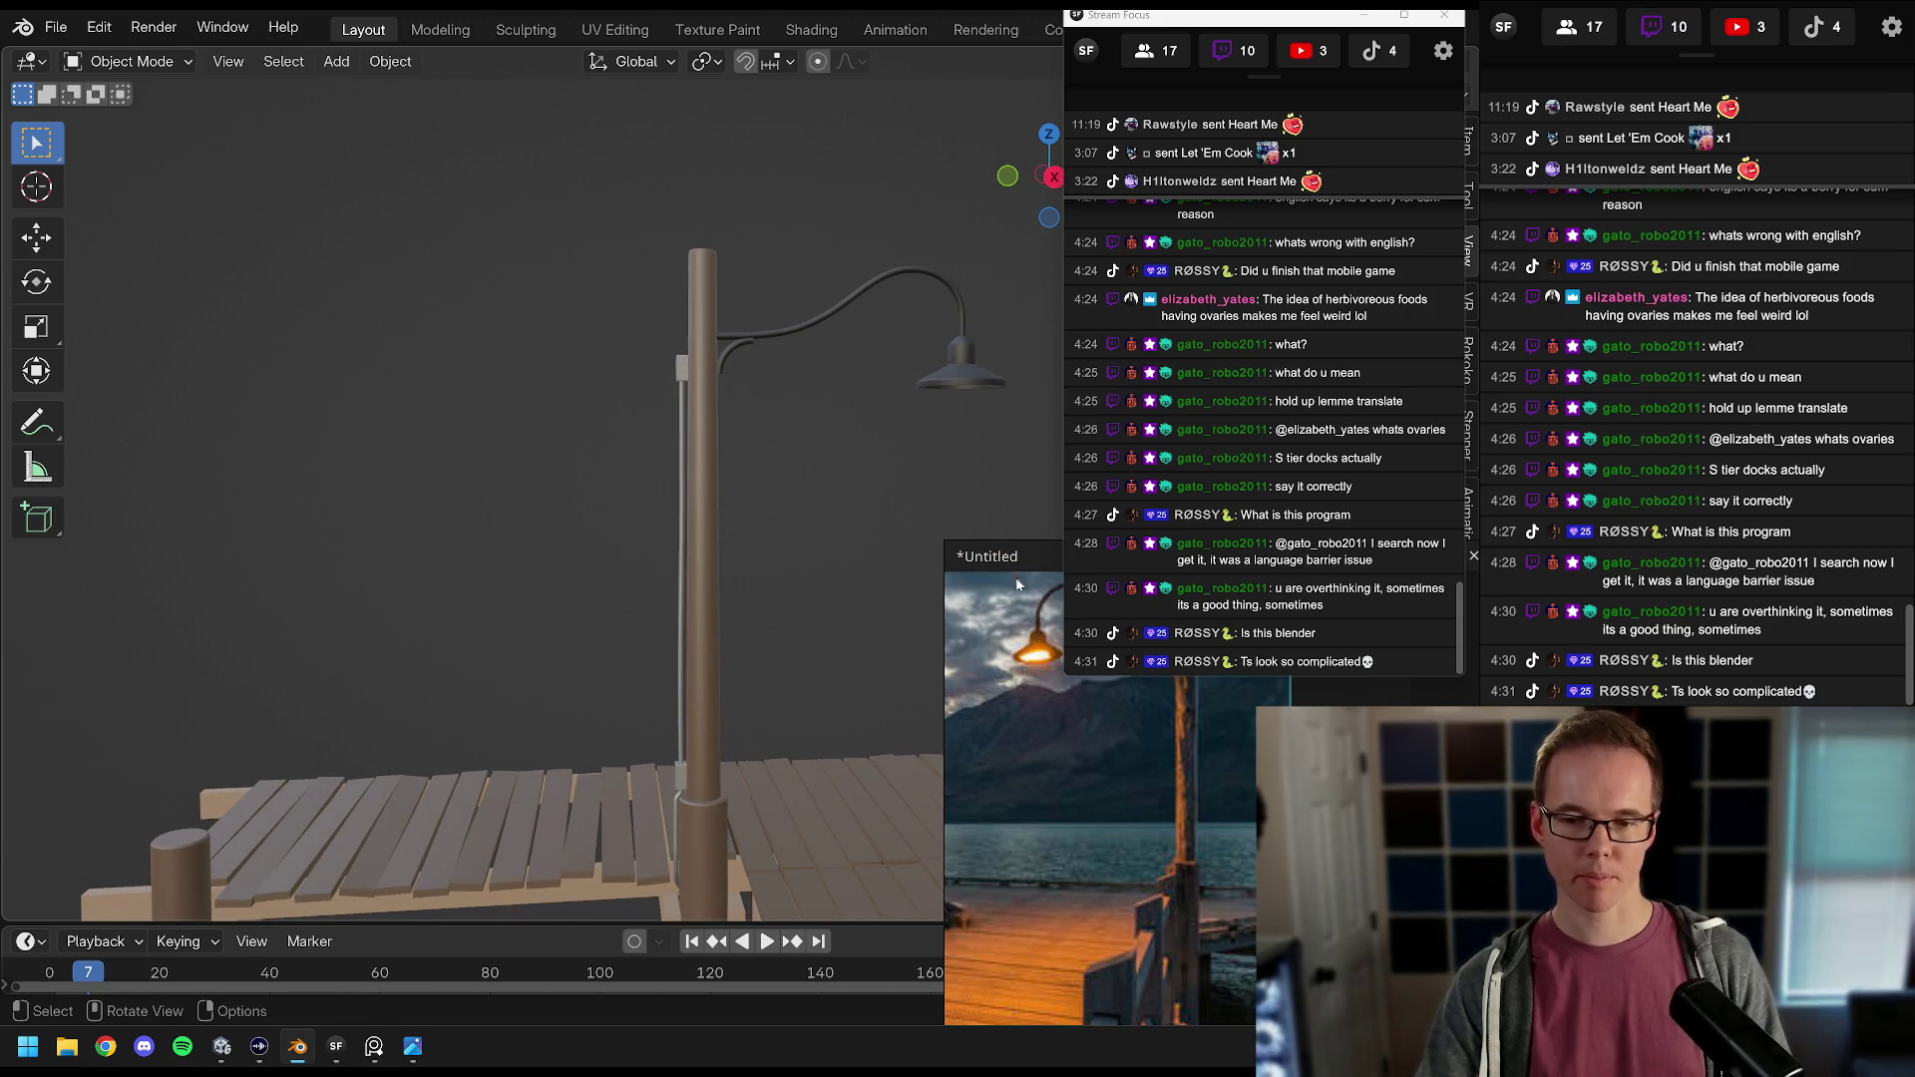
left_click_drag(1015, 595, 981, 592)
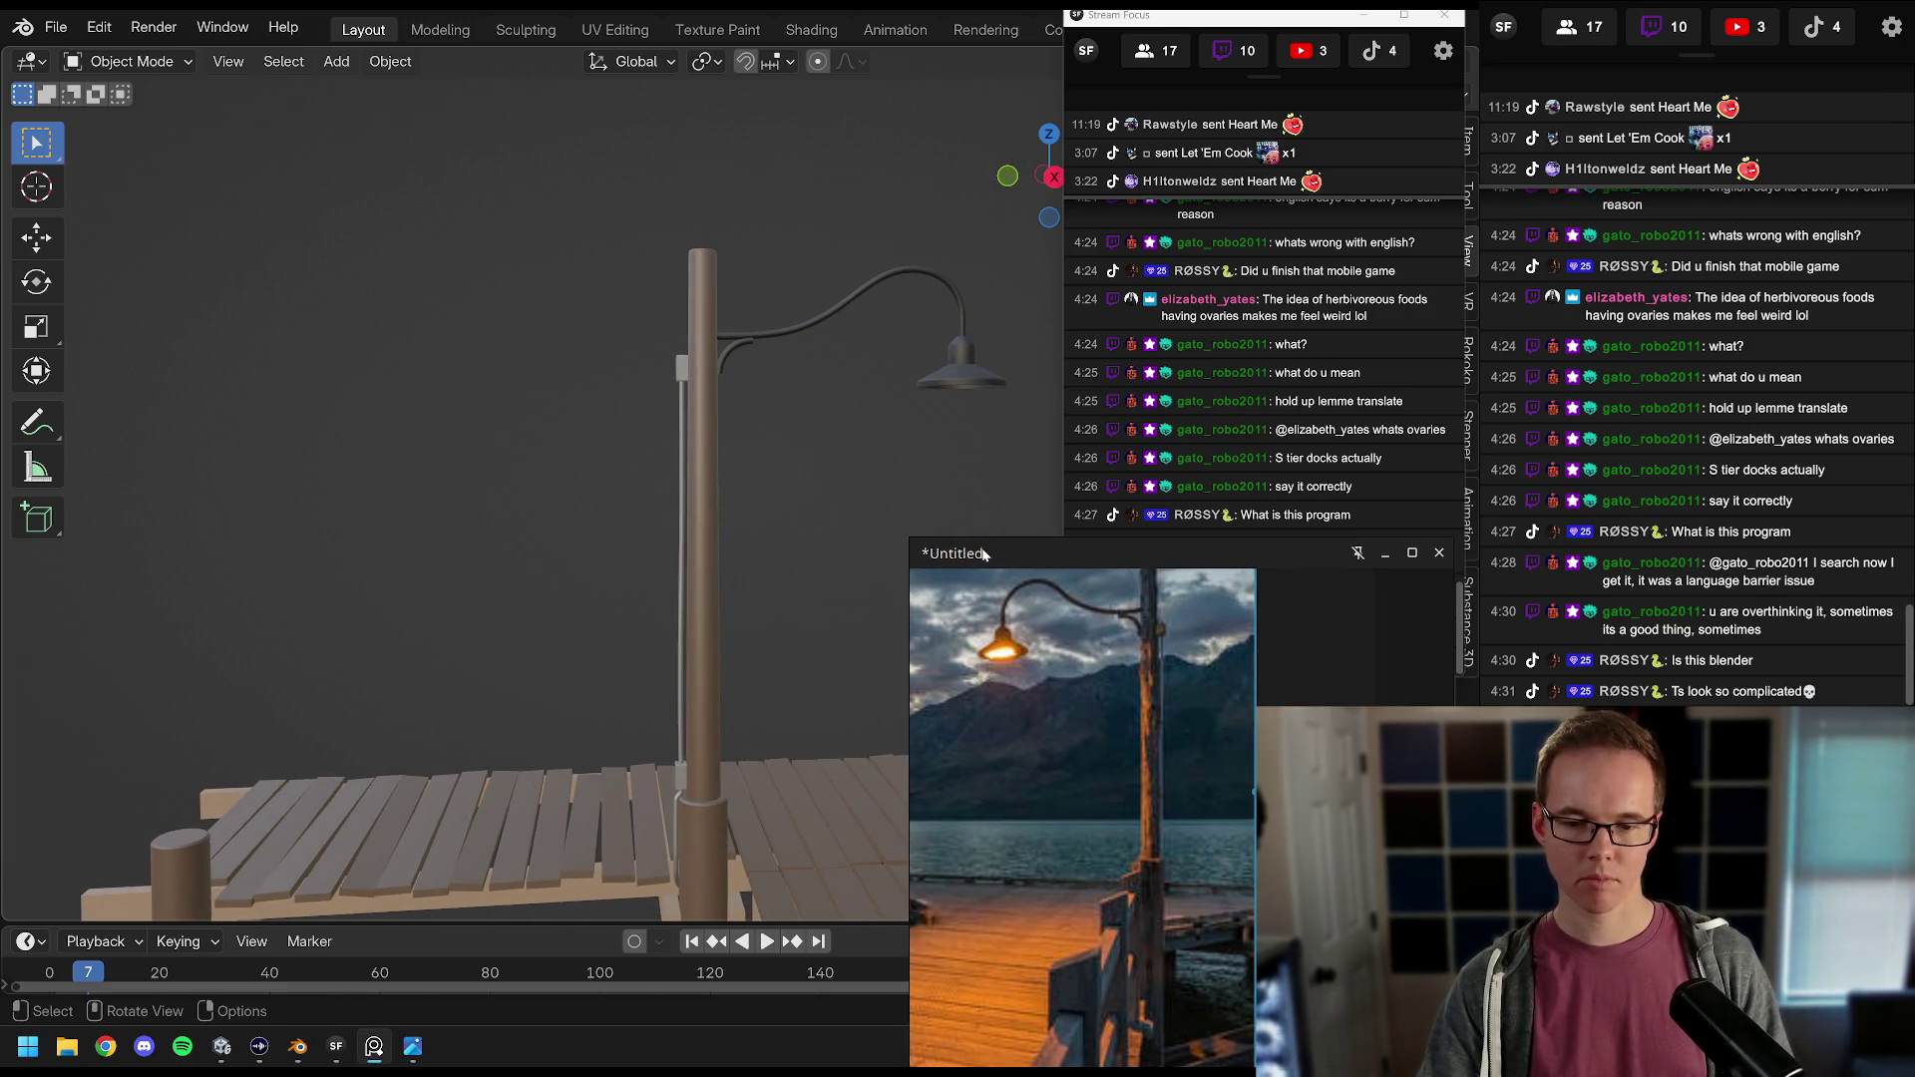
left_click_drag(983, 554, 1003, 552)
scroll(1108, 699, "up", 5)
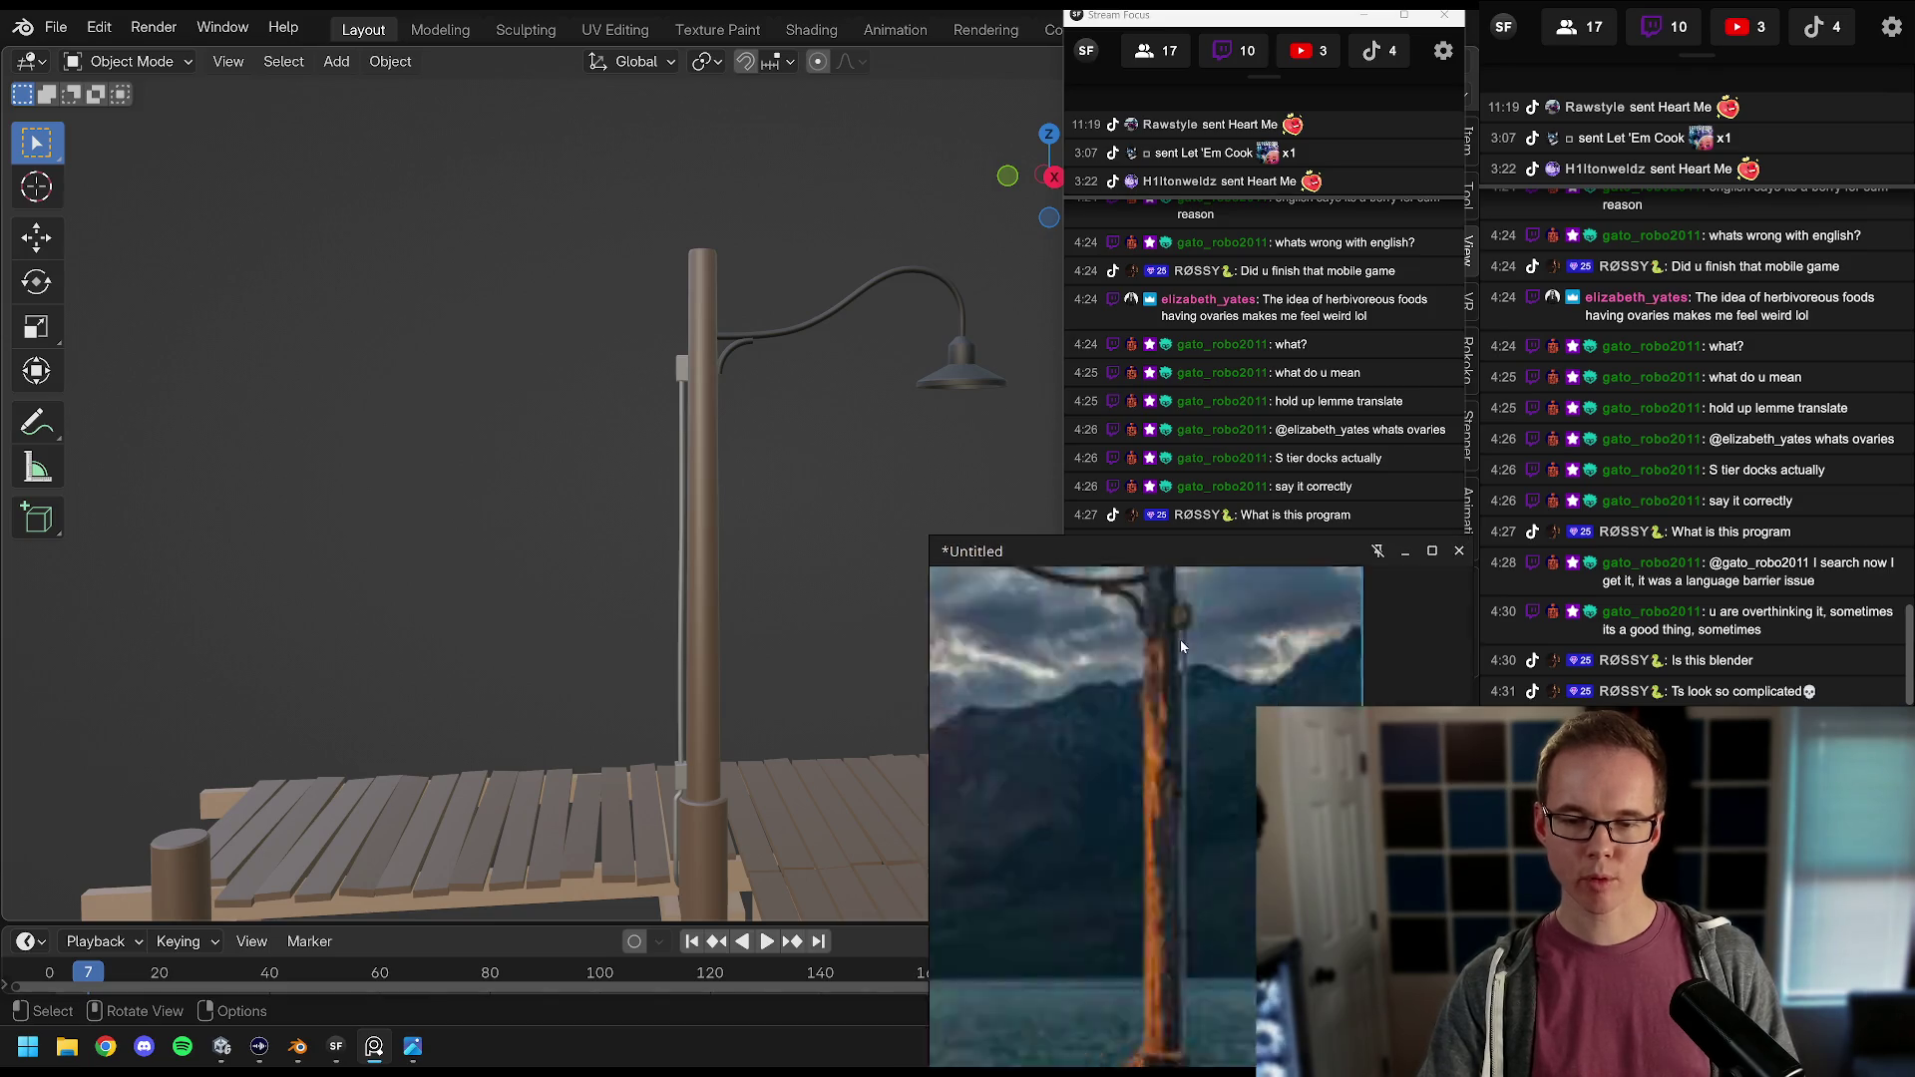
left_click(688, 370)
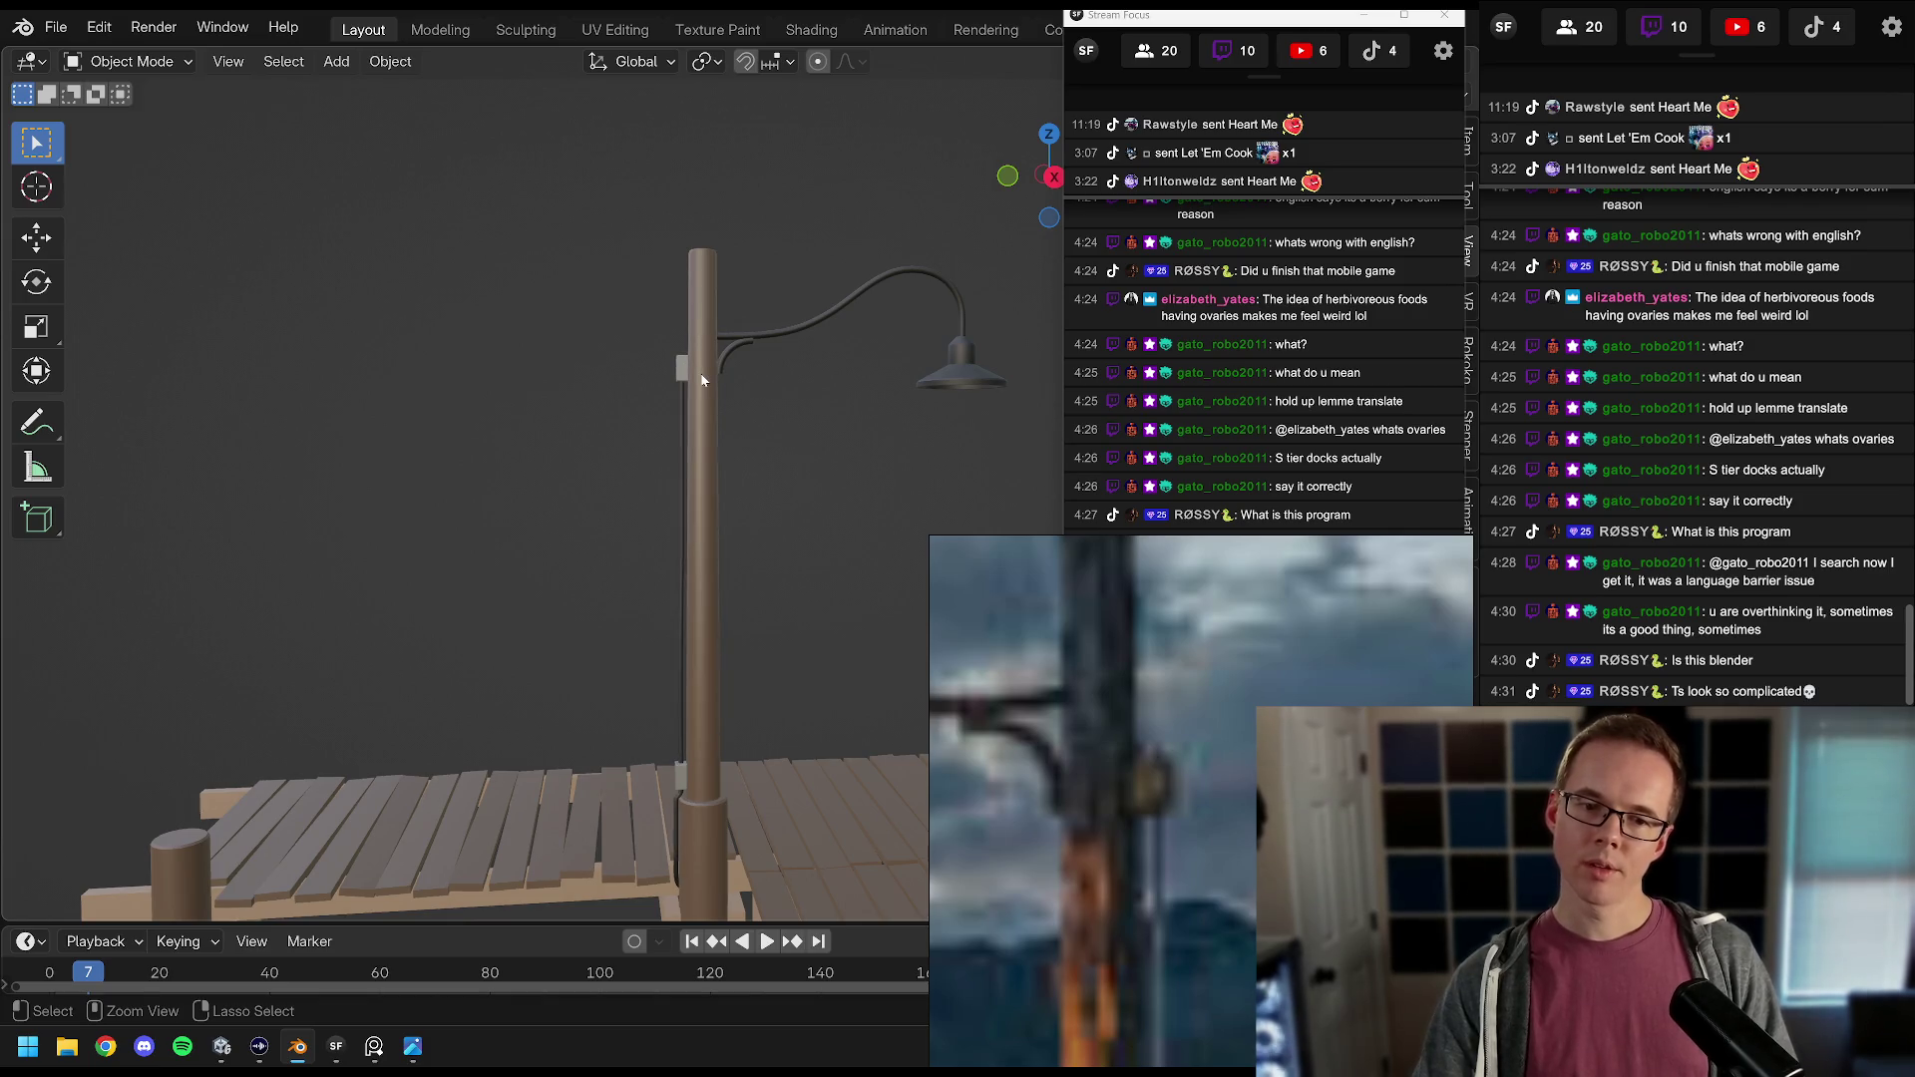
scroll(702, 380, "up", 3)
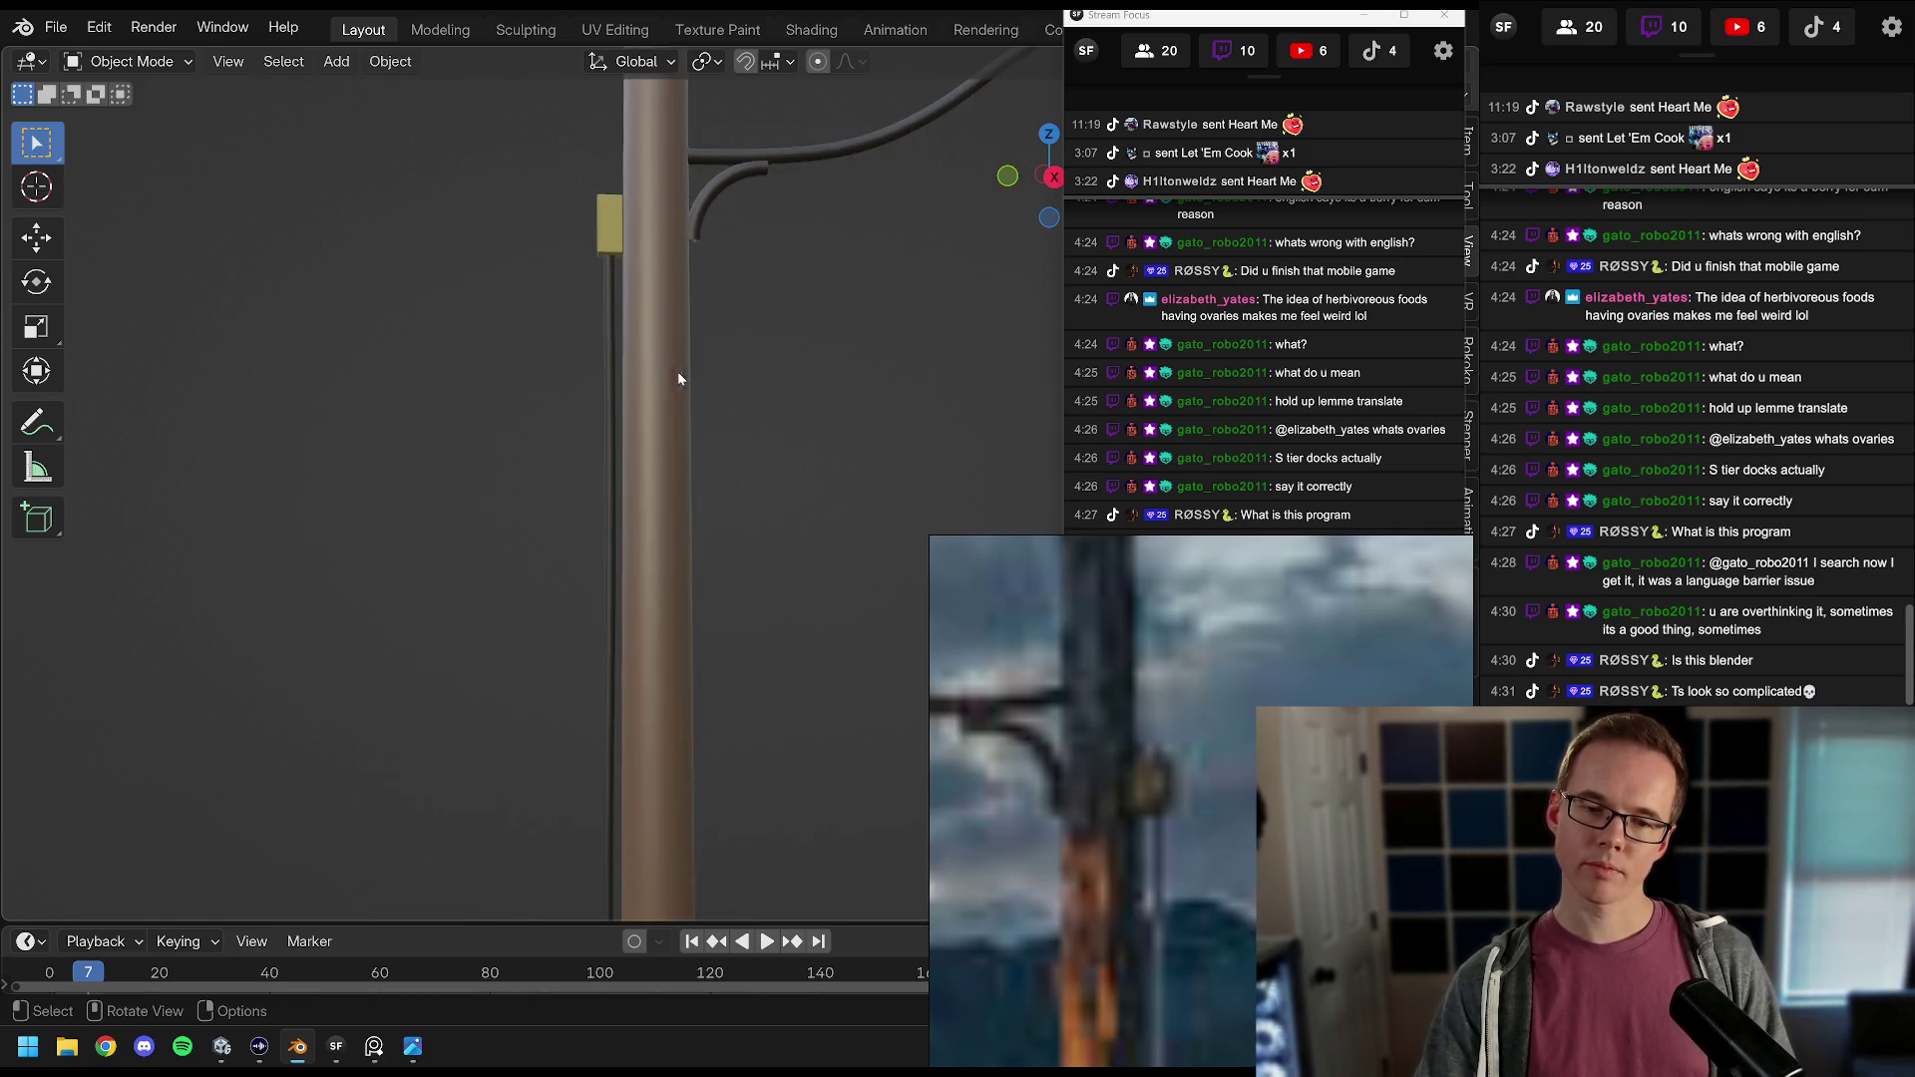
scroll(606, 297, "down", 5)
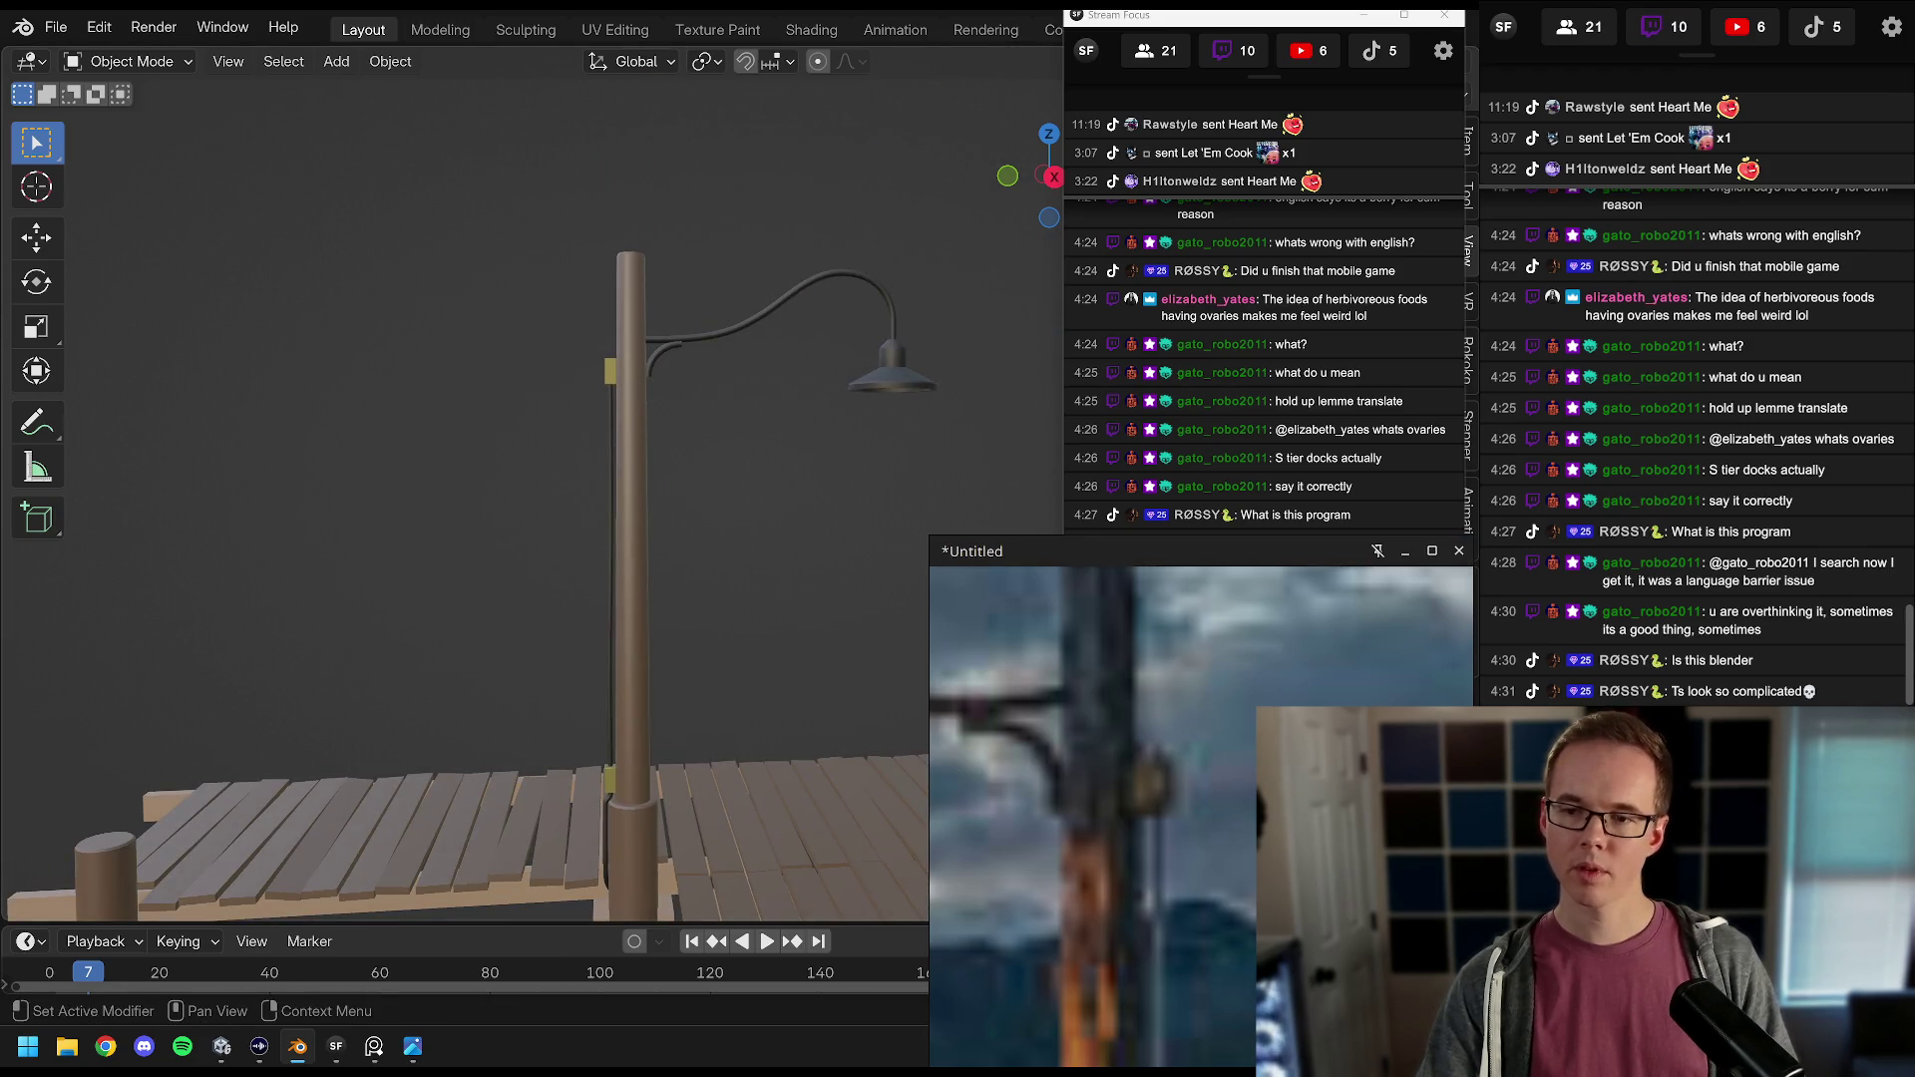
Step: Move the chat window aside, zoom around the post and save the file with Ctrl+S
left_click_drag(1247, 15, 155, 114)
left_click(1347, 415)
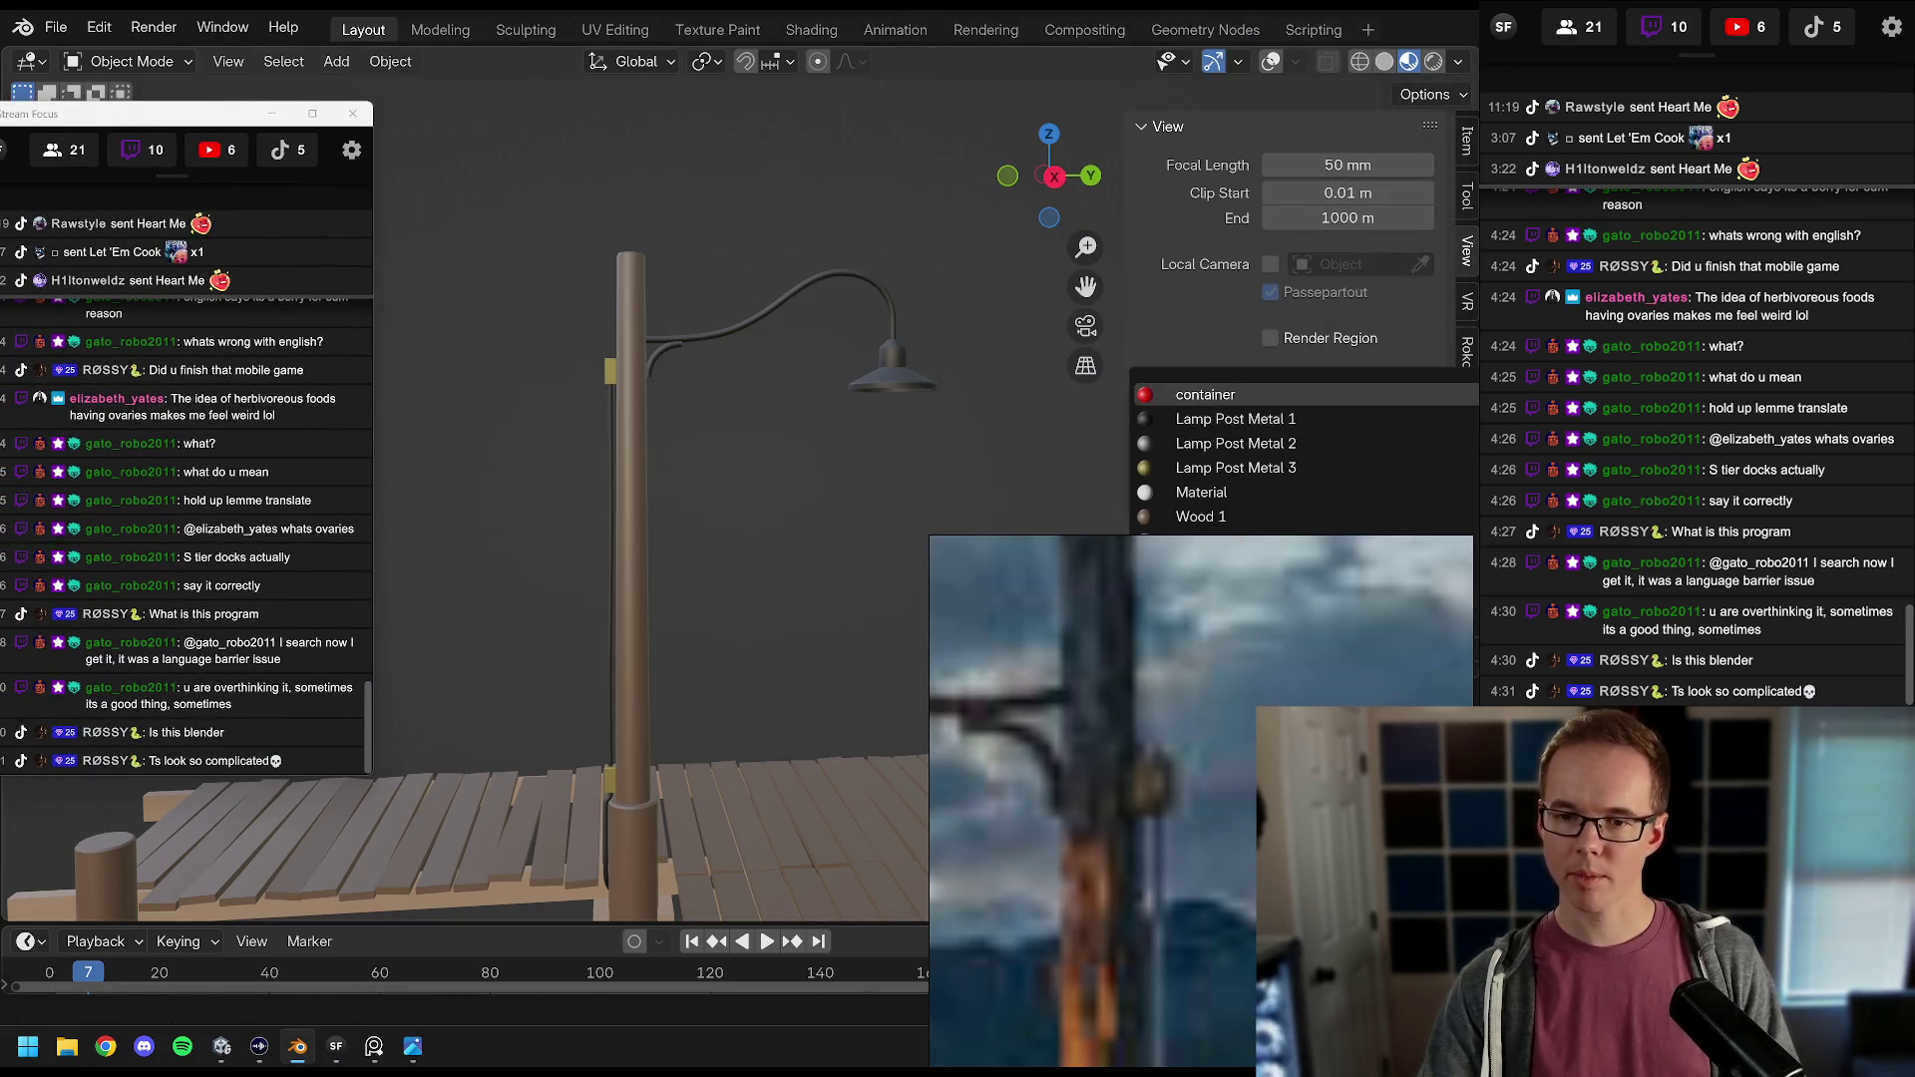
scroll(680, 469, "up", 5)
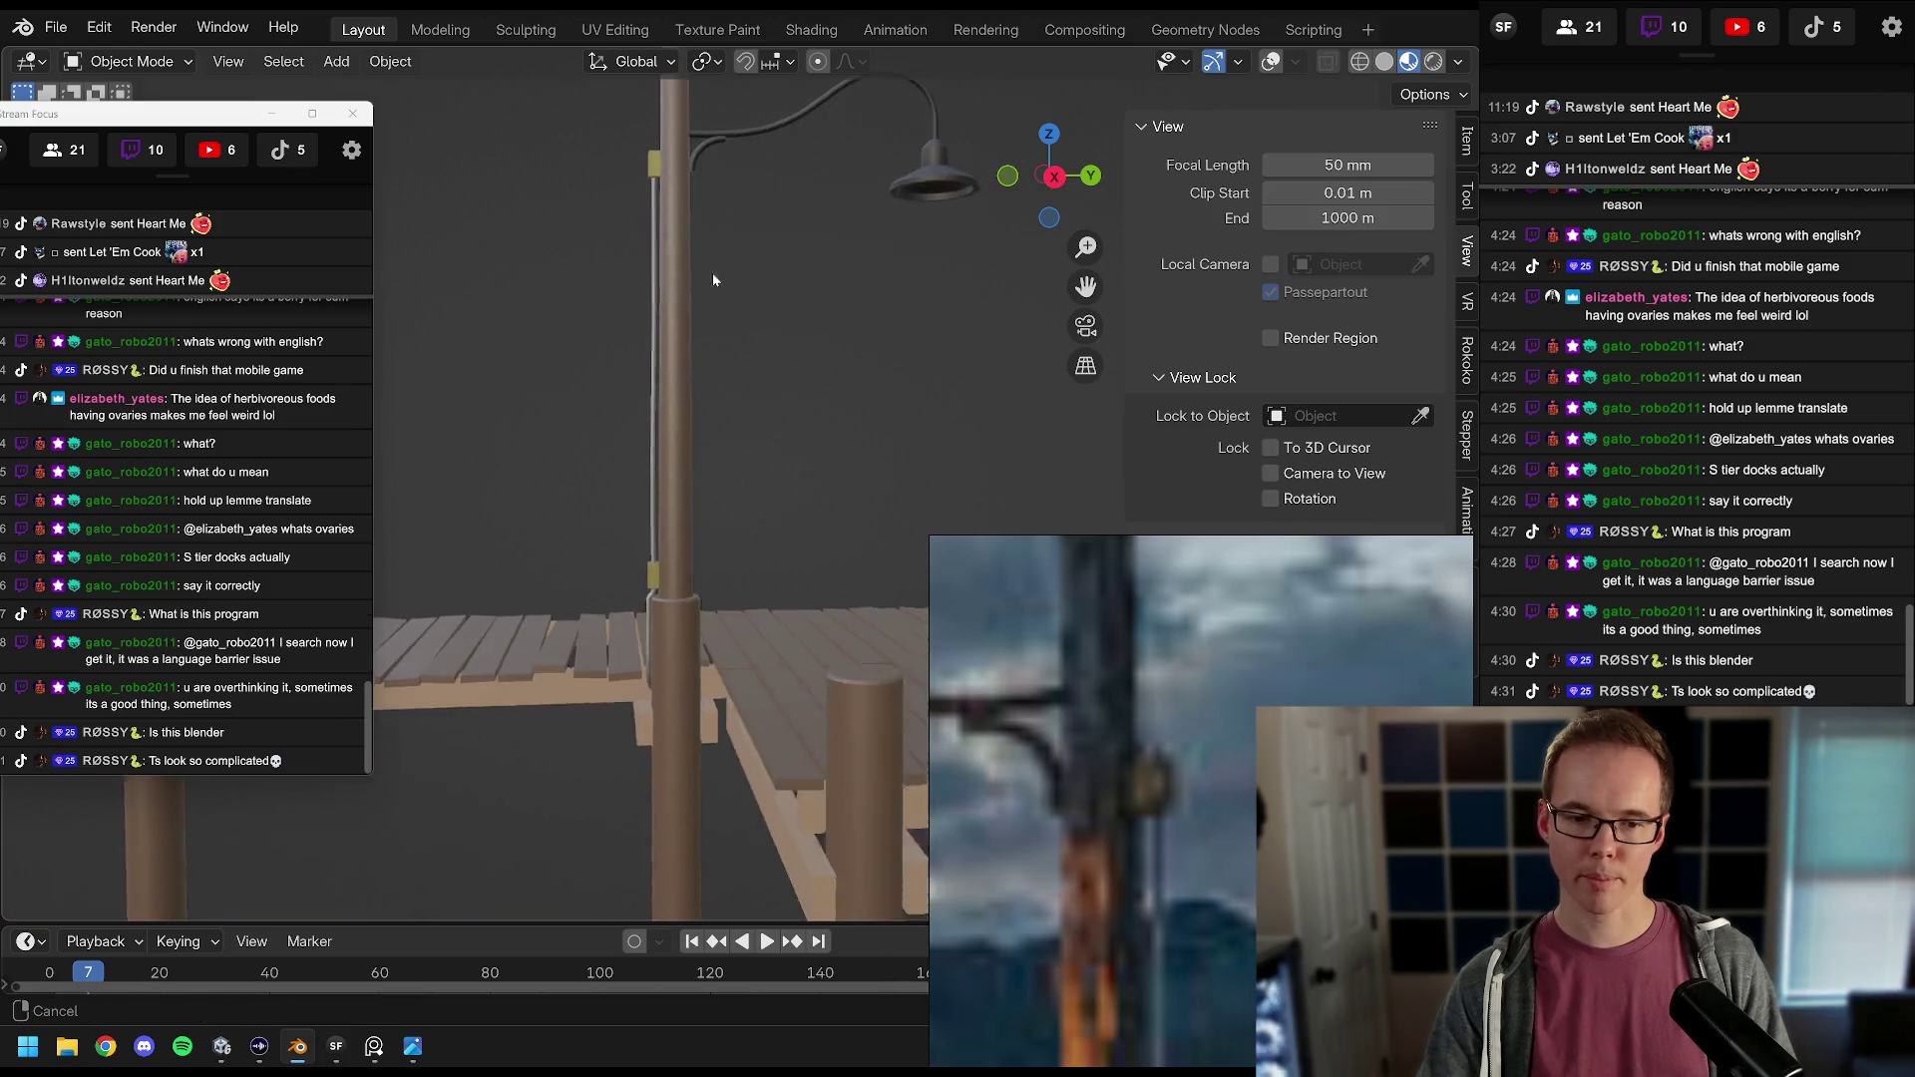
scroll(698, 236, "up", 5)
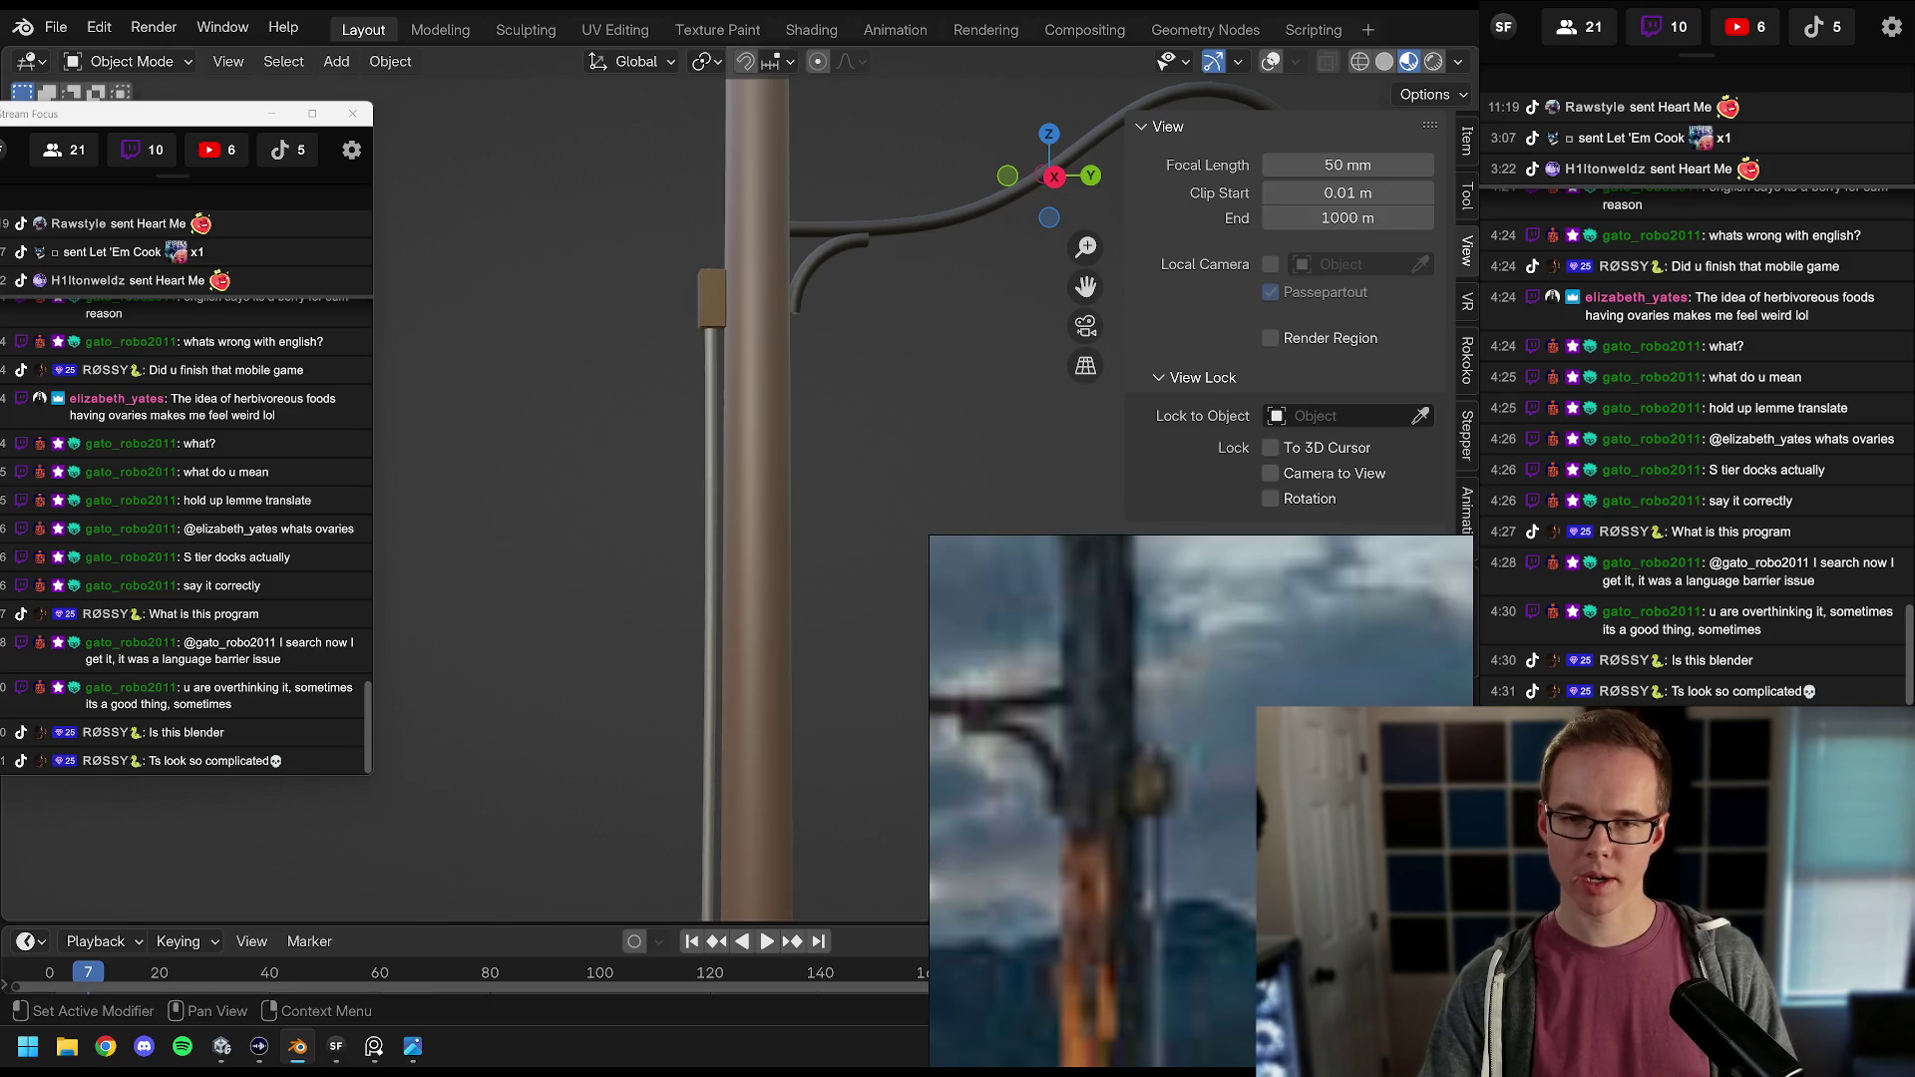
scroll(970, 409, "down", 5)
scroll(850, 415, "up", 3)
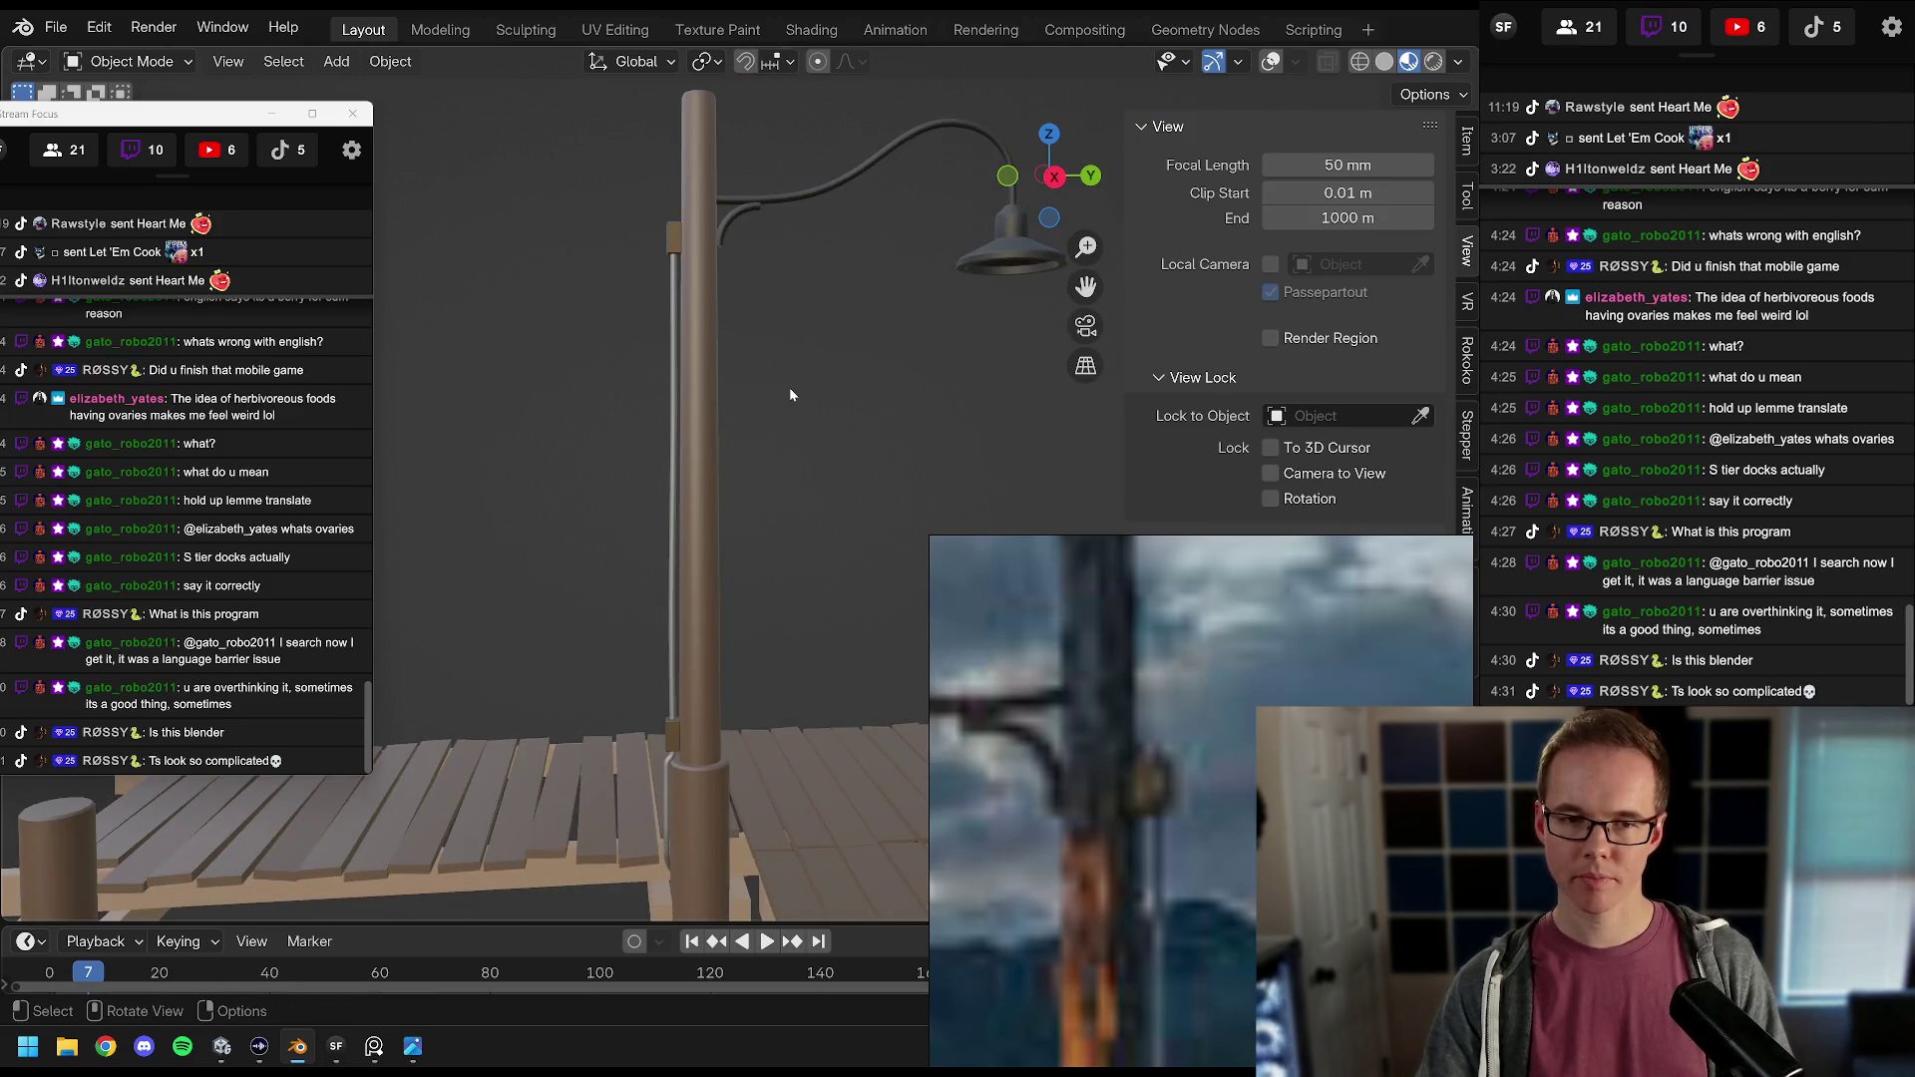
scroll(790, 394, "up", 1)
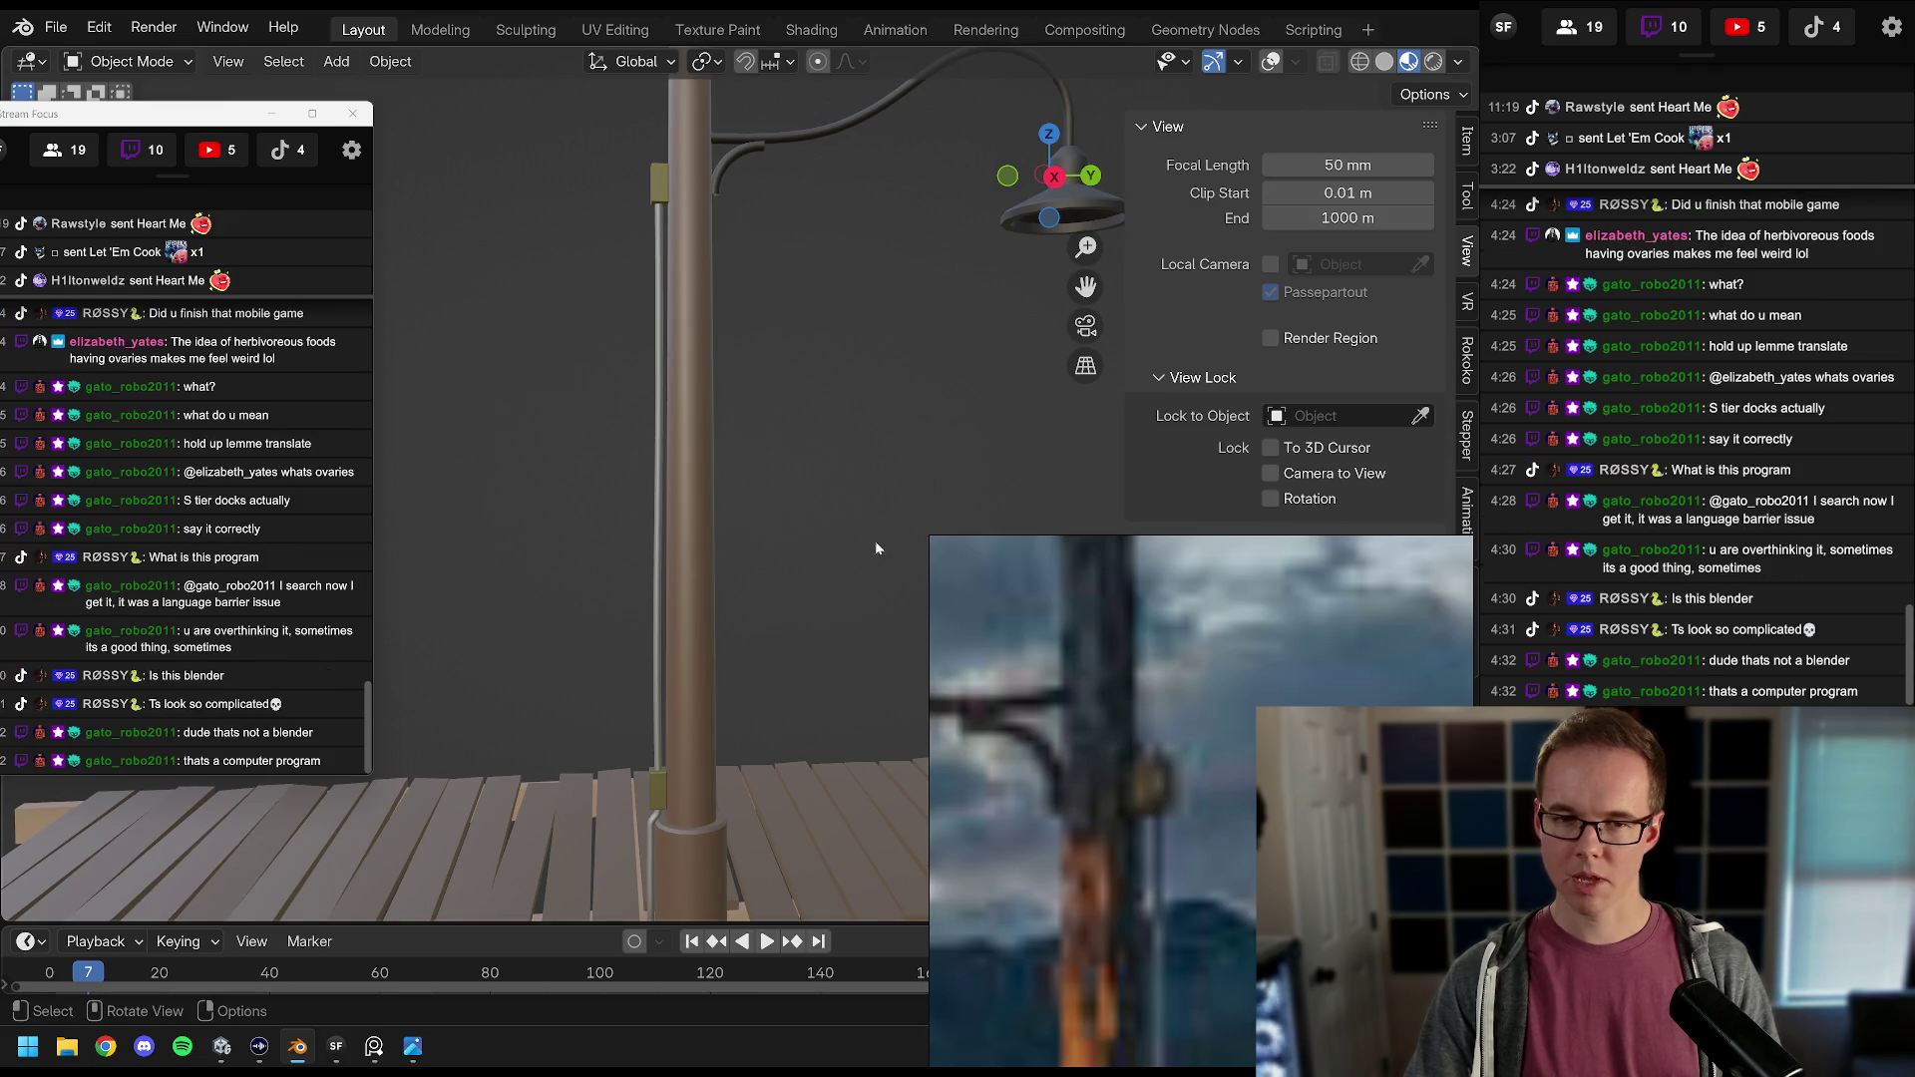
scroll(868, 537, "down", 5)
scroll(710, 575, "up", 4)
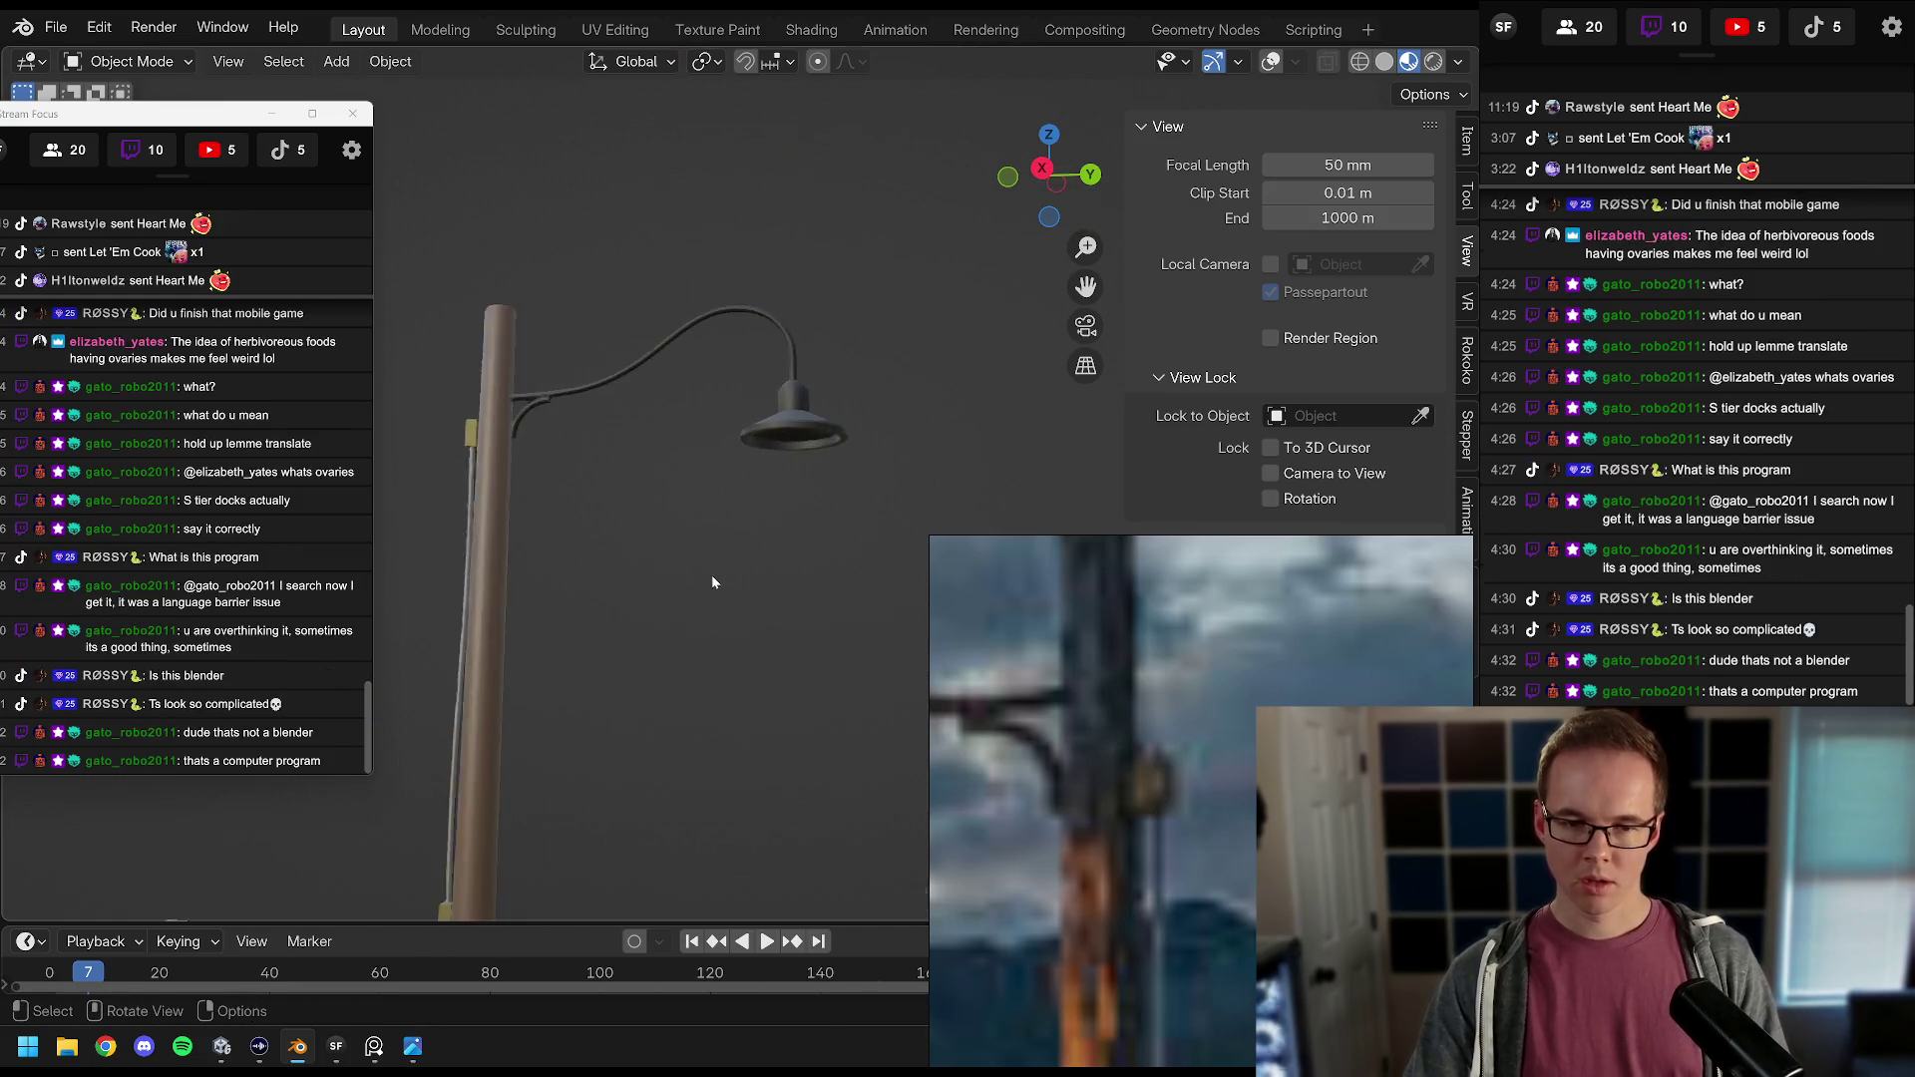
key("ctrl+s")
Step: Zoom the reference photo back out and orbit out to see the whole lamp post
scroll(770, 445, "up", 4)
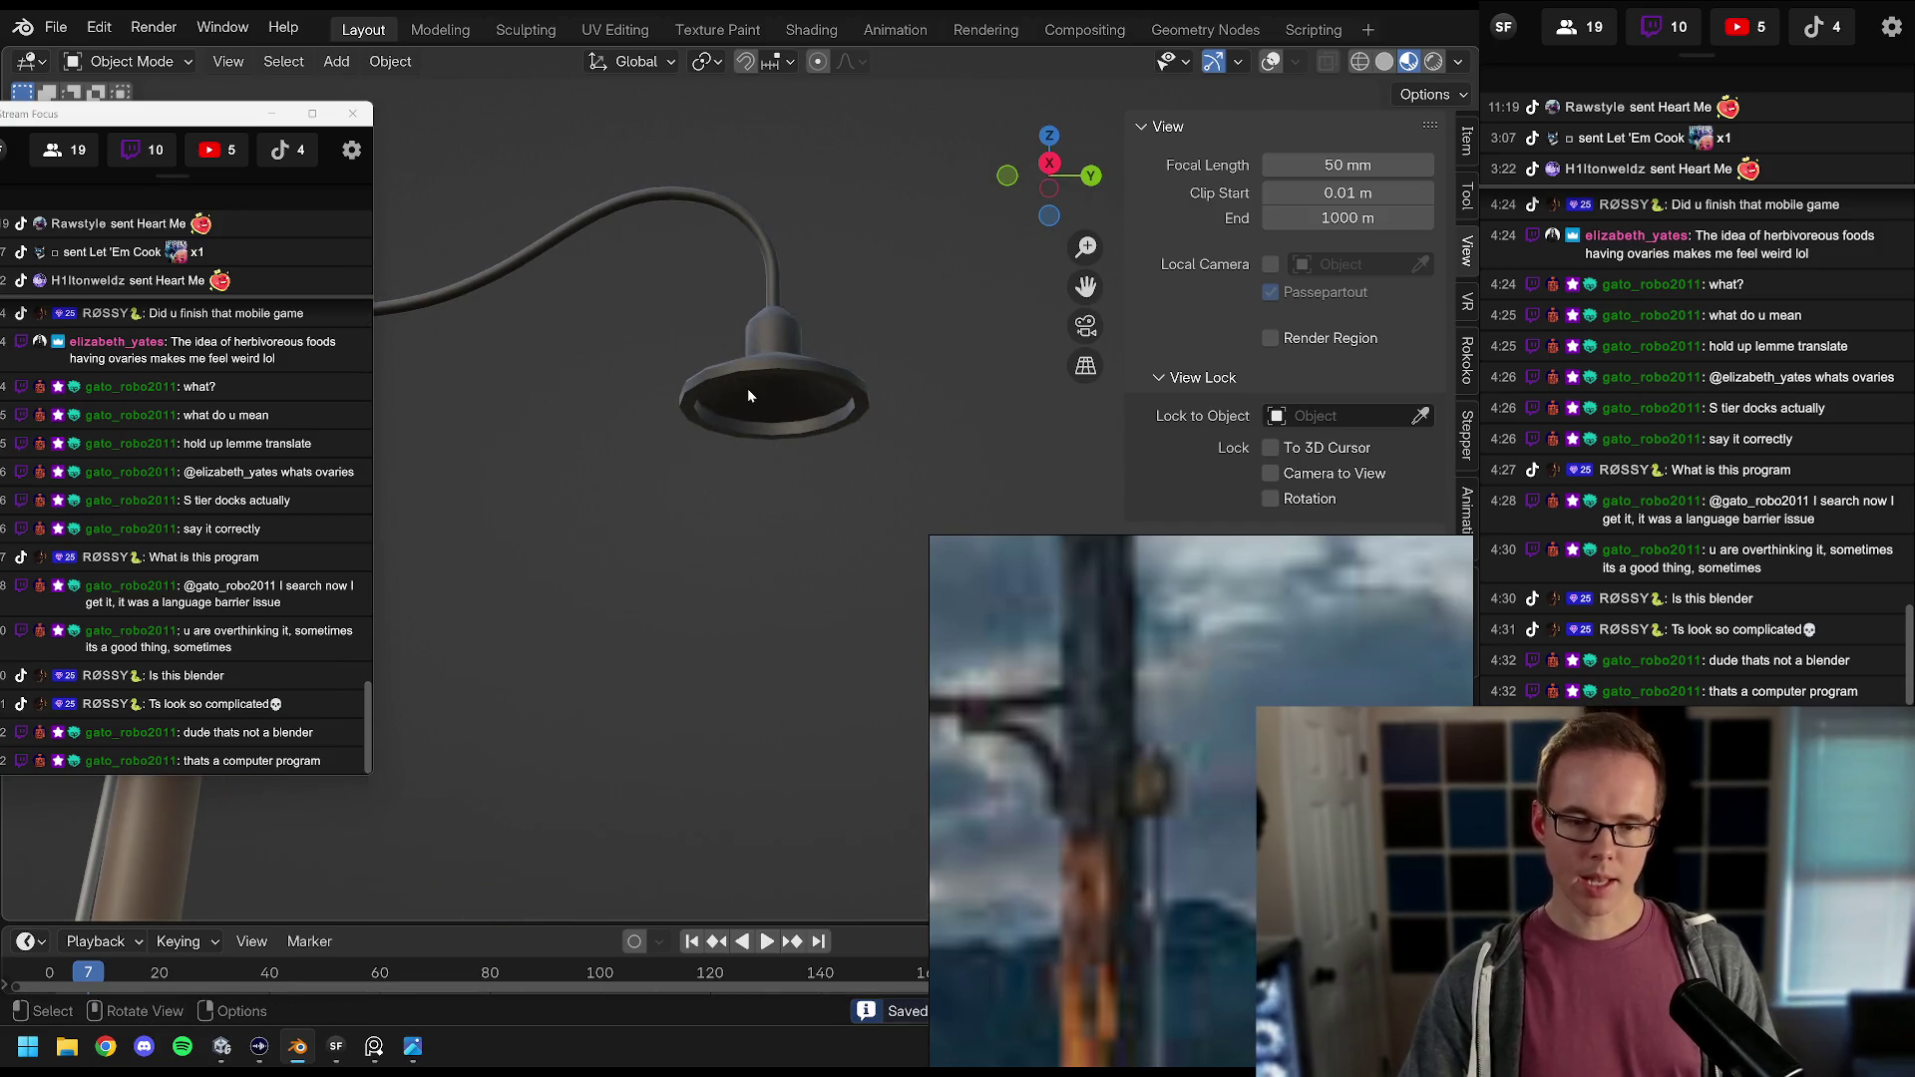
left_click(1080, 762)
scroll(1079, 762, "down", 5)
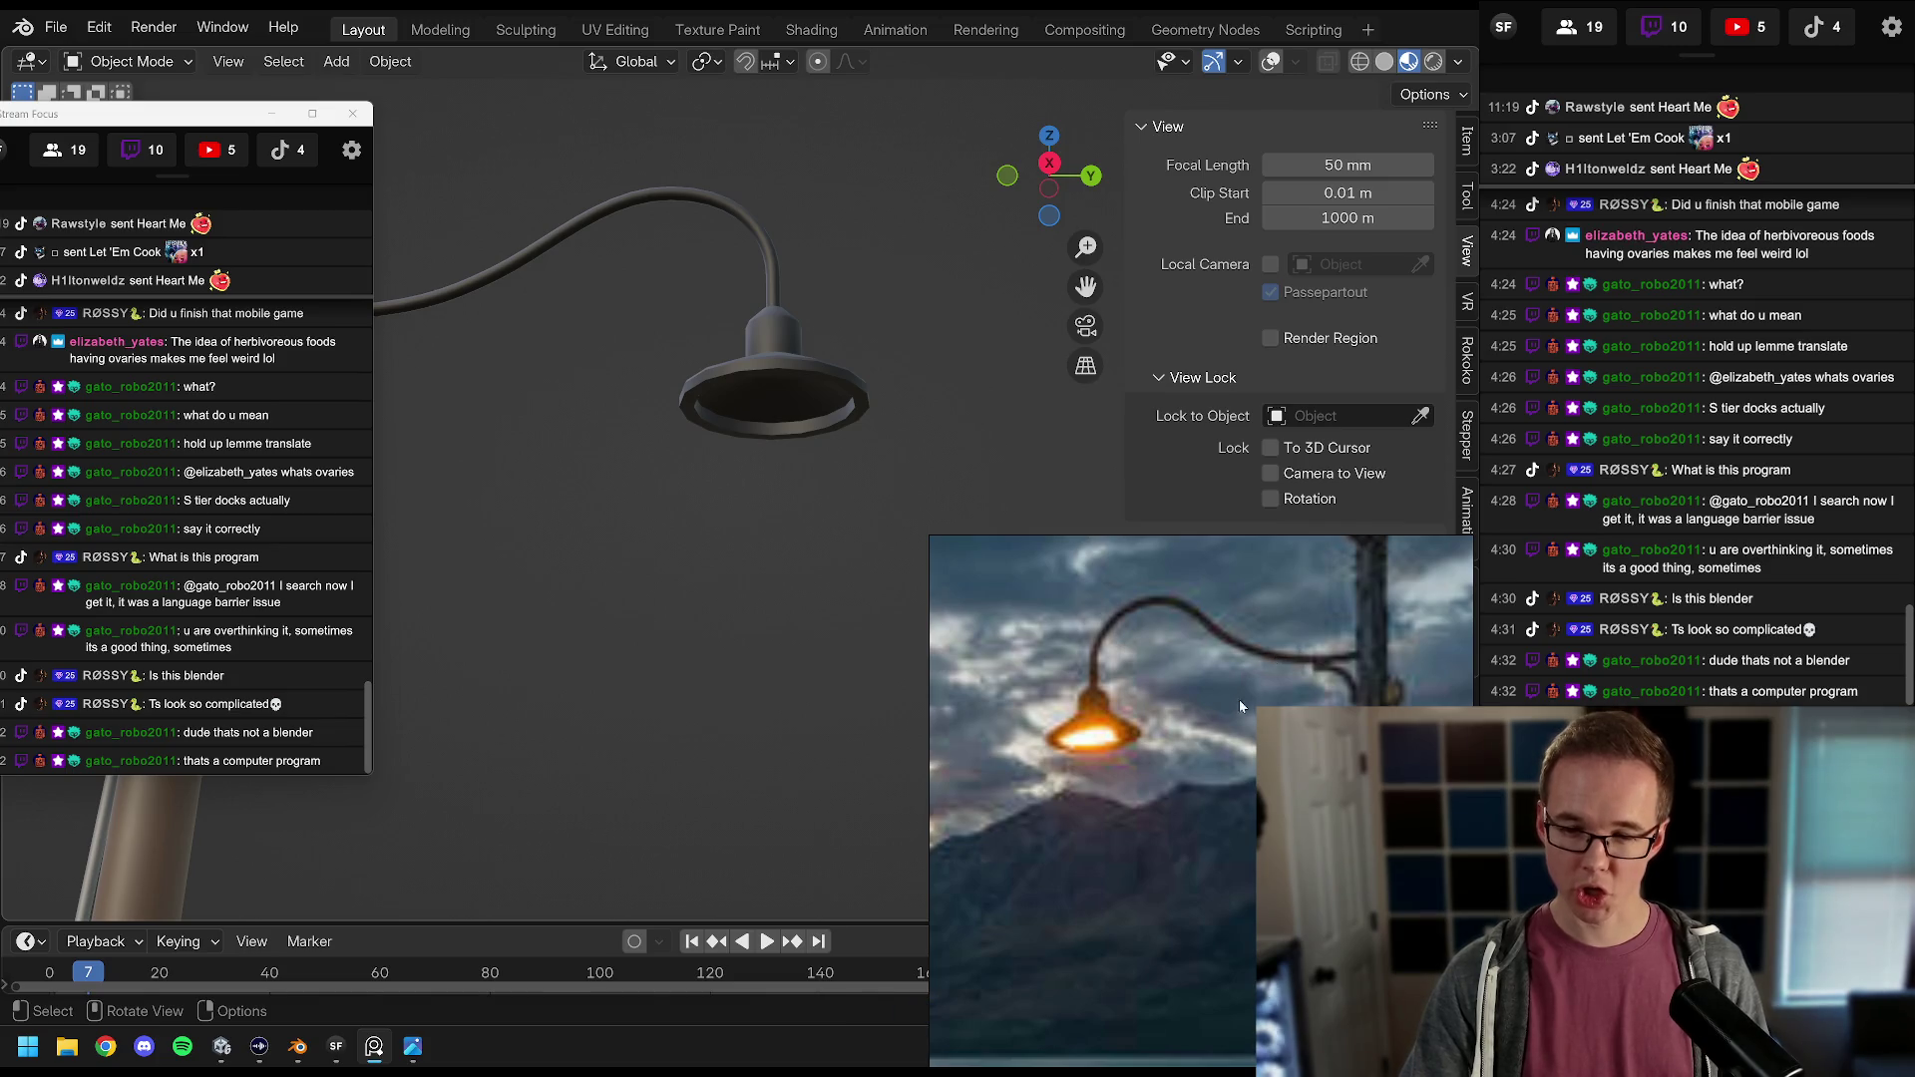
scroll(1241, 687, "down", 2)
mouse_move(718, 558)
left_mouse_down()
mouse_move(602, 557)
mouse_move(774, 577)
mouse_move(776, 606)
left_mouse_up()
scroll(776, 606, "up", 5)
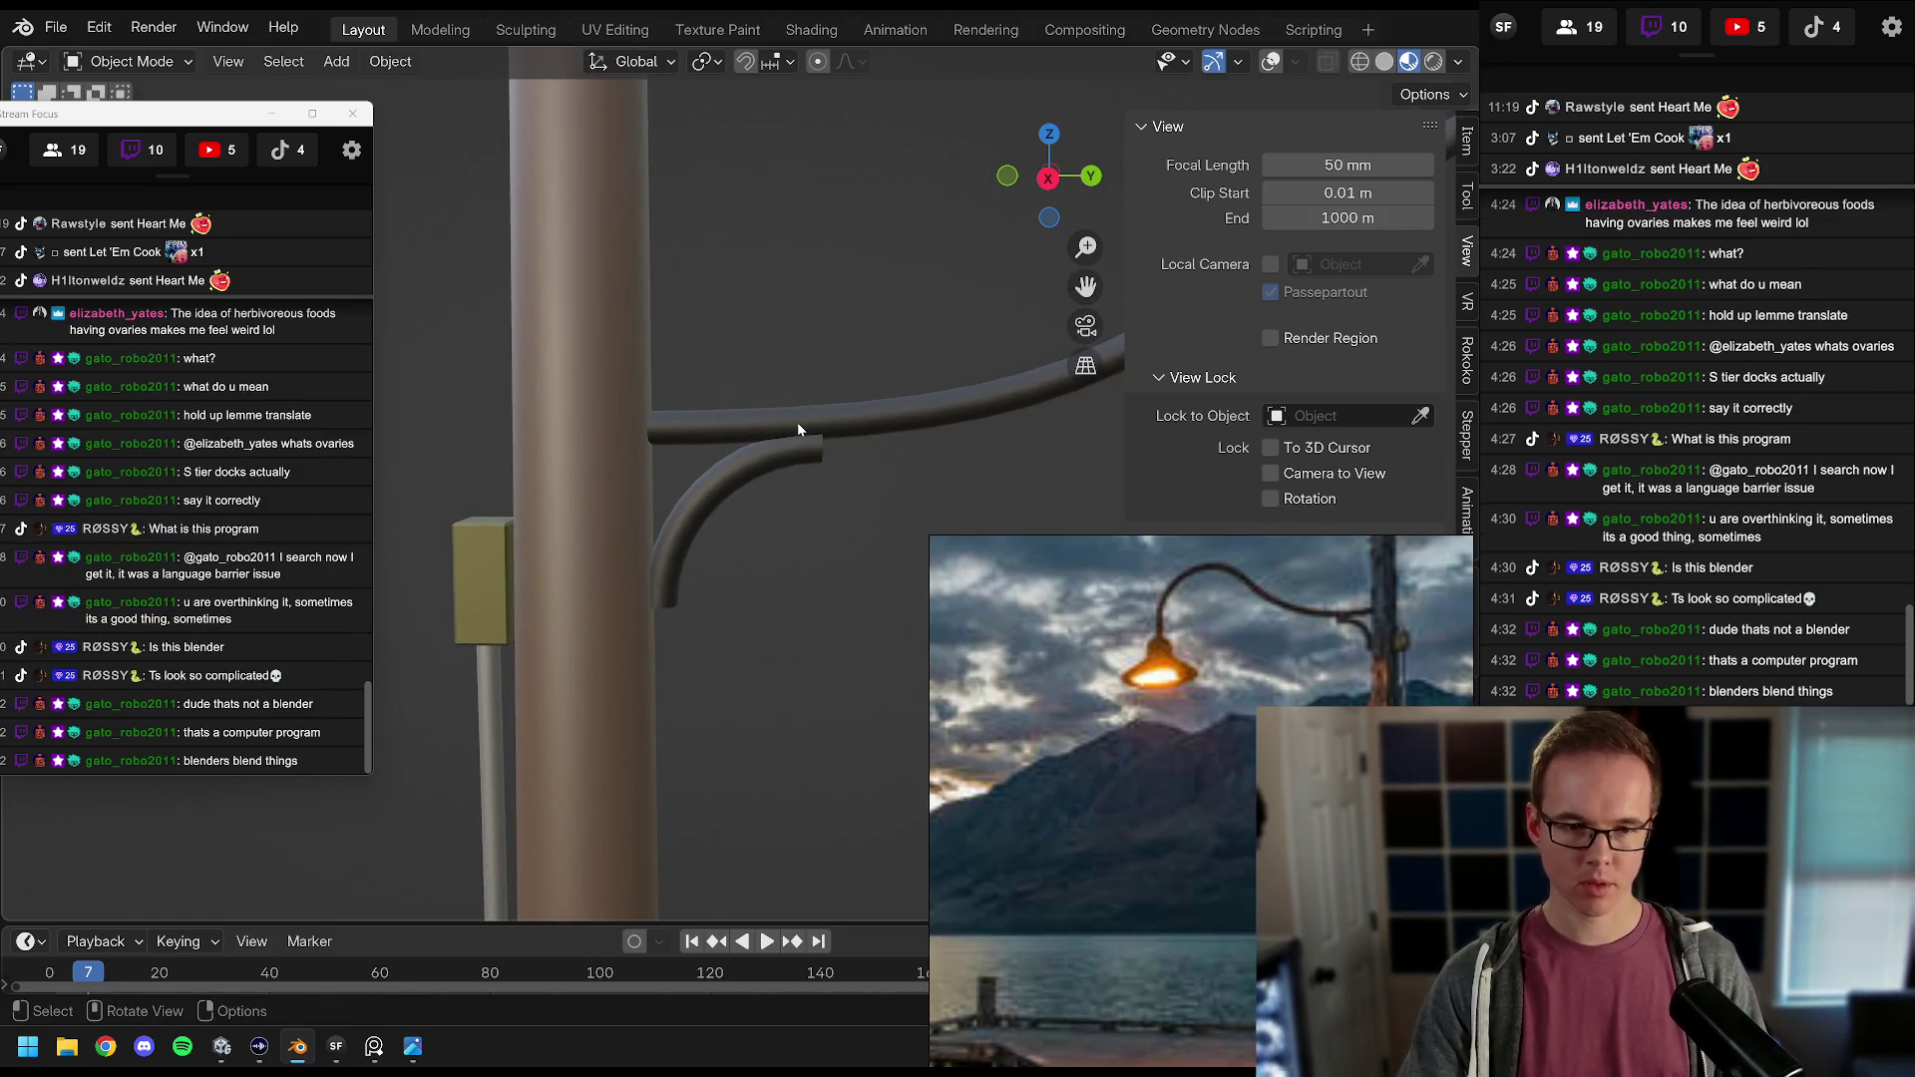
Step: Select the curved lamp arm and convert it to a mesh with Convert To > Mesh
right_click(798, 422)
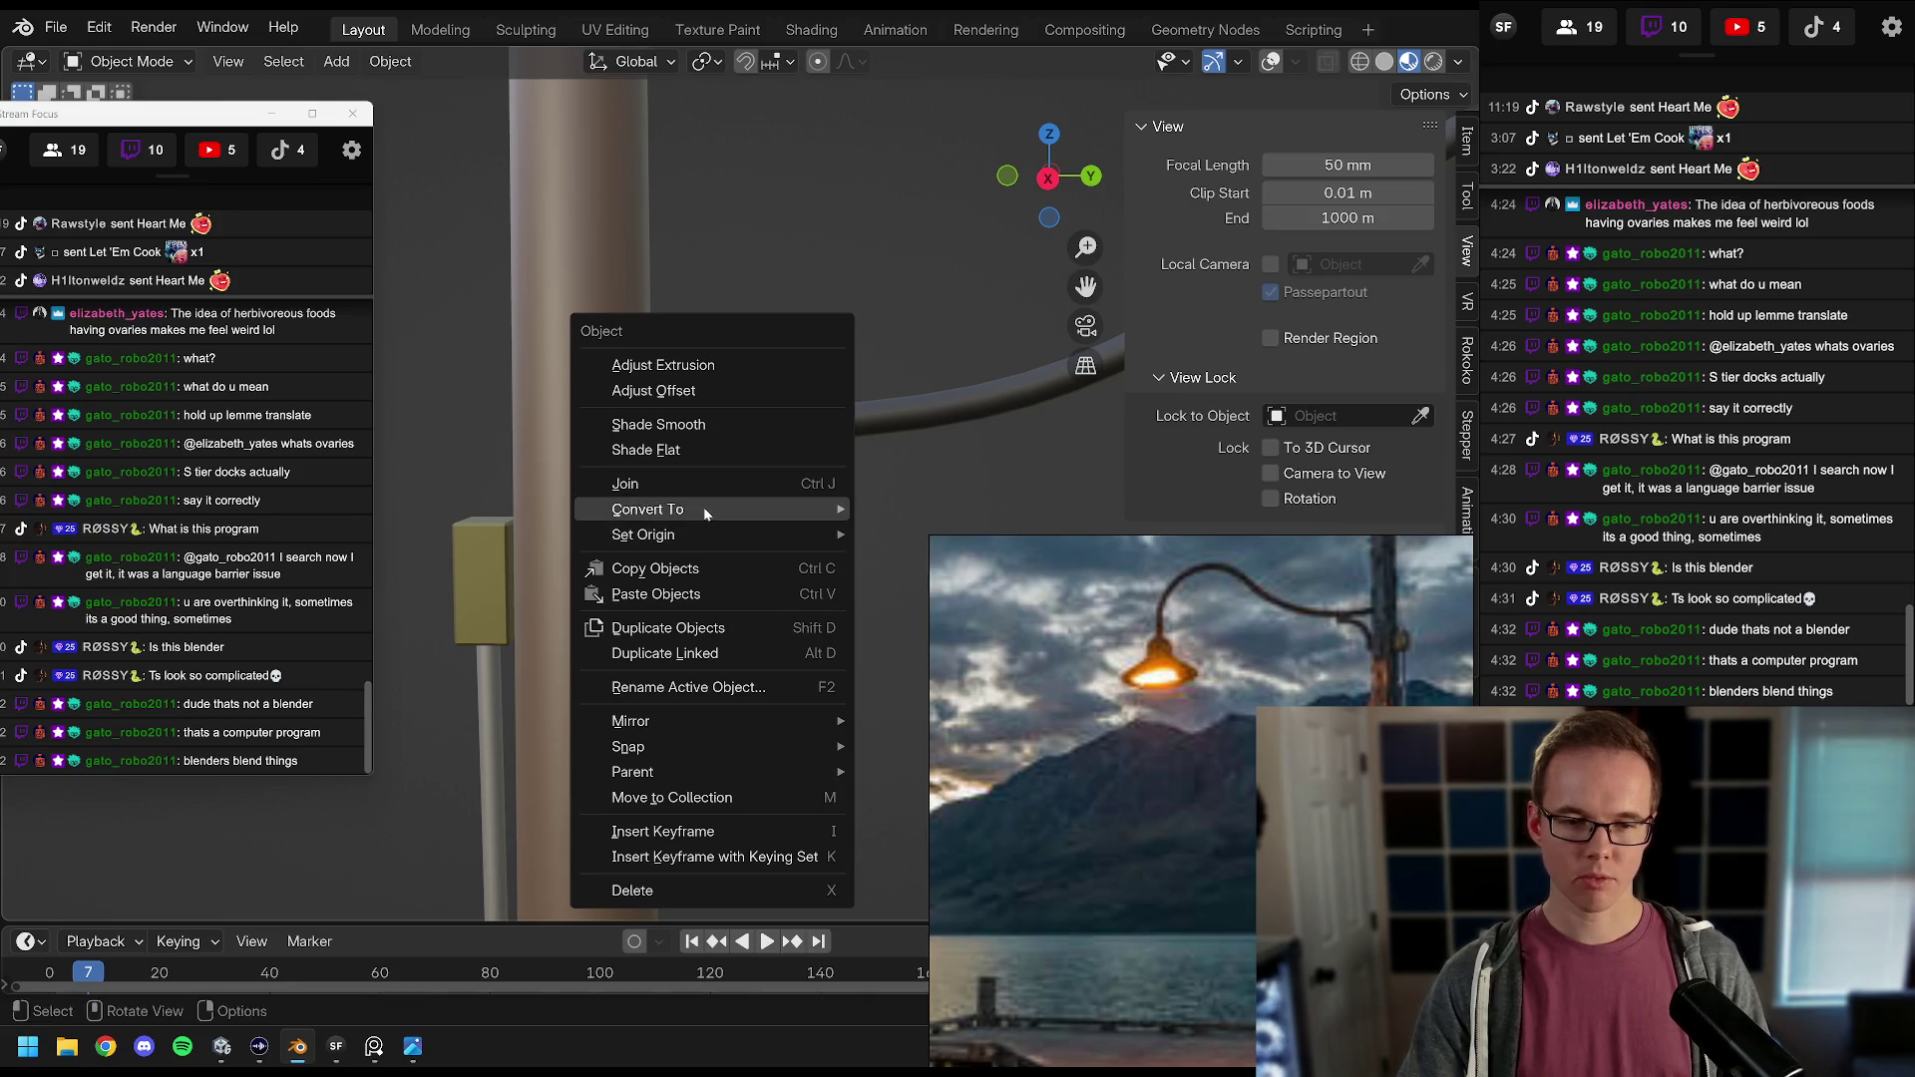
mouse_move(1008, 340)
left_mouse_down()
mouse_move(639, 363)
mouse_move(679, 249)
mouse_move(663, 317)
mouse_move(729, 389)
mouse_move(794, 407)
mouse_move(796, 297)
mouse_move(870, 350)
mouse_move(769, 347)
mouse_move(805, 417)
mouse_move(759, 360)
mouse_move(1409, 131)
left_mouse_up()
left_click(1277, 62)
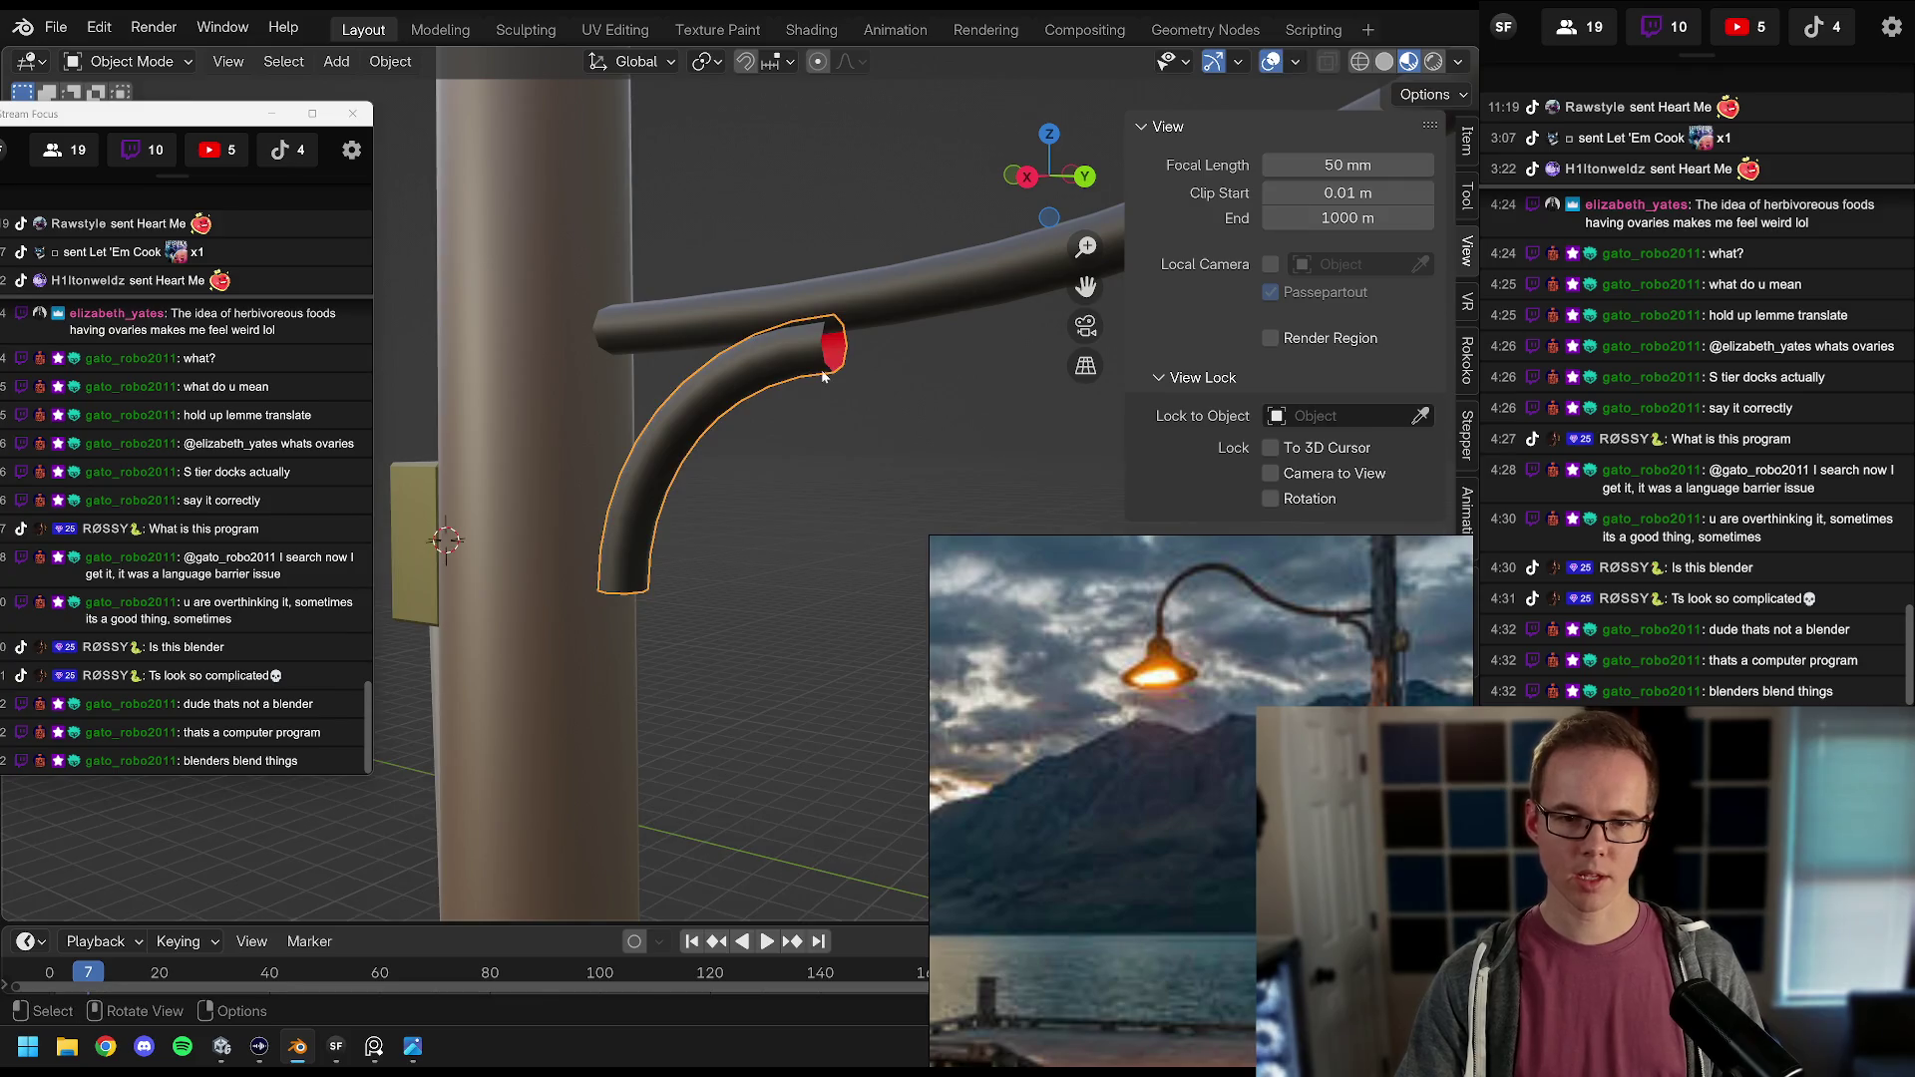
right_click(734, 391)
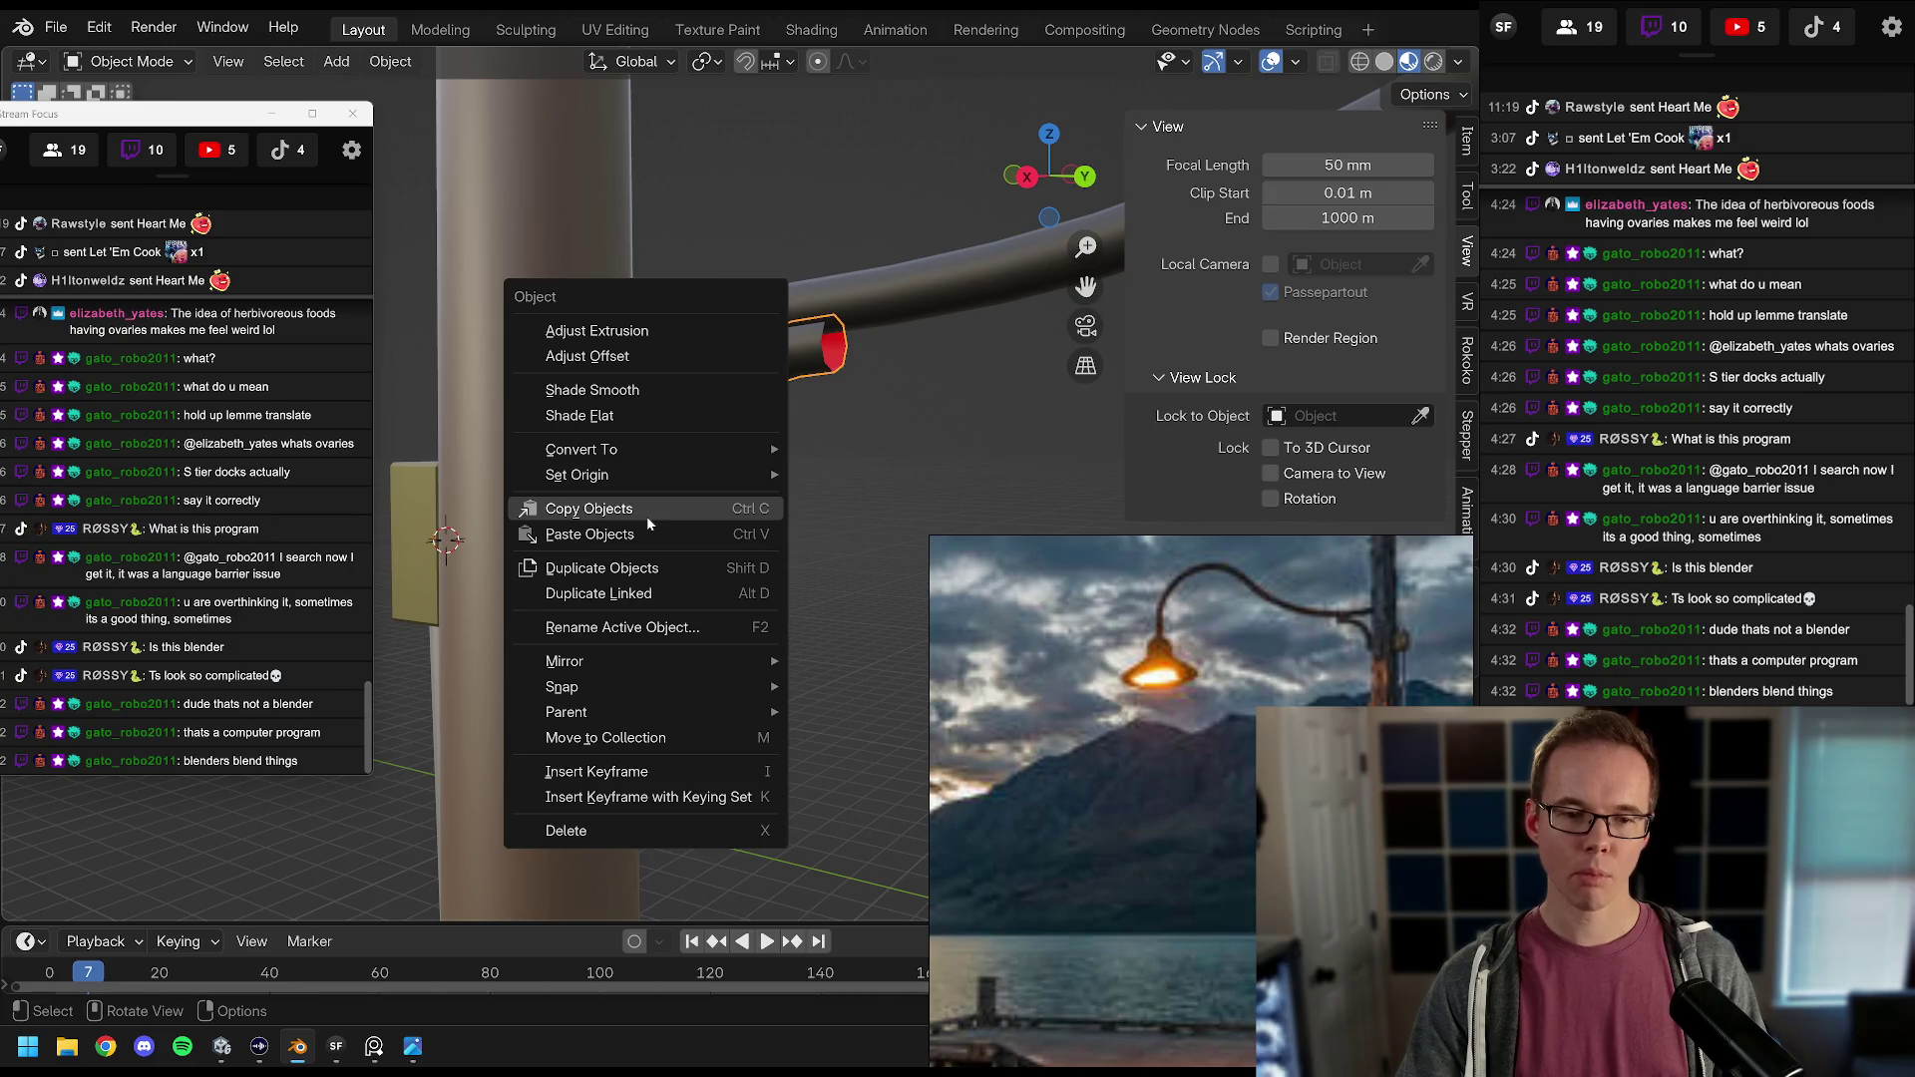
mouse_move(637, 475)
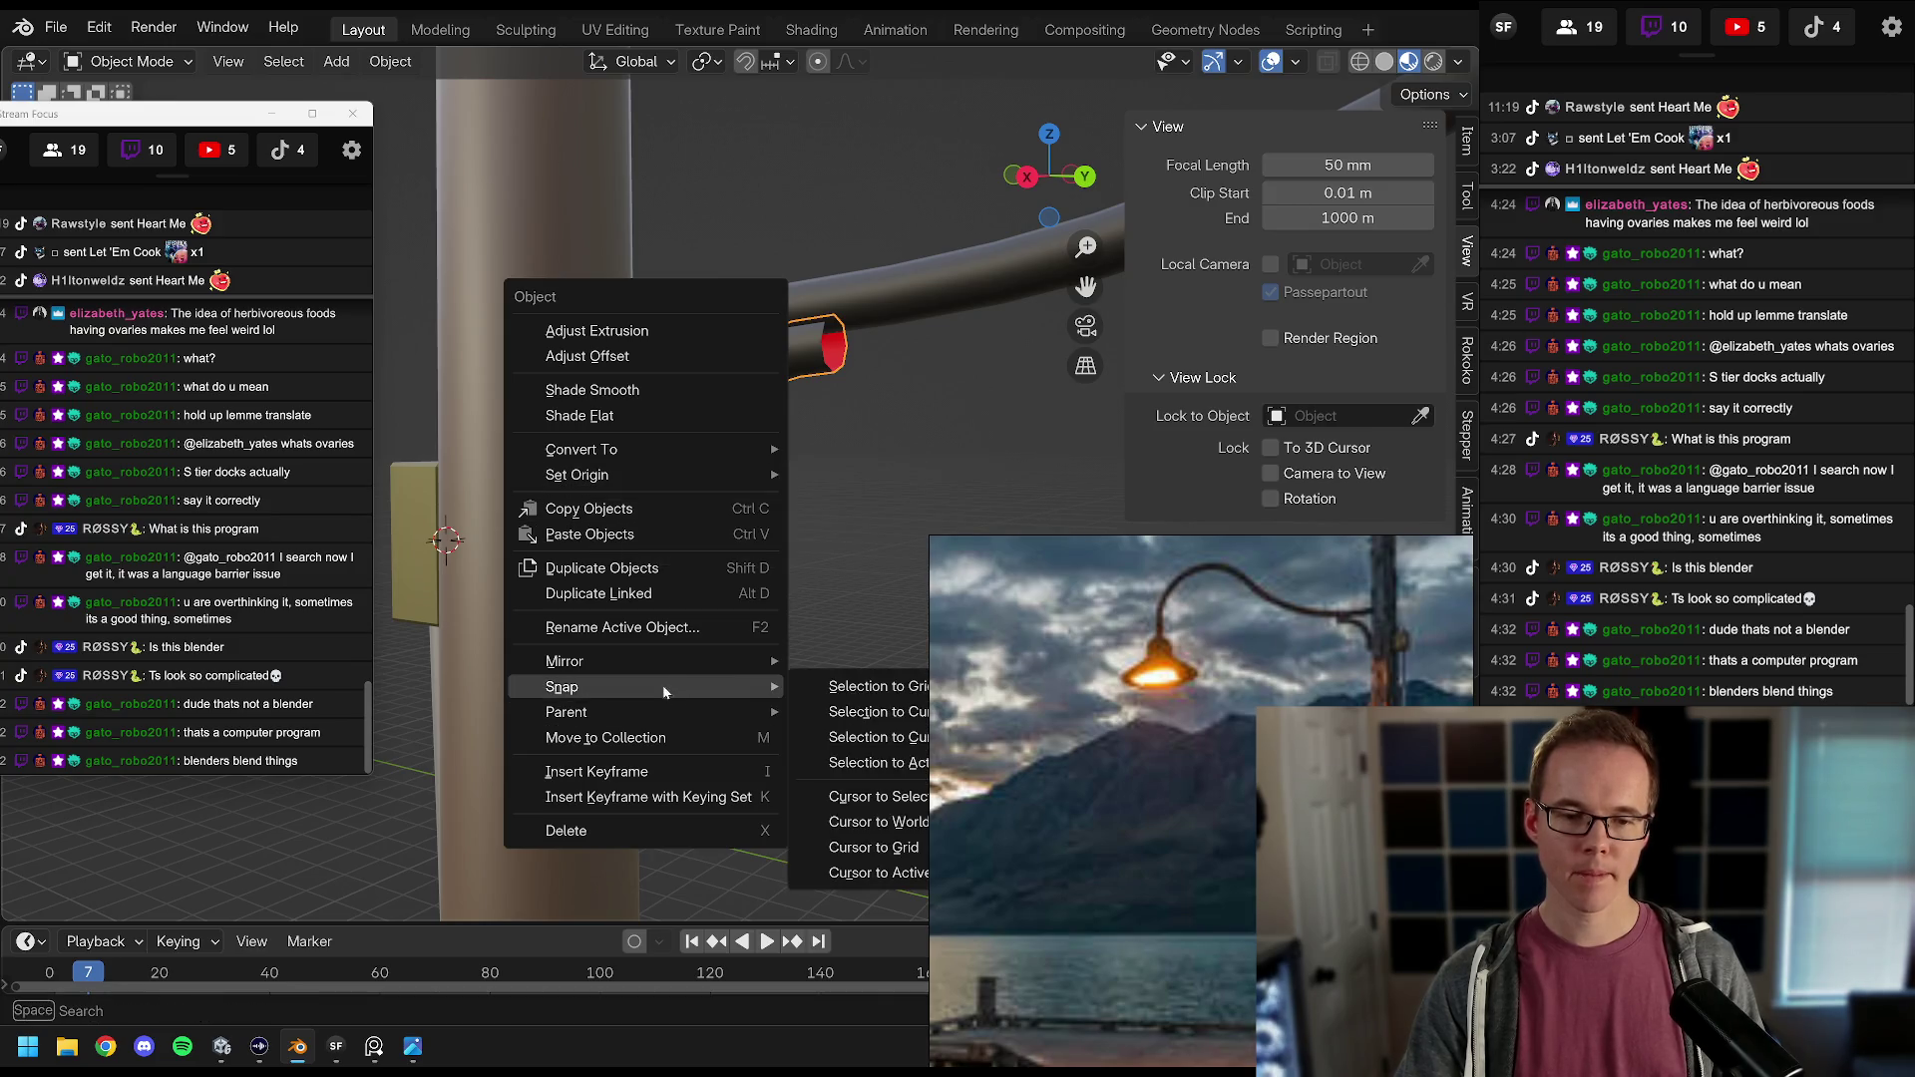
left_click(924, 453)
scroll(818, 415, "up", 5)
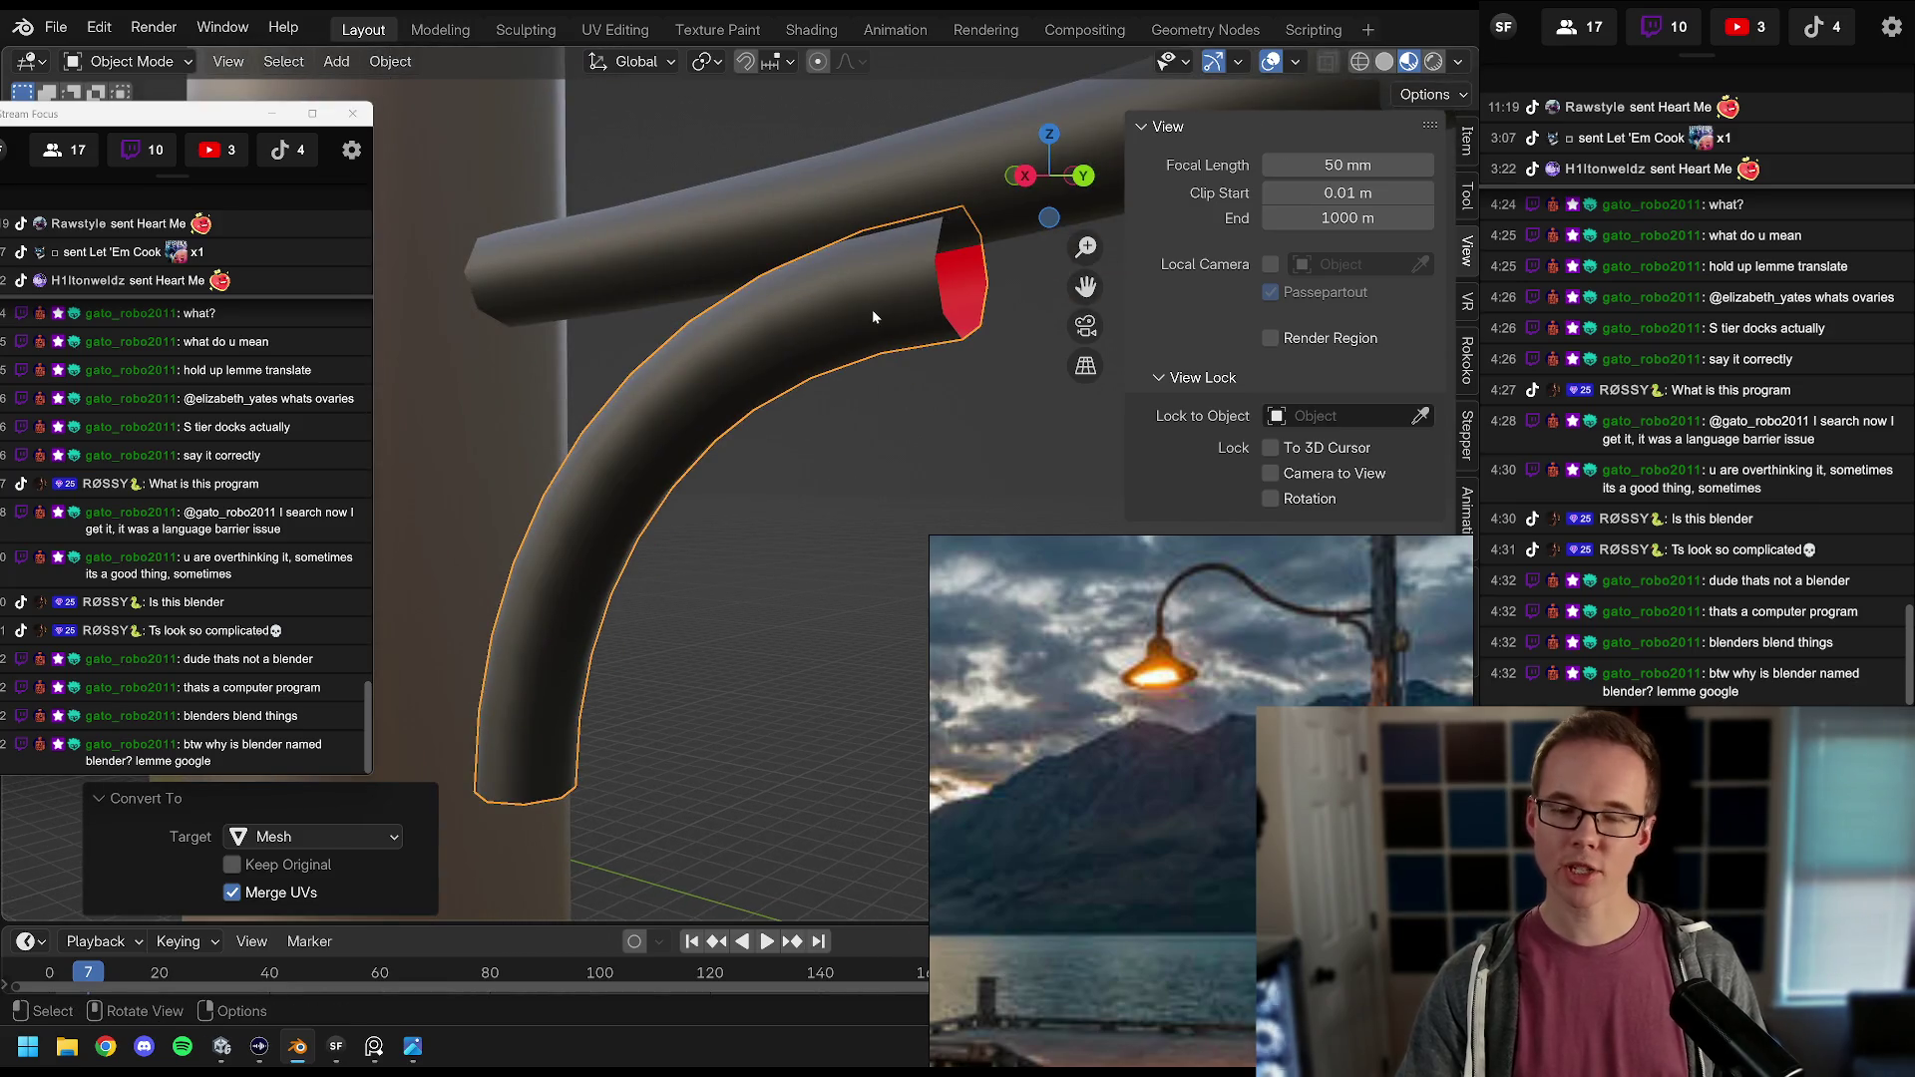
left_click(874, 317)
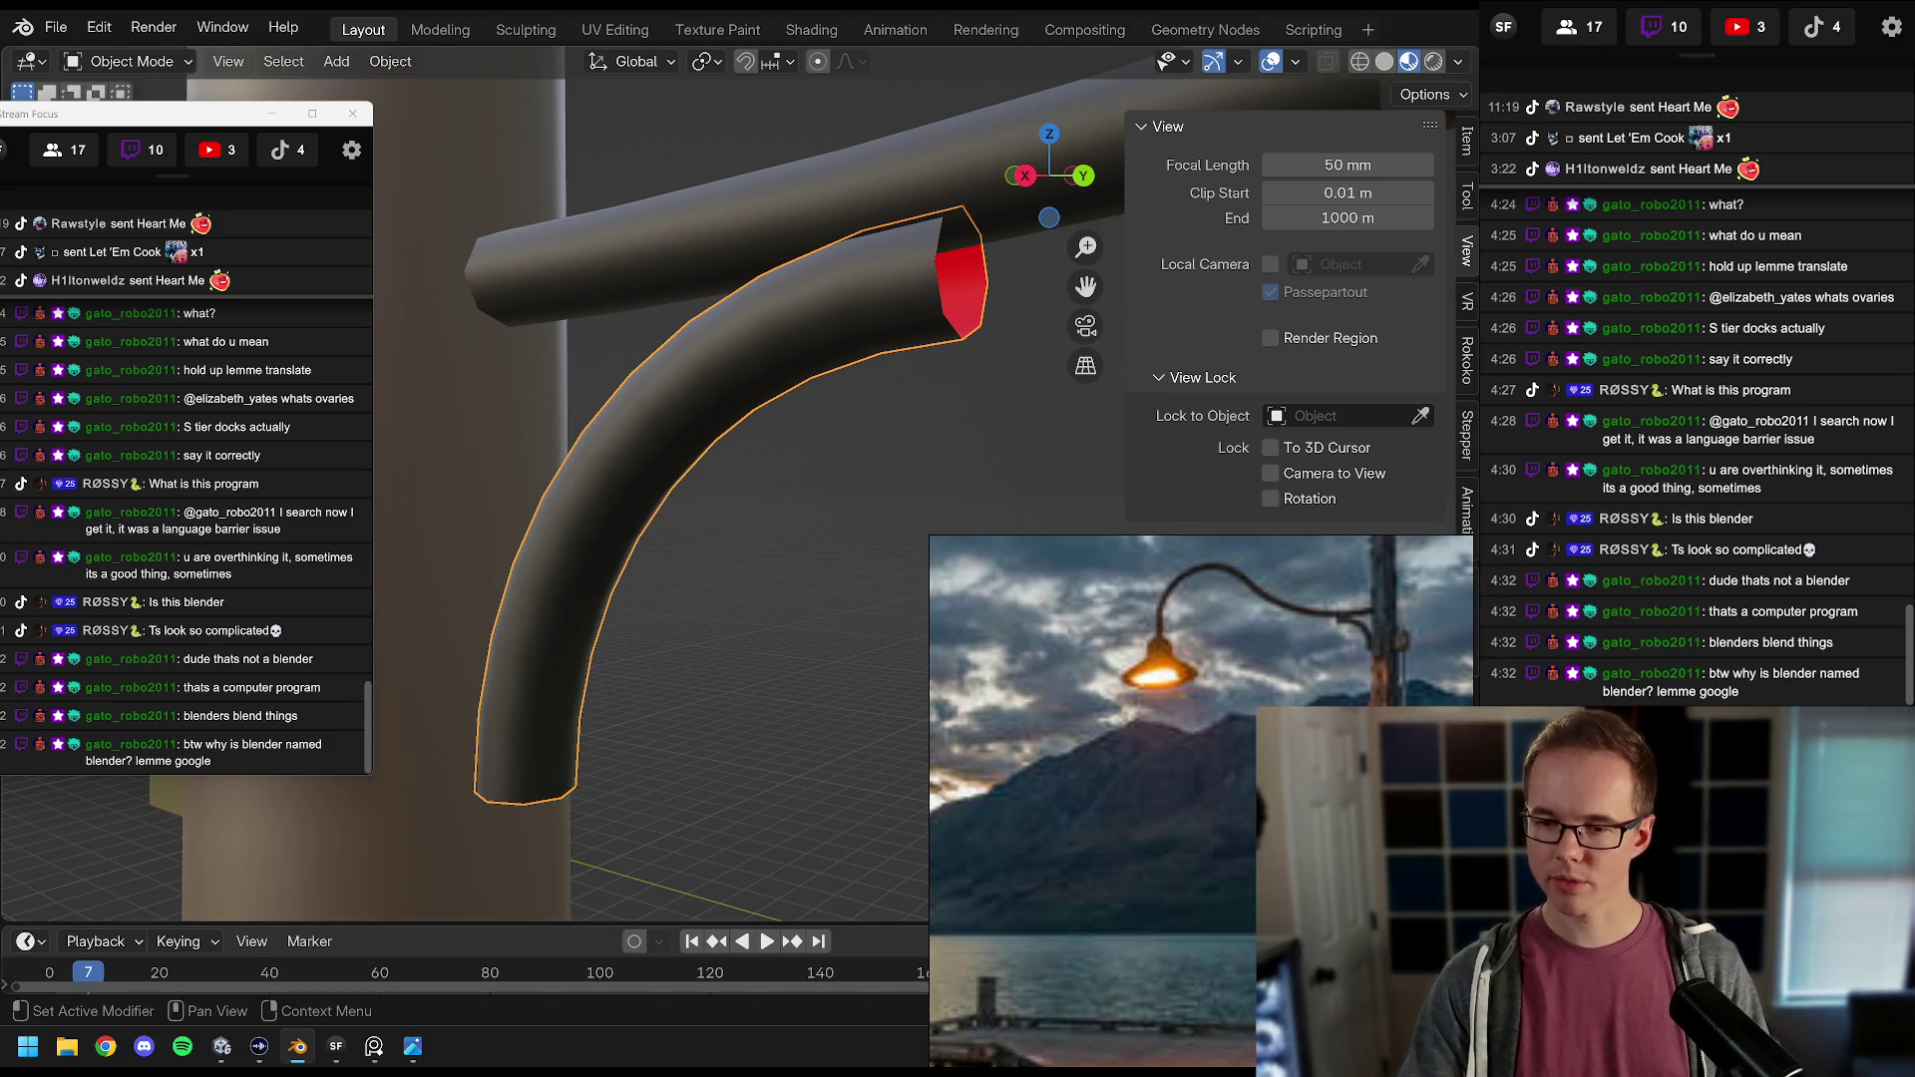
Step: Undo the conversion to restore the curved tube and show the arm's transform values
key("ctrl+z")
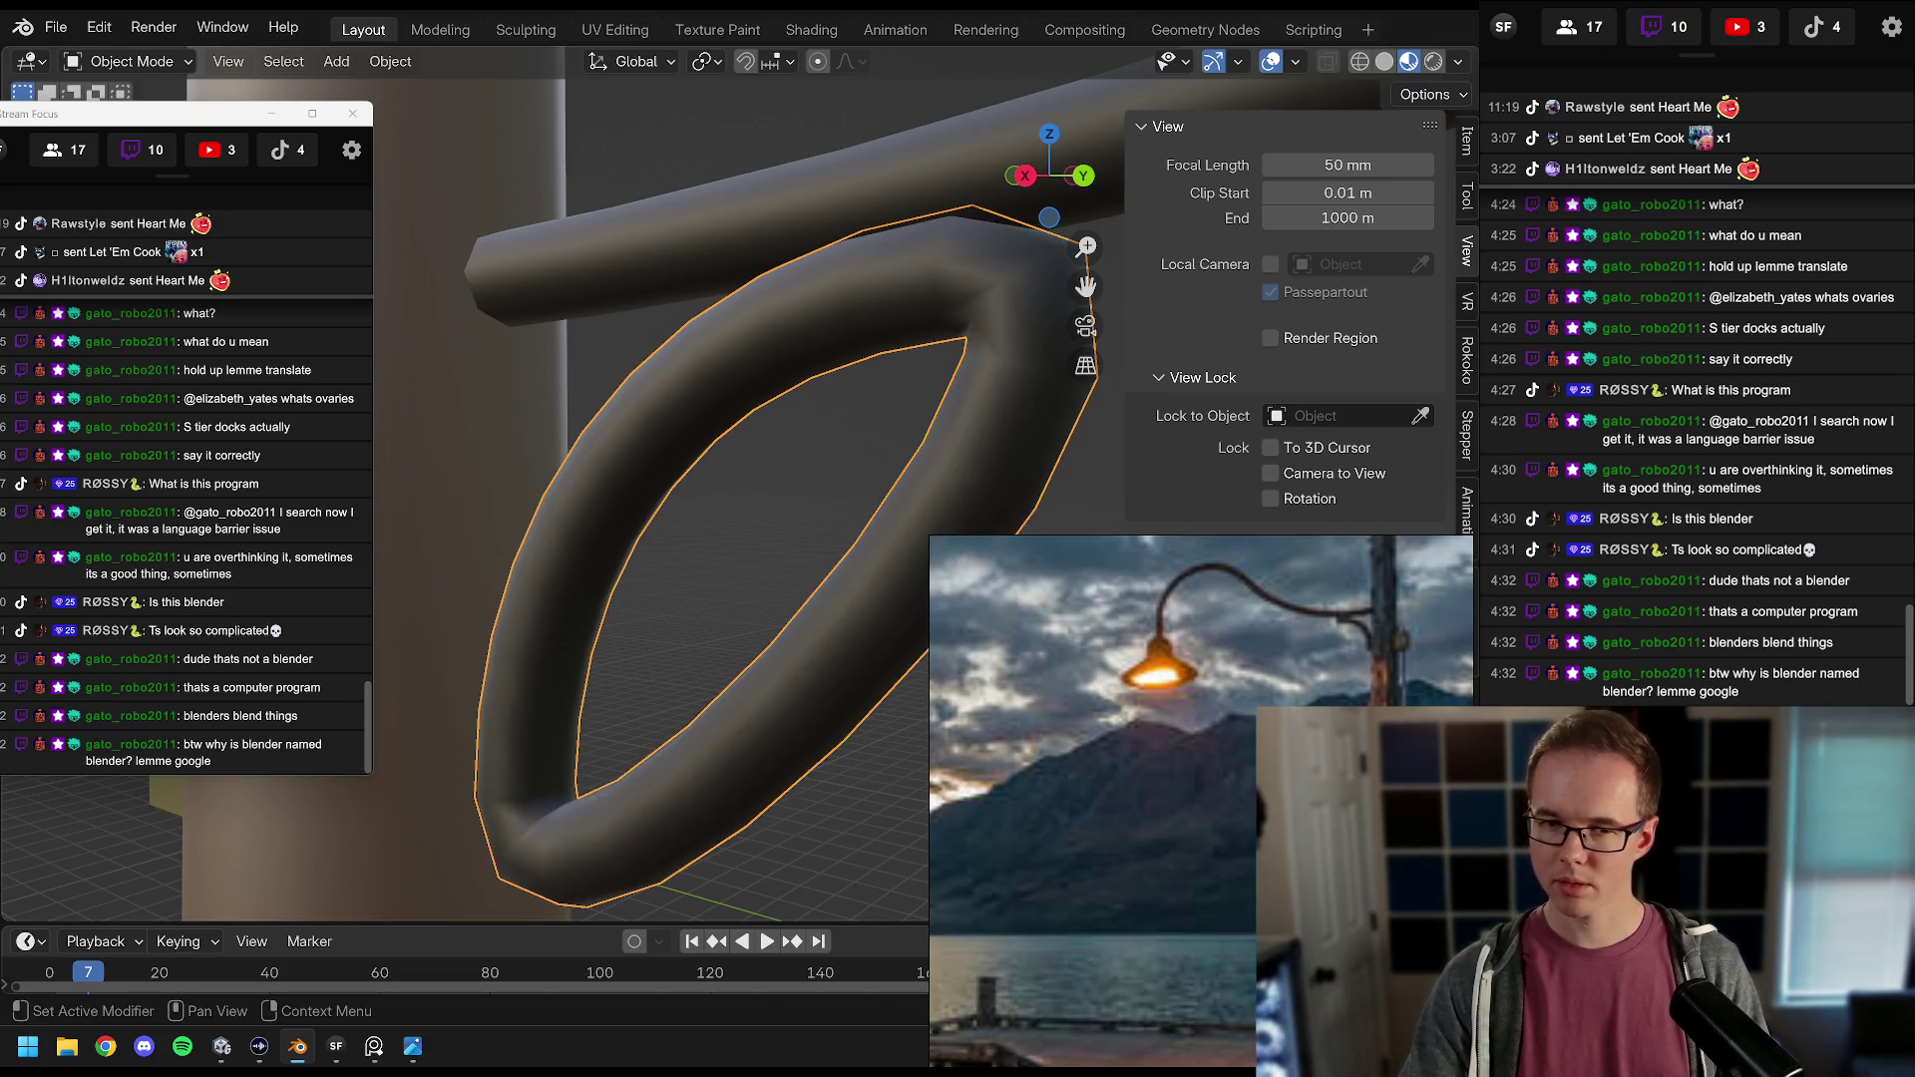
key("ctrl+z")
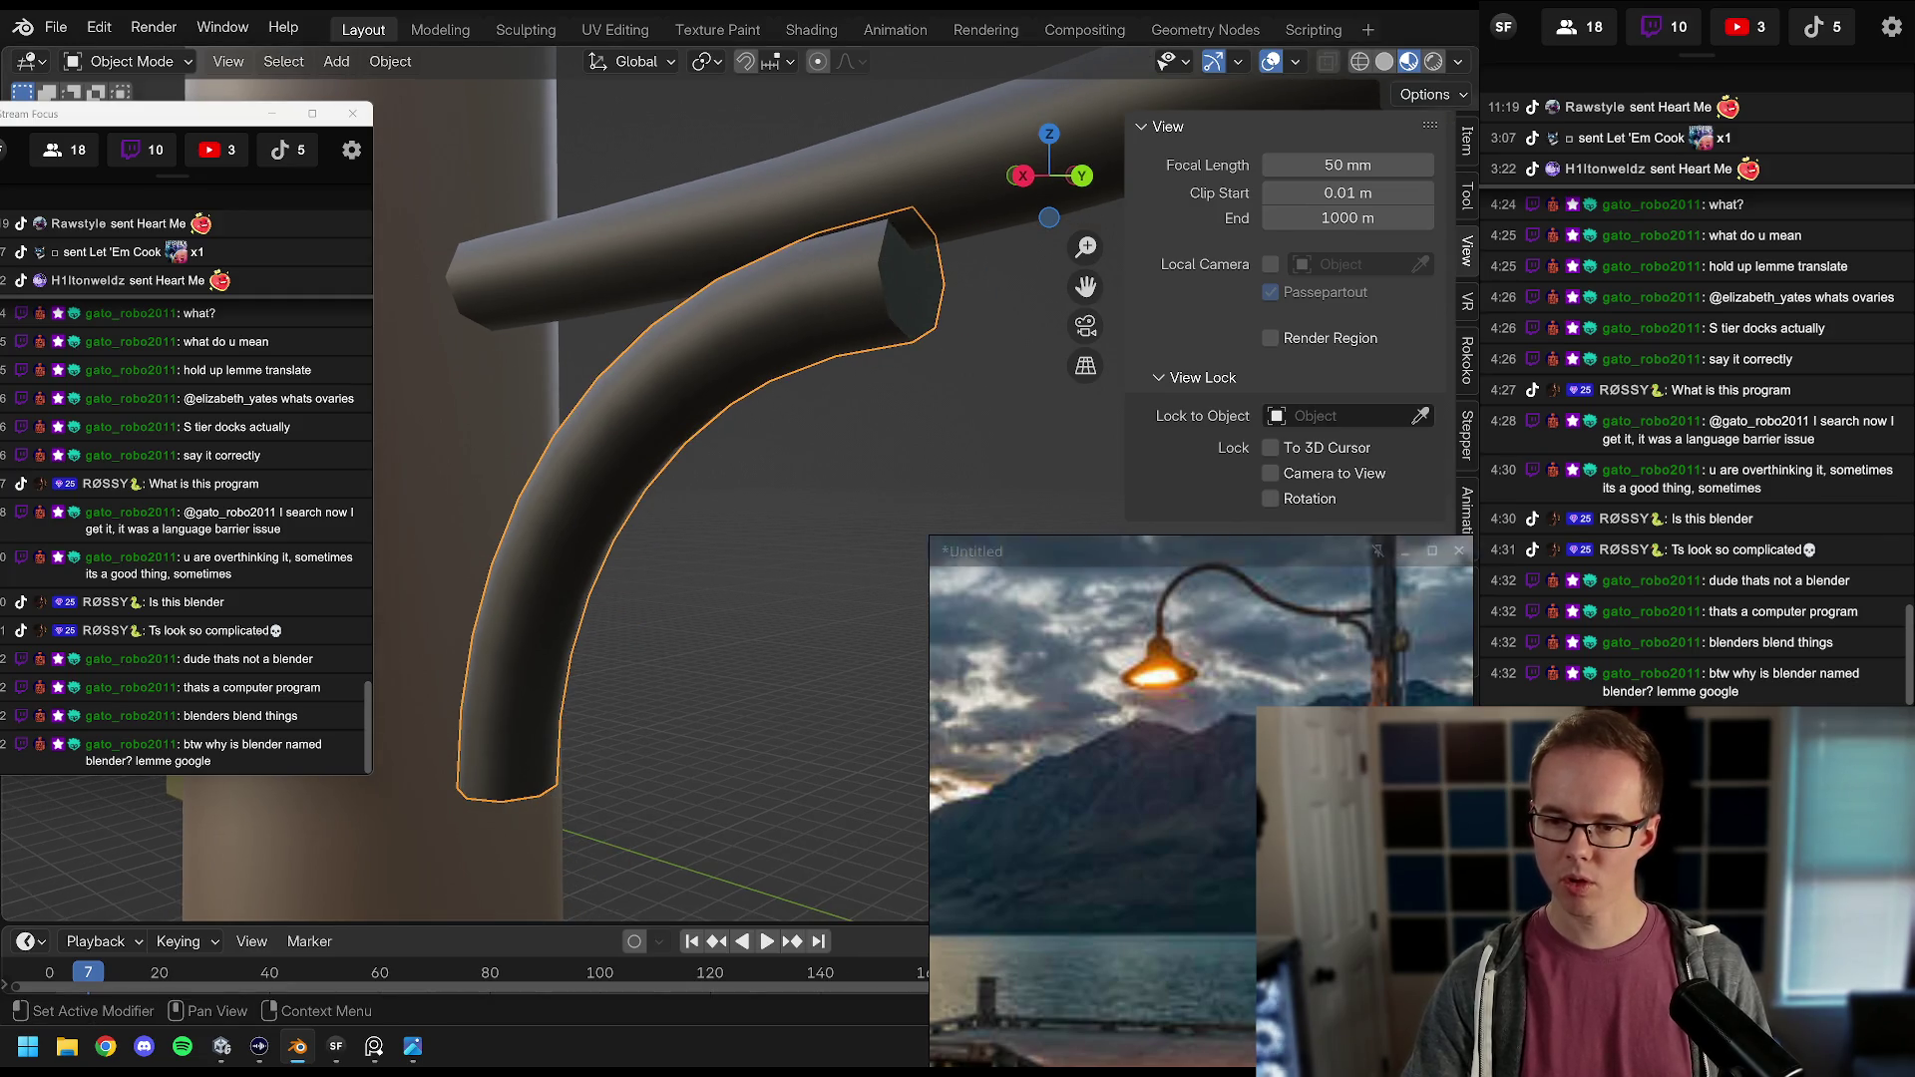
left_click(1468, 143)
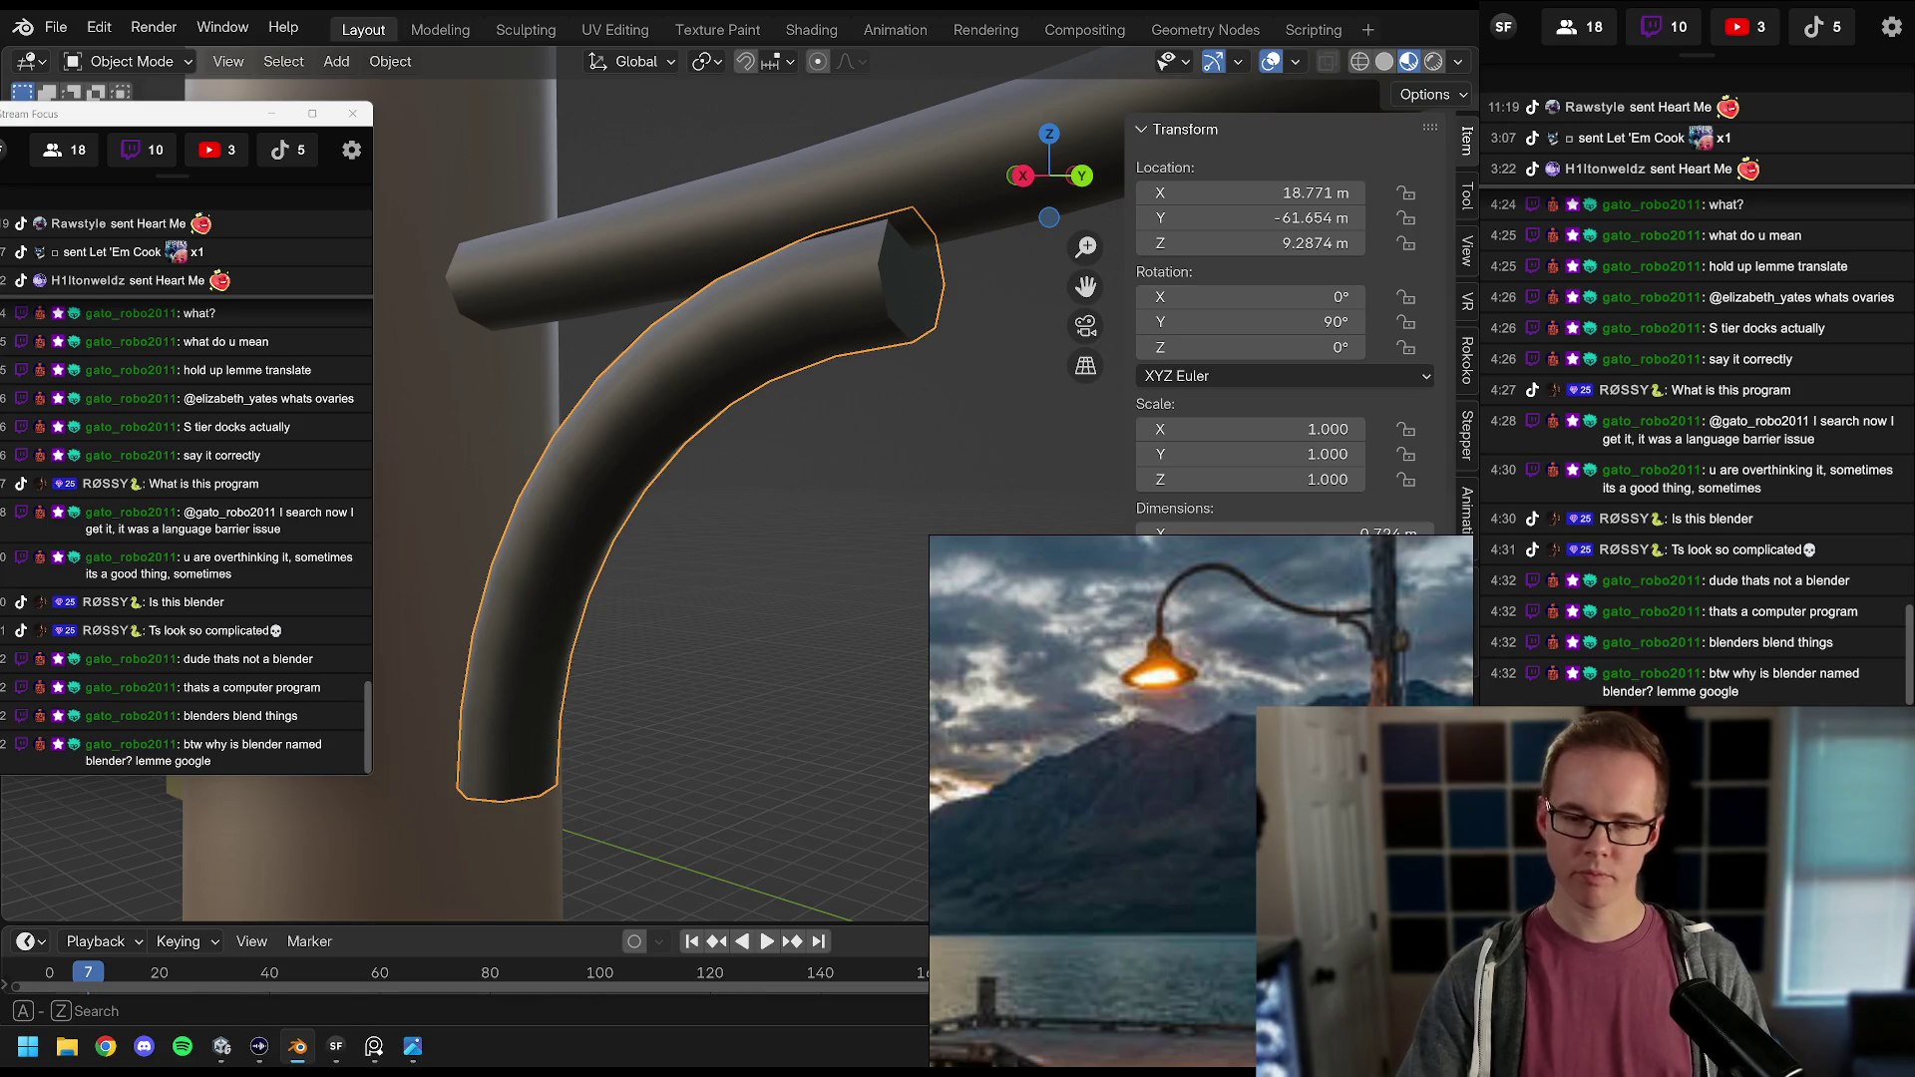
Step: Add a Bevel modifier to the arm and make the tube smoothly shaded
key("shift+a")
type("bevel")
key("Return")
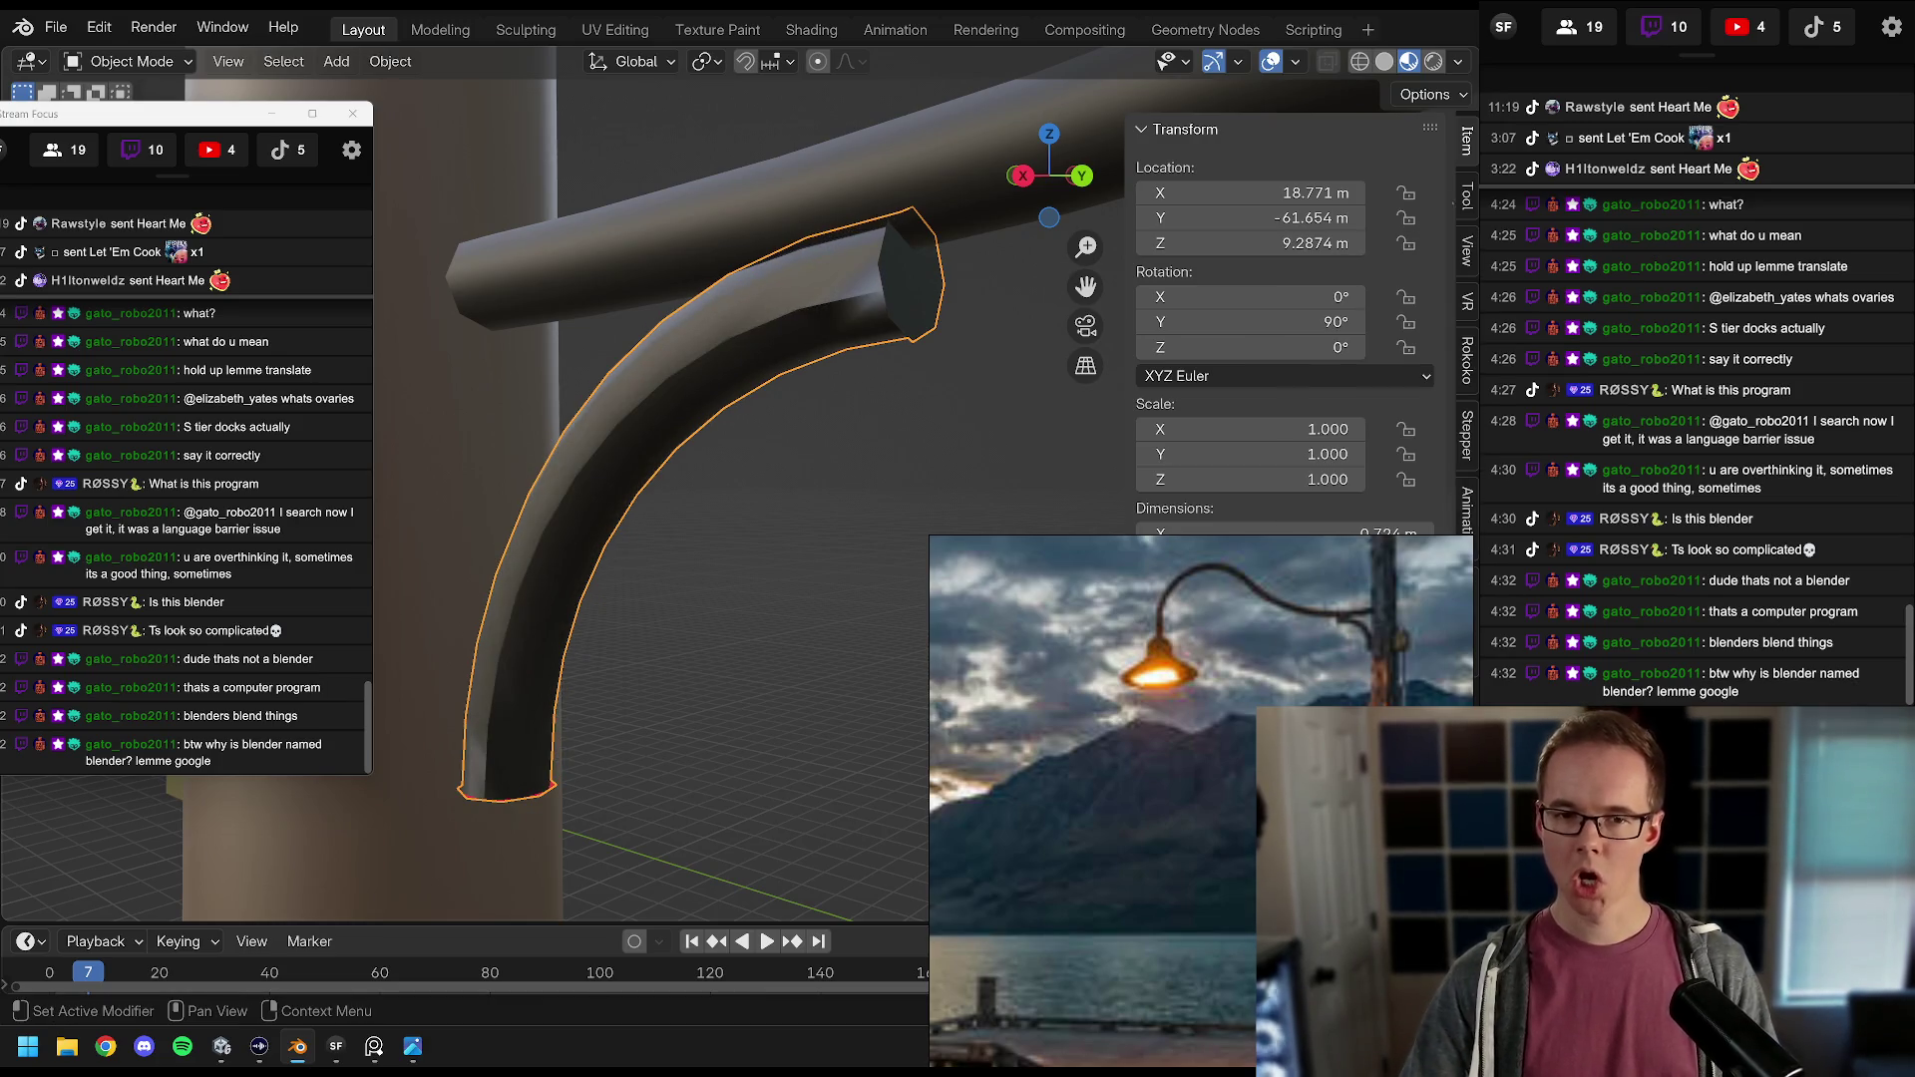
left_click_drag(702, 500, 758, 489)
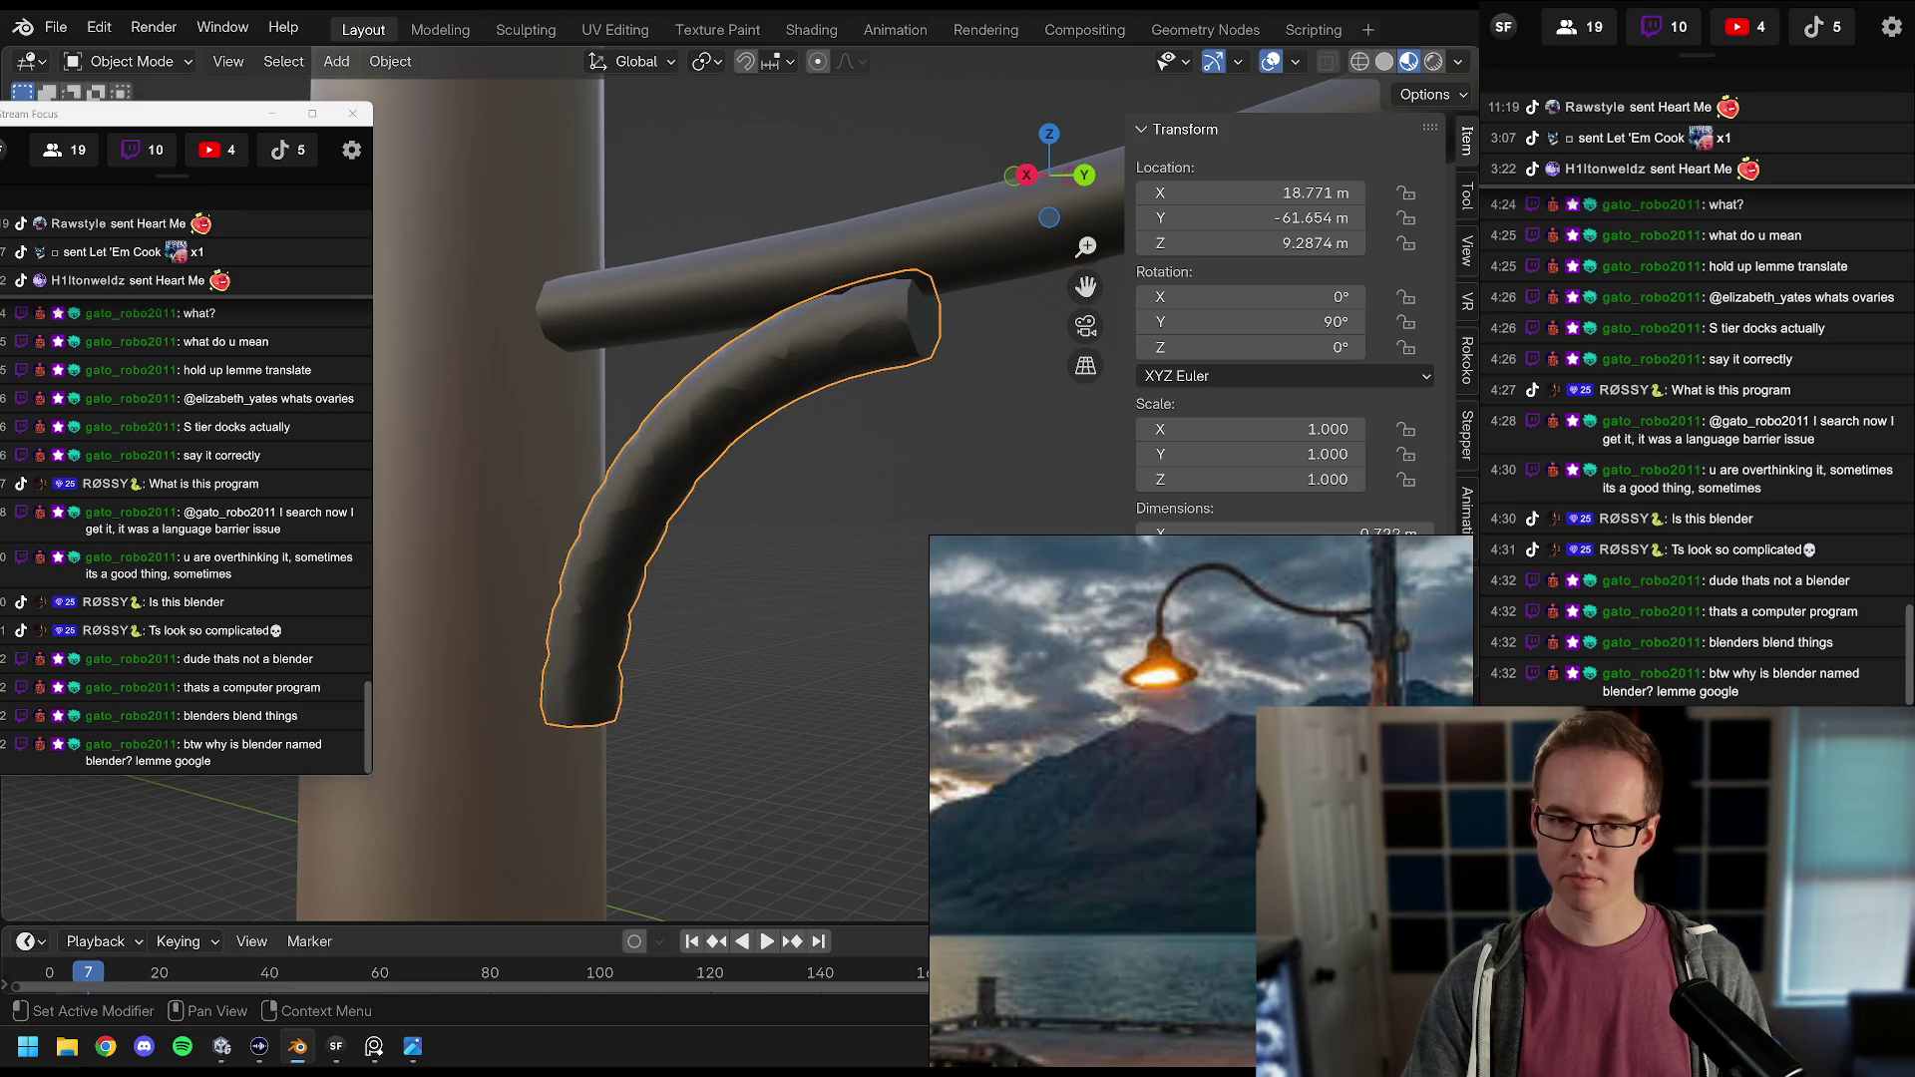
key("ctrl+1")
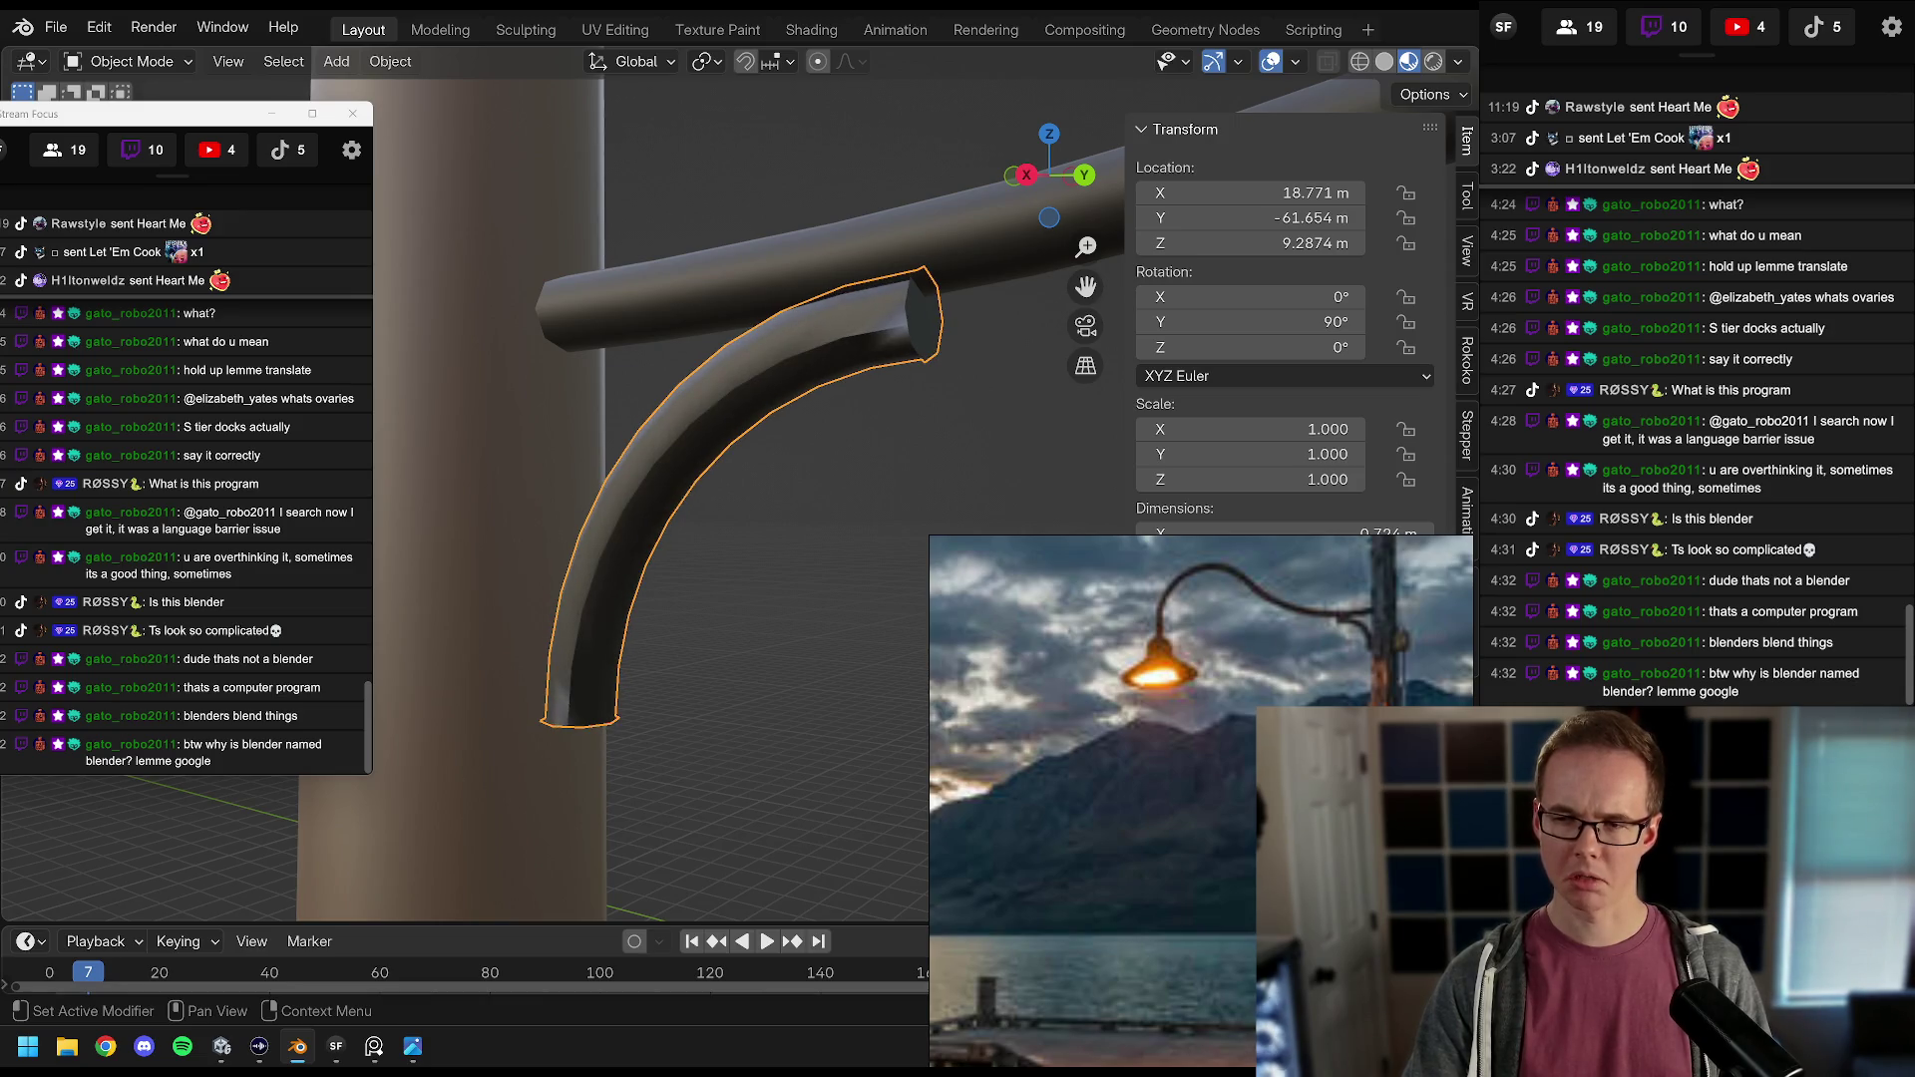
key("ctrl+2")
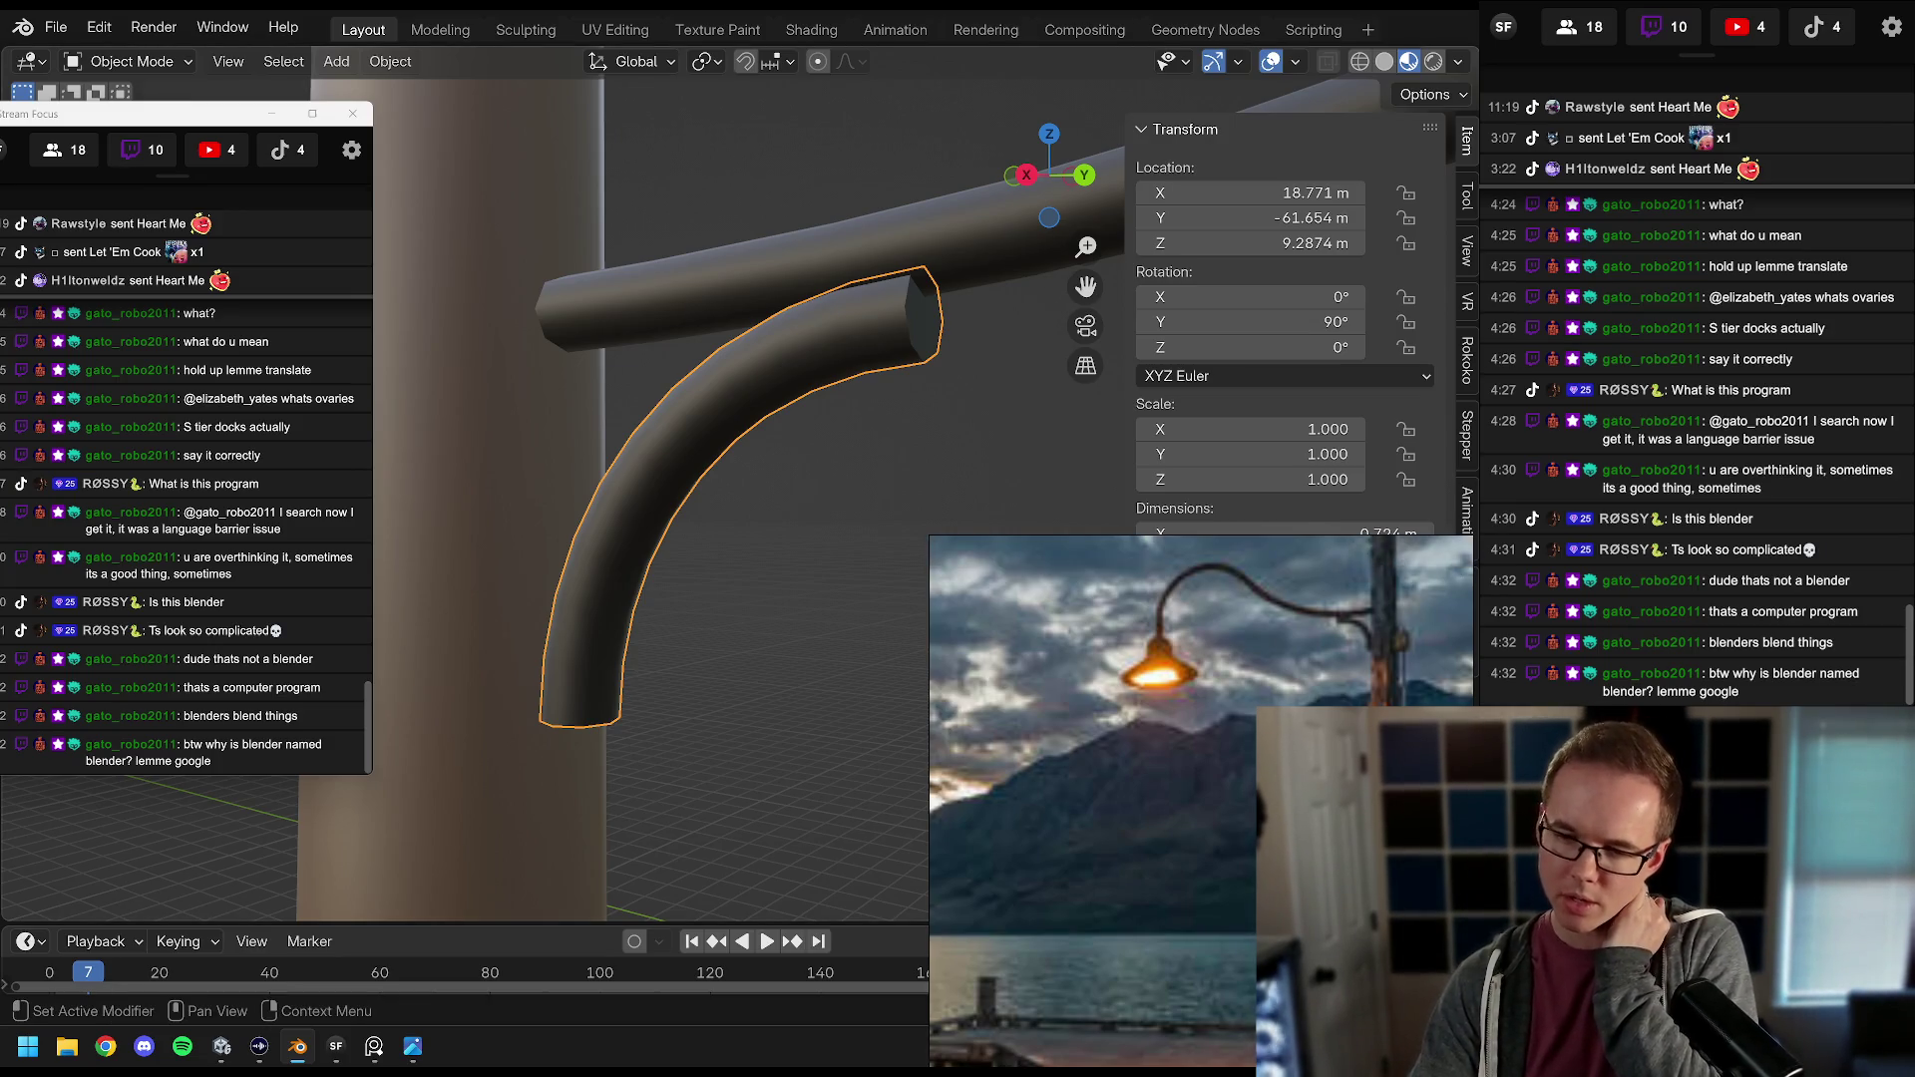
Step: Step back and forth through undo history to compare the unbeveled curve and the thick tube
key("ctrl+z")
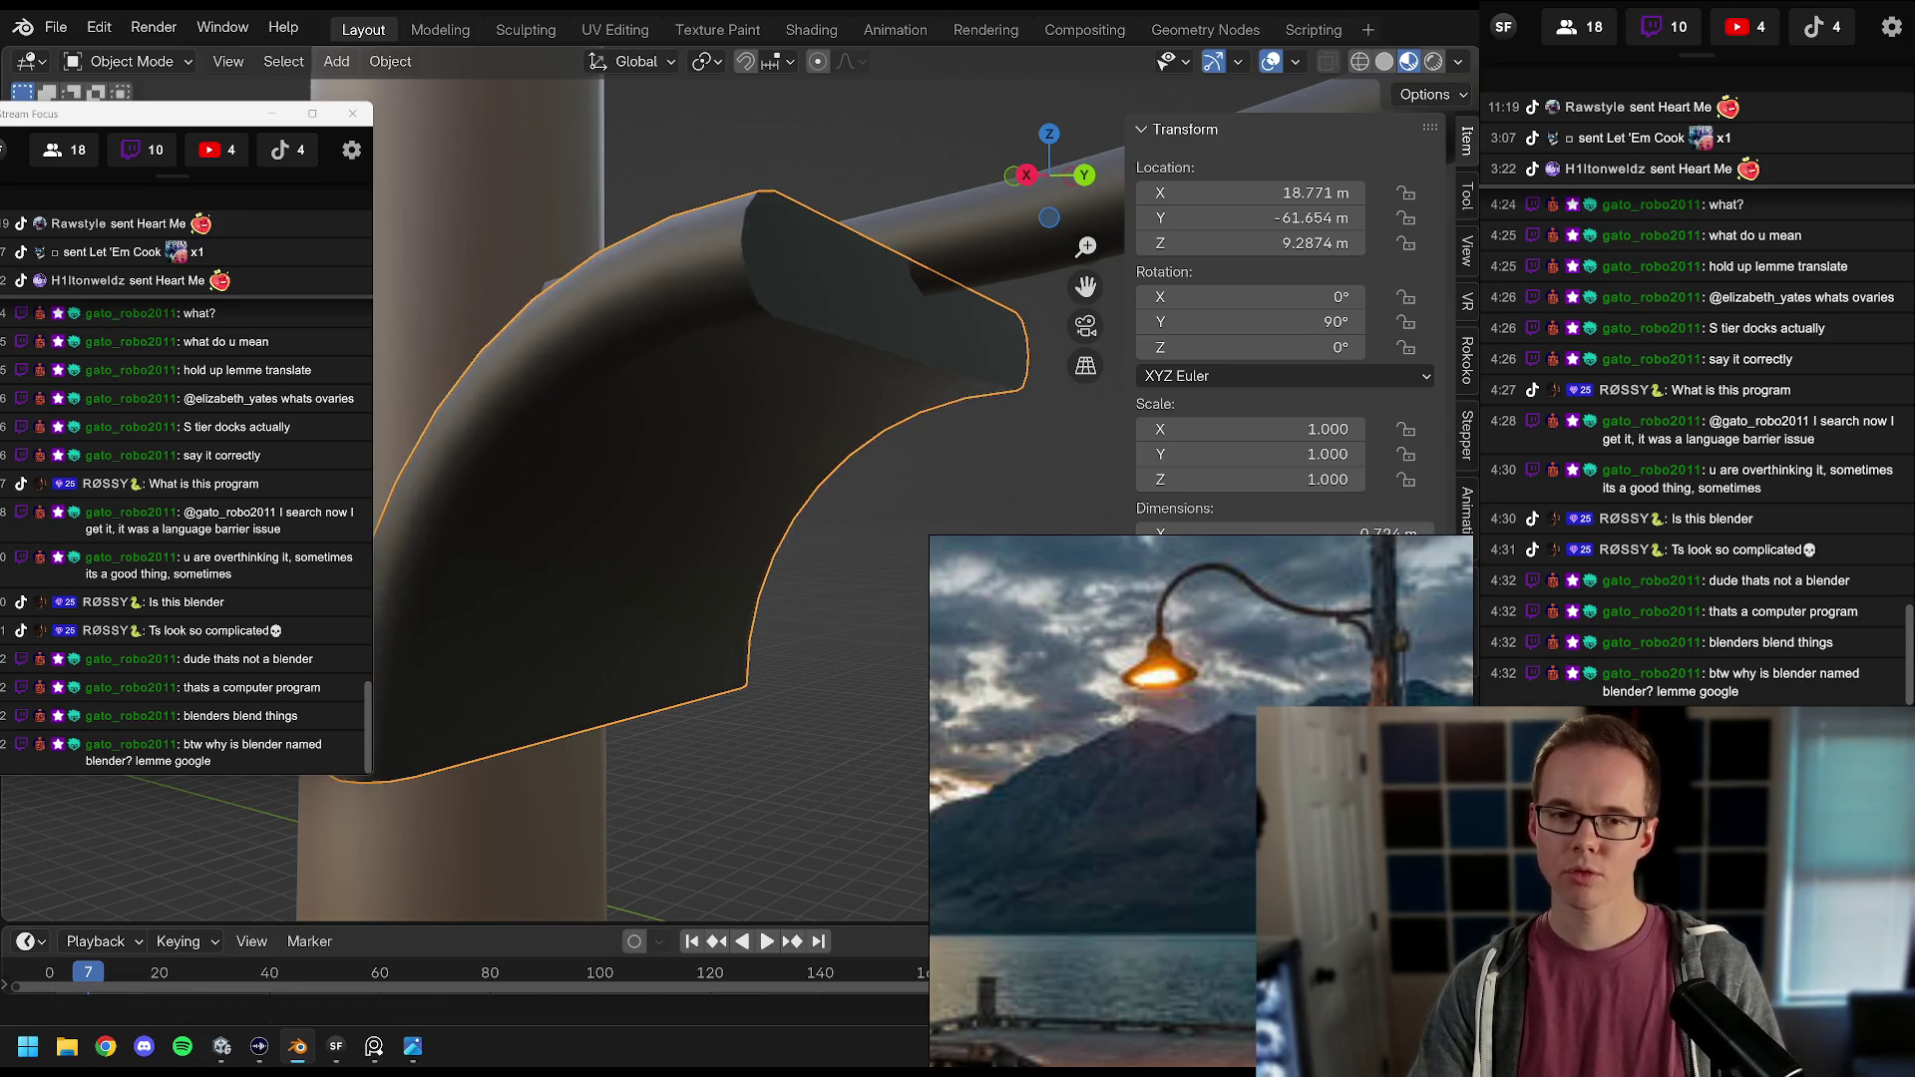
key("ctrl+shift+z")
key("ctrl+z")
key("ctrl+shift+z")
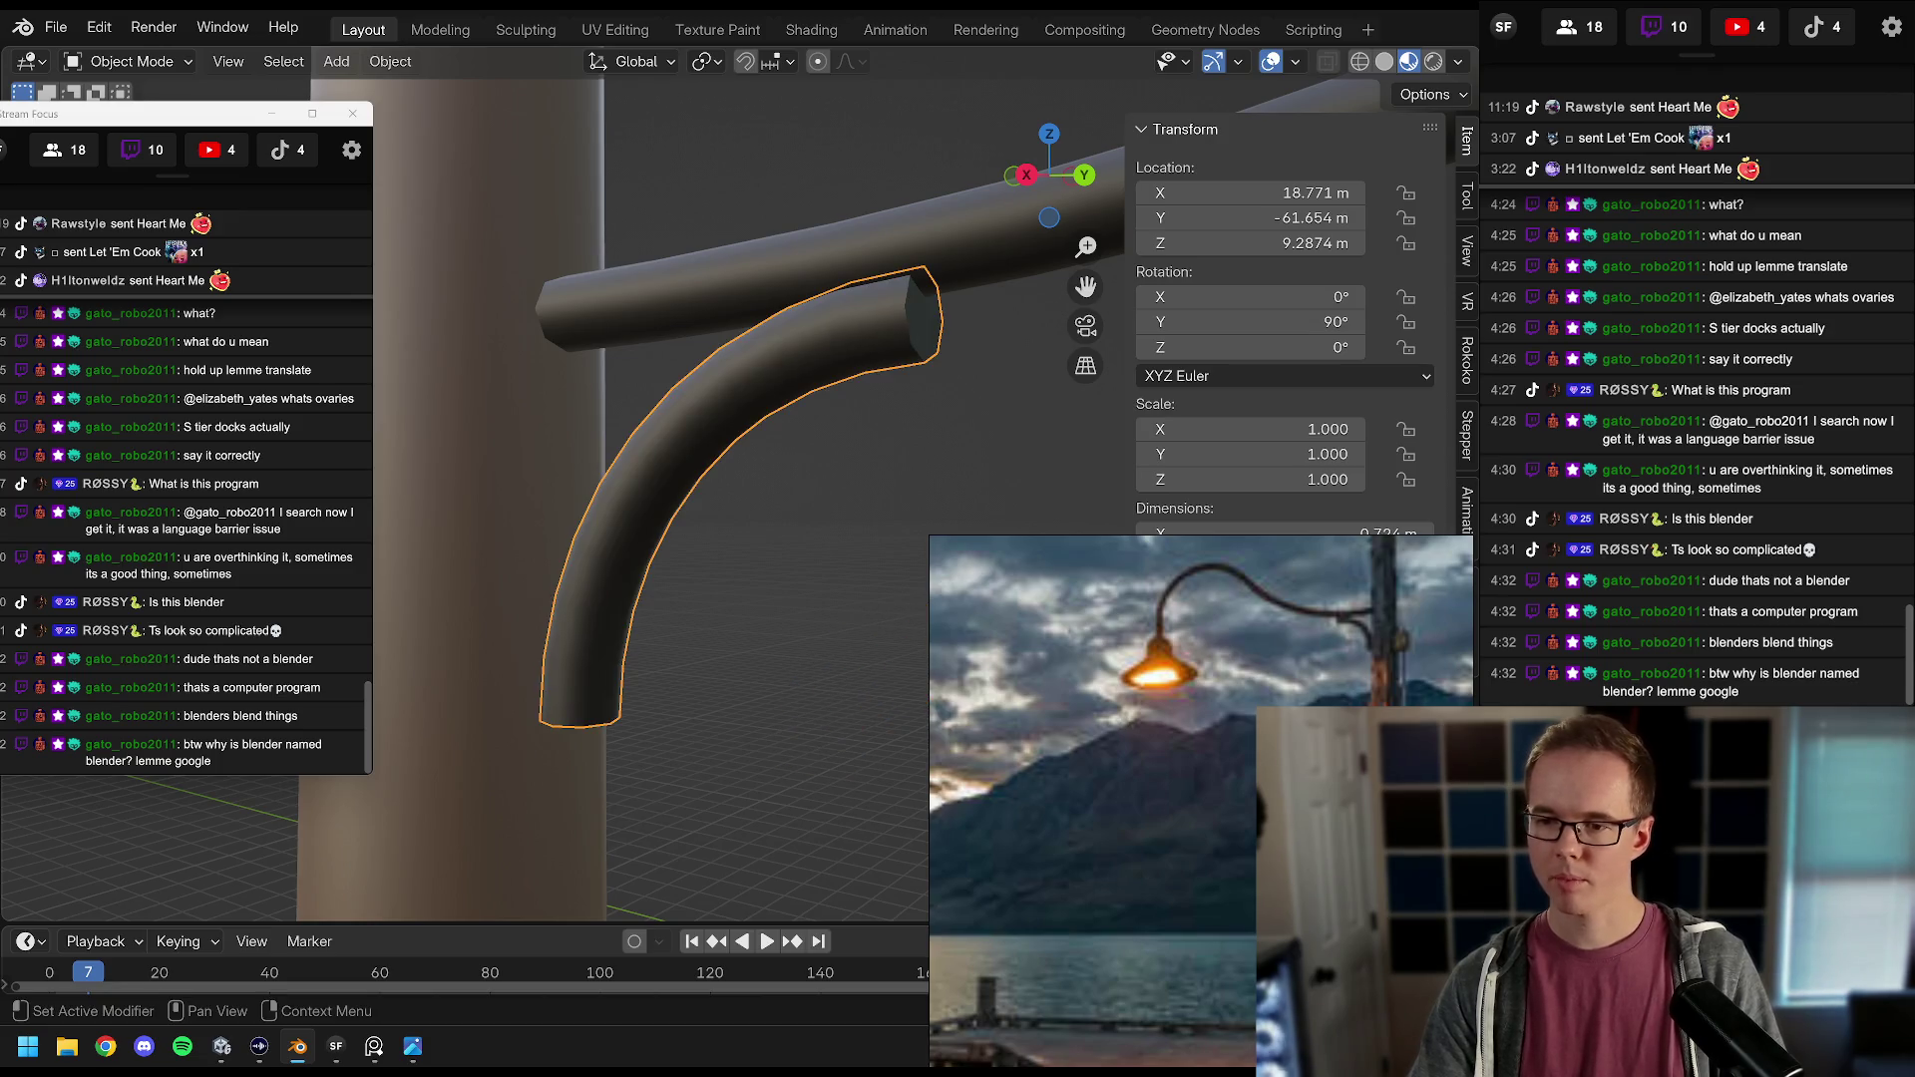
key("ctrl+z")
key("ctrl+z")
key("ctrl+shift+z")
key("ctrl+shift+z")
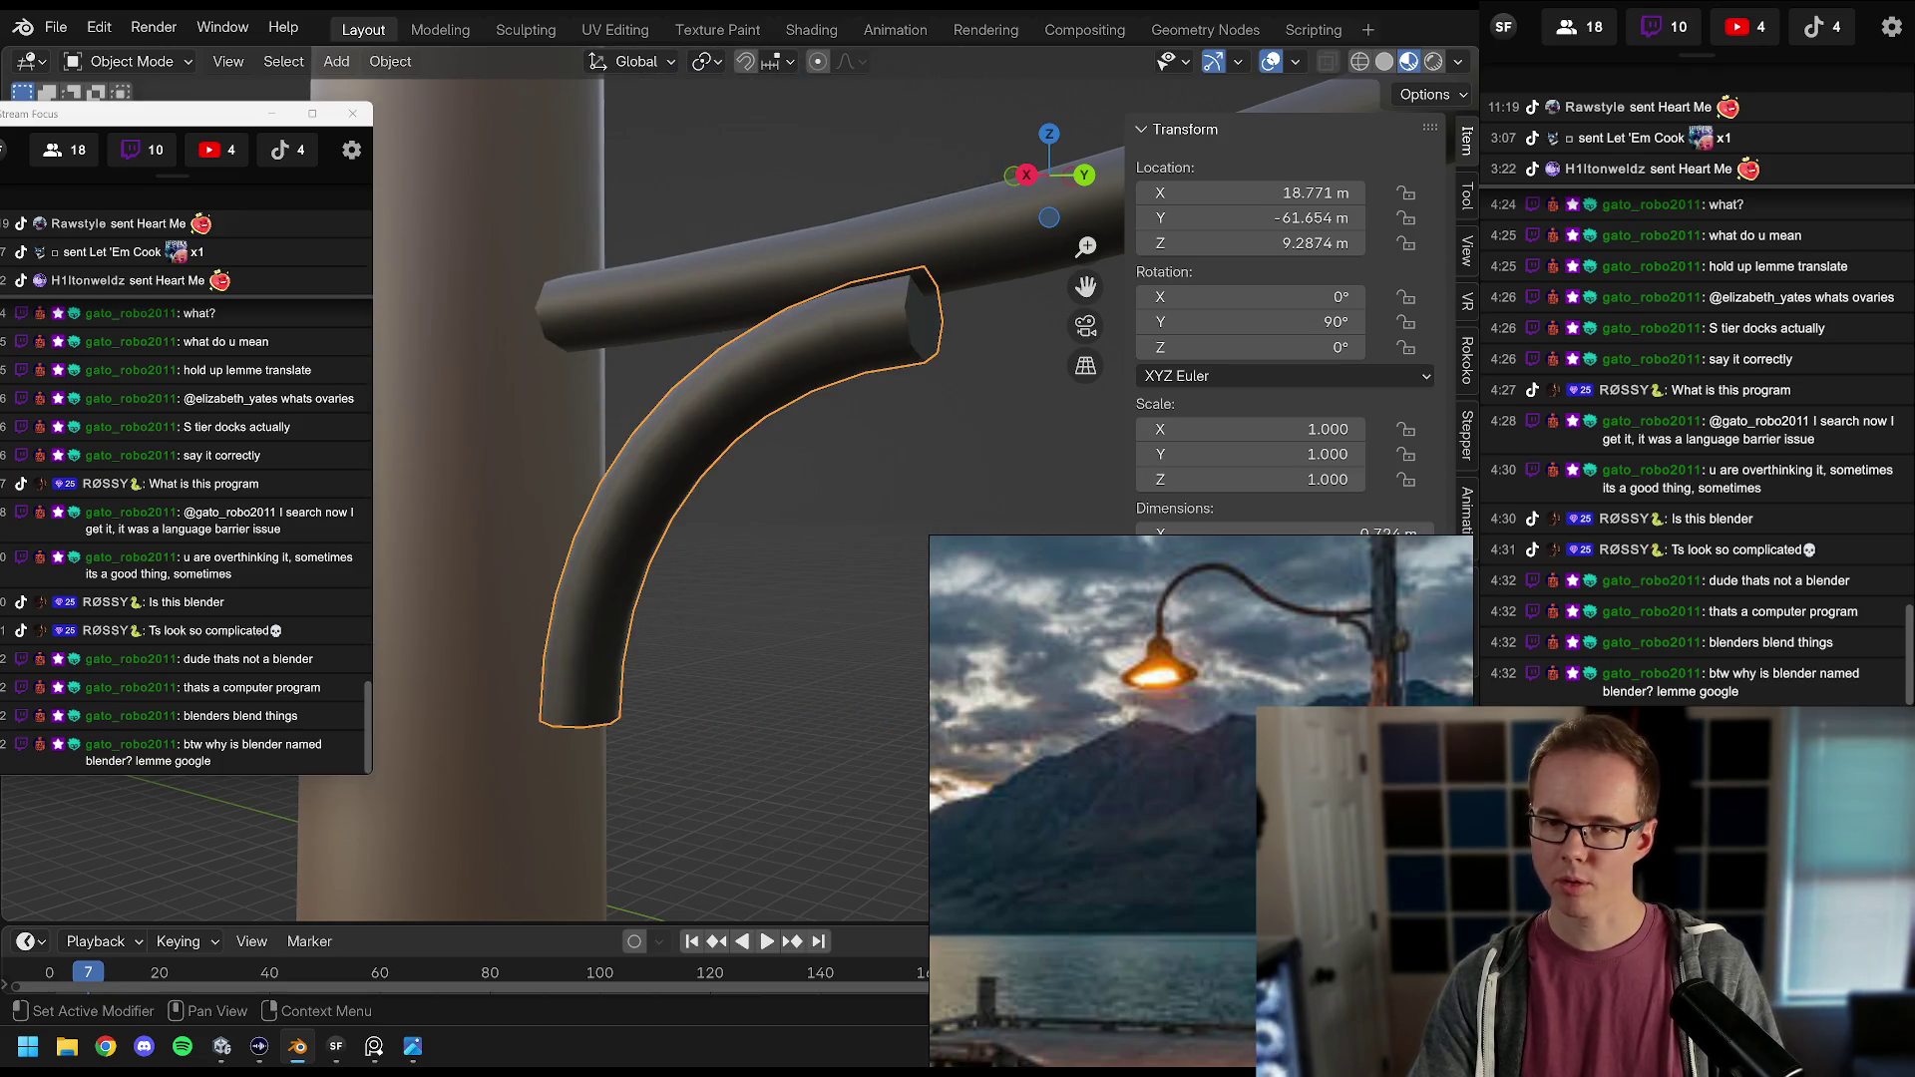
key("ctrl+z")
key("ctrl+shift+z")
key("ctrl+z")
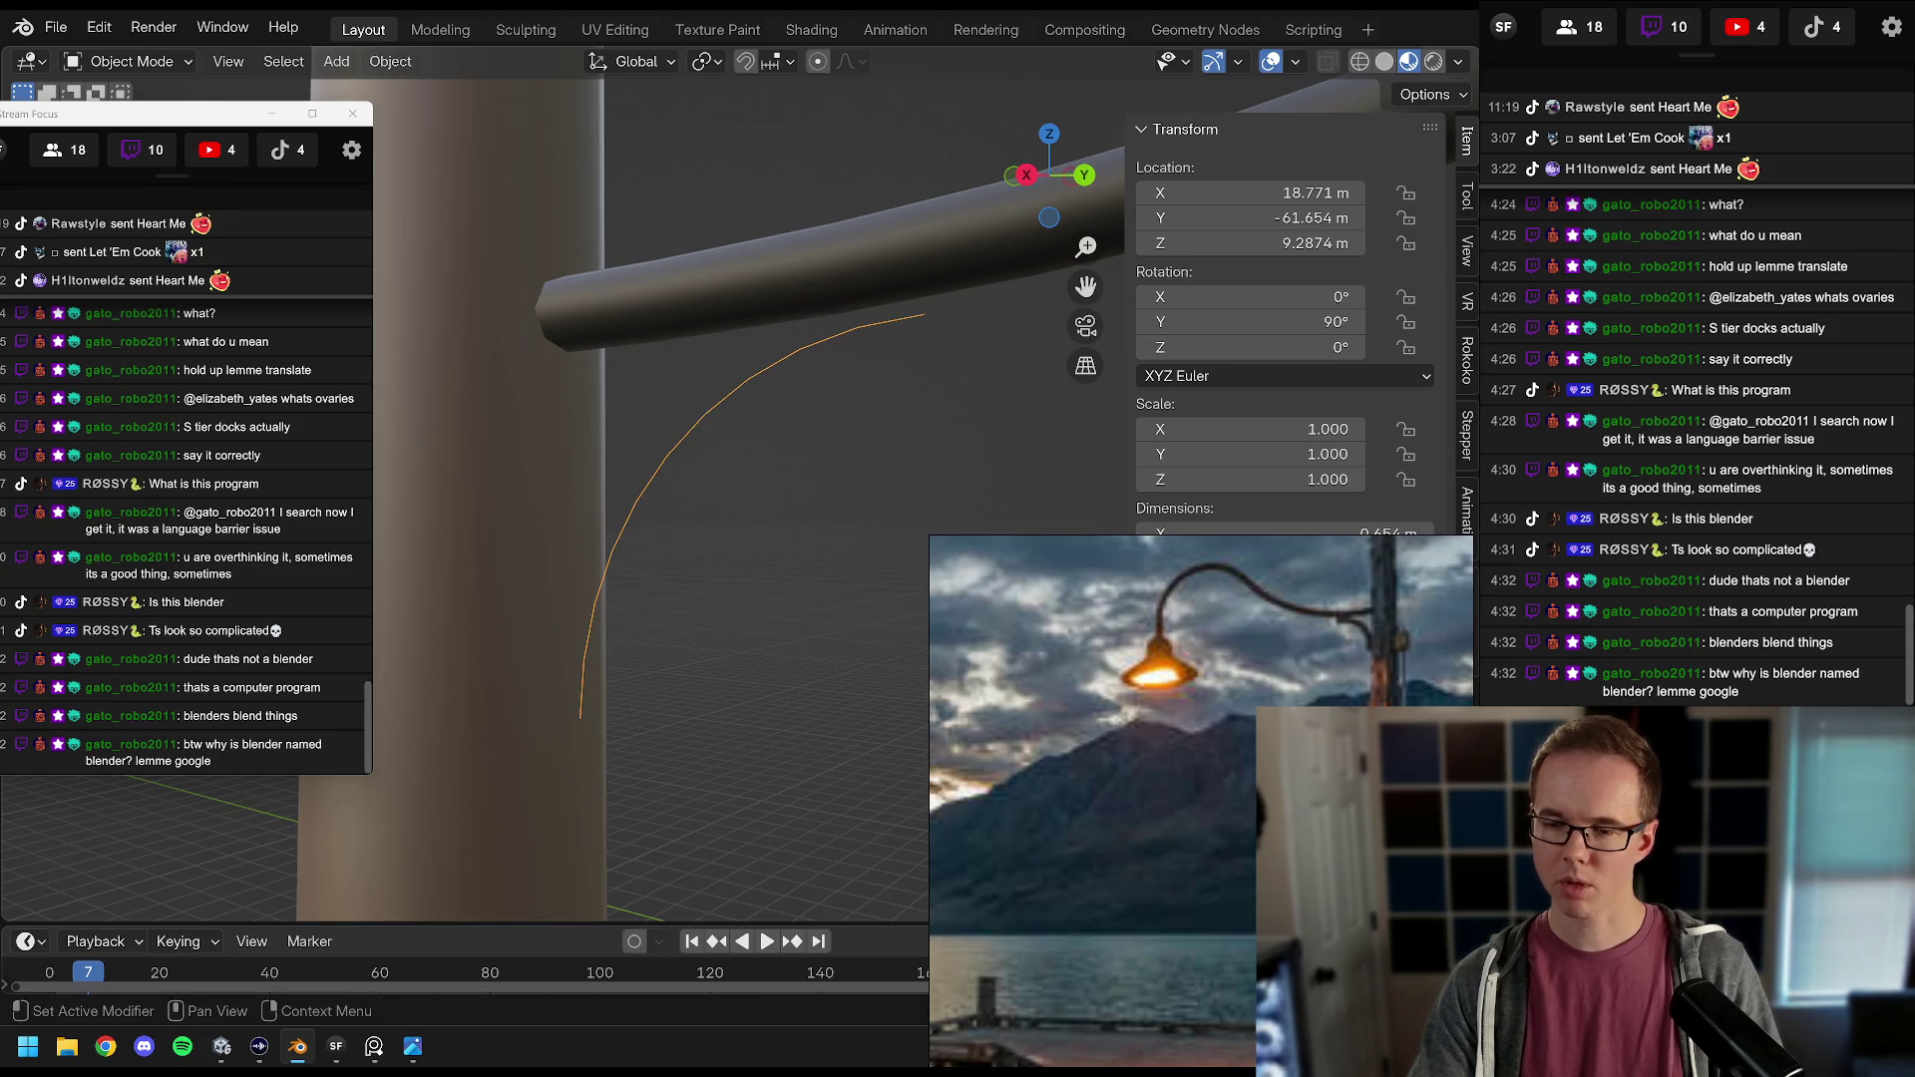
key("ctrl+shift+z")
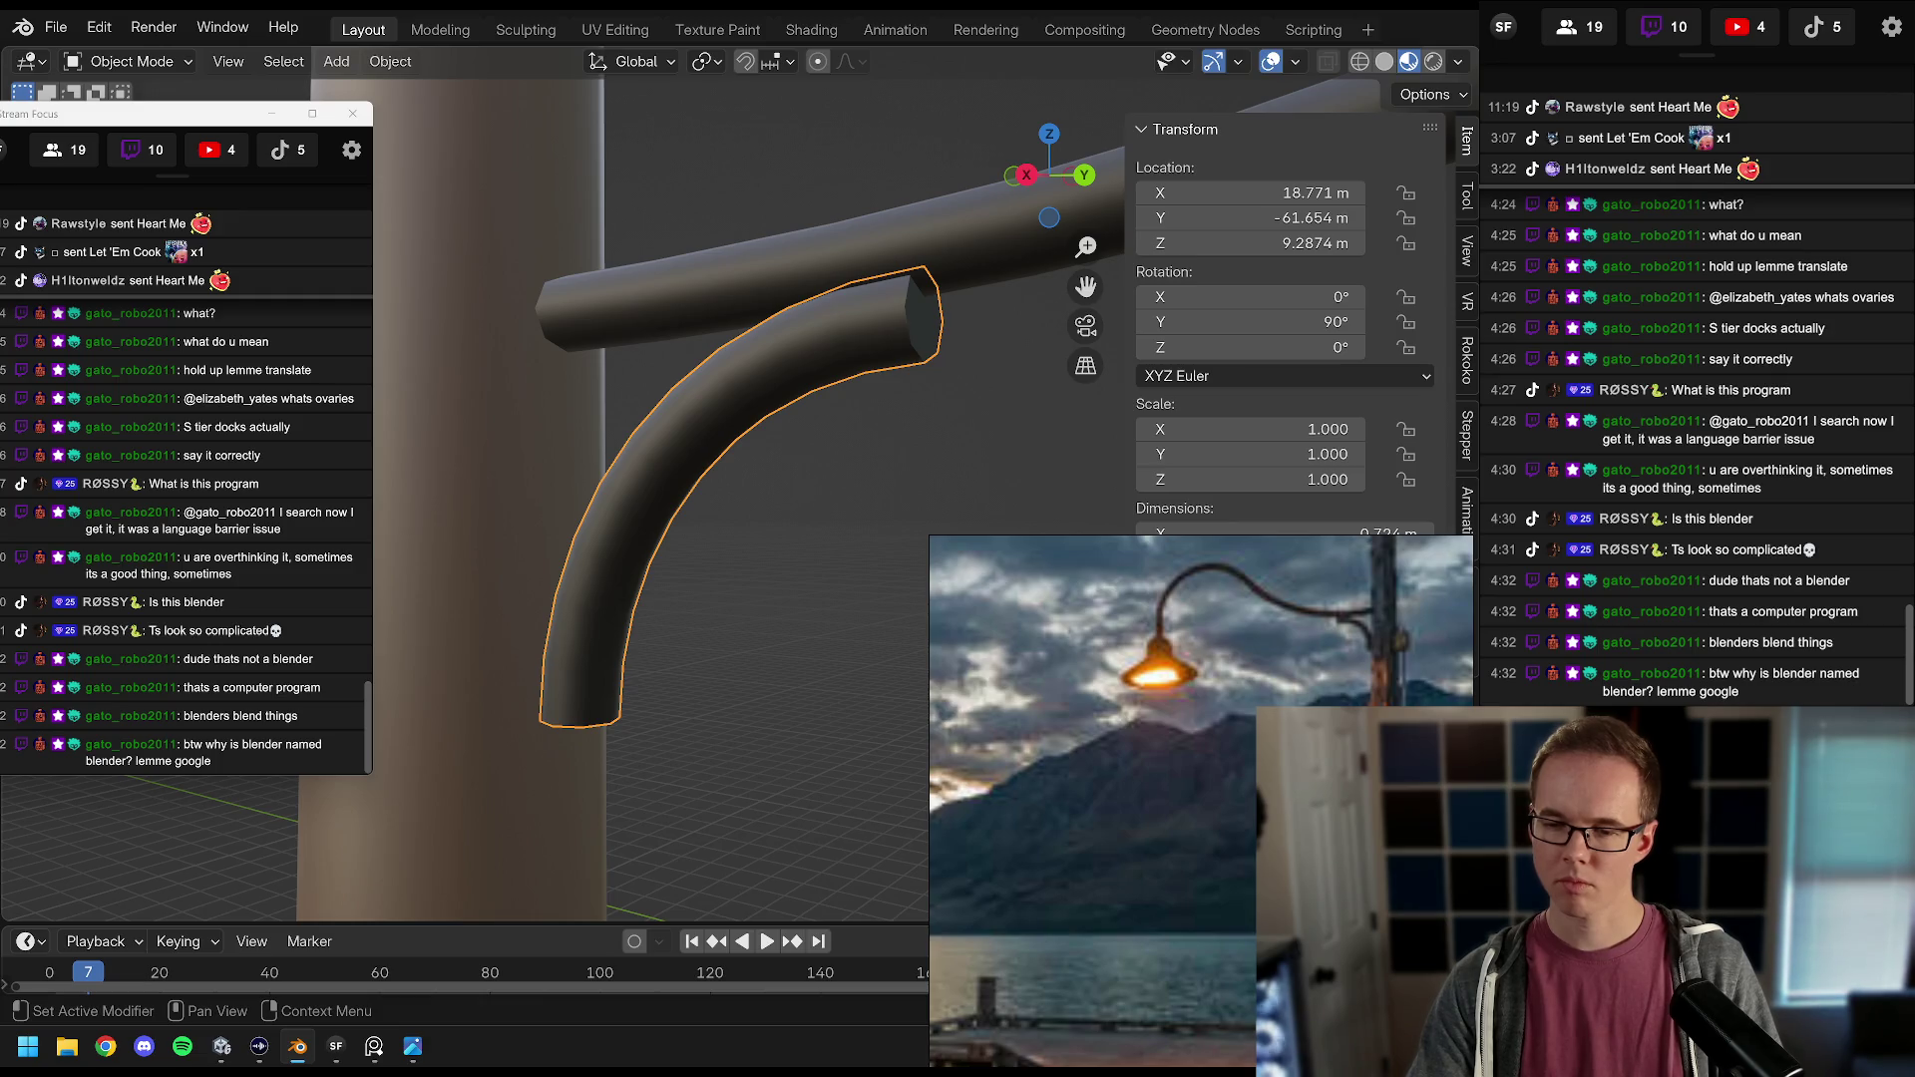
Step: Convert the curved arm via the object menu and add a modifier to the tube
right_click(869, 372)
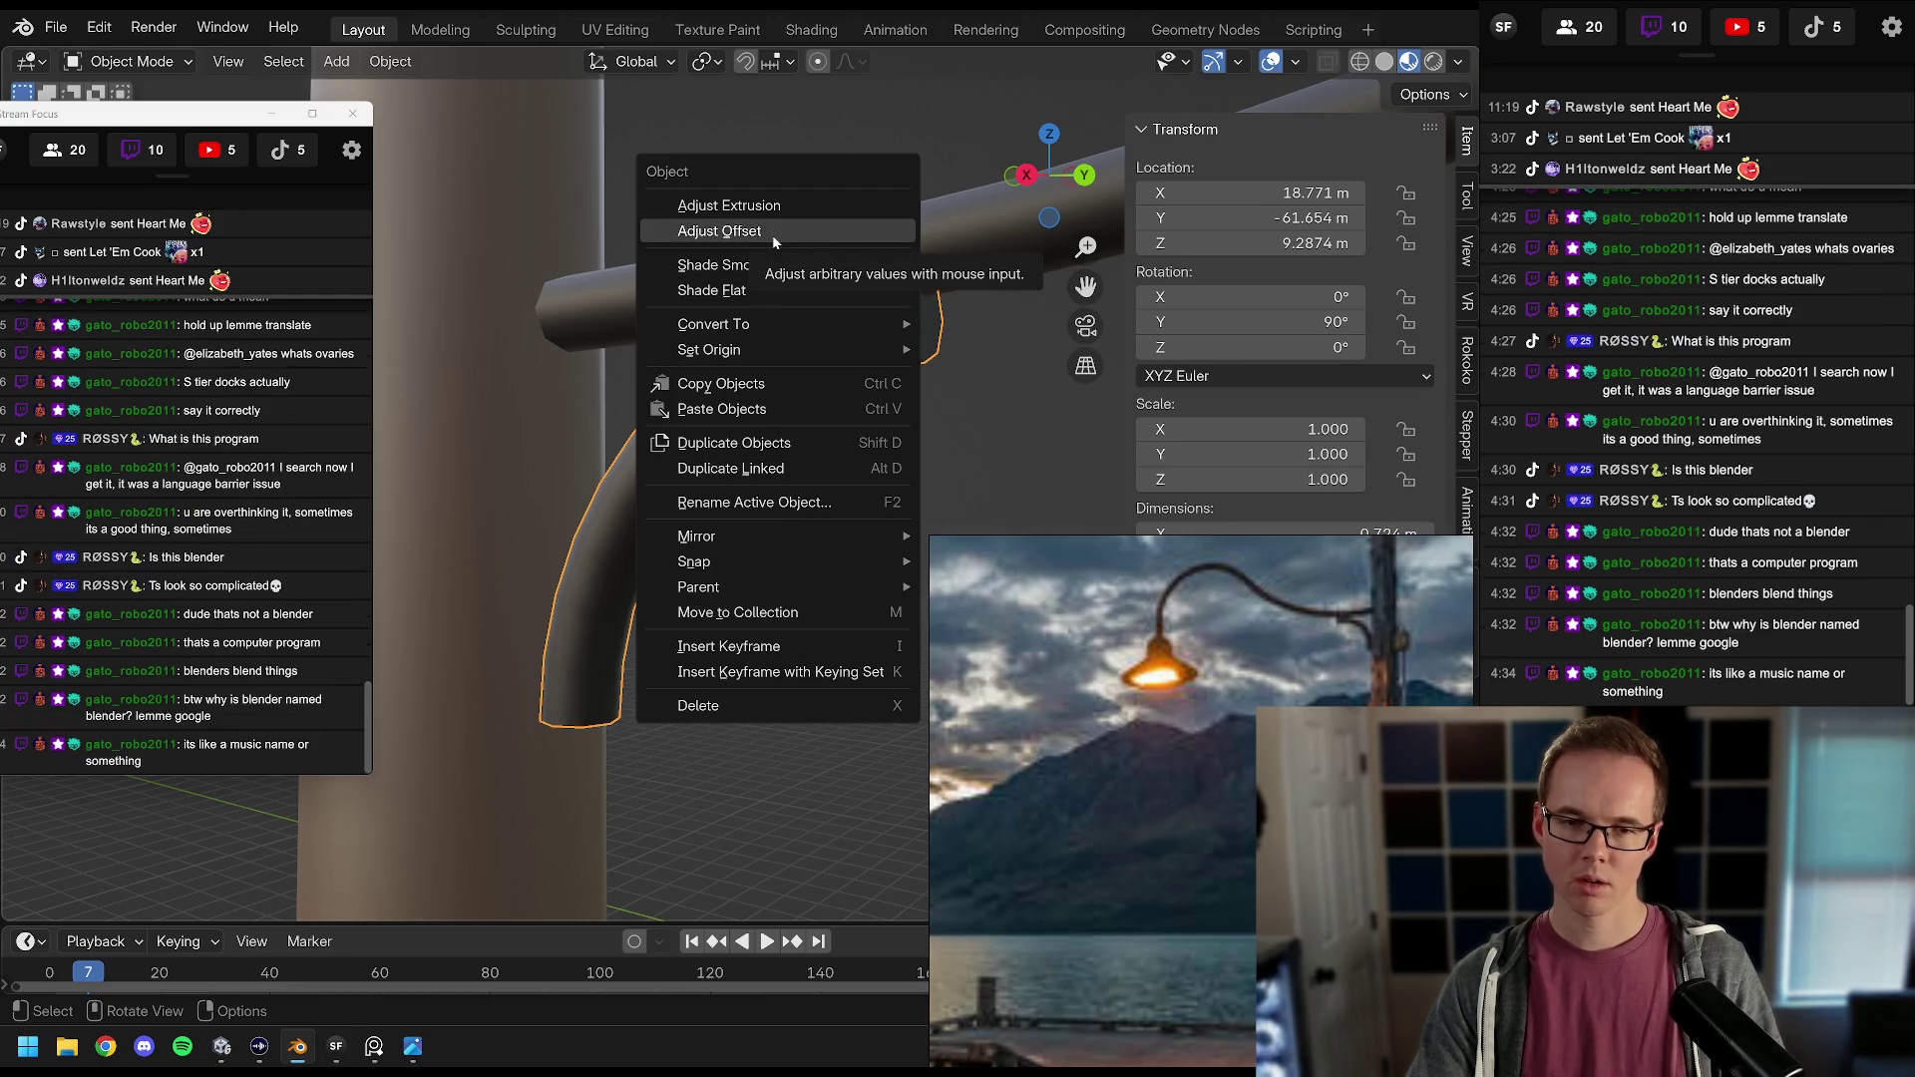
mouse_move(760, 326)
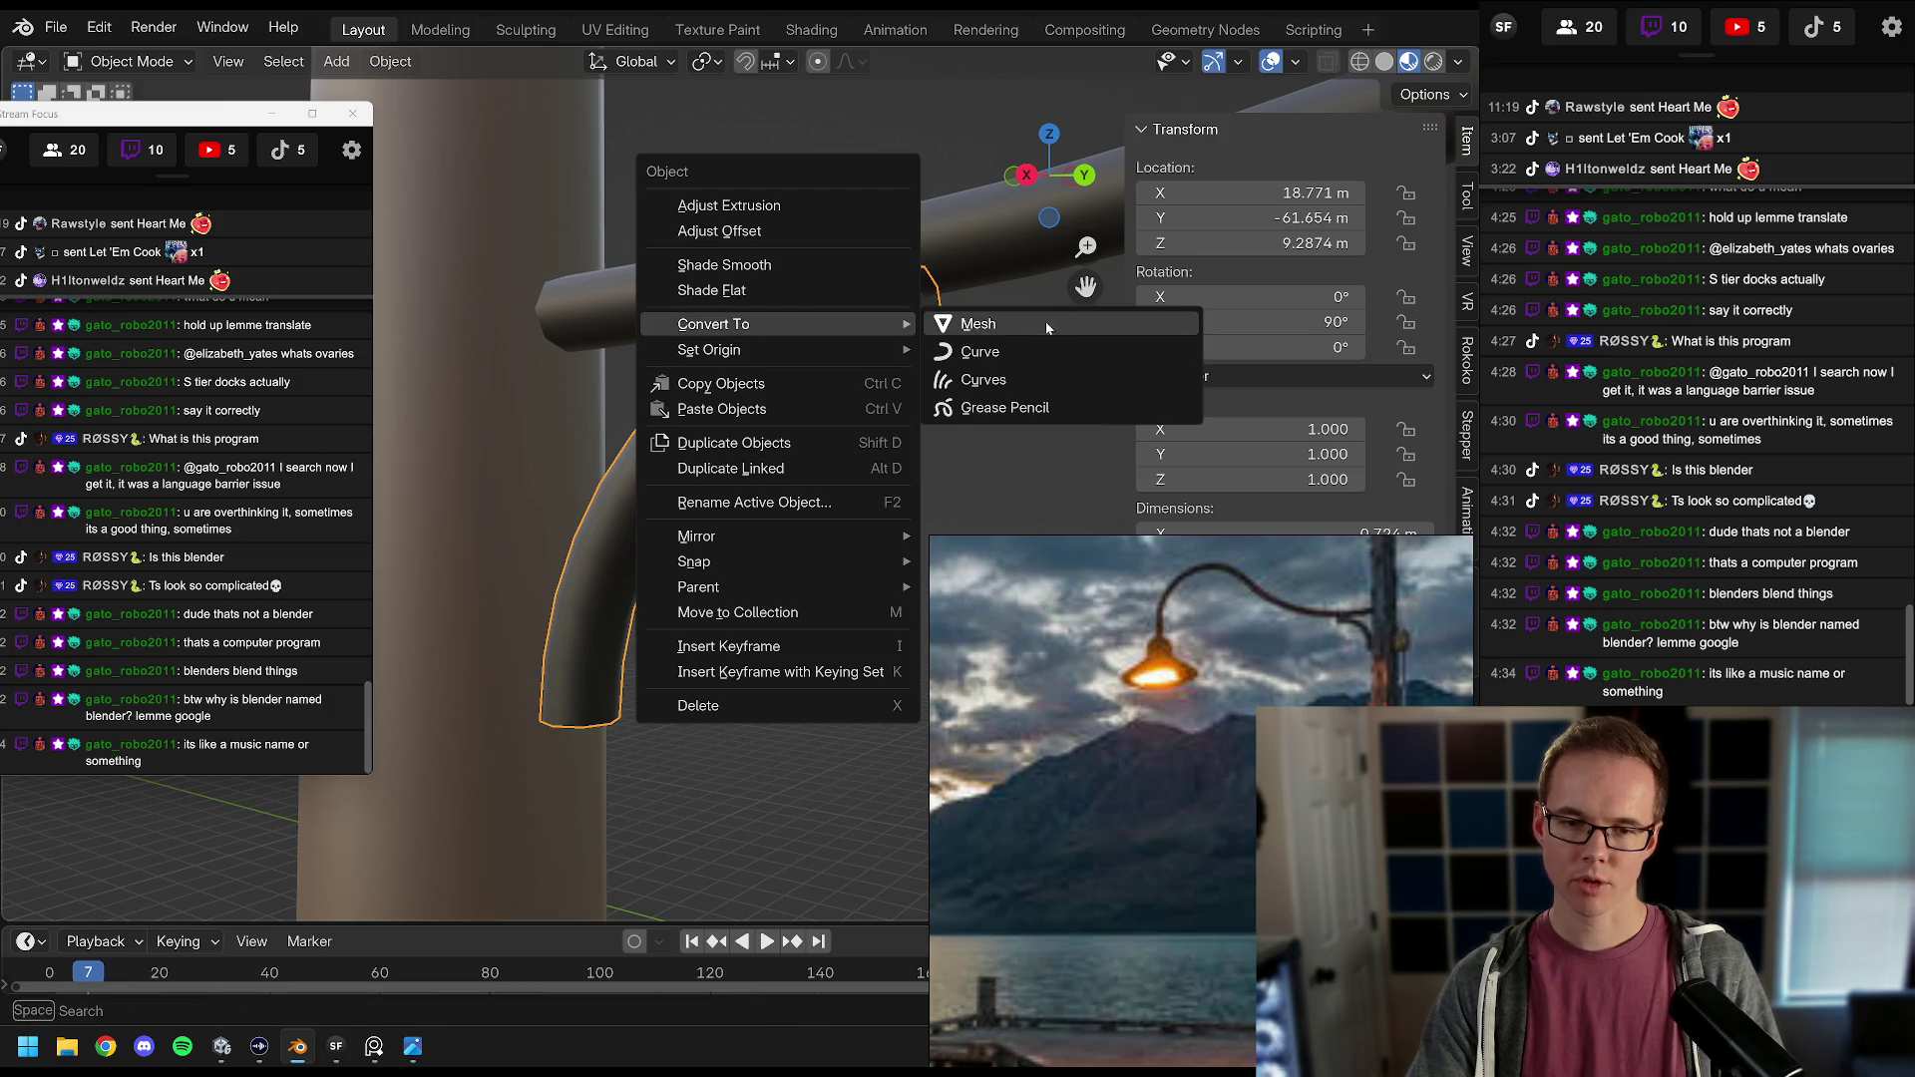
left_click(1046, 324)
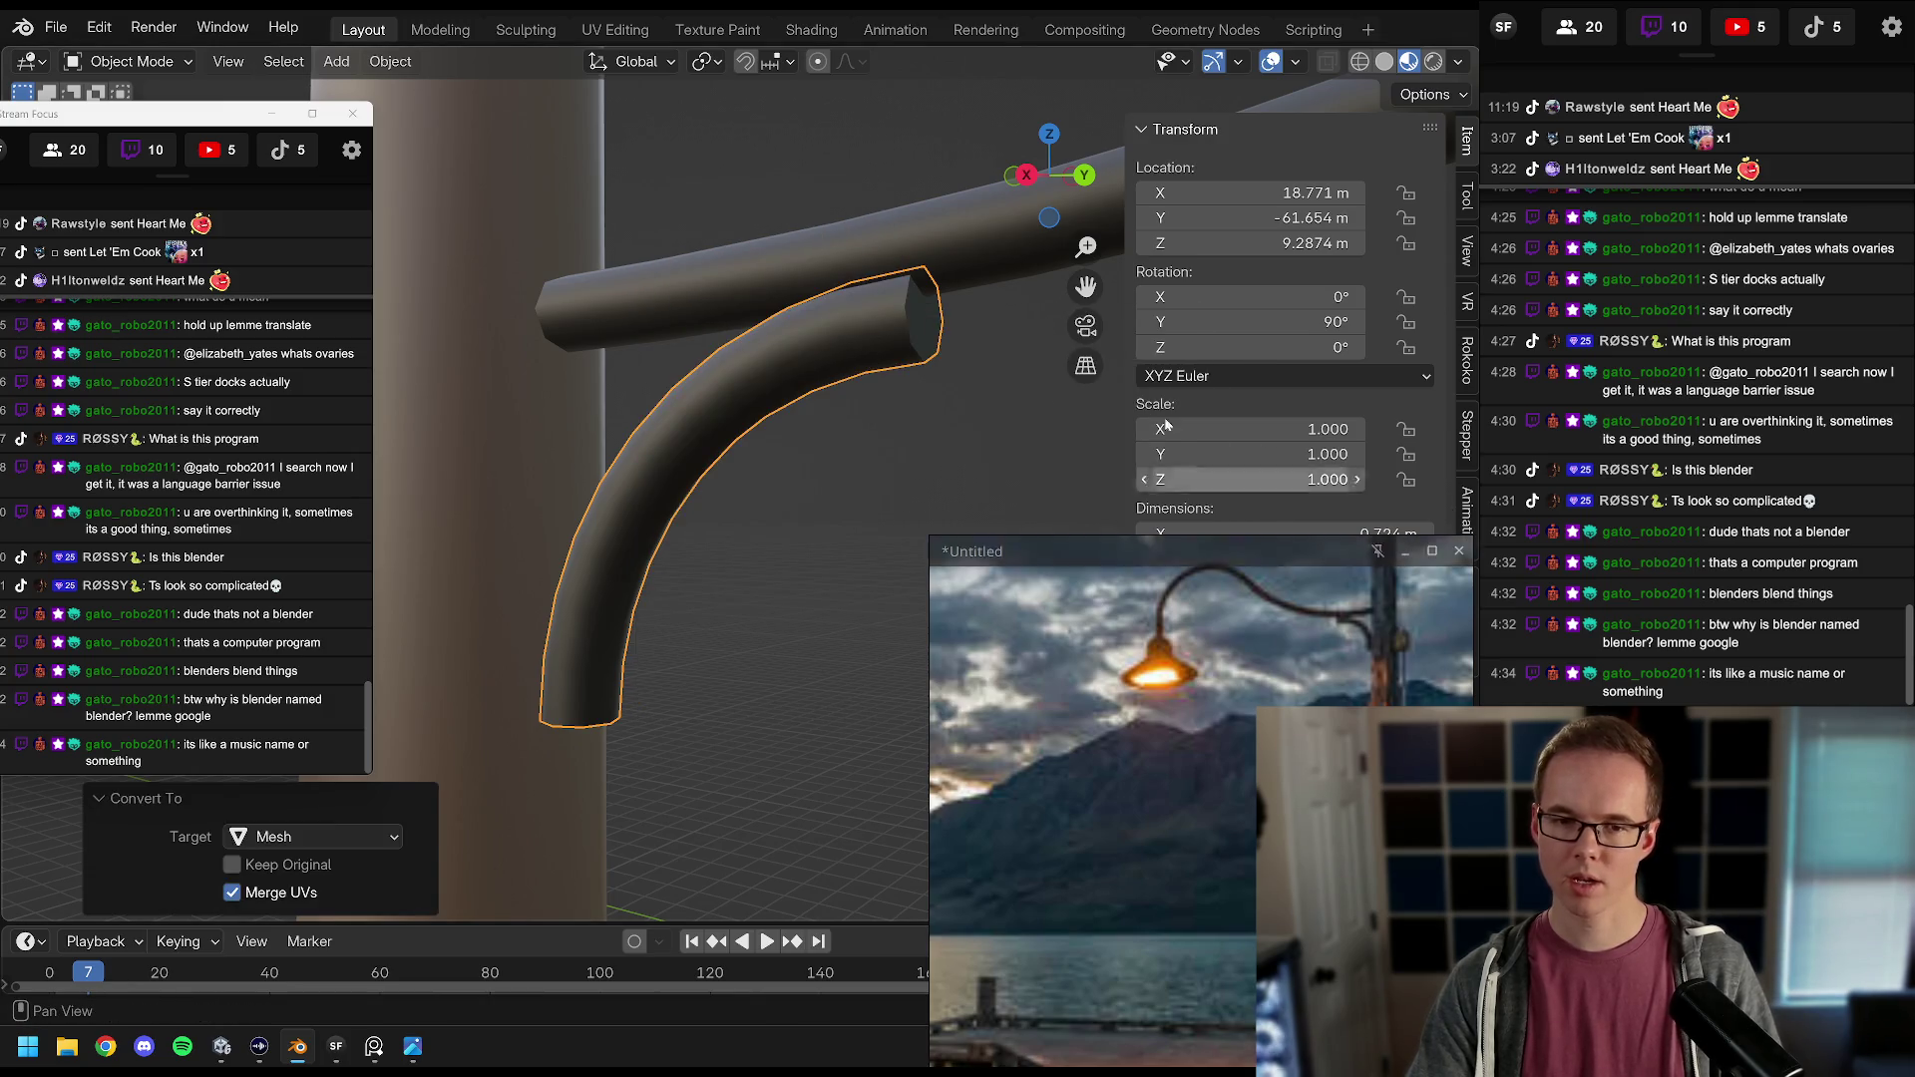
left_click(1497, 272)
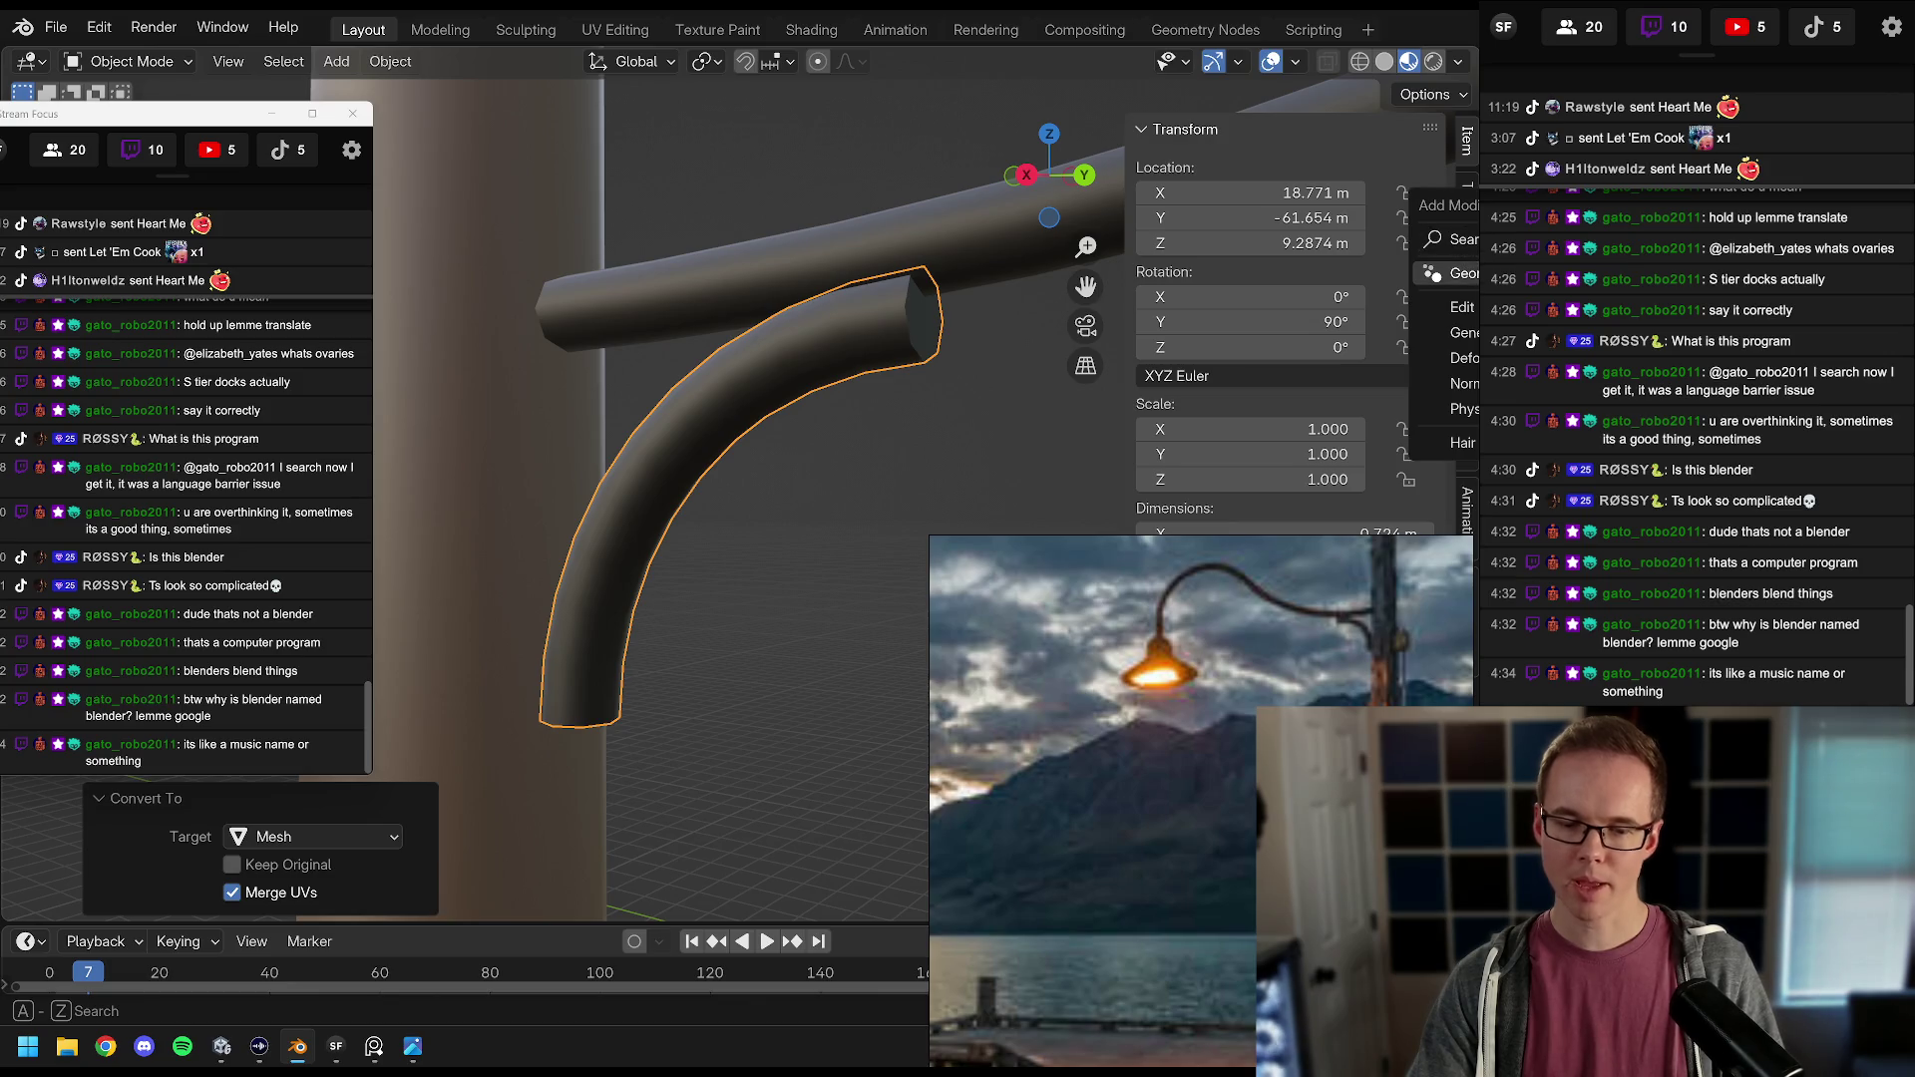
mouse_move(1465, 333)
left_click(1376, 329)
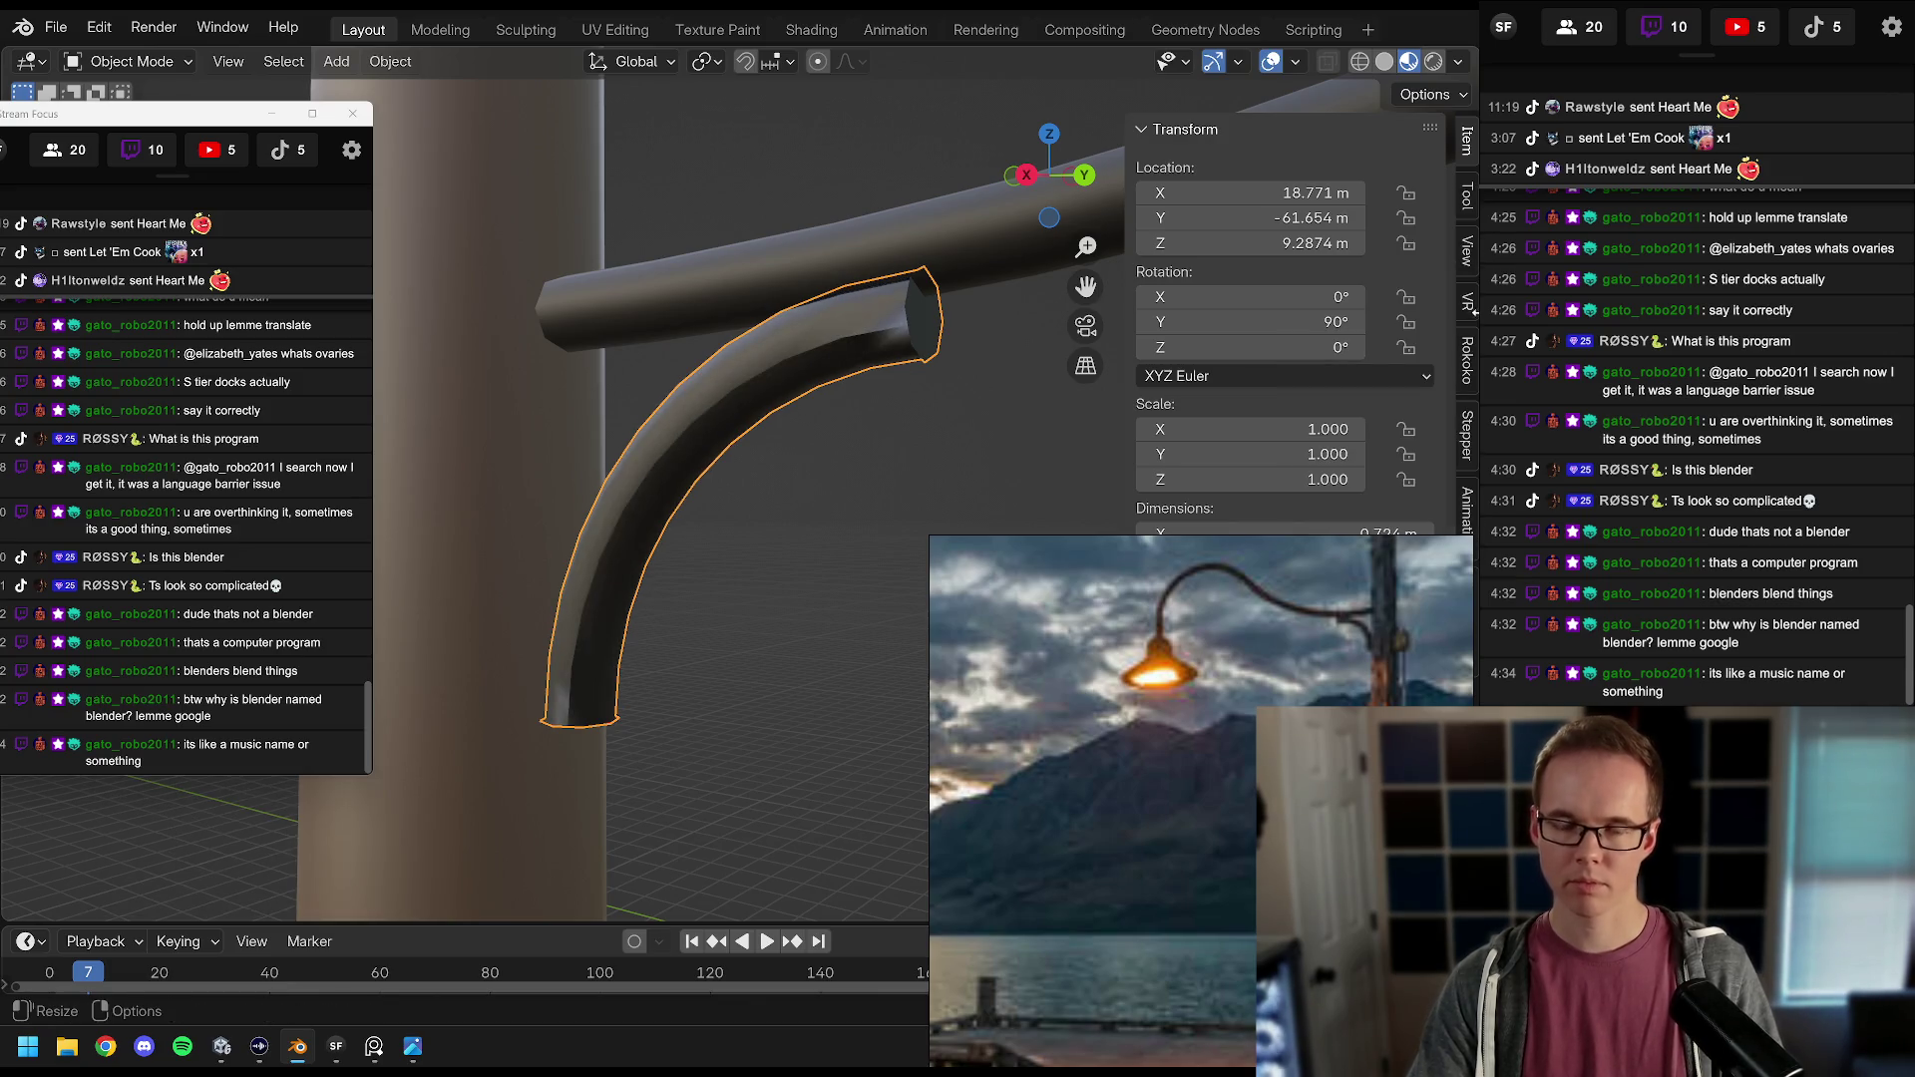
scroll(740, 498, "up", 3)
left_click_drag(750, 498, 728, 445)
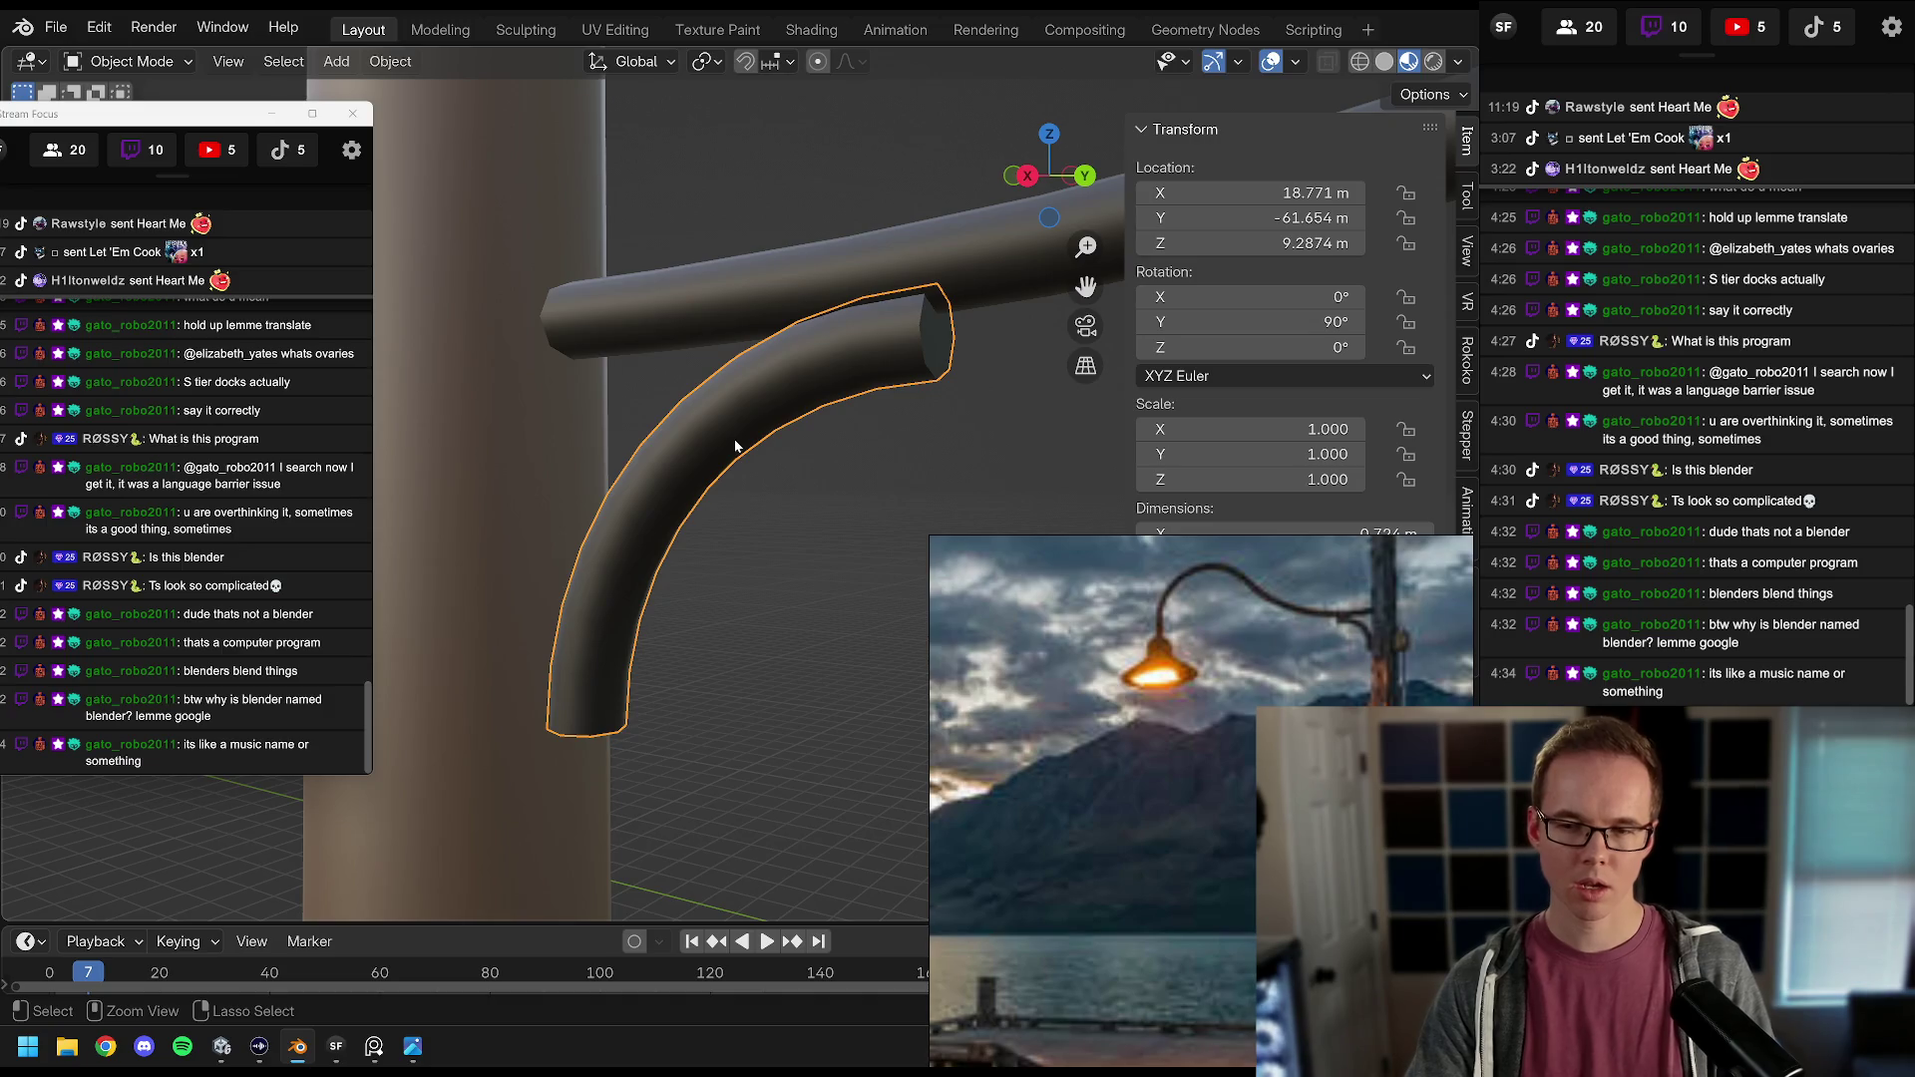
Step: Convert the arm to a mesh again, enter Edit Mode, select all faces and open overlay options
key("Tab")
key("Tab")
right_click(856, 347)
key("Tab")
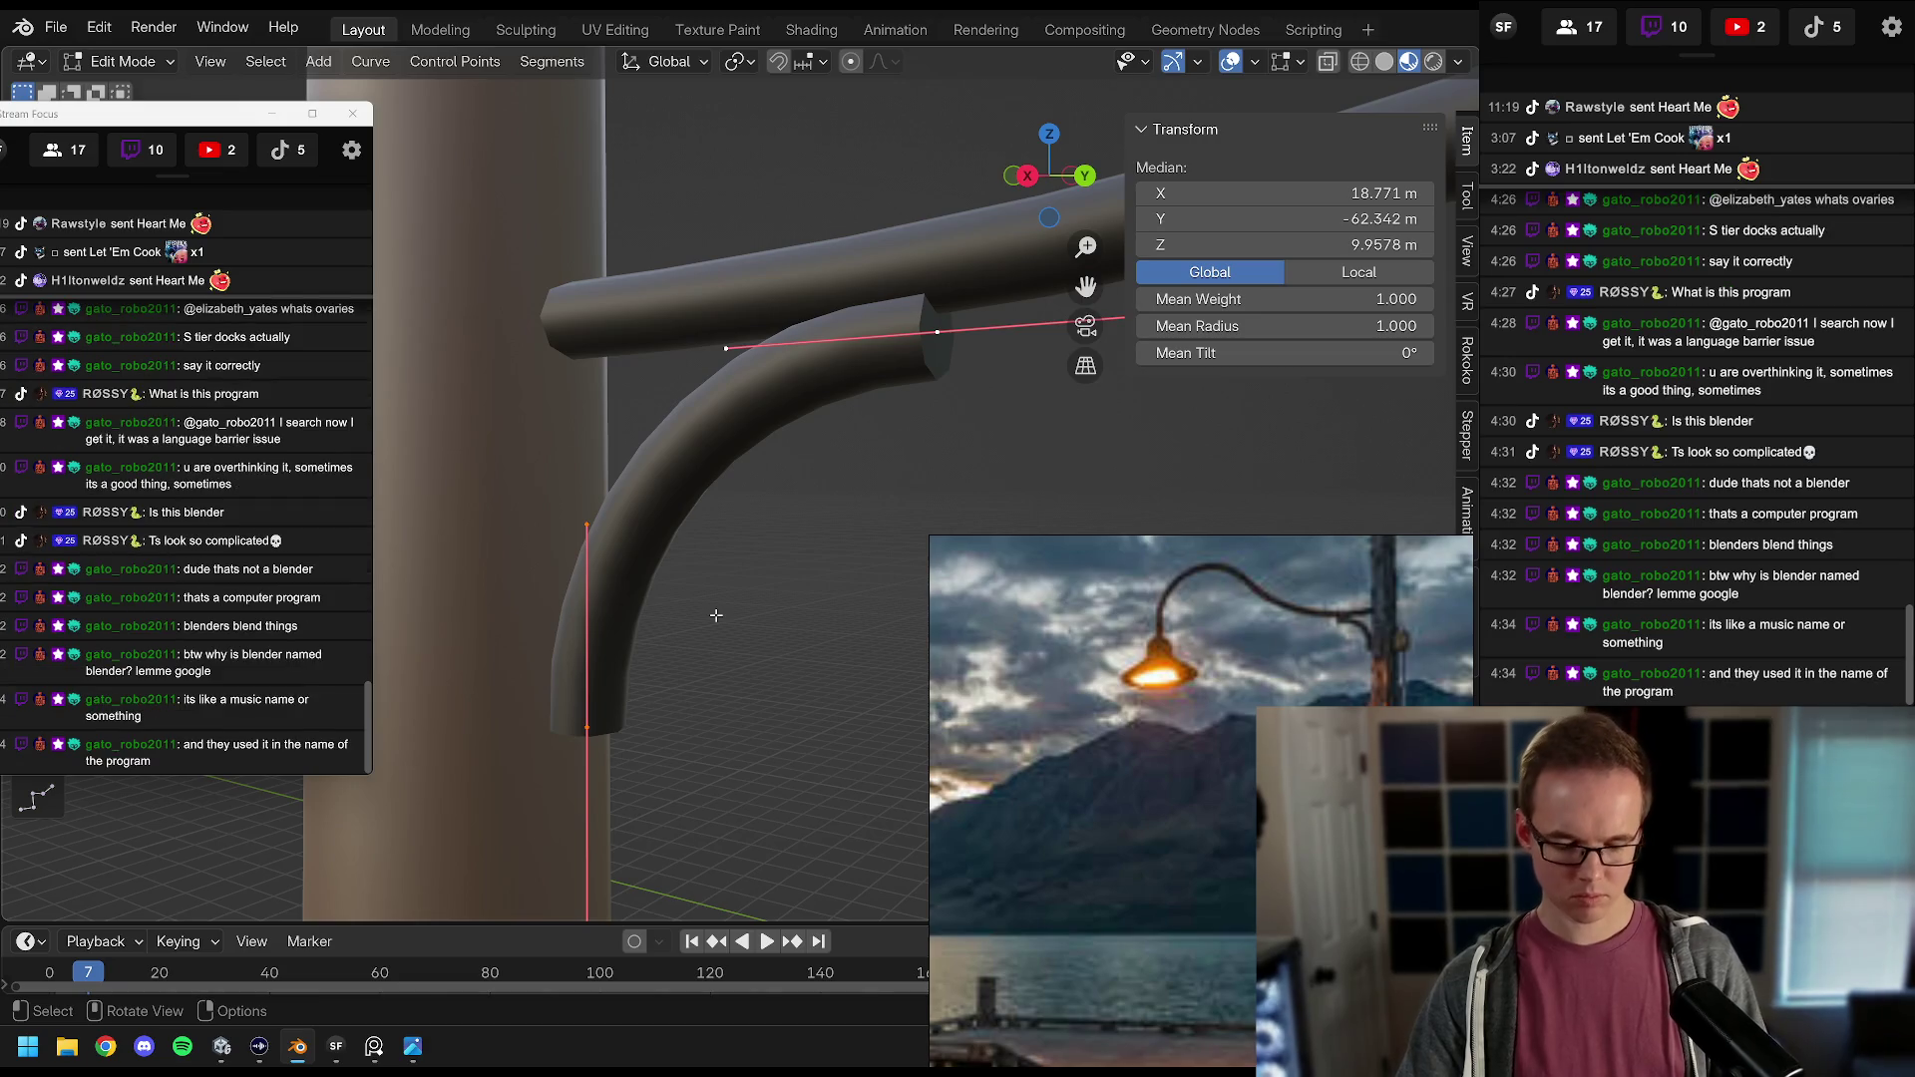
key("Tab")
right_click(805, 385)
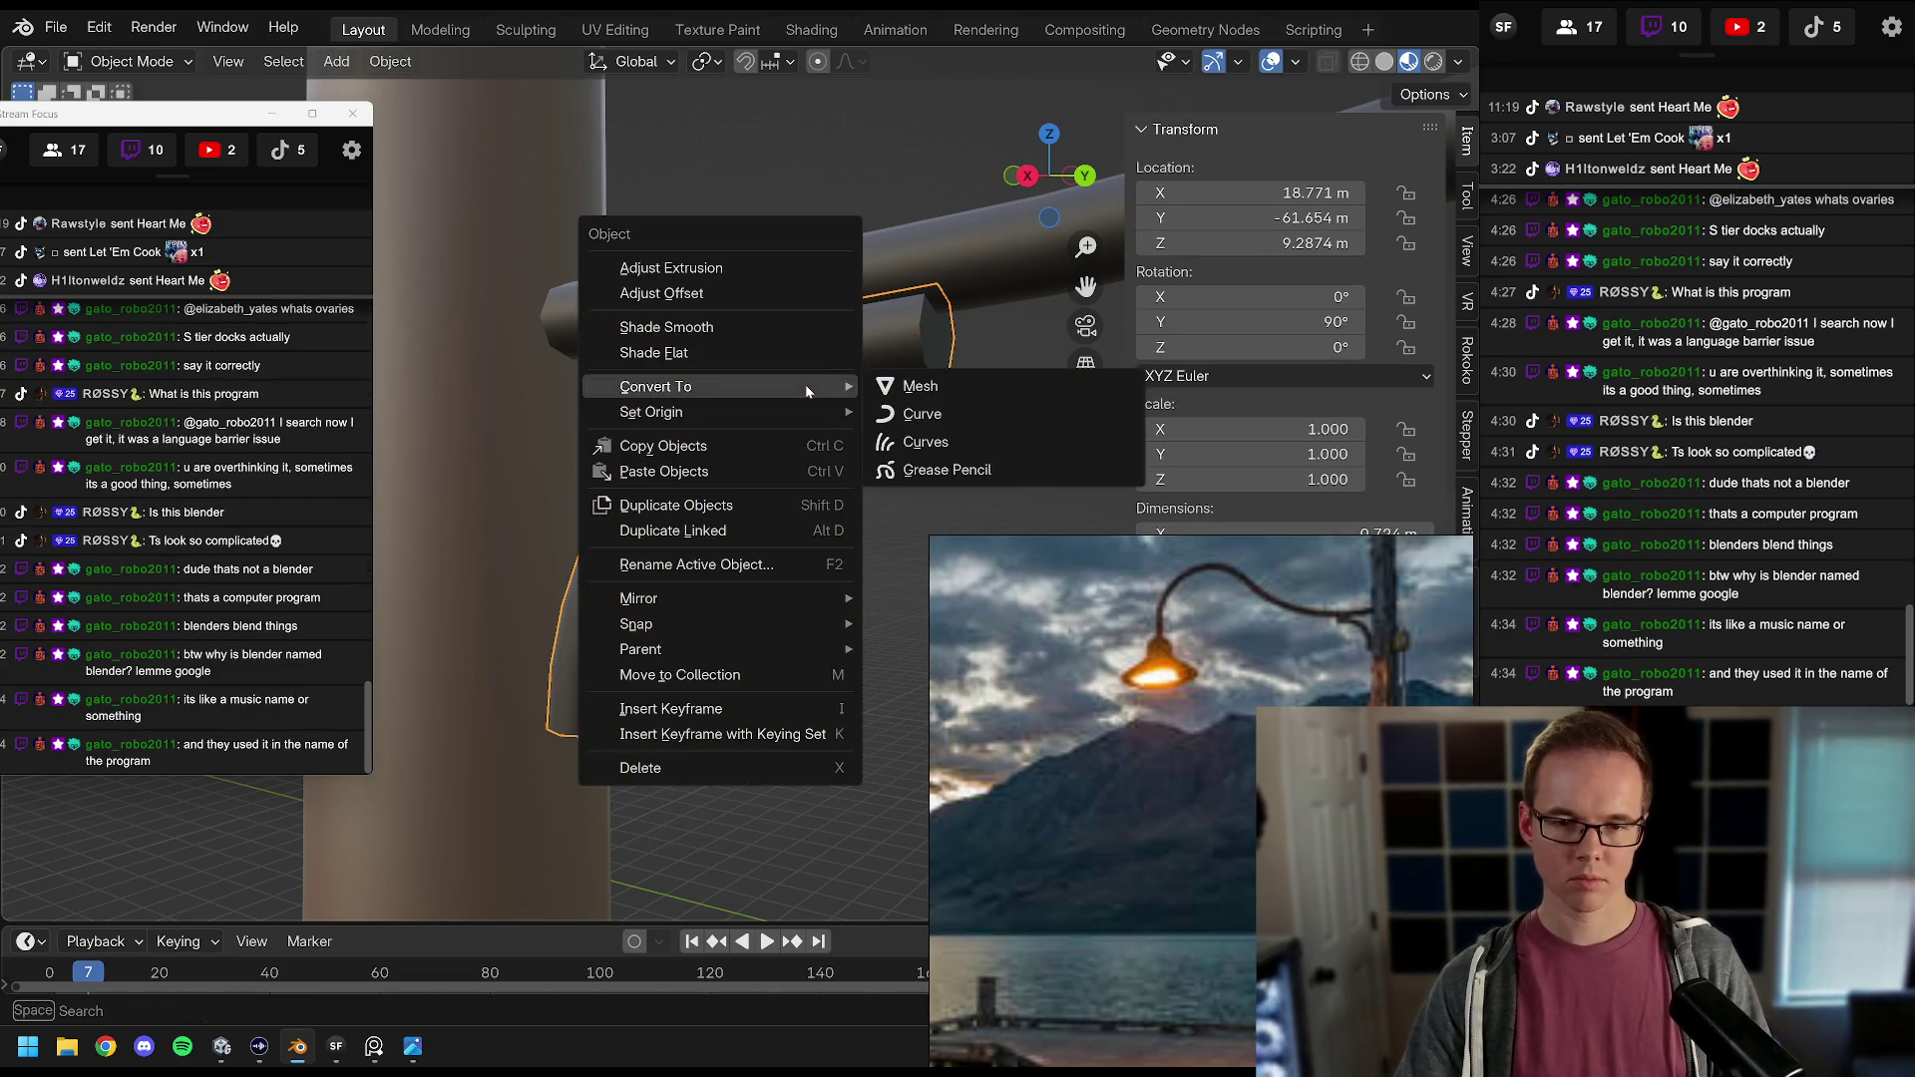
left_click(938, 391)
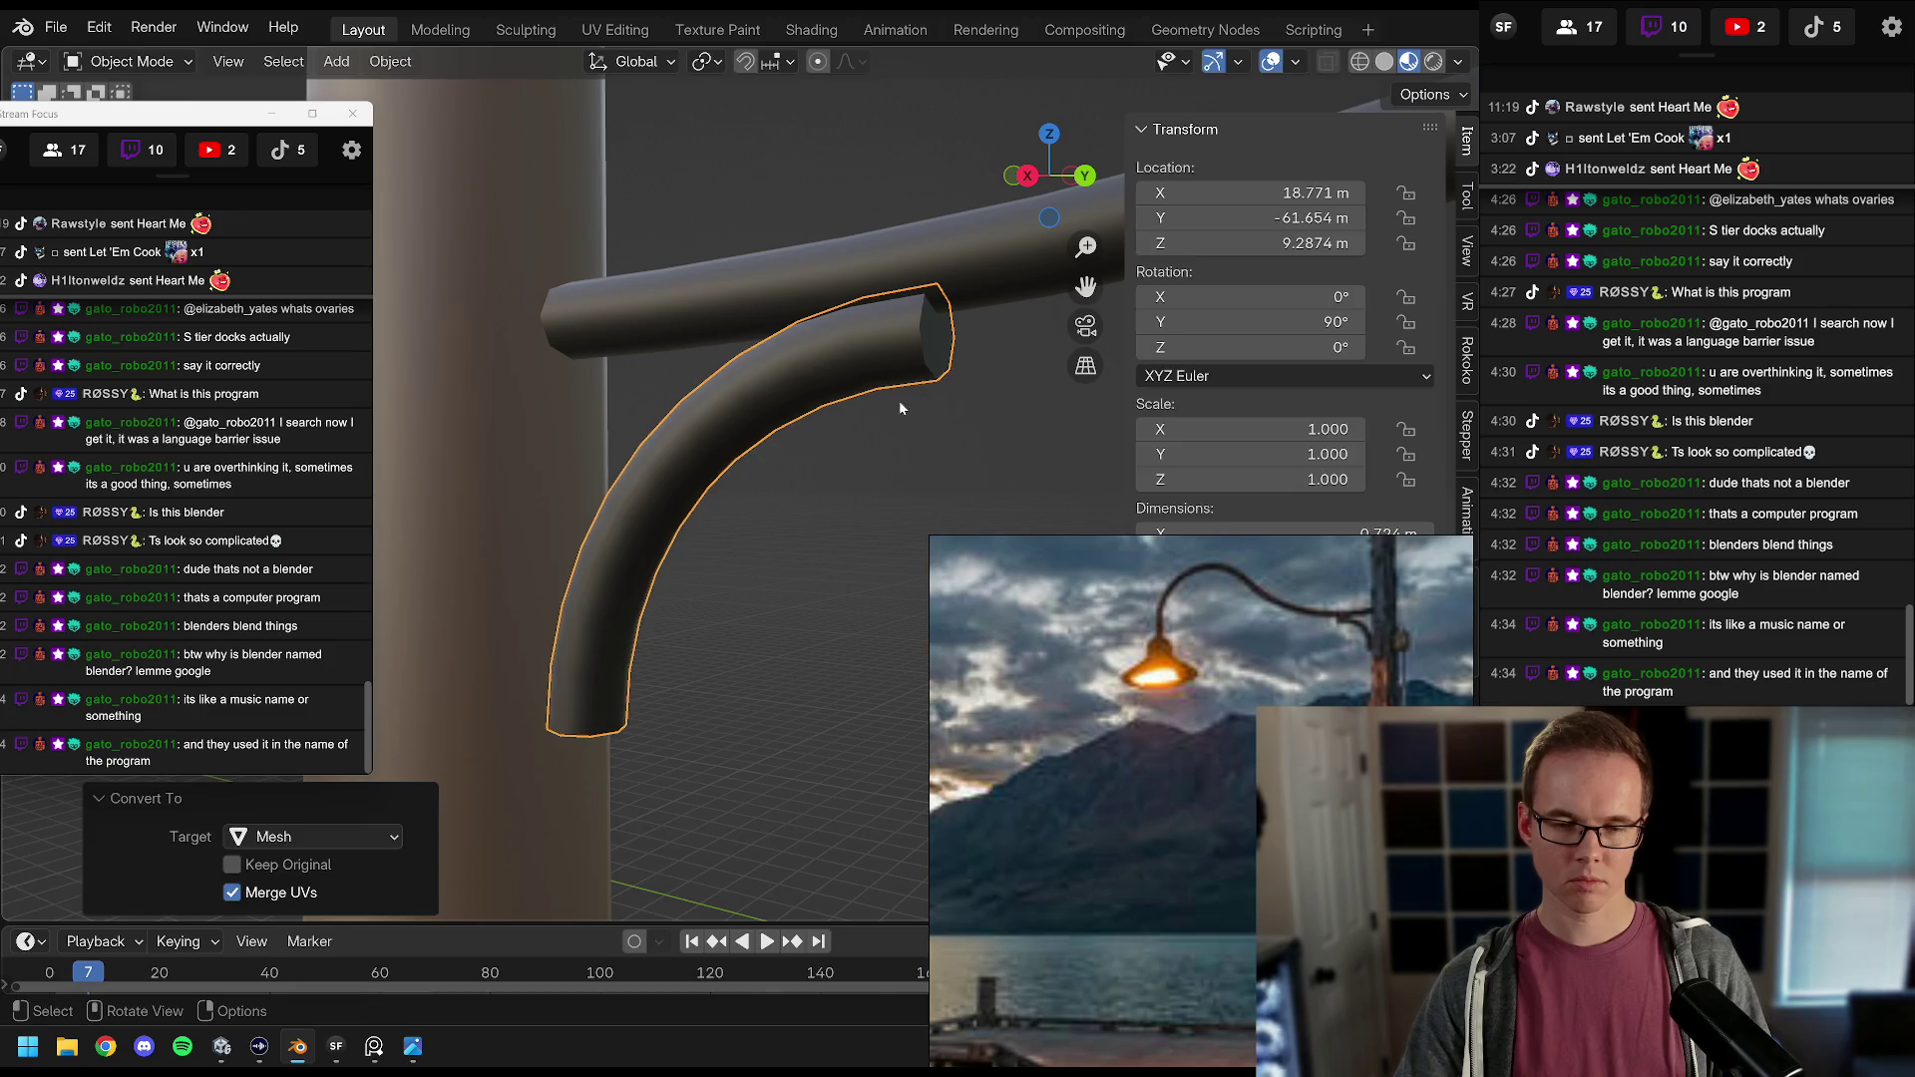
key("Tab")
key("a")
mouse_move(876, 379)
left_mouse_down()
mouse_move(851, 338)
mouse_move(947, 299)
left_mouse_up()
left_click(1287, 64)
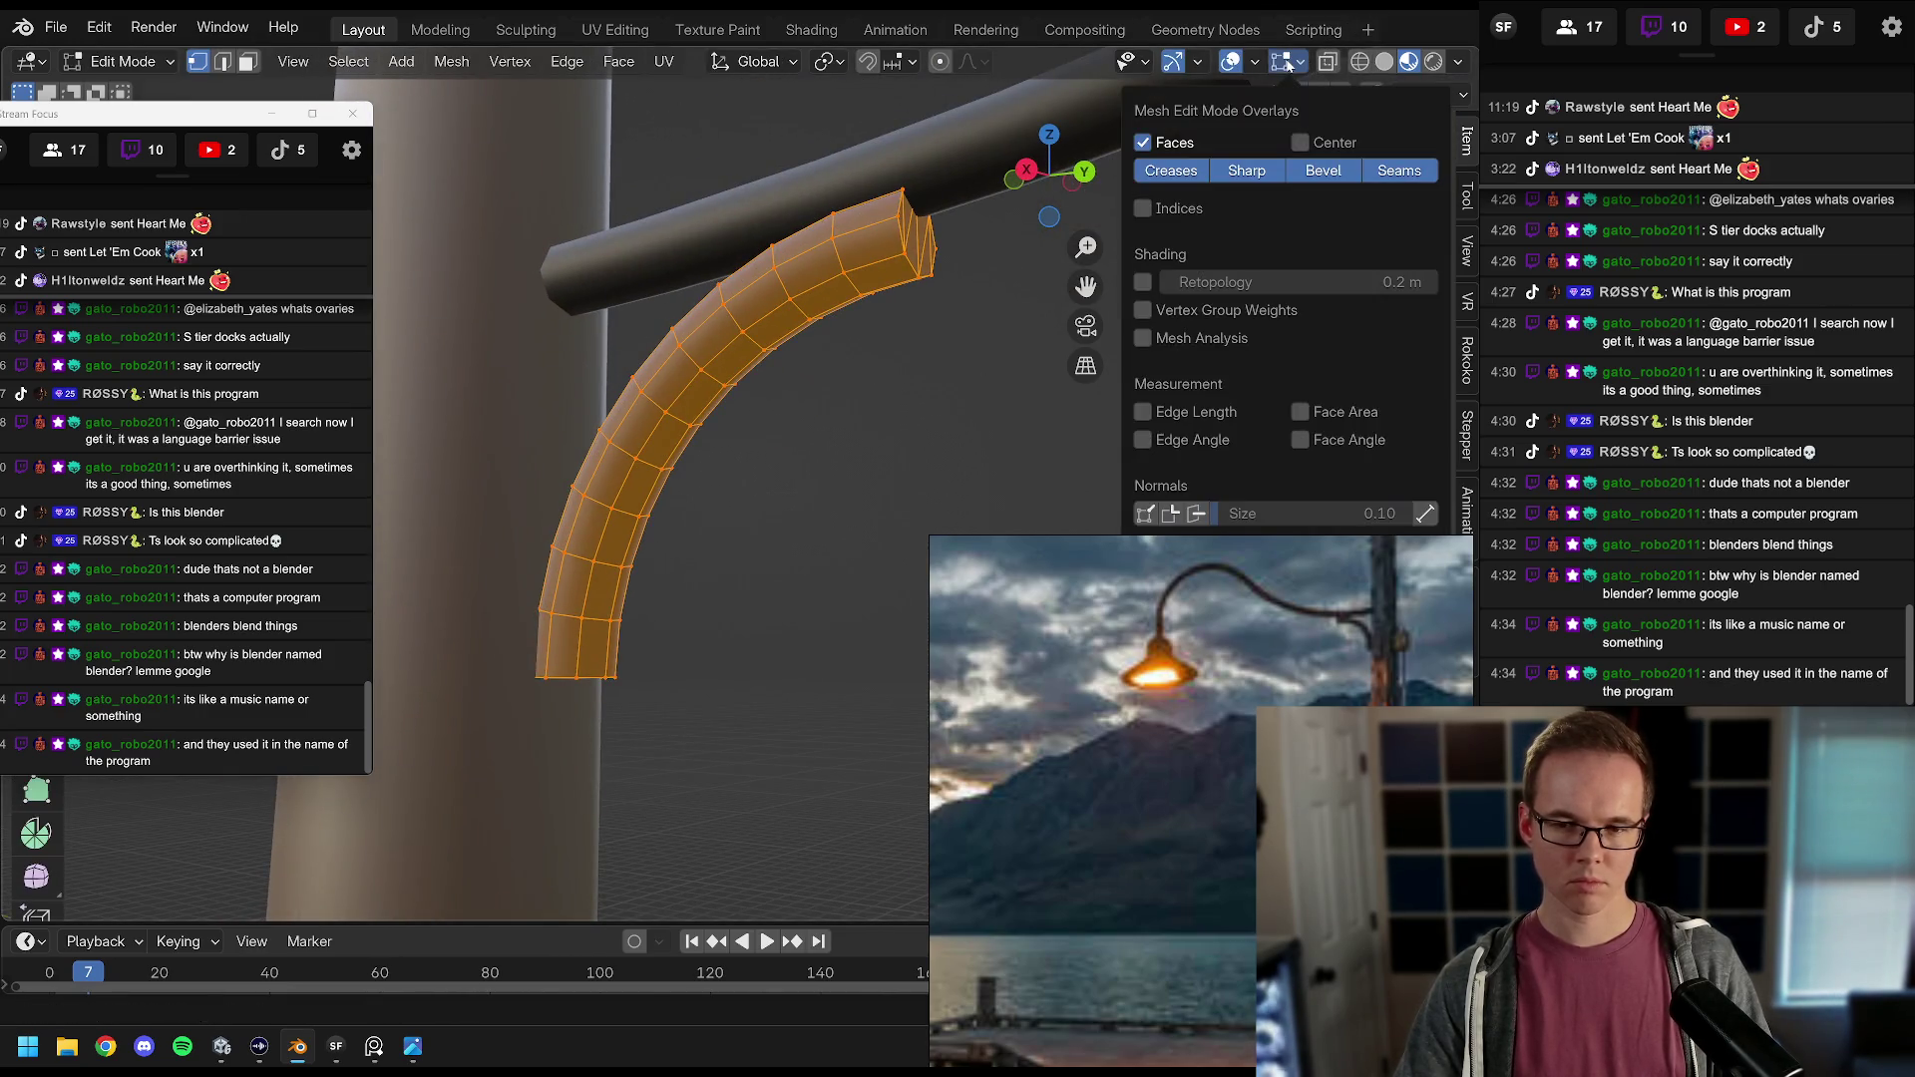
Step: Back in Object Mode, add a Bevel modifier to the tube by searching 'beve'
left_click(1255, 62)
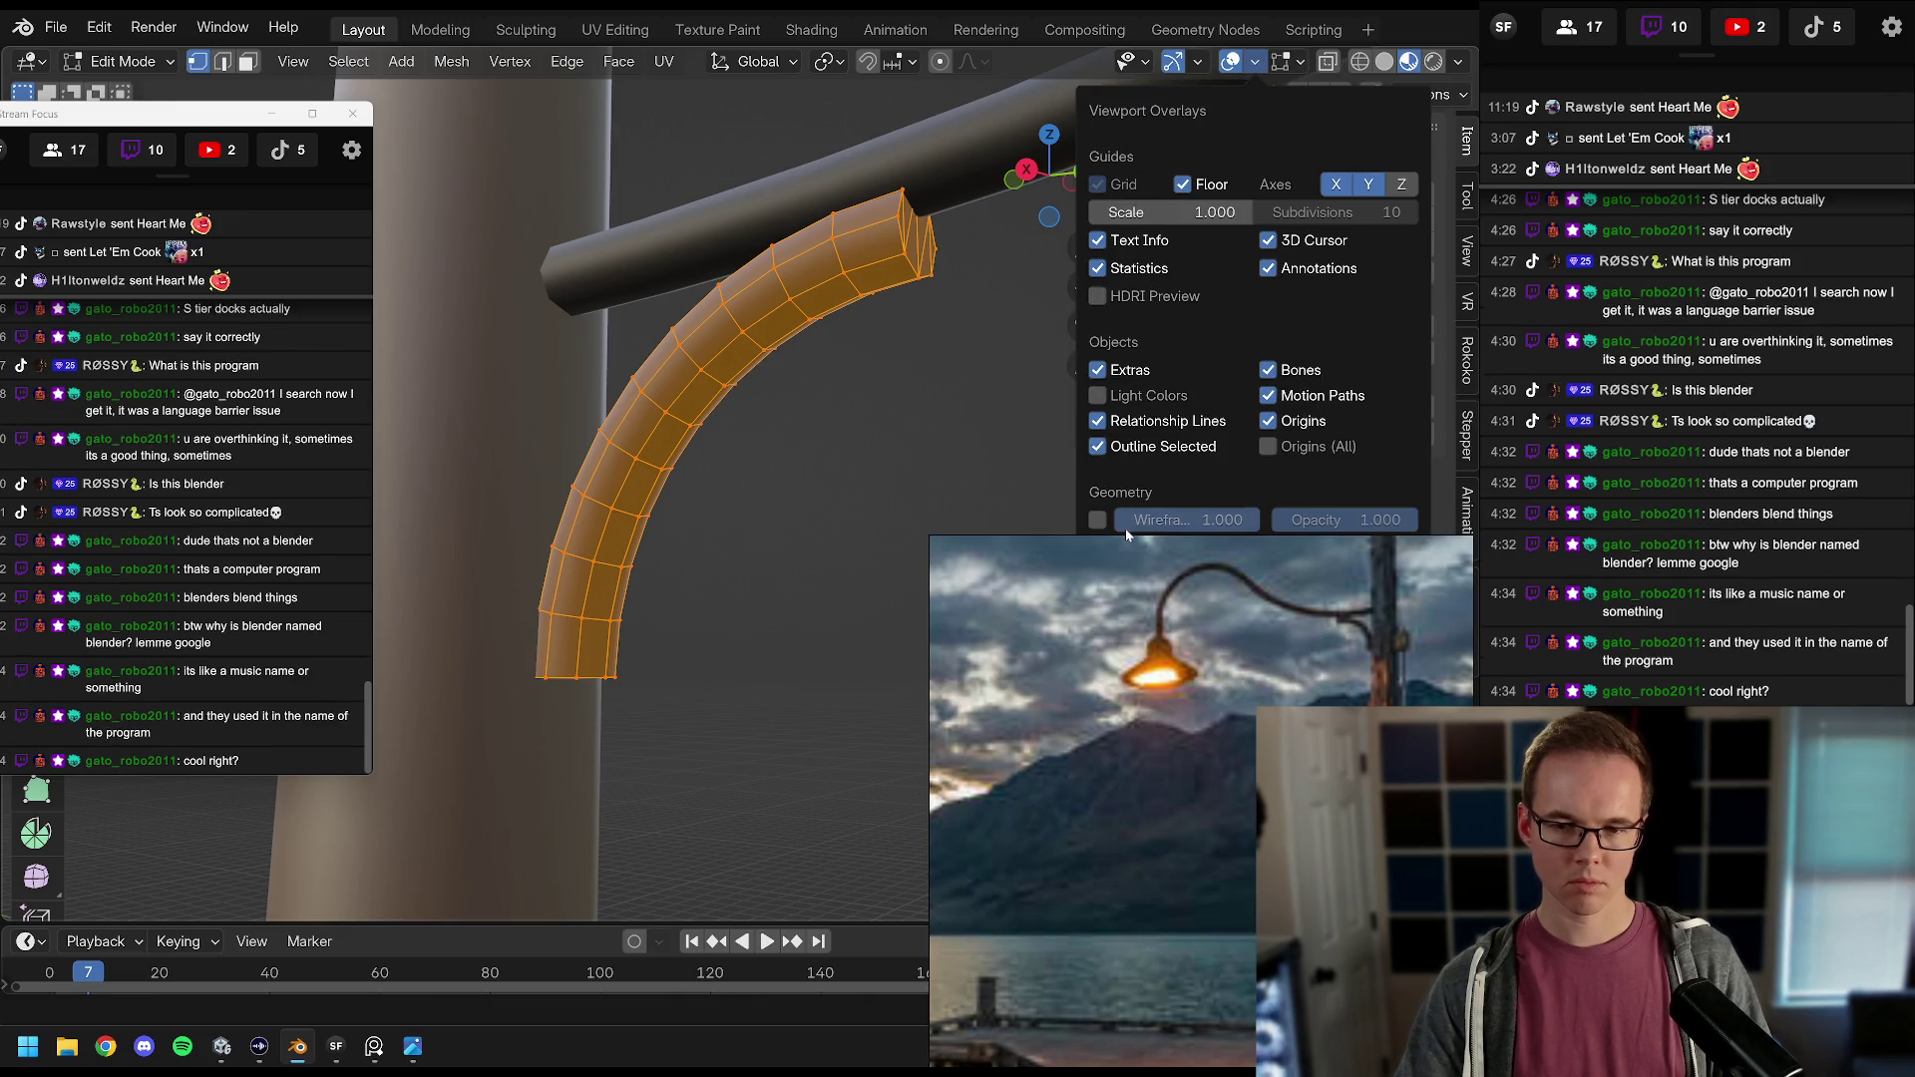
mouse_move(1121, 547)
left_mouse_down()
mouse_move(1122, 743)
mouse_move(1121, 712)
left_mouse_up()
left_click(1122, 628)
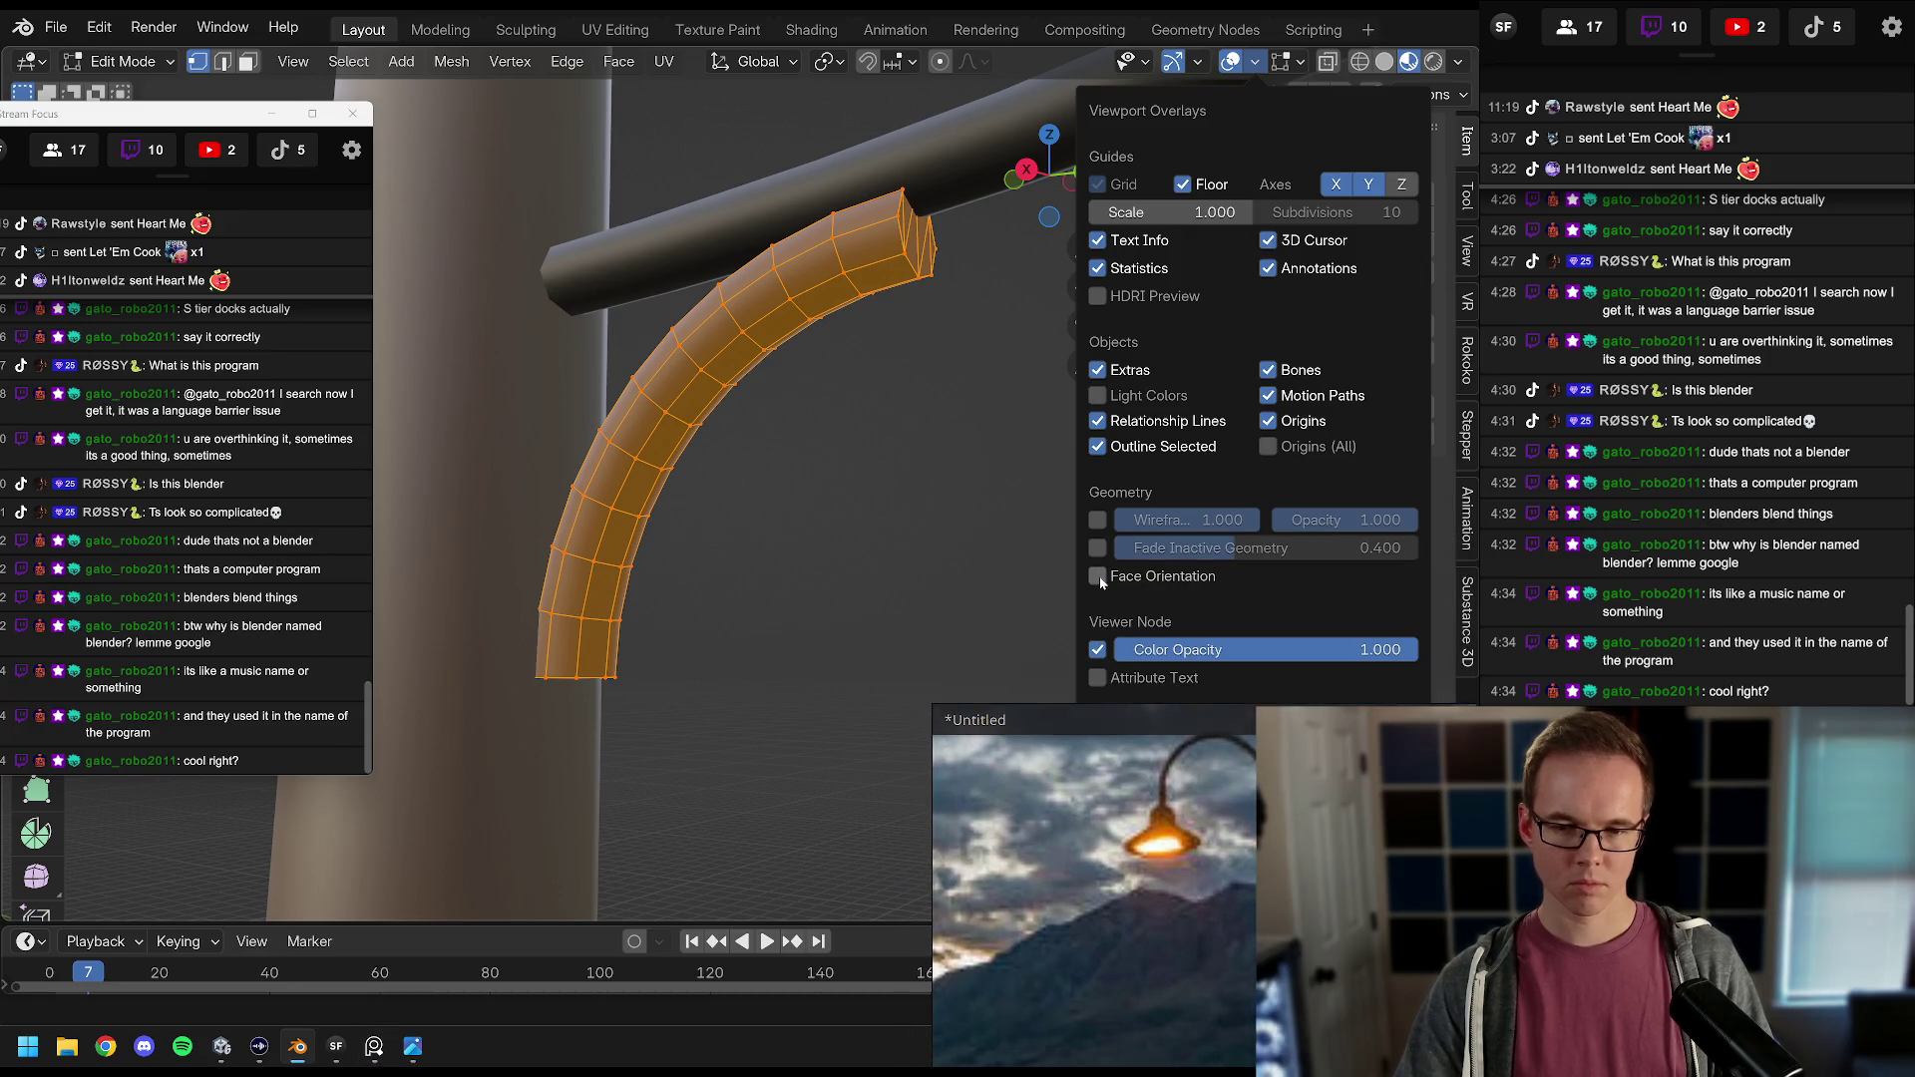
key("Tab")
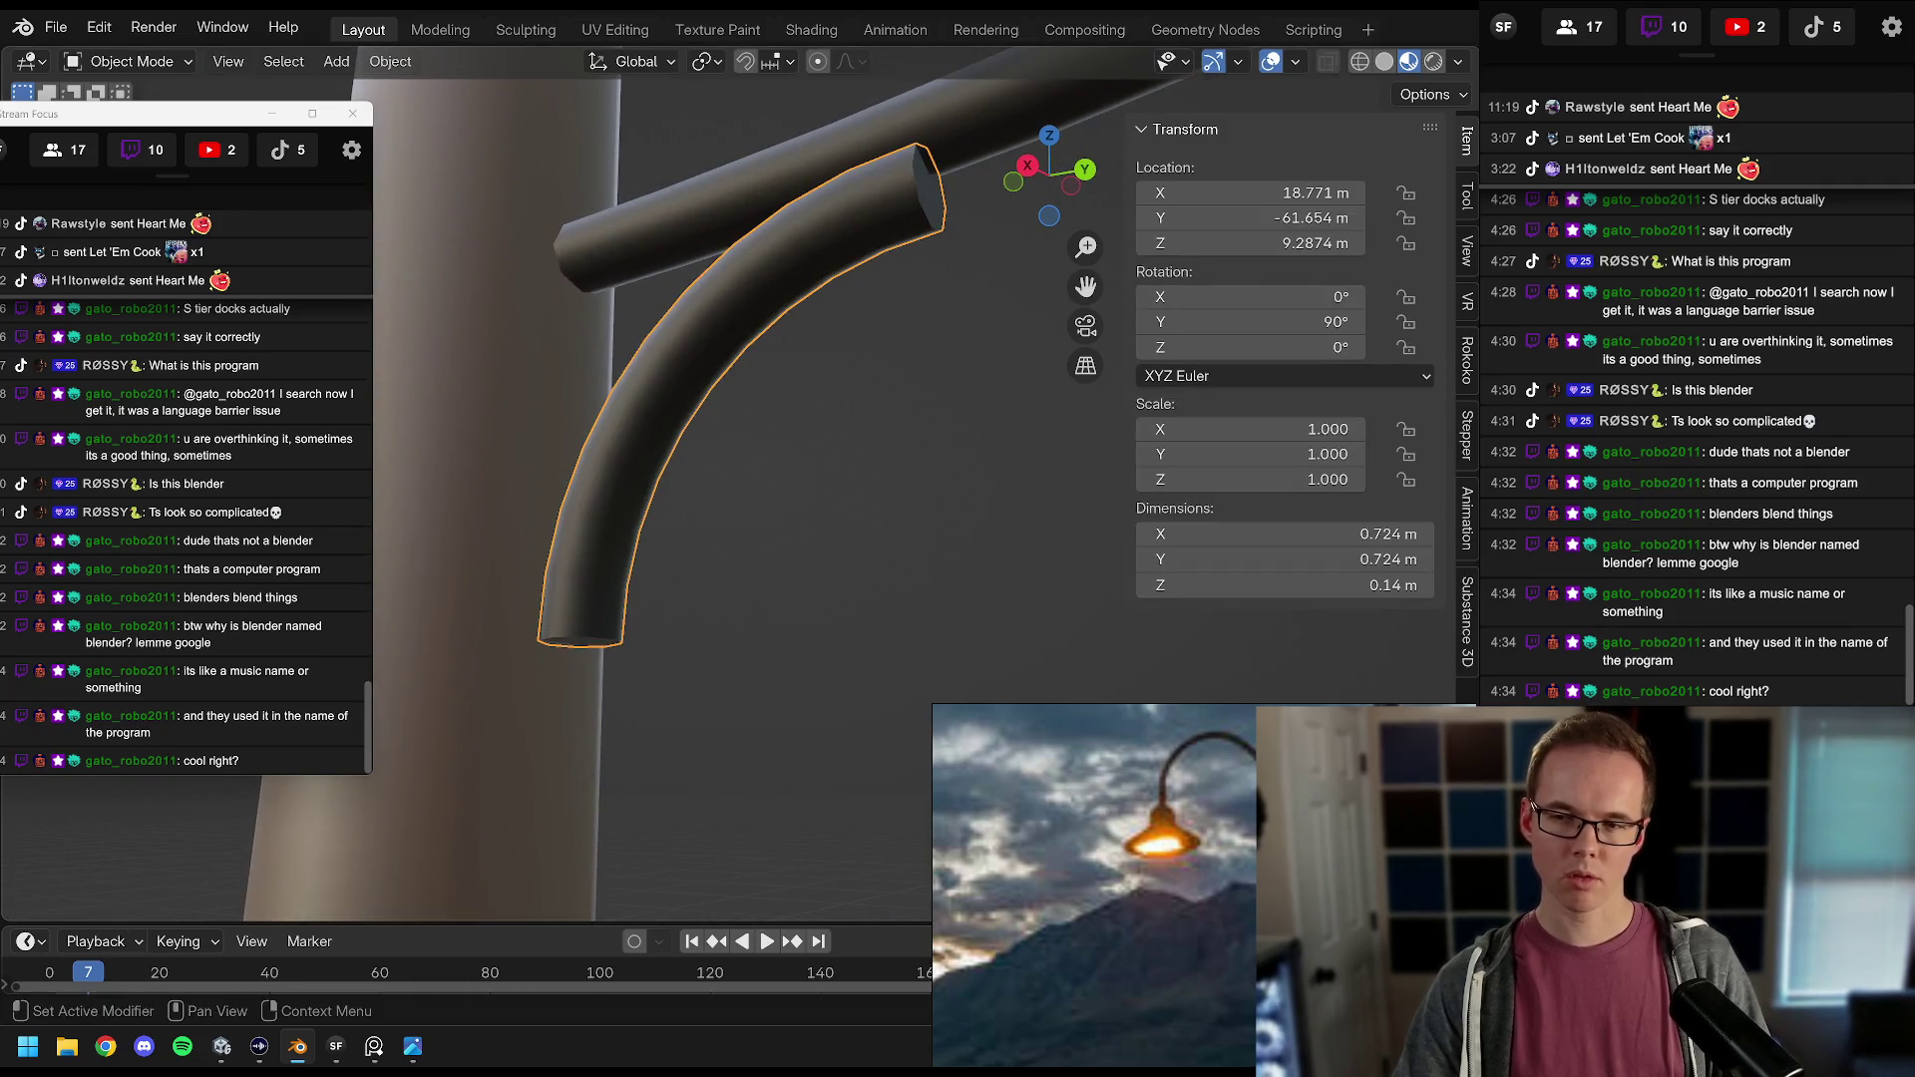
key("shift+a")
type("beve")
key("Return")
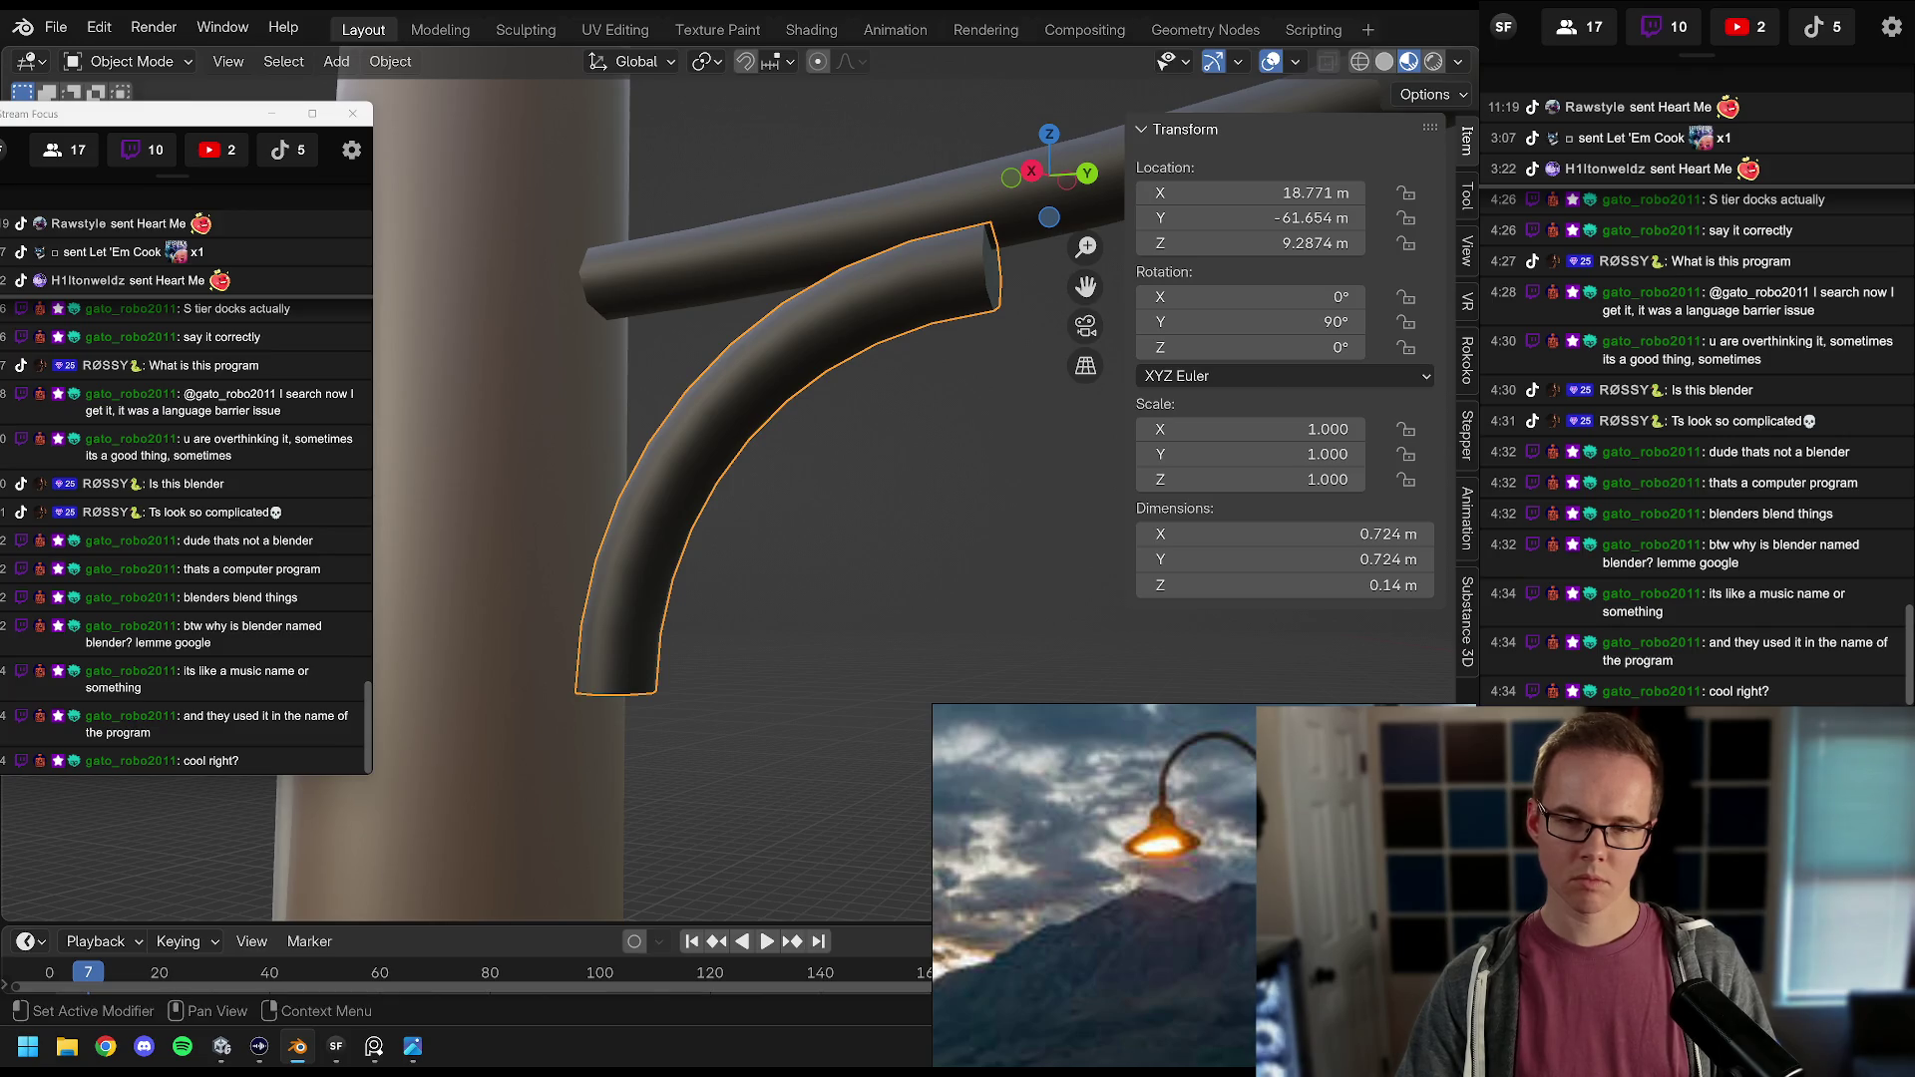
key("Tab")
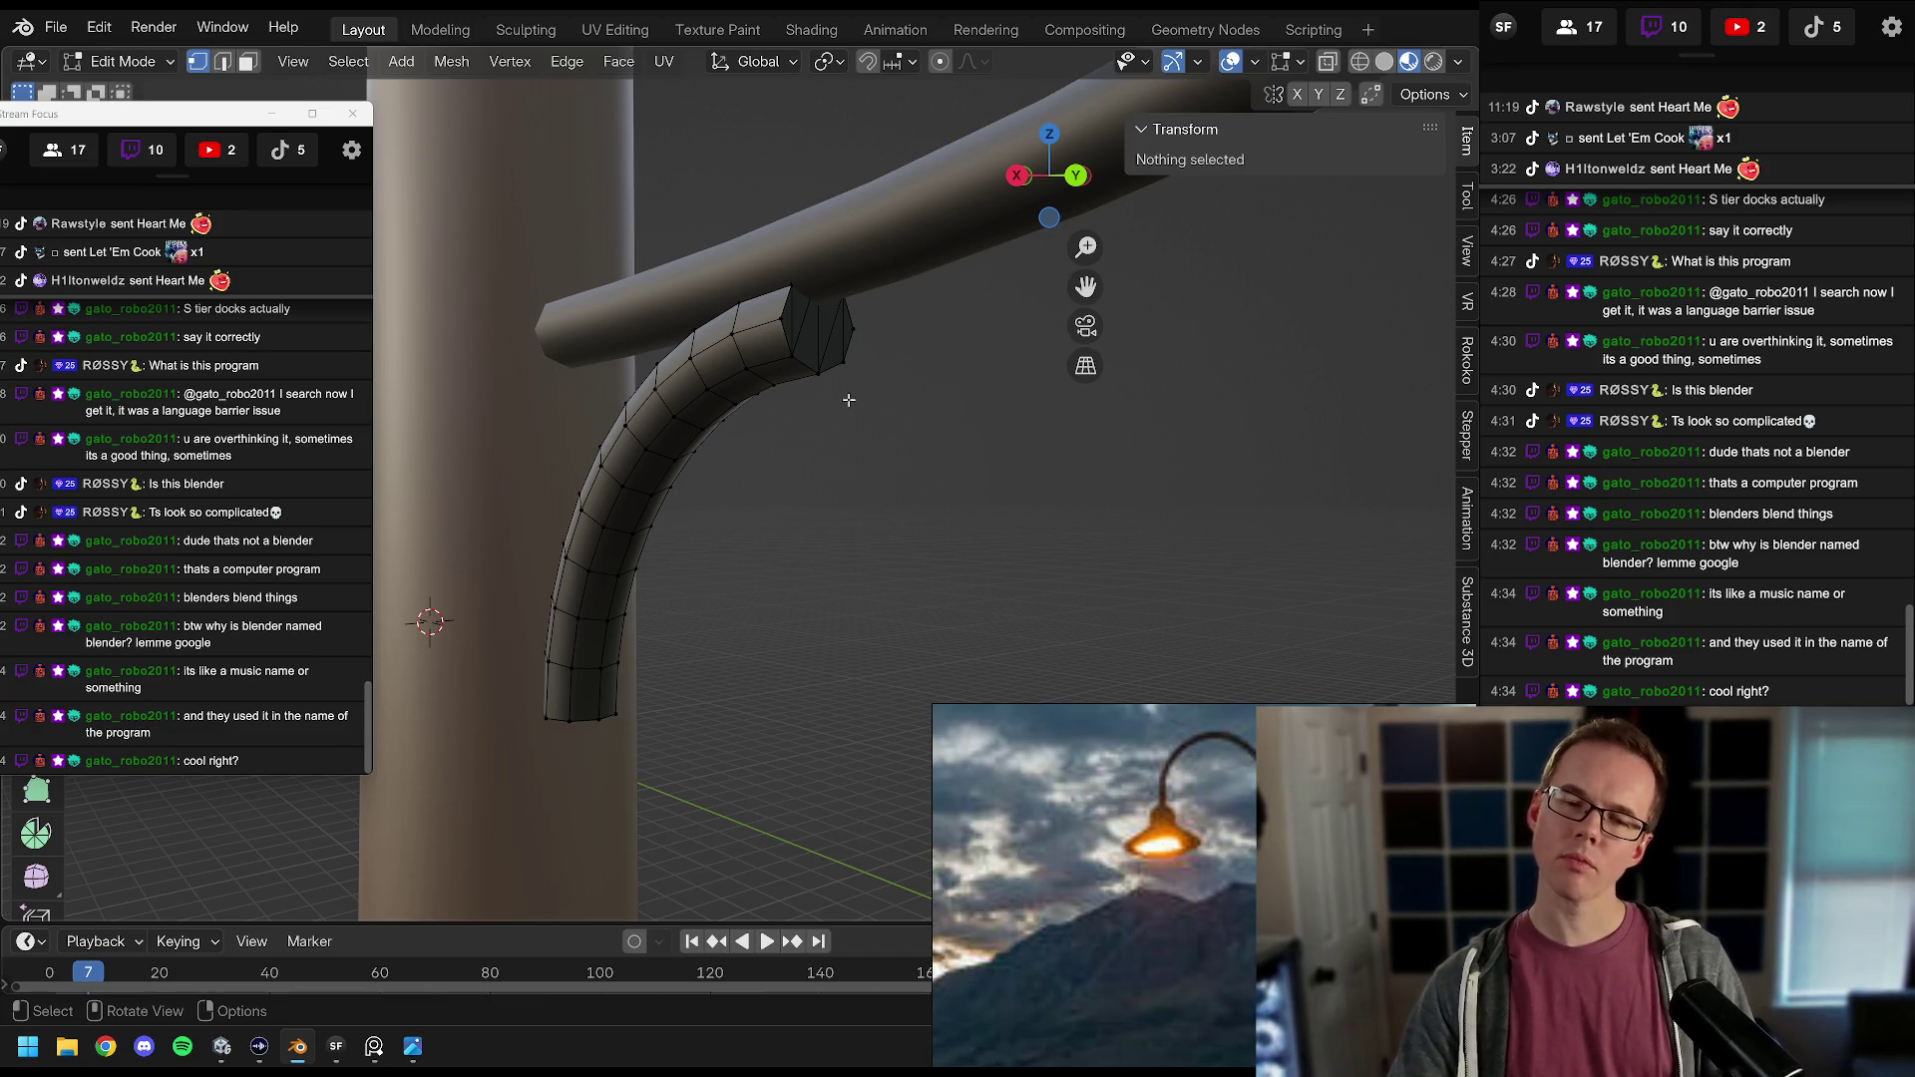
mouse_move(840, 379)
left_mouse_down()
mouse_move(868, 248)
mouse_move(885, 393)
mouse_move(826, 403)
left_mouse_up()
scroll(828, 403, "up", 2)
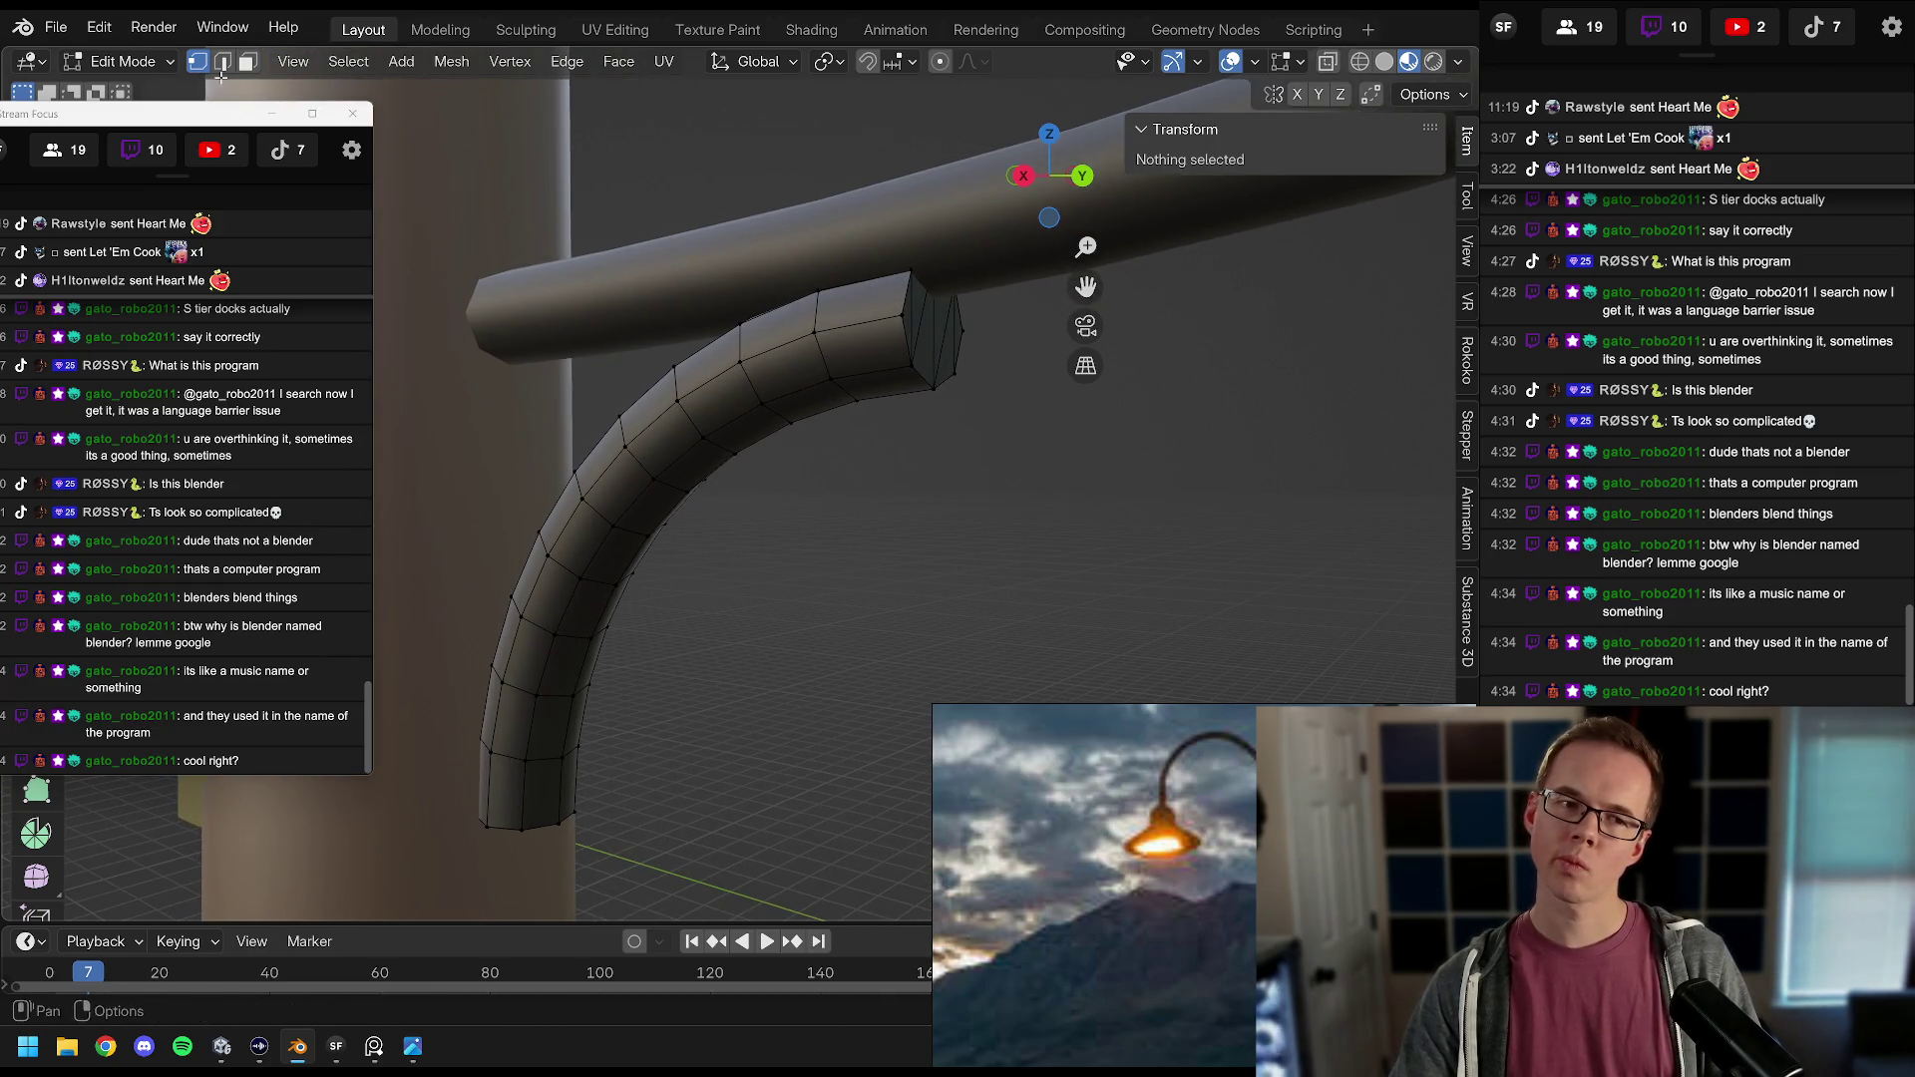
left_click(248, 61)
left_click_drag(907, 327, 902, 326)
key("1")
key("Tab")
key("Tab")
key("a")
key("Tab")
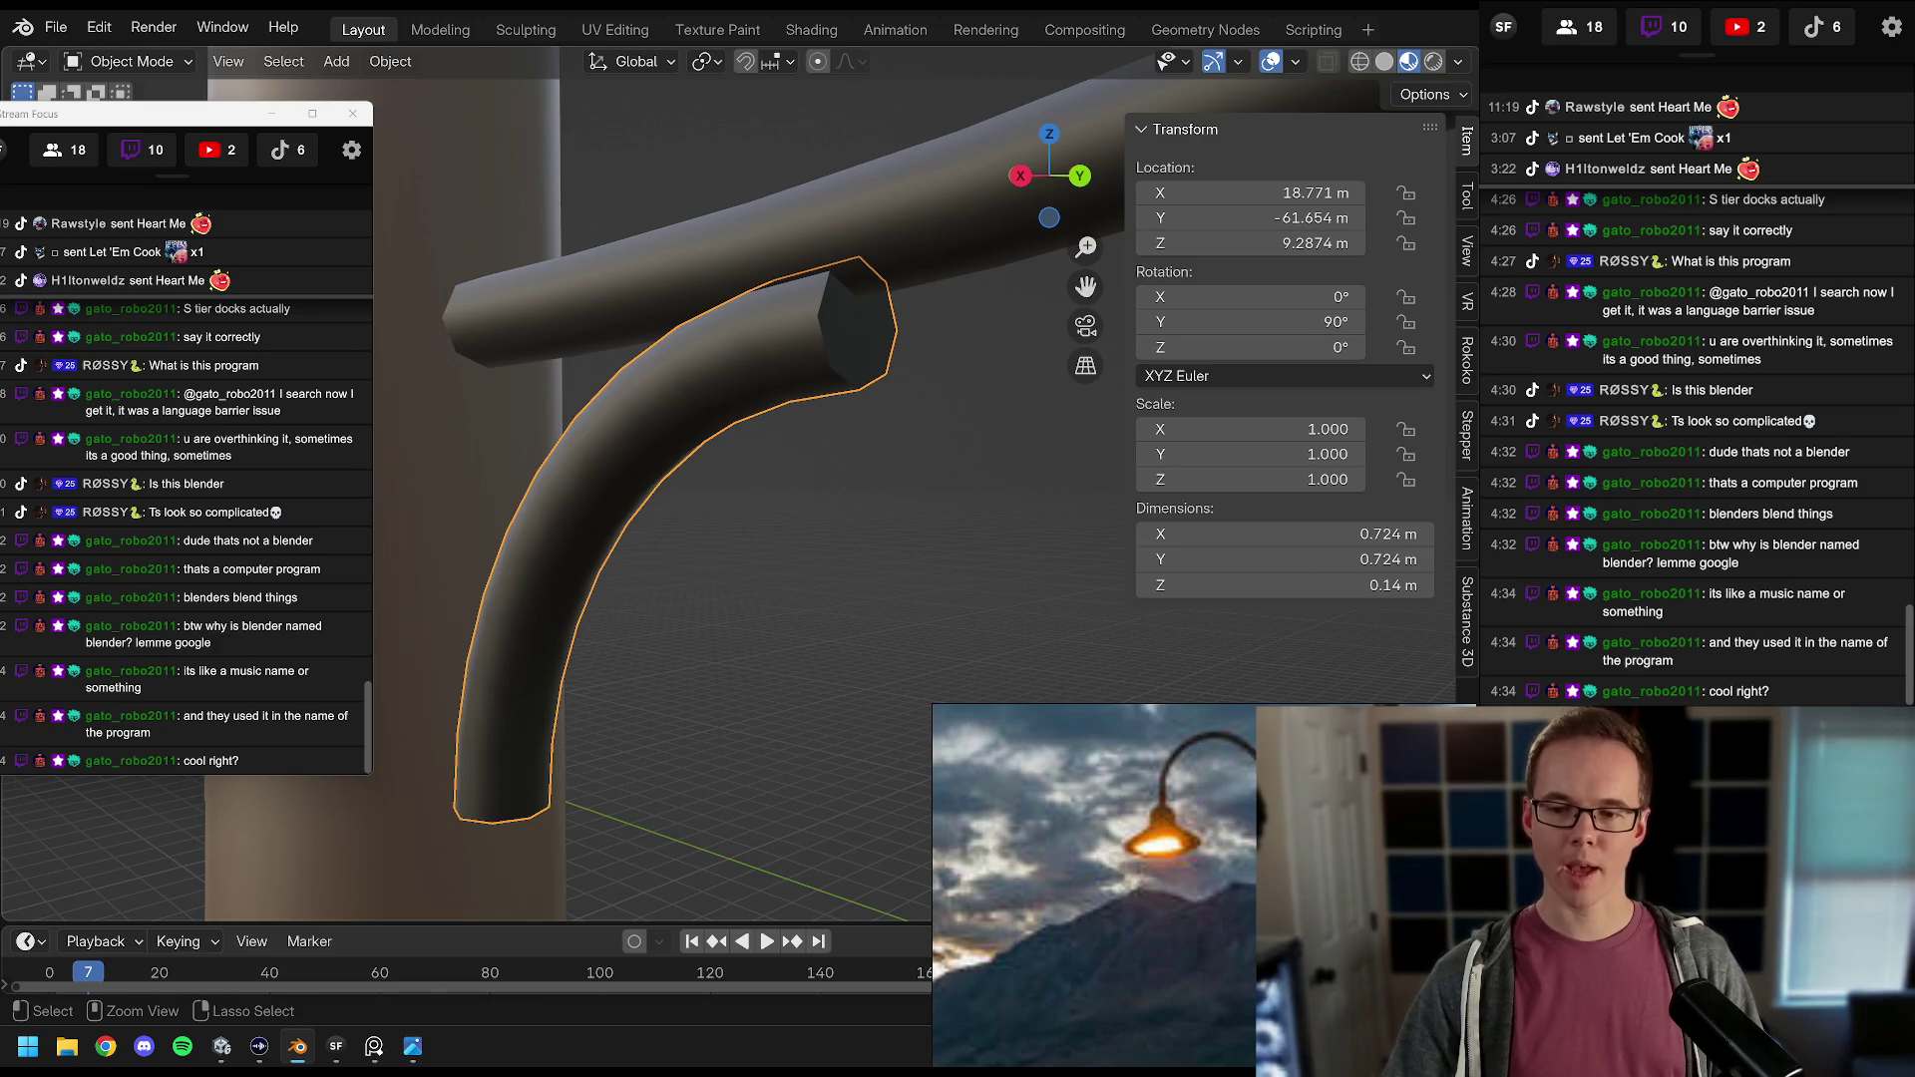
key("Tab")
key("Tab")
key("Tab")
key("Tab")
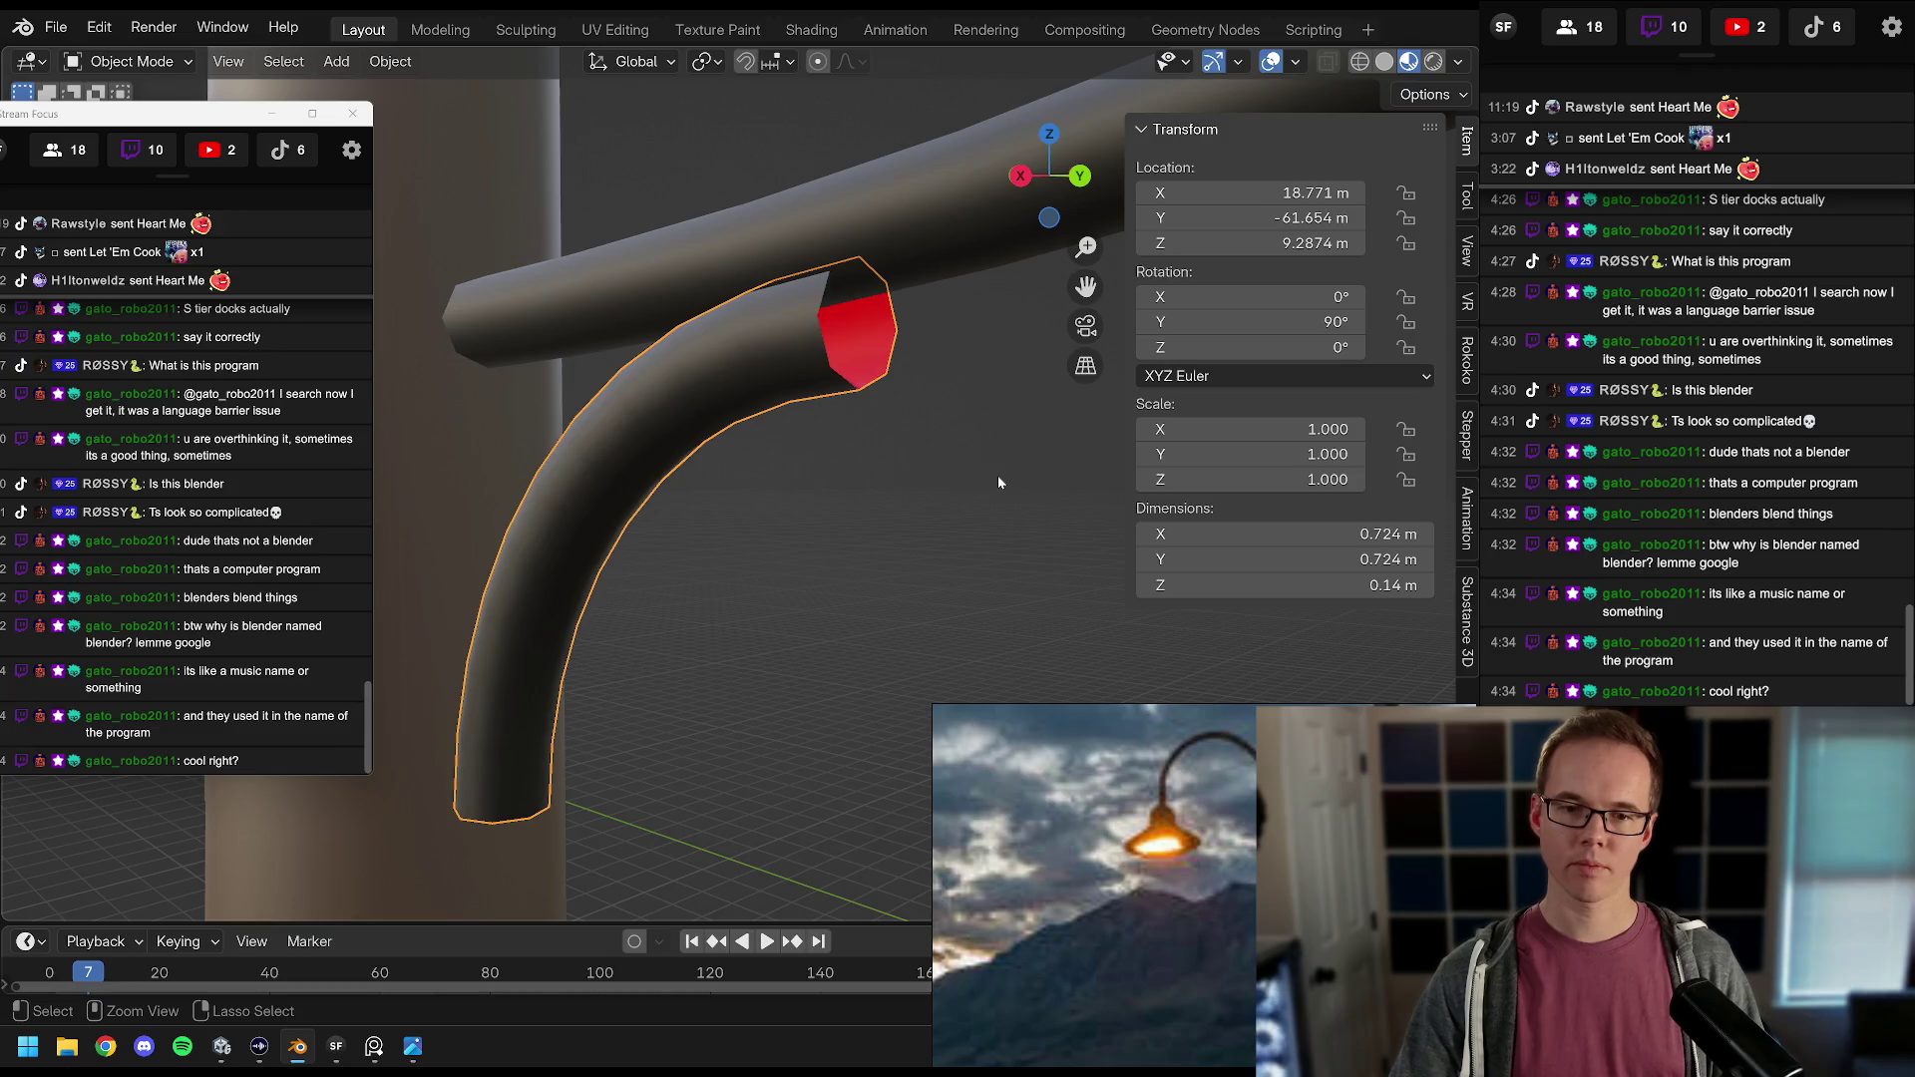
Step: Convert the arm curve to a mesh, enter Edit Mode and turn off the Face Orientation overlay
right_click(848, 398)
mouse_move(854, 397)
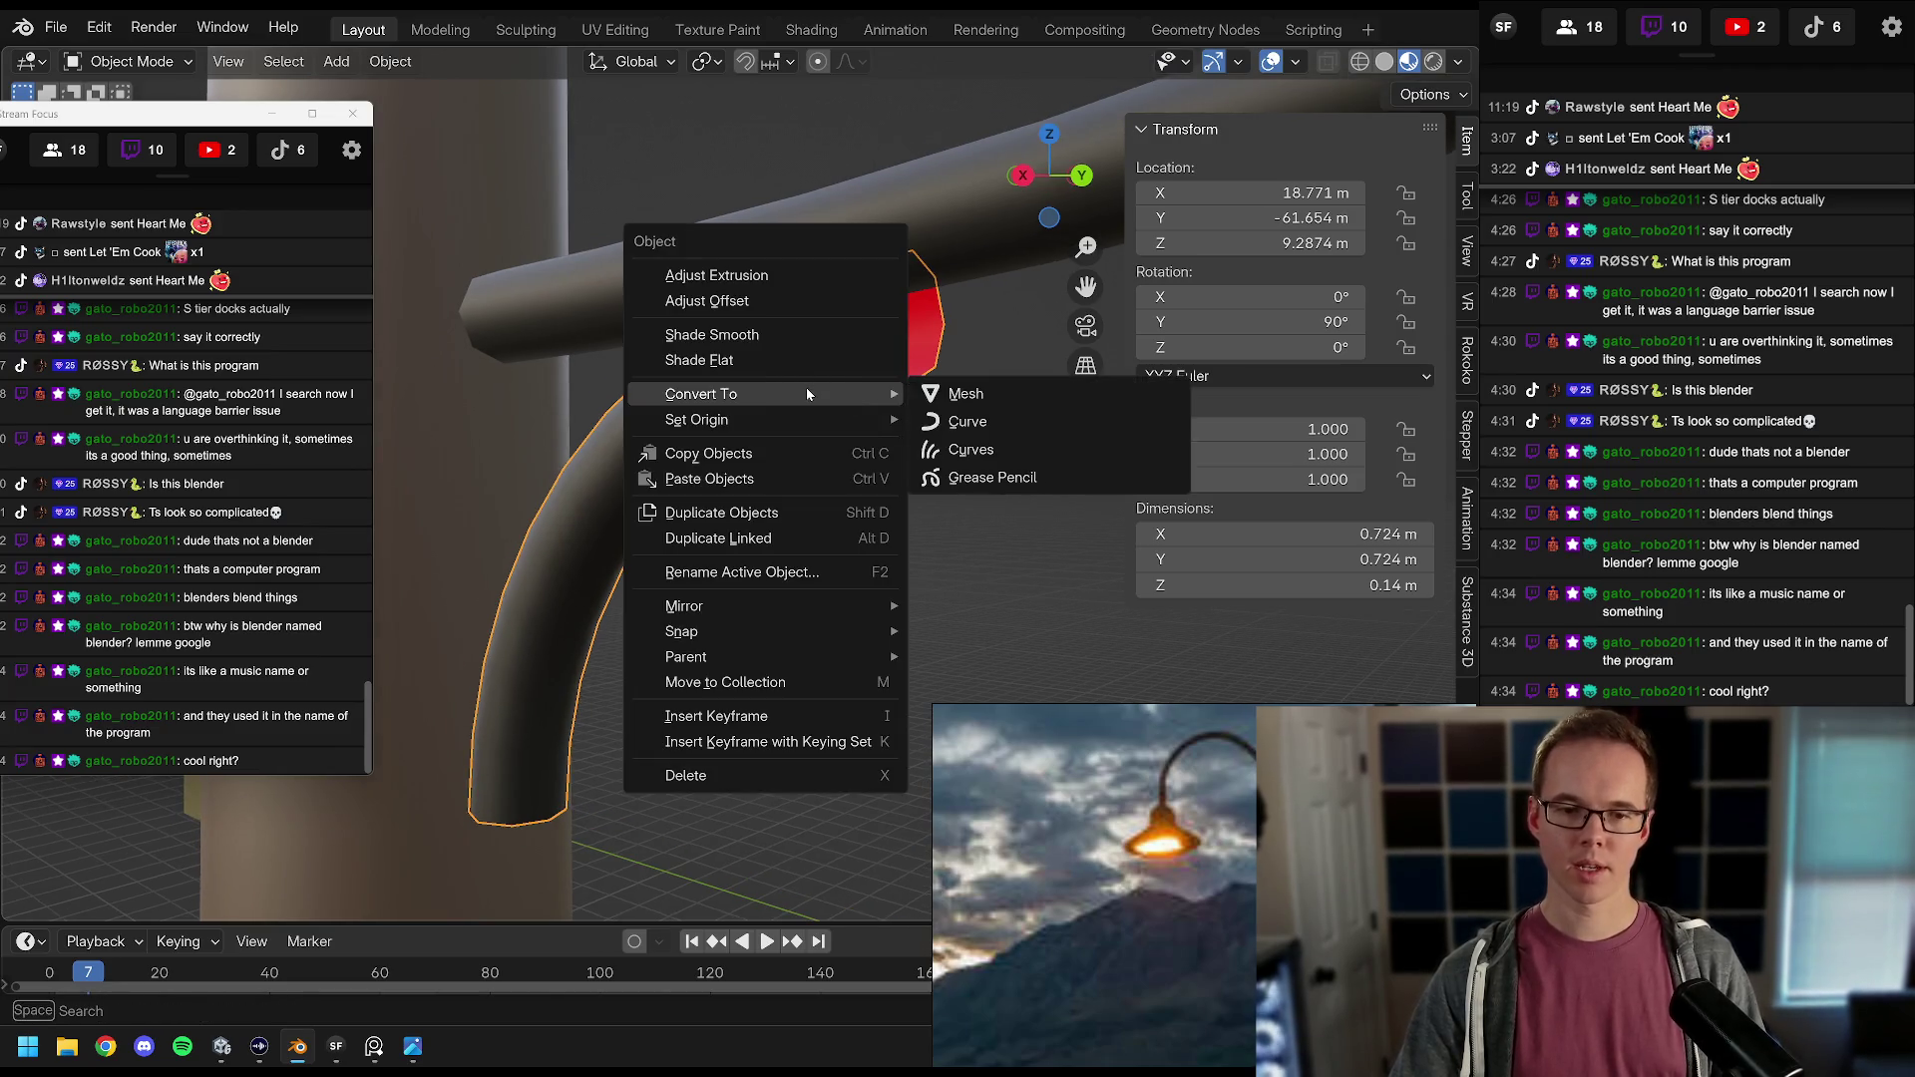
left_click(993, 395)
key("Tab")
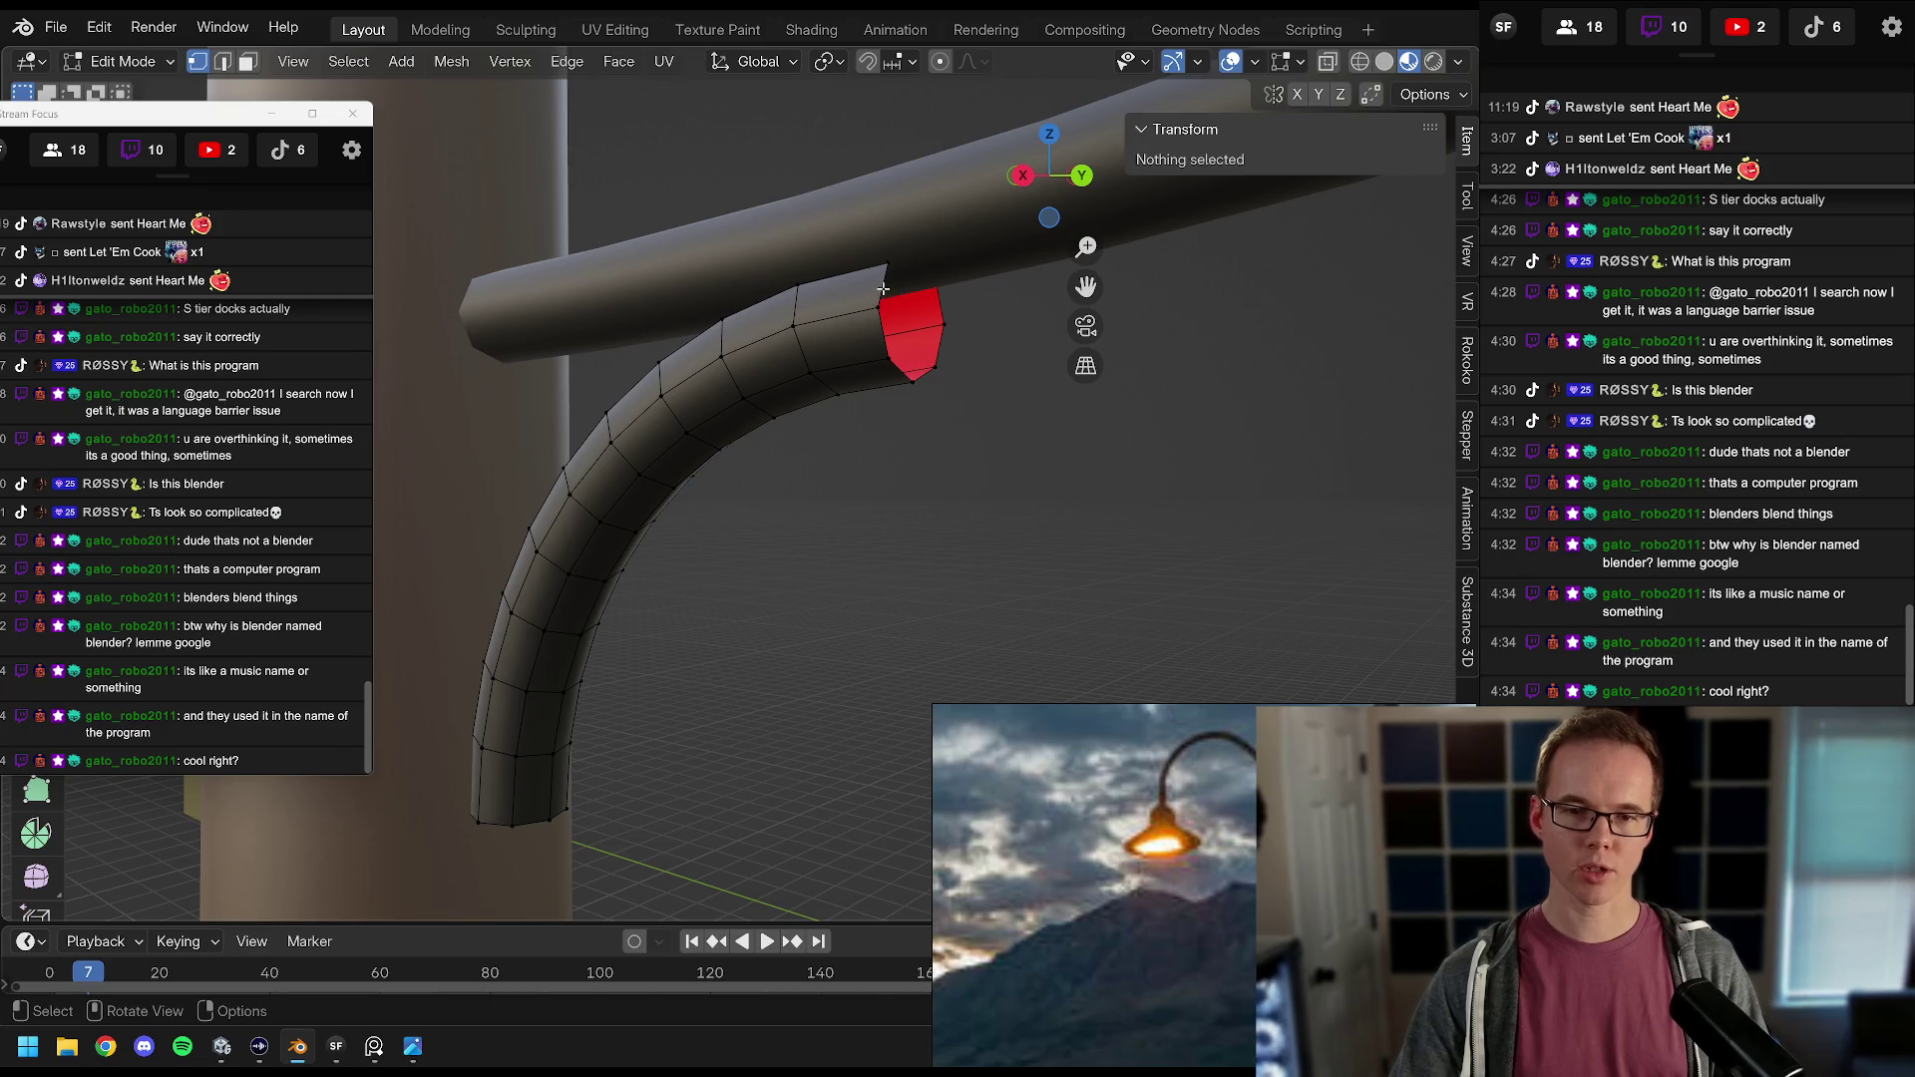
left_click(884, 290)
left_click(1257, 62)
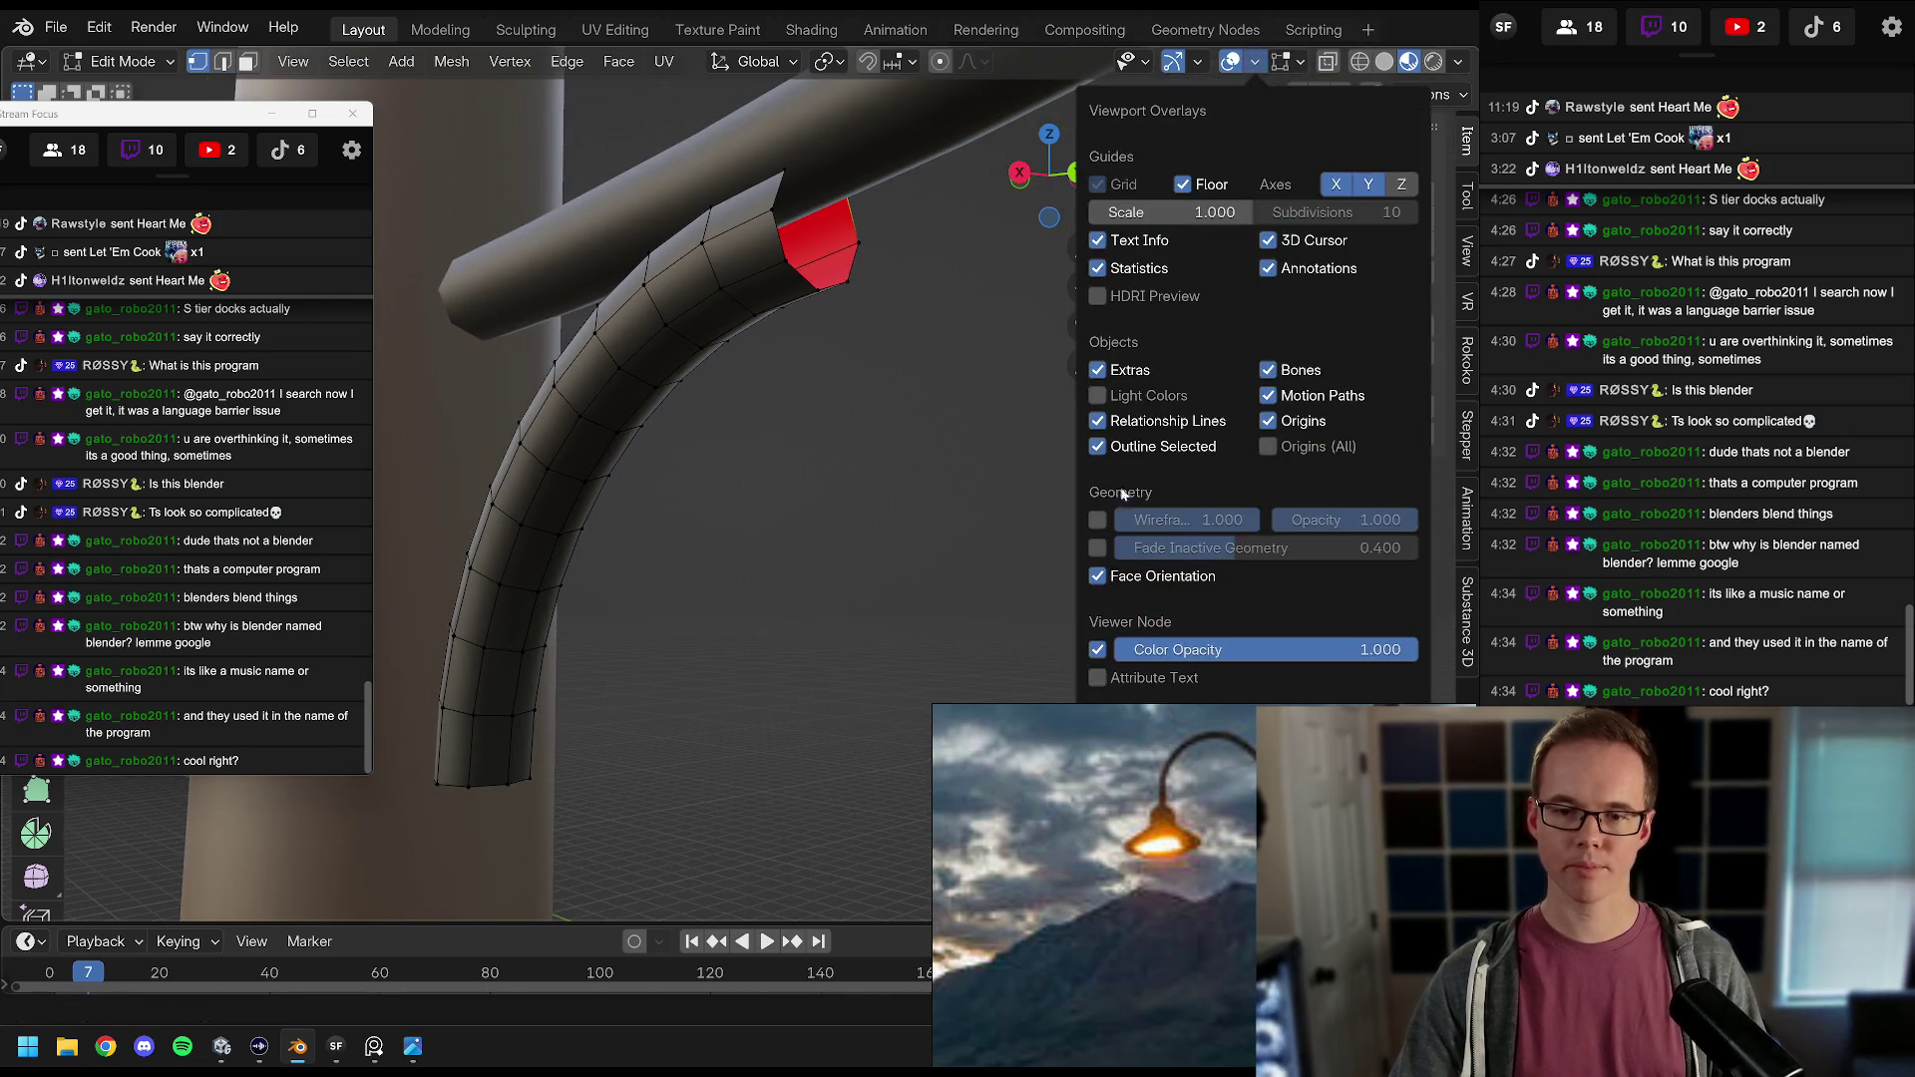
left_click(1097, 576)
Step: Select the arm's top end loop and scale it down to 0.691
left_click(828, 267, "alt")
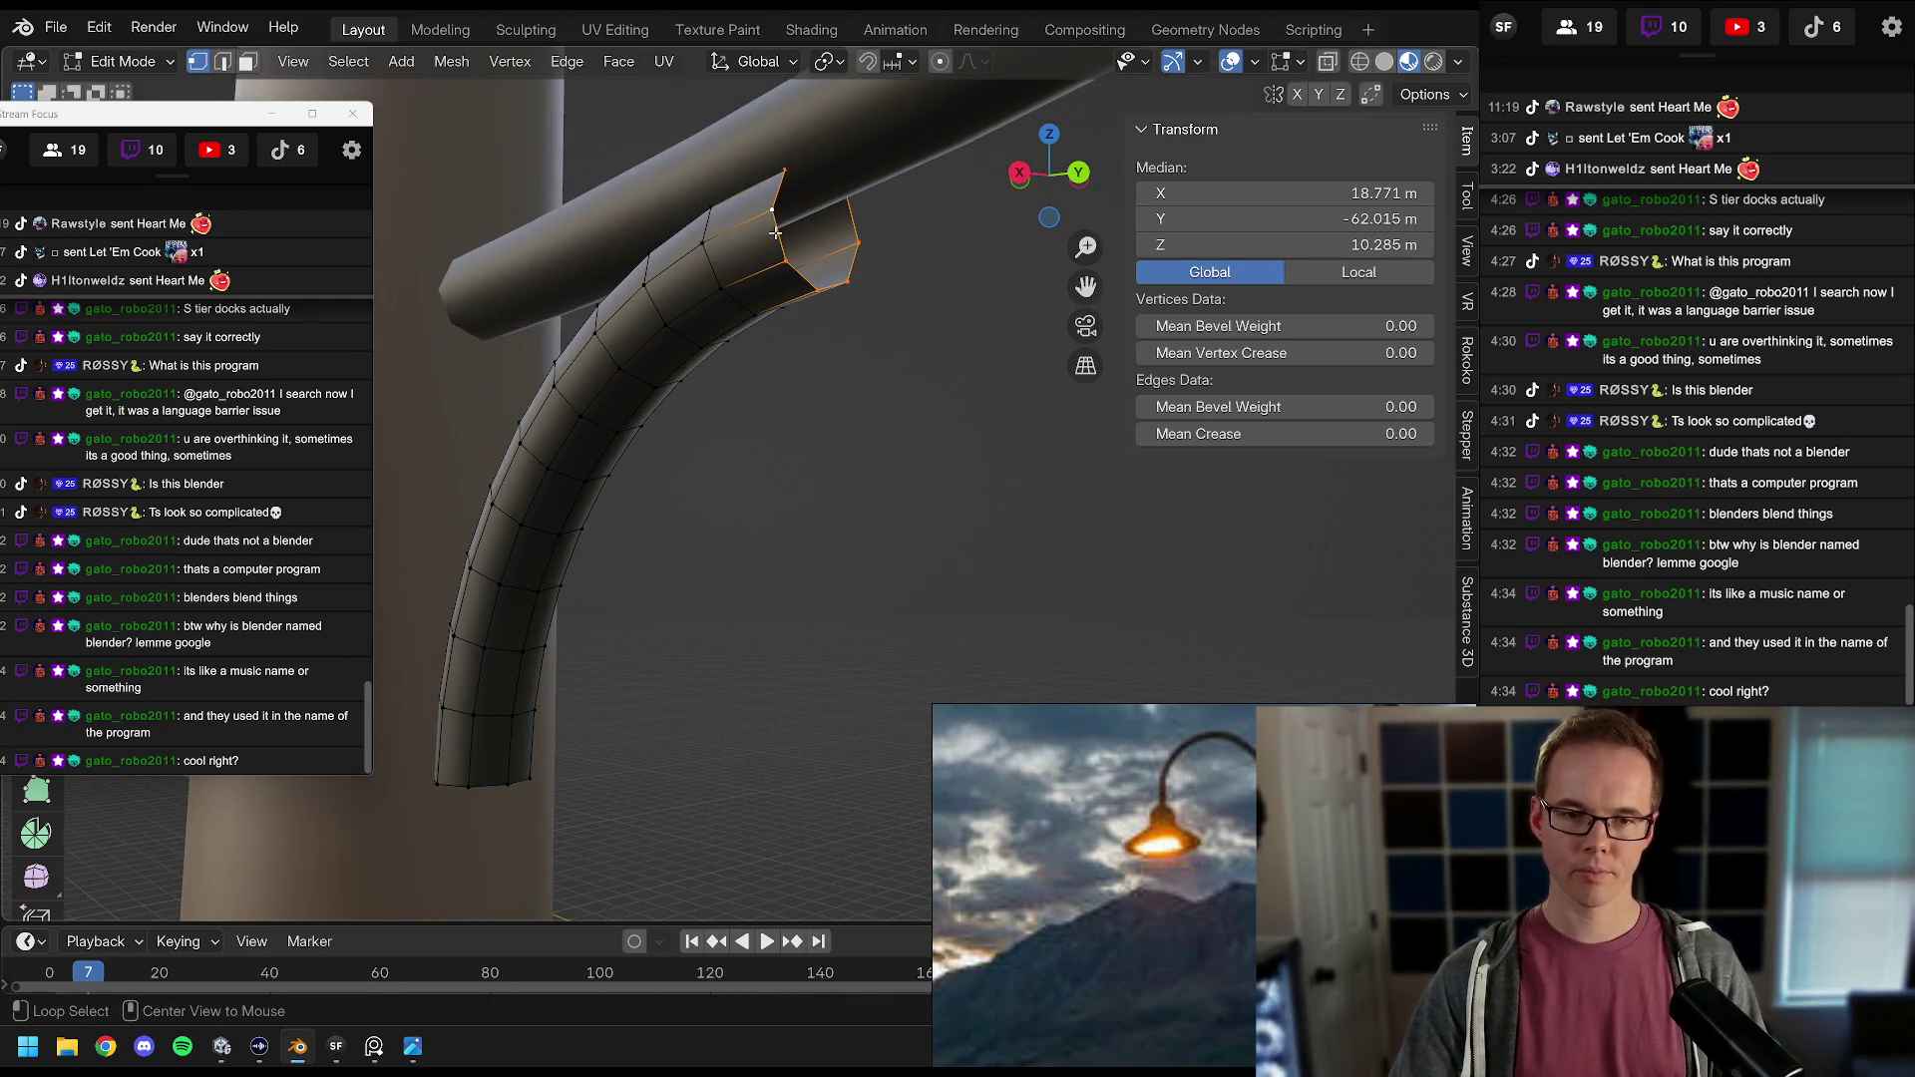
key("g")
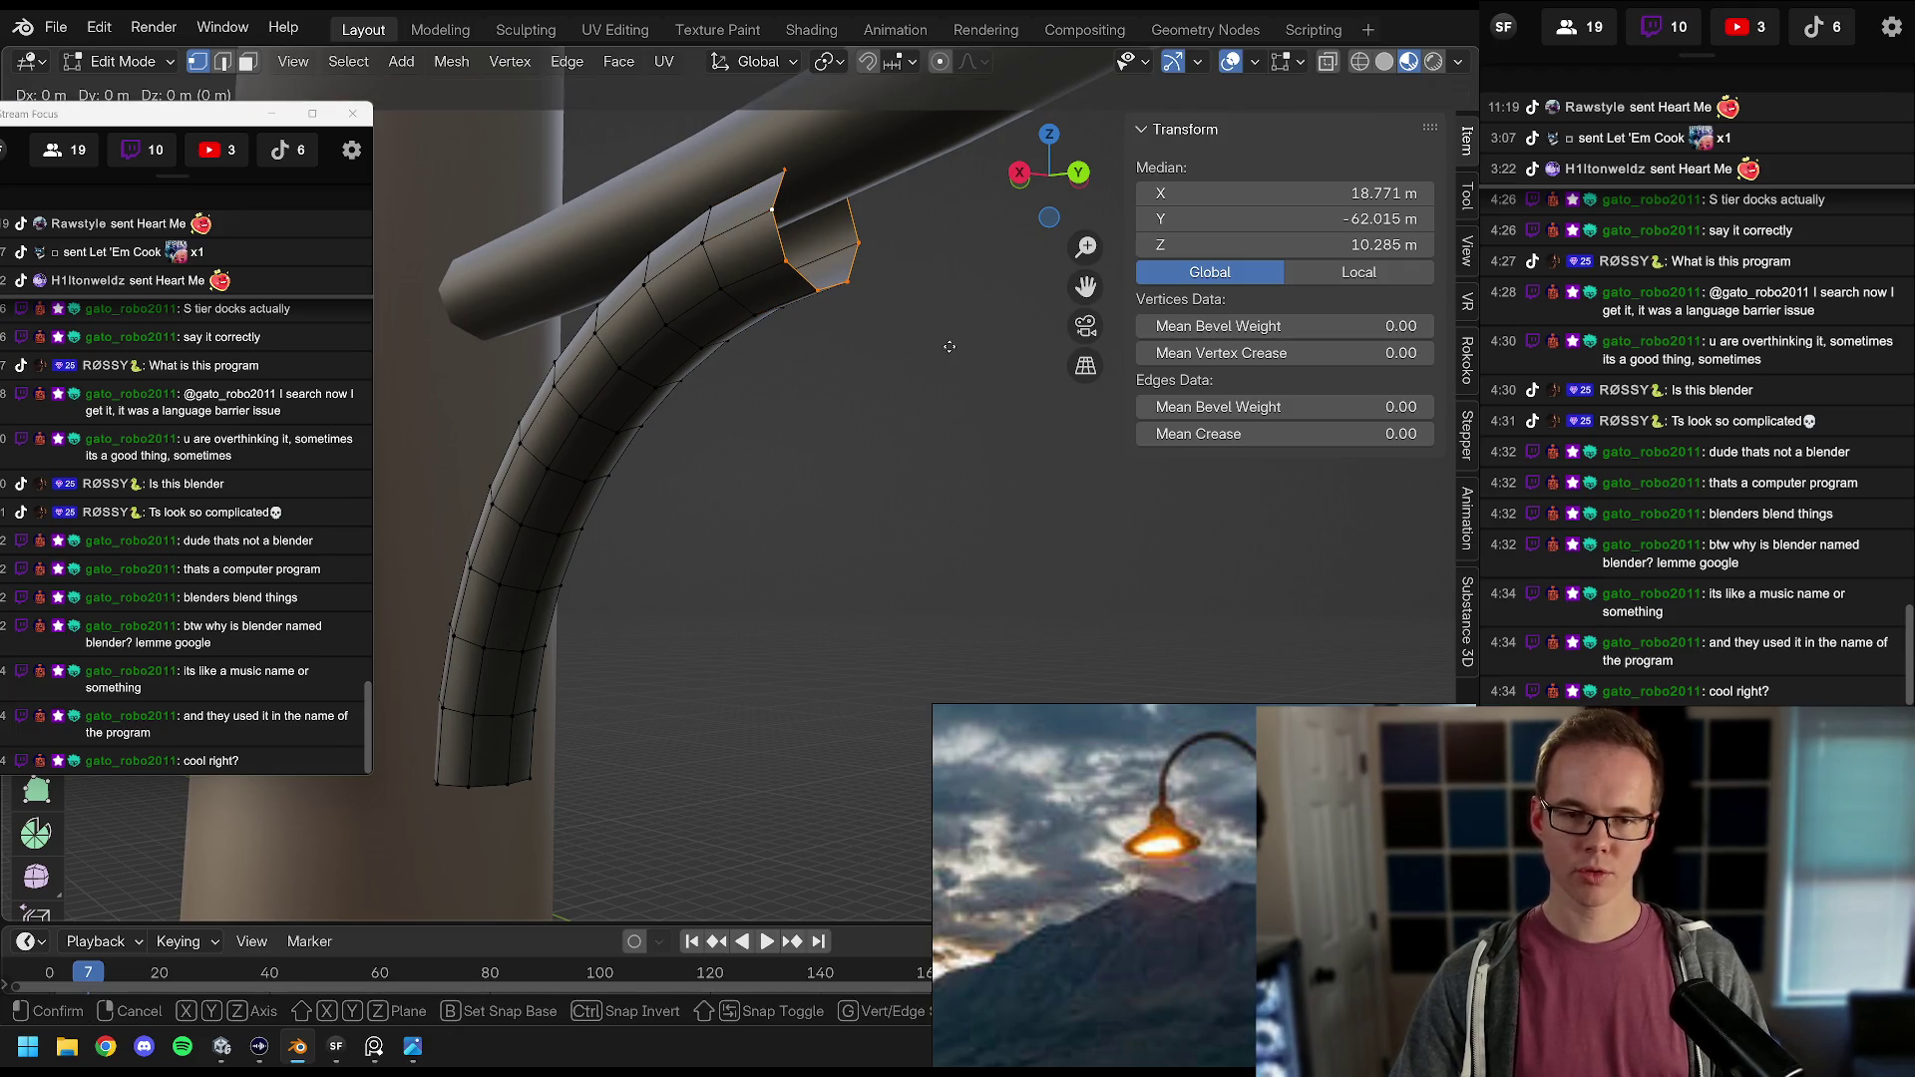
left_click(949, 346)
key("s")
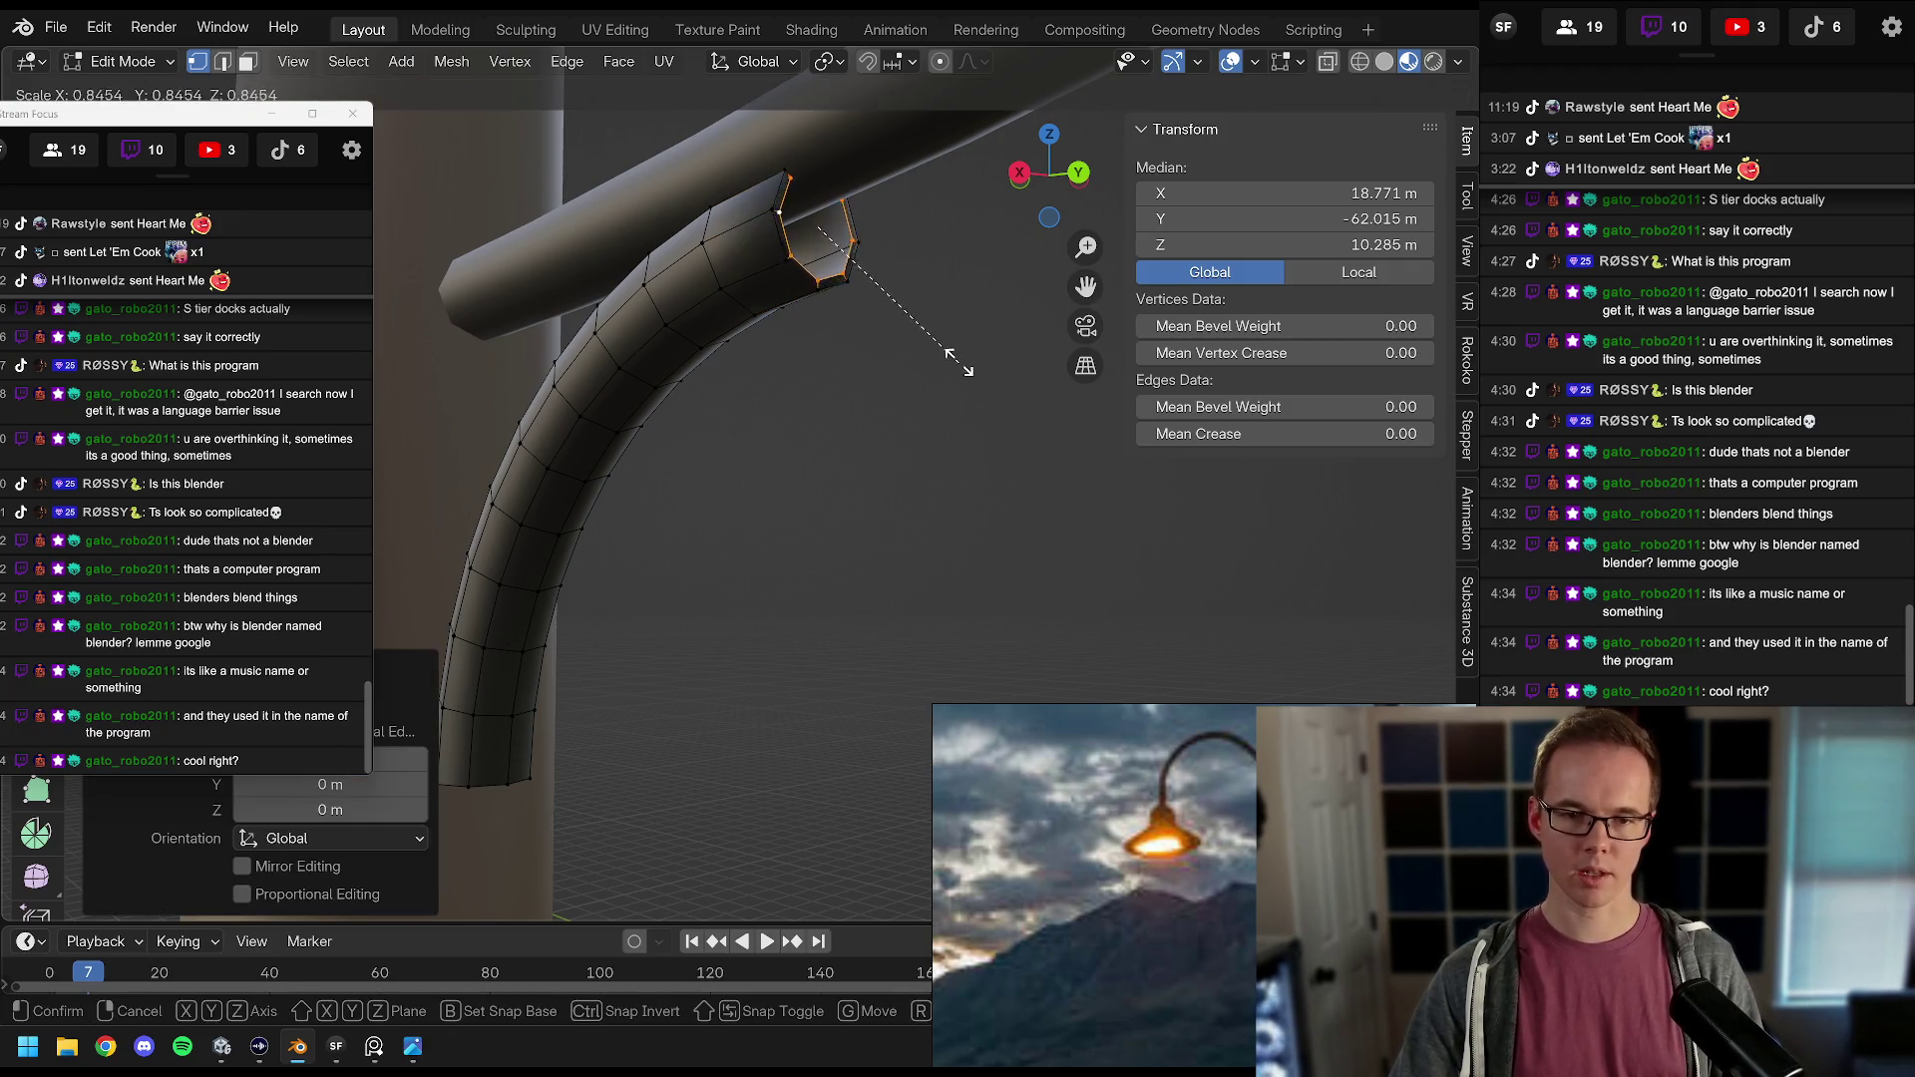
left_click(938, 336)
key("KP_3")
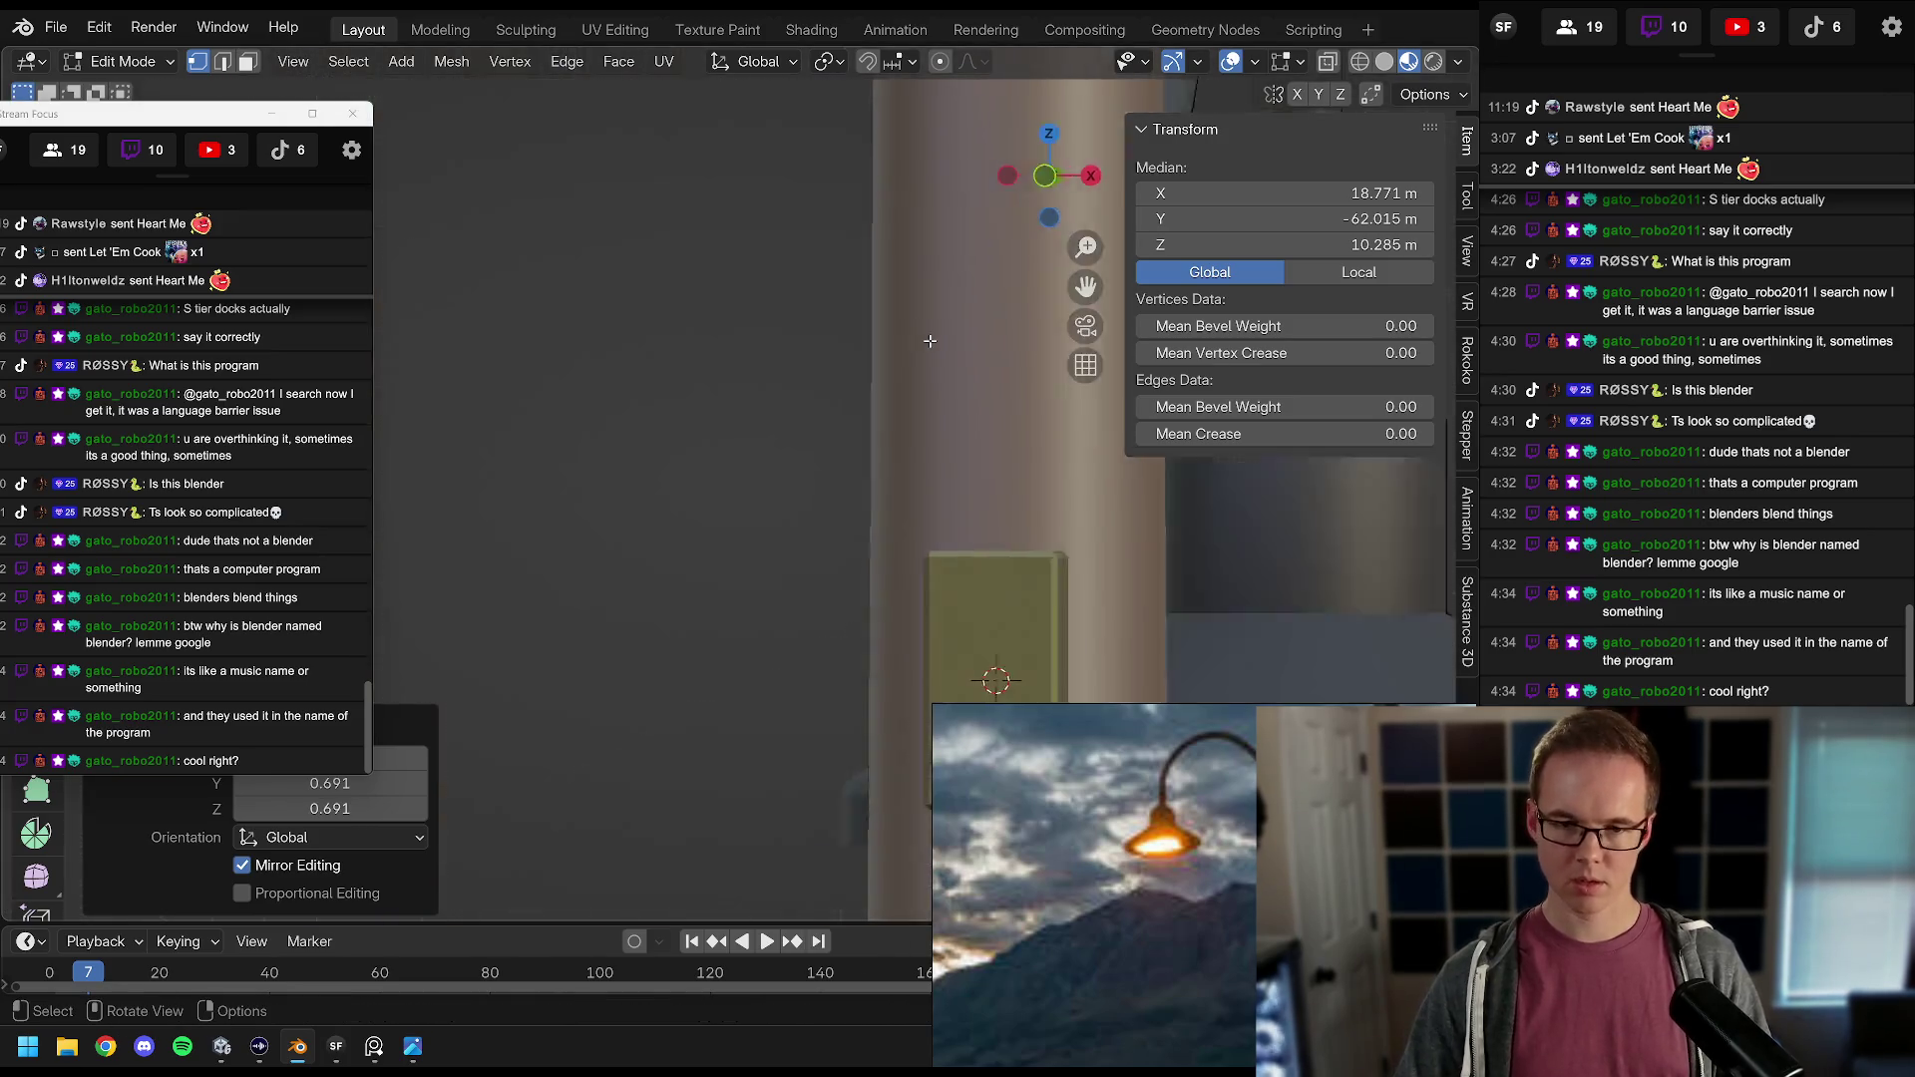
scroll(930, 341, "up", 5)
Step: Shift the top end loop about 0.029 m along Y and fill it with a face
key("g")
key("y")
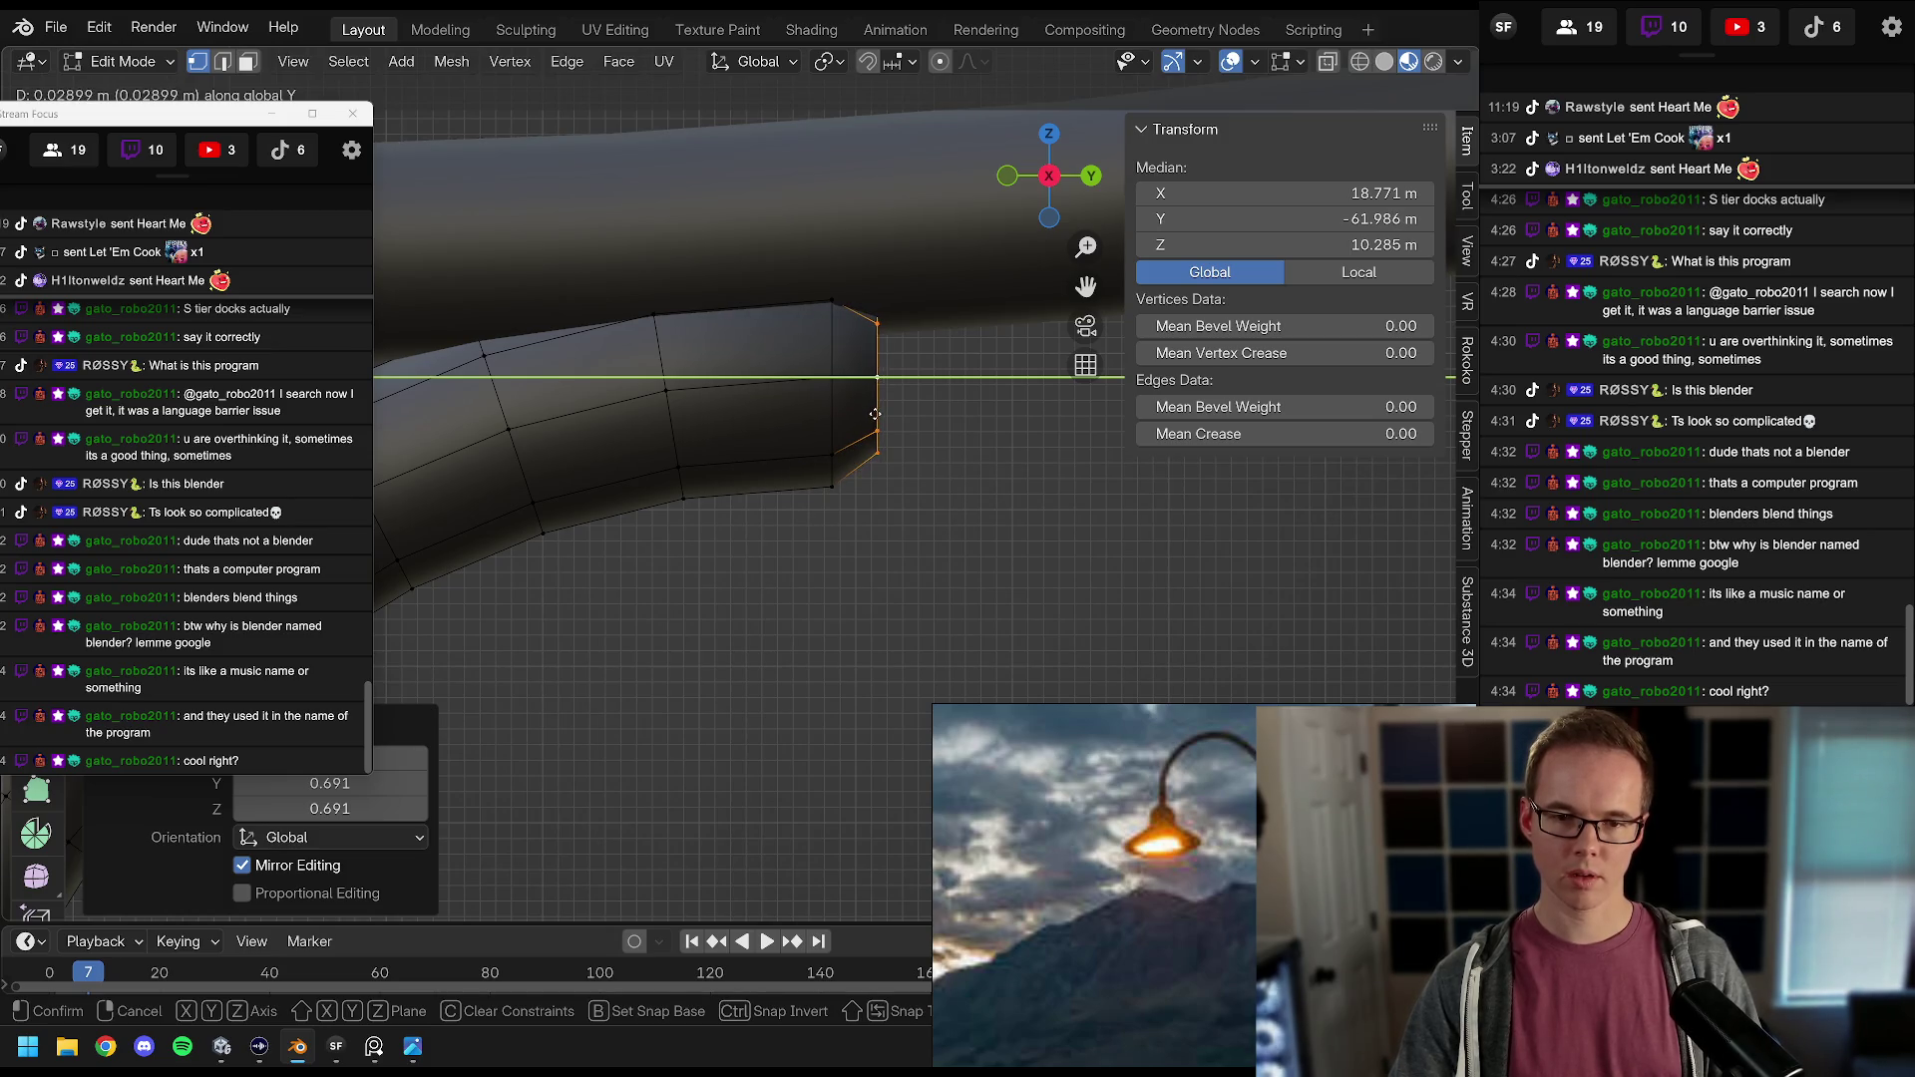
left_click(864, 414)
mouse_move(810, 405)
left_mouse_down()
mouse_move(675, 376)
mouse_move(758, 398)
mouse_move(680, 380)
mouse_move(858, 500)
mouse_move(820, 525)
mouse_move(895, 493)
mouse_move(806, 505)
mouse_move(697, 477)
left_mouse_up()
key("f")
key("Tab")
Step: Reselect the arm in Edit Mode and select its lower end loop
scroll(810, 511, "up", 3)
left_click(698, 483)
mouse_move(846, 356)
left_mouse_down()
mouse_move(872, 477)
mouse_move(698, 621)
mouse_move(758, 558)
left_mouse_up()
key("Tab")
key("a")
key("alt+a")
left_click(698, 589, "alt")
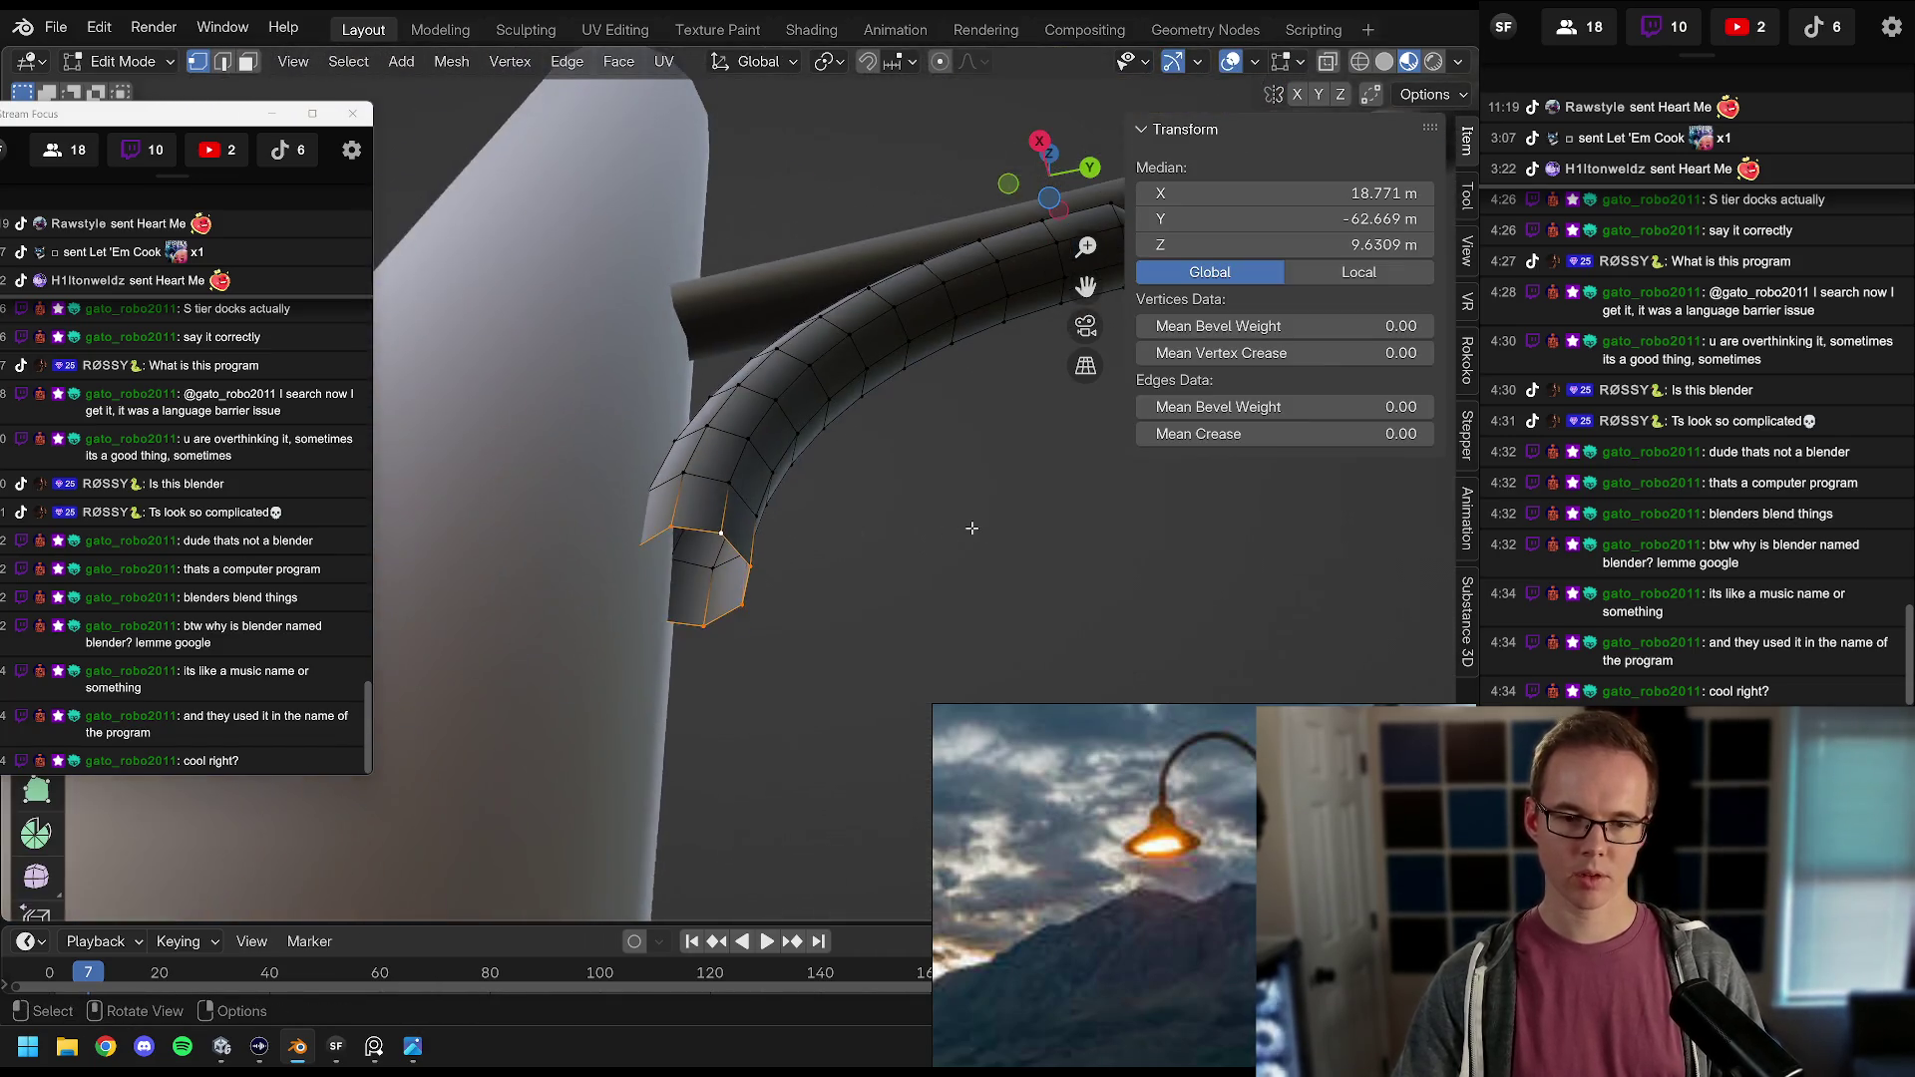
Step: Scale the arm's lower end loop to 0.9695 and lower it 0.023968 m along Z
key("g")
left_click(933, 504)
key("s")
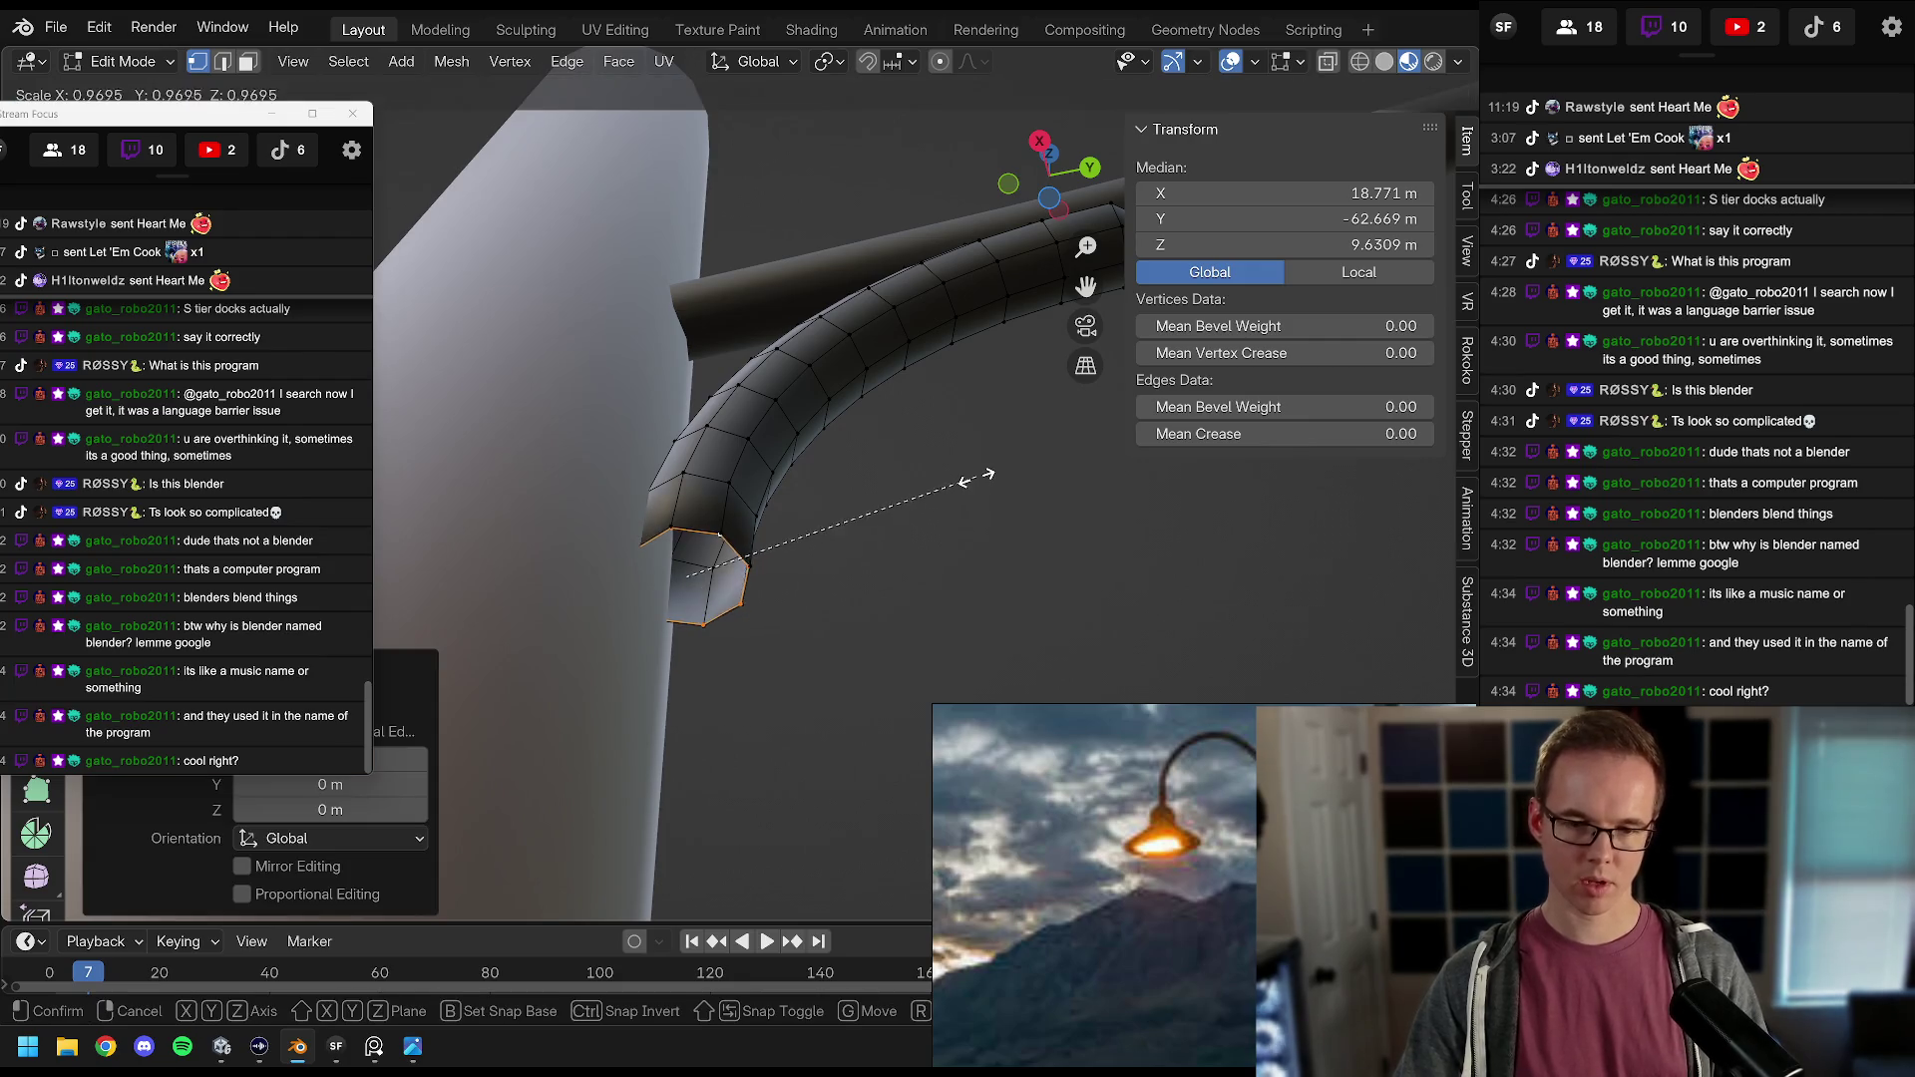
left_click(920, 488)
key("g")
key("z")
left_click(915, 497)
Step: Check the arm from front and right views, return to object mode, save, and deselect
key("KP_1")
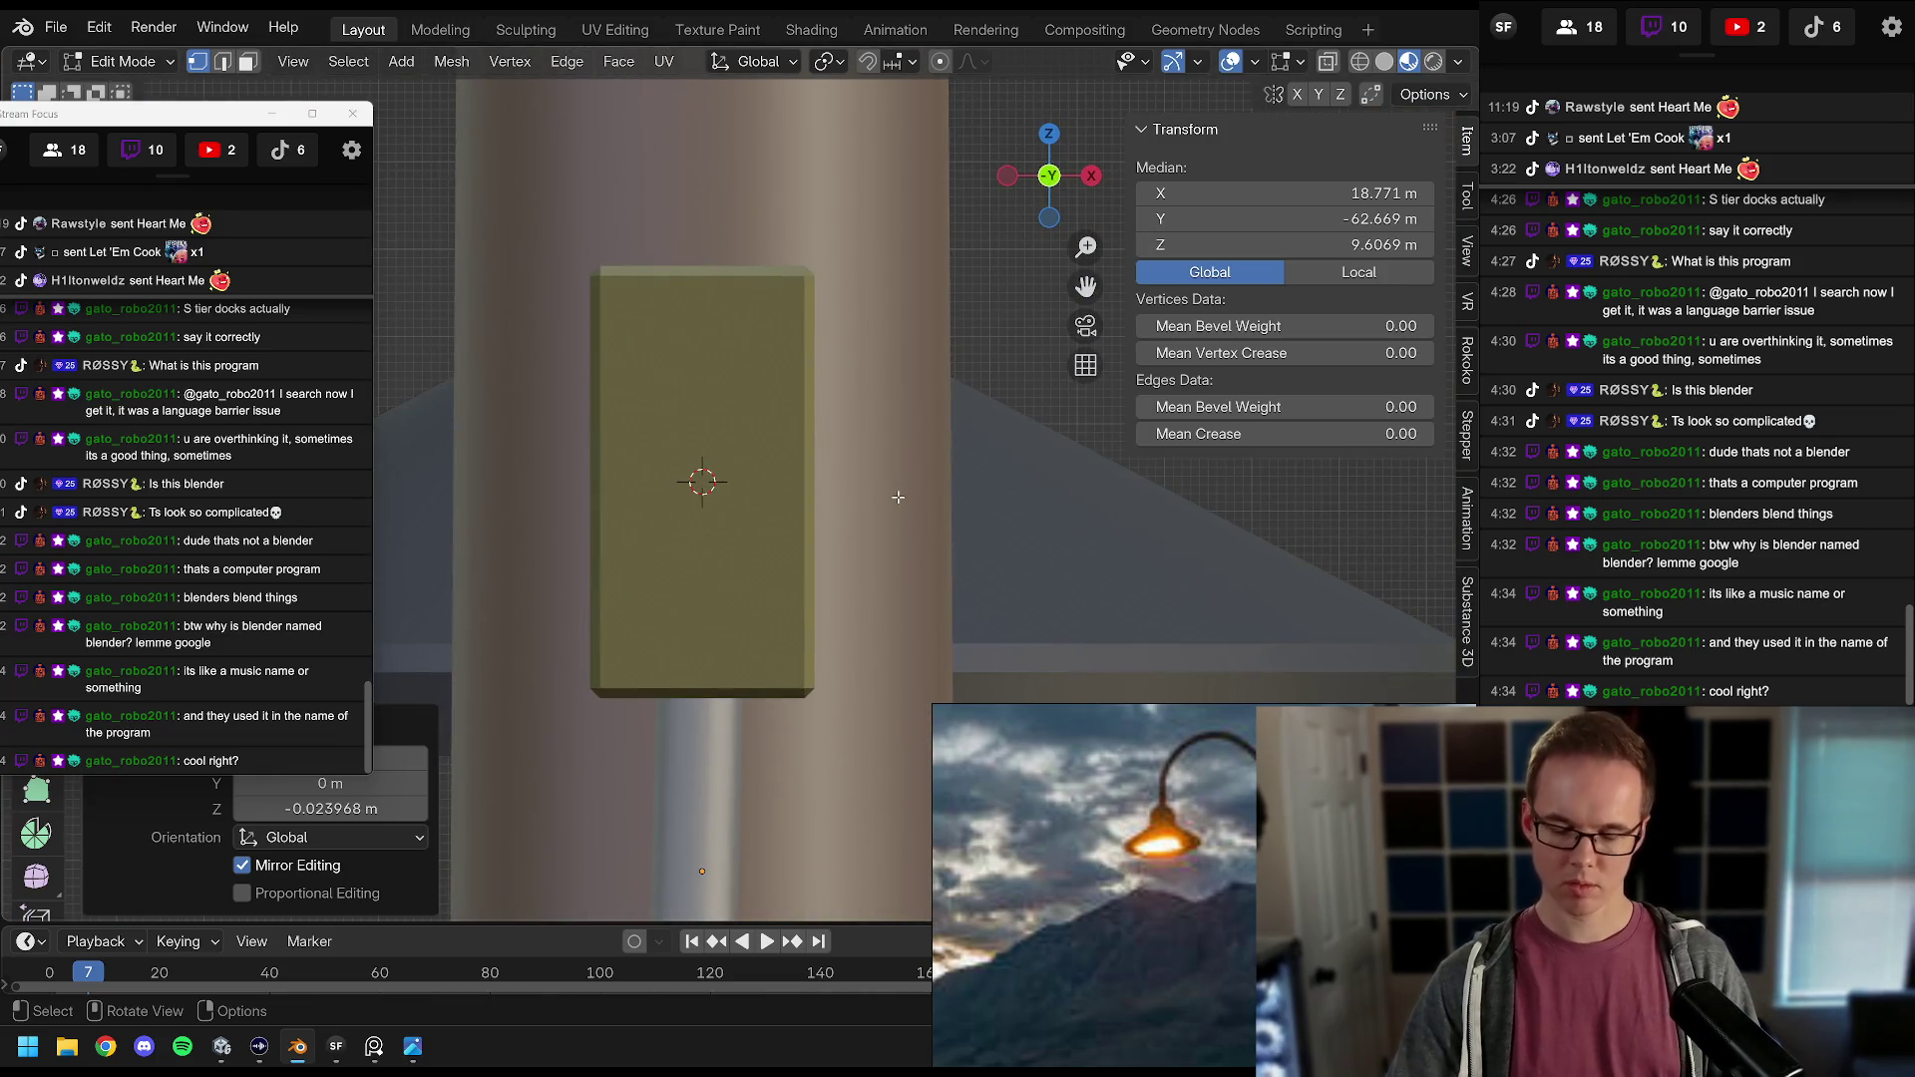
key("KP_3")
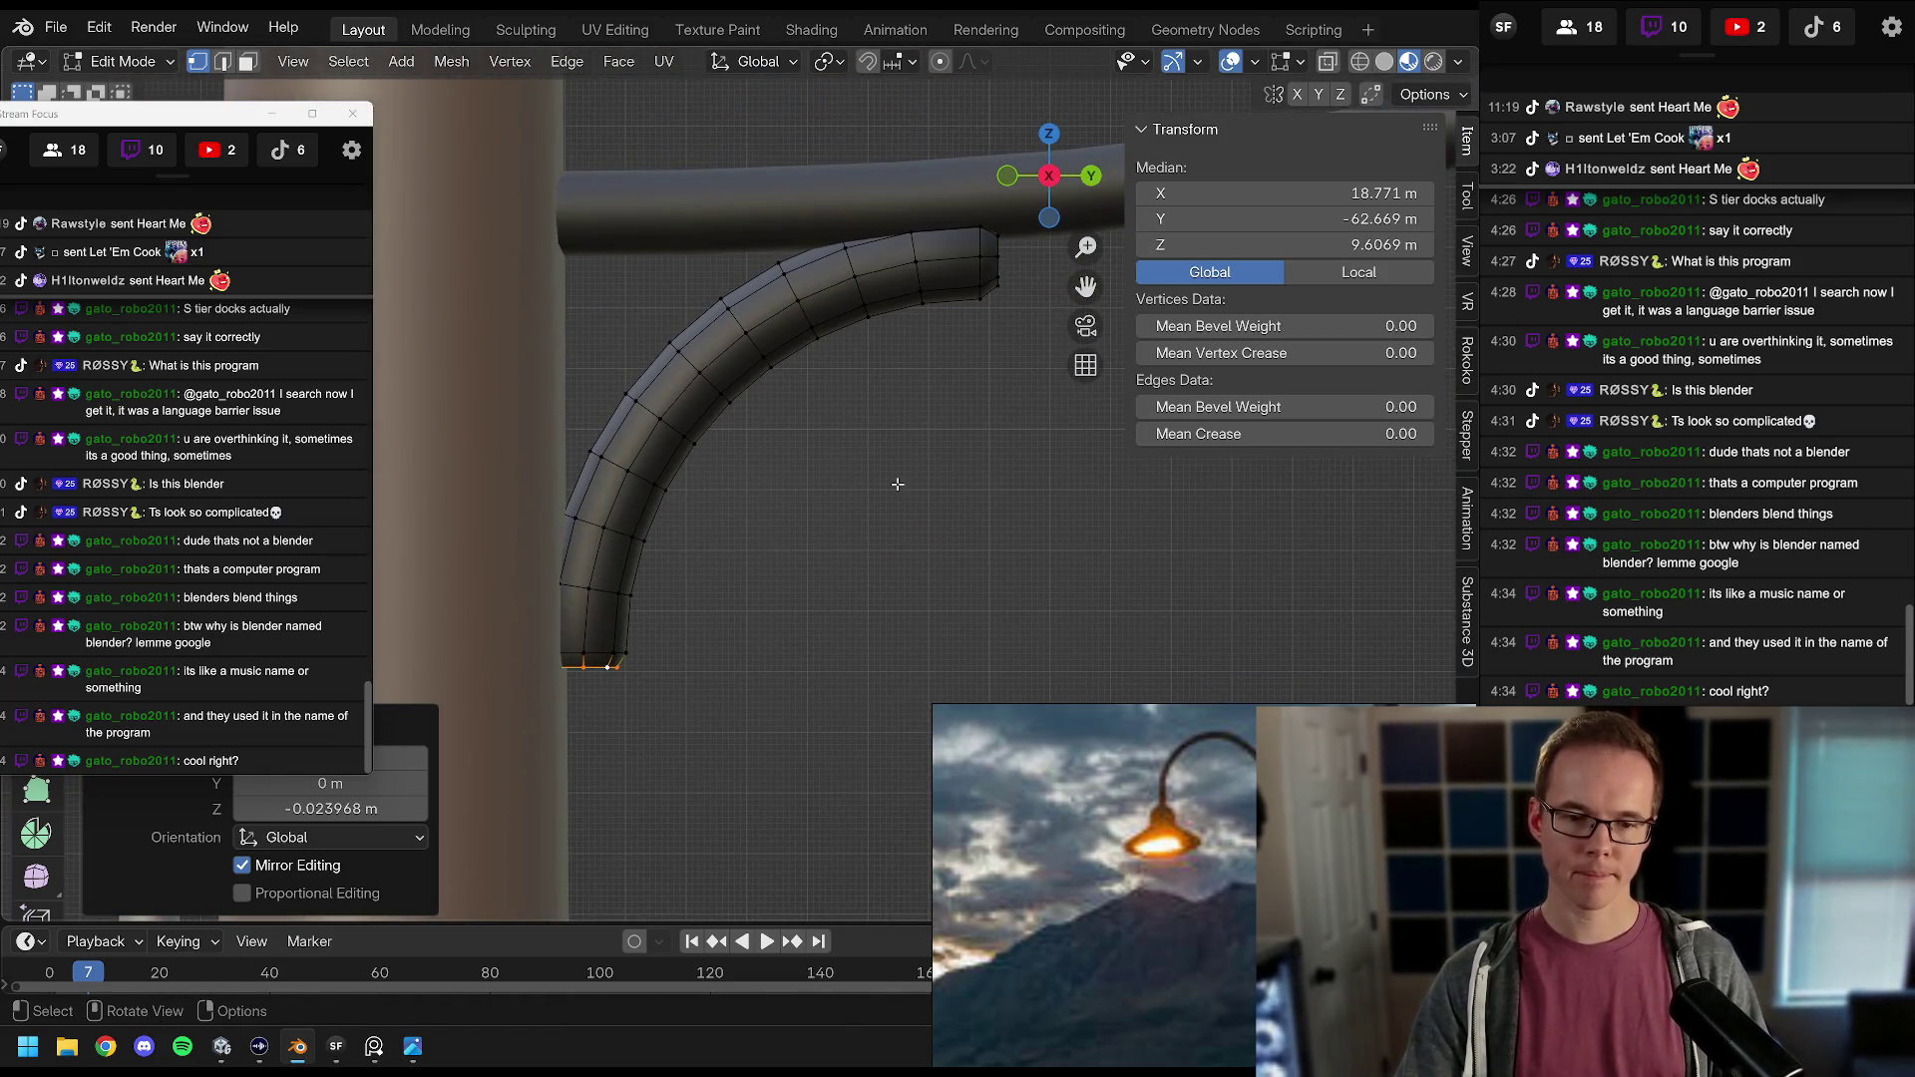
mouse_move(776, 594)
left_mouse_down()
mouse_move(782, 481)
mouse_move(788, 591)
mouse_move(828, 493)
left_mouse_up()
key("Tab")
key("ctrl+s")
key("KP_3")
left_click(838, 533)
scroll(926, 467, "down", 4)
scroll(735, 504, "up", 3)
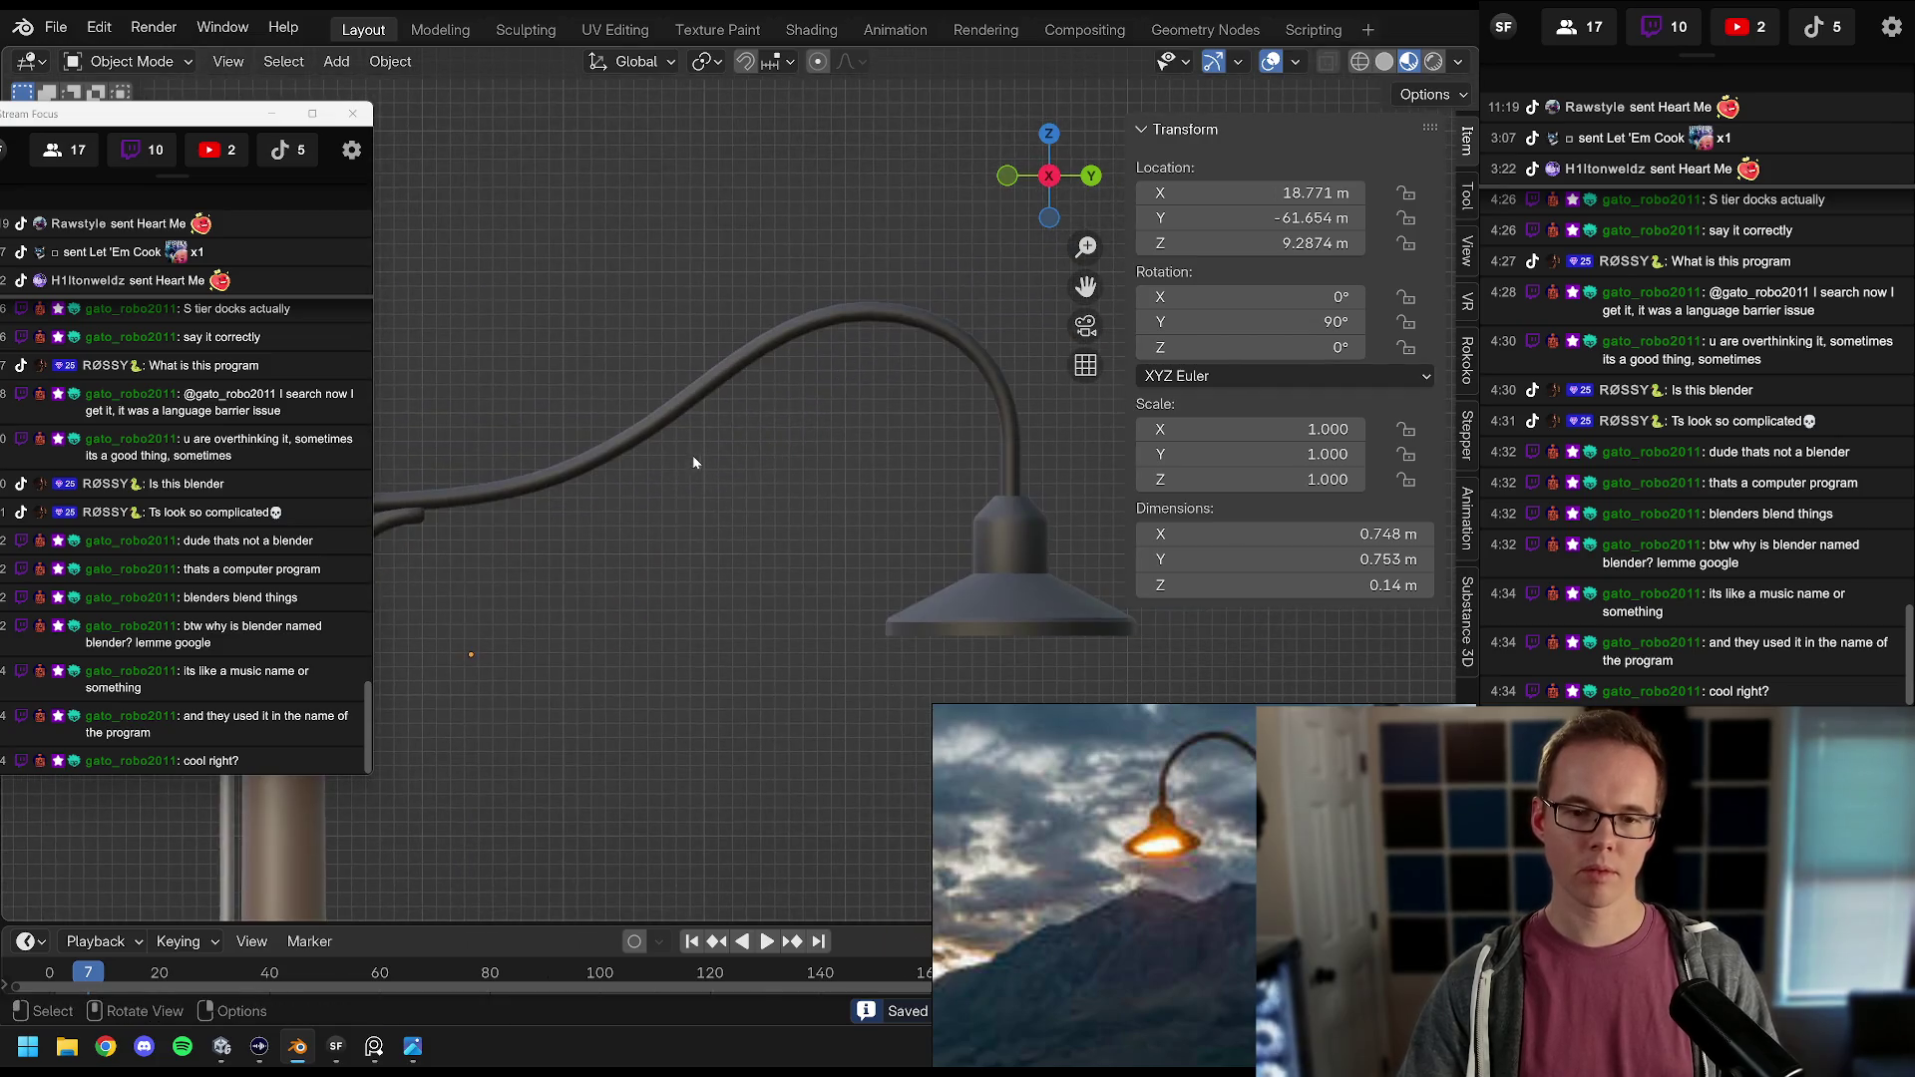
Step: Frame the pole and curved arm in the viewport, then minimize the Stream Focus chat window
scroll(699, 456, "down", 1)
left_click_drag(634, 459, 884, 386)
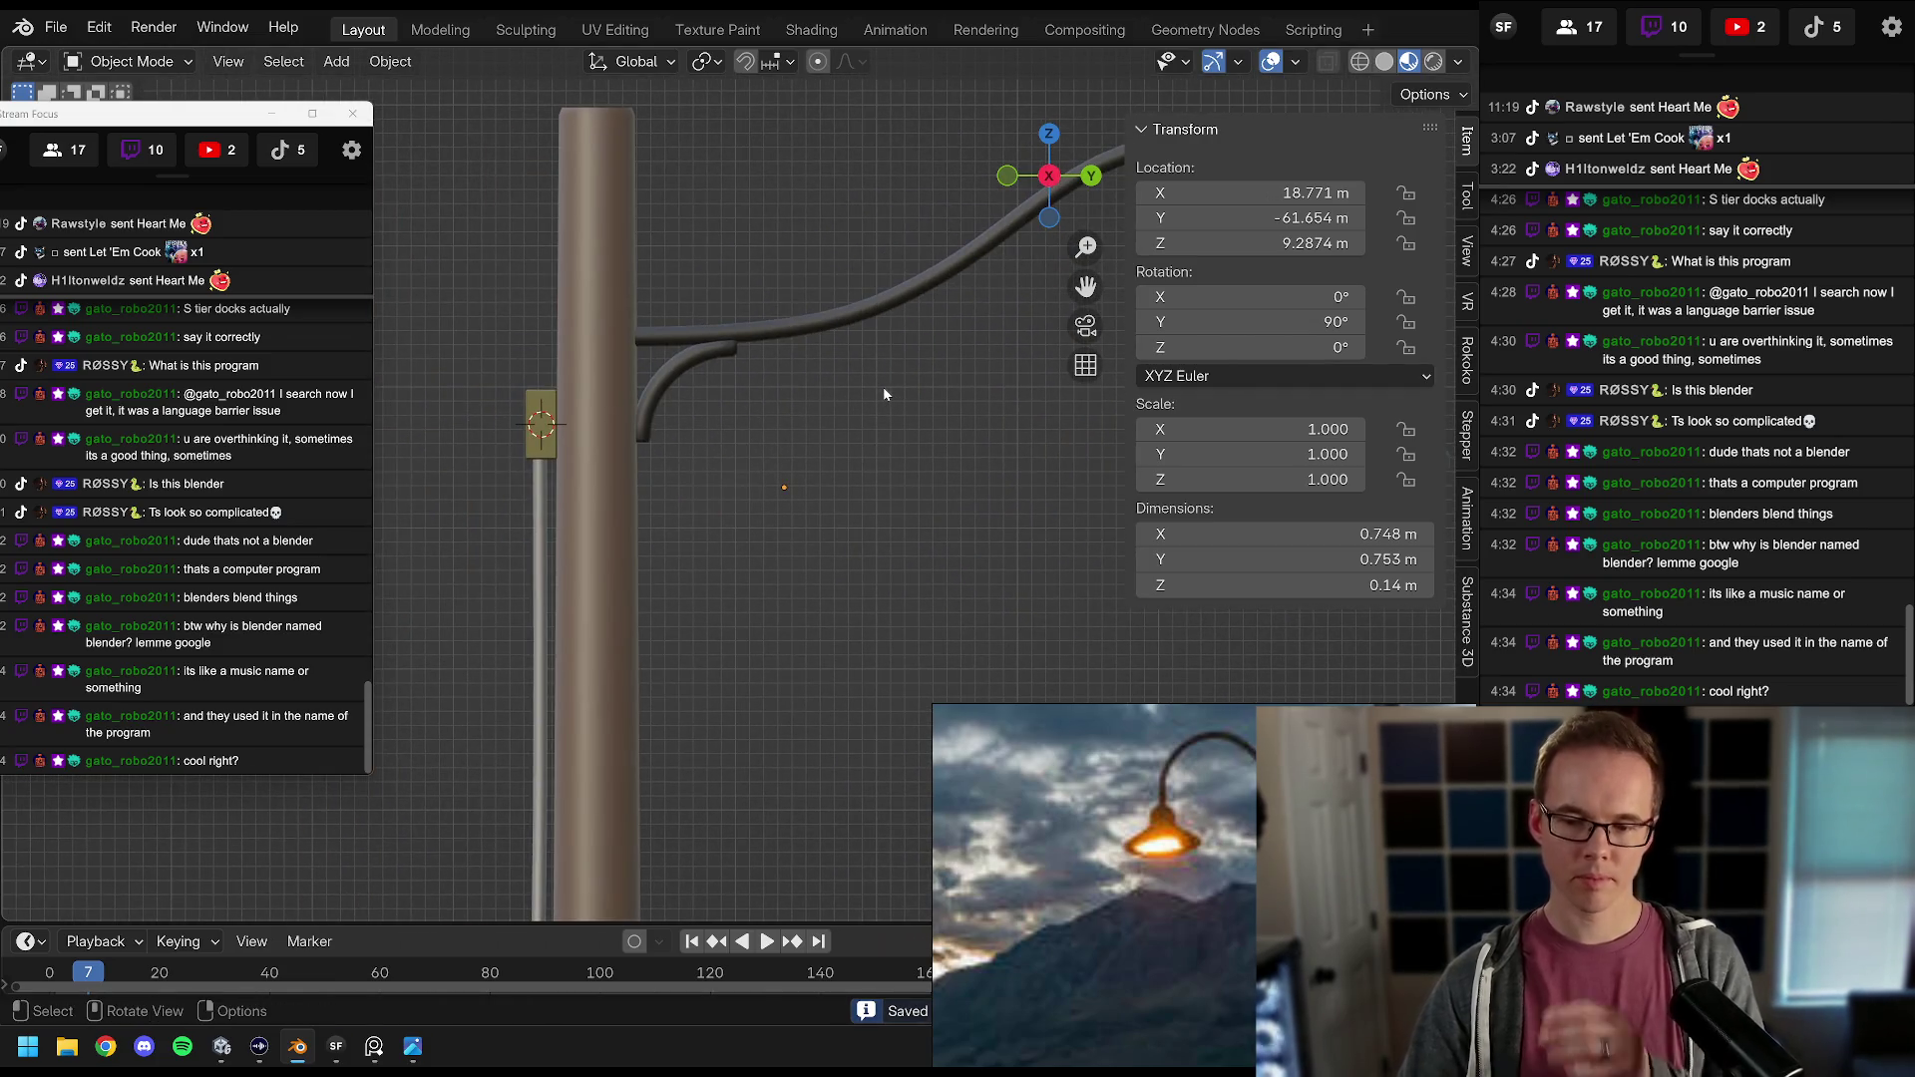
scroll(855, 407, "down", 1)
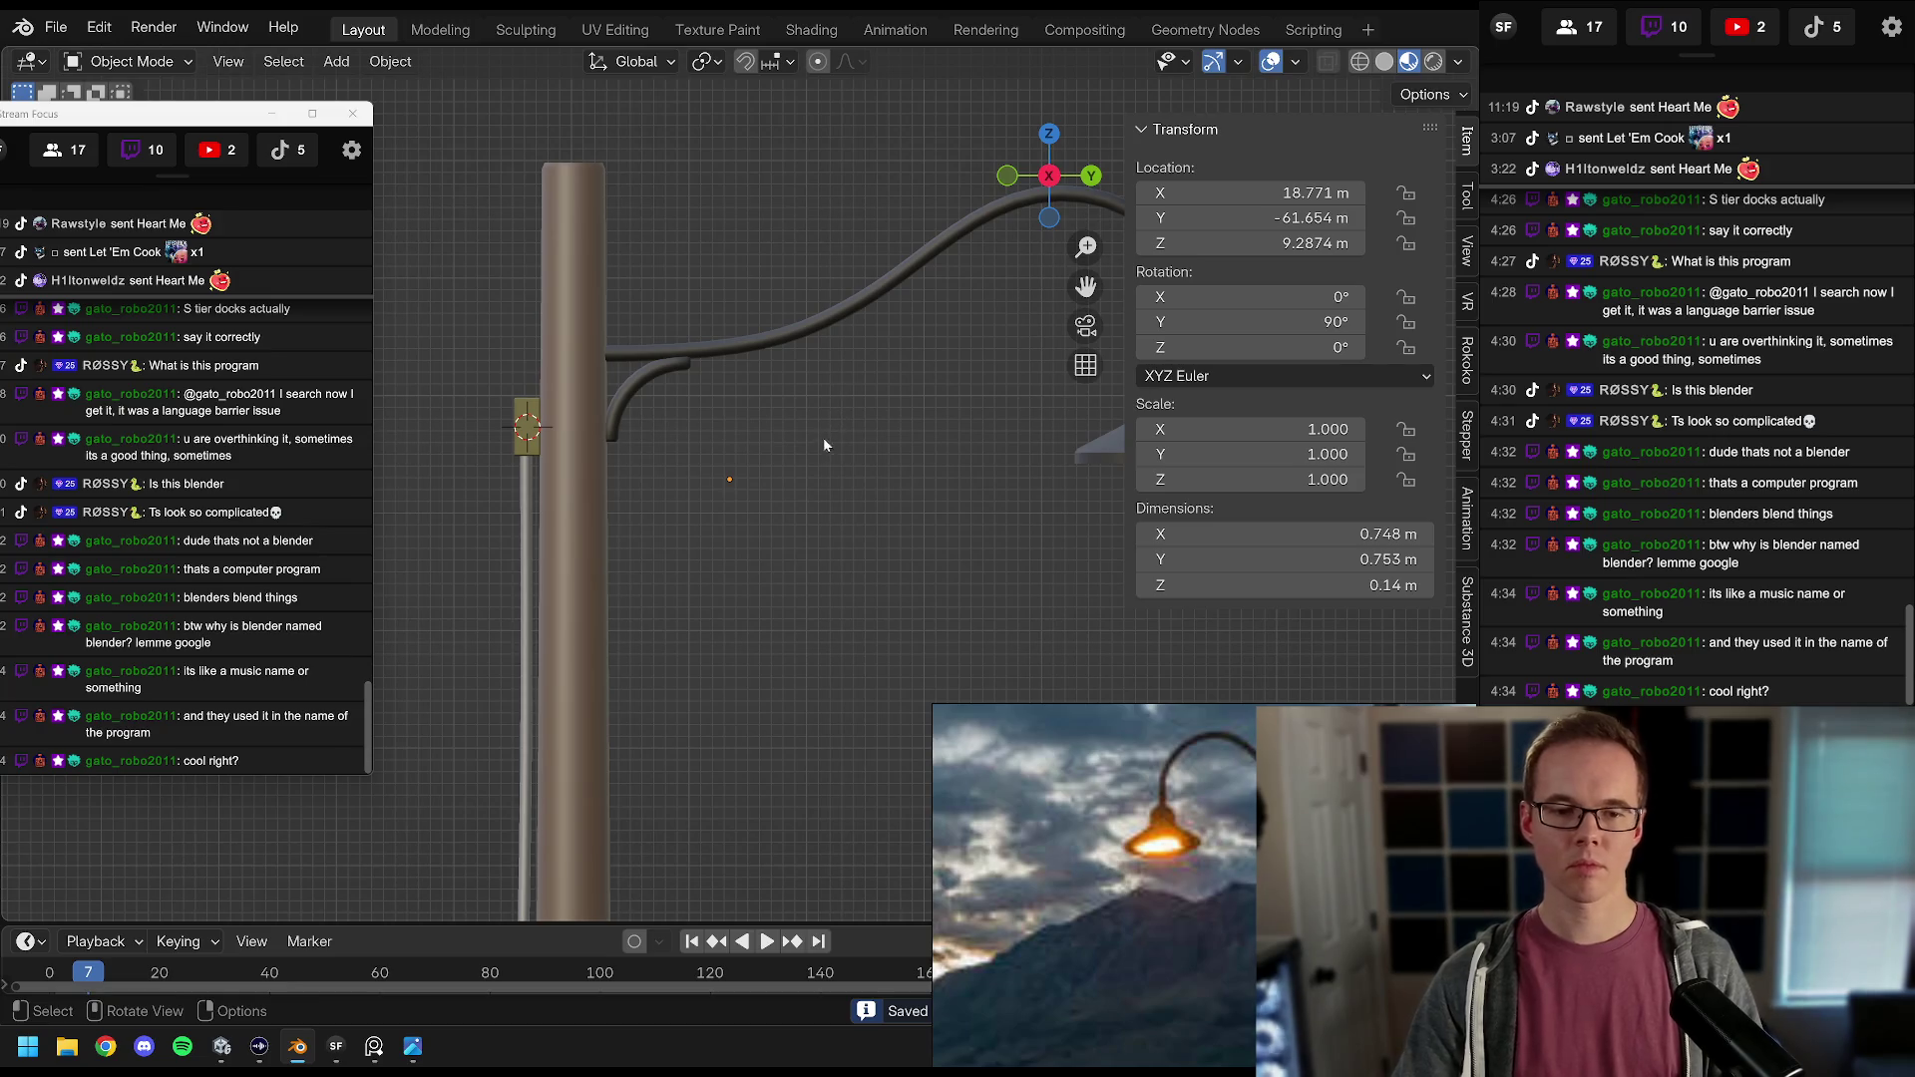
left_click_drag(721, 456, 801, 445)
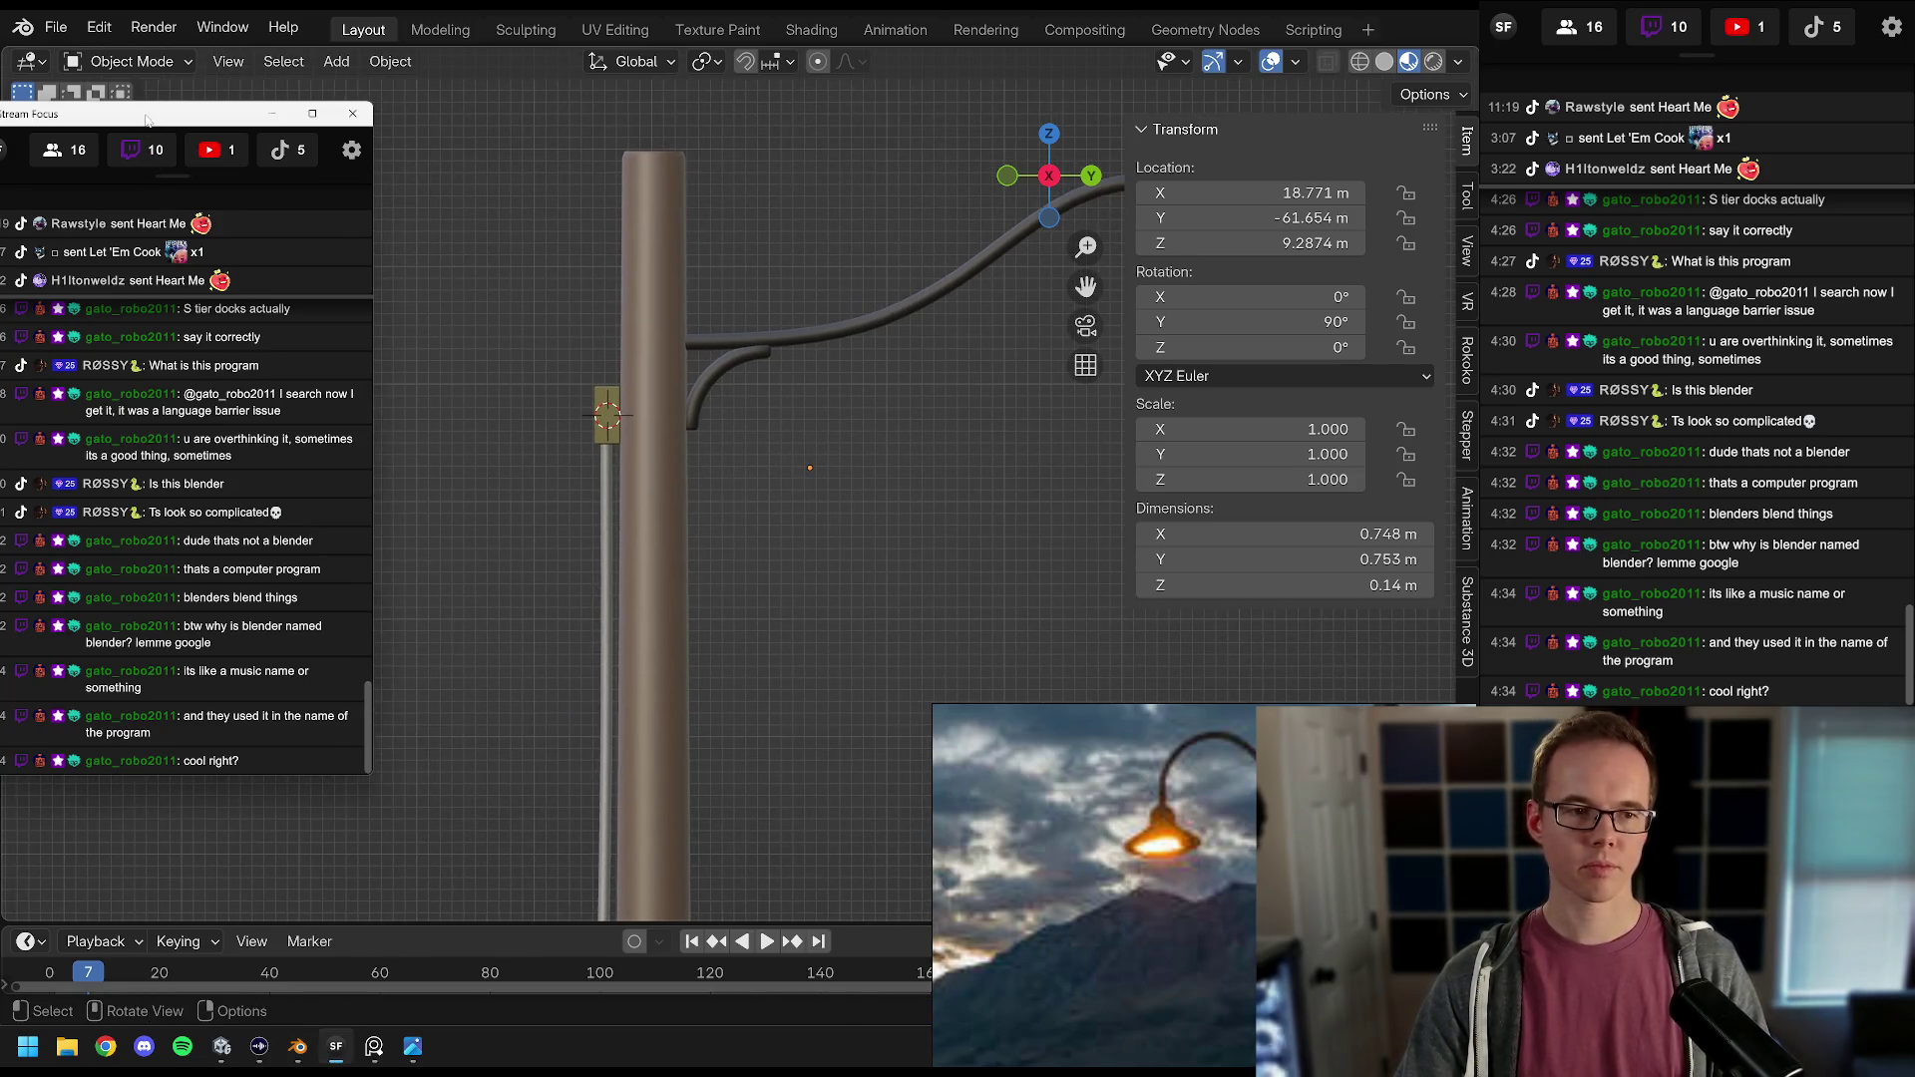
left_click(336, 1046)
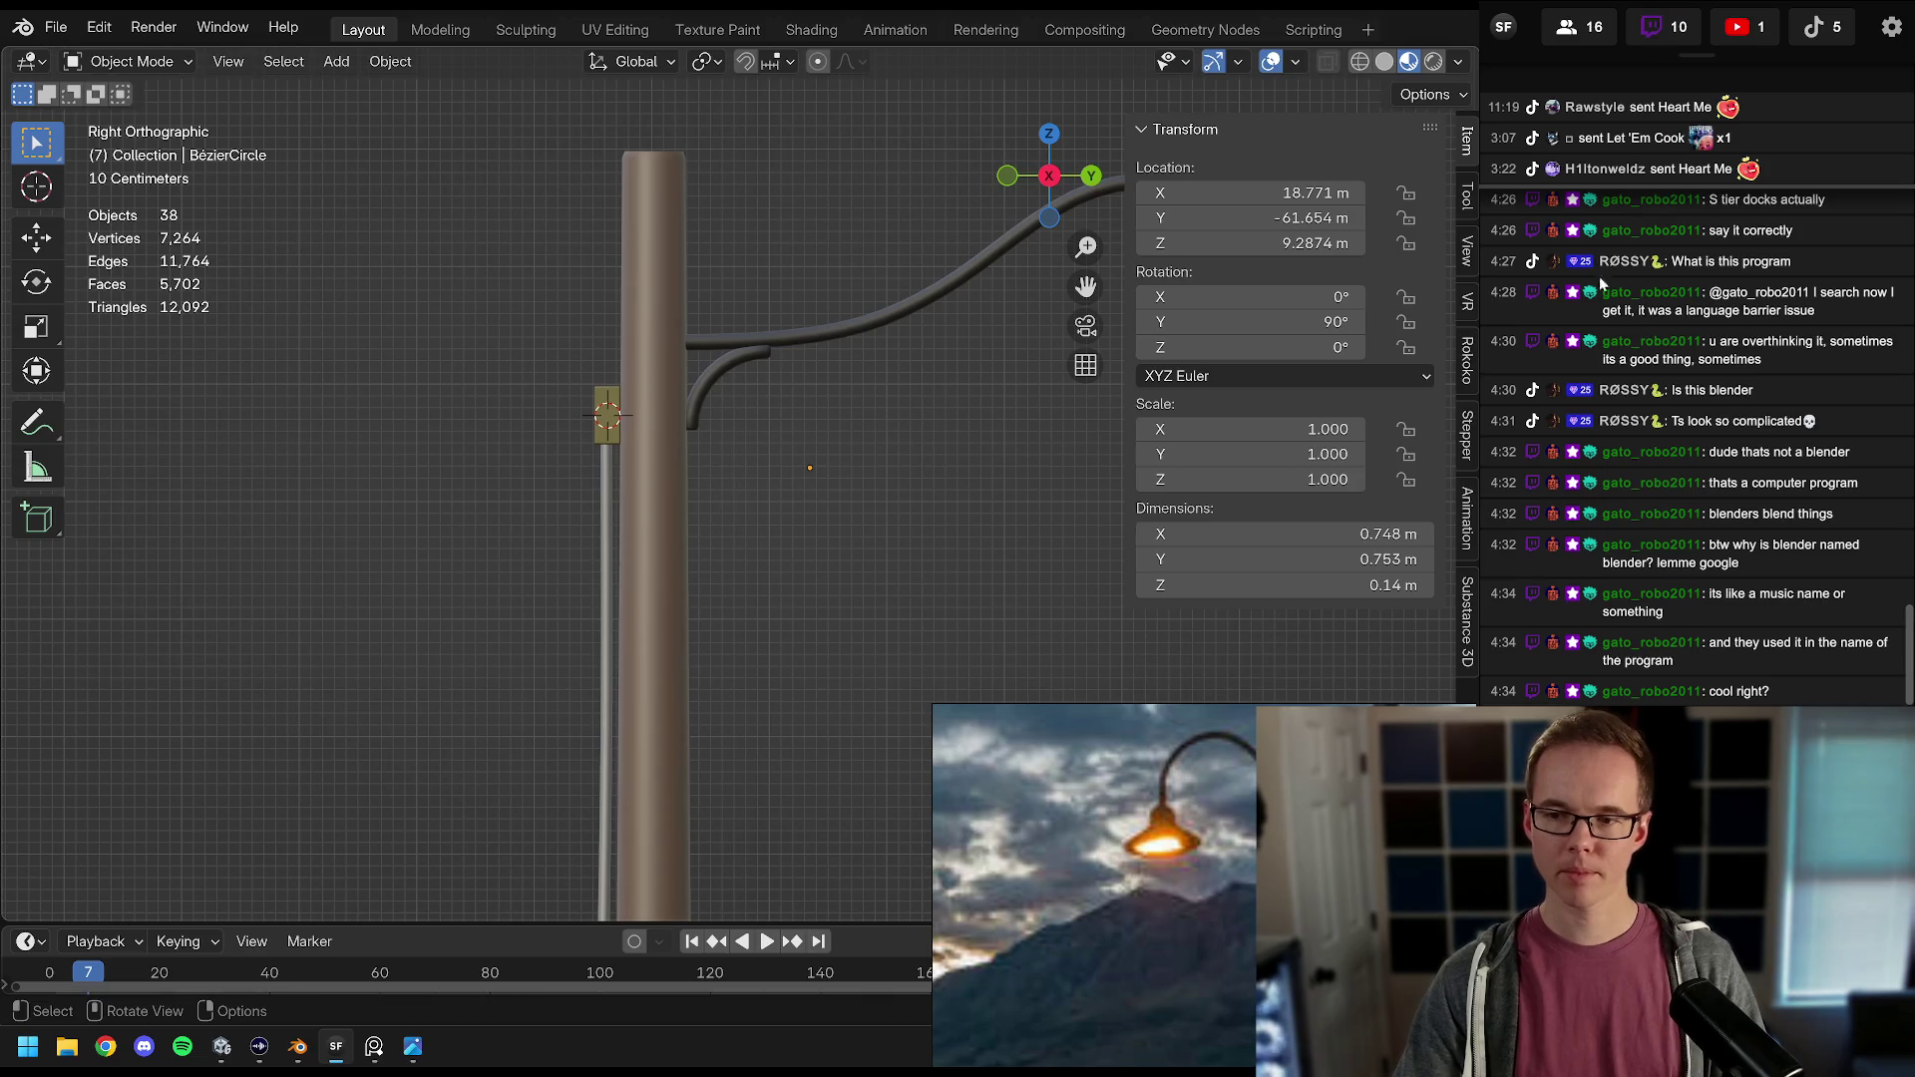
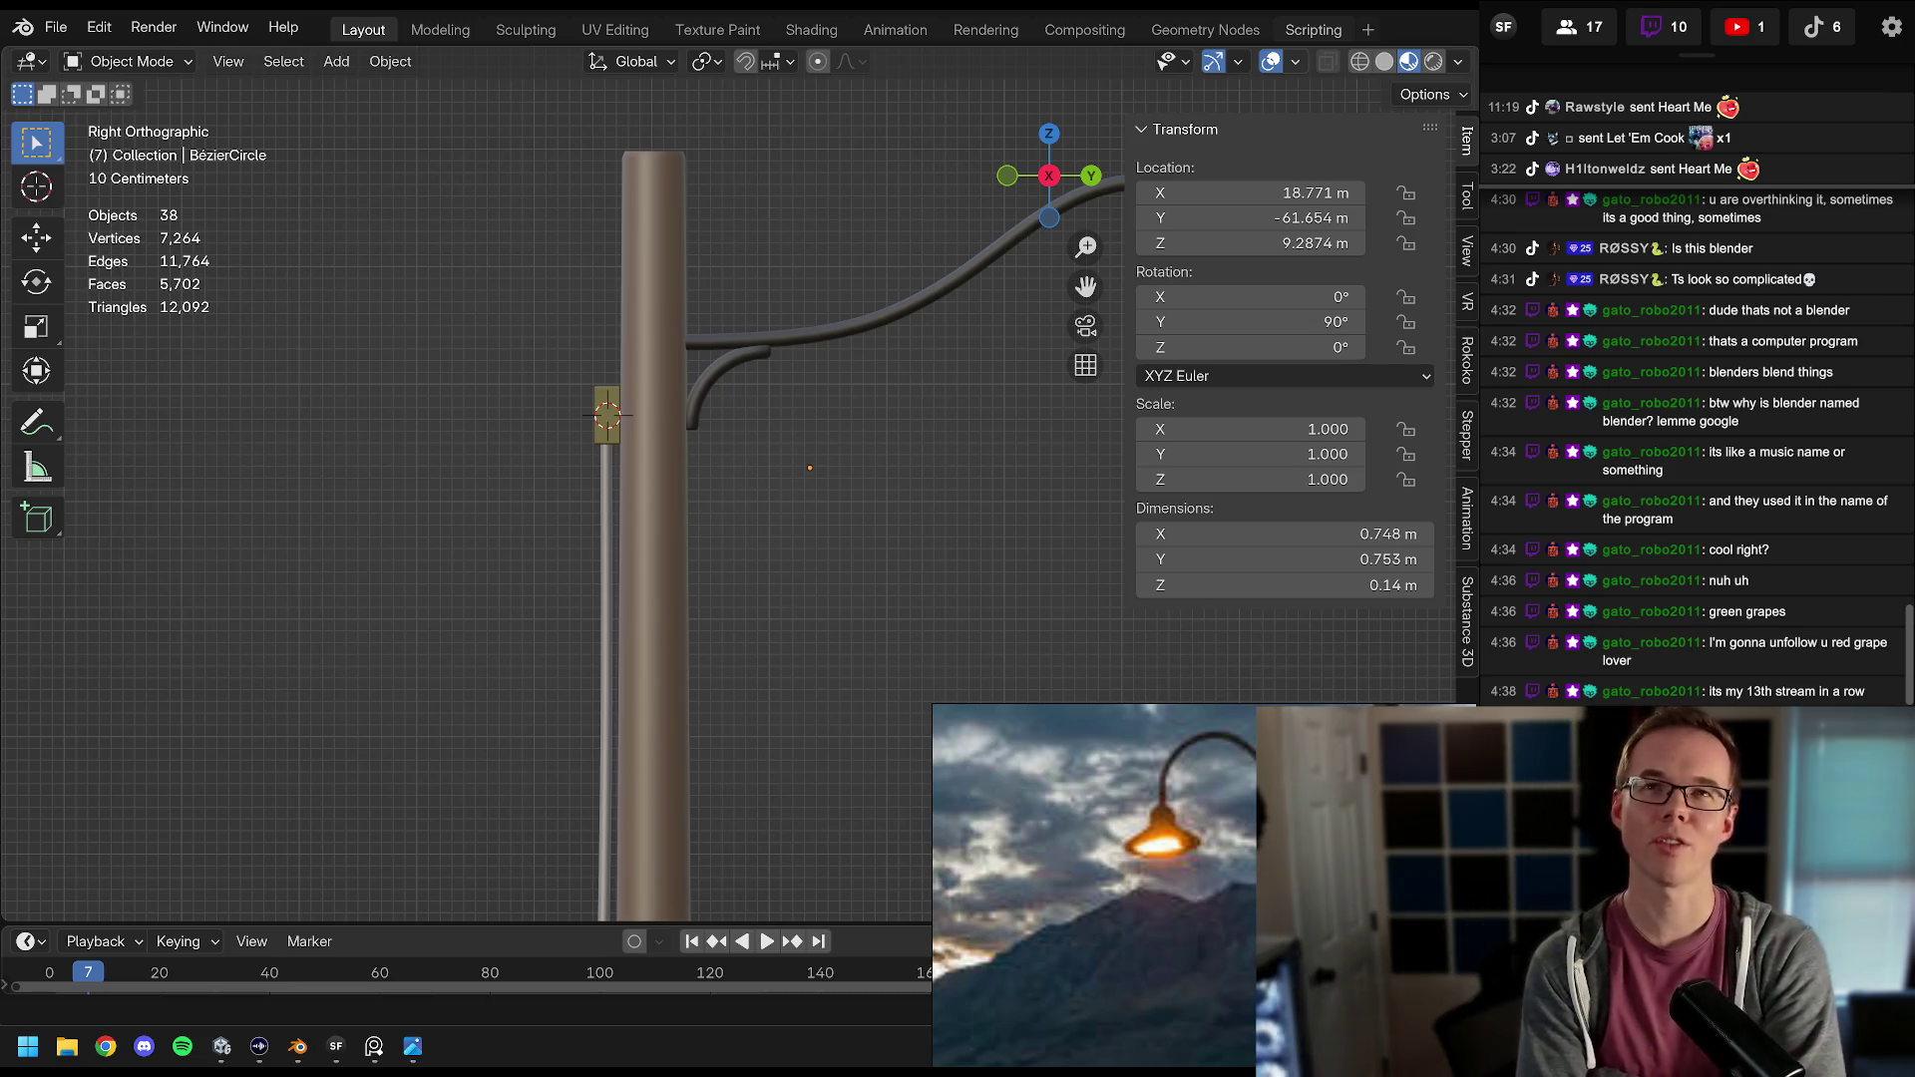
Step: Save the Blender scene and orbit the view to see the lamp post in 3D
scroll(764, 564, "down", 3)
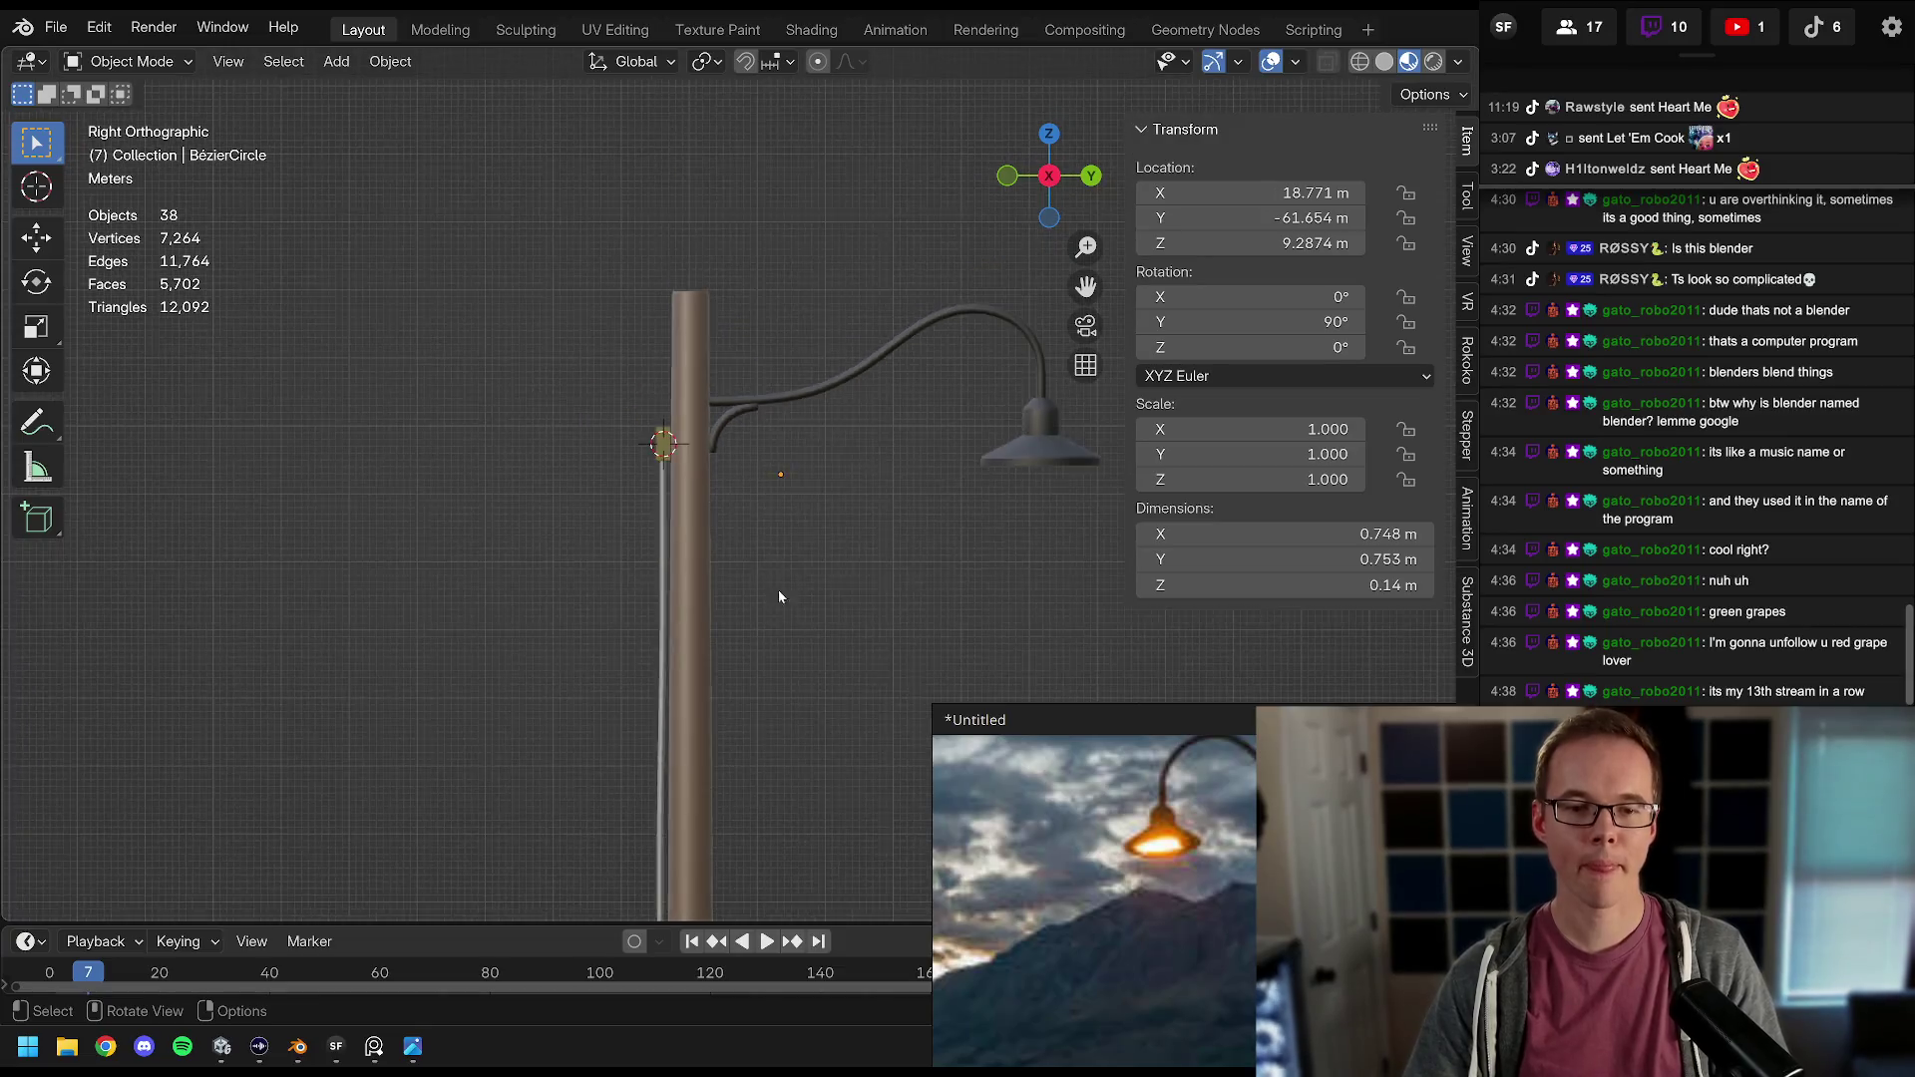
scroll(745, 196, "down", 3)
scroll(744, 254, "up", 3)
key("ctrl+s")
scroll(832, 159, "up", 3)
scroll(752, 245, "down", 2)
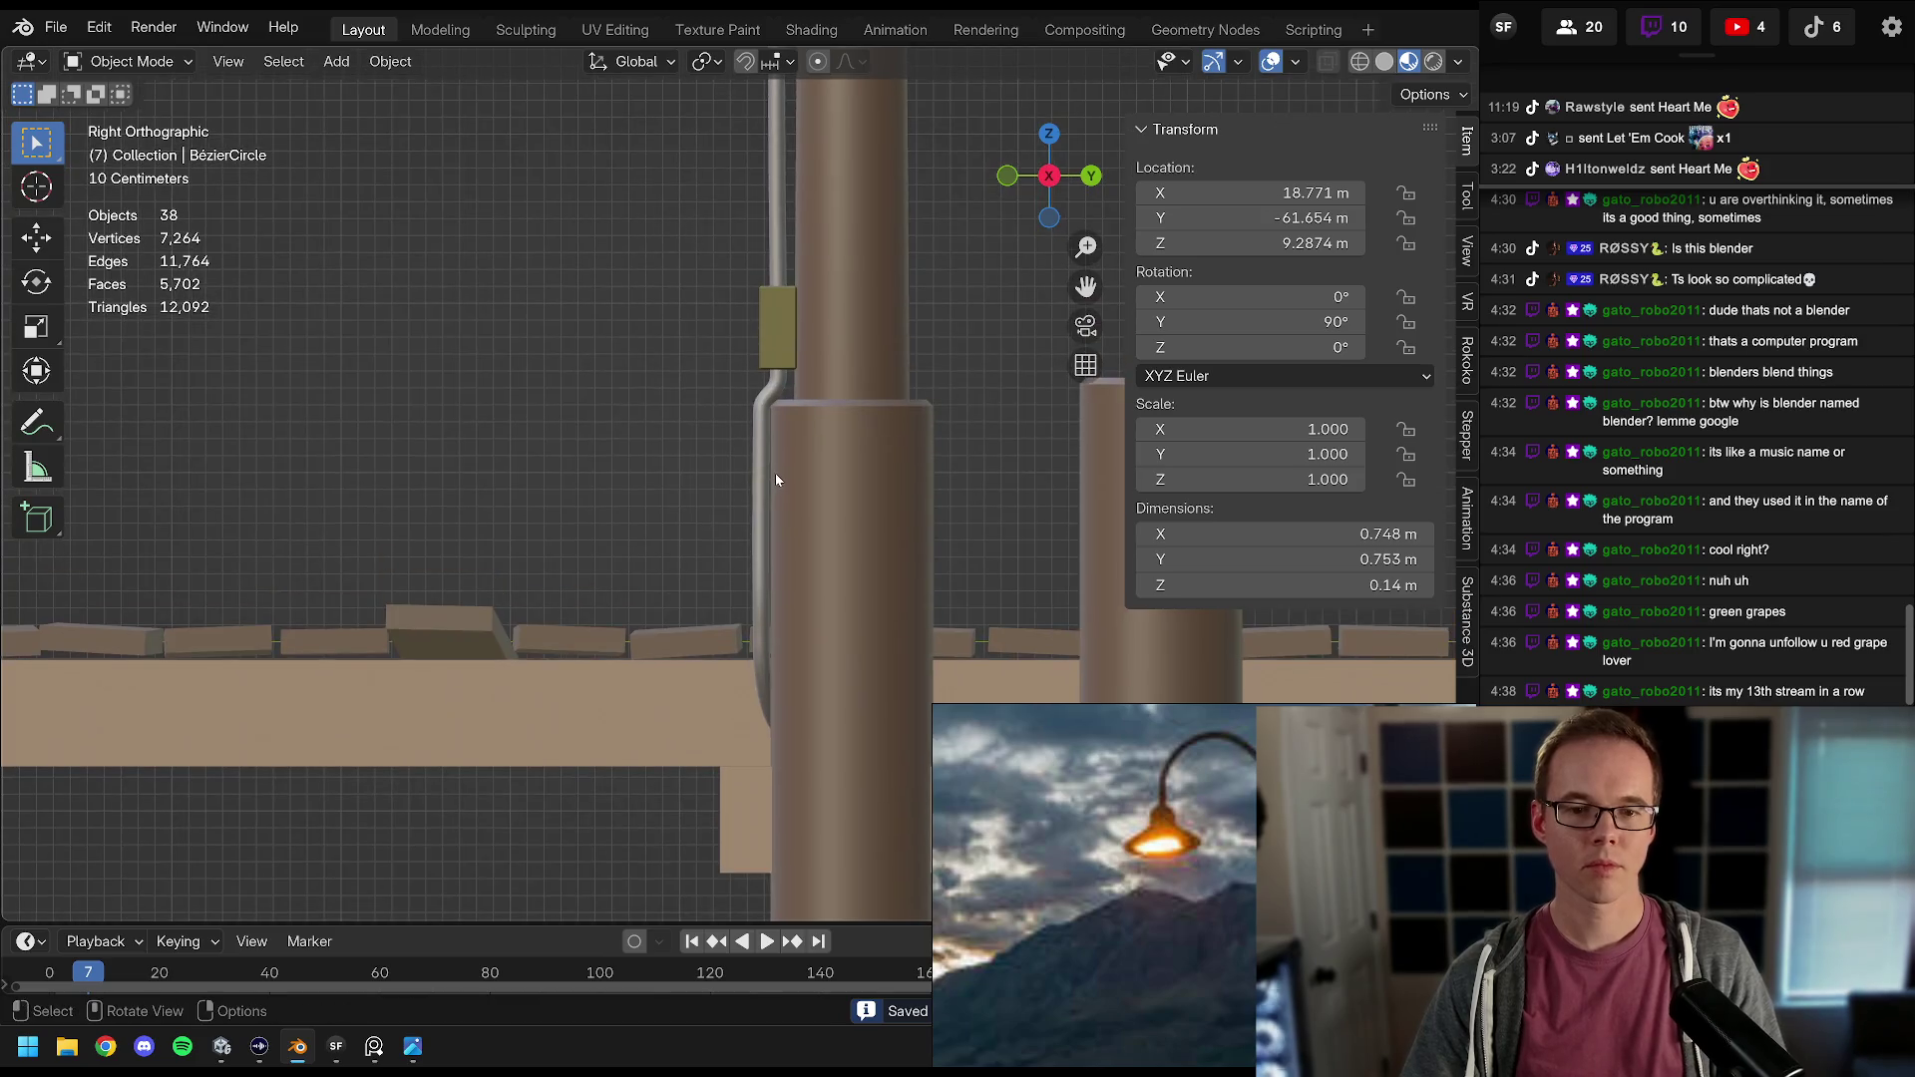
scroll(745, 449, "down", 1)
scroll(738, 389, "down", 2)
mouse_move(706, 417)
left_mouse_down()
mouse_move(706, 440)
mouse_move(509, 457)
mouse_move(800, 460)
mouse_move(693, 451)
mouse_move(752, 447)
mouse_move(755, 469)
left_mouse_up()
key("ctrl+s")
Step: Select the wire, upper pole, arm, shade and remaining lamp parts around the post
left_click(690, 482)
left_click(704, 489)
scroll(758, 599, "up", 5)
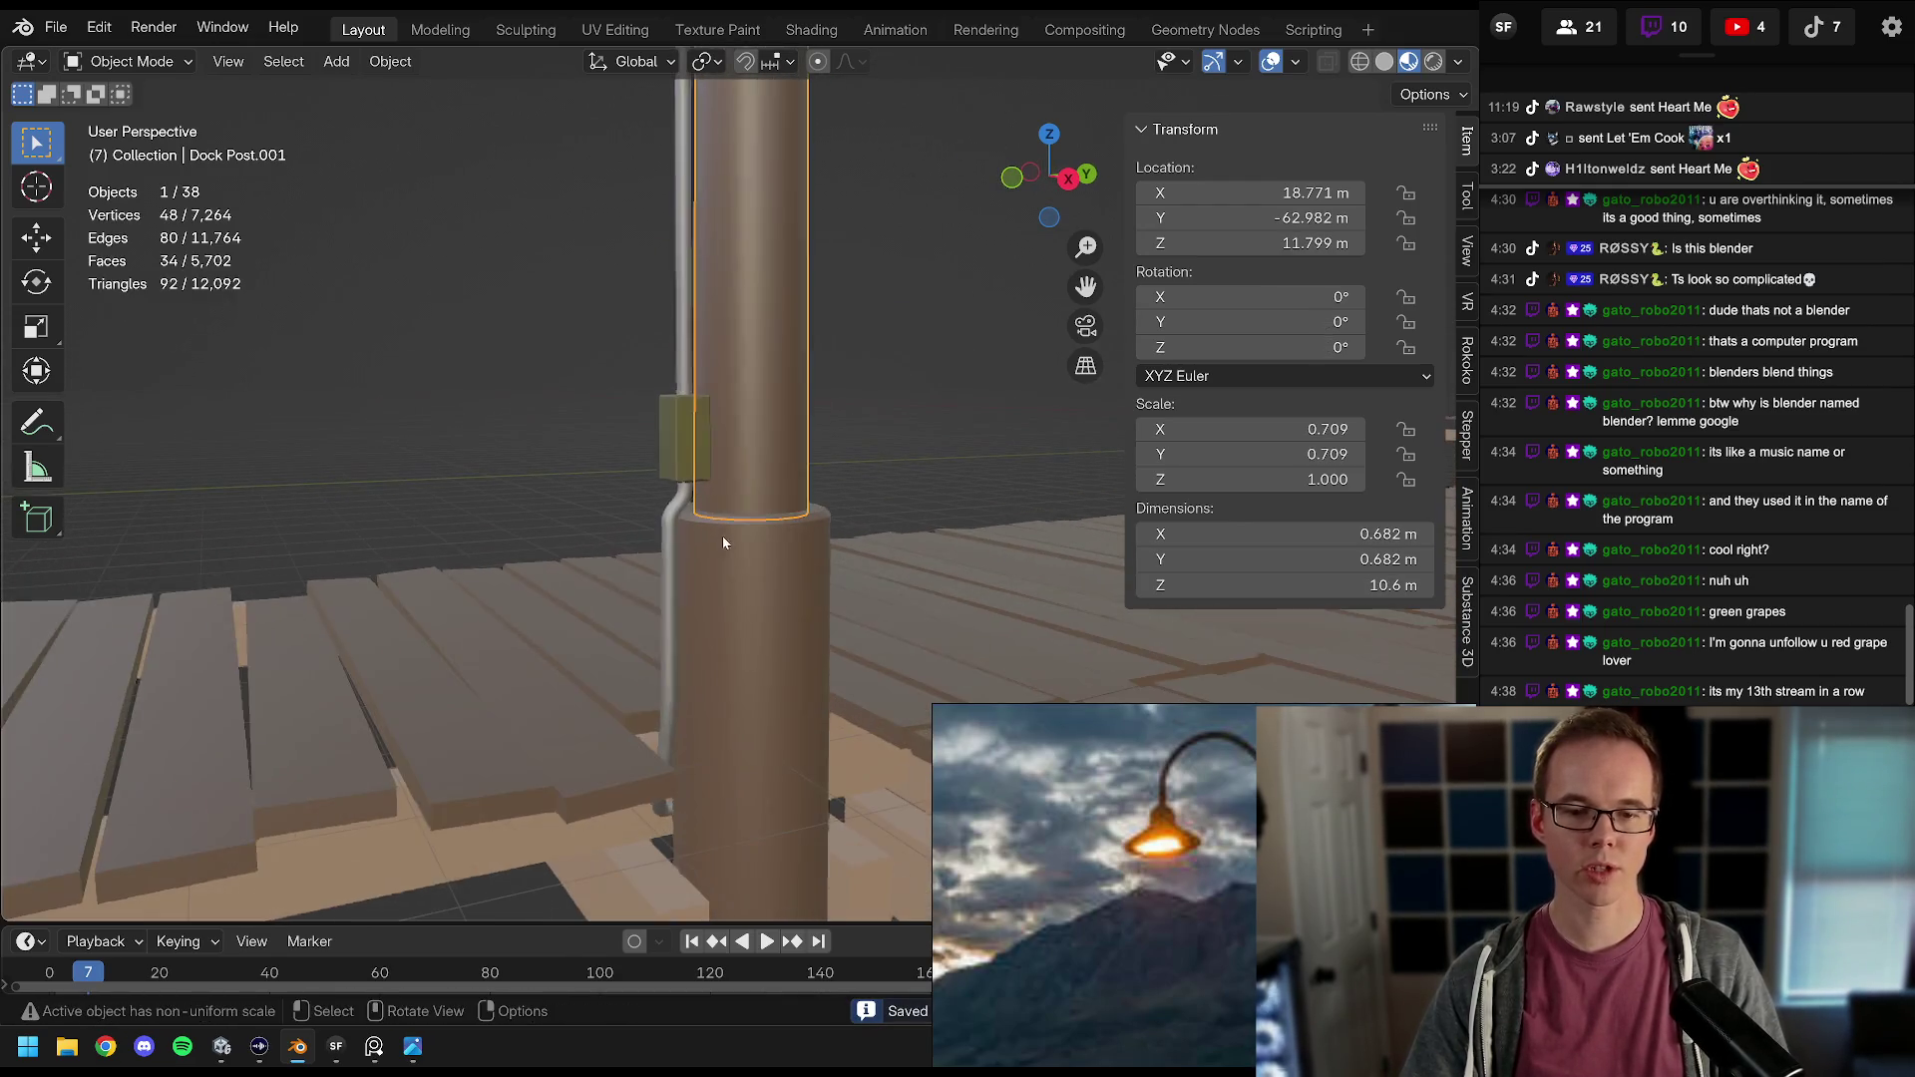
scroll(764, 459, "down", 5)
scroll(766, 441, "up", 3)
mouse_move(644, 423)
left_mouse_down()
mouse_move(812, 475)
mouse_move(849, 519)
left_mouse_up()
scroll(824, 431, "down", 4)
left_click_drag(719, 309, 1018, 492)
scroll(894, 540, "up", 4)
scroll(894, 548, "down", 3)
Step: Raise the selected lamp parts straight up along Z, then deselect everything
key("g")
key("z")
left_click(818, 427)
key("alt+a")
Step: Select the upper lamp post and enter Edit Mode with face selection
scroll(778, 464, "up", 5)
left_click(756, 453)
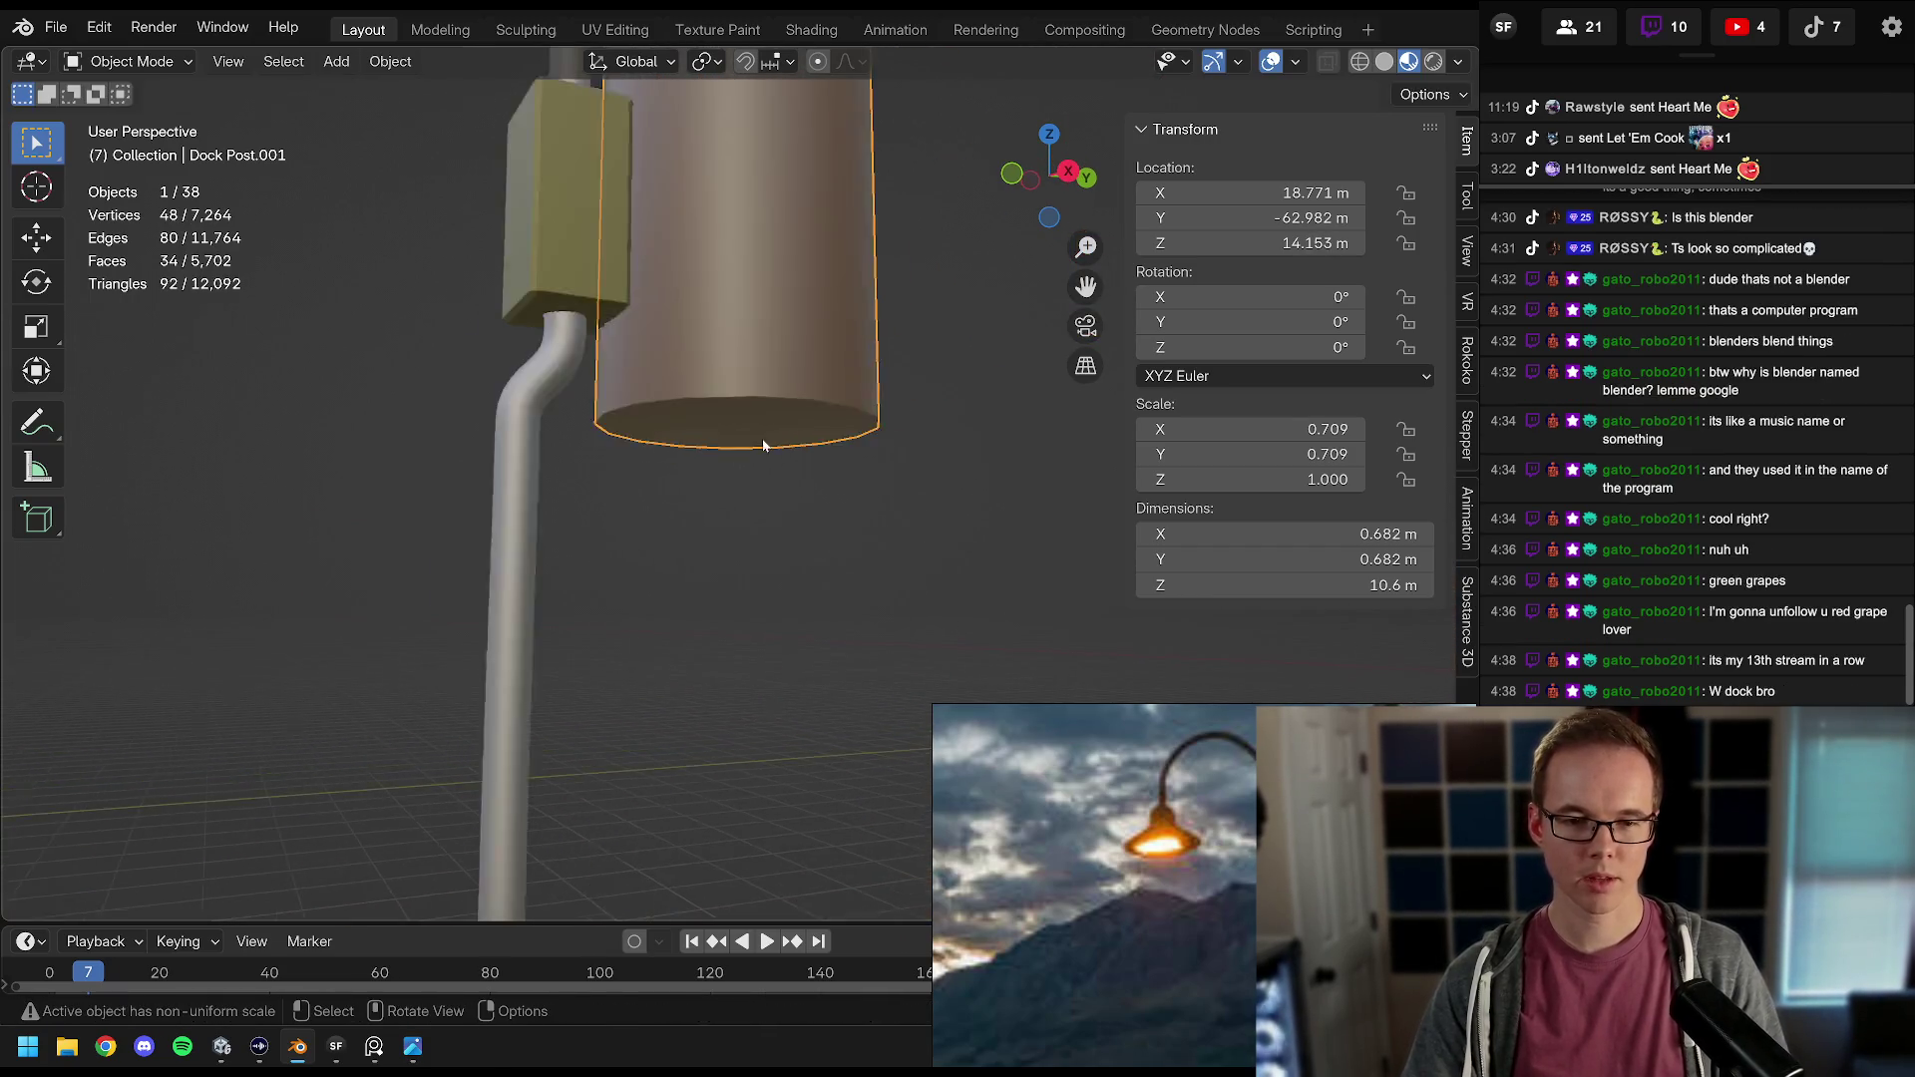
key("Tab")
left_click(248, 61)
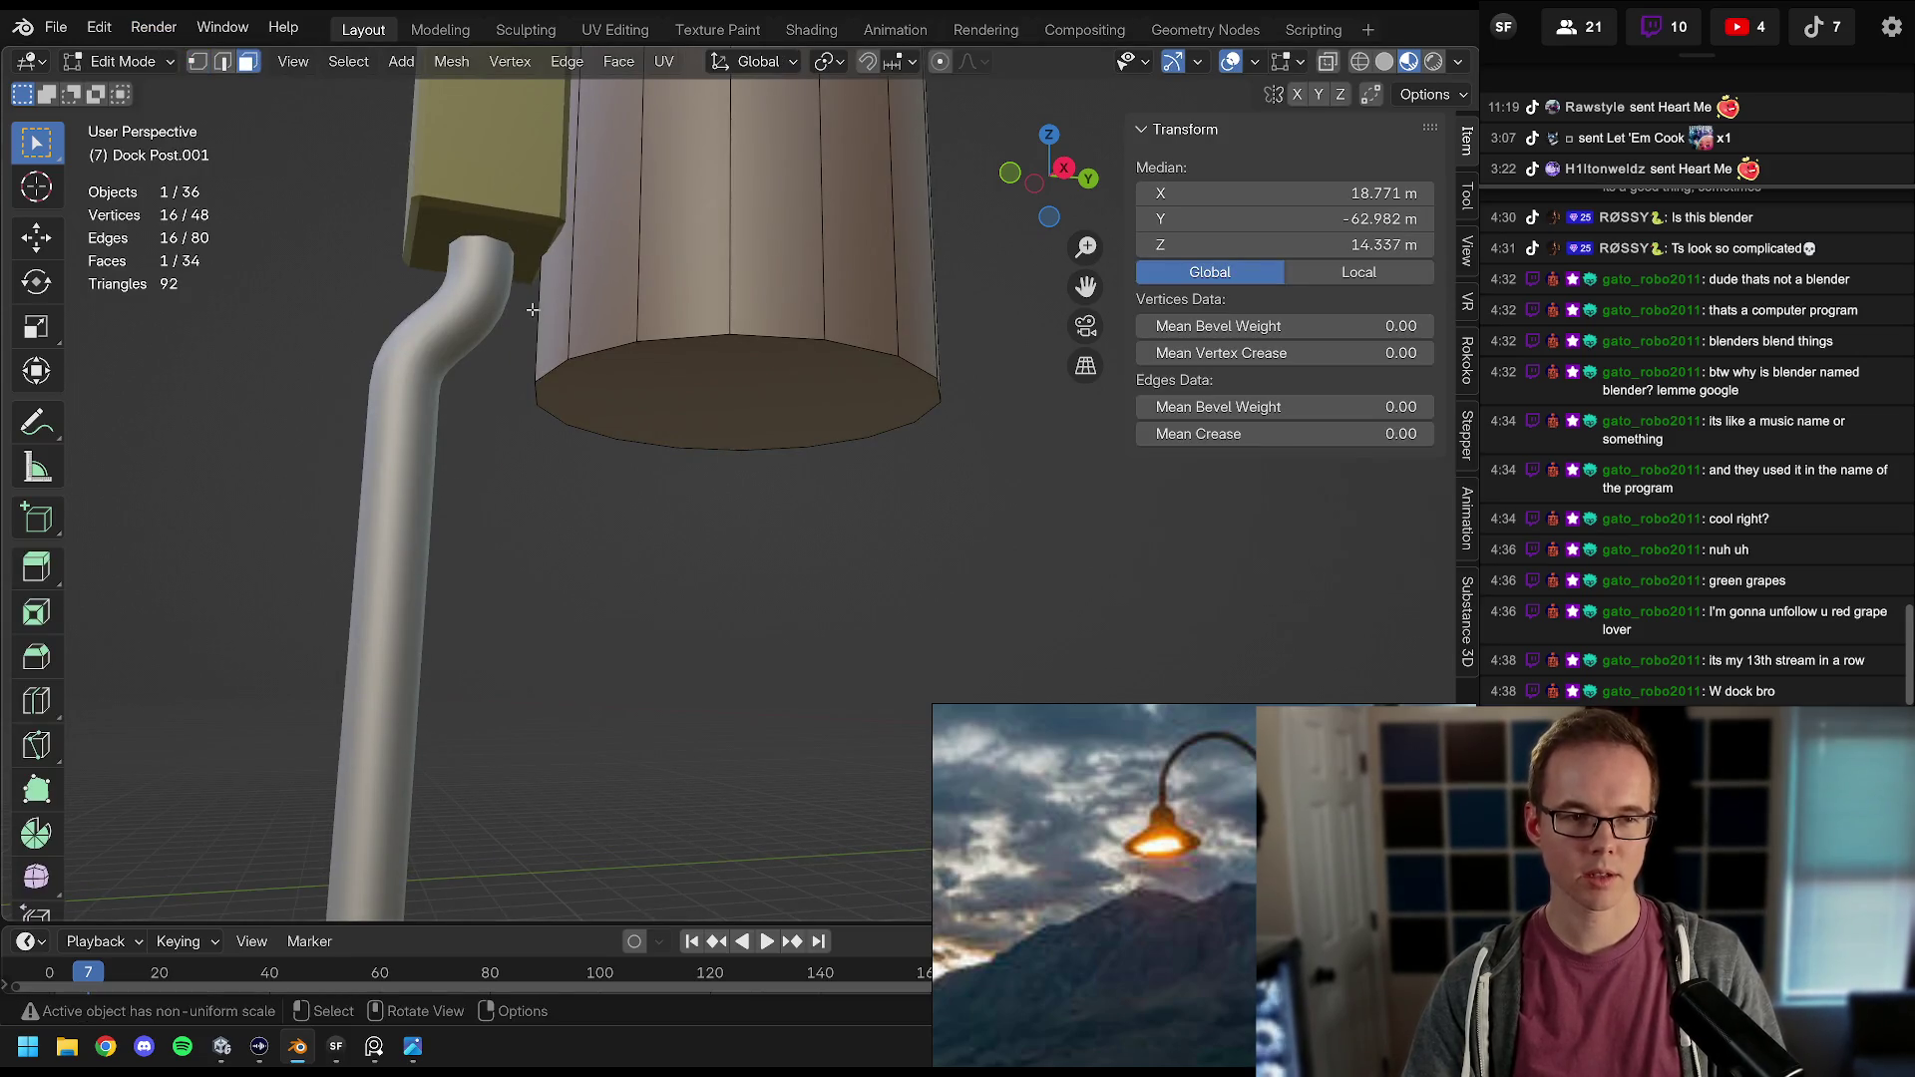
Step: Snap the 3D cursor to the pole's bottom face and set the origin to it
left_click(698, 344)
key("shift+s")
left_click(916, 548)
key("Tab")
right_click(740, 333)
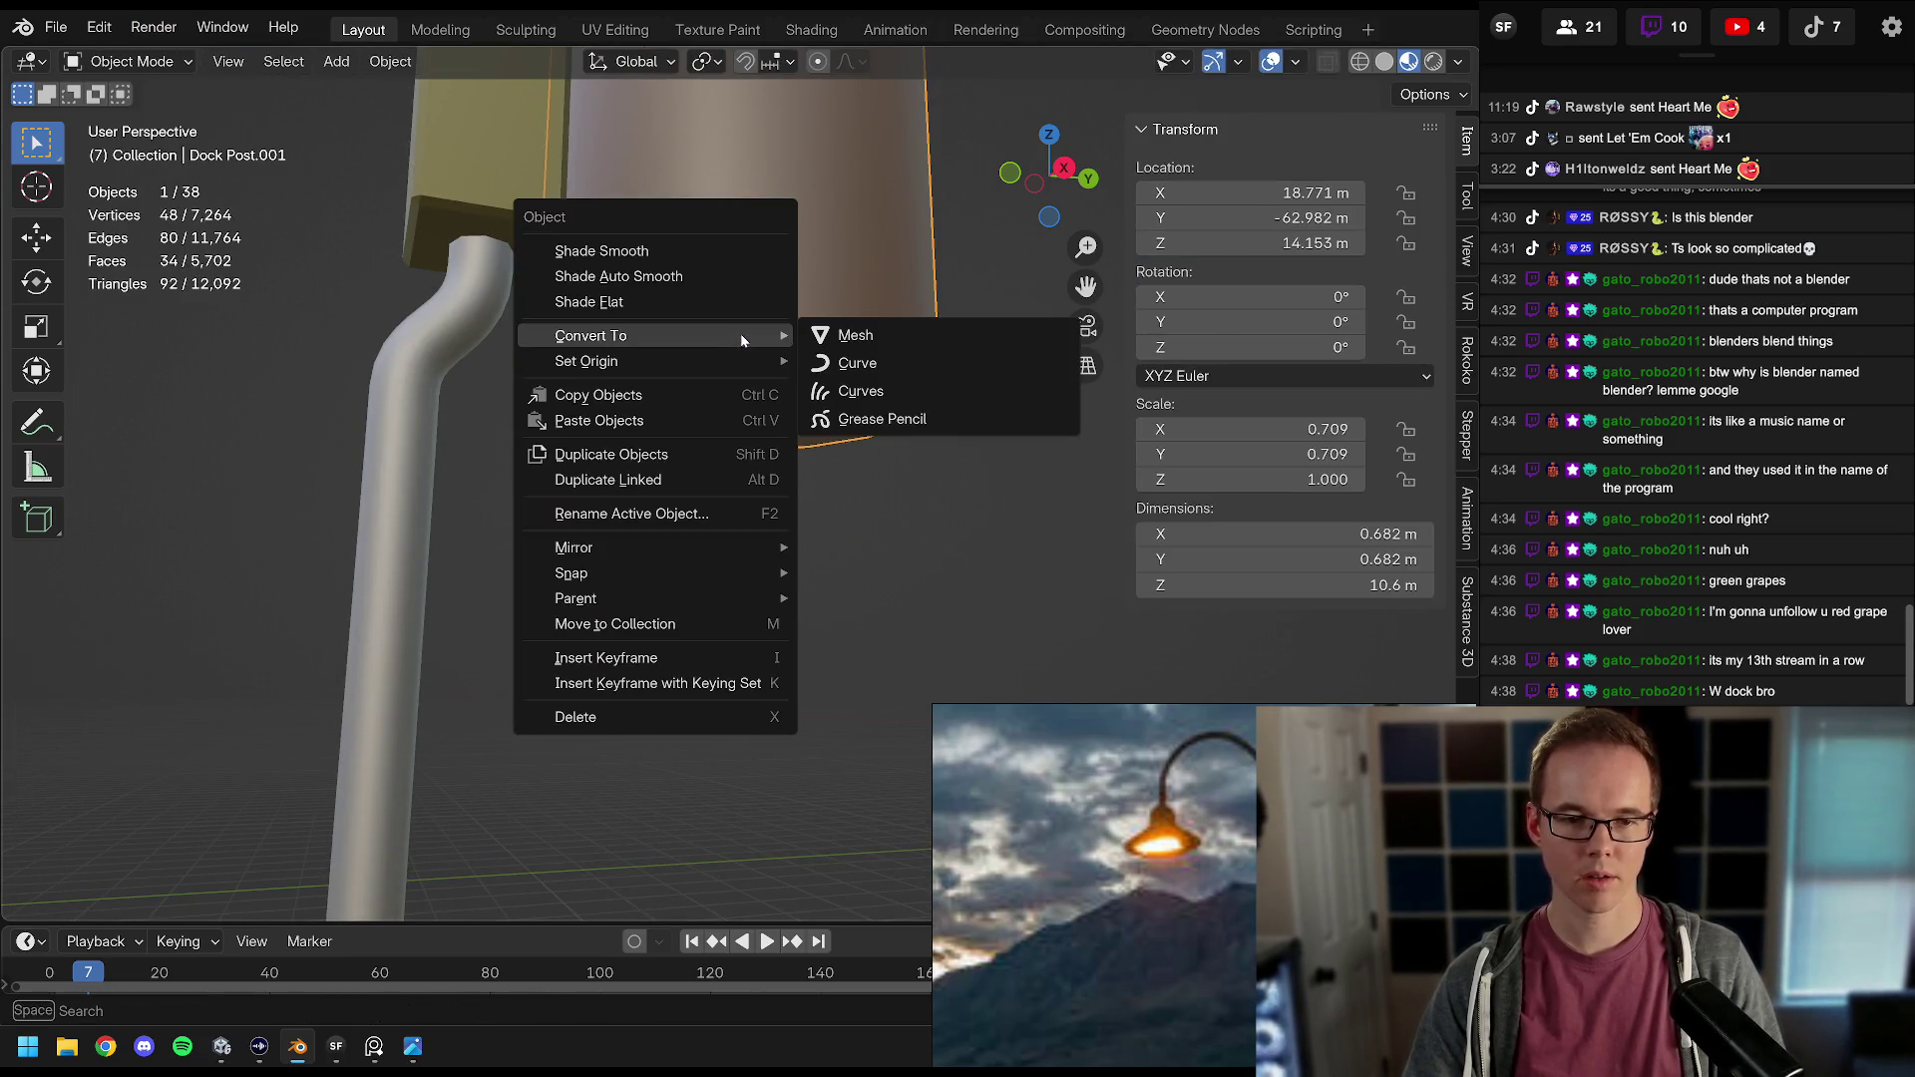
mouse_move(742, 353)
left_click(899, 416)
Step: Select the lamp shade and curved arm, then save the scene
scroll(738, 371, "down", 5)
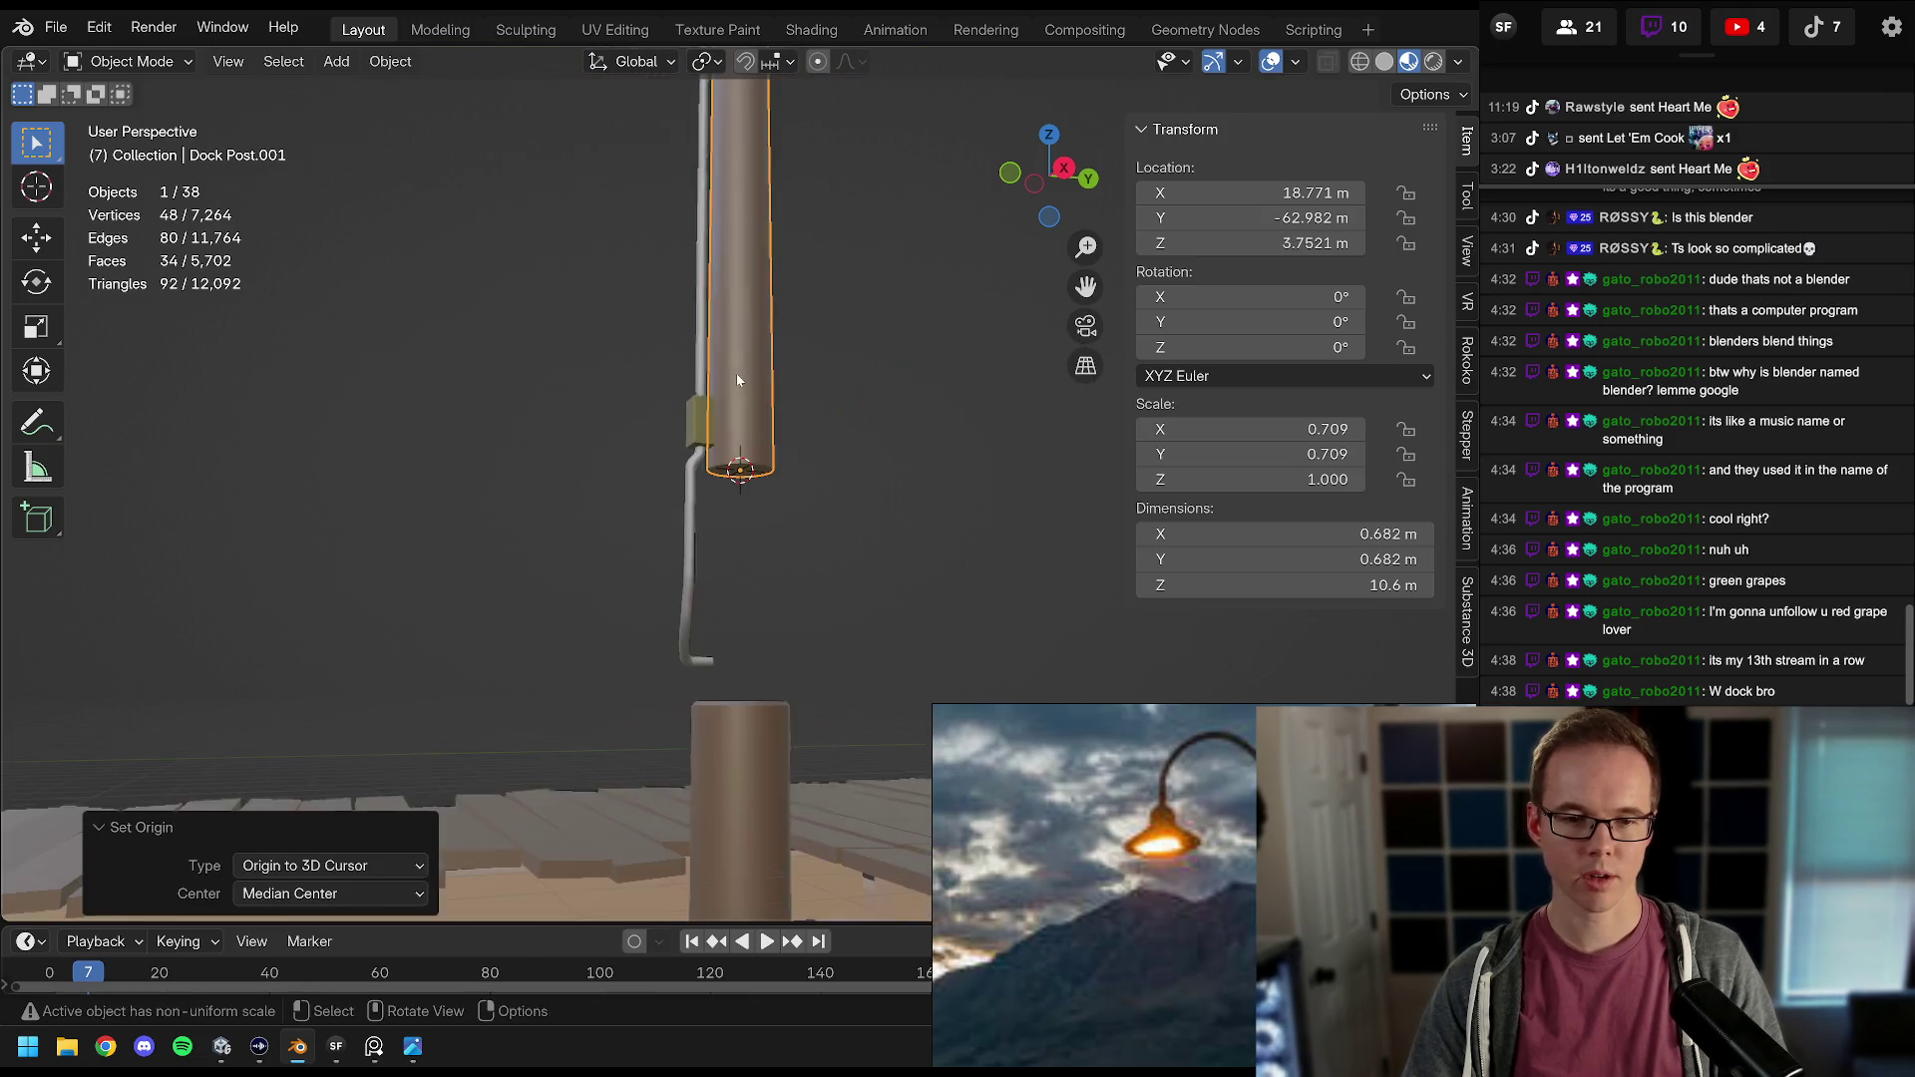
scroll(756, 373, "down", 4)
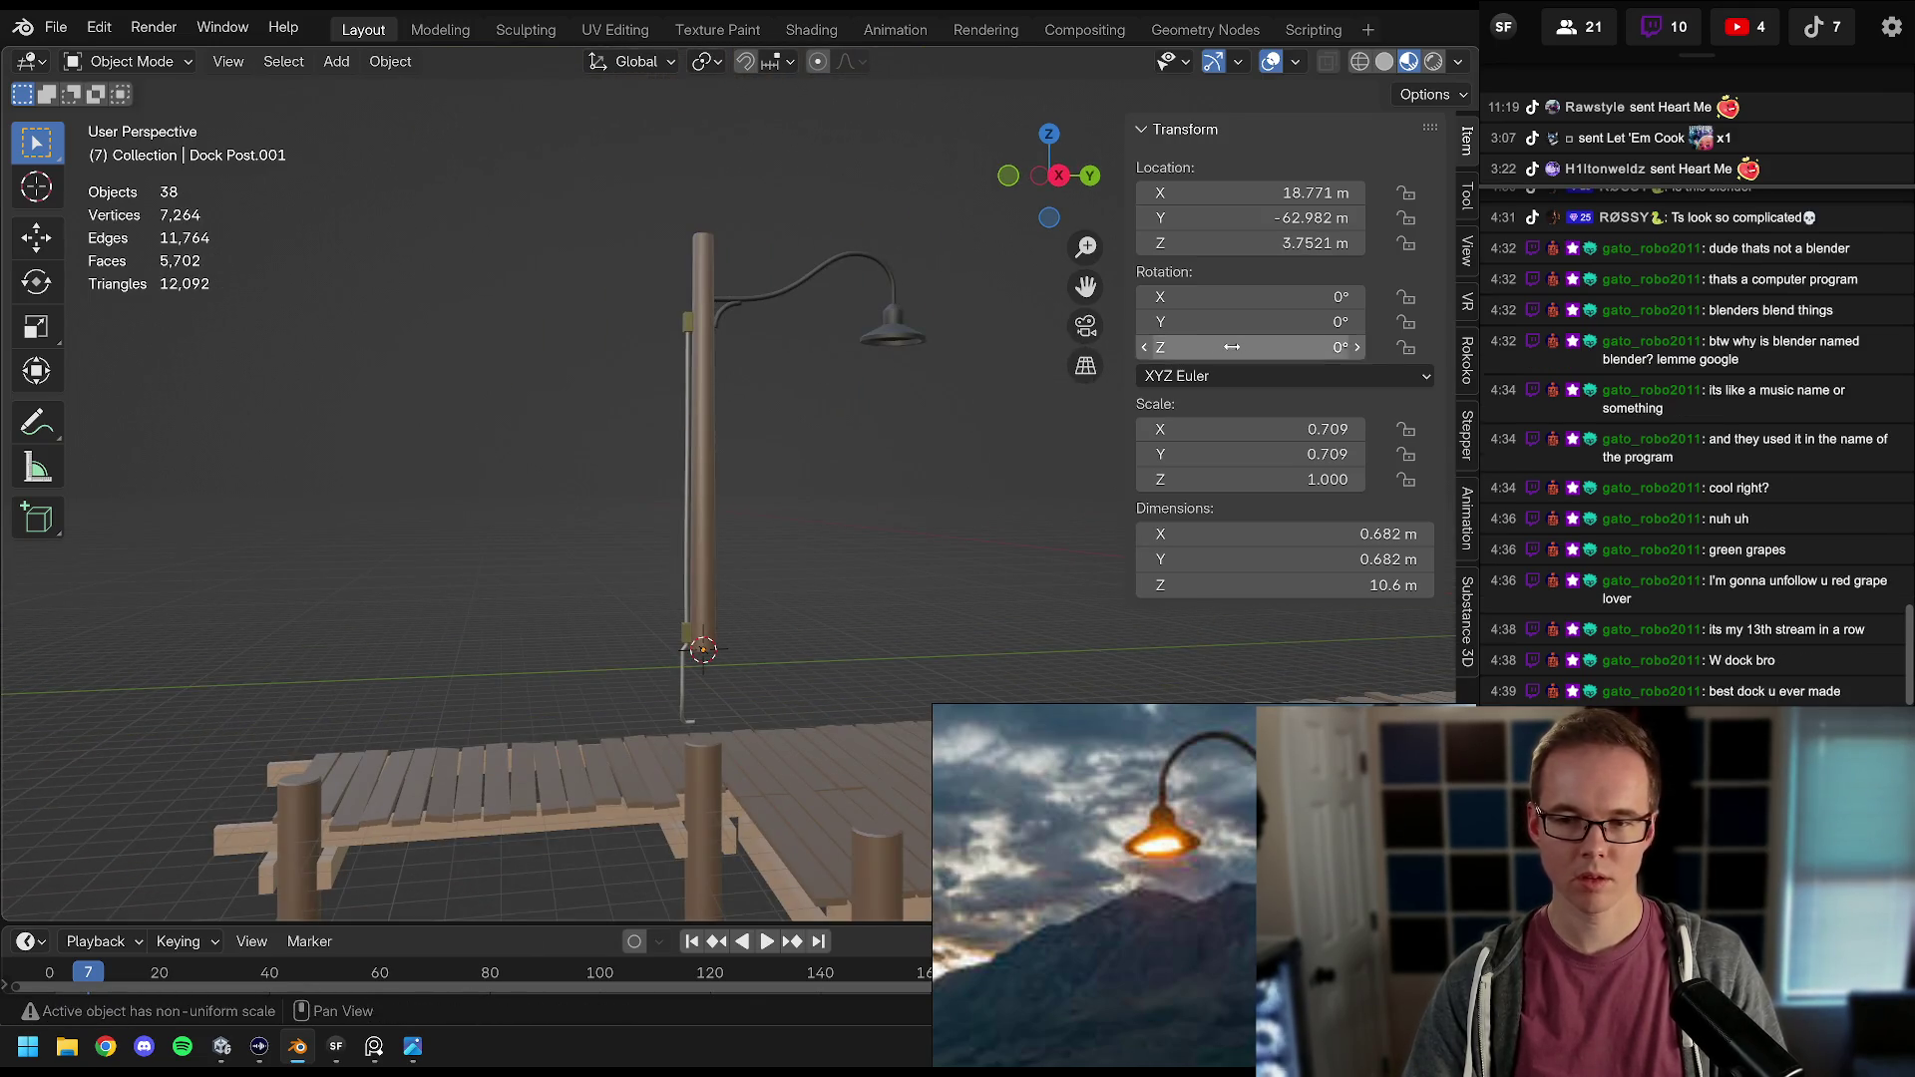
left_click(873, 328)
left_click(789, 286, "shift")
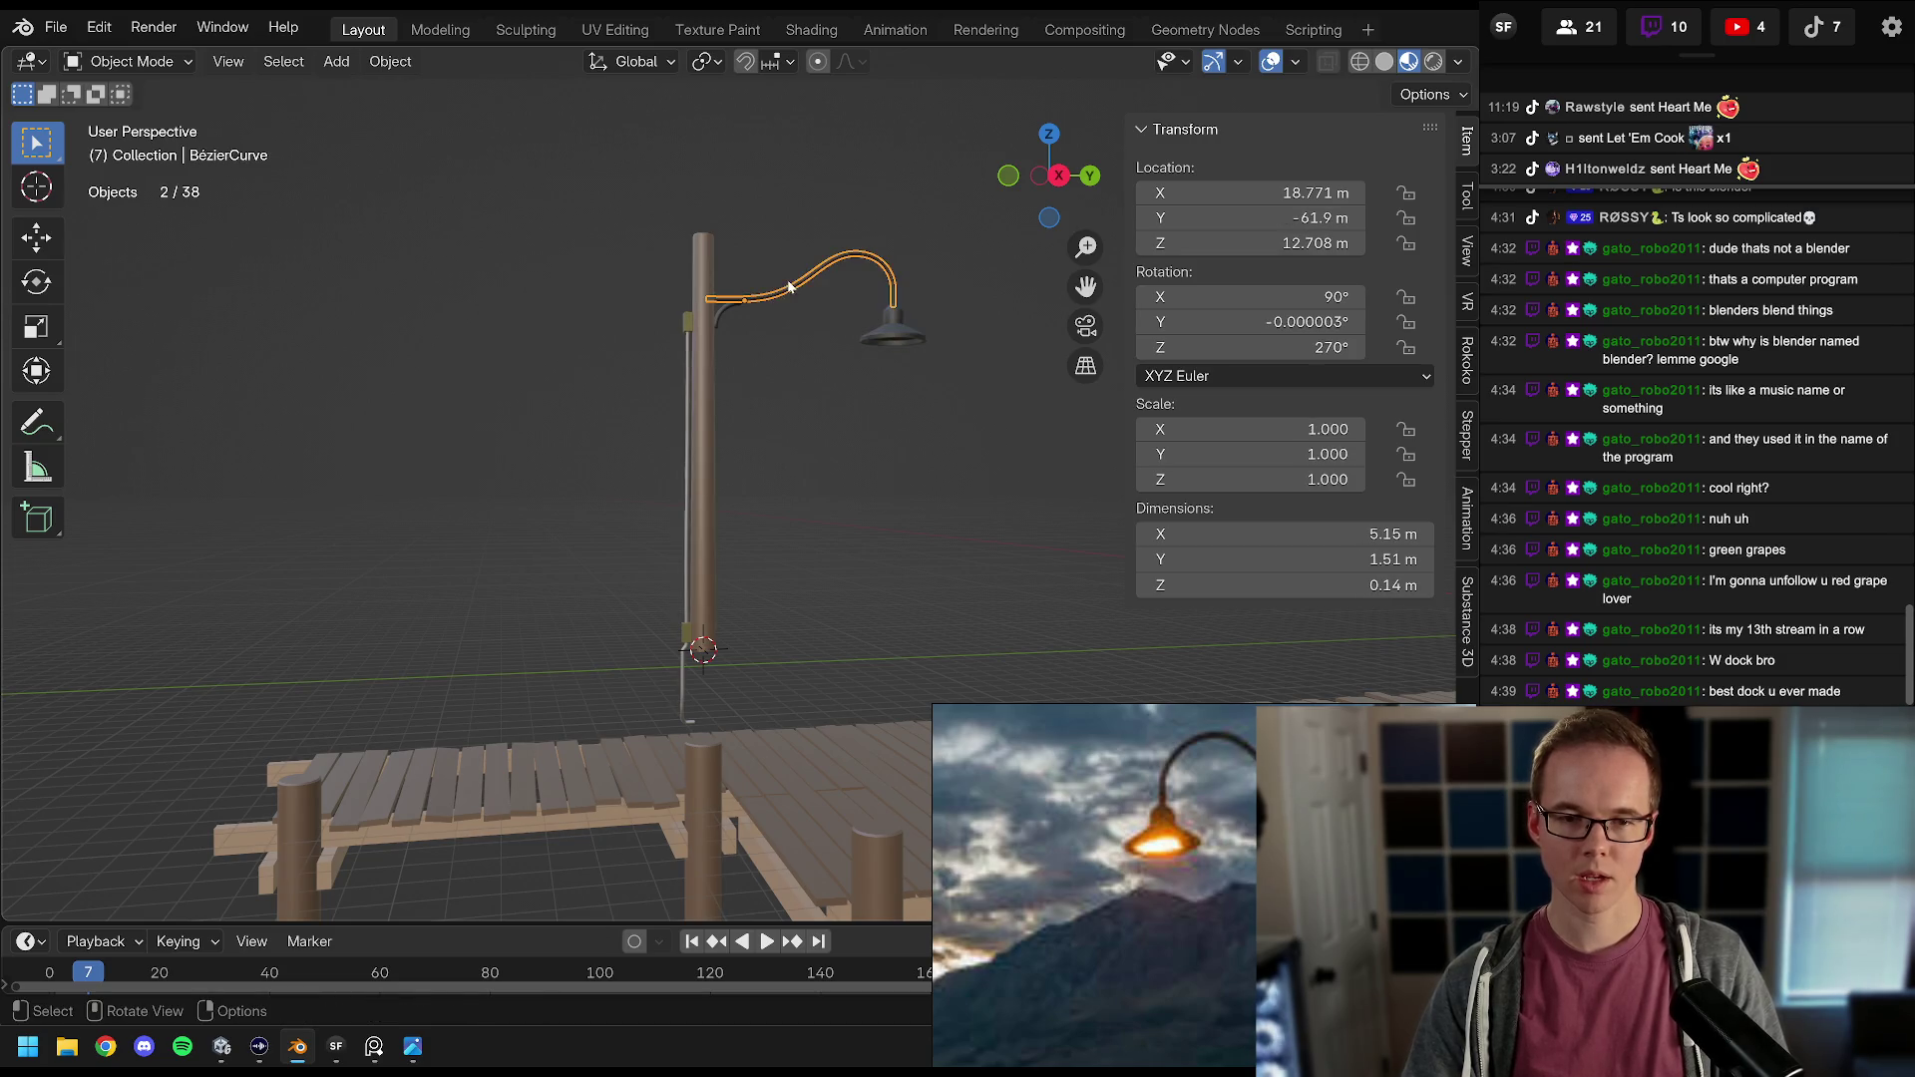
key("ctrl+s")
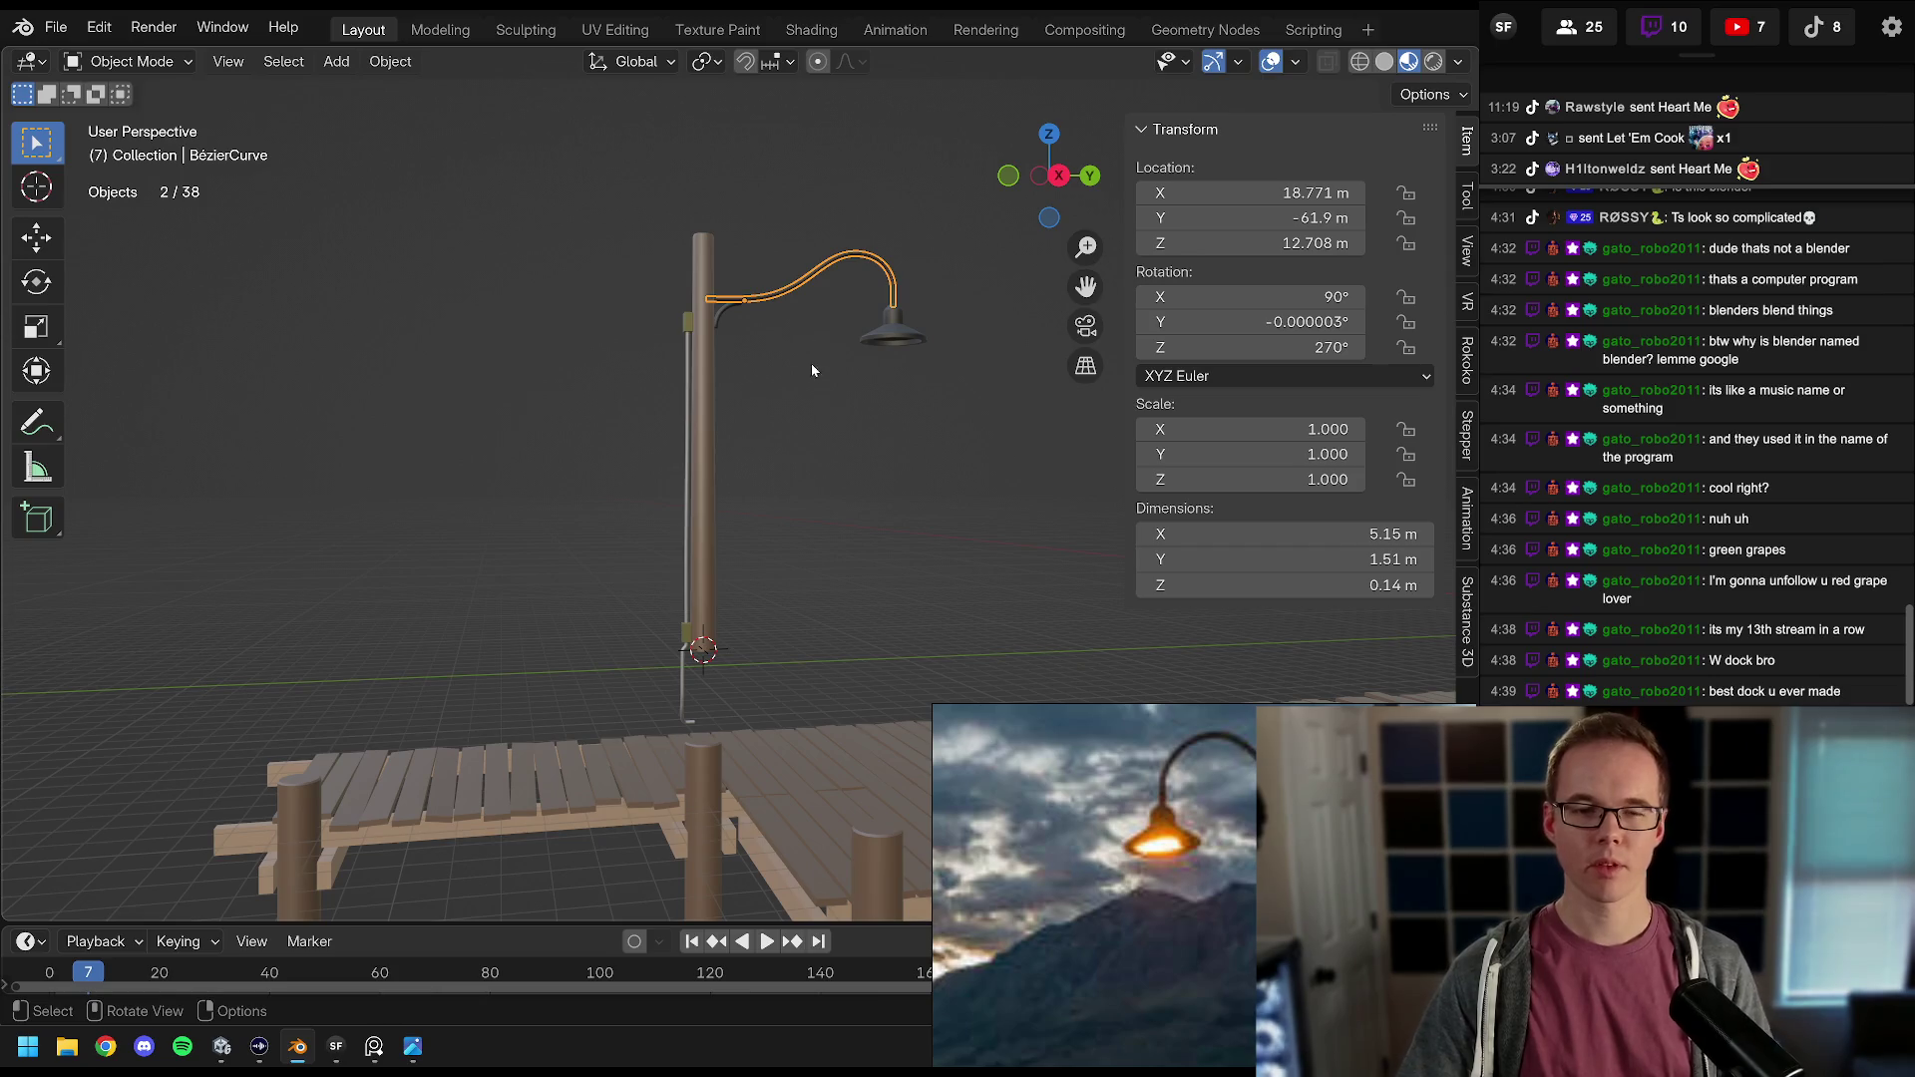
Step: Select the lamp shade, arm, upper pole, brackets and wire together
scroll(808, 351, "up", 2)
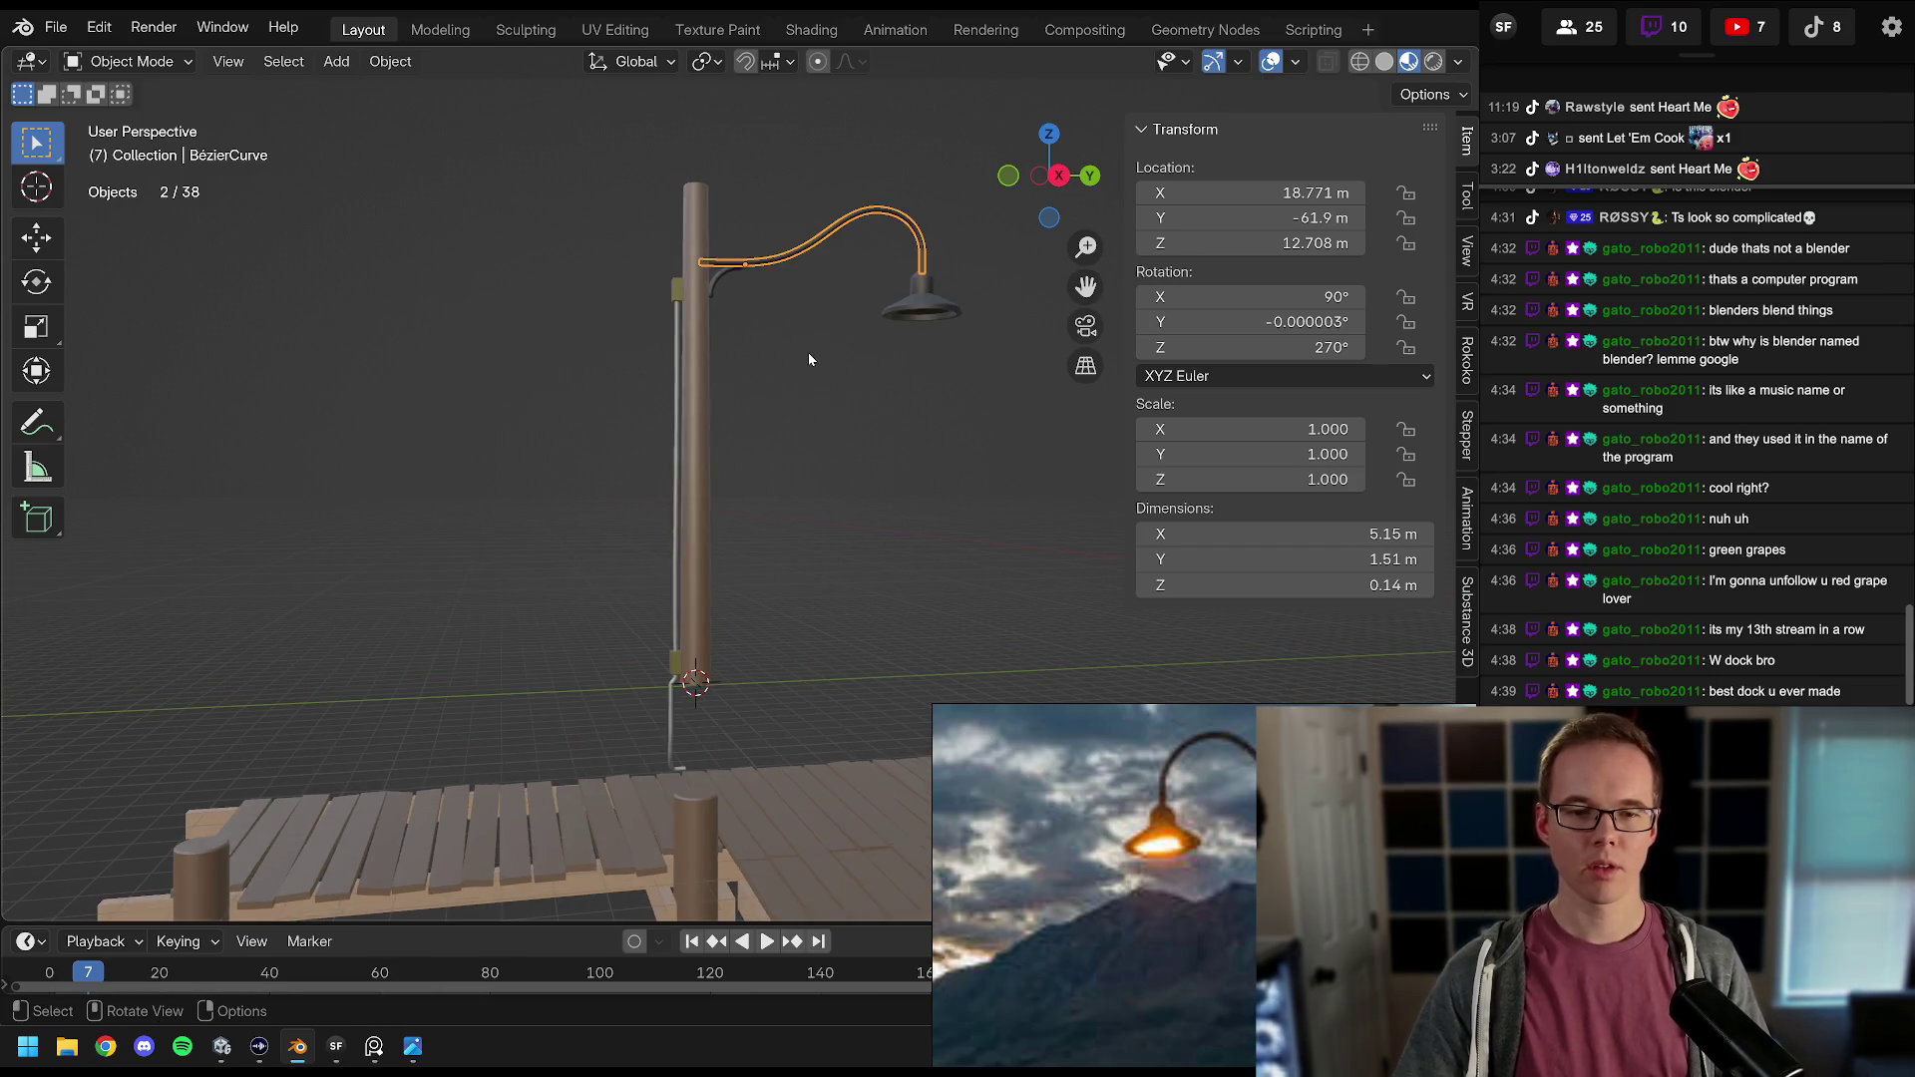
left_click(920, 309, "shift")
left_click(733, 291, "shift")
left_click(687, 301, "shift")
left_click(679, 306, "shift")
left_click(671, 353, "shift")
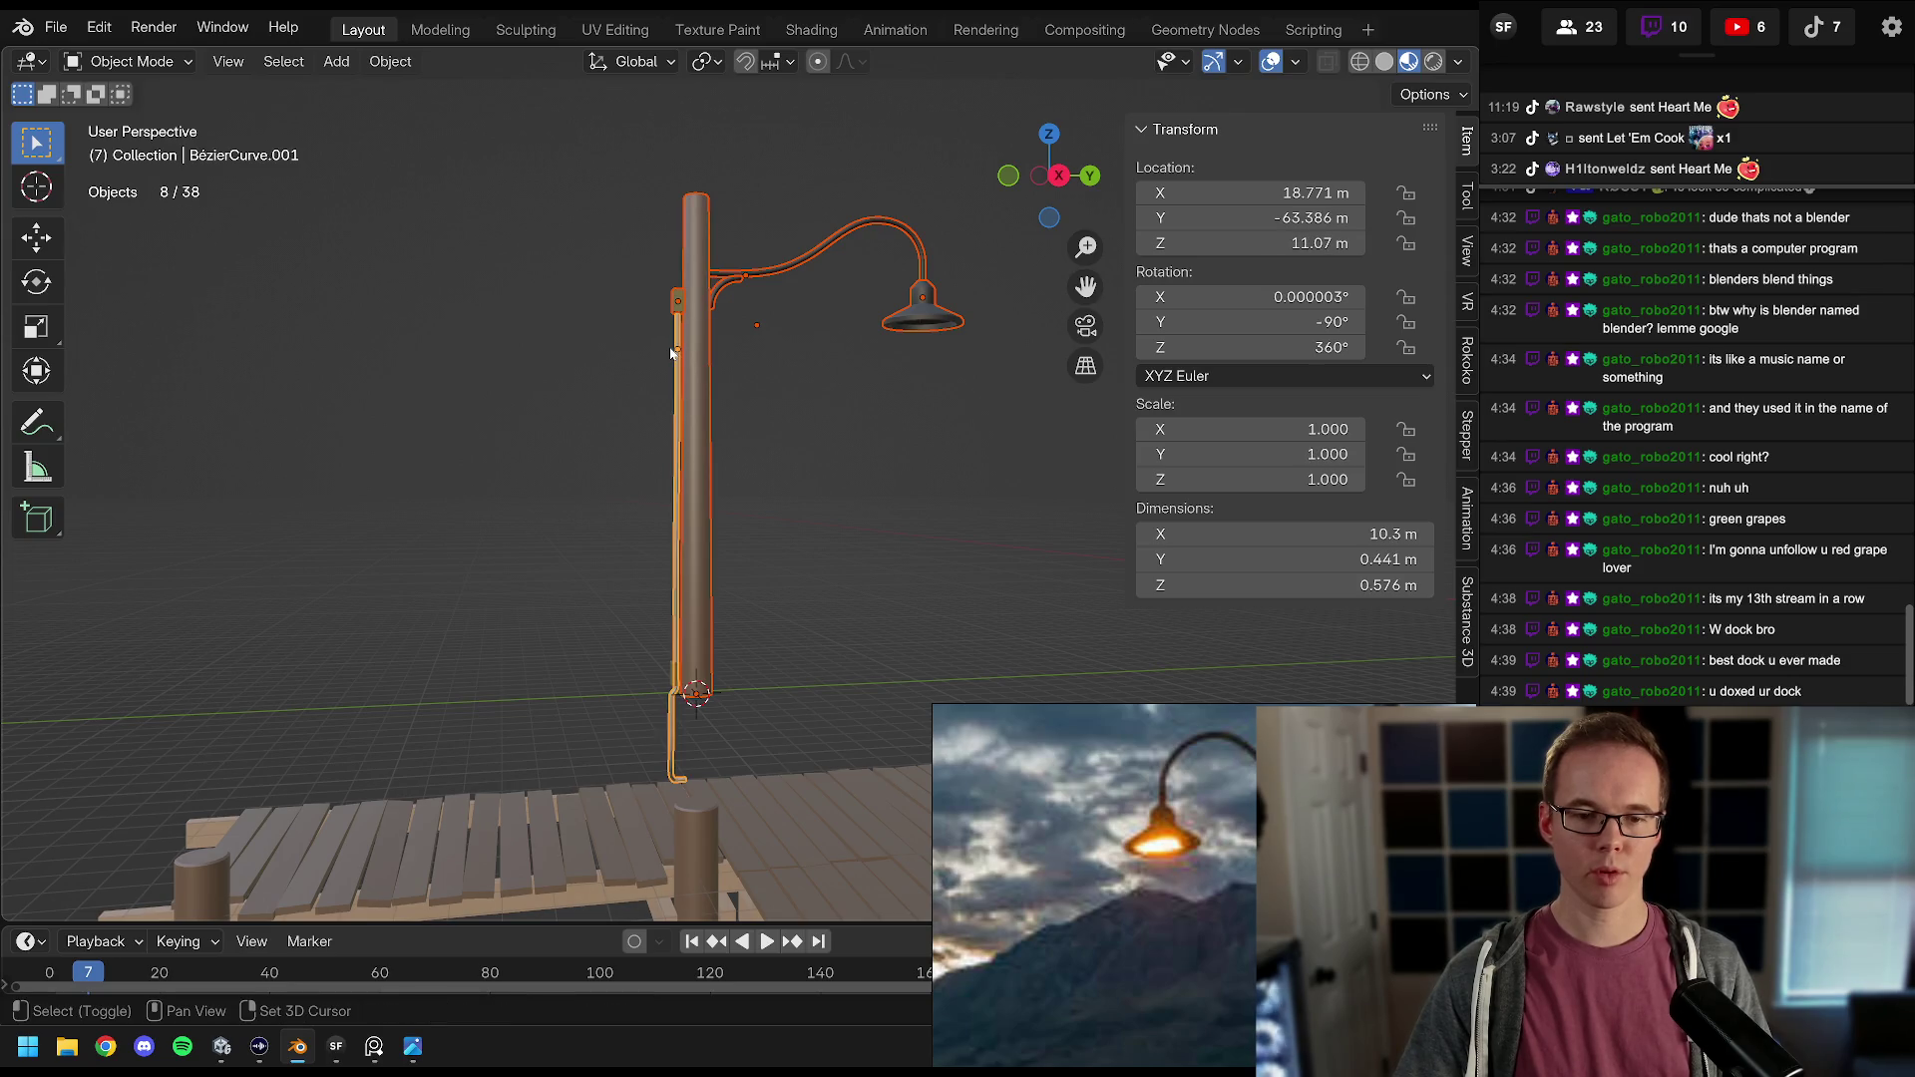
left_click(673, 682, "shift")
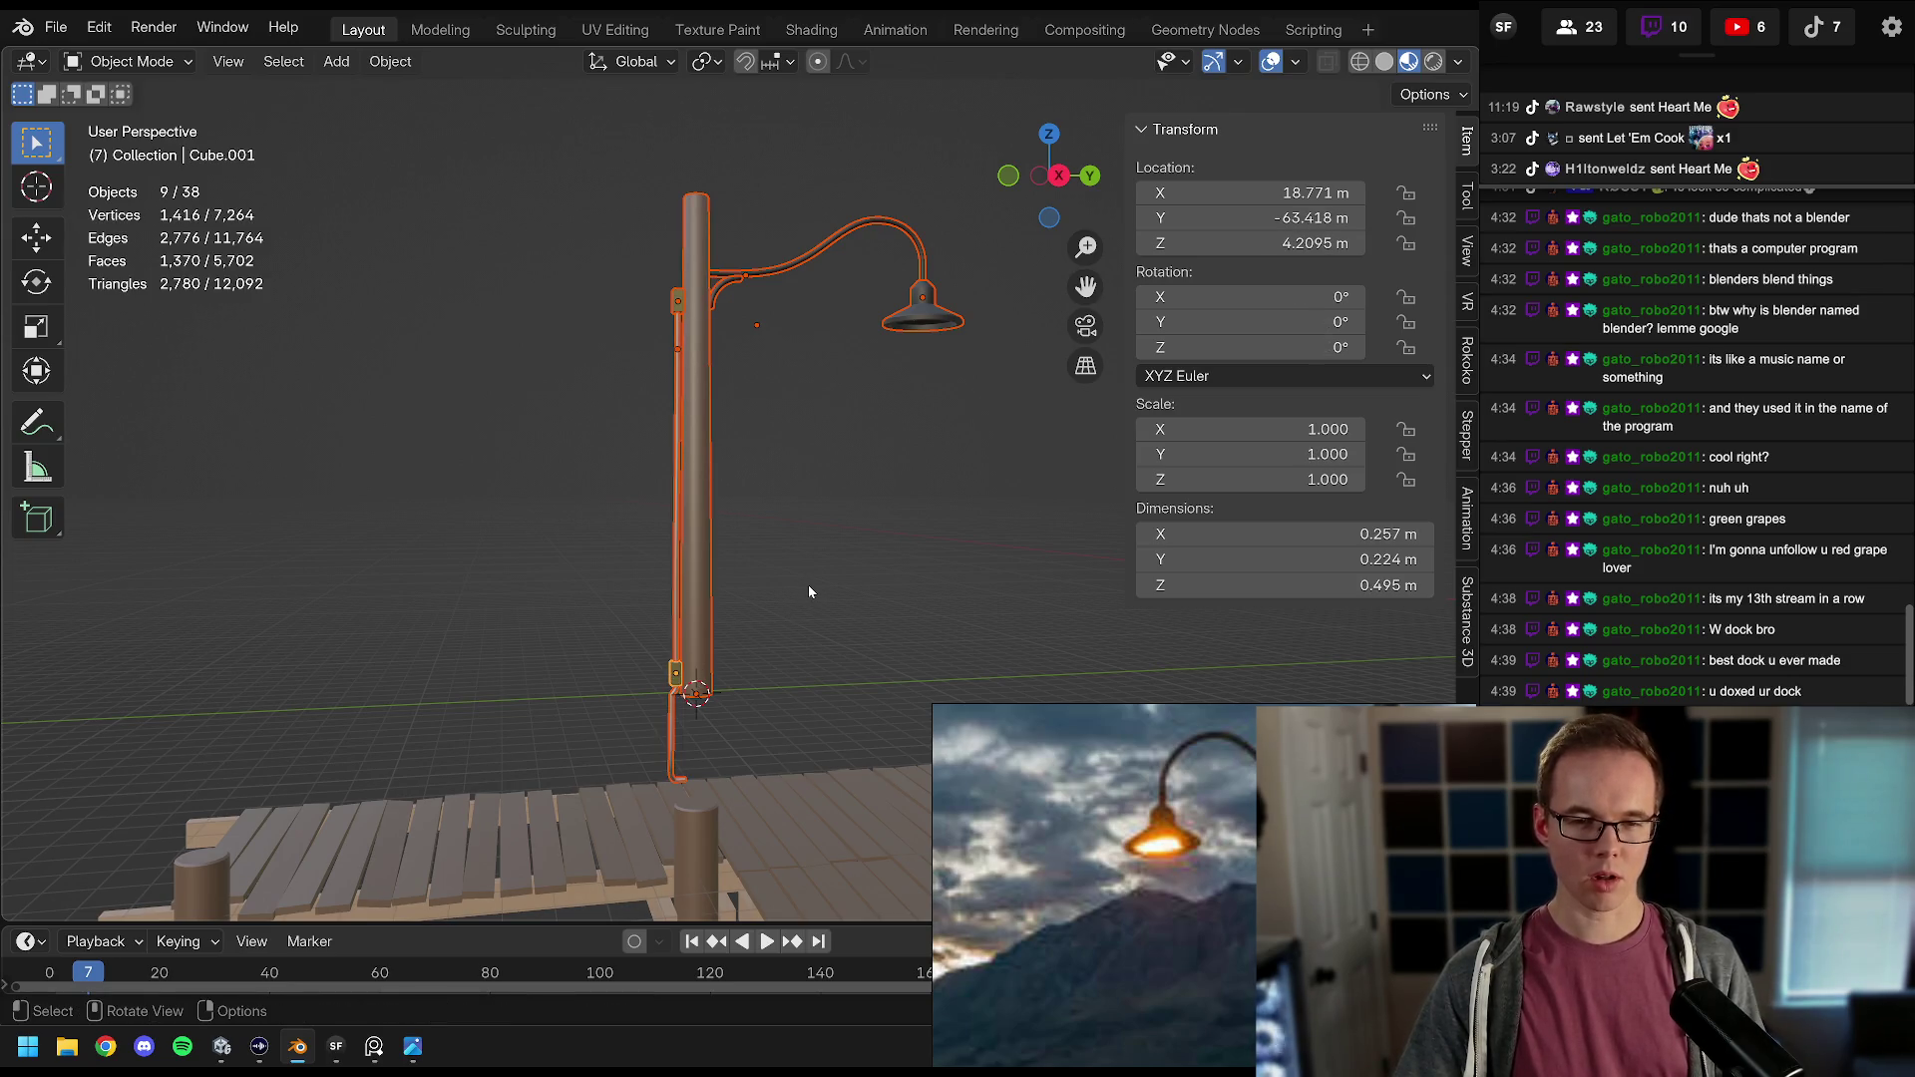
Step: Convert the curve pieces to meshes and join everything into the pole
right_click(715, 446)
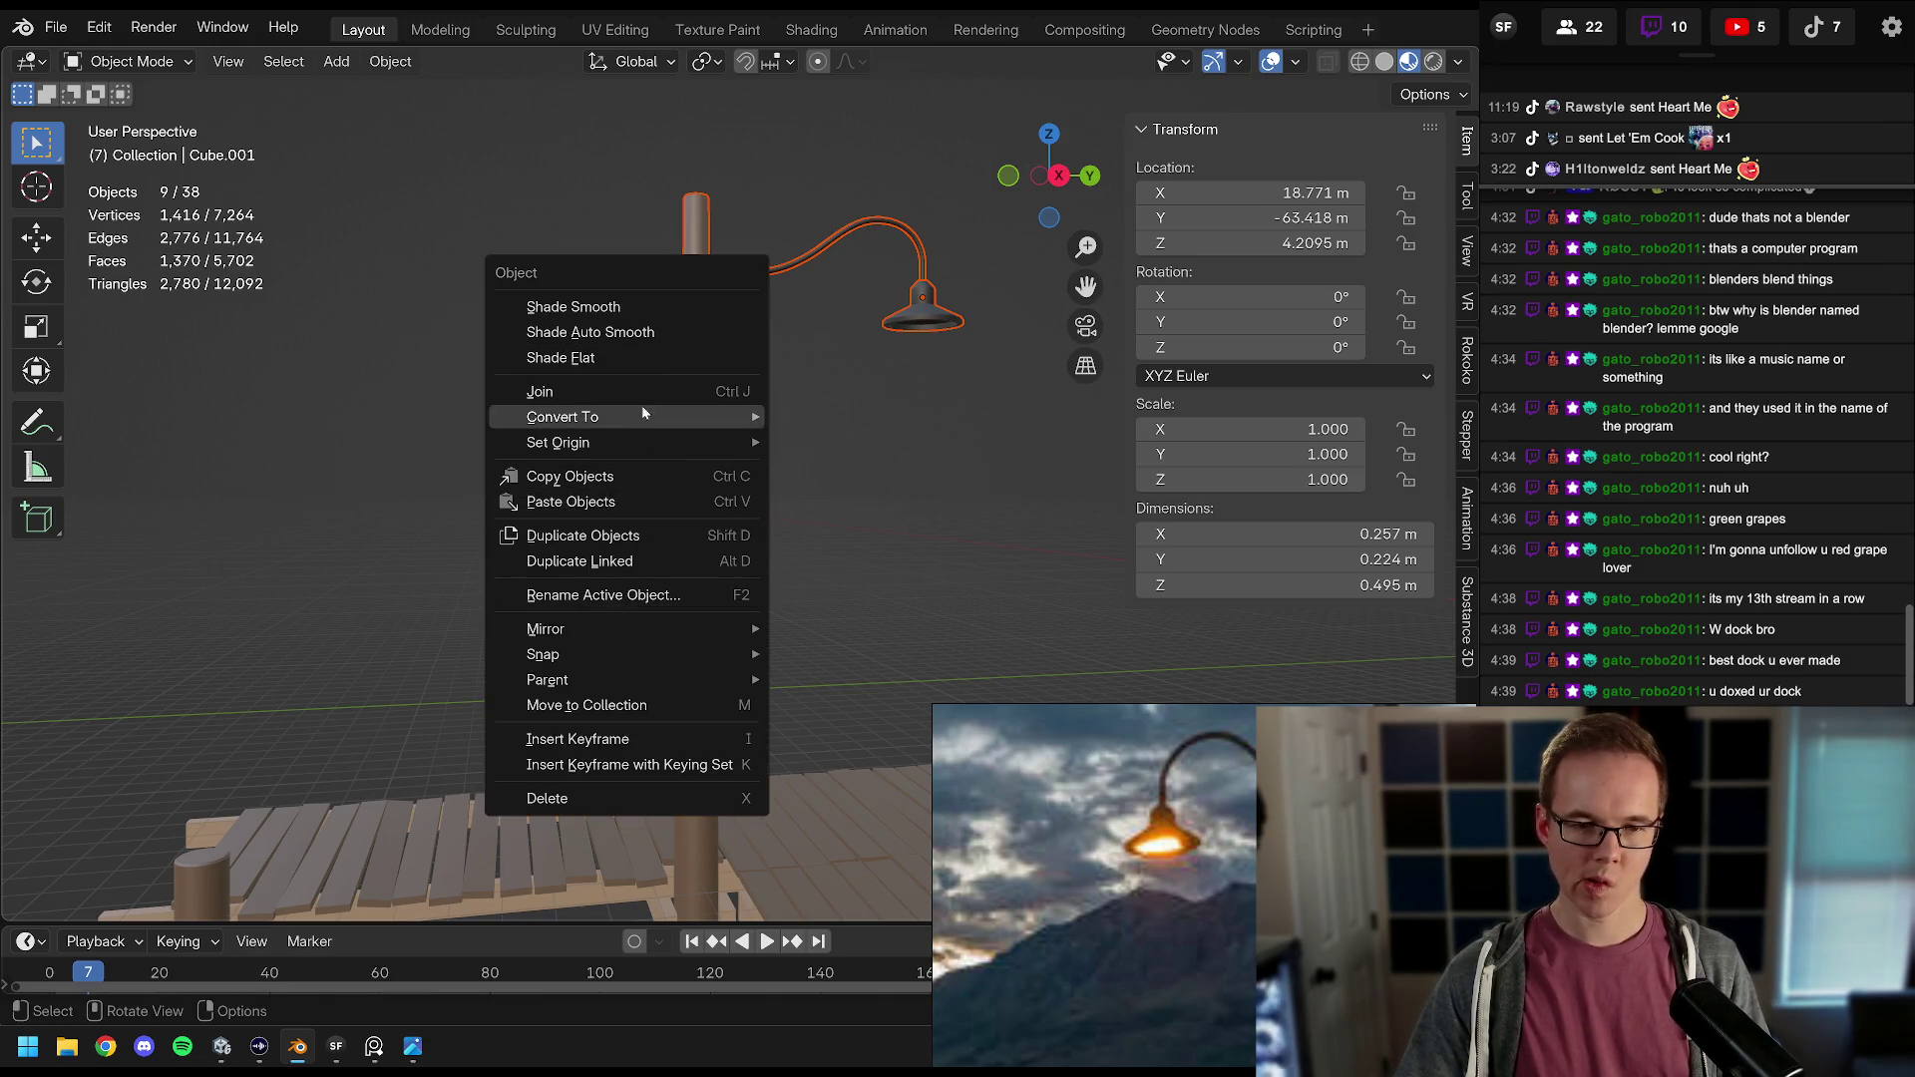
mouse_move(650, 415)
left_click(846, 417)
left_click(699, 445, "shift")
key("ctrl+j")
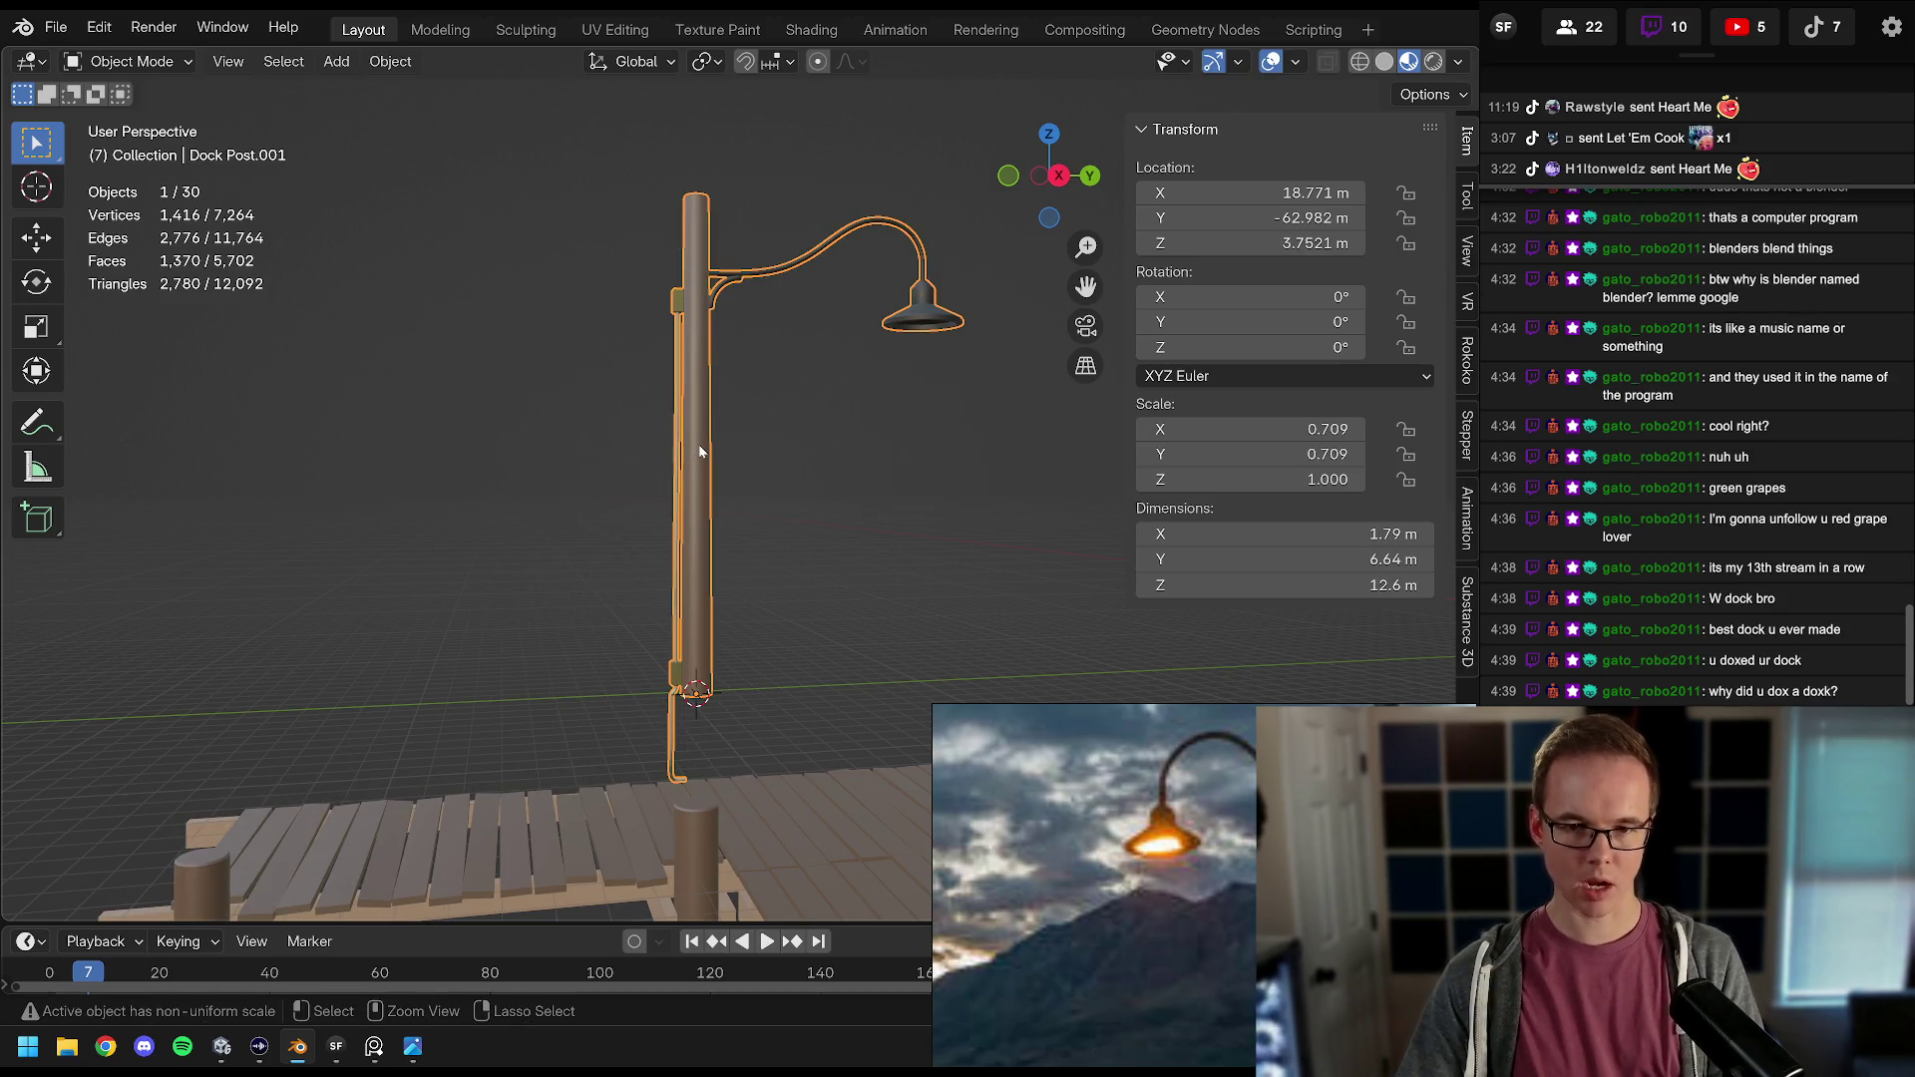
Step: Reselect the joined lamp post and apply its scale to 1.000
left_click(702, 469, "shift")
left_click(703, 475, "shift")
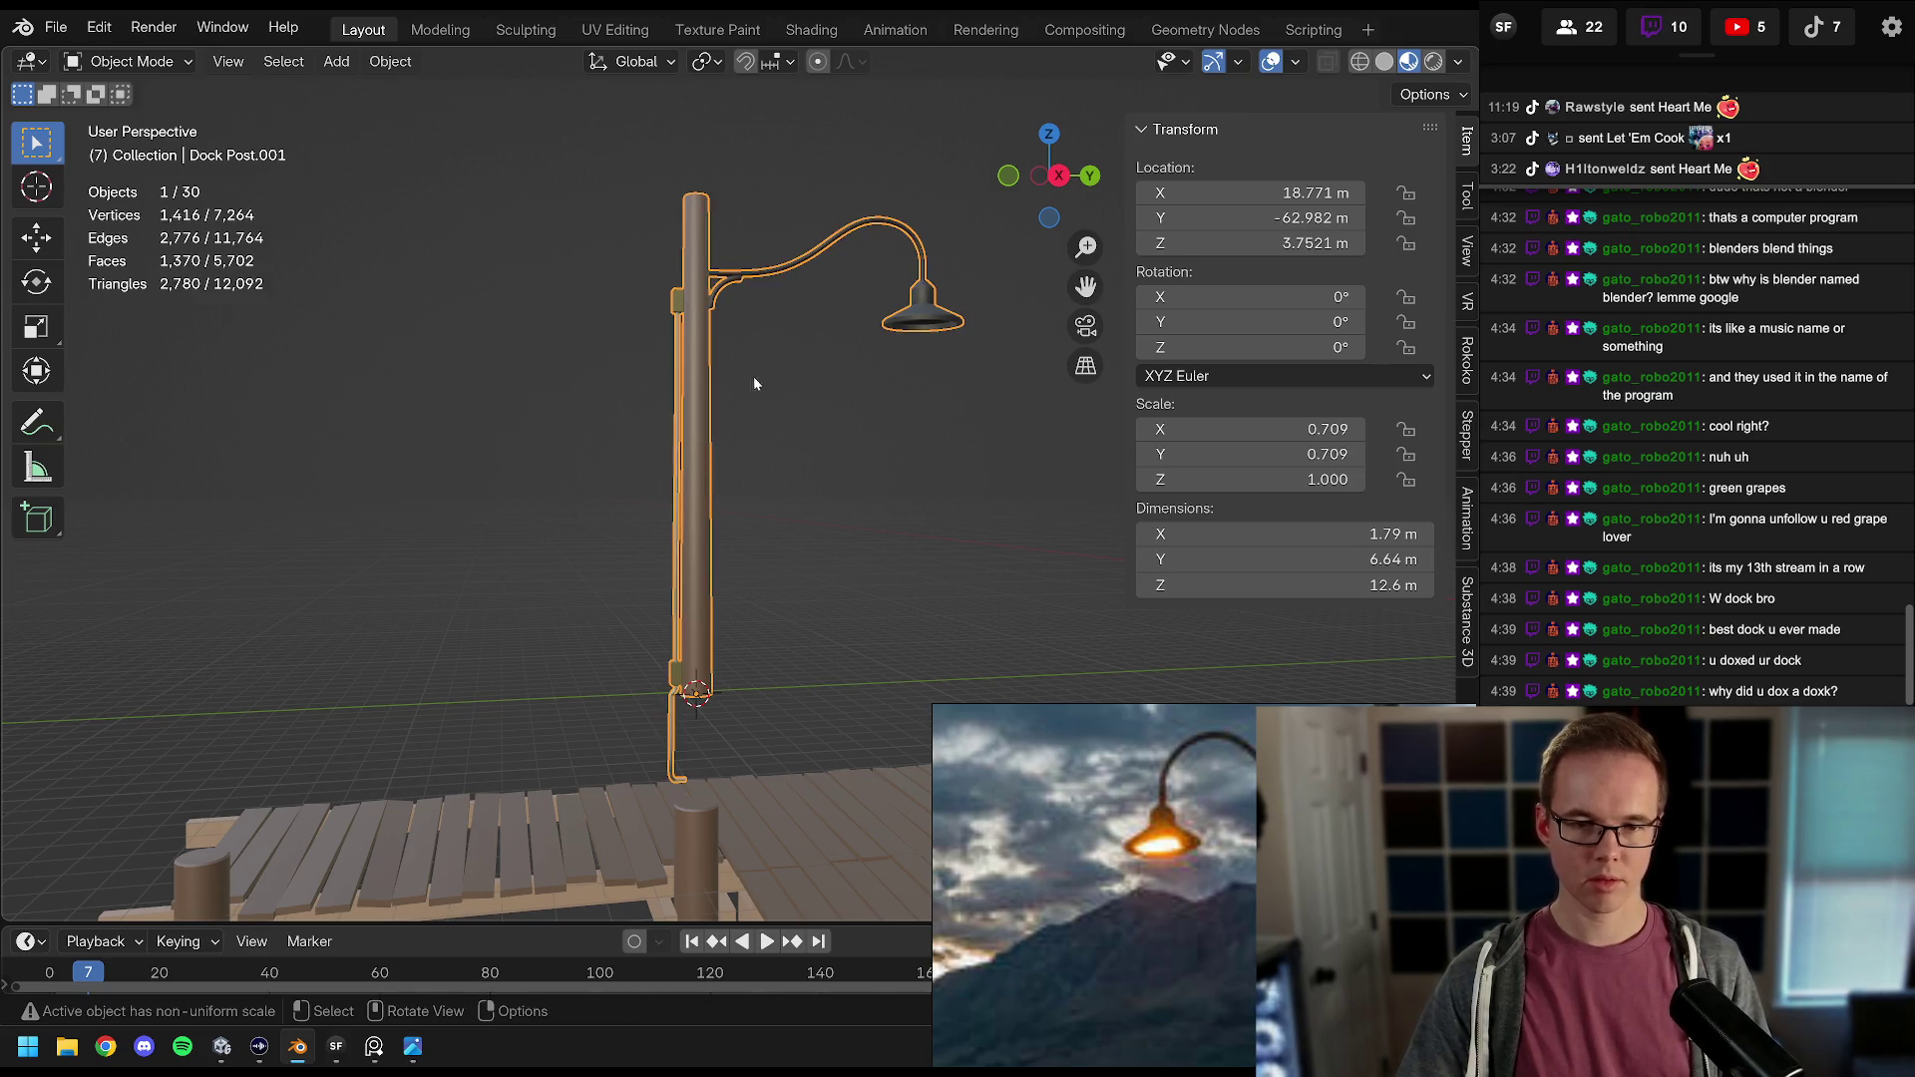
scroll(746, 392, "up", 3)
left_click(692, 554)
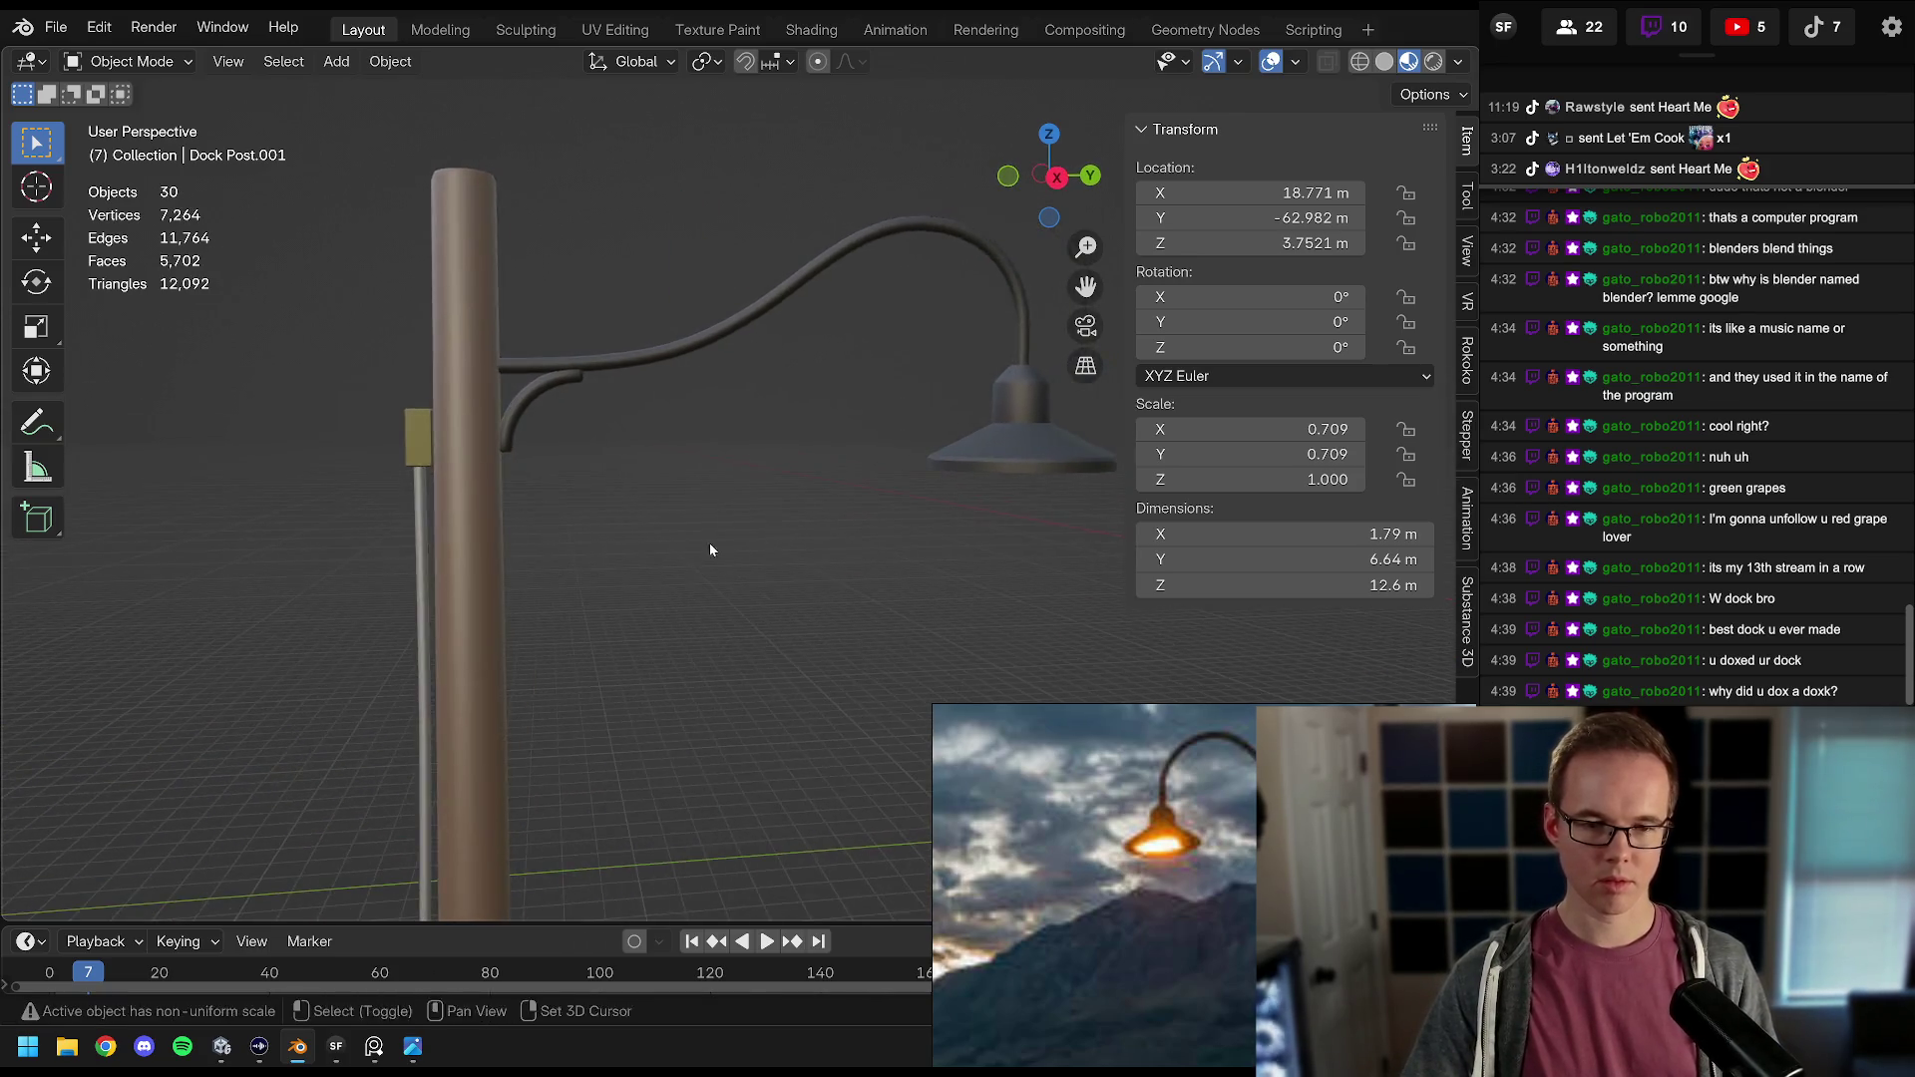
scroll(710, 550, "down", 5)
left_click(699, 447)
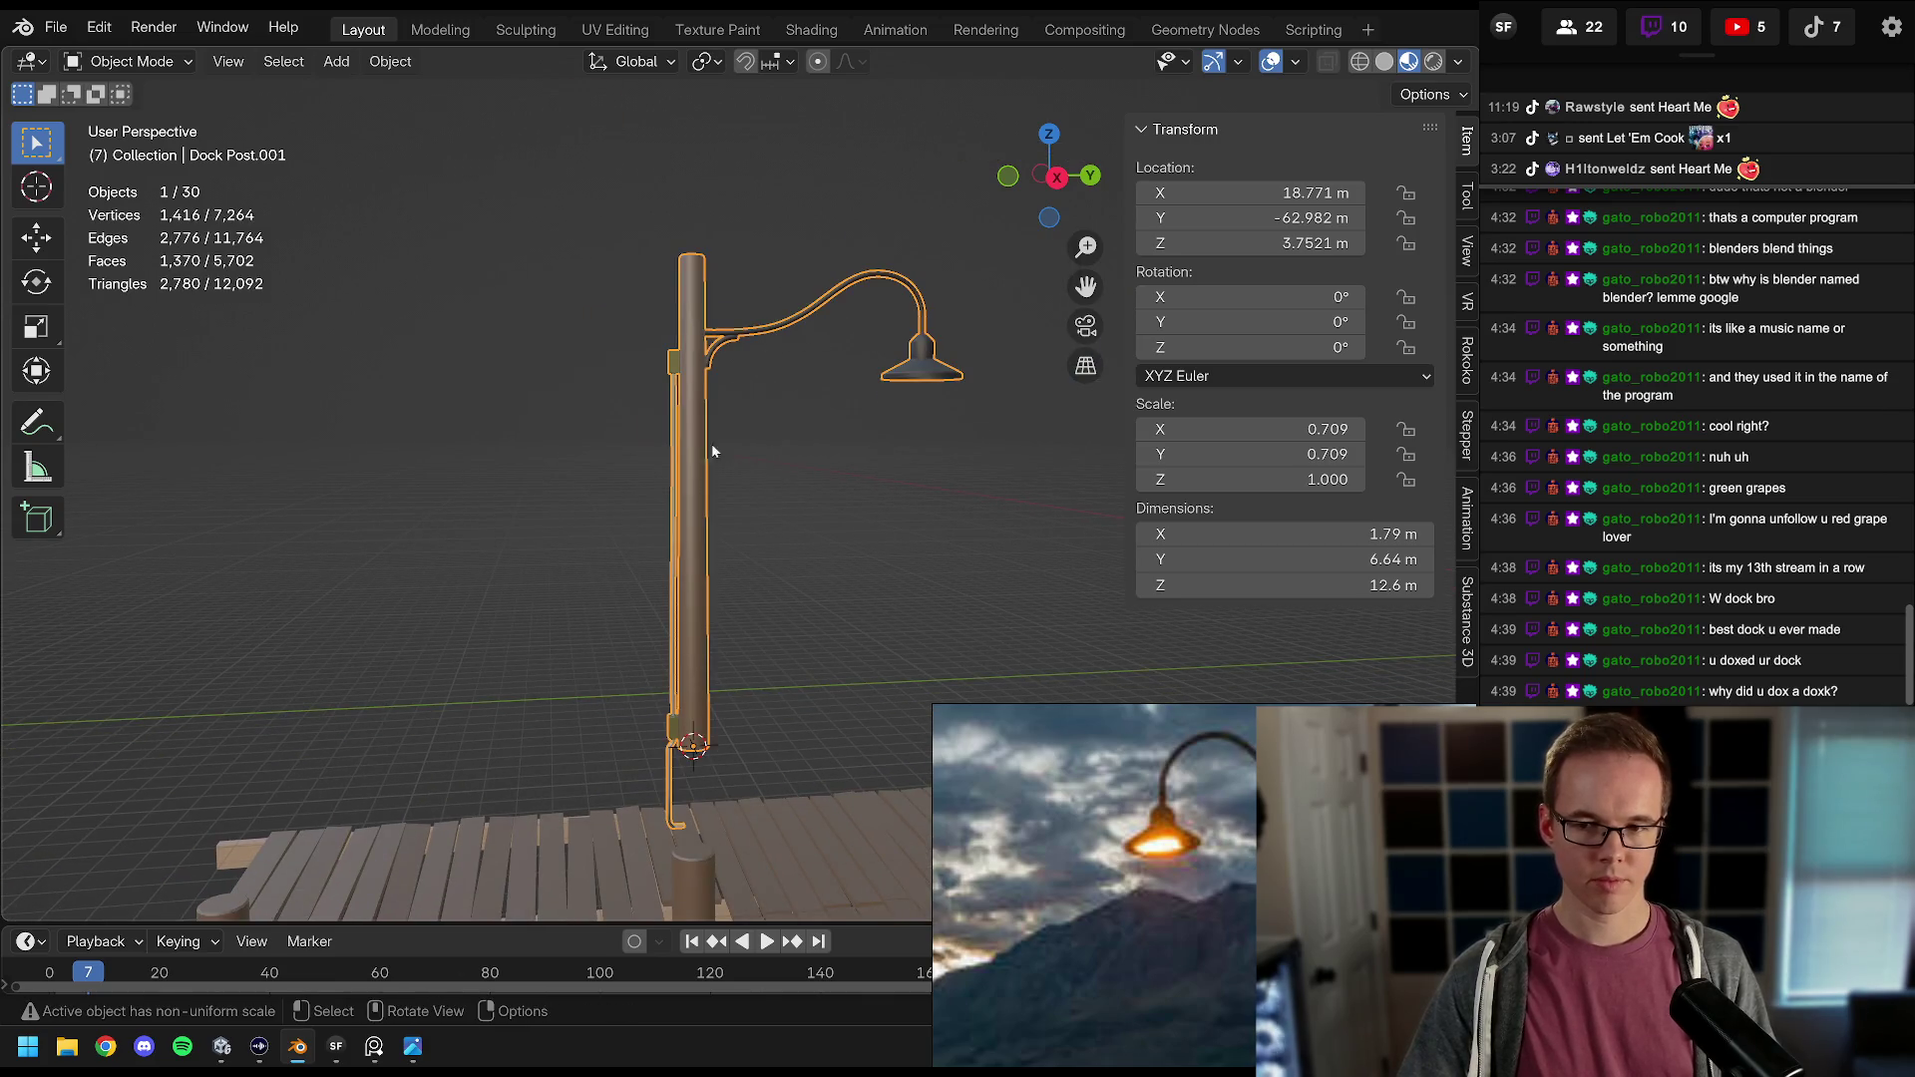
key("ctrl+a")
left_click(778, 433)
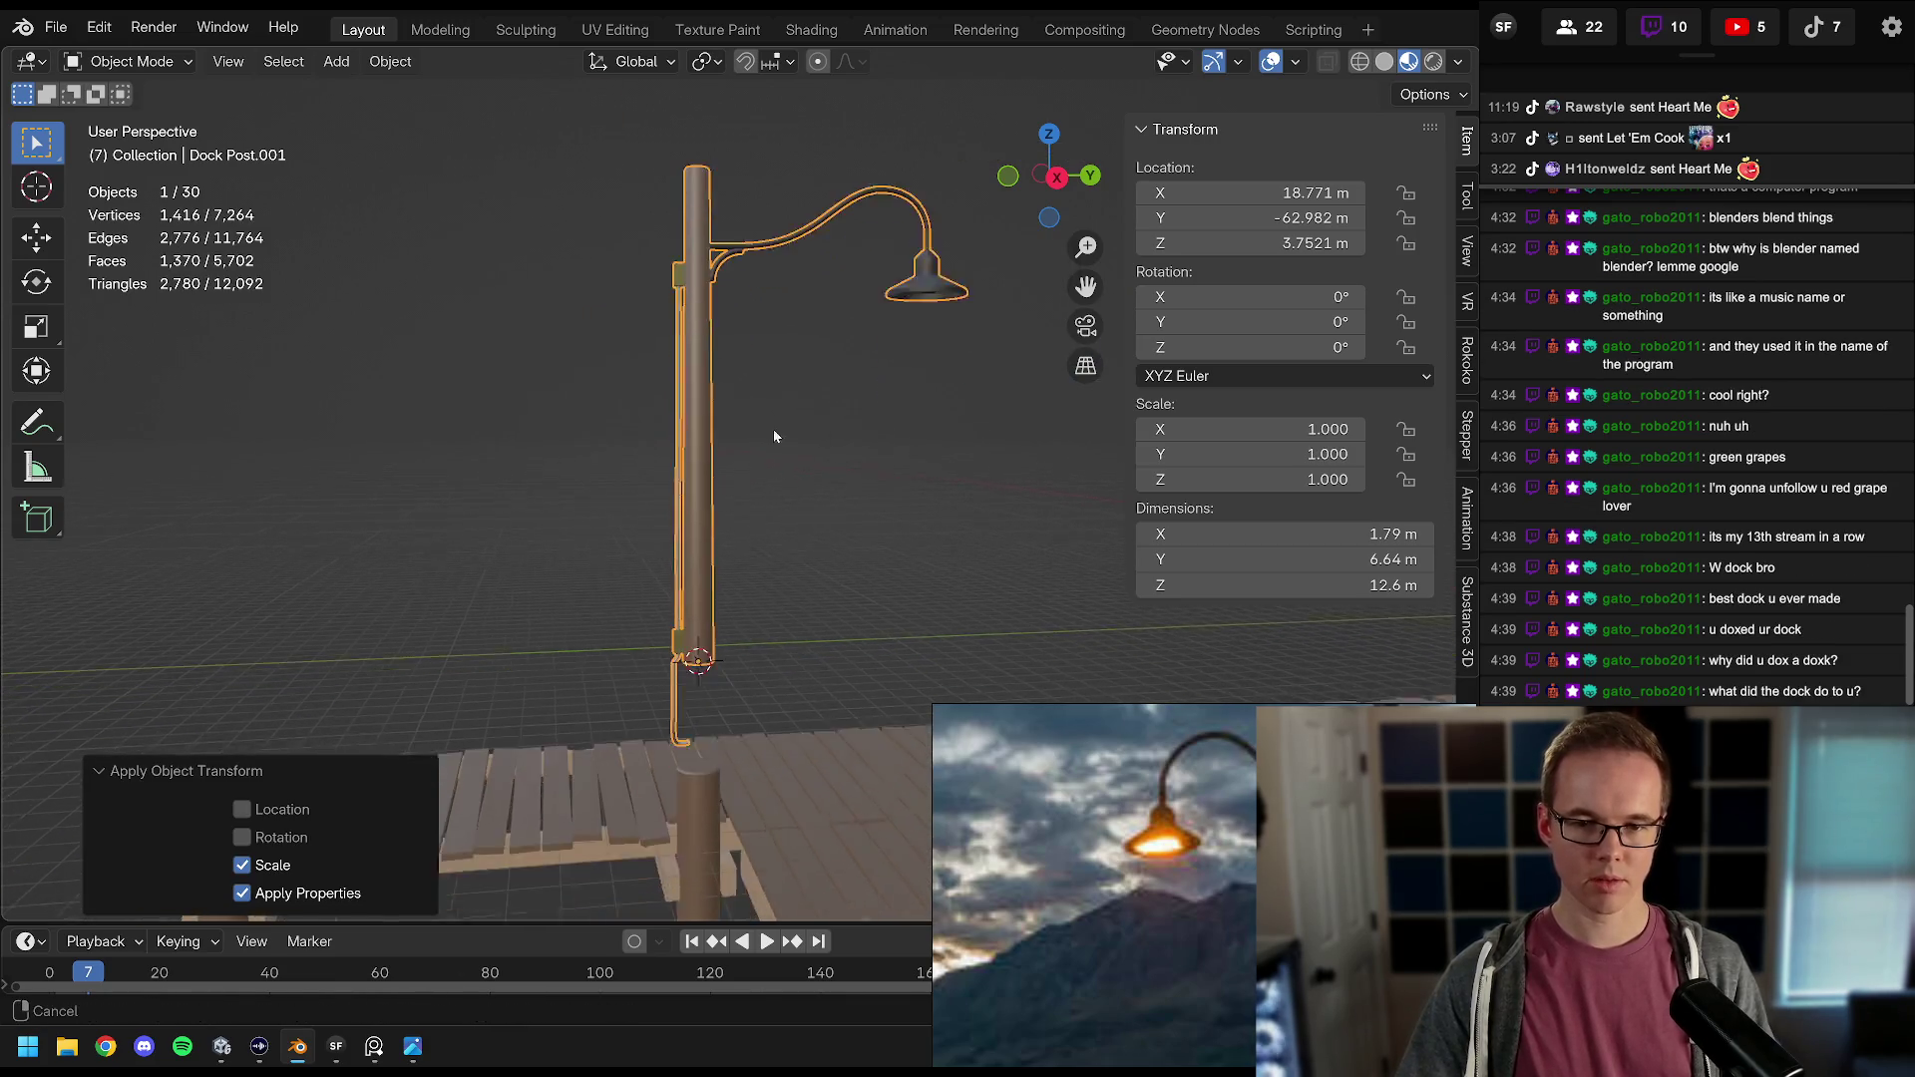
scroll(774, 429, "up", 5)
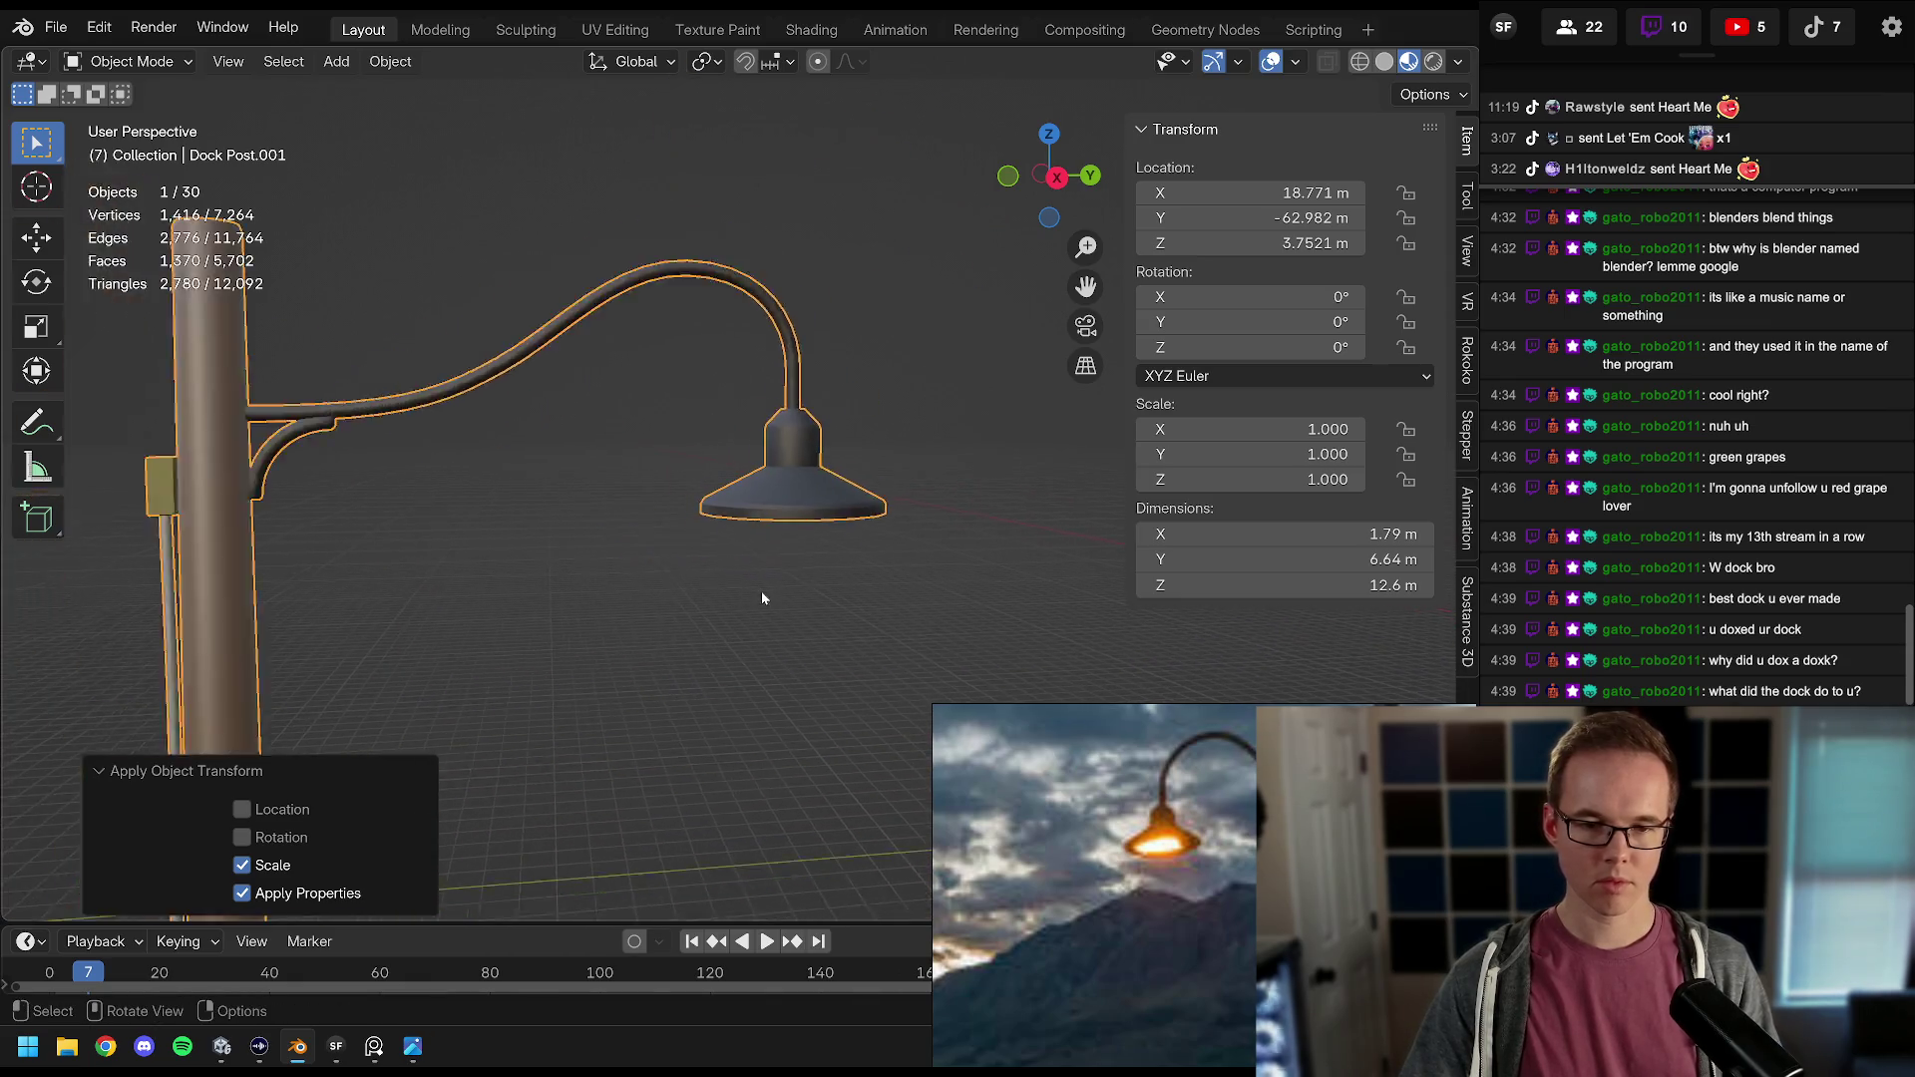
scroll(762, 596, "up", 5)
scroll(784, 579, "down", 8)
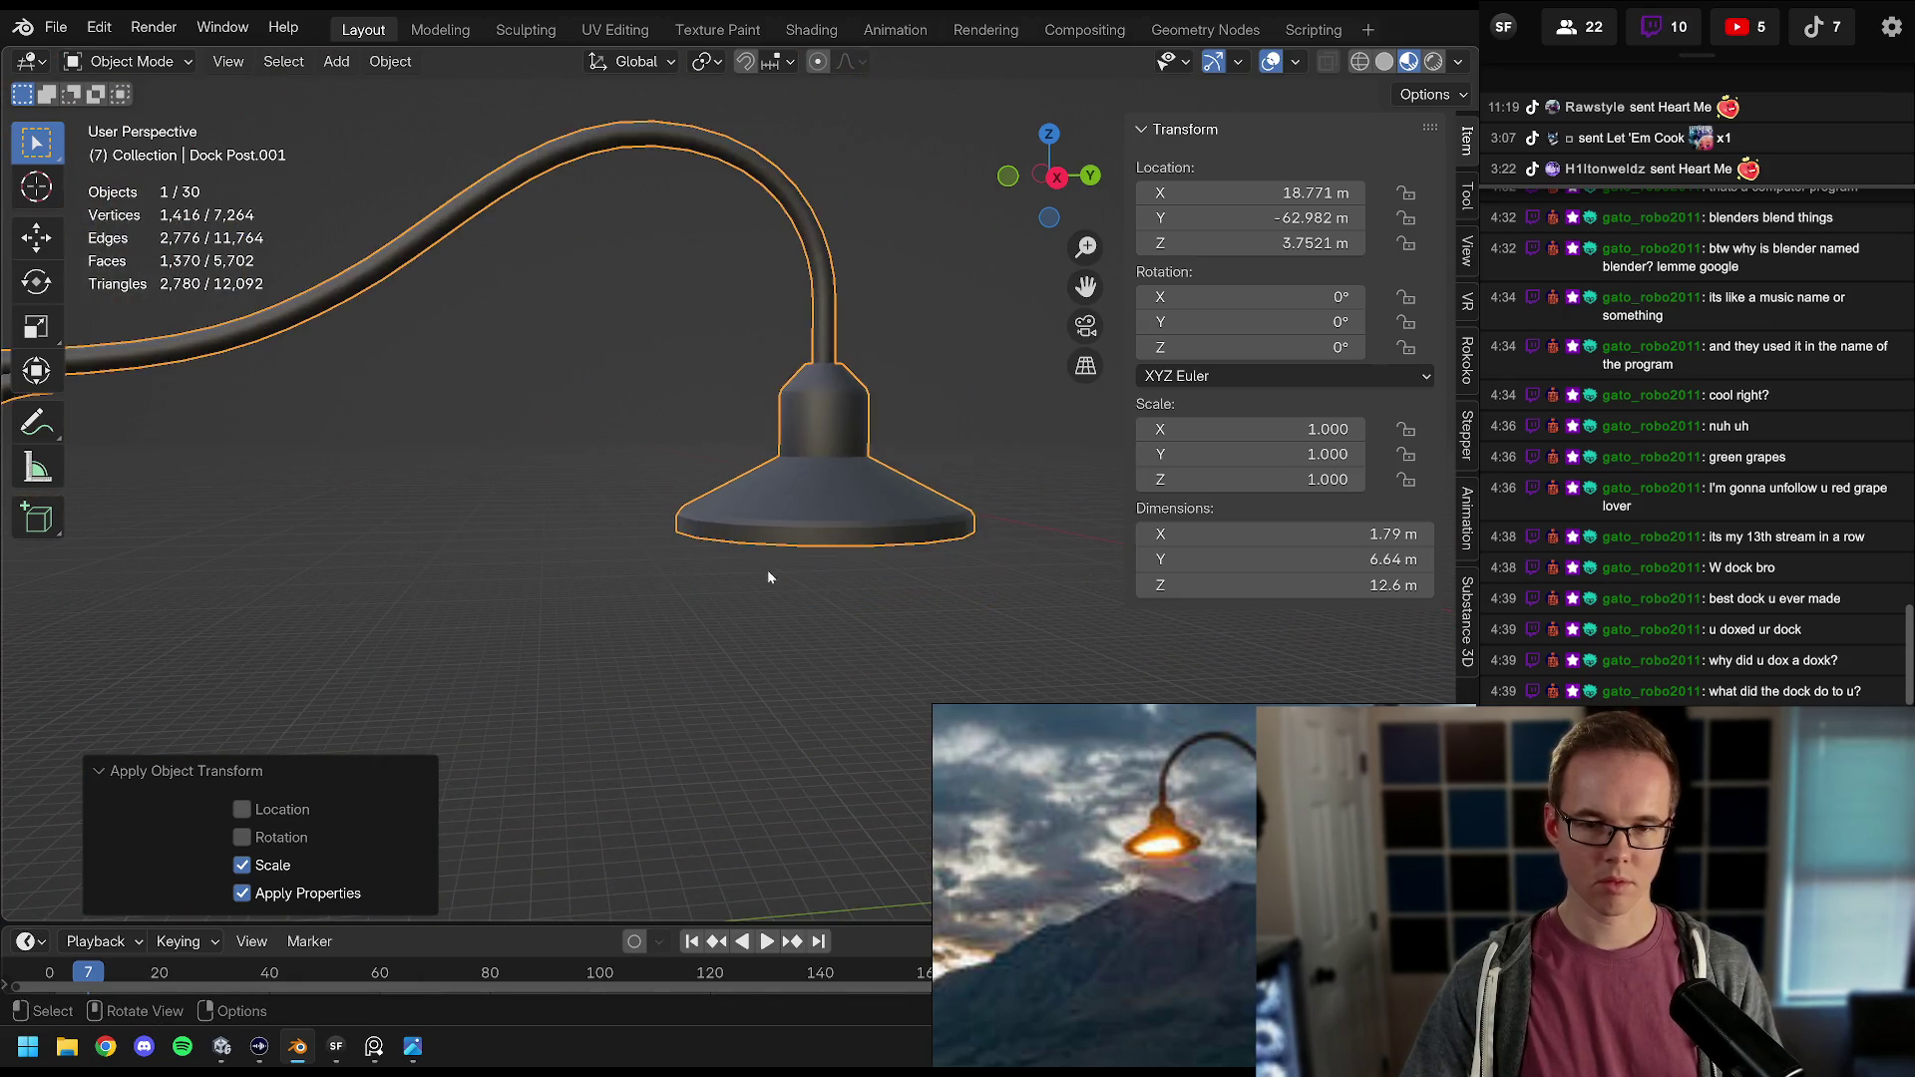
right_click(711, 458)
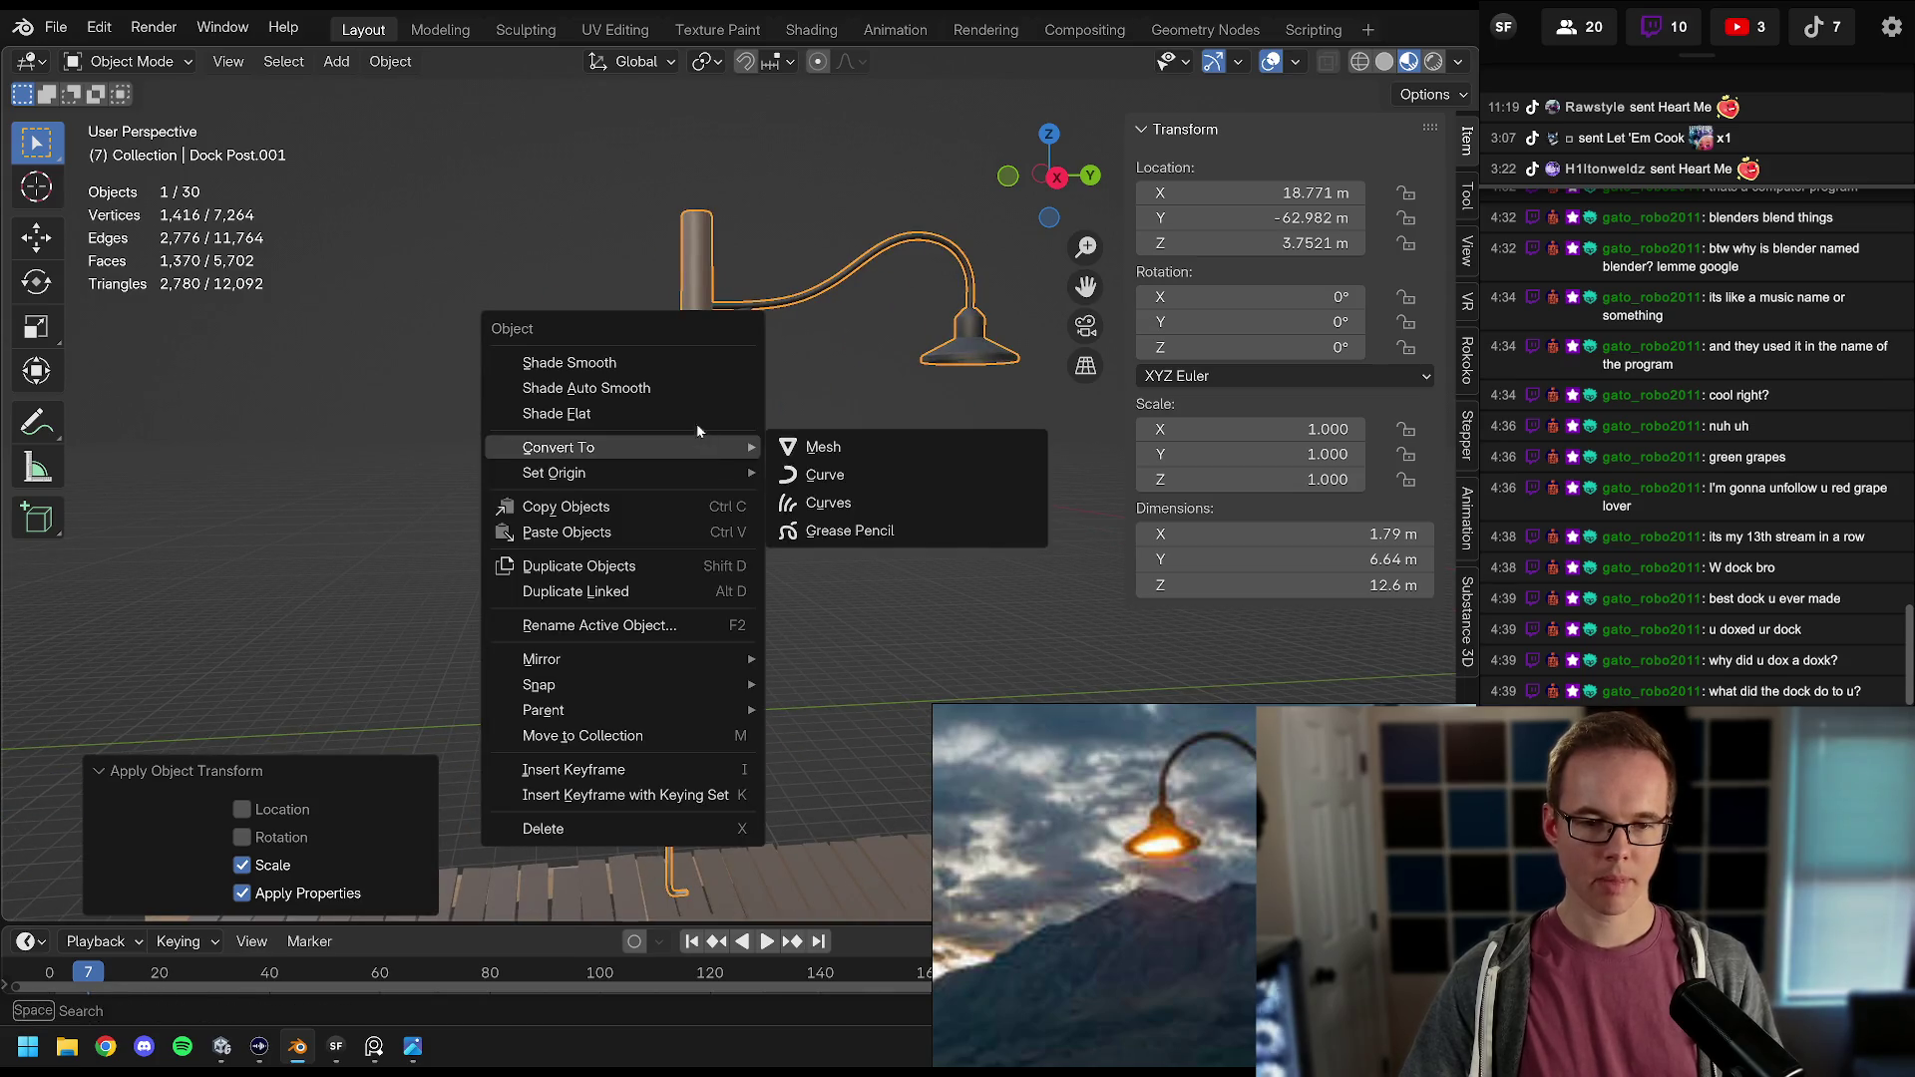
Step: Apply auto smooth shading to the joined lamp post
left_click(639, 387)
scroll(742, 519, "up", 4)
mouse_move(760, 419)
left_mouse_down()
mouse_move(744, 476)
mouse_move(777, 351)
mouse_move(714, 499)
mouse_move(775, 371)
mouse_move(776, 501)
mouse_move(786, 300)
left_mouse_up()
Step: Enable face snapping and try lowering the lamp post, then undo the move
left_click(746, 61)
left_click(773, 61)
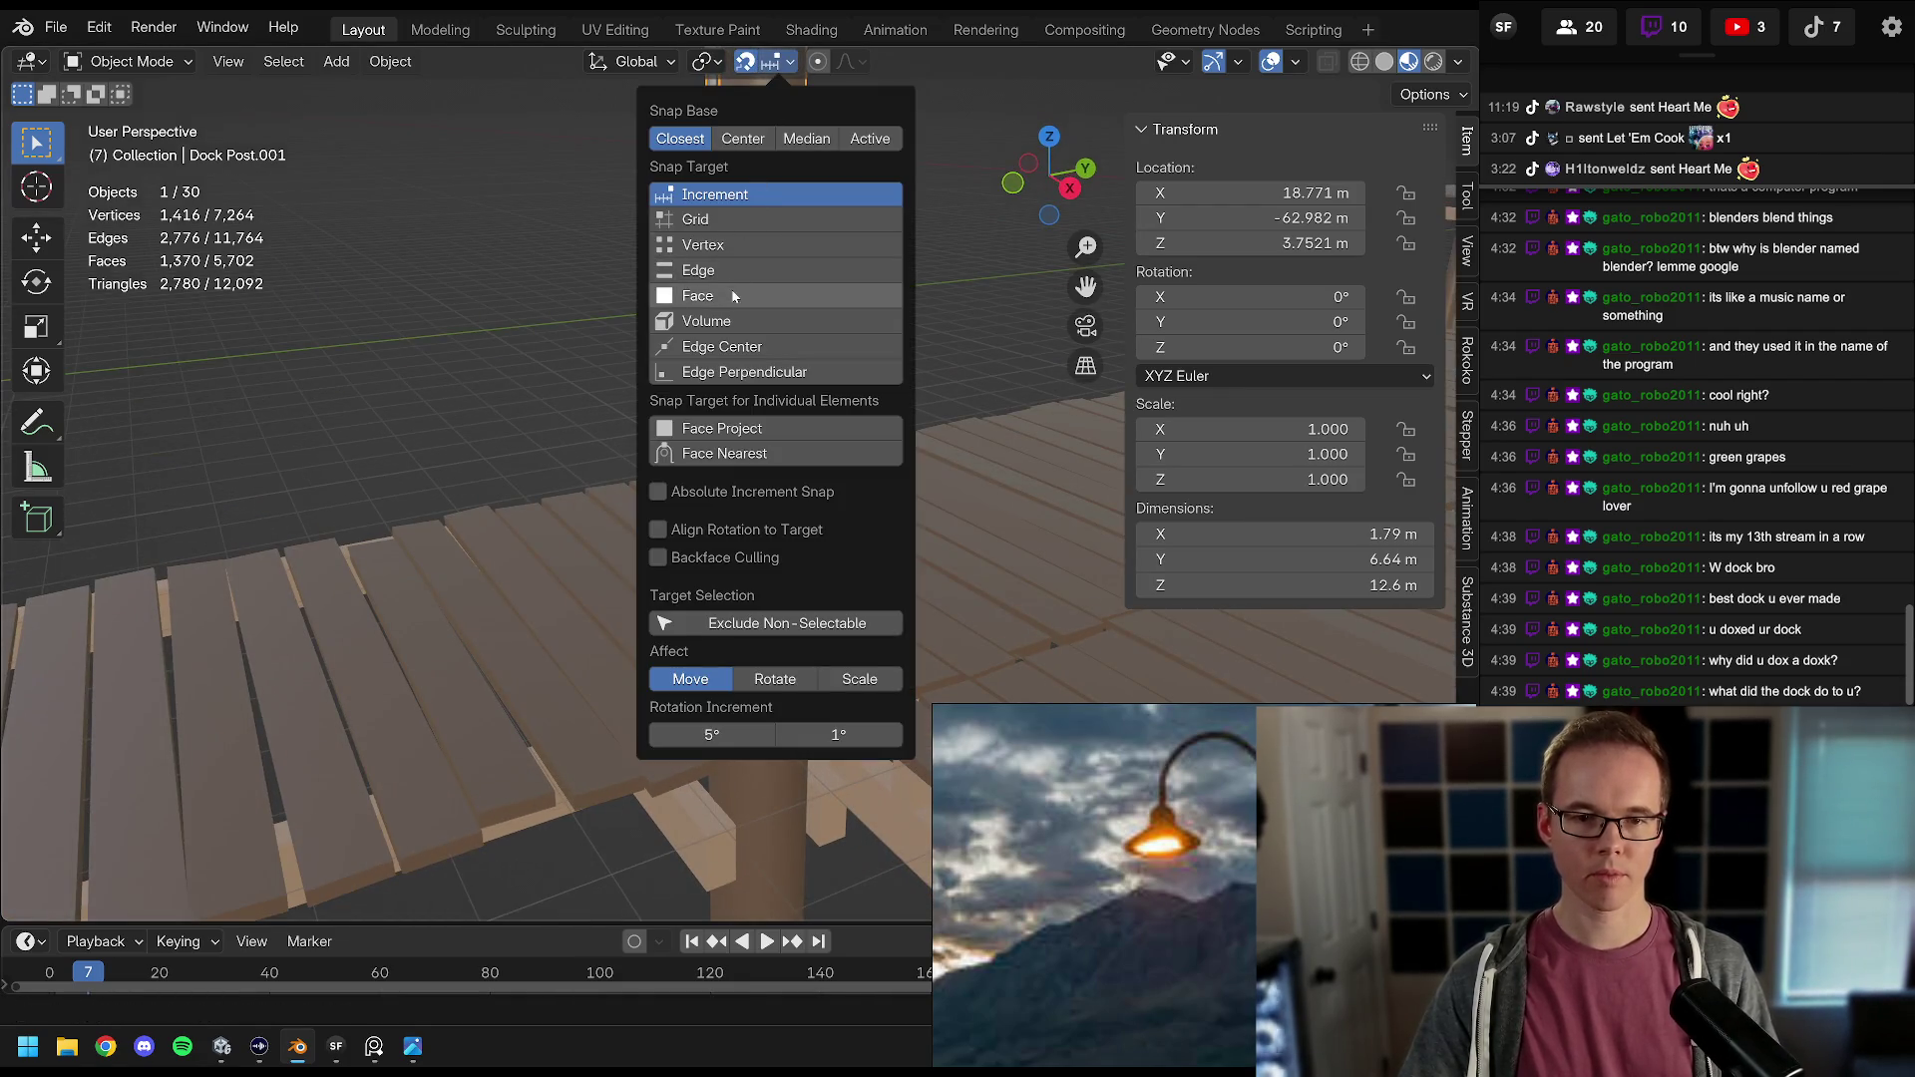
left_click(758, 295)
key("g")
key("z")
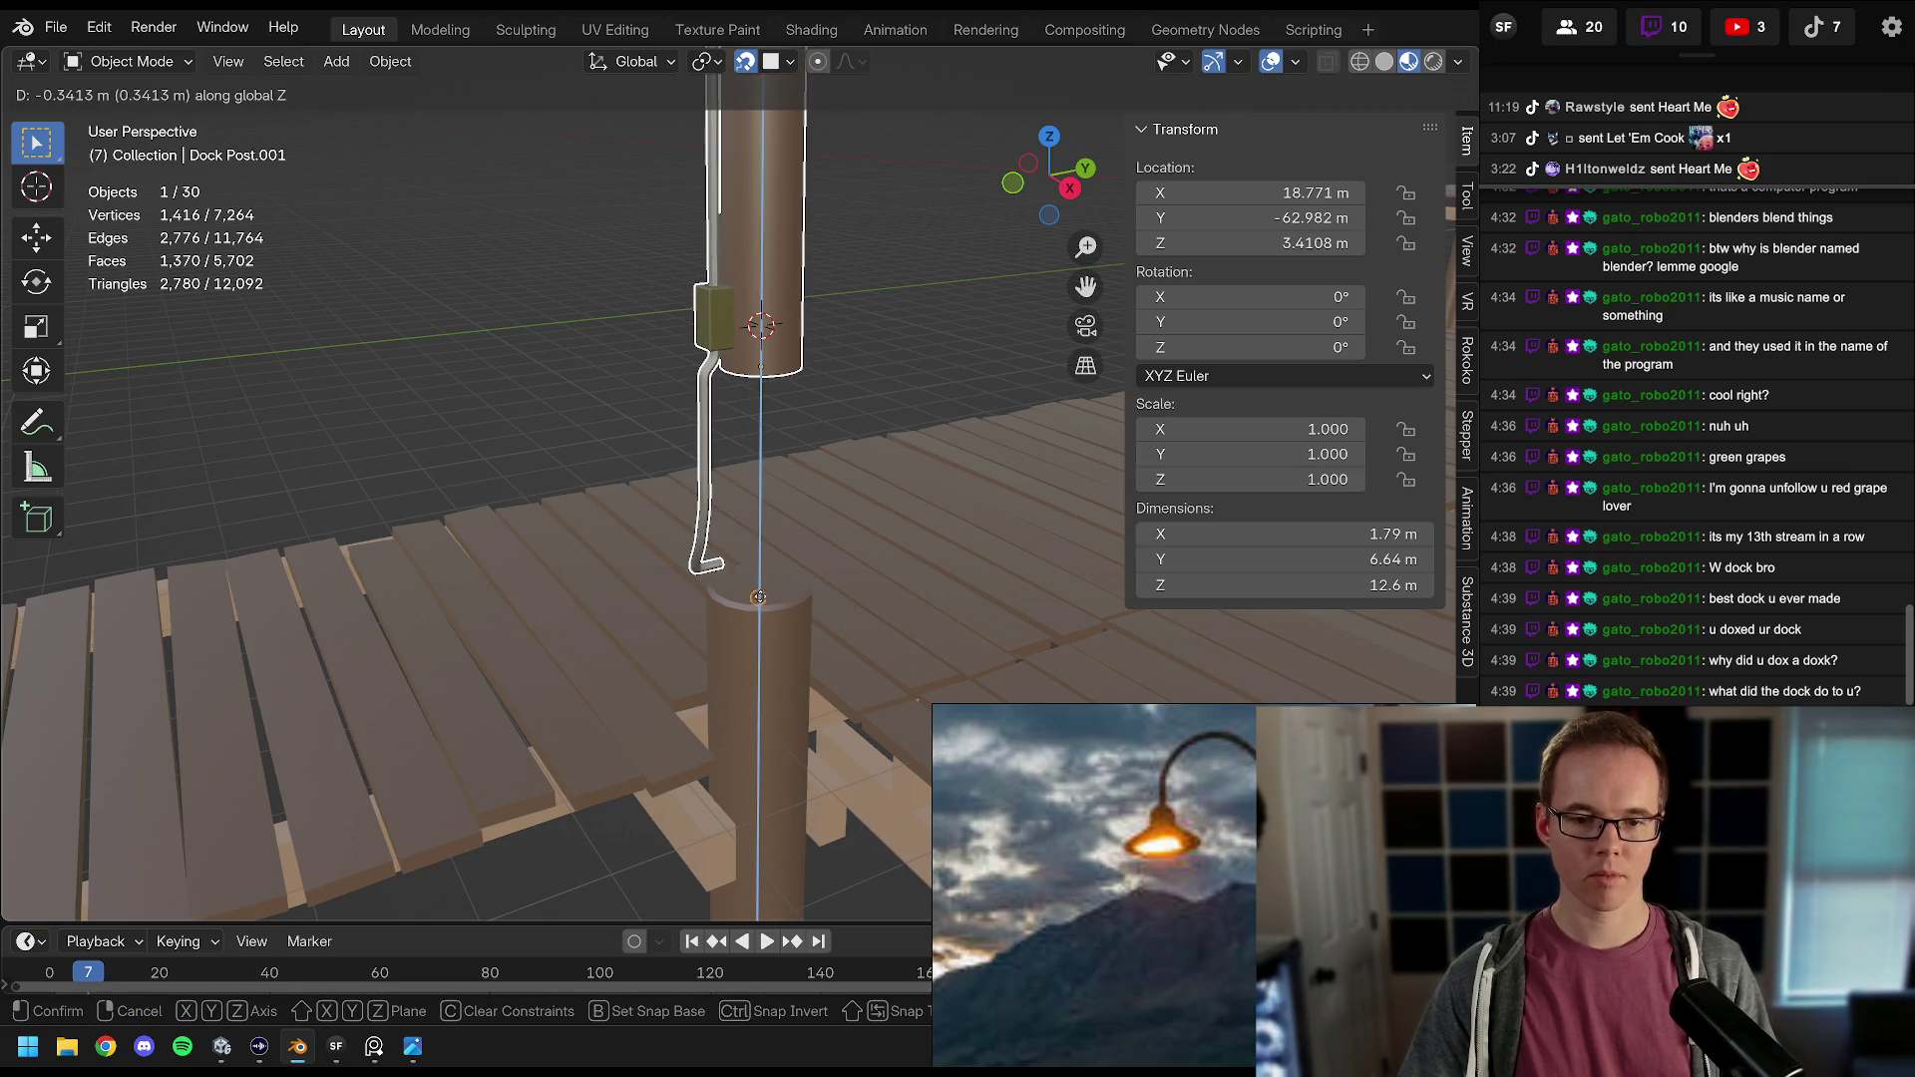
left_click(760, 597)
key("ctrl+z")
Step: Snap from the median point and lower the lamp post vertically onto the dock post
left_click(771, 61)
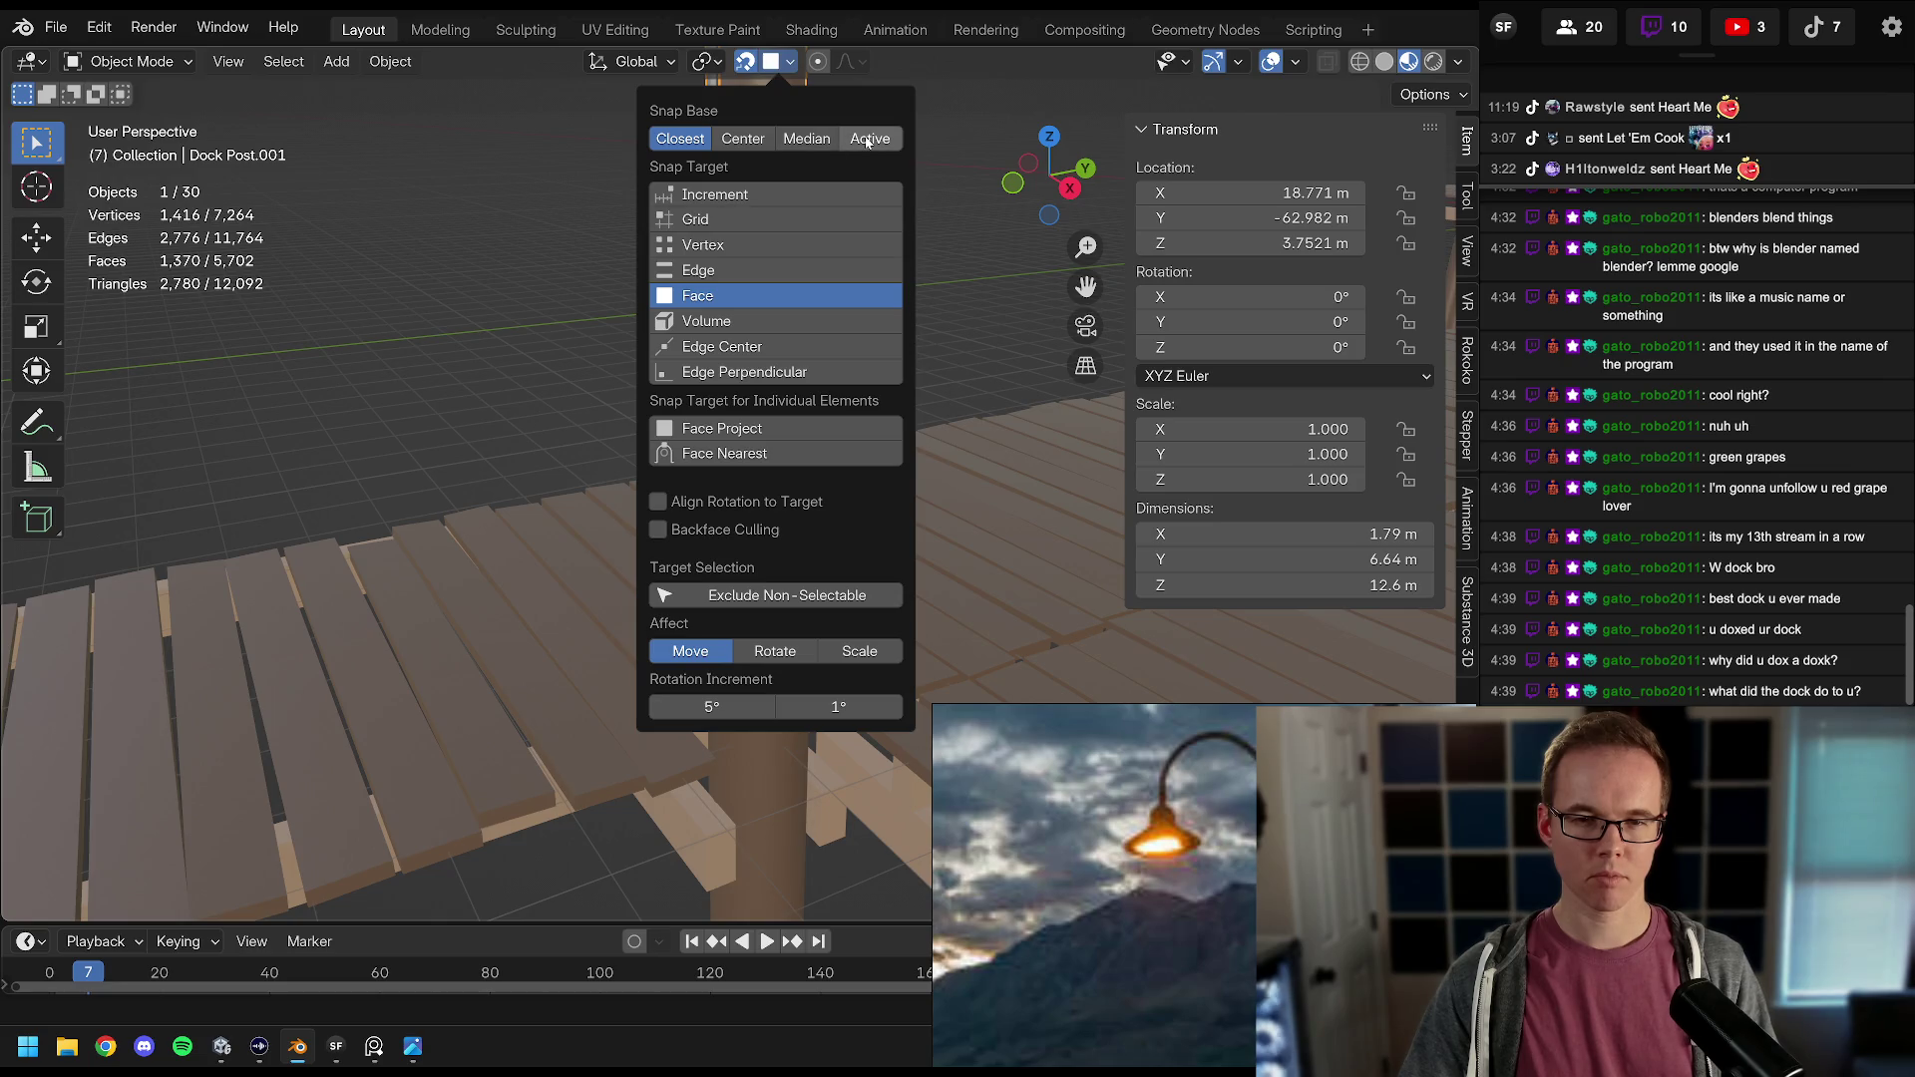
left_click(790, 140)
key("g")
key("z")
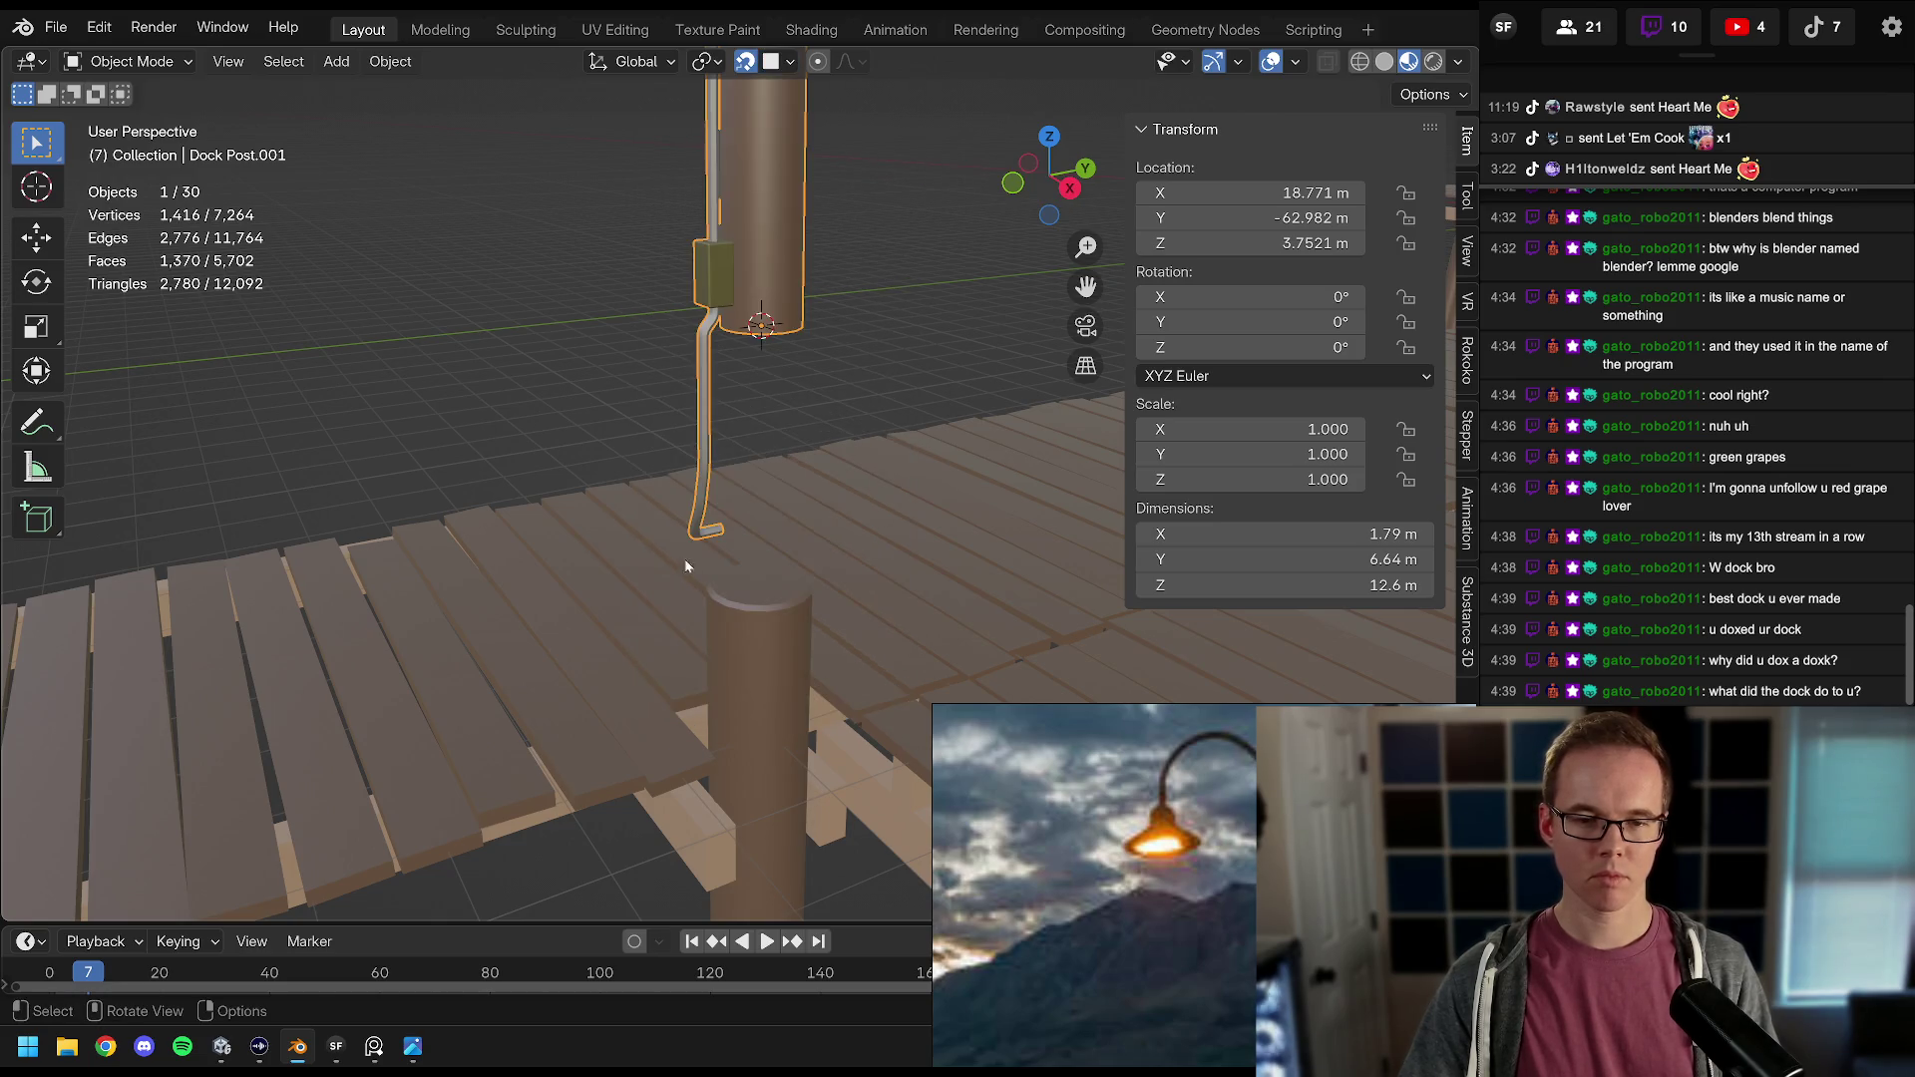
left_click(773, 603)
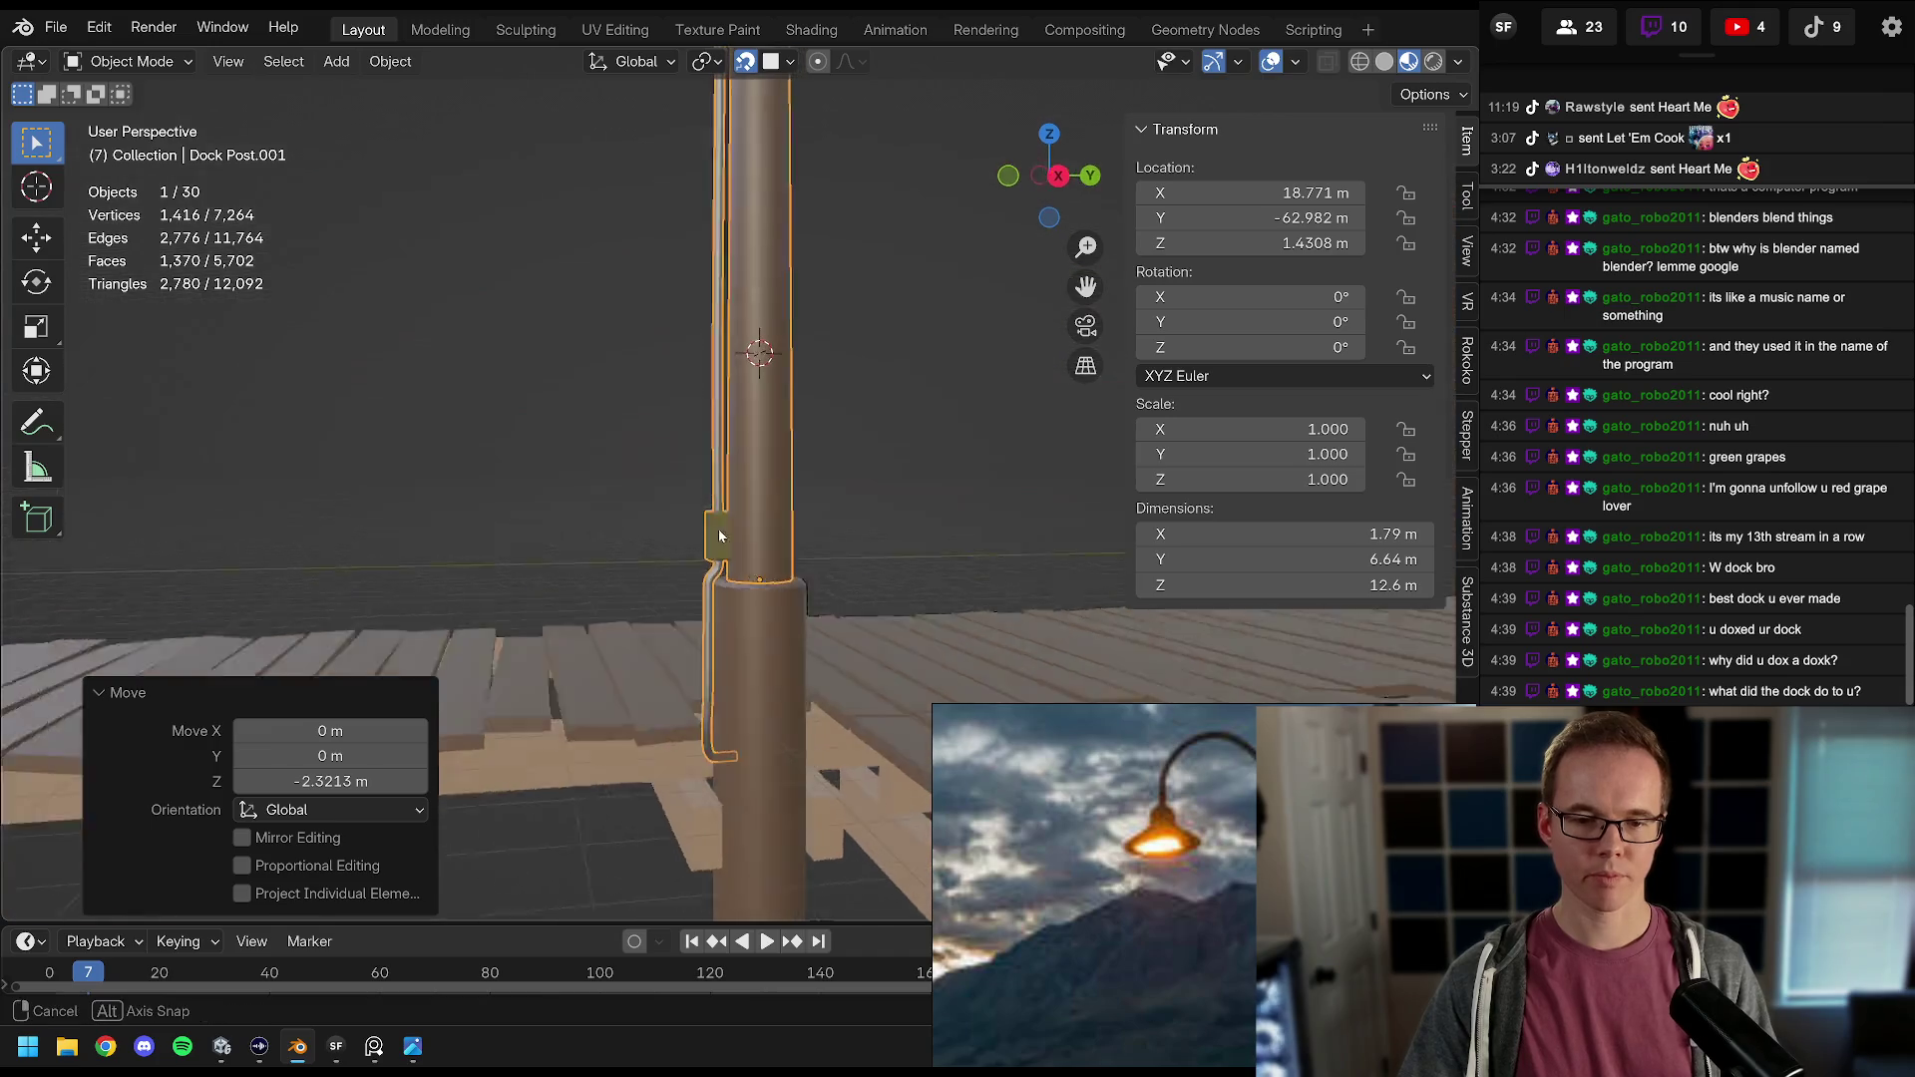
Step: Give the lamp post smooth shading with Auto Smooth at 30°
mouse_move(701, 458)
left_mouse_down()
mouse_move(877, 483)
mouse_move(775, 483)
left_mouse_up()
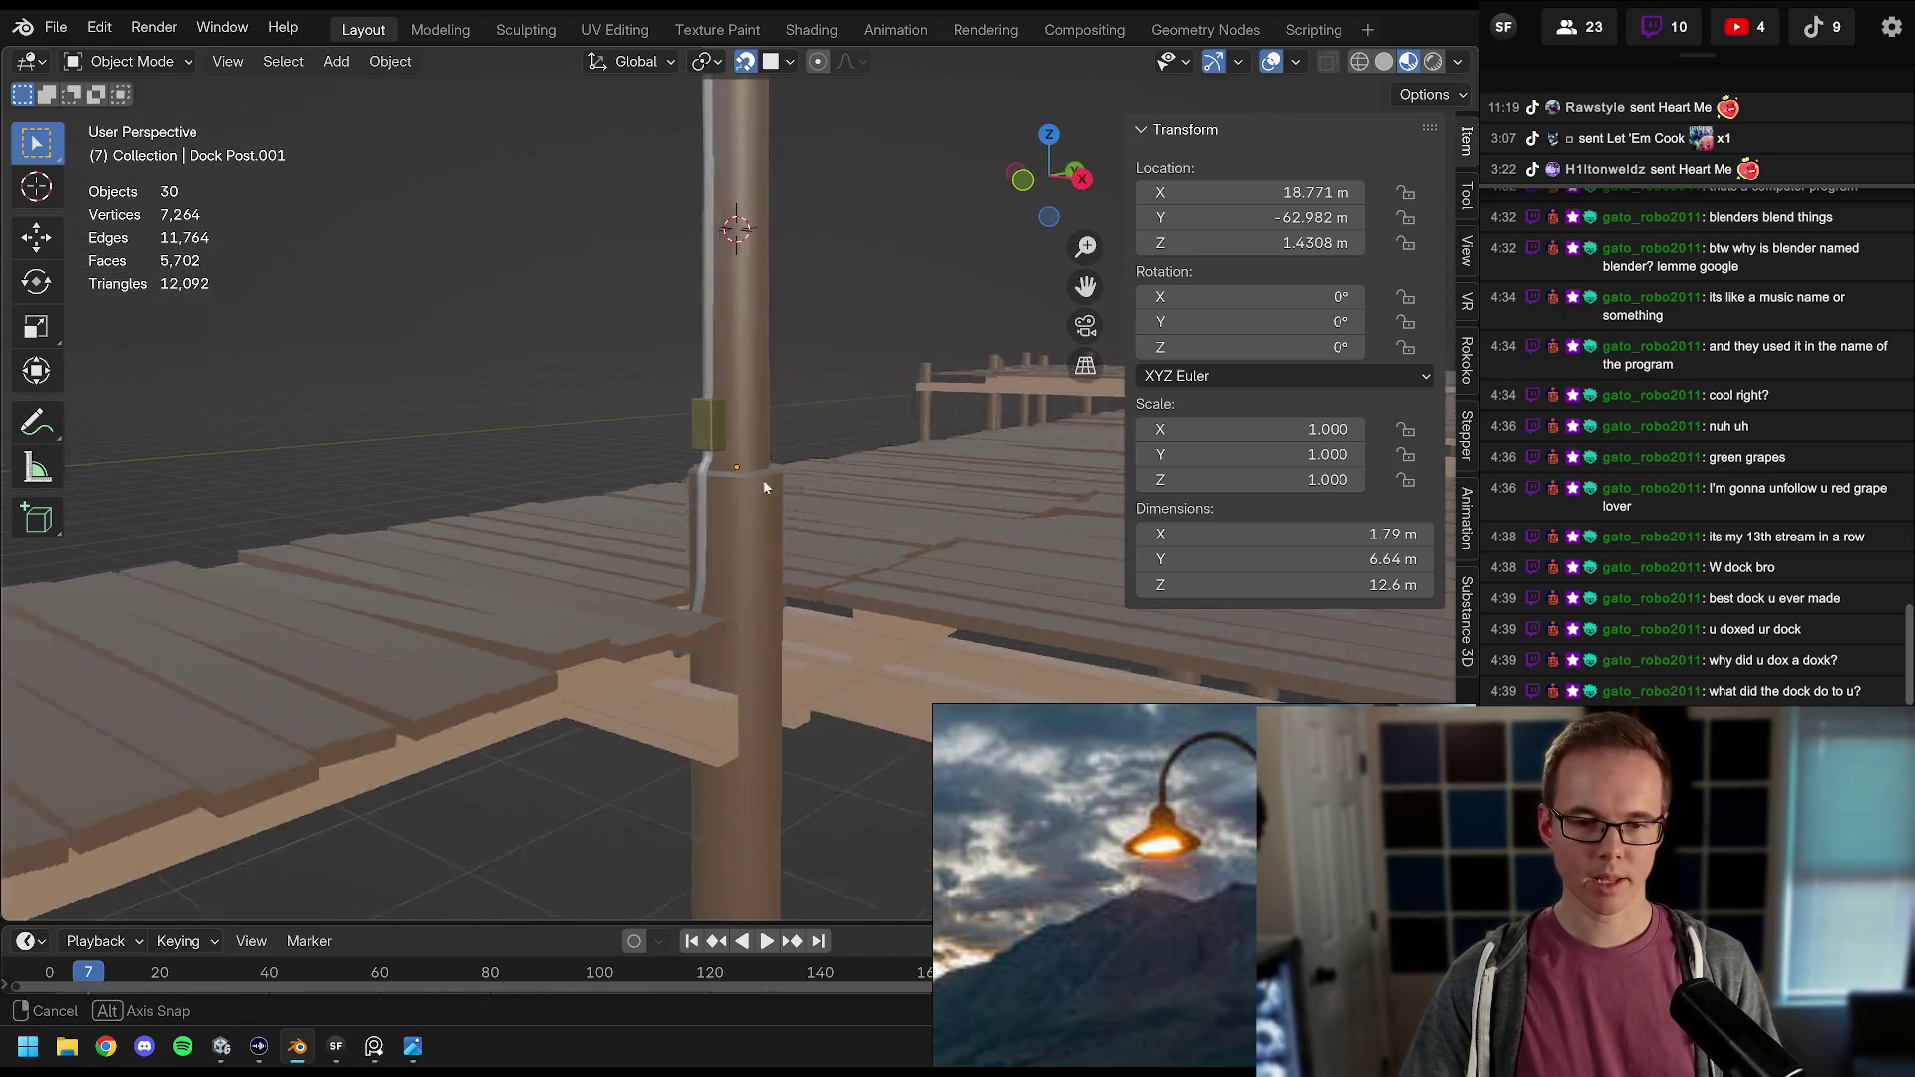
scroll(678, 478, "up", 5)
left_click(455, 398)
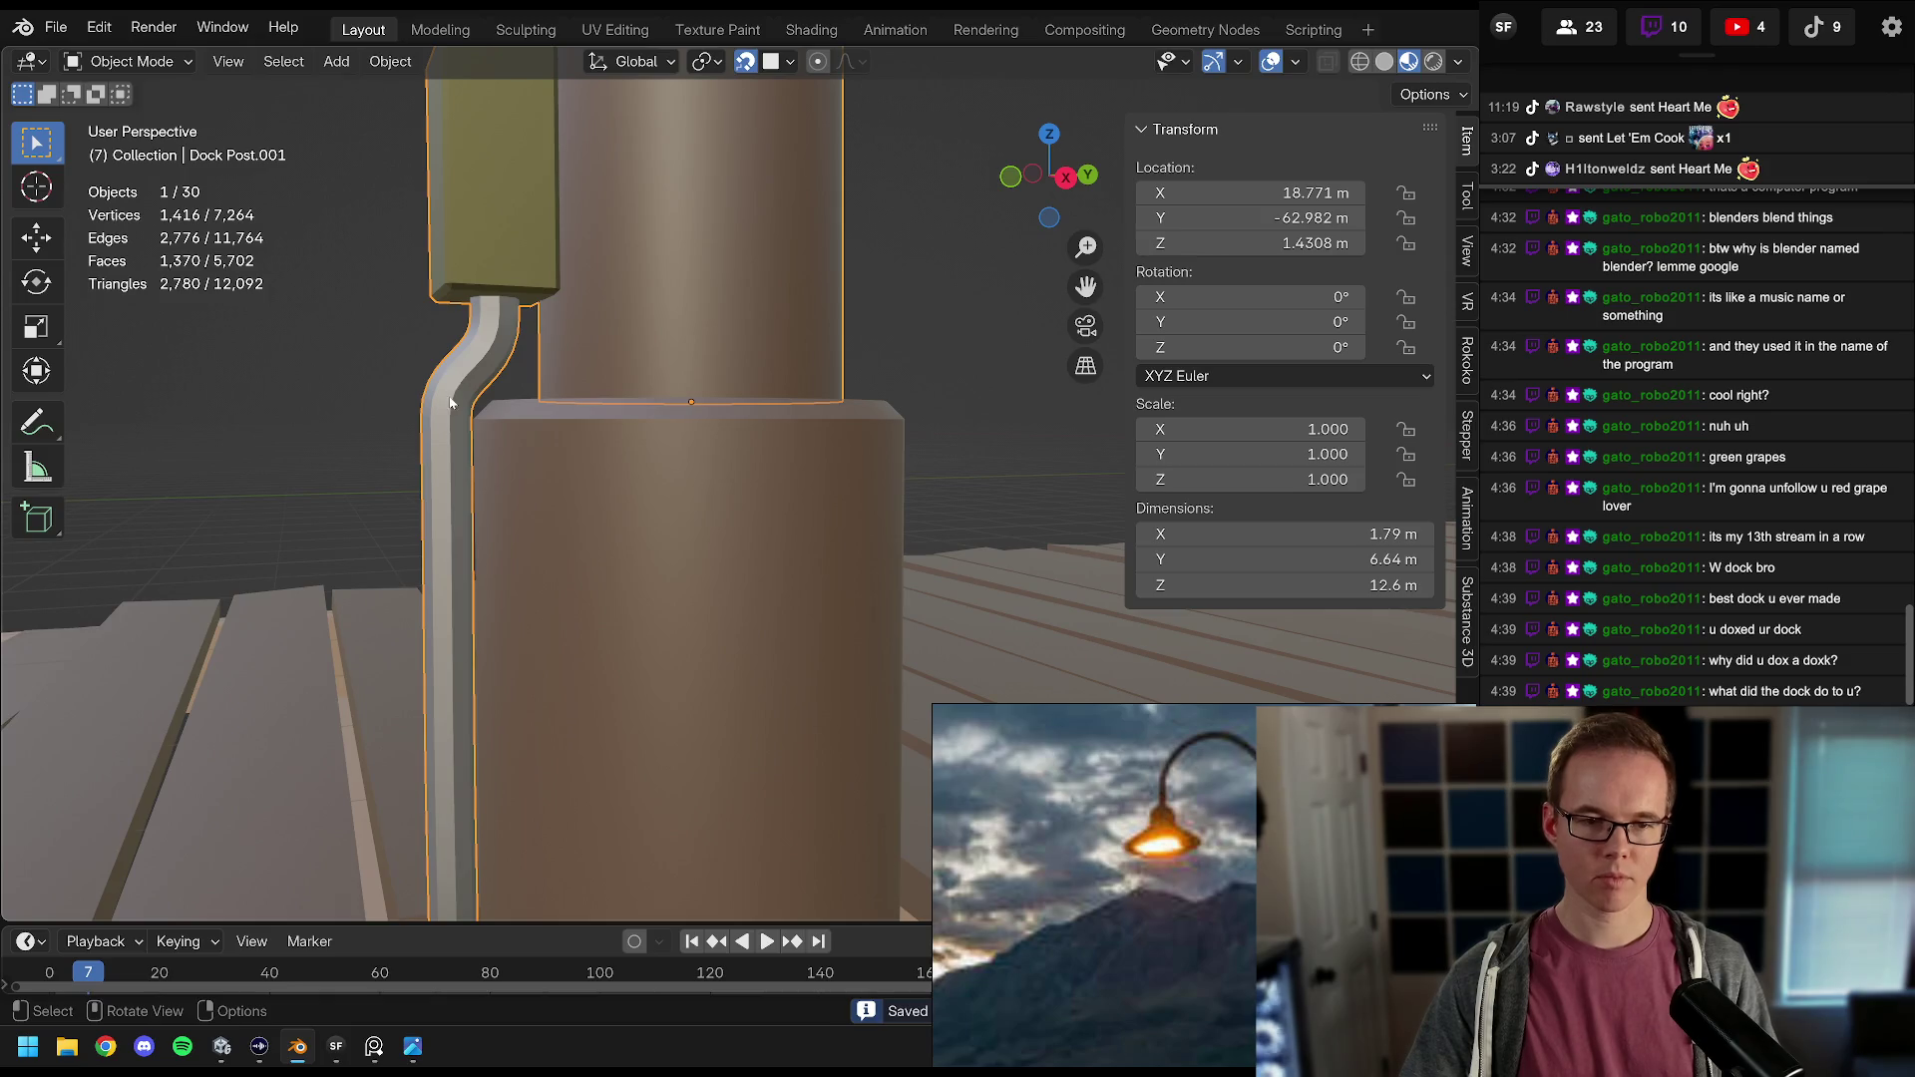
right_click(455, 379)
left_click(437, 359)
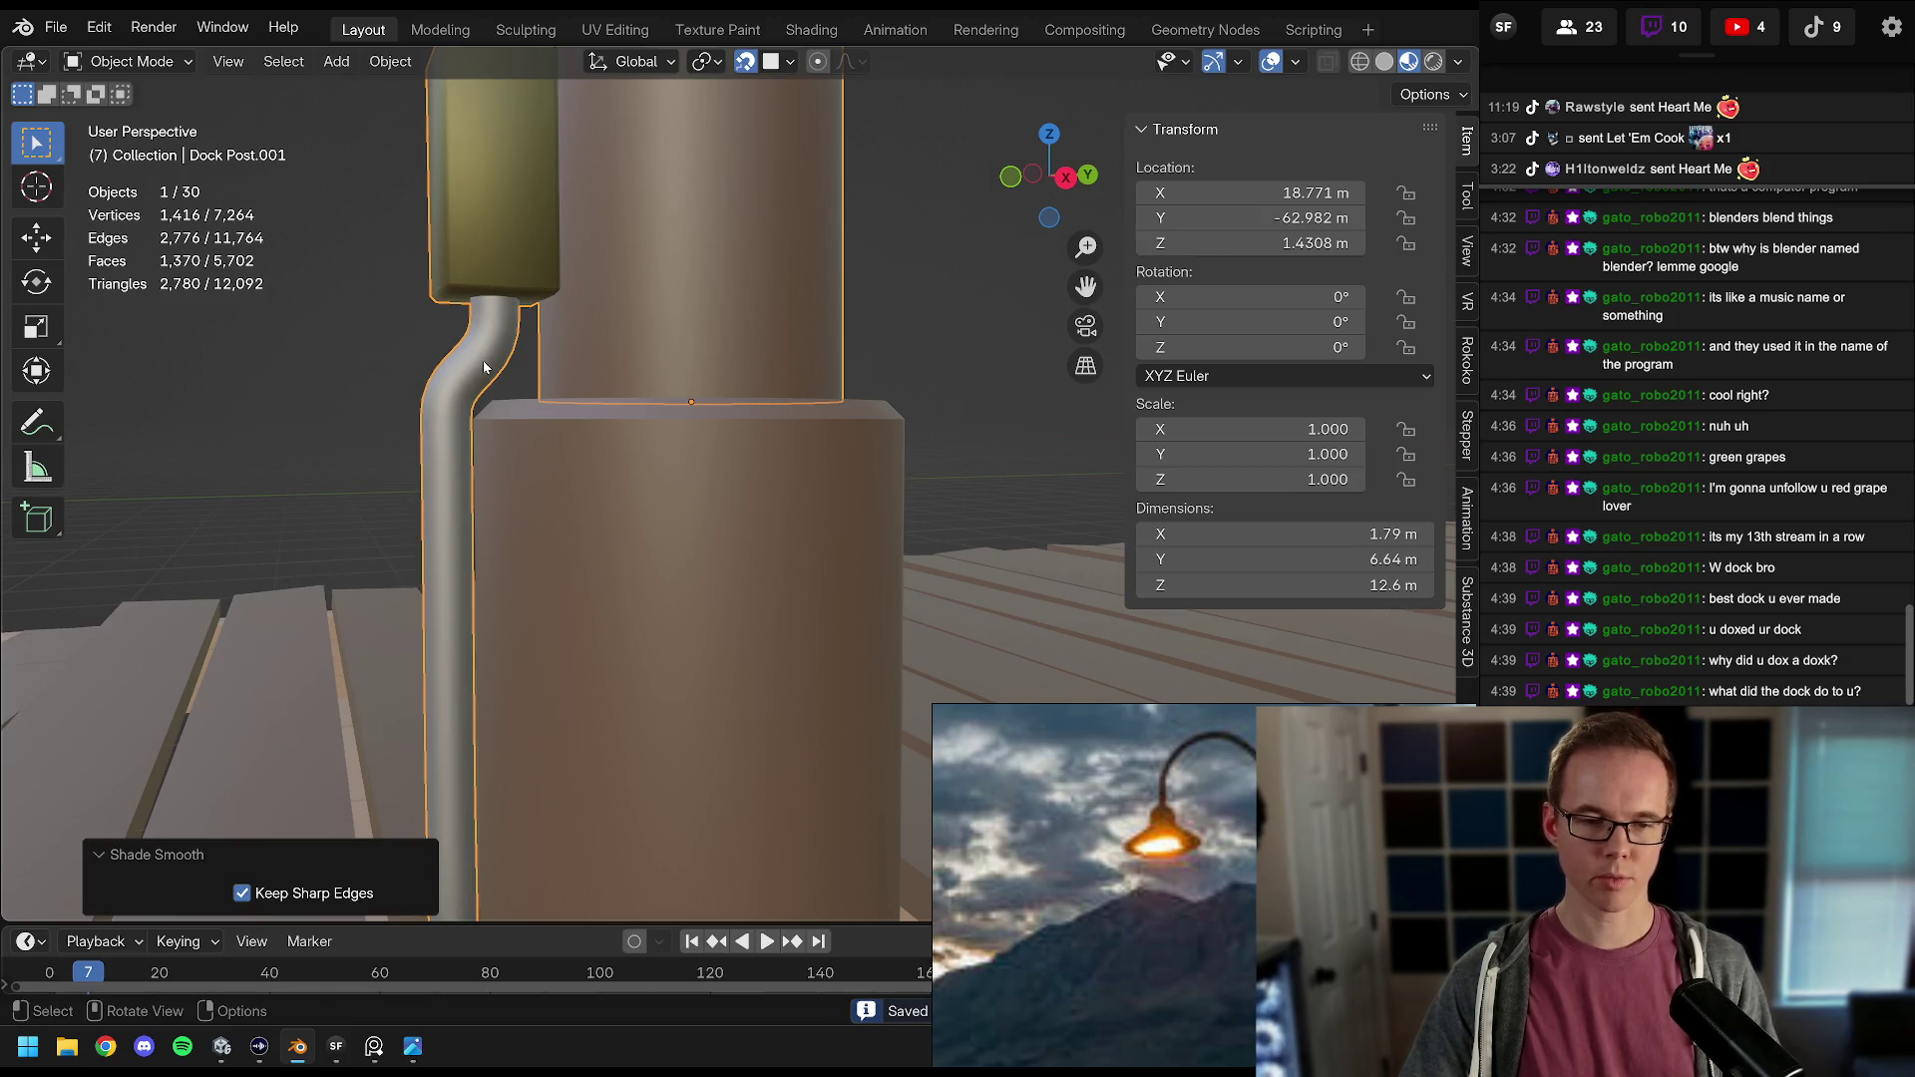
right_click(484, 367)
left_click(476, 377)
left_click_drag(476, 377, 531, 384)
left_click(526, 379)
Step: Save the Blender file and select the lamp post object for export
scroll(597, 460, "down", 5)
scroll(639, 558, "up", 5)
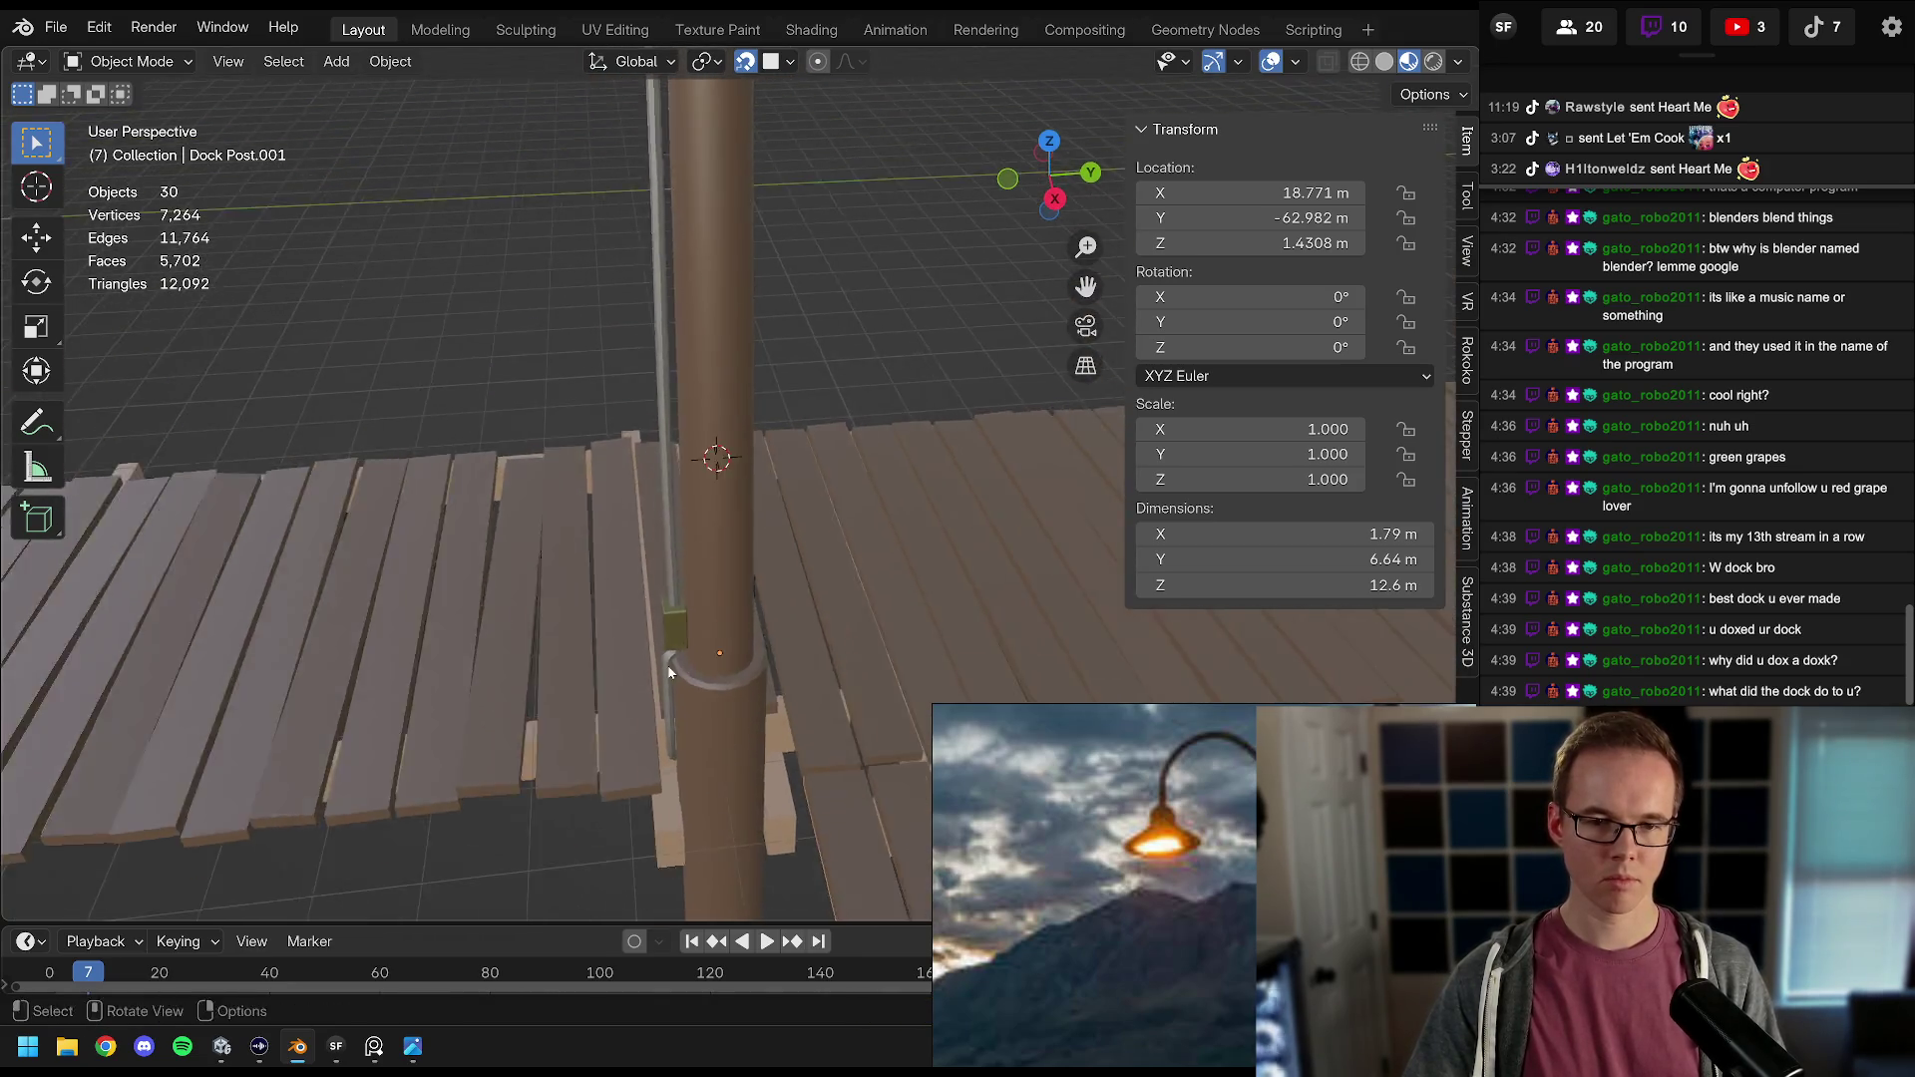
scroll(669, 673, "down", 5)
key("ctrl+s")
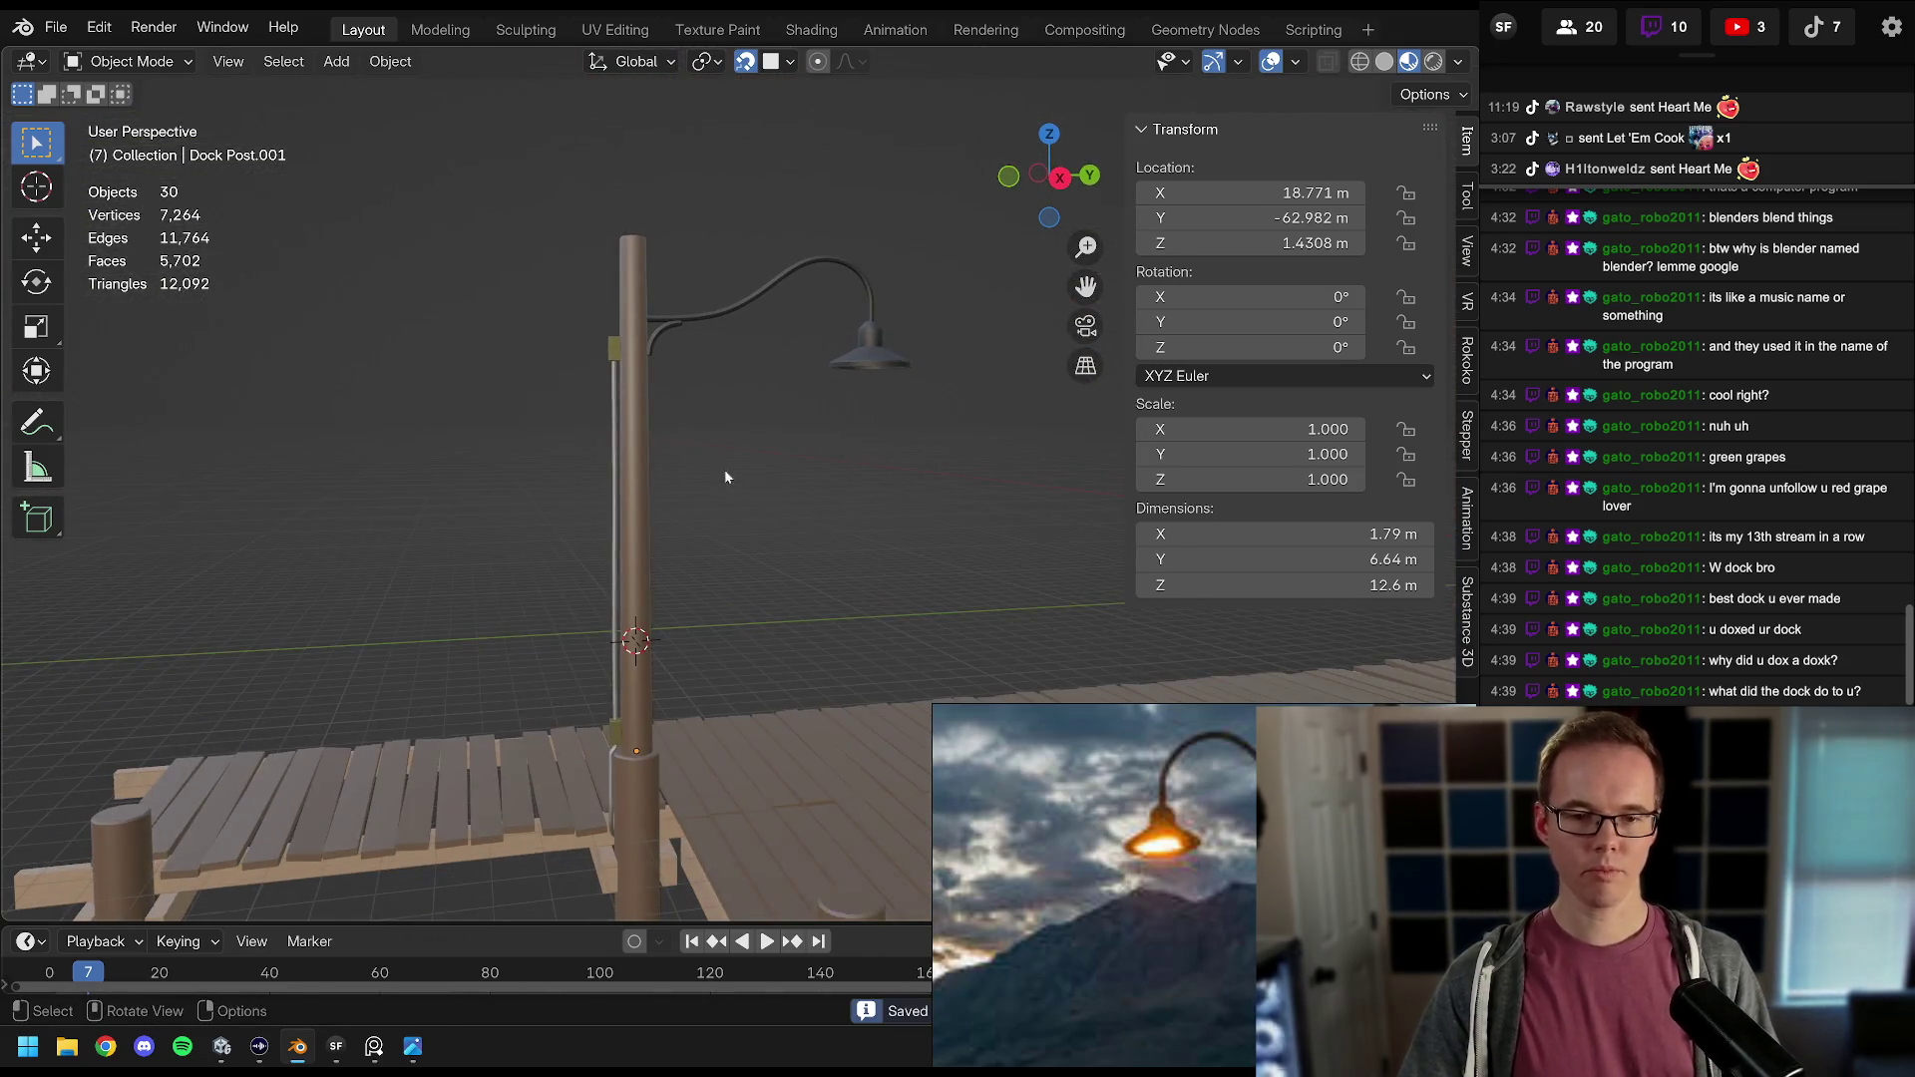
left_click_drag(733, 483, 638, 423)
left_click(644, 419)
left_click(56, 27)
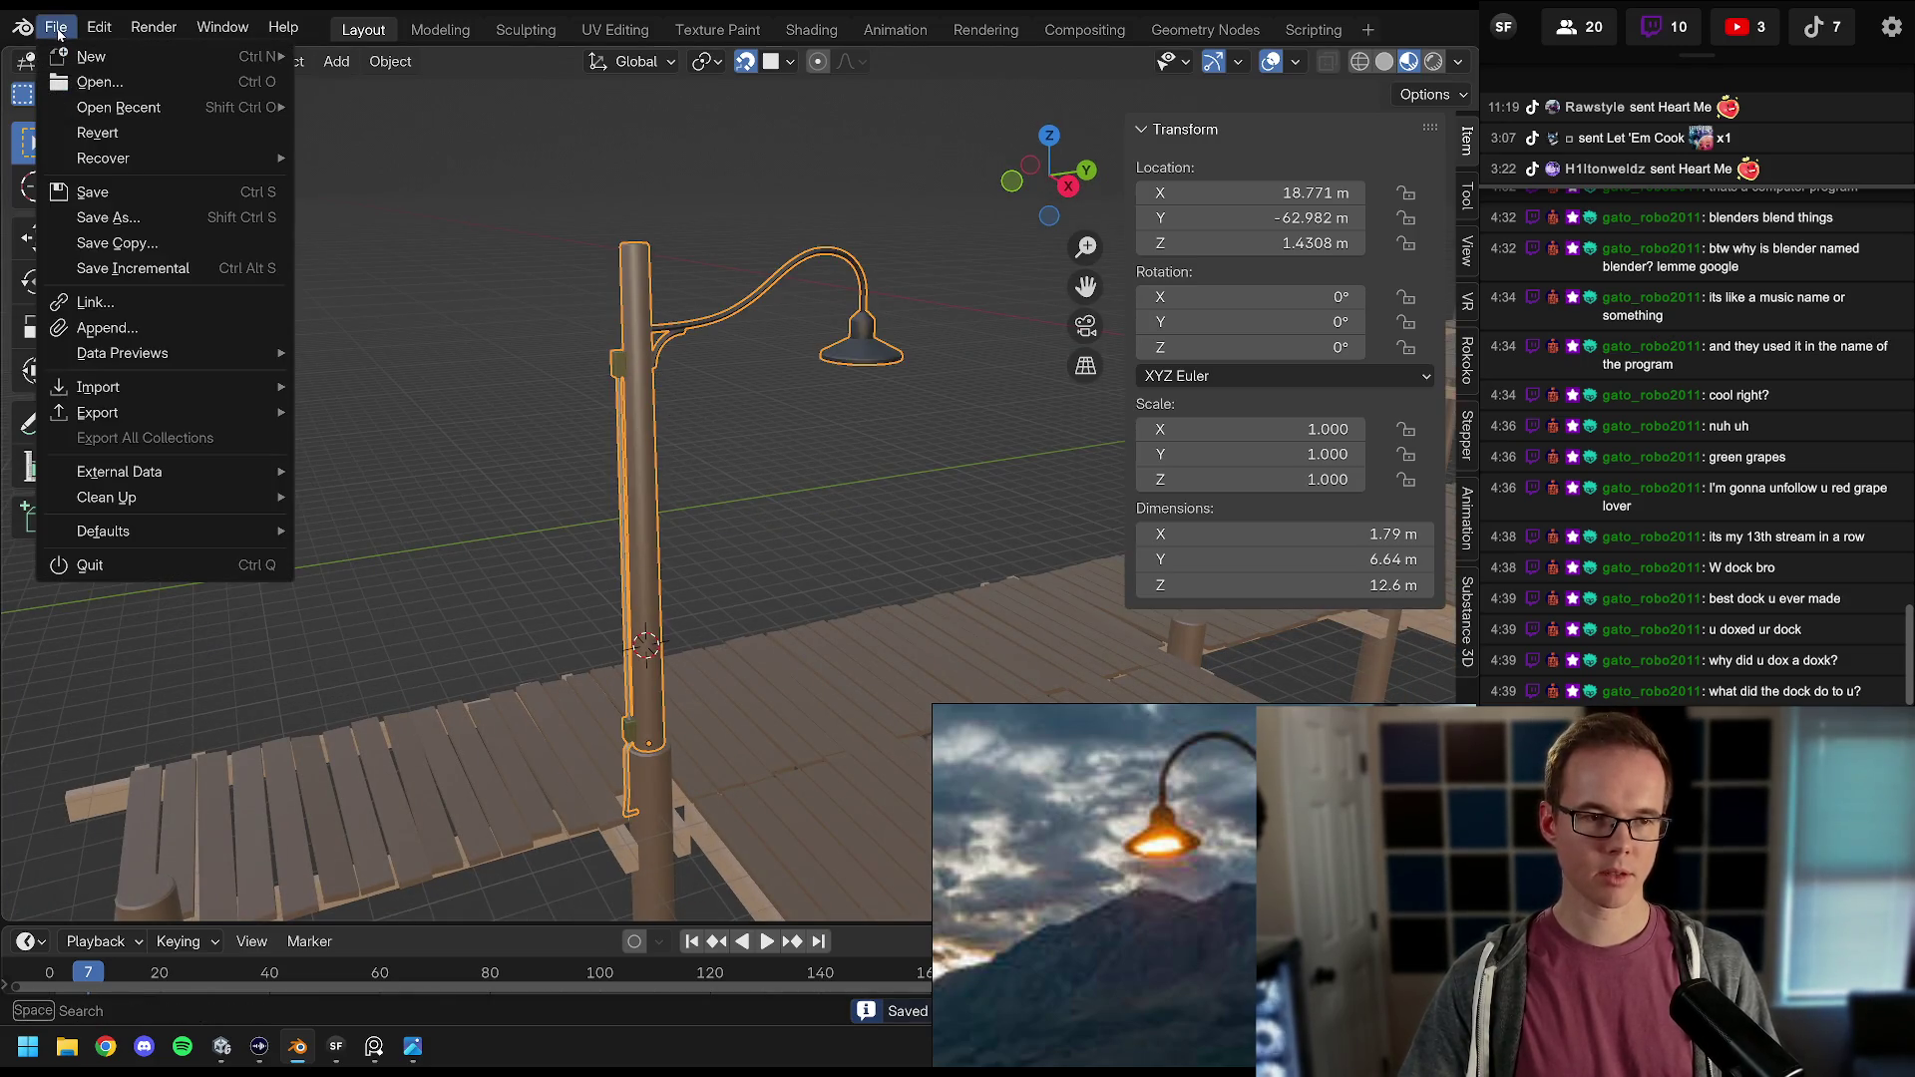
Step: Export the selected lamp post as Dock Light Post.fbx into the Levels folder
mouse_move(126, 417)
left_click(429, 640)
type("Dock Light Post")
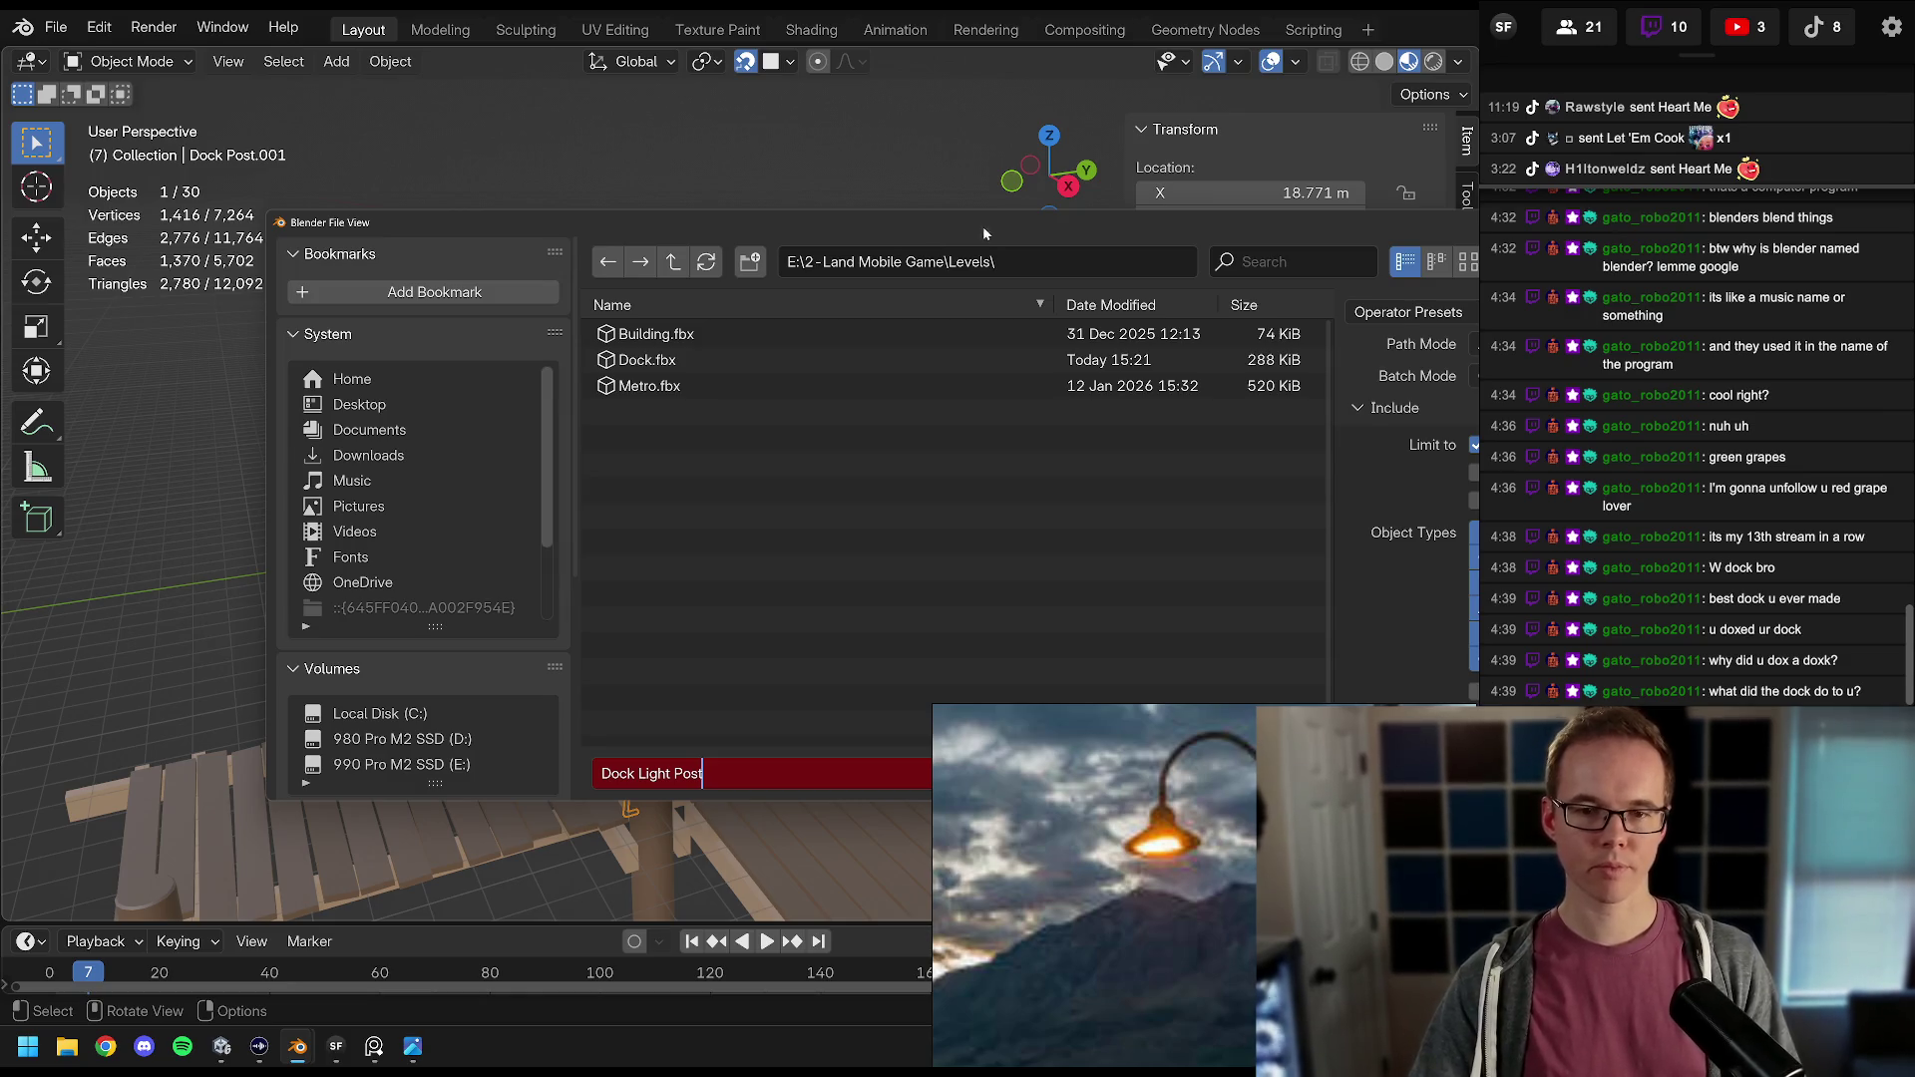
left_click_drag(984, 233, 716, 87)
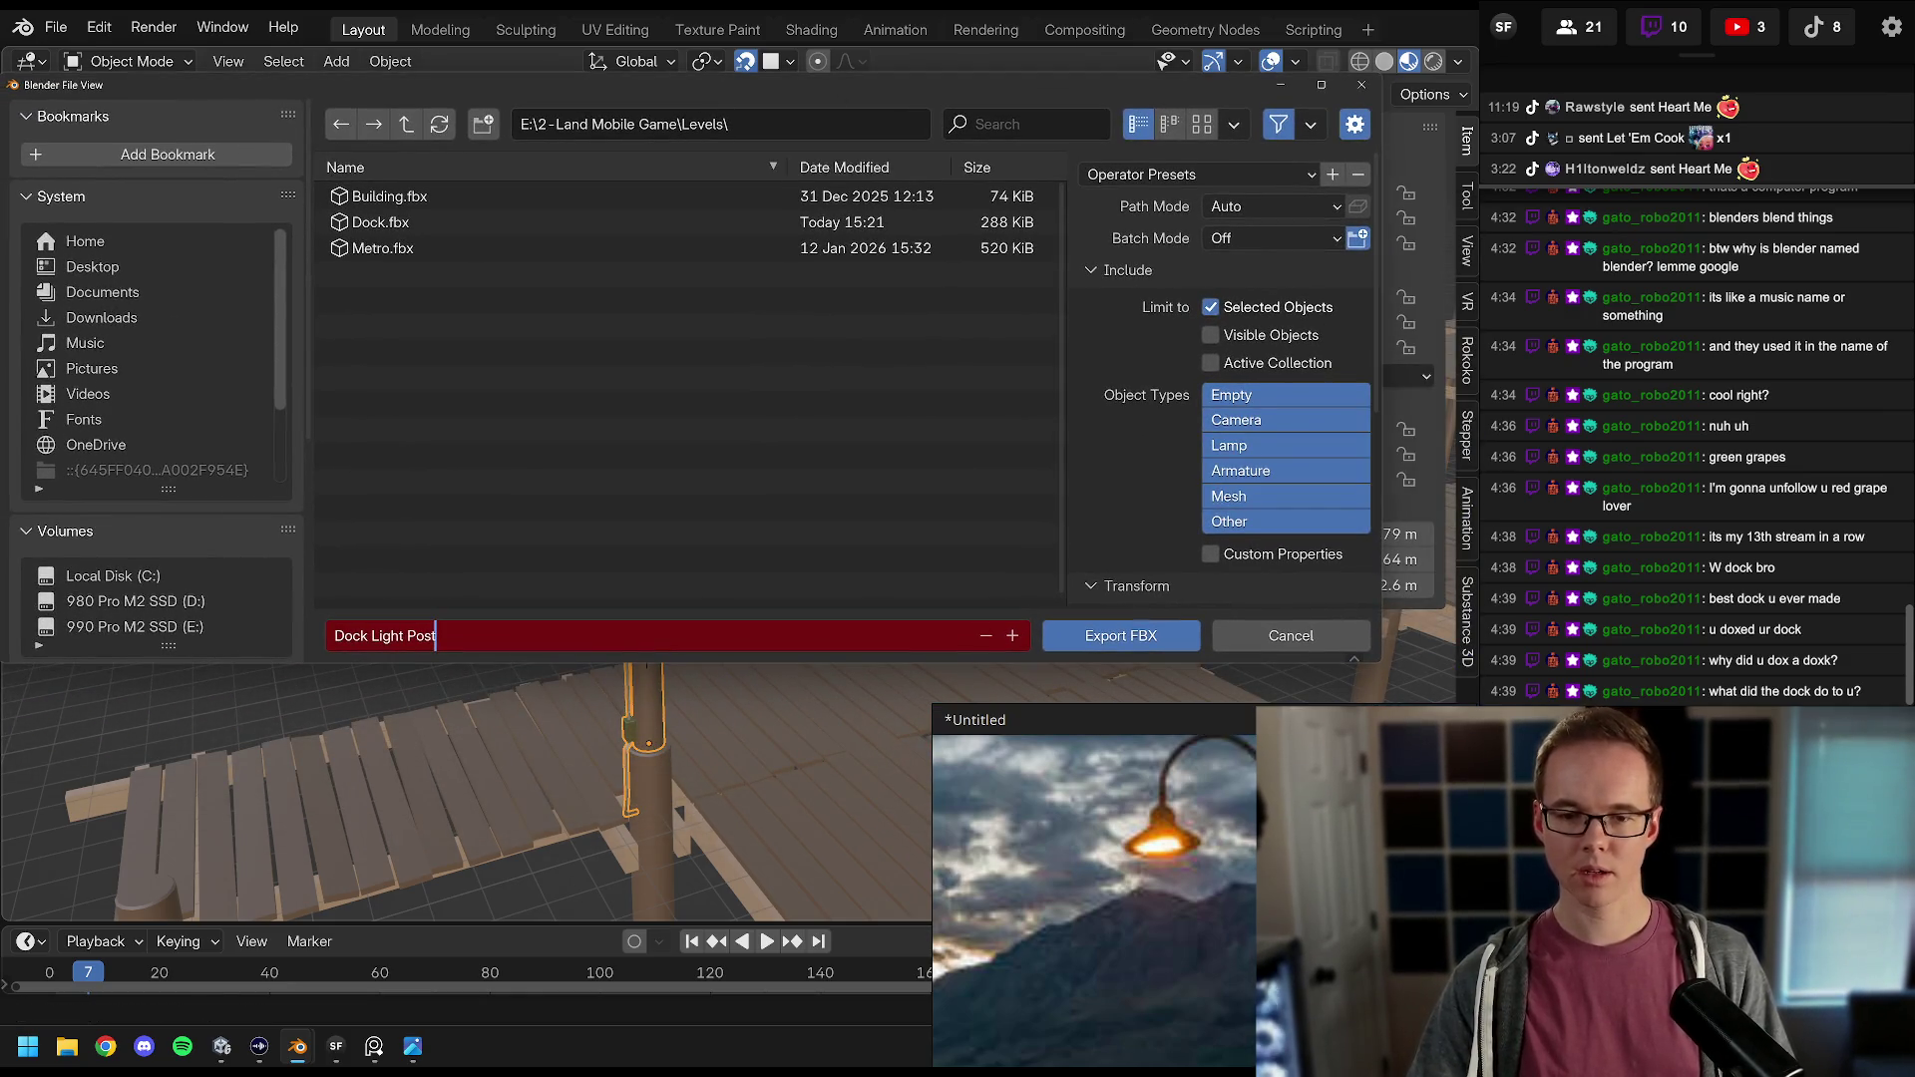
left_click(1123, 638)
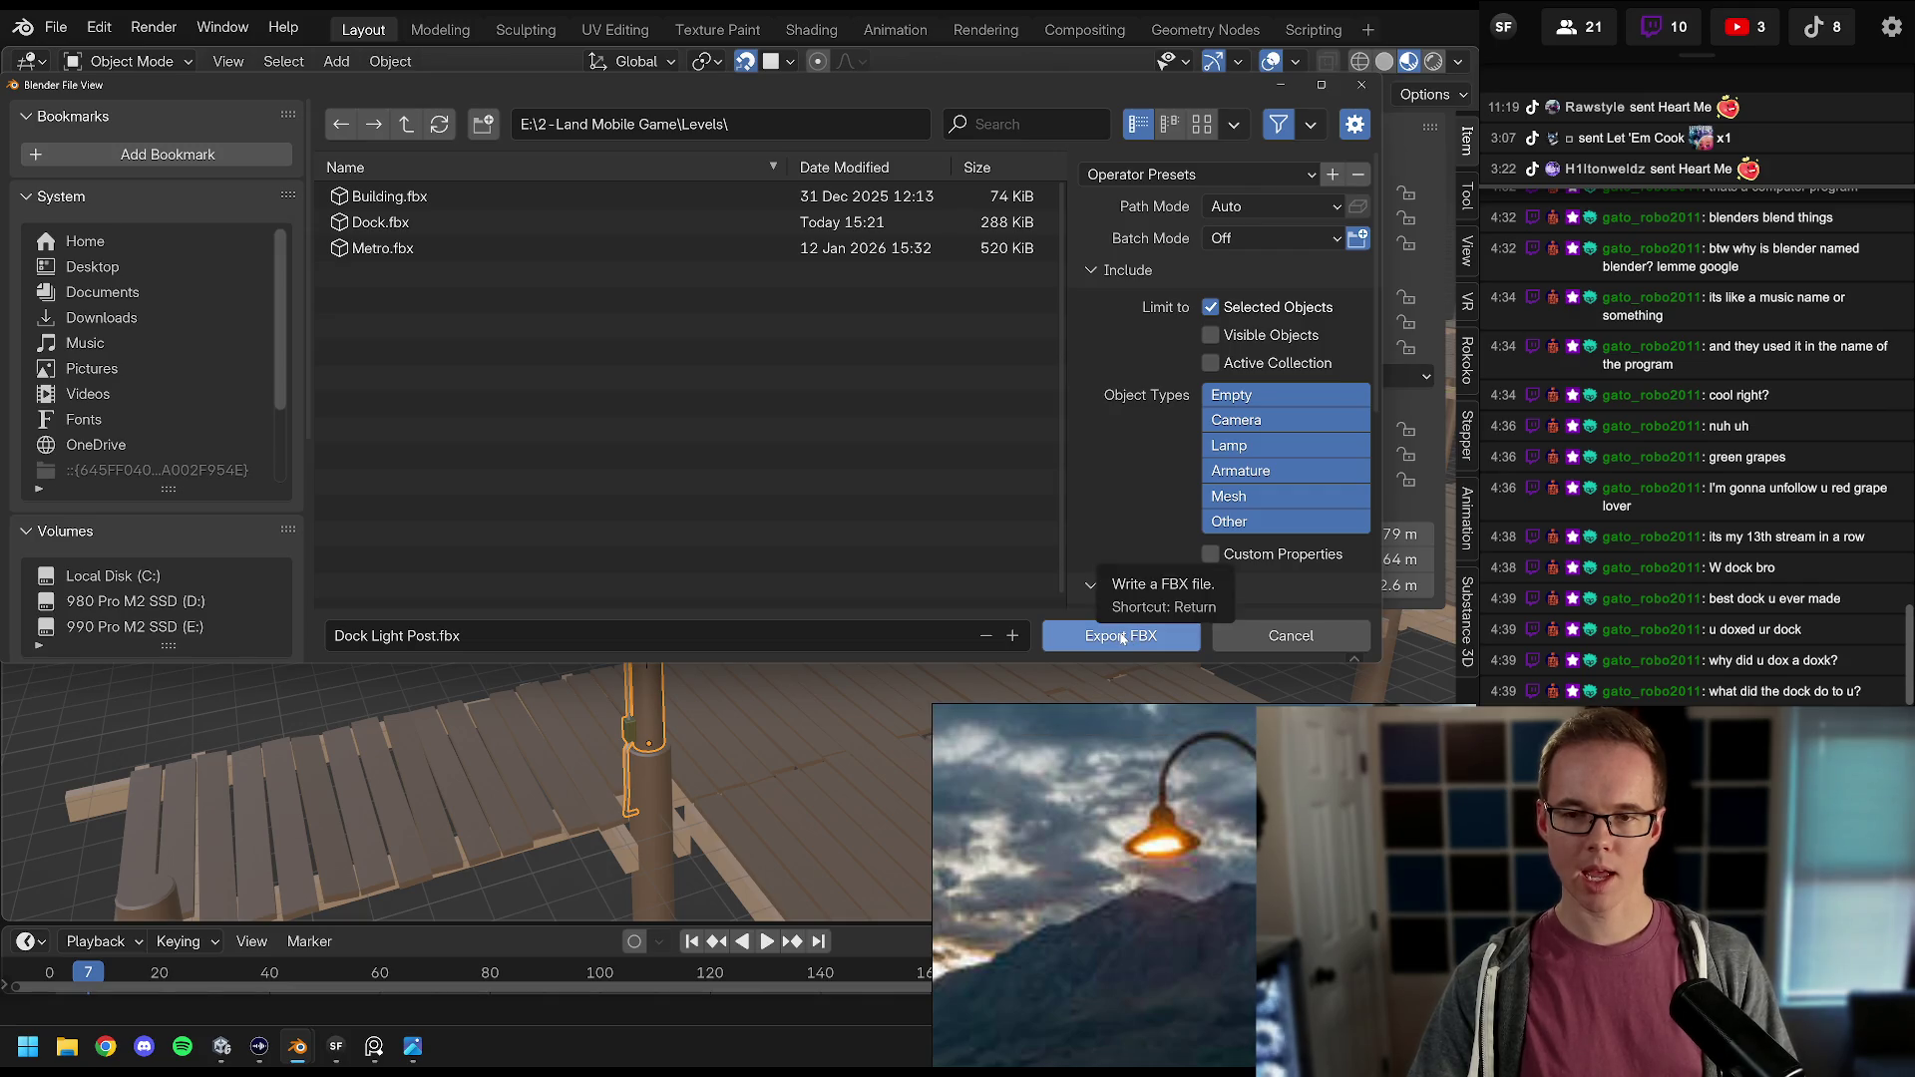
left_click(1121, 635)
left_click(222, 1047)
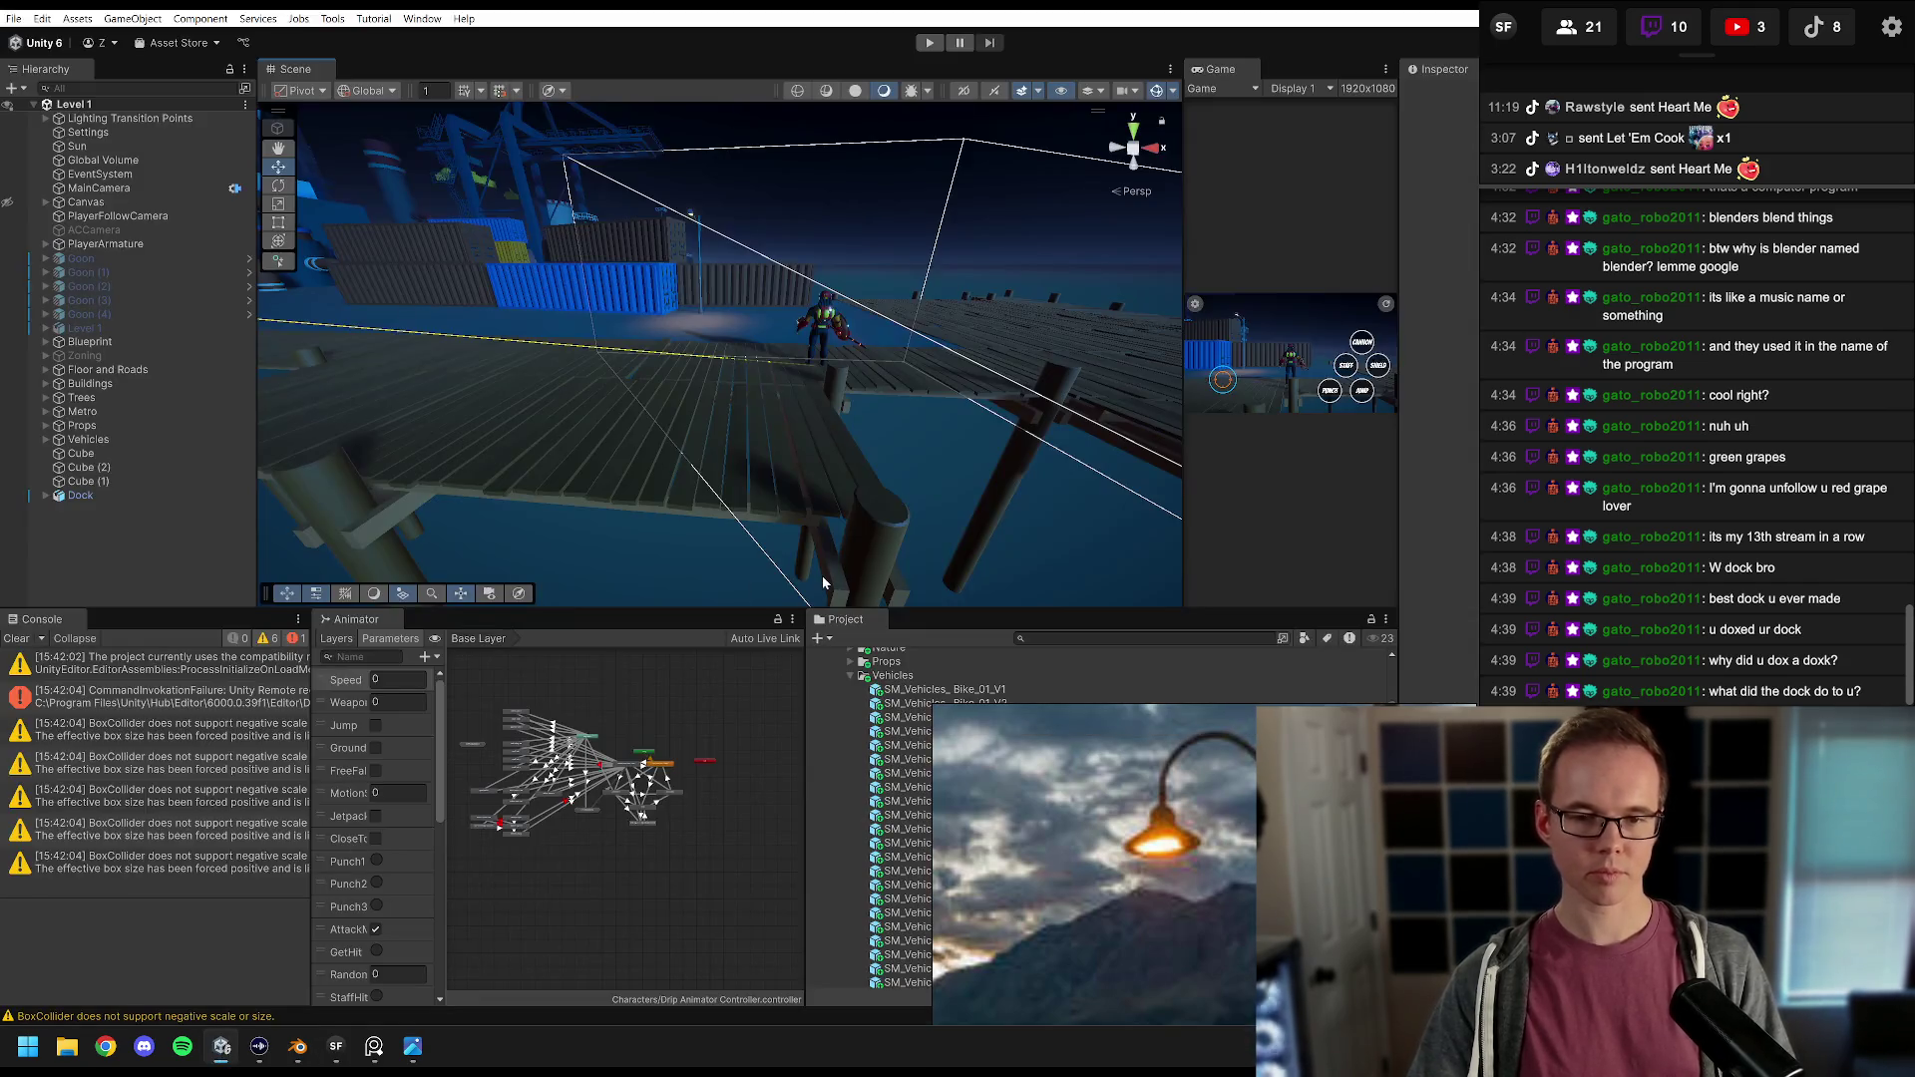
Step: Minimize the reference photo, open Assets > Models, and drag Dock Light Post into the scene
mouse_move(464, 405)
left_mouse_down()
mouse_move(615, 436)
mouse_move(697, 376)
mouse_move(847, 365)
mouse_move(685, 393)
mouse_move(722, 389)
left_mouse_up()
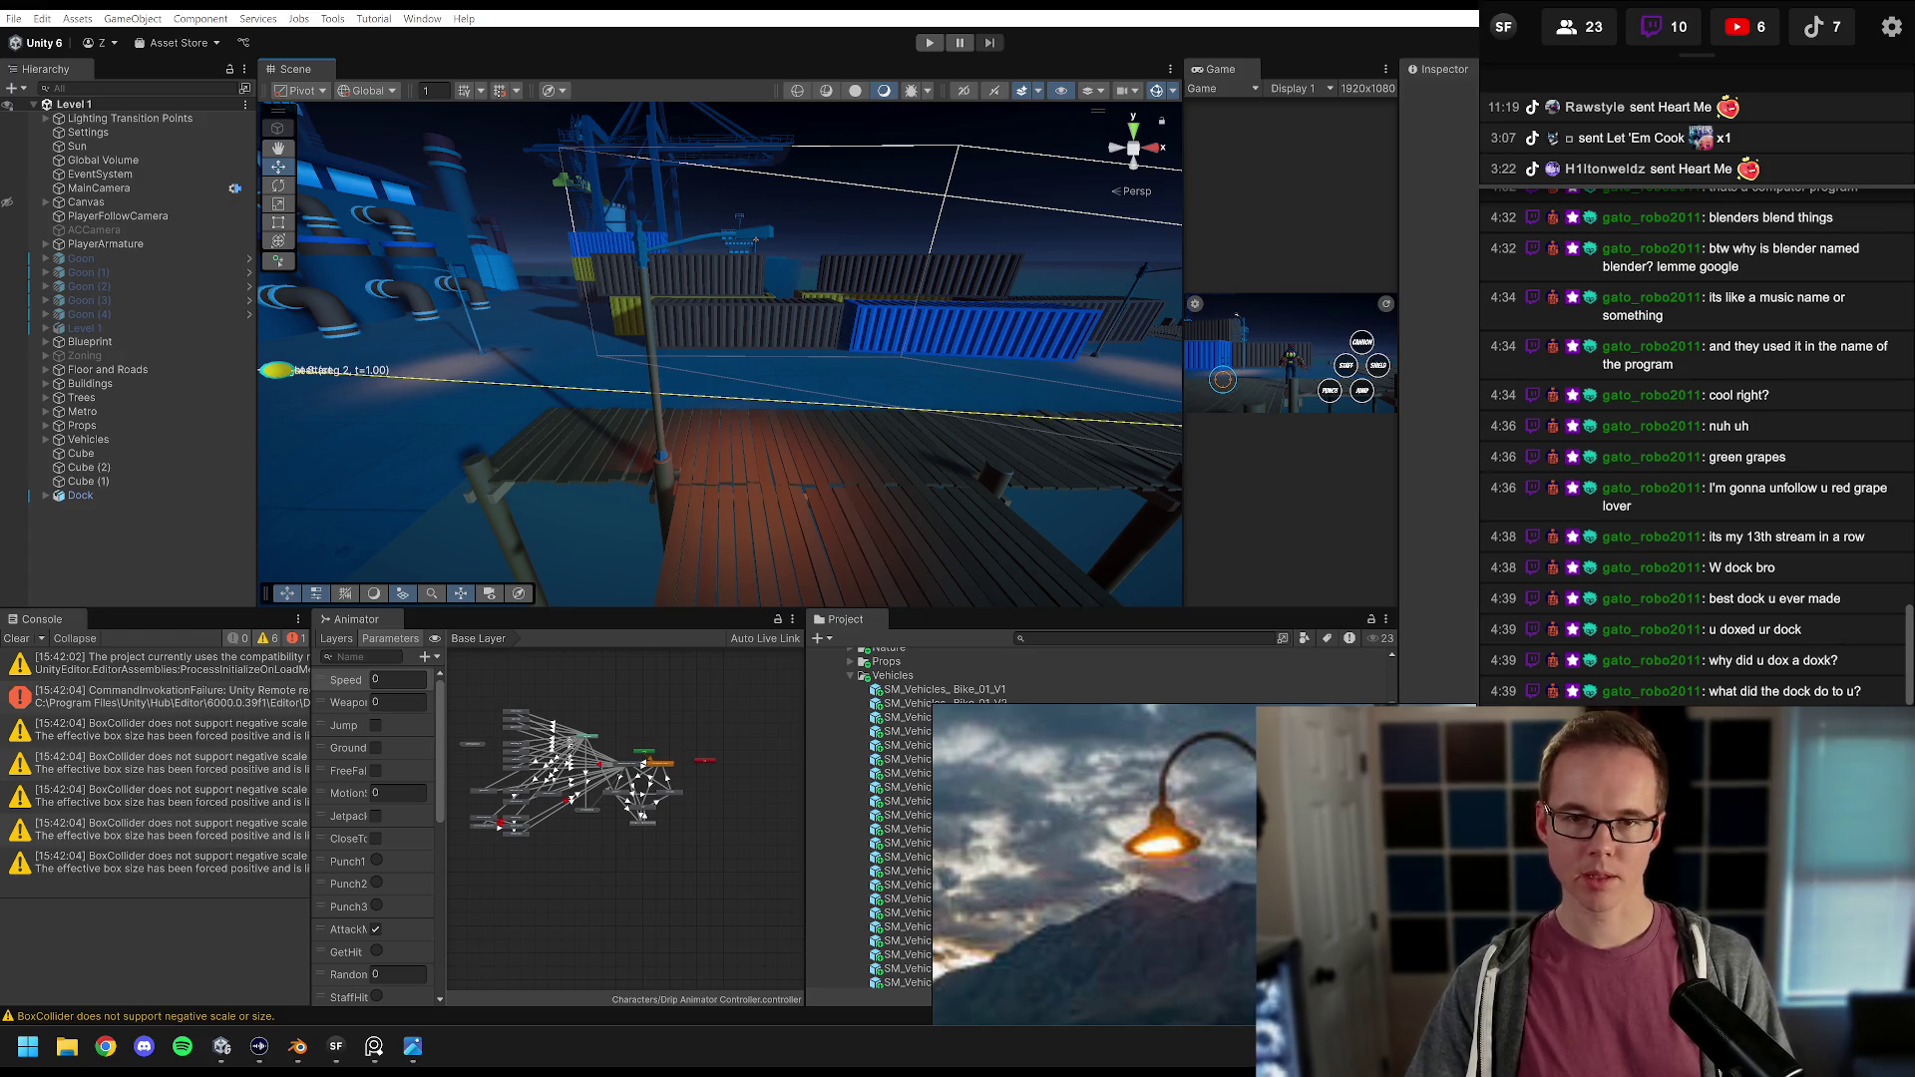
left_click(994, 15)
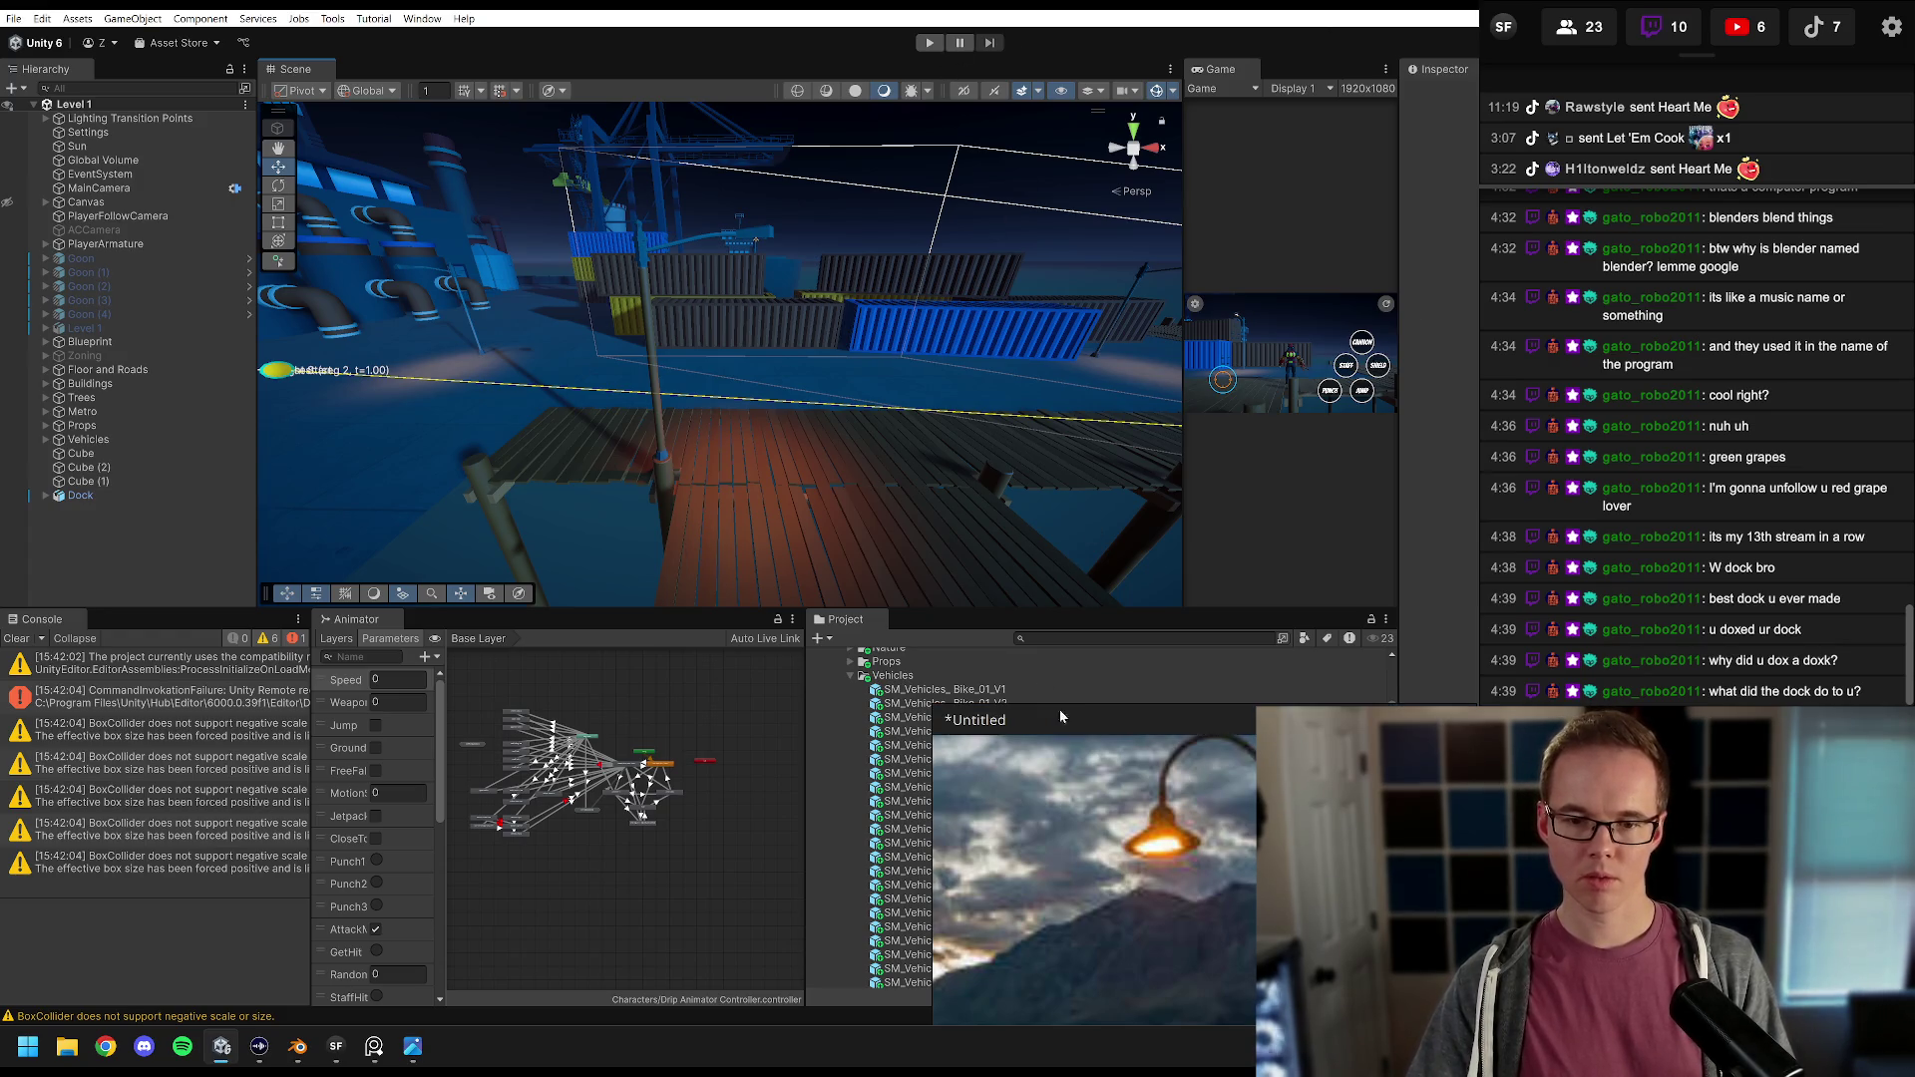
left_click_drag(1055, 704, 1199, 196)
left_click(1424, 195)
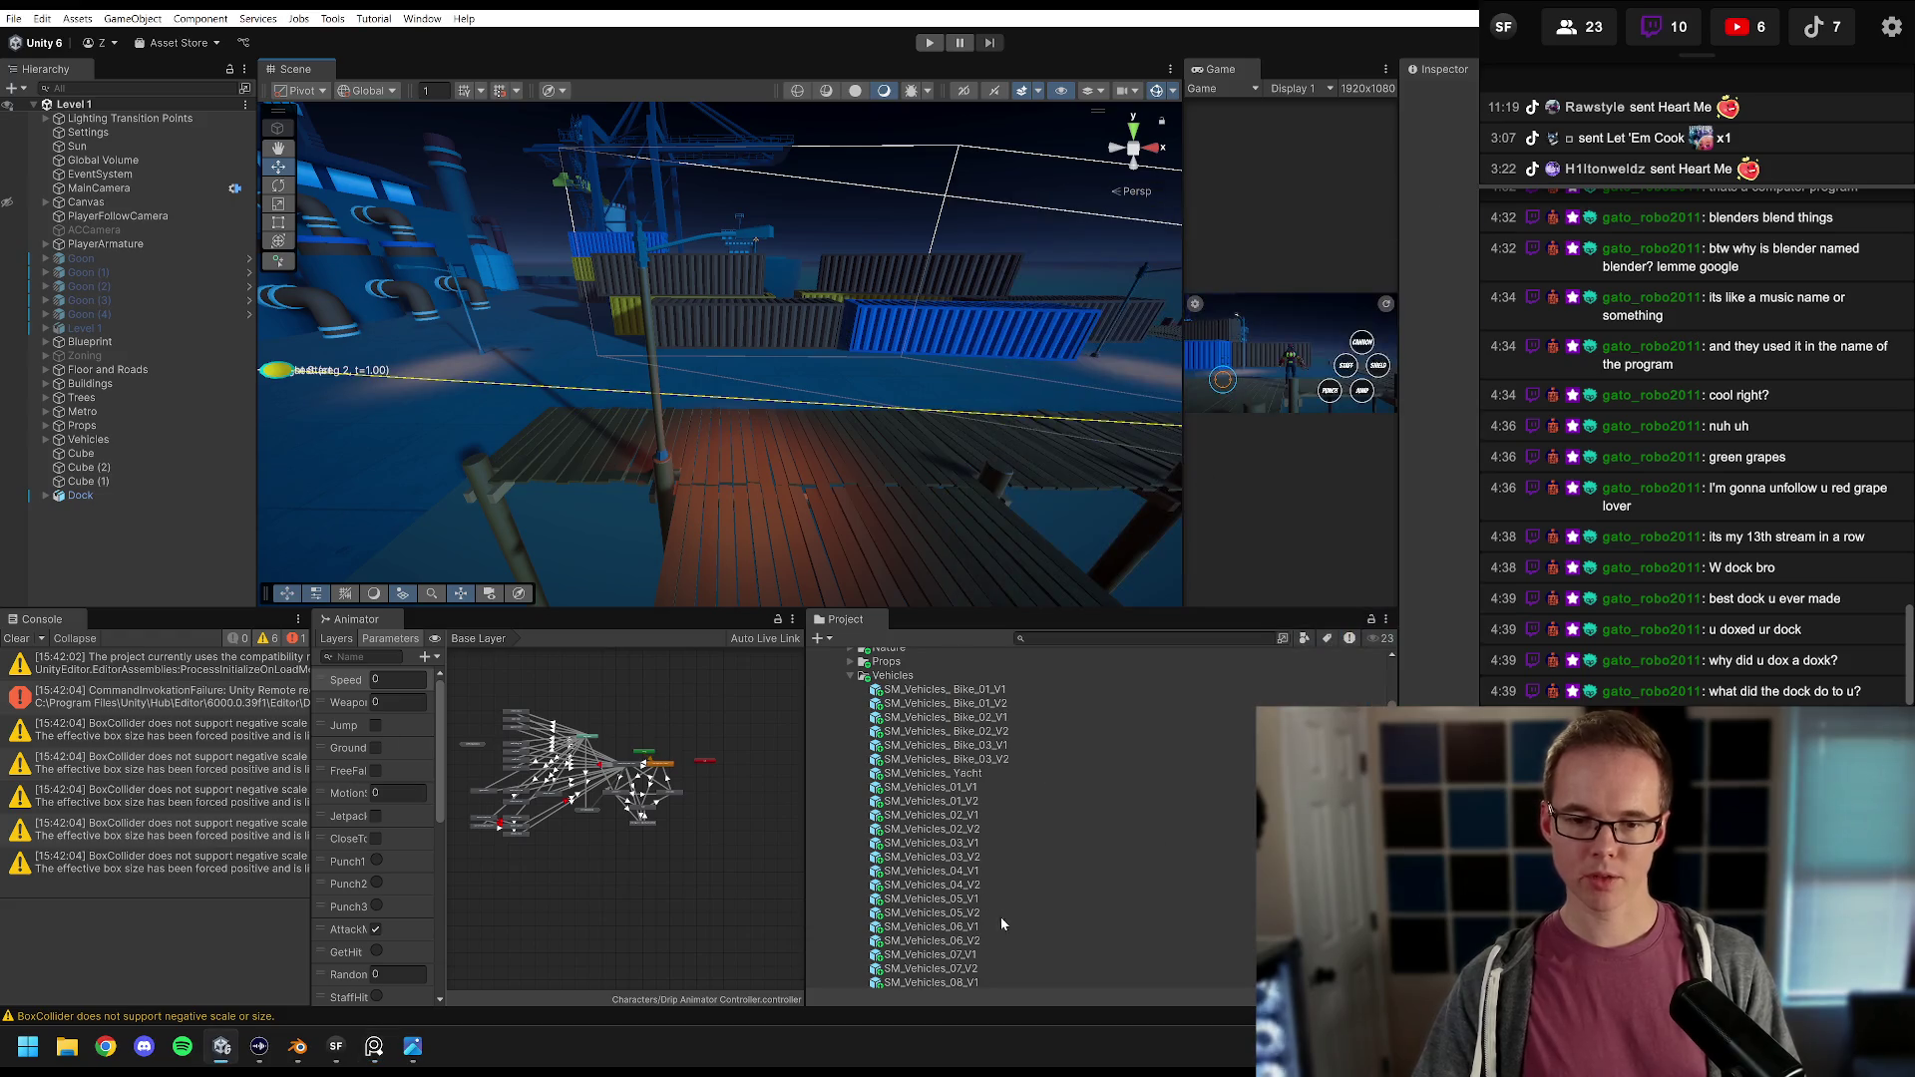
scroll(871, 779, "up", 5)
left_click(826, 742)
left_click(829, 770)
mouse_move(891, 785)
left_mouse_down()
mouse_move(779, 479)
mouse_move(738, 465)
mouse_move(831, 414)
mouse_move(721, 428)
mouse_move(811, 417)
mouse_move(778, 421)
mouse_move(820, 369)
left_mouse_up()
key("f")
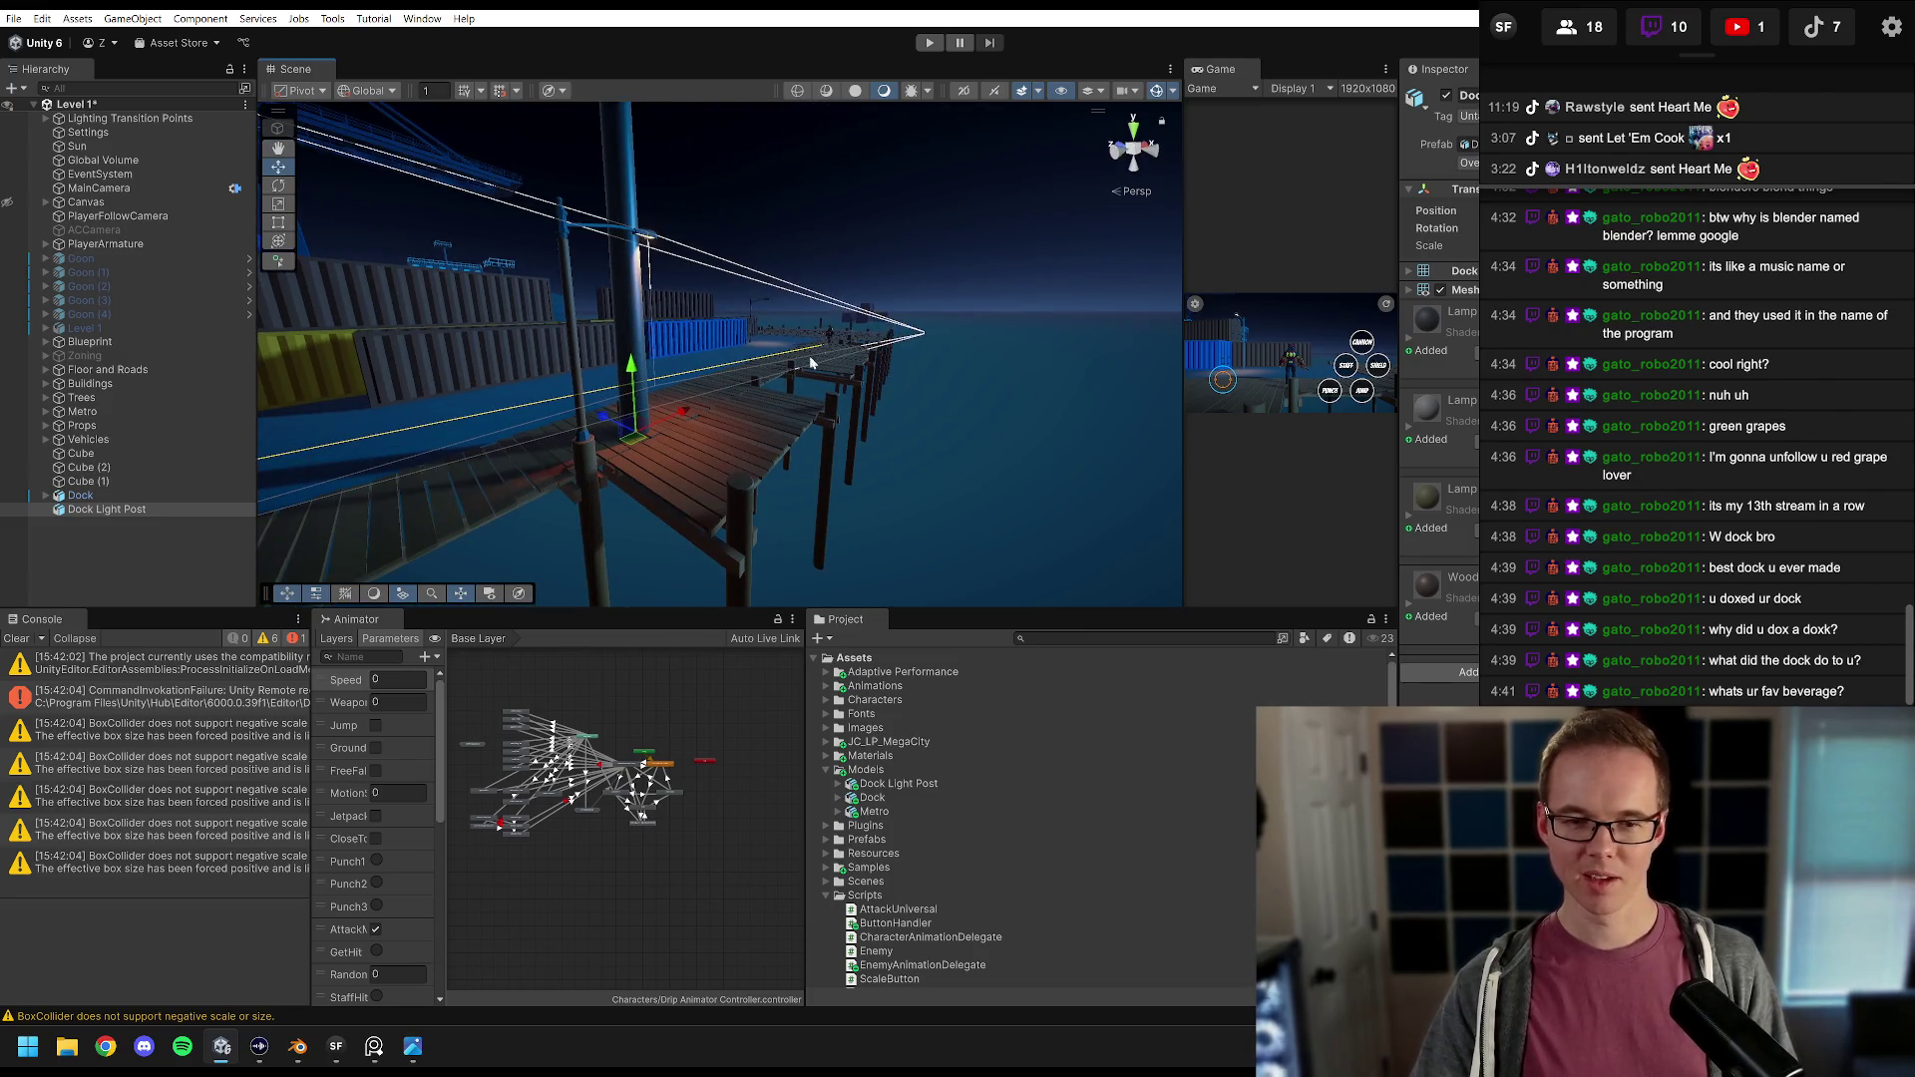
Step: Compare Dock and Dock Light Post import settings at Scale Factor 0.4, then frame the placed lamp post
left_click(873, 798)
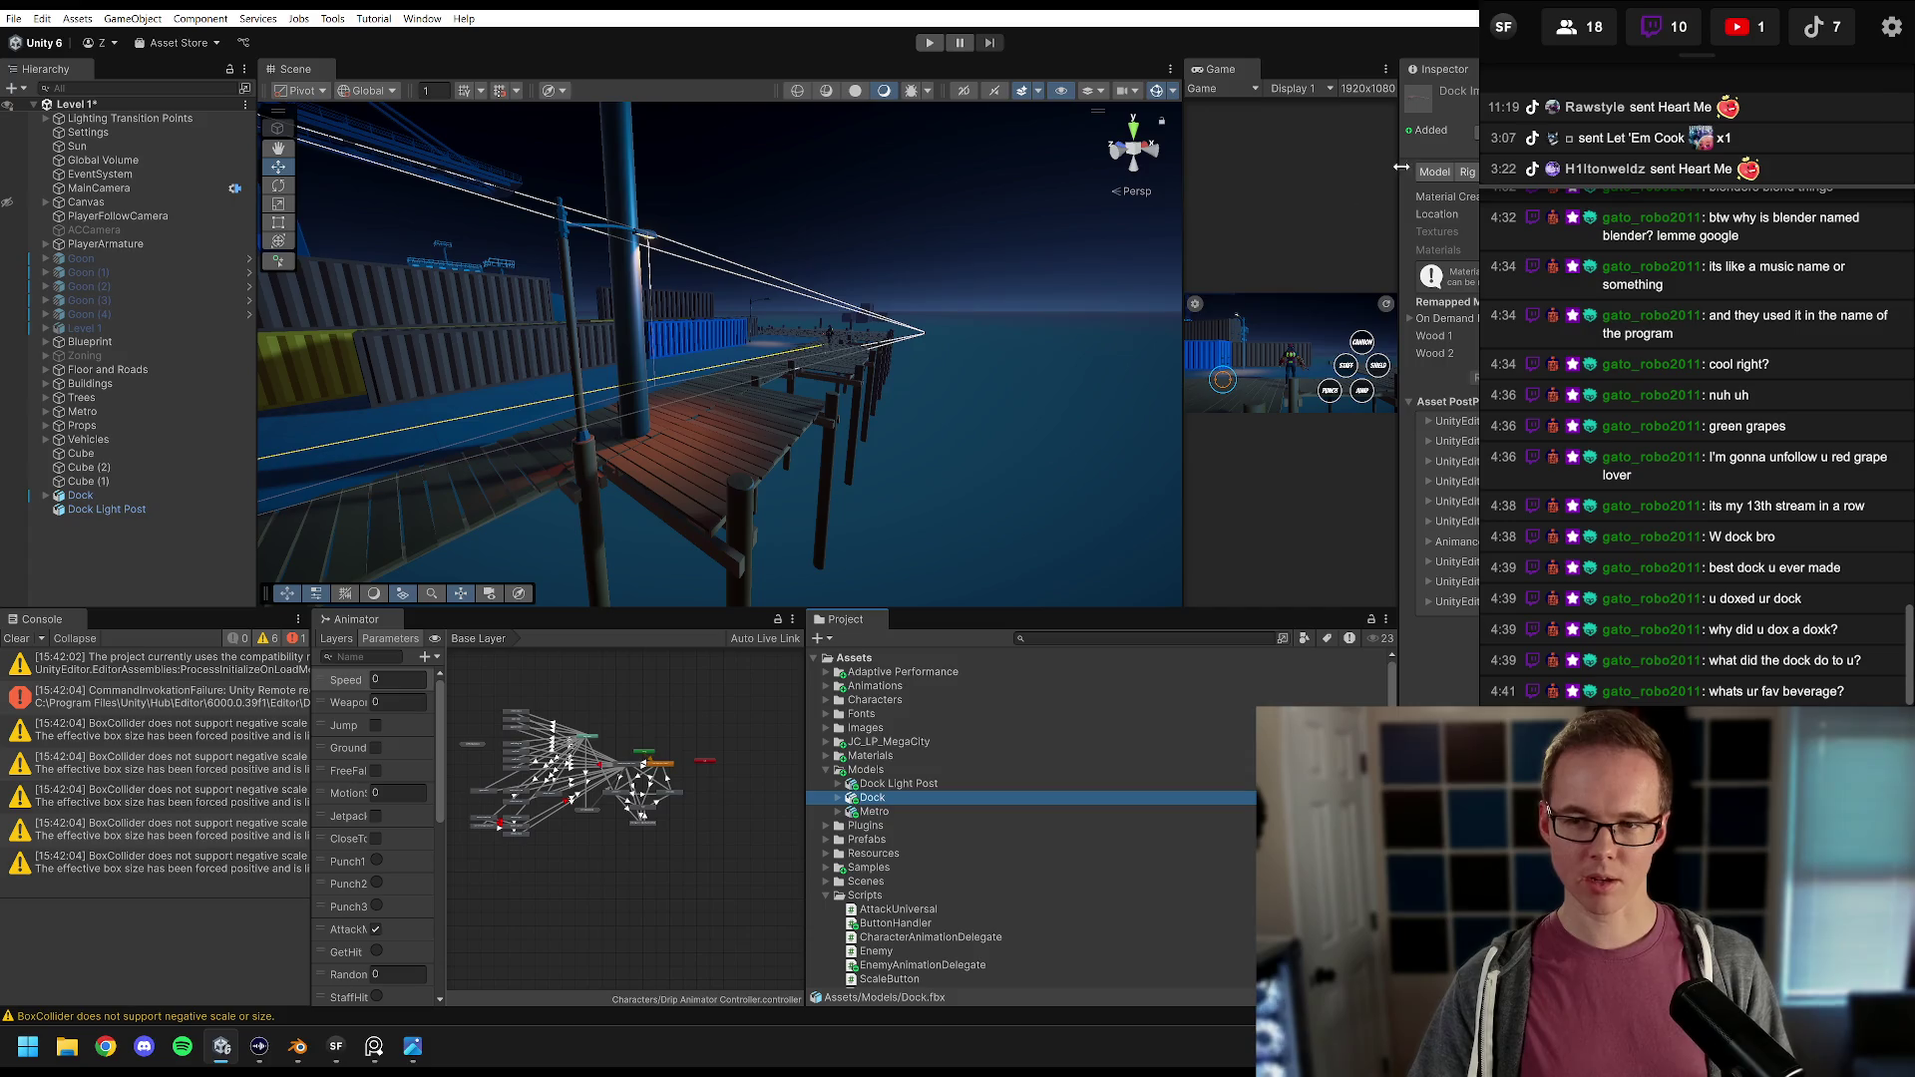
mouse_move(1398, 154)
left_mouse_down()
mouse_move(1219, 155)
mouse_move(1235, 155)
left_mouse_up()
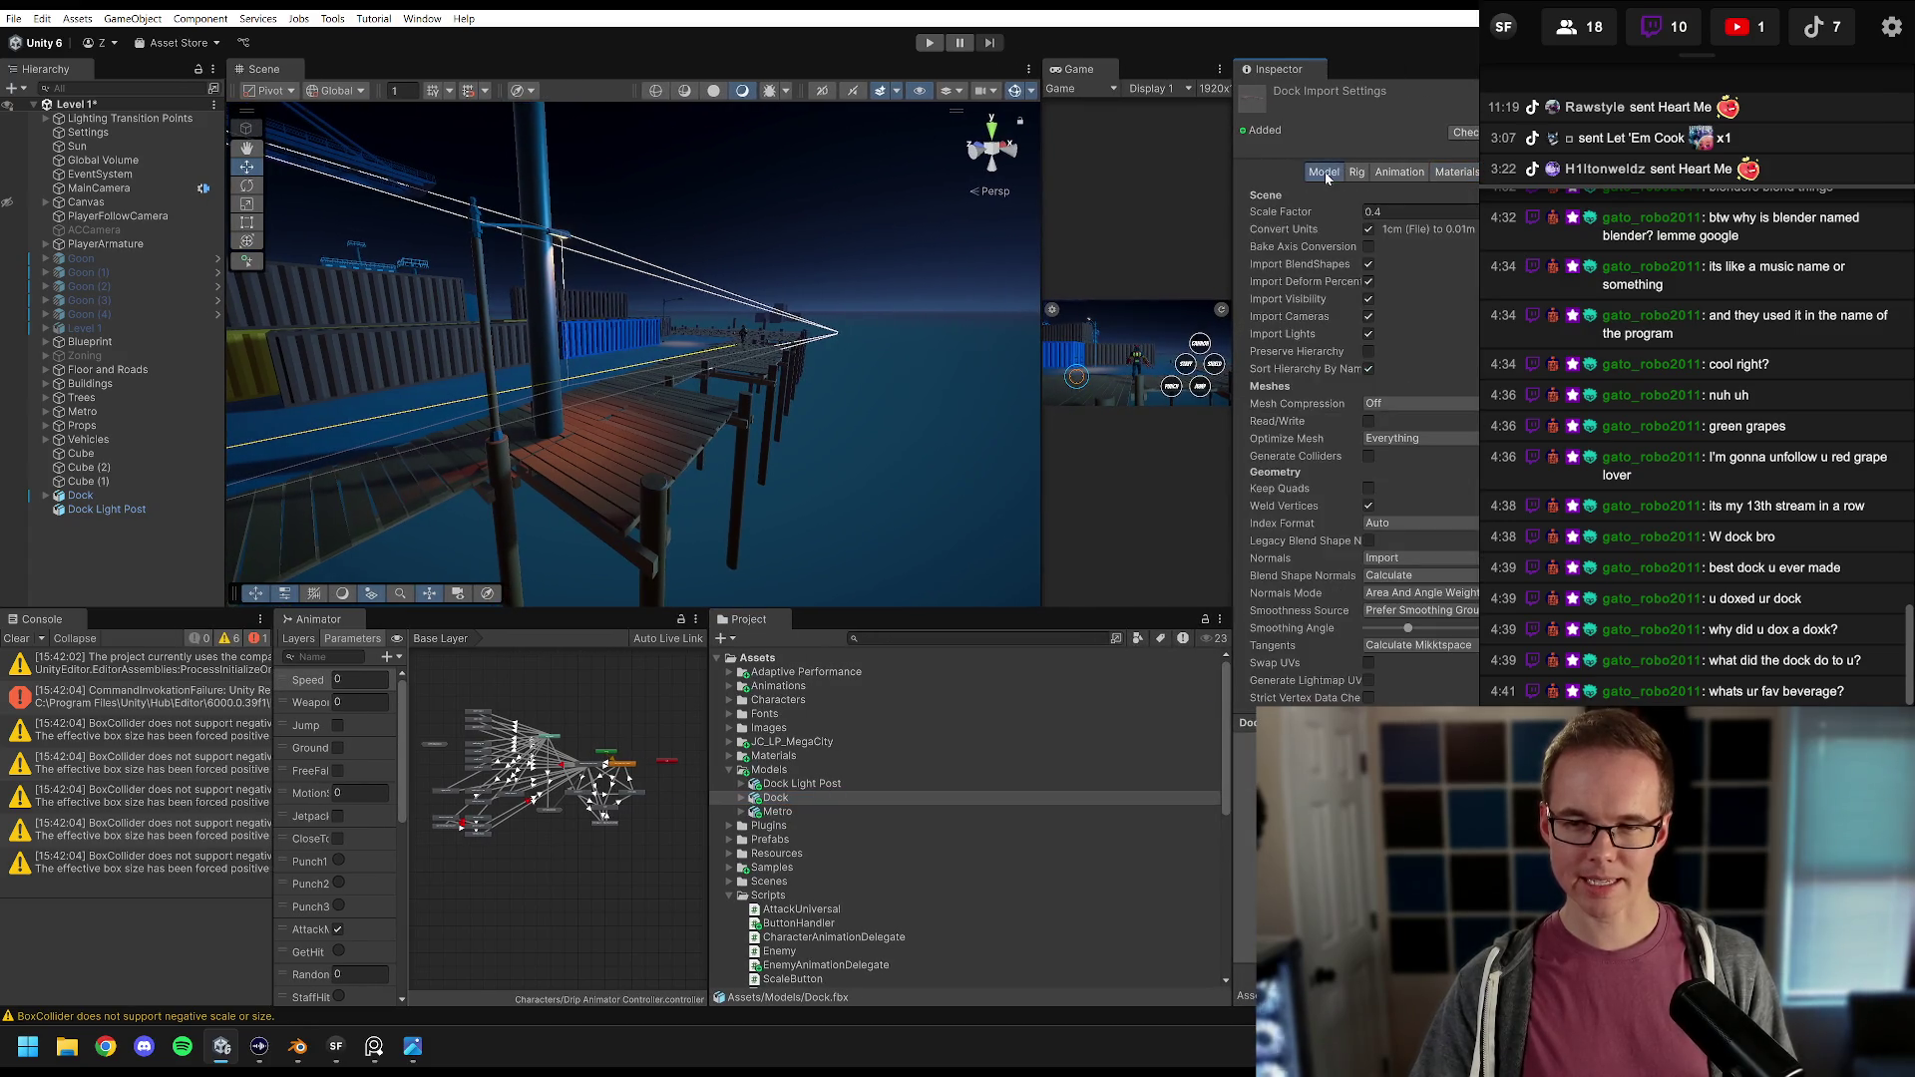
left_click(802, 784)
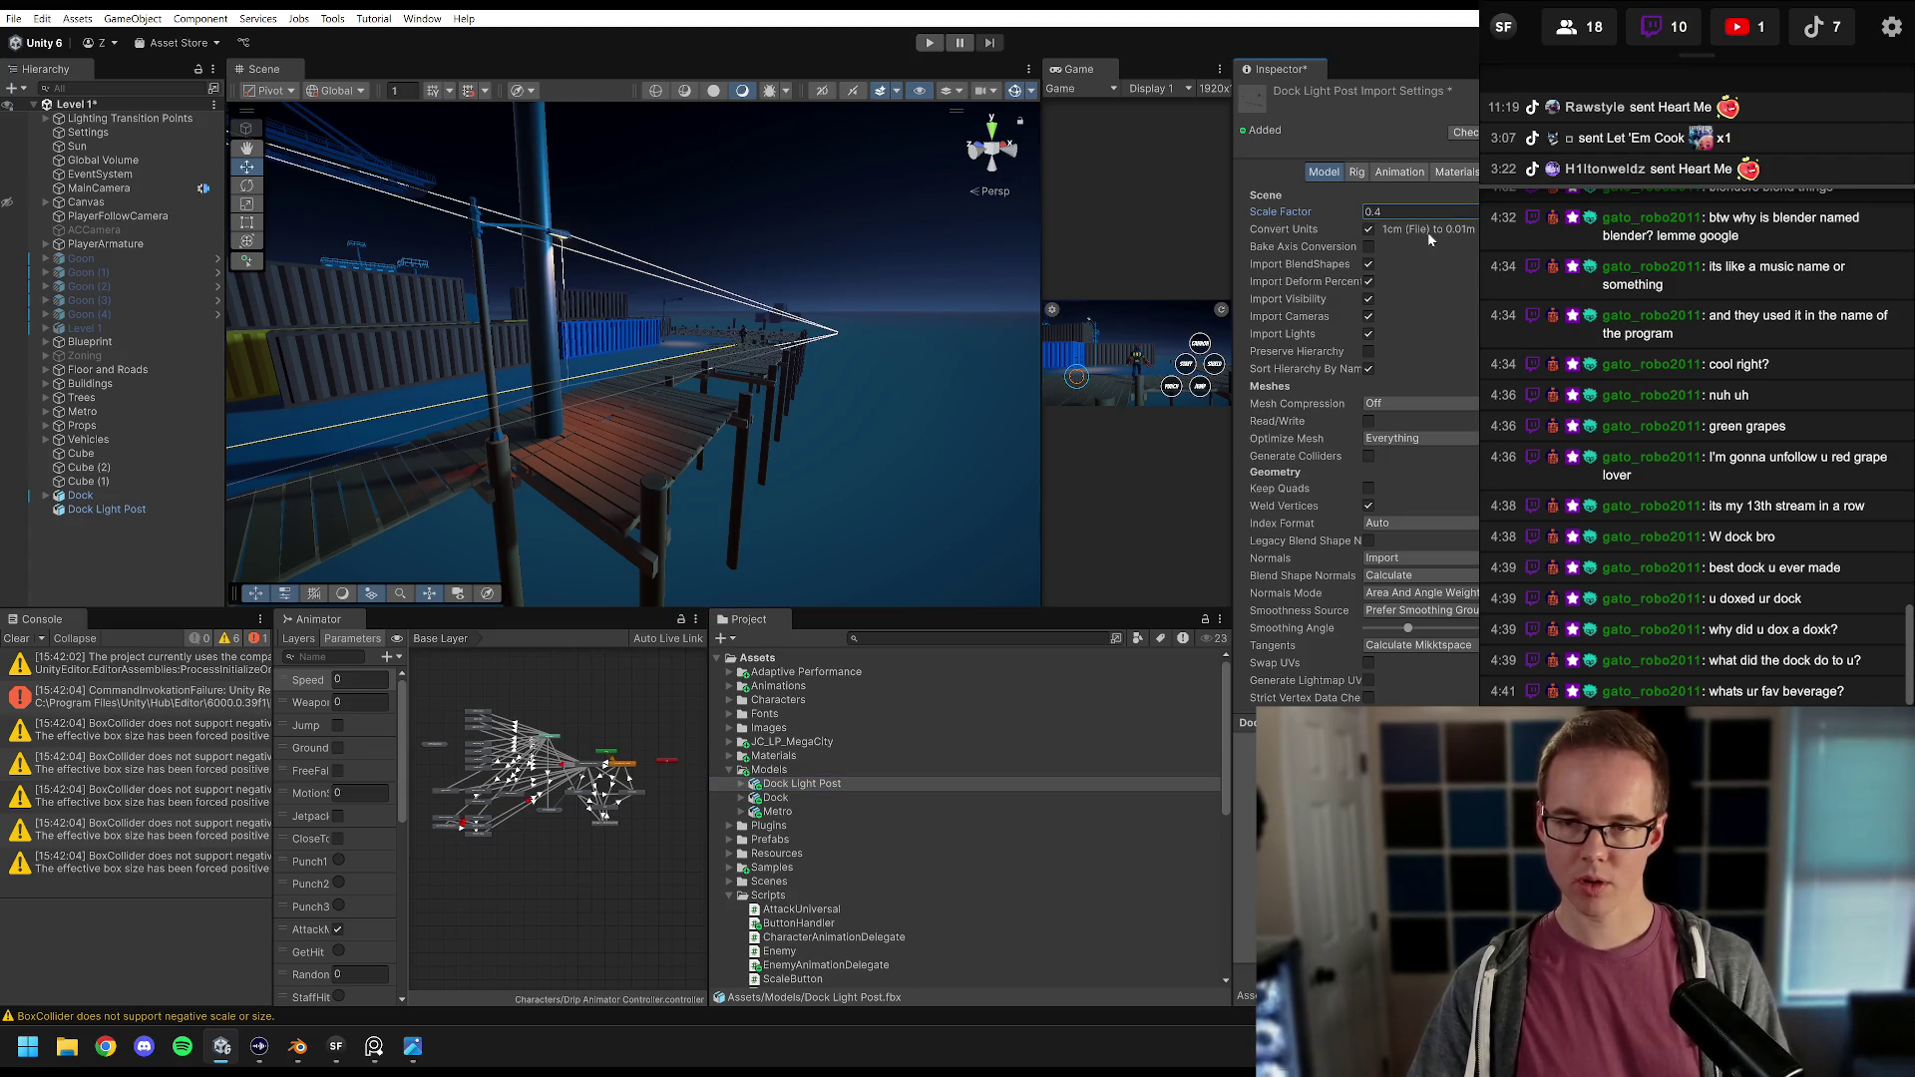
scroll(1440, 530, "down", 5)
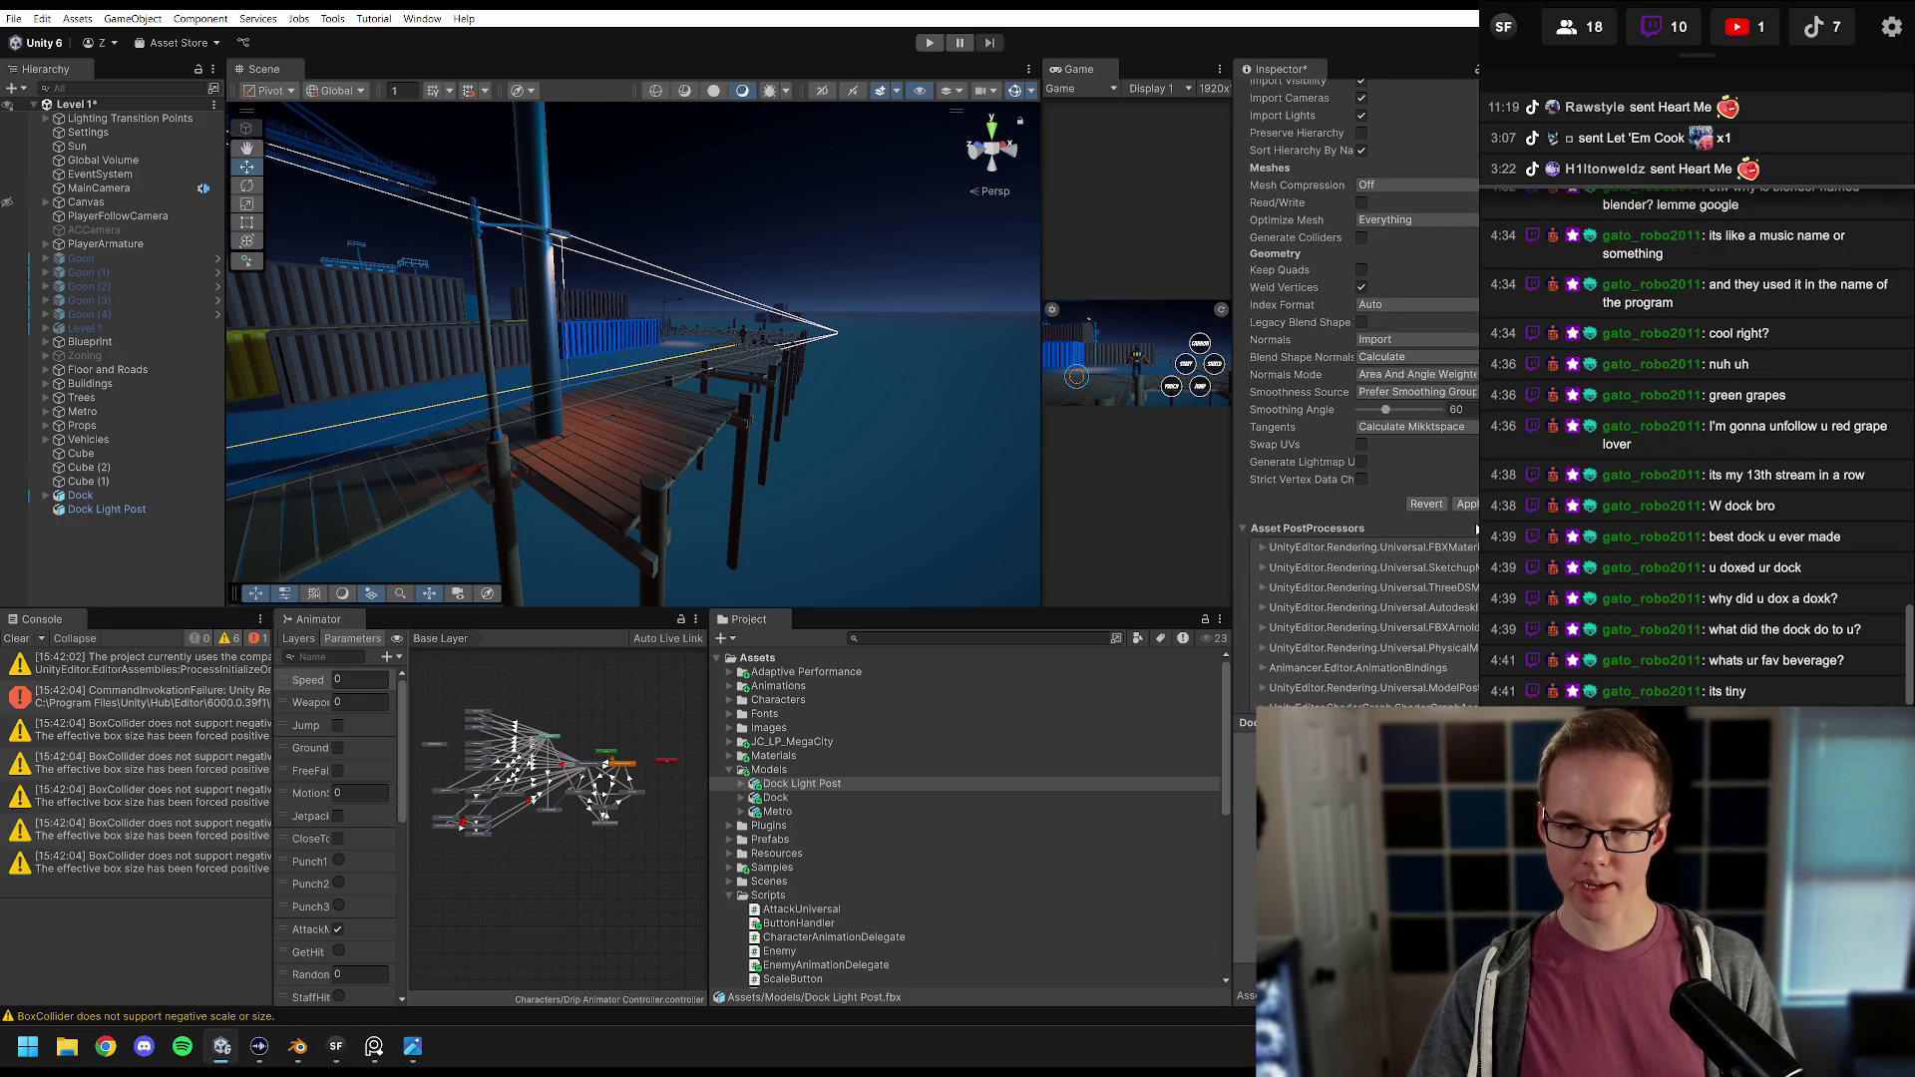
scroll(581, 330, "up", 10)
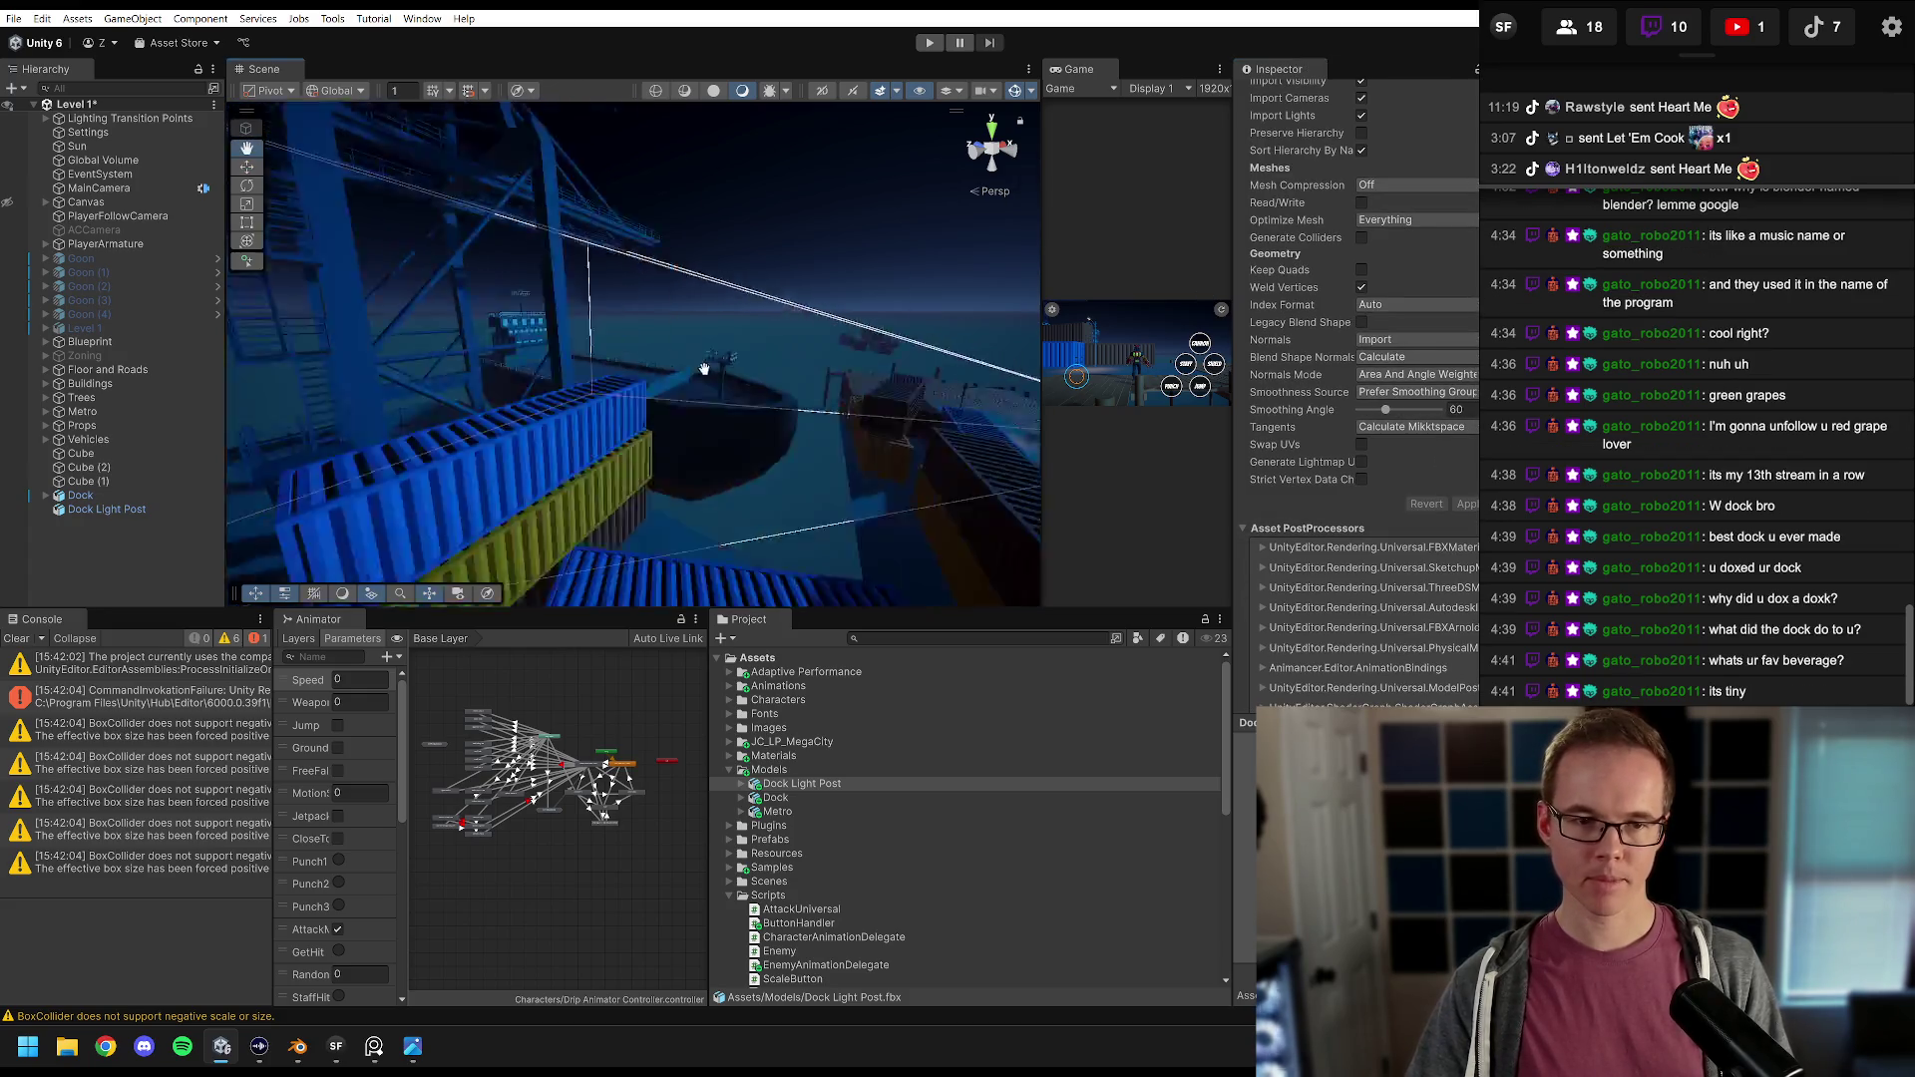
double_click(103, 510)
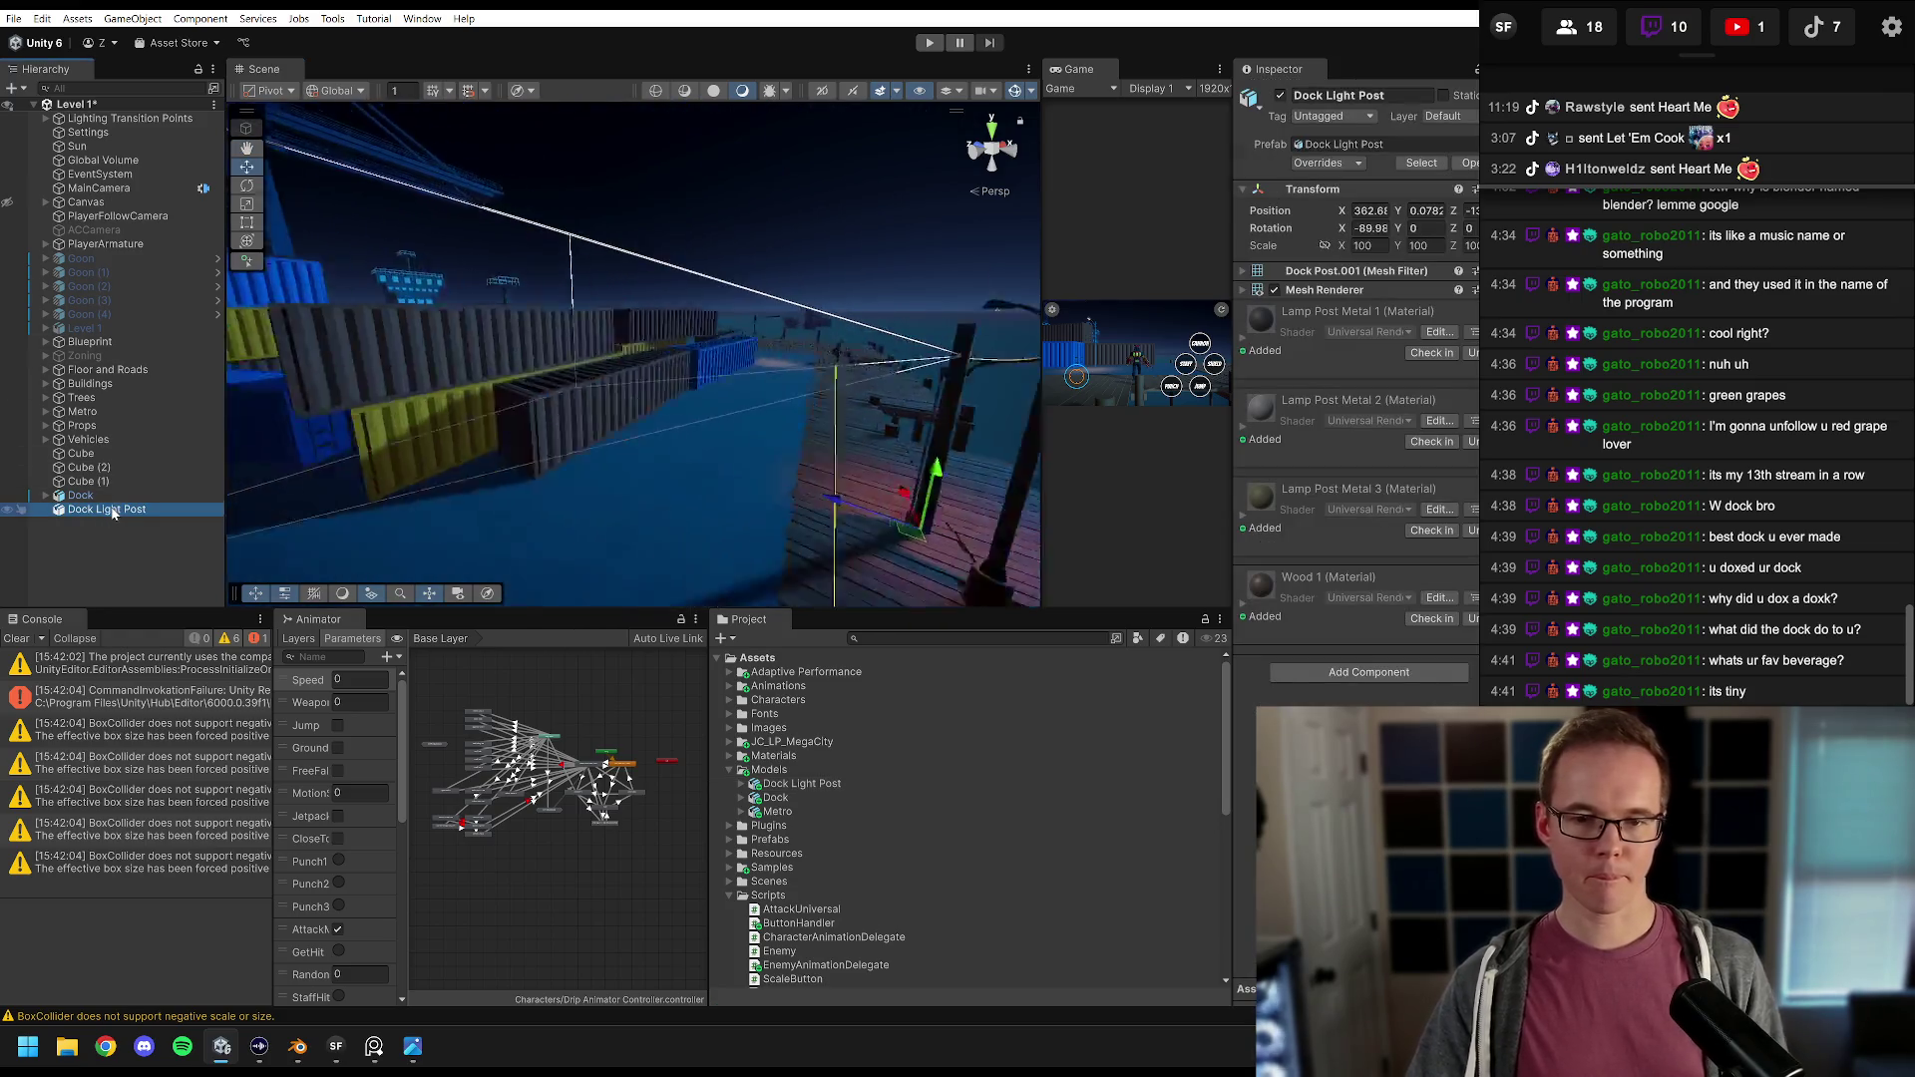
Step: Delete Dock Post.028 (1) and slide the old blue lamp SM_FloorProps_Light_01 aside
mouse_move(651, 329)
left_mouse_down()
mouse_move(754, 348)
mouse_move(675, 353)
left_mouse_up()
scroll(678, 359, "up", 3)
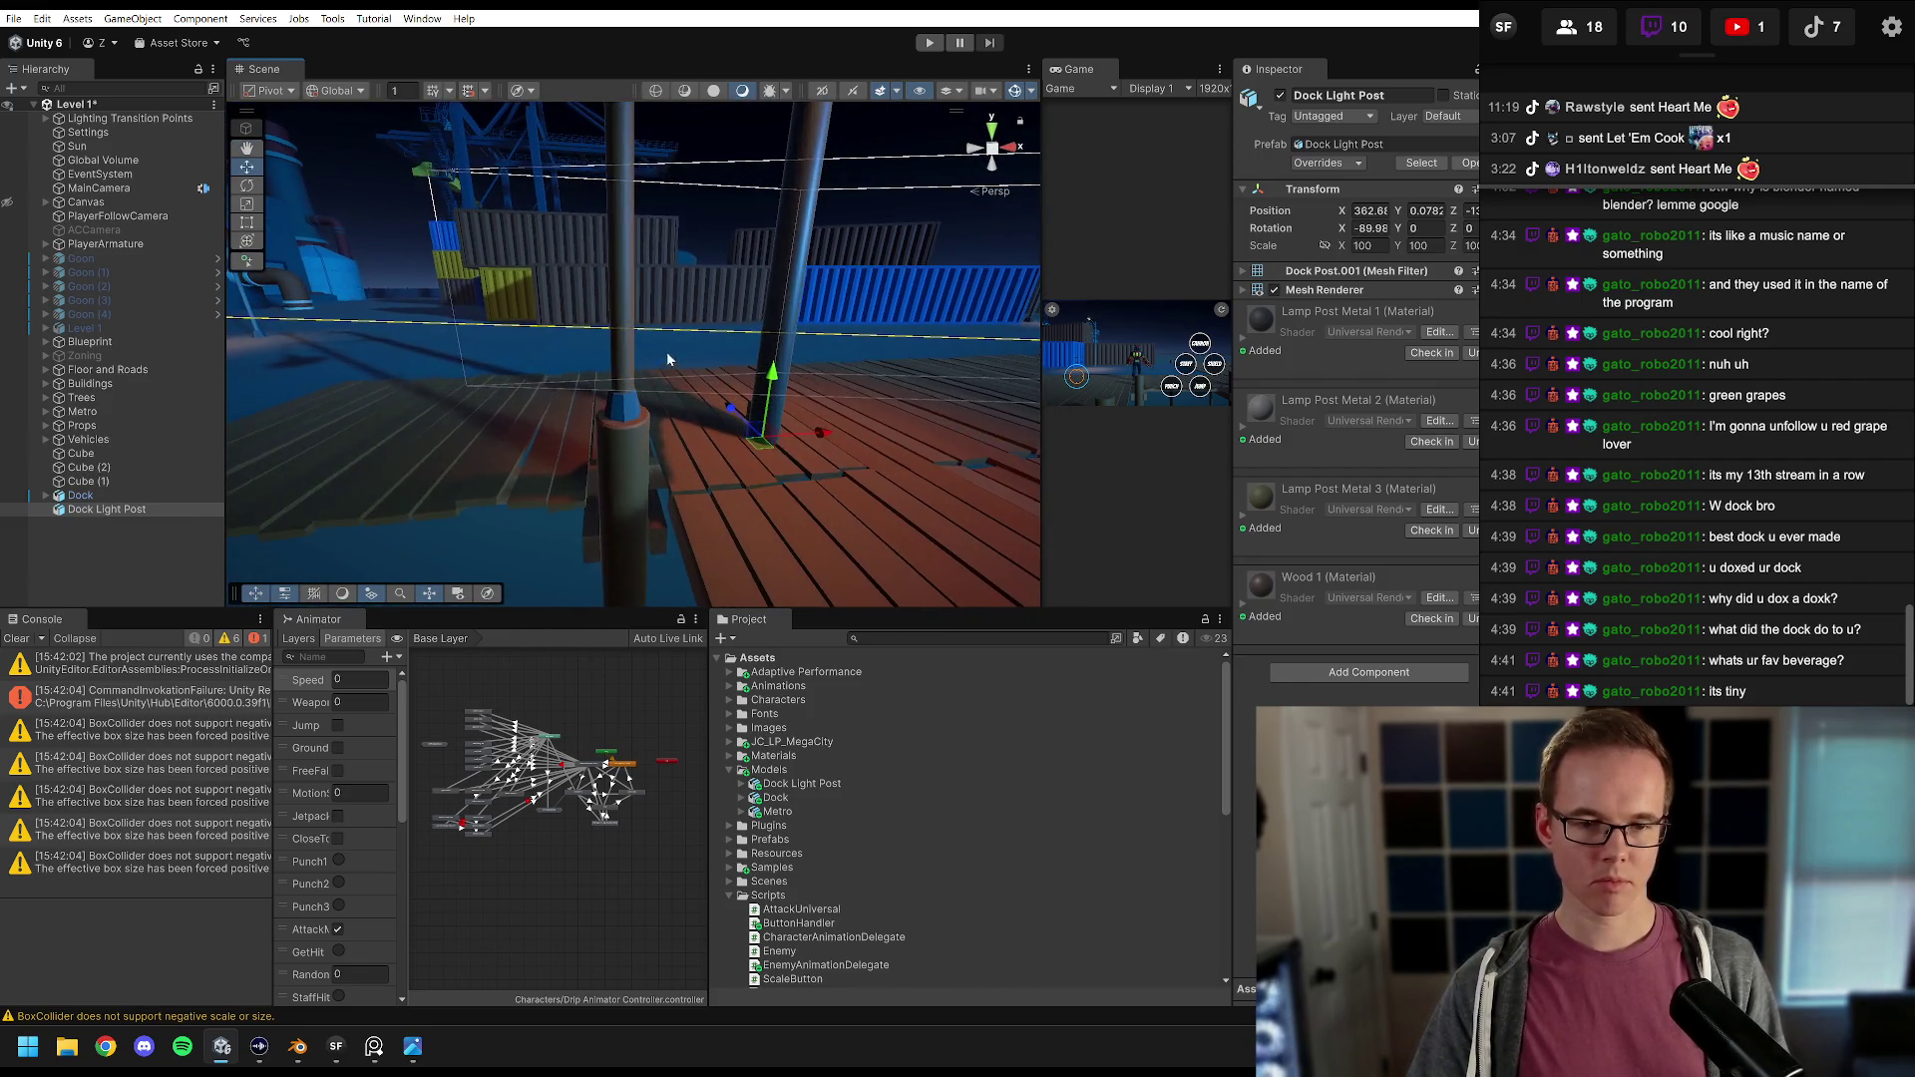
left_click_drag(807, 440, 708, 423)
left_click(628, 385)
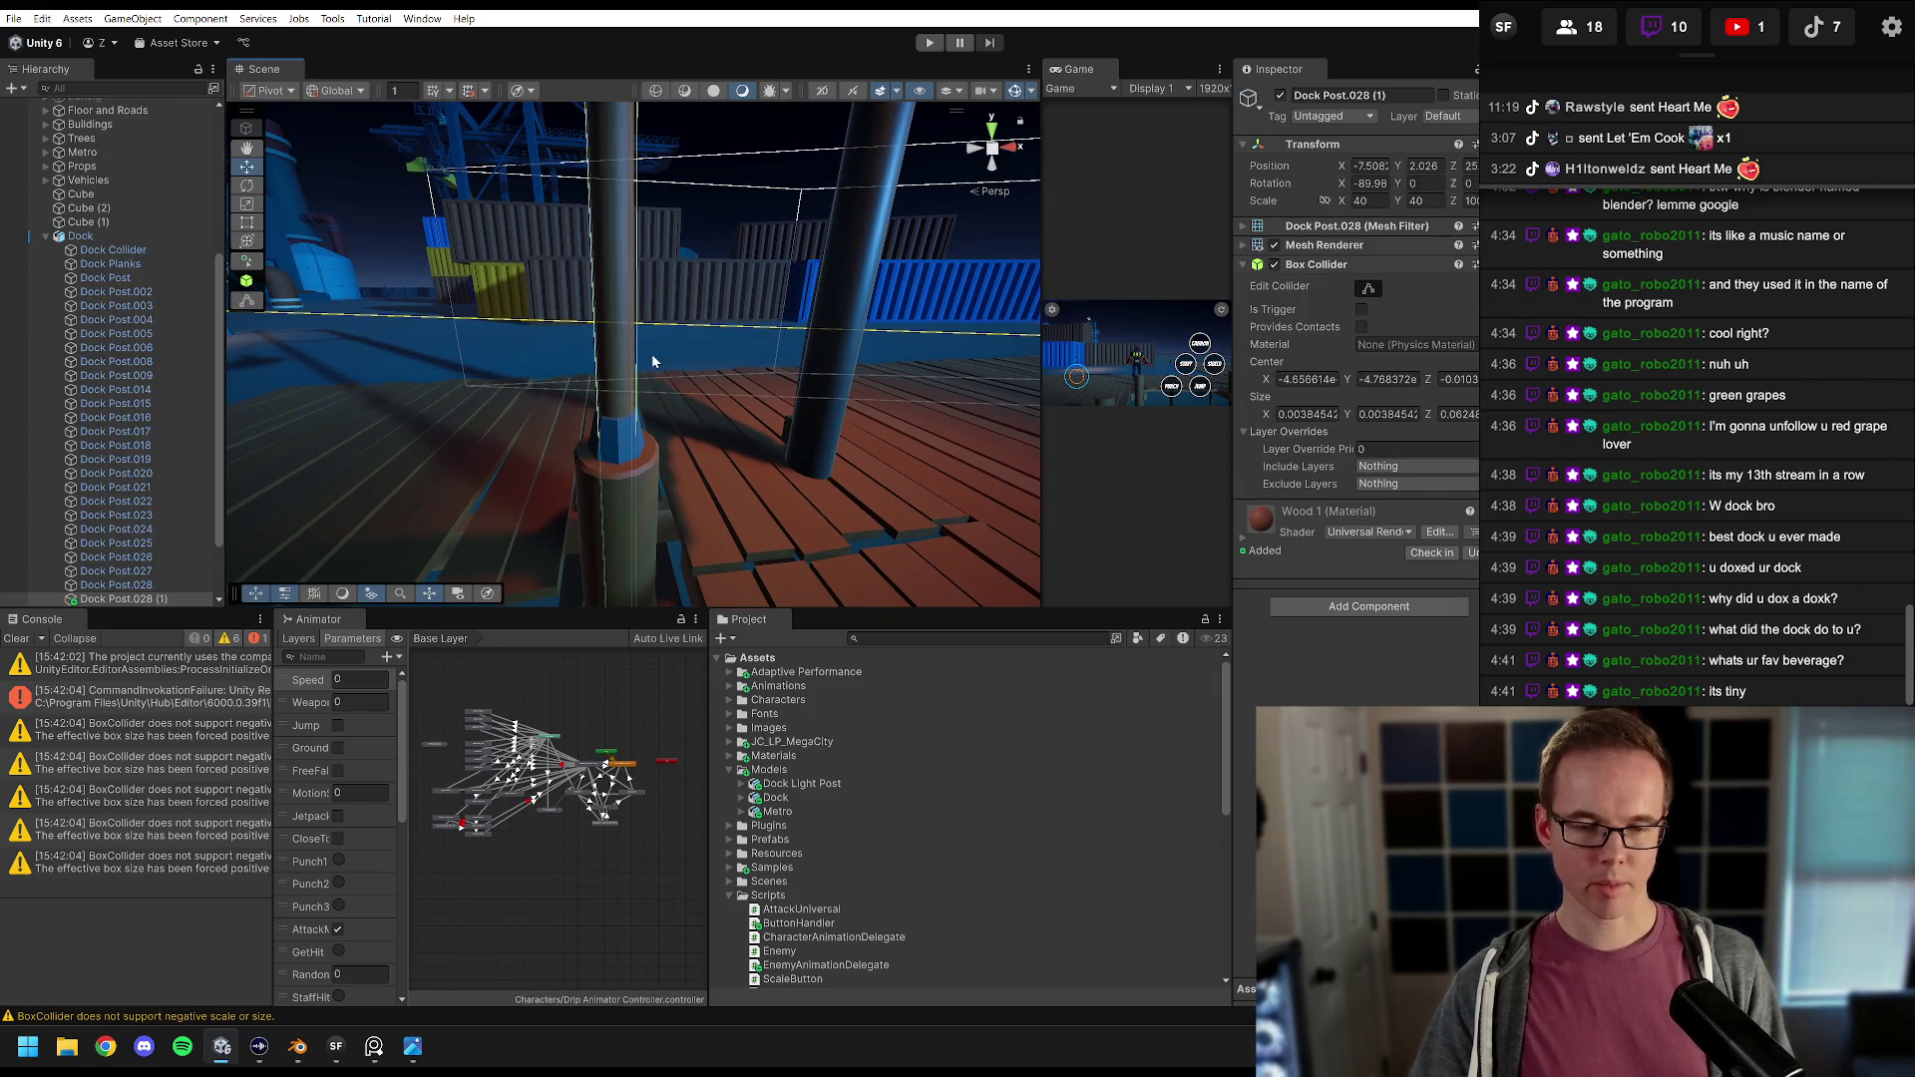
key("Delete")
left_click(614, 433)
left_click_drag(682, 449, 489, 459)
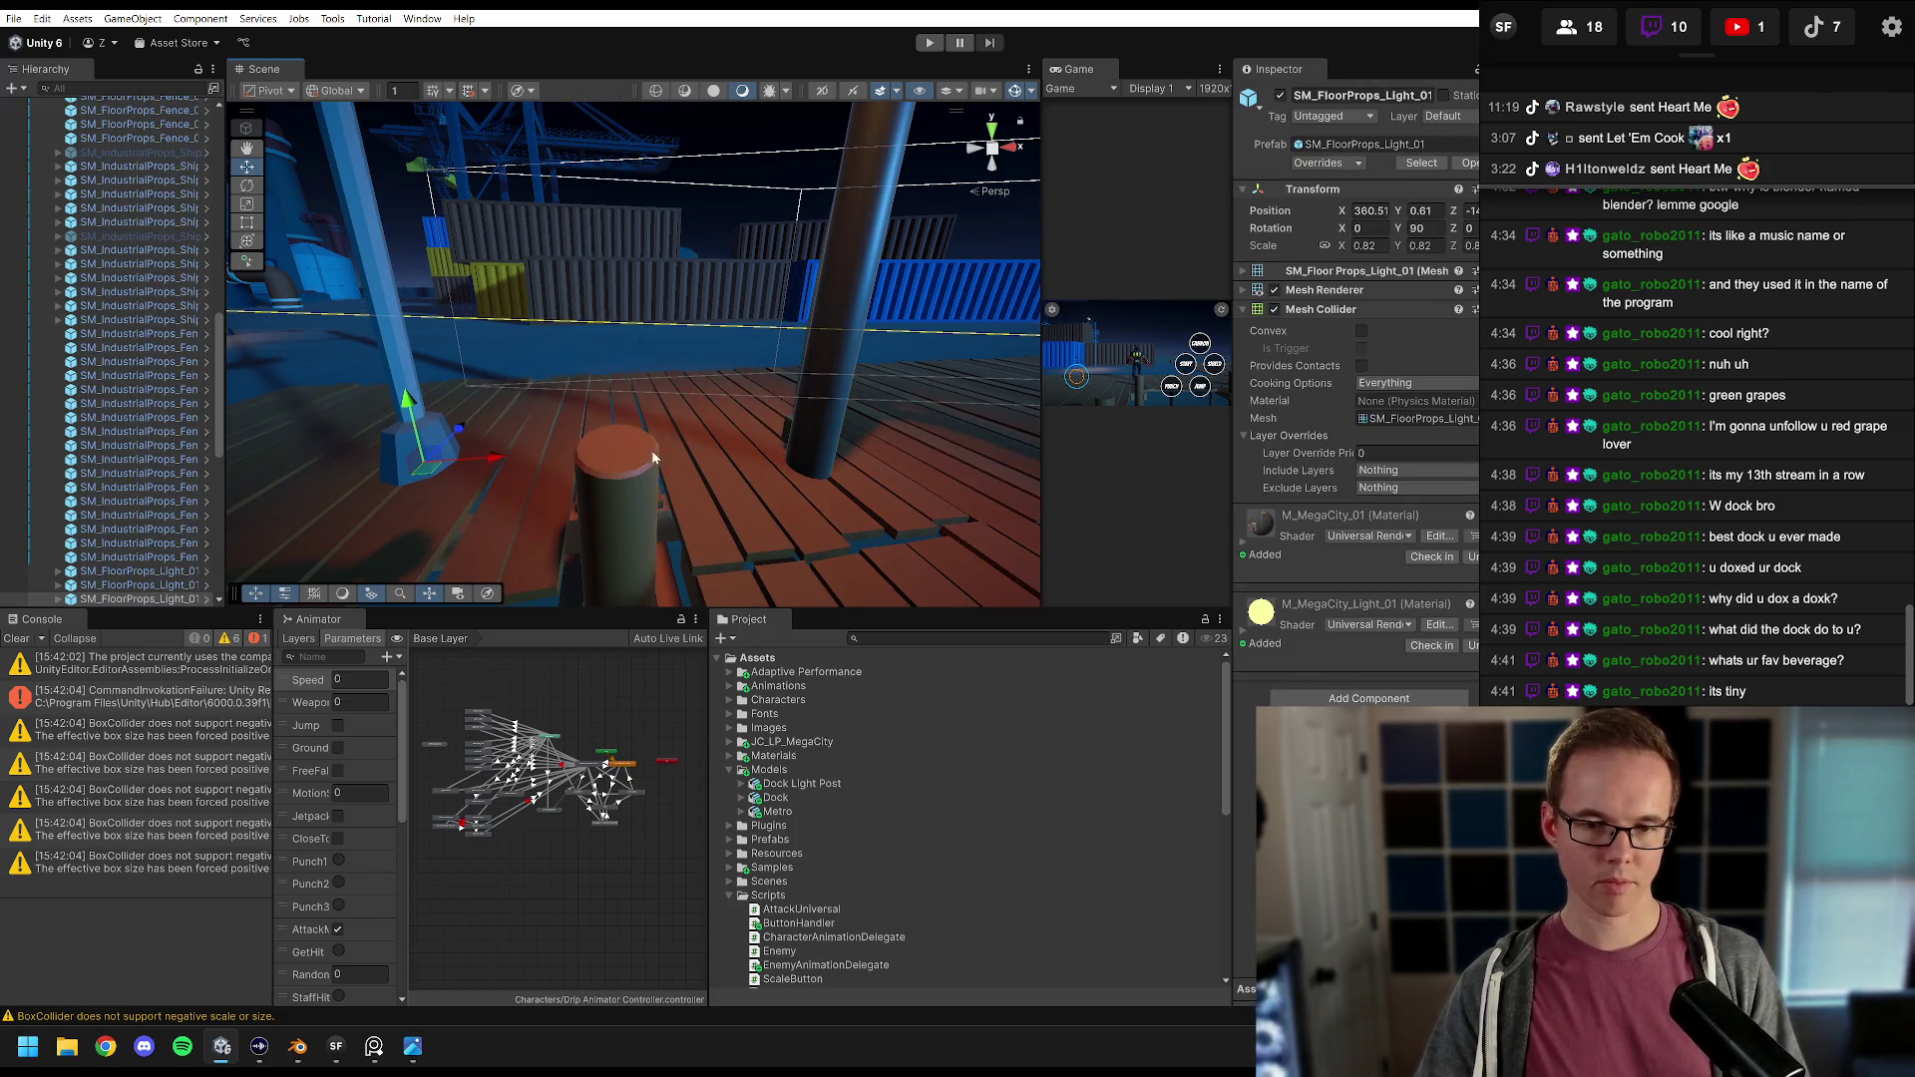
Step: Move the Dock Light Post onto the dock post, lowering it and nudging it along X
left_click(826, 440)
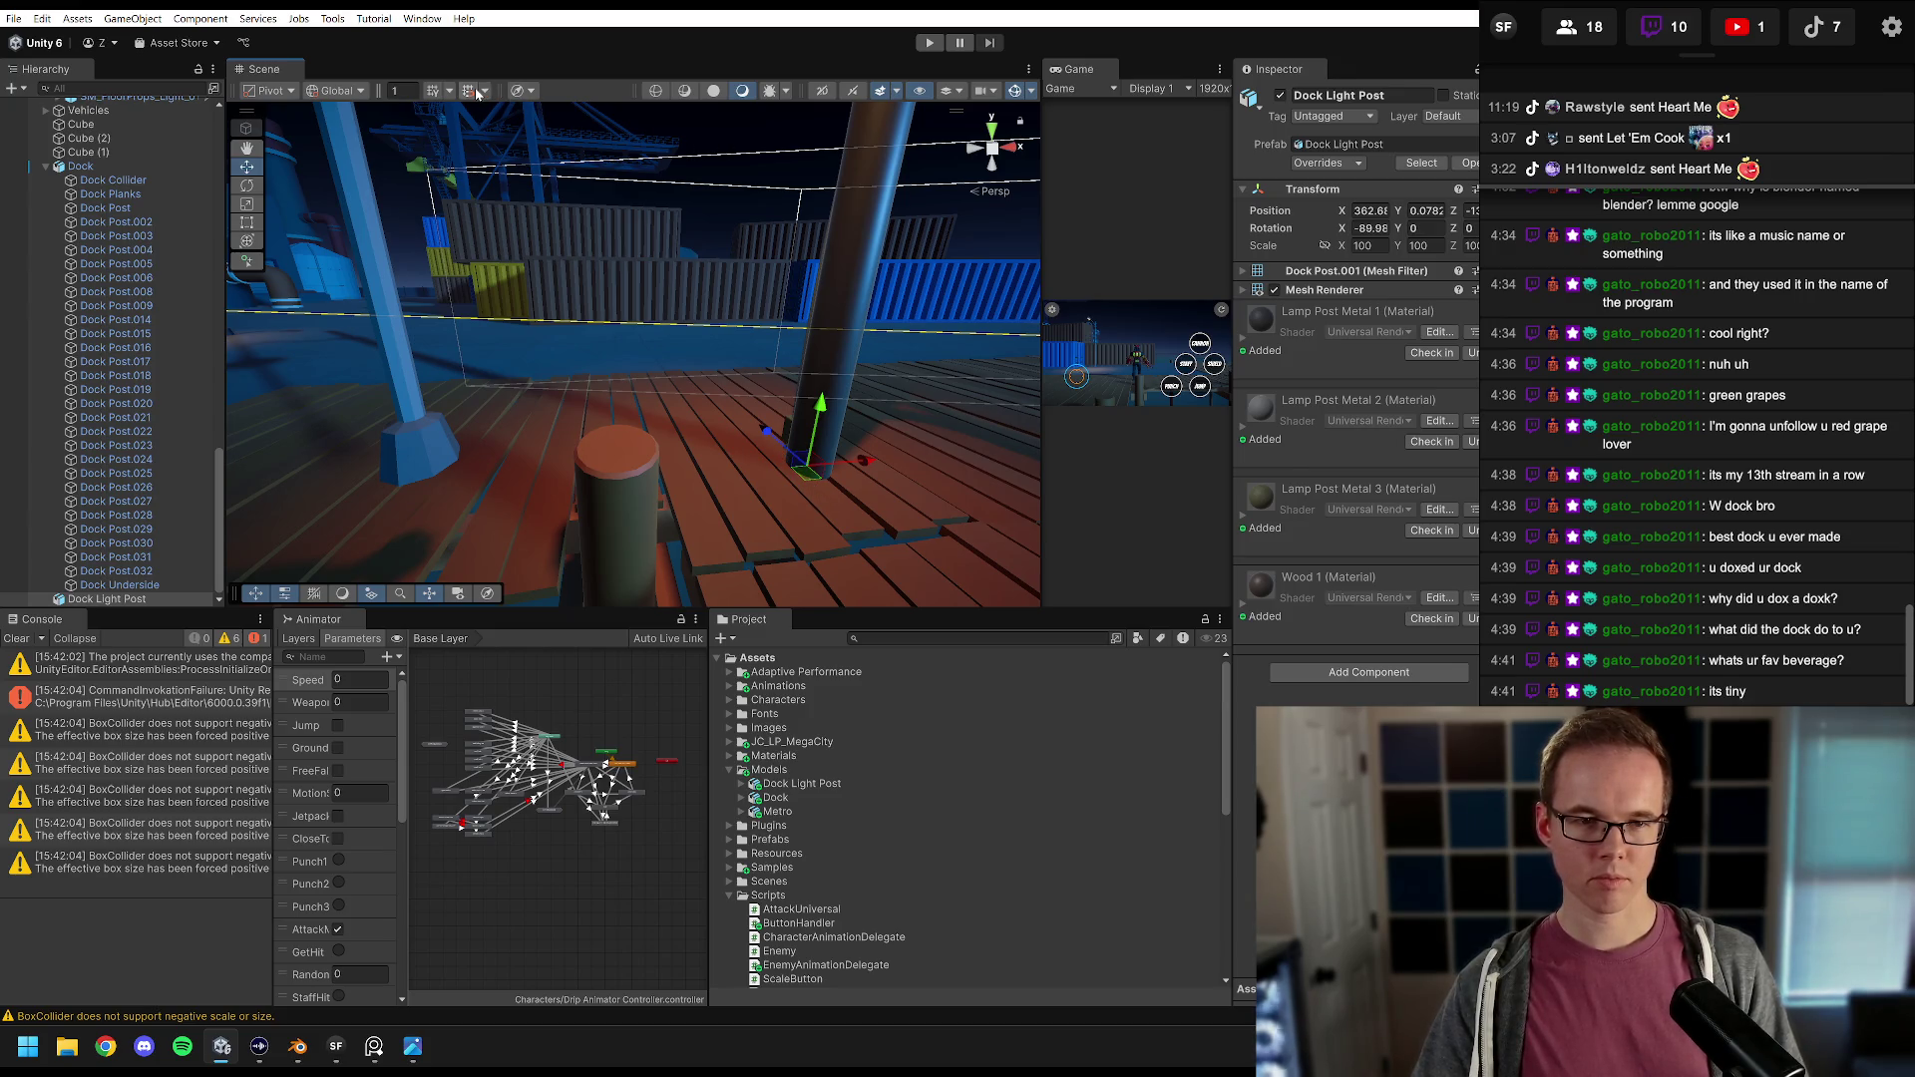
mouse_move(811, 483)
left_mouse_down()
mouse_move(724, 474)
mouse_move(602, 570)
left_mouse_up()
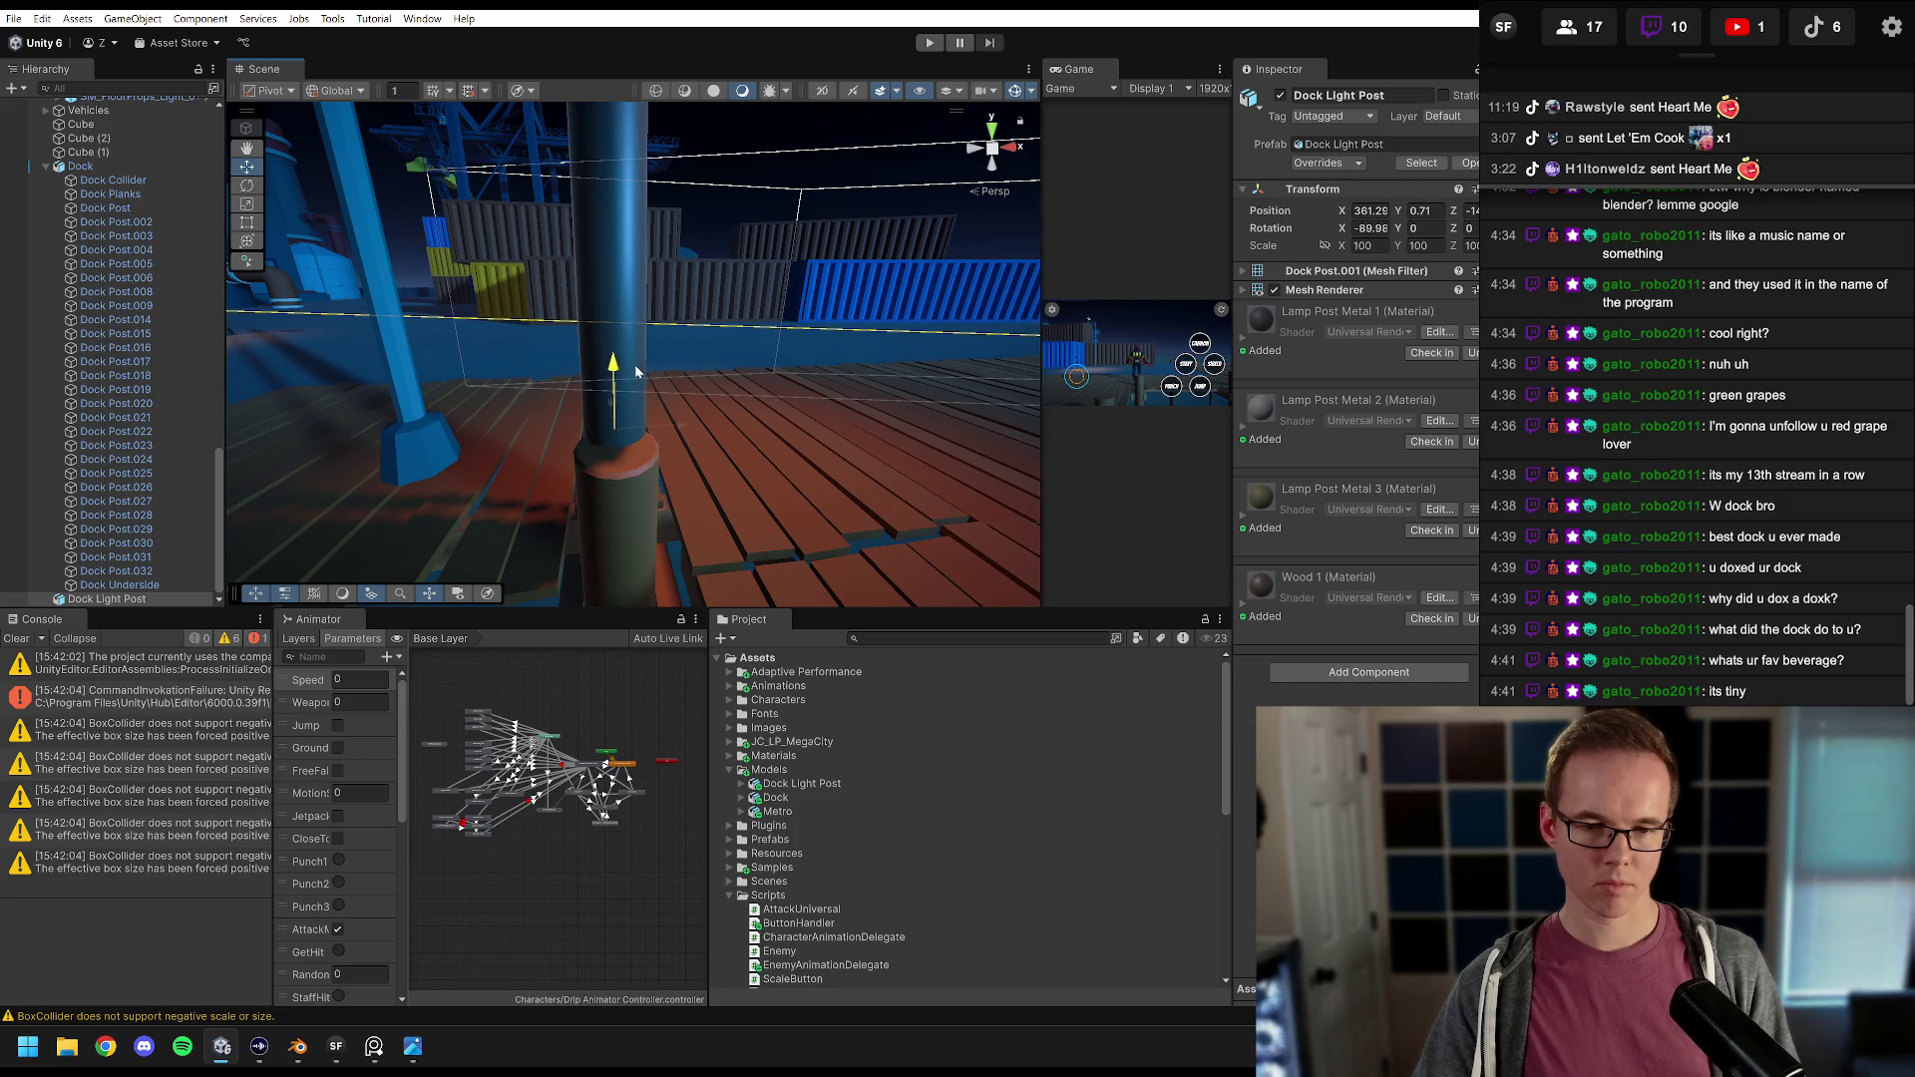
left_click_drag(637, 371, 795, 371)
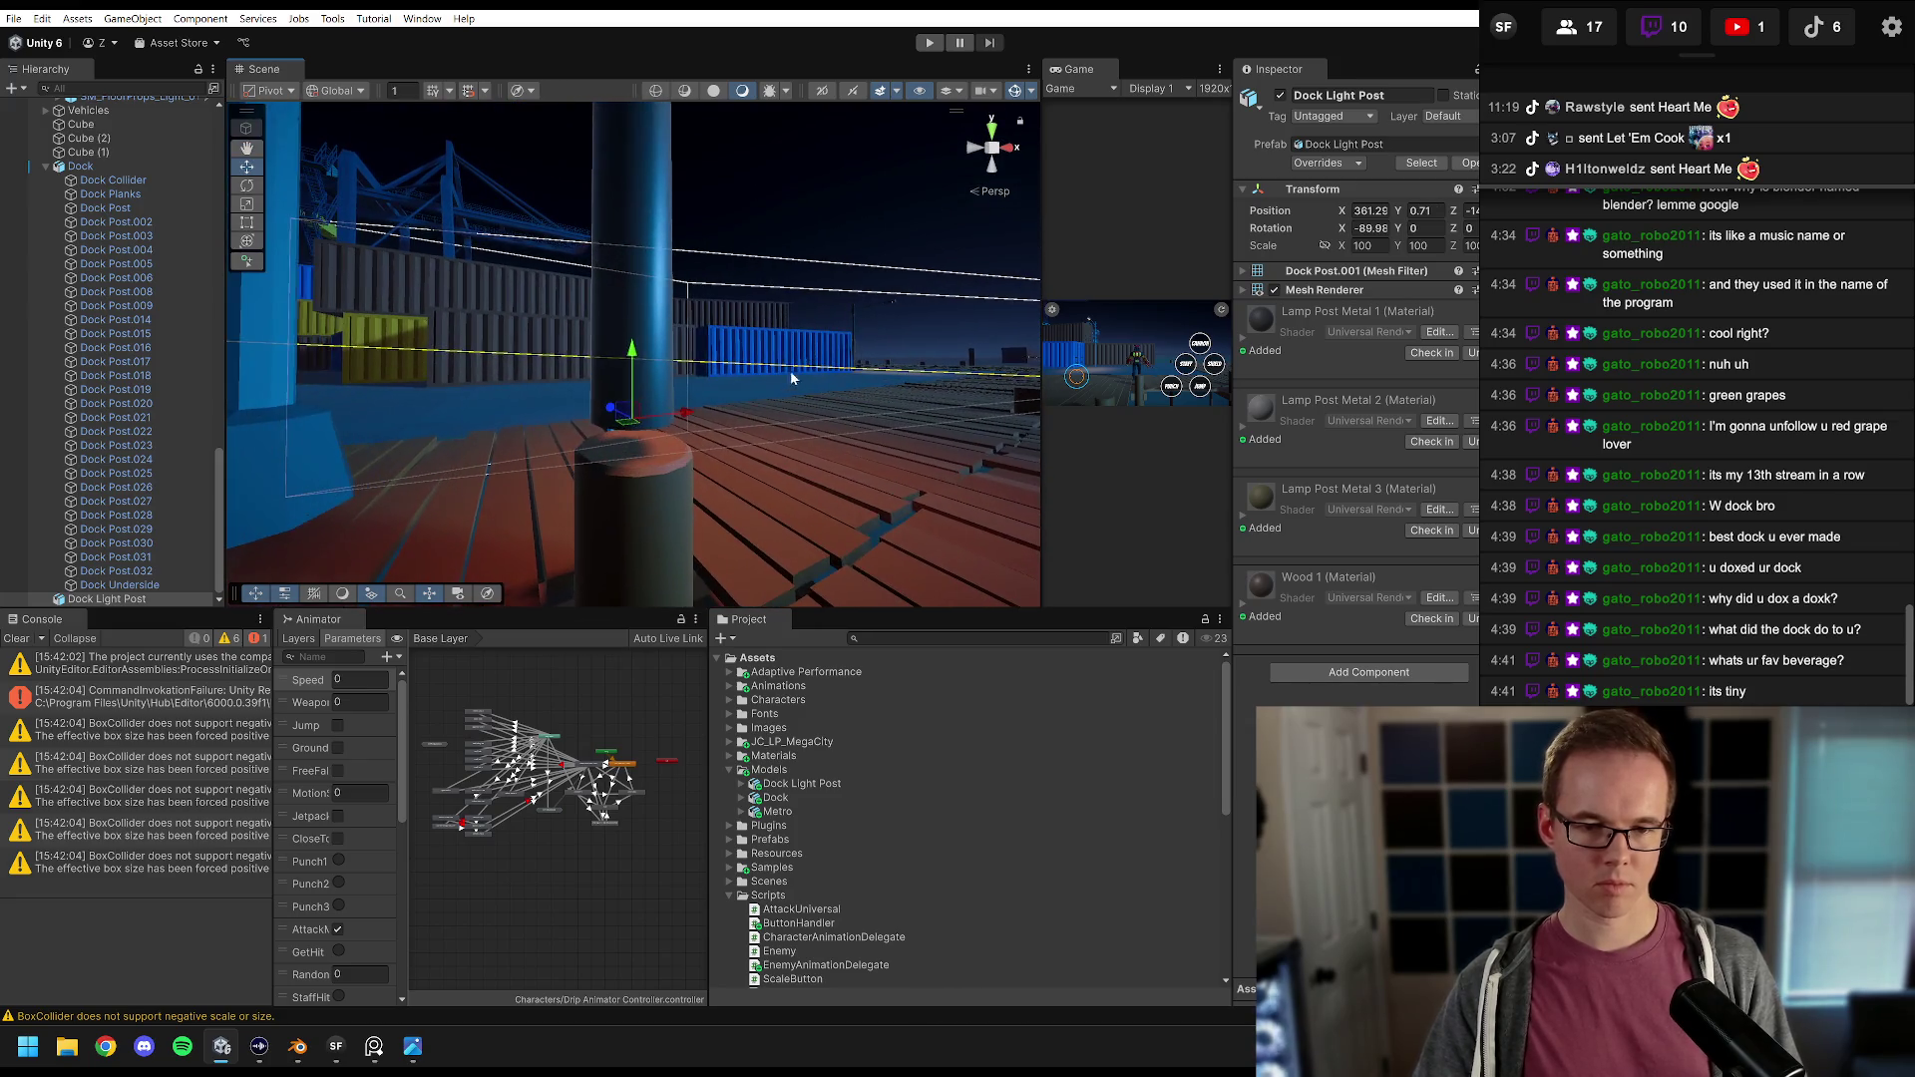
left_click_drag(632, 429, 635, 458)
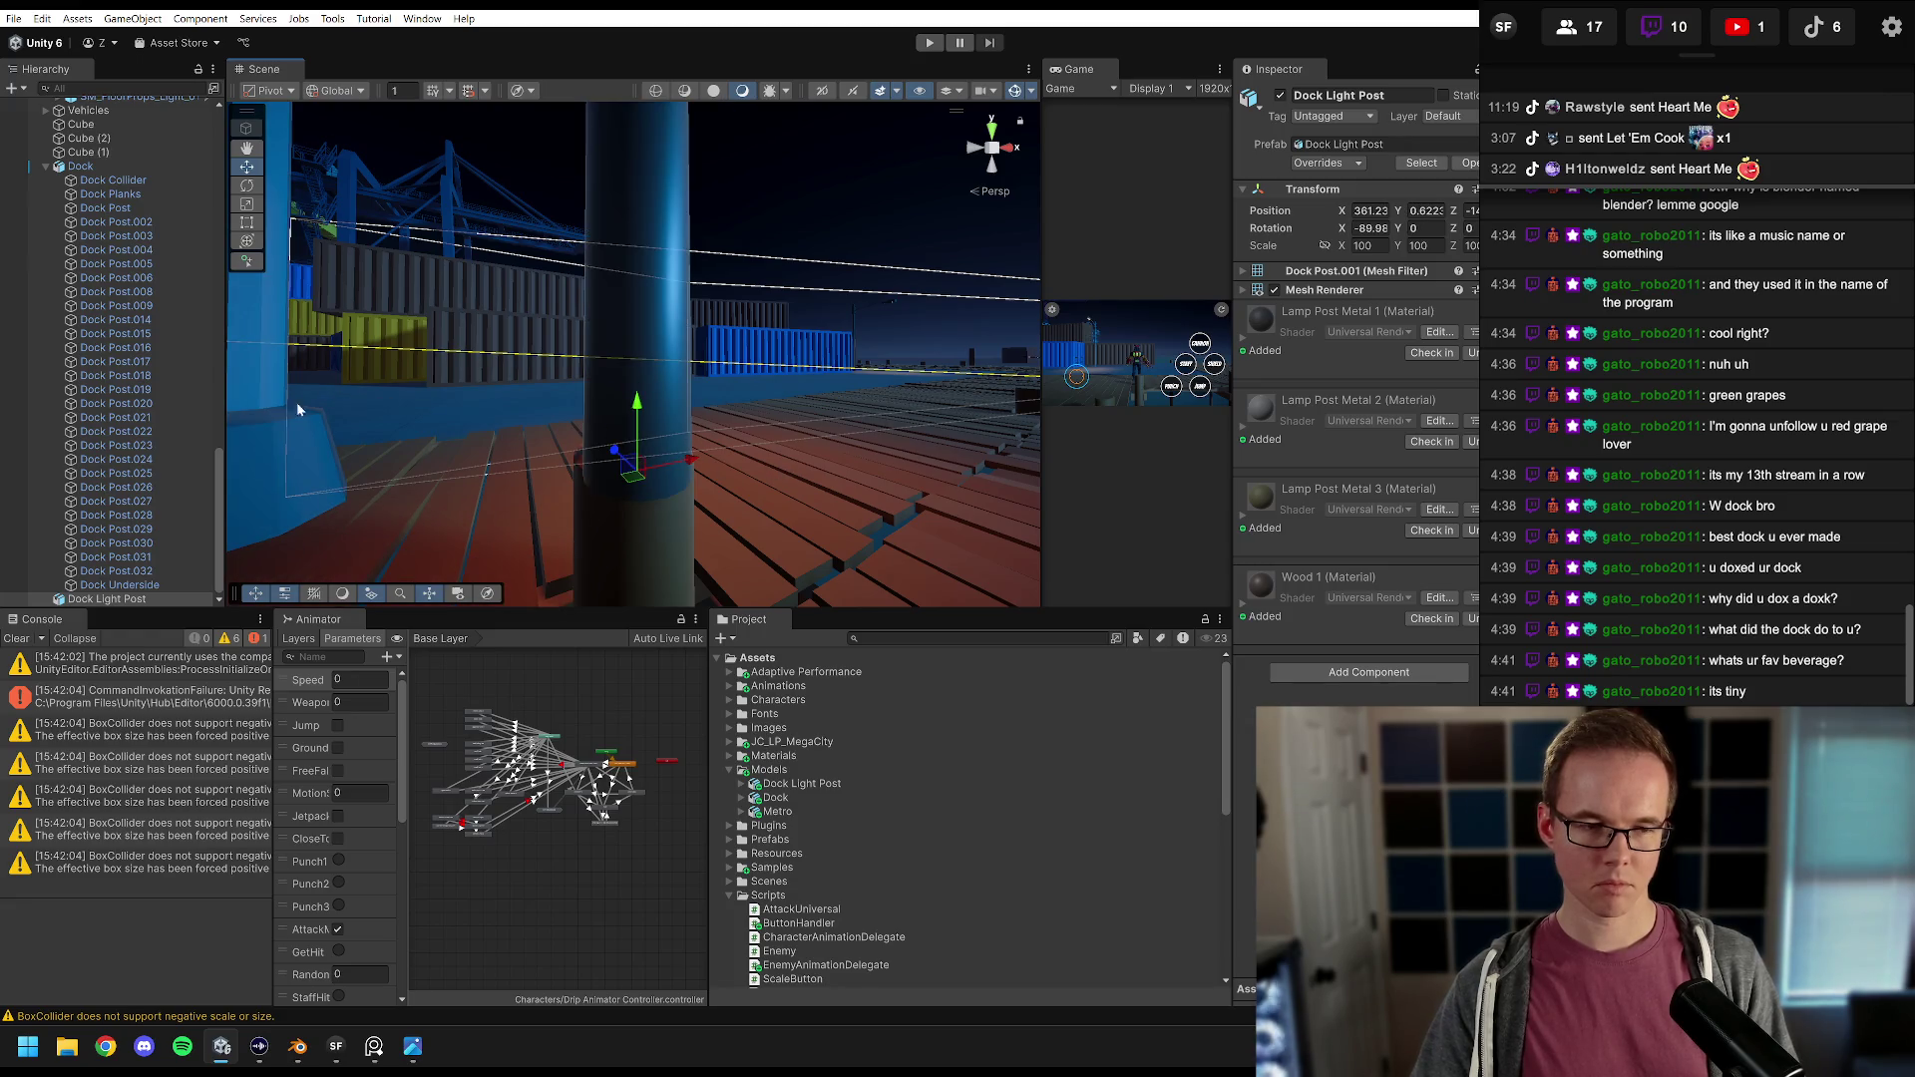
double_click(124, 600)
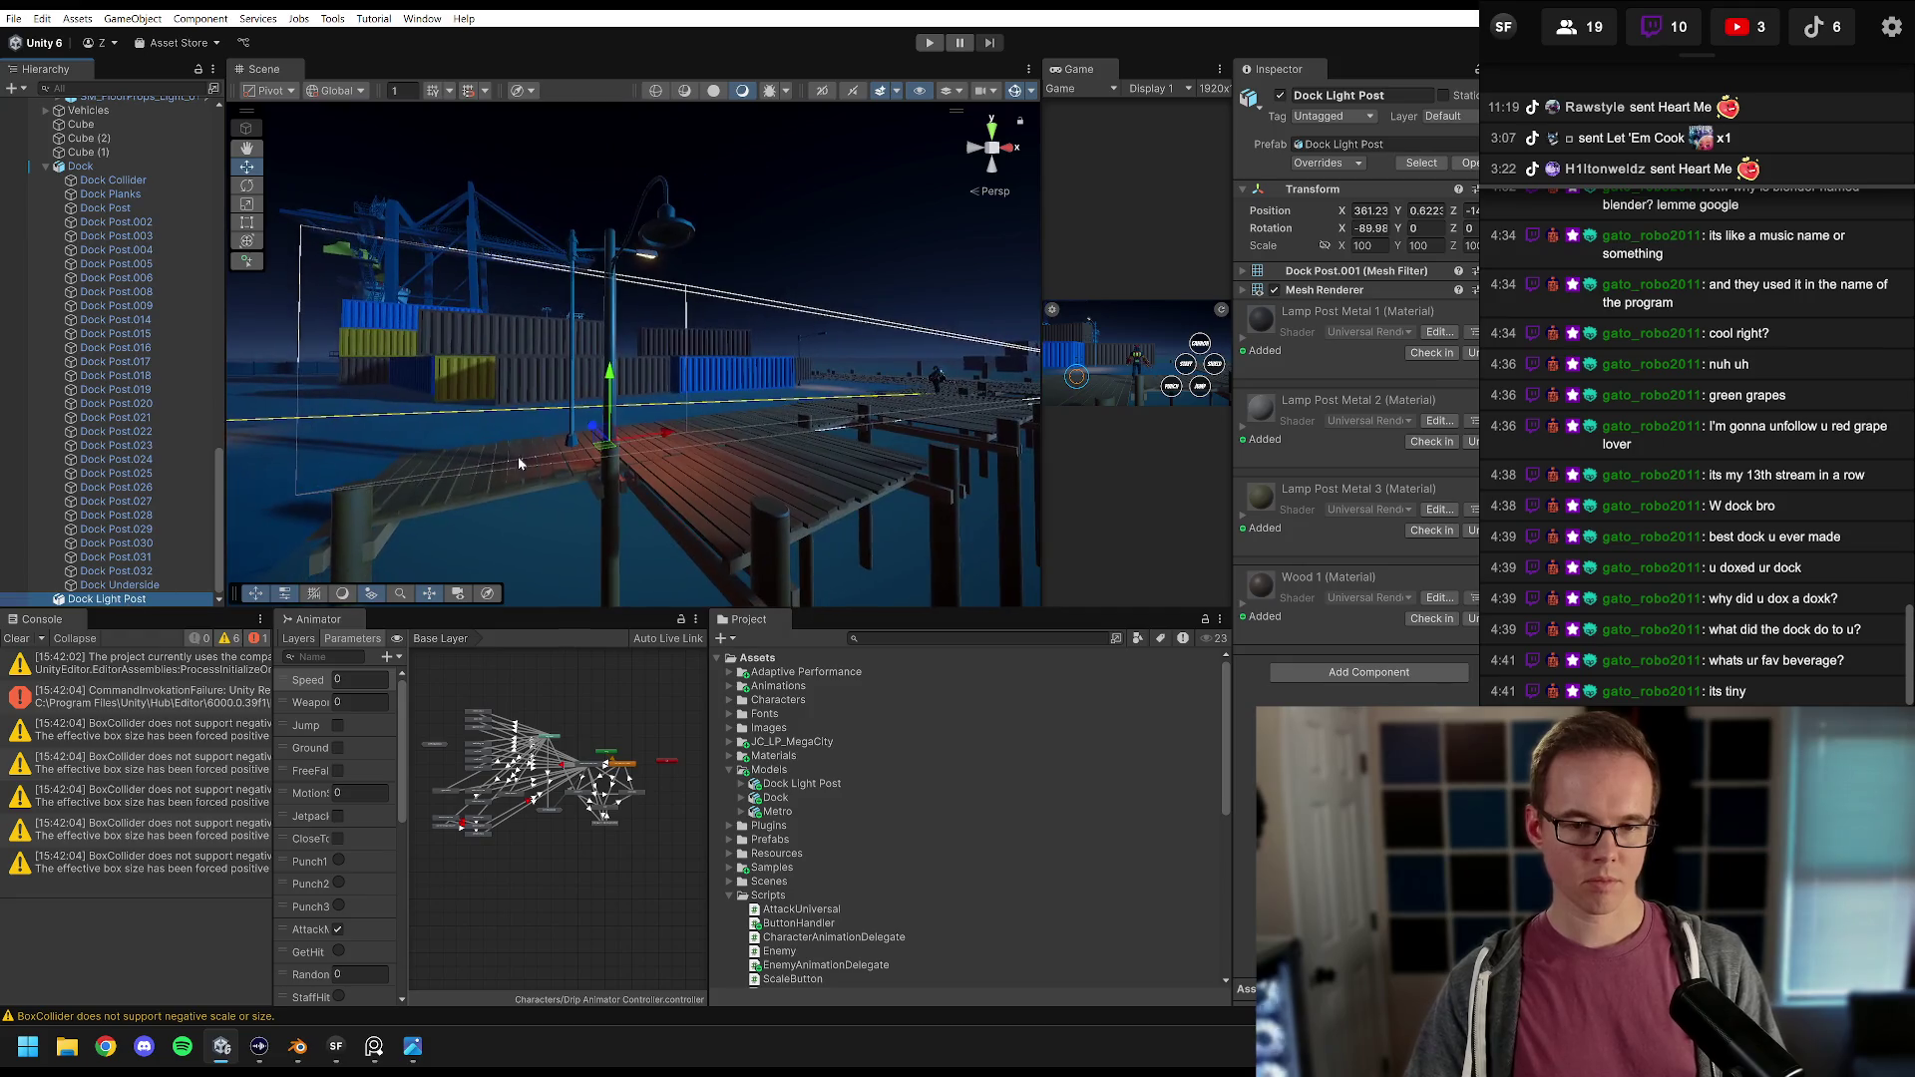
mouse_move(648, 399)
left_mouse_down()
mouse_move(709, 379)
mouse_move(622, 423)
mouse_move(604, 394)
mouse_move(650, 317)
mouse_move(577, 361)
mouse_move(754, 341)
mouse_move(761, 358)
left_mouse_up()
mouse_move(668, 431)
left_mouse_down()
mouse_move(707, 431)
mouse_move(660, 381)
mouse_move(722, 388)
mouse_move(240, 420)
left_mouse_up()
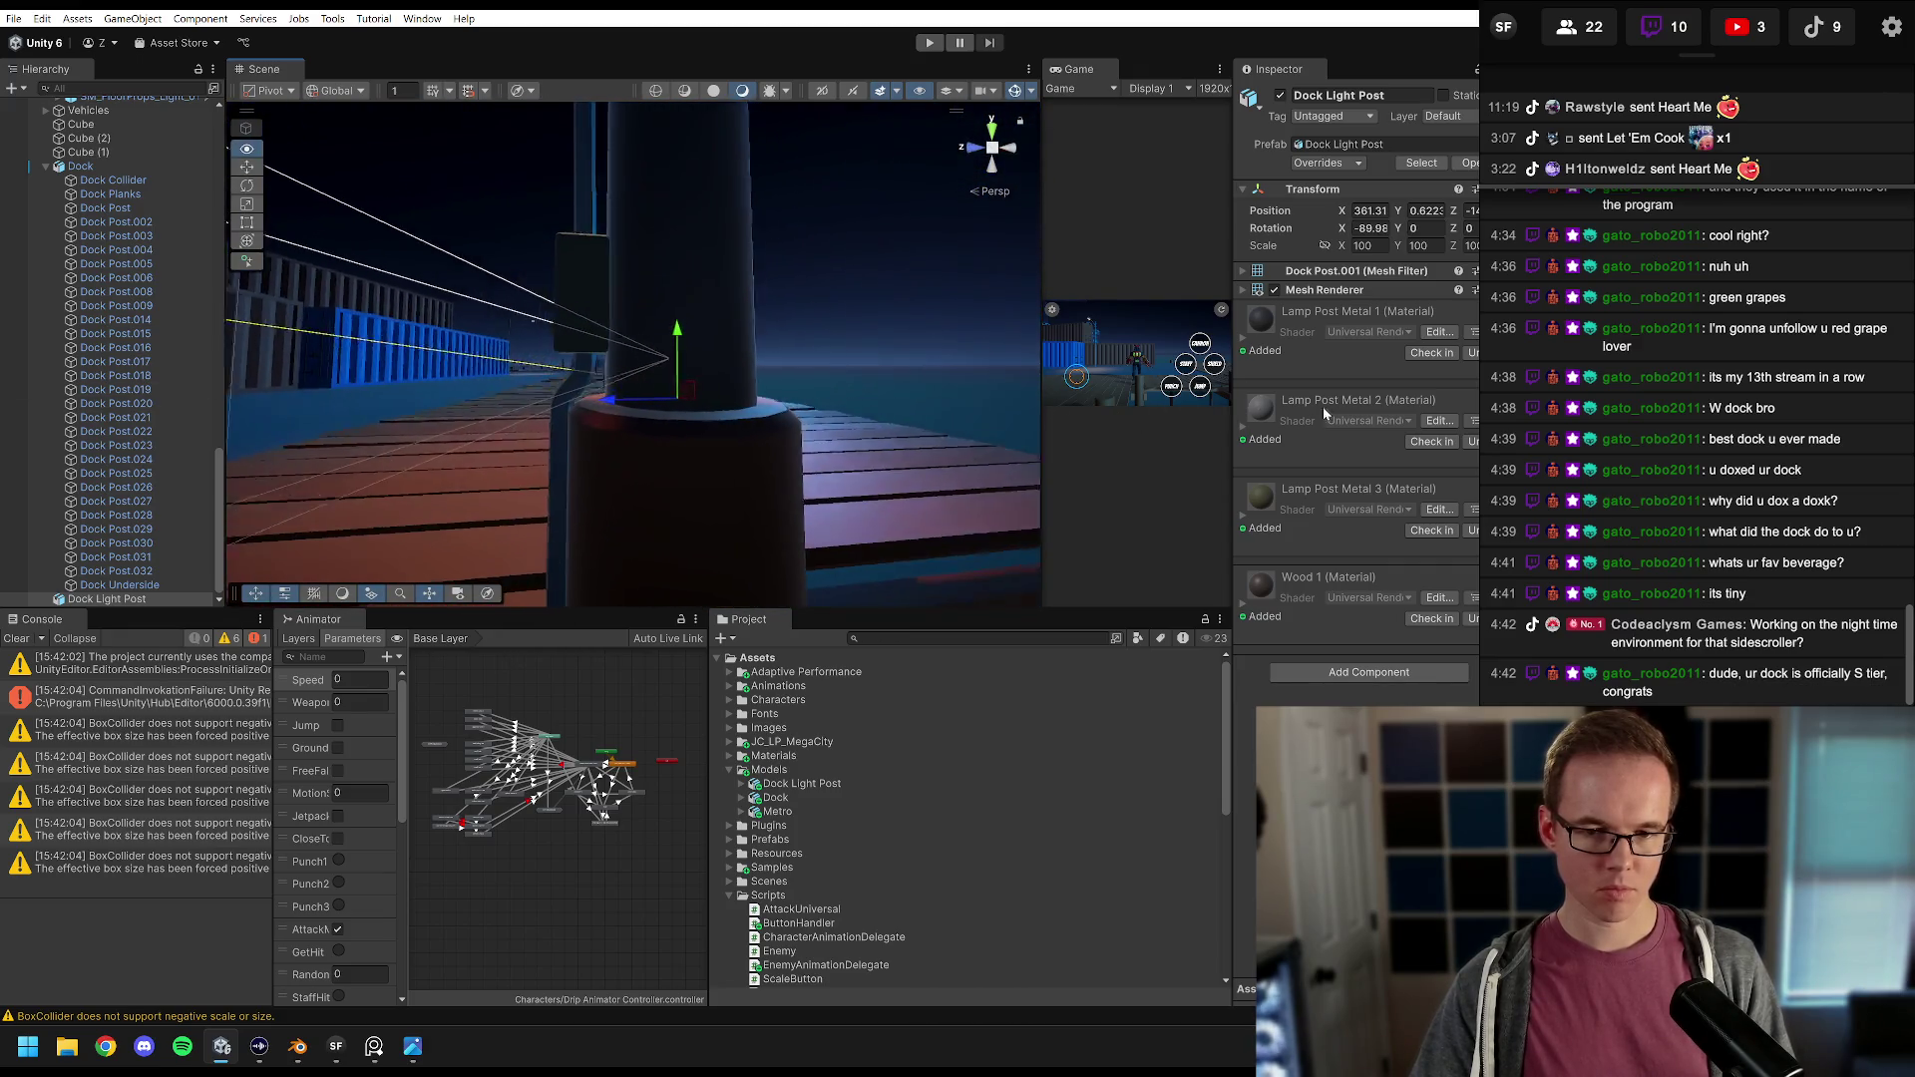
scroll(810, 395, "down", 8)
Step: Rotate the Dock Light Post to -90° on its Y axis
left_click_drag(705, 493, 1002, 306)
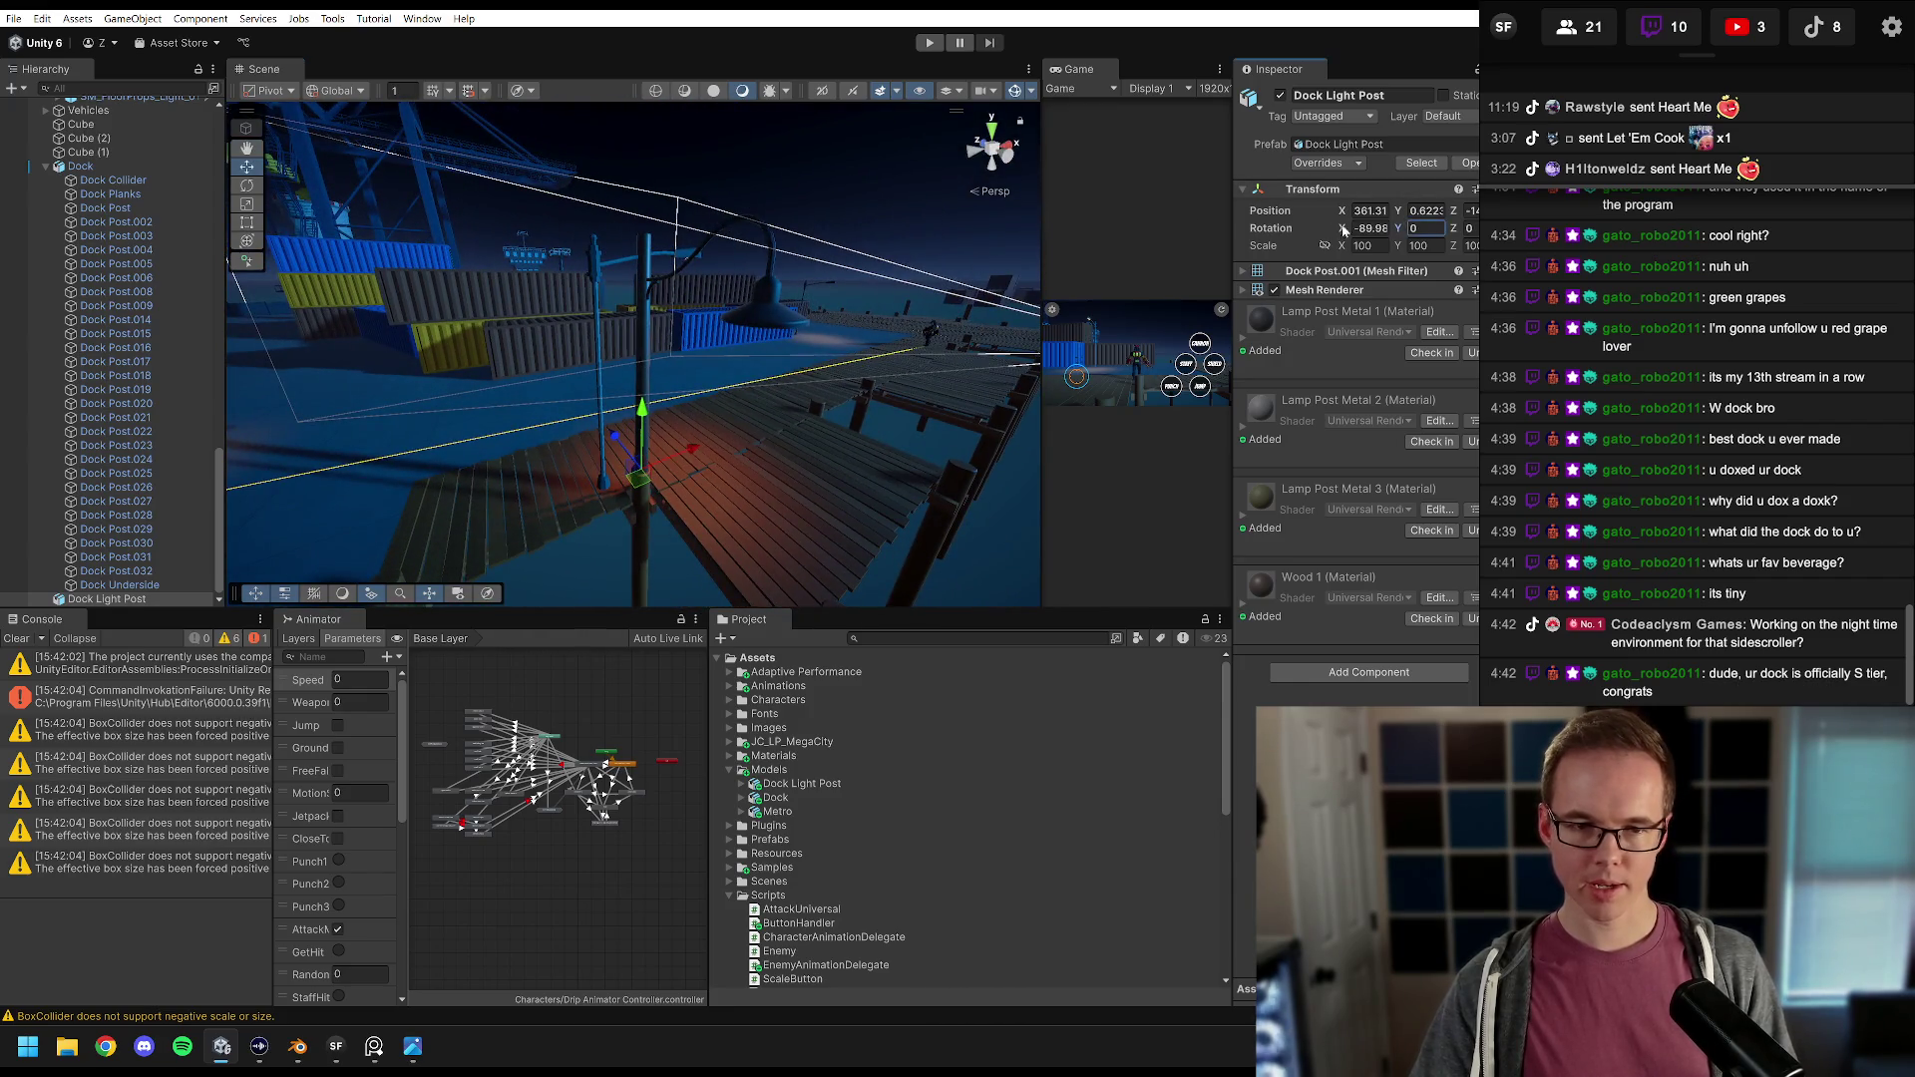
left_click_drag(1358, 232, 292, 328)
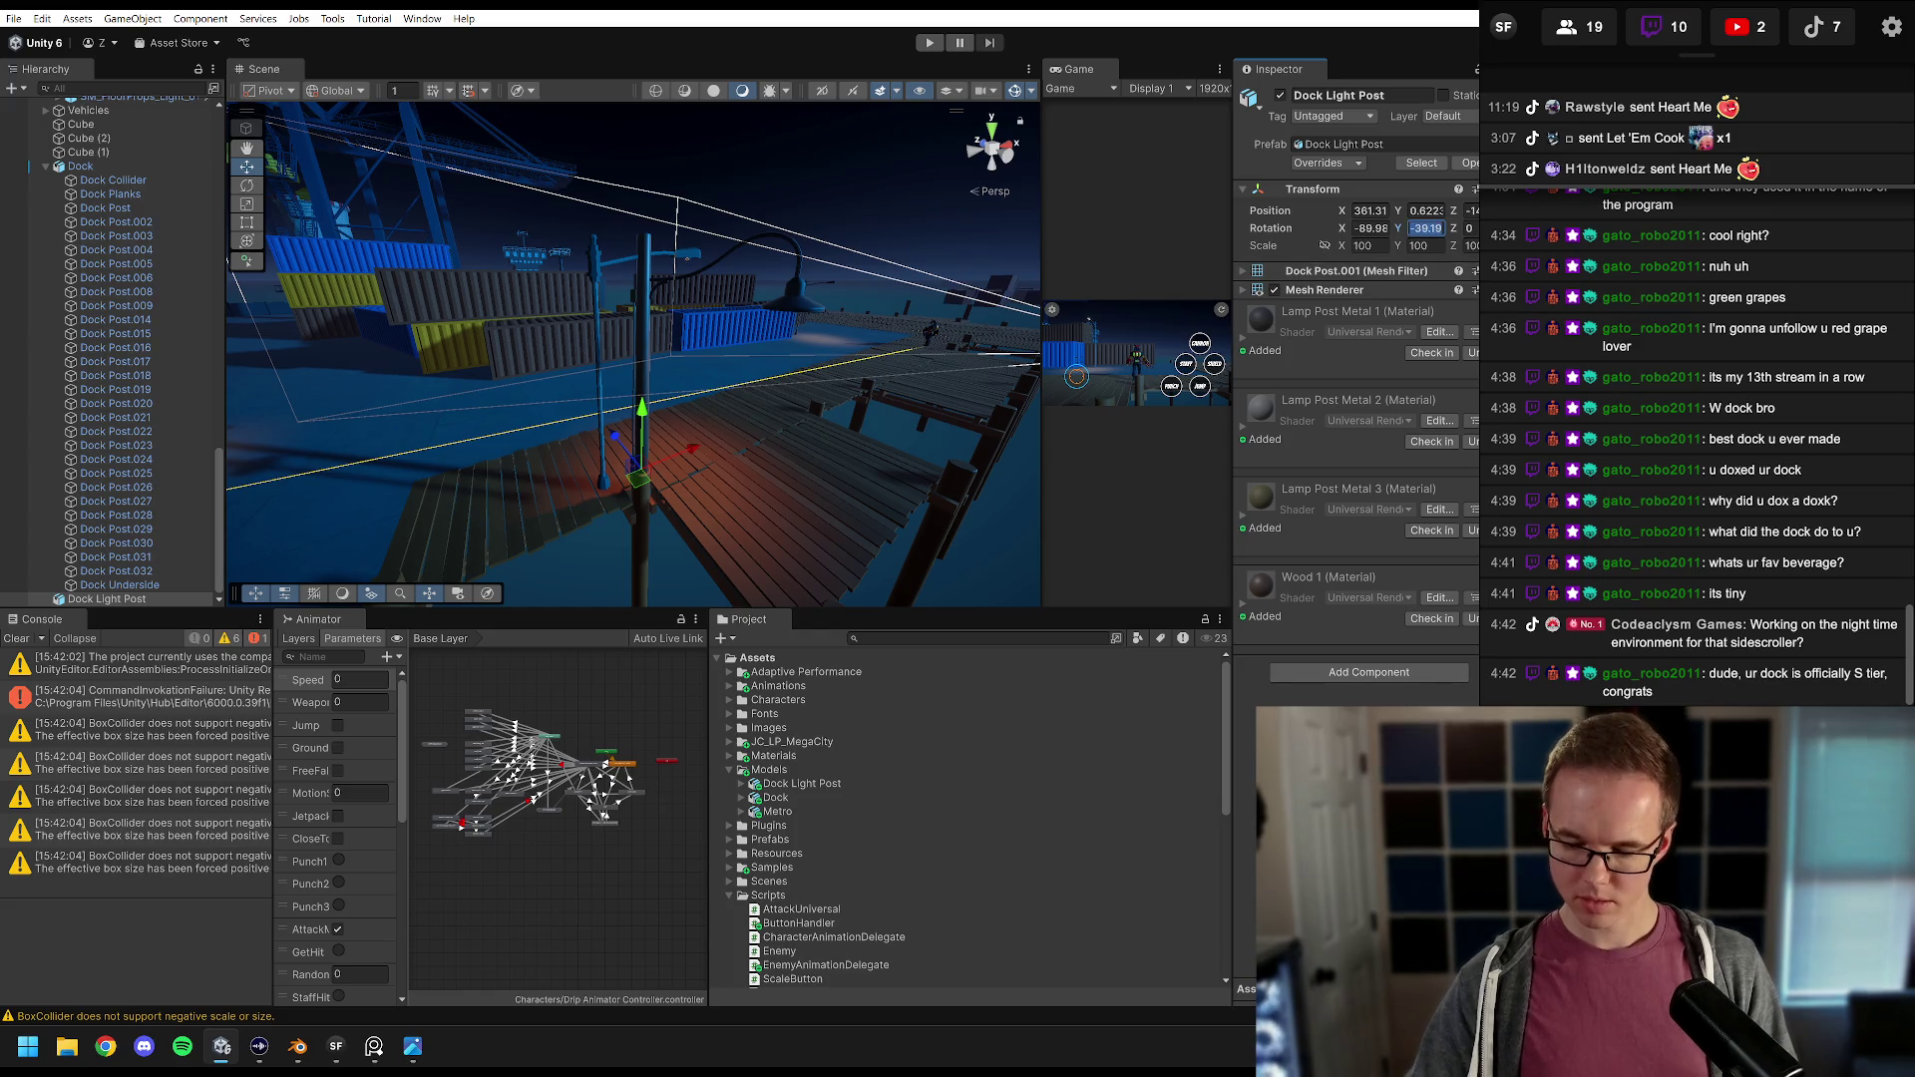
type("-90")
mouse_move(658, 352)
left_mouse_down()
mouse_move(619, 364)
mouse_move(690, 403)
mouse_move(624, 327)
mouse_move(558, 343)
left_mouse_up()
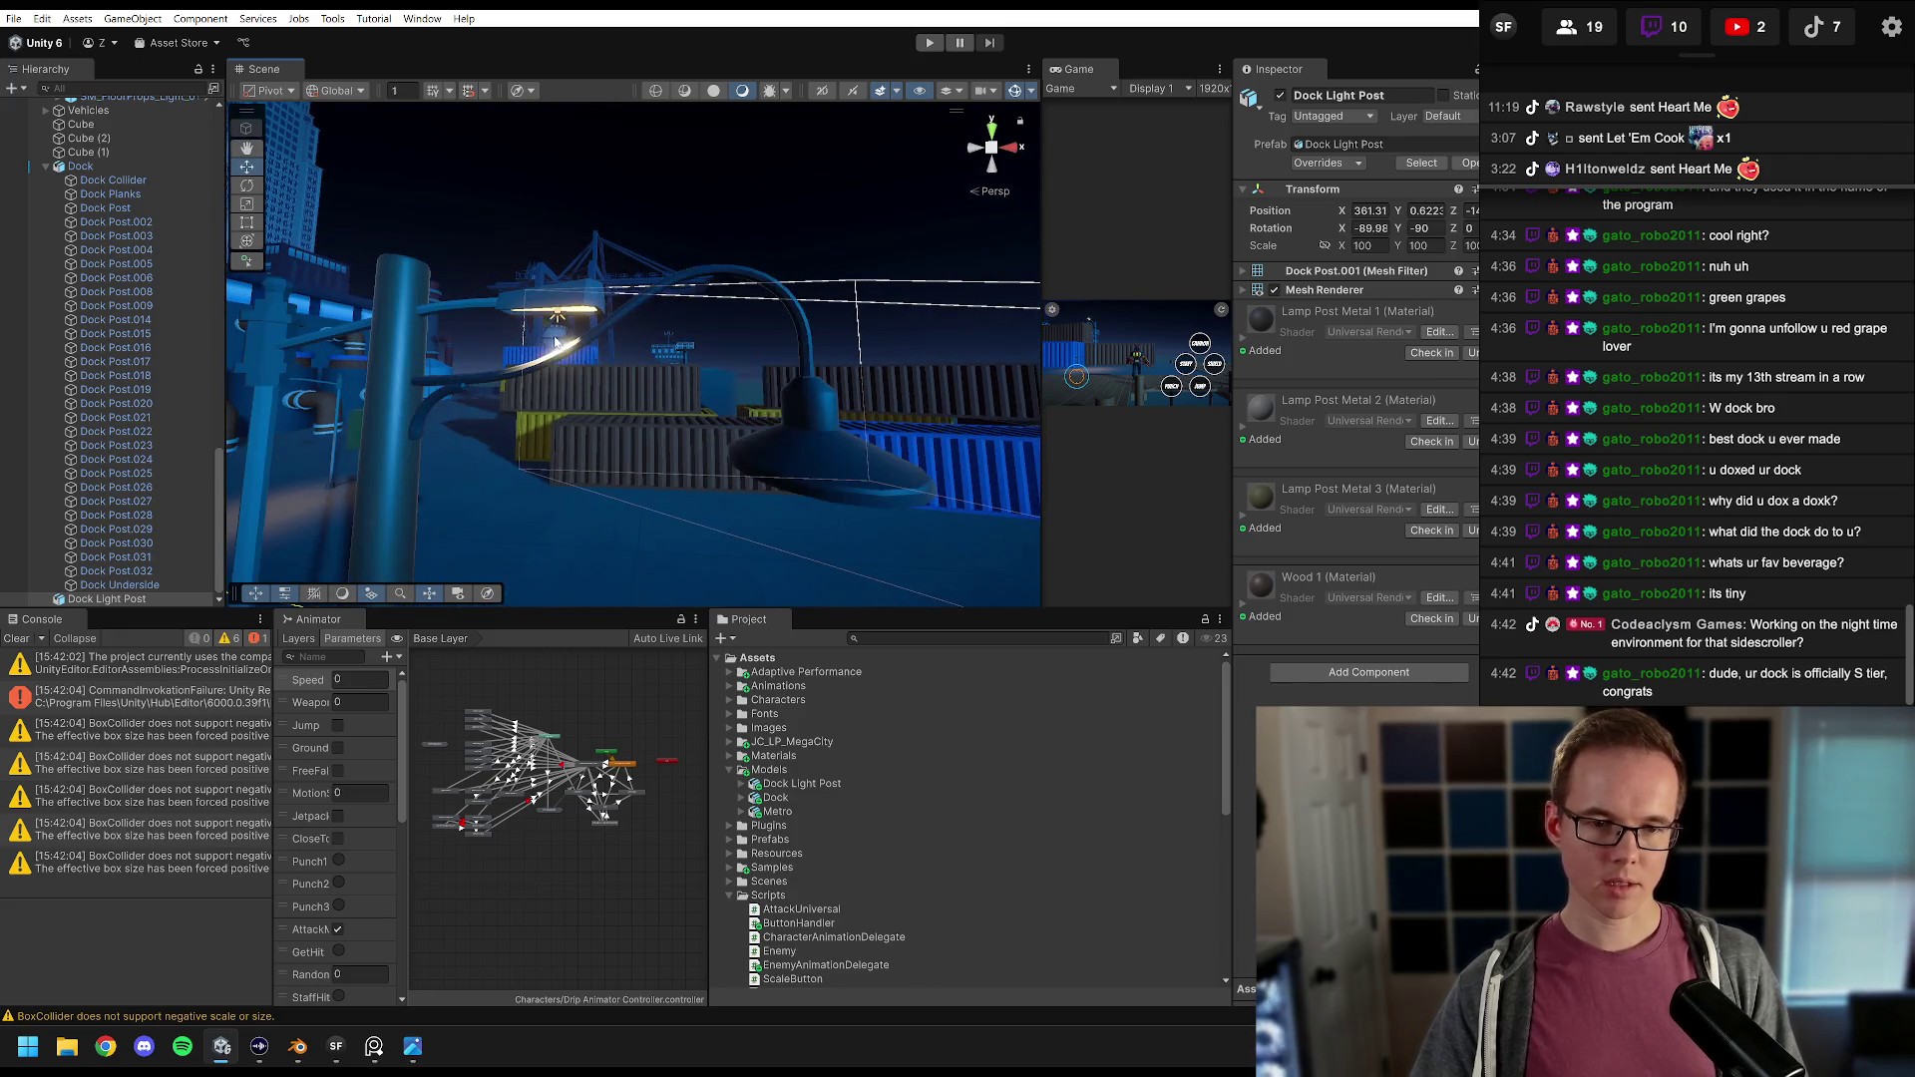
left_click(557, 319)
Step: Find and frame the Spot Light inside the SM_FloorProps_Light_01 lamp in the Hierarchy
scroll(72, 313, "up", 5)
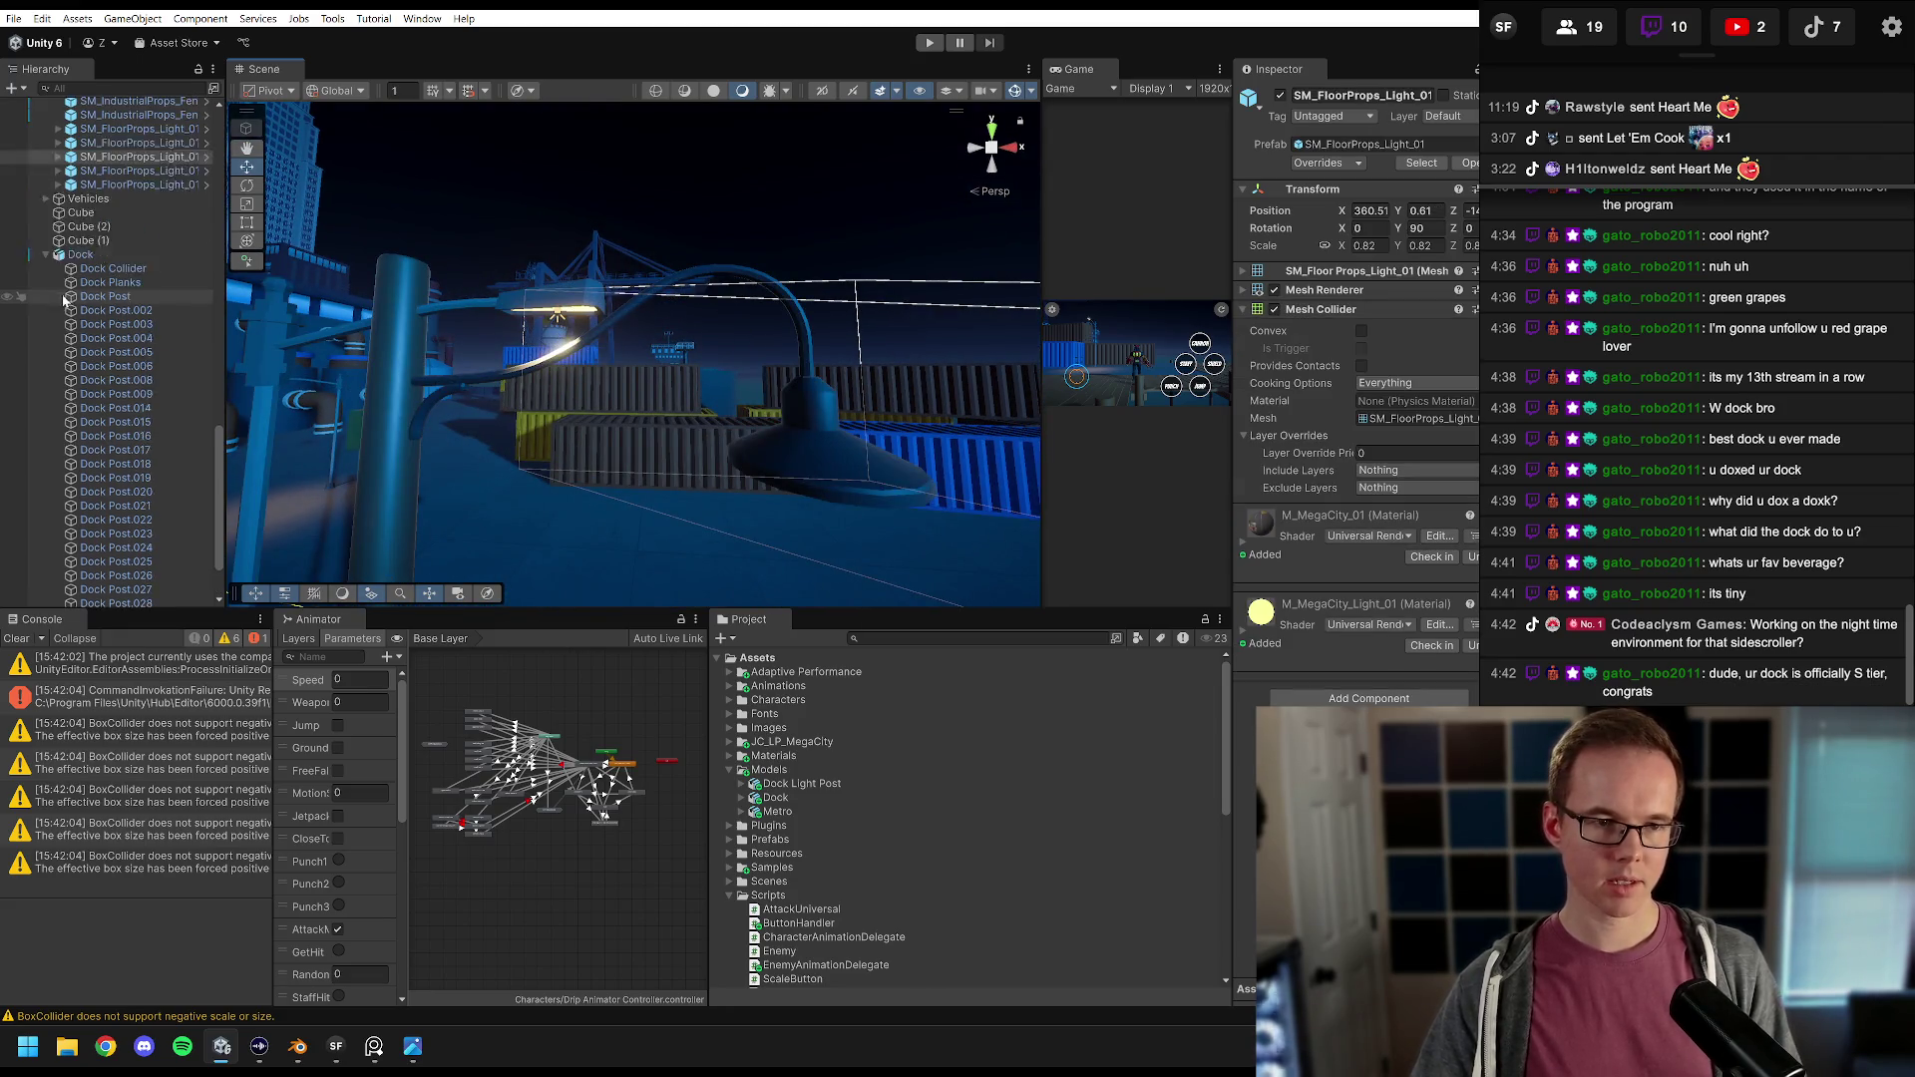
left_click(111, 316)
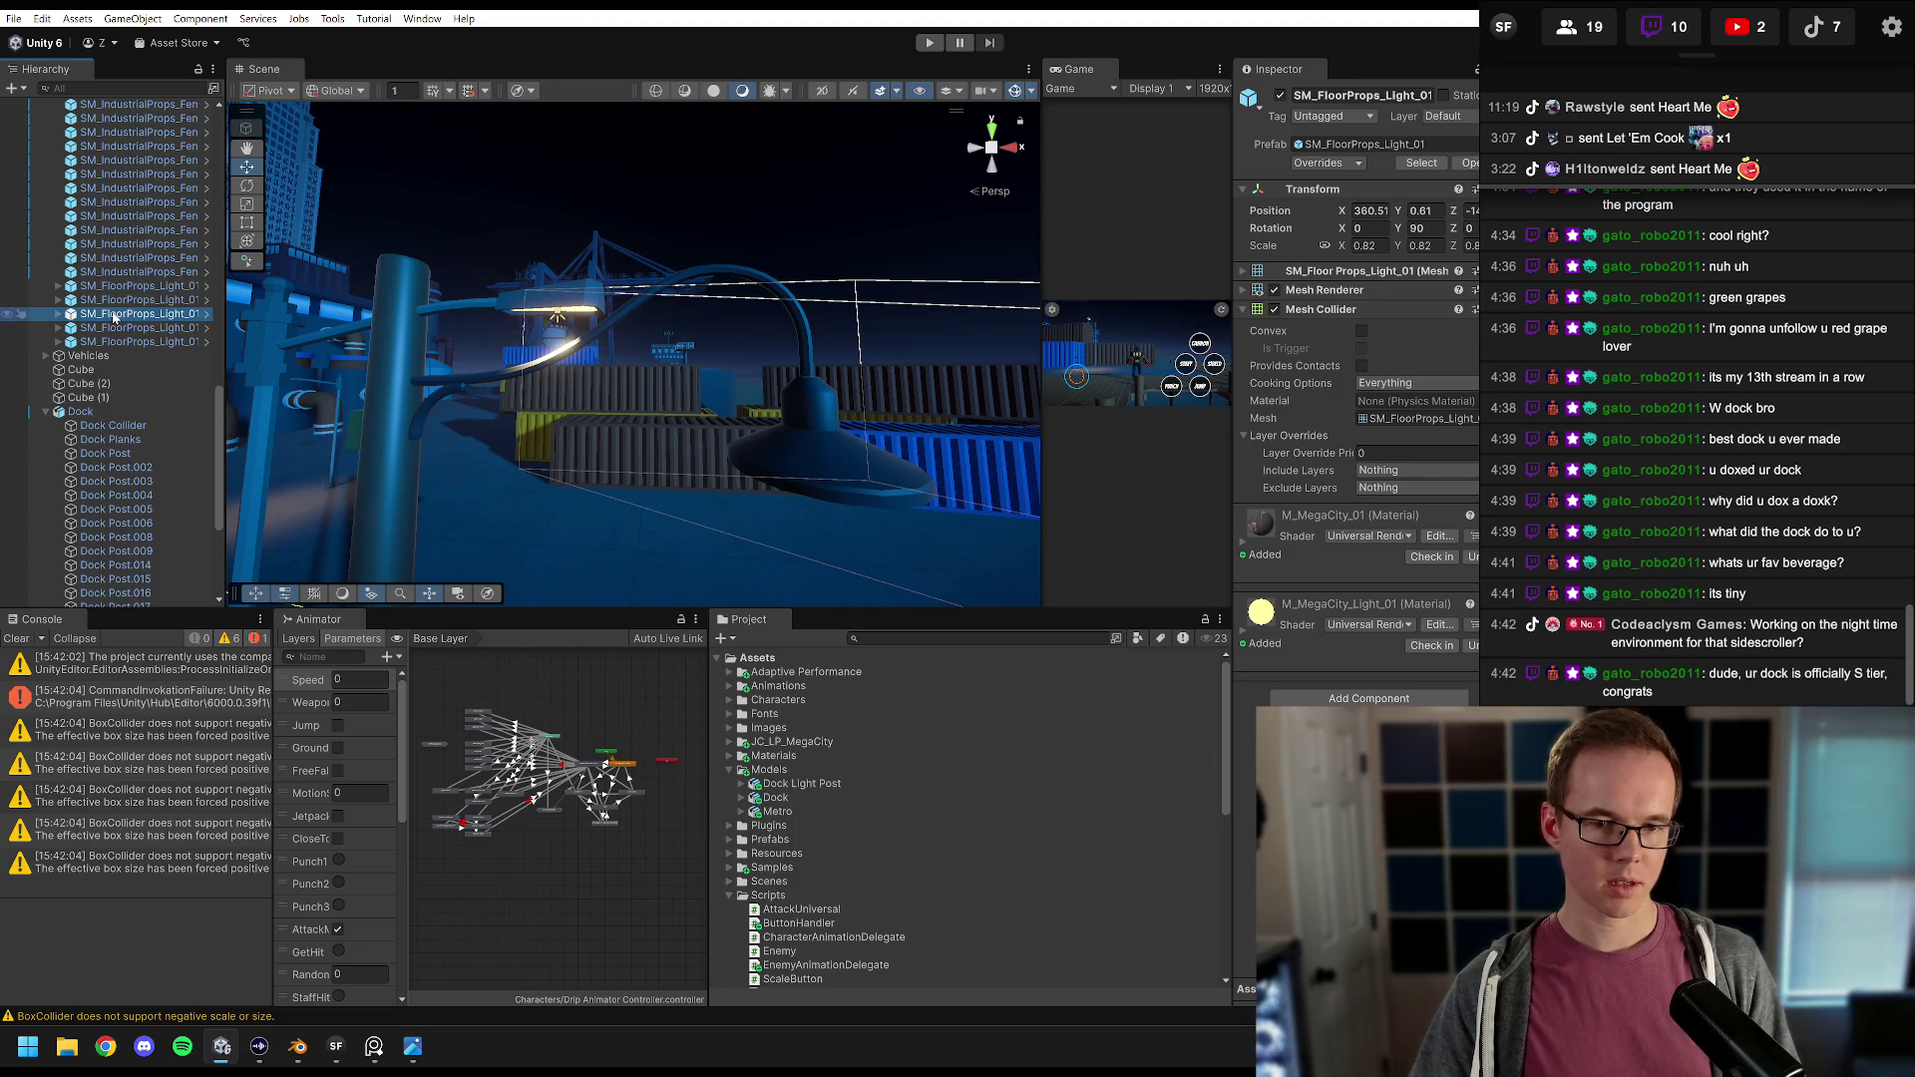
double_click(113, 315)
left_click(58, 314)
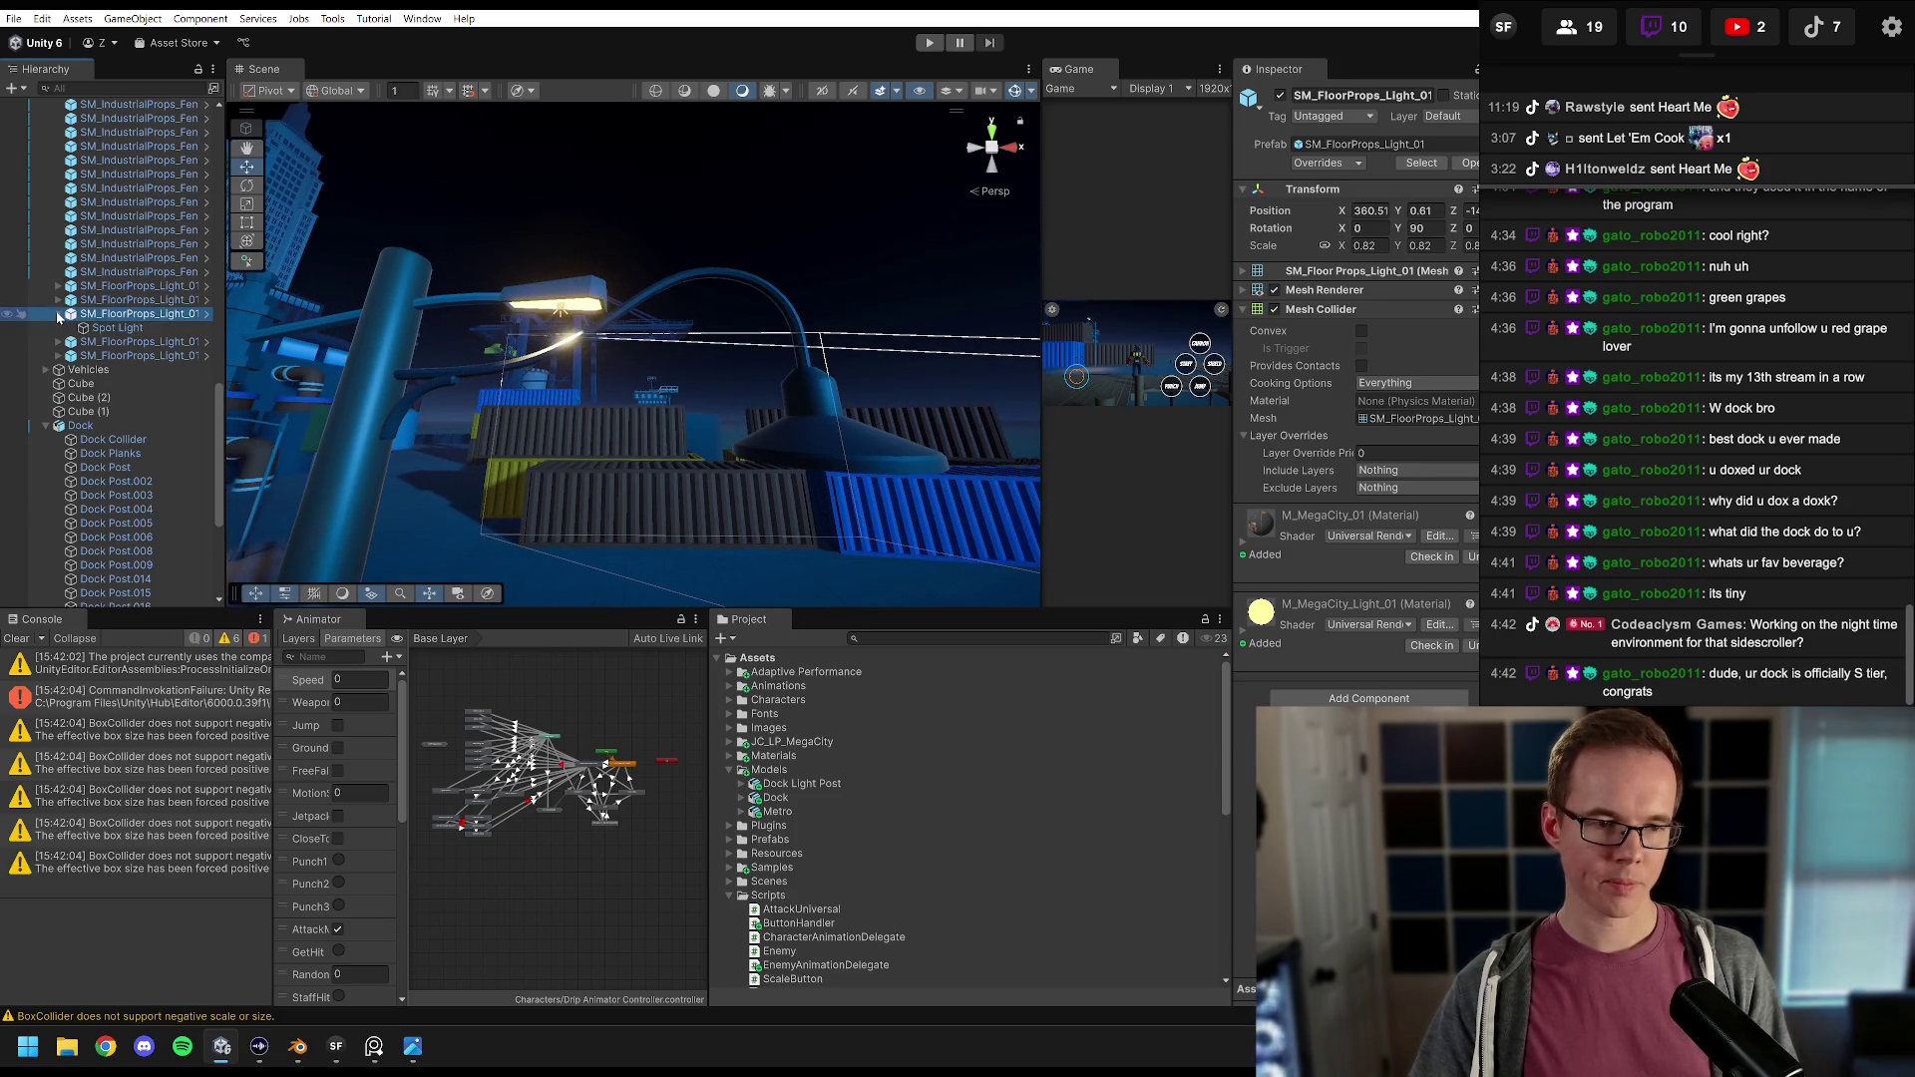
double_click(117, 329)
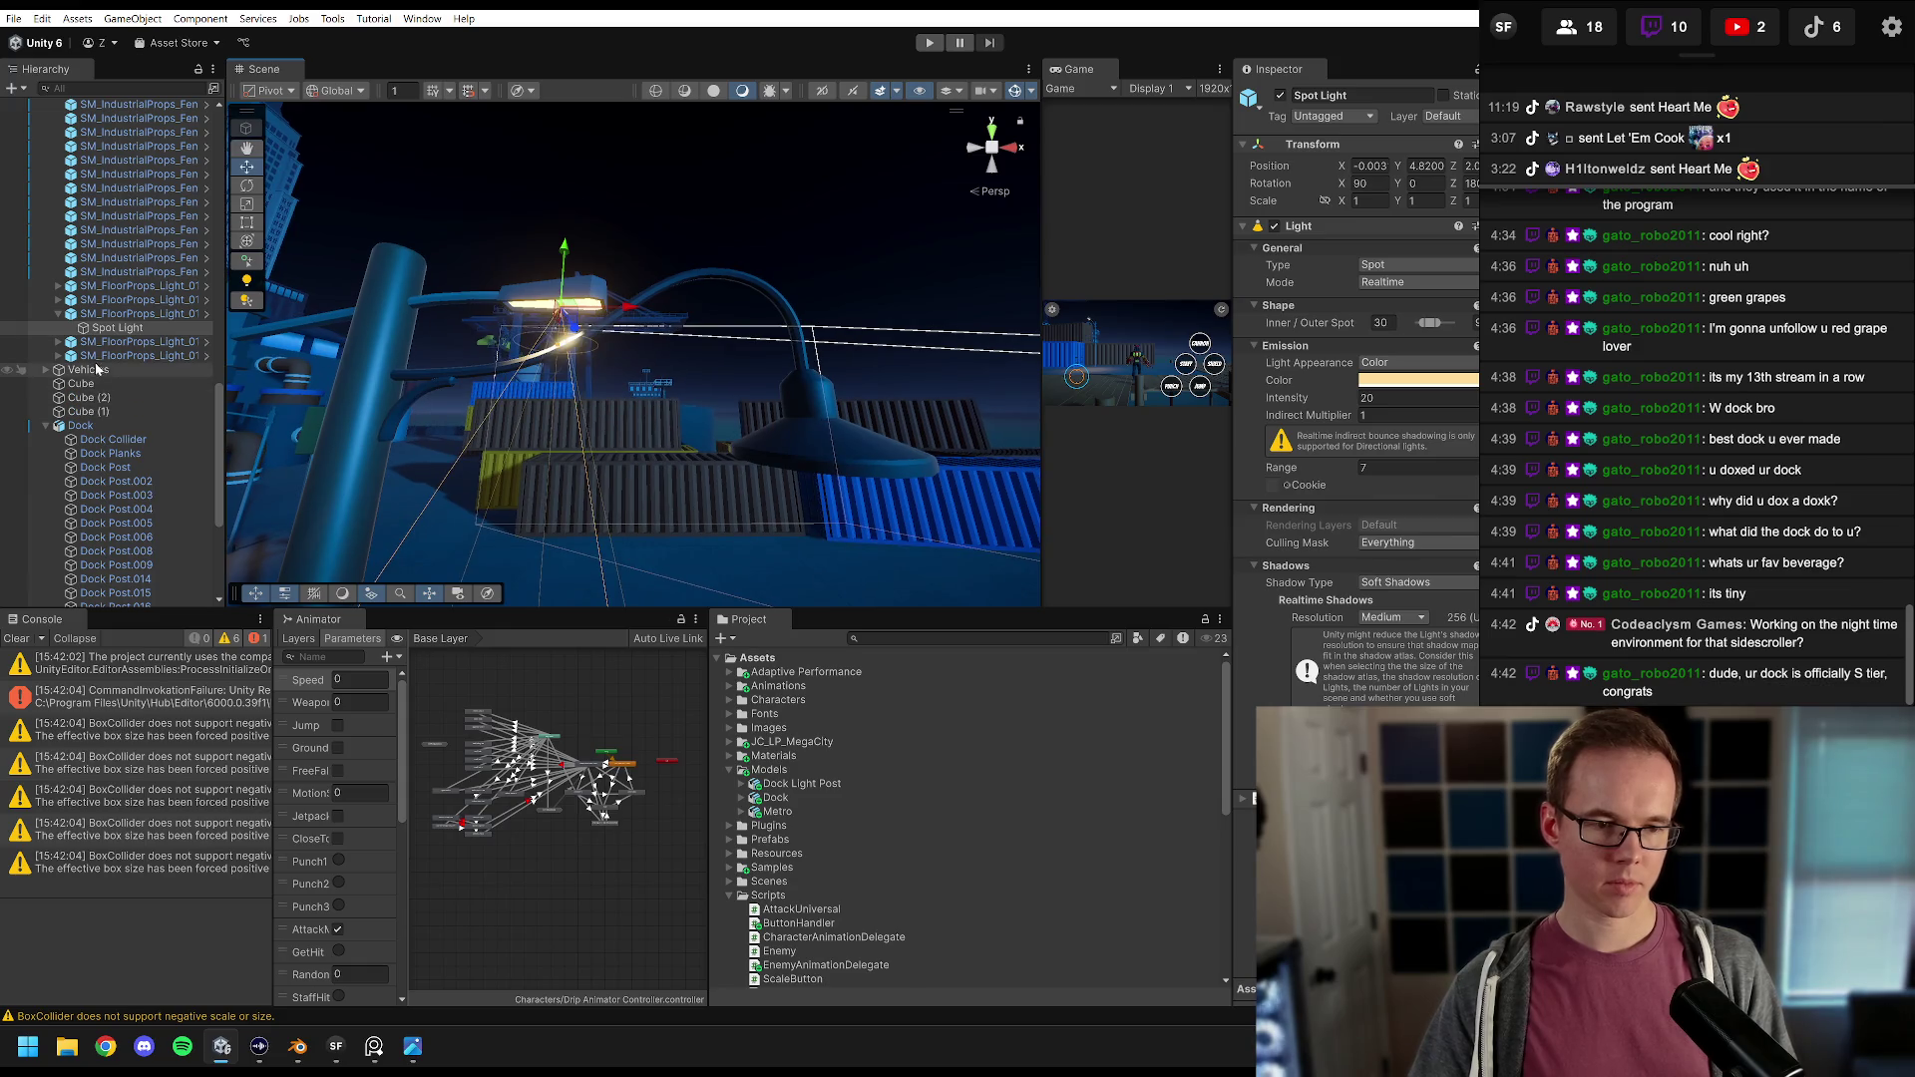
Step: Reparent the Spot Light under Dock Light Post, dismissing the prefab restructure warning
left_click(45, 426)
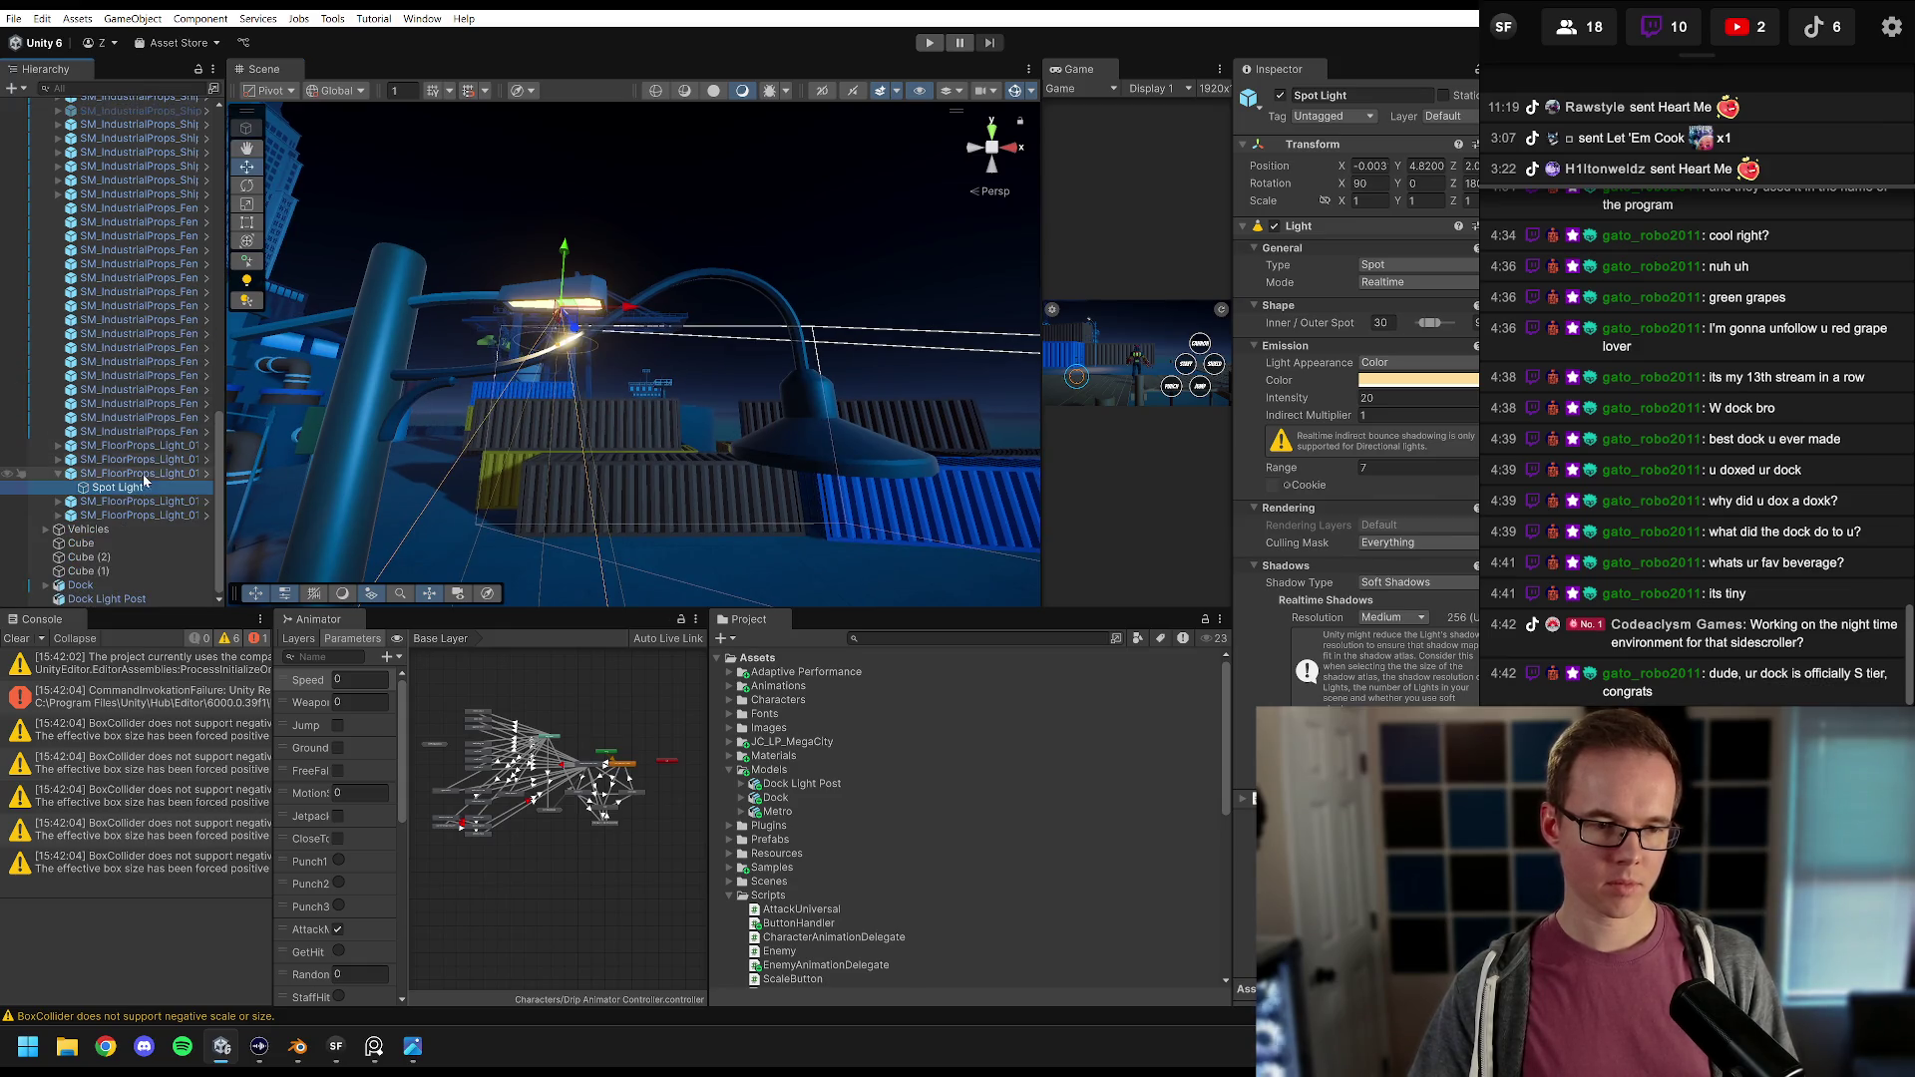
left_click_drag(105, 604, 105, 602)
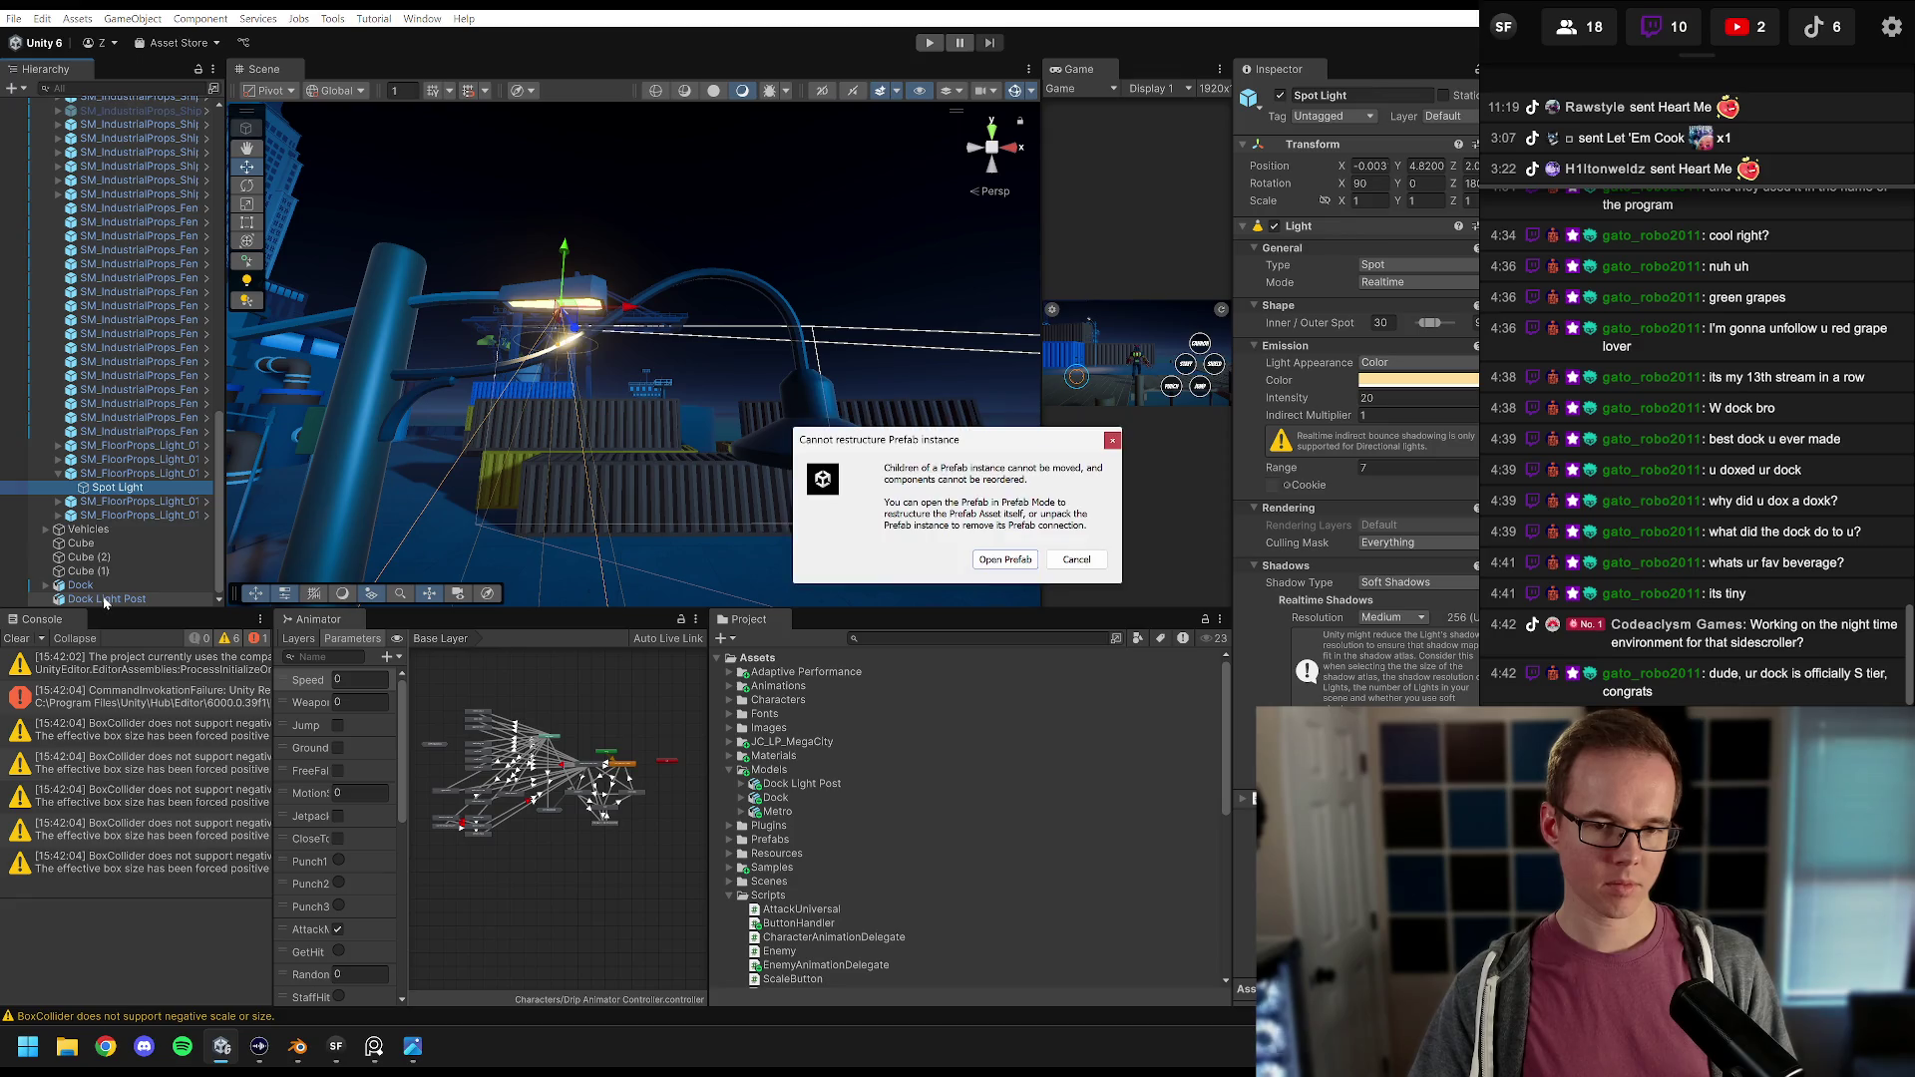
left_click(1078, 560)
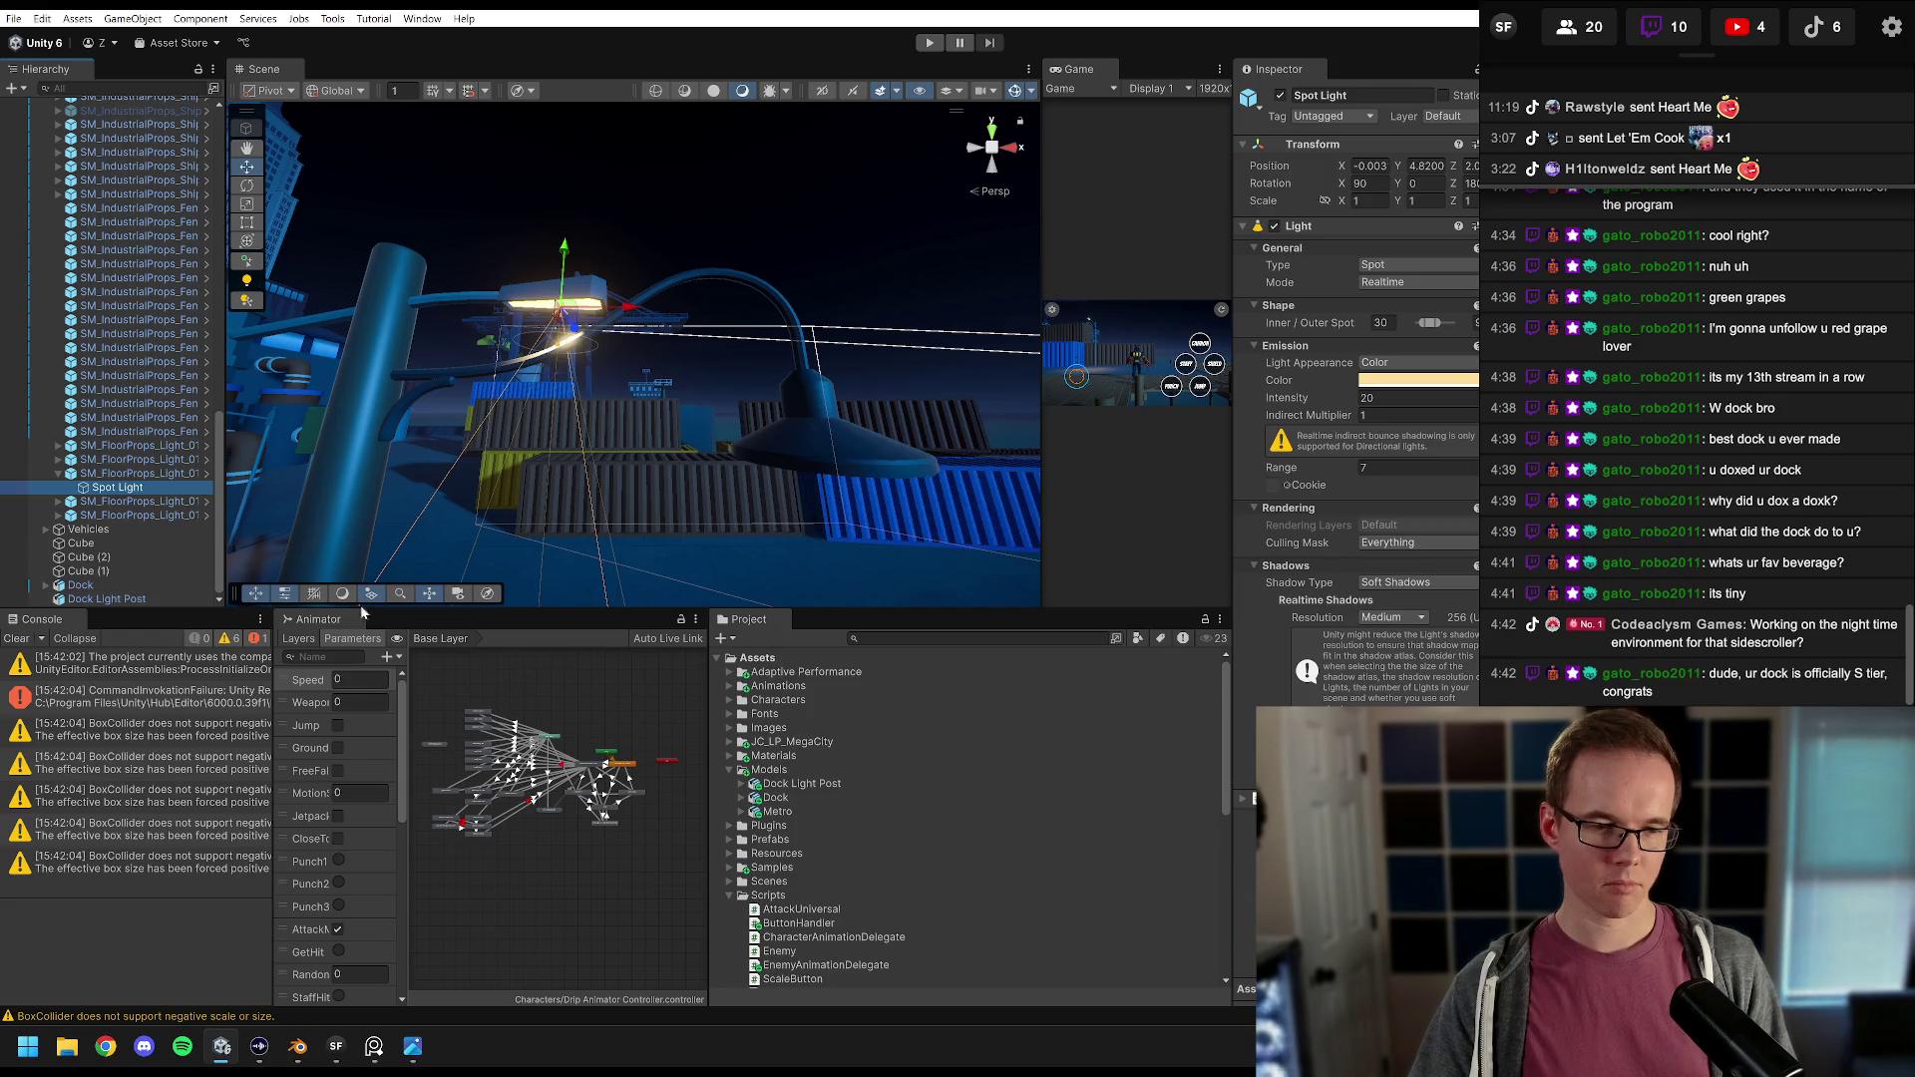
left_click_drag(142, 487, 110, 605)
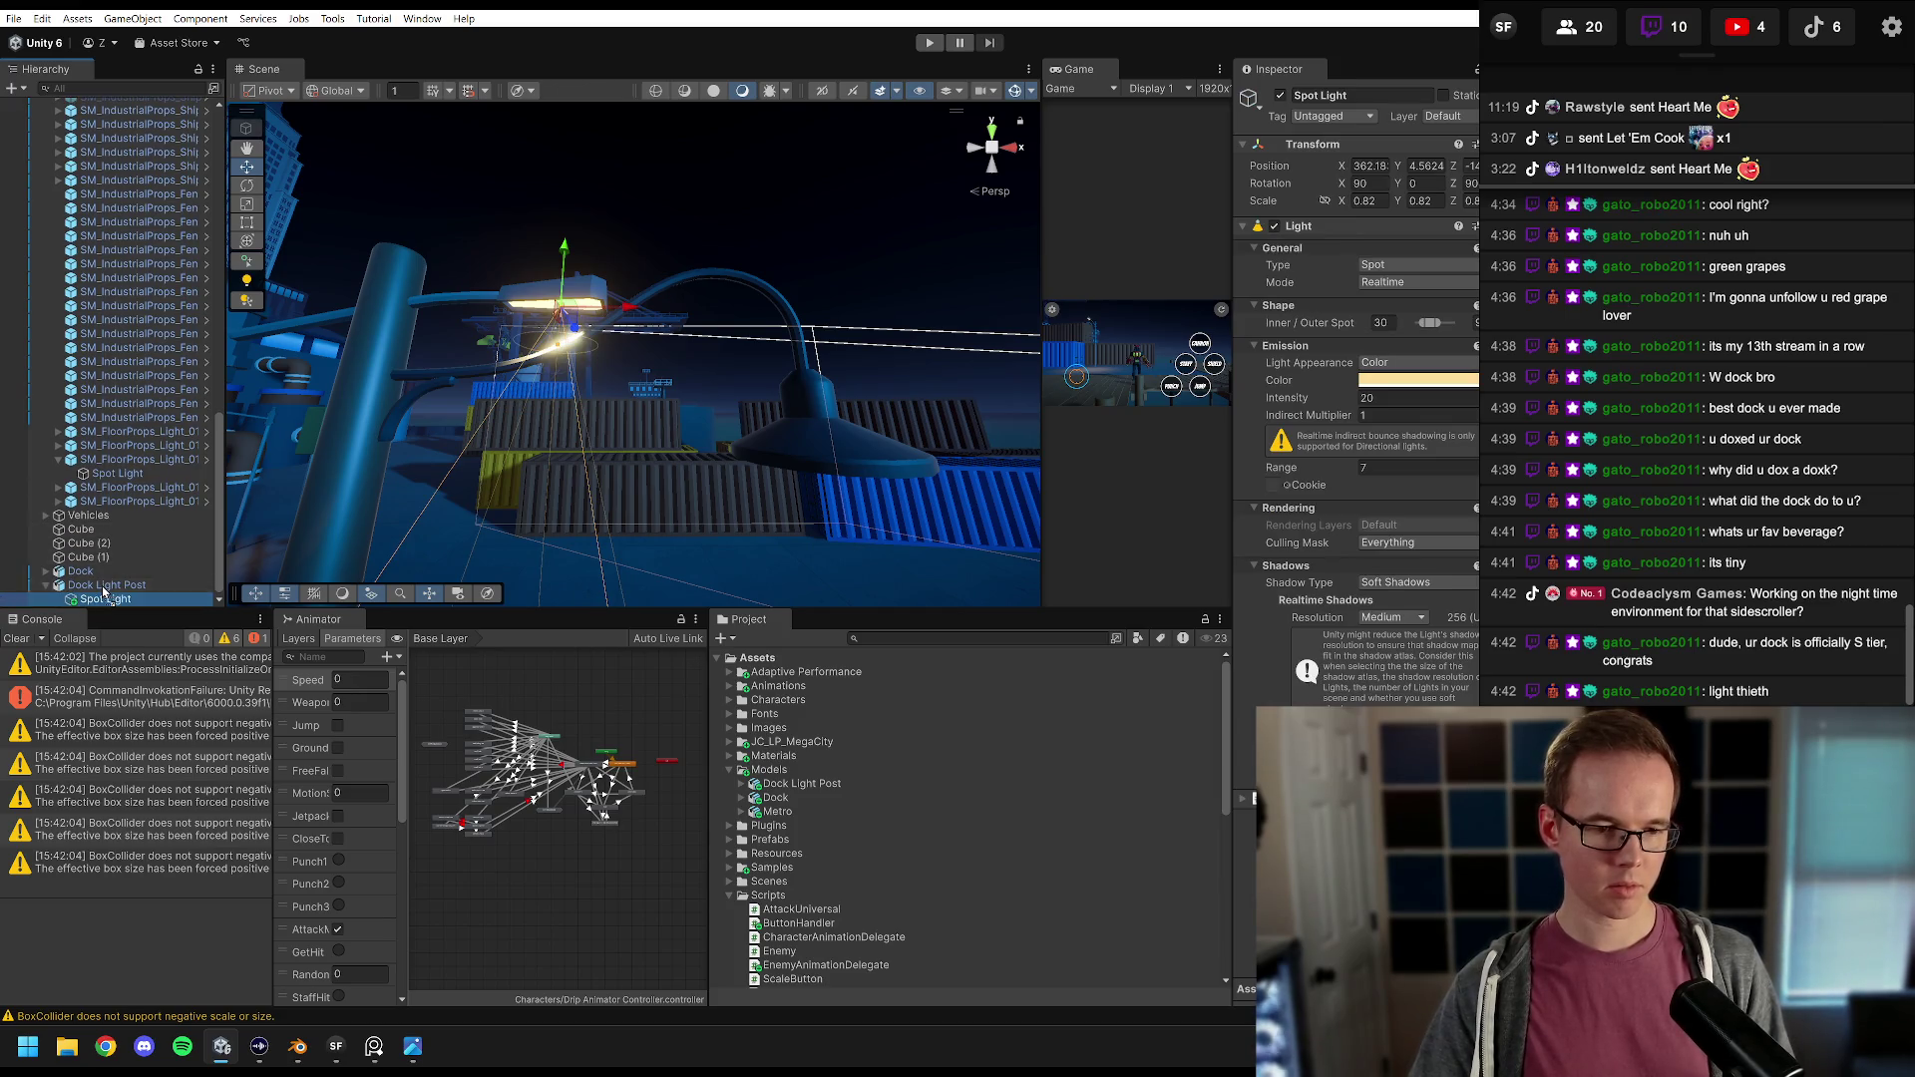
Step: Zero the Spot Light's position and set its X rotation to 180
left_click_drag(655, 353, 675, 238, "alt")
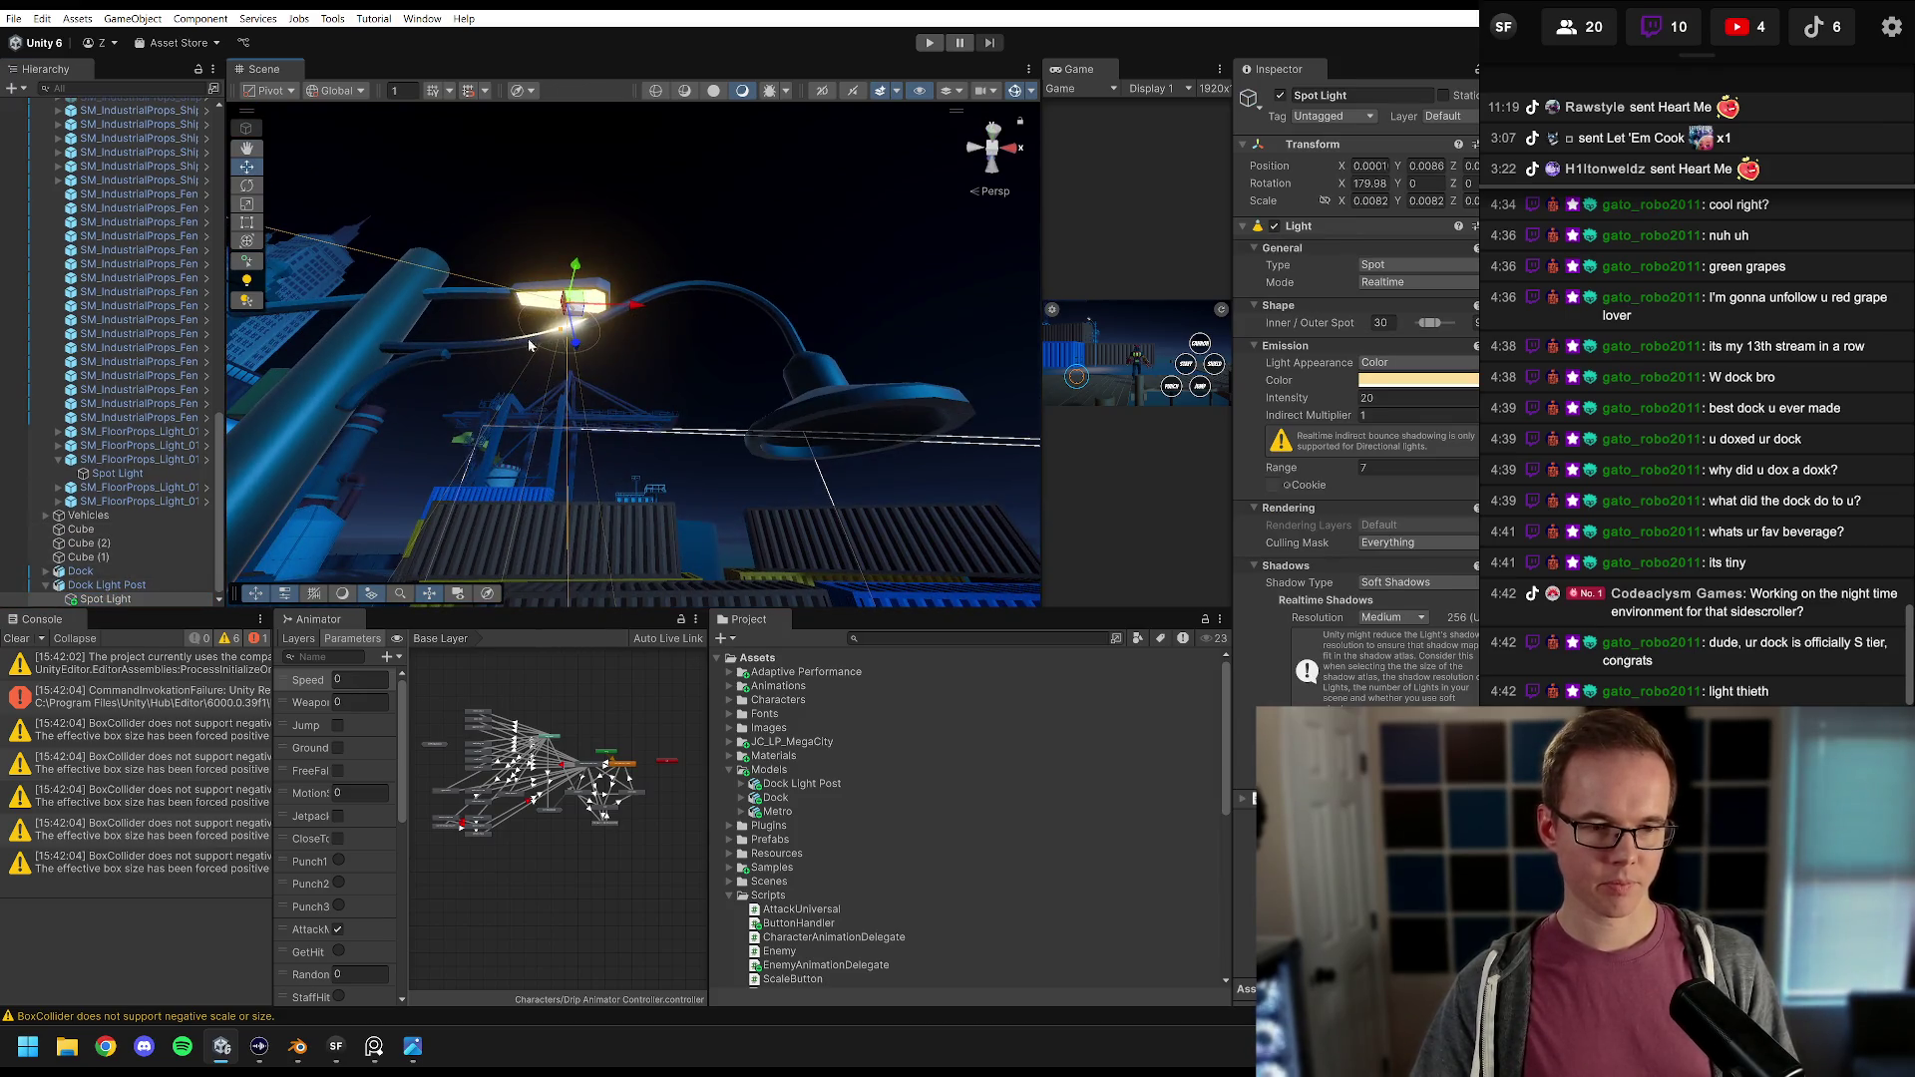
type("0")
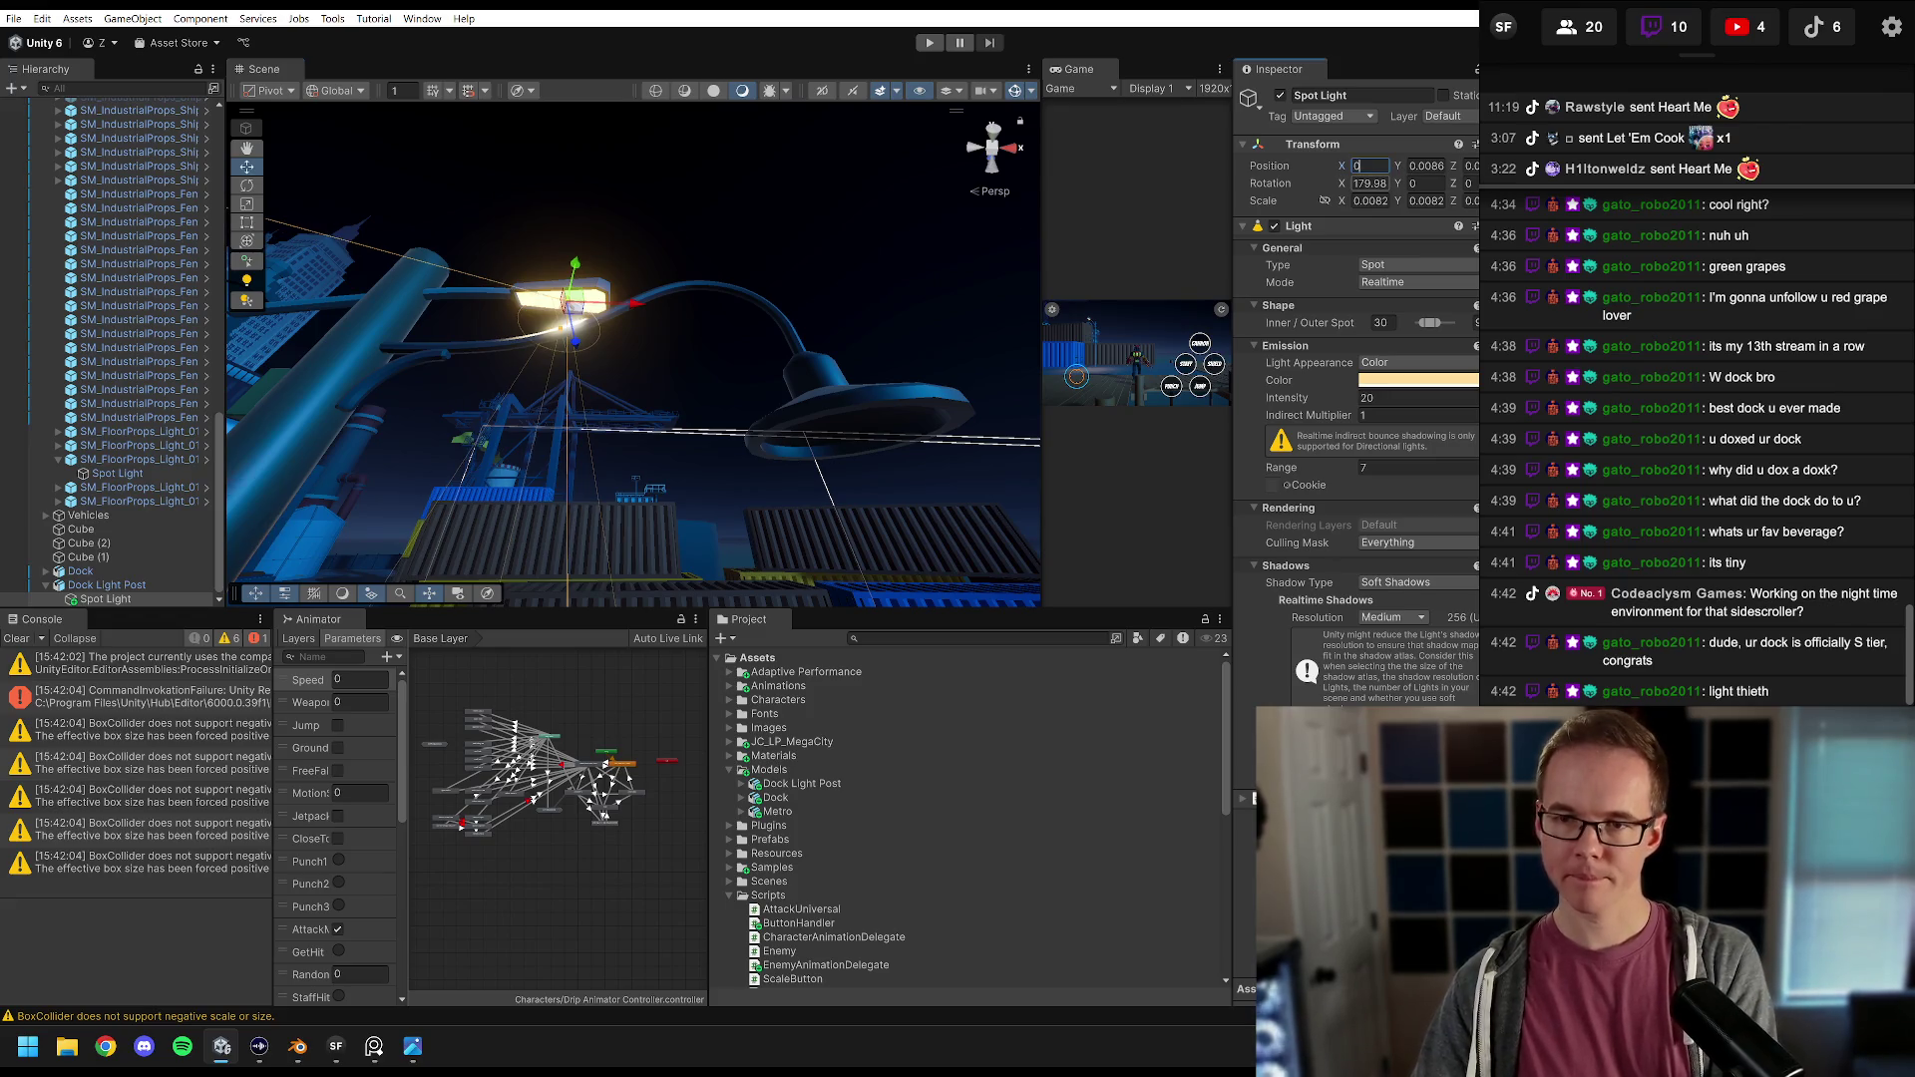
type("0")
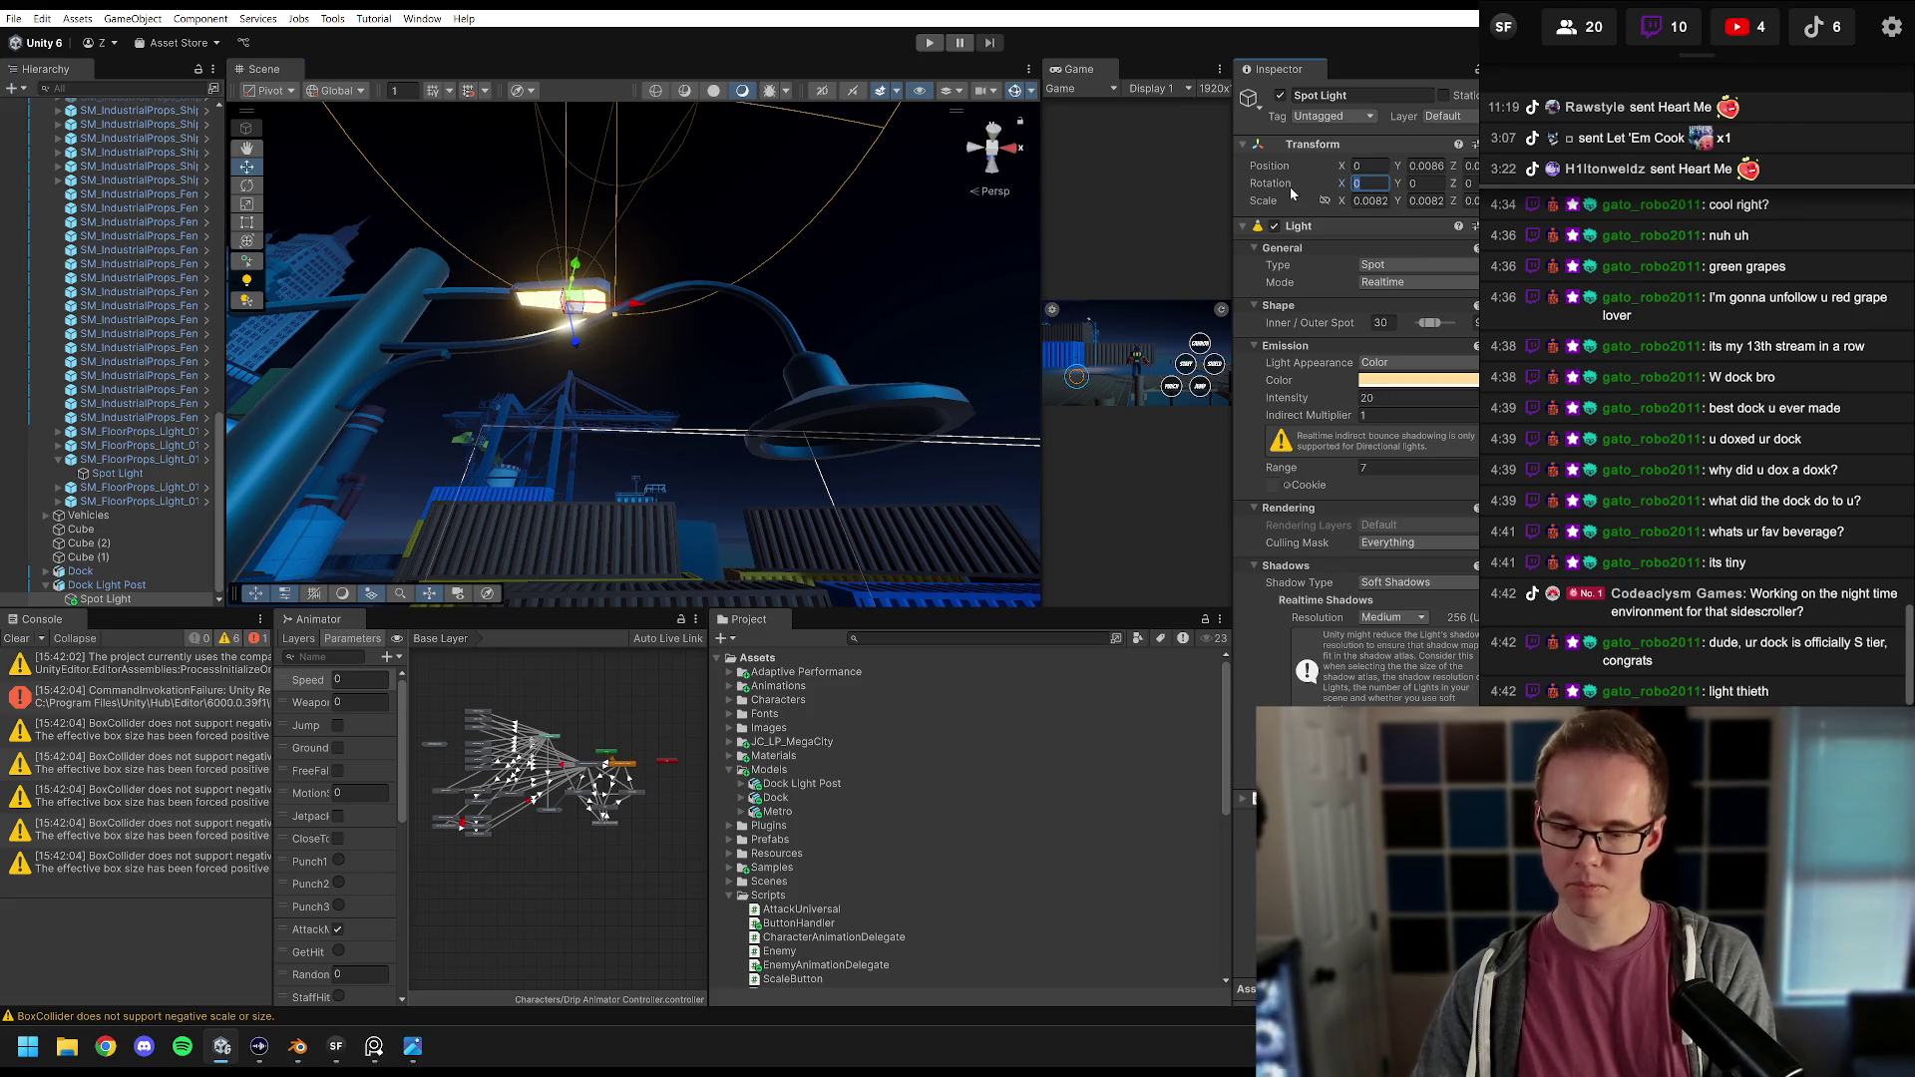
type("90")
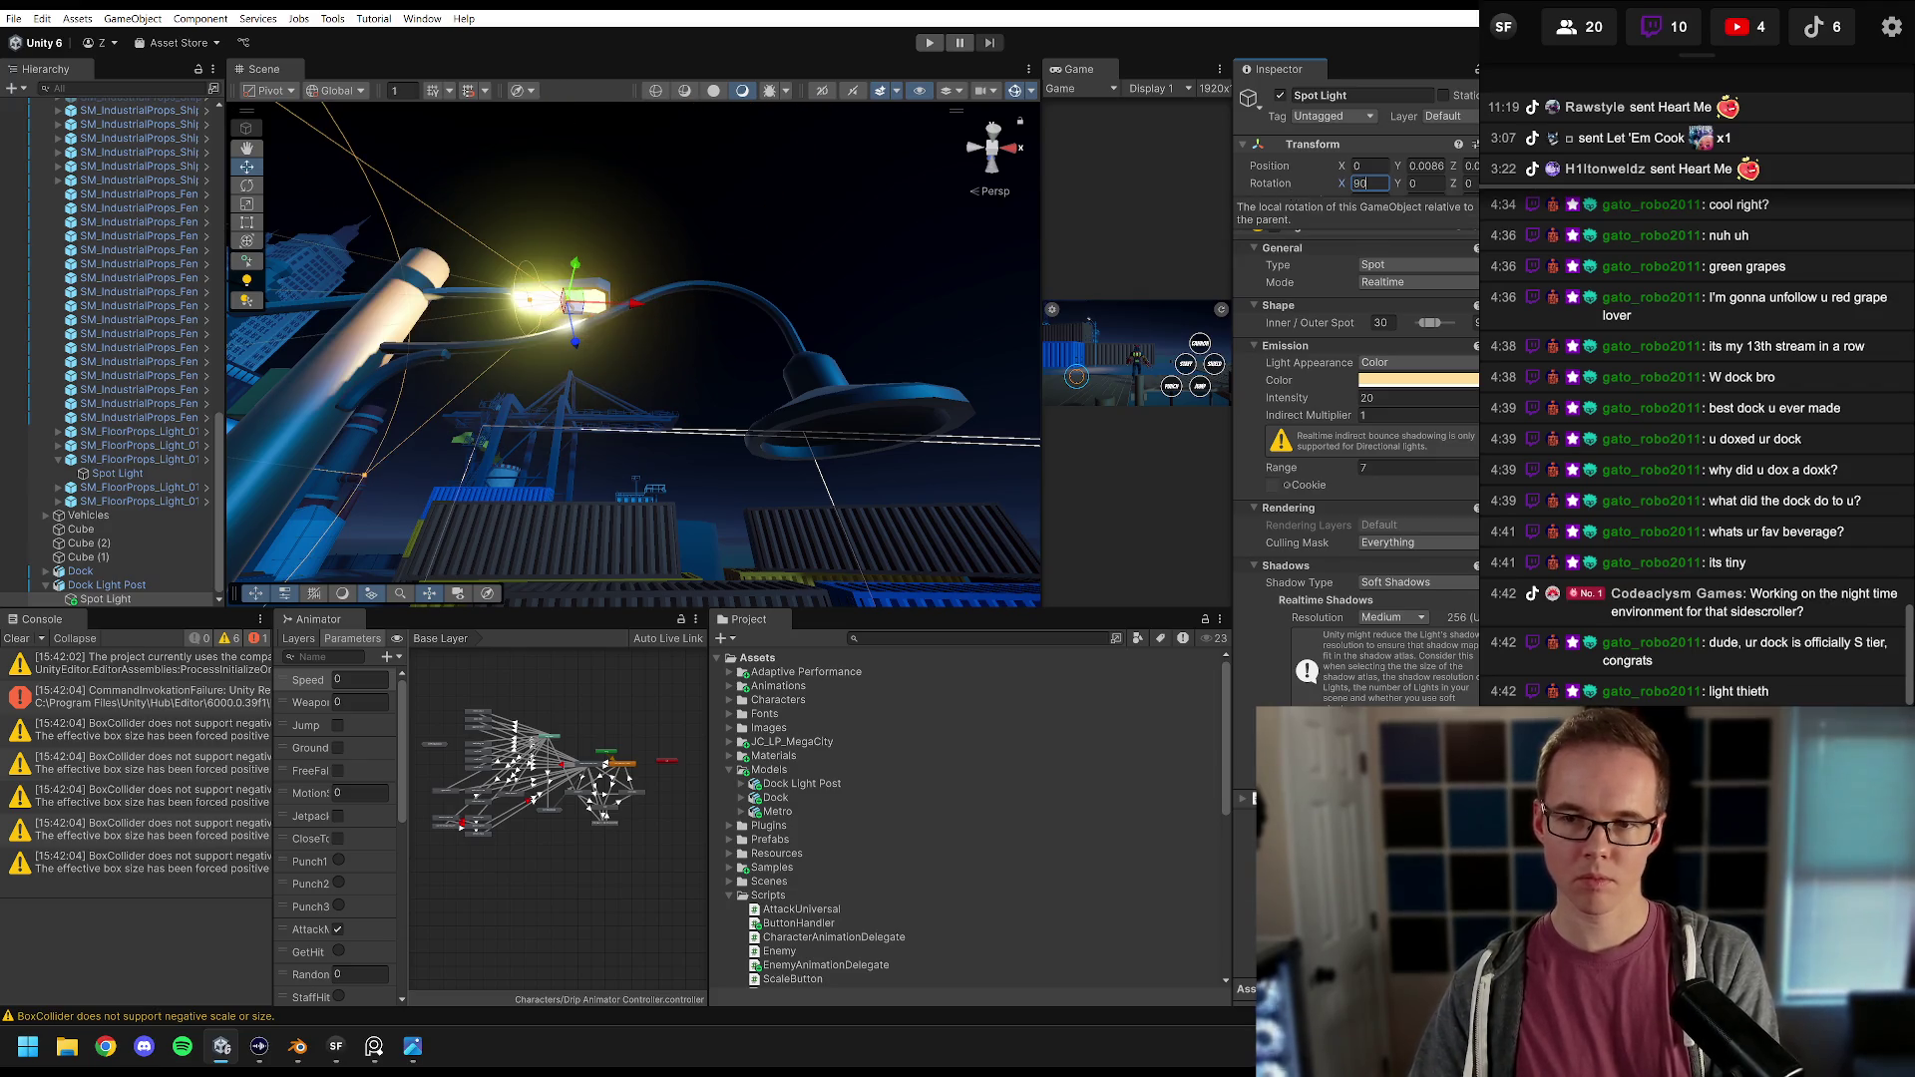
type("180")
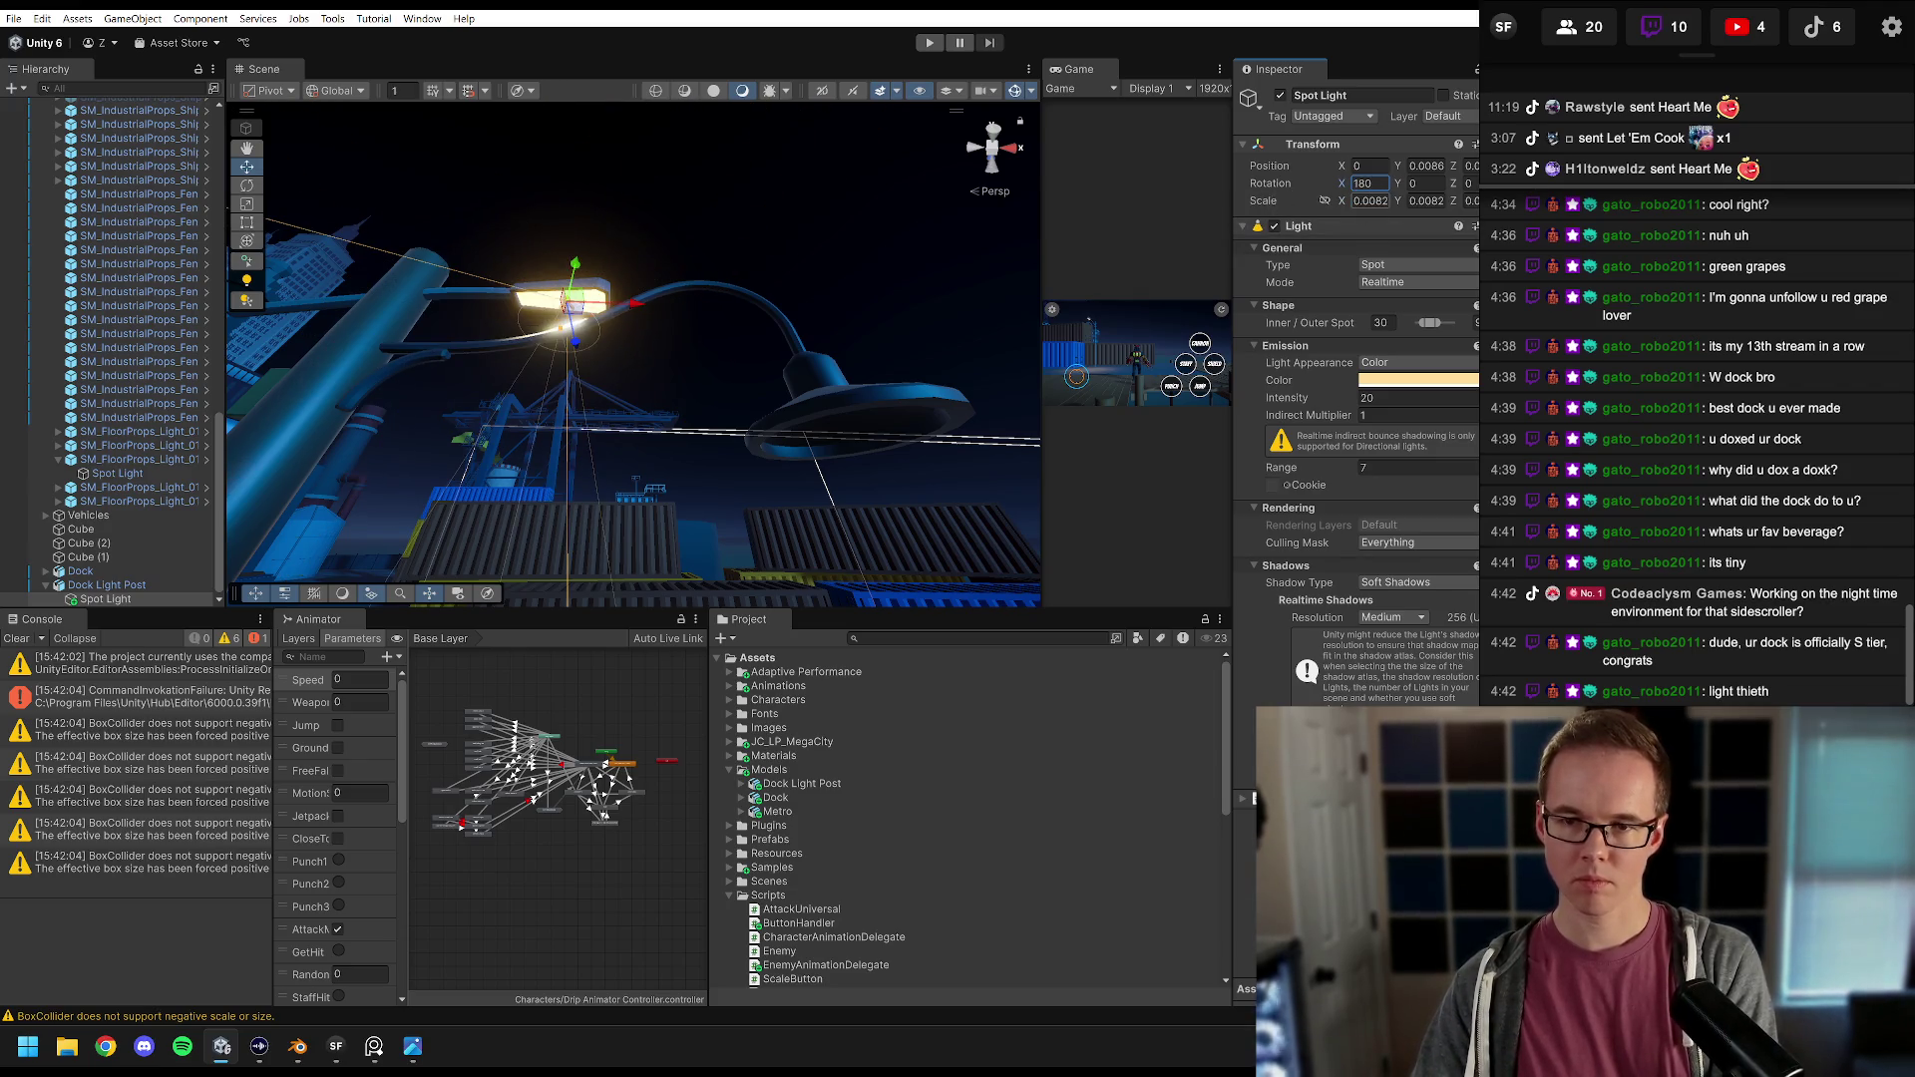
left_click(1427, 166)
type("0")
key("Tab")
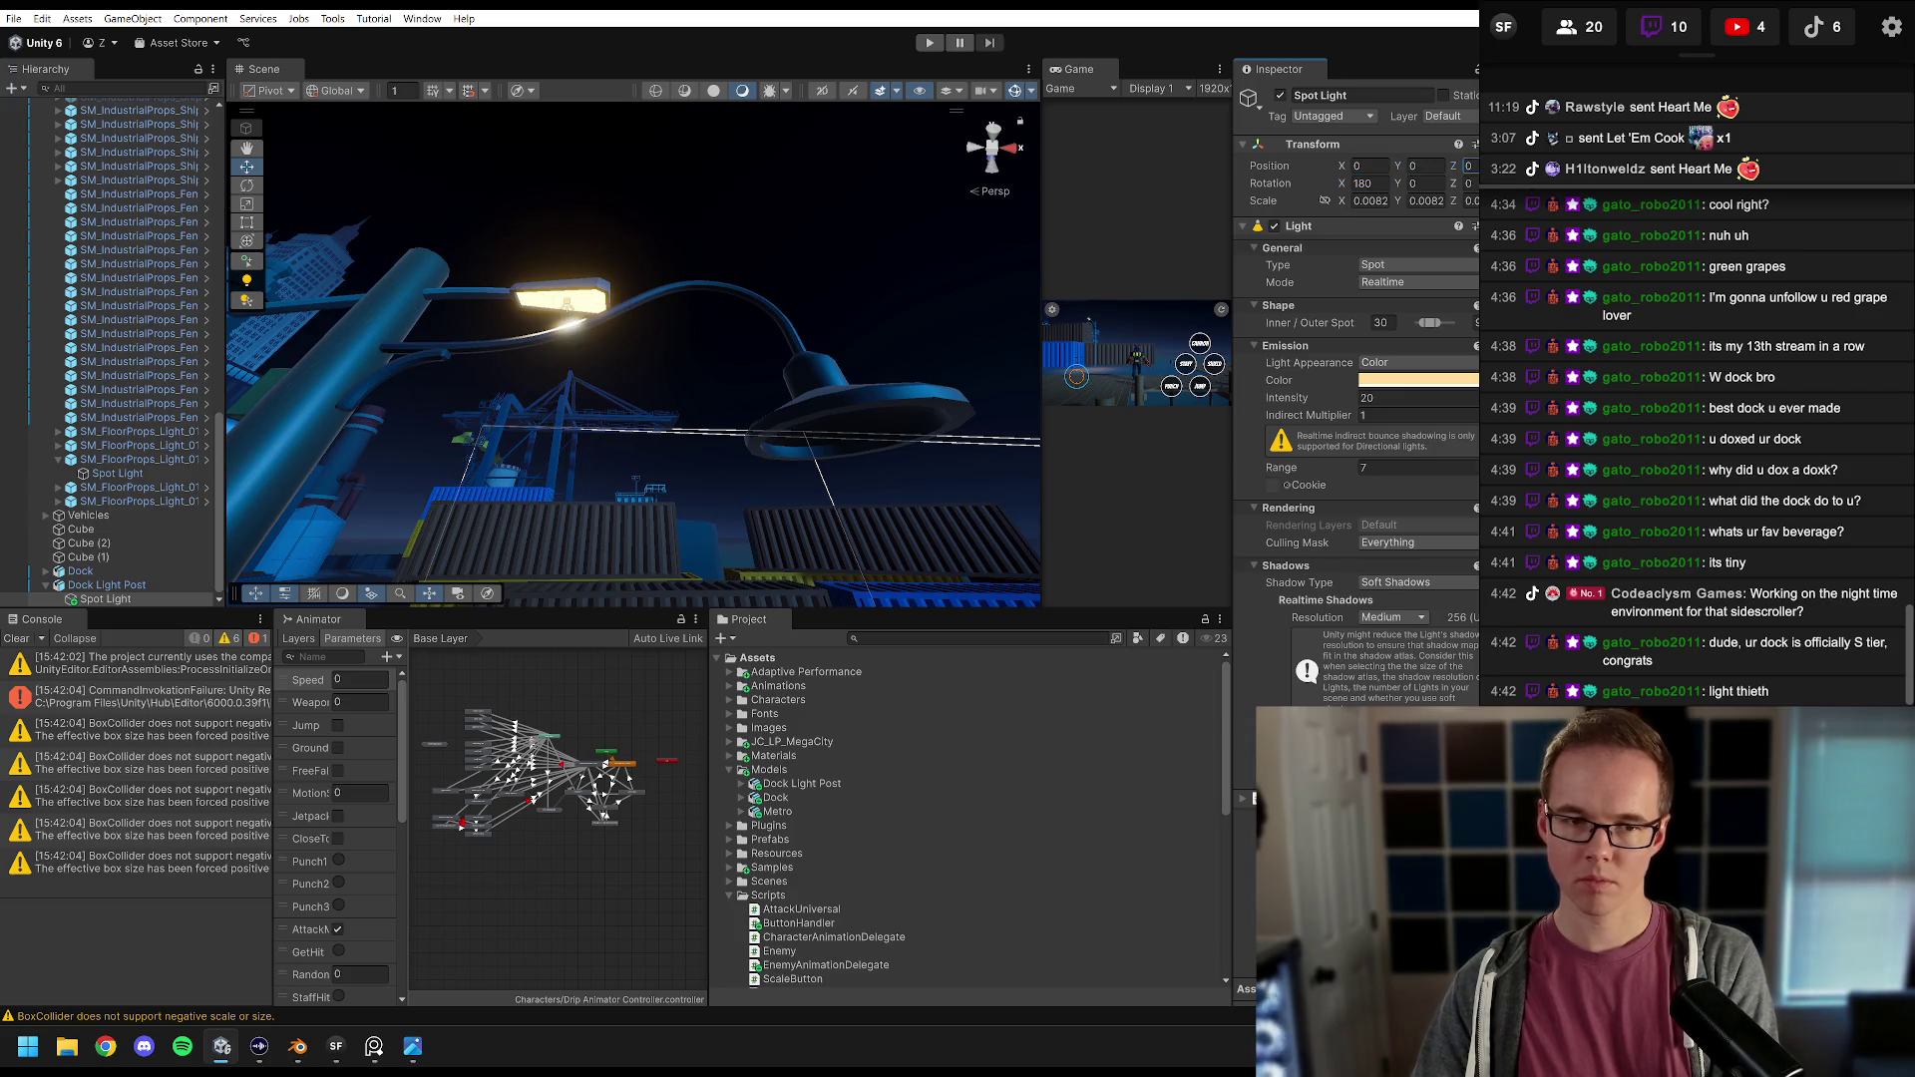
Step: Raise the Spot Light slightly onto the lamp head with the Move tool's Y arrow
mouse_move(880, 315)
left_mouse_down()
mouse_move(666, 320)
mouse_move(643, 405)
mouse_move(698, 350)
mouse_move(689, 483)
mouse_move(575, 547)
mouse_move(690, 351)
mouse_move(710, 452)
mouse_move(688, 469)
left_mouse_up()
left_click(575, 547)
left_click(574, 547)
left_click_drag(647, 189, 651, 180)
Step: Check the Spot Light in Back and Right orthographic views, nudging it under the shade
key("f")
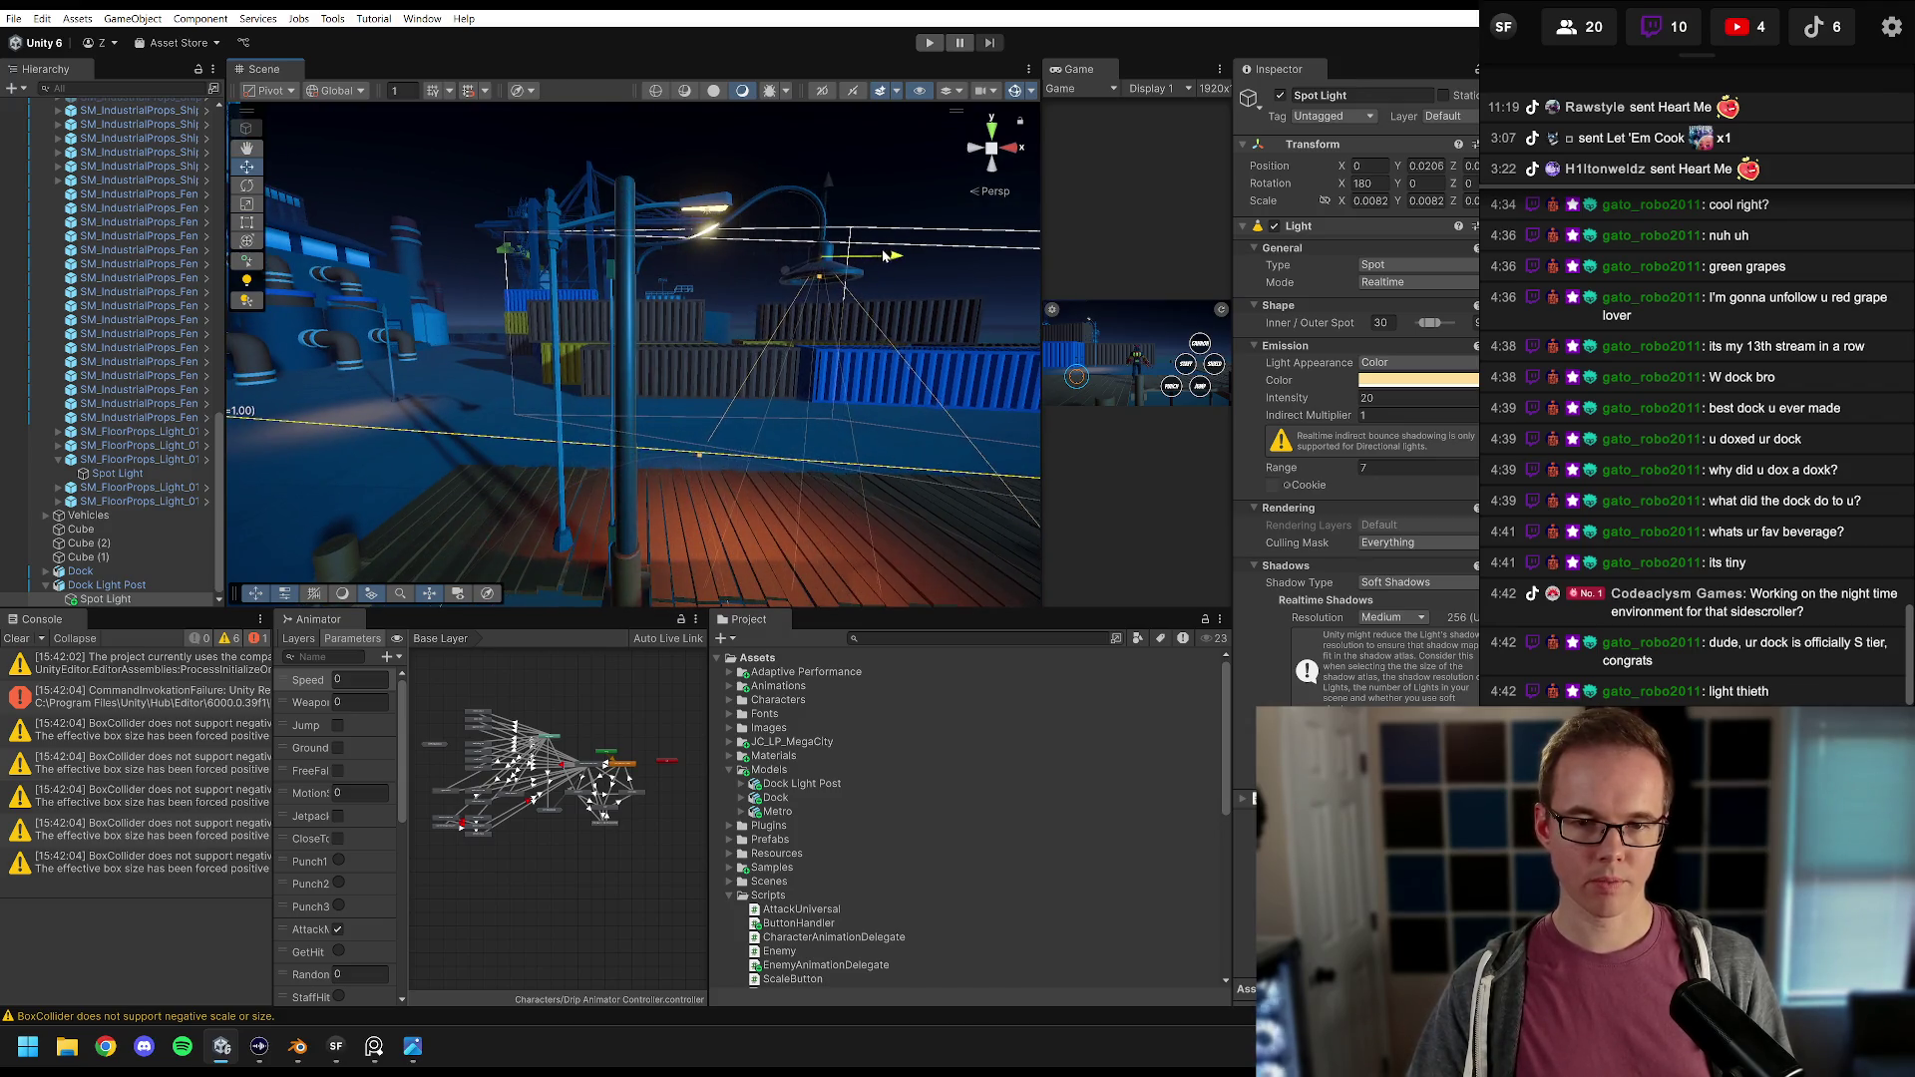
scroll(716, 309, "up", 2)
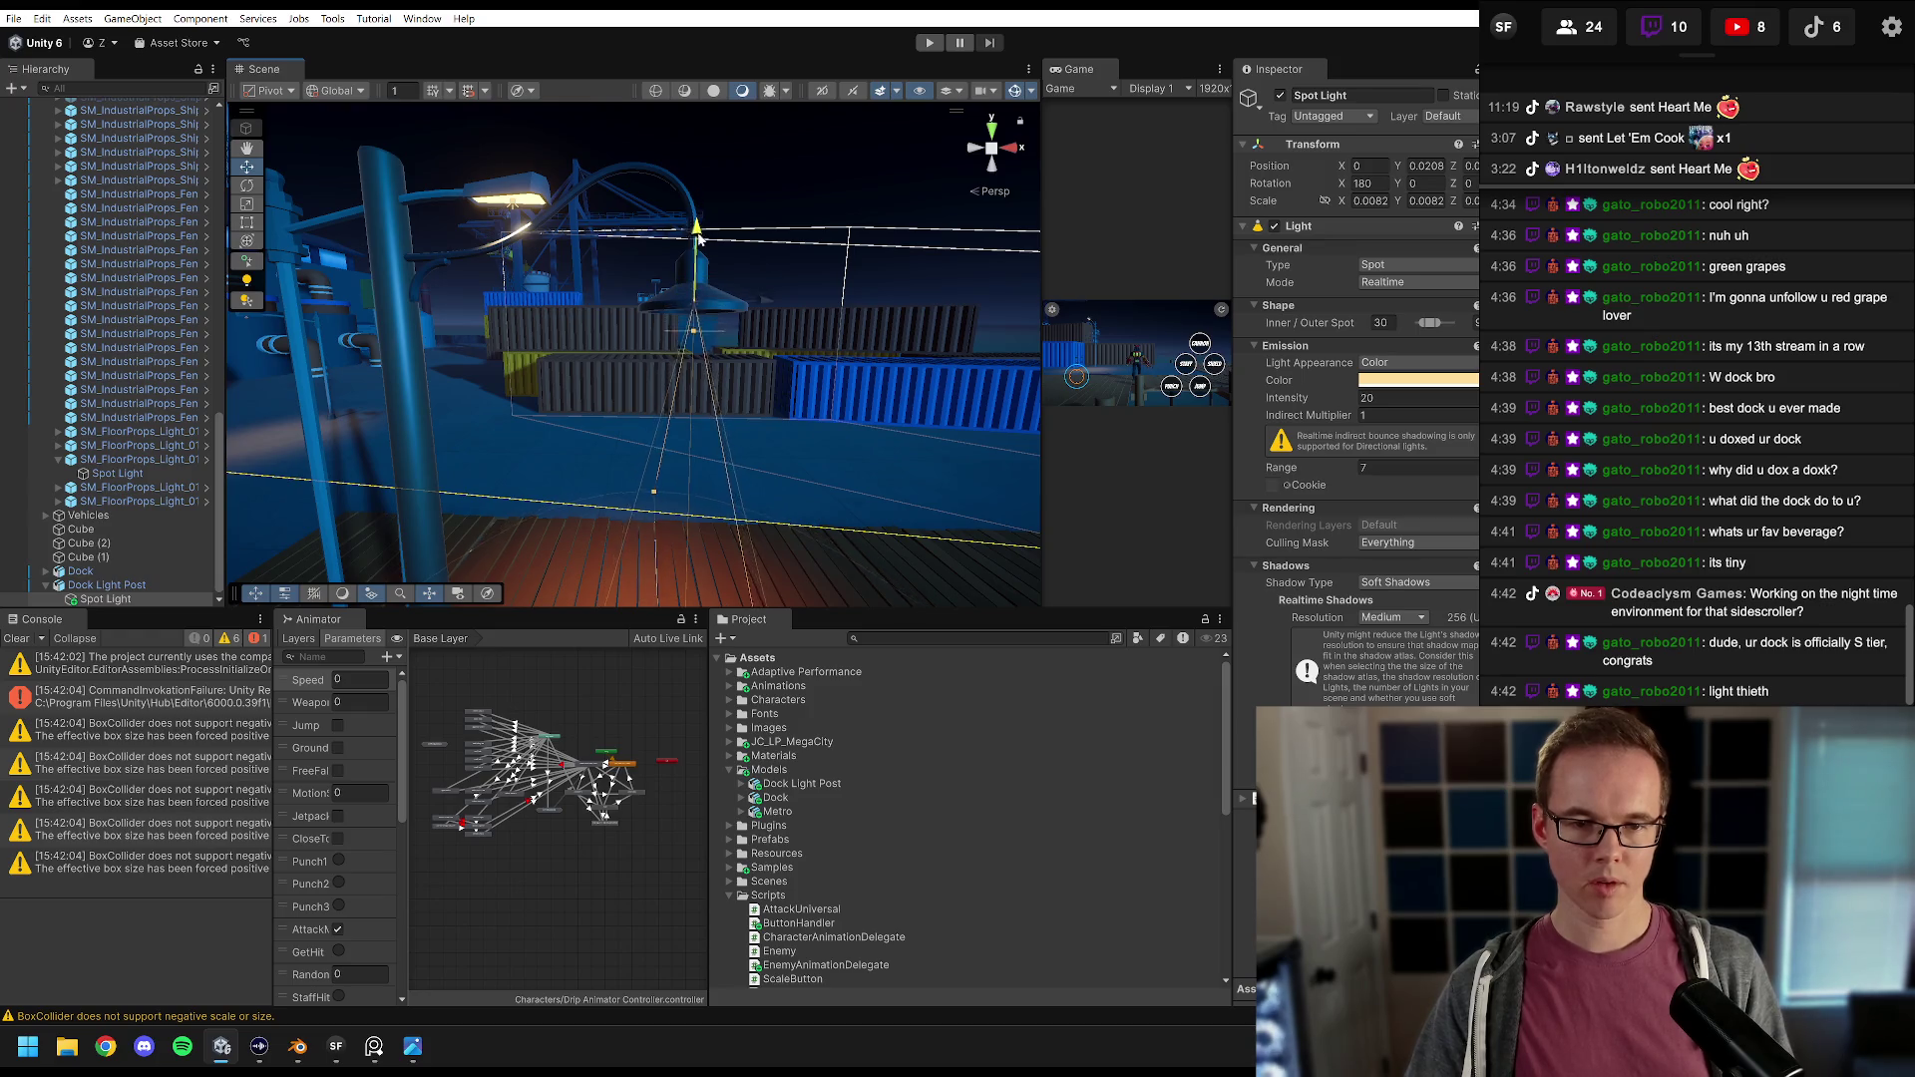
scroll(654, 358, "up", 3)
scroll(653, 357, "up", 3)
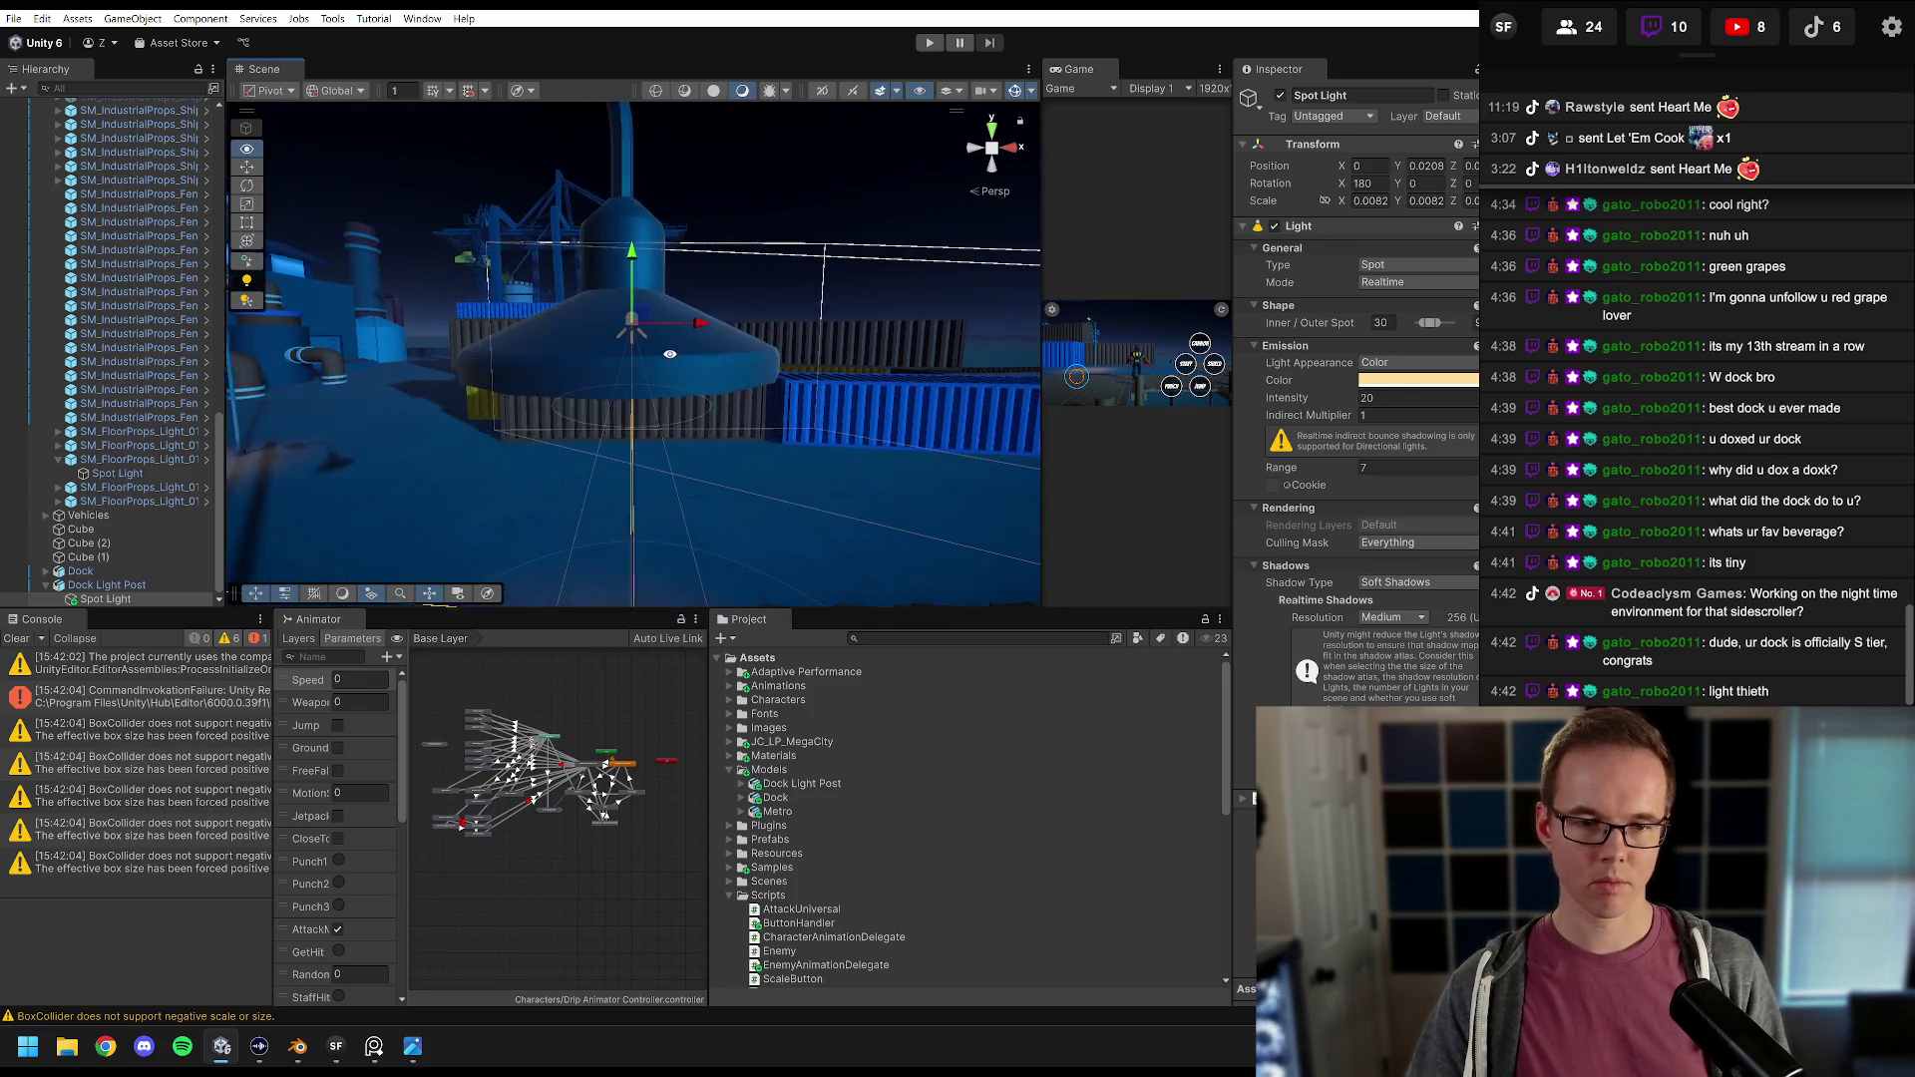
left_click_drag(882, 204, 724, 336)
left_click(994, 150)
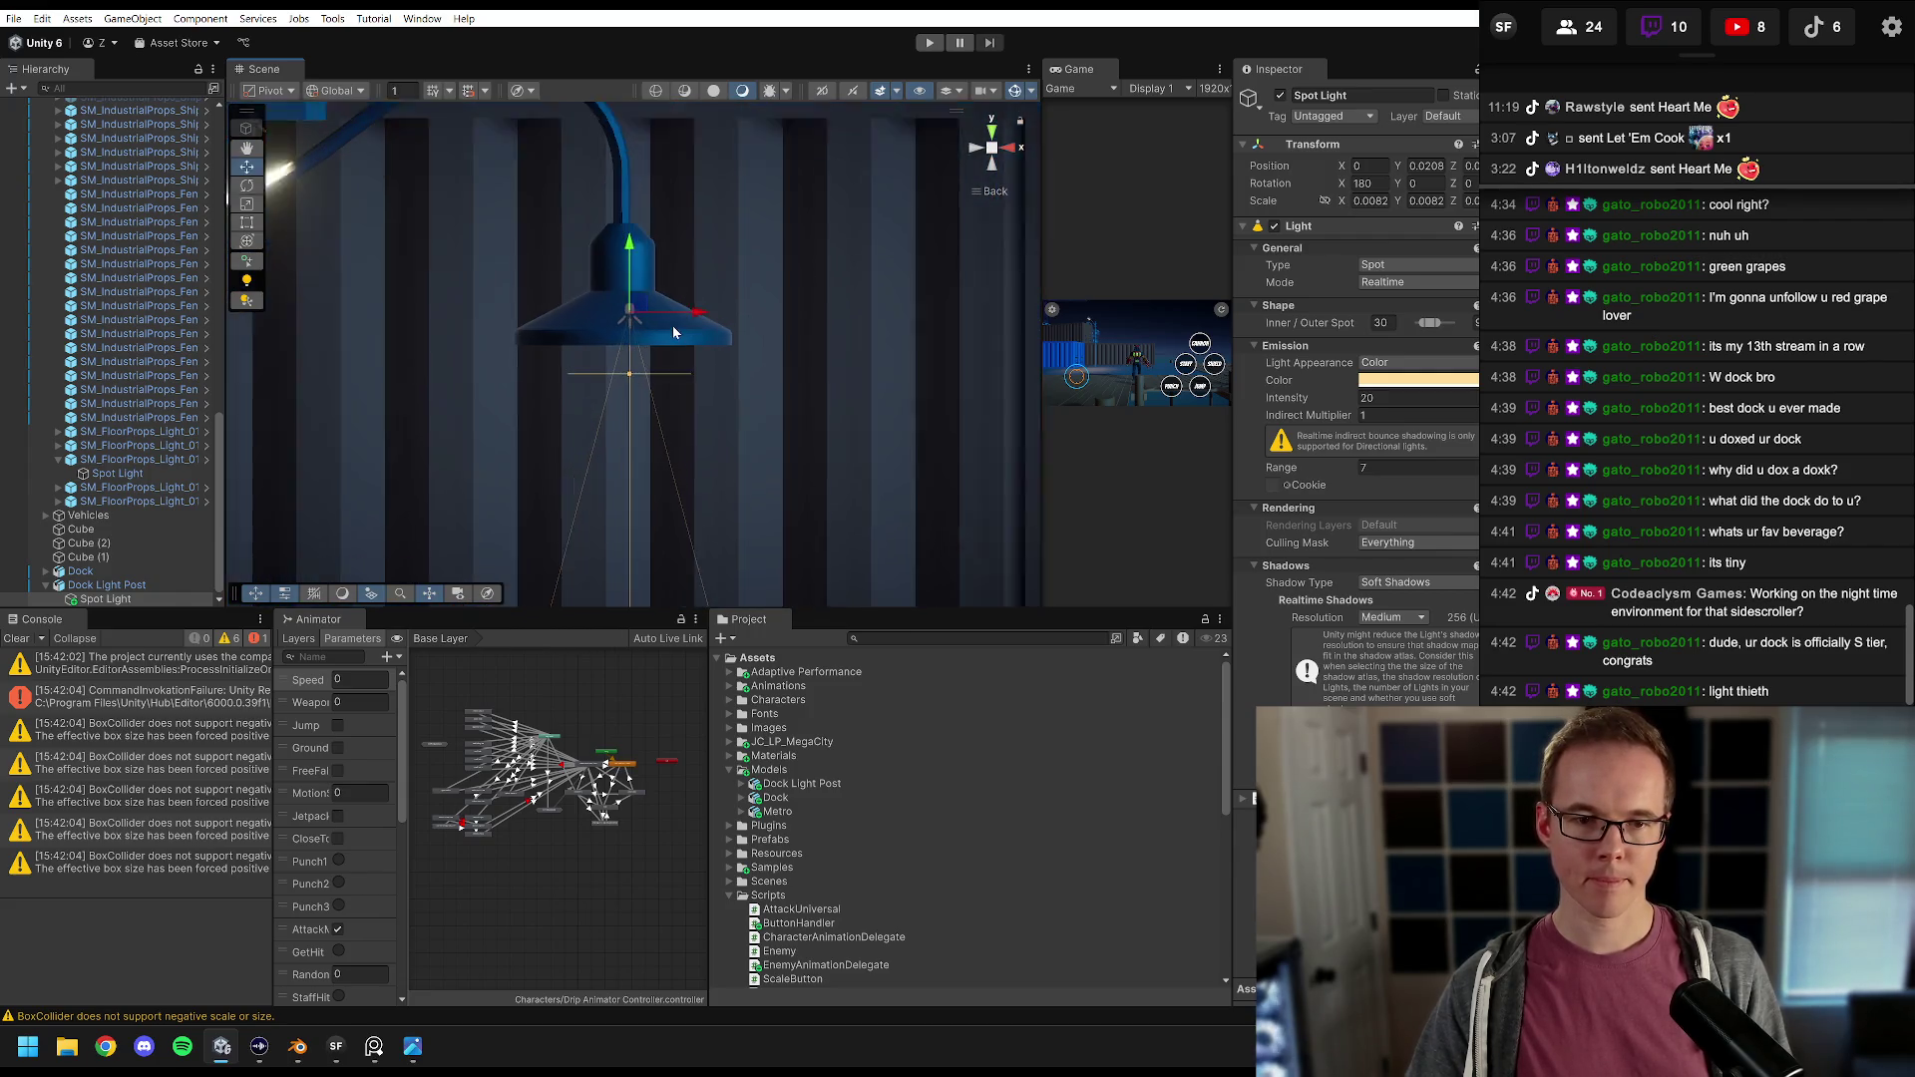
left_click_drag(696, 314, 687, 314)
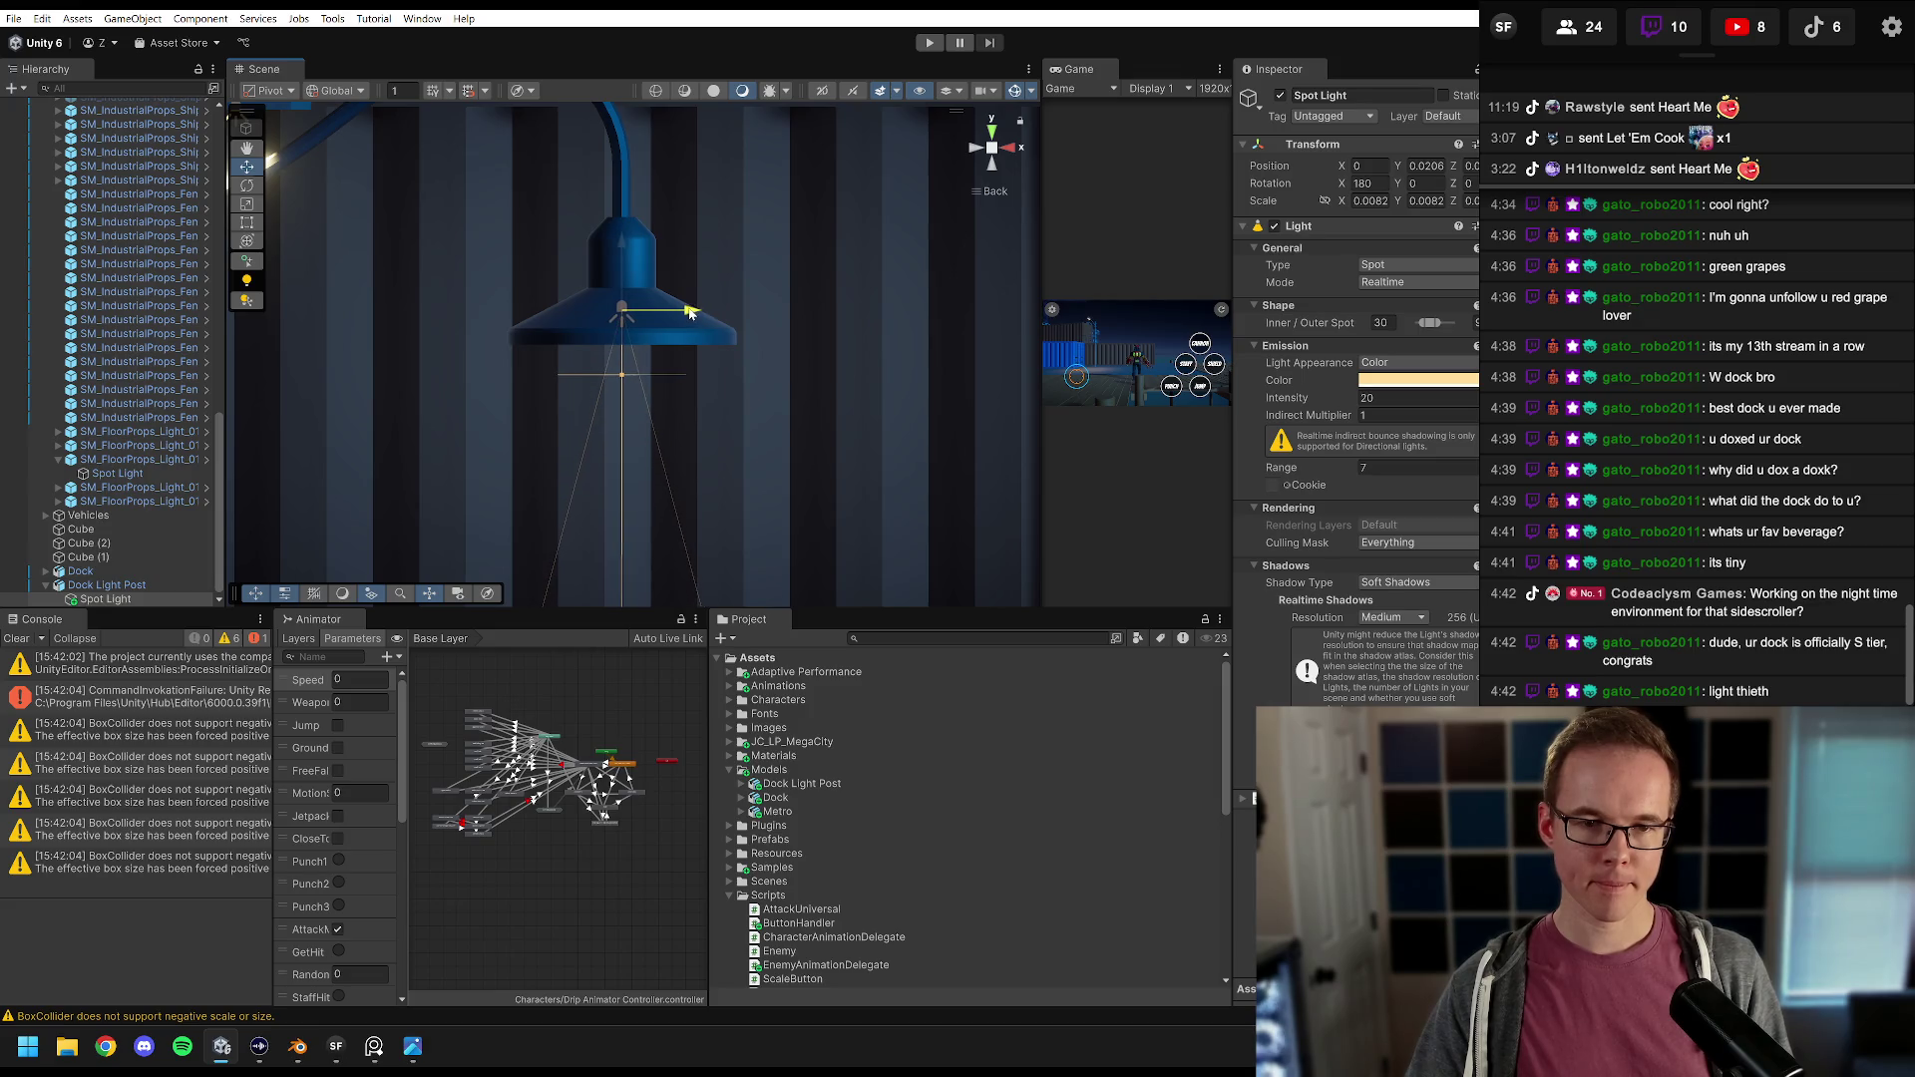
left_click(1009, 148)
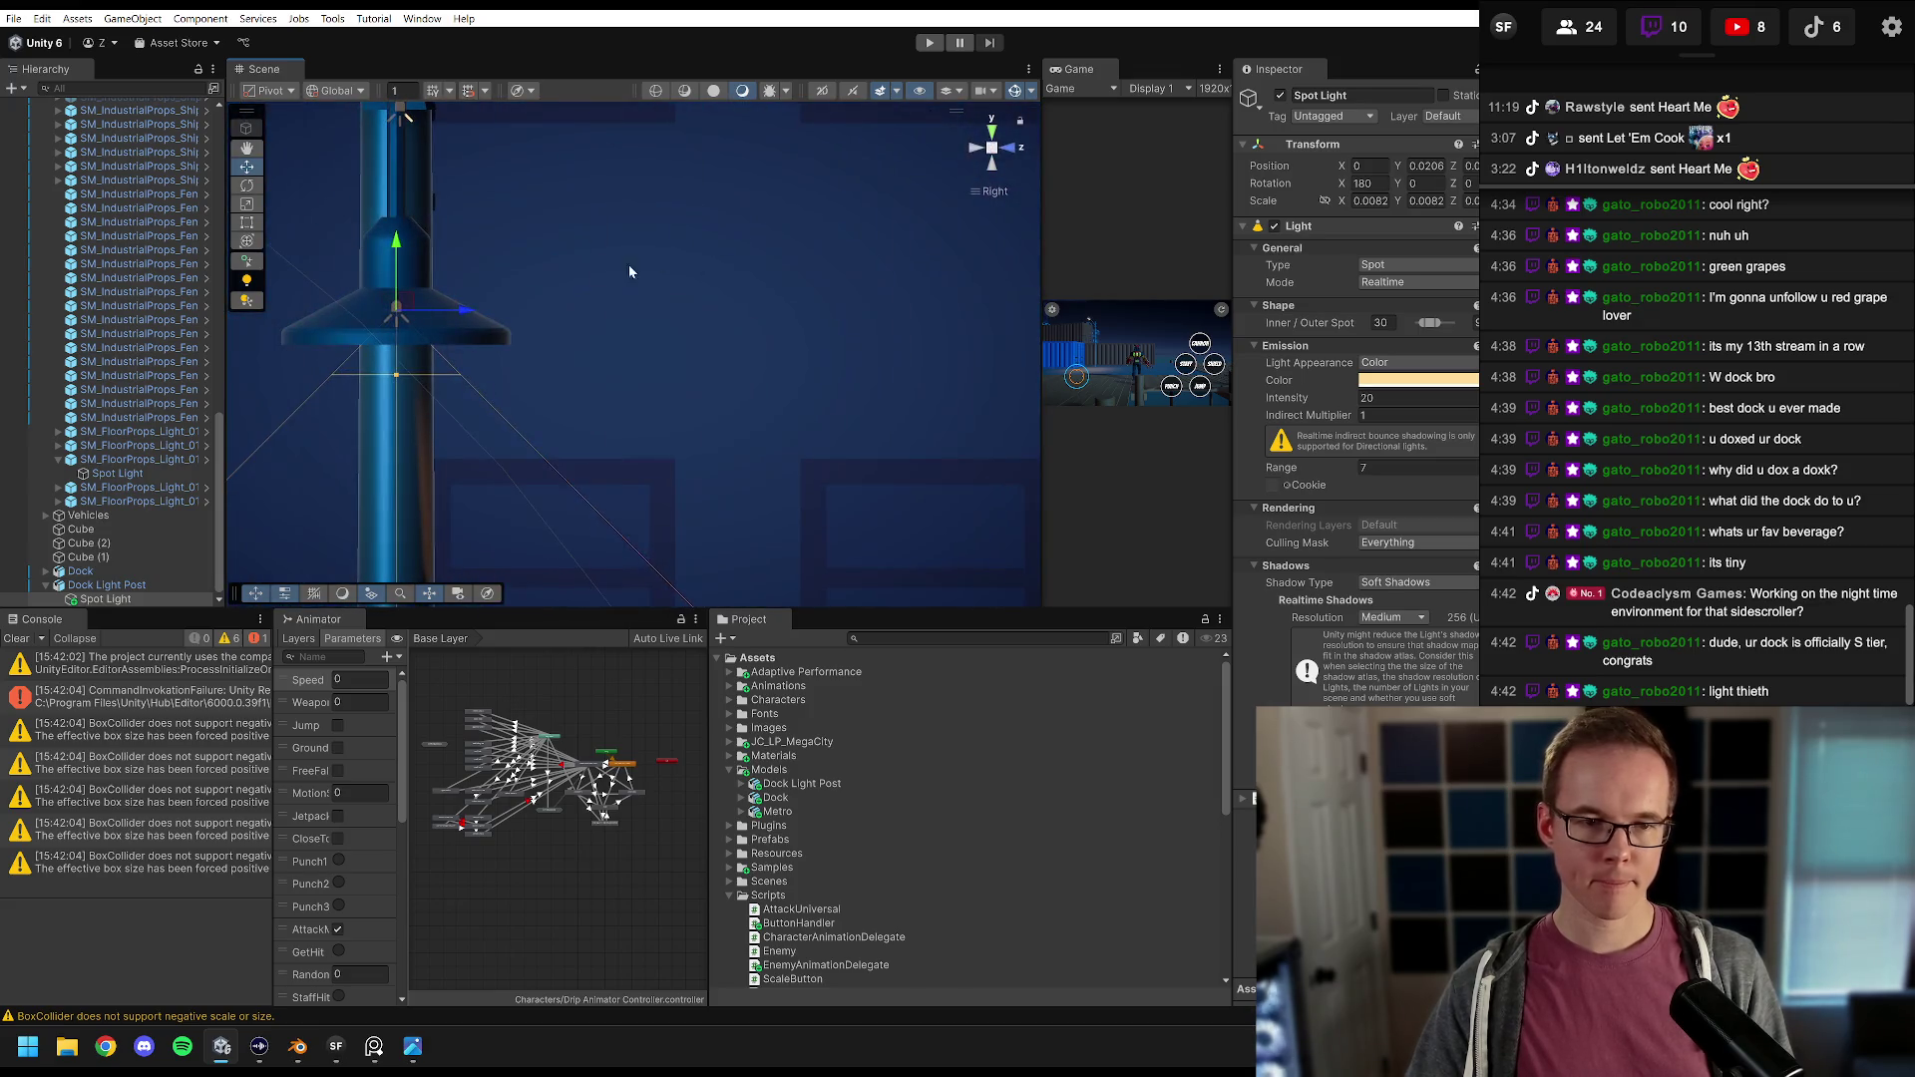
mouse_move(512, 319)
left_mouse_down()
mouse_move(630, 365)
mouse_move(806, 577)
mouse_move(990, 361)
mouse_move(787, 192)
mouse_move(723, 404)
mouse_move(653, 262)
mouse_move(700, 344)
left_mouse_up()
Step: Review the warm light pool on the dock from several angles, then bring up Page 1.jpg
left_click(145, 448)
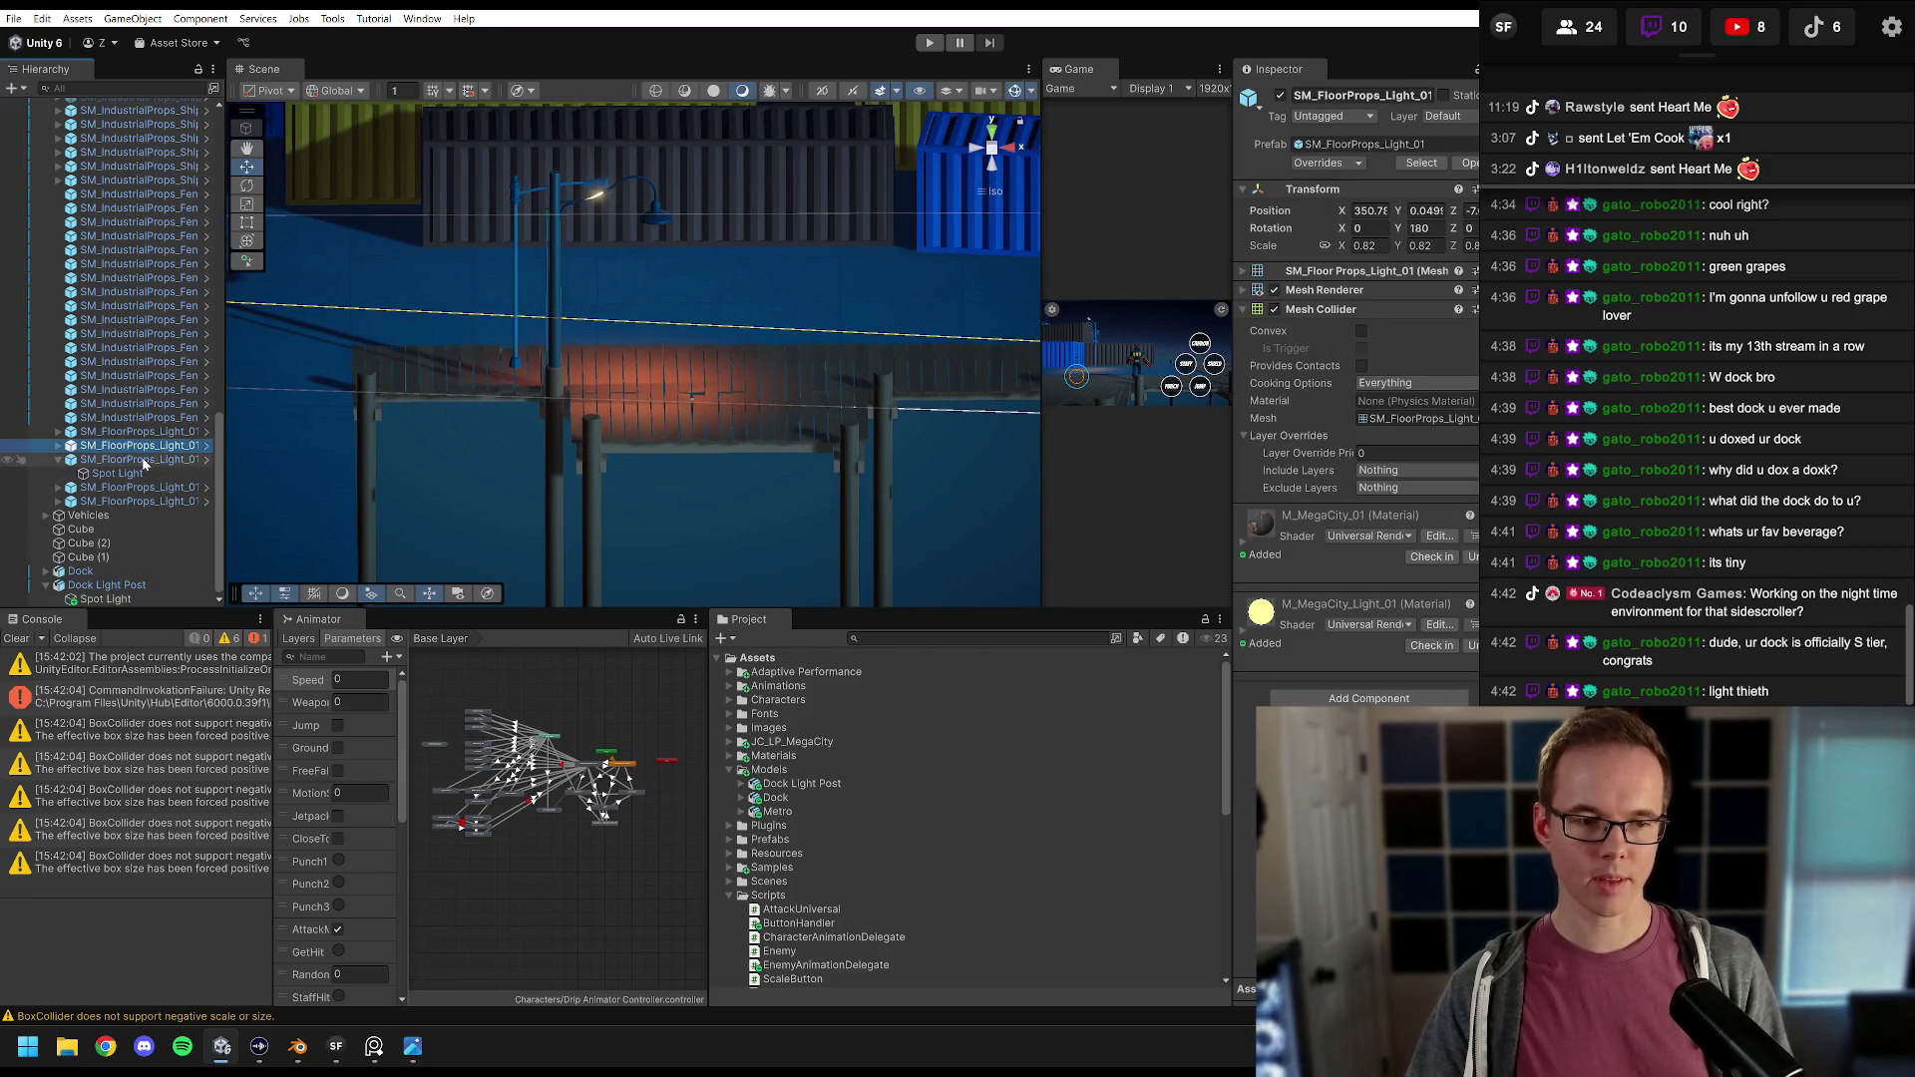
double_click(145, 461)
left_click_drag(514, 374, 581, 429)
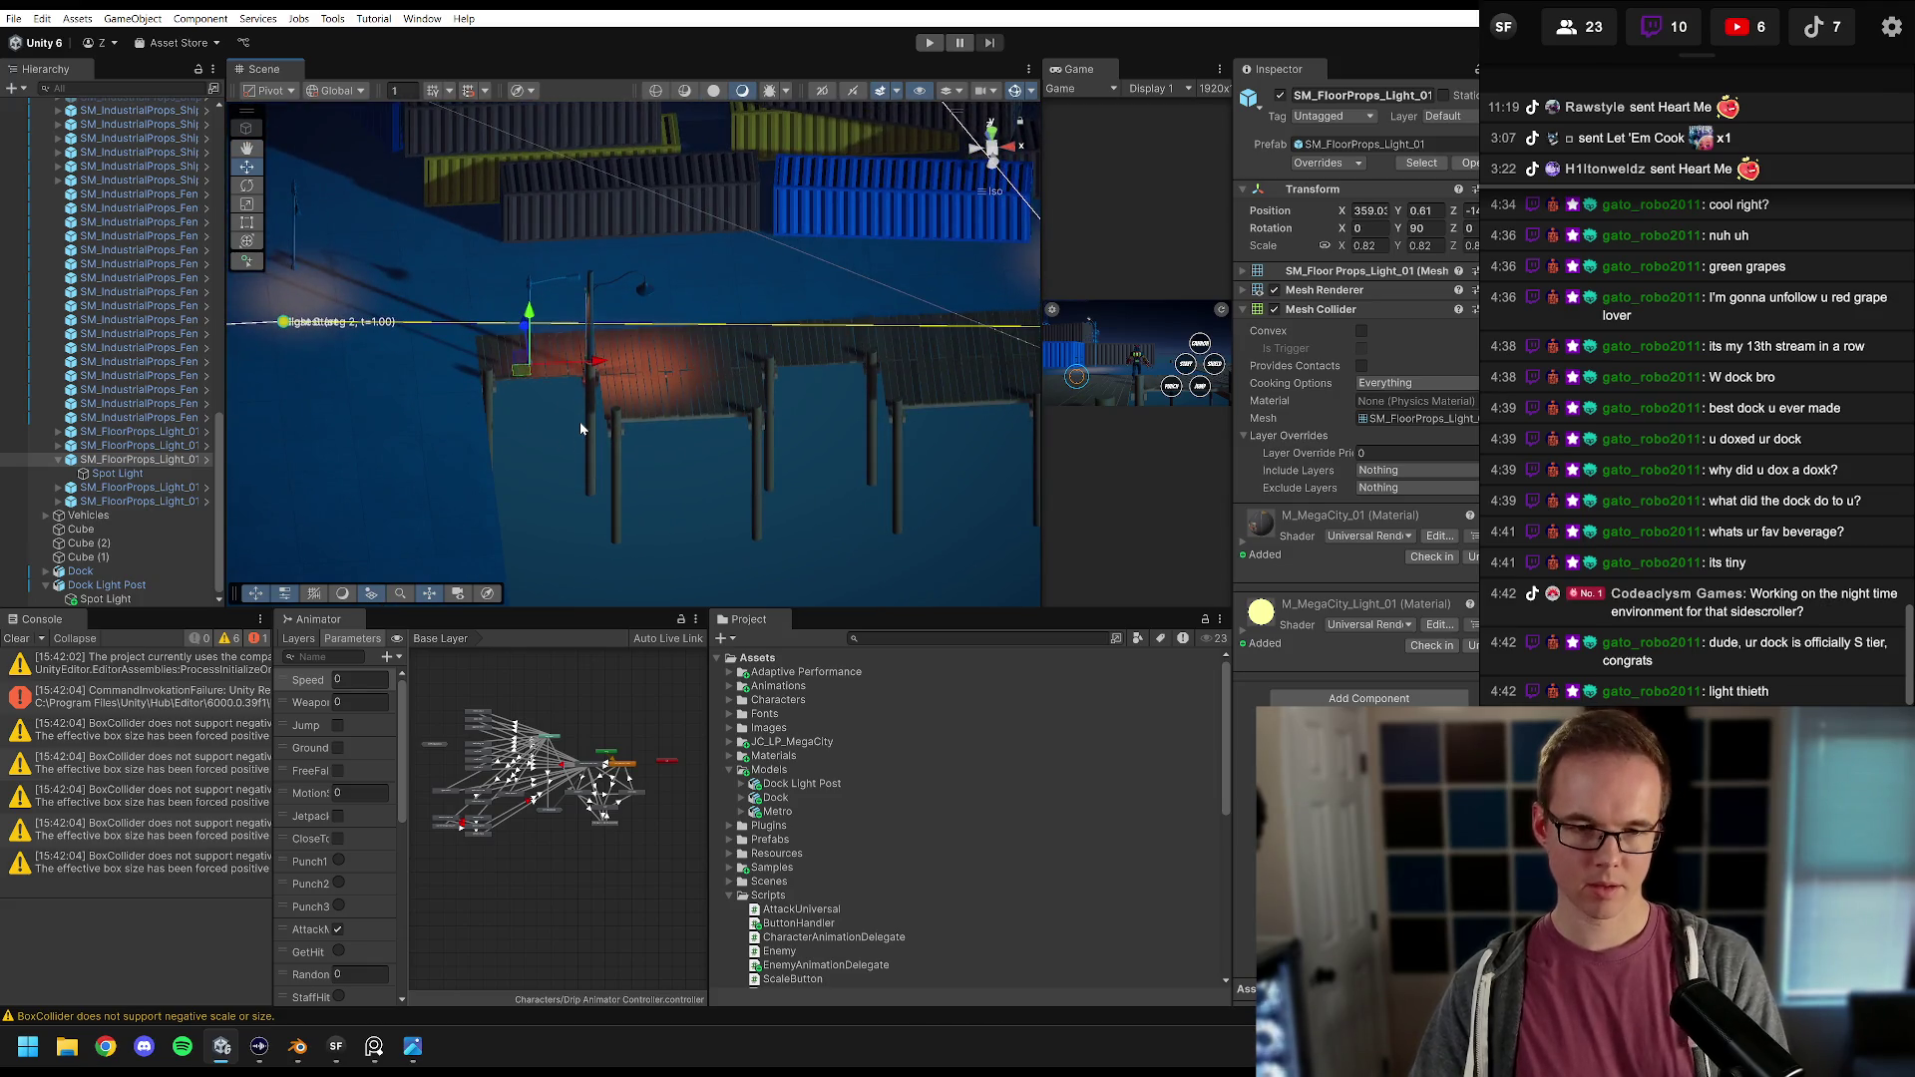
left_click(582, 429)
scroll(574, 377, "up", 5)
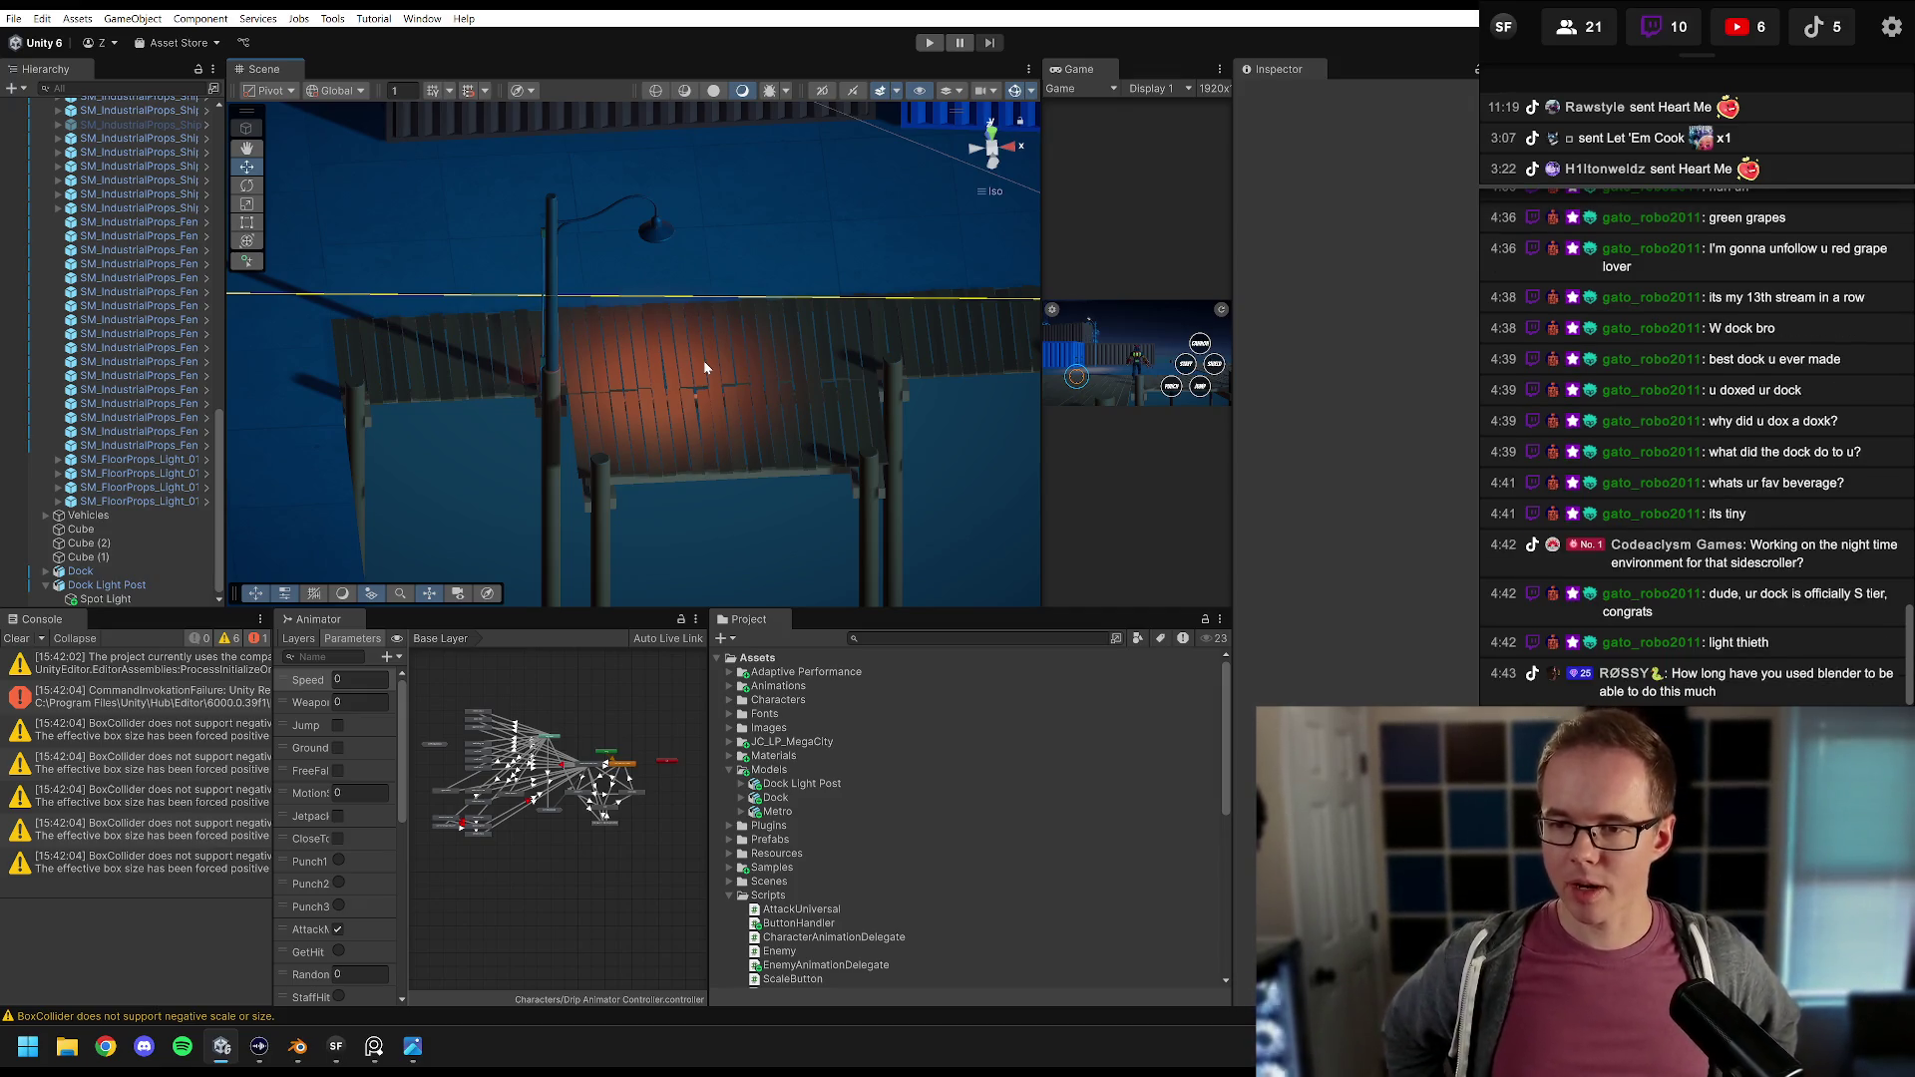
mouse_move(703, 362)
left_mouse_down()
mouse_move(696, 339)
mouse_move(628, 457)
mouse_move(667, 334)
mouse_move(728, 278)
mouse_move(738, 345)
mouse_move(577, 347)
mouse_move(704, 345)
mouse_move(766, 429)
mouse_move(753, 409)
mouse_move(673, 445)
mouse_move(575, 412)
mouse_move(619, 439)
mouse_move(663, 444)
mouse_move(611, 392)
left_mouse_up()
left_click(993, 149)
left_click(413, 1061)
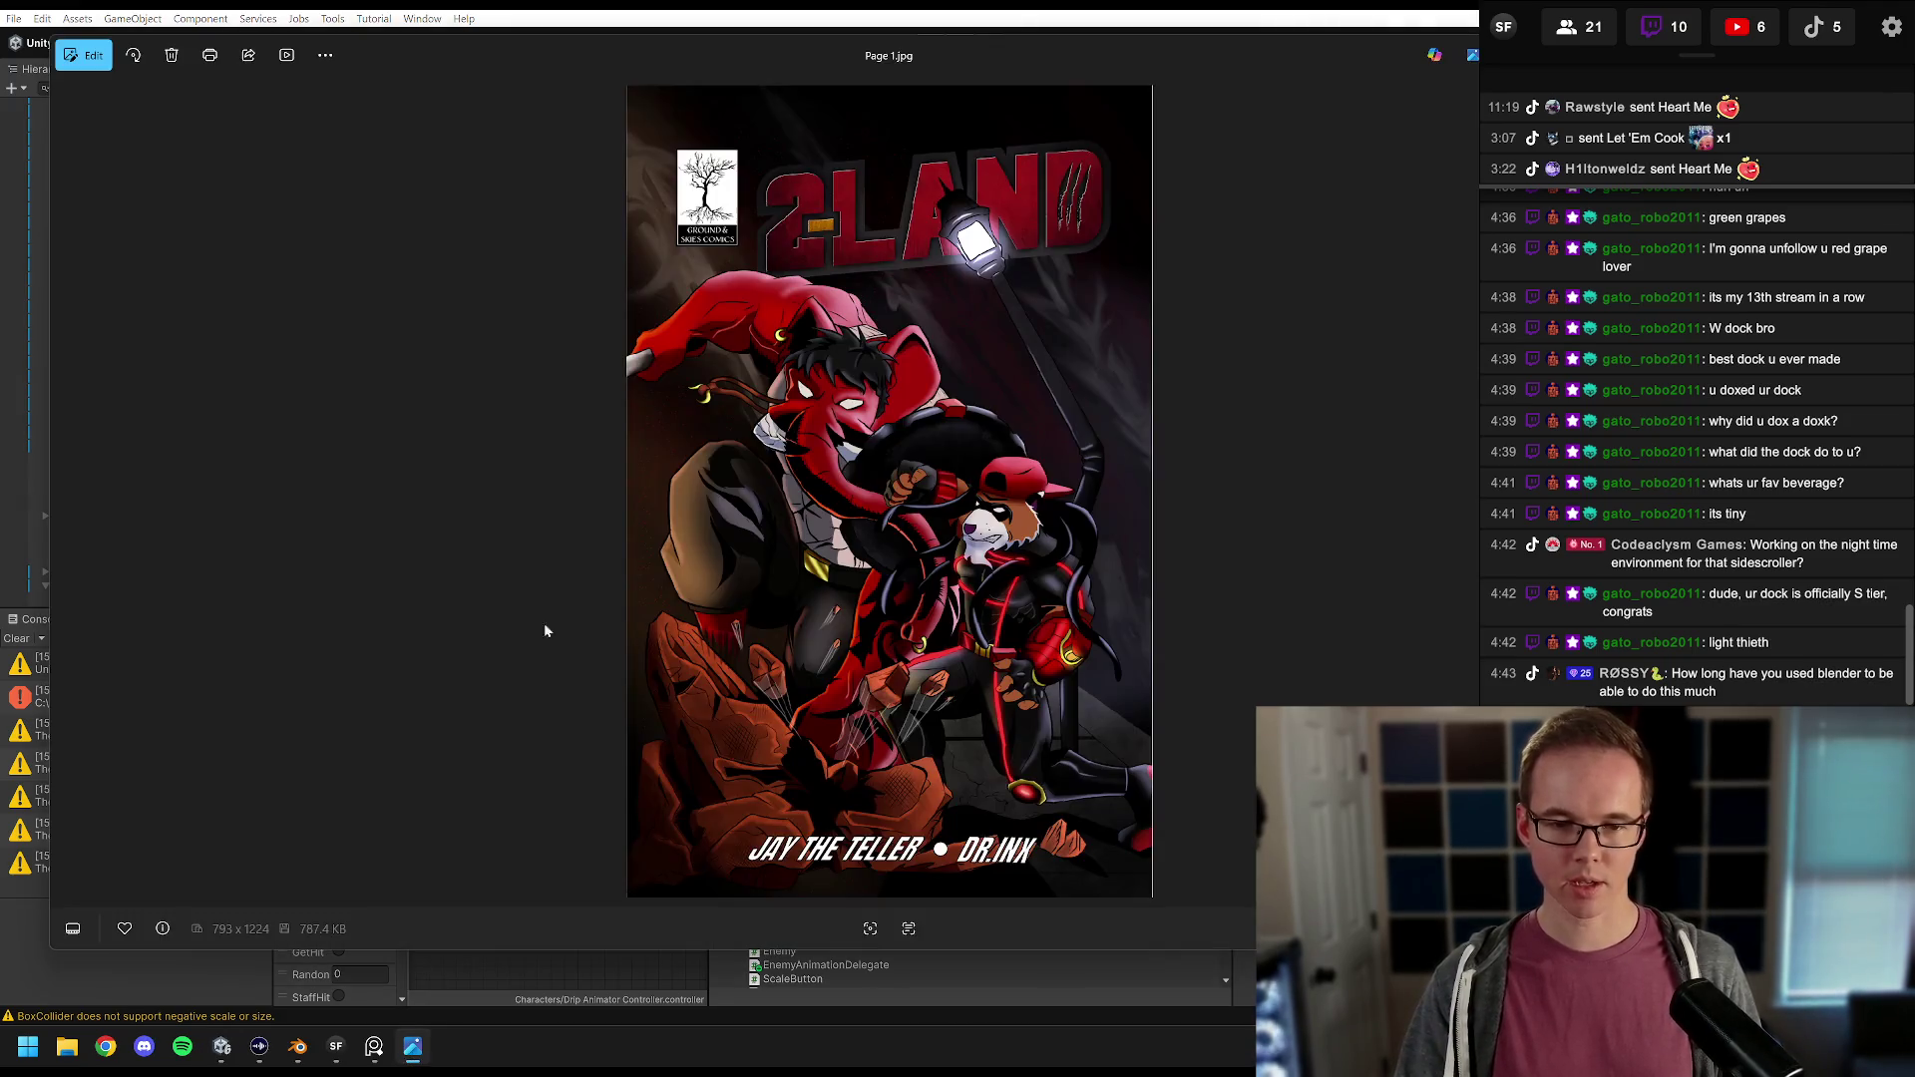
Step: Page through the comic in Photos and close the viewer
scroll(864, 465, "down", 14)
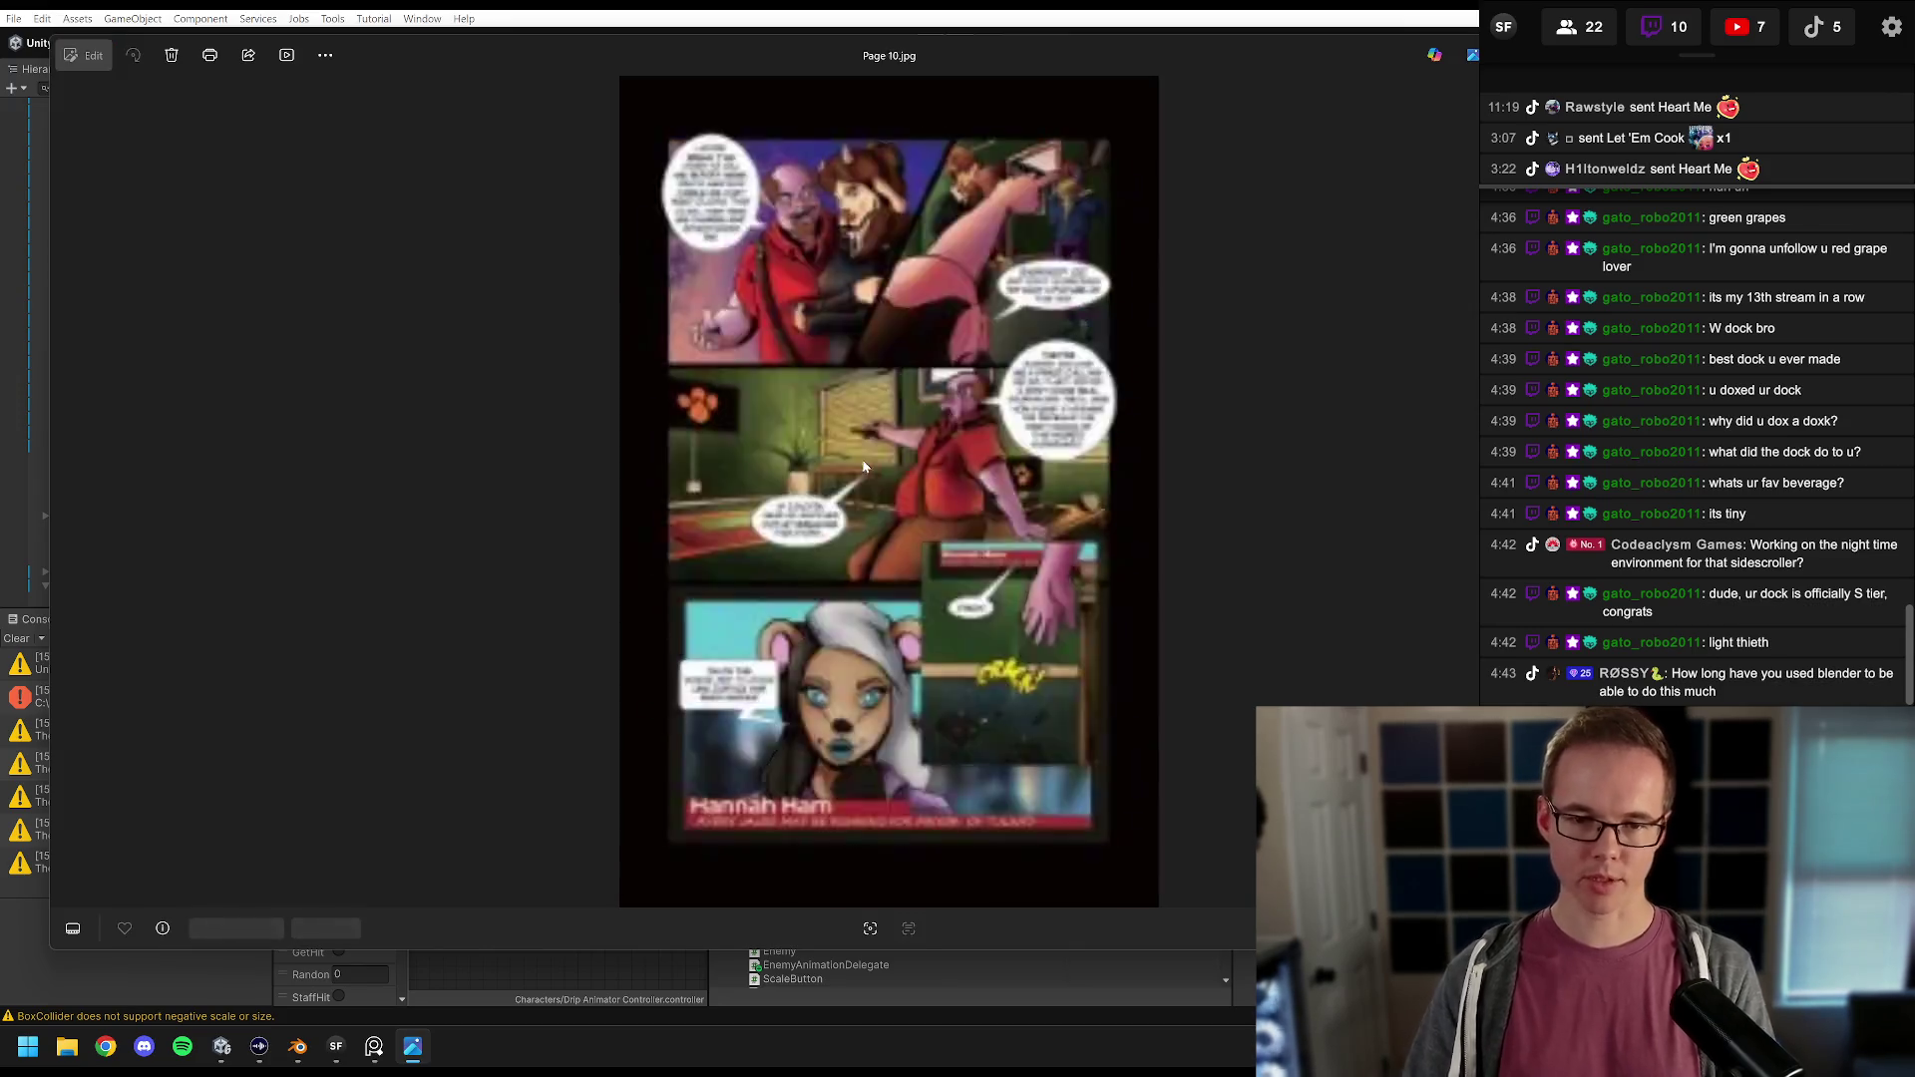
scroll(864, 465, "down", 14)
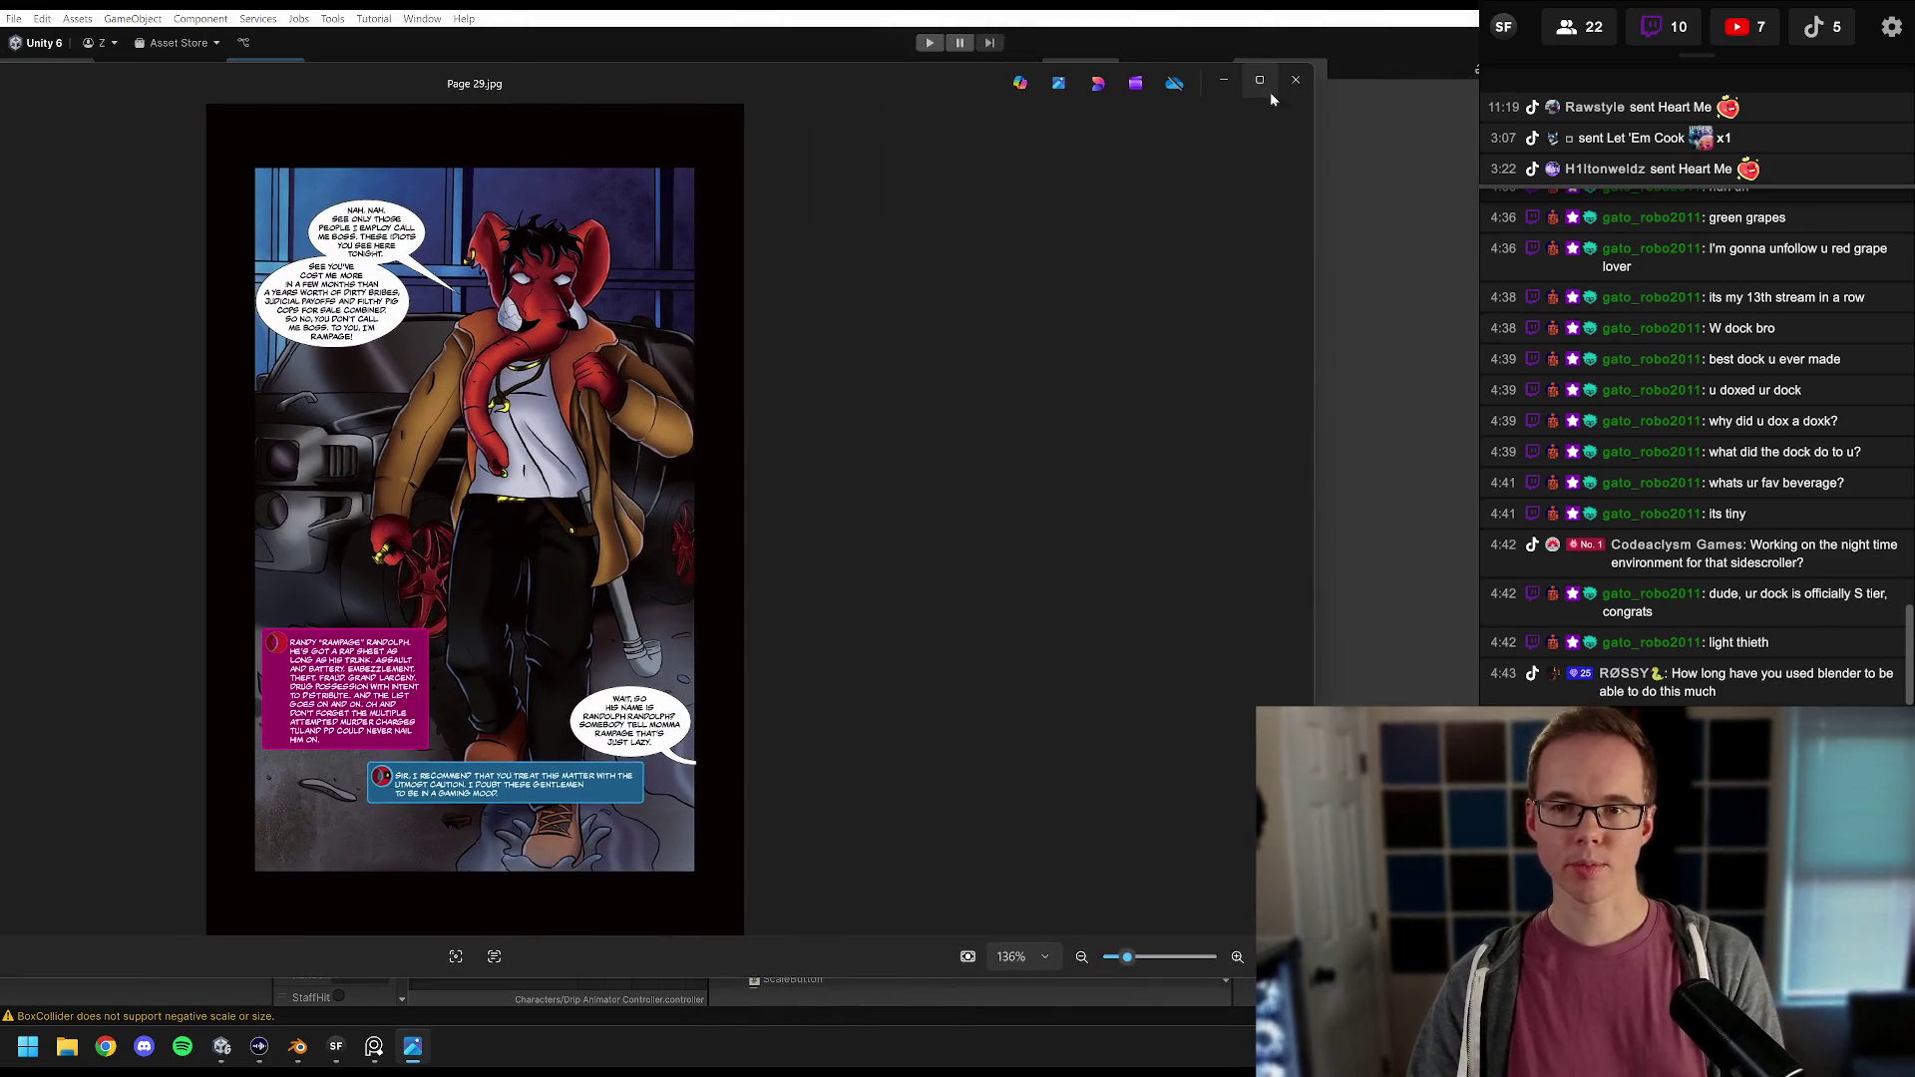
left_click(1271, 92)
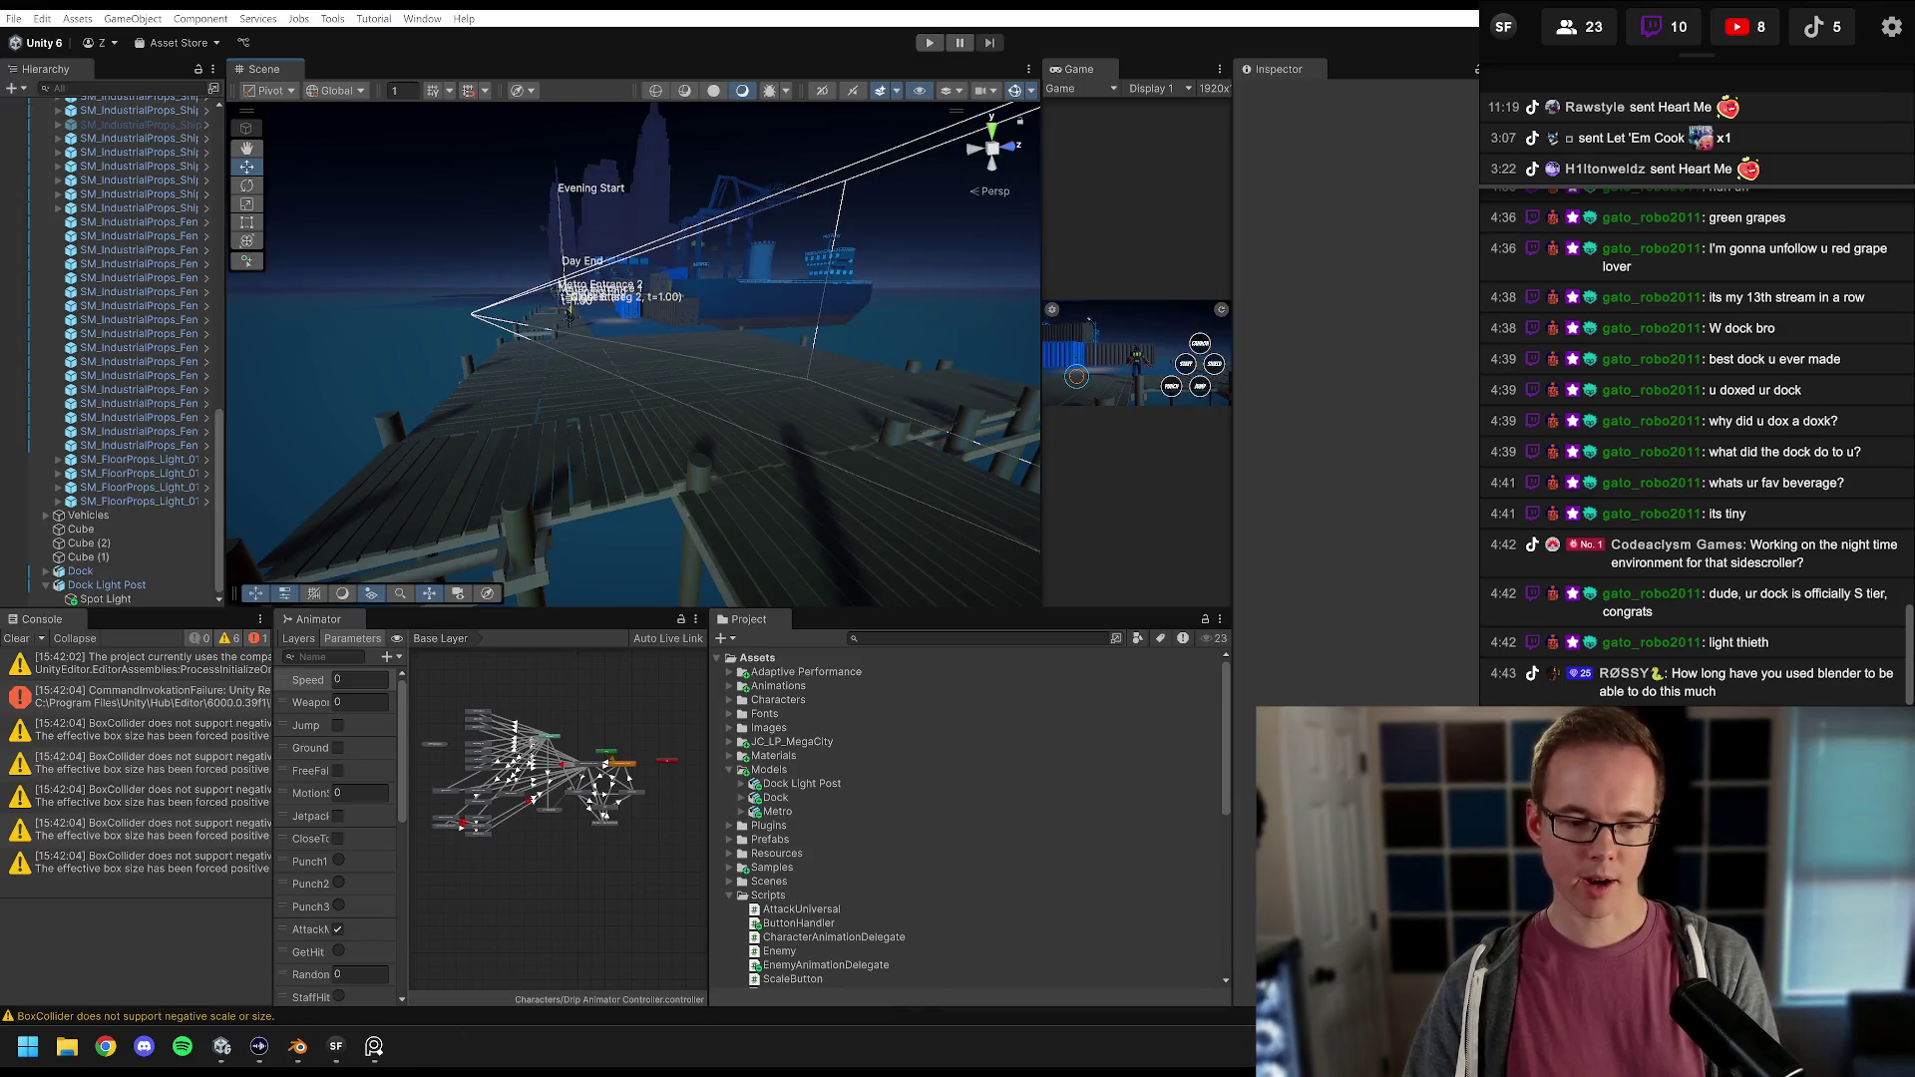
Step: Zoom around the dock panel on the reference board, minimise it, and view the Unity dock
left_click(374, 1047)
scroll(1226, 343, "down", 8)
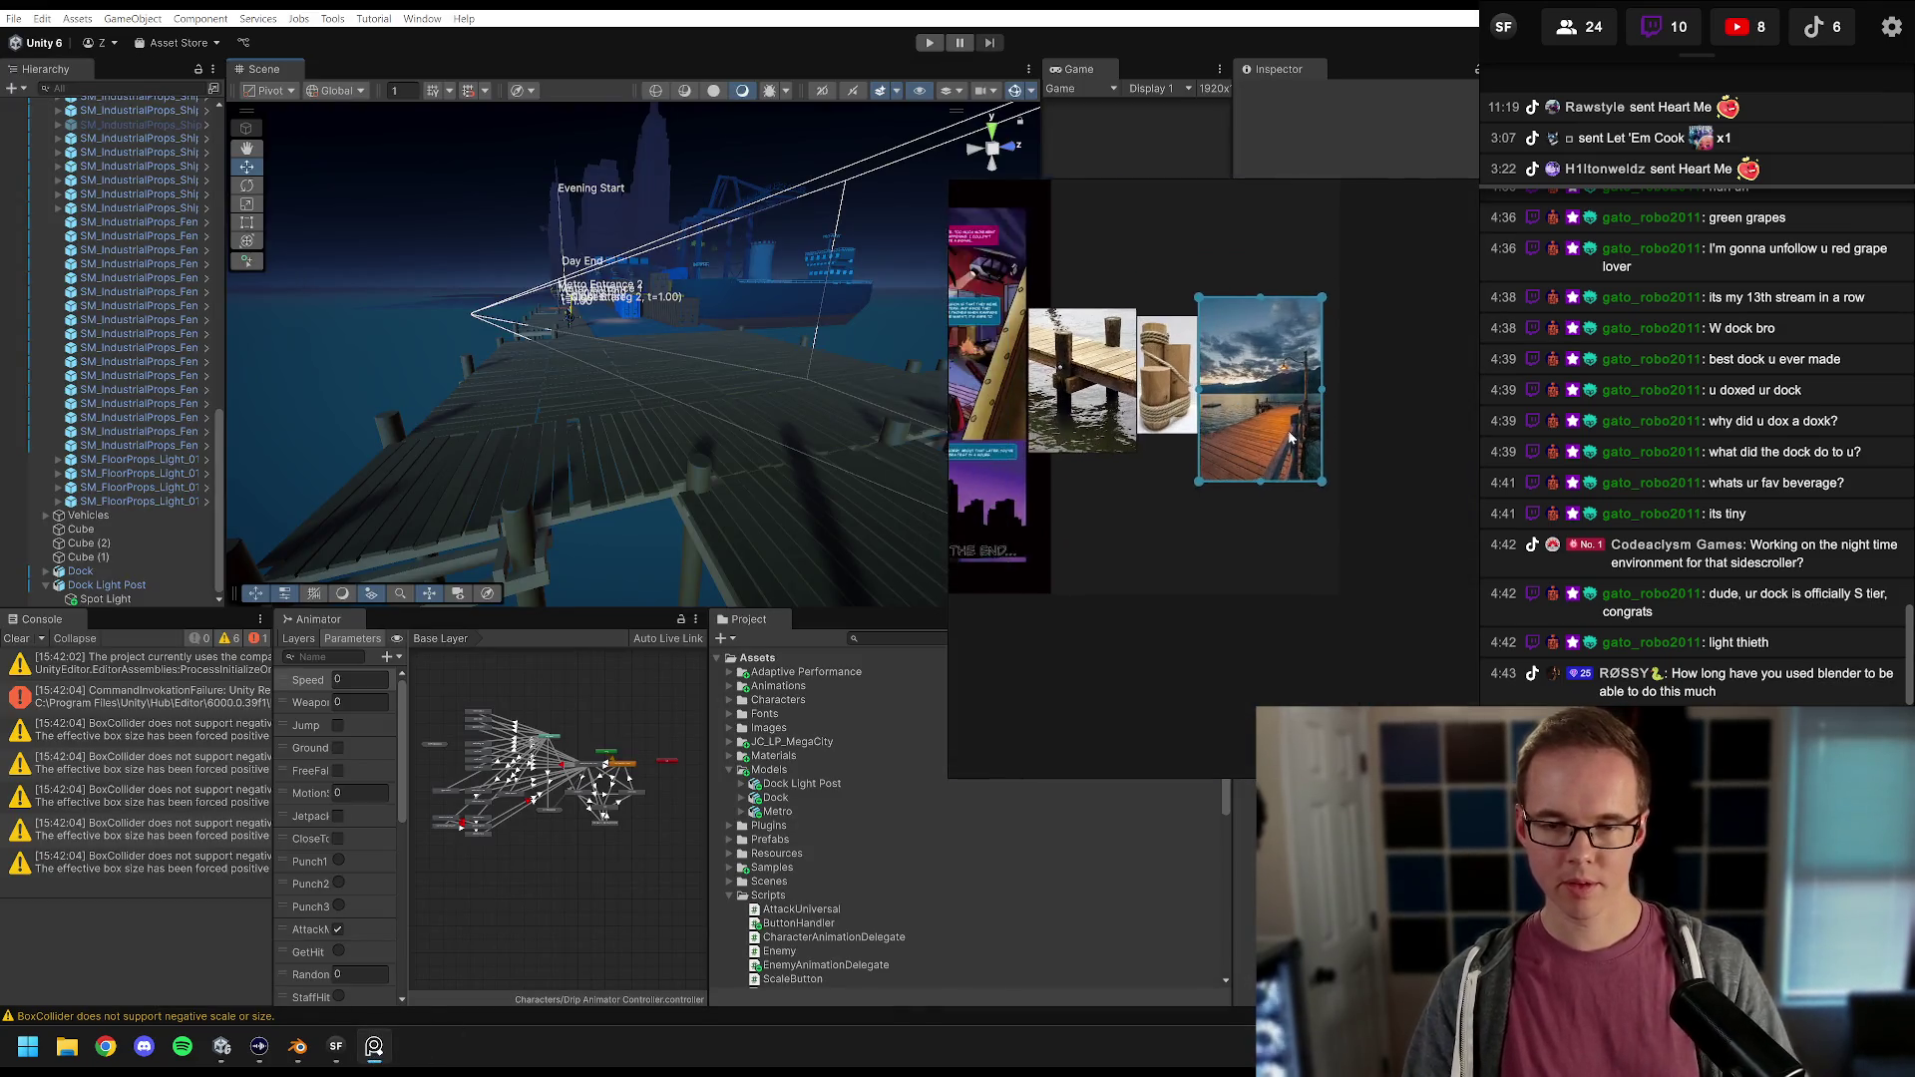
scroll(1193, 548, "up", 8)
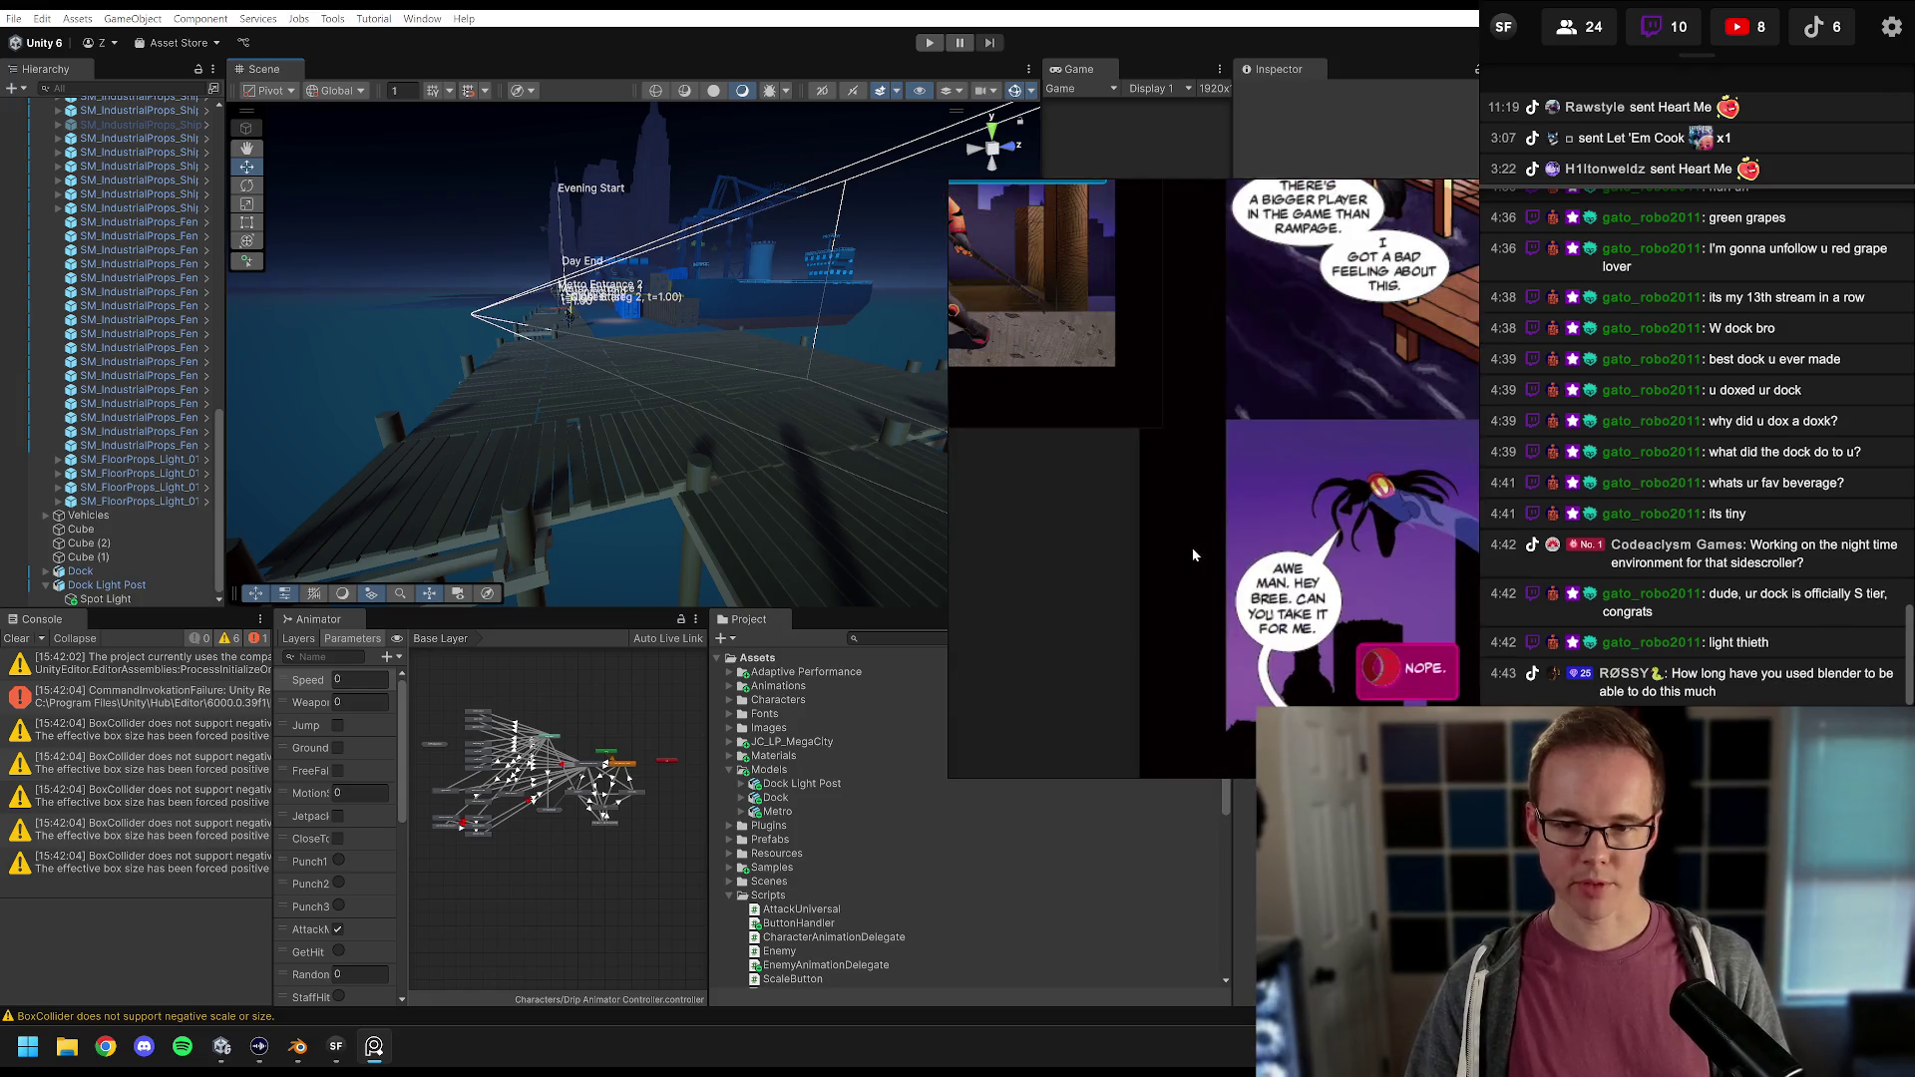
scroll(1297, 564, "down", 6)
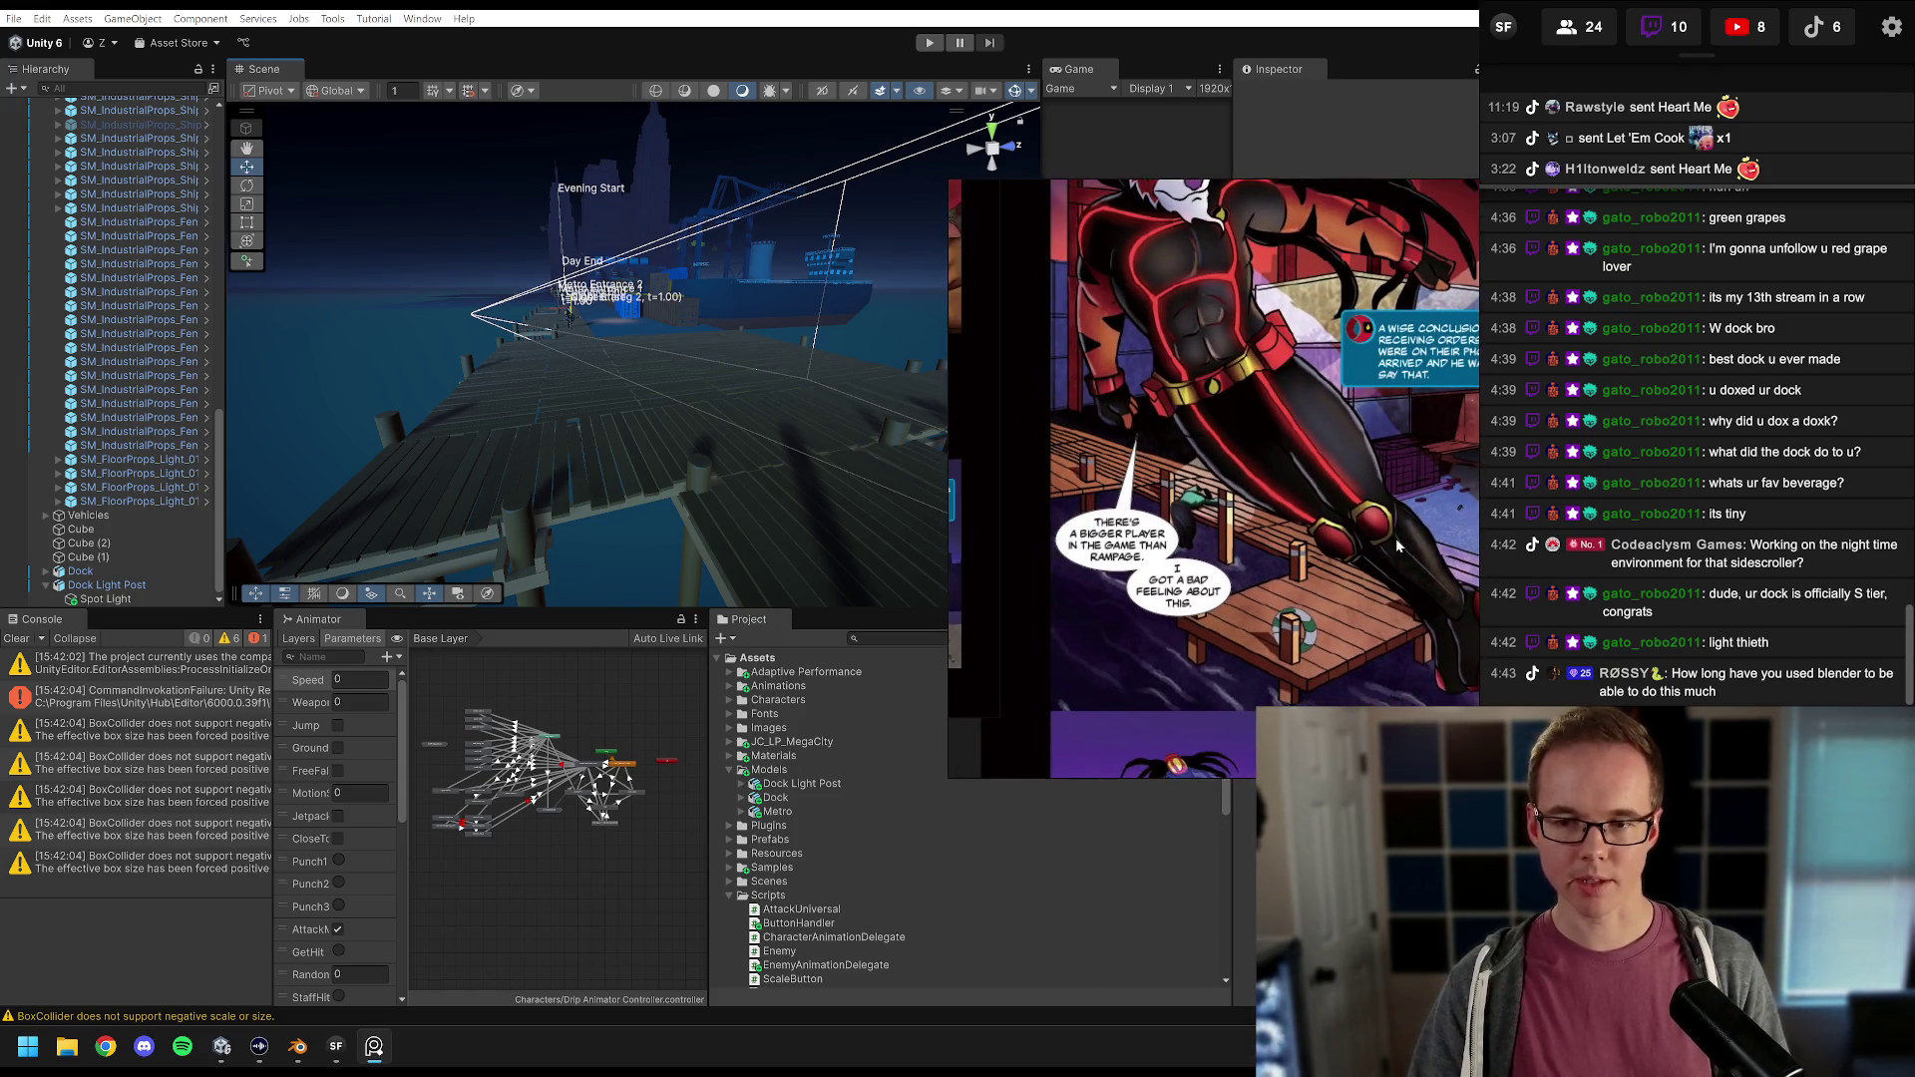
scroll(1376, 496, "up", 6)
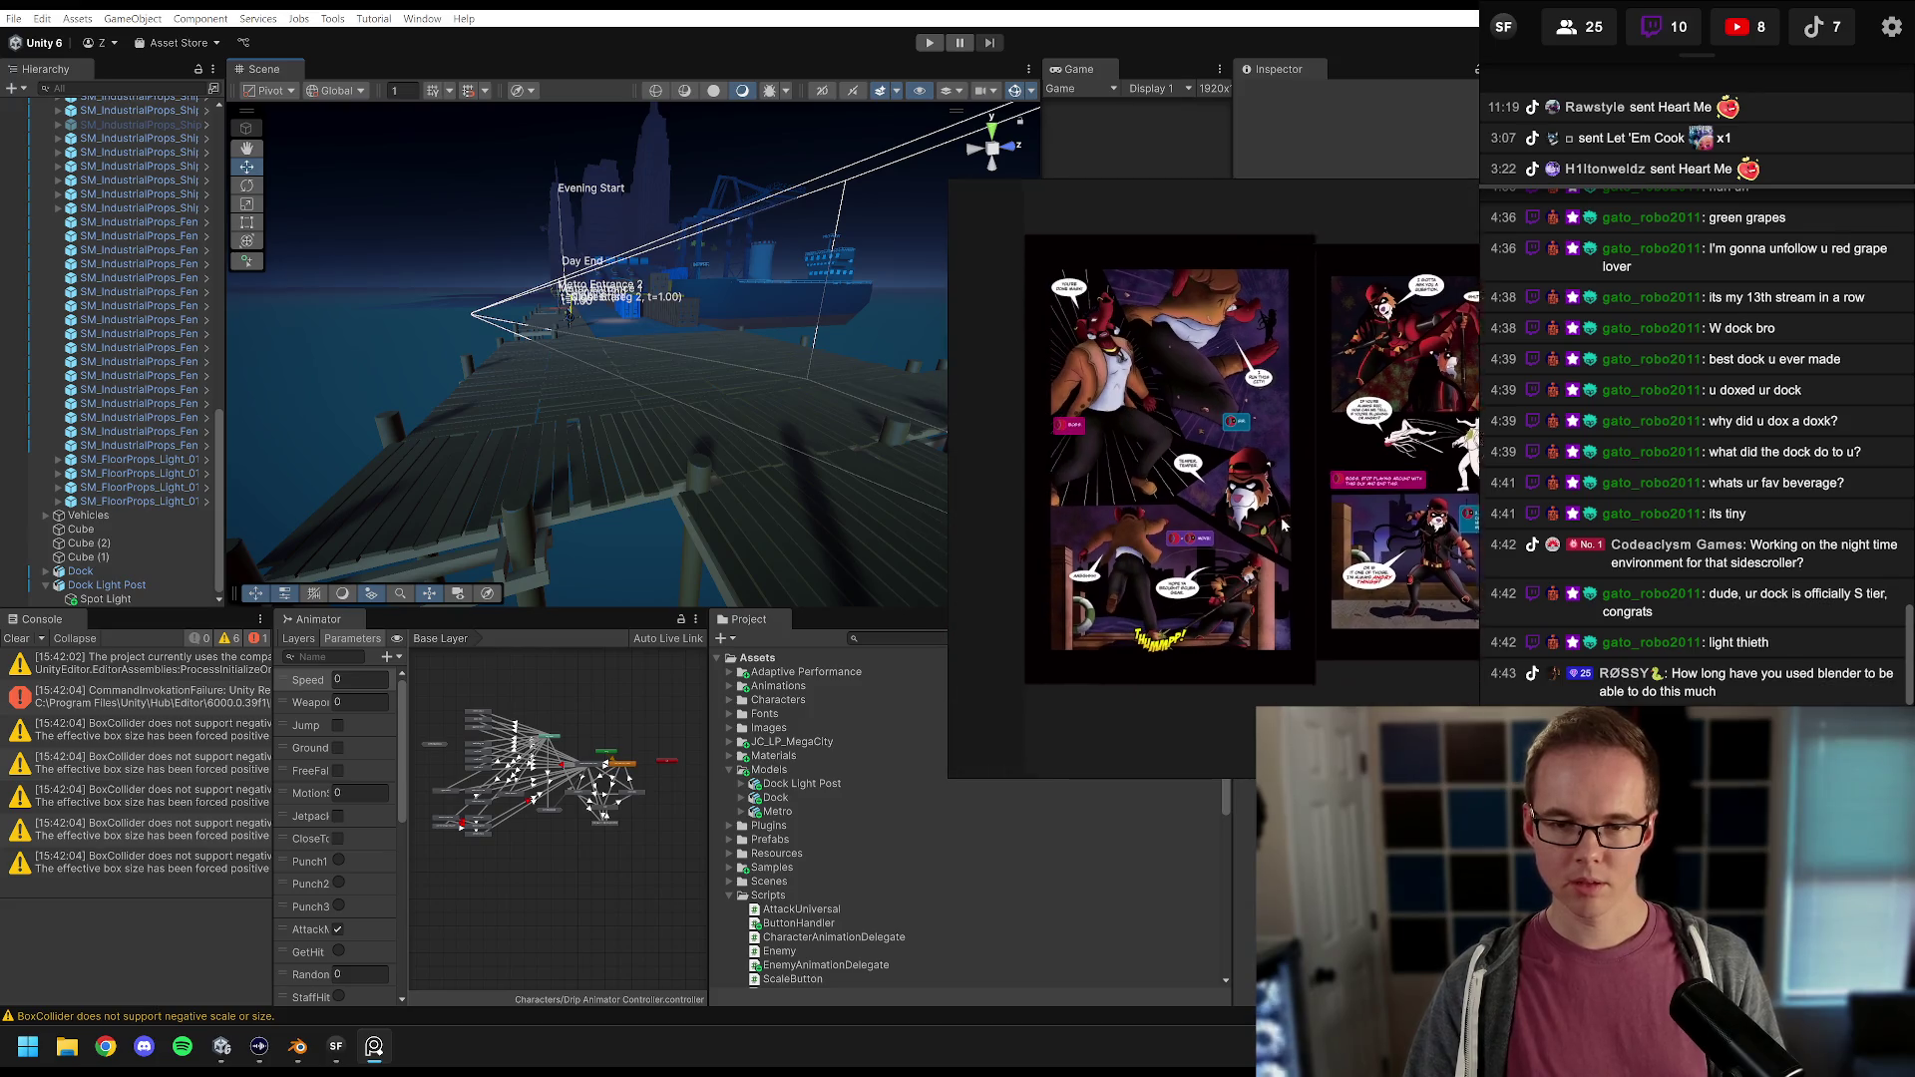
scroll(1377, 495, "up", 3)
scroll(1376, 496, "down", 2)
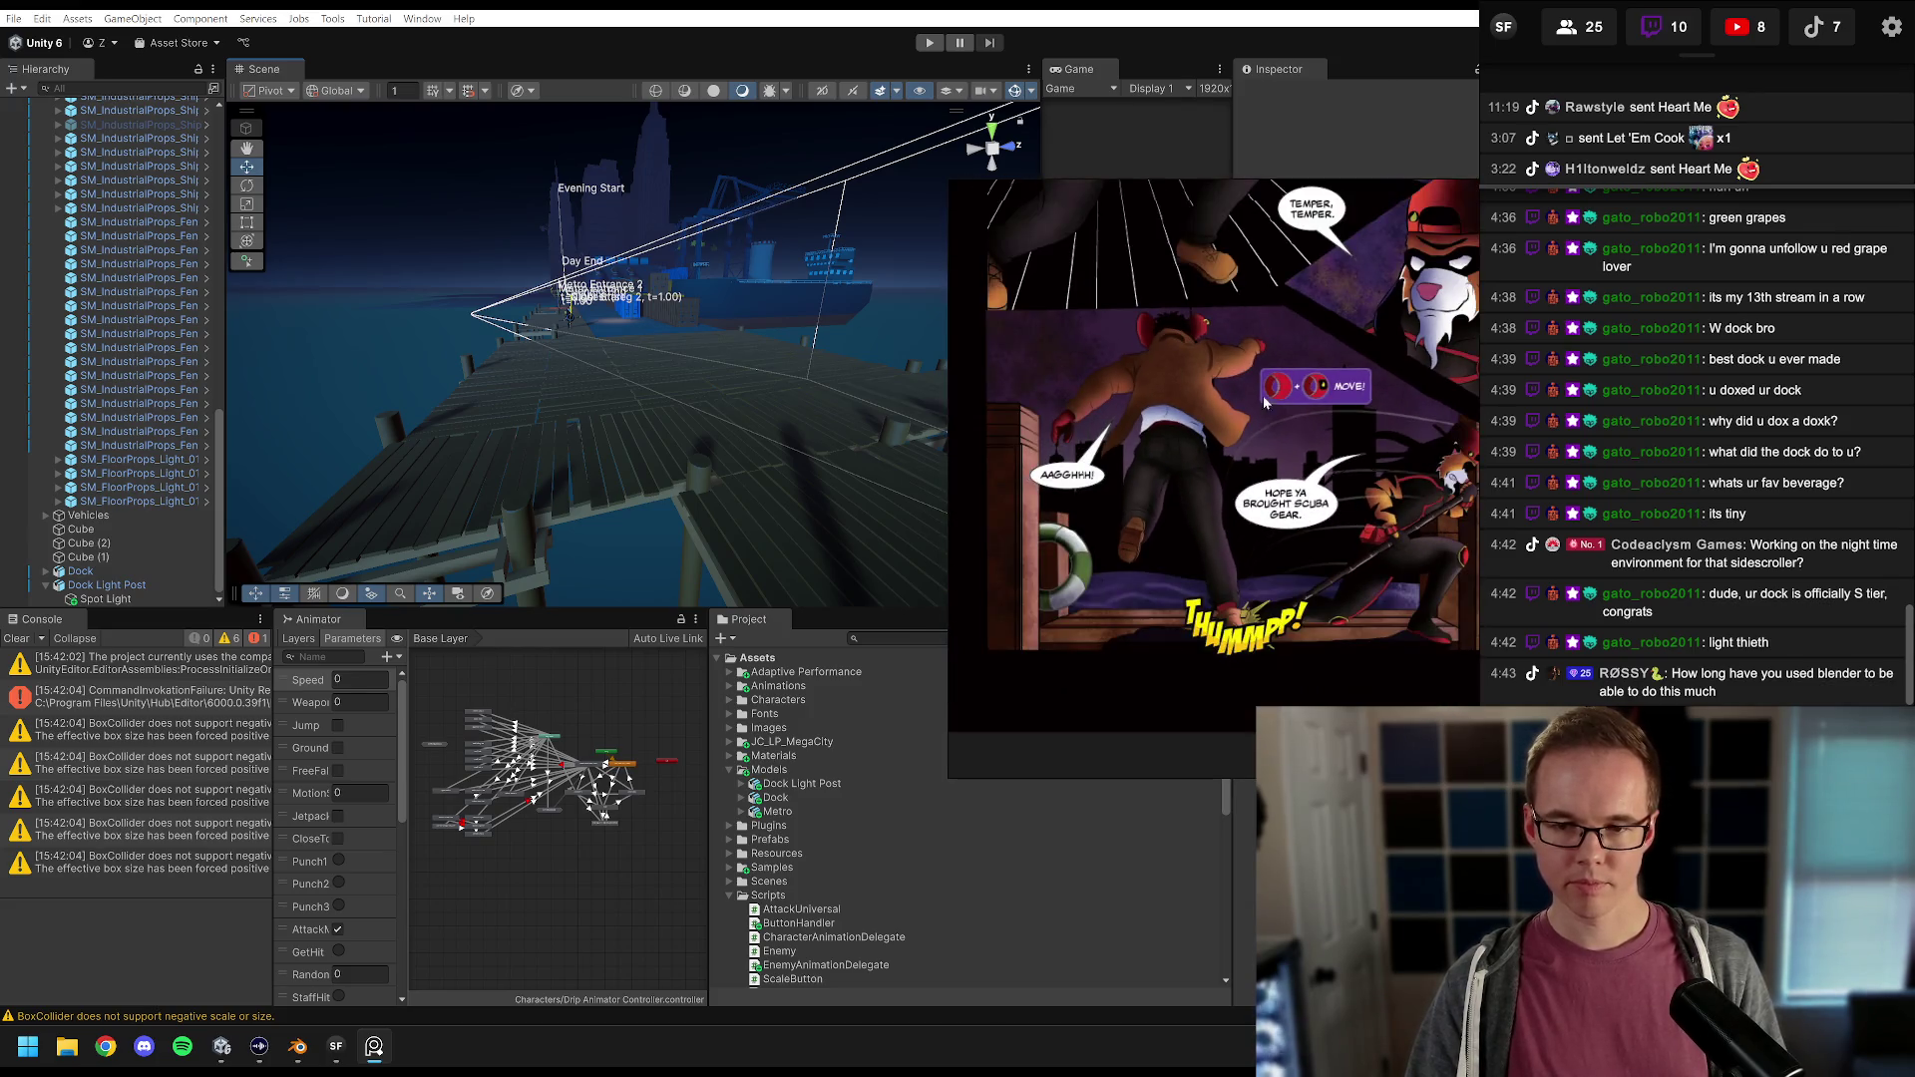
left_click(1426, 196)
mouse_move(698, 399)
left_mouse_down()
mouse_move(521, 430)
mouse_move(607, 391)
mouse_move(808, 449)
mouse_move(878, 429)
mouse_move(570, 399)
mouse_move(761, 428)
mouse_move(534, 415)
mouse_move(782, 398)
mouse_move(729, 343)
mouse_move(716, 378)
mouse_move(762, 374)
left_mouse_up()
Step: Frame the Spot Light in perspective and position the camera to show its cone, crane and containers
left_click(105, 600)
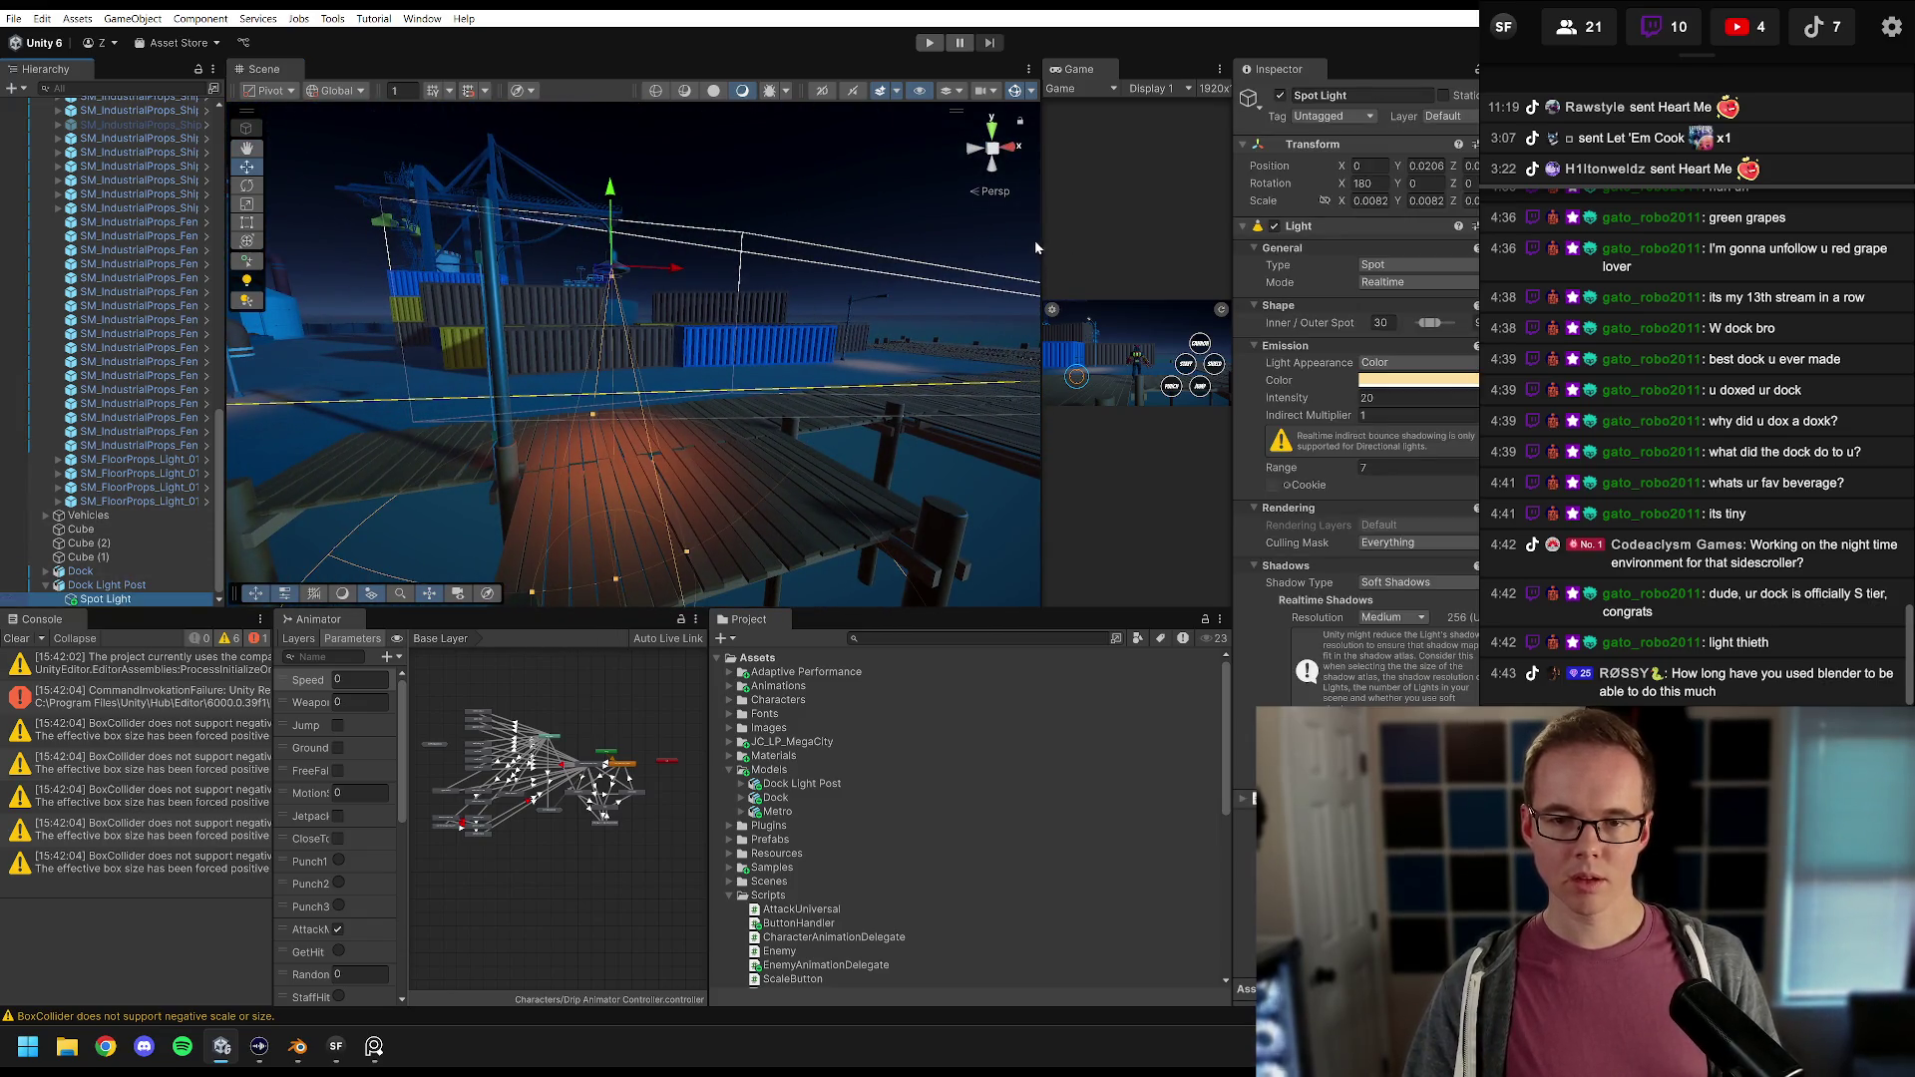
key("f")
left_click(996, 150)
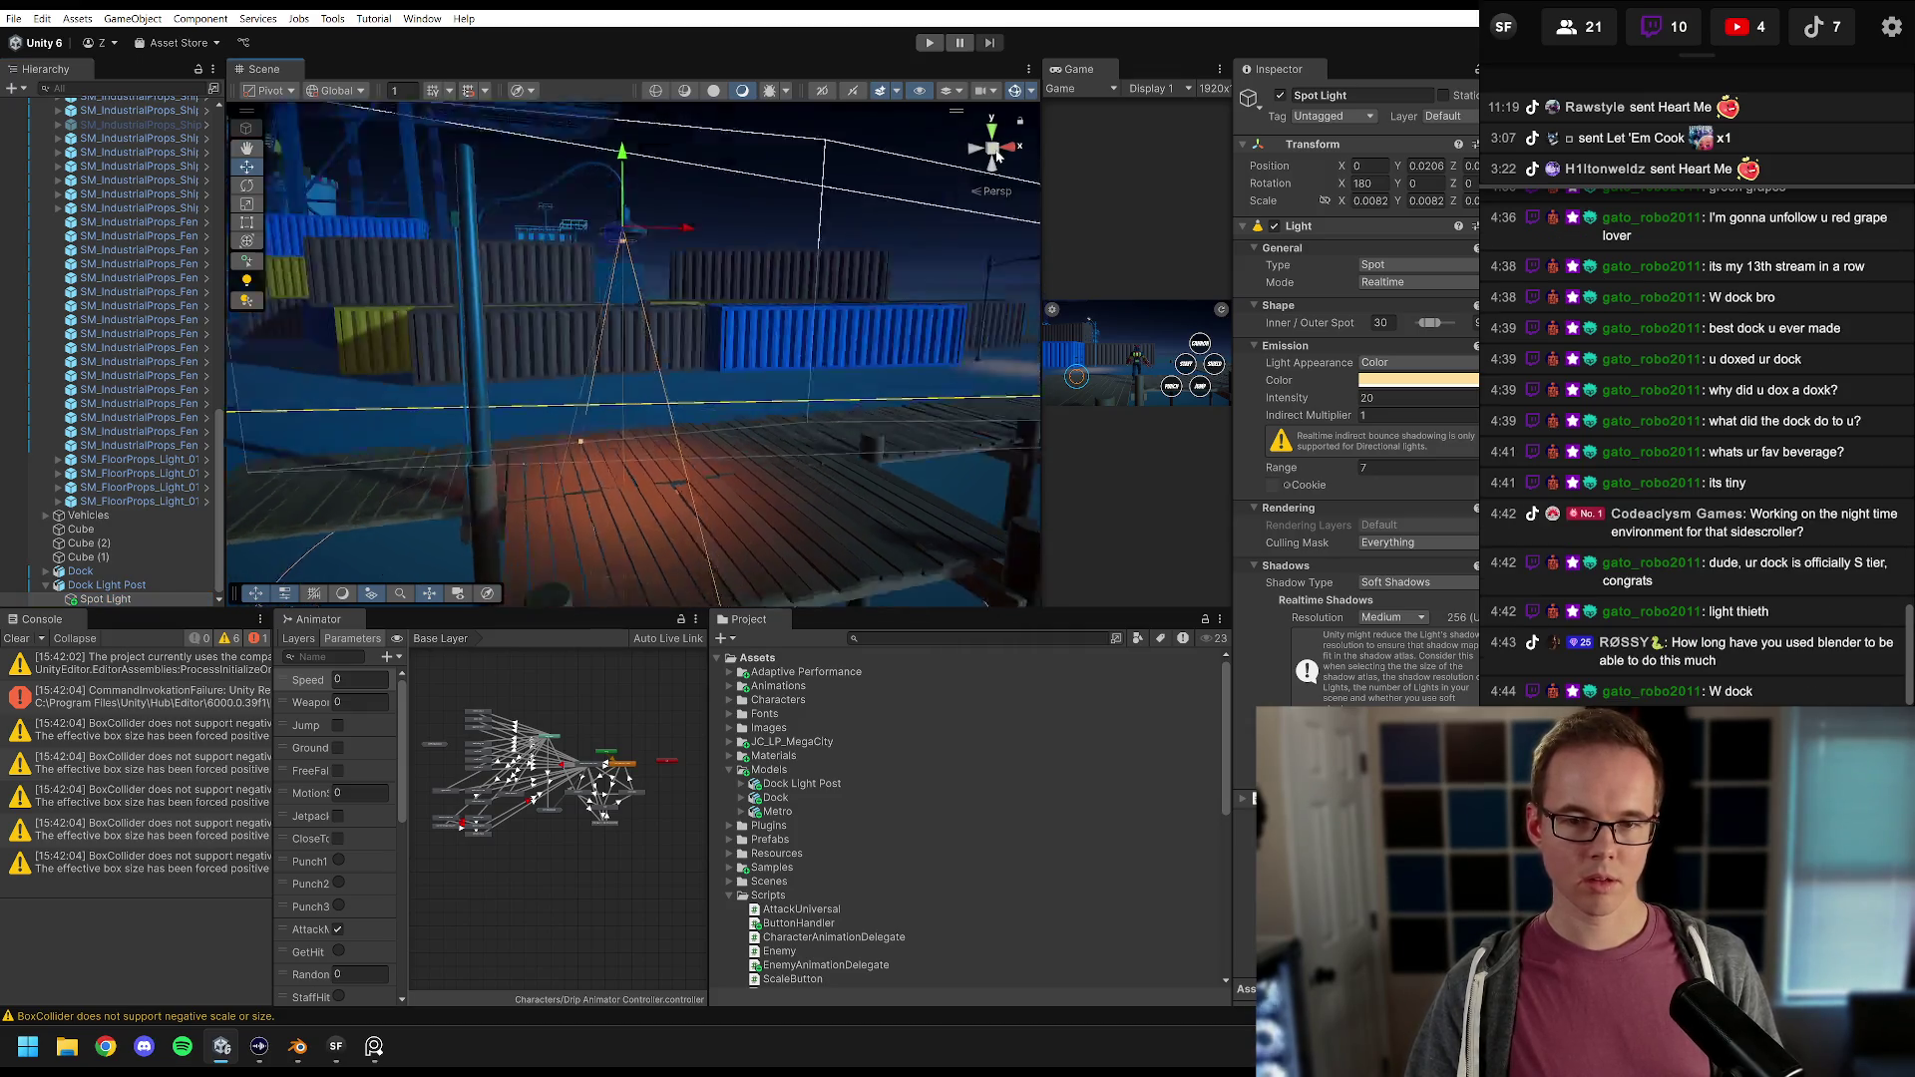
left_click(995, 150)
mouse_move(778, 364)
left_mouse_down()
mouse_move(669, 160)
mouse_move(750, 319)
mouse_move(738, 344)
mouse_move(778, 353)
mouse_move(761, 332)
left_mouse_up()
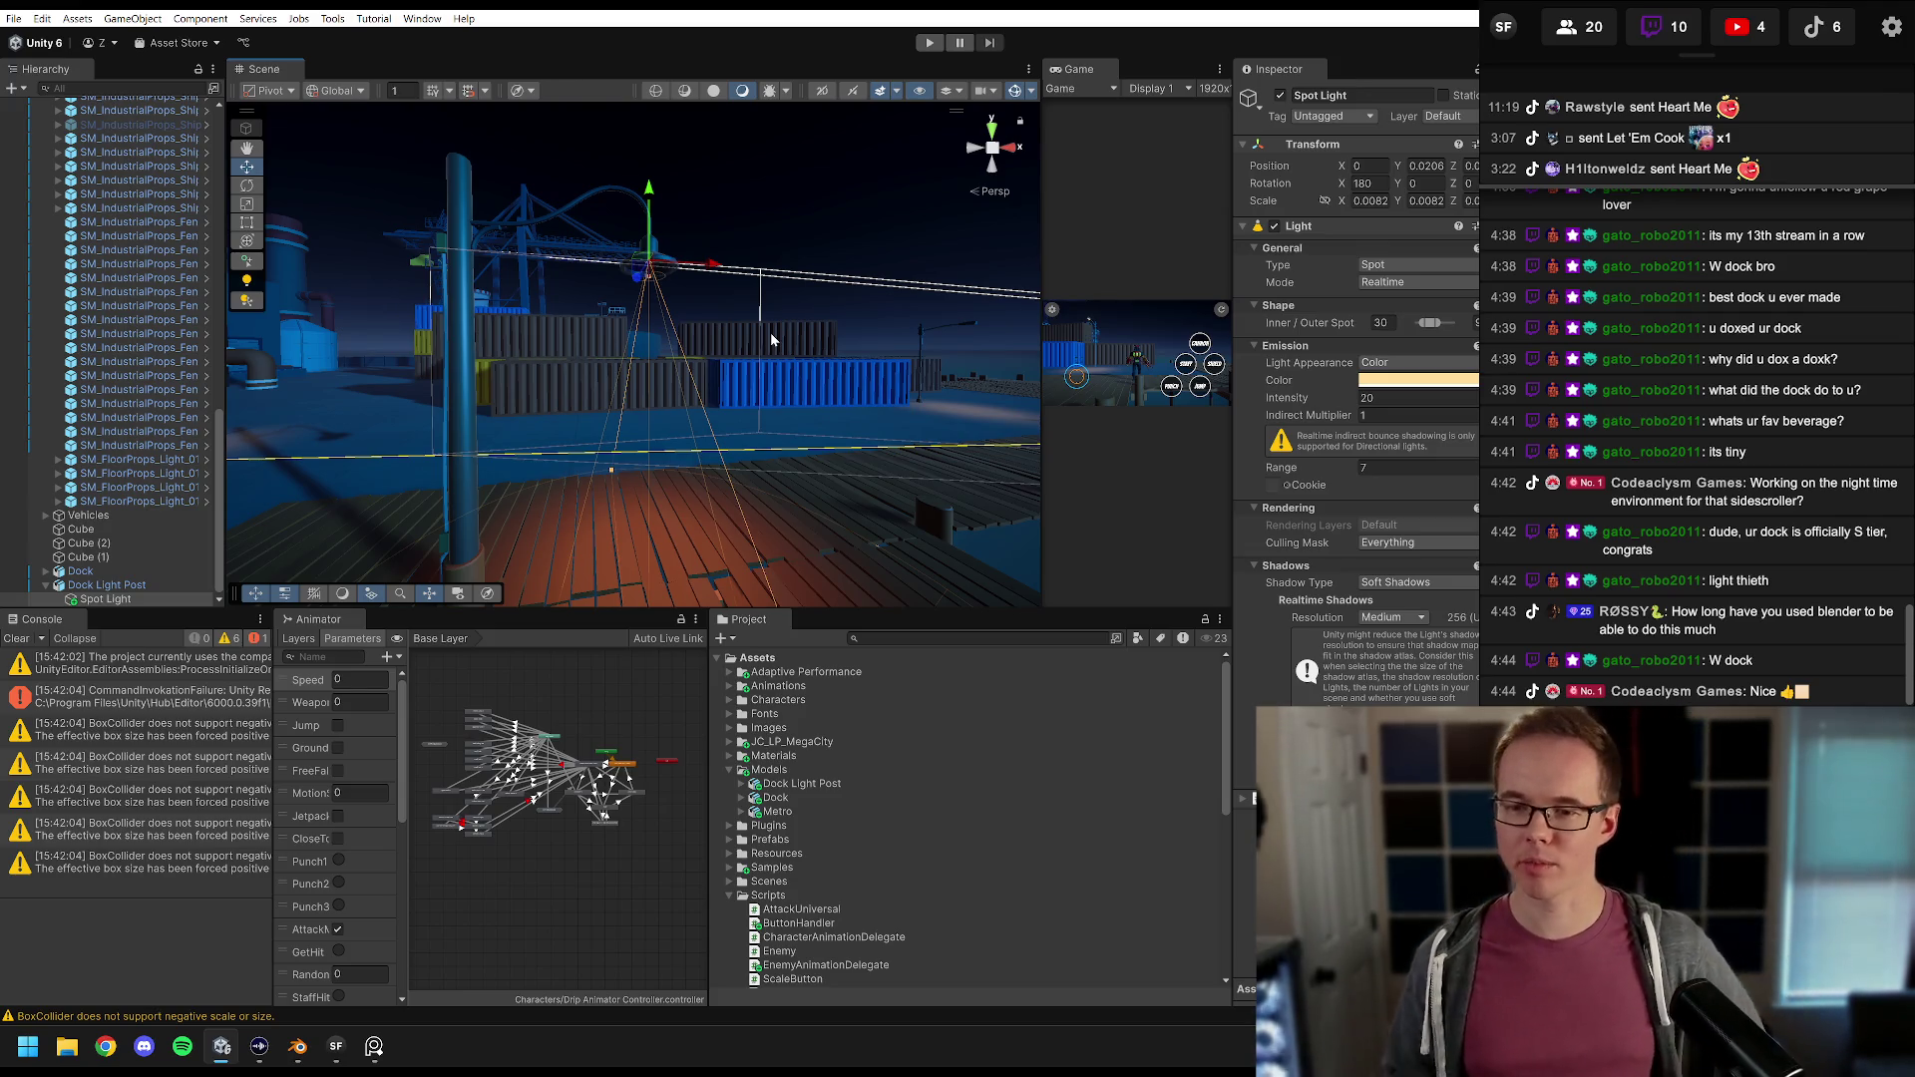
left_click(1756, 531)
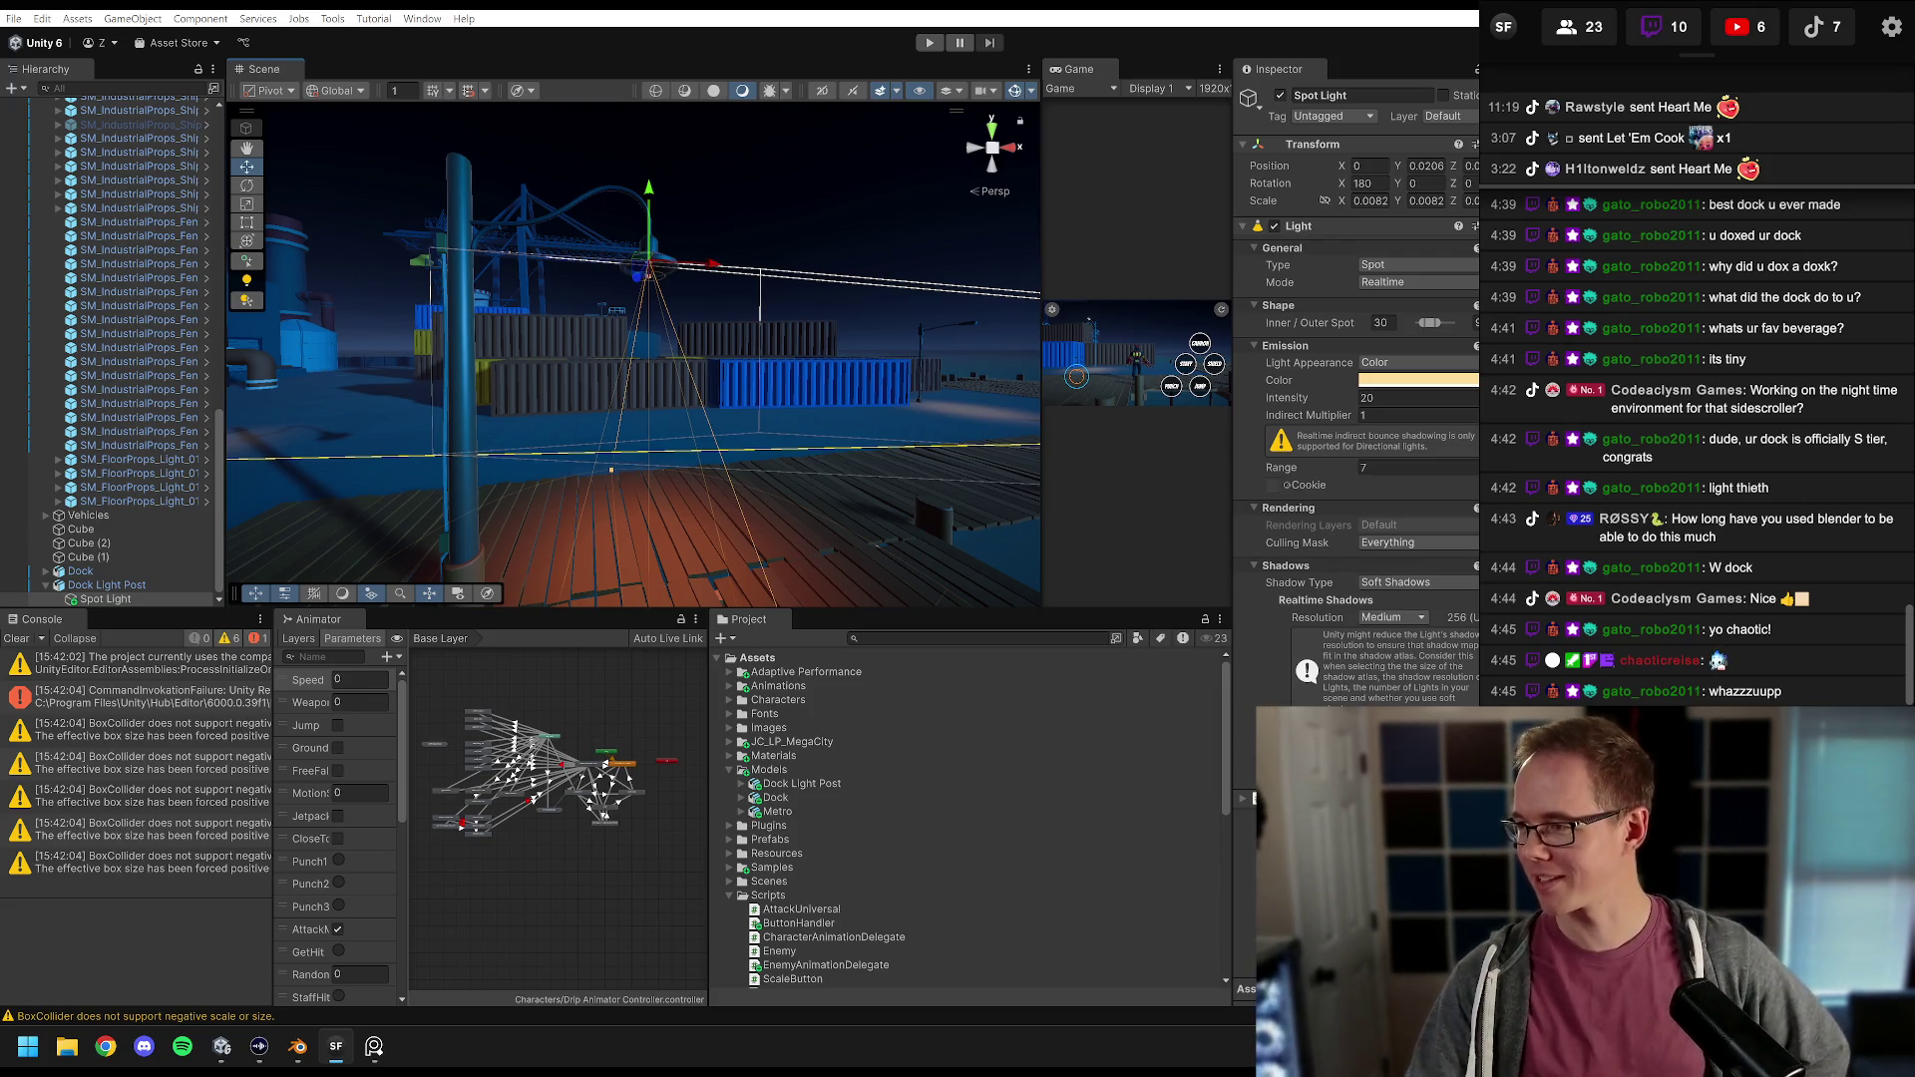
key("alt+Tab")
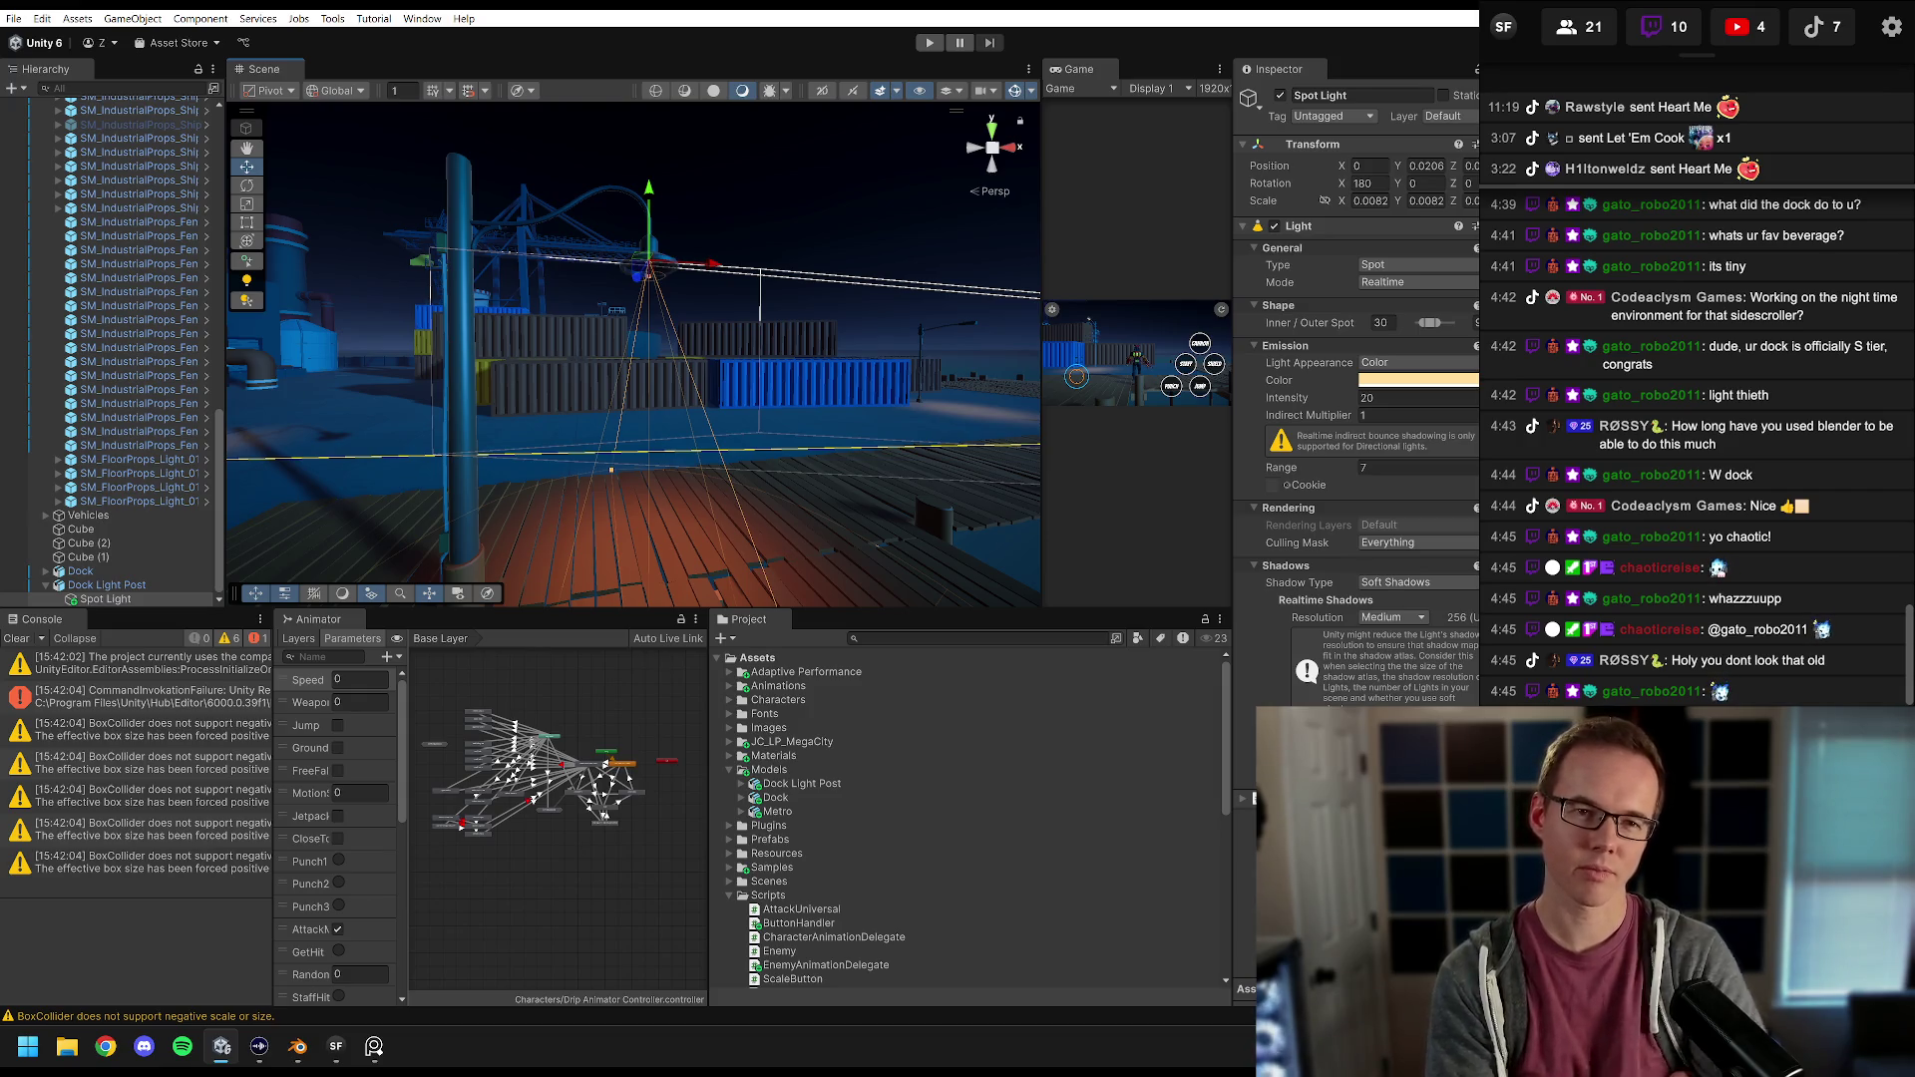
mouse_move(758, 536)
left_mouse_down()
mouse_move(832, 471)
mouse_move(791, 432)
mouse_move(998, 383)
mouse_move(783, 367)
mouse_move(705, 419)
mouse_move(705, 445)
mouse_move(685, 335)
mouse_move(721, 410)
mouse_move(558, 413)
mouse_move(684, 375)
mouse_move(686, 321)
left_mouse_up()
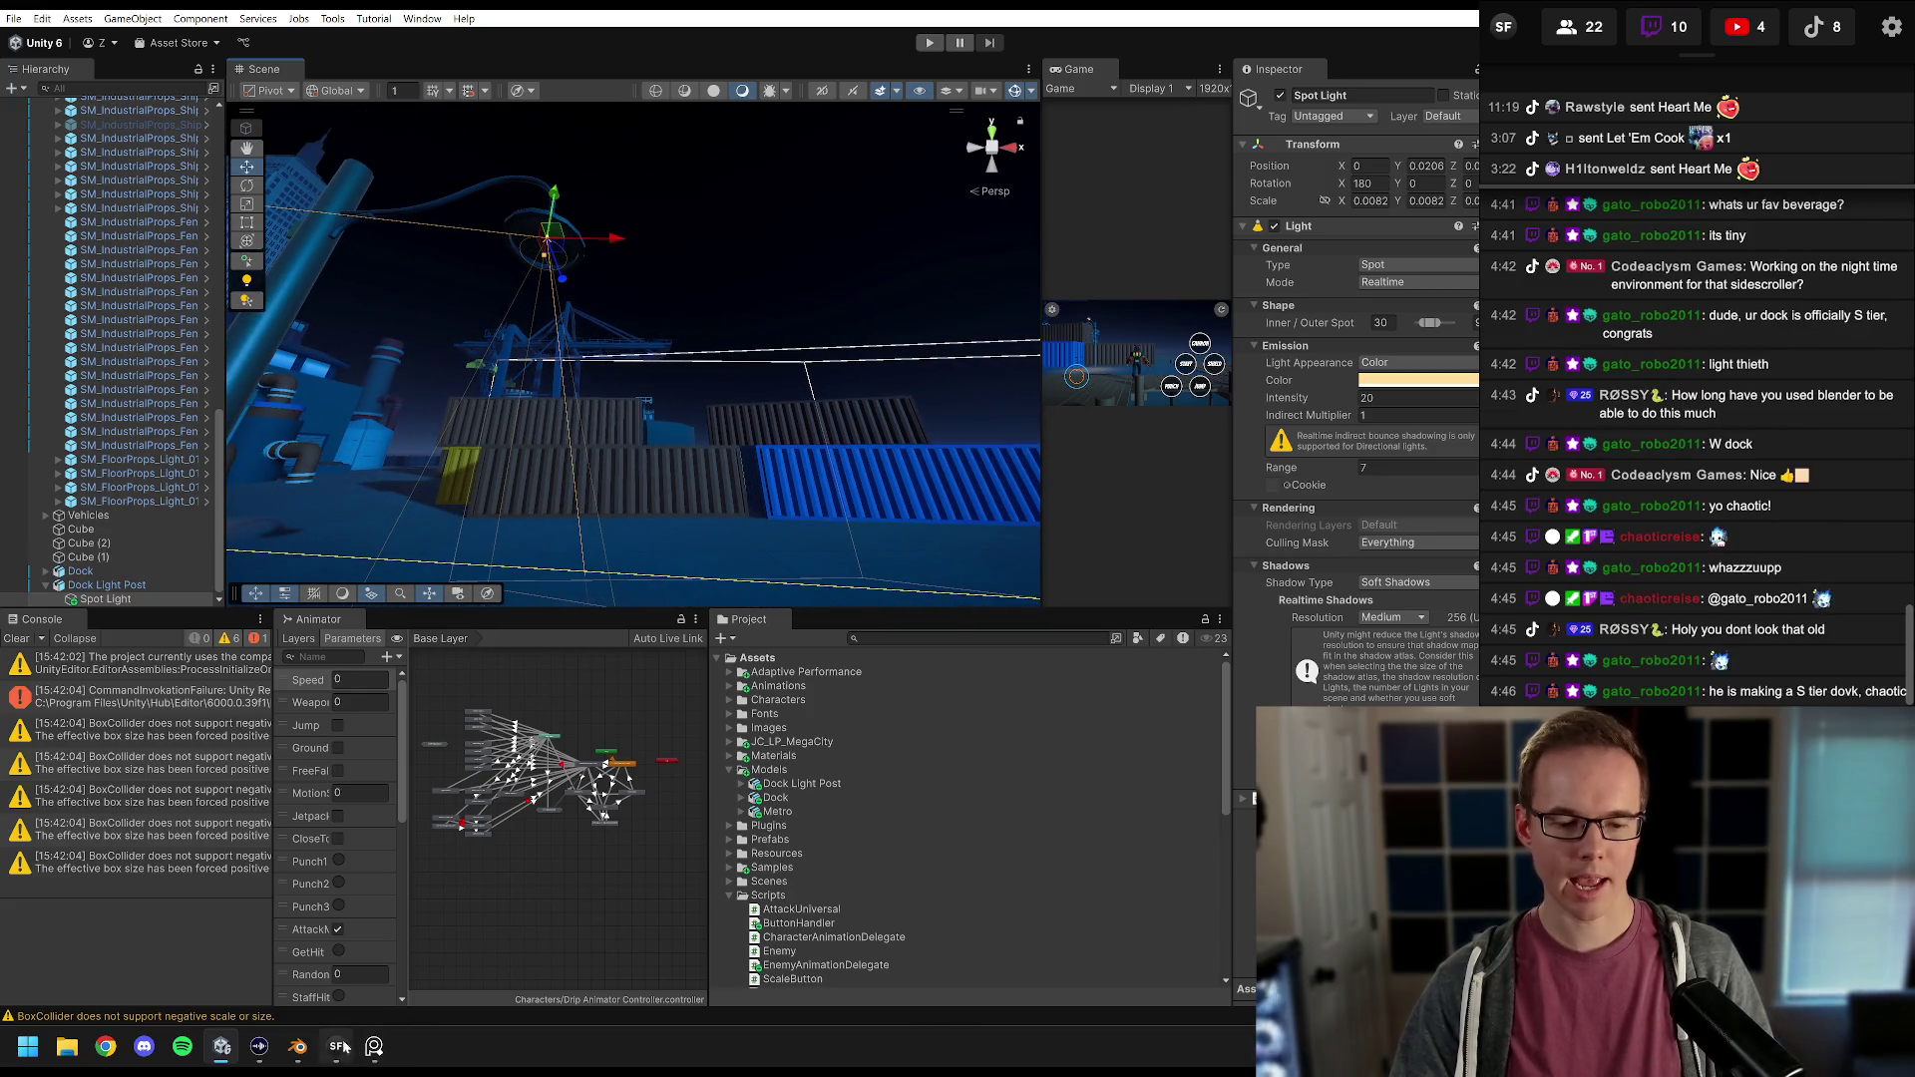
Step: In Blender's Edit Mode, select the lamp shade's inner circular face and try an extrusion
left_click(297, 1046)
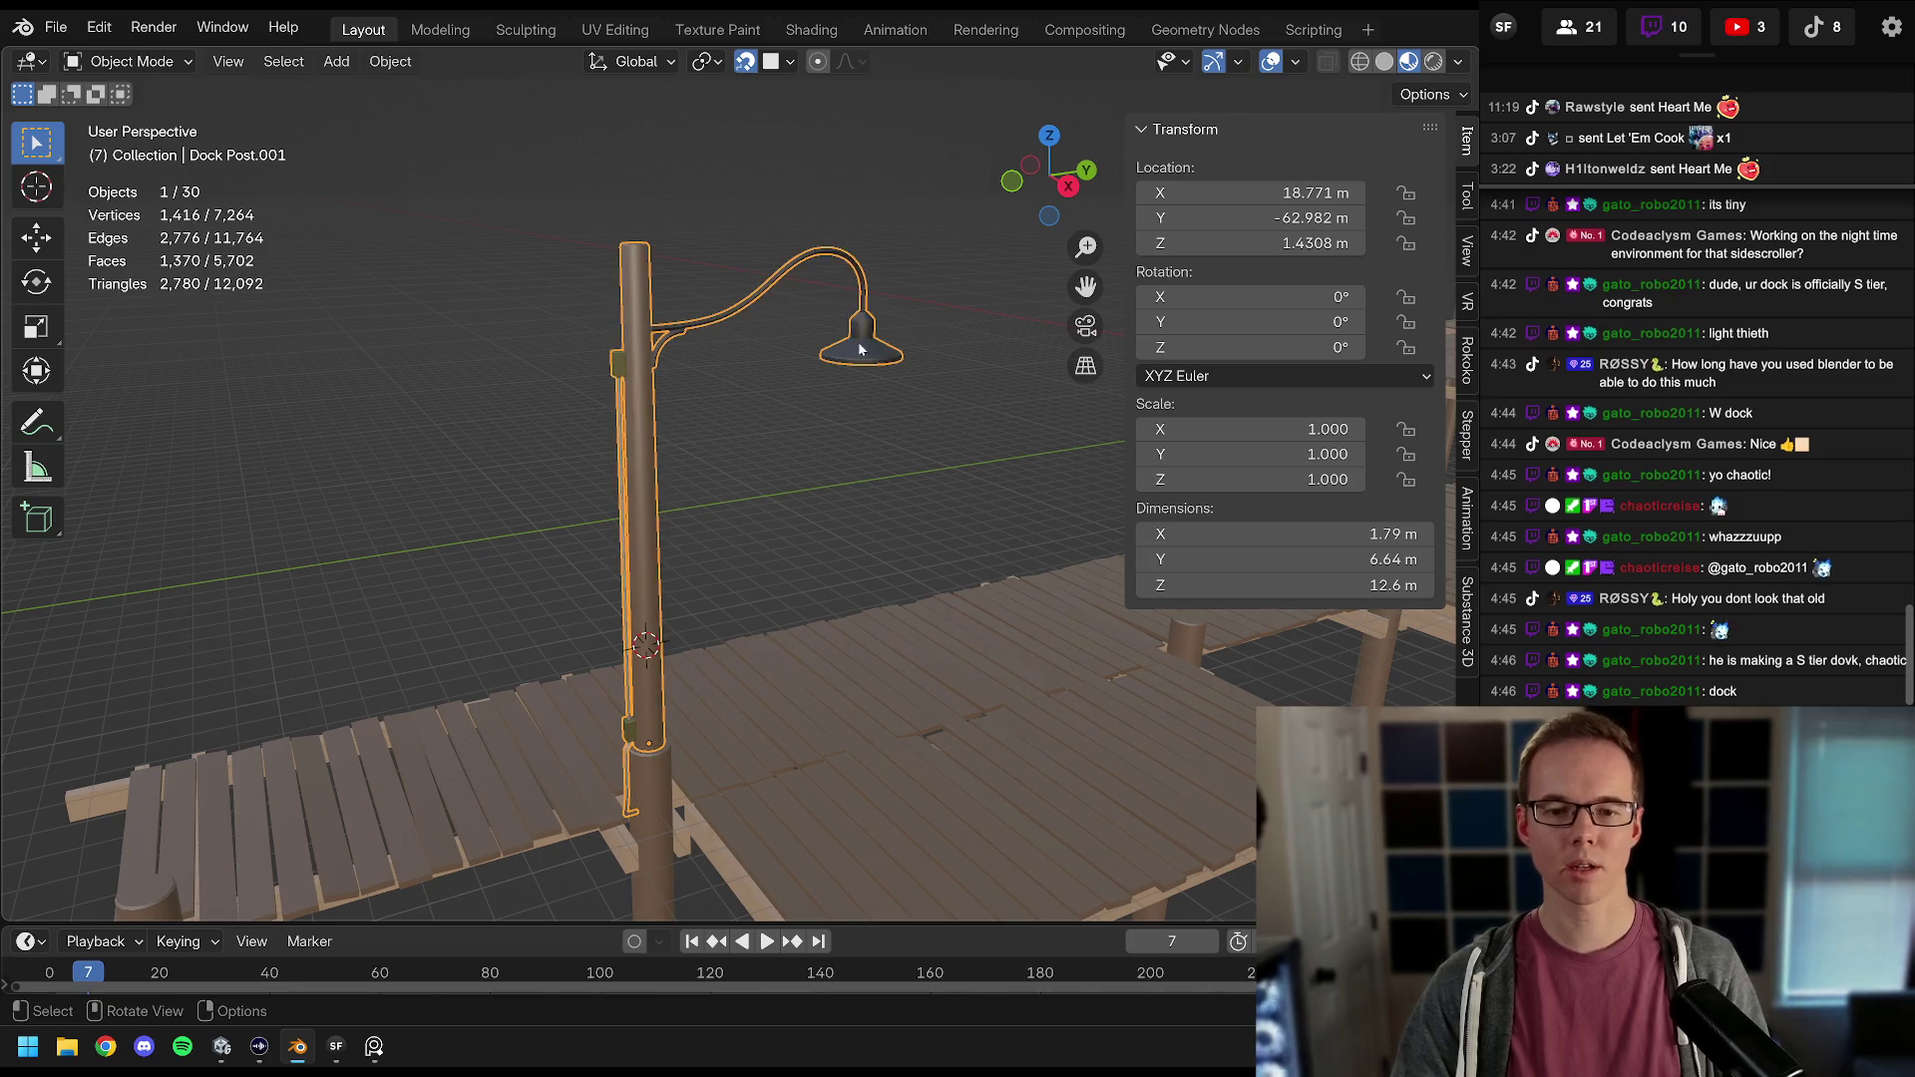
scroll(844, 389, "up", 6)
key("Tab")
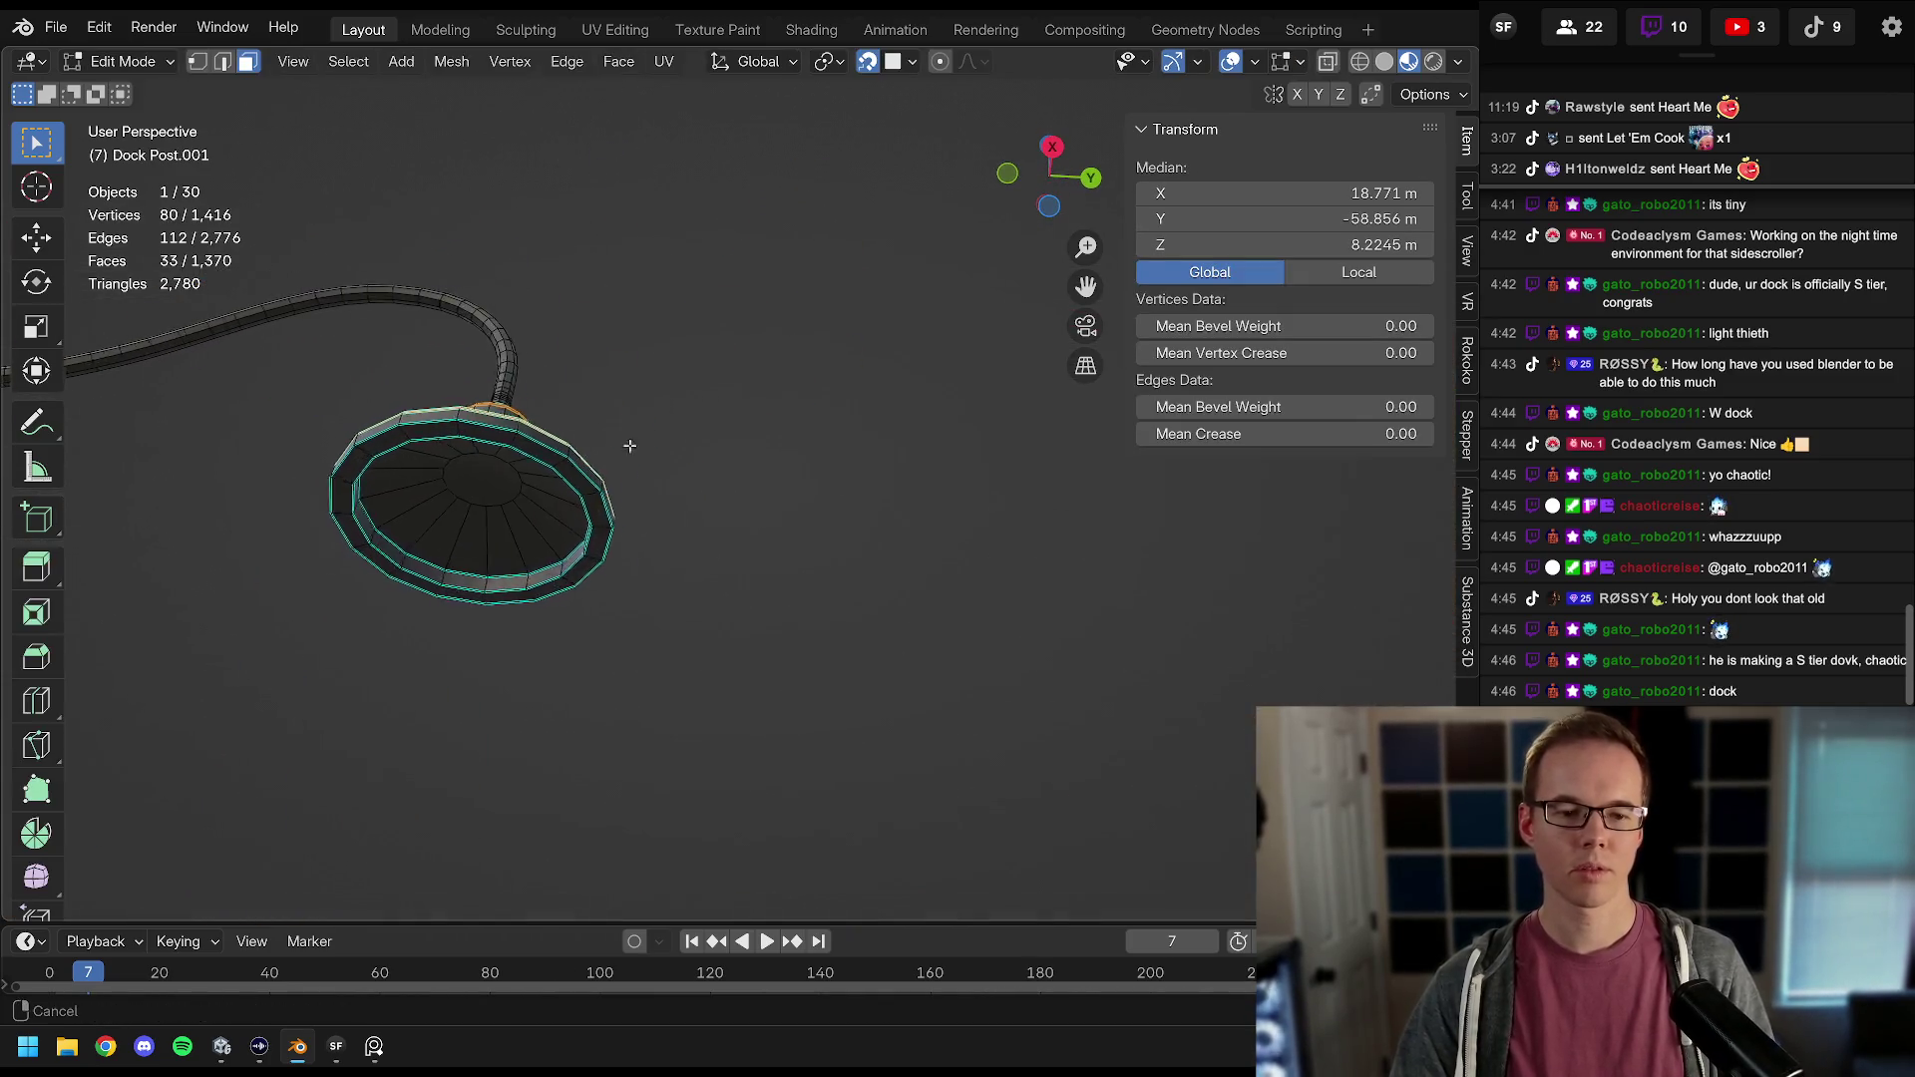
left_click(544, 450)
mouse_move(543, 451)
left_mouse_down()
mouse_move(359, 535)
mouse_move(653, 465)
left_mouse_up()
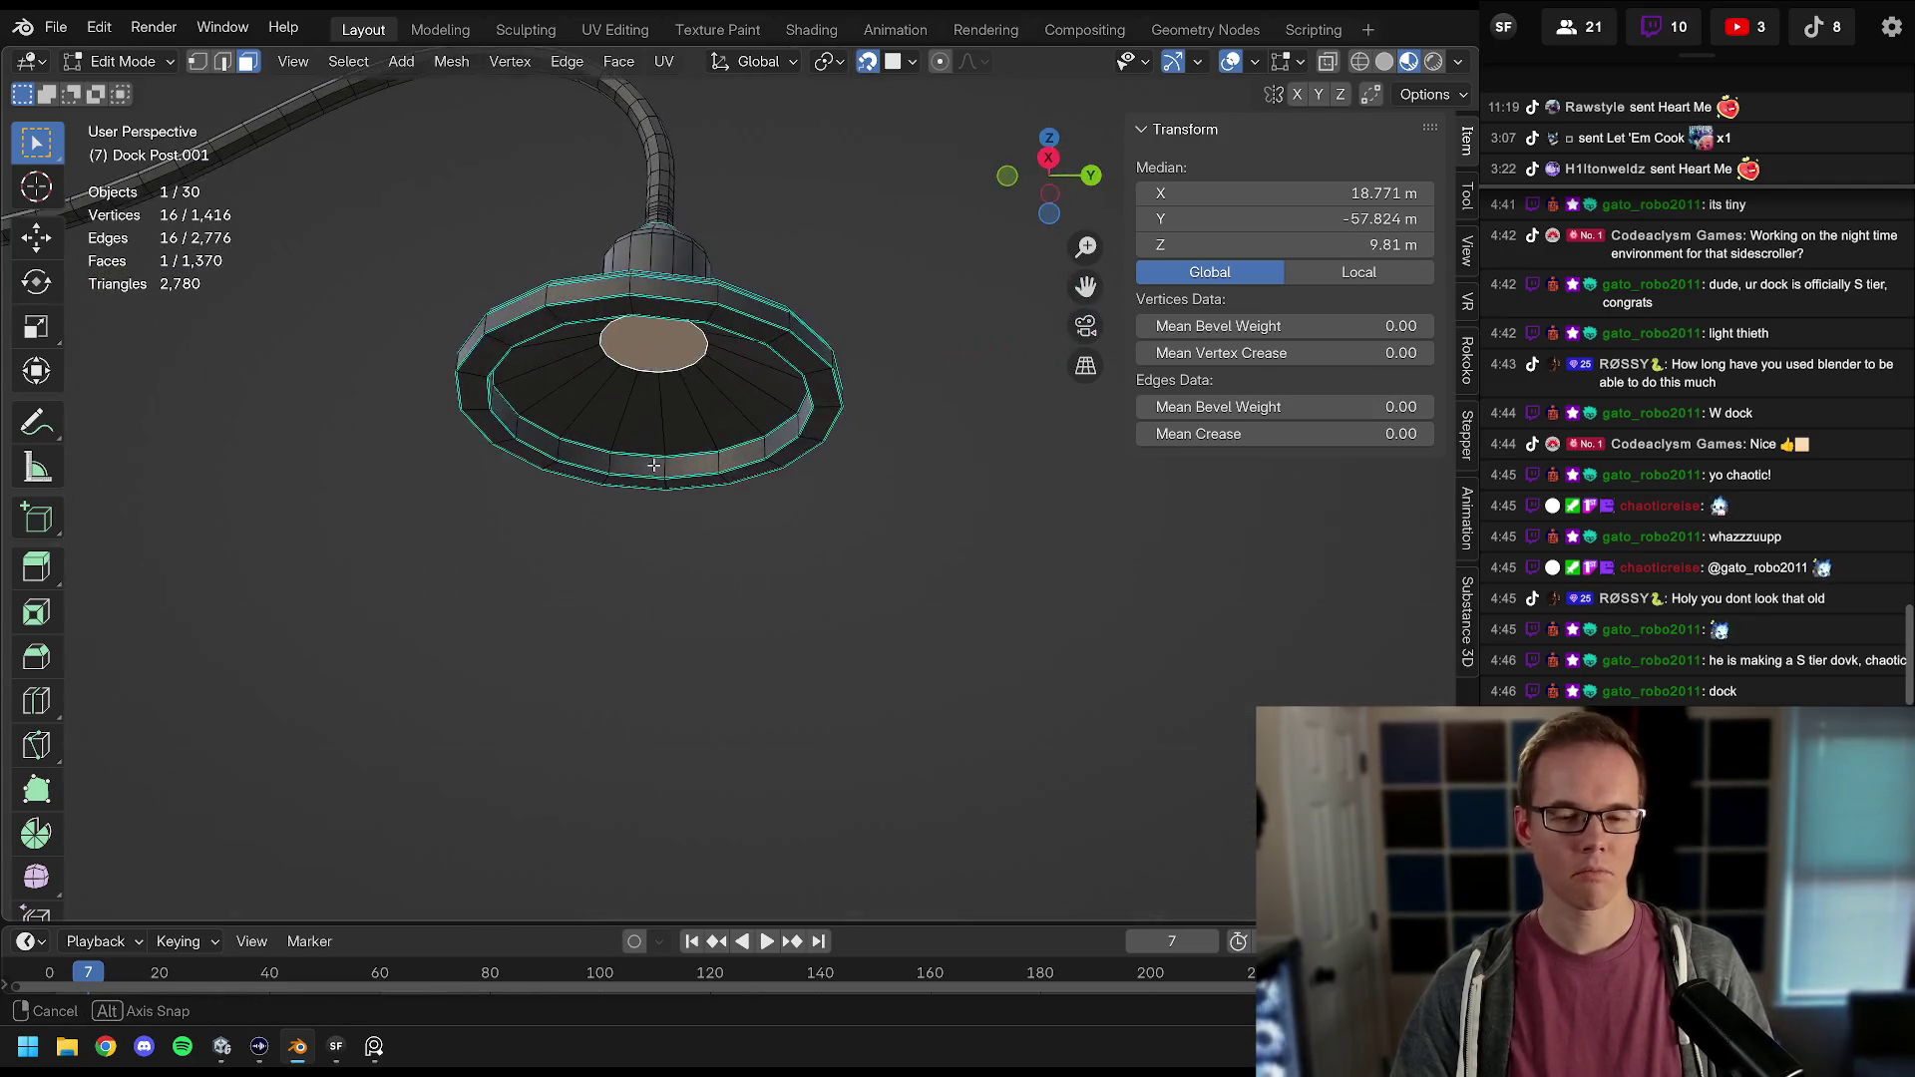
key("e")
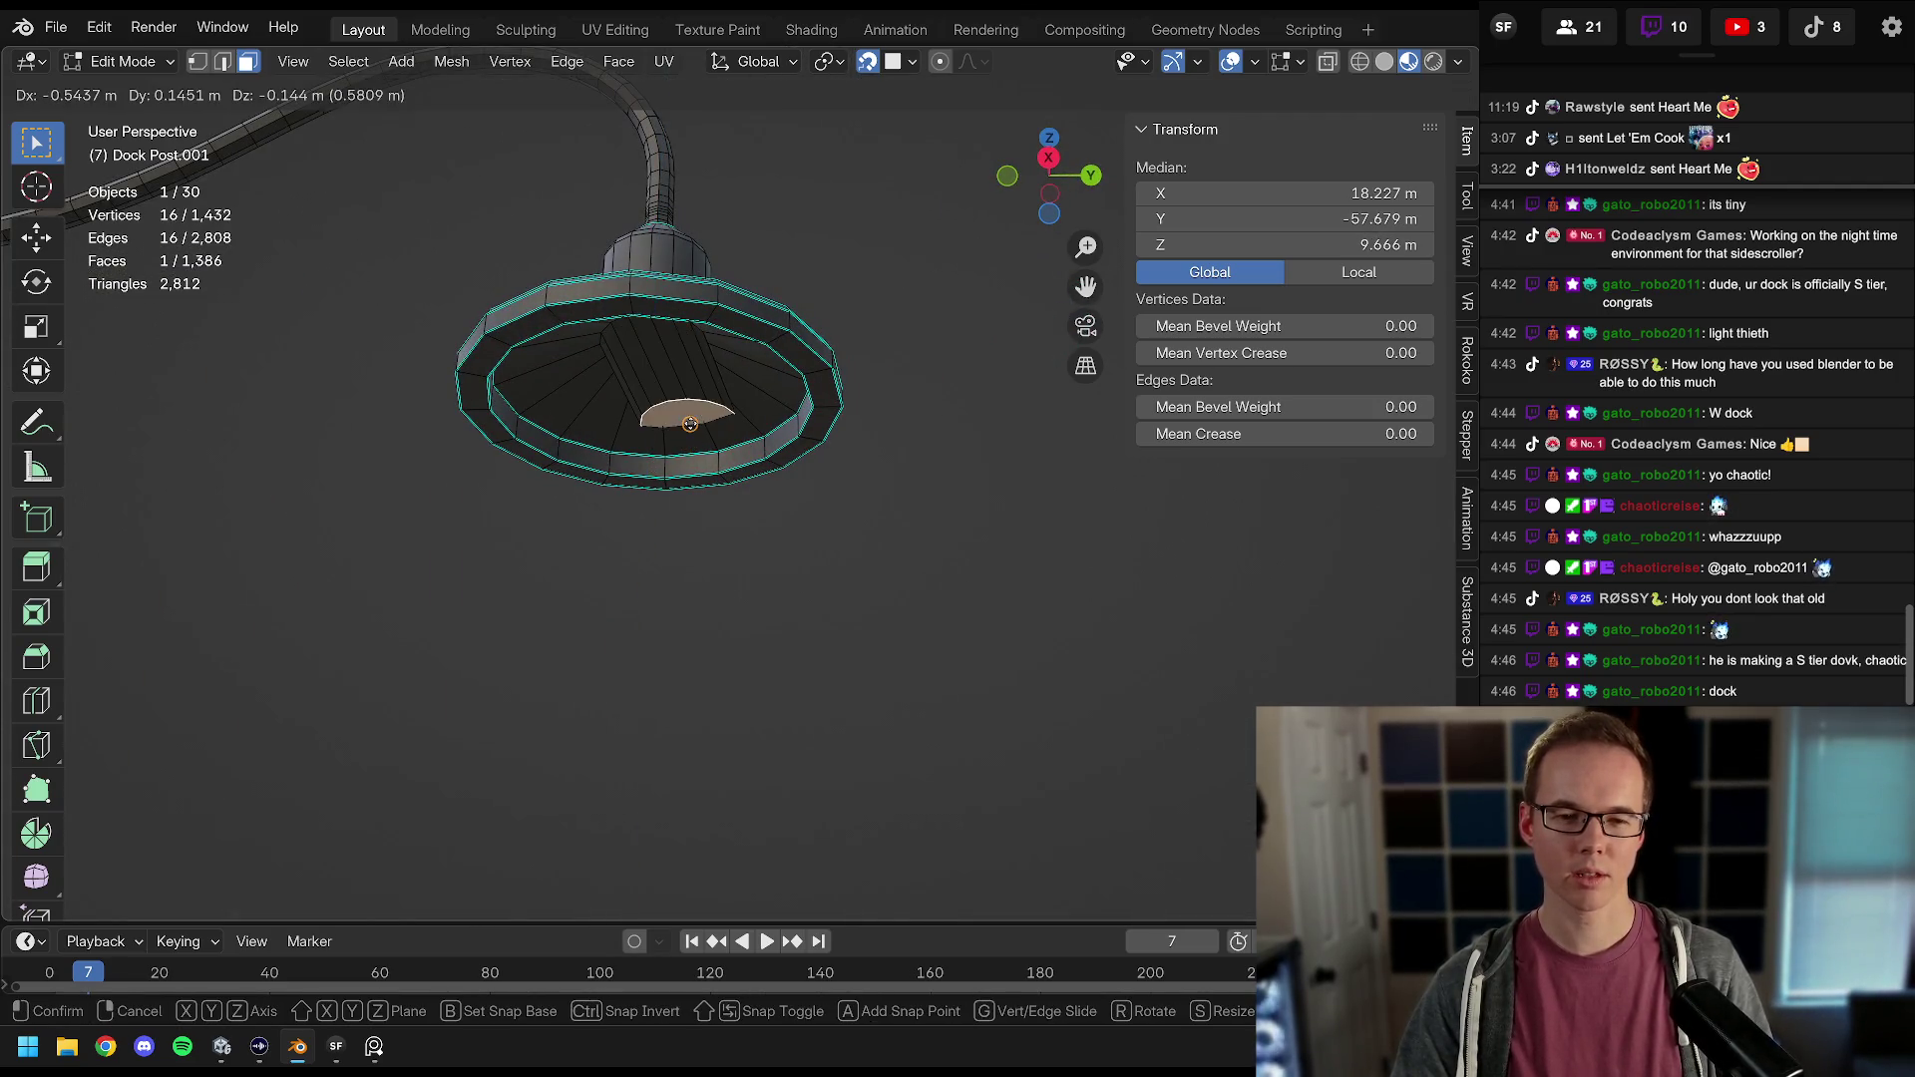
right_click(706, 419)
key("ctrl+z")
Step: With snapping off, extrude the inner face about 0.43 m, inspect it, then undo
left_click(868, 62)
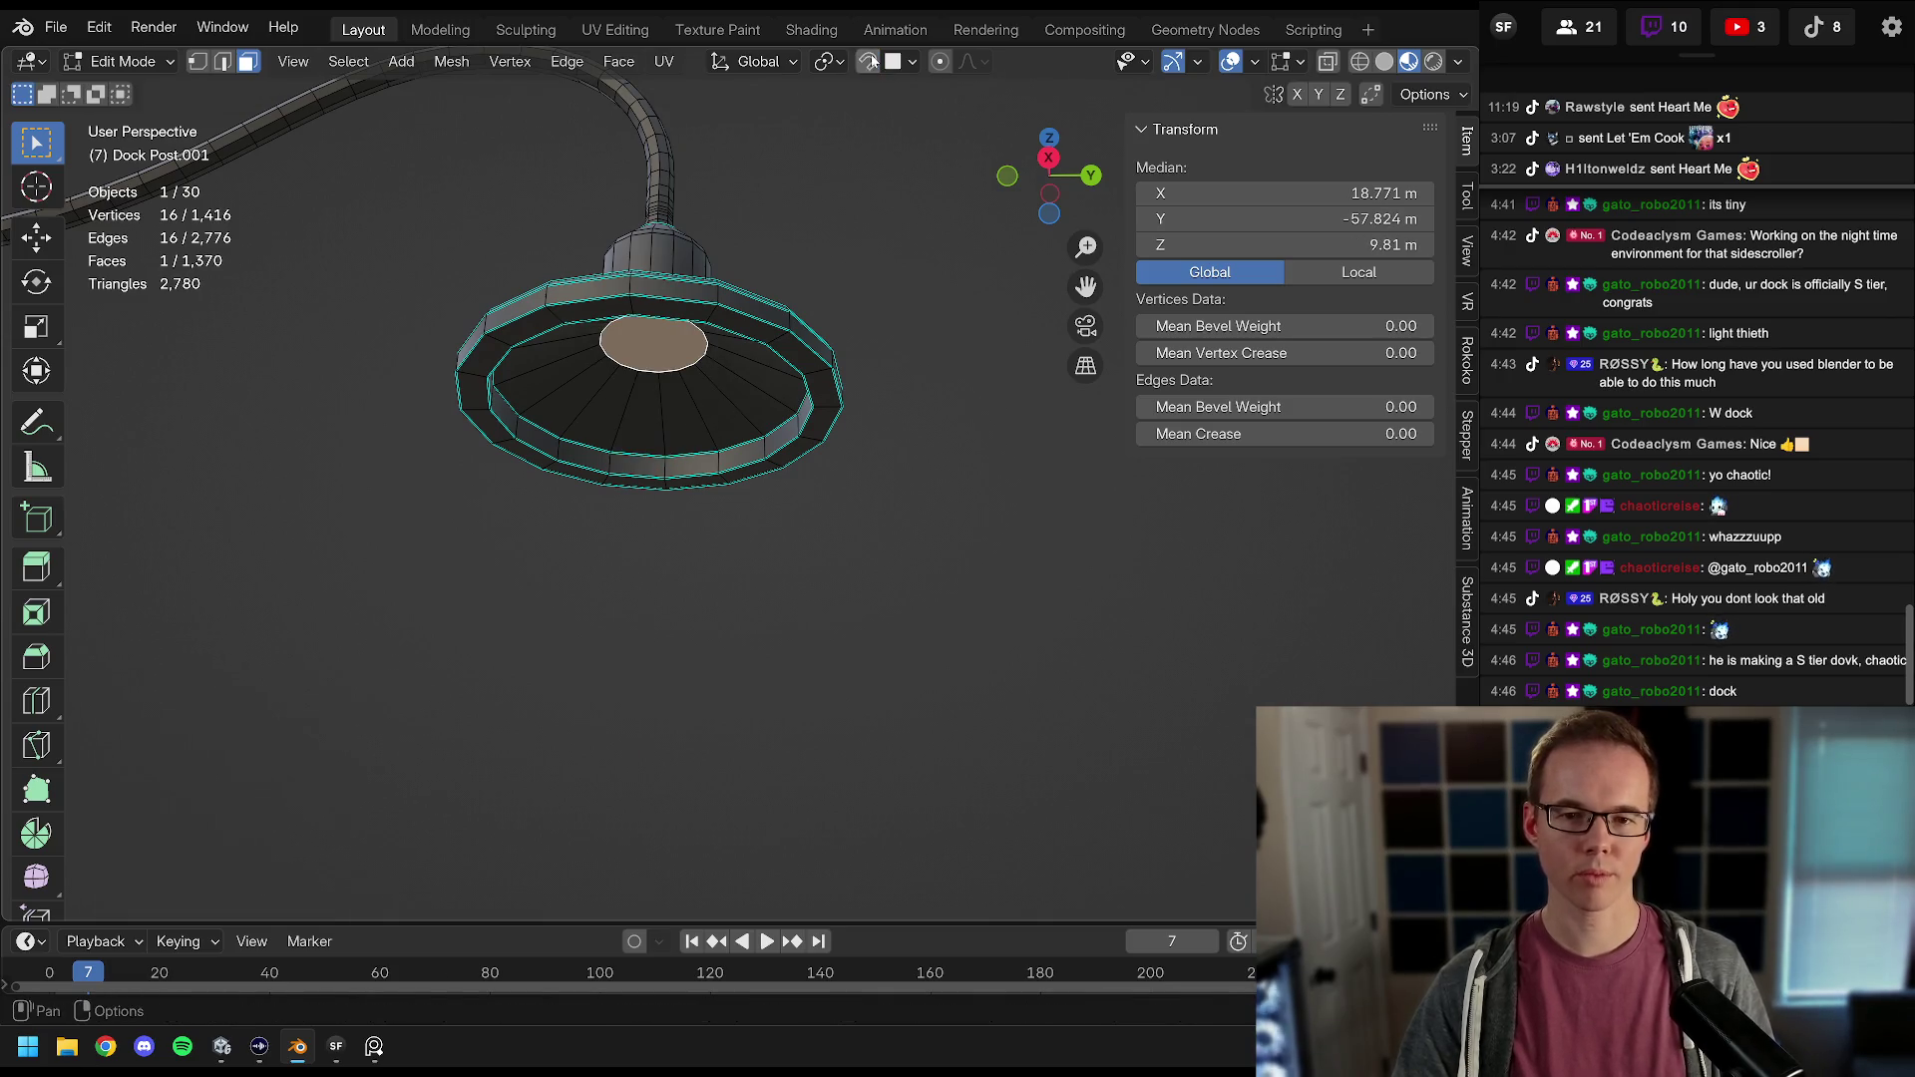
key("g")
right_click(711, 409)
key("e")
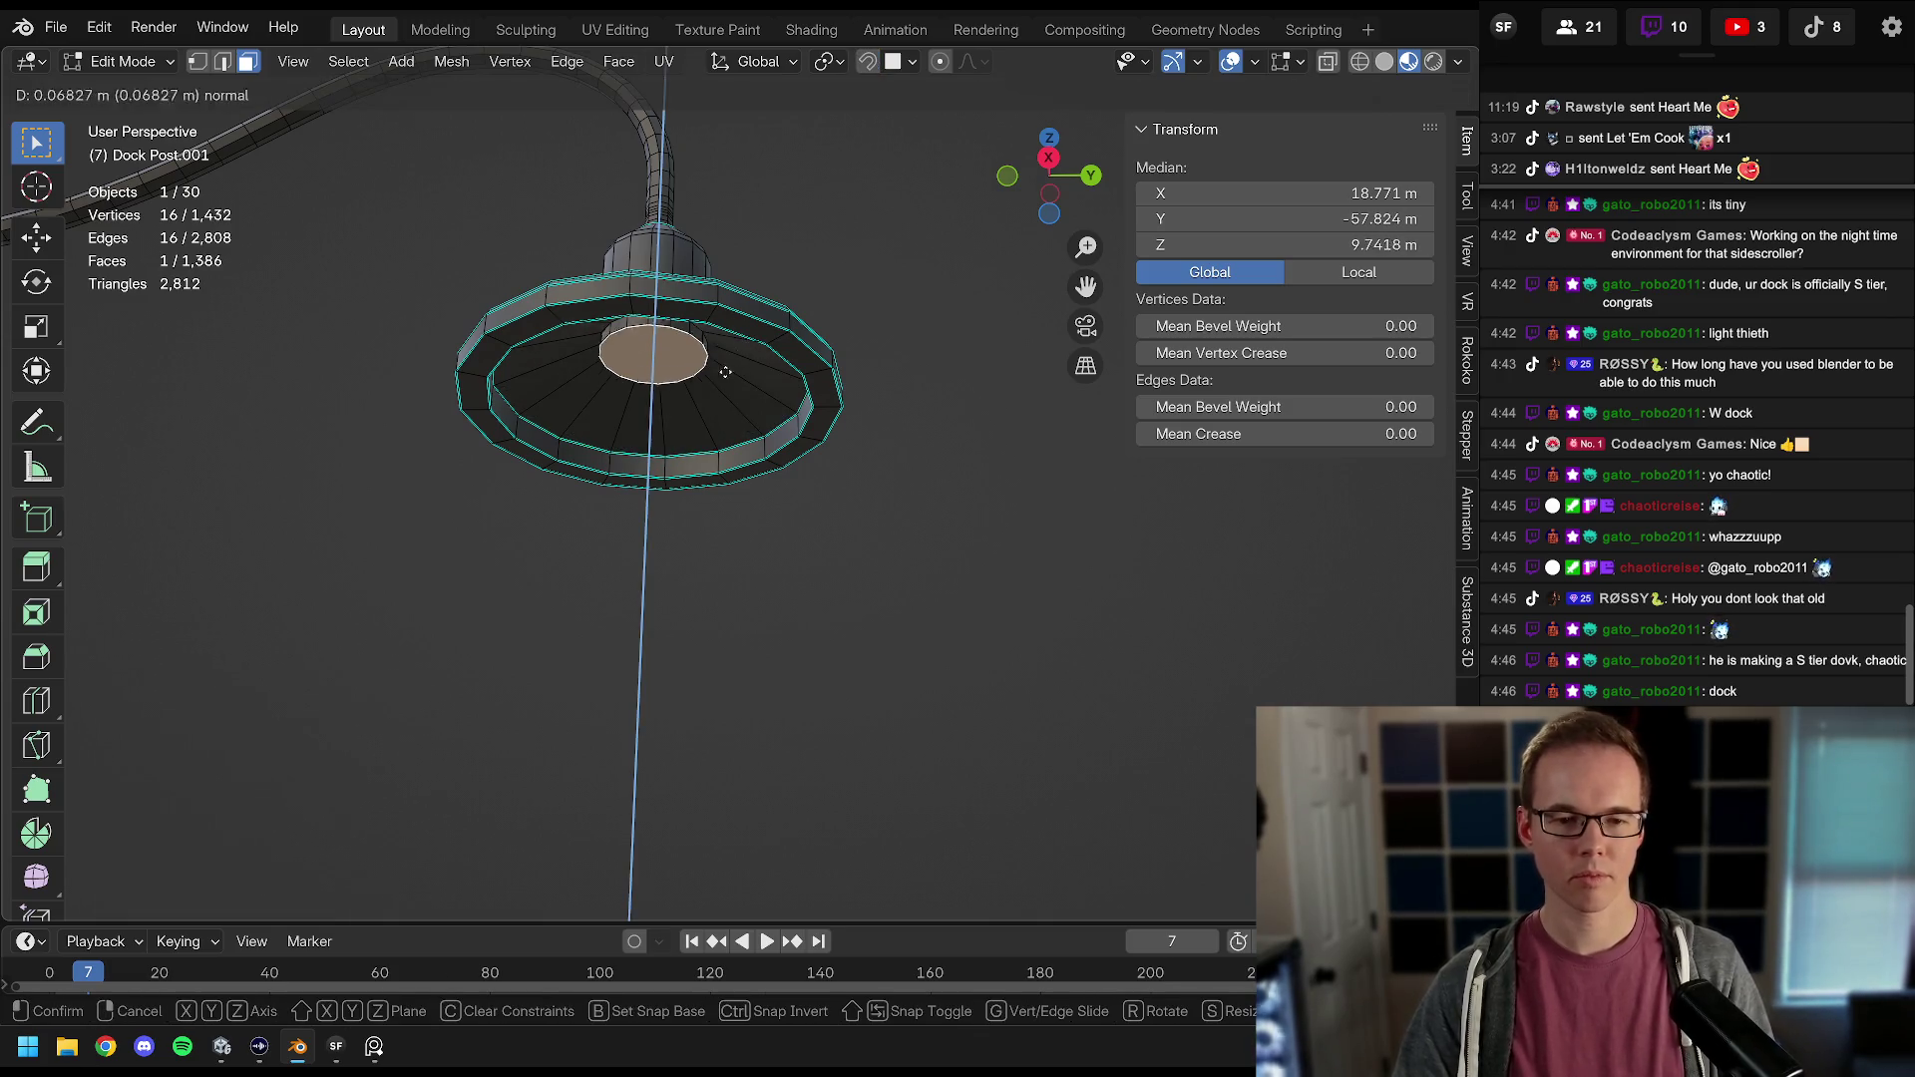
left_click(700, 424)
mouse_move(700, 424)
left_mouse_down()
mouse_move(803, 504)
mouse_move(740, 502)
mouse_move(665, 452)
mouse_move(558, 470)
mouse_move(676, 442)
left_mouse_up()
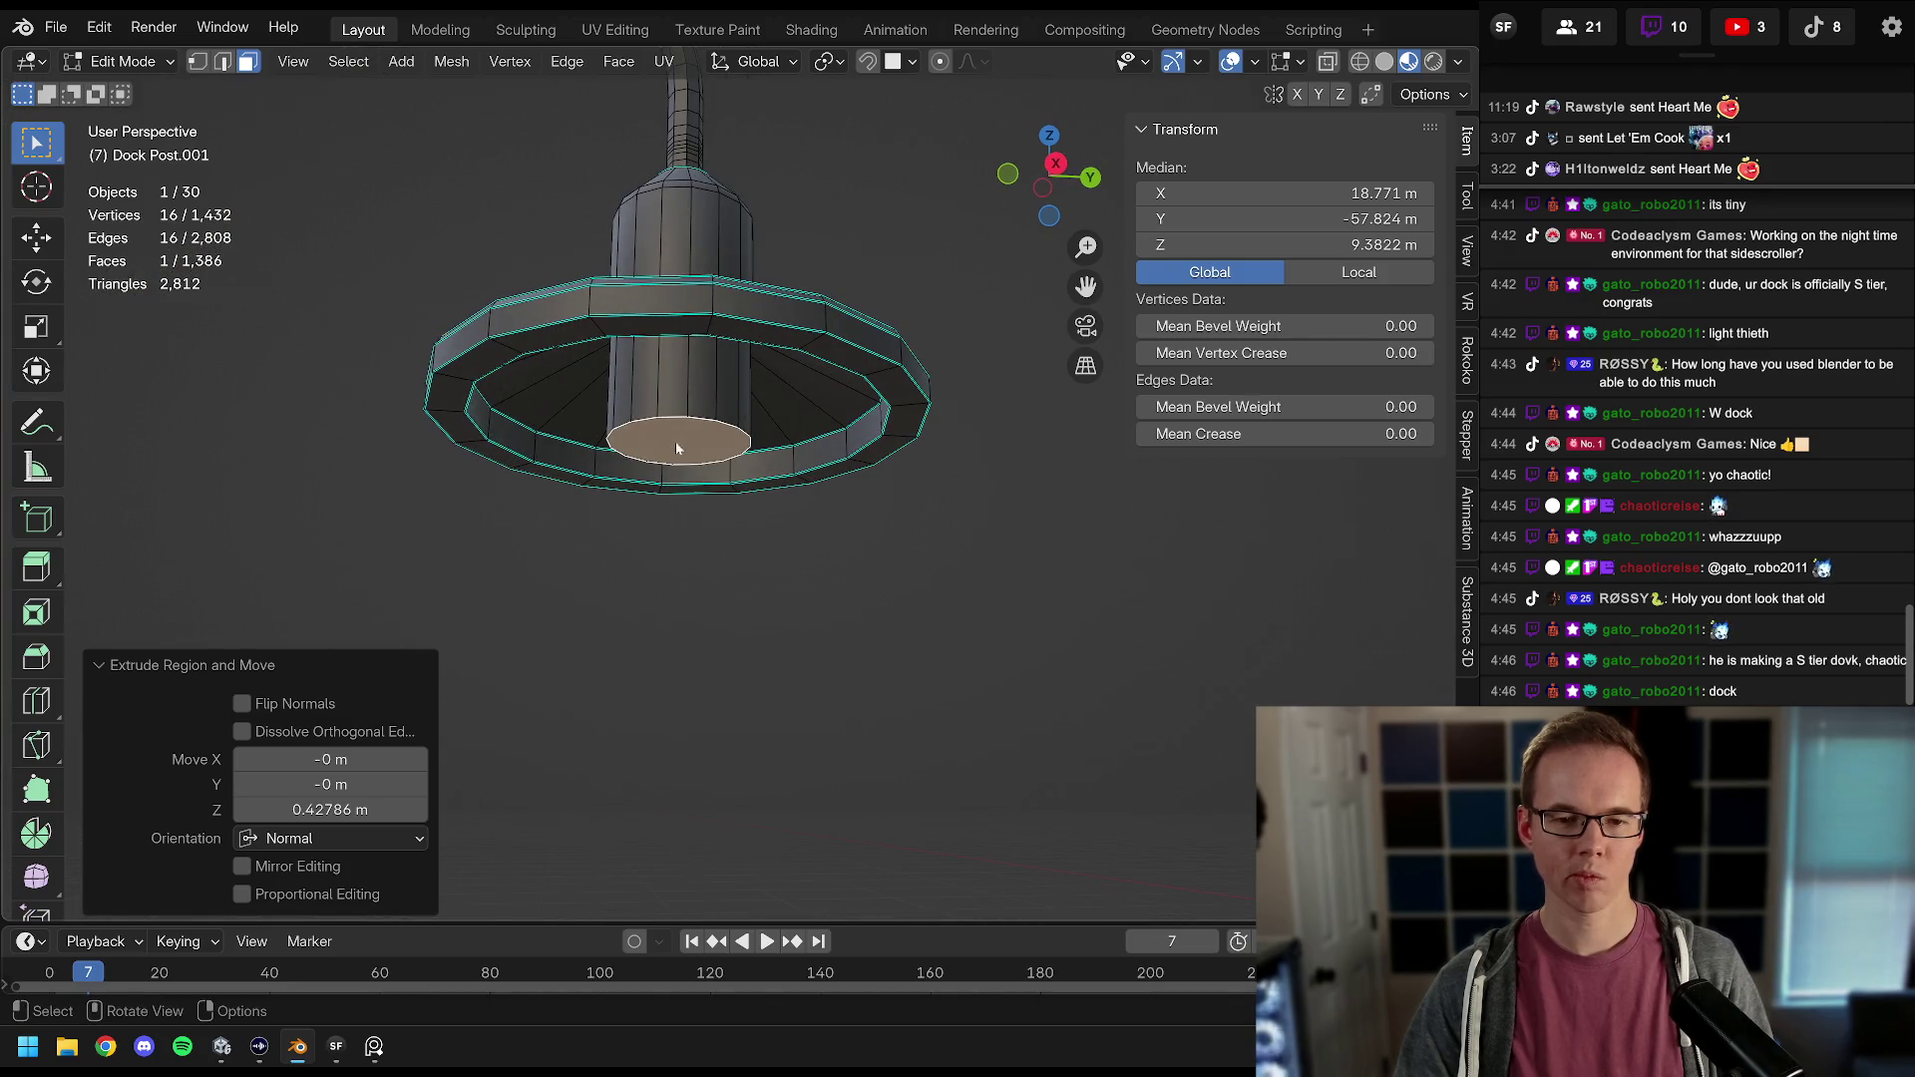
key("Tab")
mouse_move(665, 375)
left_mouse_down()
mouse_move(465, 495)
mouse_move(614, 457)
left_mouse_up()
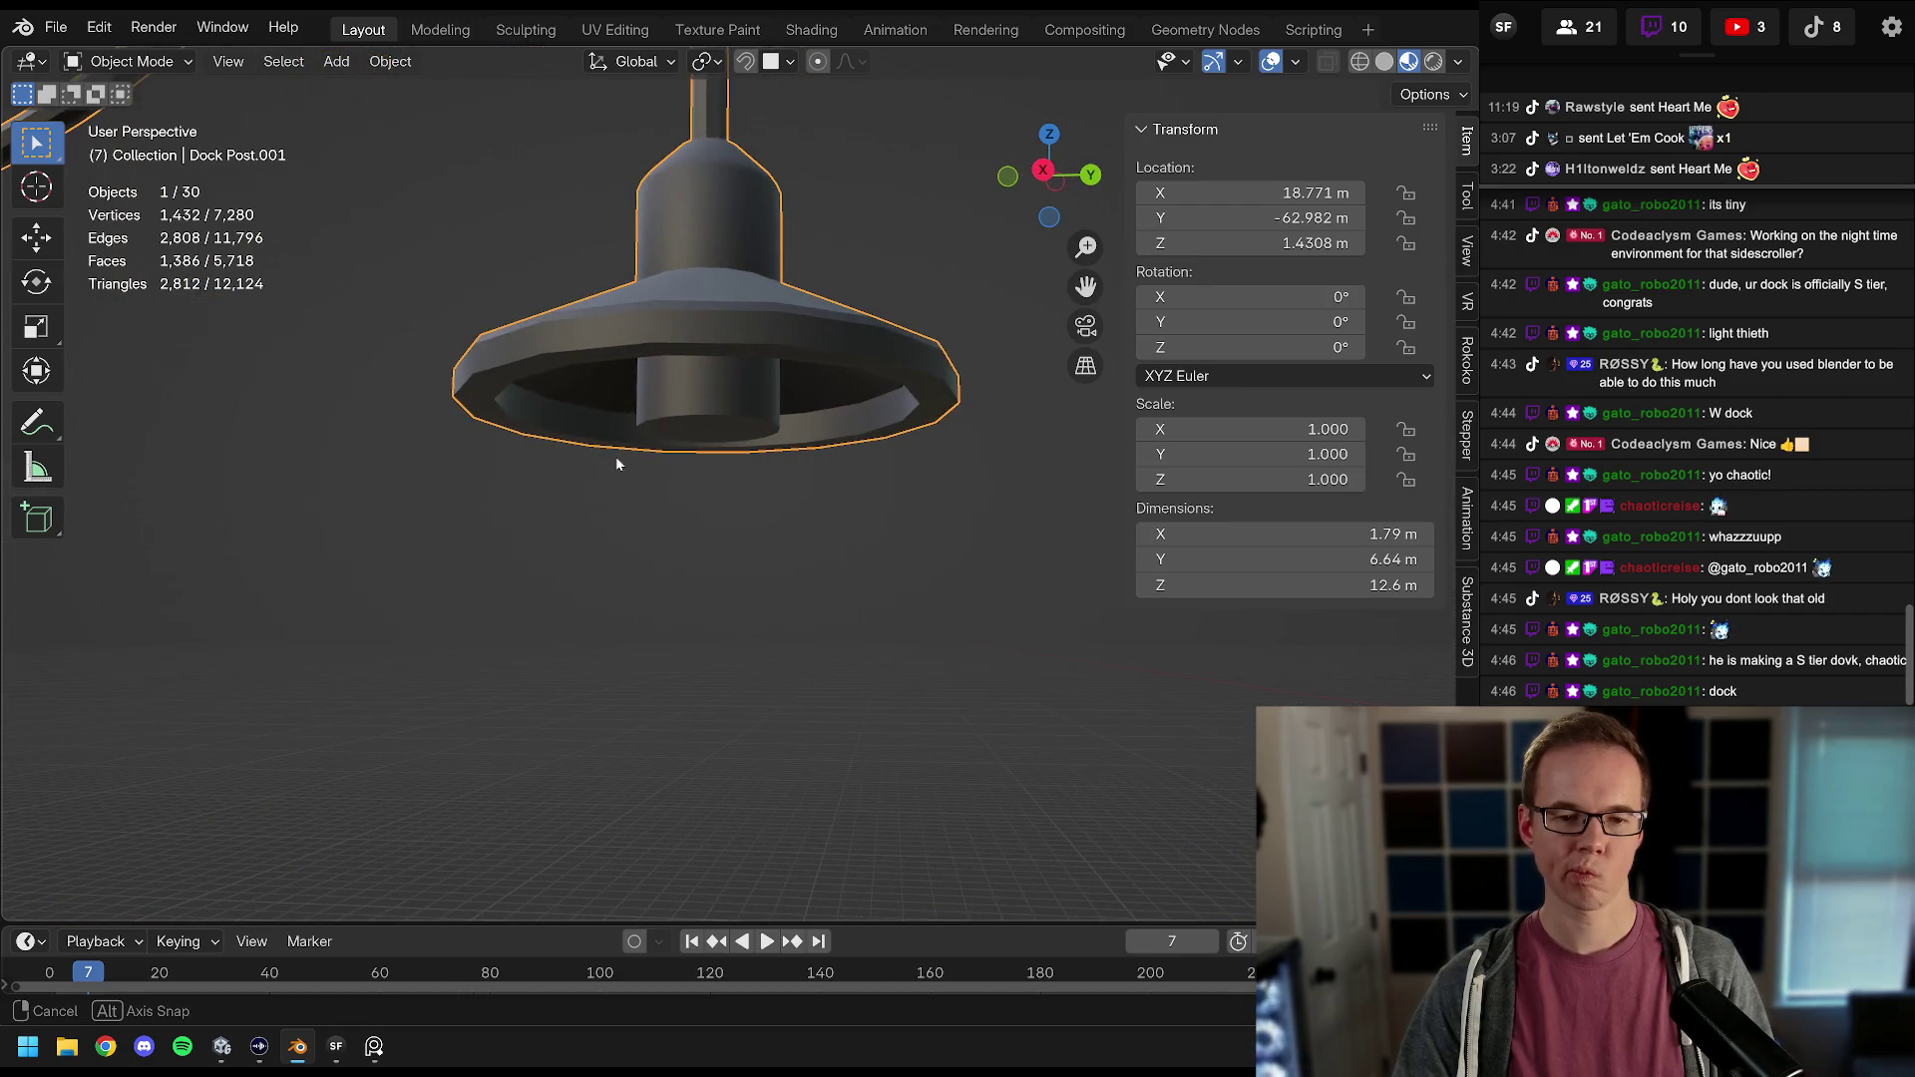
key("Tab")
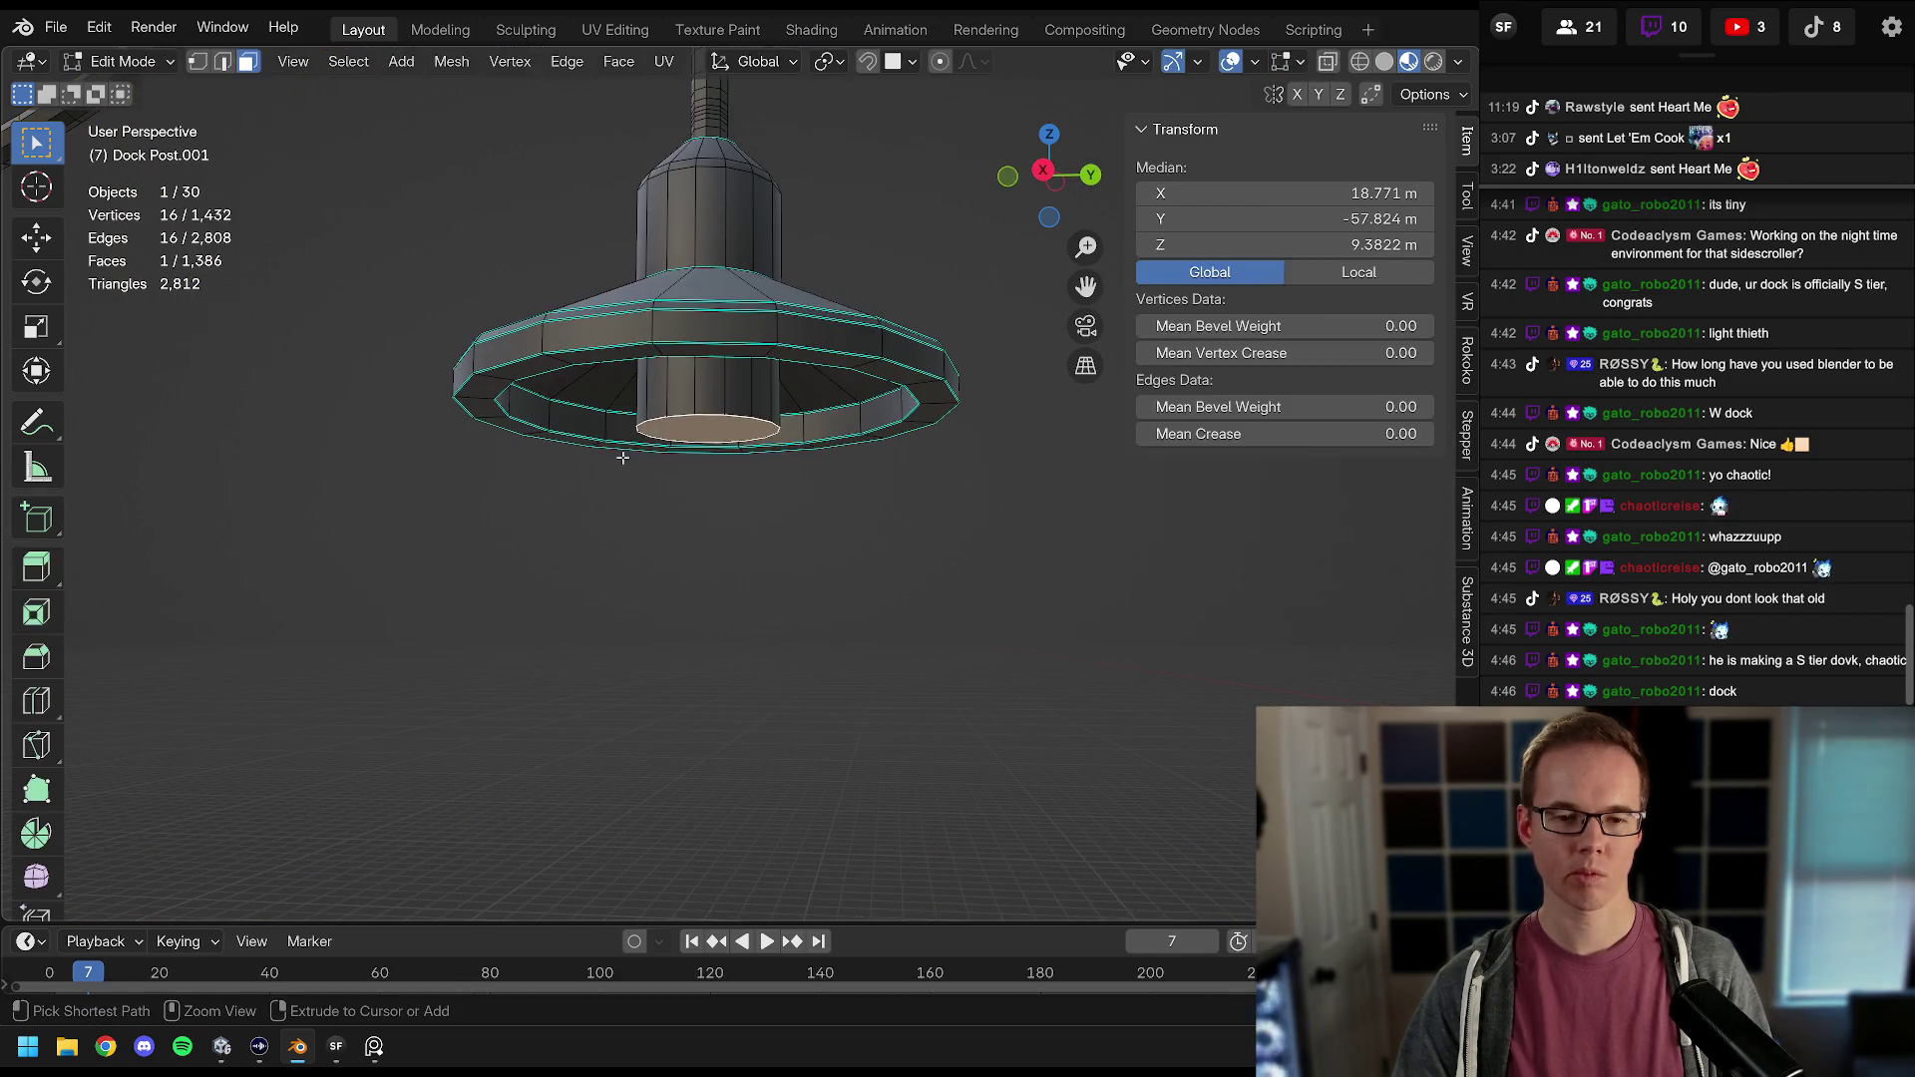
left_click_drag(624, 459, 634, 344)
key("ctrl+KP_Add")
key("ctrl+KP_Add")
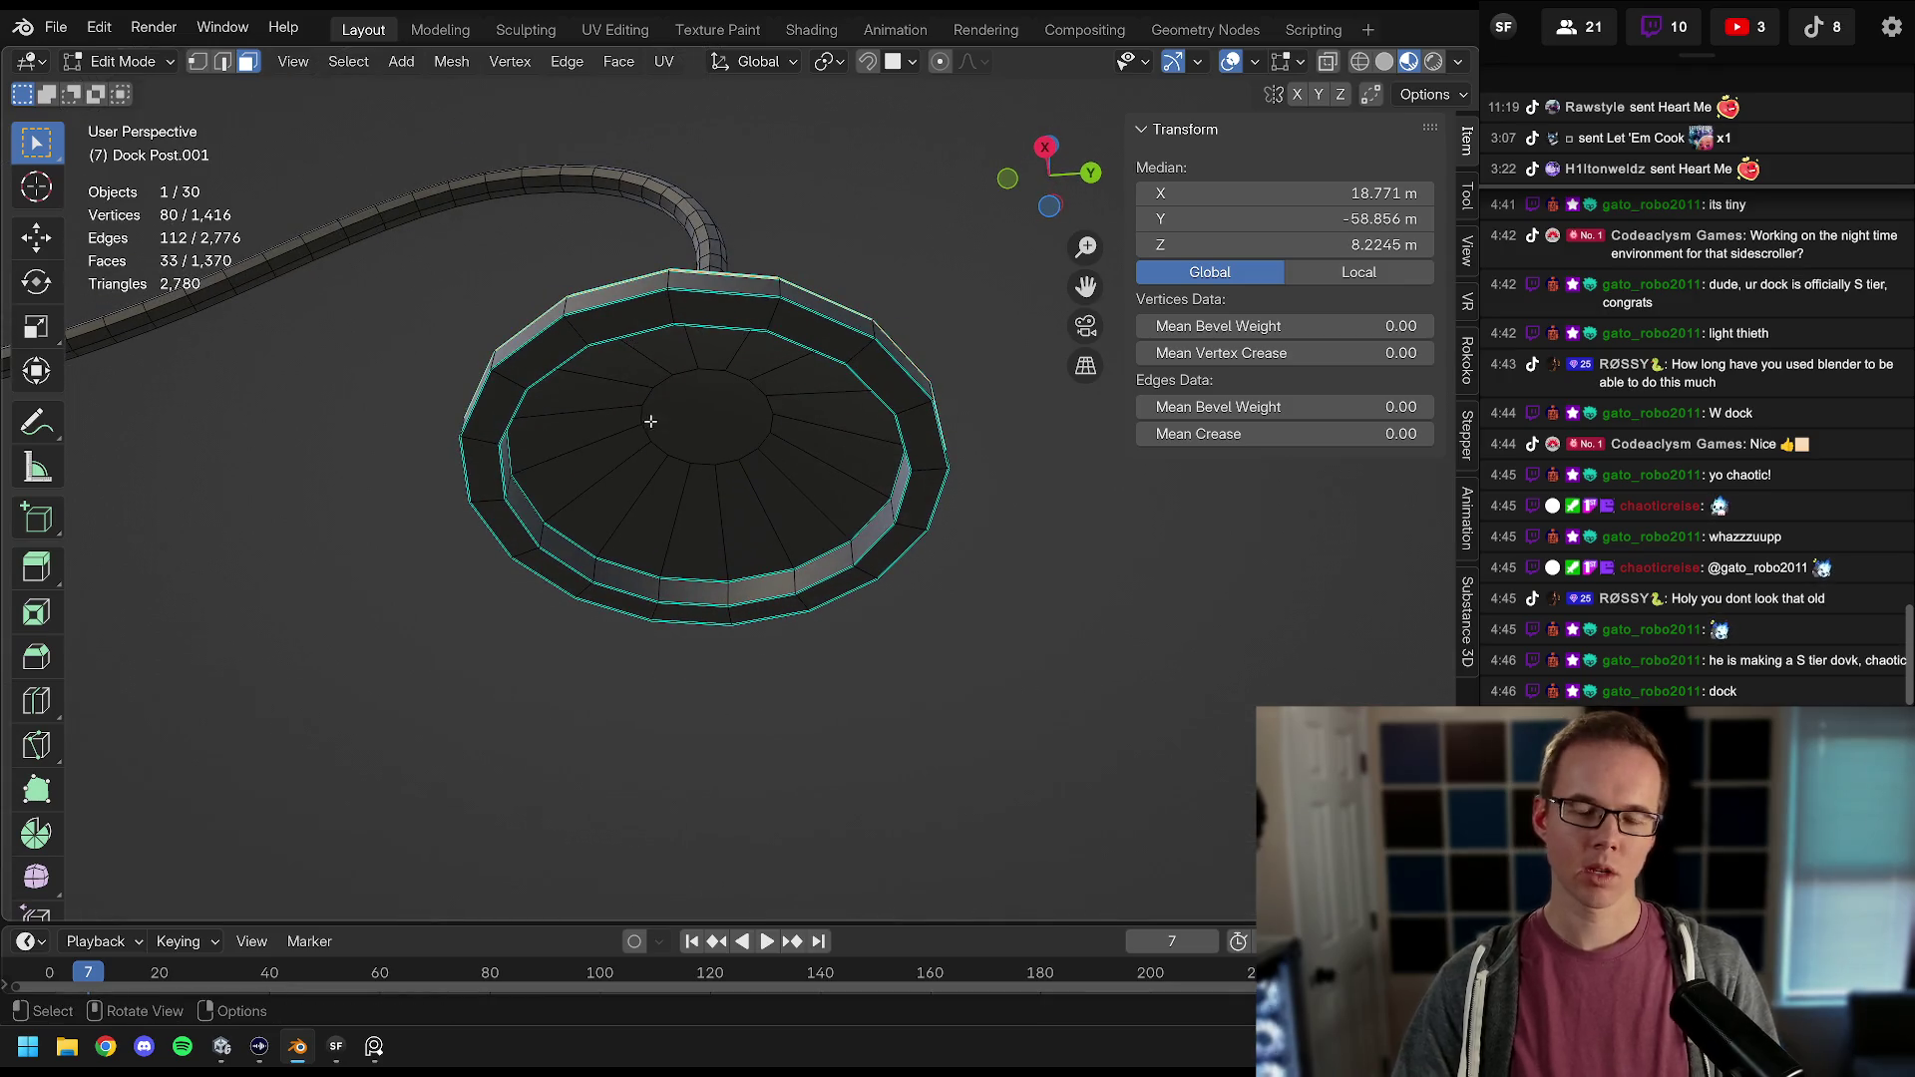
Step: Shrink the selection to the centre face and snap the 3D cursor to it
key("ctrl+KP_Subtract")
mouse_move(618, 425)
left_mouse_down()
mouse_move(541, 550)
mouse_move(727, 424)
mouse_move(714, 391)
mouse_move(748, 496)
left_mouse_up()
key("ctrl+KP_Subtract")
key("shift+s")
left_click(720, 544)
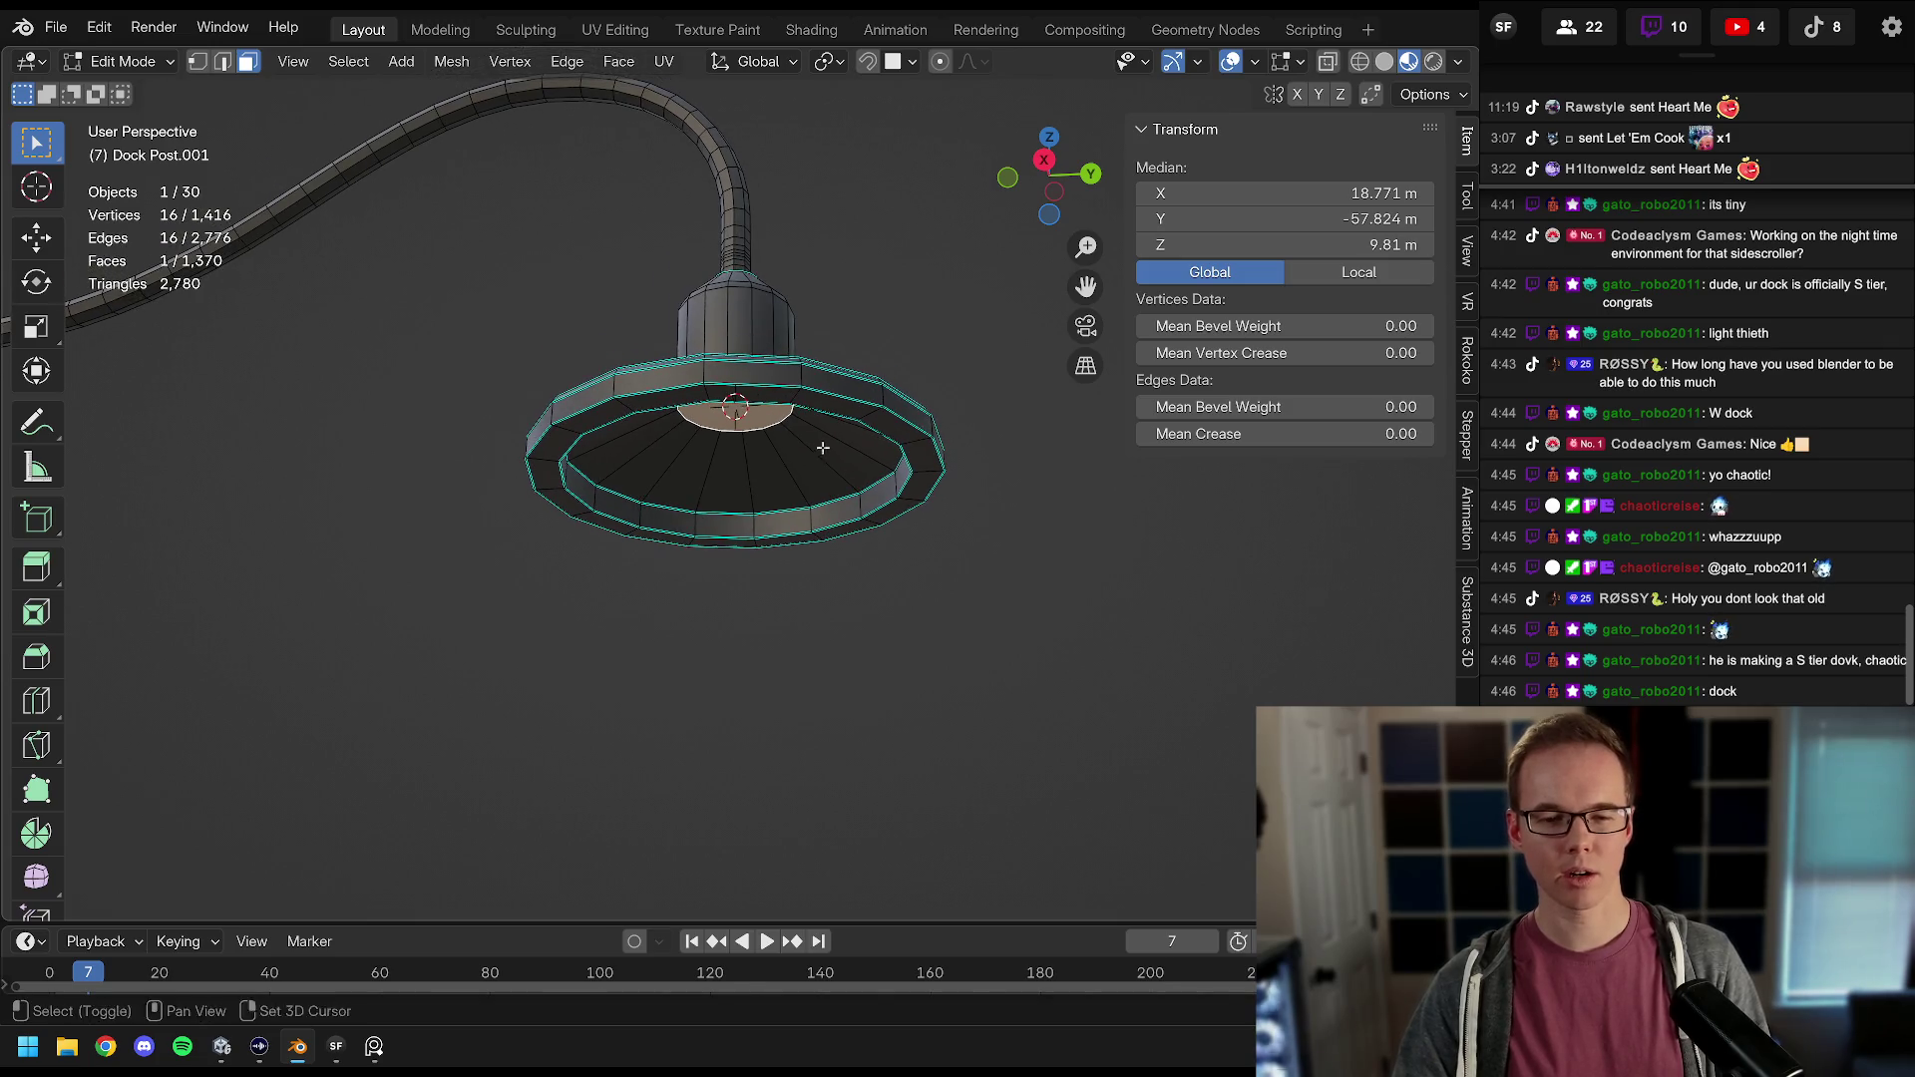
key("shift+a")
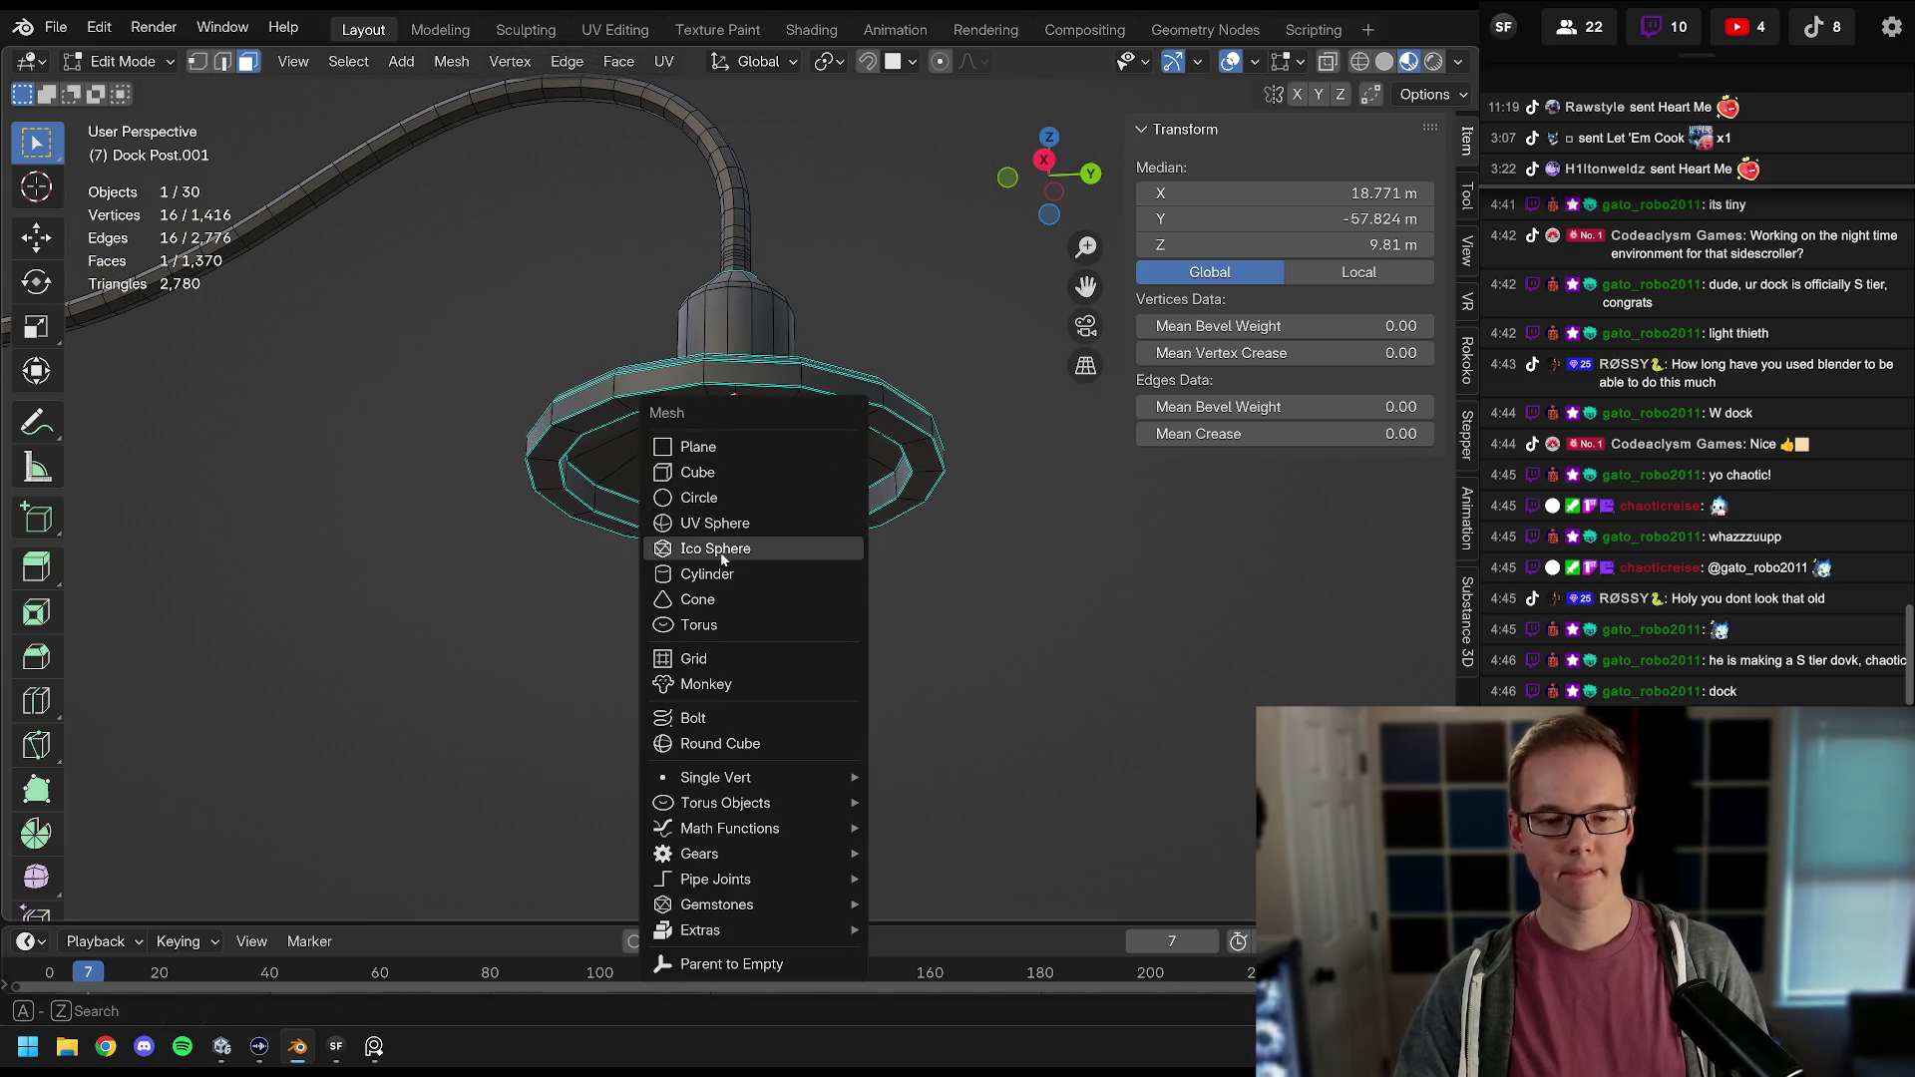
Step: Add an Ico Sphere at the cursor, scale it to 0.214, and lower it into the shade
left_click(722, 548)
key("s")
left_click(808, 398)
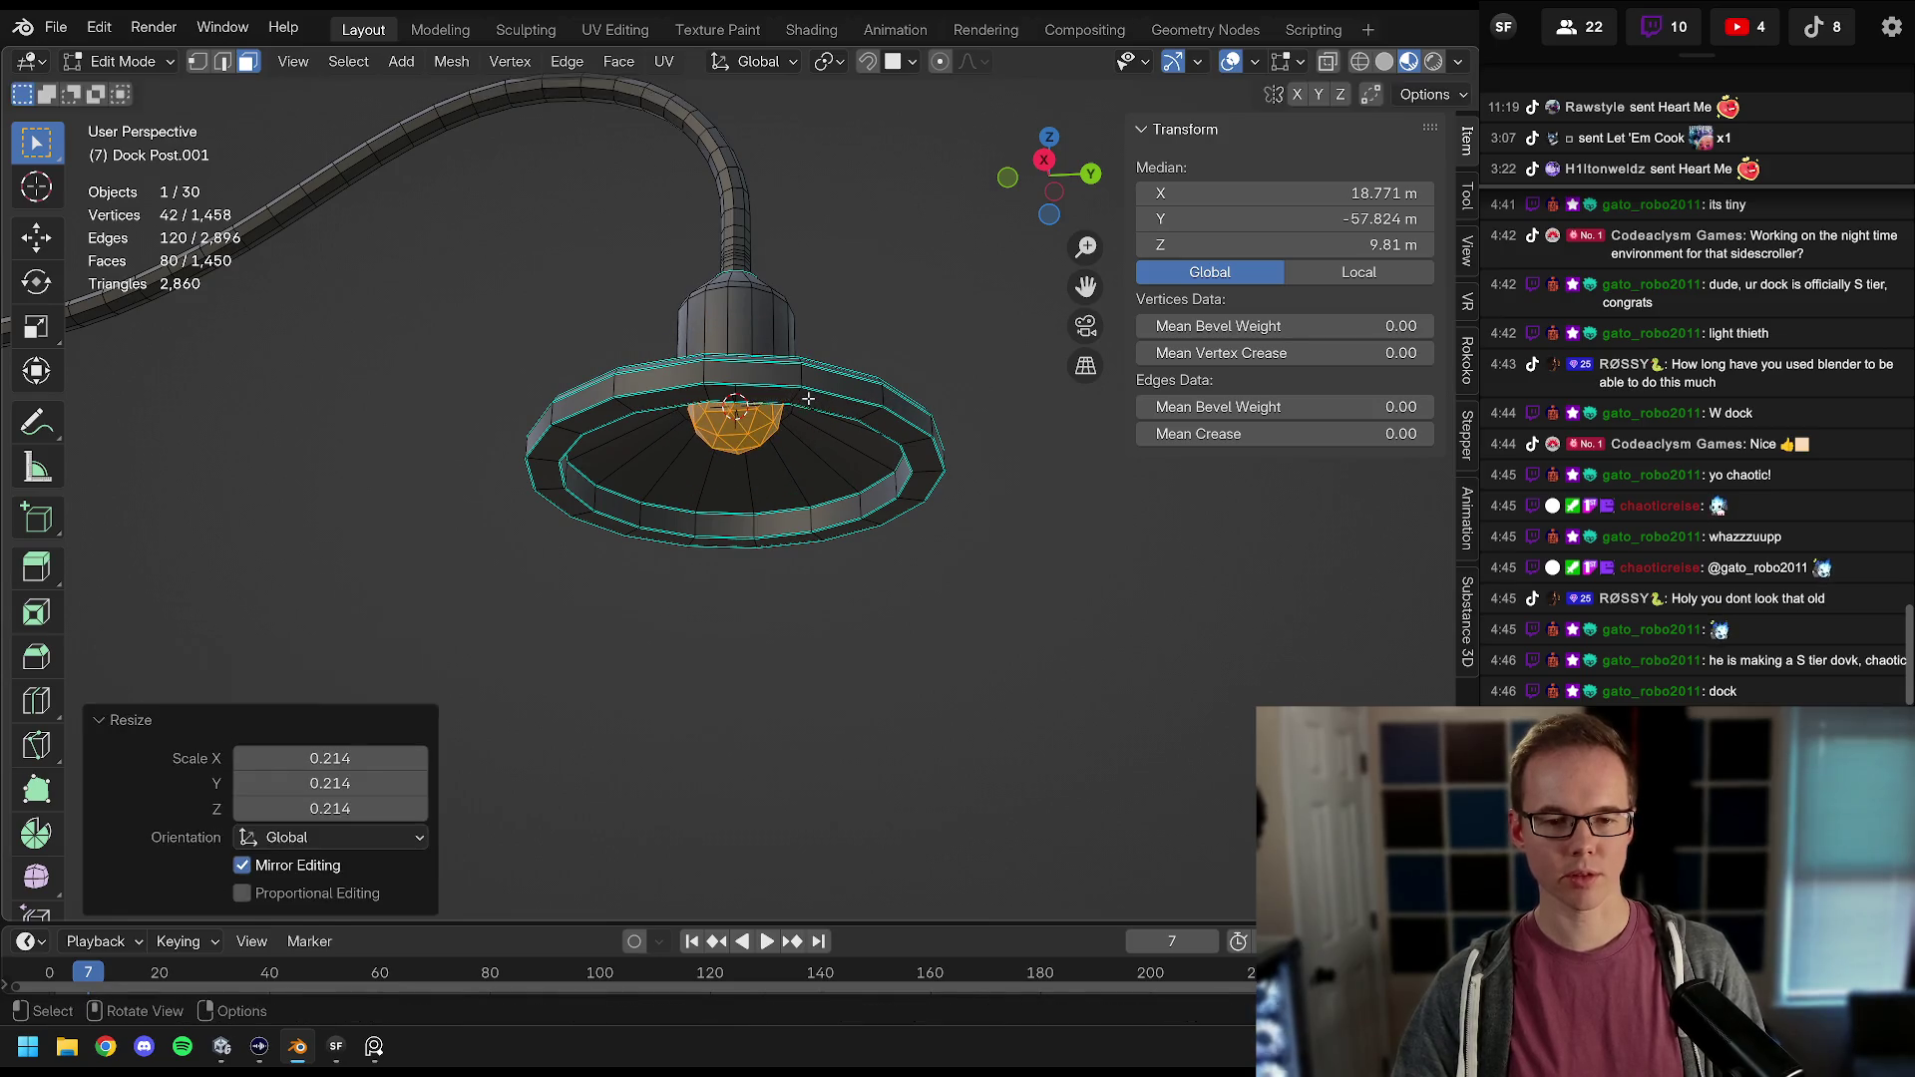
key("g")
key("z")
left_click(817, 513)
key("s")
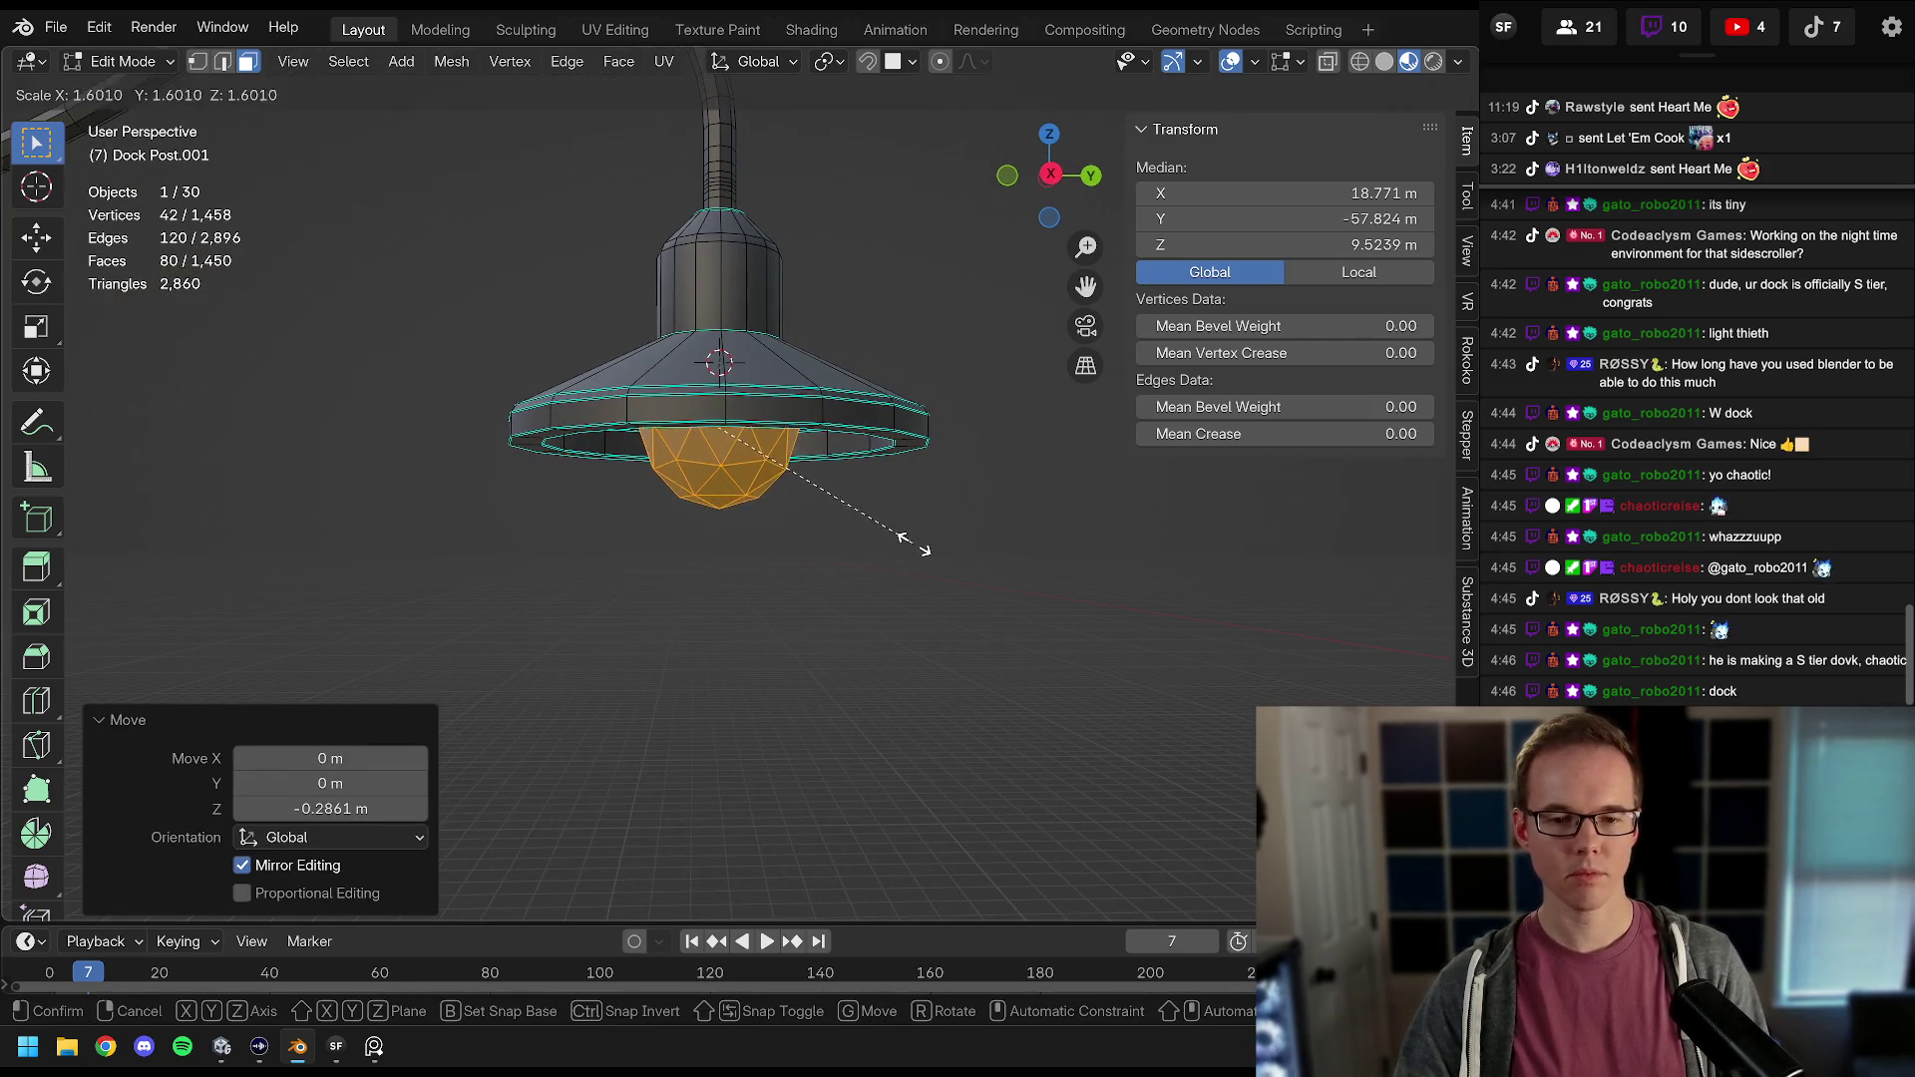
left_click(858, 513)
Step: Flatten the sphere vertically and adjust its height and size to a final 1.274 scale
key("s")
key("z")
left_click(798, 457)
key("g")
key("z")
left_click(903, 491)
key("s")
left_click(945, 495)
key("g")
key("z")
left_click(946, 494)
key("s")
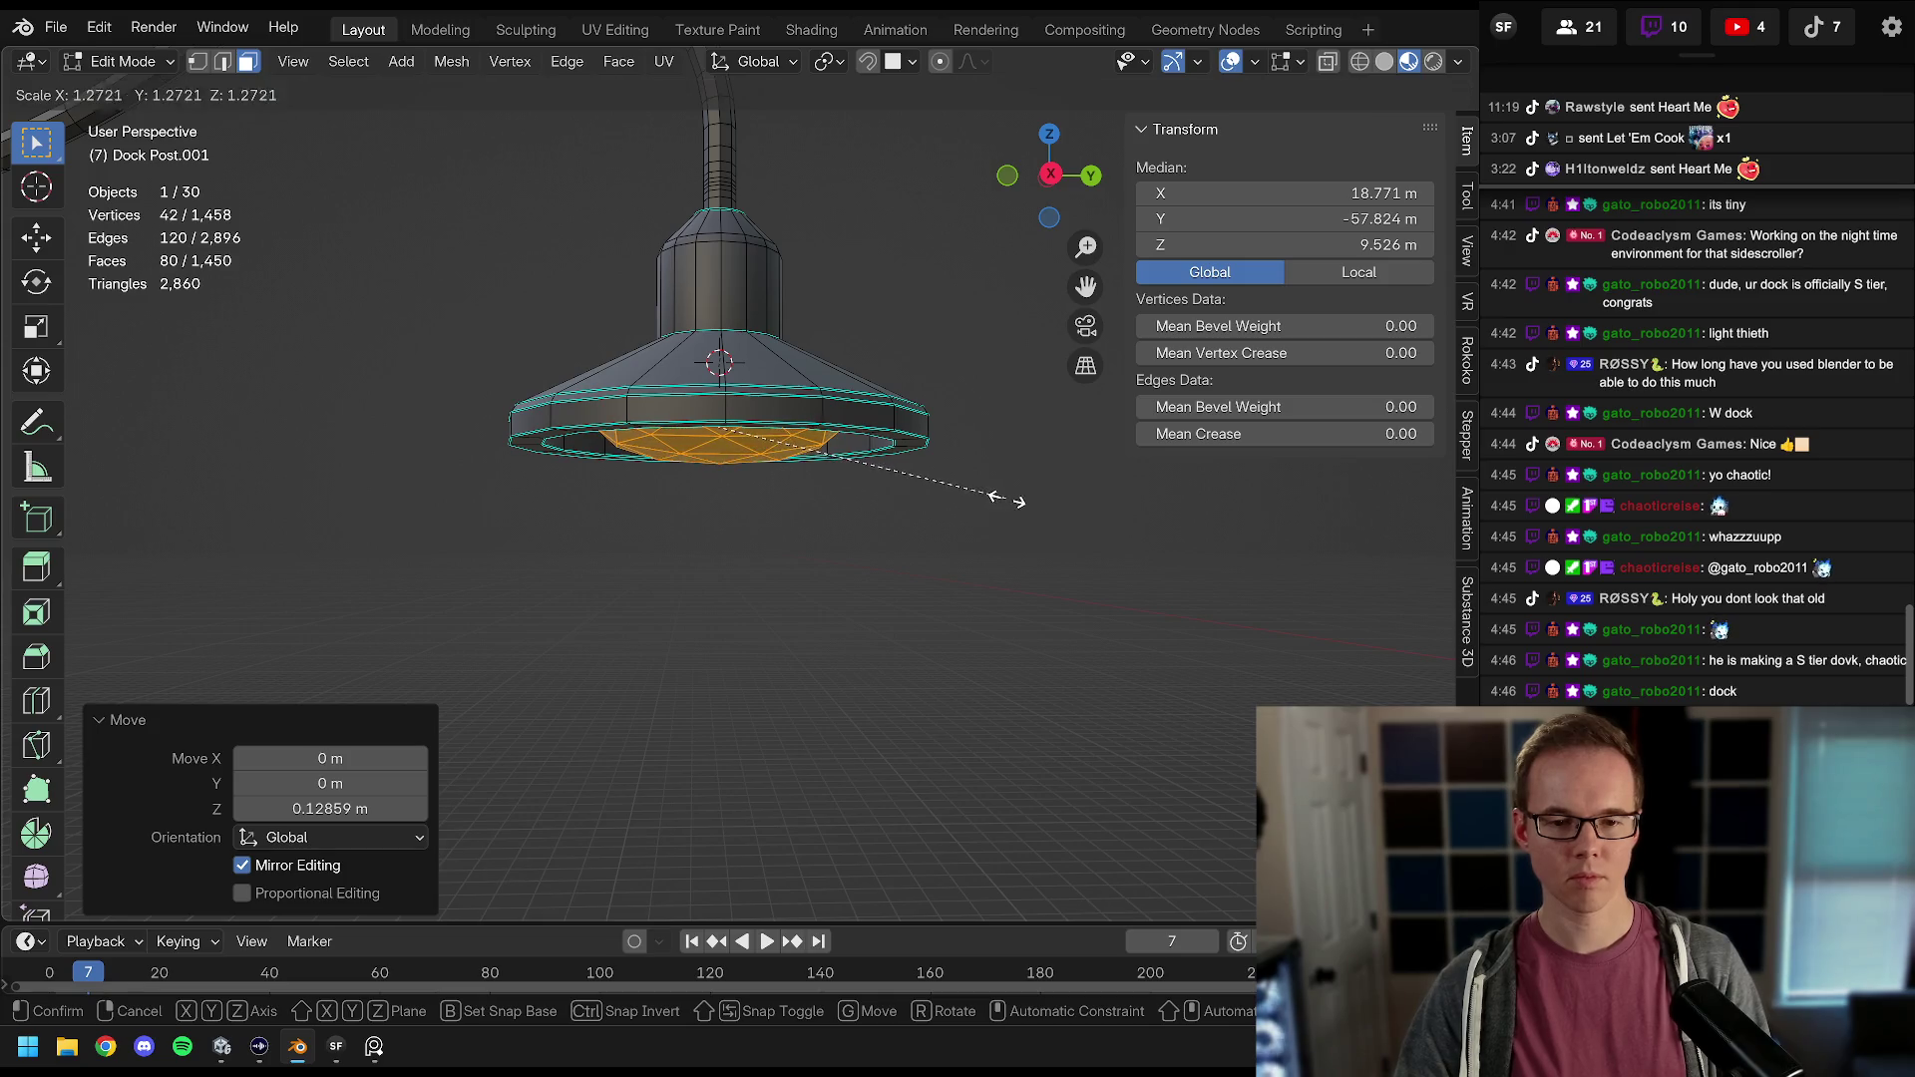
left_click(1007, 499)
scroll(768, 432, "up", 4)
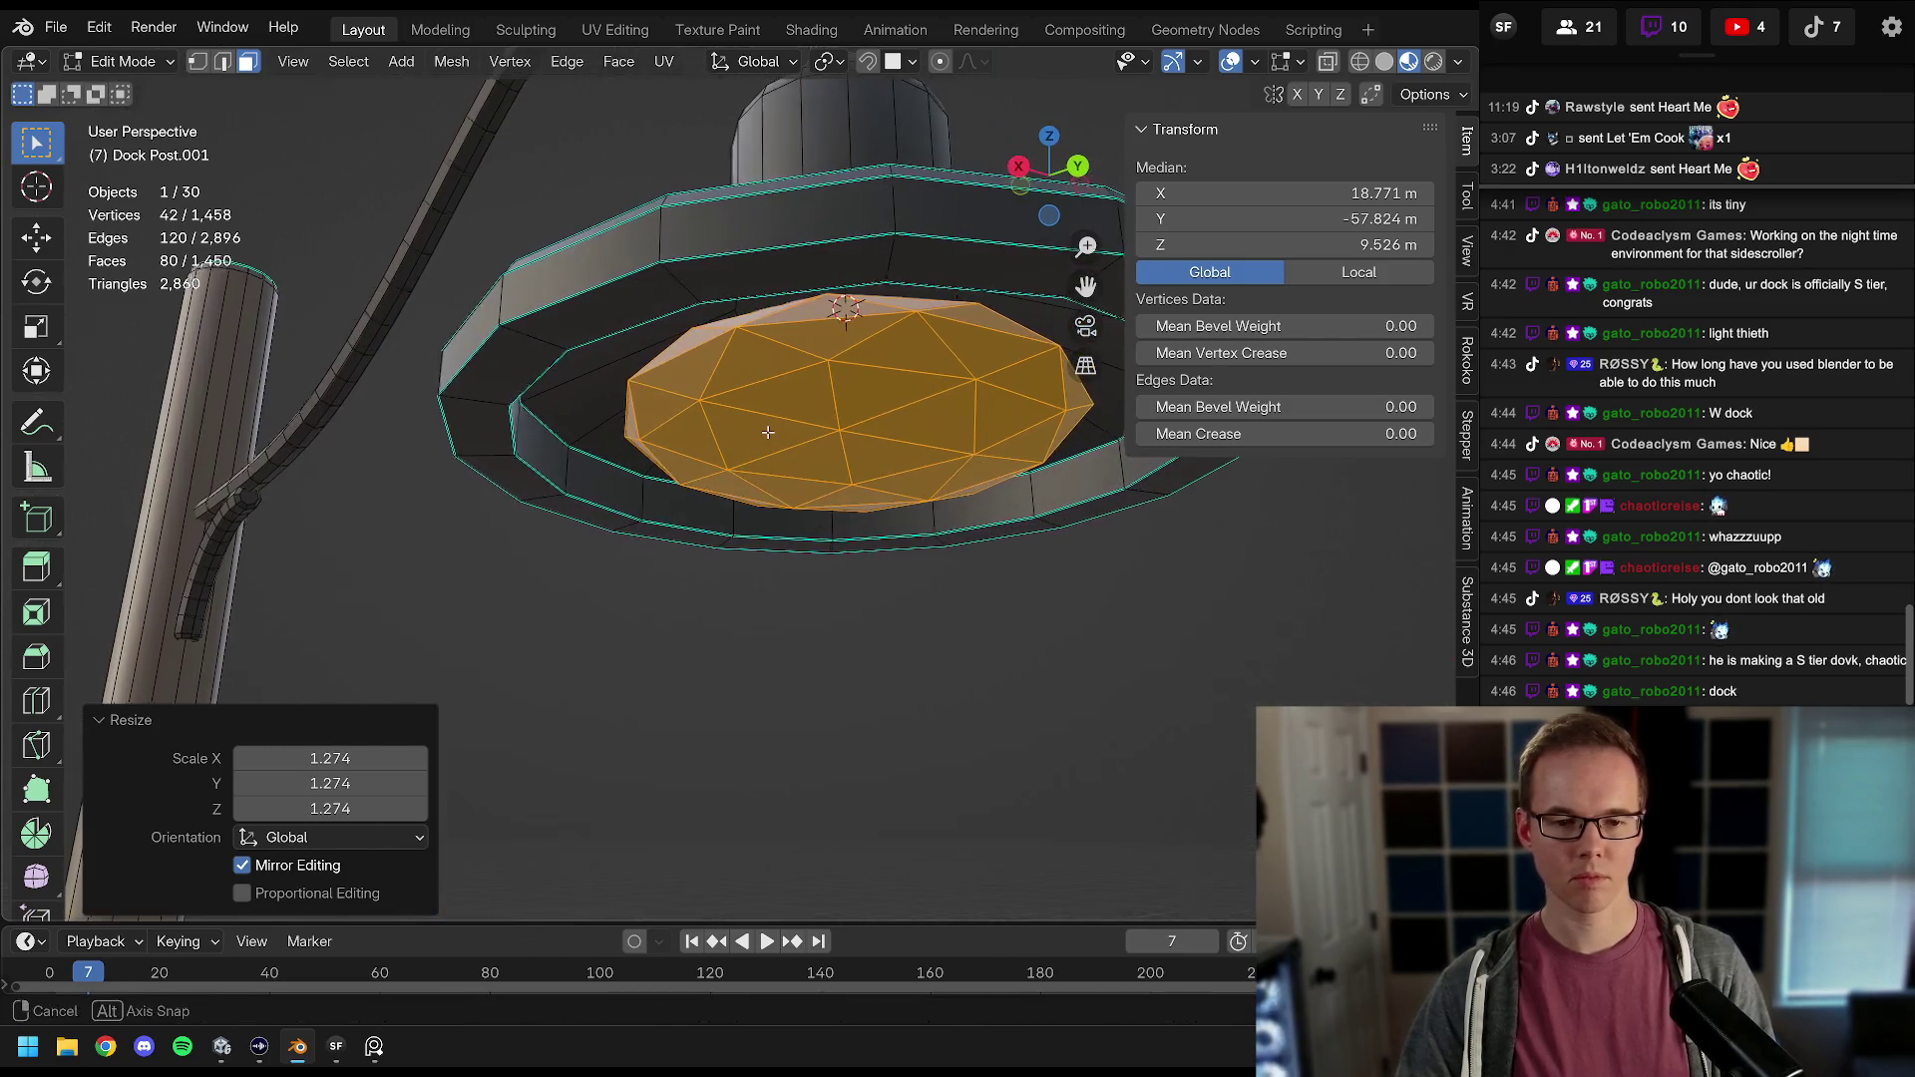
Step: In wireframe side view, box-select the sphere's upper half and delete its top faces
key("KP_1")
key("z")
left_click(612, 427)
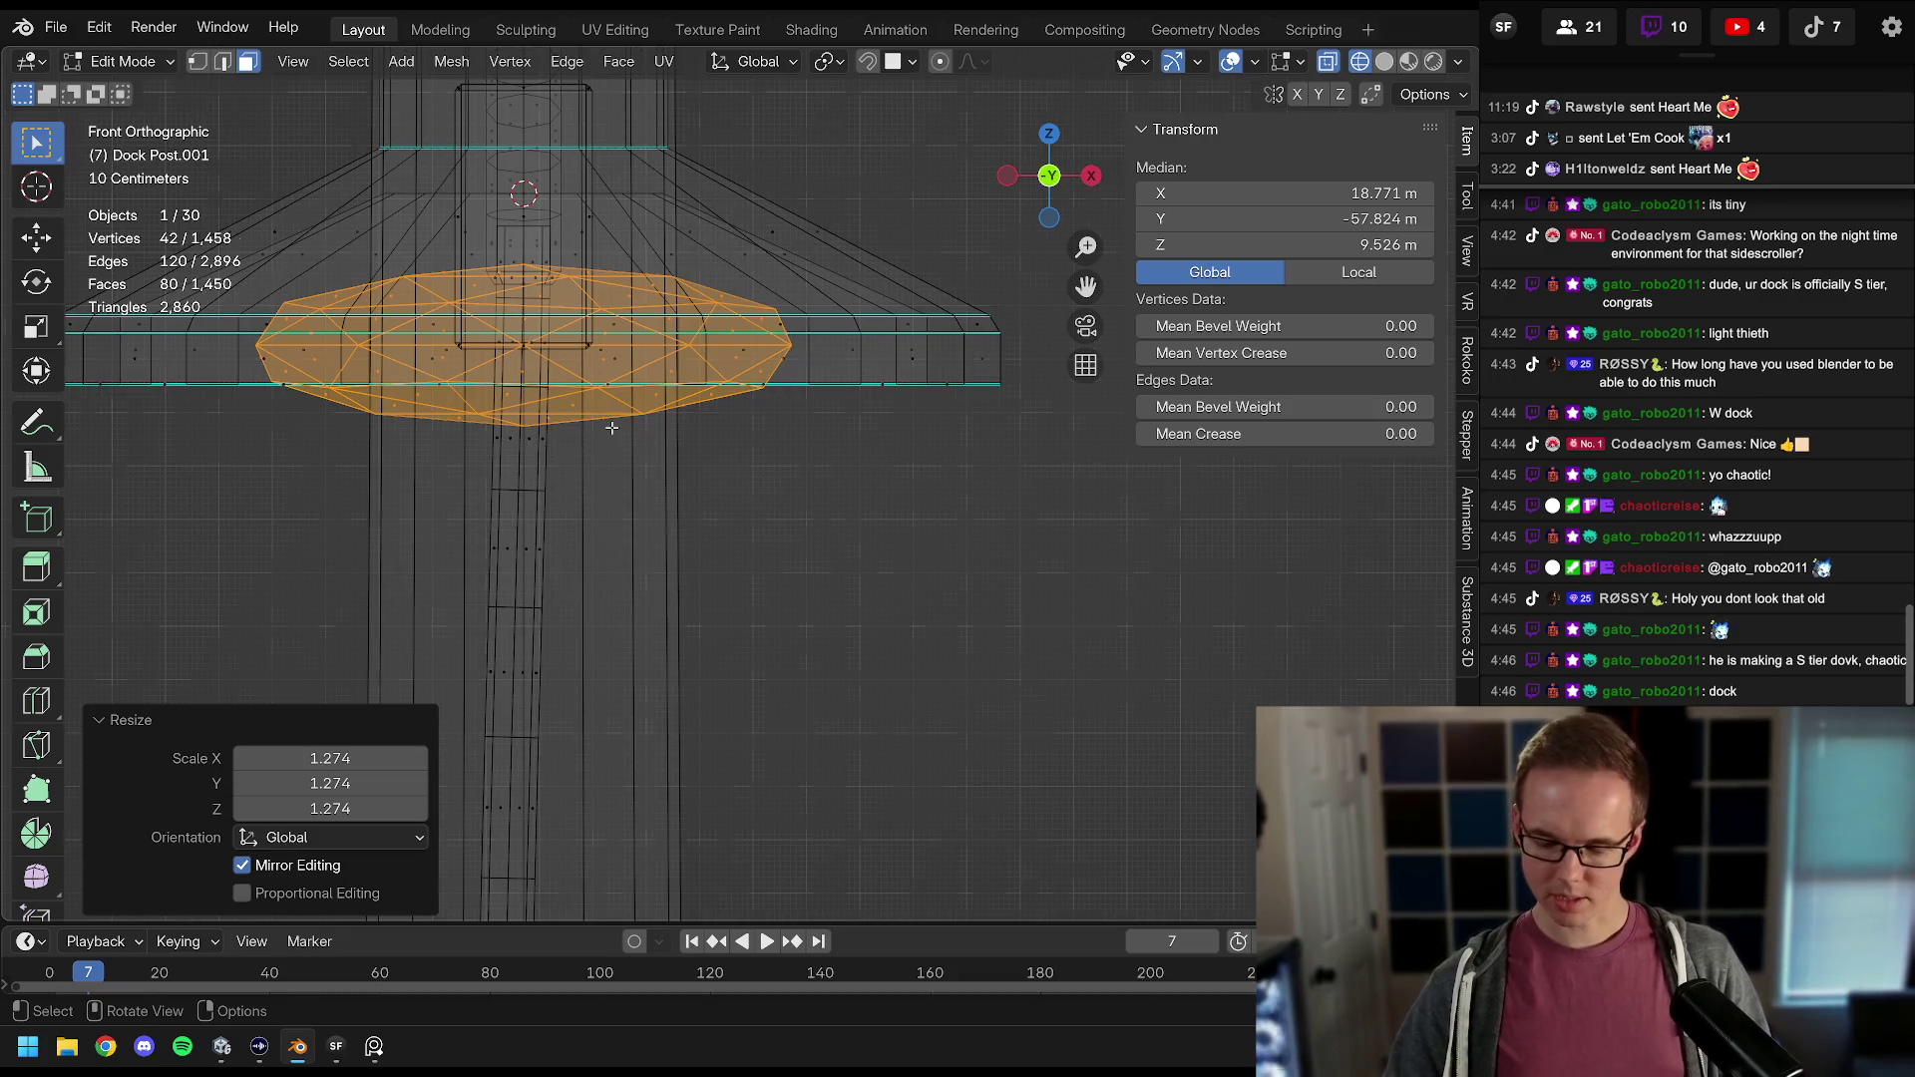
key("KP_3")
key("a")
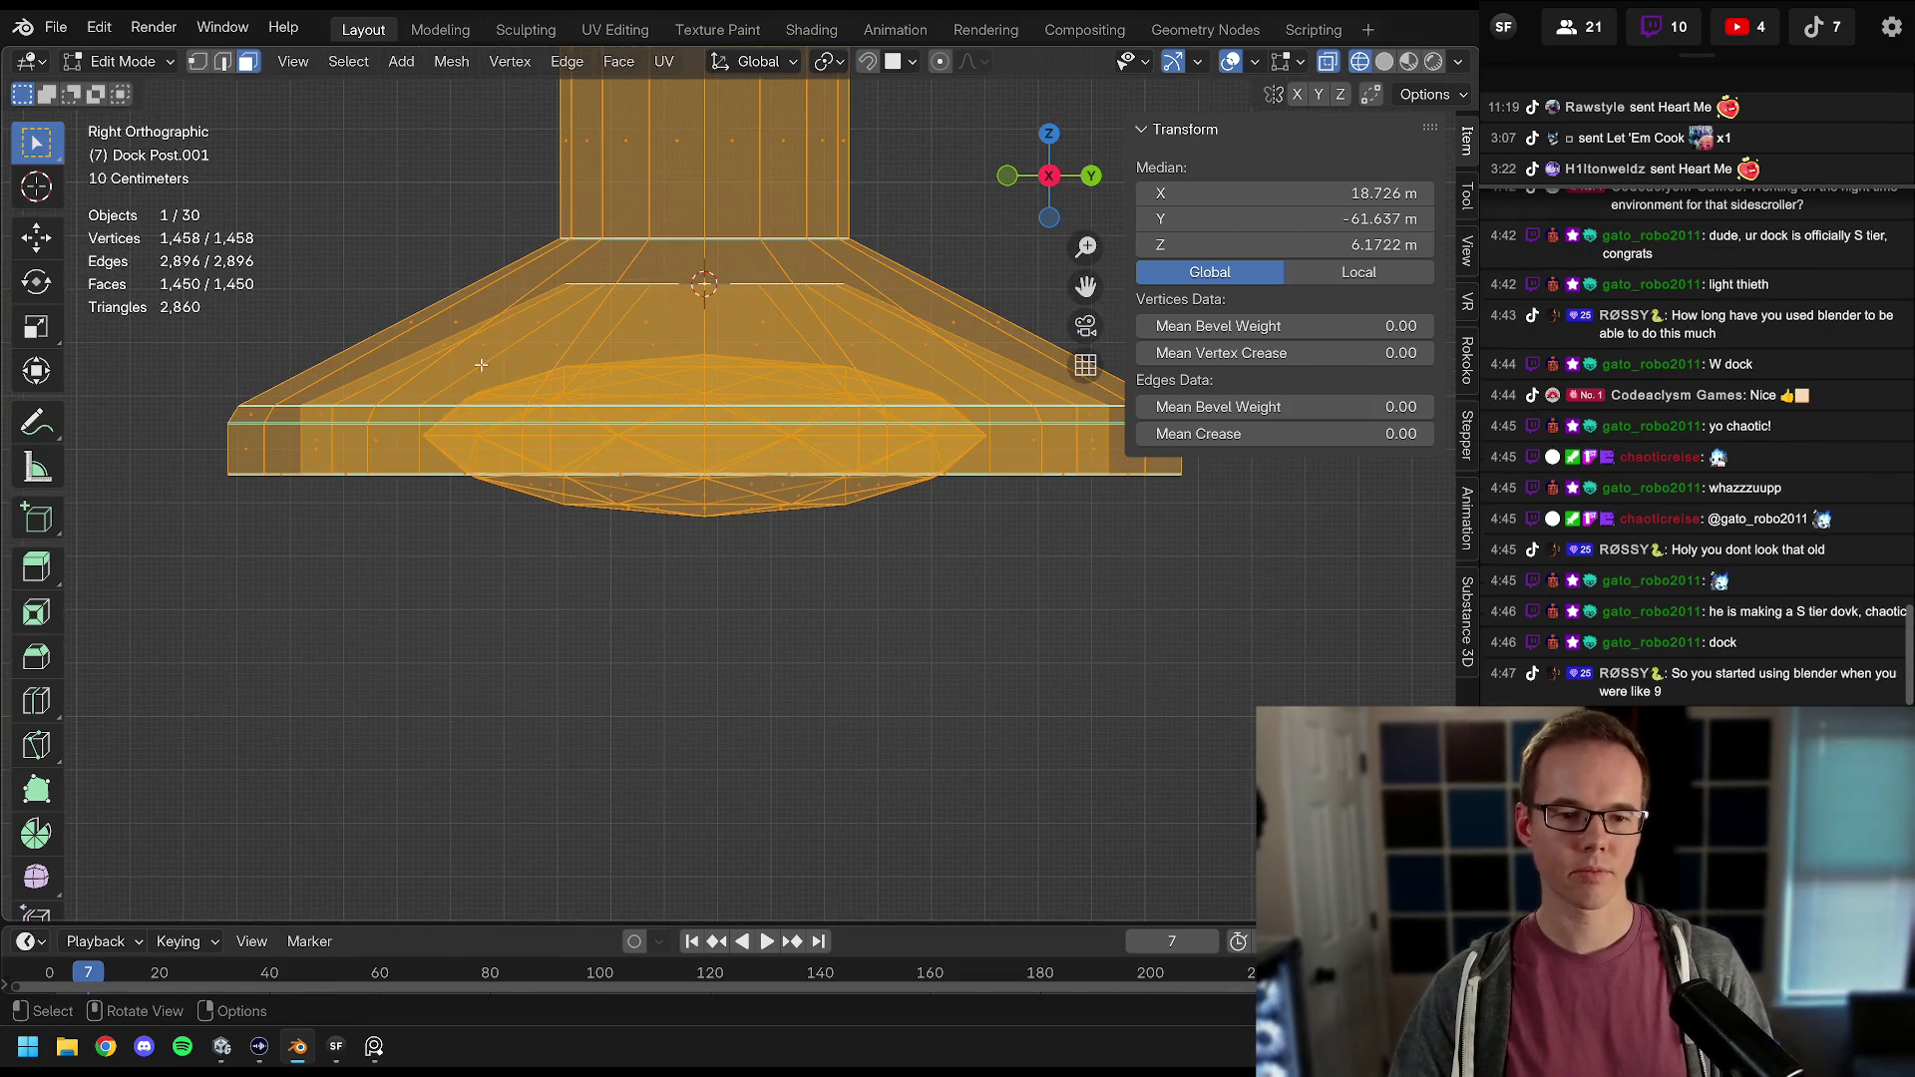
left_click(604, 497)
key("ctrl+l")
key("b")
left_click_drag(327, 437, 1281, 670, "shift")
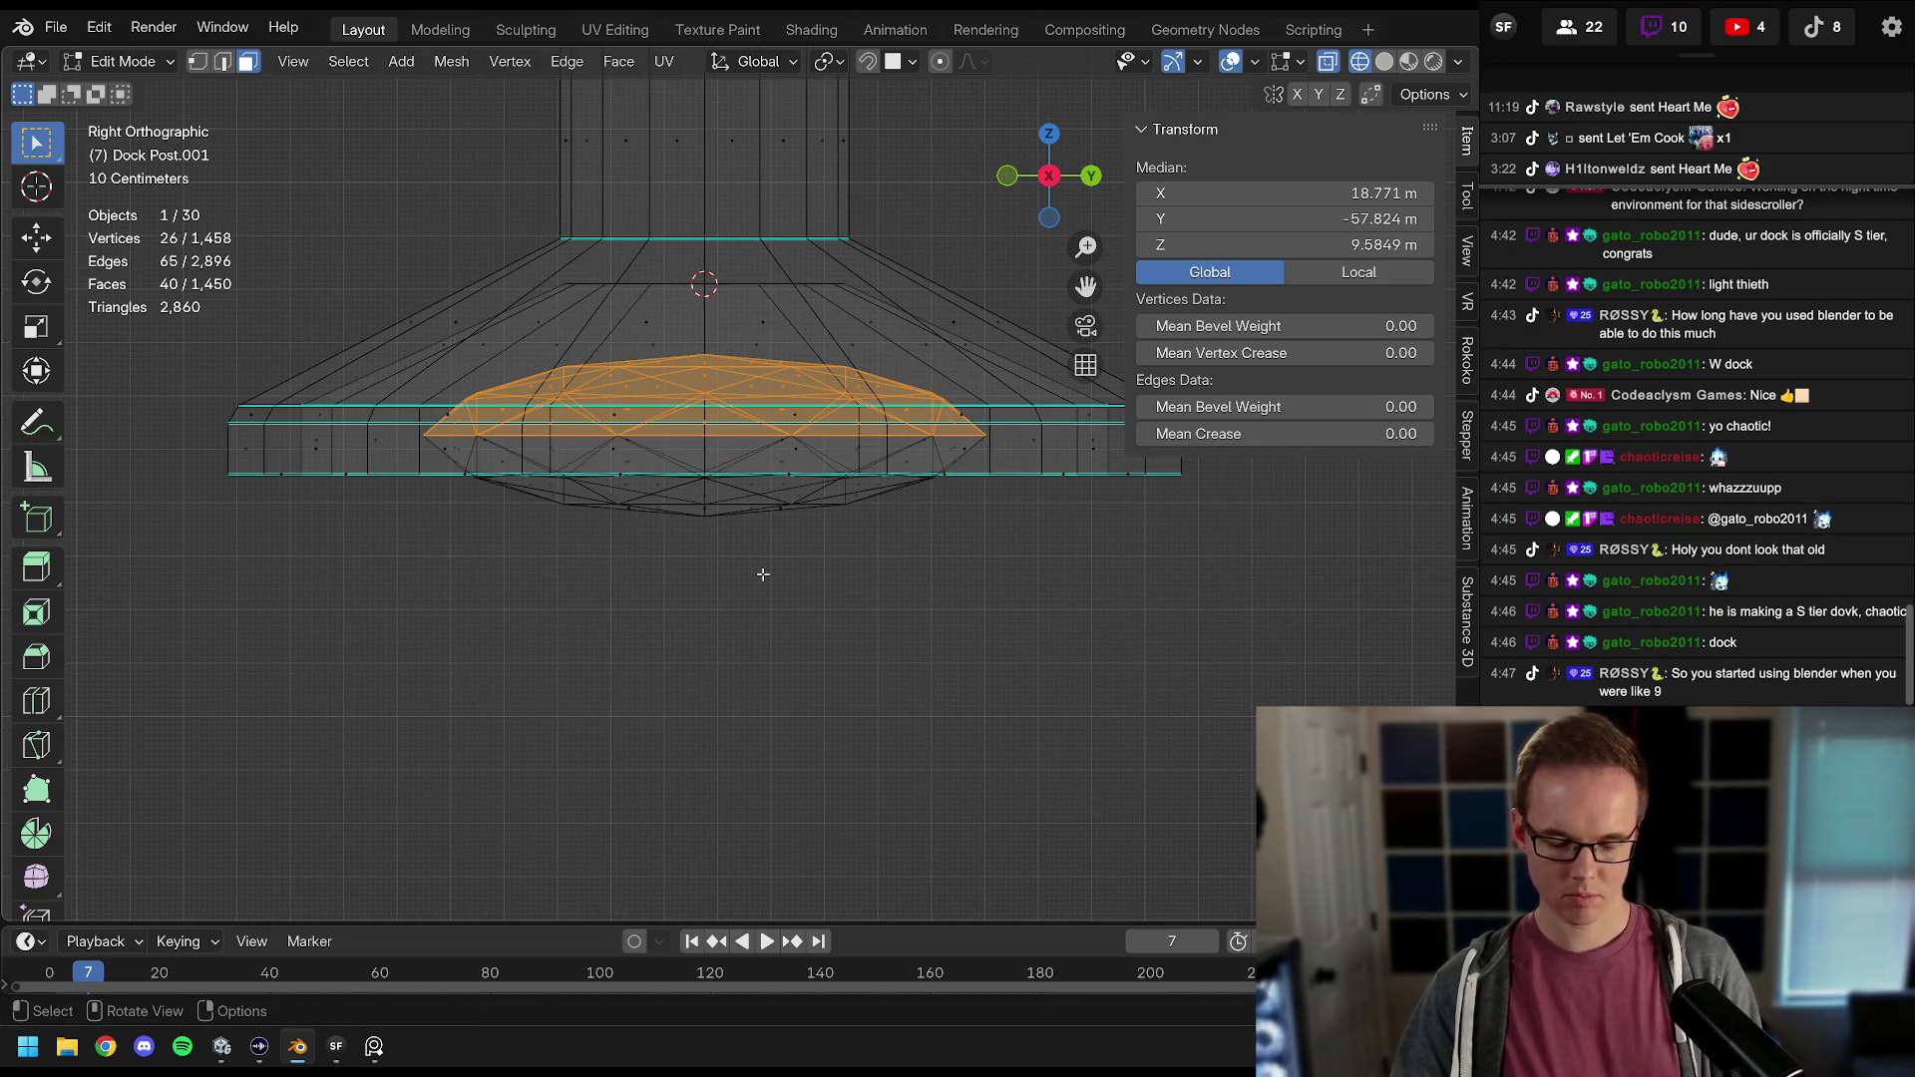
key("x")
left_click(732, 623)
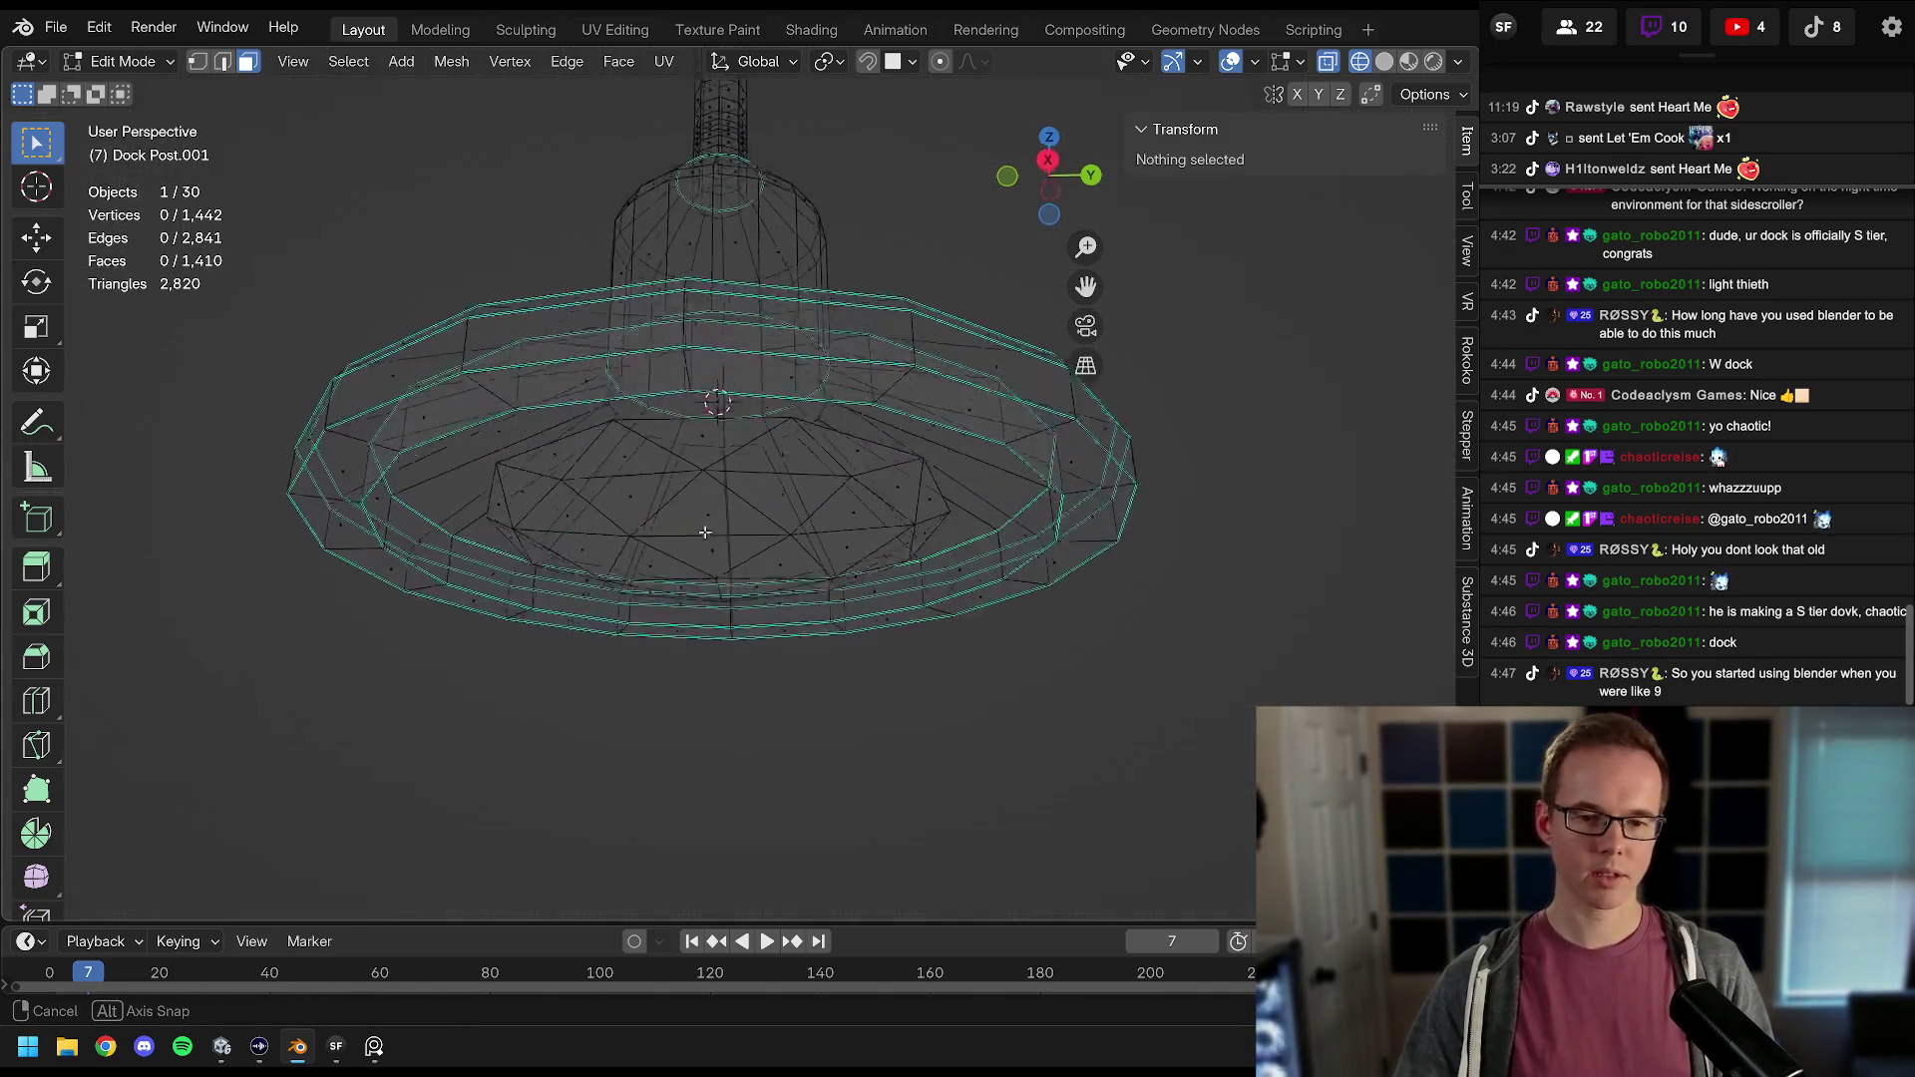
Step: Return to Material Preview and apply Shade Auto Smooth to the lamp post
key("z")
left_click(727, 680)
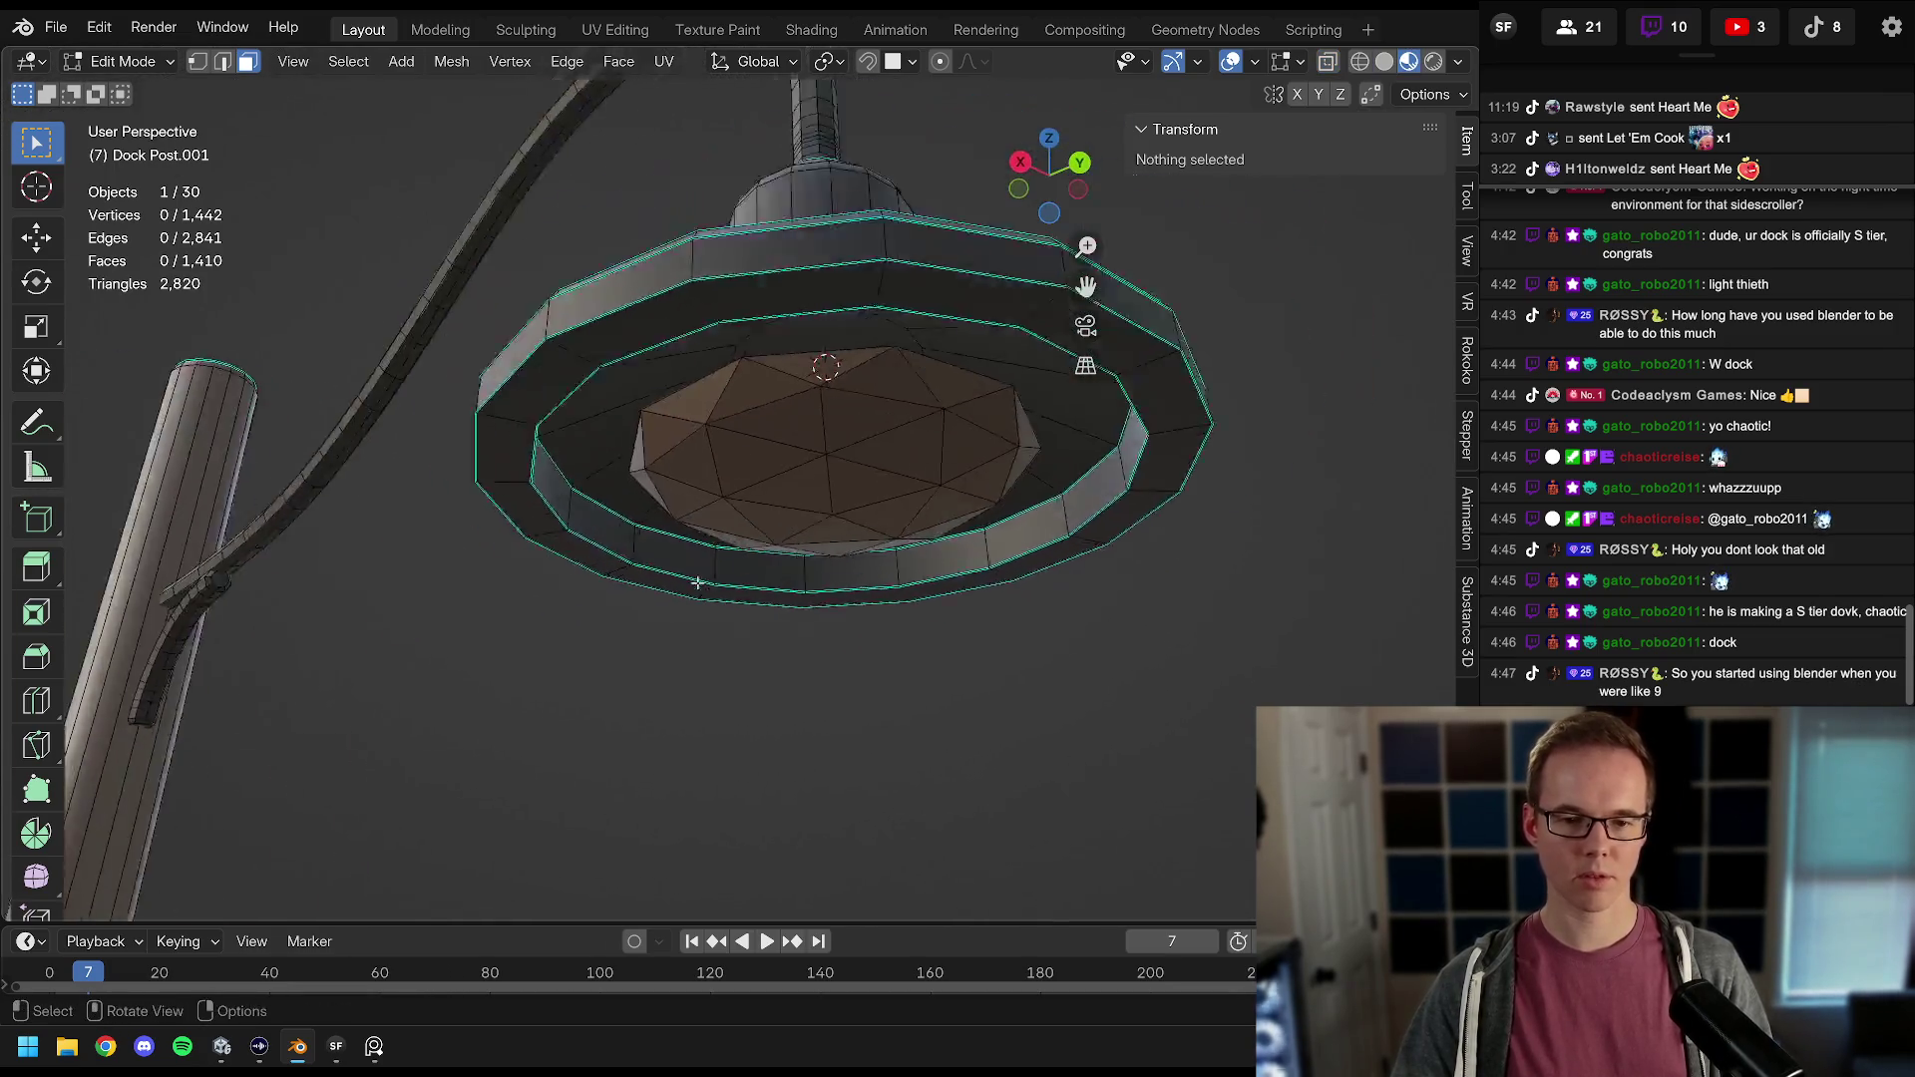
left_click(732, 499)
key("ctrl+l")
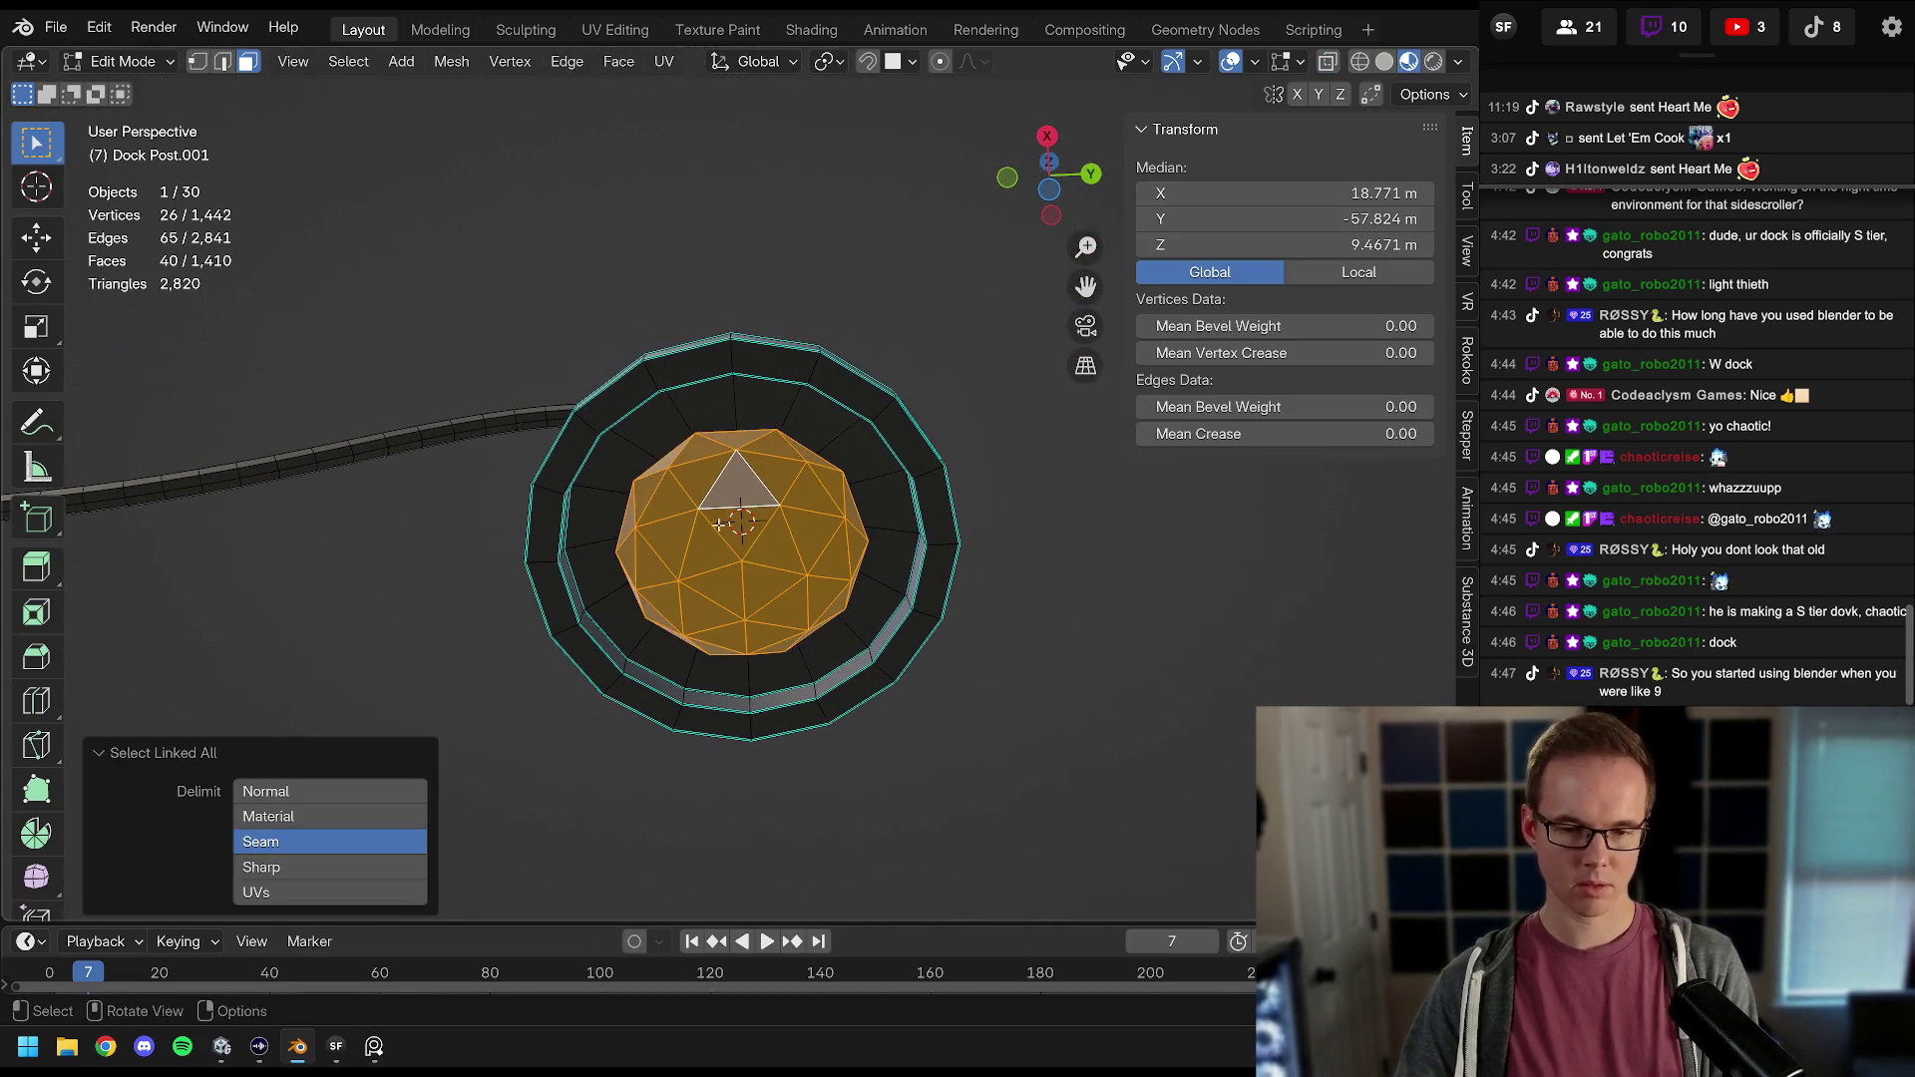
key("Tab")
right_click(773, 488)
left_click(774, 486)
mouse_move(774, 491)
left_mouse_down()
mouse_move(745, 395)
mouse_move(812, 543)
mouse_move(851, 565)
mouse_move(688, 534)
mouse_move(702, 496)
mouse_move(712, 543)
mouse_move(524, 578)
mouse_move(736, 509)
left_mouse_up()
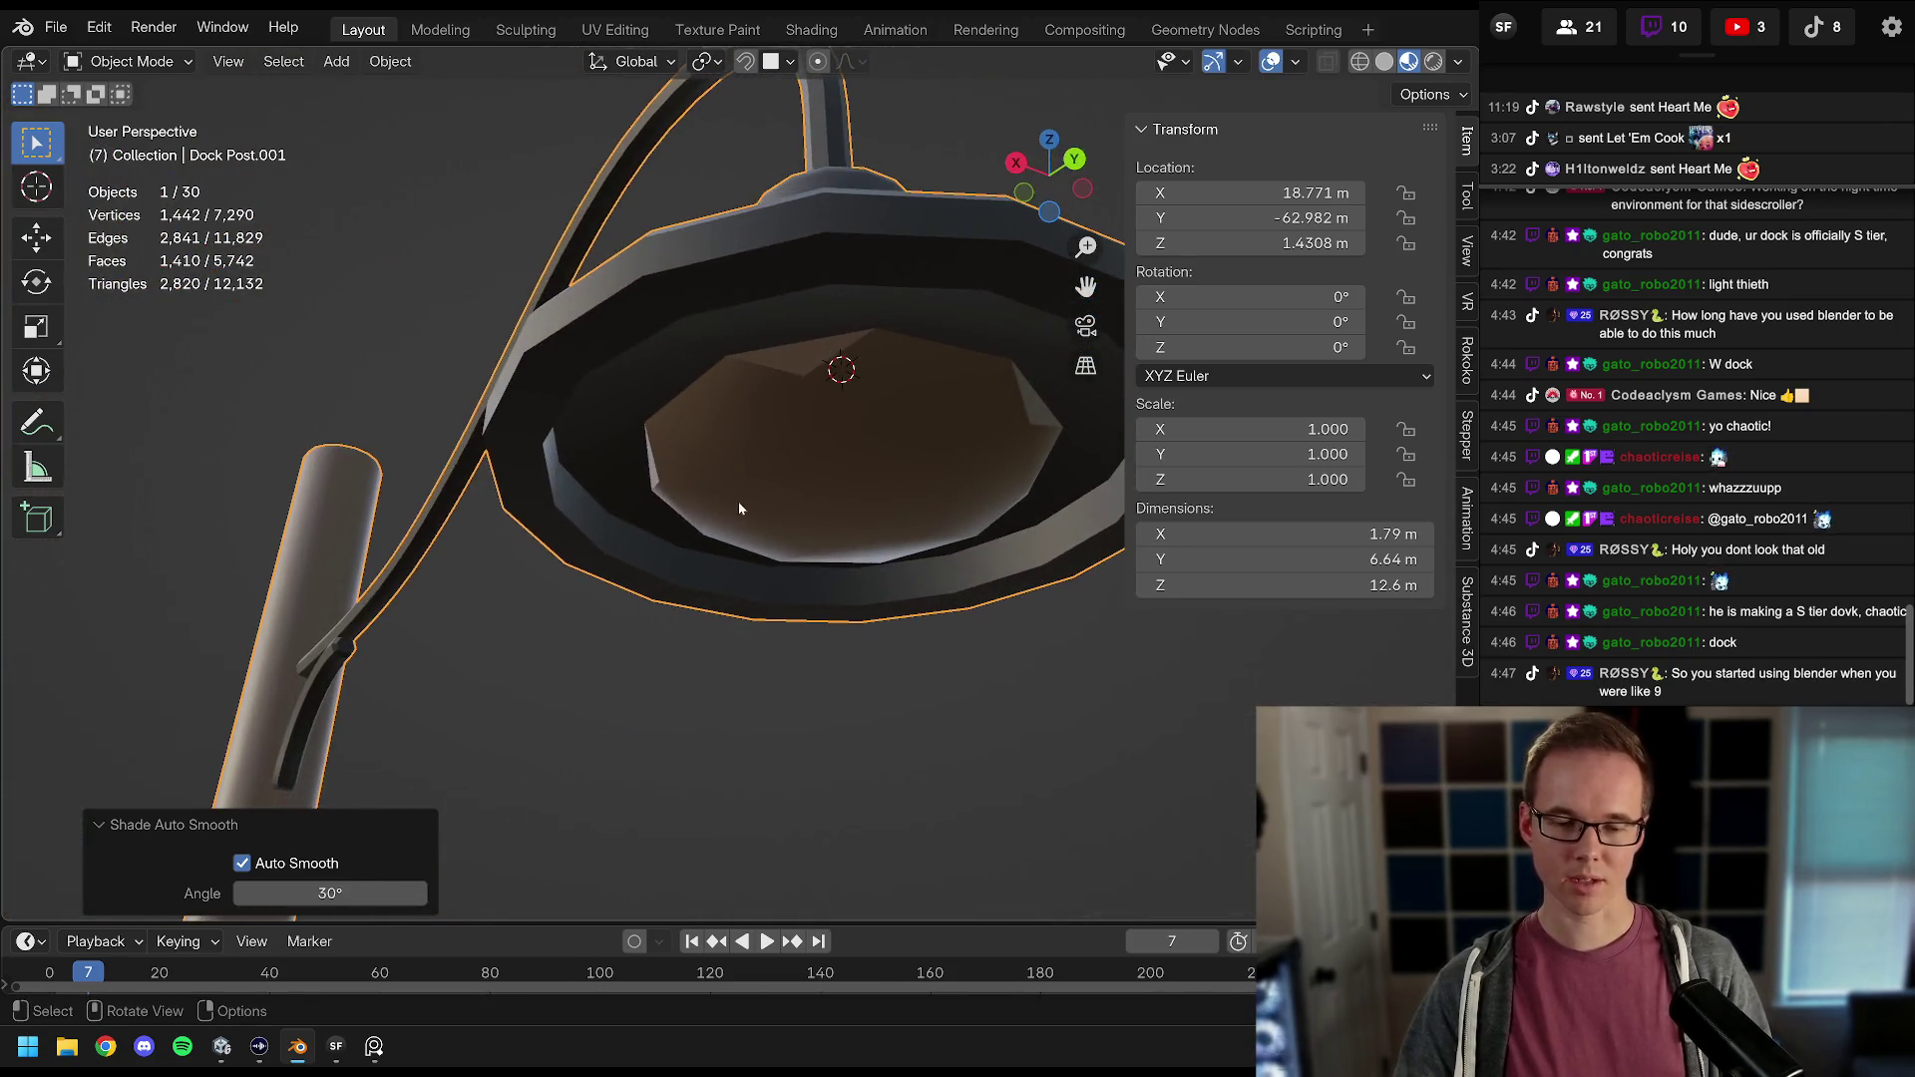
Step: Zoom out on the lamp head, glance at the chat overlay, and re-enter Edit Mode on Dock Post.001
scroll(736, 509, "down", 6)
key("alt+Tab")
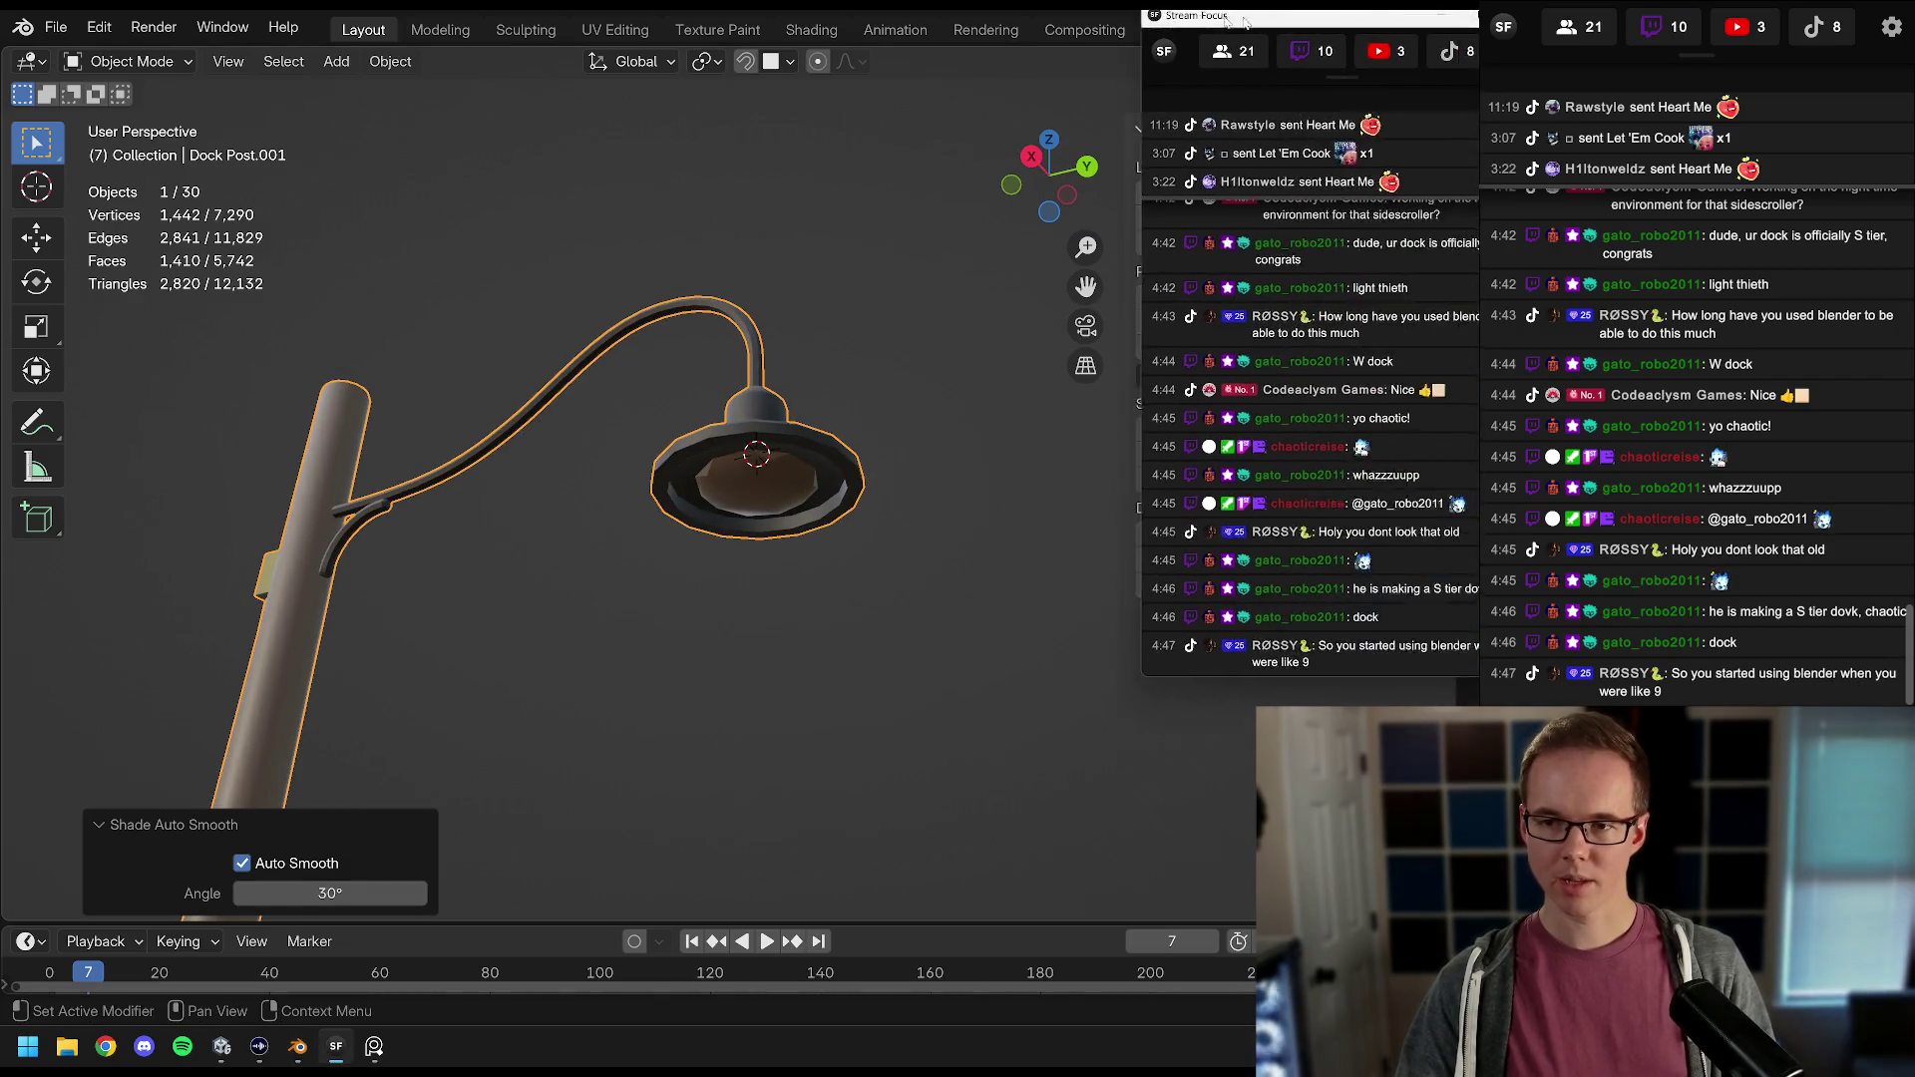
key("alt+Tab")
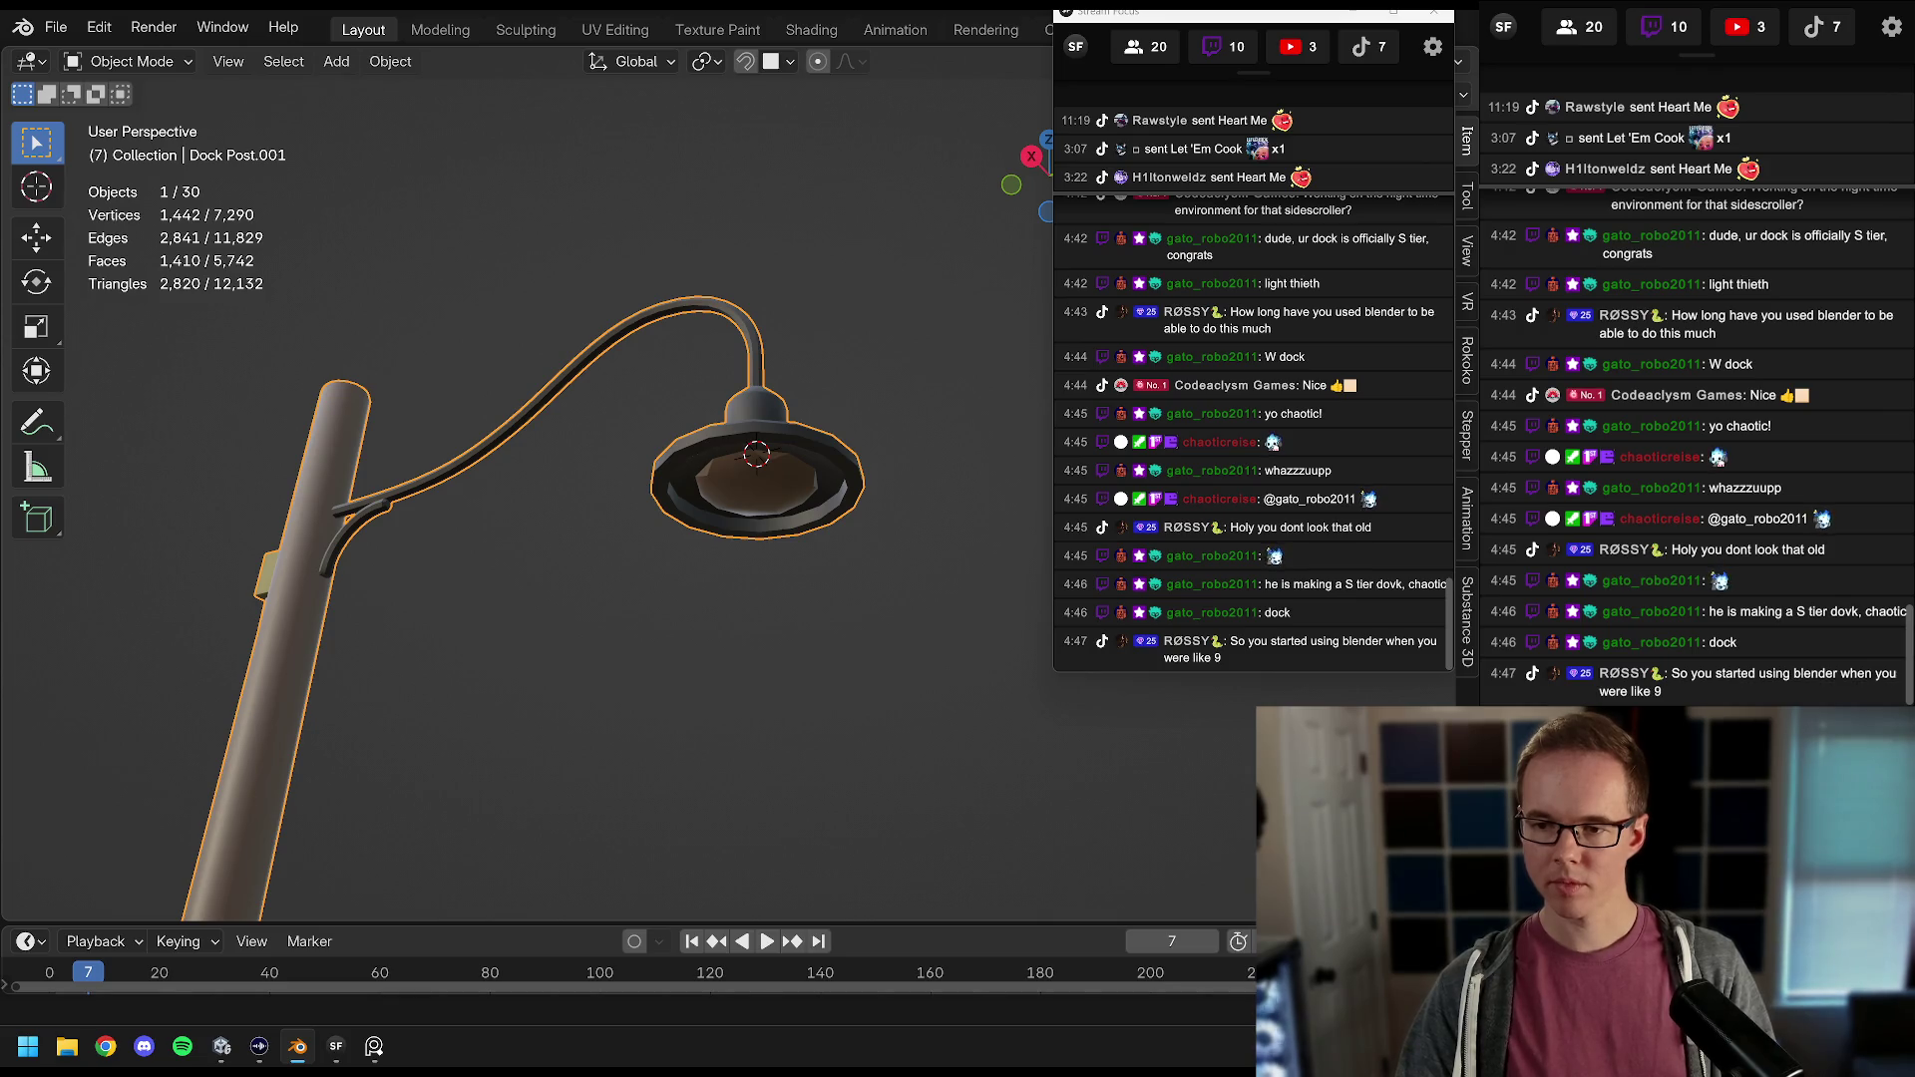
key("Tab")
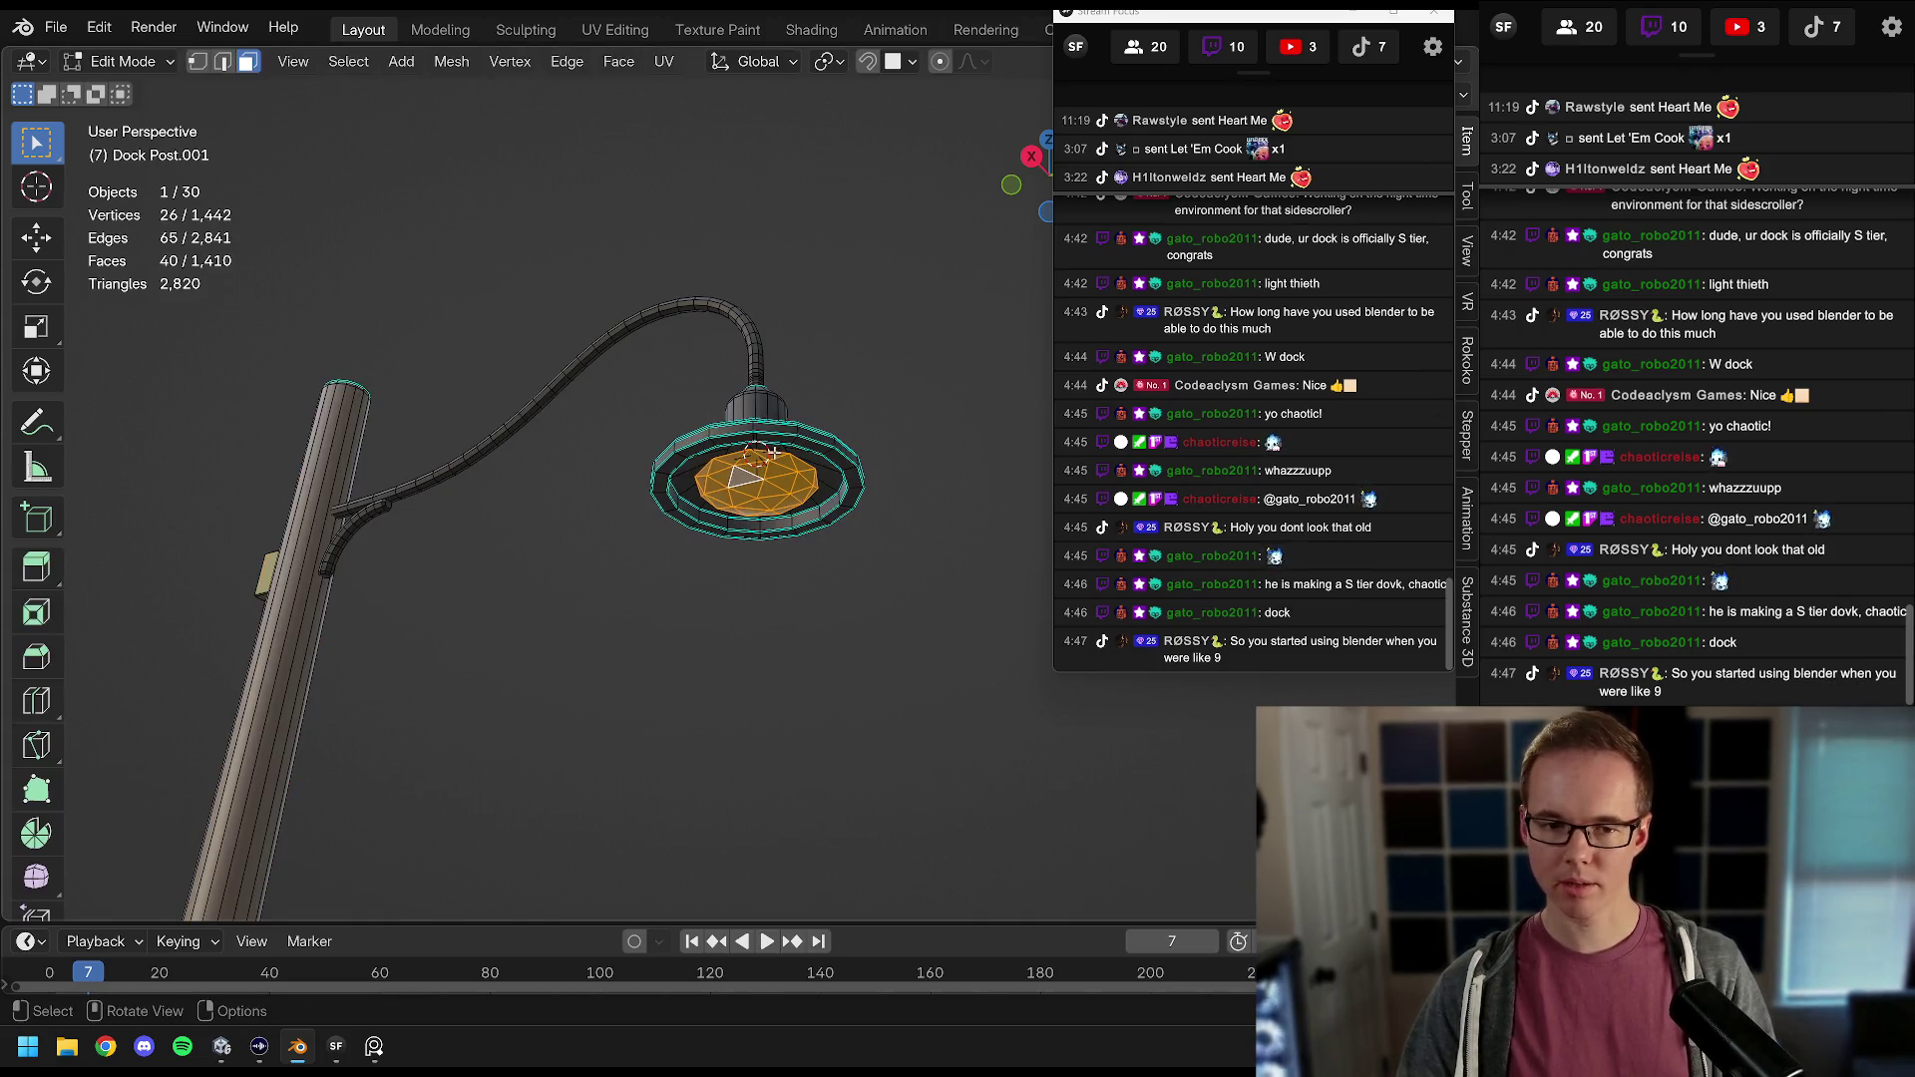
Step: Select the lamp post's connected inner light dome mesh in Edit Mode
key("ctrl+l")
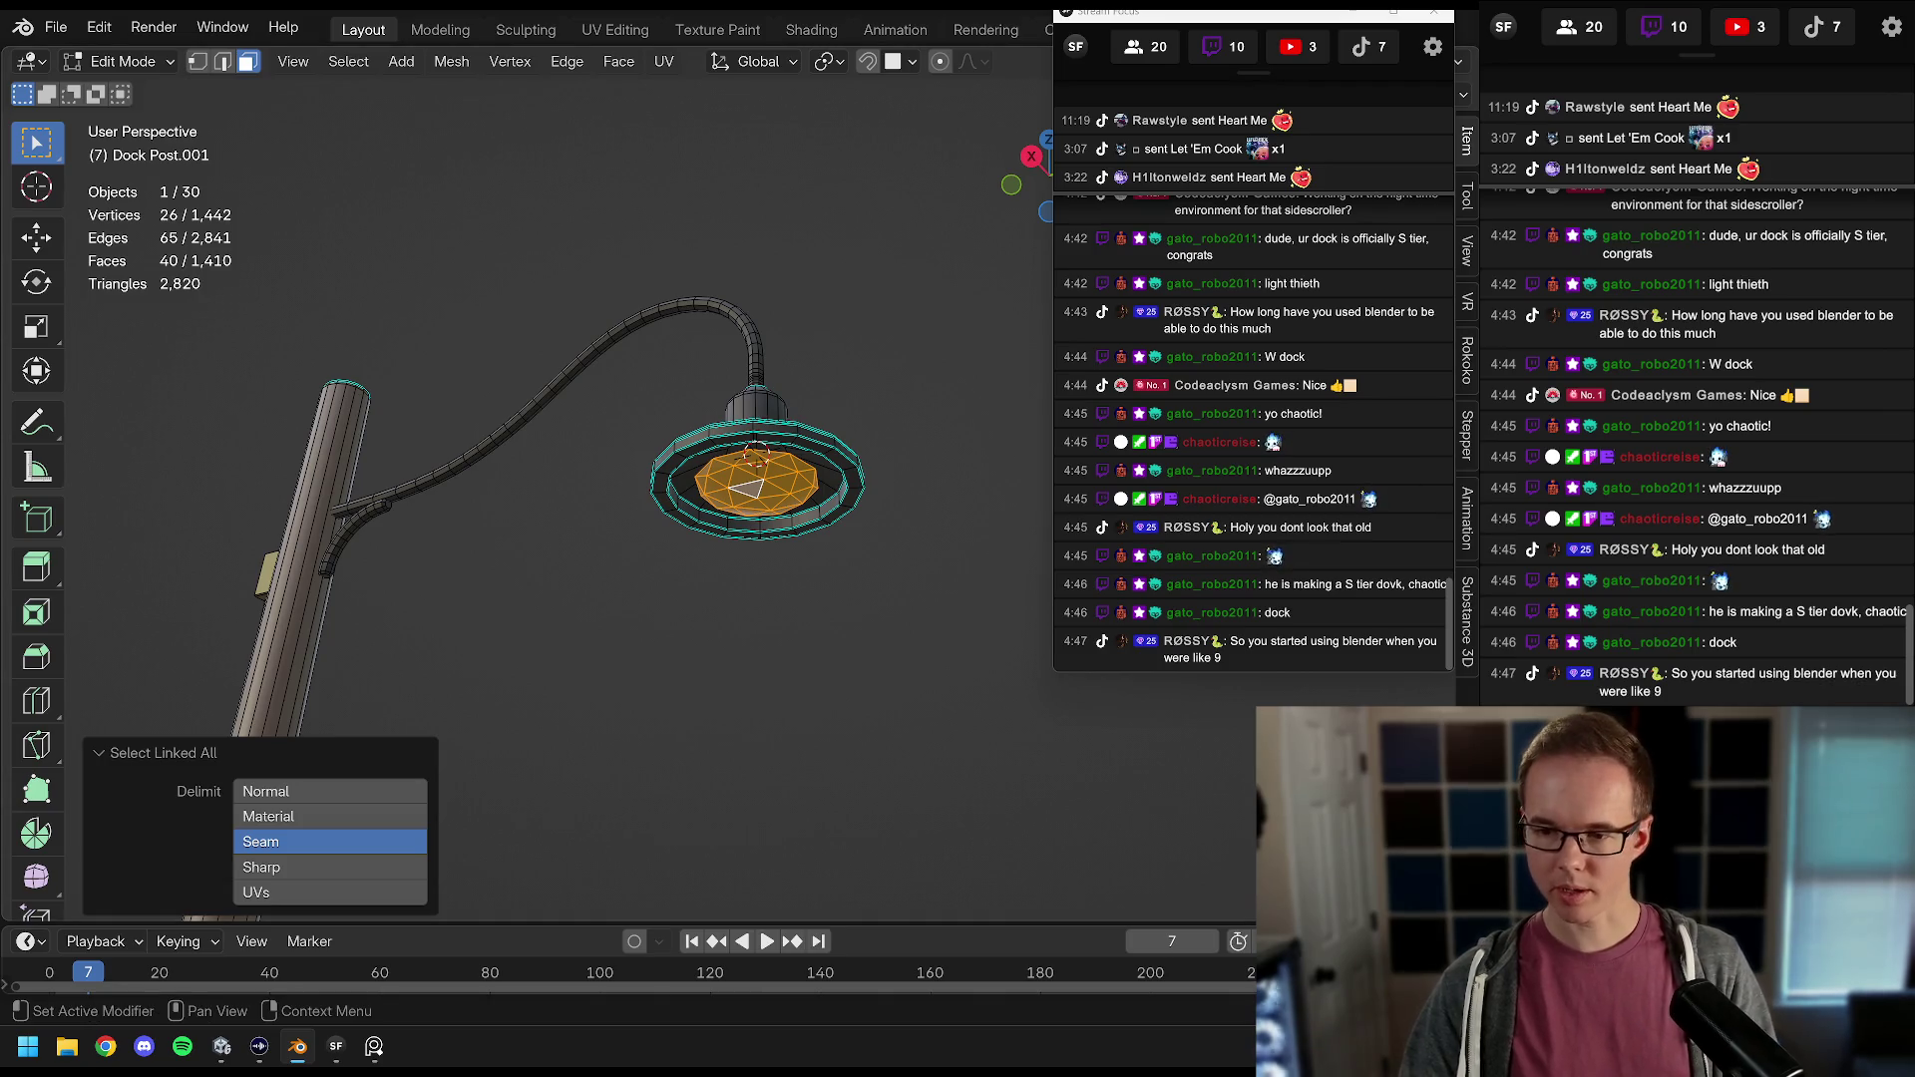
key("Tab")
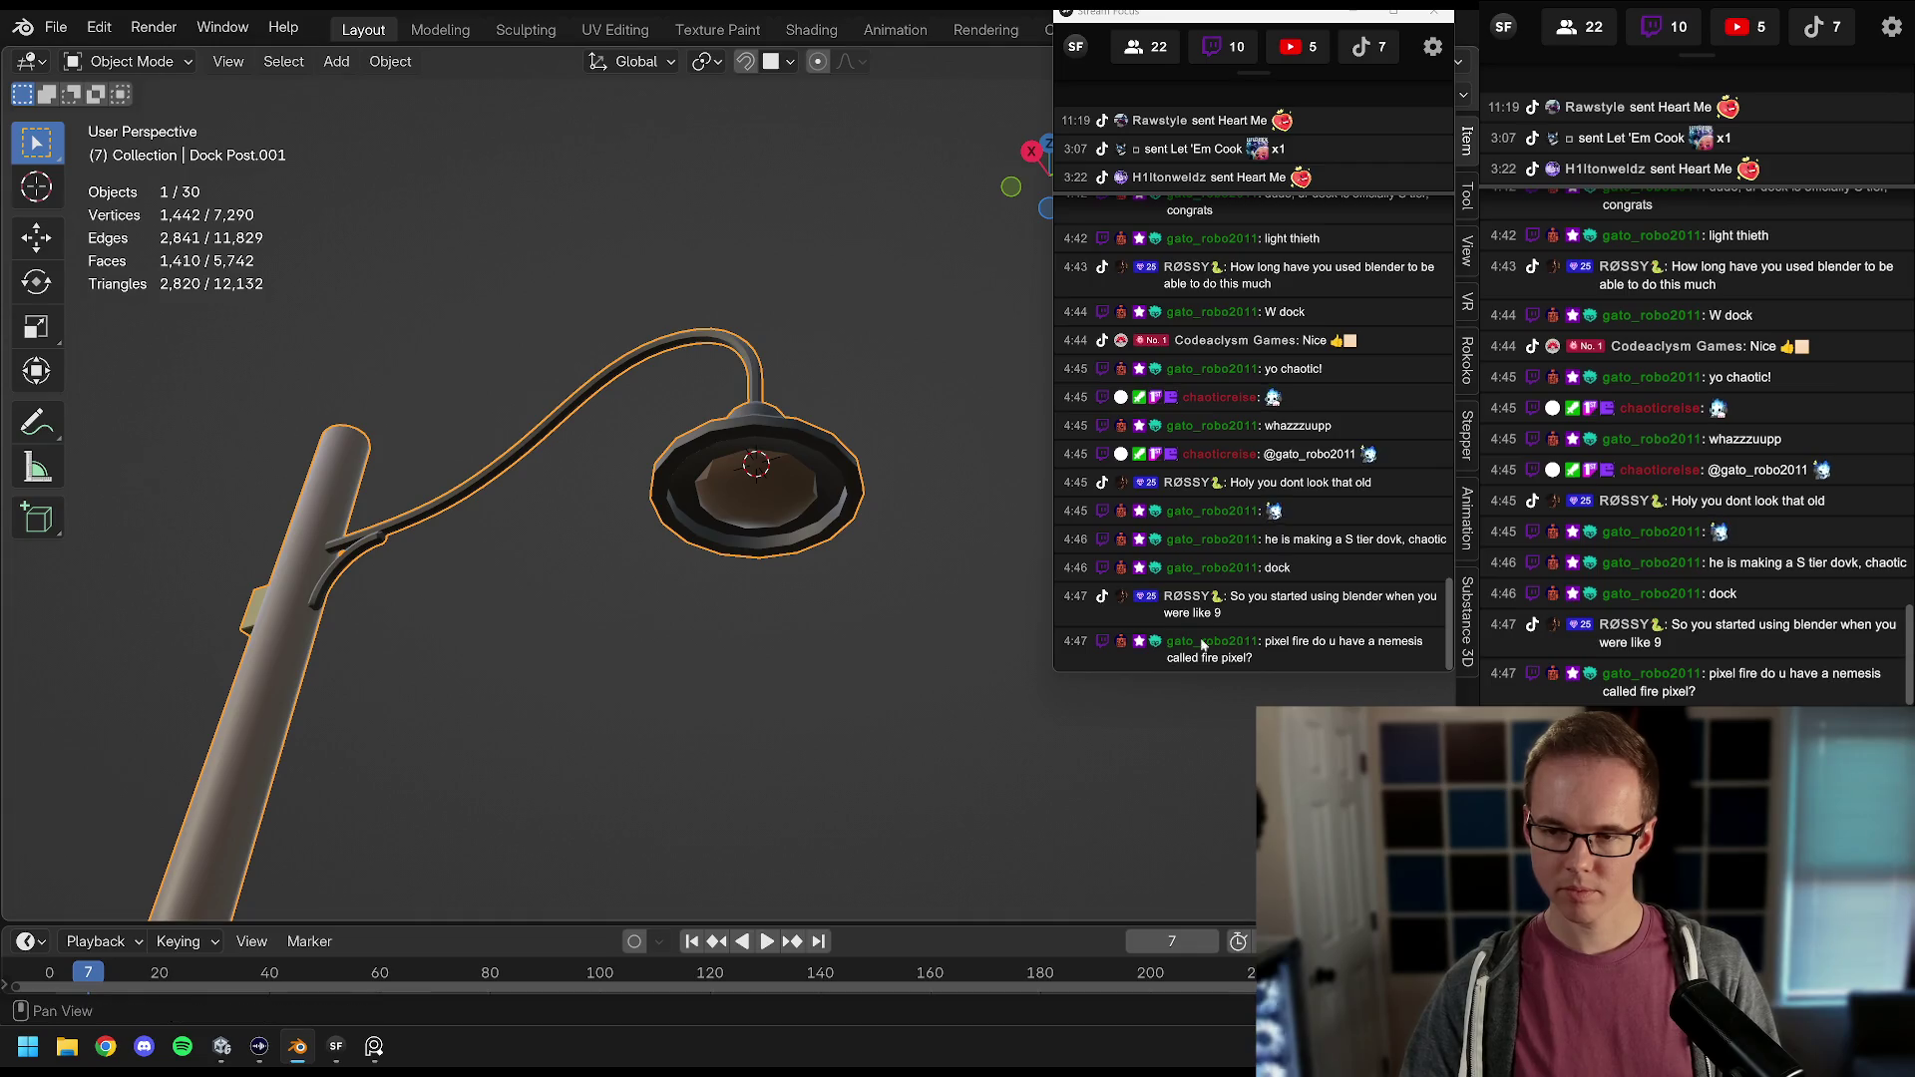
key("Tab")
key("alt+a")
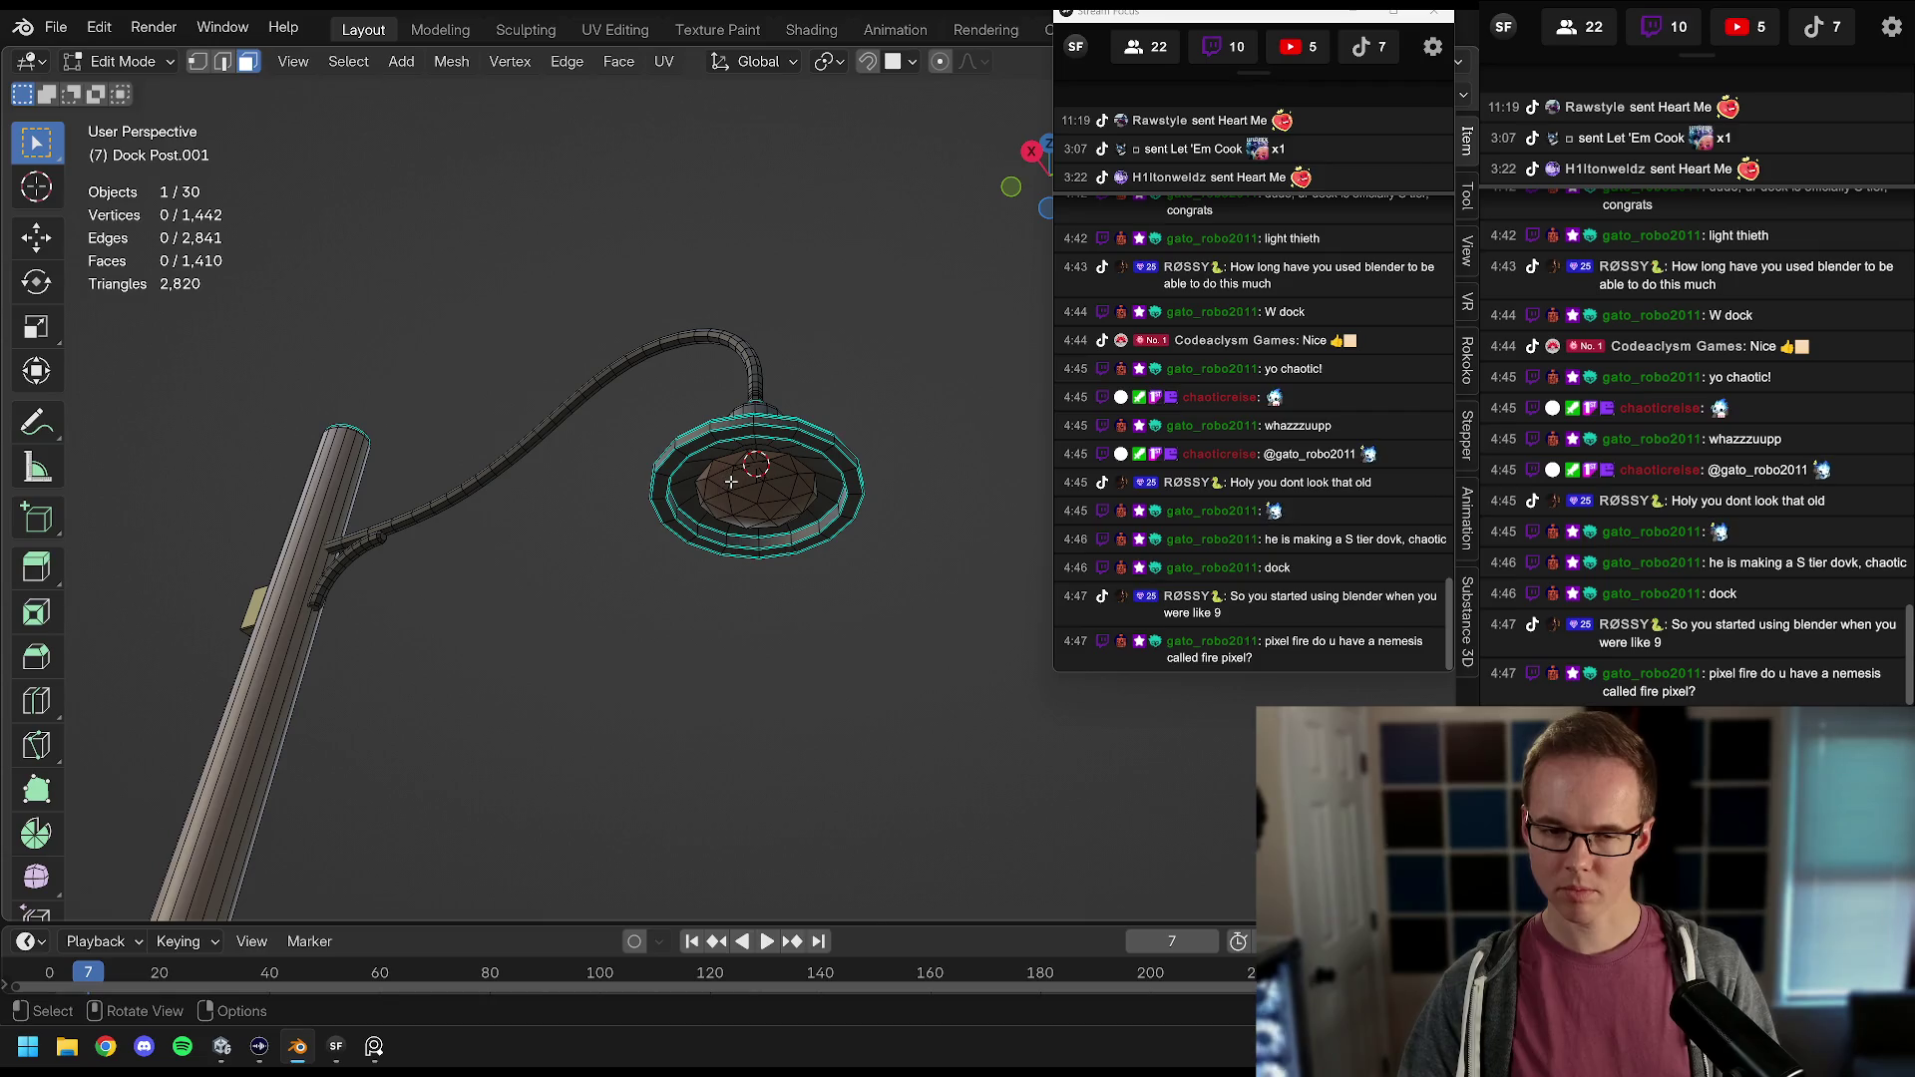
key("ctrl+l")
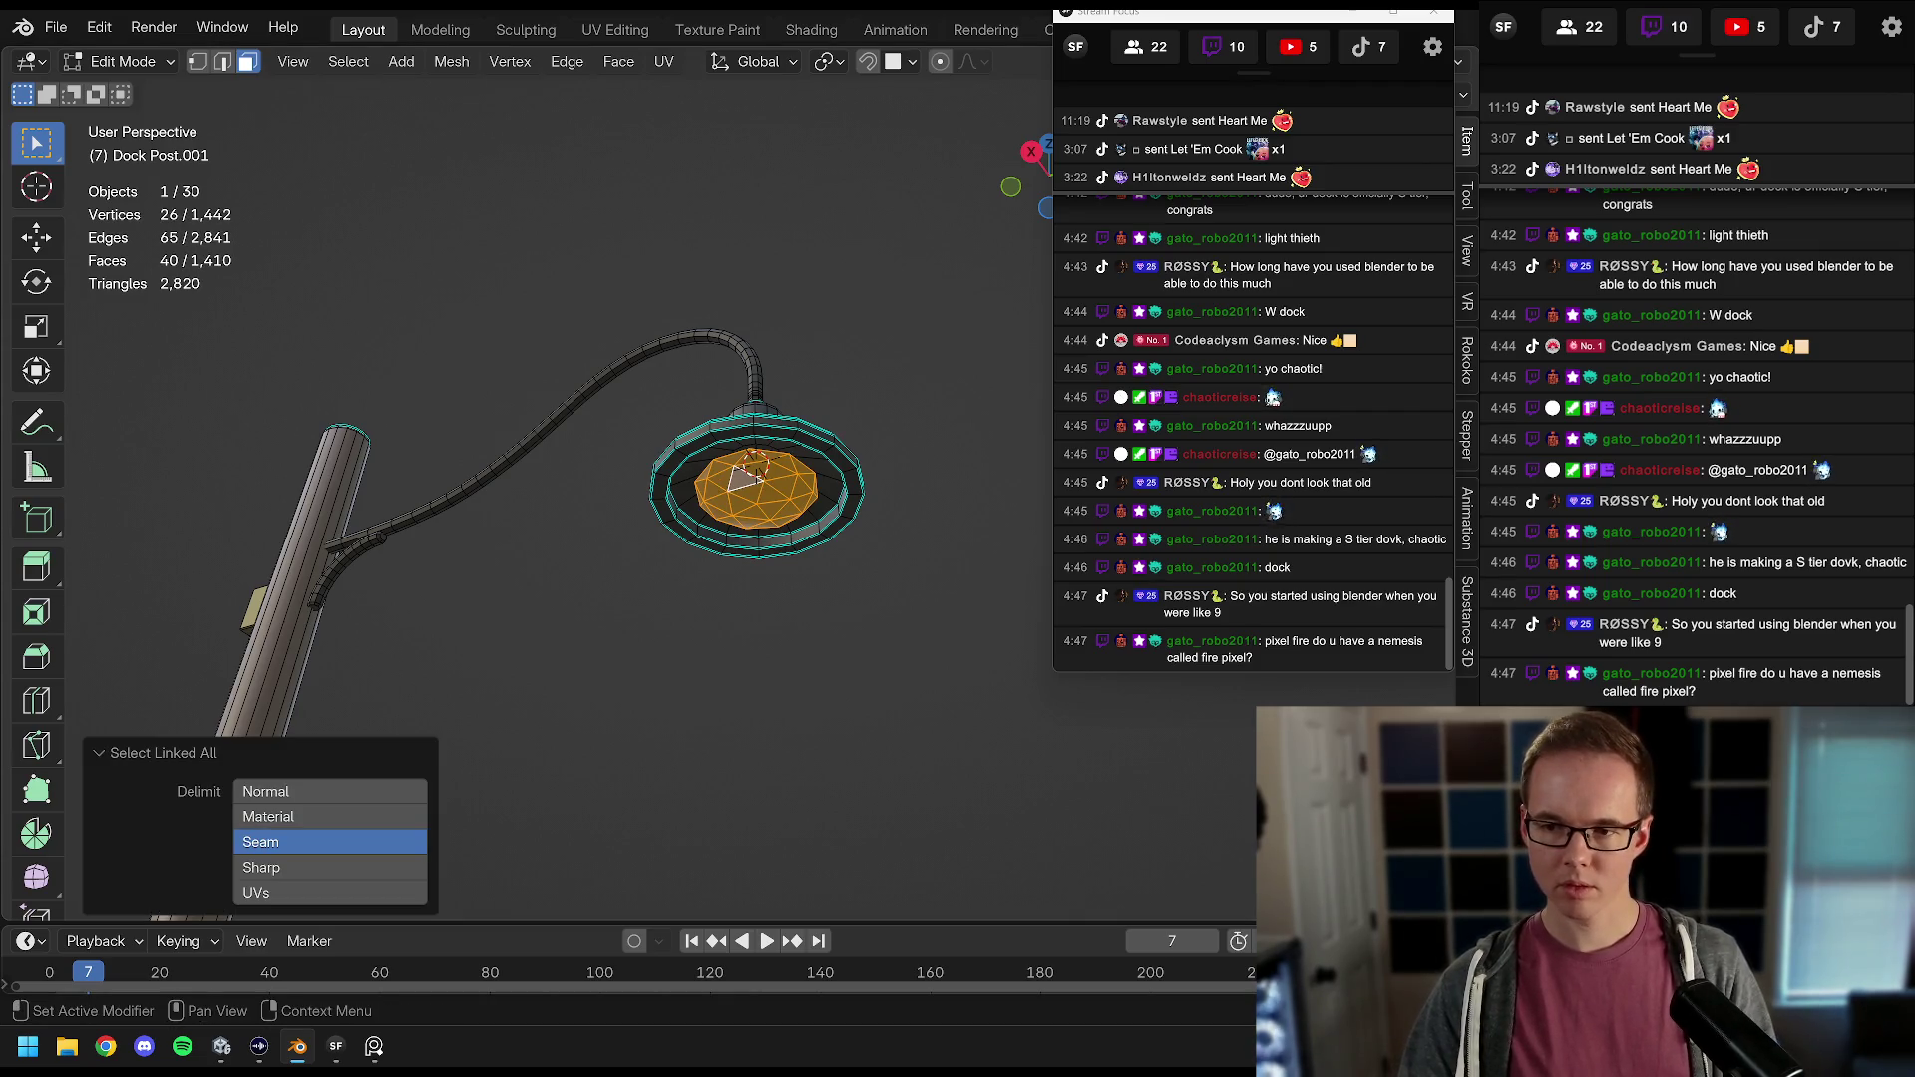
key("Tab")
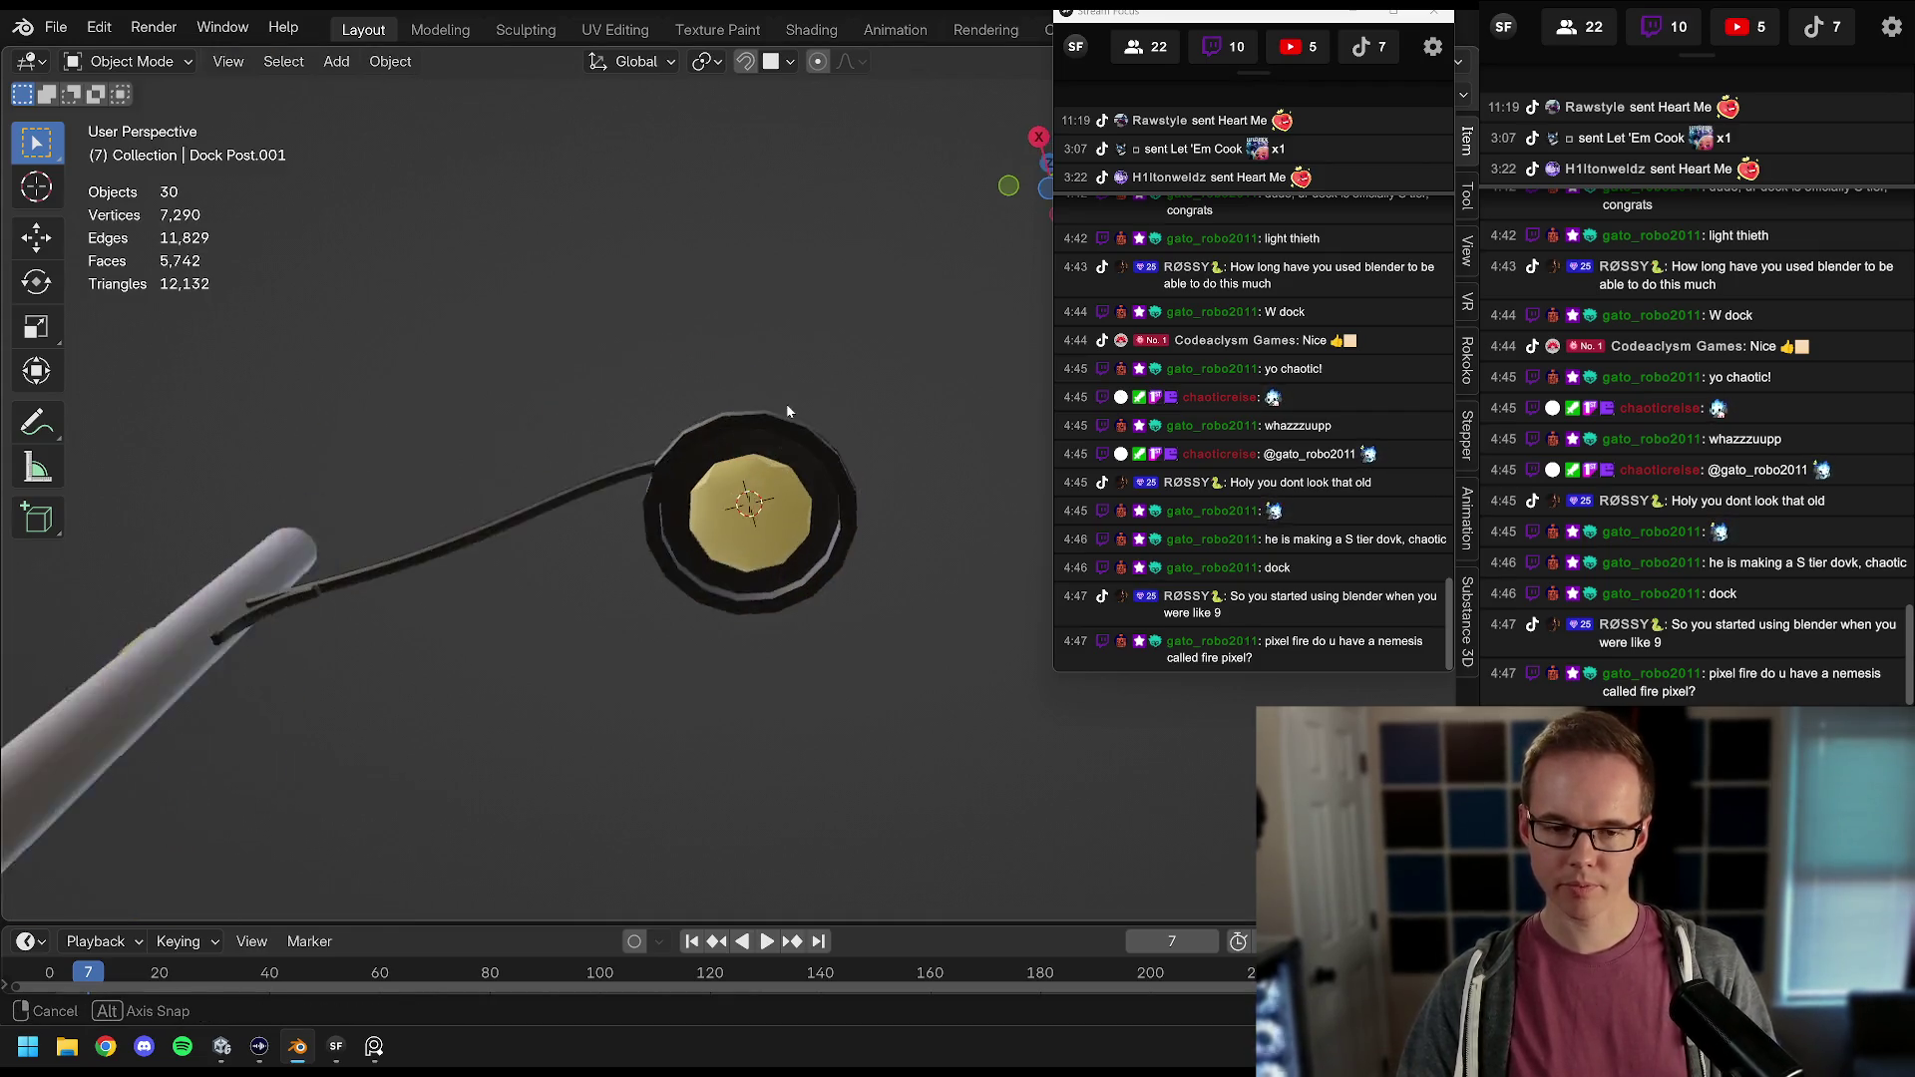
scroll(810, 489, "up", 5)
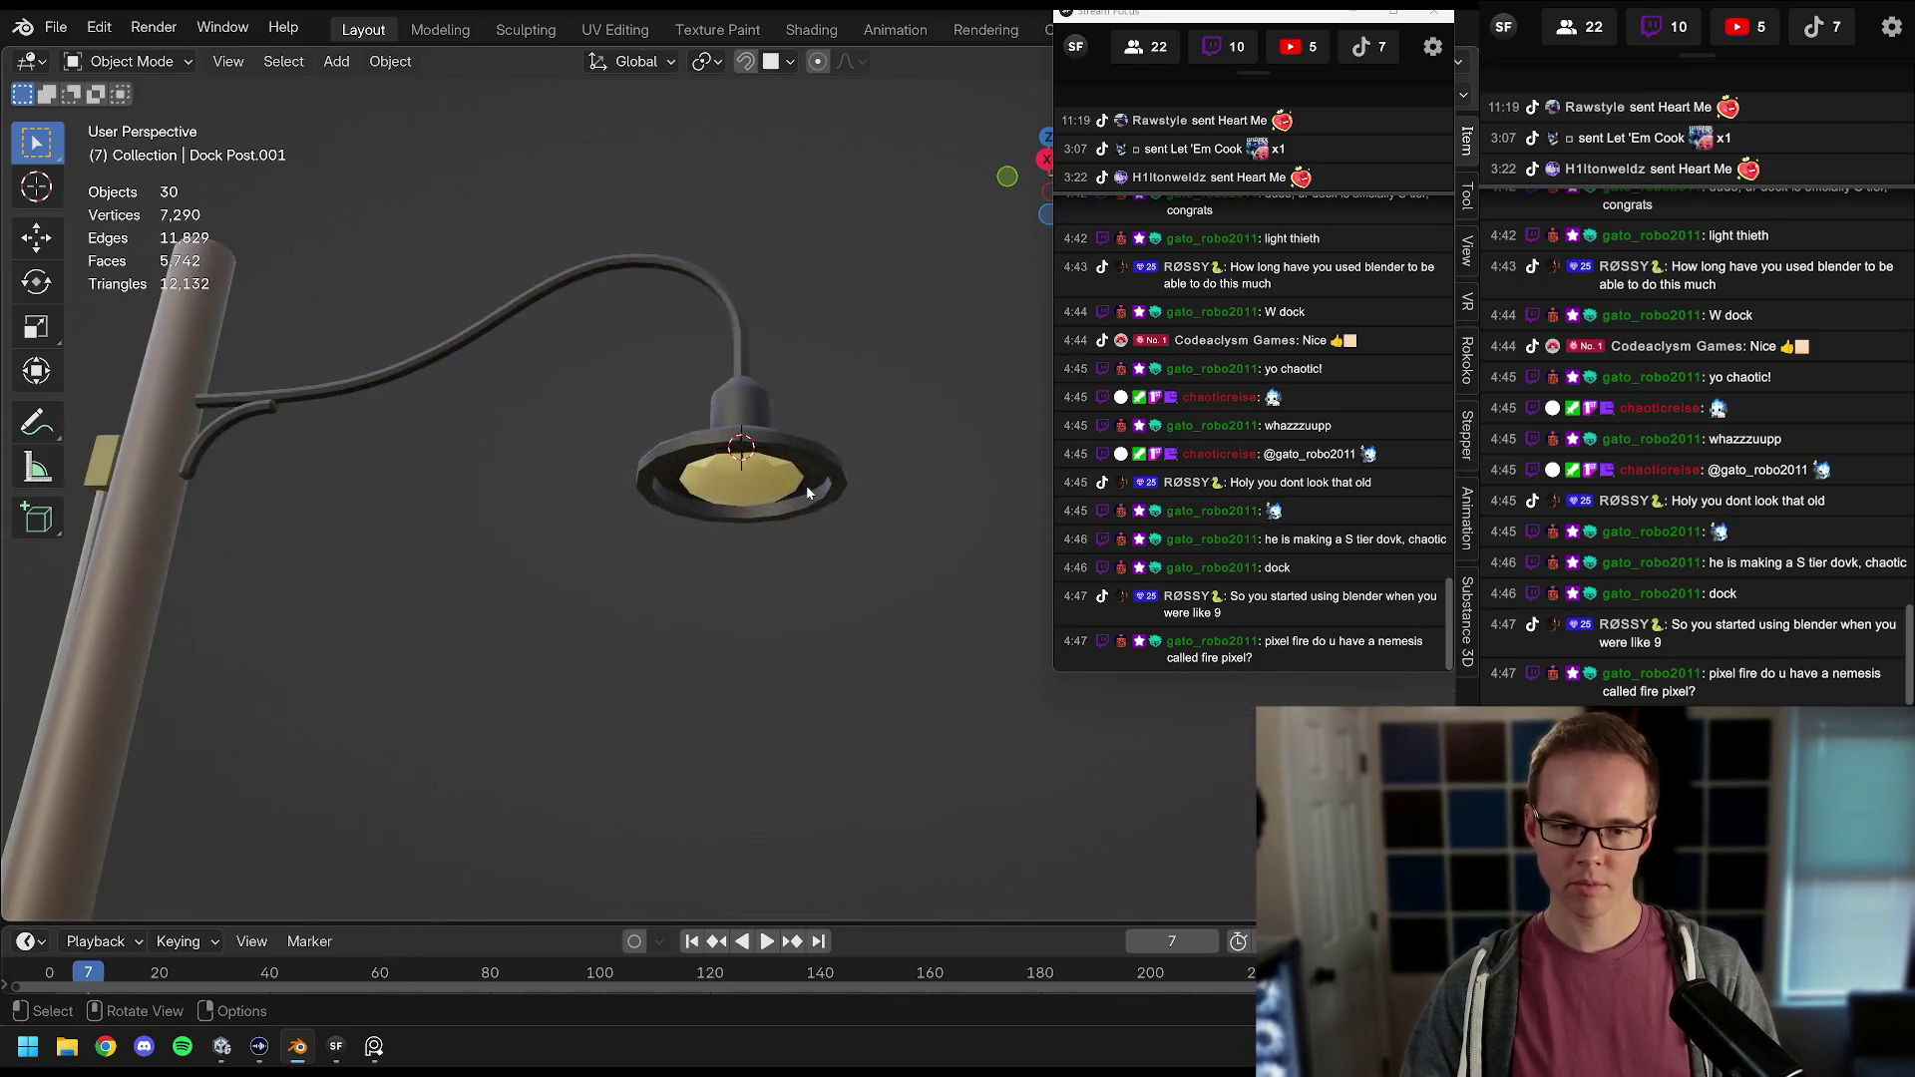
scroll(756, 453, "up", 2)
Step: Scale the inner light dome down and check the smaller dome in Object Mode
key("Tab")
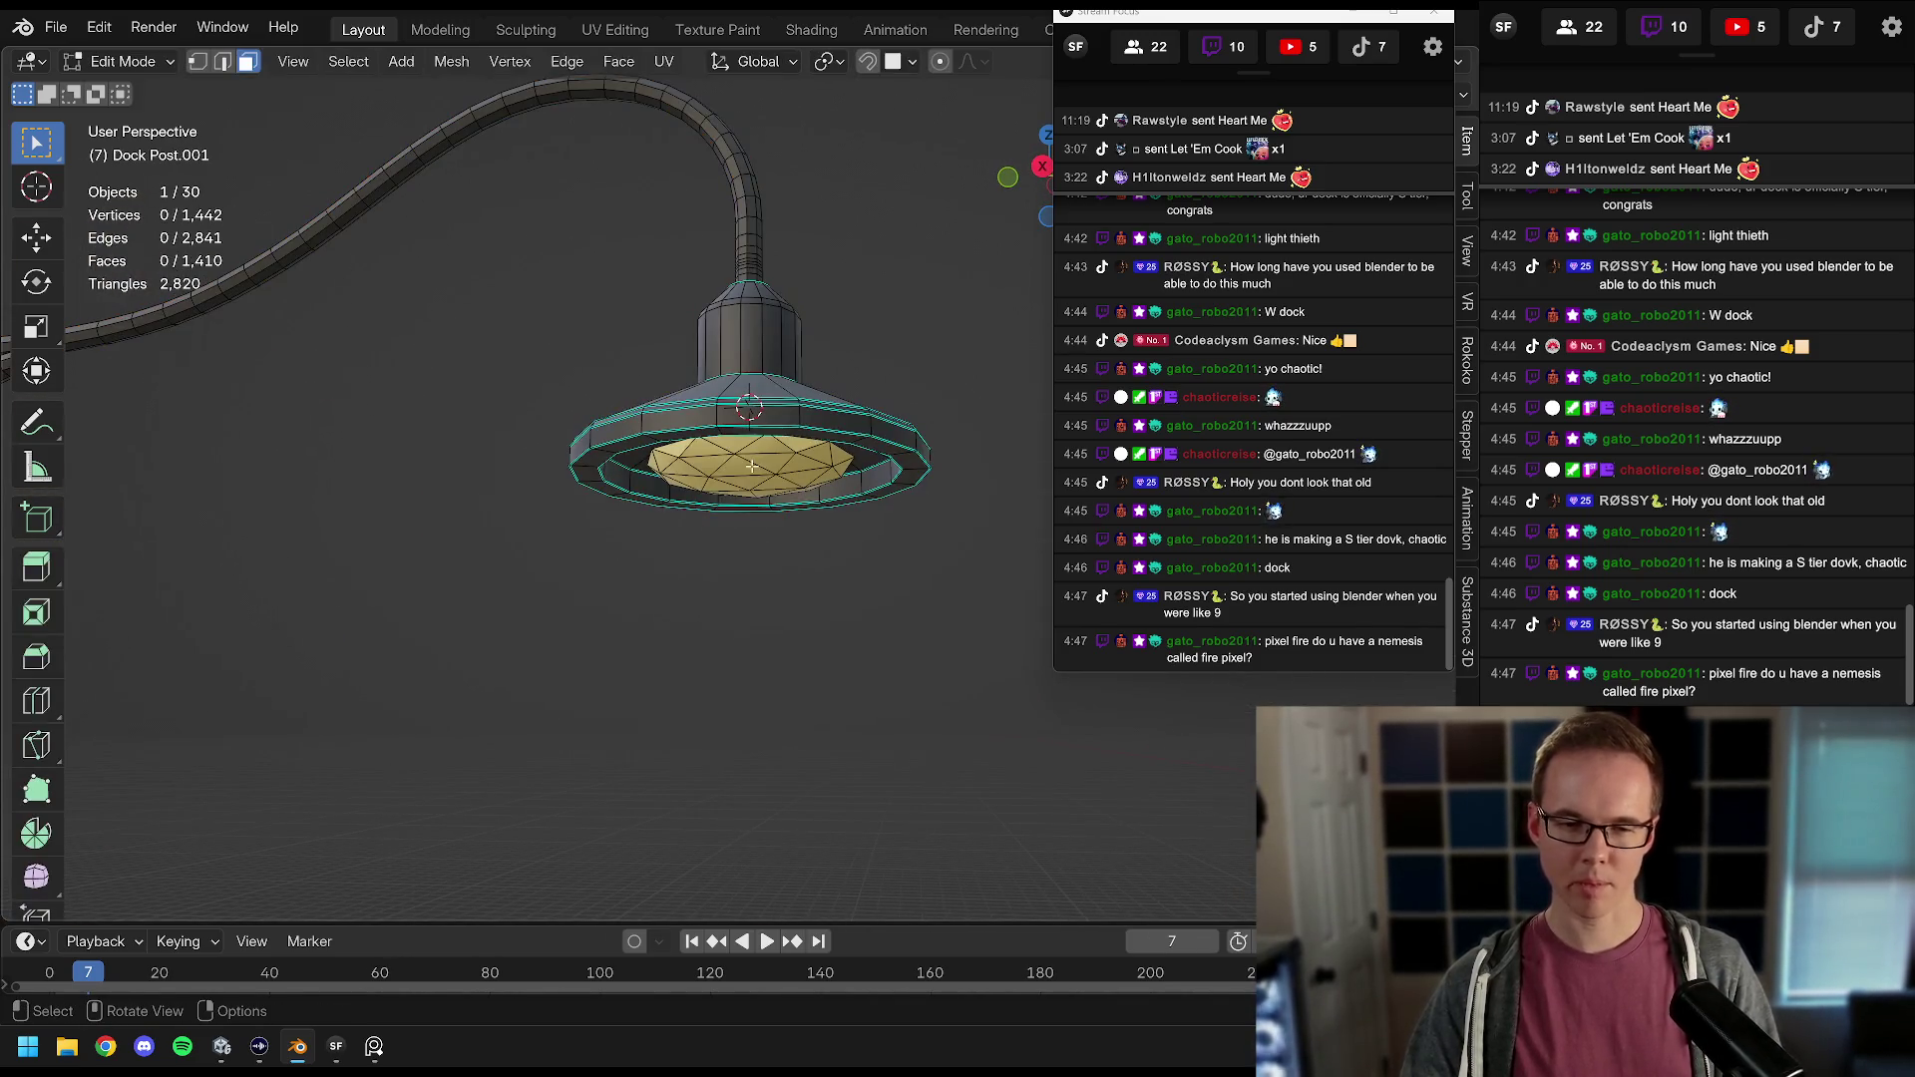
key("ctrl+l")
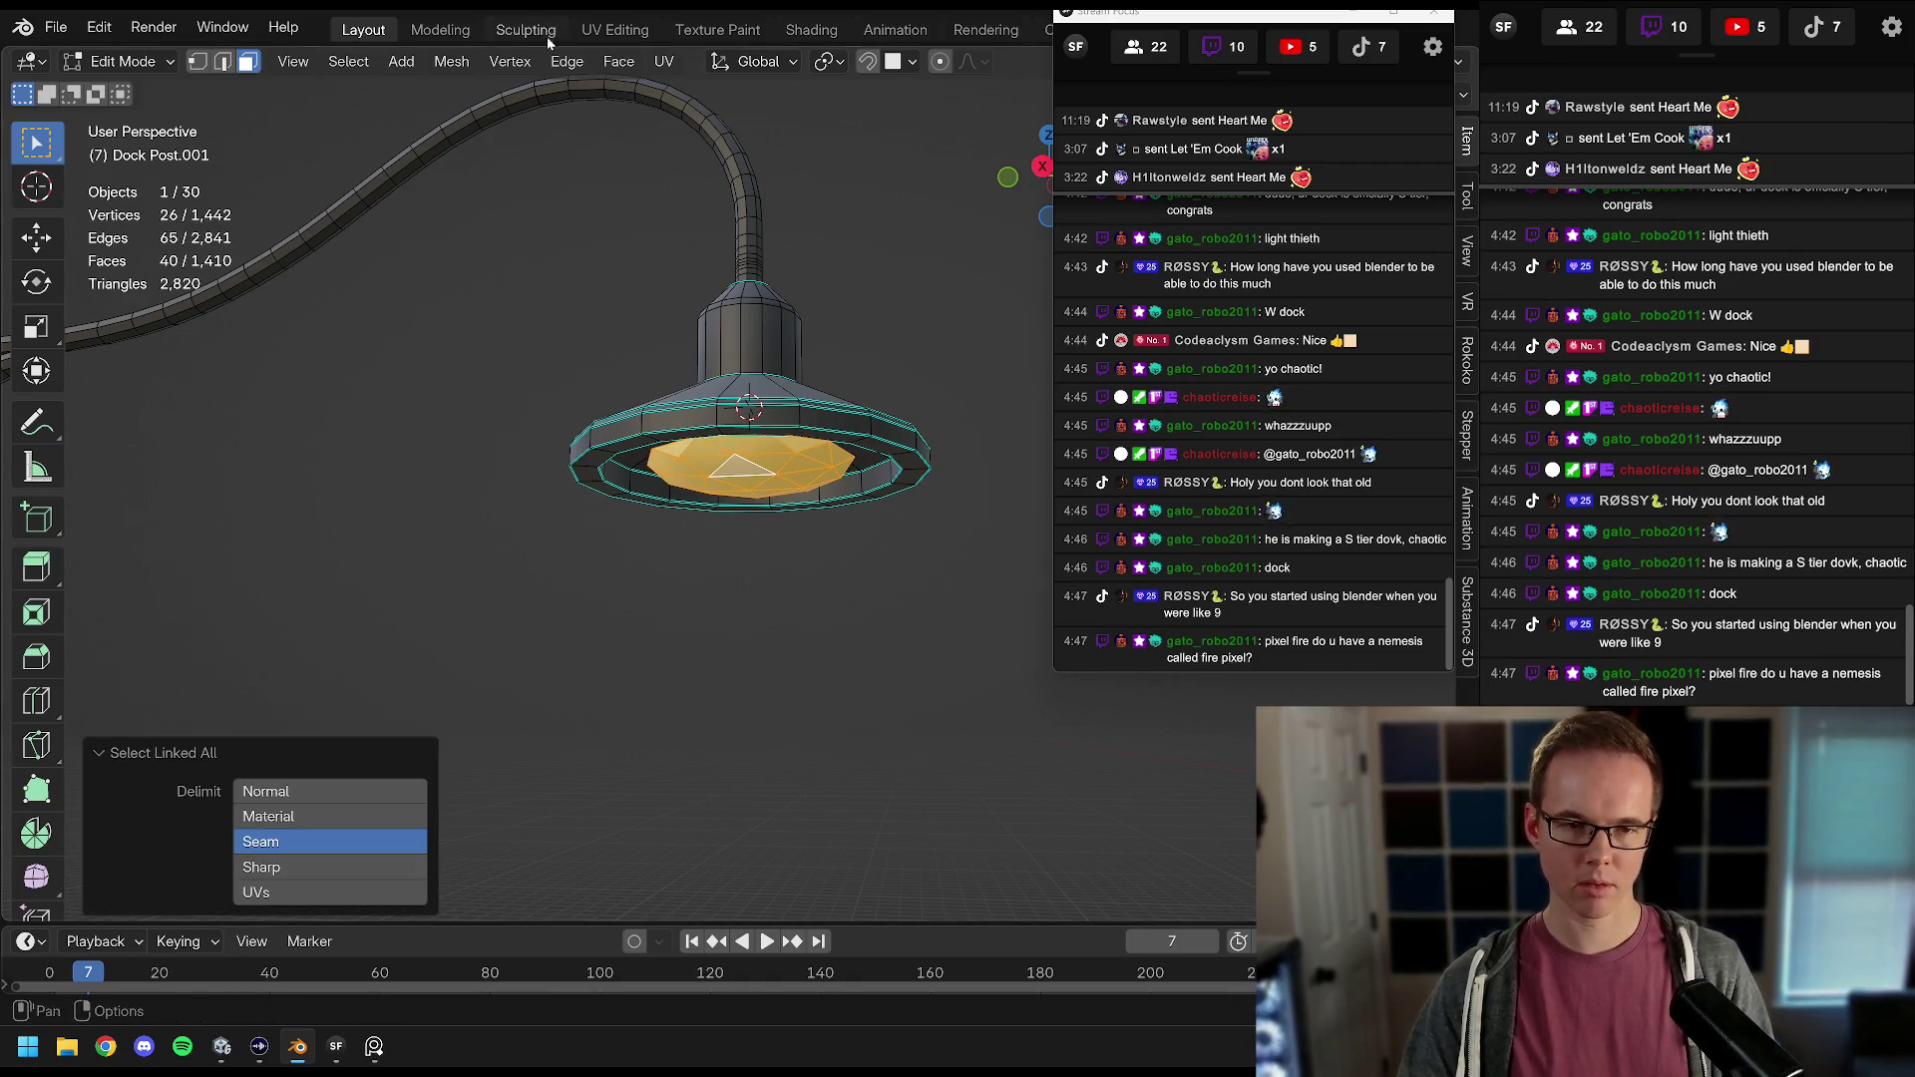
key("s")
left_click(856, 504)
key("Tab")
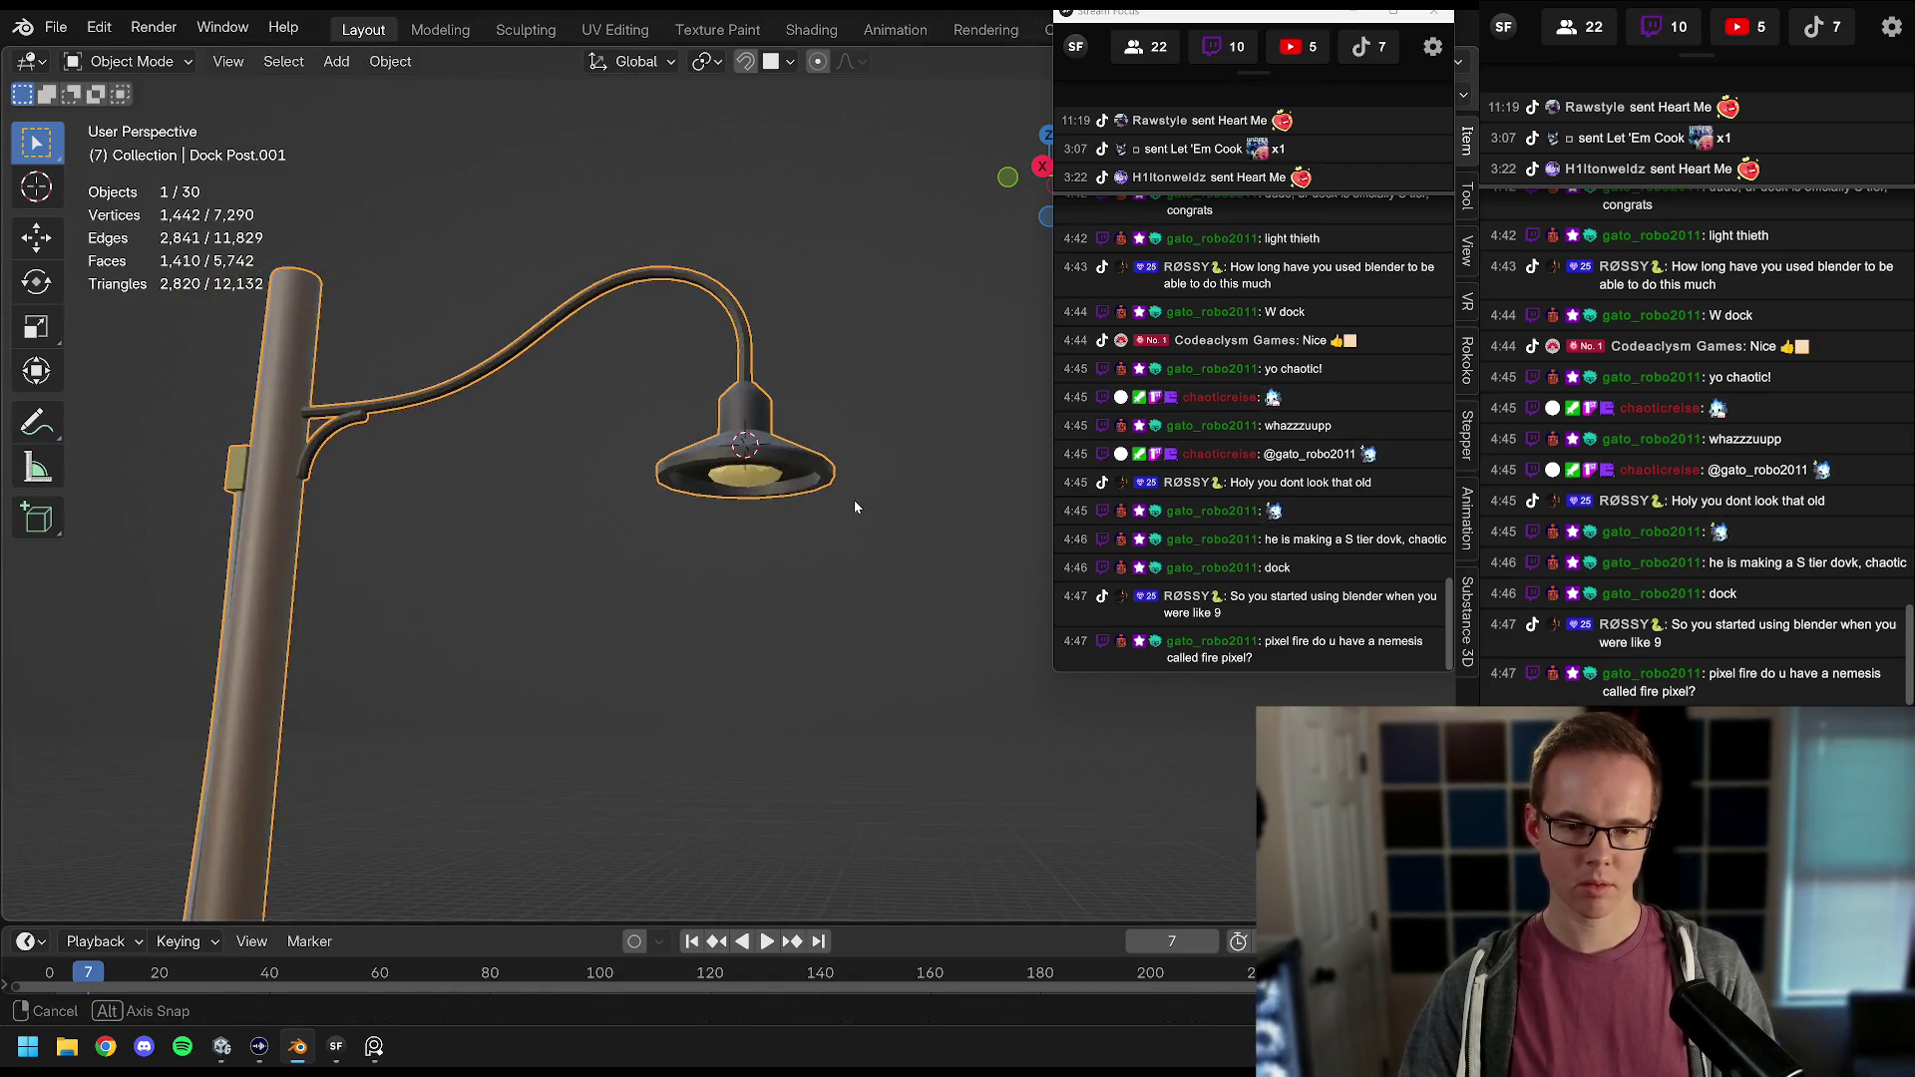
scroll(853, 507, "down", 3)
key("Tab")
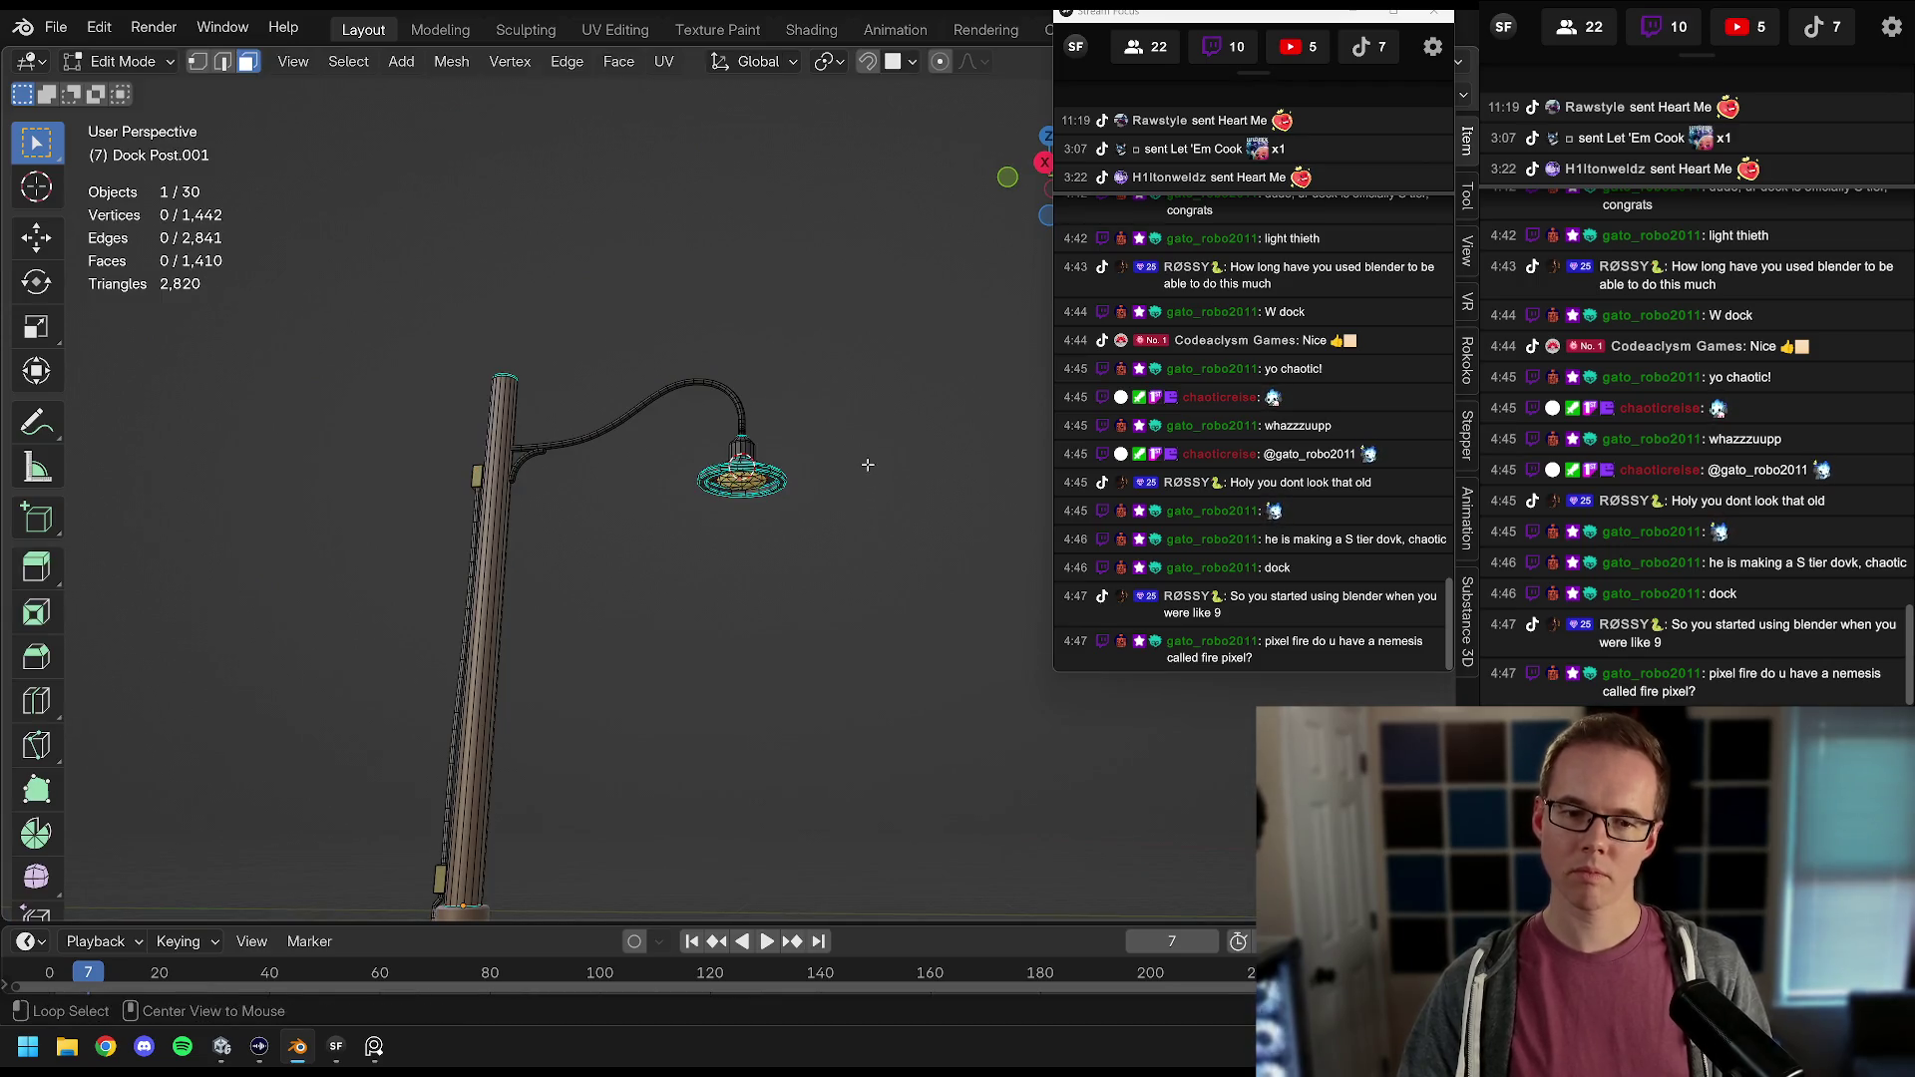
scroll(860, 500, "up", 3)
key("Tab")
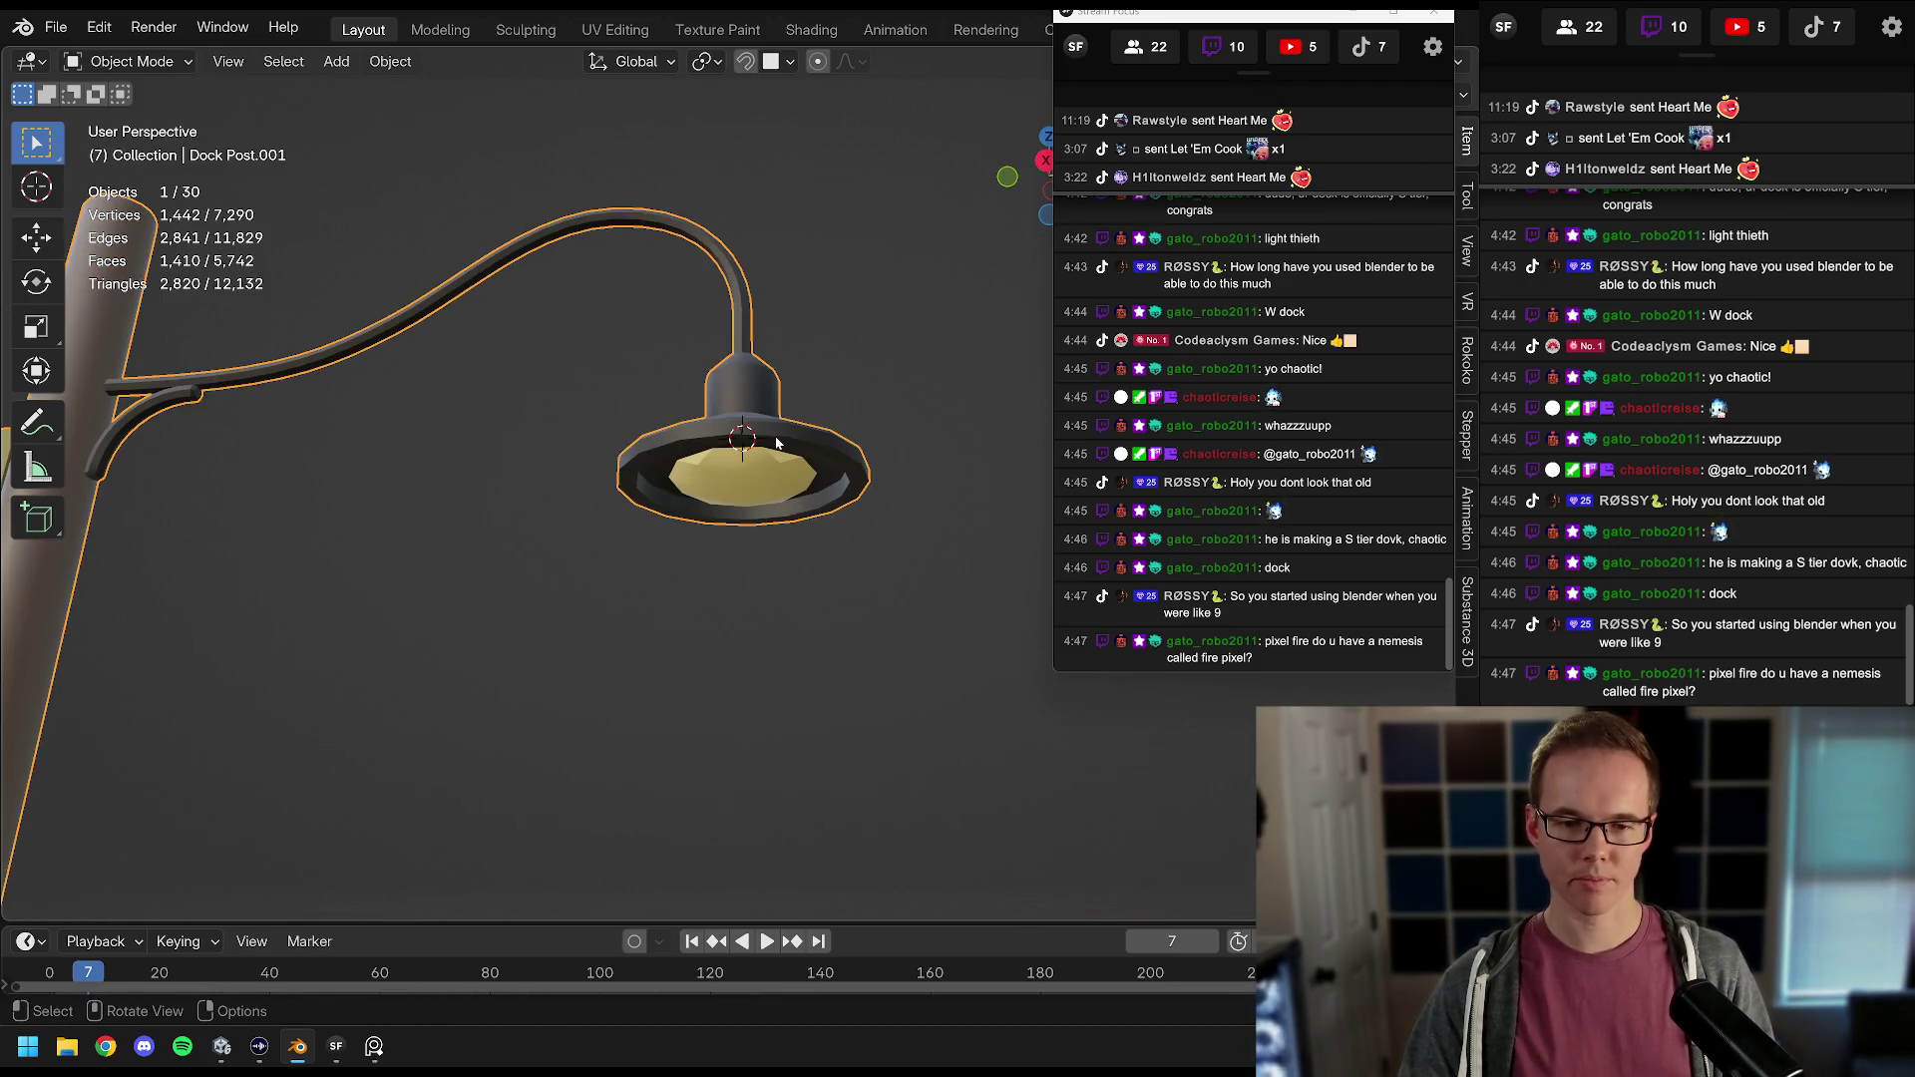
Step: Save Dock.blend and move the lamp post onto the dock planks
key("ctrl+s")
scroll(776, 443, "down", 4)
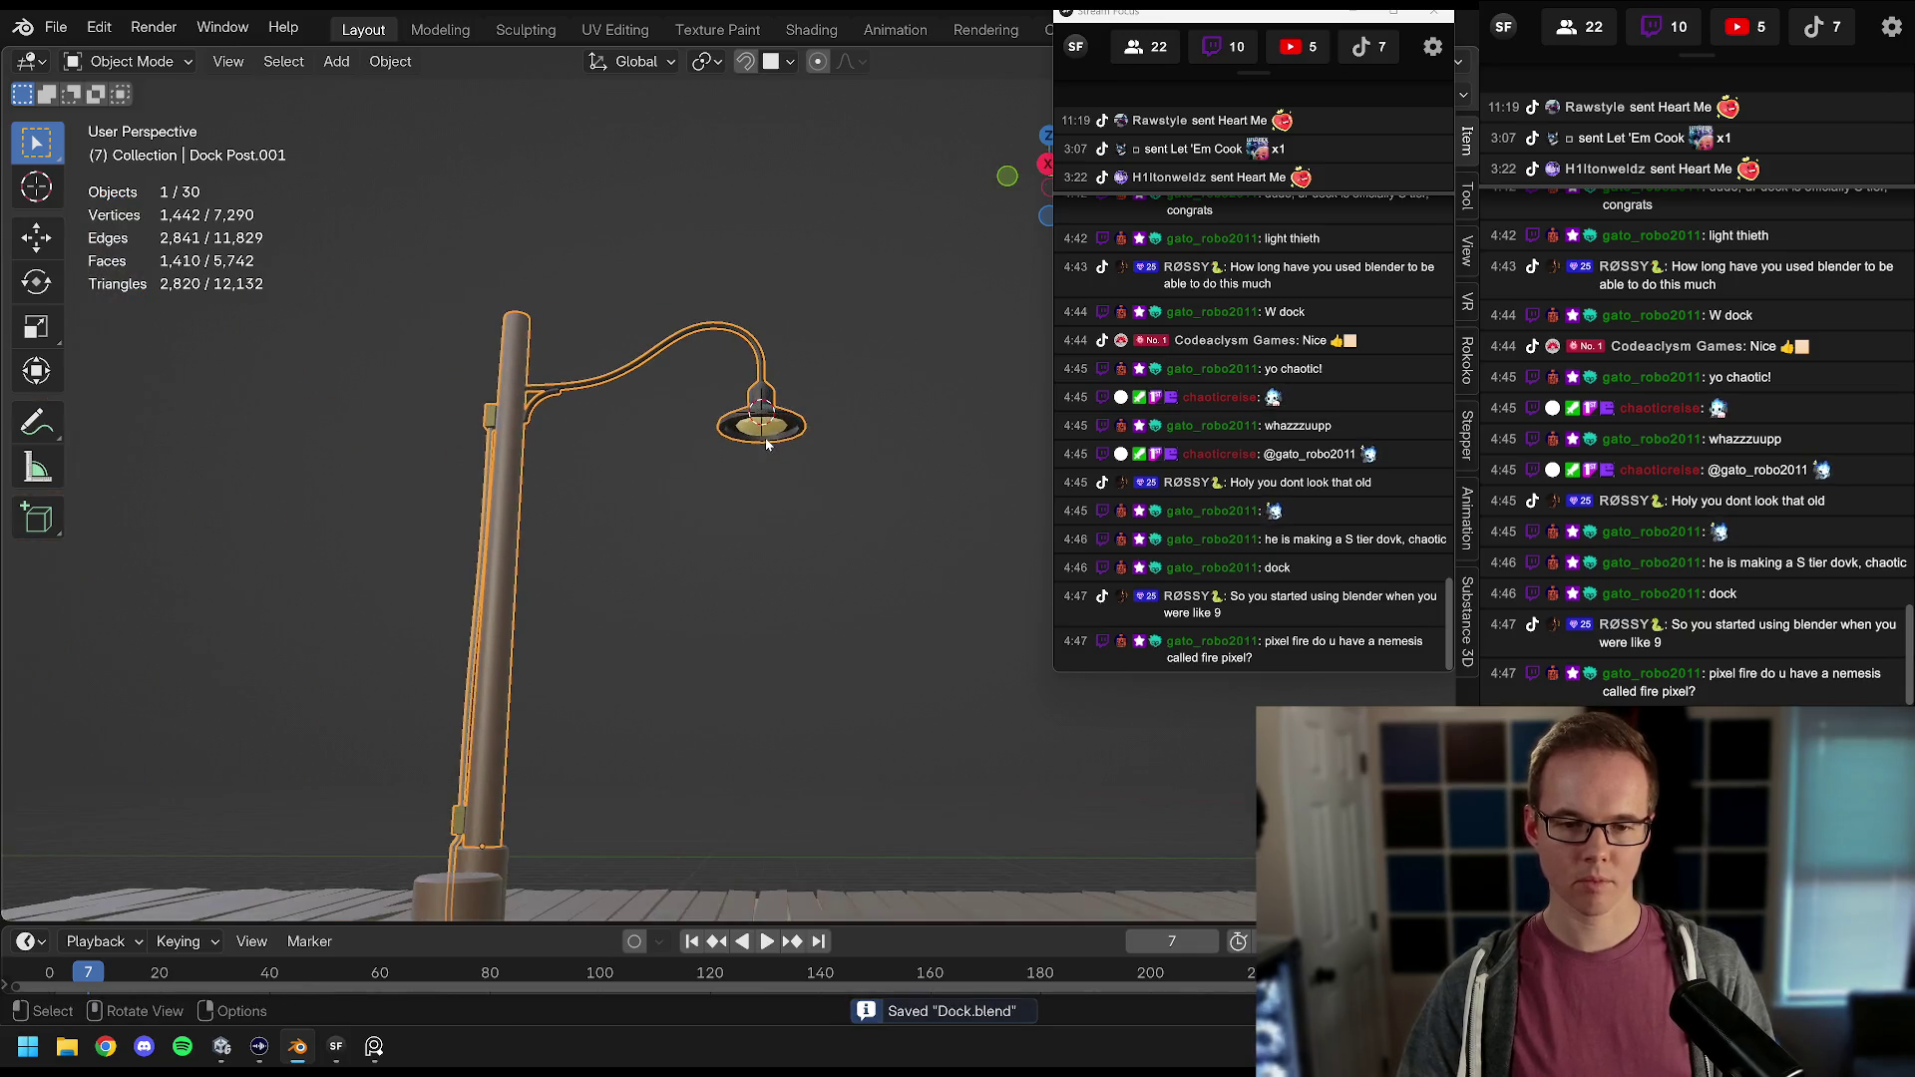
key("g")
left_click(697, 509)
scroll(764, 438, "up", 3)
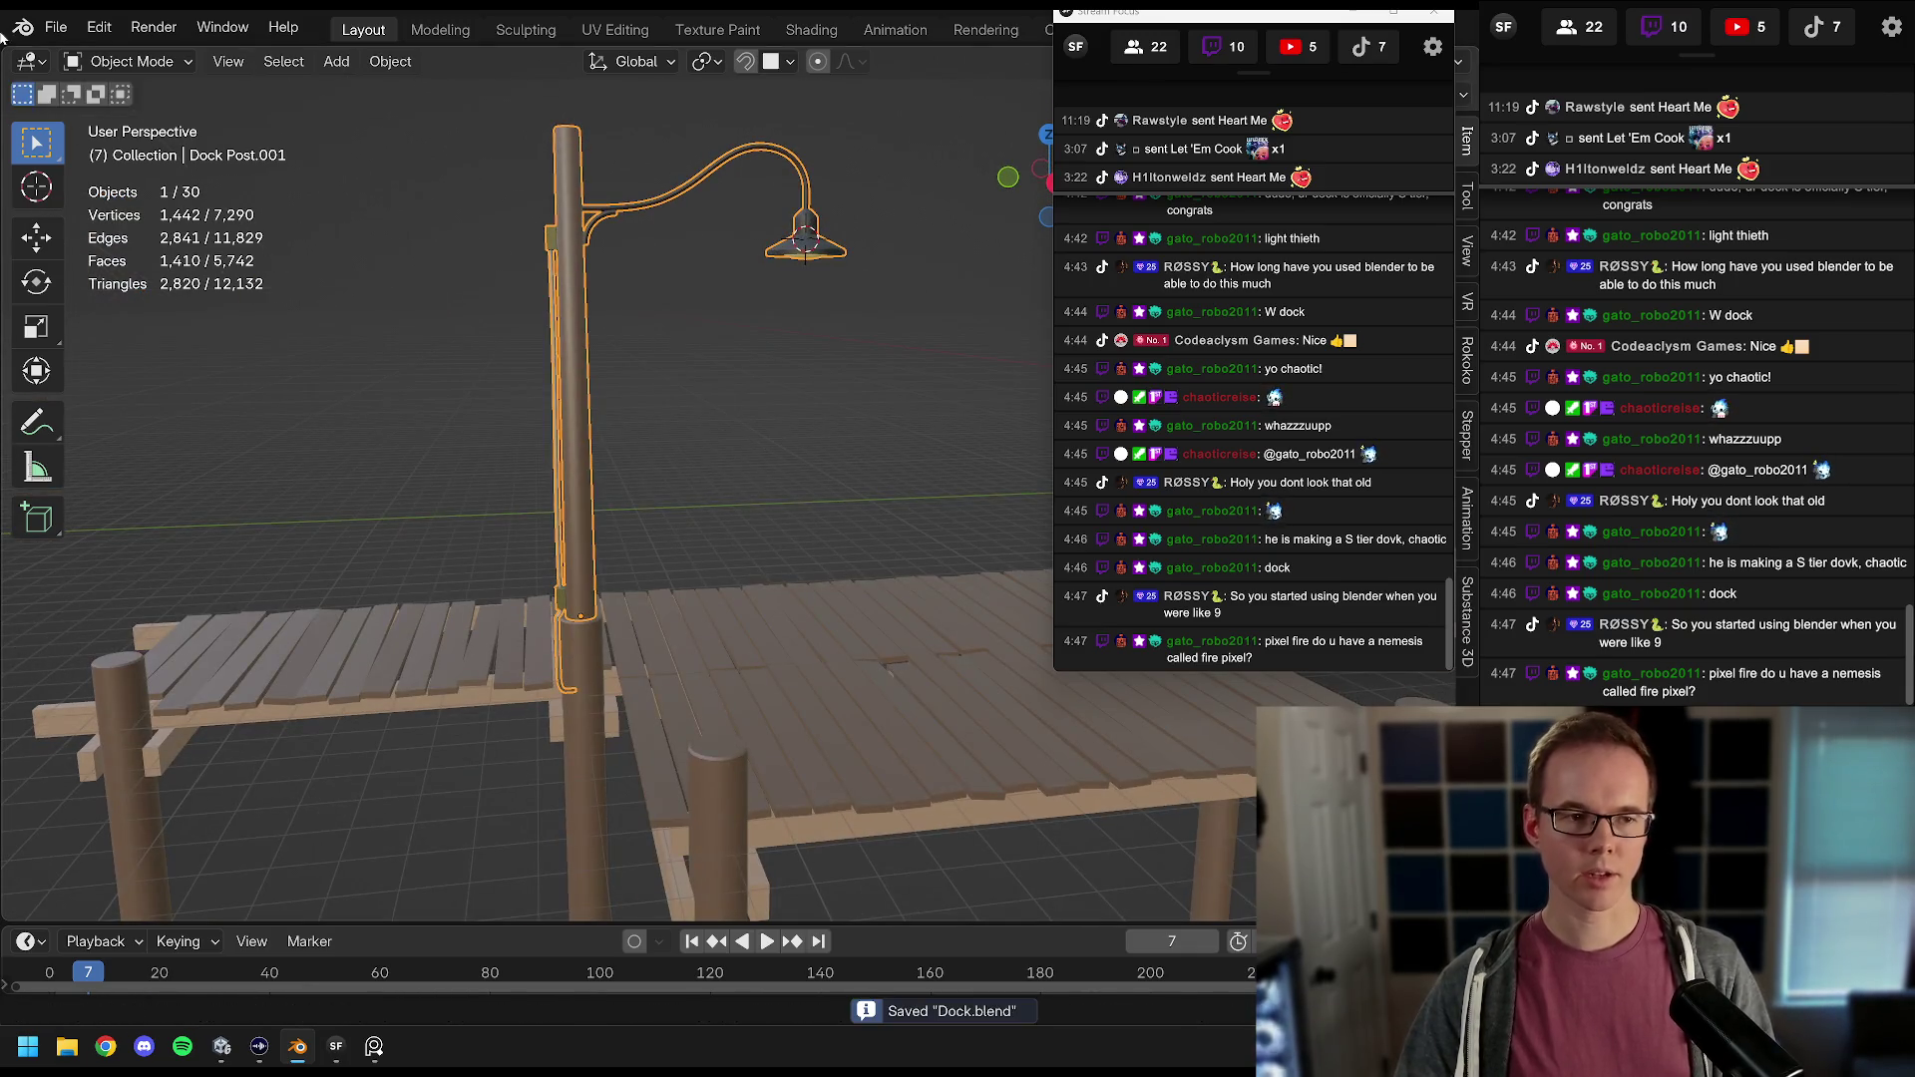
Step: Export the lamp post over Dock Light Post.fbx in the Levels folder, save, and return to Unity
left_click(55, 27)
mouse_move(99, 412)
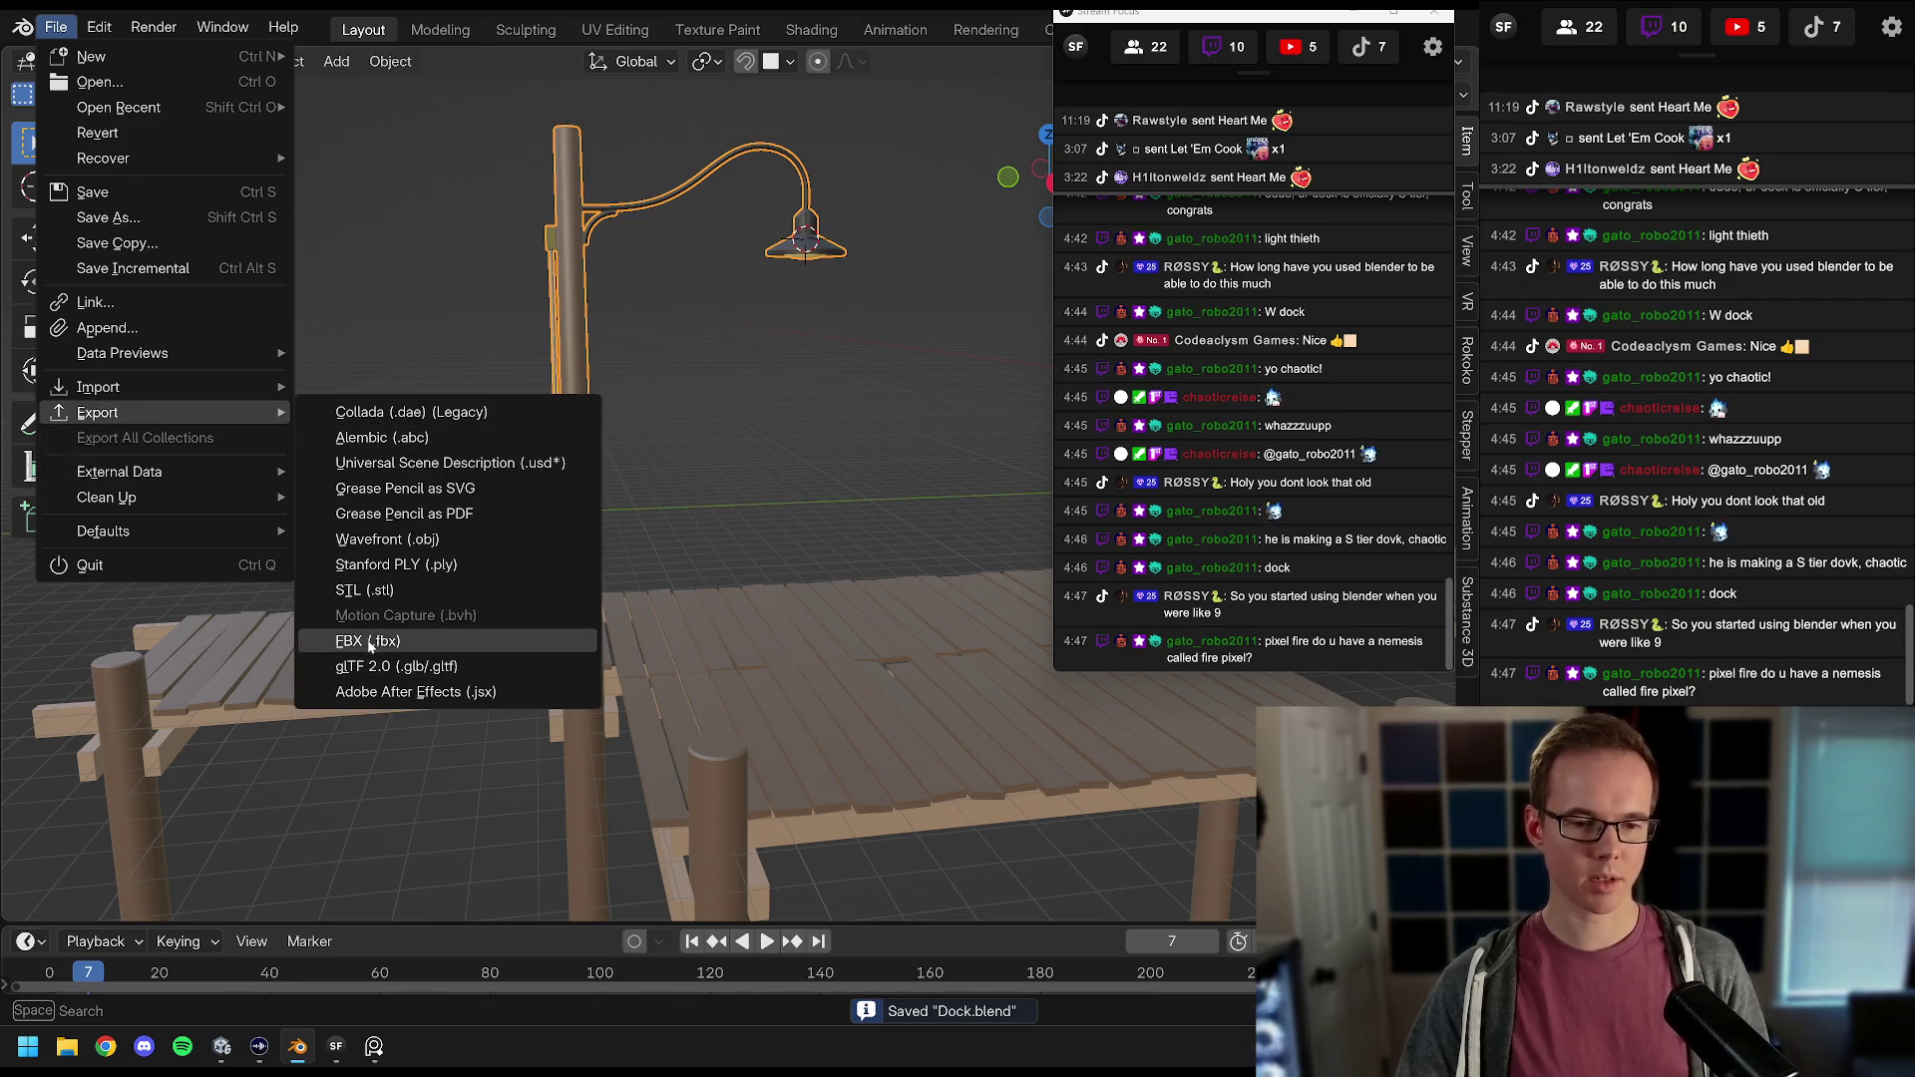
left_click(368, 644)
left_click_drag(1180, 14, 1478, 17)
left_click_drag(1014, 225, 680, 204)
left_click(363, 369)
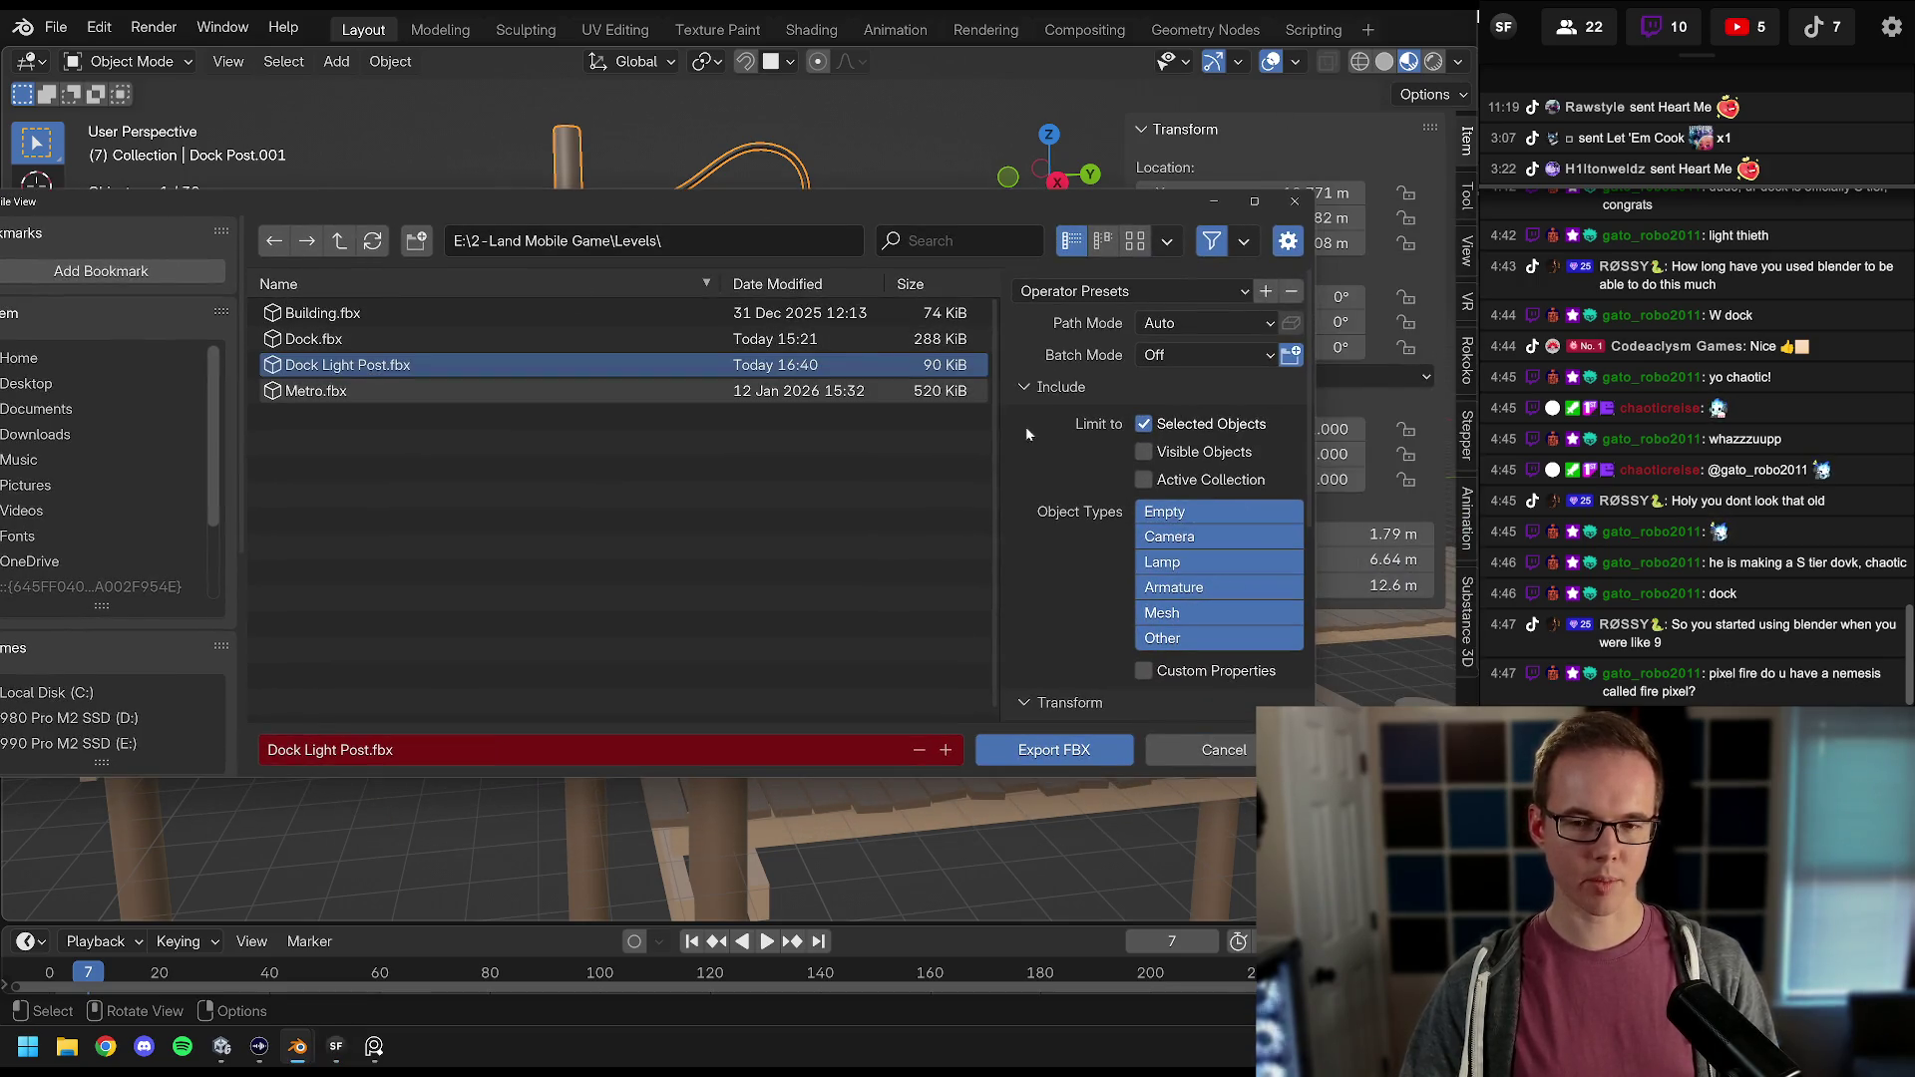
left_click(1055, 758)
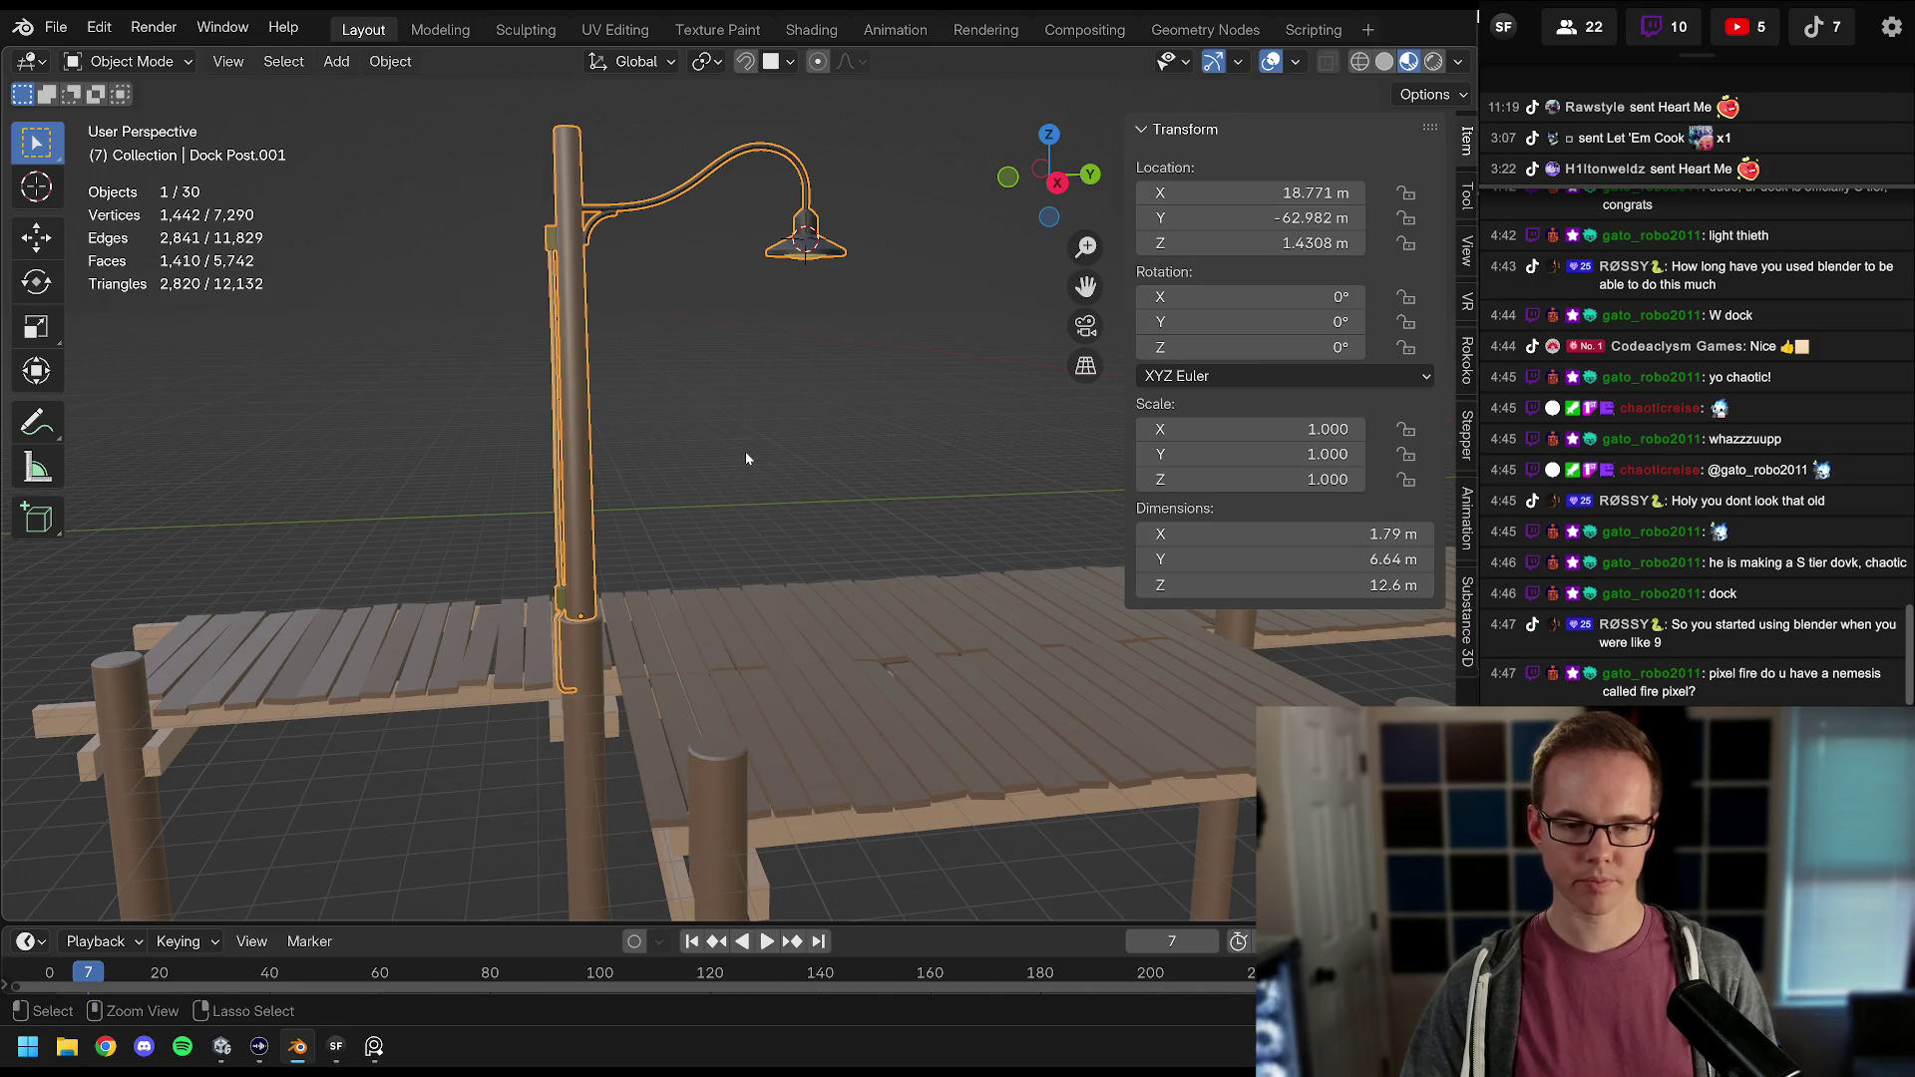
key("ctrl+s")
left_click(223, 1047)
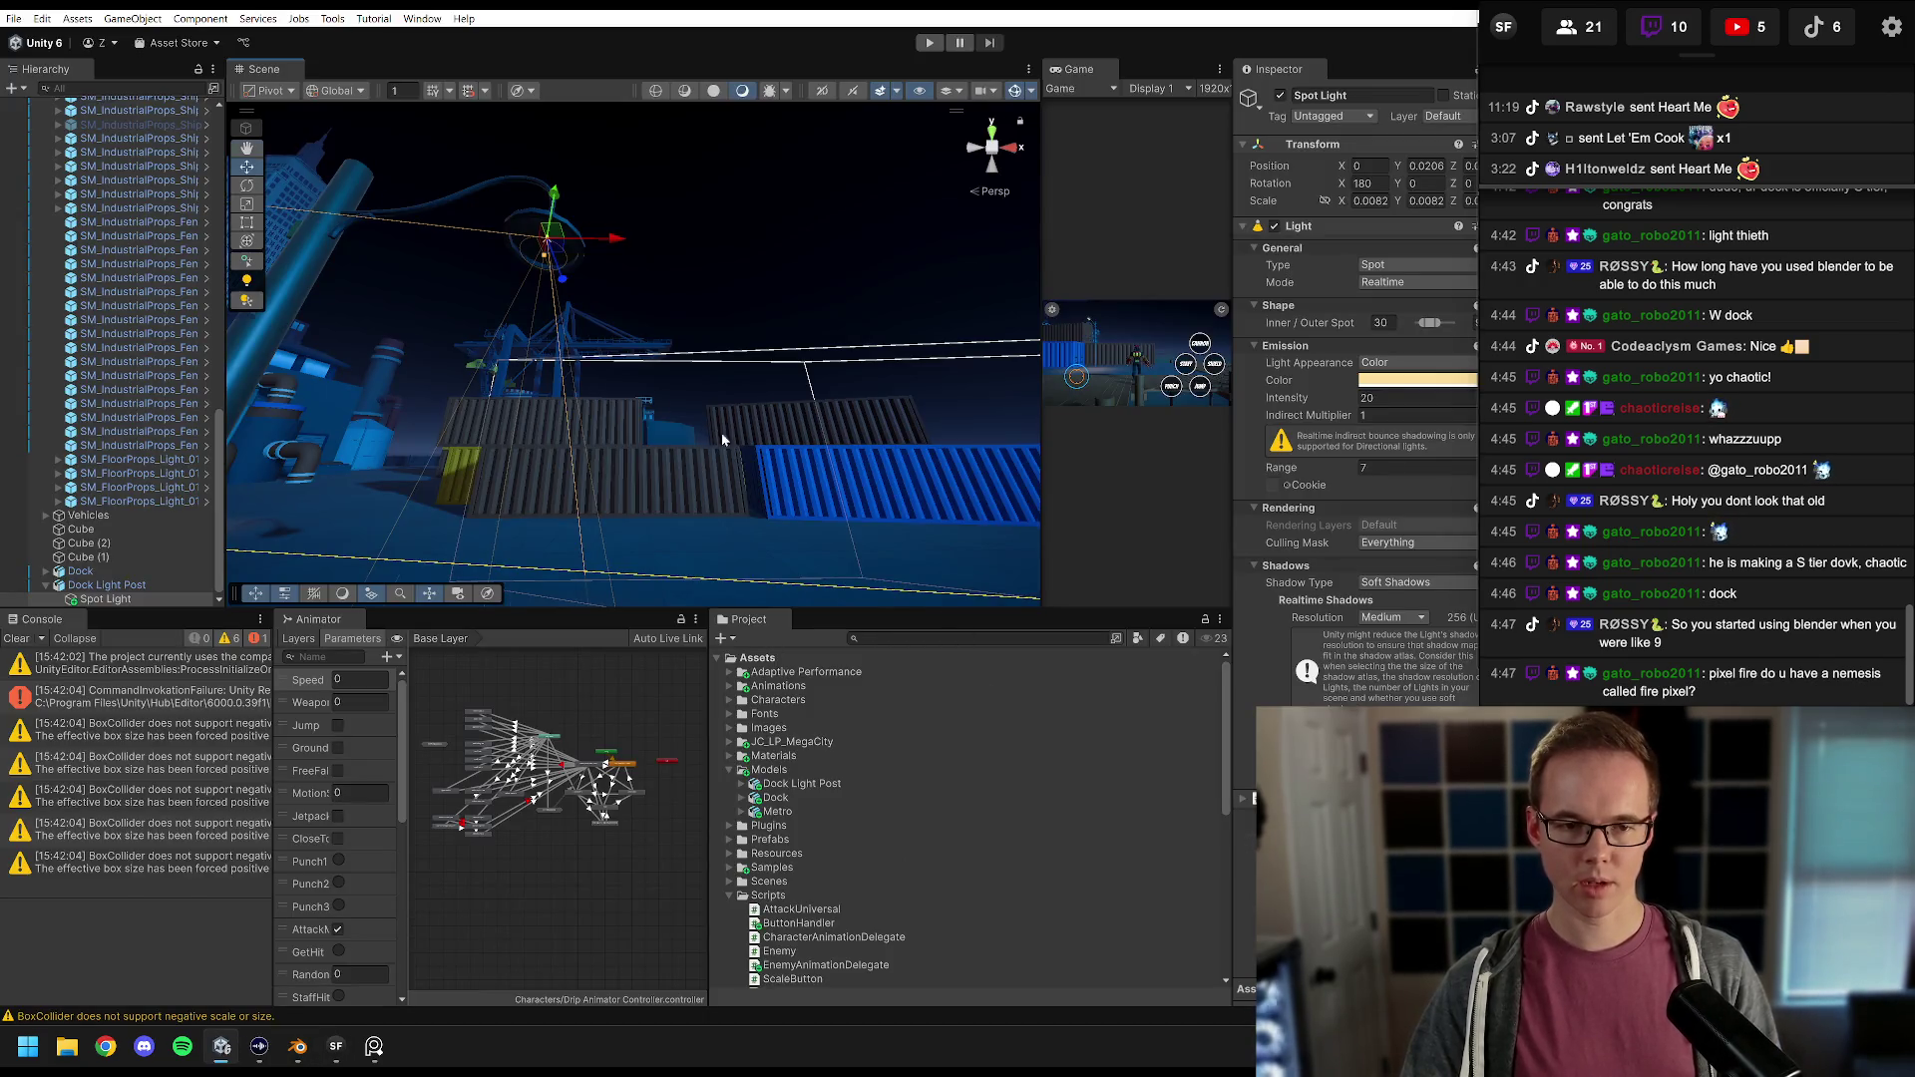
Step: Extract Dock Light Post's embedded materials into Assets/Materials and select the Lamp Post Light material
scroll(718, 436, "up", 3)
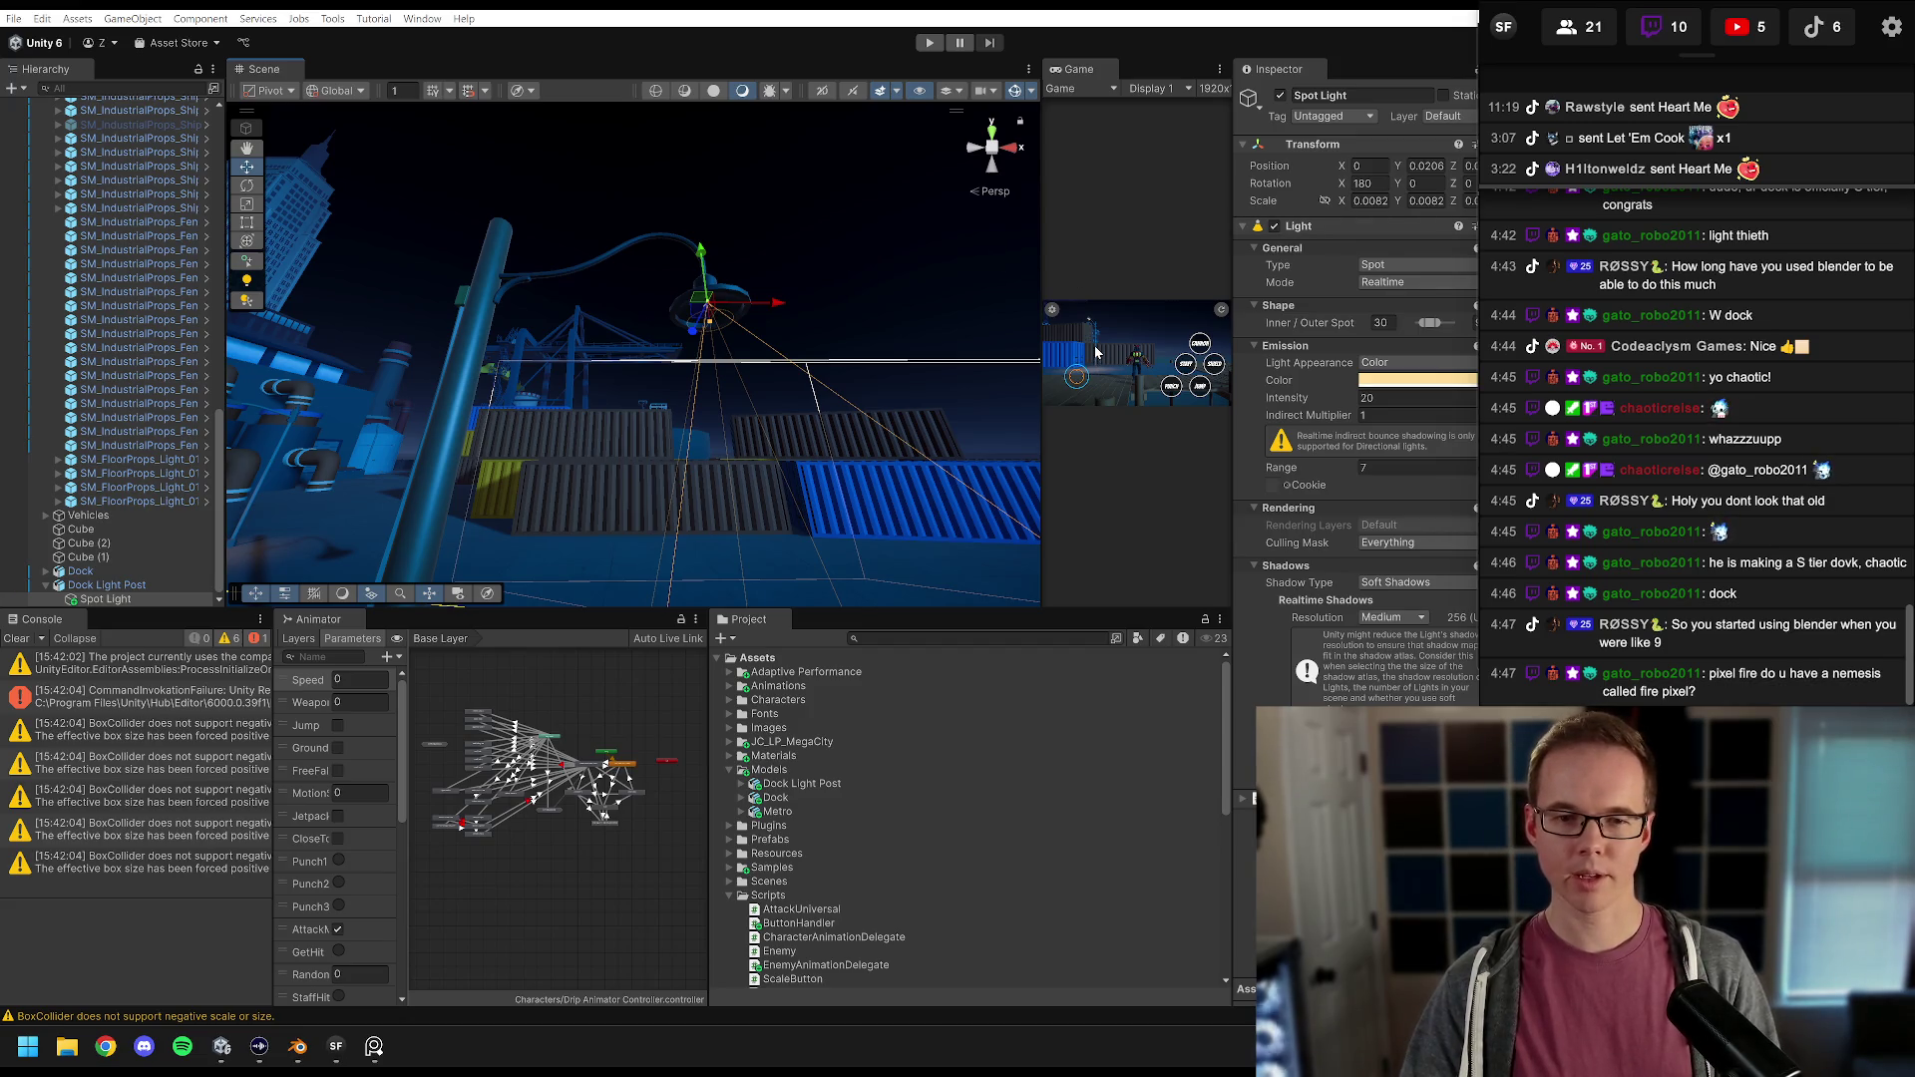
key("f")
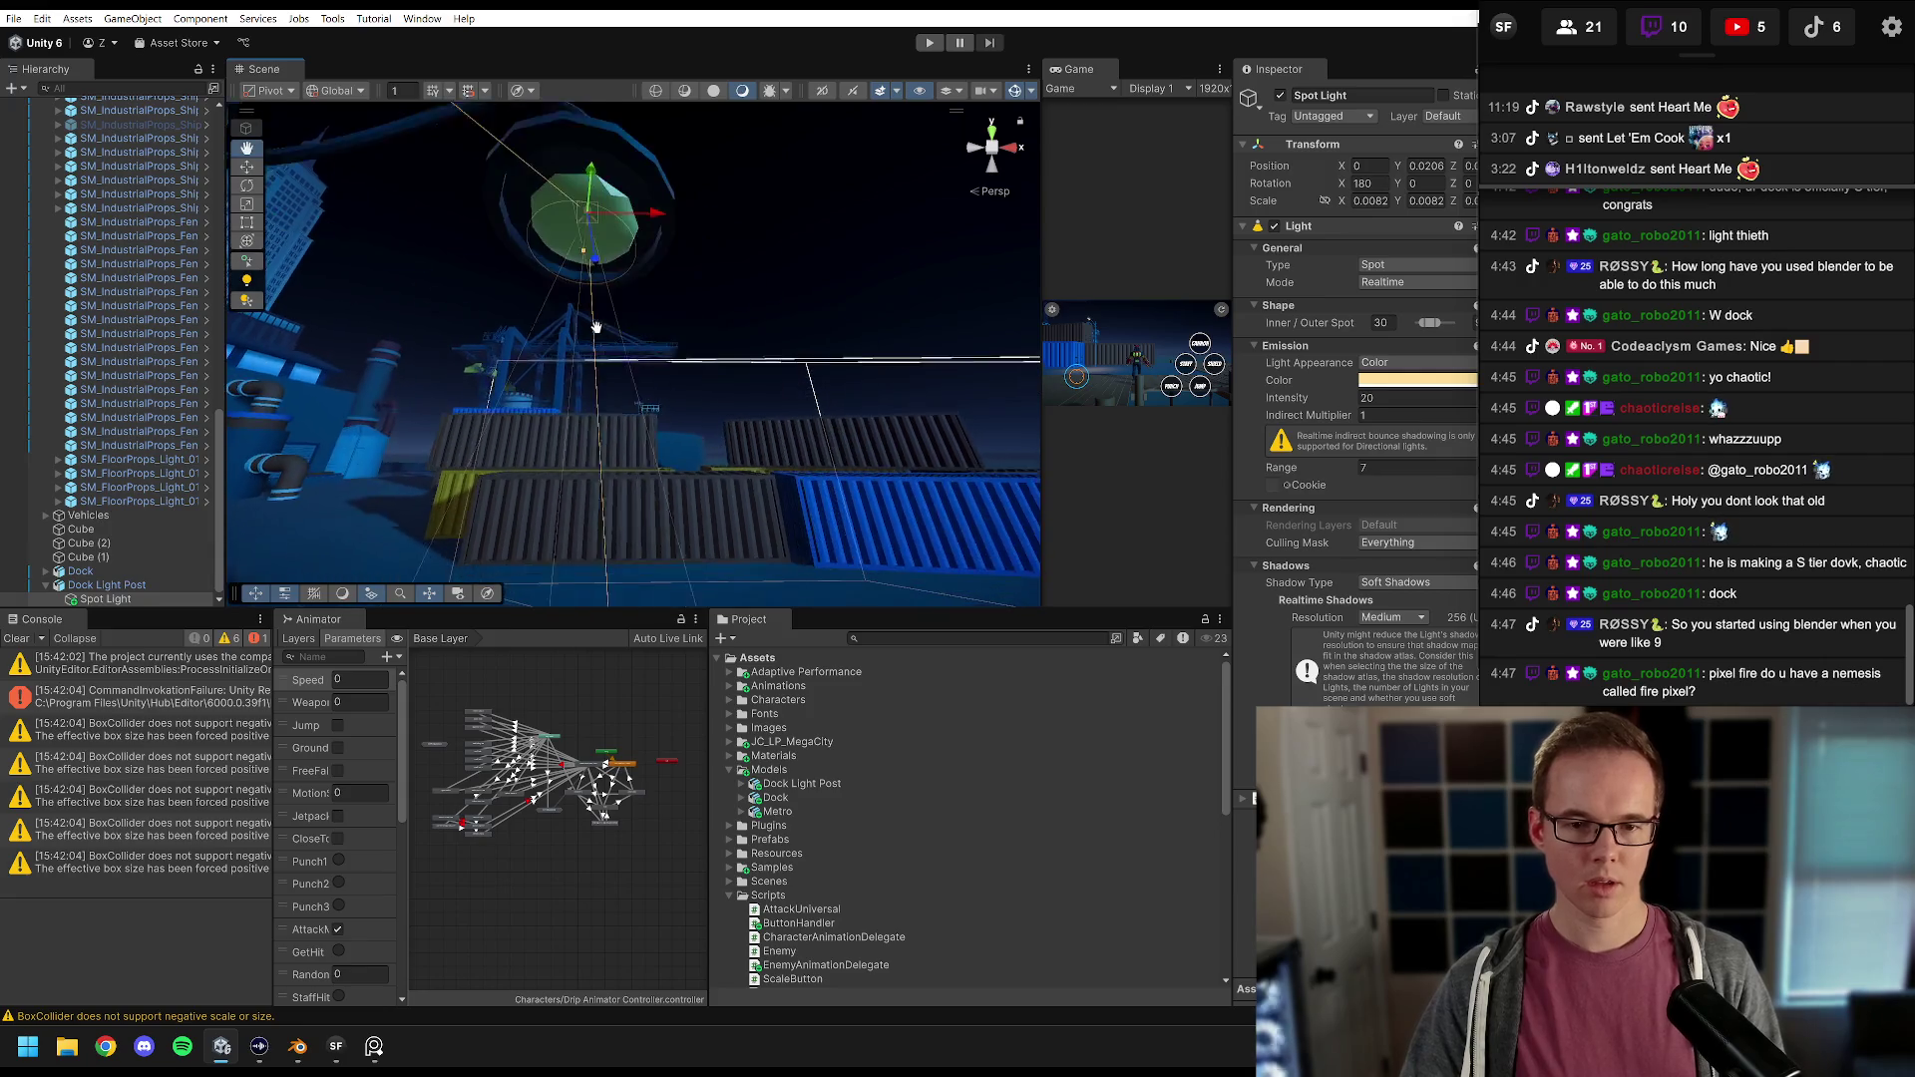
left_click(784, 785)
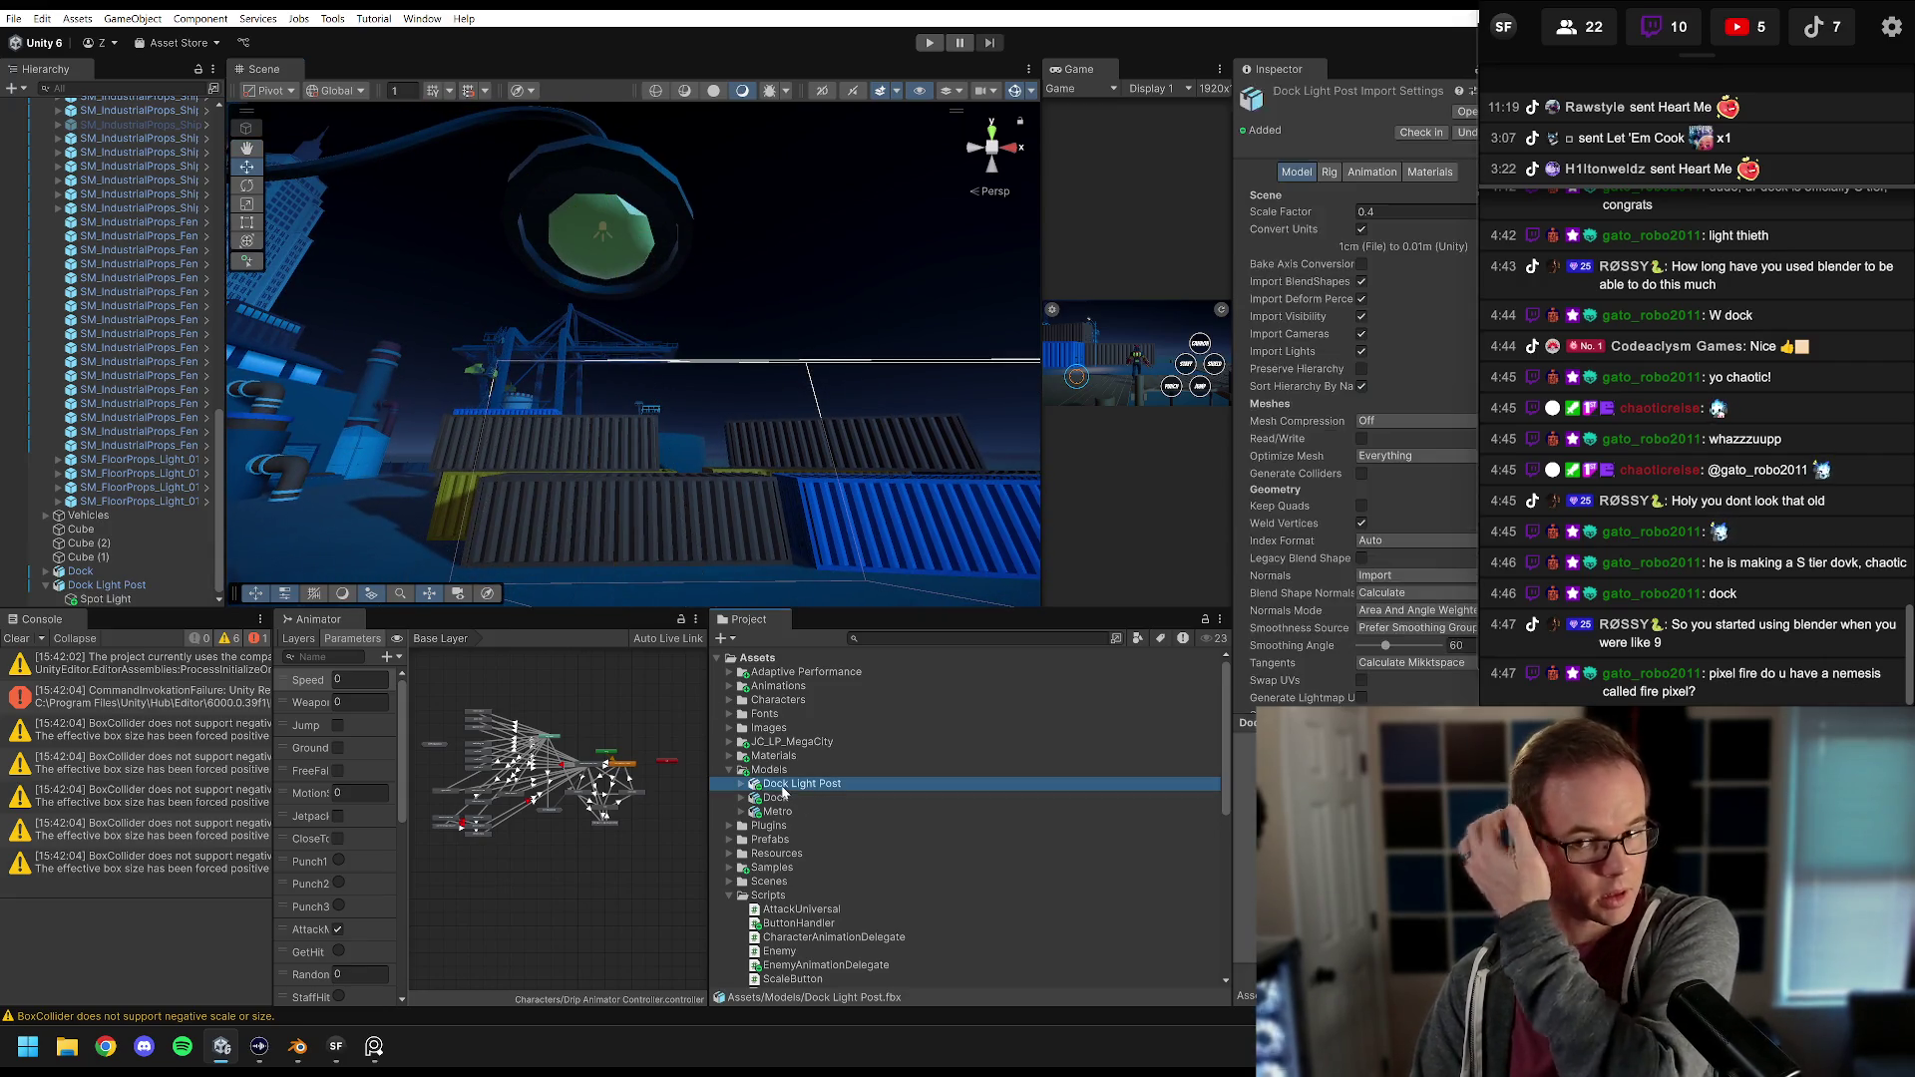
left_click(1427, 173)
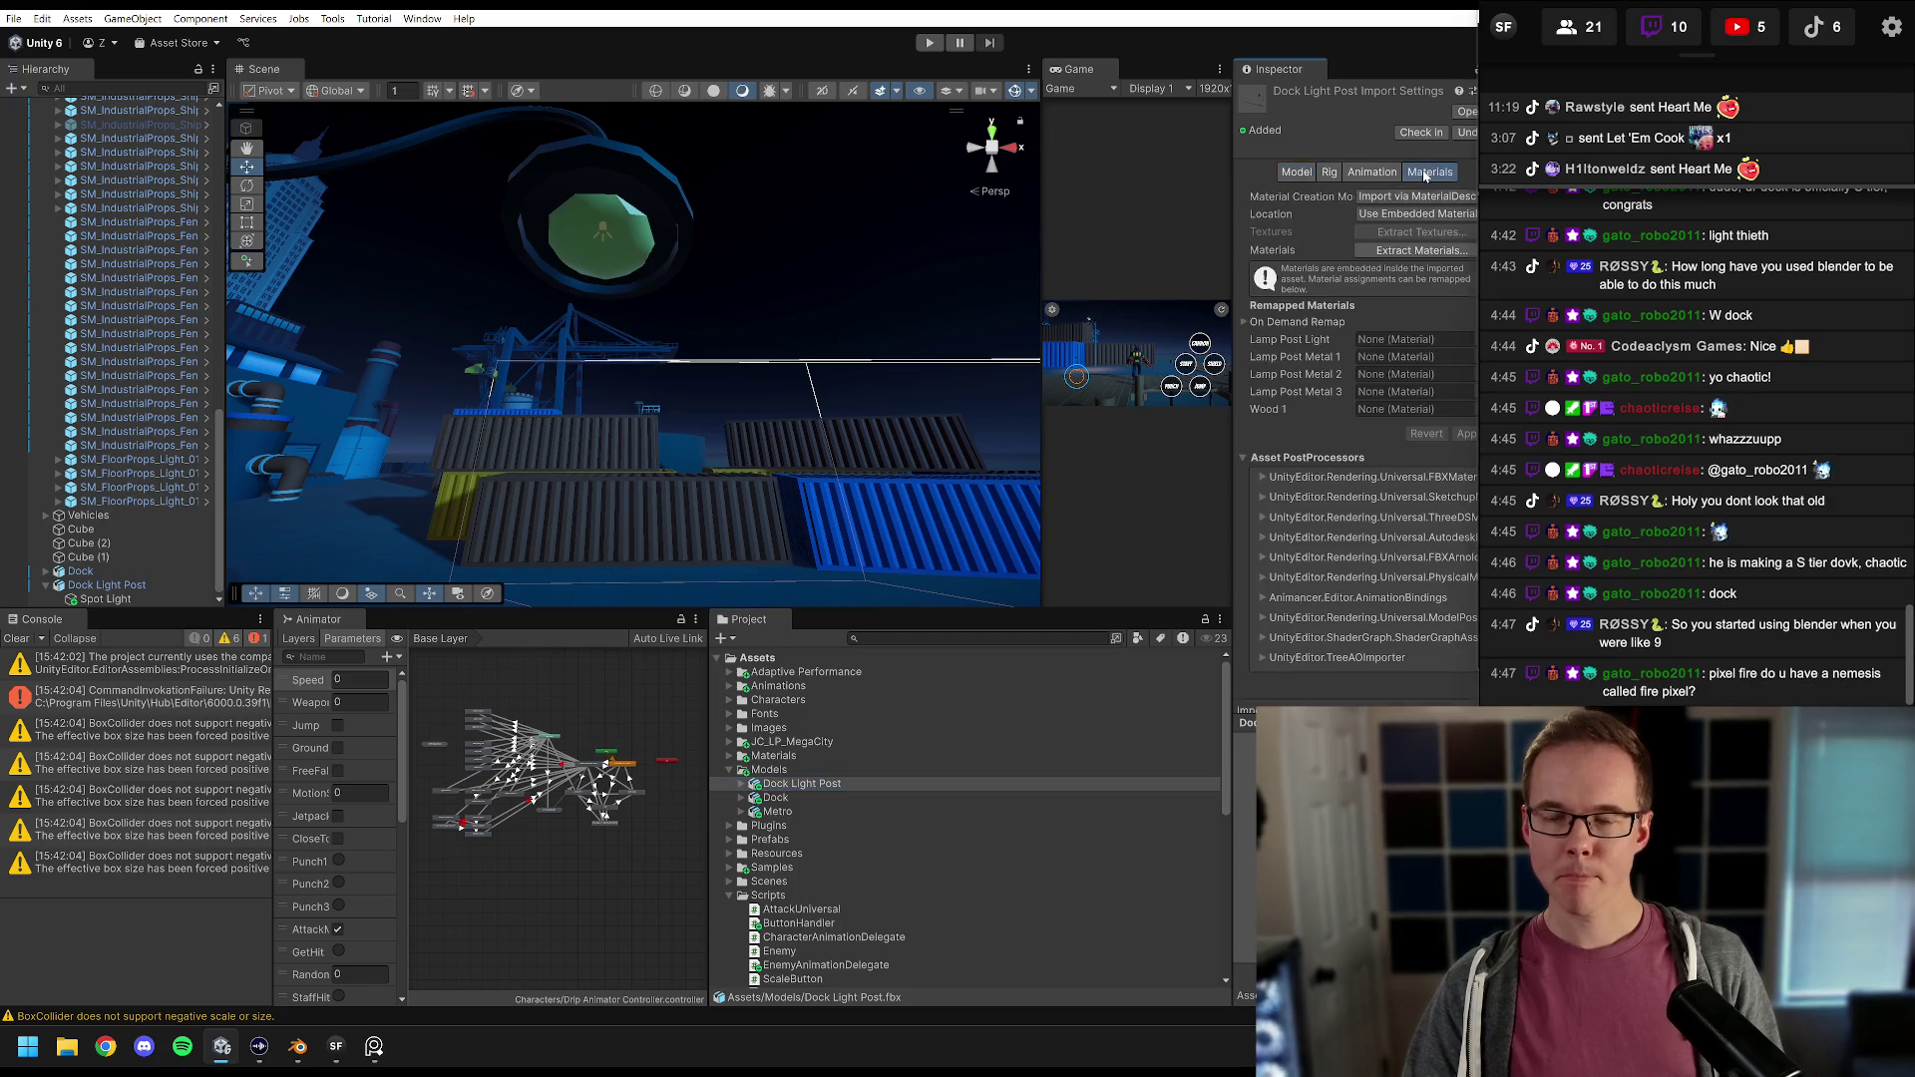
left_click_drag(1236, 140, 1183, 170)
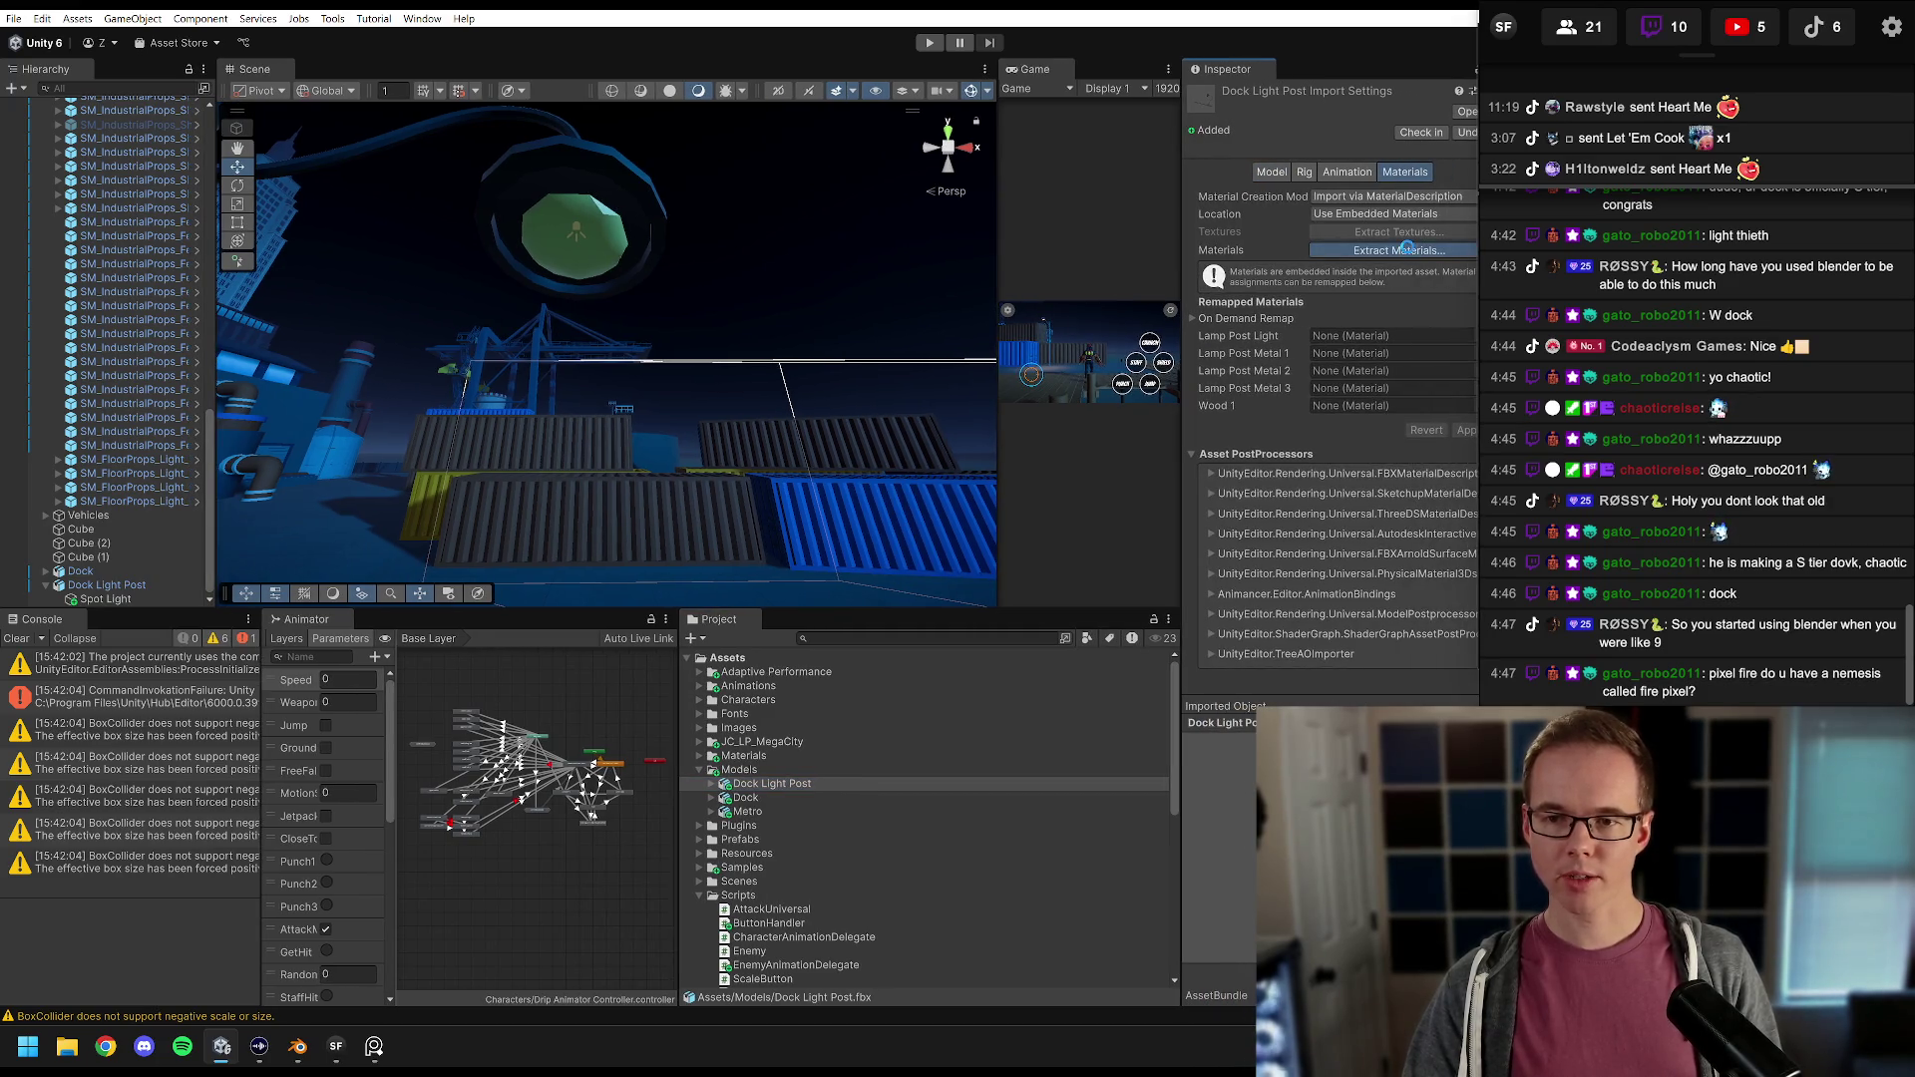
left_click(1410, 252)
left_click(199, 321)
double_click(199, 321)
left_click(682, 469)
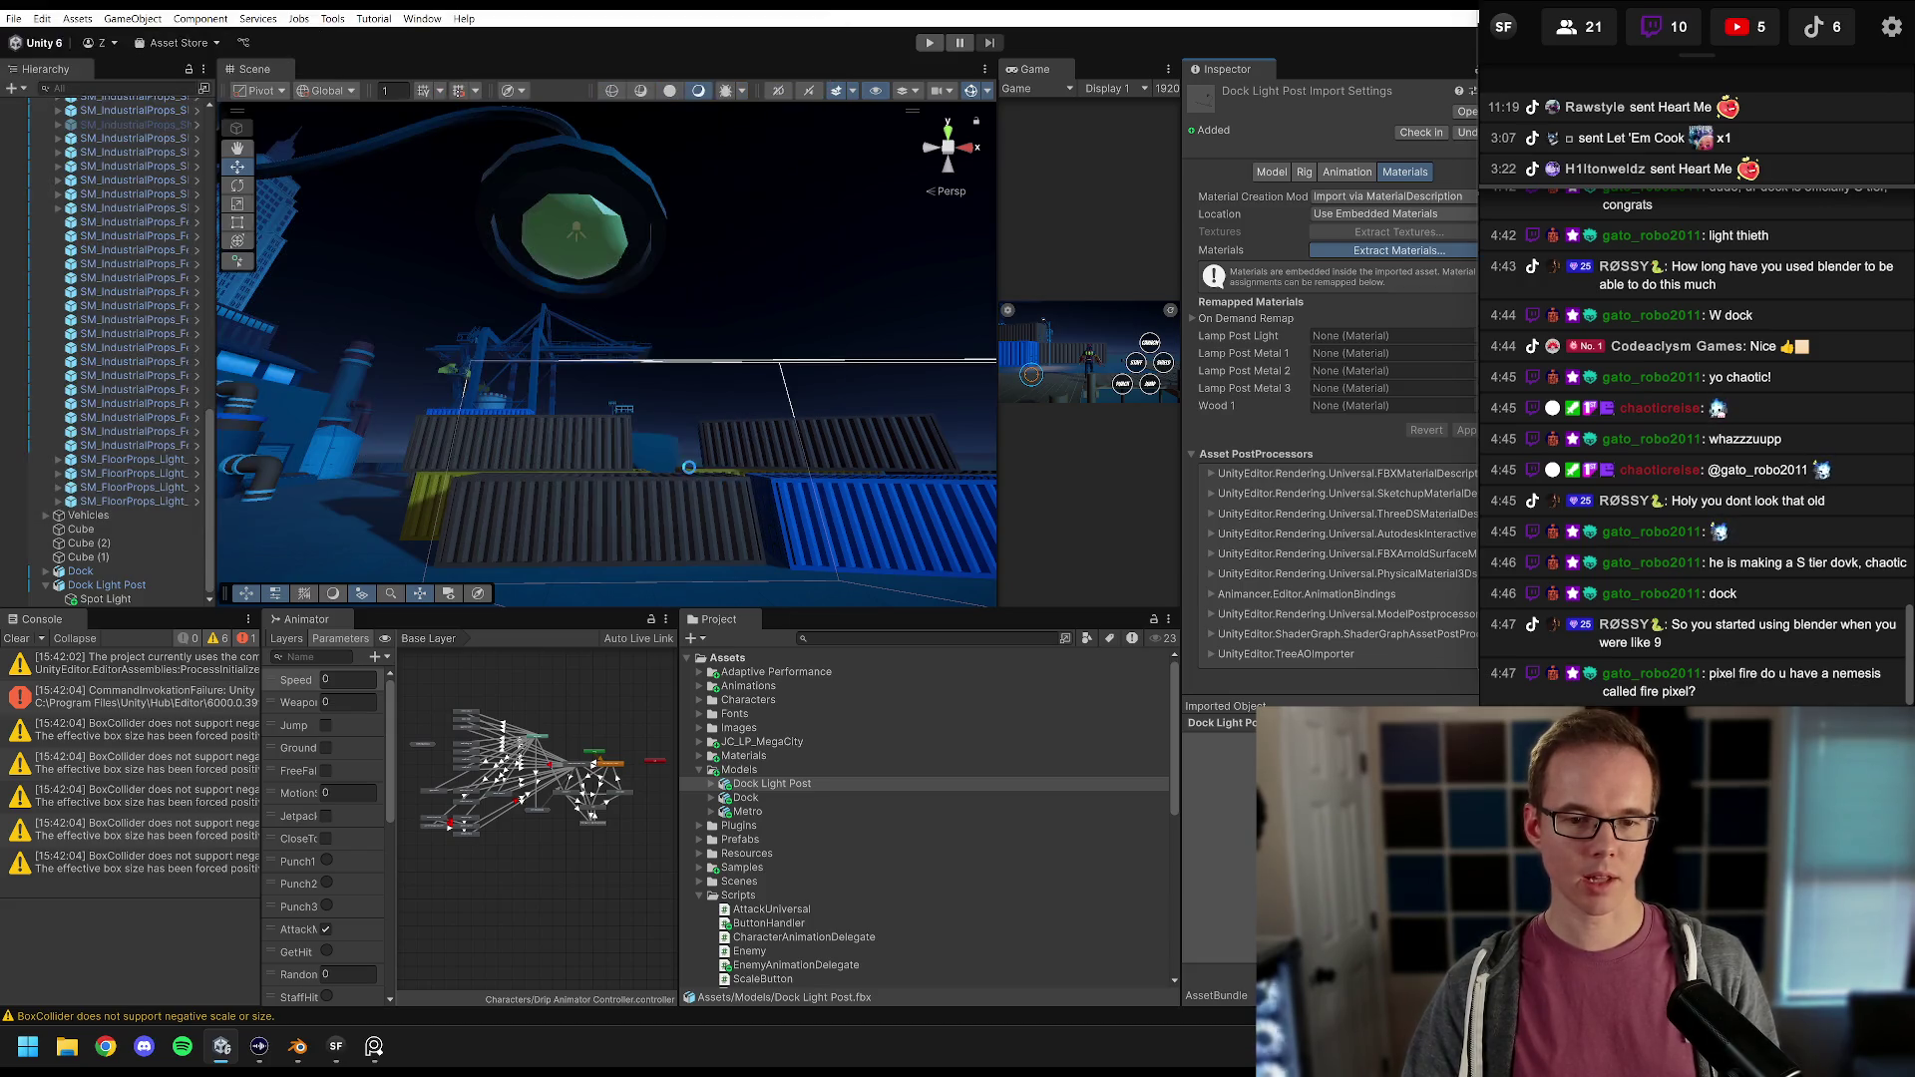
left_click(1363, 336)
left_click(758, 826)
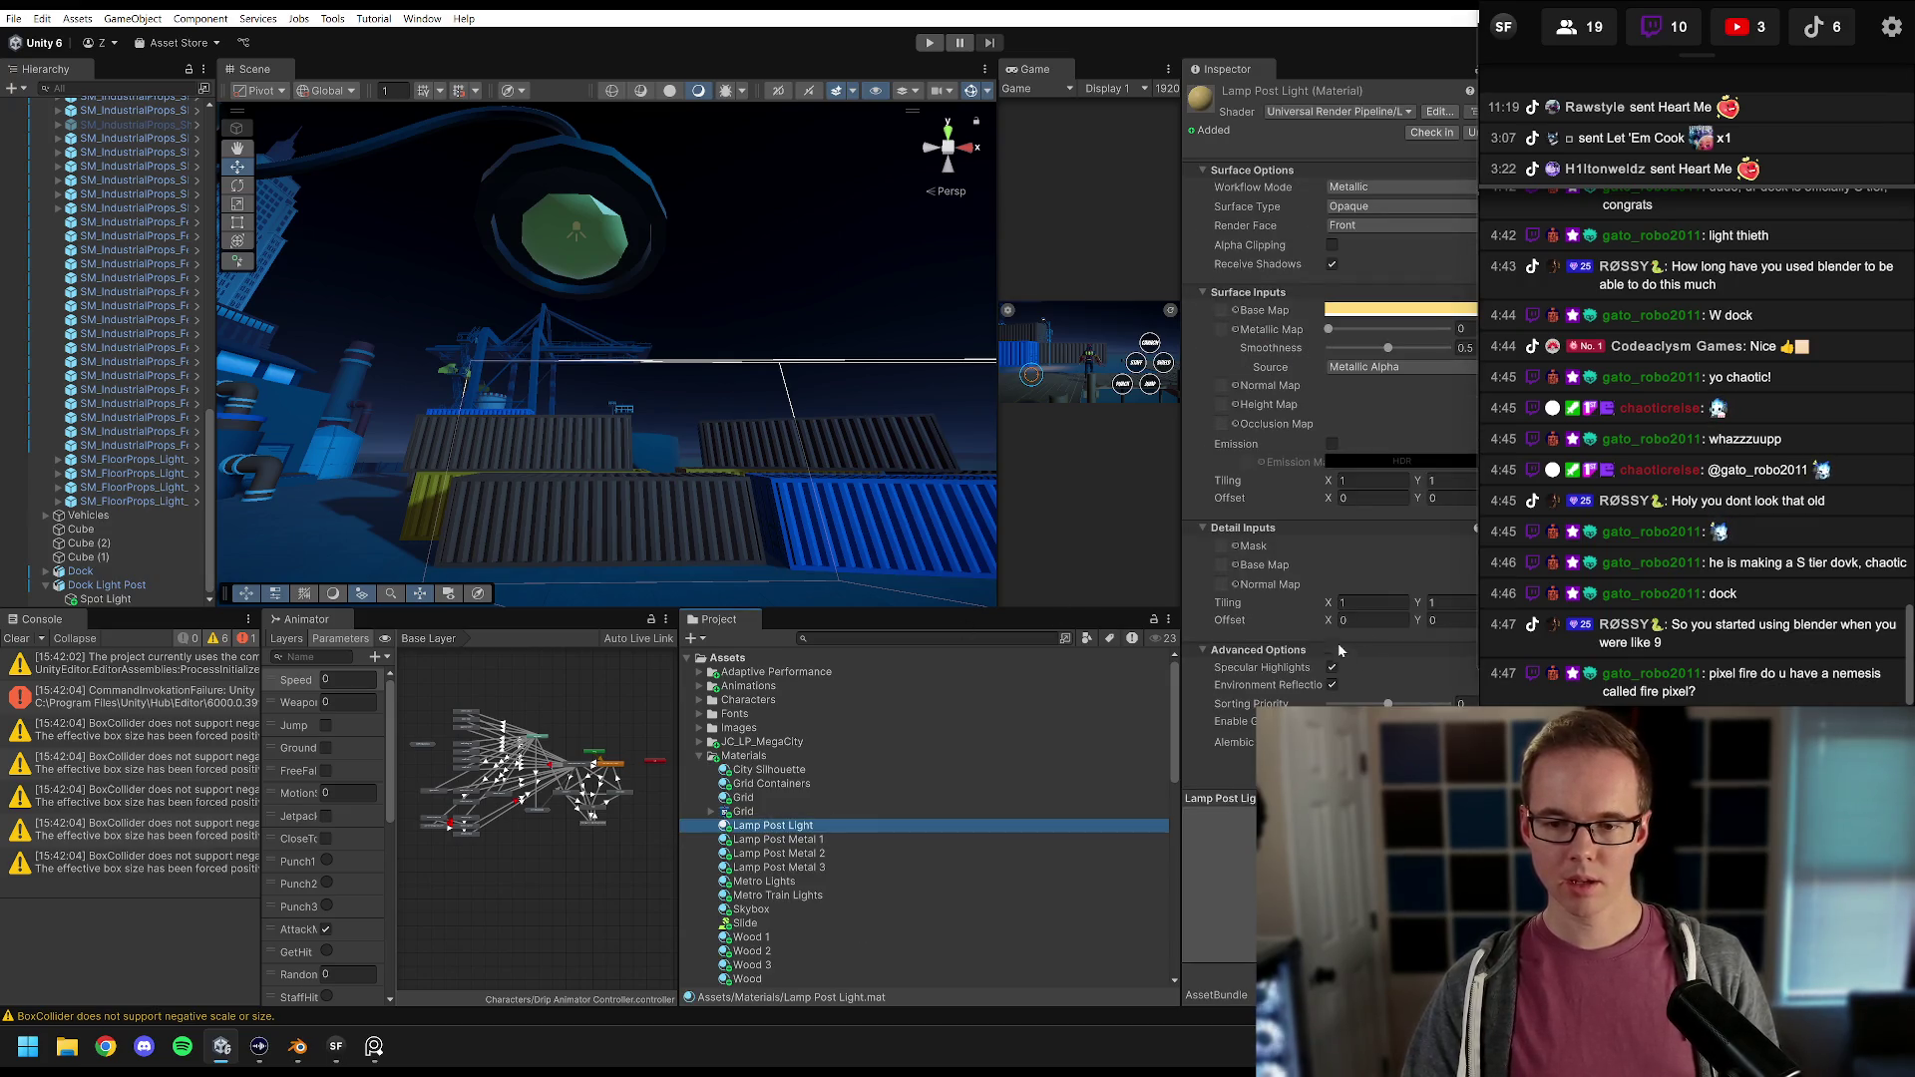
Step: Enable emission on Lamp Post Light with a warm yellow colour (255,181,53)
left_click(1332, 443)
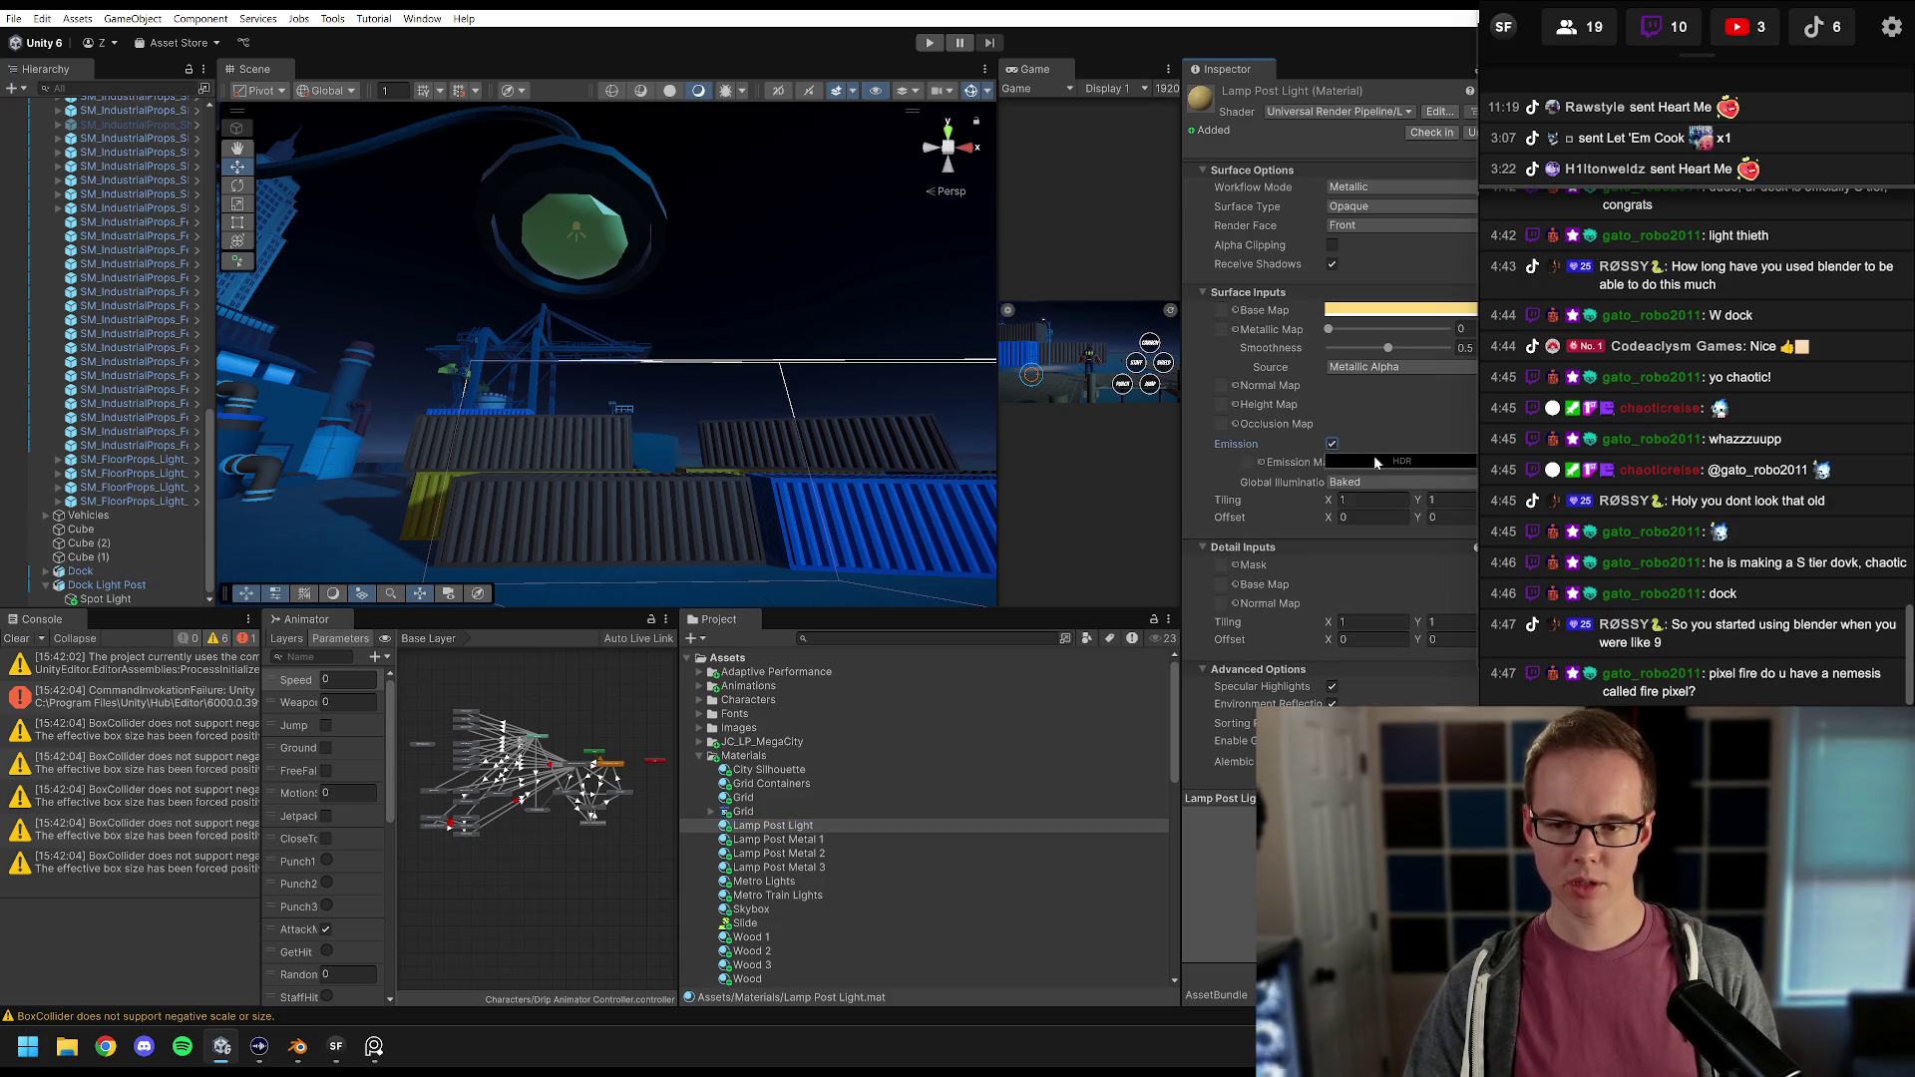
left_click(1361, 461)
left_click(1390, 479)
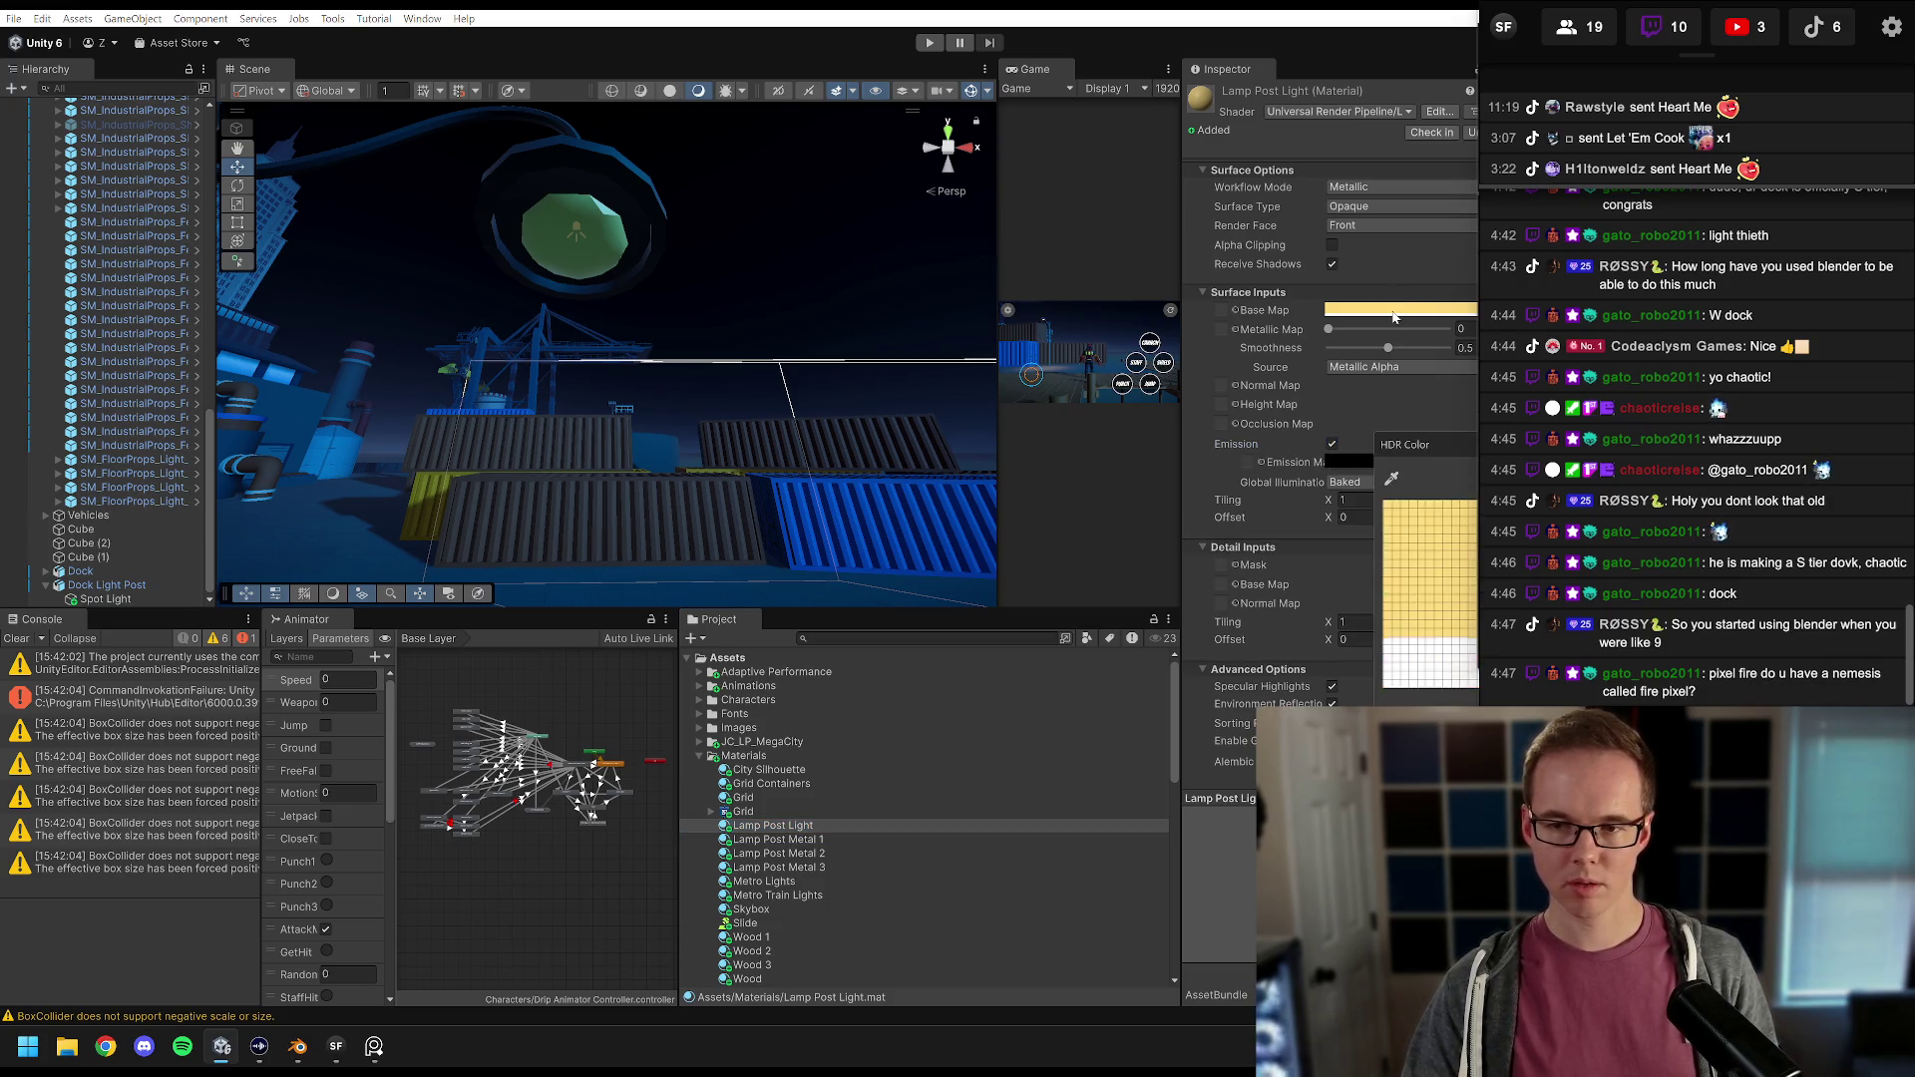
left_click(1398, 311)
left_click_drag(1434, 451, 1088, 407)
left_click(1225, 402)
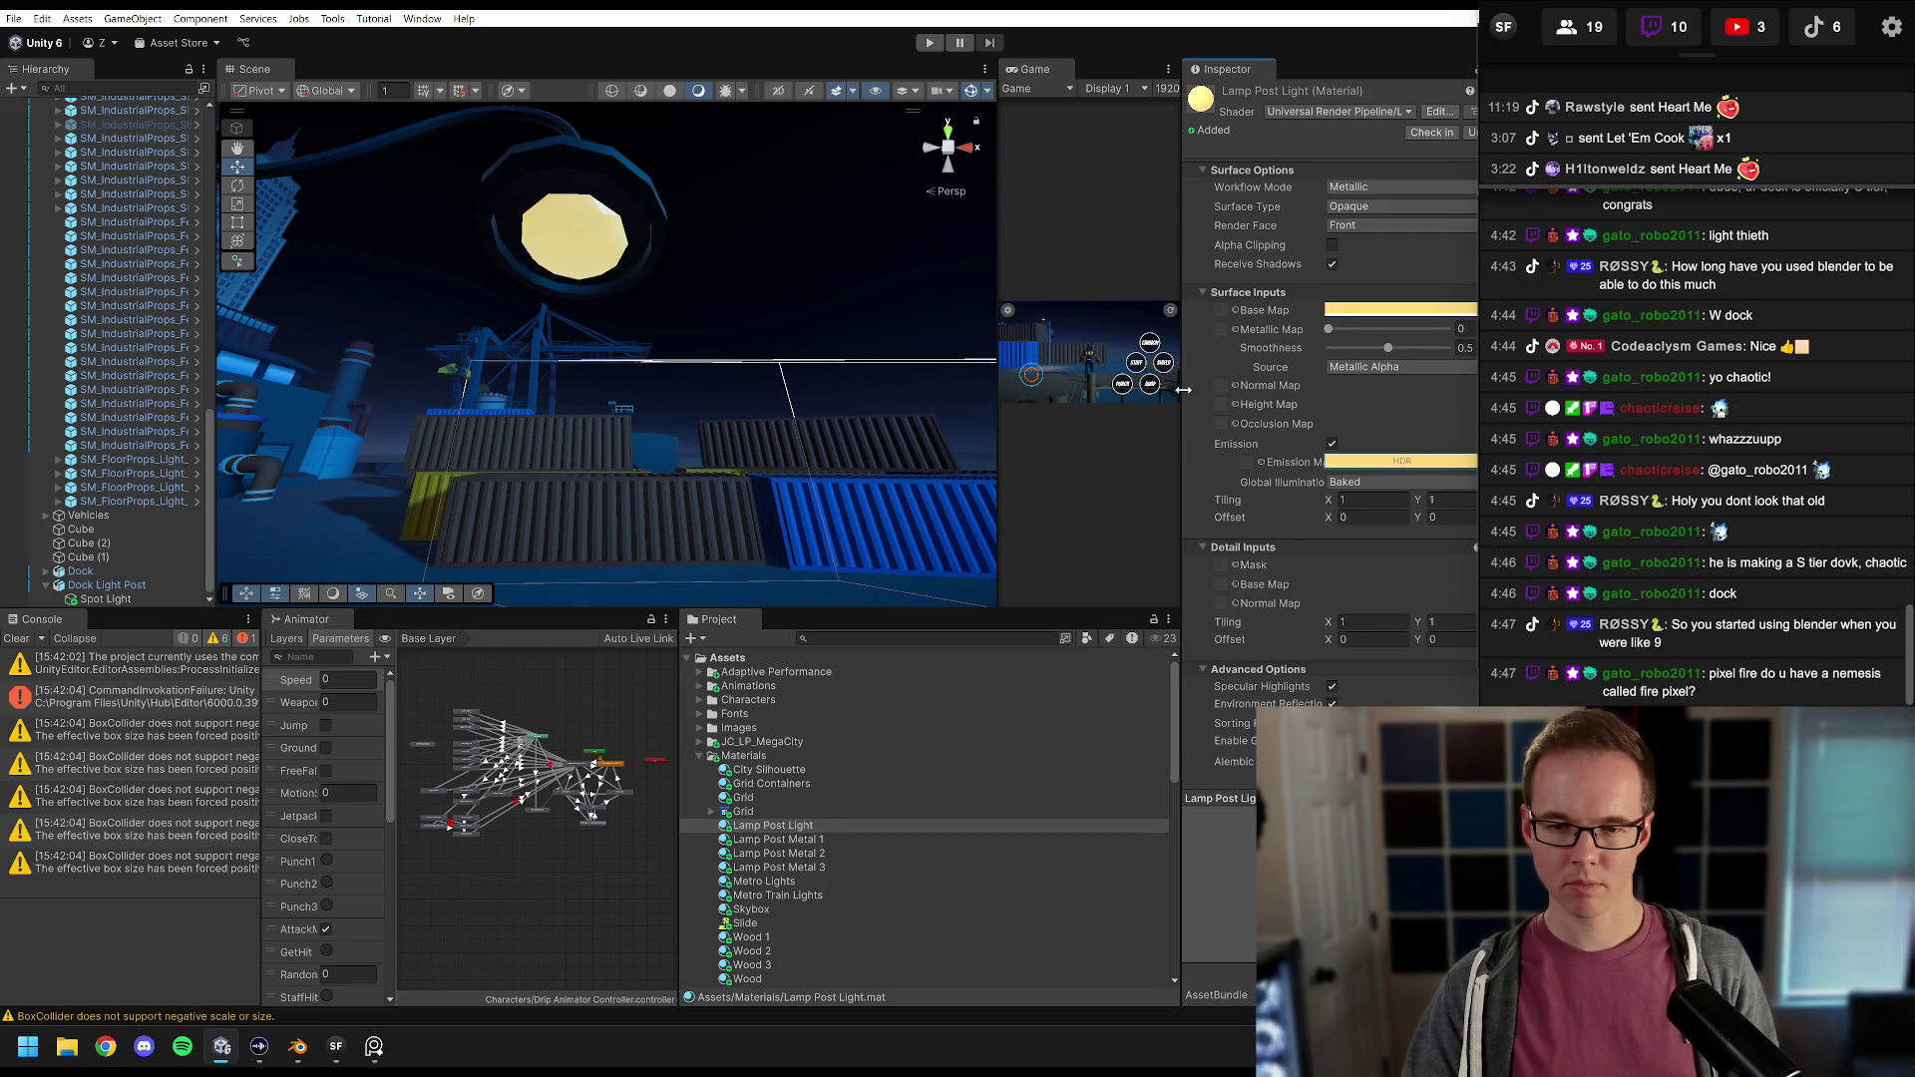
Step: Raise the emission intensity to 3.4 and start the game in Play mode
left_click_drag(1183, 394, 1074, 394)
left_click(1387, 464)
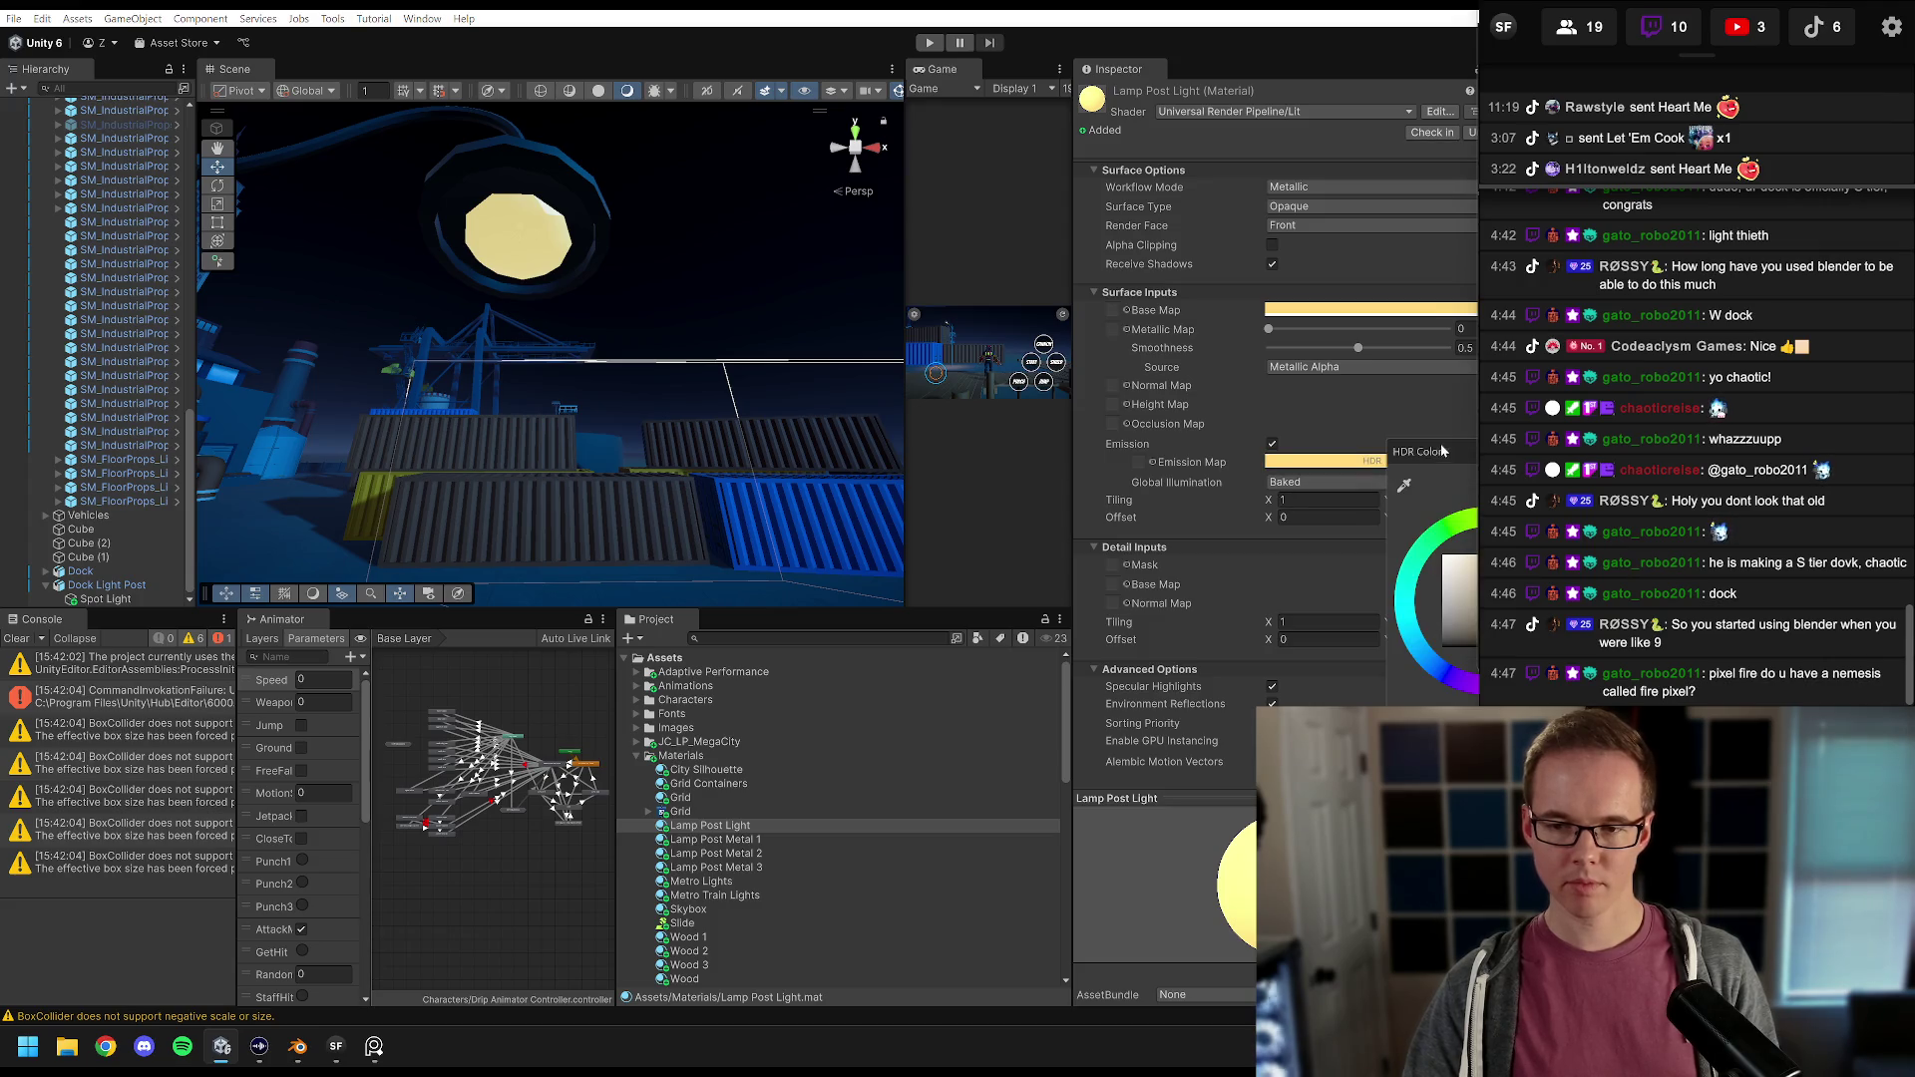
left_click_drag(1442, 451, 1125, 335)
left_click(1187, 691)
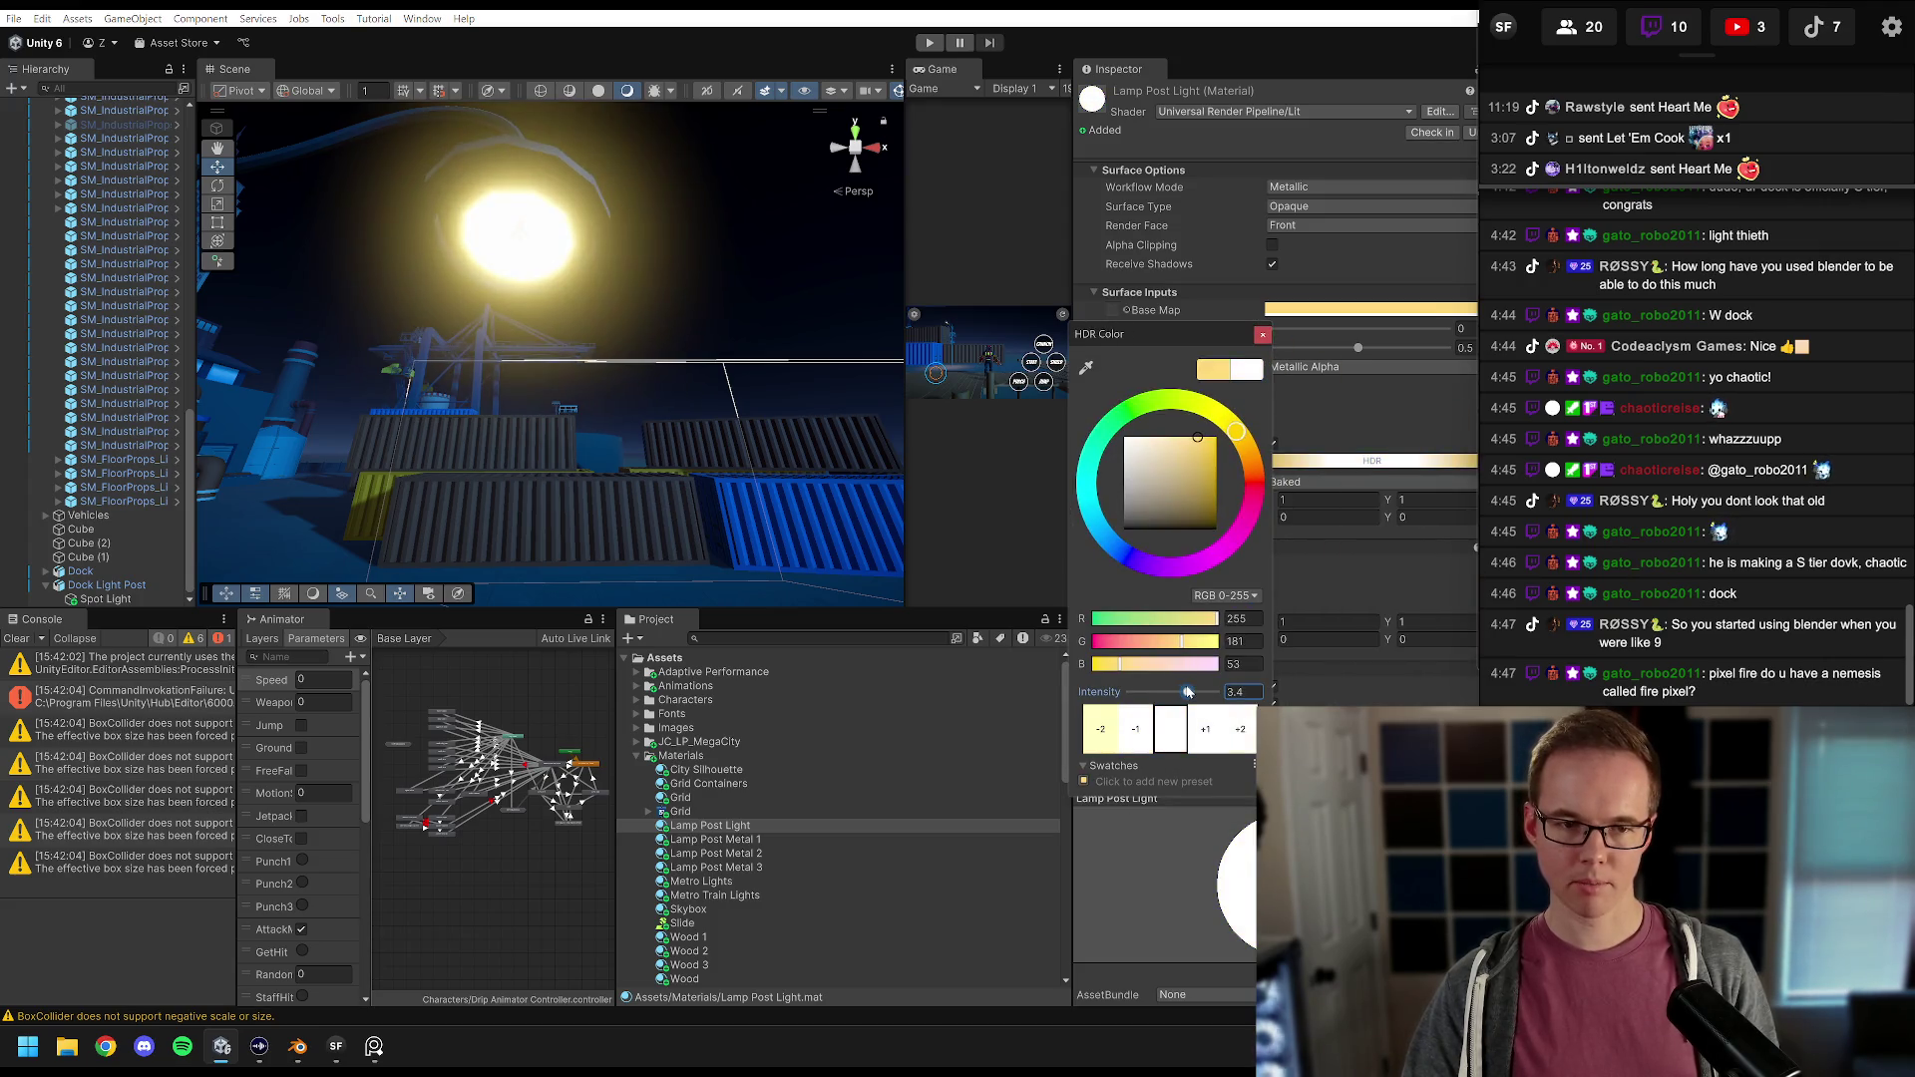
mouse_move(523, 337)
left_mouse_down()
mouse_move(553, 331)
mouse_move(555, 427)
mouse_move(561, 404)
left_mouse_up()
left_click_drag(904, 237, 362, 236)
left_click(929, 42)
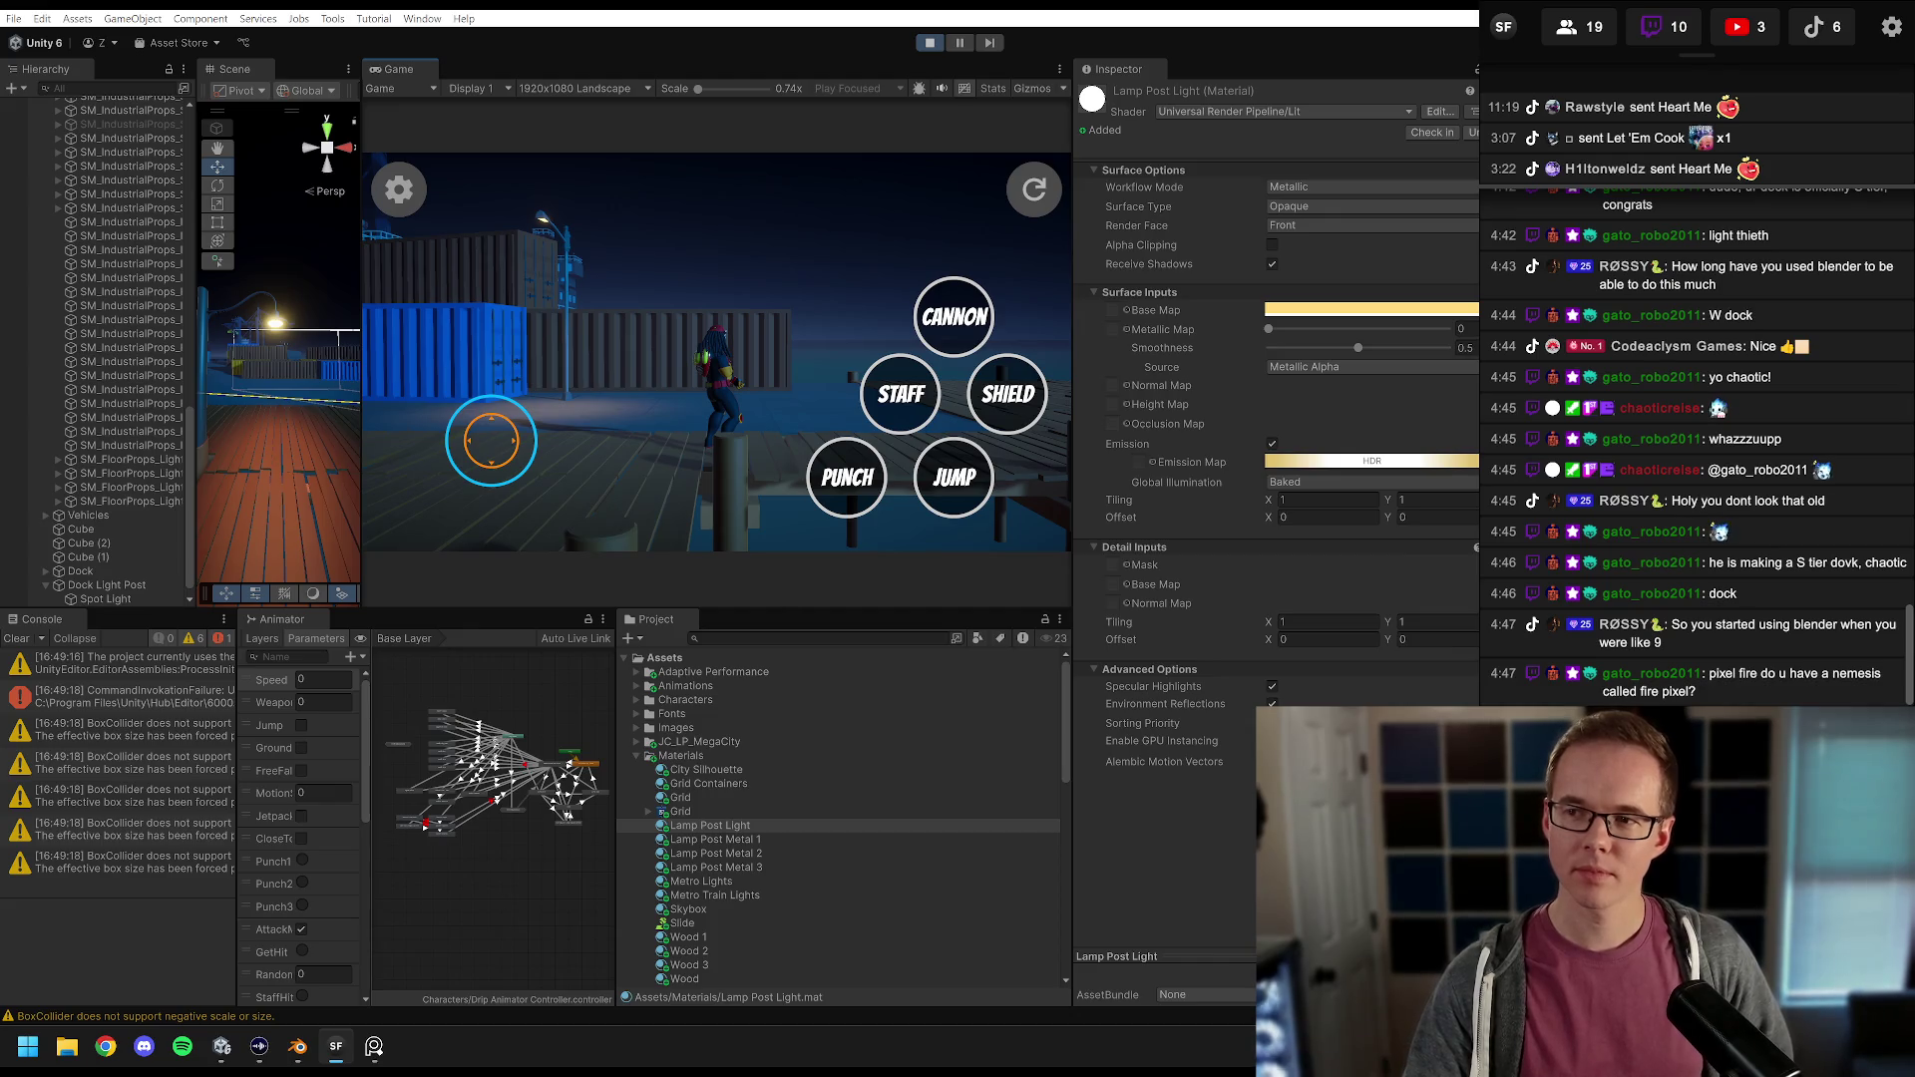
Step: Run the character forward, back and left around the lamp-lit dock, then bring up Discord
left_click(1192, 411)
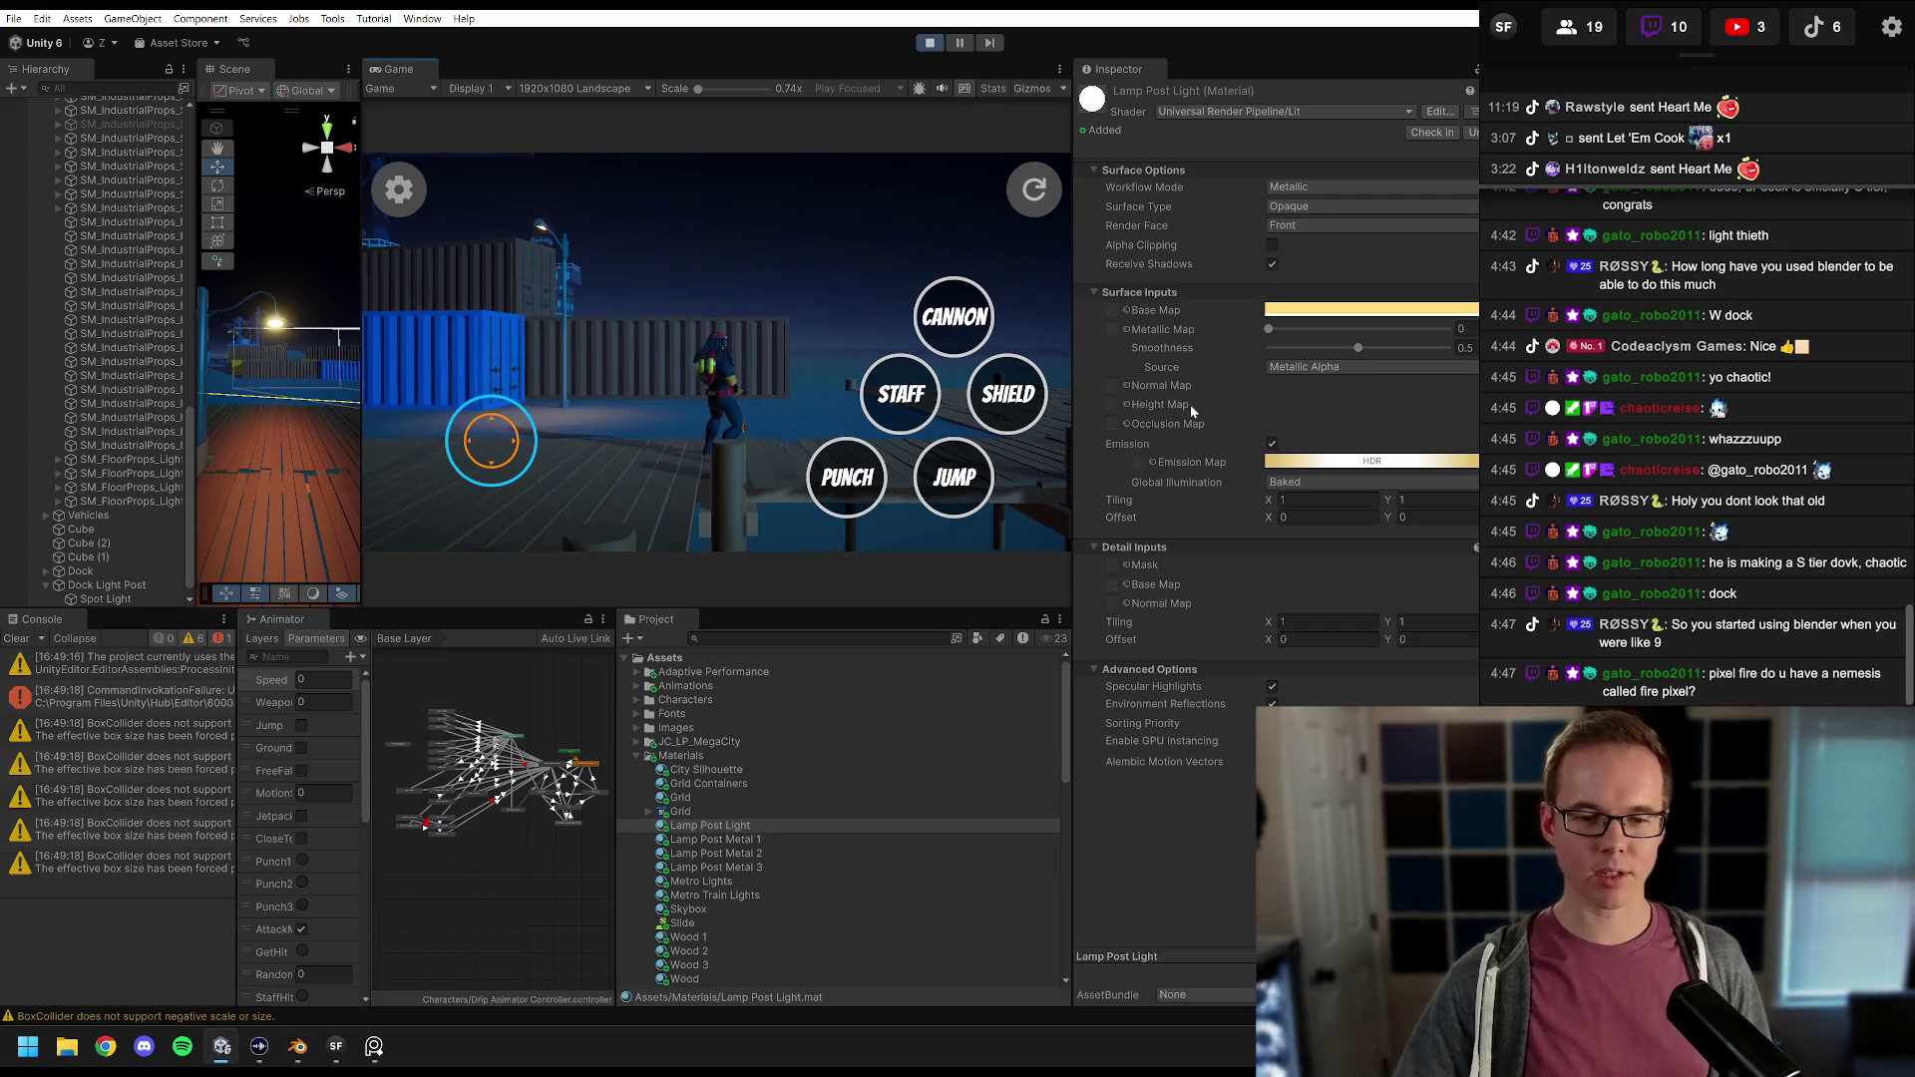
left_click(788, 326)
key("w")
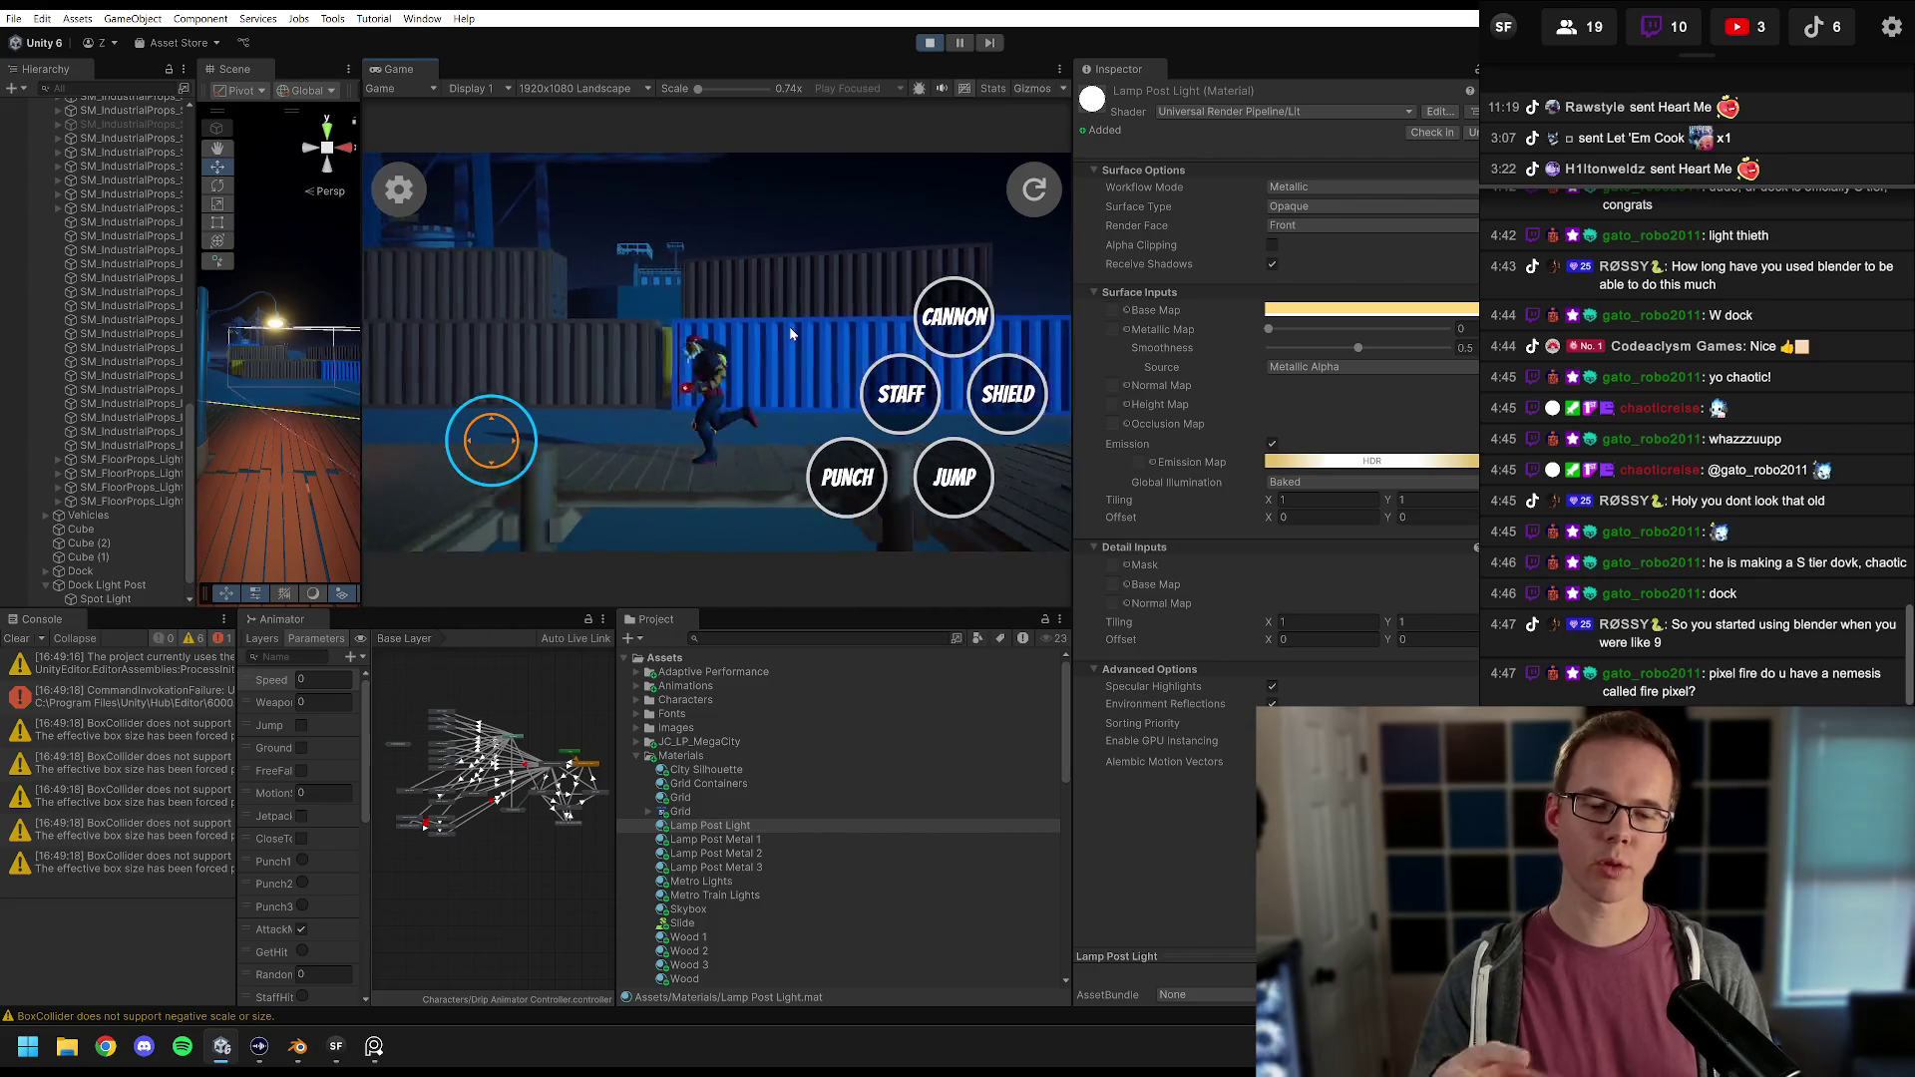
key("s")
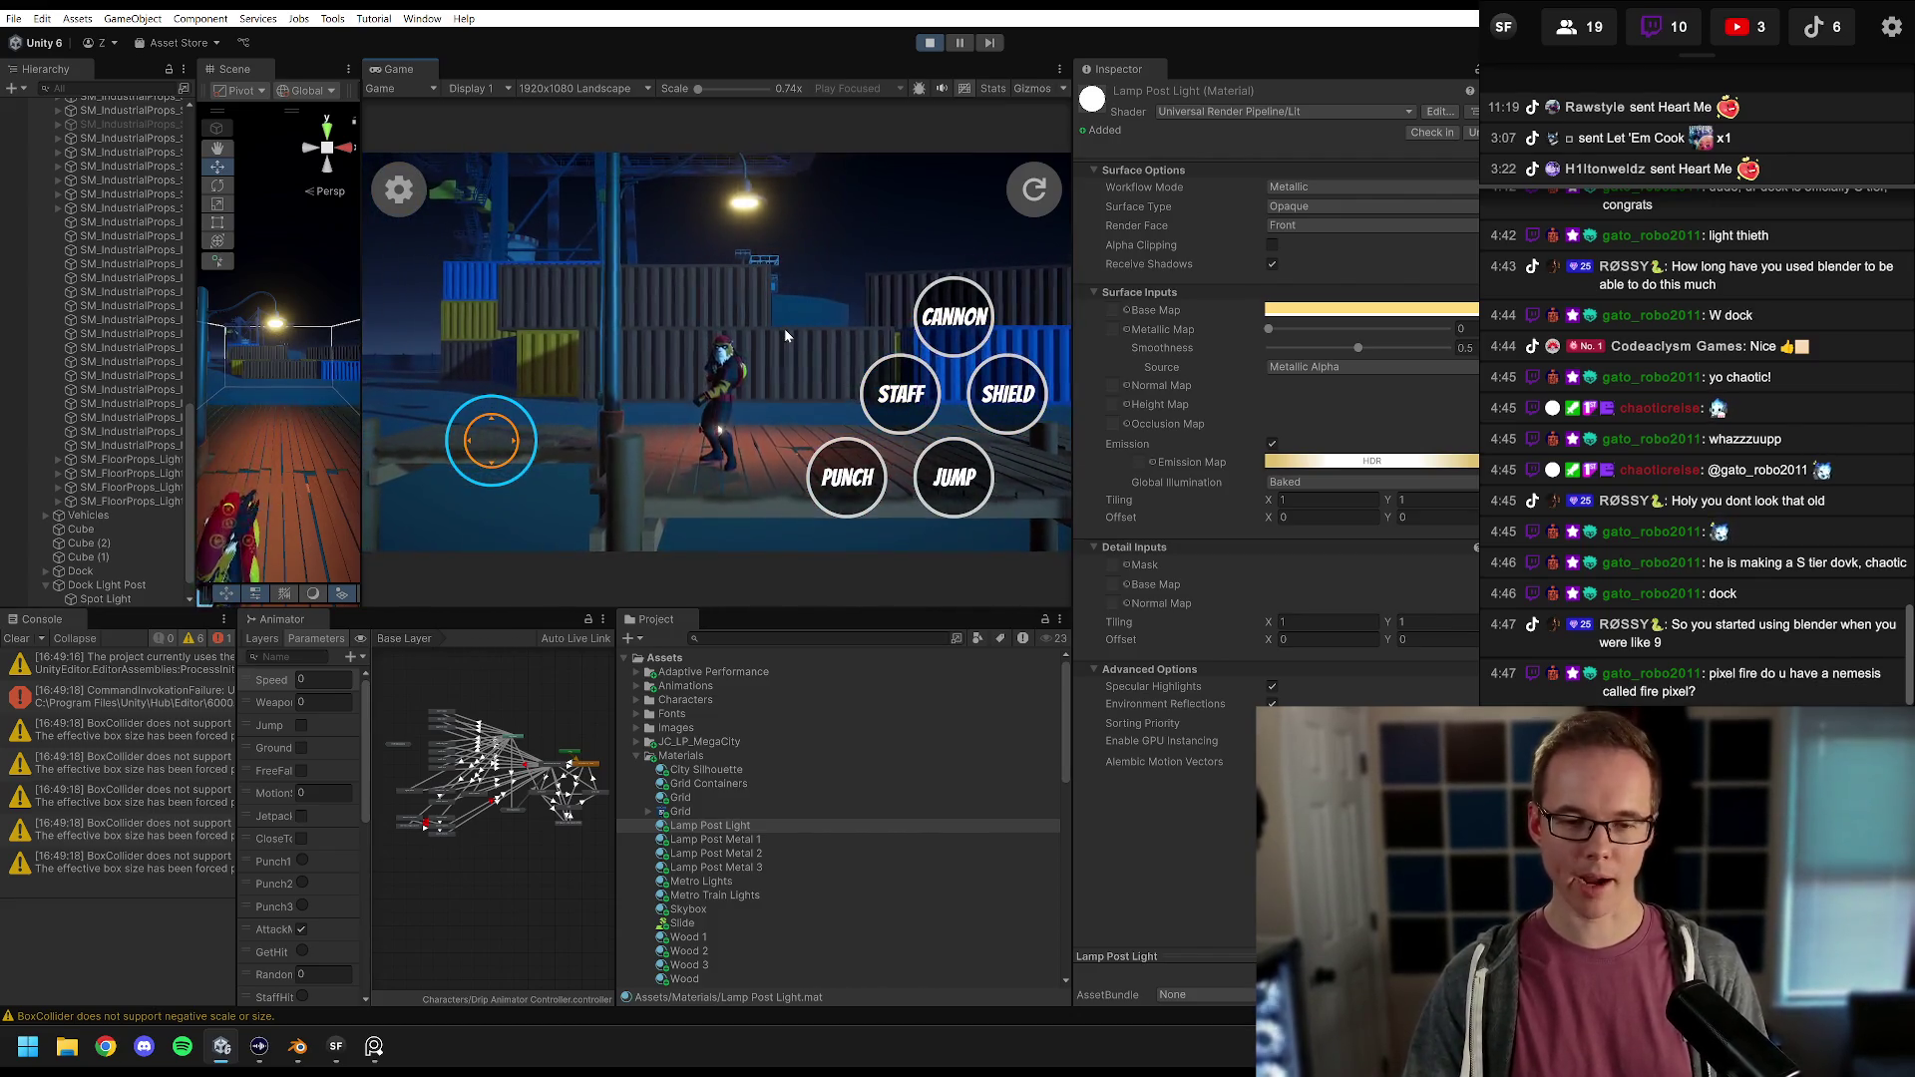
key("a")
key("w")
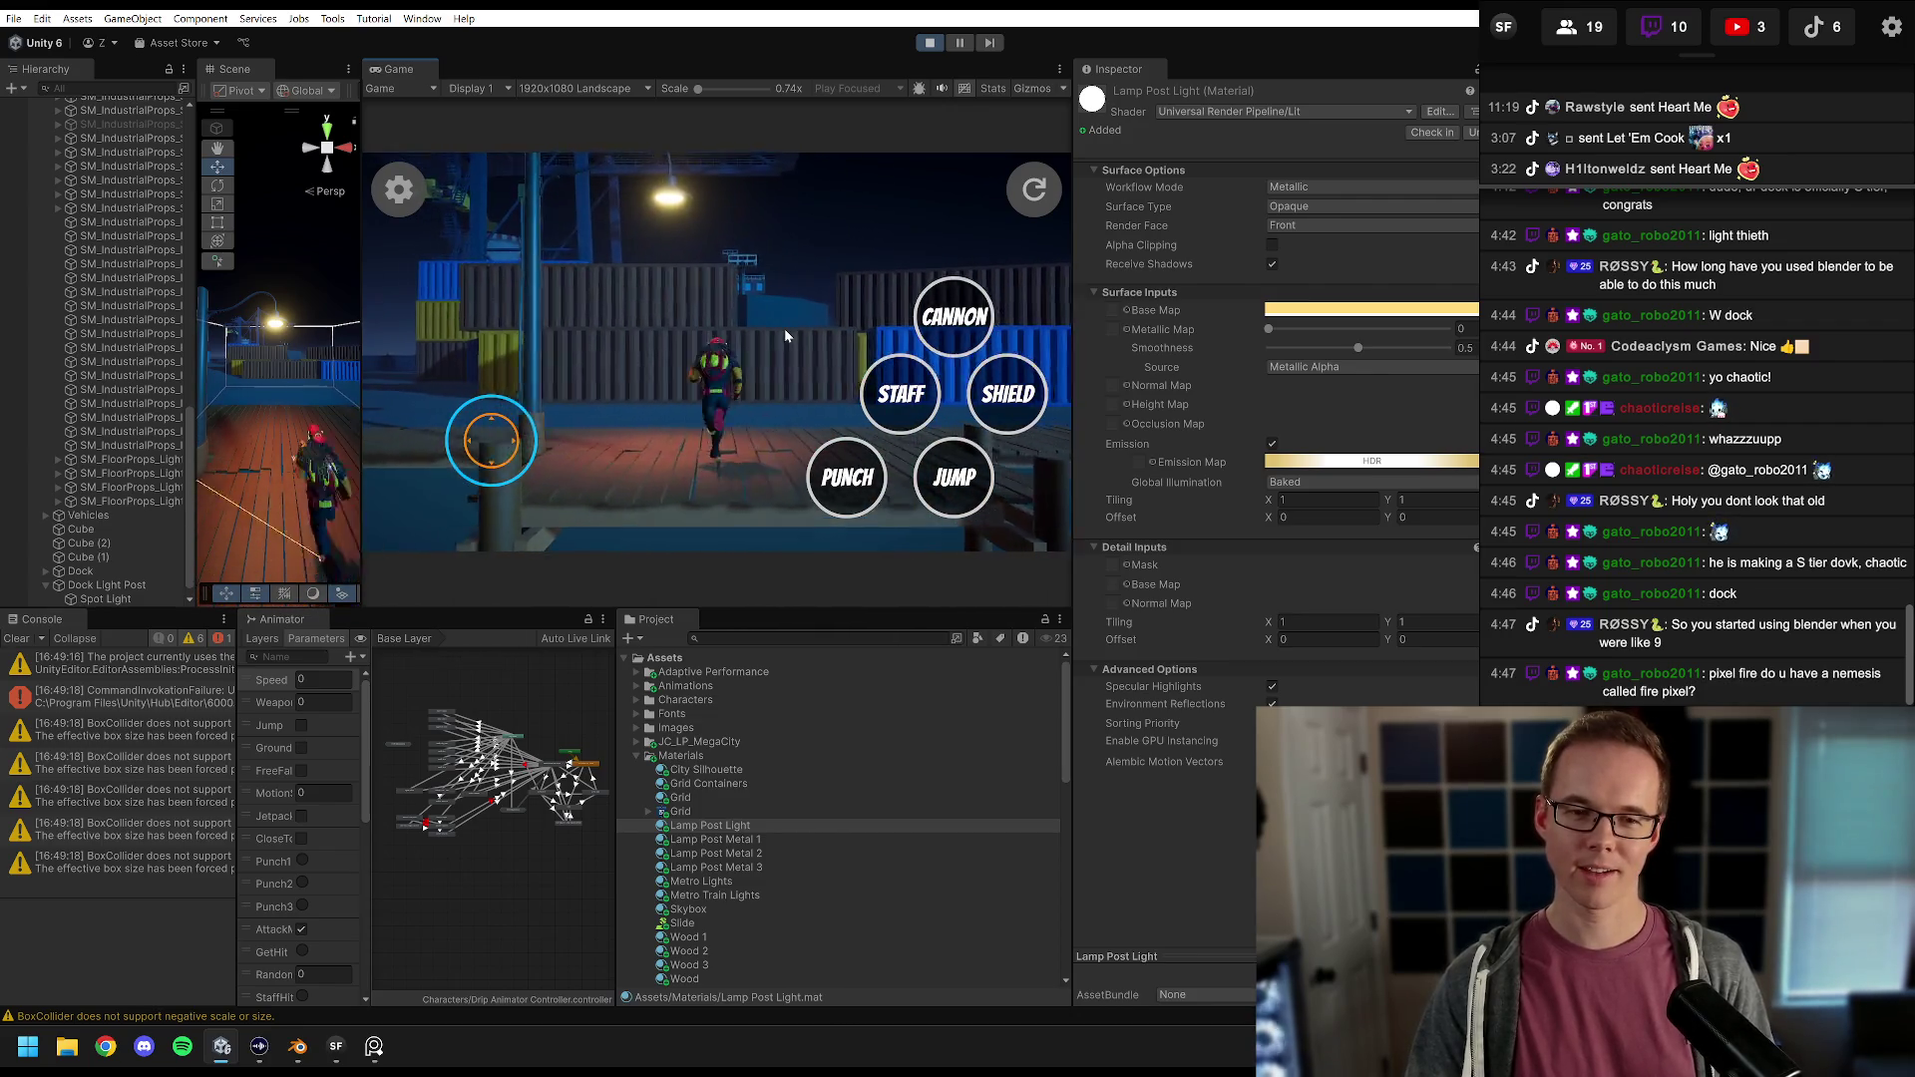
key("s")
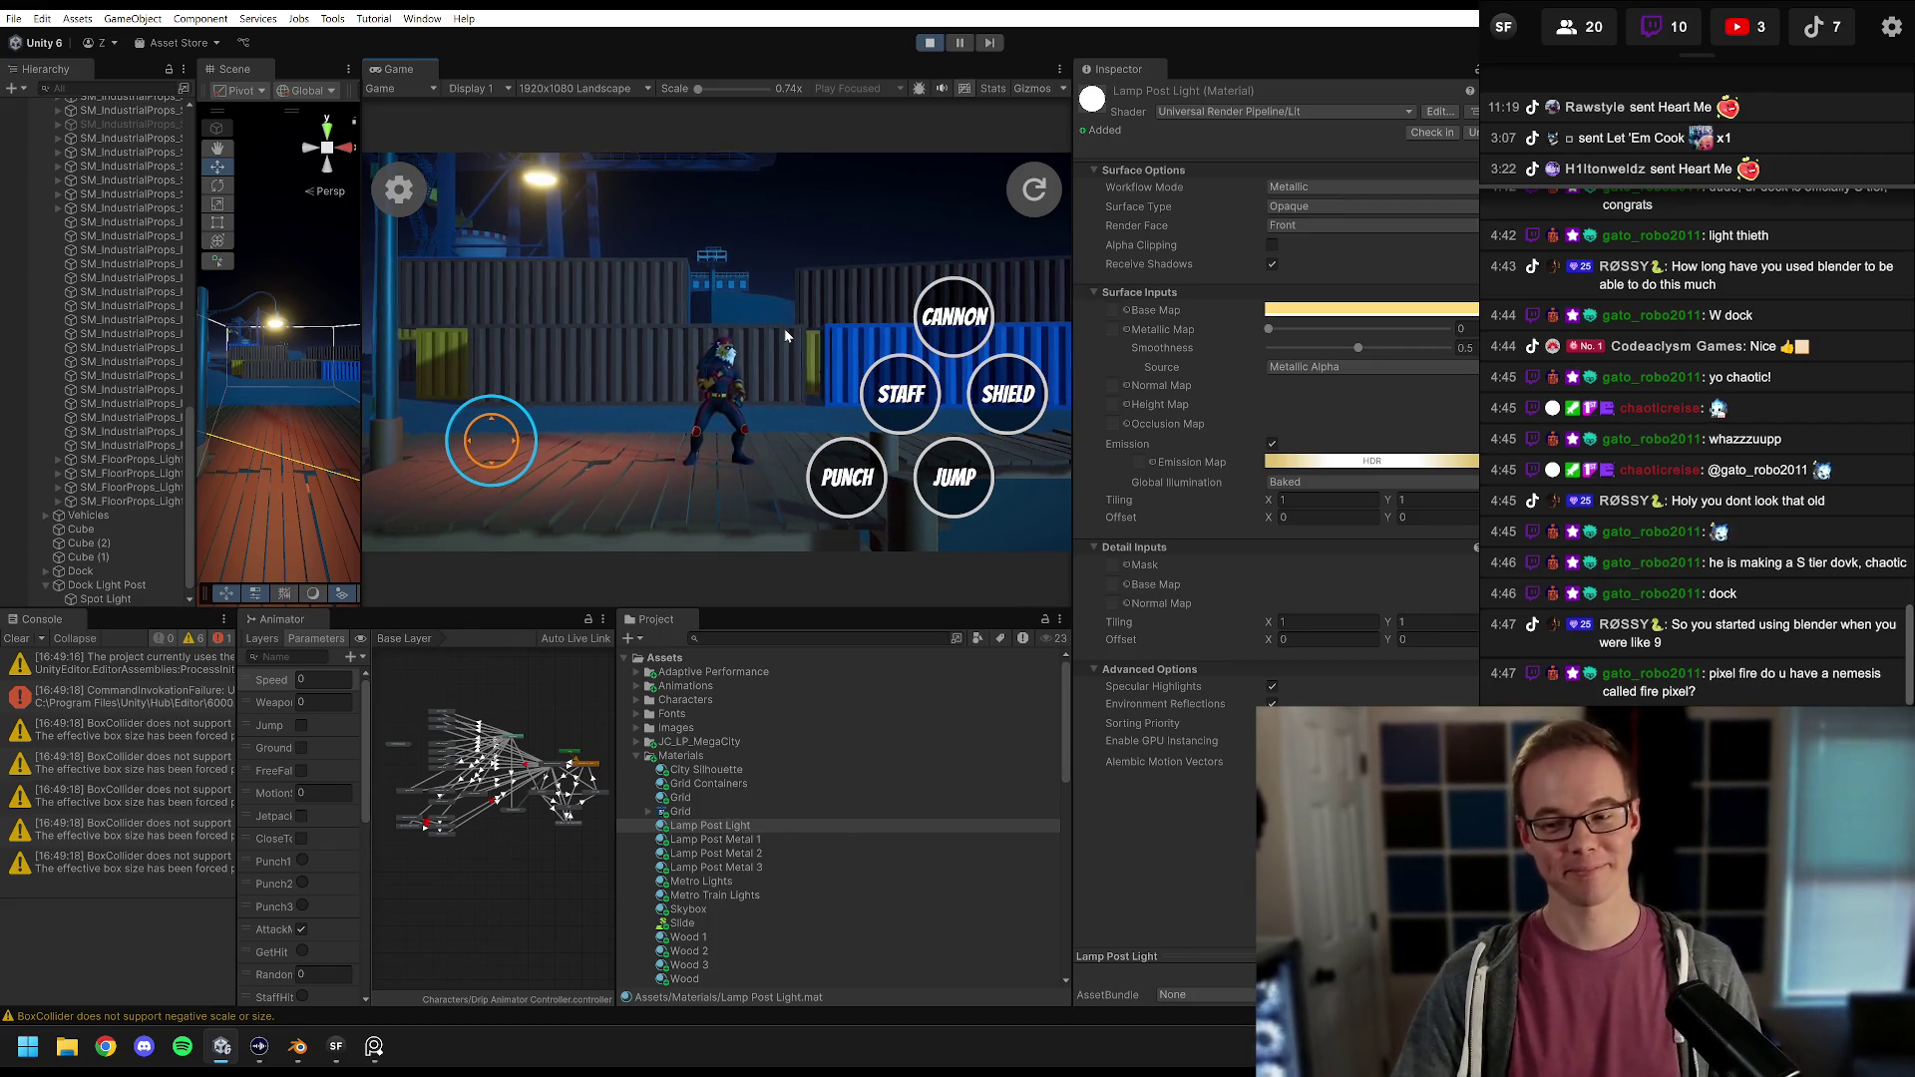
key("a")
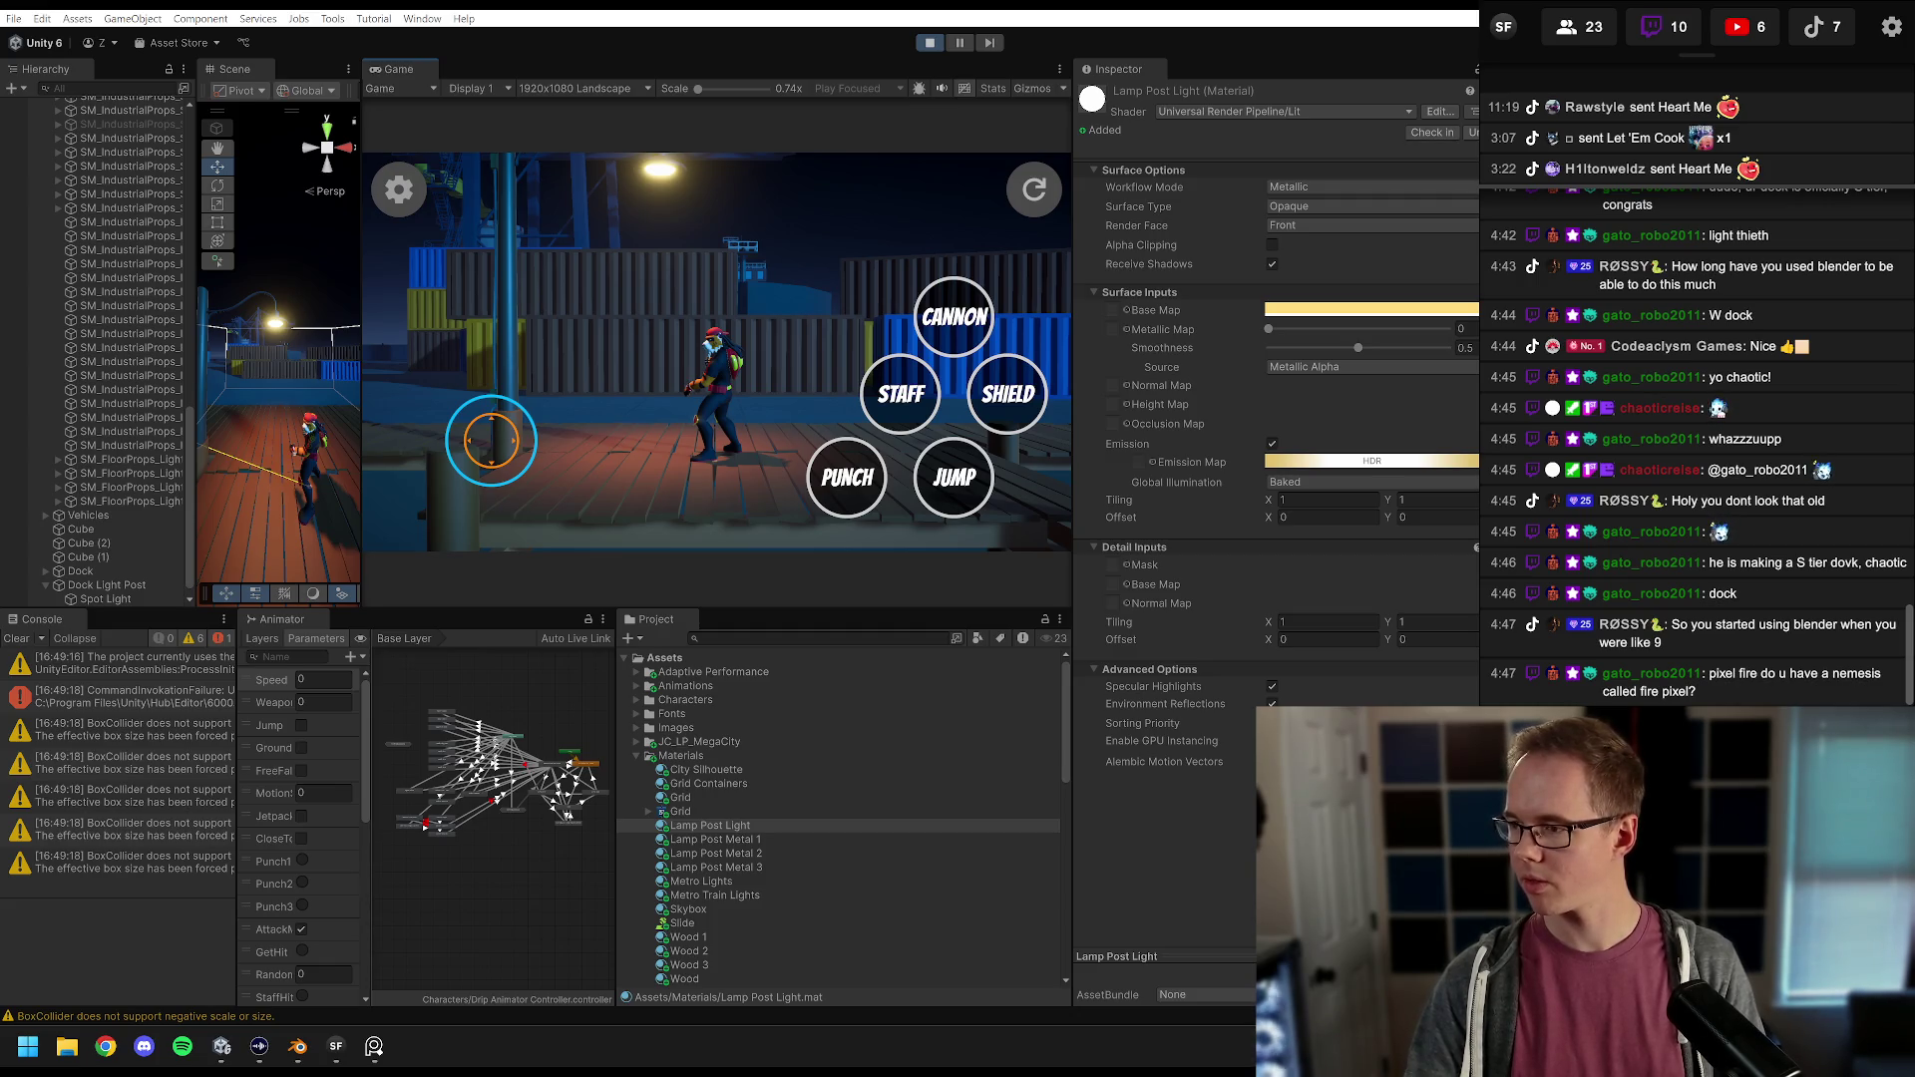
left_click(145, 1046)
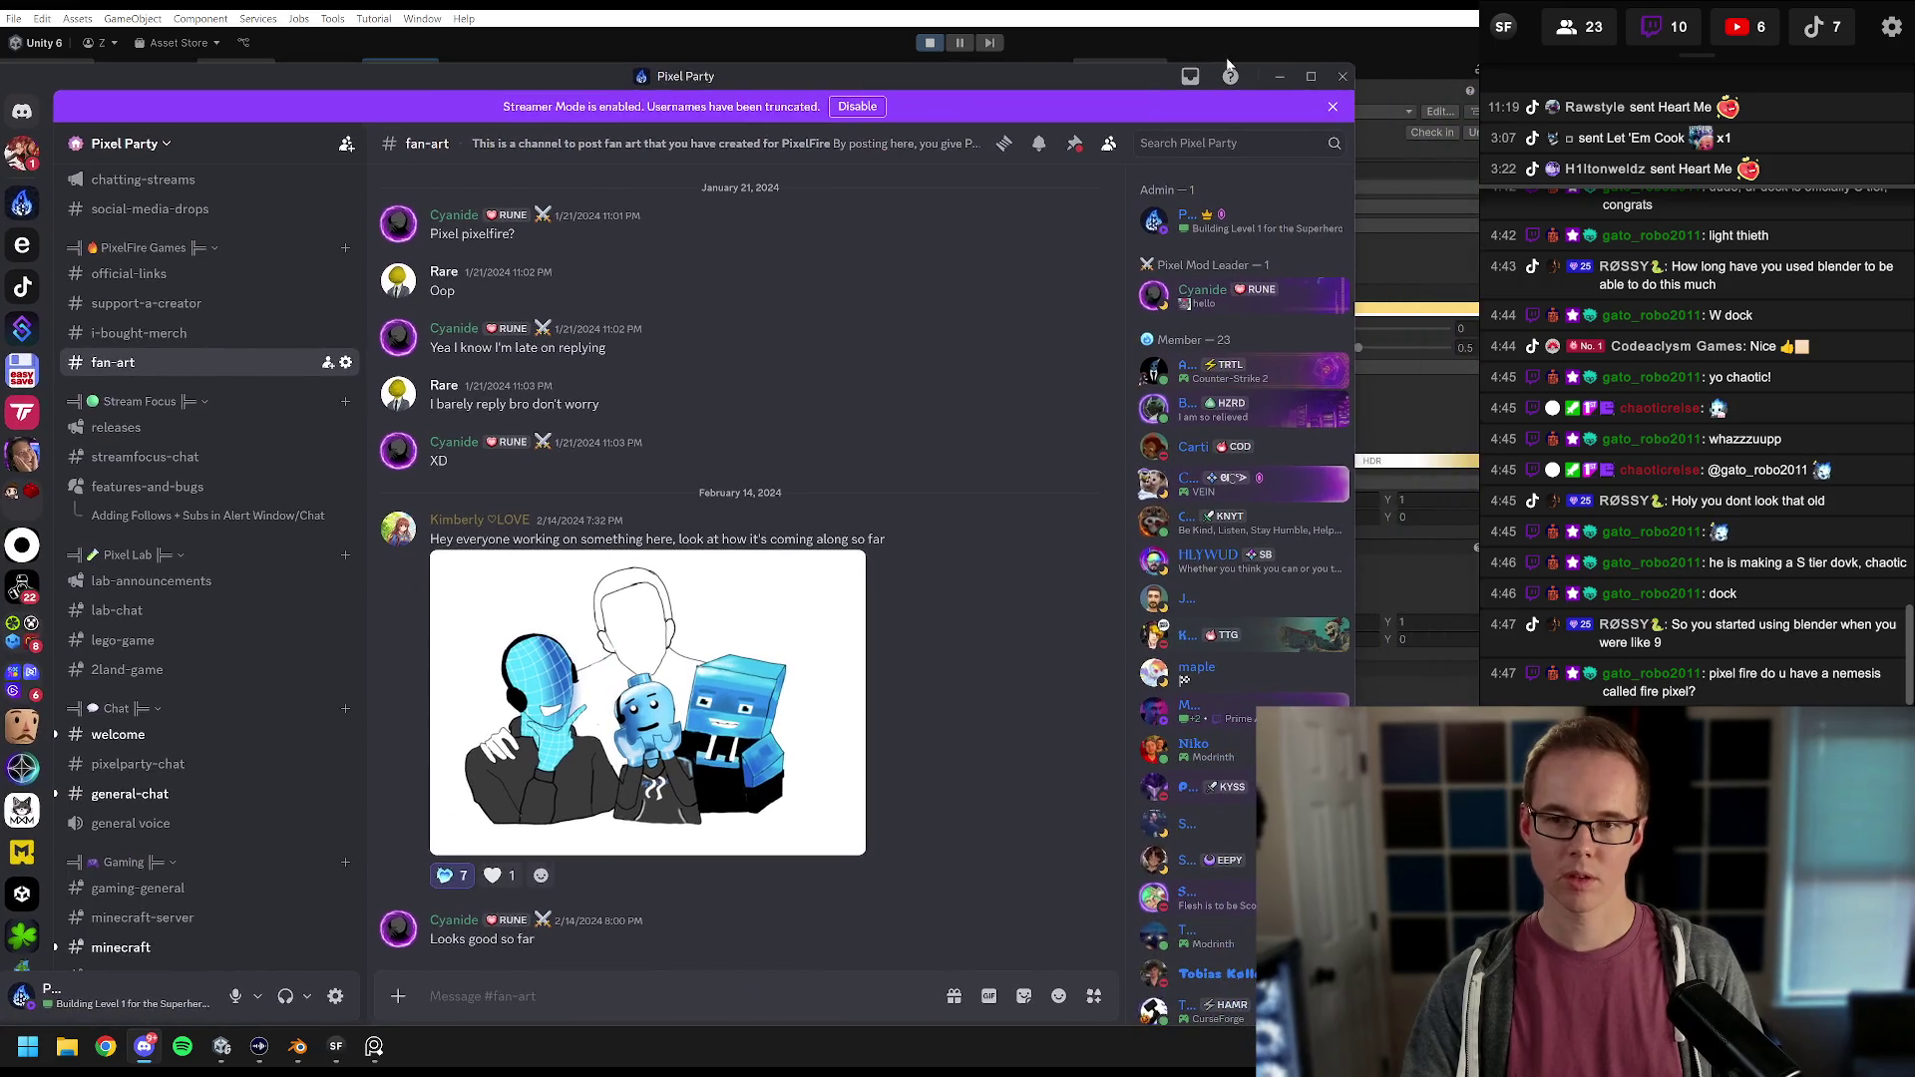
Step: Maximize Discord and scroll #fan-art back to the June 2022 artwork posts
left_click(1312, 80)
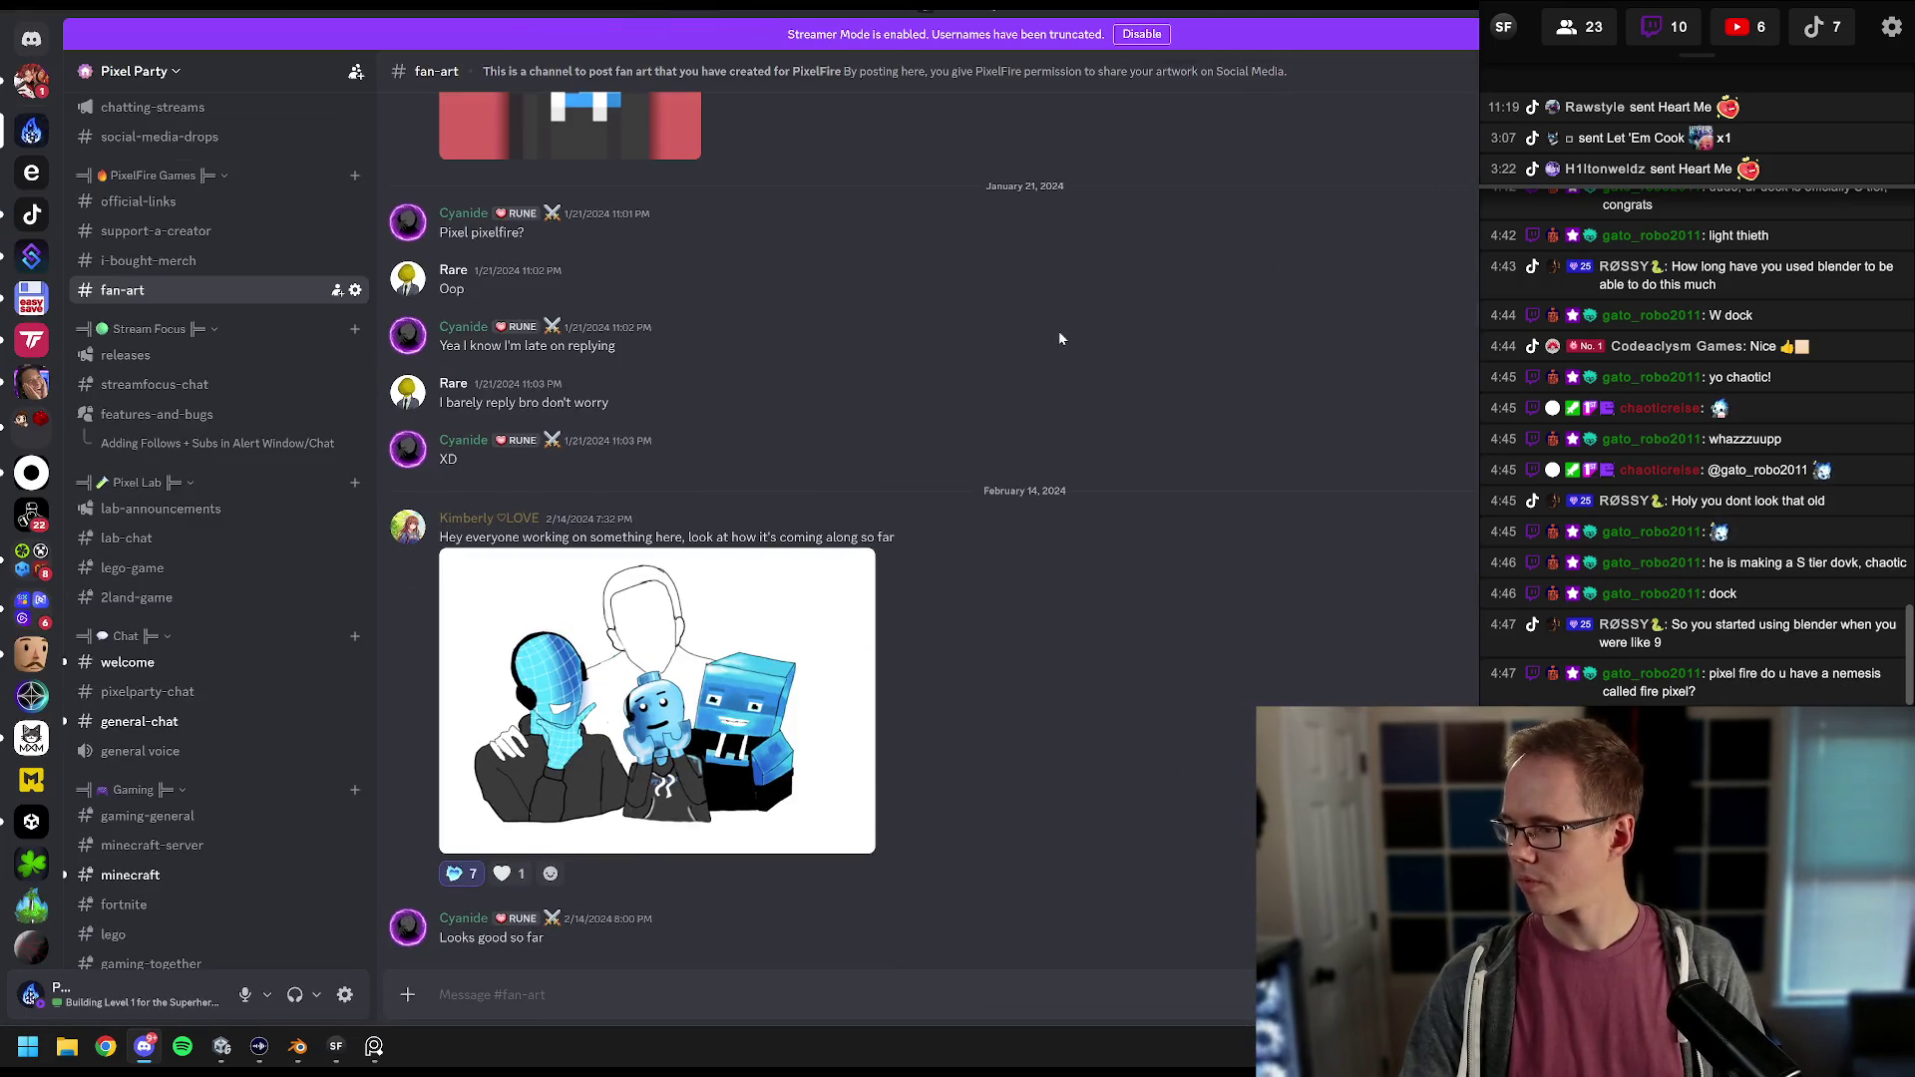
scroll(803, 569, "up", 10)
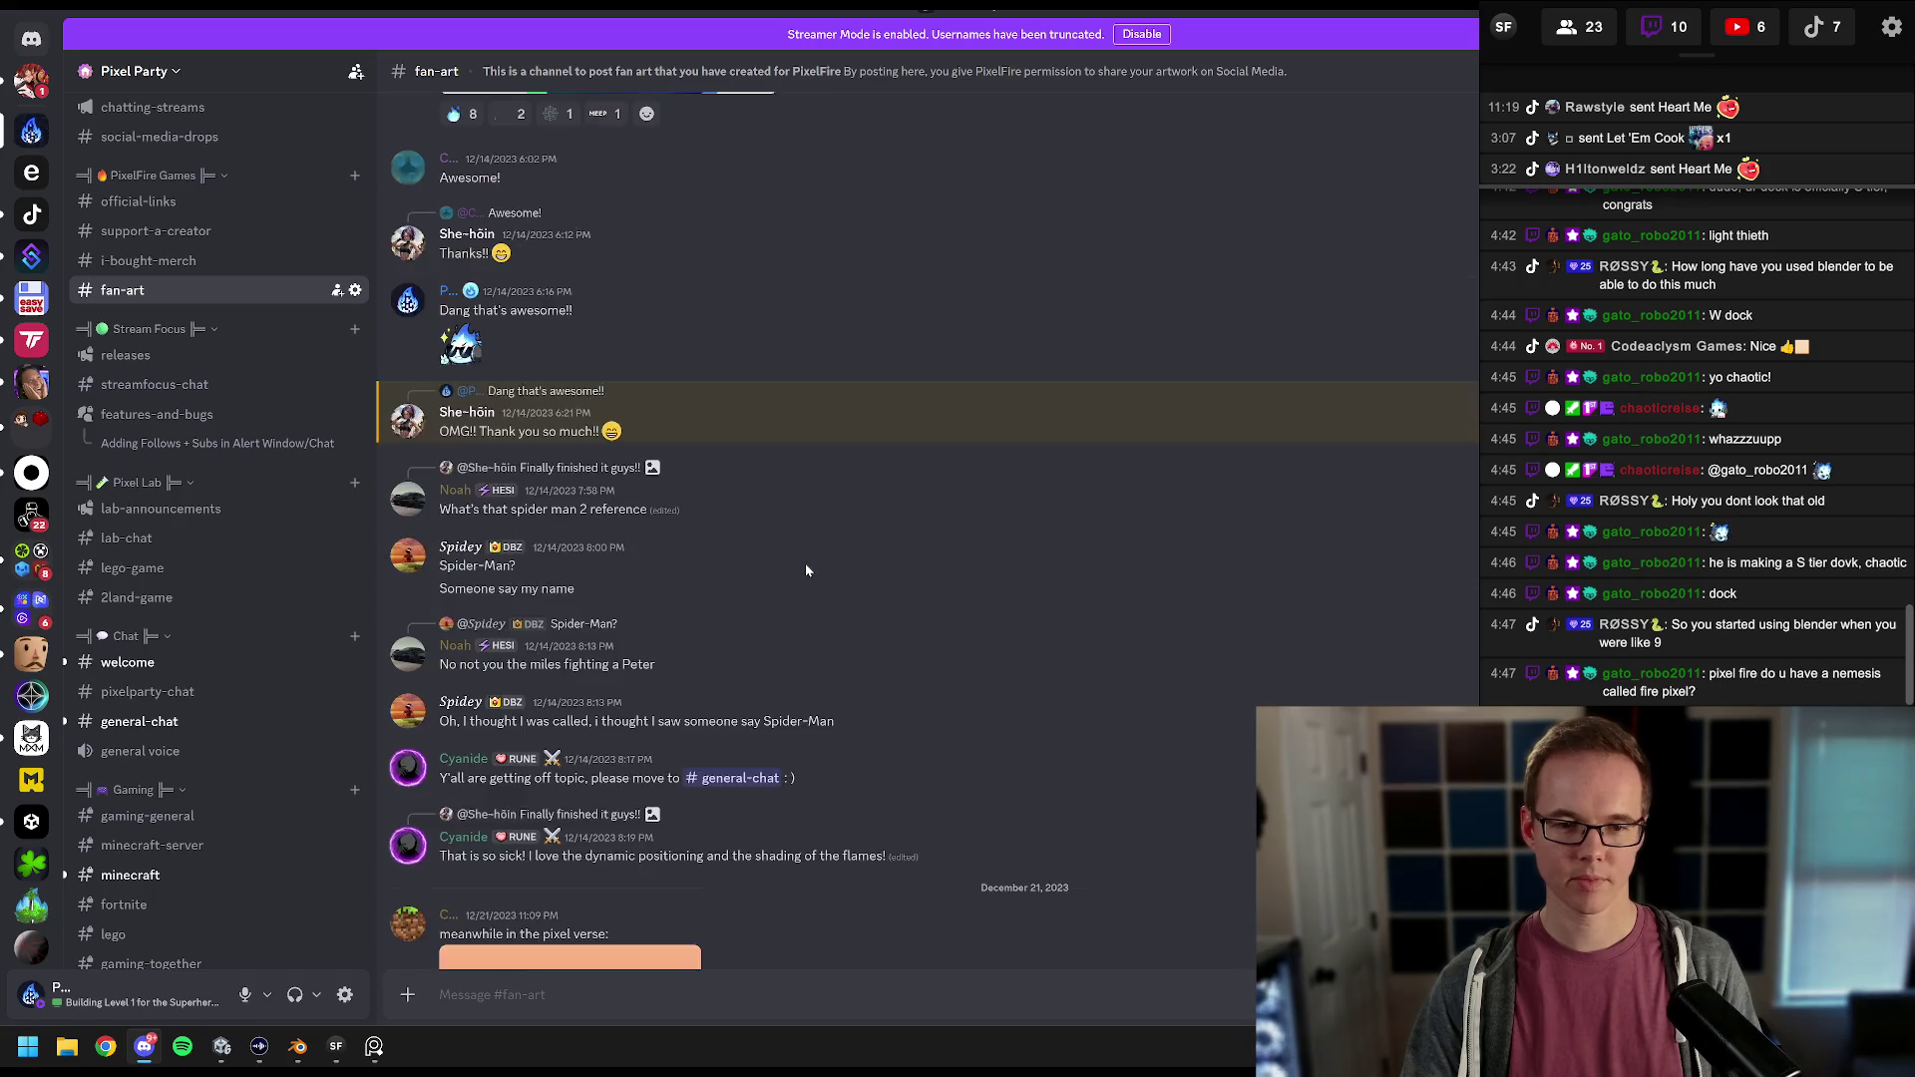
scroll(808, 567, "up", 15)
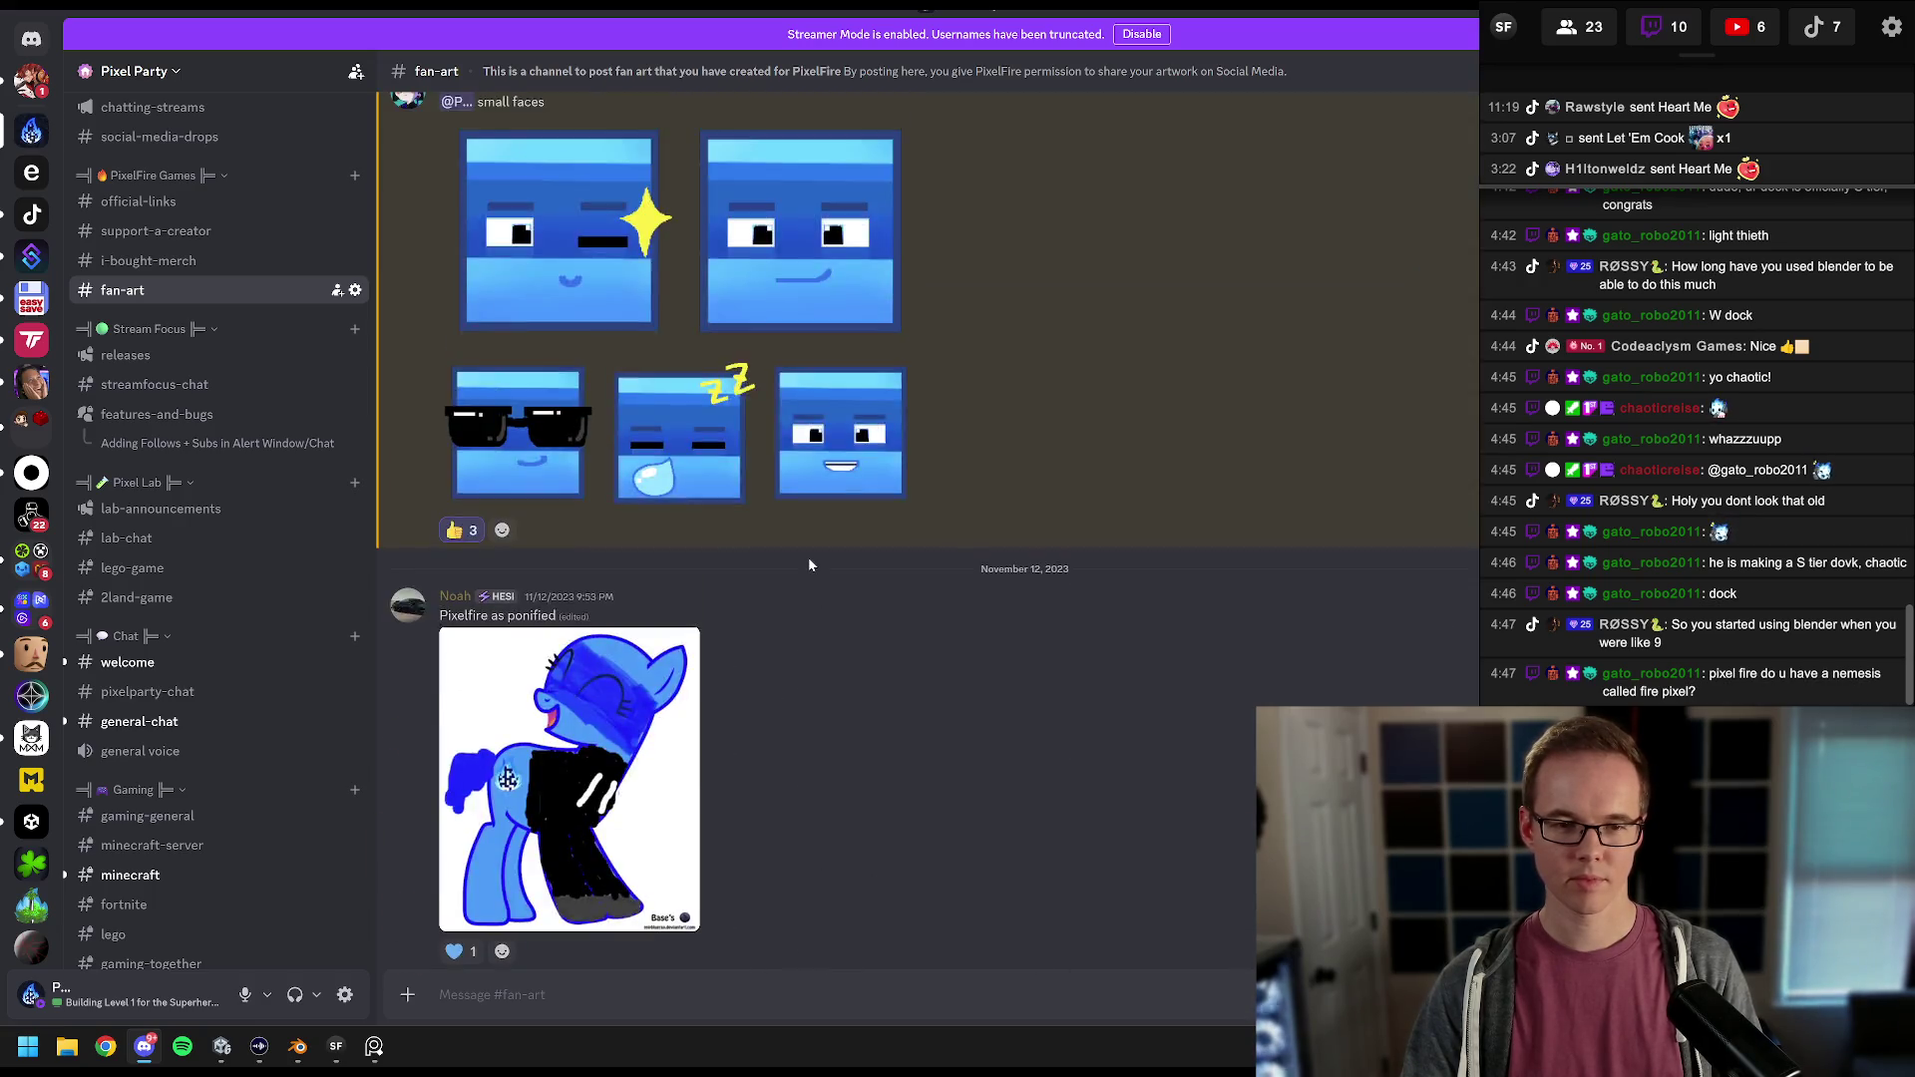
scroll(810, 566, "up", 15)
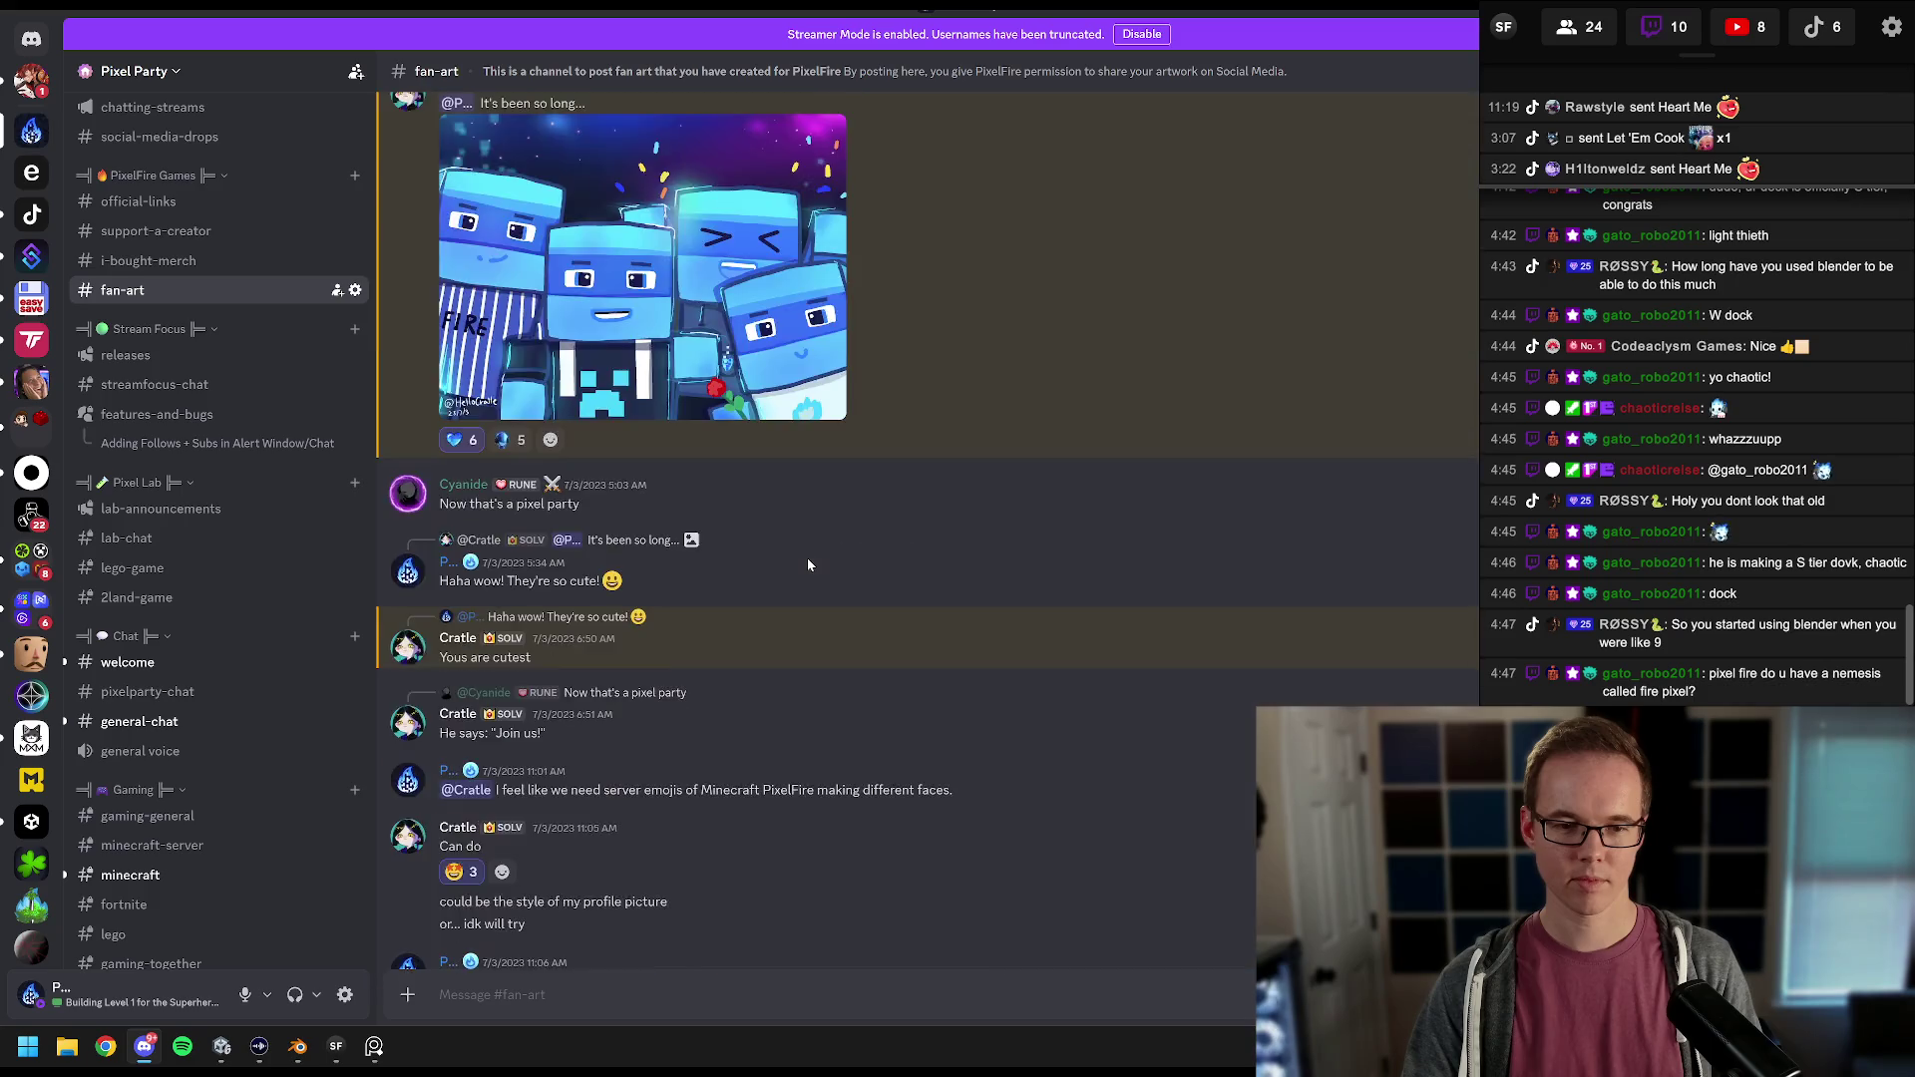
scroll(806, 564, "up", 15)
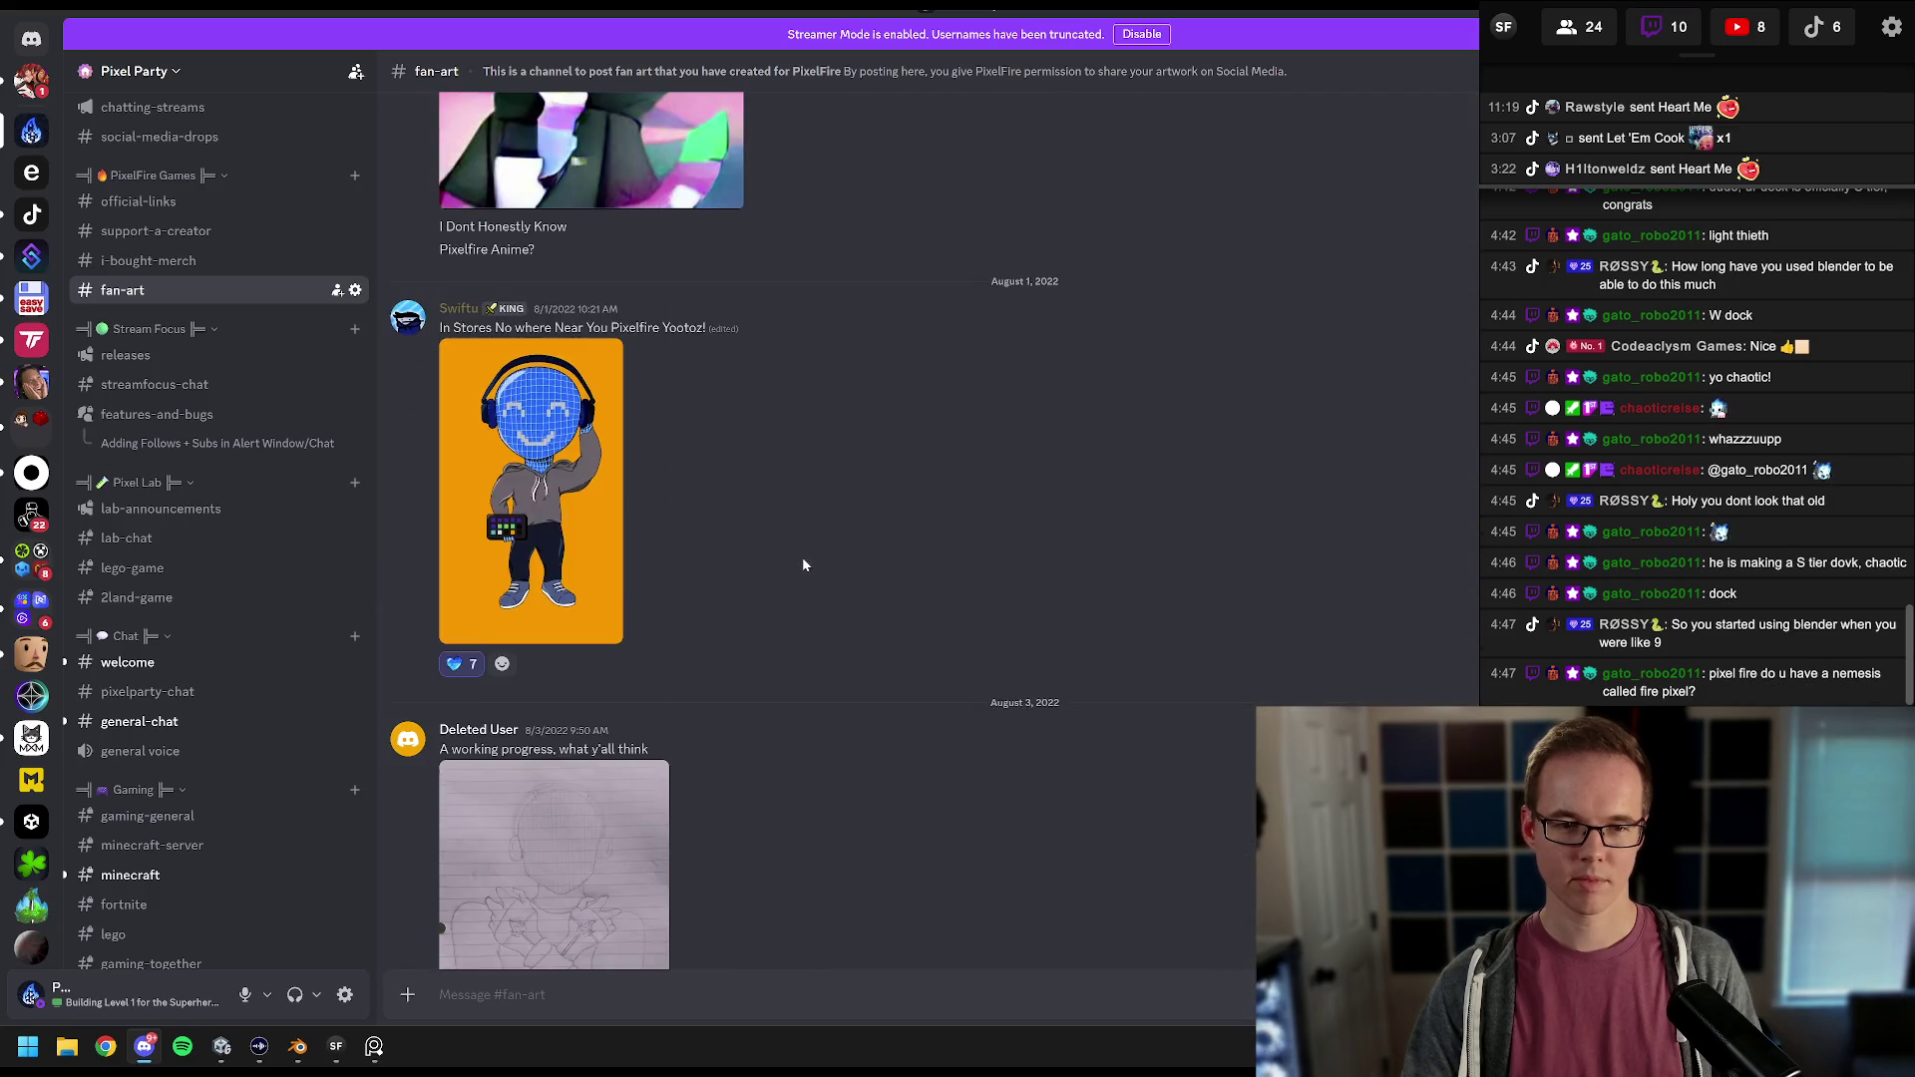
scroll(804, 564, "up", 15)
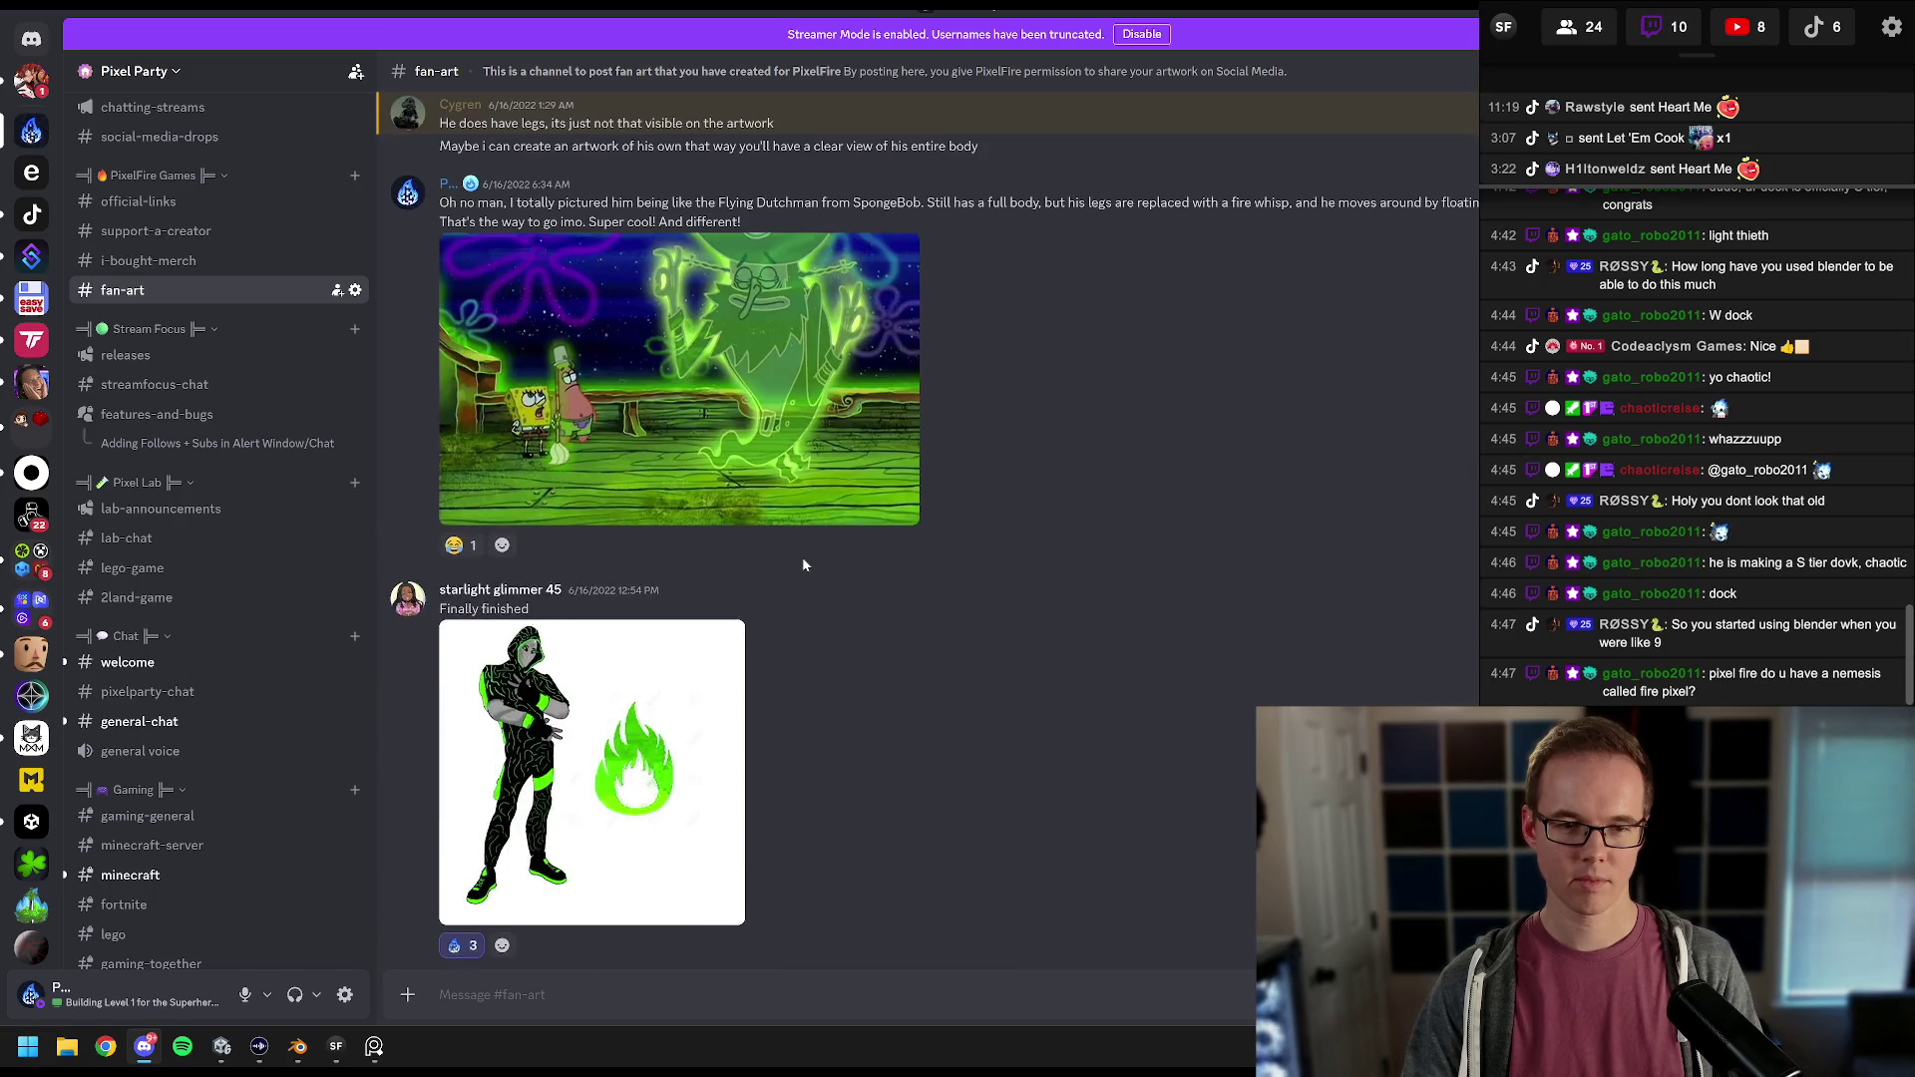
scroll(804, 564, "up", 15)
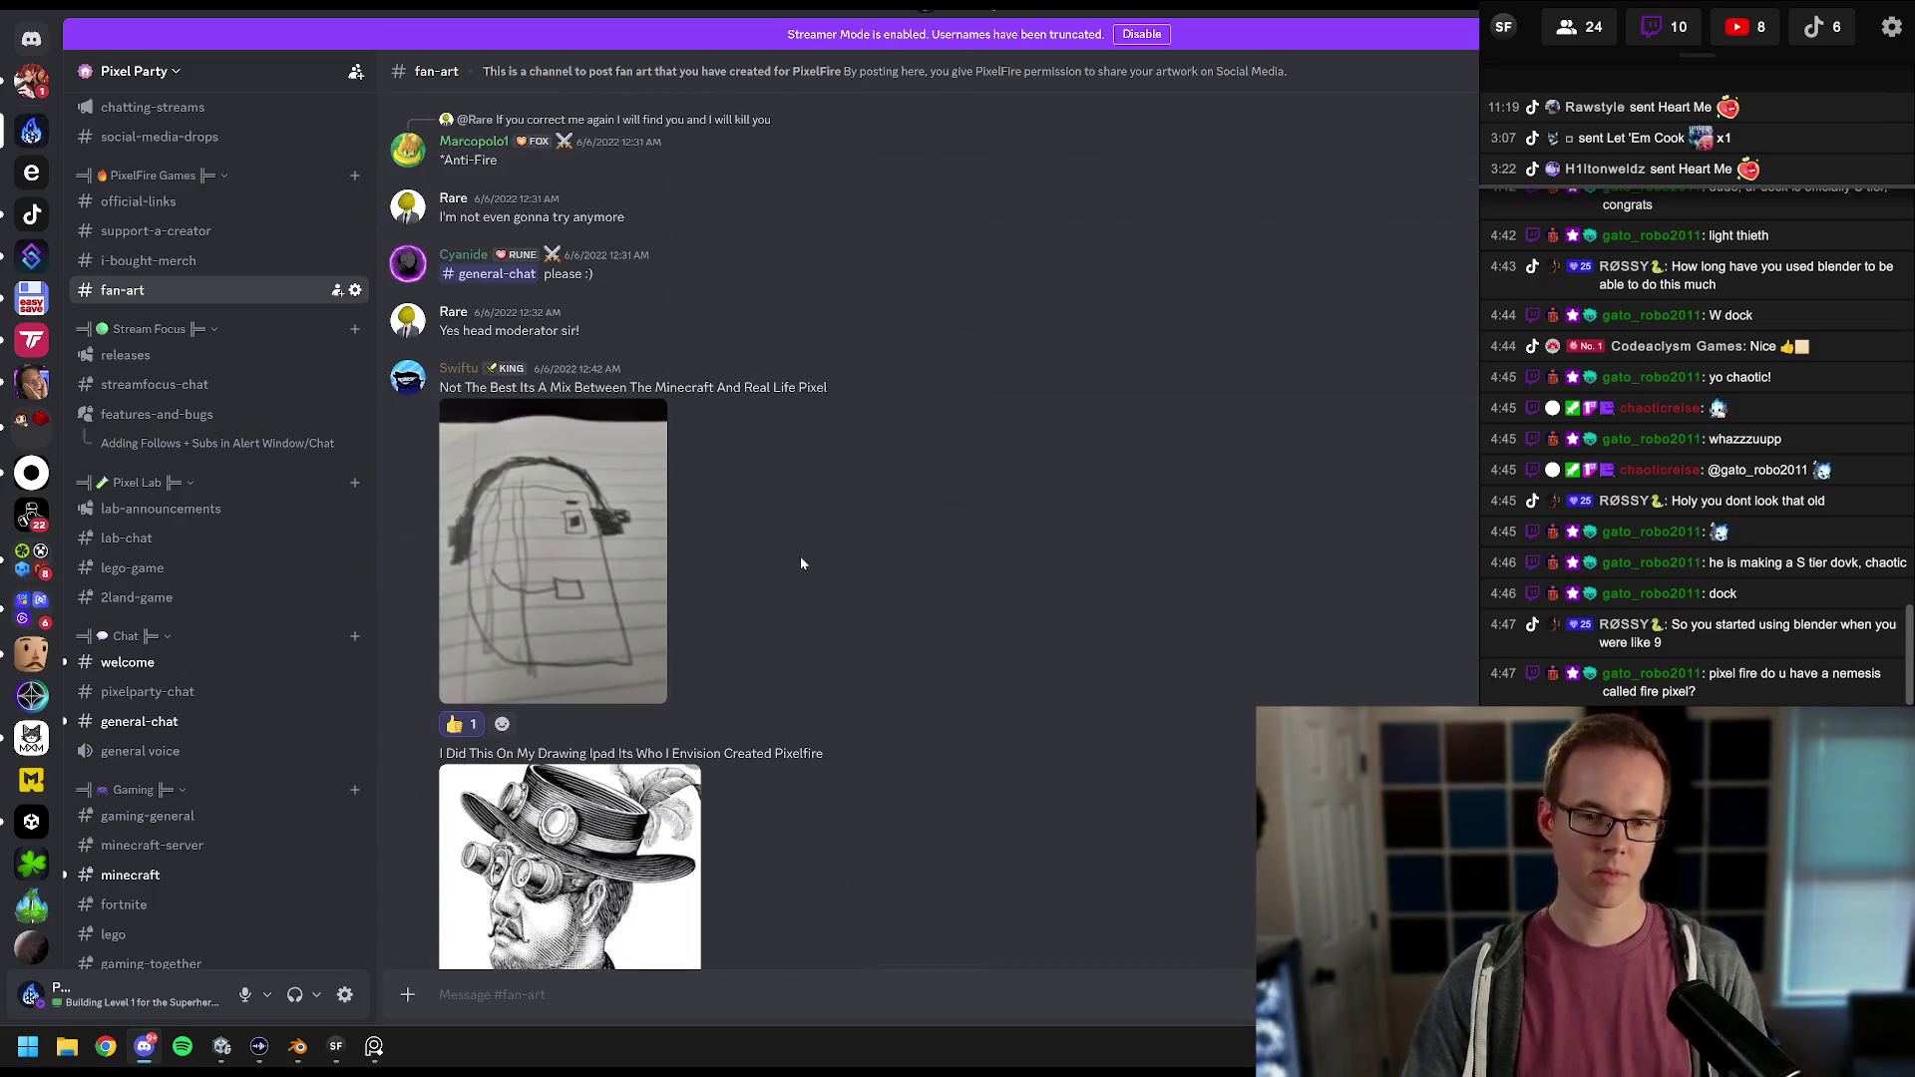
scroll(804, 565, "up", 15)
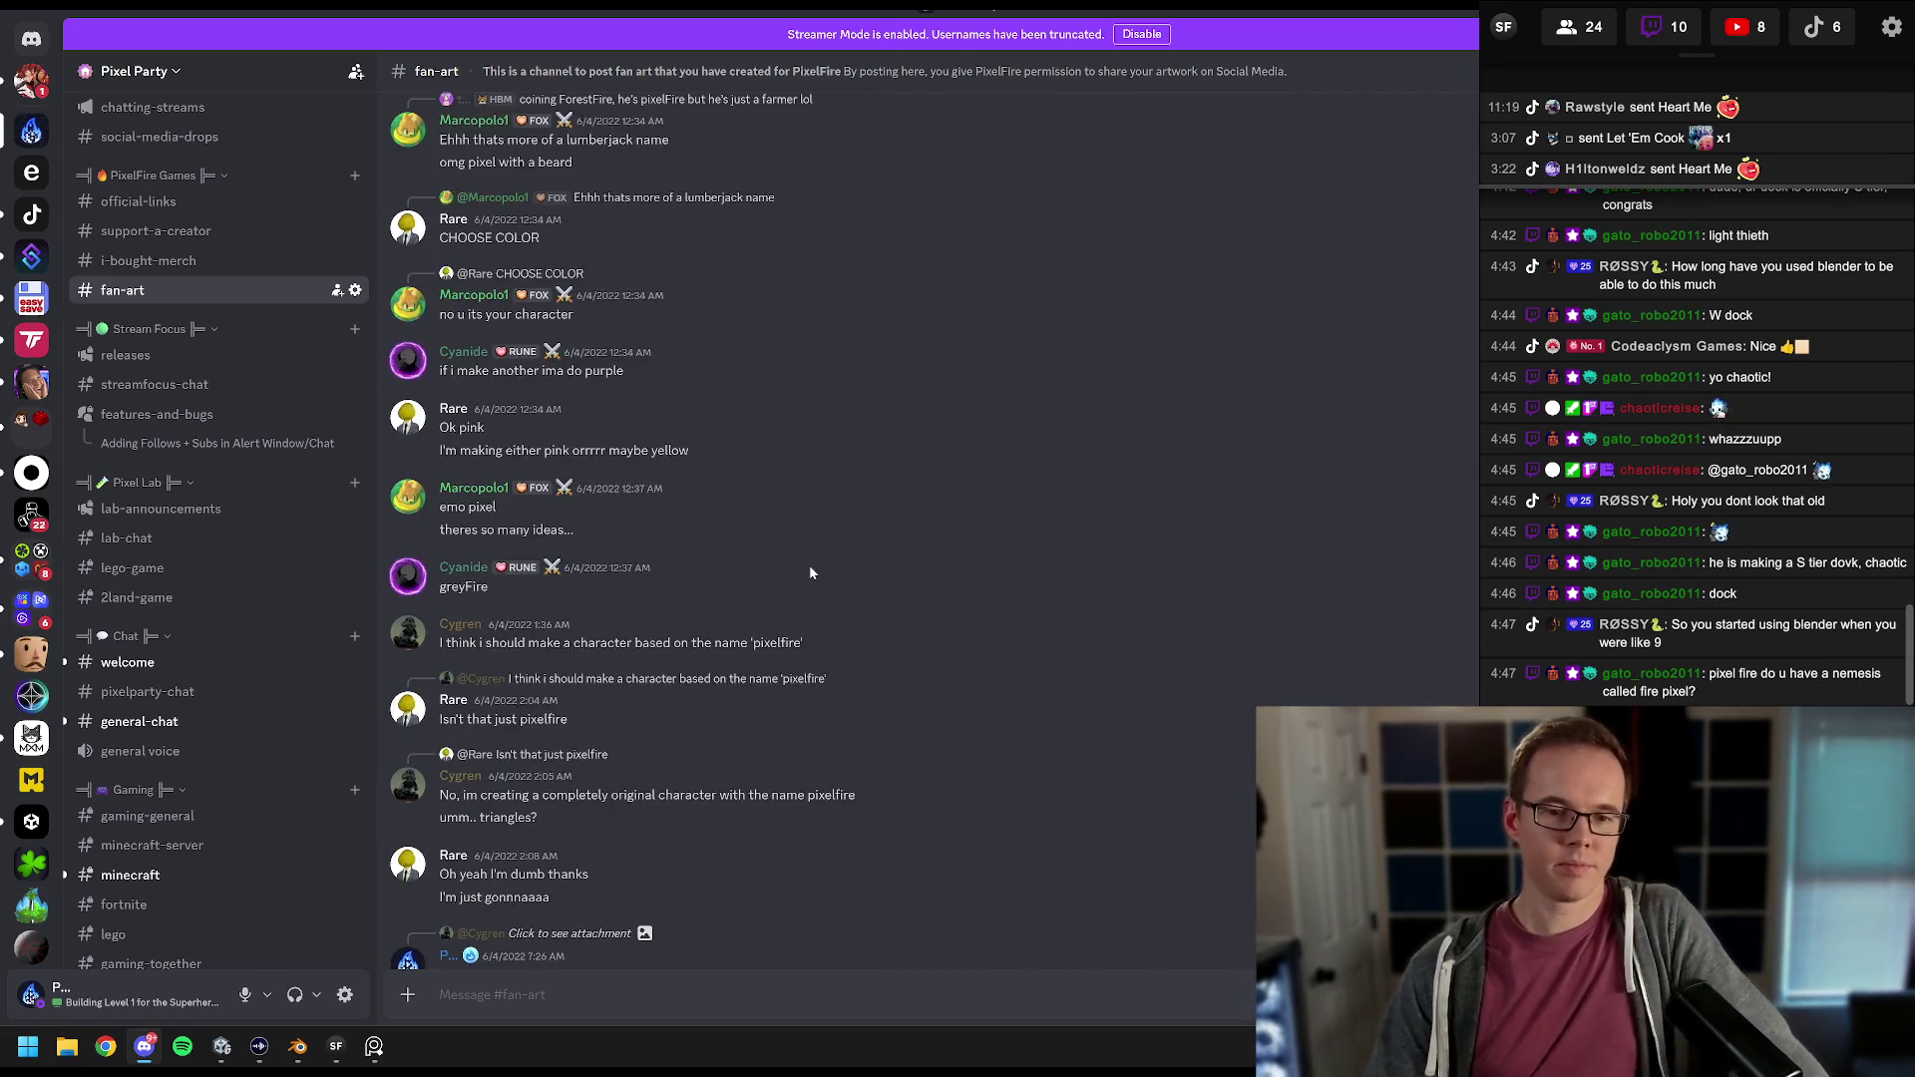
scroll(766, 555, "up", 15)
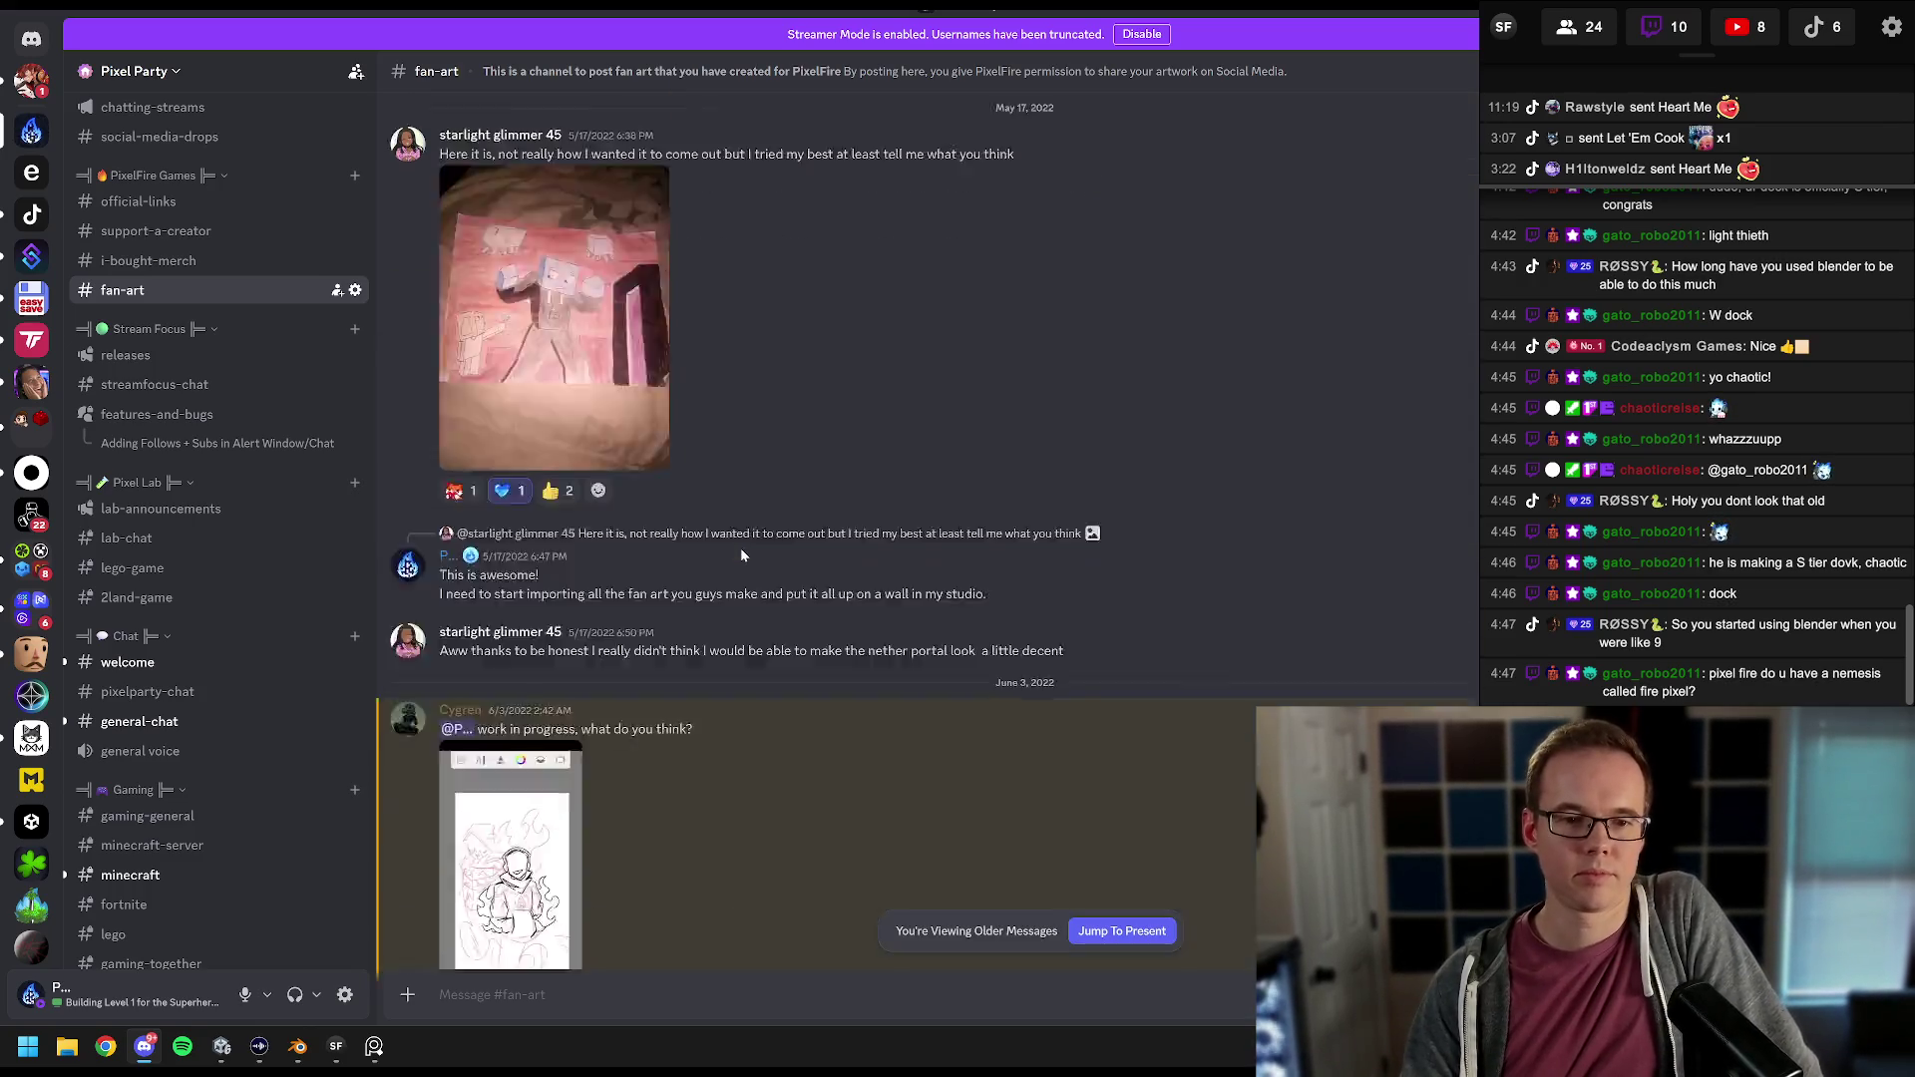
scroll(738, 553, "down", 12)
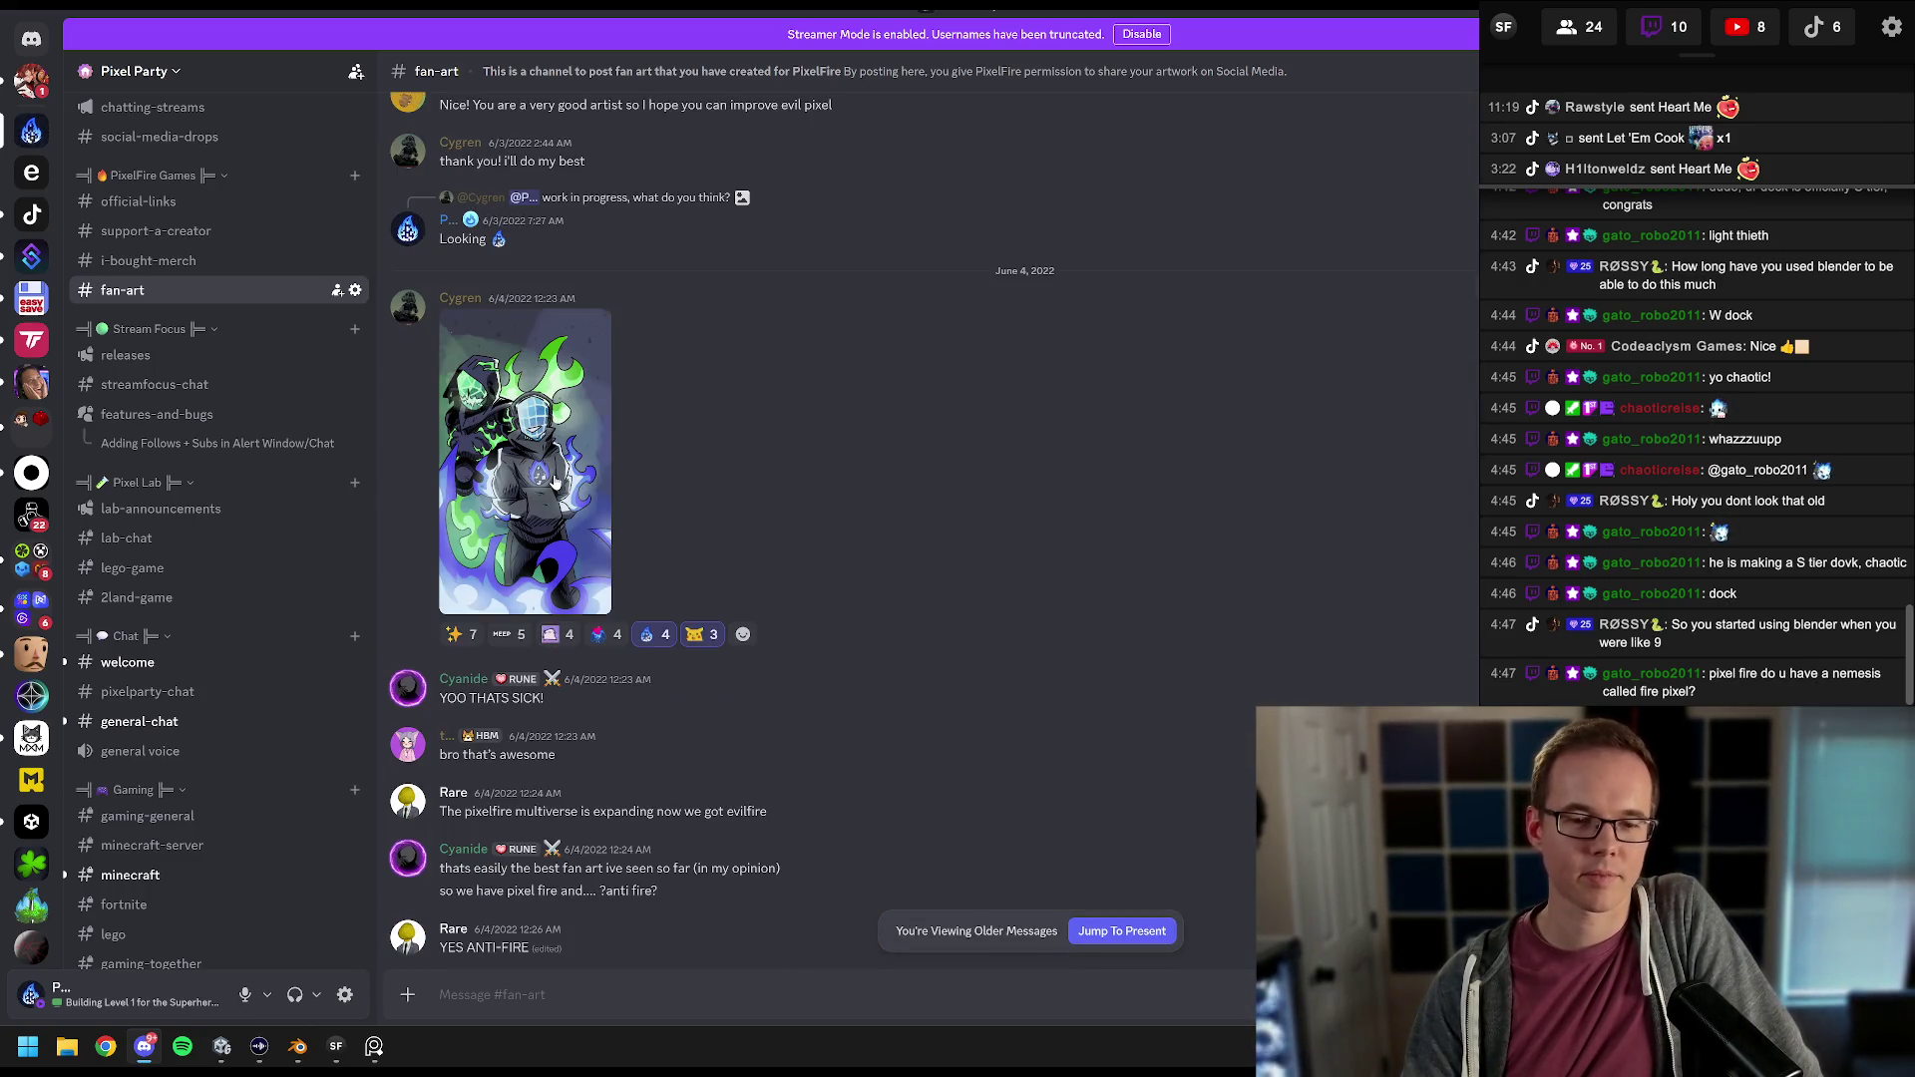
left_click(555, 481)
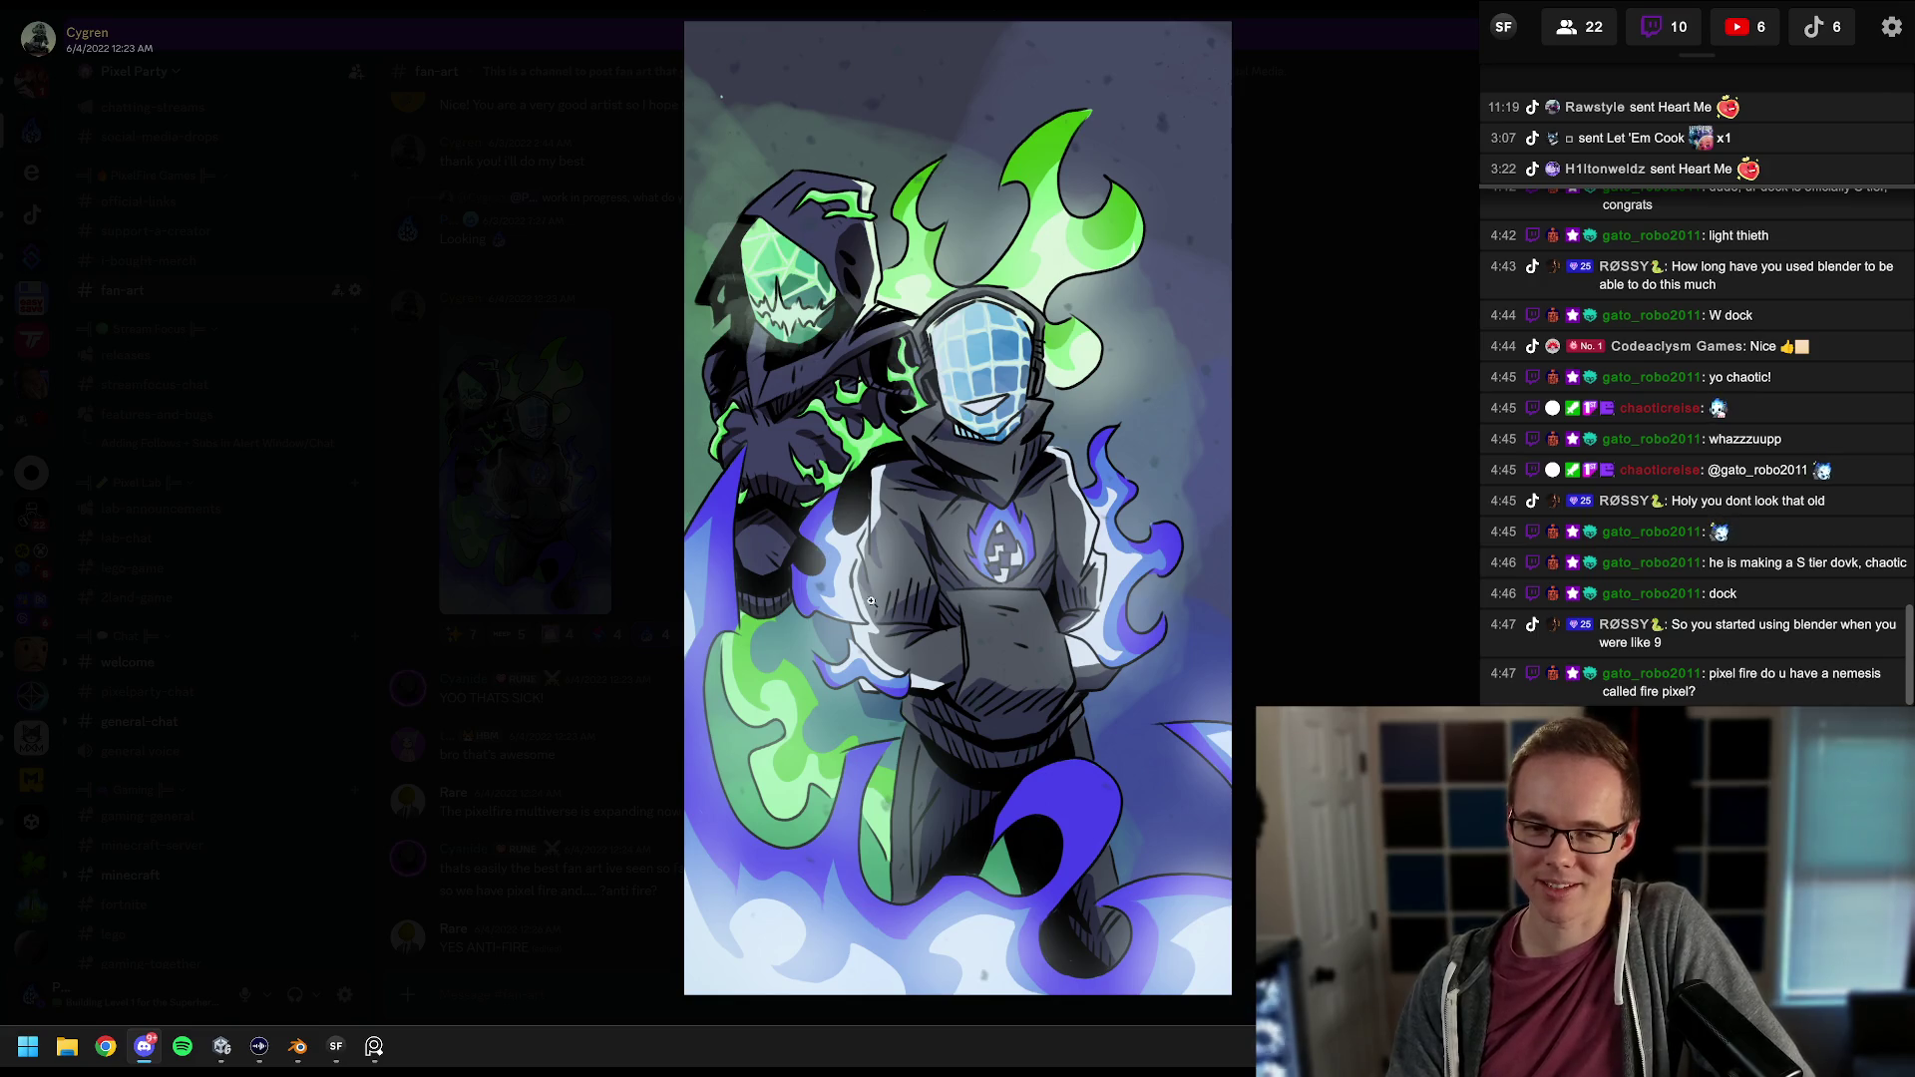
left_click(561, 244)
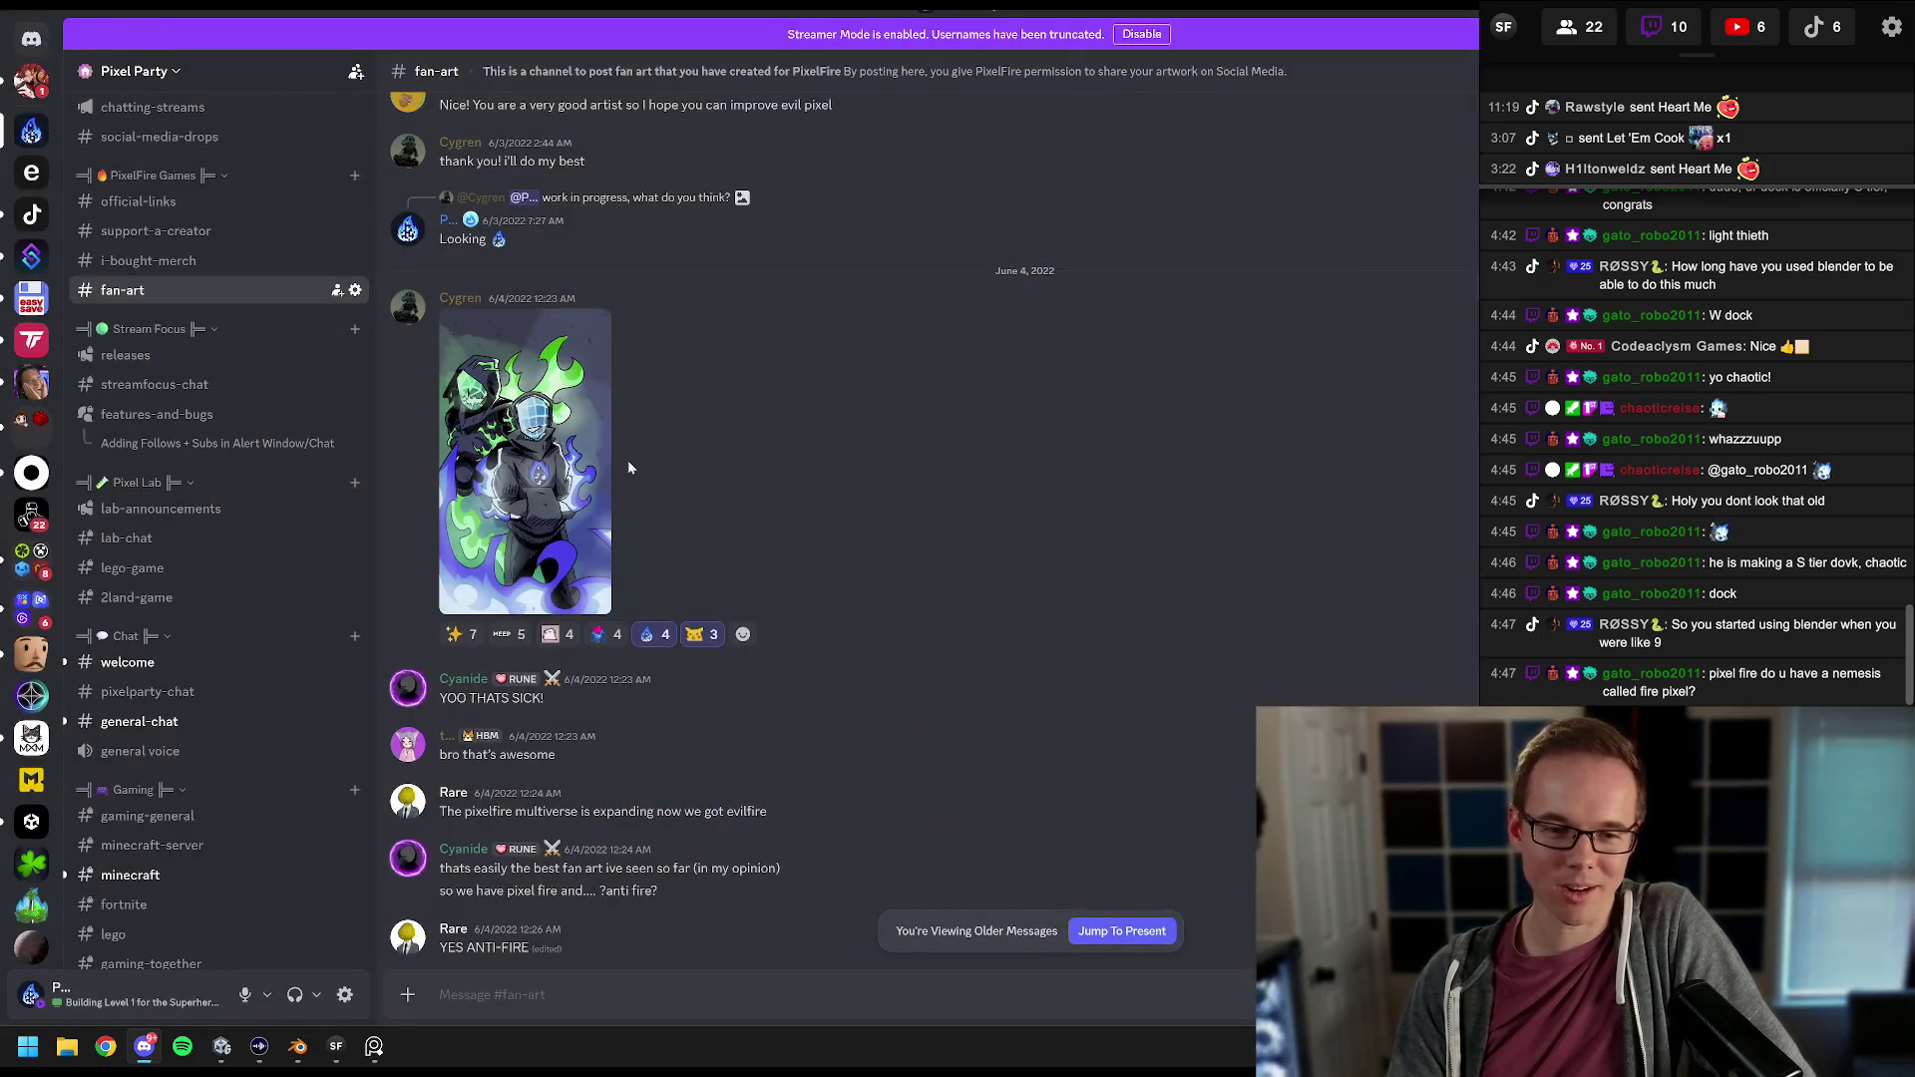
Step: Scroll through #fan-art history to the June 4, 2022 post of two hooded characters
scroll(617, 460, "up", 2)
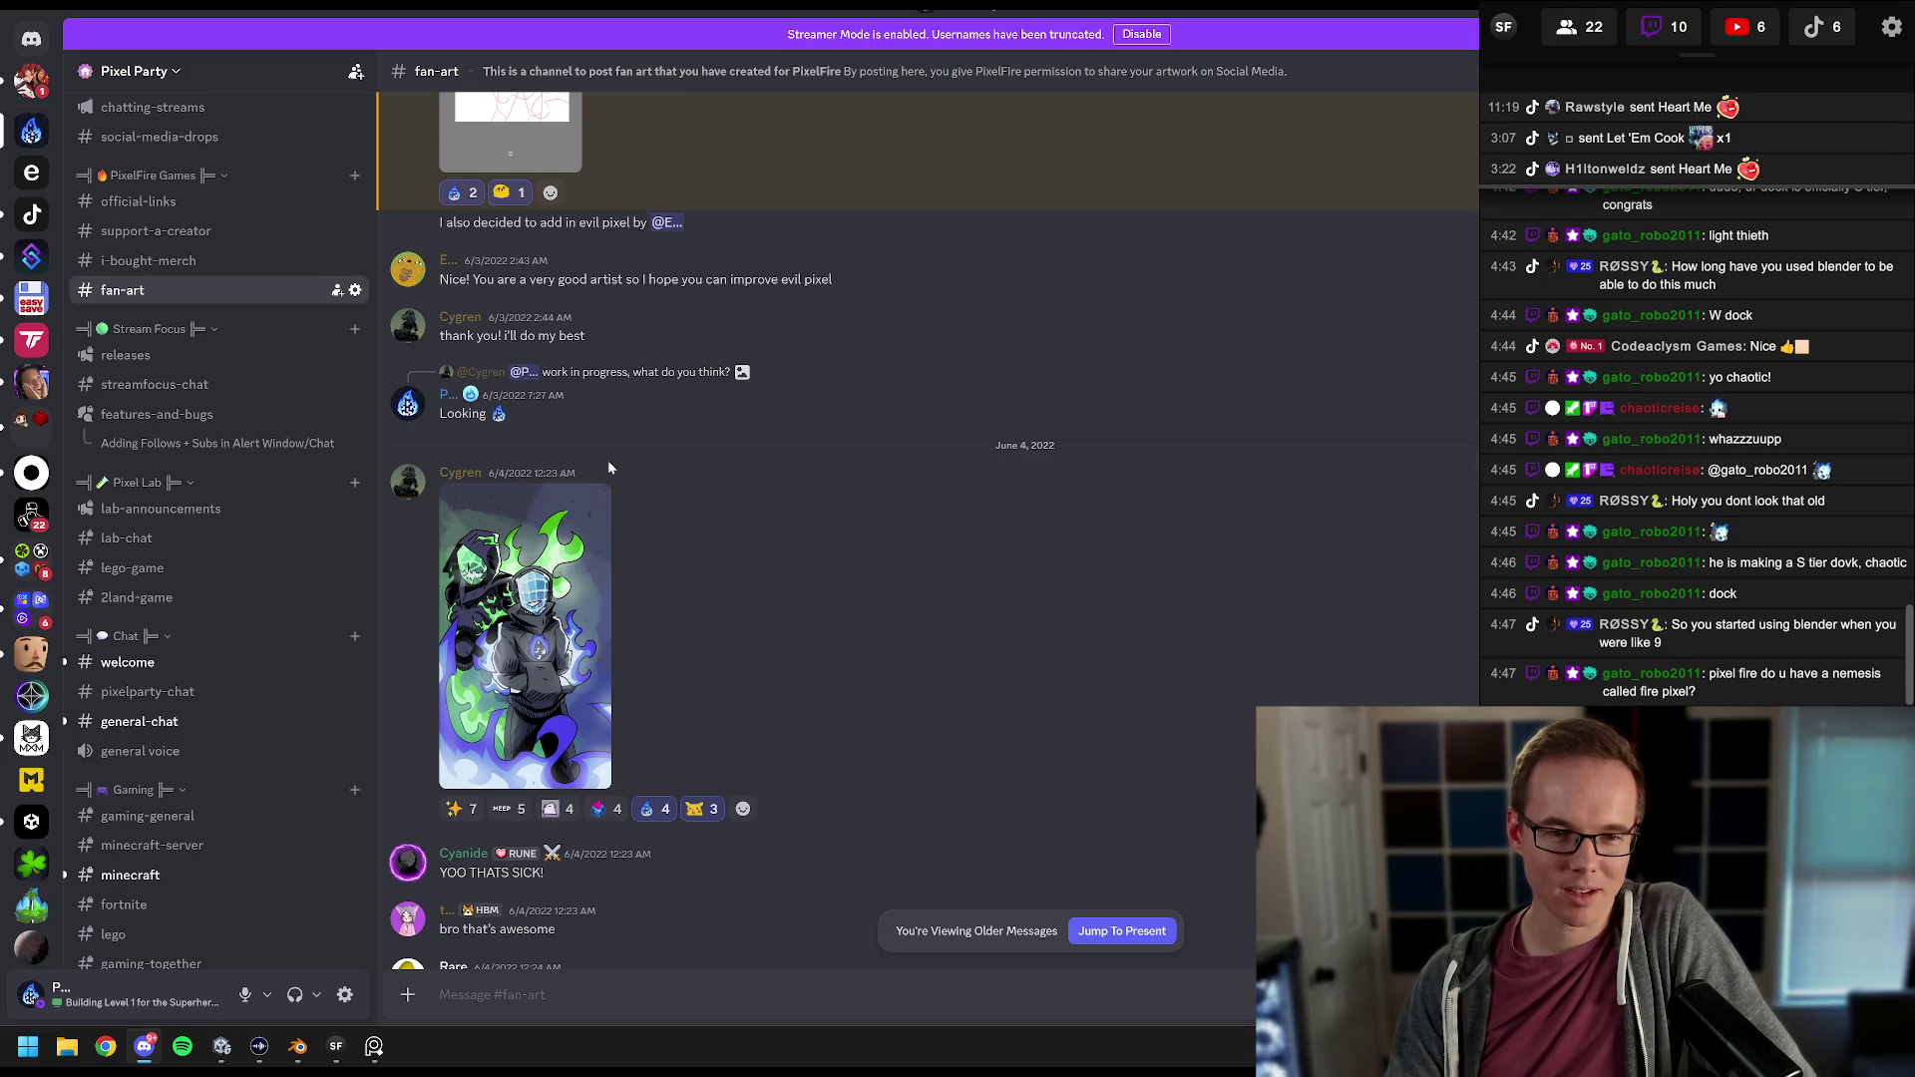
scroll(607, 461, "down", 3)
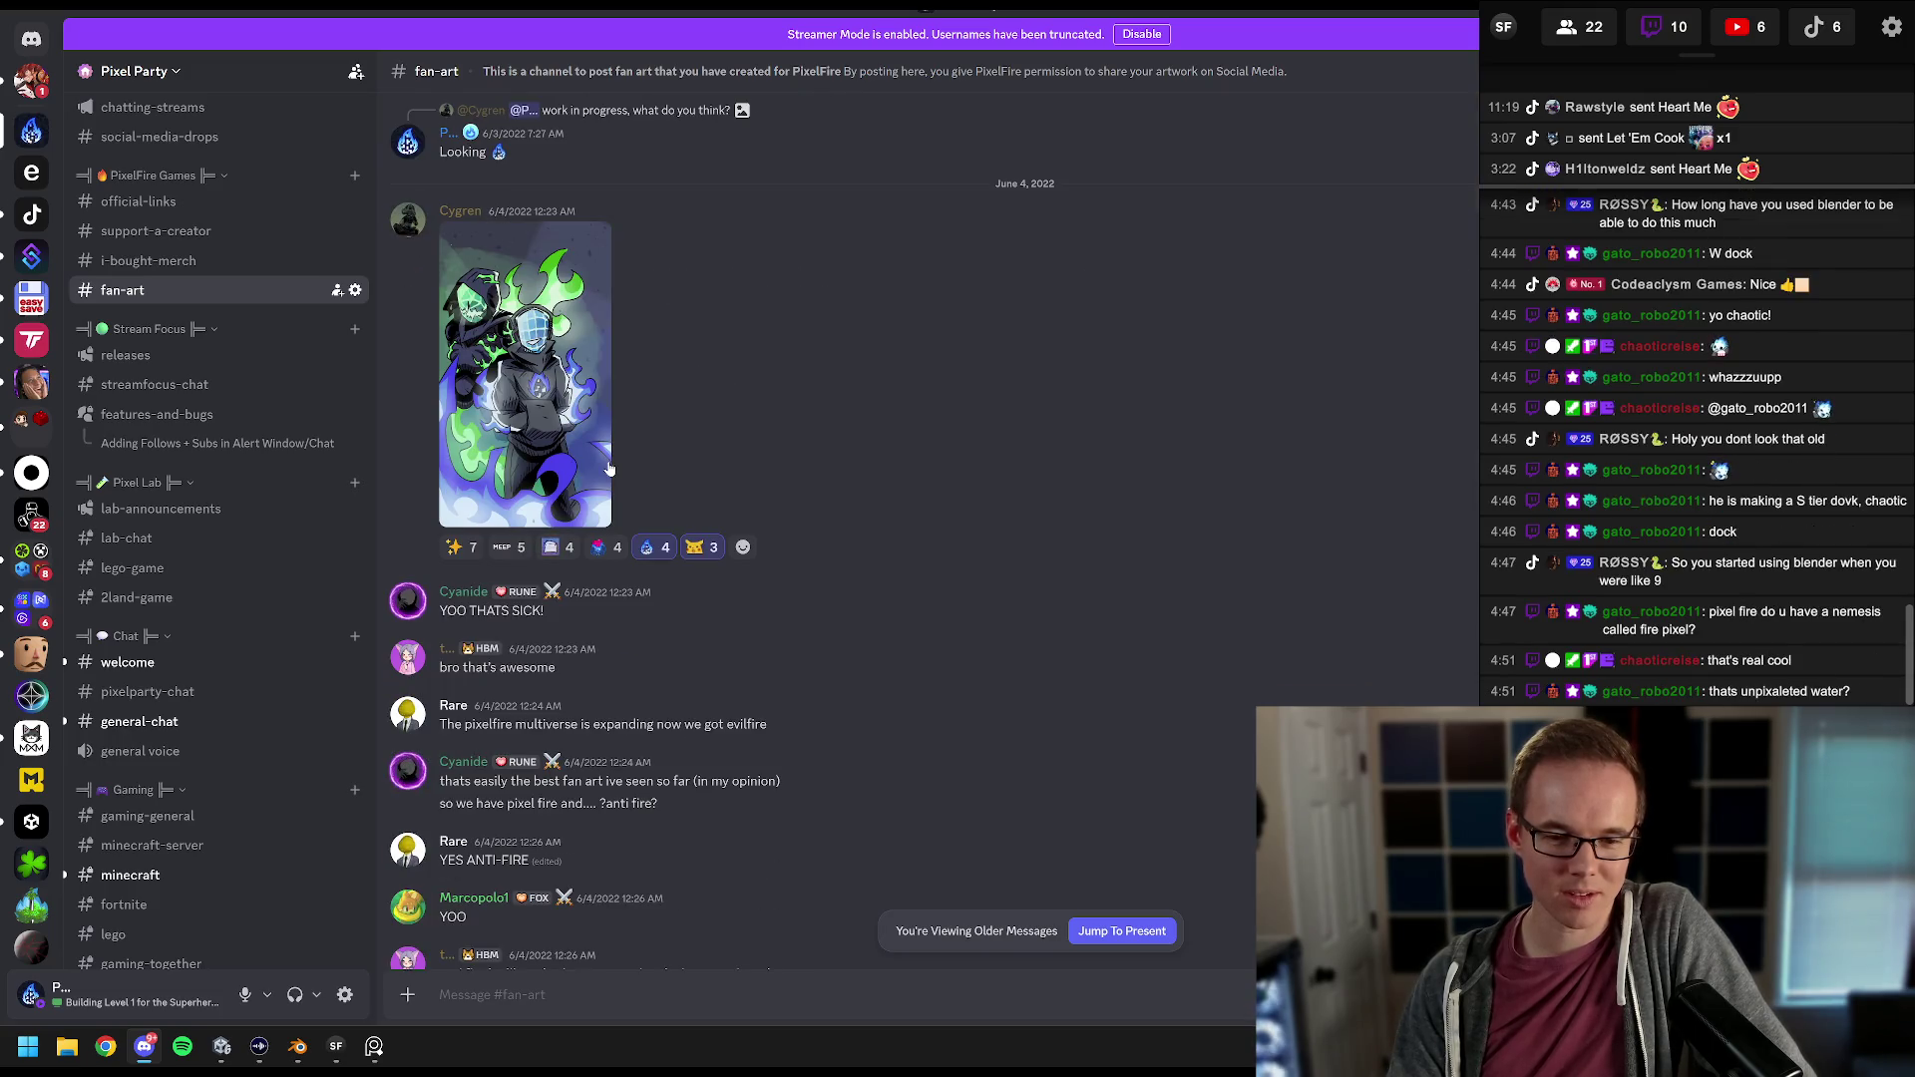
scroll(611, 479, "down", 4)
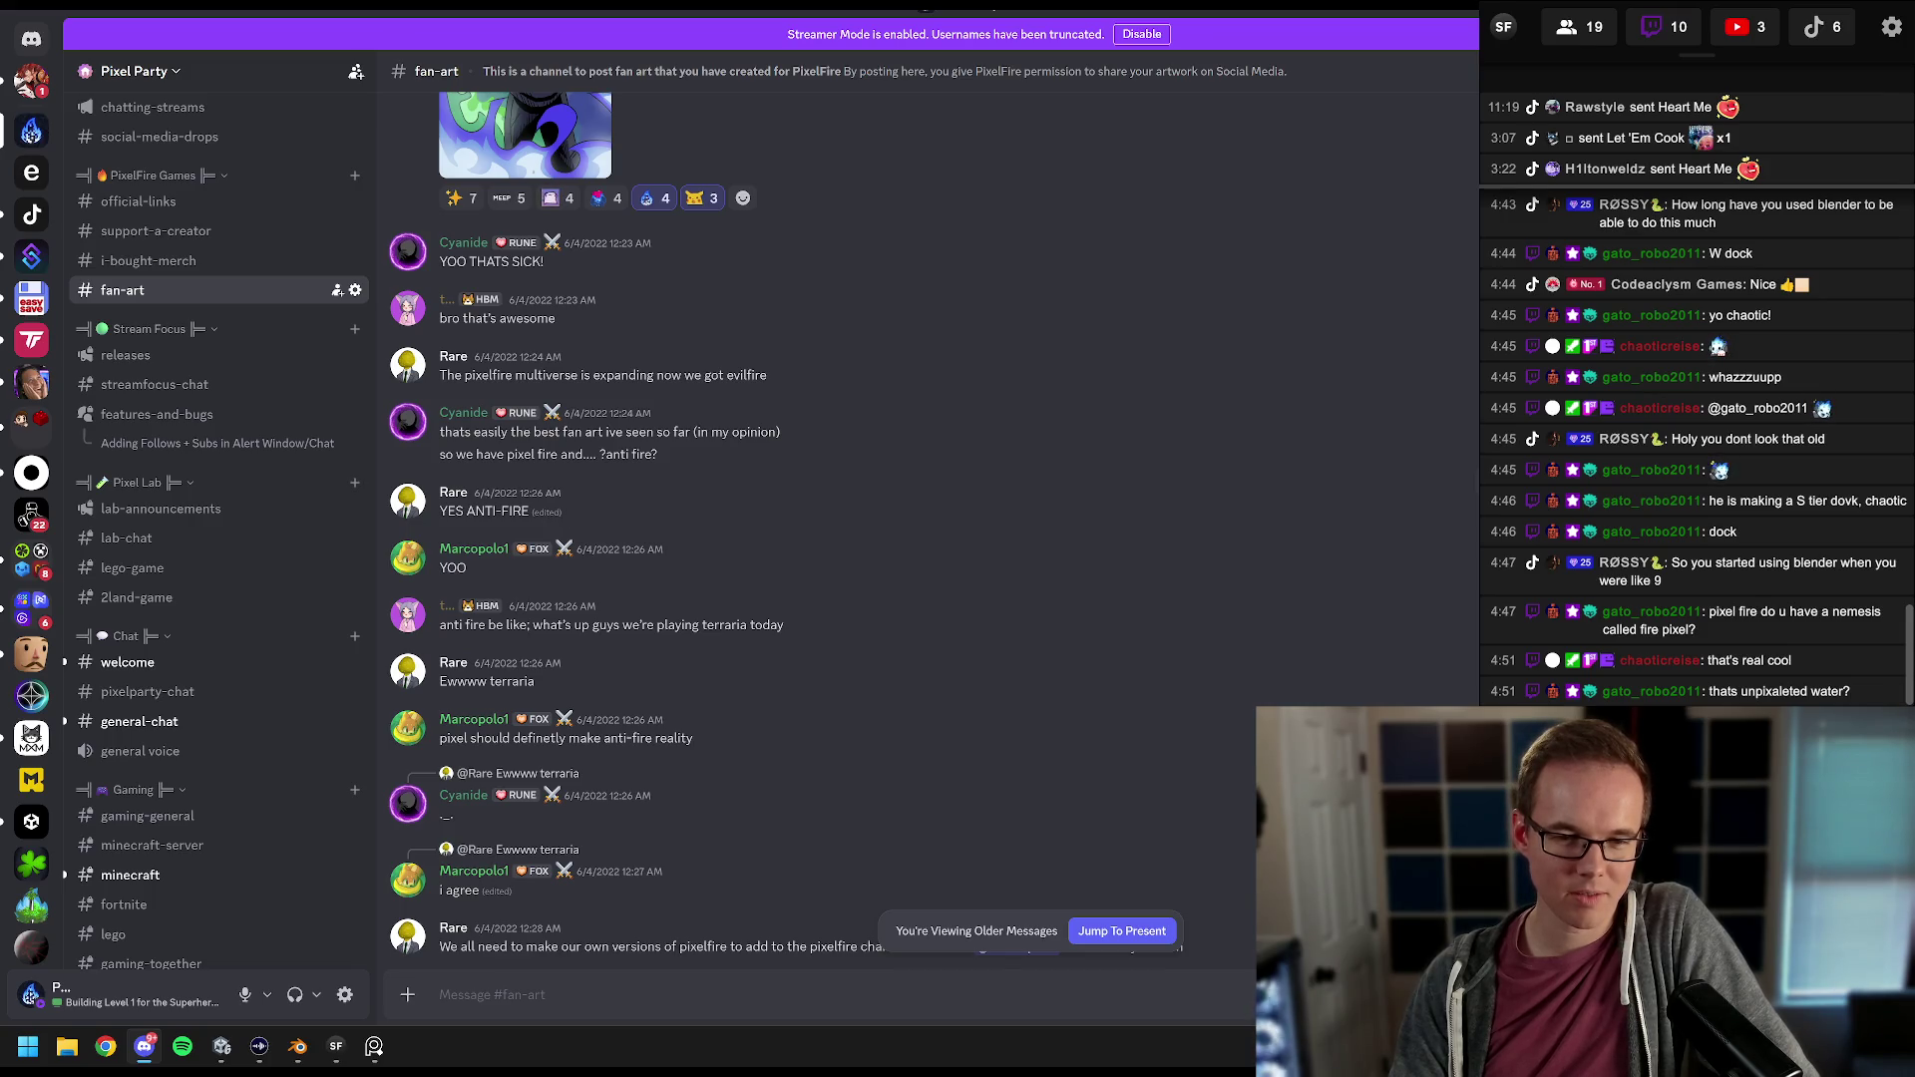
scroll(787, 531, "down", 1)
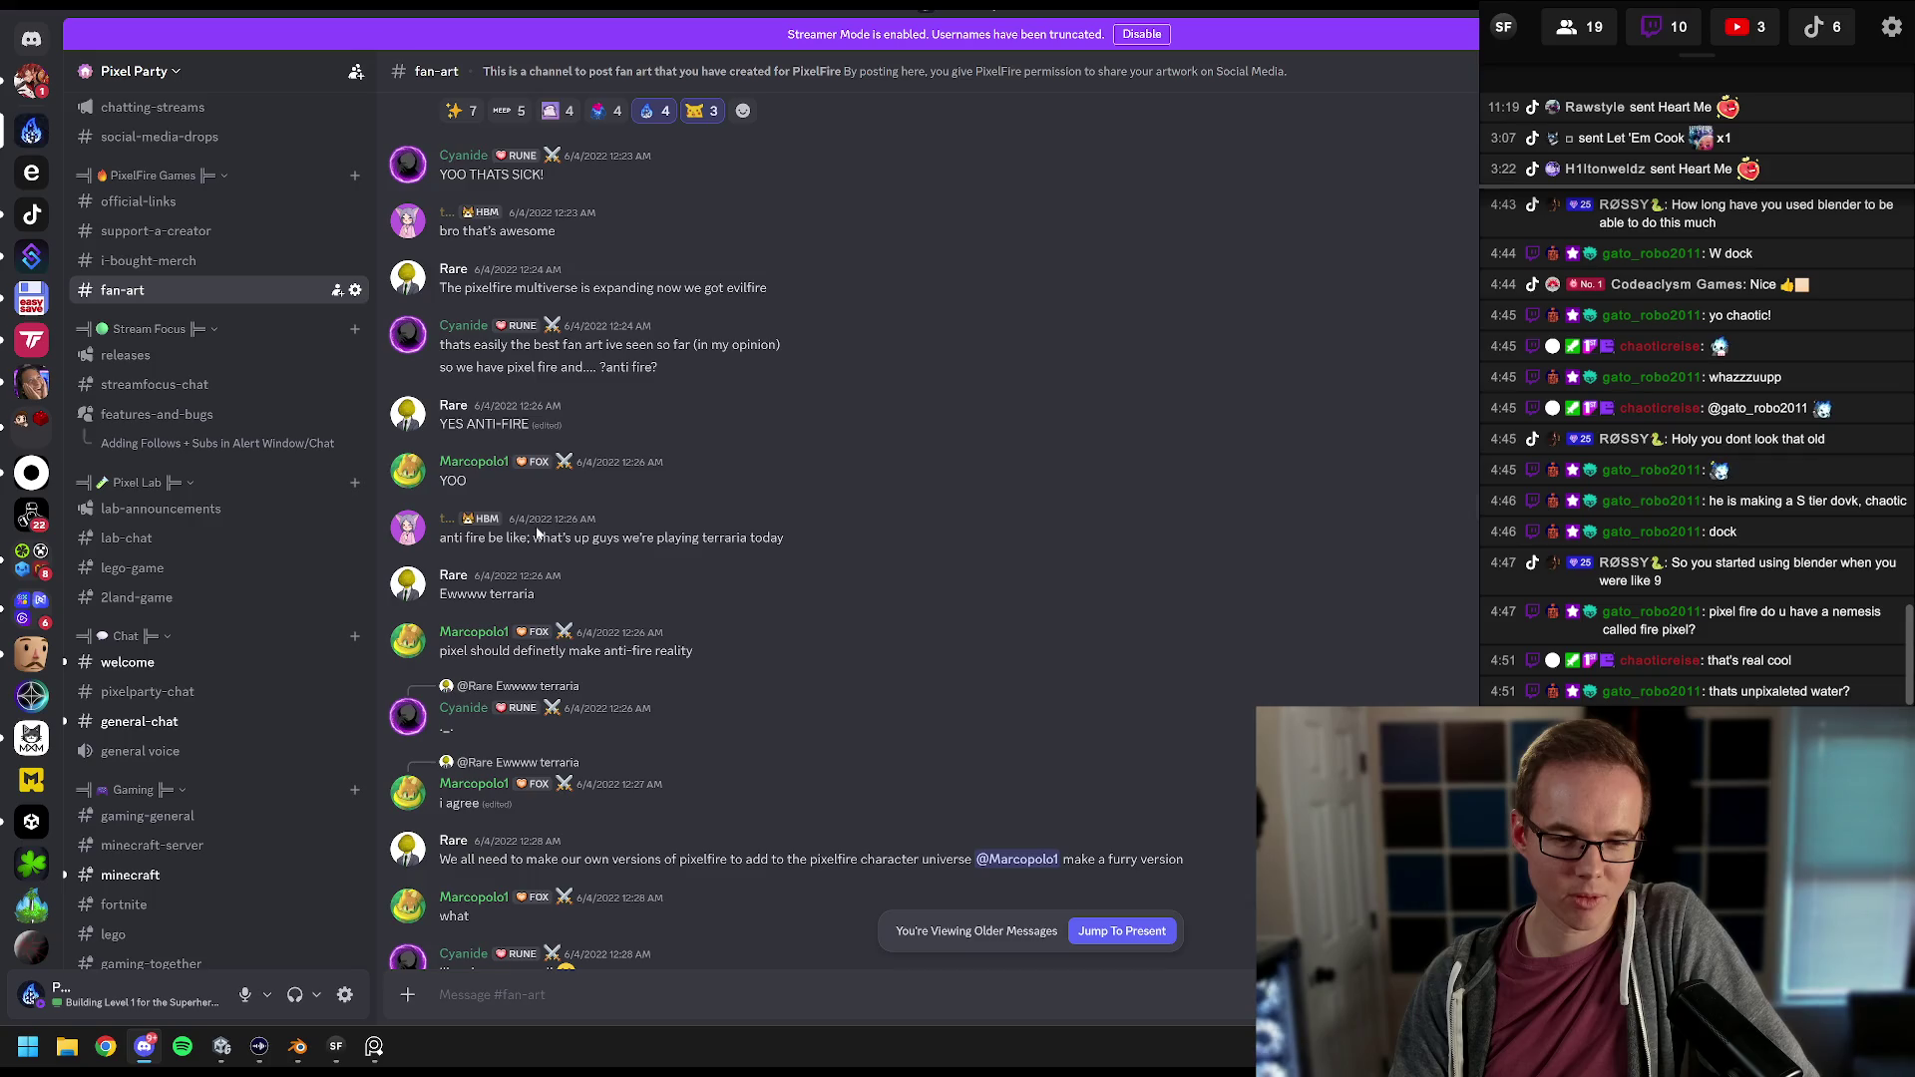
scroll(536, 536, "down", 2)
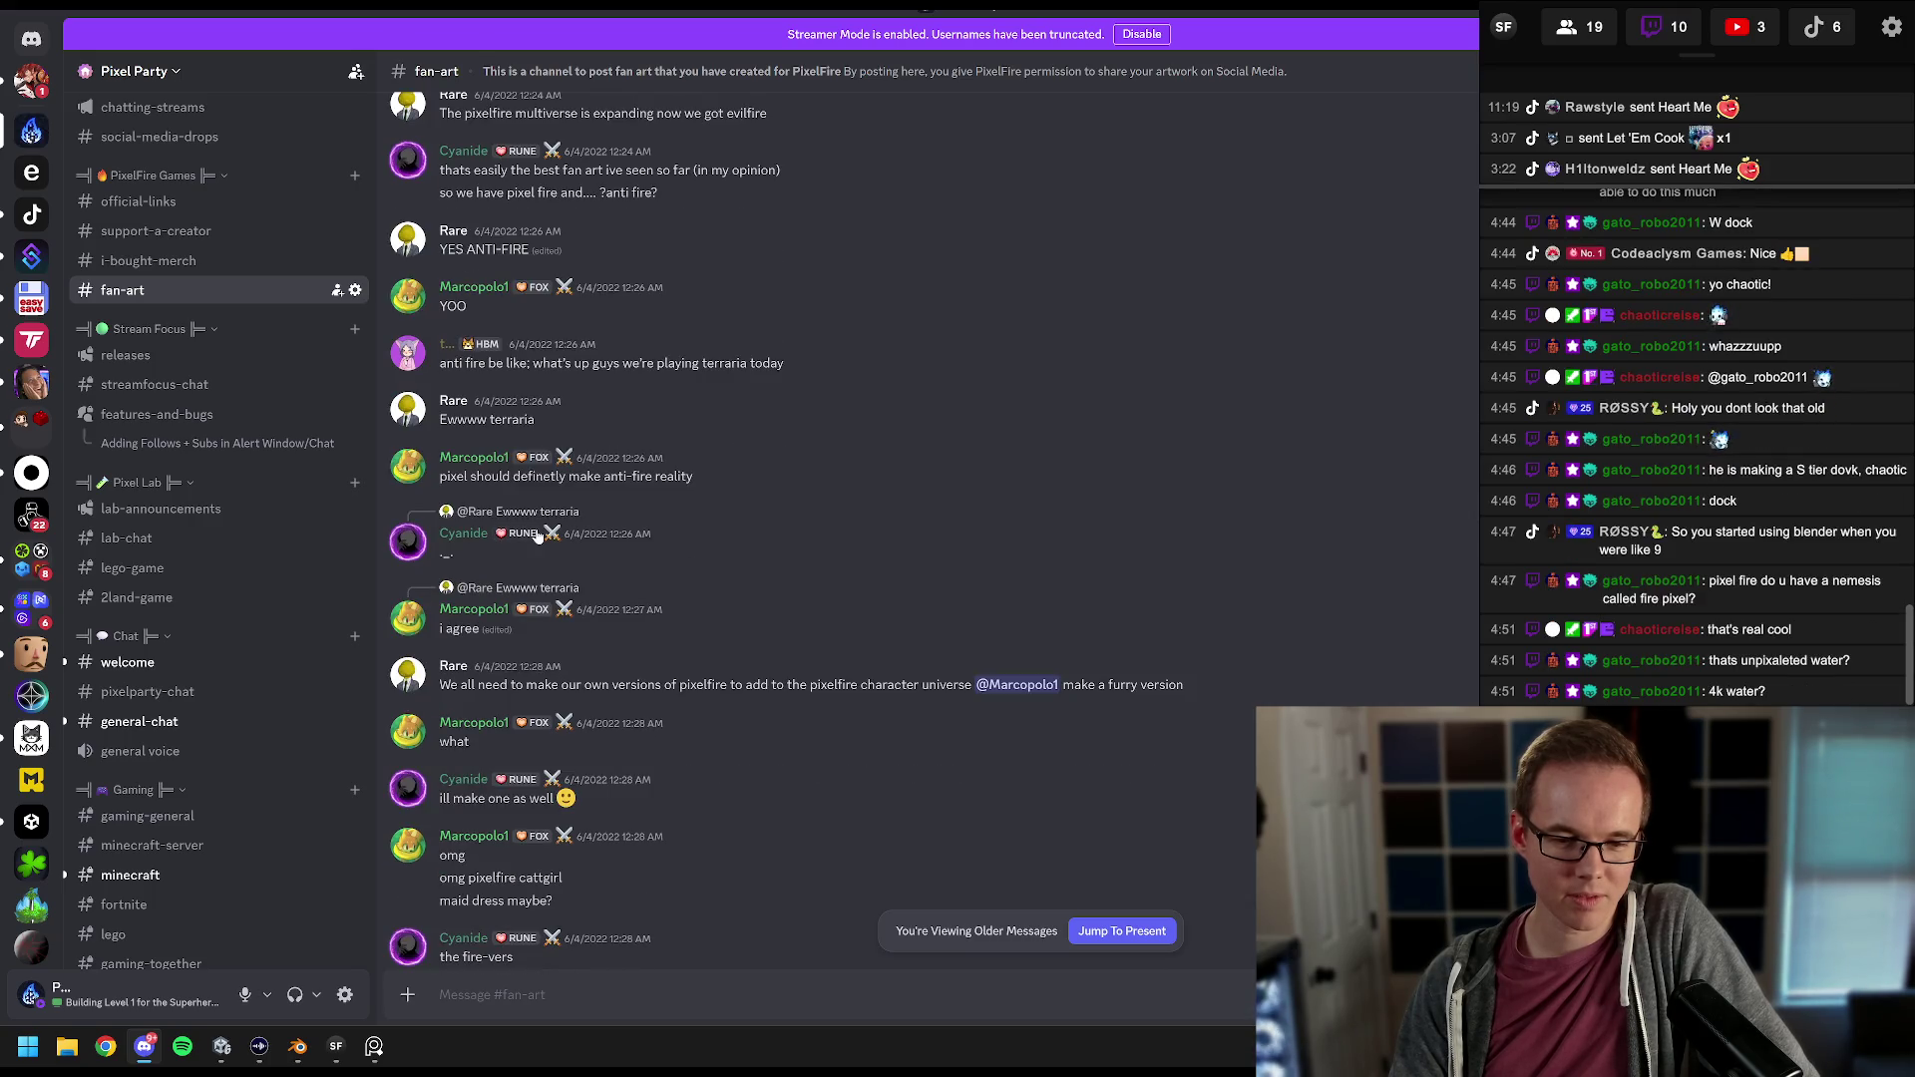
scroll(537, 536, "down", 2)
scroll(536, 535, "down", 2)
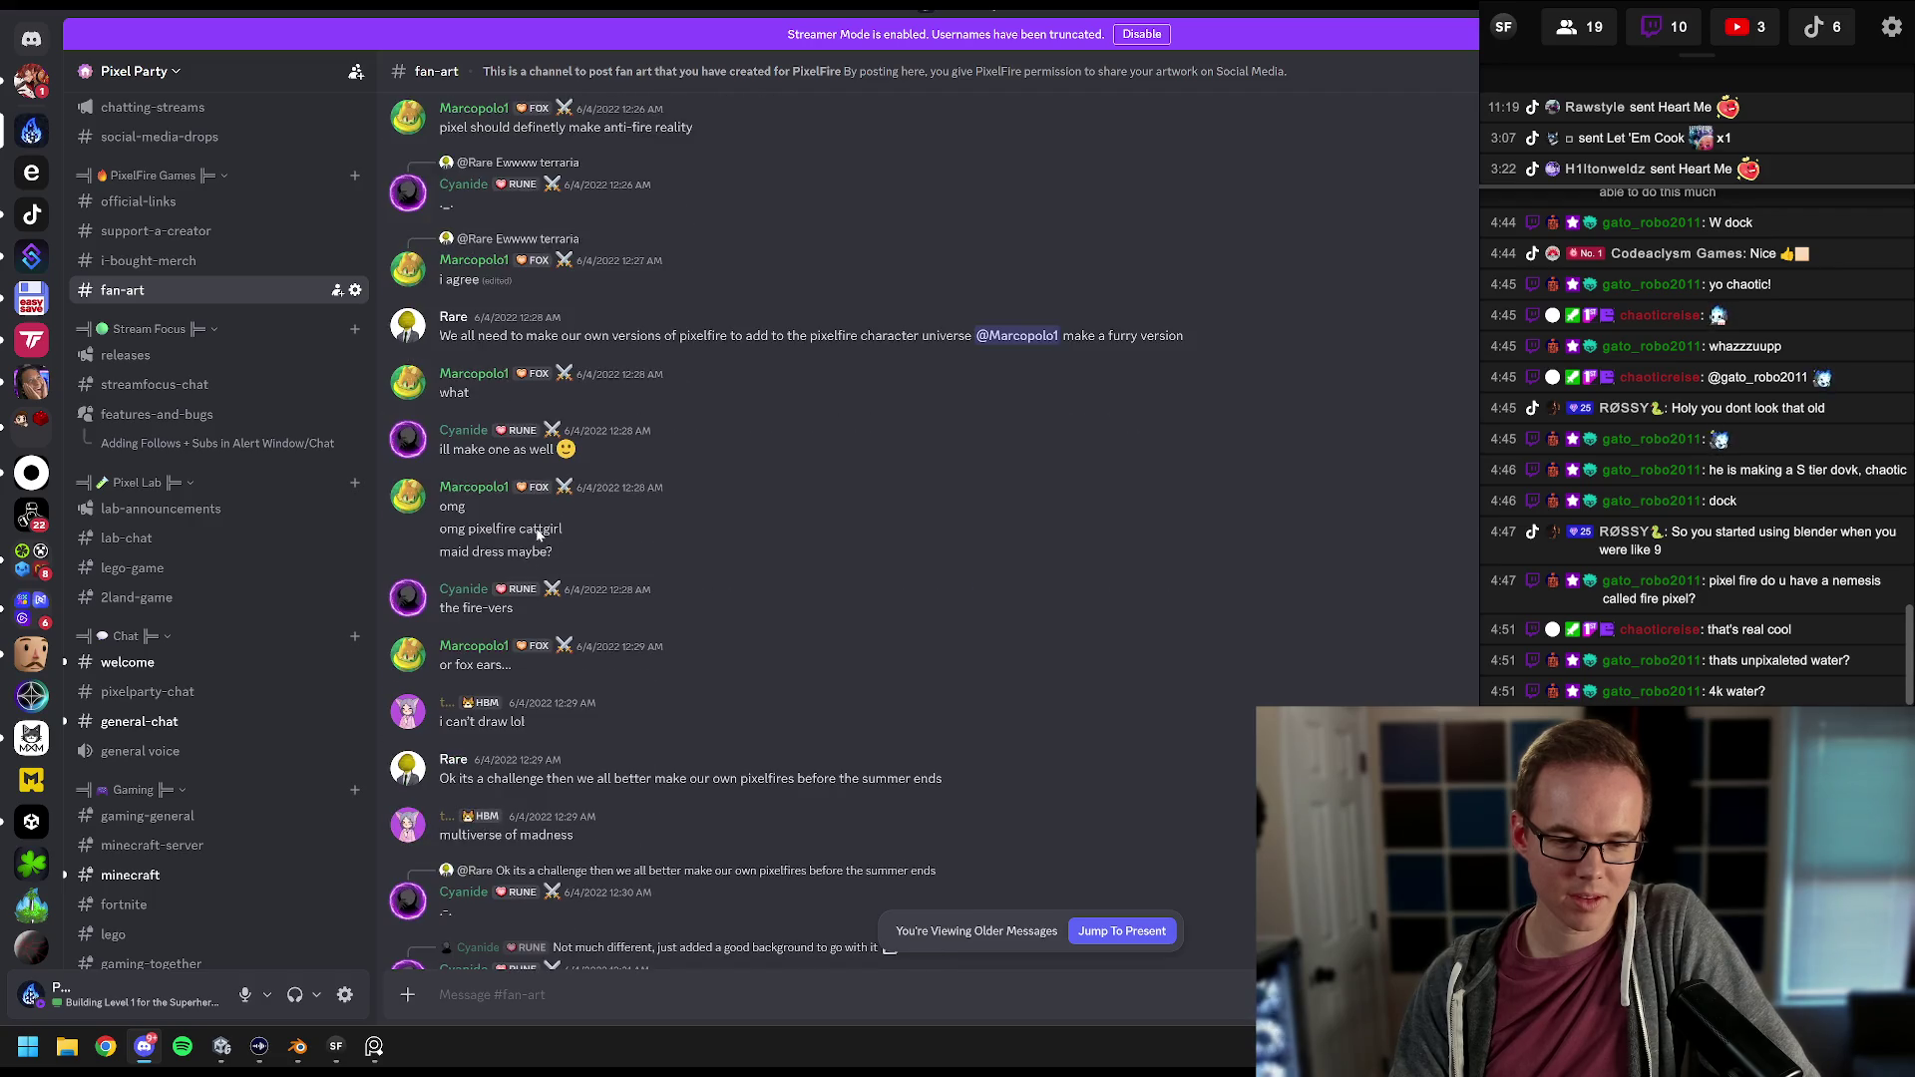
scroll(536, 529, "down", 2)
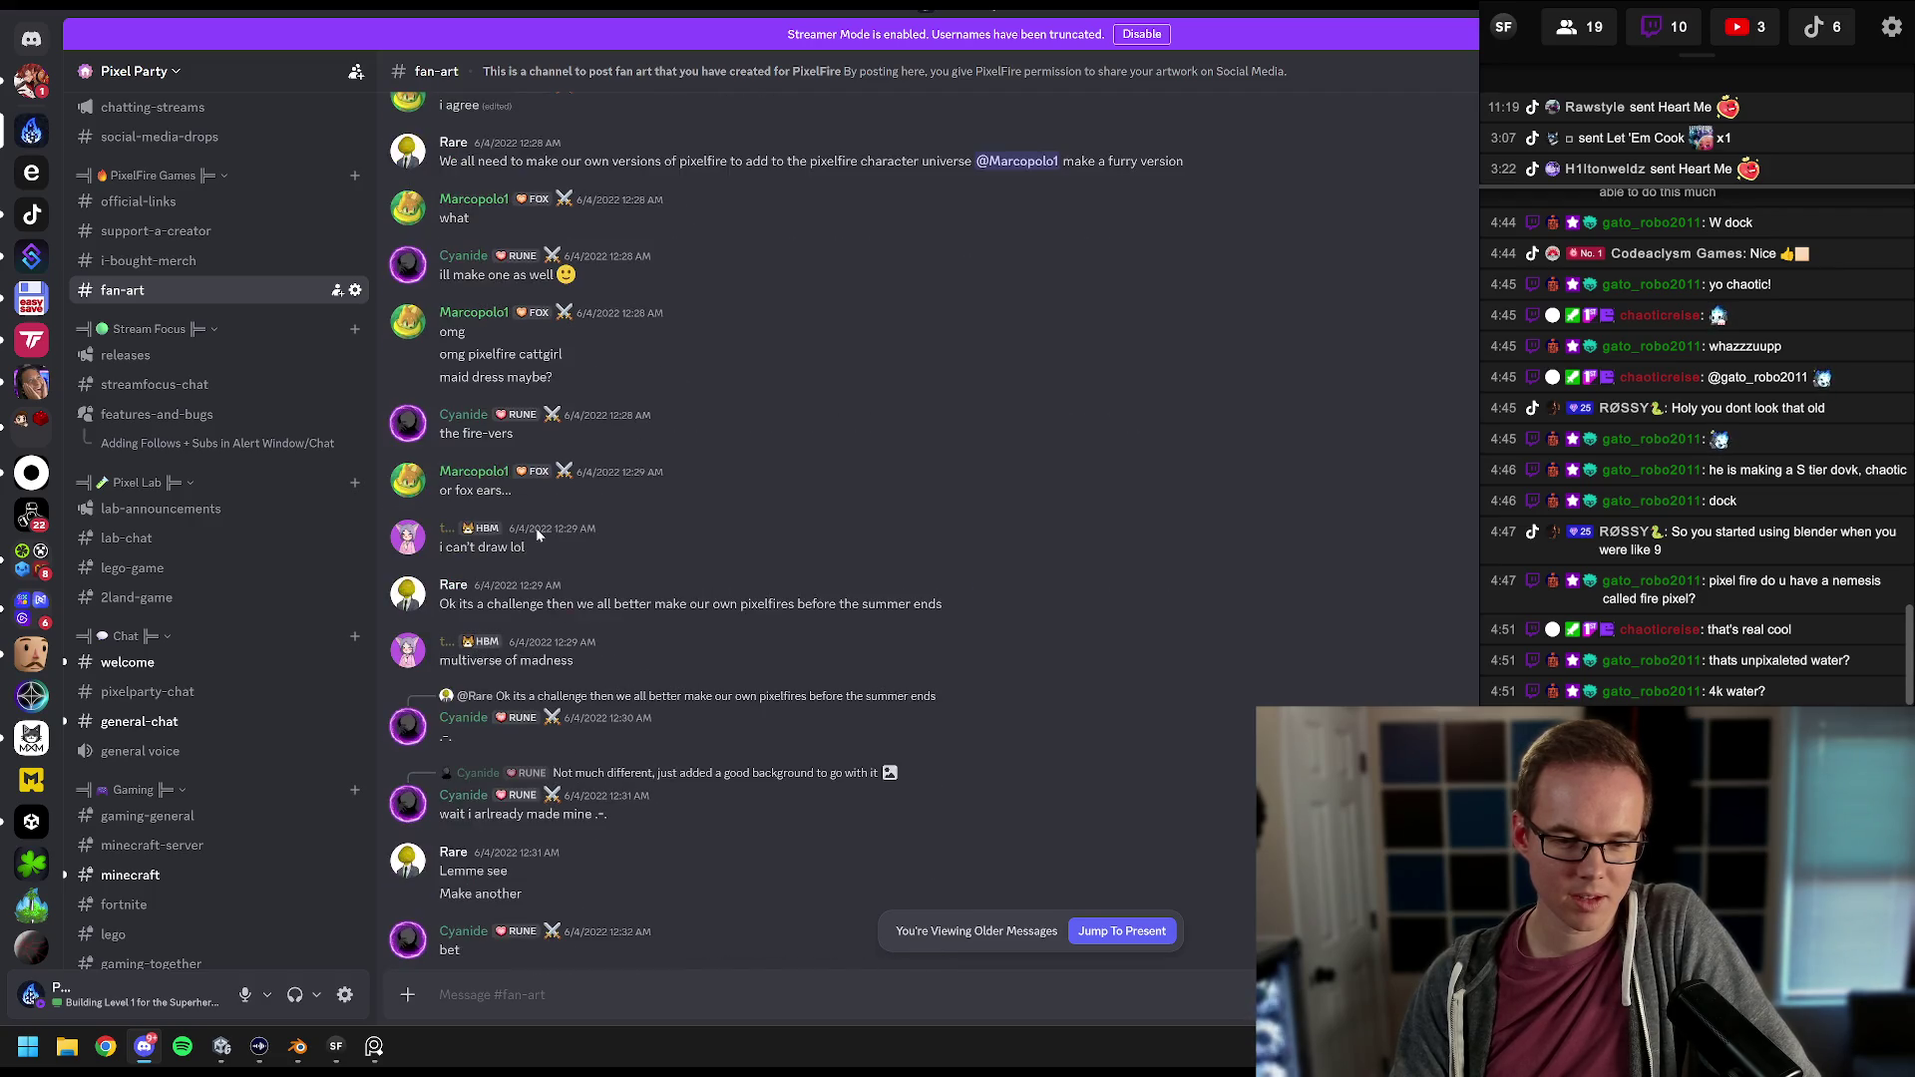
scroll(535, 529, "down", 2)
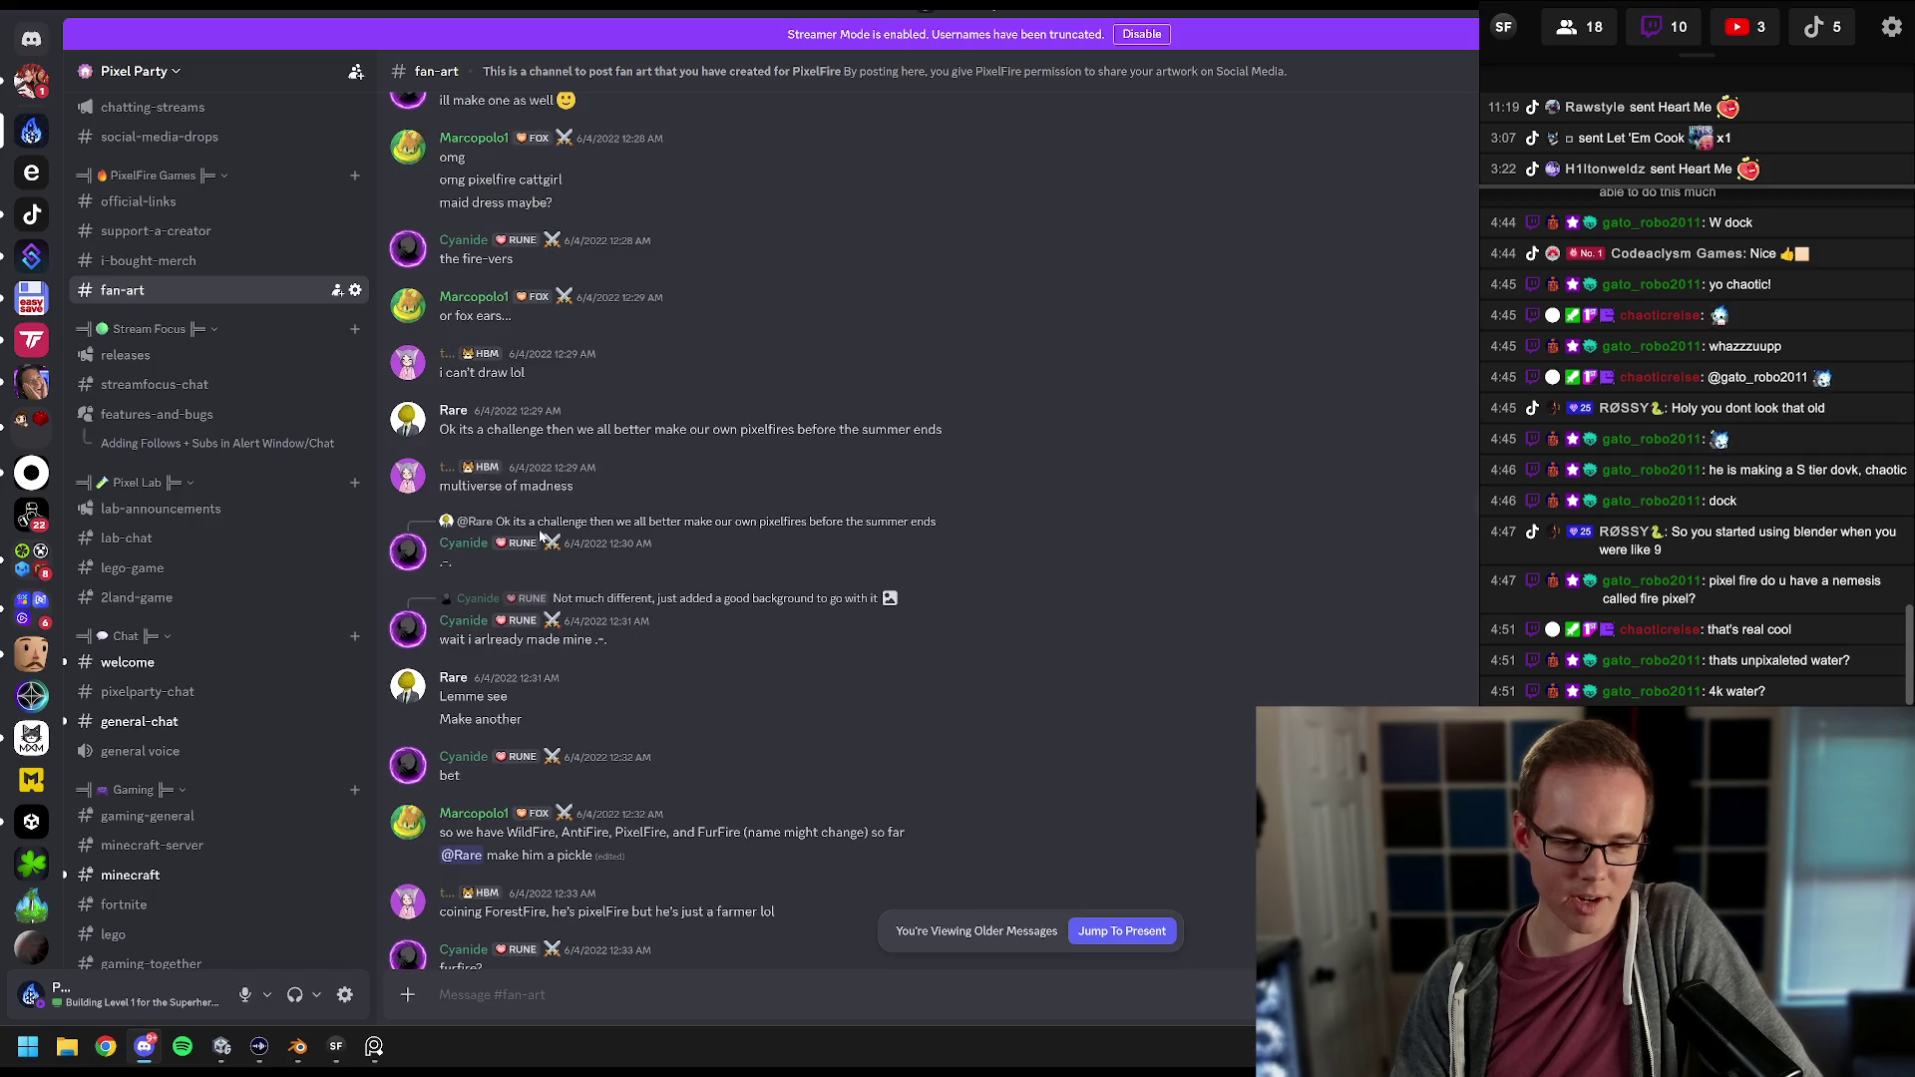
scroll(540, 537, "down", 1)
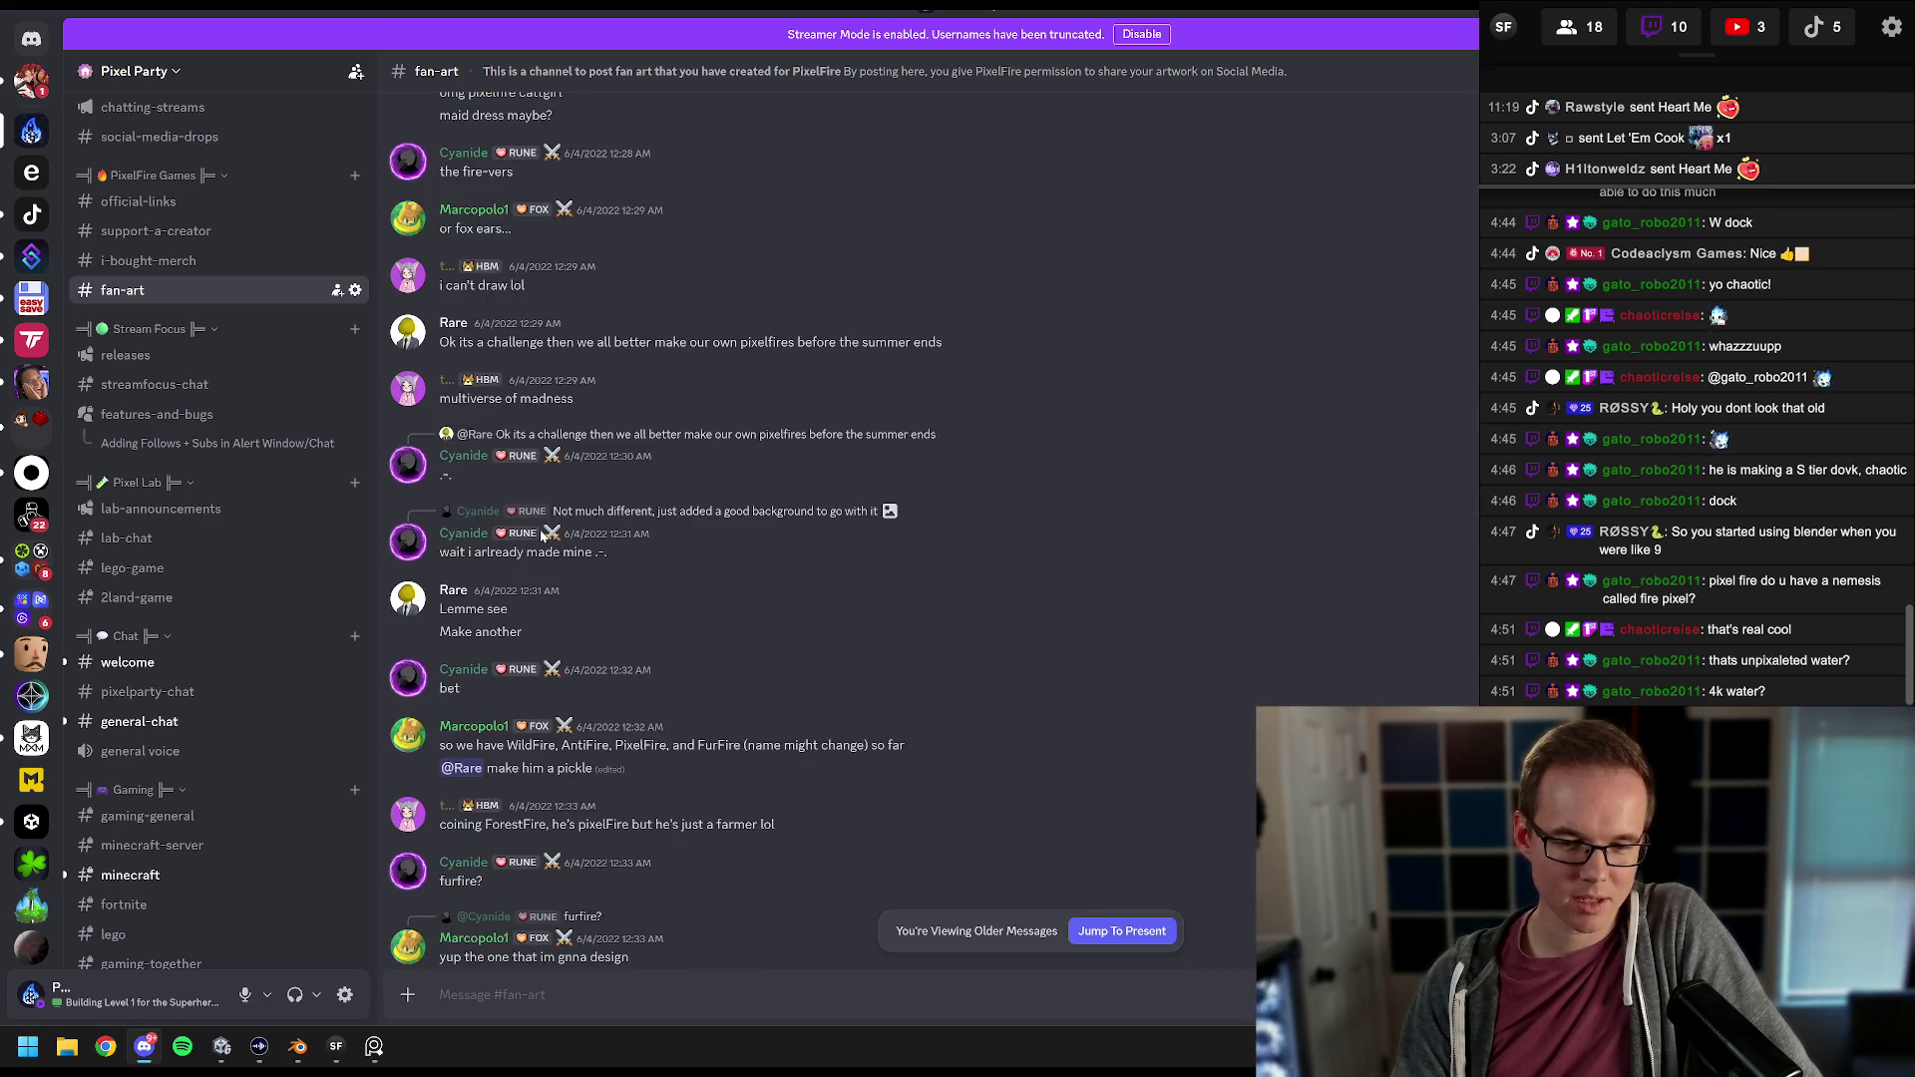
scroll(540, 537, "down", 2)
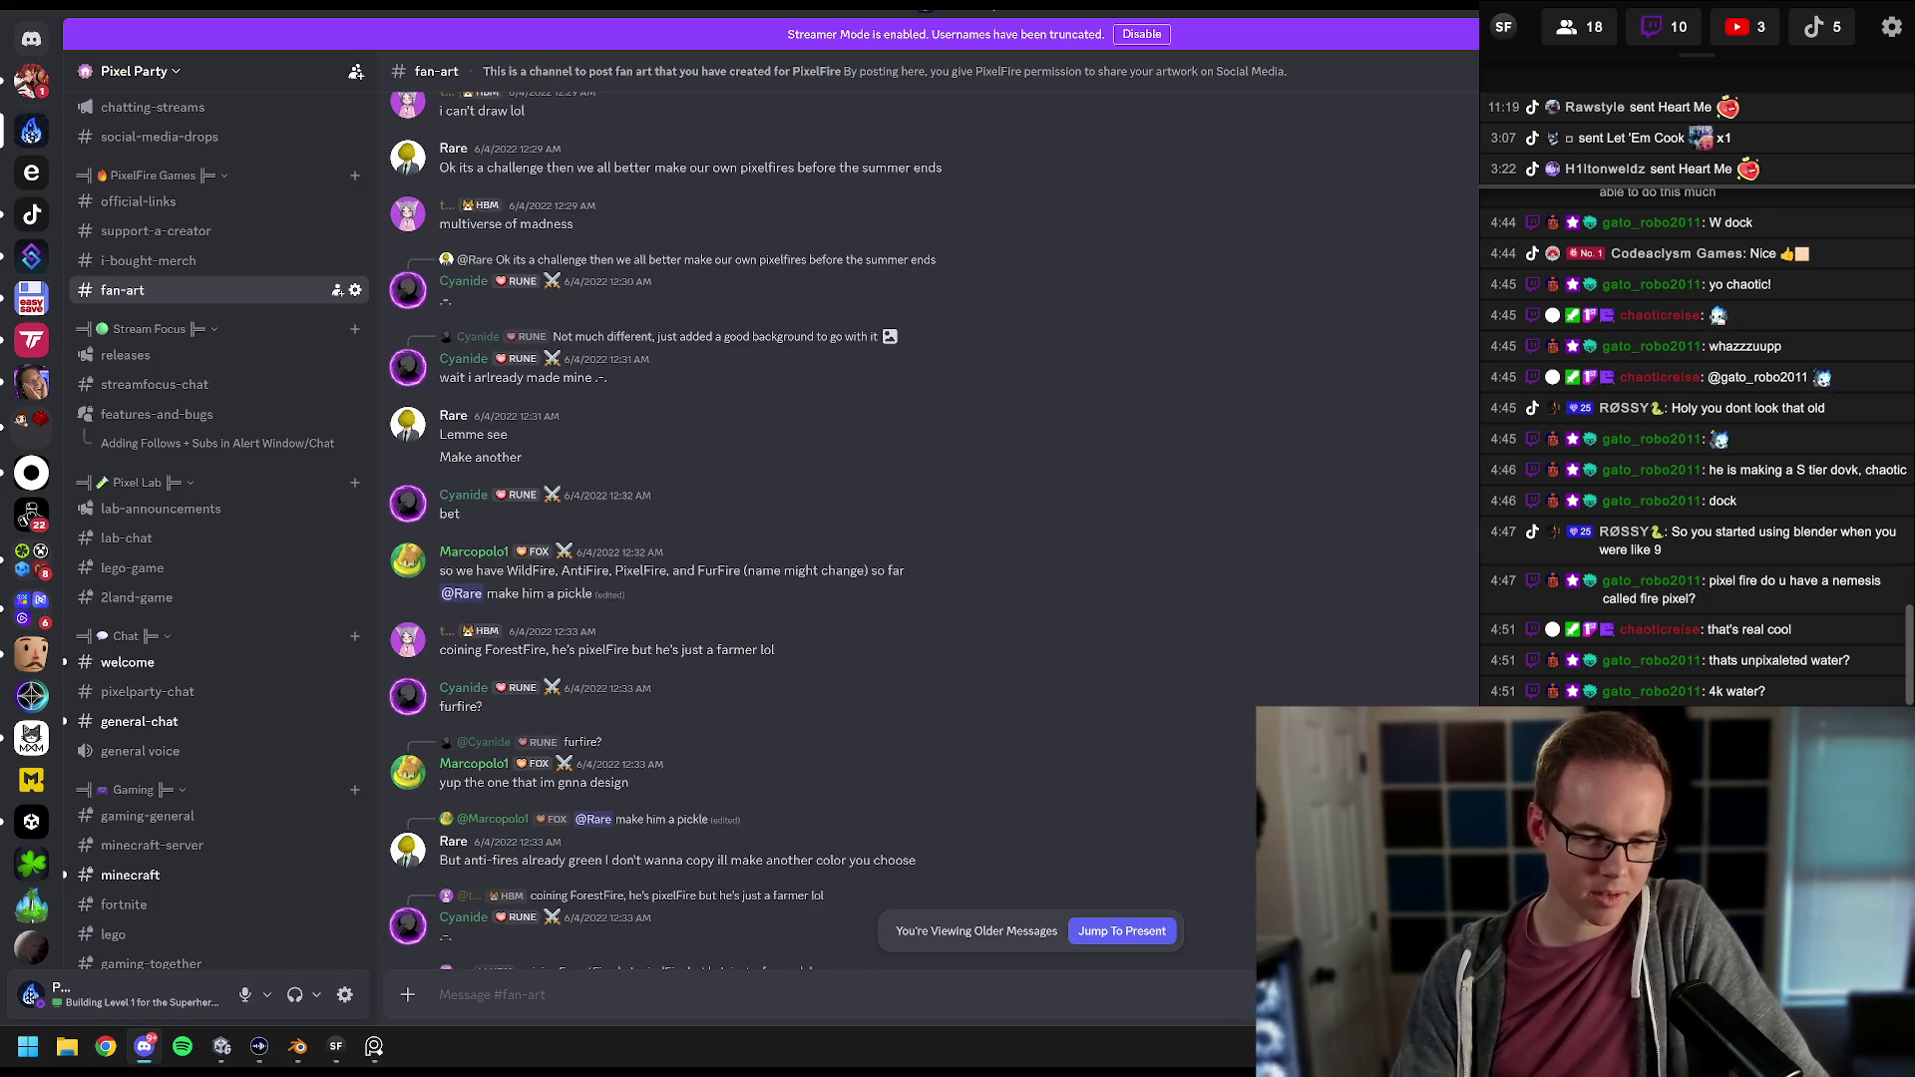
scroll(567, 585, "down", 3)
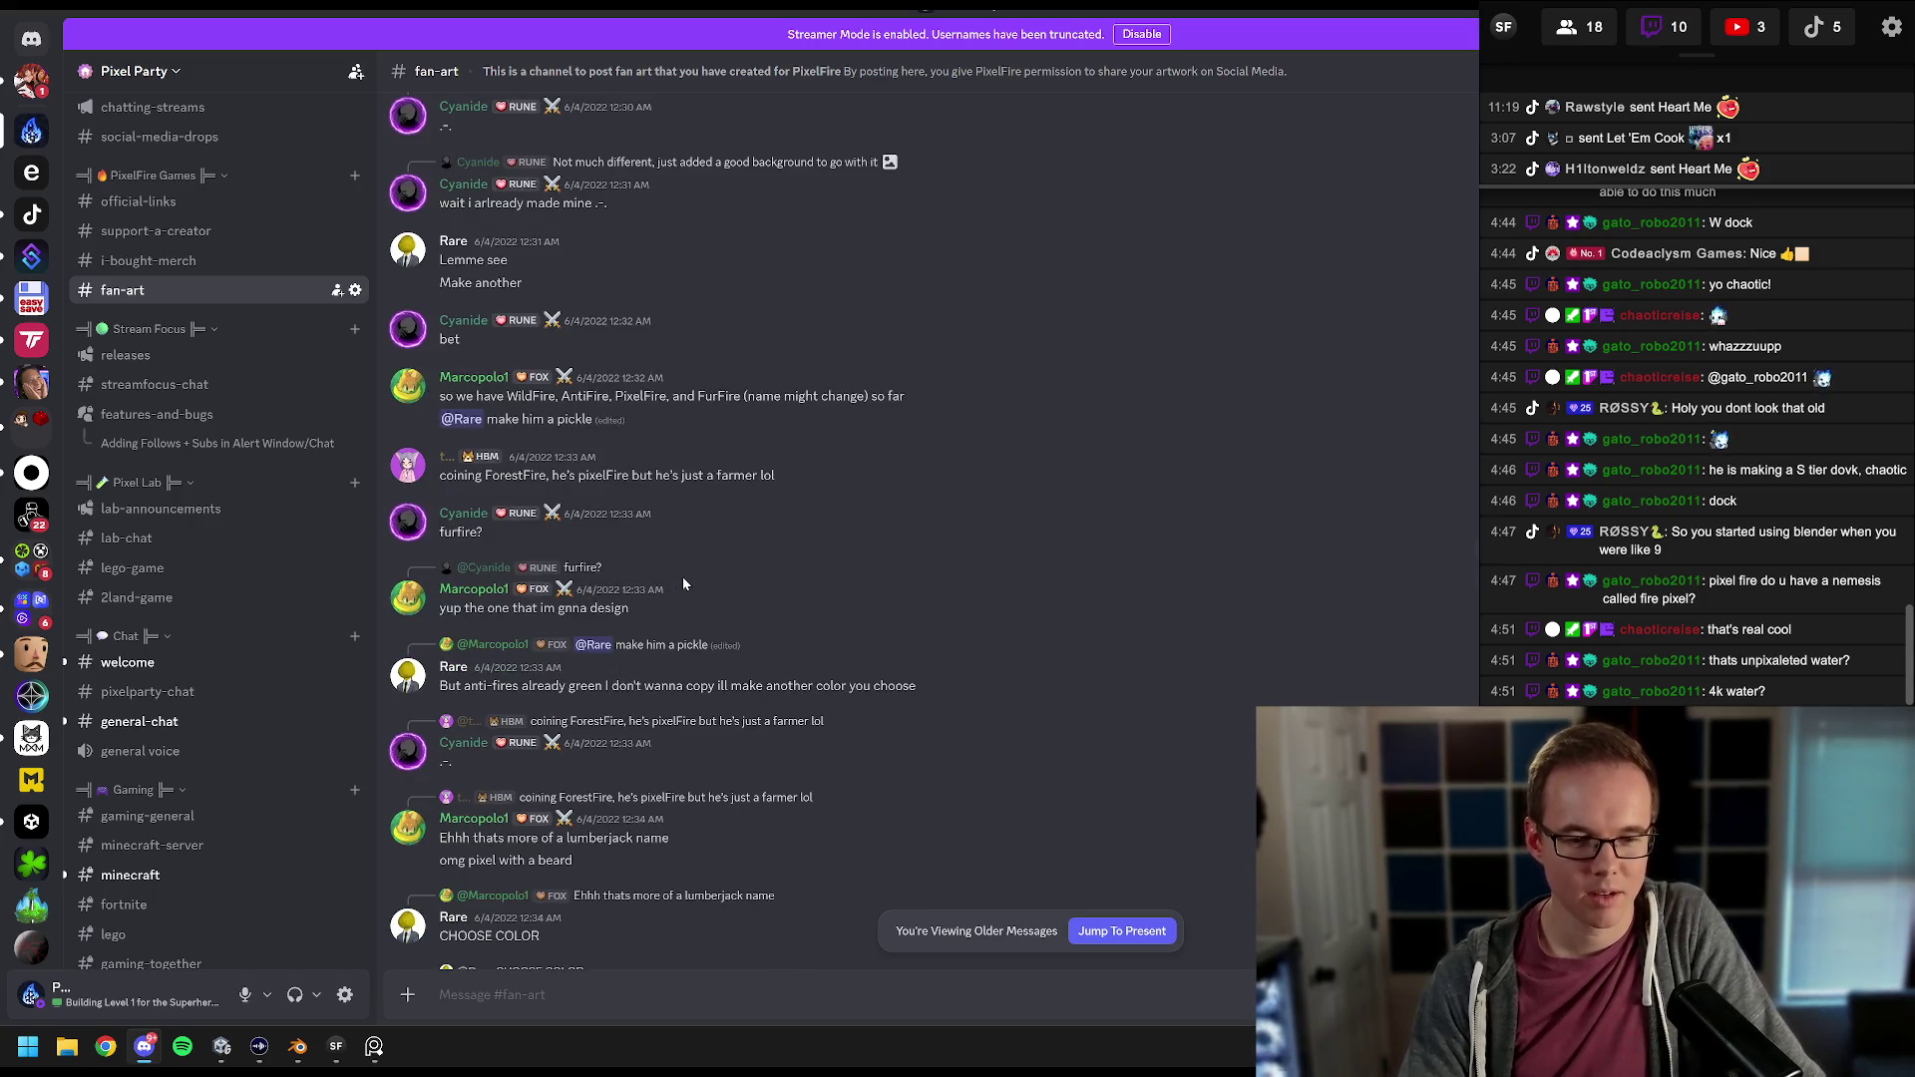
scroll(690, 577, "down", 2)
scroll(697, 582, "down", 2)
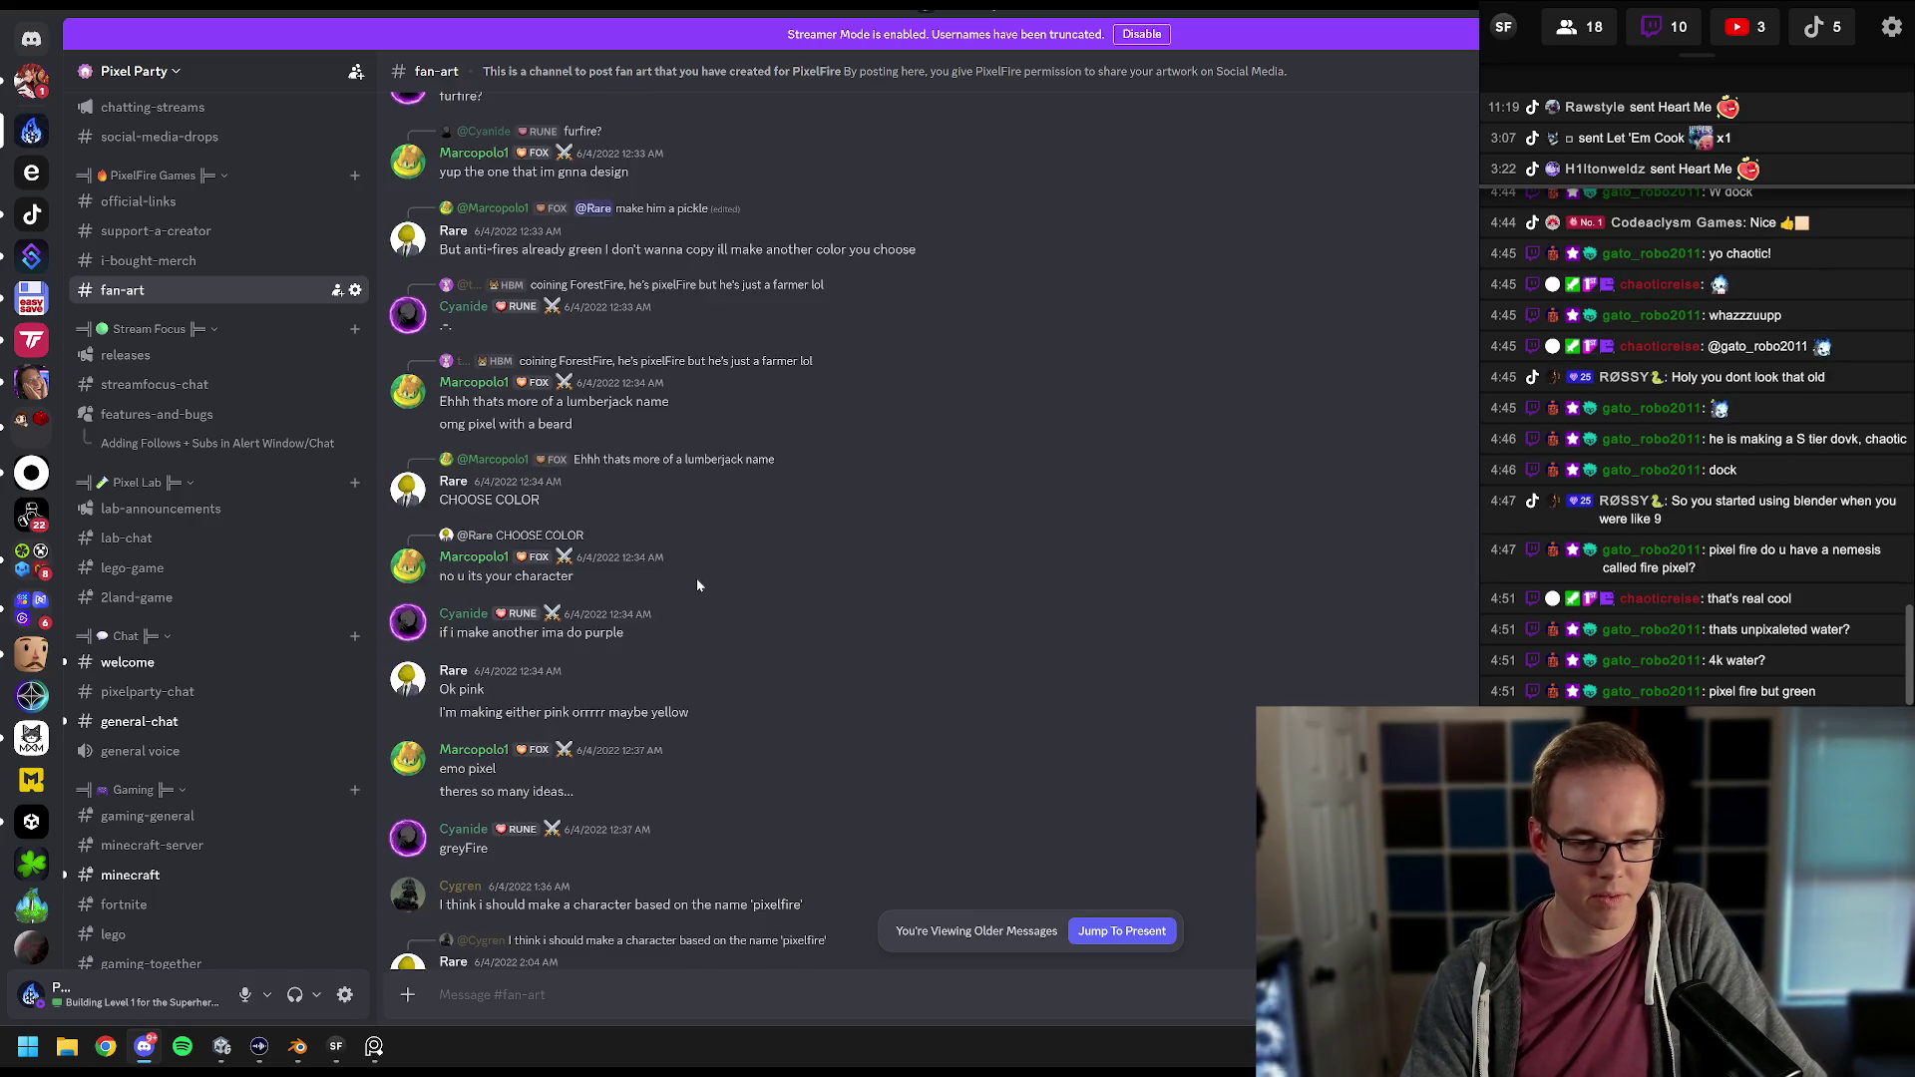
scroll(698, 580, "down", 2)
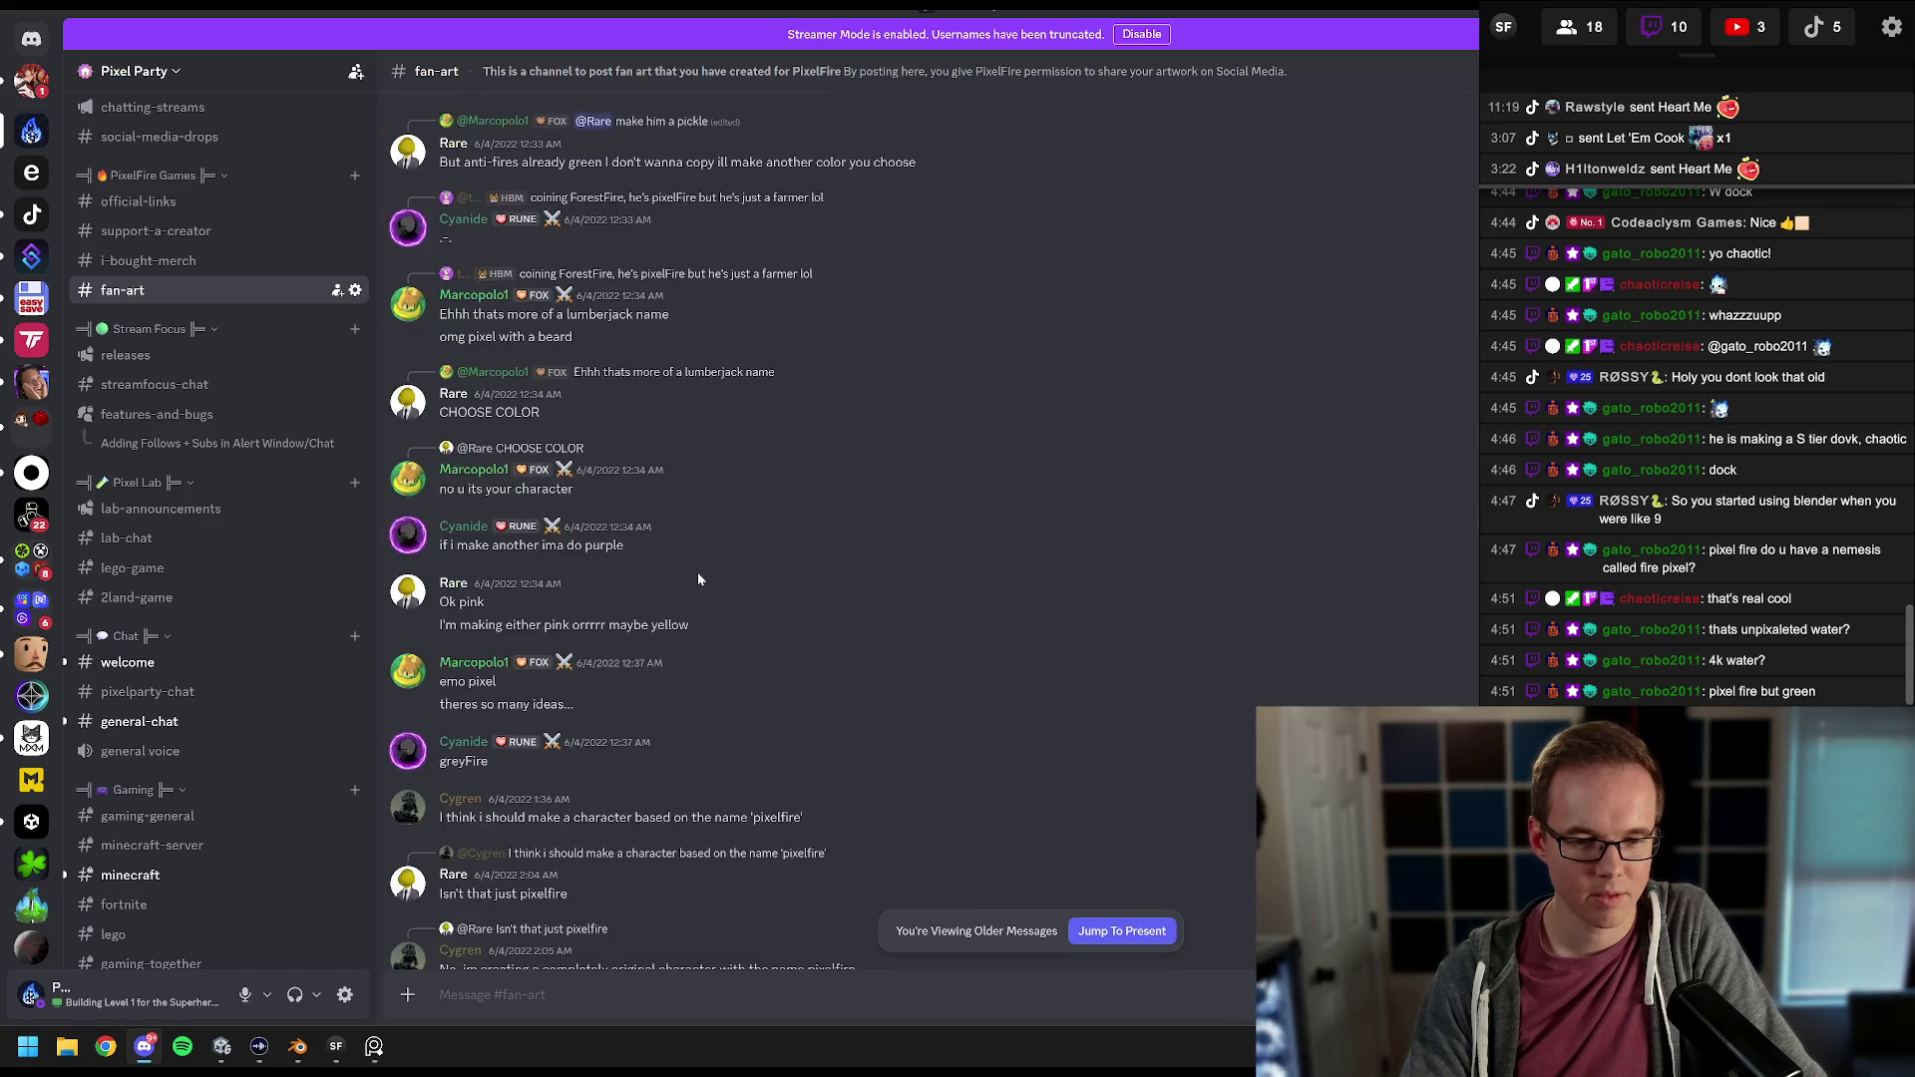
scroll(700, 579, "down", 2)
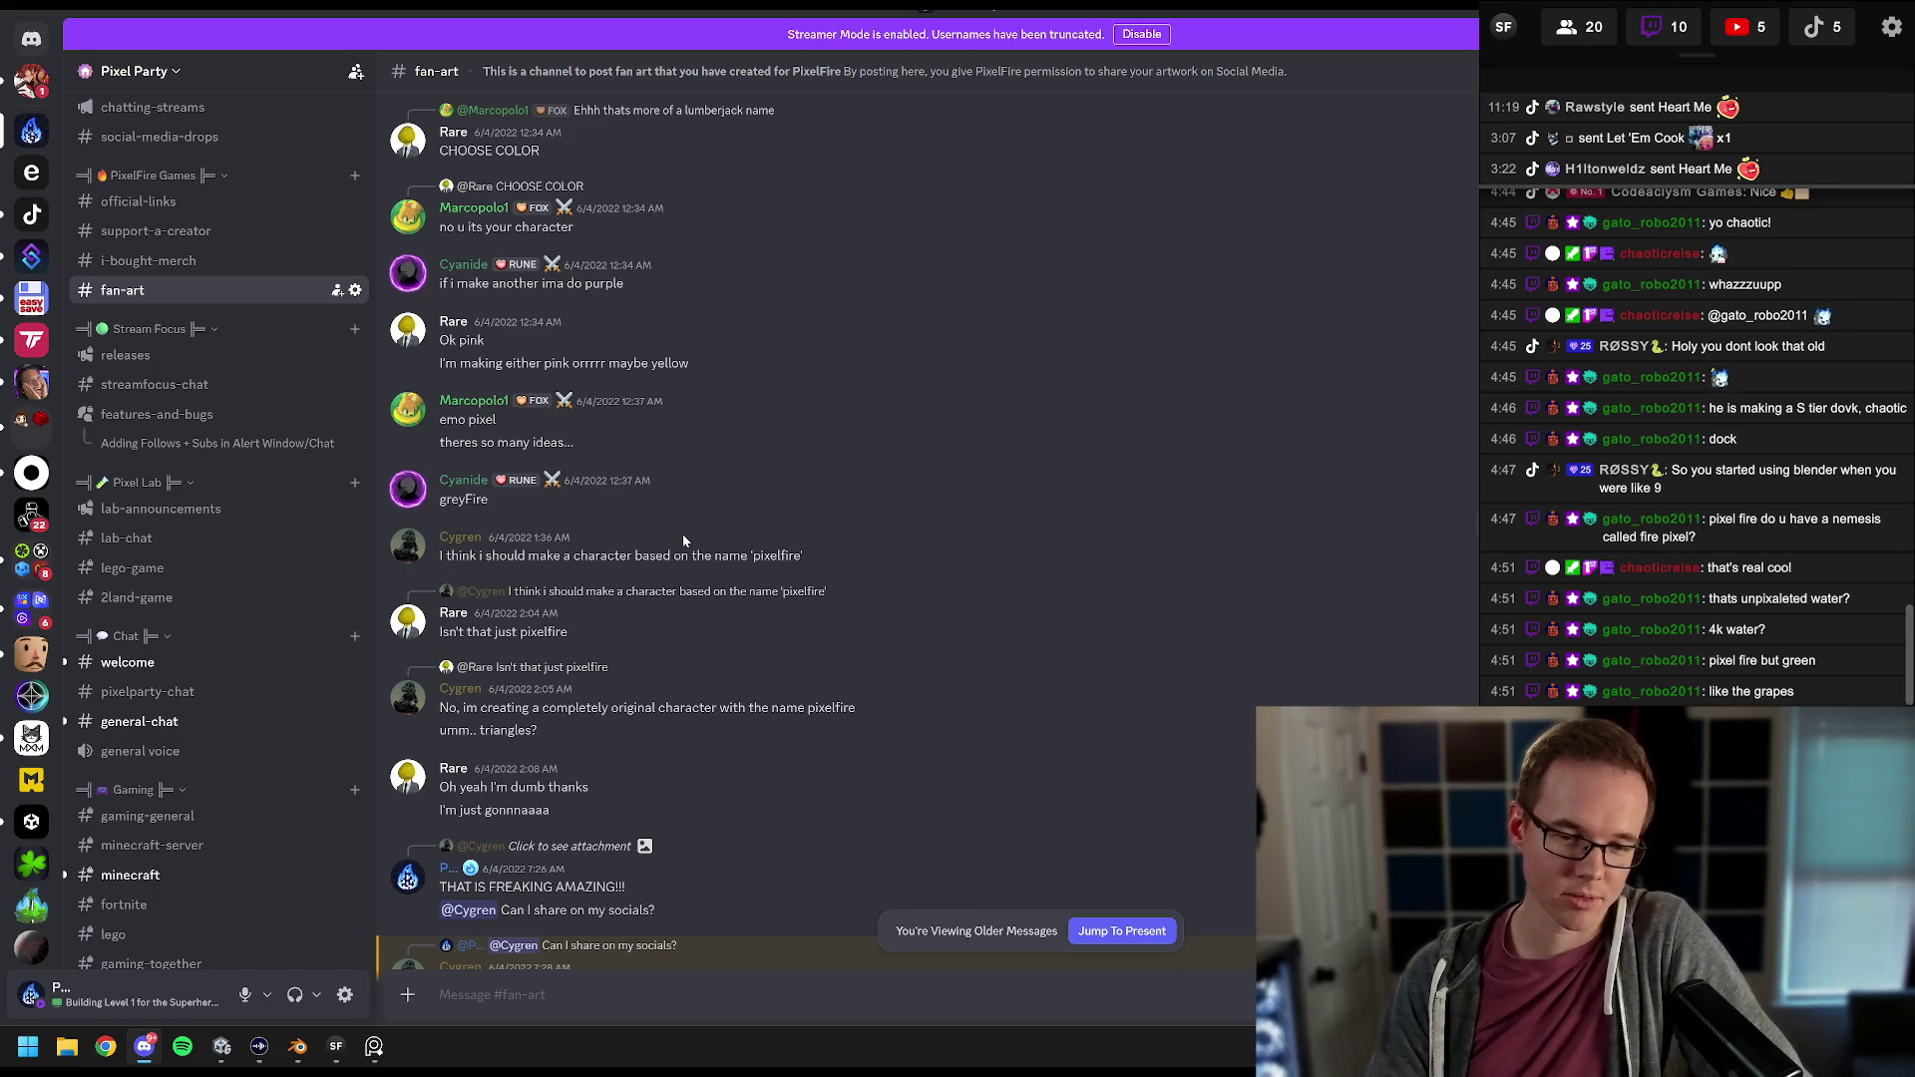
scroll(690, 539, "down", 2)
scroll(702, 574, "down", 2)
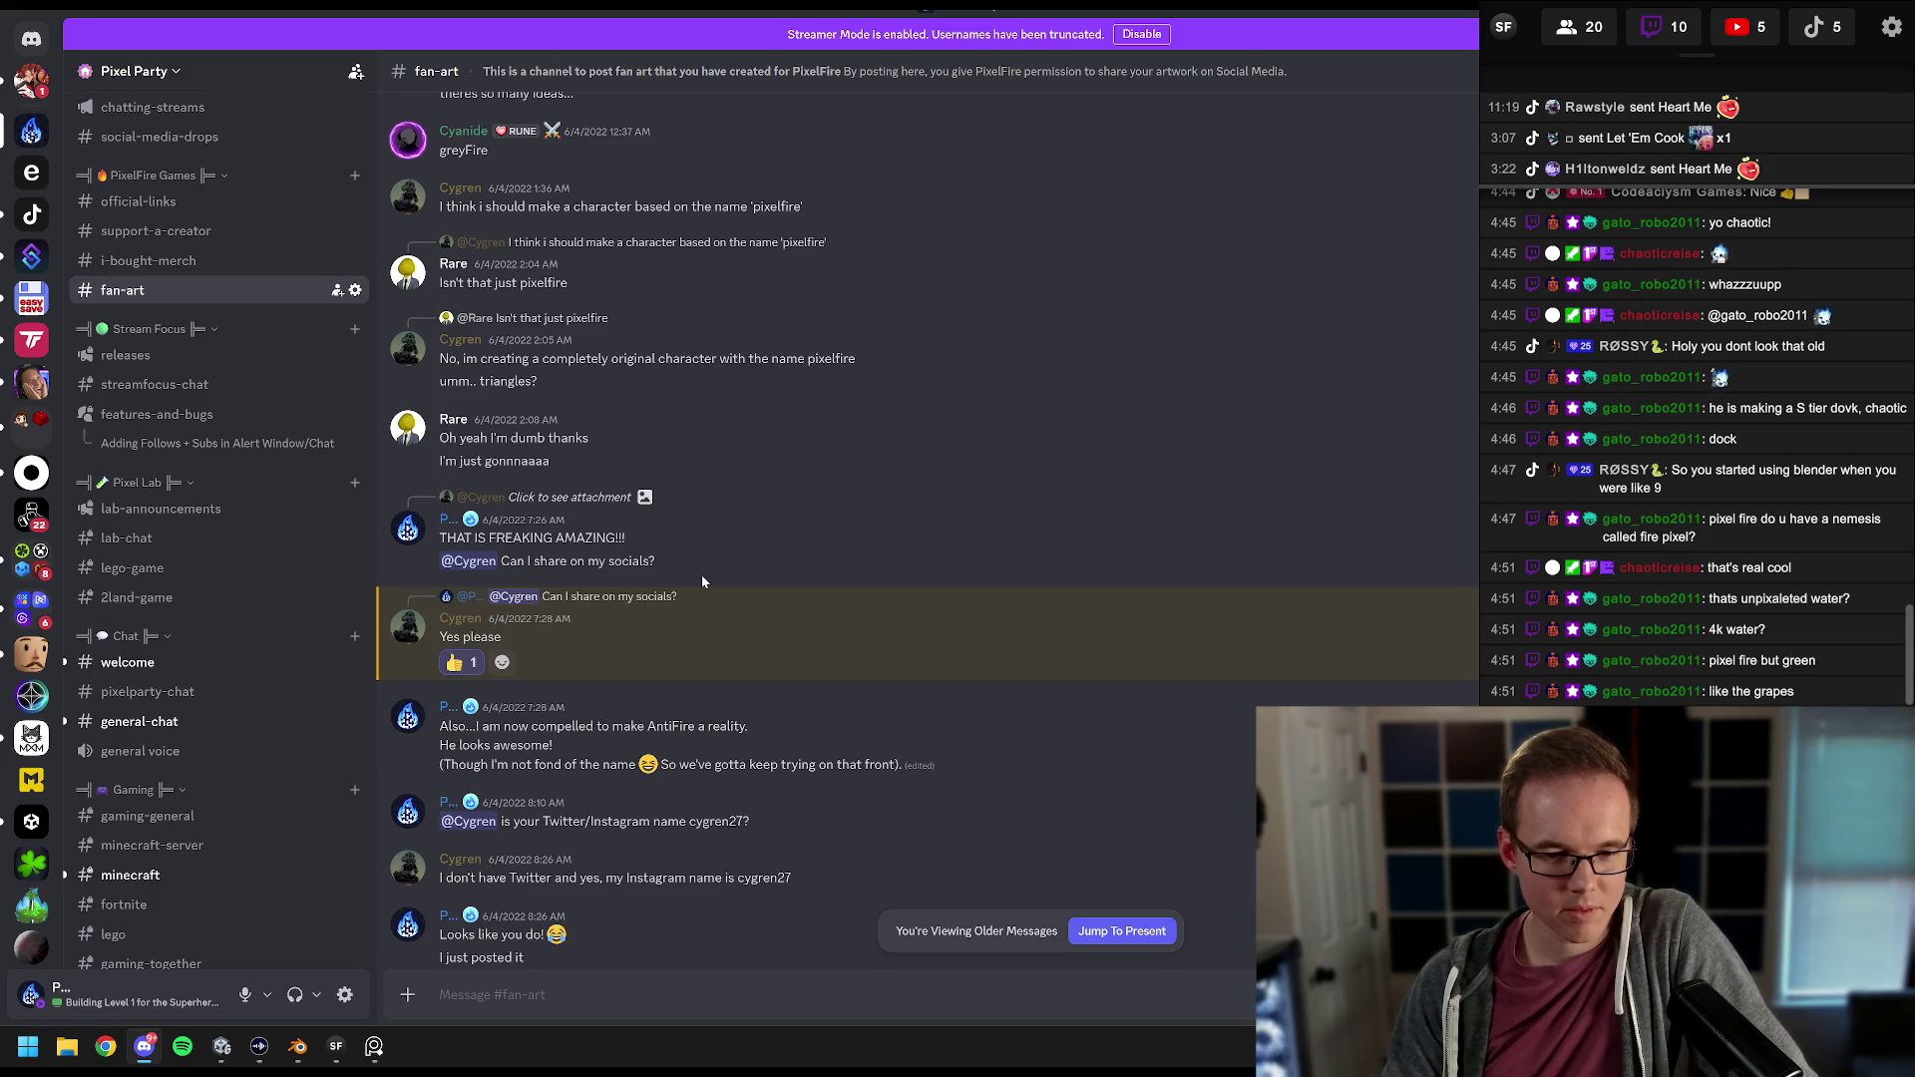
scroll(702, 579, "down", 1)
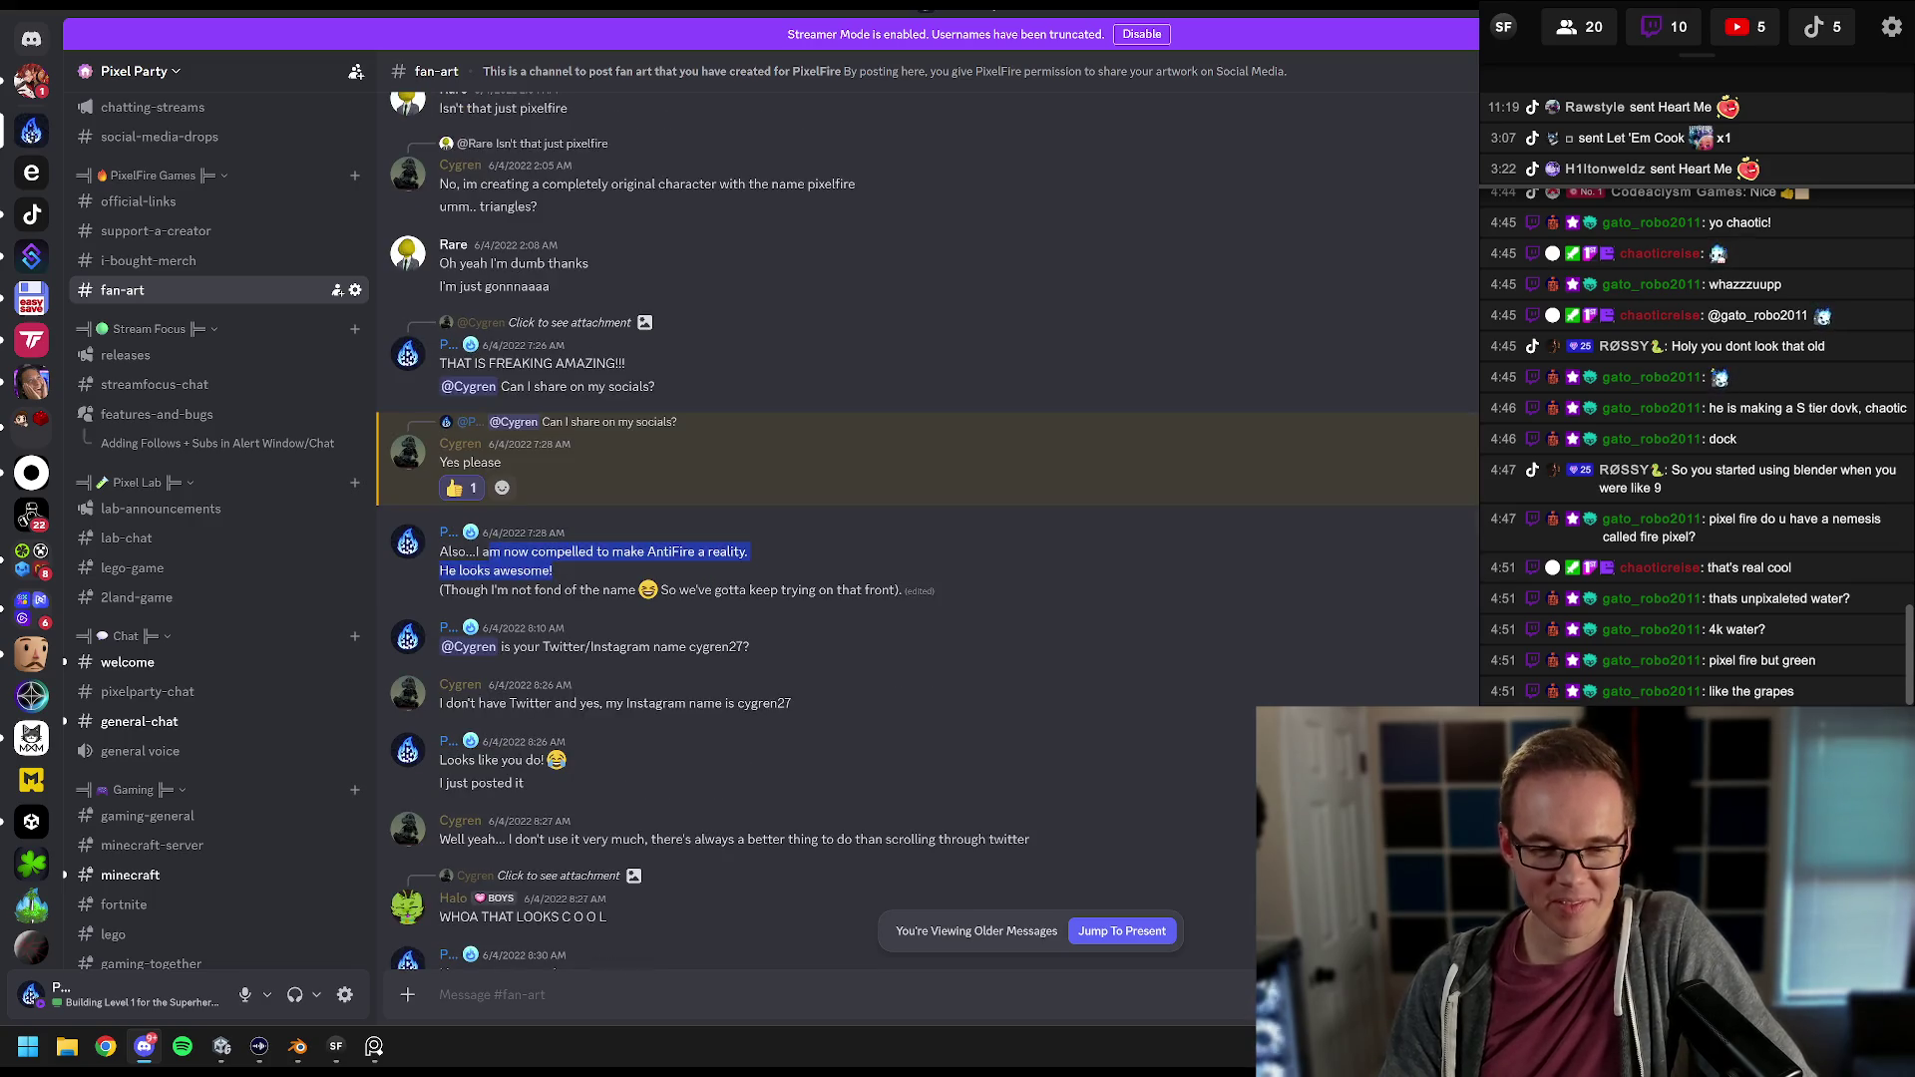
left_click_drag(580, 589, 747, 589)
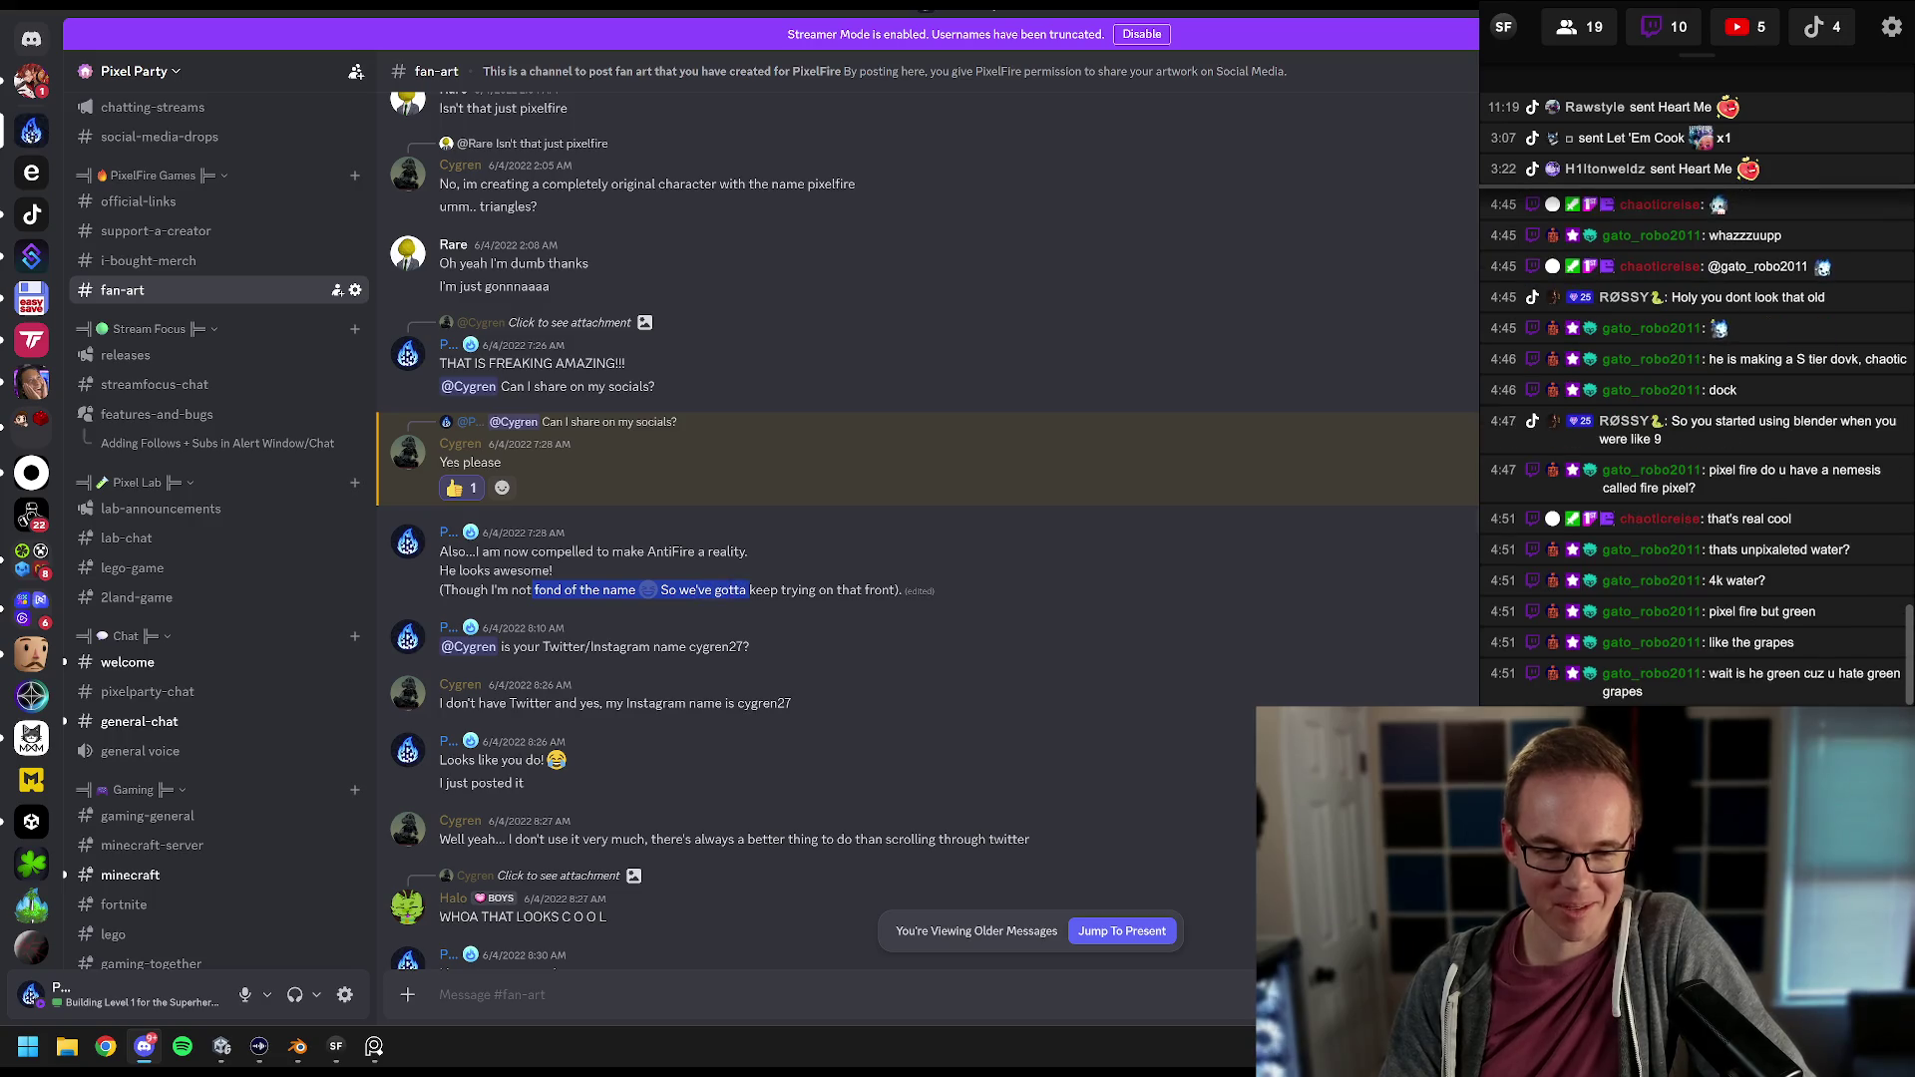
scroll(739, 583, "down", 3)
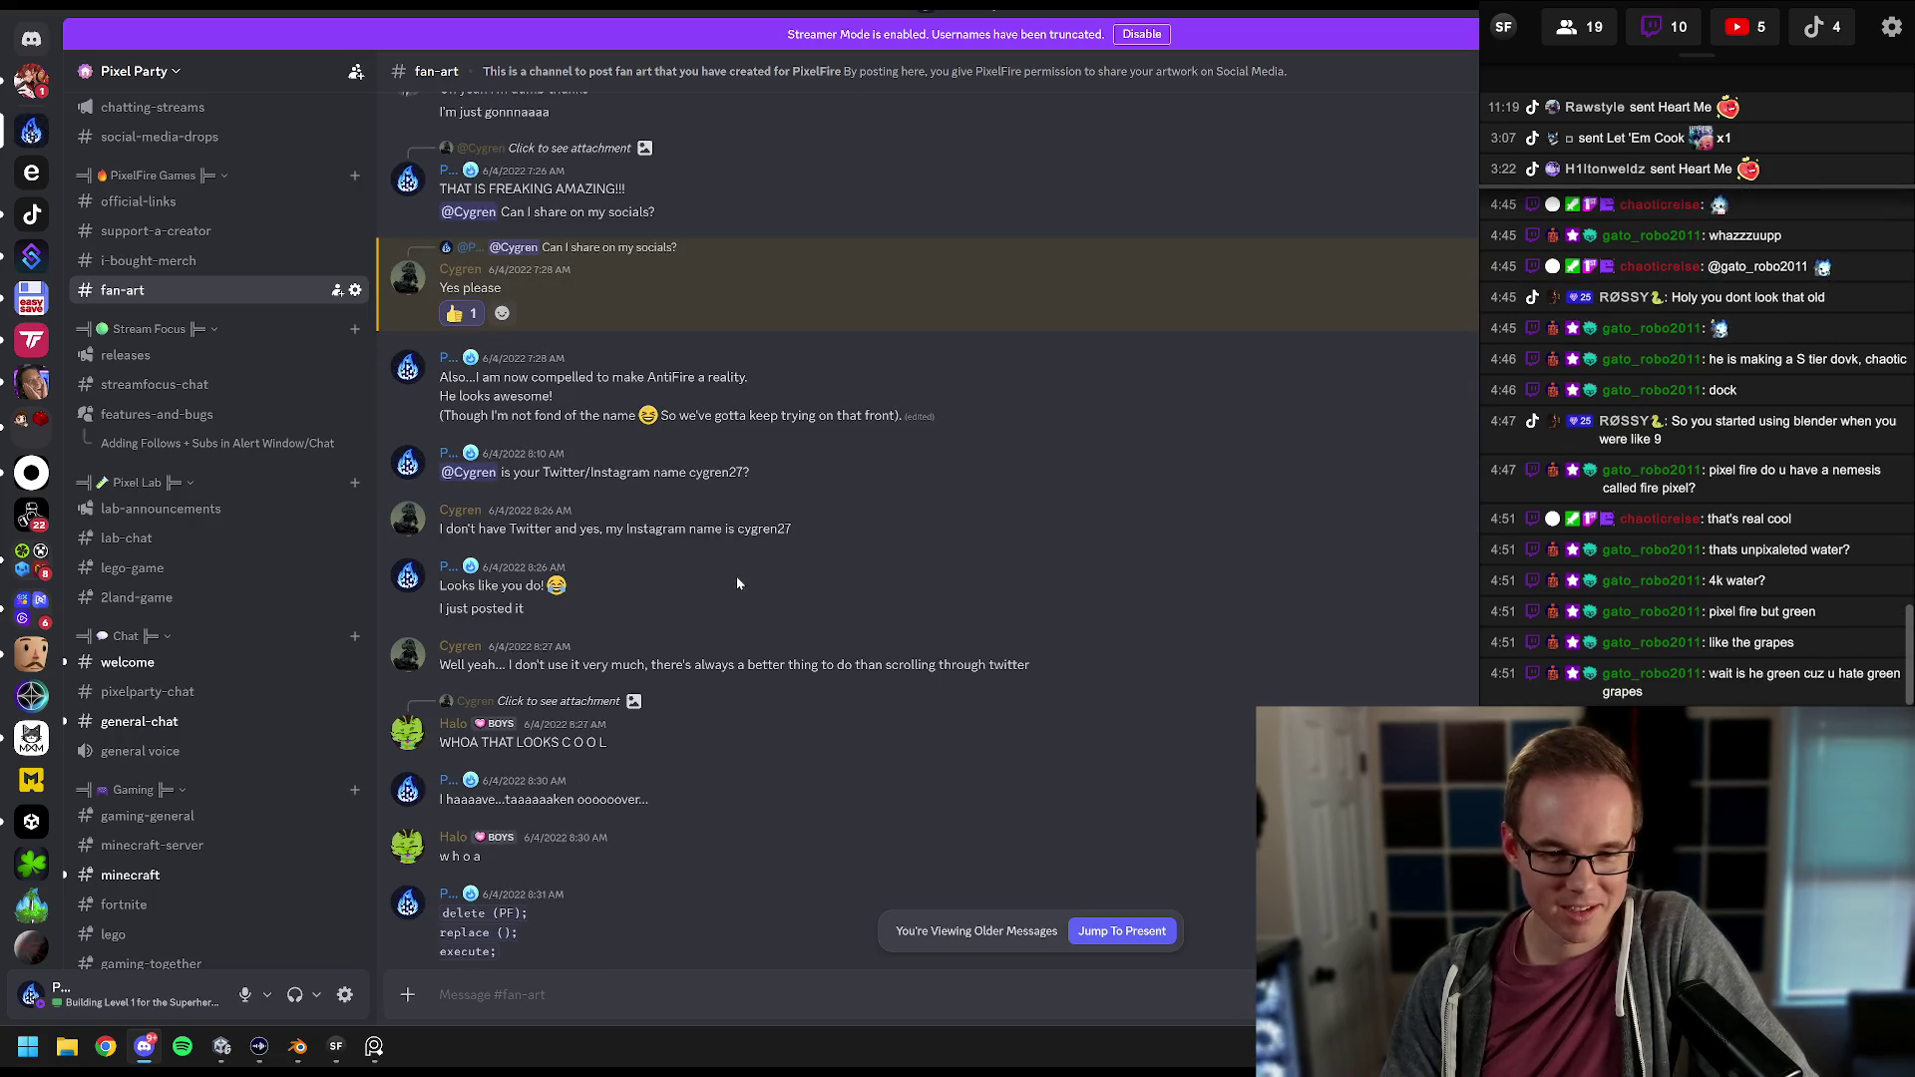
scroll(736, 581, "down", 3)
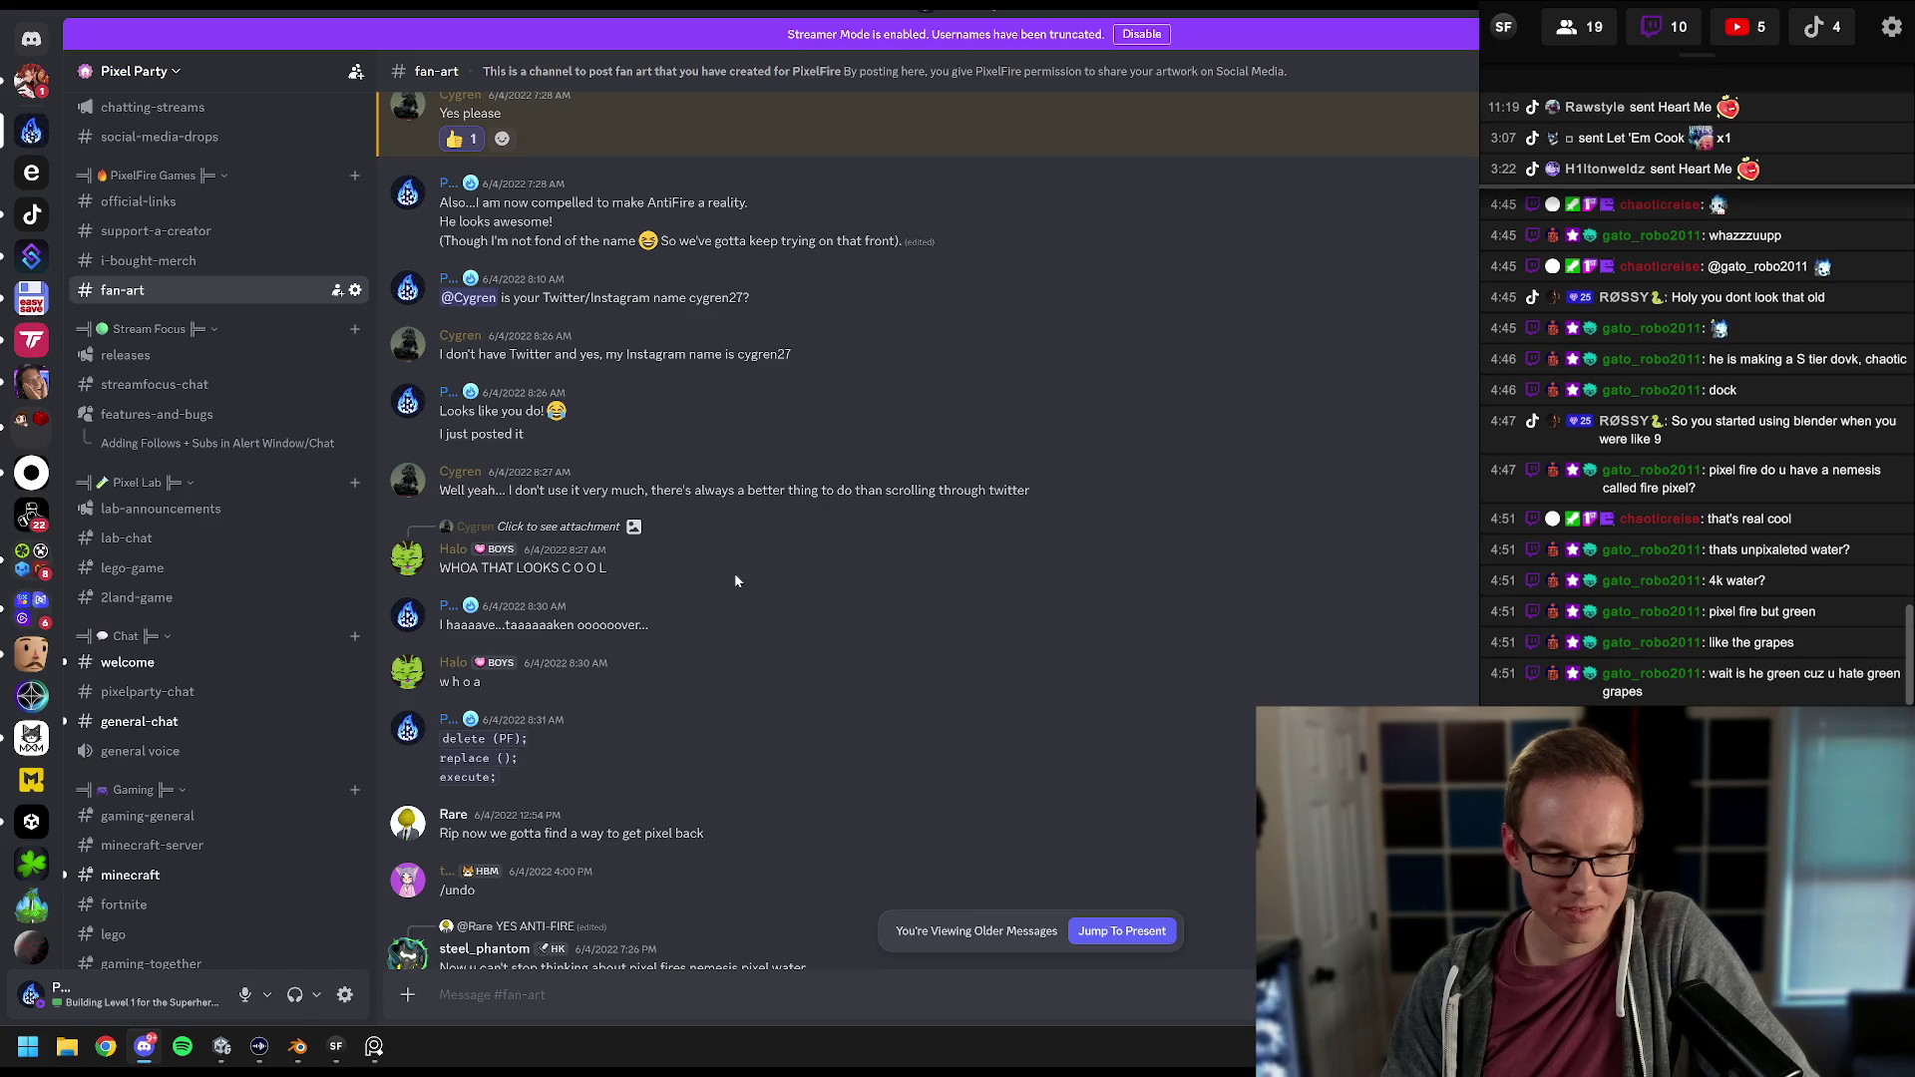
scroll(735, 578, "down", 6)
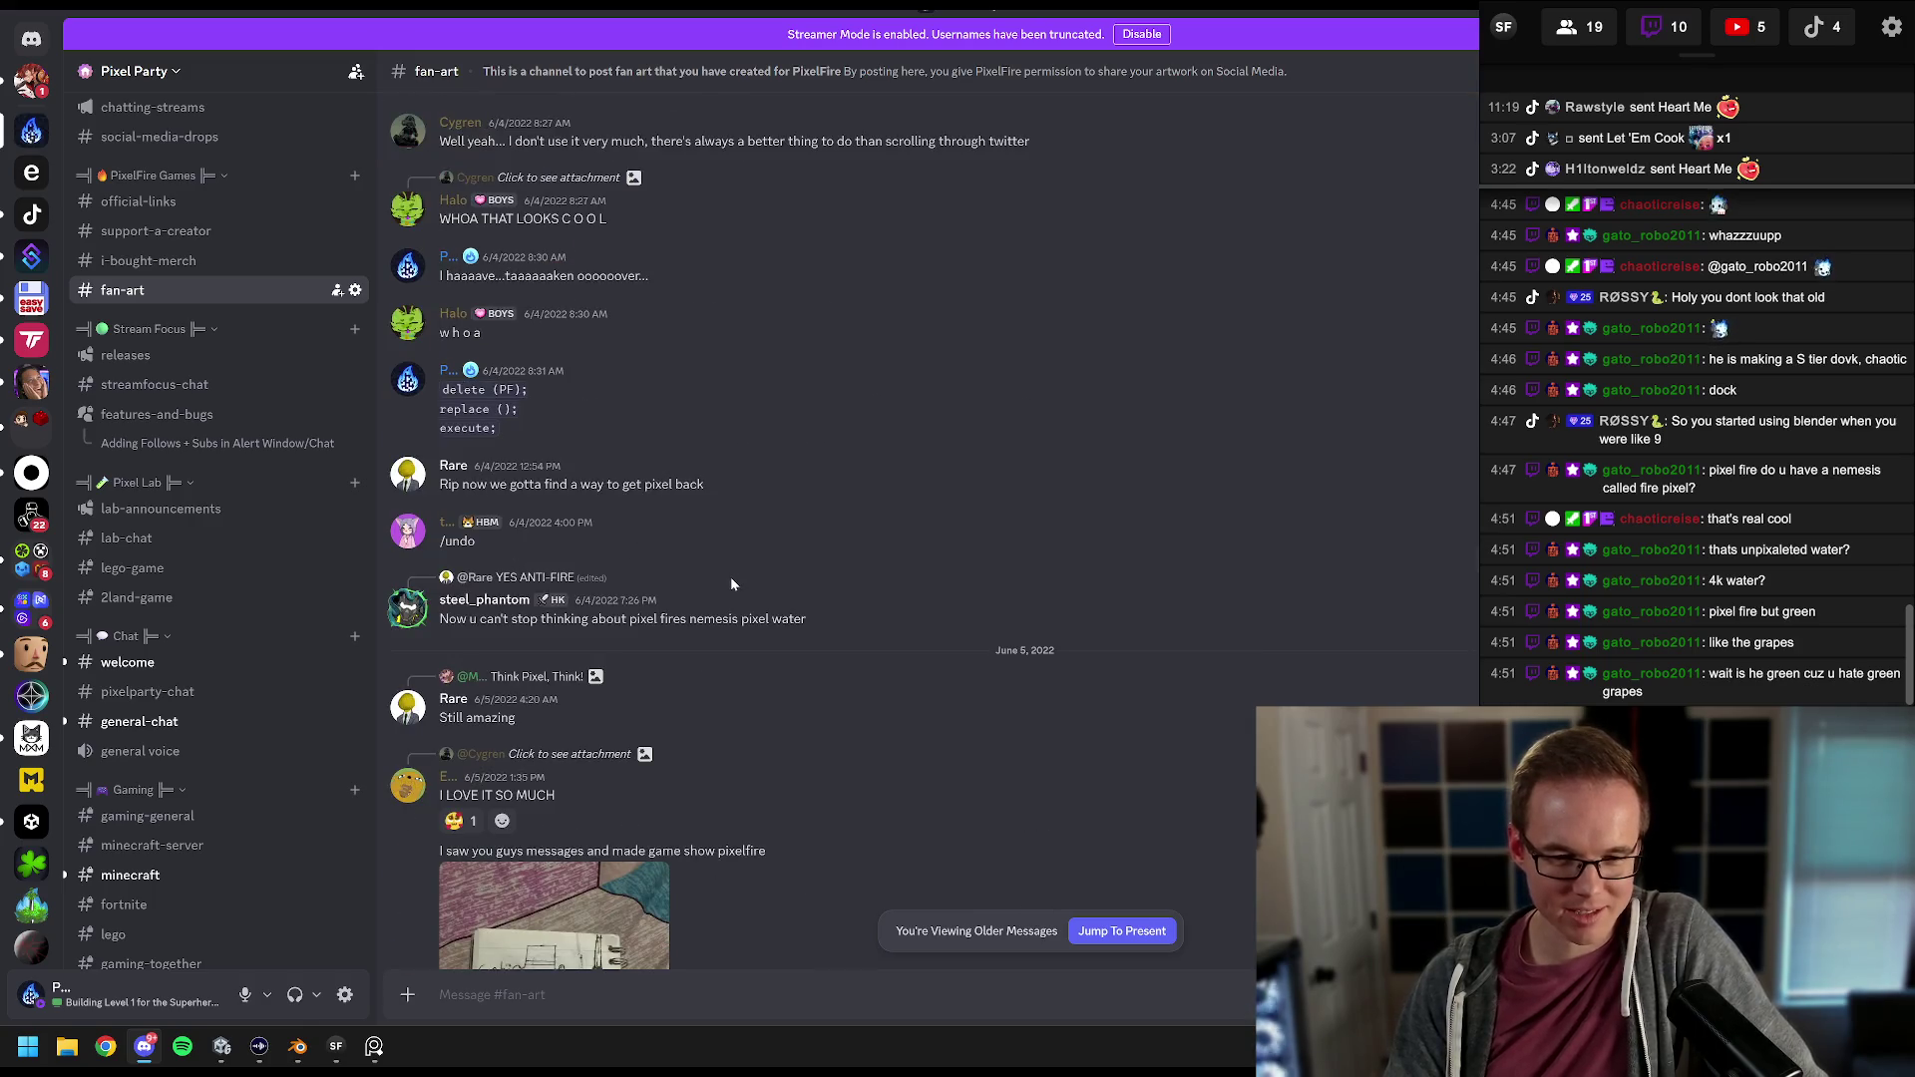
scroll(730, 583, "down", 3)
scroll(731, 583, "down", 6)
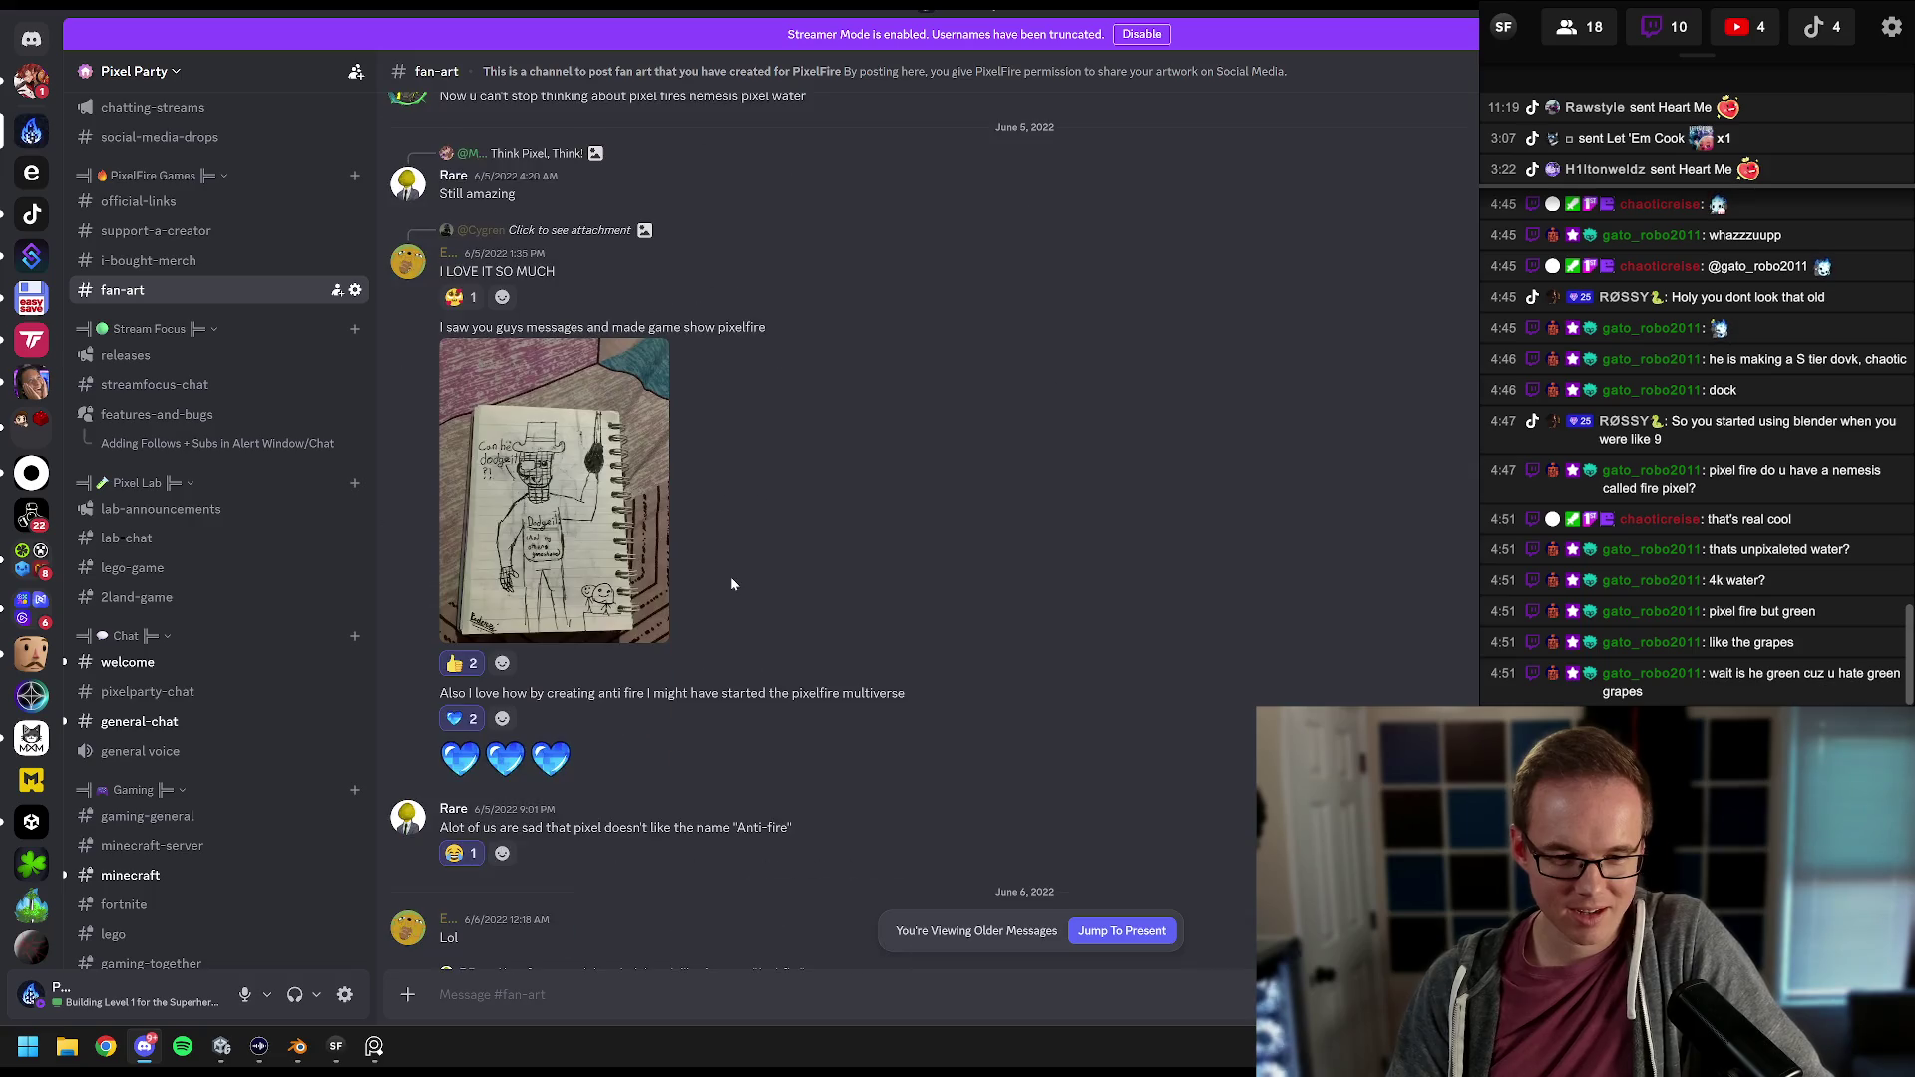
scroll(733, 585, "down", 10)
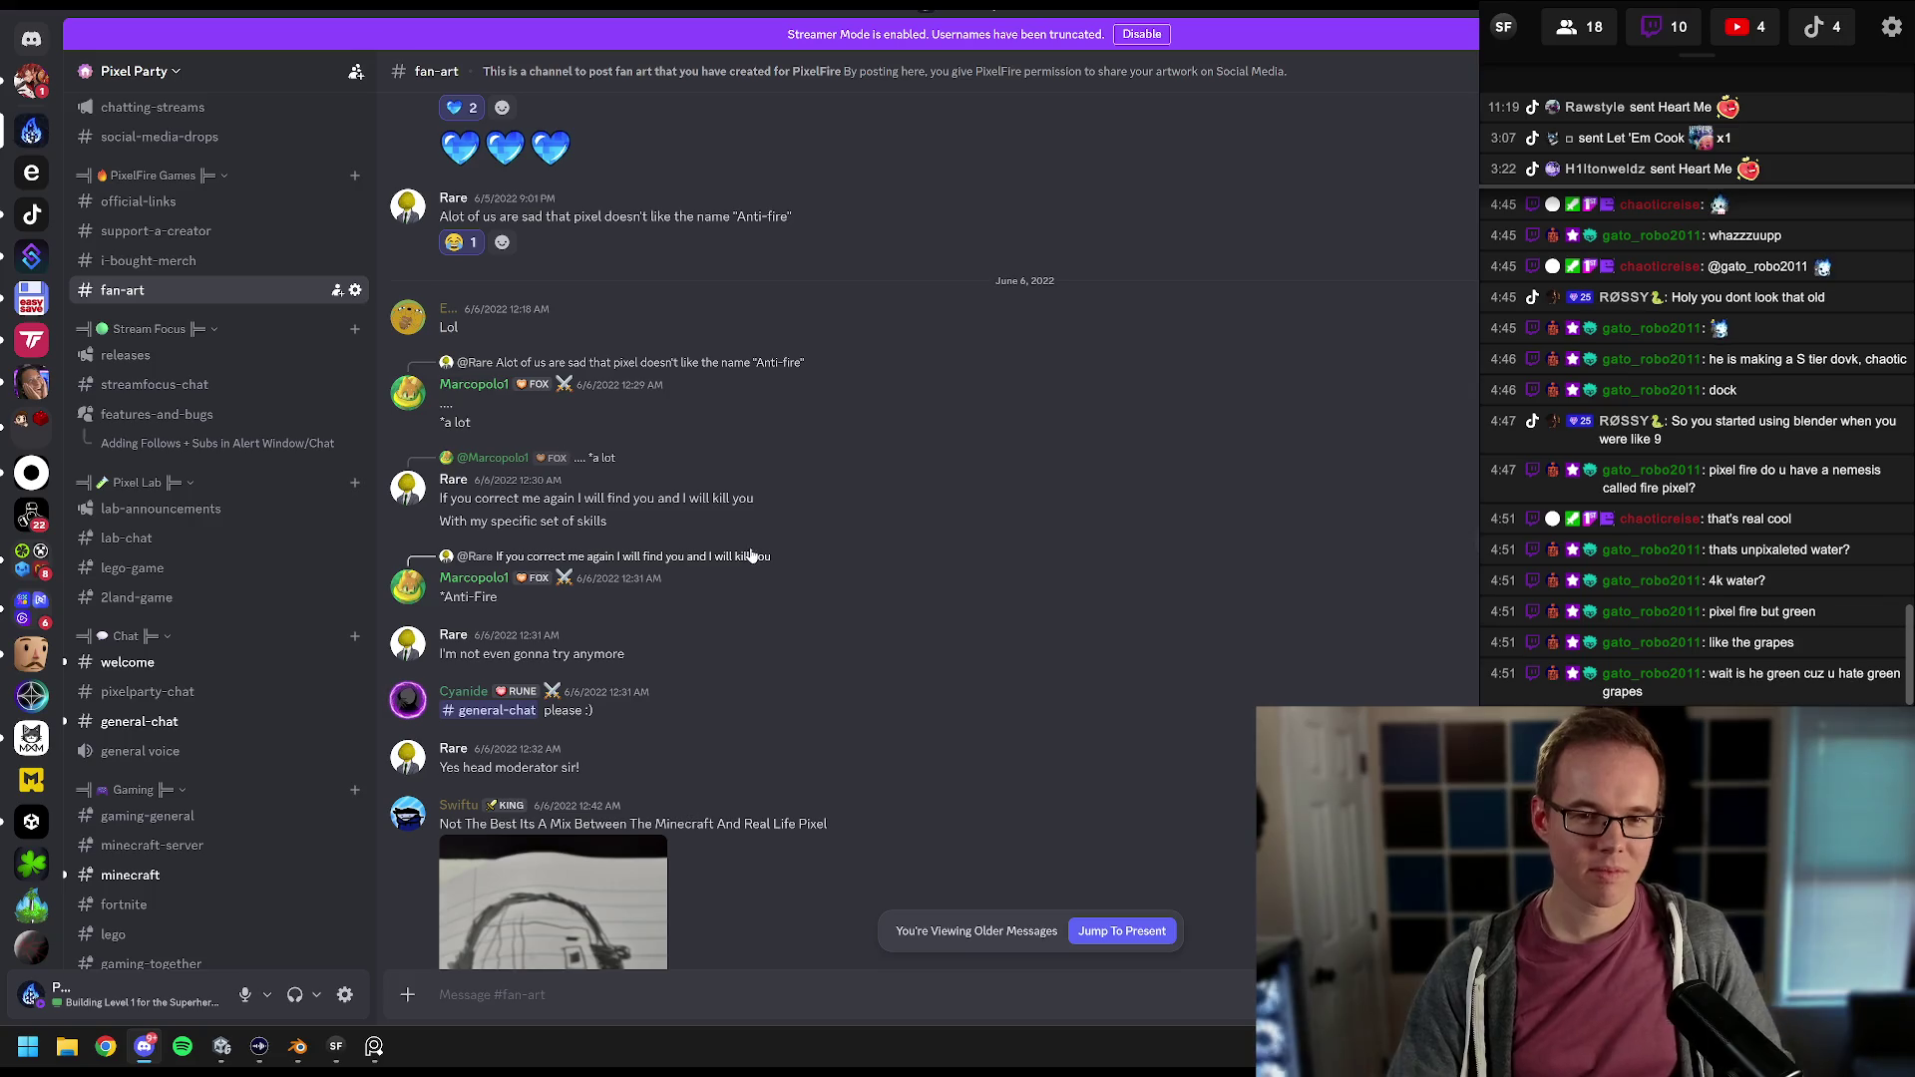
scroll(780, 404, "down", 15)
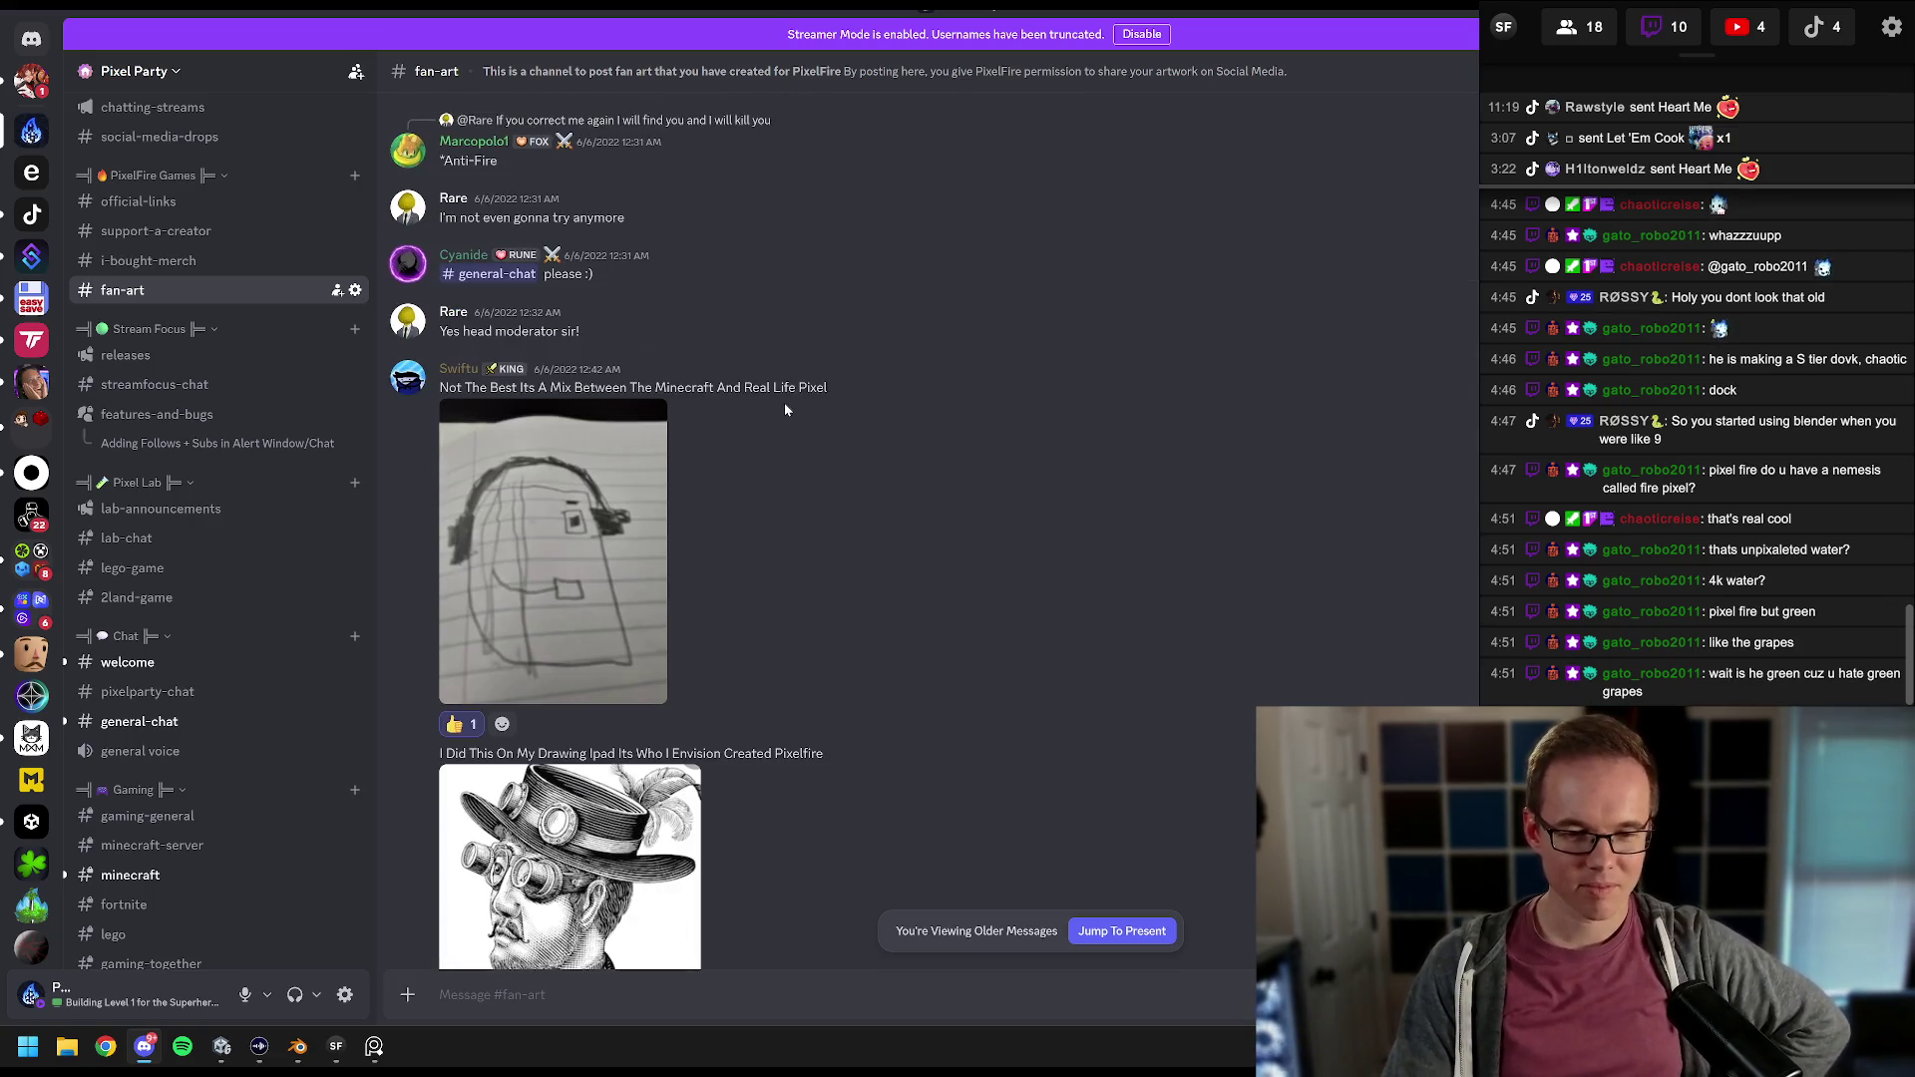
scroll(798, 409, "down", 20)
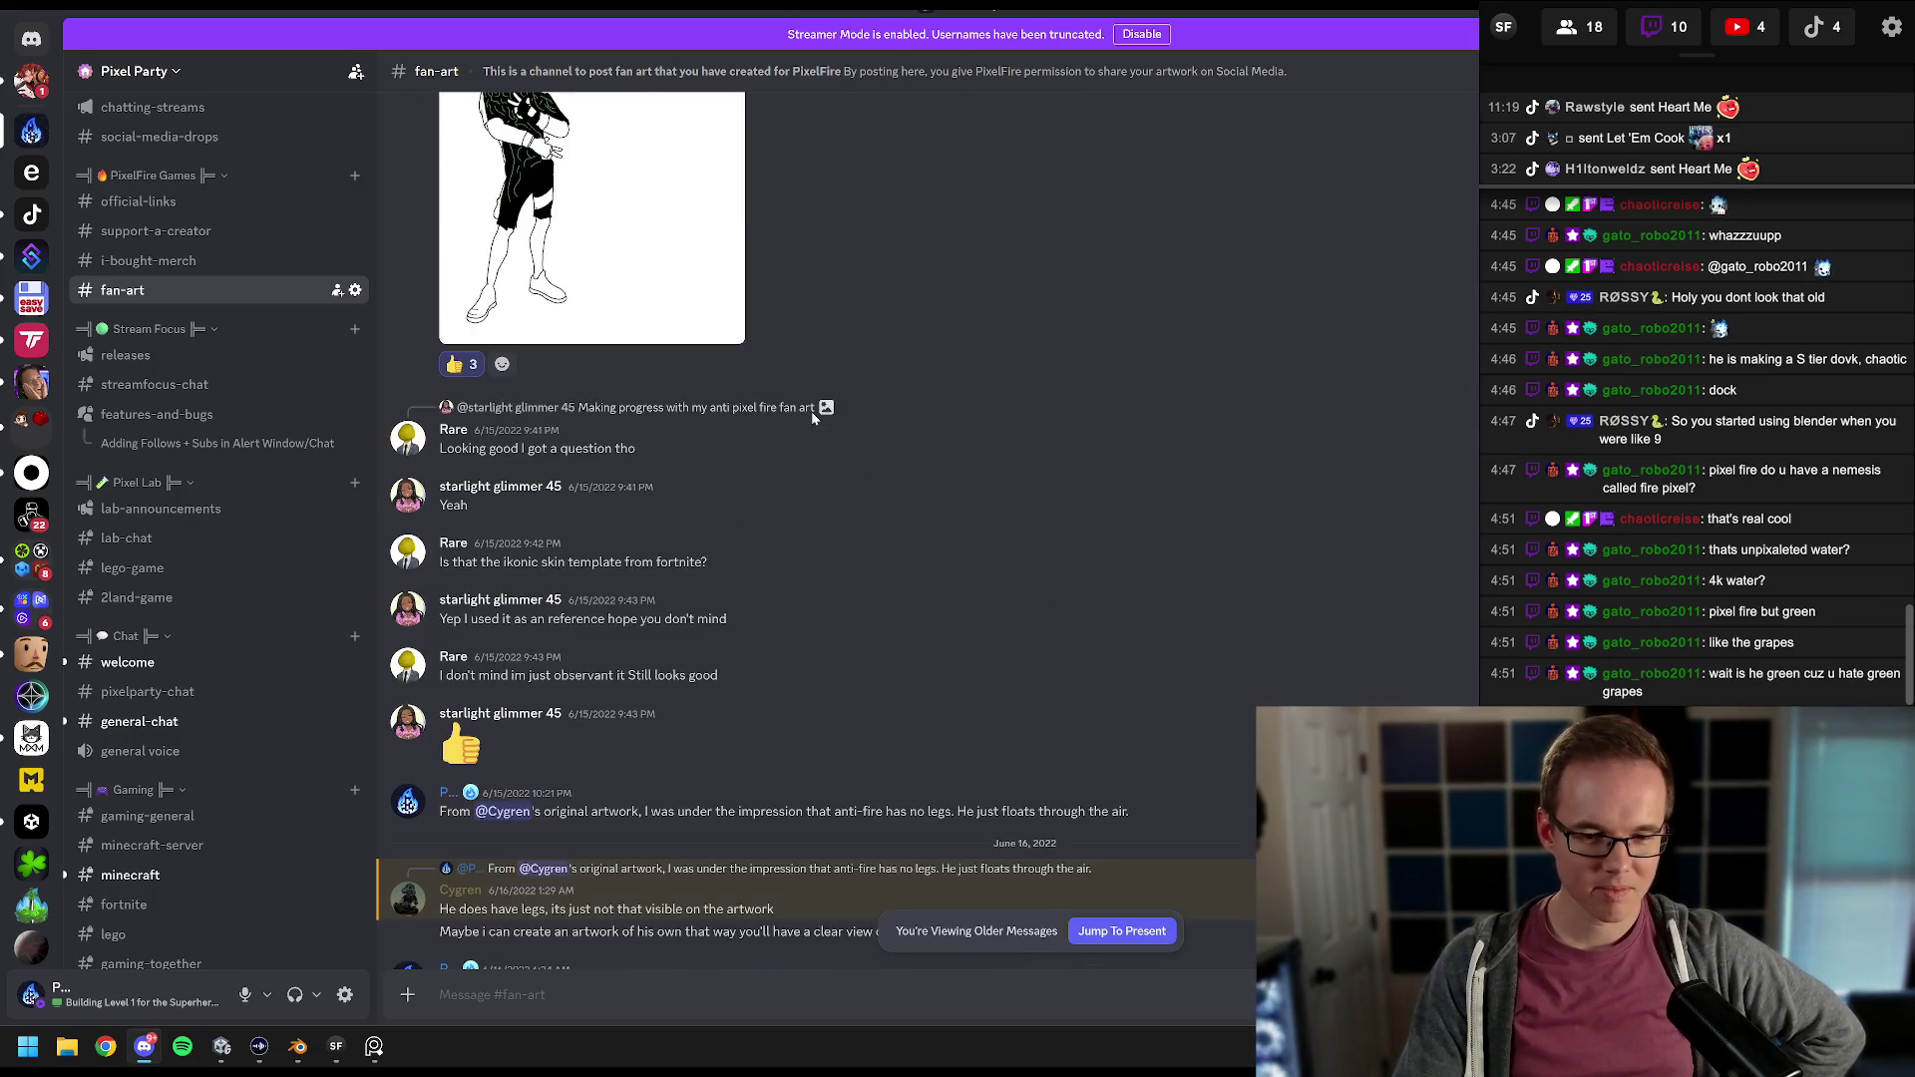
scroll(813, 419, "down", 10)
scroll(828, 419, "down", 15)
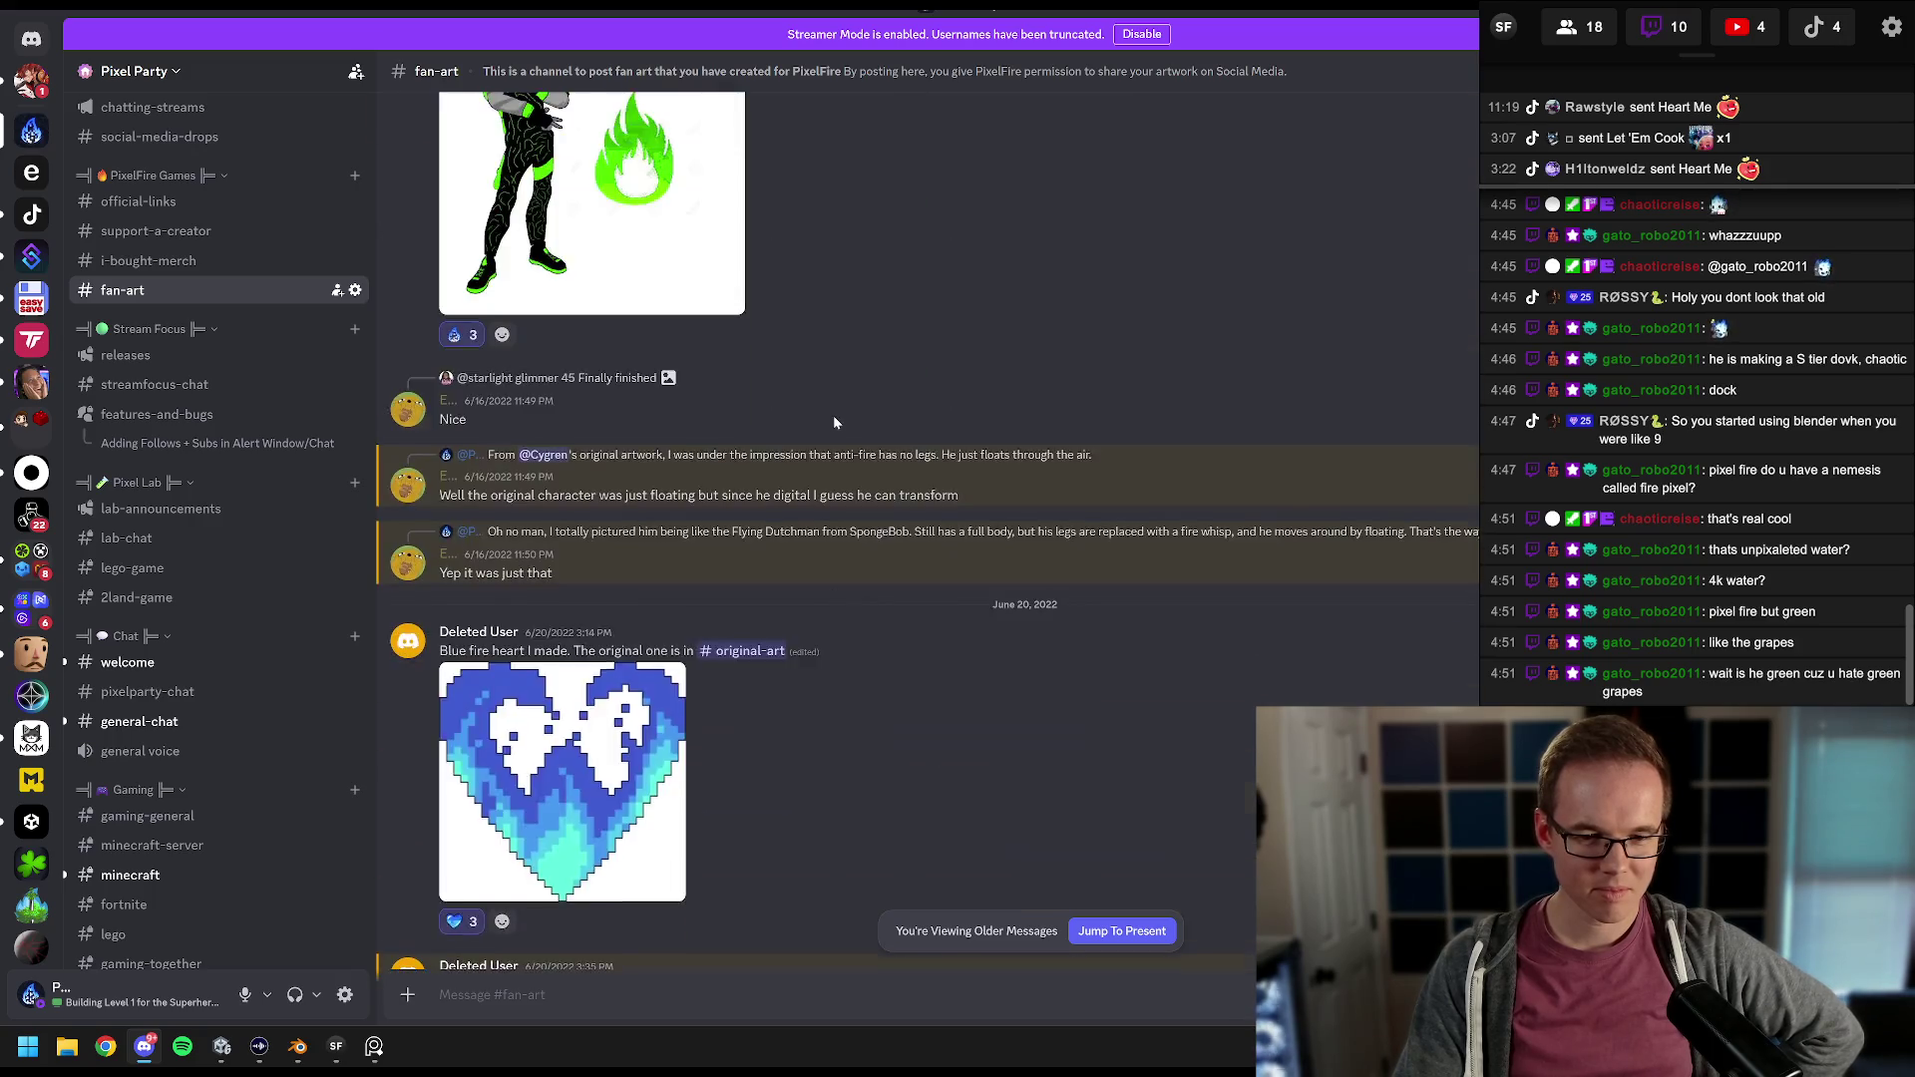
scroll(864, 439, "up", 15)
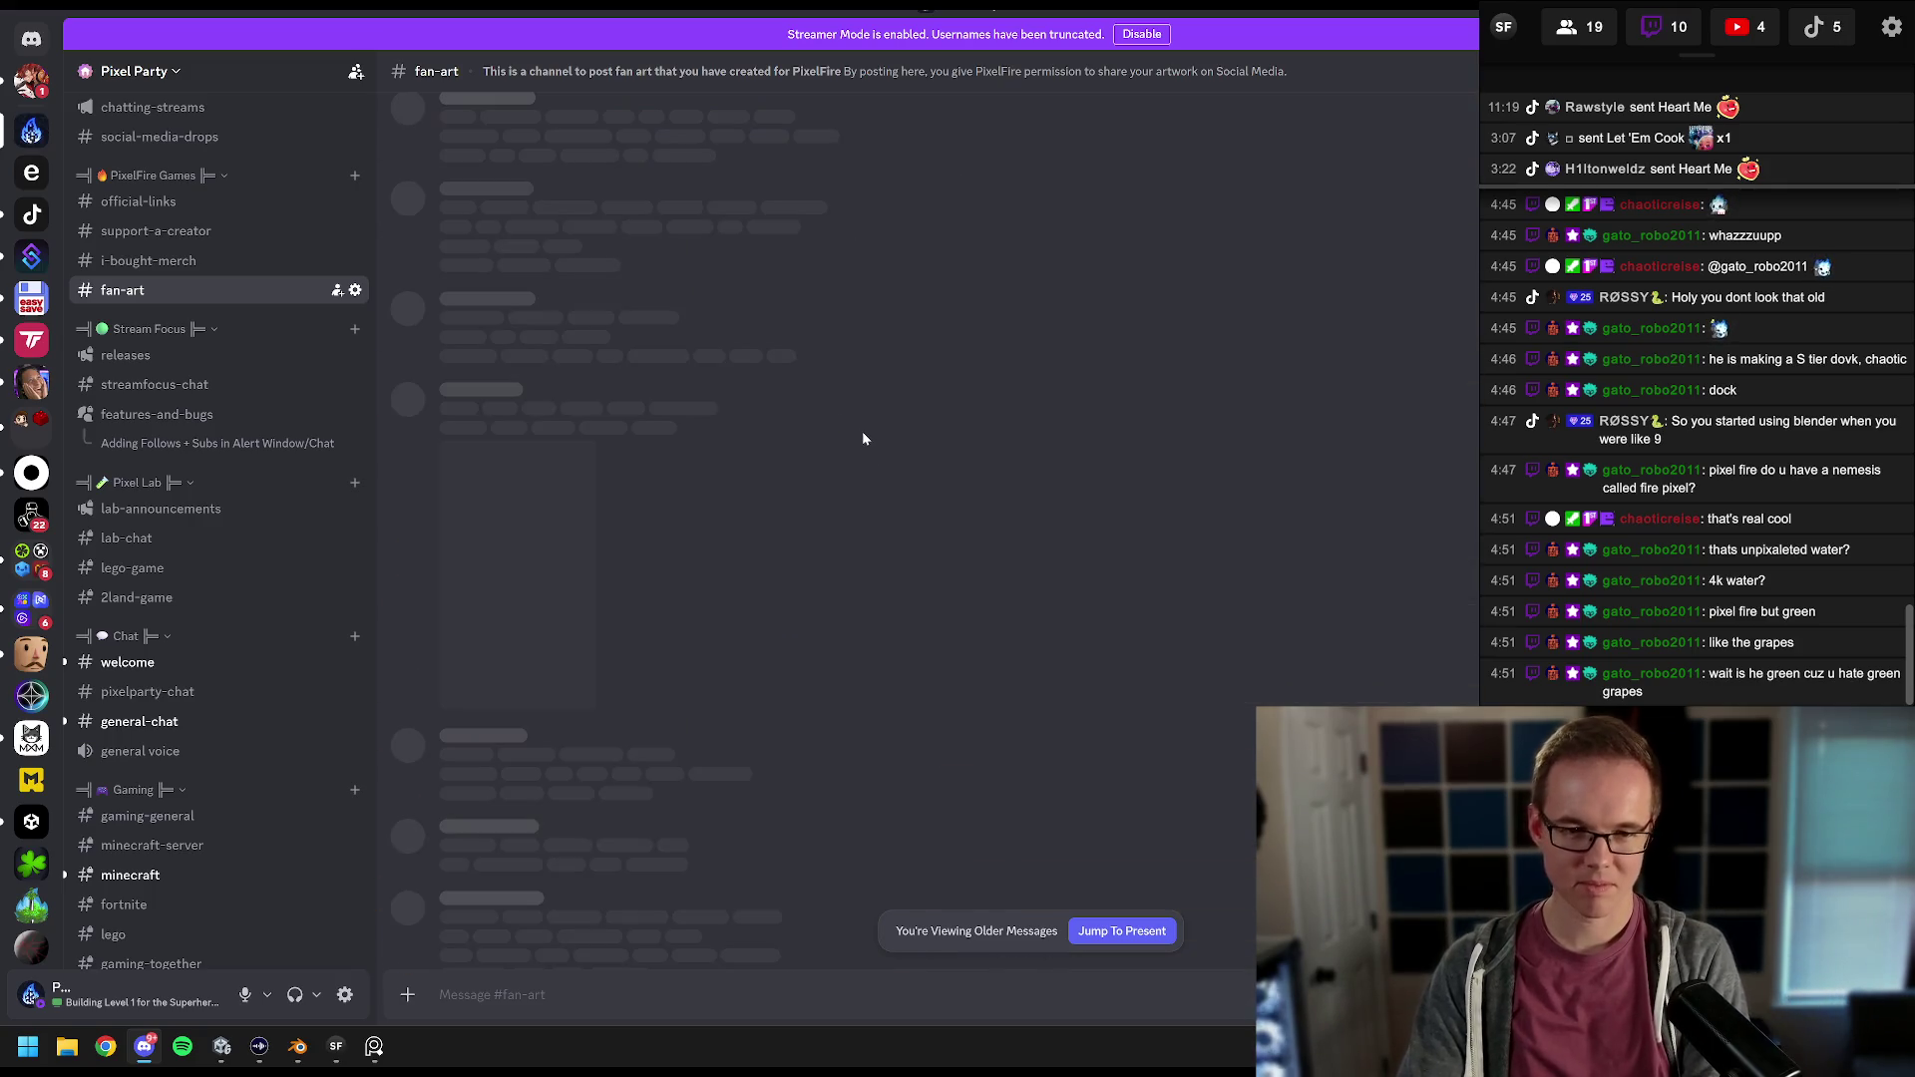
scroll(864, 404, "down", 15)
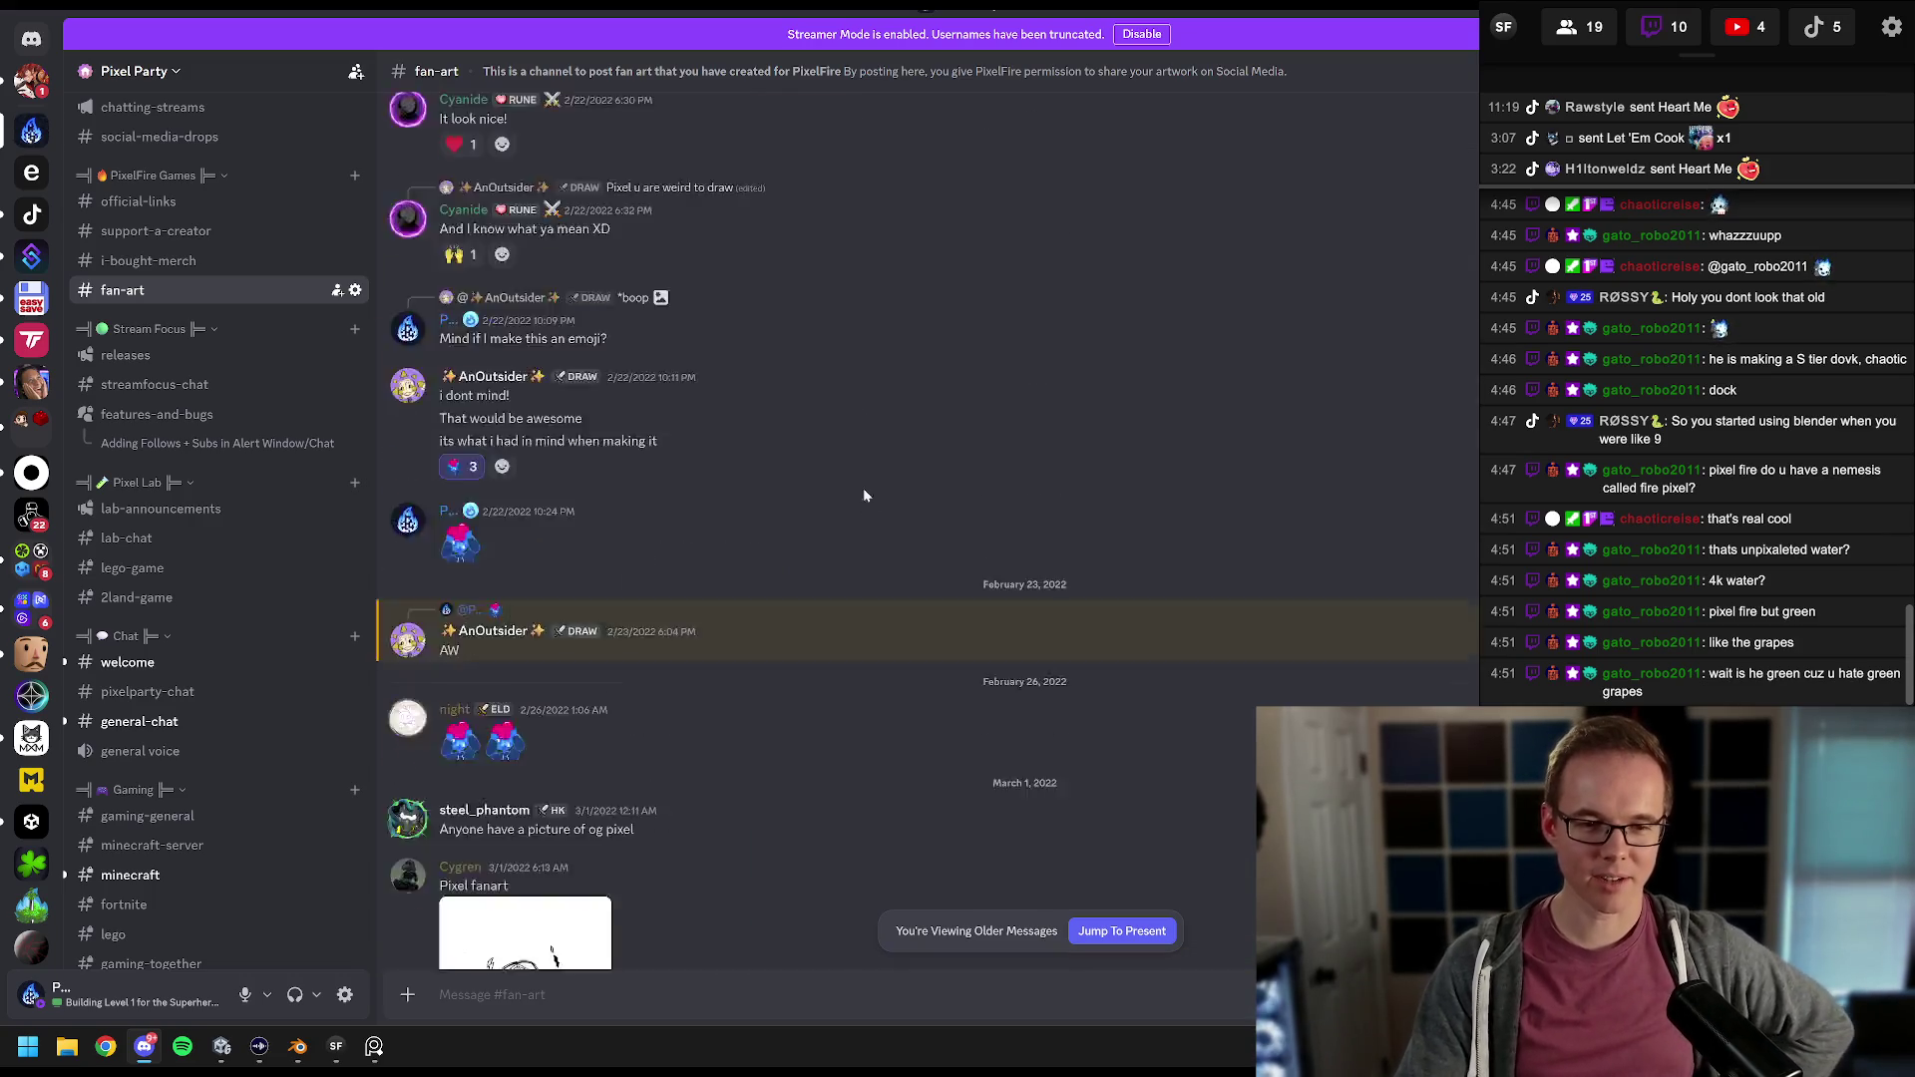
scroll(918, 400, "down", 15)
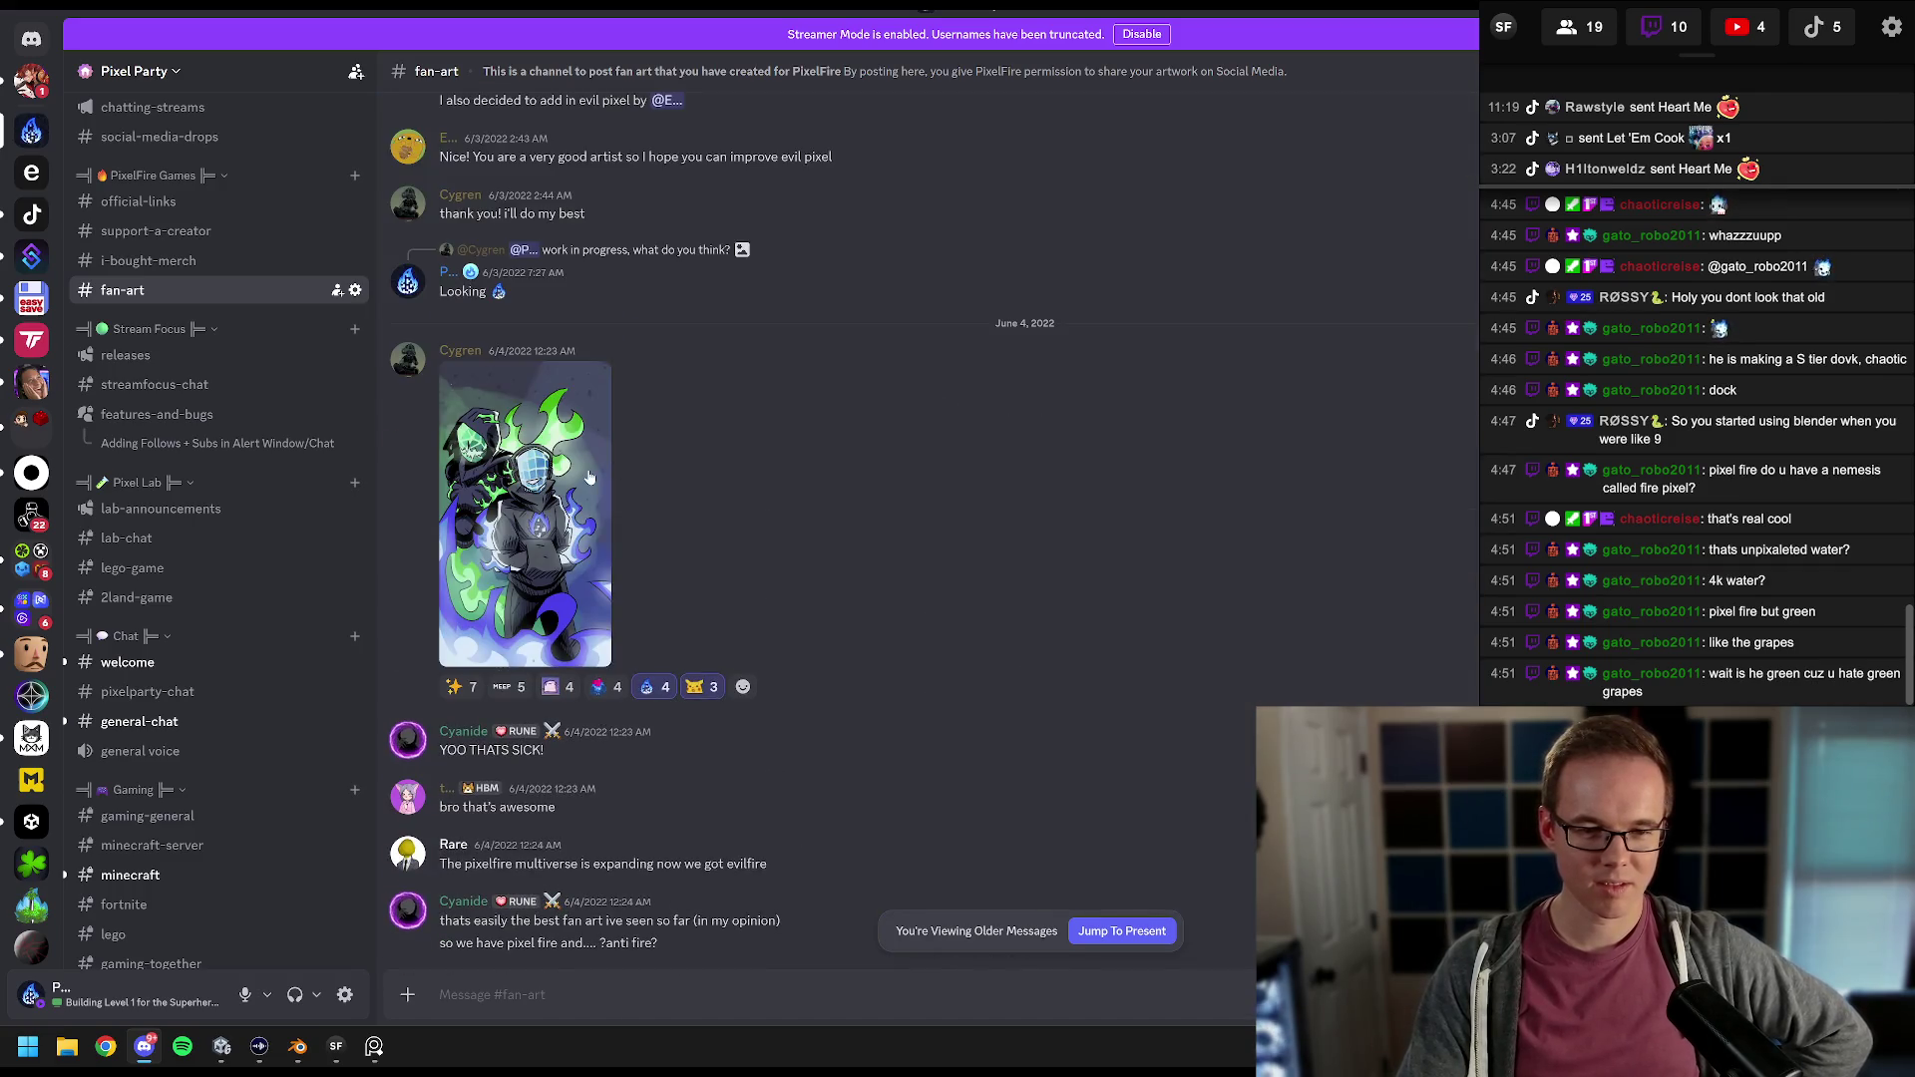
Step: Open the hooded-characters artwork at full size, then close the viewer
left_click(588, 476)
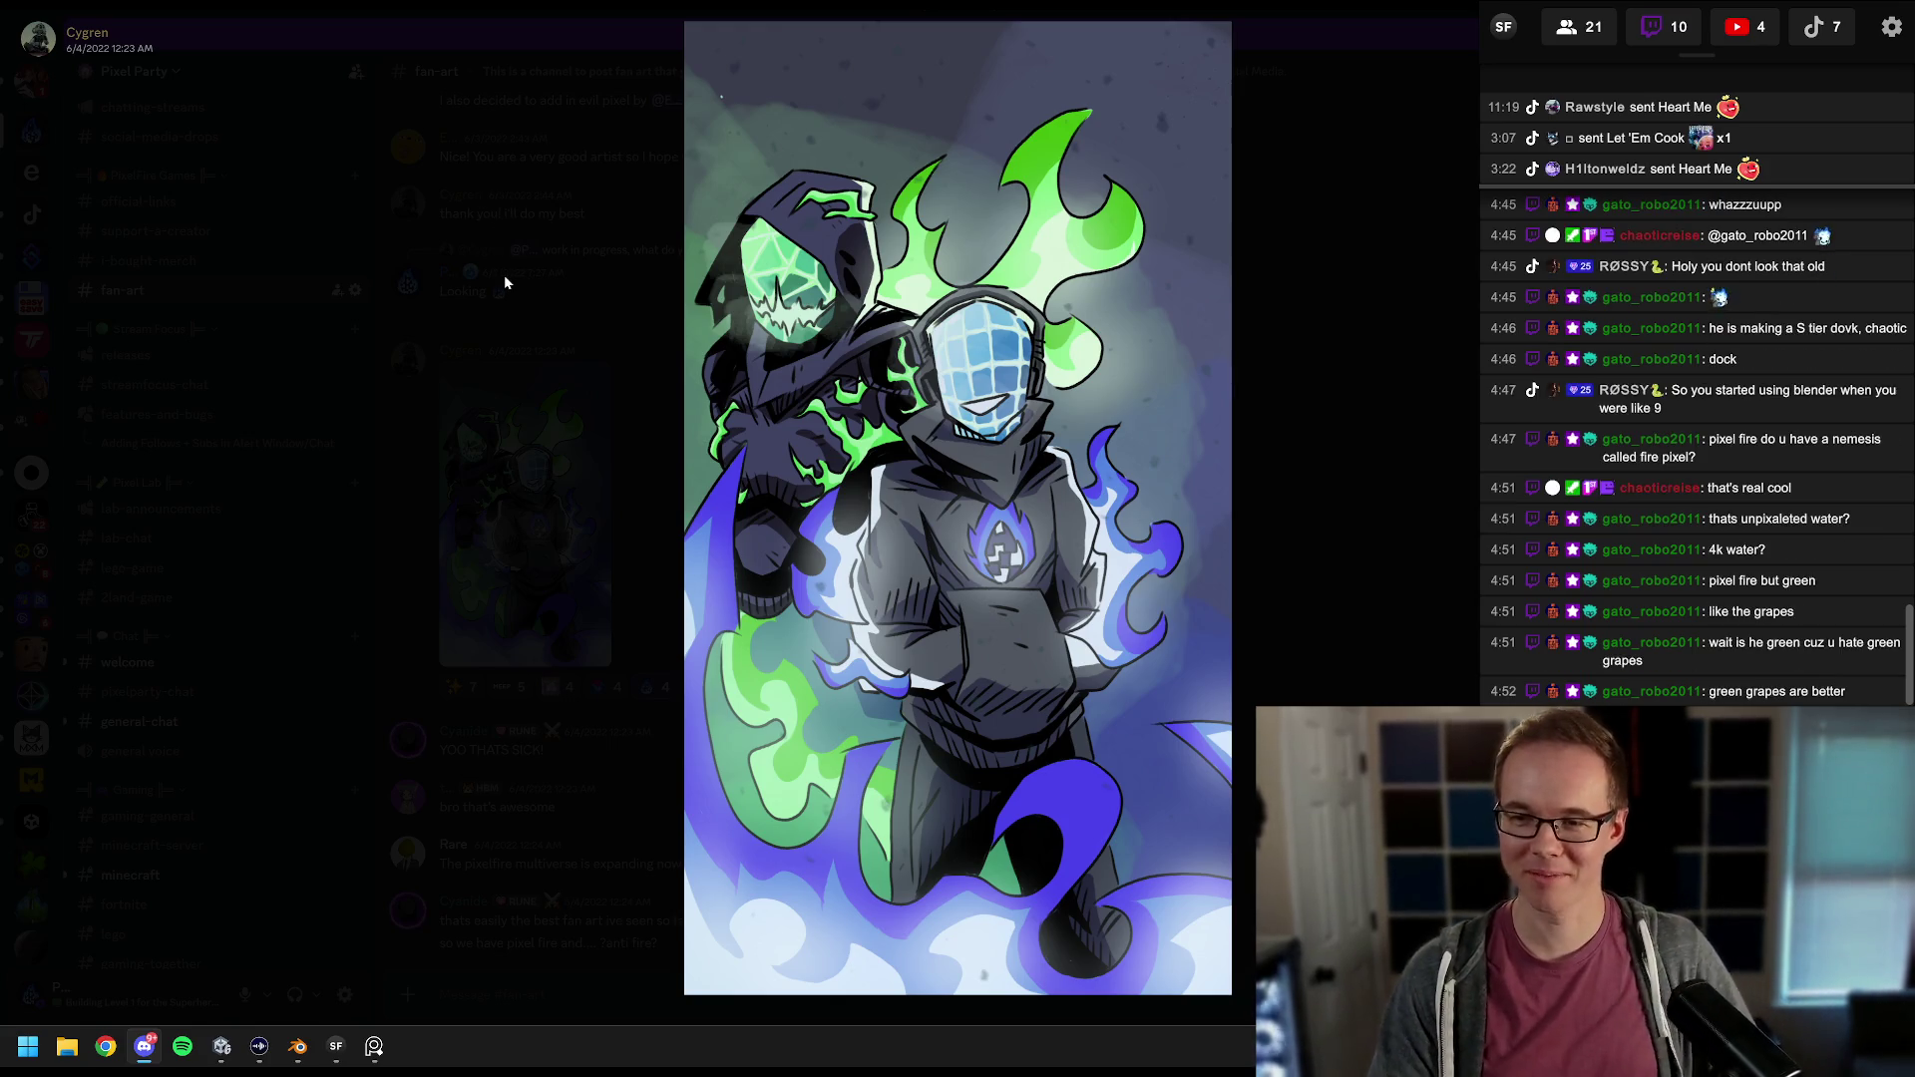
left_click(506, 282)
Step: Move Discord aside and bring the running Unity game back into focus
mouse_move(1253, 12)
left_mouse_down()
mouse_move(1472, 12)
mouse_move(1277, 21)
mouse_move(1006, 76)
left_mouse_up()
left_click(1125, 104)
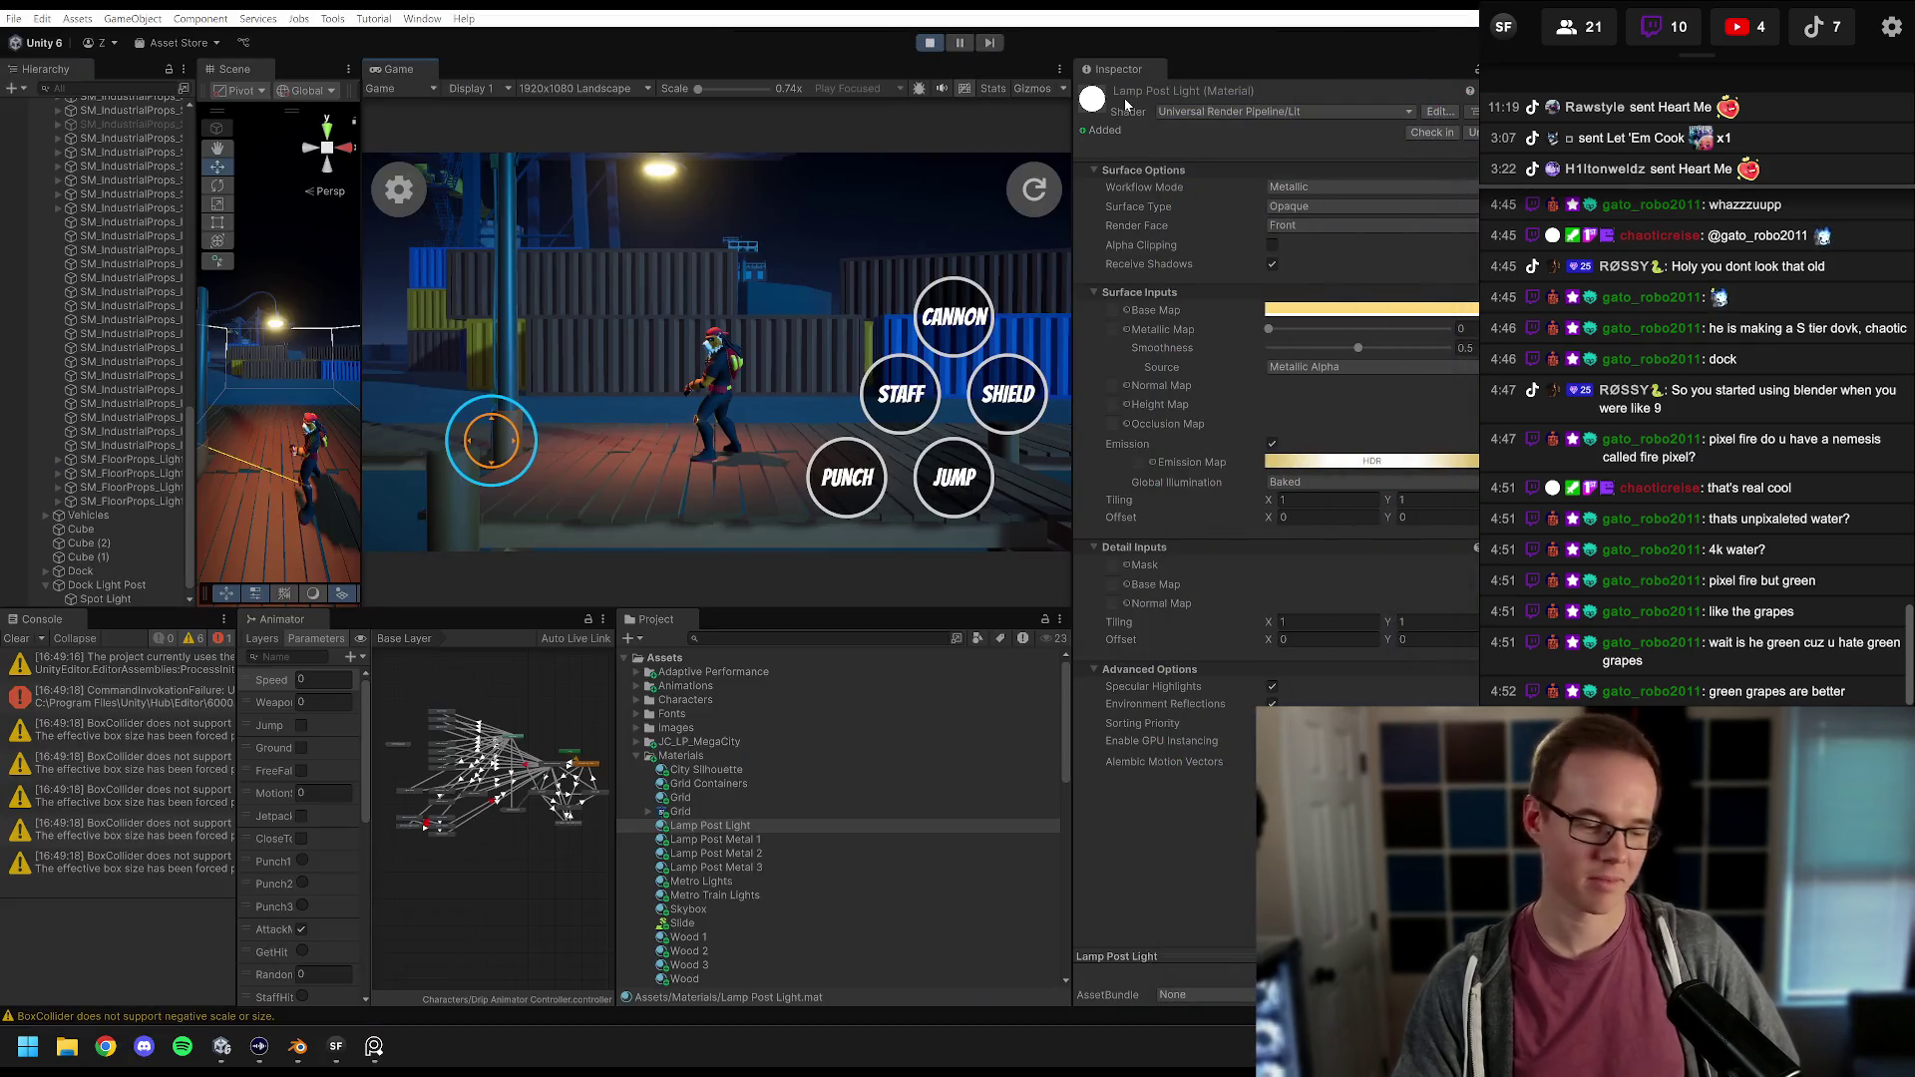
left_click(746, 391)
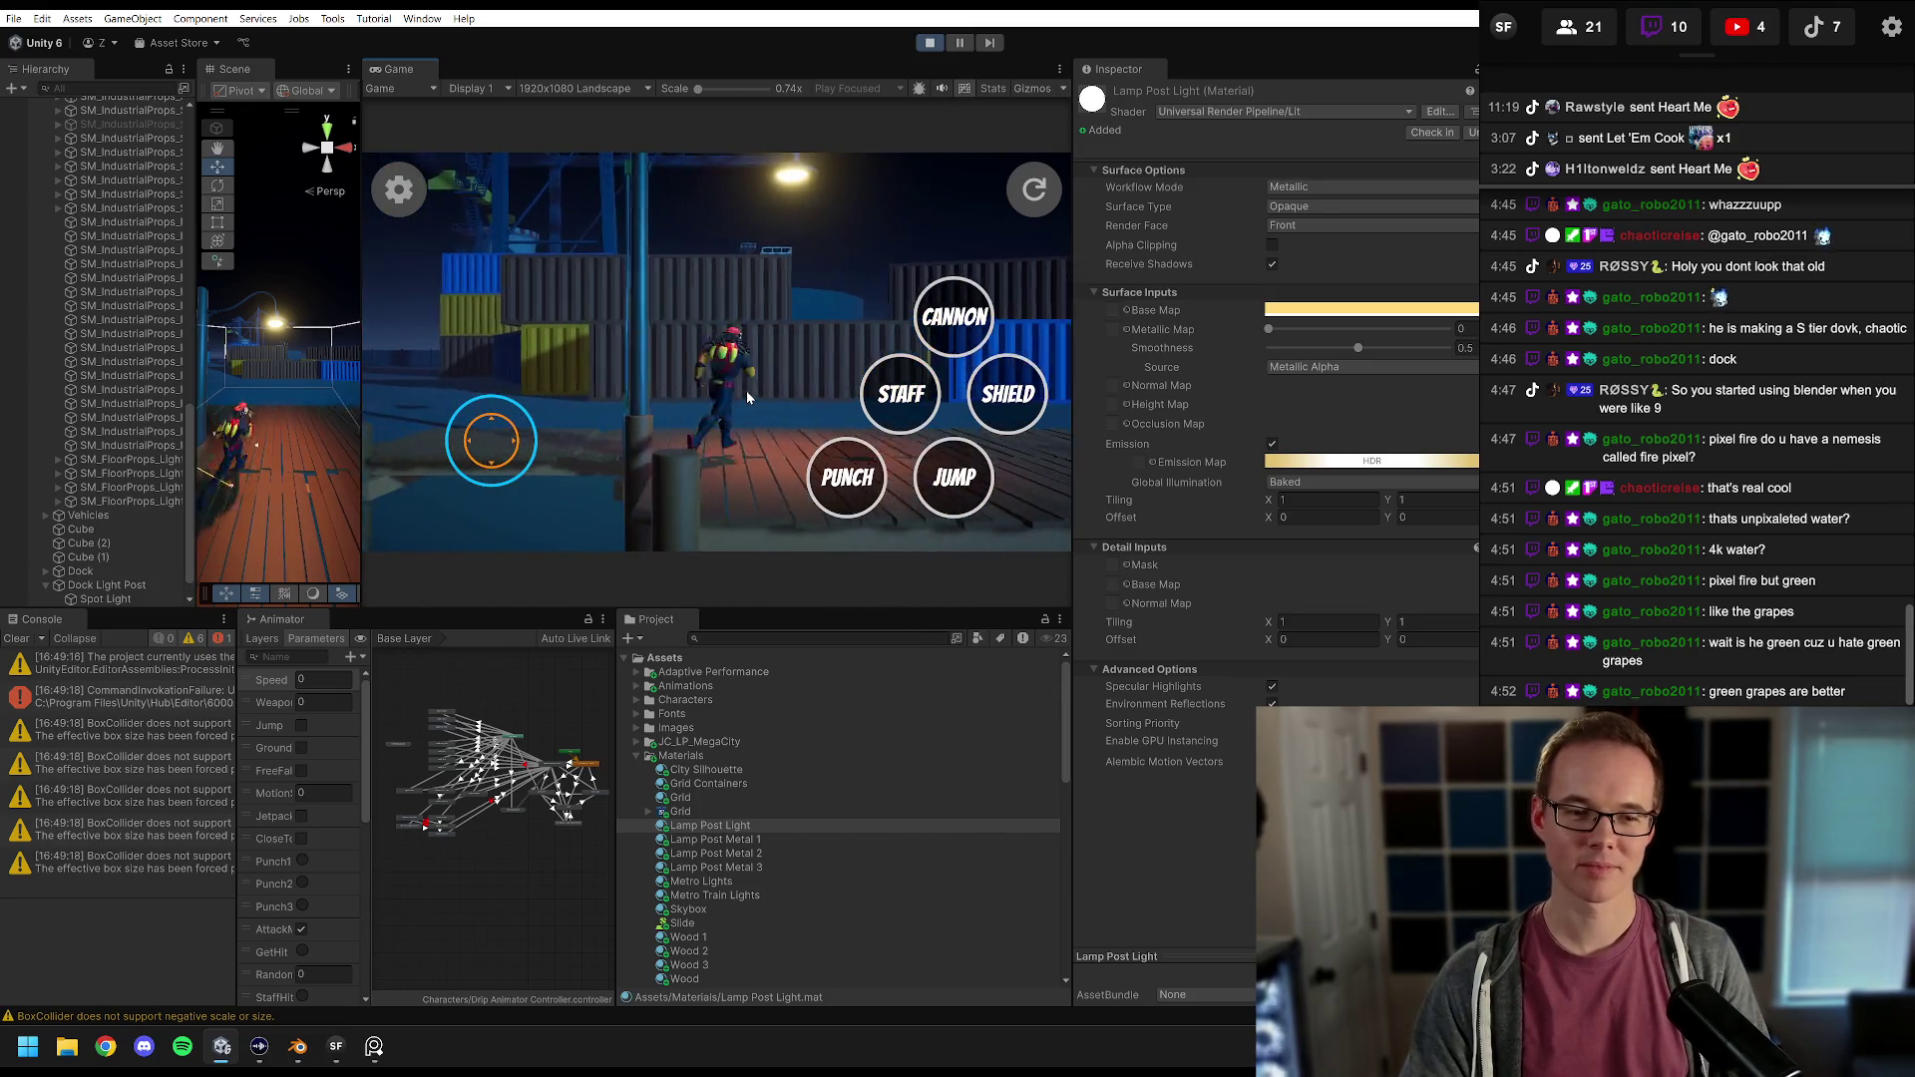
scroll(116, 588, "down", 1)
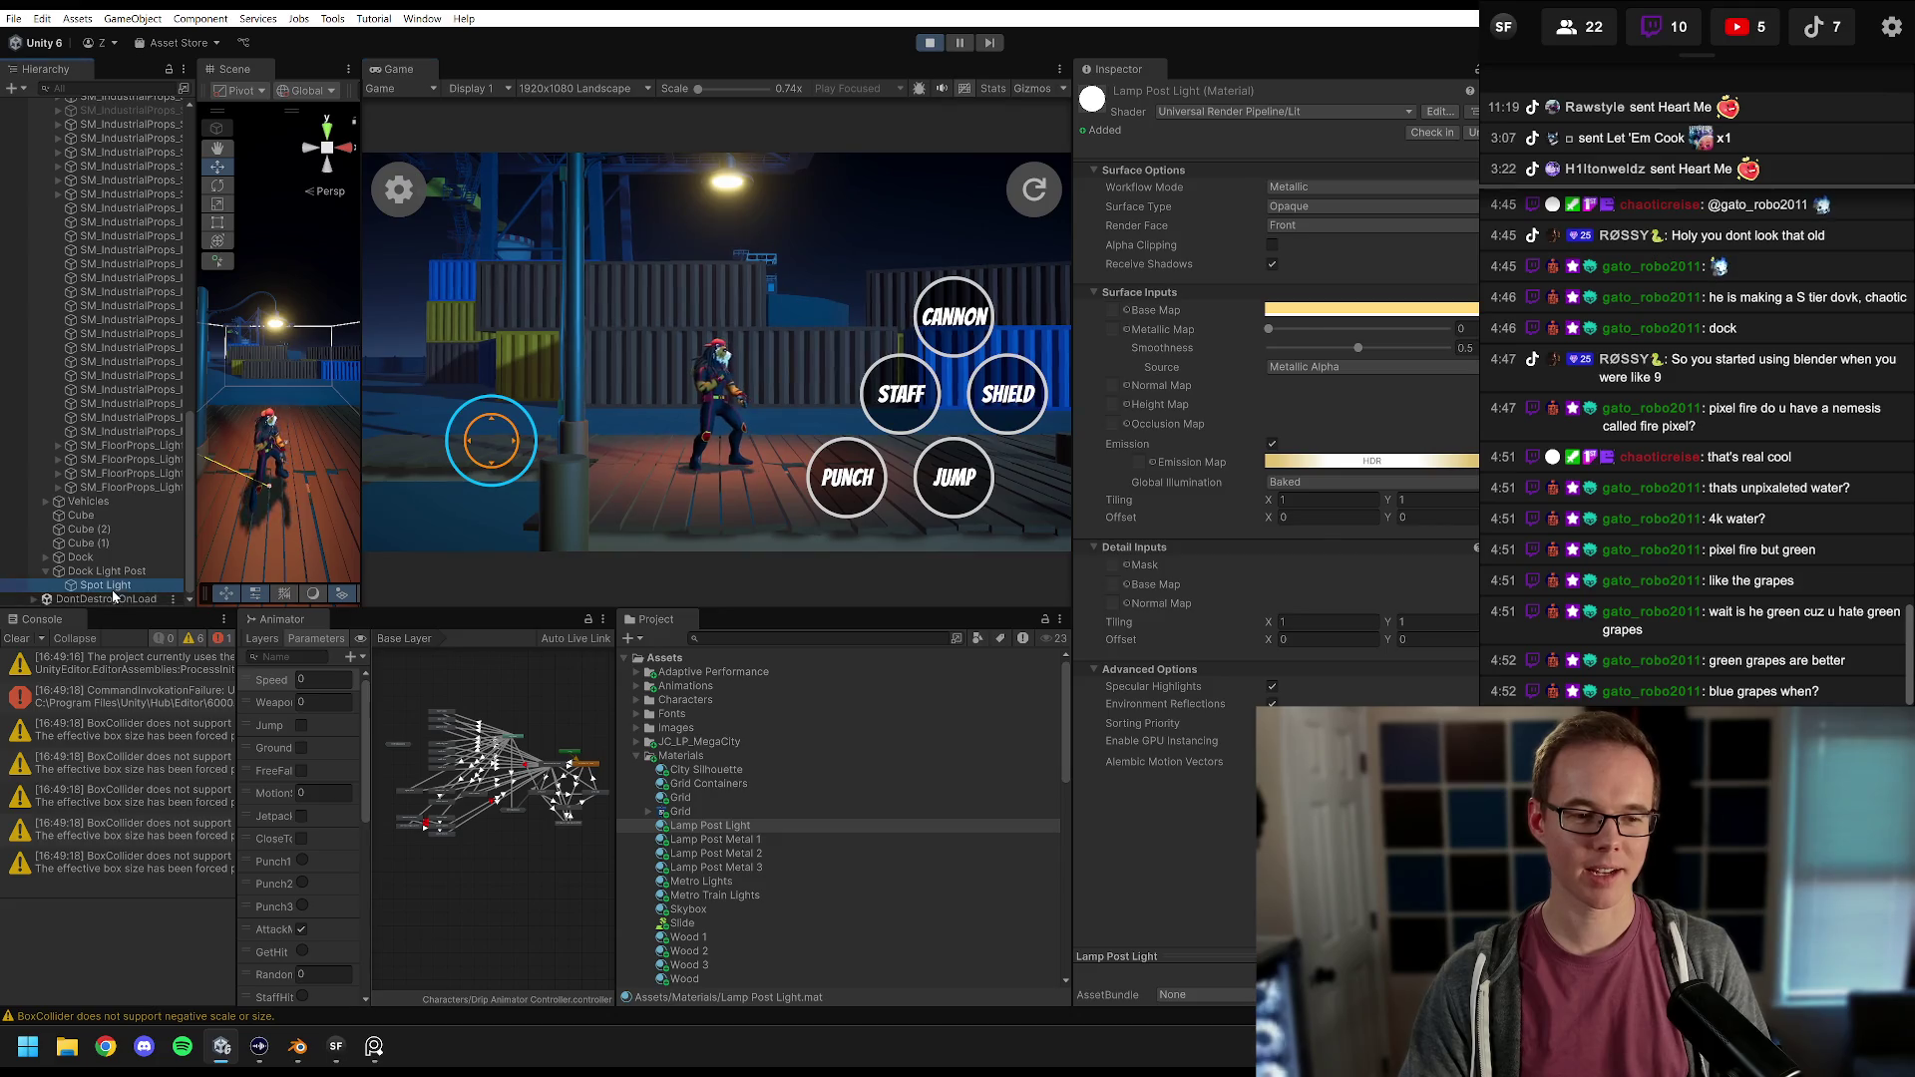
Step: Nudge the dock Spot Light's colour toward yellow, then stop and restart the game
left_click(105, 585)
left_click(1349, 382)
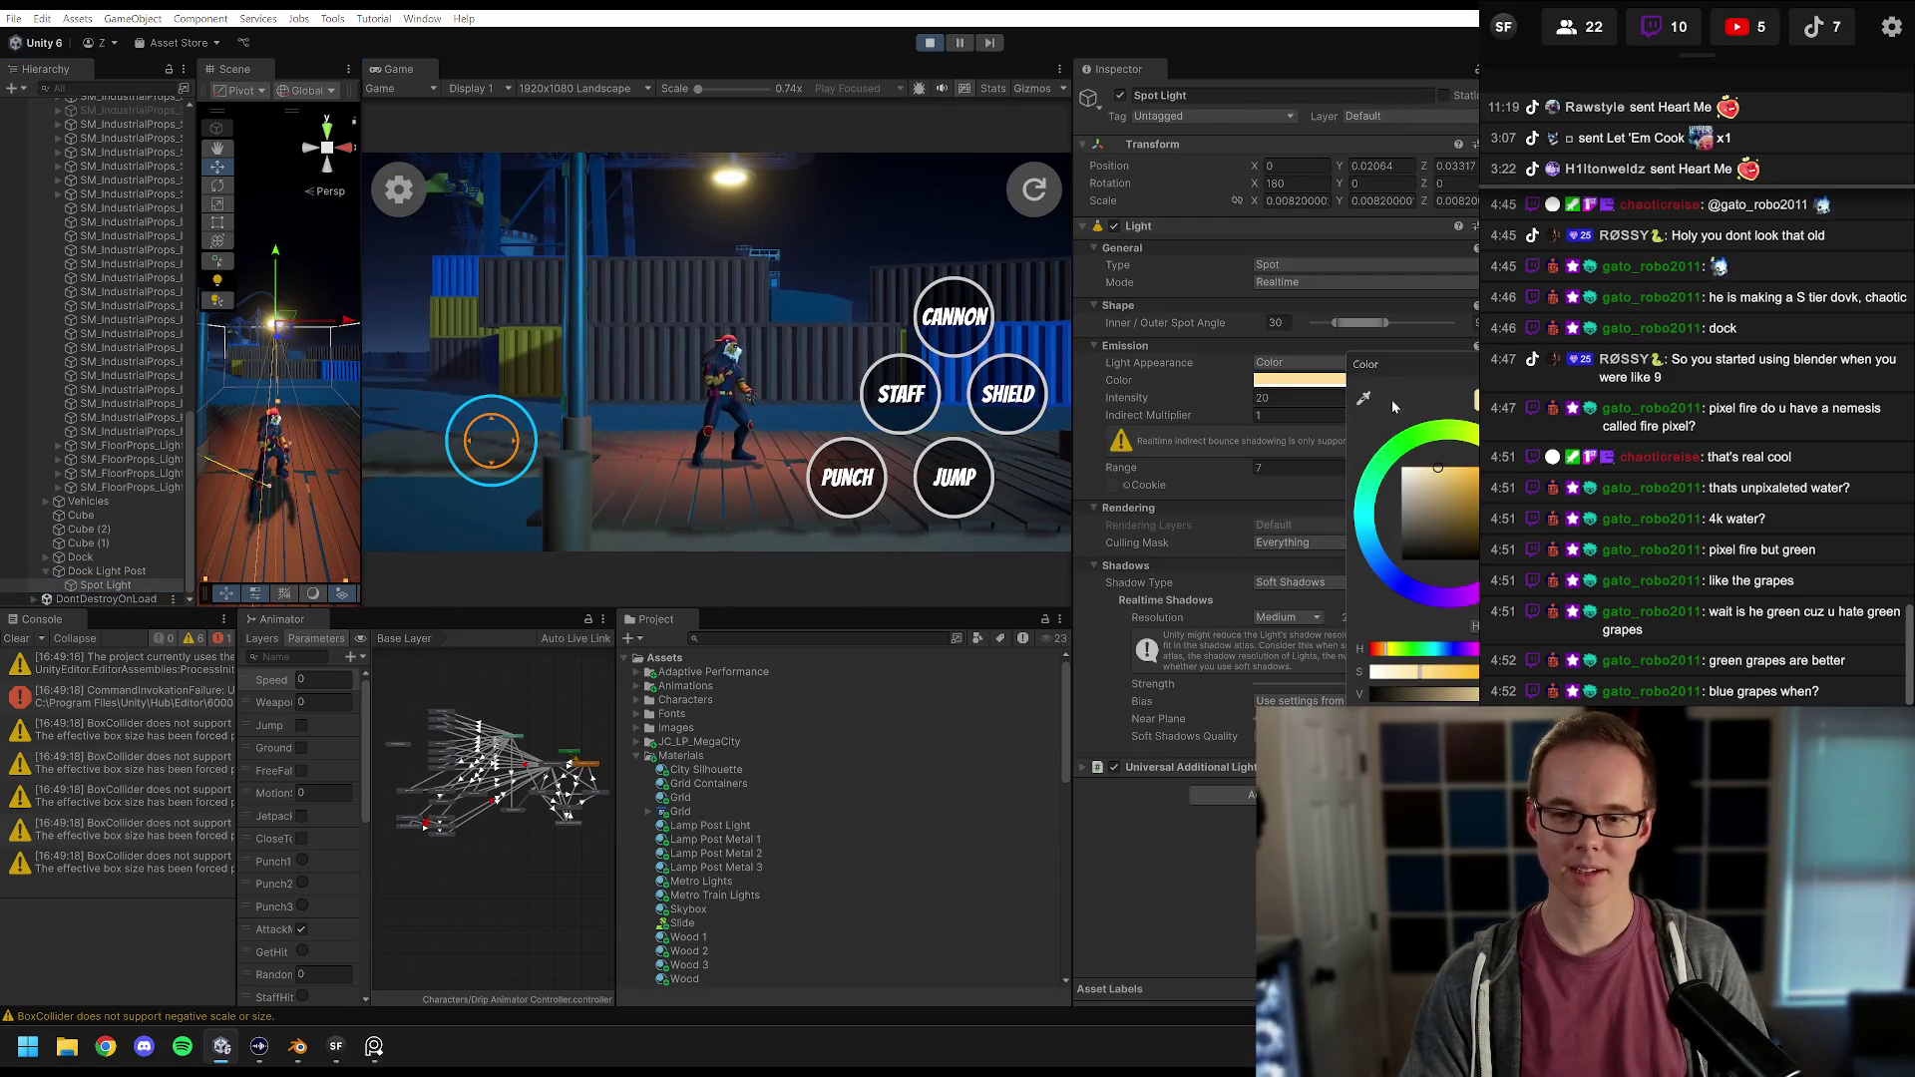
left_click_drag(1472, 375, 1355, 362)
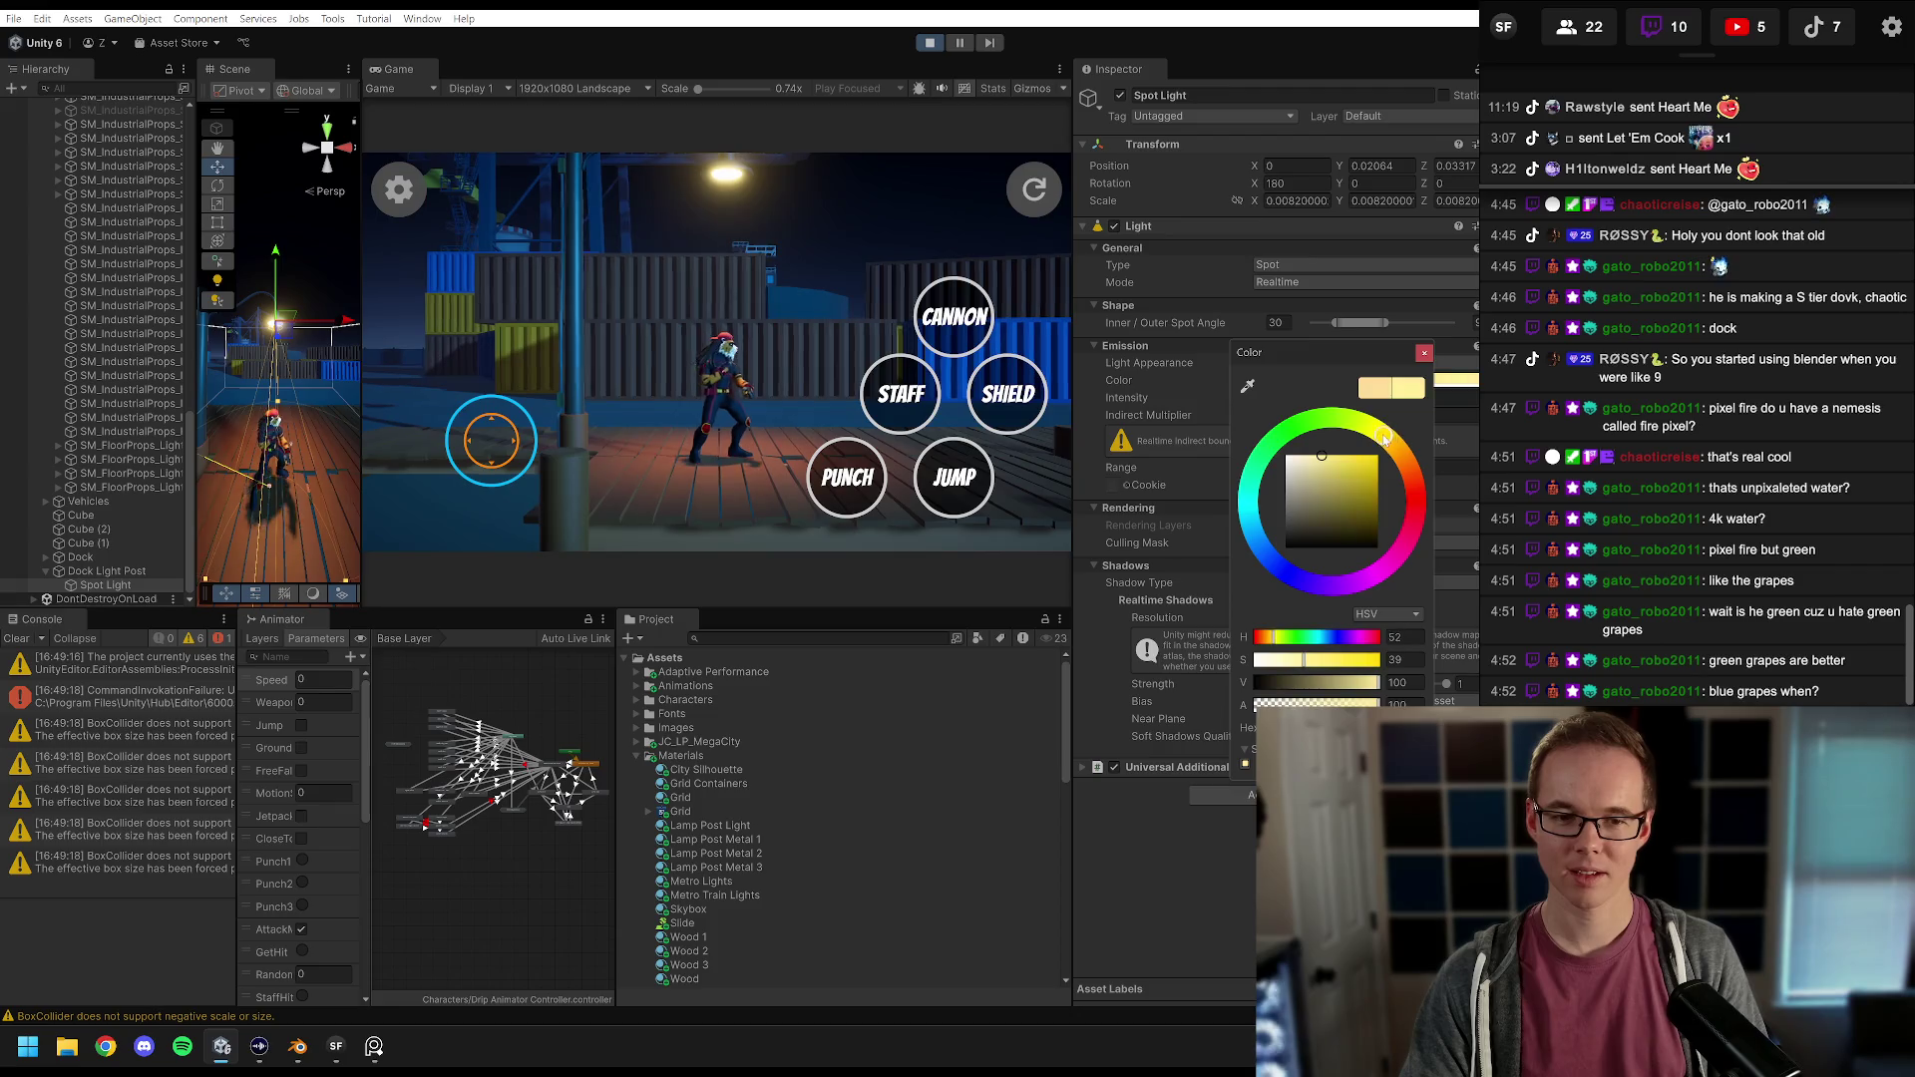
mouse_move(1372, 429)
left_mouse_down()
mouse_move(1456, 469)
mouse_move(1380, 417)
left_mouse_up()
key("Escape")
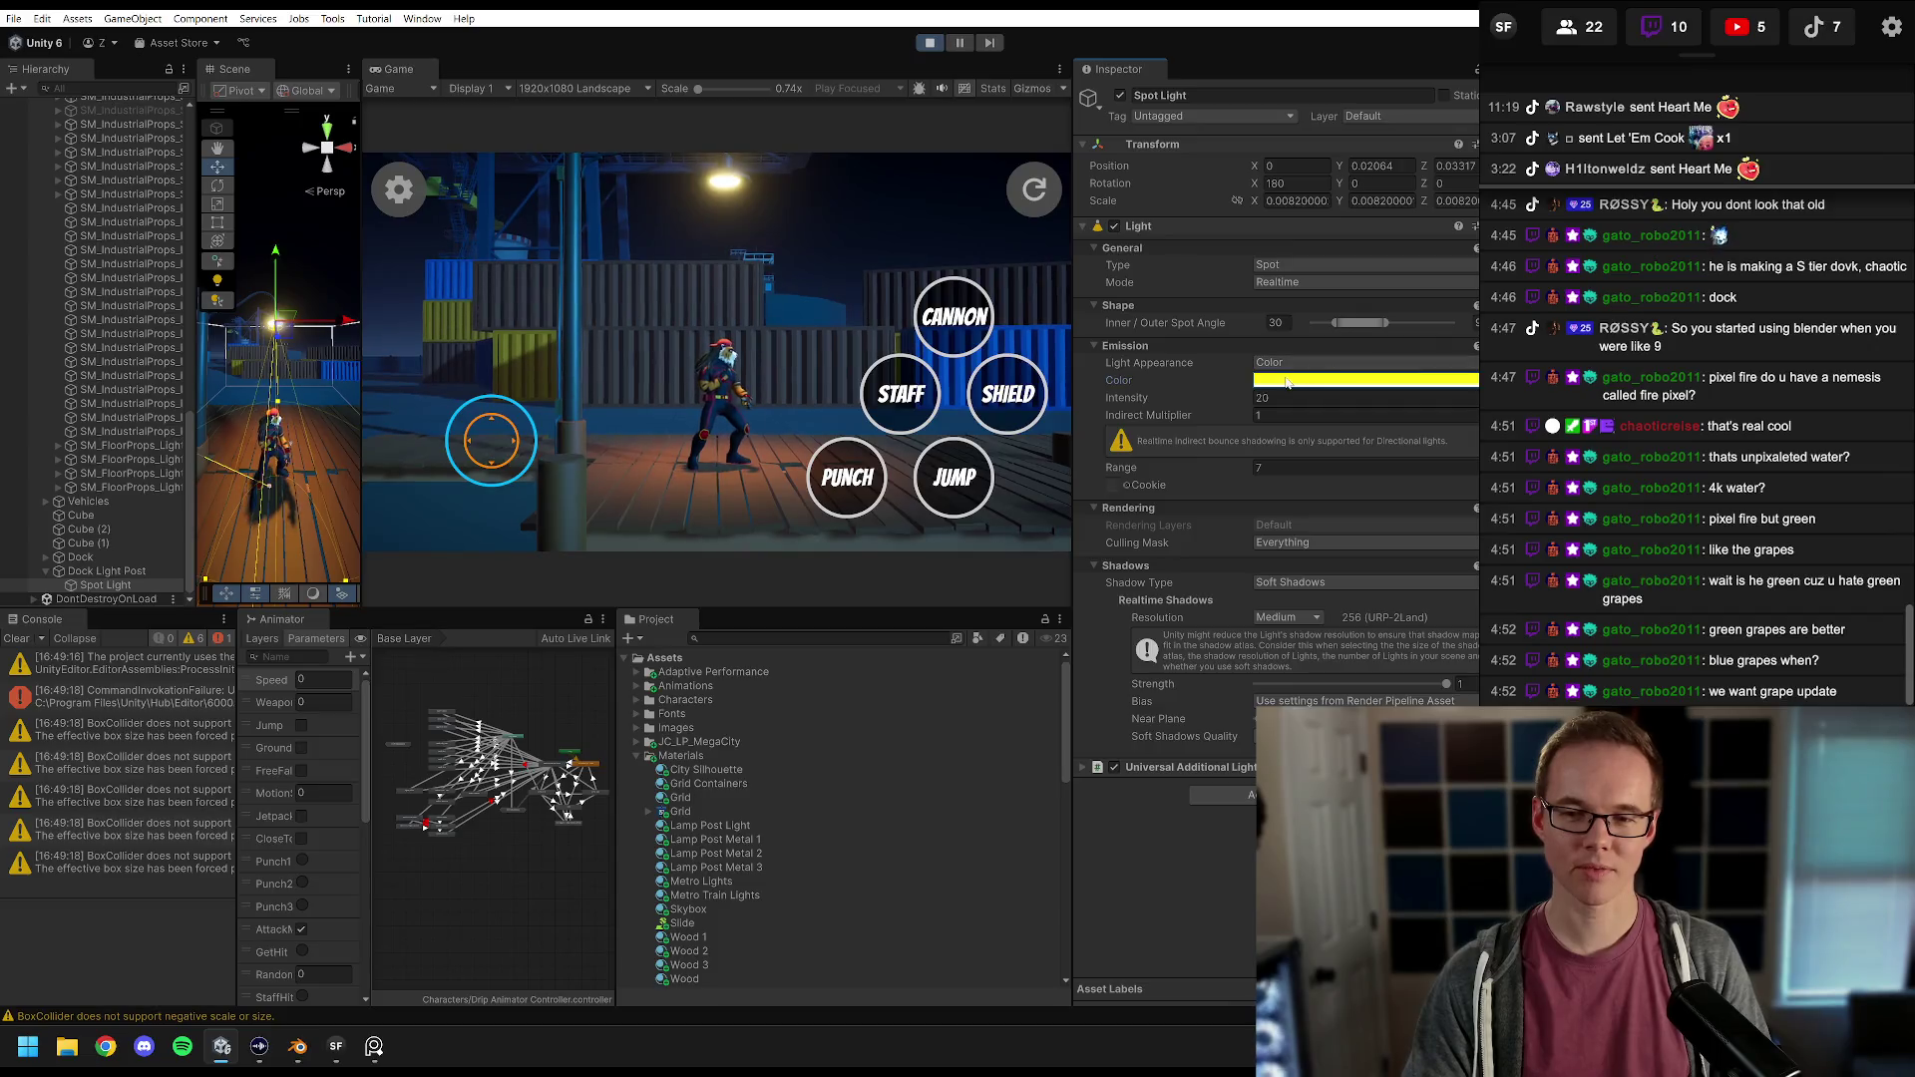
left_click(929, 45)
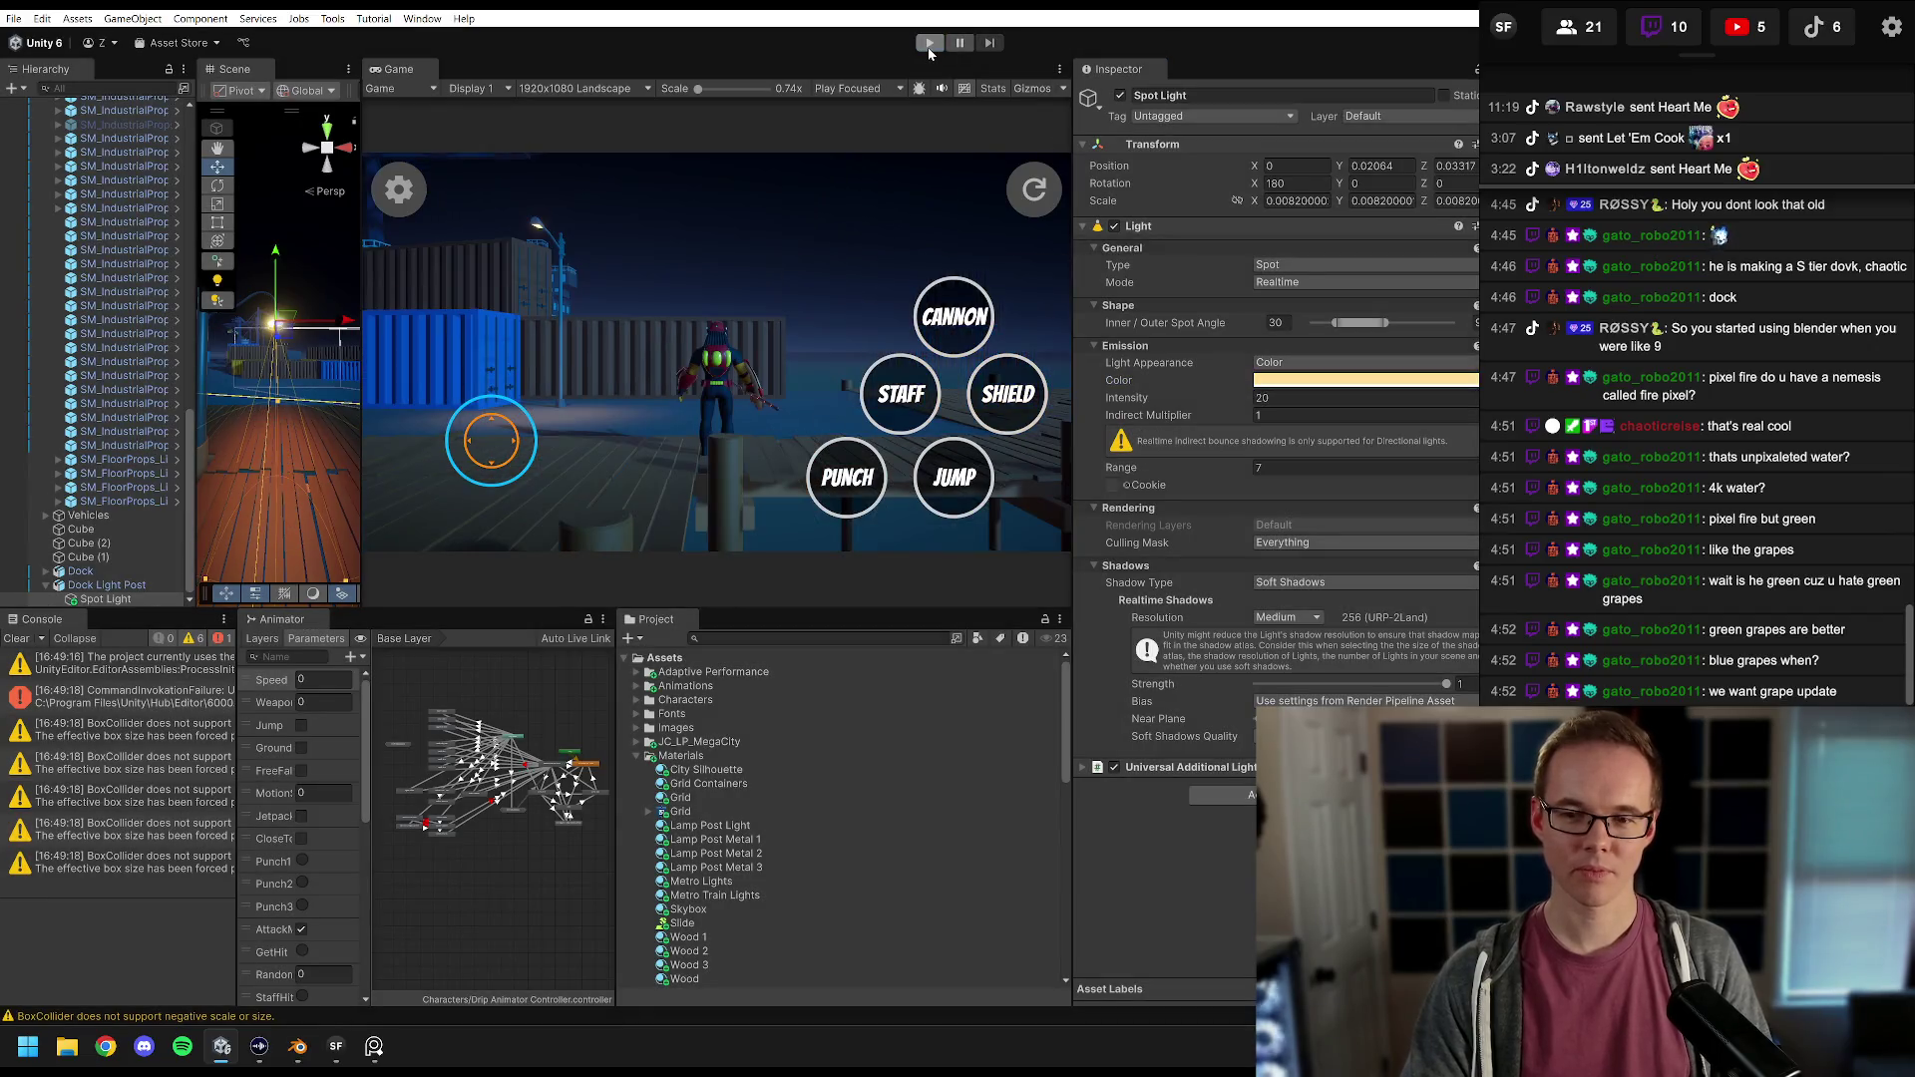
left_click(928, 45)
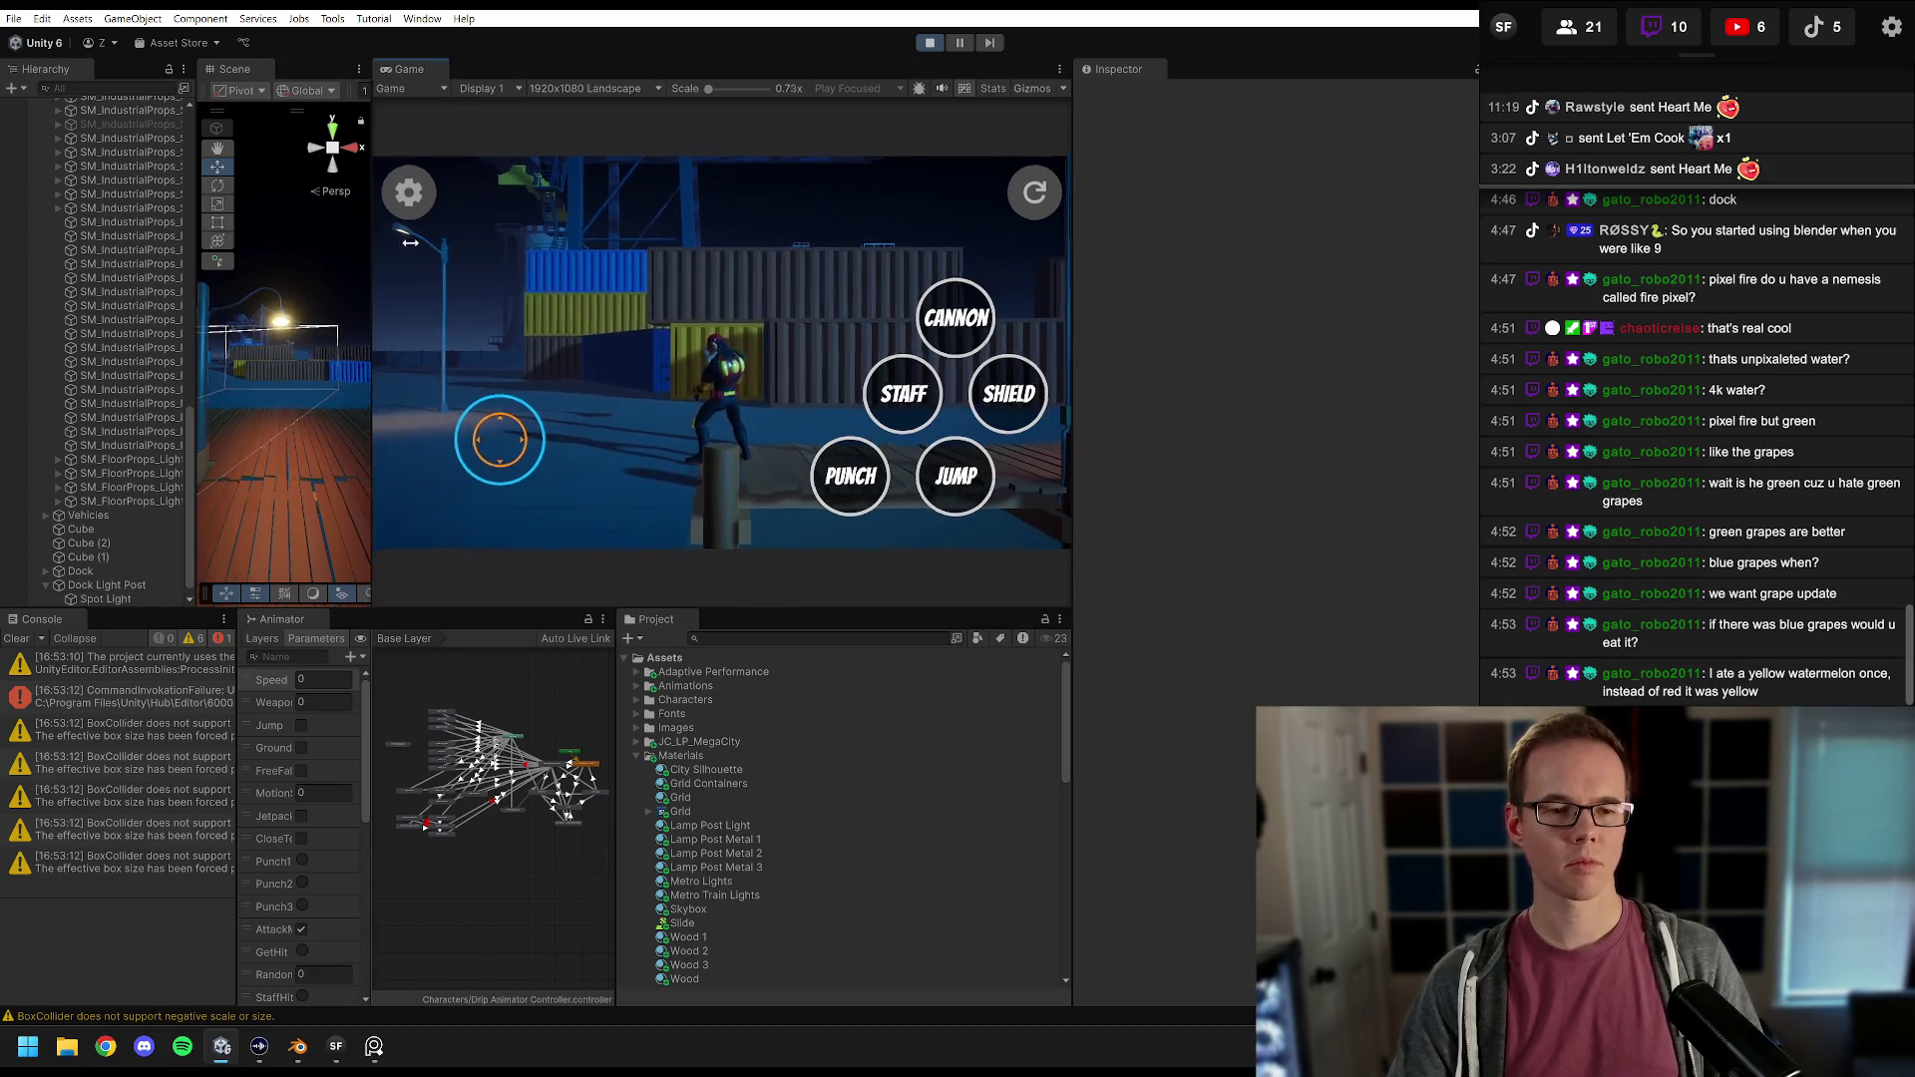
Step: Zoom the Scene view in on the character and select the dock post beside it
left_click_drag(360, 236, 894, 346)
mouse_move(497, 423)
left_mouse_down()
mouse_move(428, 415)
mouse_move(851, 432)
mouse_move(750, 394)
left_mouse_up()
left_click(619, 362)
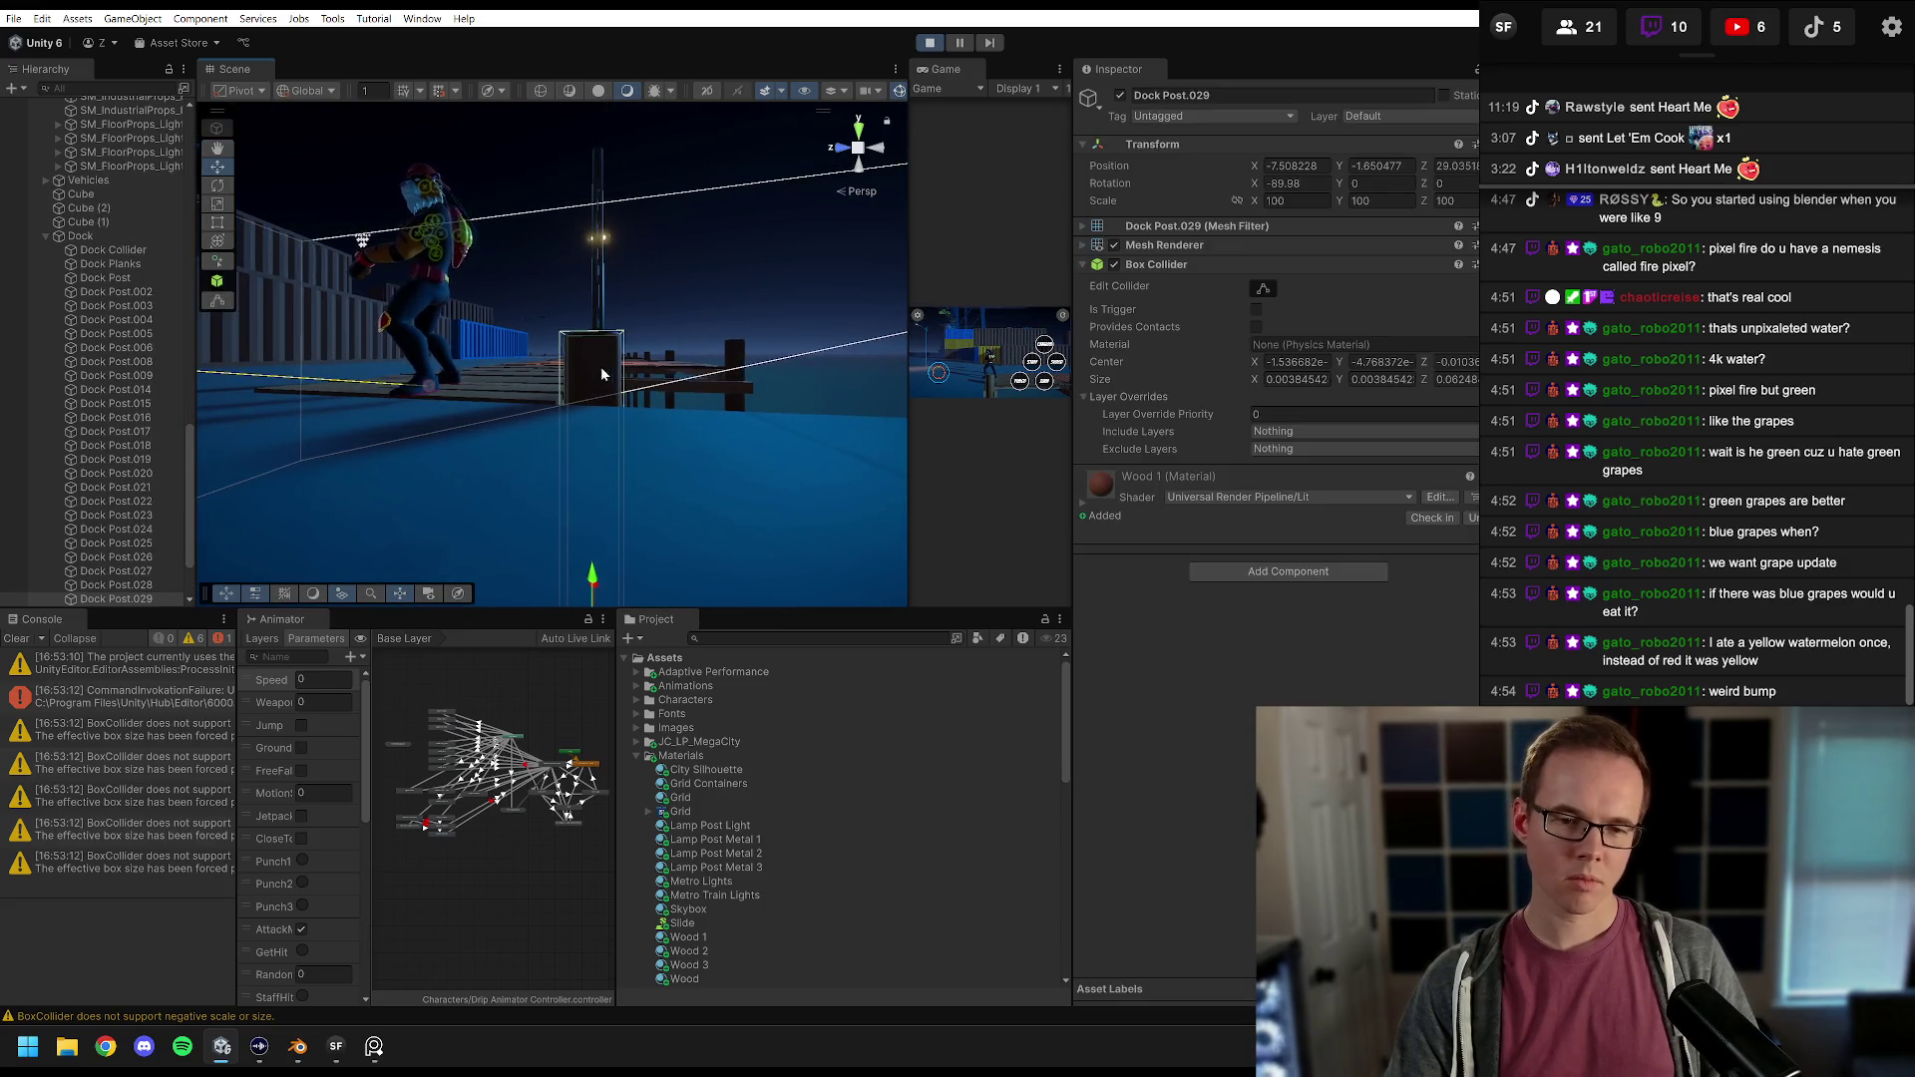
Step: Deselect the dock post and enlarge the Scene and Game views by collapsing the properties area
left_click(696, 309)
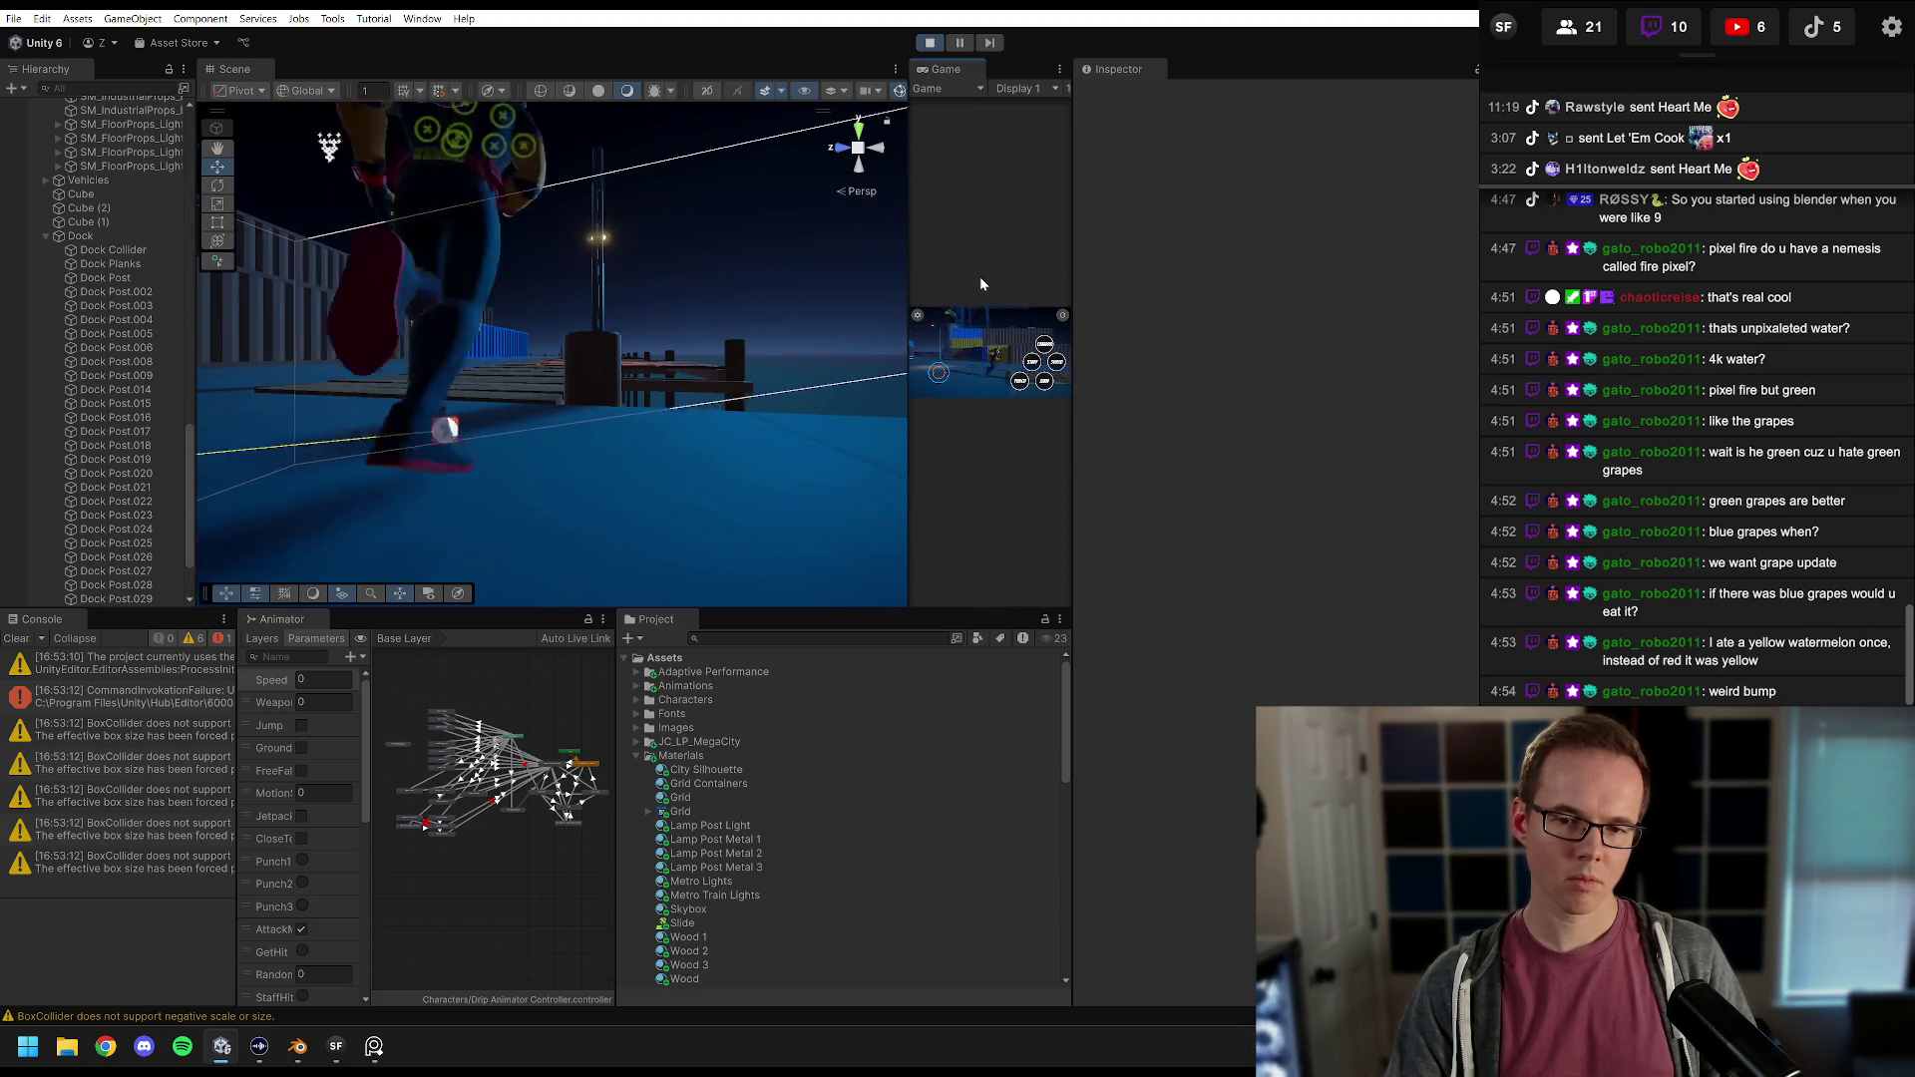
left_click_drag(1071, 261, 1397, 249)
mouse_move(1249, 177)
left_mouse_down()
mouse_move(820, 209)
mouse_move(760, 254)
mouse_move(809, 274)
left_mouse_up()
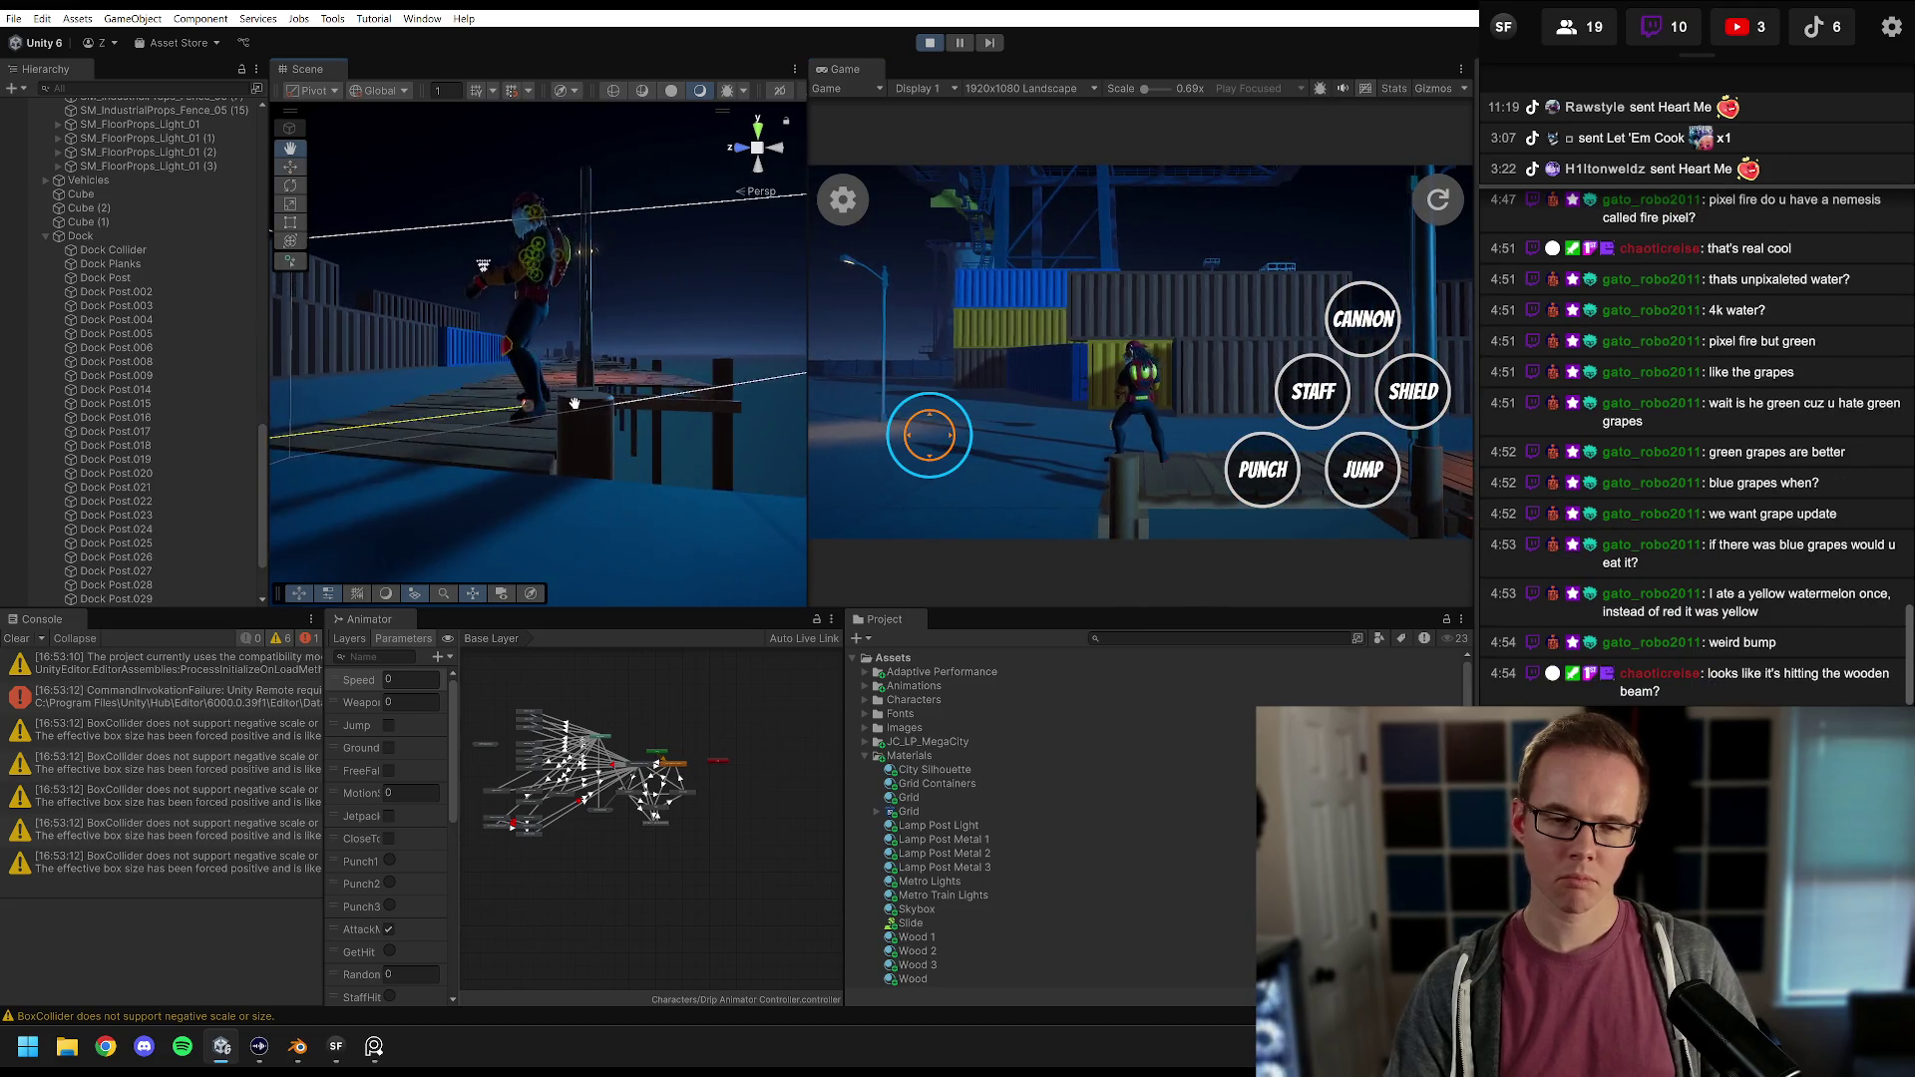
Step: Select the PlayerArmature character in the Hierarchy and orbit the Scene view around it
left_click(593, 435)
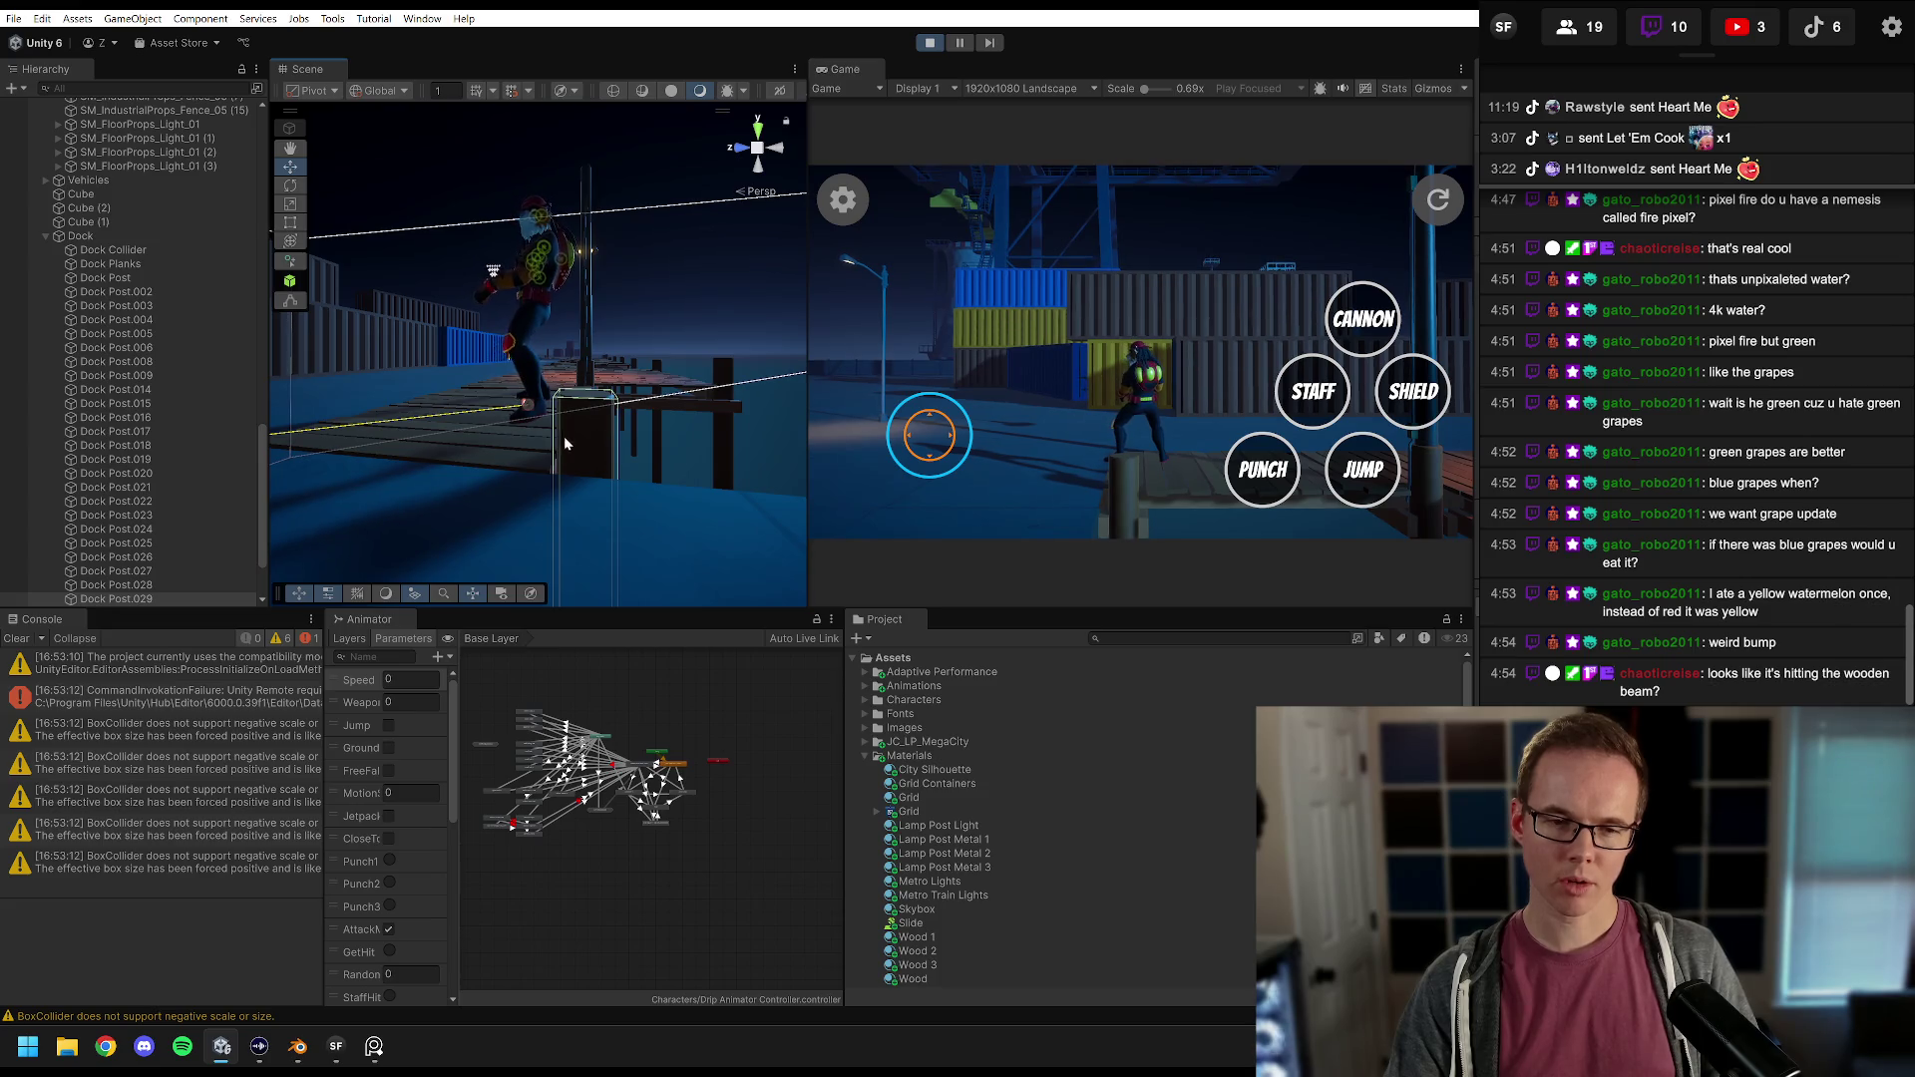
left_click(531, 459)
scroll(151, 284, "up", 15)
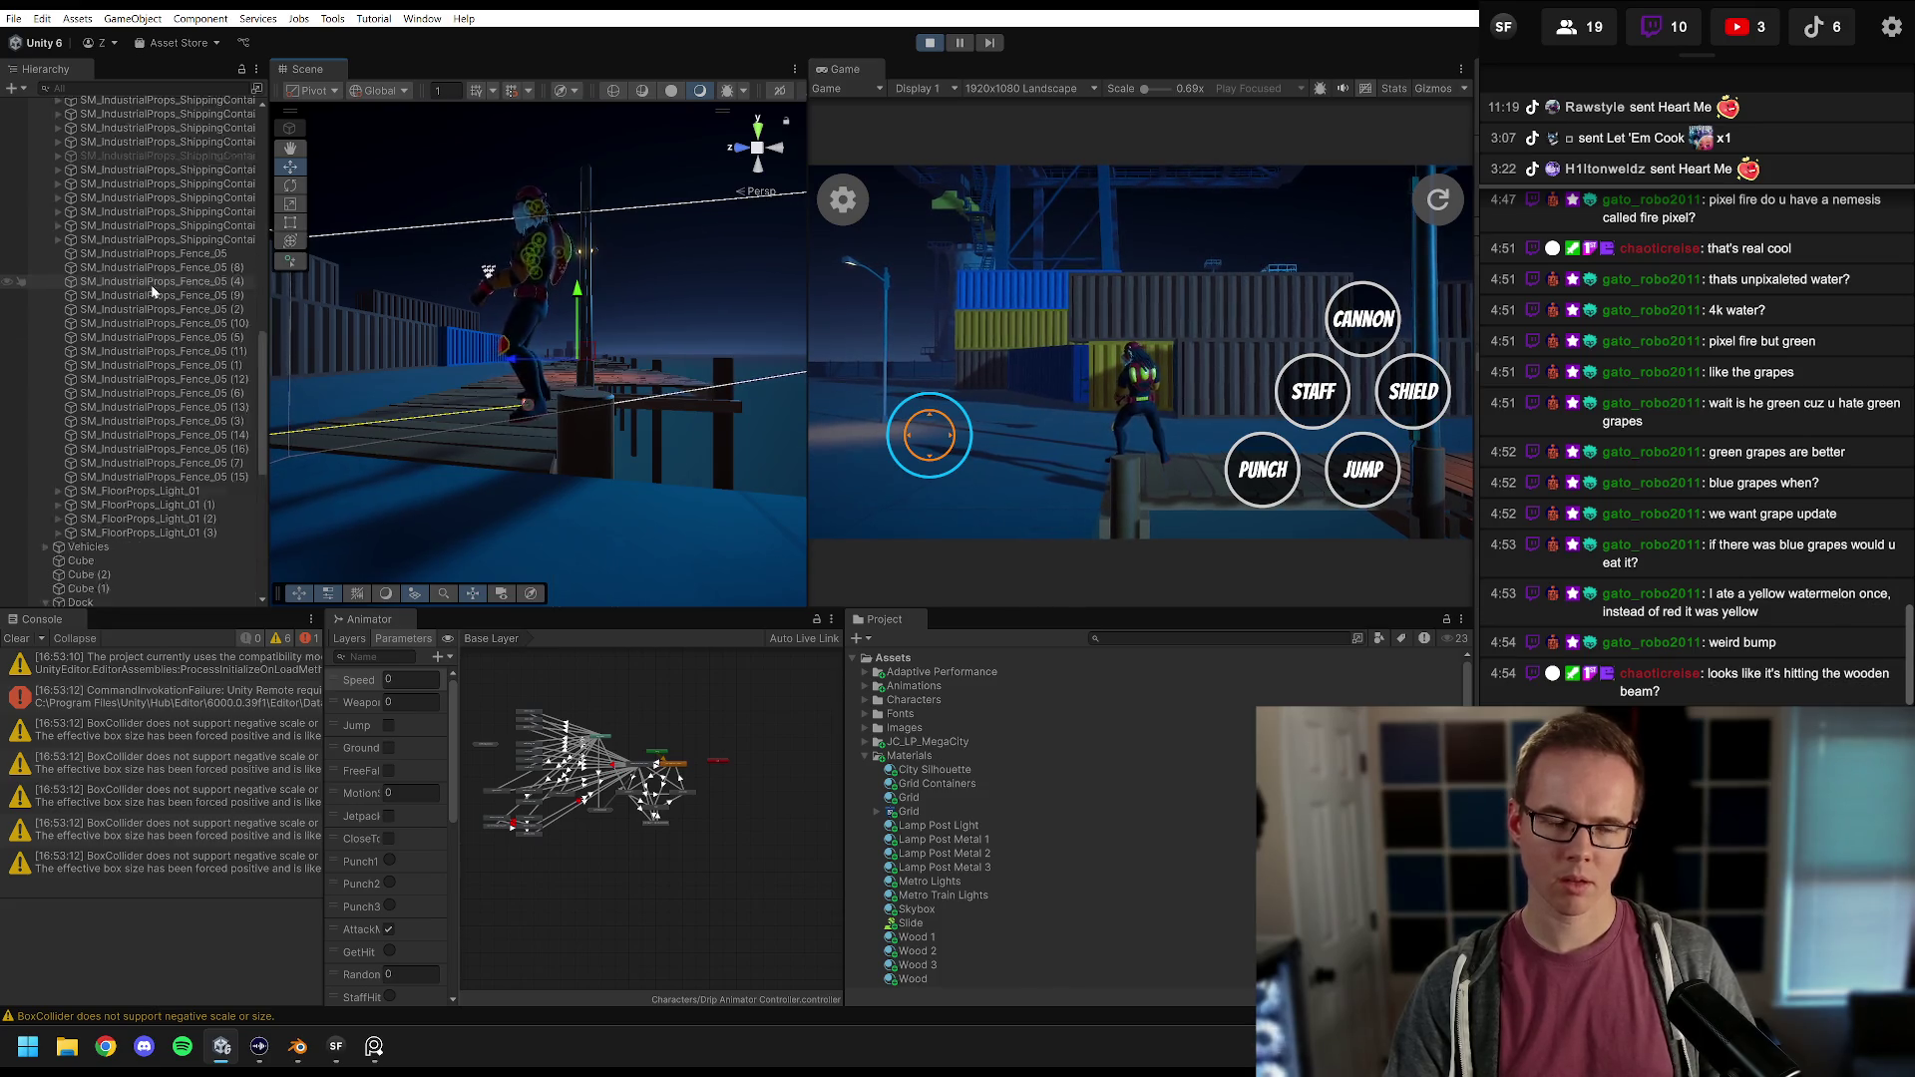
left_click(157, 218)
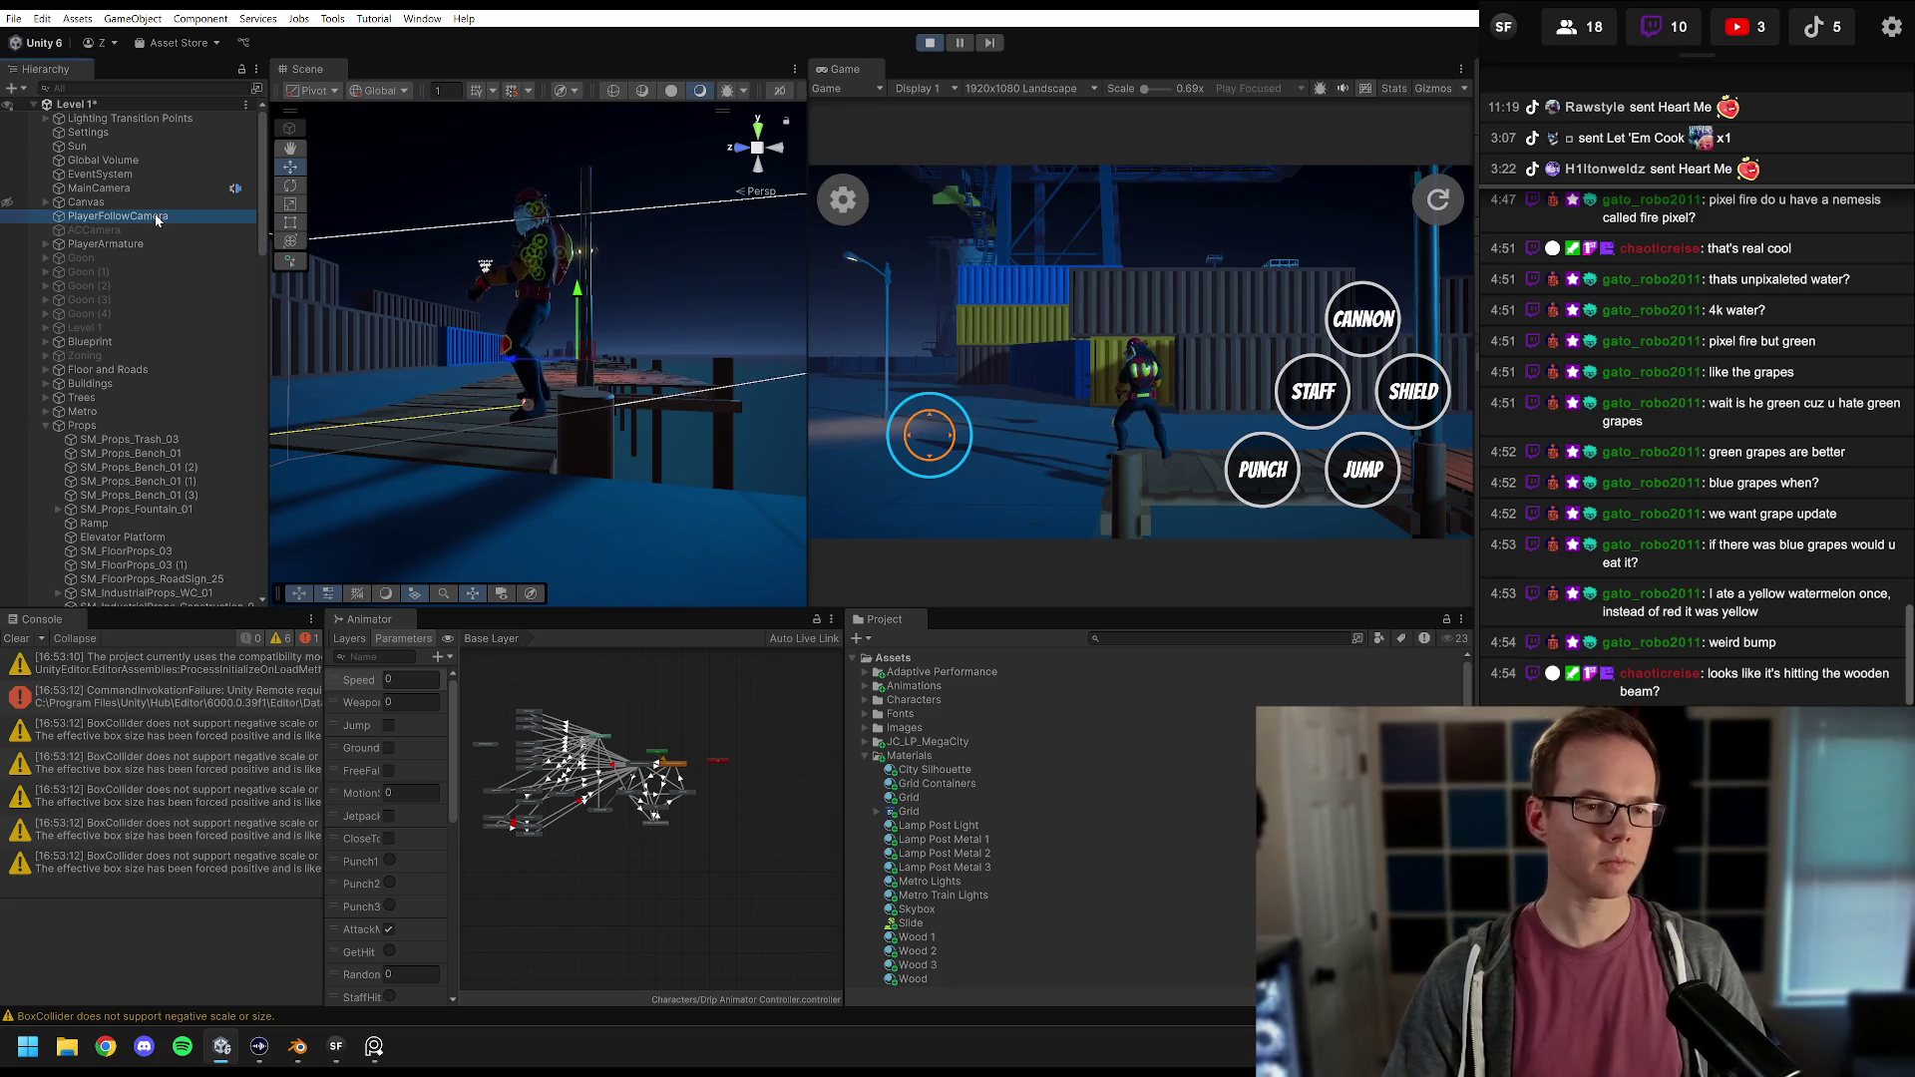
left_click(141, 245)
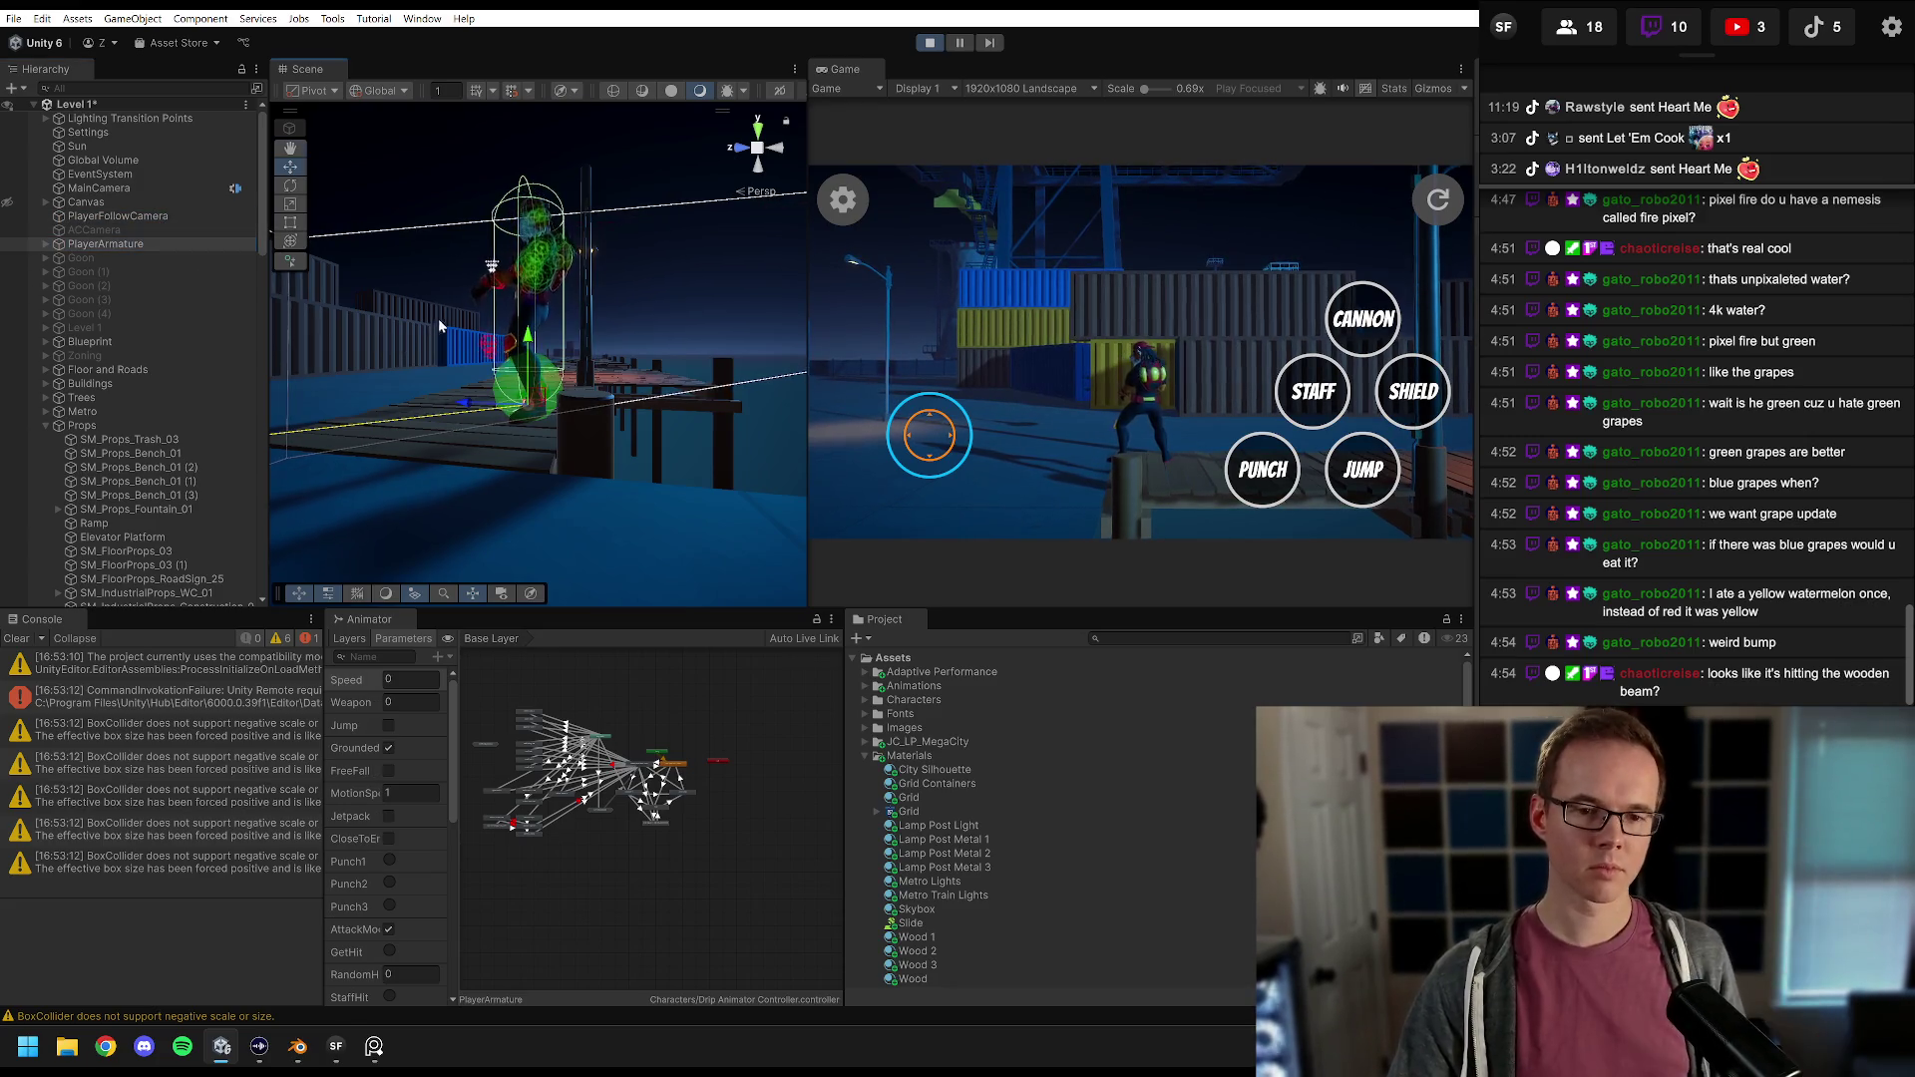
scroll(436, 326, "up", 5)
left_click_drag(590, 315, 589, 307)
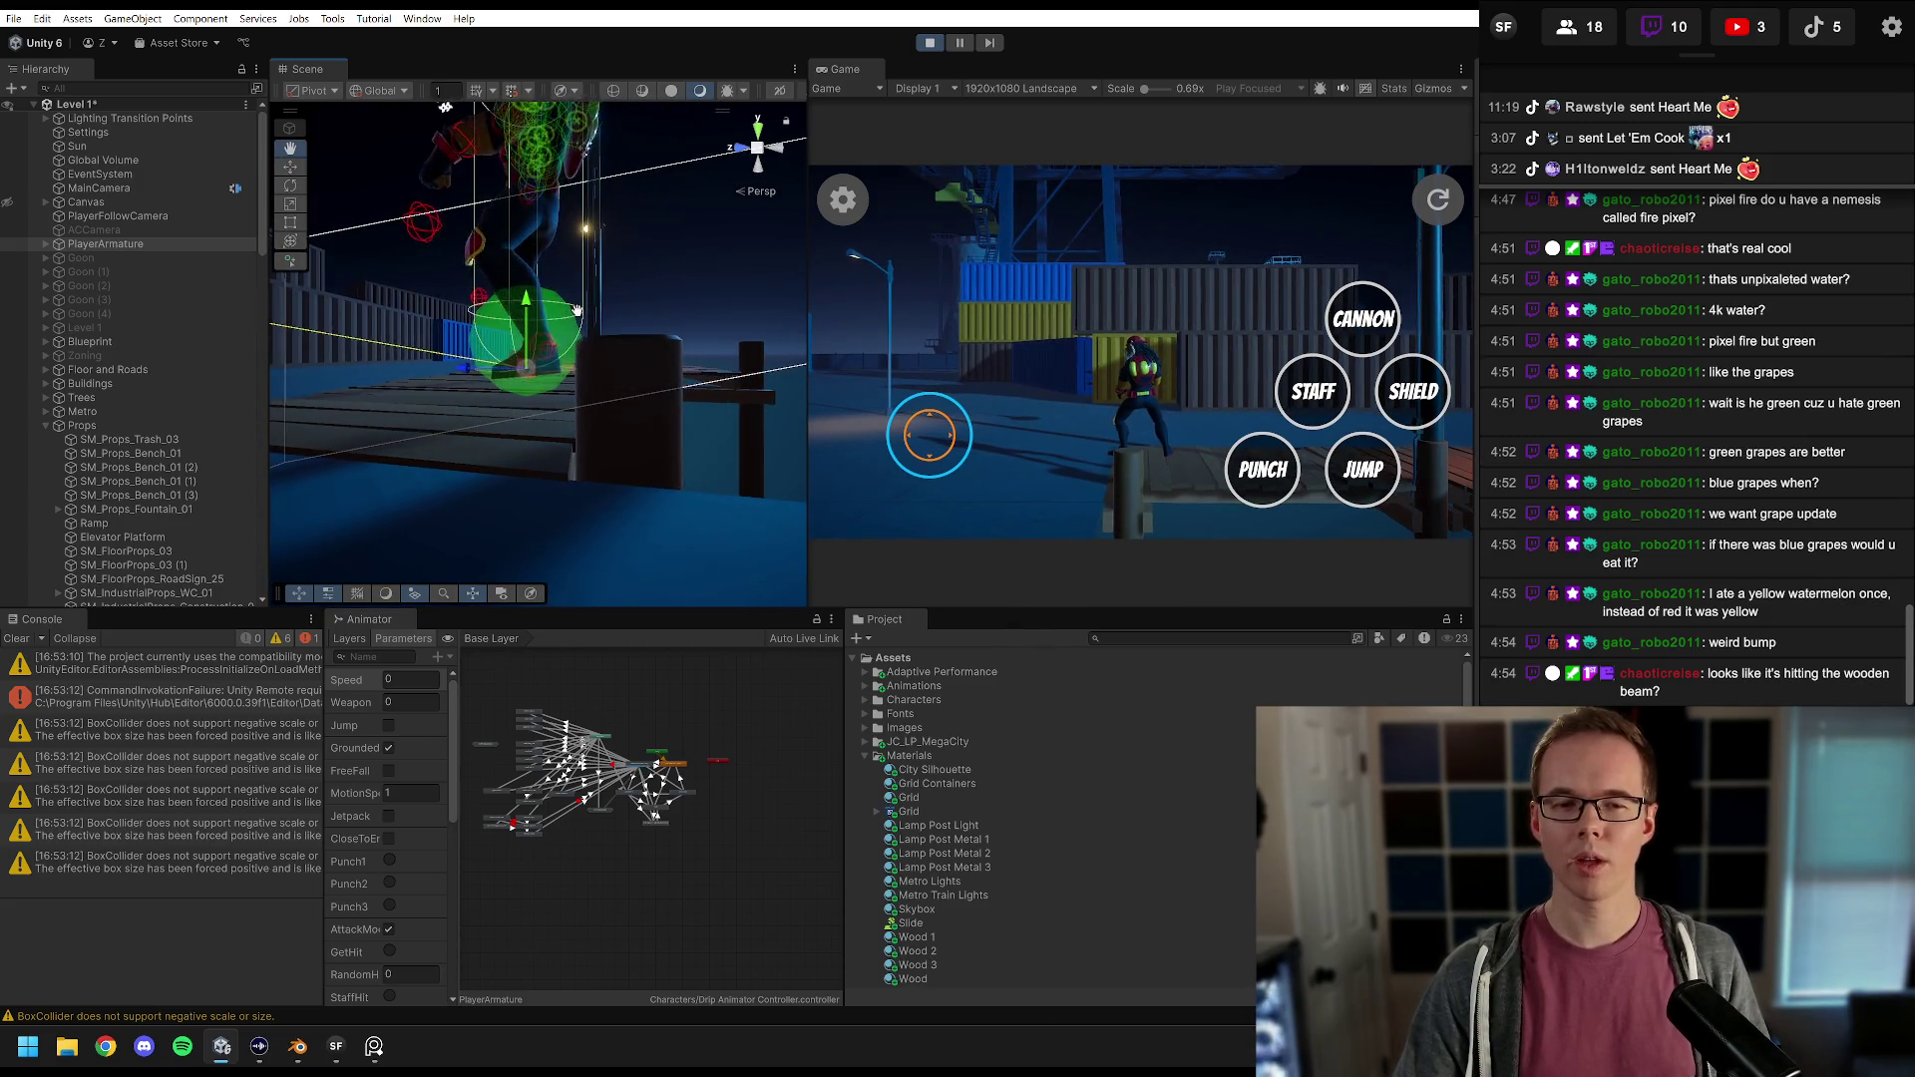
Step: Collapse the Props group, frame the dock post and character, and run the character with A
left_click(690, 338)
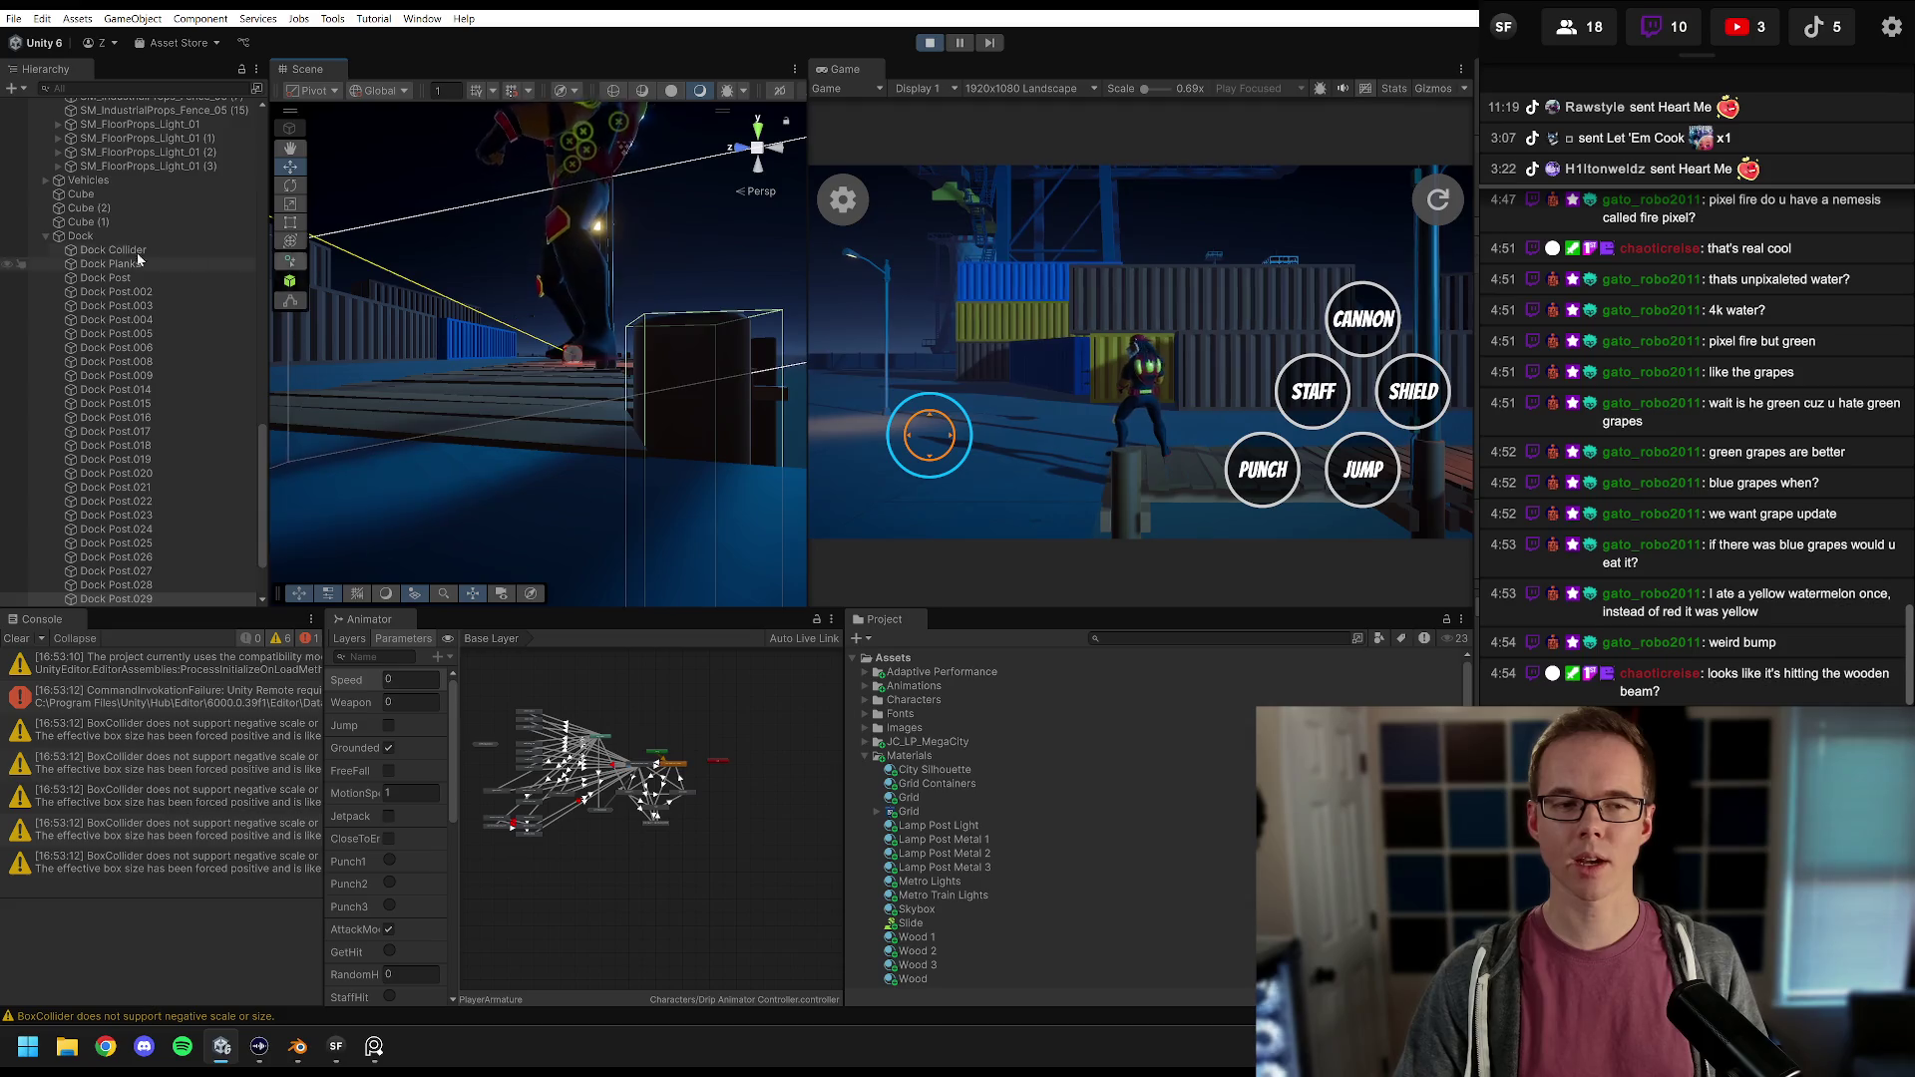
scroll(129, 251, "up", 10)
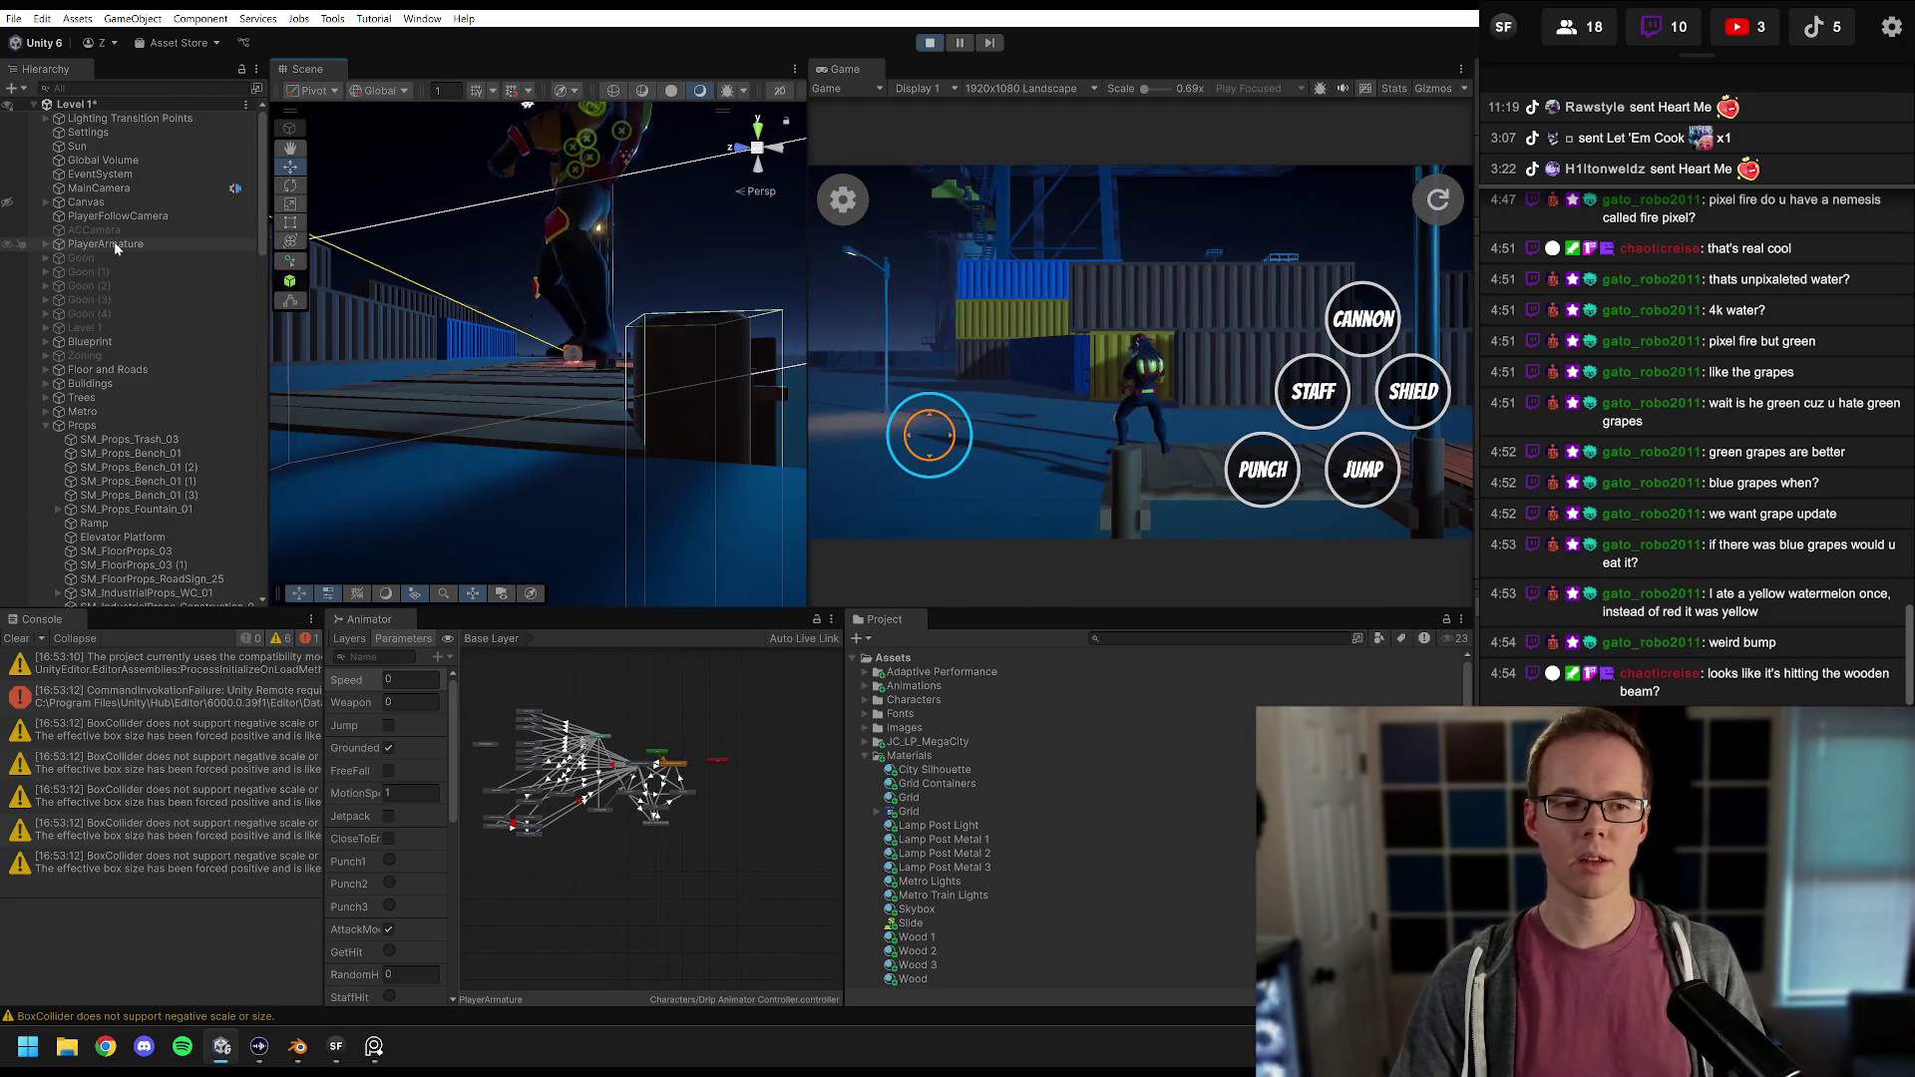
left_click(112, 244)
left_click(47, 427)
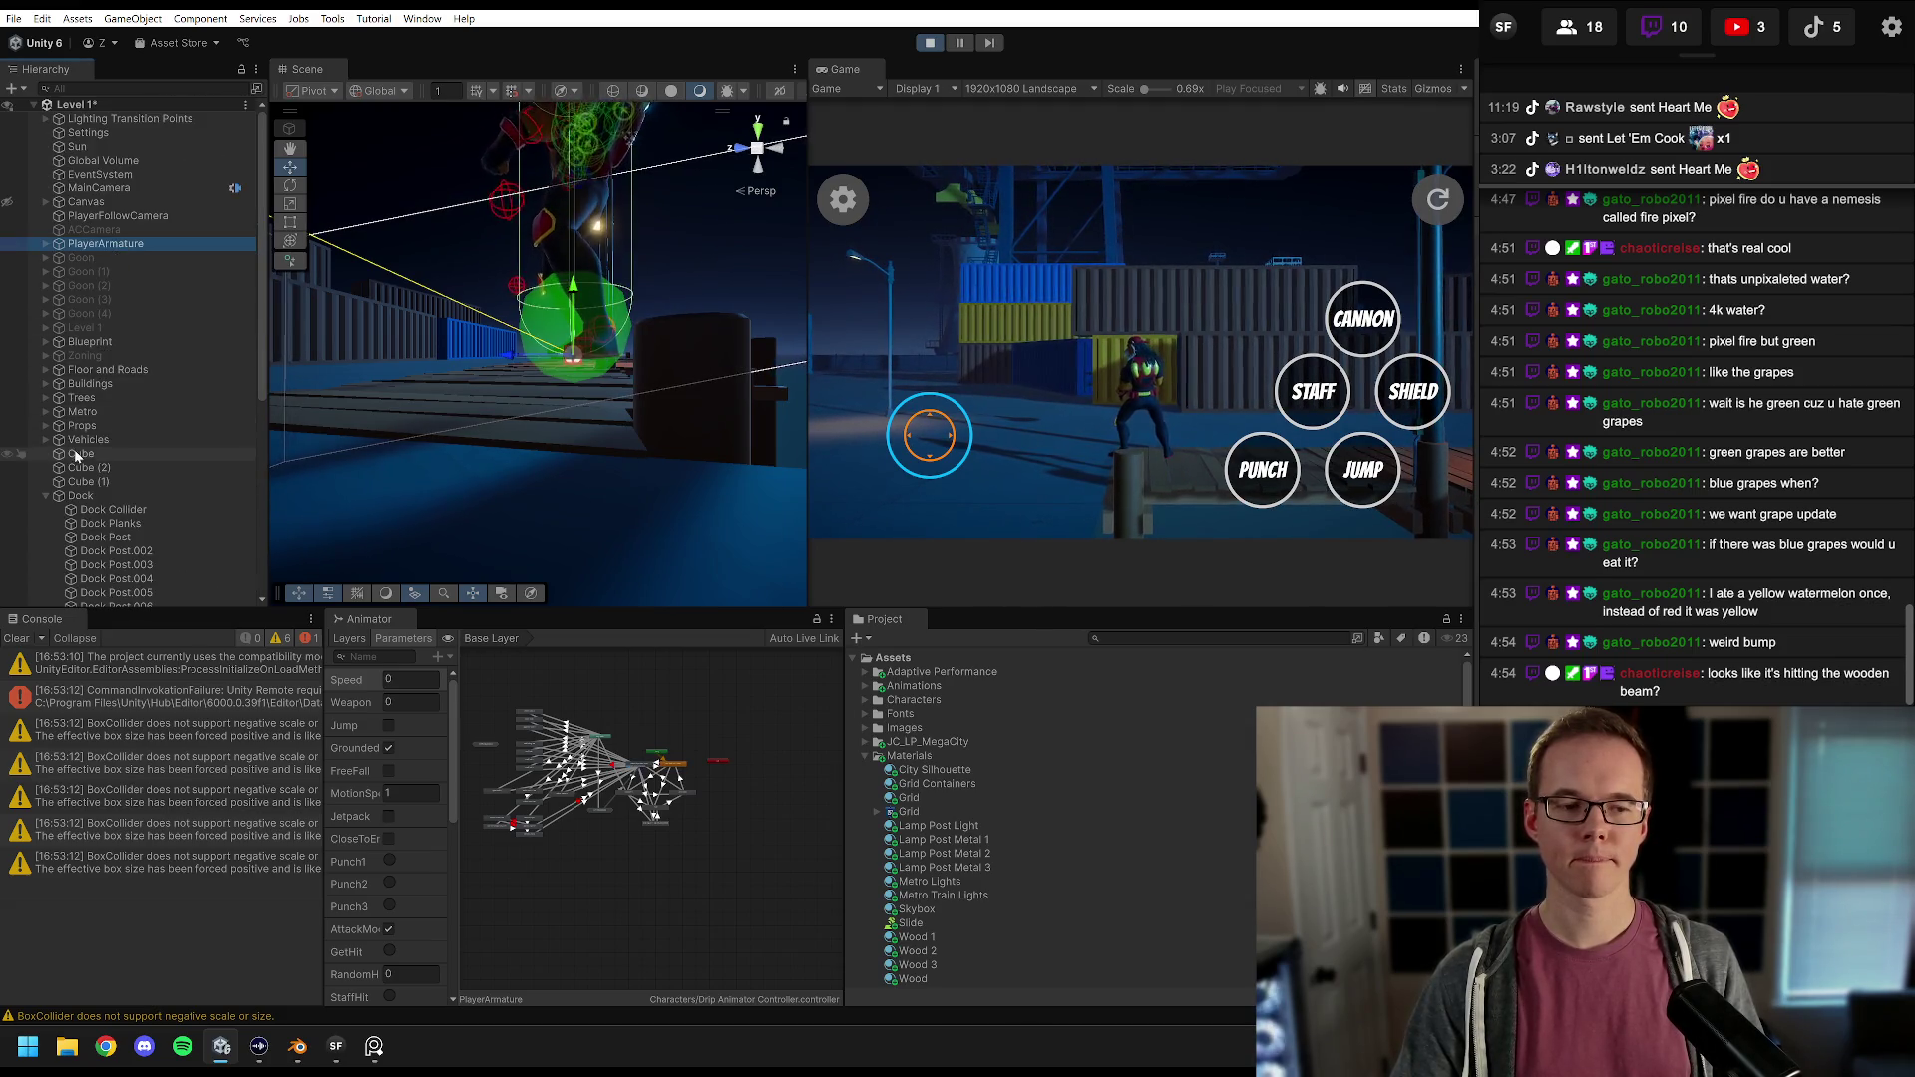
left_click_drag(684, 347, 688, 362)
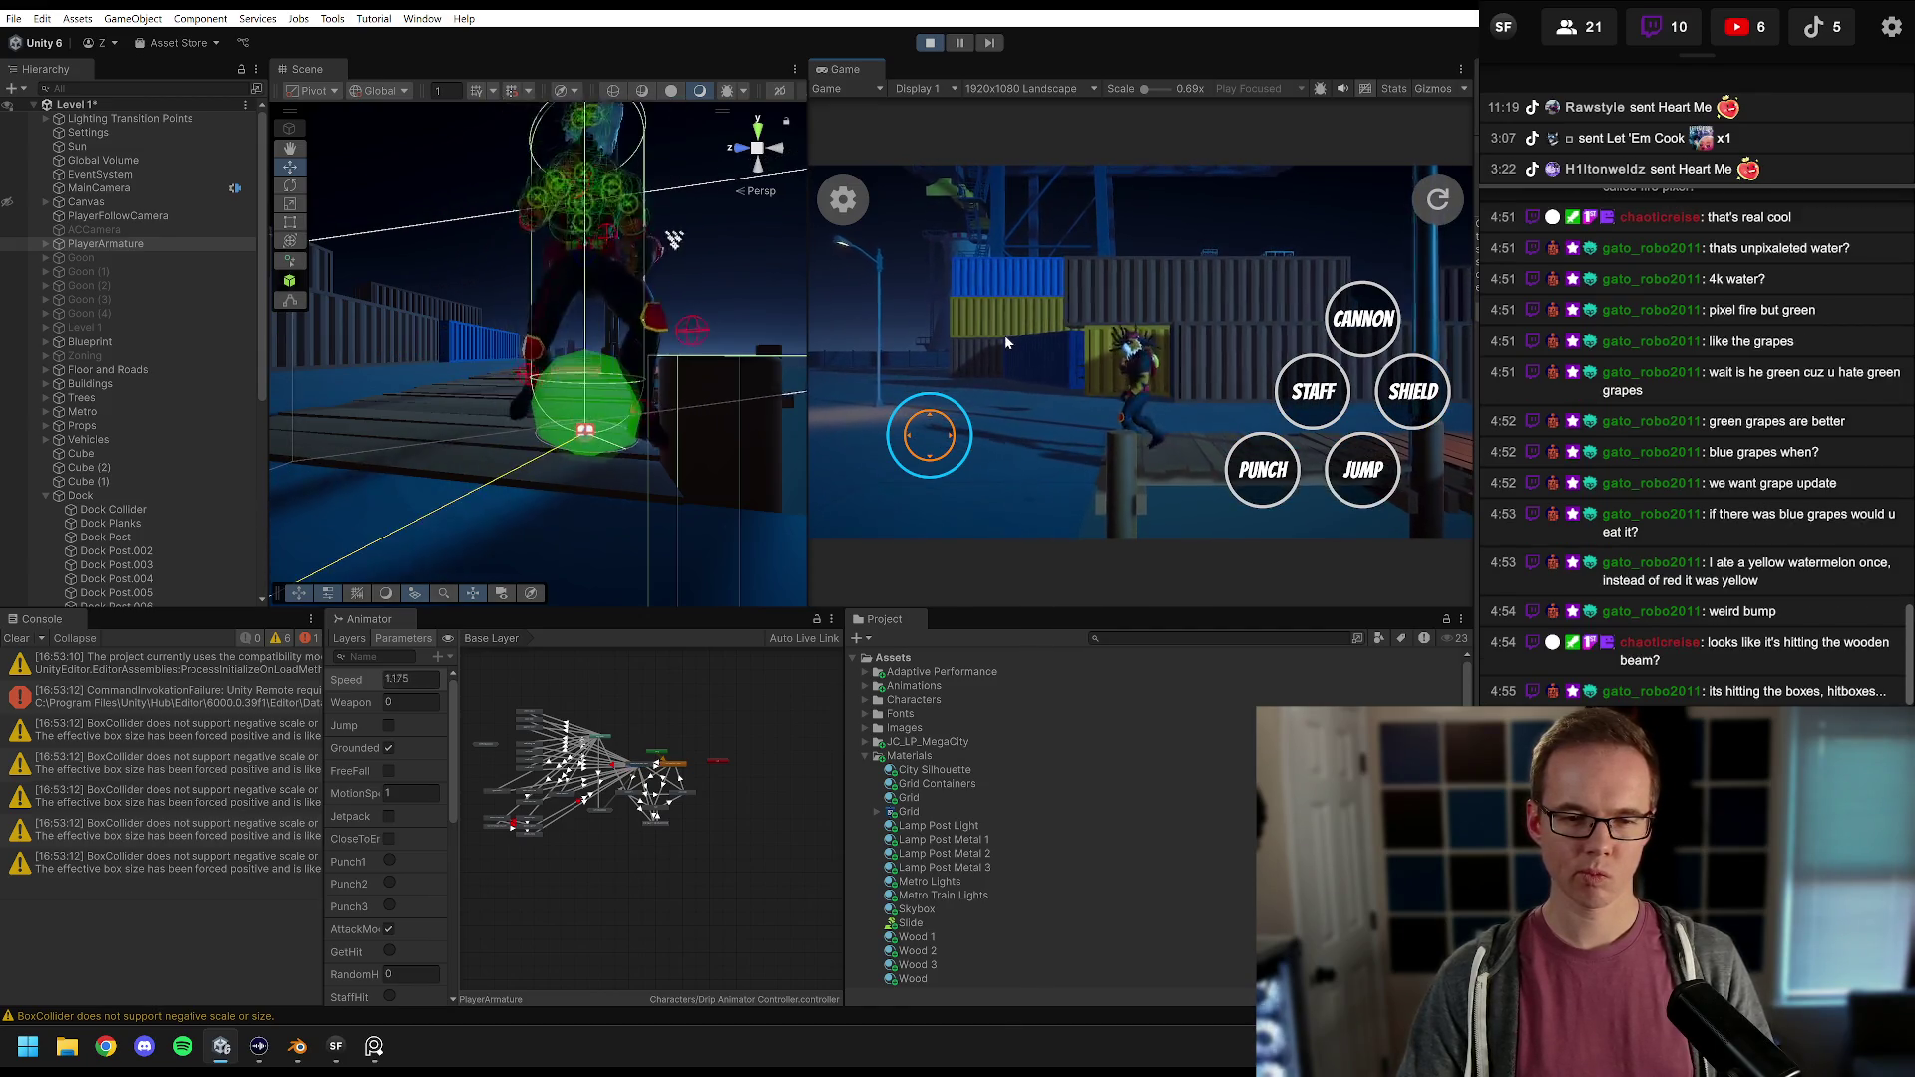
key("a")
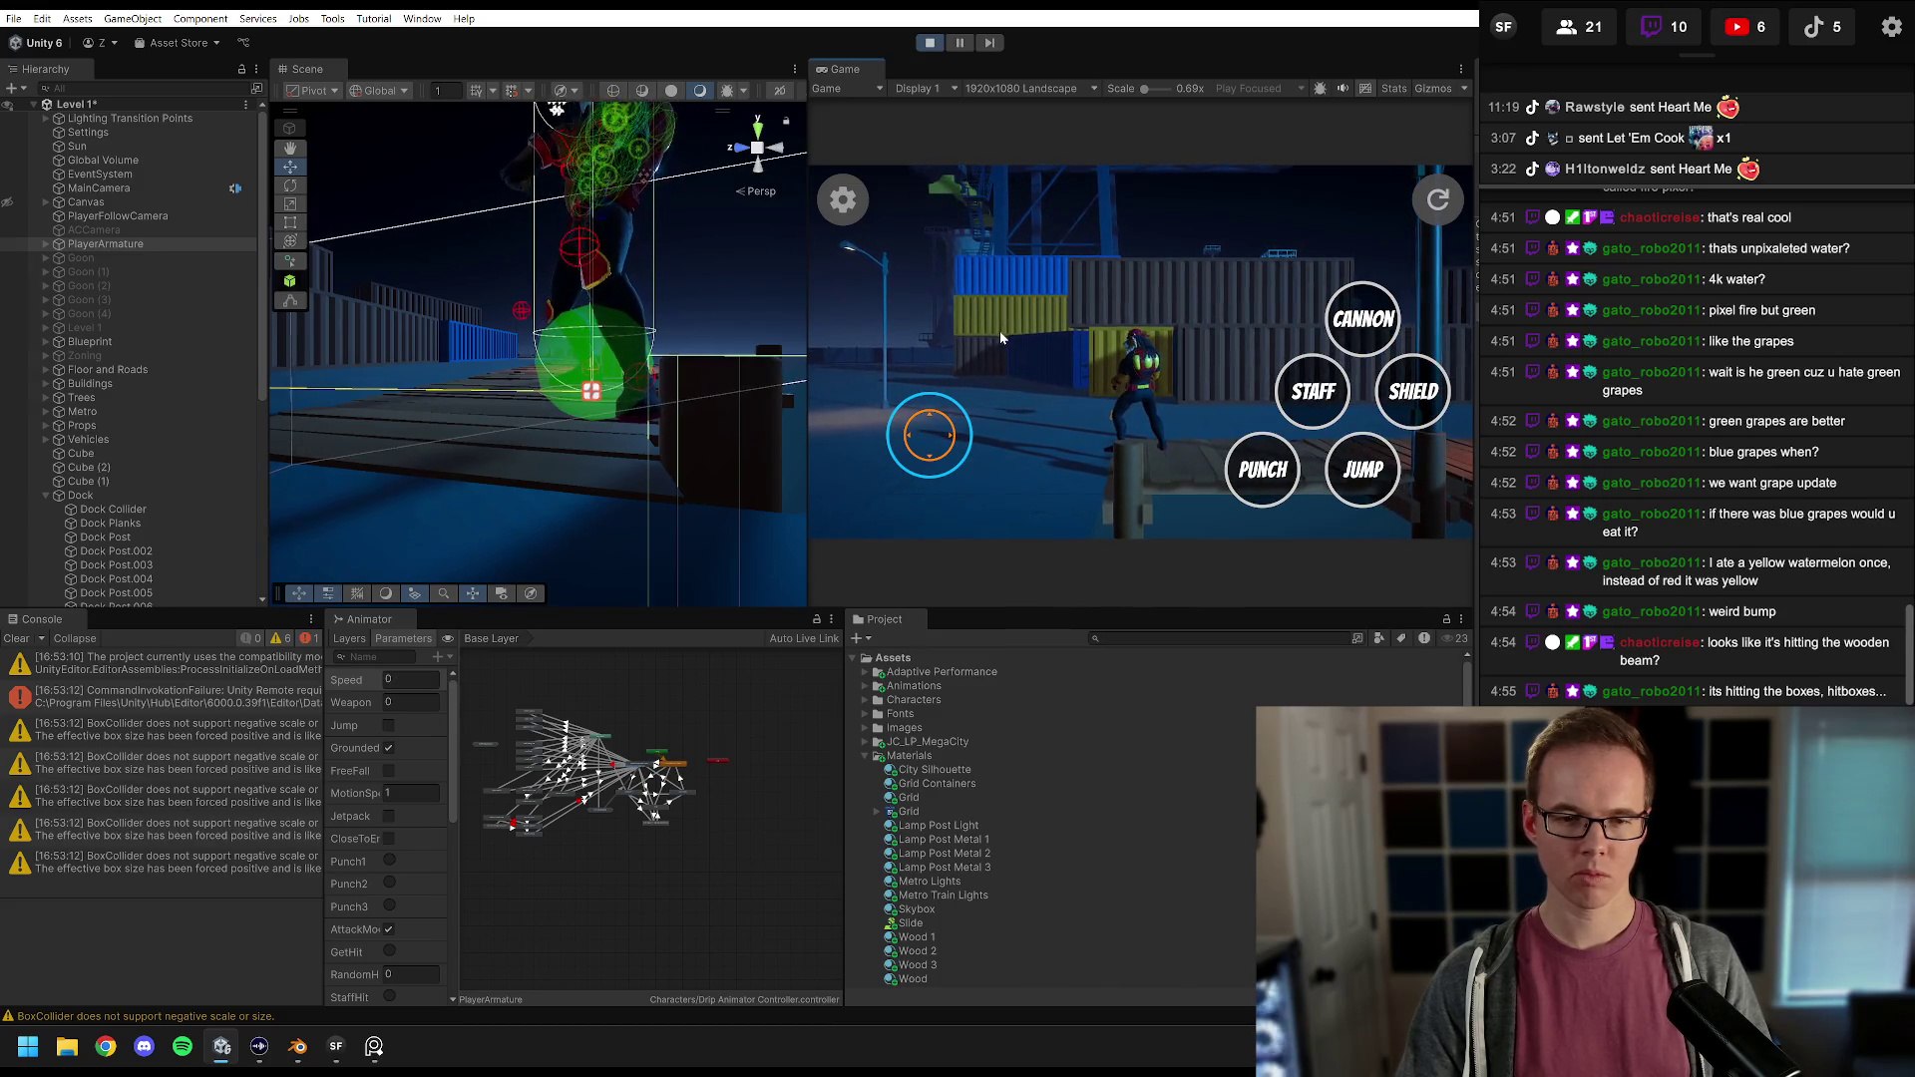
Step: Set the PlayerArmature Character Controller's Skin Width to 0.02
mouse_move(1471, 140)
left_mouse_down()
mouse_move(1163, 149)
mouse_move(1177, 160)
left_mouse_up()
left_click(107, 245)
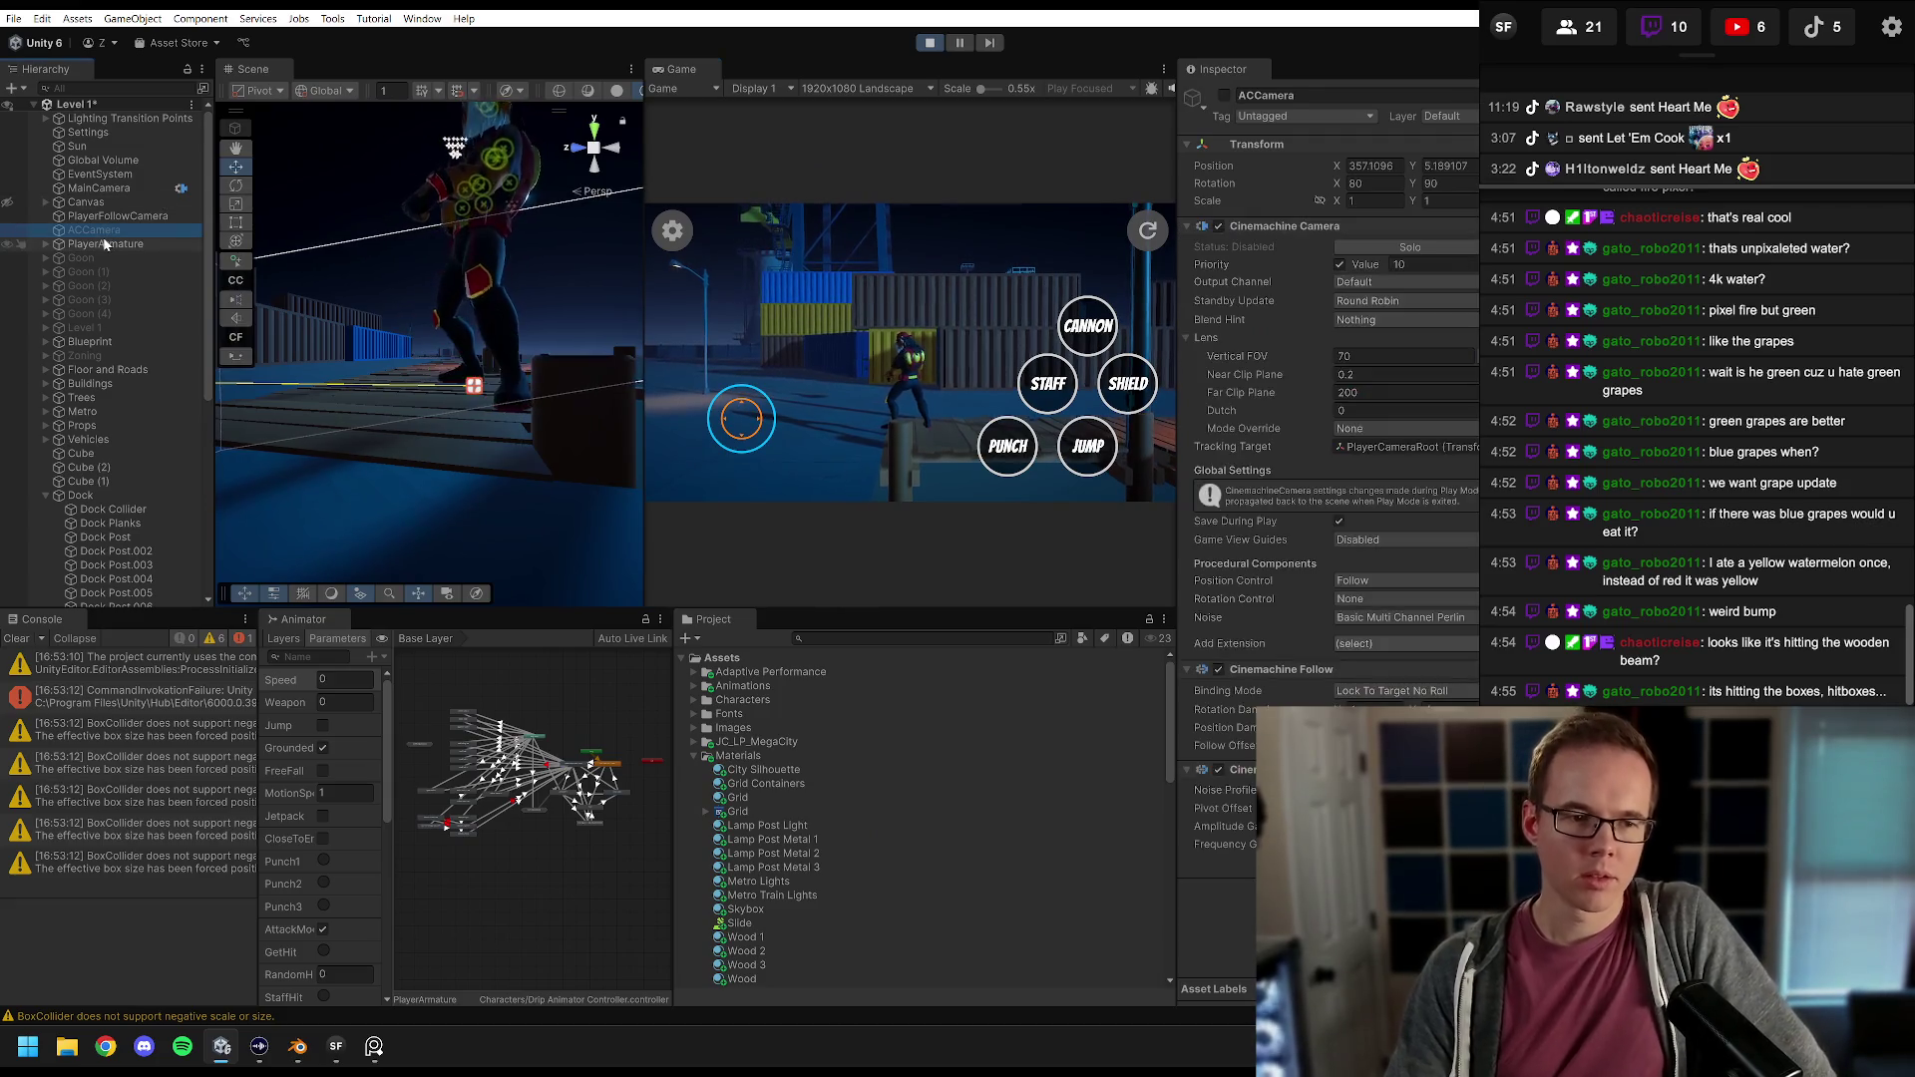
scroll(1307, 469, "down", 2)
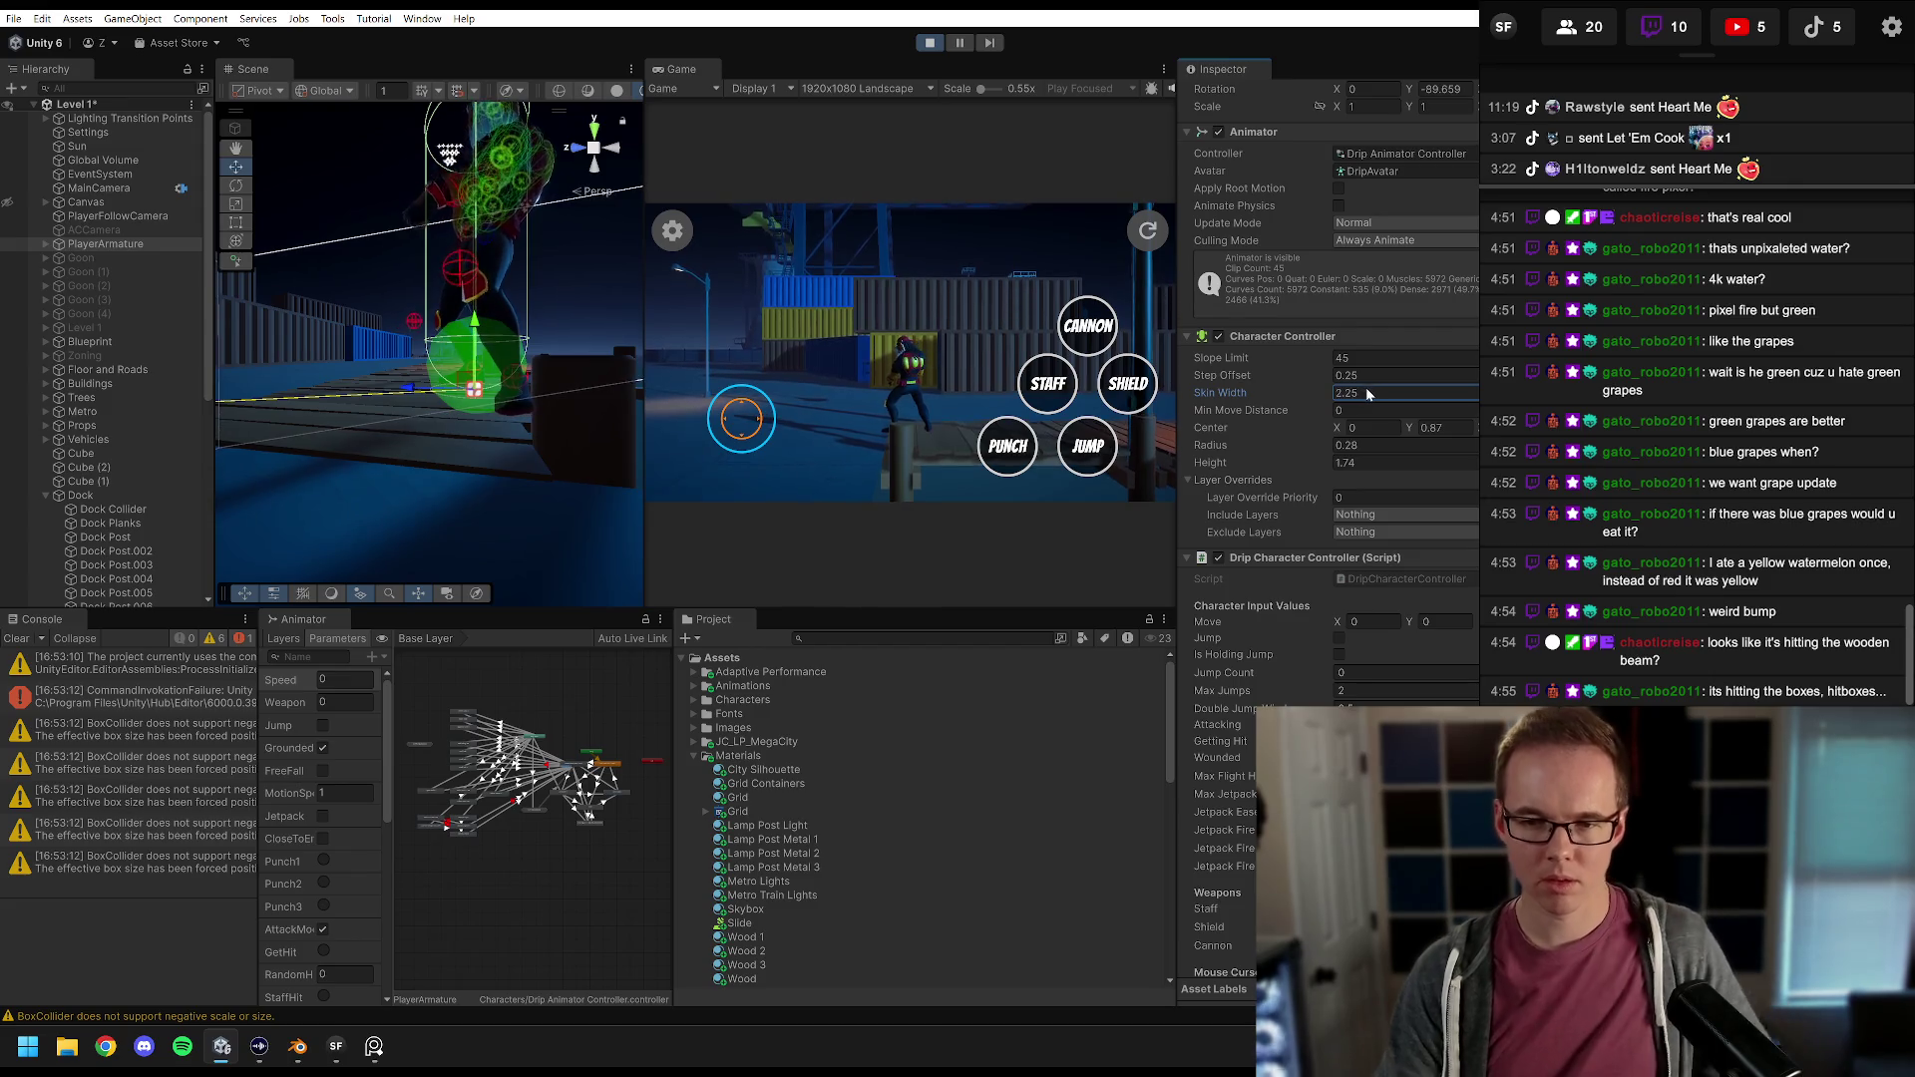
type("0.02")
Step: Adjust Slope Limit and test-run the character left and right in the game
left_click_drag(1321, 367, 1346, 364)
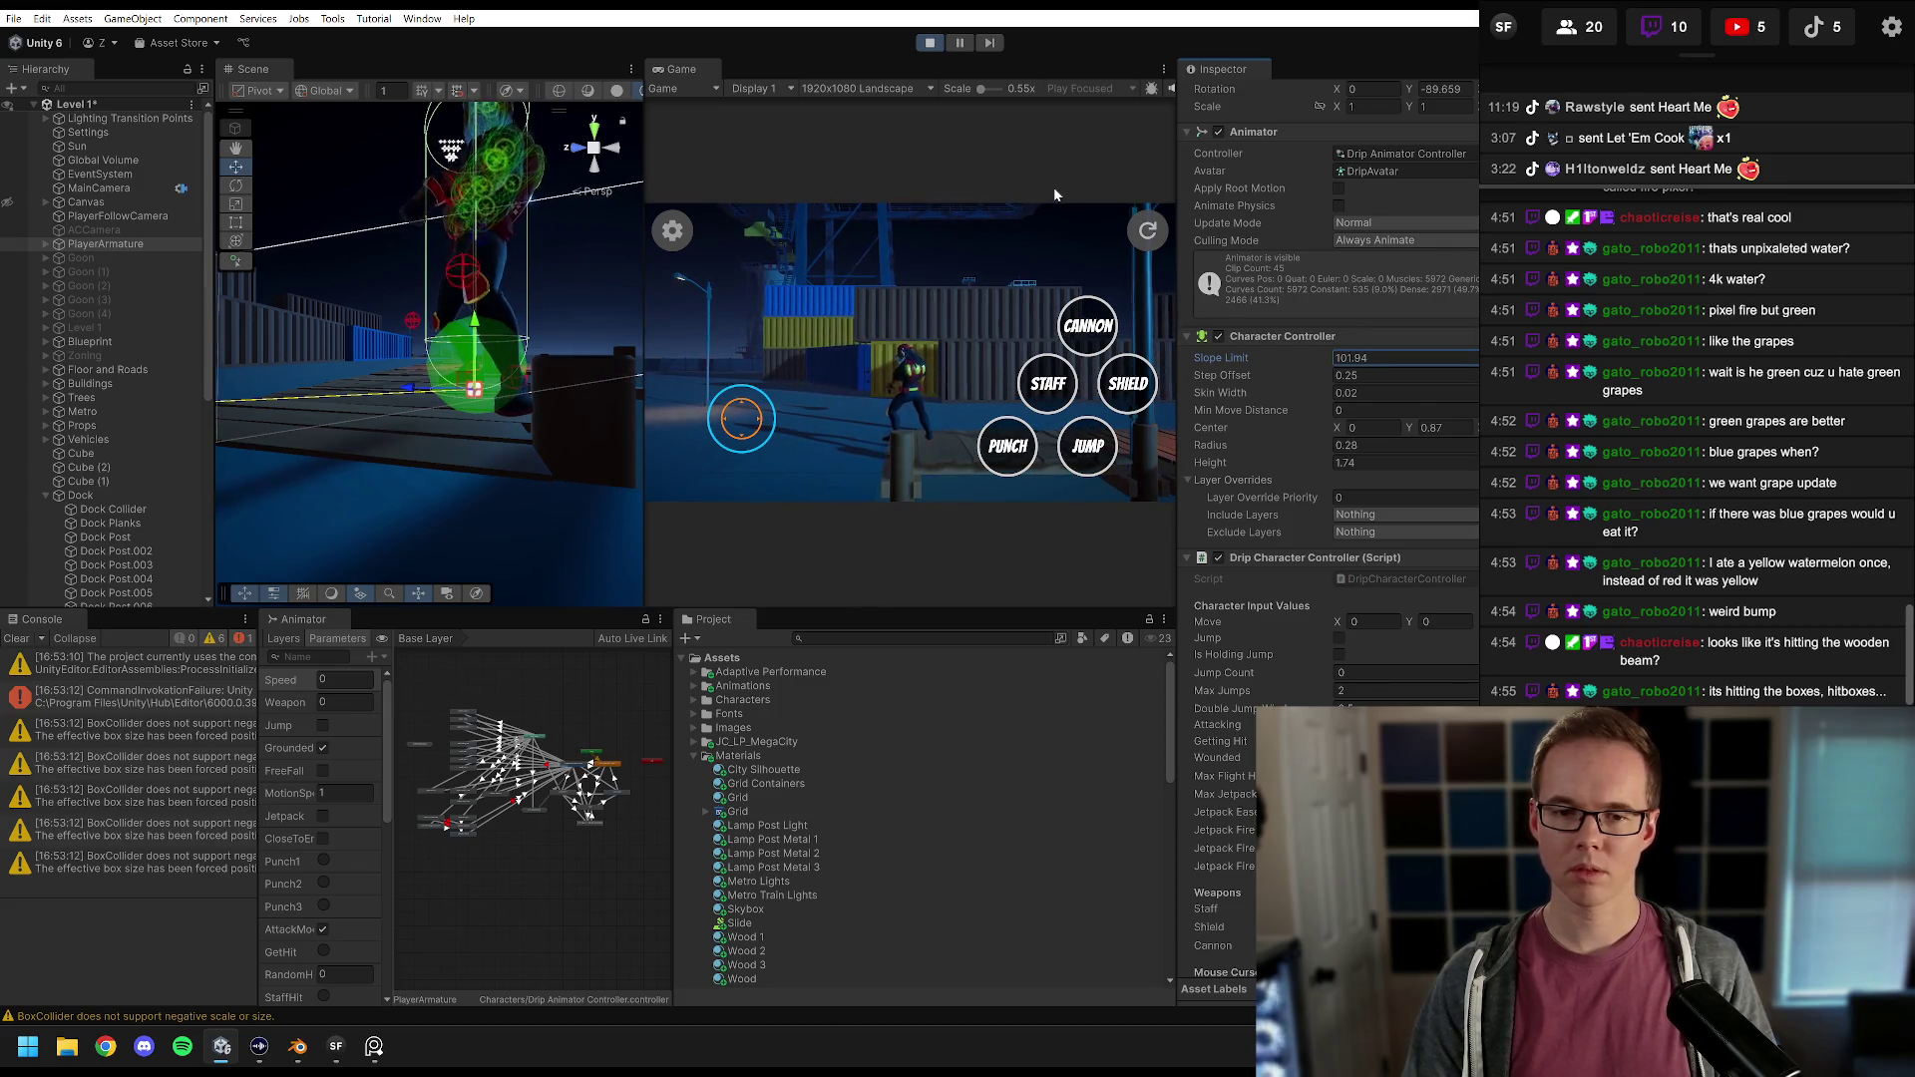
left_click(855, 344)
key("a")
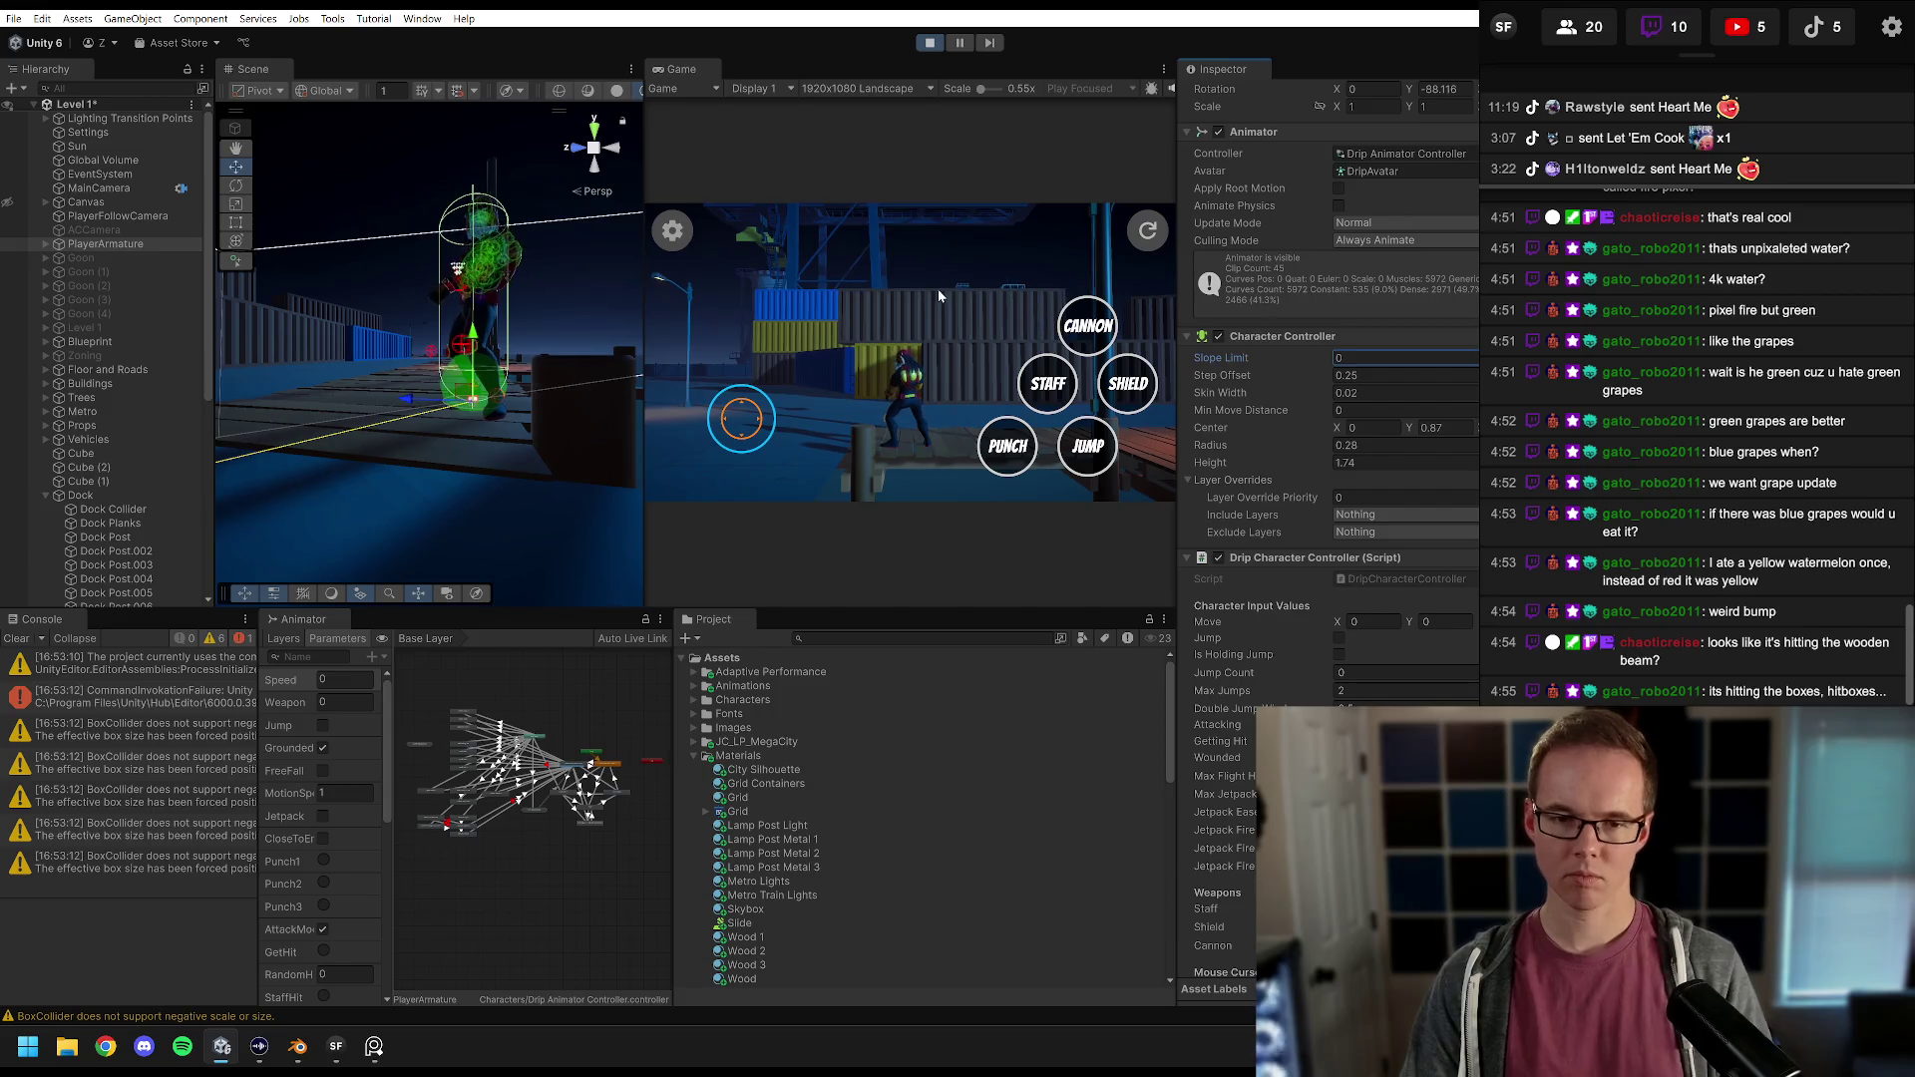
key("d")
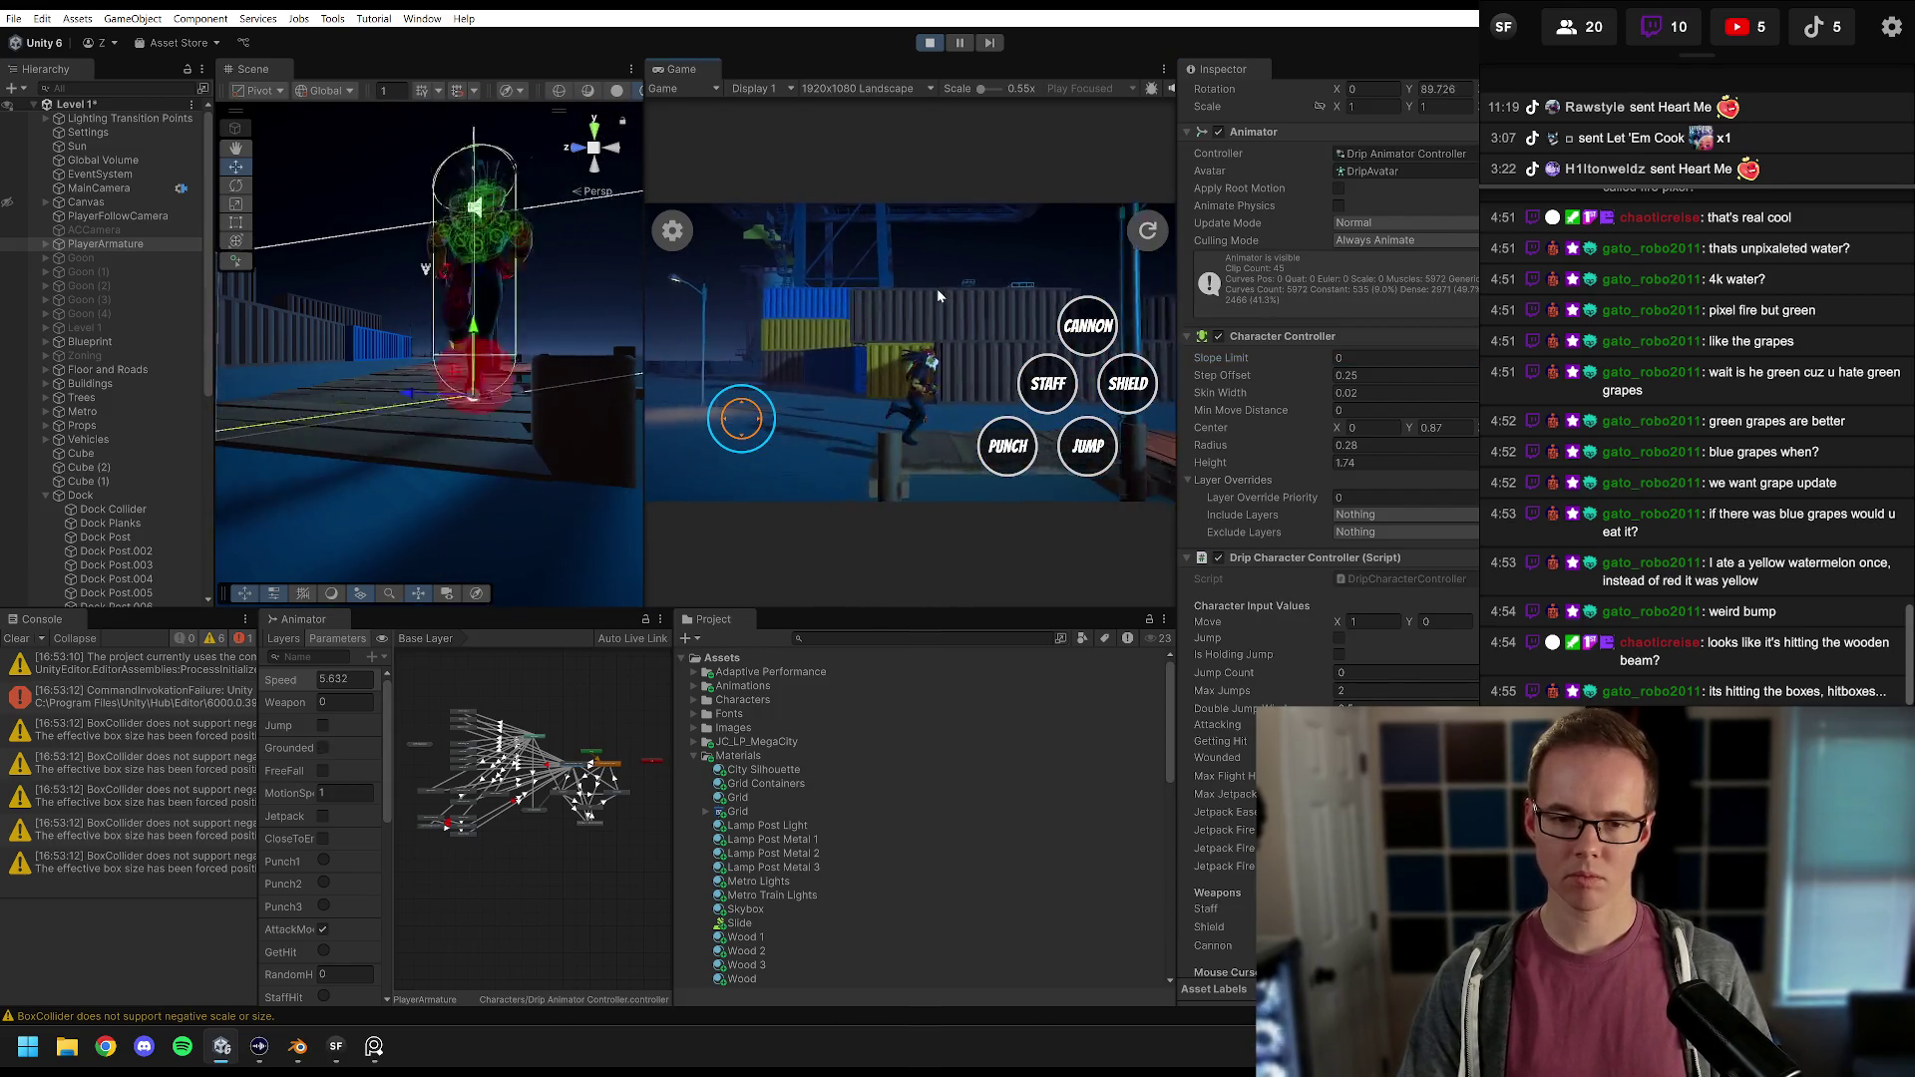
key("a")
Step: Raise Step Offset to about 4.2, test movement again, and reload the level
mouse_move(1308, 377)
left_mouse_down()
mouse_move(1360, 376)
mouse_move(835, 385)
left_mouse_up()
left_click(736, 340)
key("d")
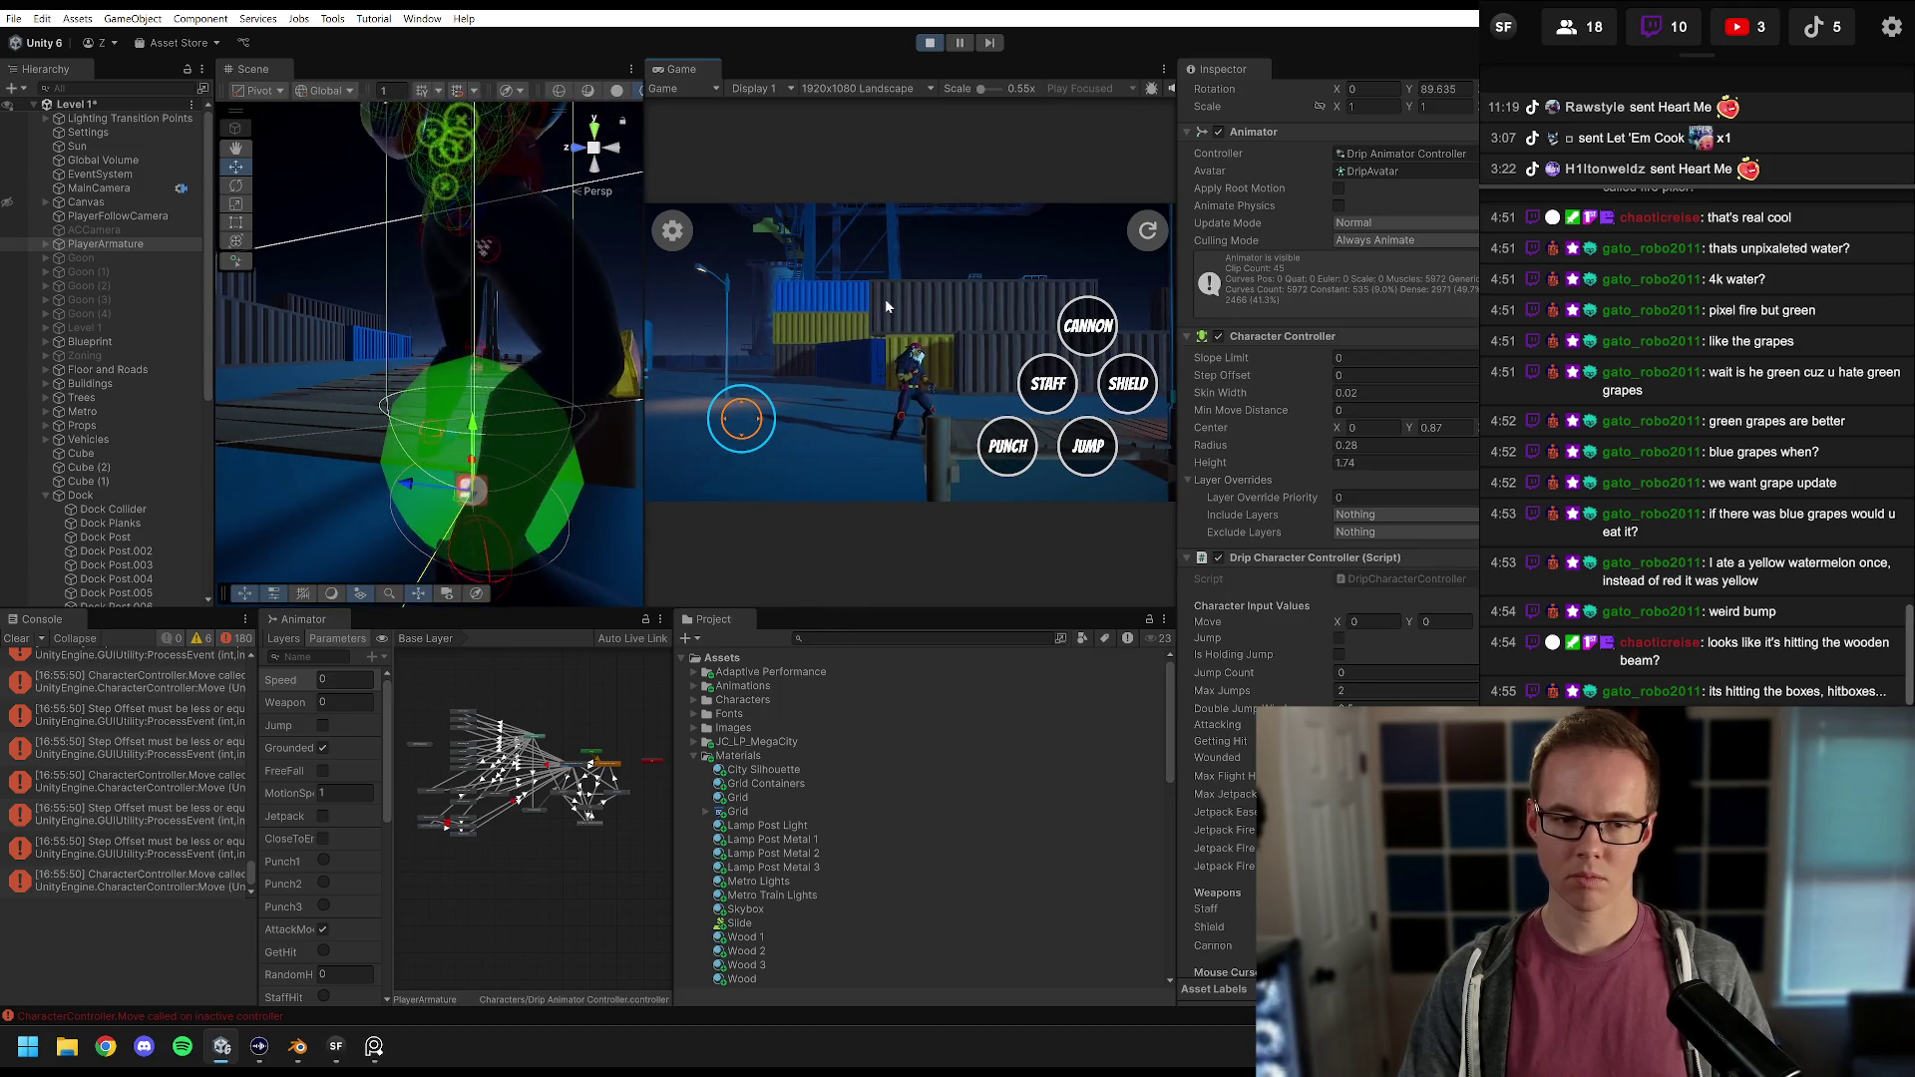
left_click_drag(1279, 384, 1327, 384)
left_click(1015, 300)
key("a")
key("d")
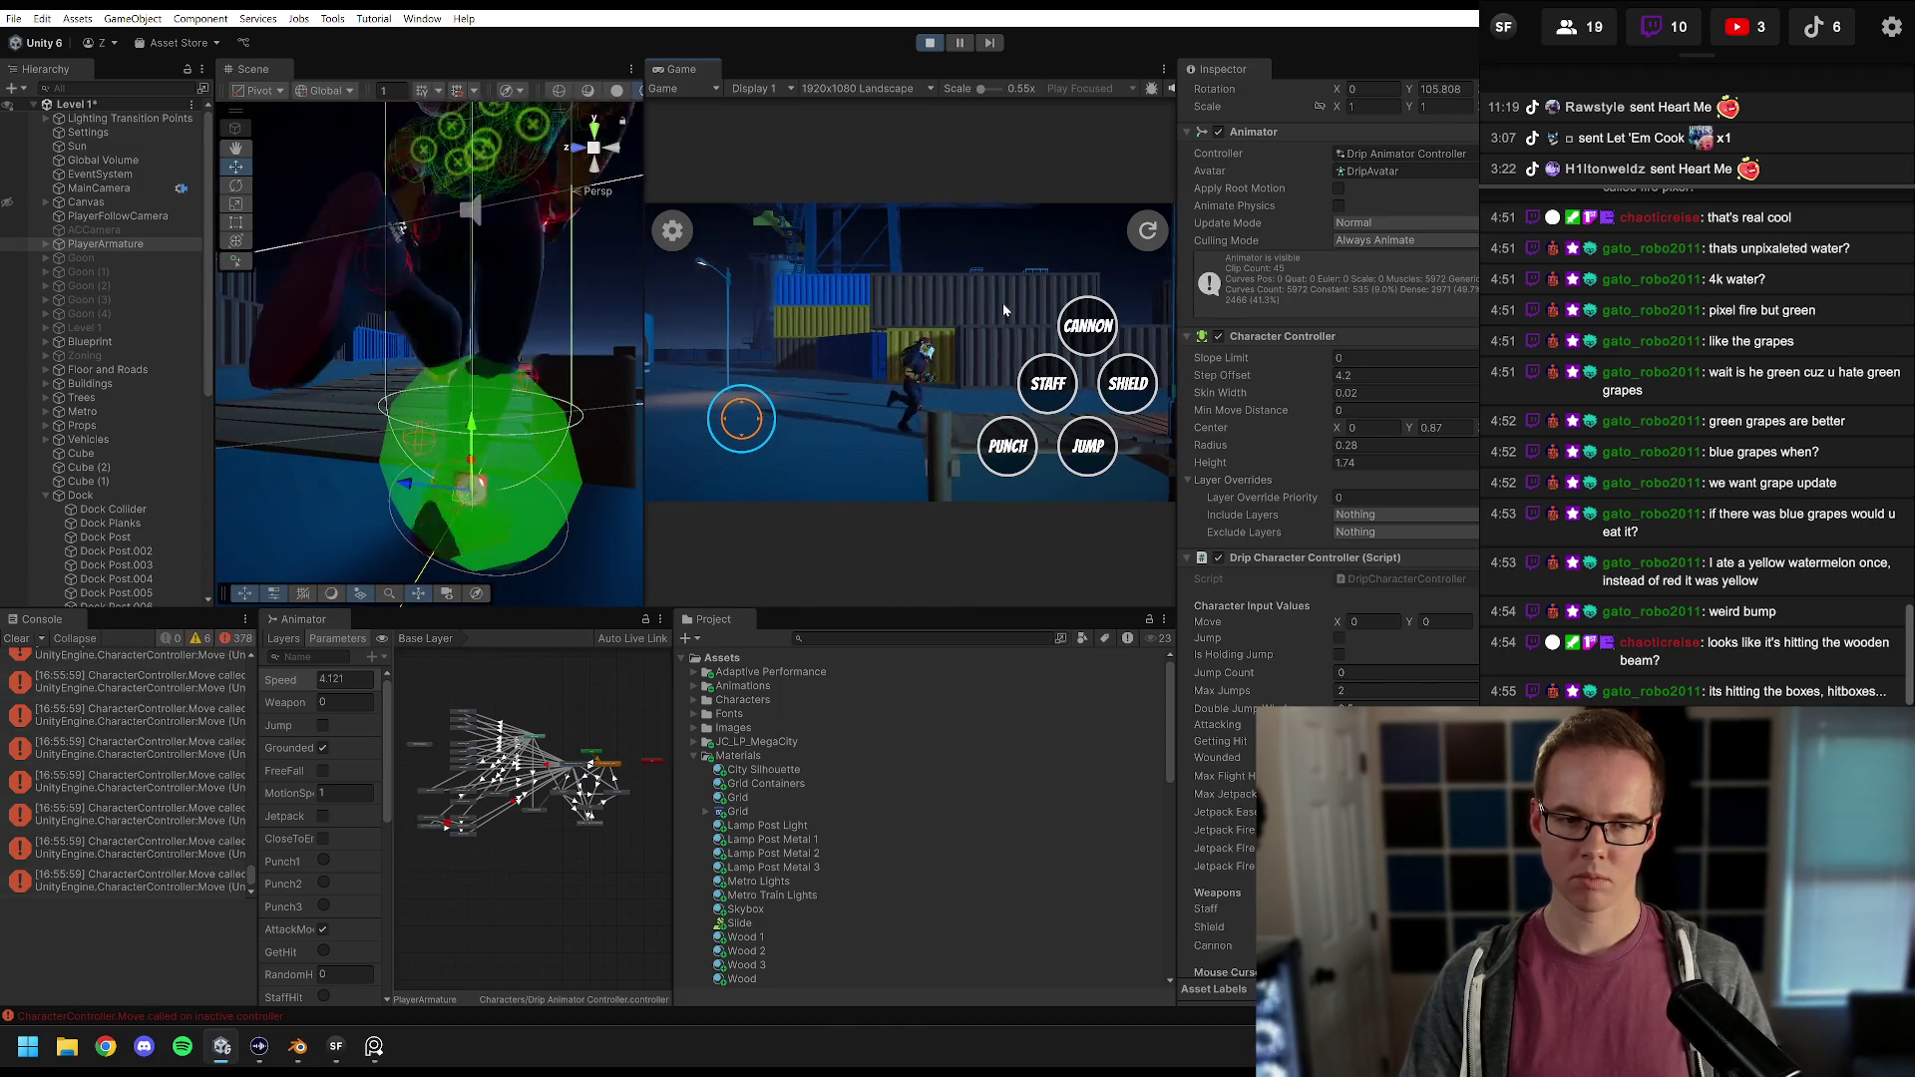
key("a")
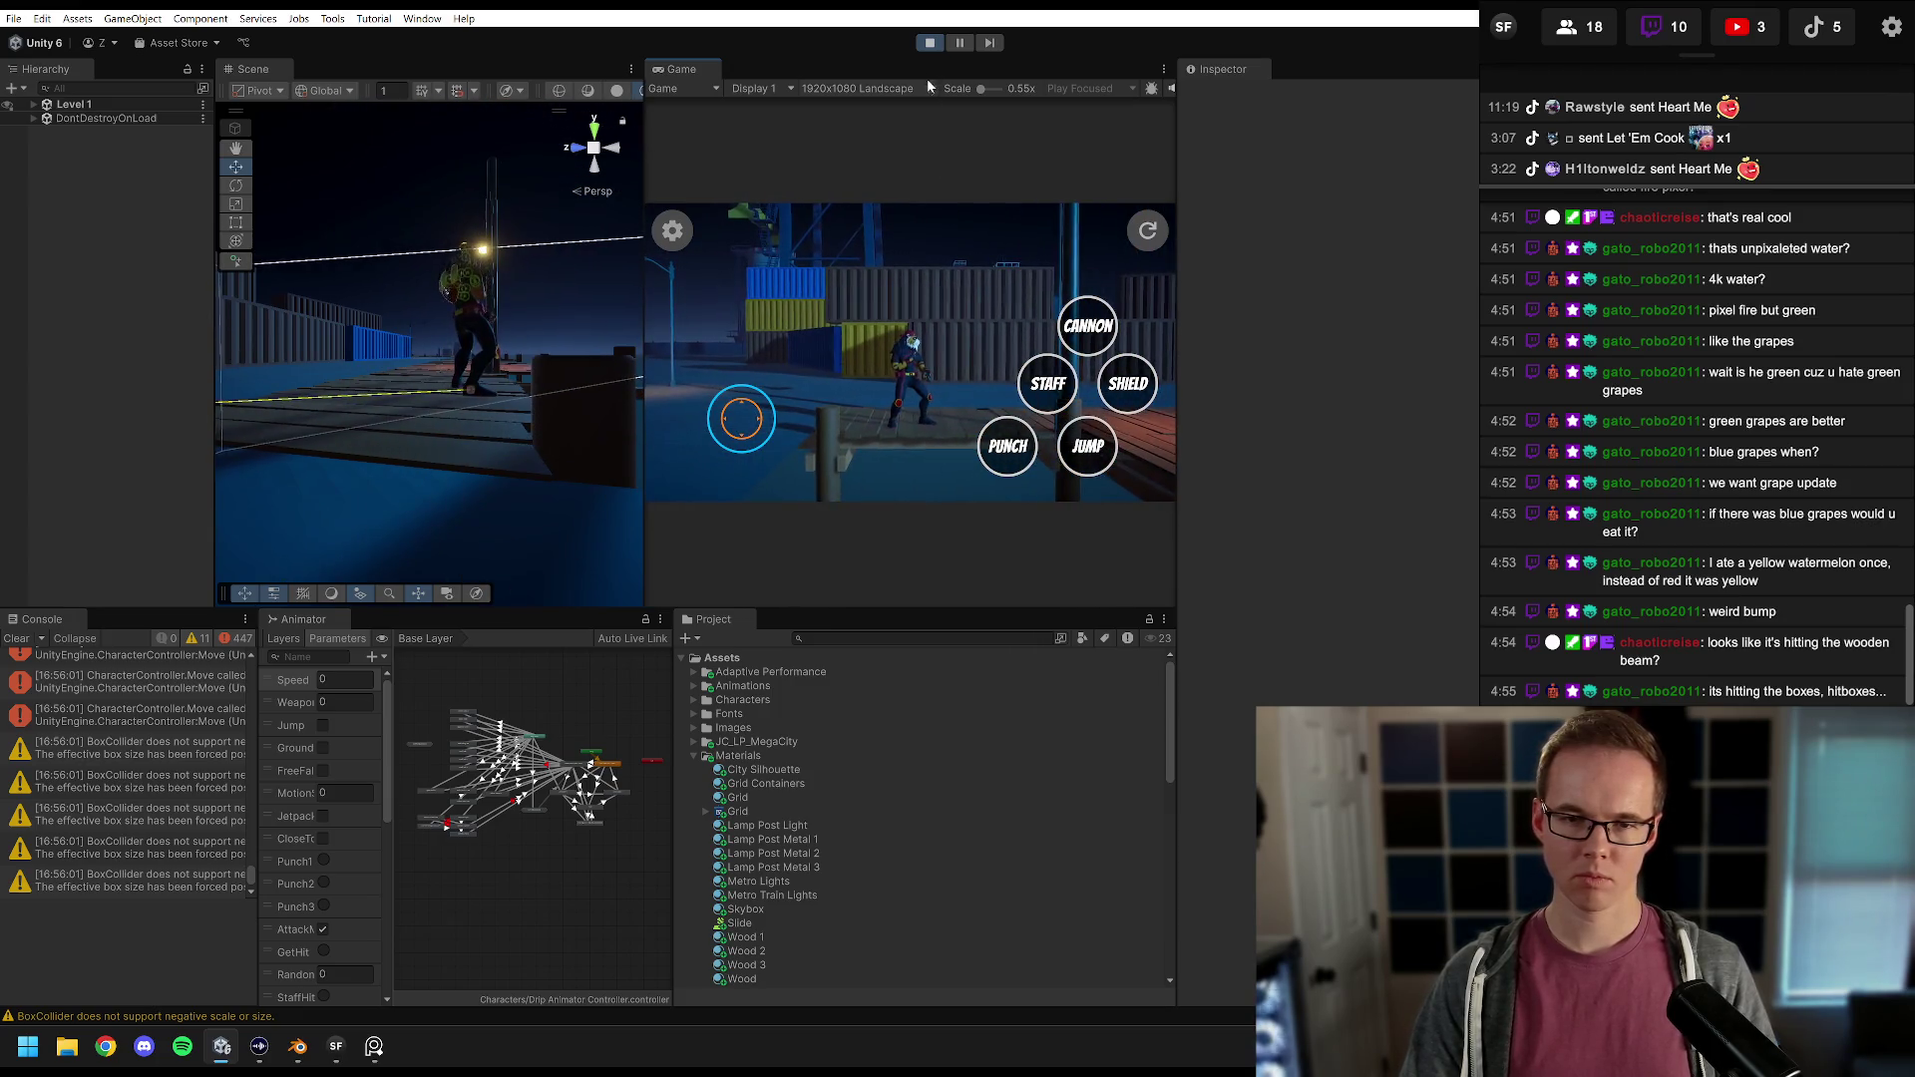
Step: Stop Play mode and select Dock Post.029 on the dock
left_click(929, 42)
left_click_drag(647, 127, 914, 127)
key("w")
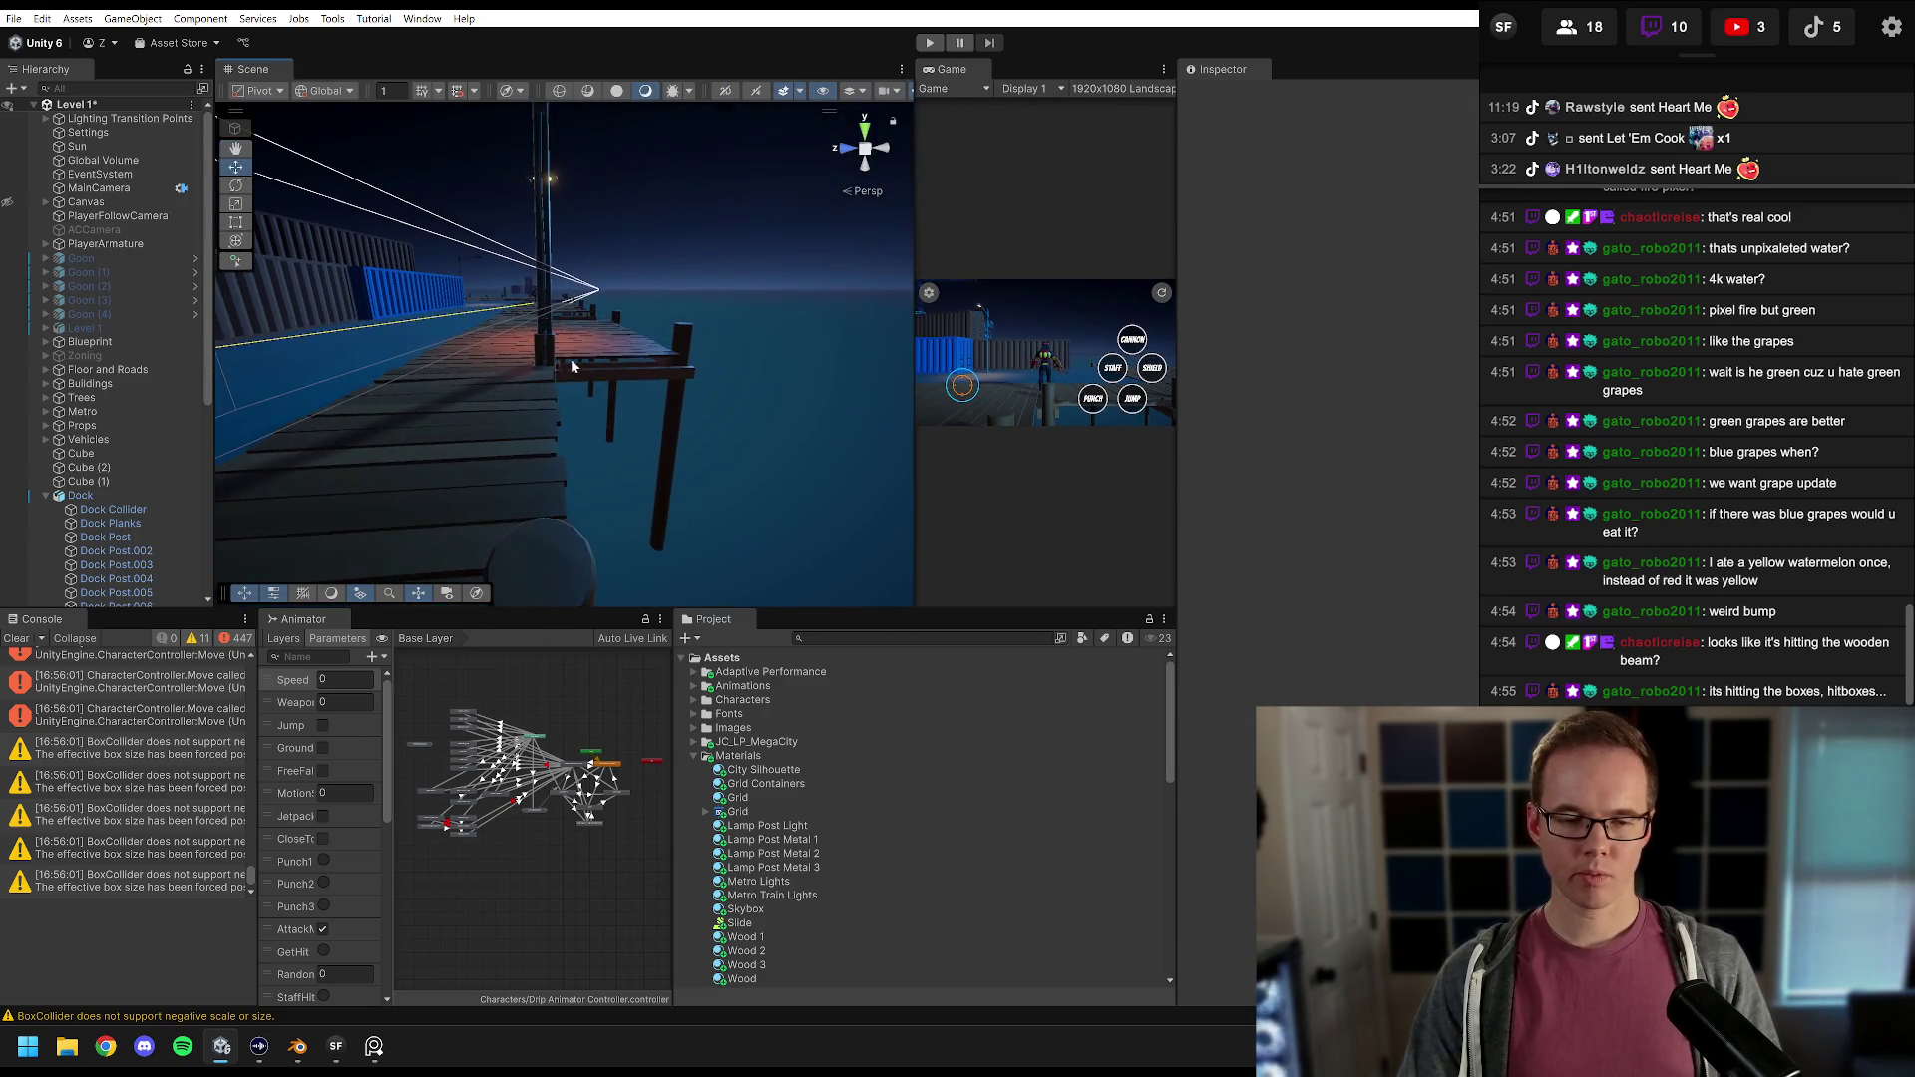
left_click(671, 444)
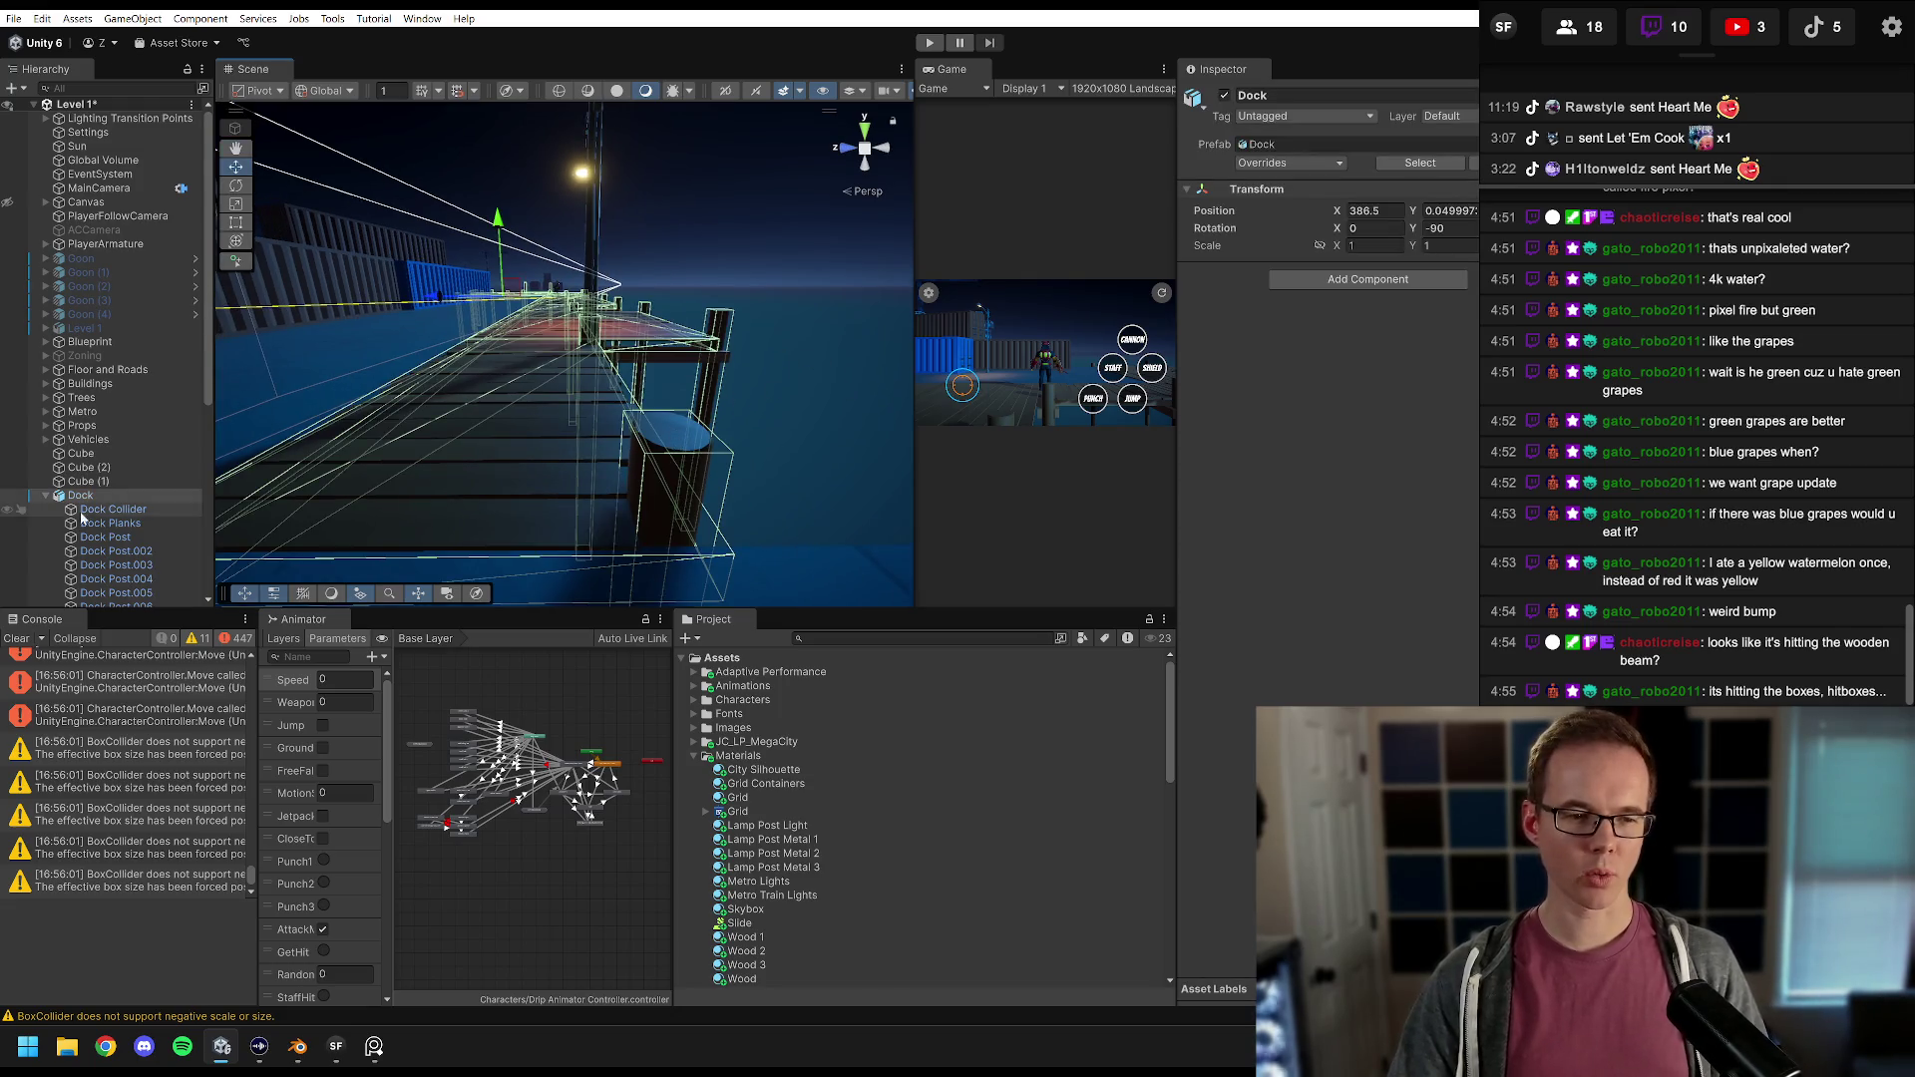
scroll(90, 504, "down", 8)
left_click(117, 558)
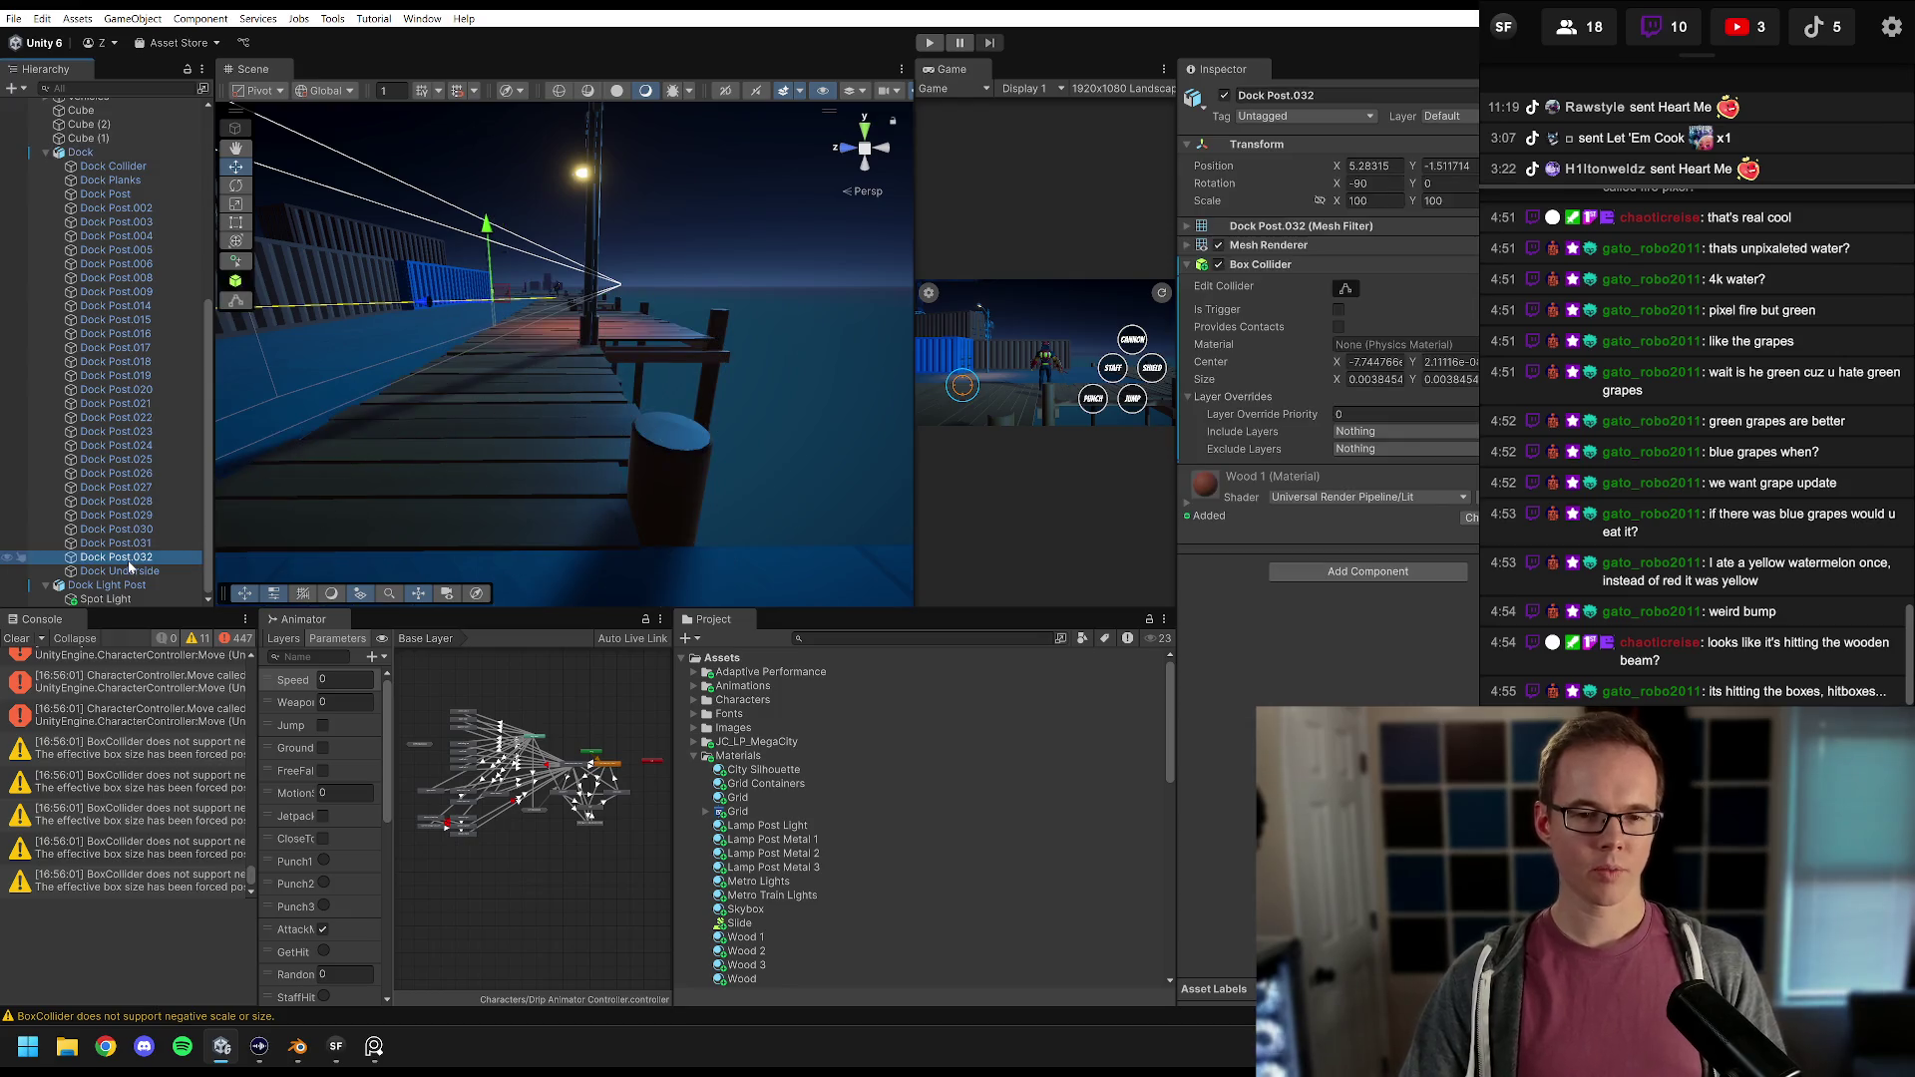
left_click(675, 462)
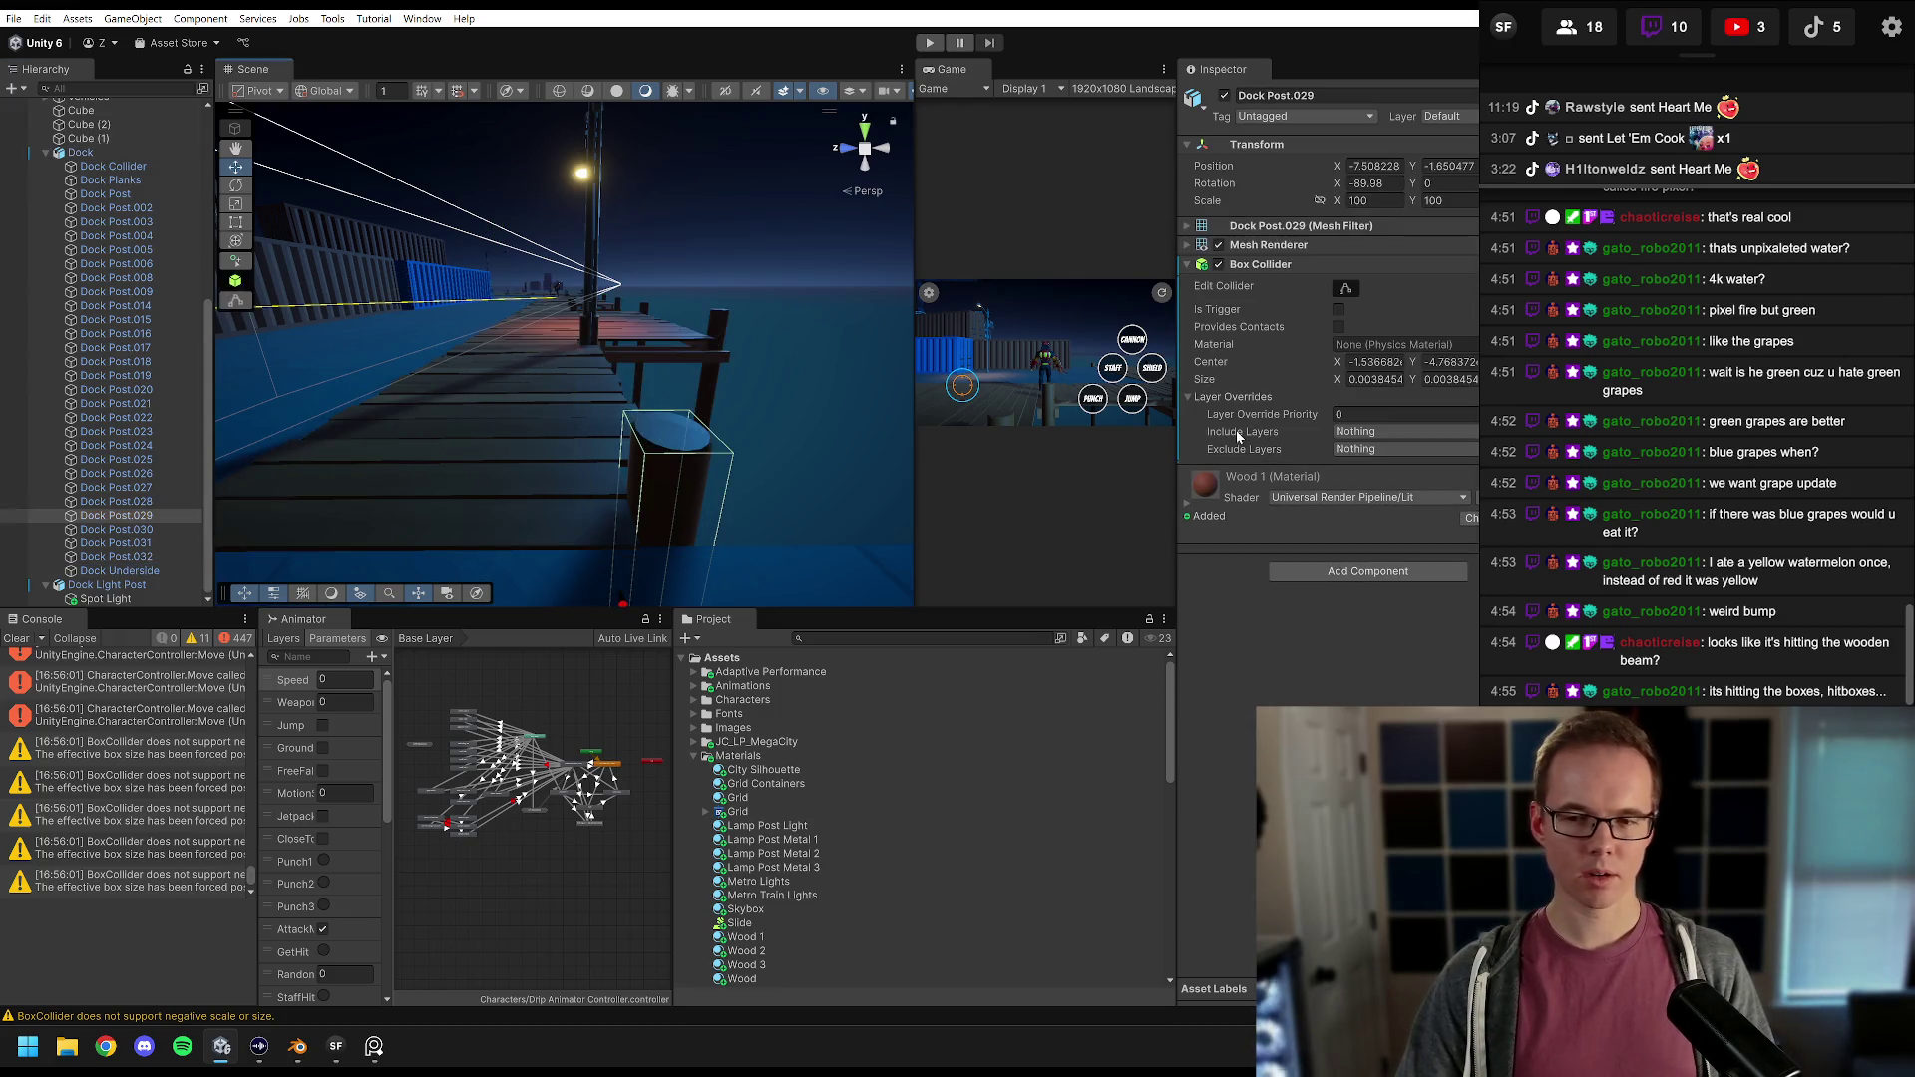
Step: Replace Dock Post.029's Box Collider with a Mesh Collider and toggle its Convex option
left_click_drag(1178, 235, 1017, 234)
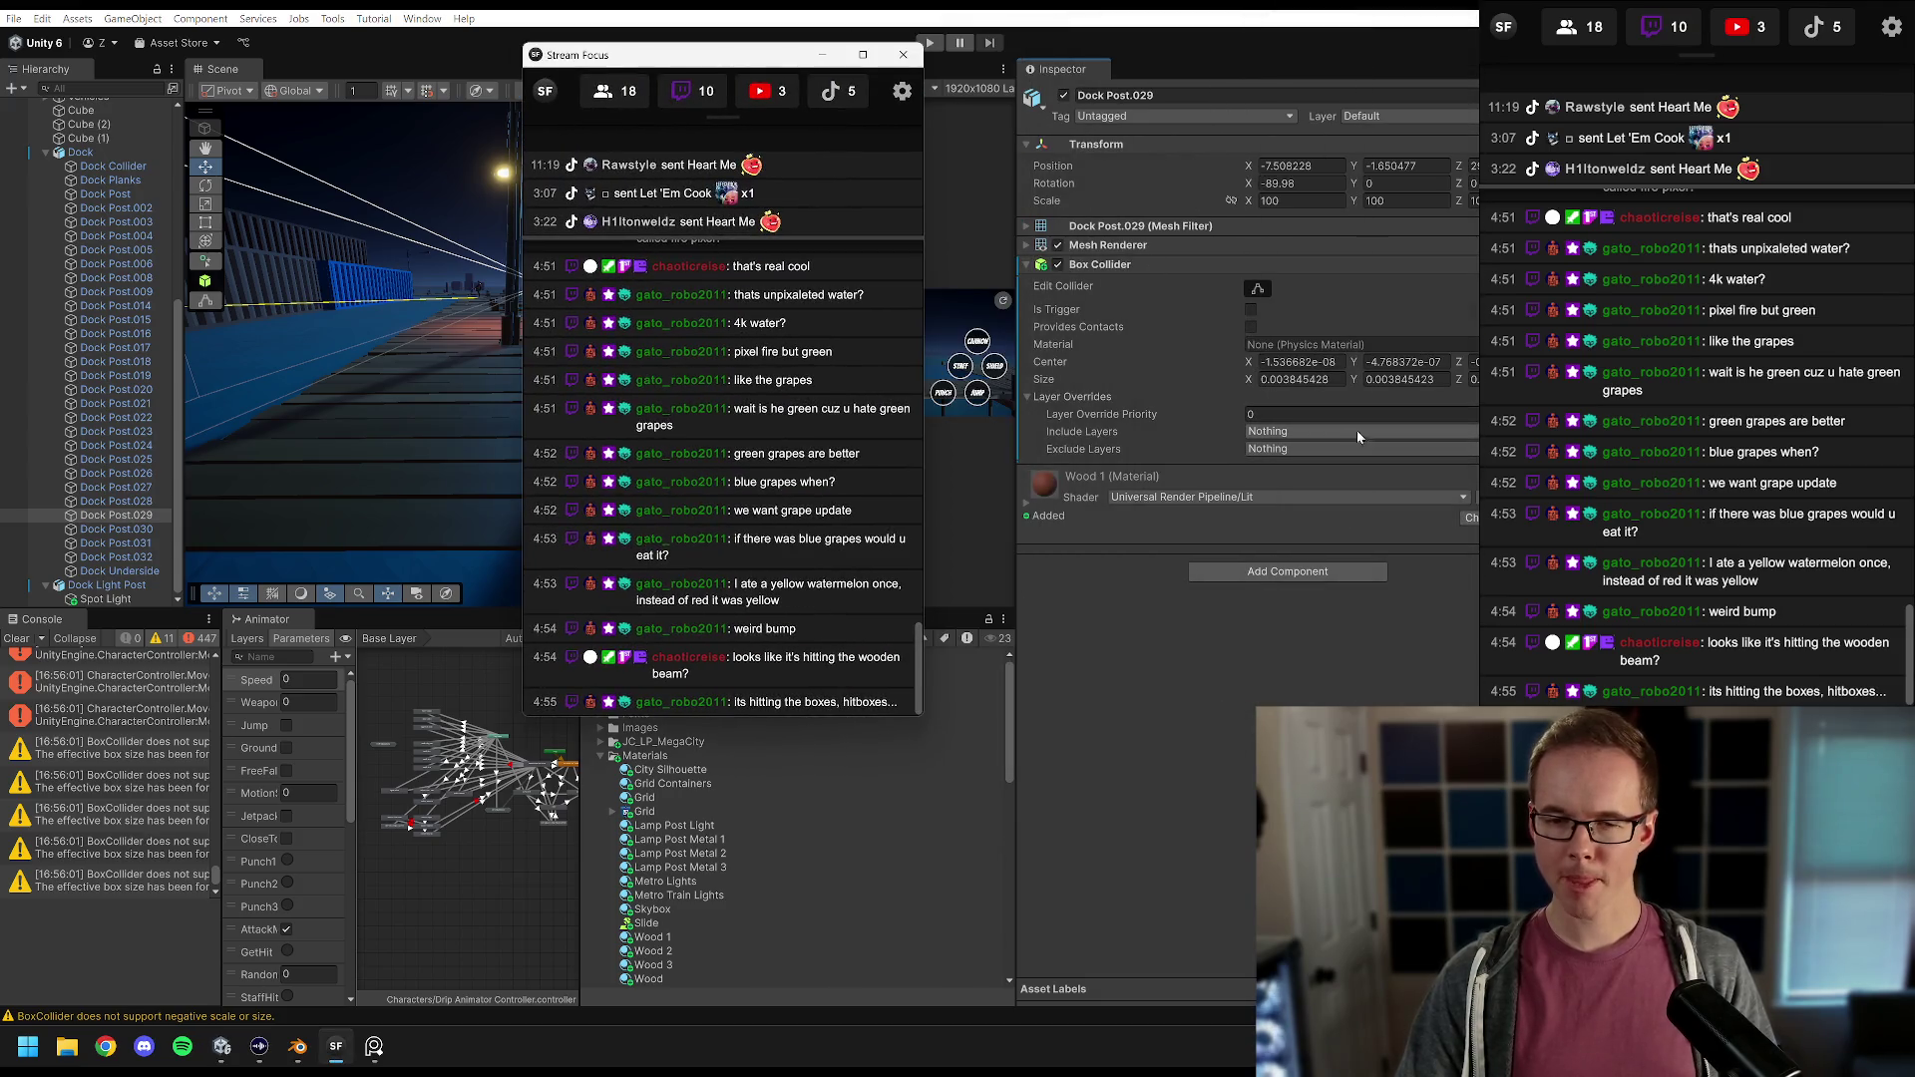
key("ctrl+z")
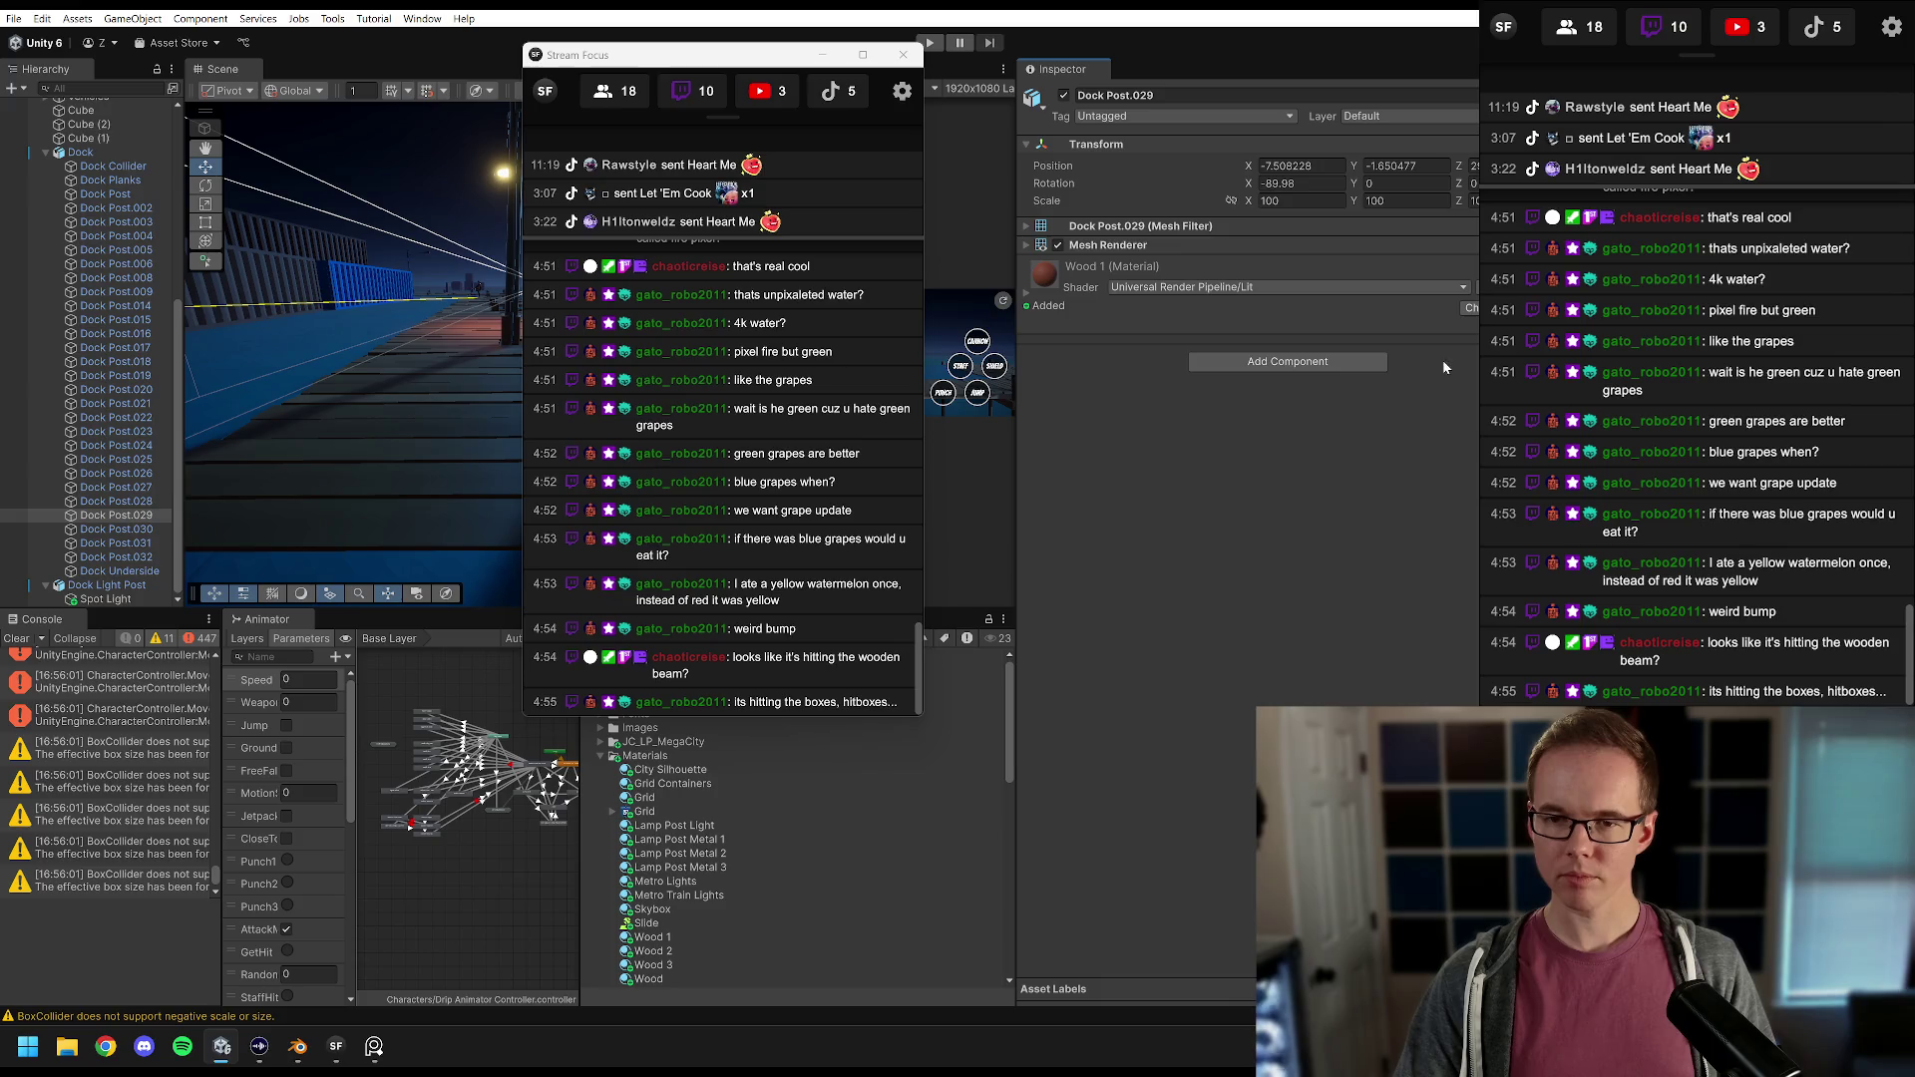
left_click(1299, 362)
type("mesh col")
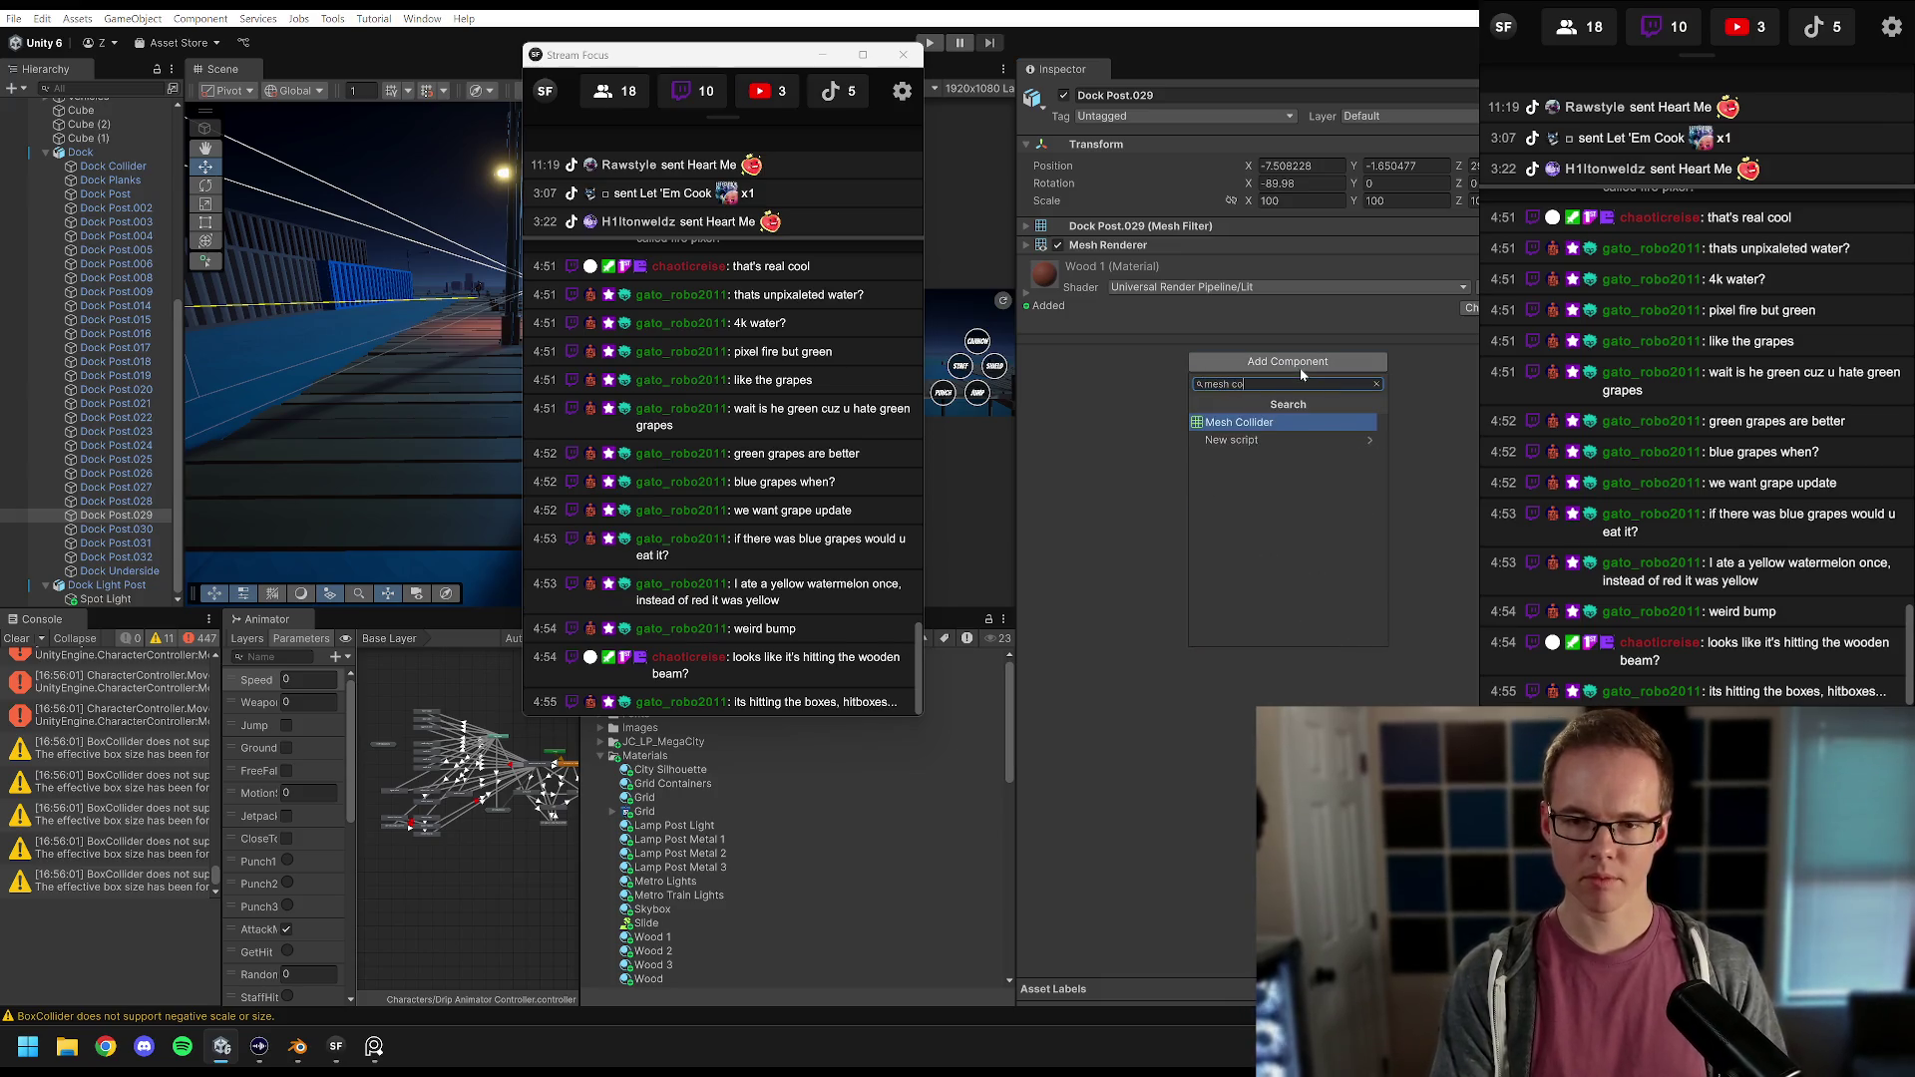
key("Return")
left_click_drag(679, 62, 1656, 60)
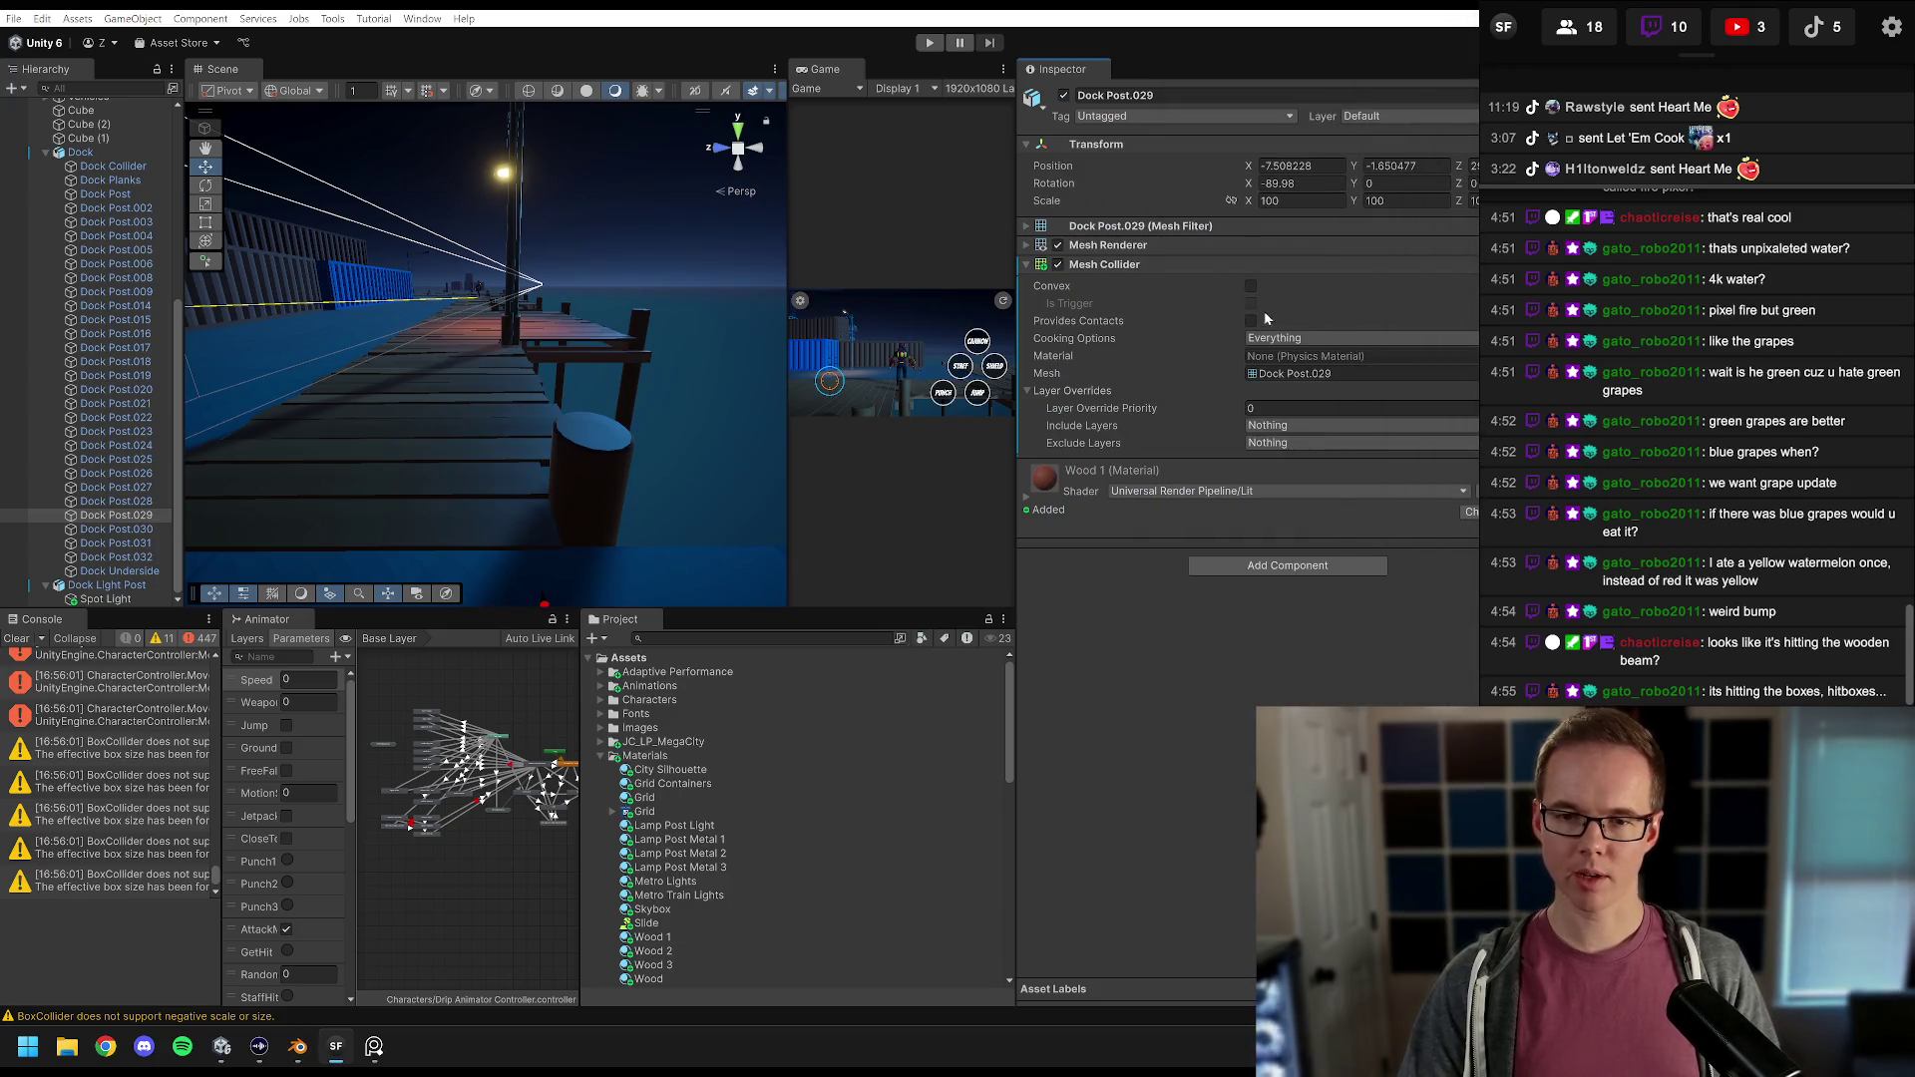
left_click(1252, 287)
Step: Widen the Game view, enter Play mode, and run the character along the dock
left_click_drag(596, 389, 449, 429)
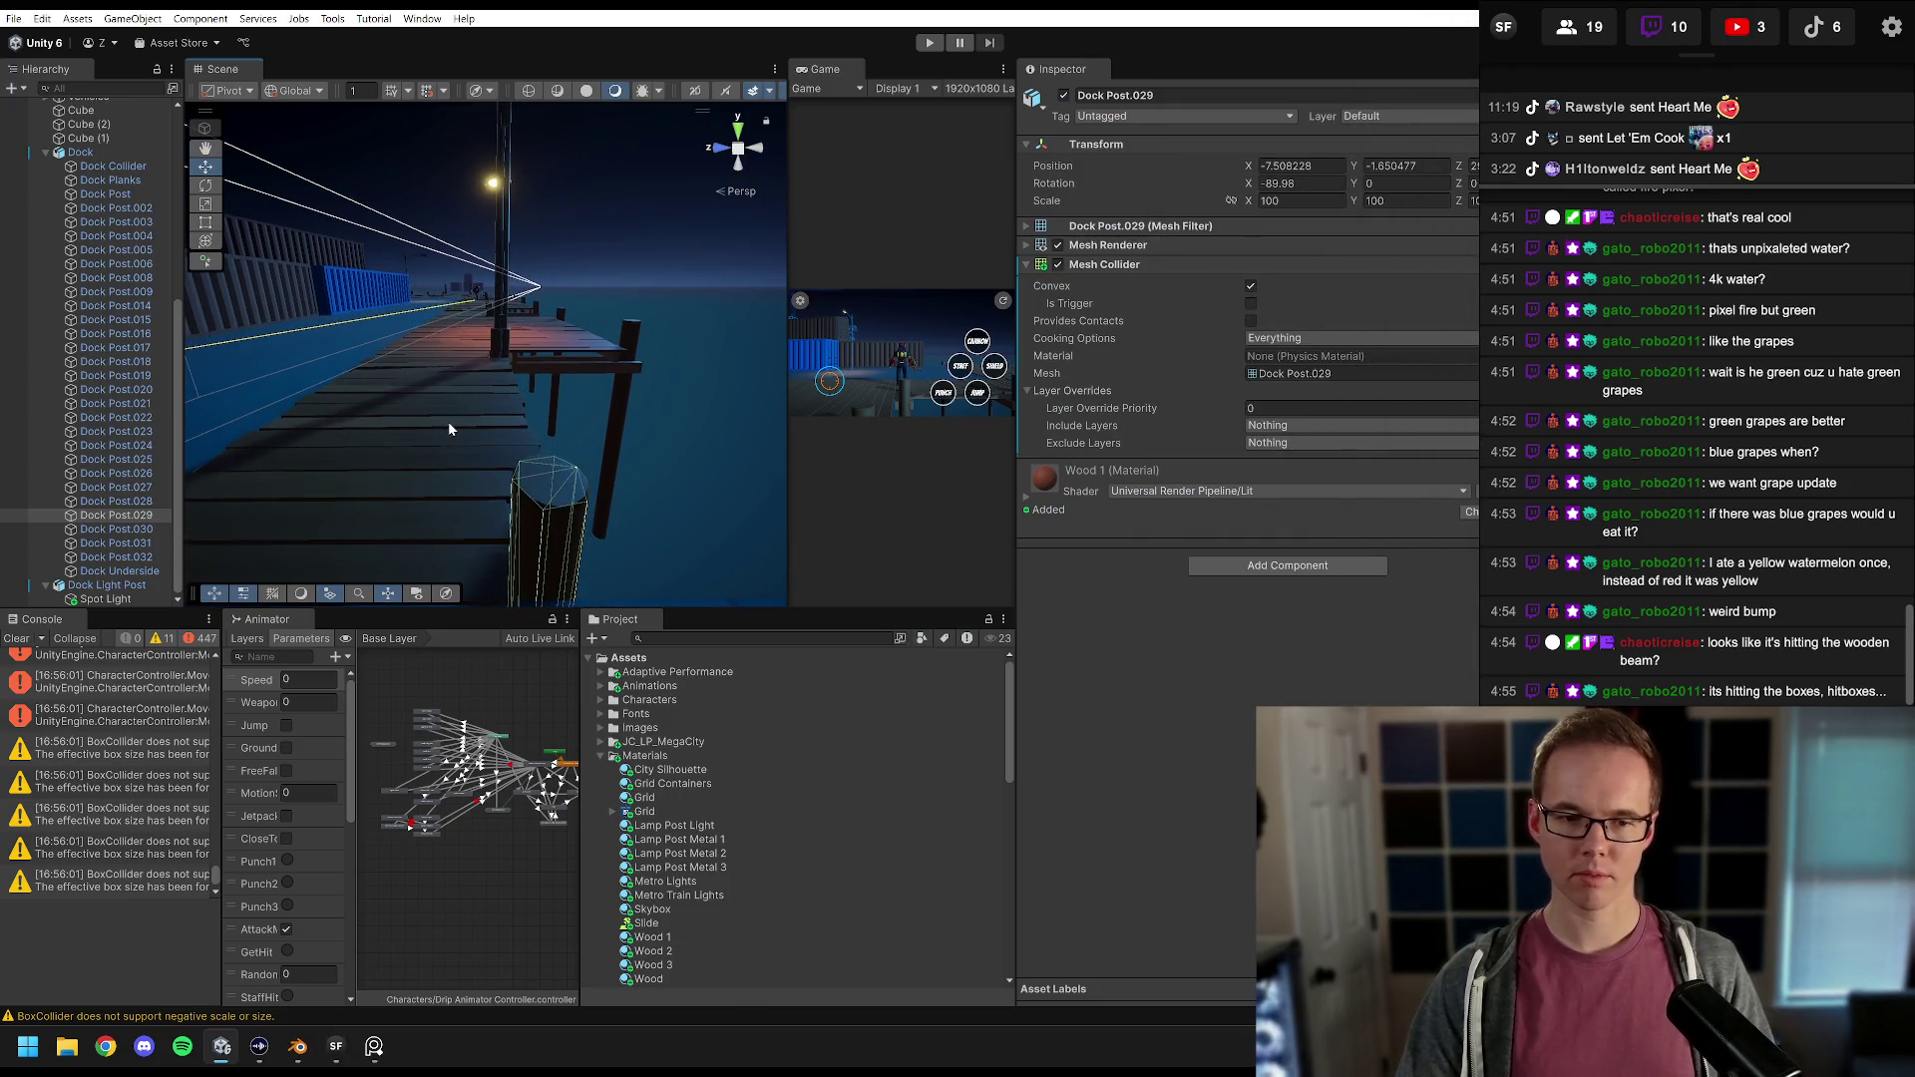
scroll(737, 303, "up", 3)
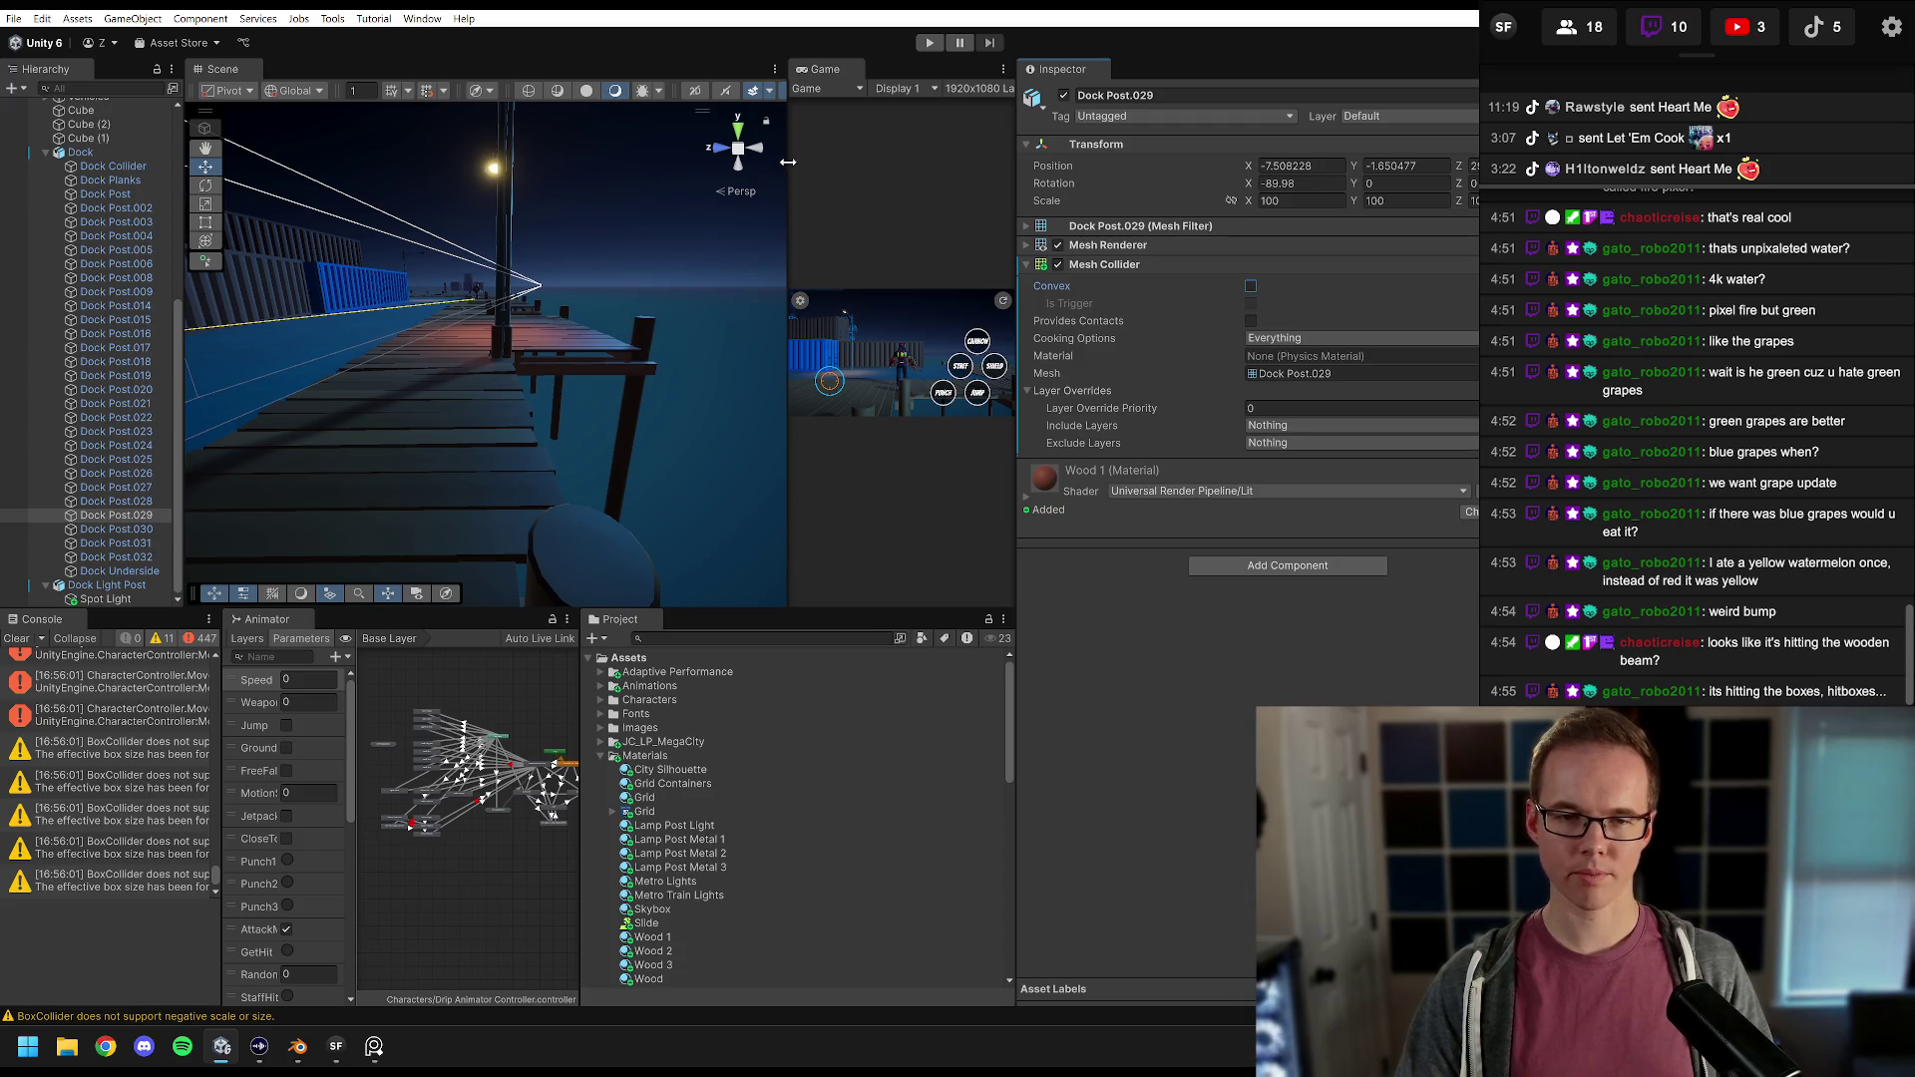
left_click_drag(788, 161, 557, 206)
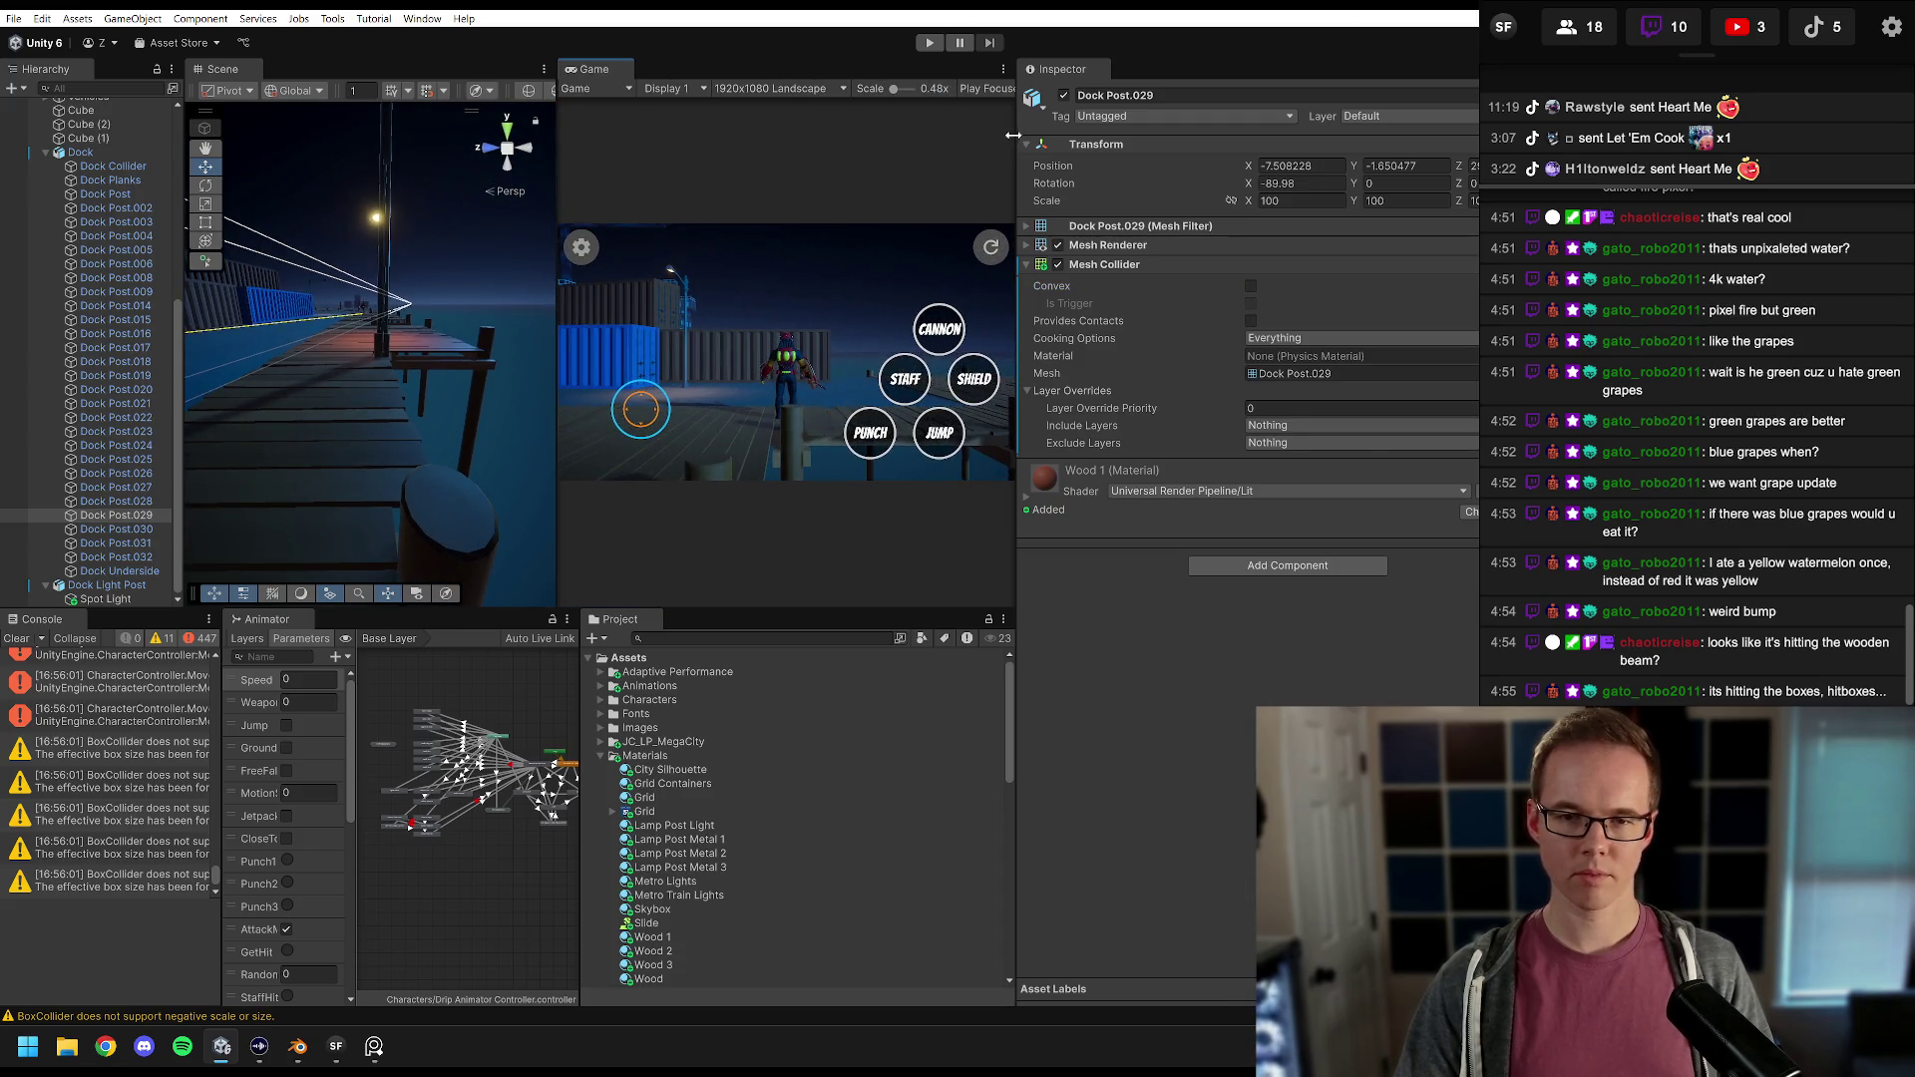
left_click_drag(1013, 134, 1379, 140)
left_click_drag(750, 170, 532, 172)
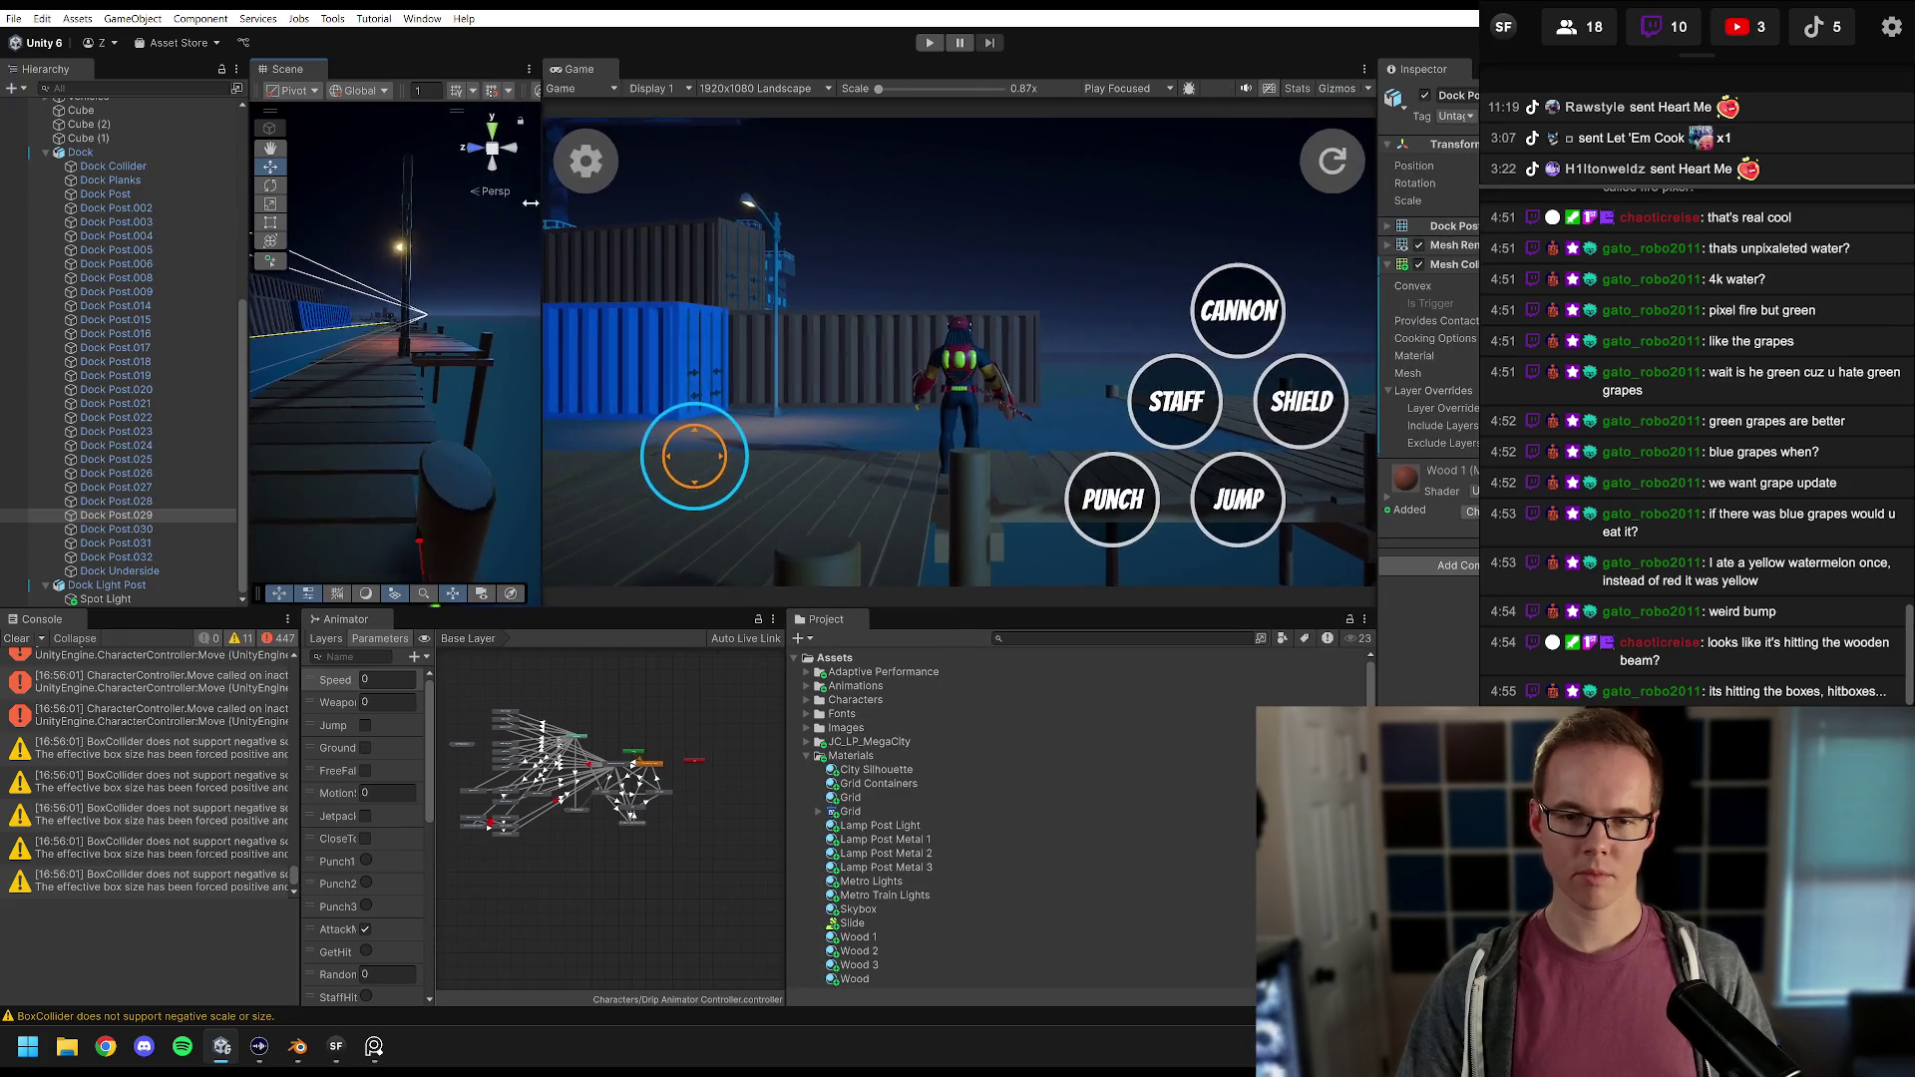
left_click(929, 43)
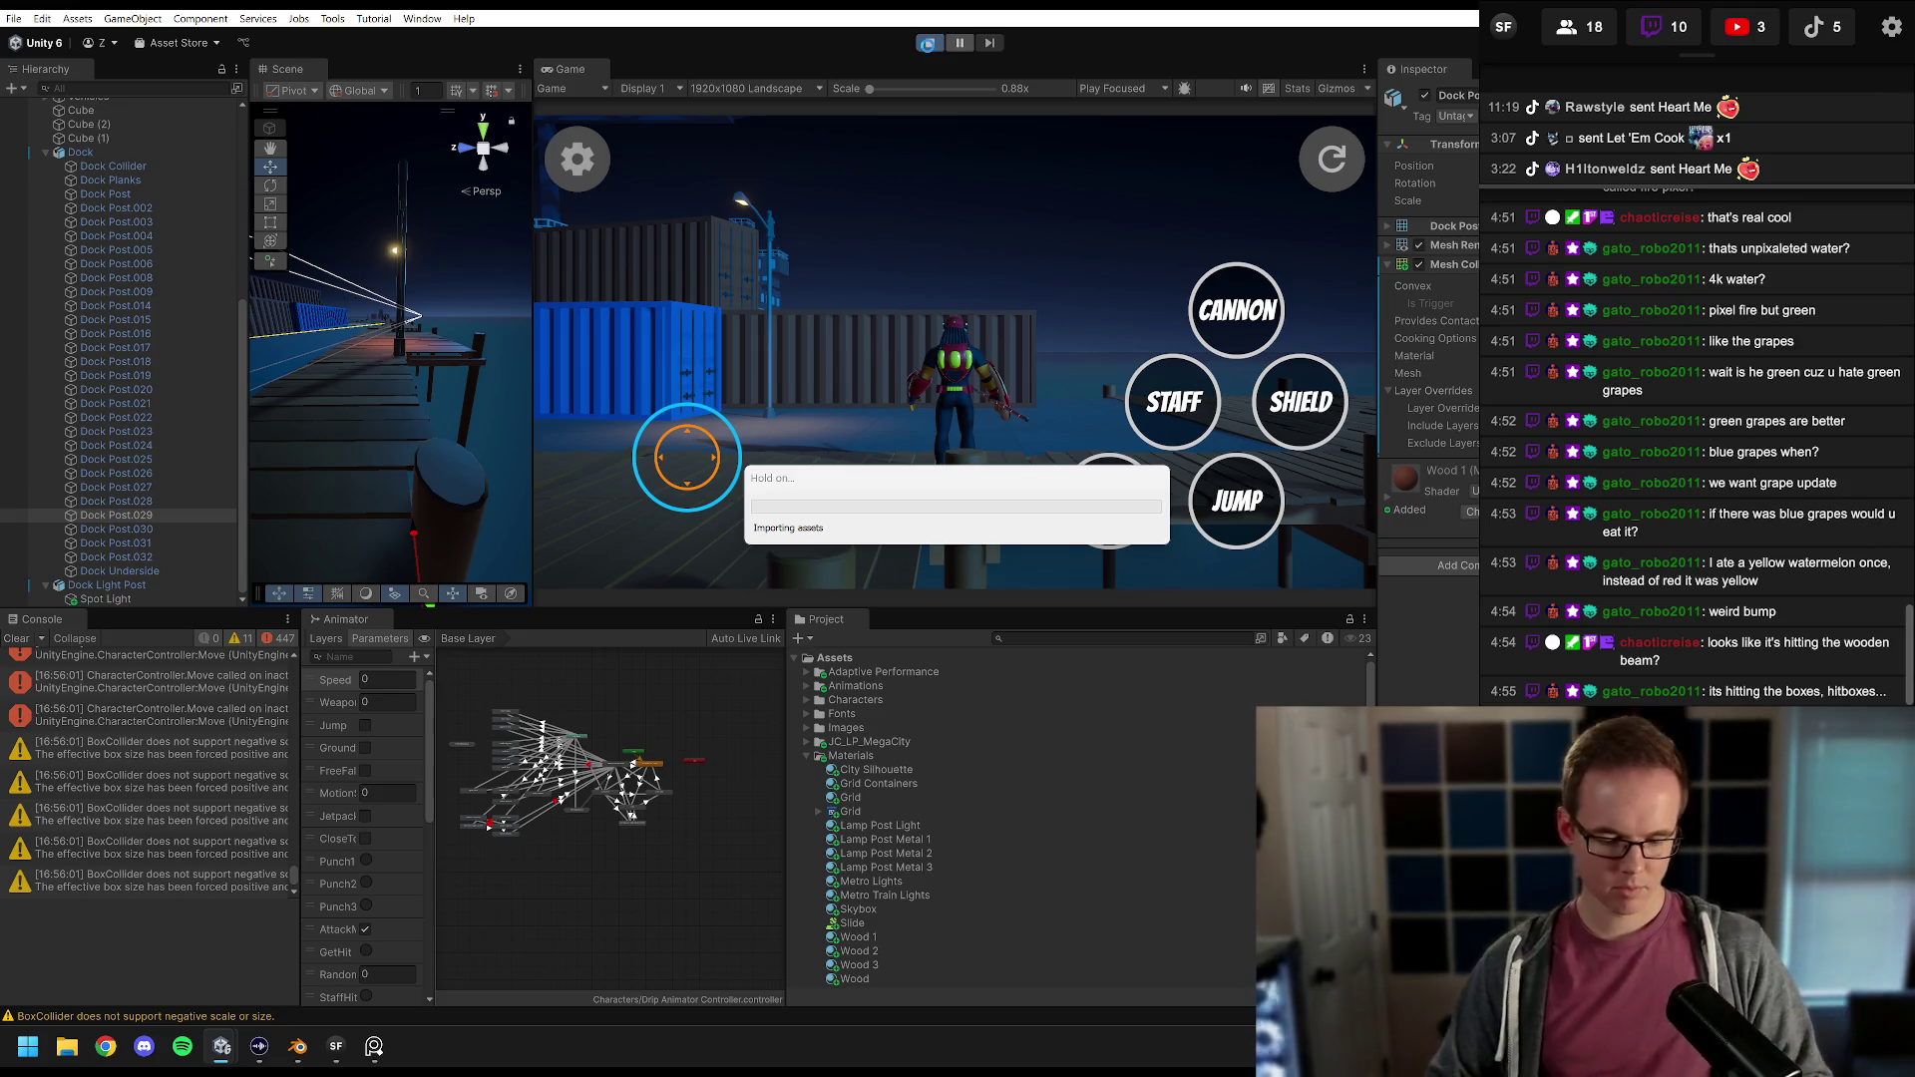
key("d")
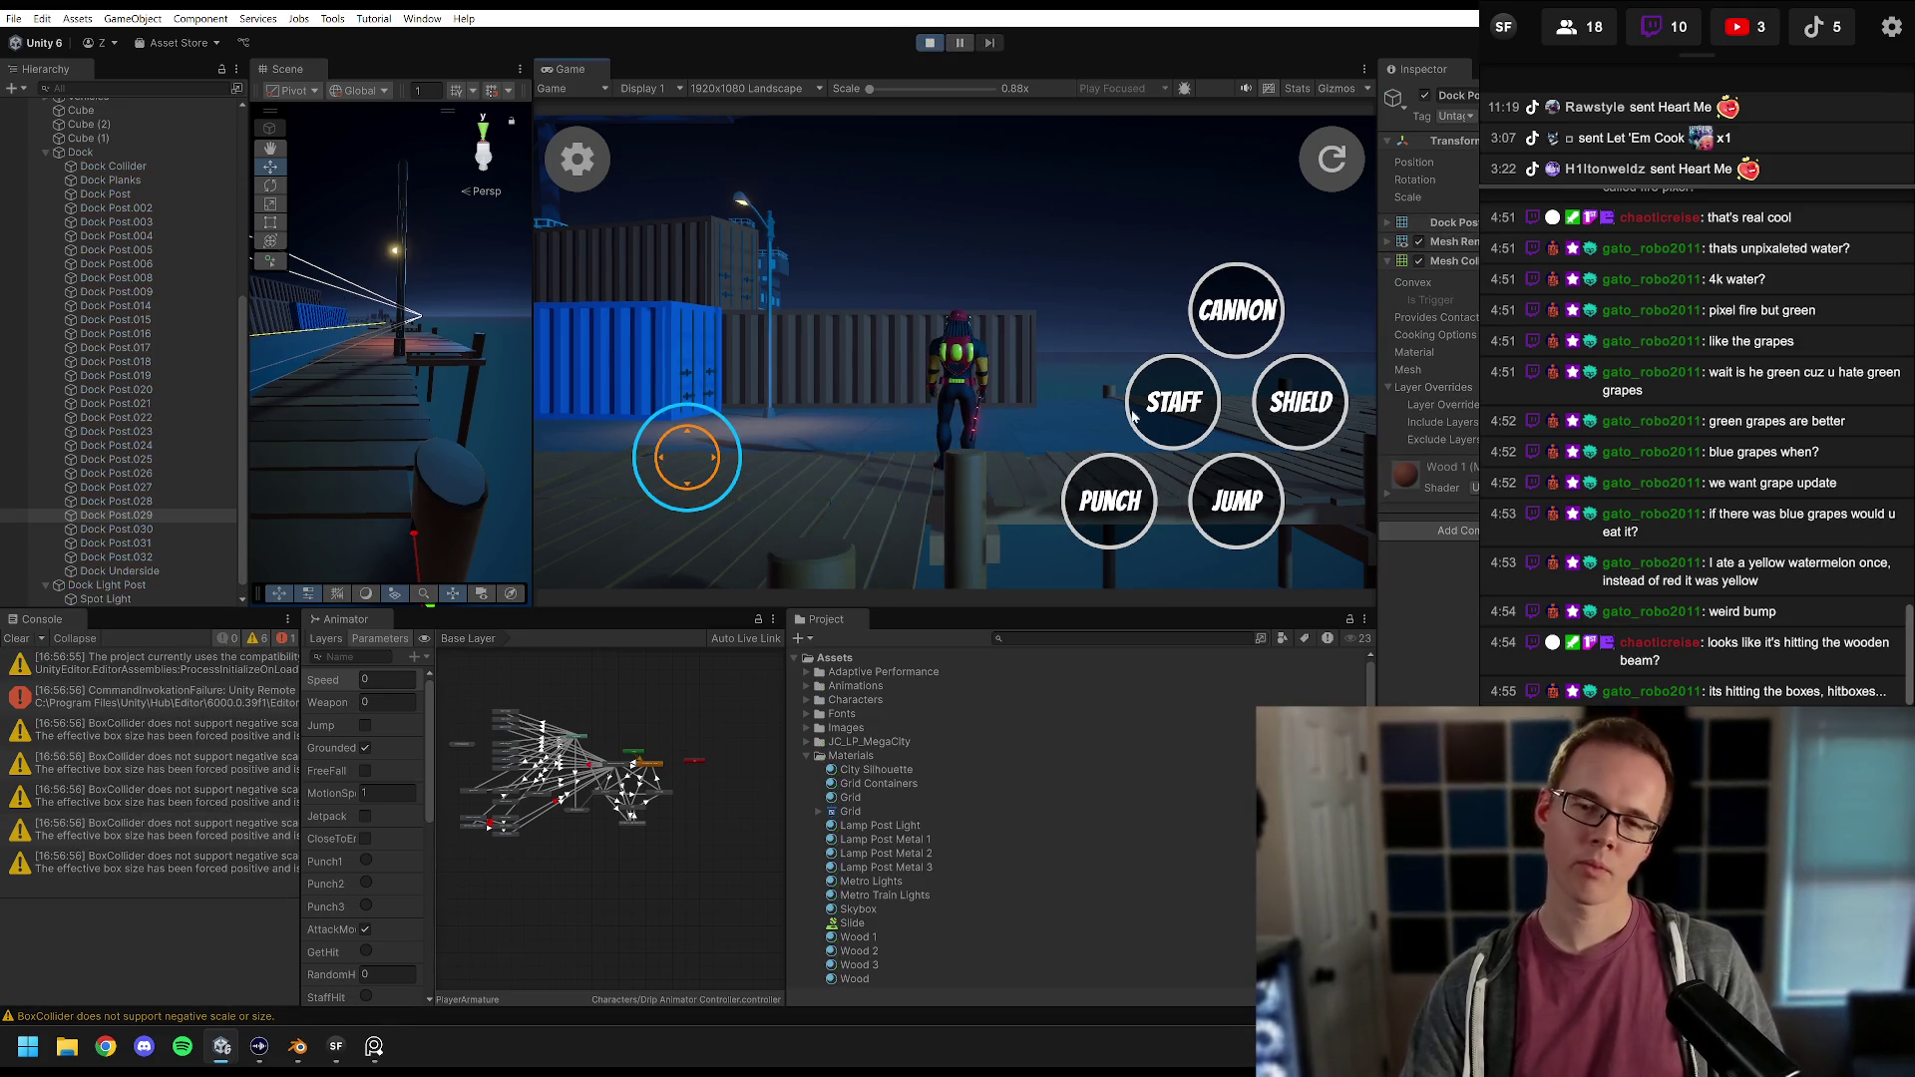
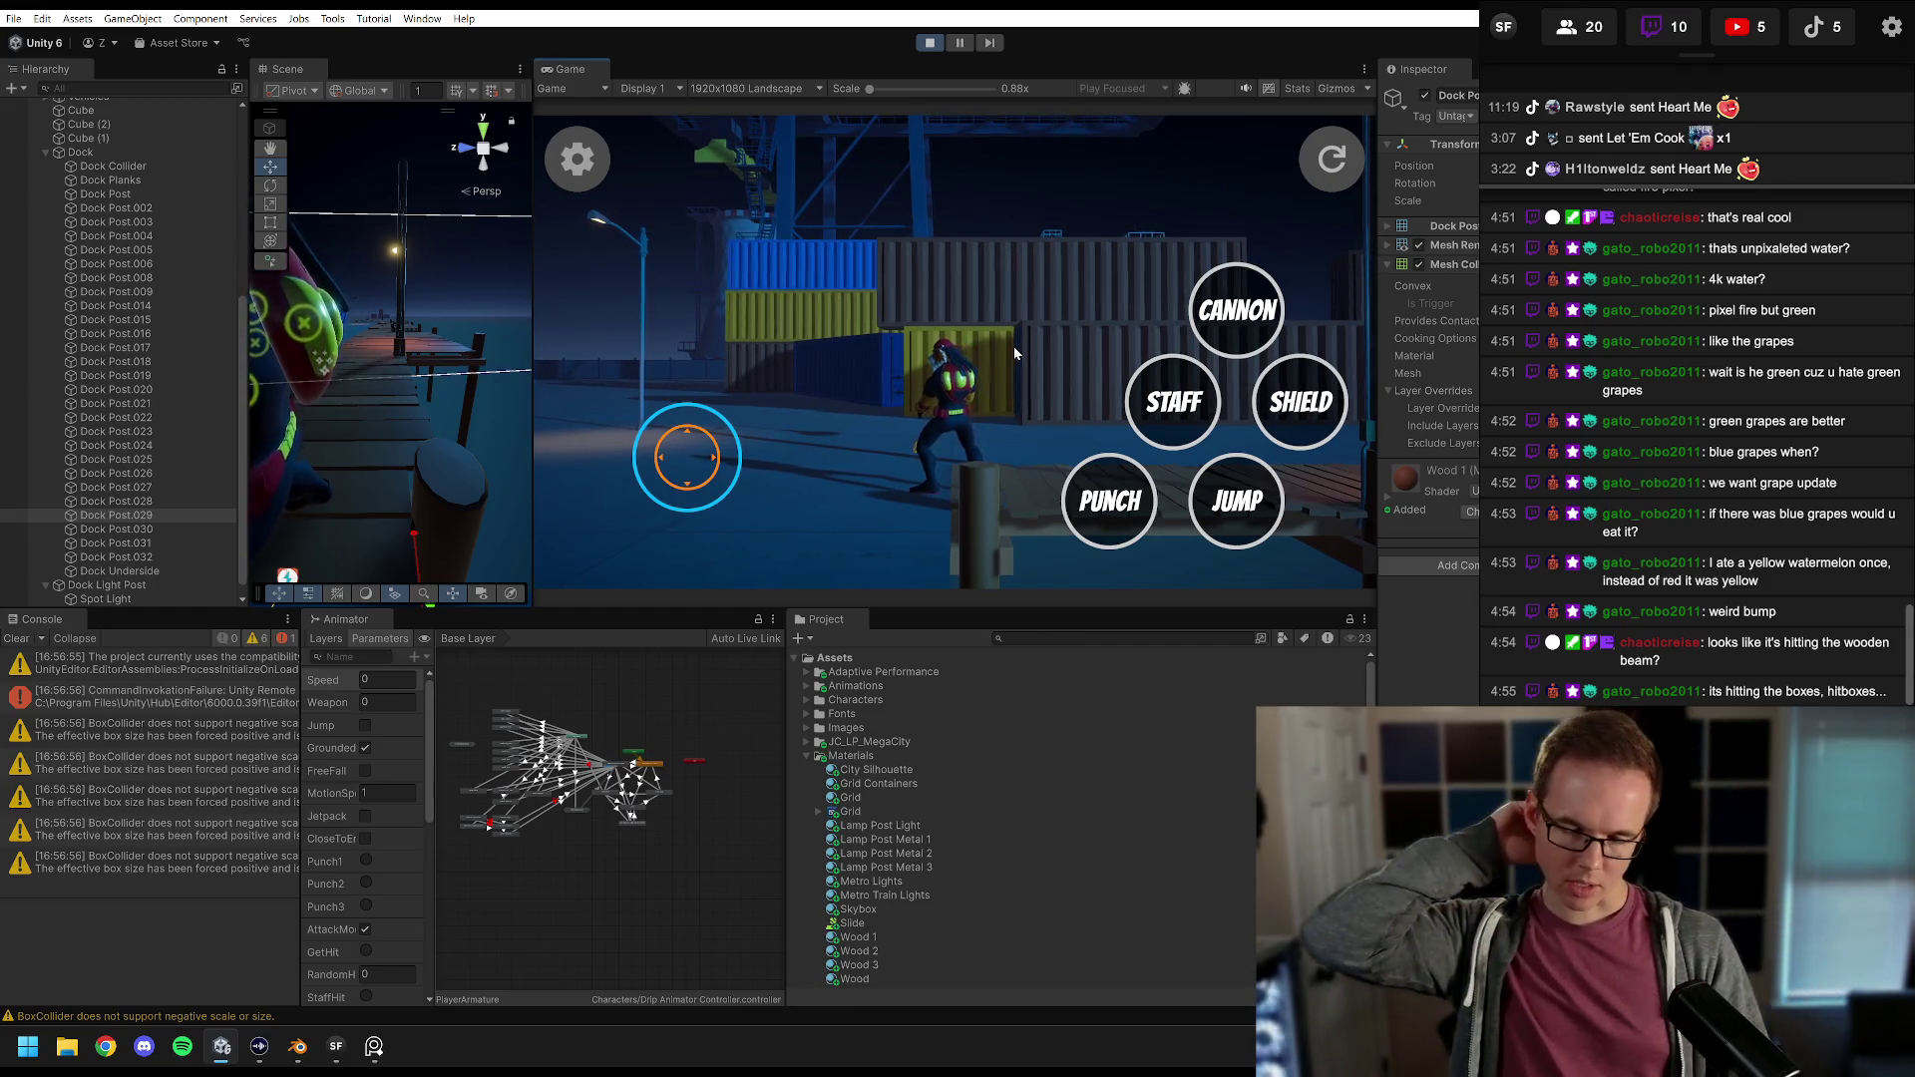
Step: Run the character along the dock in play mode and turn back, then stop playing
key("a")
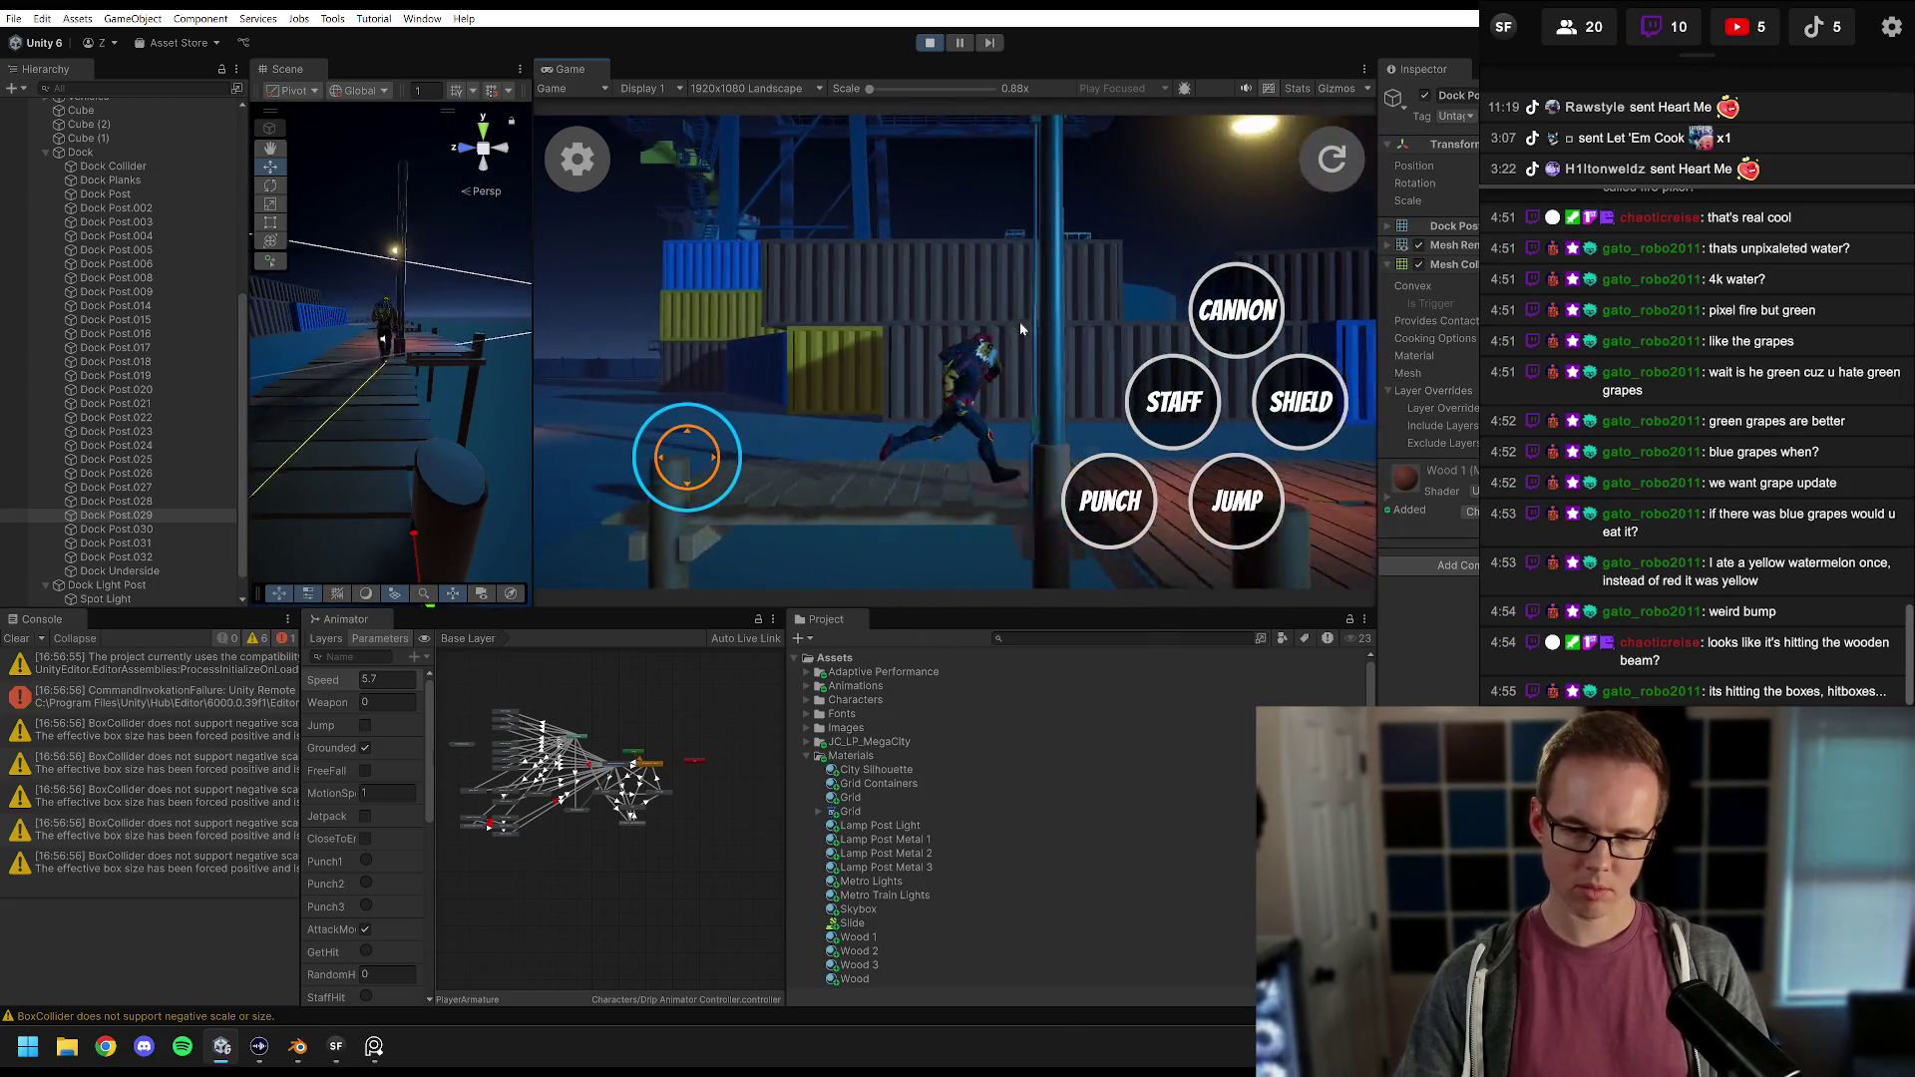
key("s")
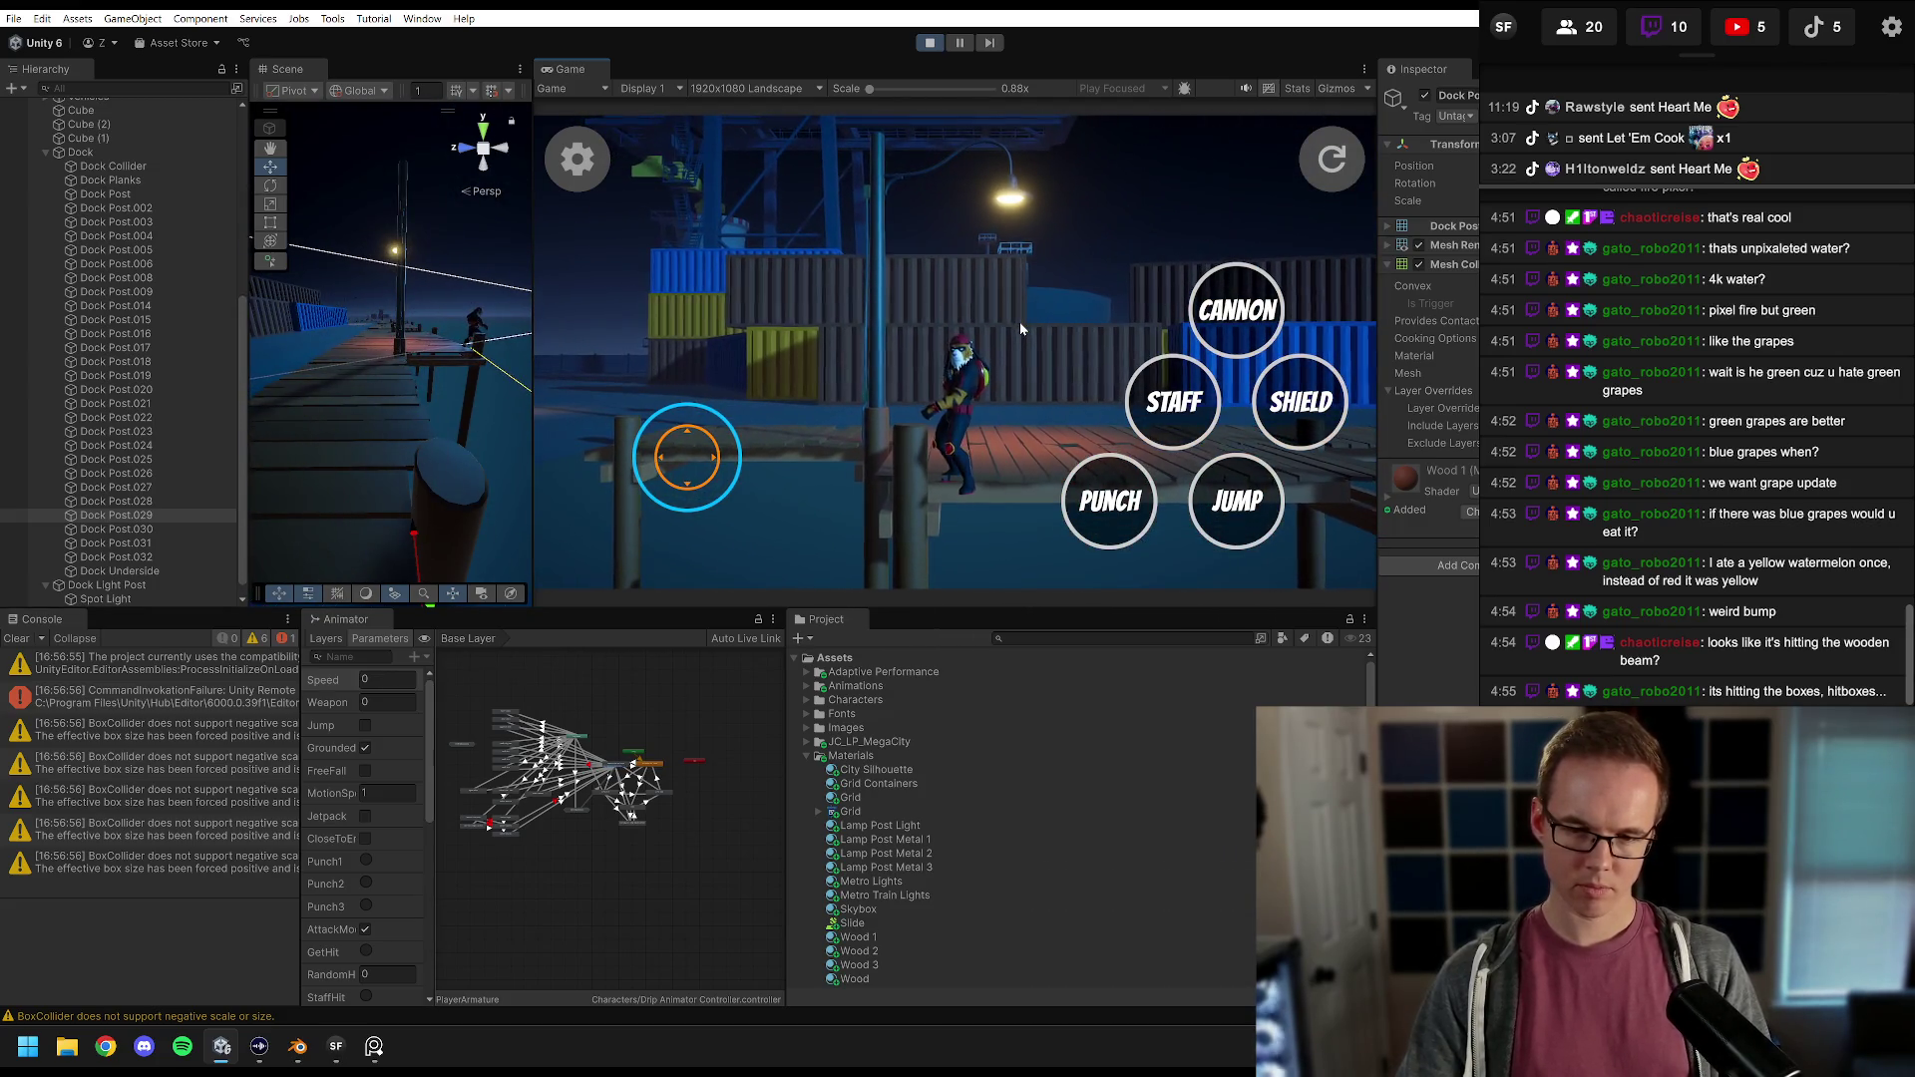
key("ctrl+p")
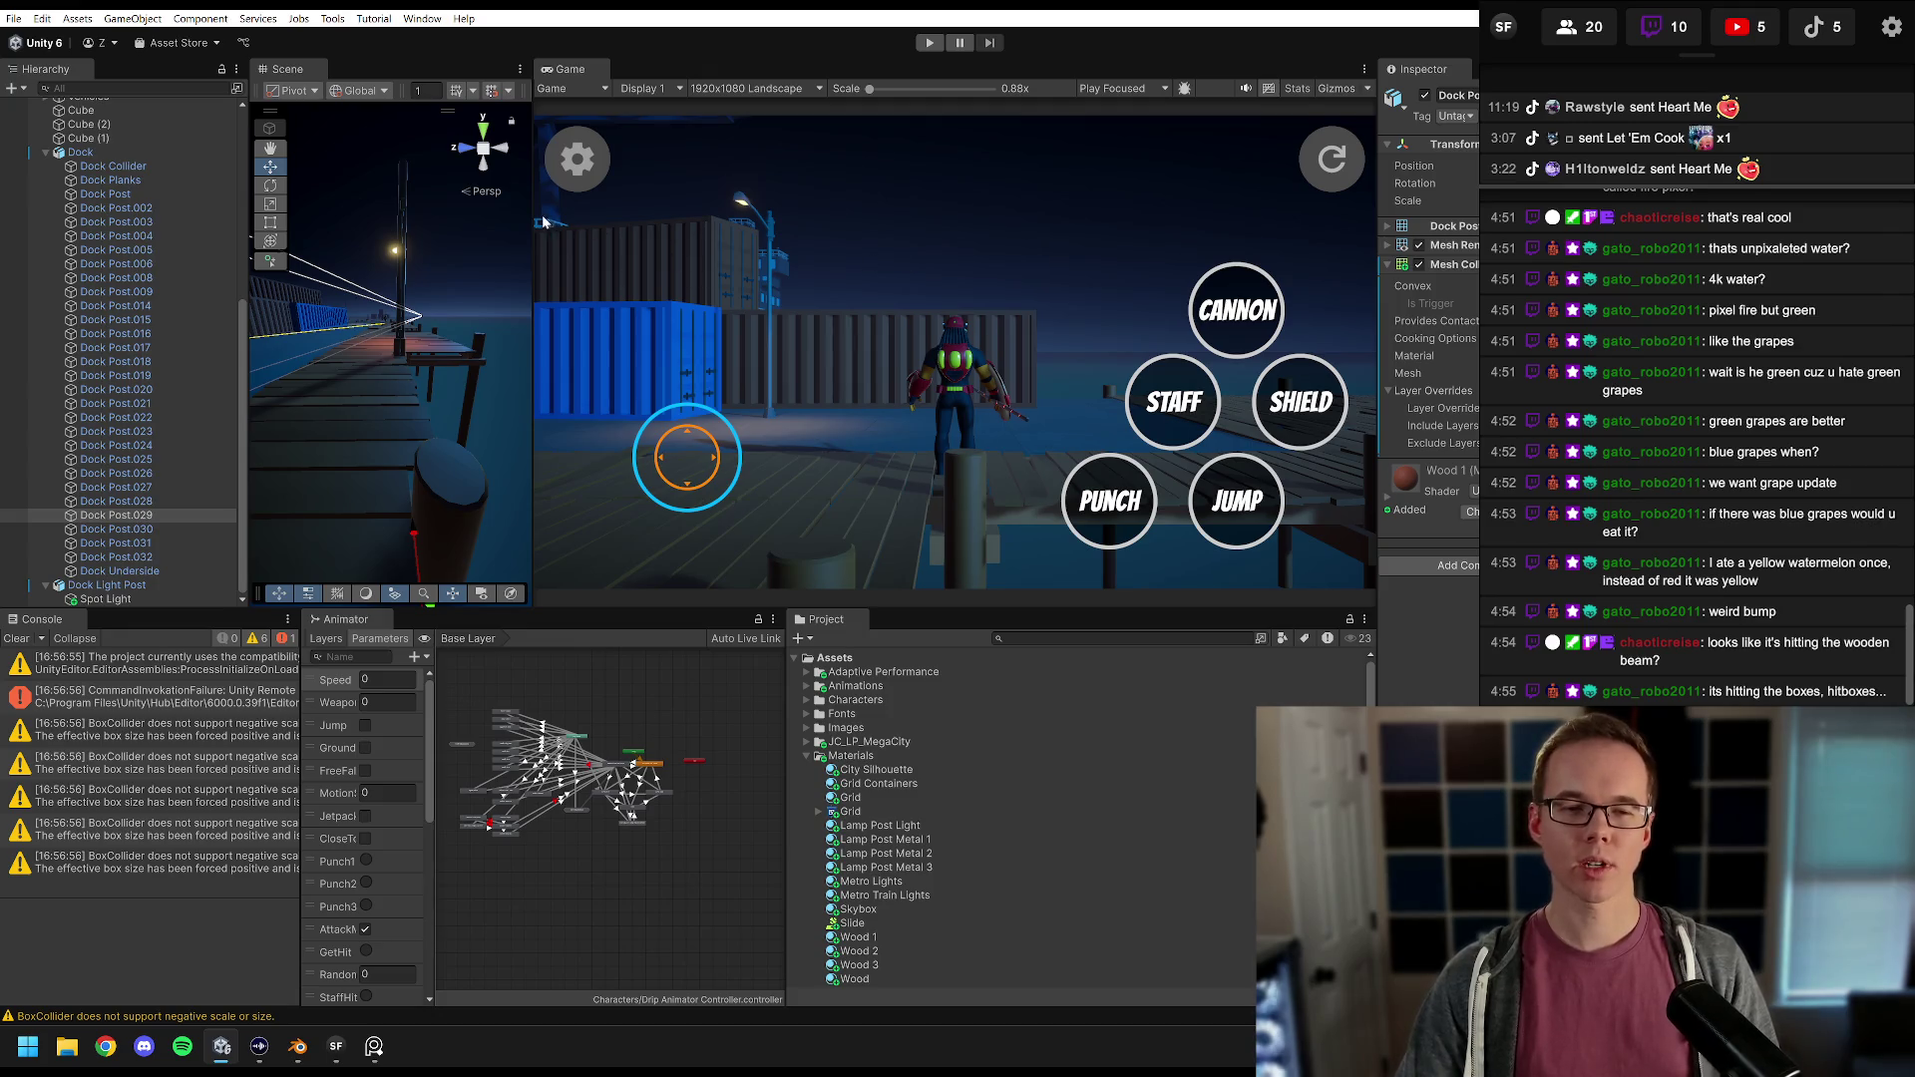
Step: Widen the Scene view, orbit to bring the crane into view, and bring up the Asset Store browser
left_click_drag(530, 206, 882, 206)
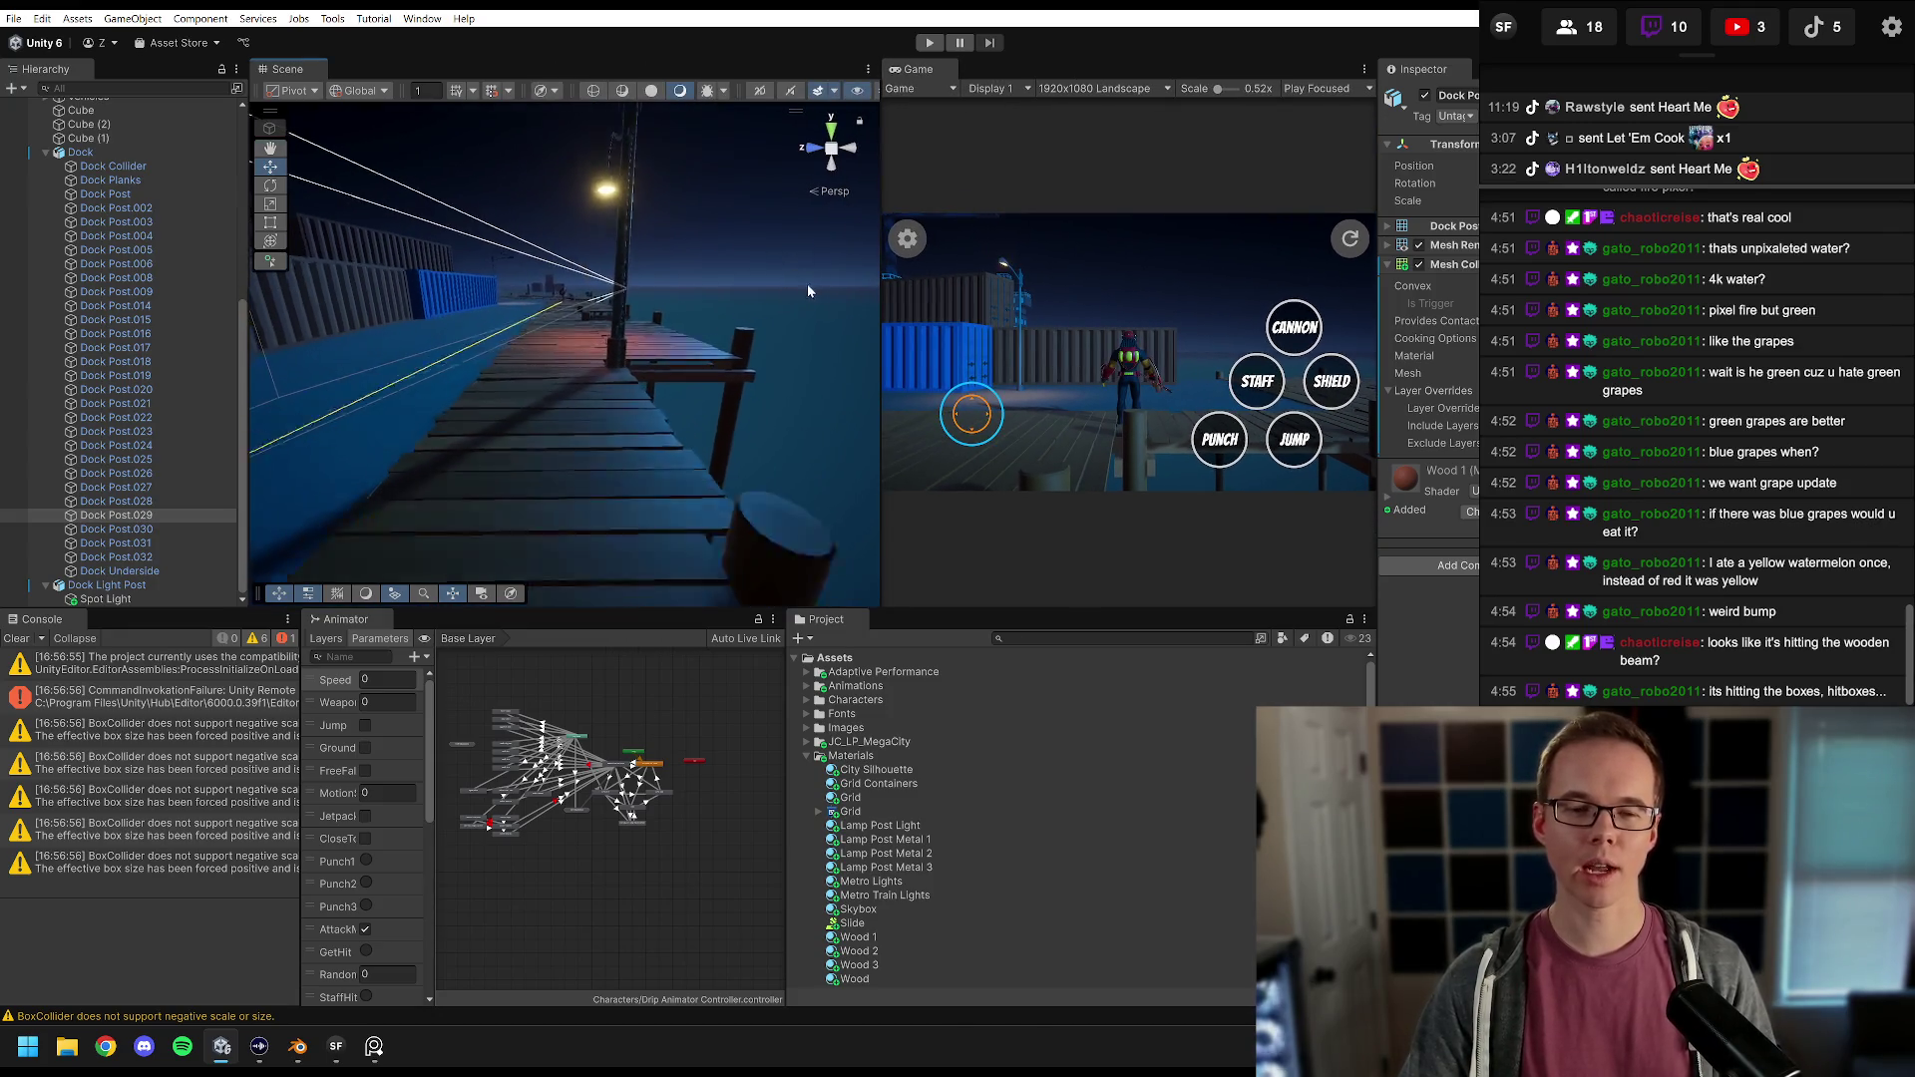
left_click_drag(510, 299, 439, 304)
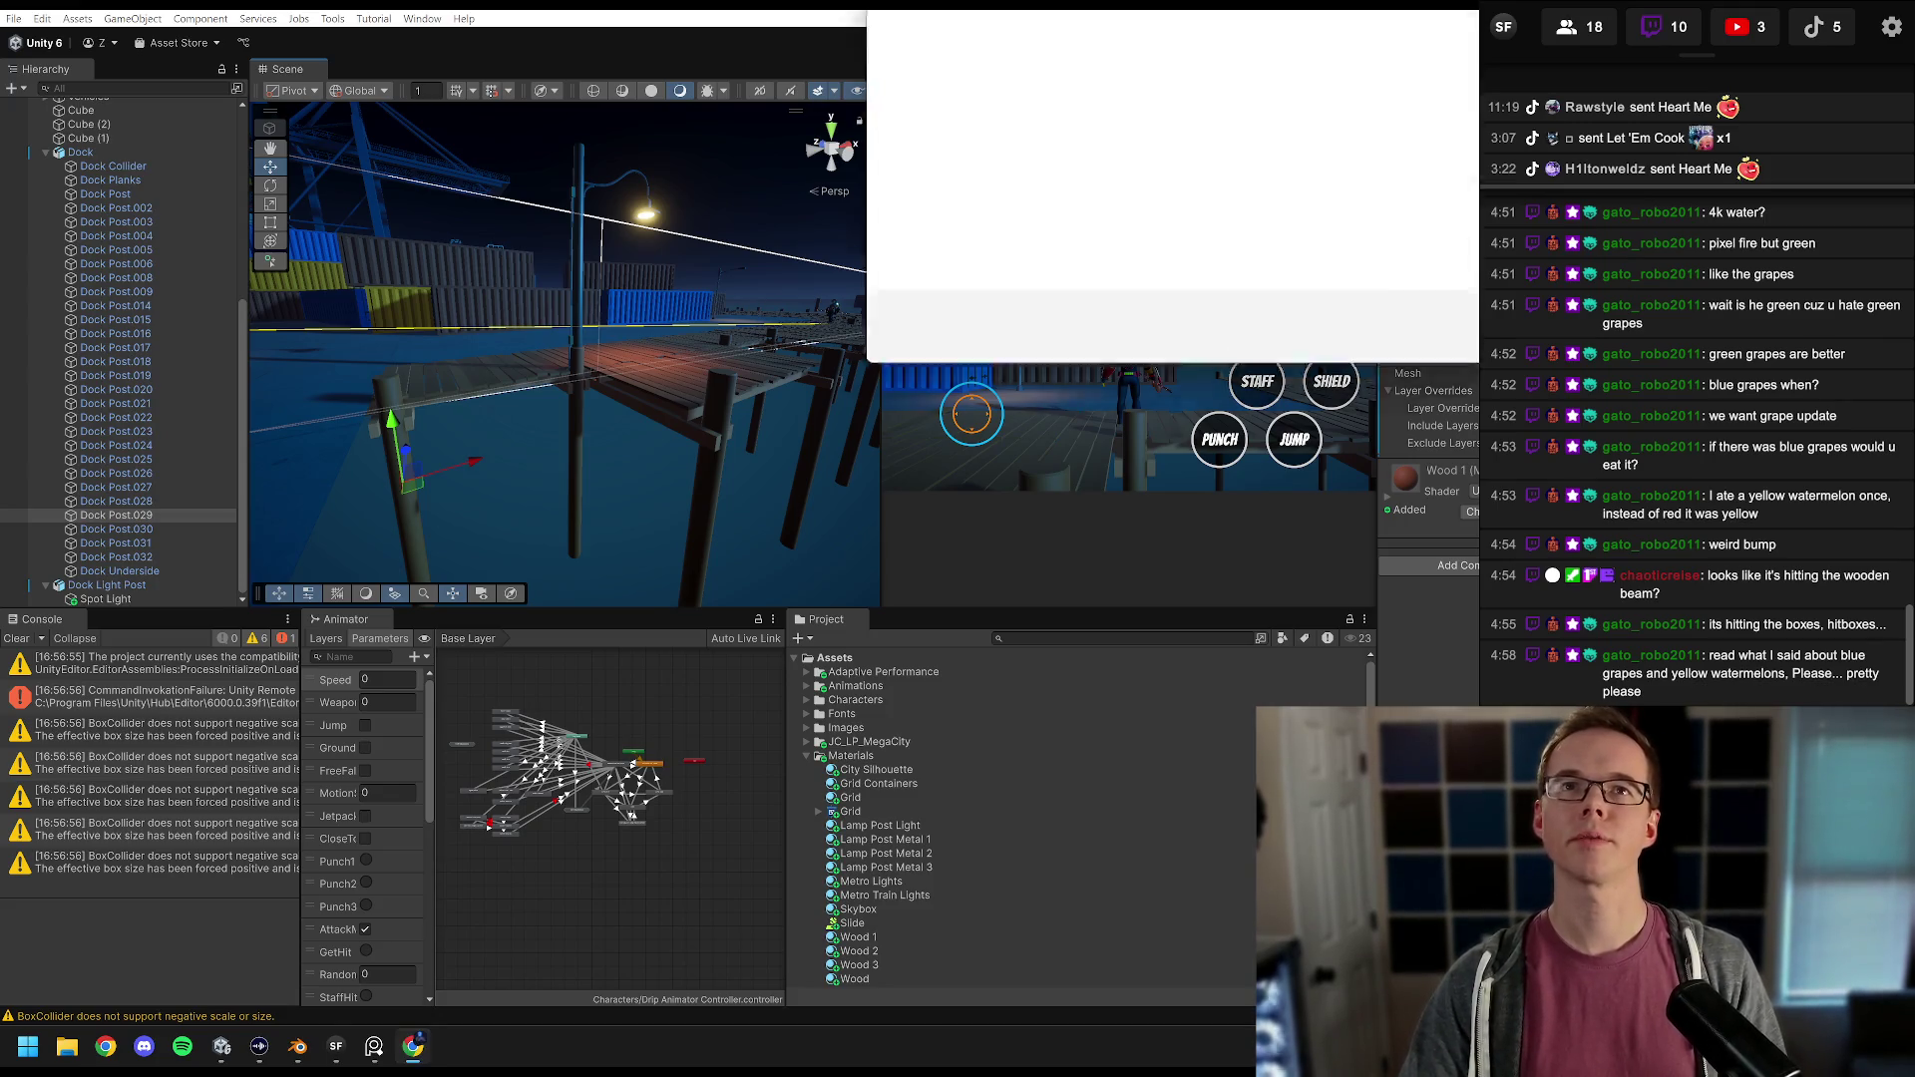
left_click(1156, 286)
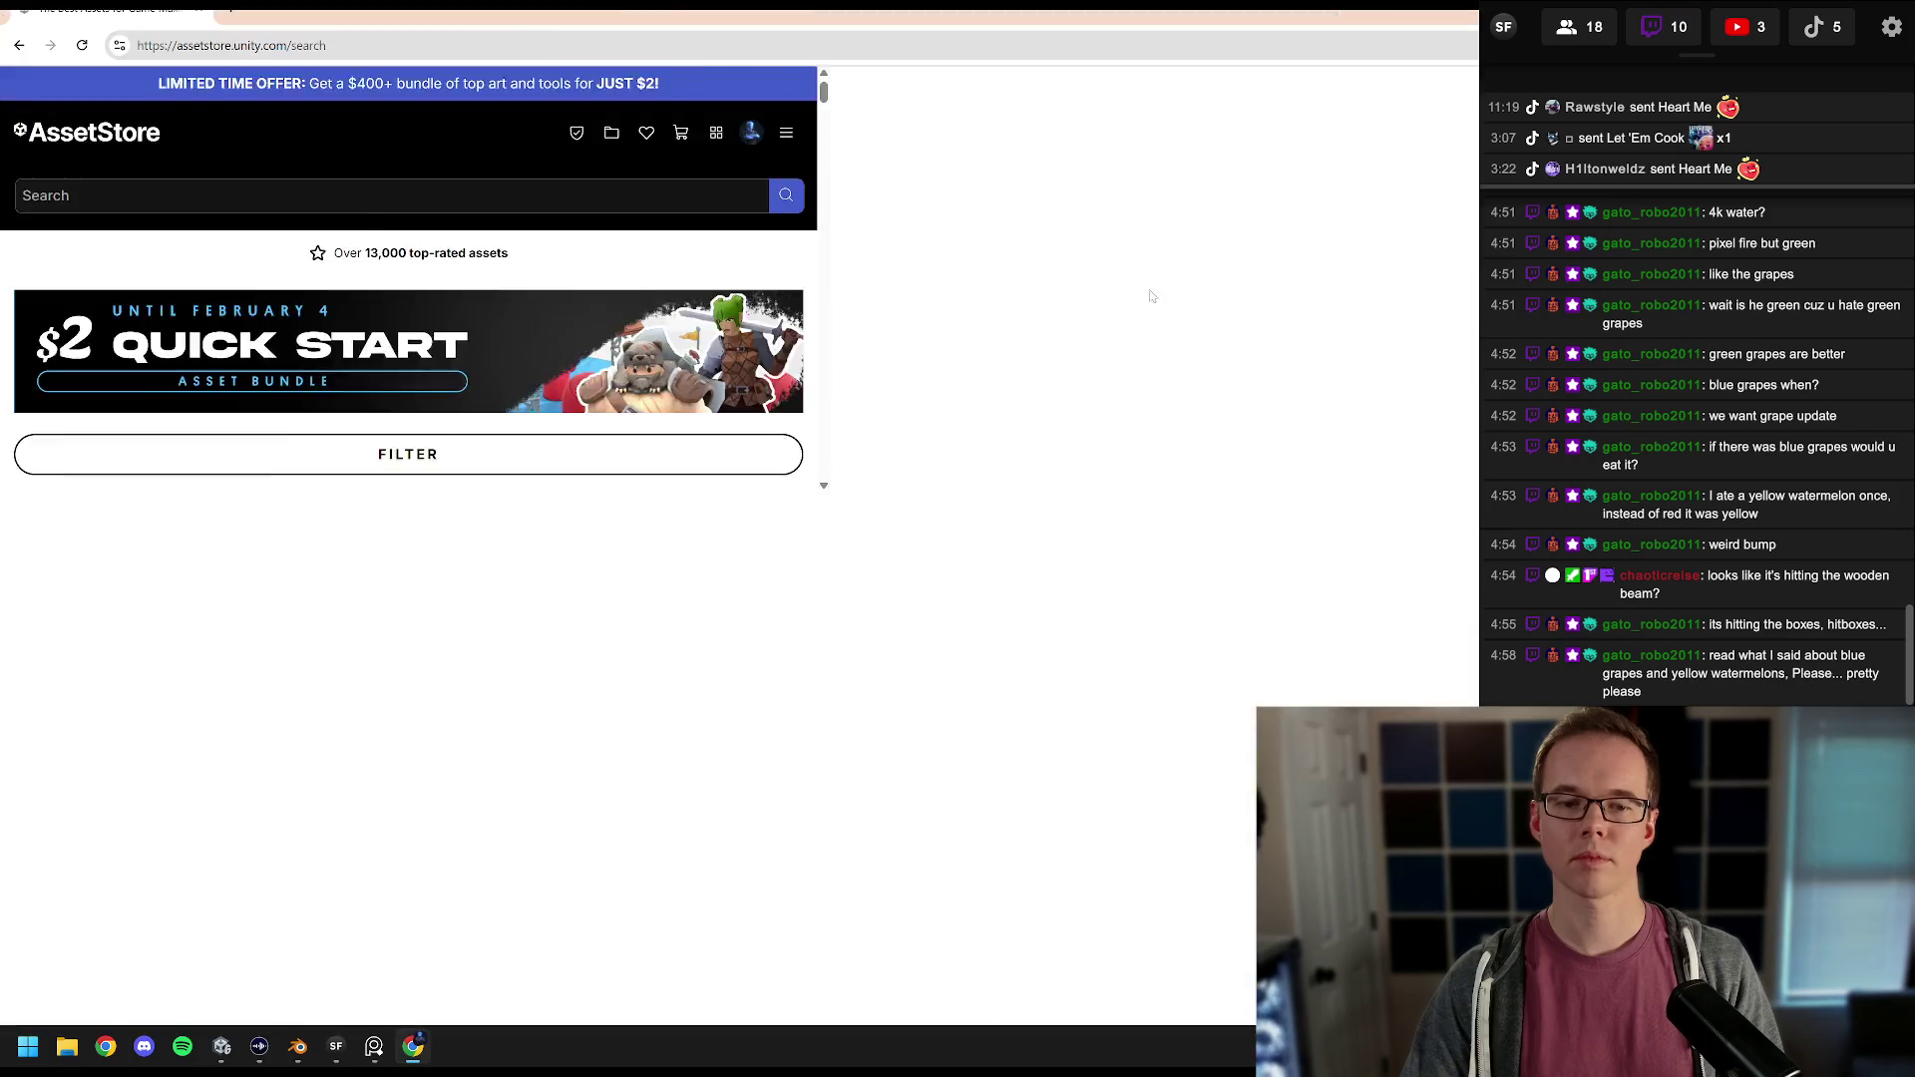
Step: Search the Asset Store for 'urp water' and scroll down through the results
left_click(818, 132)
type("urp water")
key("Return")
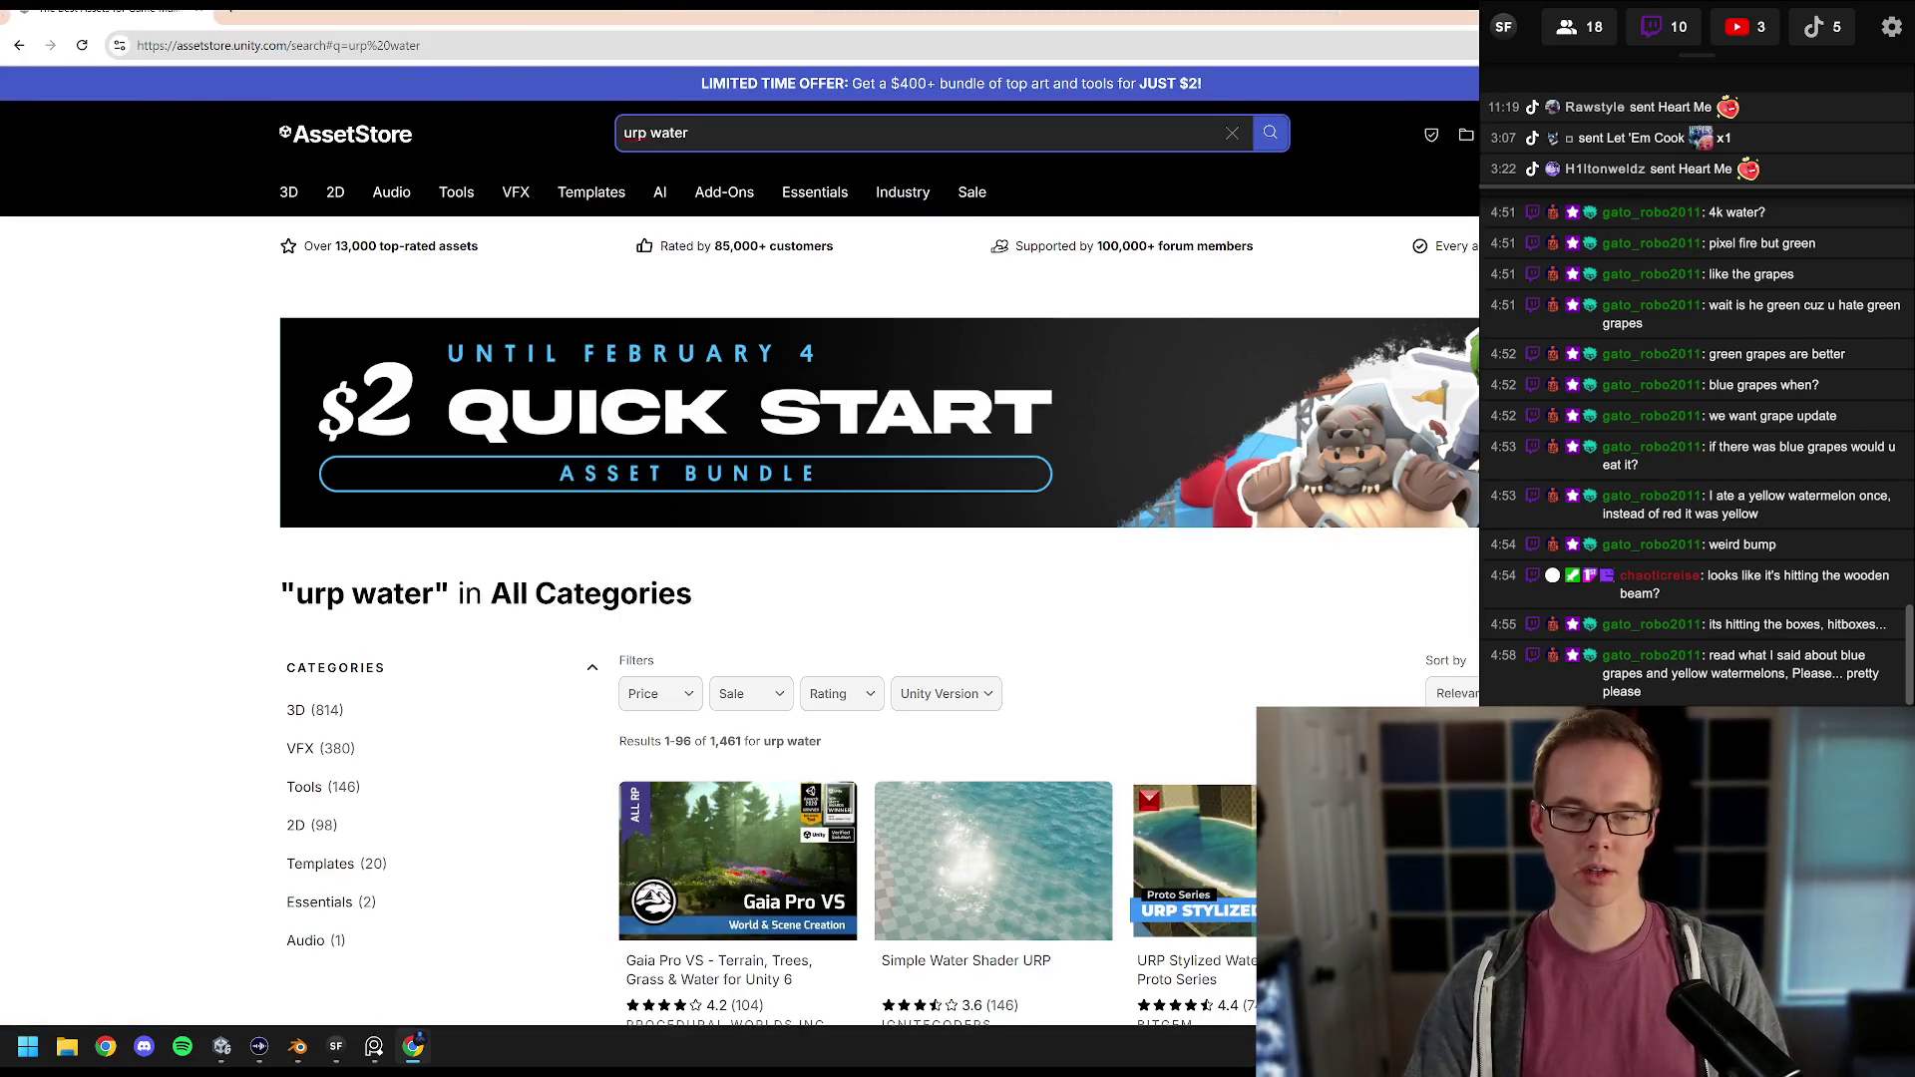
scroll(449, 848, "down", 2)
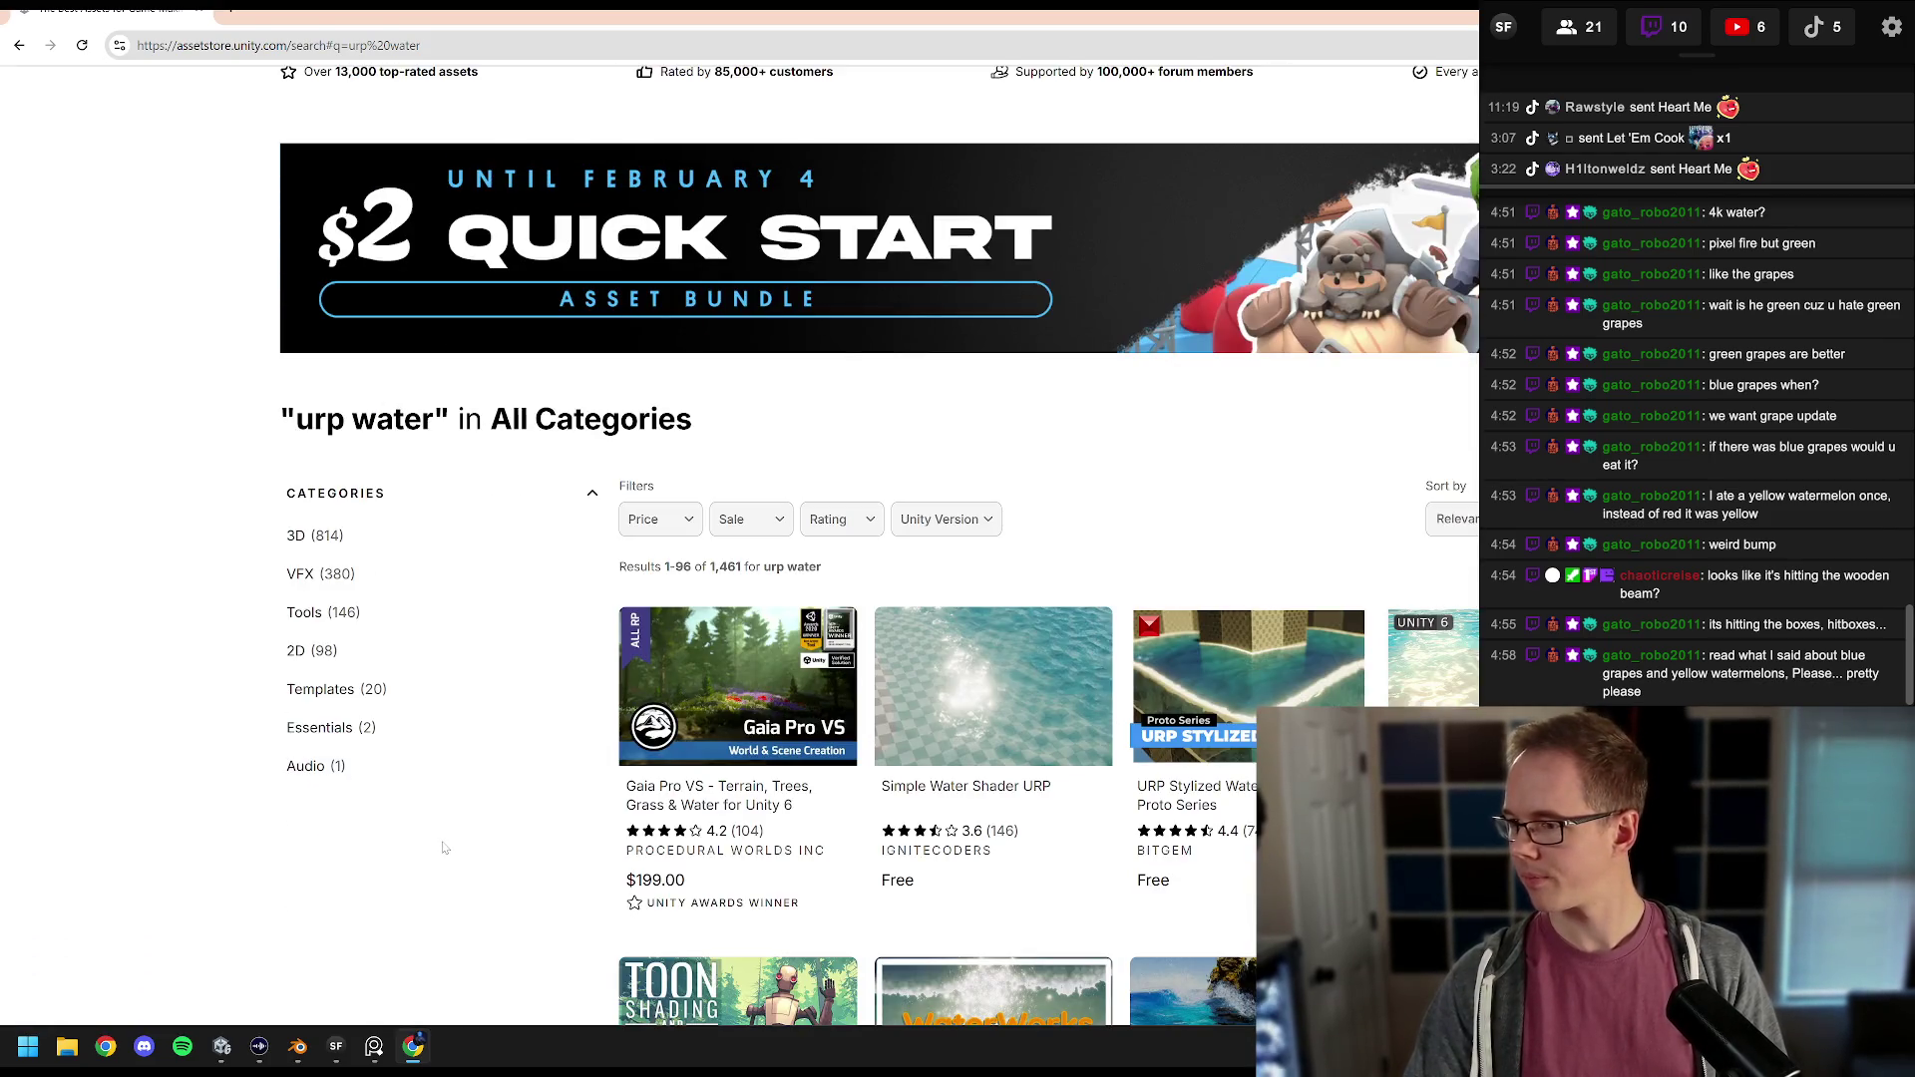
scroll(445, 848, "down", 1)
scroll(532, 771, "down", 2)
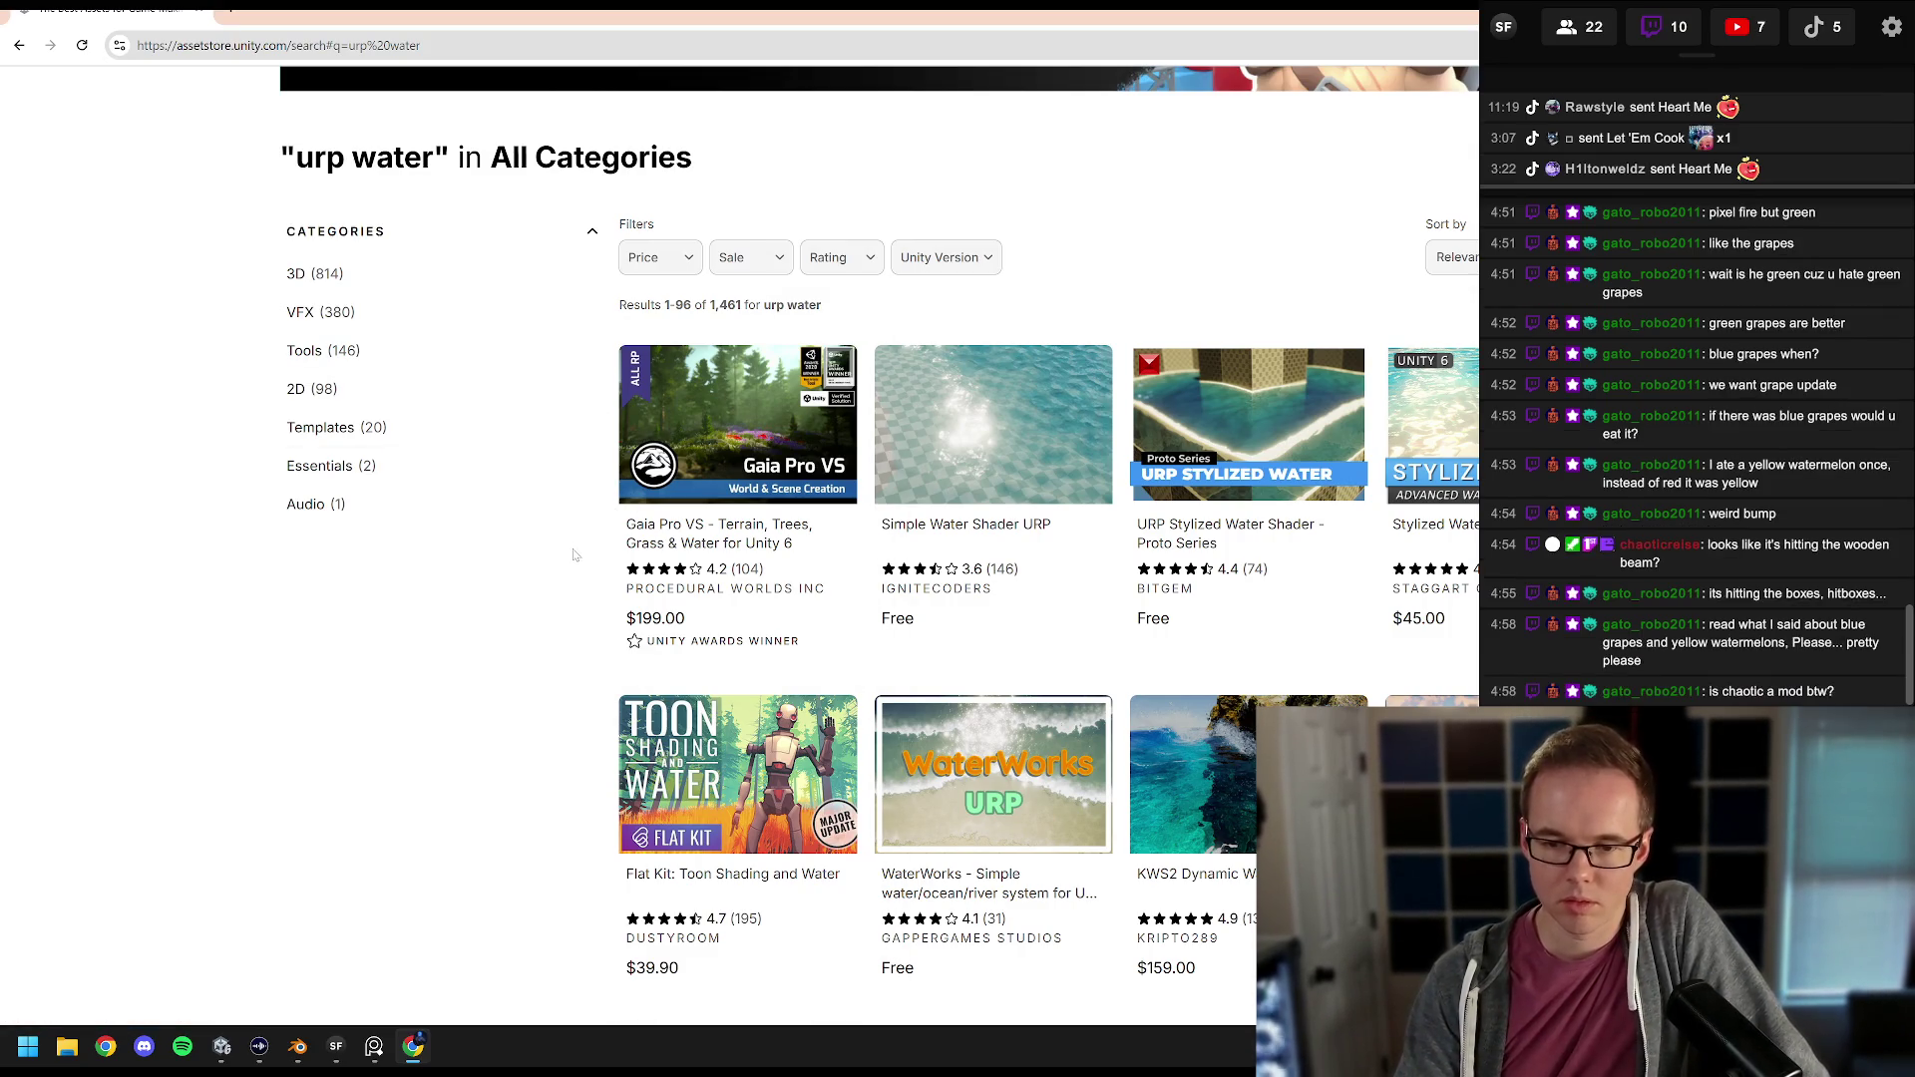
scroll(578, 561, "down", 2)
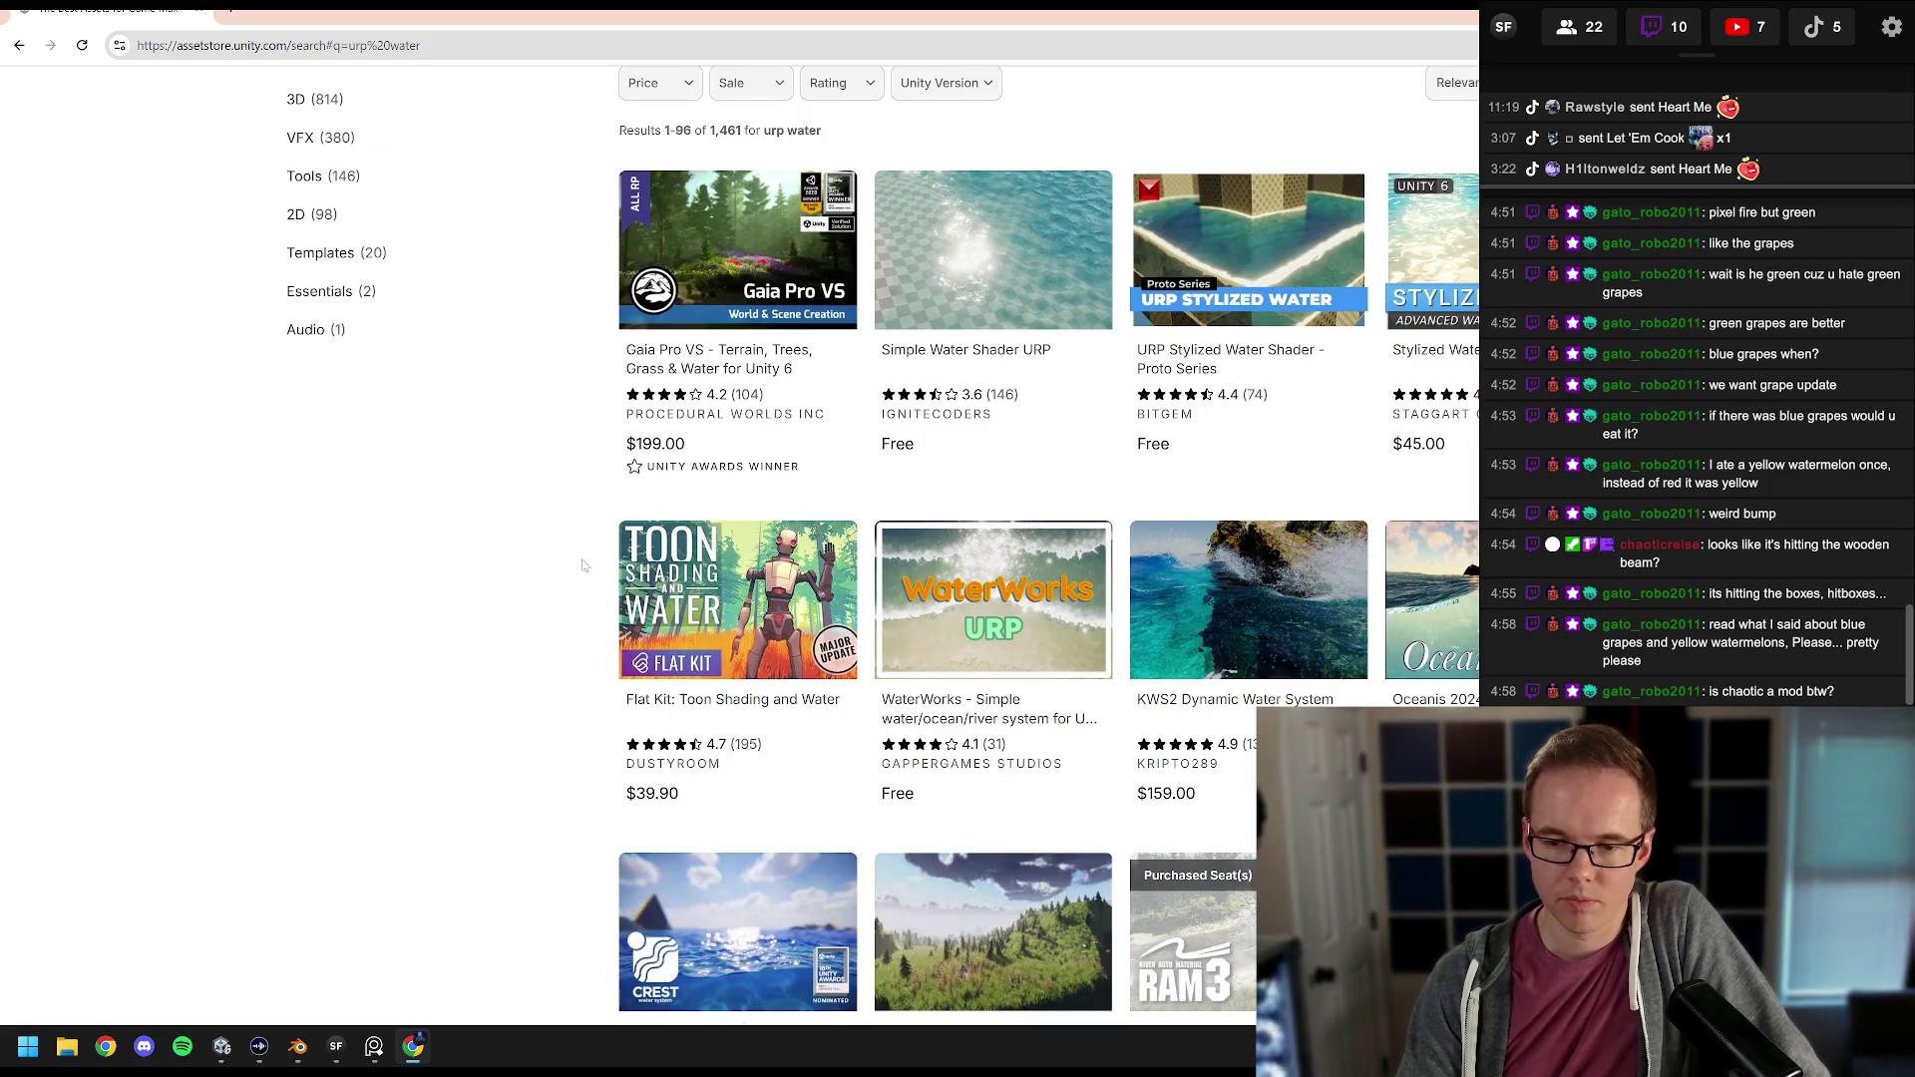
scroll(607, 552, "down", 2)
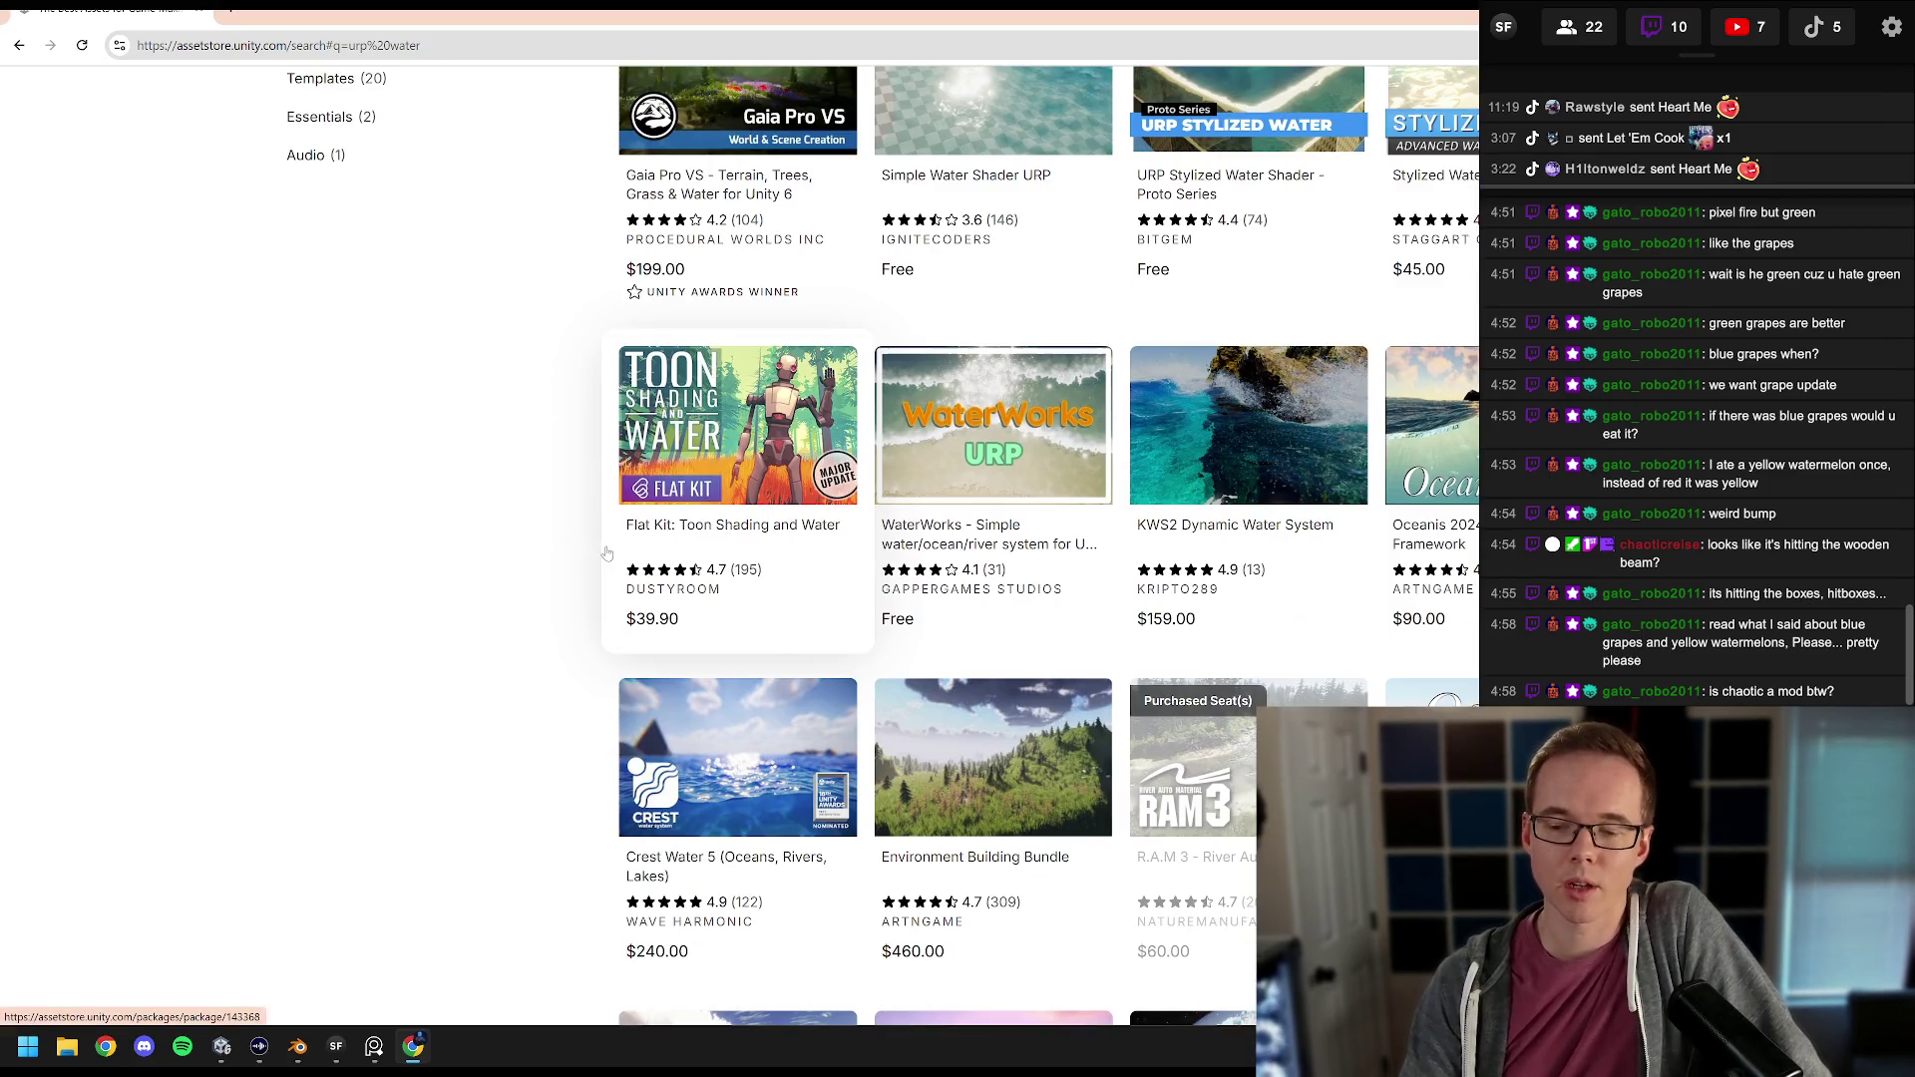
scroll(606, 551, "down", 1)
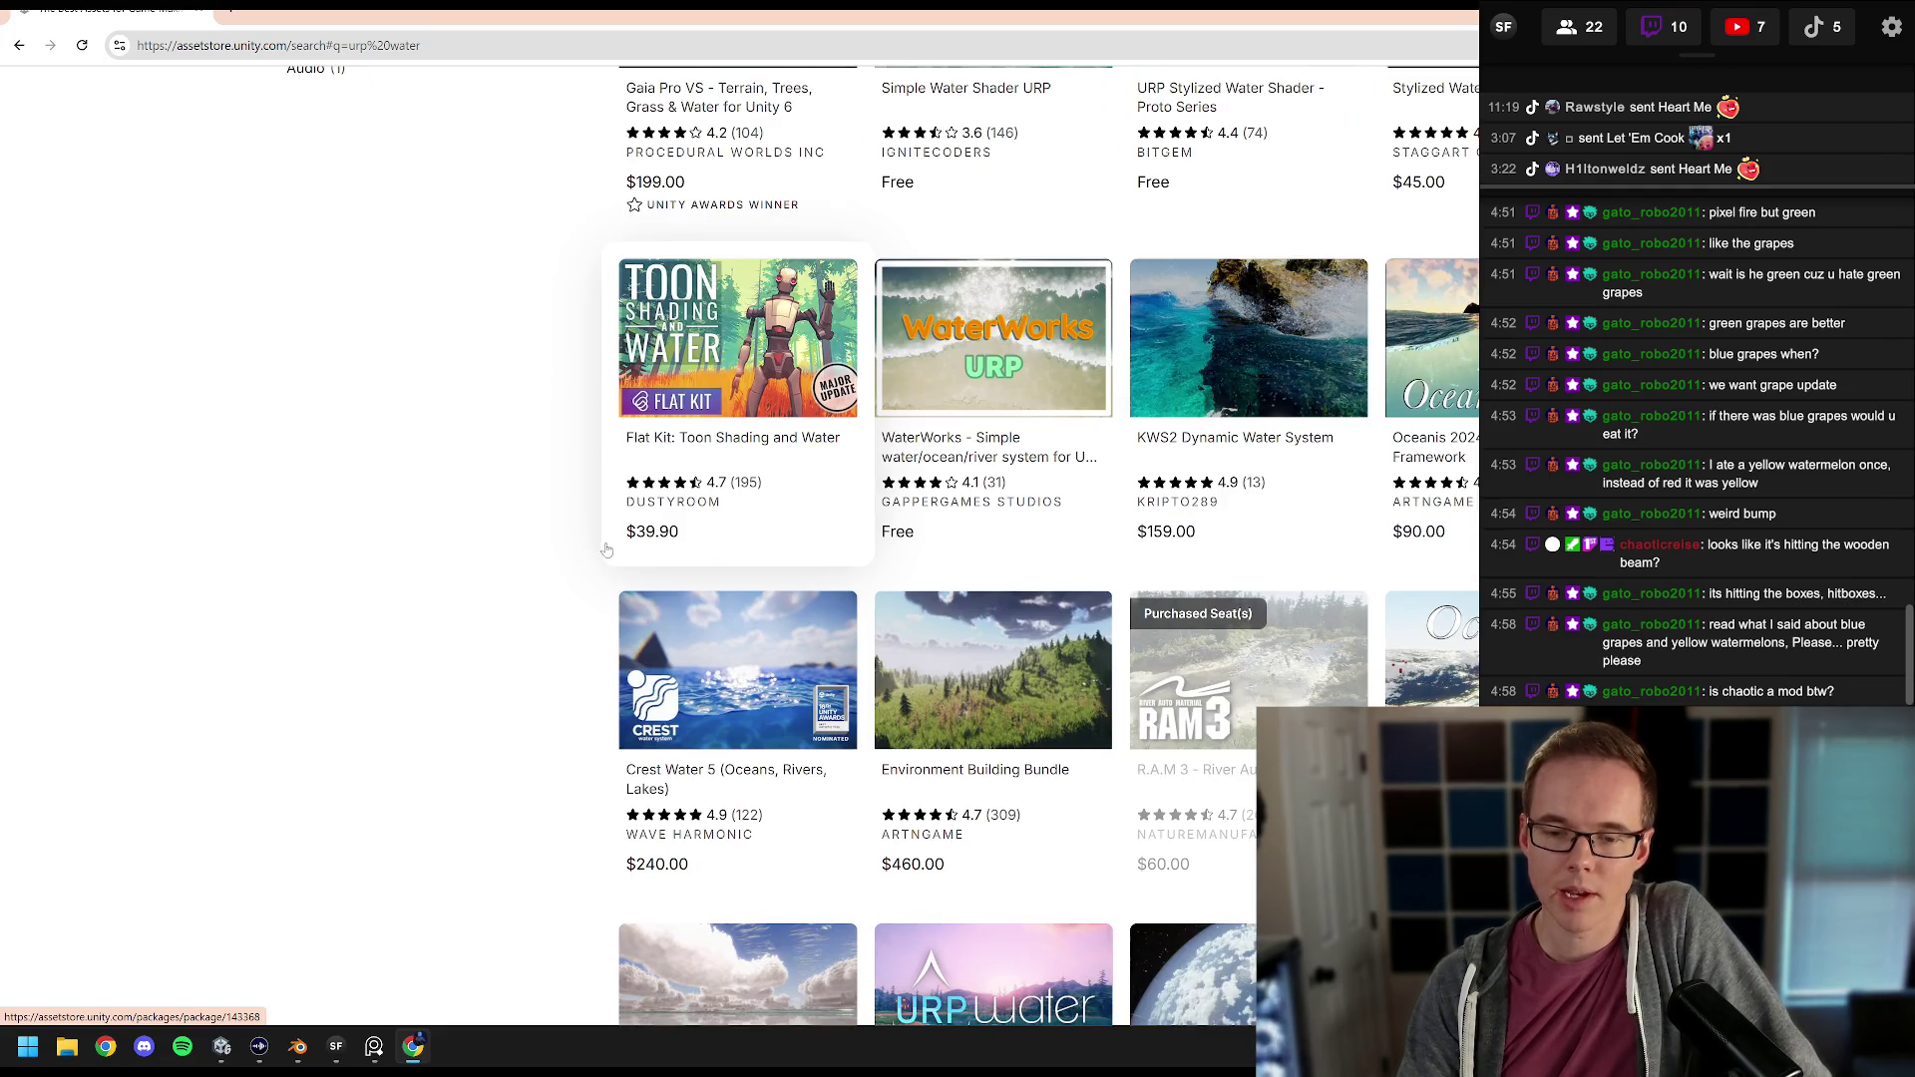
scroll(614, 547, "down", 3)
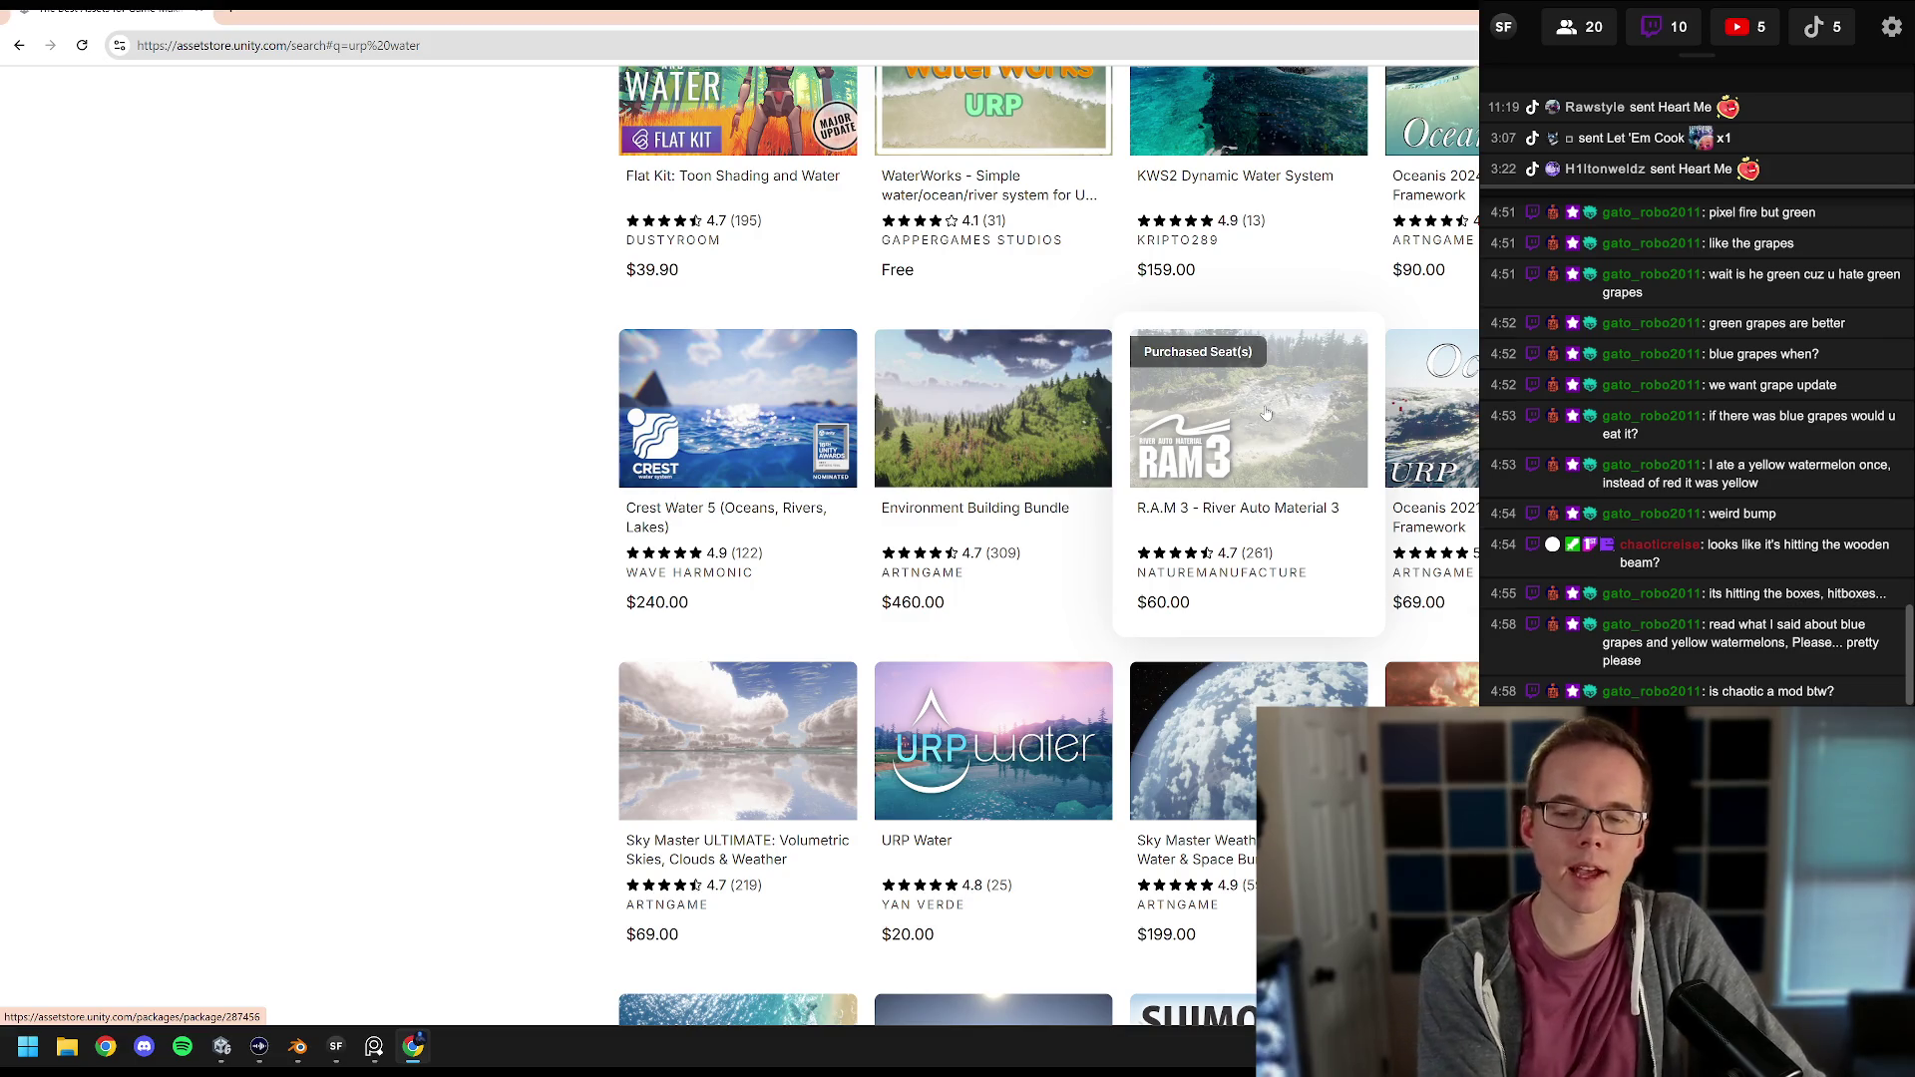
Step: Open R.A.M 3 - River Auto Material 3, glance at Unity, then restore the browser window
left_click(1265, 412)
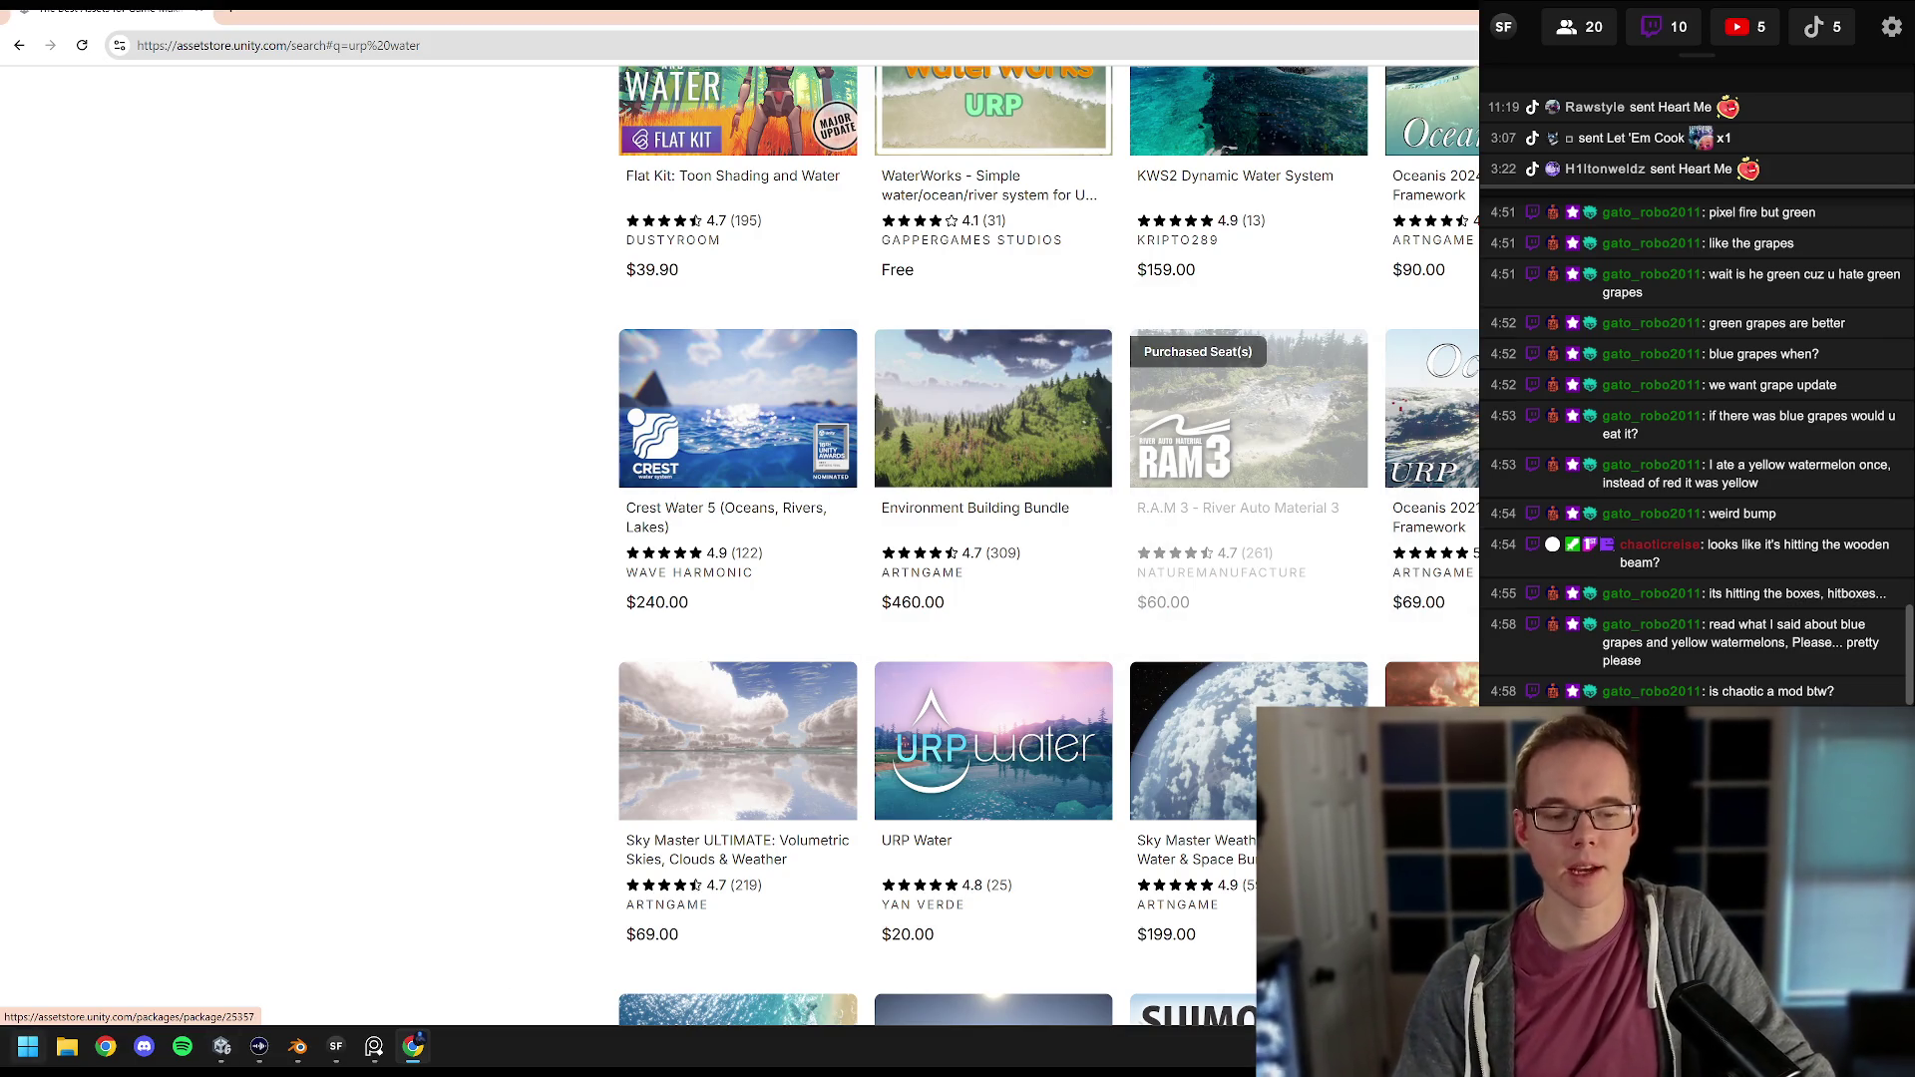
left_click(222, 1046)
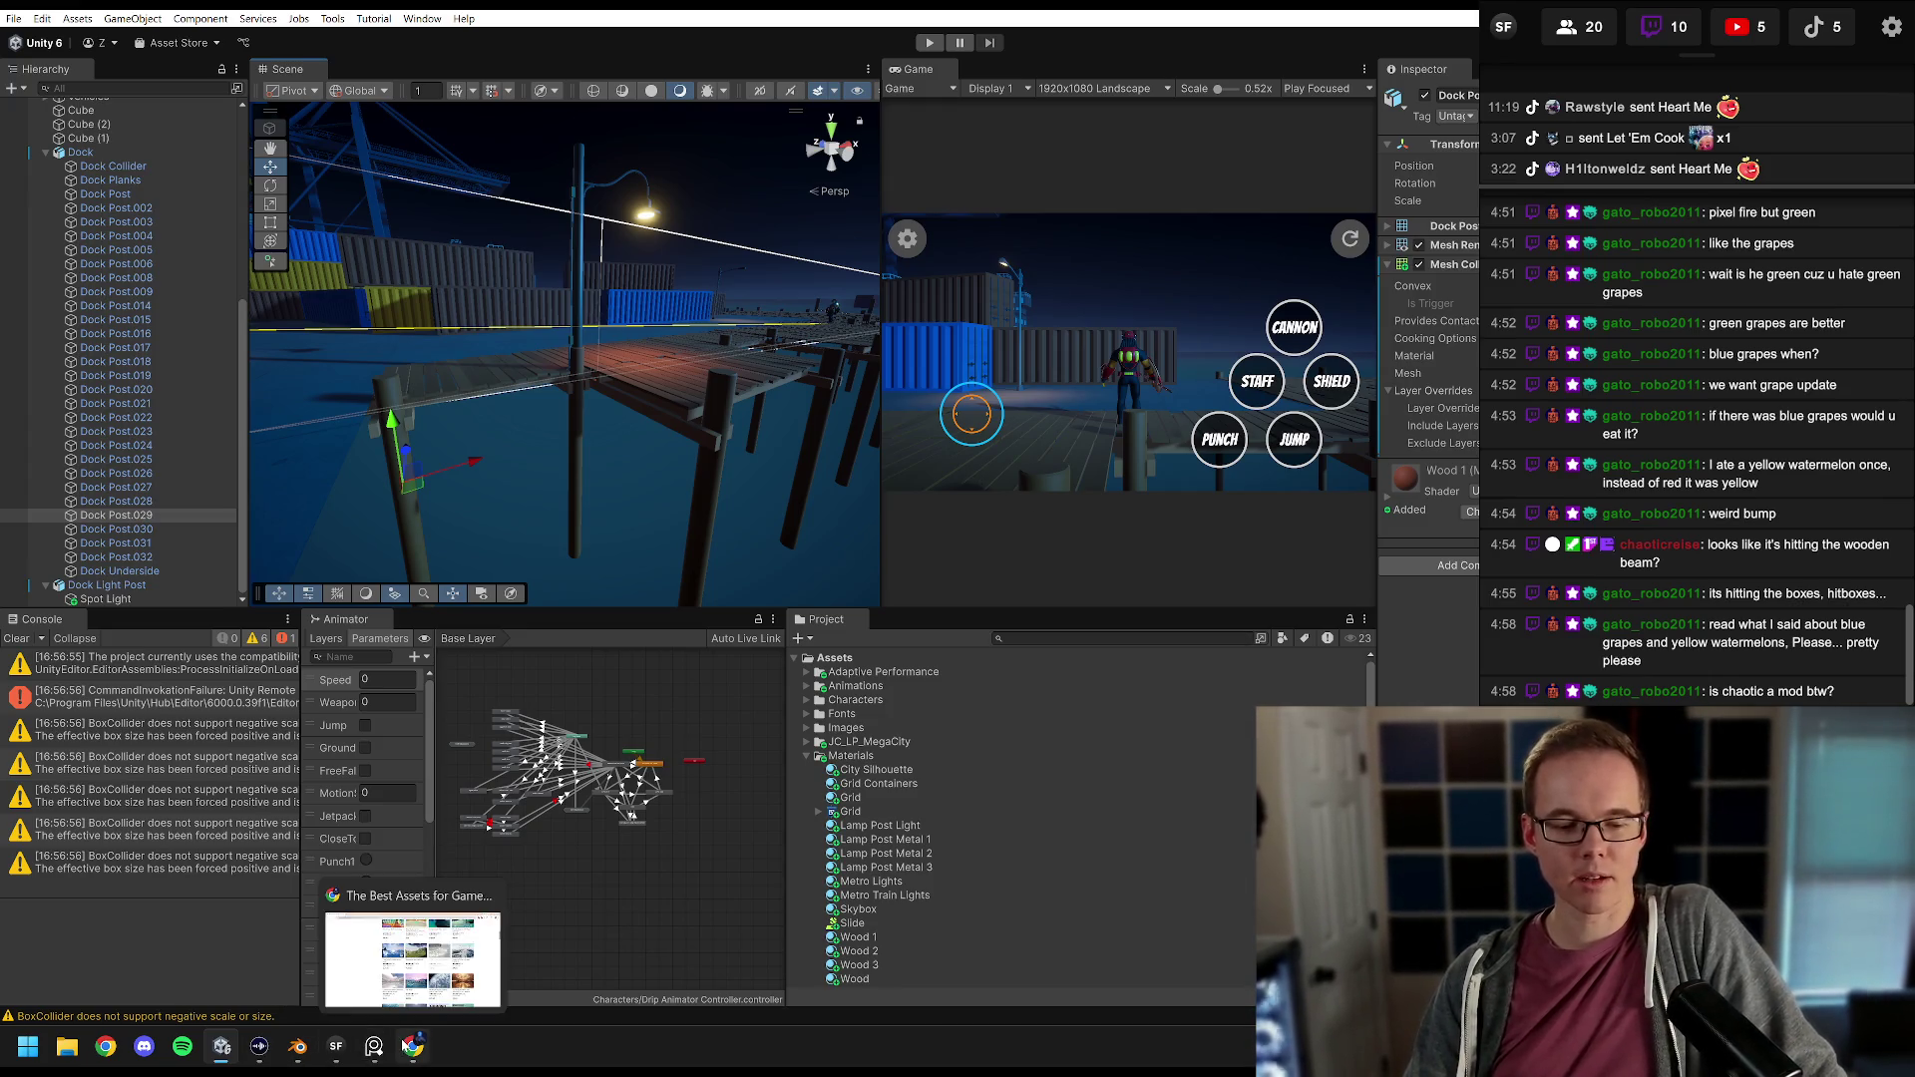
left_click(413, 1045)
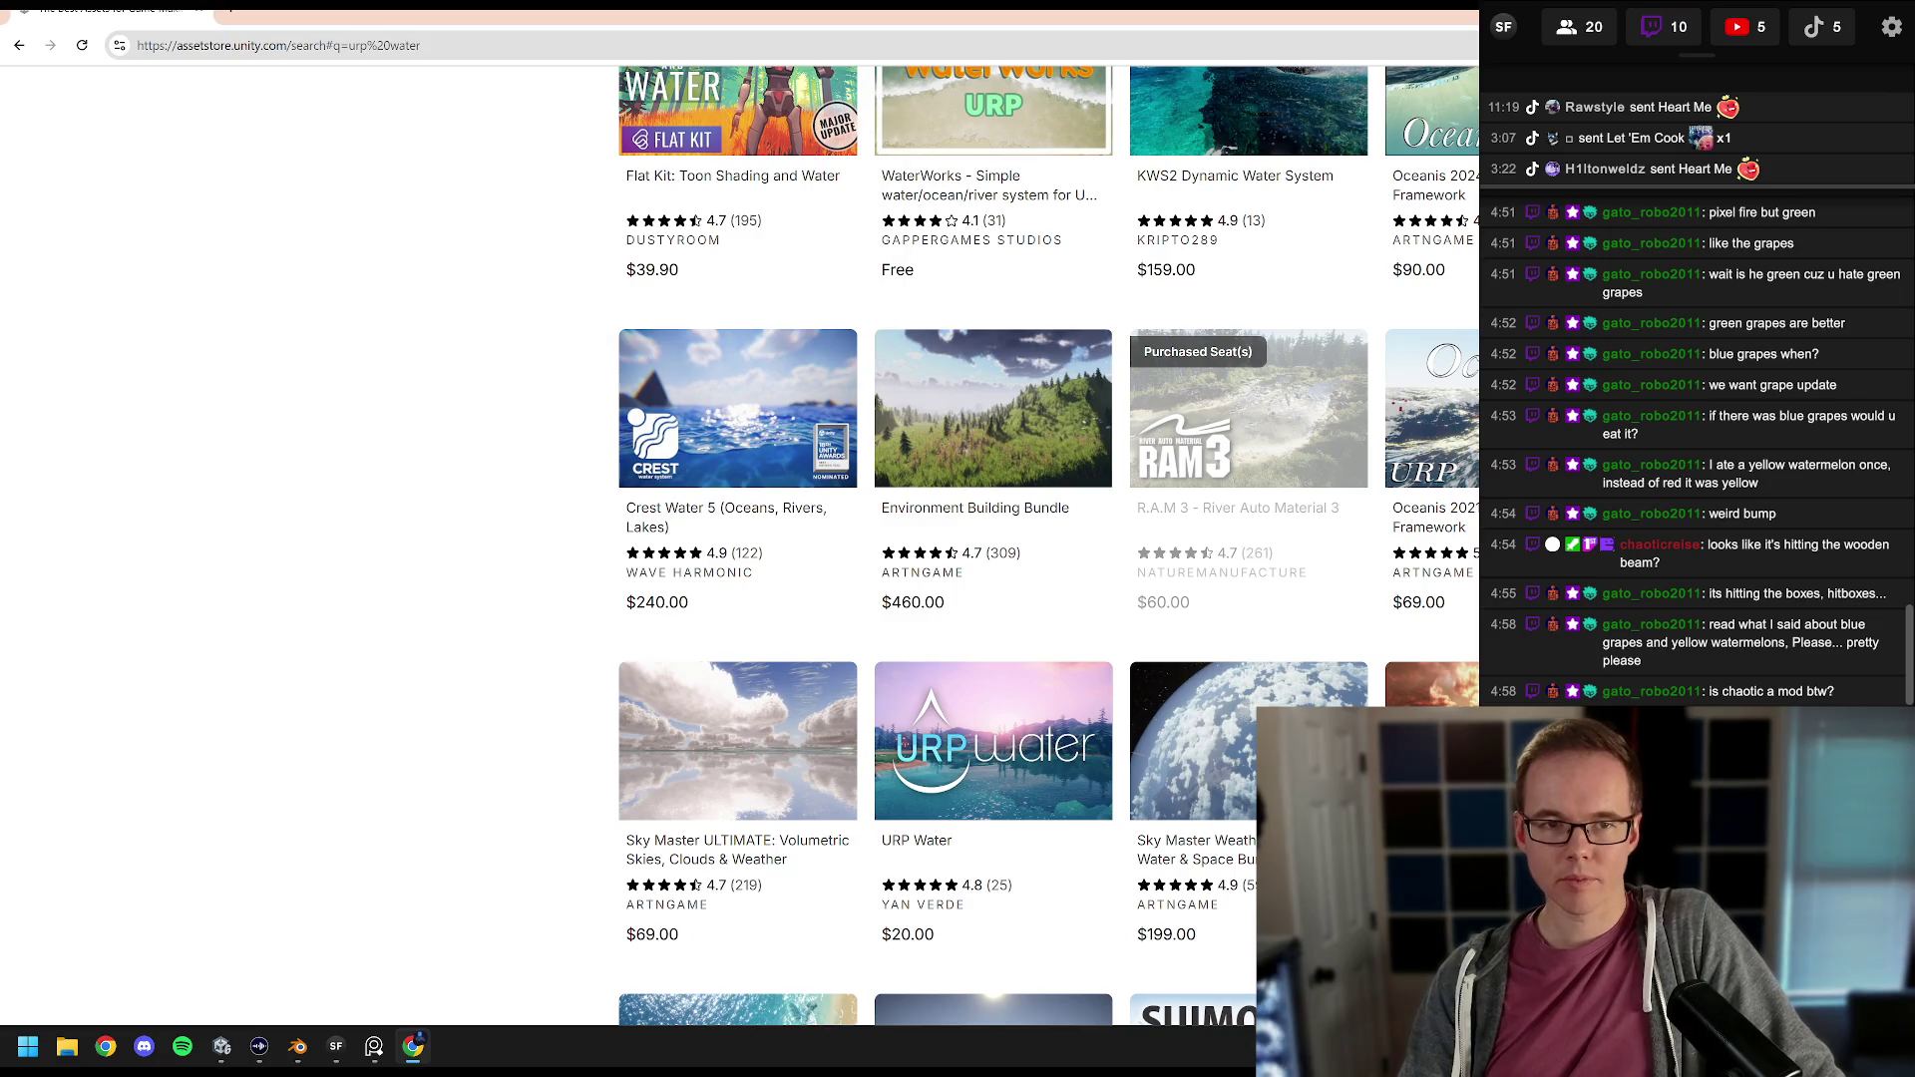
double_click(930, 12)
Step: Place the browser over Unity as a tall window showing more urp water results
mouse_move(929, 12)
left_mouse_down()
mouse_move(834, 60)
mouse_move(1038, 20)
mouse_move(942, 30)
left_mouse_up()
left_click_drag(1288, 518, 1226, 1012)
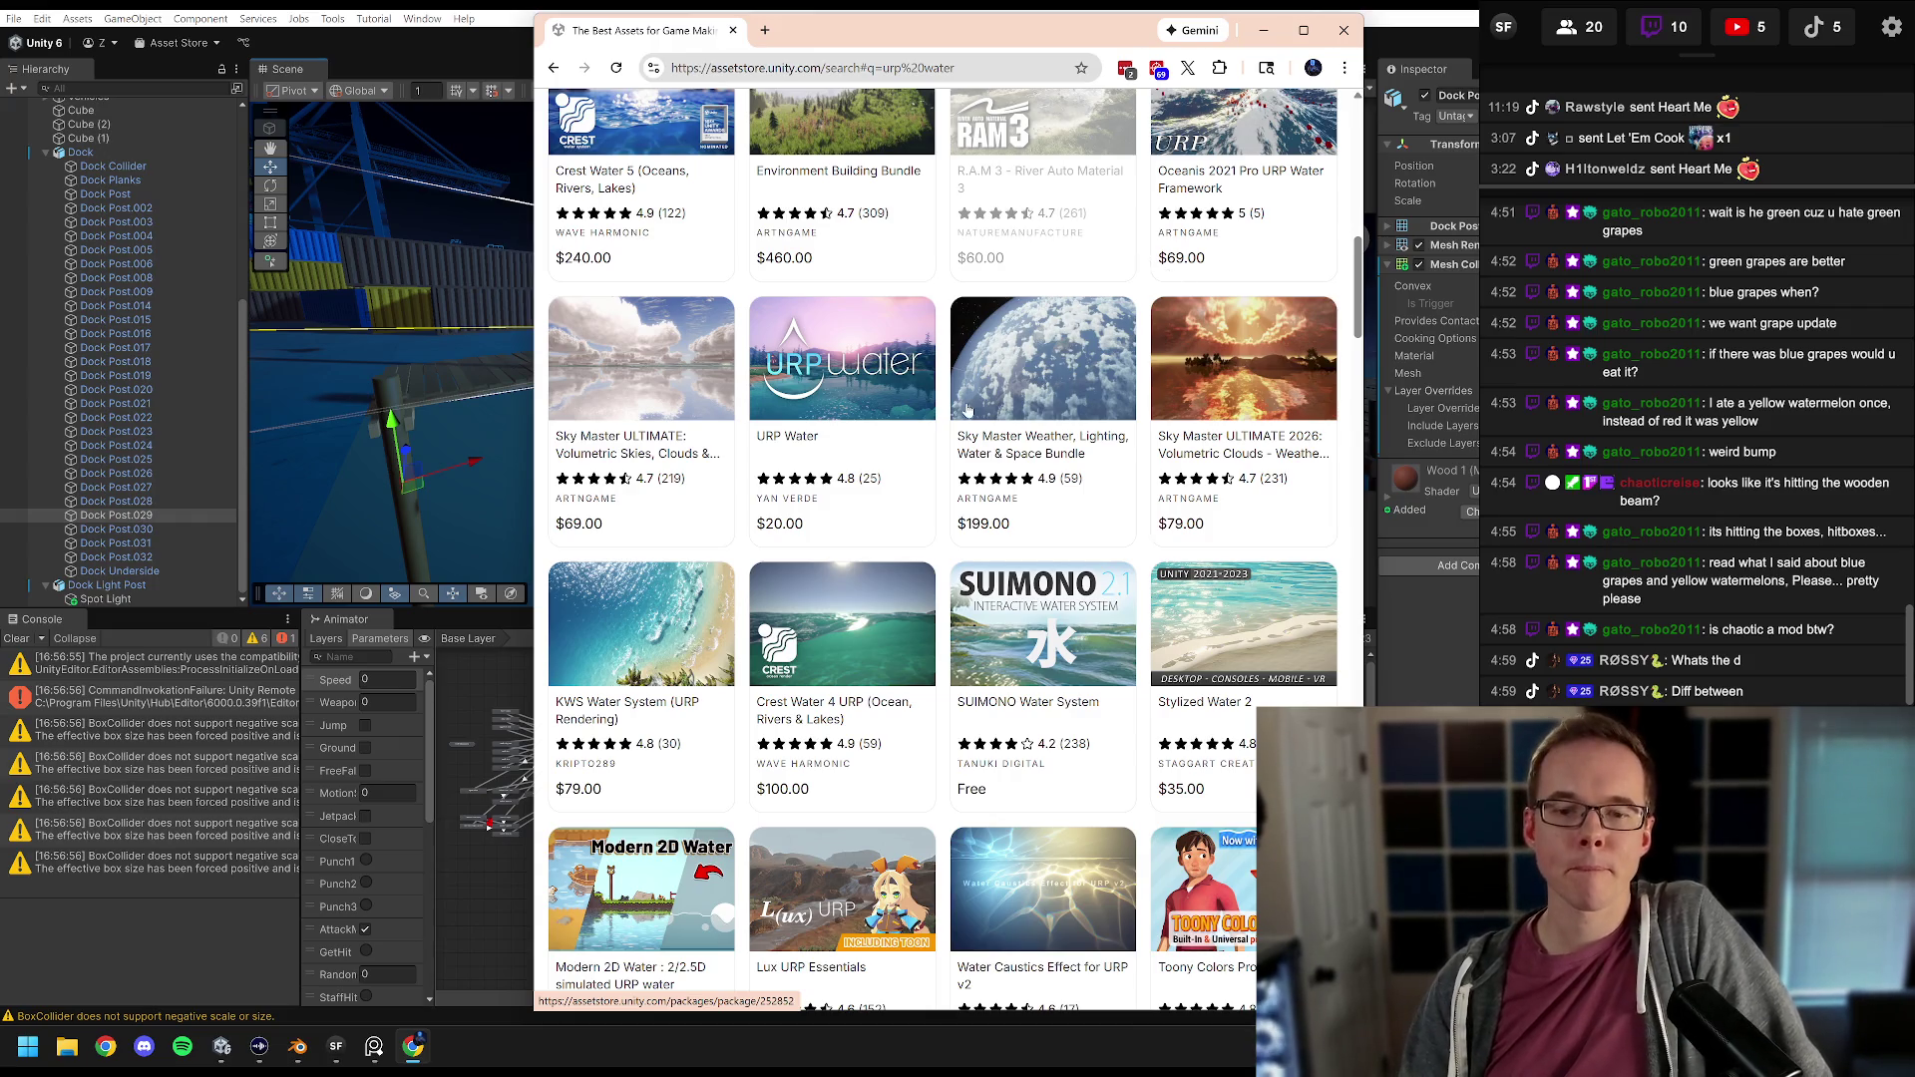
scroll(956, 404, "up", 8)
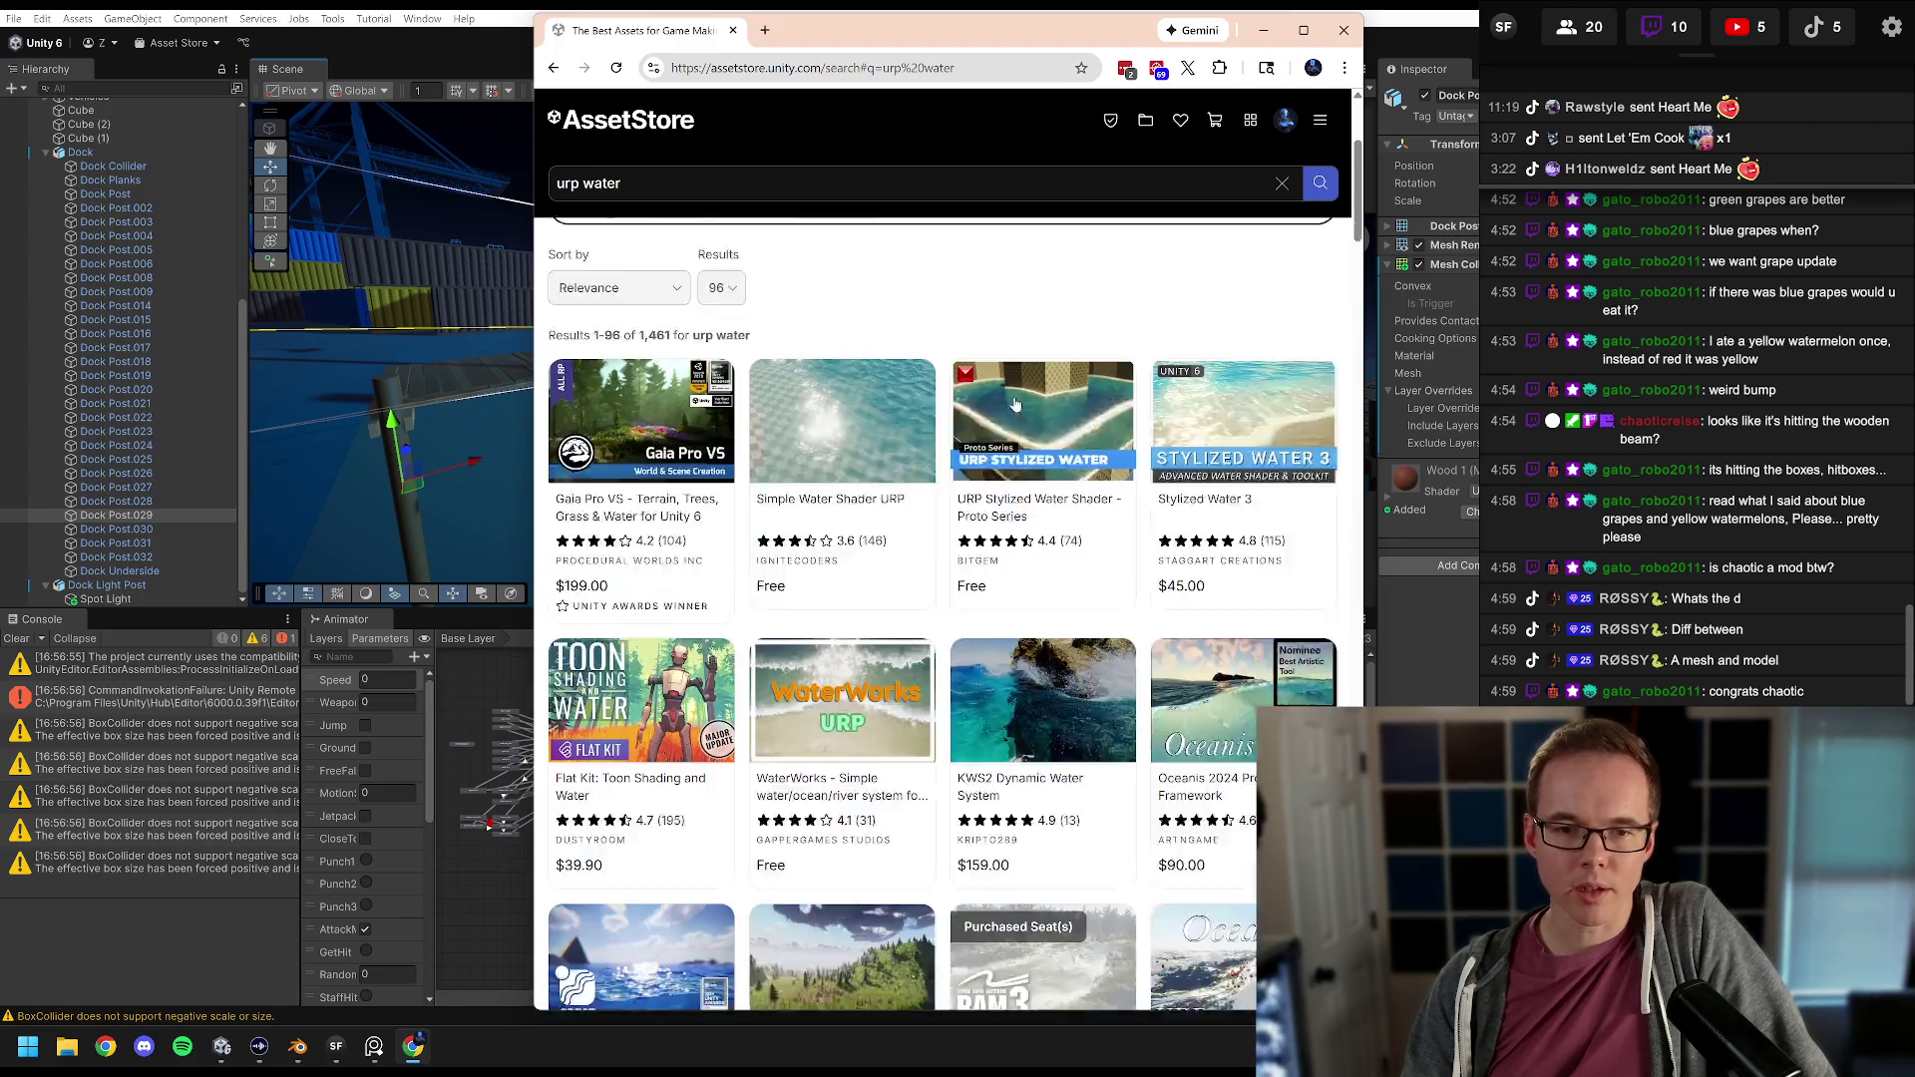
Step: Scroll down through the urp water results and back up slightly
scroll(1025, 401, "down", 4)
scroll(1025, 401, "down", 2)
scroll(1022, 400, "down", 4)
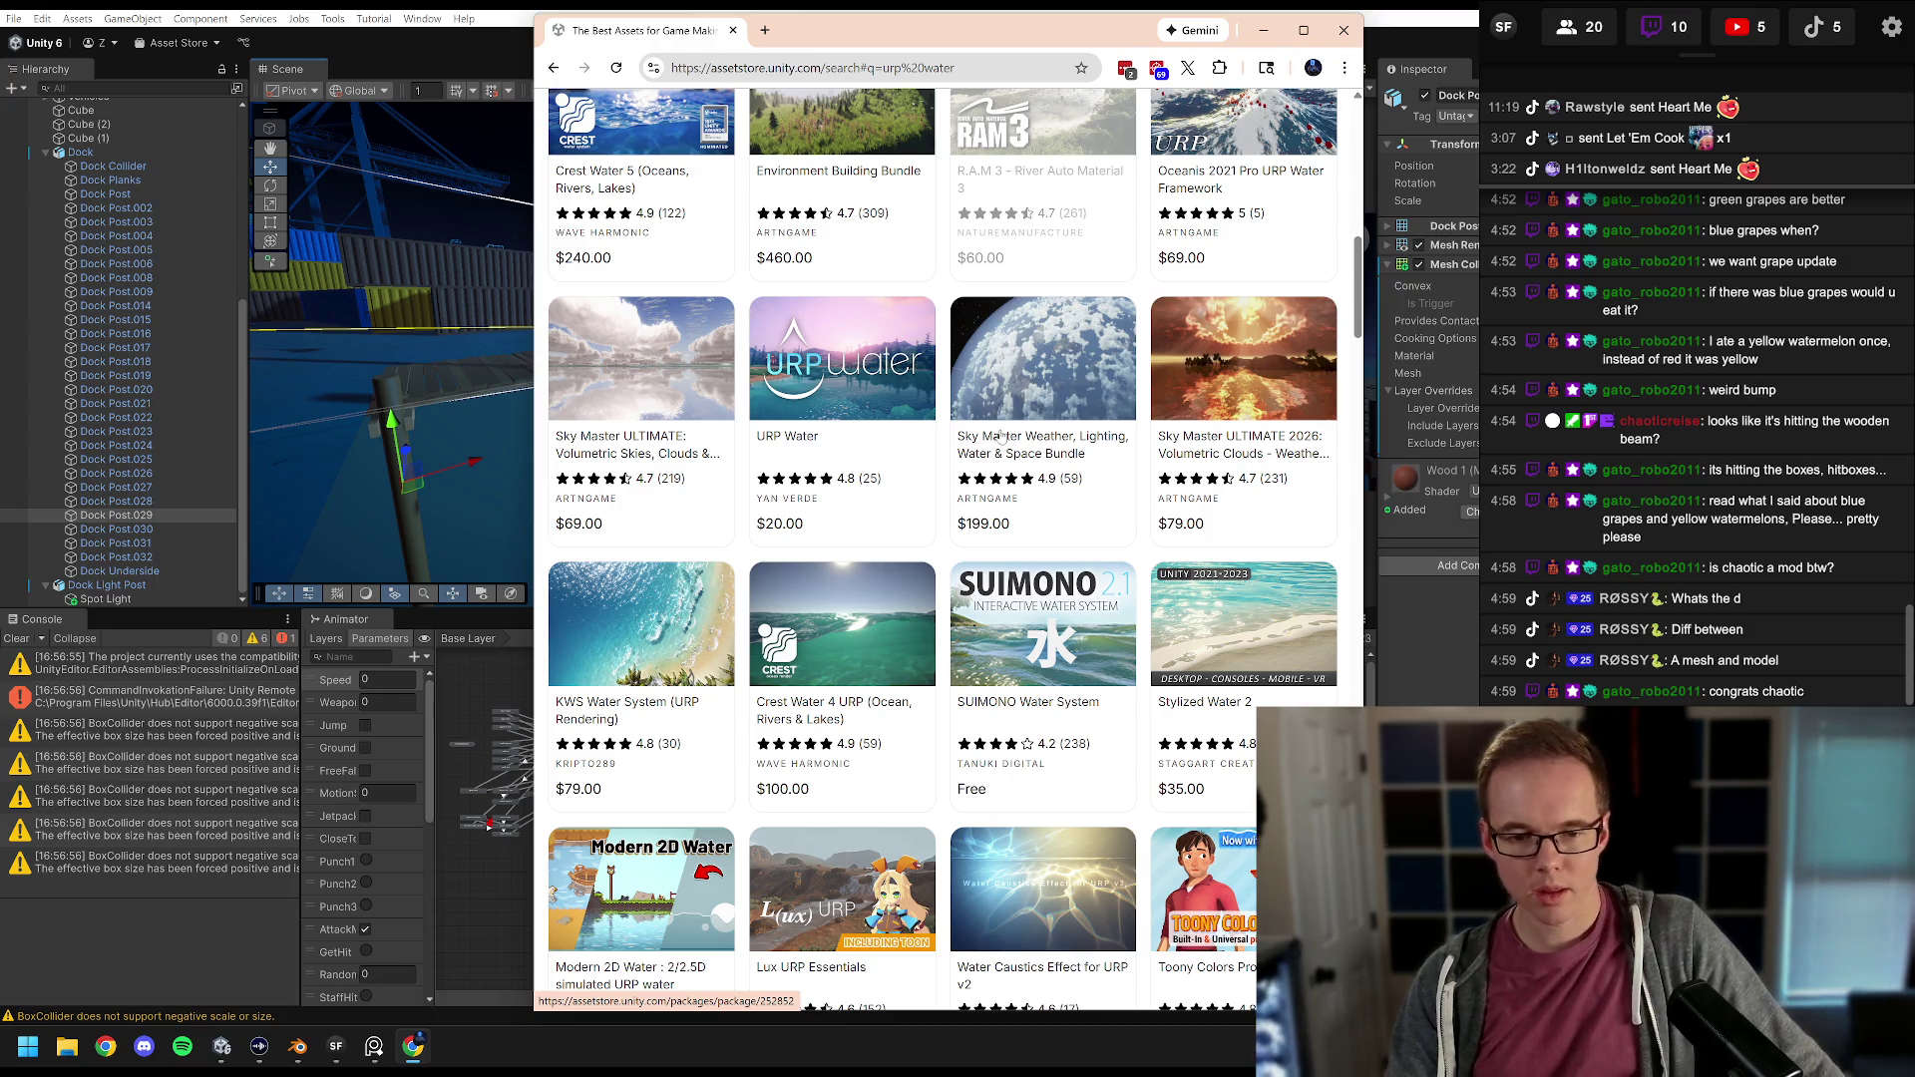
scroll(993, 447, "down", 3)
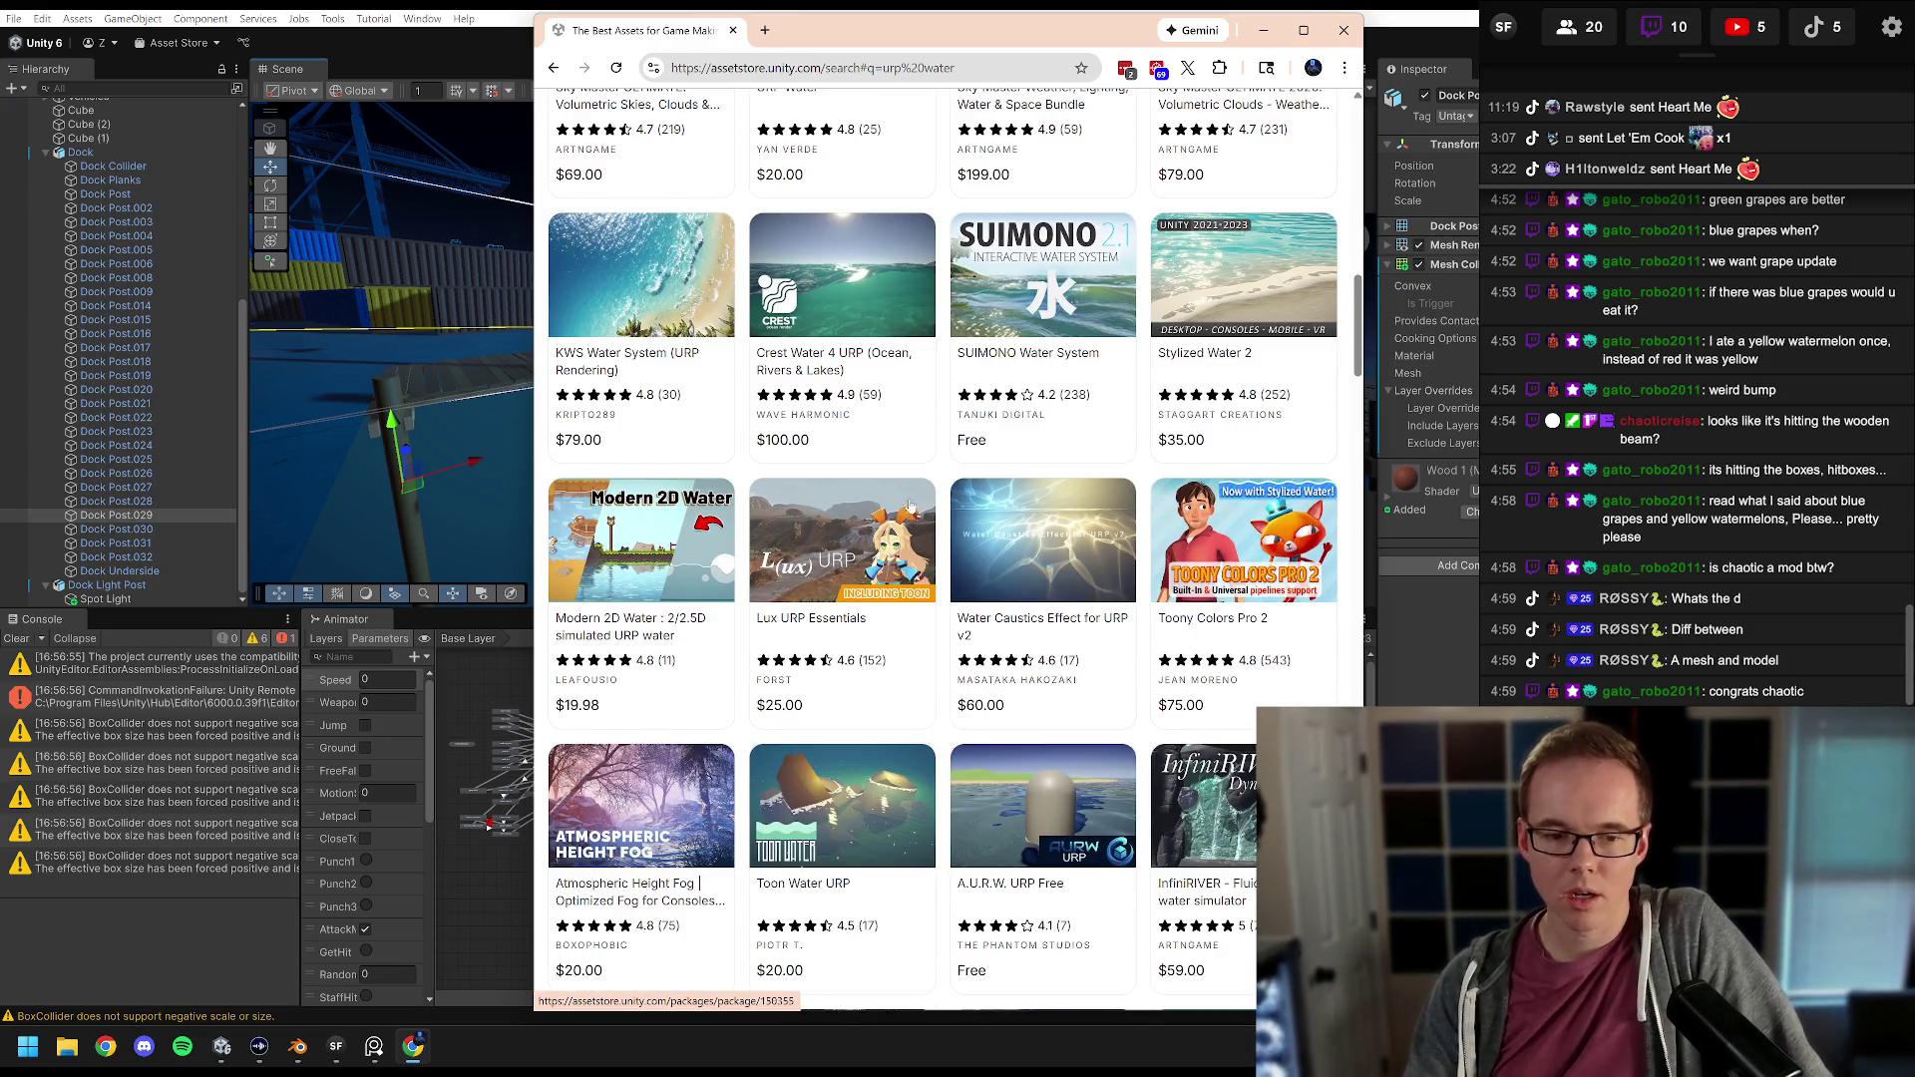
scroll(928, 488, "down", 3)
scroll(952, 489, "down", 3)
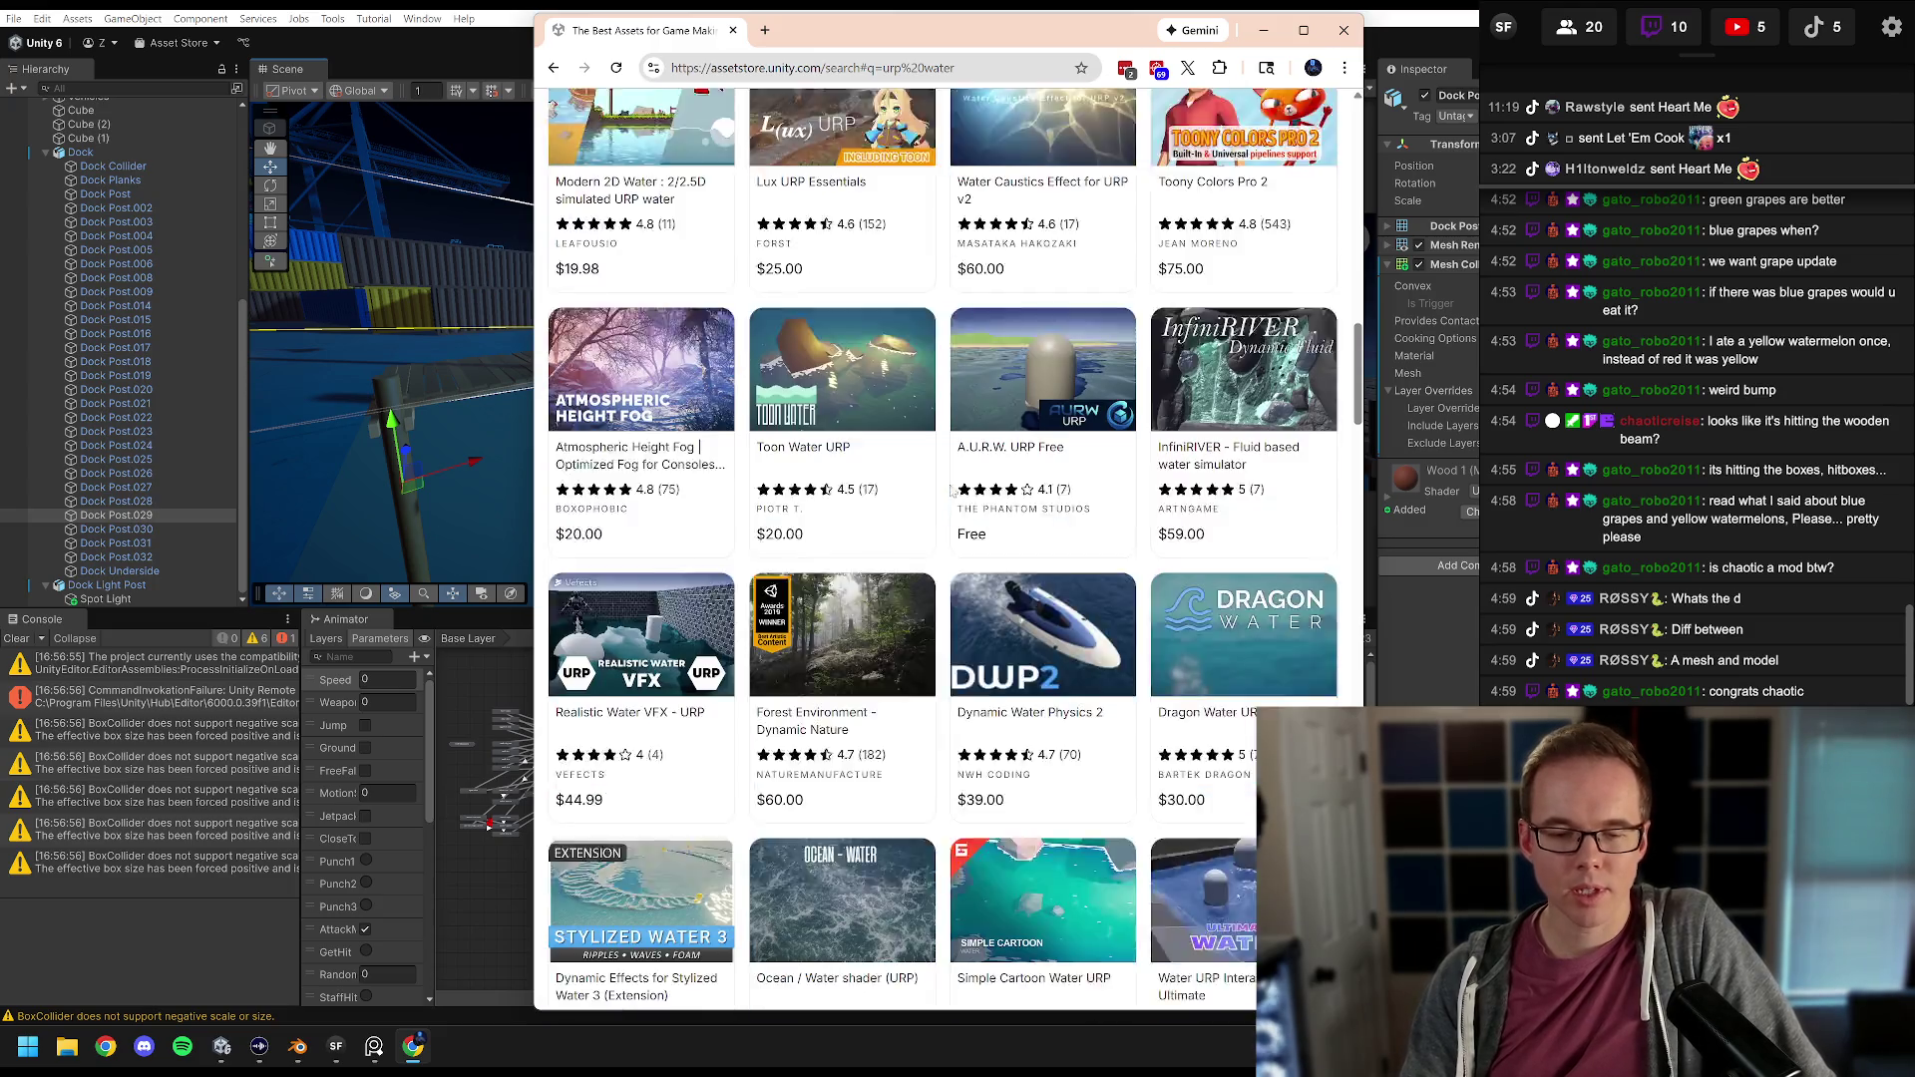
scroll(964, 496, "down", 1)
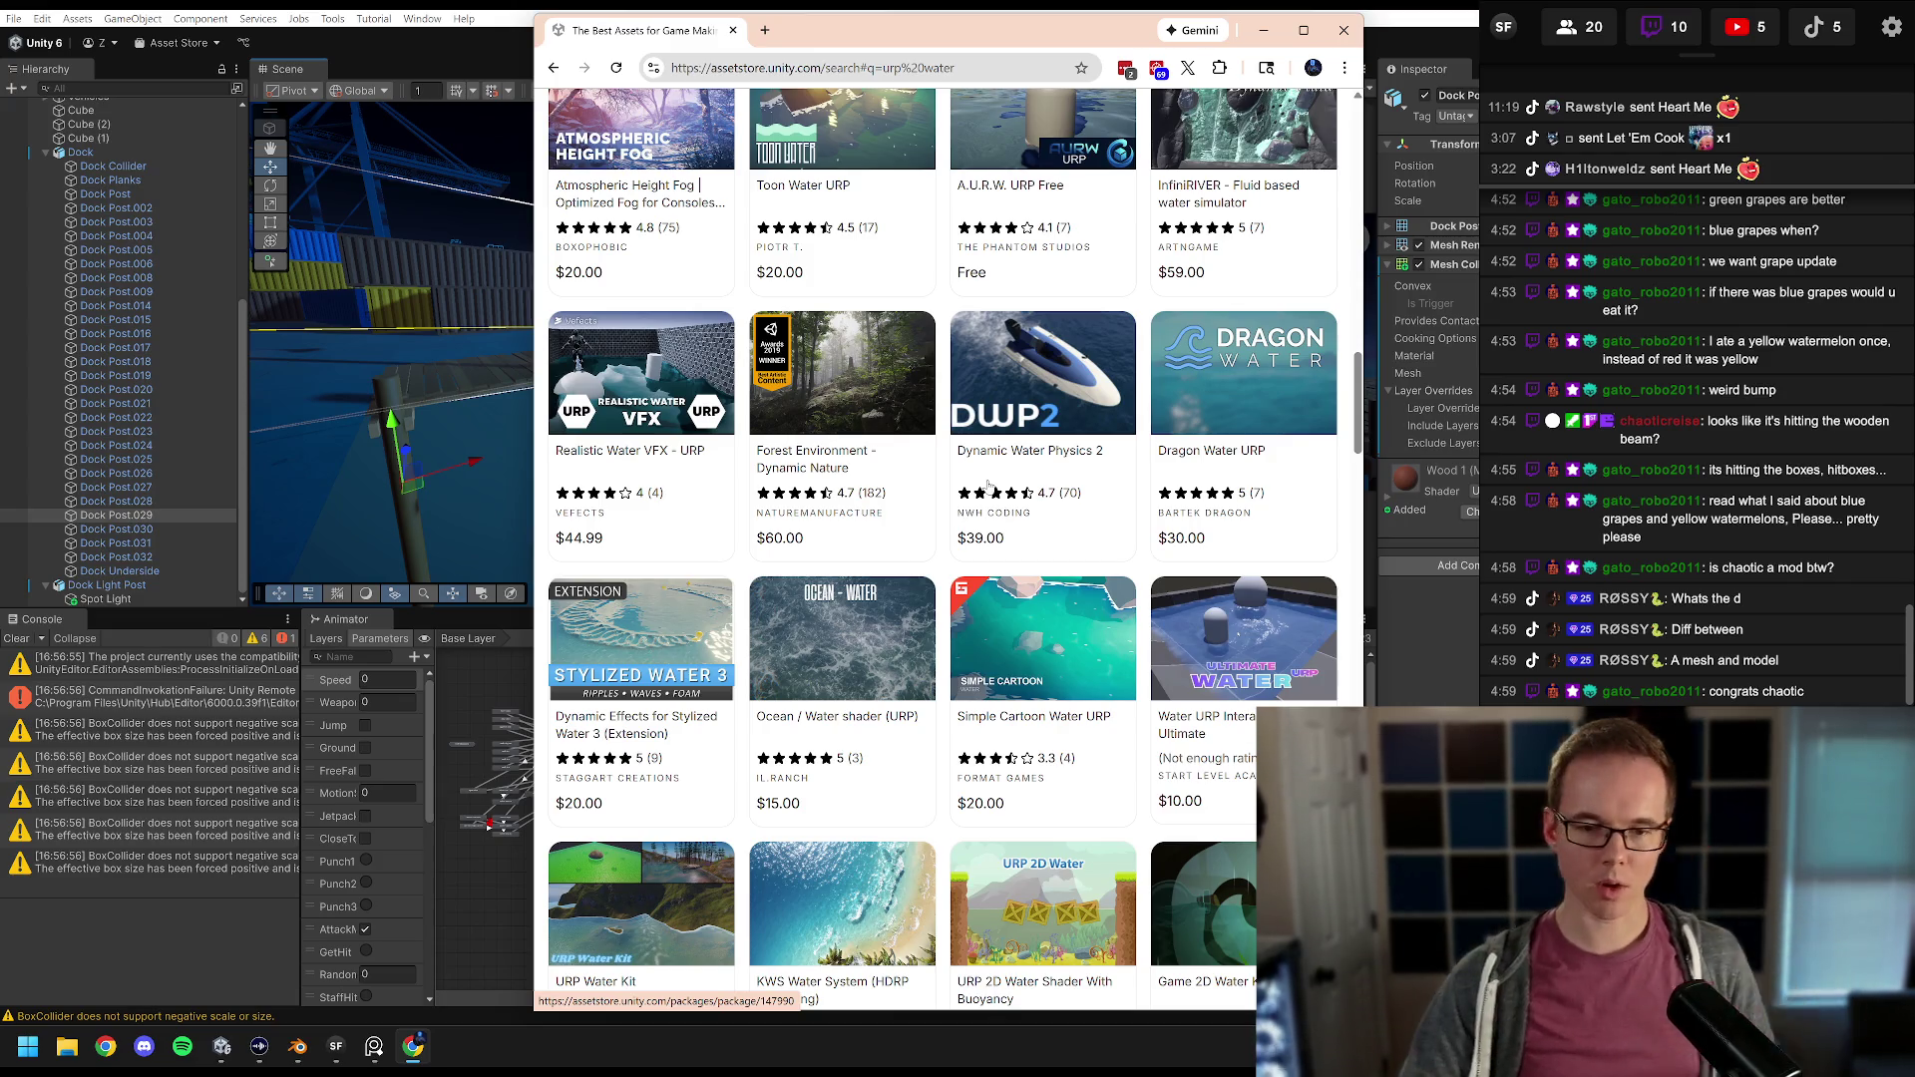
scroll(988, 429, "down", 2)
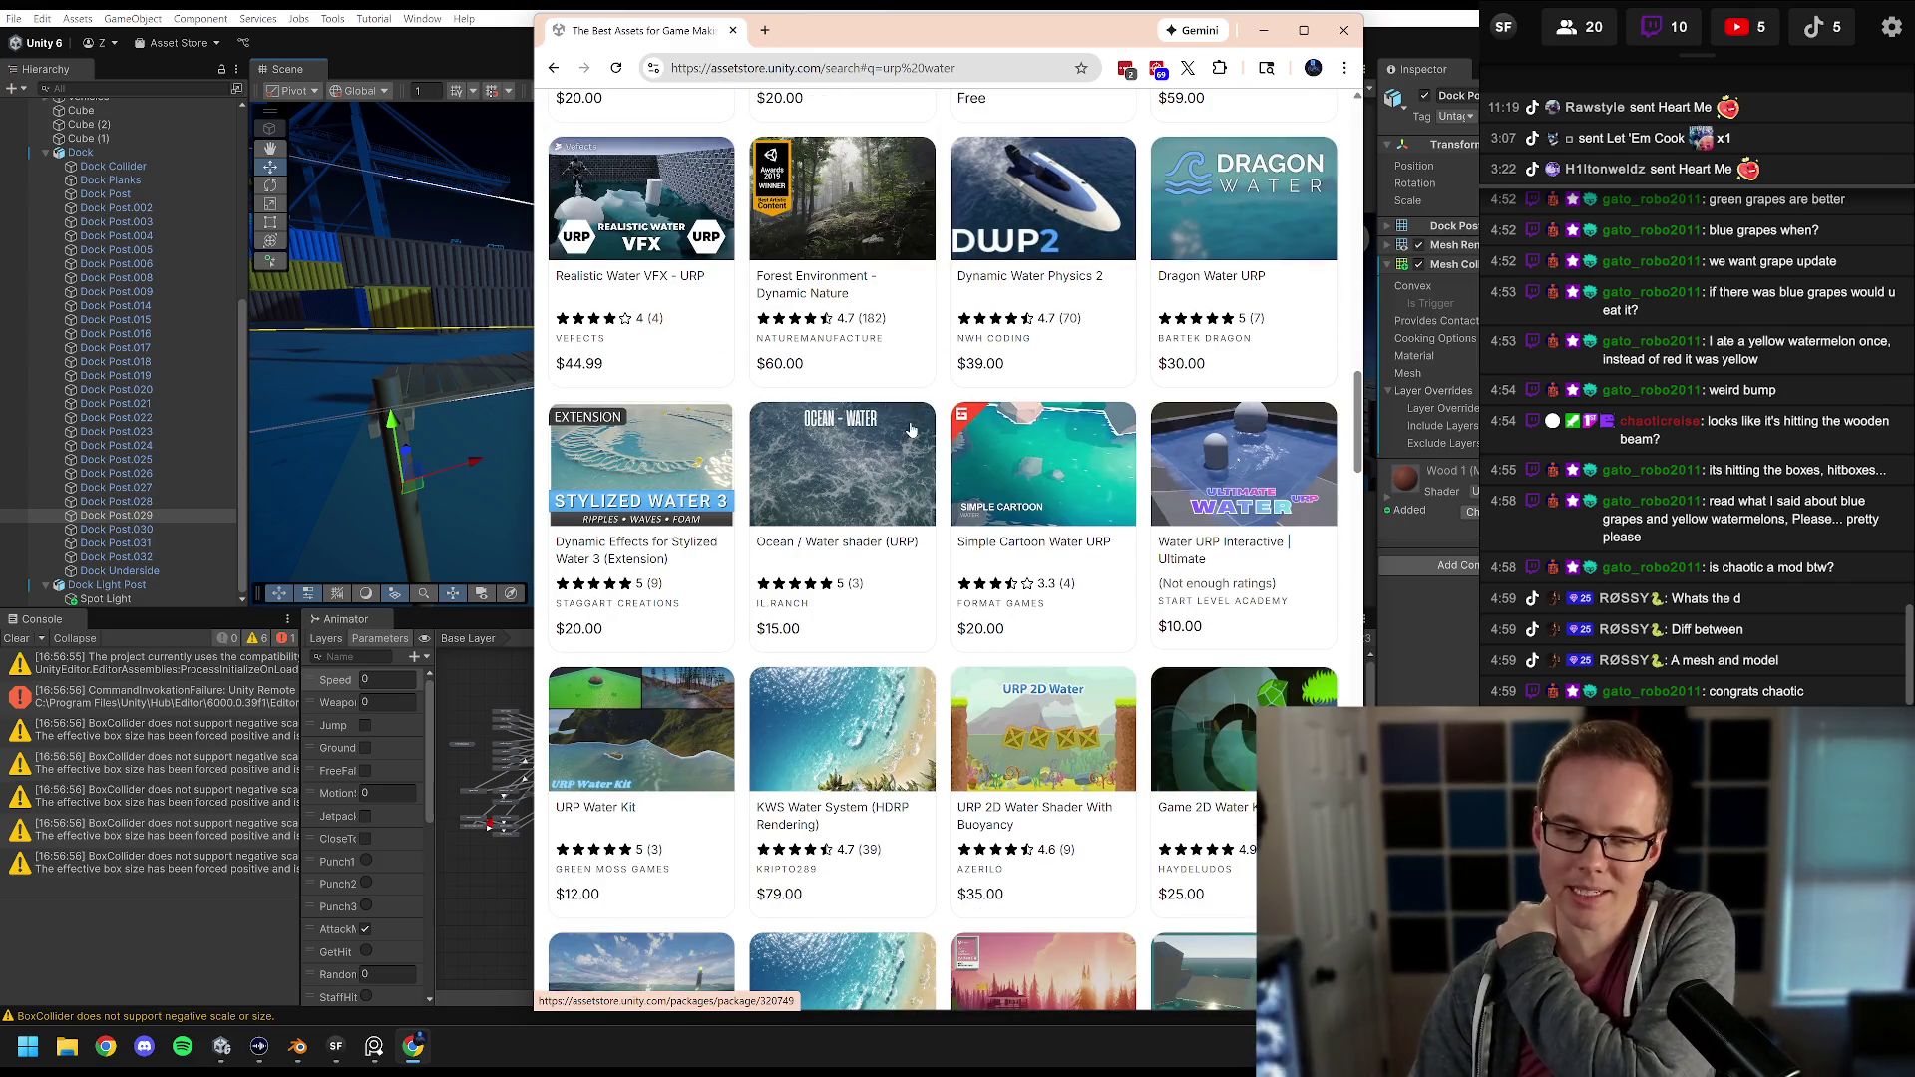
scroll(911, 428, "down", 5)
scroll(956, 424, "down", 4)
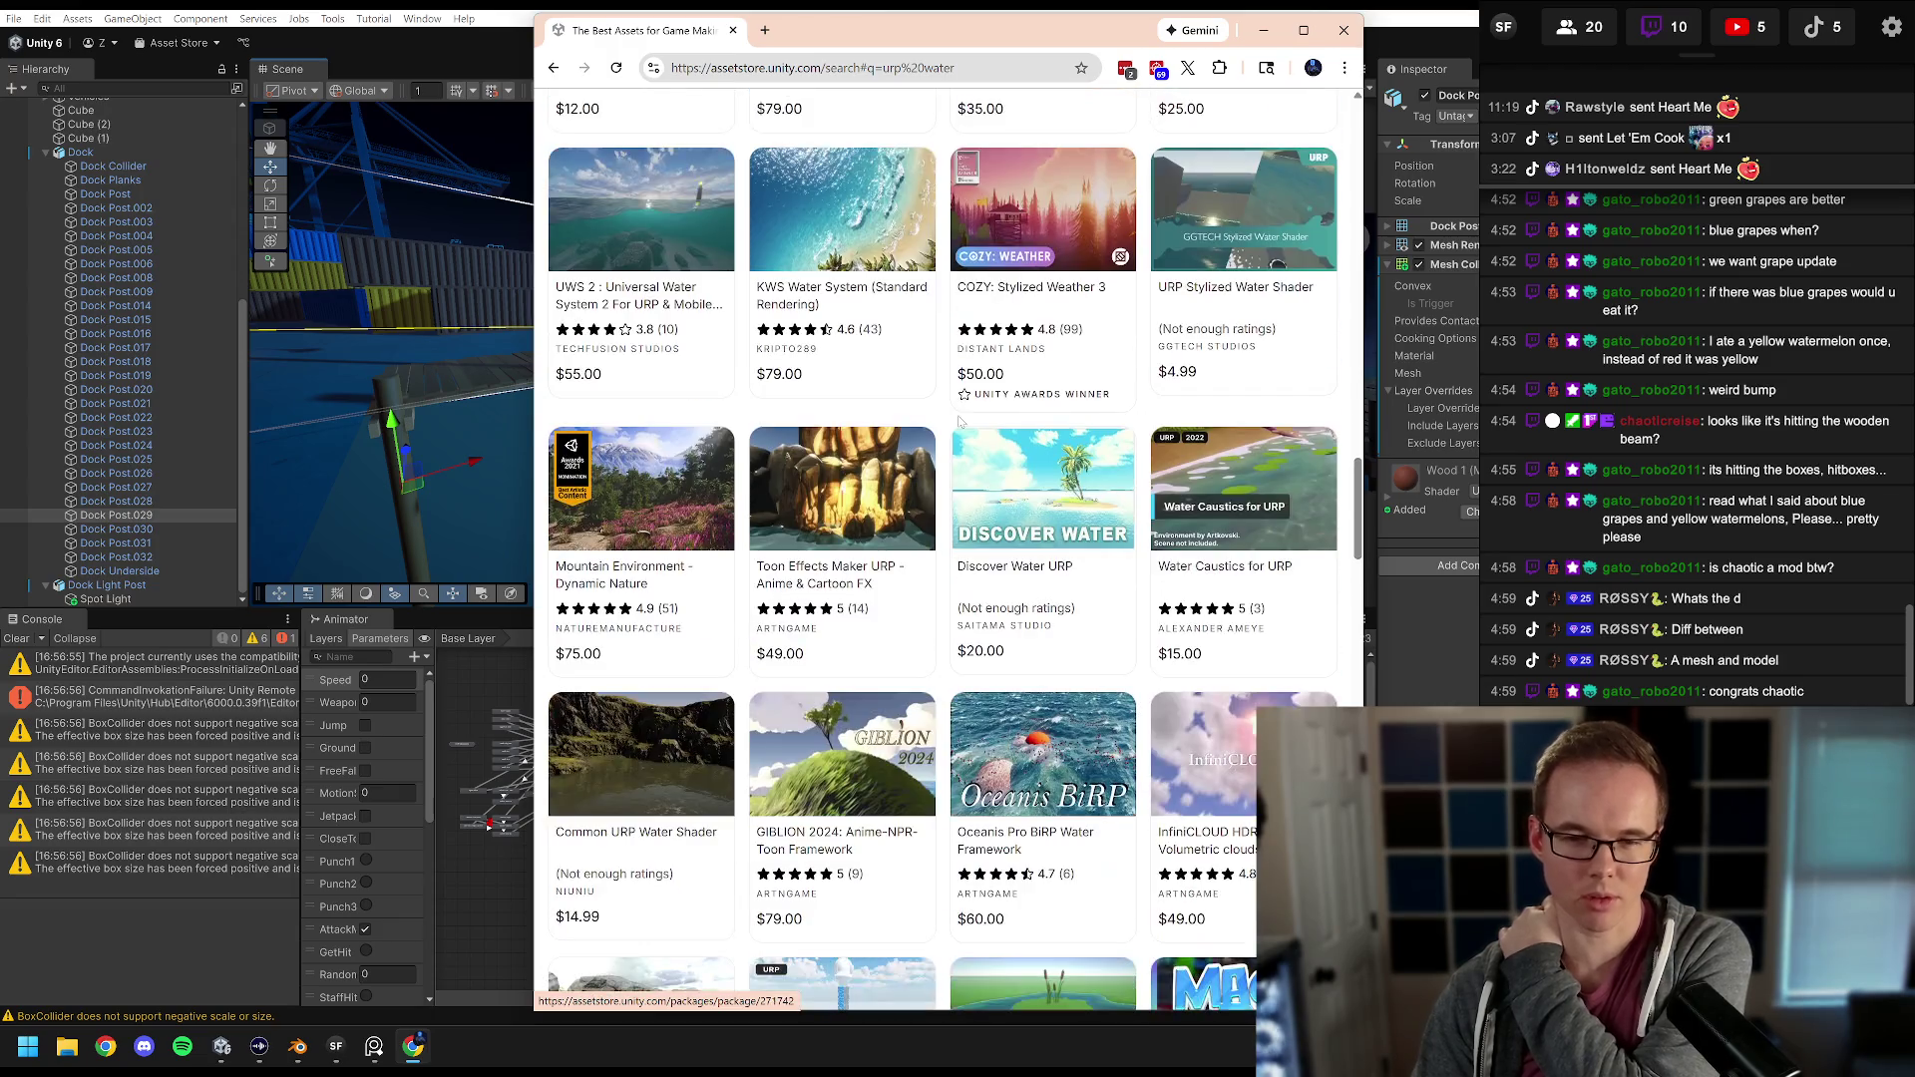
scroll(968, 424, "down", 4)
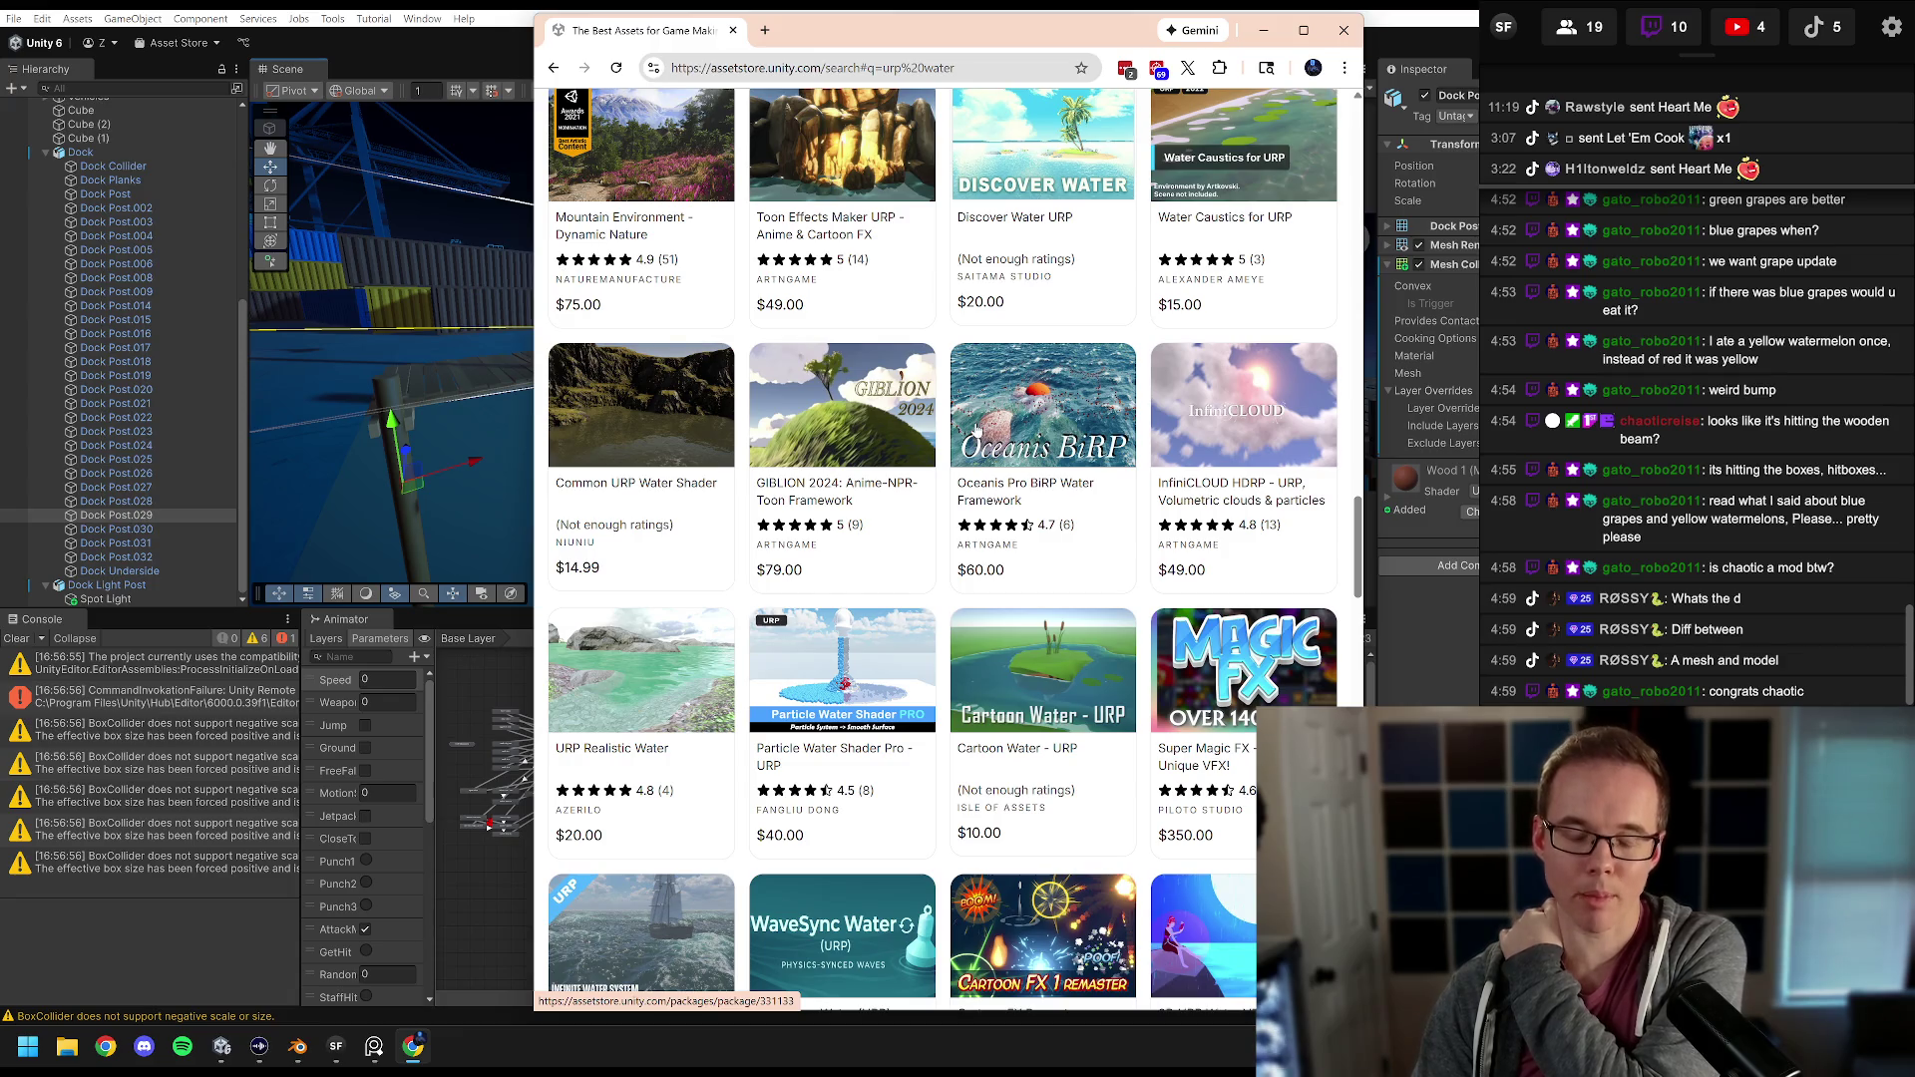
scroll(968, 432, "down", 6)
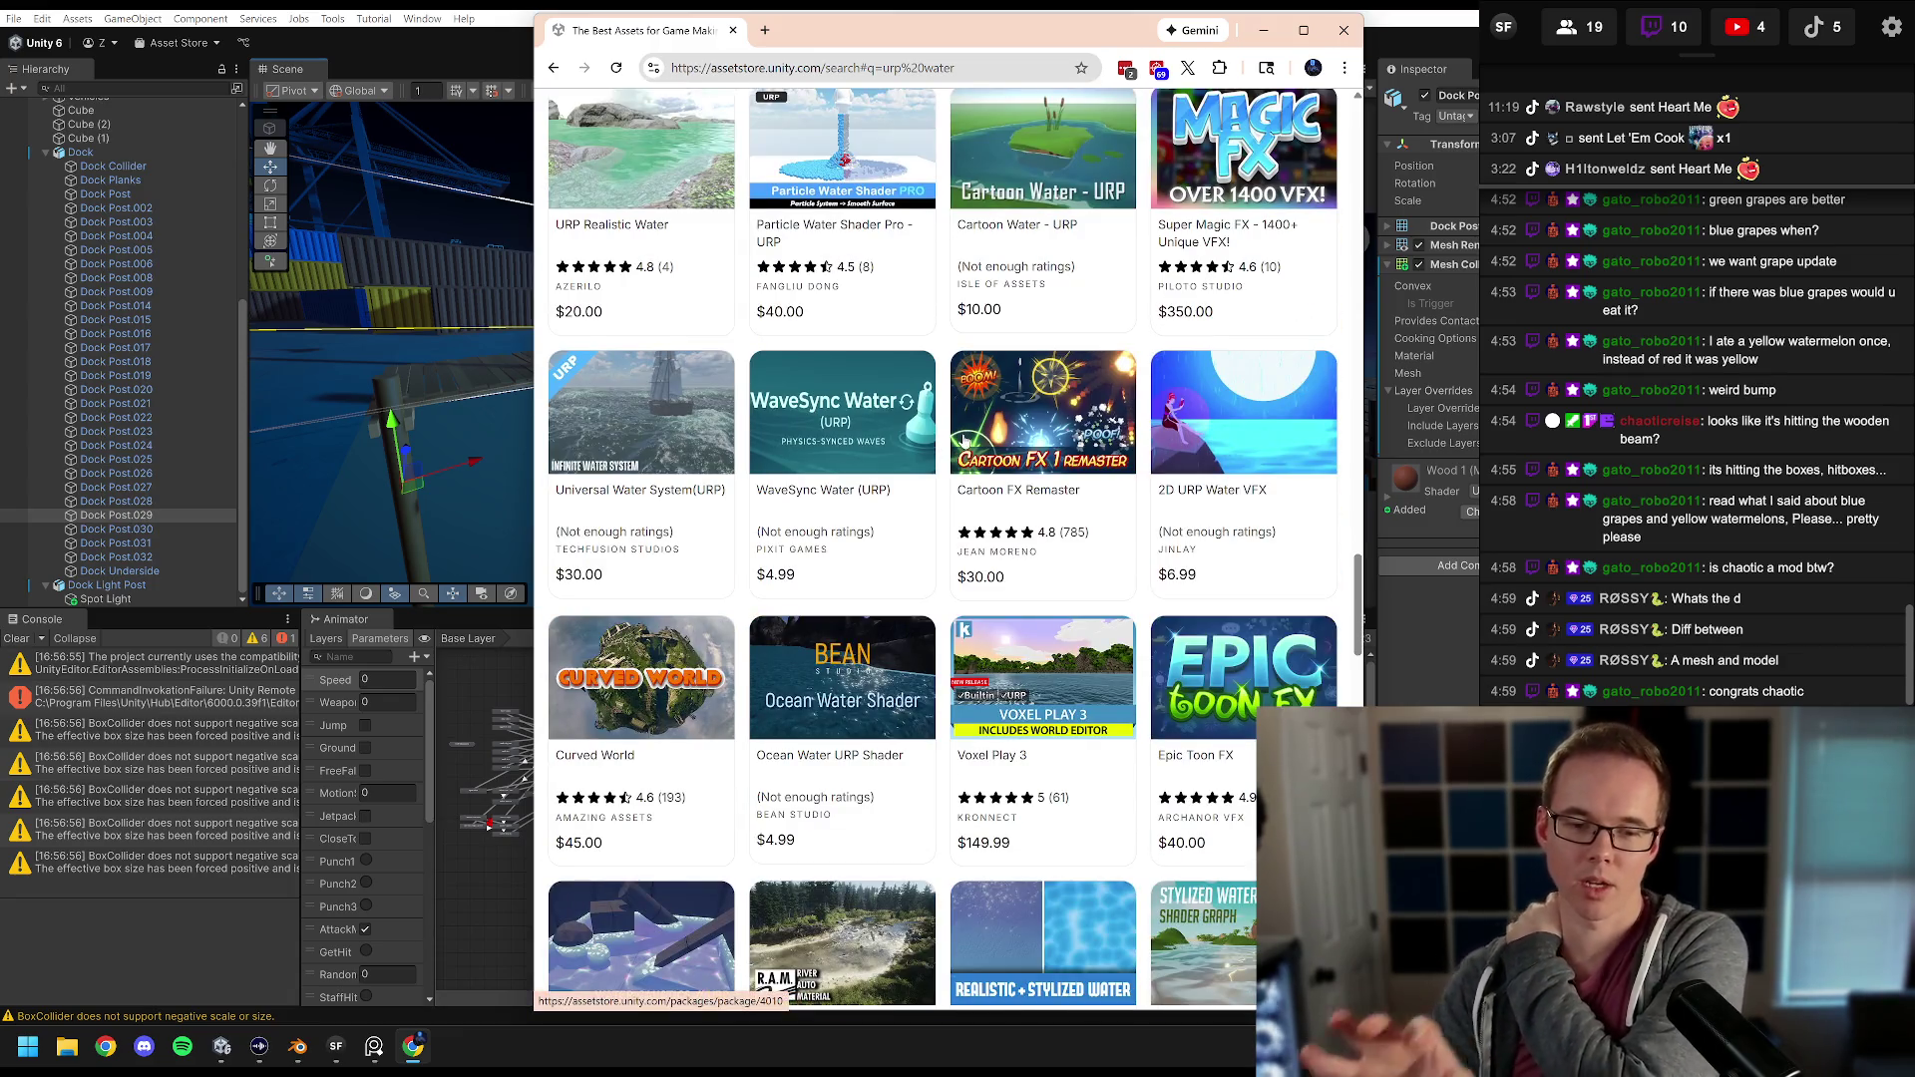
scroll(985, 431, "down", 6)
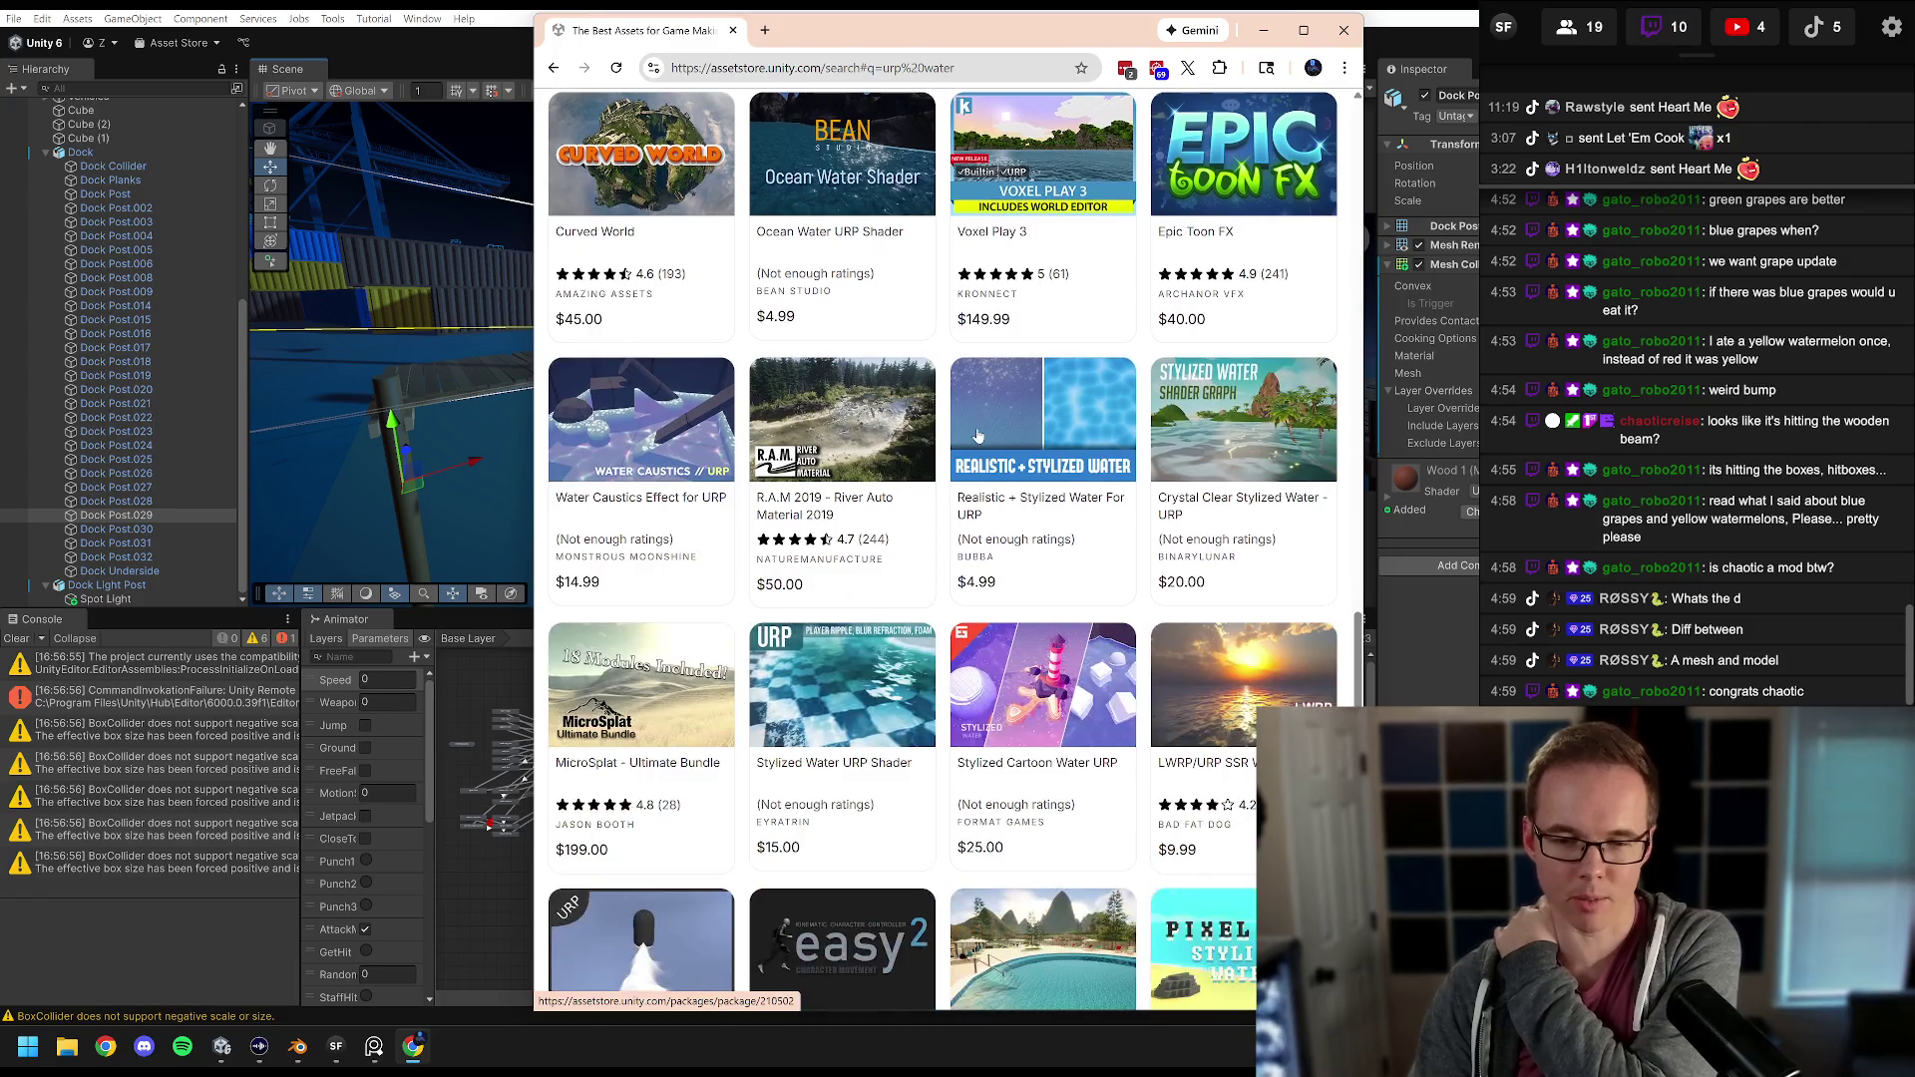
scroll(980, 434, "down", 2)
scroll(980, 434, "up", 20)
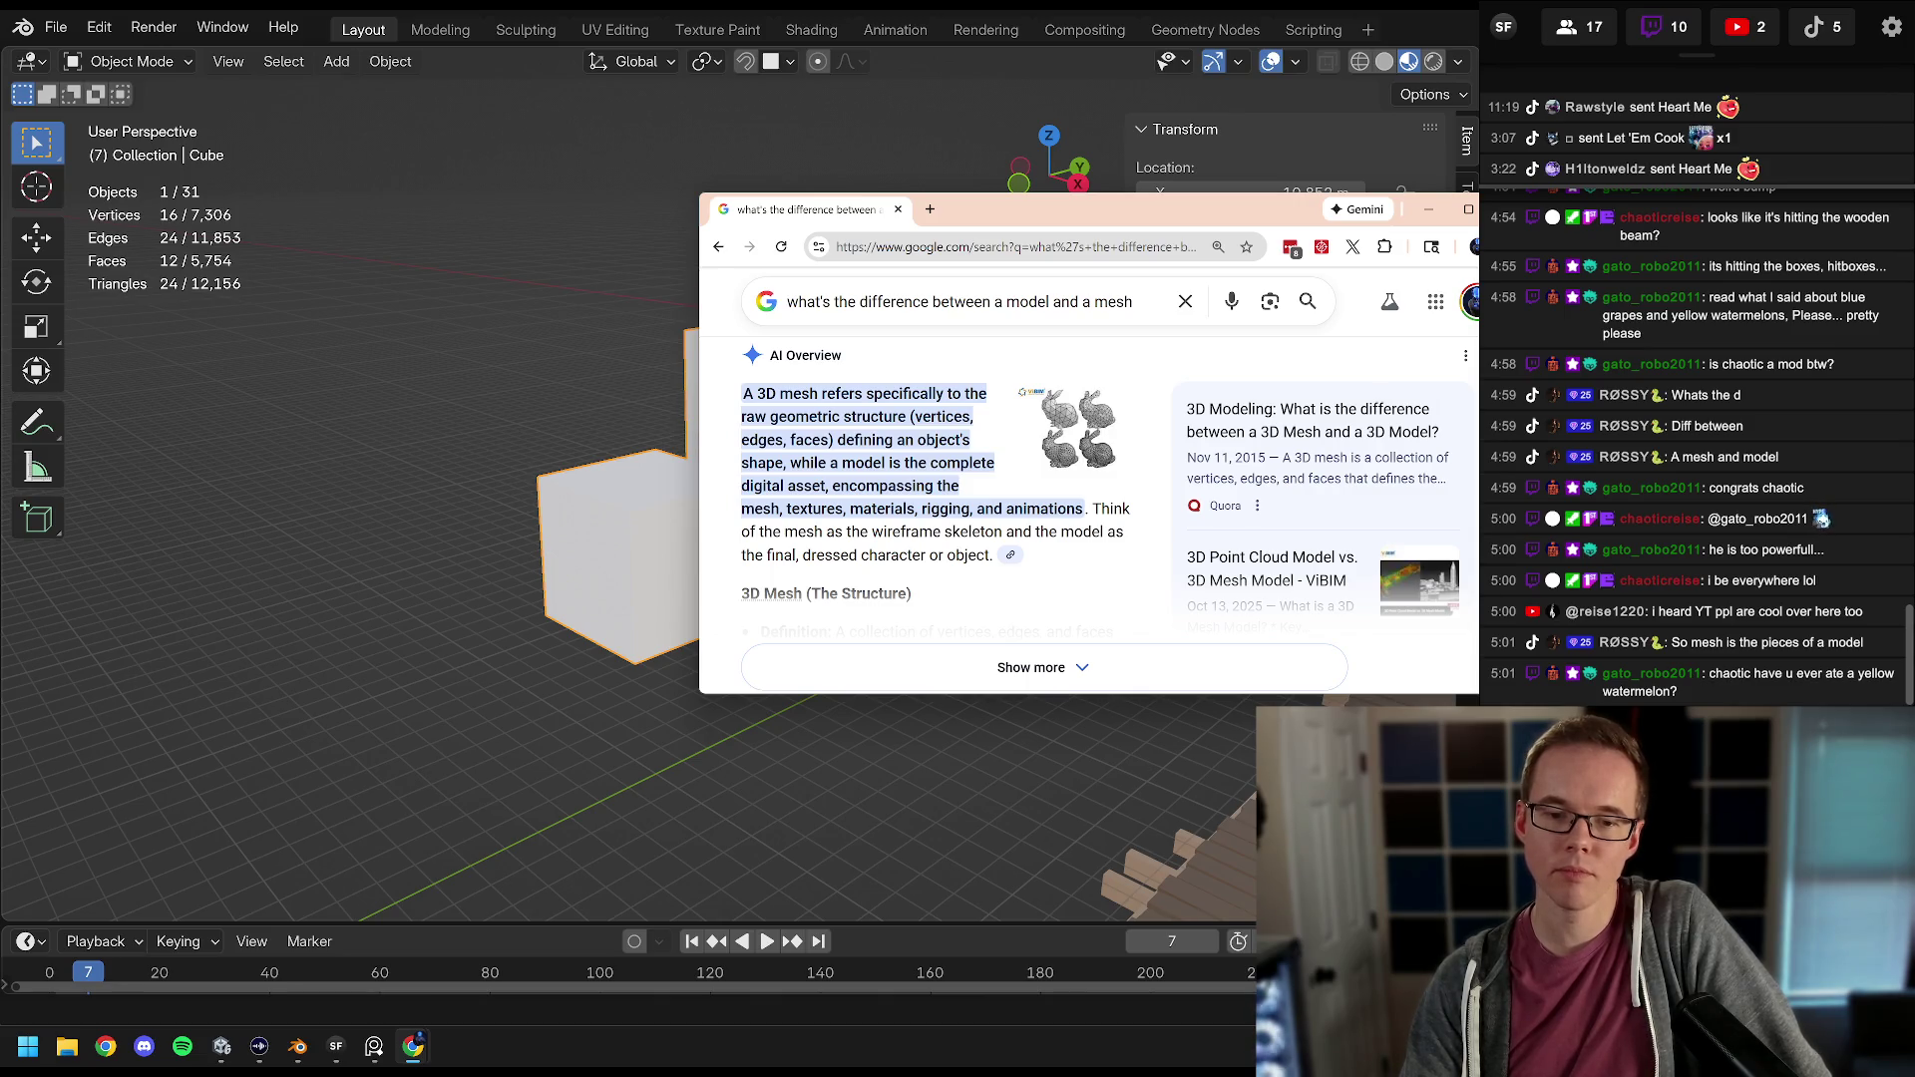
Step: Move the mesh-versus-model search results aside and close the browser
scroll(1087, 499, "down", 1)
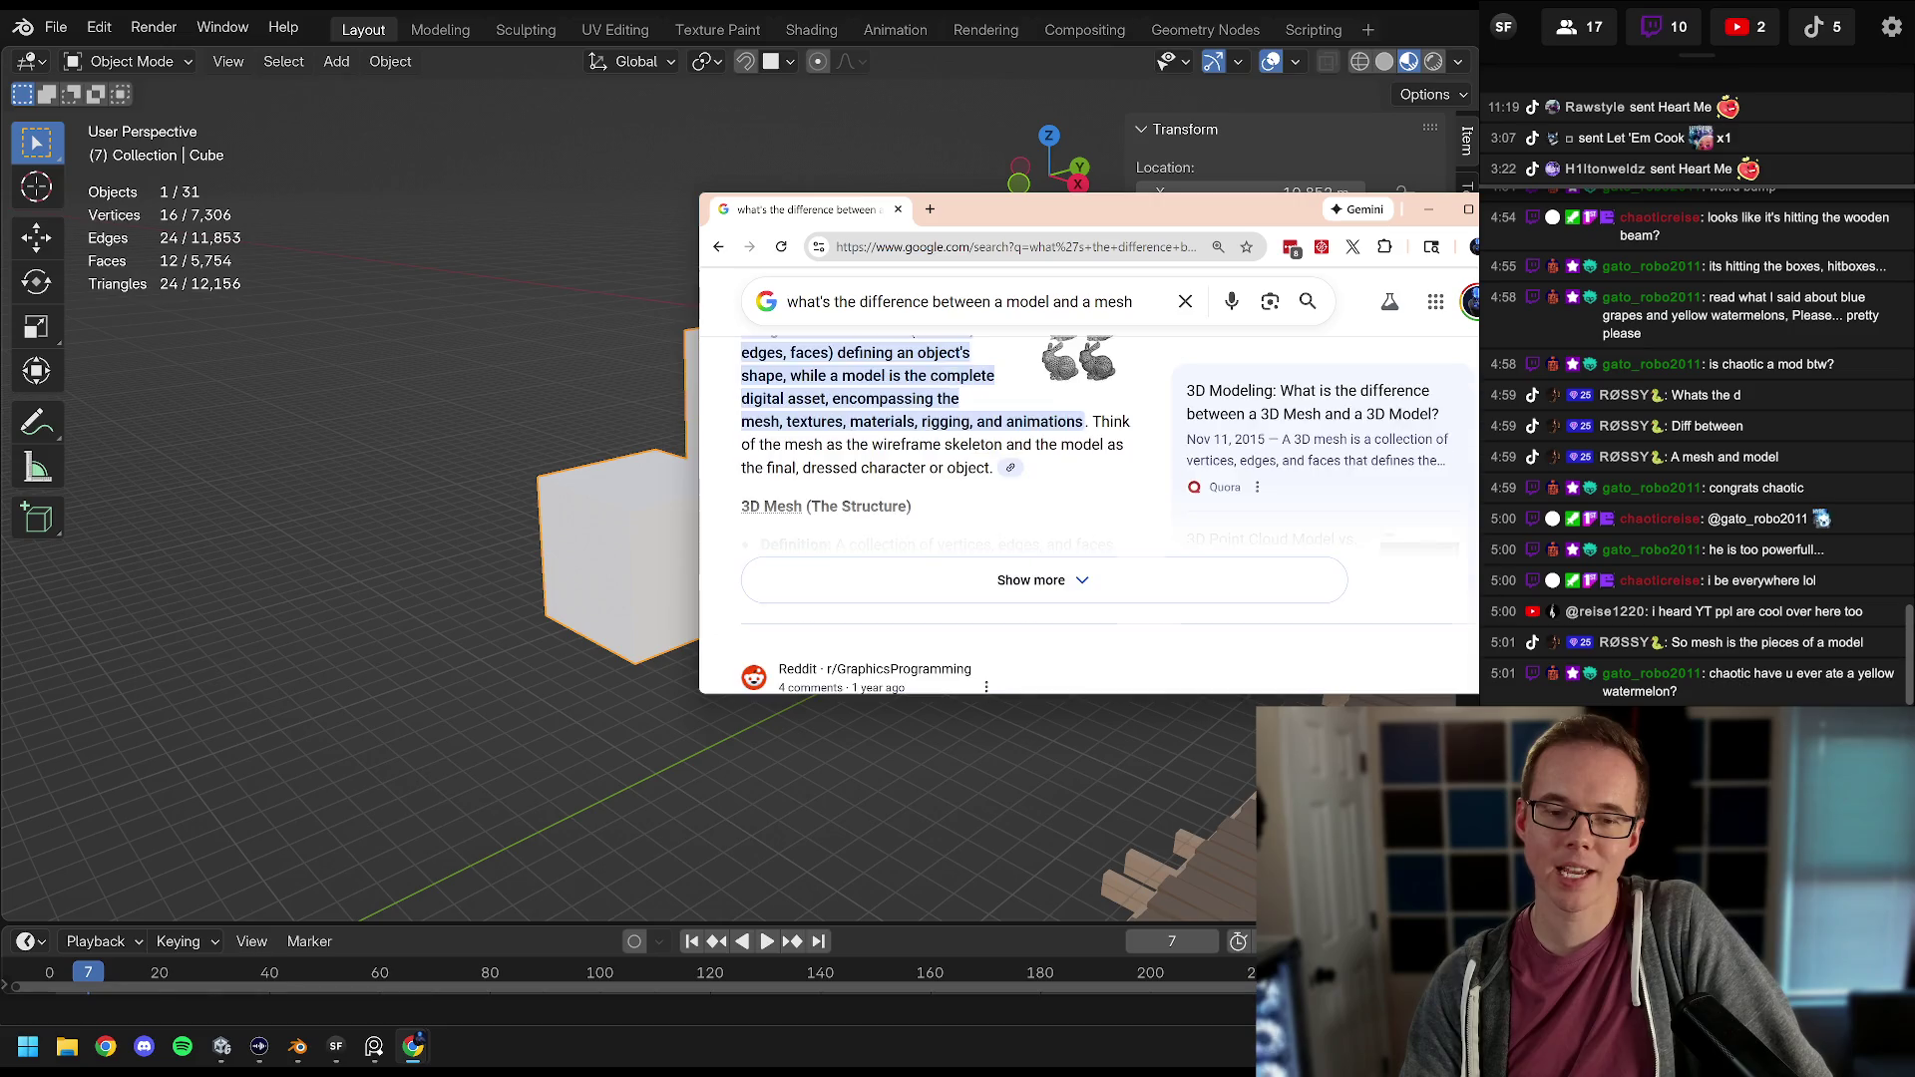
scroll(927, 465, "up", 2)
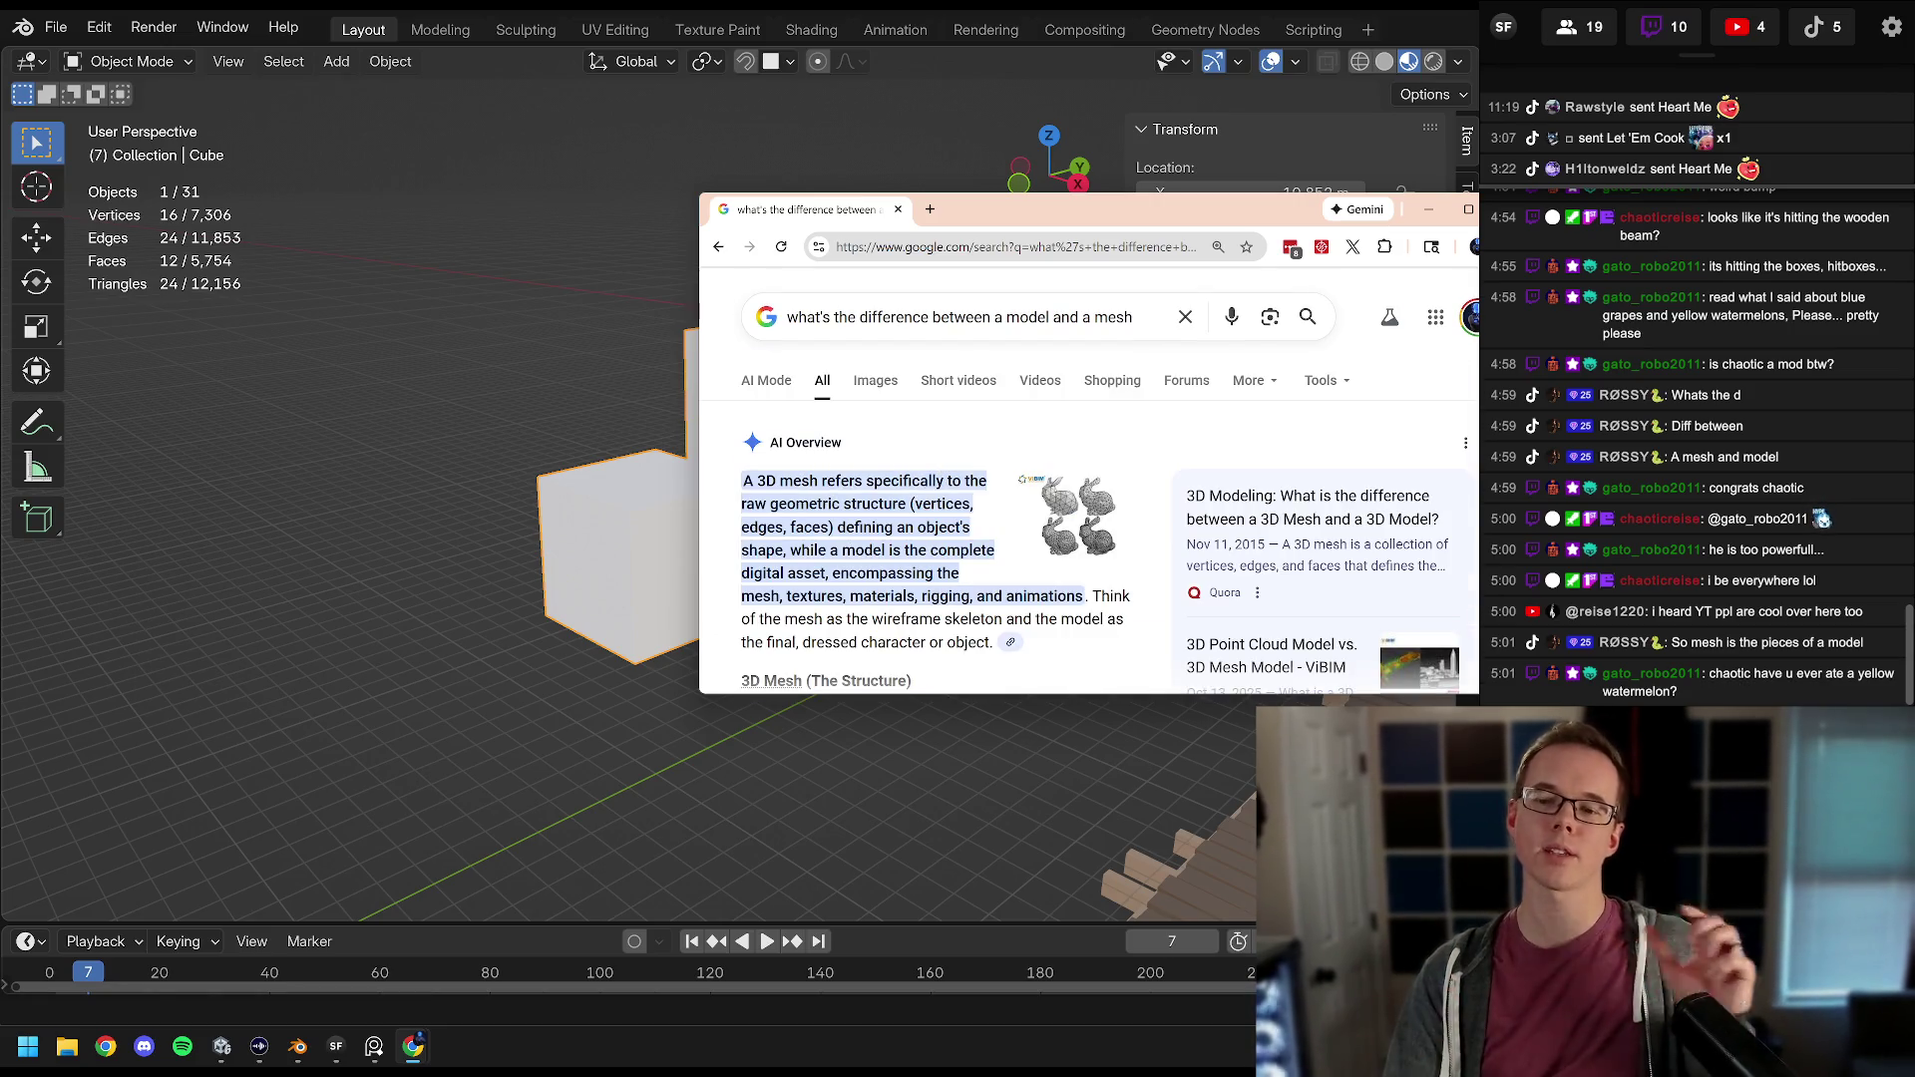
left_click_drag(1494, 219, 1265, 219)
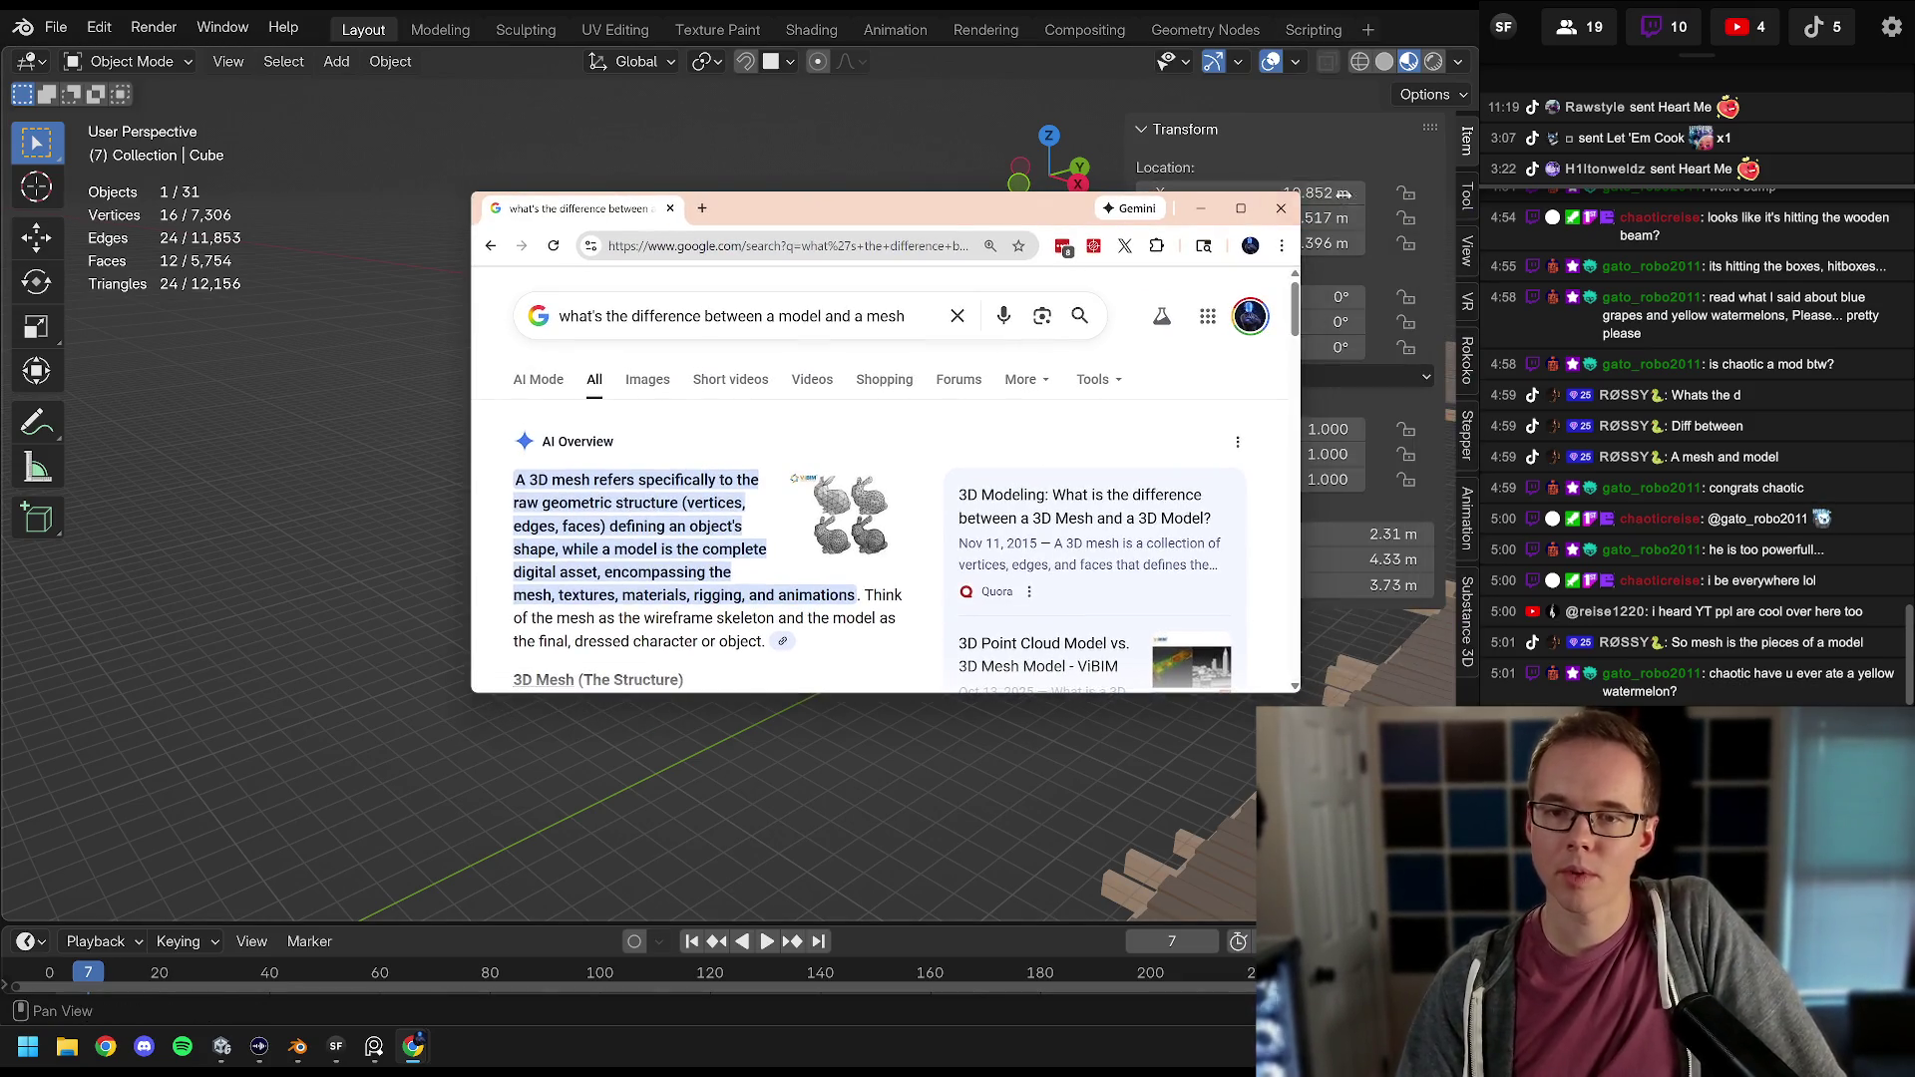
left_click(1269, 214)
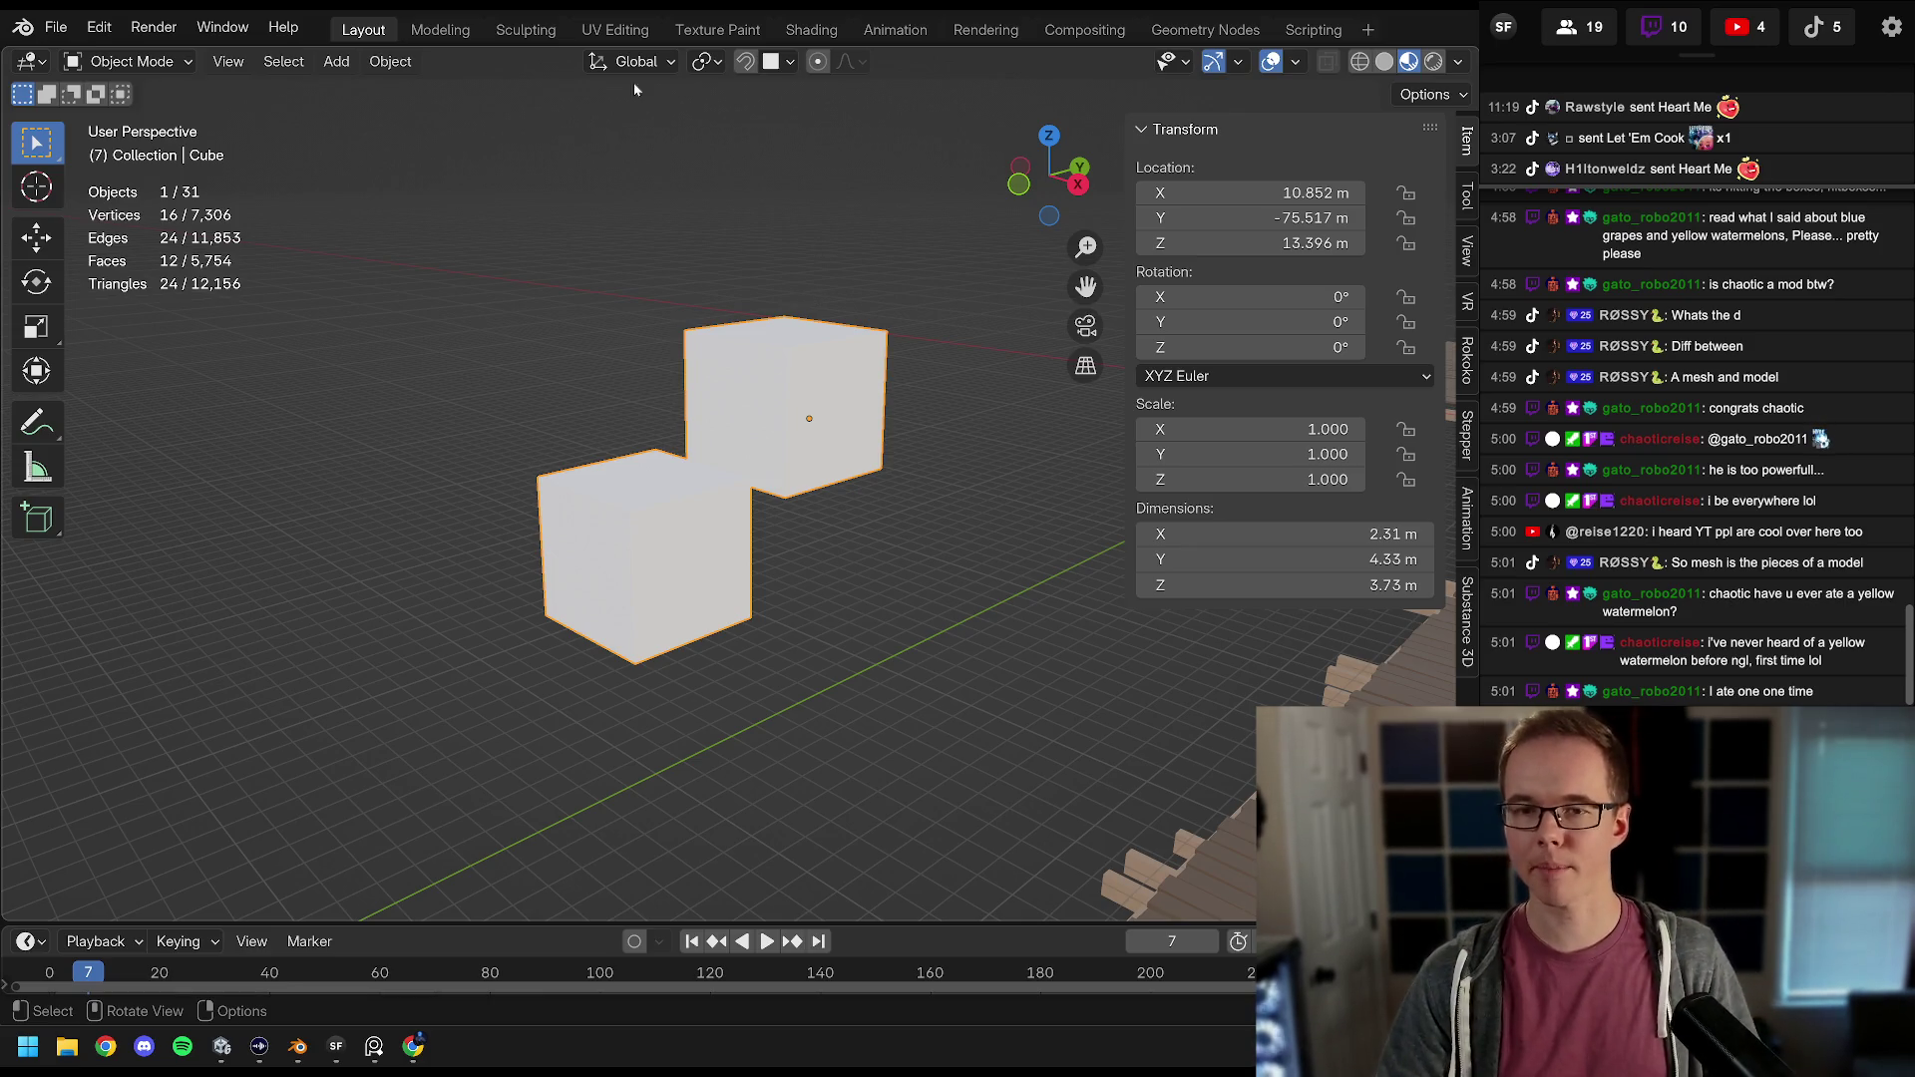
Step: Delete the small stray cube from the Blender dock scene
scroll(960, 475, "down", 10)
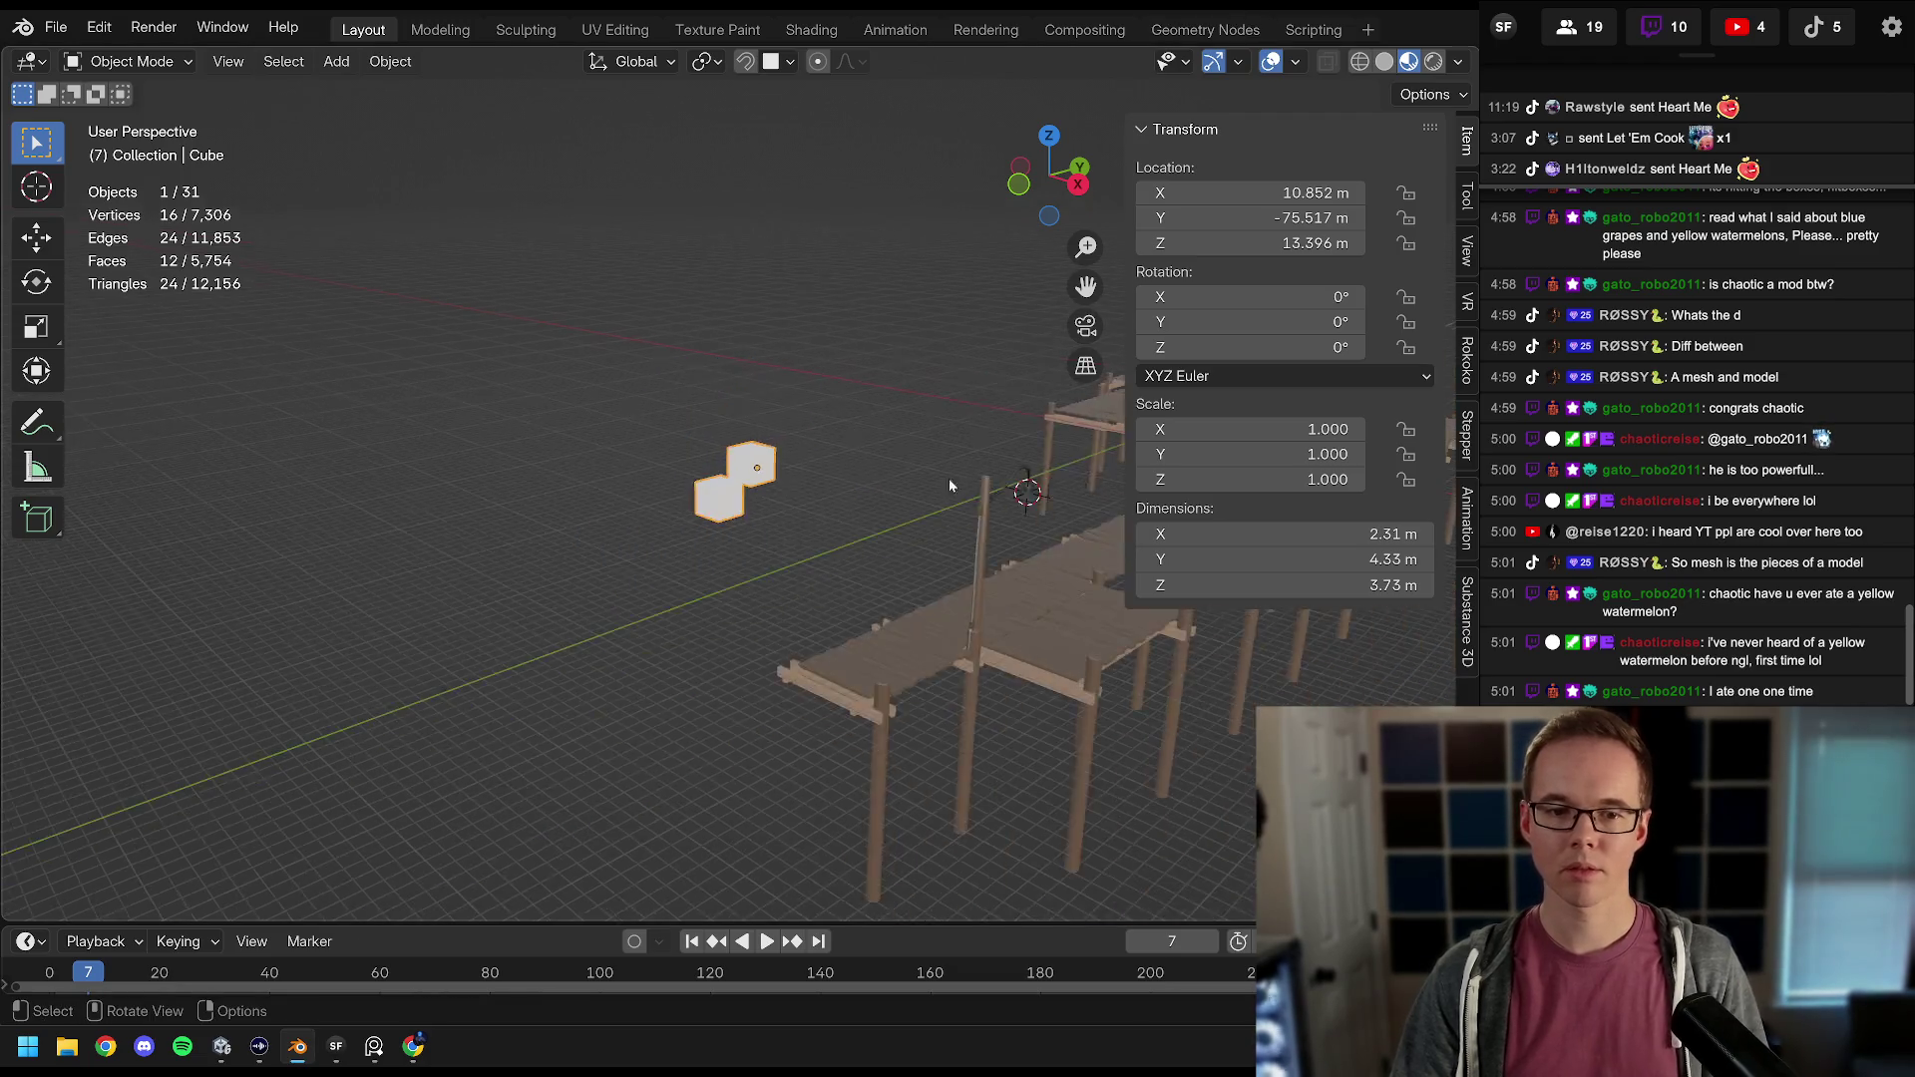
key("a")
left_click(658, 454)
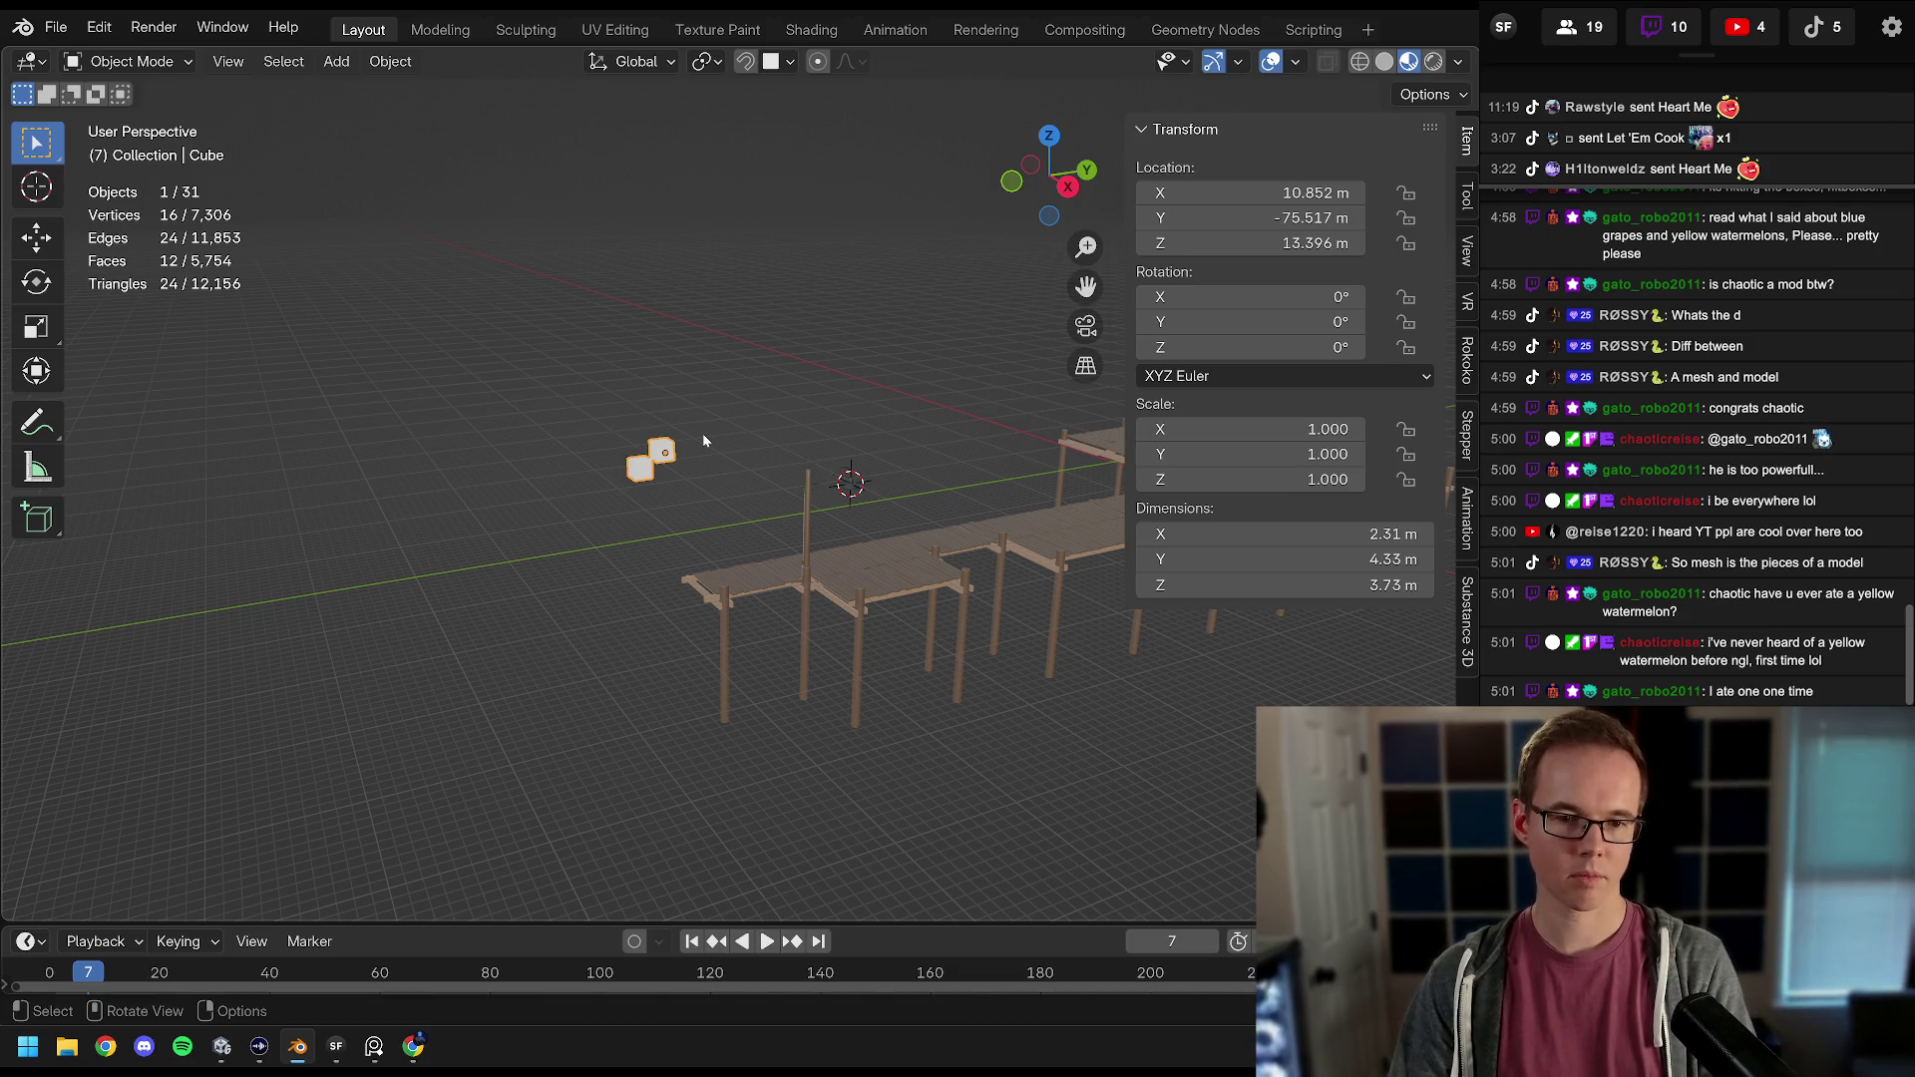
key("Delete")
Step: Save Dock.blend and return to the Unity editor's dock scene
scroll(774, 475, "up", 4)
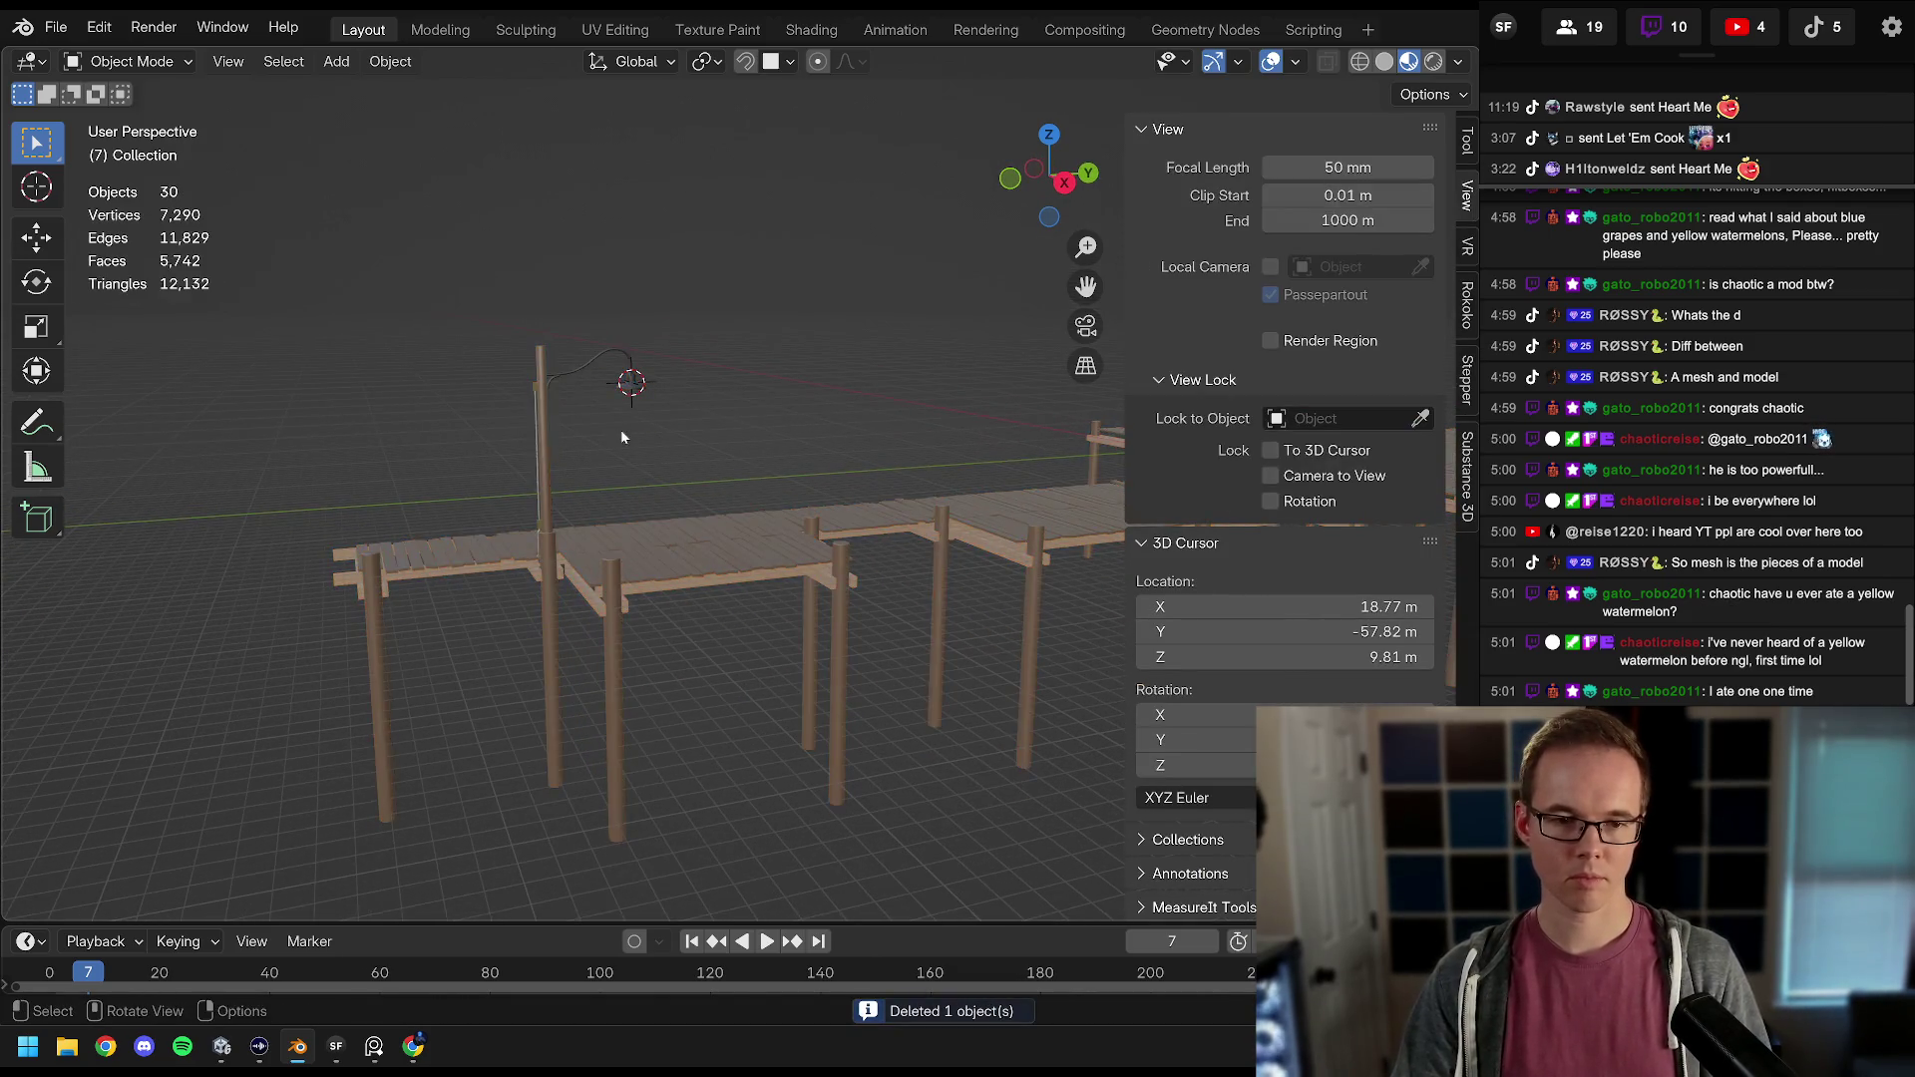
left_click_drag(621, 429, 696, 403)
key("ctrl+s")
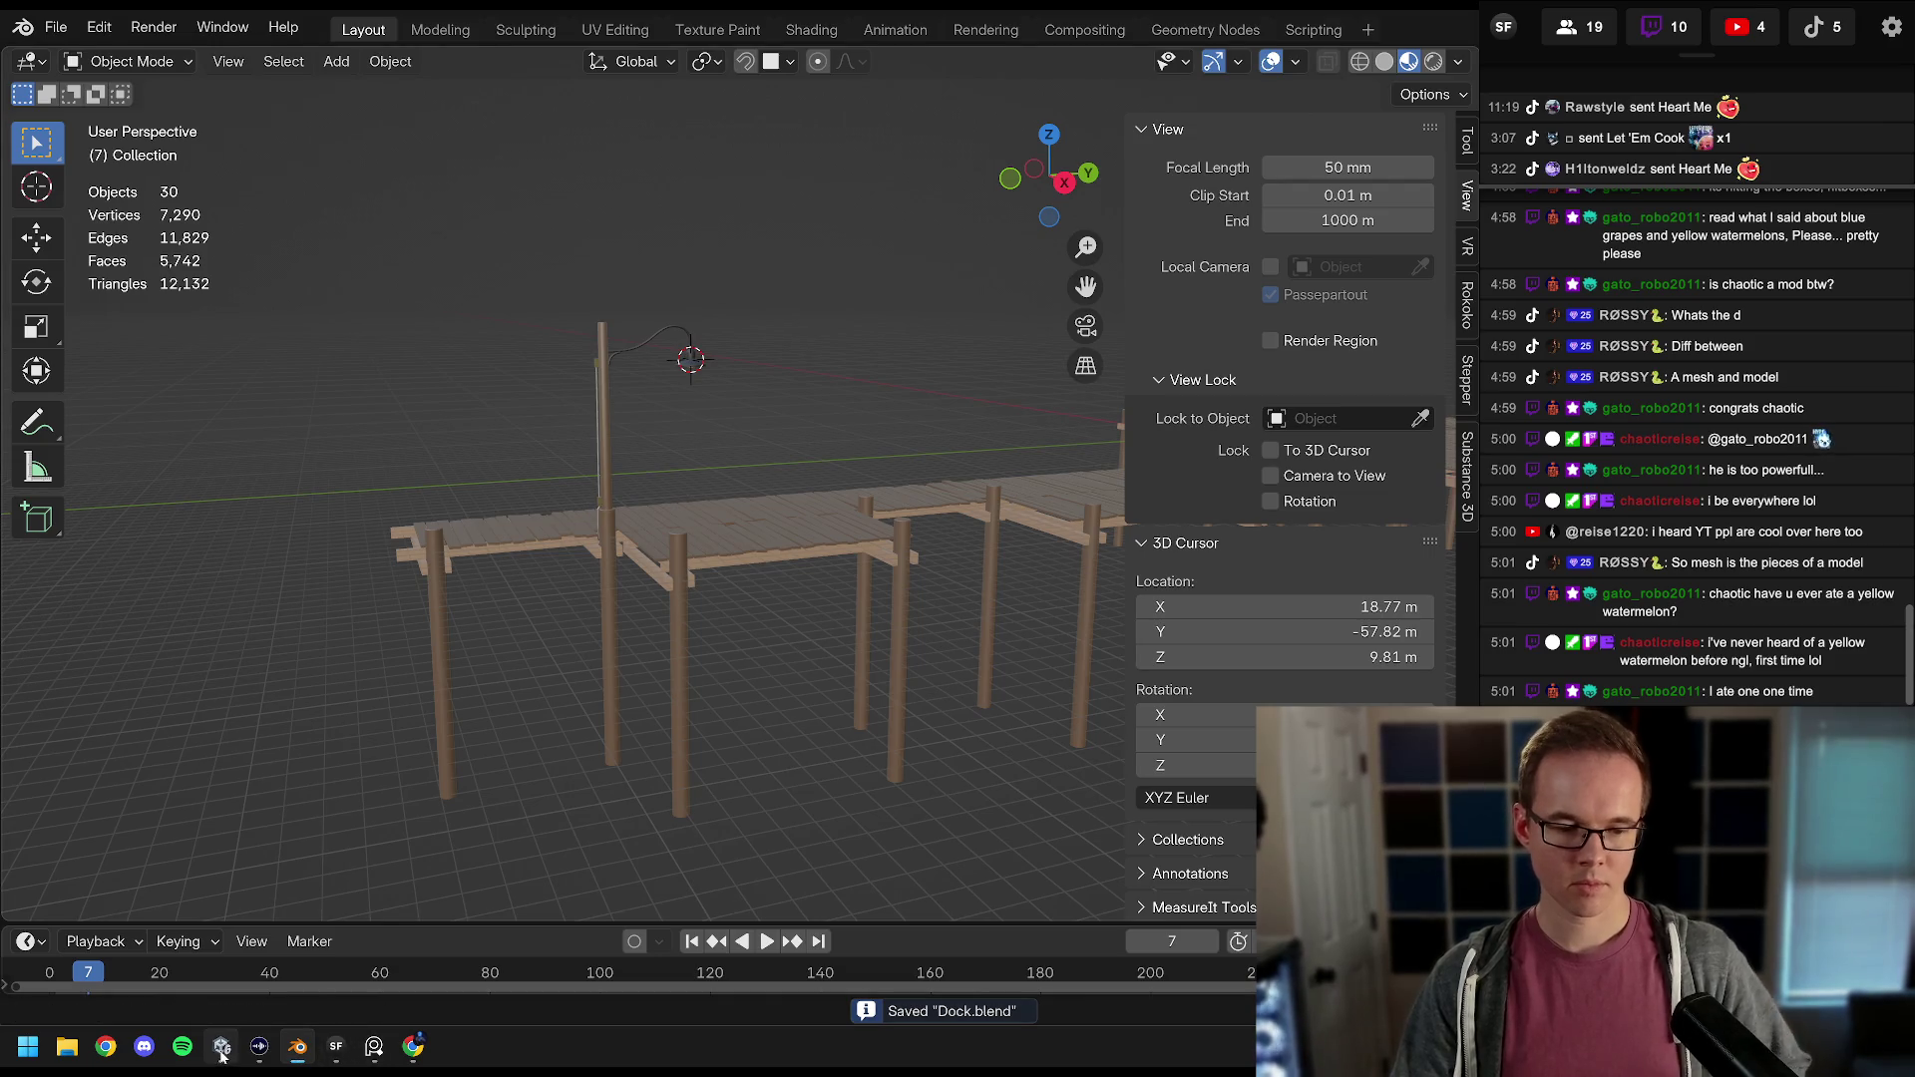
left_click(221, 1047)
mouse_move(718, 386)
left_mouse_down()
mouse_move(705, 419)
mouse_move(559, 419)
mouse_move(645, 440)
mouse_move(632, 420)
mouse_move(508, 431)
left_mouse_up()
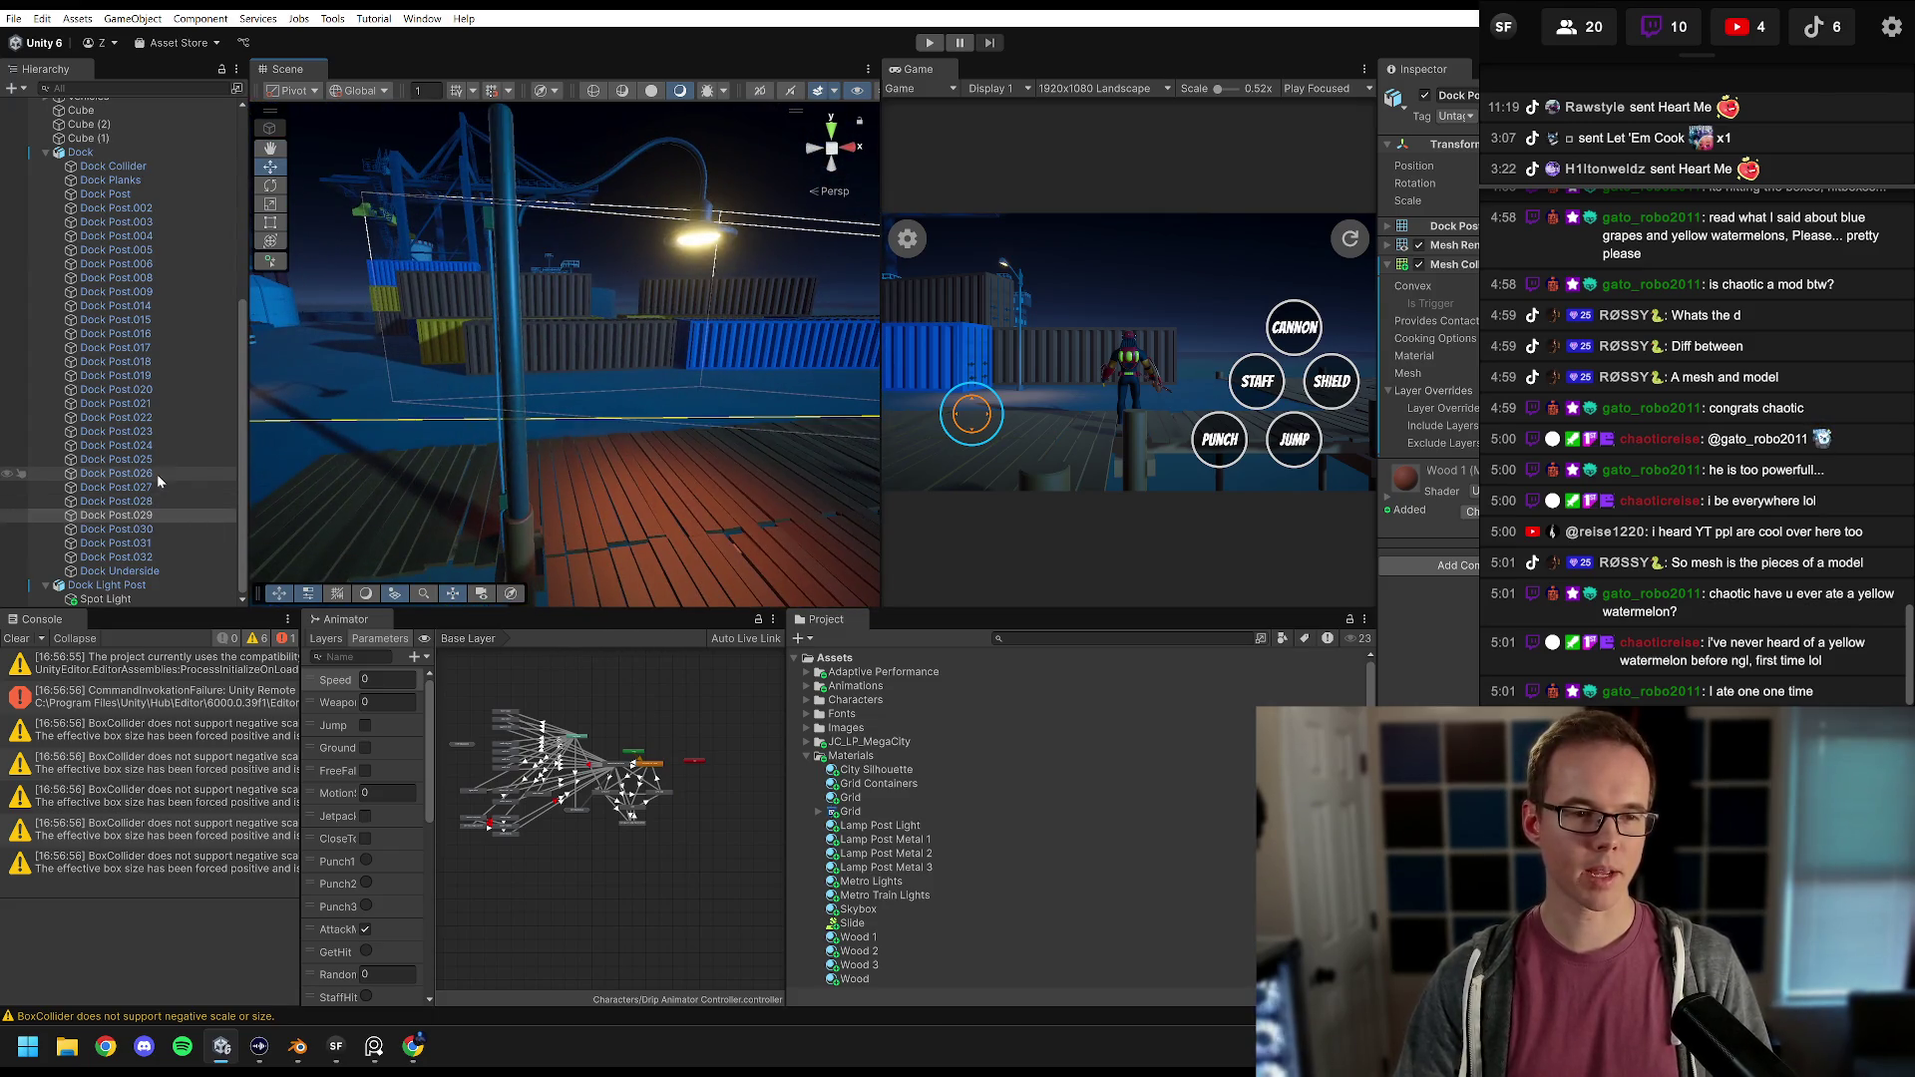
Step: Save Dock Light Post as a prefab in the Assets/Prefabs folder
left_click(107, 584)
mouse_move(669, 424)
left_mouse_down()
mouse_move(676, 408)
mouse_move(377, 524)
left_mouse_up()
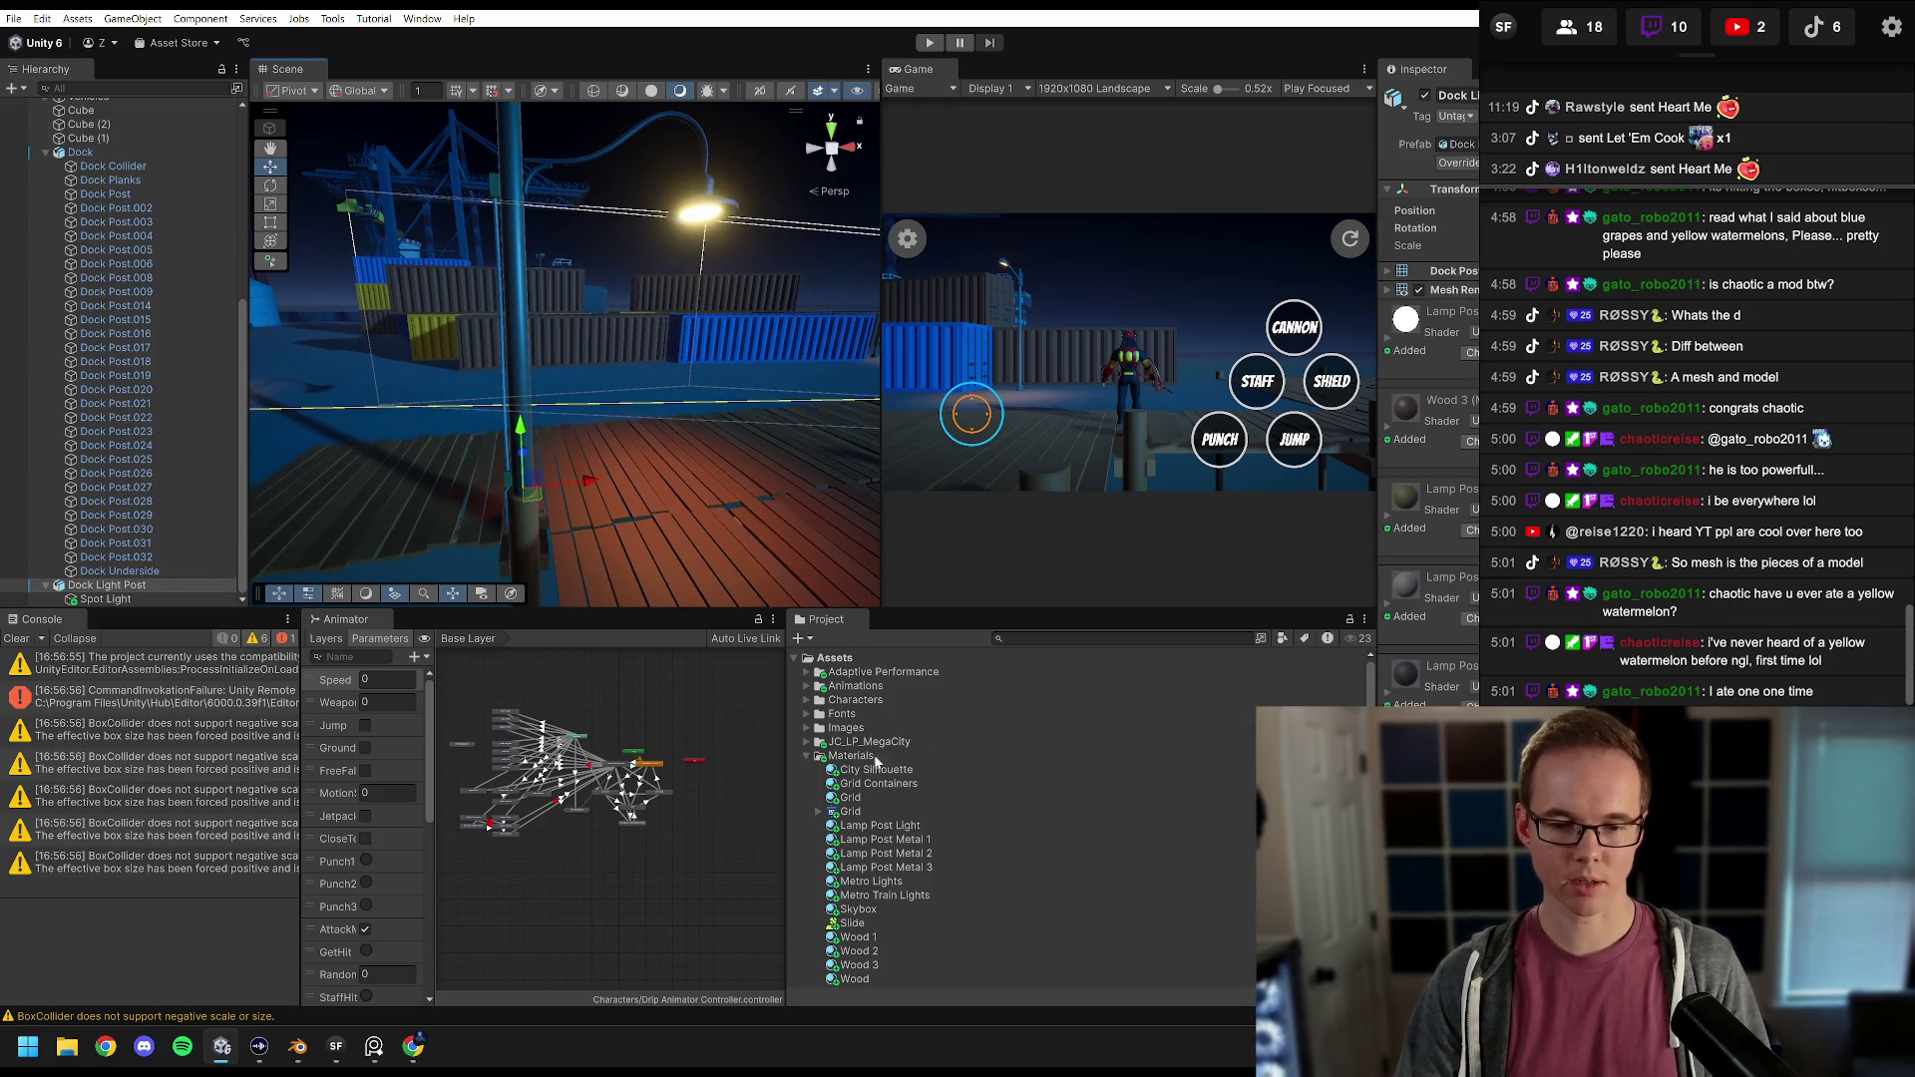
left_click(807, 758)
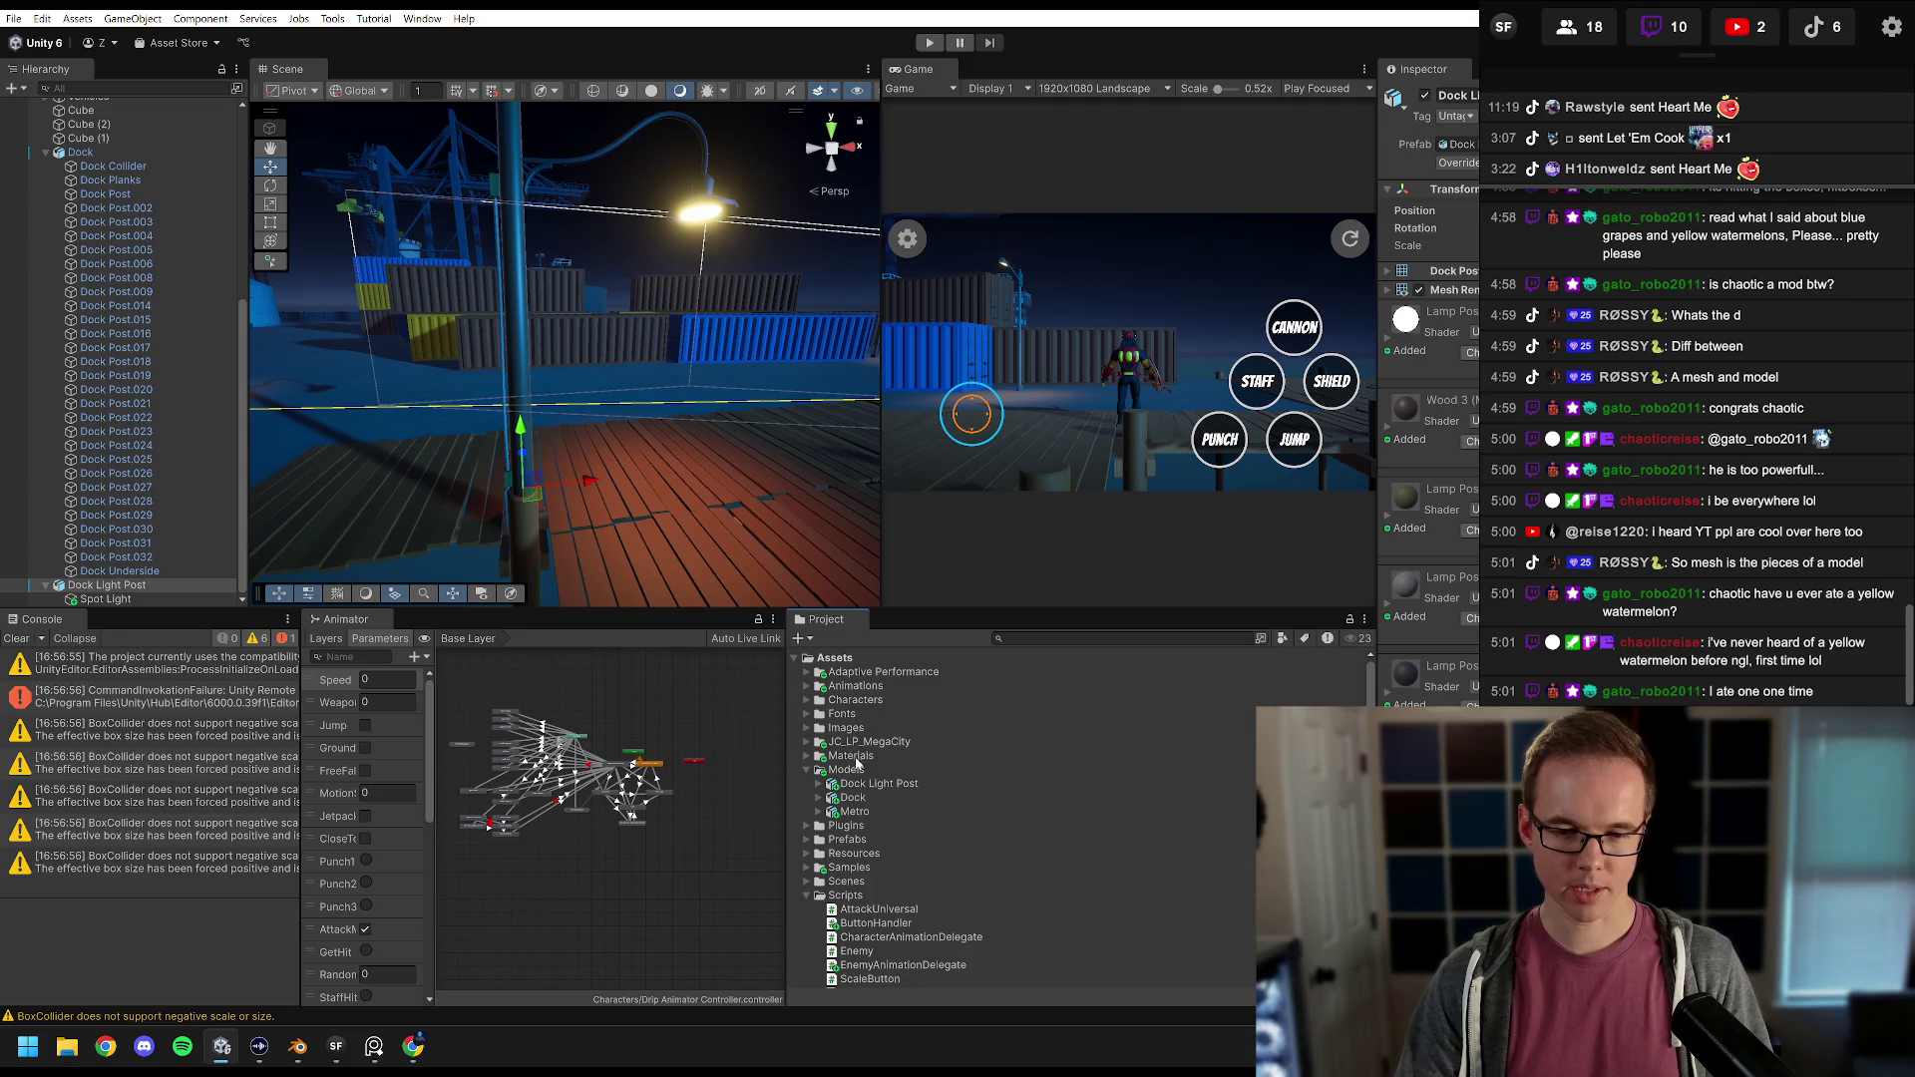
left_click(807, 771)
left_click(808, 799)
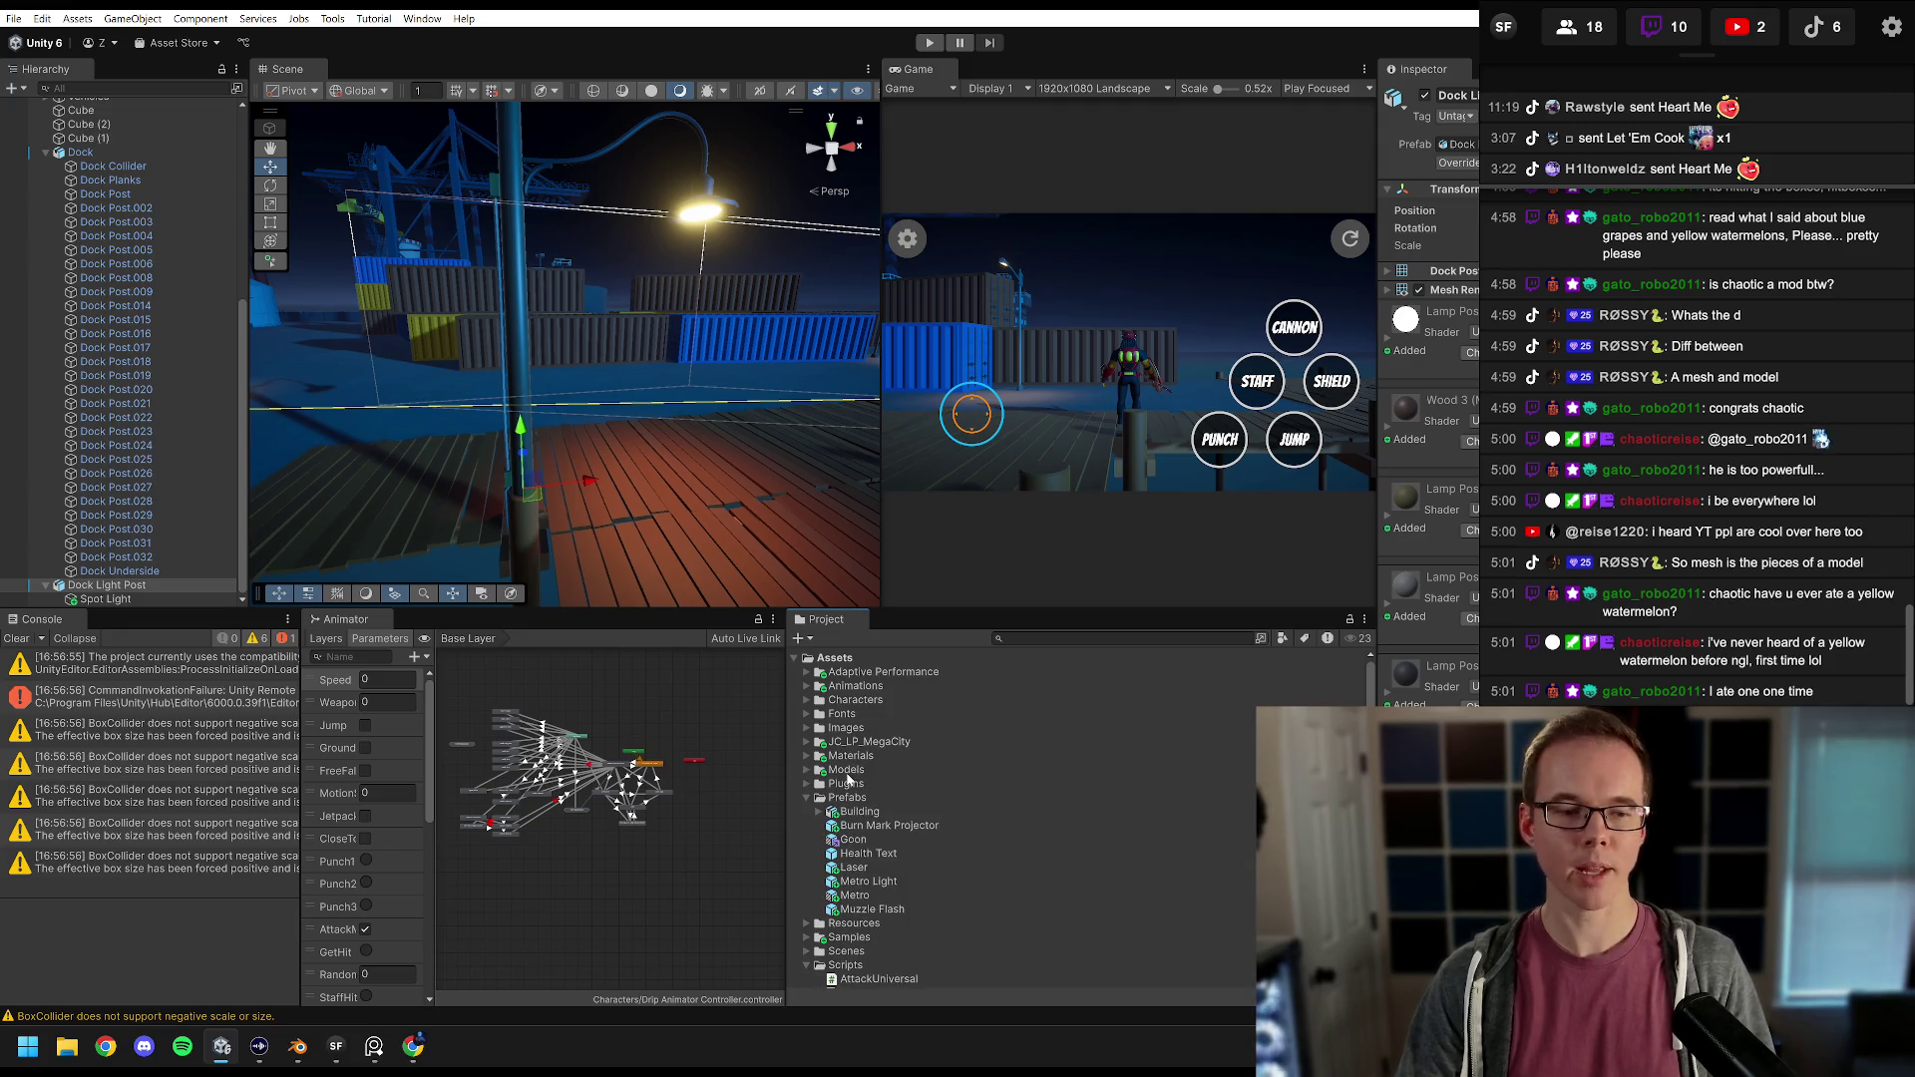
left_click_drag(846, 813, 859, 799)
Step: Duplicate the lamp post and move the copy further along the dock
scroll(642, 459, "down", 5)
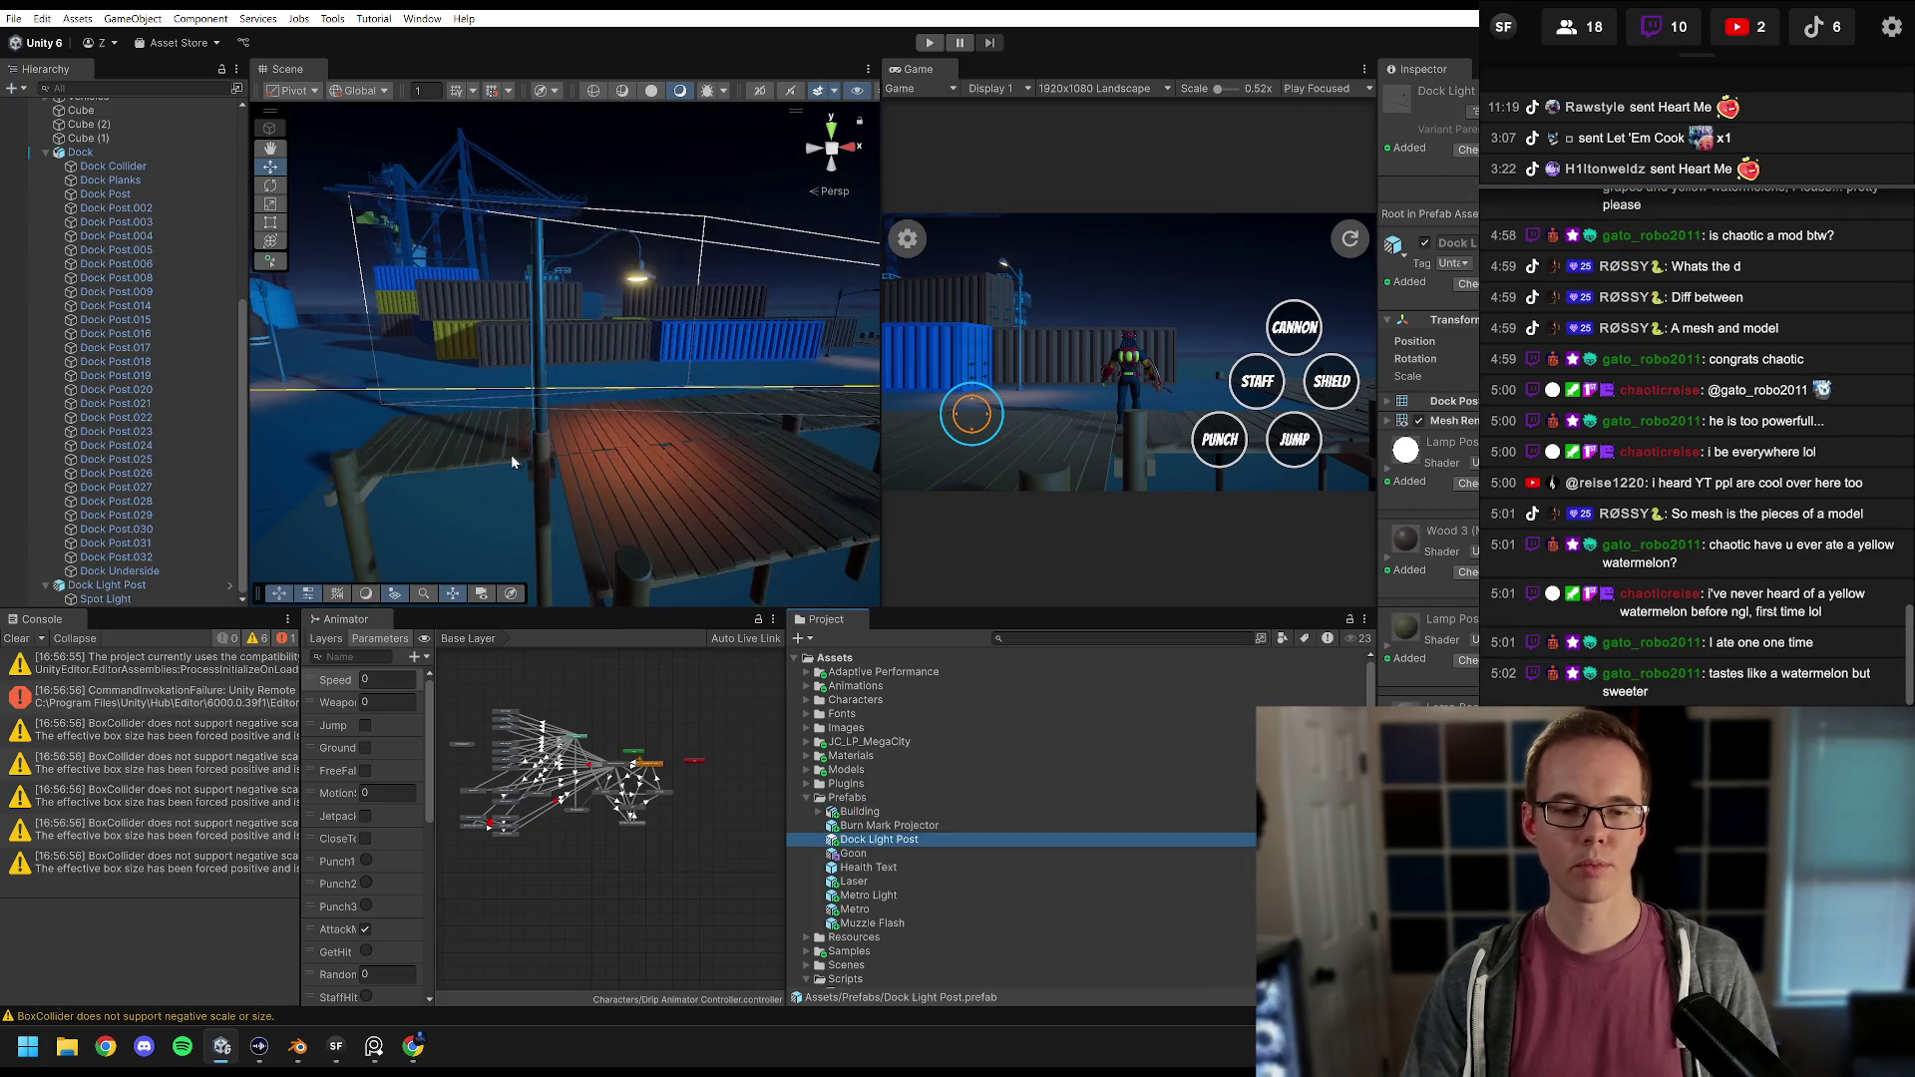
left_click(107, 585)
key("ctrl+d")
mouse_move(534, 451)
left_mouse_down()
mouse_move(780, 436)
mouse_move(439, 424)
mouse_move(548, 489)
mouse_move(621, 480)
mouse_move(559, 469)
left_mouse_up()
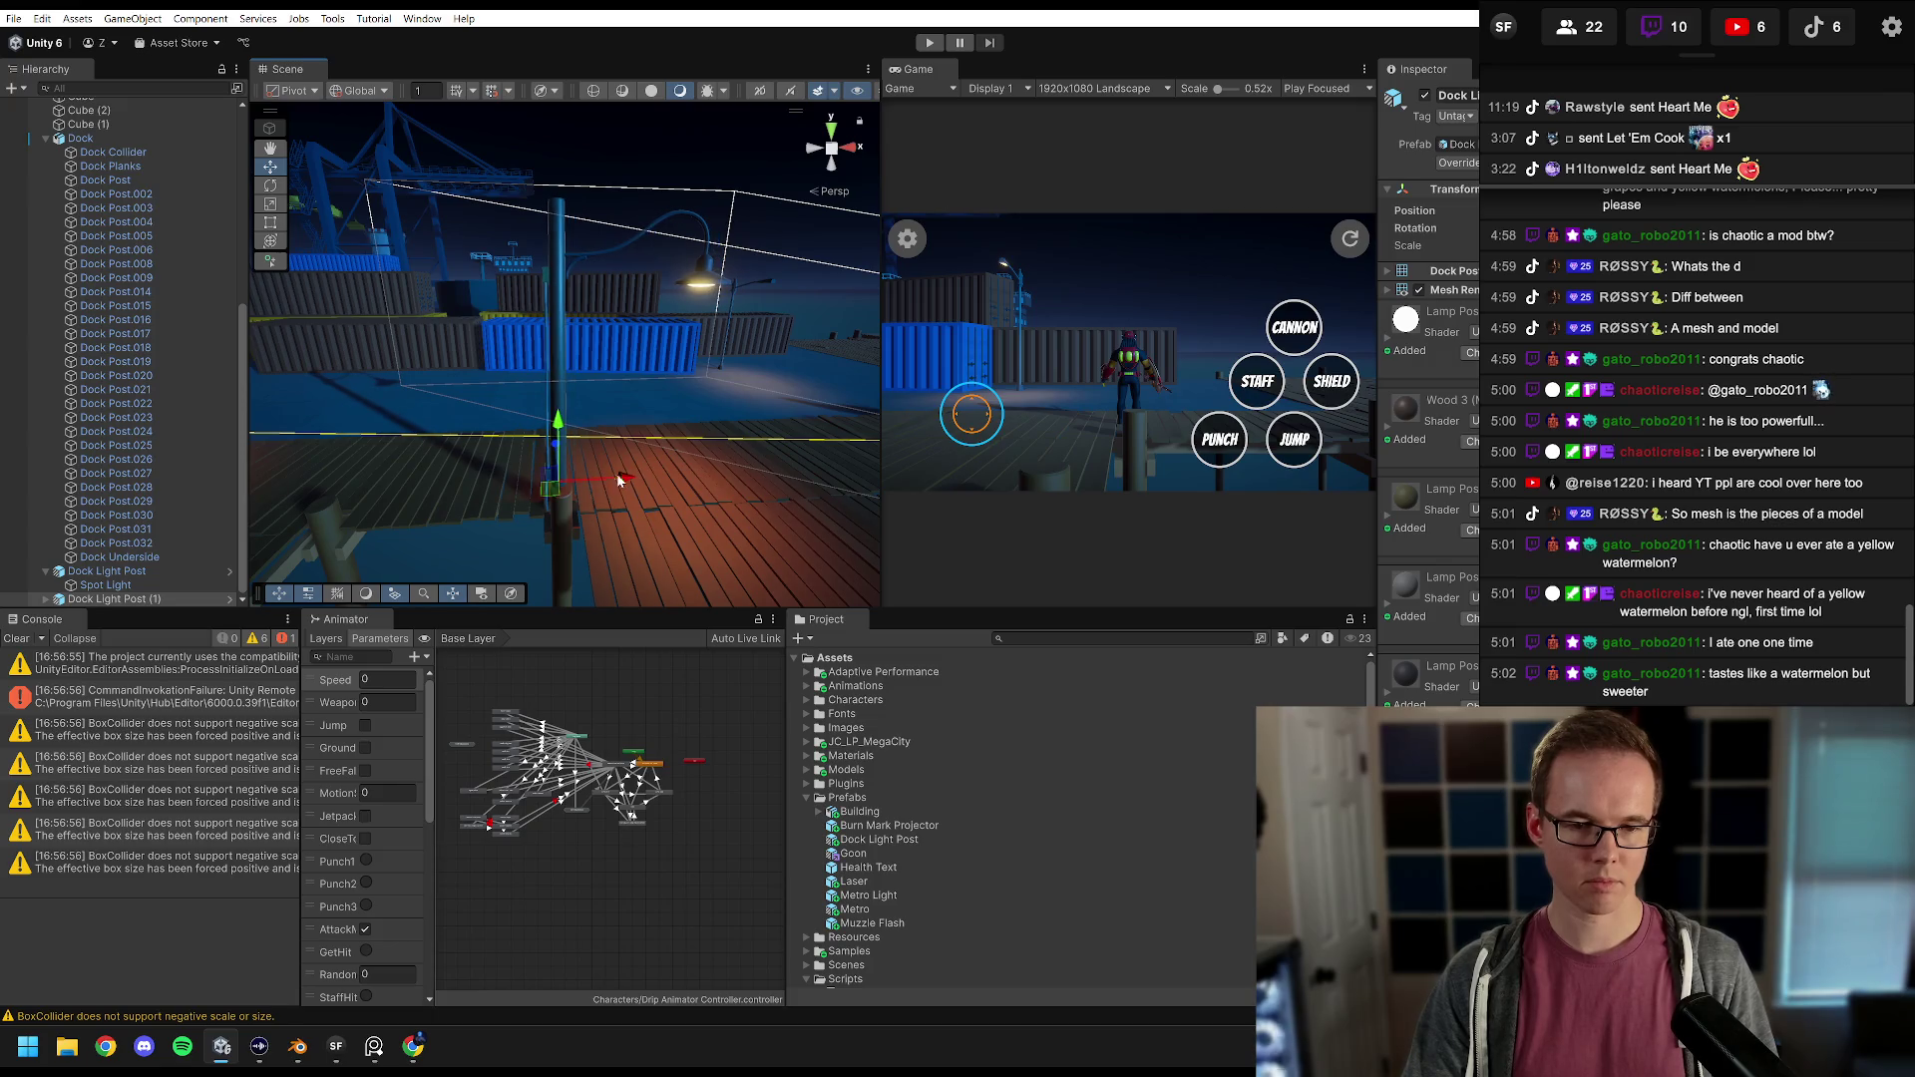
Step: Select Dock Light Post (1) and frame it in the Scene view along the dock
left_click(132, 599)
double_click(131, 600)
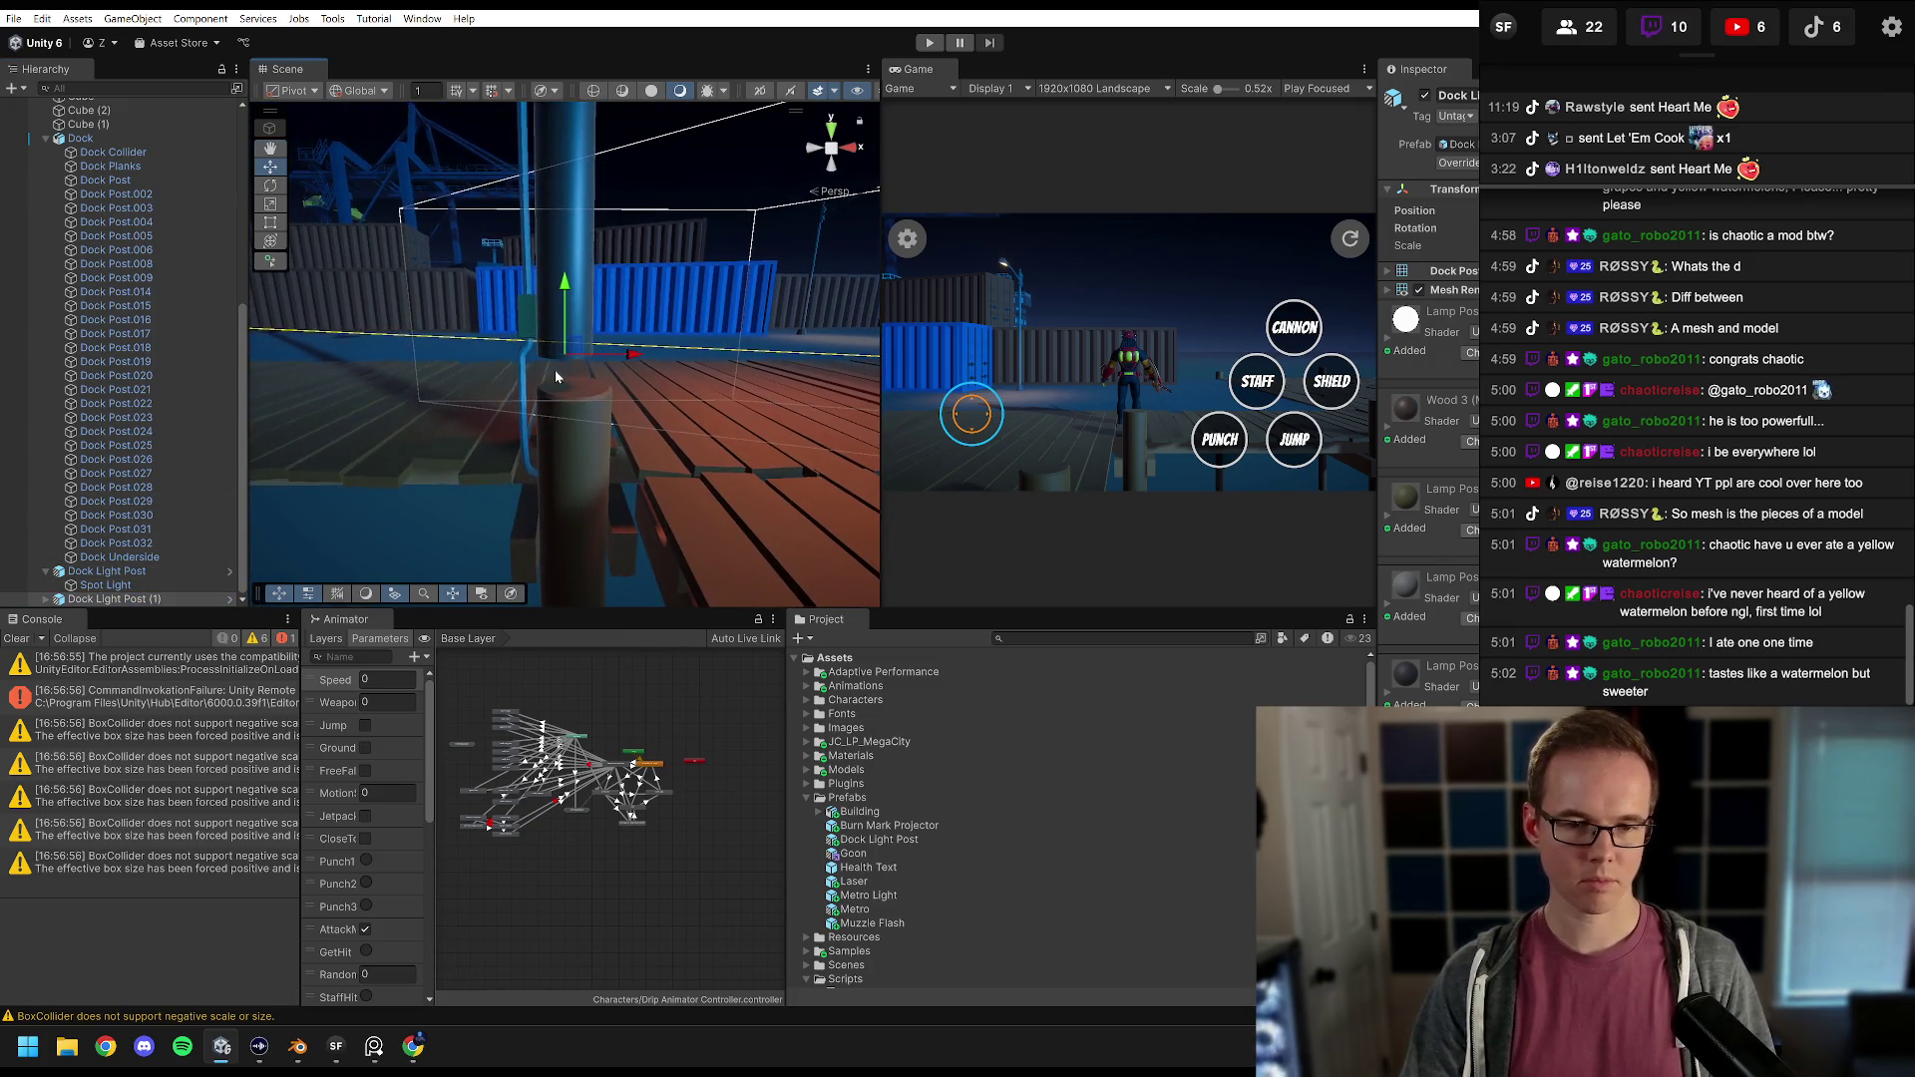
mouse_move(536, 400)
left_mouse_down()
mouse_move(1312, 409)
mouse_move(641, 372)
mouse_move(547, 393)
mouse_move(555, 363)
mouse_move(662, 331)
left_mouse_up()
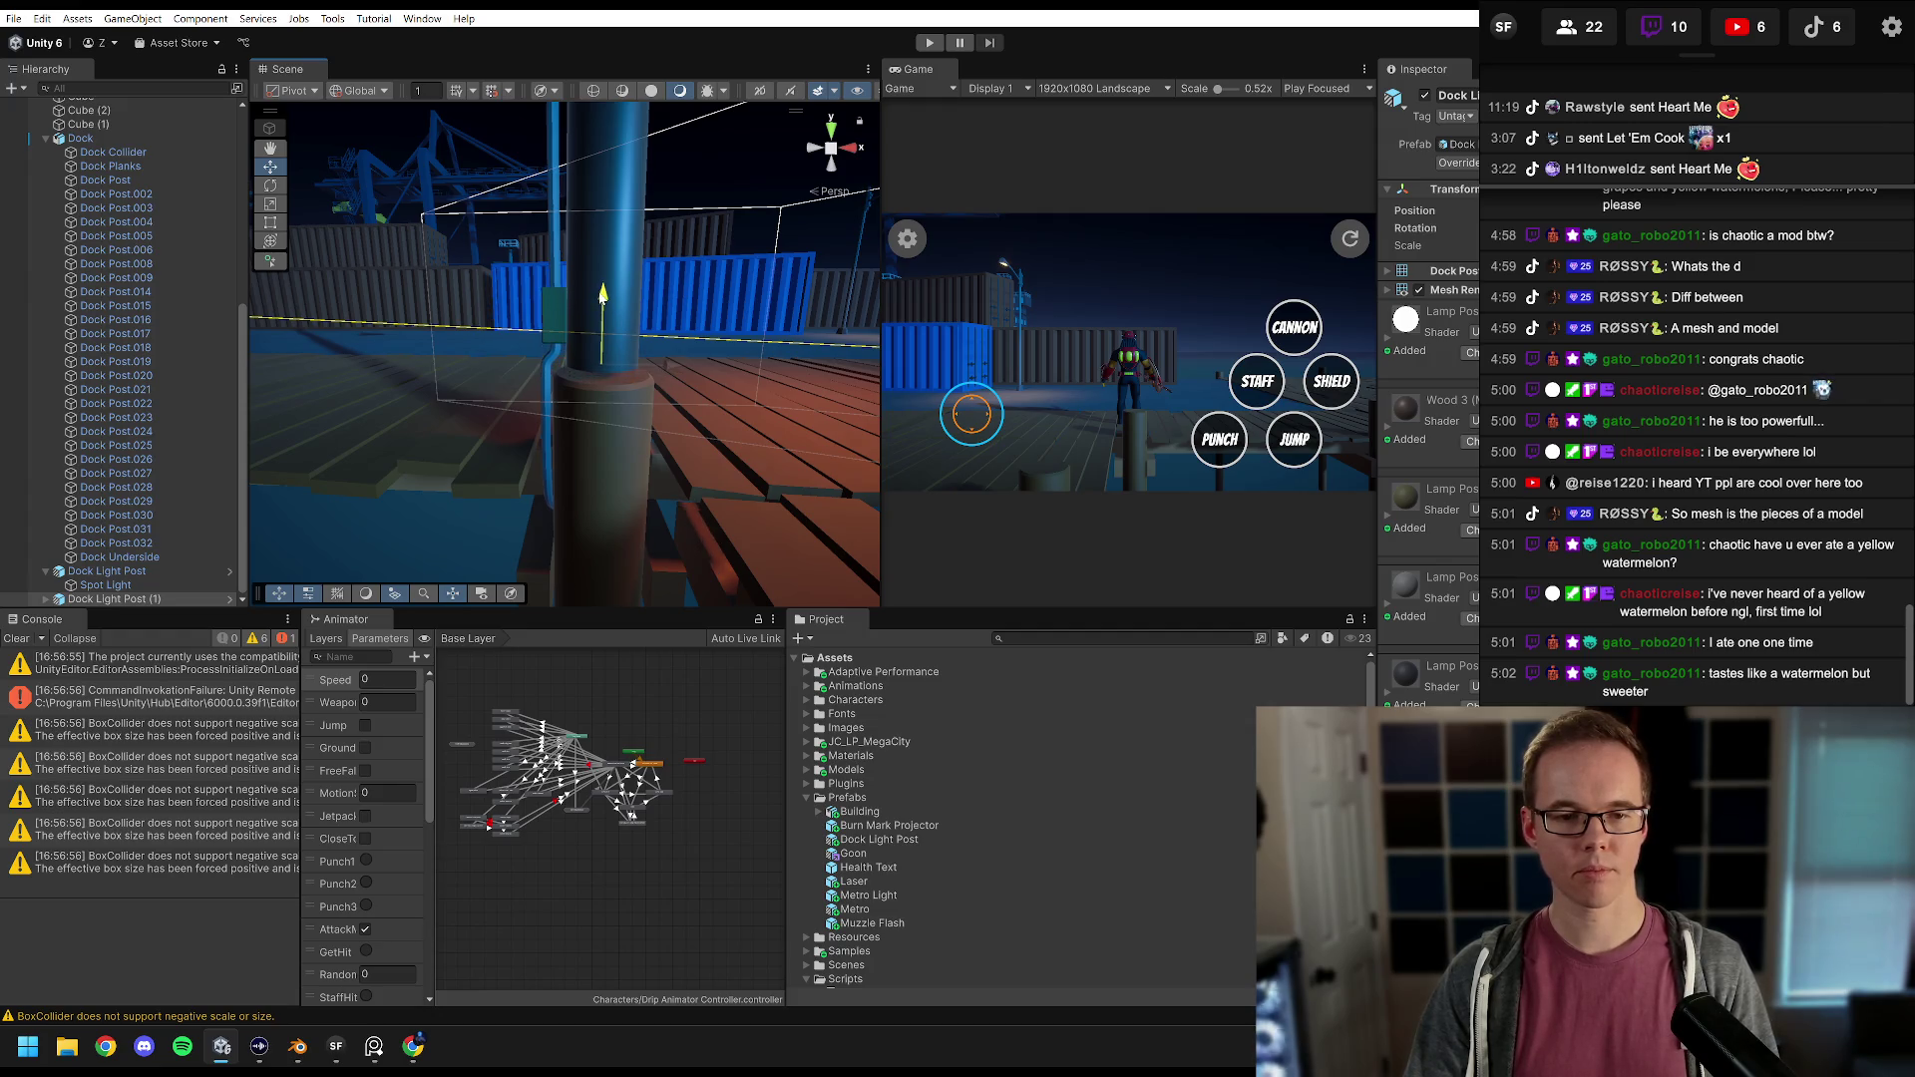
mouse_move(603, 302)
left_mouse_down()
mouse_move(1048, 396)
mouse_move(559, 399)
left_mouse_up()
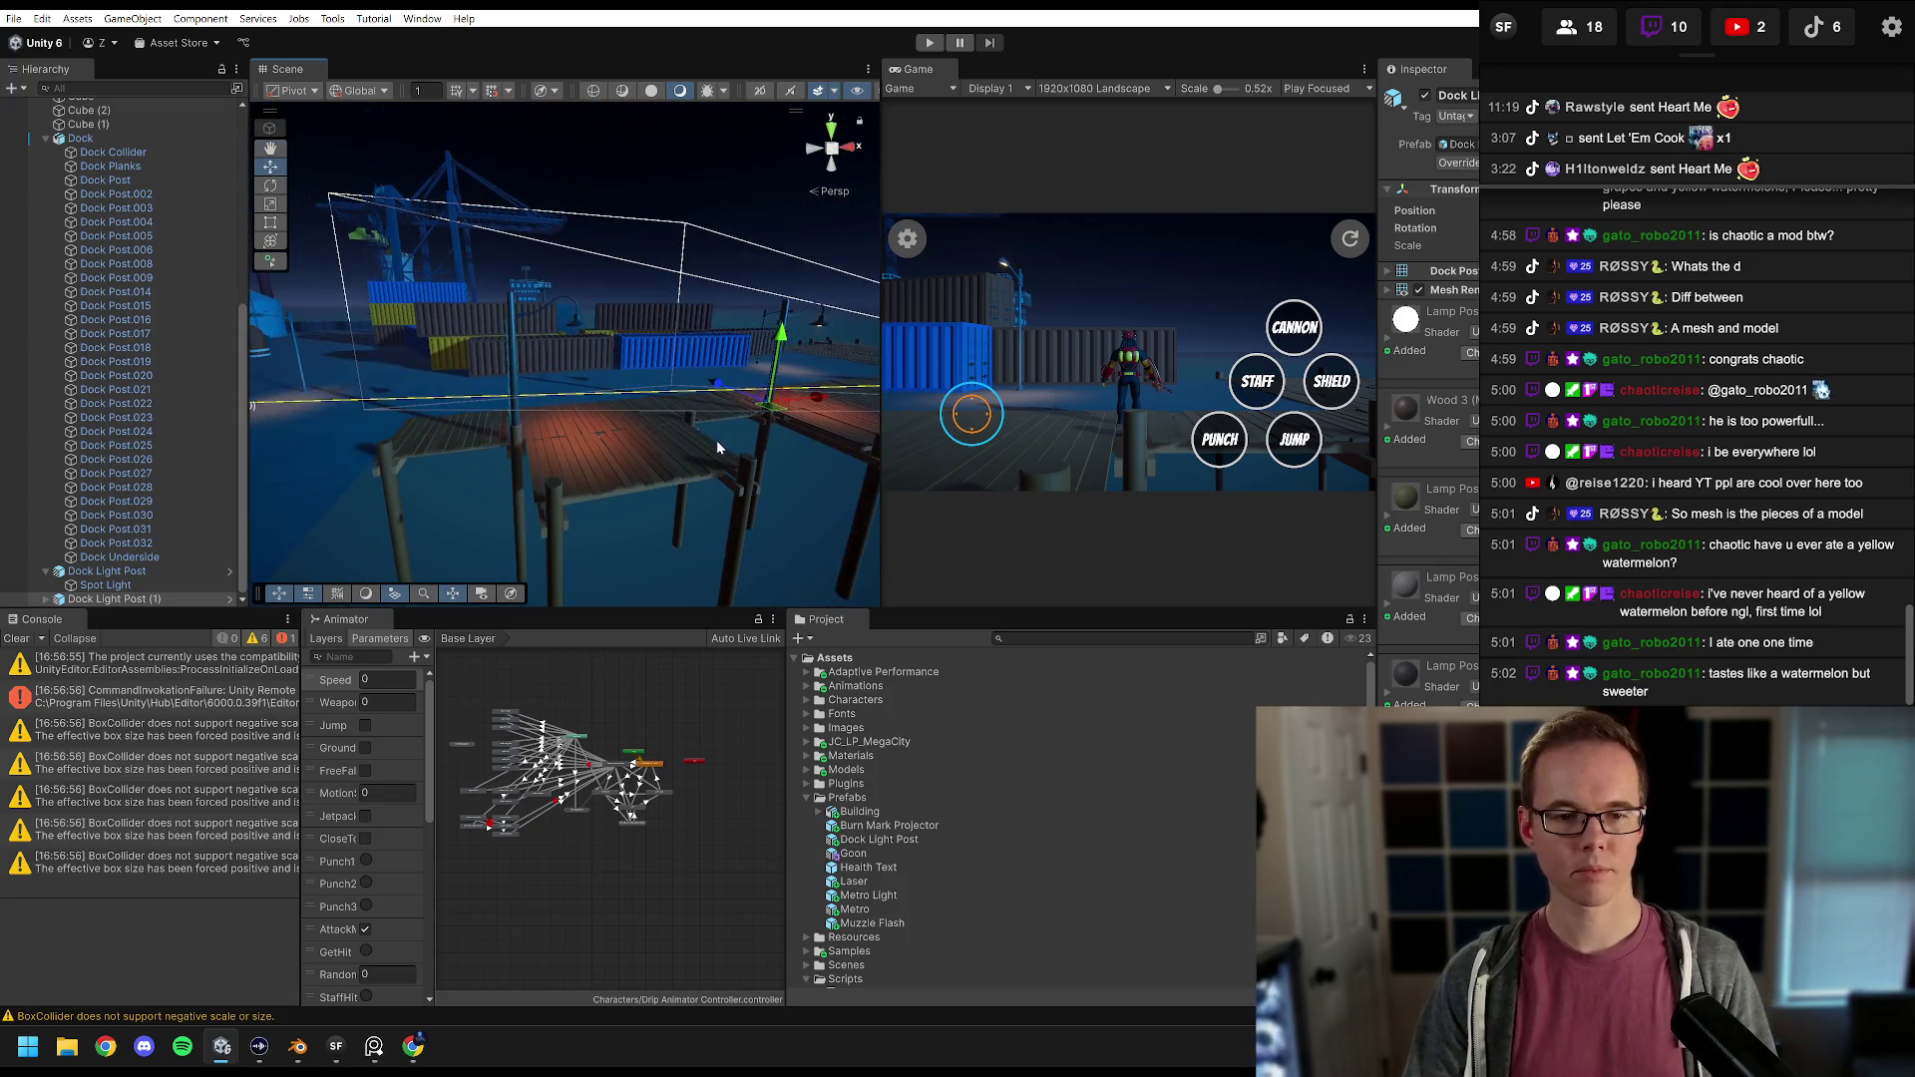
left_click_drag(718, 447, 334, 443)
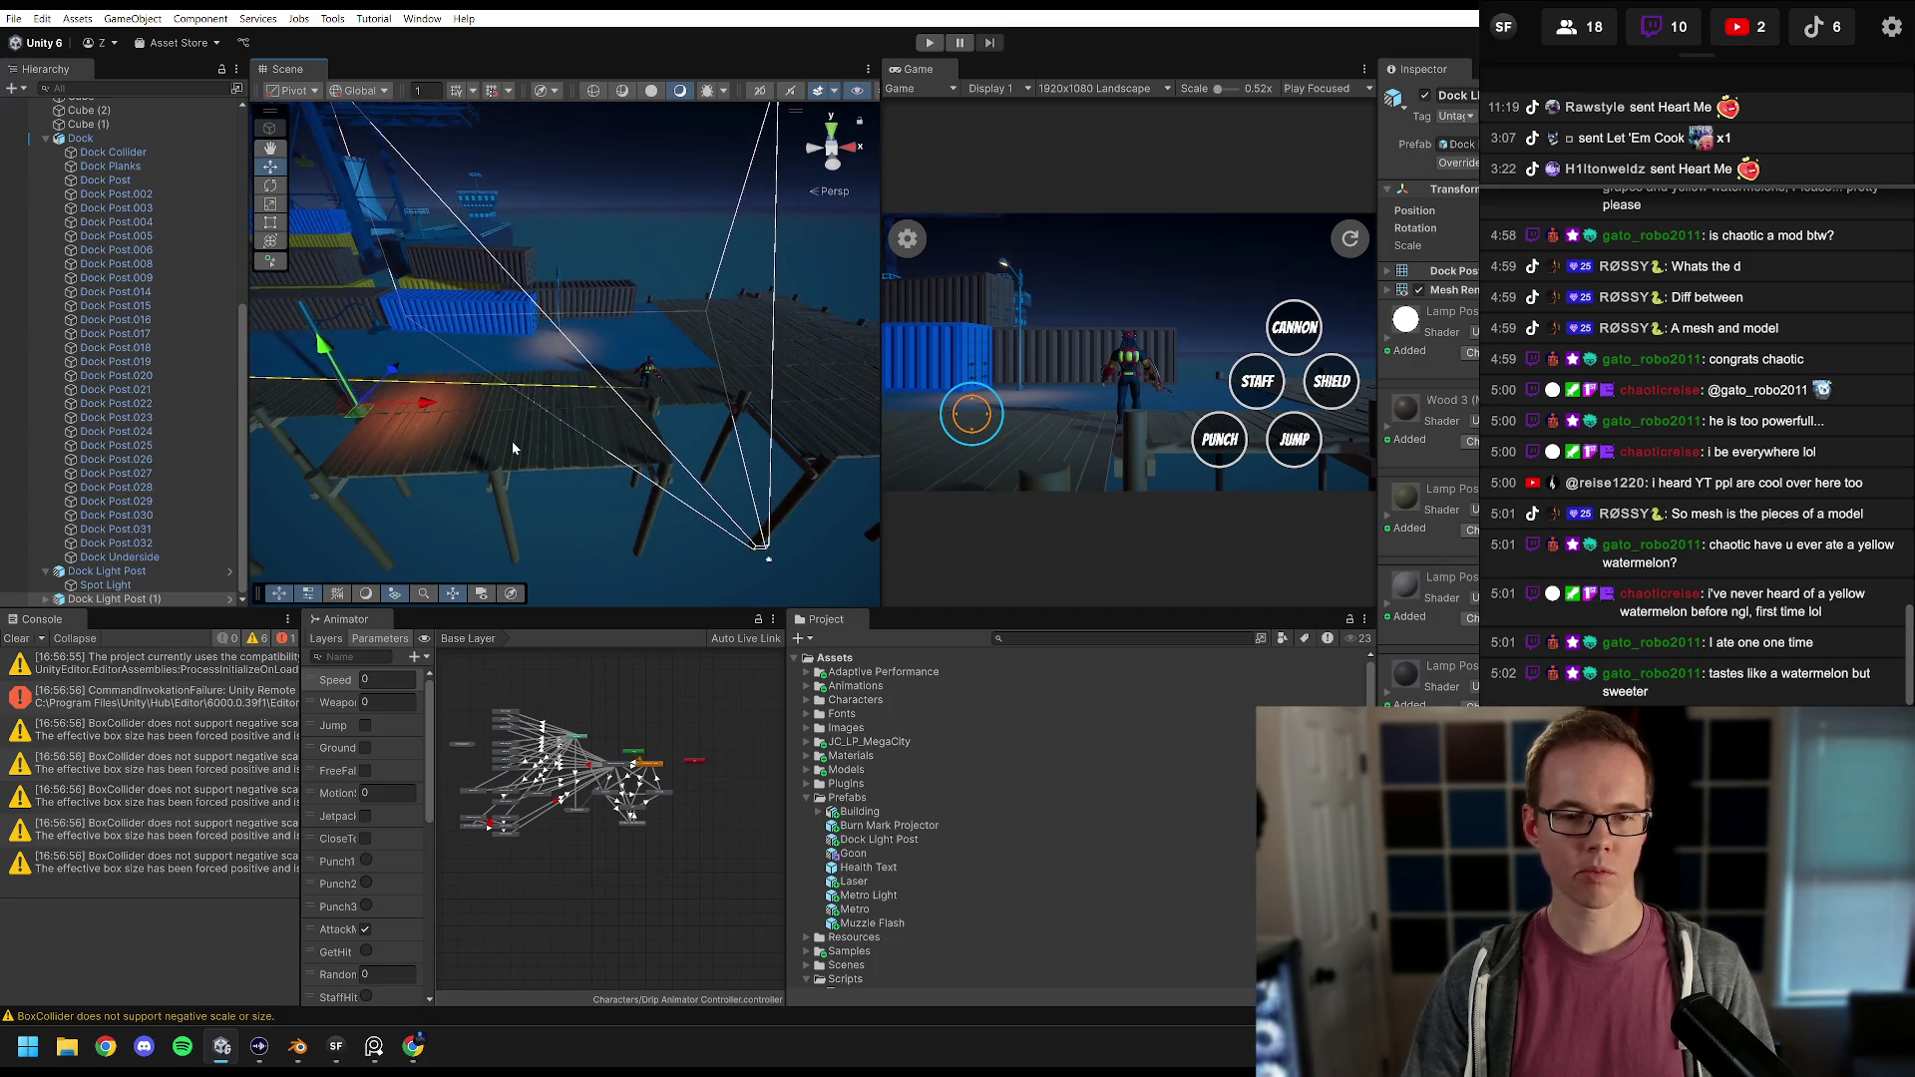
mouse_move(514, 448)
left_mouse_down()
mouse_move(598, 428)
mouse_move(496, 436)
mouse_move(829, 415)
mouse_move(312, 444)
mouse_move(632, 428)
mouse_move(432, 437)
left_mouse_up()
key("f")
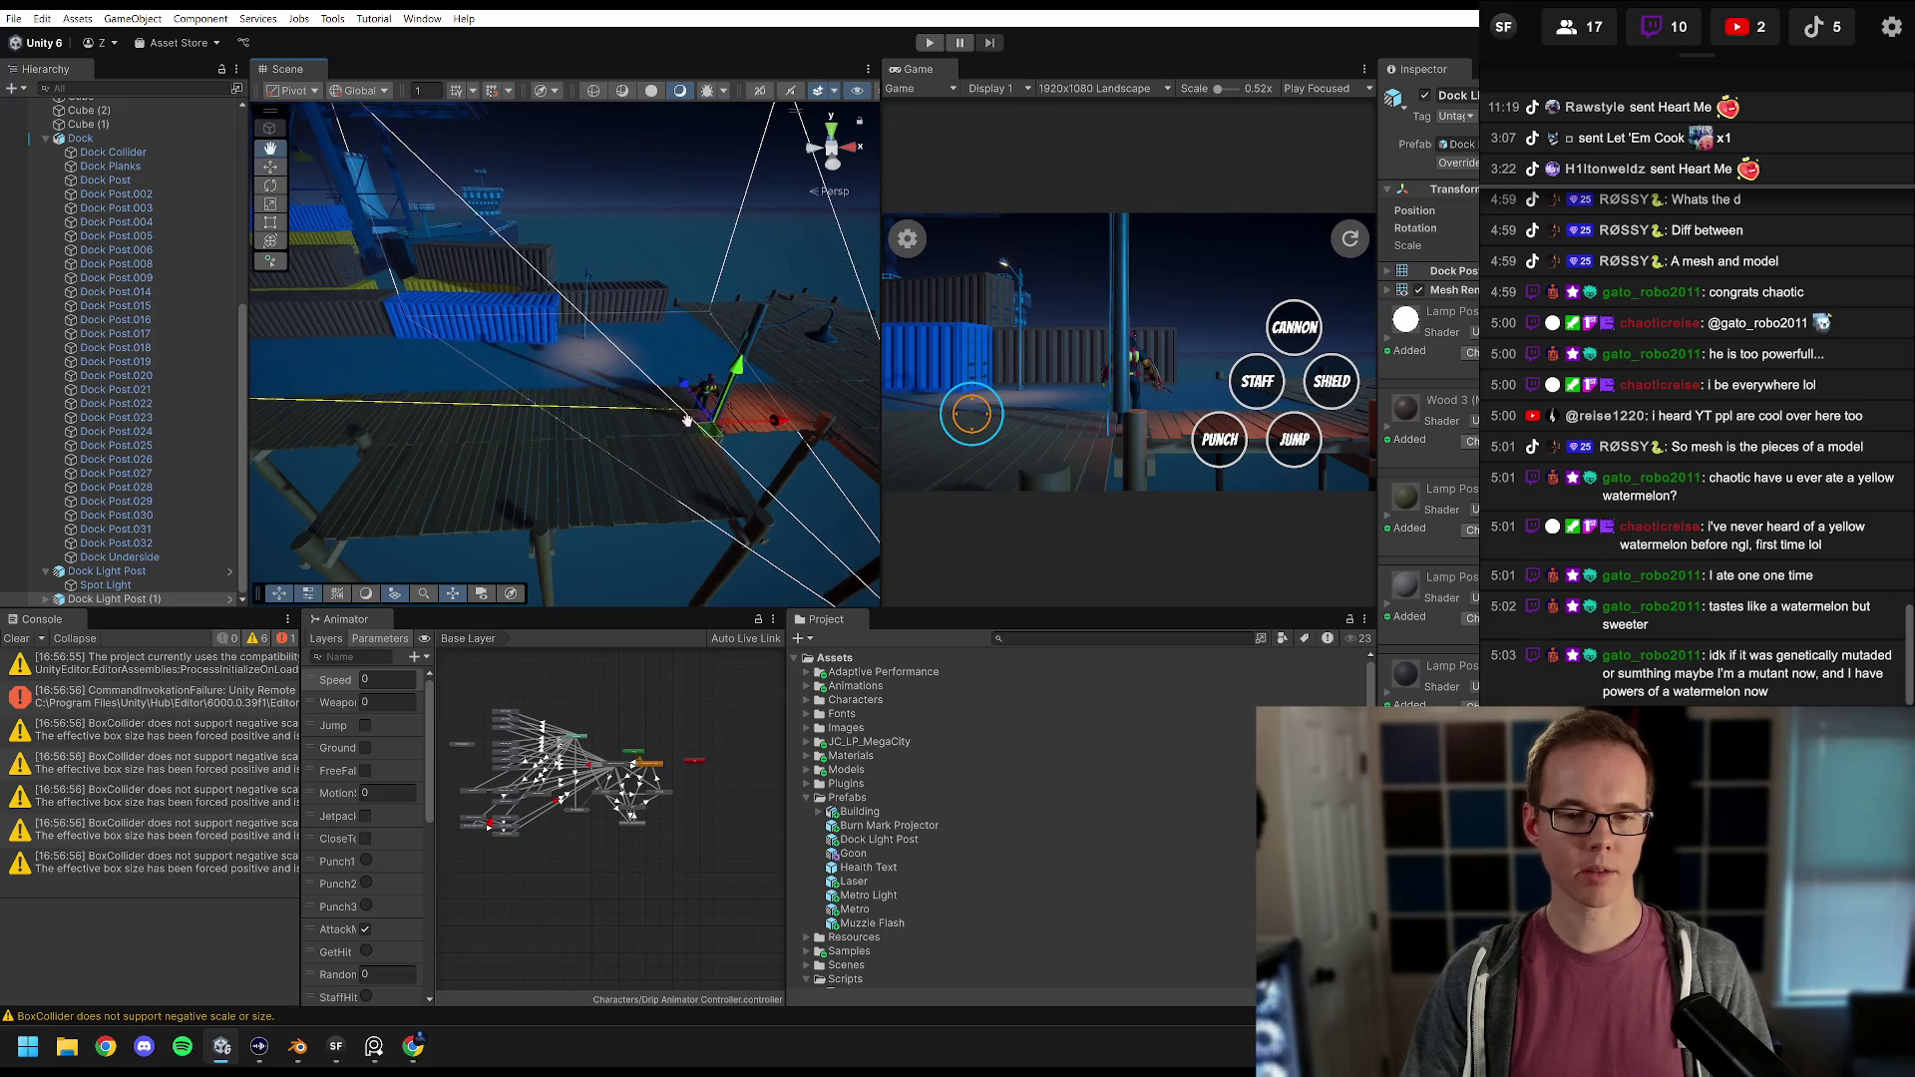
mouse_move(559, 467)
left_mouse_down()
mouse_move(529, 469)
mouse_move(583, 446)
mouse_move(621, 489)
mouse_move(661, 454)
left_mouse_up()
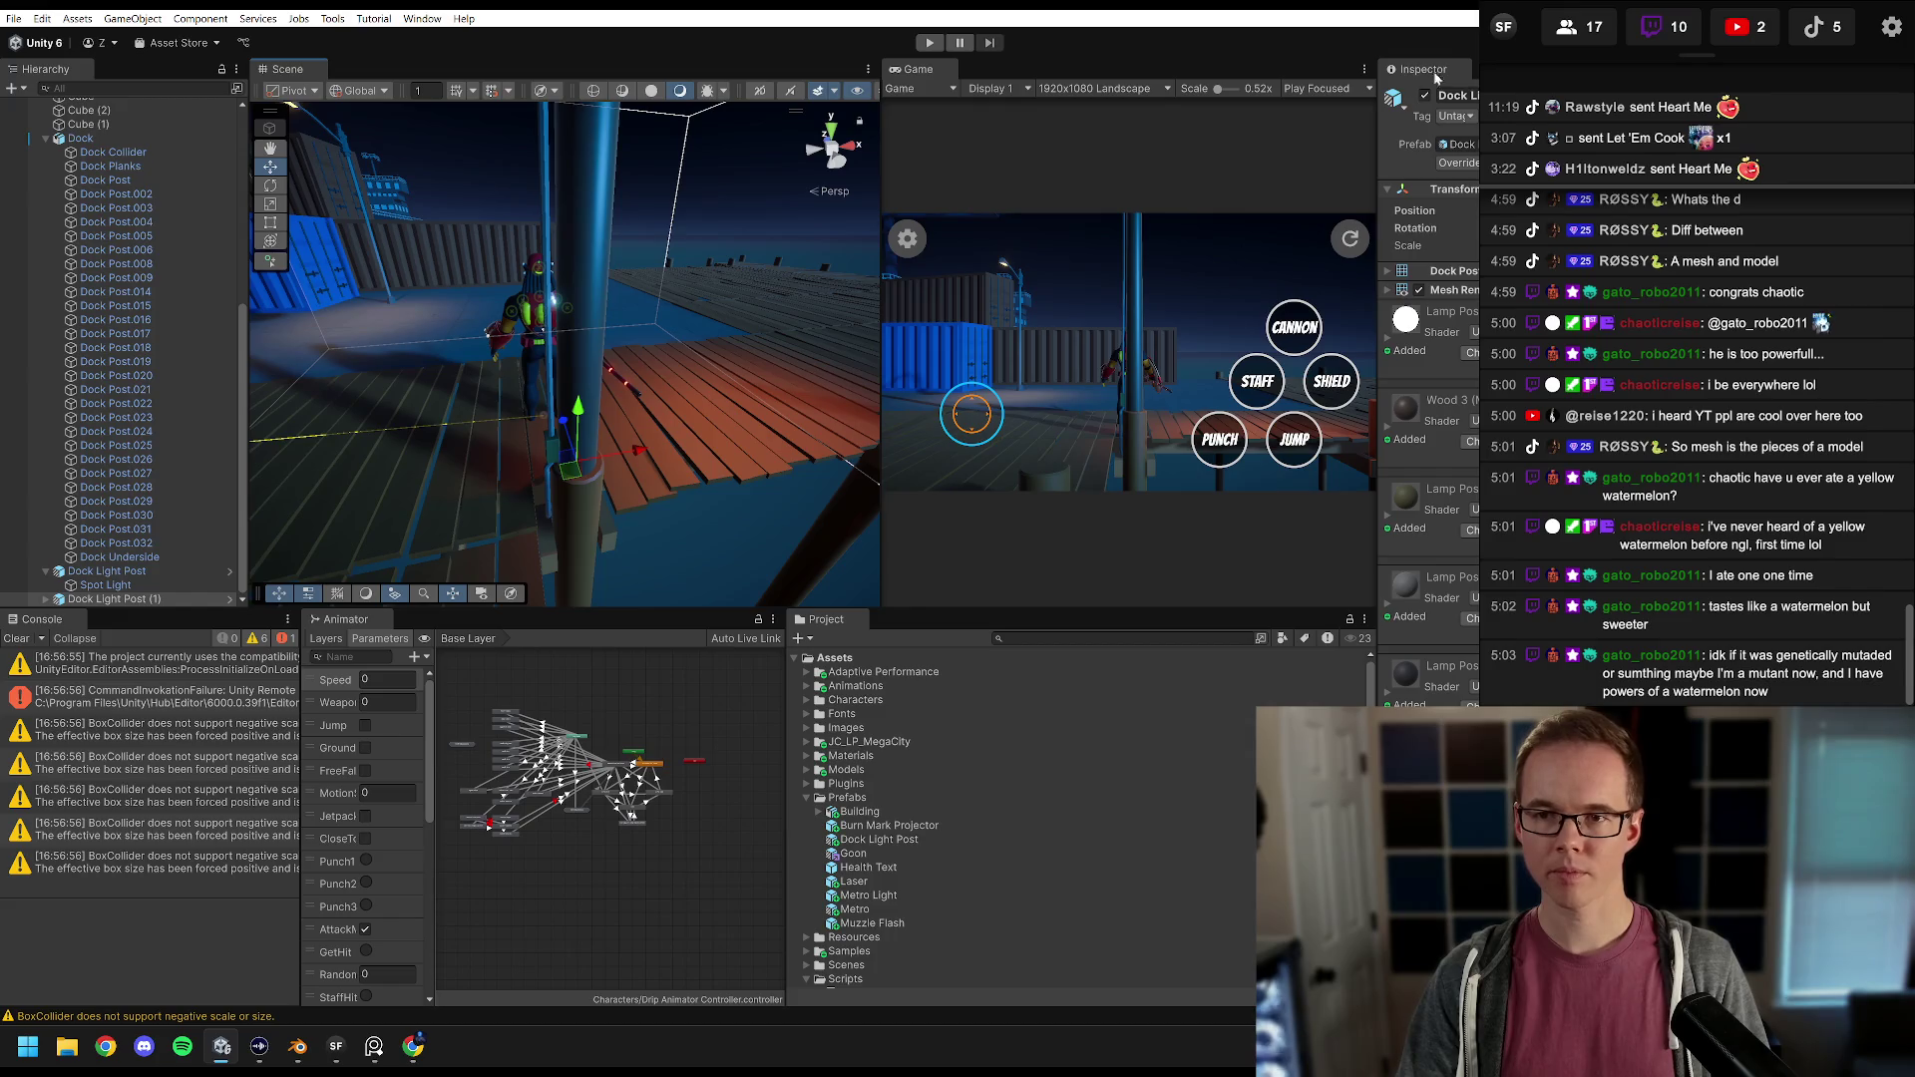
Step: Set the lamp's Transform Rotation Y to 90 and enlarge the Game preview
left_click_drag(1378, 121, 1197, 121)
left_click(1443, 229)
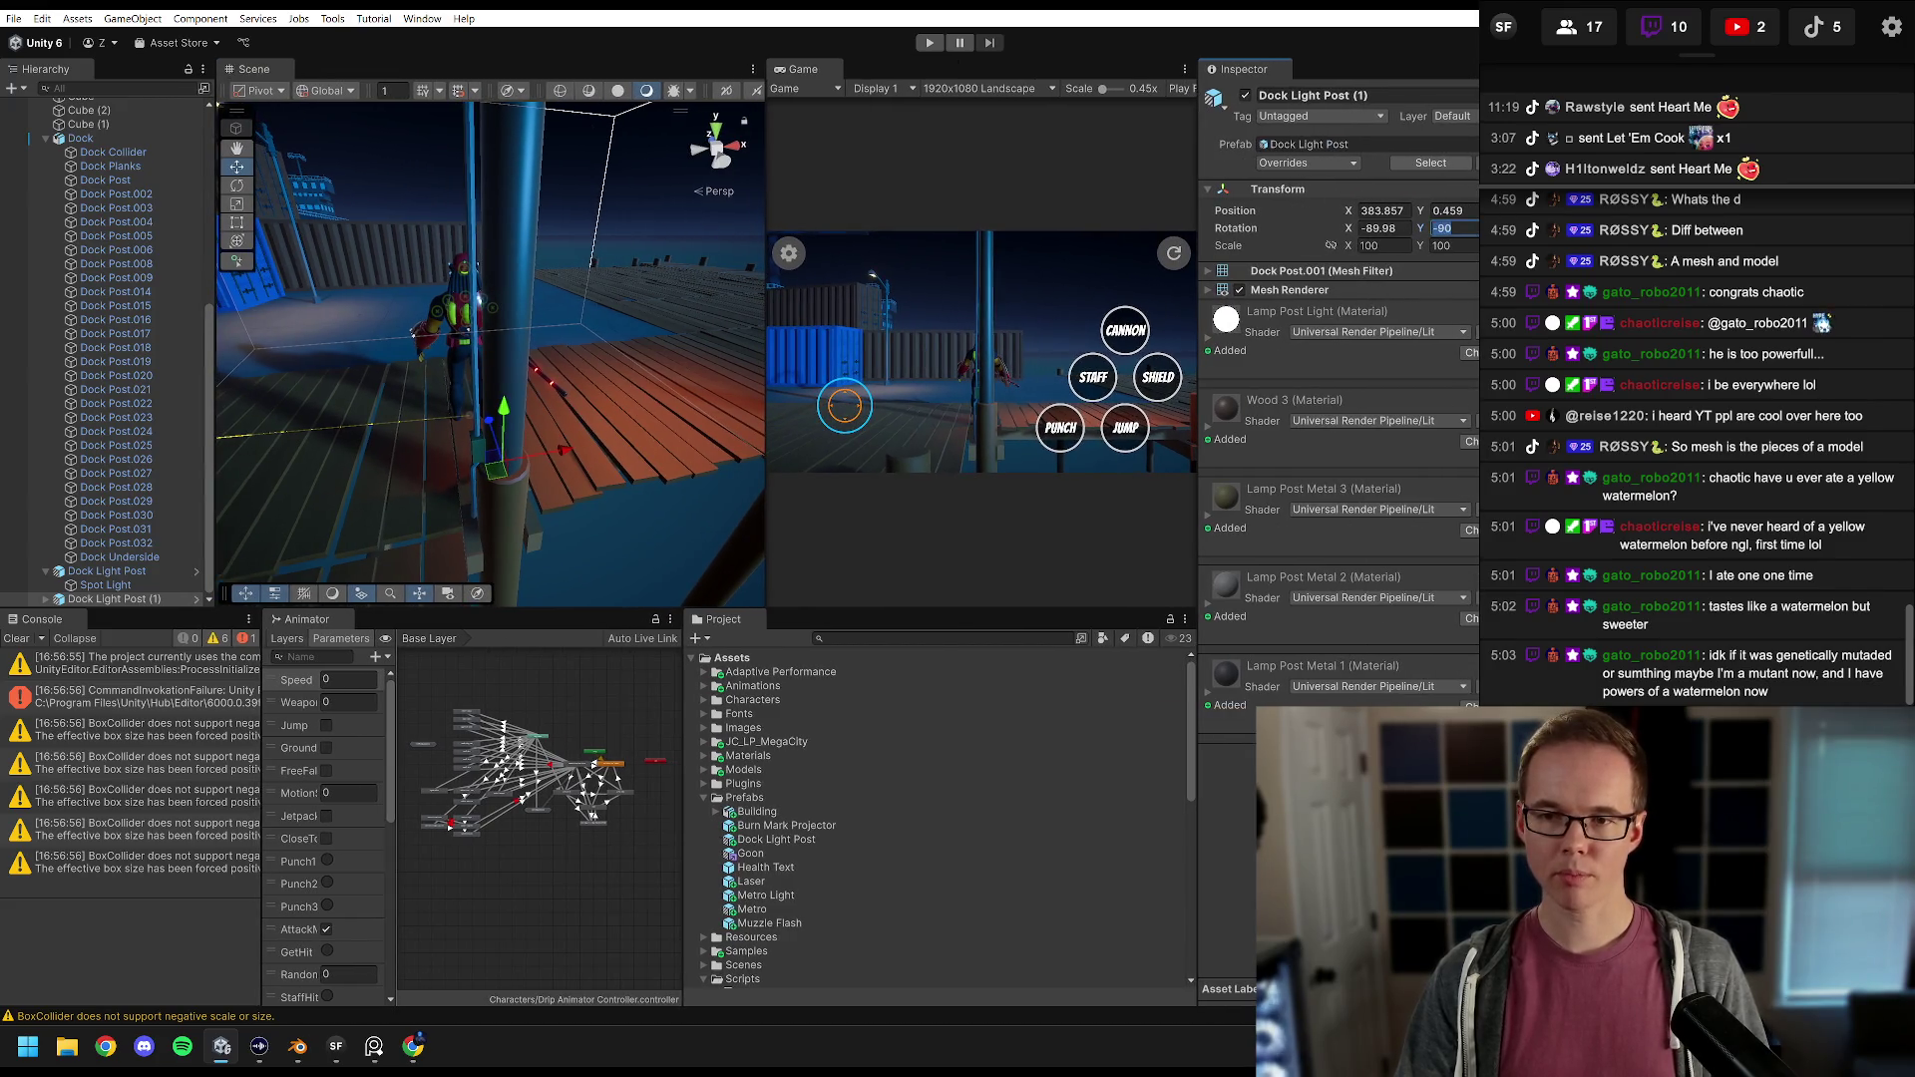
type("90")
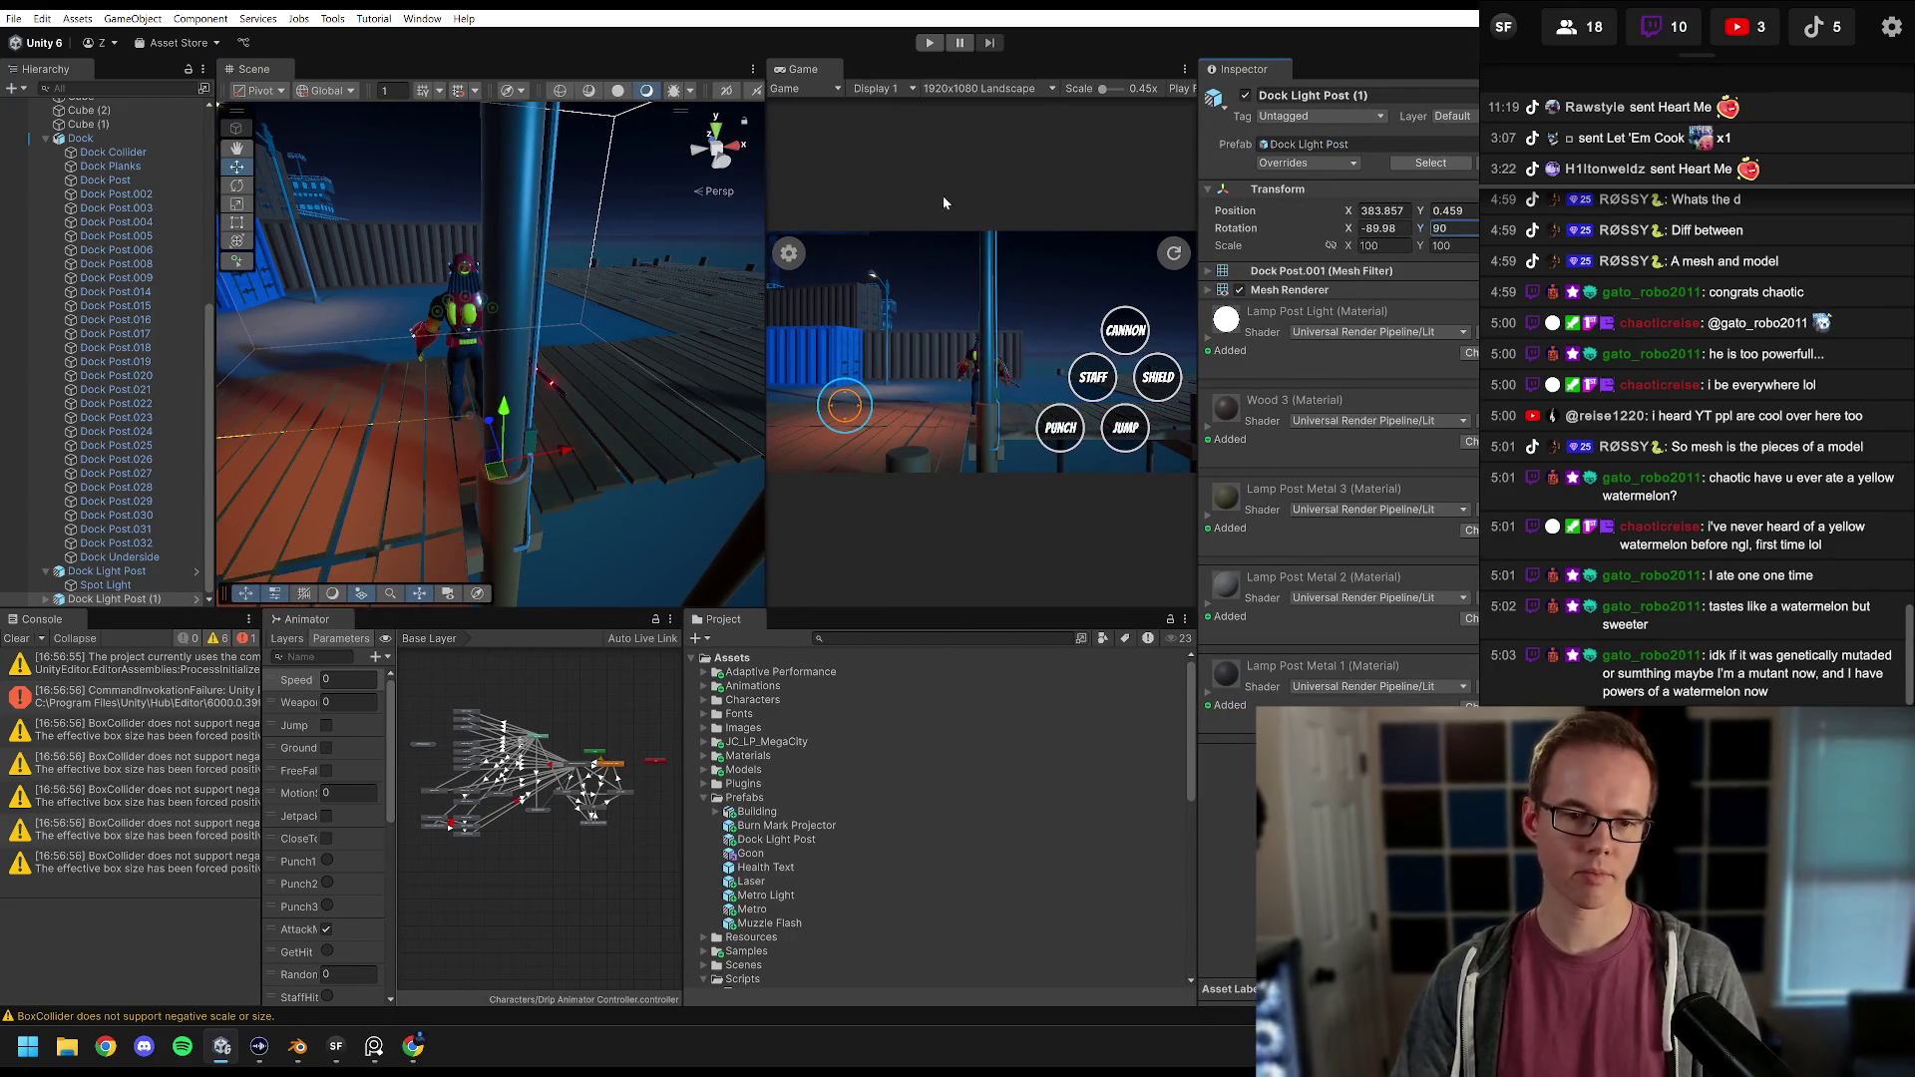
scroll(505, 328, "down", 8)
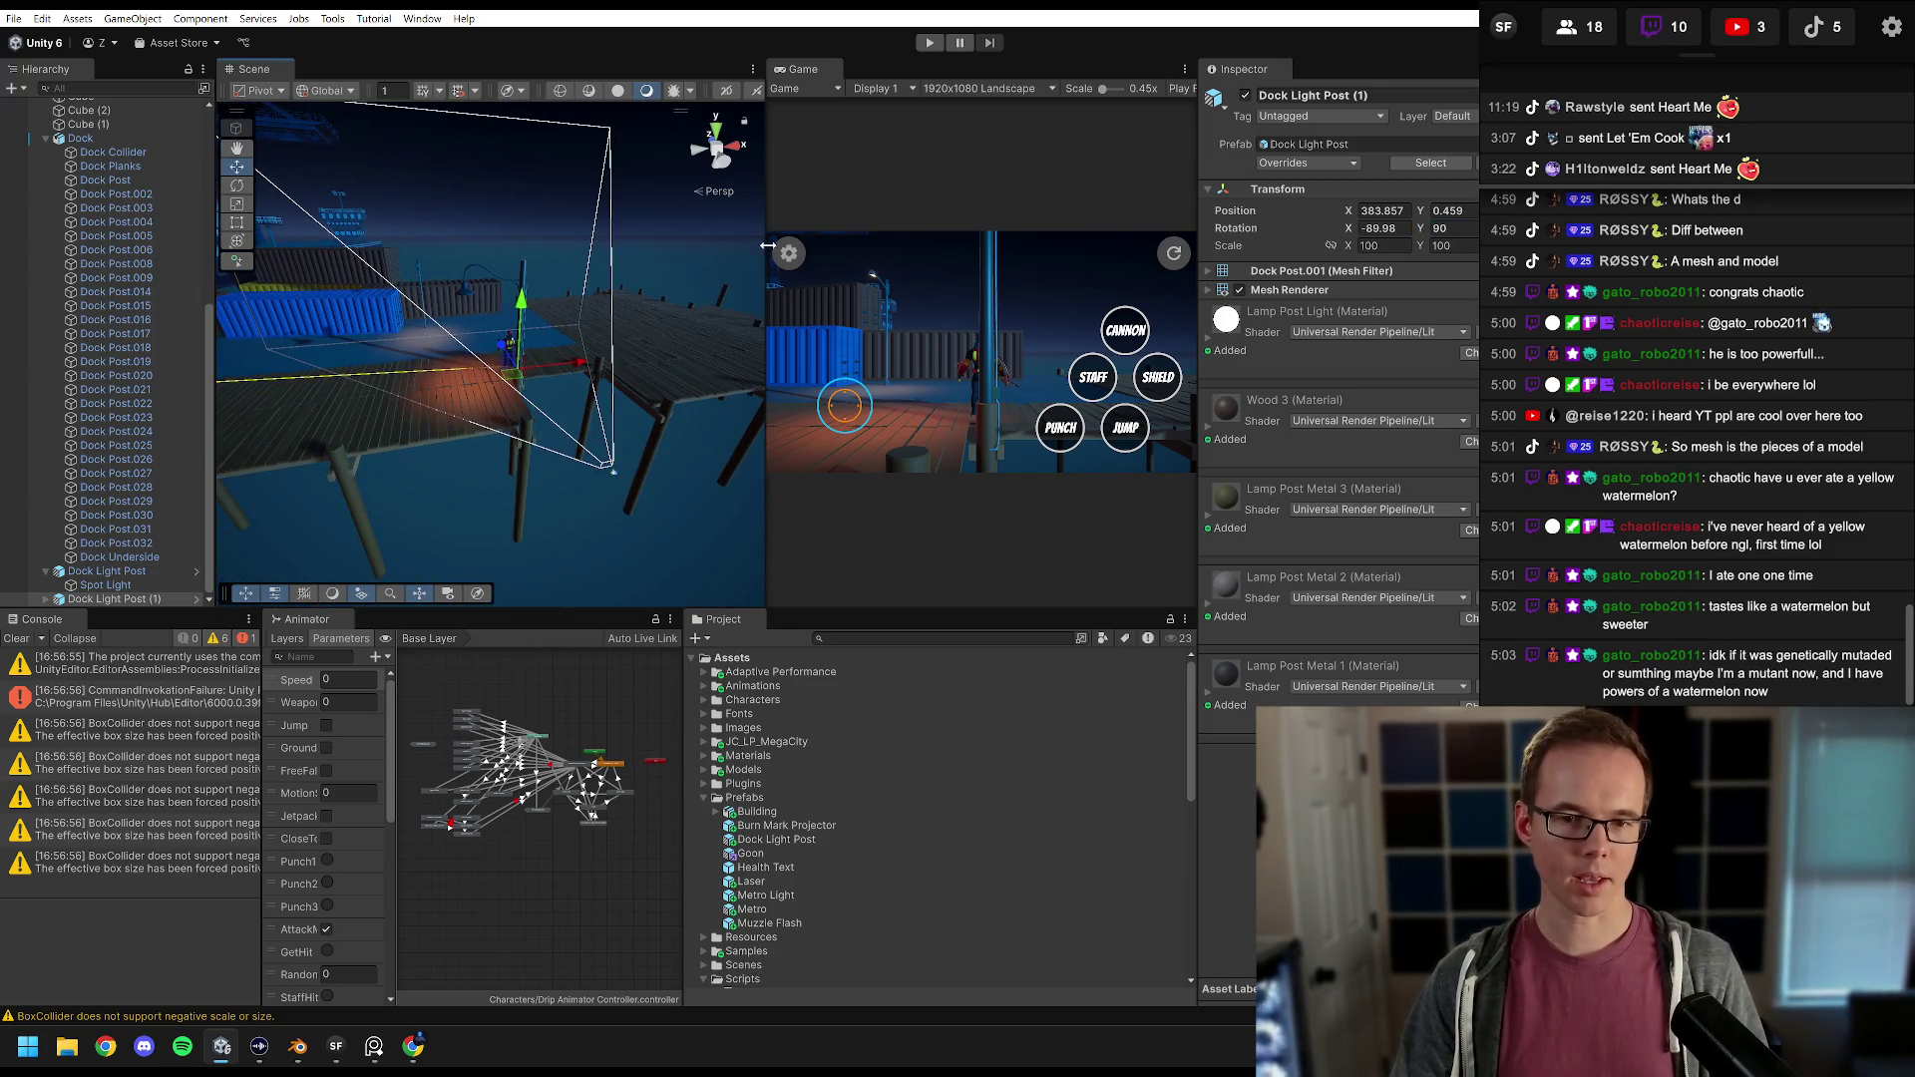
left_click_drag(767, 246, 293, 308)
left_click_drag(1194, 193, 1272, 193)
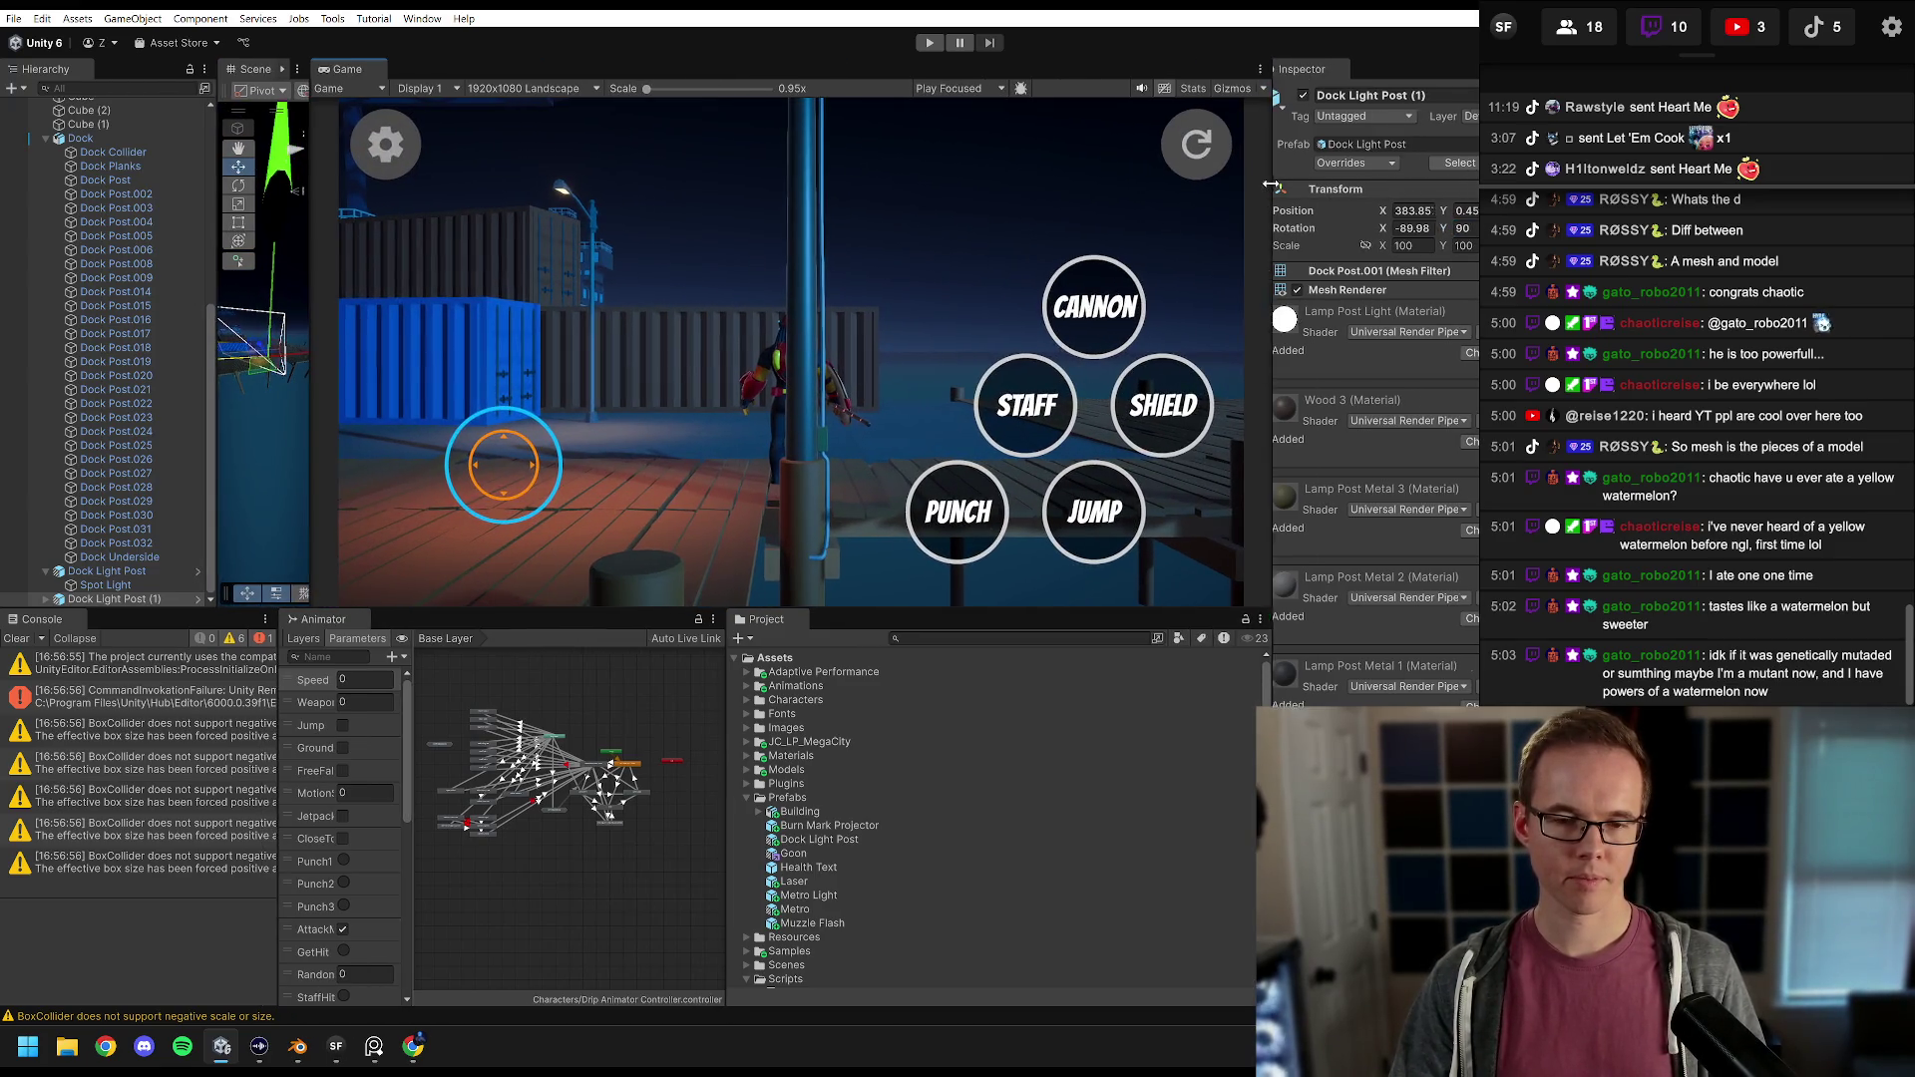
Step: Play the scene, running the character forward, back, right and left past the lamp posts, then stop
key("ctrl+p")
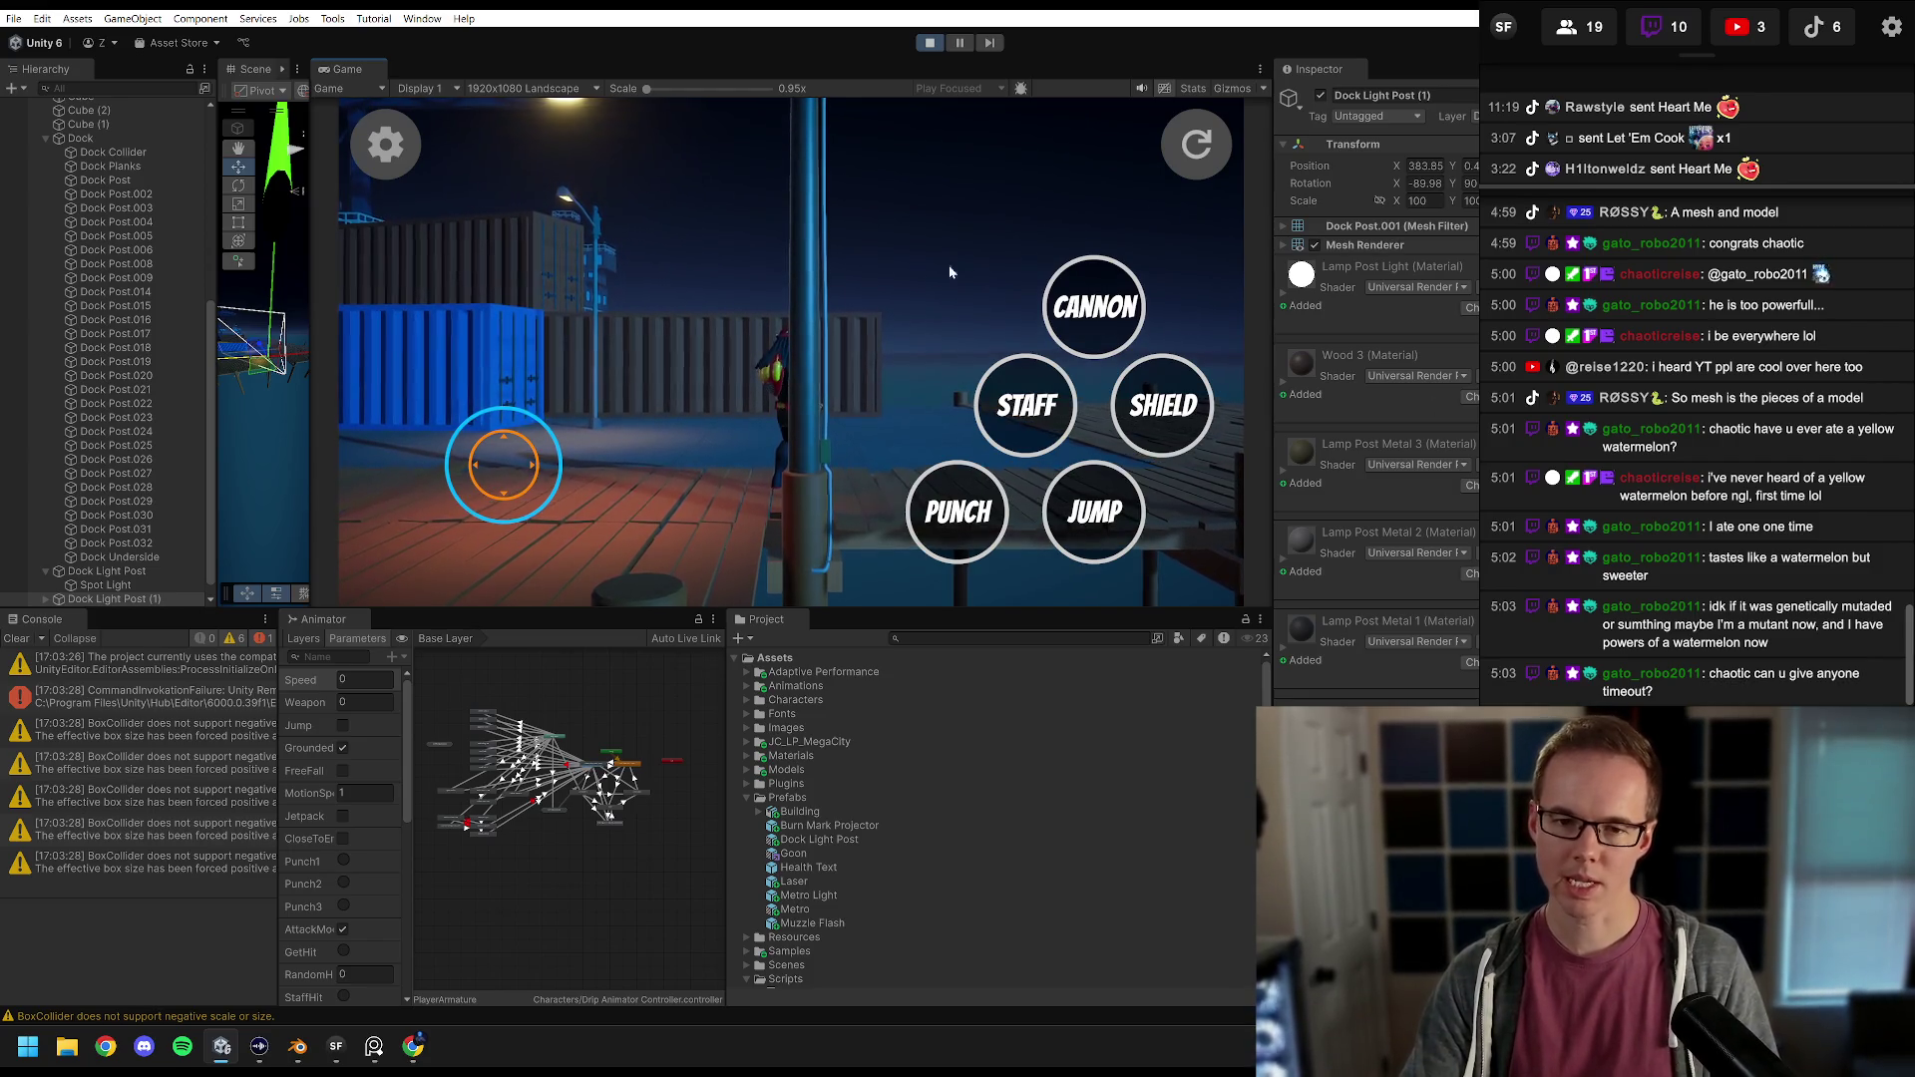
key("w")
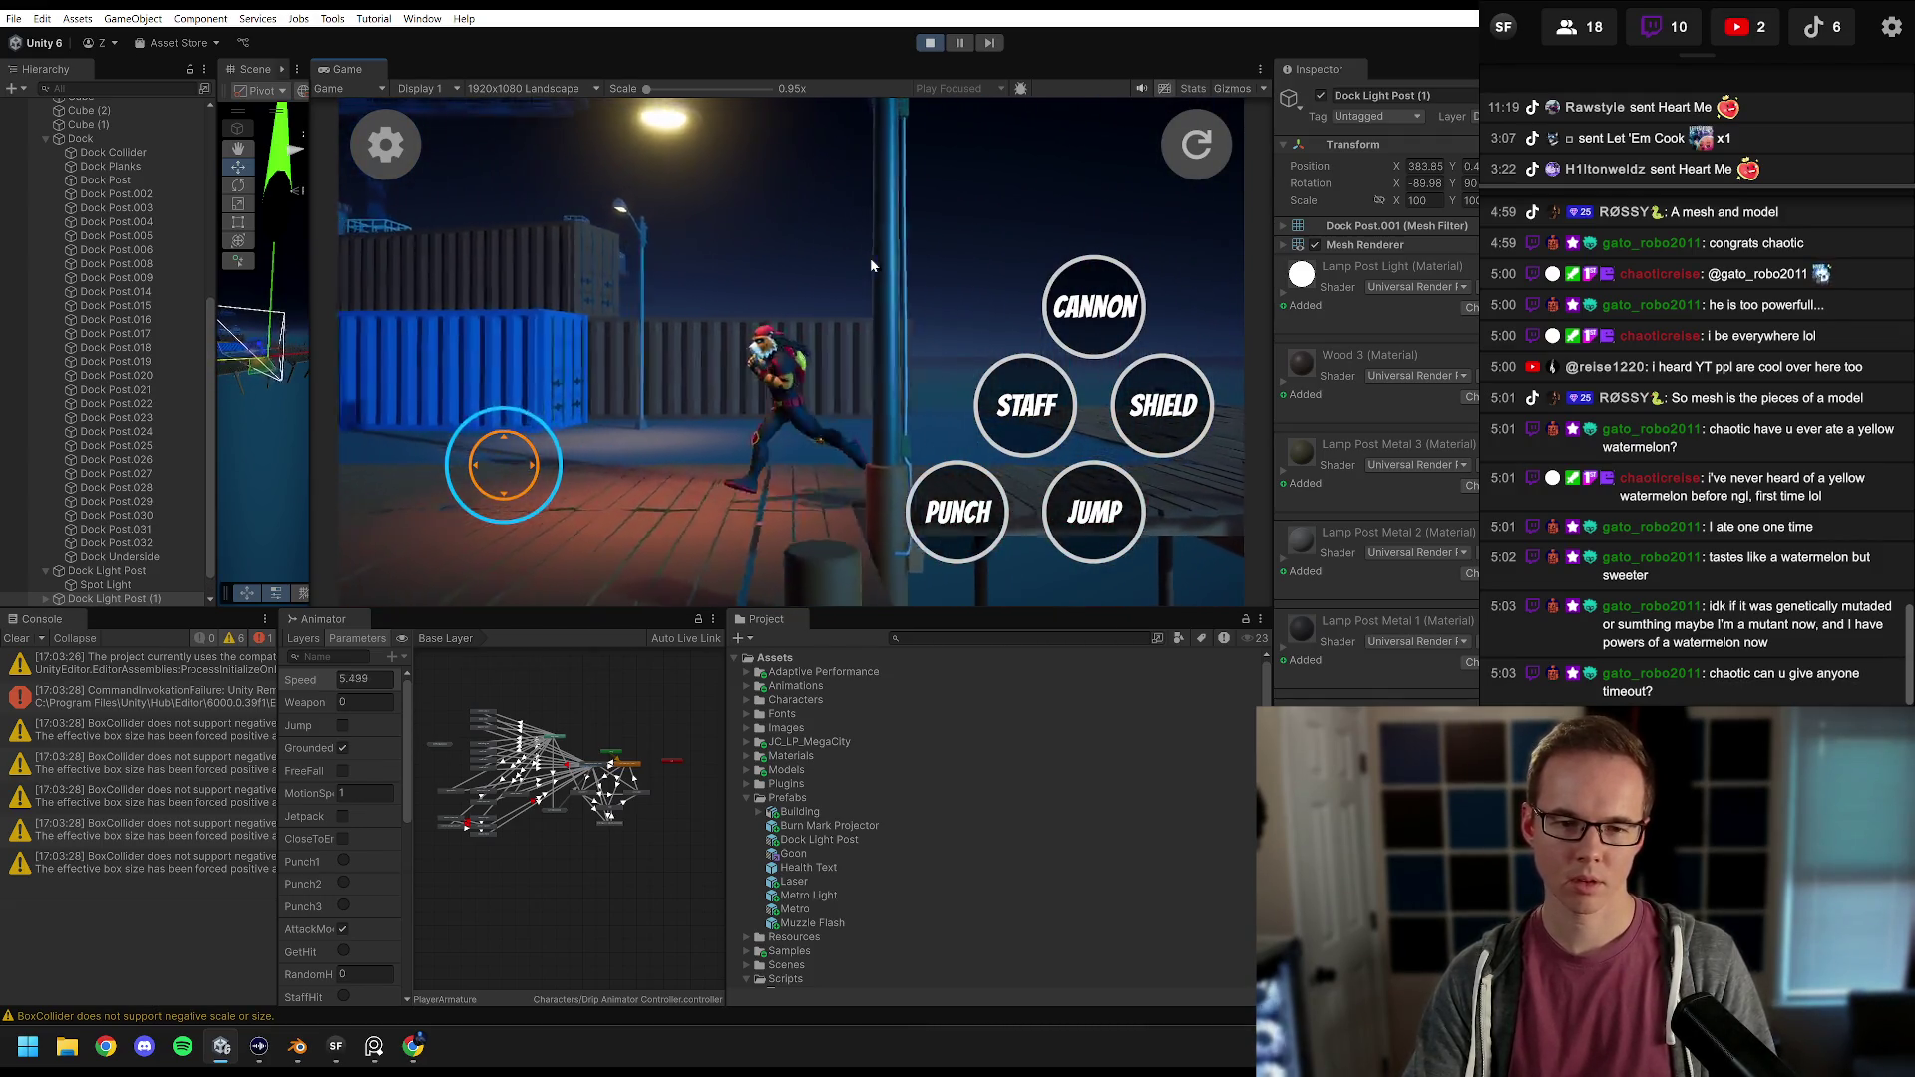
key("s")
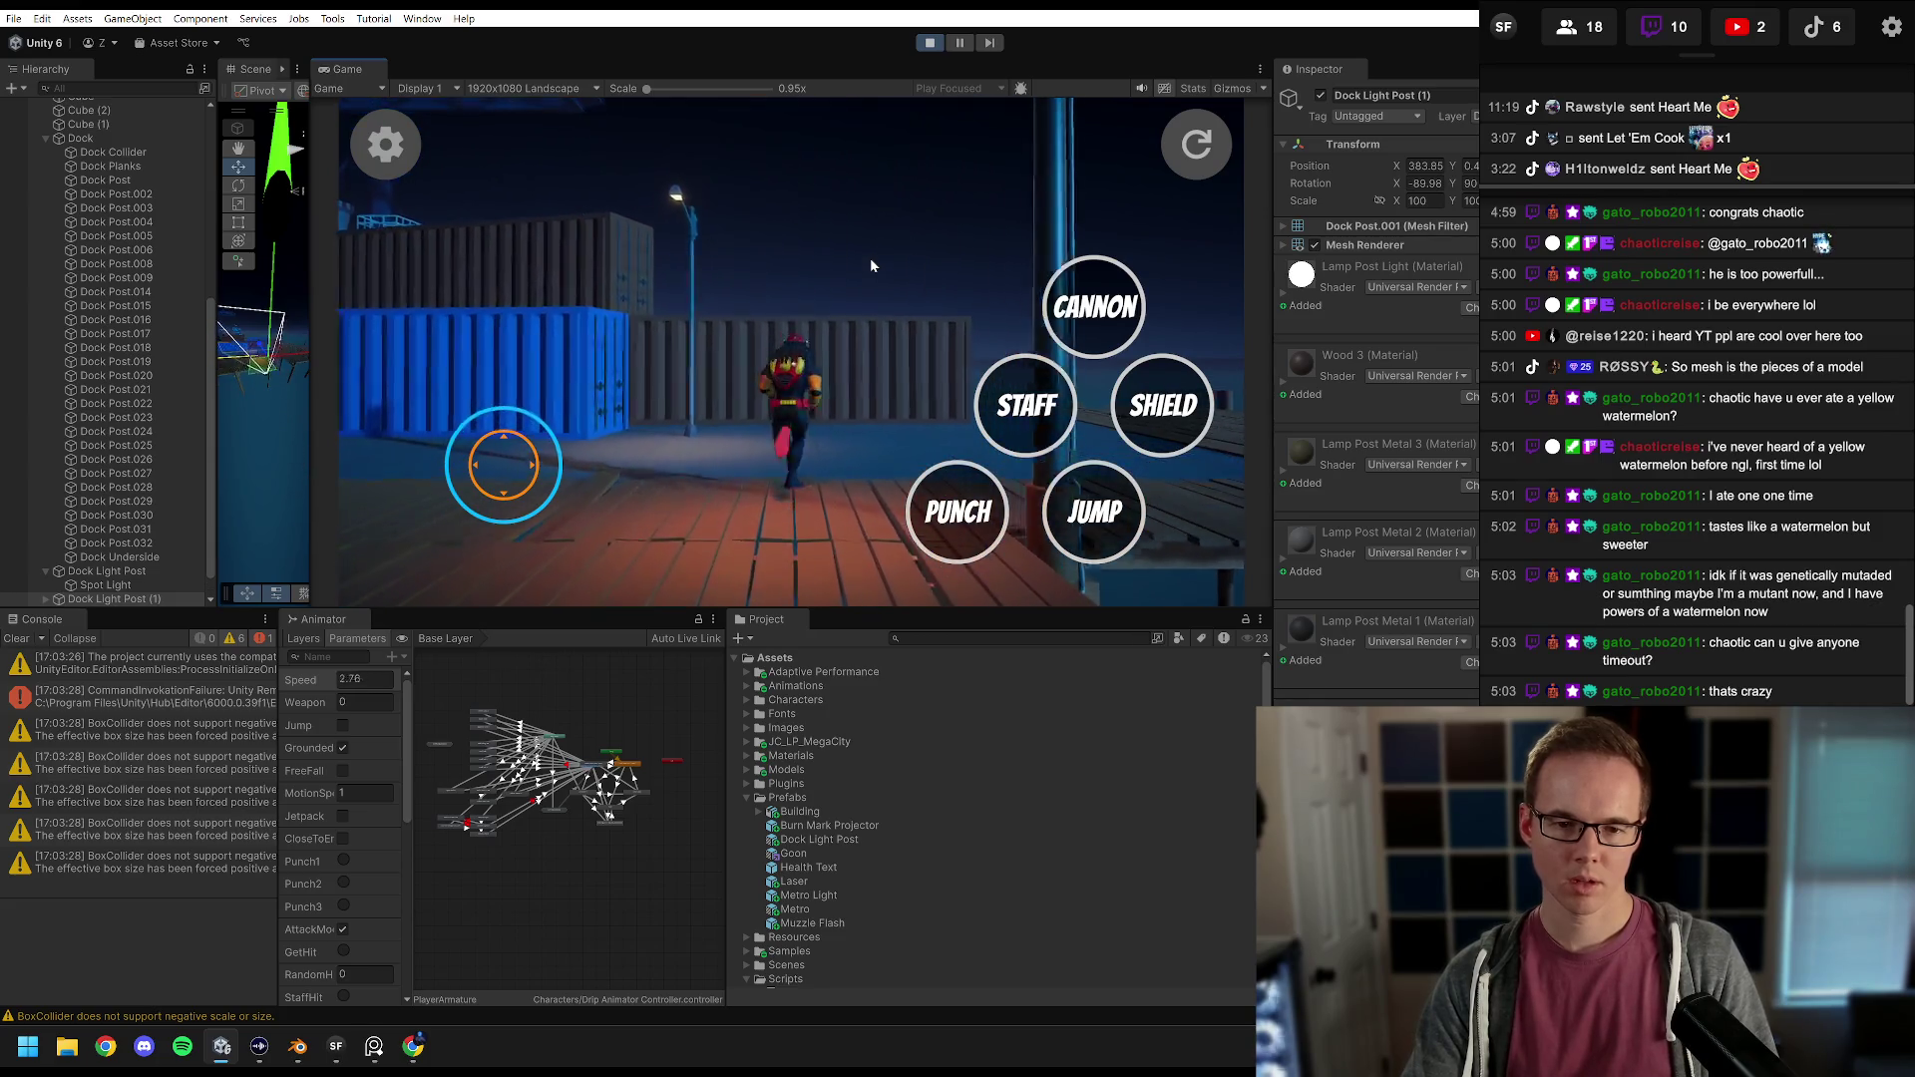
key("d")
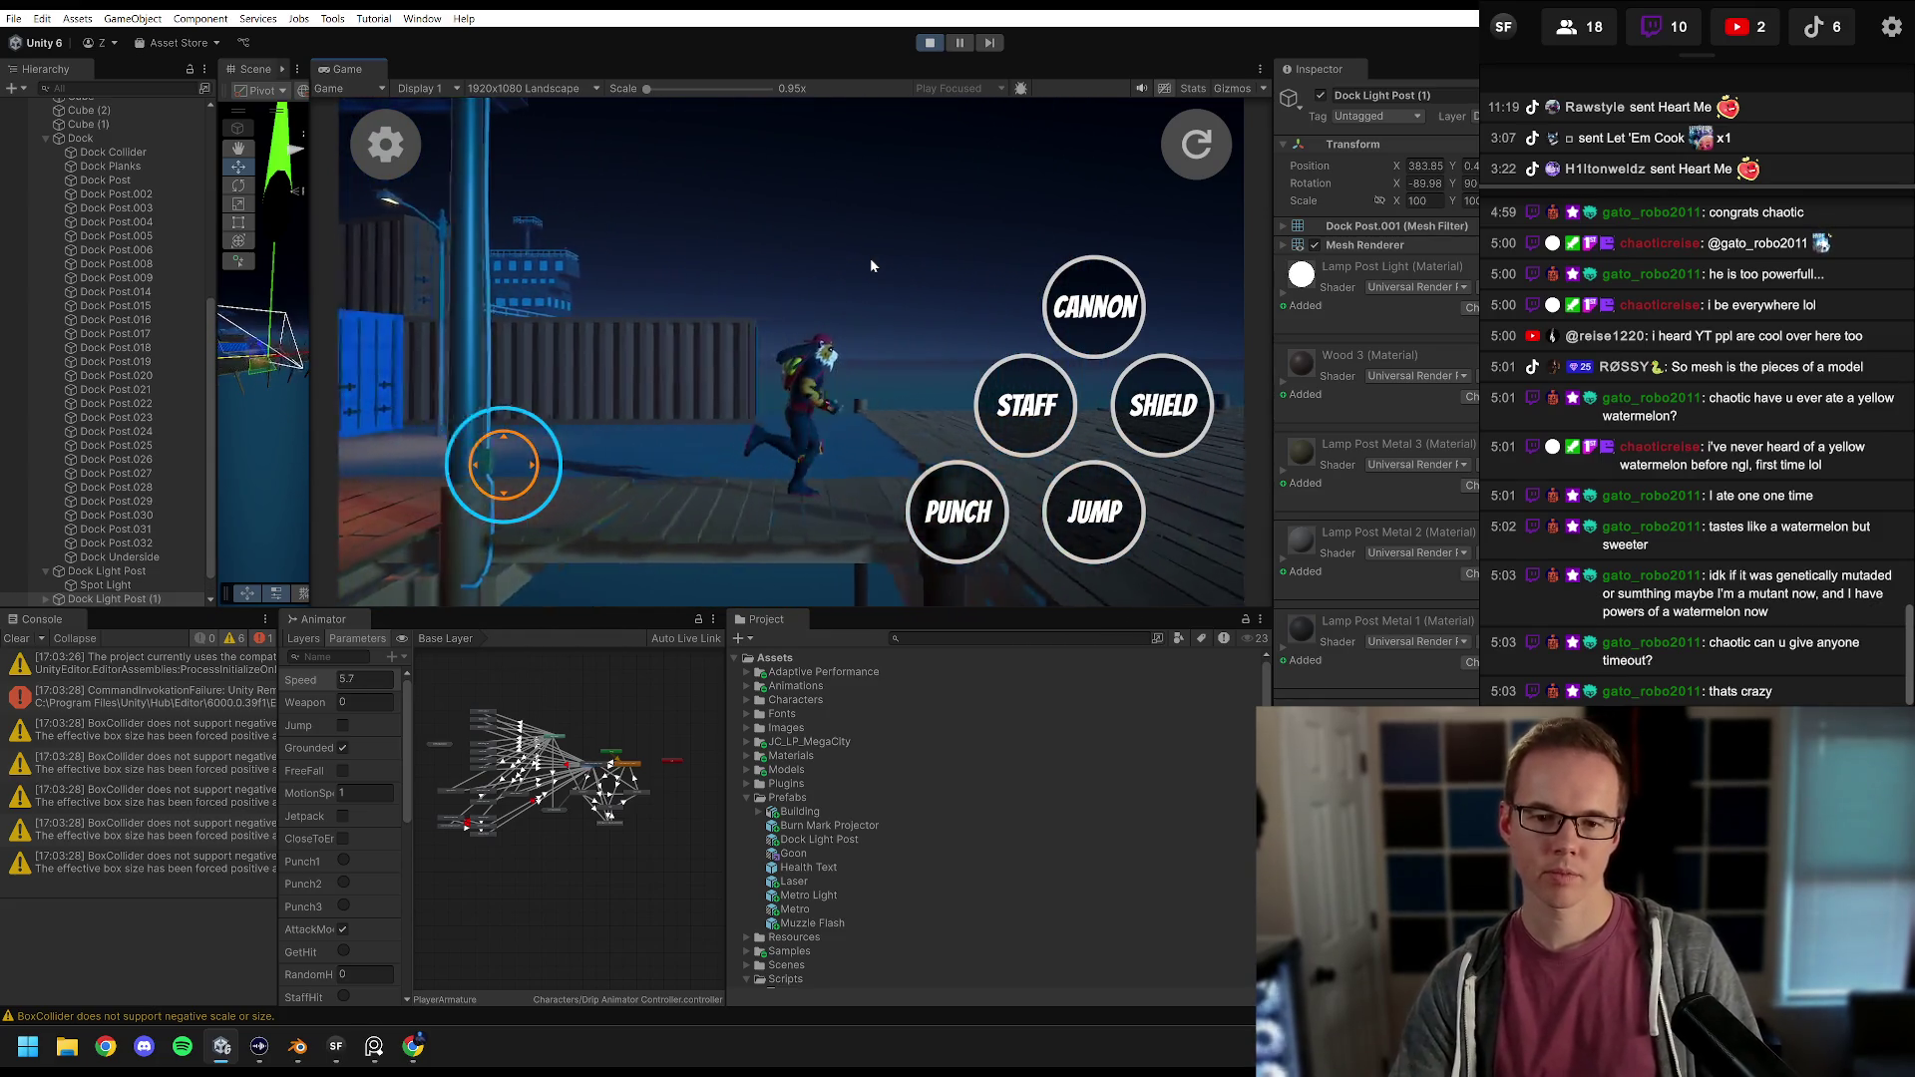
key("s")
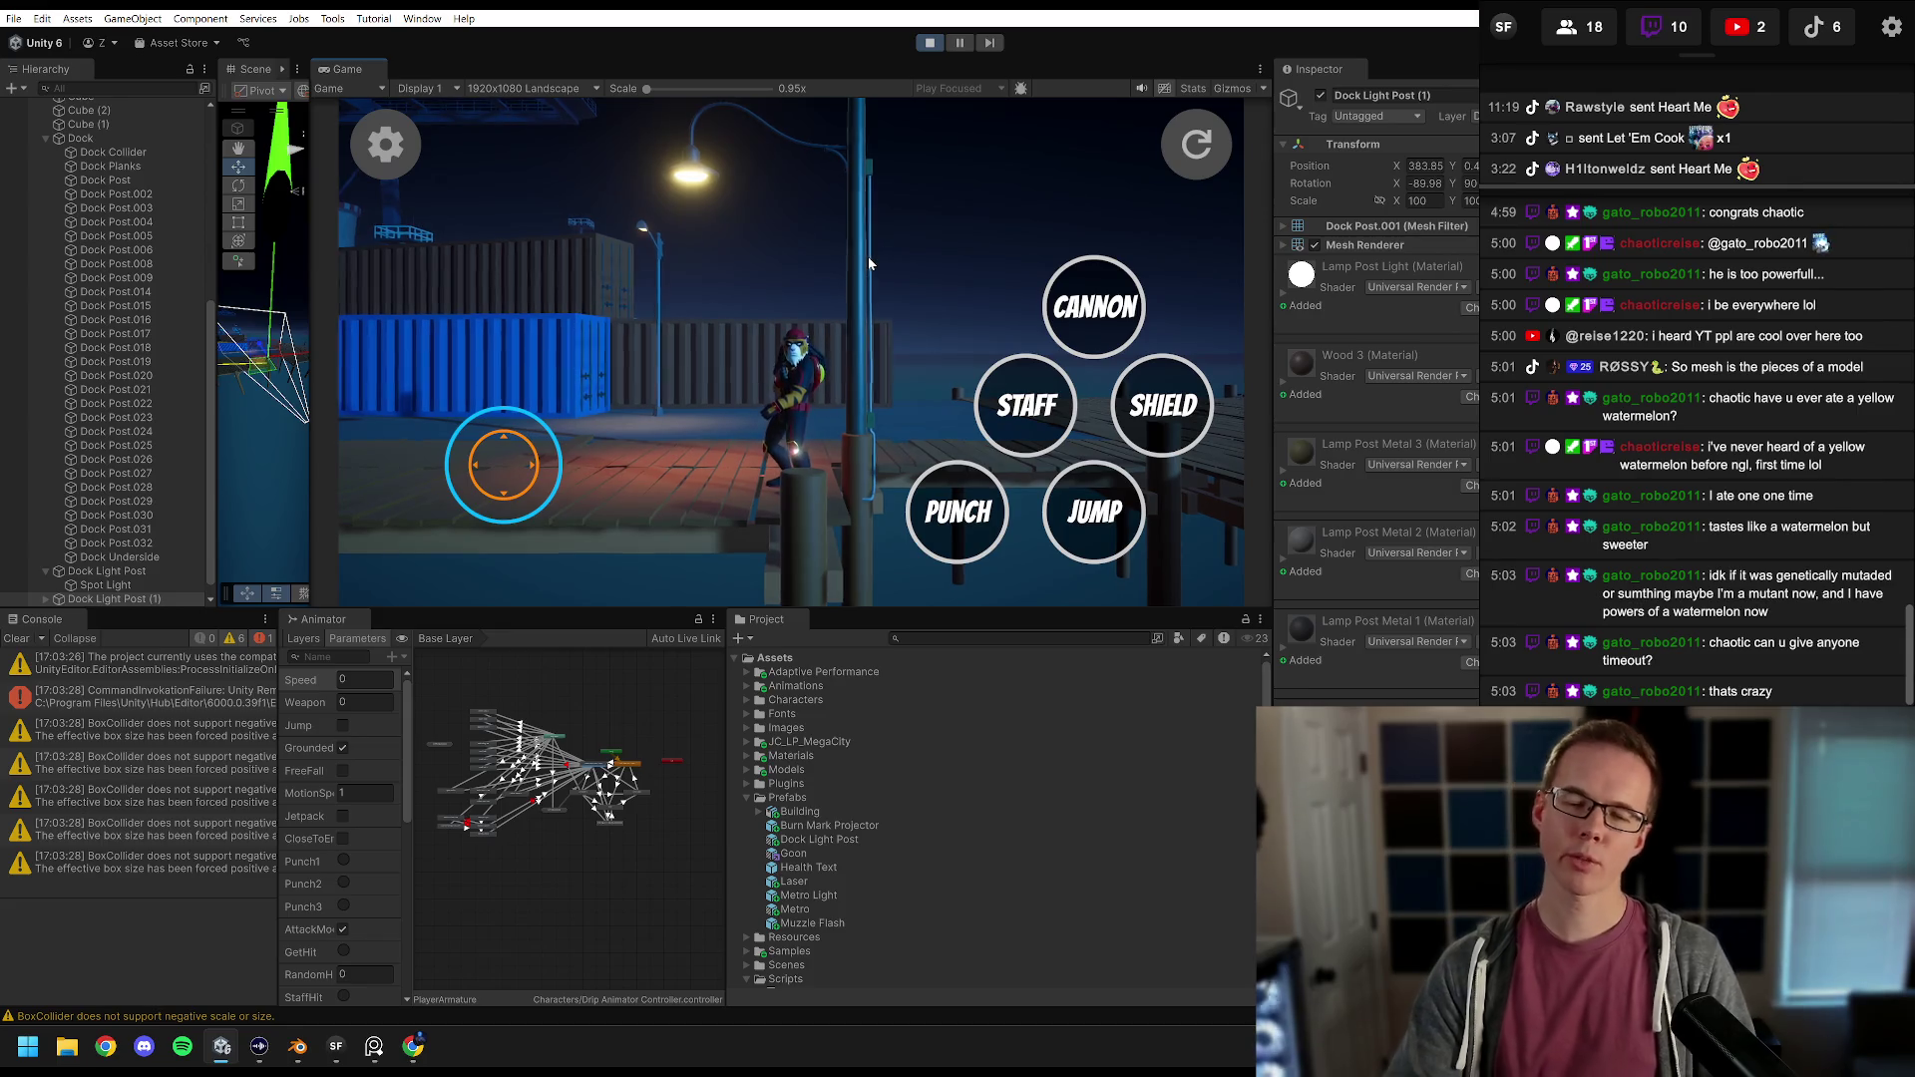
key("a")
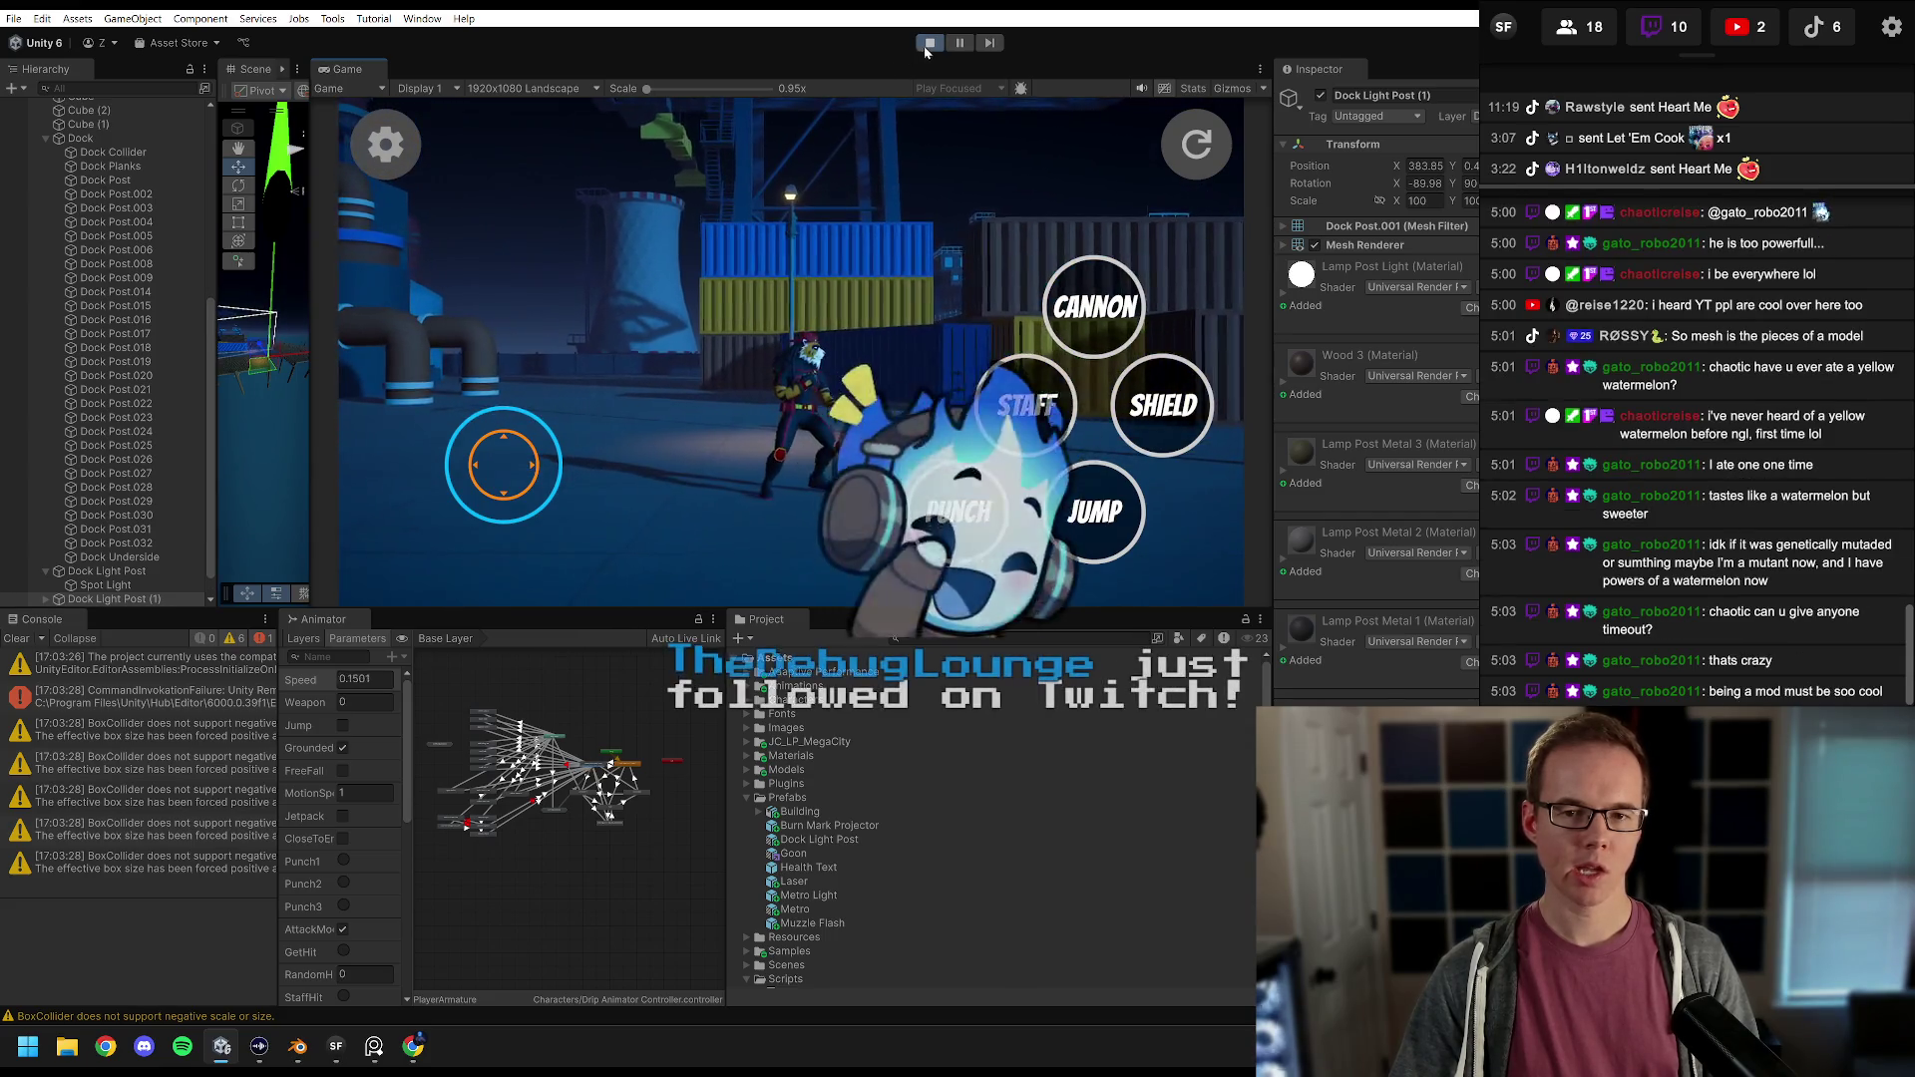
left_click(928, 43)
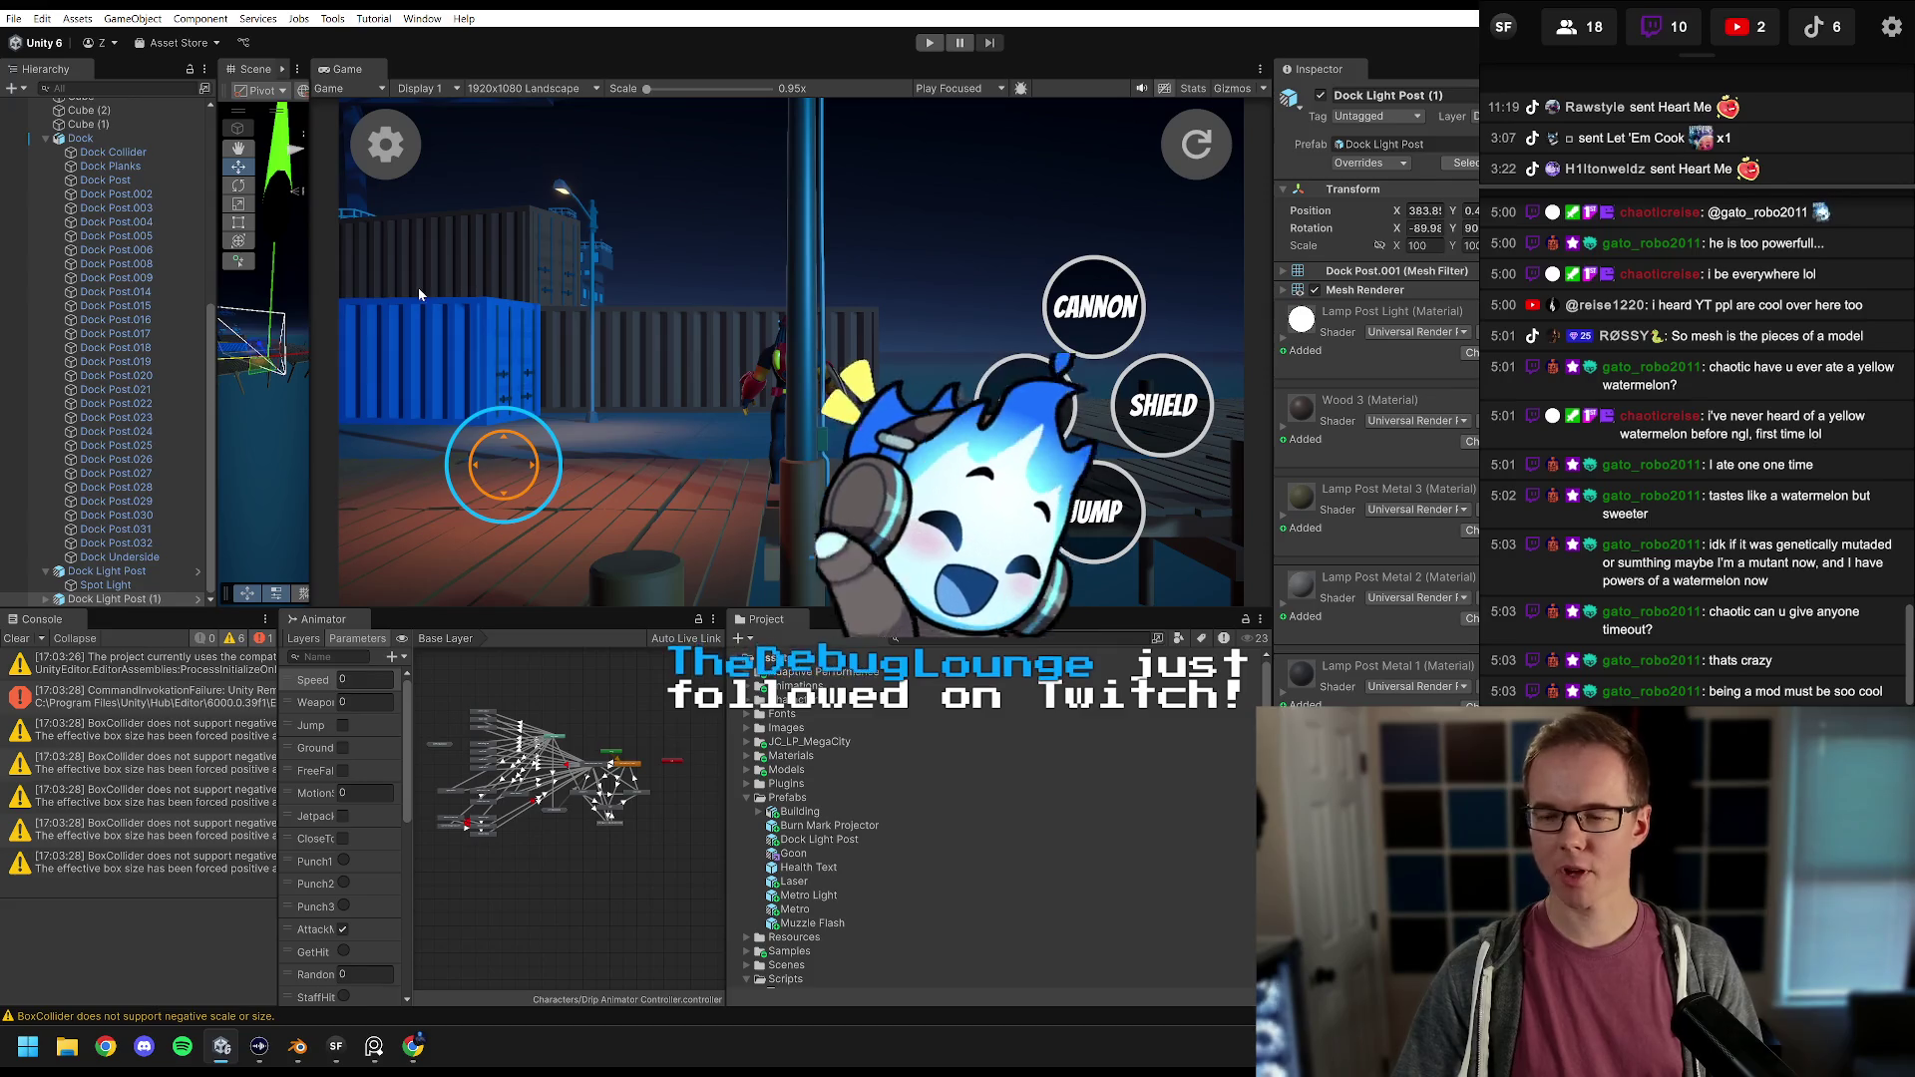
Step: Select and delete the stray SM_FloorProps_Light_01 floor-prop light
left_click_drag(311, 227, 1027, 216)
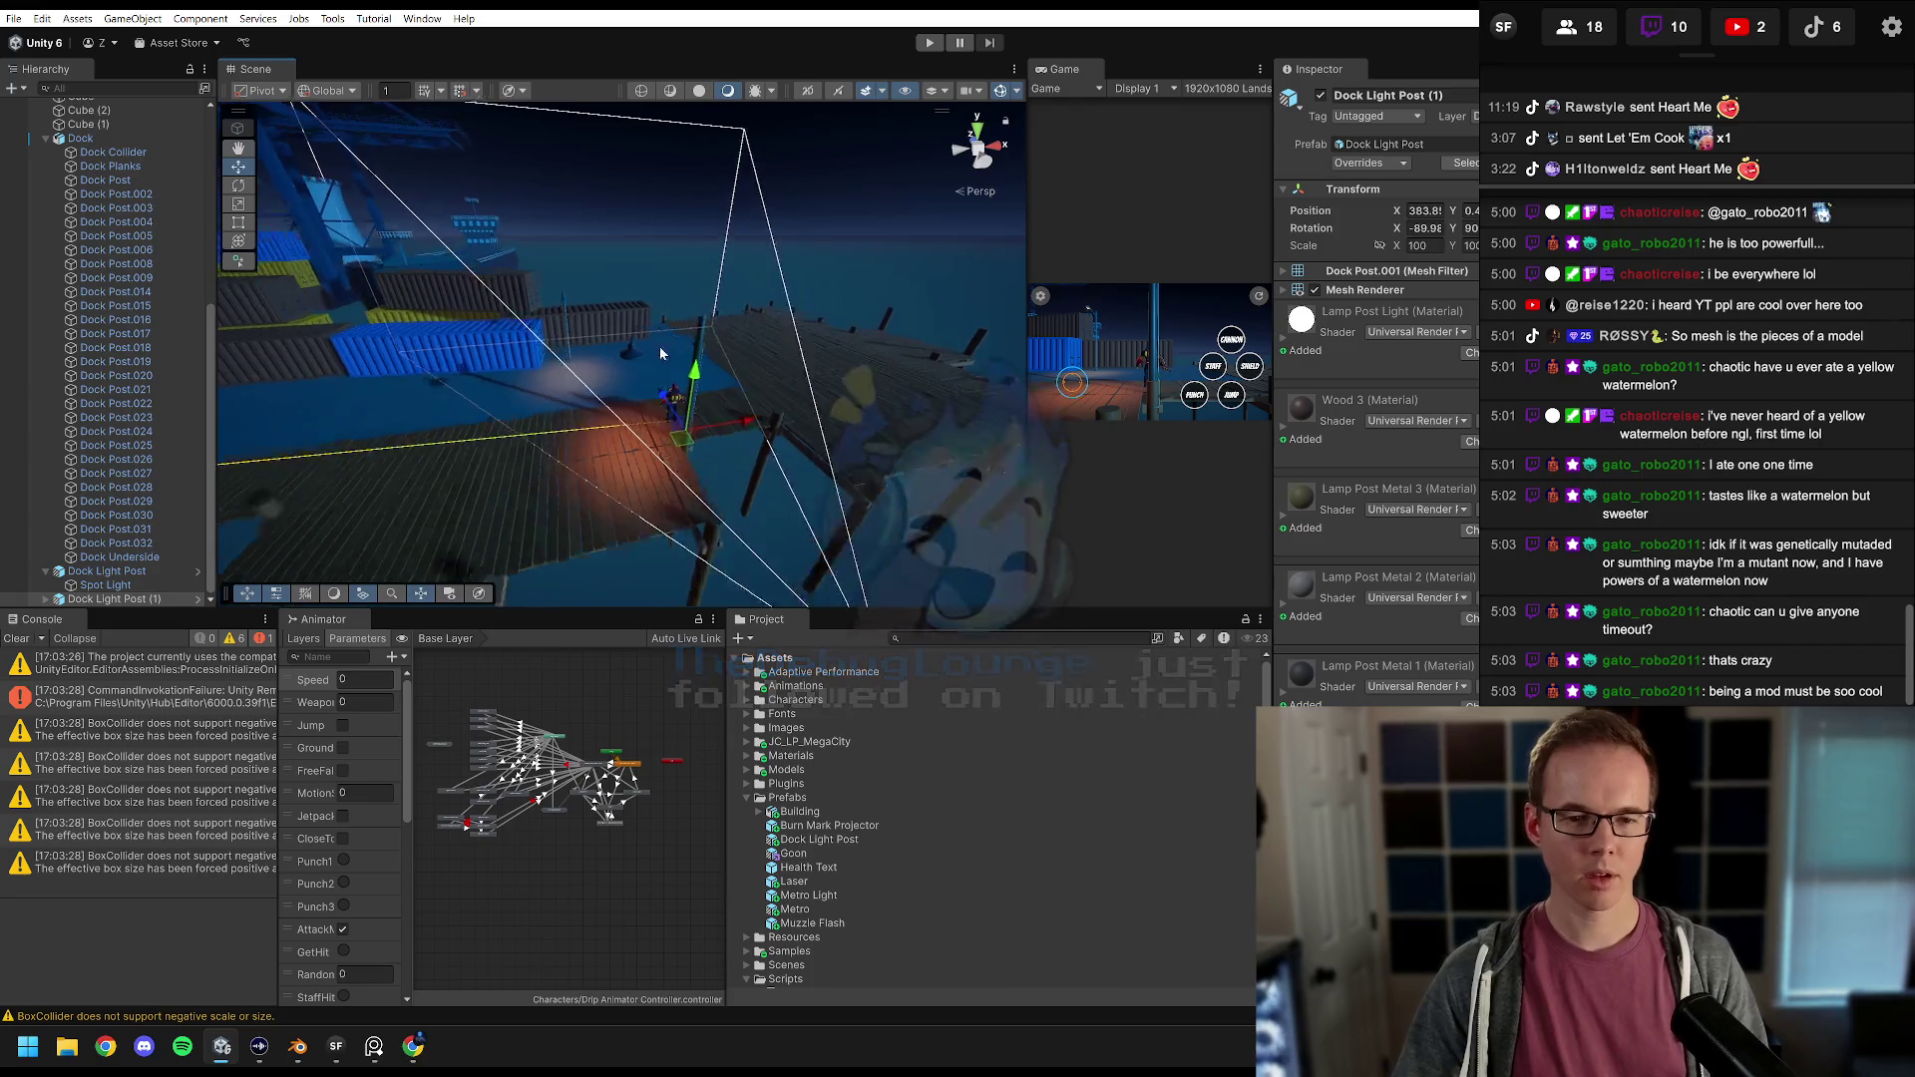
scroll(658, 329, "up", 5)
left_click(648, 316)
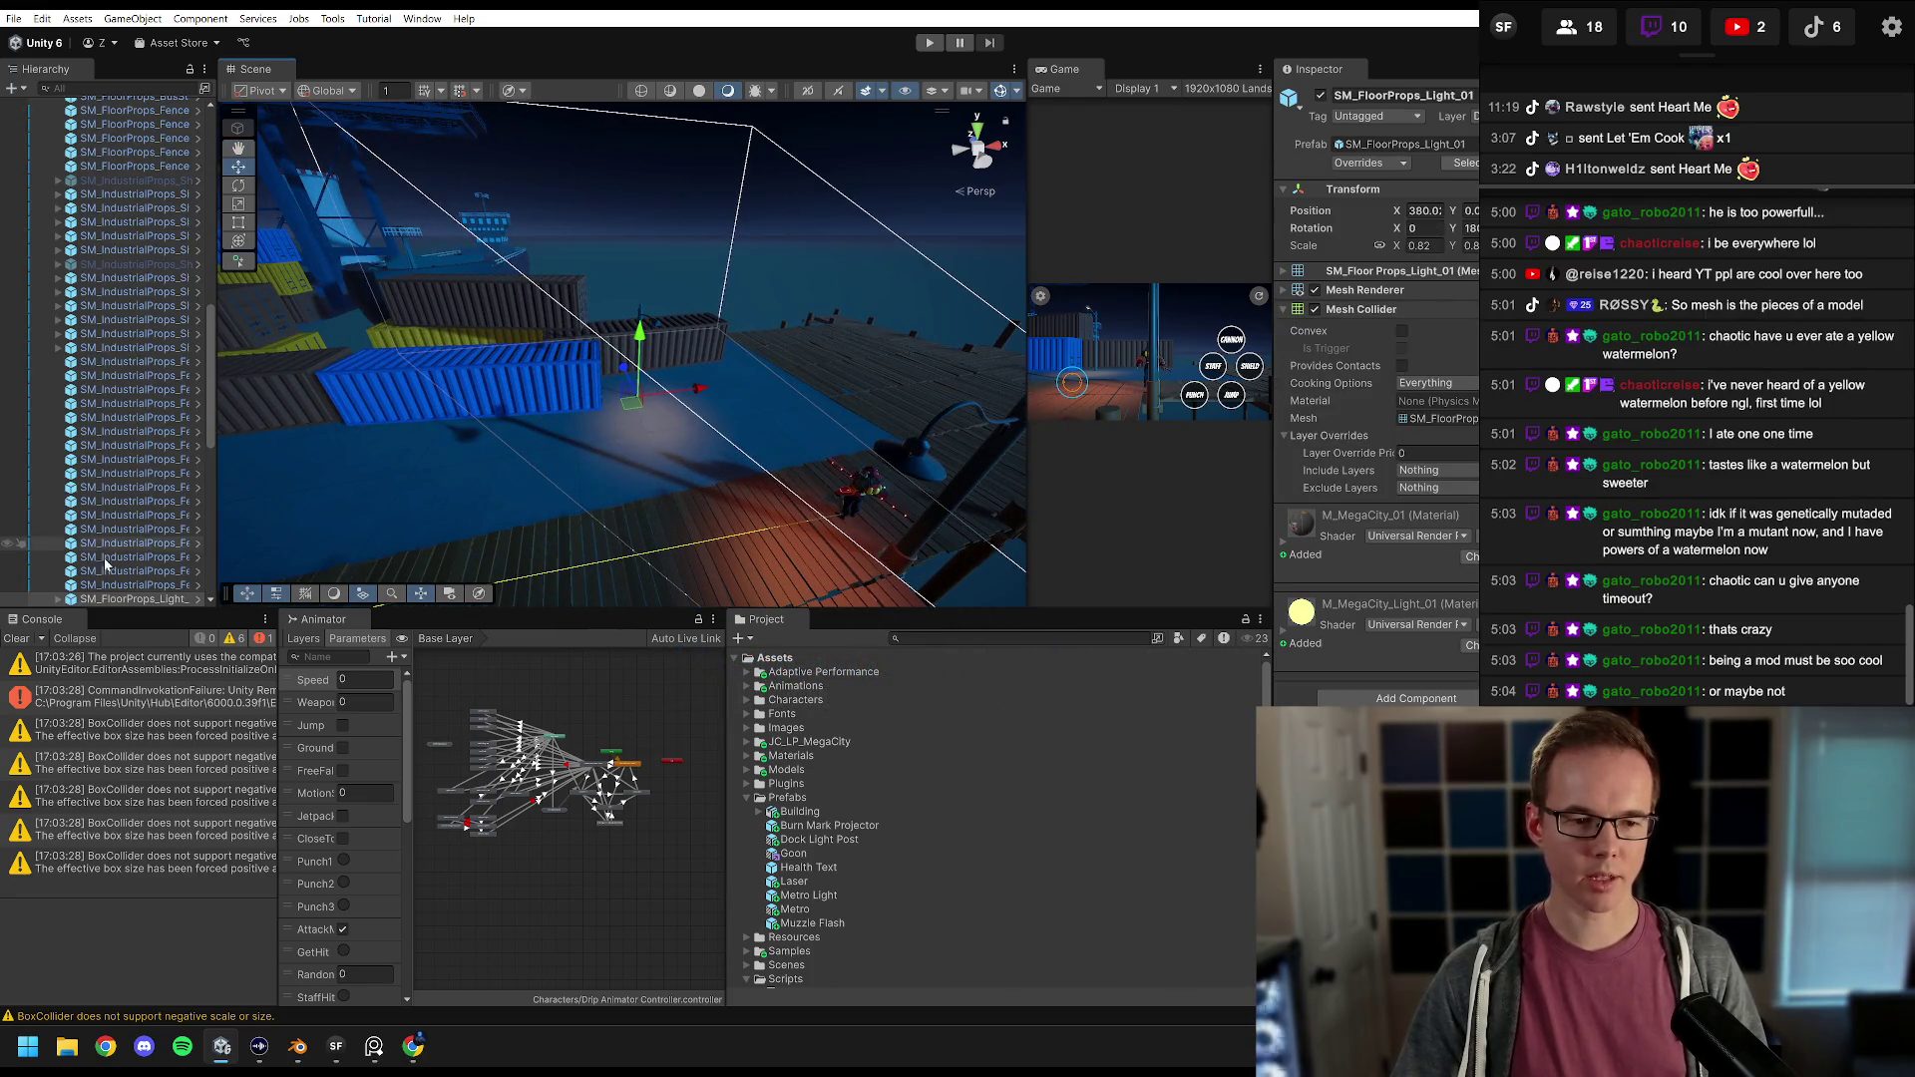
scroll(127, 555, "down", 5)
left_click(135, 442)
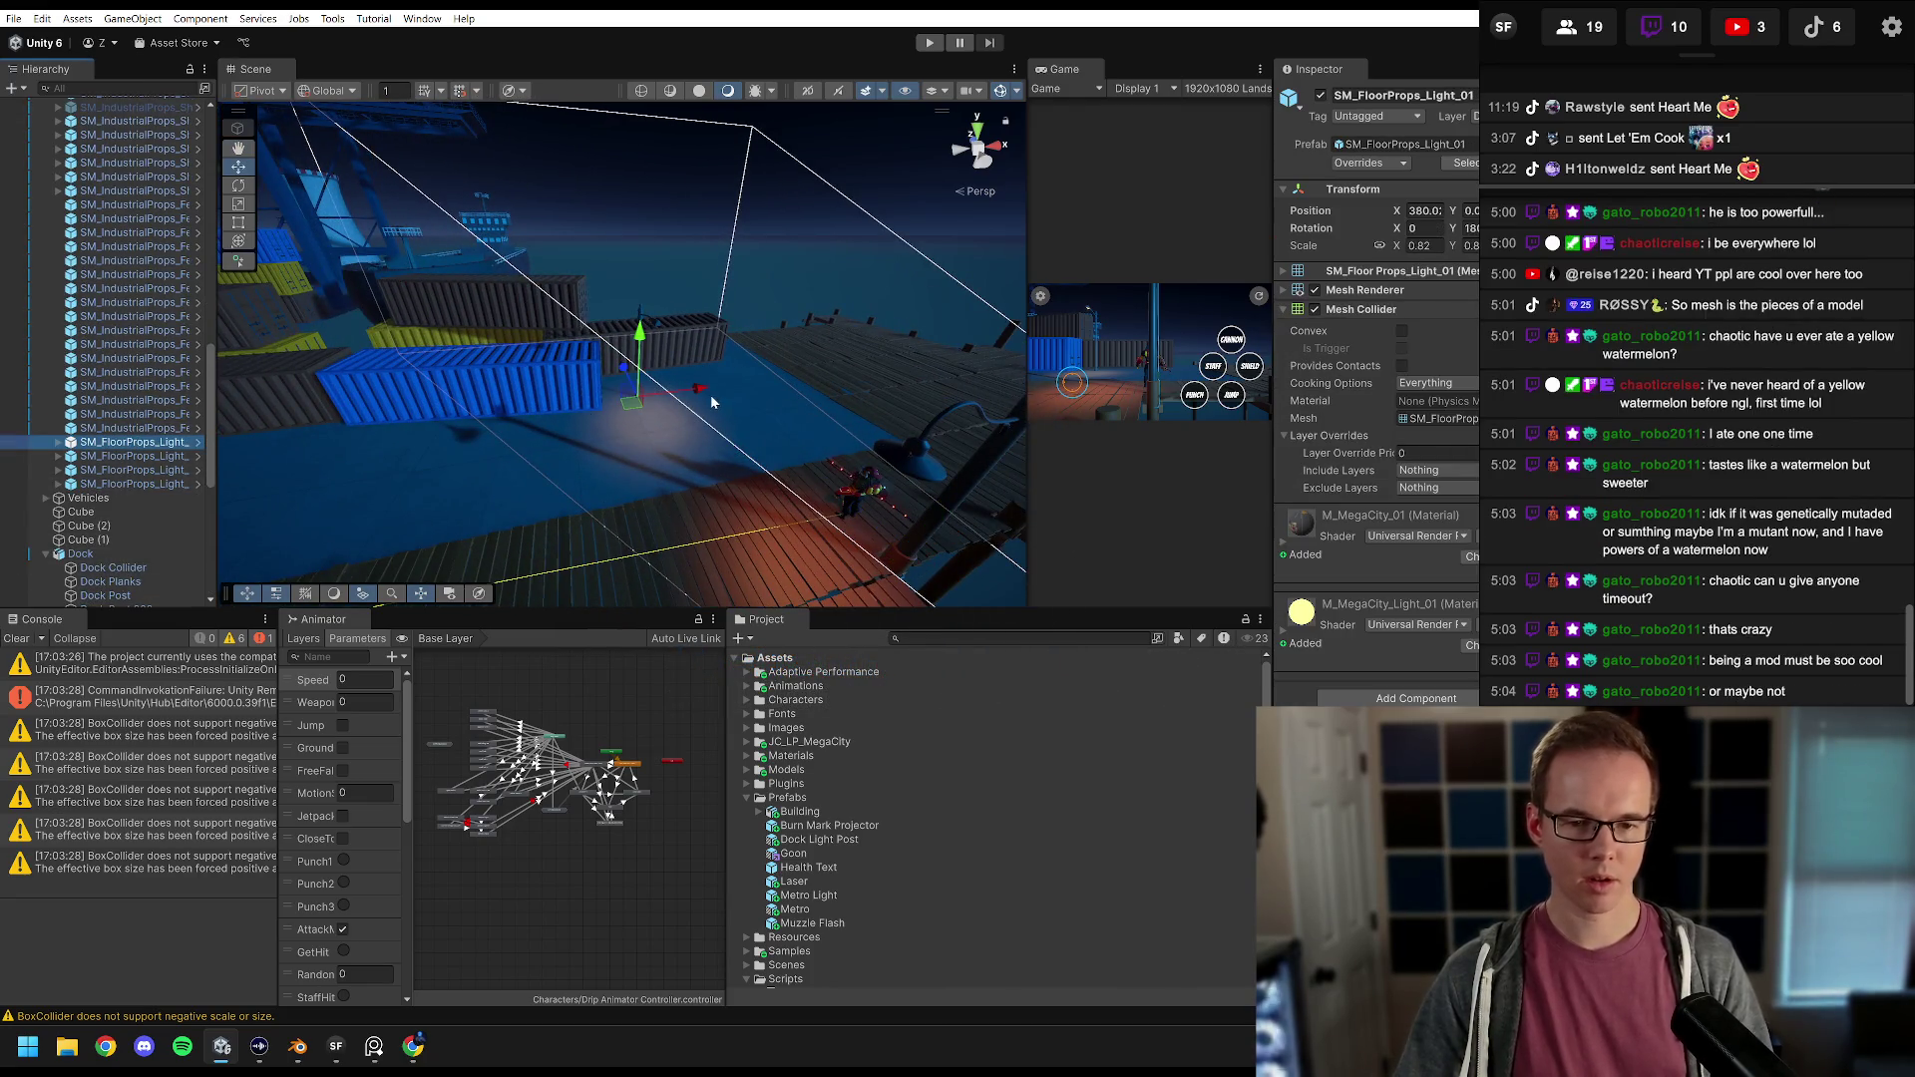
key("Delete")
Step: Orbit around the harbor buildings, selecting SM_Buildings_Factory_01 and then SM_Buildings_Port_02
mouse_move(714, 402)
left_mouse_down()
mouse_move(553, 421)
mouse_move(780, 355)
mouse_move(811, 356)
mouse_move(555, 381)
mouse_move(836, 380)
mouse_move(726, 417)
mouse_move(849, 407)
mouse_move(709, 428)
mouse_move(820, 427)
mouse_move(756, 384)
mouse_move(386, 424)
left_mouse_up()
left_click(753, 380)
mouse_move(568, 309)
left_mouse_down()
mouse_move(589, 329)
mouse_move(568, 346)
mouse_move(829, 416)
mouse_move(698, 429)
mouse_move(878, 419)
mouse_move(628, 347)
left_mouse_up()
mouse_move(511, 341)
left_mouse_down()
mouse_move(469, 330)
mouse_move(898, 375)
mouse_move(758, 387)
mouse_move(671, 339)
mouse_move(643, 463)
mouse_move(698, 387)
mouse_move(480, 292)
mouse_move(654, 308)
mouse_move(792, 406)
mouse_move(698, 200)
left_mouse_up()
left_click(648, 389)
Step: Widen the Game preview, narrow the Inspector panel, and start play mode
left_click_drag(1028, 251, 527, 252)
mouse_move(1275, 130)
left_mouse_down()
mouse_move(1436, 130)
mouse_move(1389, 130)
left_mouse_up()
left_click_drag(575, 184, 404, 184)
left_click(930, 43)
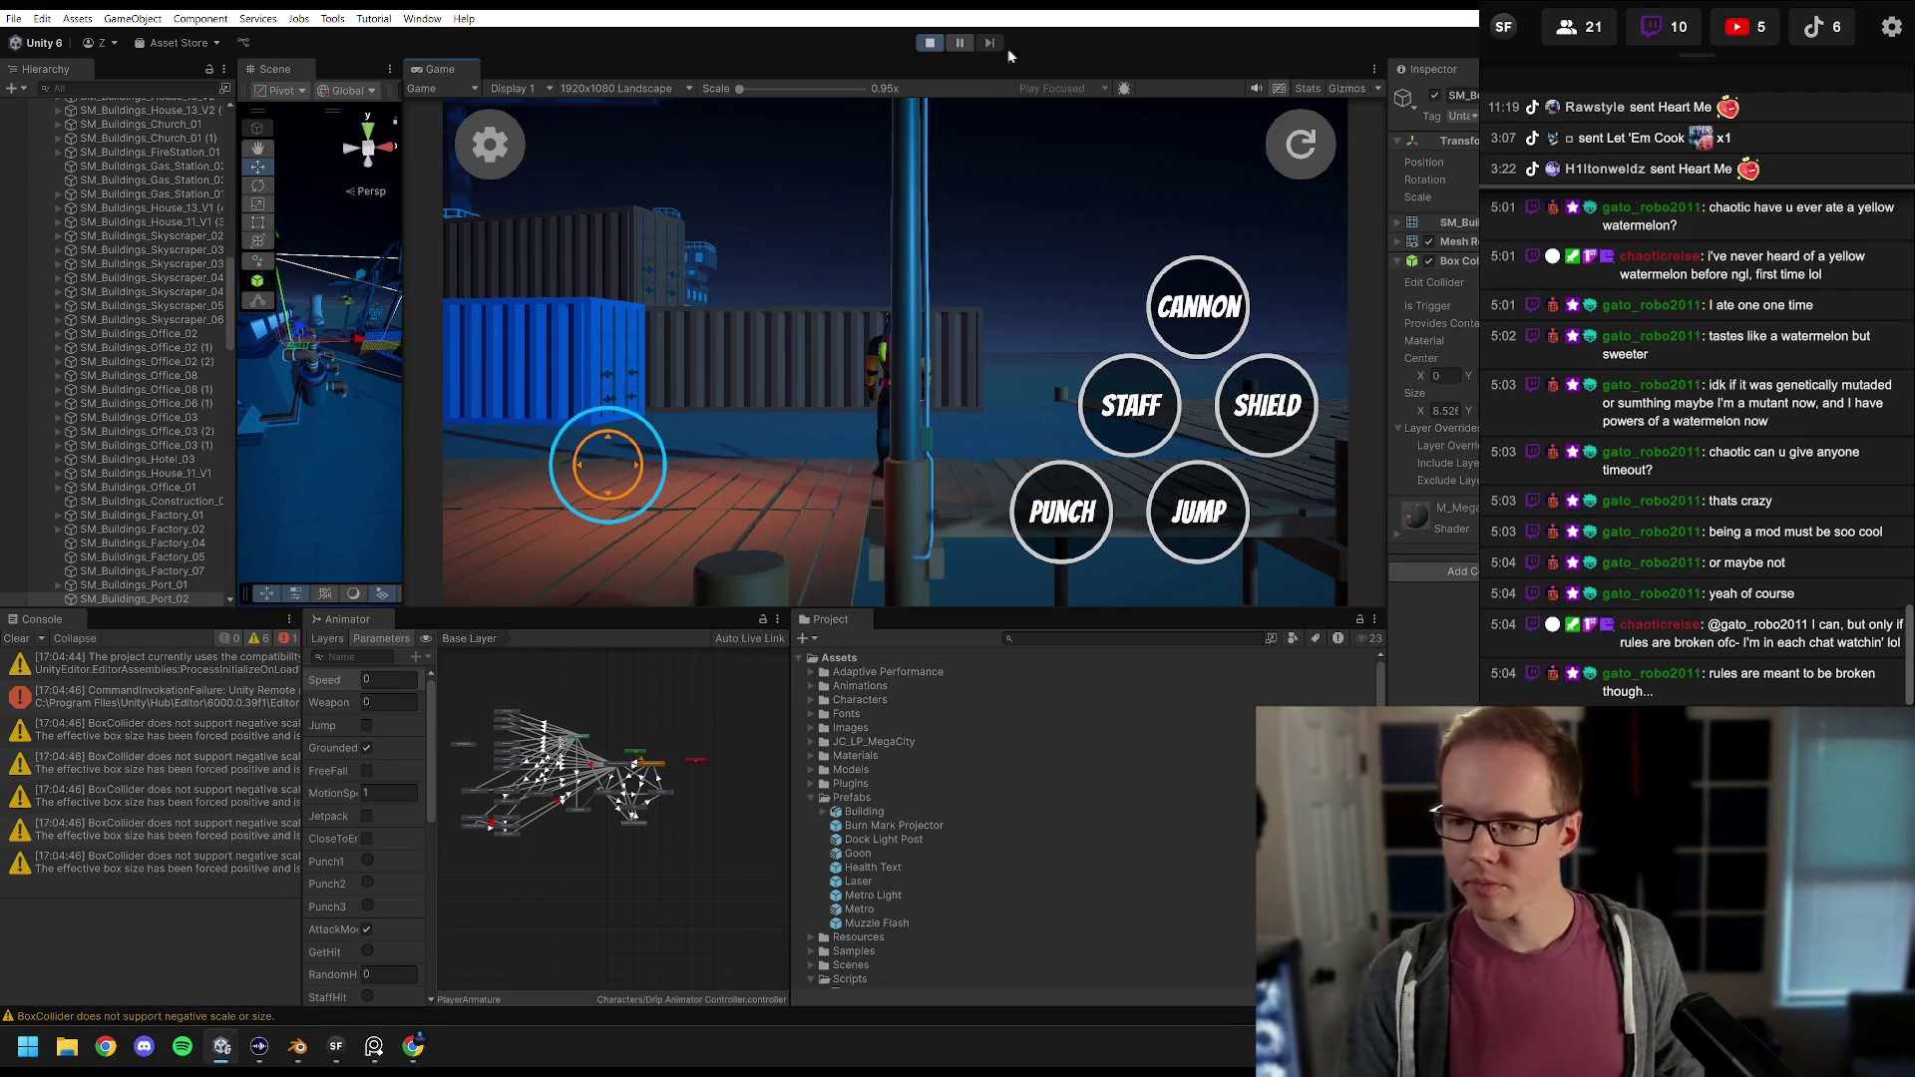
scroll(1696, 439, "up", 3)
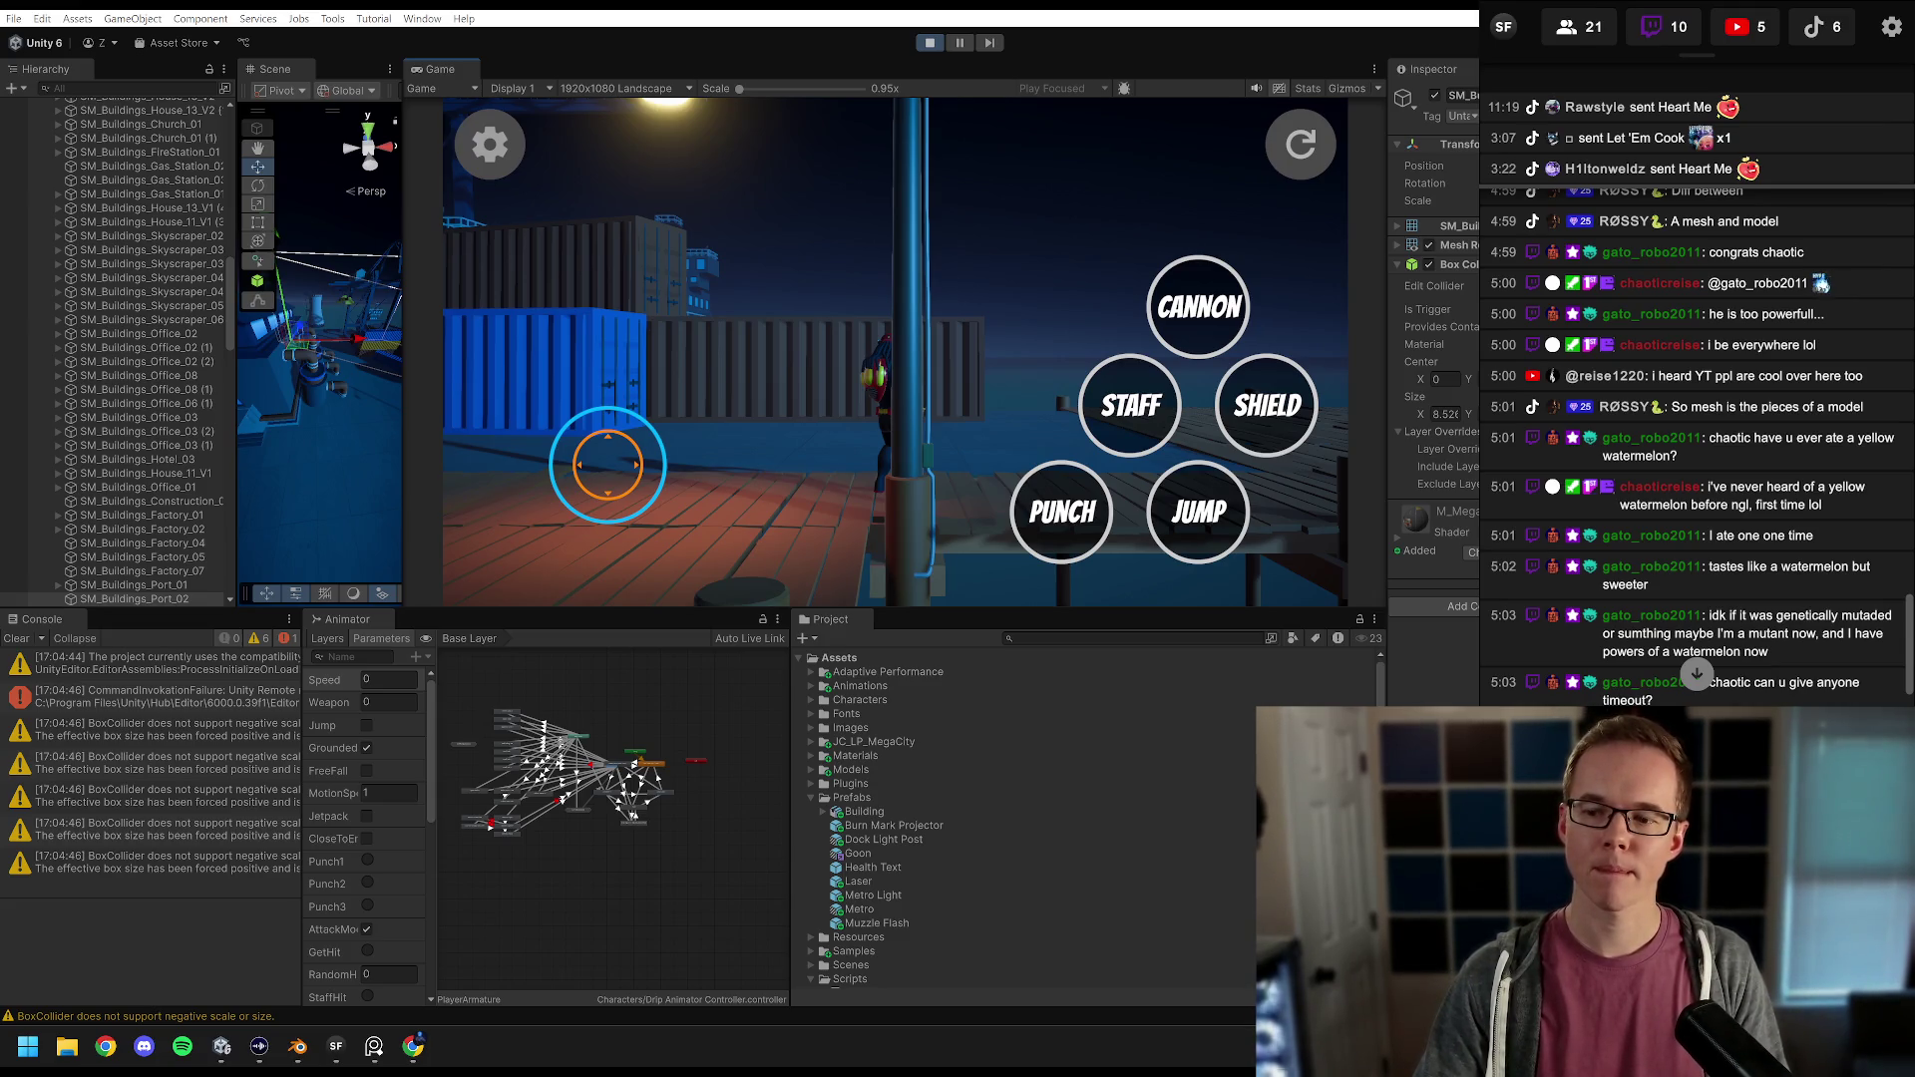
left_click(1696, 673)
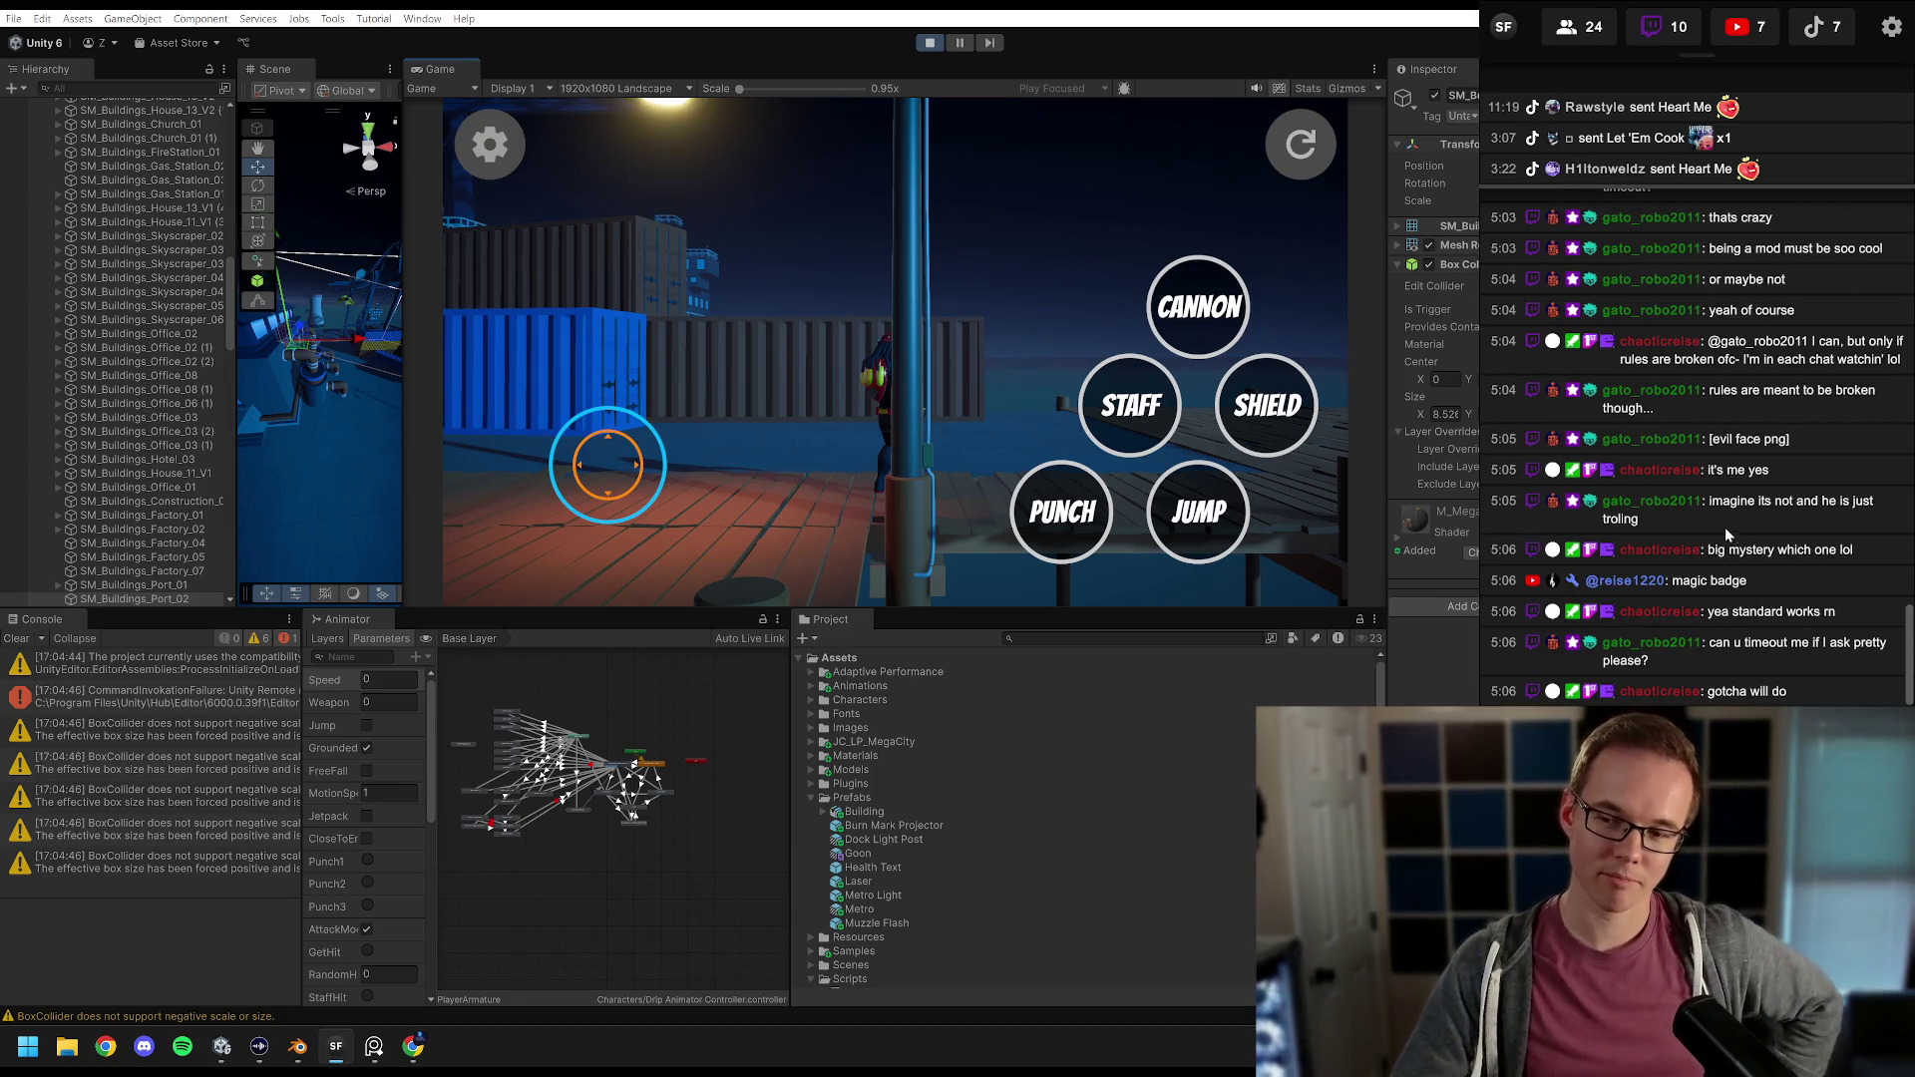
Step: Run the character forward, left and right across the lit dock in the Game view
left_click(771, 429)
key("w")
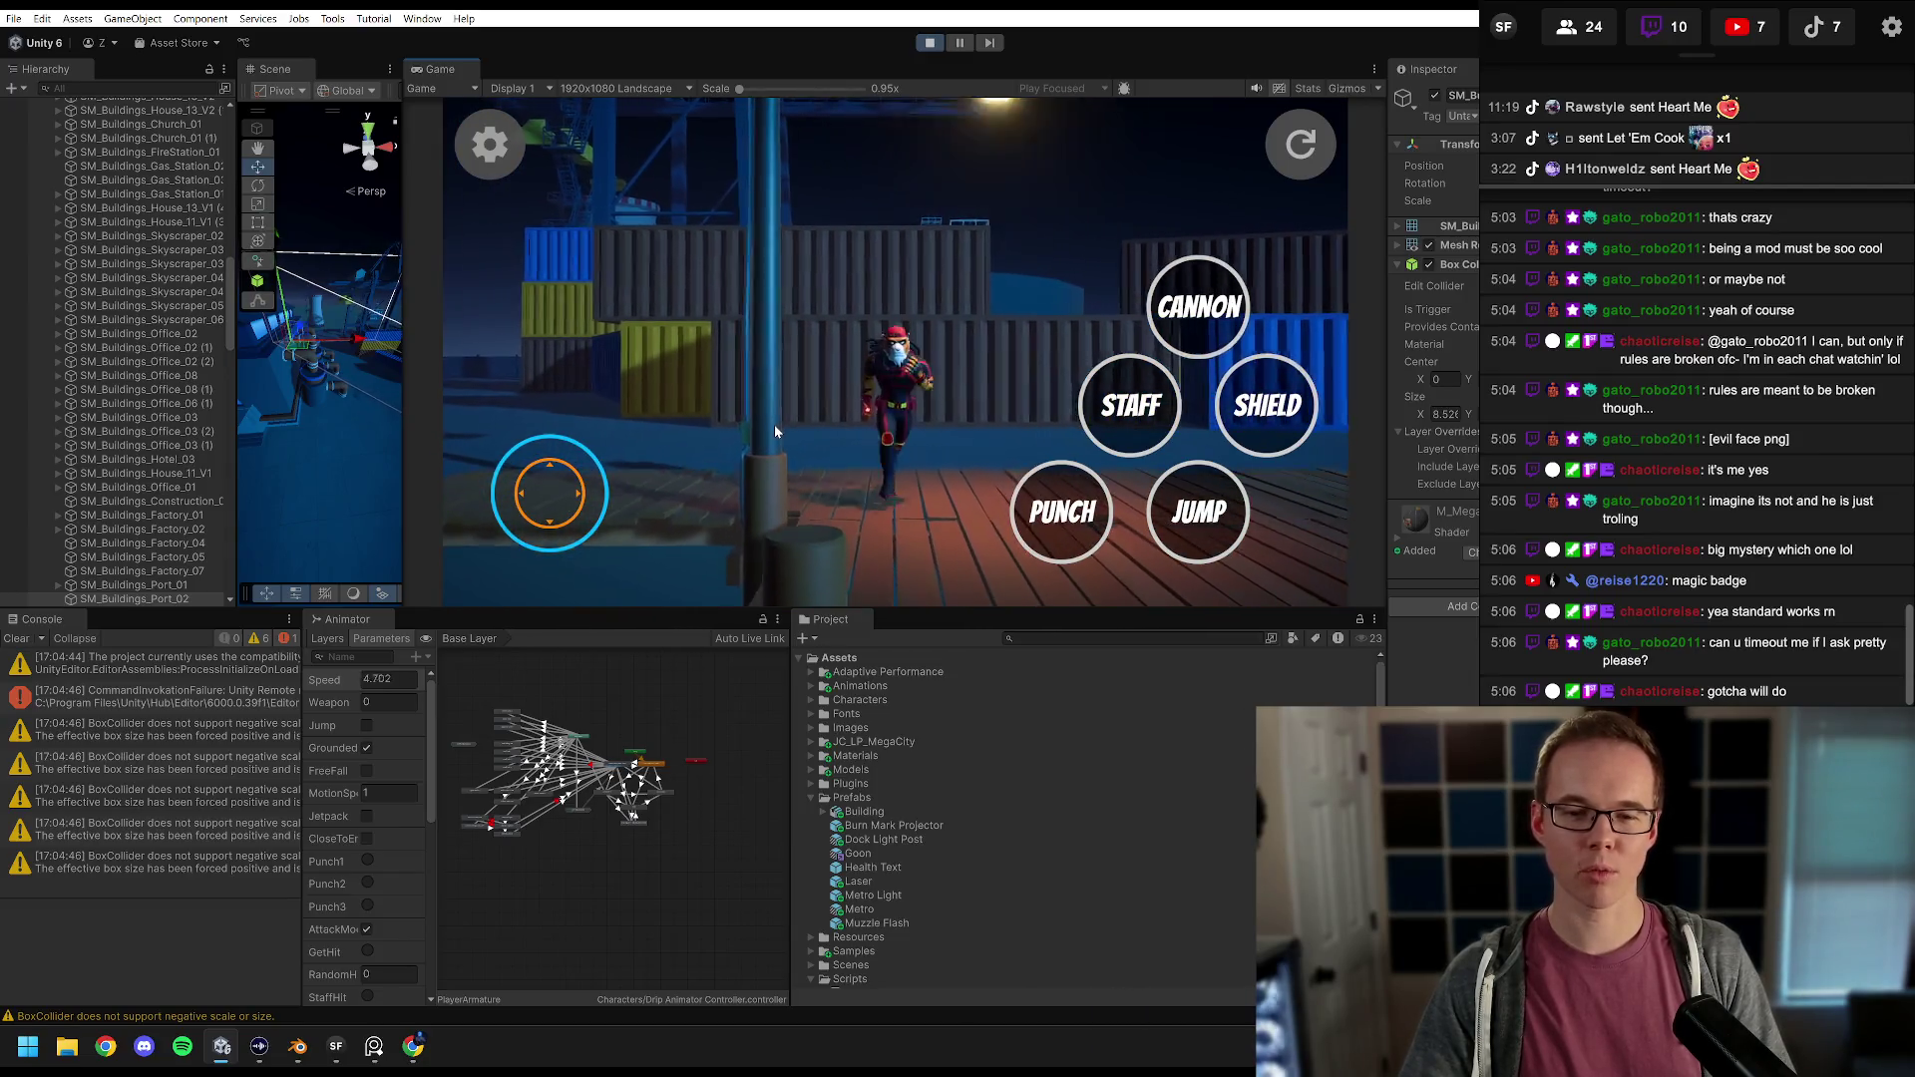
key("w")
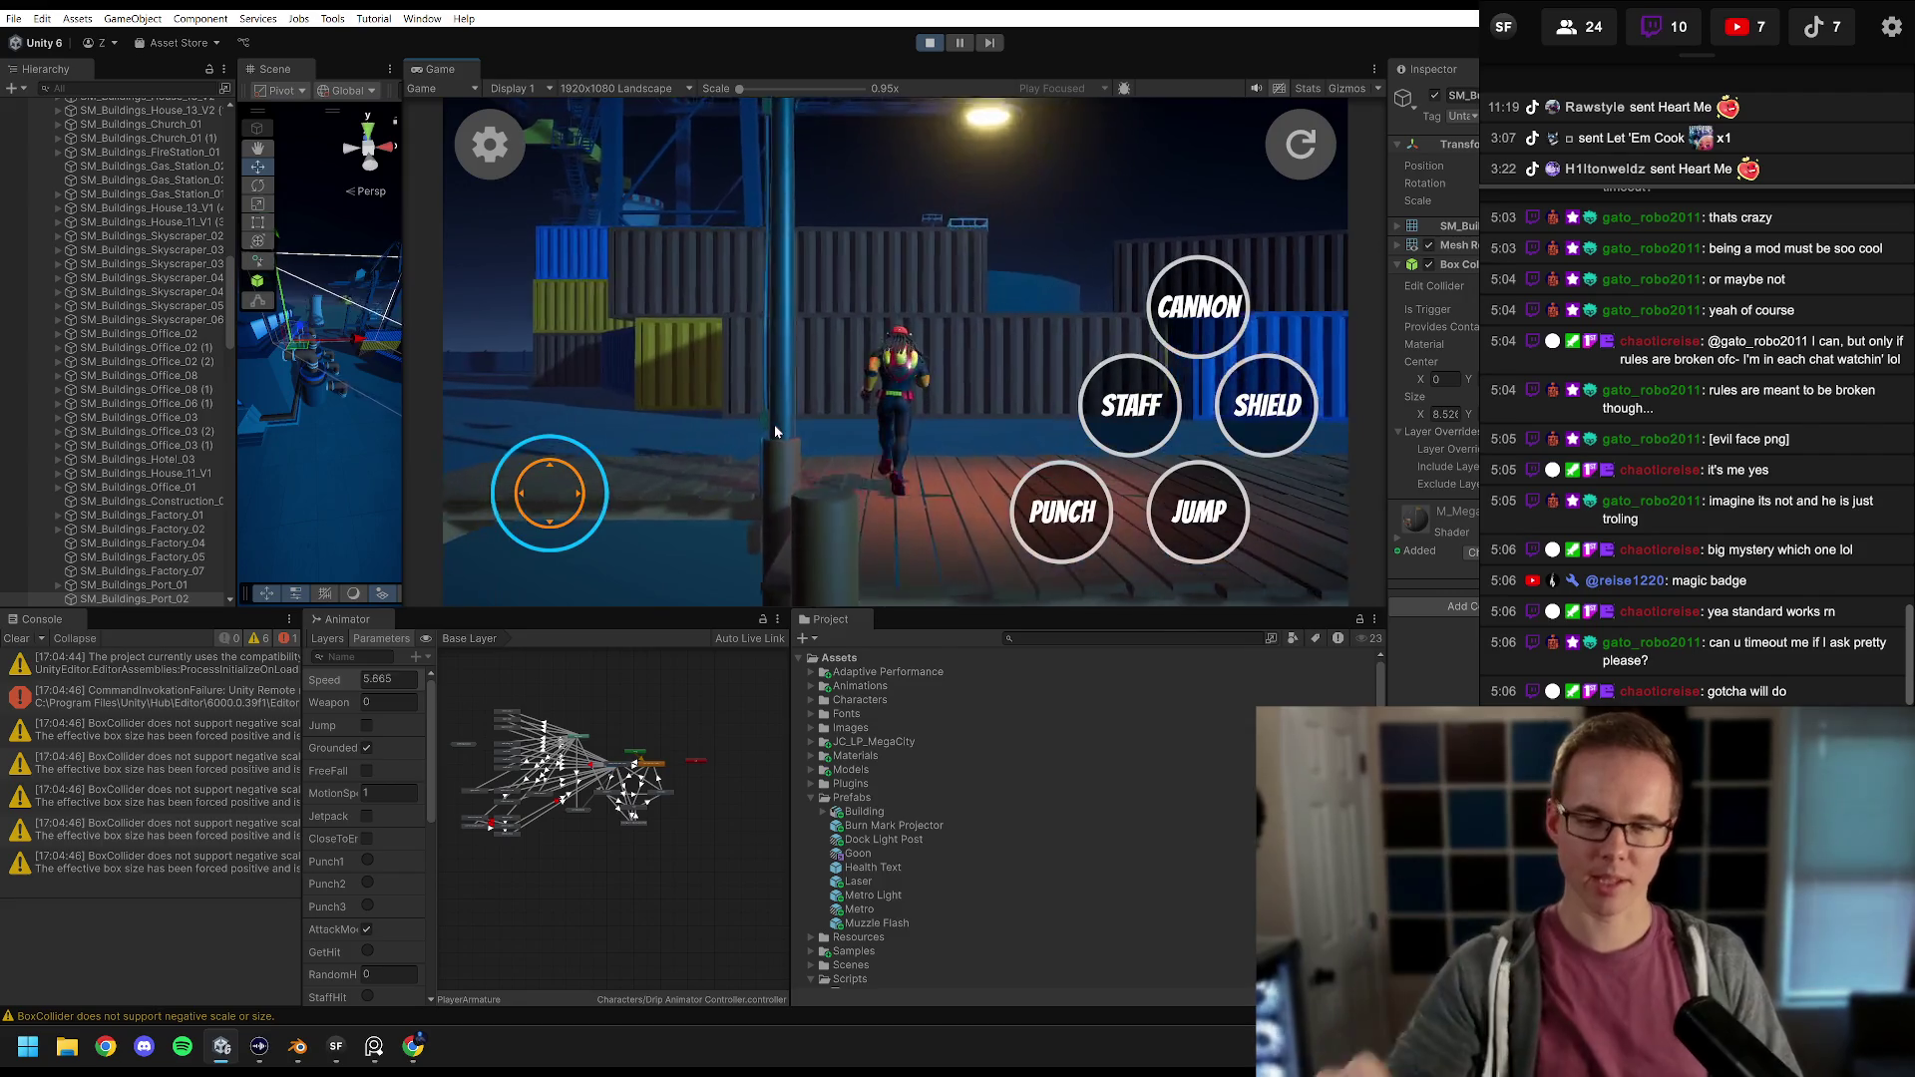
key("a")
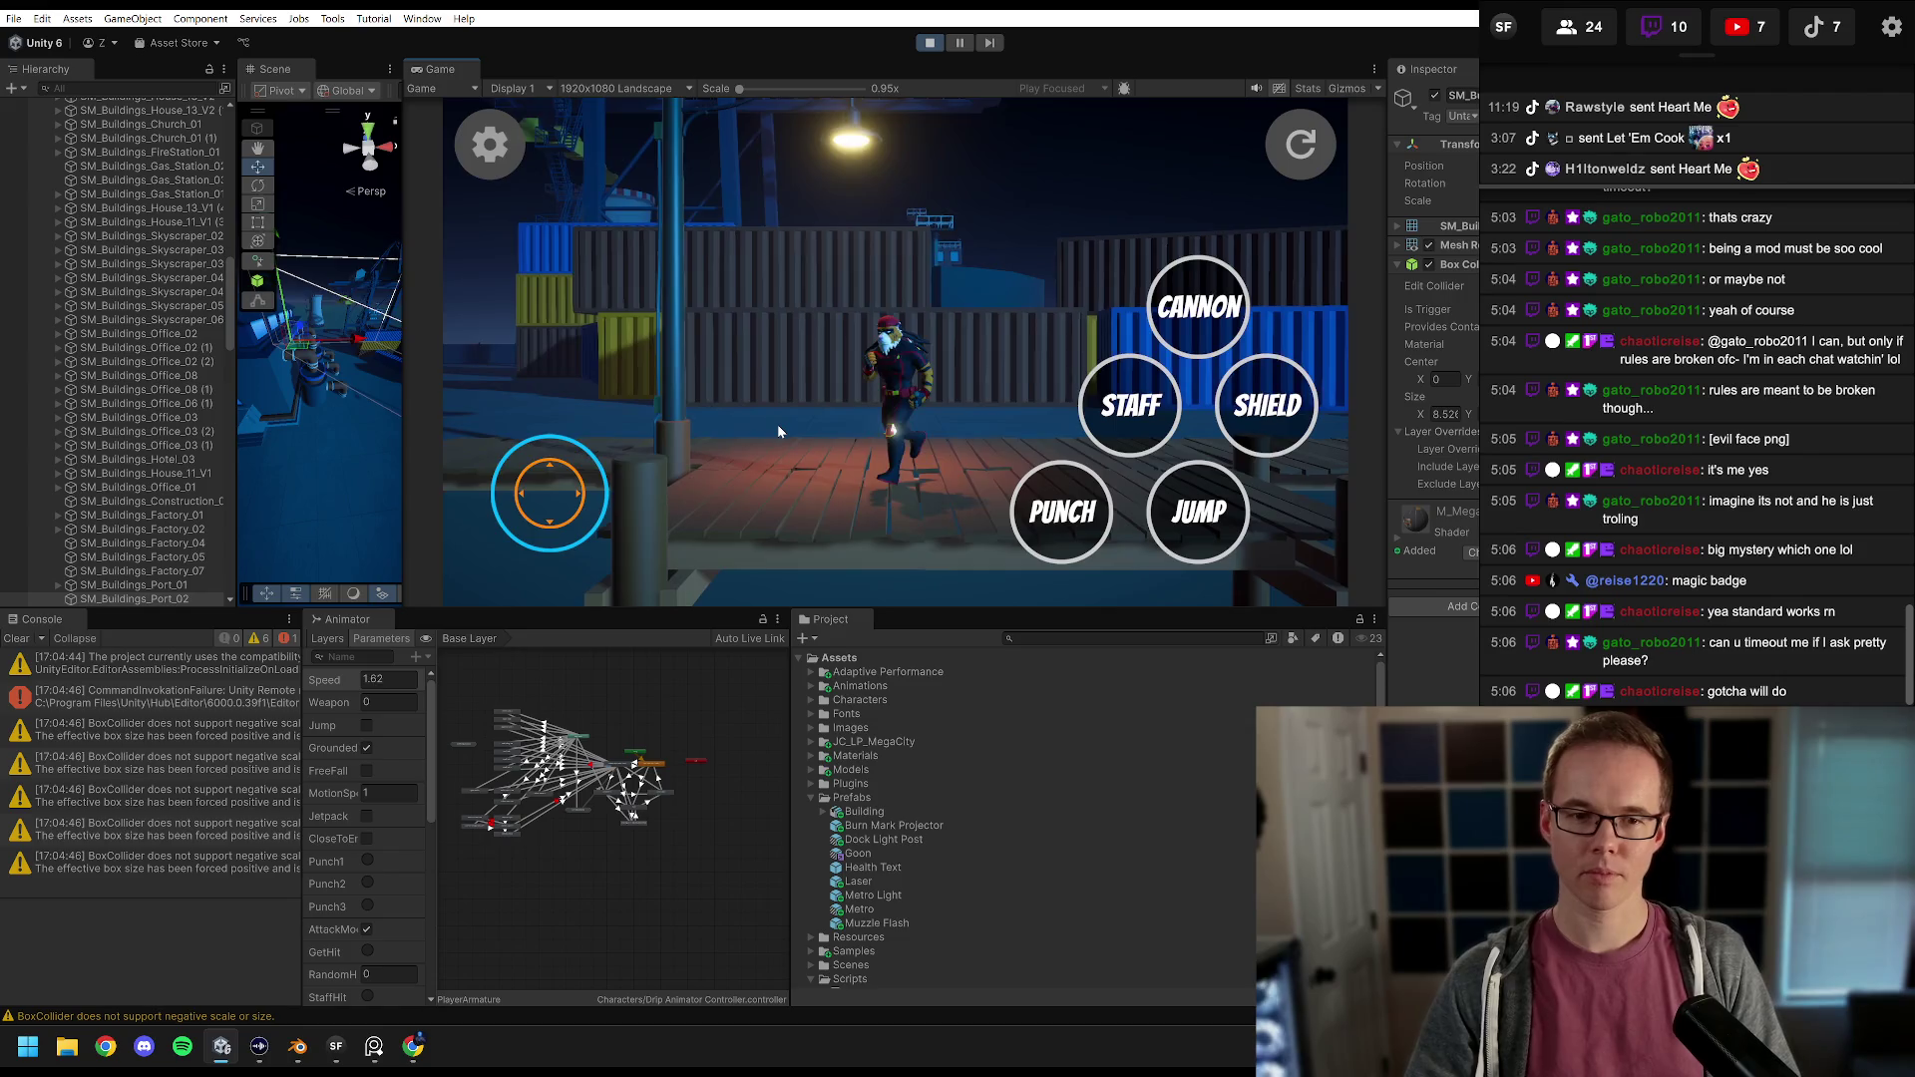
key("d")
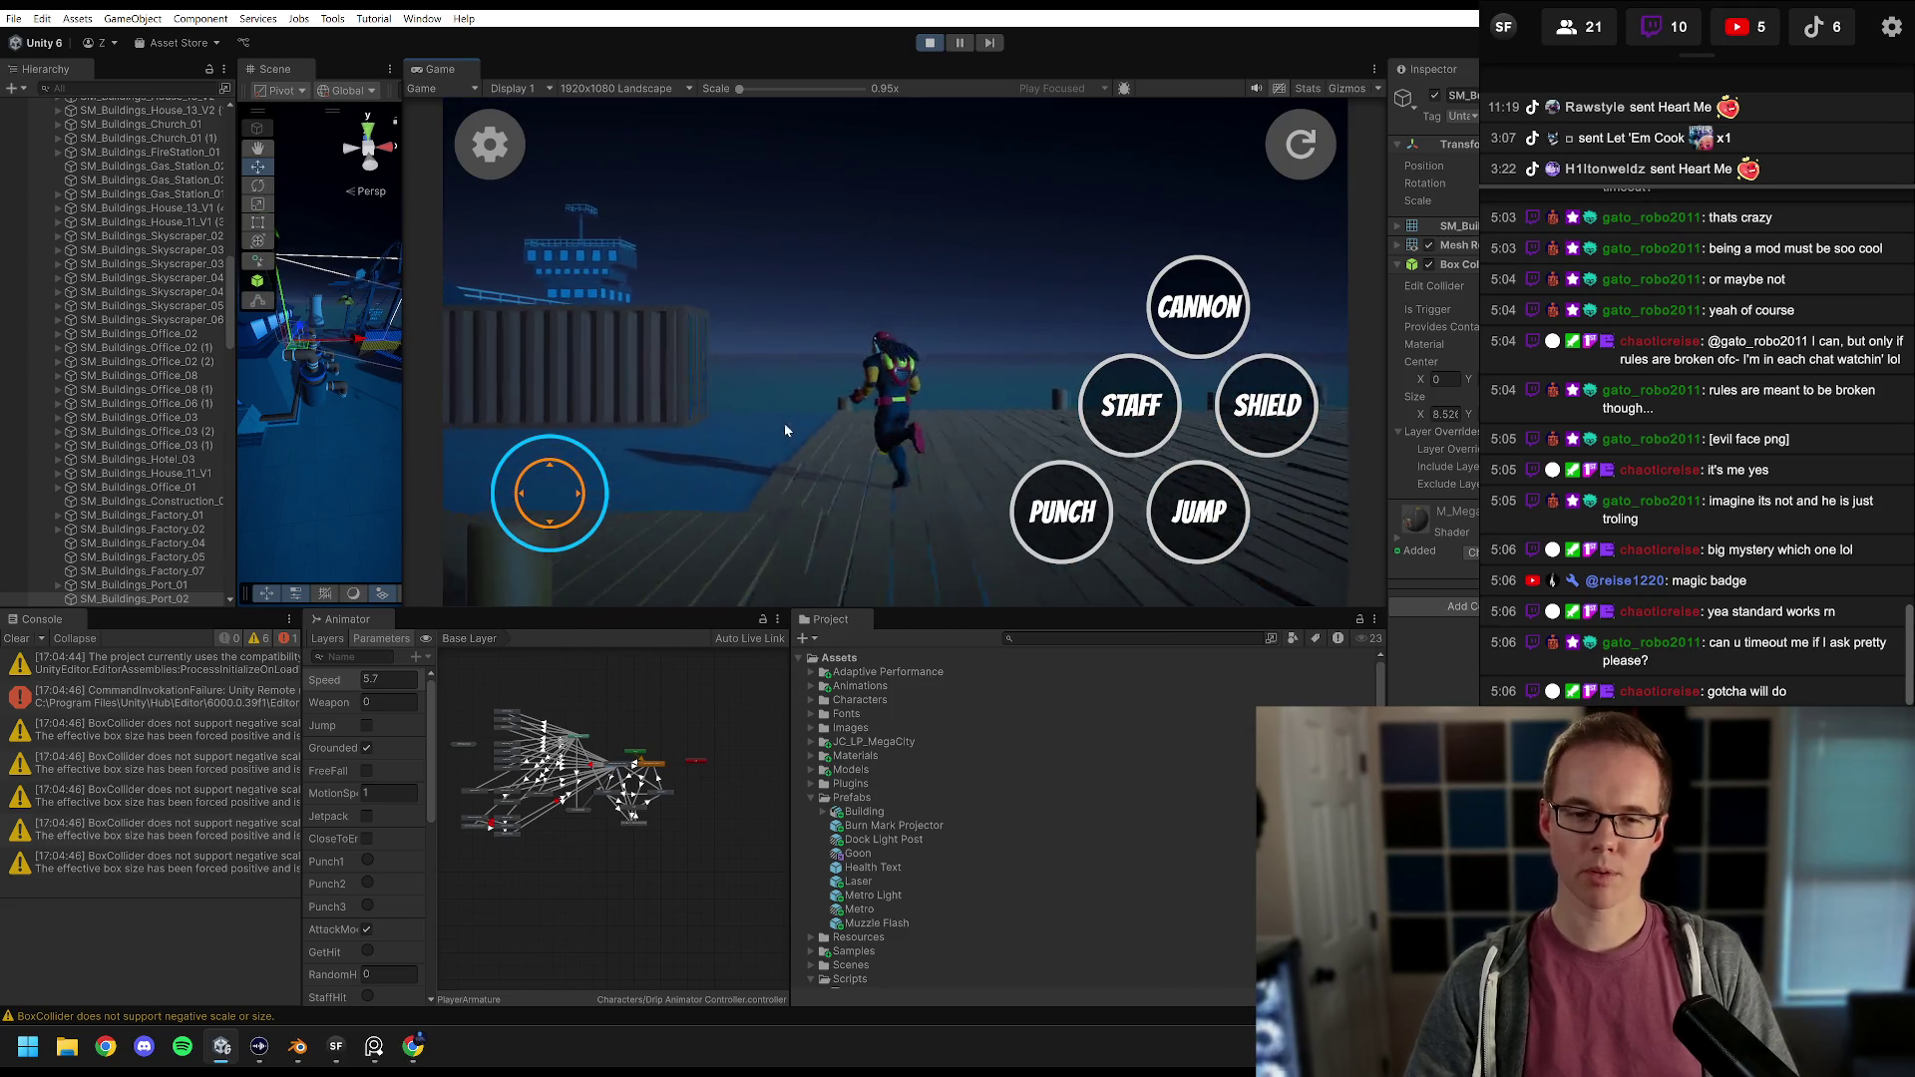
Step: Exit play mode and drag Dock Light Post (2) onto the dock planks by the containers
left_click(928, 43)
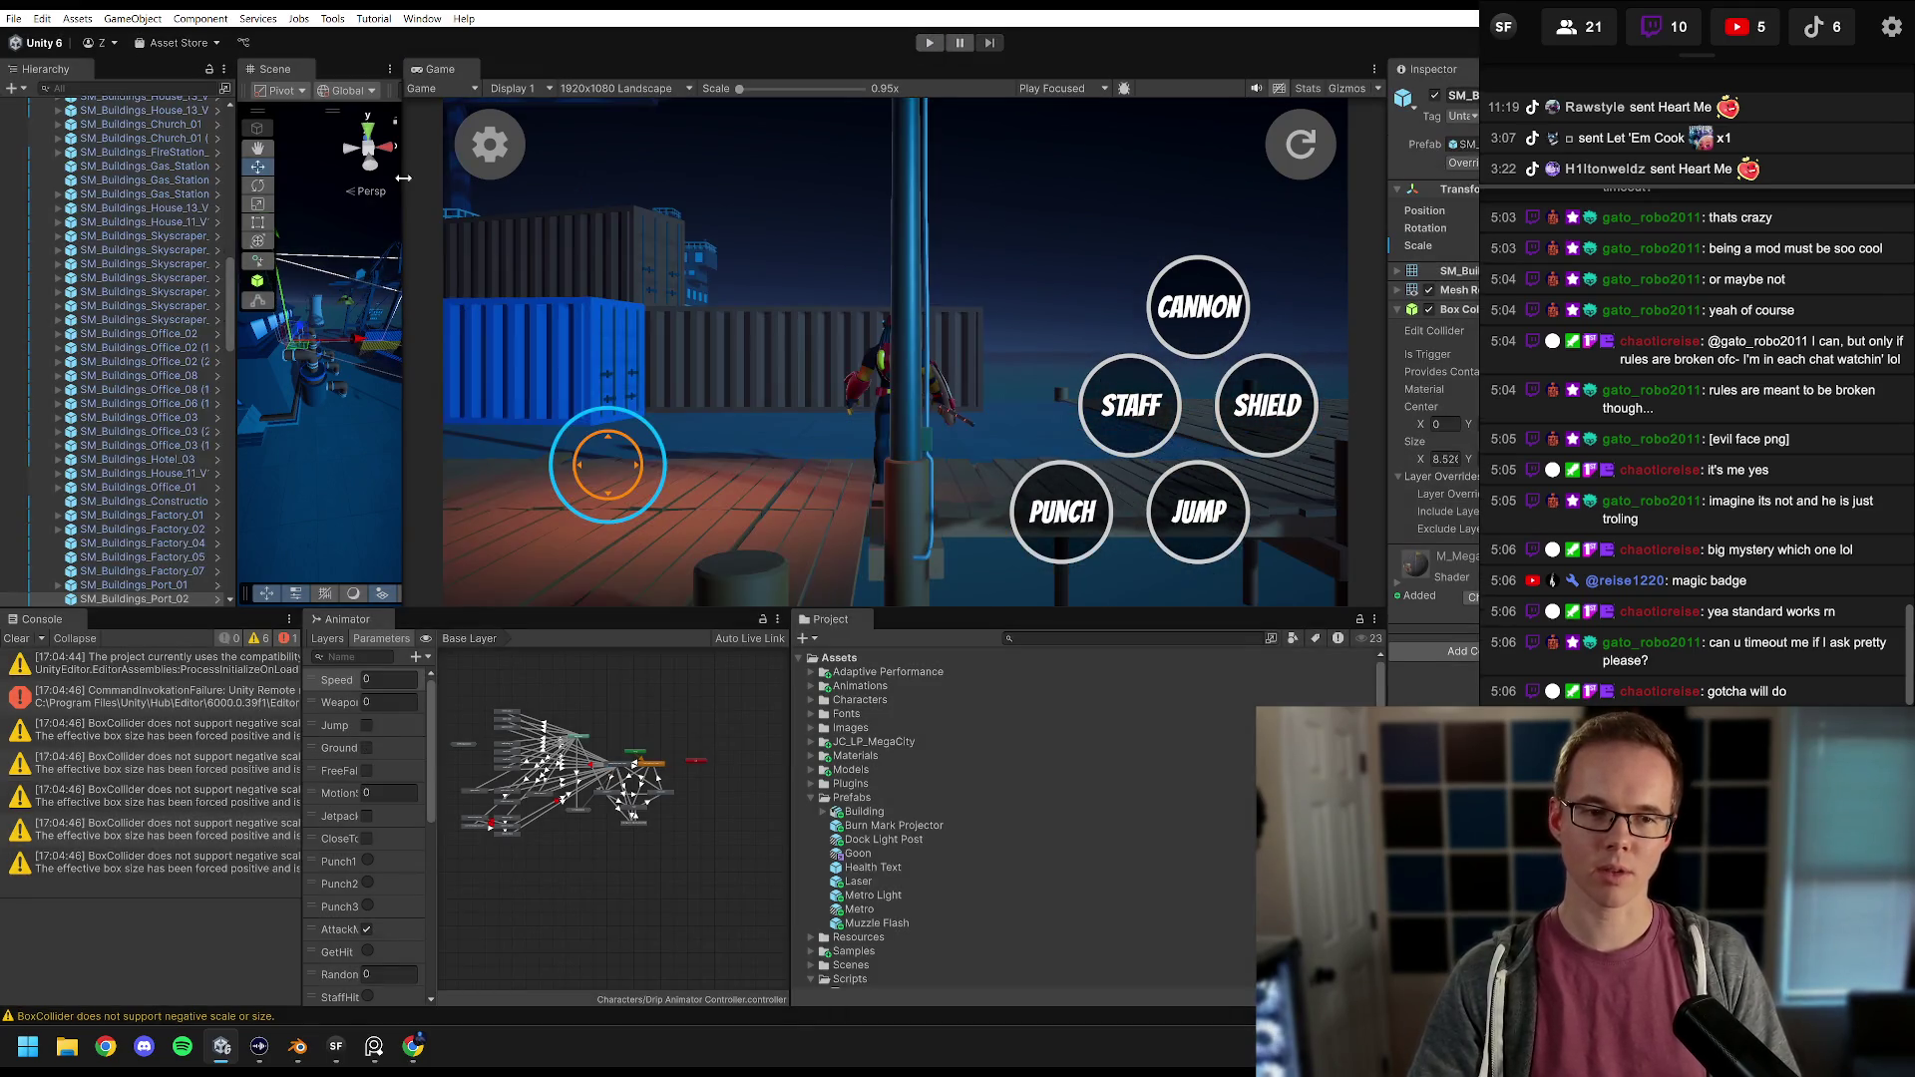
left_click_drag(403, 178, 1110, 180)
mouse_move(698, 299)
left_mouse_down()
mouse_move(748, 330)
mouse_move(736, 354)
left_mouse_up()
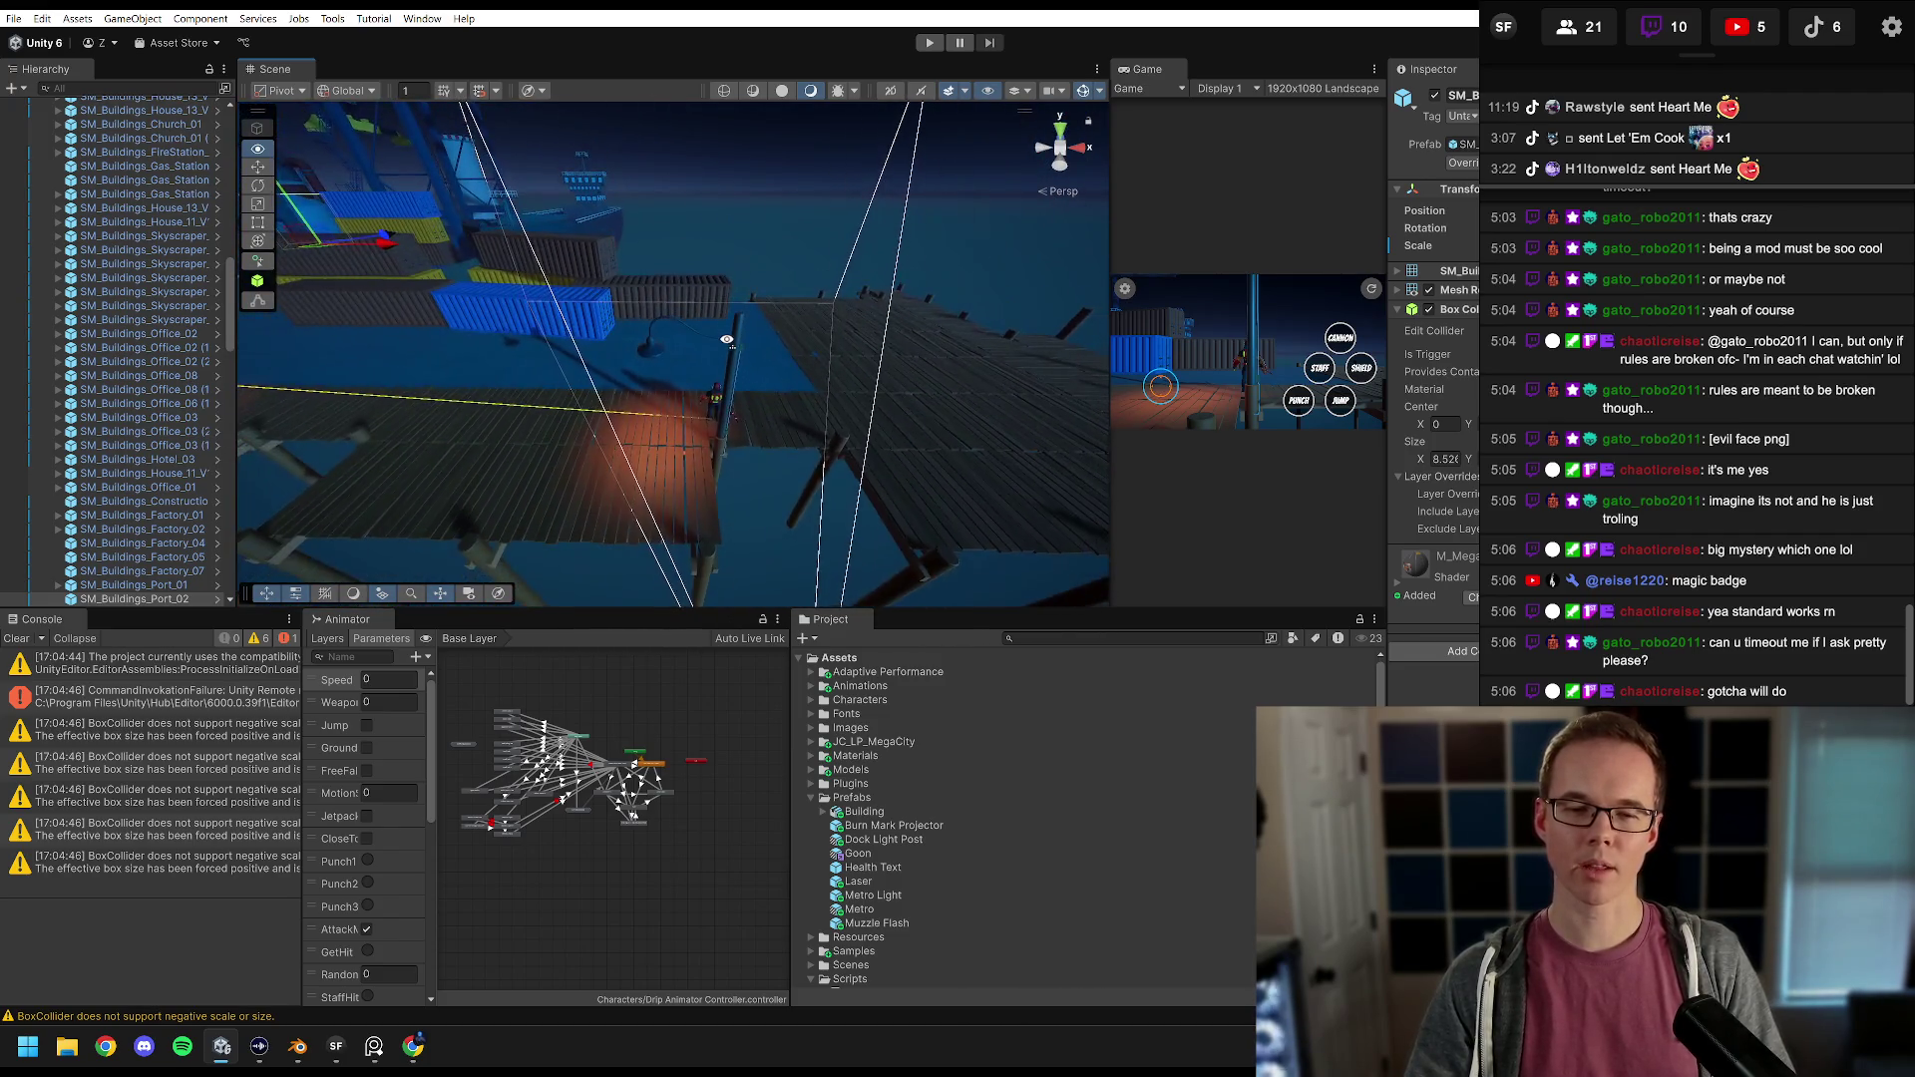
left_click(739, 358)
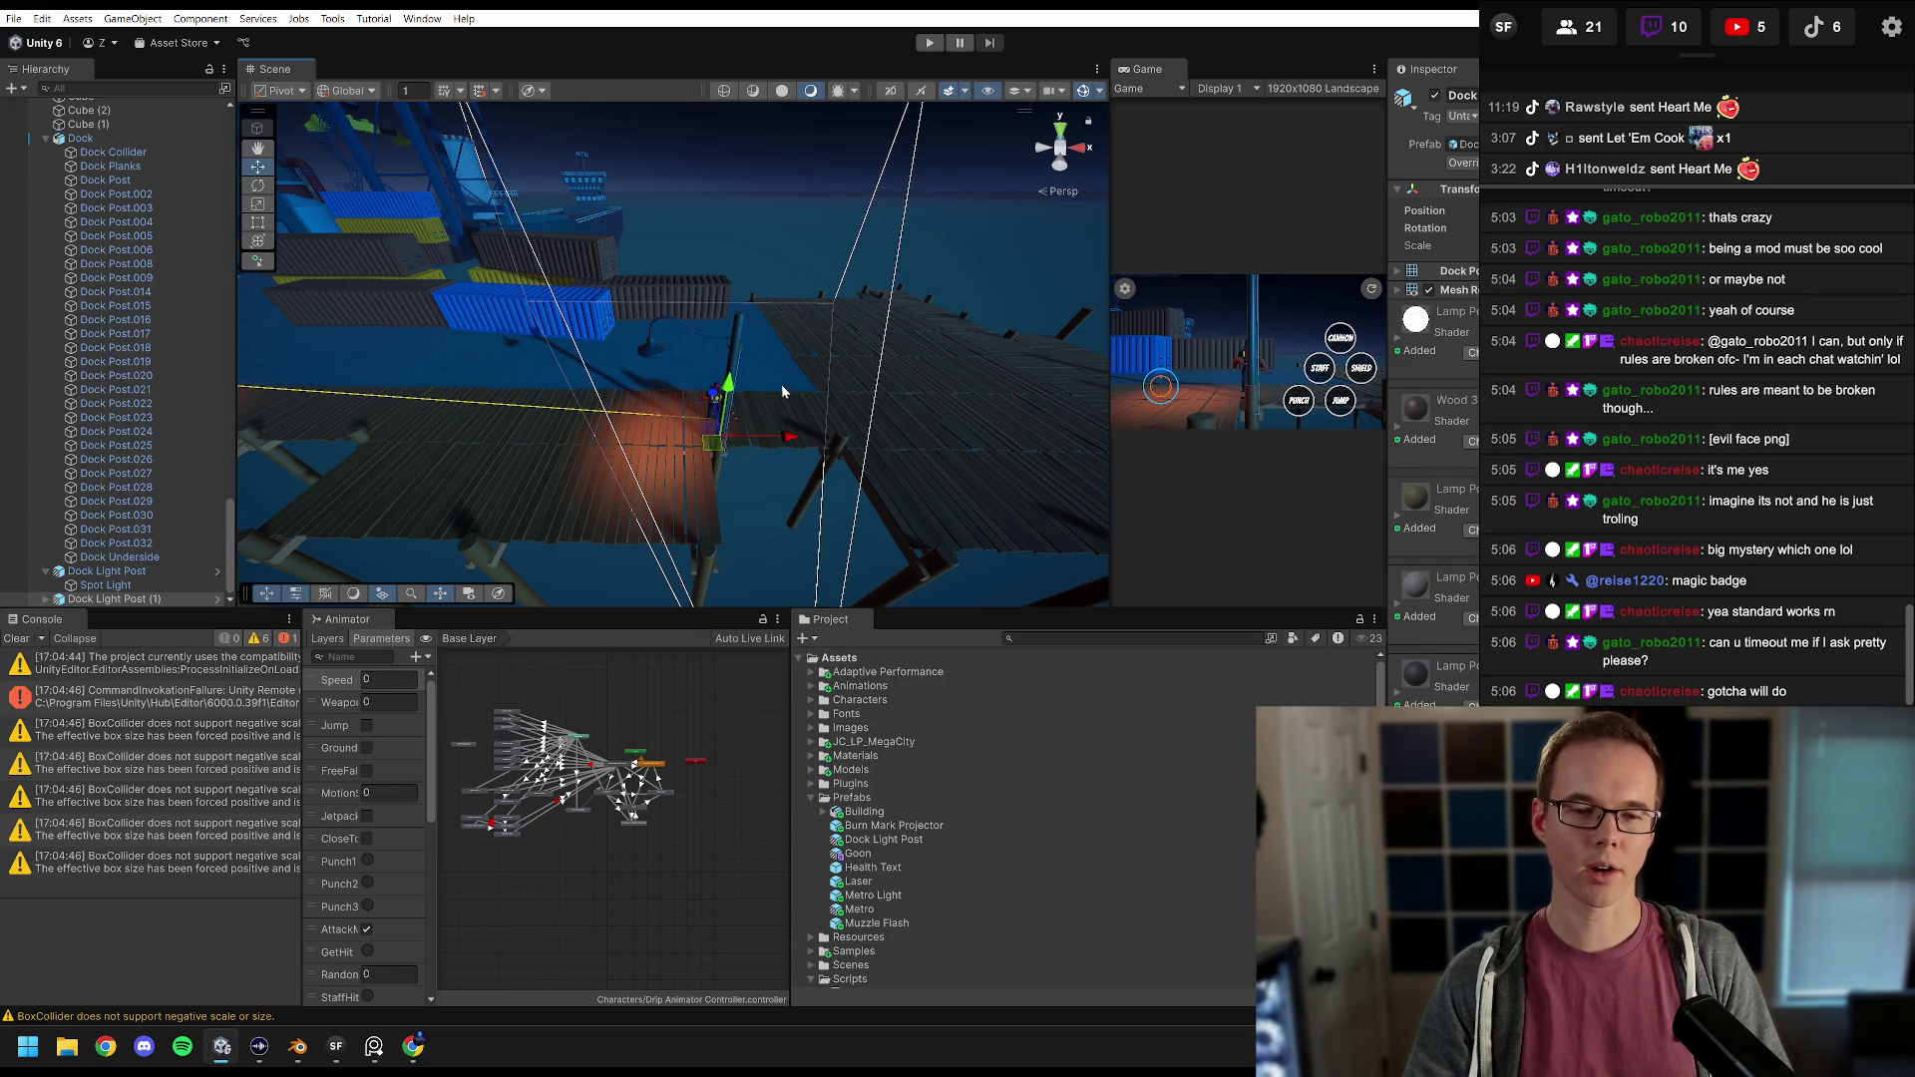
scroll(690, 464, "up", 3)
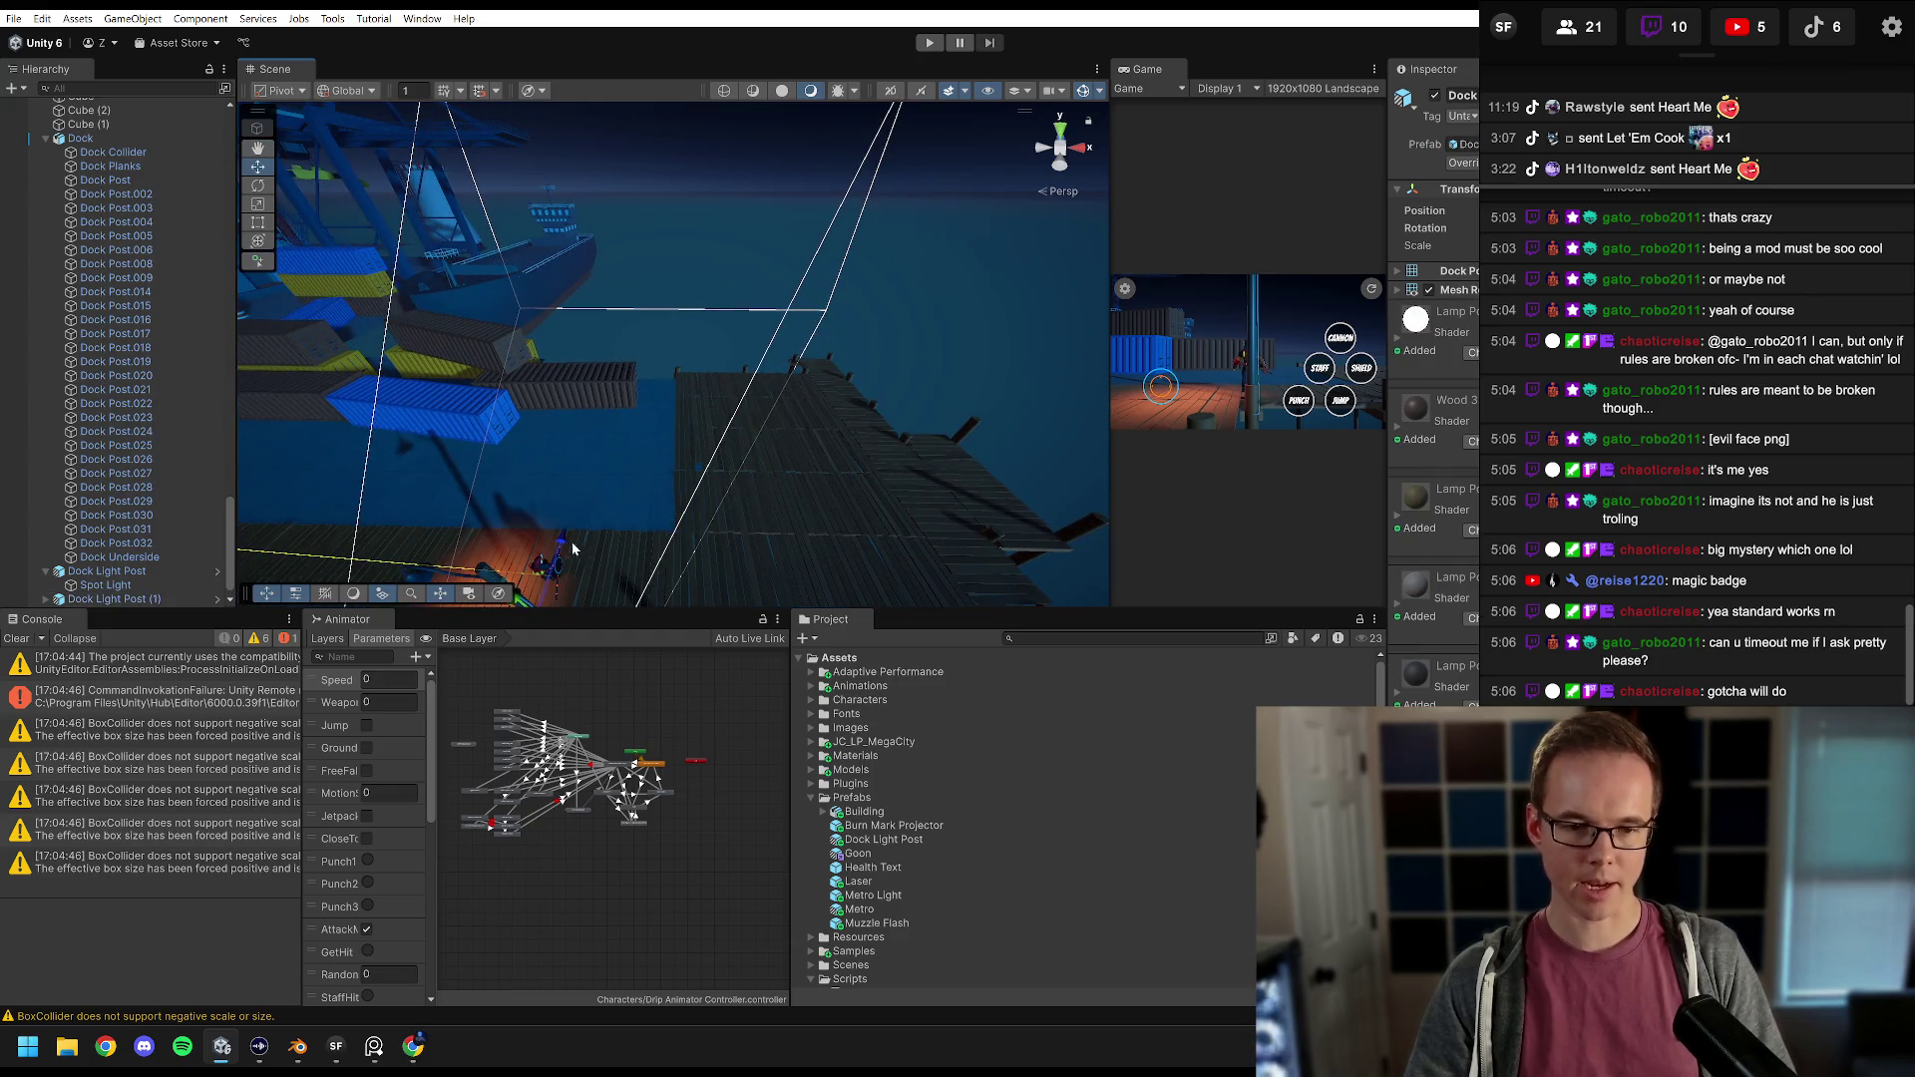
mouse_move(574, 549)
left_mouse_down()
mouse_move(618, 399)
mouse_move(744, 377)
left_mouse_up()
Step: Set a Transform value of Dock Light Post (2) to 0 and nudge its position slightly
left_click_drag(1394, 144, 1265, 150)
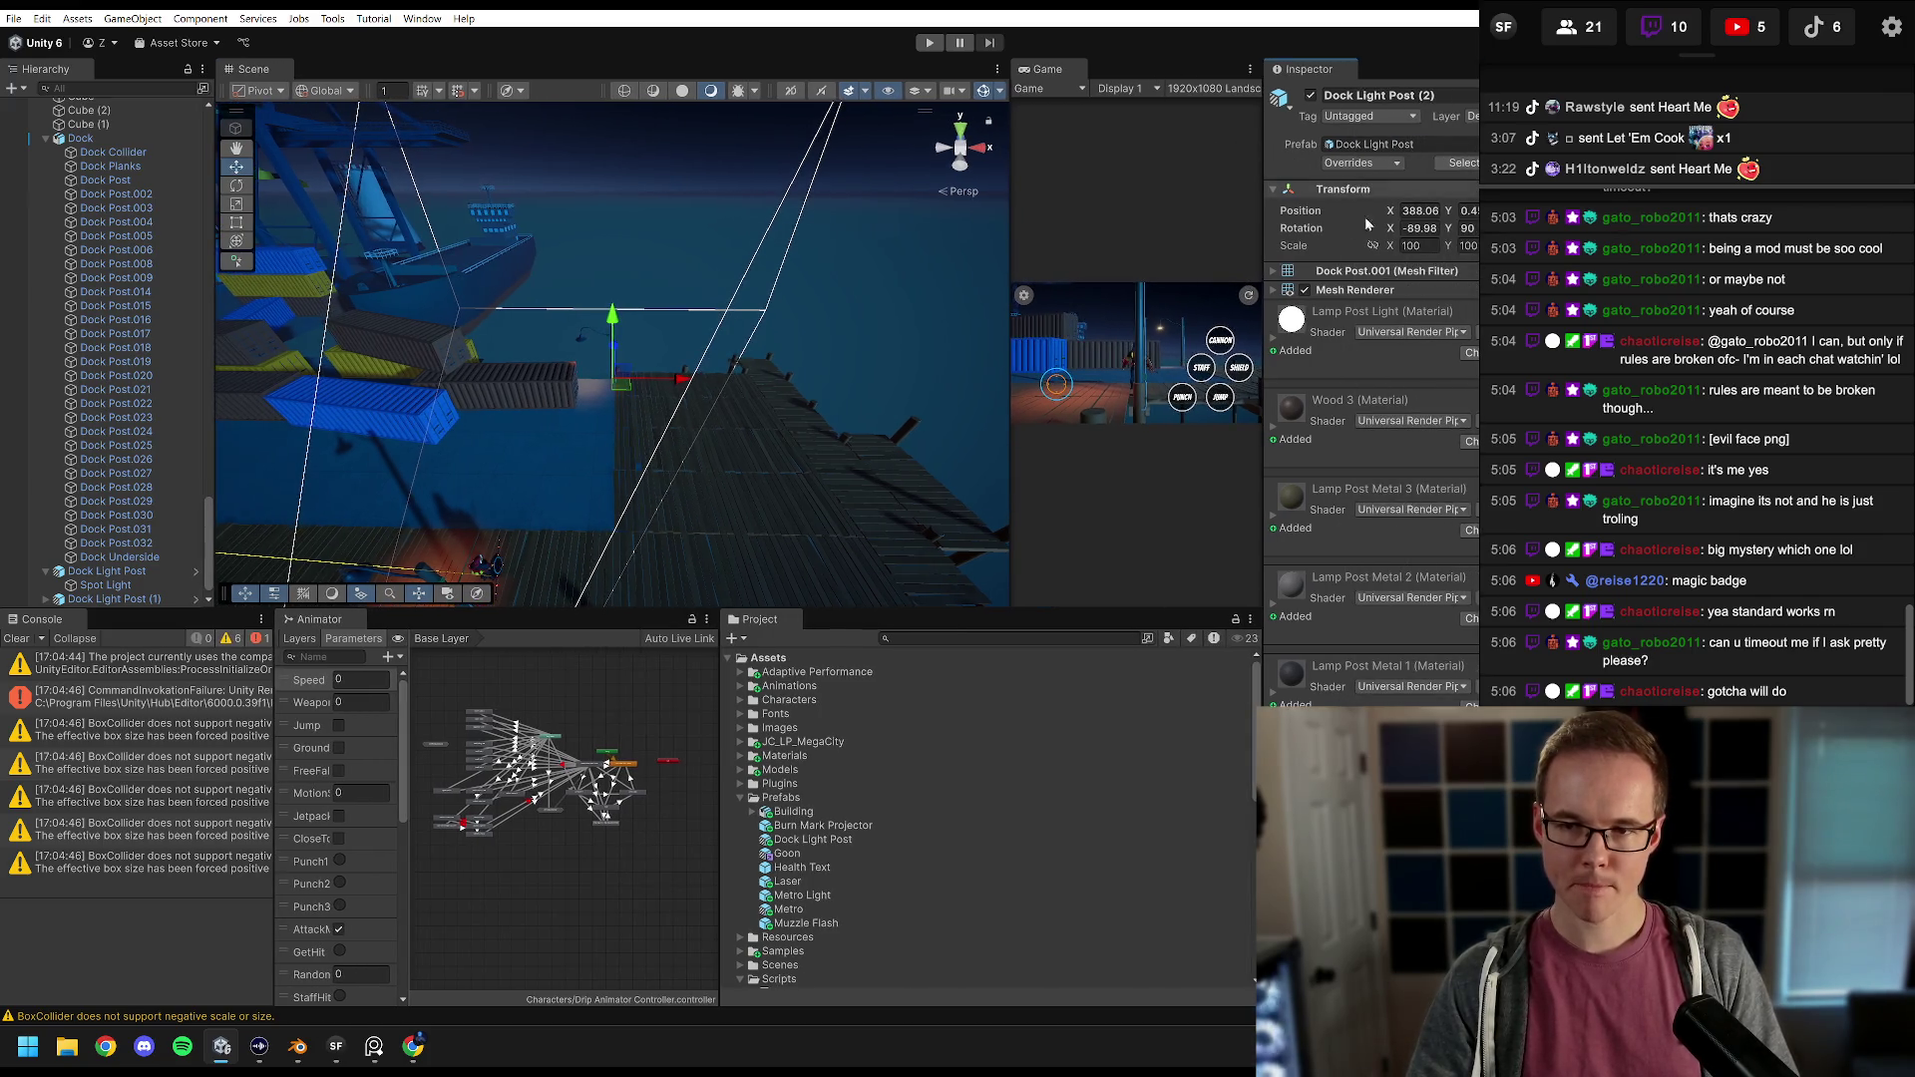
type("0")
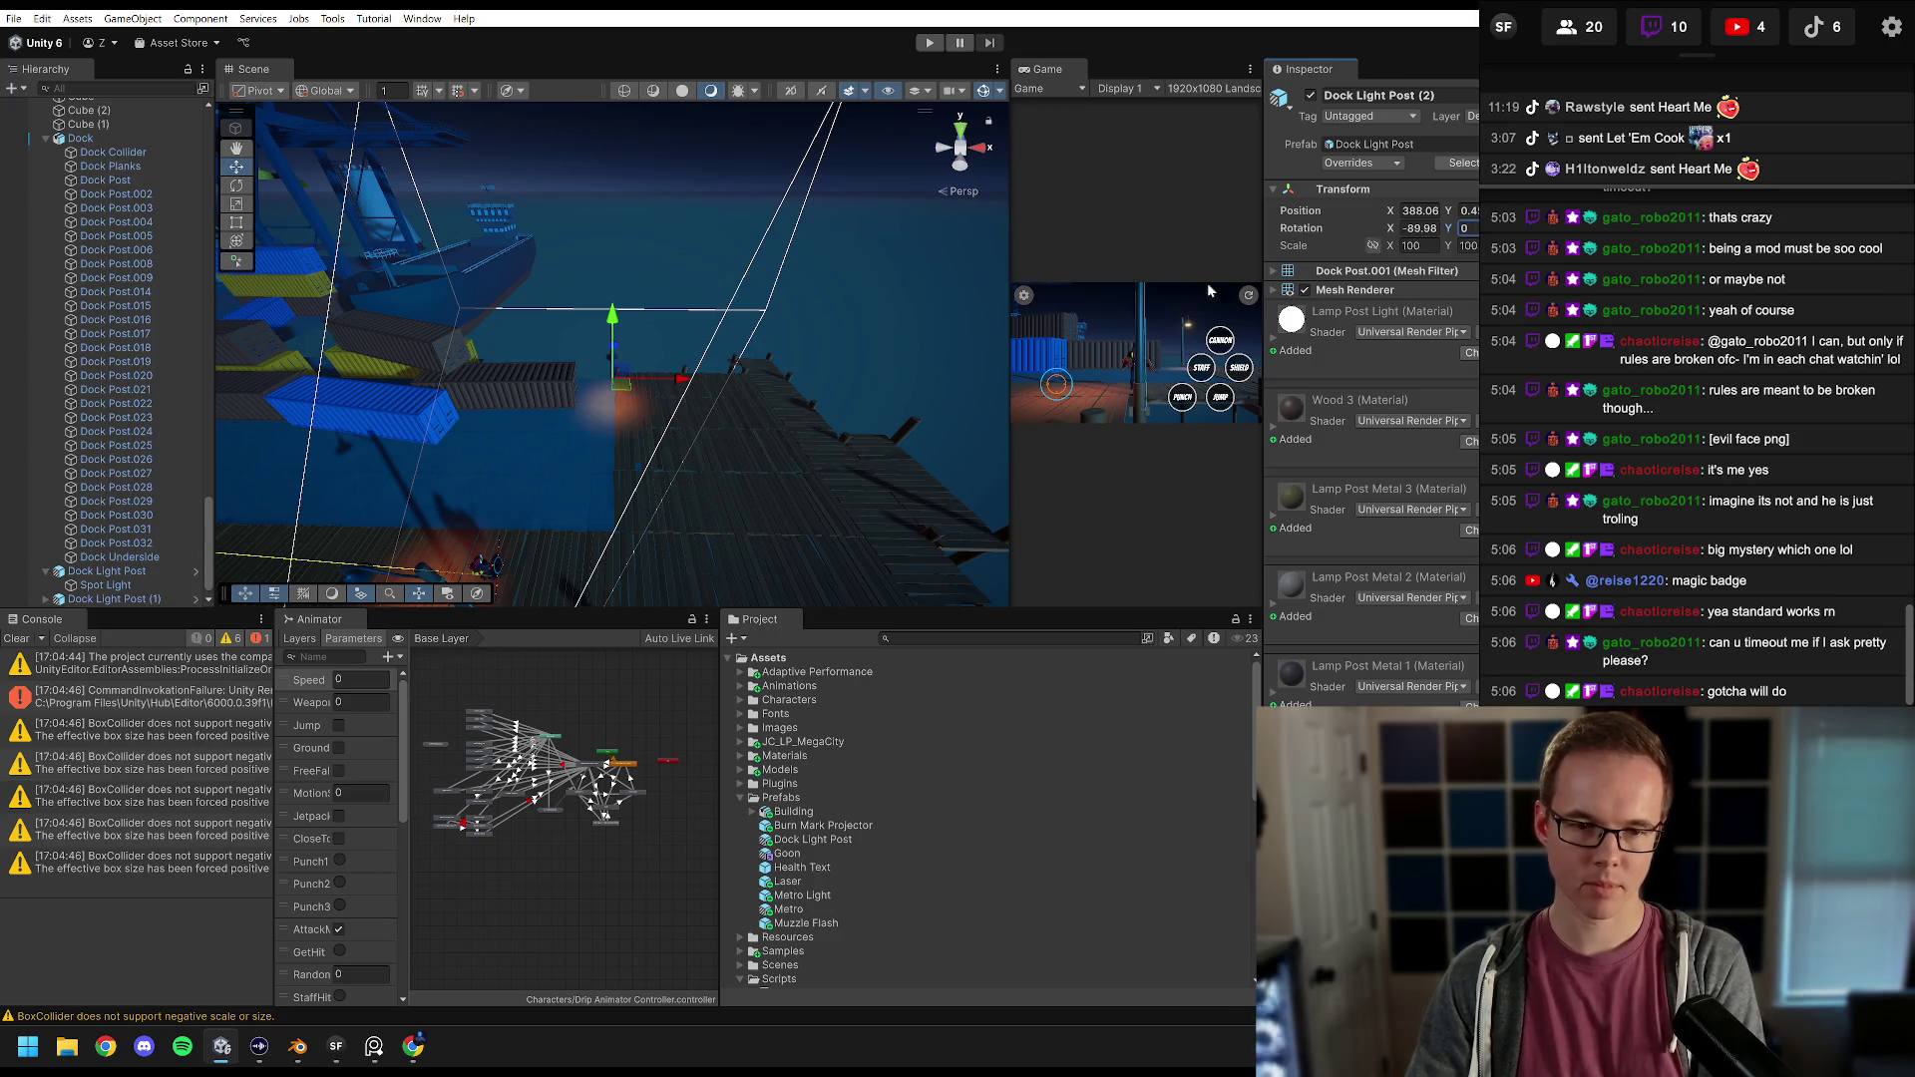
scroll(119, 583, "down", 1)
mouse_move(329, 449)
left_mouse_down("alt")
mouse_move(372, 428)
mouse_move(563, 451)
mouse_move(731, 393)
mouse_move(735, 415)
mouse_move(538, 275)
left_mouse_up("alt")
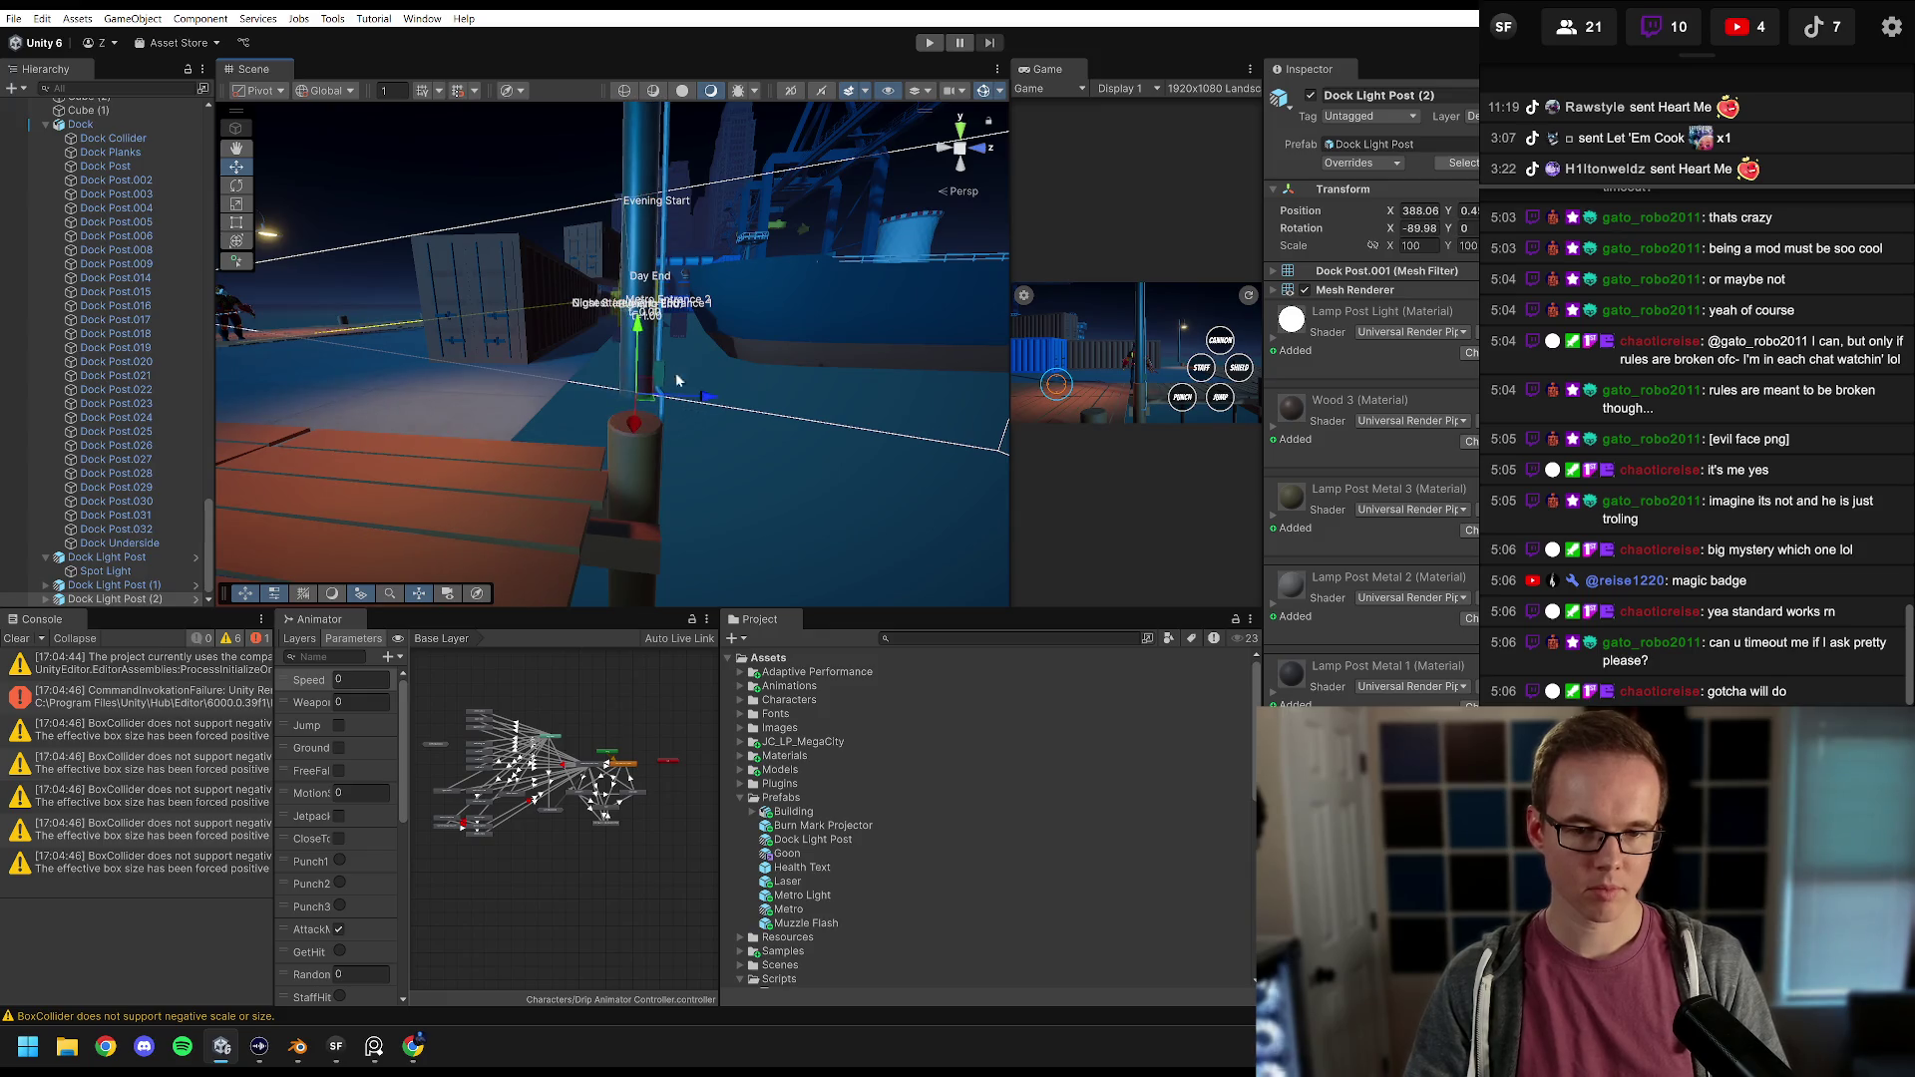
mouse_move(636, 359)
left_mouse_down()
mouse_move(616, 477)
mouse_move(249, 399)
left_mouse_up()
Step: Frame Dock Light Post (2) and orbit around it to check its placement
double_click(111, 599)
mouse_move(559, 419)
left_mouse_down()
mouse_move(596, 420)
mouse_move(584, 397)
mouse_move(1020, 382)
left_mouse_up()
left_click_drag(707, 380, 622, 299)
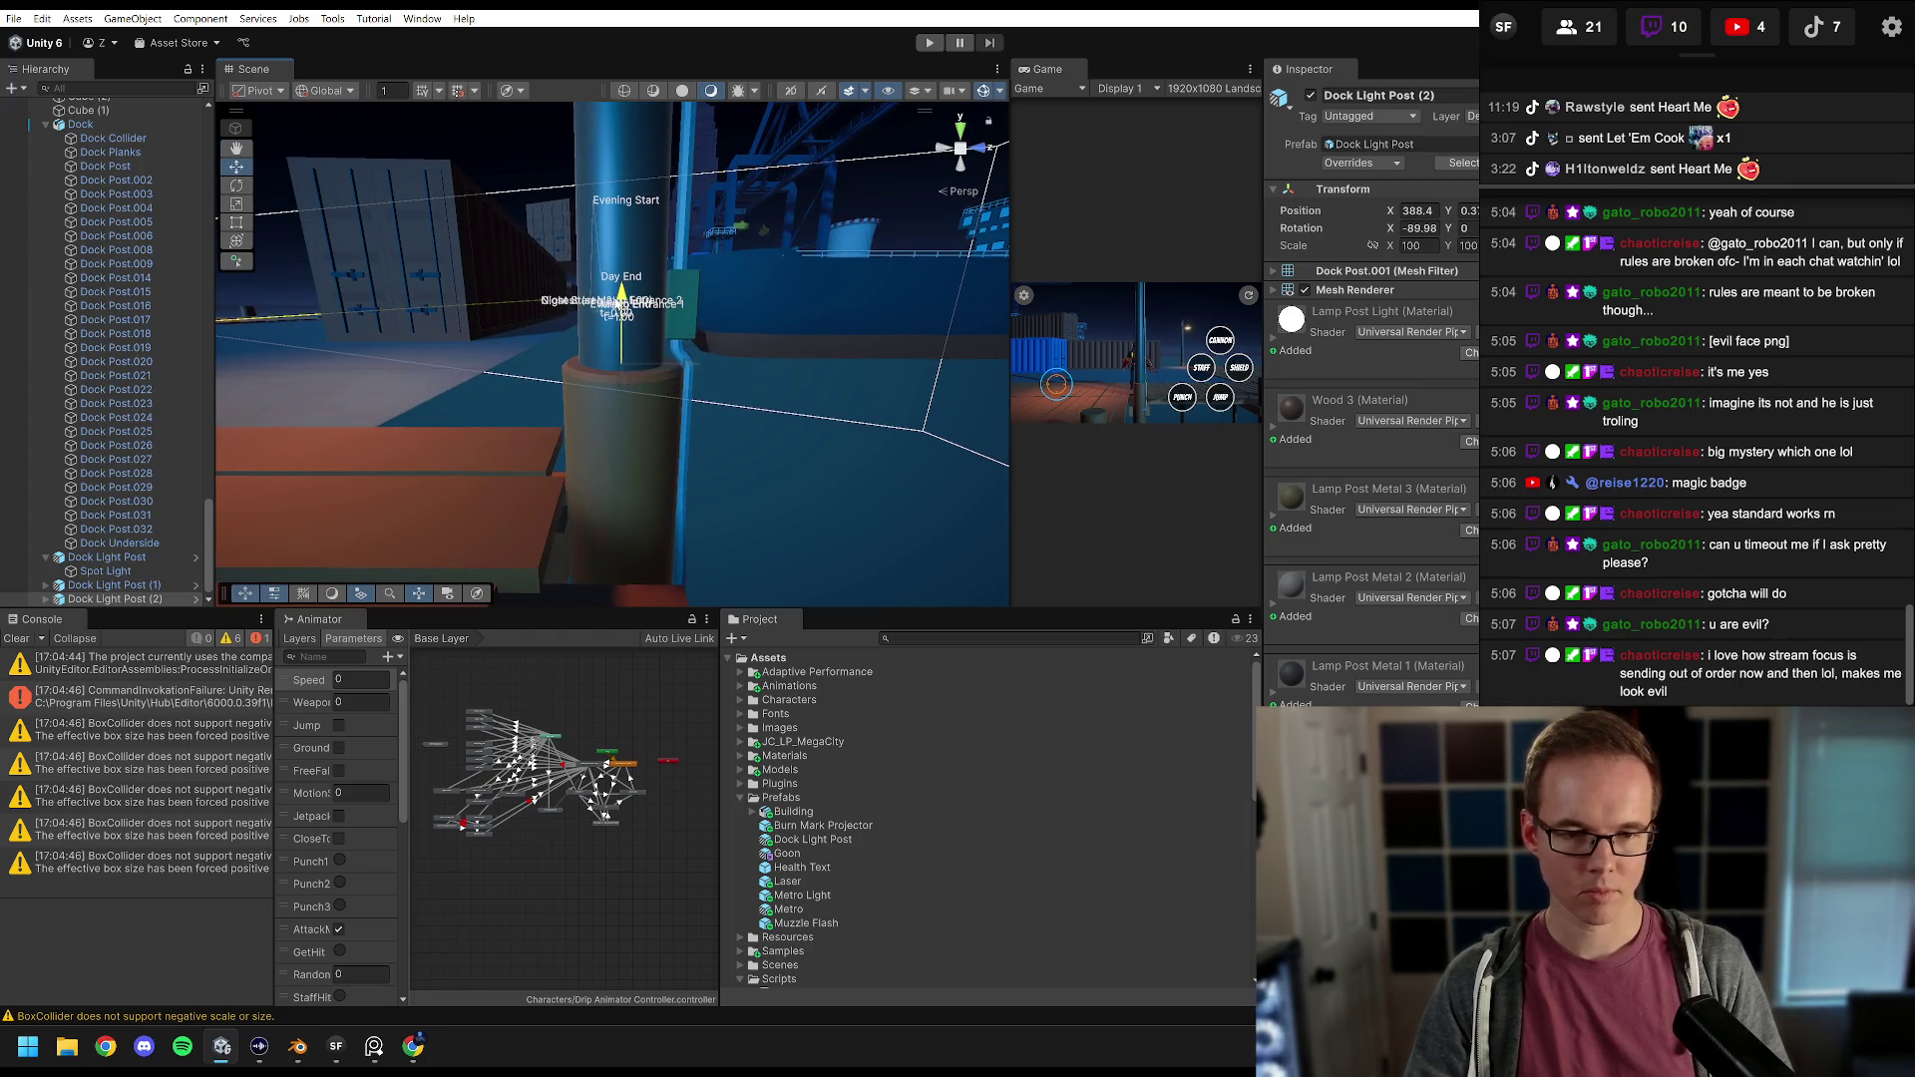
mouse_move(621, 295)
left_mouse_down()
mouse_move(798, 369)
mouse_move(689, 347)
mouse_move(992, 226)
mouse_move(394, 209)
left_mouse_up()
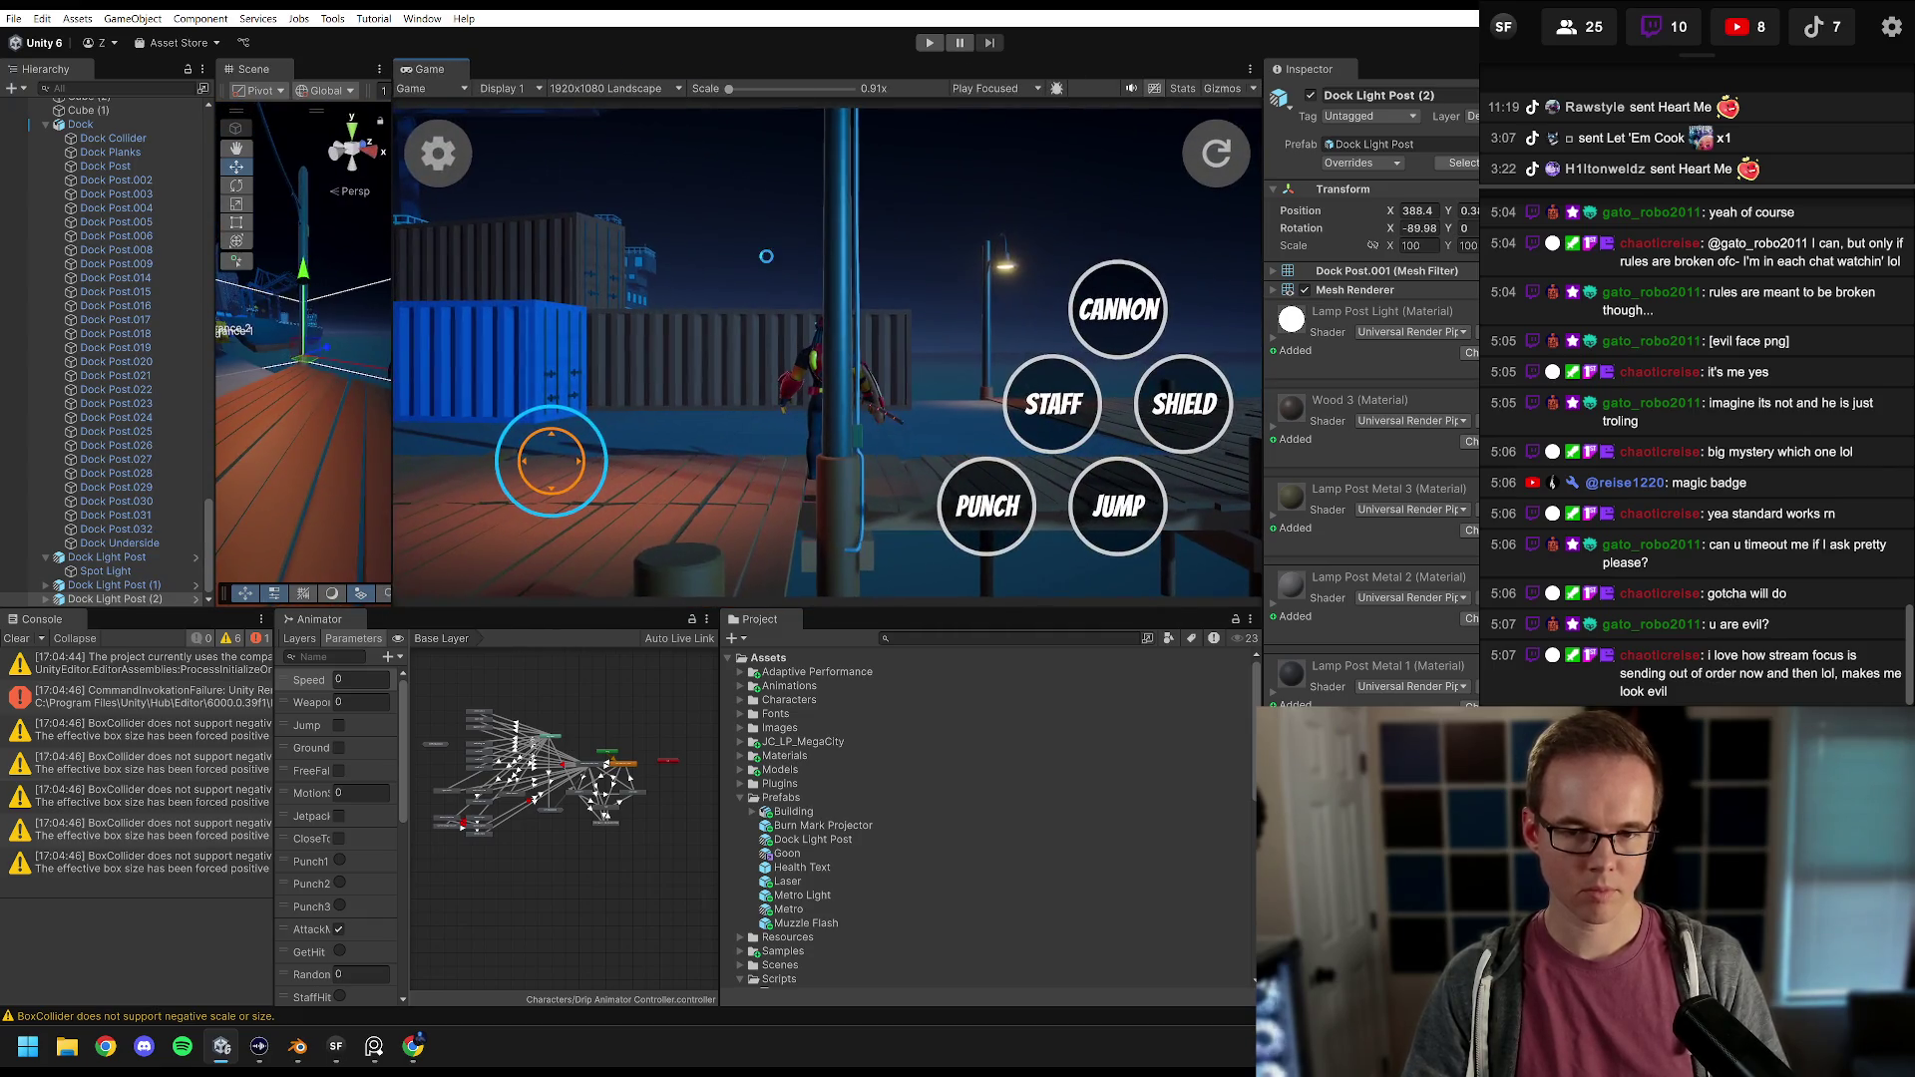
Step: Run the character left and right past the lamp in play mode, then stop and widen the Scene view
left_click(927, 48)
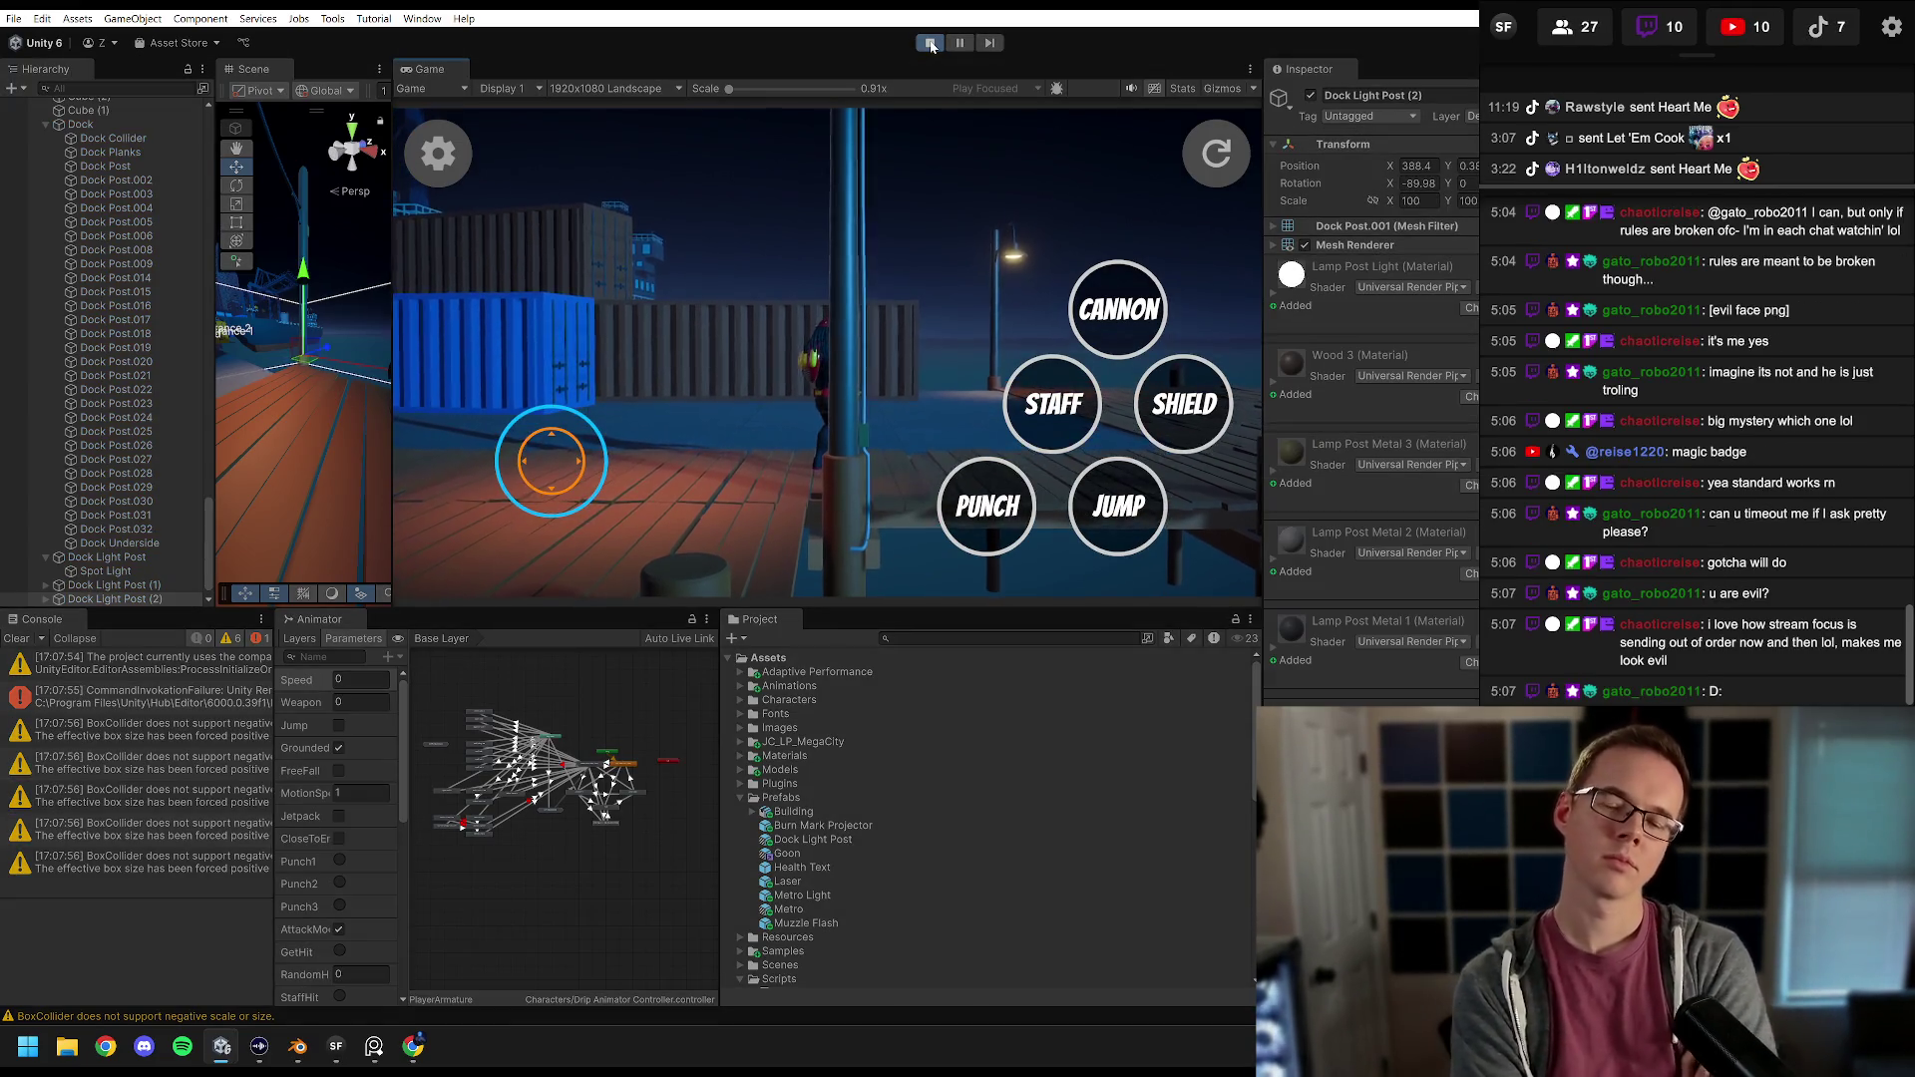
key("a")
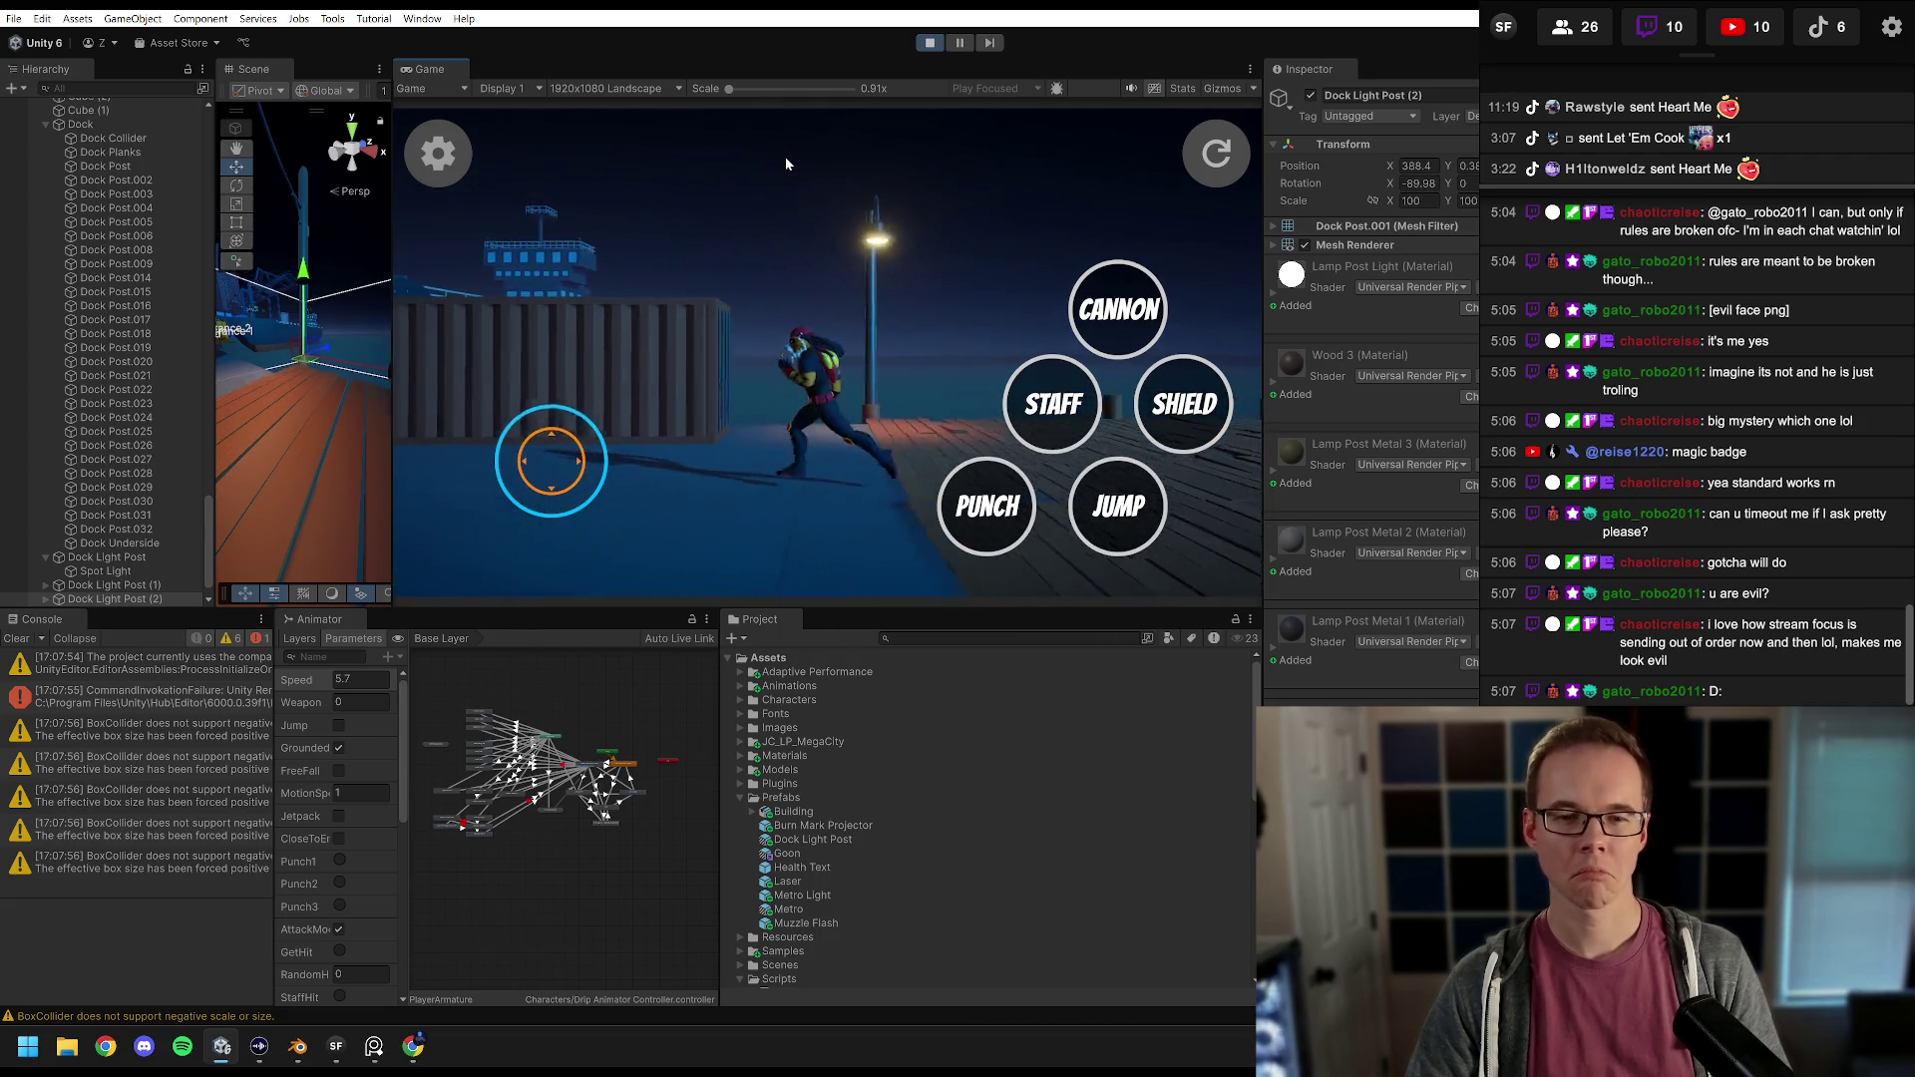
key("d")
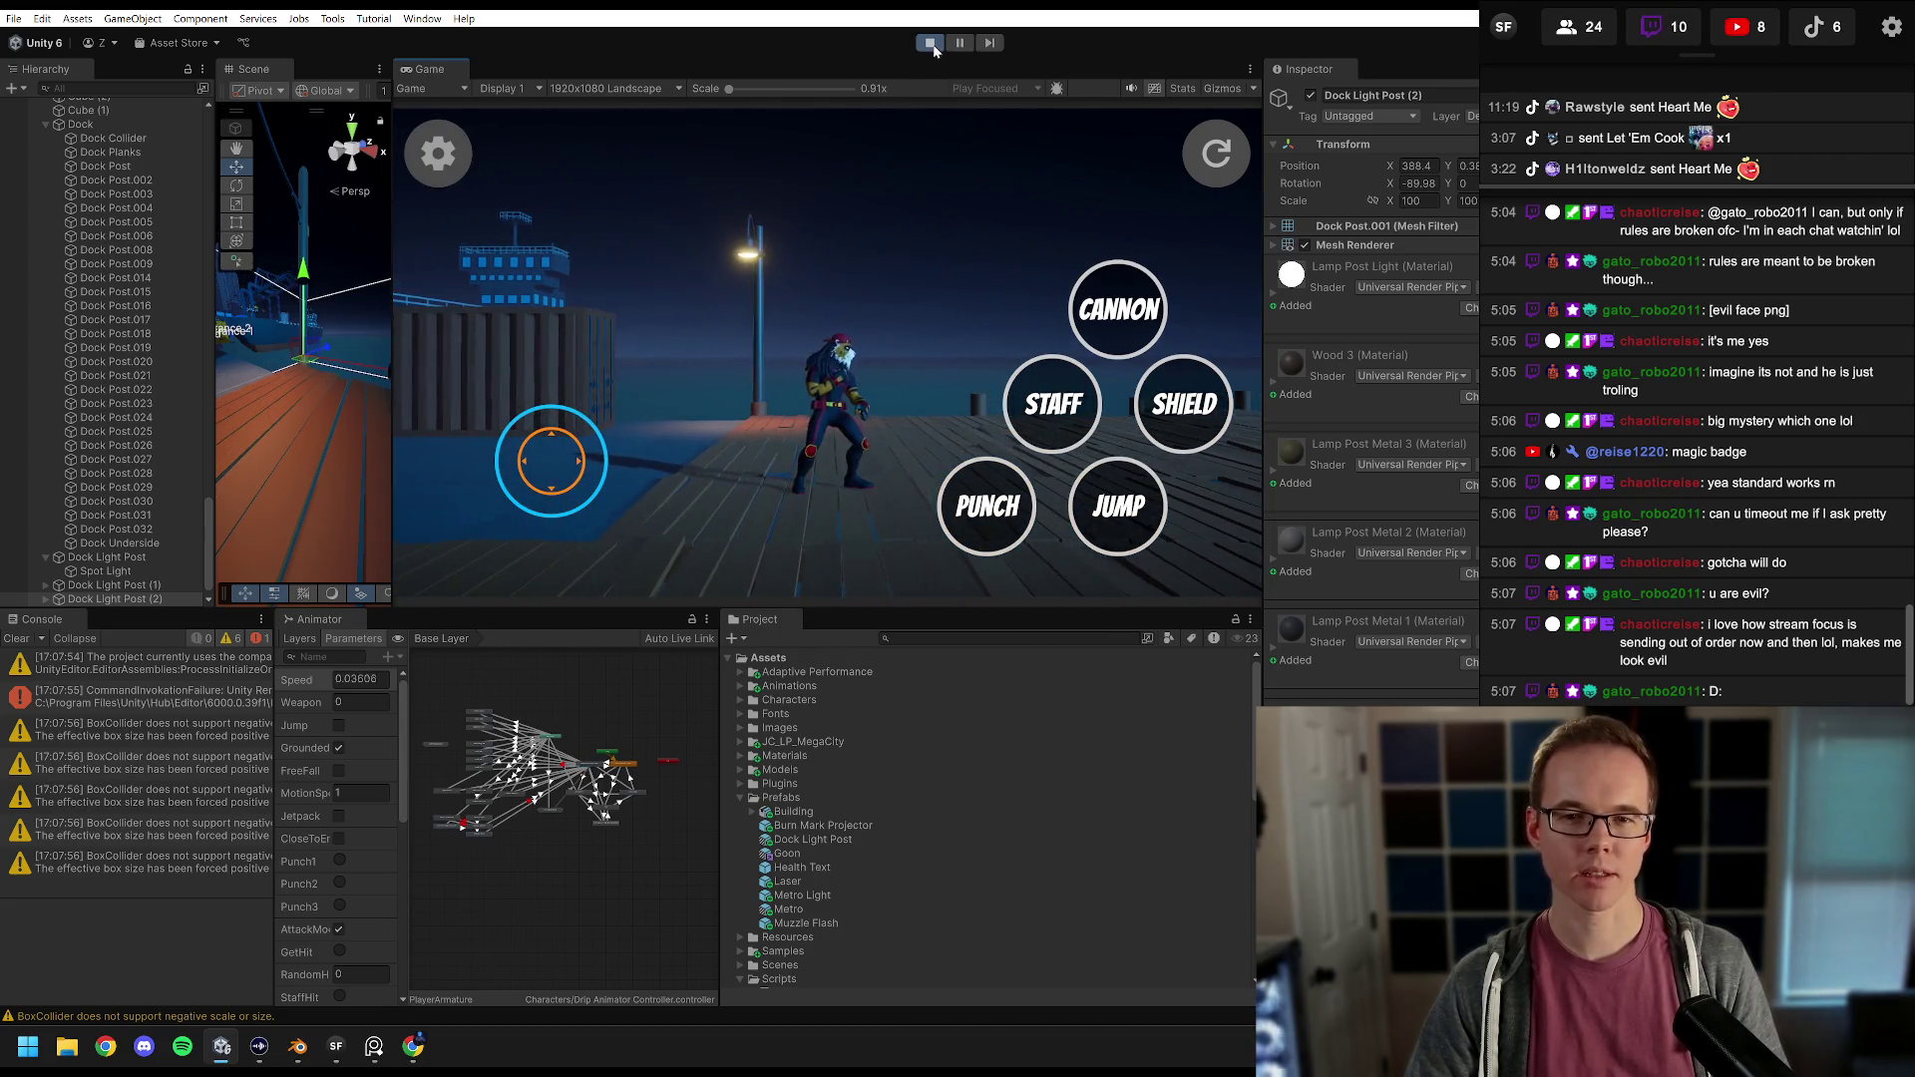
left_click(928, 42)
left_click_drag(394, 238, 695, 237)
mouse_move(559, 379)
left_mouse_down()
mouse_move(539, 417)
mouse_move(524, 409)
left_mouse_up()
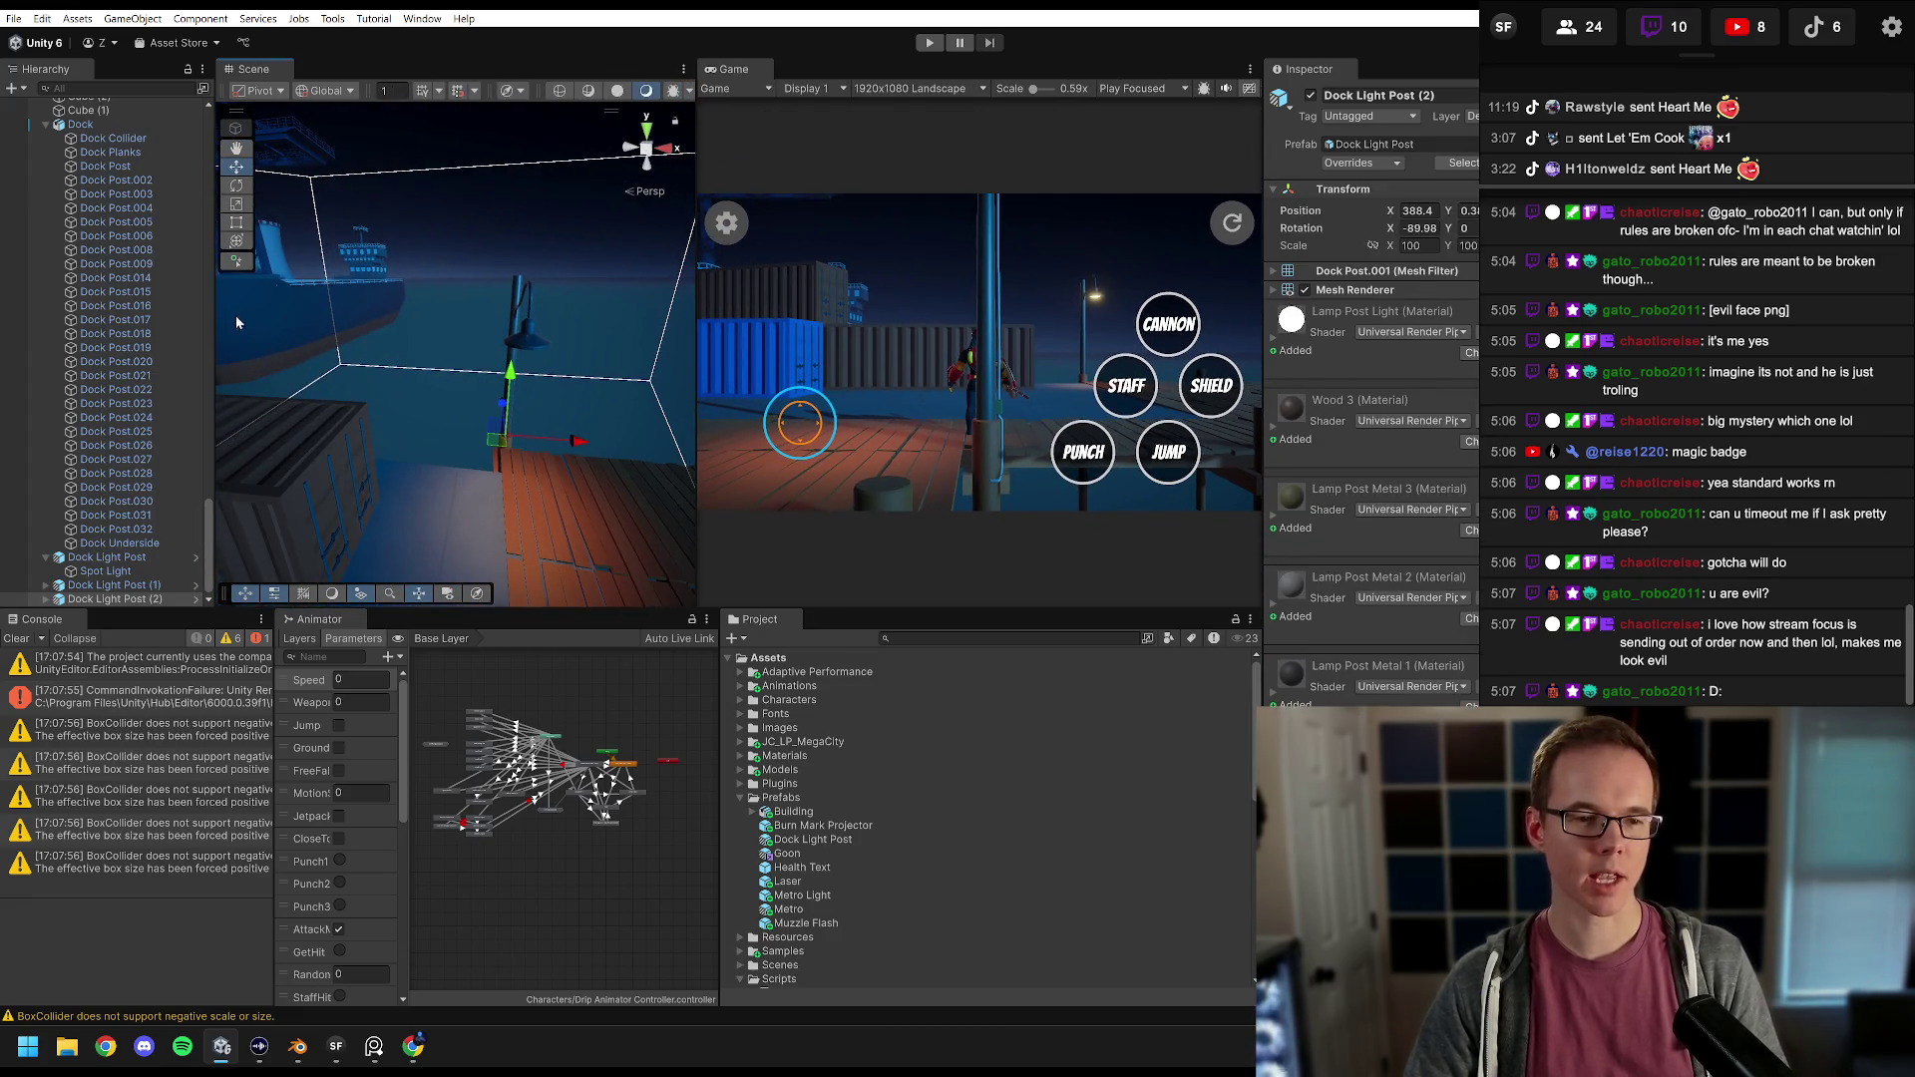
Step: Widen the Hierarchy, scroll it, orbit the Scene camera, and squeeze the Game view to a strip
left_click_drag(214, 299, 395, 298)
scroll(60, 449, "up", 8)
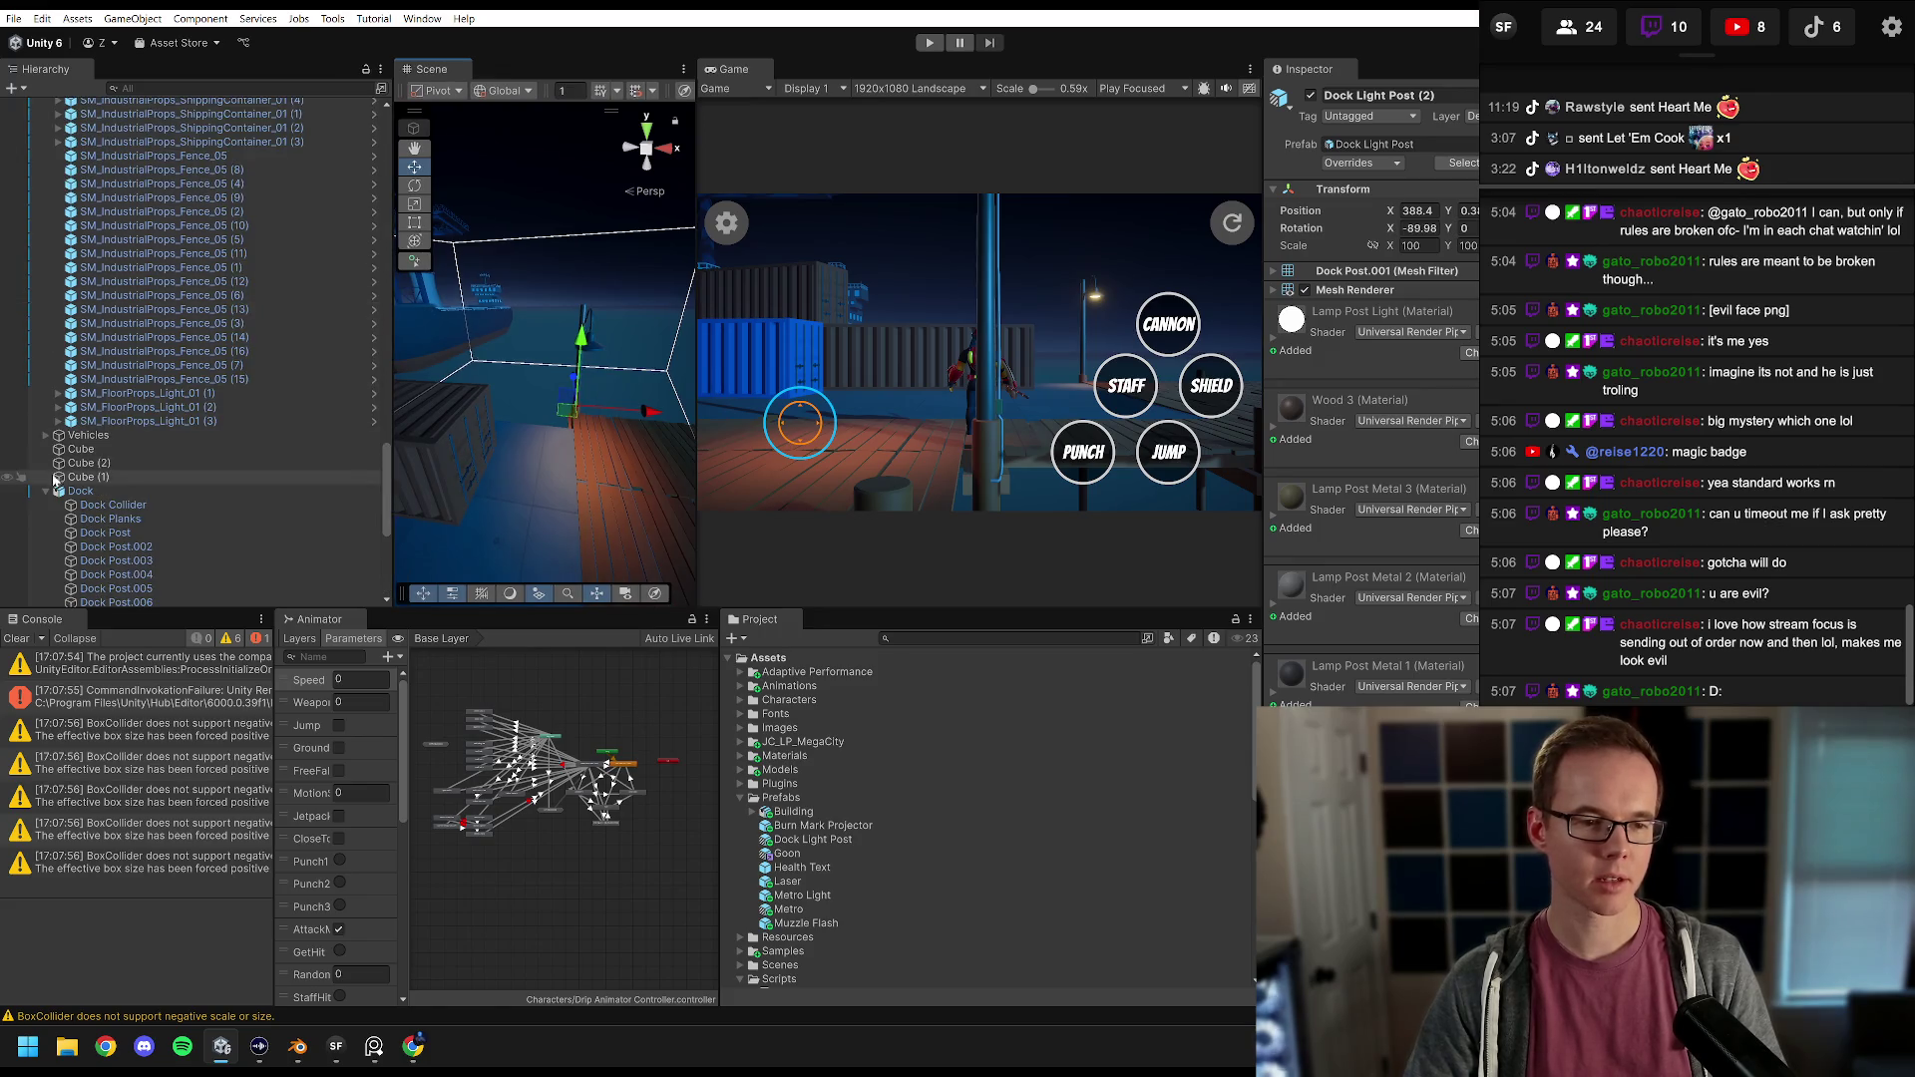
scroll(48, 495, "up", 10)
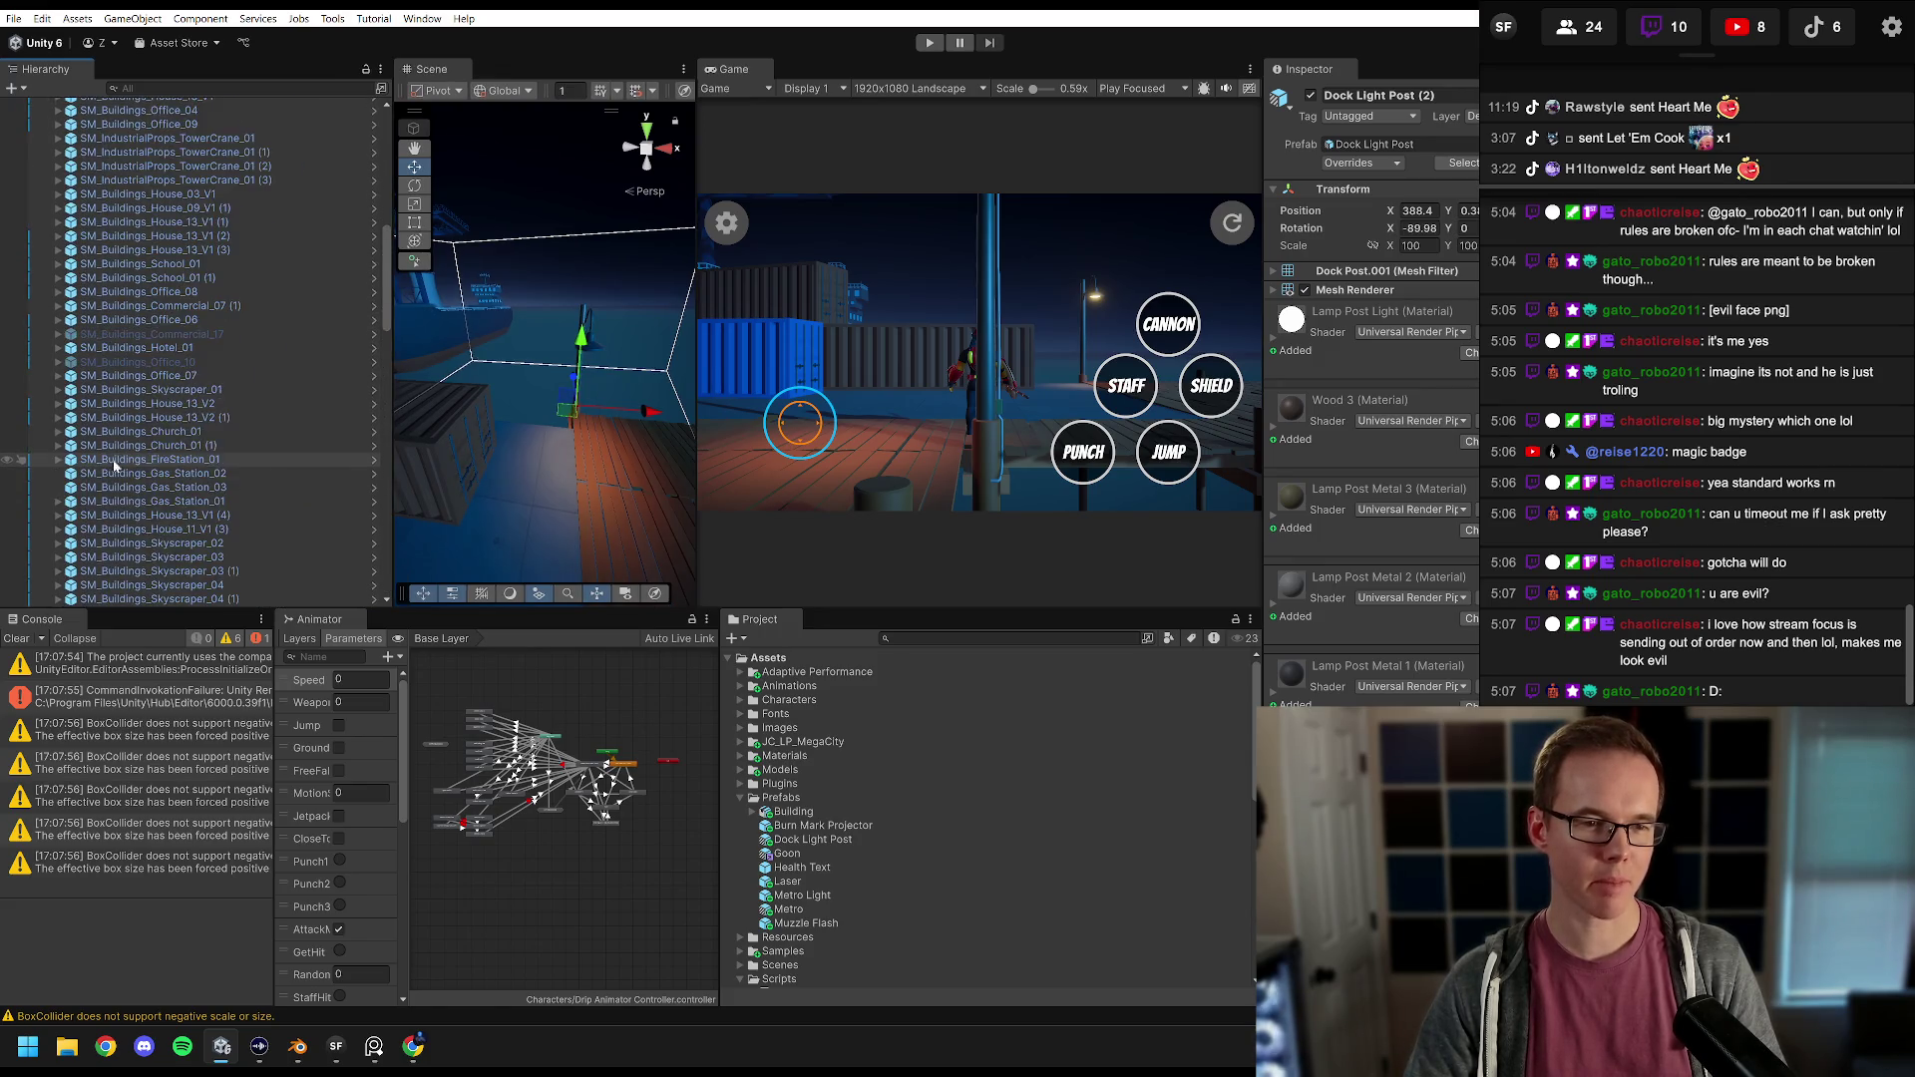
mouse_move(429, 399)
left_mouse_down()
mouse_move(471, 421)
mouse_move(454, 392)
mouse_move(480, 327)
mouse_move(565, 306)
left_mouse_up()
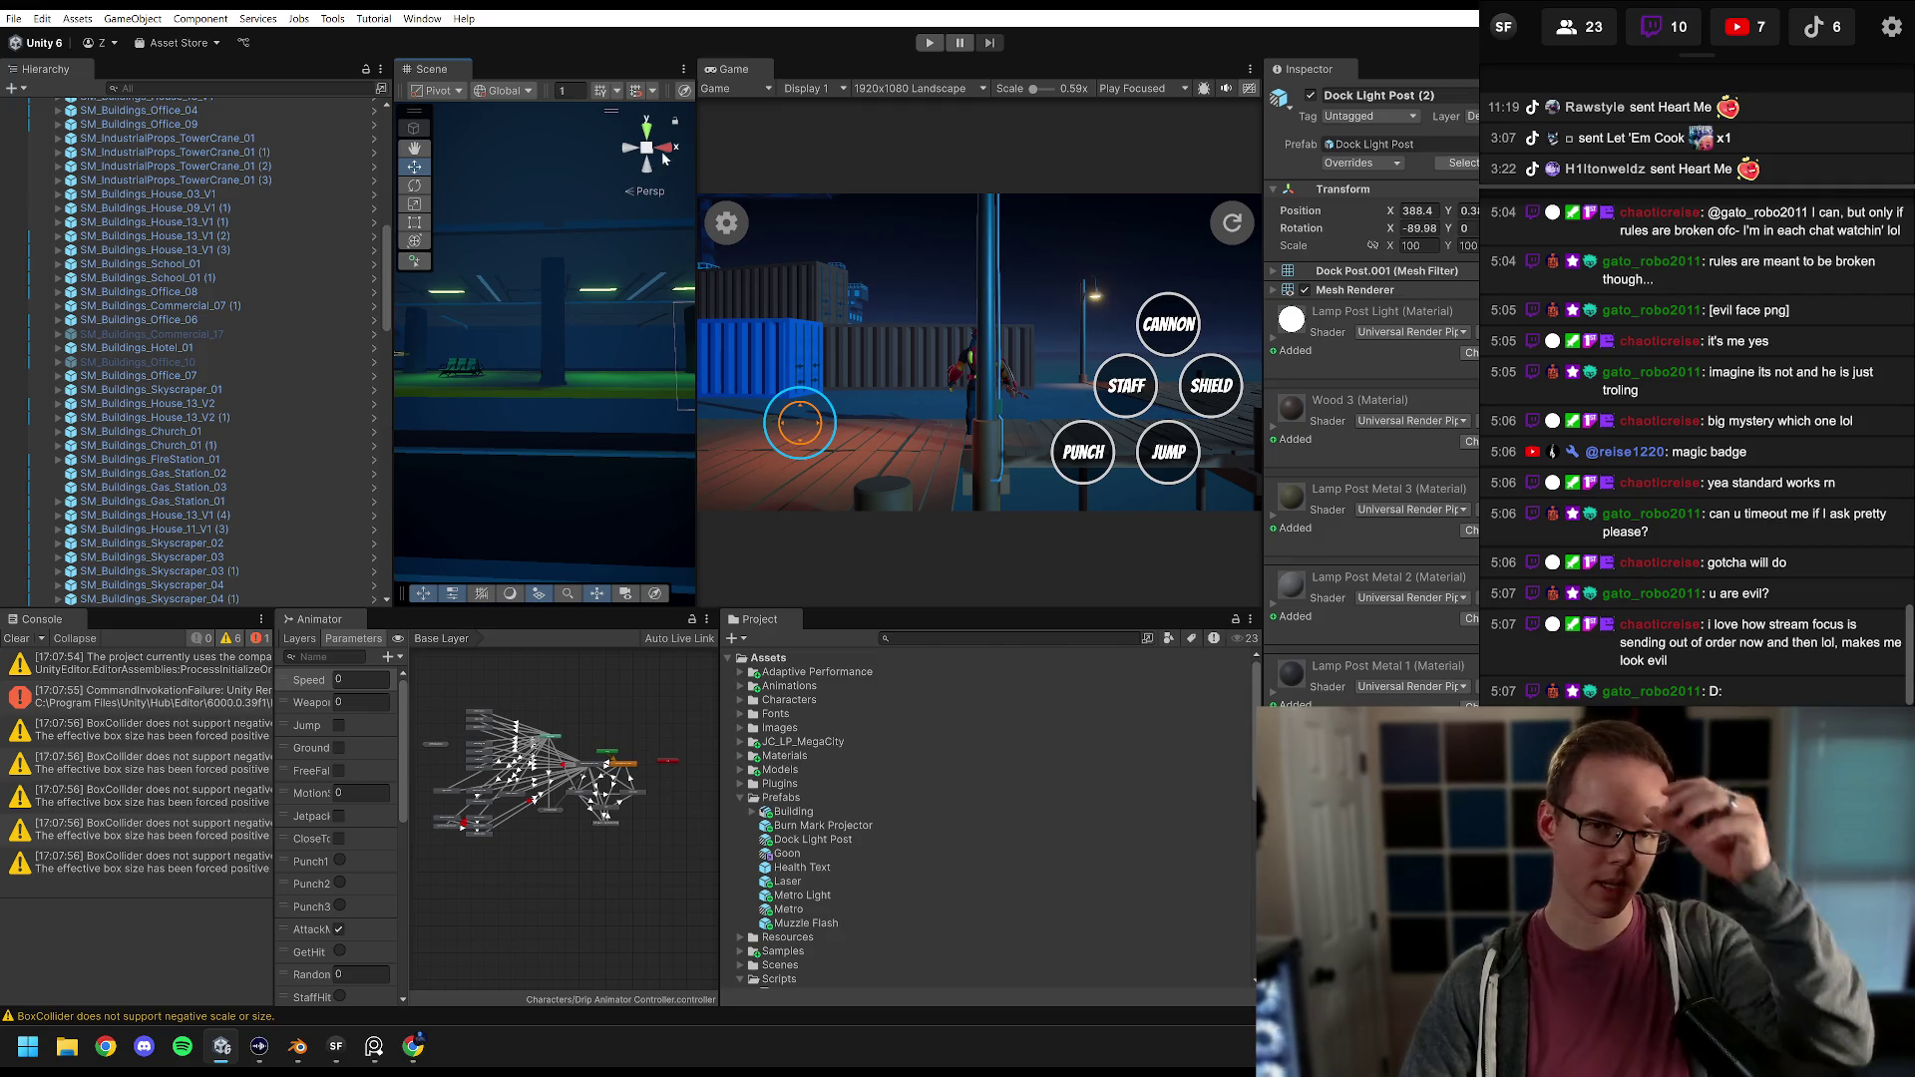
left_click_drag(697, 160, 1177, 161)
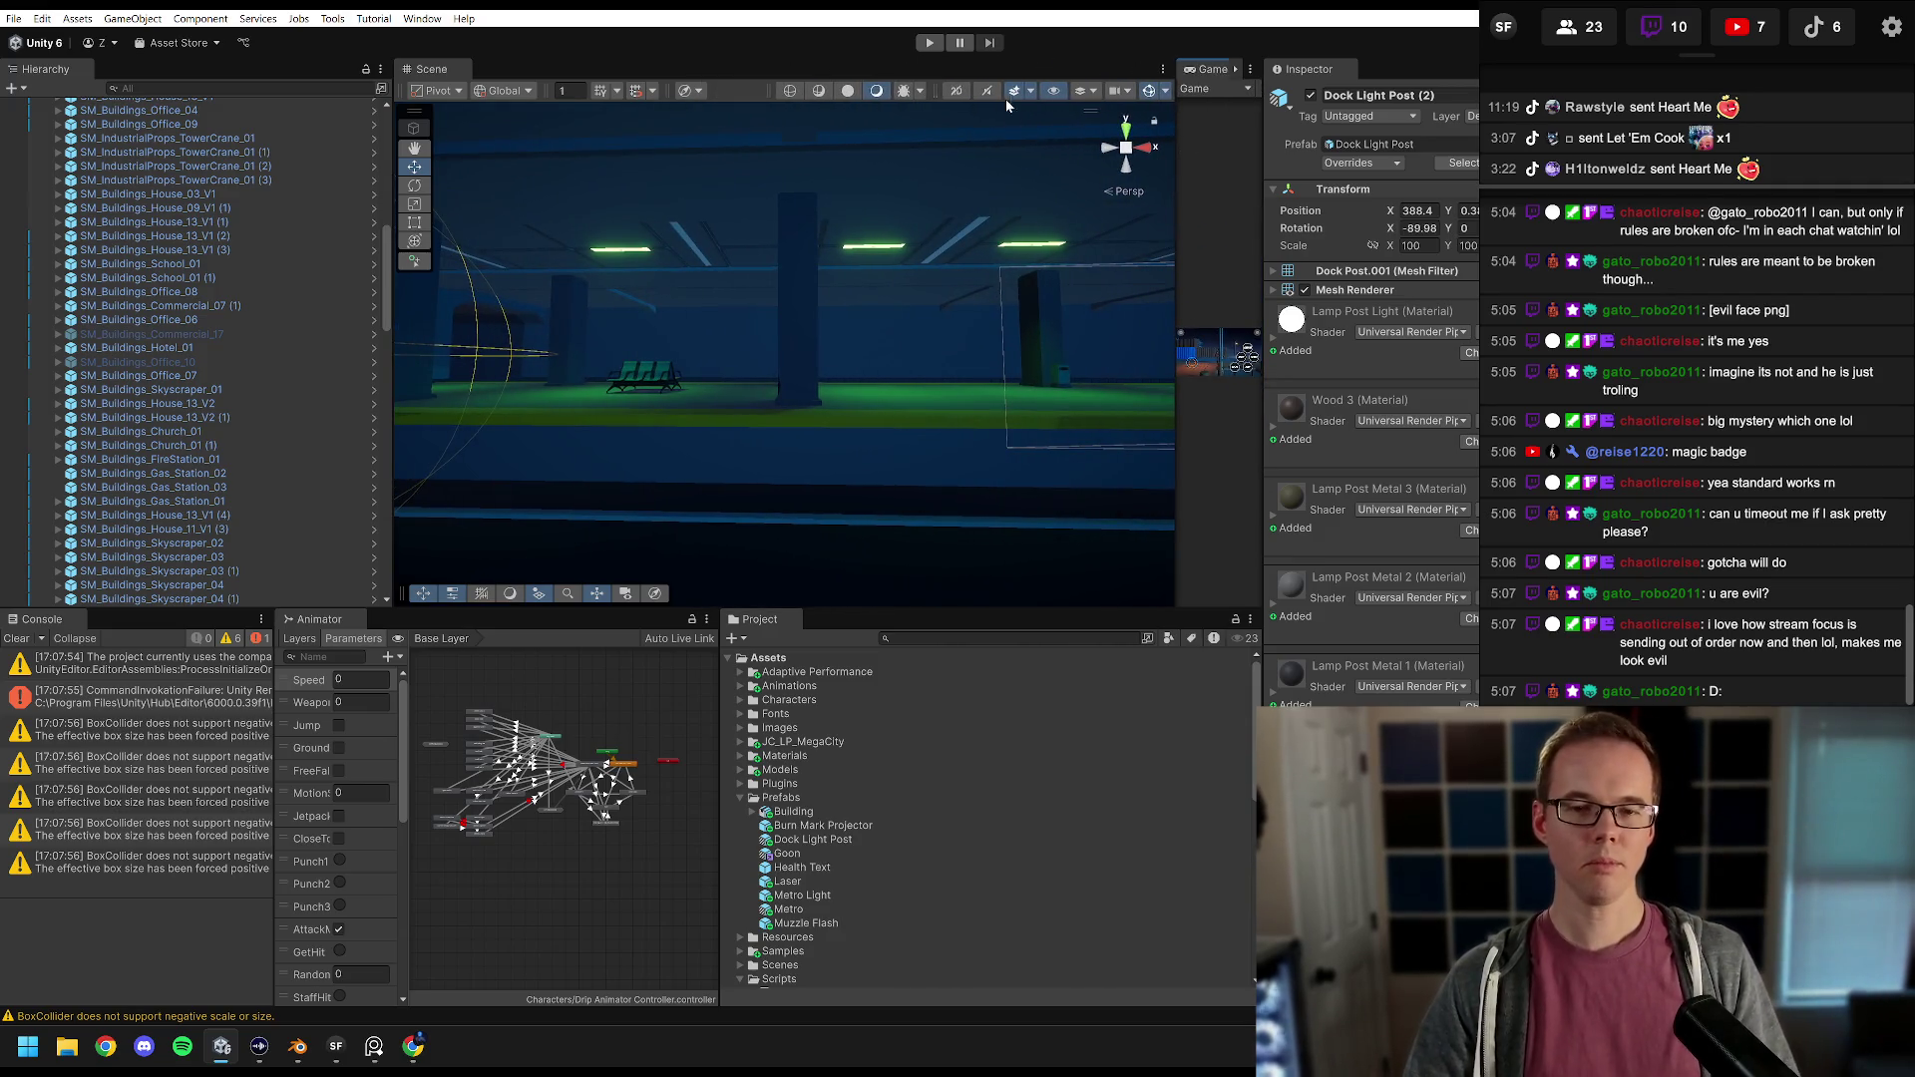
Step: Enter play mode and switch over to the Stream Focus chat app
left_click(930, 42)
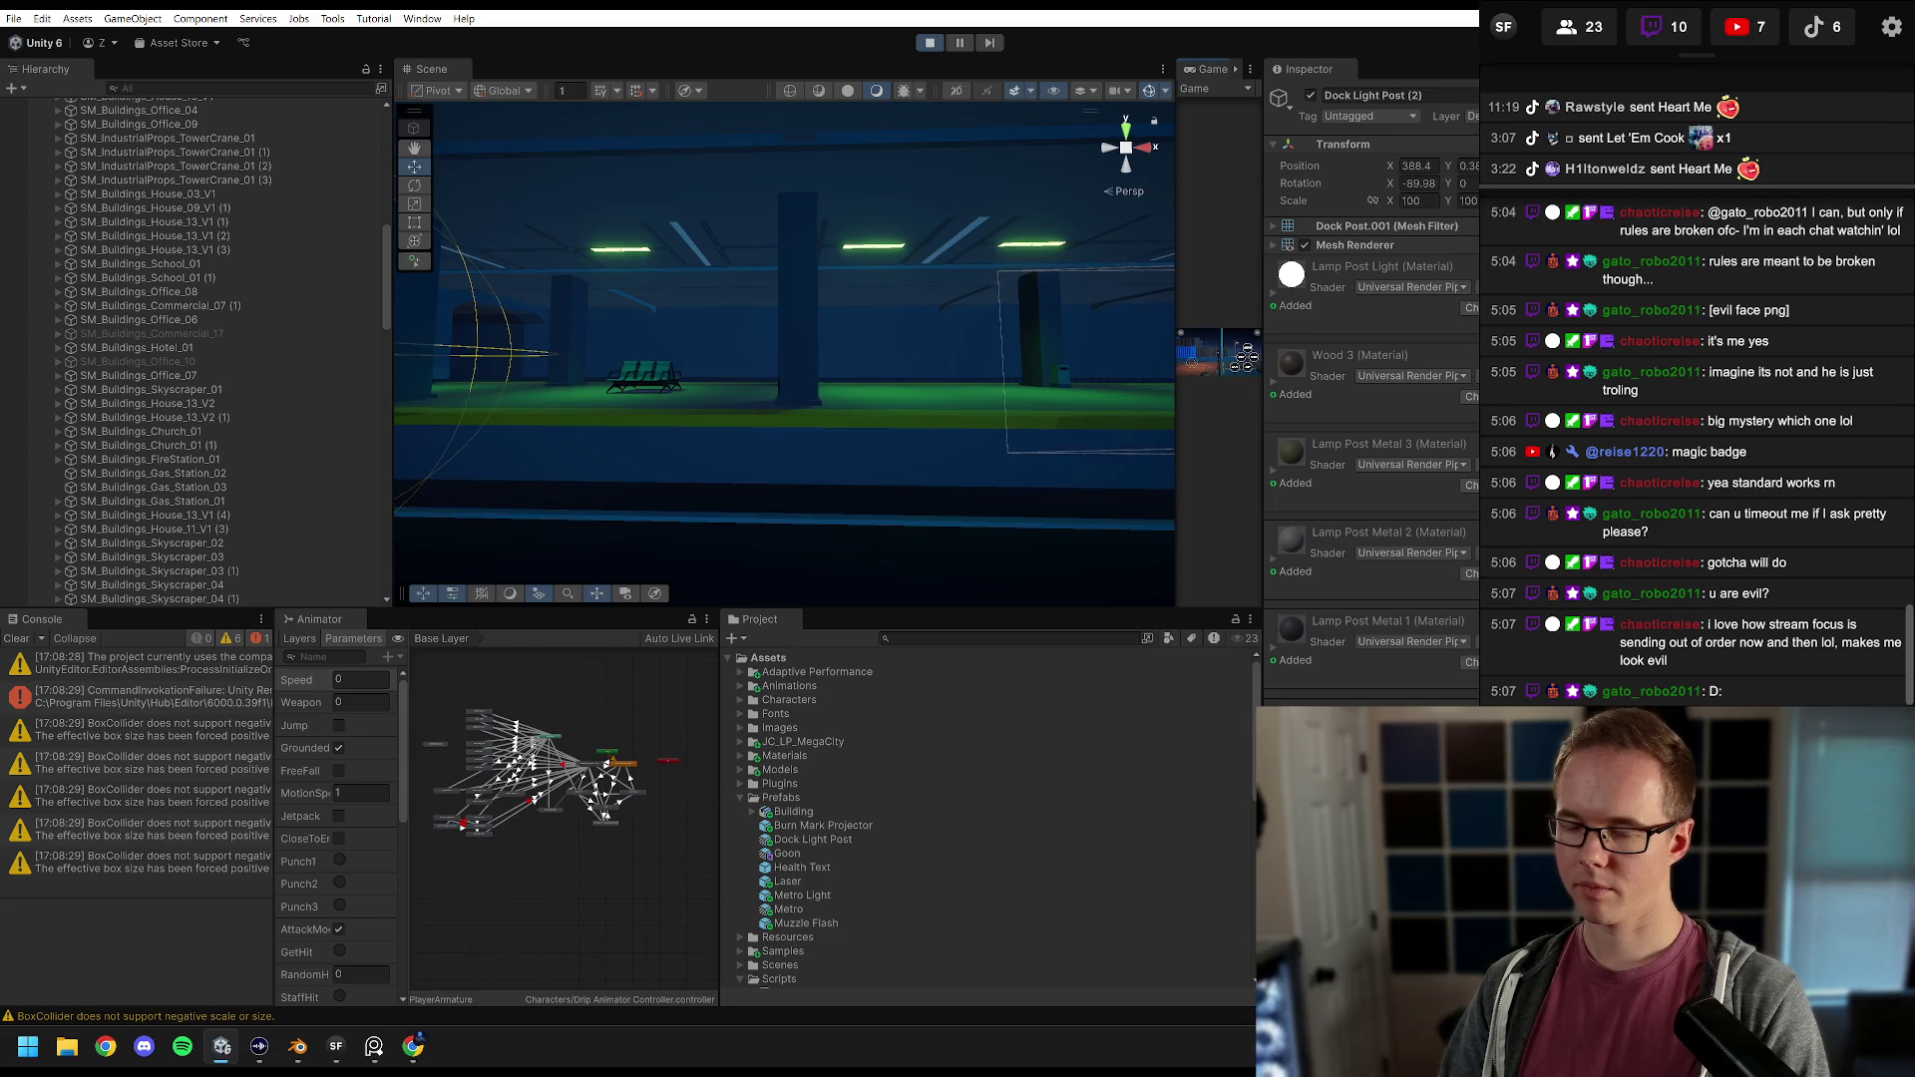
left_click(1788, 539)
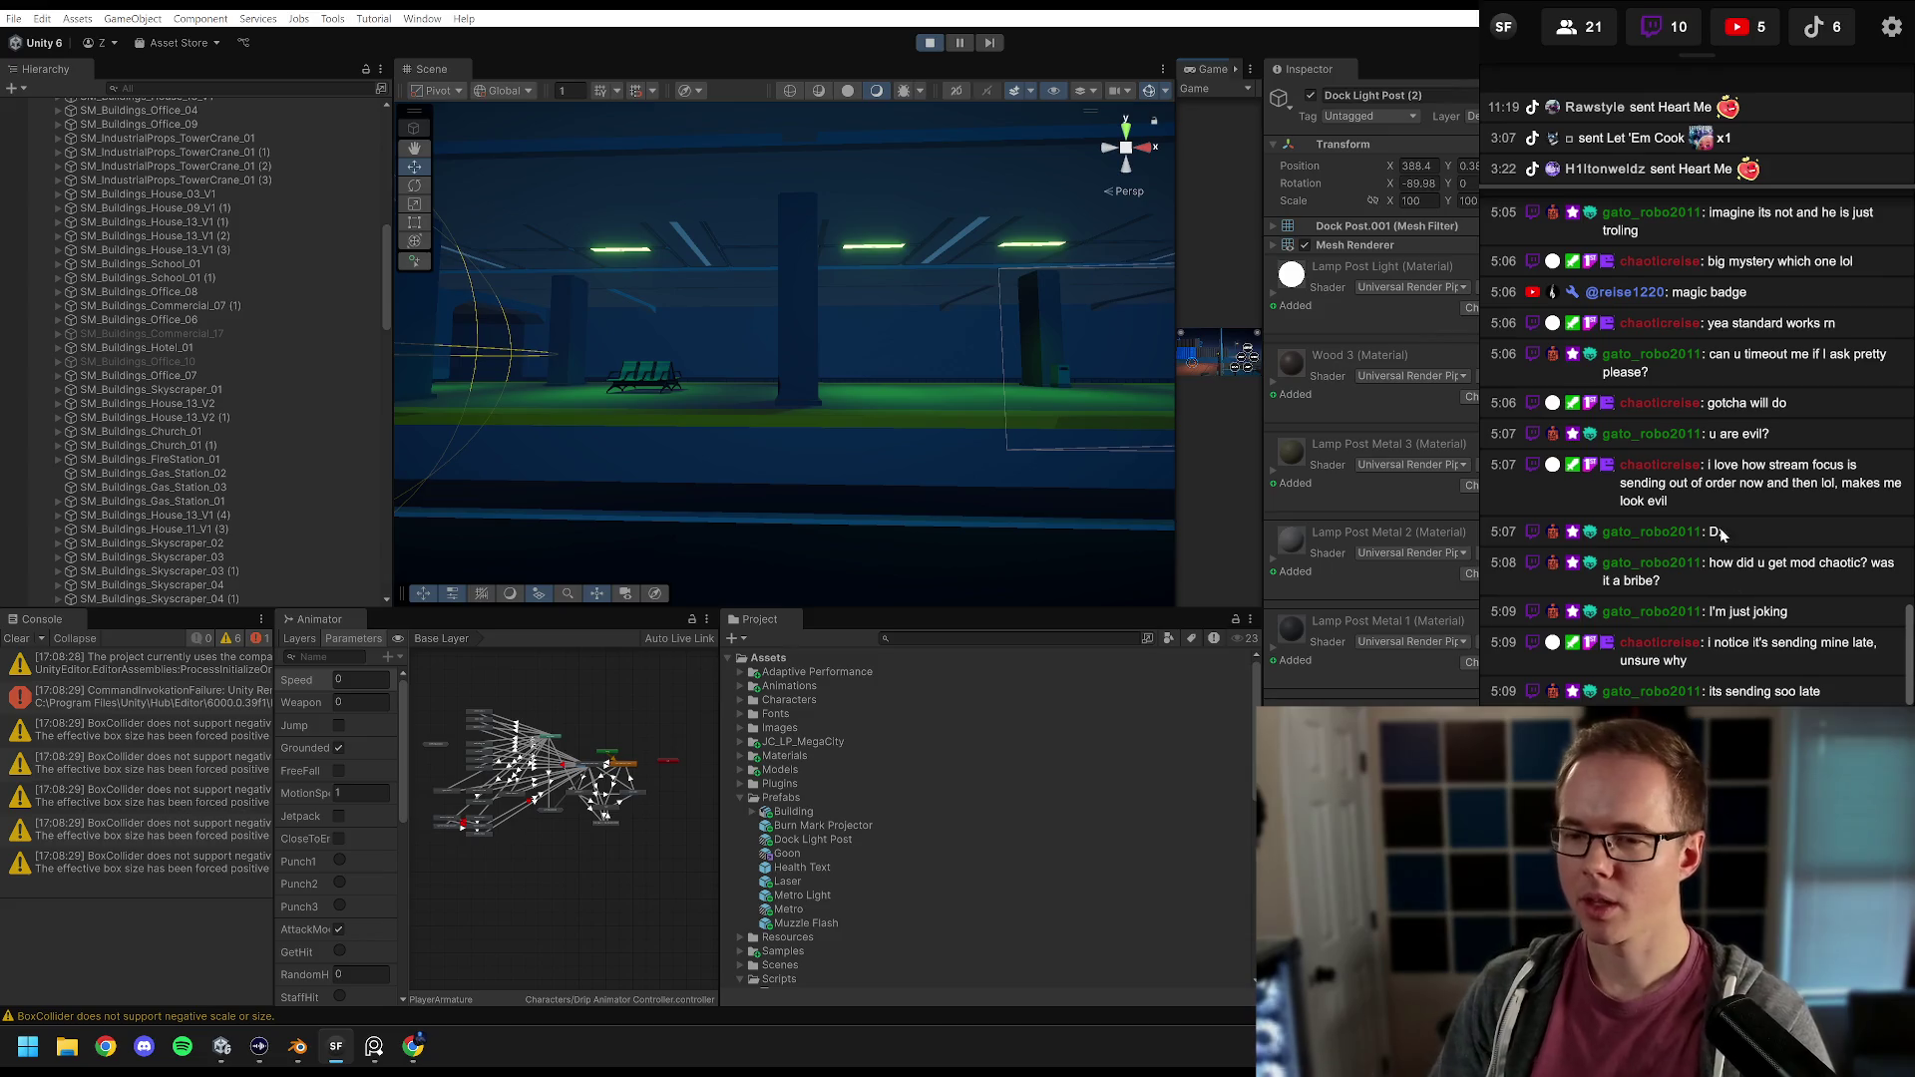
scroll(1576, 493, "up", 3)
scroll(1562, 511, "down", 5)
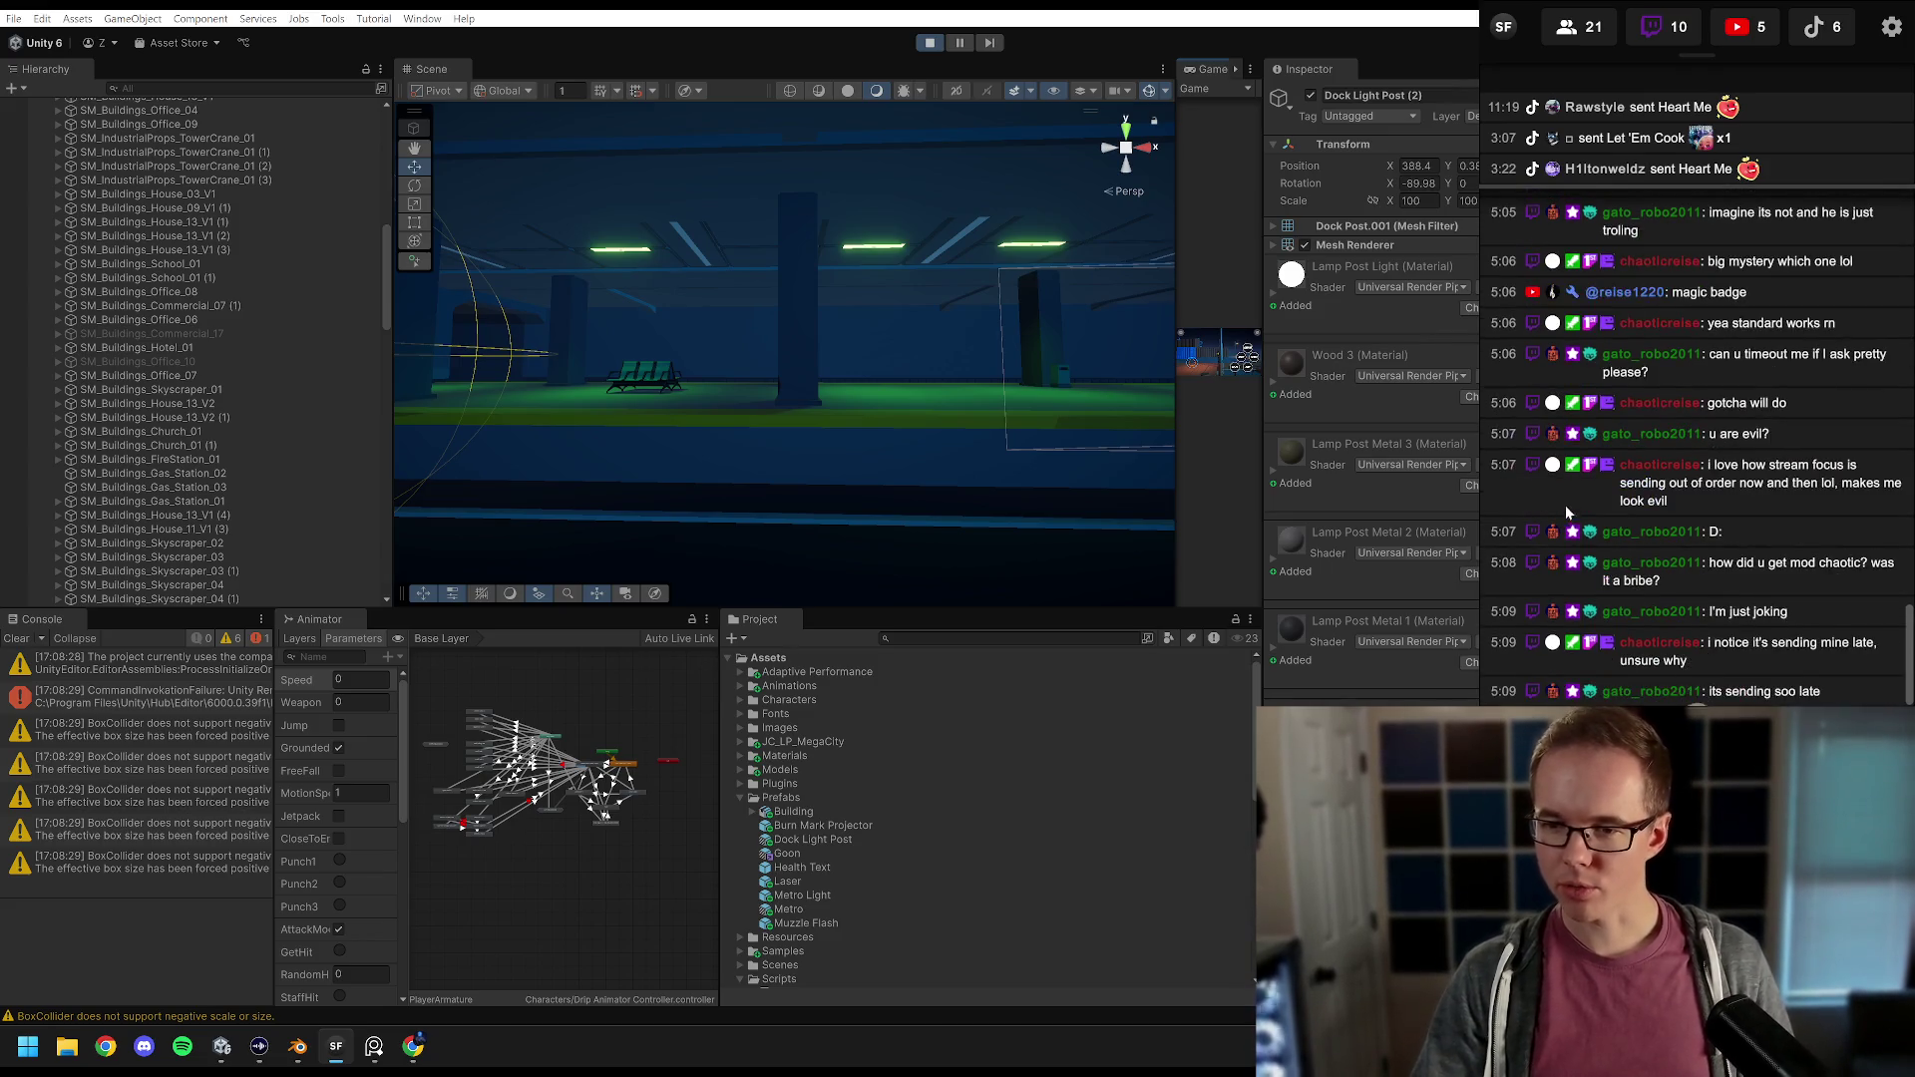
key("ctrl+plus")
key("ctrl+plus")
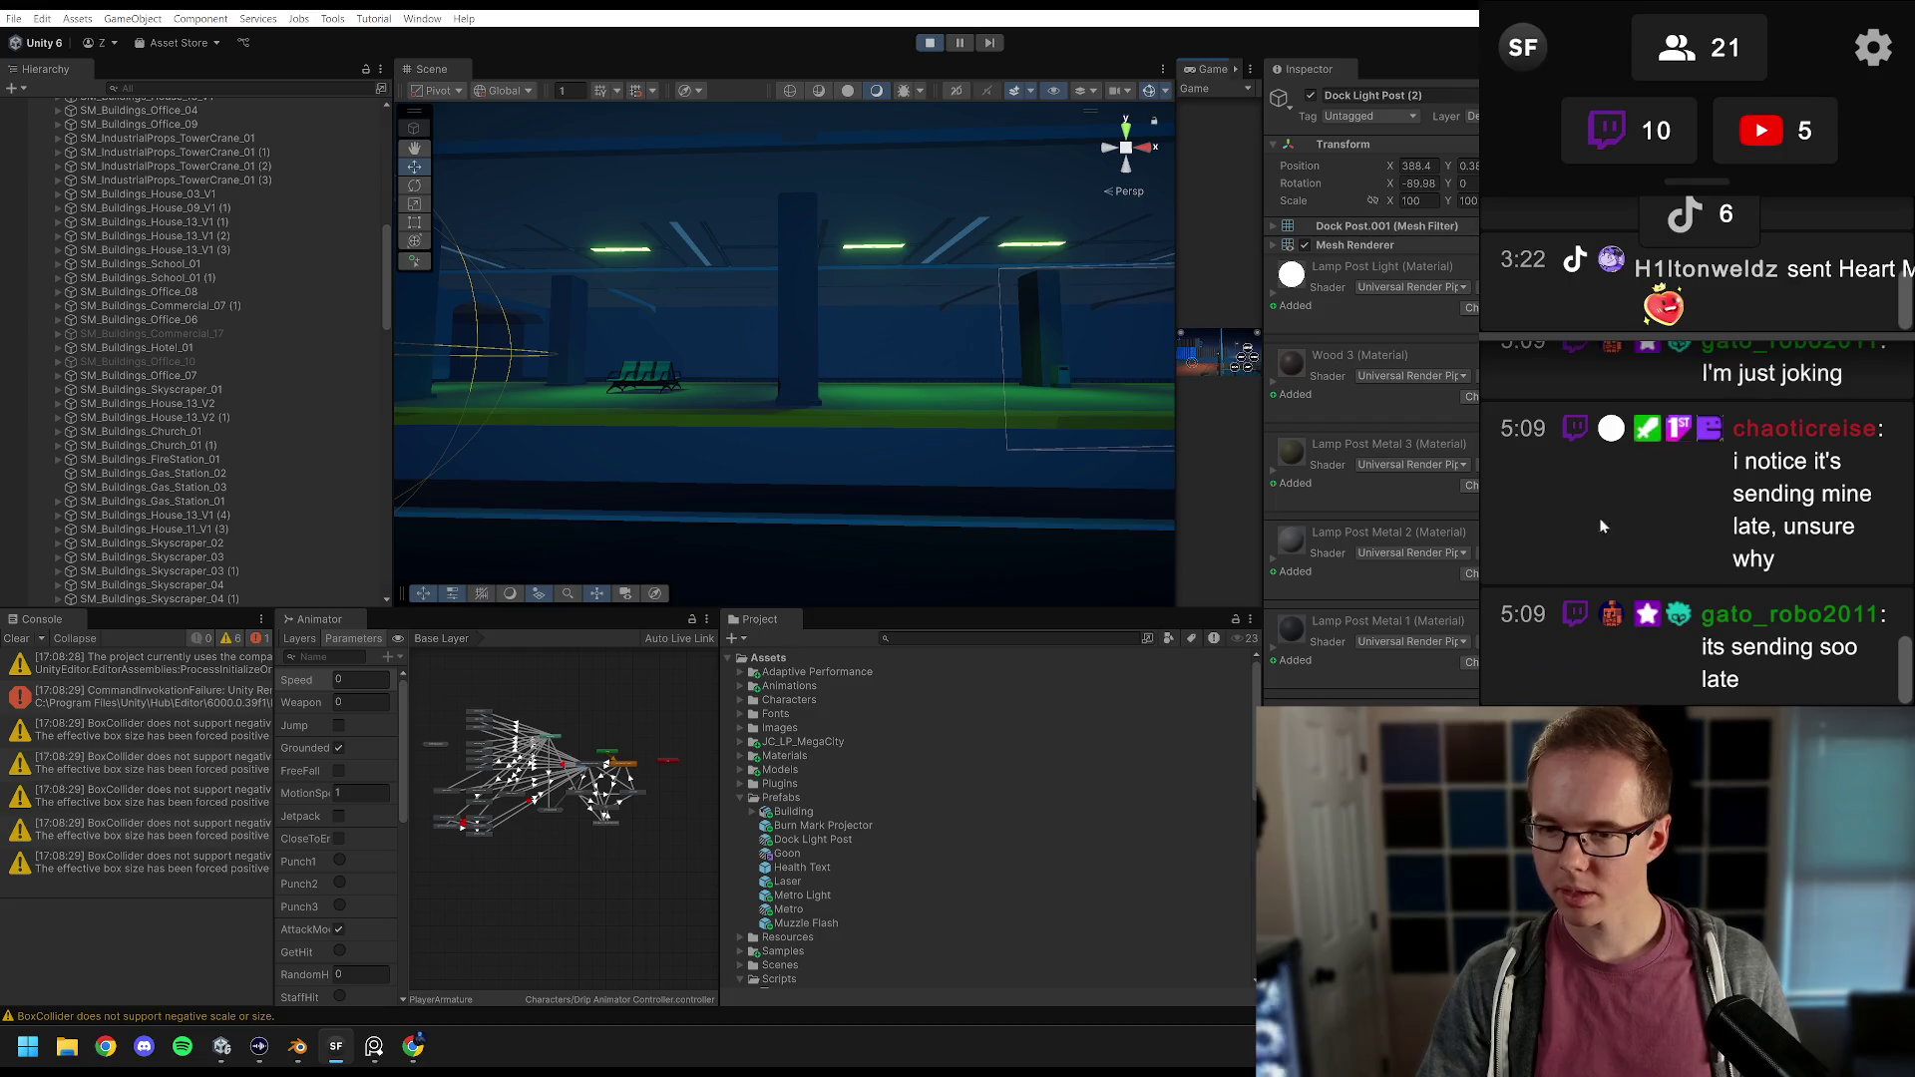
scroll(1616, 454, "up", 2)
scroll(1625, 465, "down", 1)
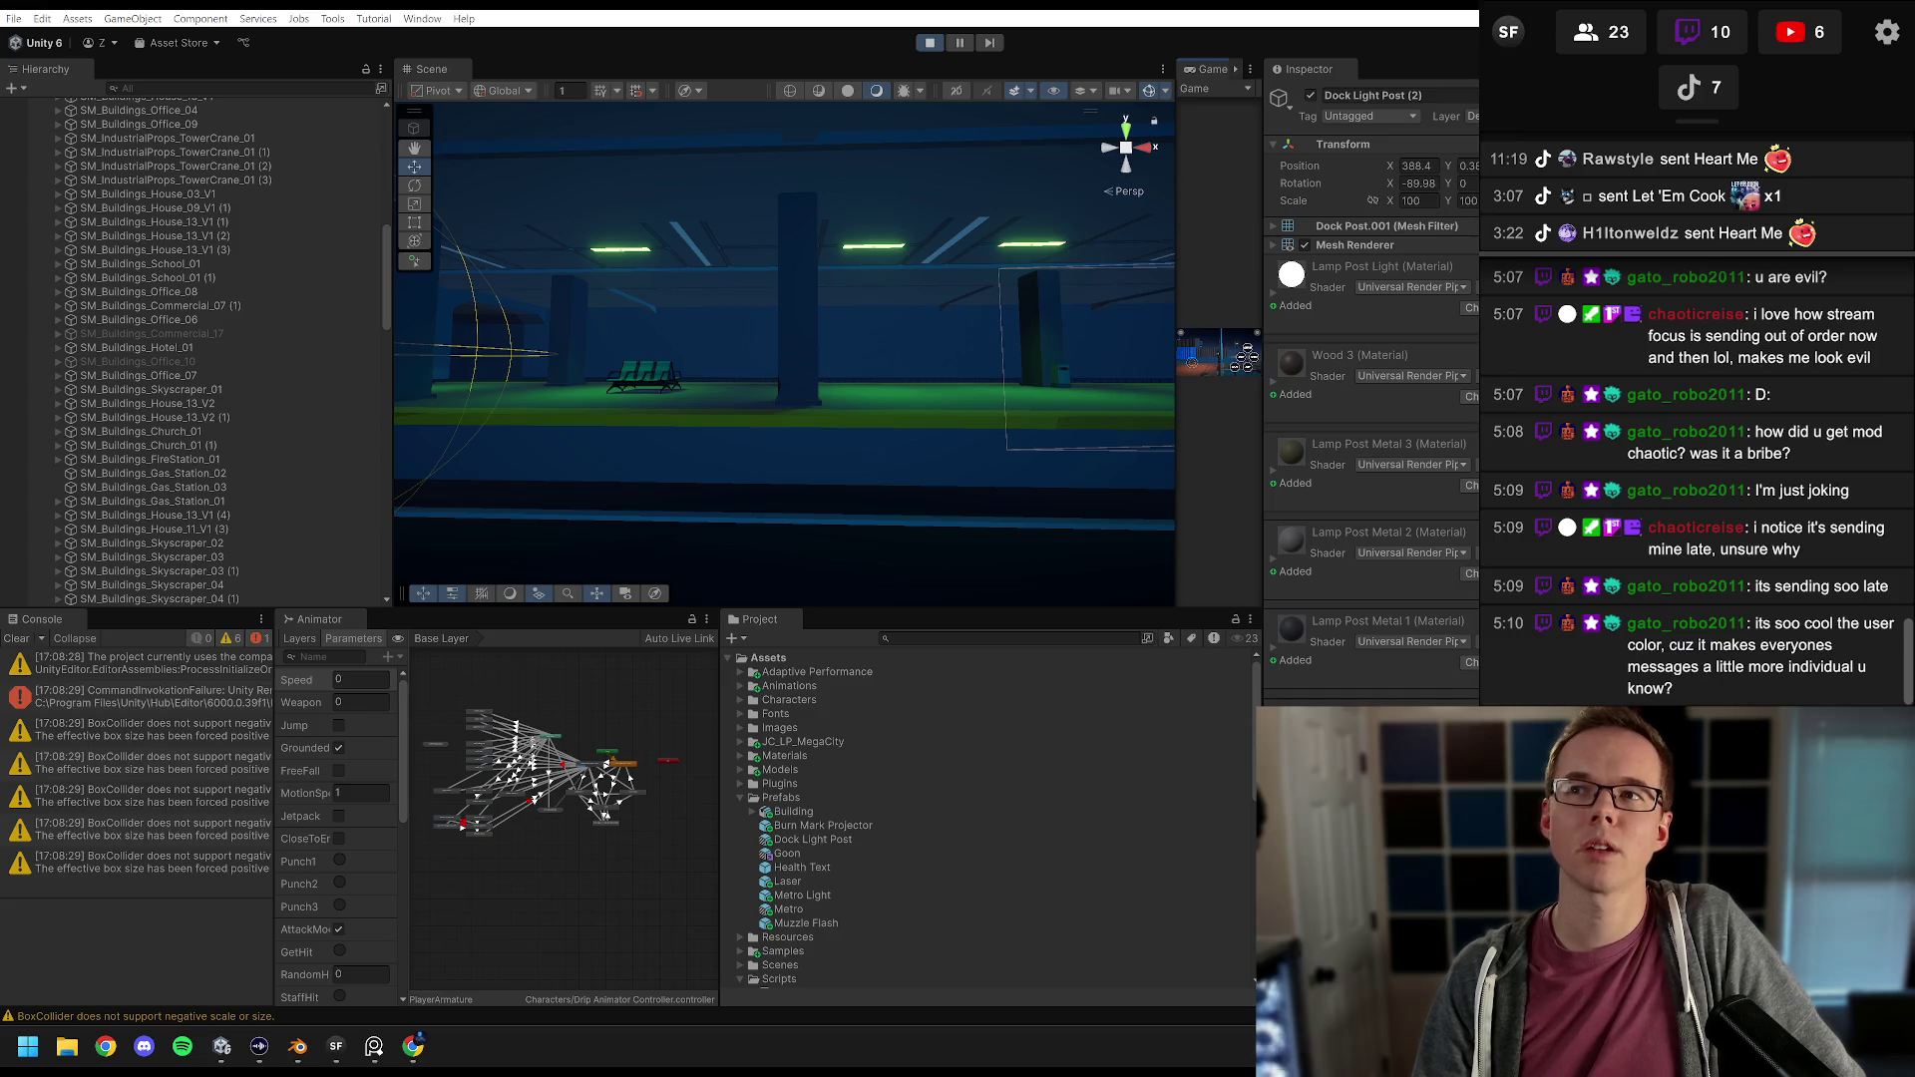
Step: Scroll back through older chat, jump to the newest messages, and drag the overlay's left edge wider
left_click(1739, 560)
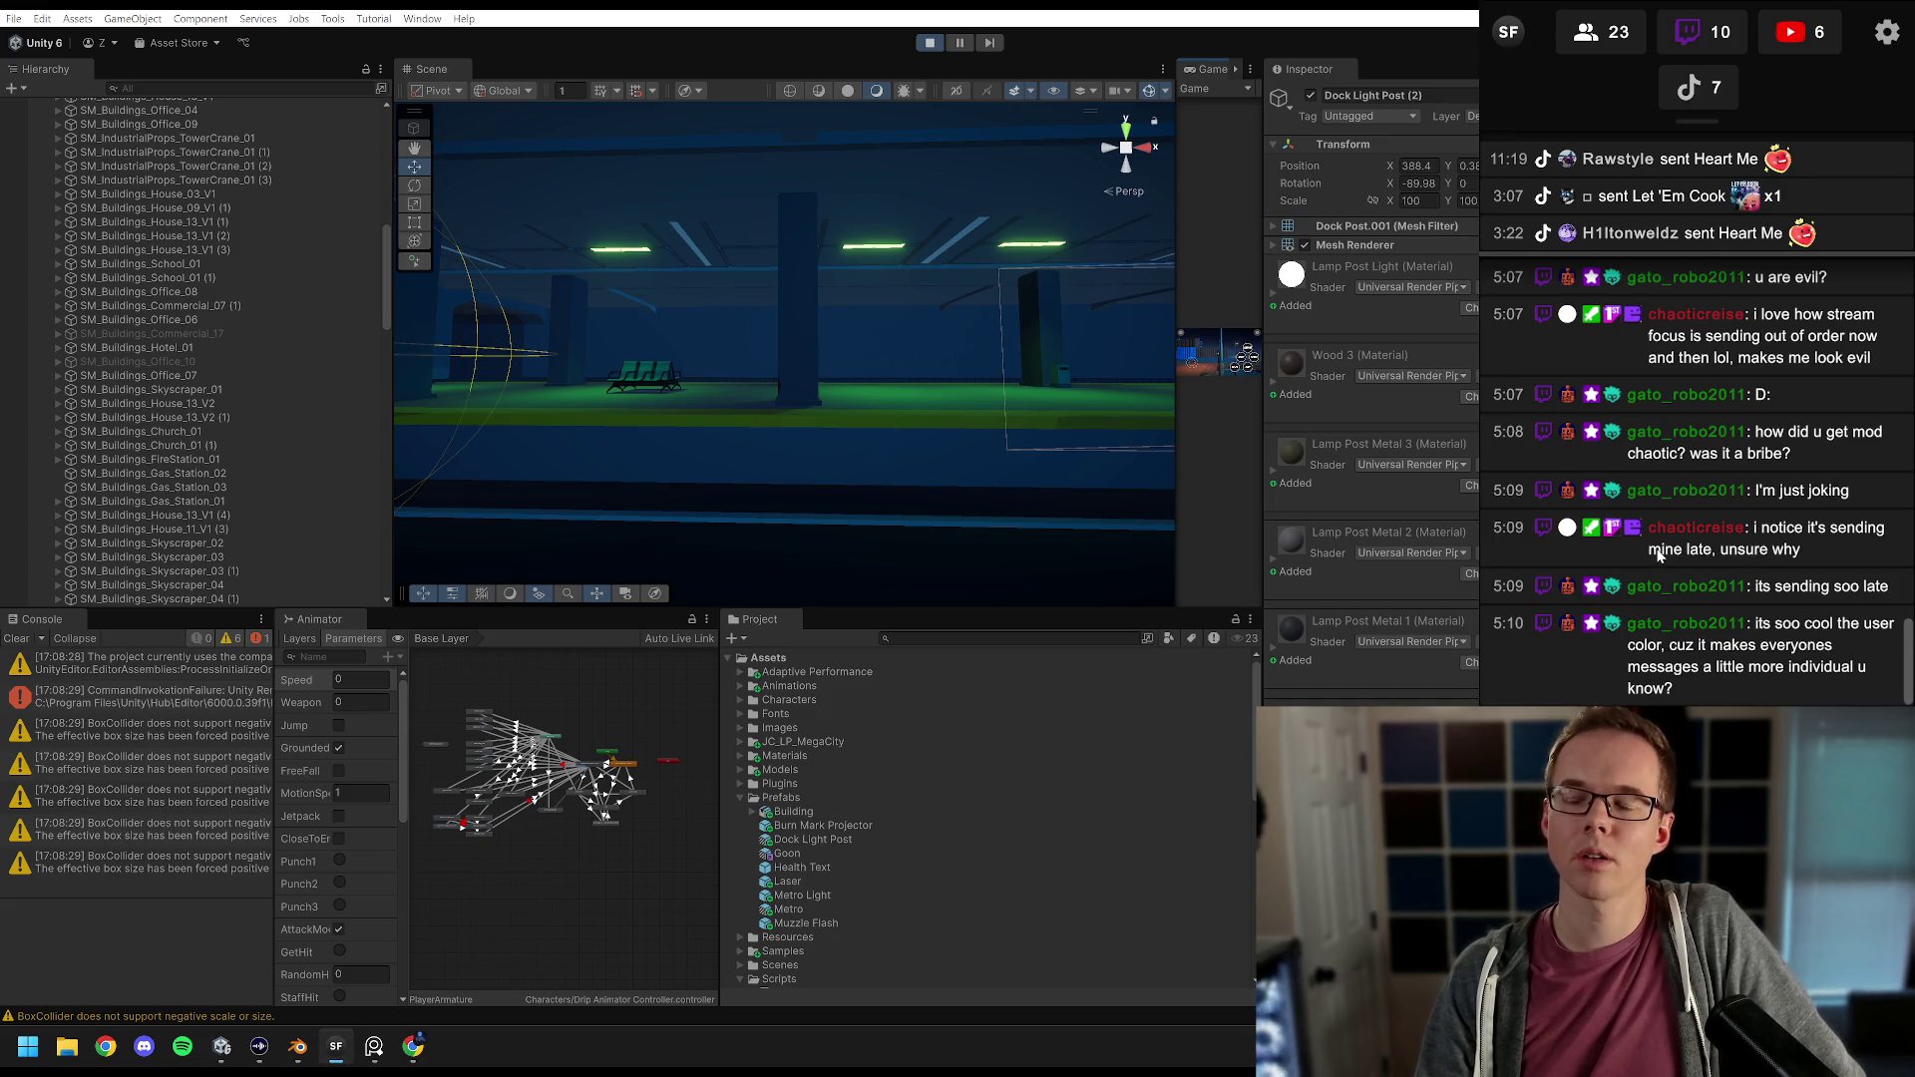
scroll(1658, 555, "up", 5)
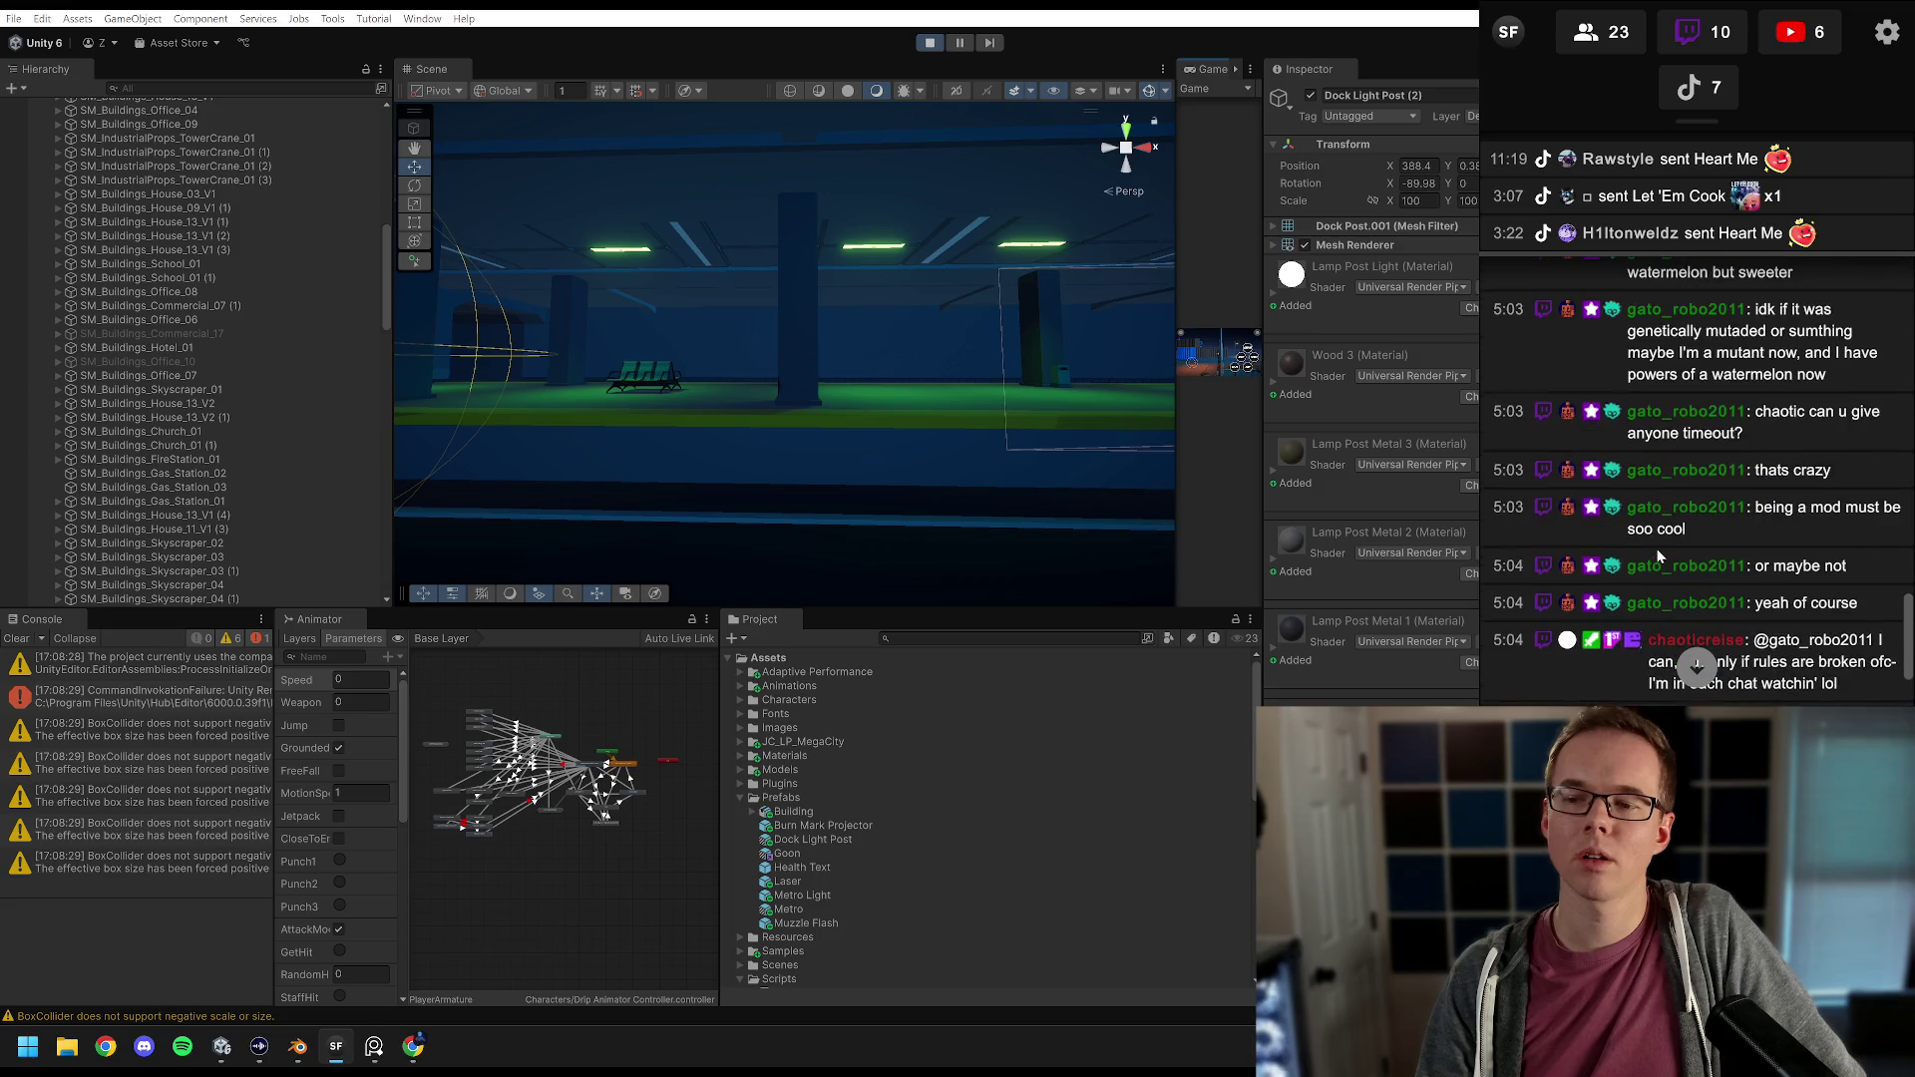
scroll(1658, 556, "up", 5)
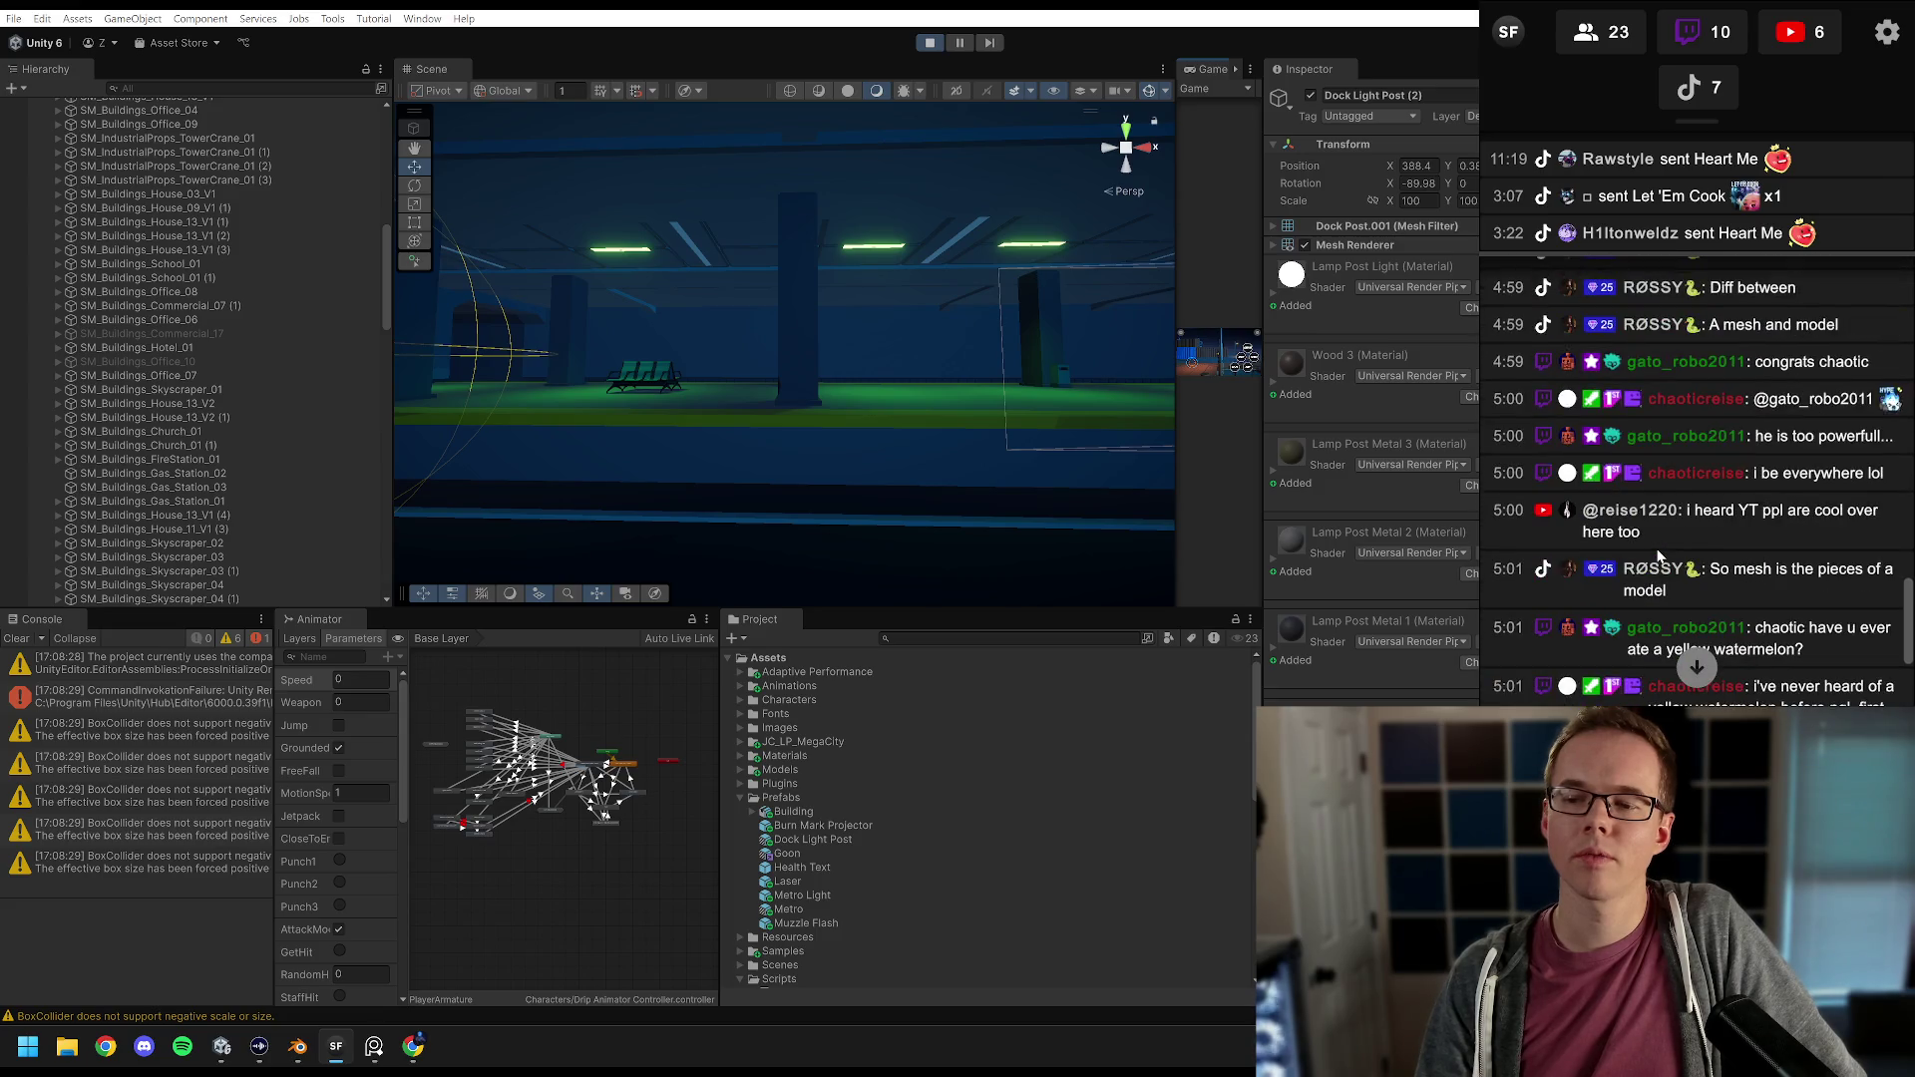
scroll(1658, 556, "up", 5)
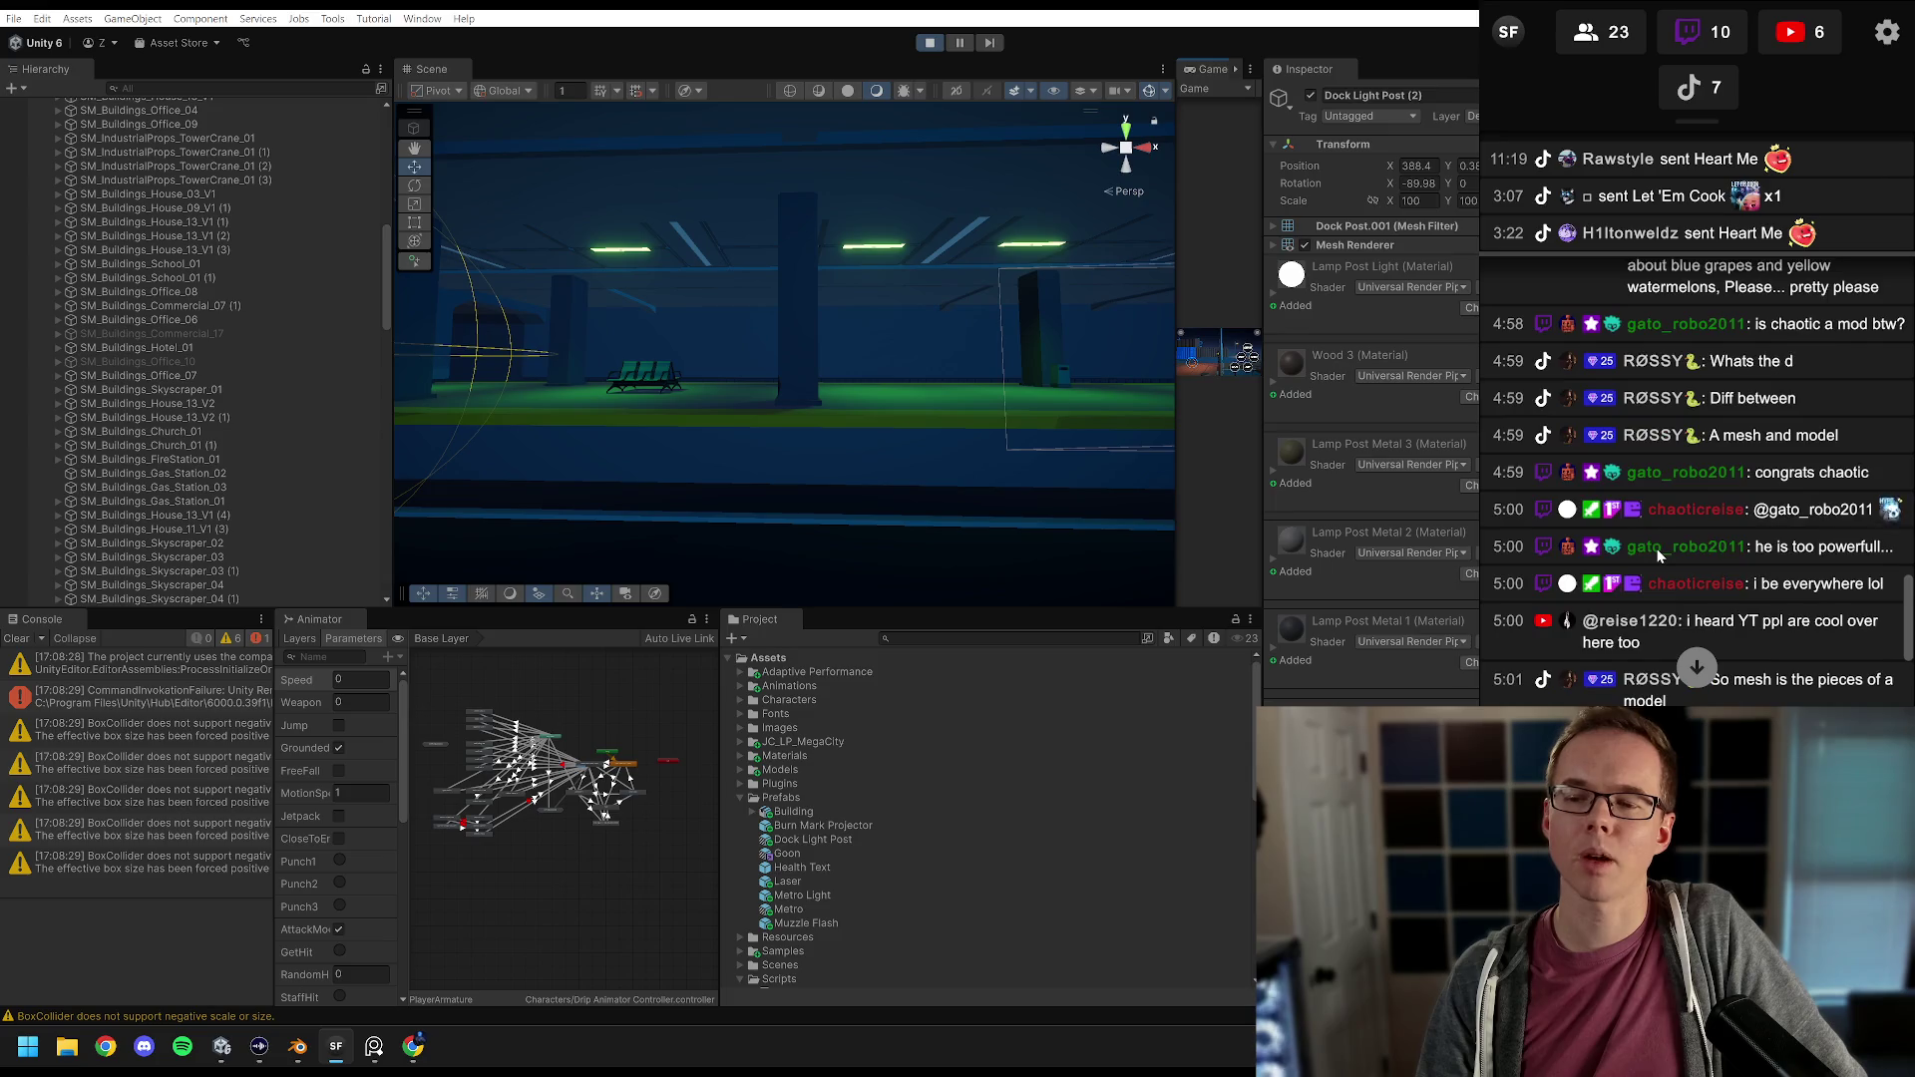
scroll(1658, 556, "up", 5)
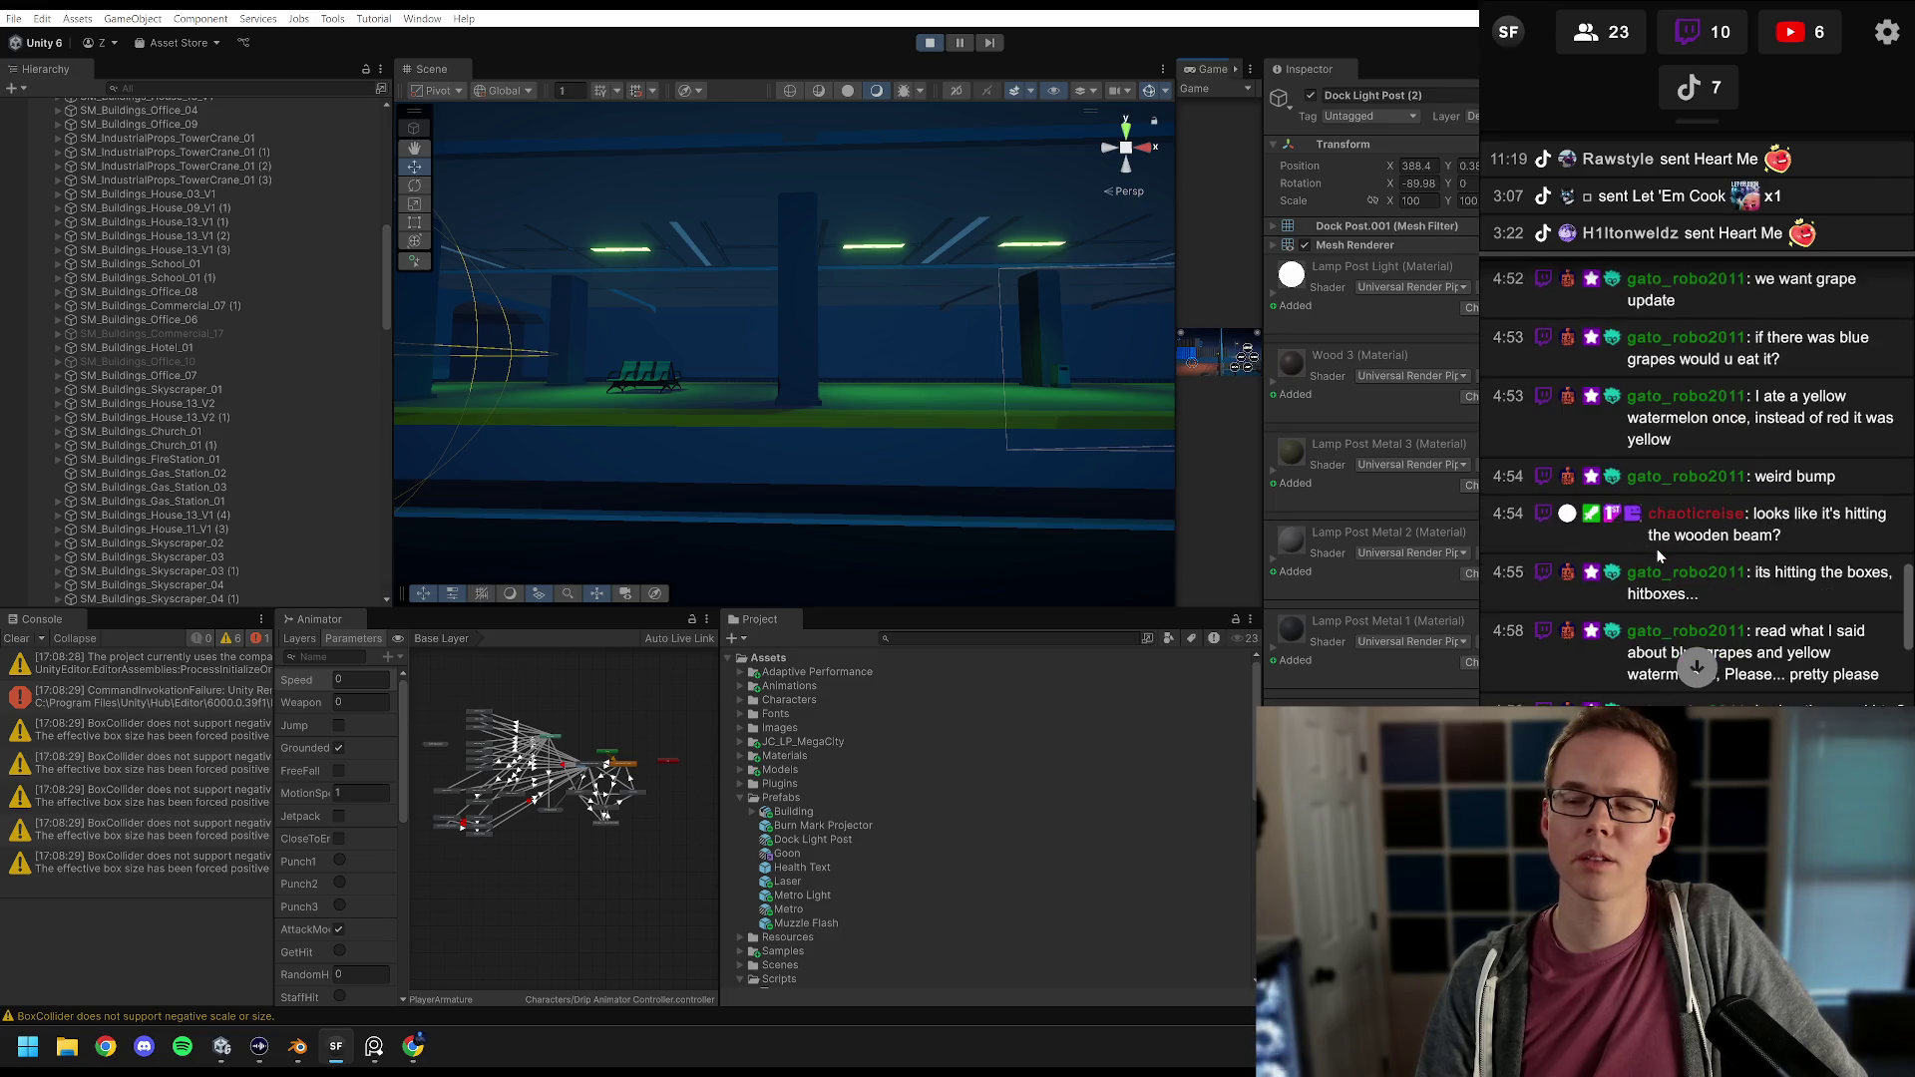
scroll(1658, 556, "up", 5)
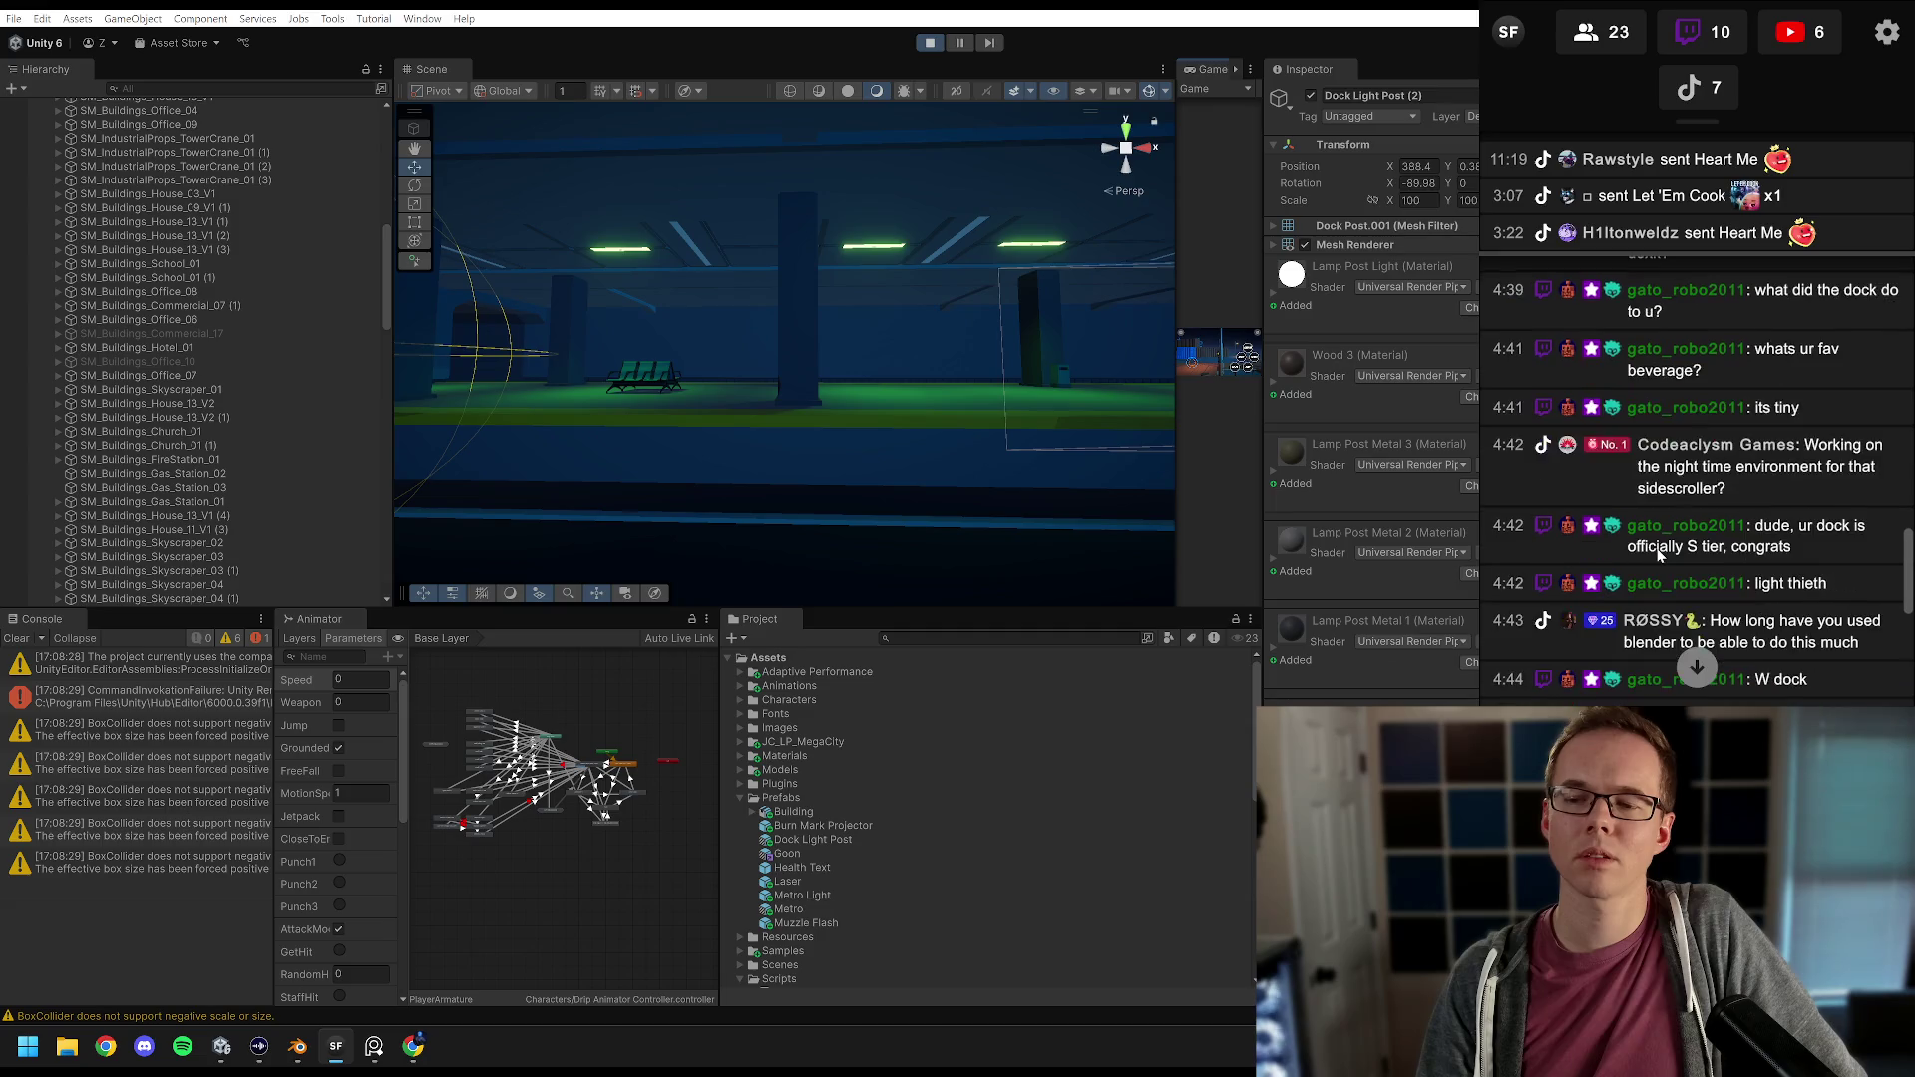
left_click(1693, 667)
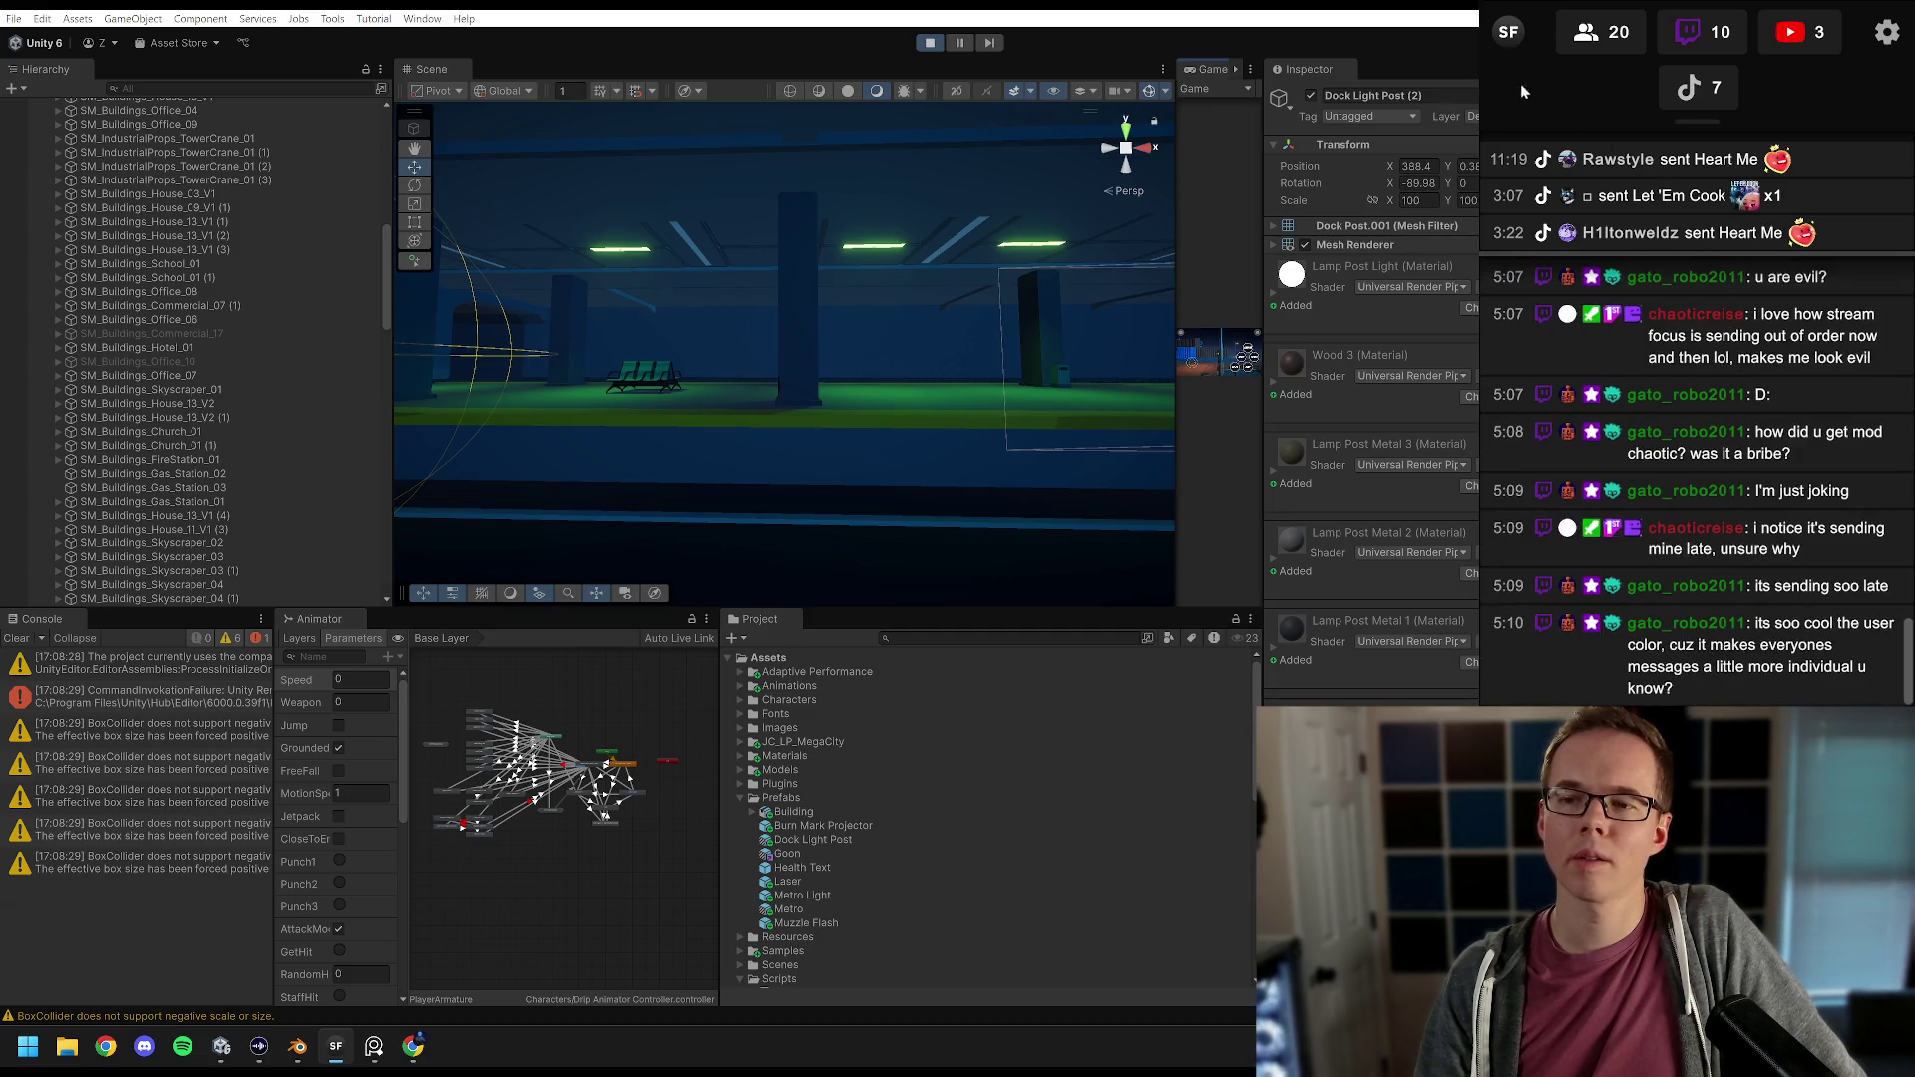
left_click_drag(1480, 85, 1402, 84)
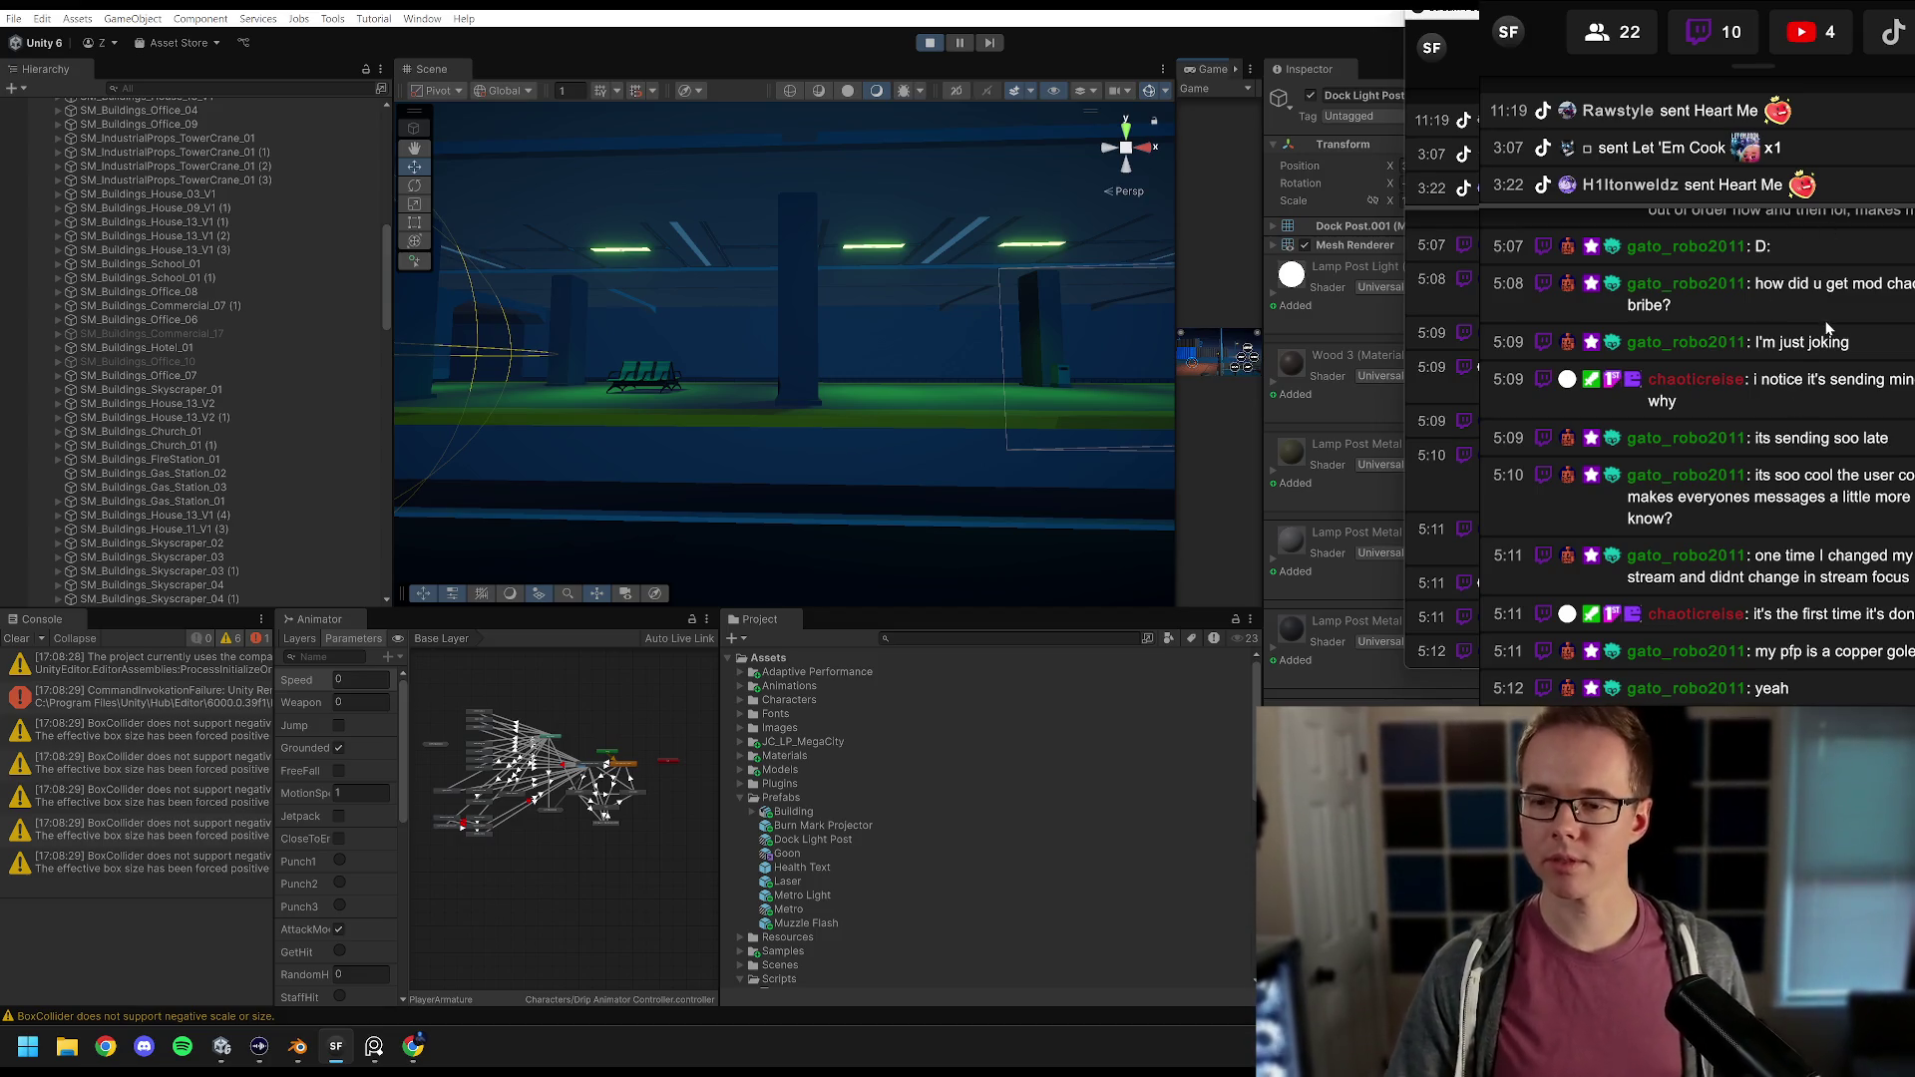
scroll(1814, 423, "up", 3)
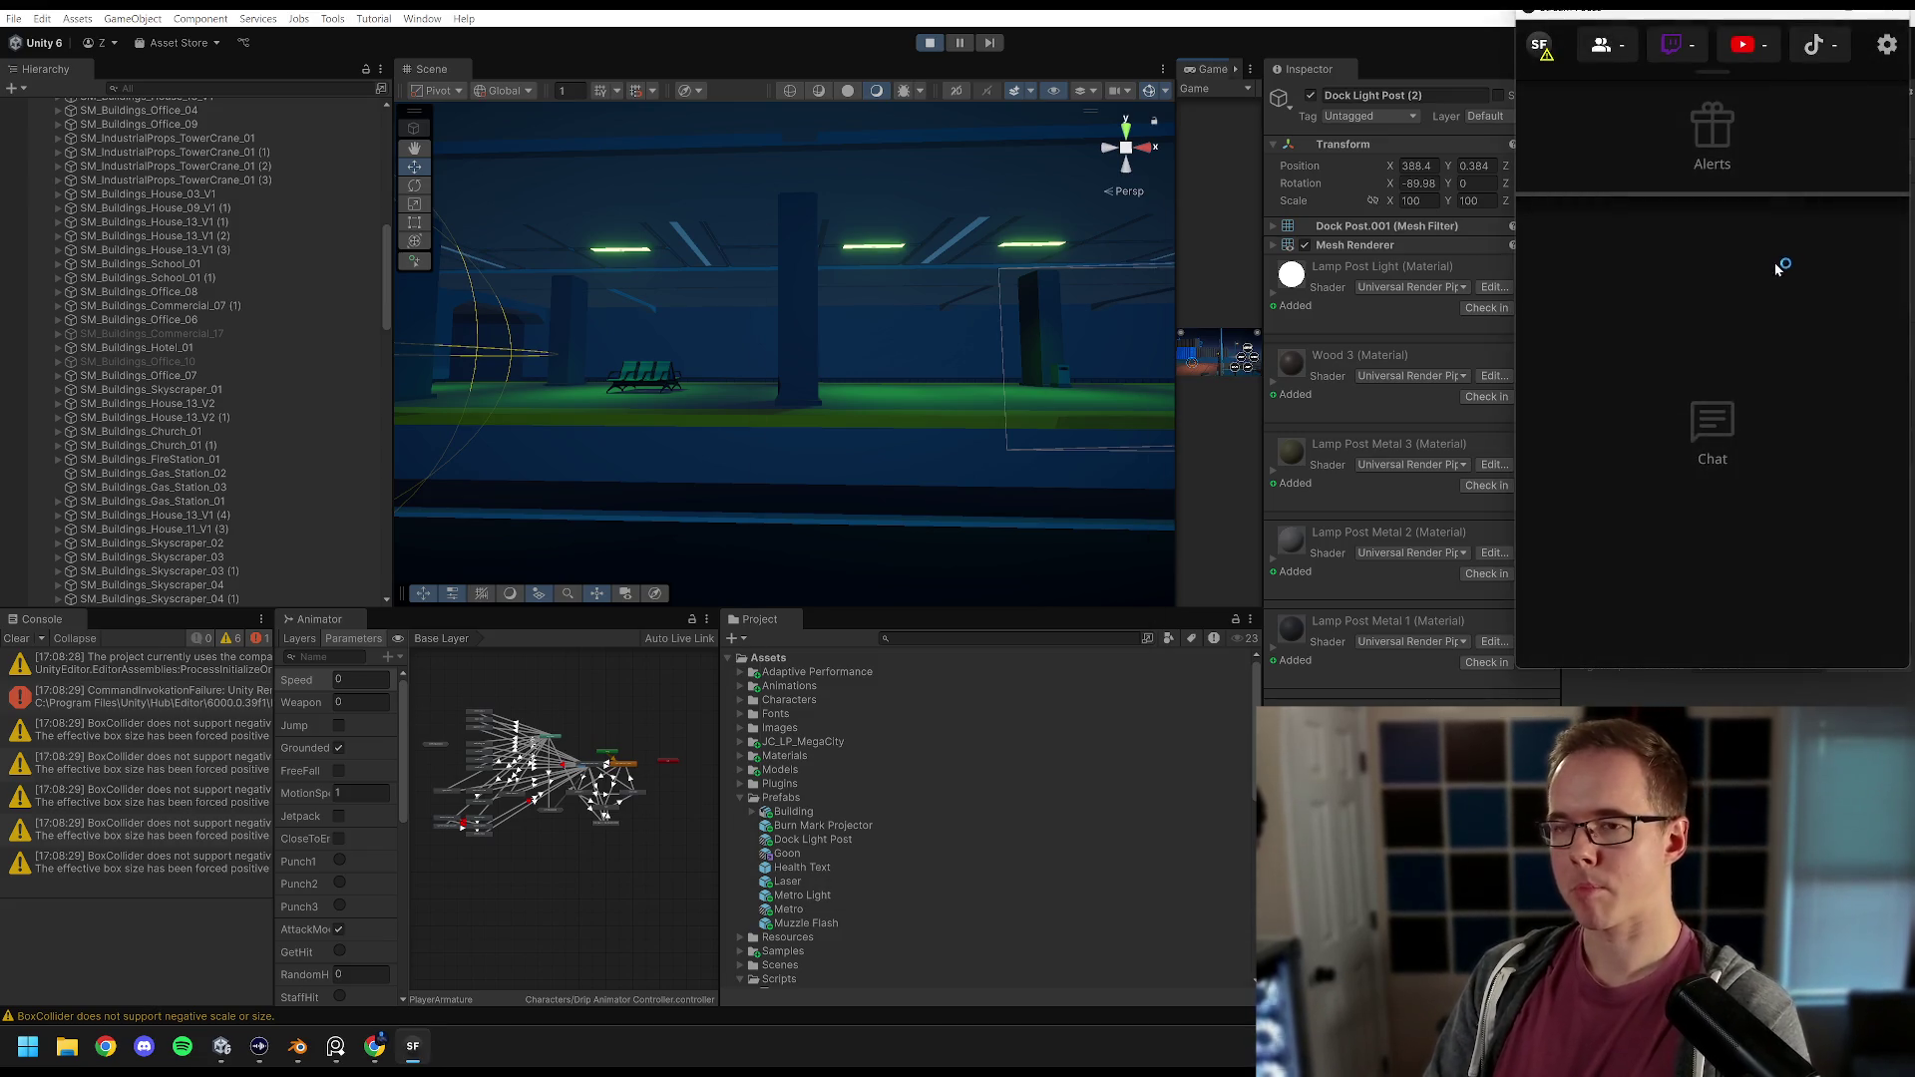
Step: Open the platform connection settings once the restarted Stream Focus panels reload
left_click(1887, 48)
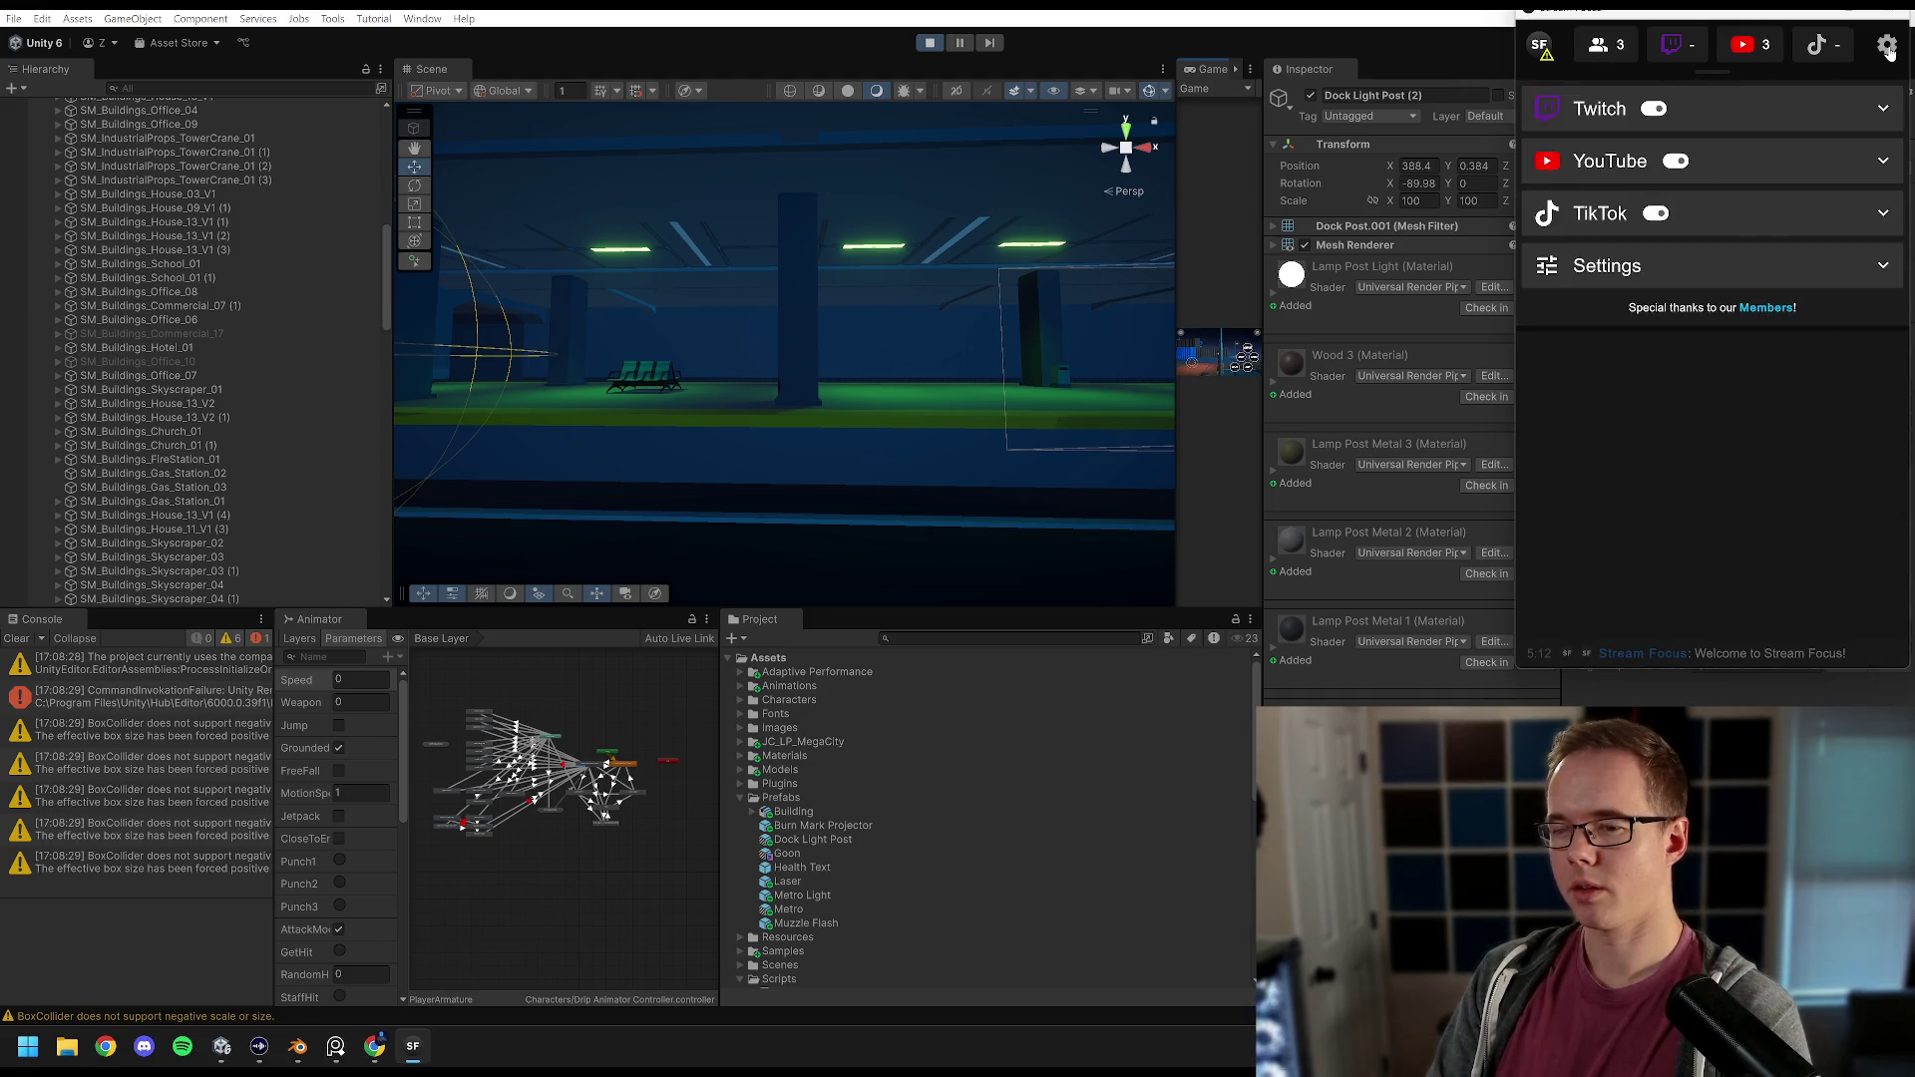
Step: Expand the Twitch section, log in to Twitch, and collapse the section again
left_click(1816, 106)
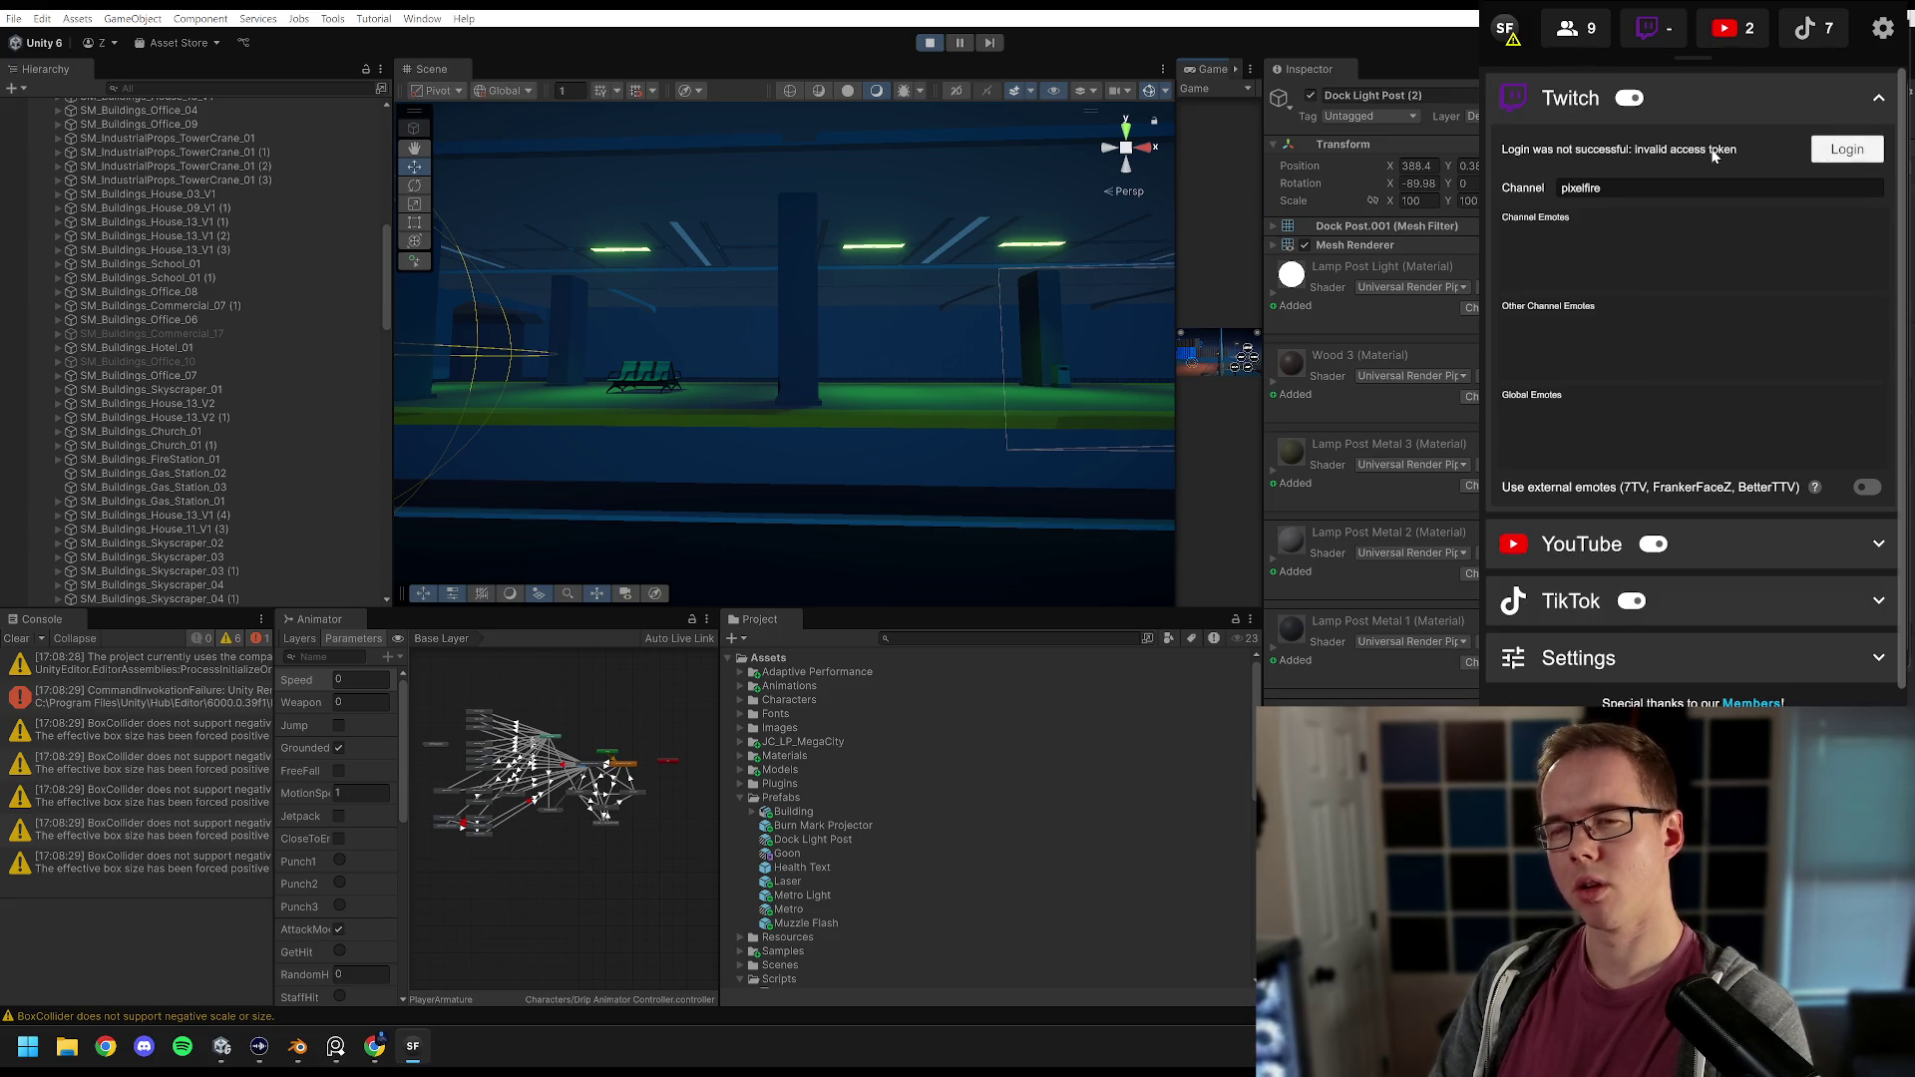
left_click(1832, 152)
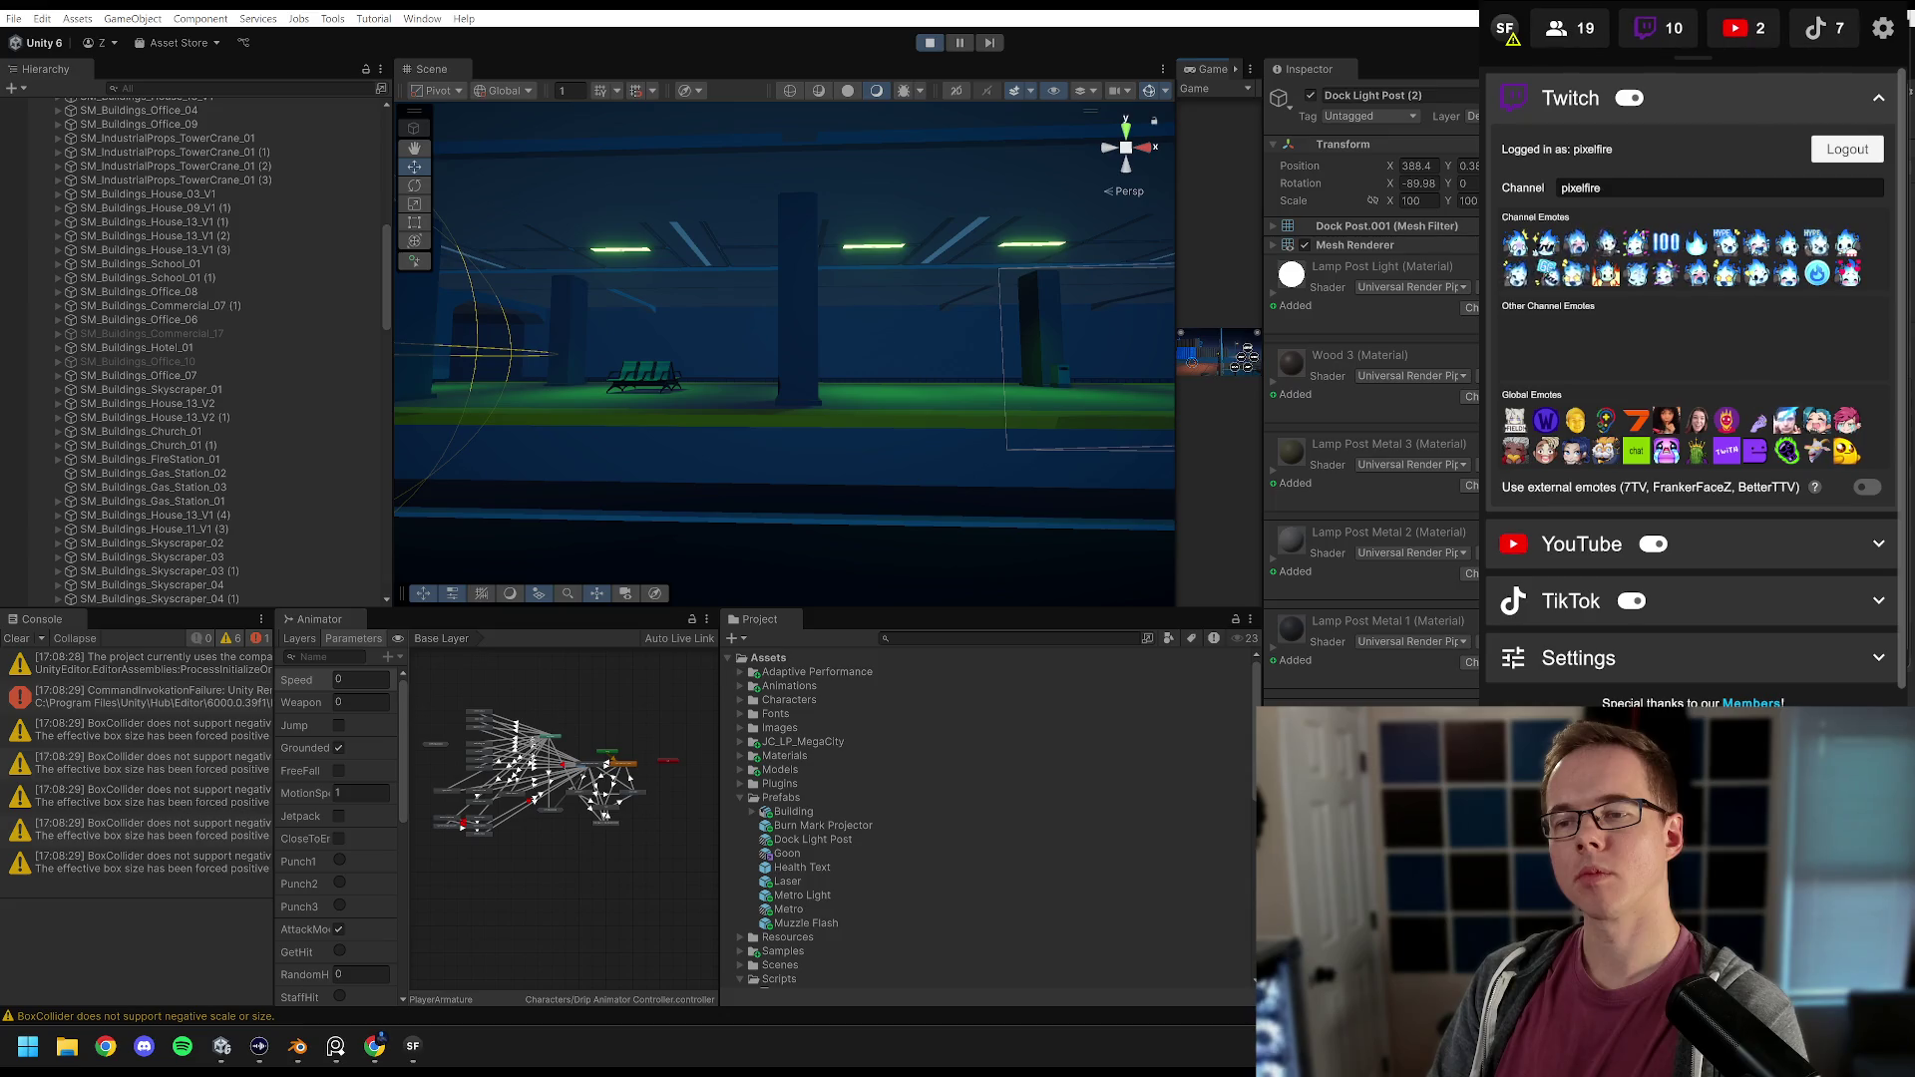
left_click(1796, 98)
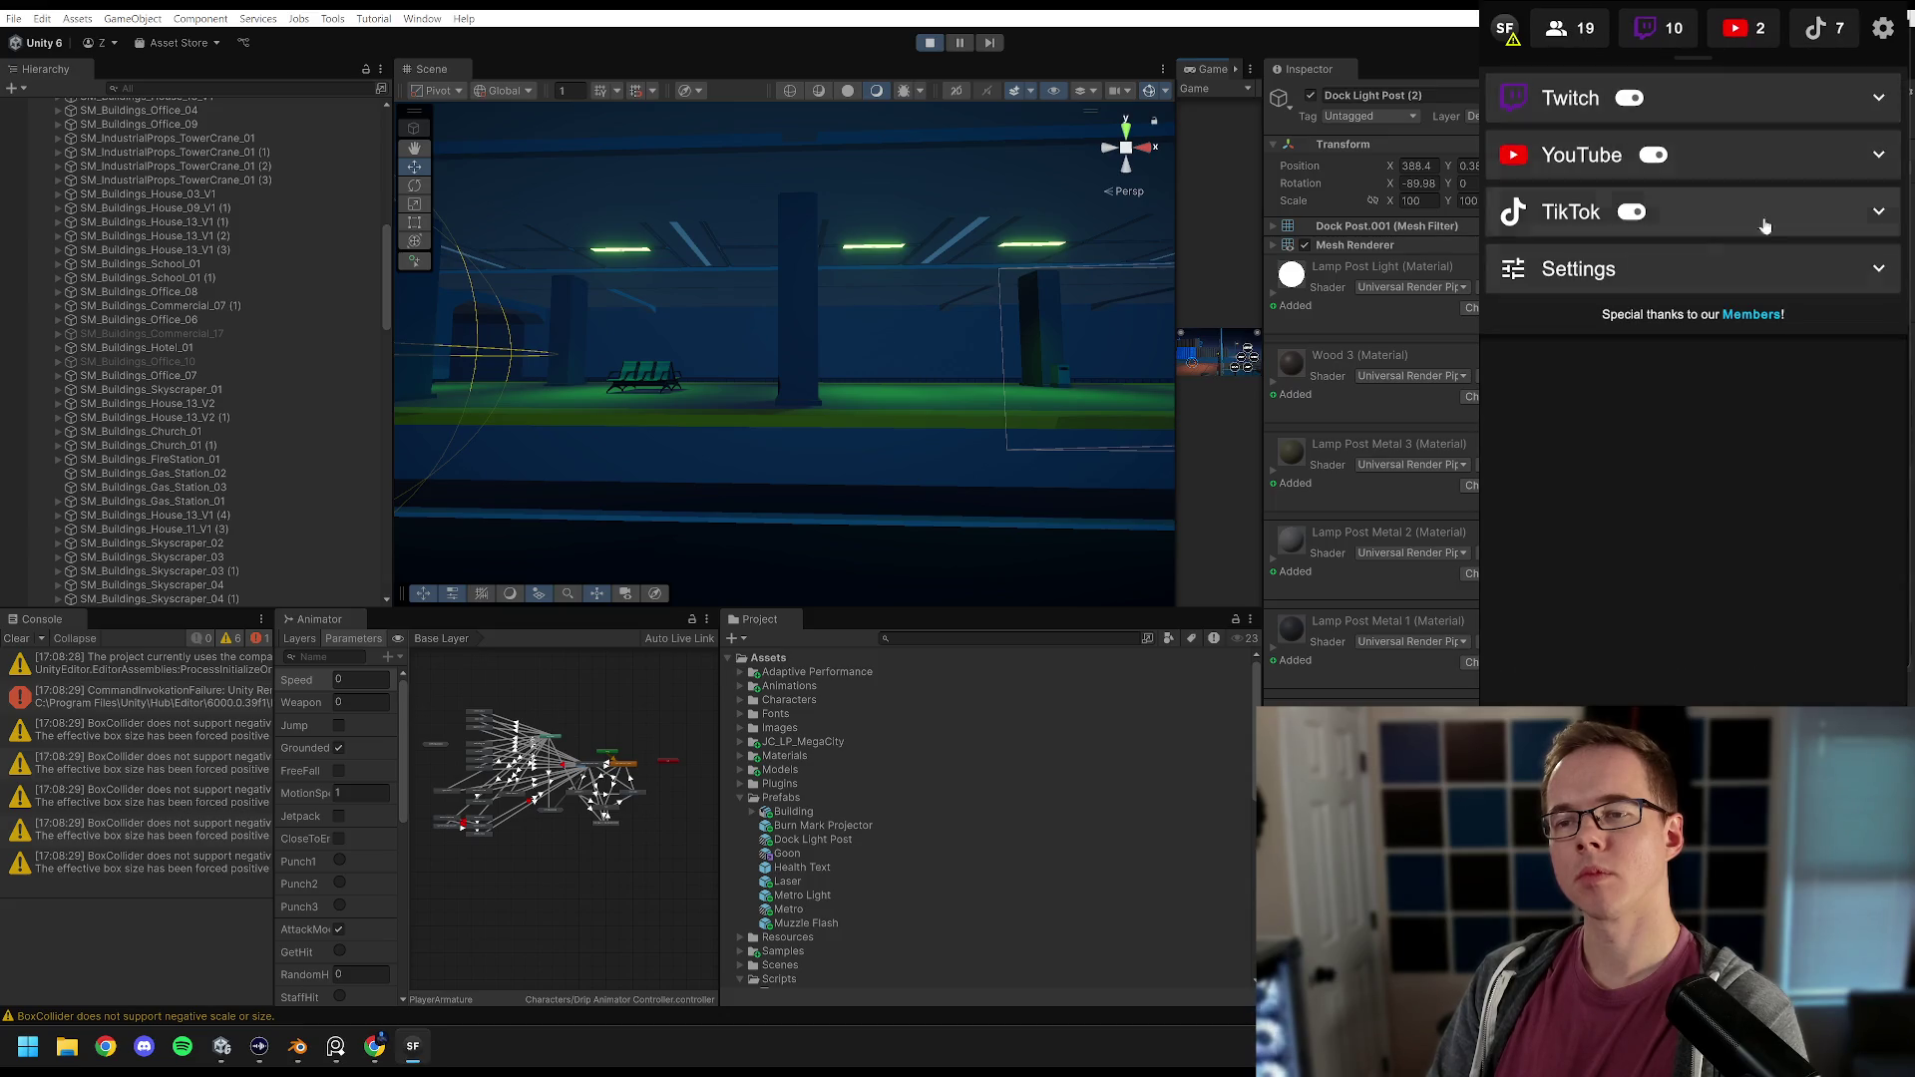
scroll(1784, 365, "down", 5)
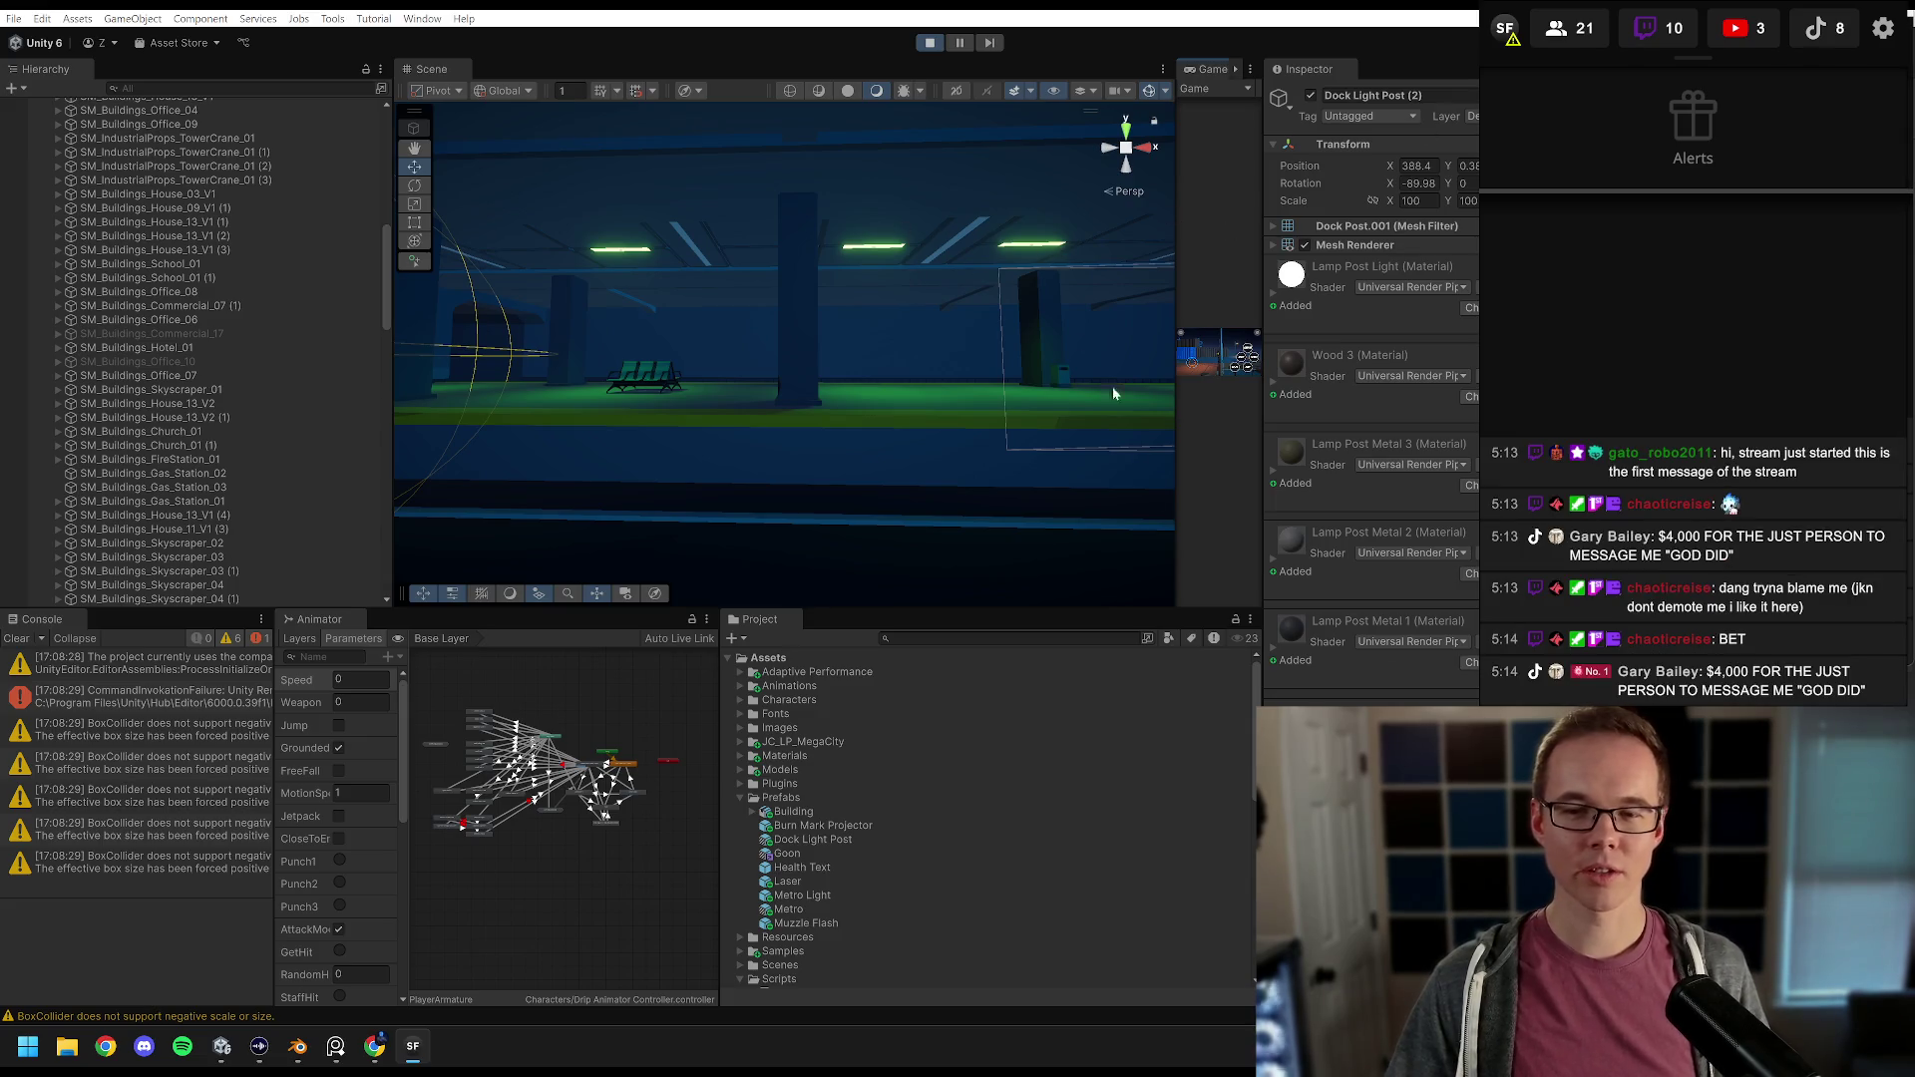
Step: Pan toward the green-lit metro platform and dolly in on its bench with the scroll wheel
mouse_move(651, 309)
left_mouse_down()
mouse_move(953, 321)
mouse_move(795, 325)
mouse_move(811, 333)
left_mouse_up()
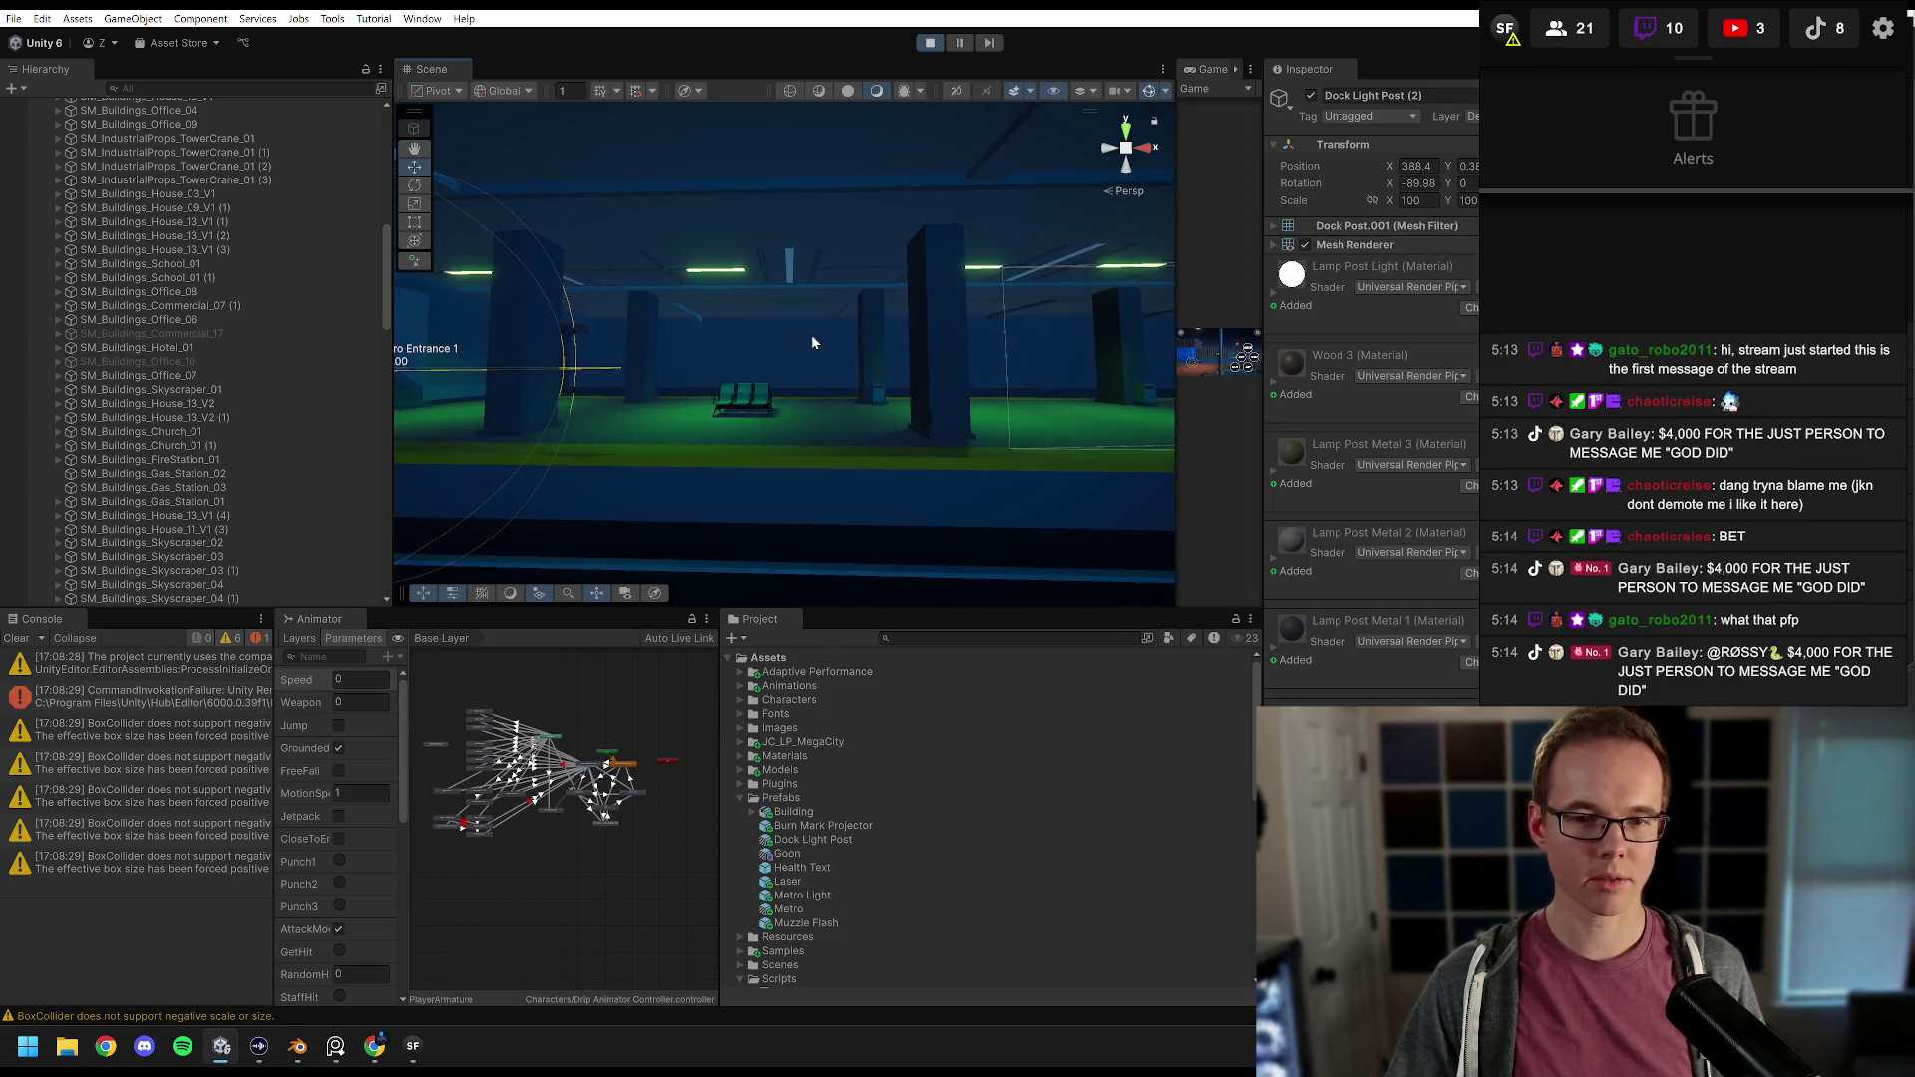
scroll(811, 333, "up", 3)
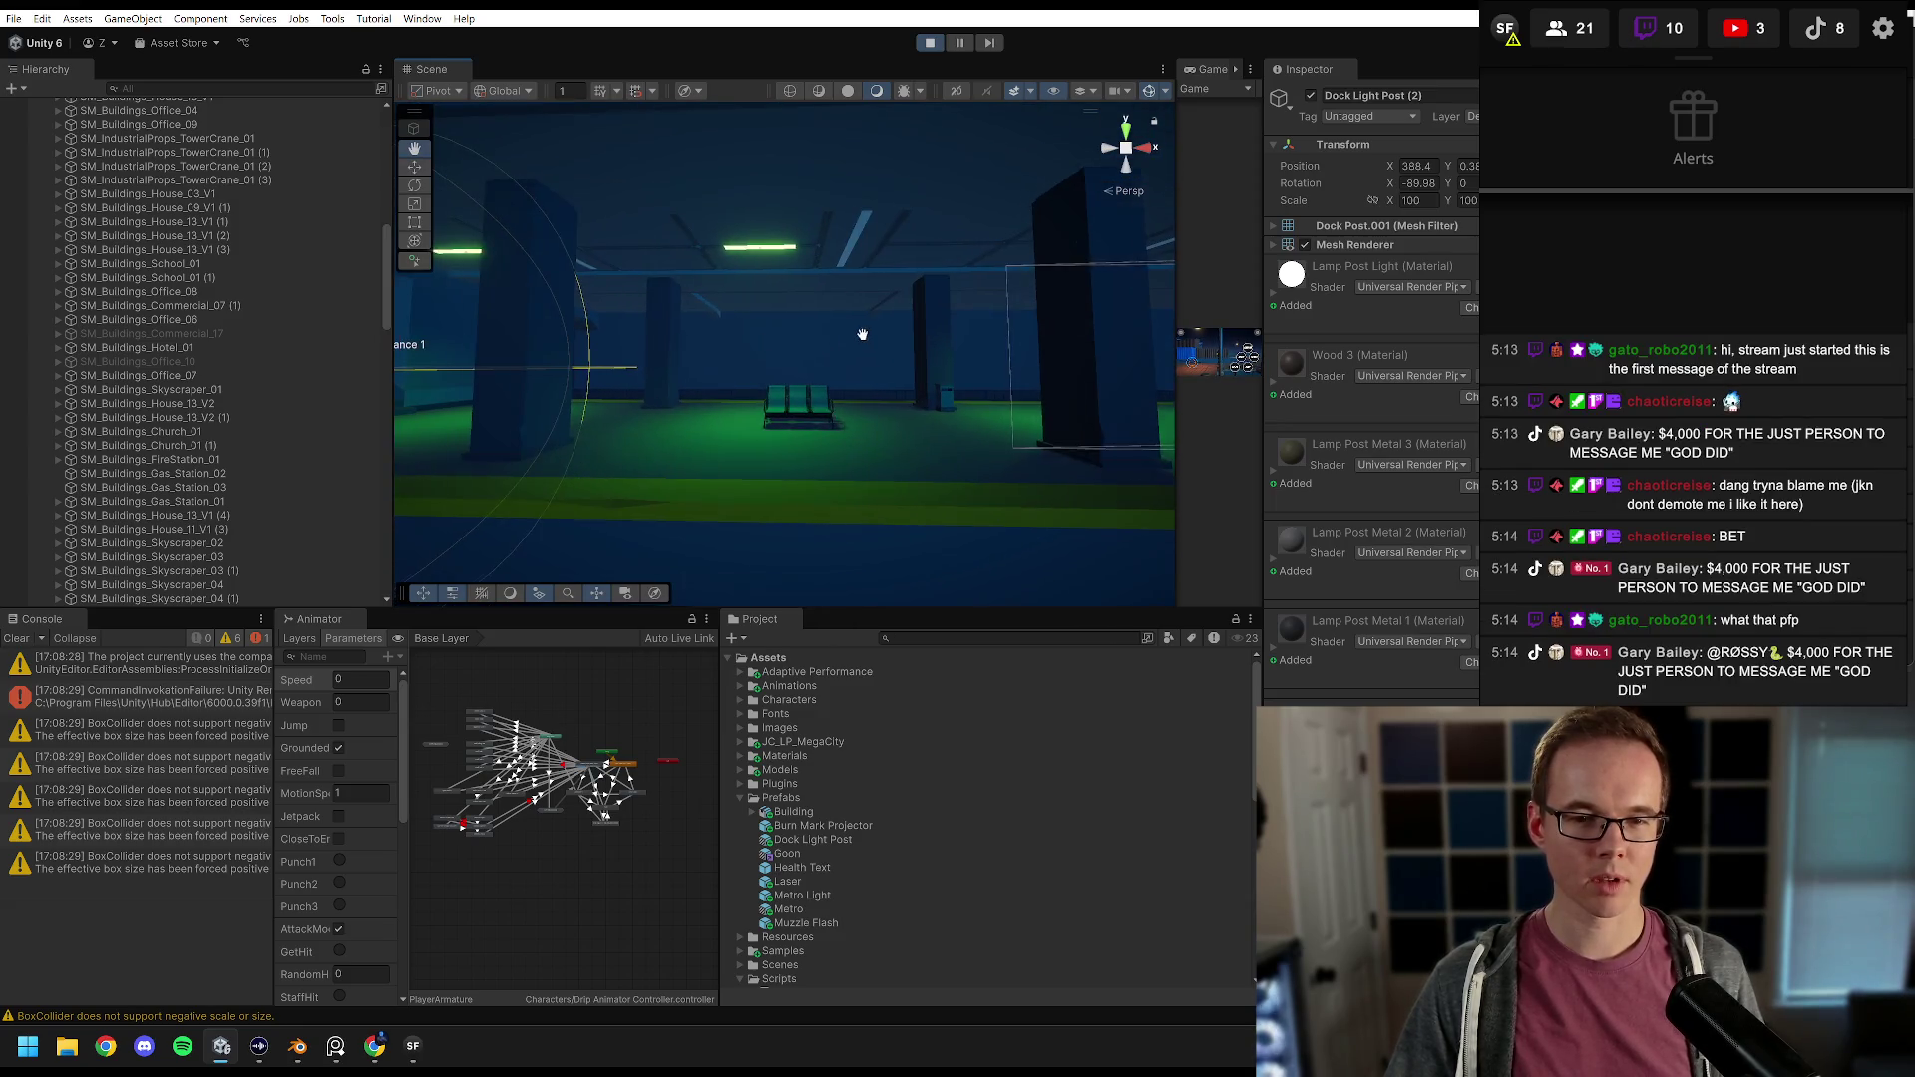
scroll(764, 258, "up", 3)
scroll(154, 393, "down", 5)
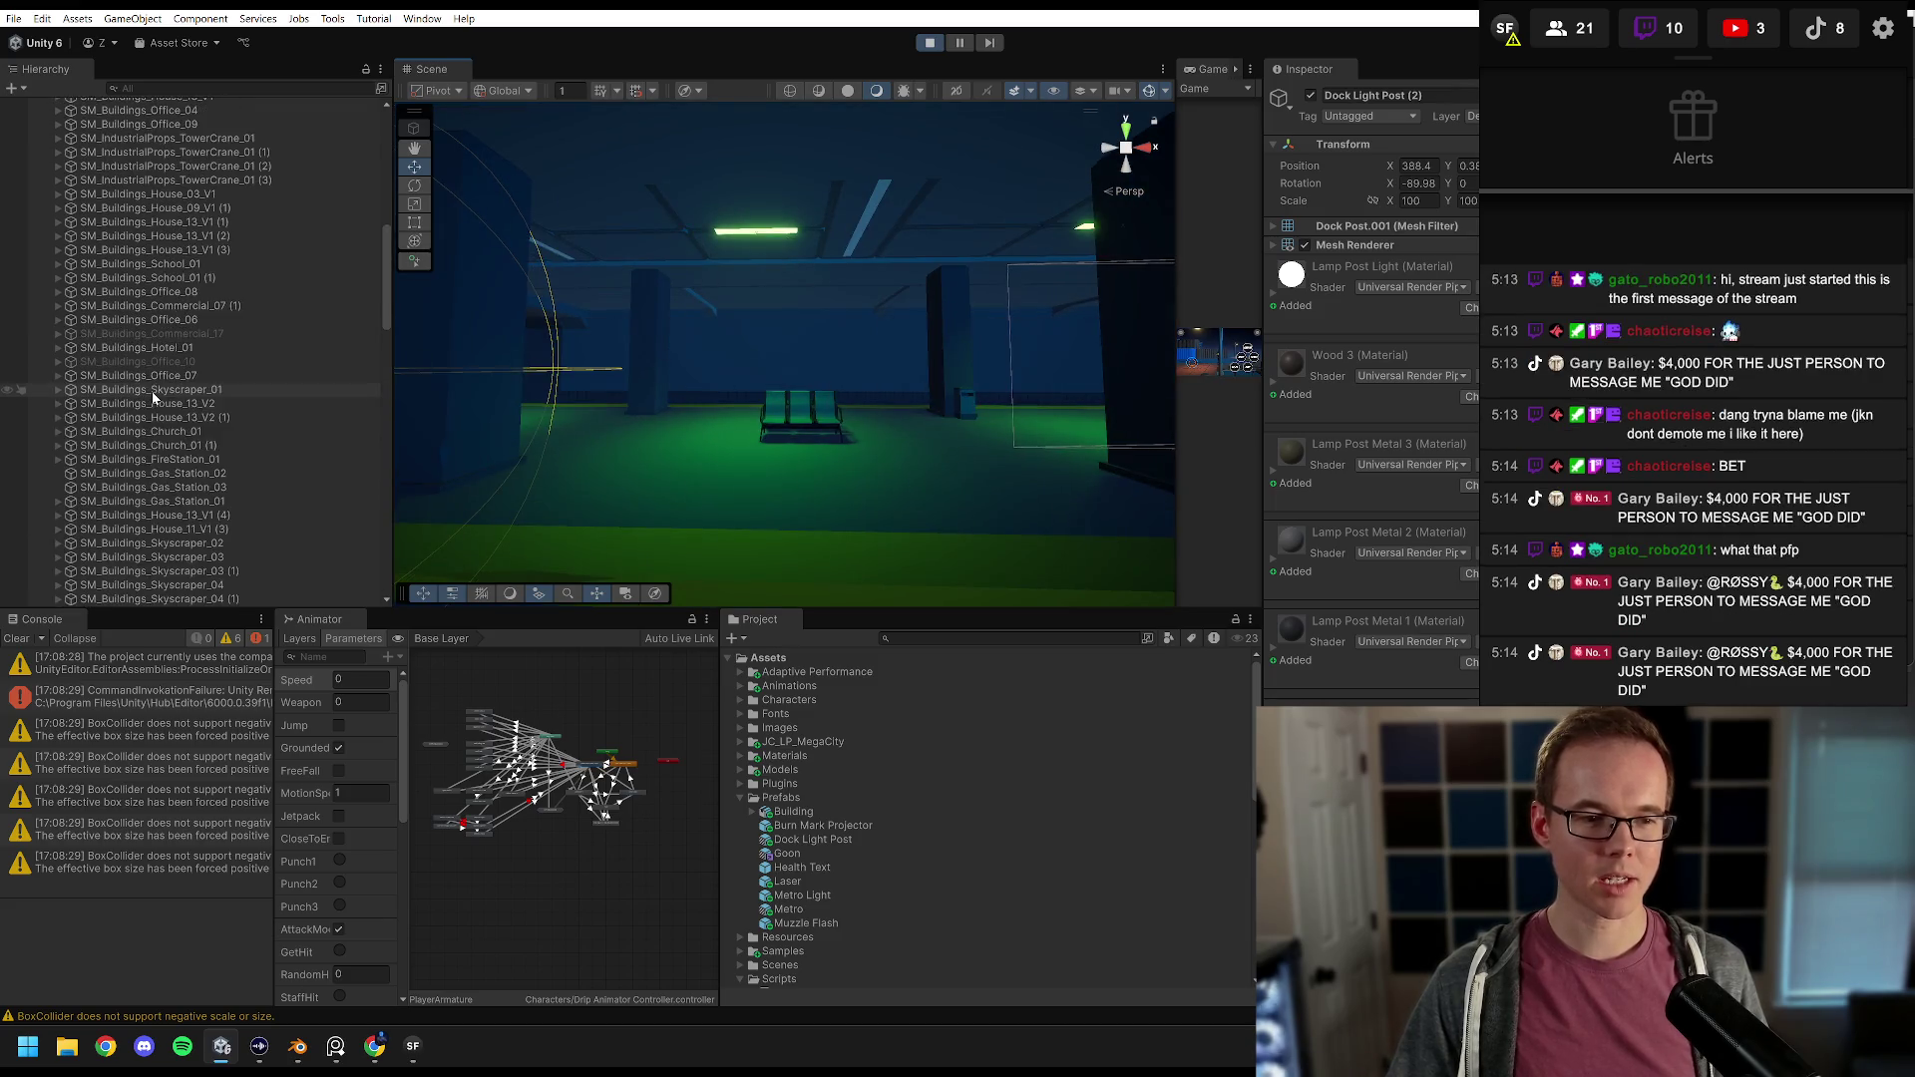
scroll(124, 351, "down", 5)
scroll(125, 352, "up", 8)
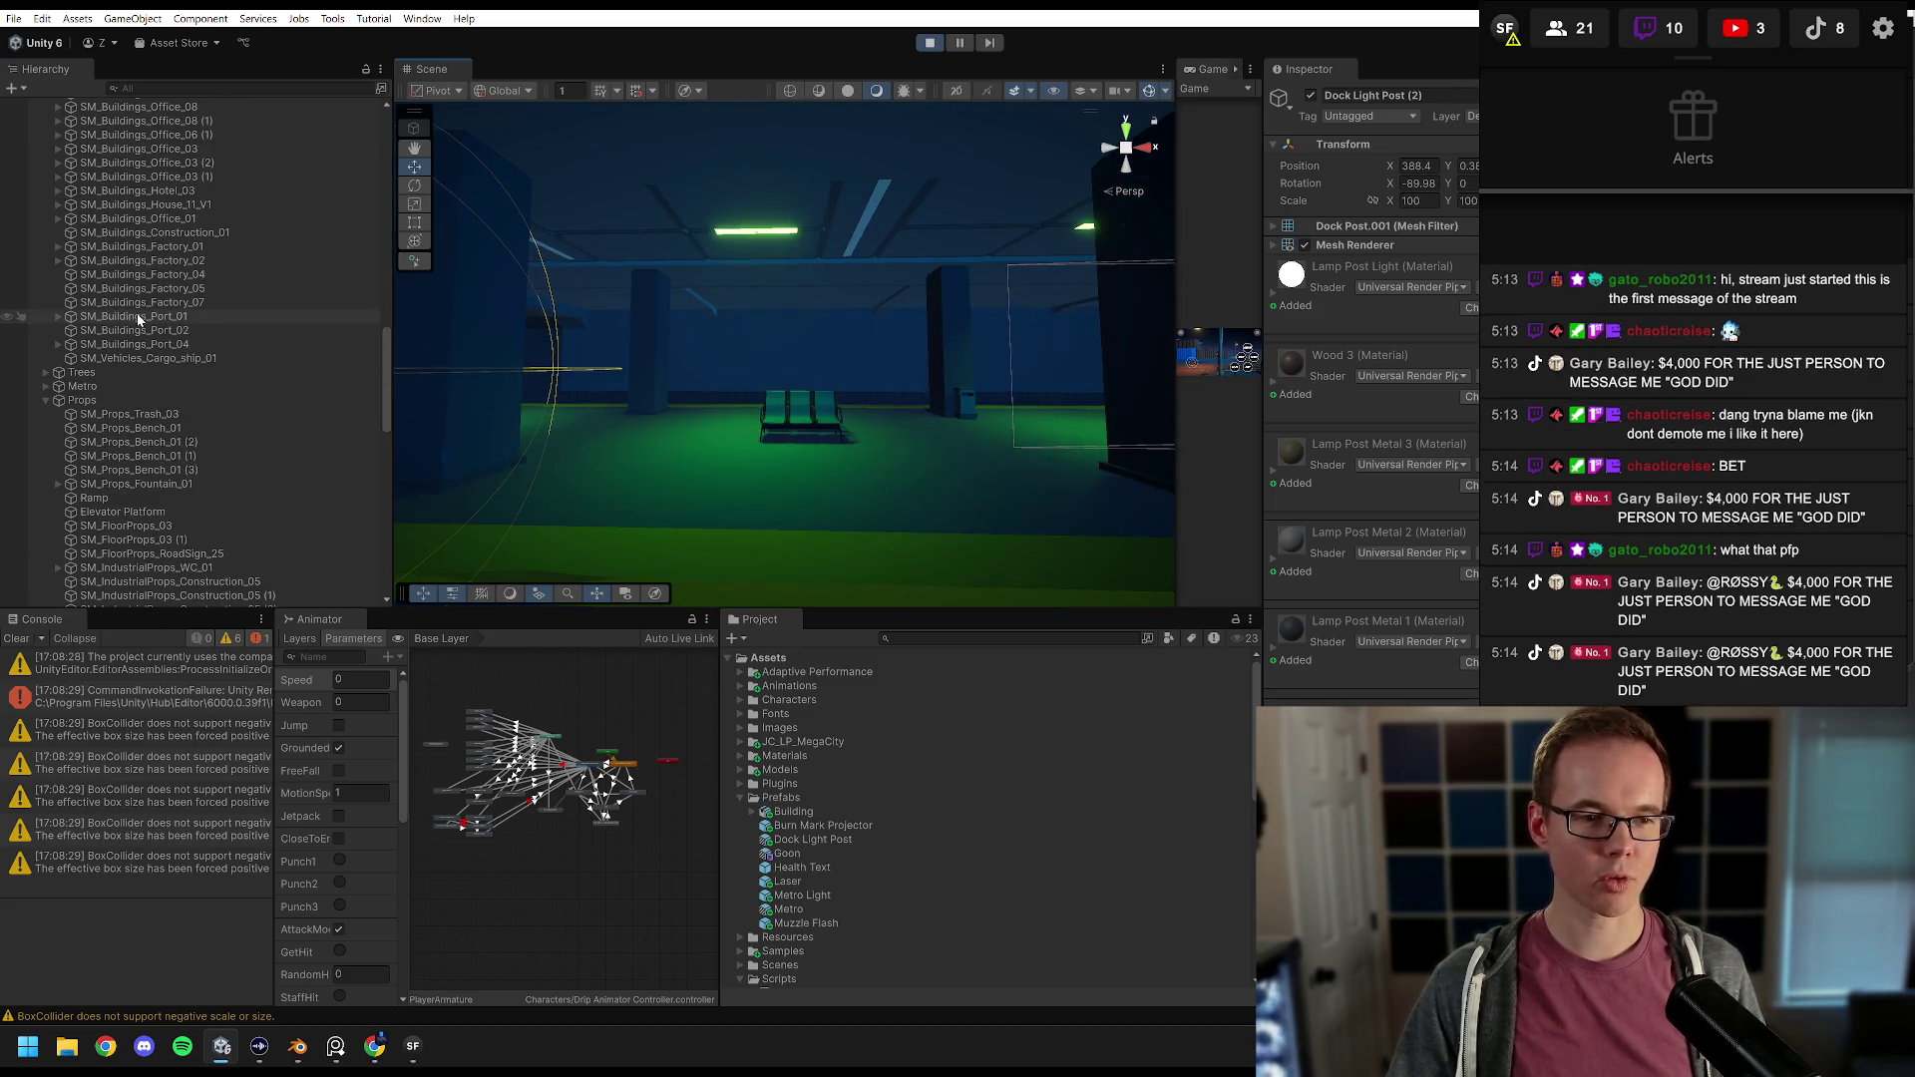
Step: Expand Metro in the Hierarchy and select Metro Light (1) to inspect its spot light settings
left_click(75, 386)
left_click(45, 385)
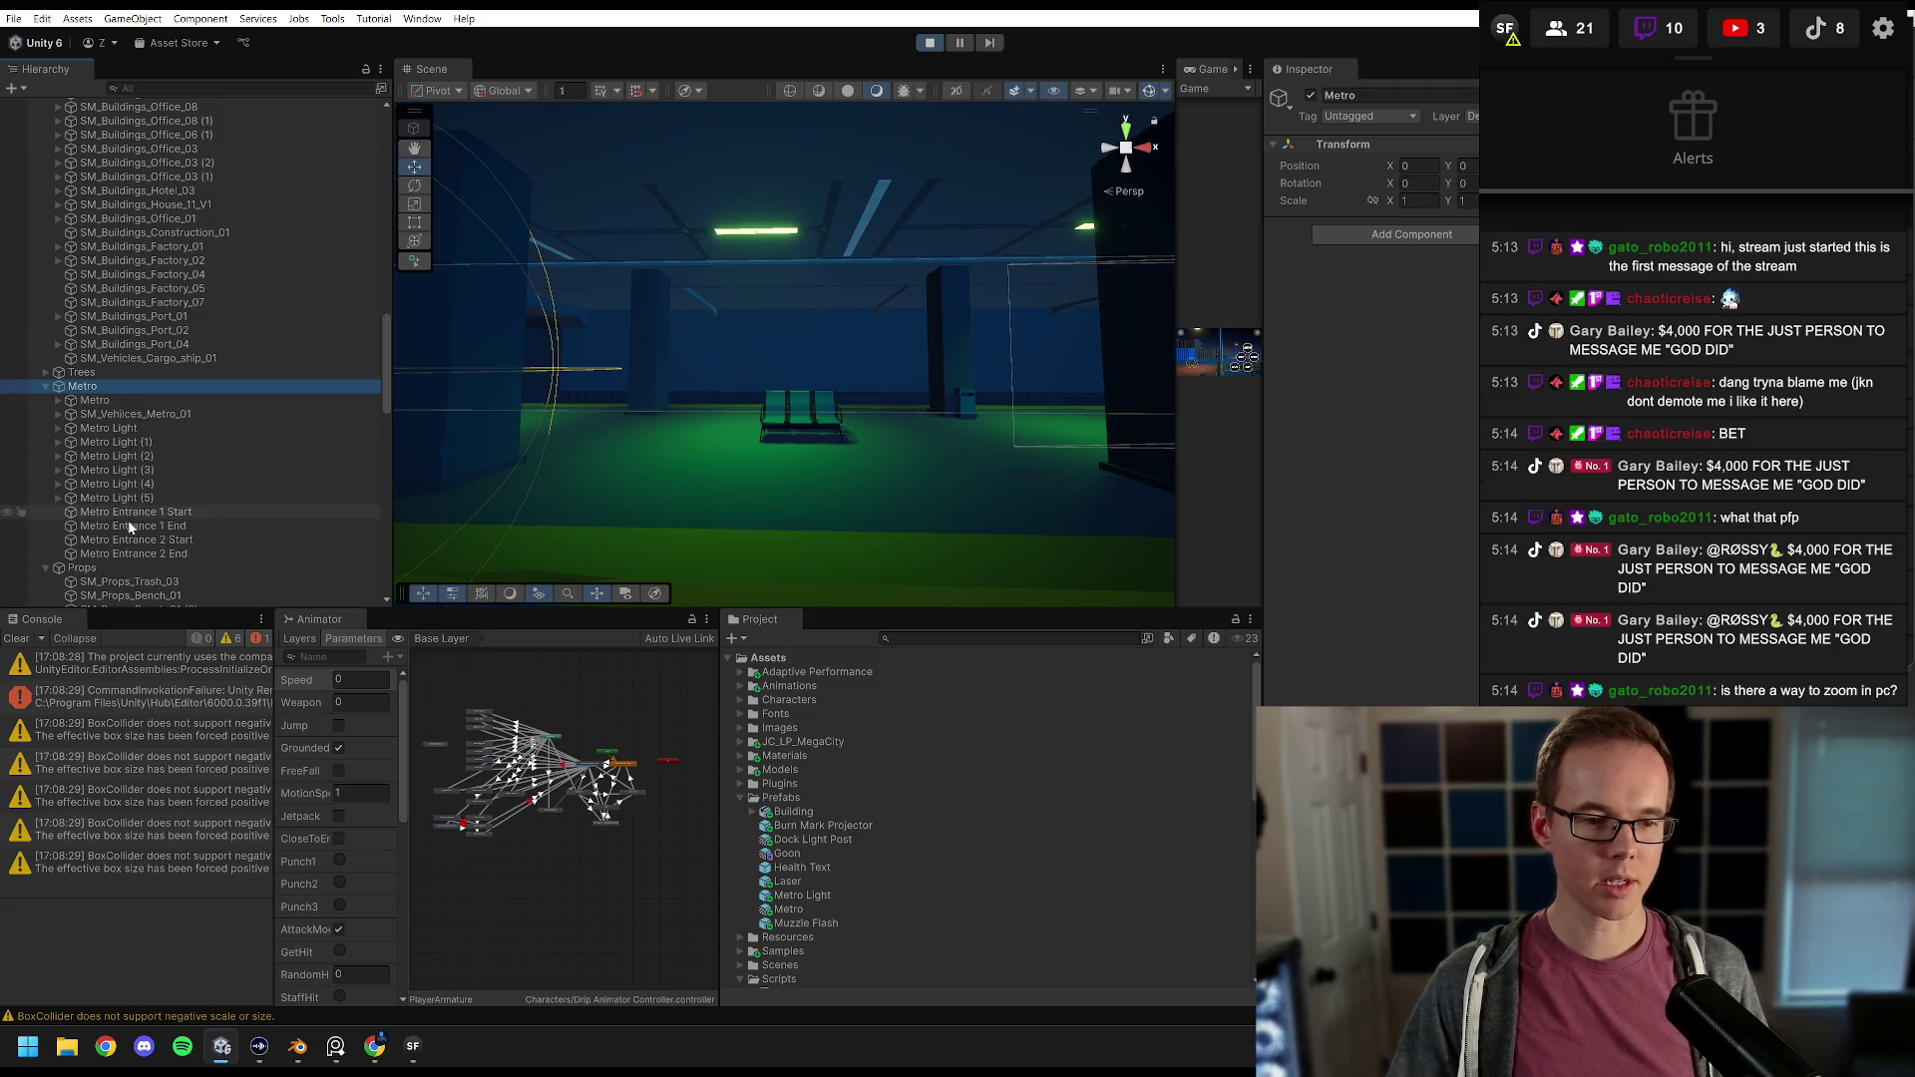
left_click(130, 510)
left_click(122, 498)
left_click(99, 442)
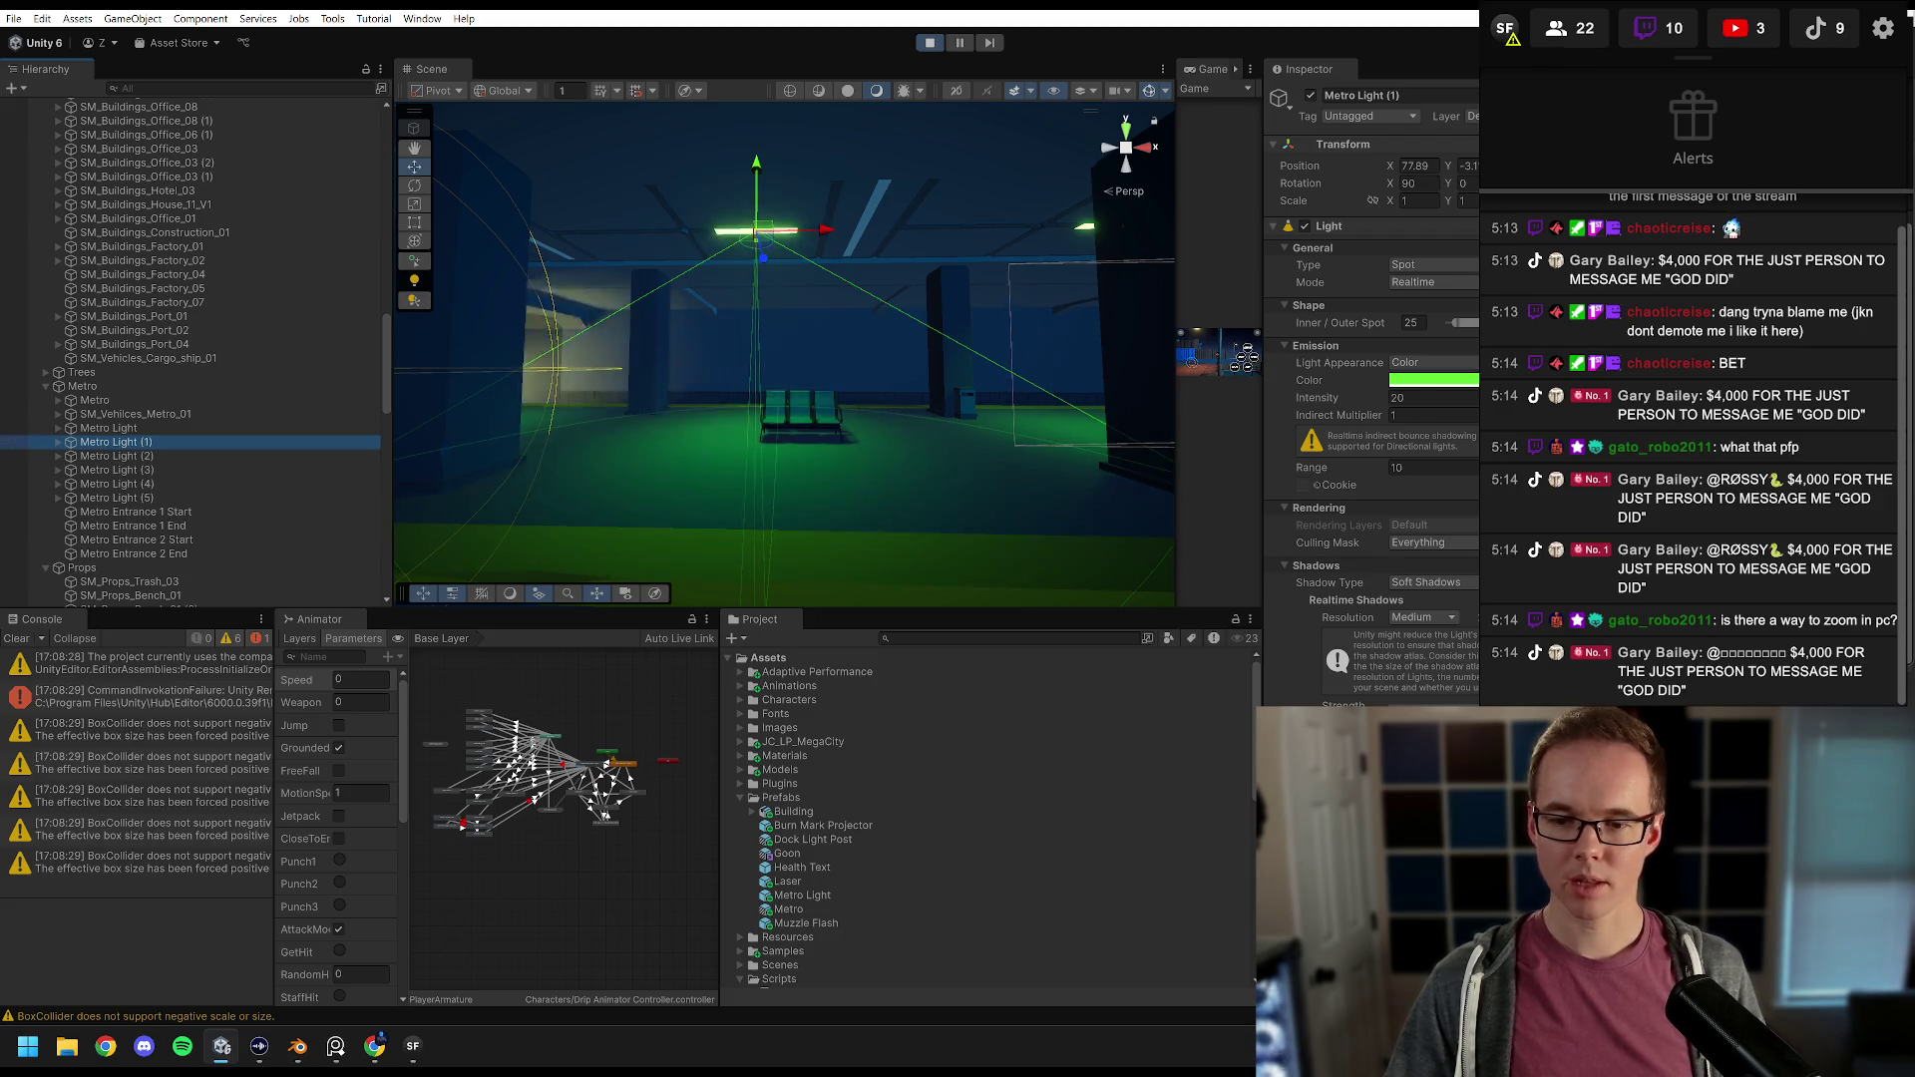
Step: Open the LightFlicker script from the Scripts folder in Visual Studio
scroll(898, 848, "down", 10)
left_click_drag(788, 980, 738, 980)
double_click(789, 981)
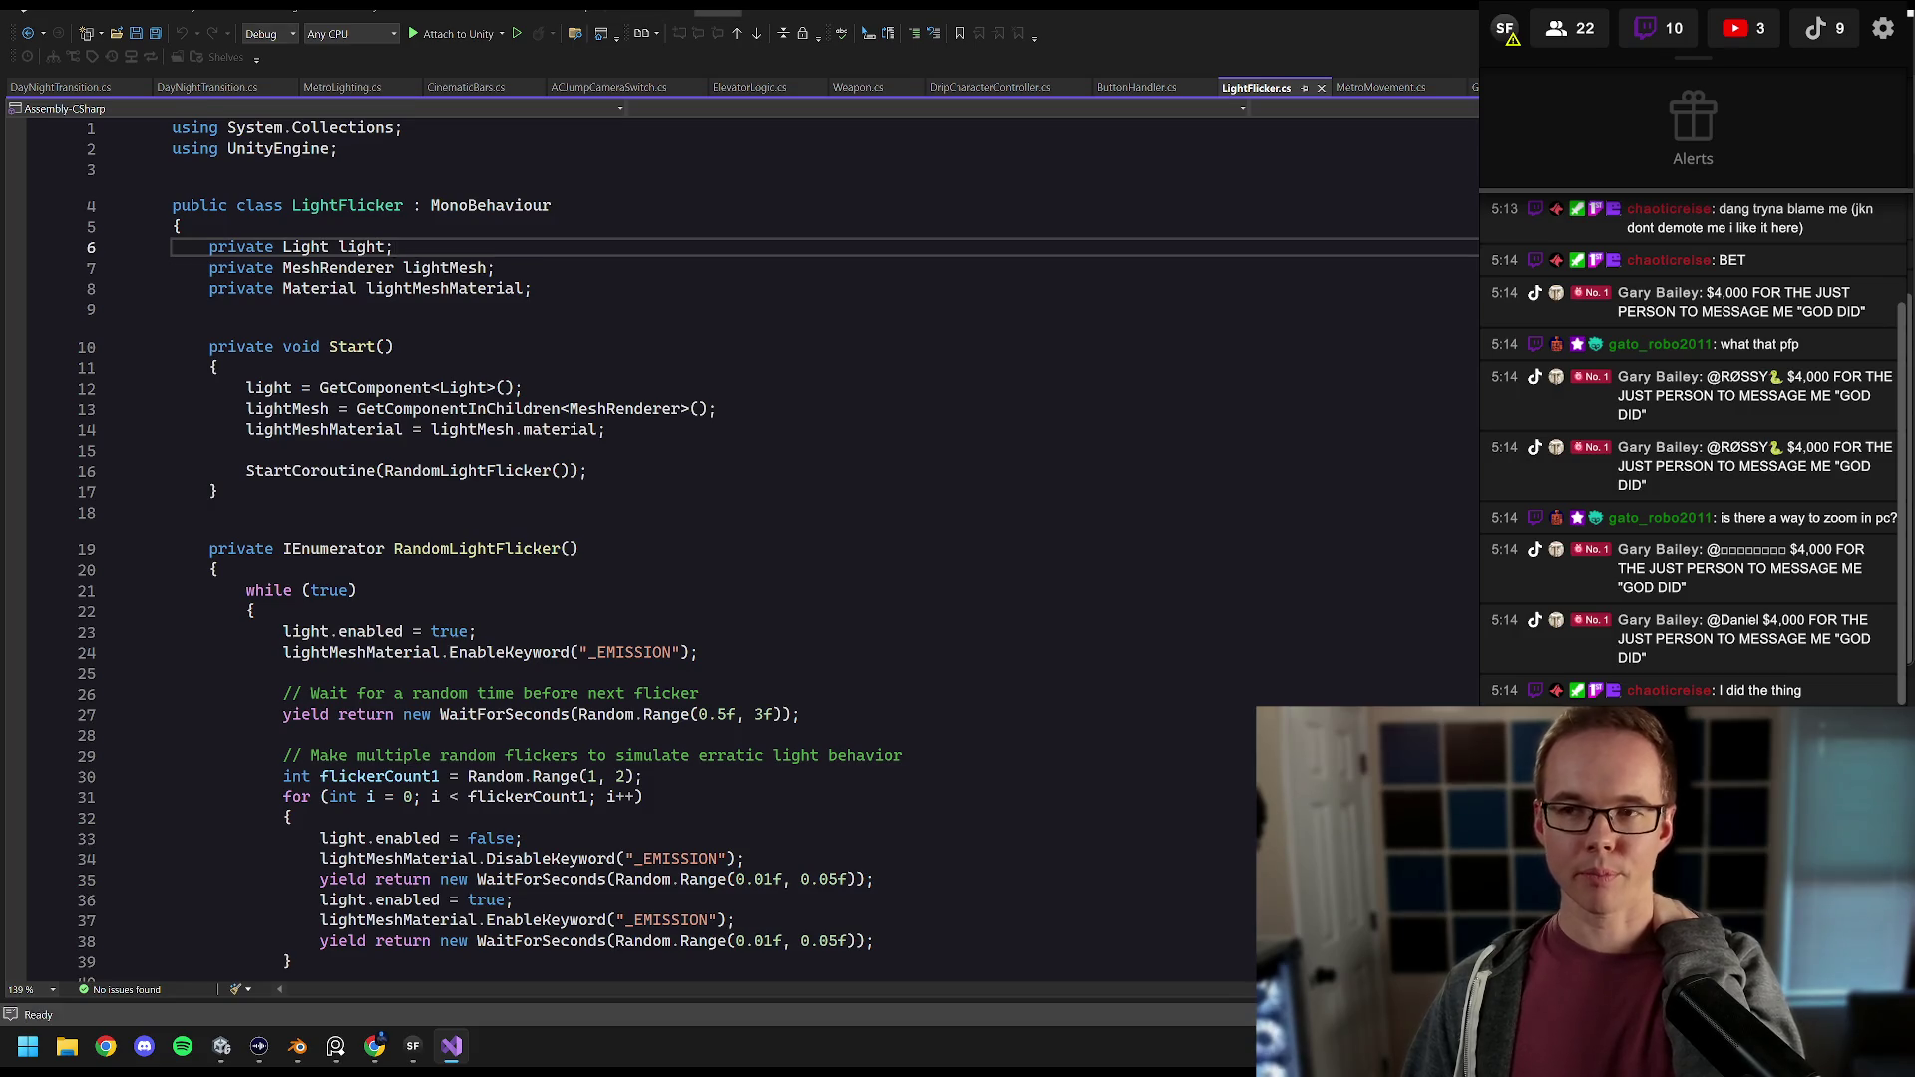
Step: Step through LightFlicker's Start method lines, then filter Stream Focus to TikTok chat only
left_click(249, 388)
left_click(218, 367)
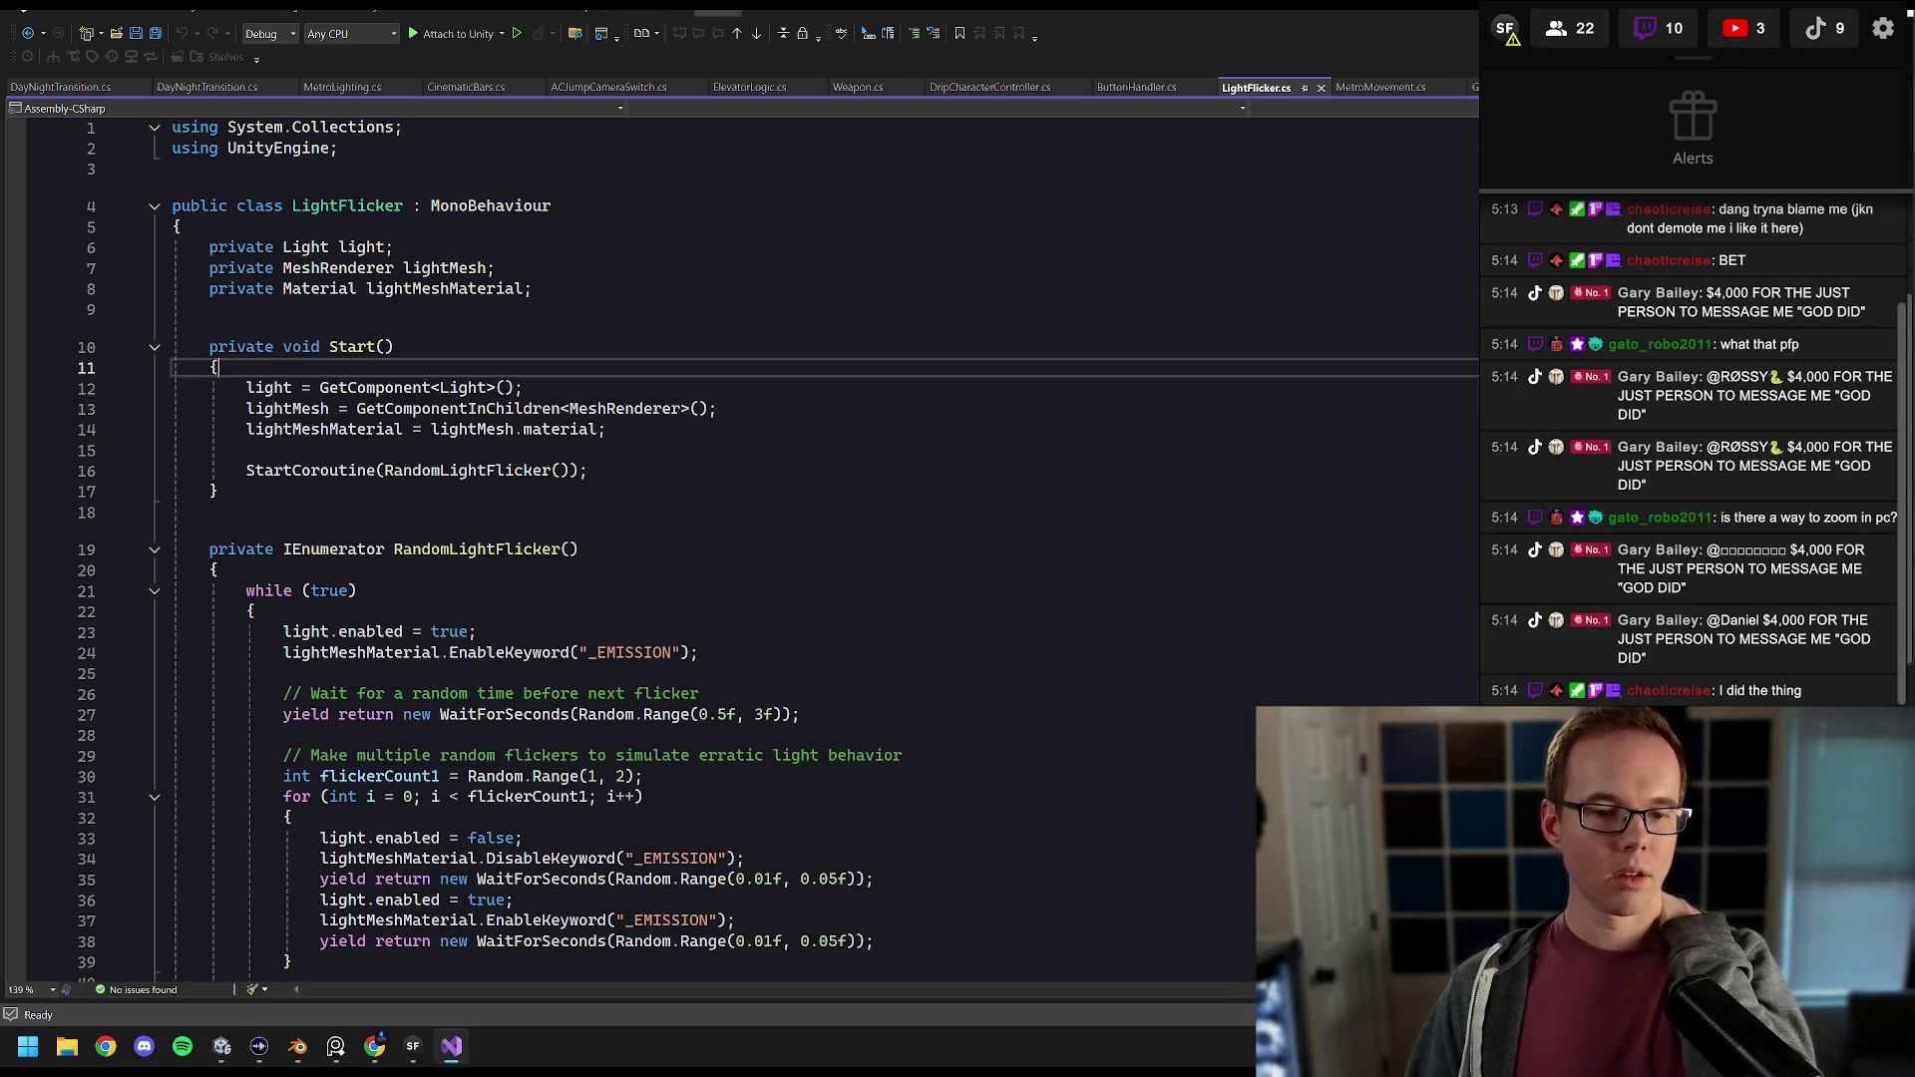
left_click(524, 388)
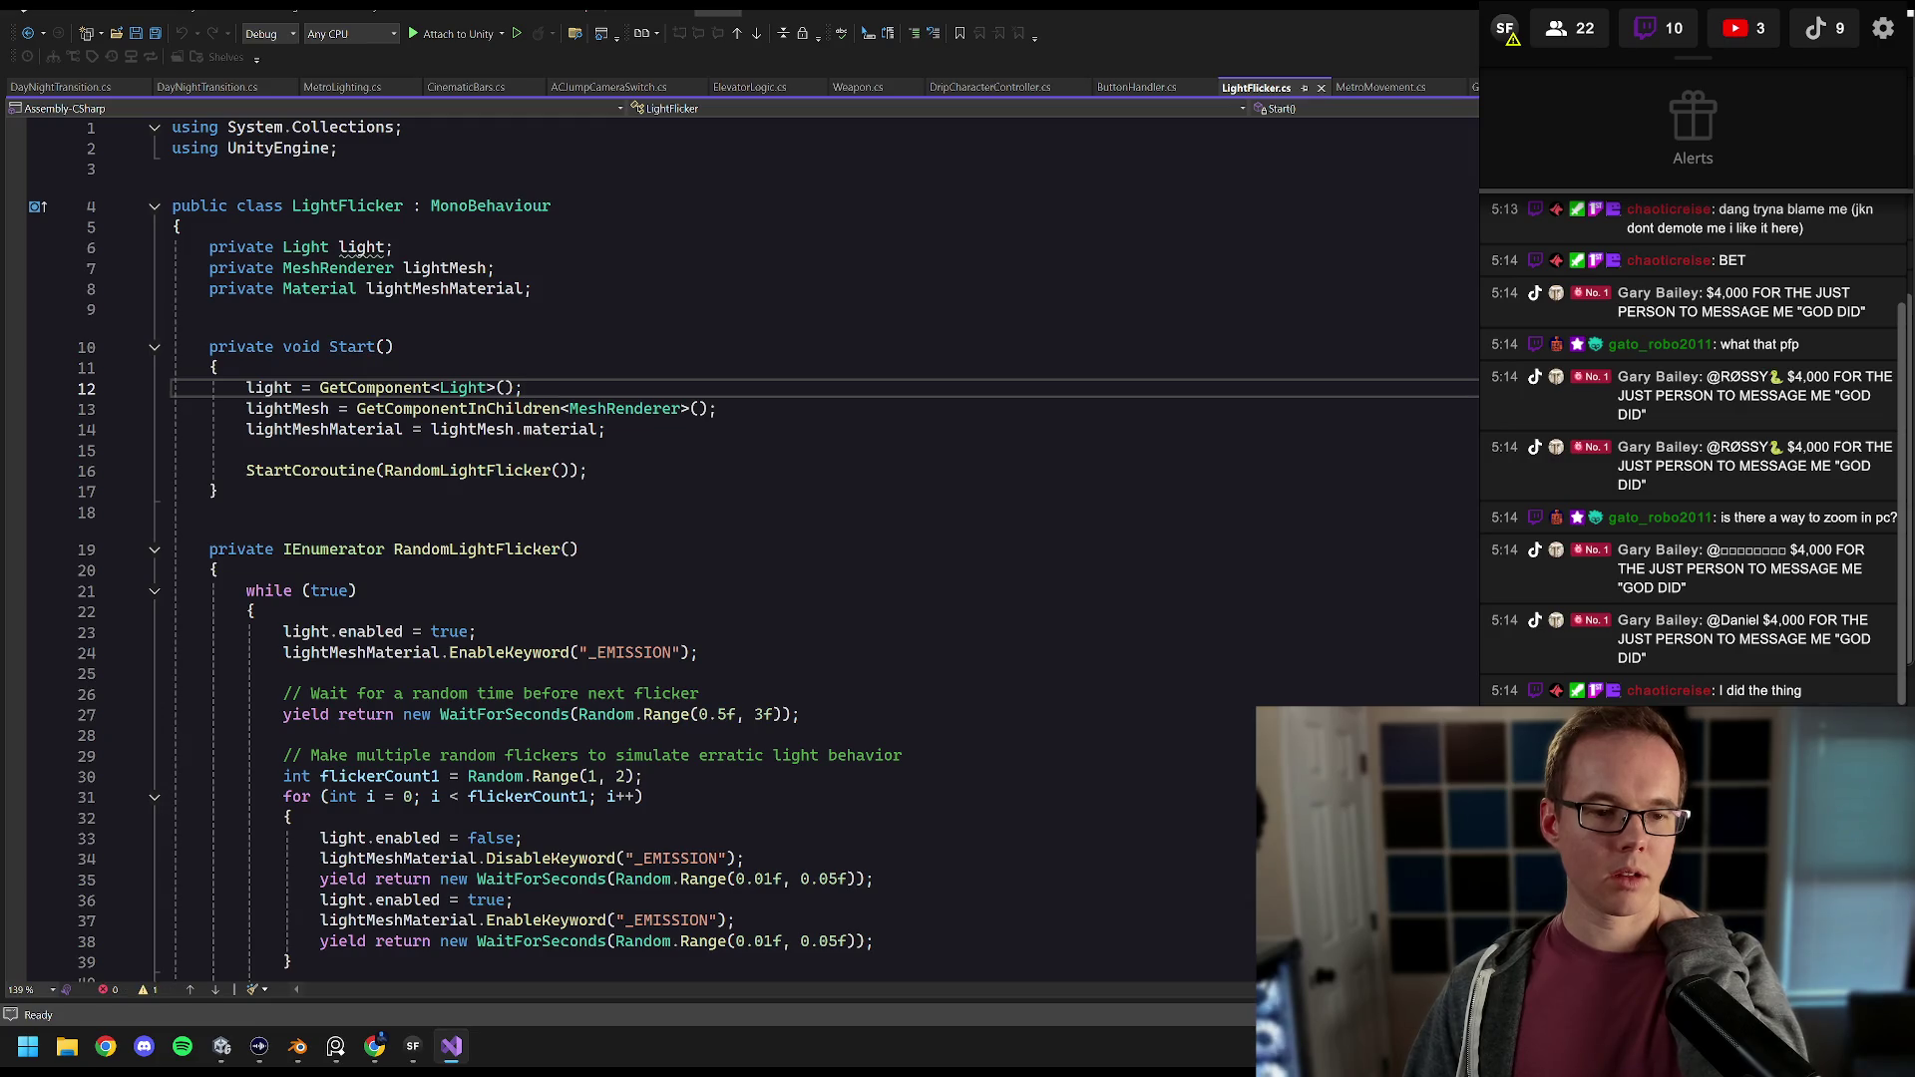
left_click(1839, 31)
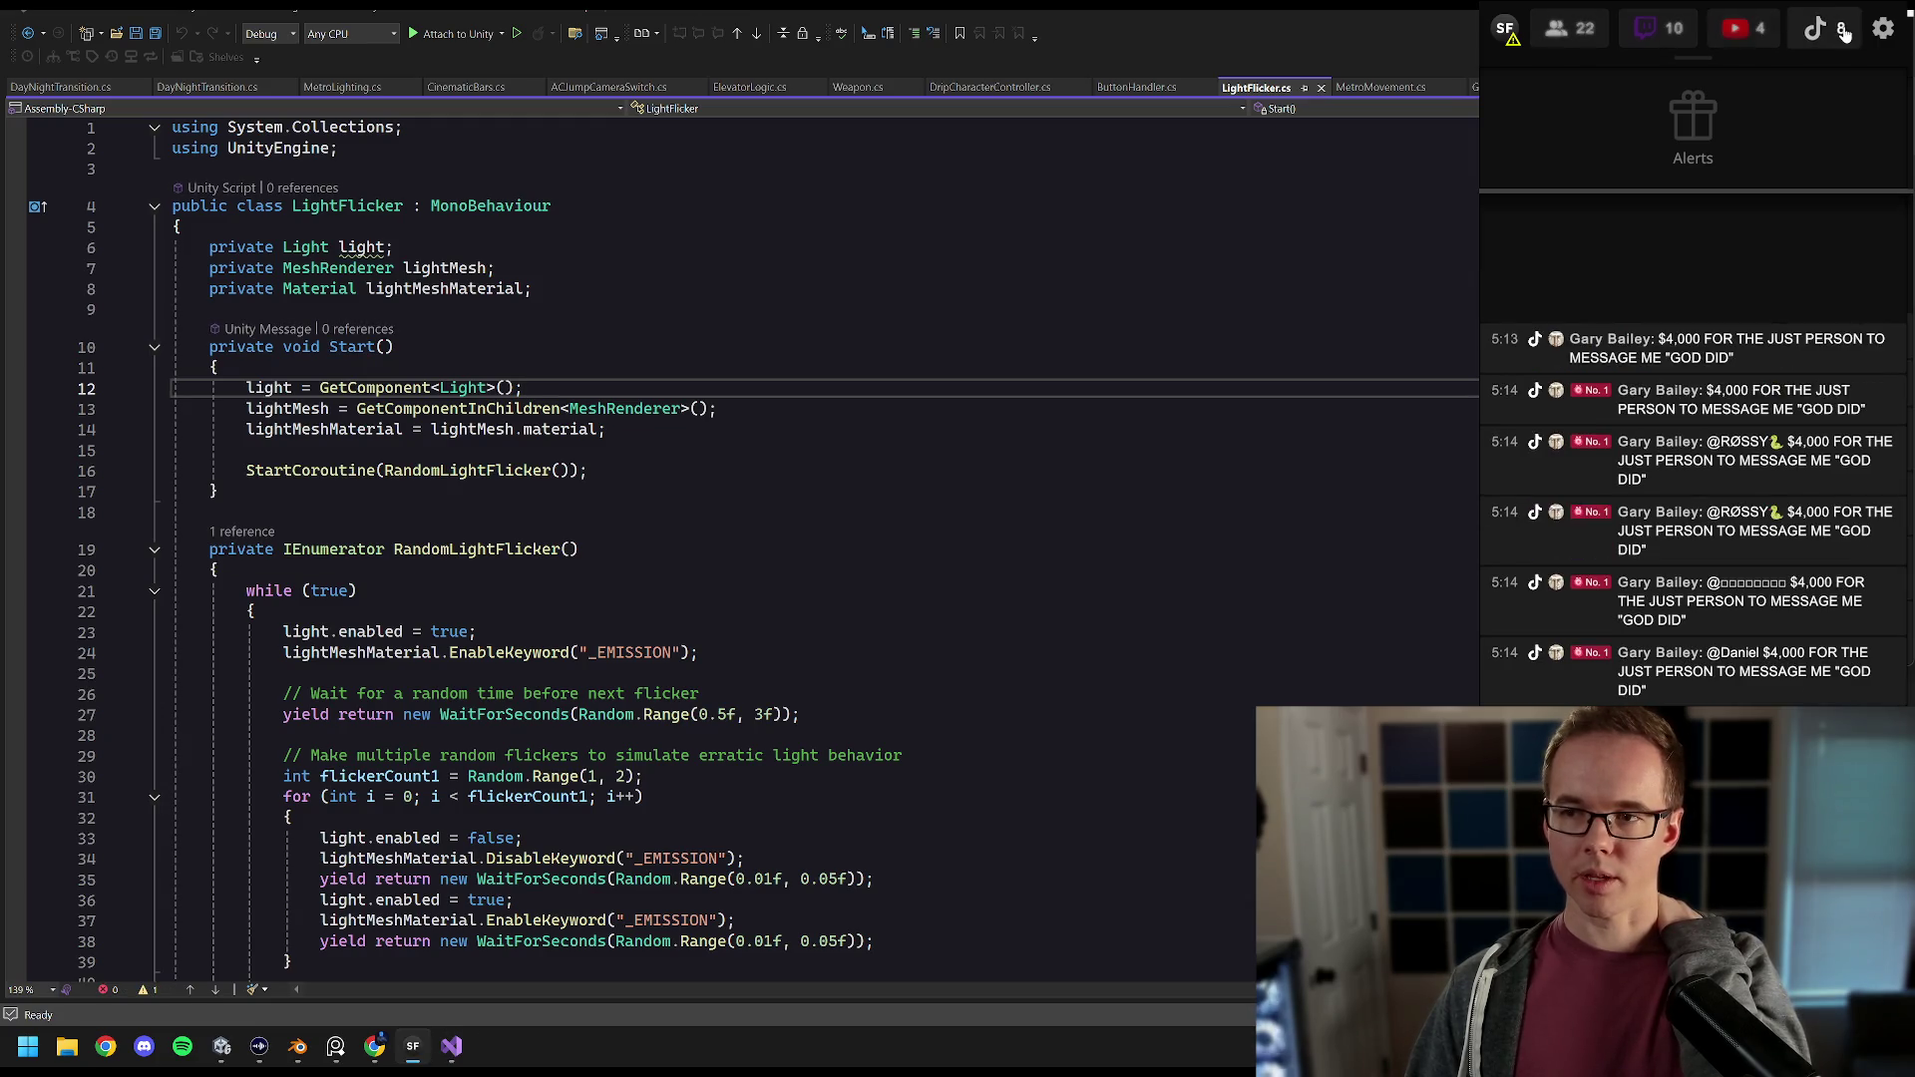
Step: Toggle the TikTok connection off and on and re-enter its username so TikTok chat reconnects
left_click(1884, 29)
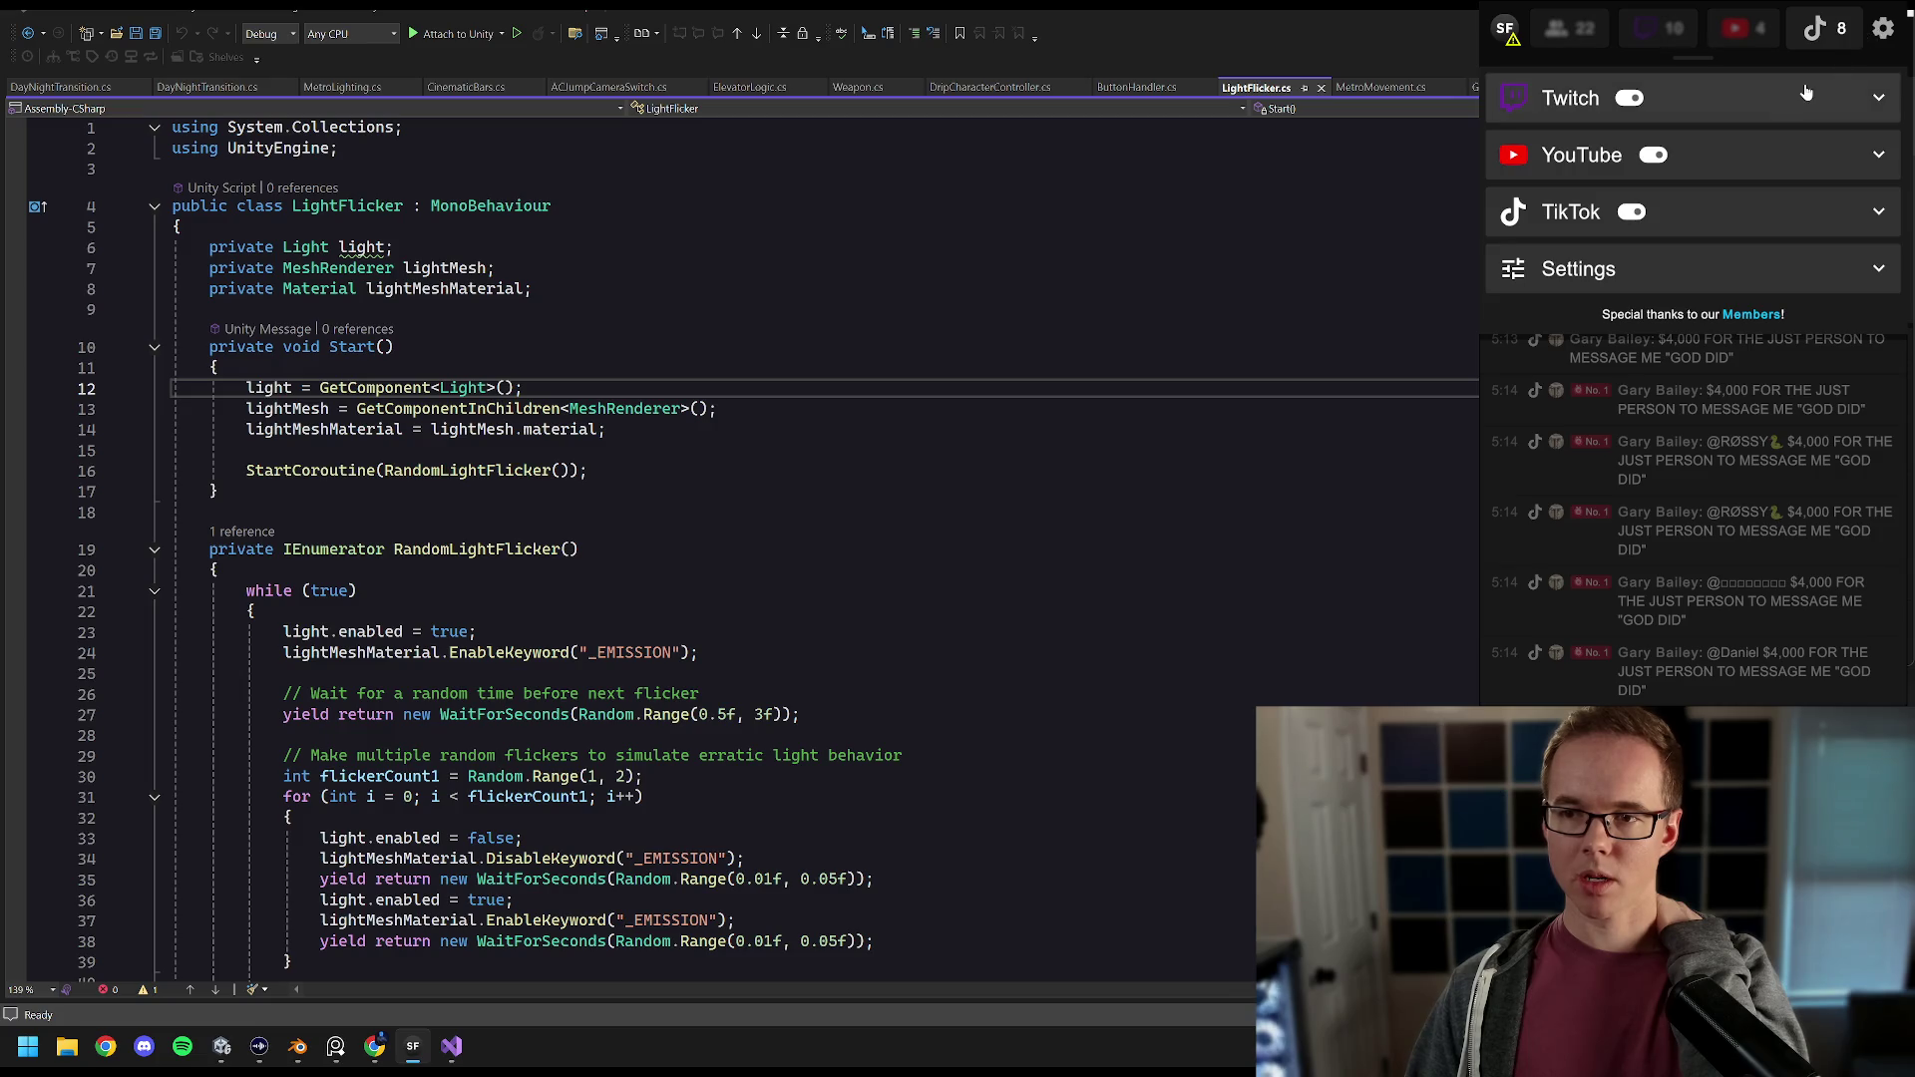
left_click(1632, 214)
left_click(1634, 214)
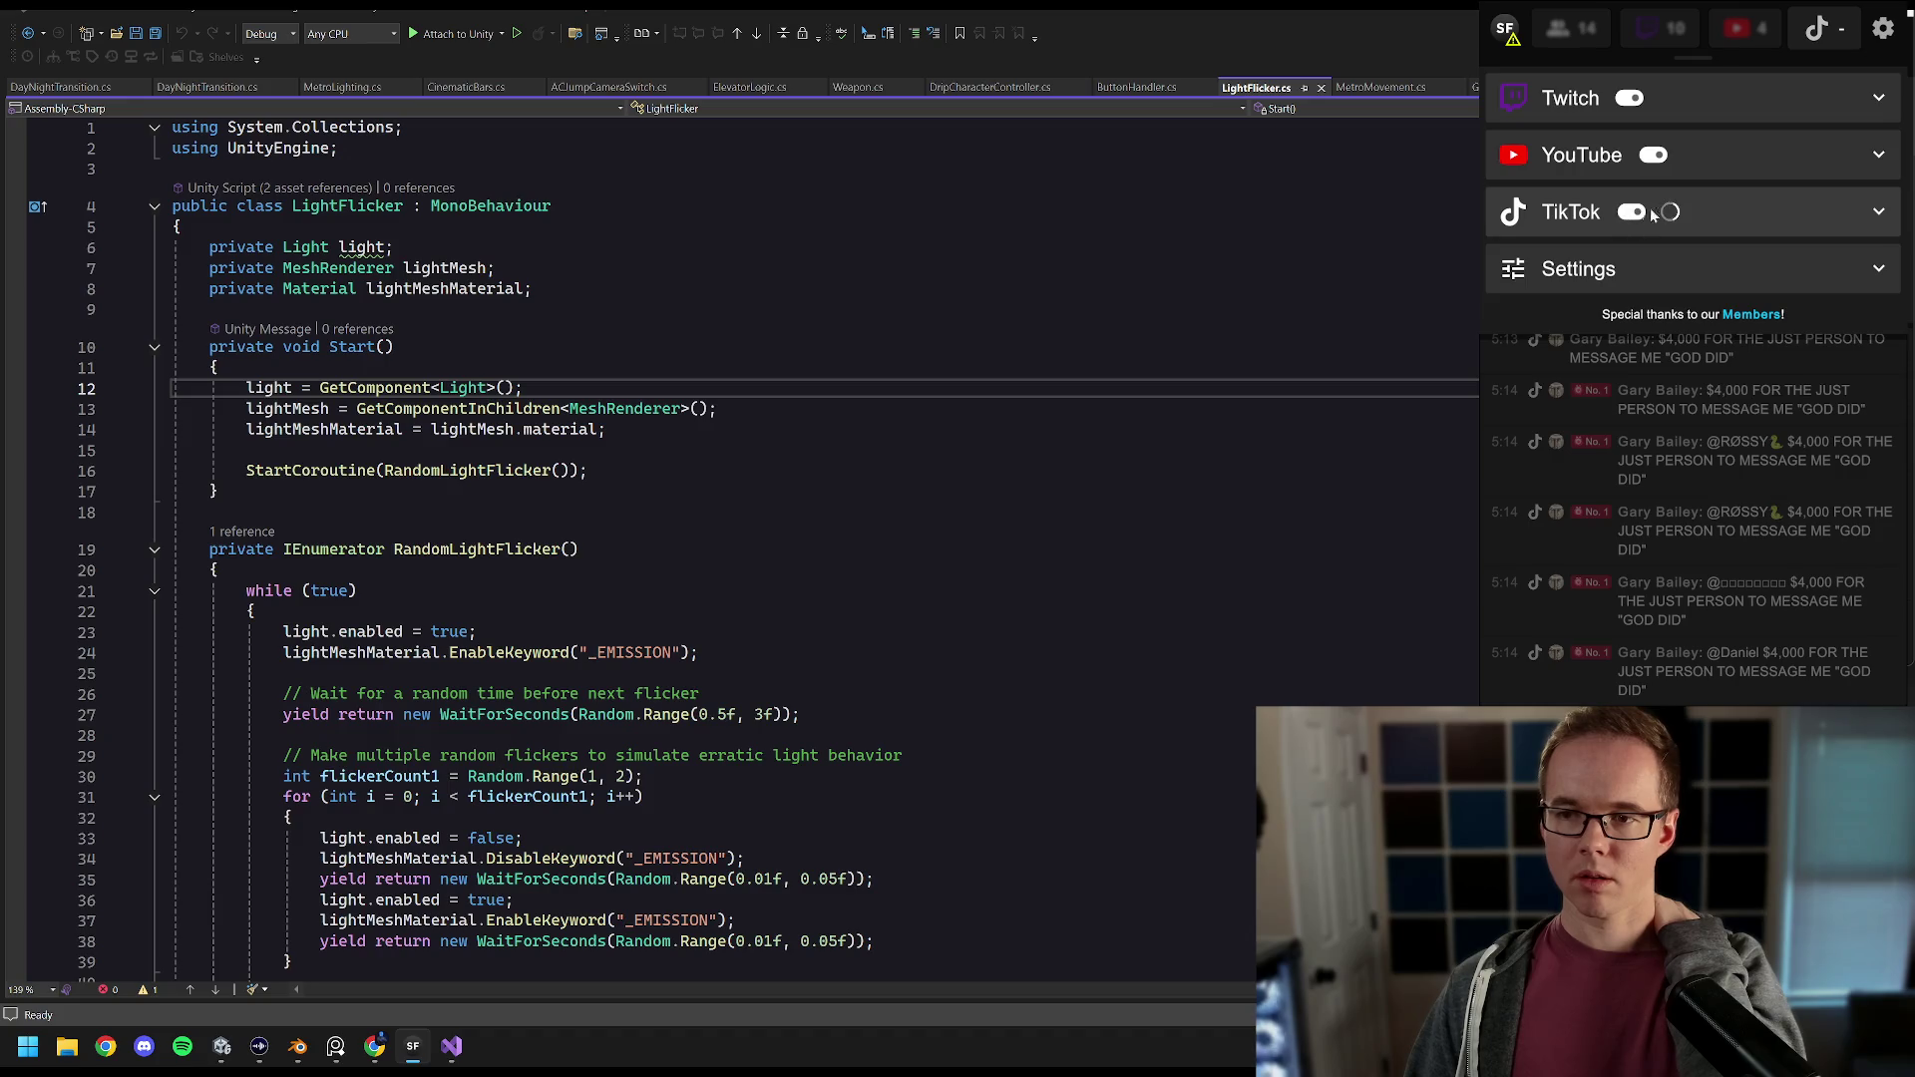
left_click(1749, 211)
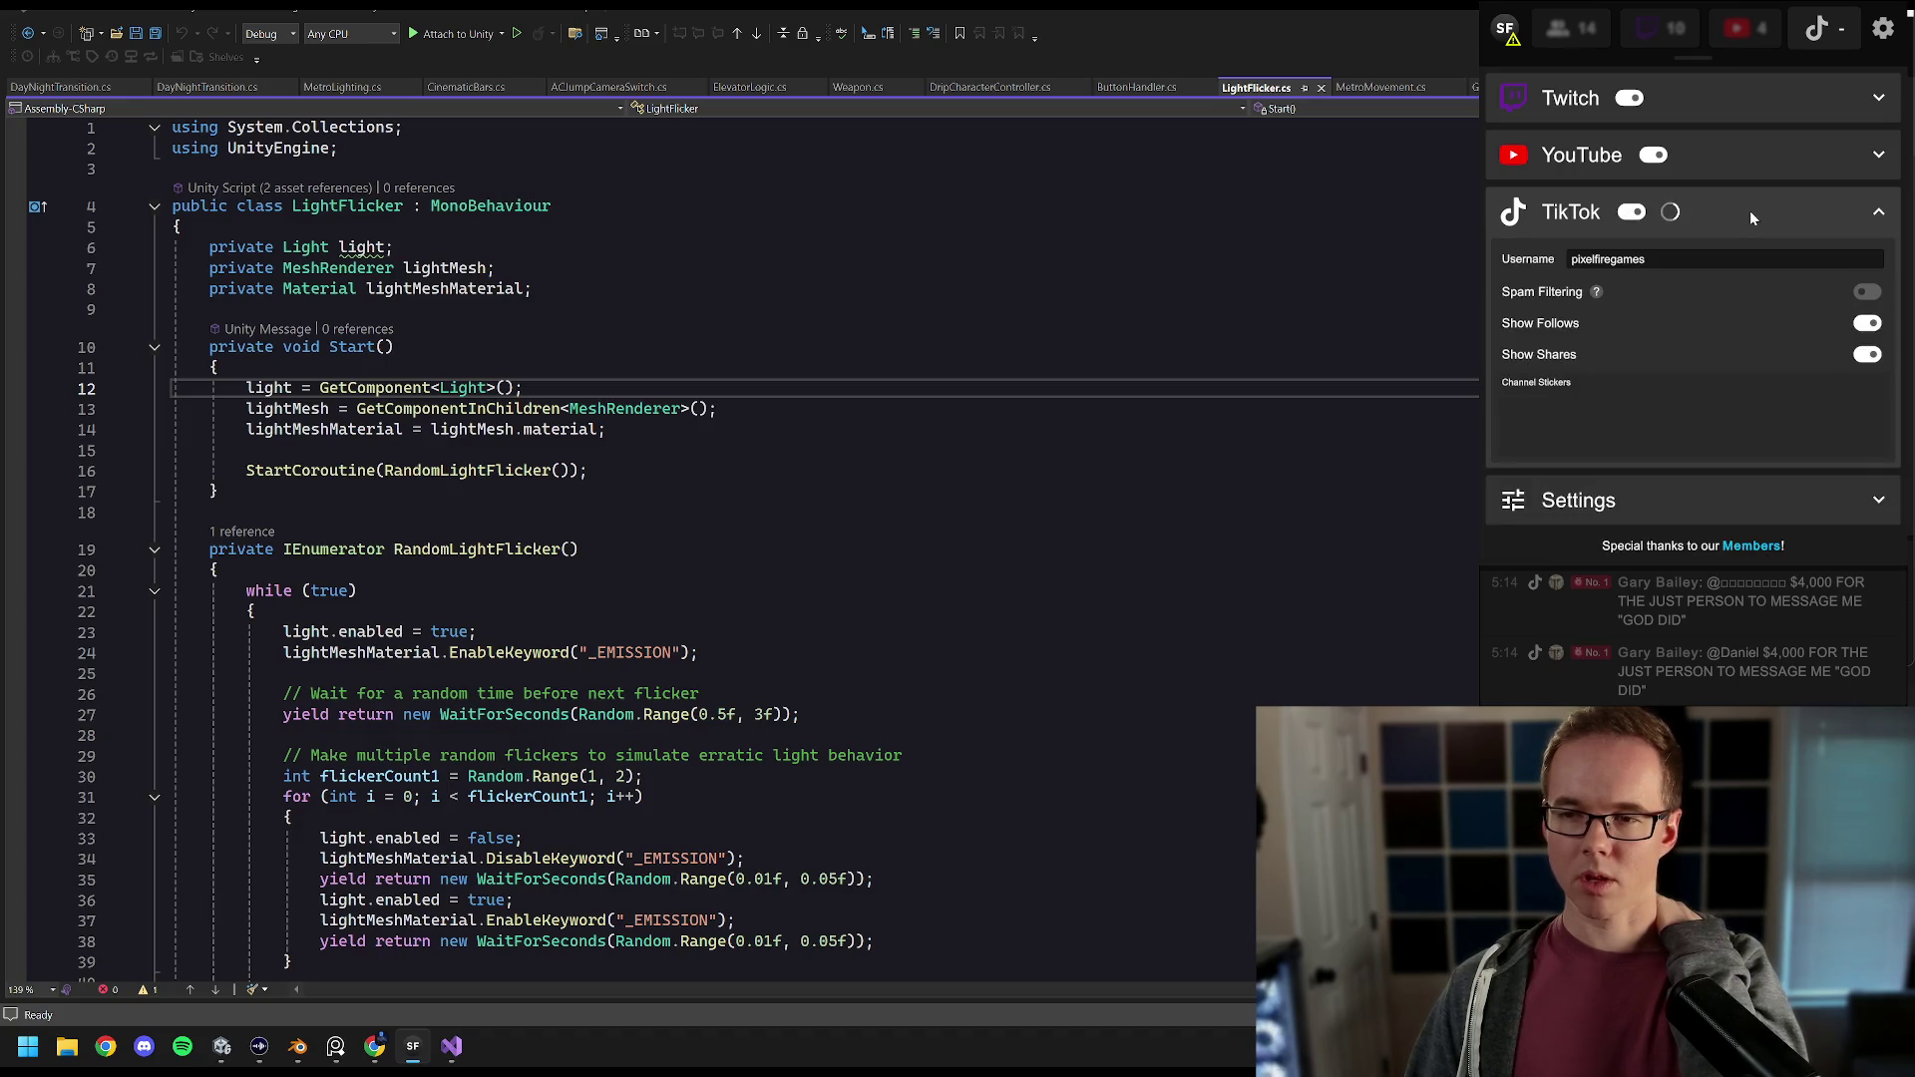
left_click(1726, 259)
key("ctrl+a")
key("BackSpace")
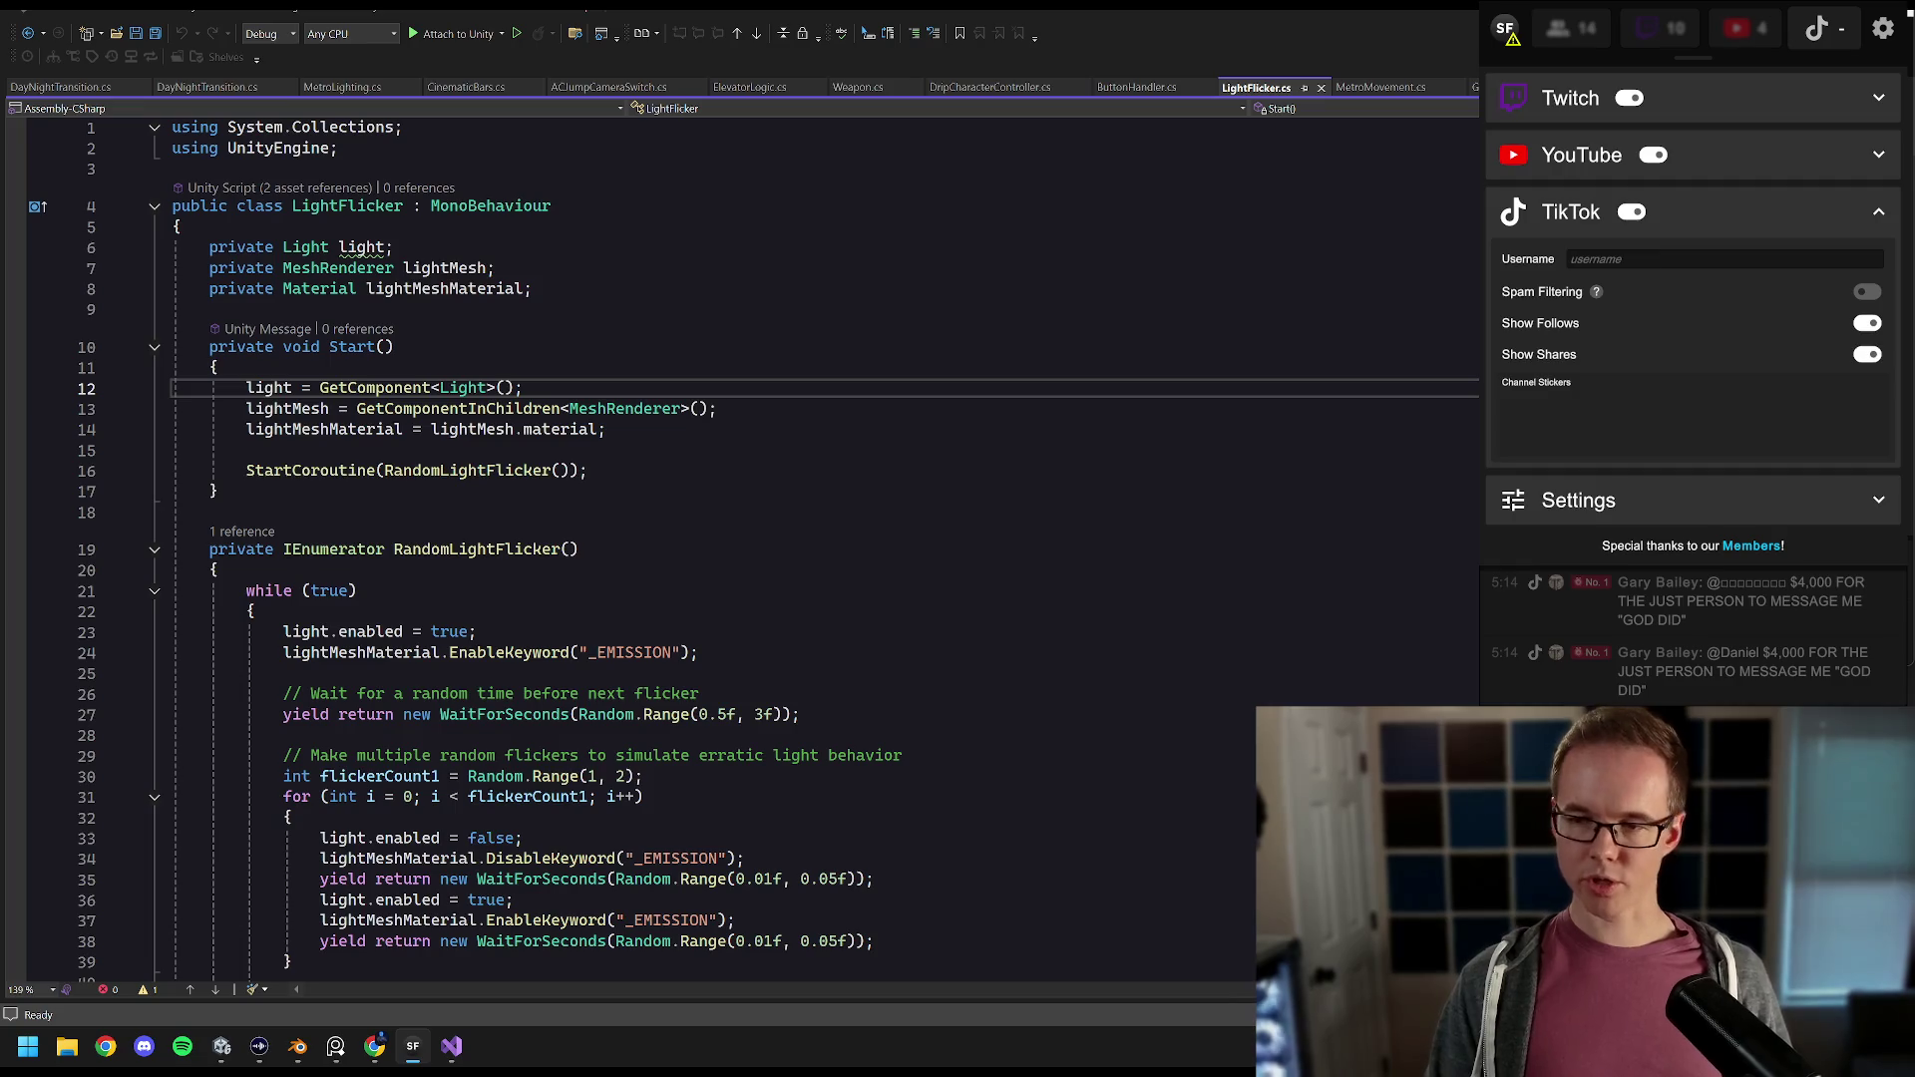
type("pixelfiregames")
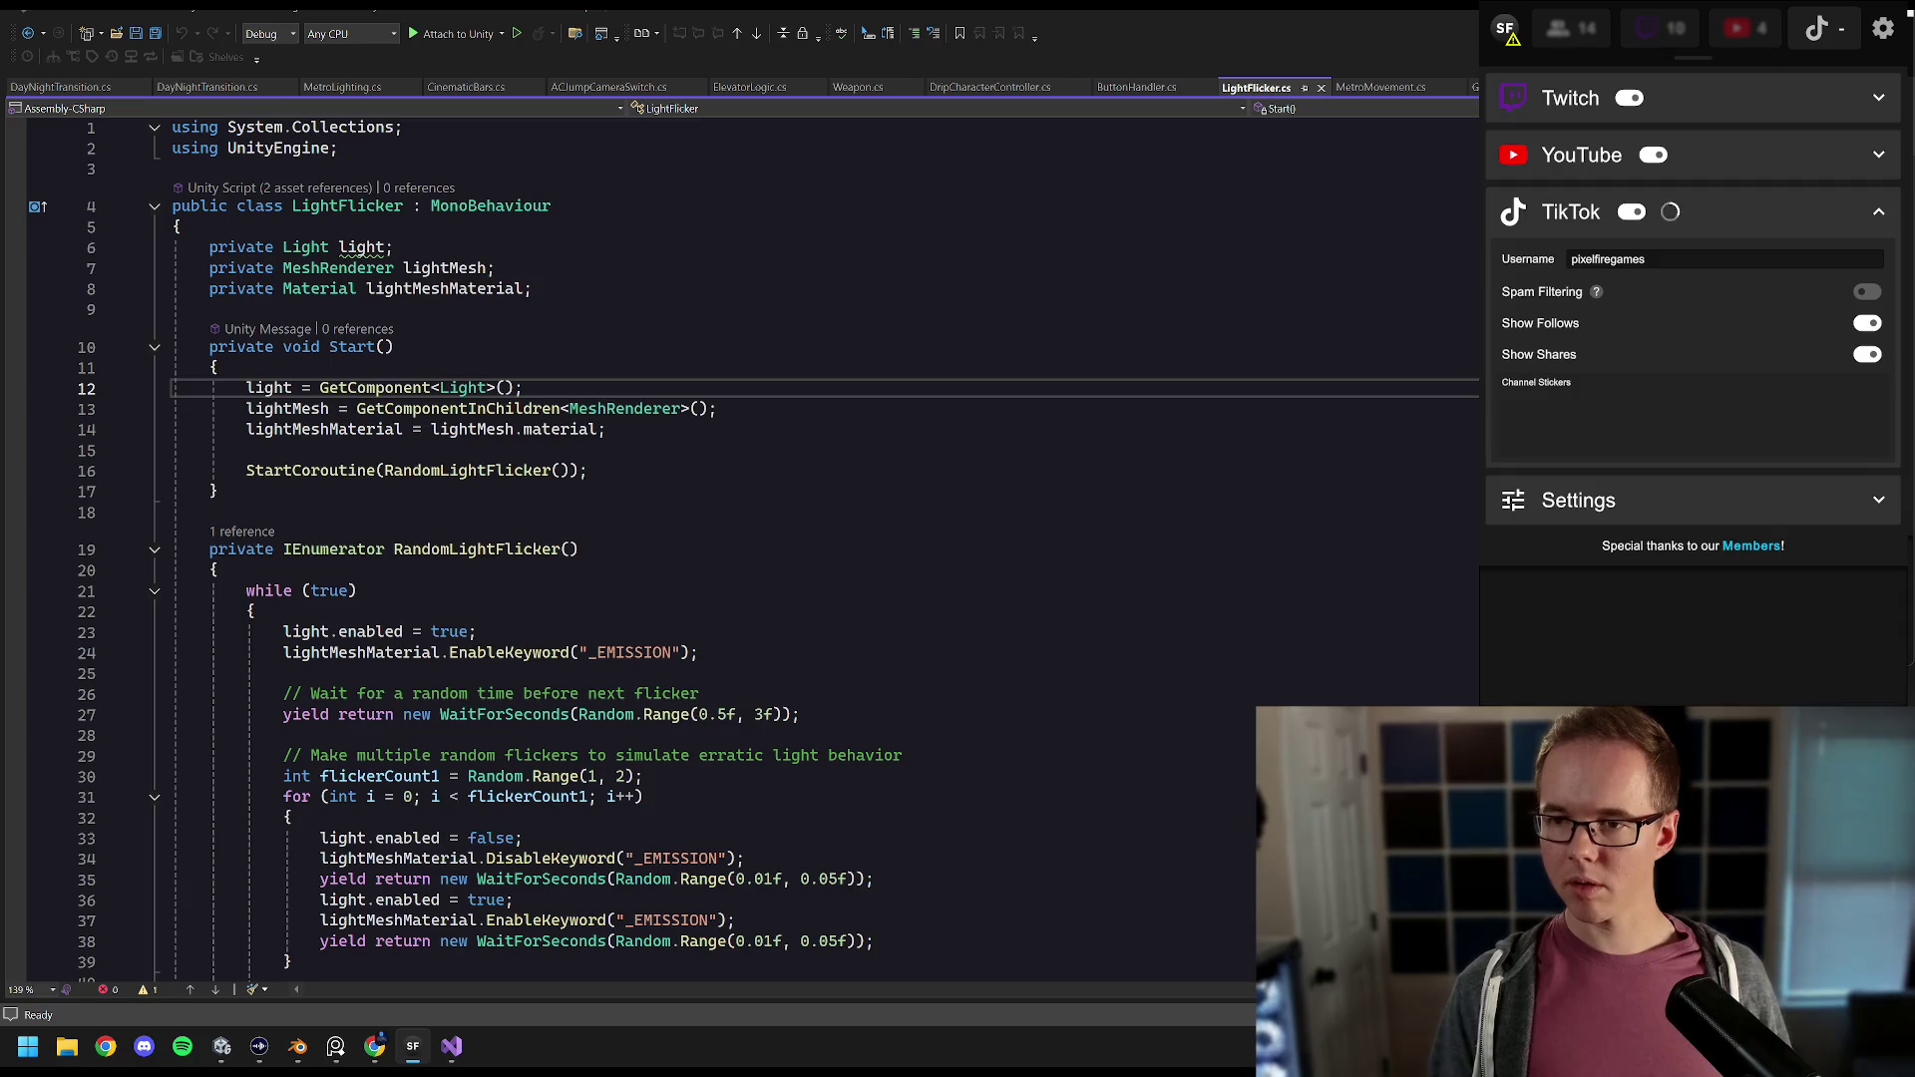
left_click(1766, 215)
left_click(1731, 477)
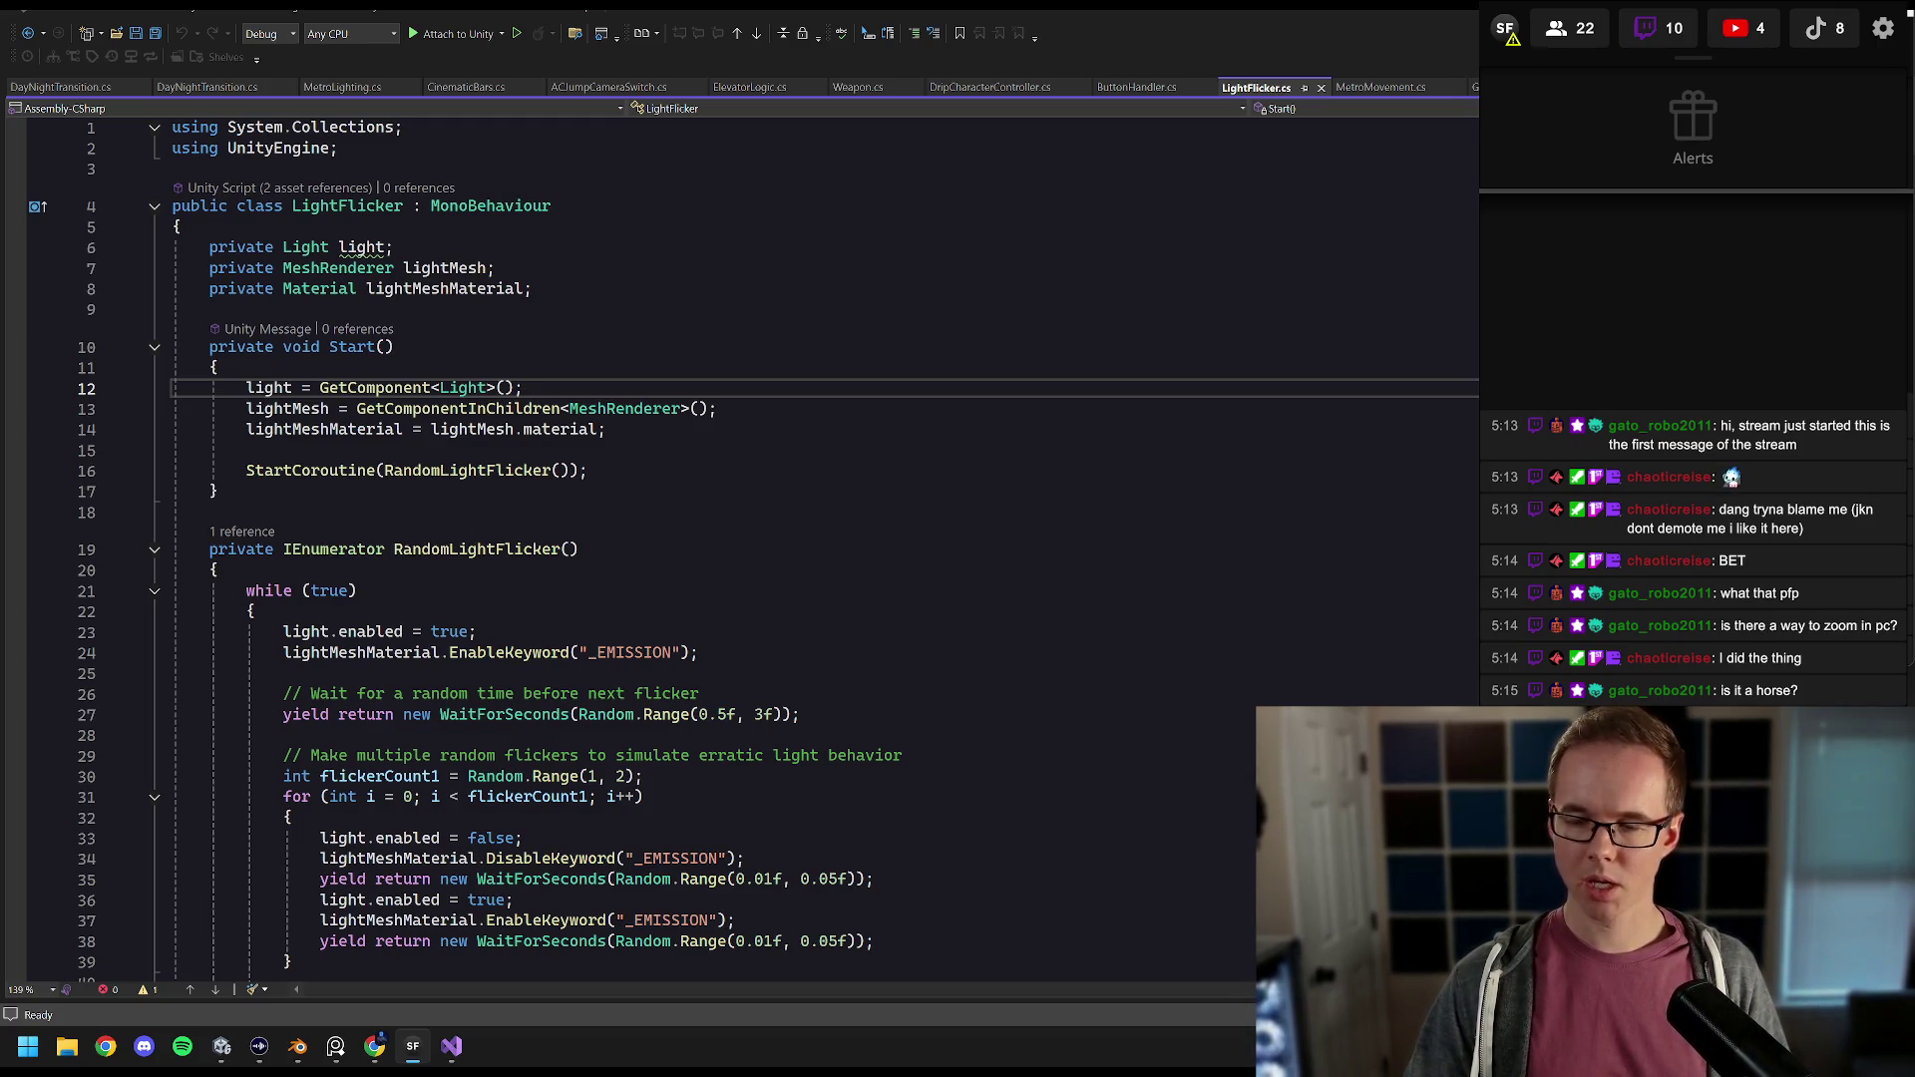
Step: Review the LightFlicker code that toggles the _EMISSION keyword with the light, then return to Unity
scroll(638, 538, "up", 2, "ctrl")
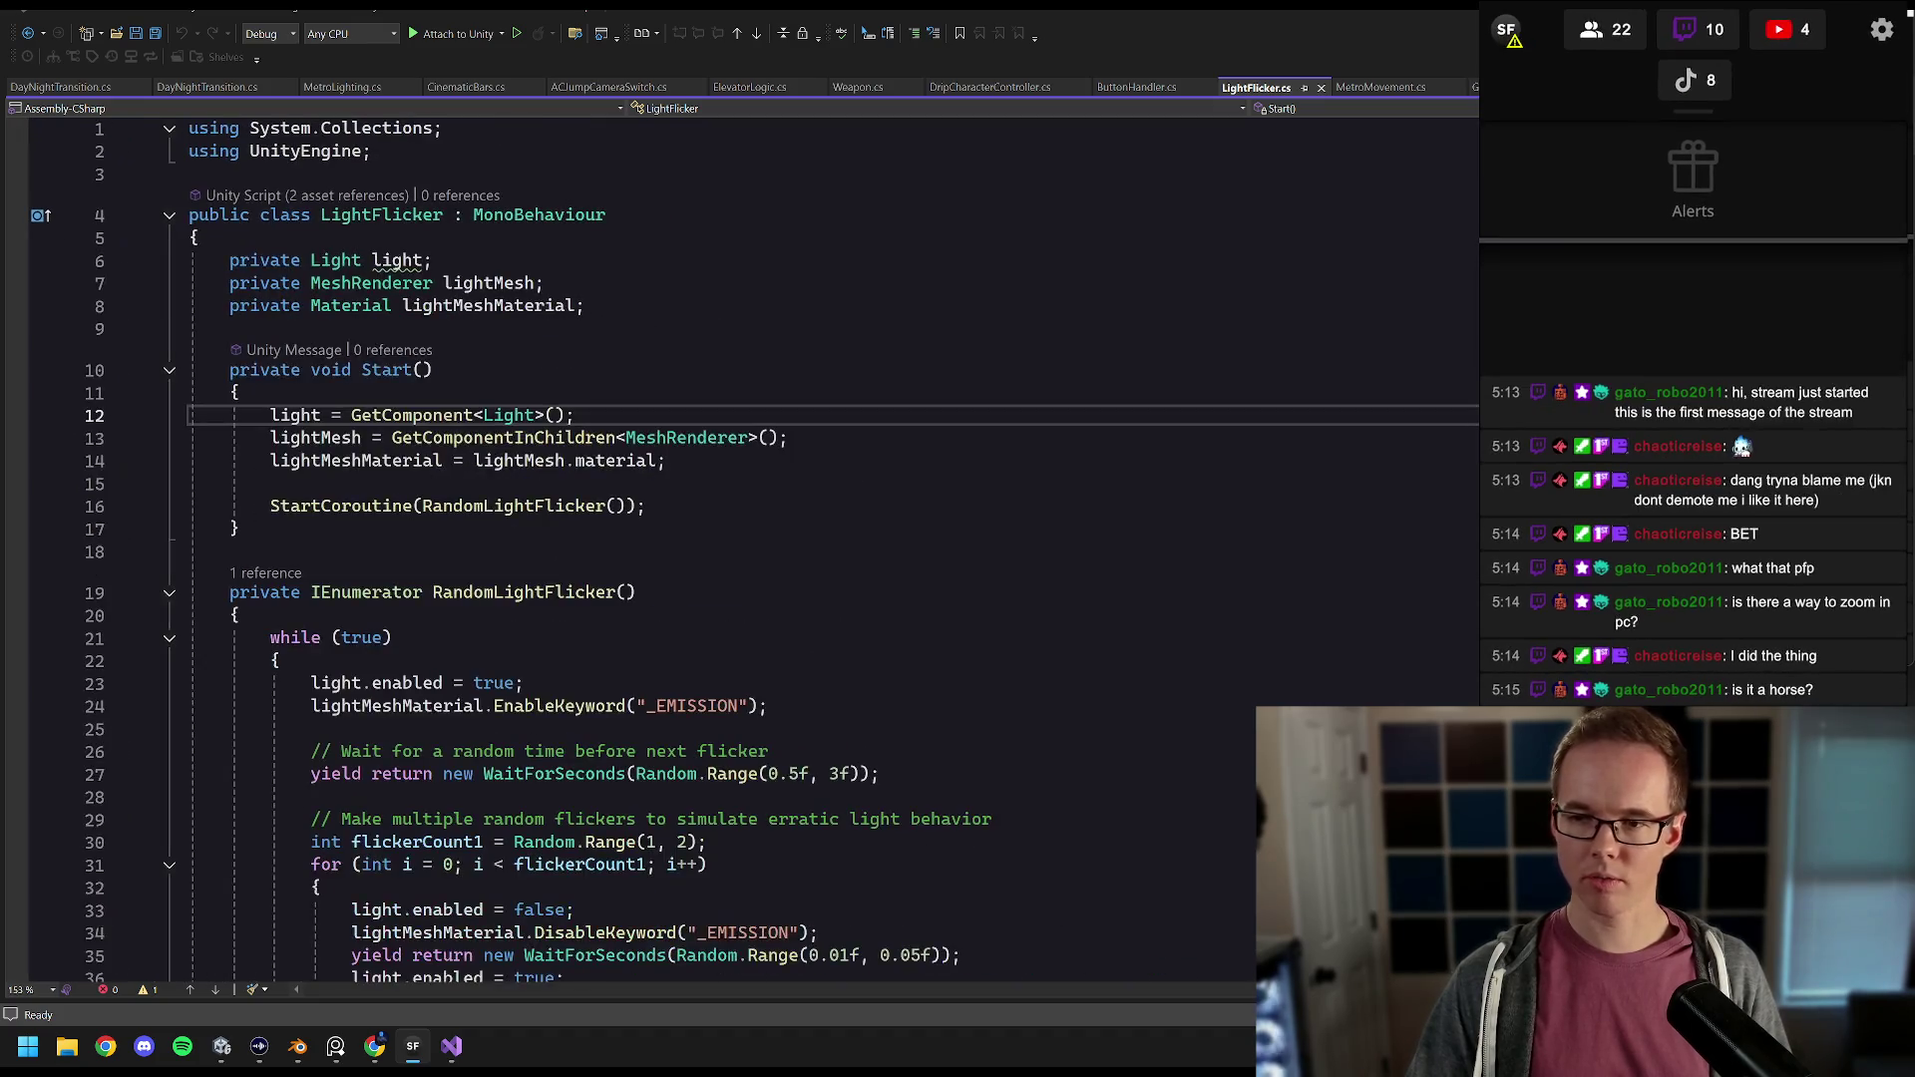
scroll(639, 539, "down", 1, "ctrl")
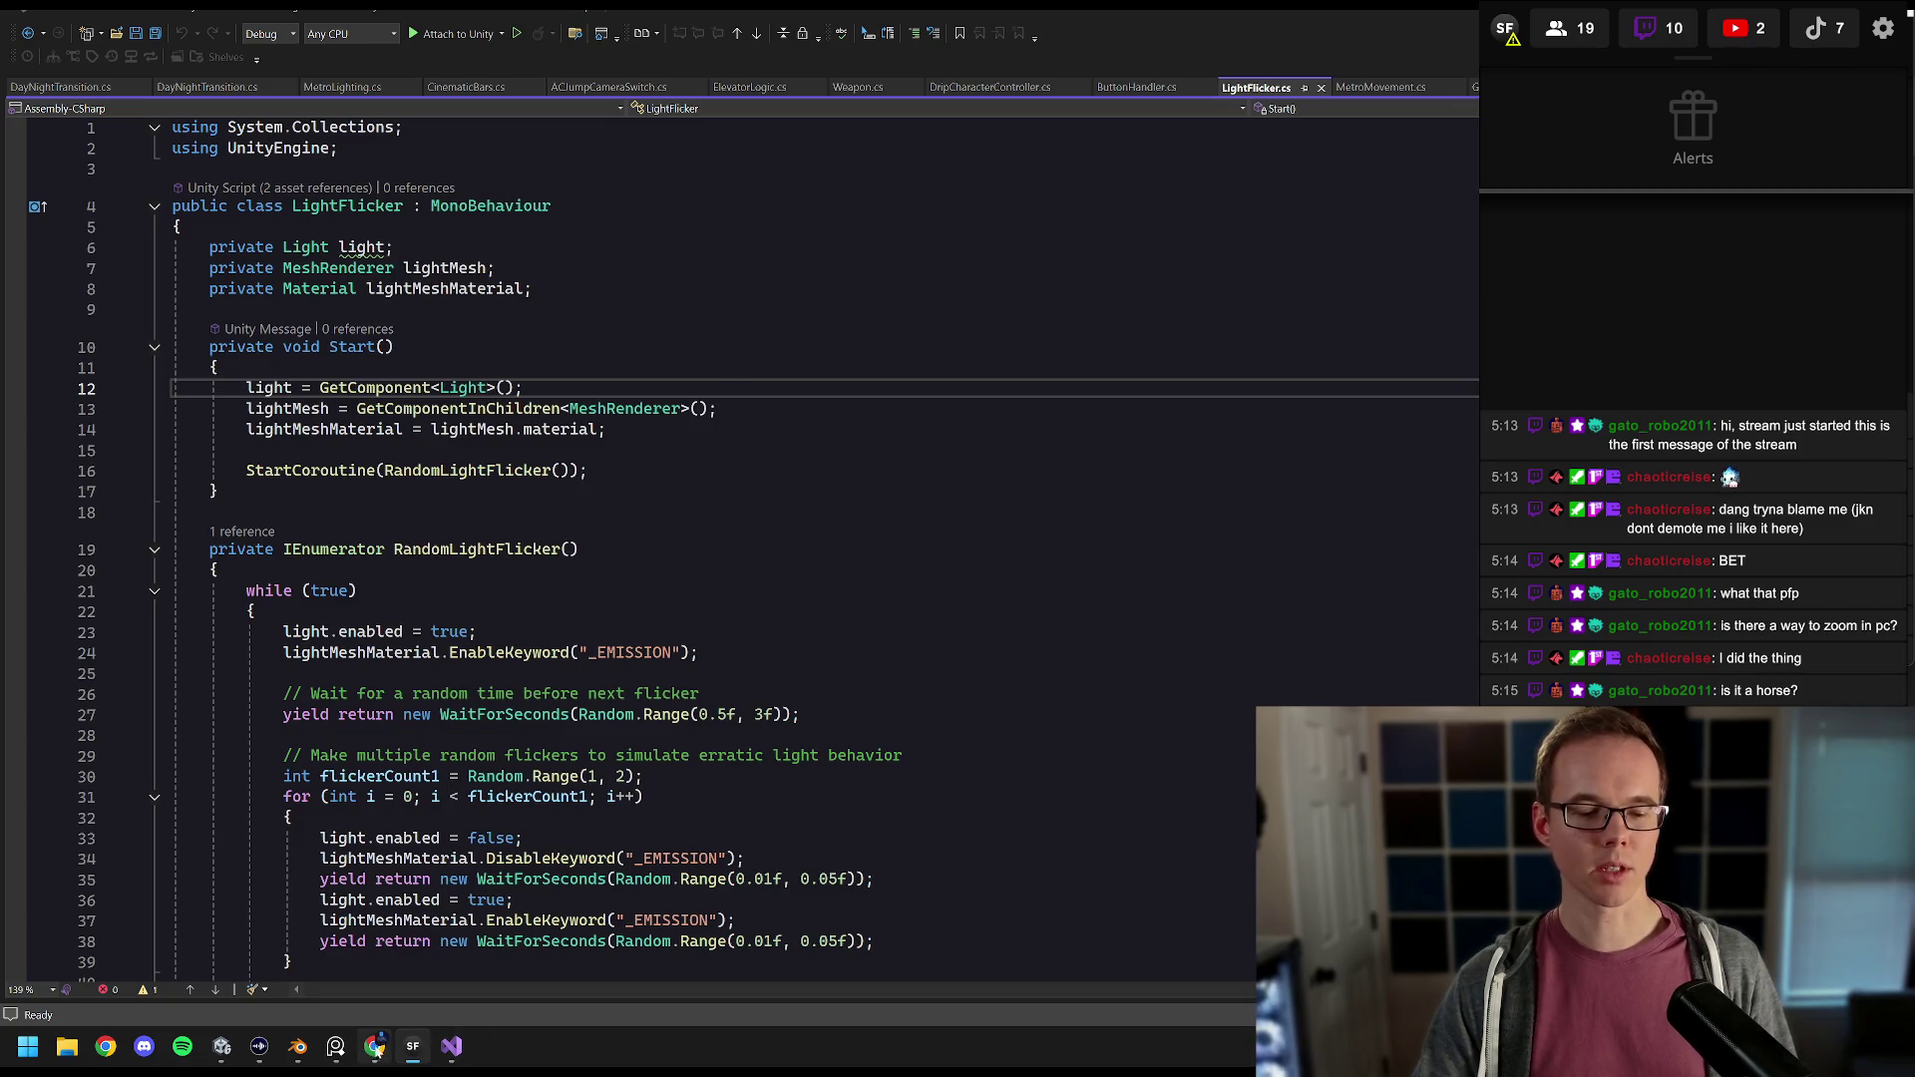
left_click(221, 1046)
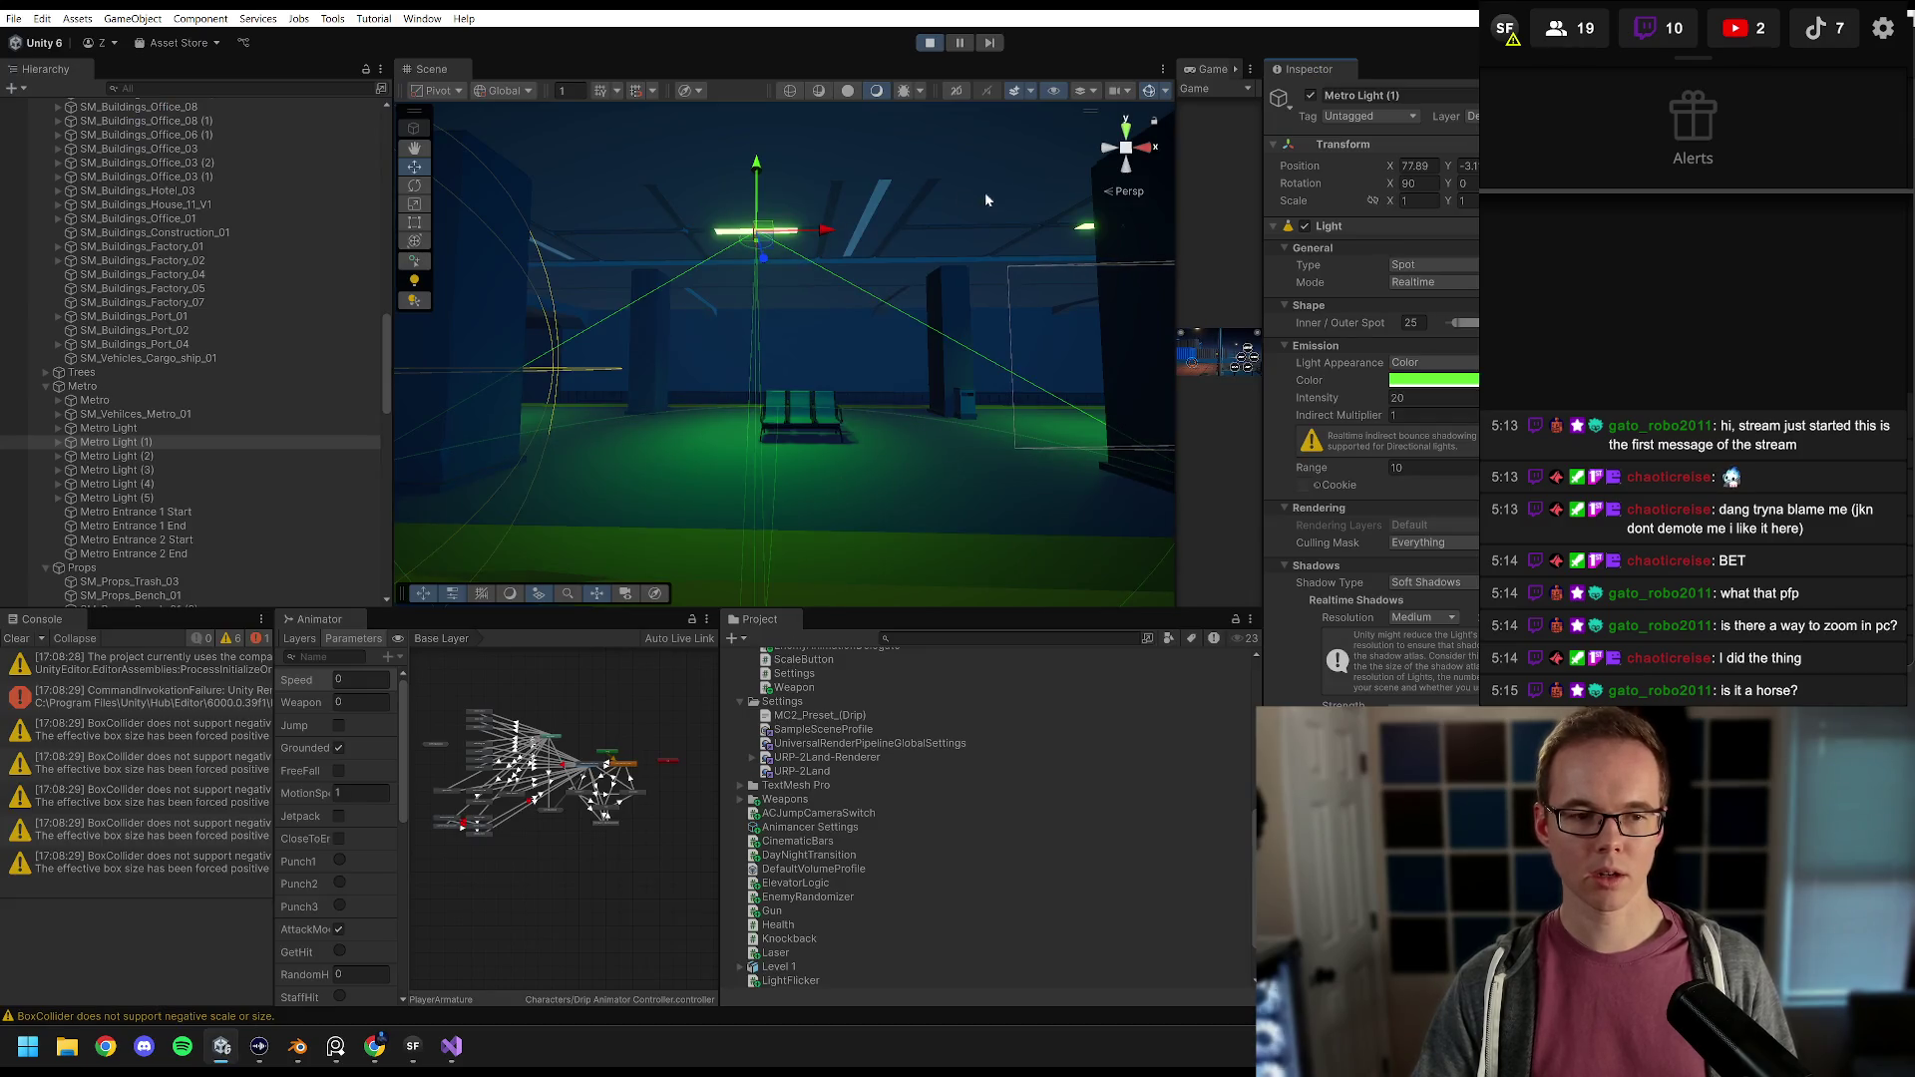
Step: Enter Play mode and select Dock Light Post (2), checking its Spot Light child
left_click(931, 43)
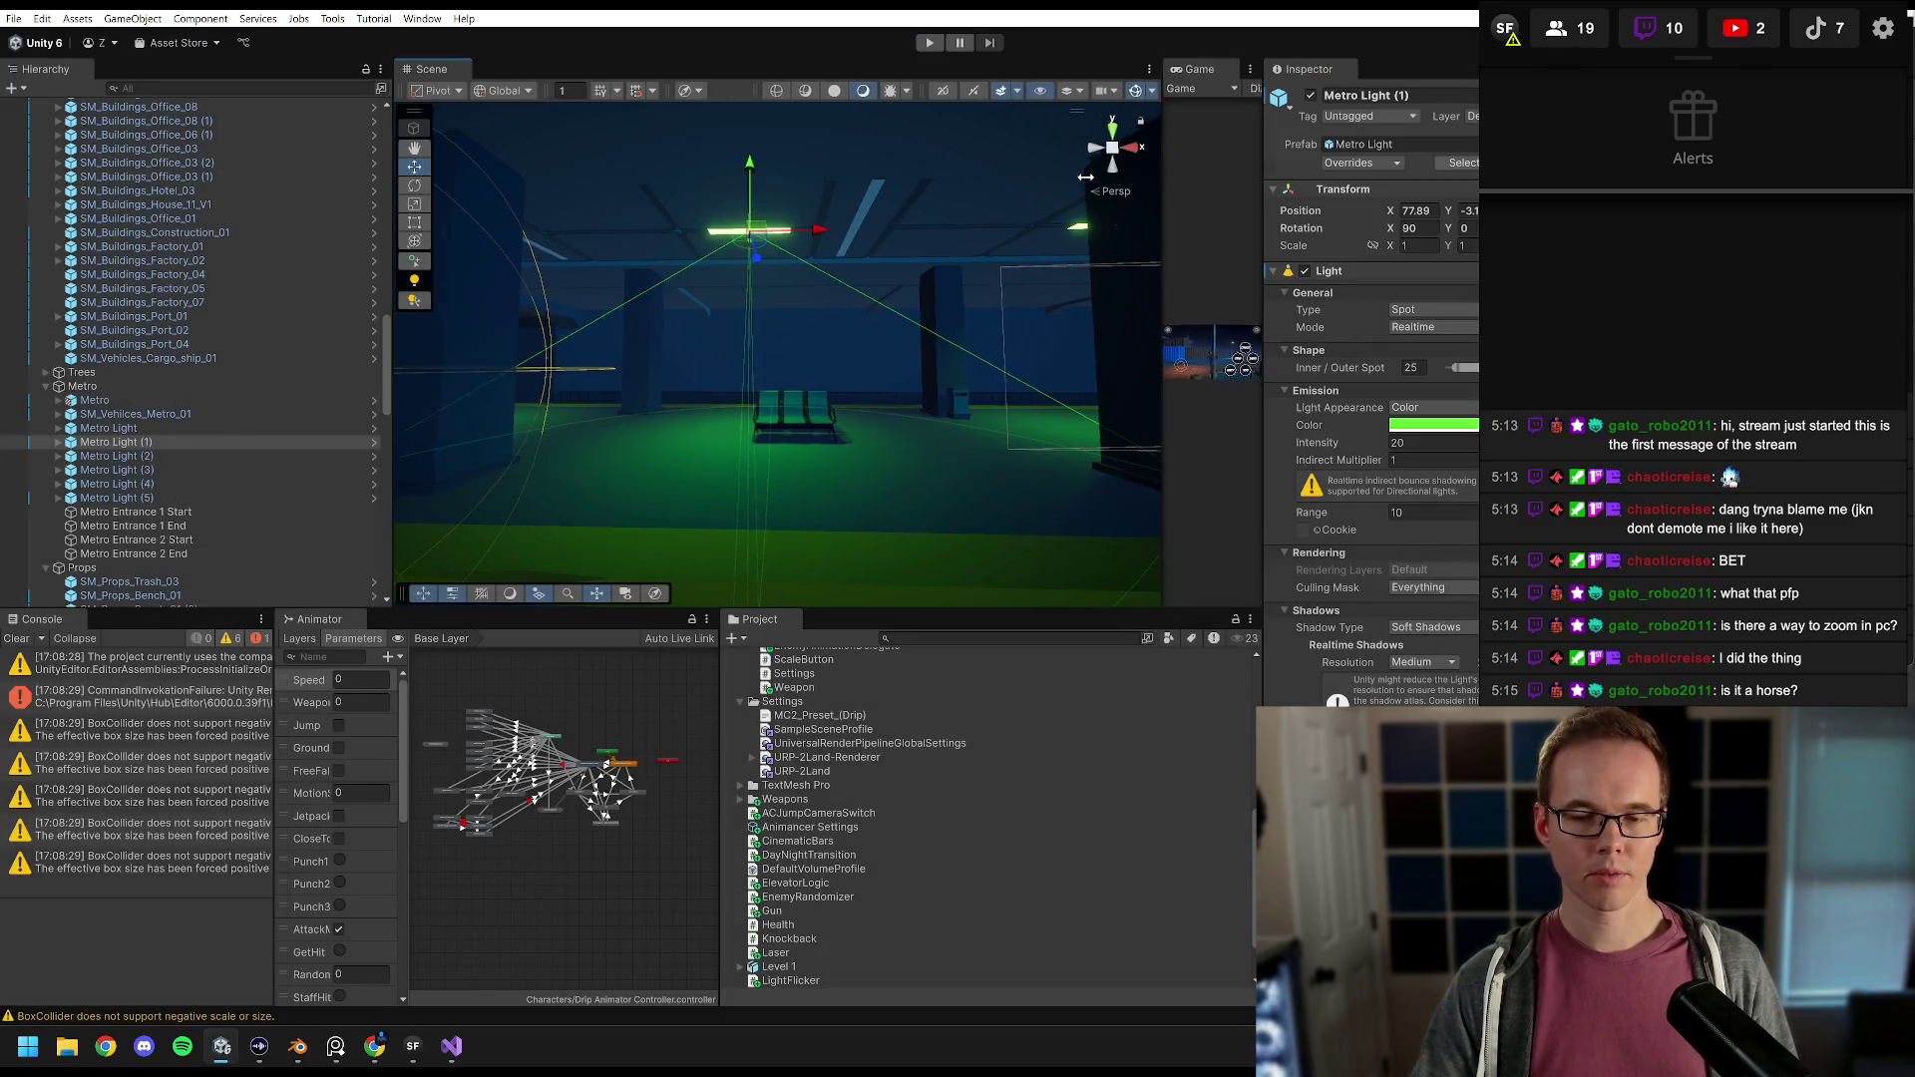
scroll(176, 418, "down", 10)
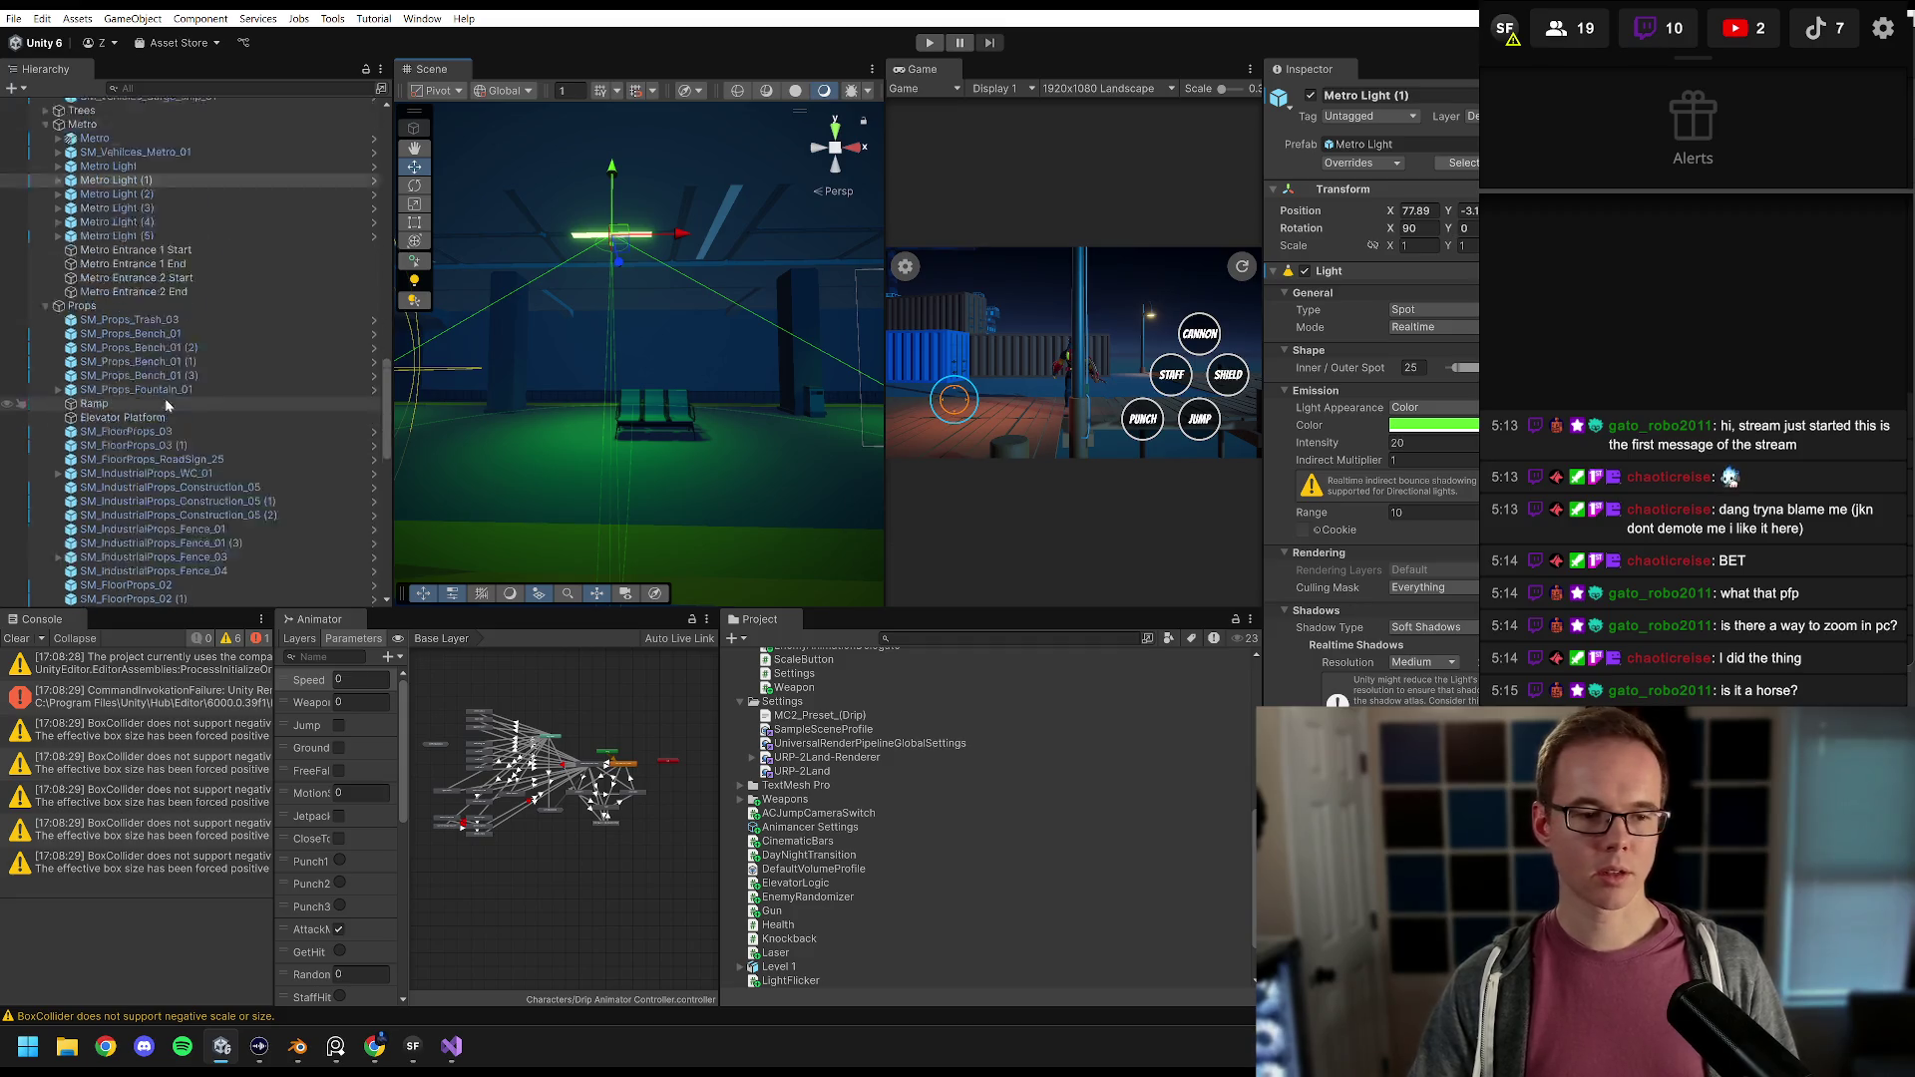
double_click(115, 598)
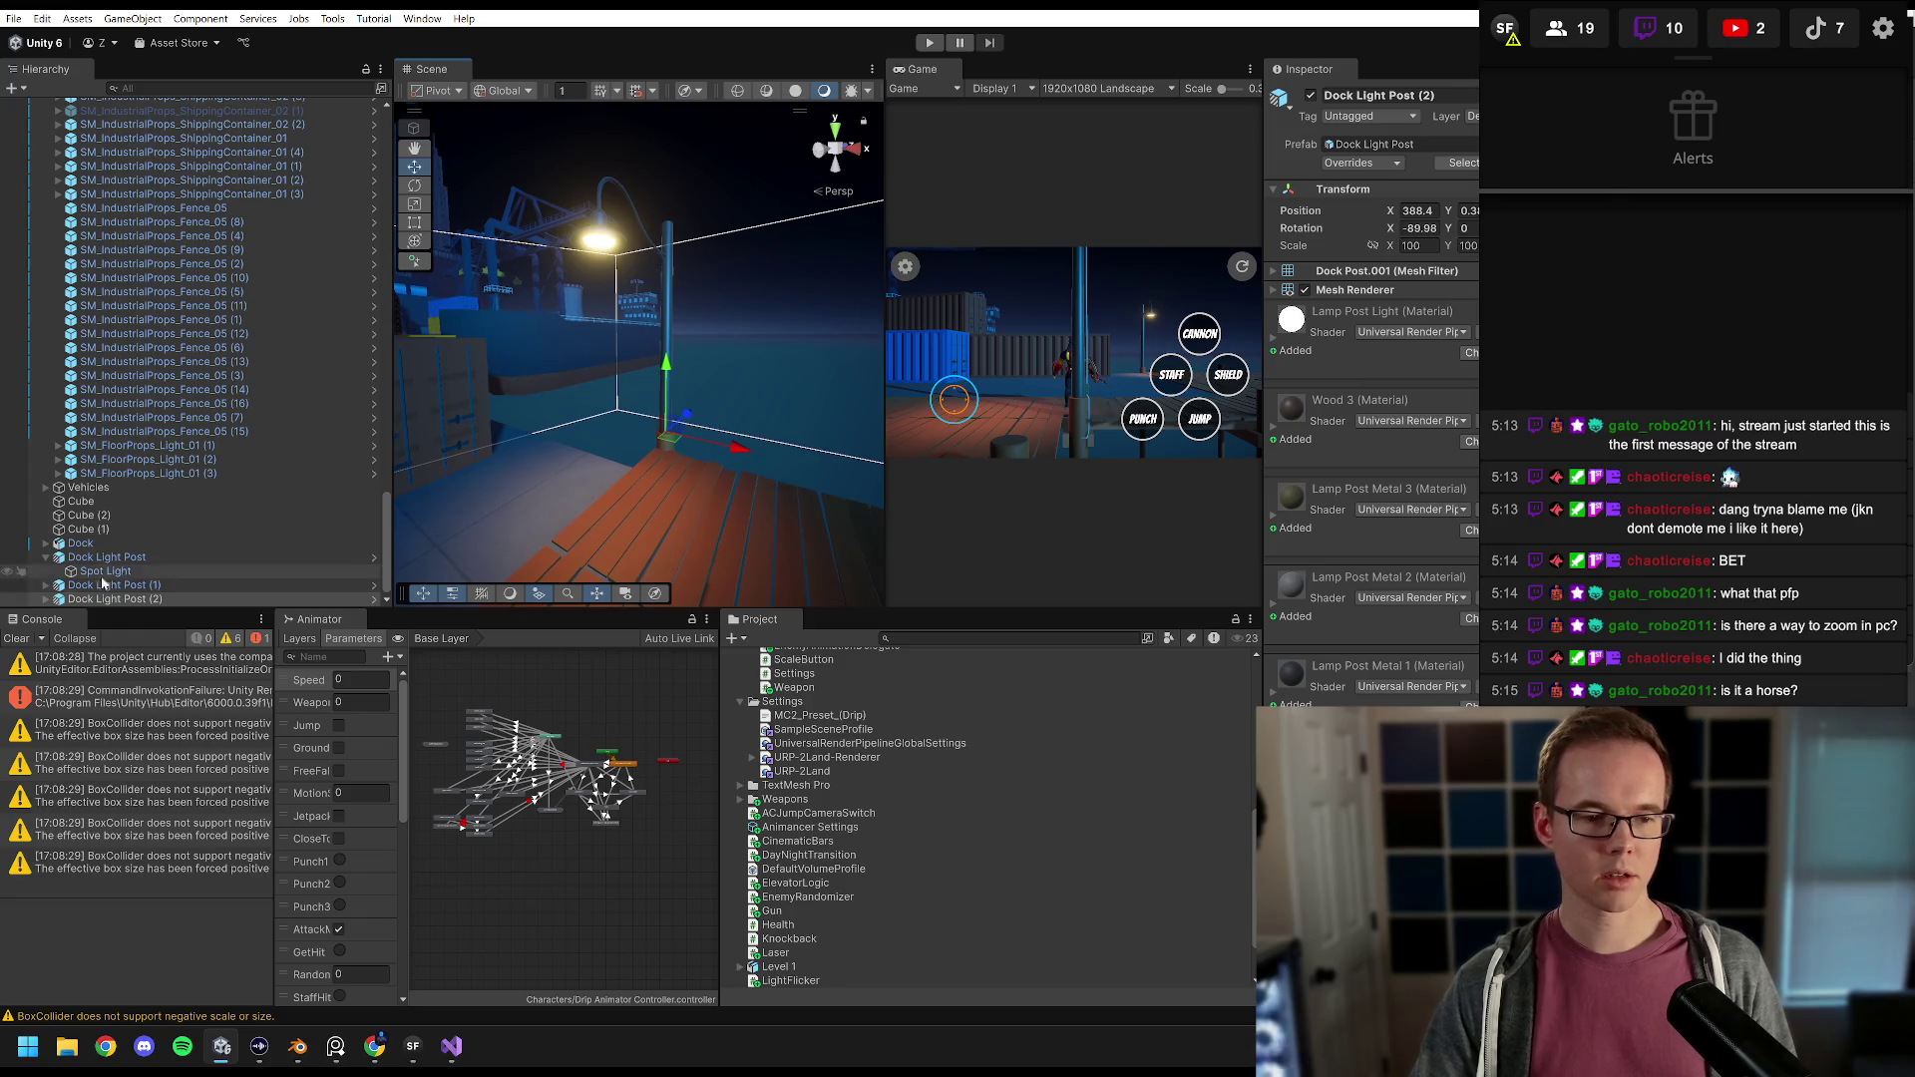
left_click(46, 599)
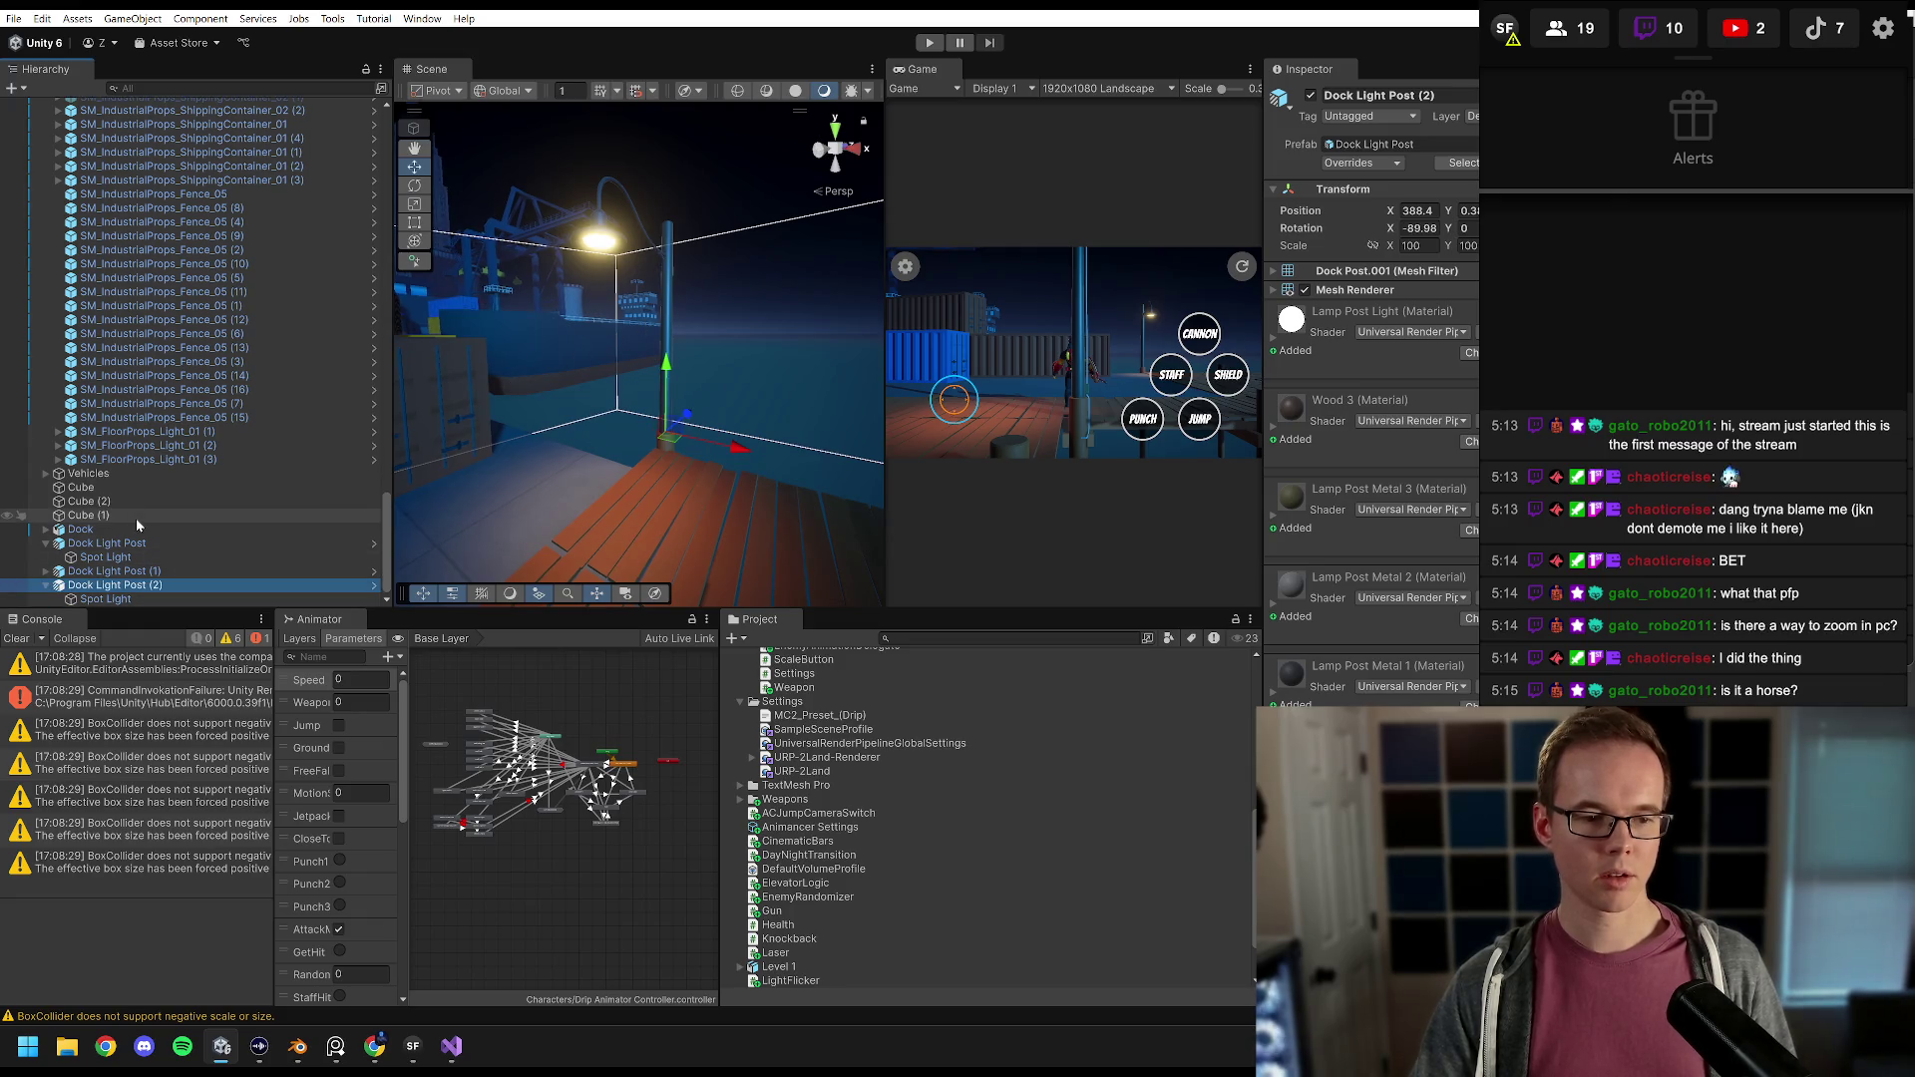
left_click(108, 599)
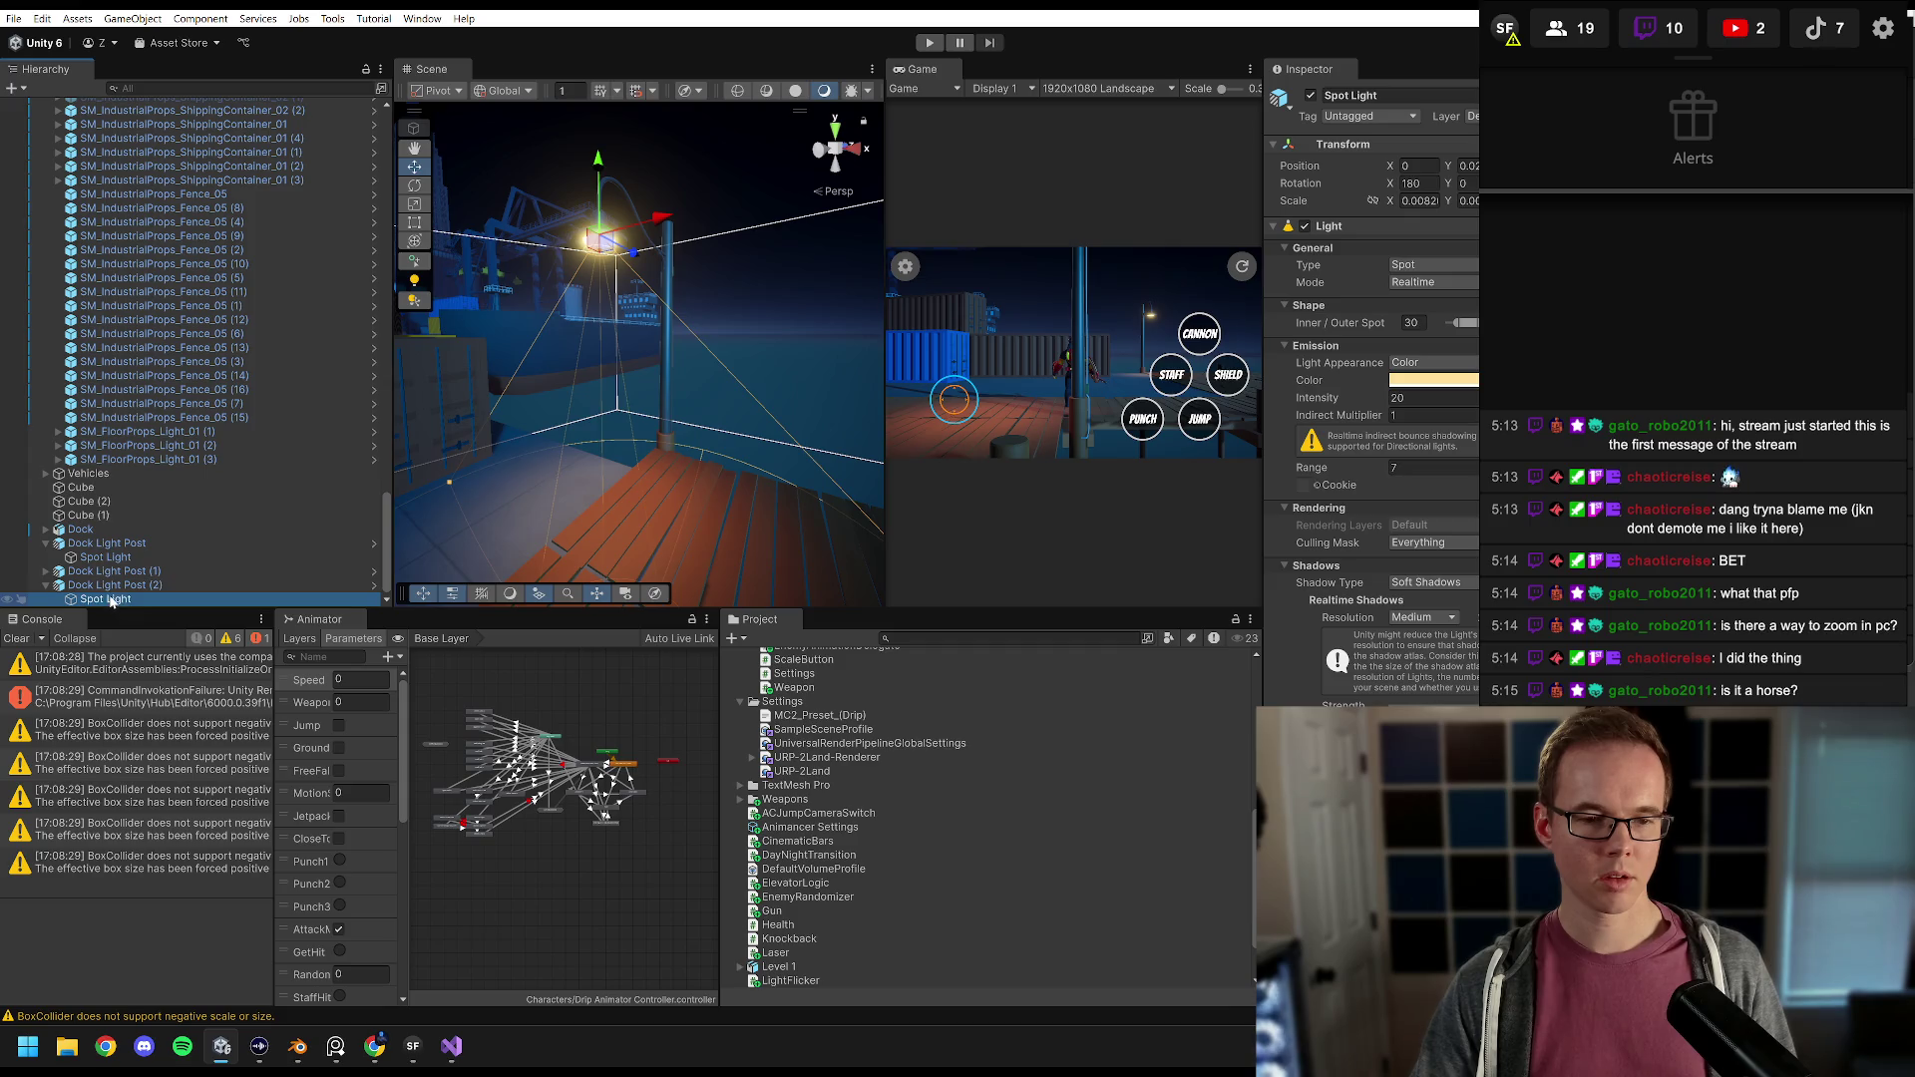
left_click(122, 587)
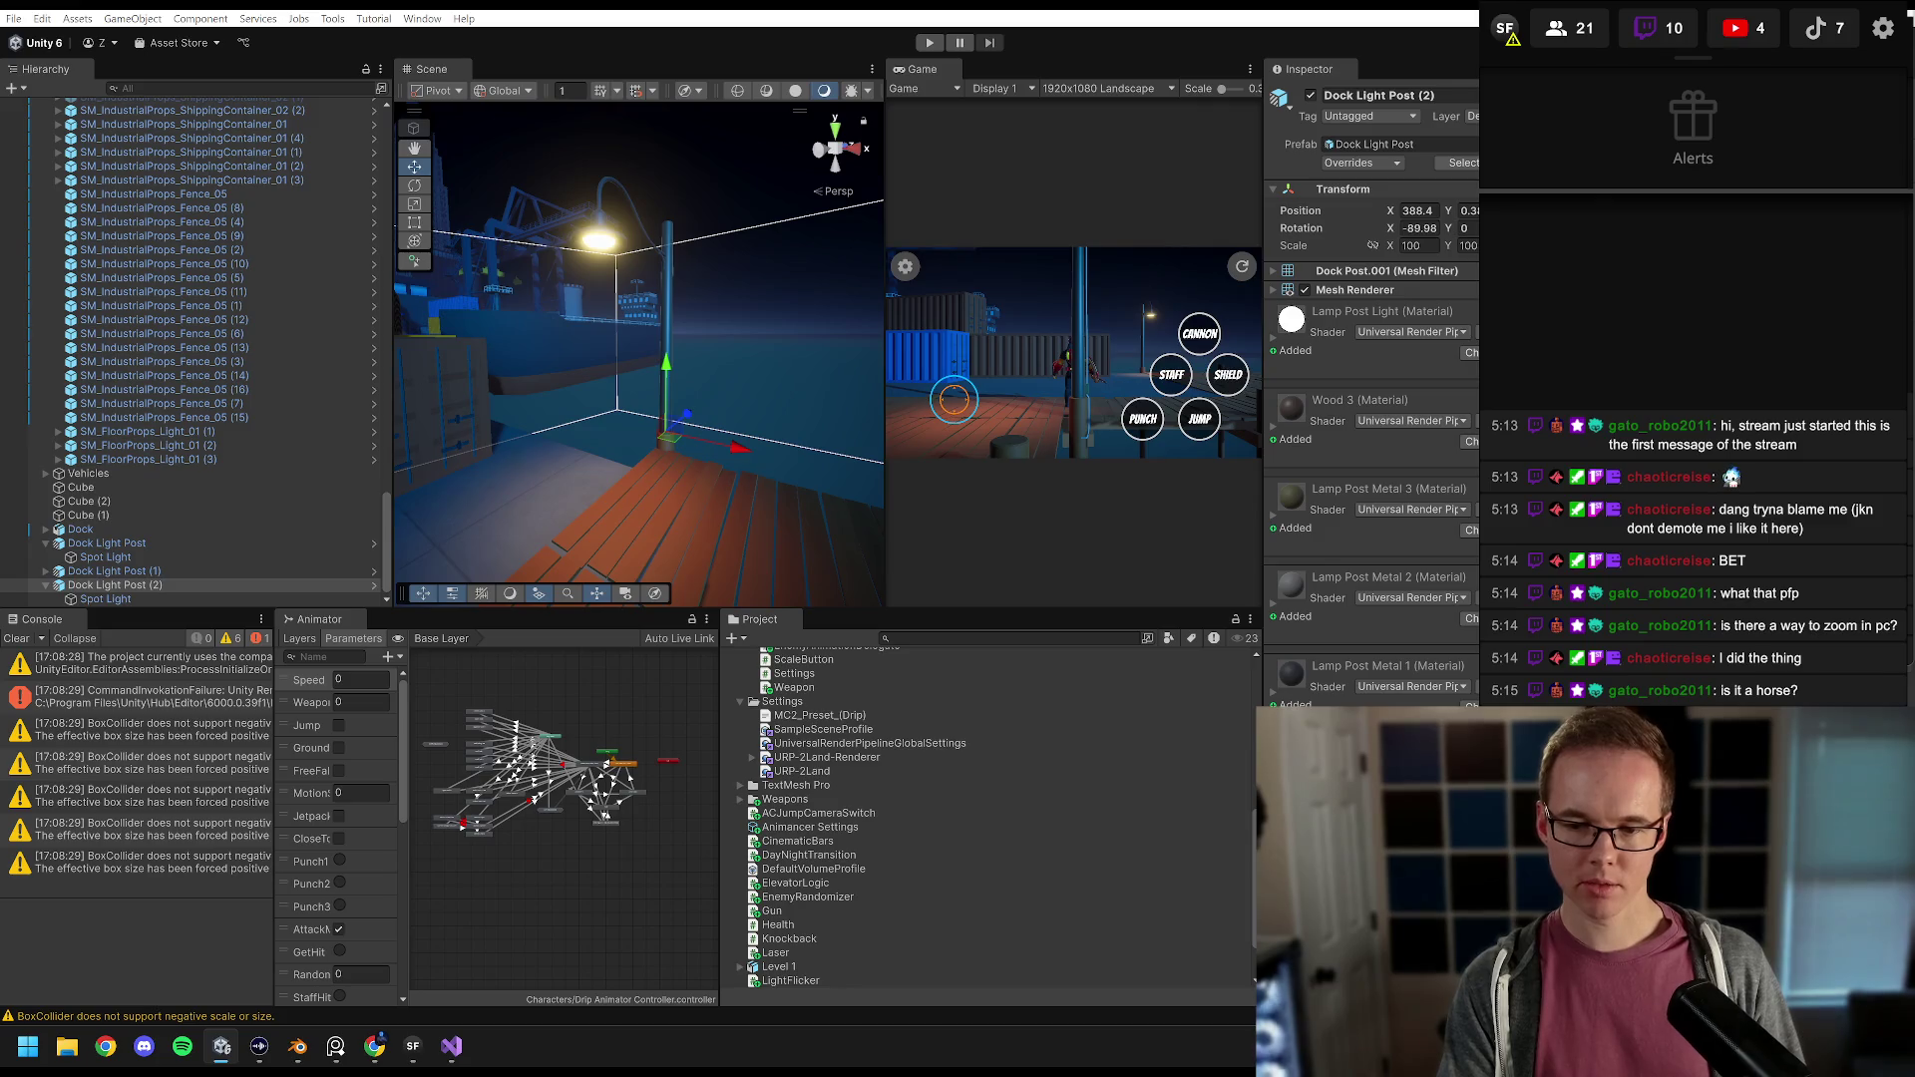
Step: Add the LightFlicker script from the Project panel to Dock Light Post (2)
left_click_drag(791, 981, 1402, 335)
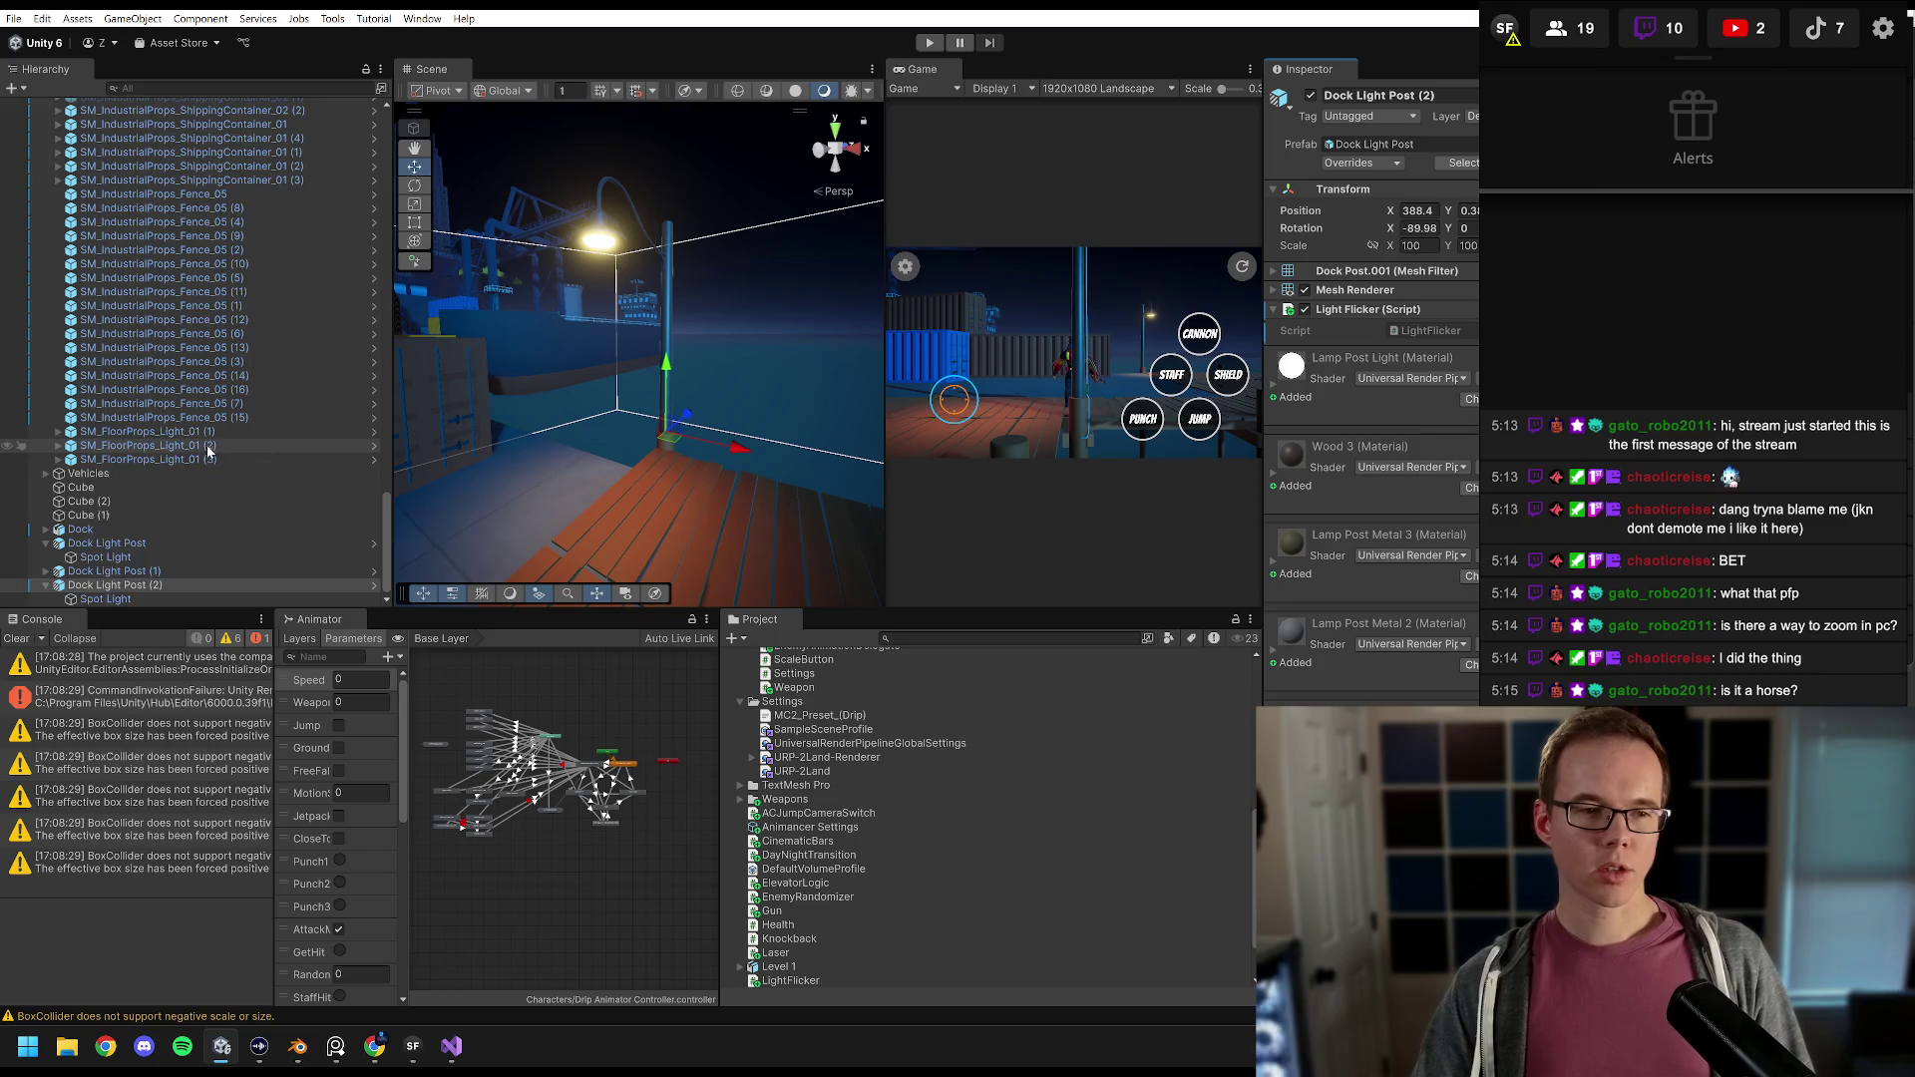
scroll(196, 447, "up", 10)
scroll(196, 447, "up", 15)
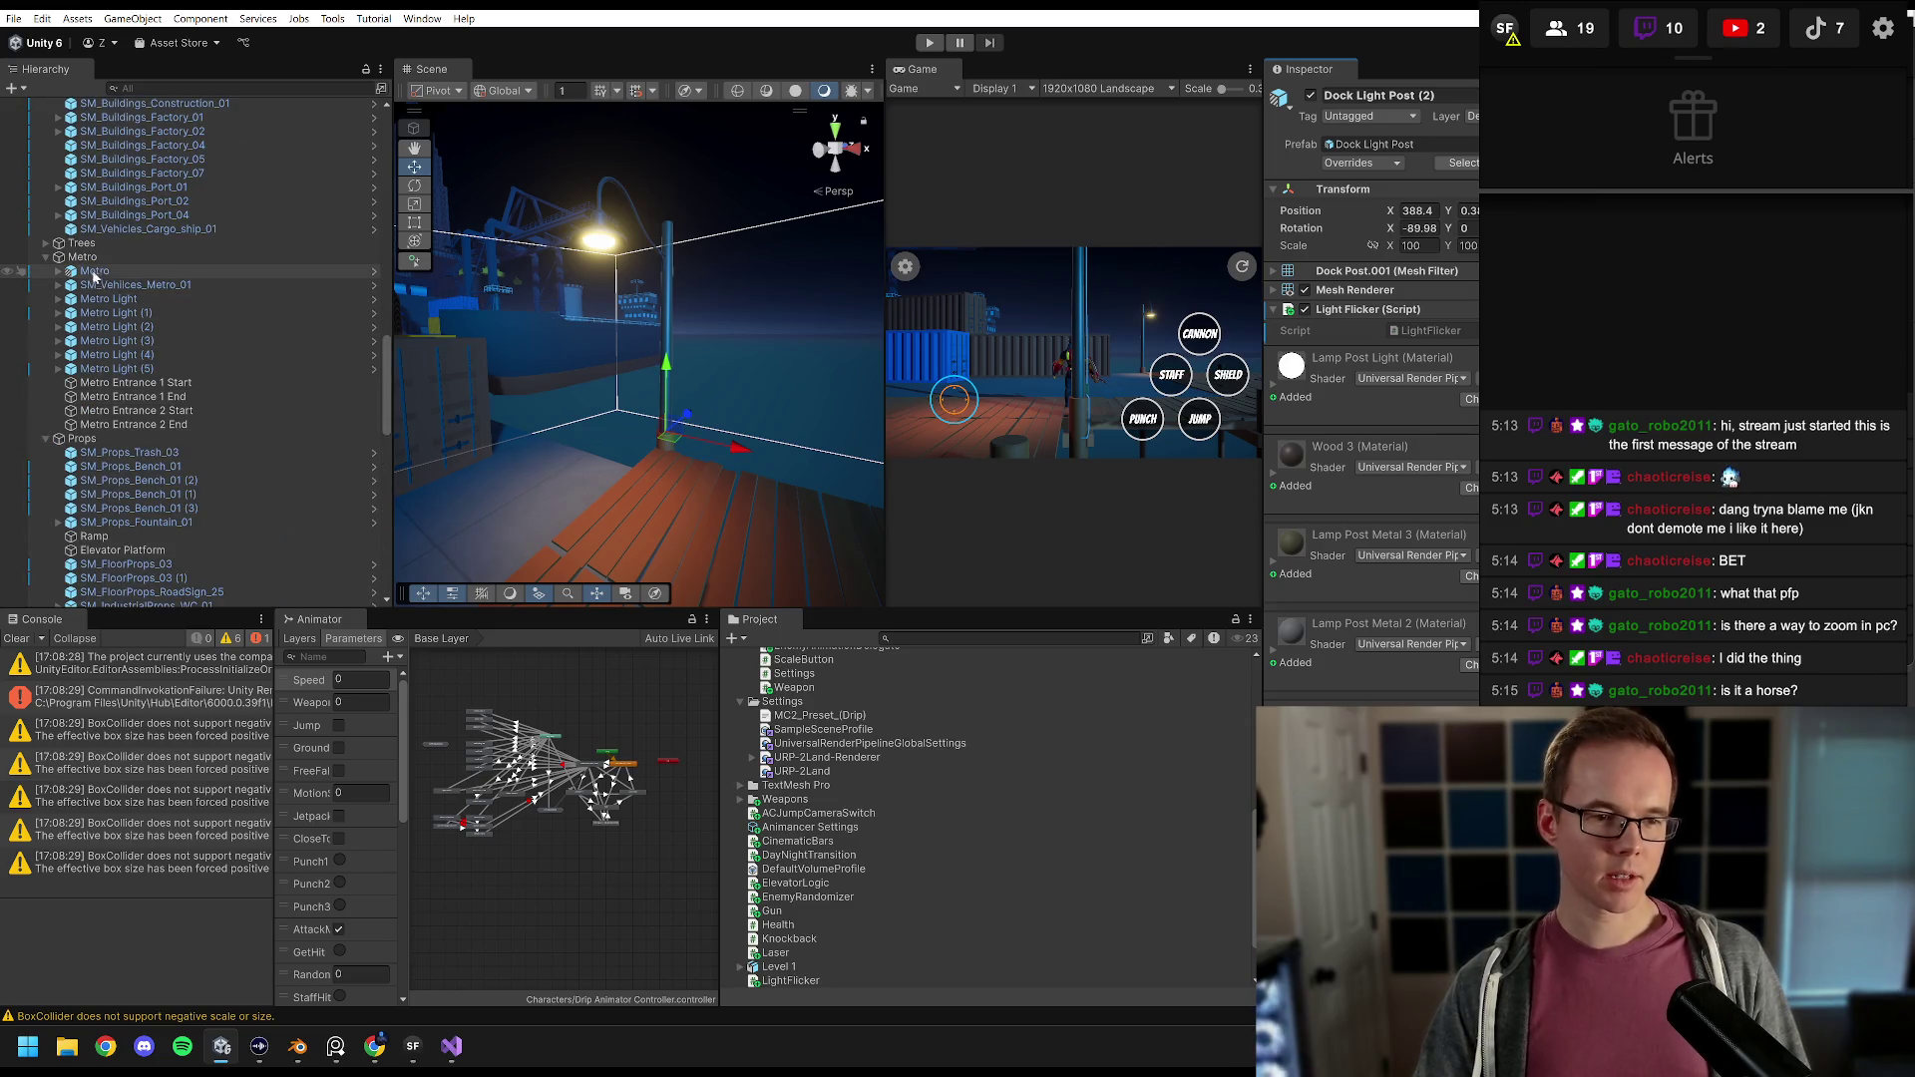
left_click(46, 438)
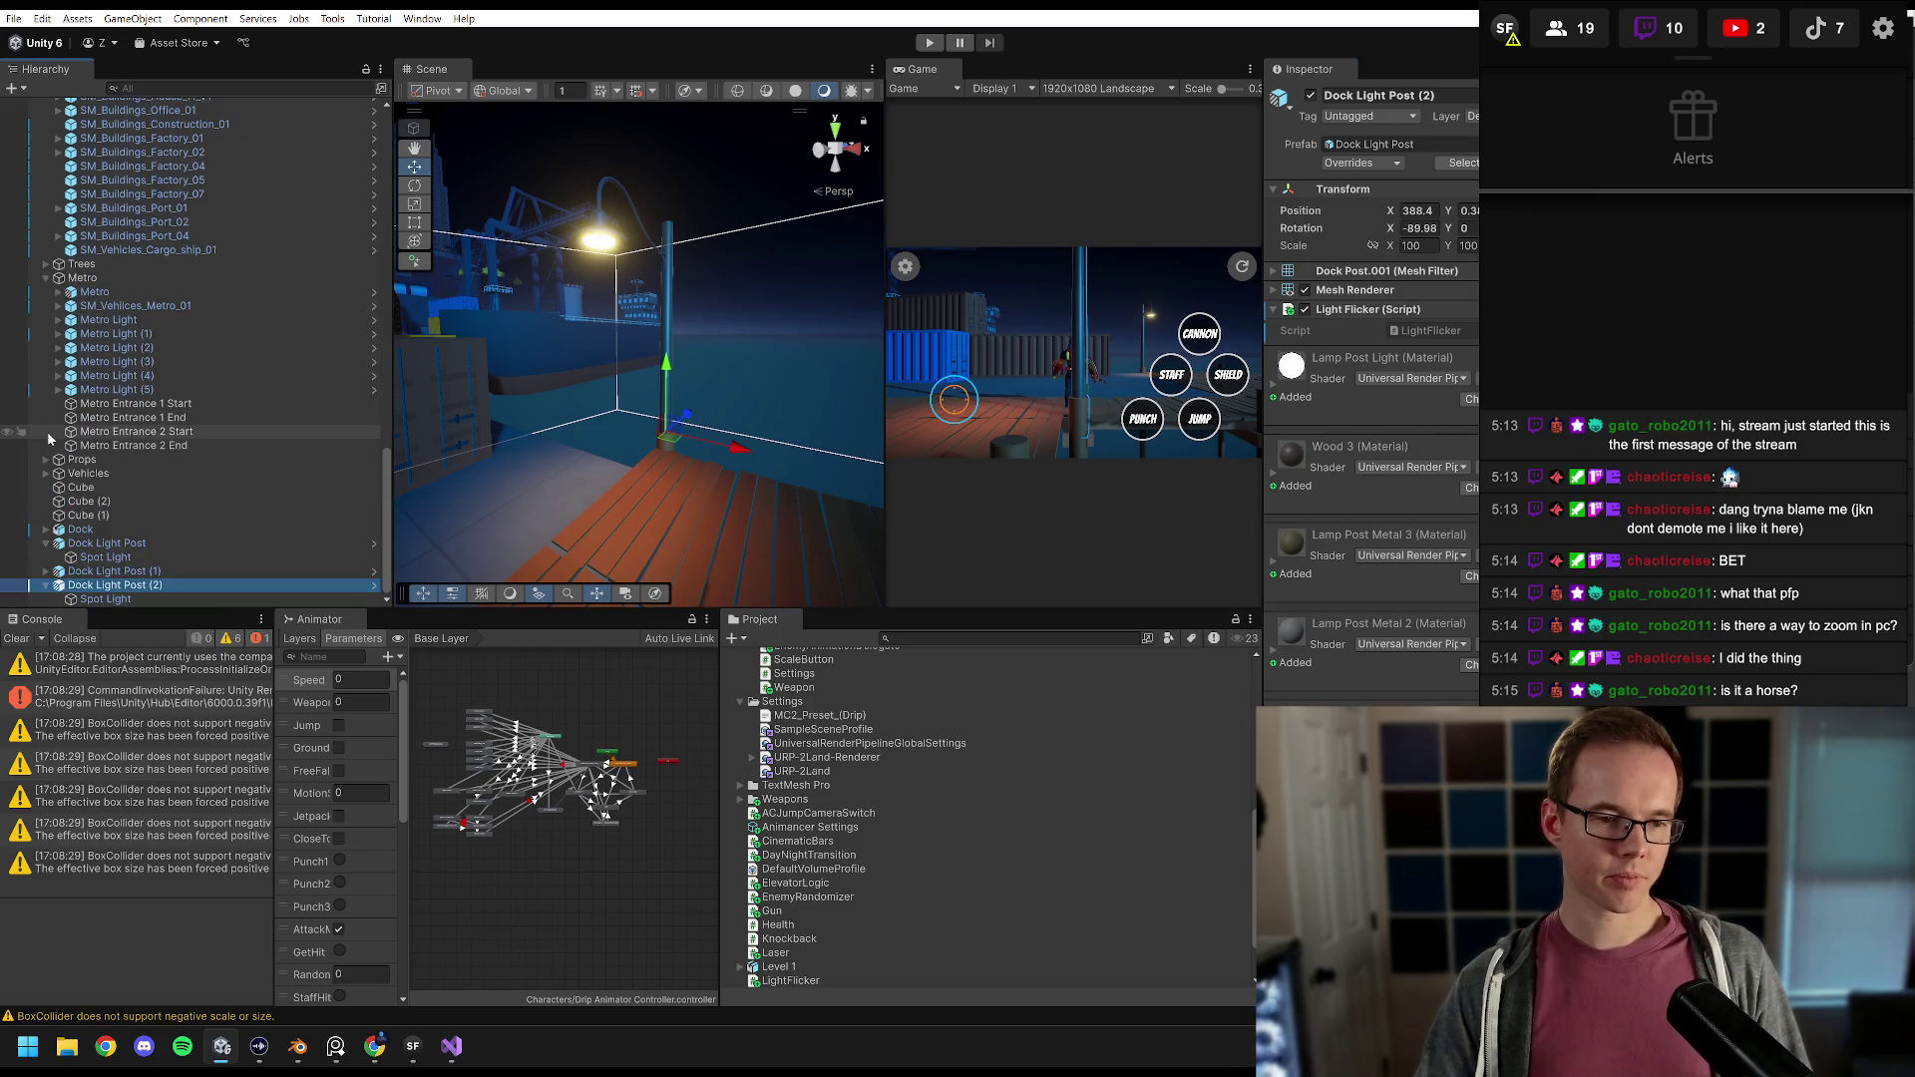
Step: Inspect Metro Light (4) and Metro Light (5), and filter the stream chat to Twitch only
left_click(120, 376)
left_click(120, 389)
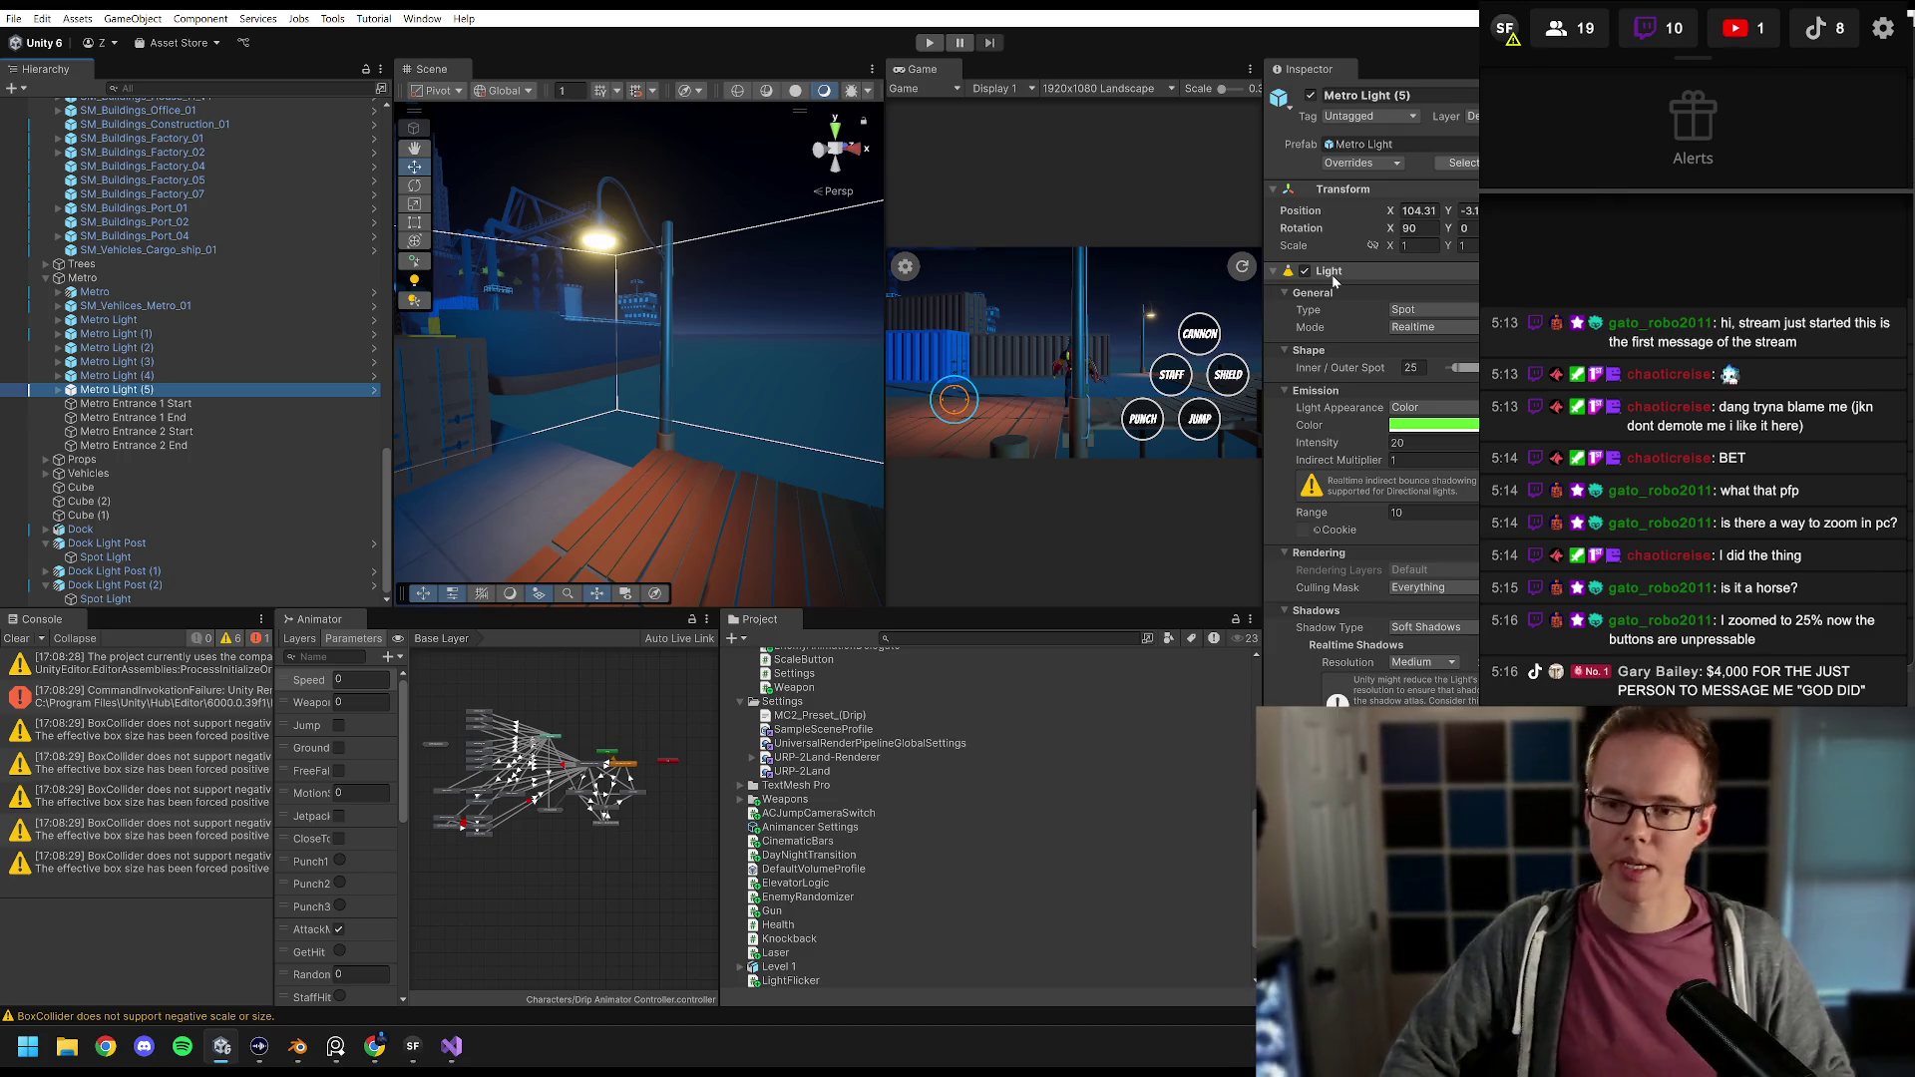
left_click(1417, 245)
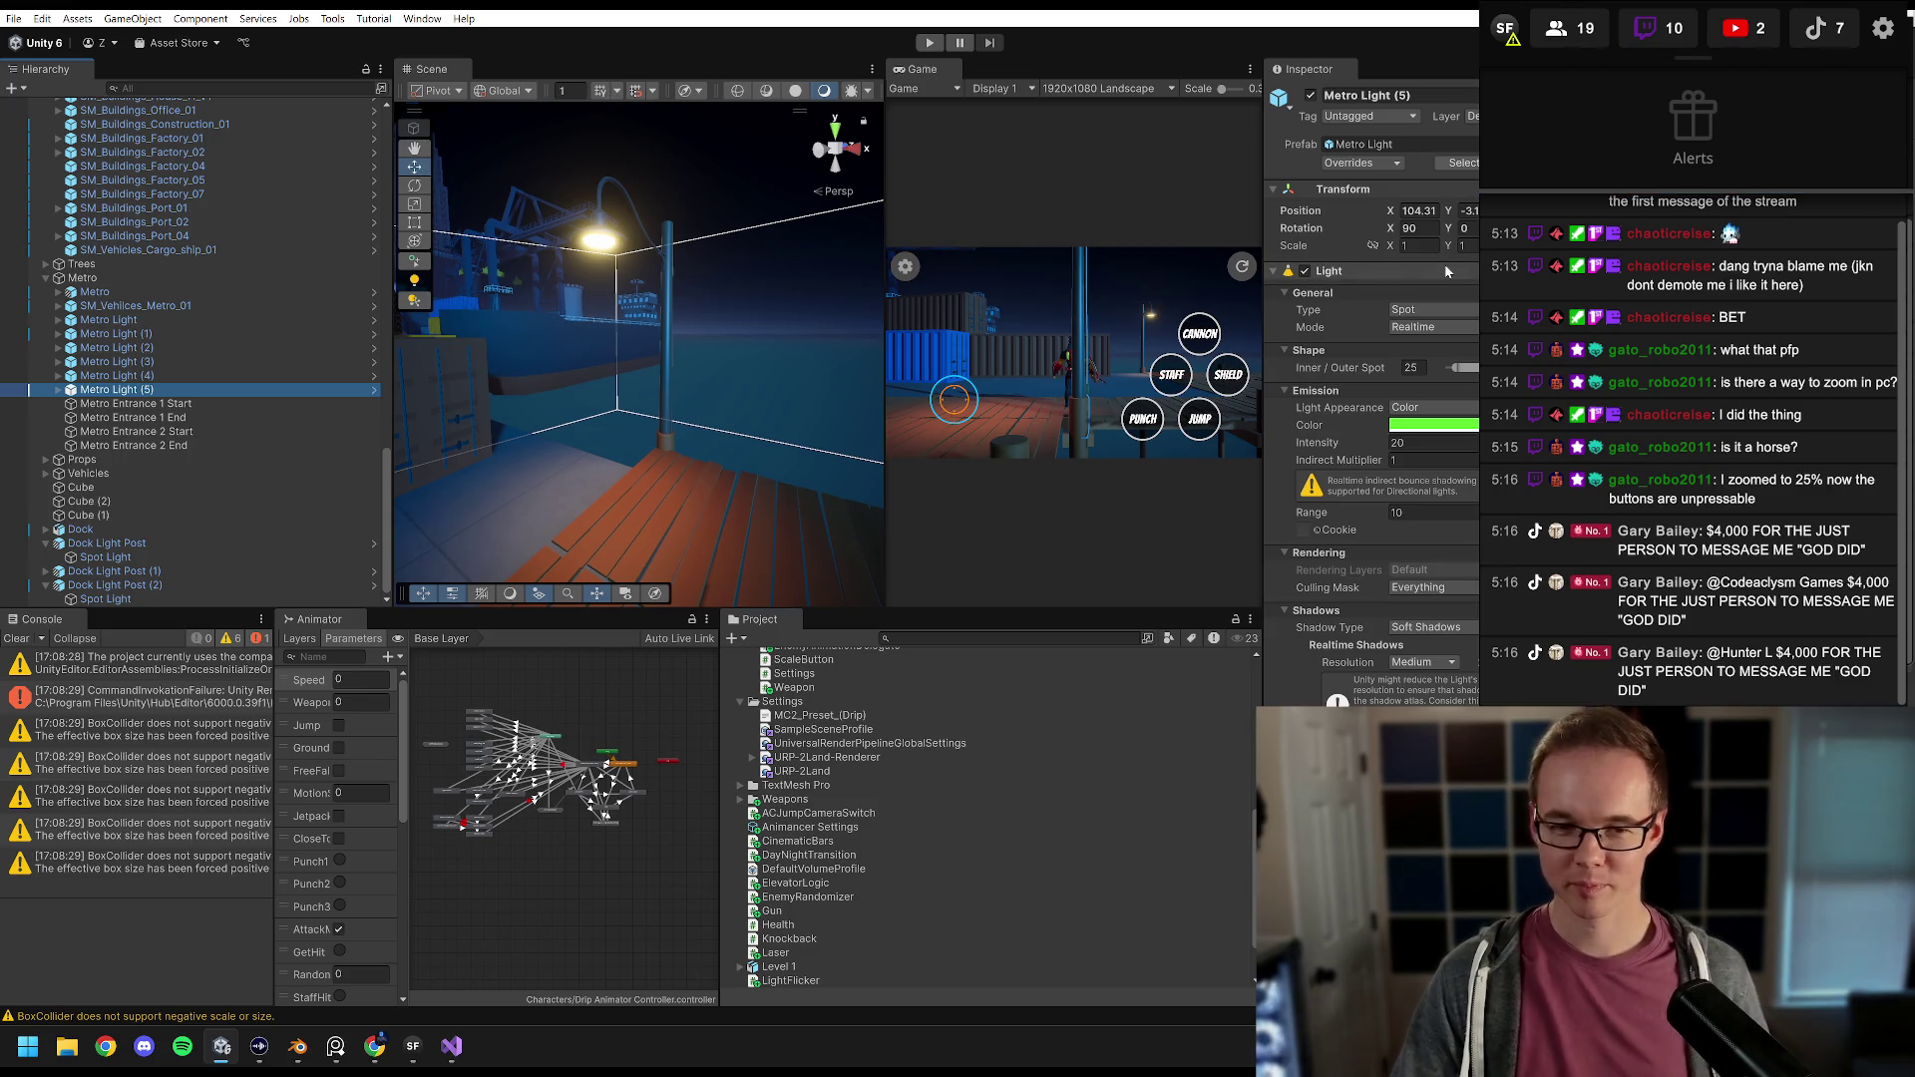
left_click(1674, 27)
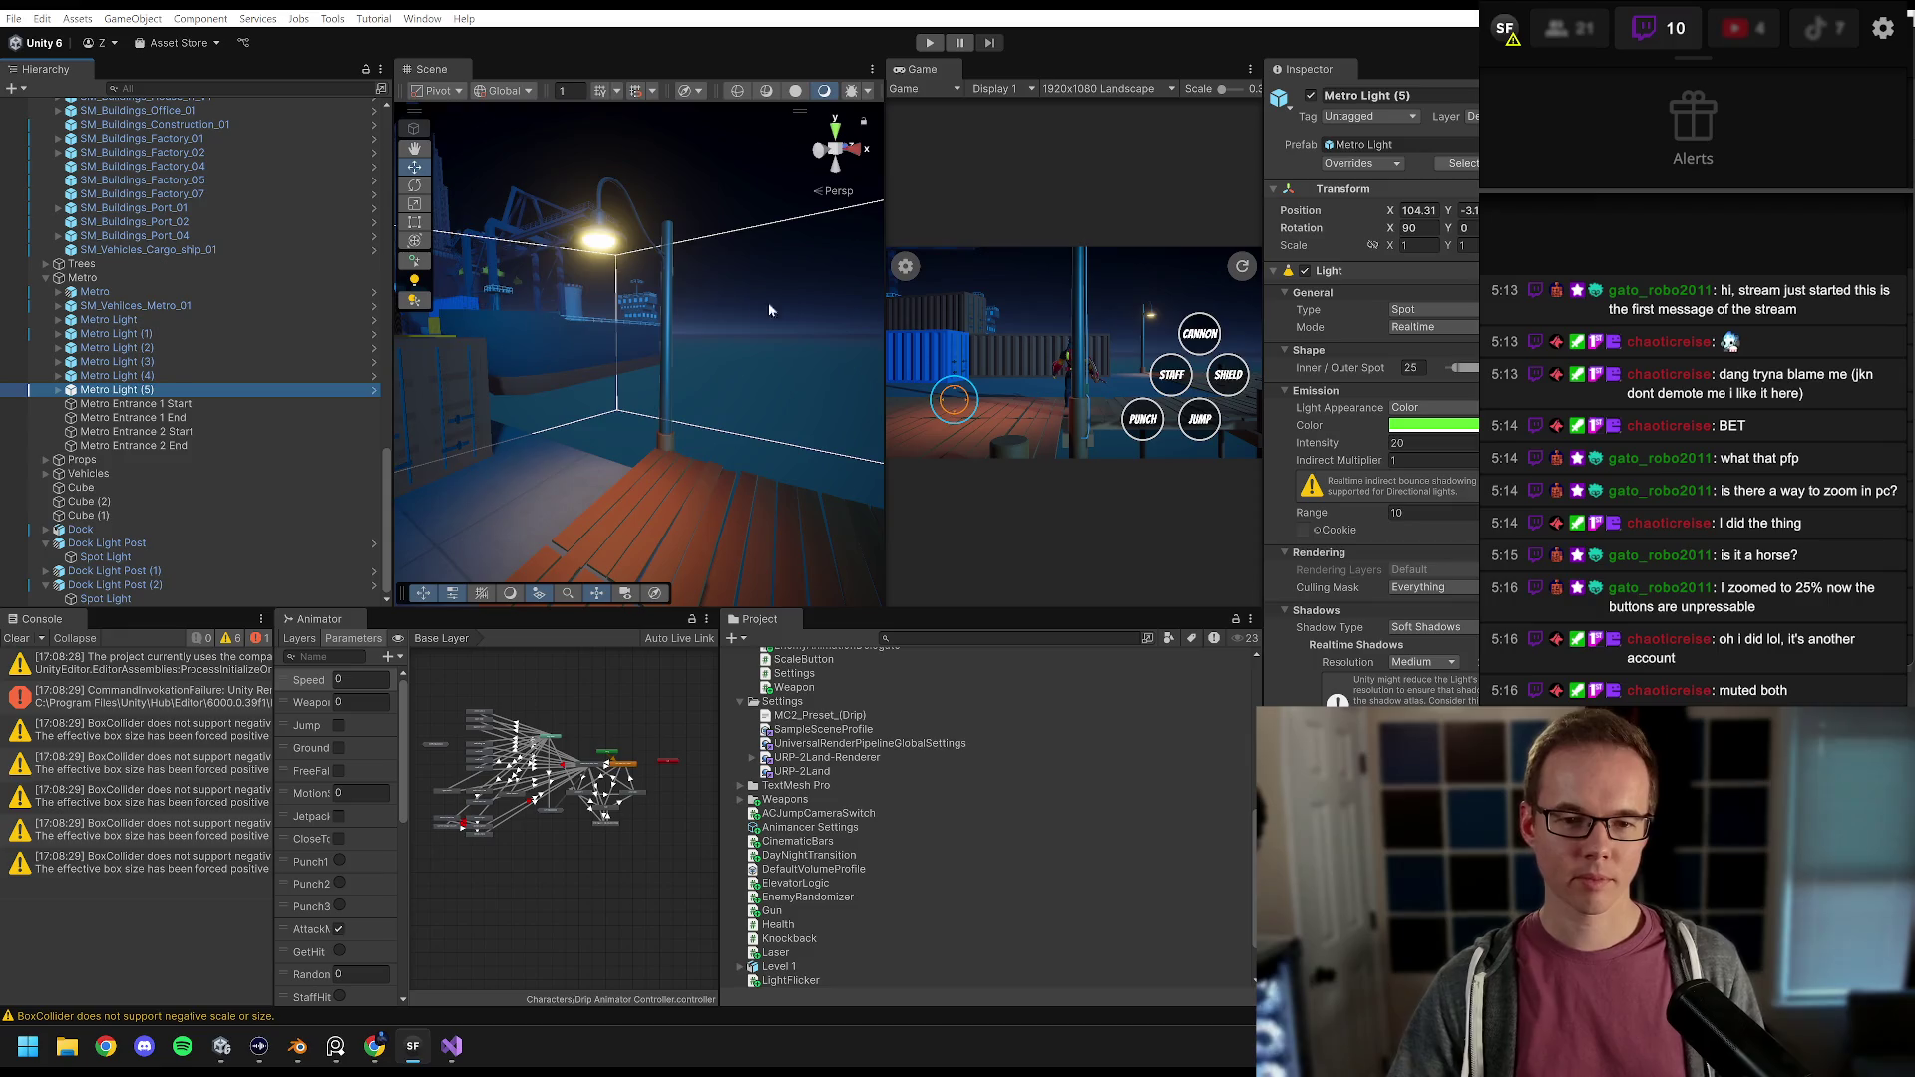
left_click(1227, 197)
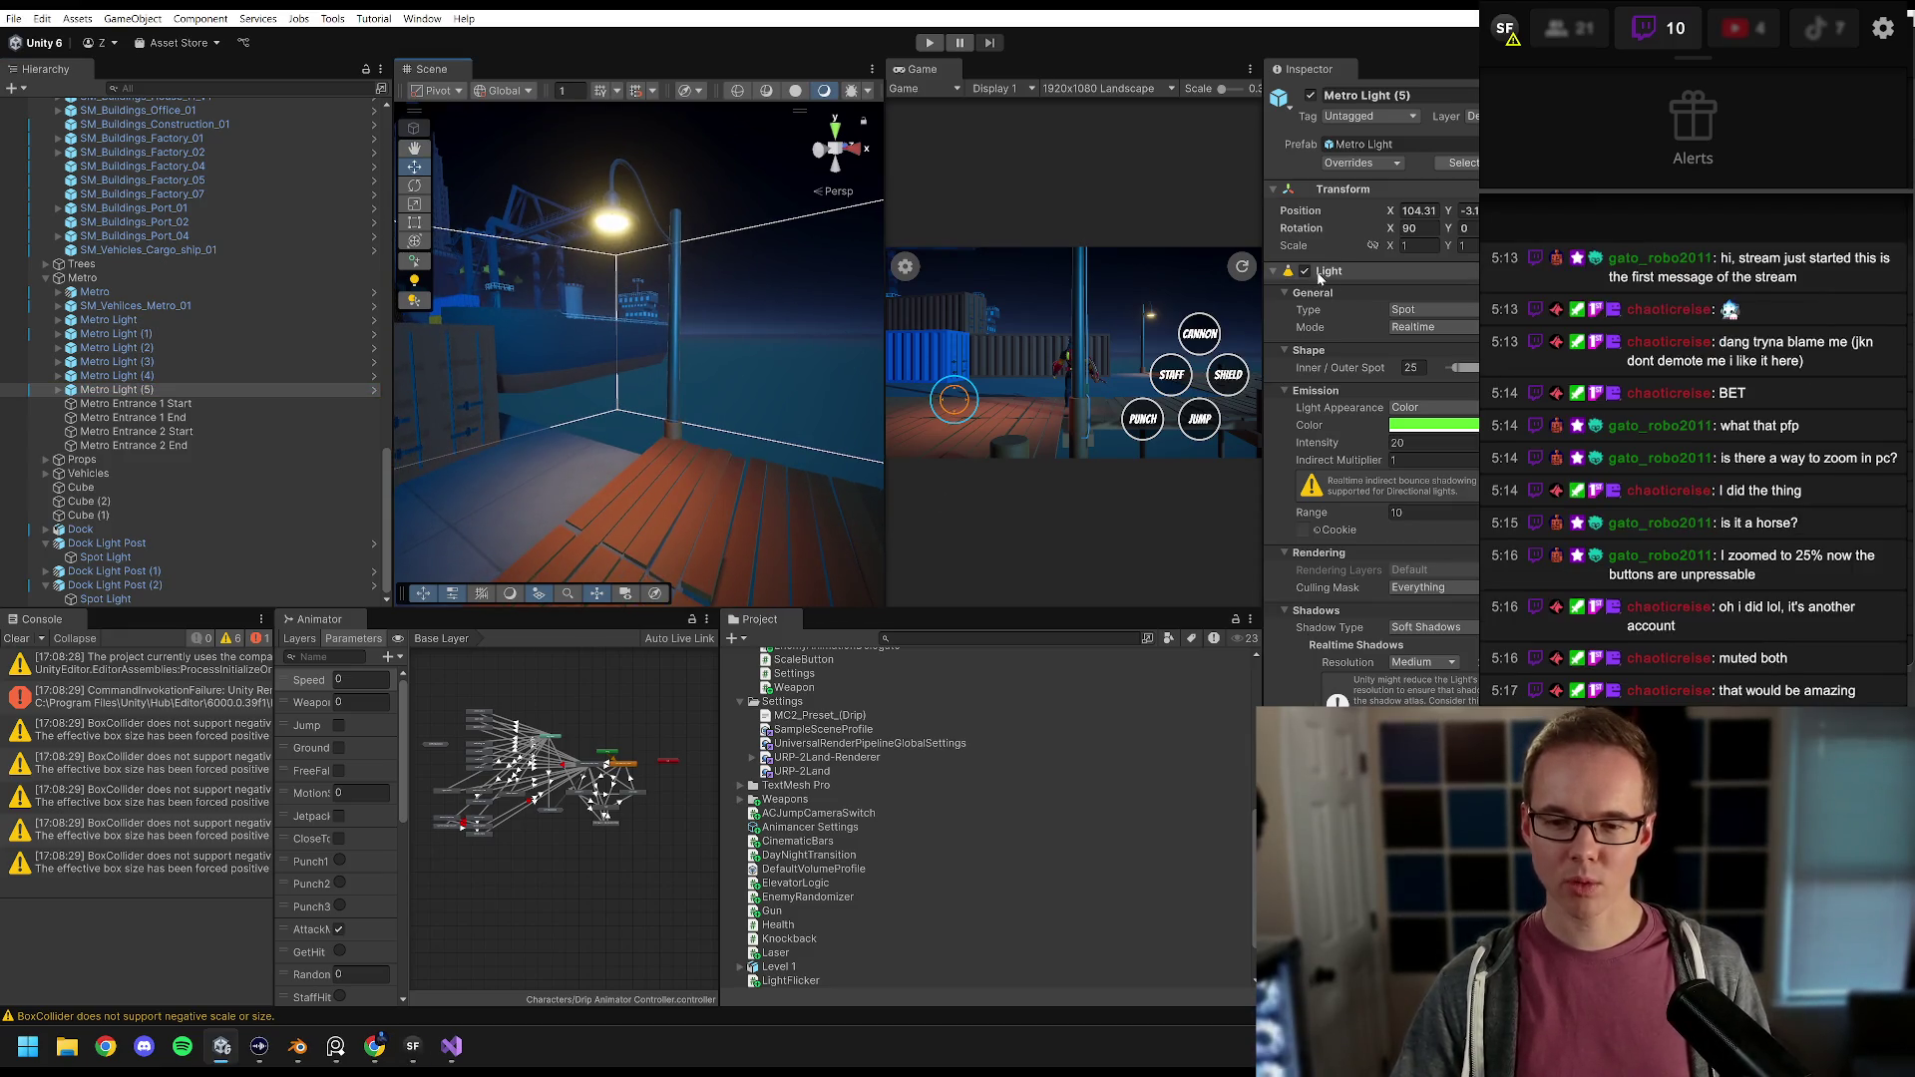
Step: Expand Metro Light (5) to view its Plane child and compare it with Dock Light Post (2)
left_click(82, 391)
key("Right")
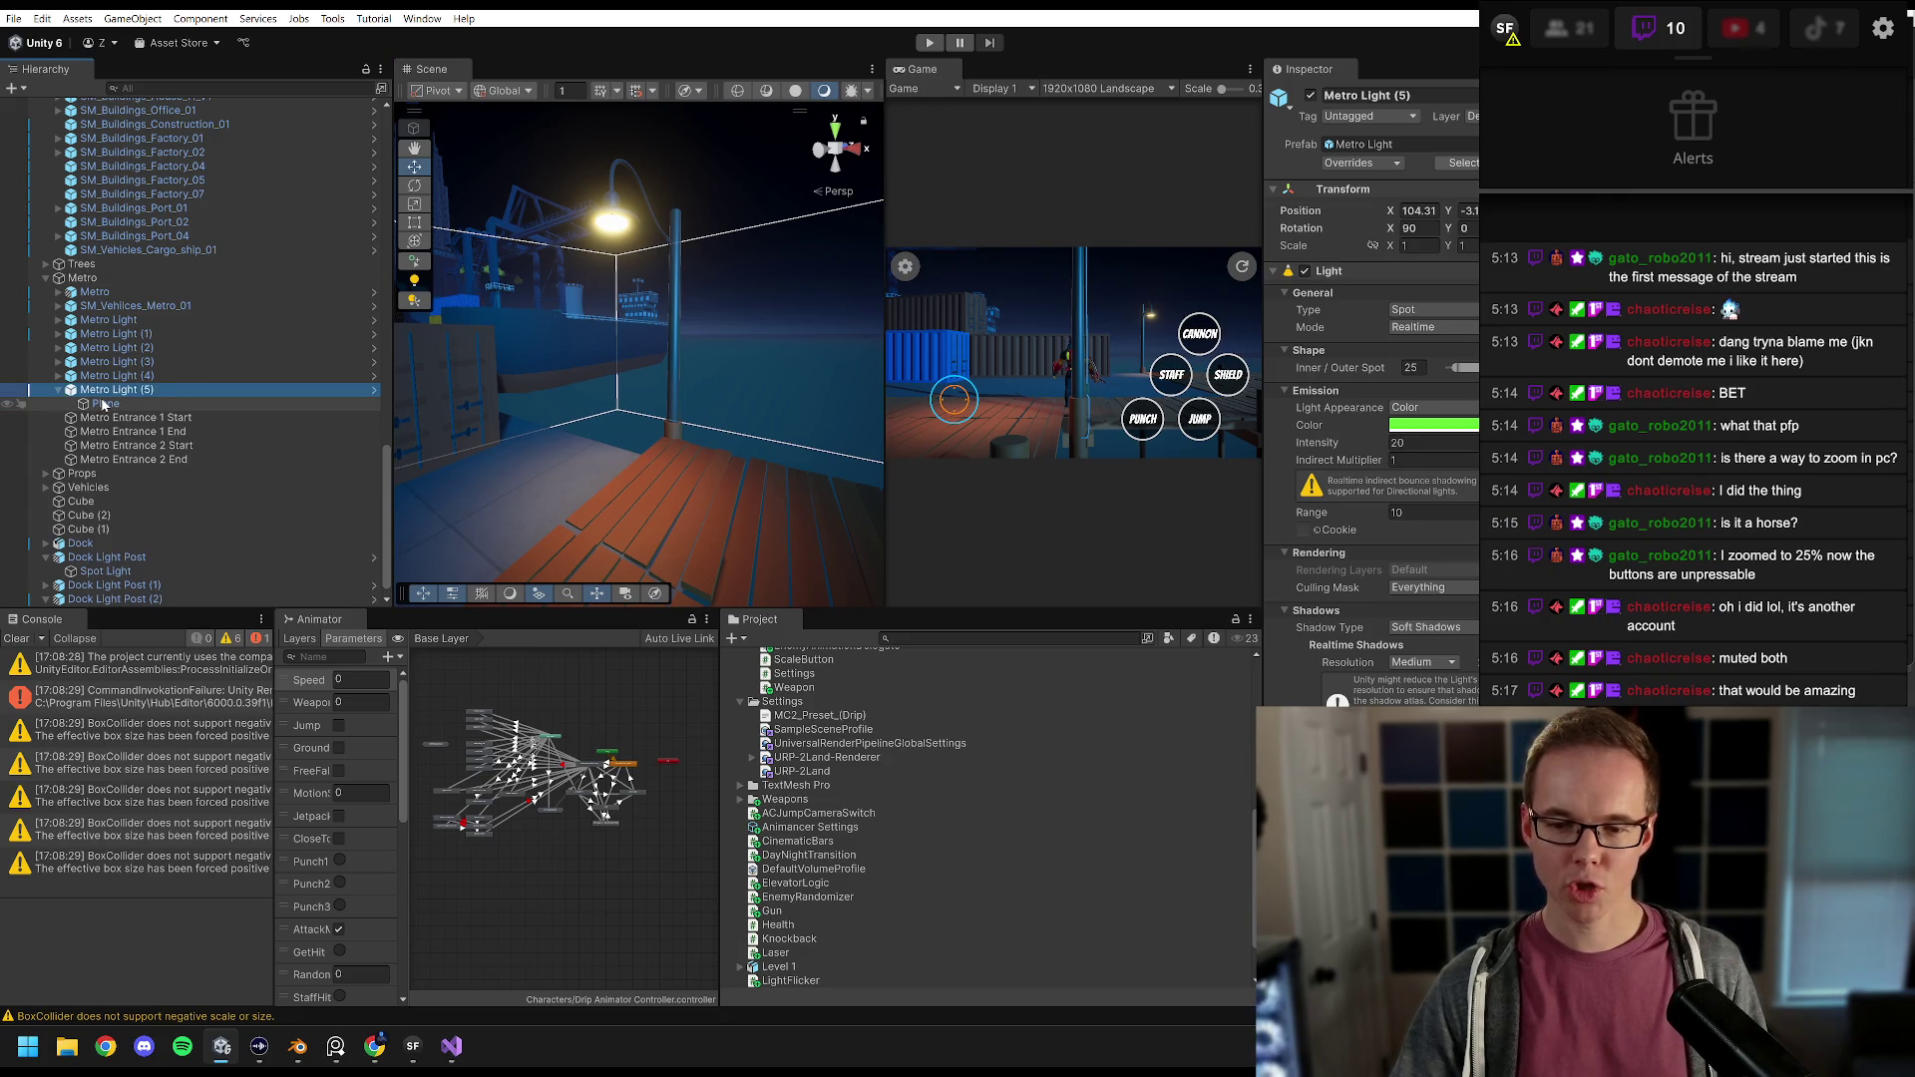
left_click(57, 392)
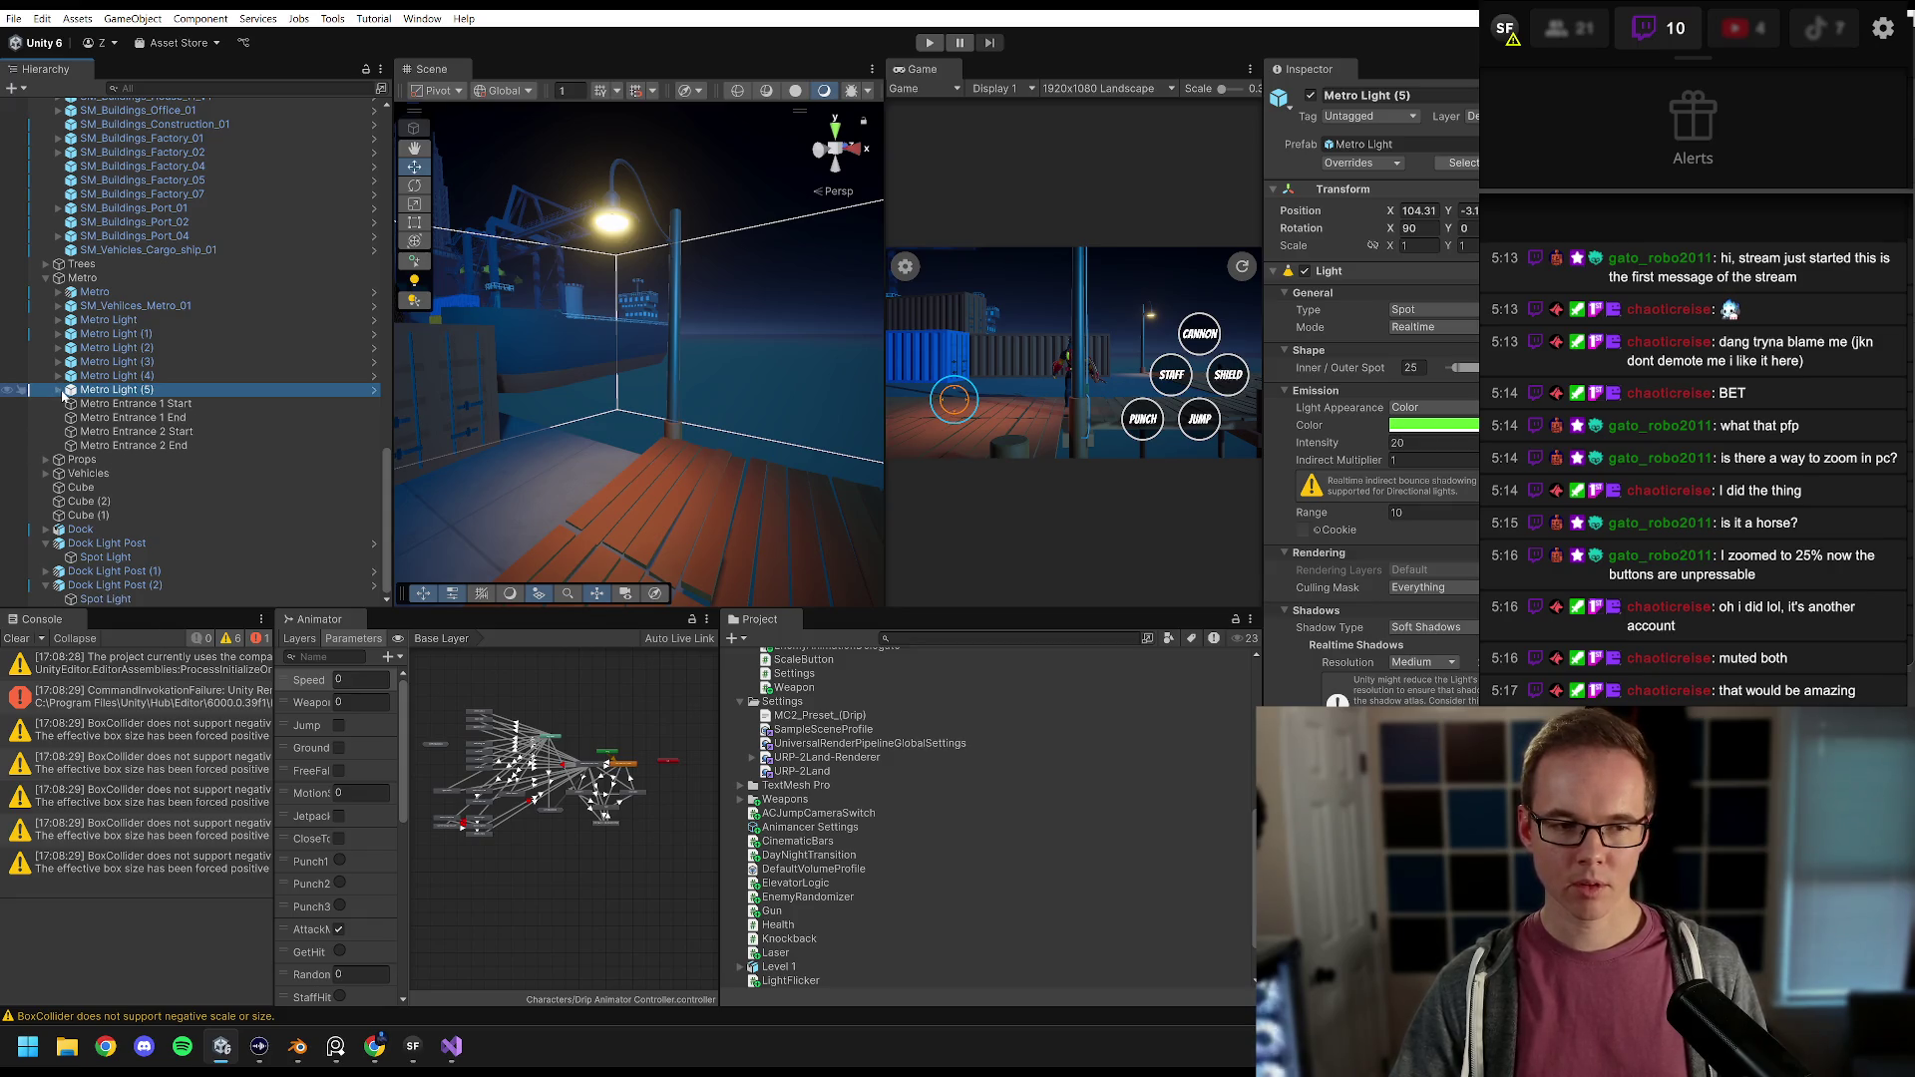
left_click(58, 390)
left_click(106, 404)
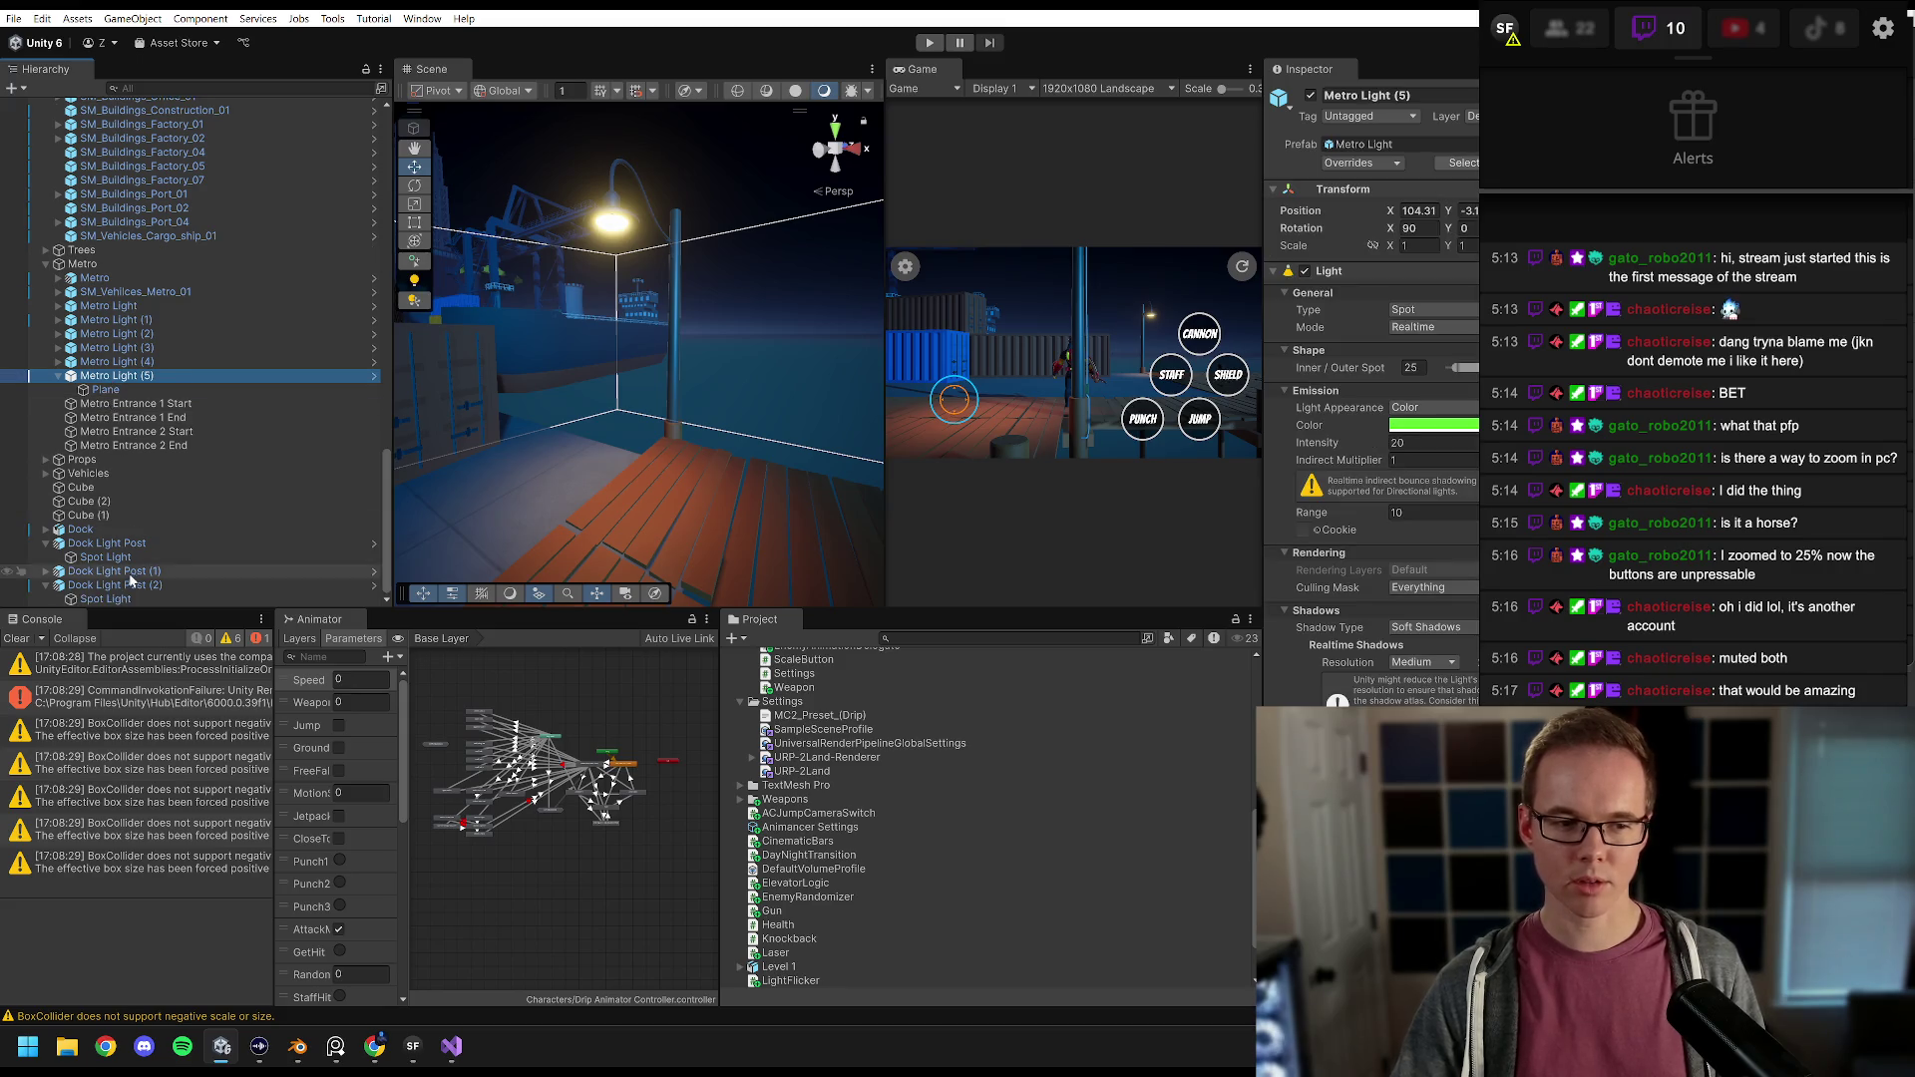
left_click(106, 598)
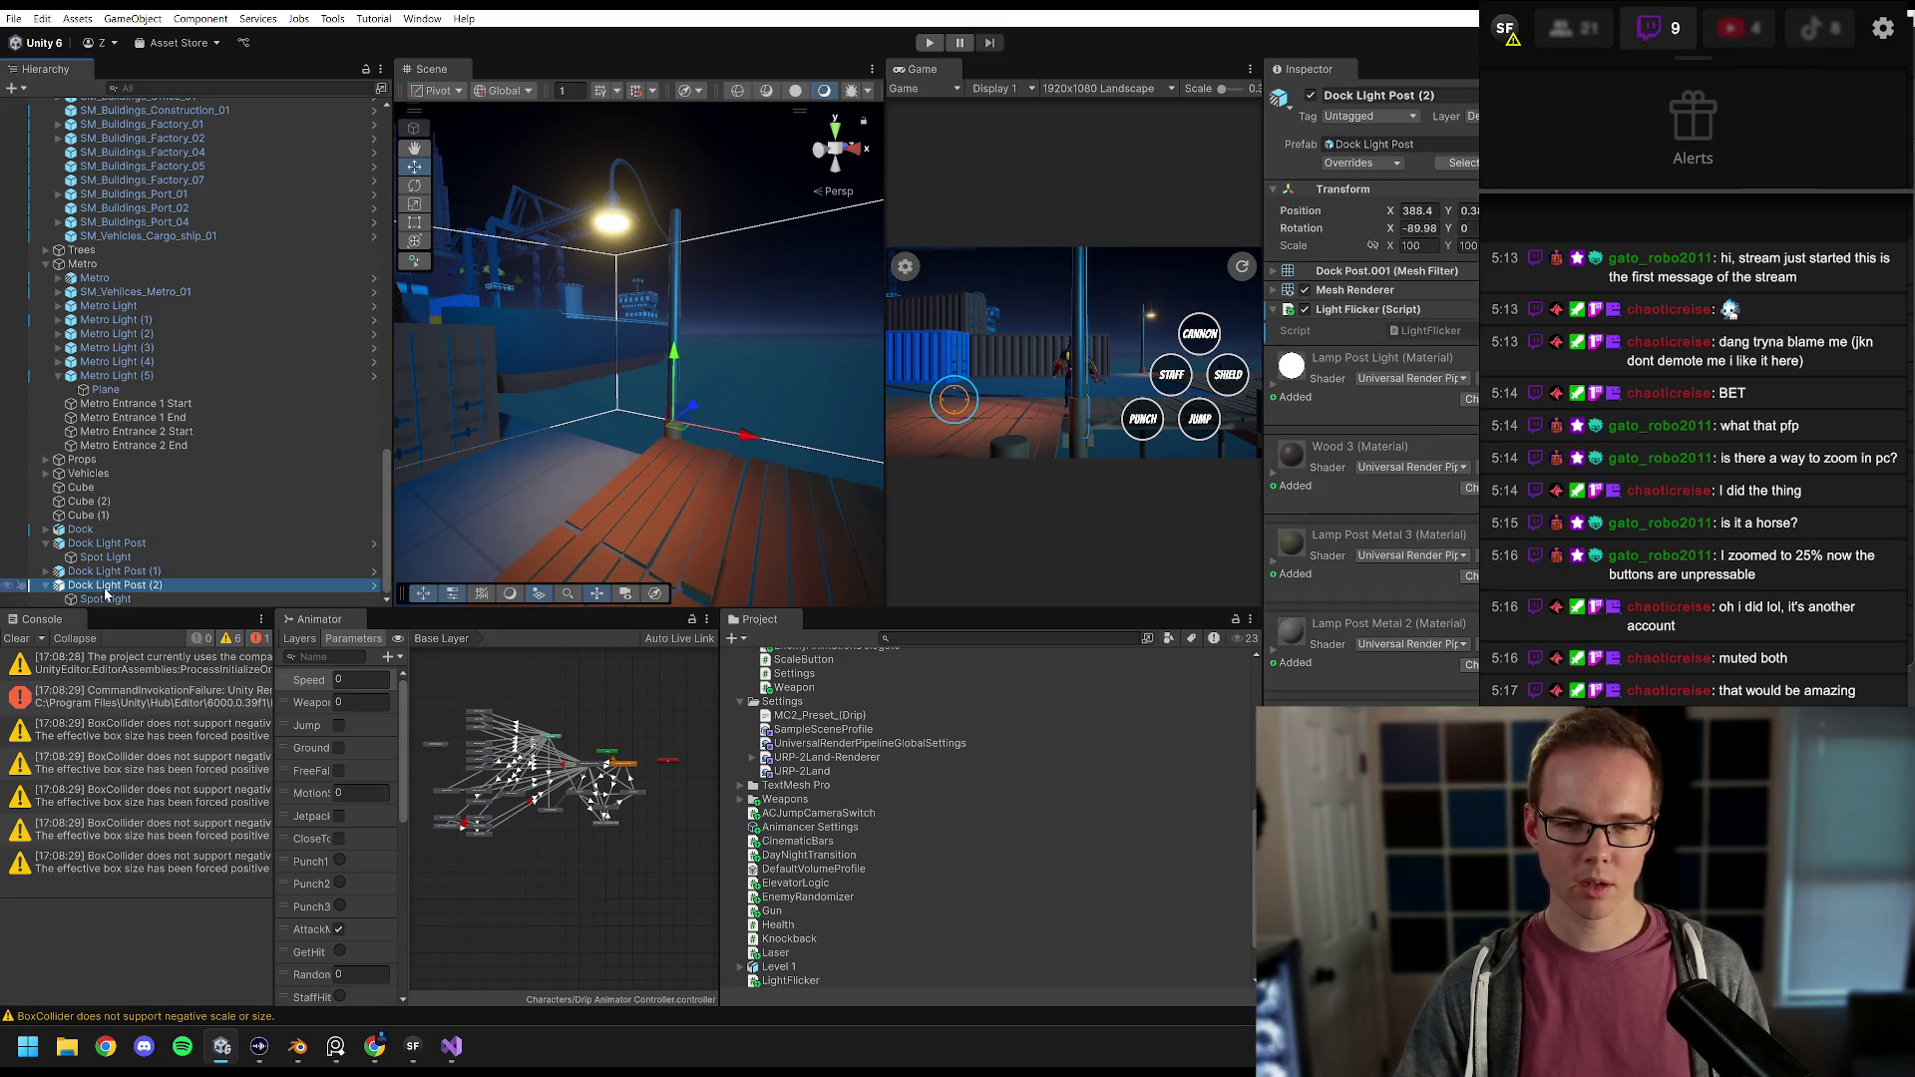
left_click(119, 376)
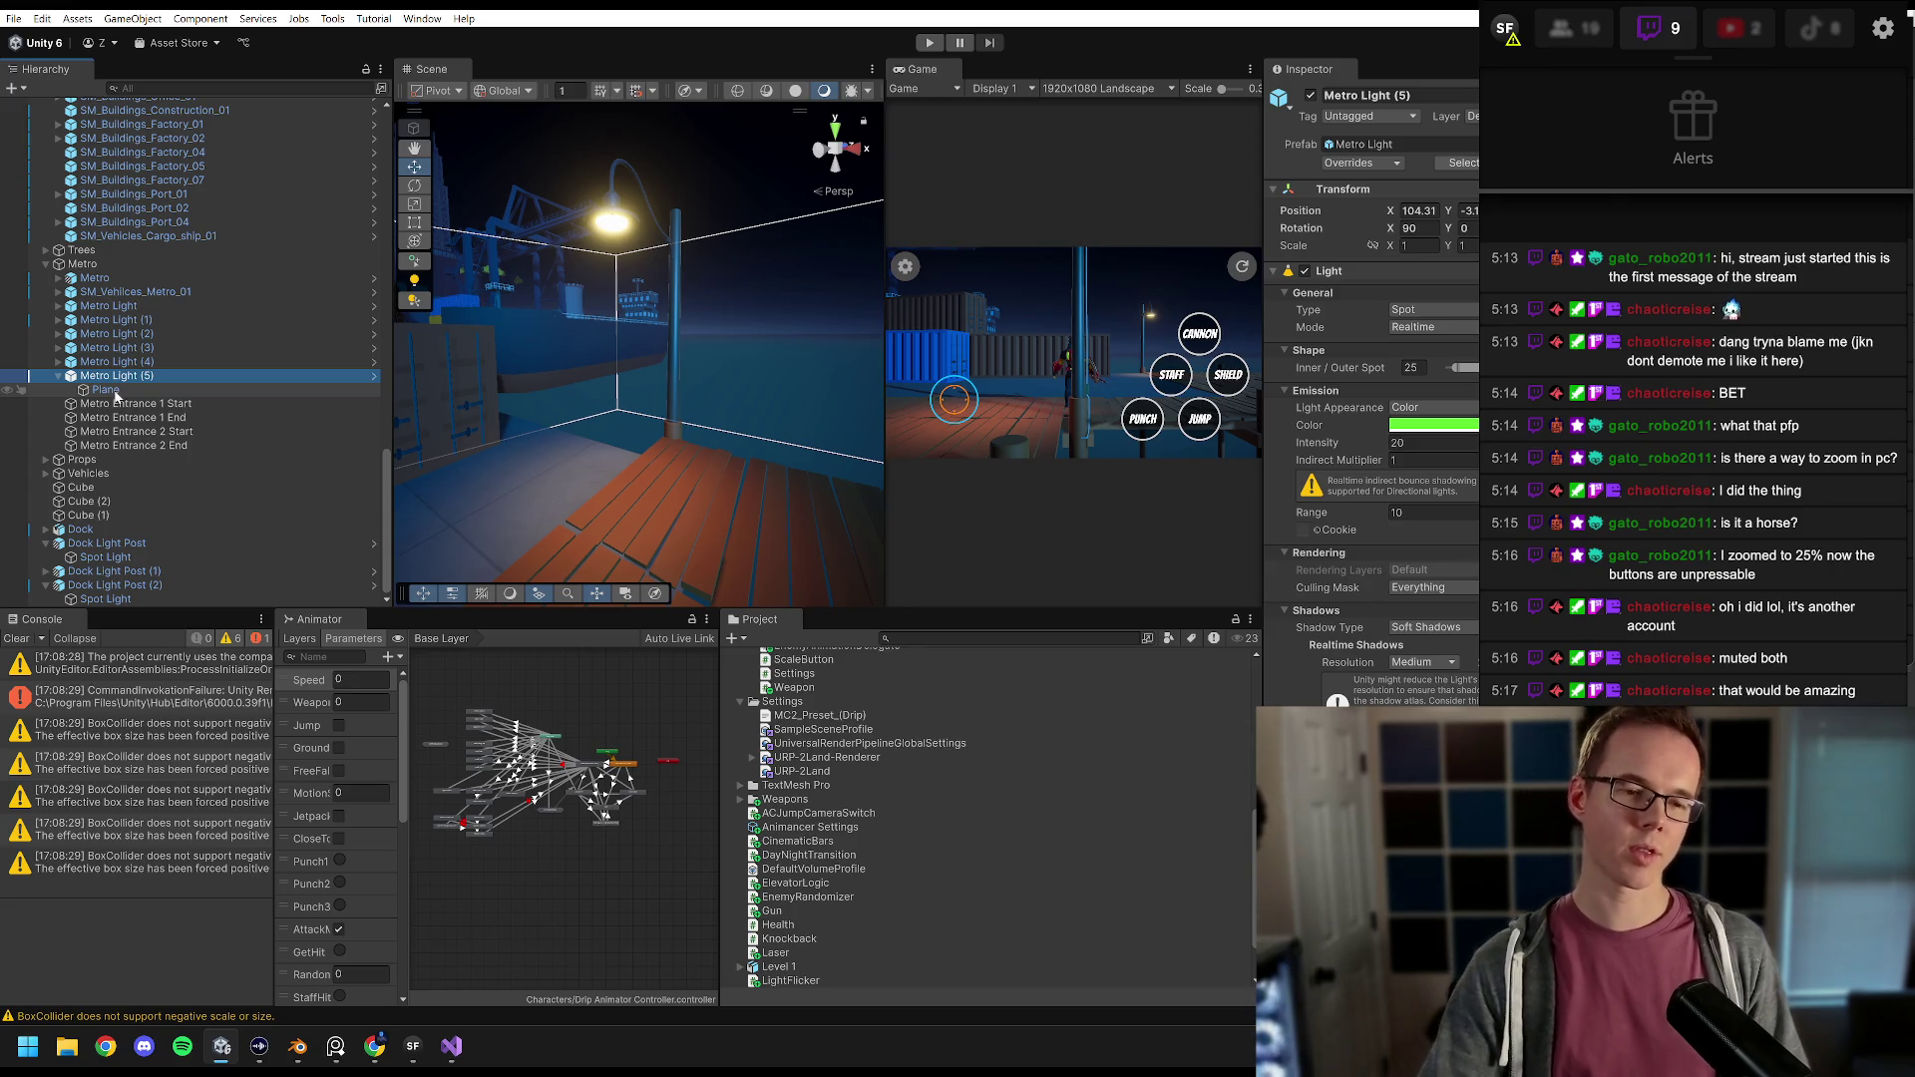
left_click(116, 396)
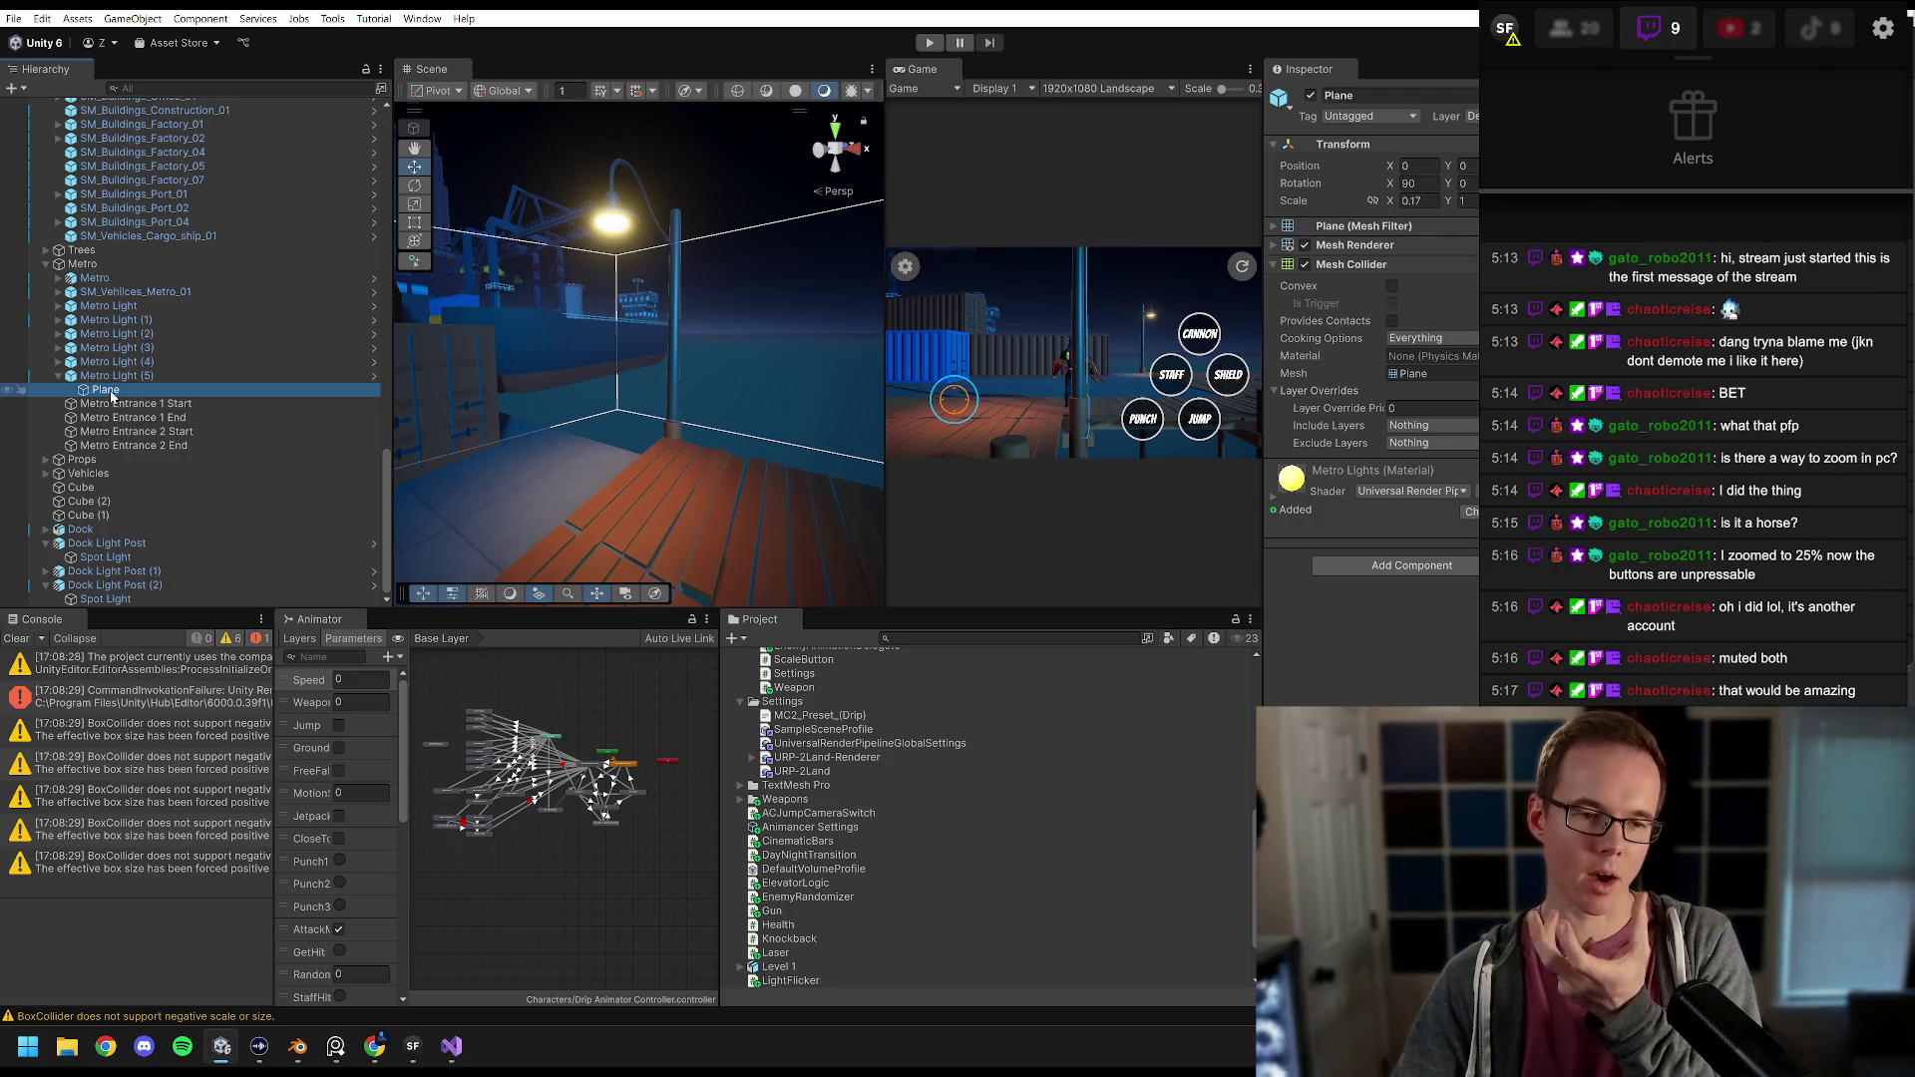
left_click(128, 376)
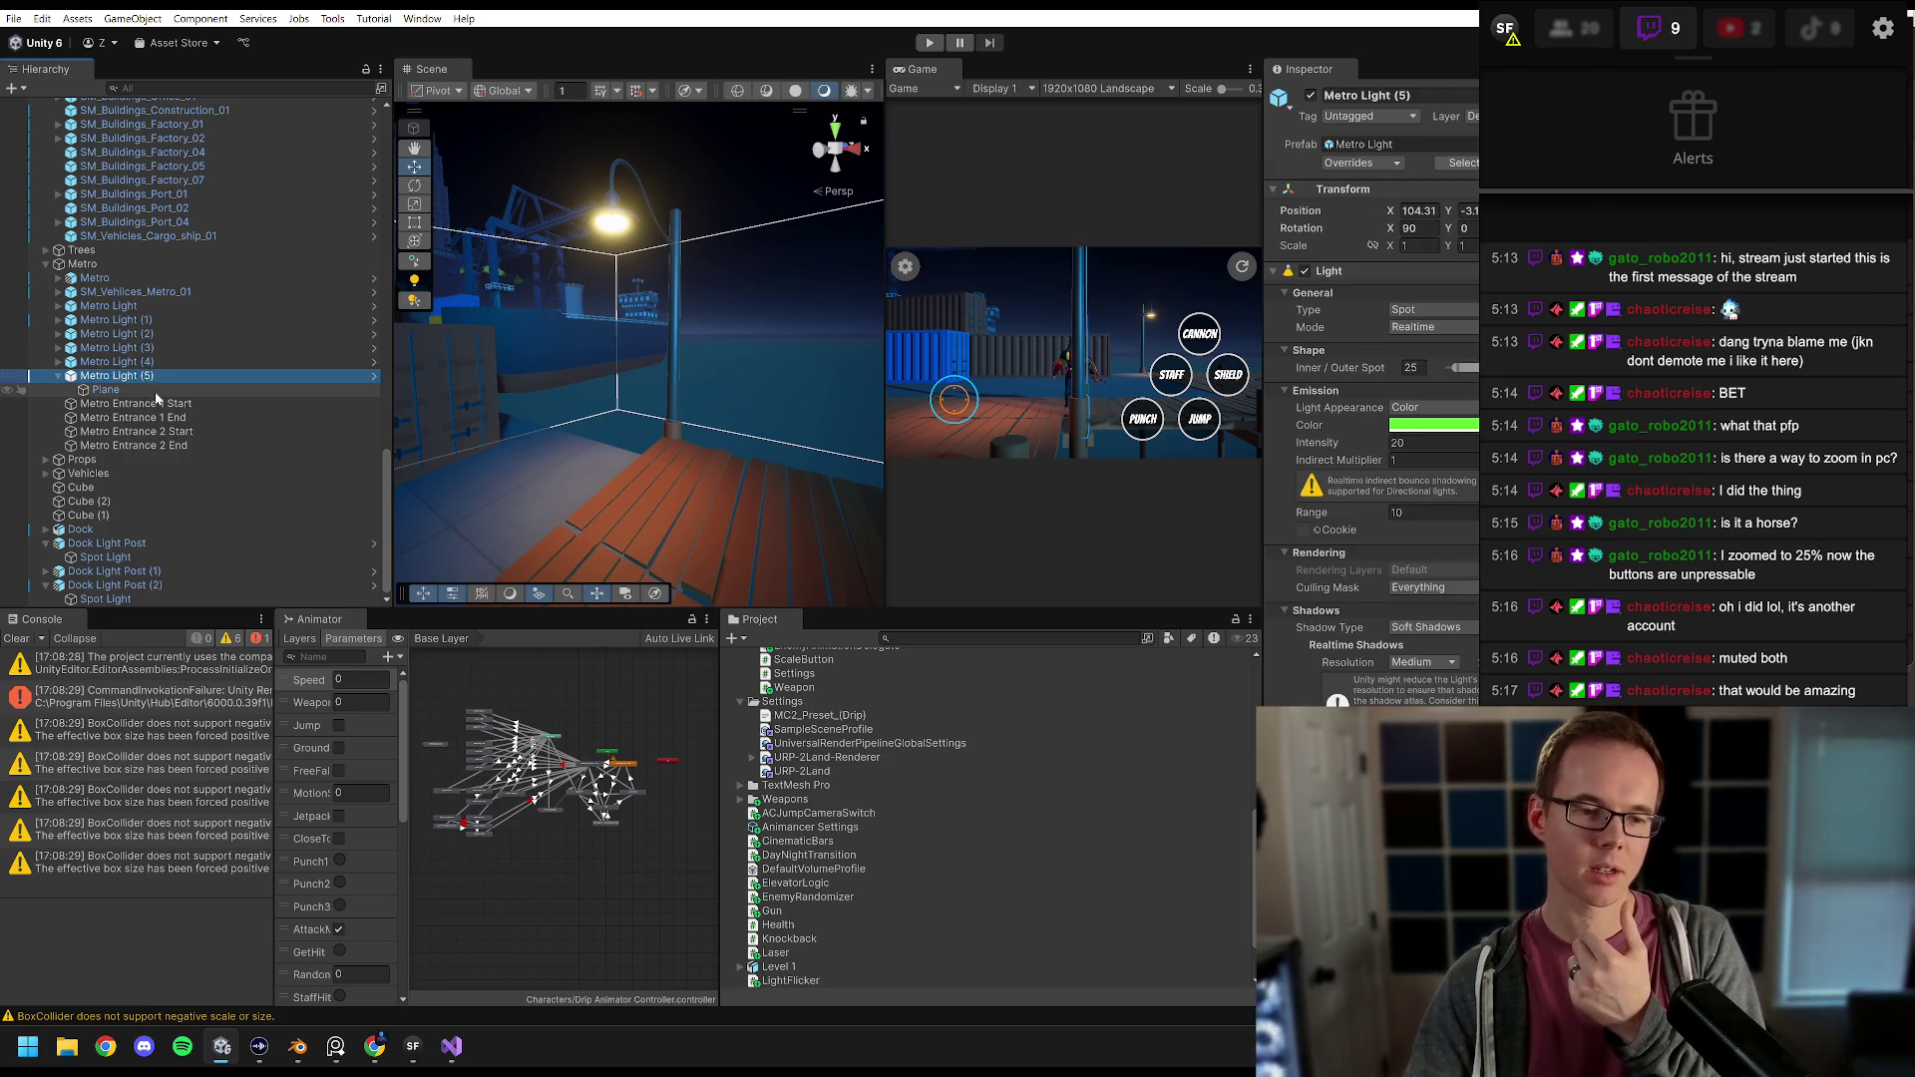
left_click(129, 586)
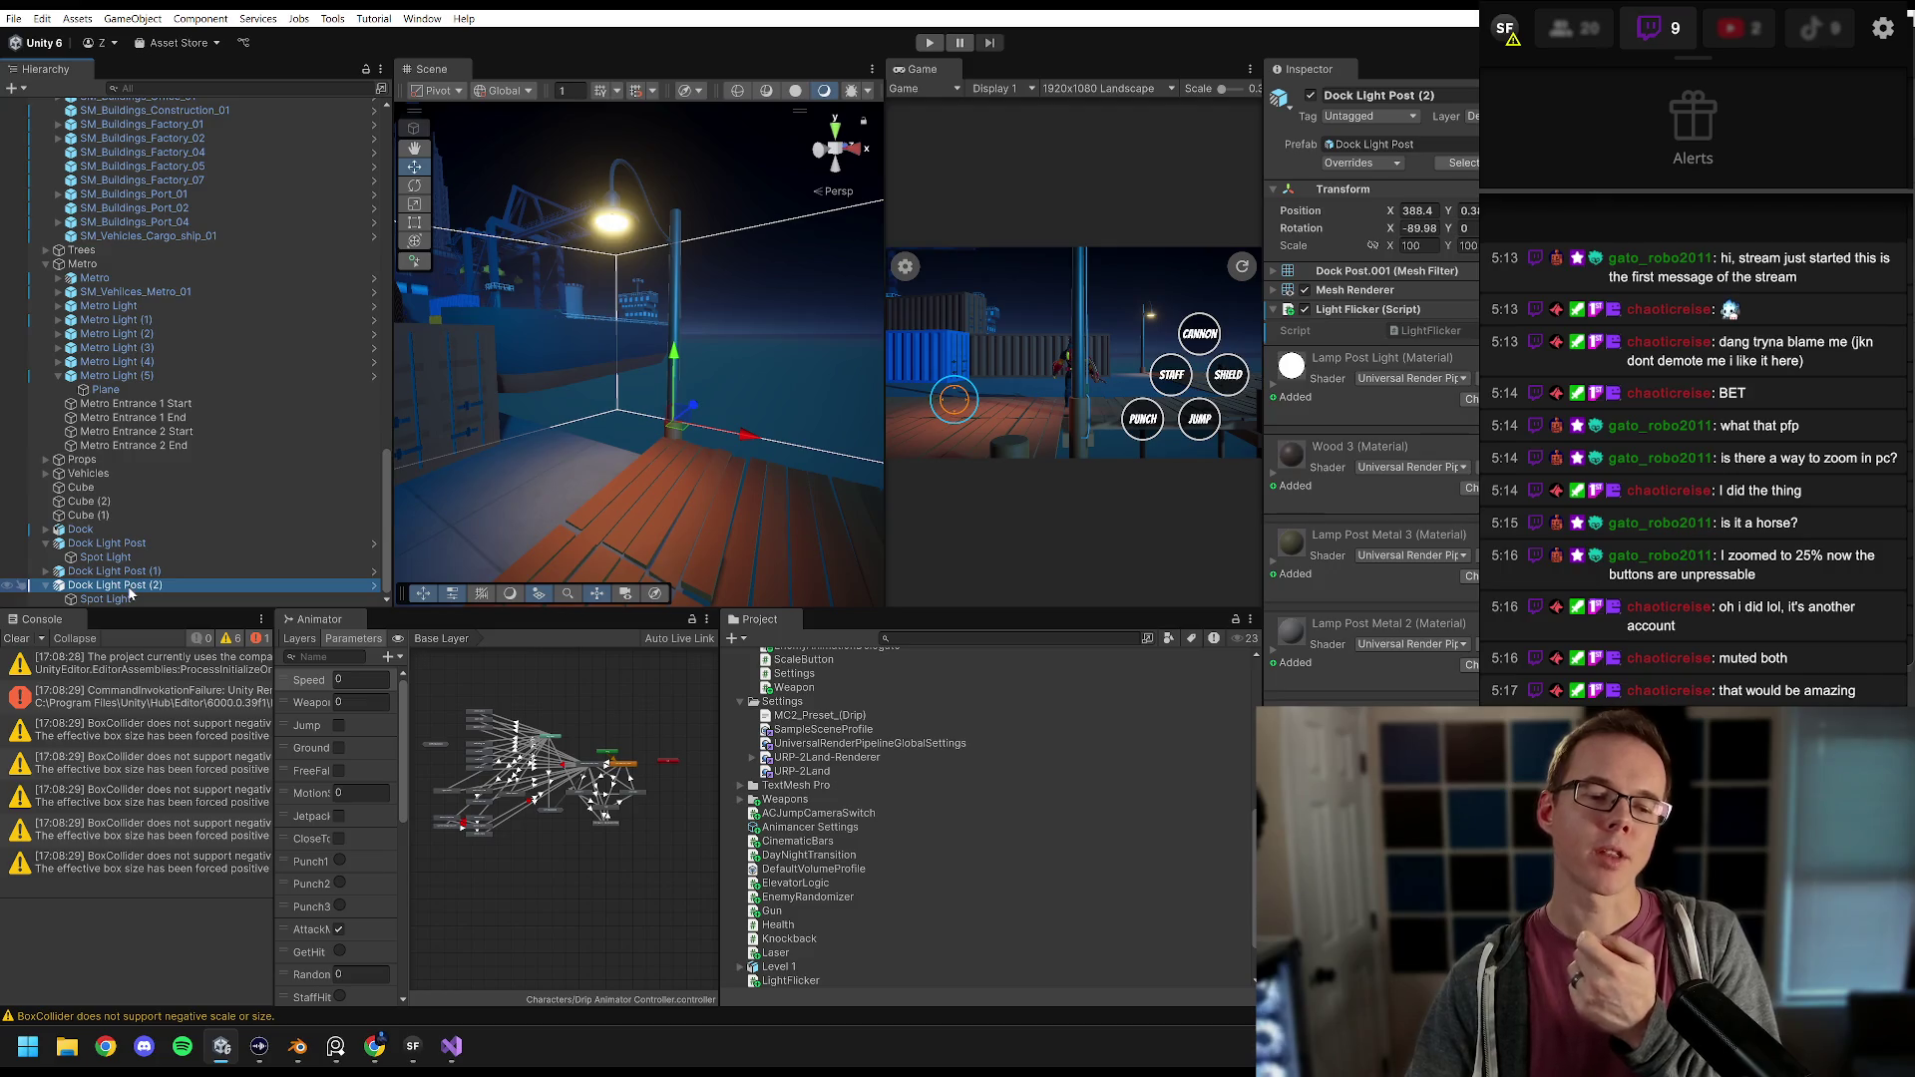
left_click(125, 600)
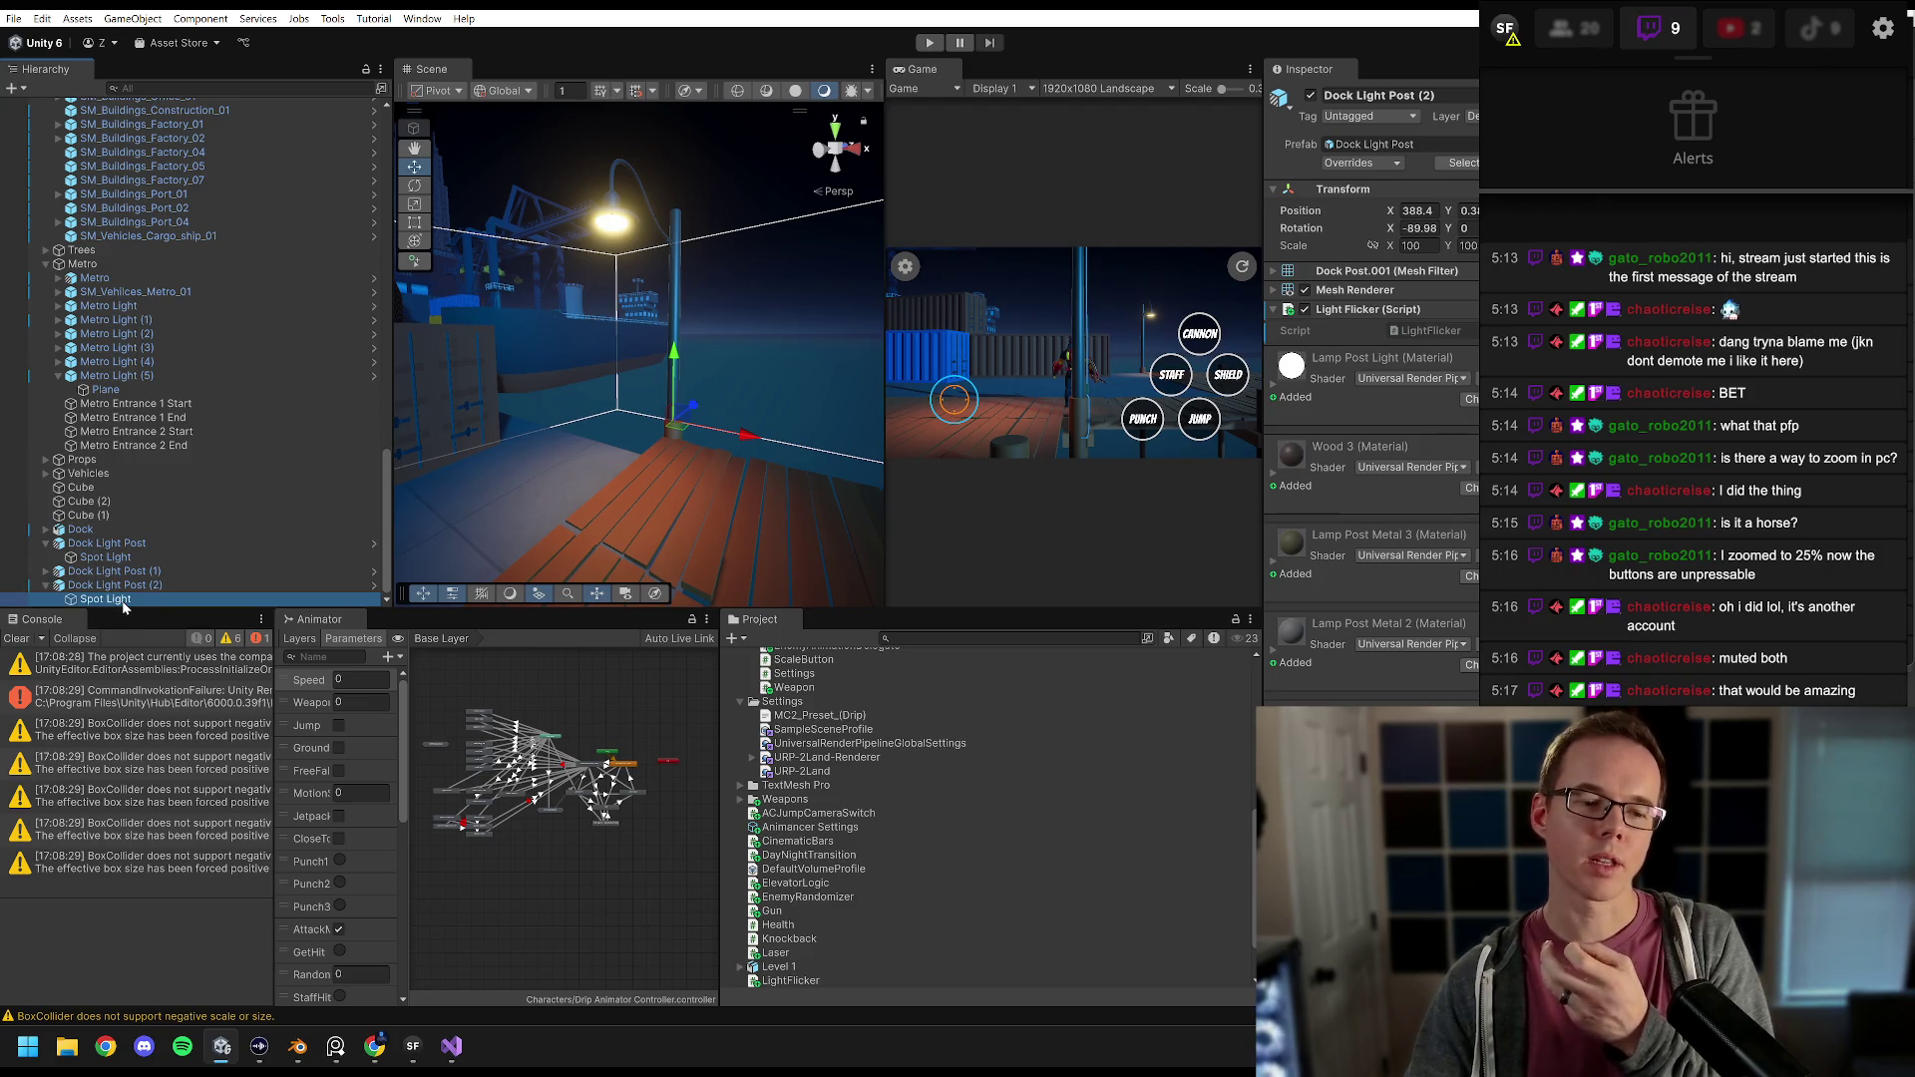
key("Up")
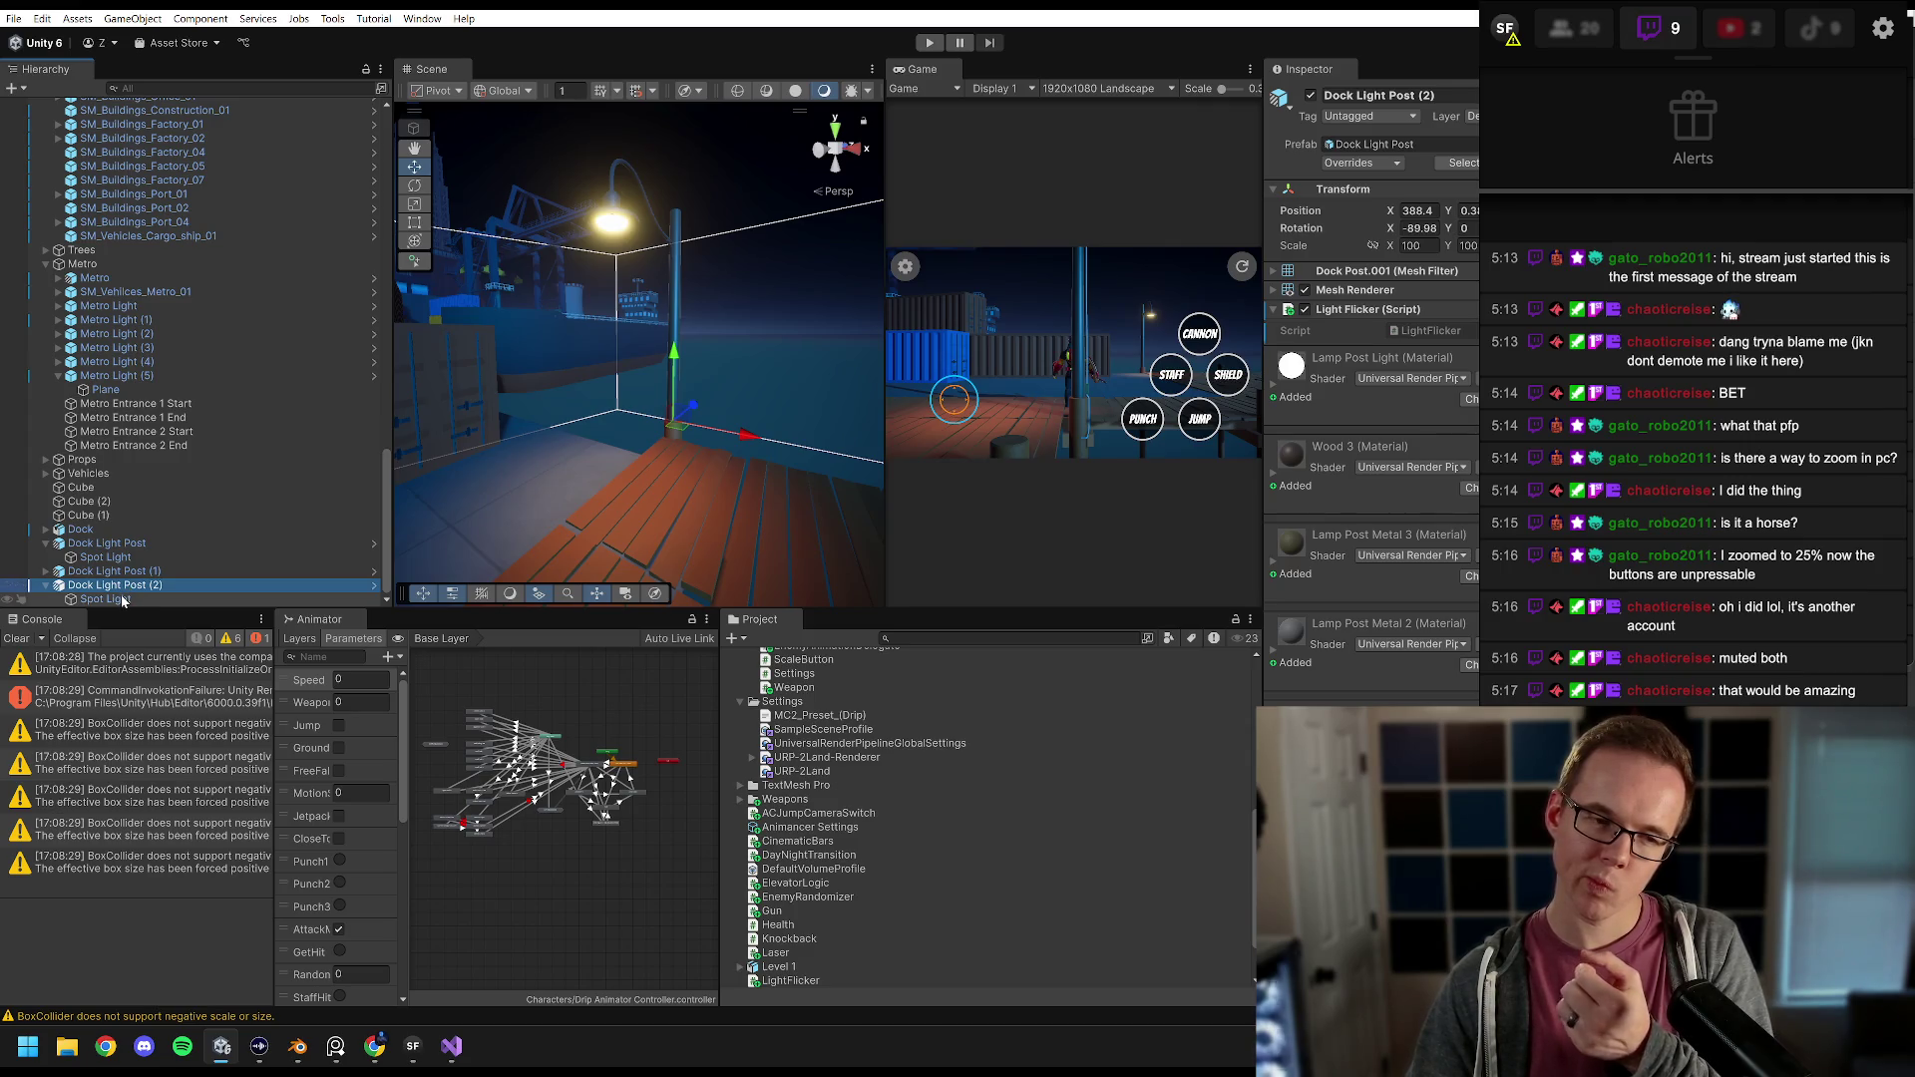
left_click(122, 600)
left_click(137, 378)
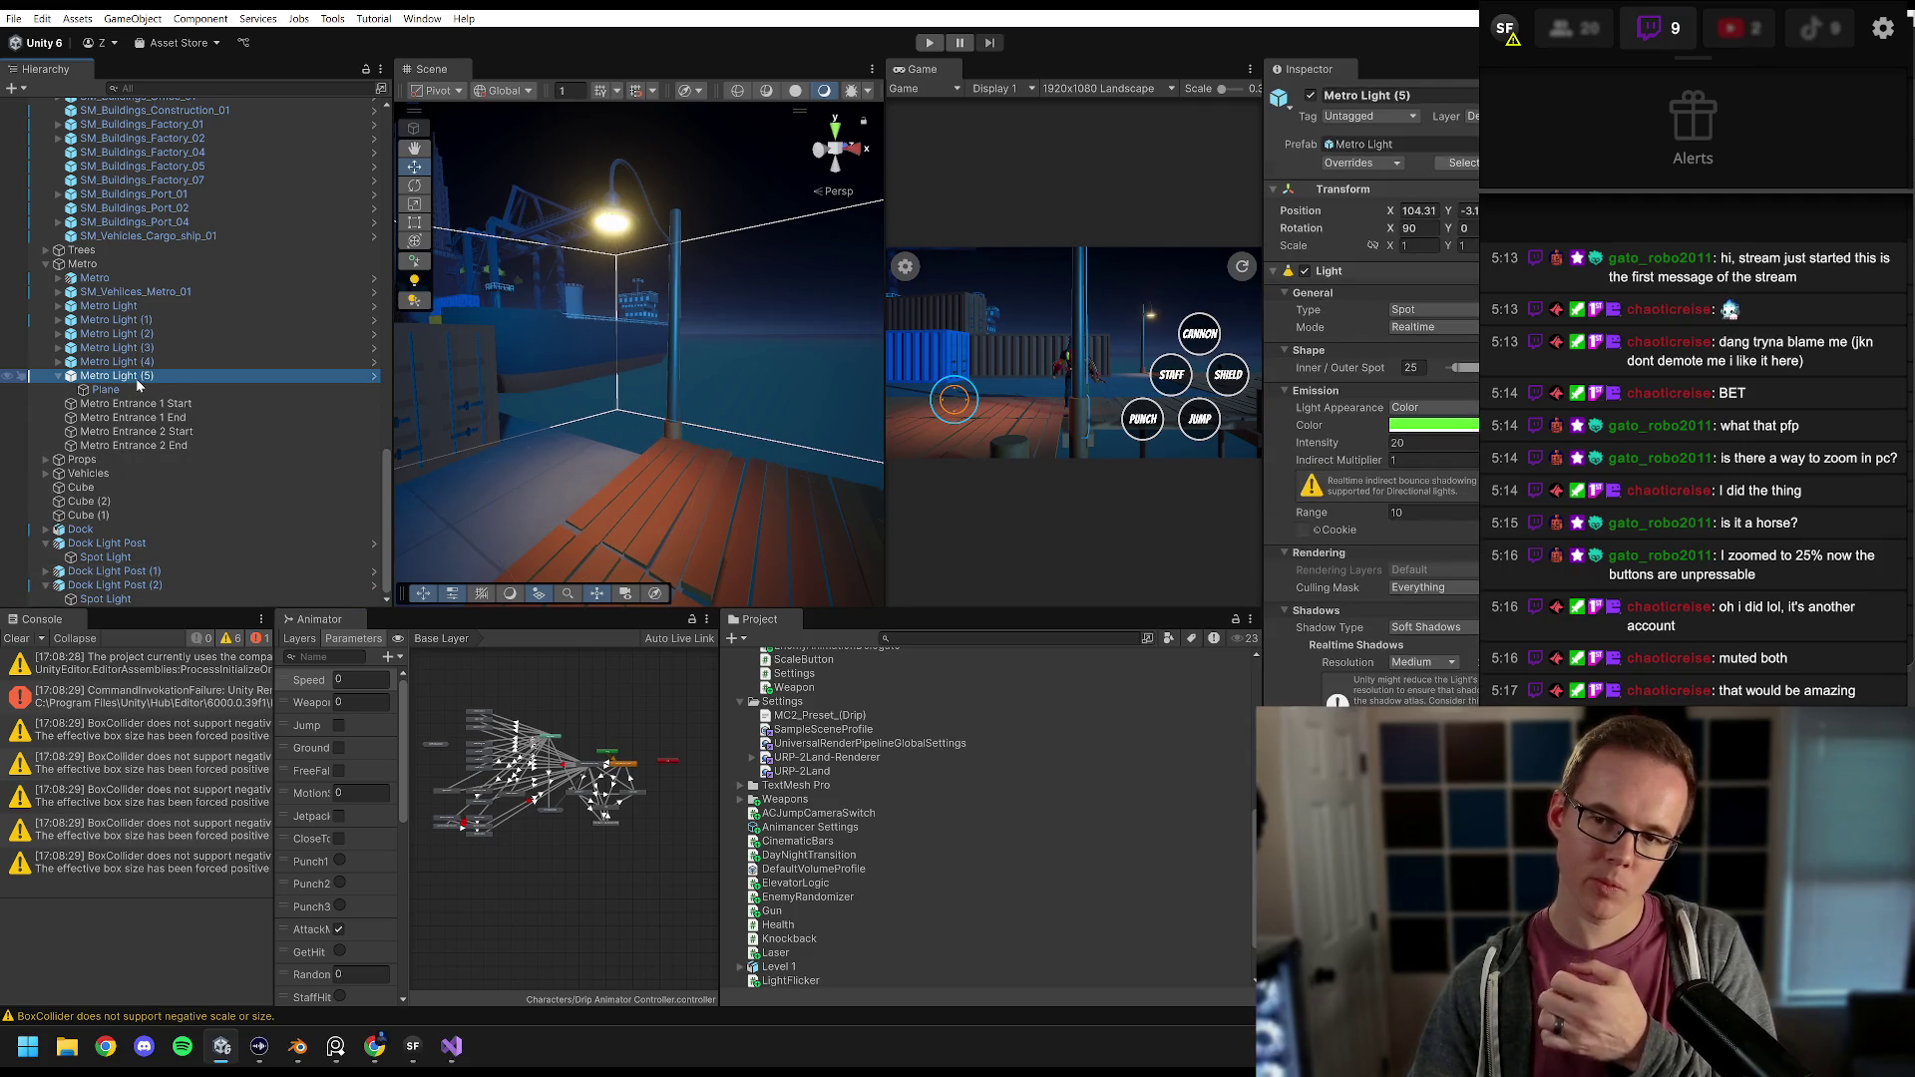
left_click(122, 600)
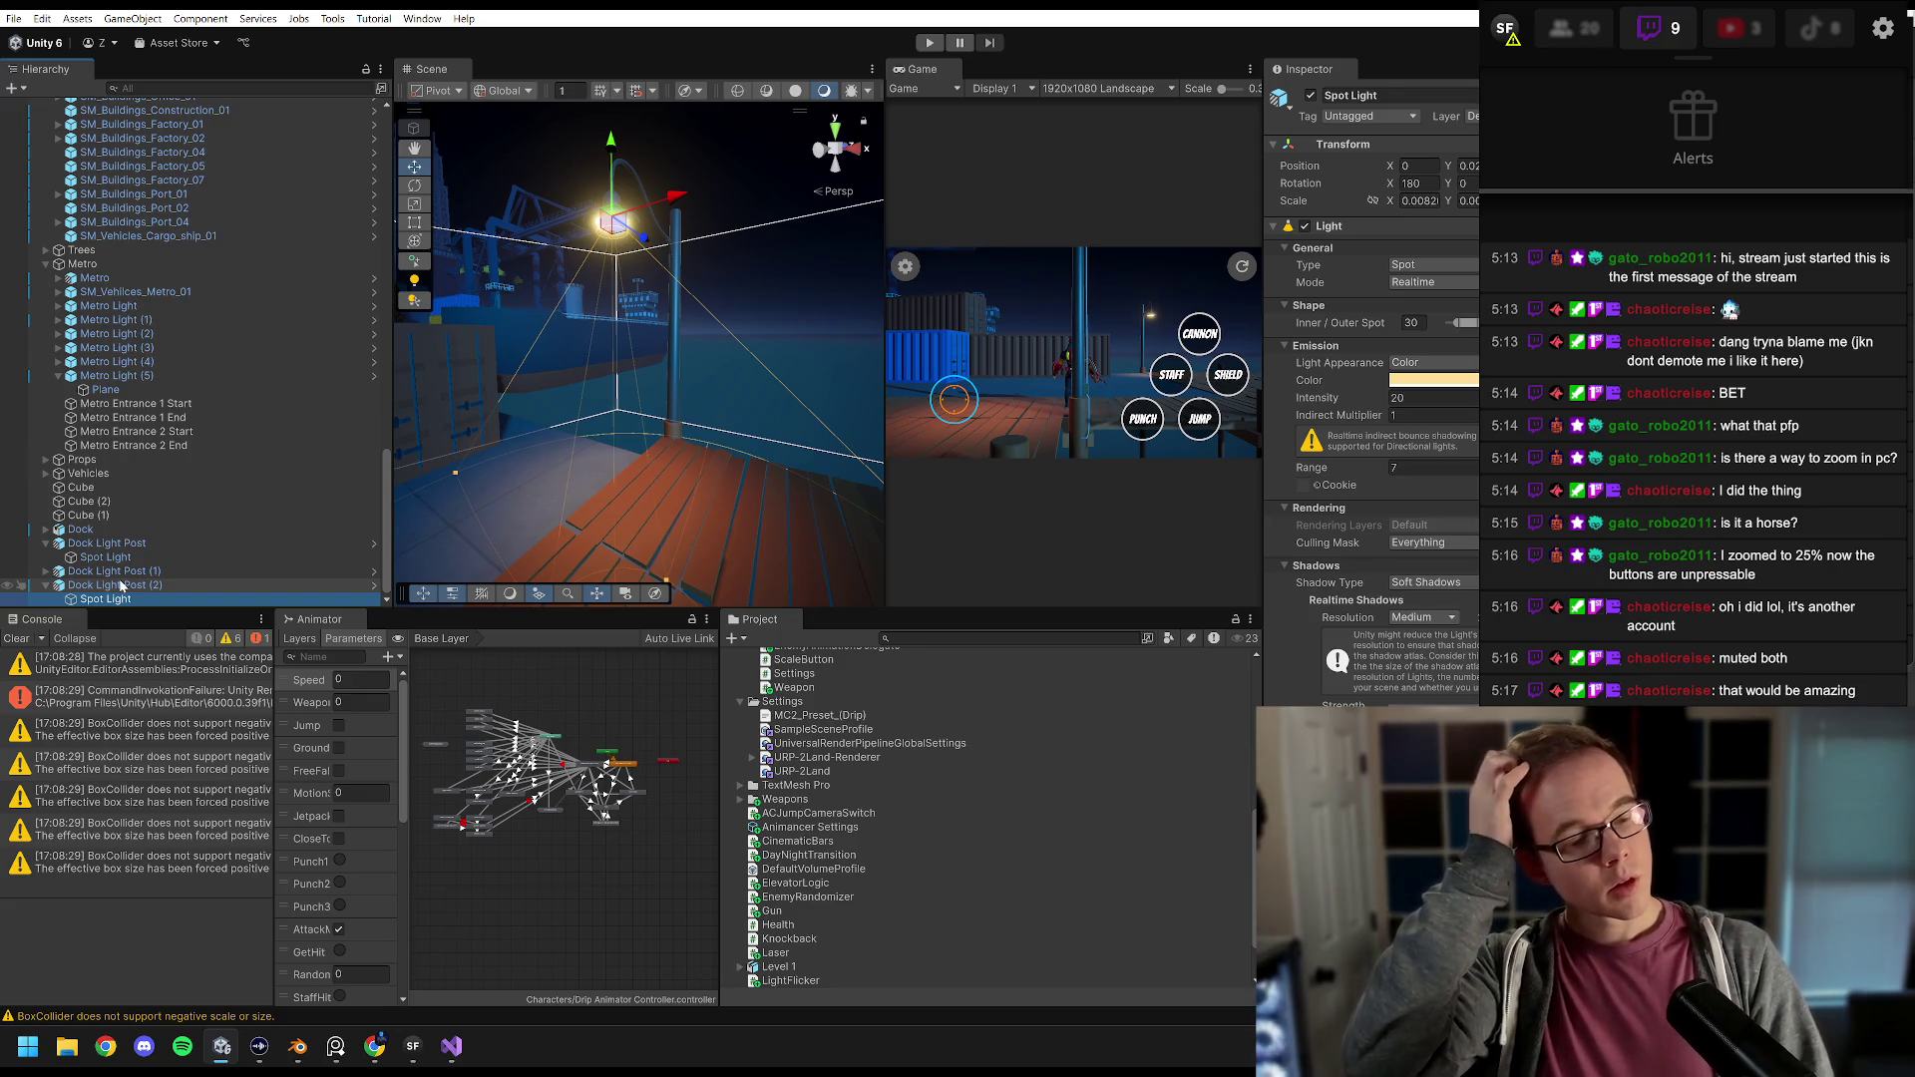
left_click(120, 586)
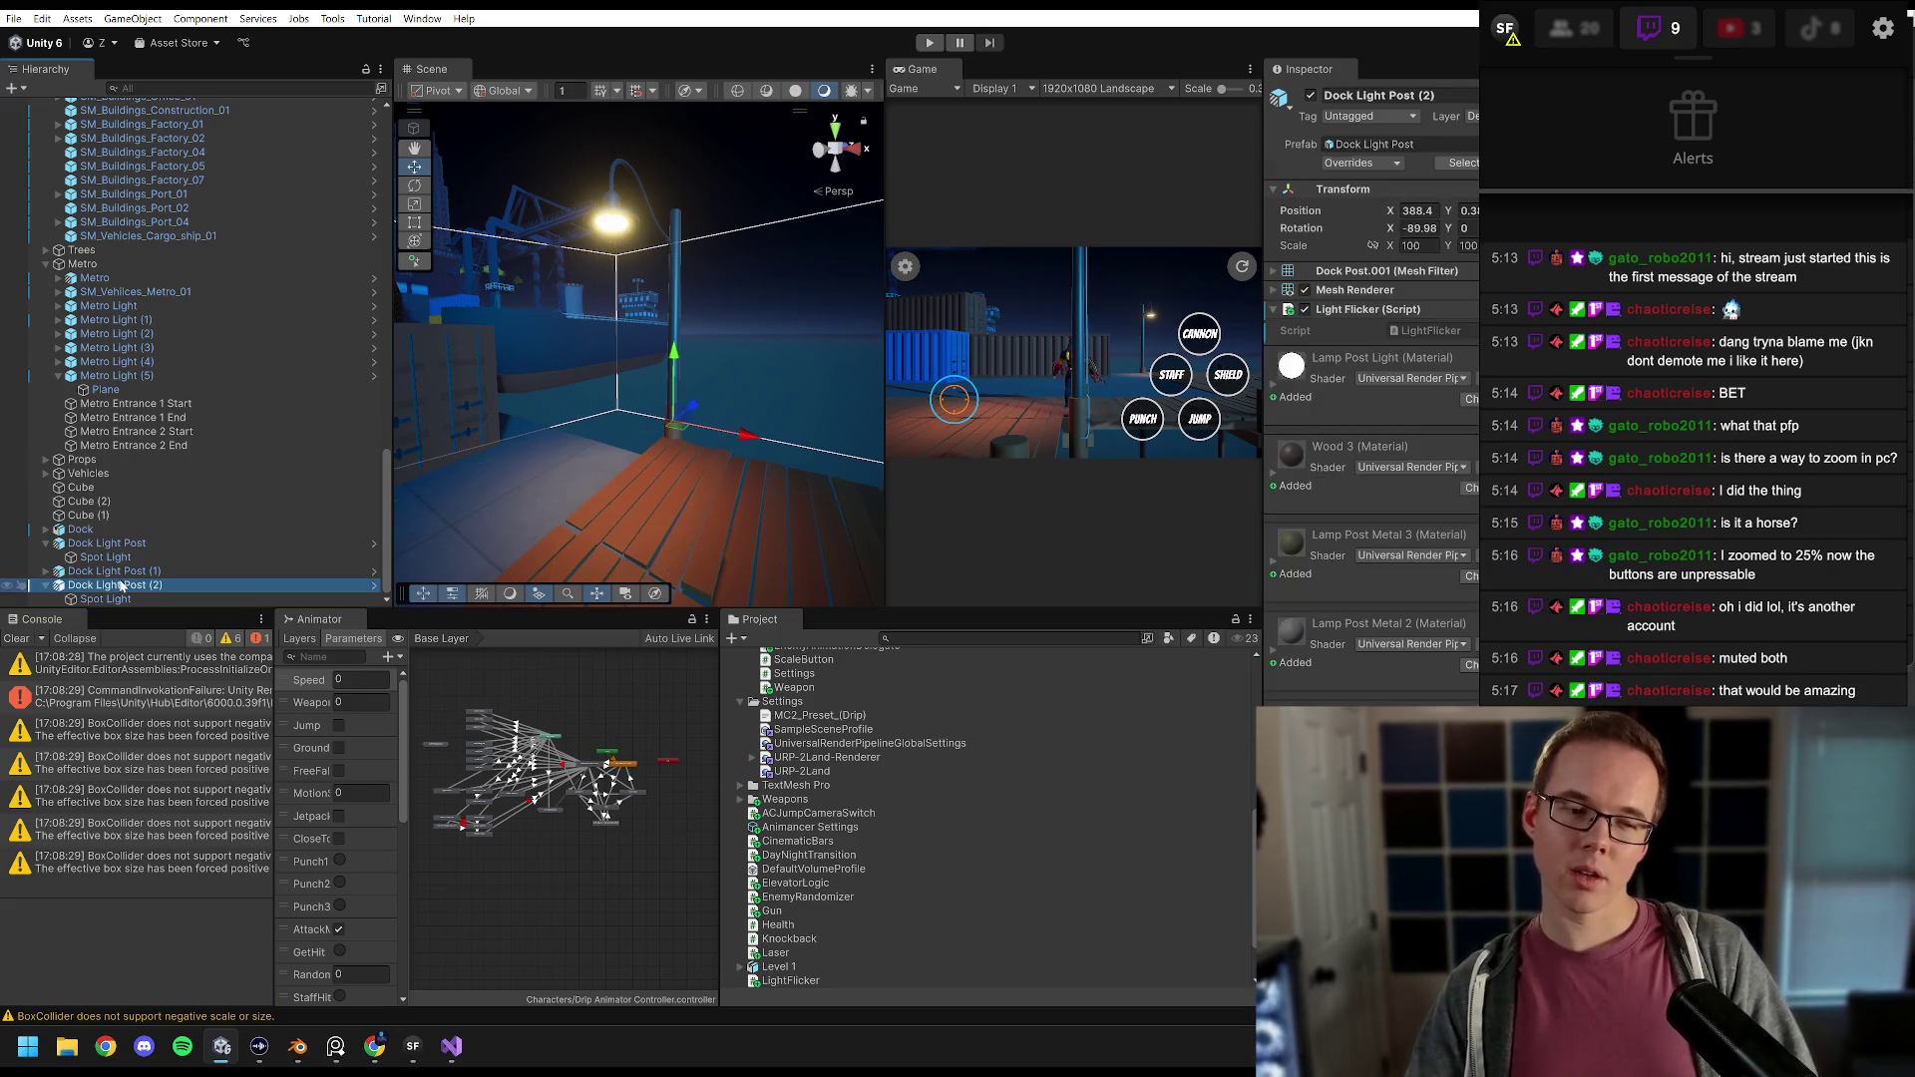
left_click(119, 599)
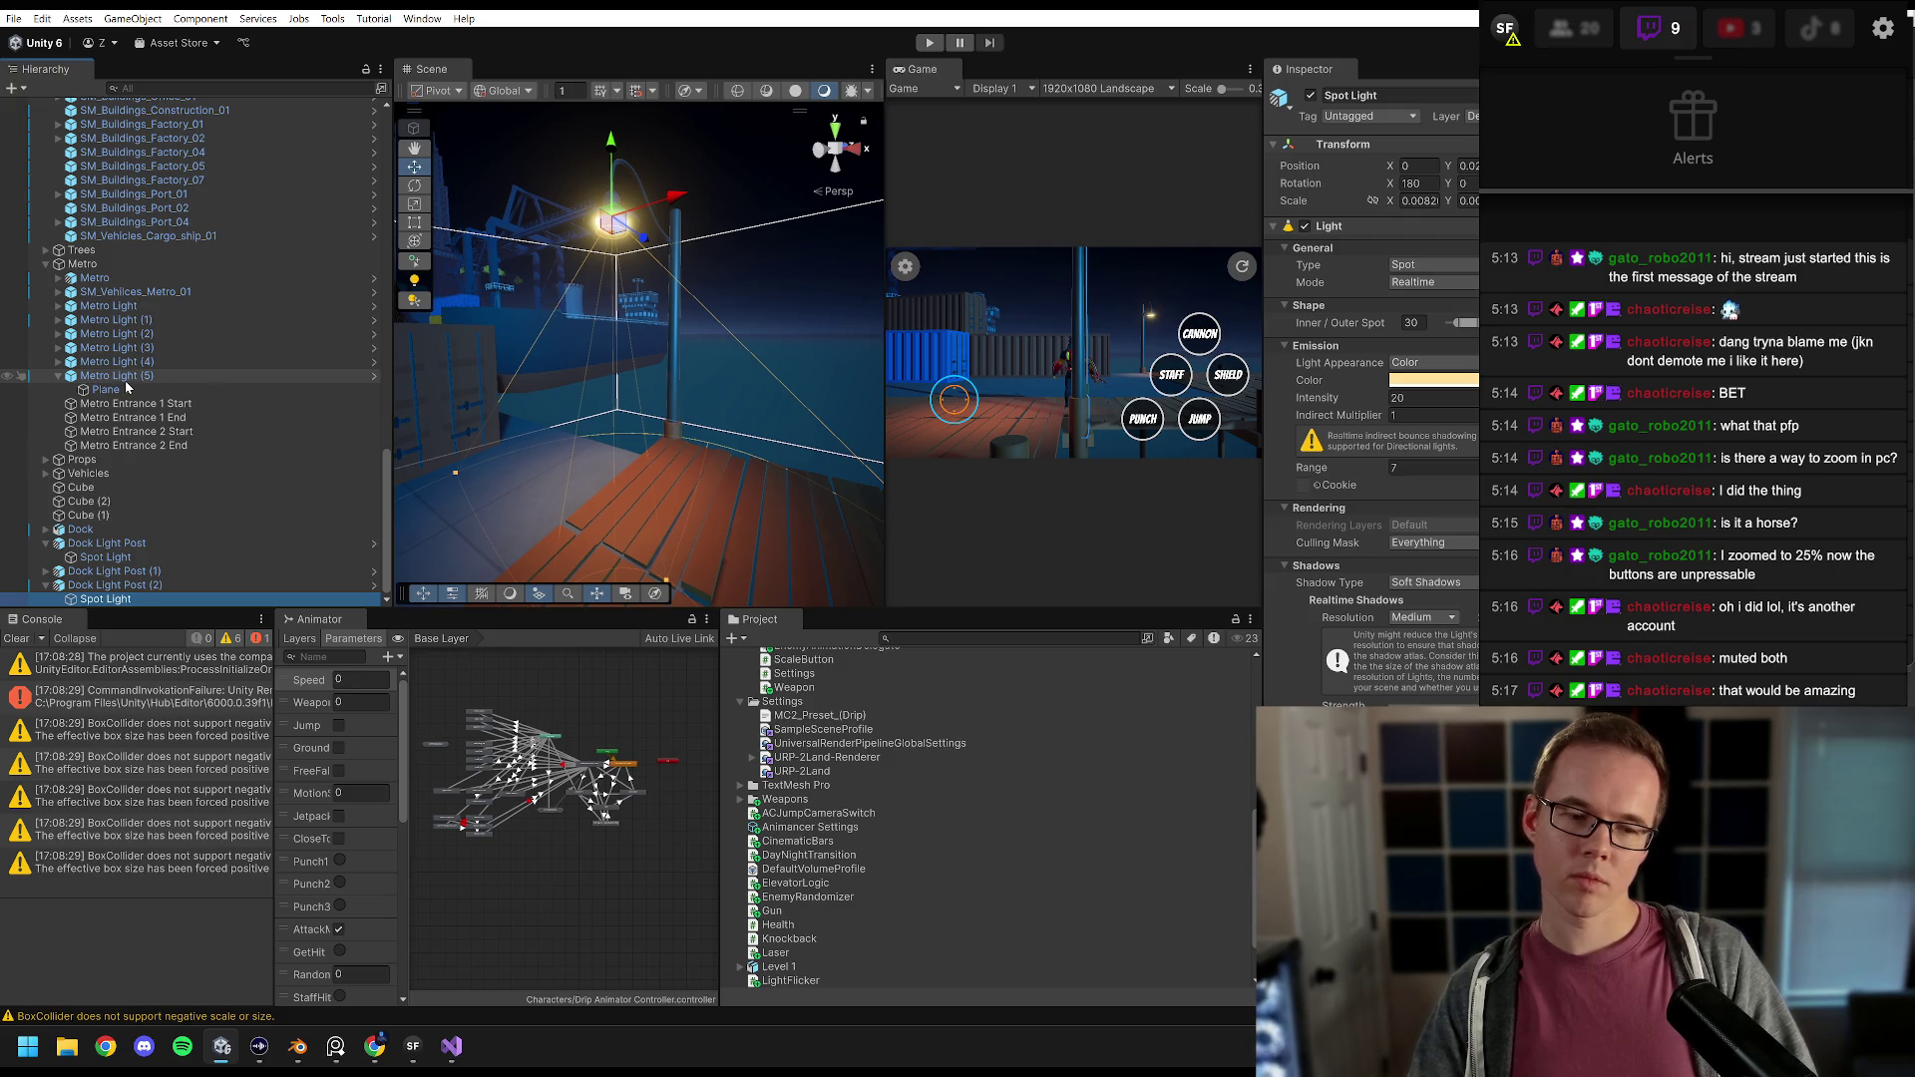
left_click(115, 586)
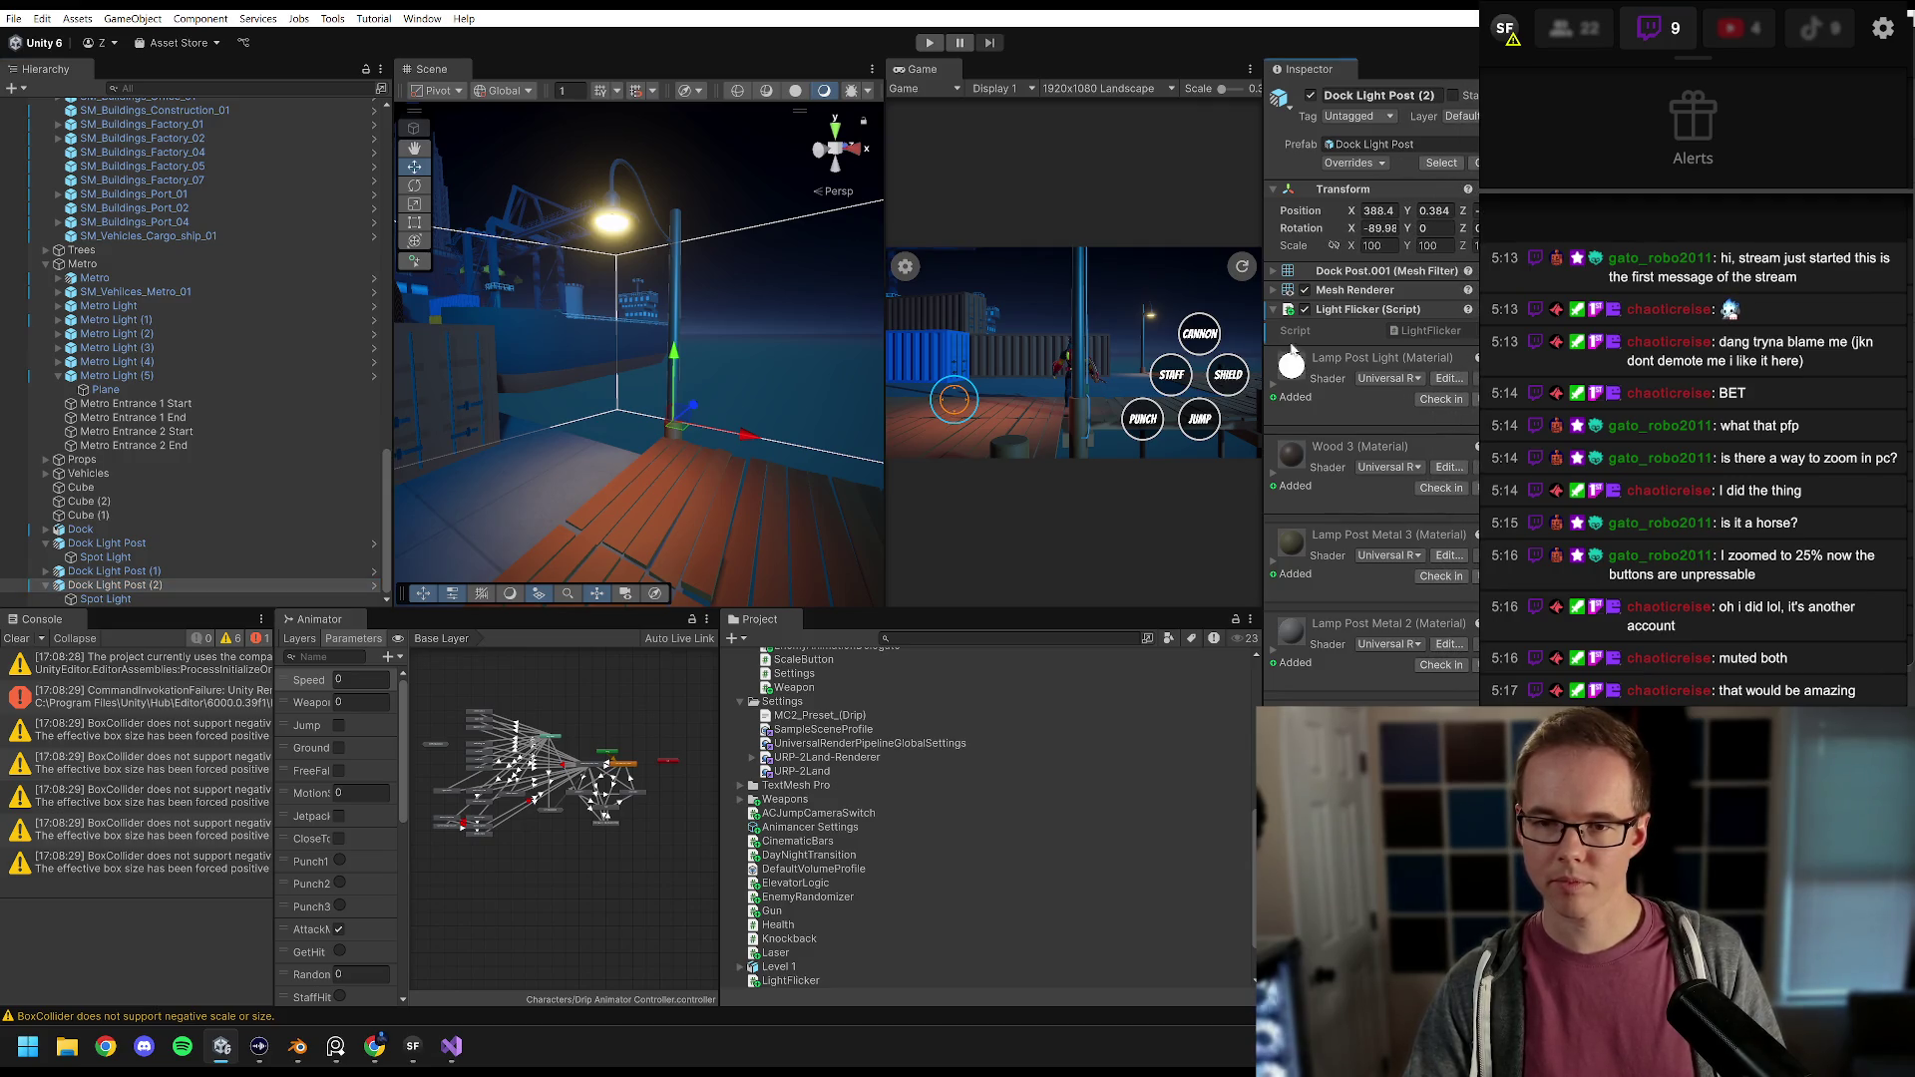
Step: Move the Light Flicker script from Dock Light Post (2) onto its Spot Light child
left_click_drag(1264, 321, 1188, 321)
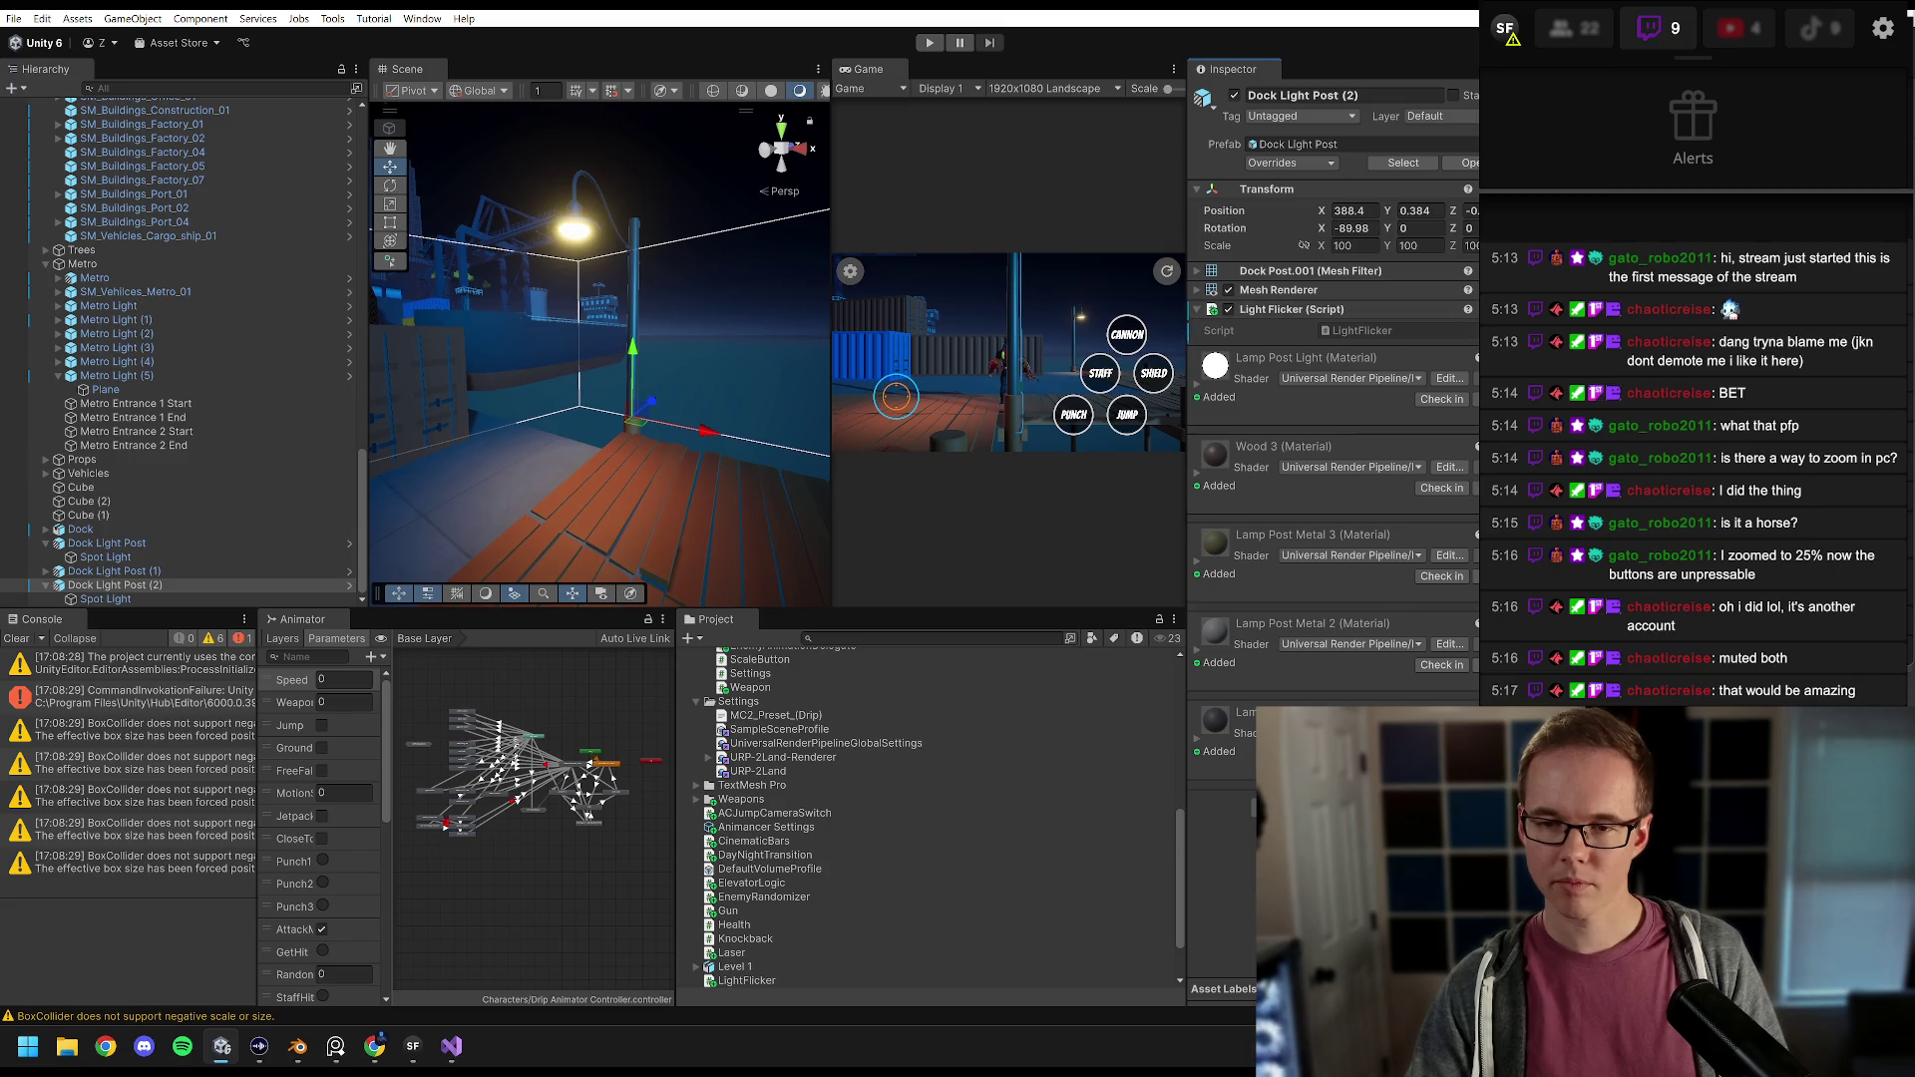
key("ctrl+z")
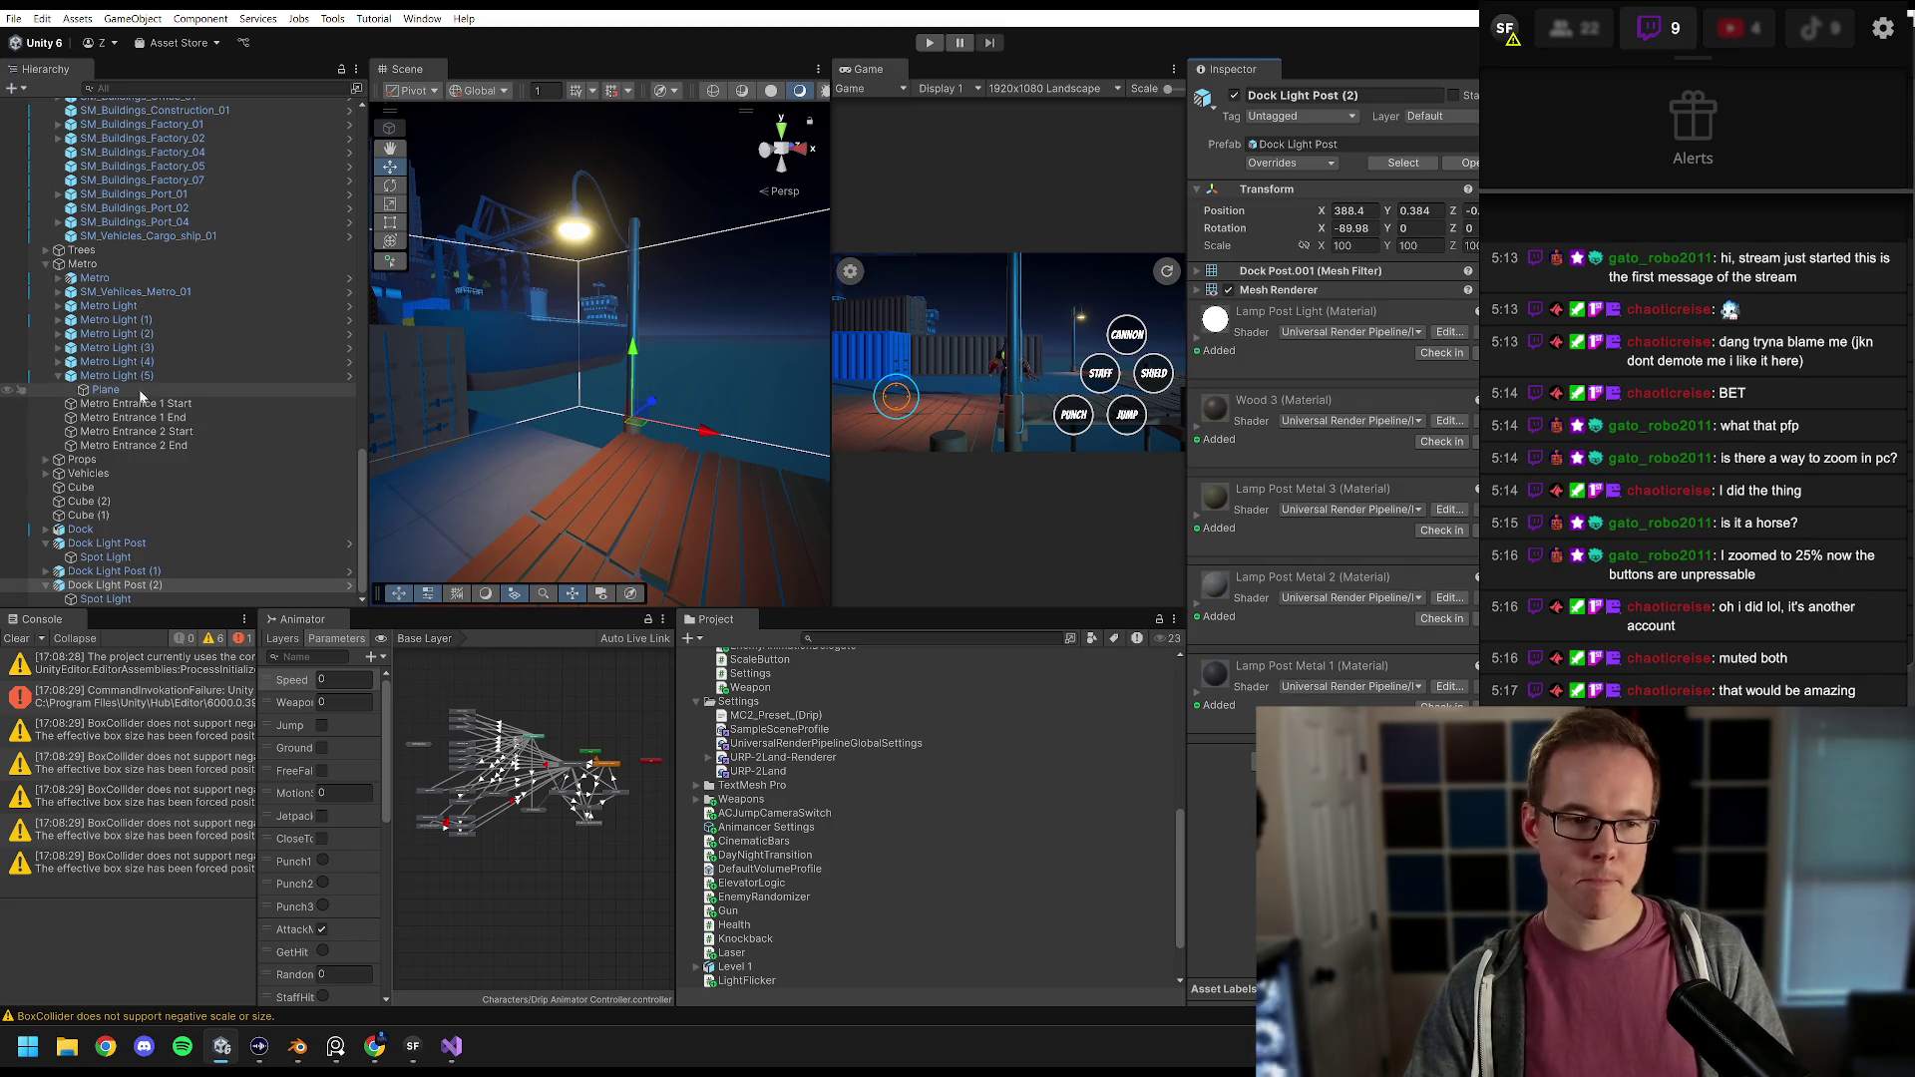
left_click(110, 600)
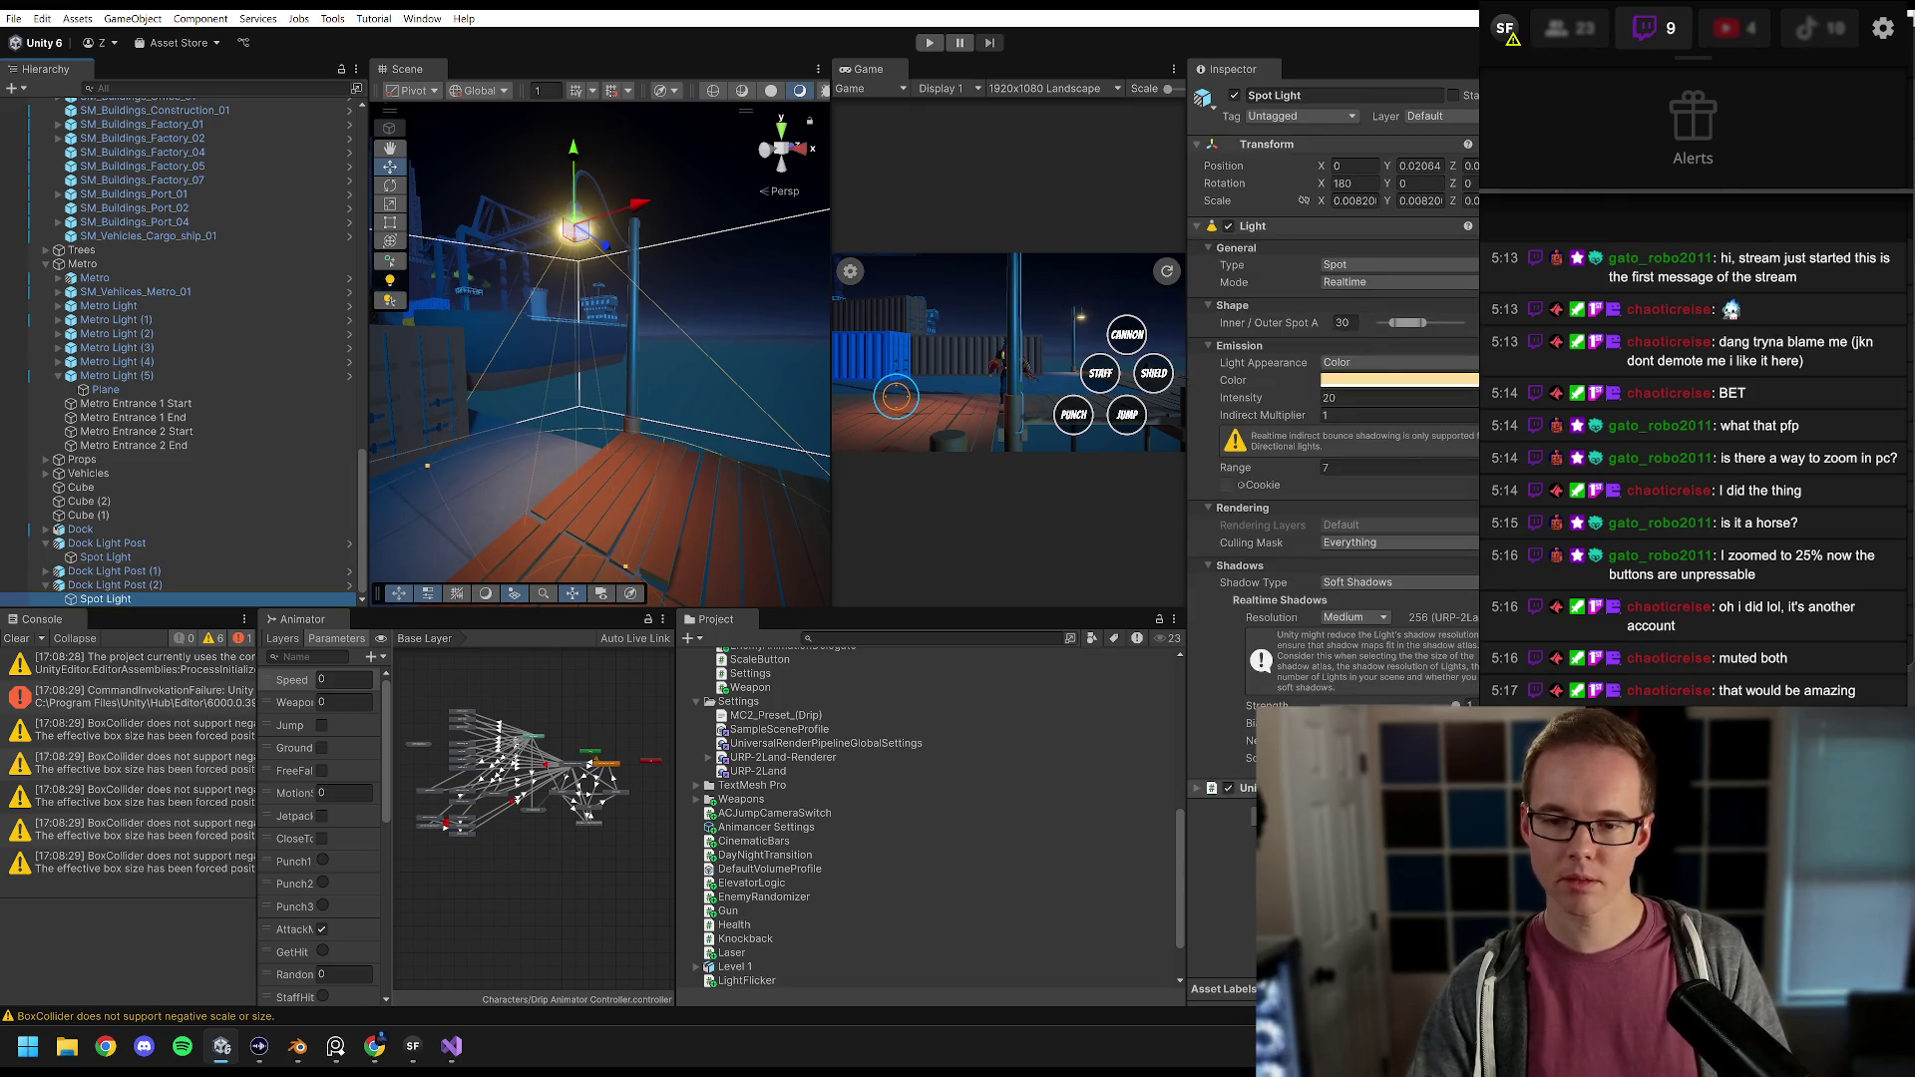
key("ctrl+y")
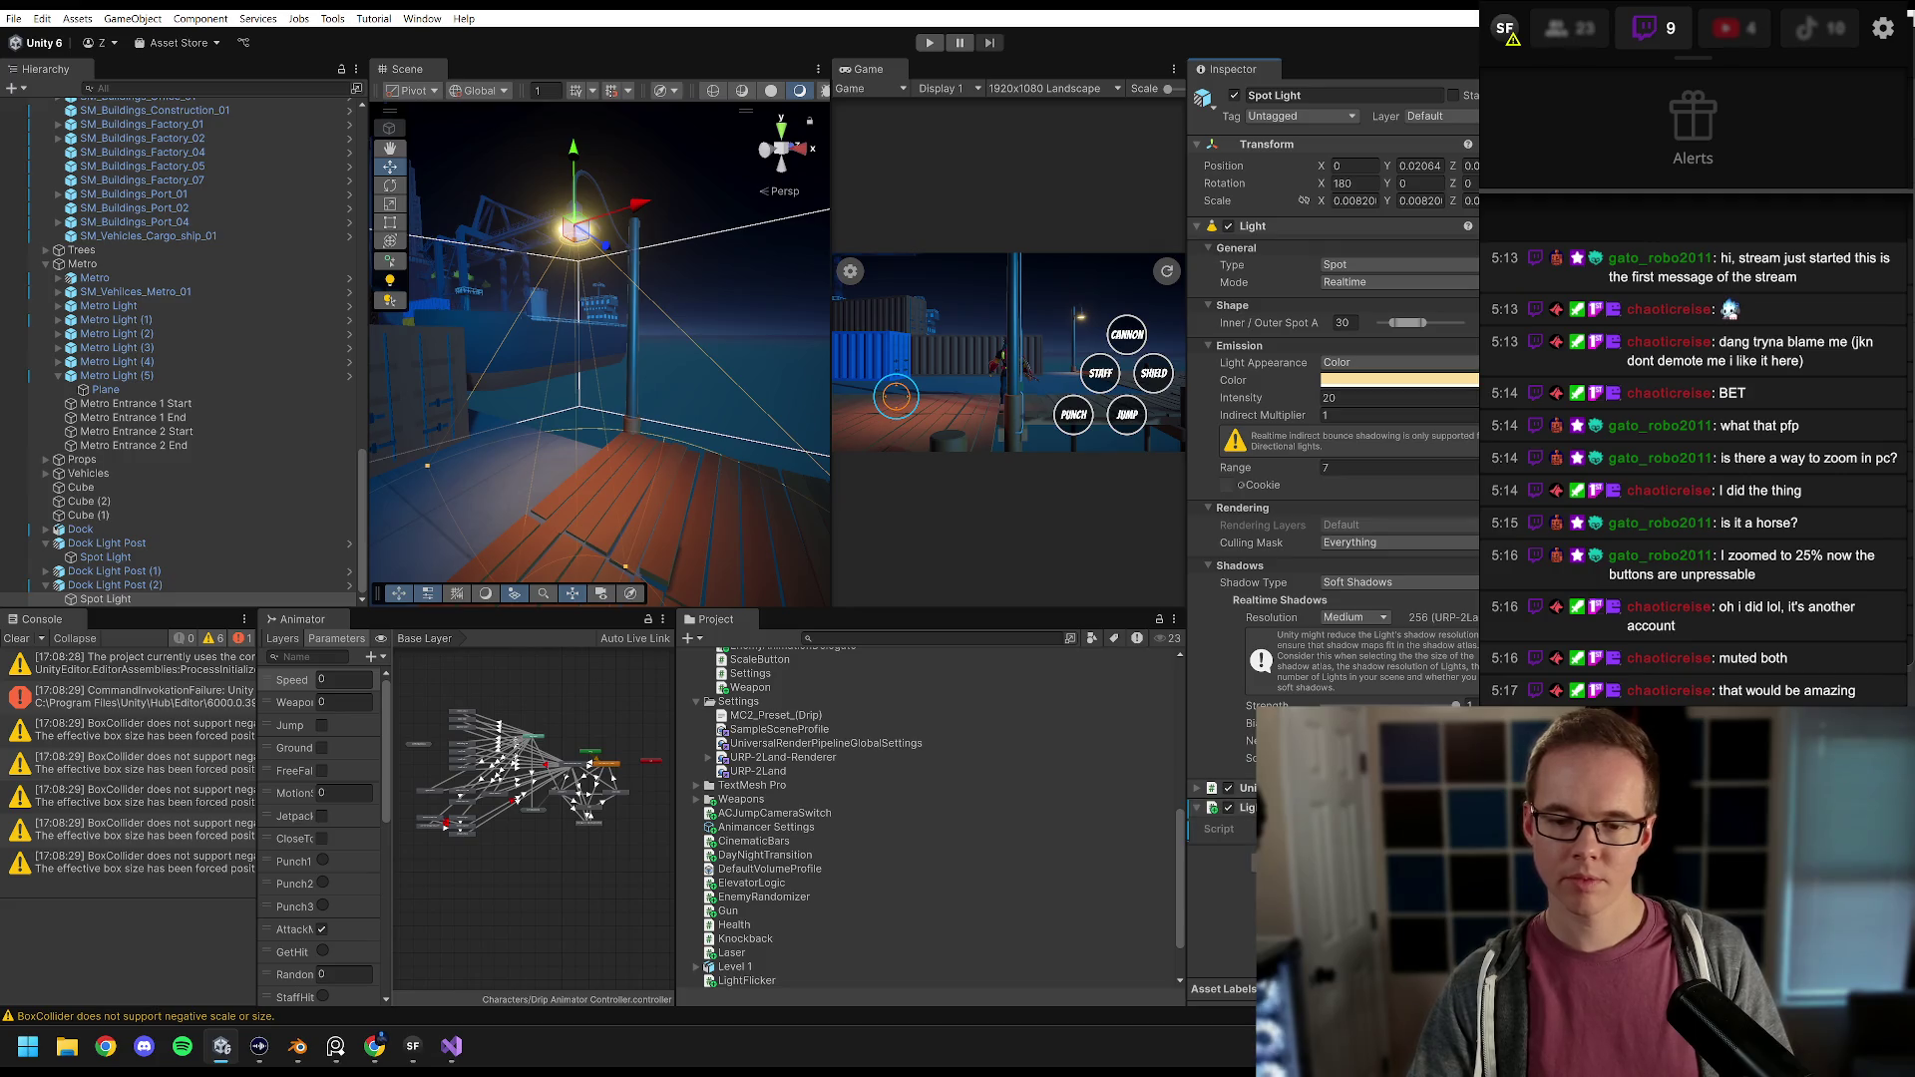
right_click(123, 600)
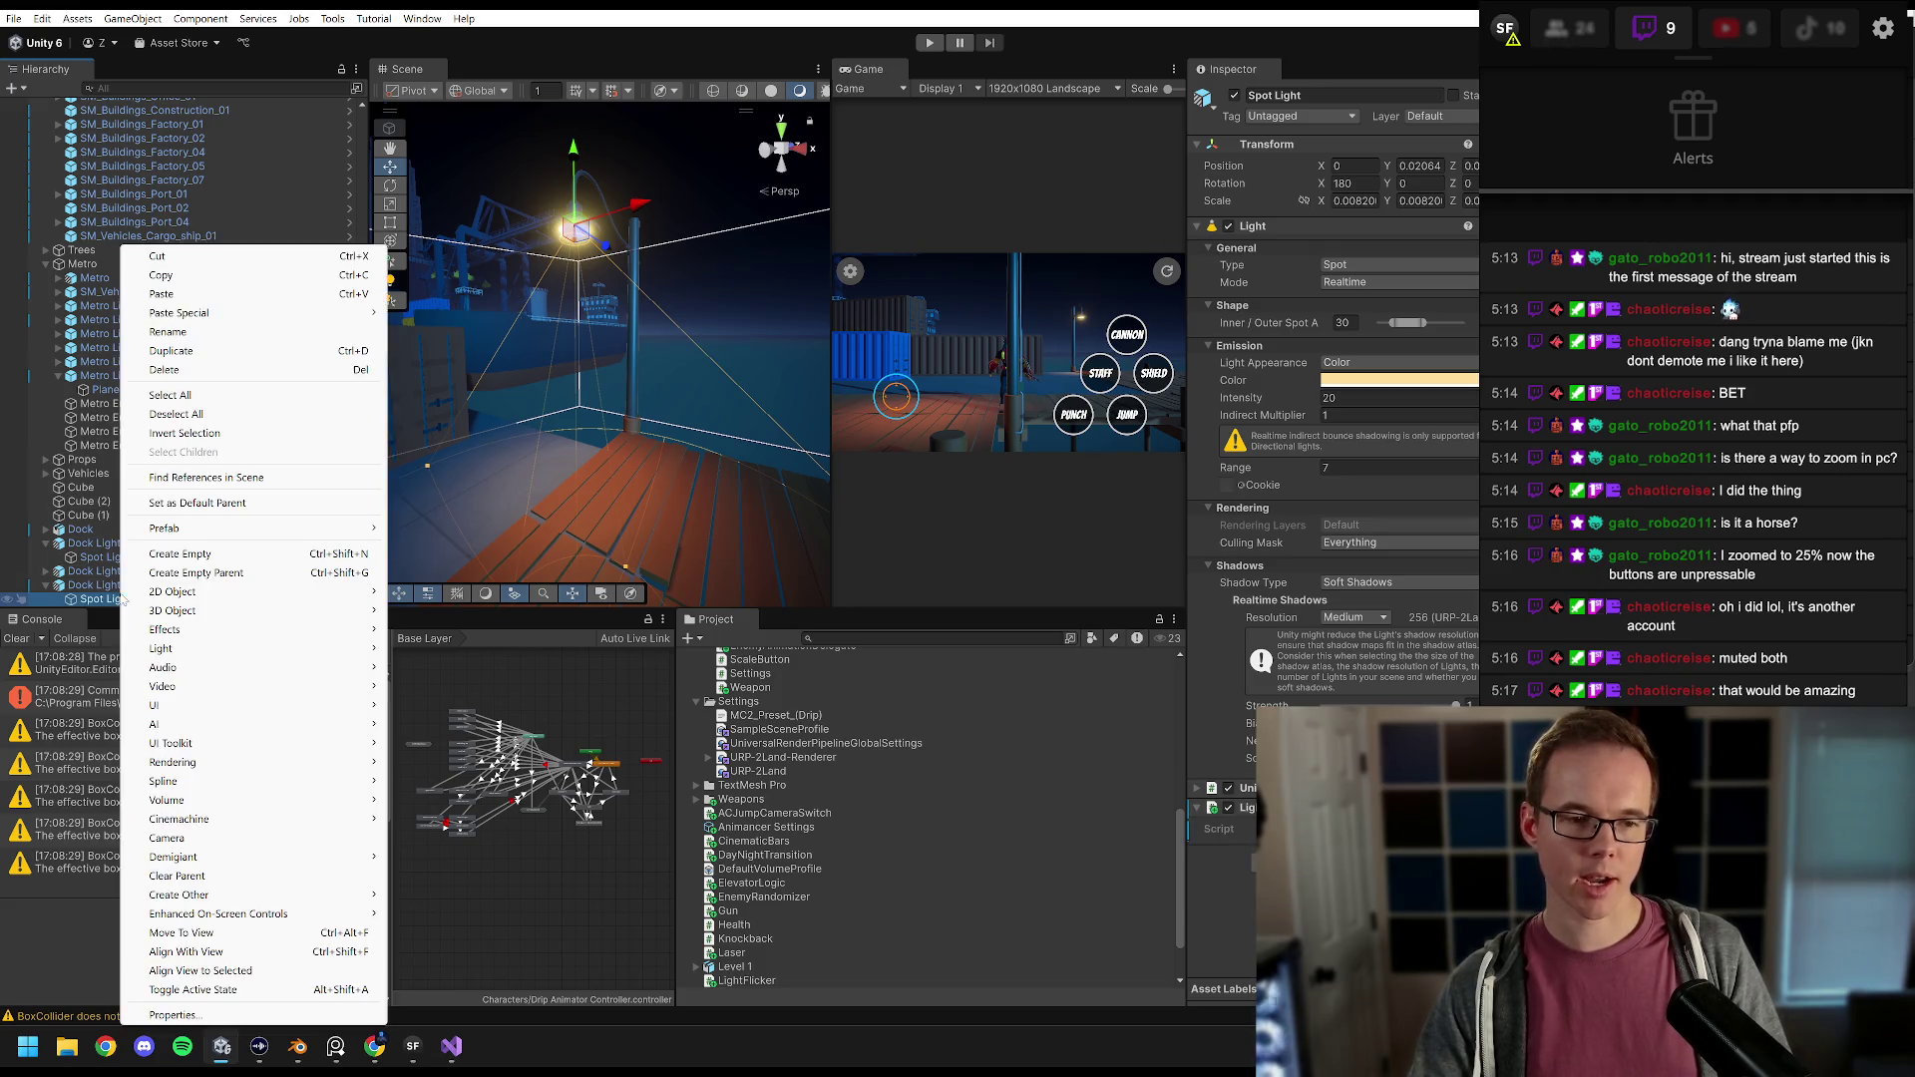
mouse_move(220, 613)
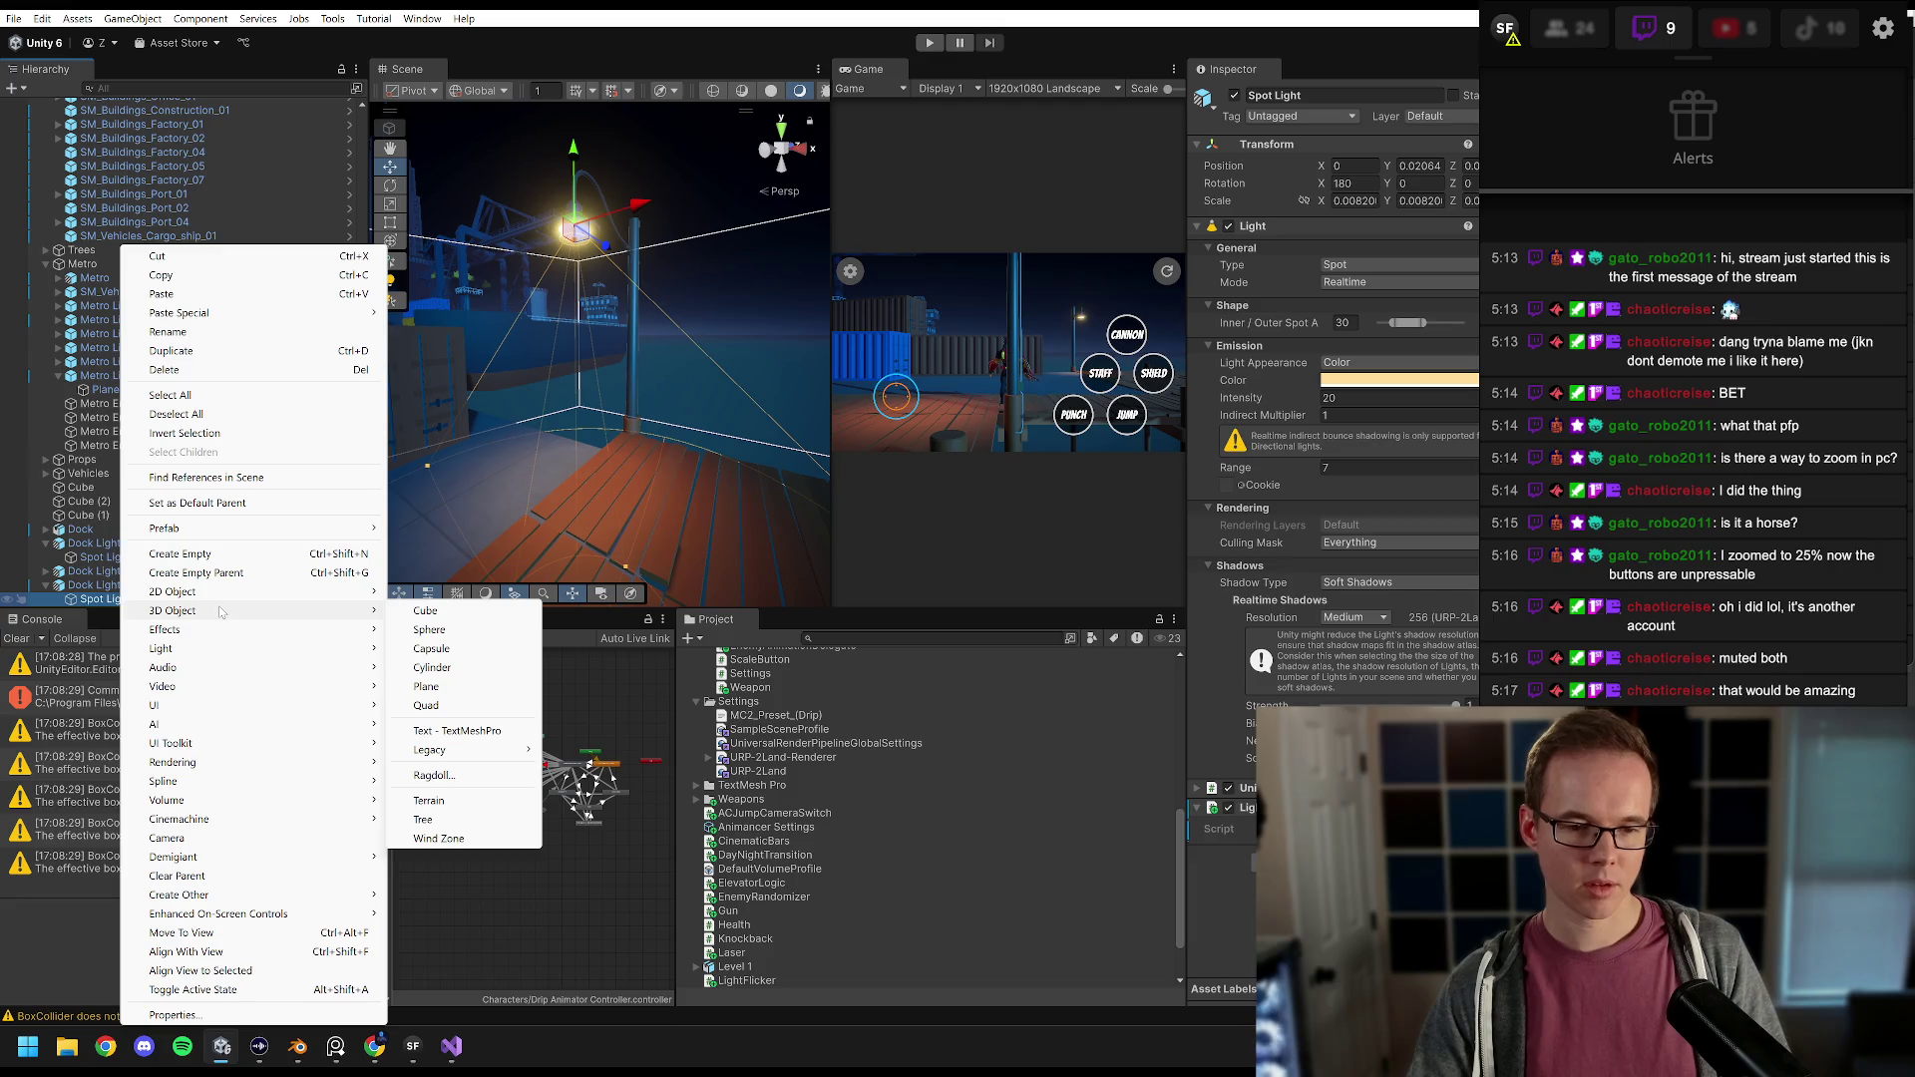
Step: Create a Sphere under the Spot Light and shift it 0.3 along Z
left_click(479, 630)
left_click(107, 588)
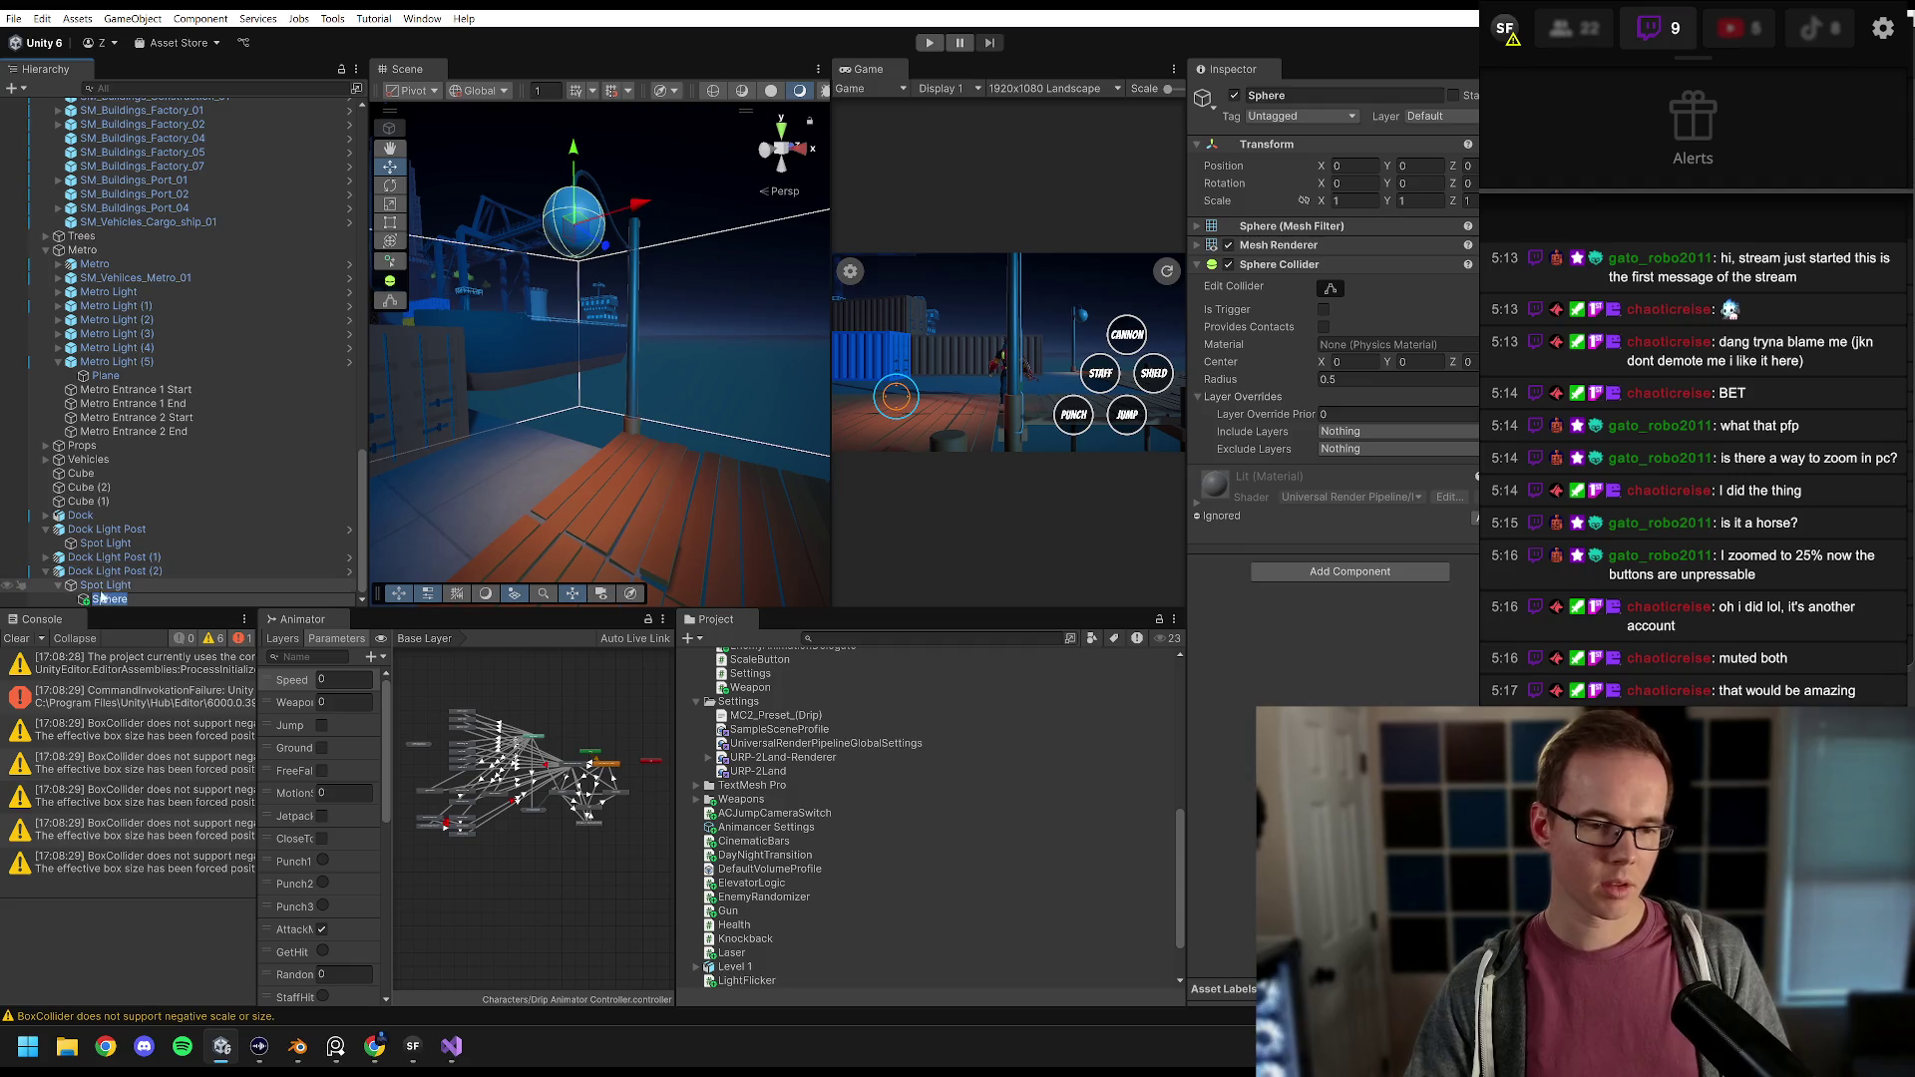
double_click(110, 599)
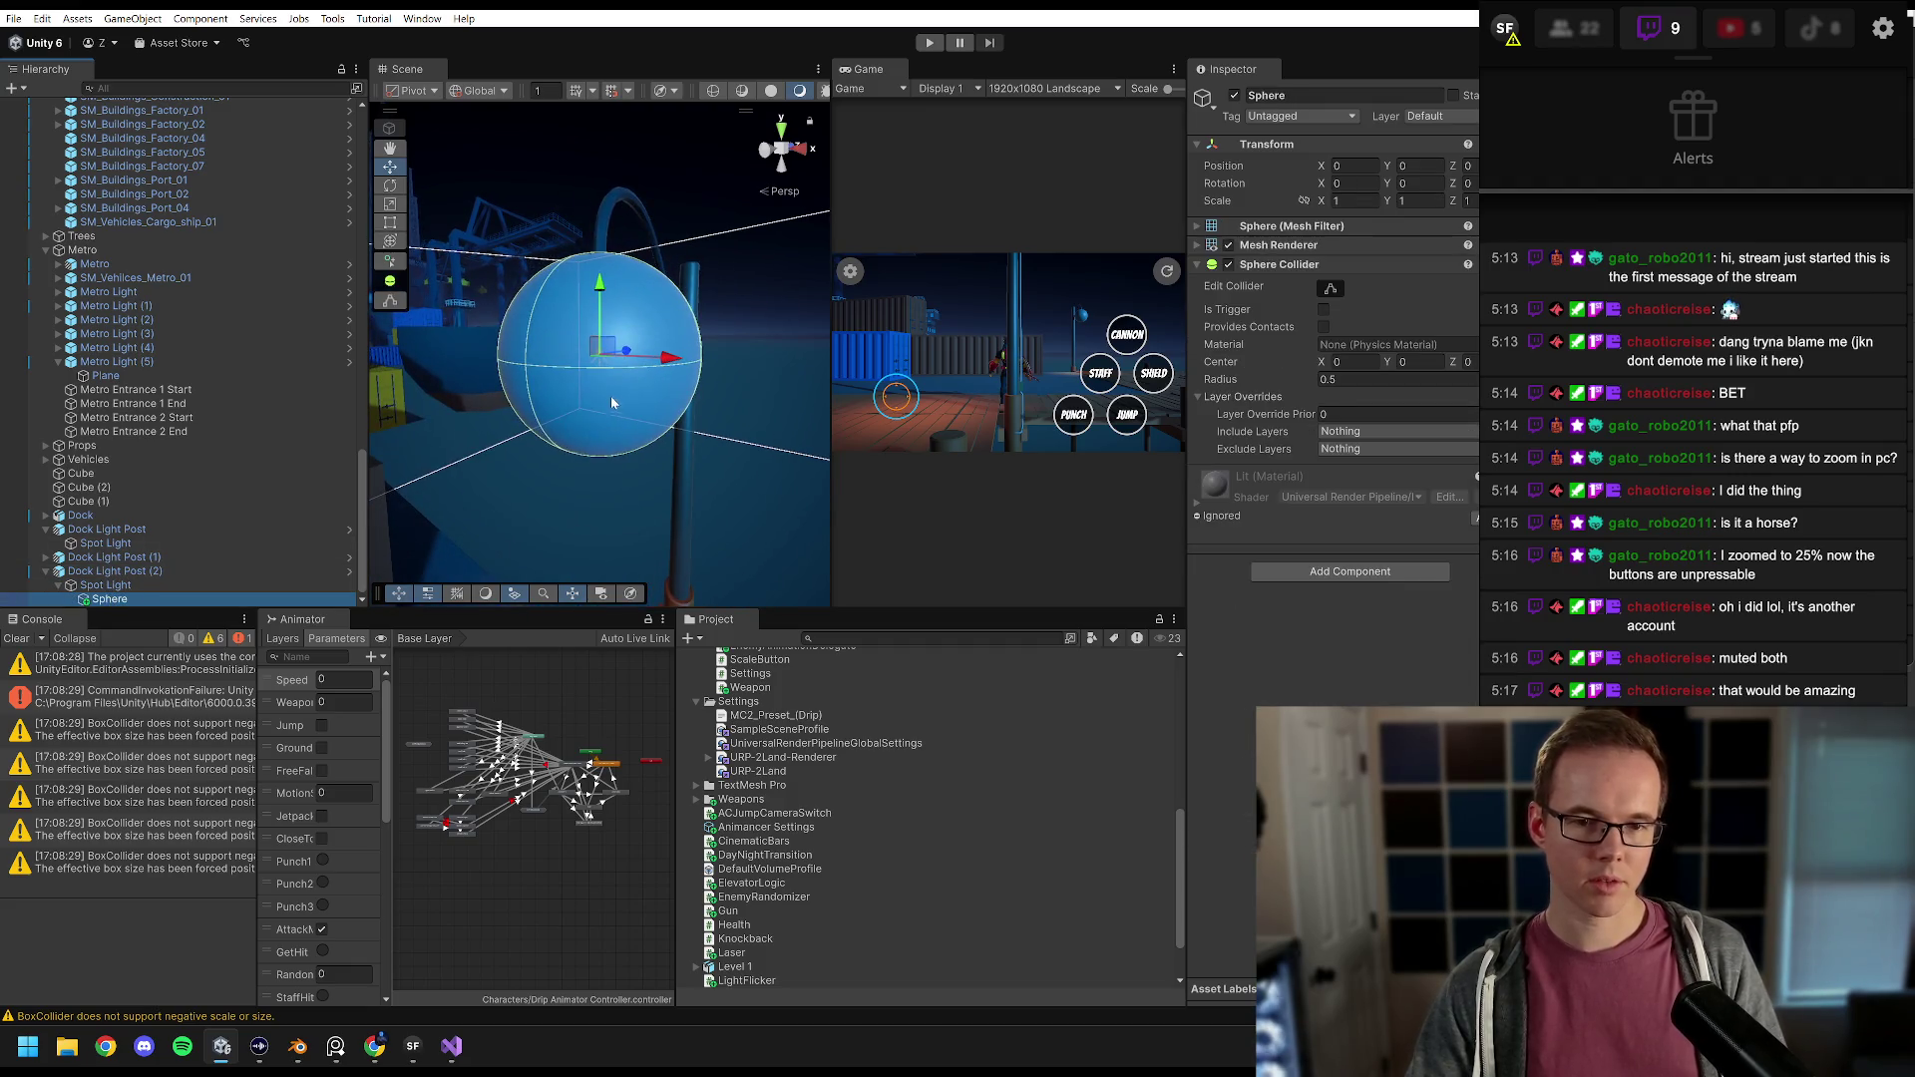
mouse_move(579, 302)
left_mouse_down()
mouse_move(599, 400)
mouse_move(618, 380)
mouse_move(650, 402)
left_mouse_up()
Step: Scale the sphere to 0.45 × 0.45 × 0.1 and raise it into the lamp shade
left_click(1352, 200)
type("0.4")
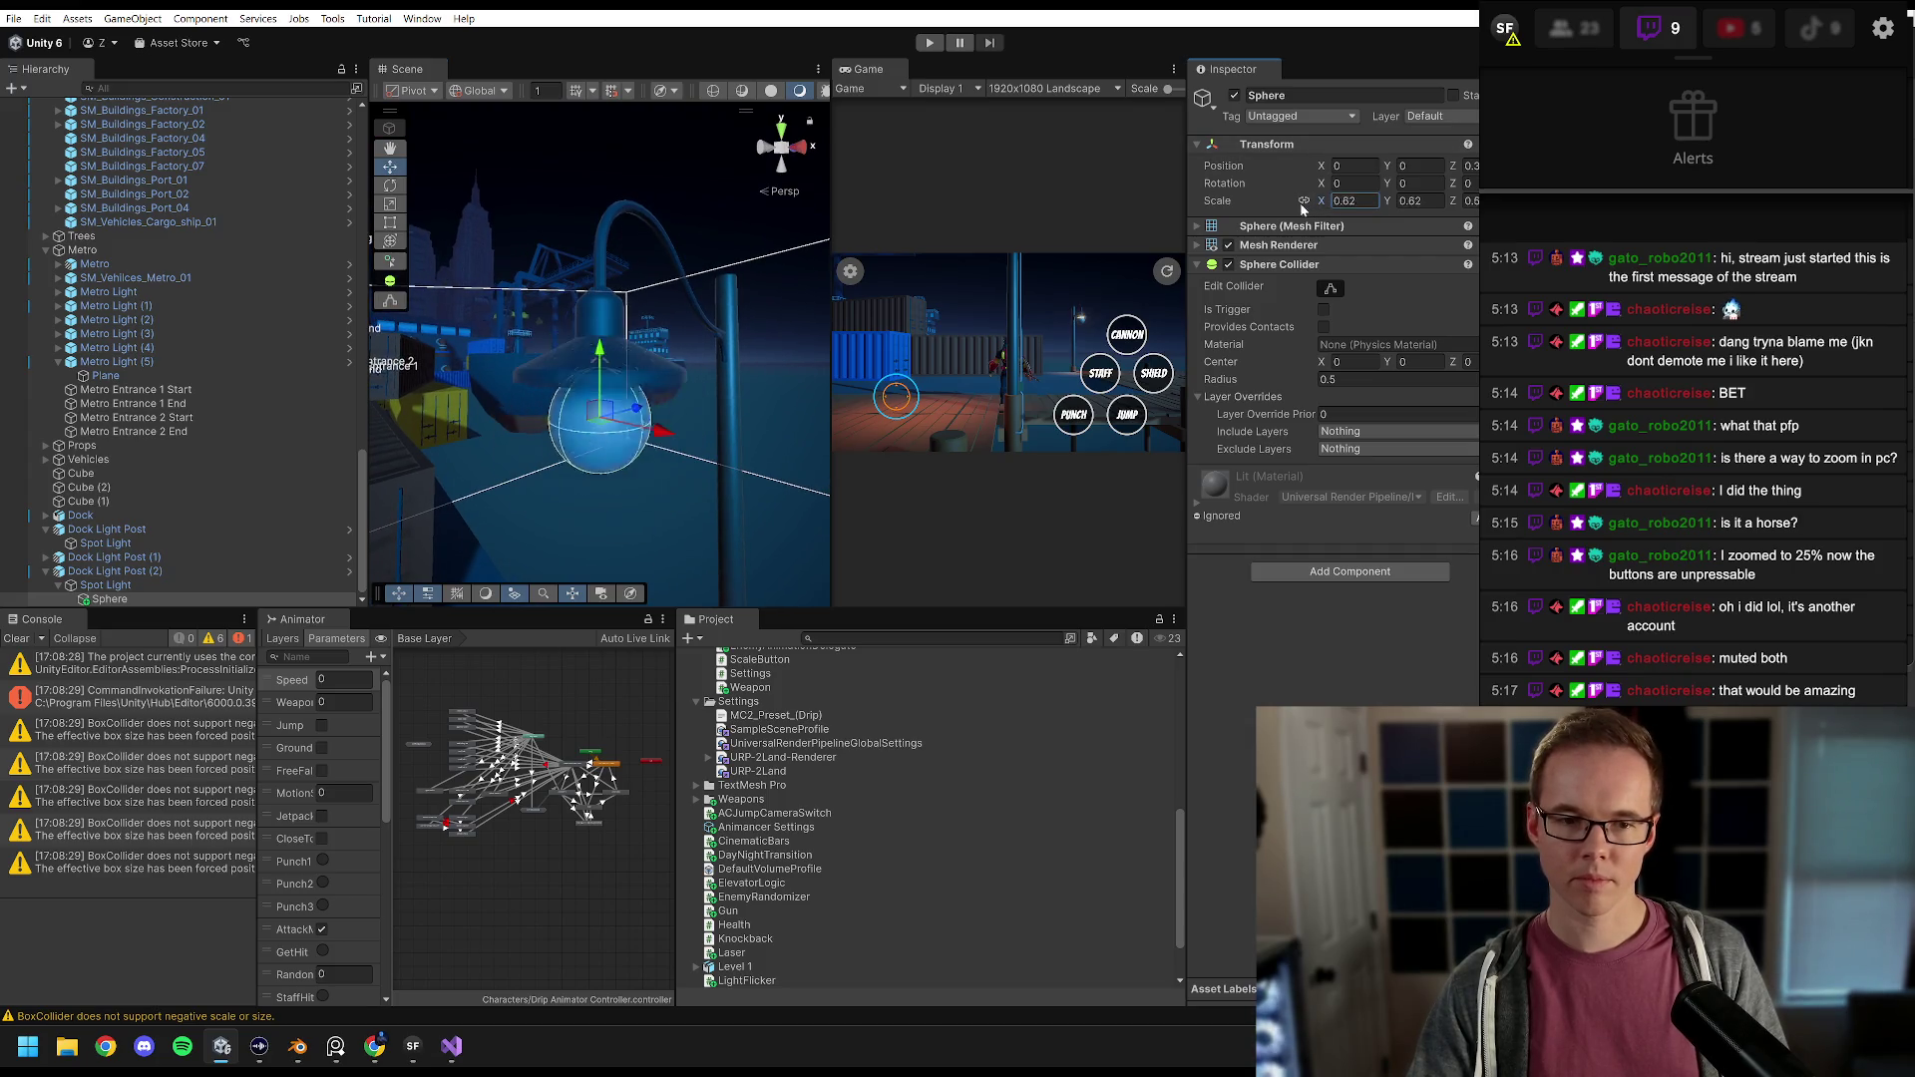
type("2")
left_click_drag(579, 337, 520, 305)
left_click(1352, 200)
type(".5")
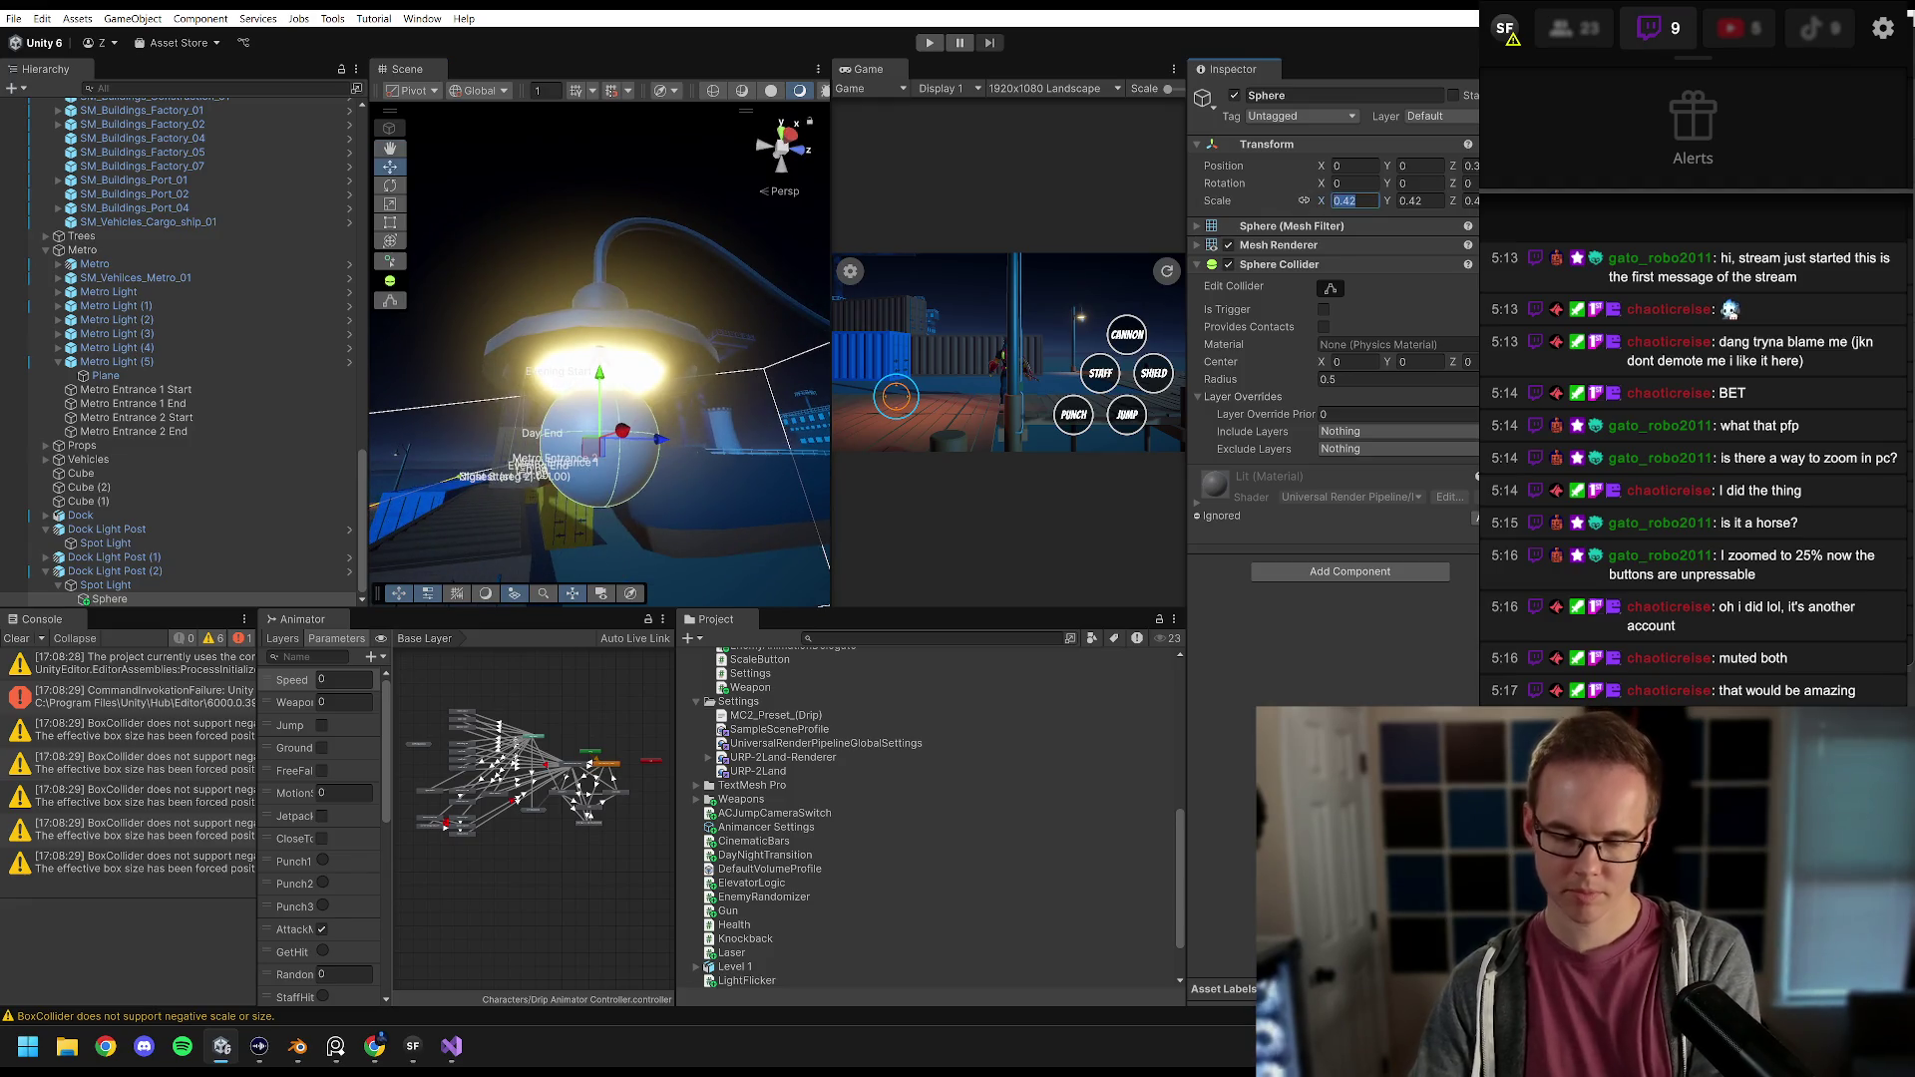
key("BackSpace")
key("BackSpace")
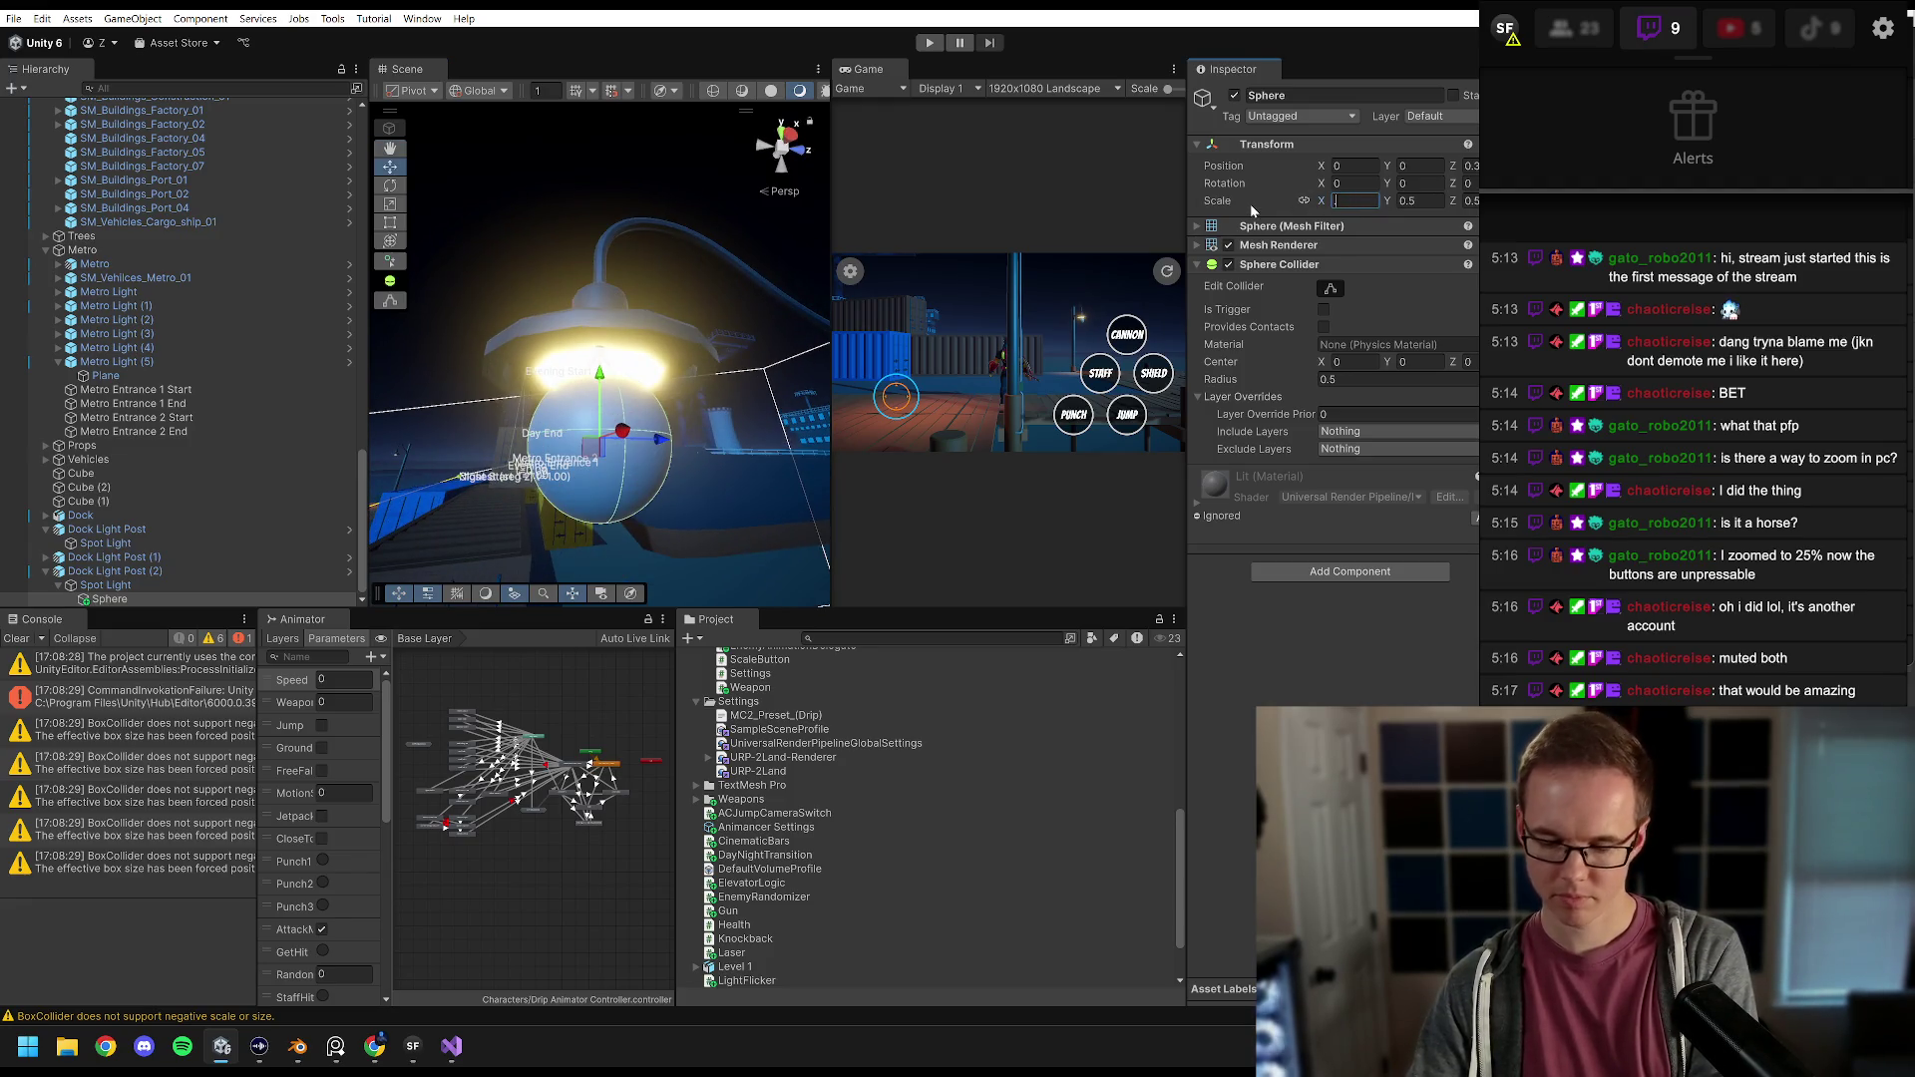
type("0.45")
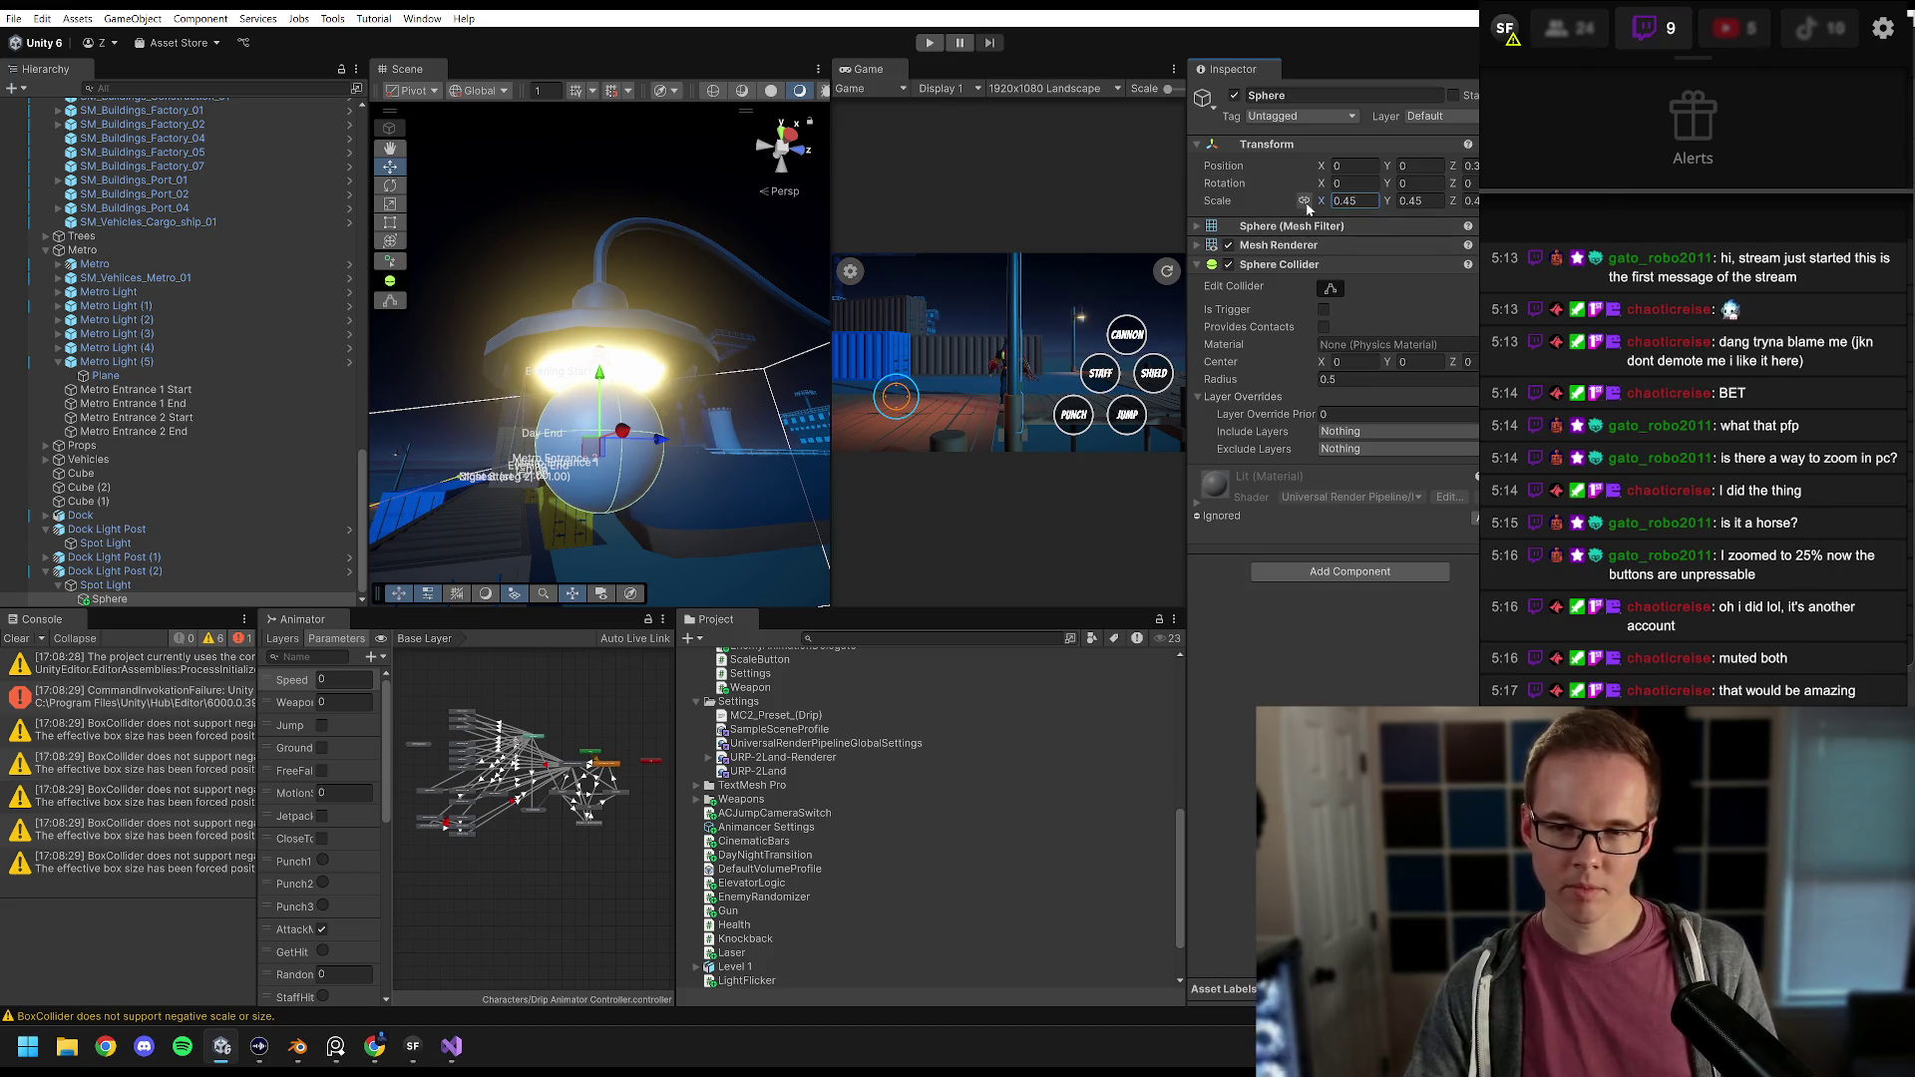
left_click(1417, 201)
left_click_drag(1453, 200, 1437, 199)
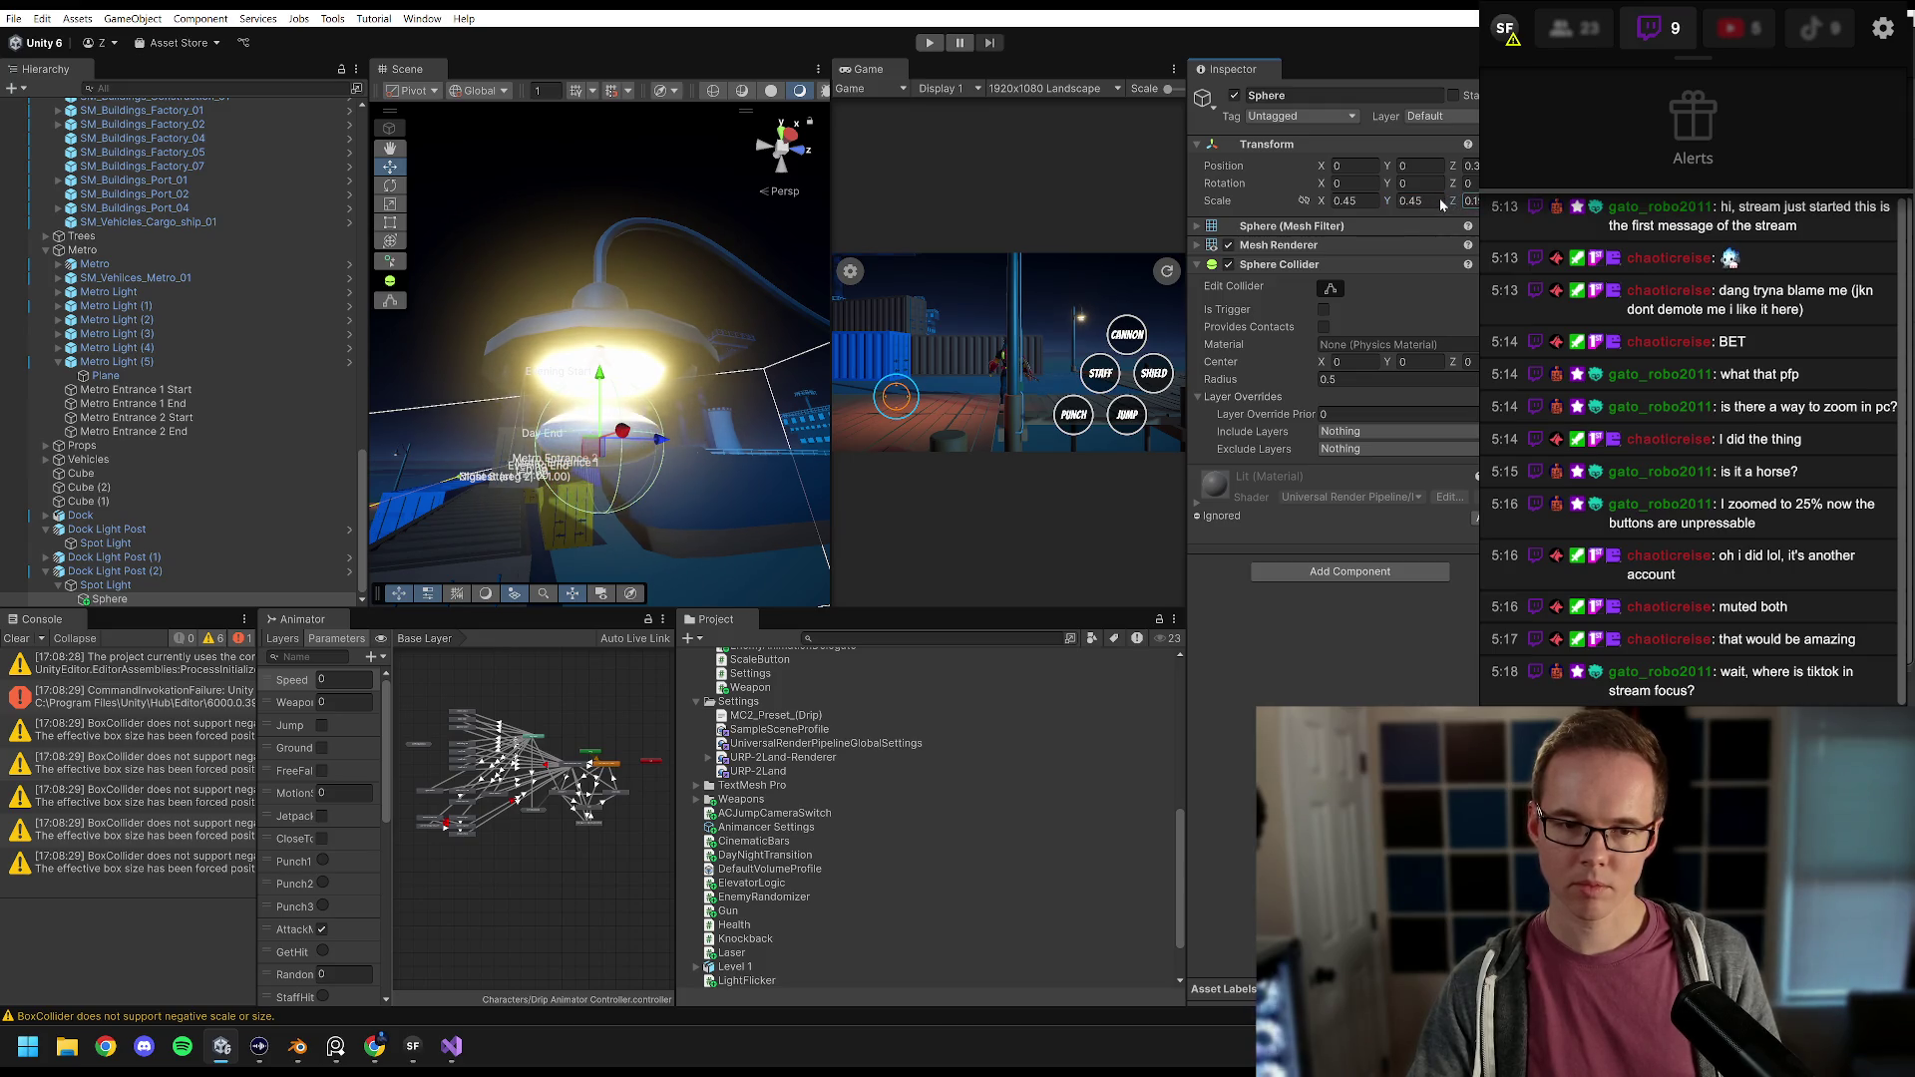
type("0.1")
key("Return")
left_click_drag(600, 377, 629, 222)
key("f")
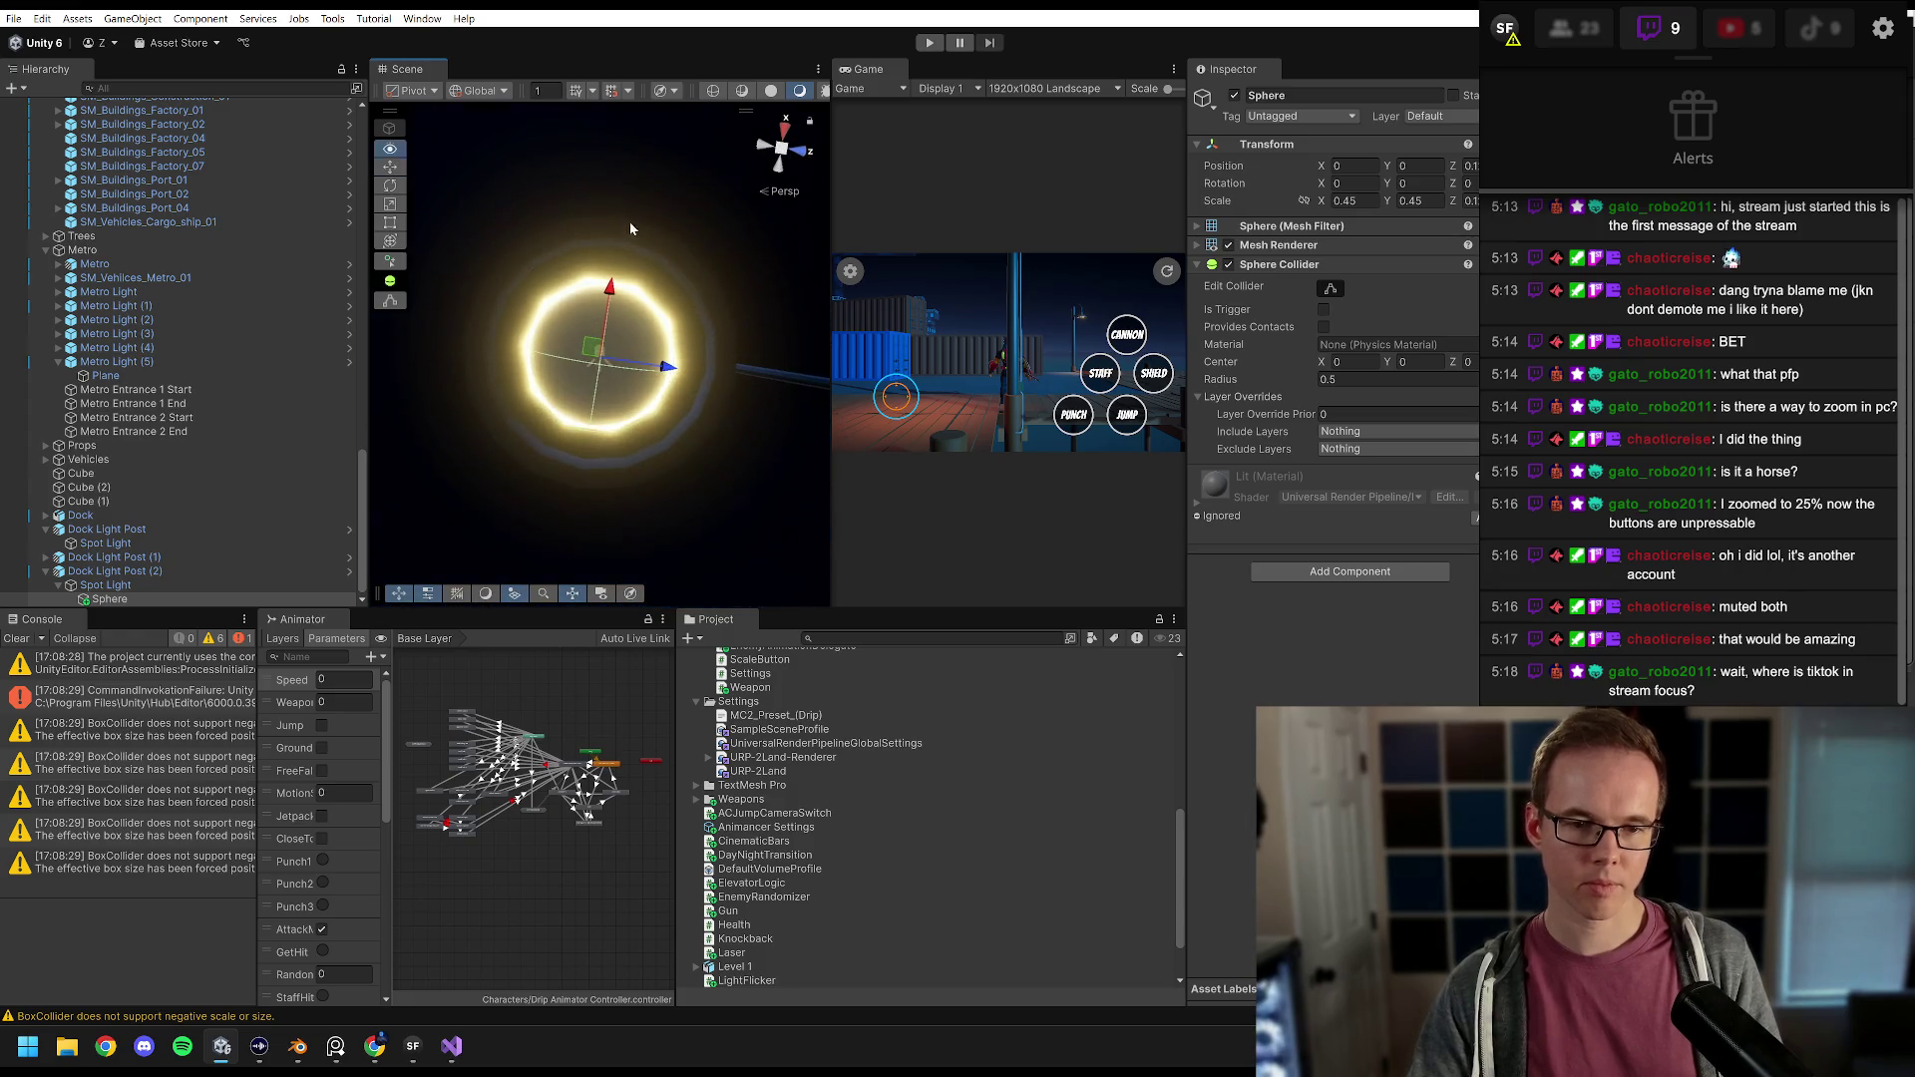
Step: Link the scale axes and enlarge the flattened bulb to 0.48
left_click(1305, 199)
left_click(1347, 201)
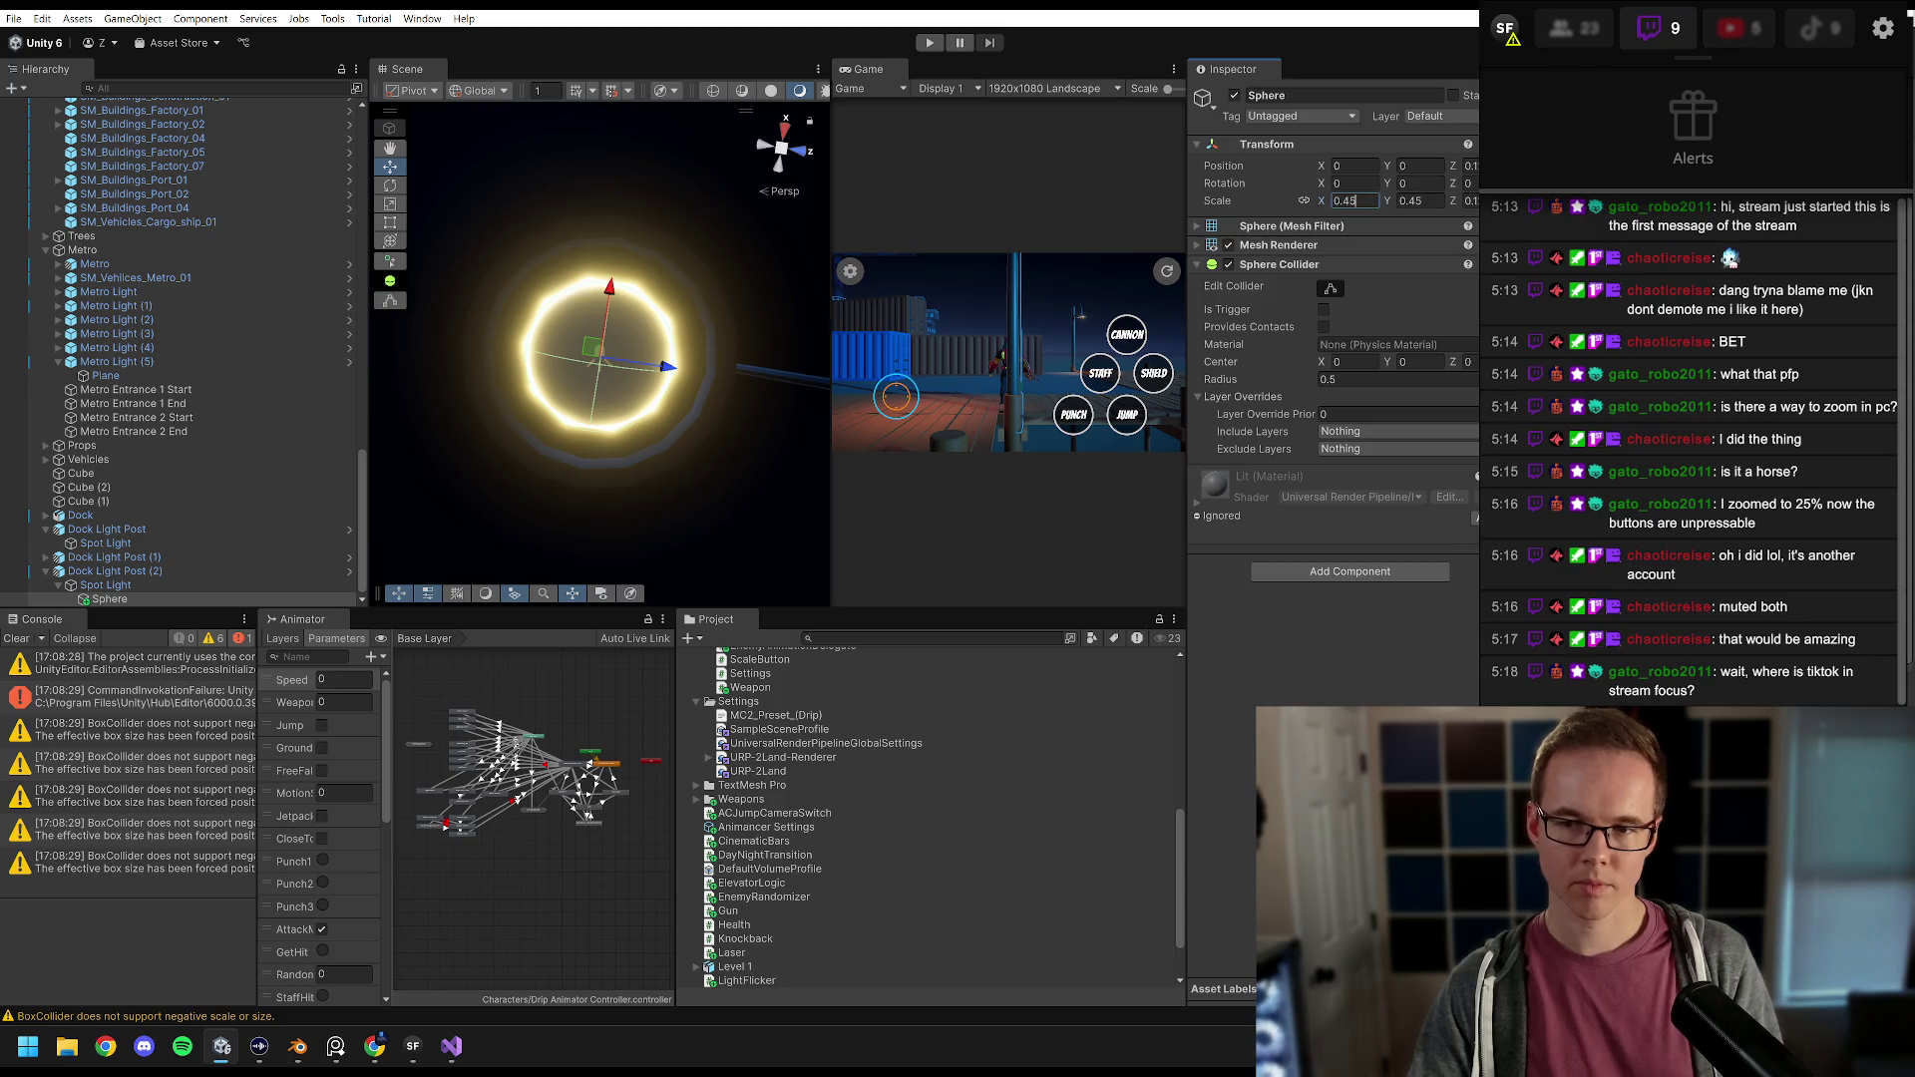
key("BackSpace")
type("7")
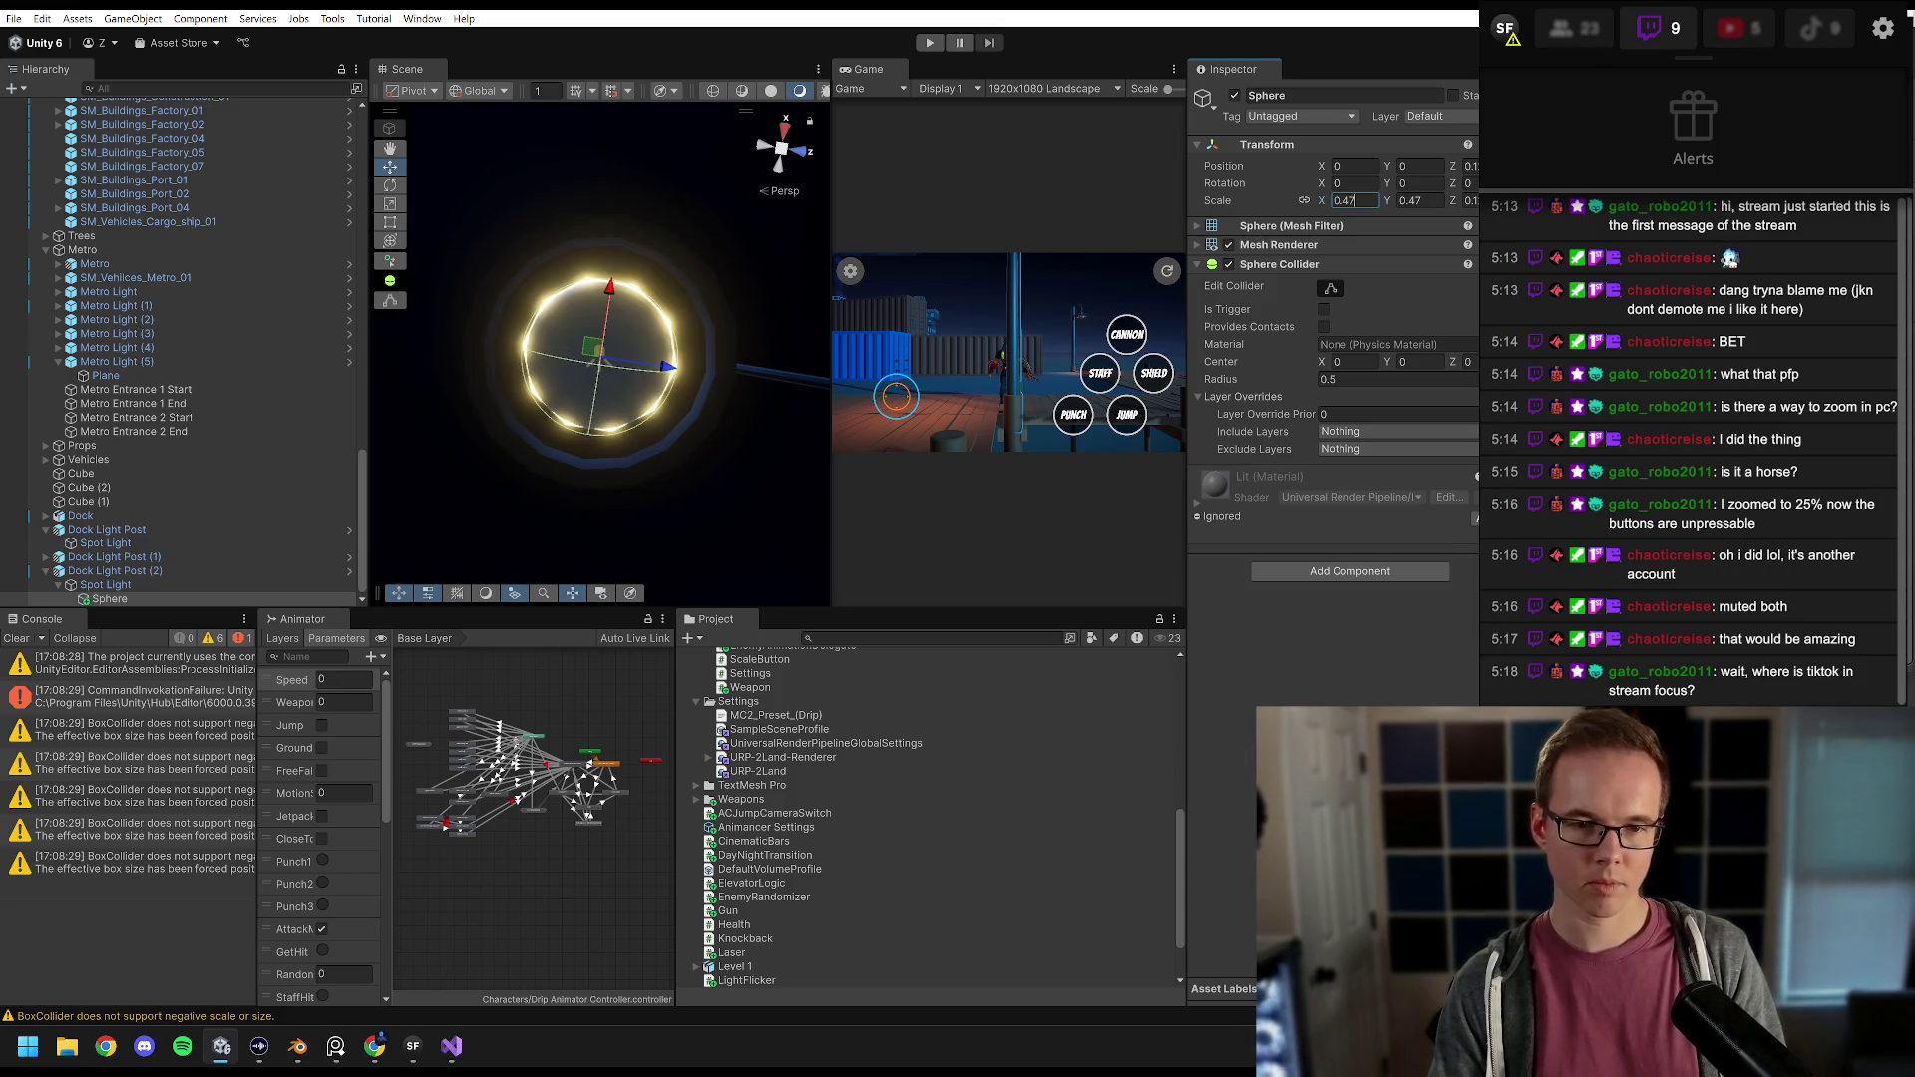
key("BackSpace")
type("8")
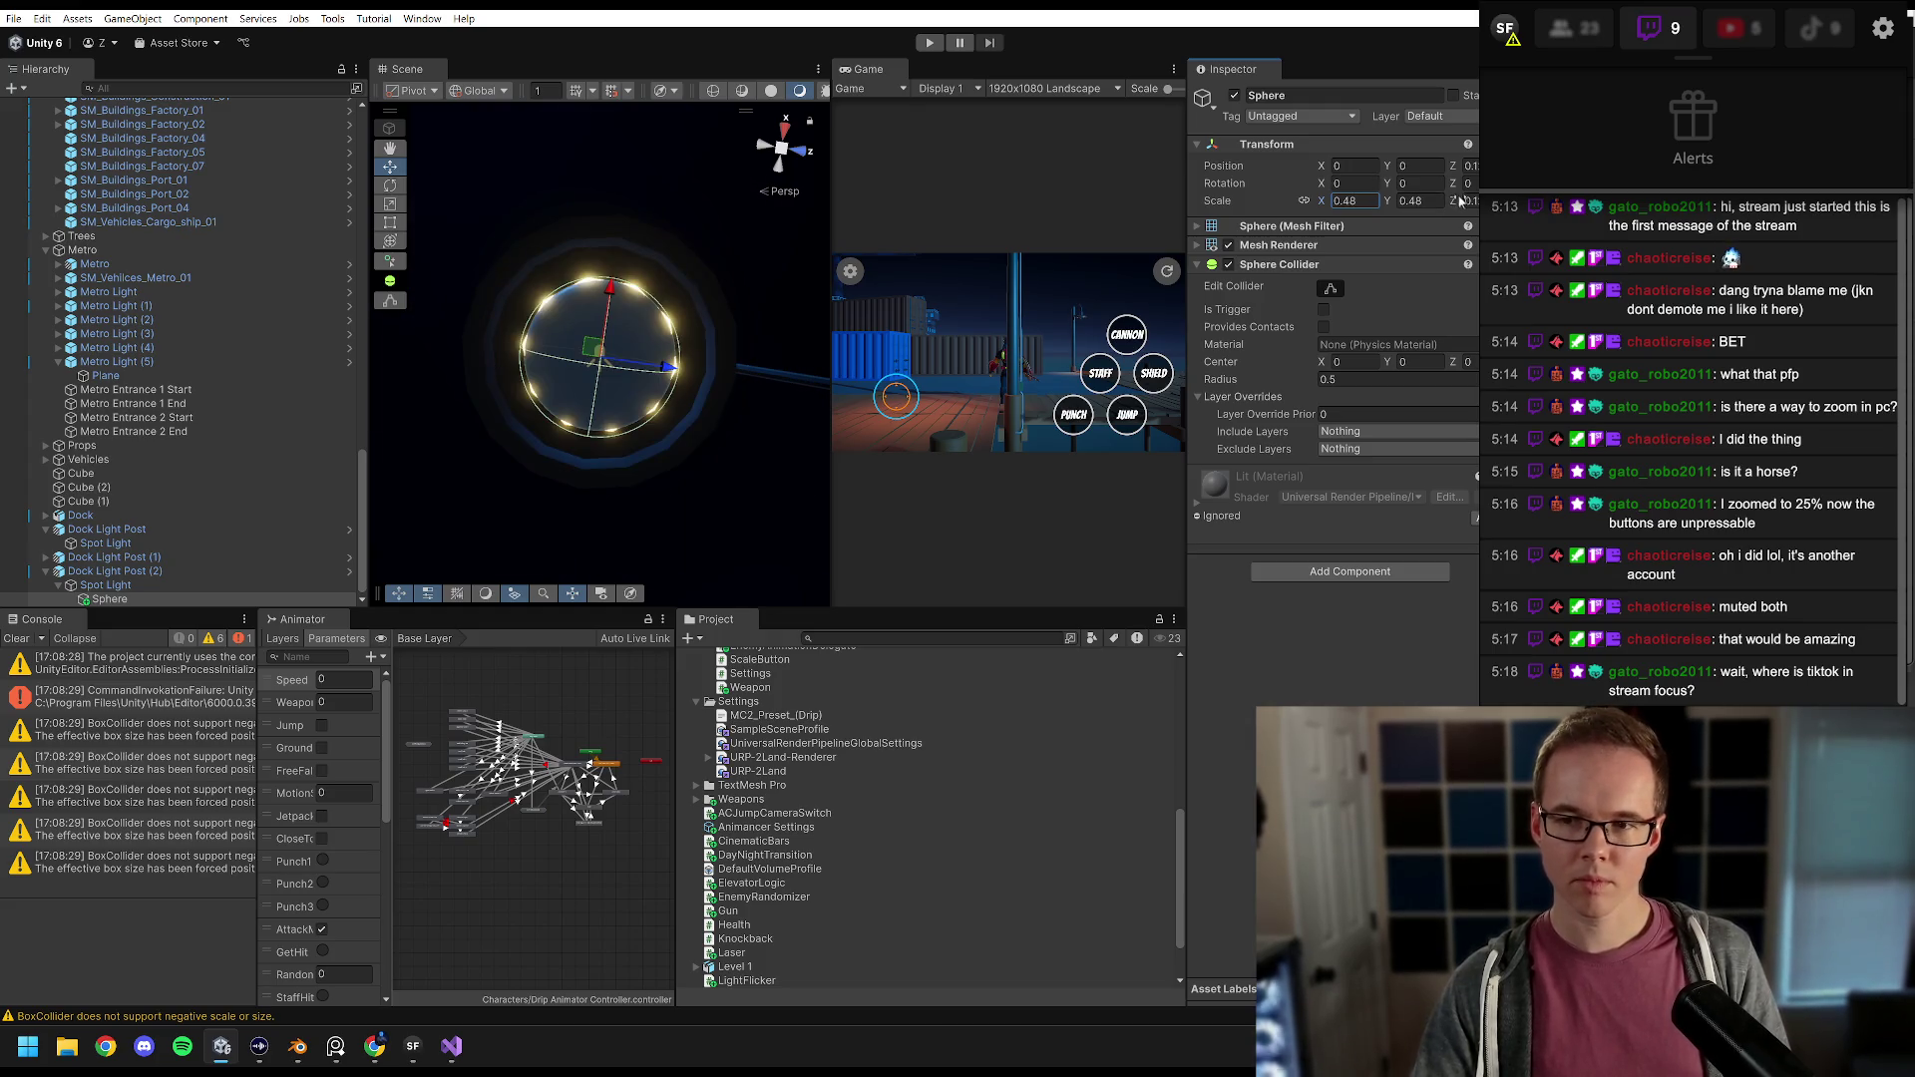
left_click_drag(730, 313, 583, 435)
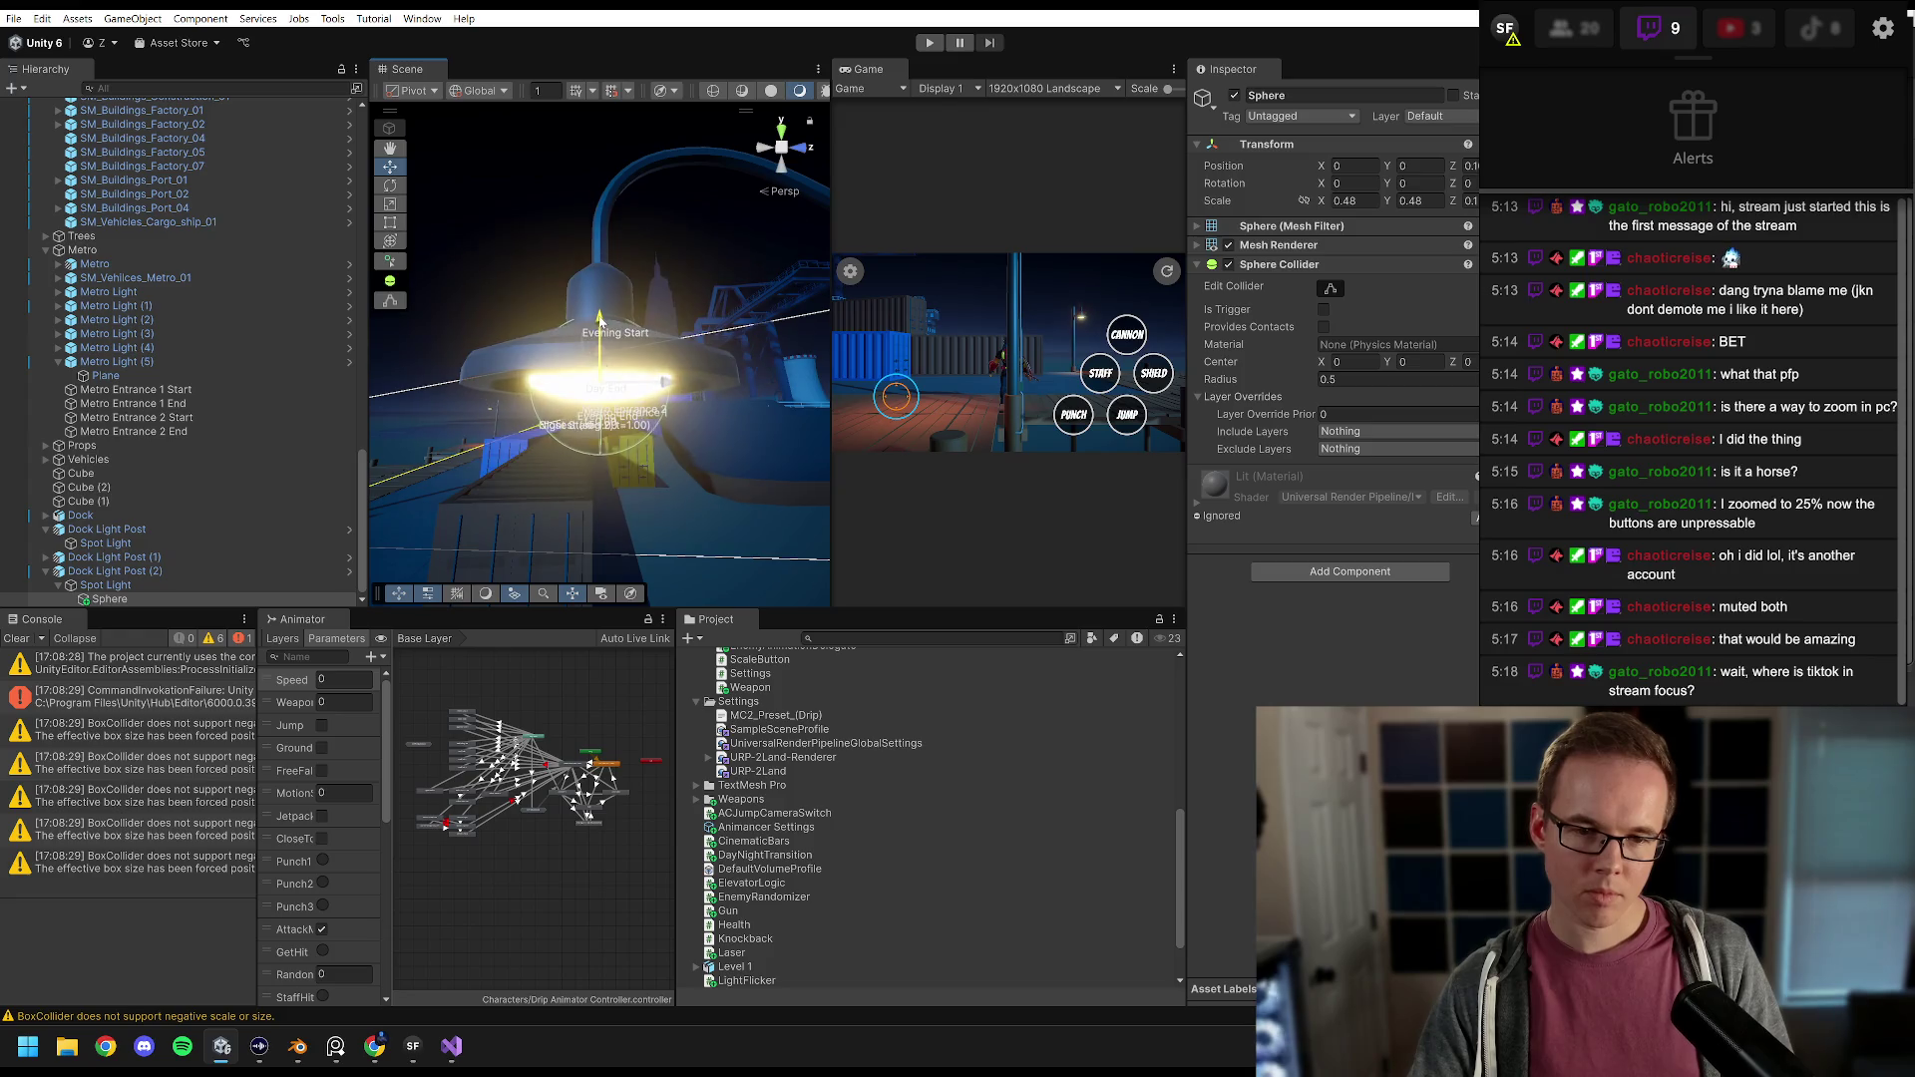
Step: In Blender, delete the bulb geometry from the dock lamp post mesh
key("f")
left_click(297, 1045)
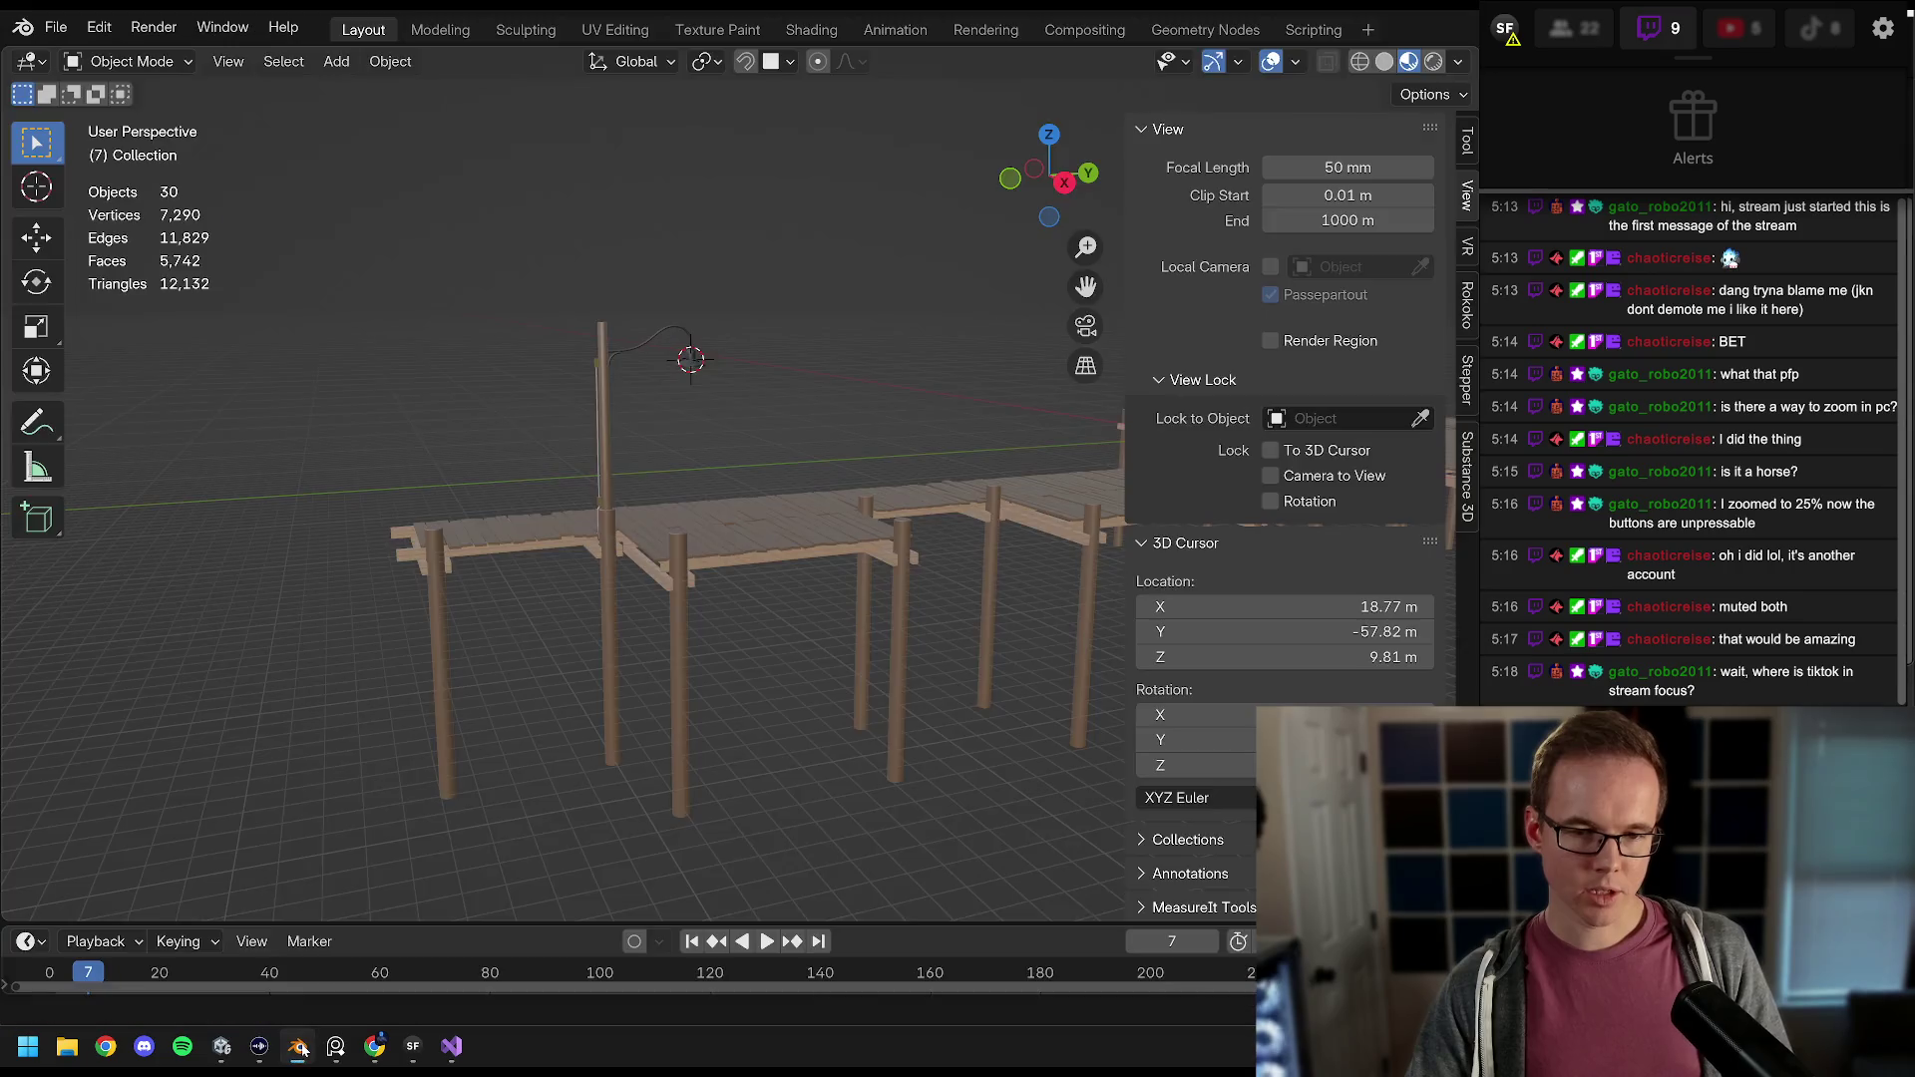
scroll(699, 403, "up", 10)
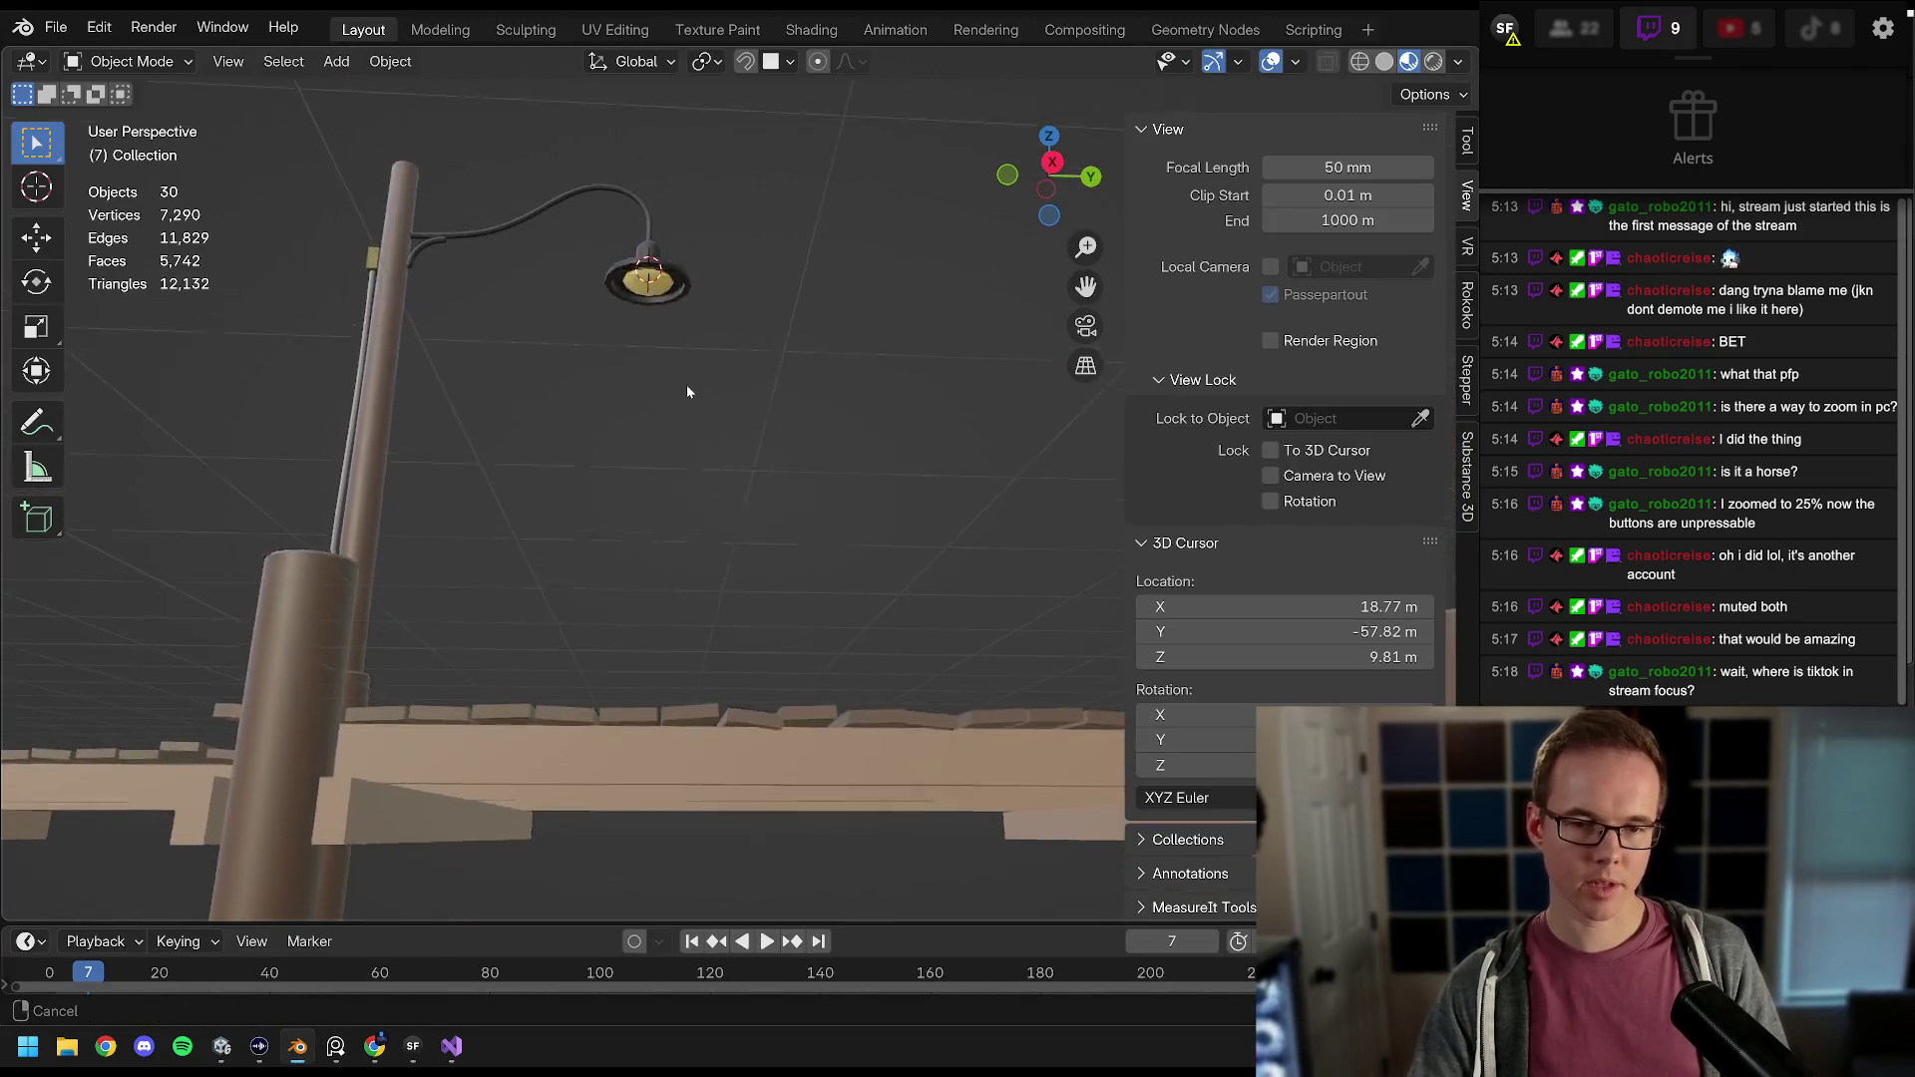
left_click(643, 317)
key("Tab")
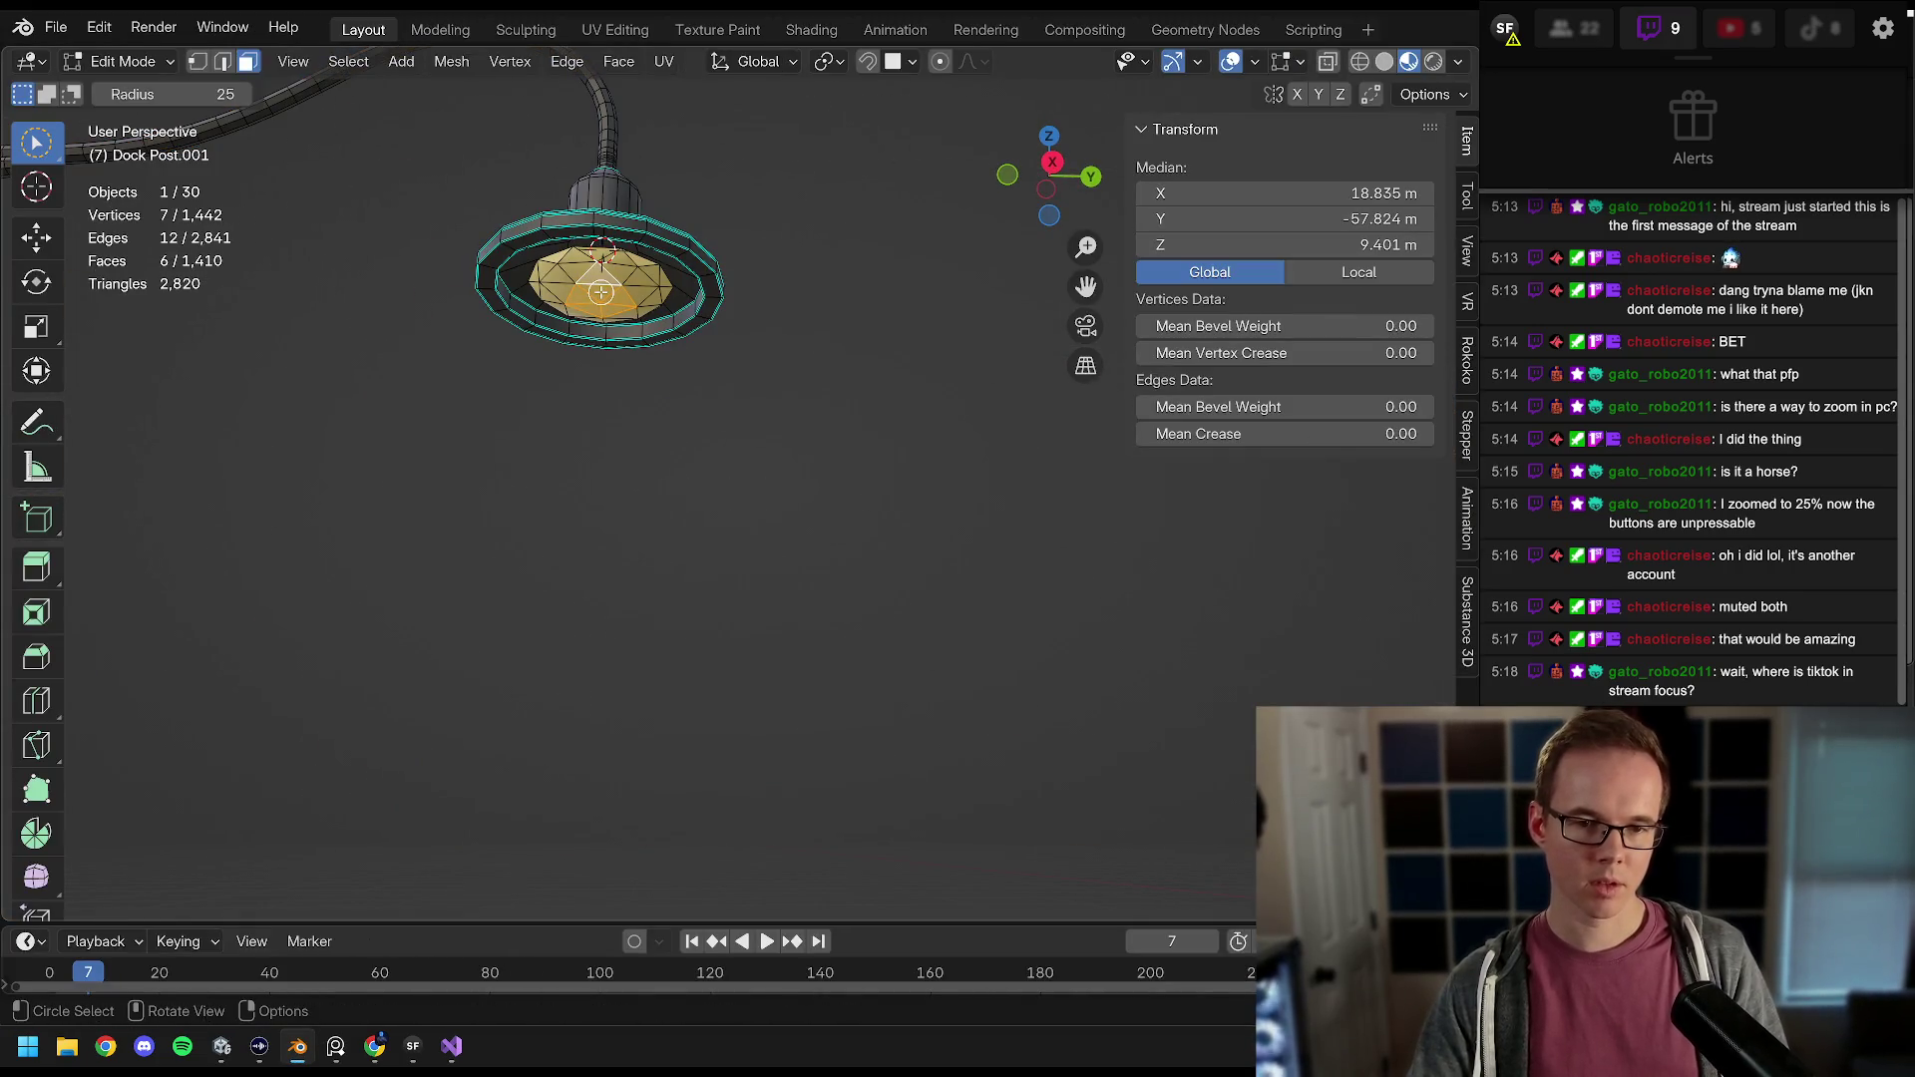
left_click_drag(36, 148, 124, 150)
key("alt+a")
left_click(551, 290)
key("ctrl+l")
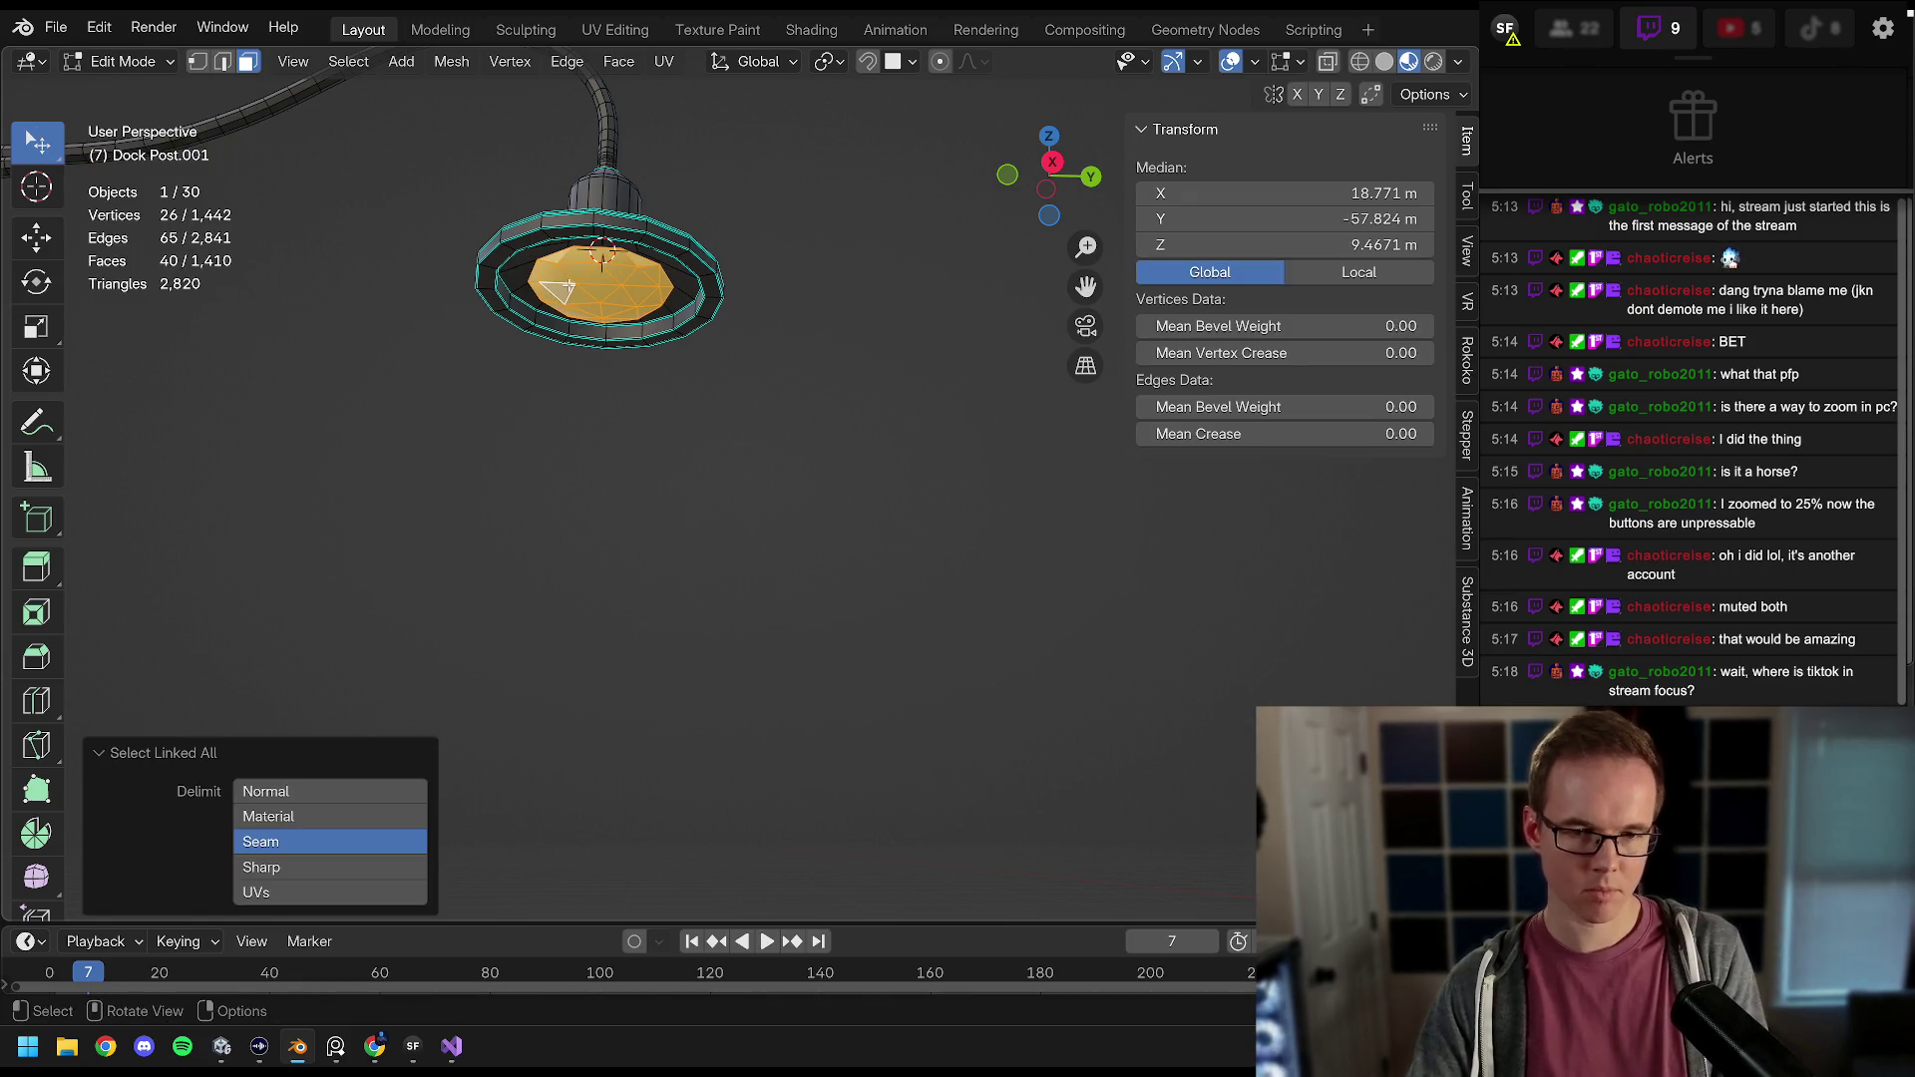
key("x")
left_click(506, 230)
key("Tab")
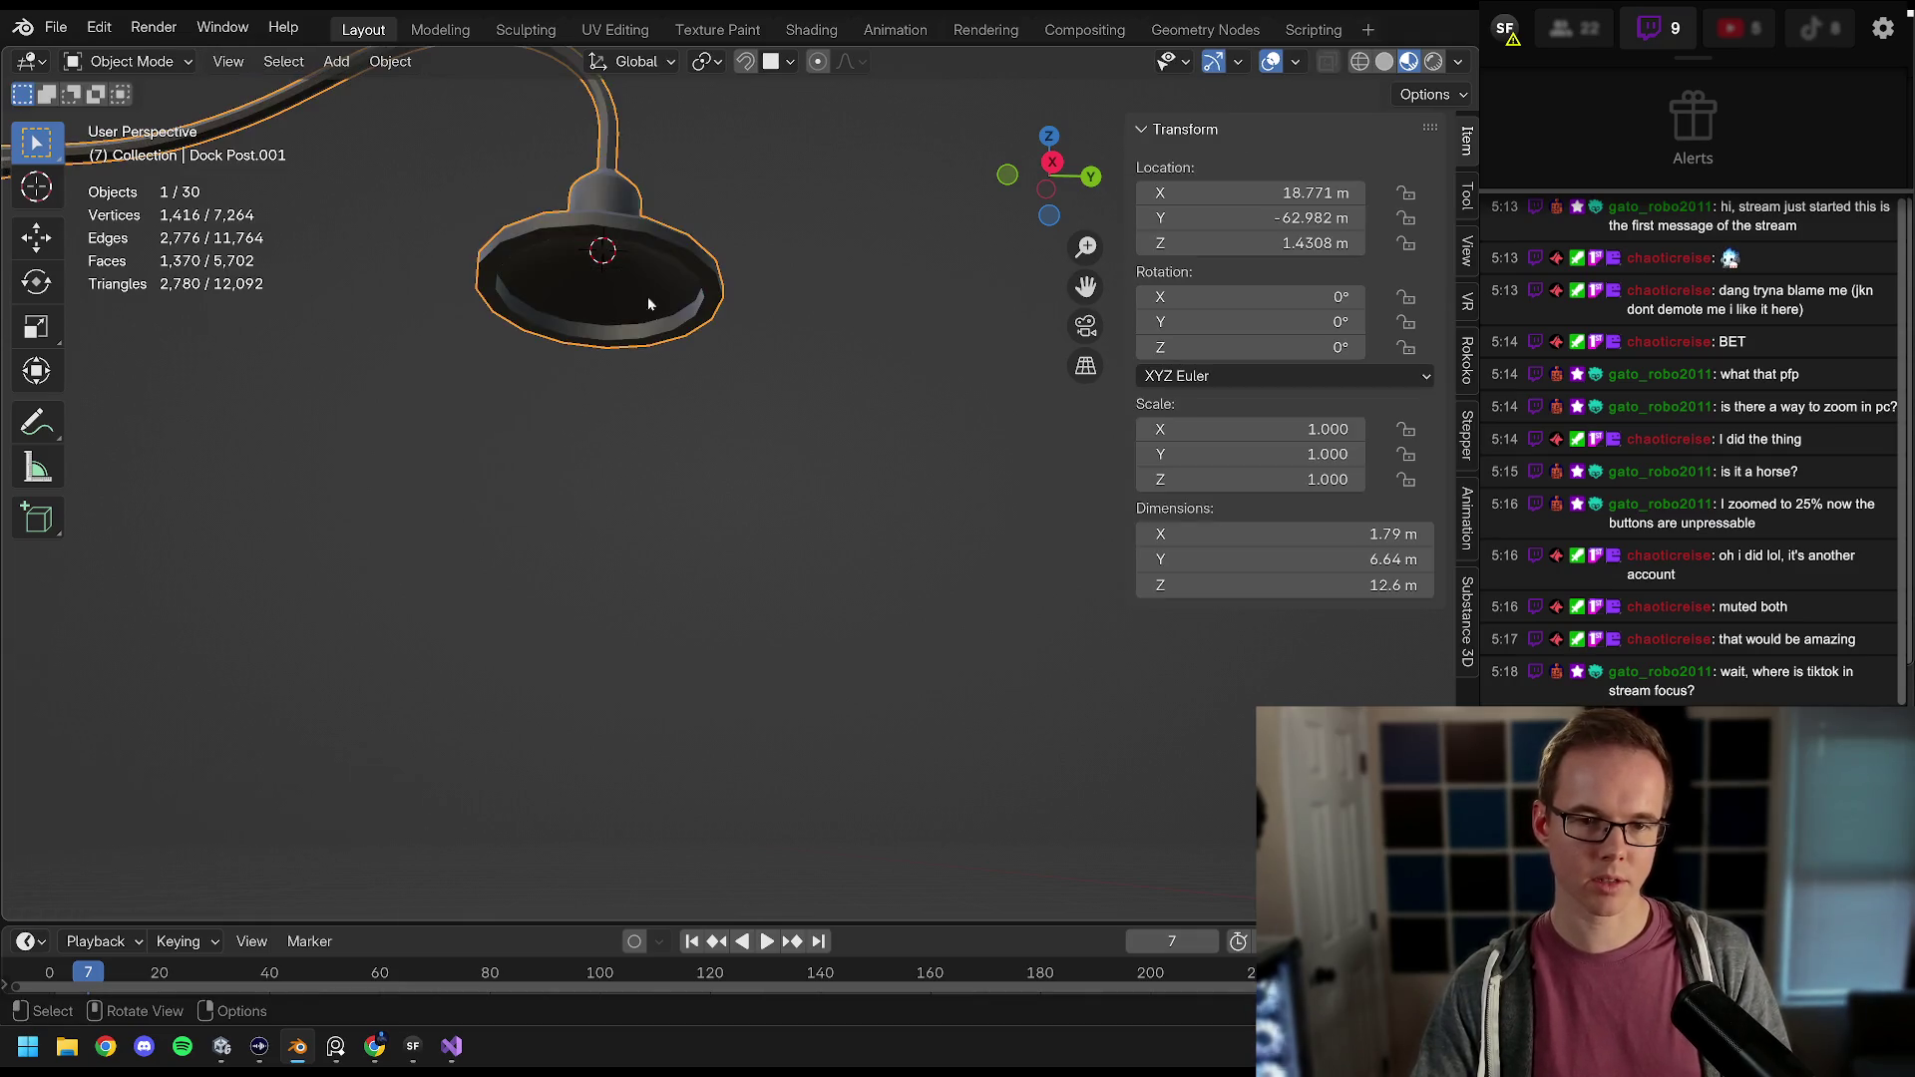
Step: Check the Lamp Post Metal 2 material, show the whole dock and save Dock.blend
left_click_drag(1477, 399, 1210, 399)
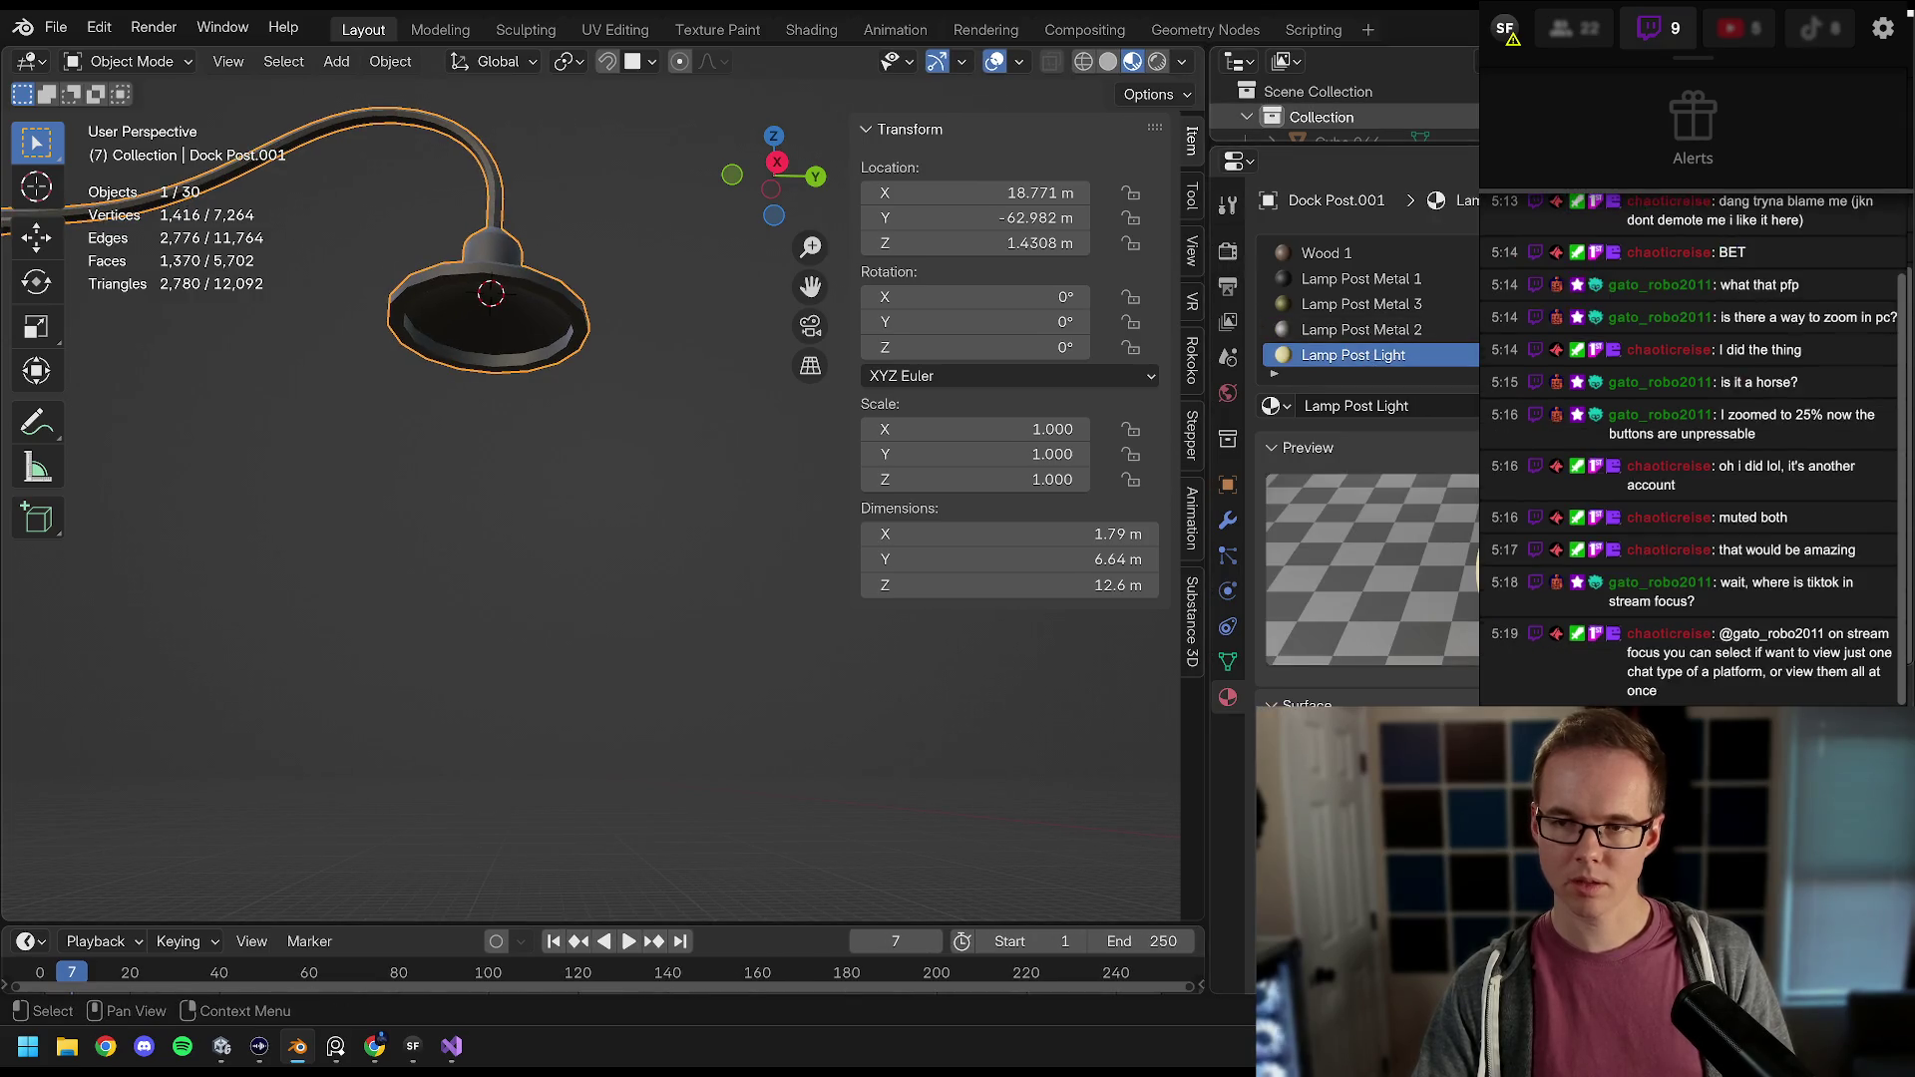
left_click_drag(1099, 91, 993, 97)
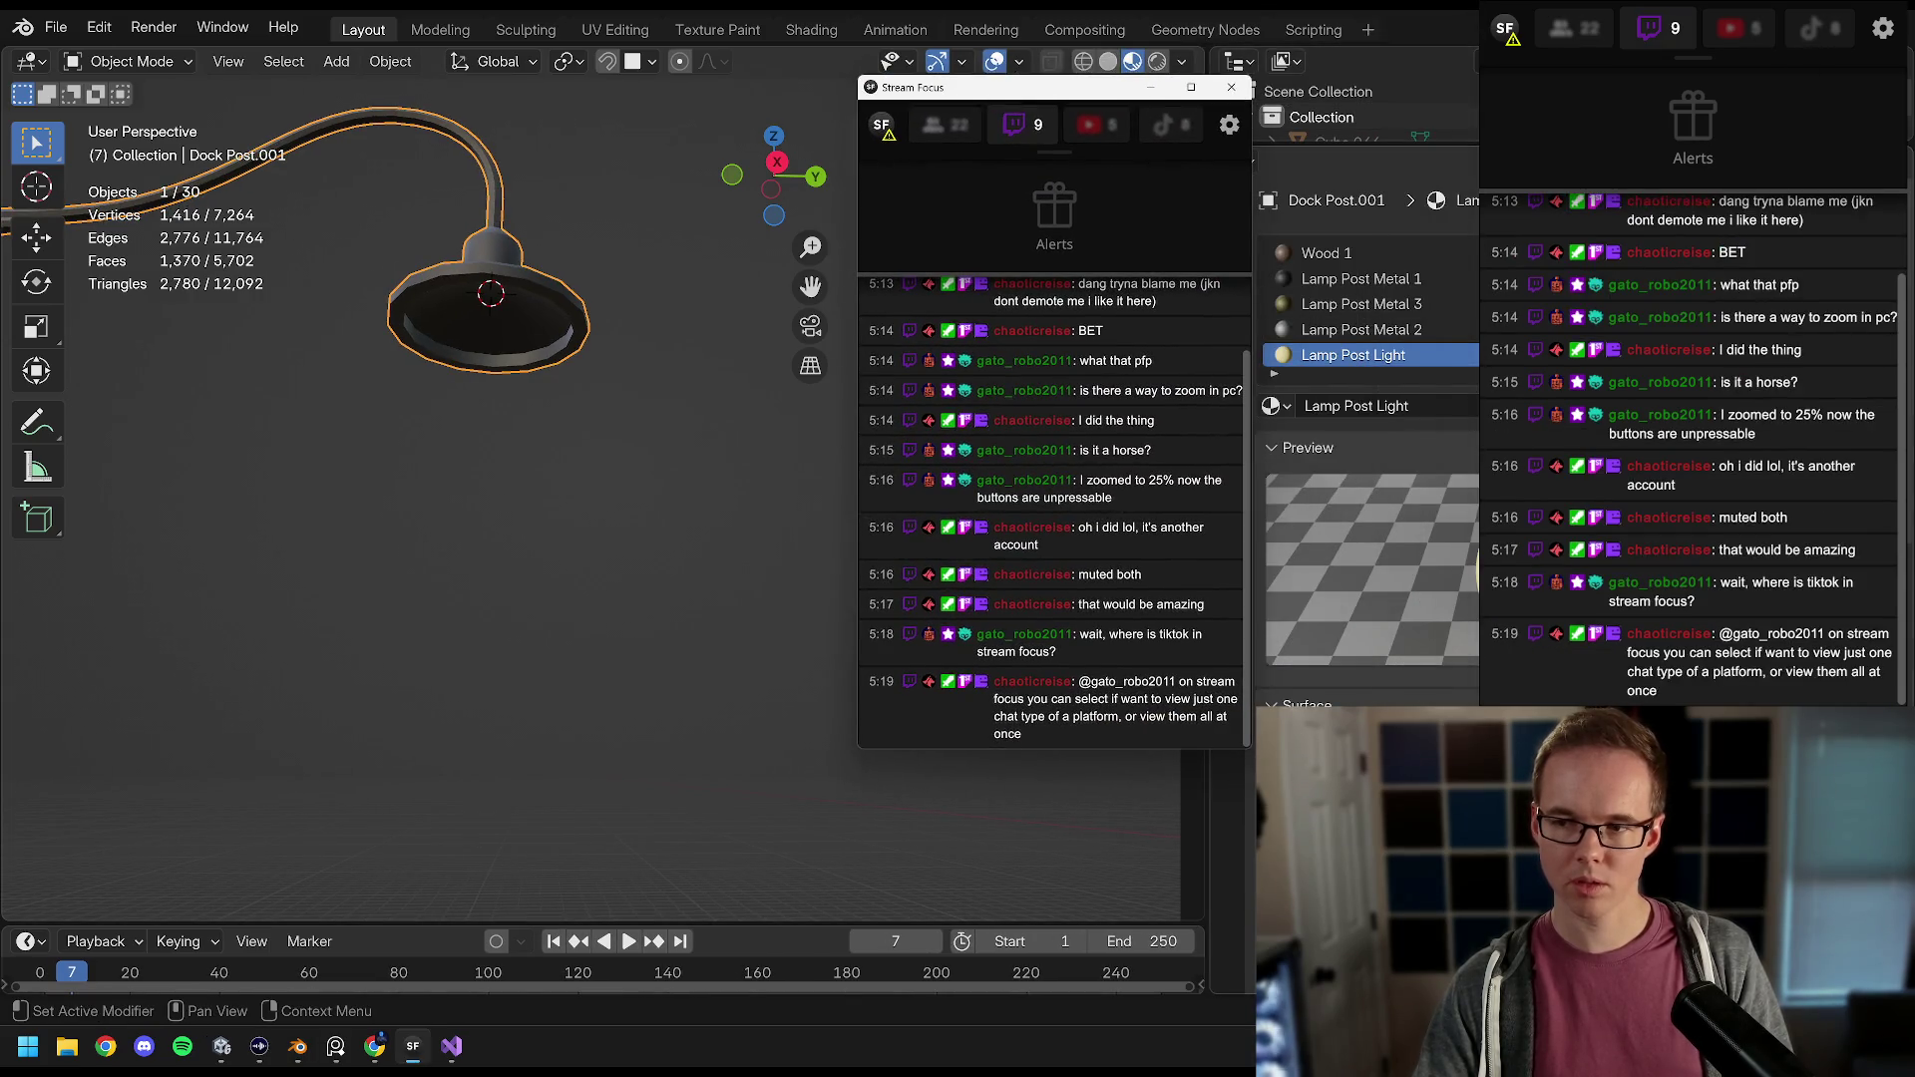
left_click(1359, 329)
left_click(1043, 115)
key("n")
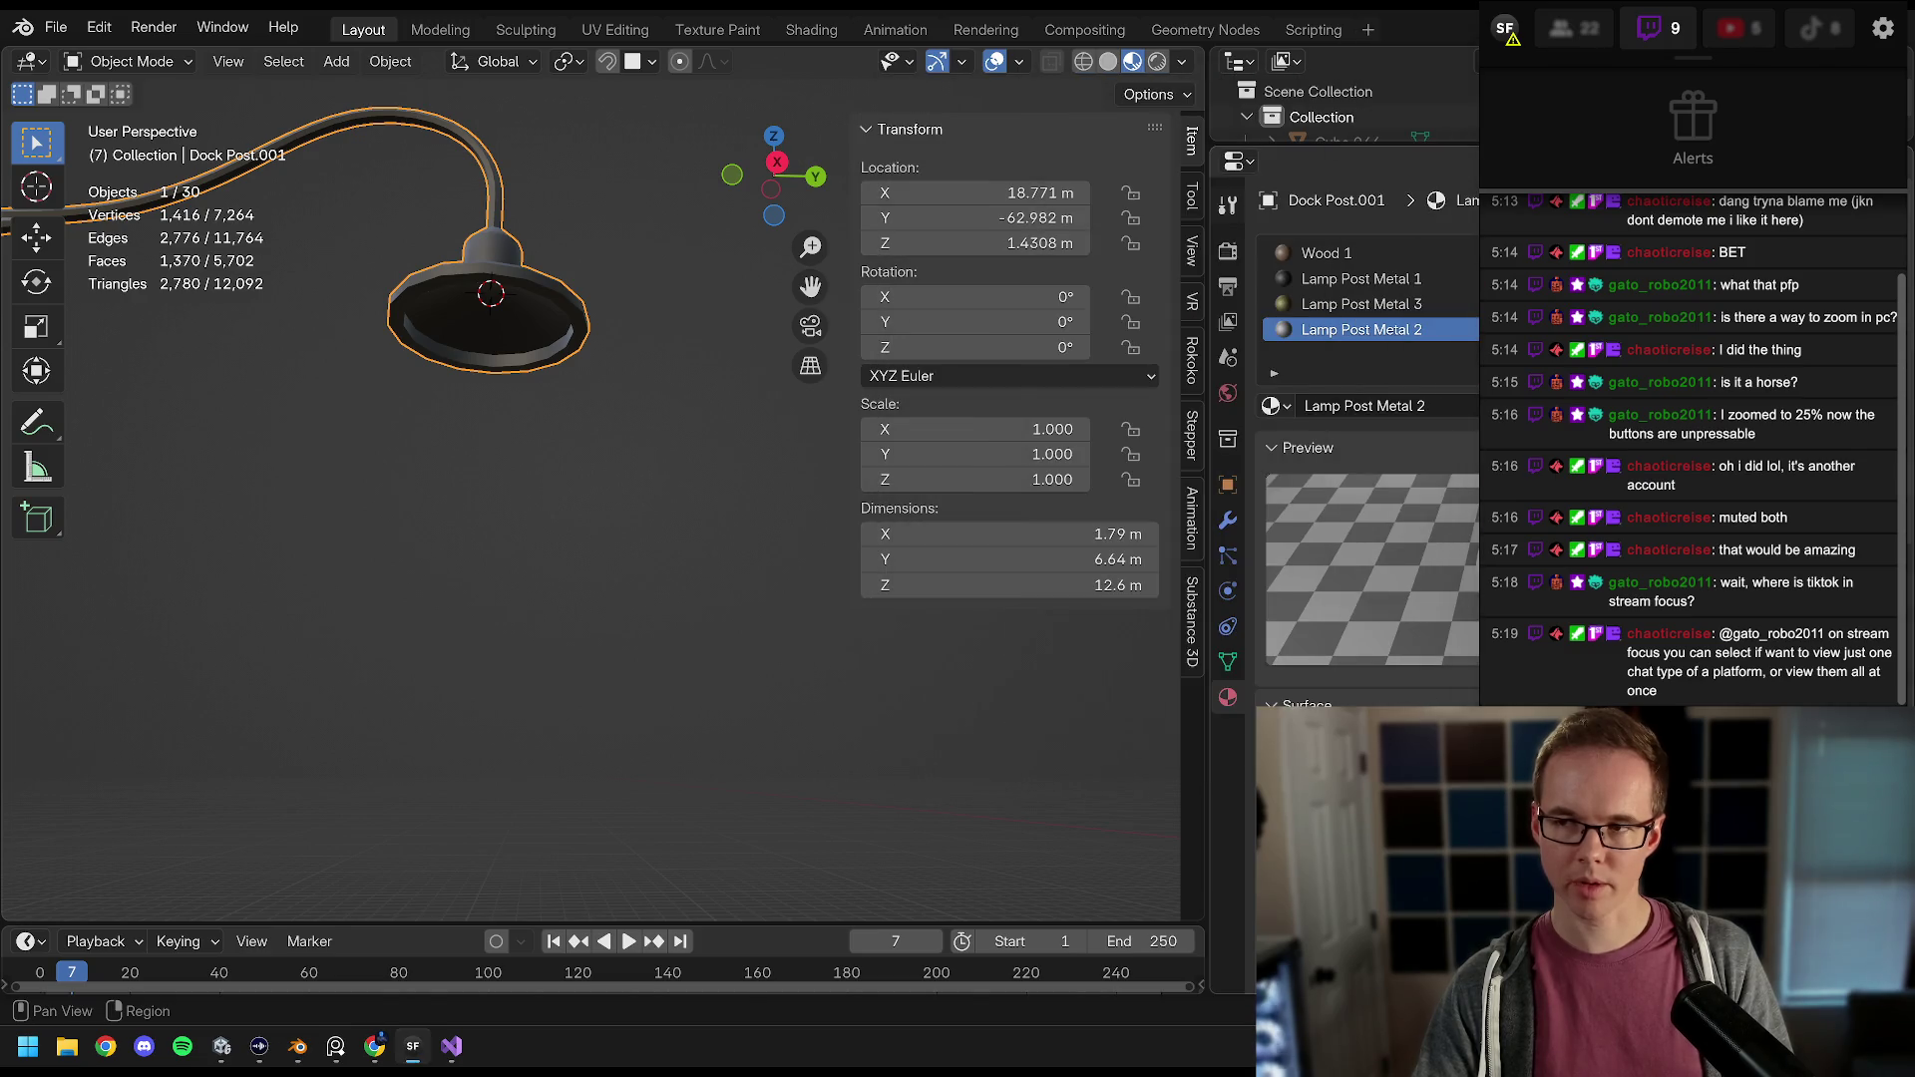
left_click(1592, 28)
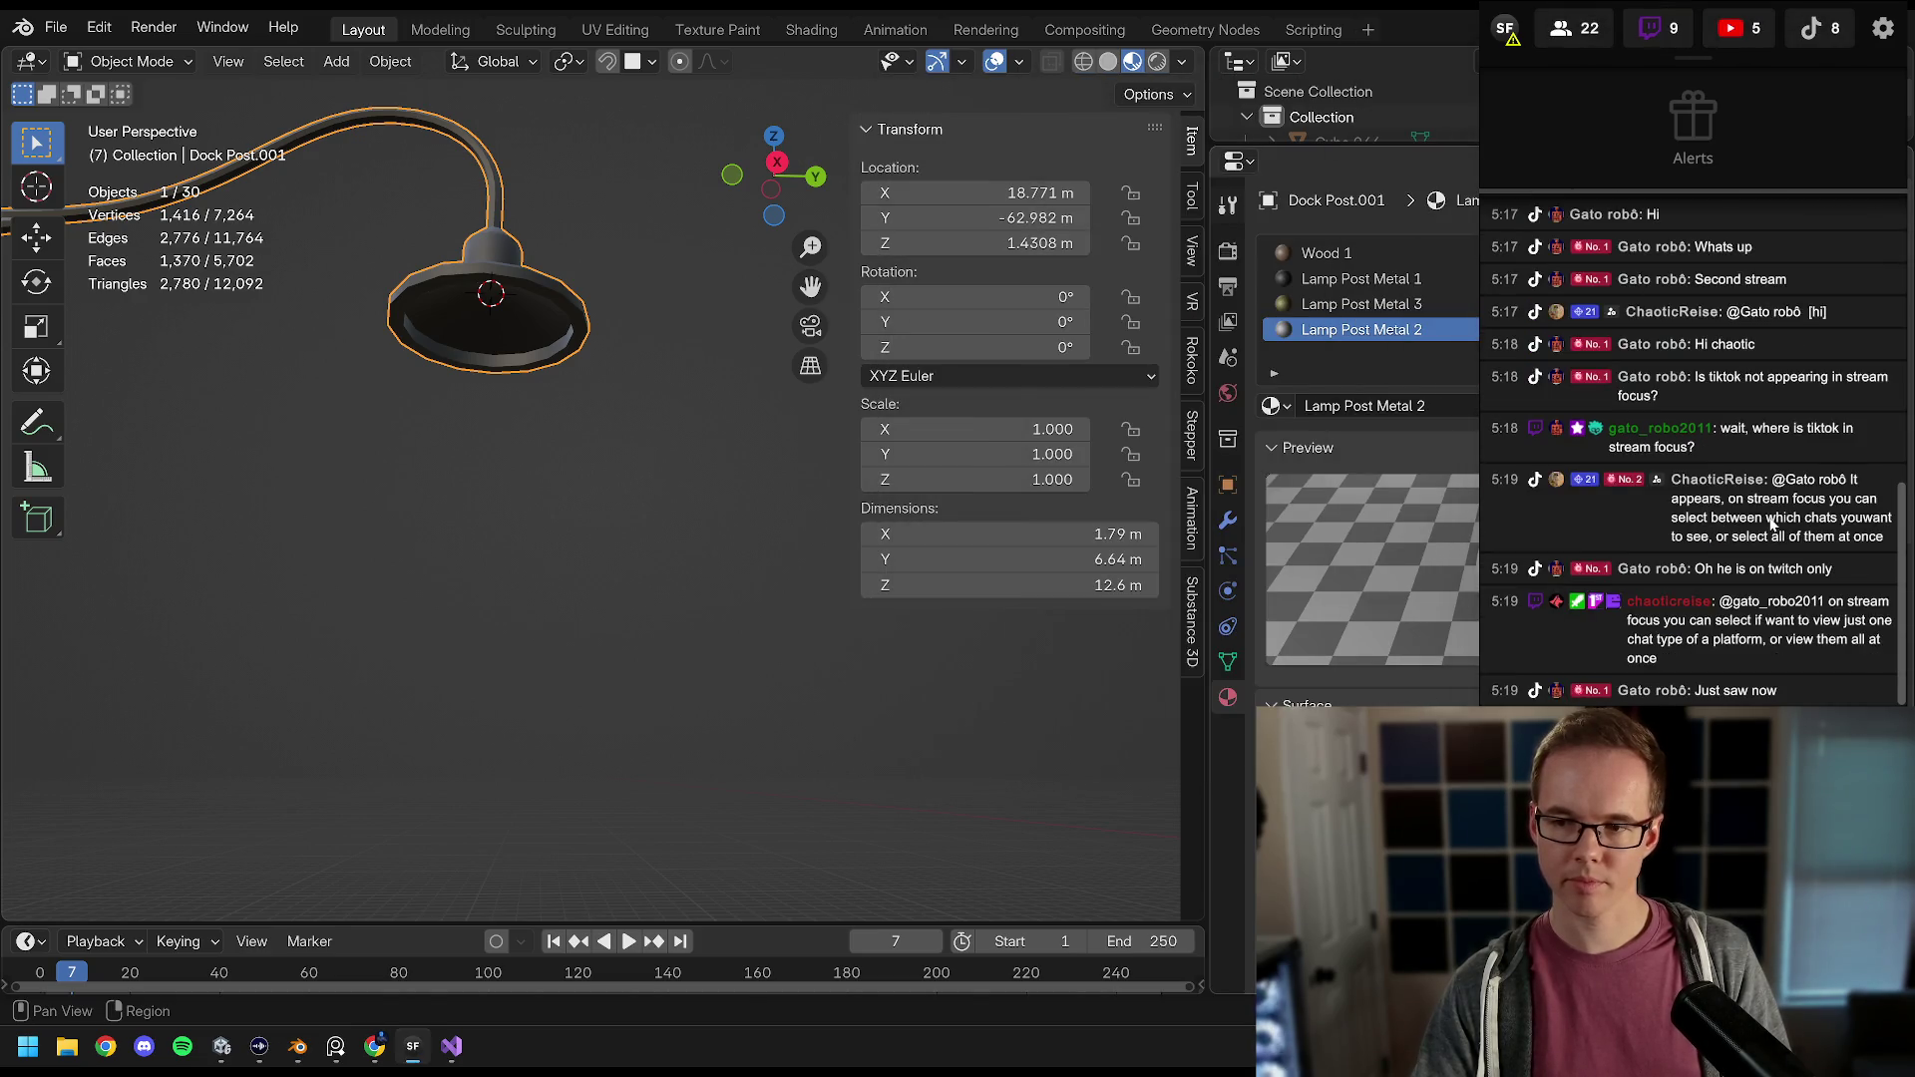
key("KP_Divide")
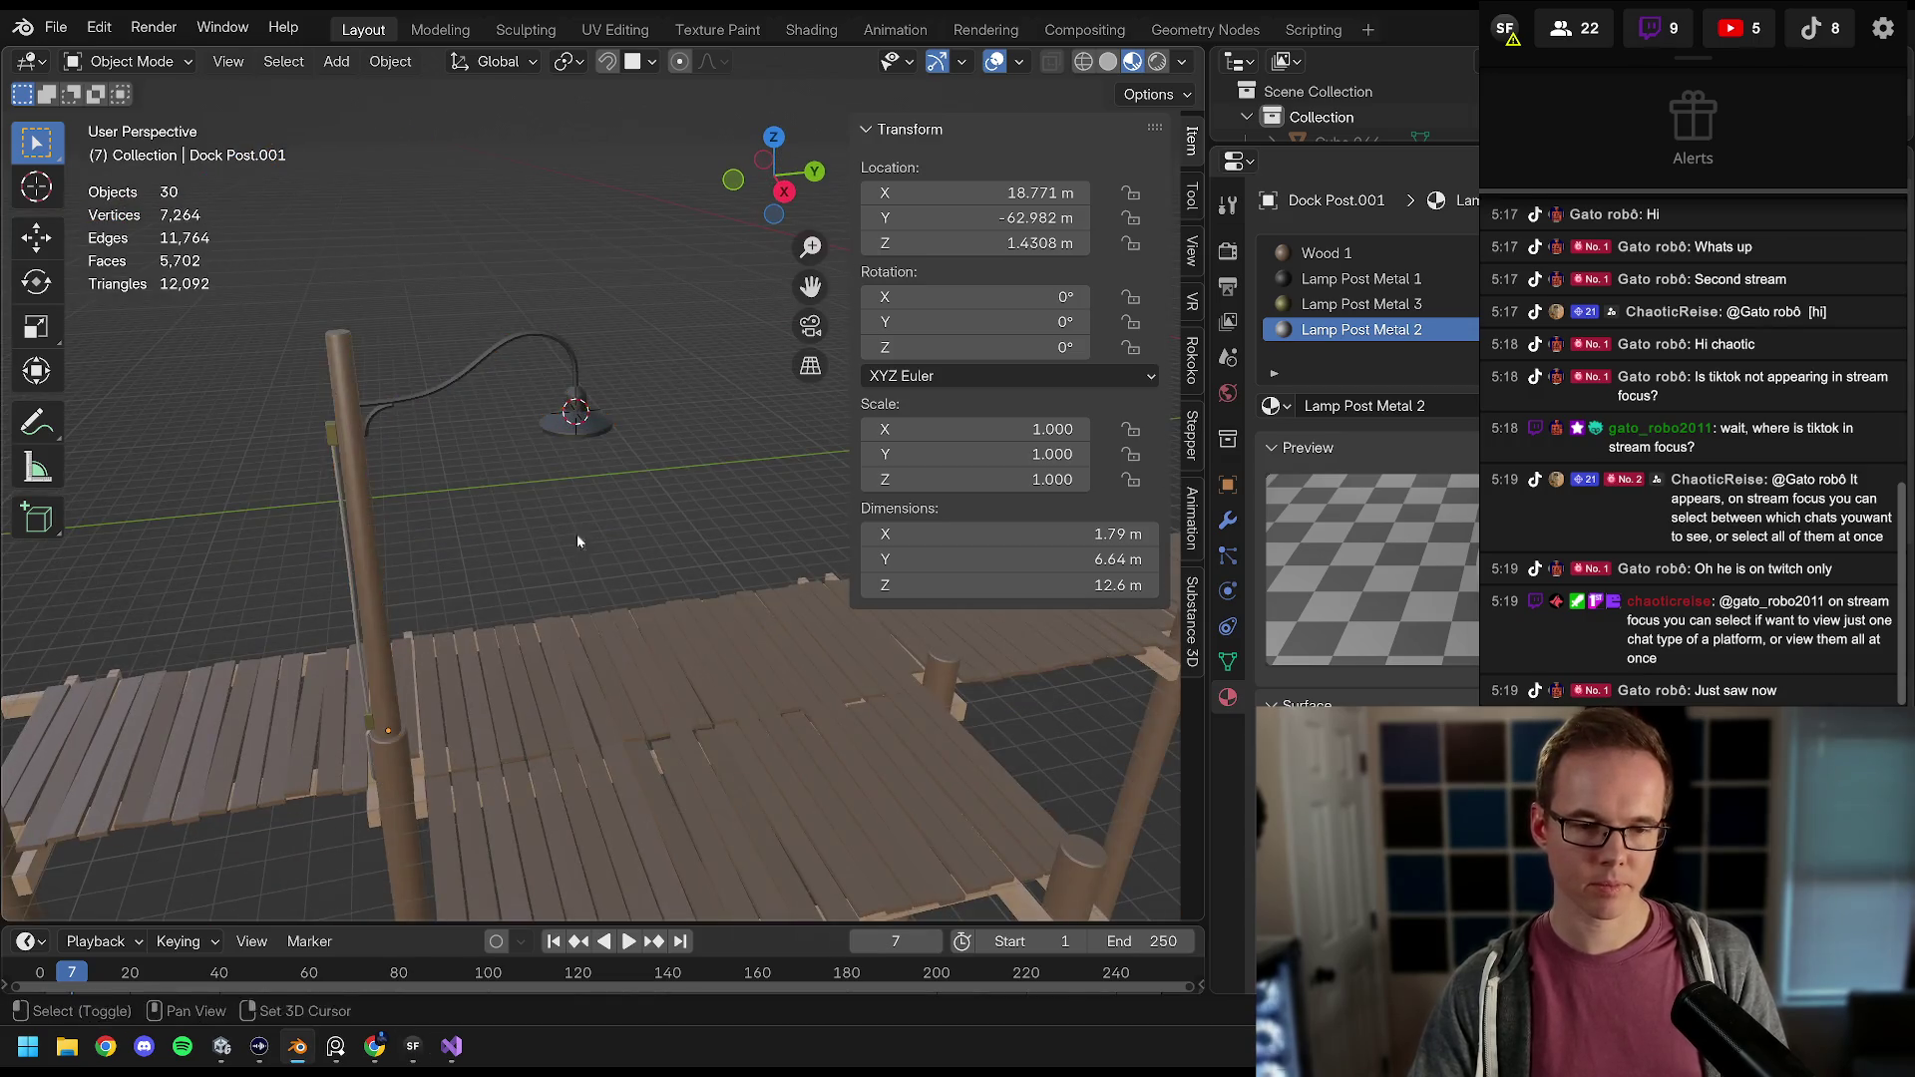
key("ctrl+s")
Step: Export the lamp post as FBX, overwriting Dock Light Post.fbx
scroll(547, 453, "down", 3)
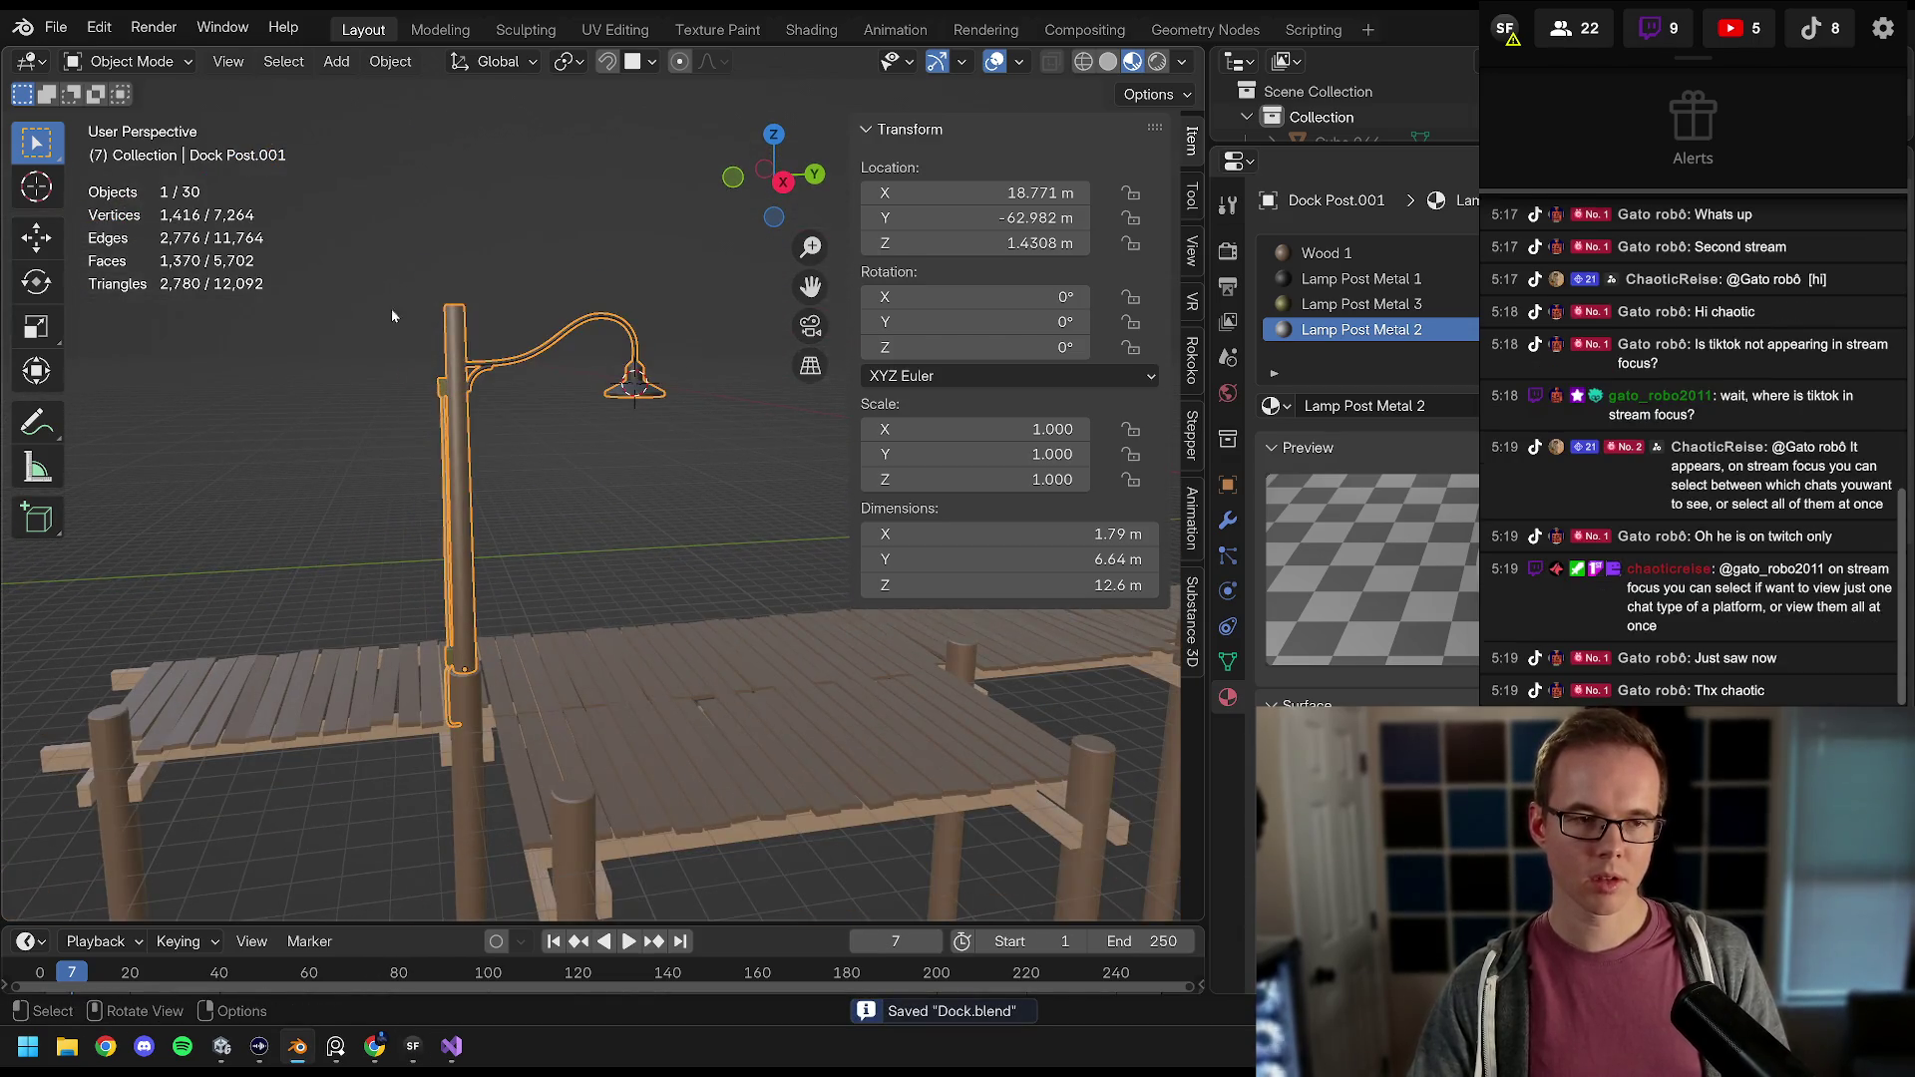
left_click(55, 37)
mouse_move(145, 411)
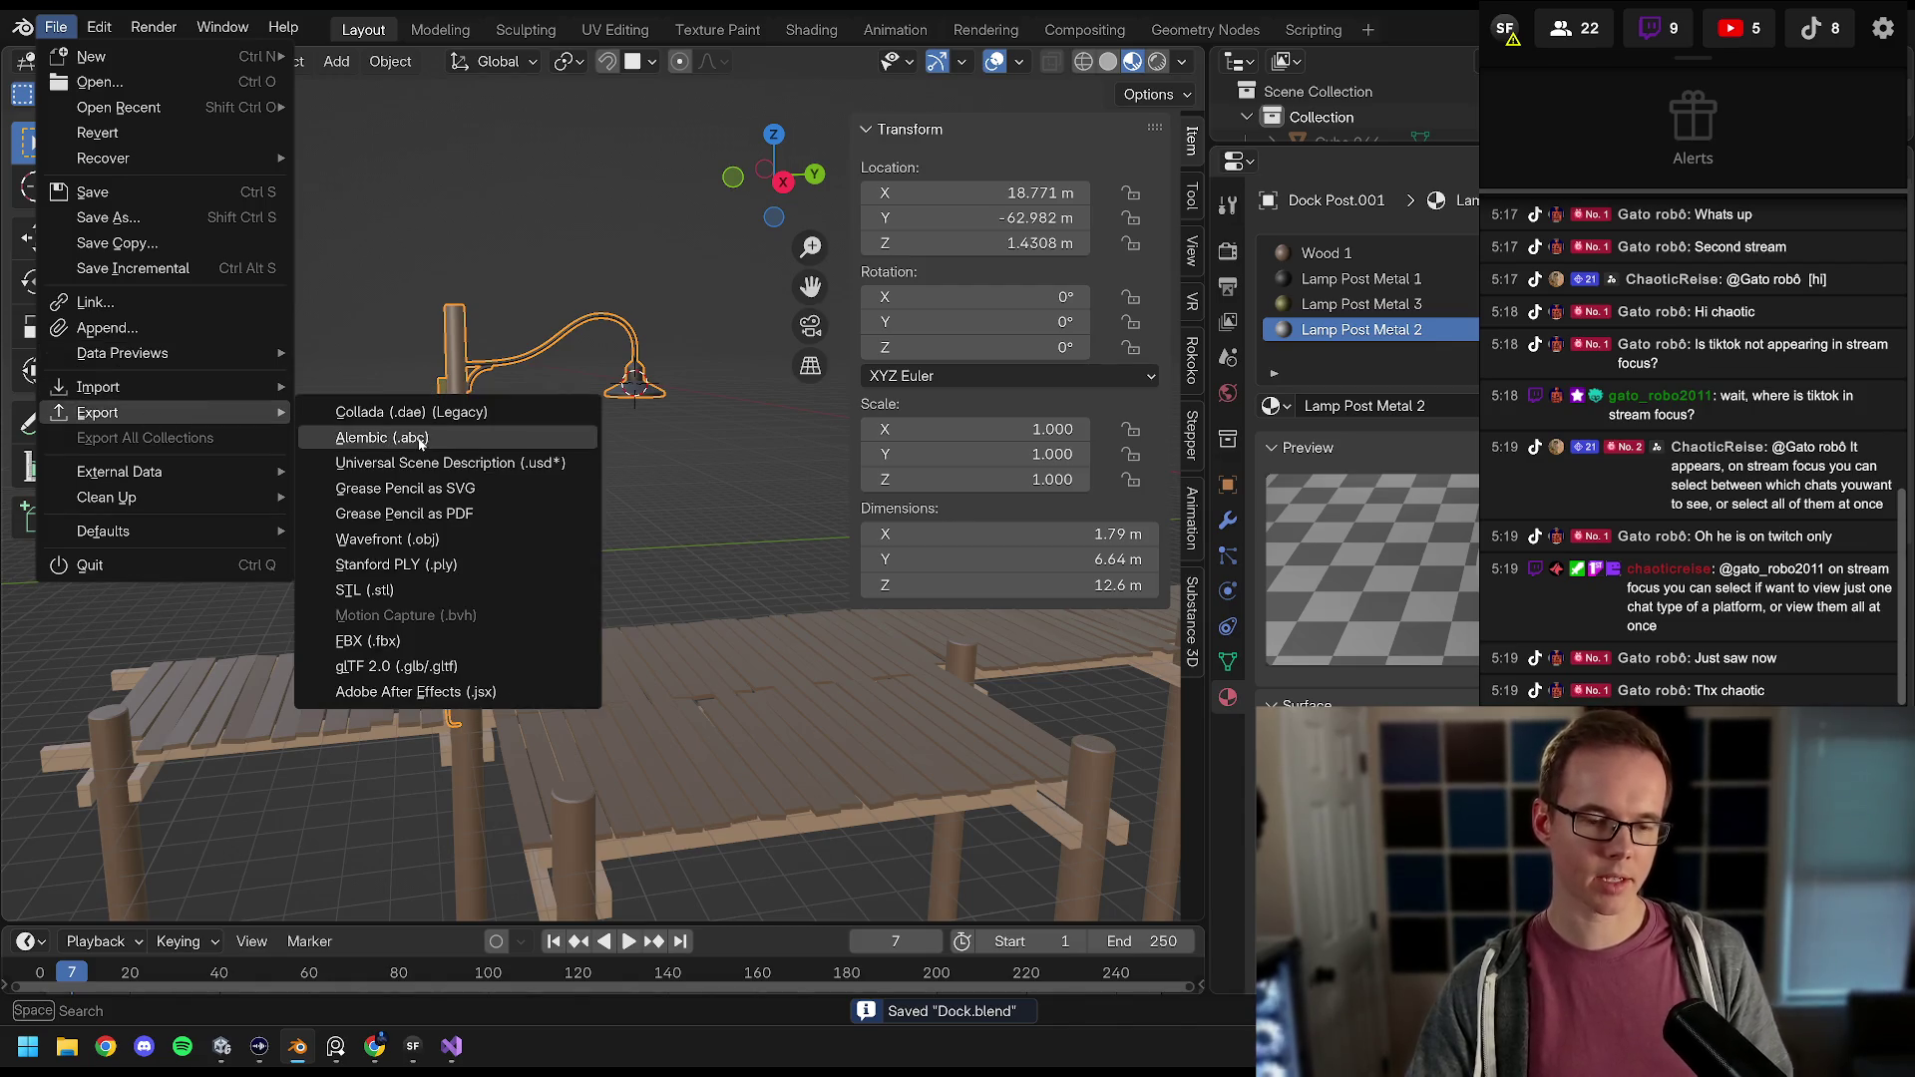
left_click(426, 637)
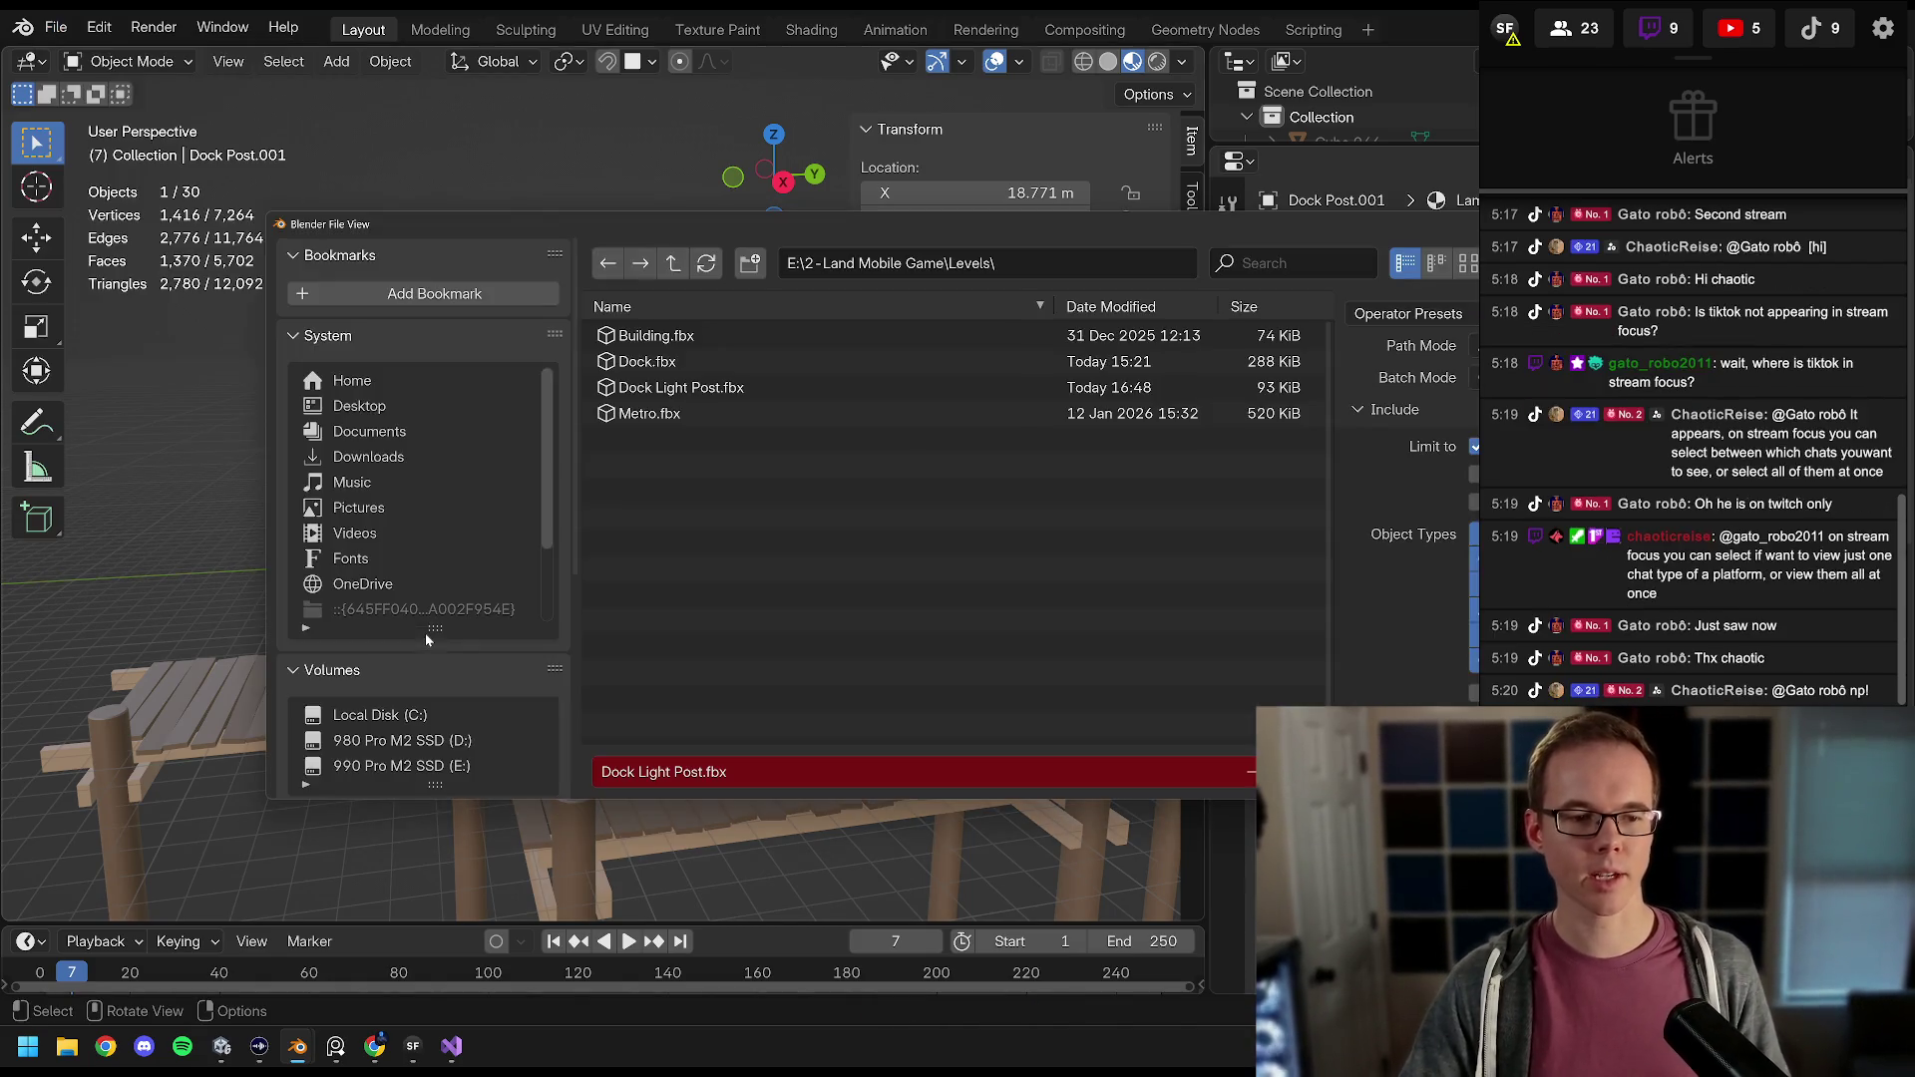
double_click(692, 397)
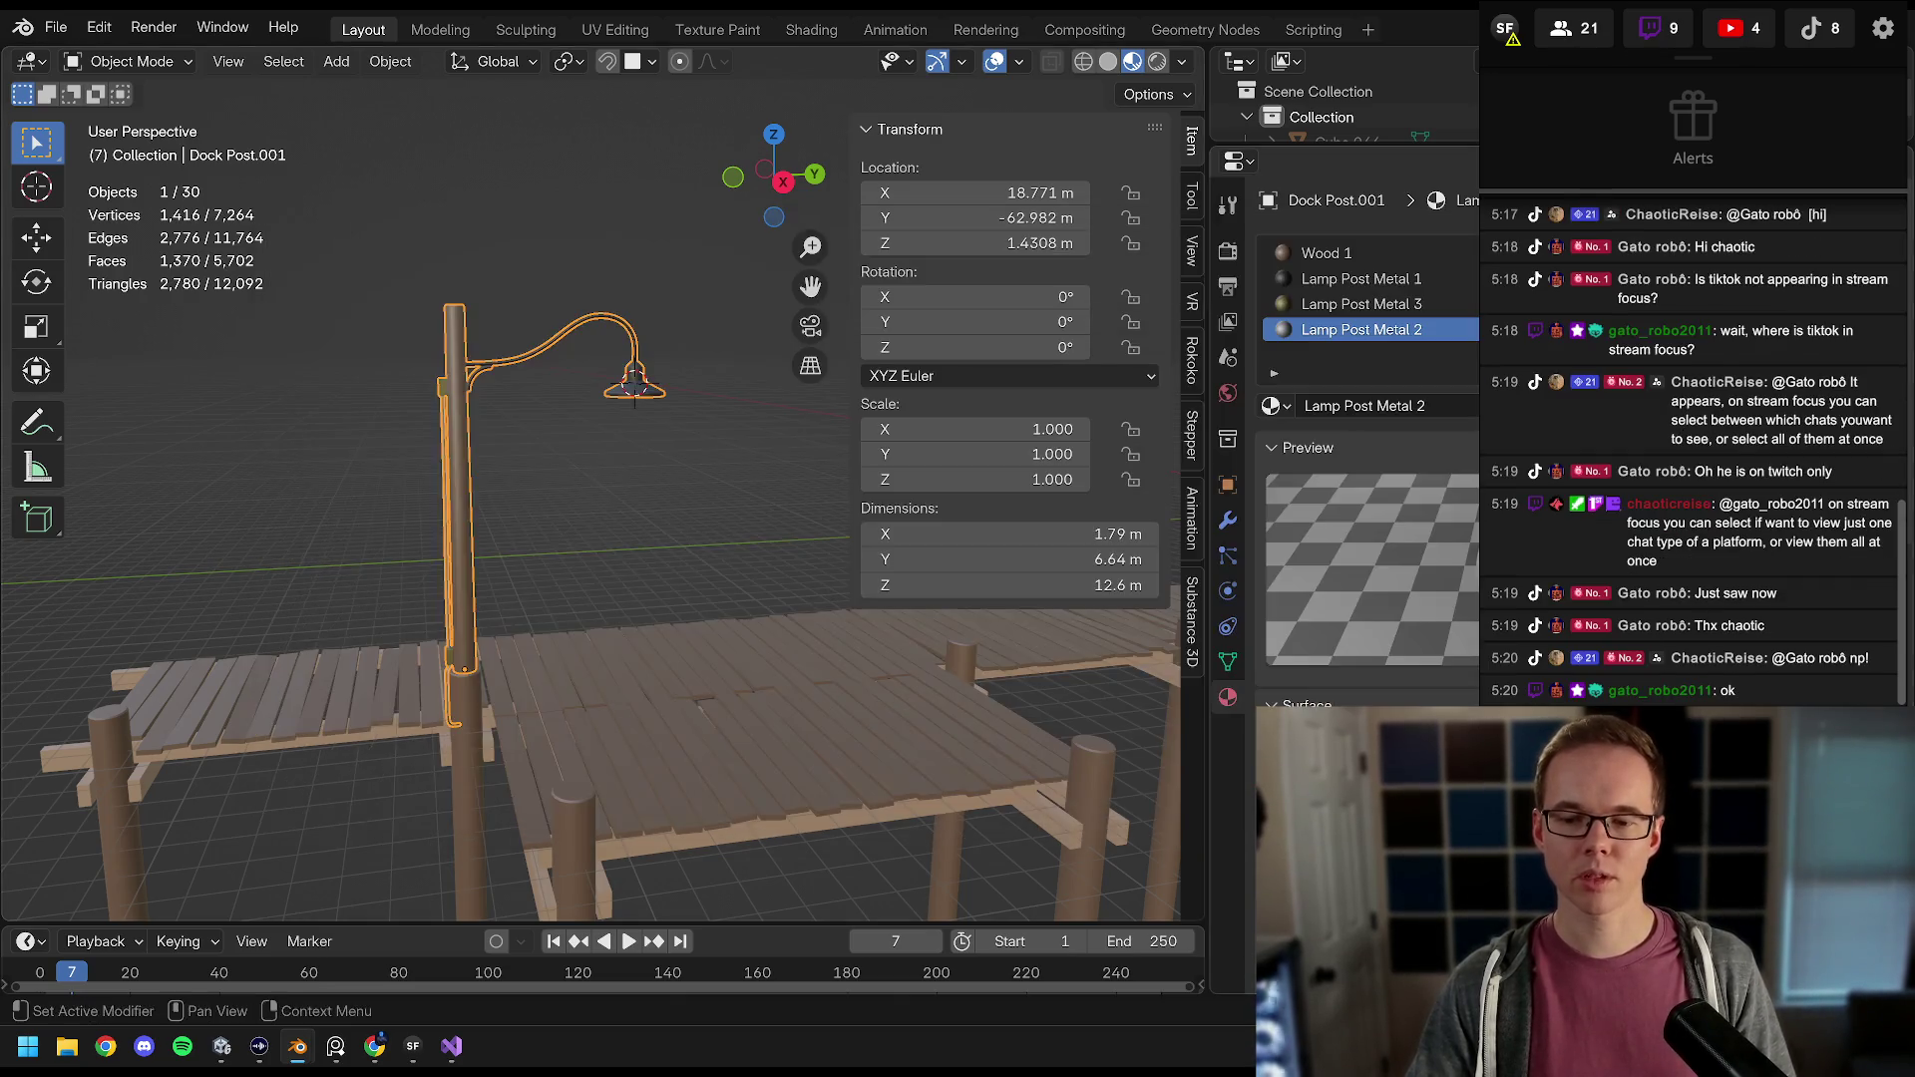
left_click(221, 1046)
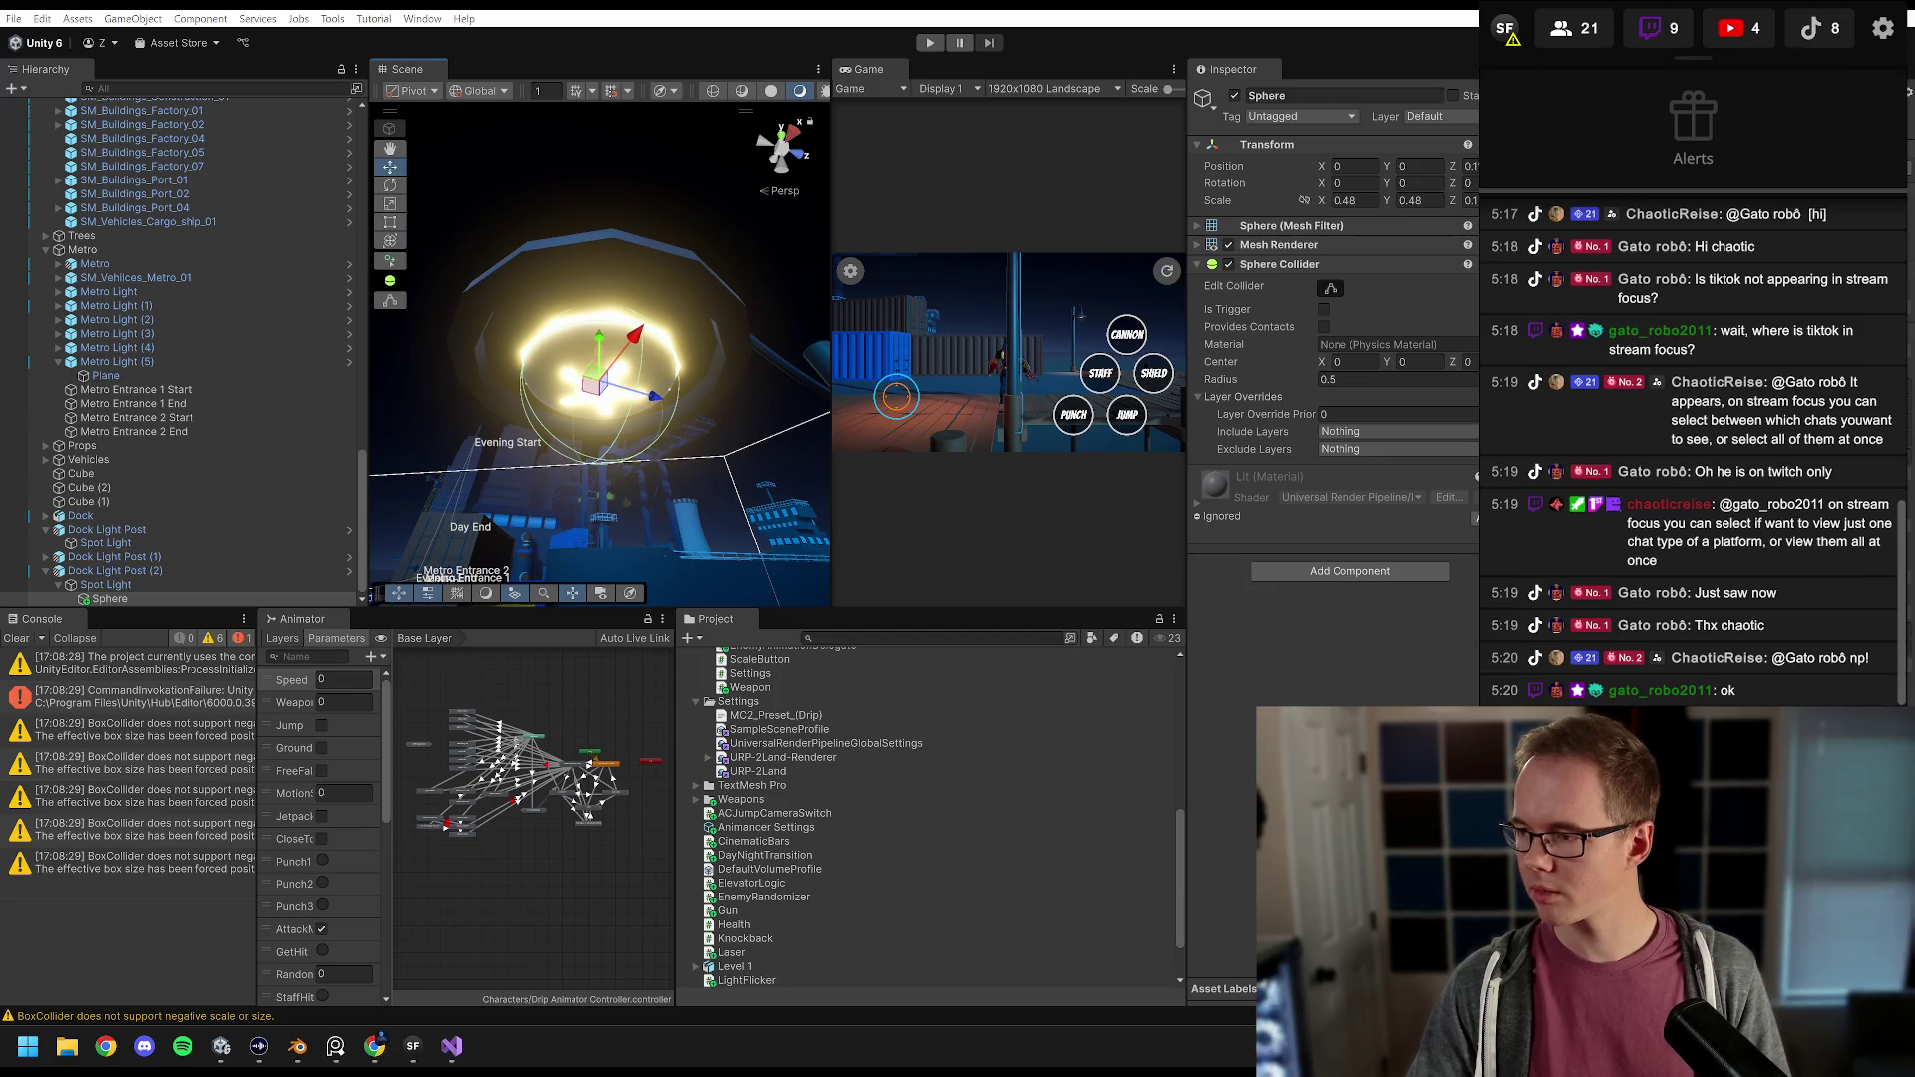
Step: Drag Lamp Post Light from Assets/Materials into the bulb Sphere's Mesh Renderer Element 0
left_click(943, 326)
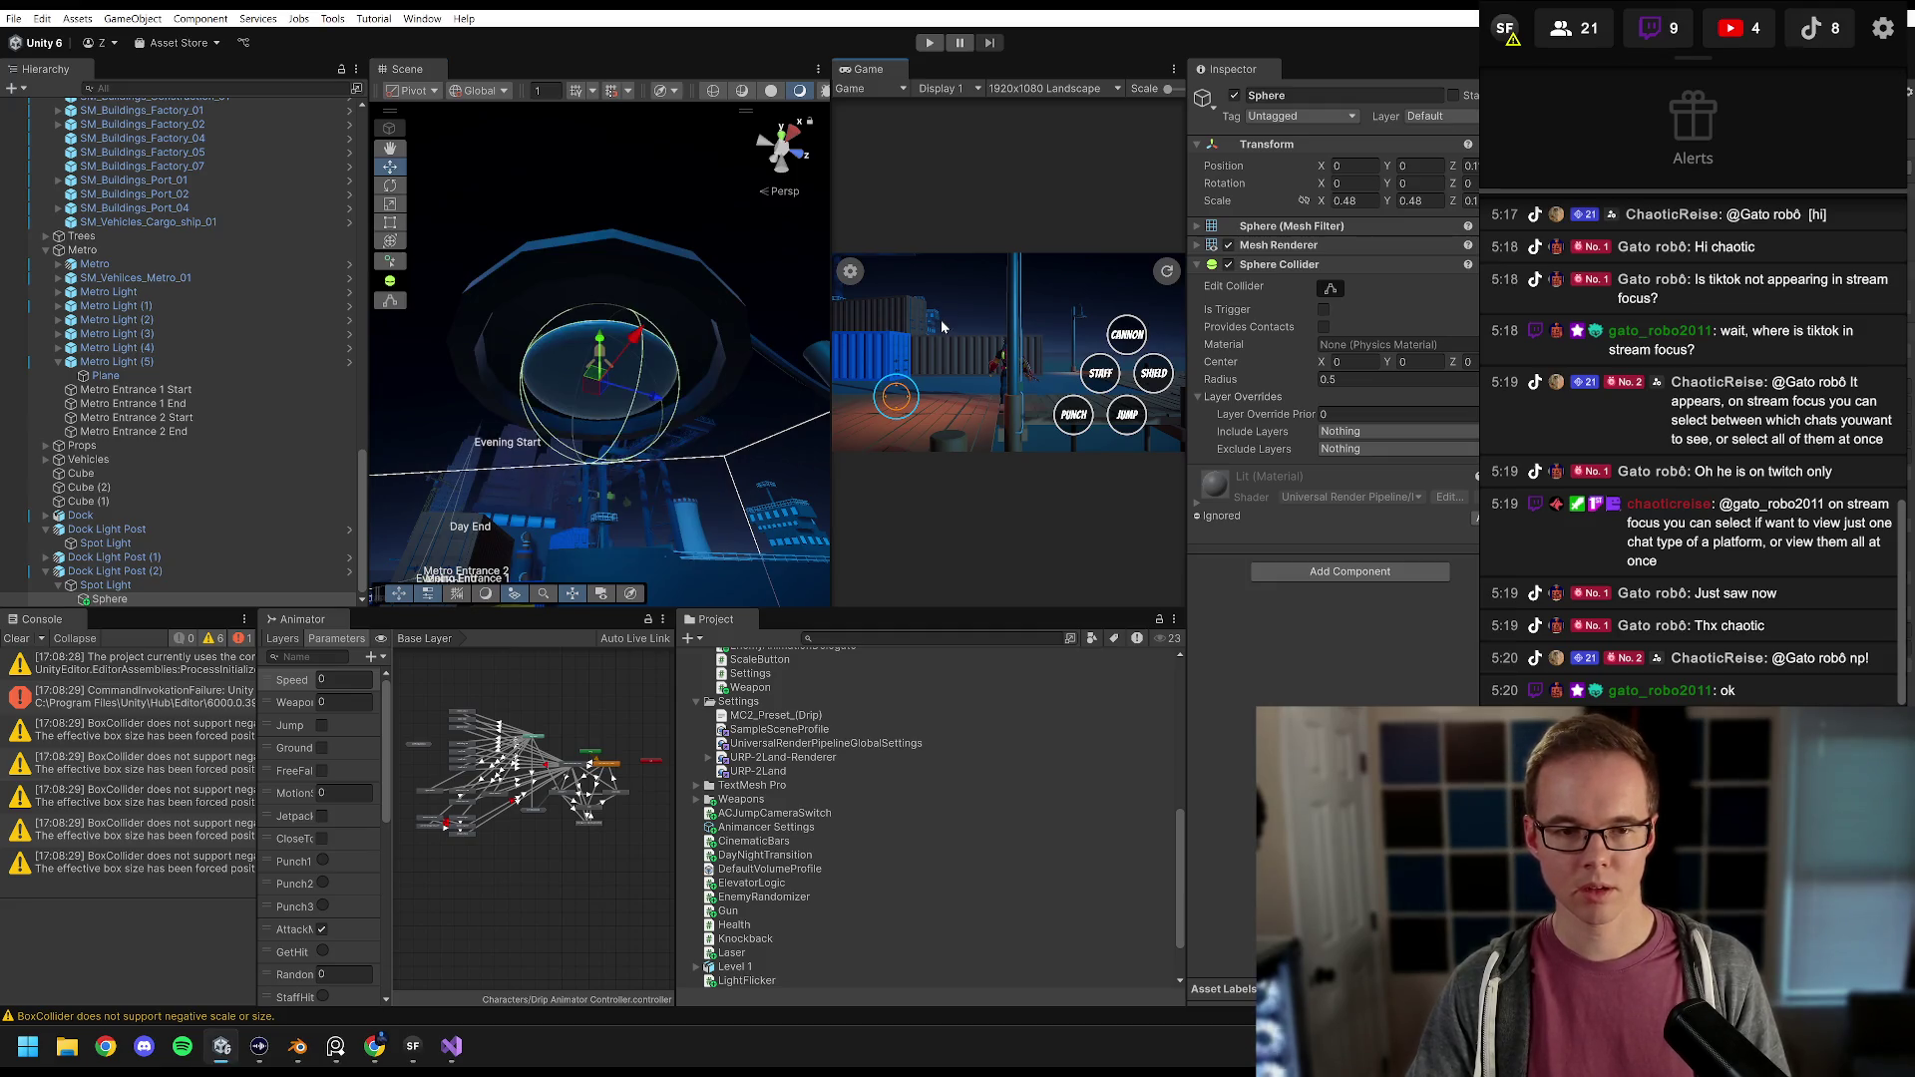
left_click_drag(561, 389, 588, 415)
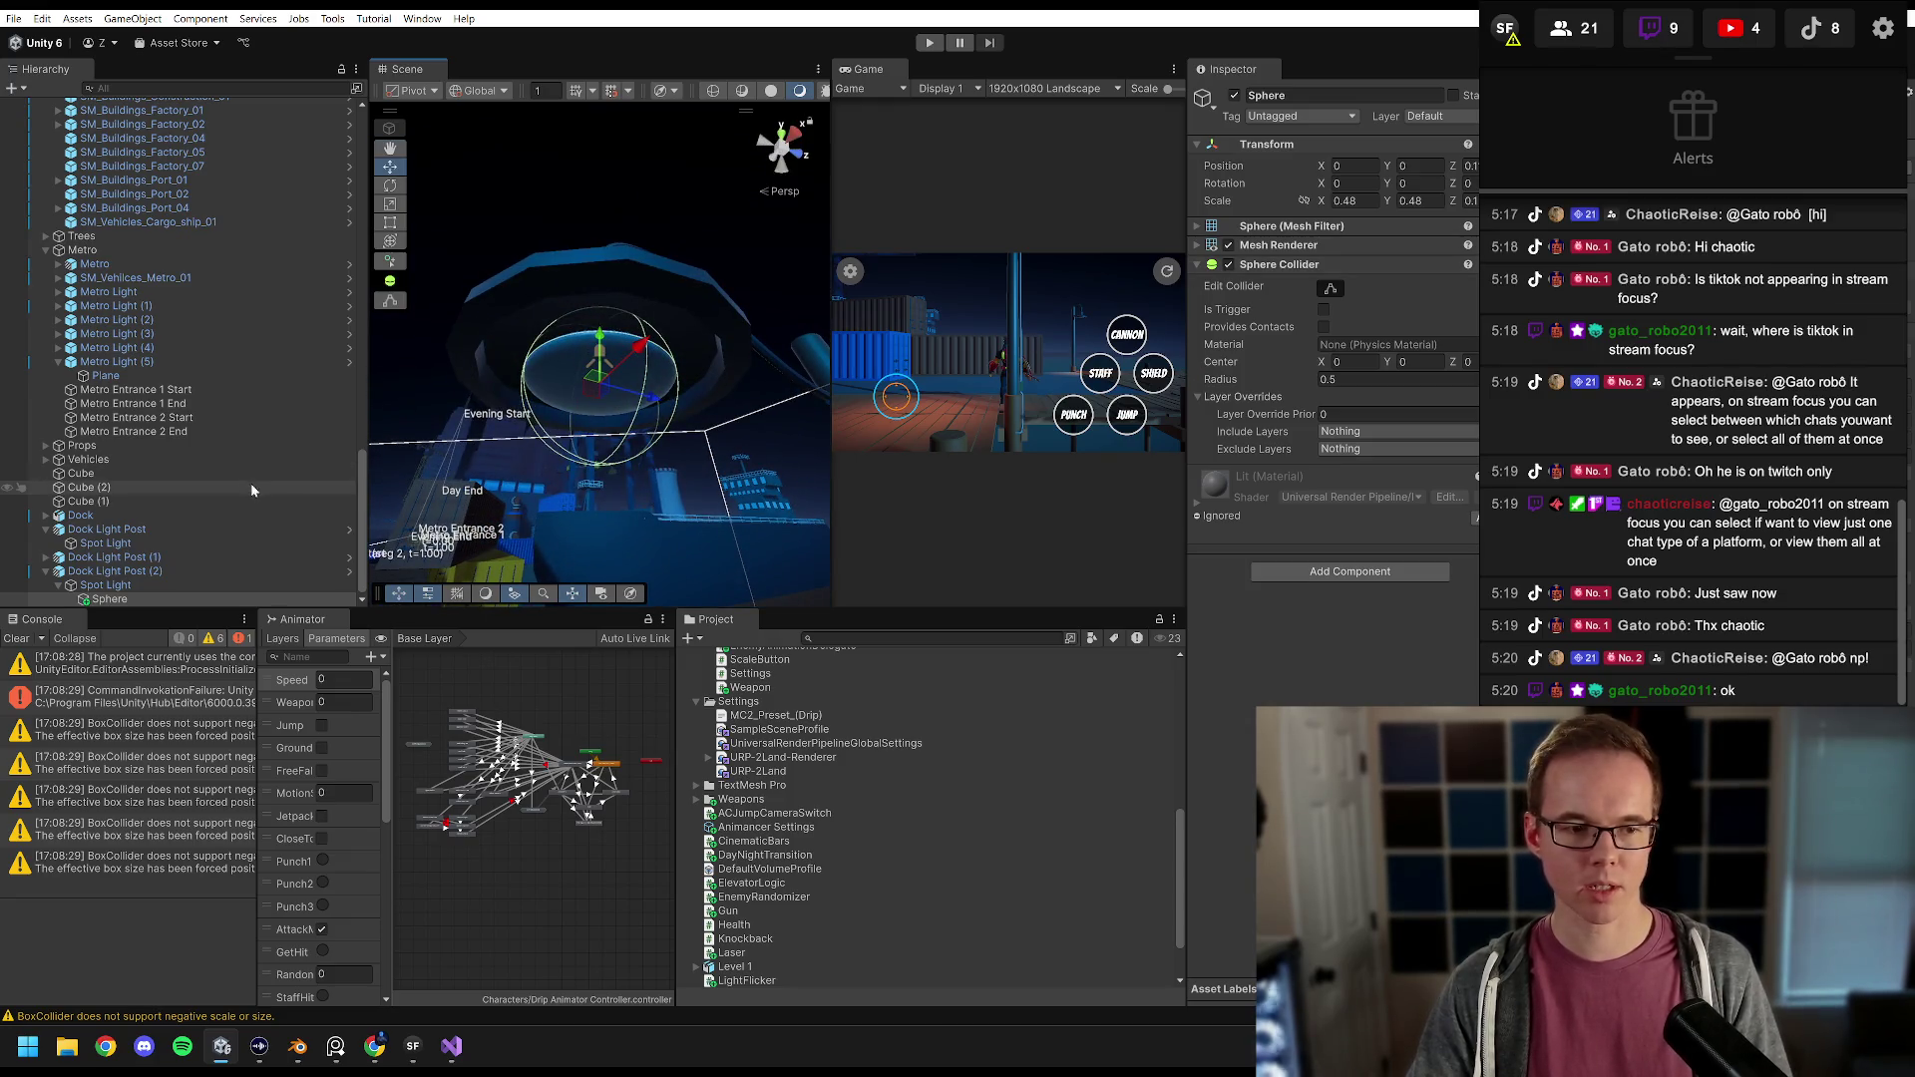
left_click(1199, 247)
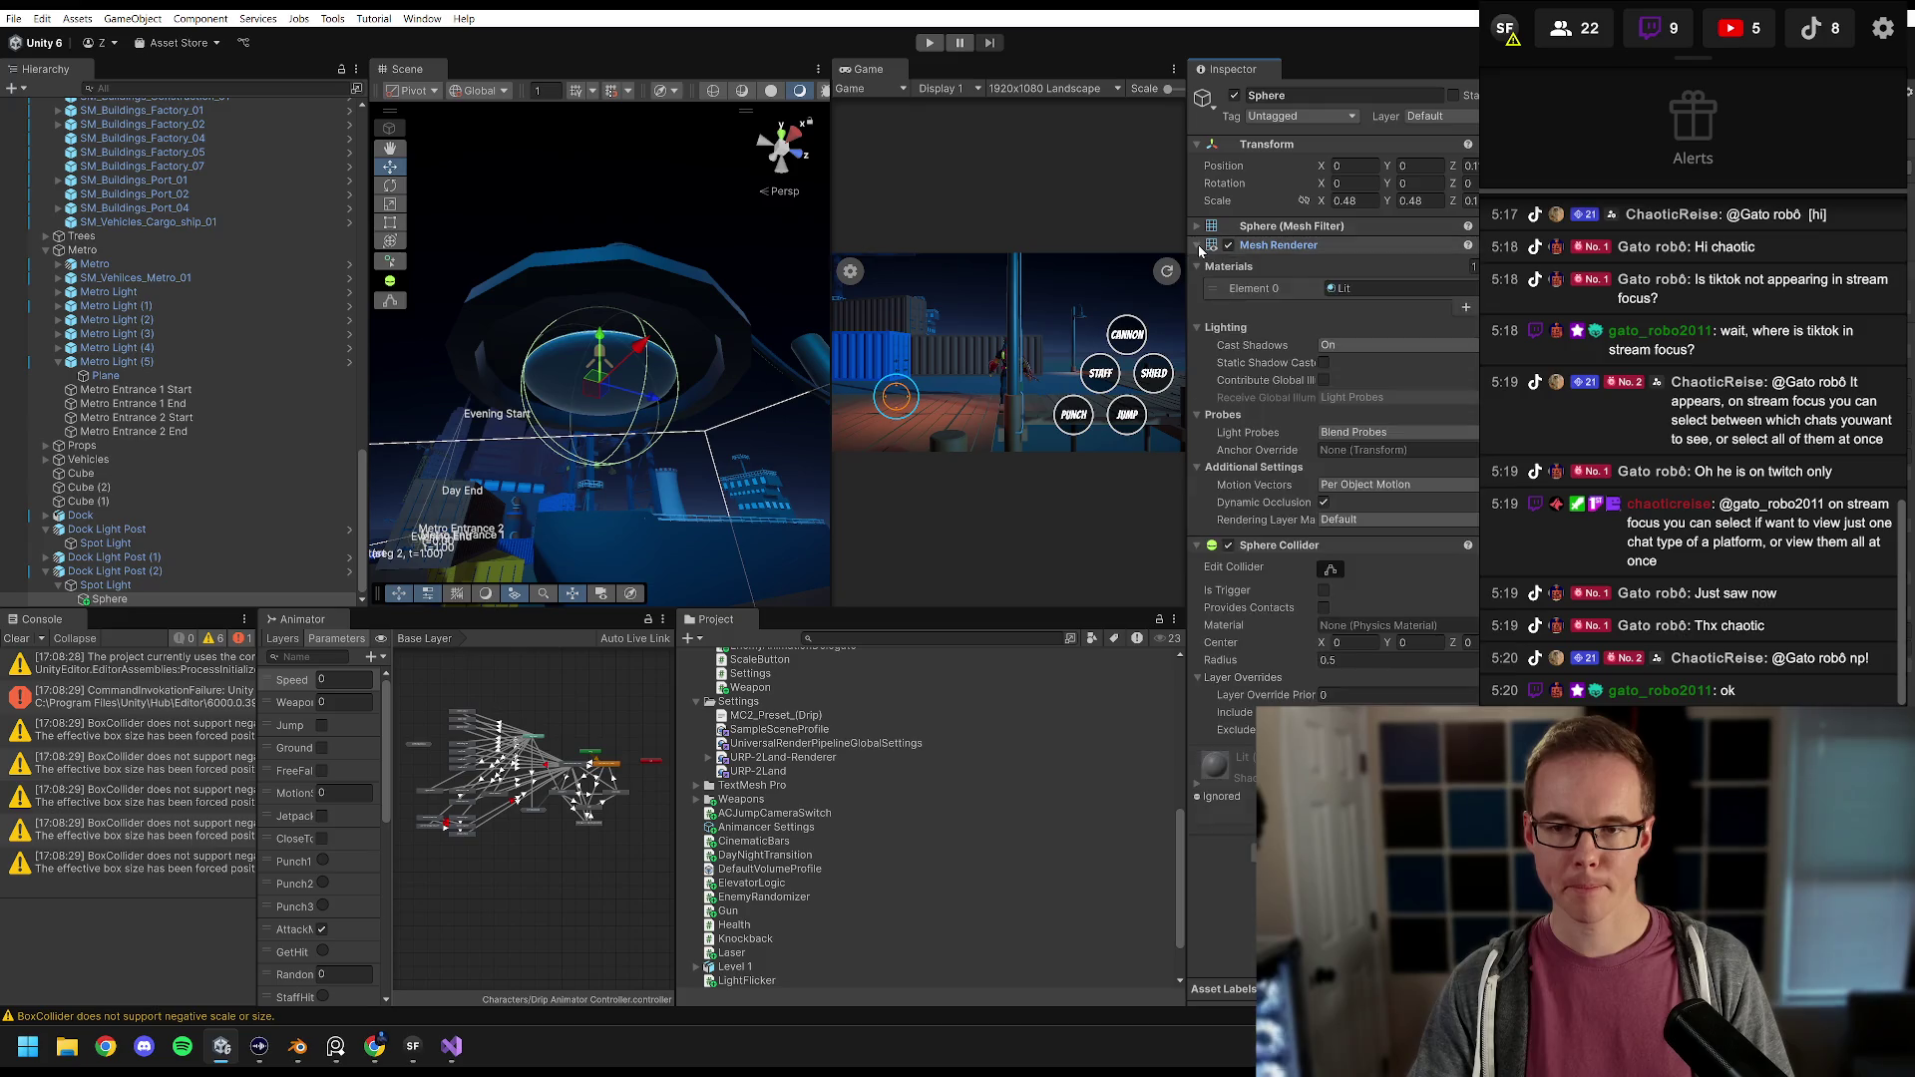
scroll(838, 714, "up", 10)
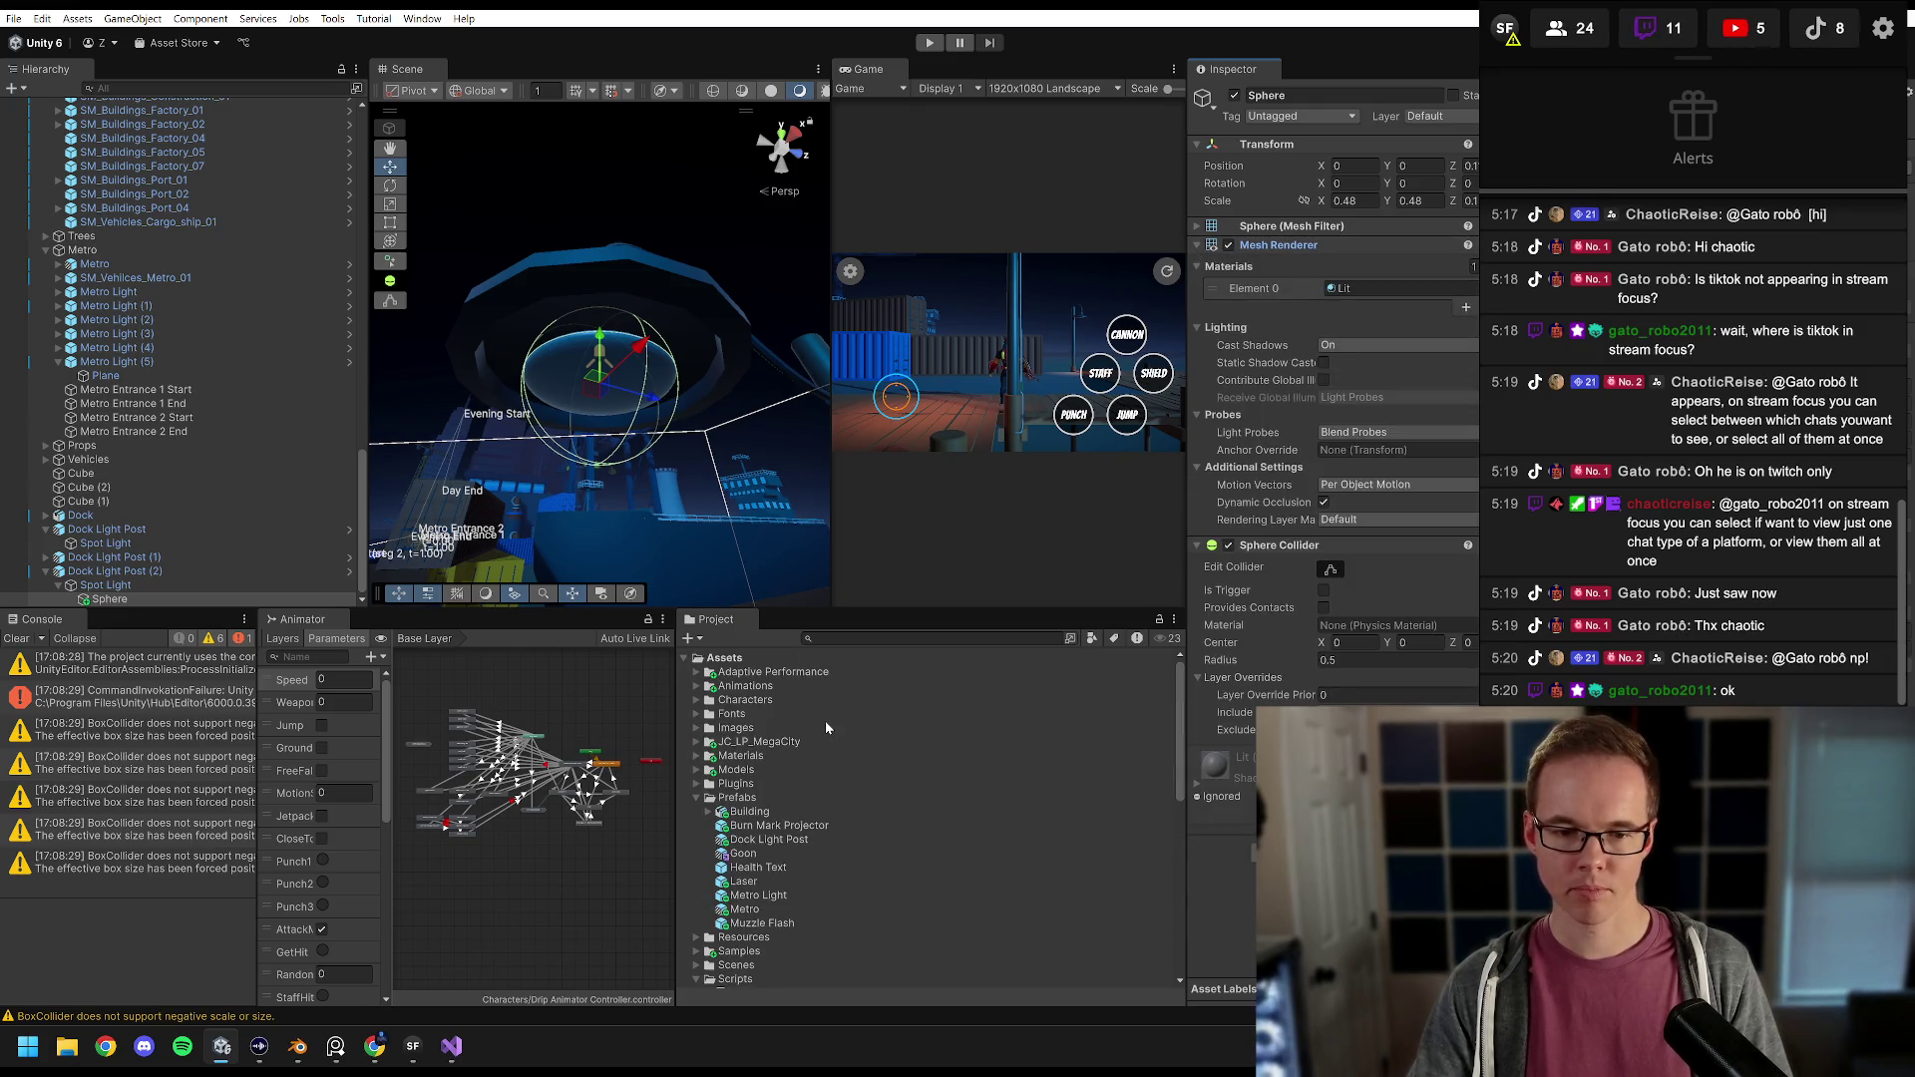
left_click(698, 756)
scroll(774, 764, "down", 3)
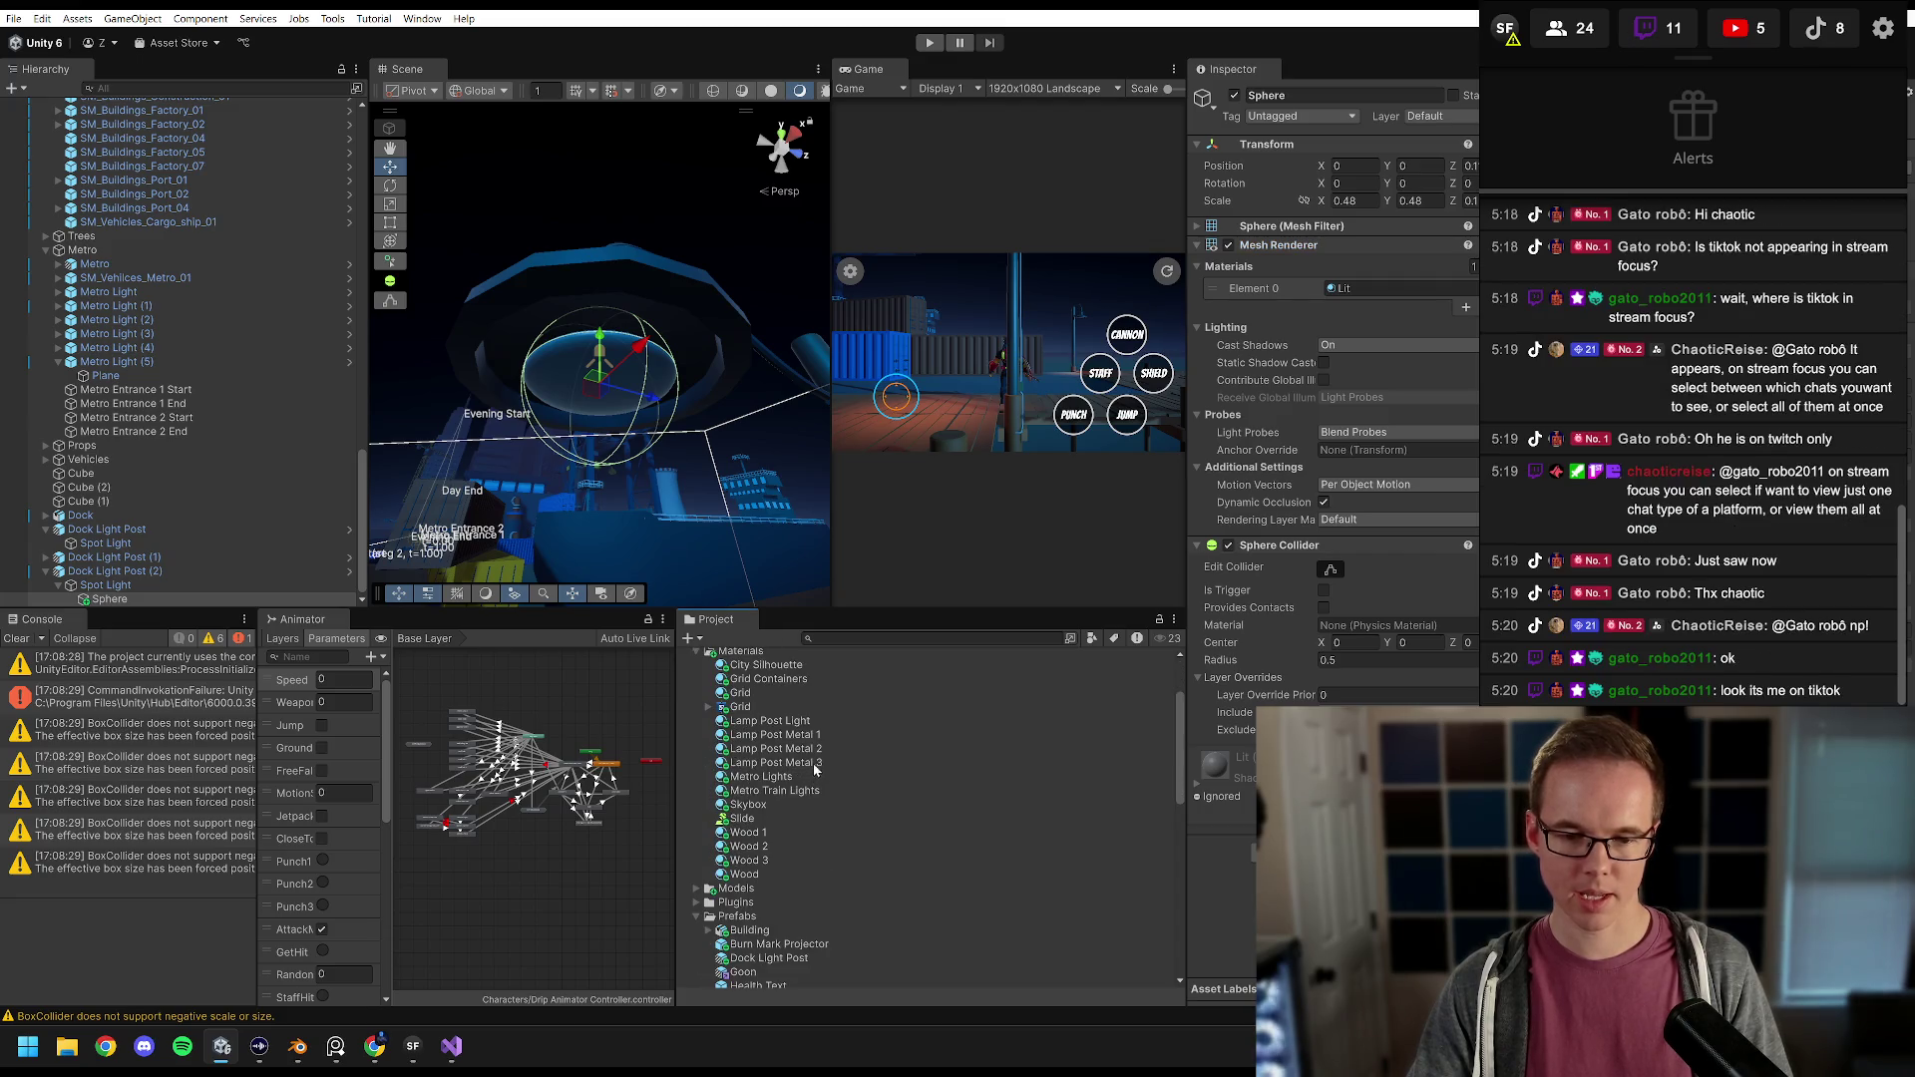
scroll(795, 738, "up", 1)
left_click_drag(795, 736, 1354, 296)
left_click_drag(477, 388, 573, 437)
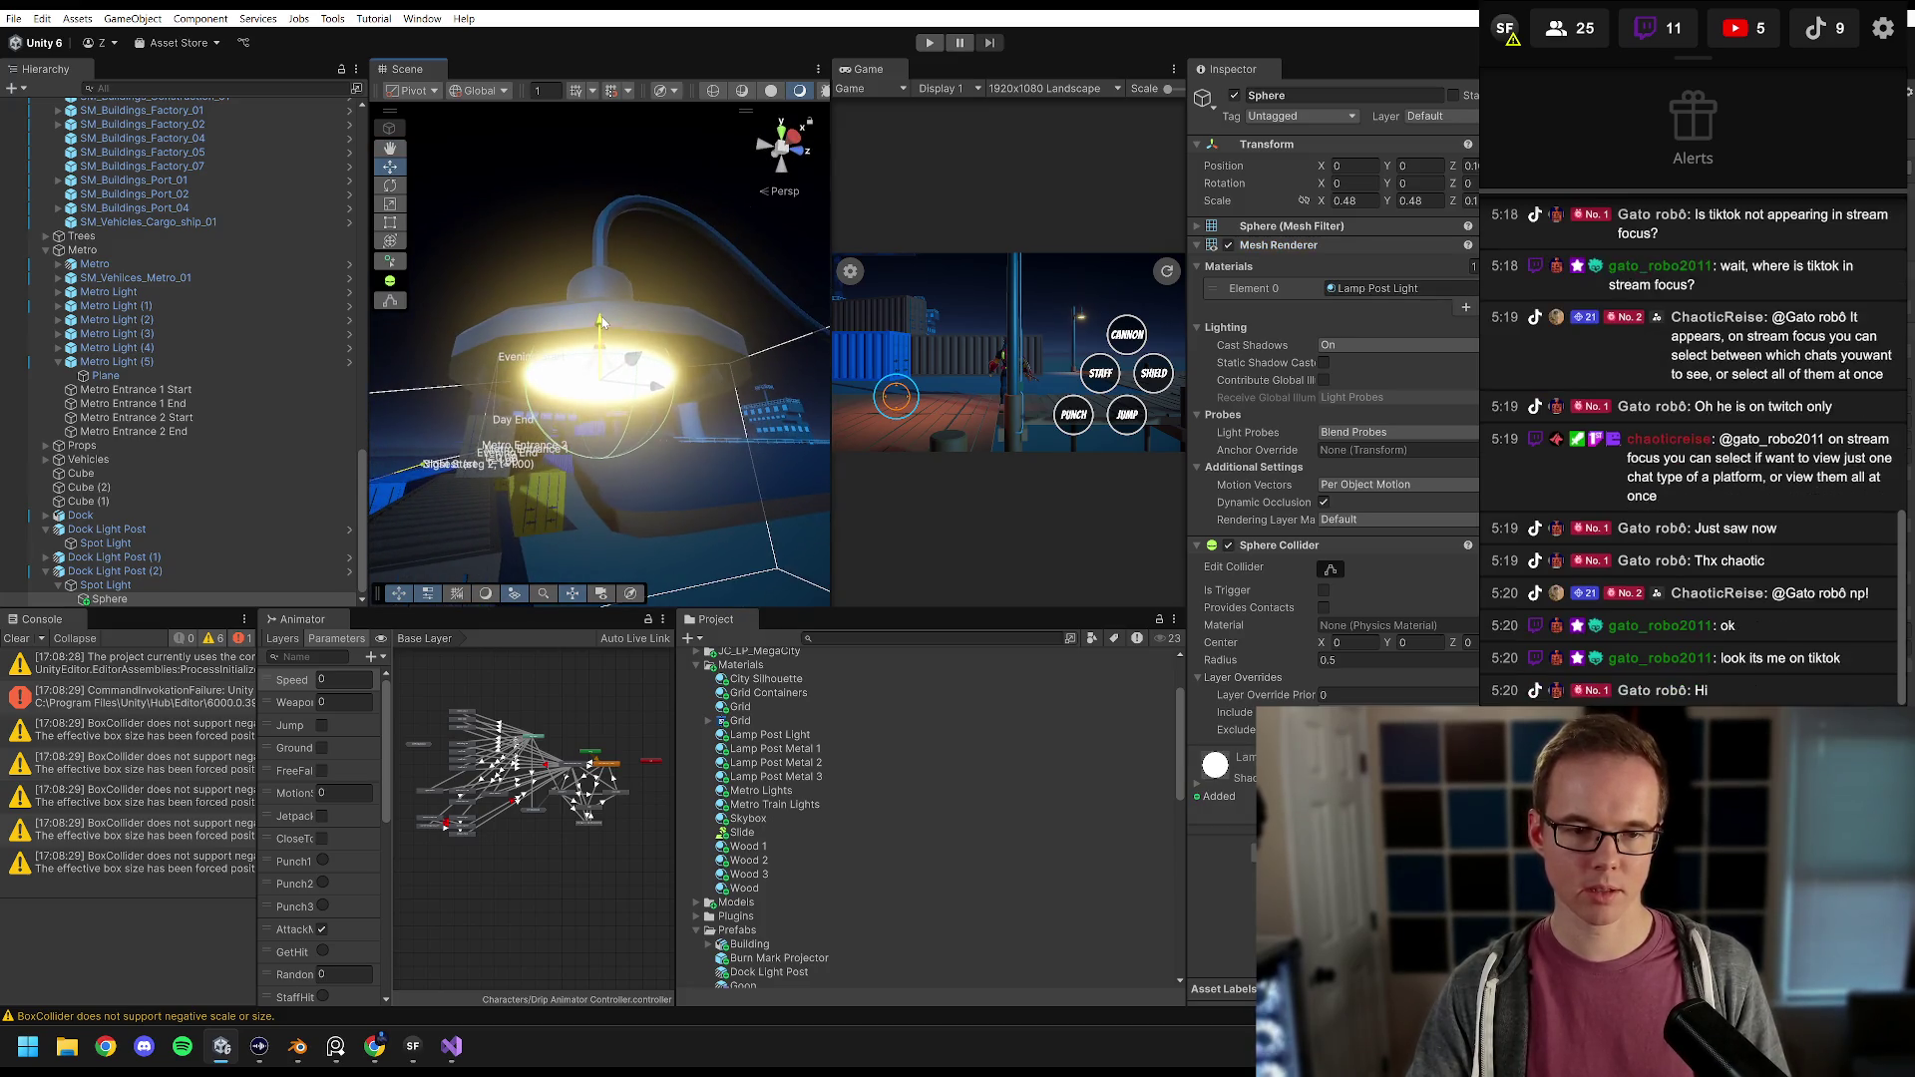
mouse_move(660, 341)
left_mouse_down()
mouse_move(838, 301)
mouse_move(770, 586)
left_mouse_up()
scroll(770, 587, "down", 3)
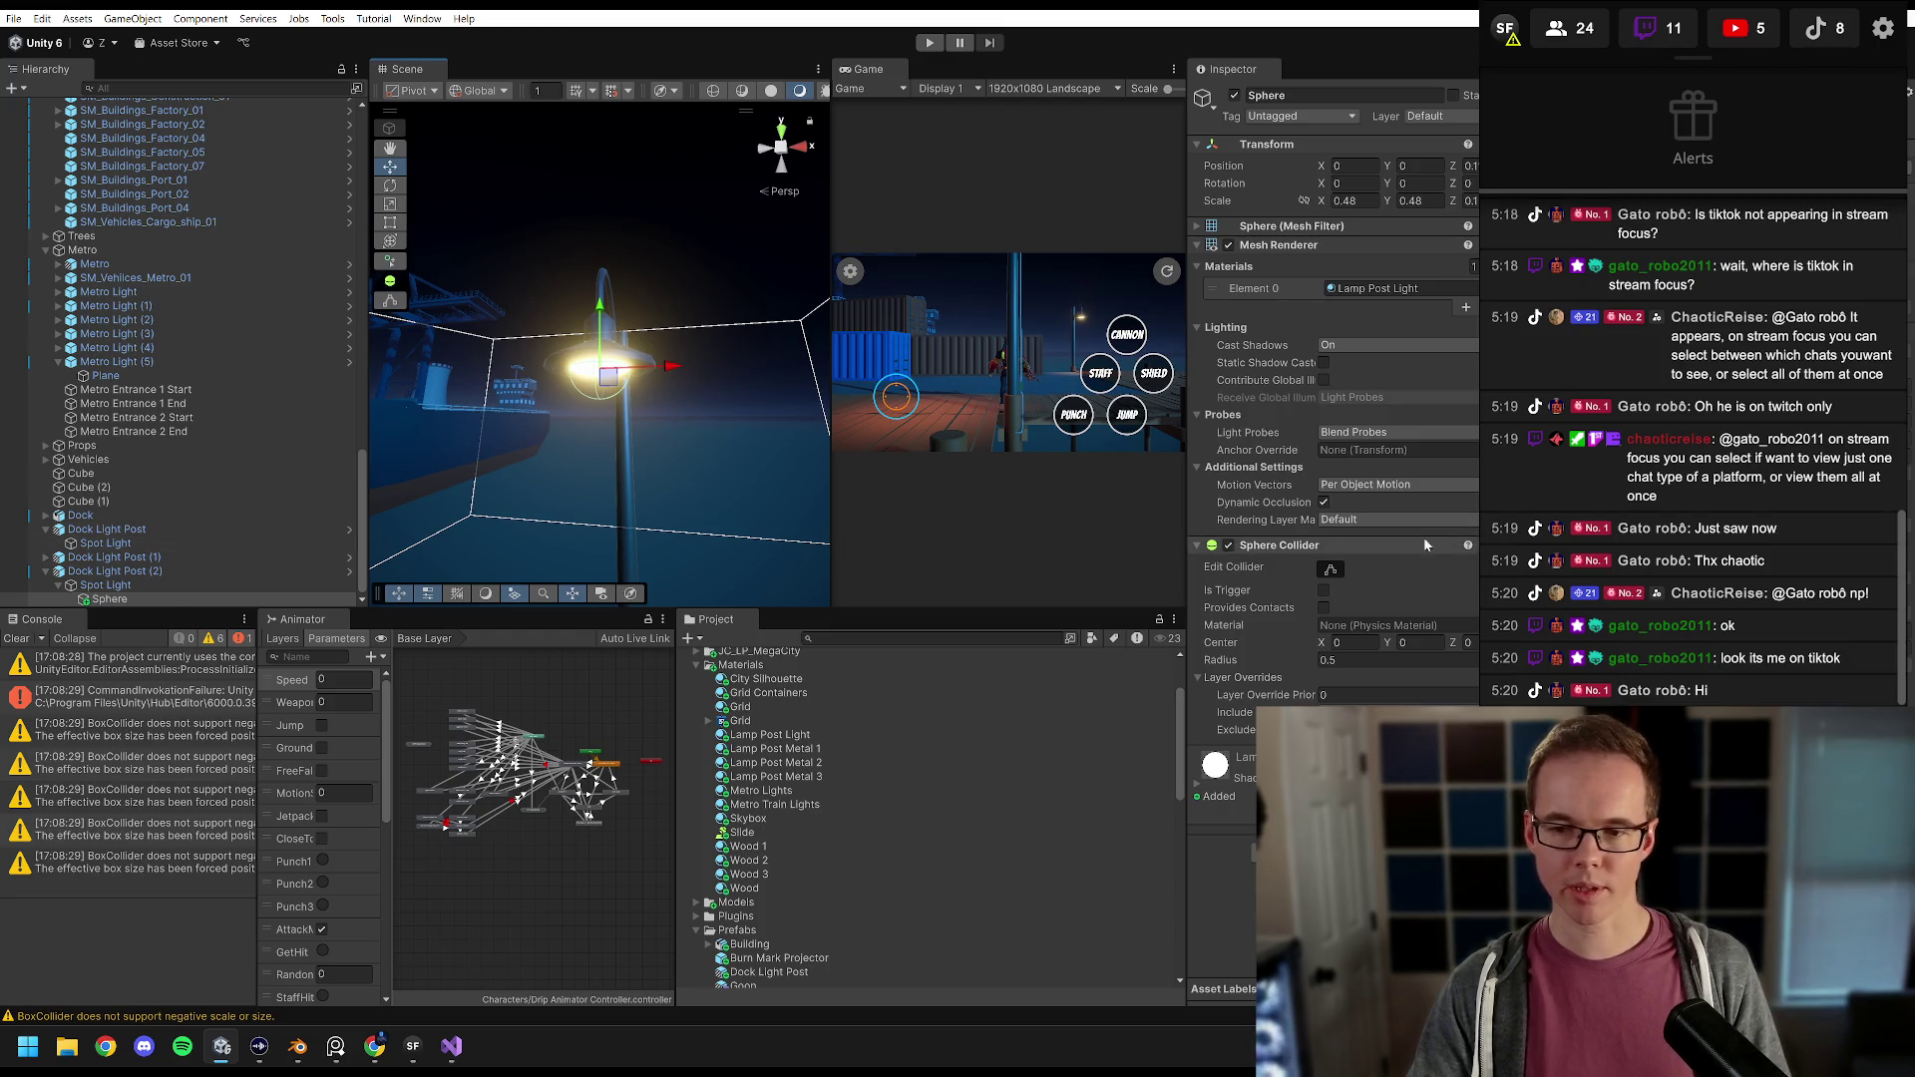
key("alt+Tab")
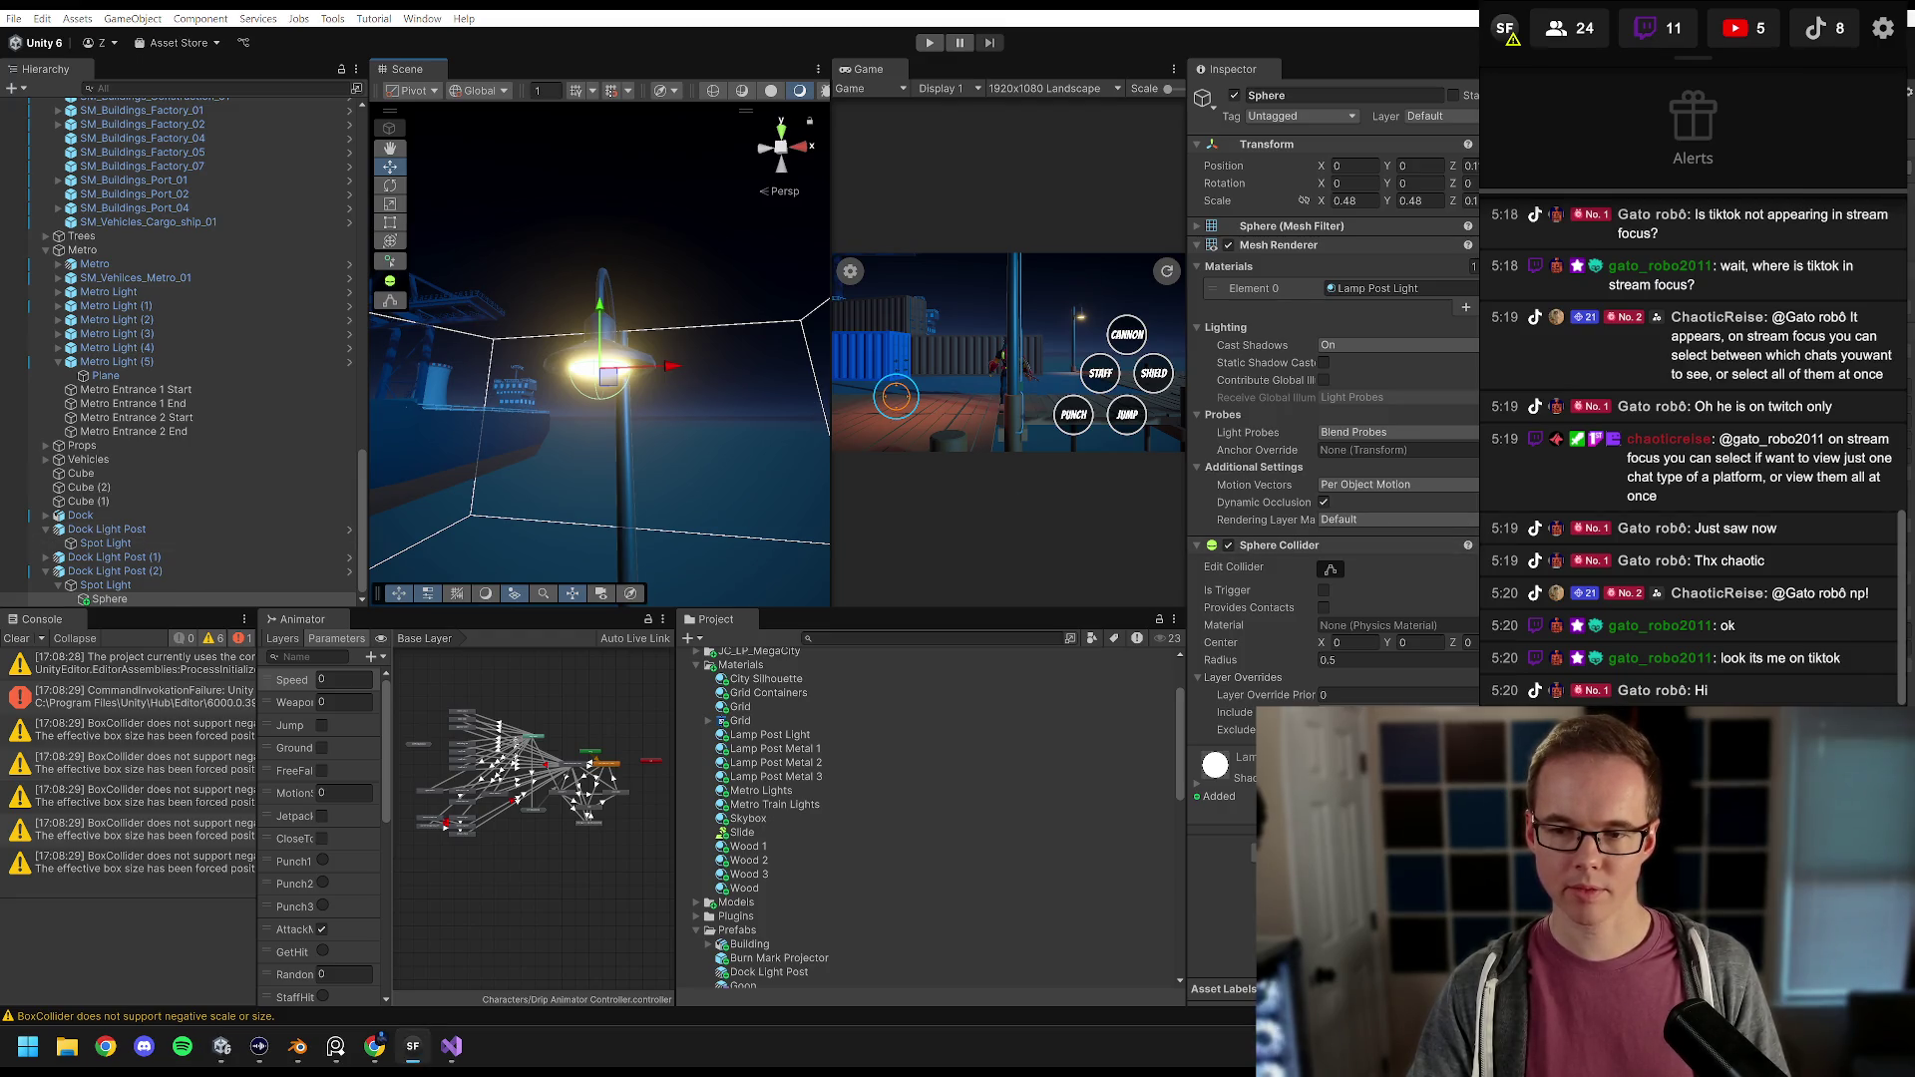
Step: Remove the Sphere Collider component from the bulb sphere
key("alt+Tab")
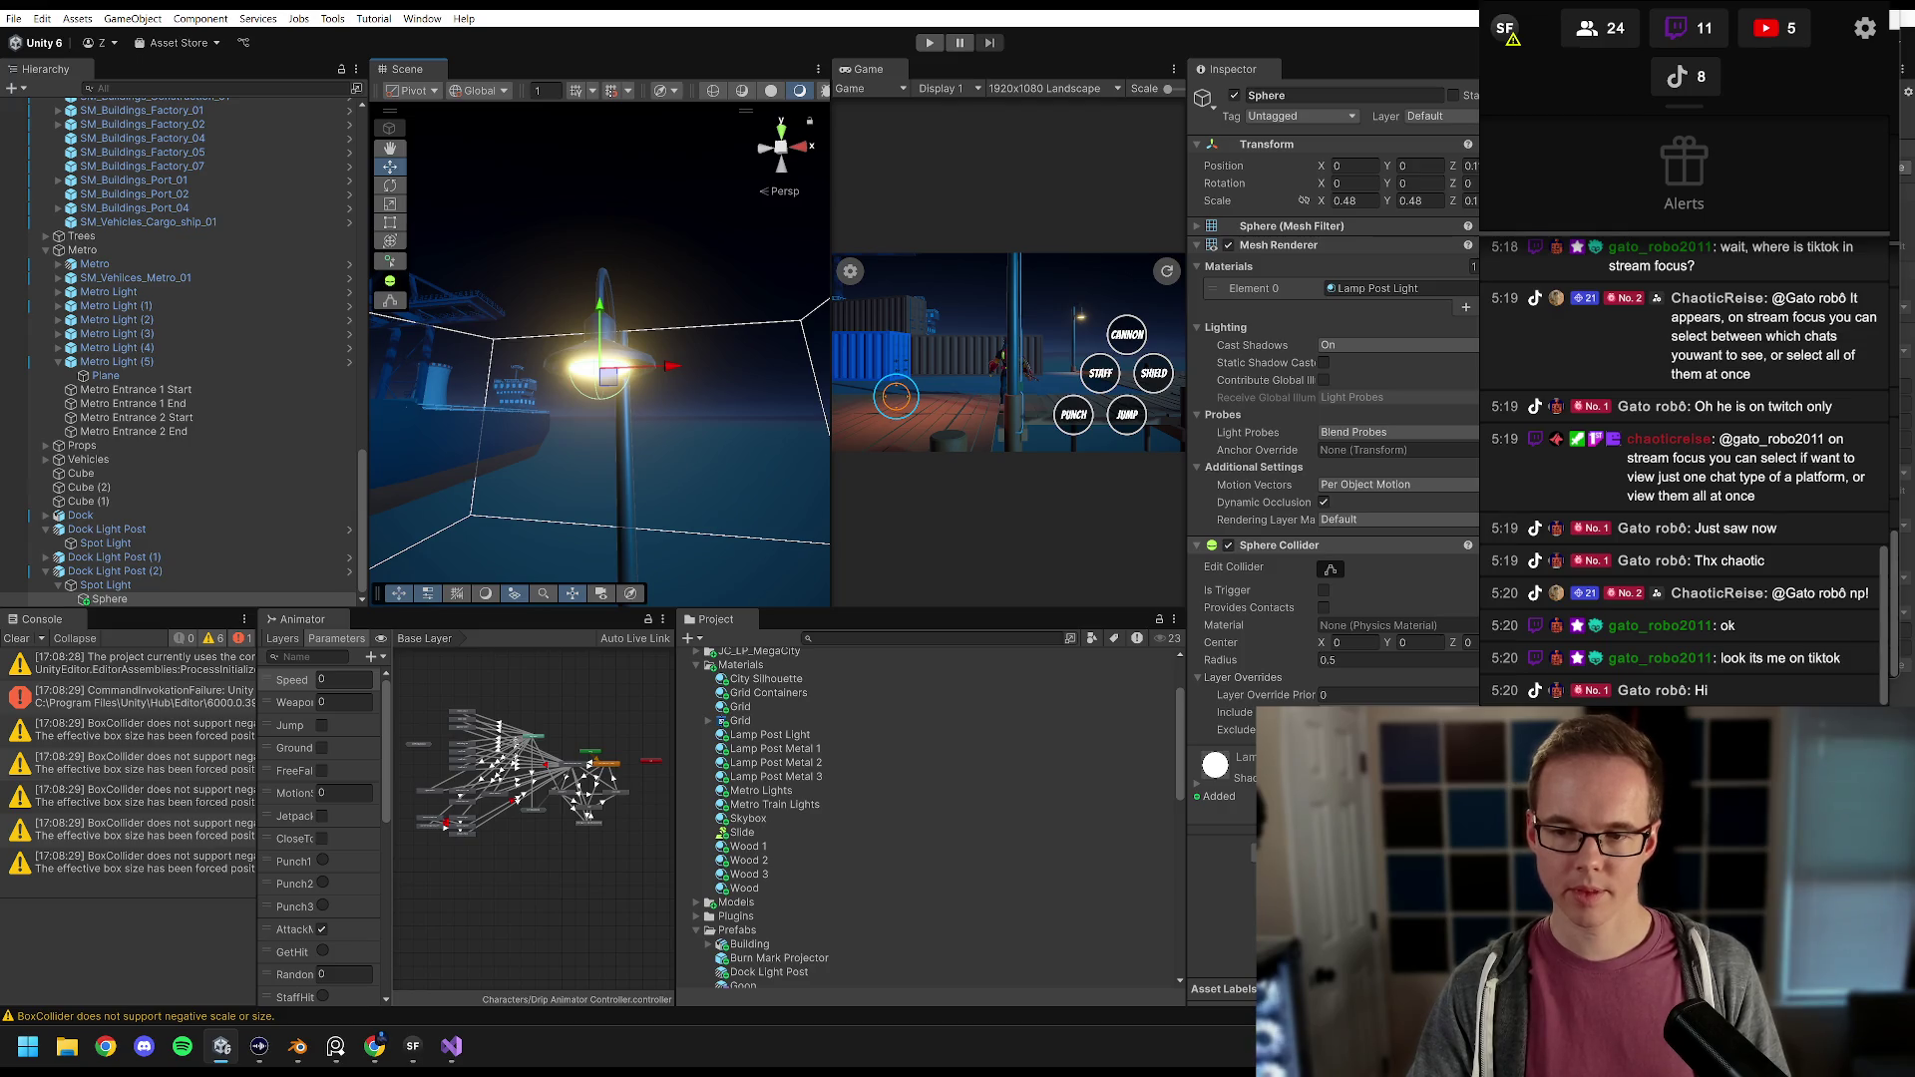
key("ctrl+z")
key("alt+Tab")
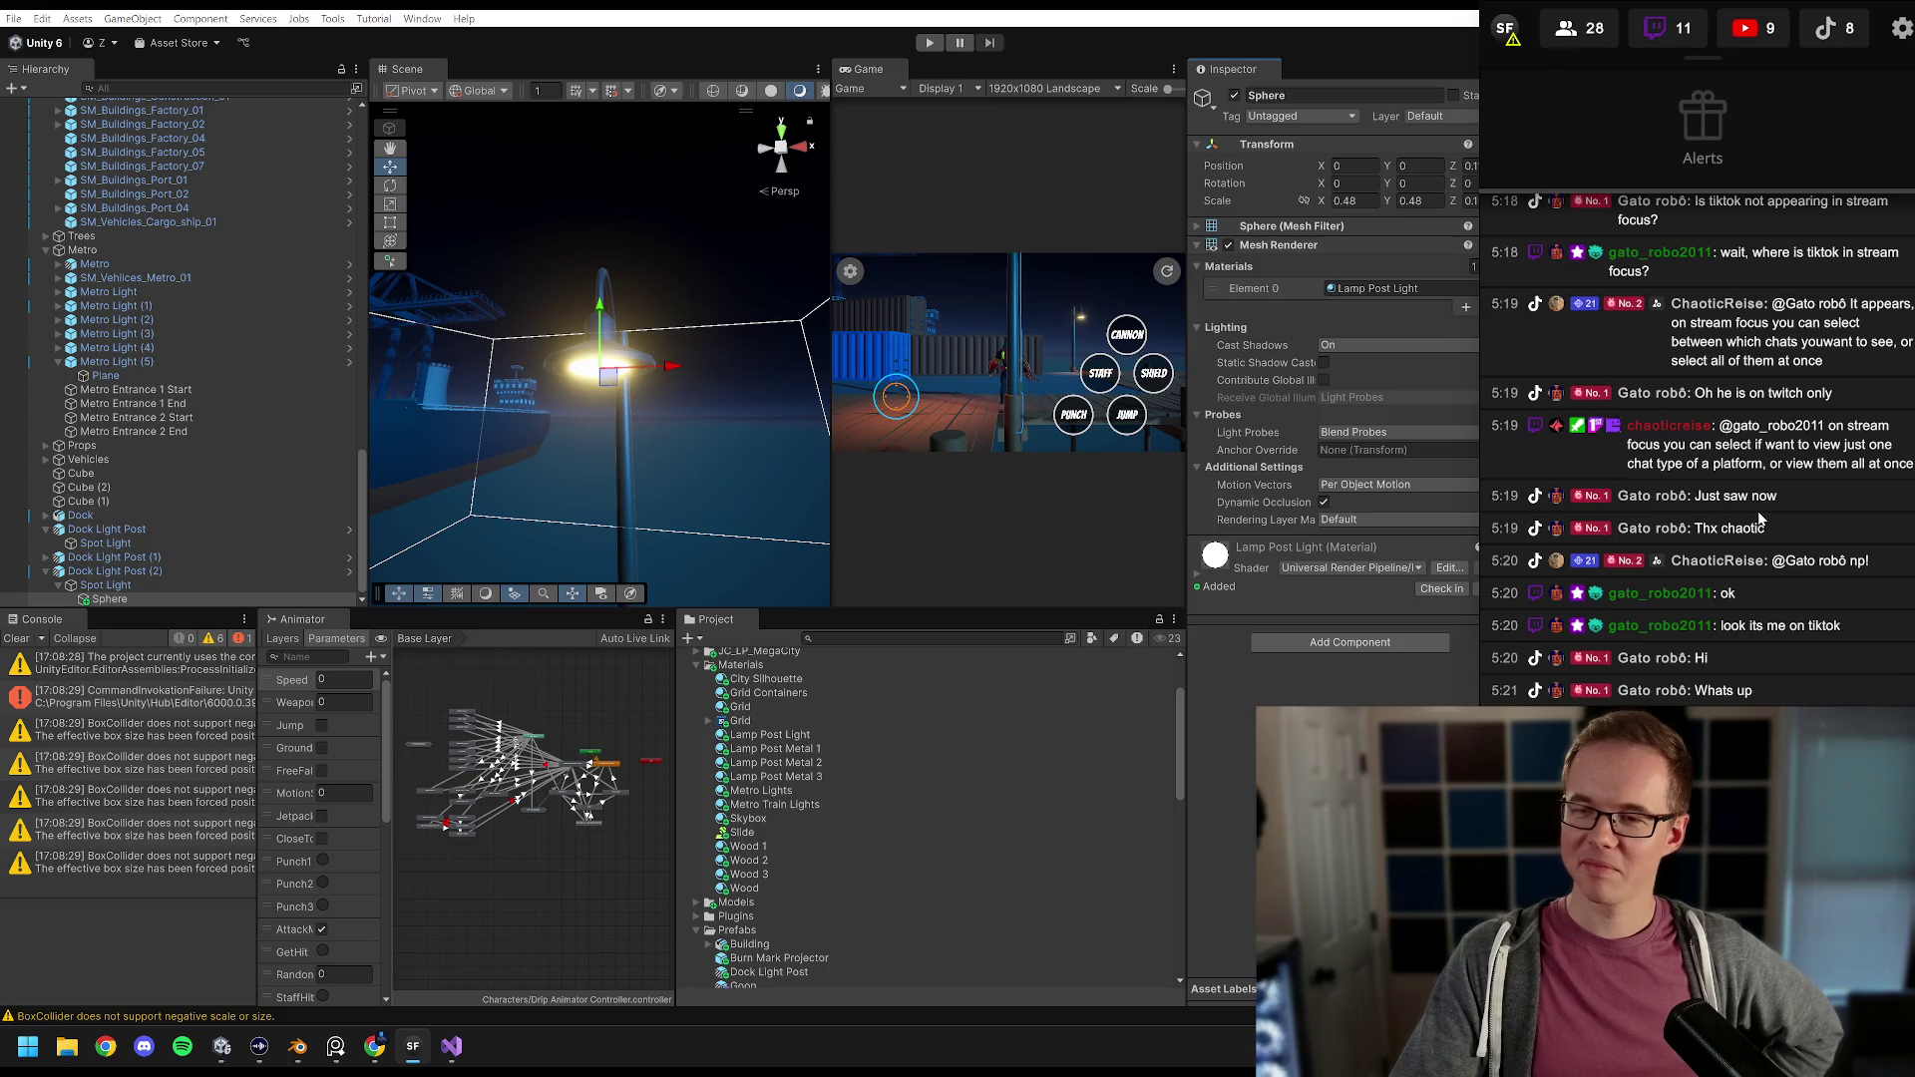
scroll(1760, 509, "up", 1)
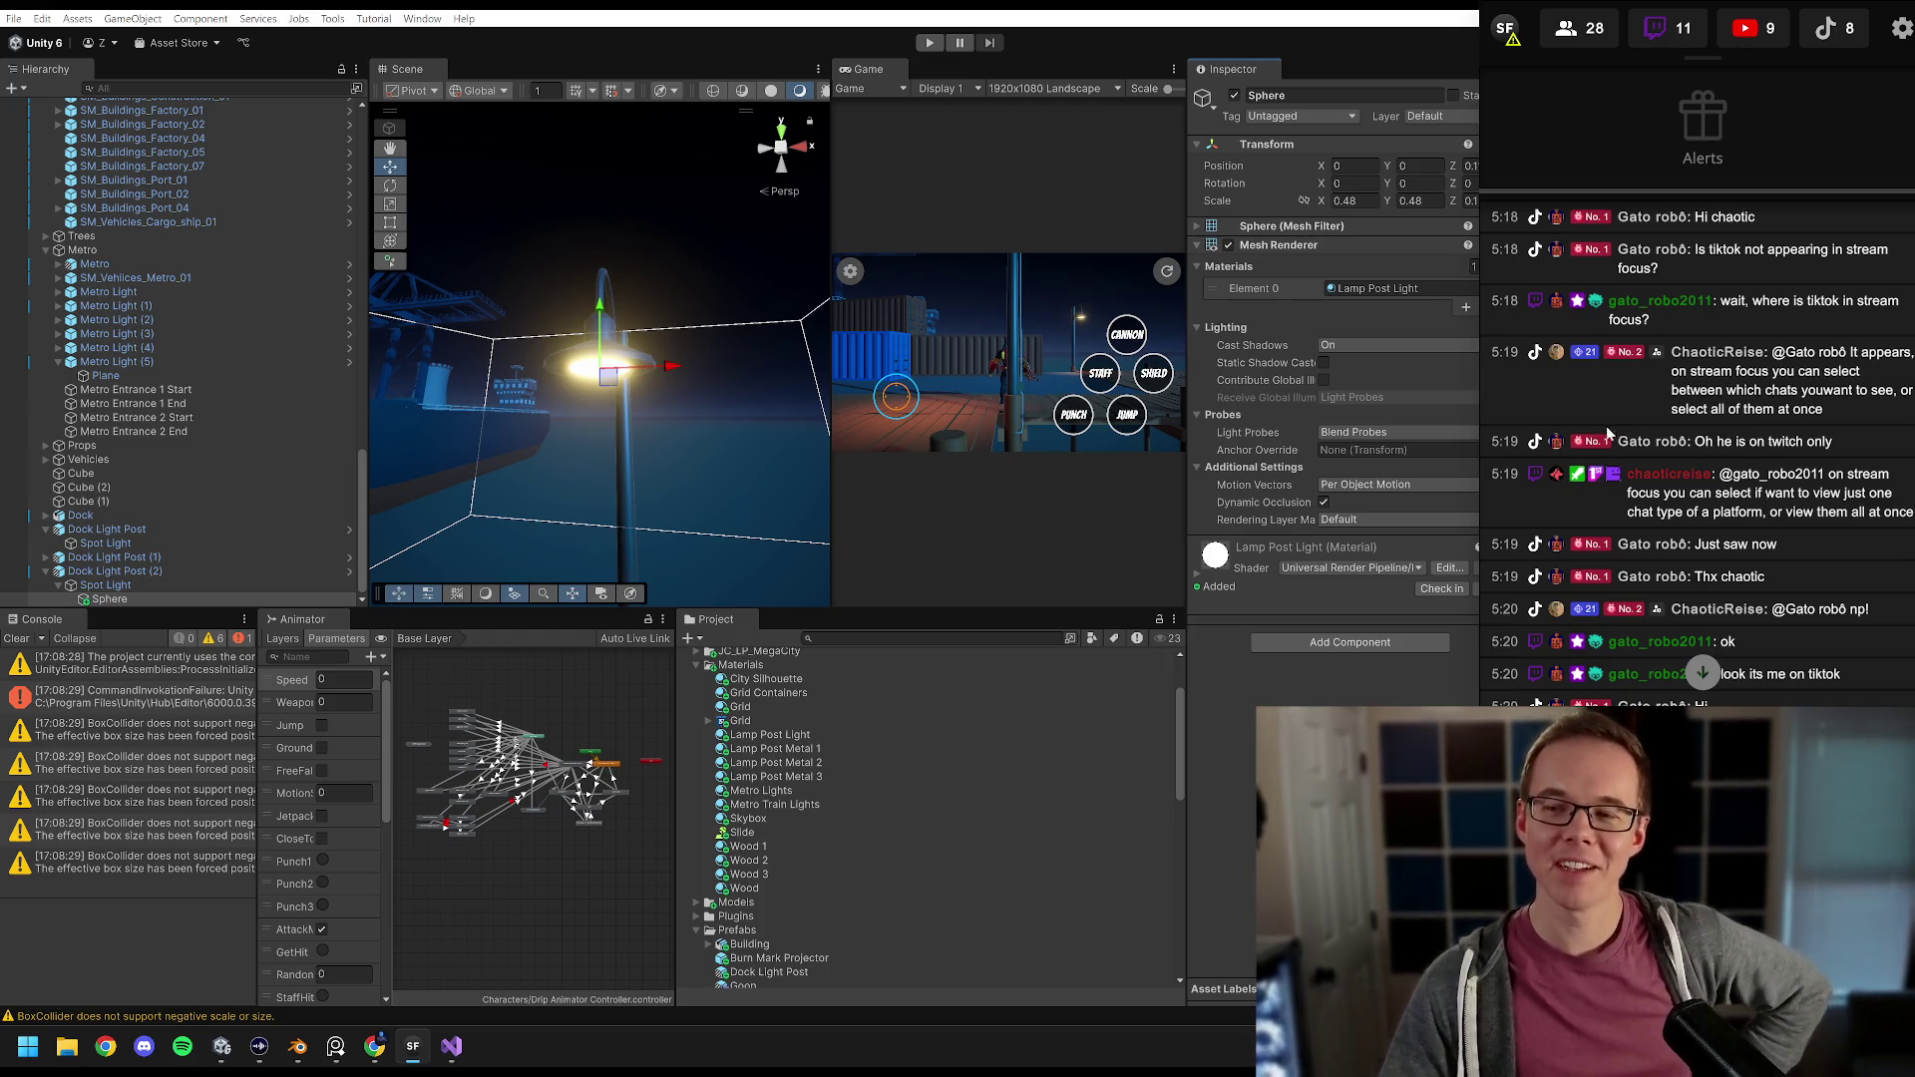
scroll(1636, 444, "up", 1)
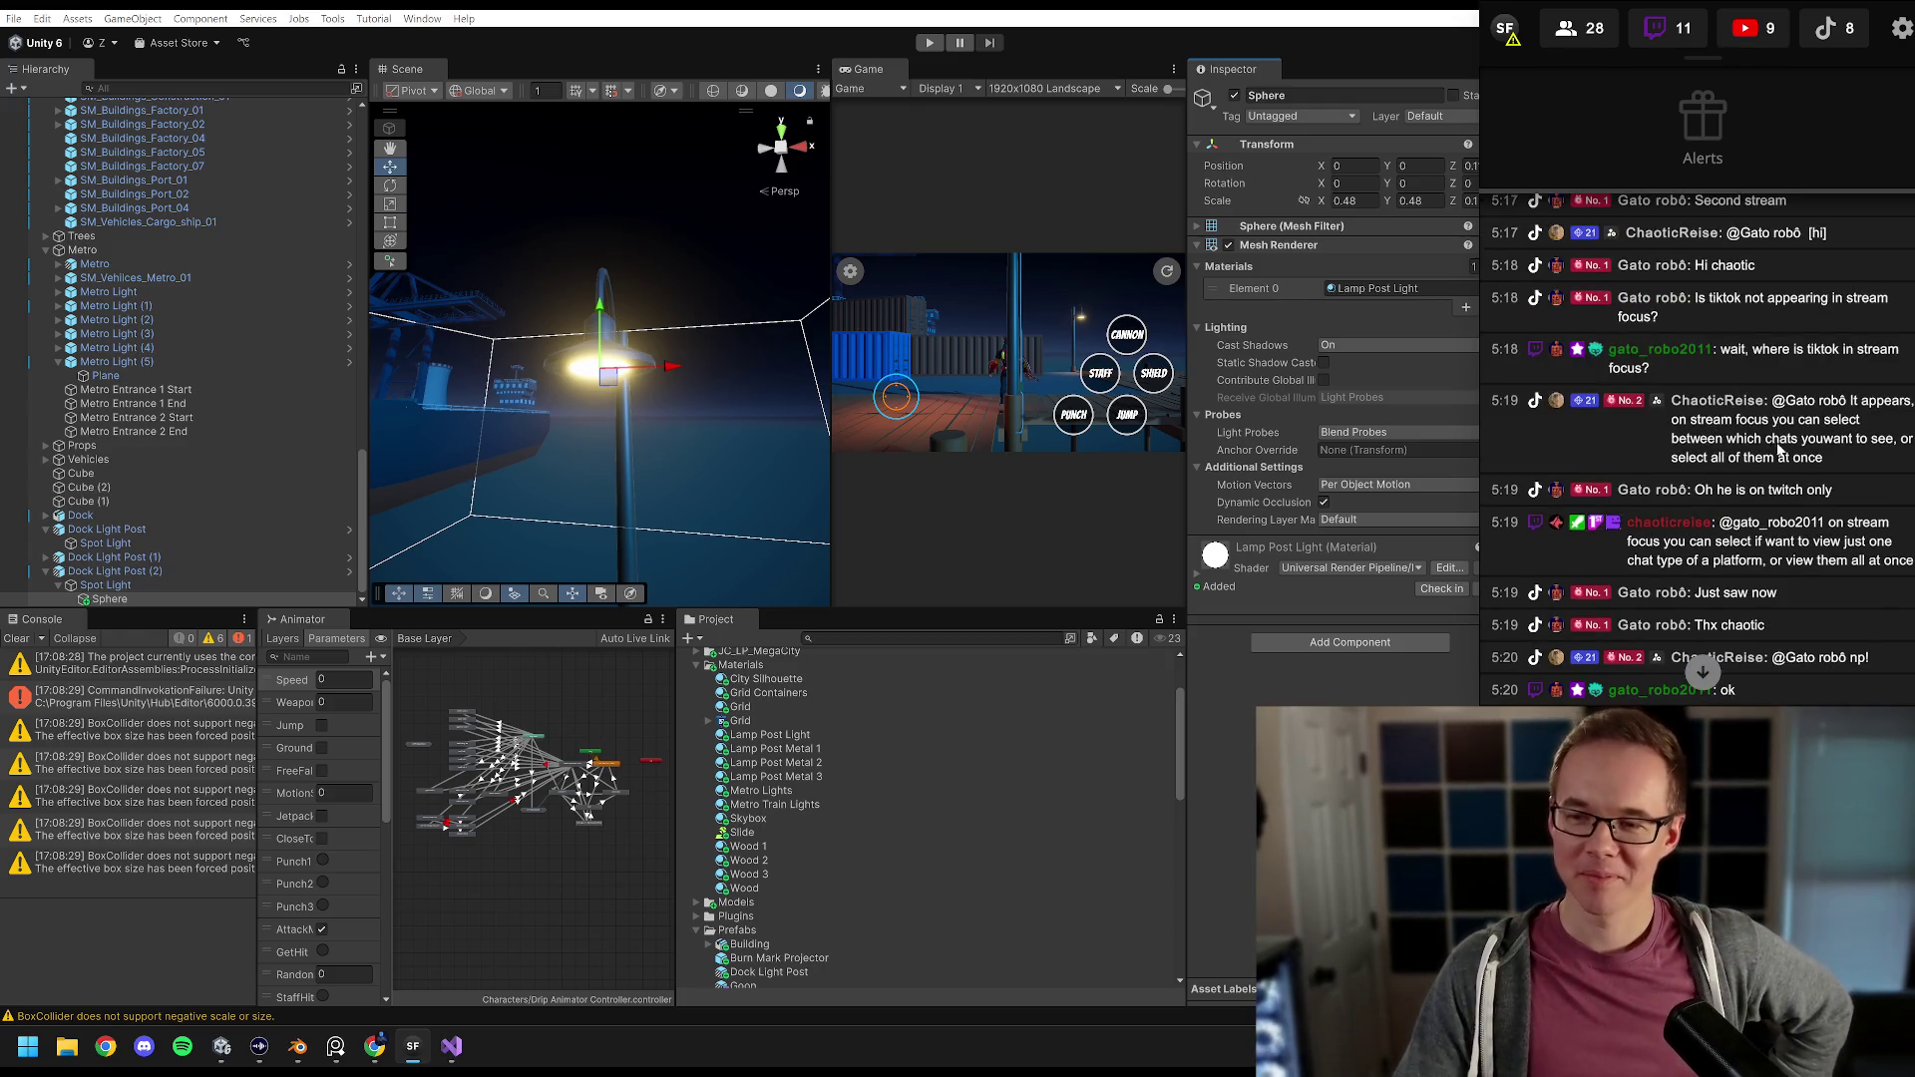
scroll(1740, 429, "down", 3)
scroll(1741, 427, "up", 3)
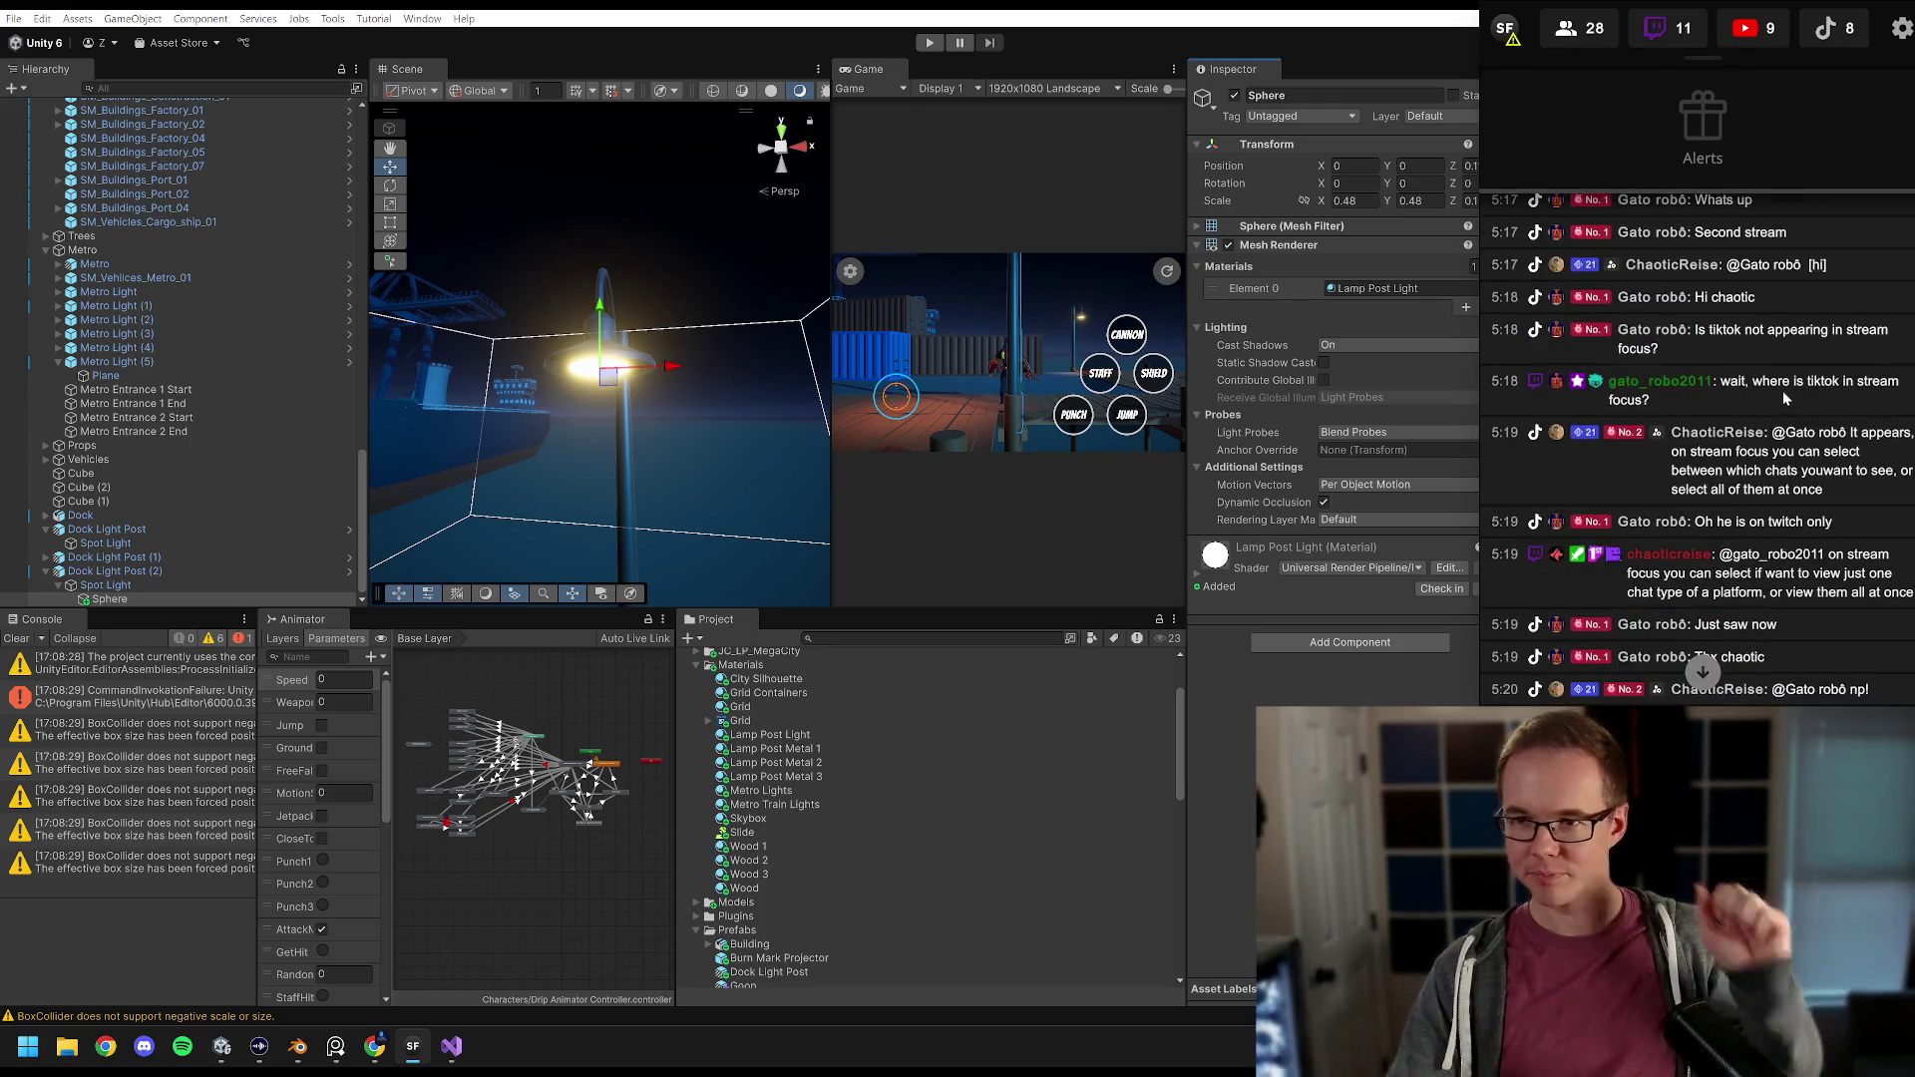
scroll(1781, 391, "down", 4)
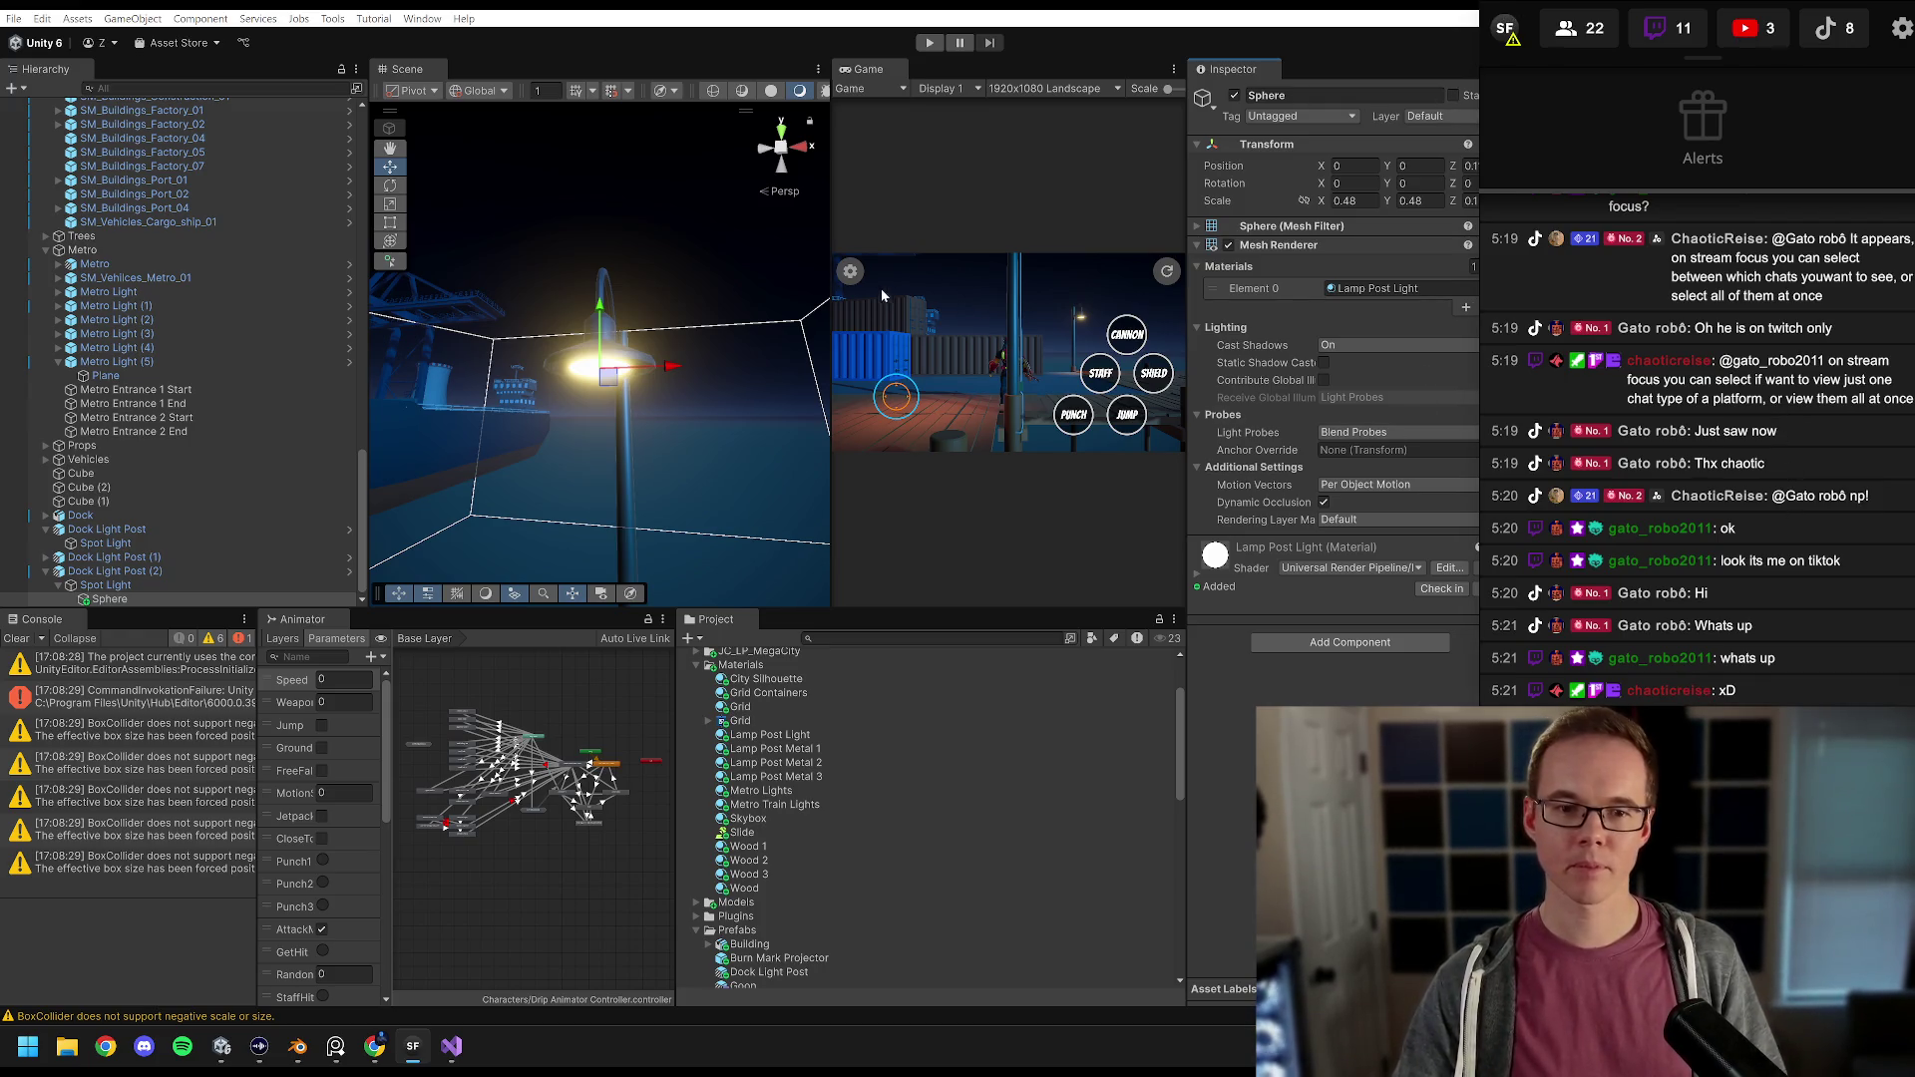
Step: Inspect the lamp's Spot Light and its bulb Sphere in the Scene view
left_click_drag(699, 395, 618, 380)
left_click(598, 289)
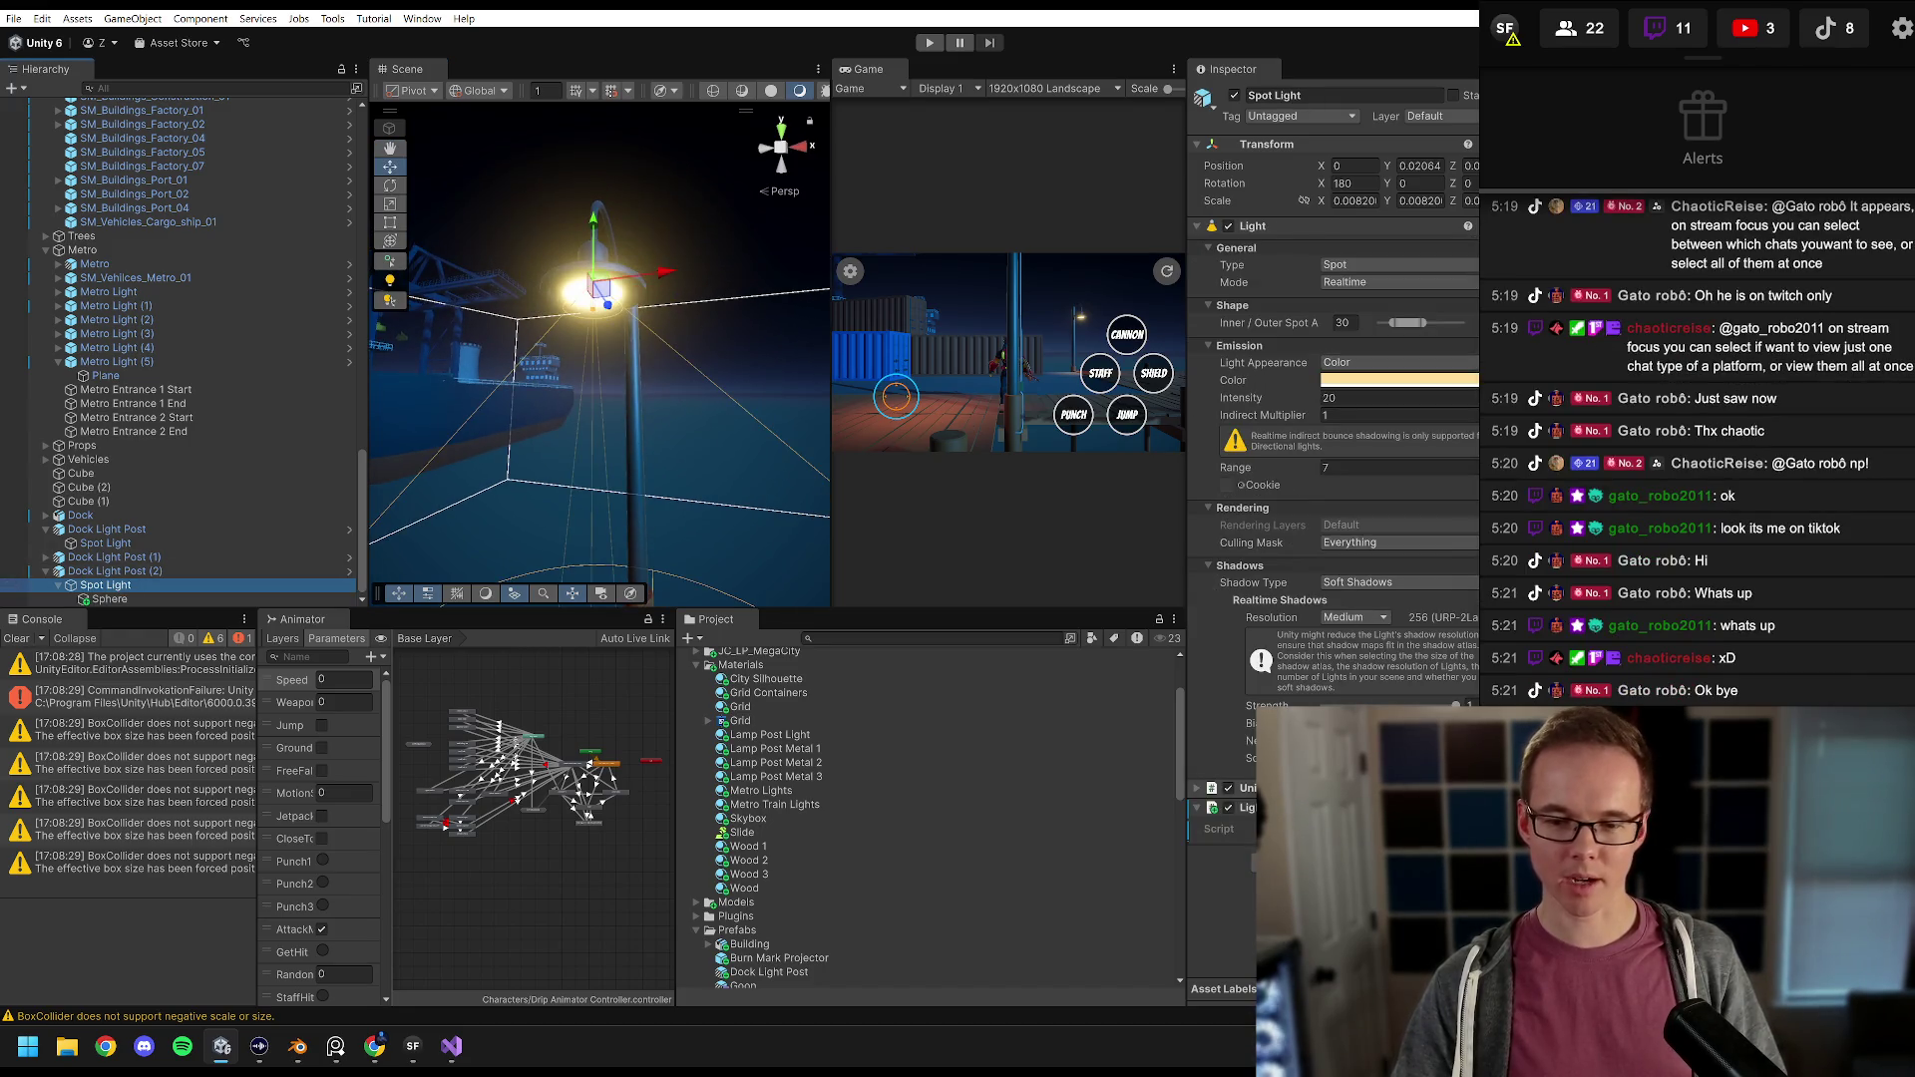
left_click(599, 291)
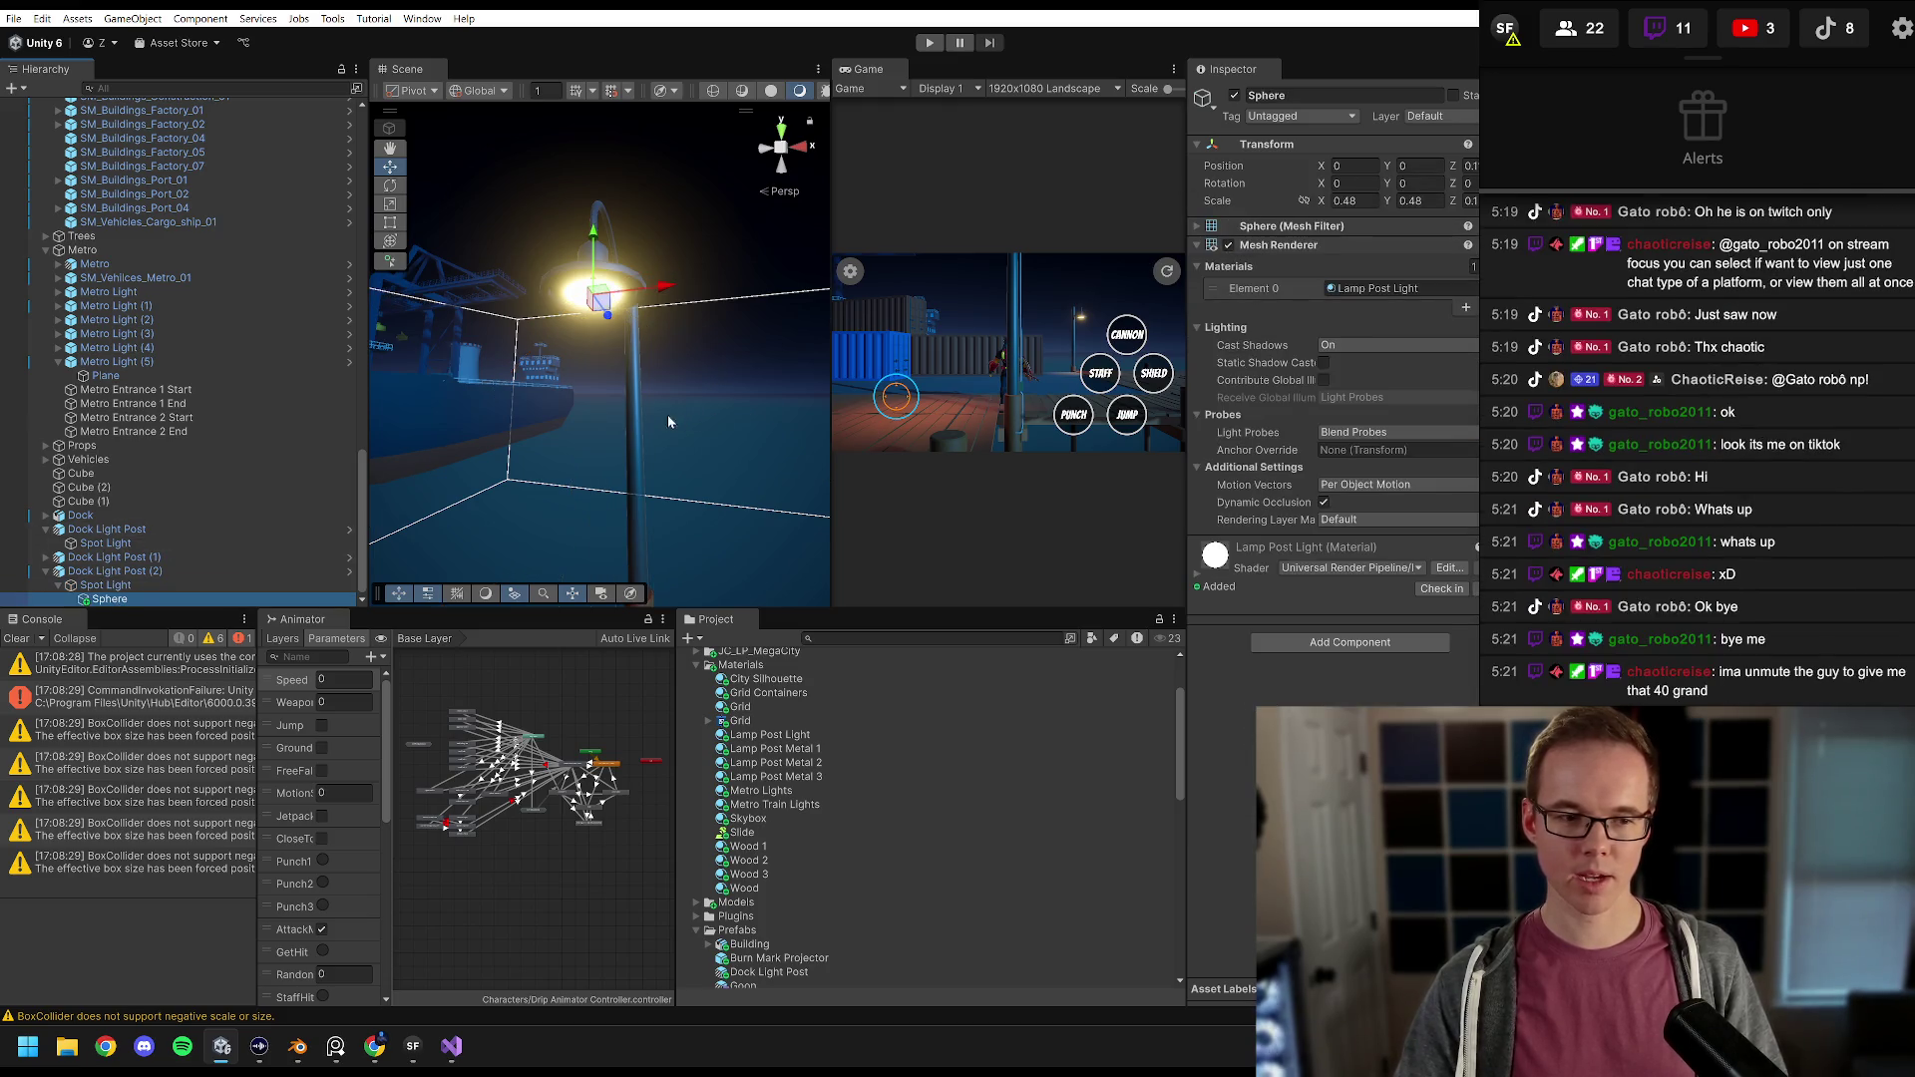
key("alt+Tab")
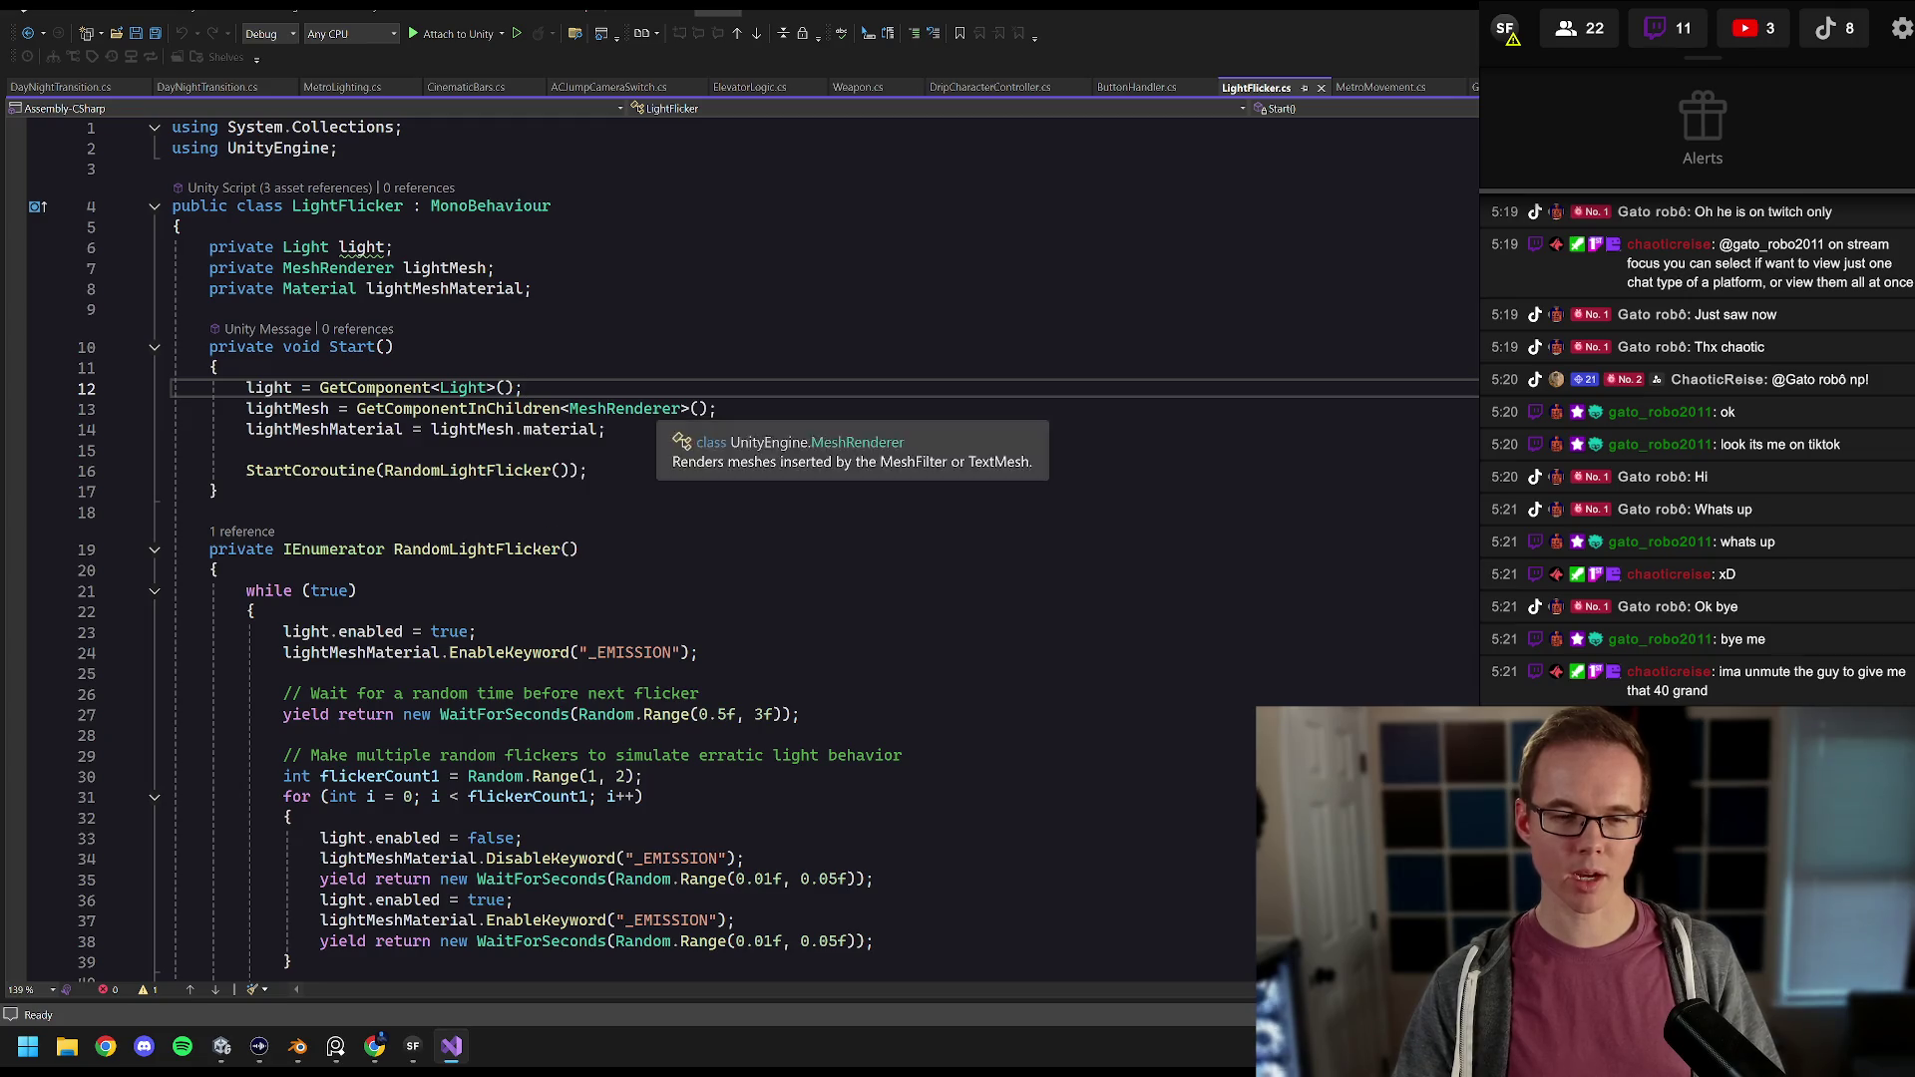
Step: Take Visual Studio out of full screen and minimize it to reveal Unity
key("shift+alt+Return")
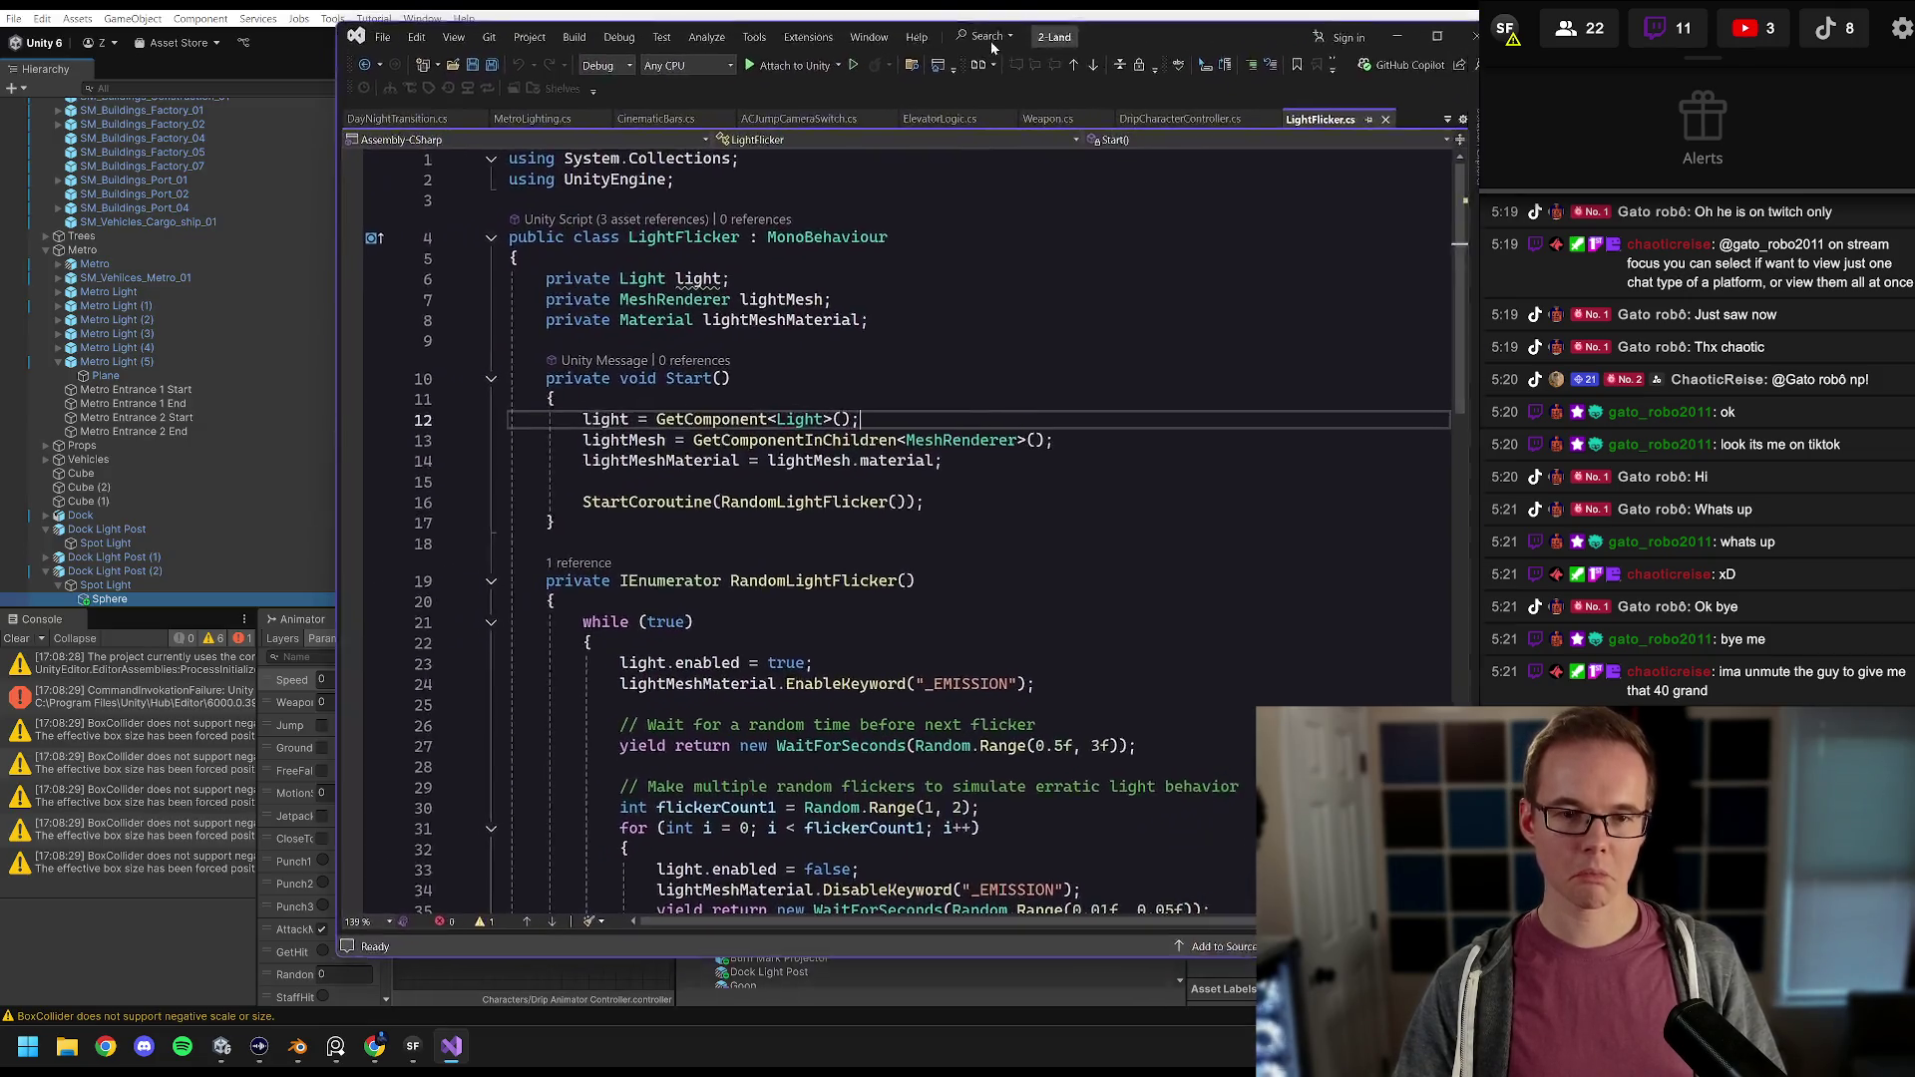
left_click(1346, 46)
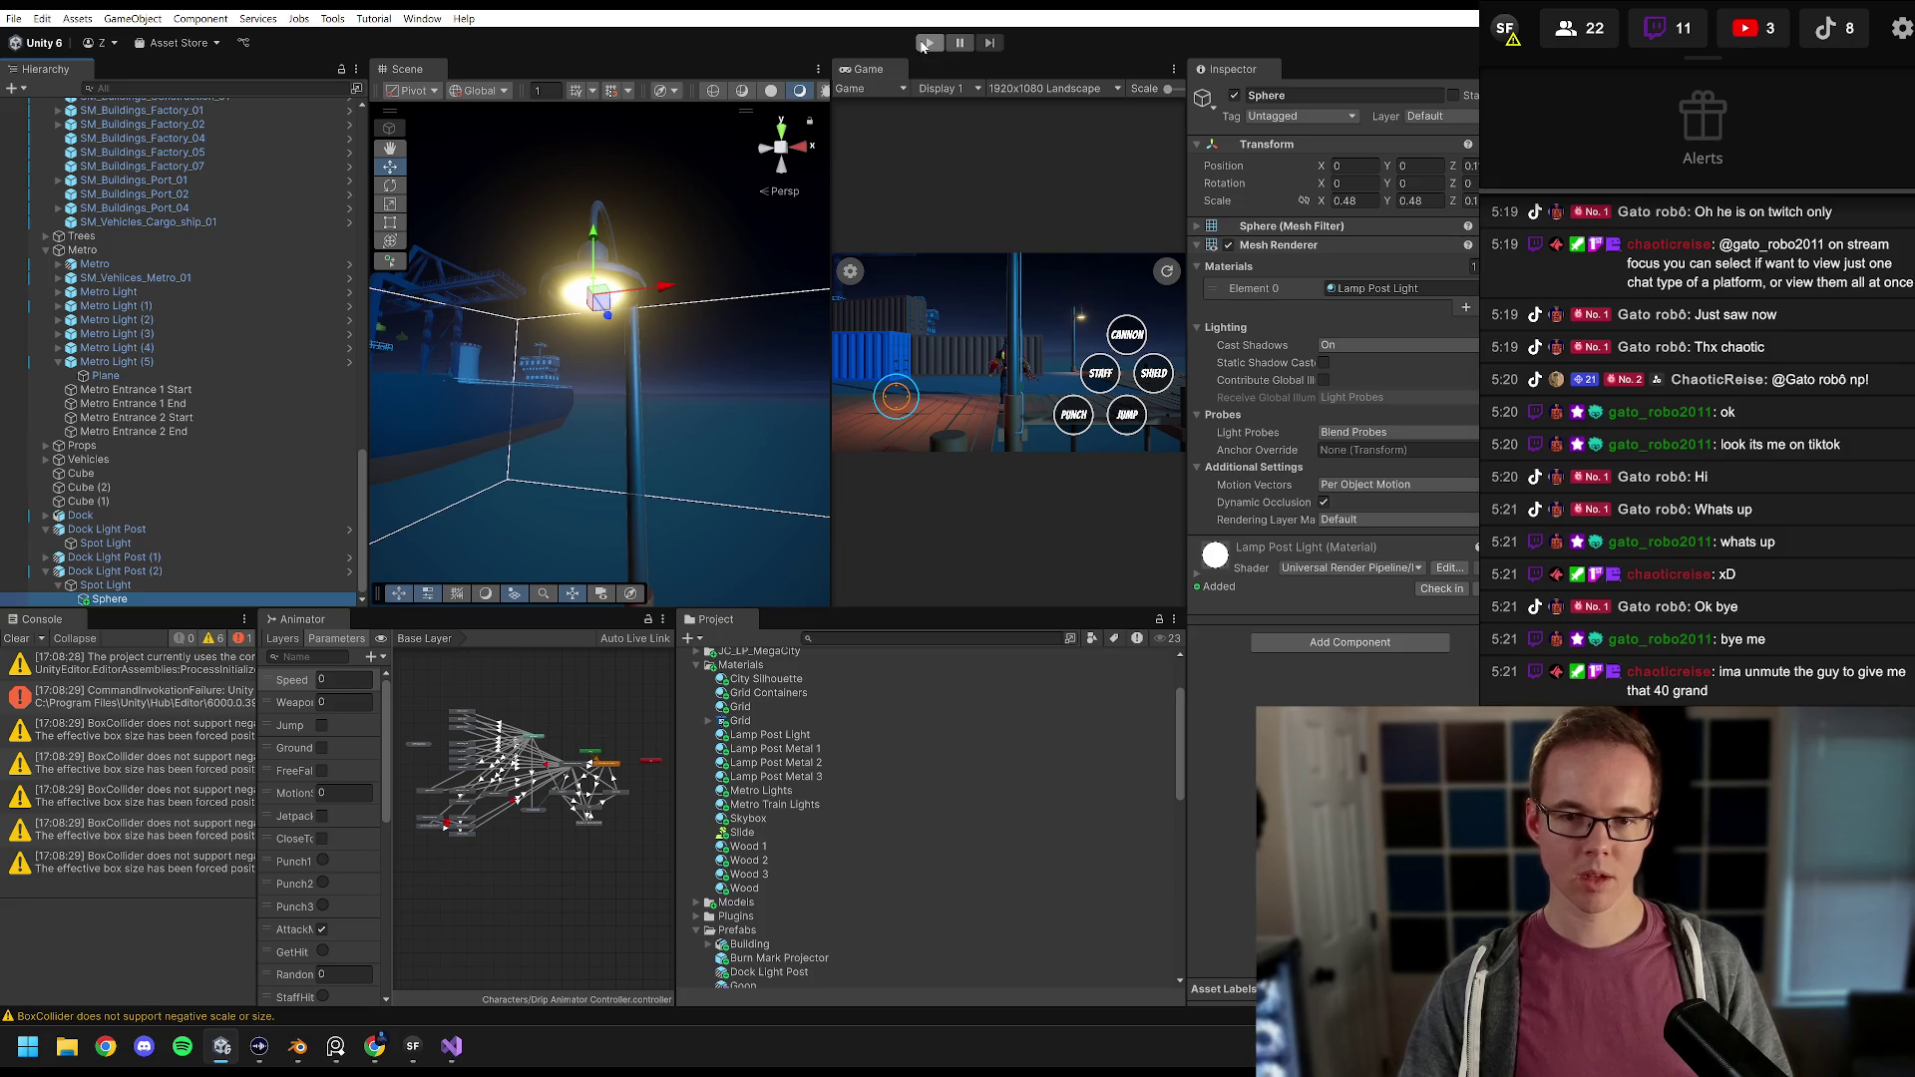
Step: Widen the Game view by moving the Scene/Game divider left and narrowing the Inspector, then enter play mode
left_click_drag(833, 182, 479, 182)
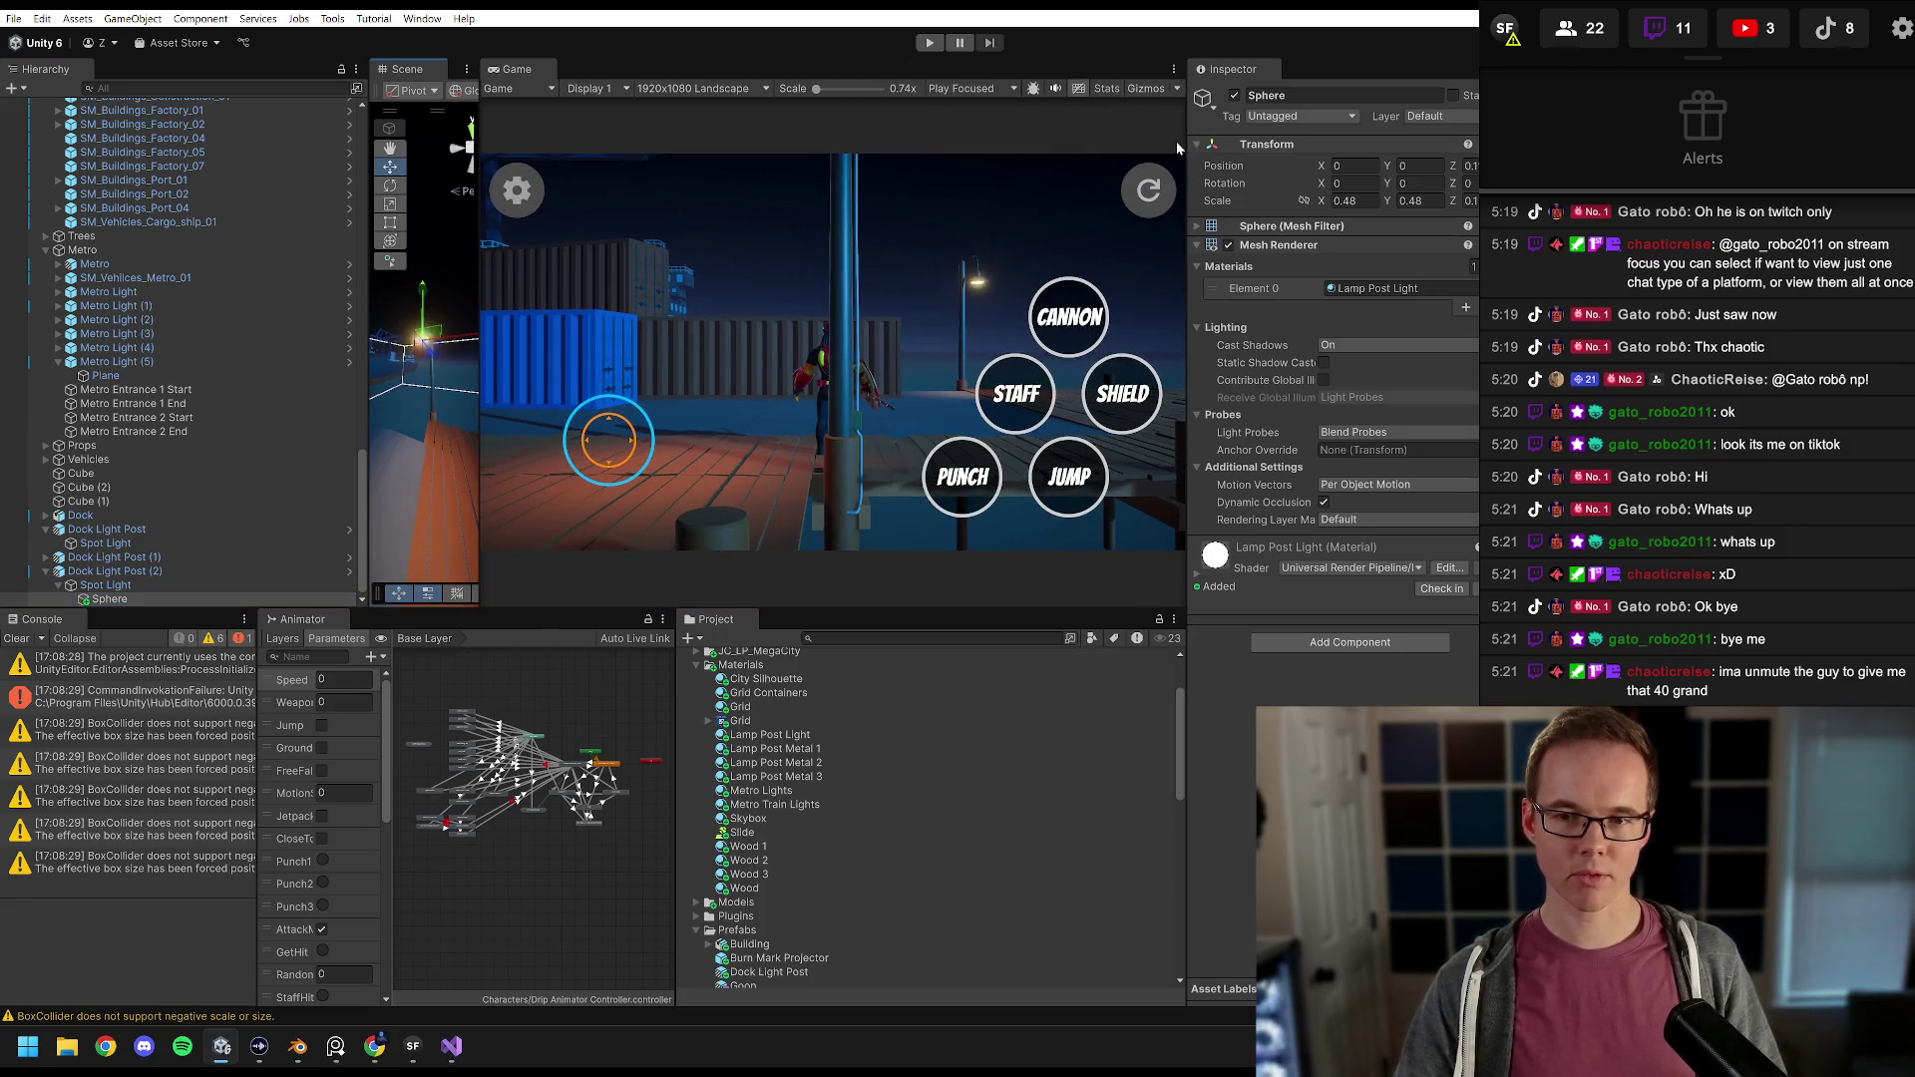
left_click_drag(1200, 138, 1339, 137)
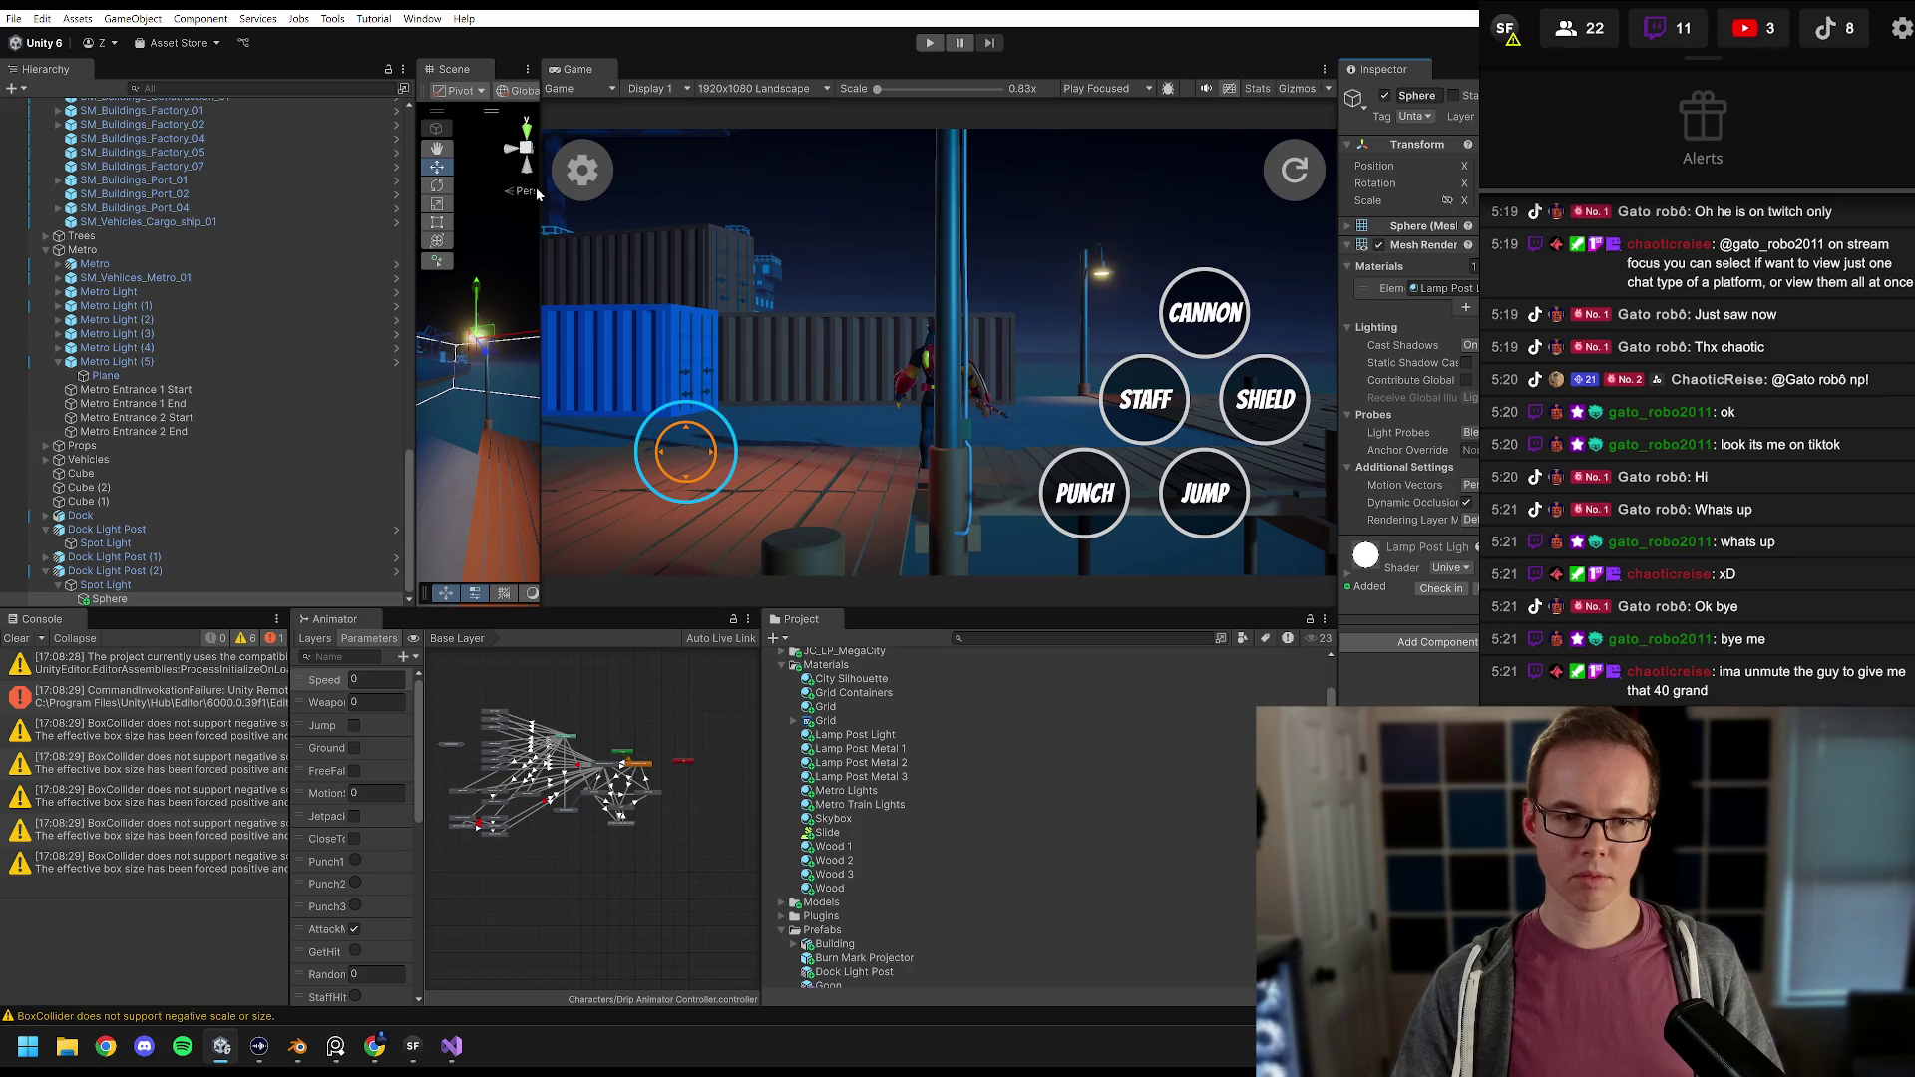
left_click_drag(537, 190, 466, 205)
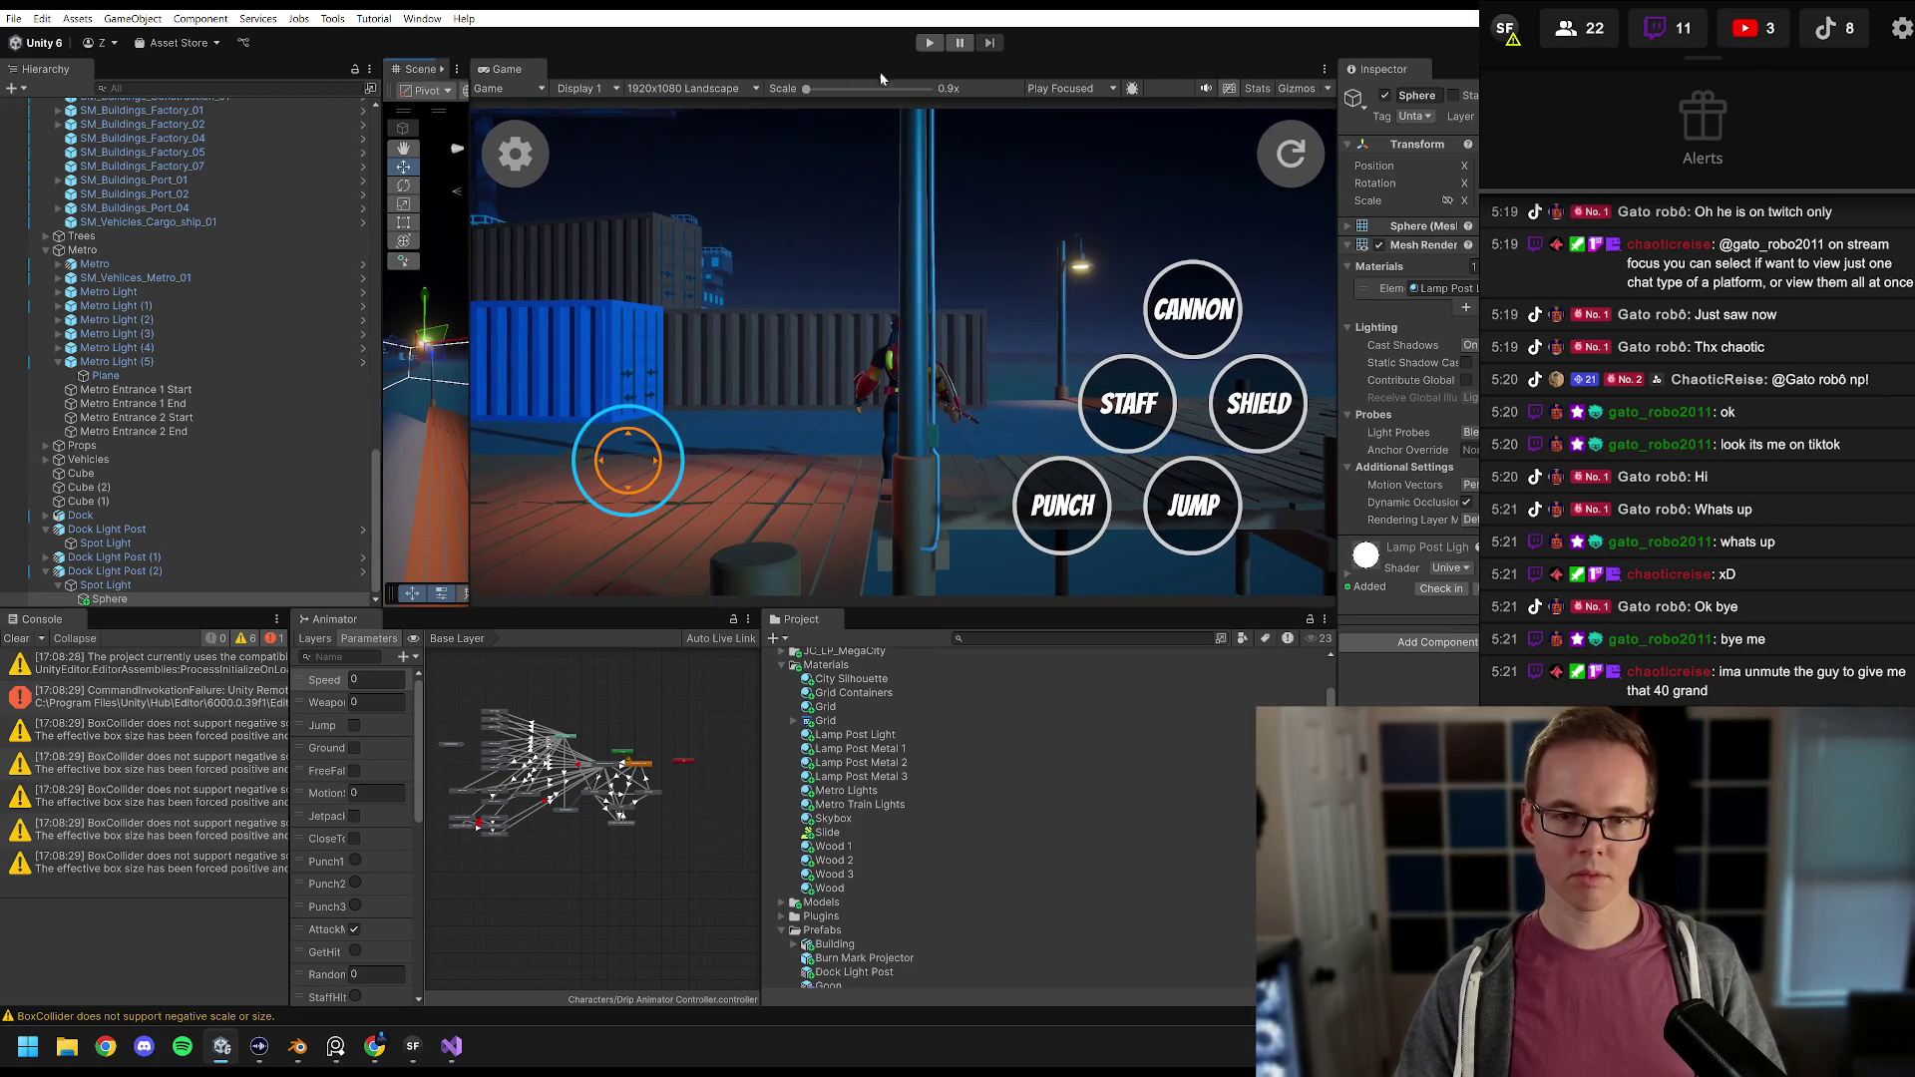
left_click(926, 42)
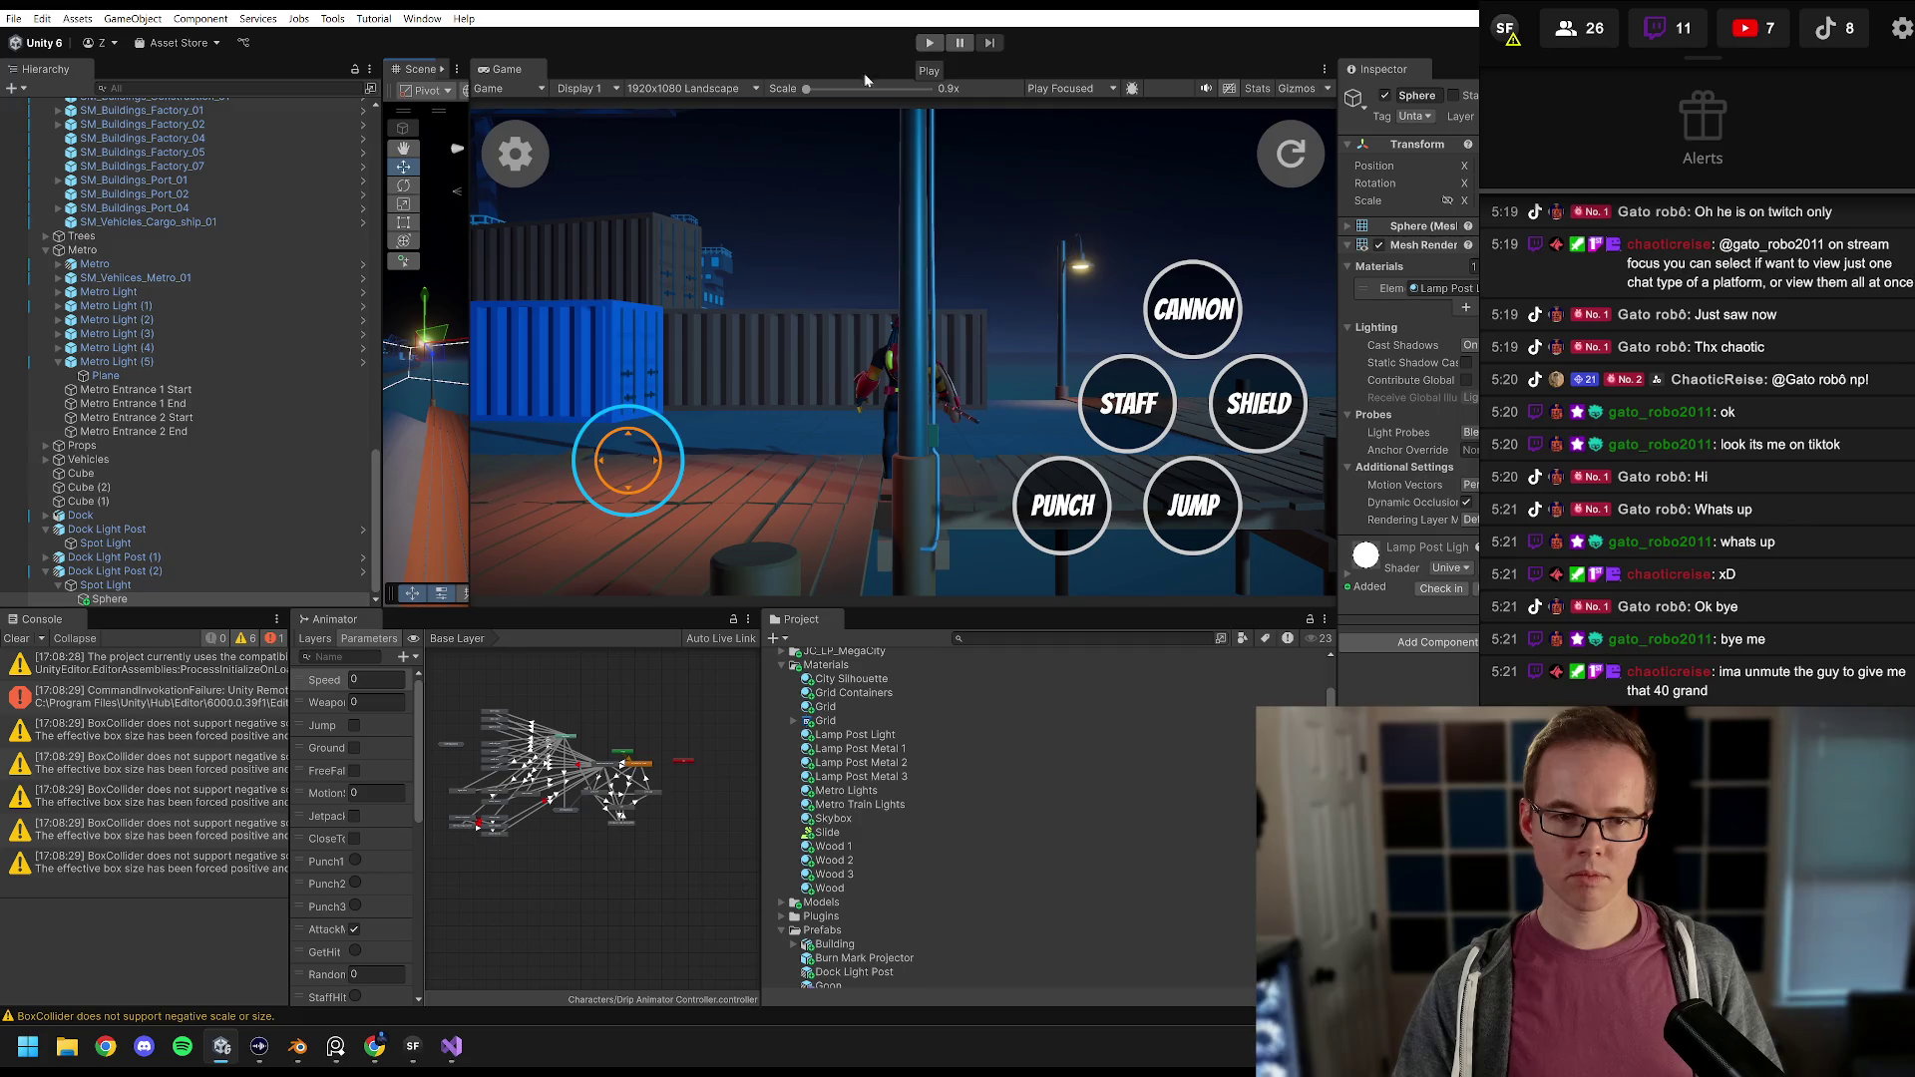